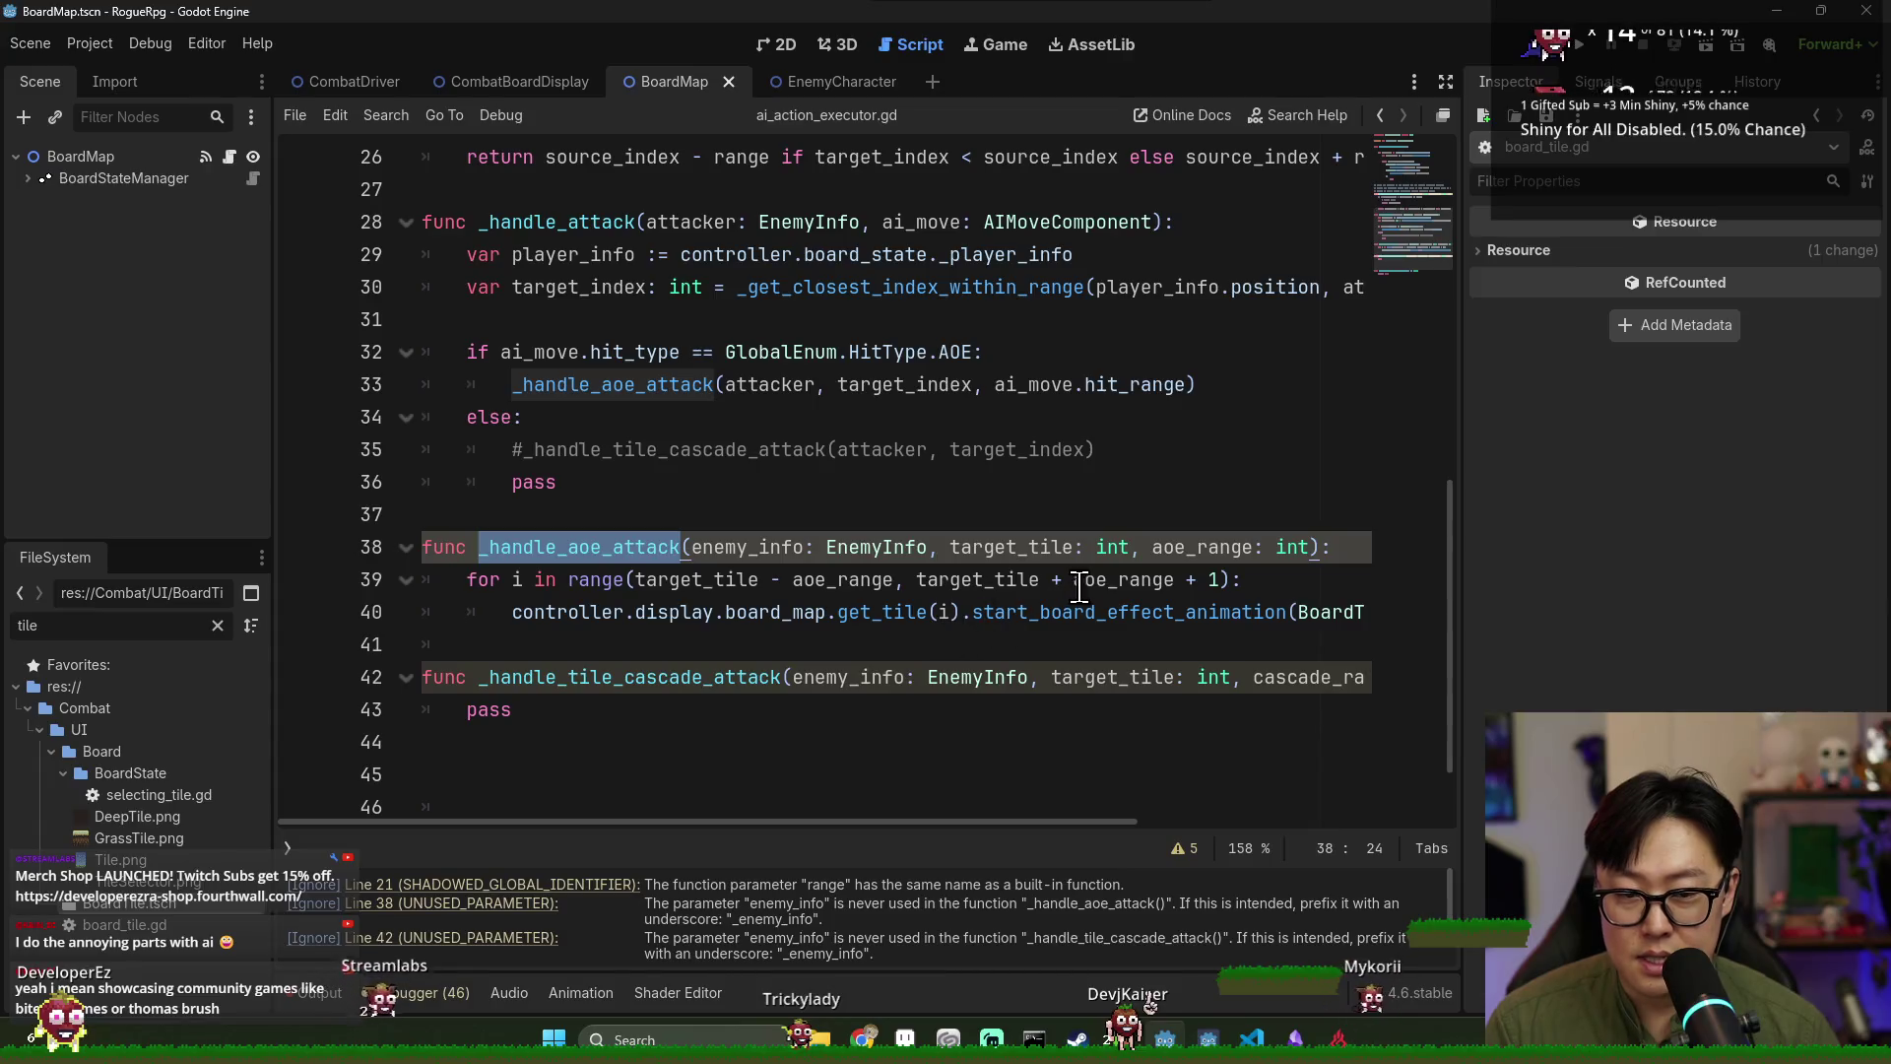
# Rename the line-38 parameter enemy_info to _enemy_info, save the script, and switch to Discord.
pyautogui.doubleClick(1013, 546)
pyautogui.doubleClick(766, 547)
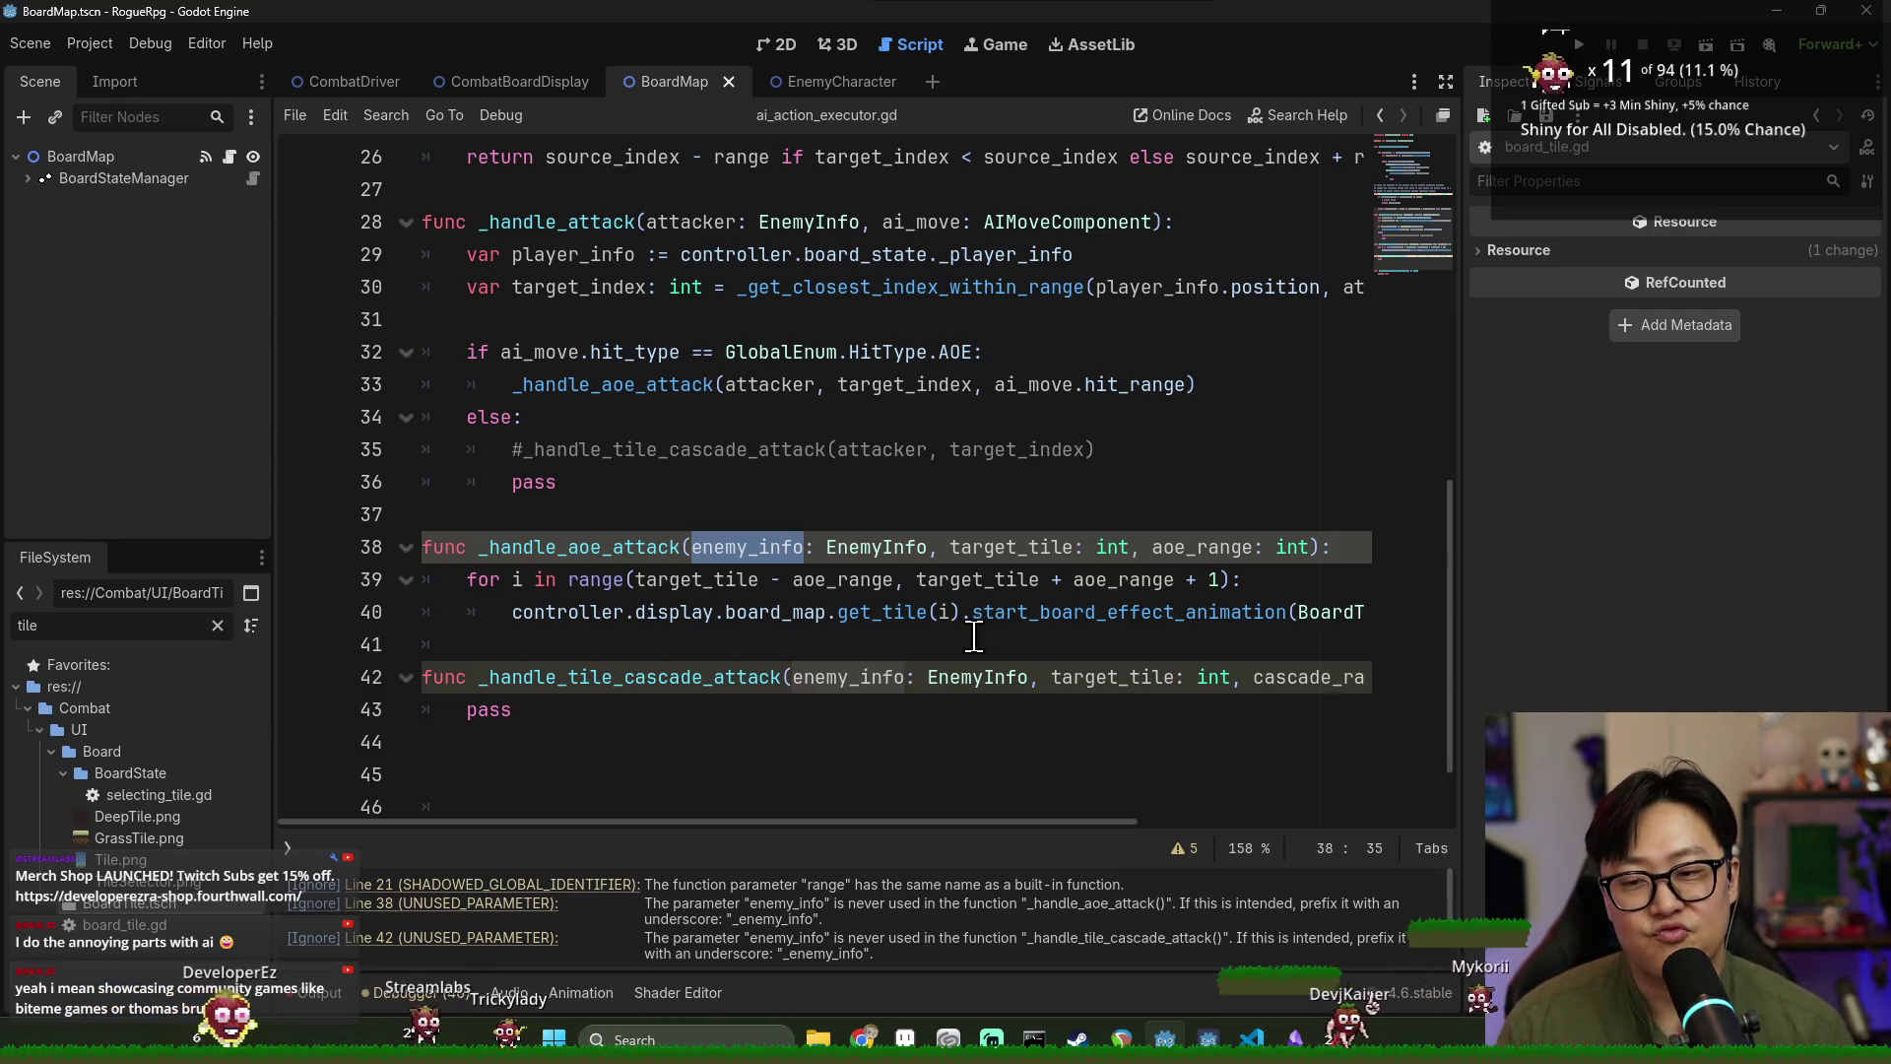
pyautogui.click(693, 547)
pyautogui.write('_')
pyautogui.hotkey('ctrl', 's')
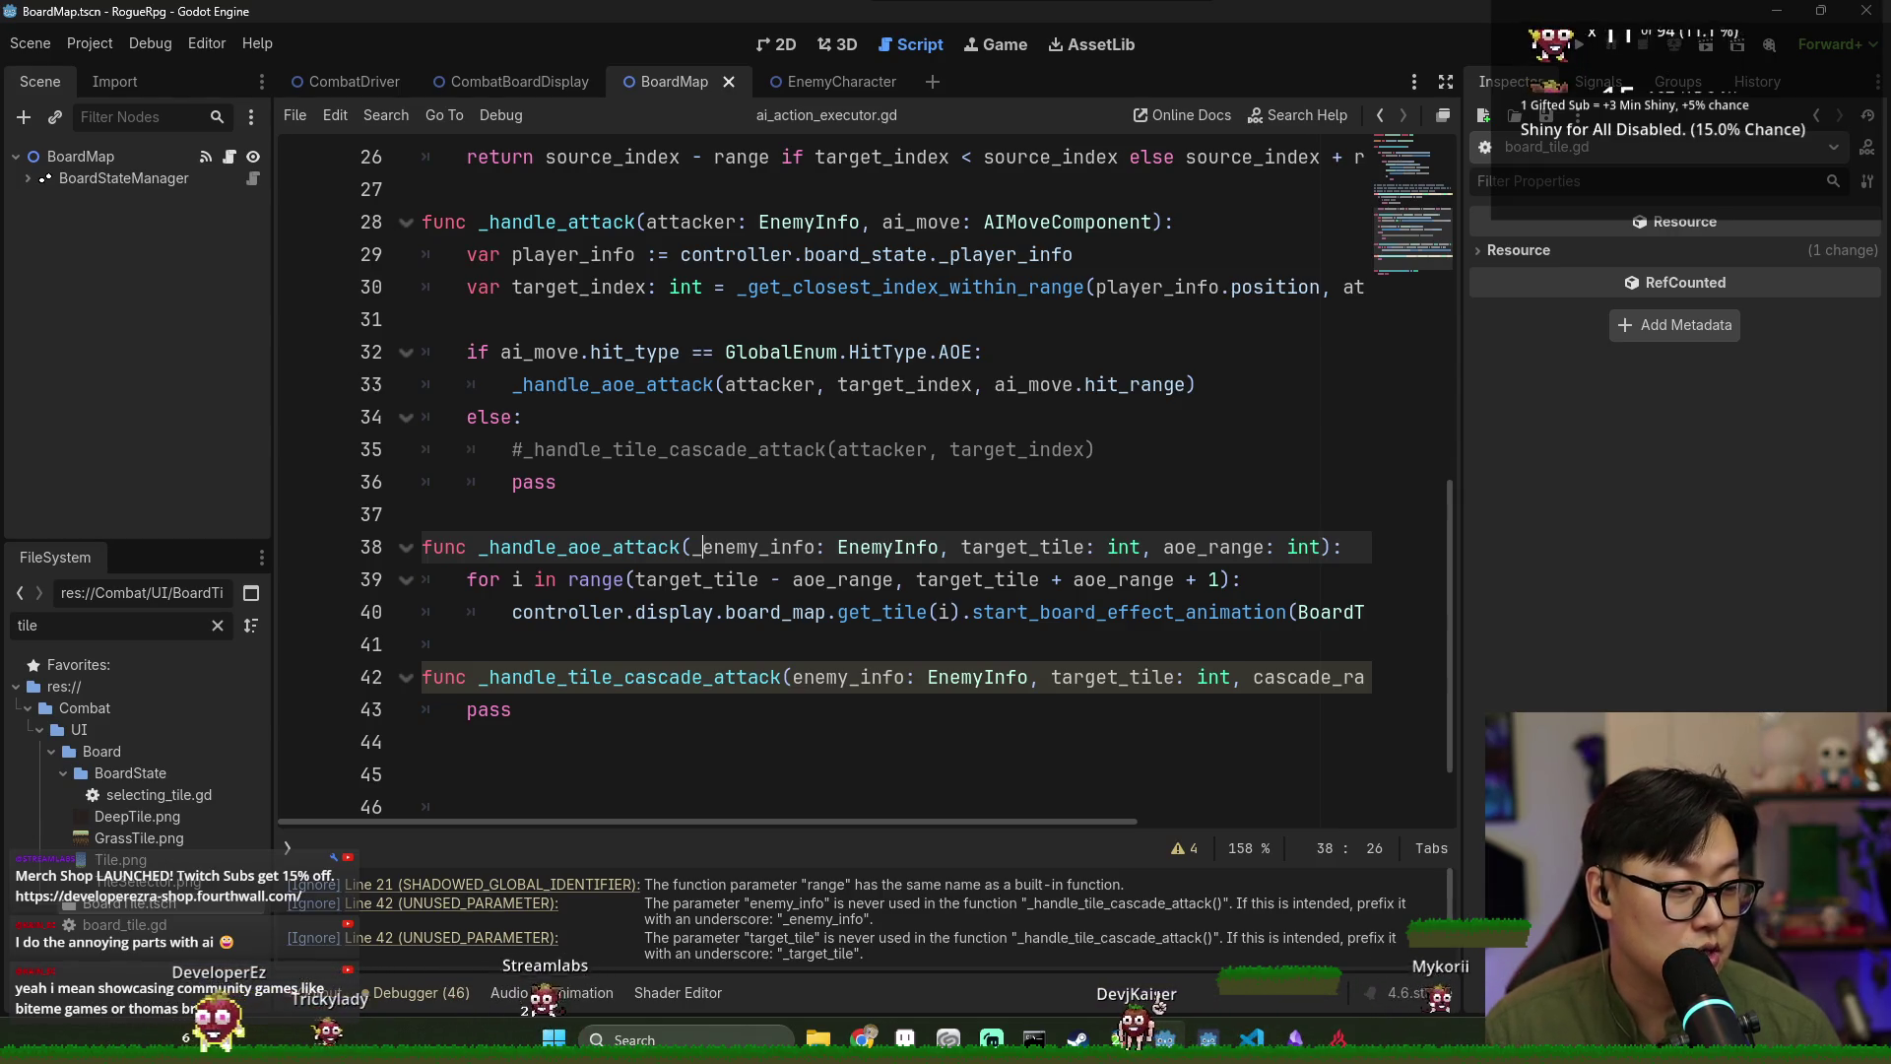
pyautogui.click(1236, 582)
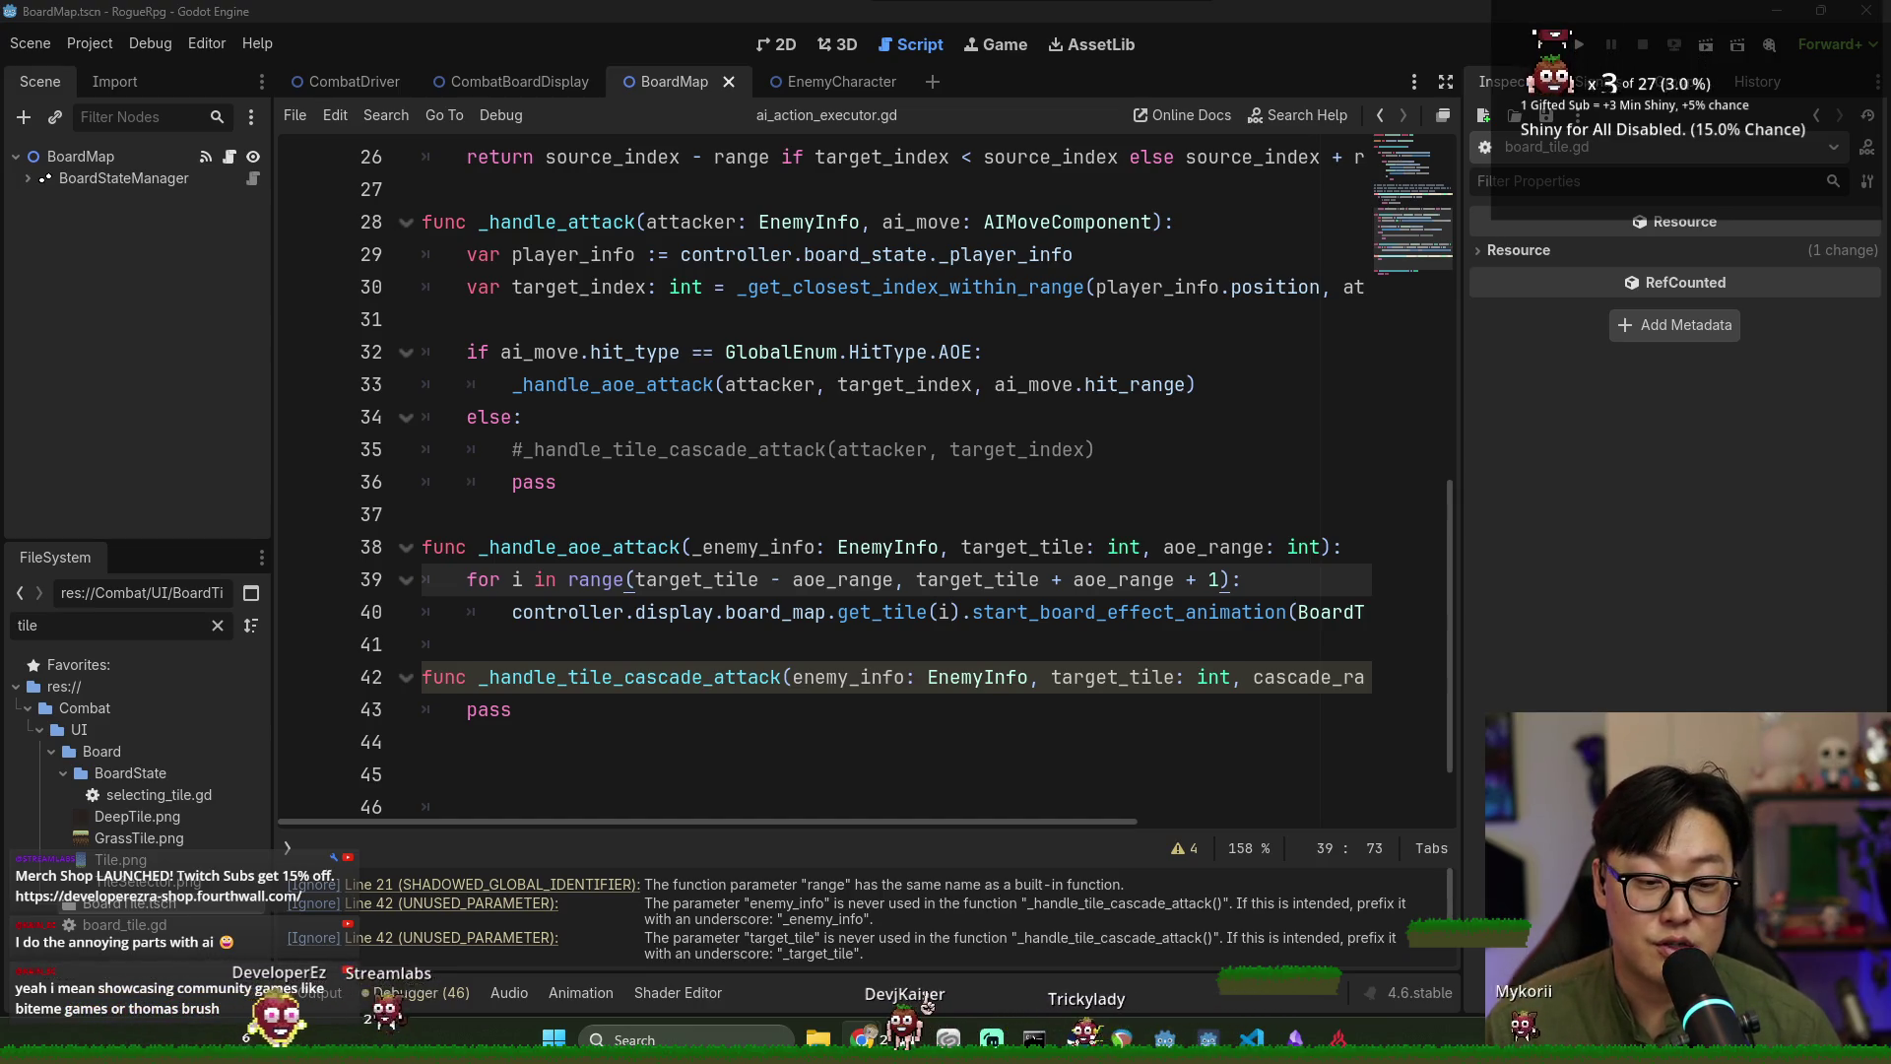
pyautogui.hotkey('alt', 'Tab')
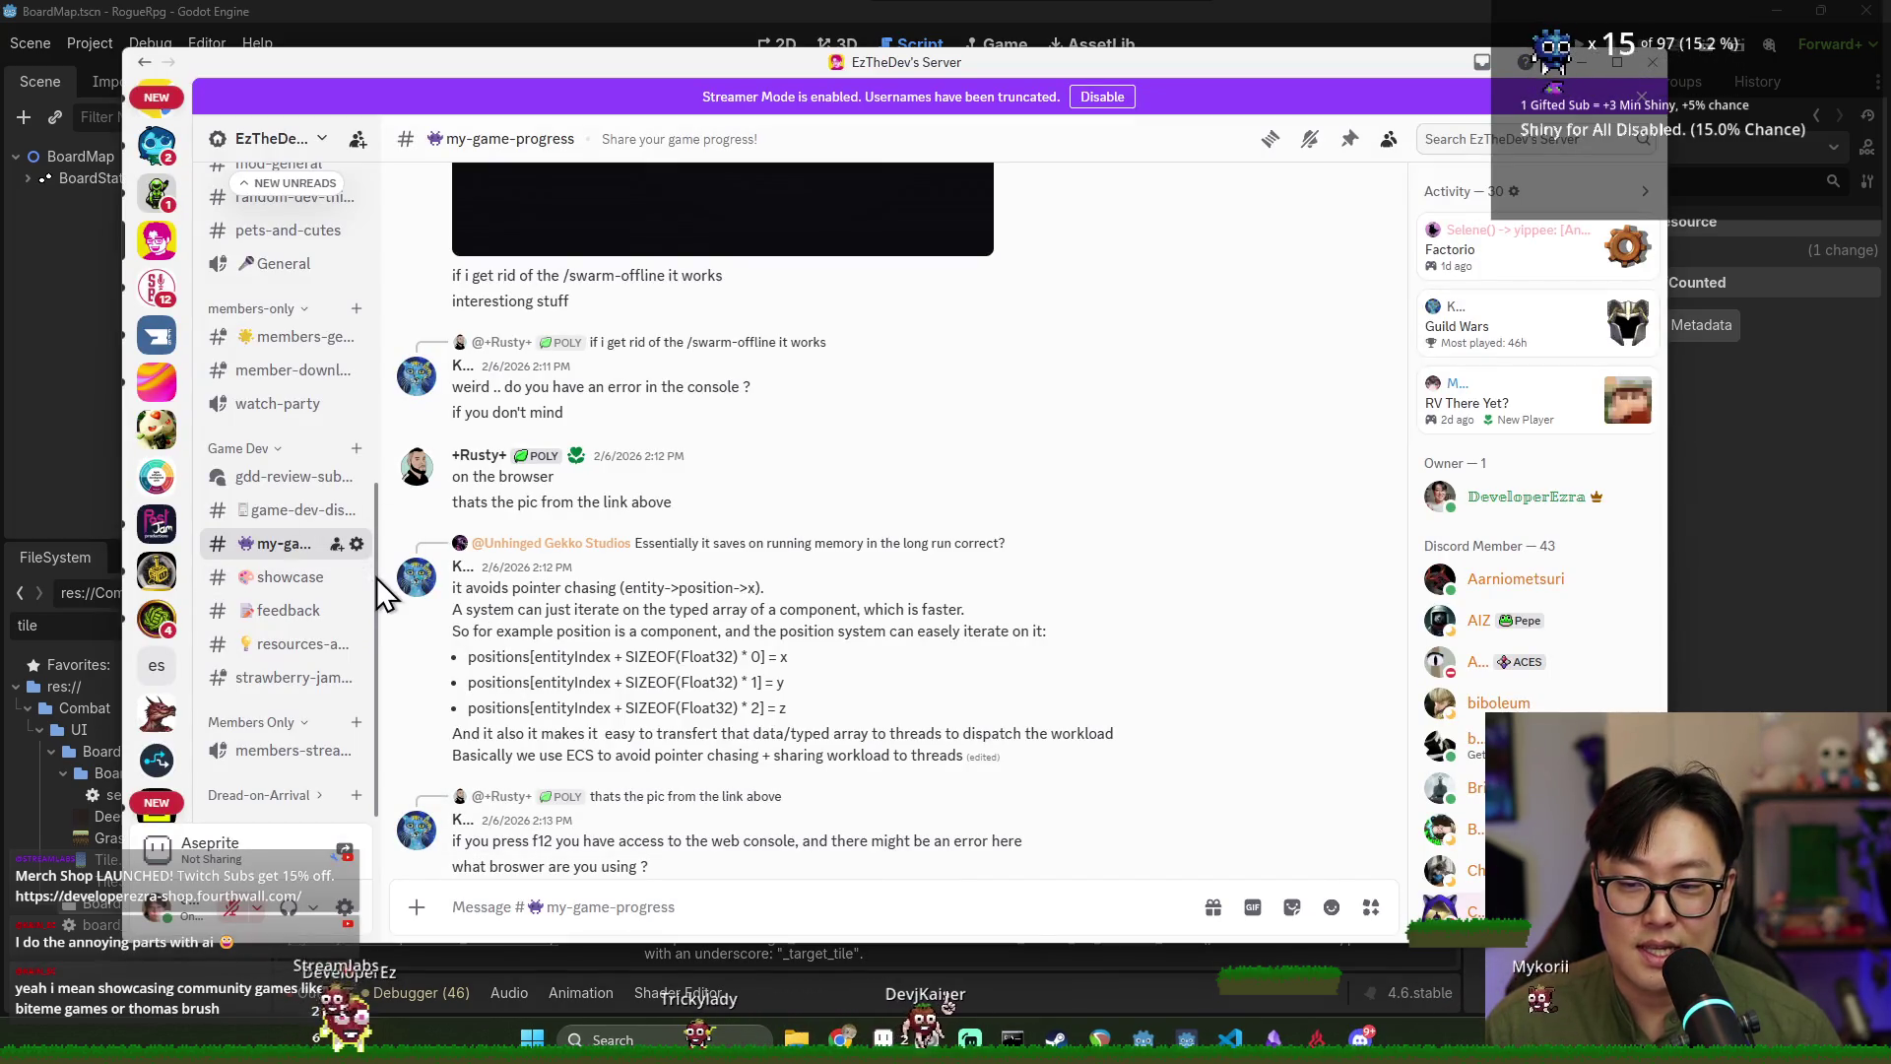
pyautogui.moveTo(386, 576); pyautogui.dragTo(495, 571)
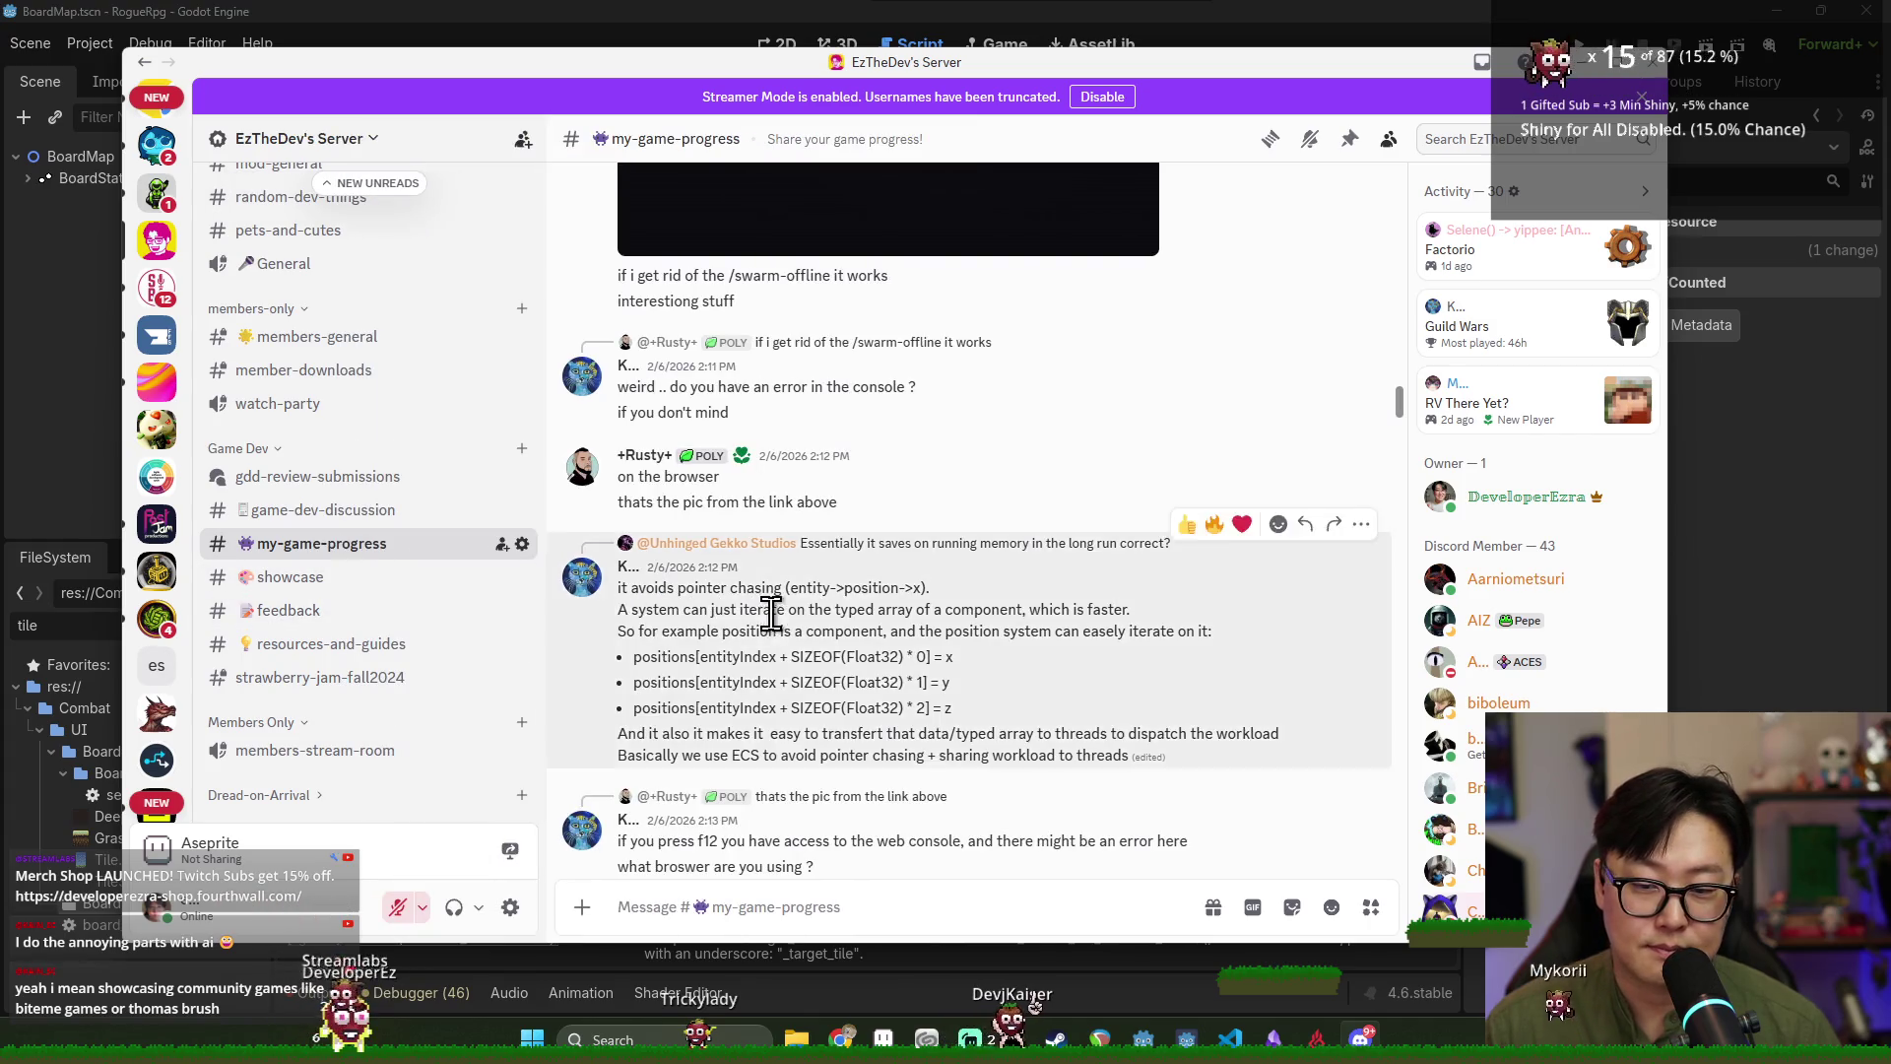
pyautogui.scroll(-5, 790, 652)
pyautogui.scroll(12, 790, 652)
pyautogui.scroll(15, 837, 636)
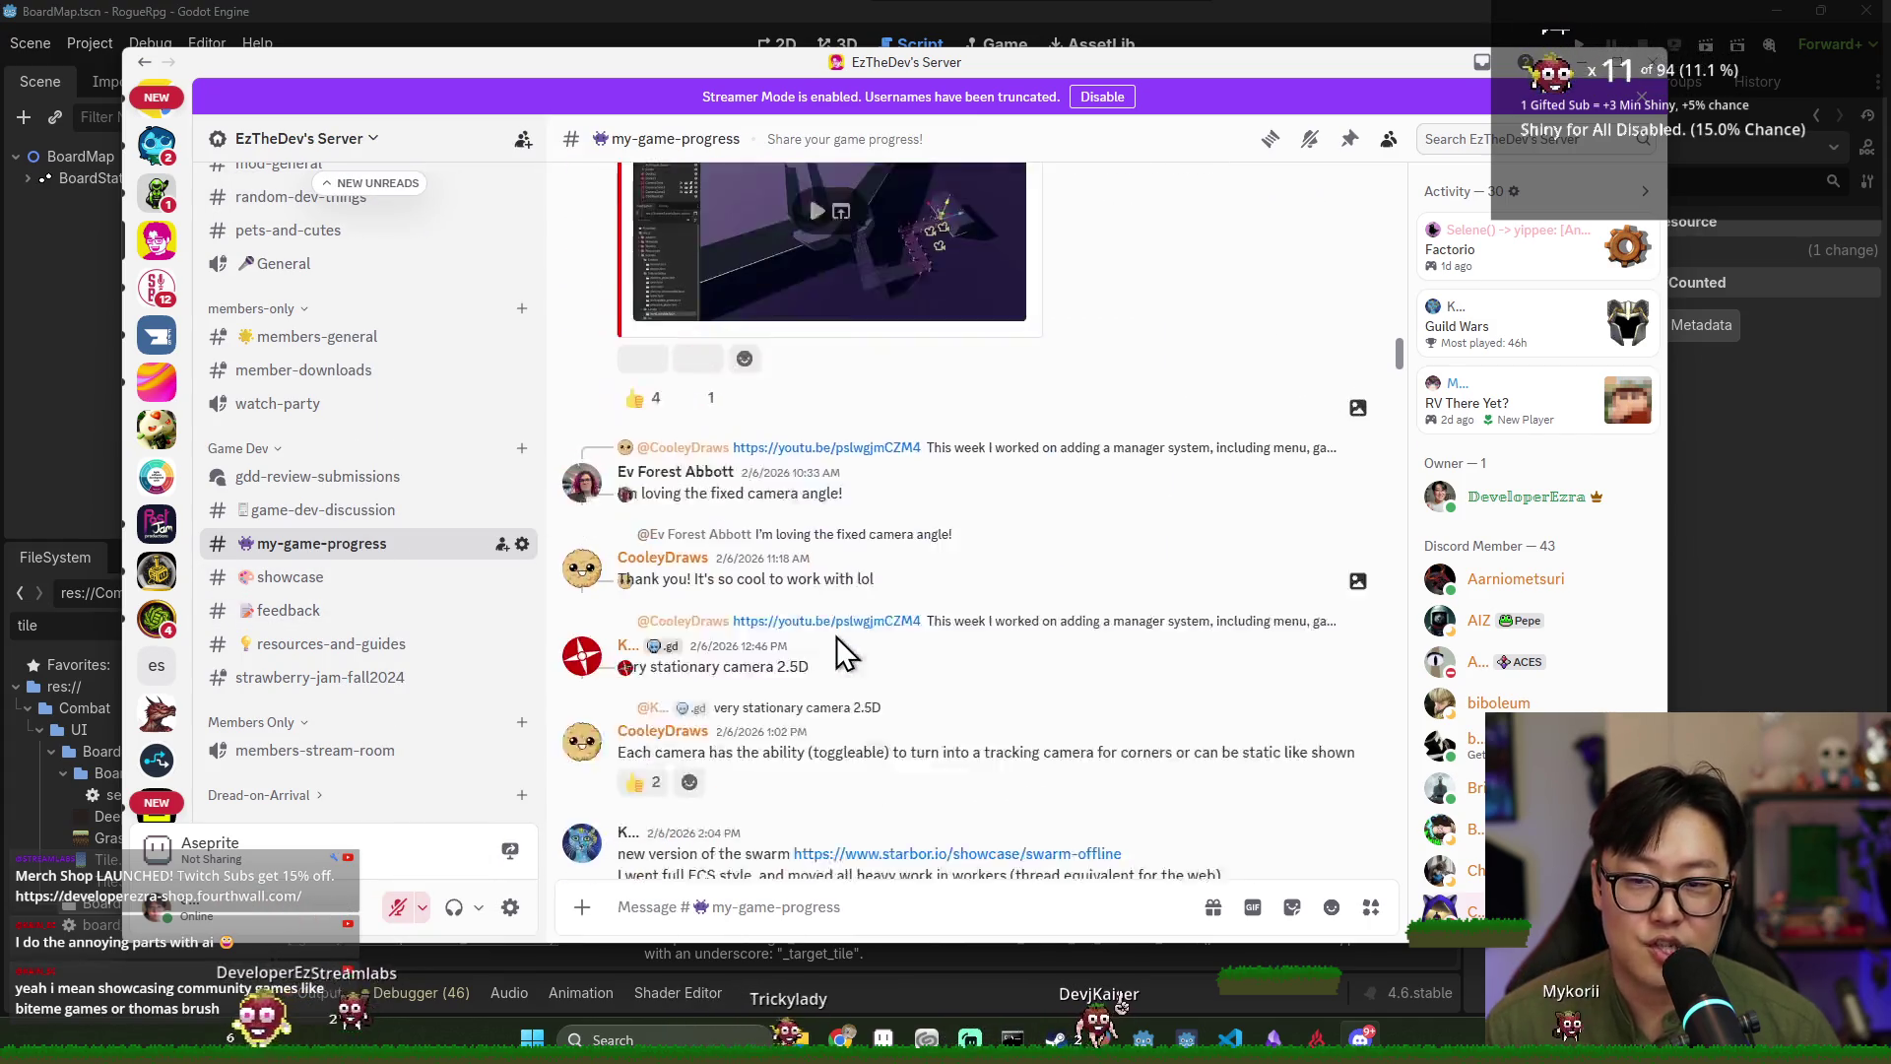
pyautogui.scroll(1, 836, 636)
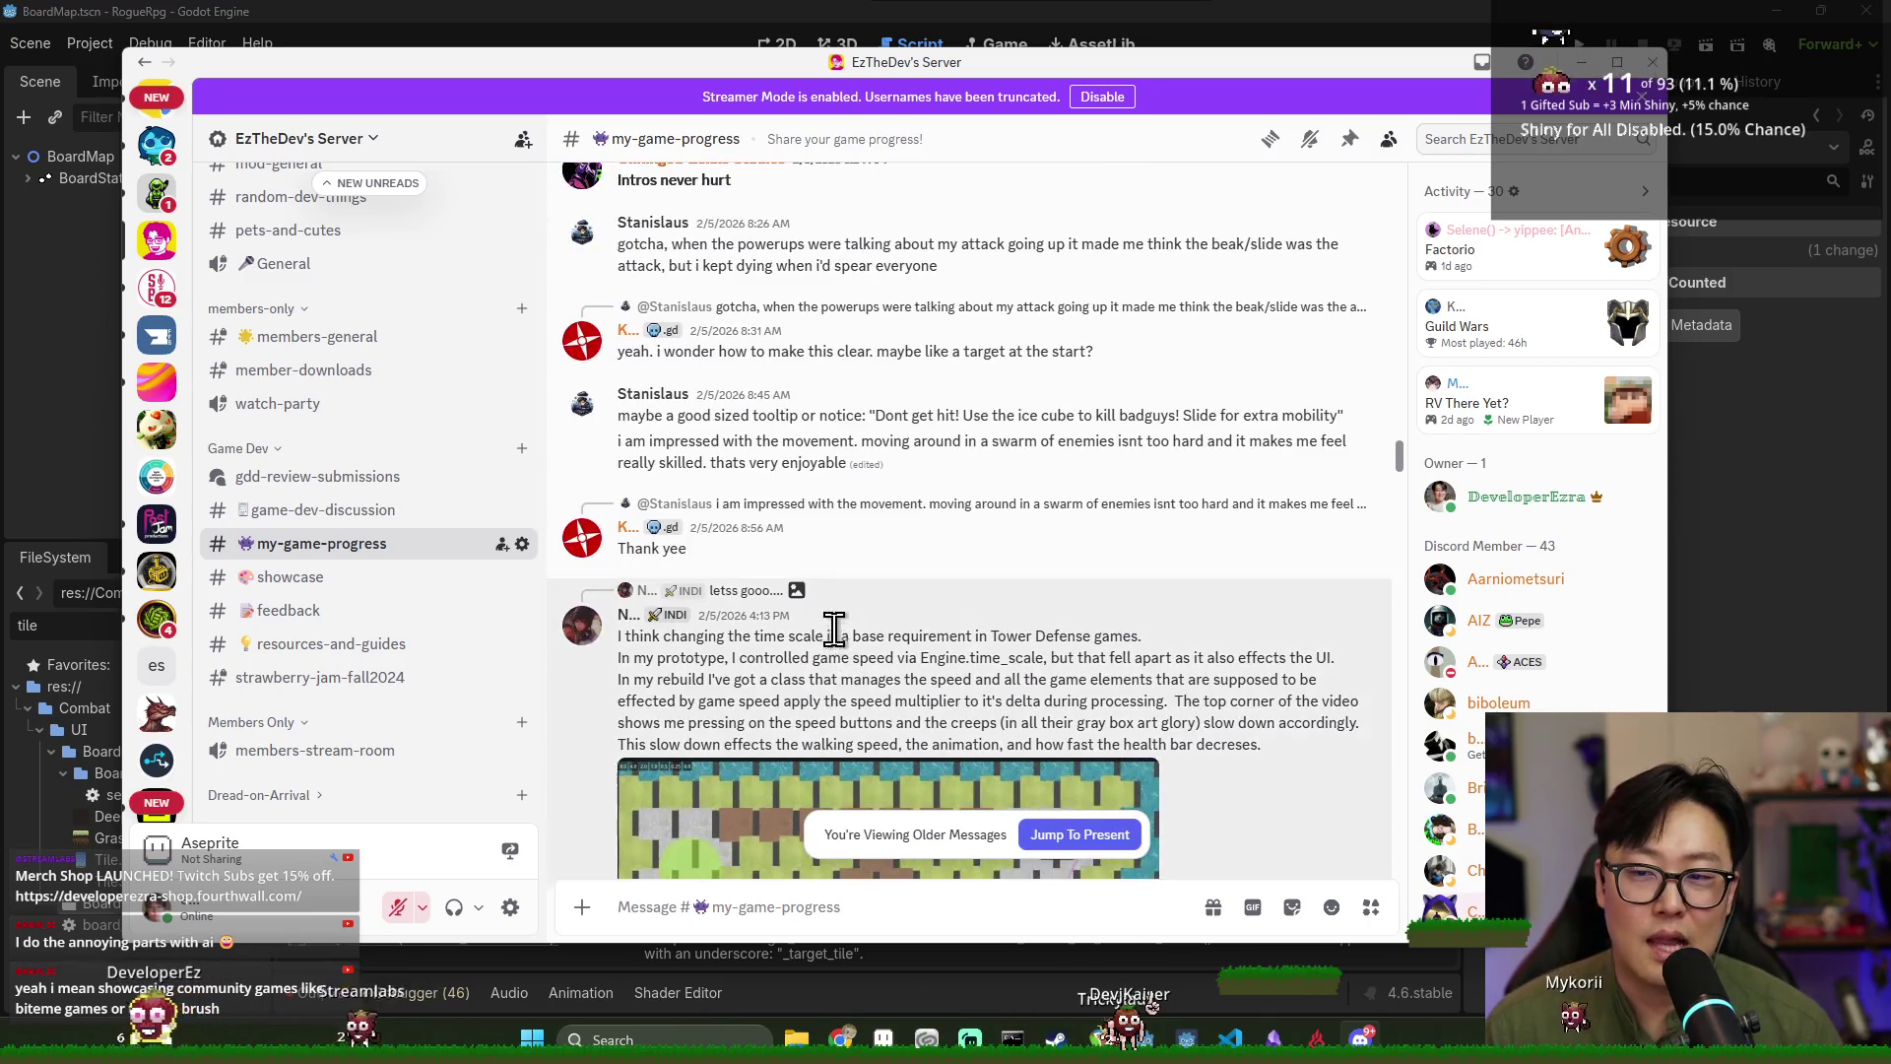
pyautogui.scroll(5, 502, 552)
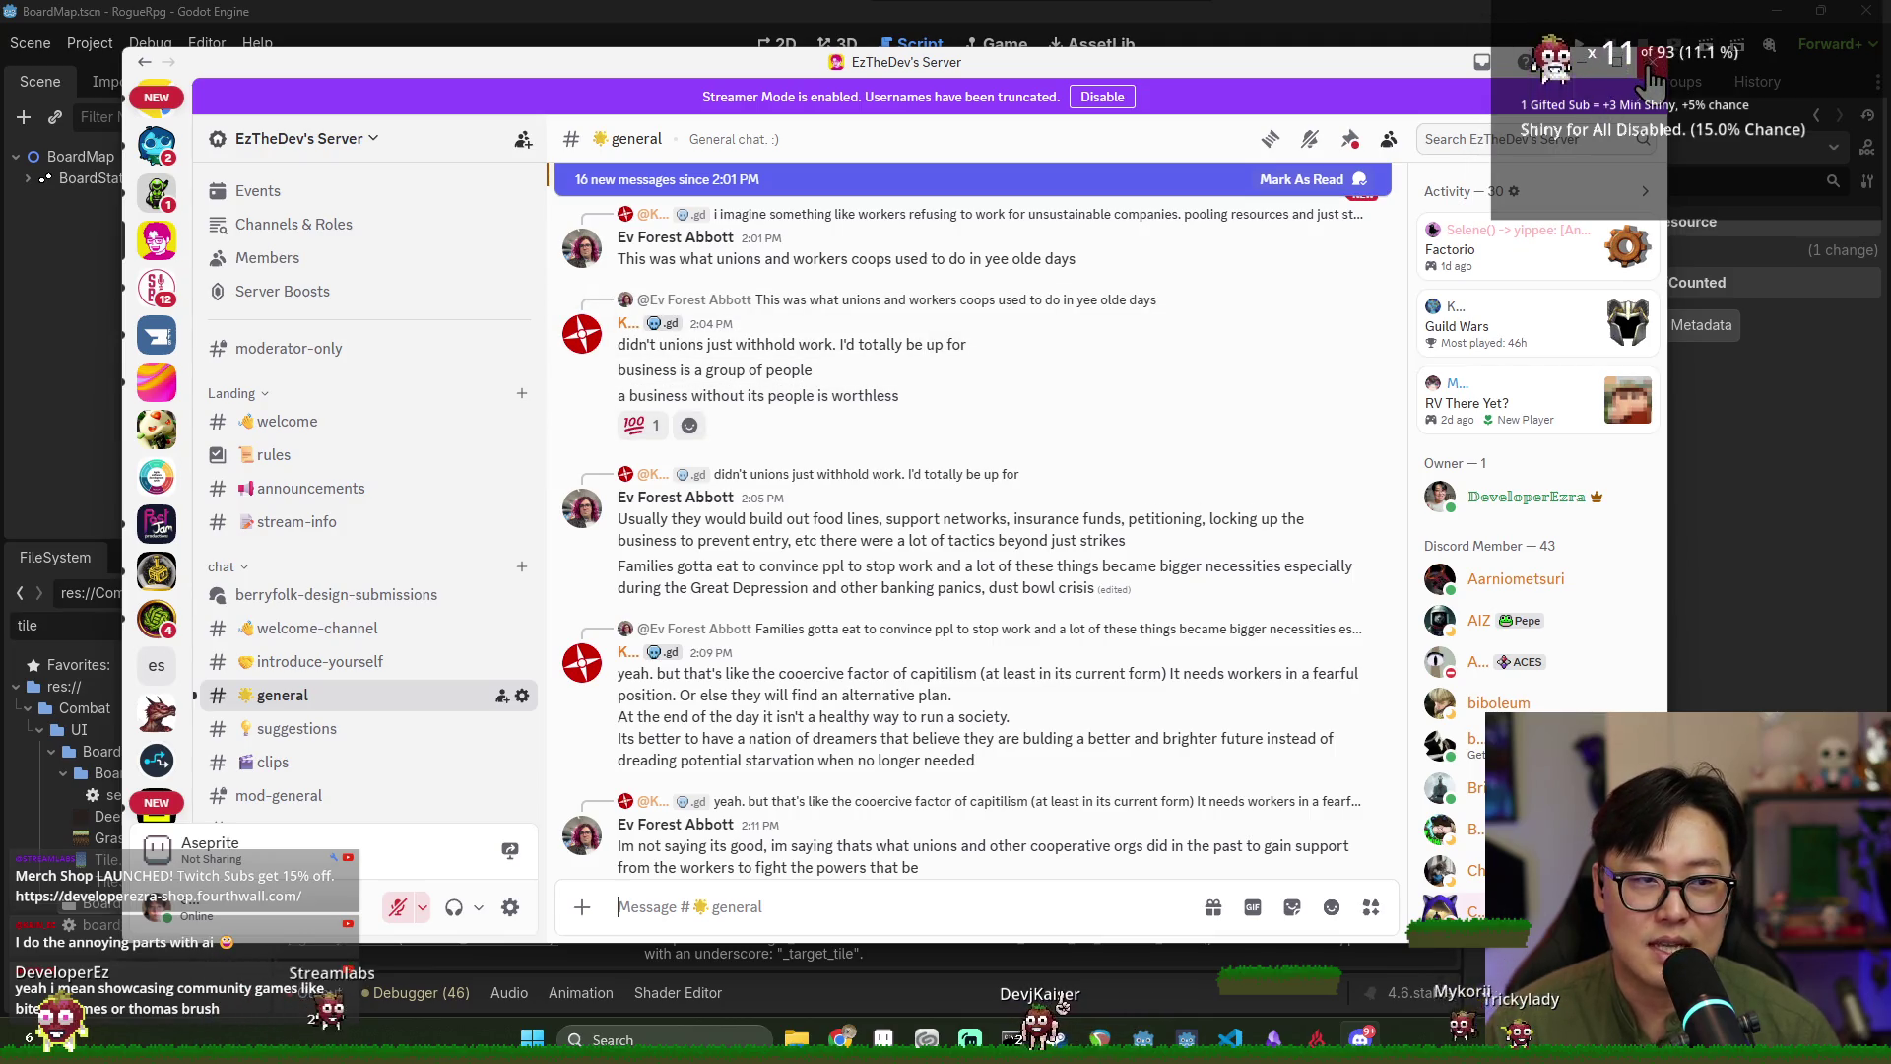
pyautogui.click(1651, 69)
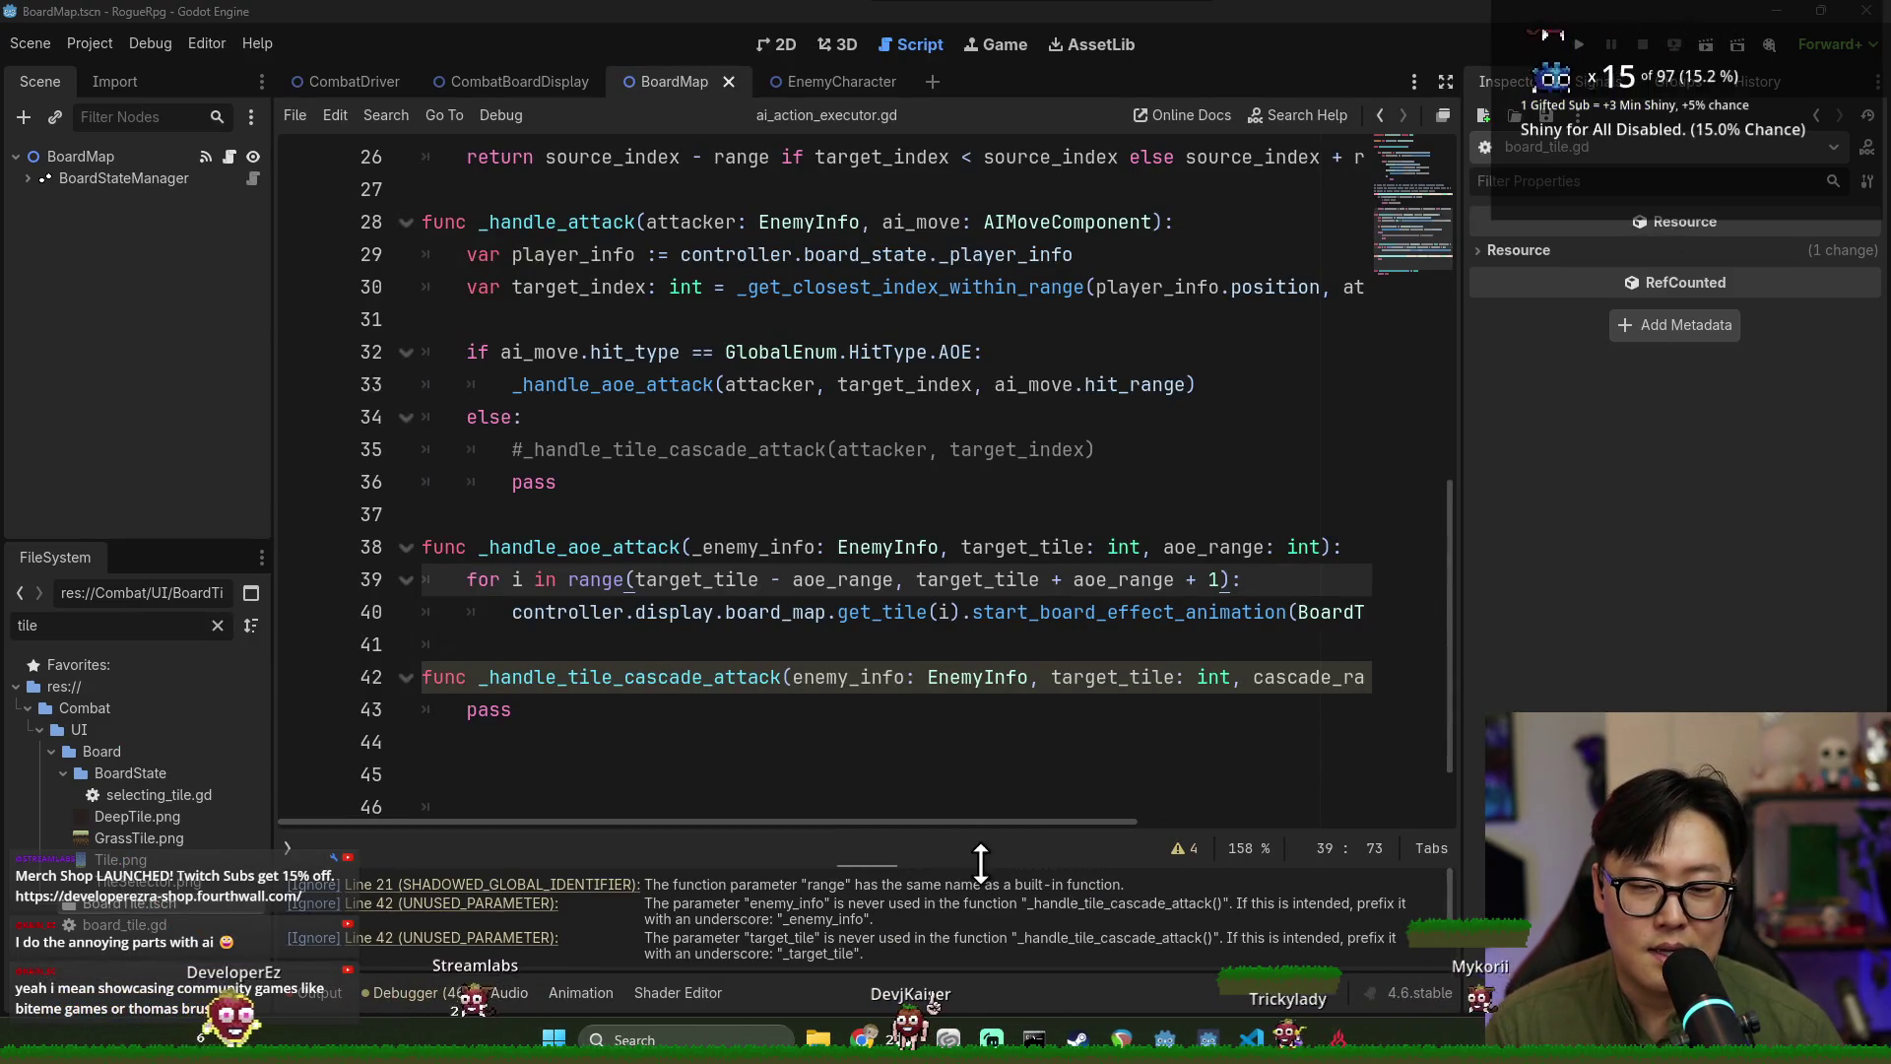
# Delete the extra blank lines after pass on line 43 and save the script.
pyautogui.moveTo(963, 861); pyautogui.dragTo(963, 755)
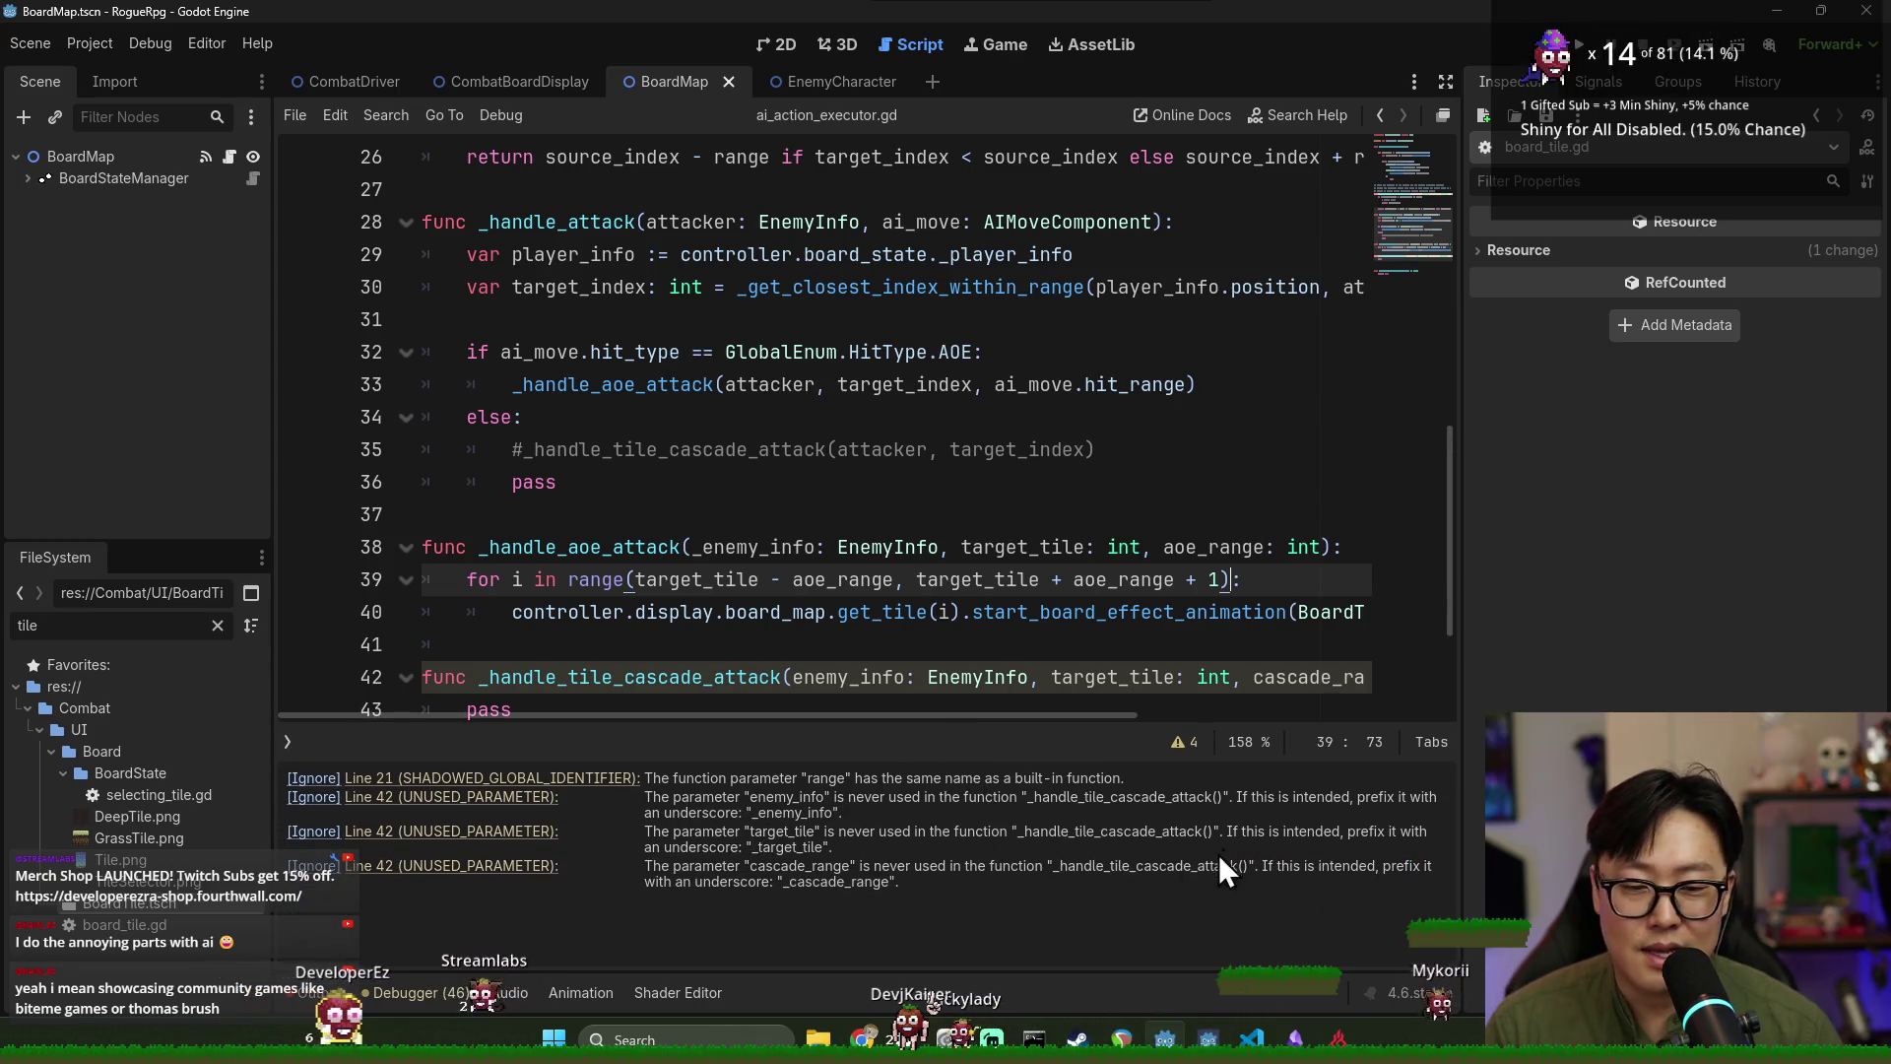
pyautogui.moveTo(1159, 758); pyautogui.dragTo(1152, 795)
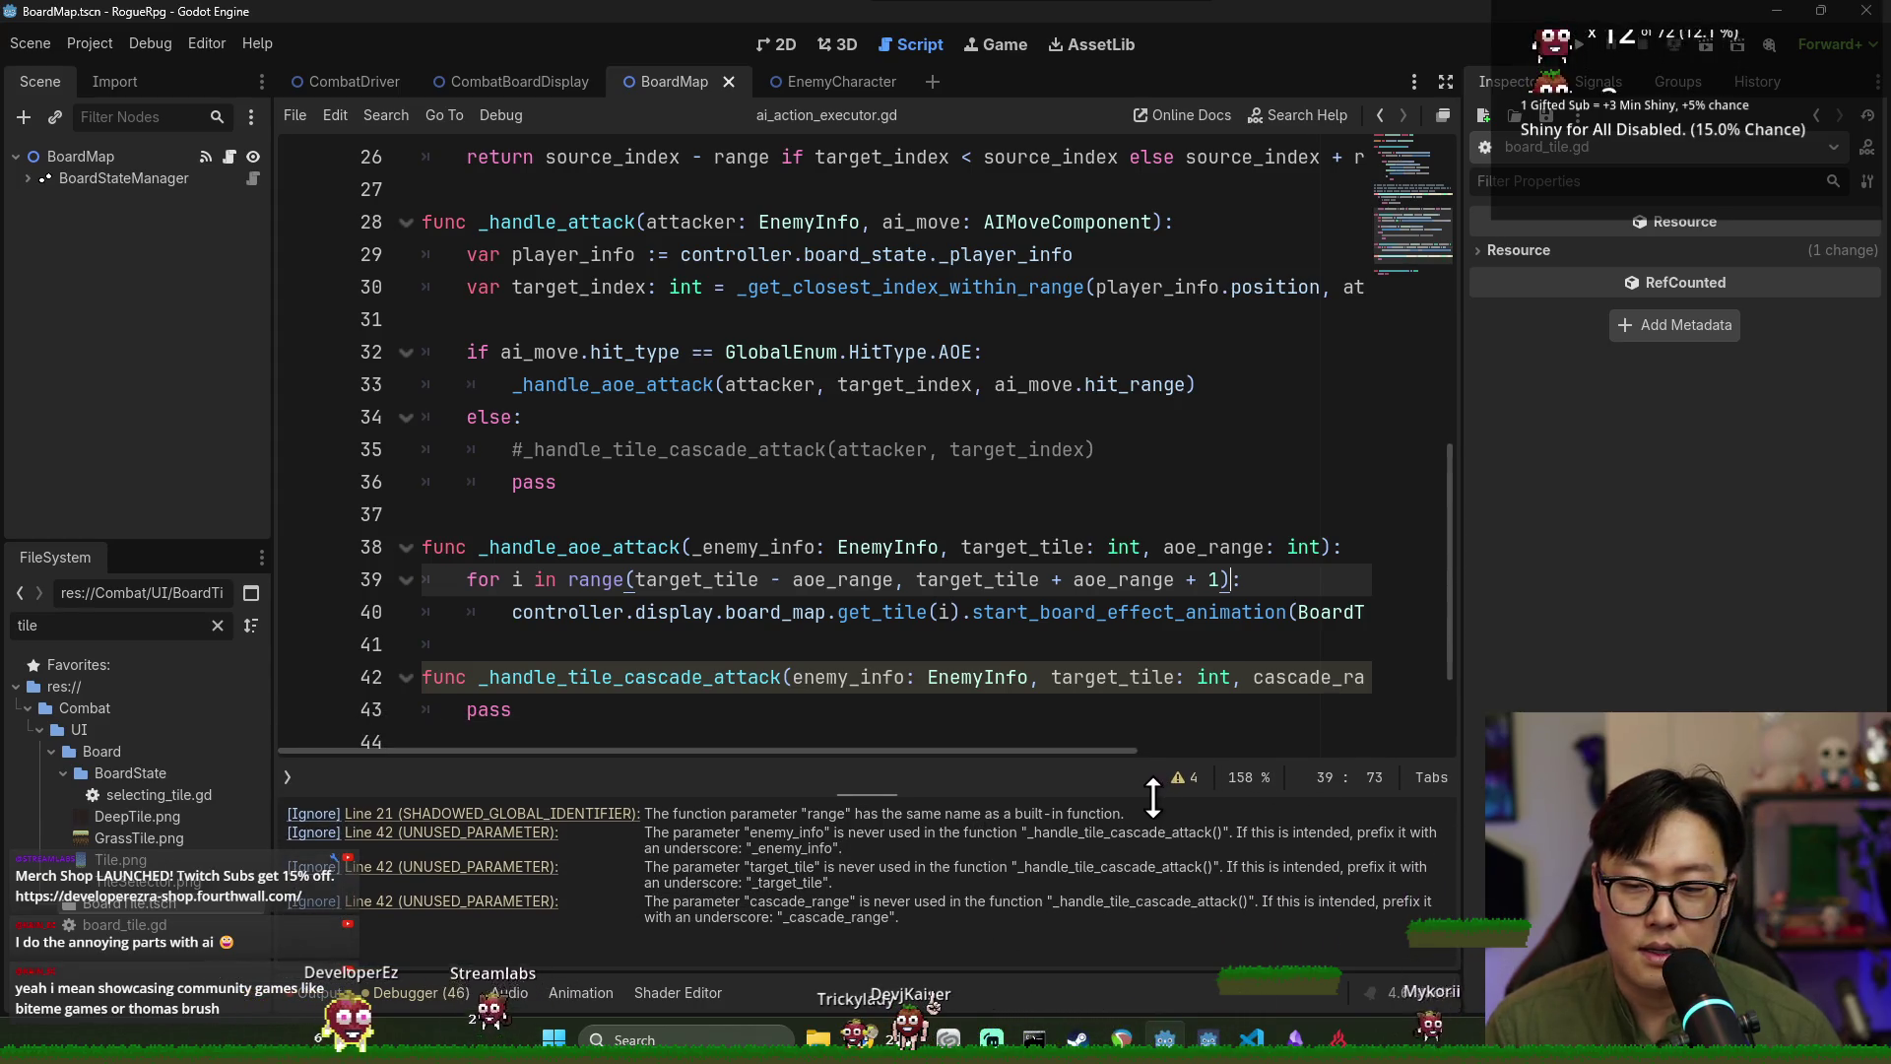
pyautogui.click(1124, 646)
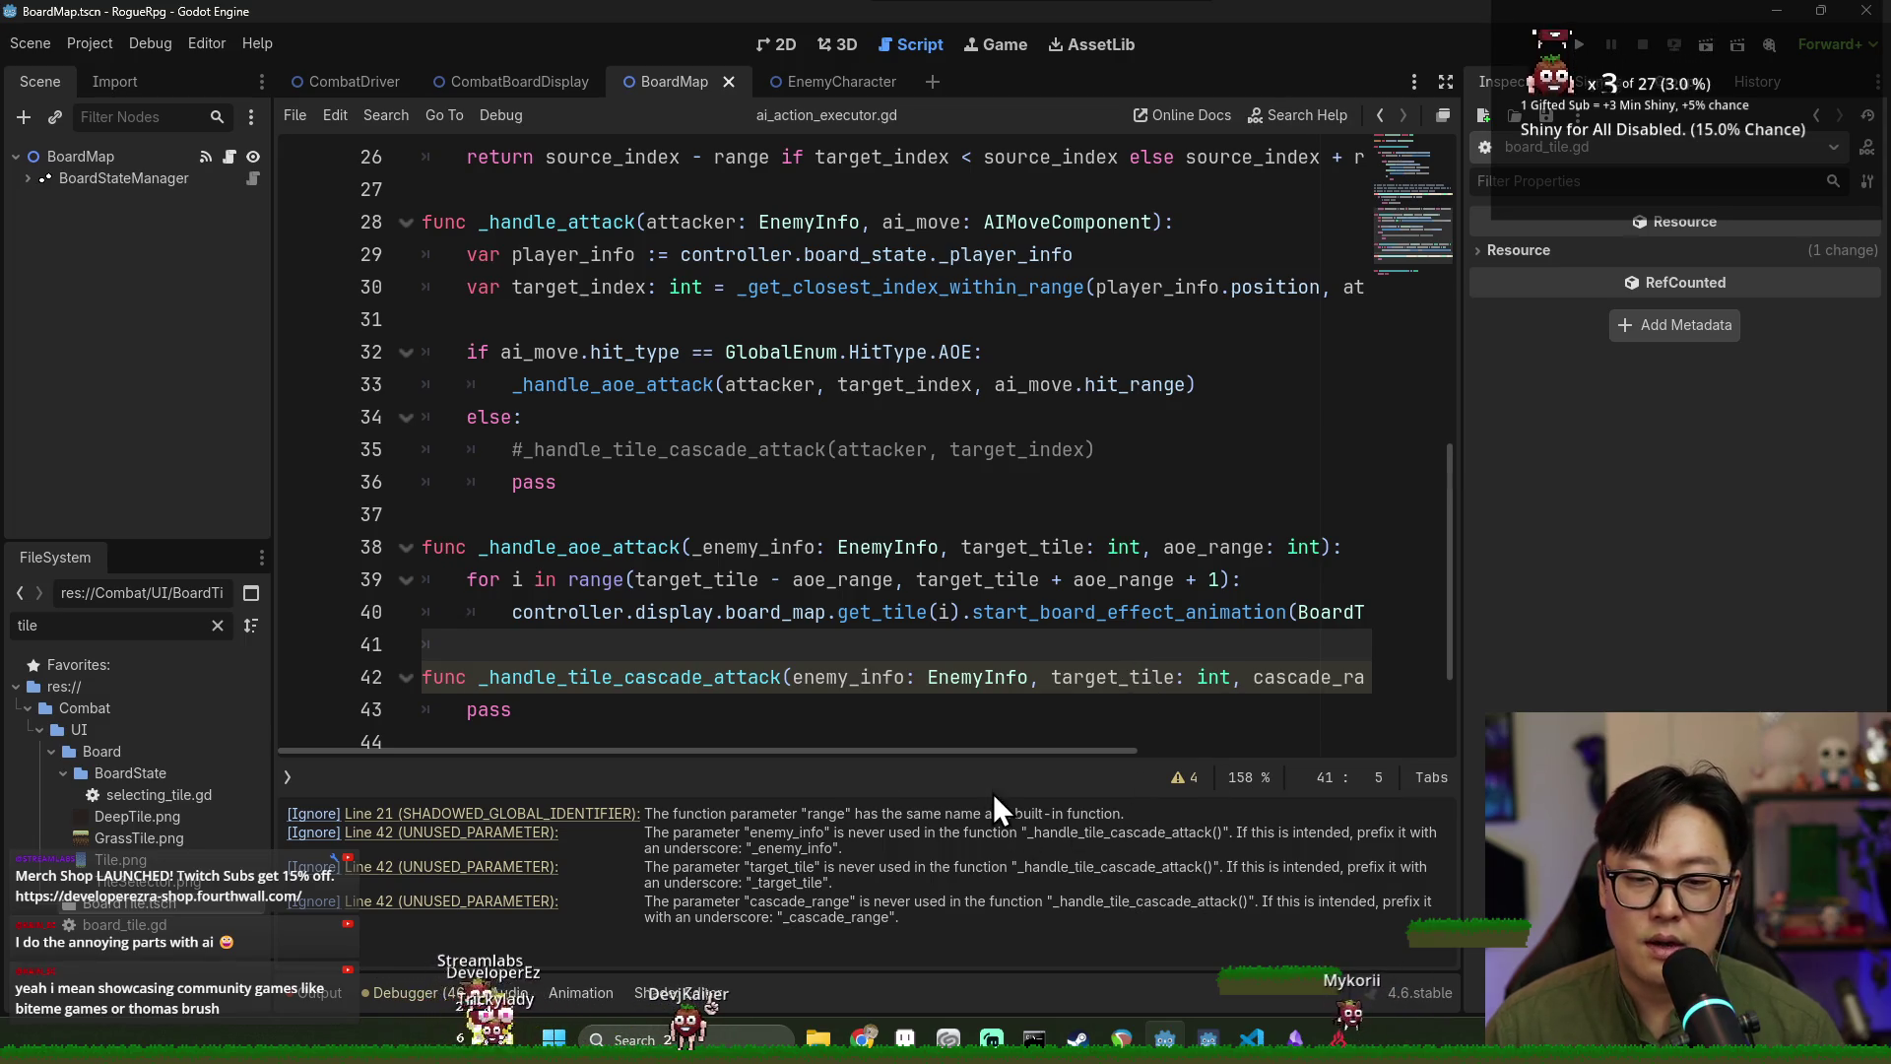
pyautogui.moveTo(993, 794); pyautogui.dragTo(995, 811)
pyautogui.click(895, 711)
pyautogui.click(863, 677)
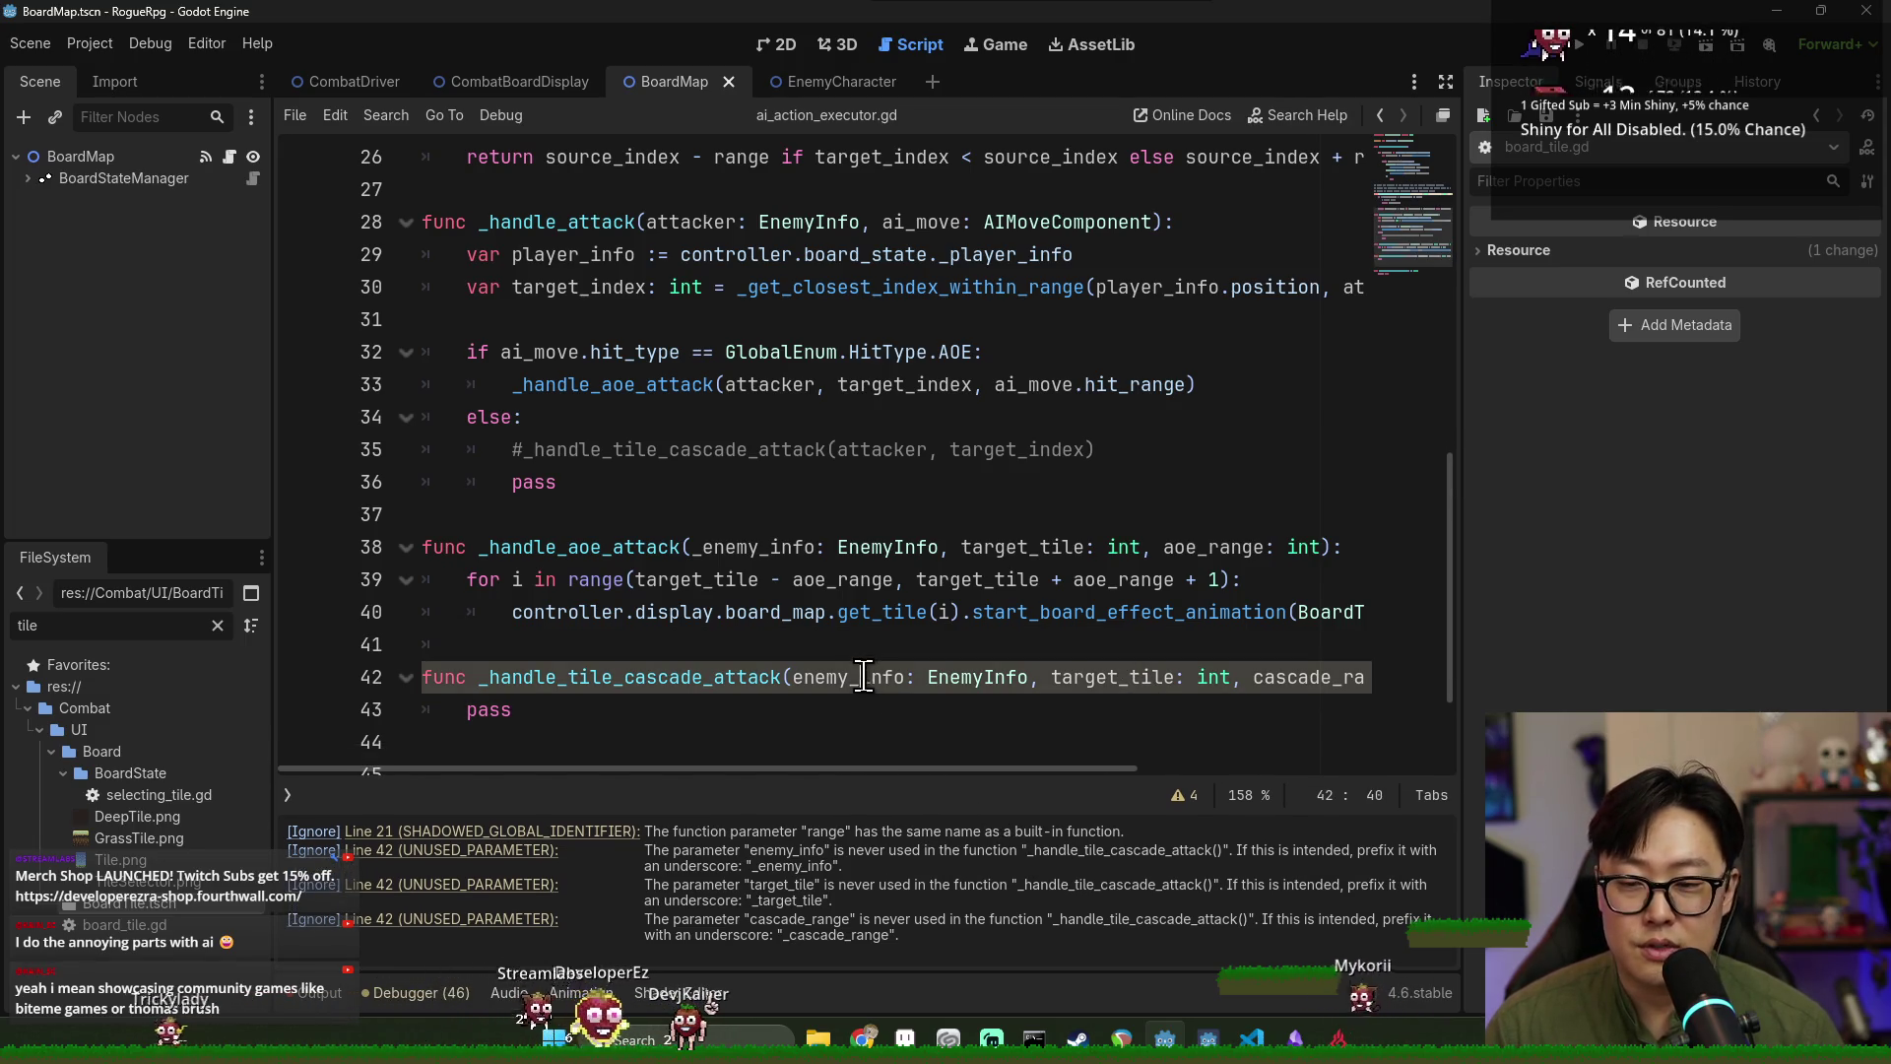
pyautogui.moveTo(885, 772)
pyautogui.mouseDown()
pyautogui.moveTo(1136, 758)
pyautogui.moveTo(831, 738)
pyautogui.mouseUp()
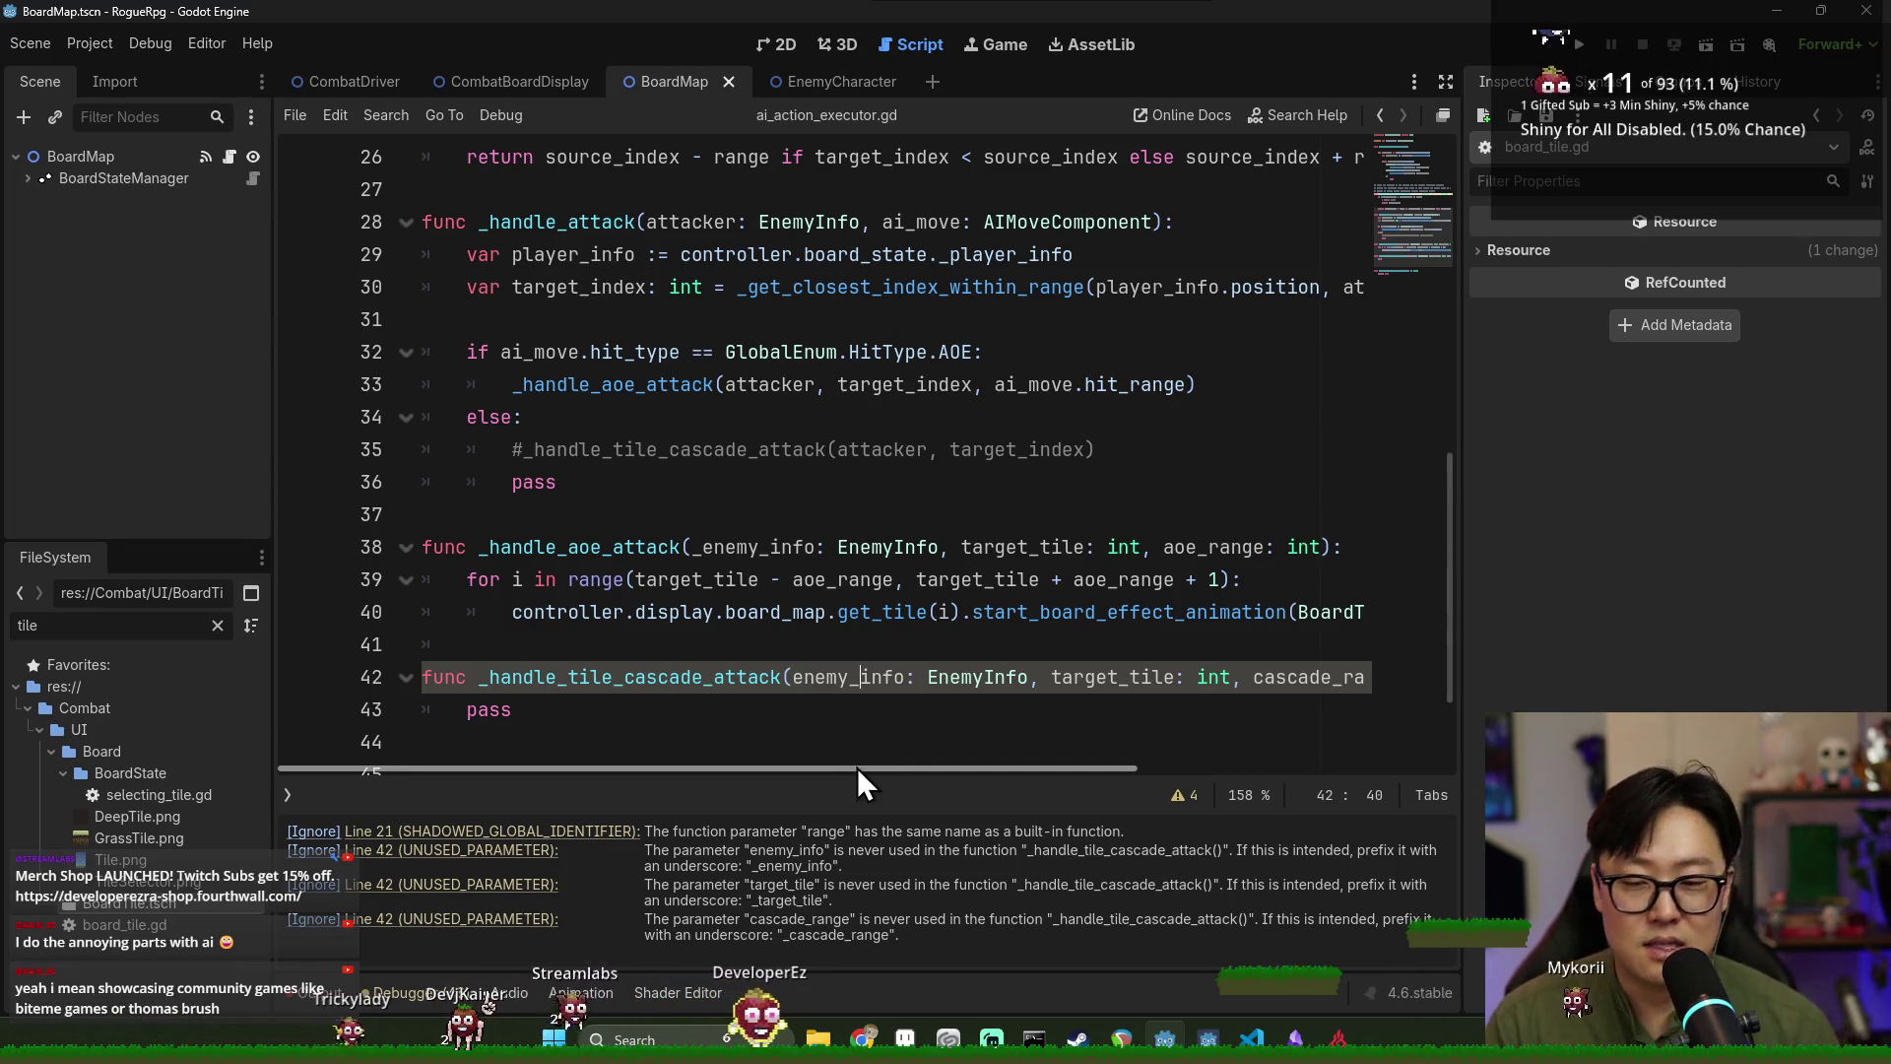
pyautogui.scroll(-1, 916, 734)
pyautogui.scroll(-1, 926, 734)
pyautogui.click(777, 616)
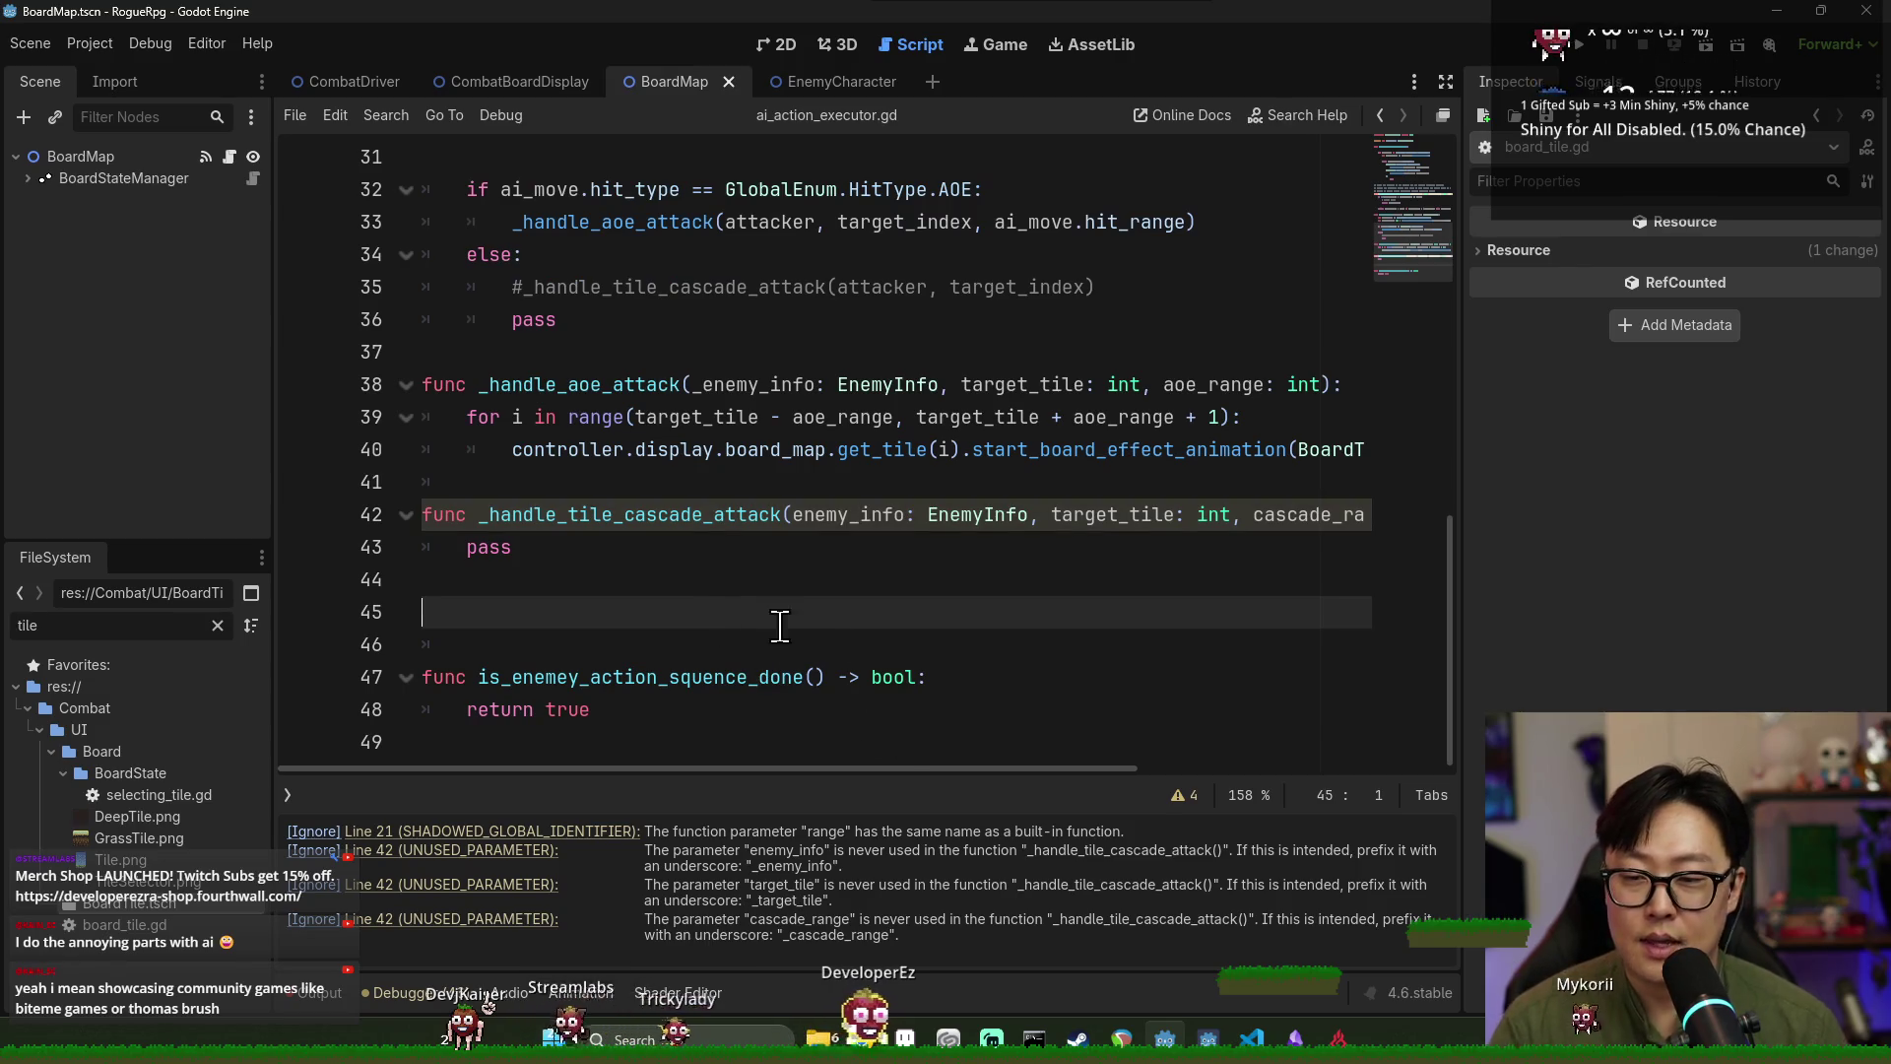
pyautogui.press('BackSpace')
pyautogui.press('BackSpace')
pyautogui.hotkey('ctrl', 's')
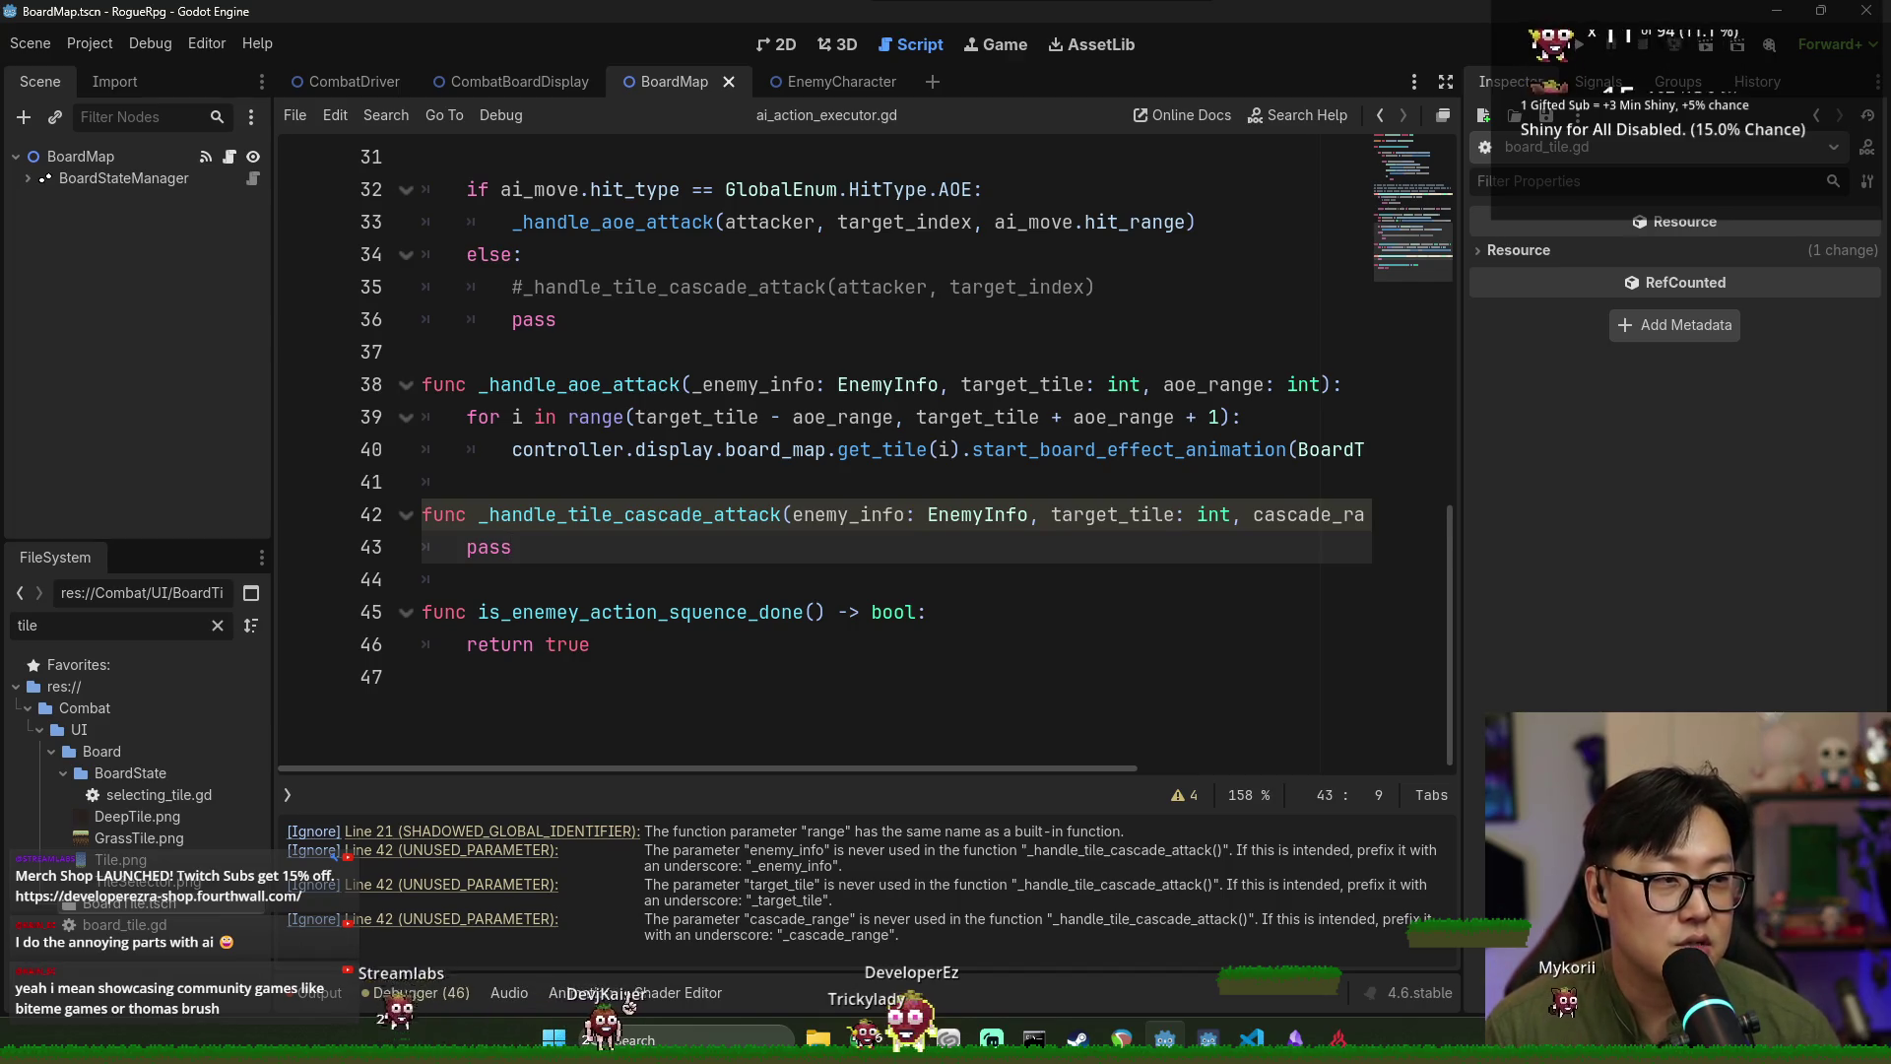
# Review the _handle_aoe_attack function's board effect call, then launch the RogueRpg project.
pyautogui.click(791, 453)
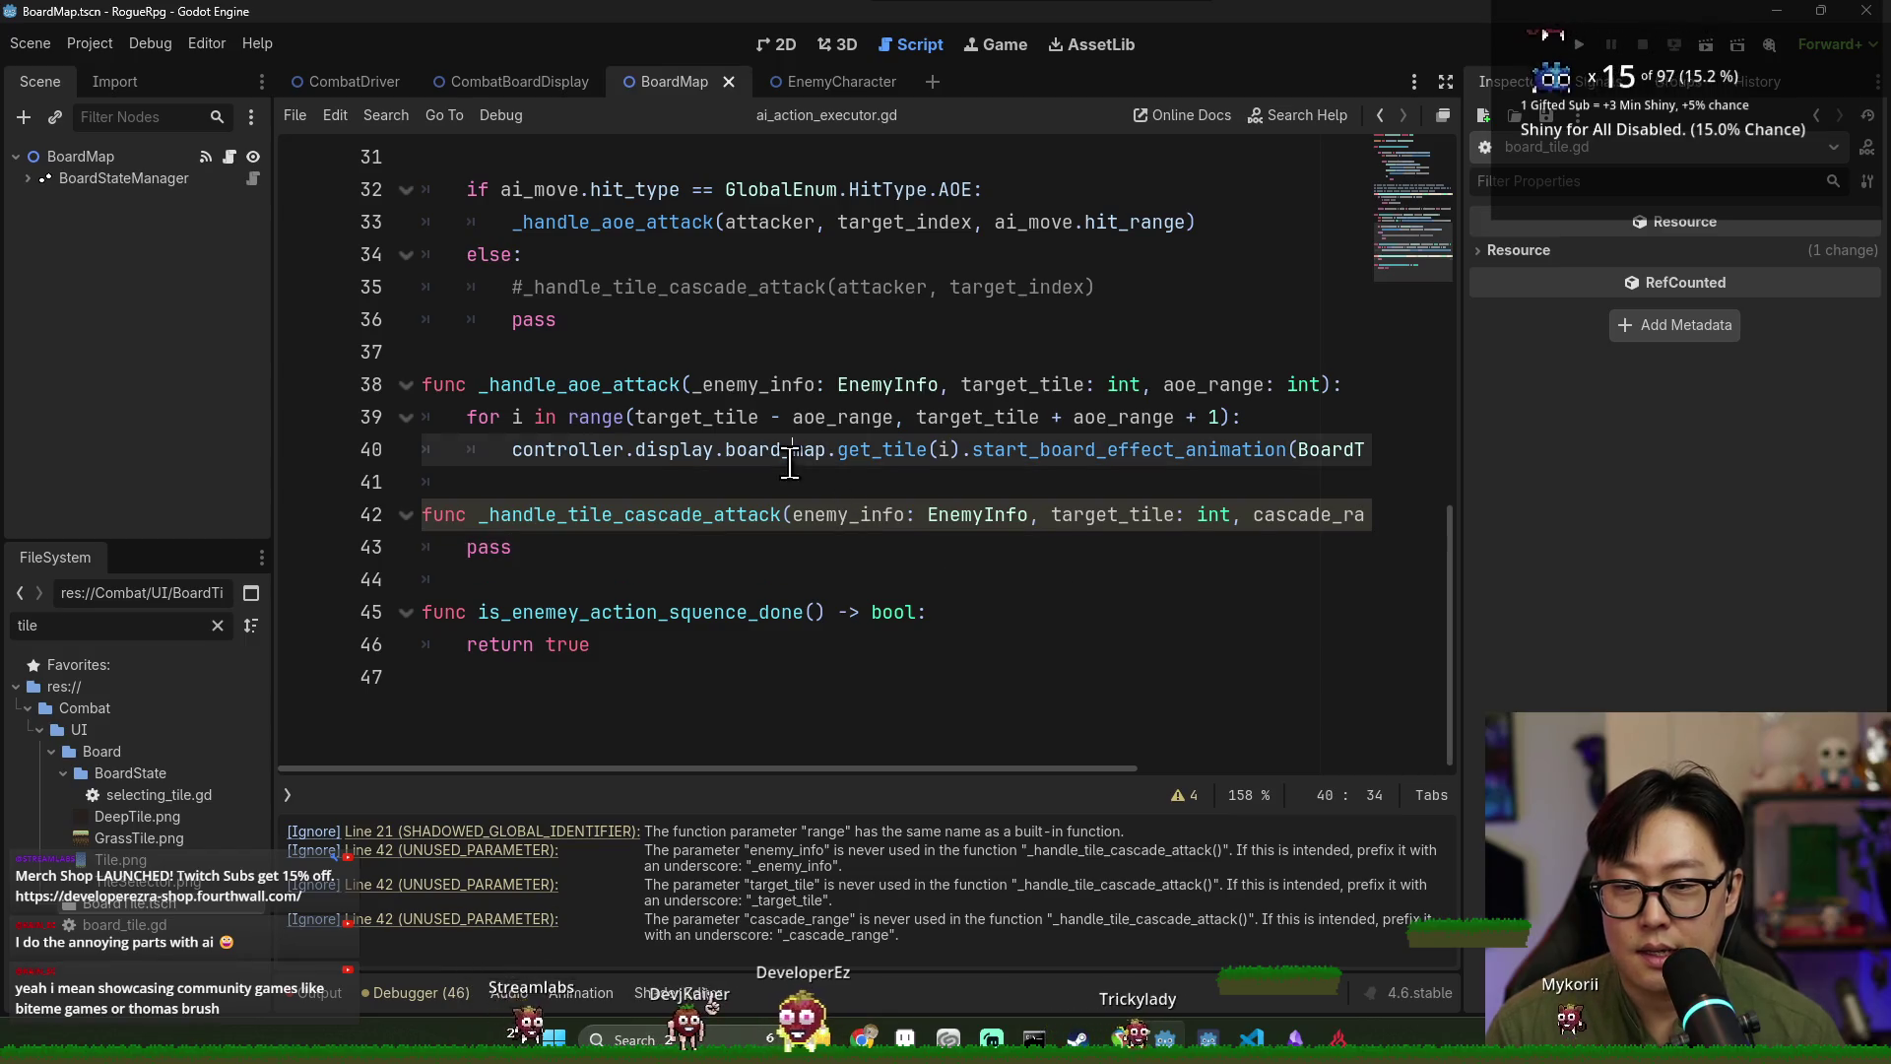
pyautogui.click(813, 490)
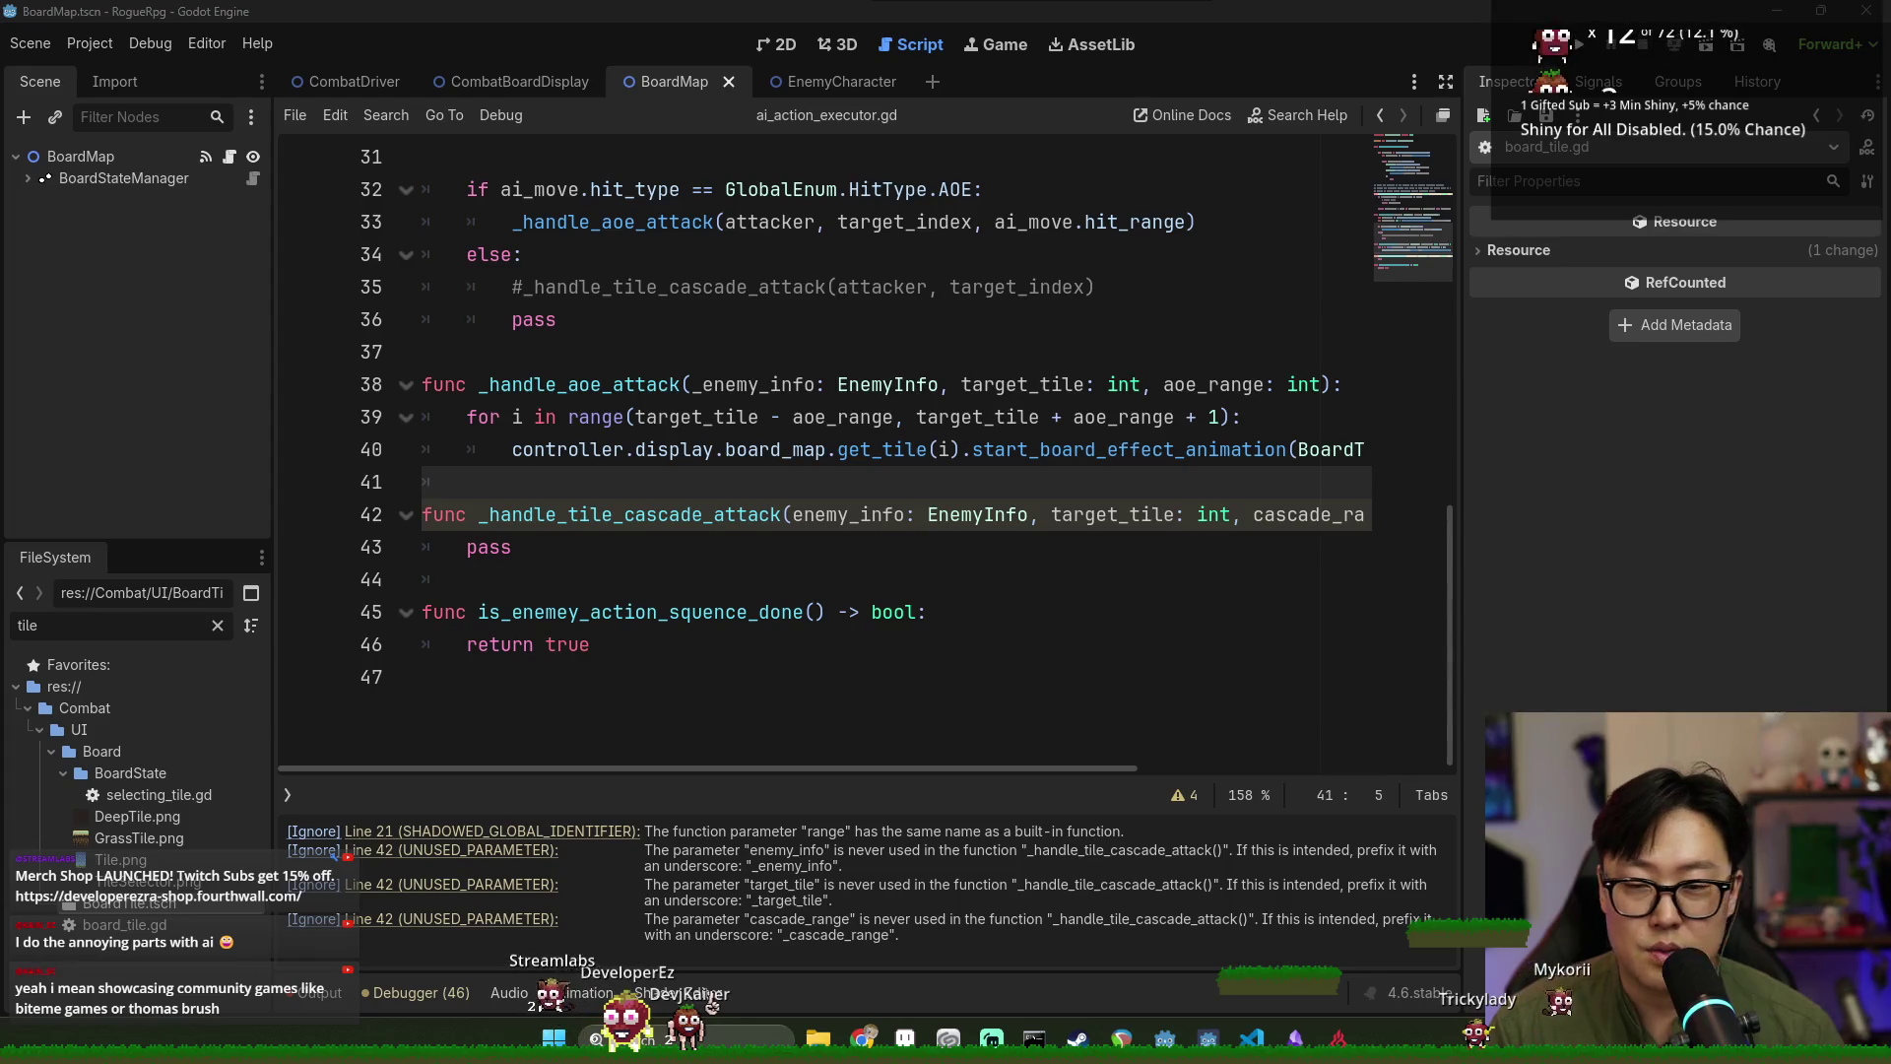
pyautogui.click(963, 589)
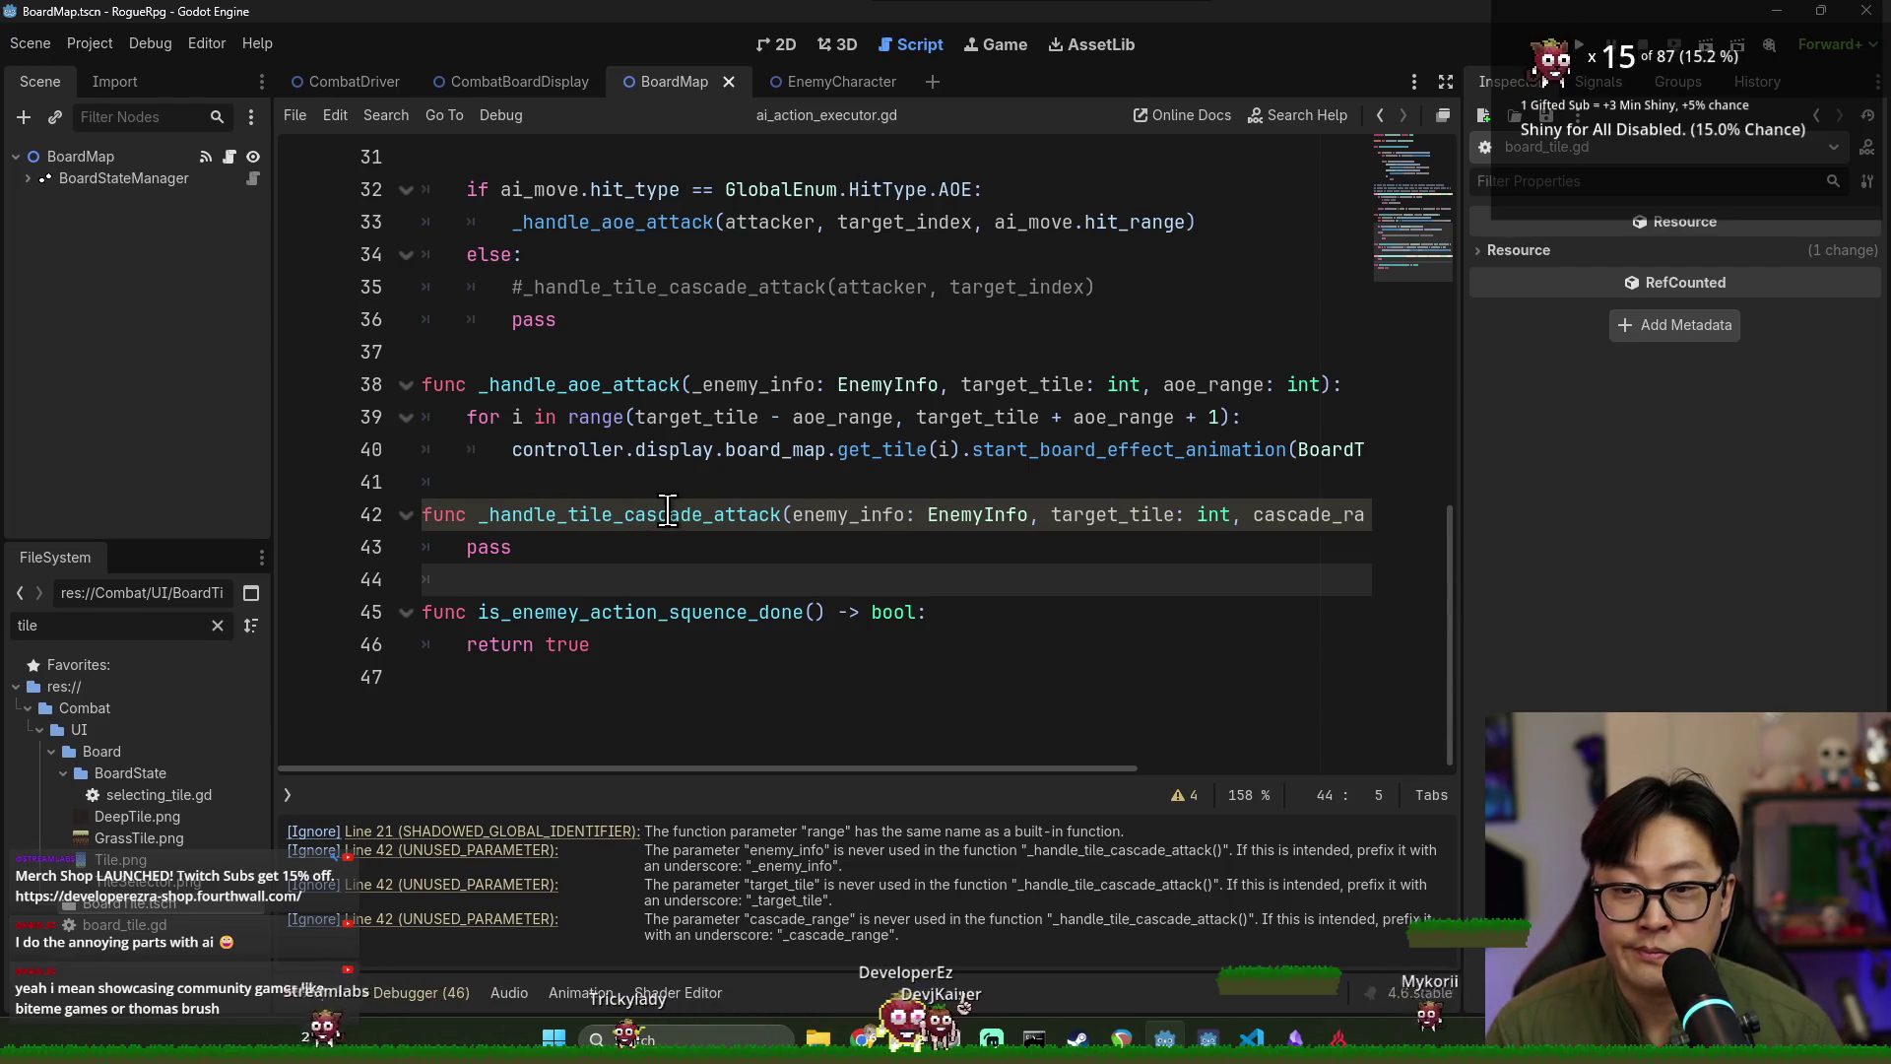
pyautogui.scroll(2, 623, 552)
pyautogui.scroll(-1, 623, 572)
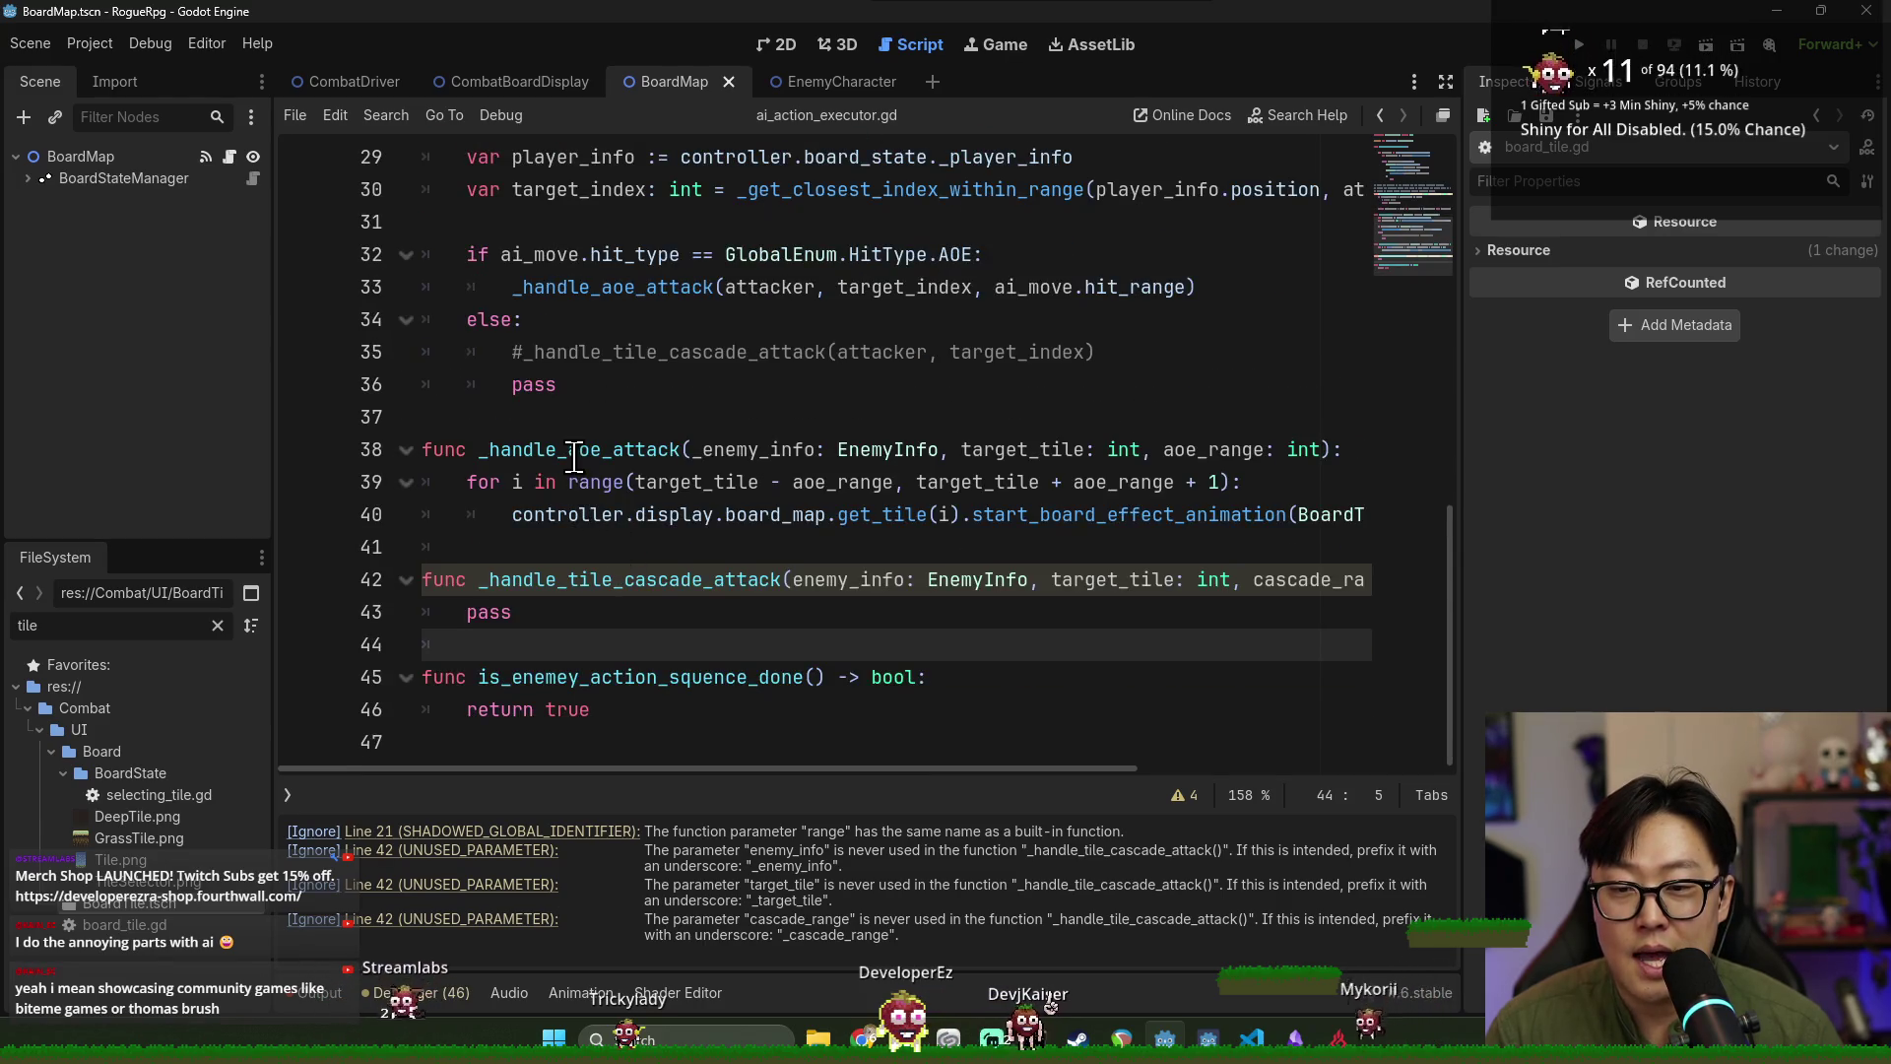
pyautogui.doubleClick(641, 450)
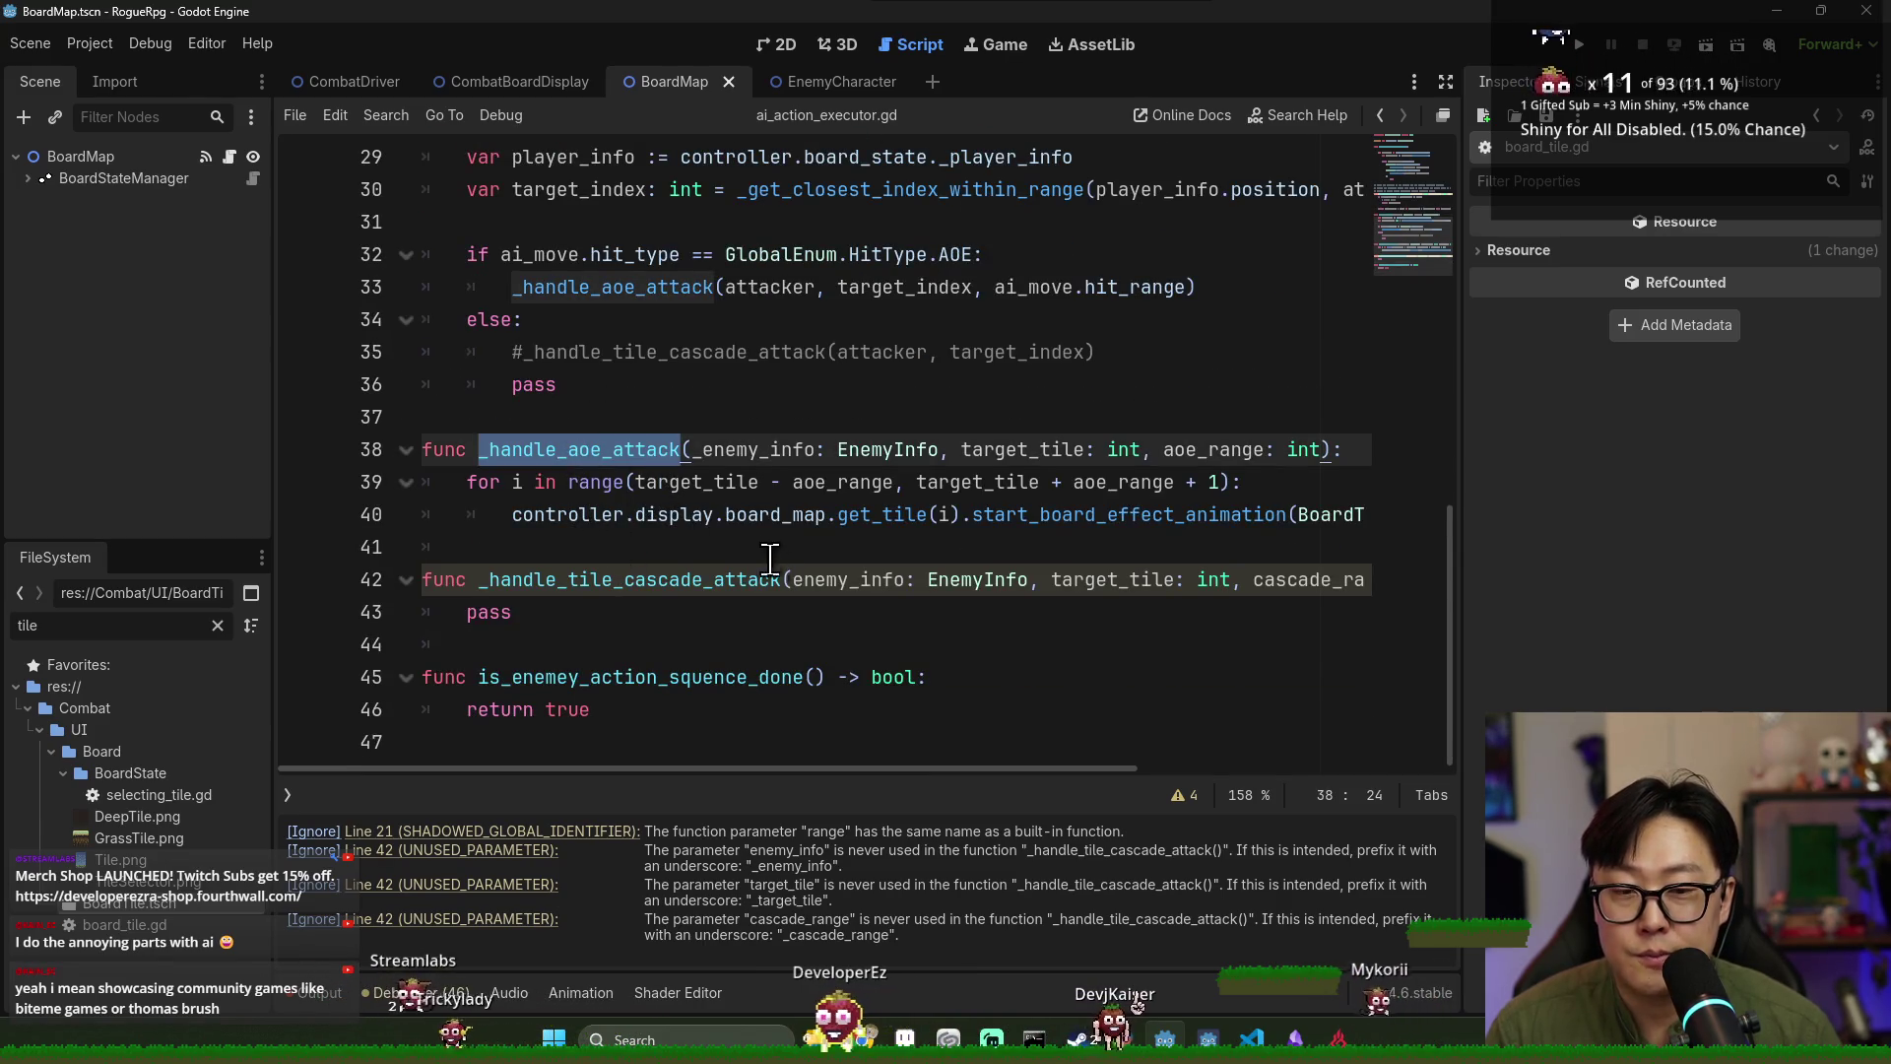
pyautogui.doubleClick(1111, 516)
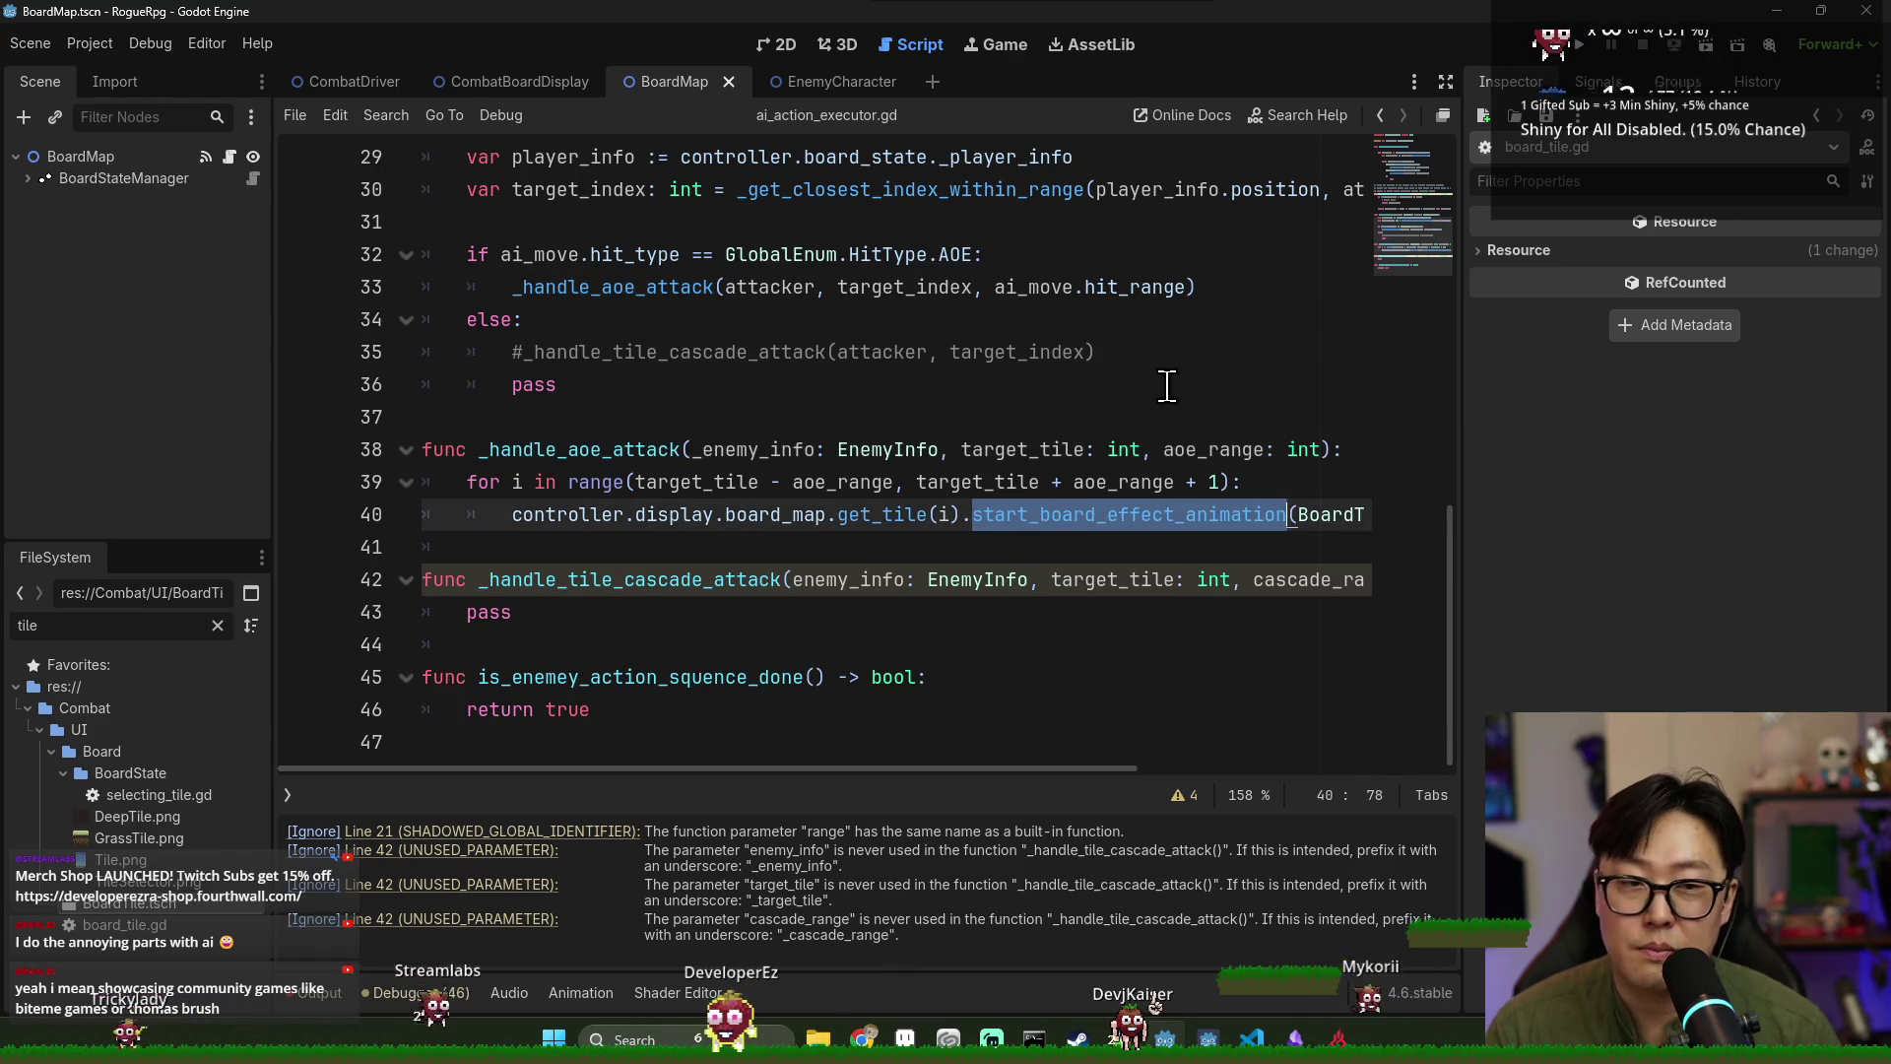
pyautogui.click(1585, 47)
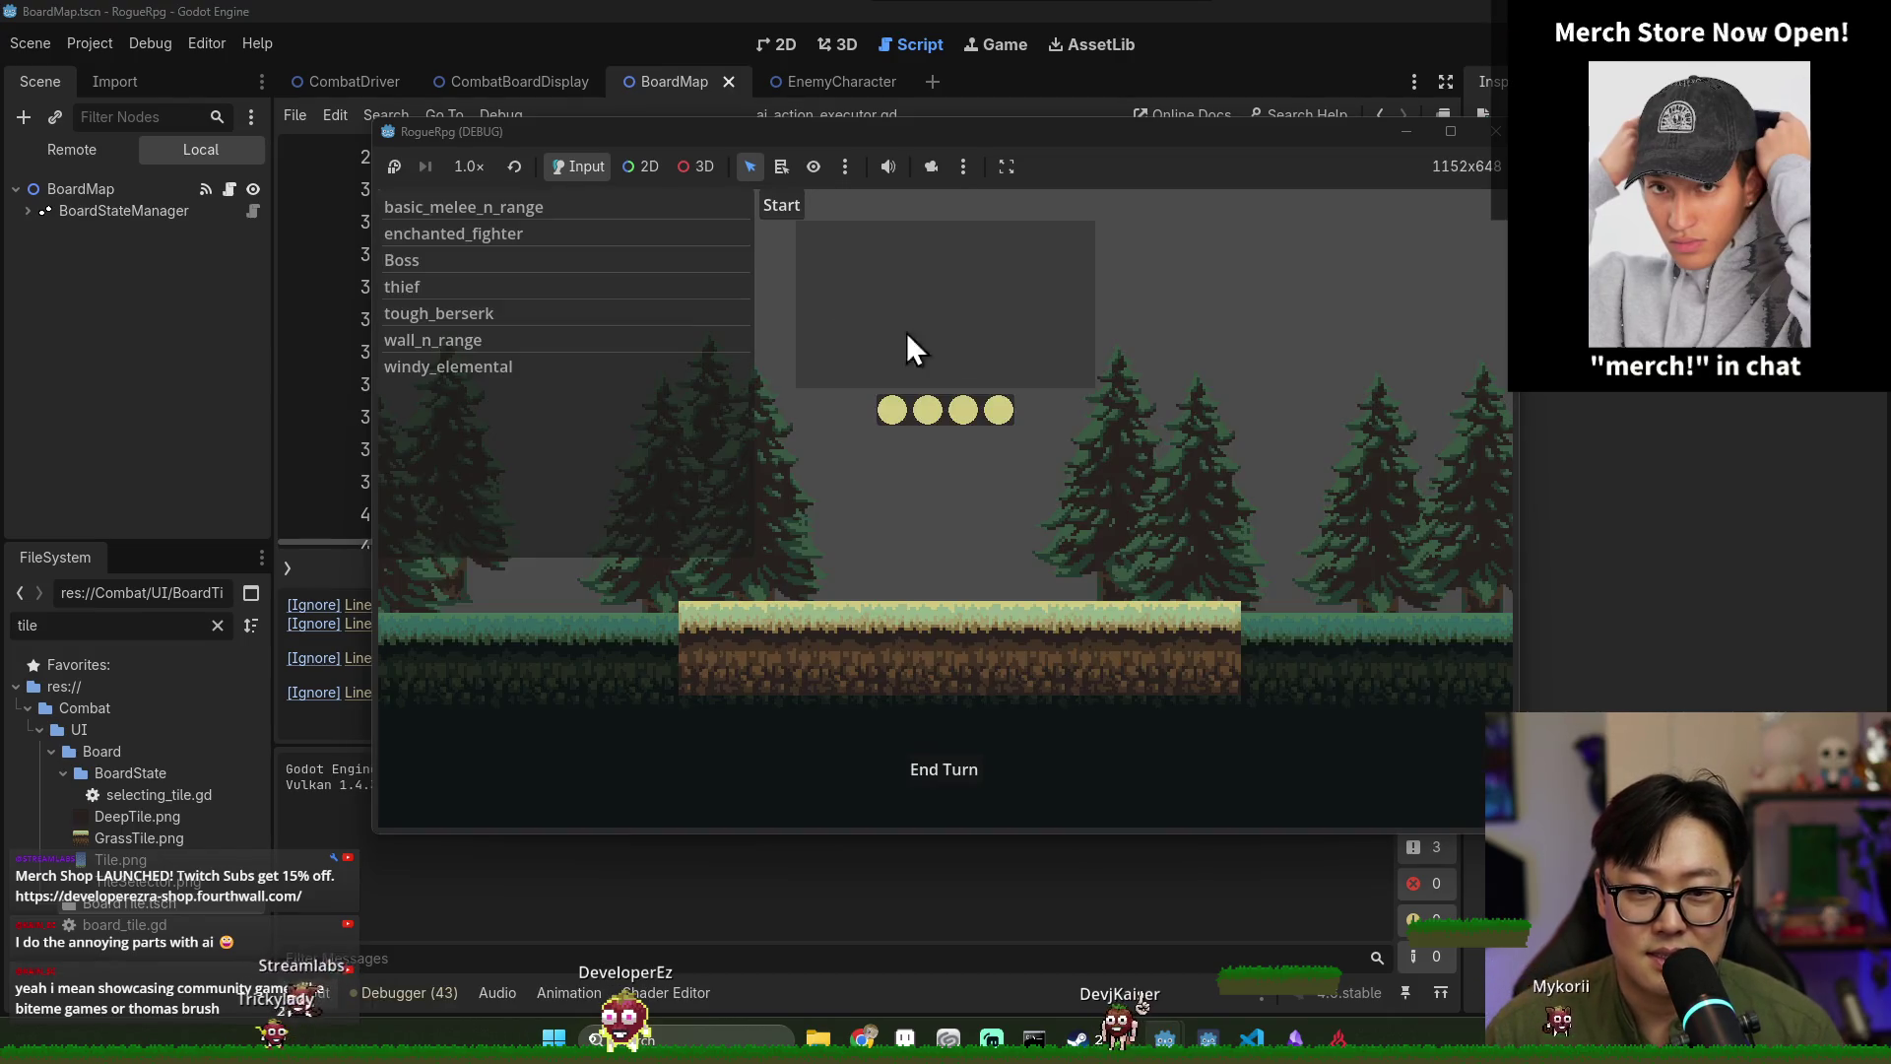
# Start a RogueRpg combat, end several turns to watch the enemy attacks, then stop the game.
pyautogui.click(760, 209)
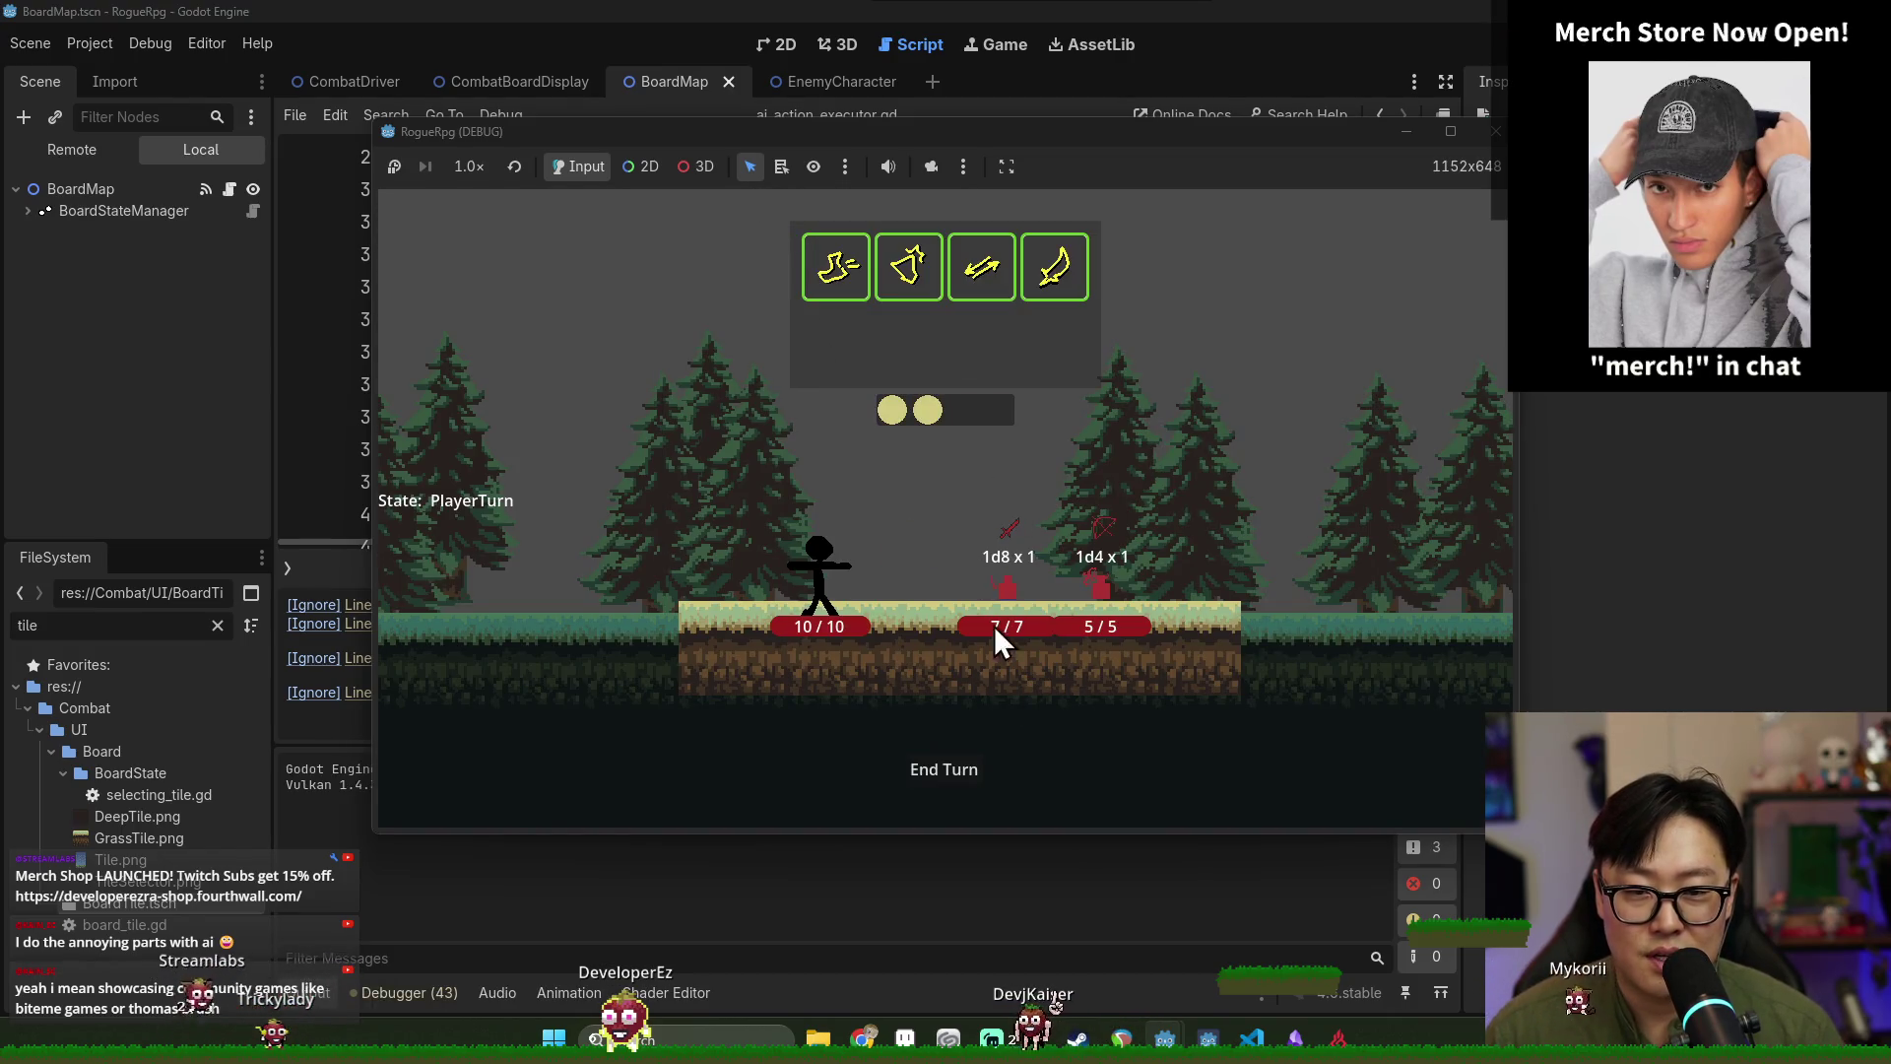
pyautogui.click(958, 773)
pyautogui.click(955, 759)
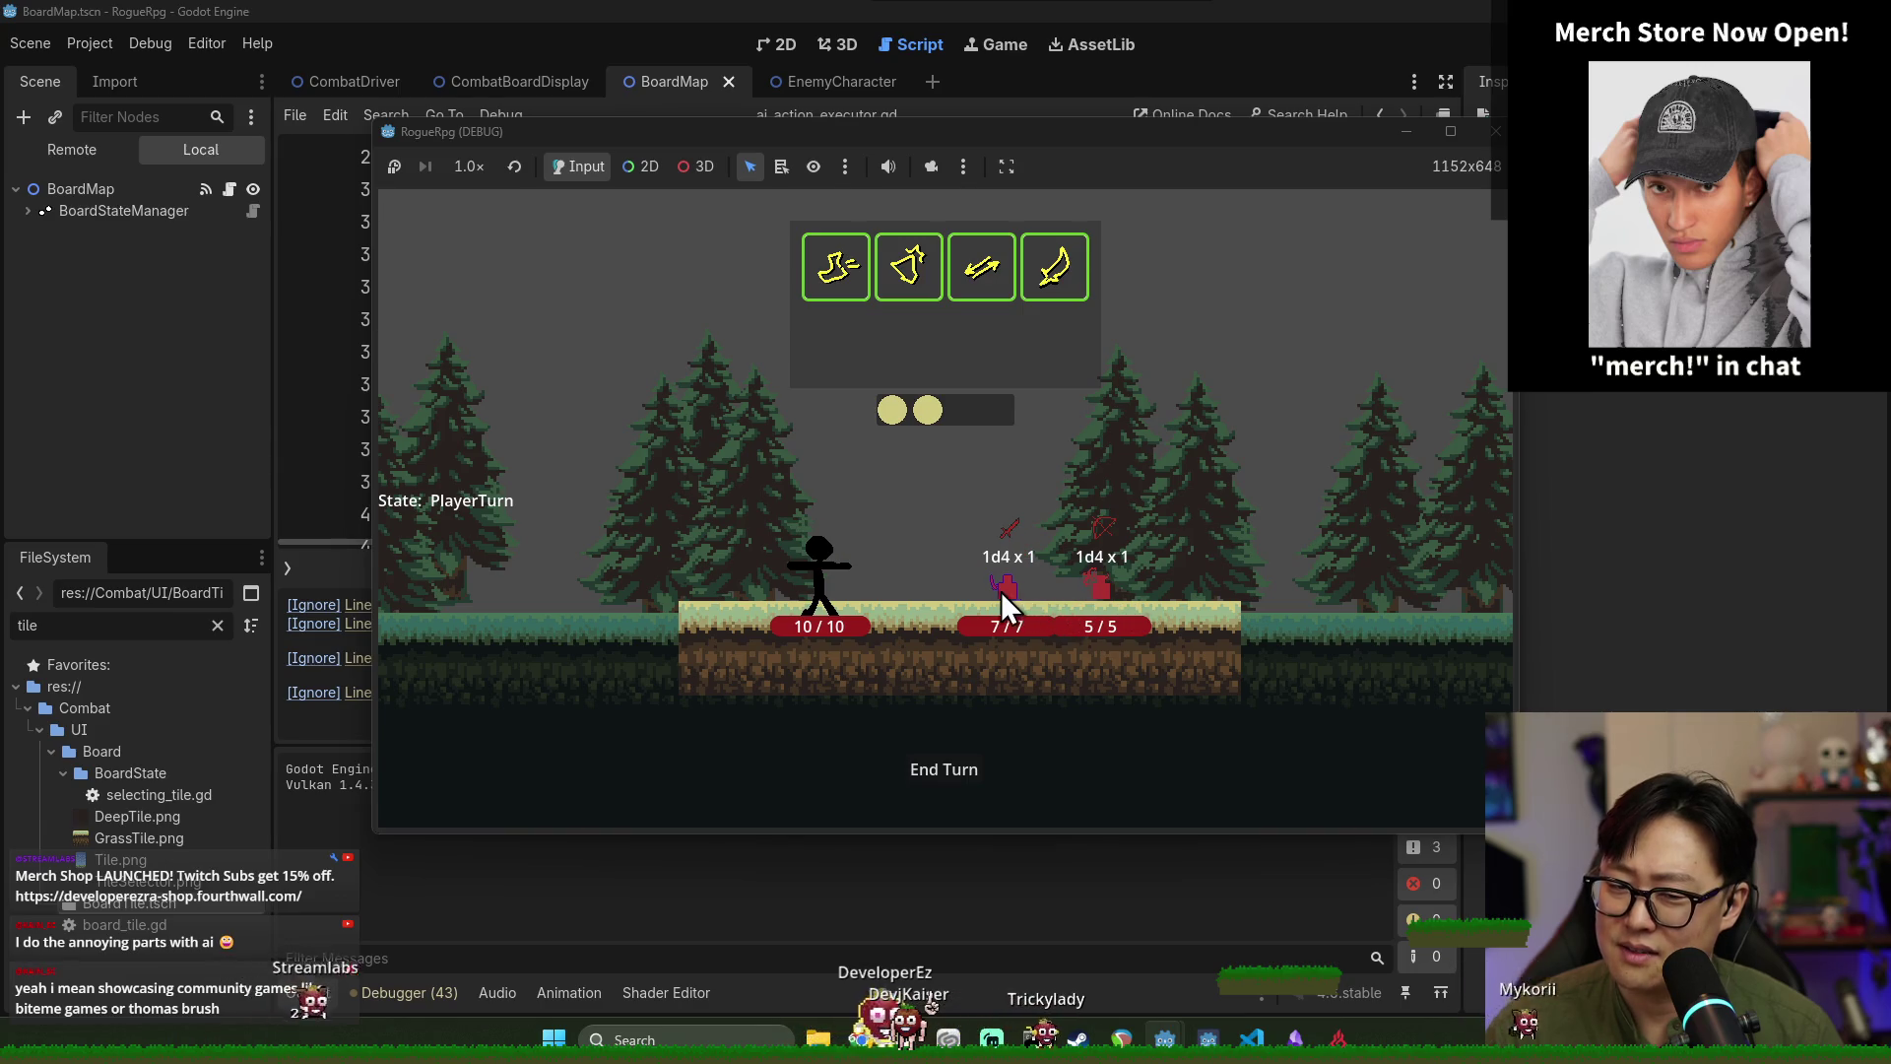
pyautogui.click(936, 772)
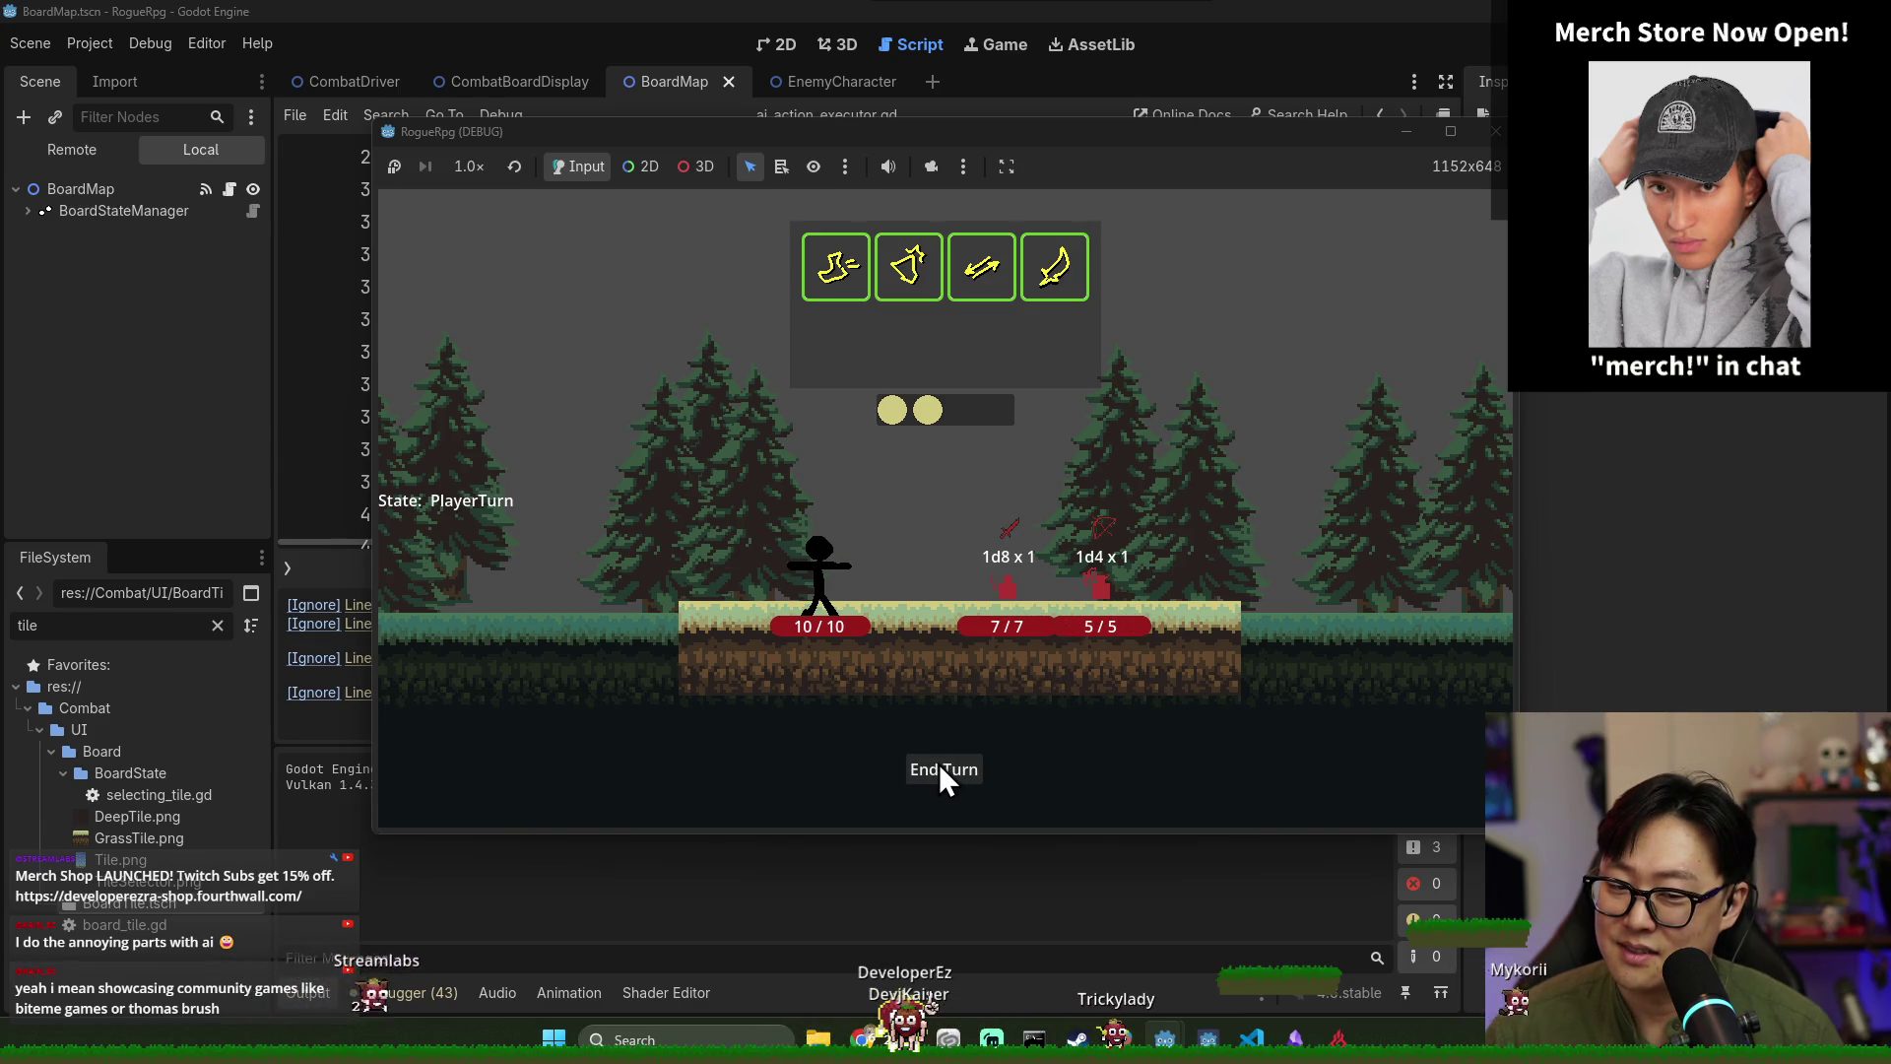
pyautogui.moveTo(1012, 597)
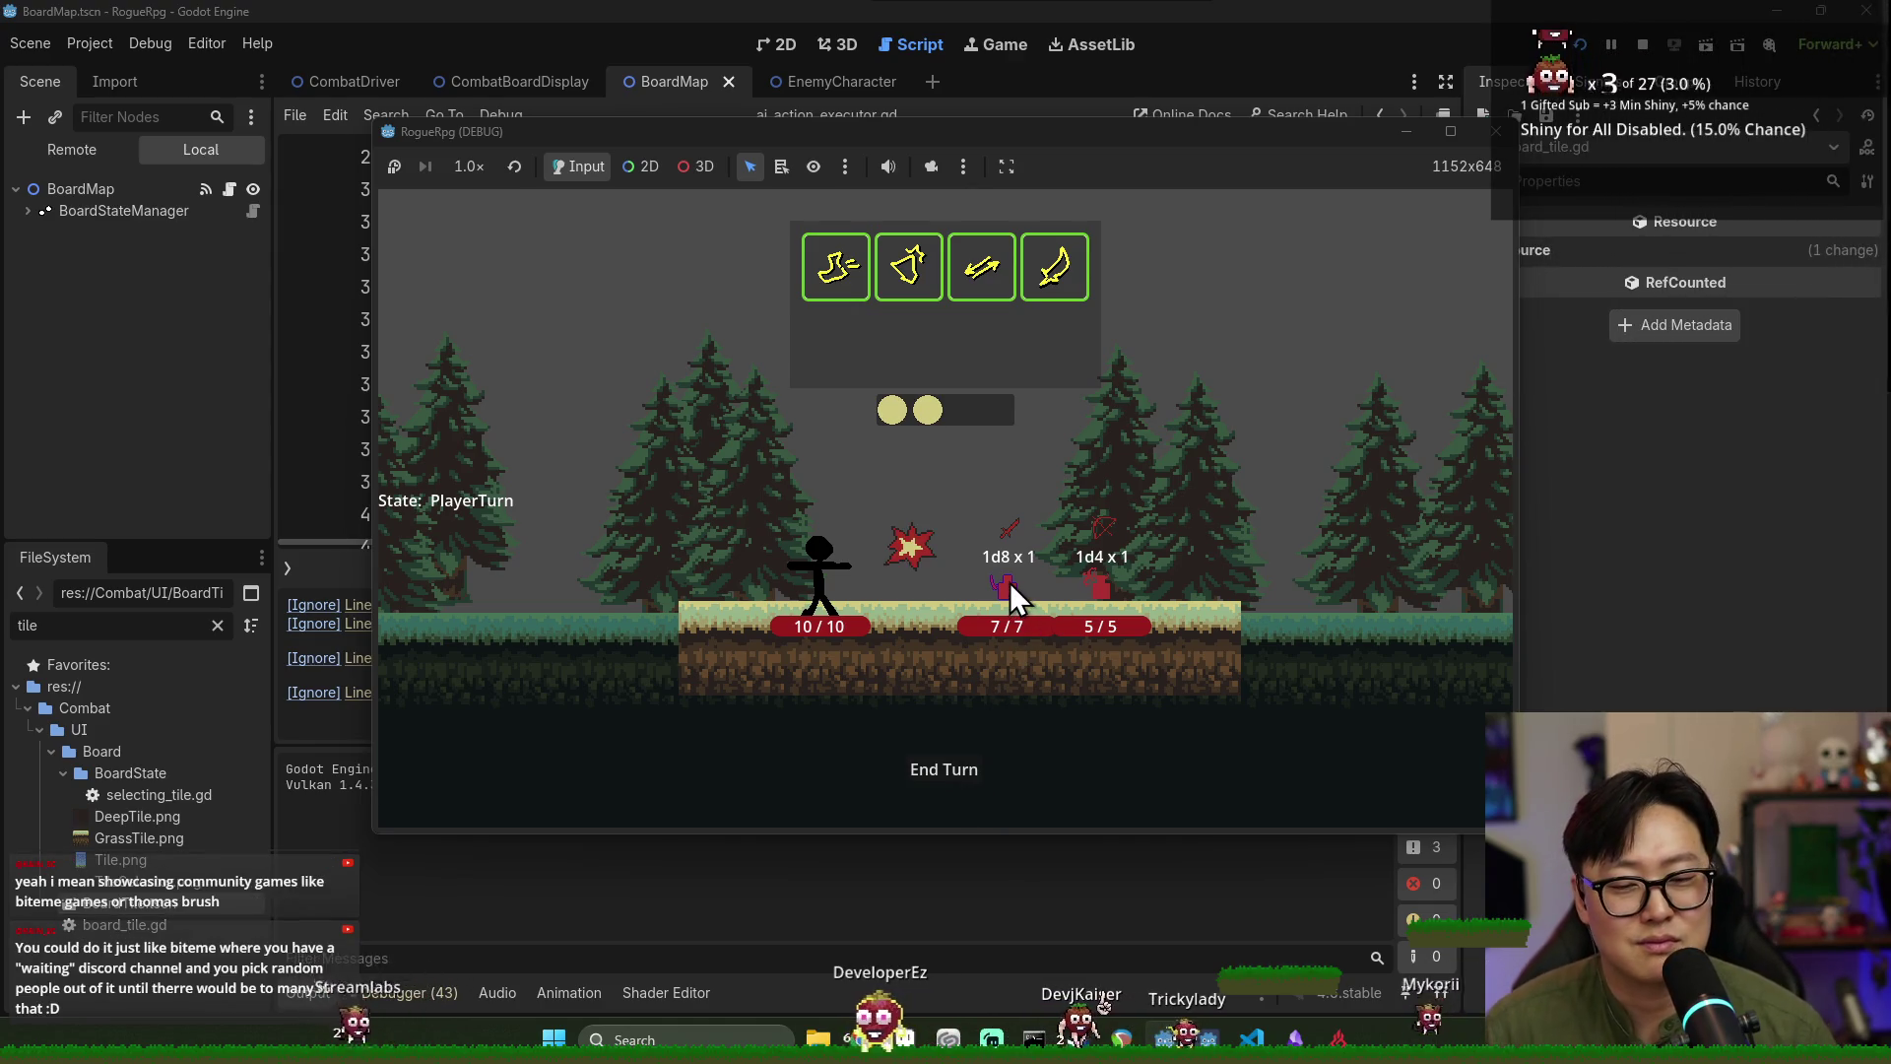
pyautogui.click(962, 772)
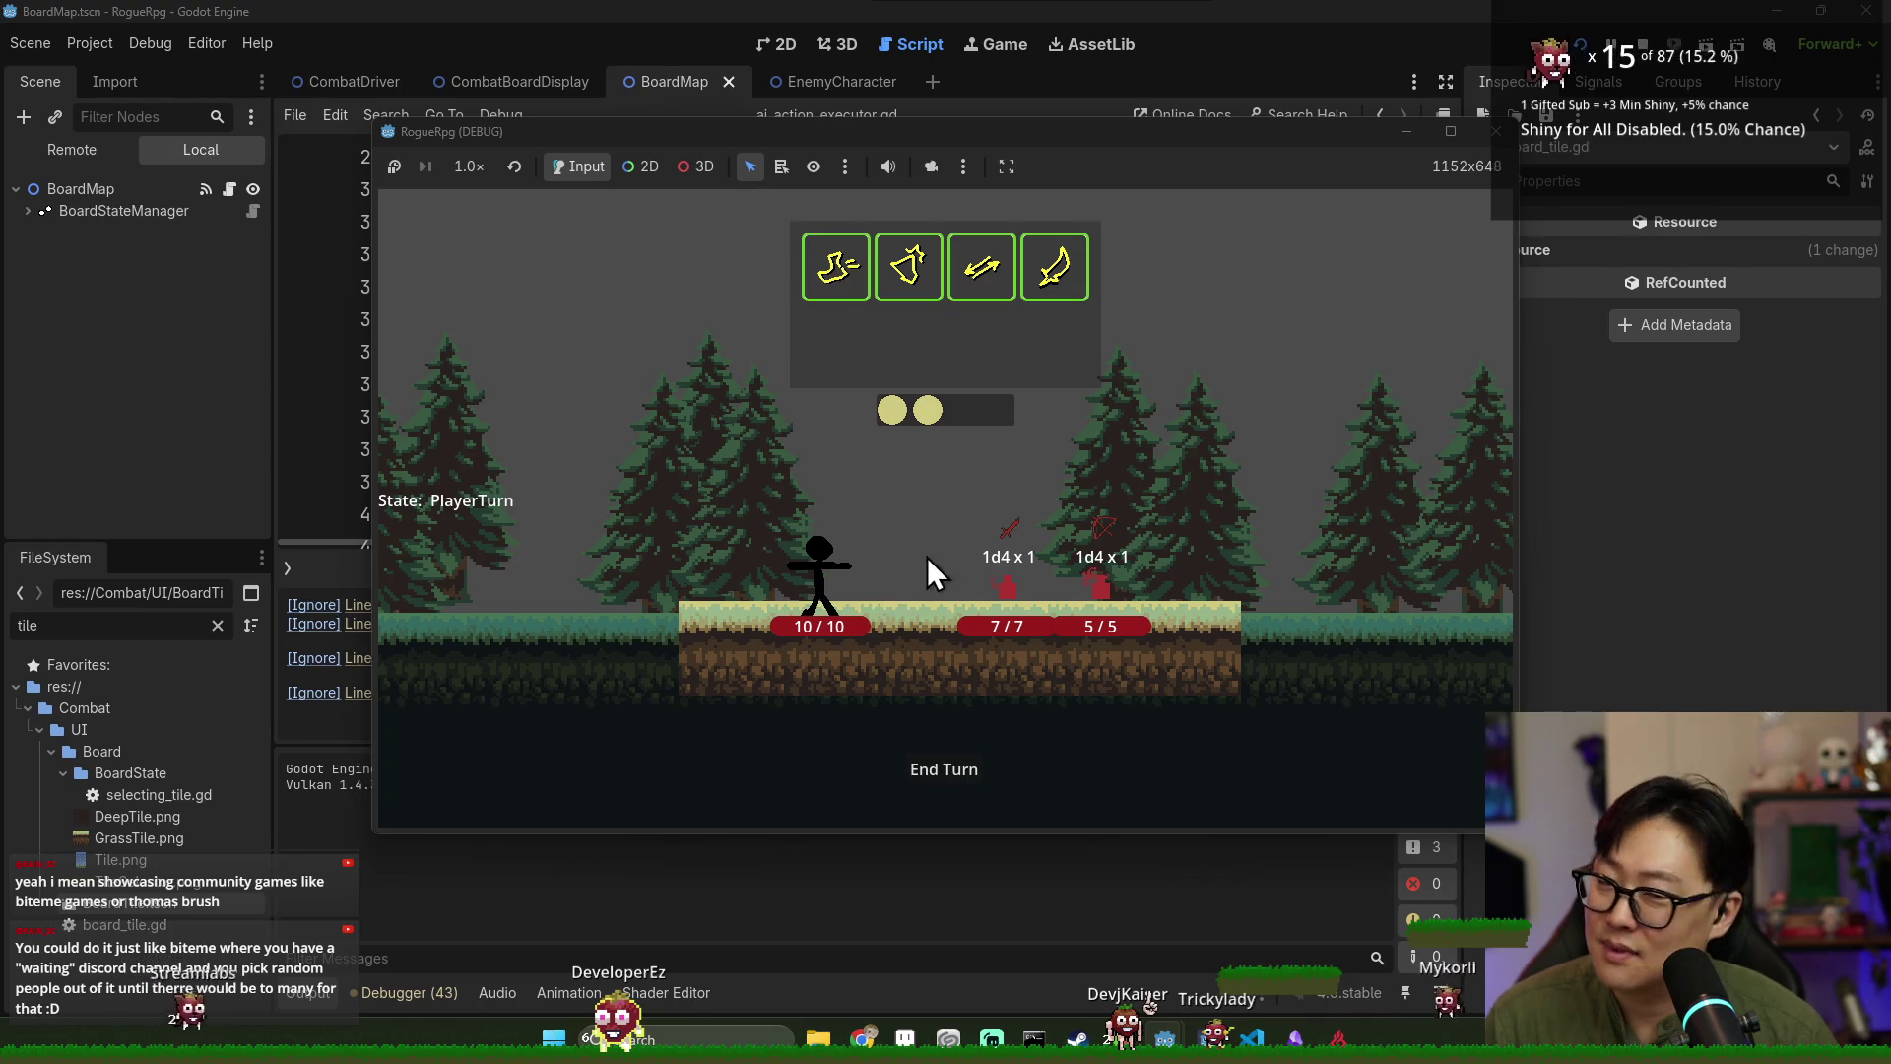
pyautogui.click(938, 766)
pyautogui.click(953, 771)
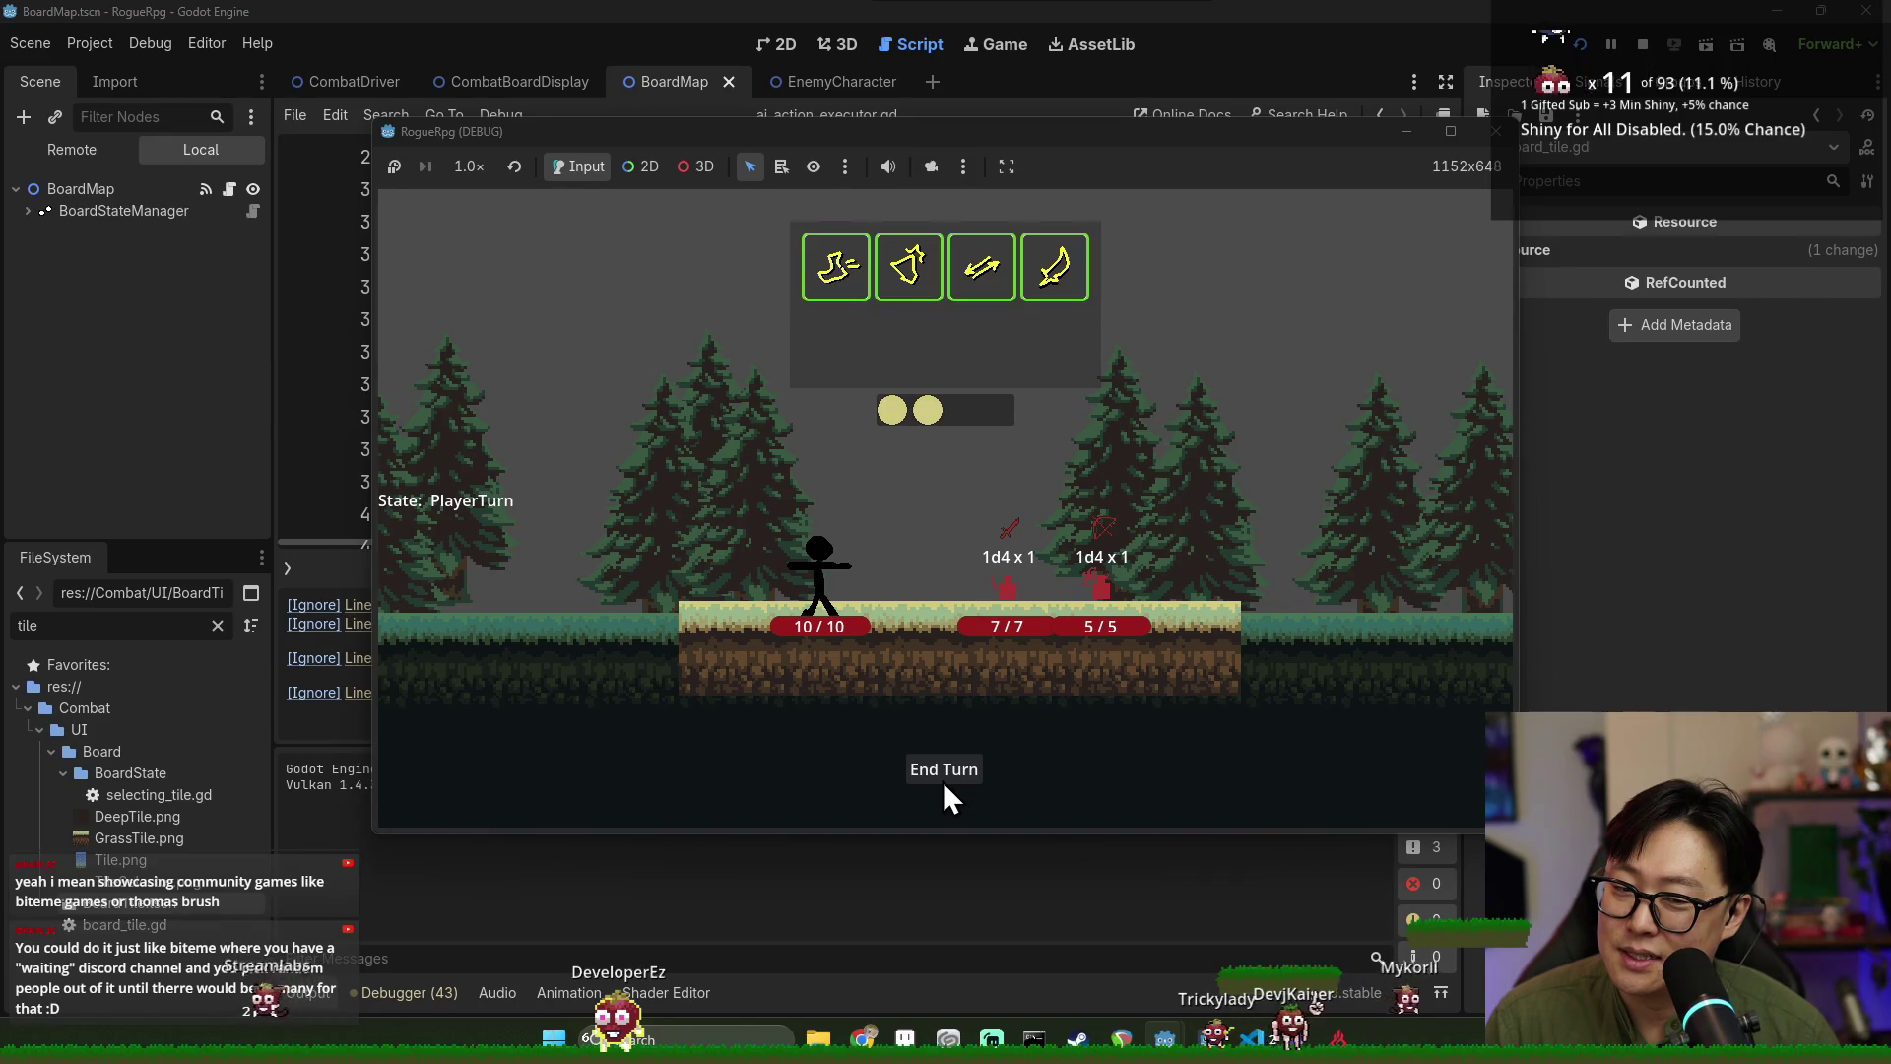
pyautogui.click(943, 780)
pyautogui.click(948, 767)
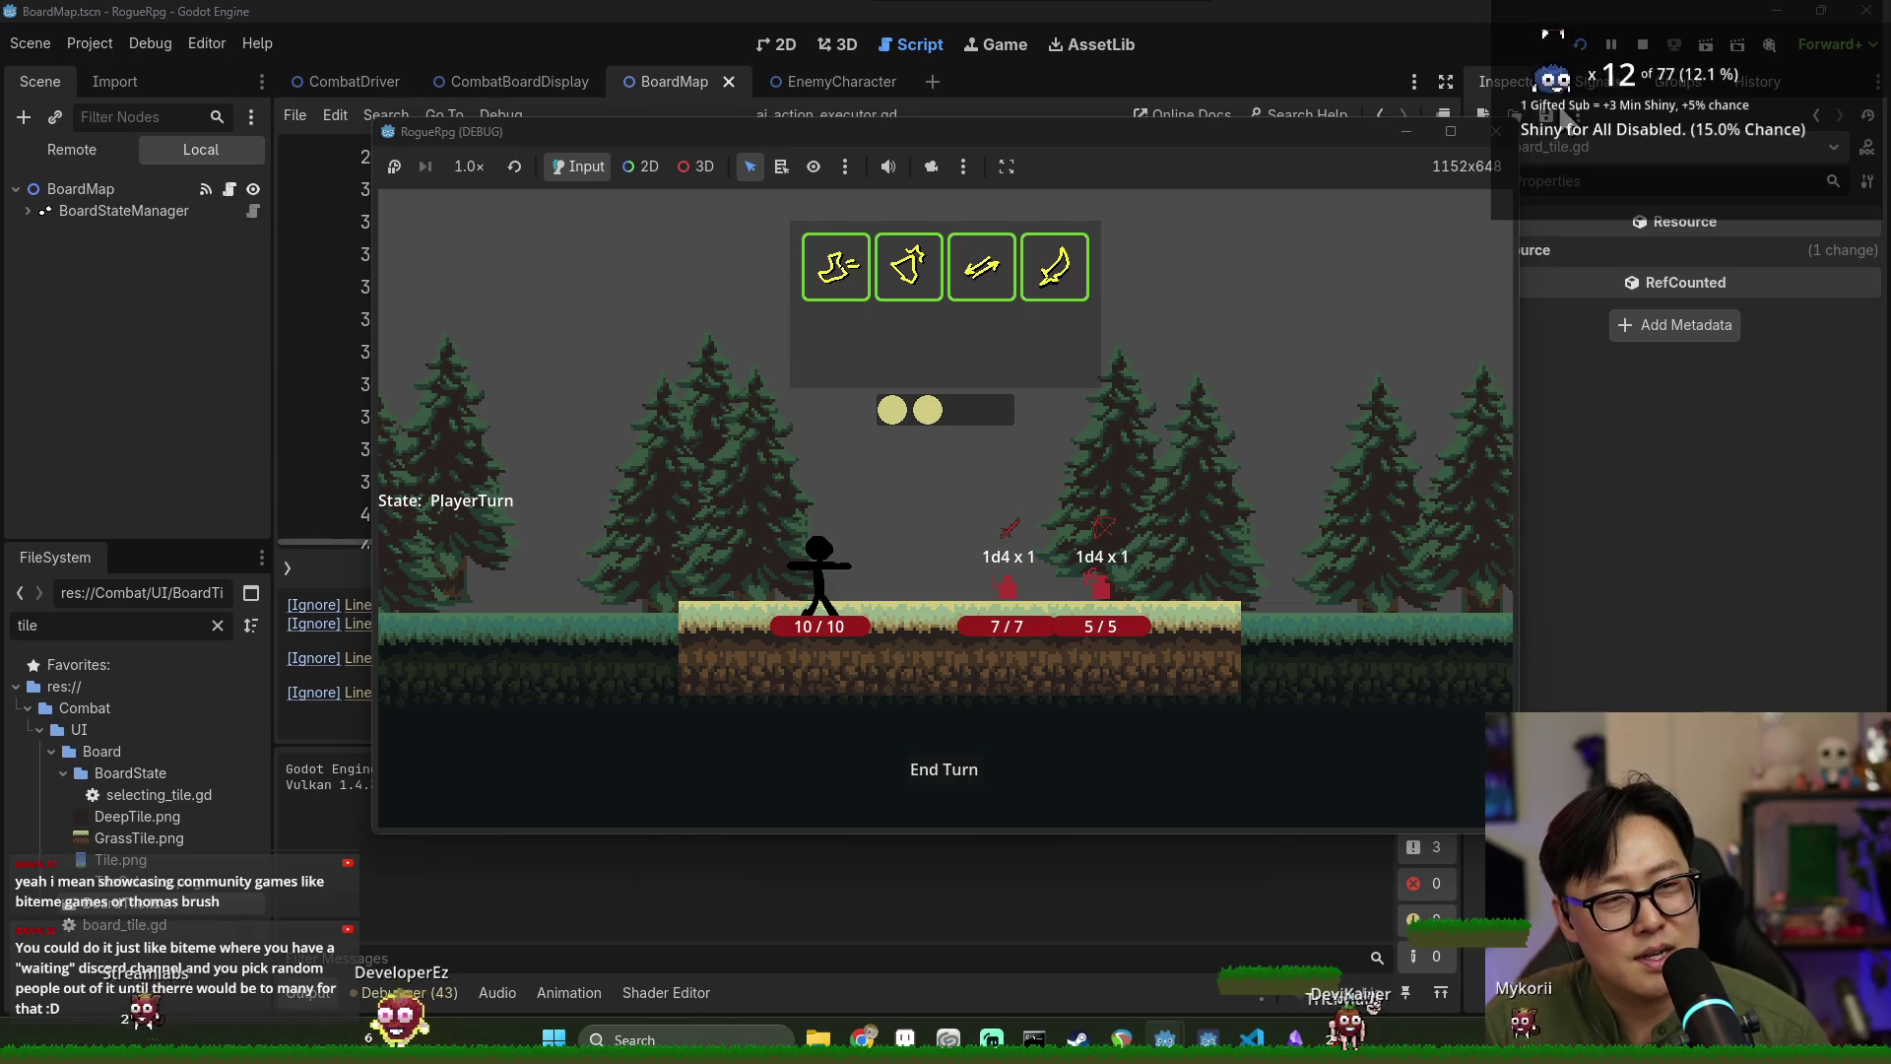
pyautogui.click(1495, 131)
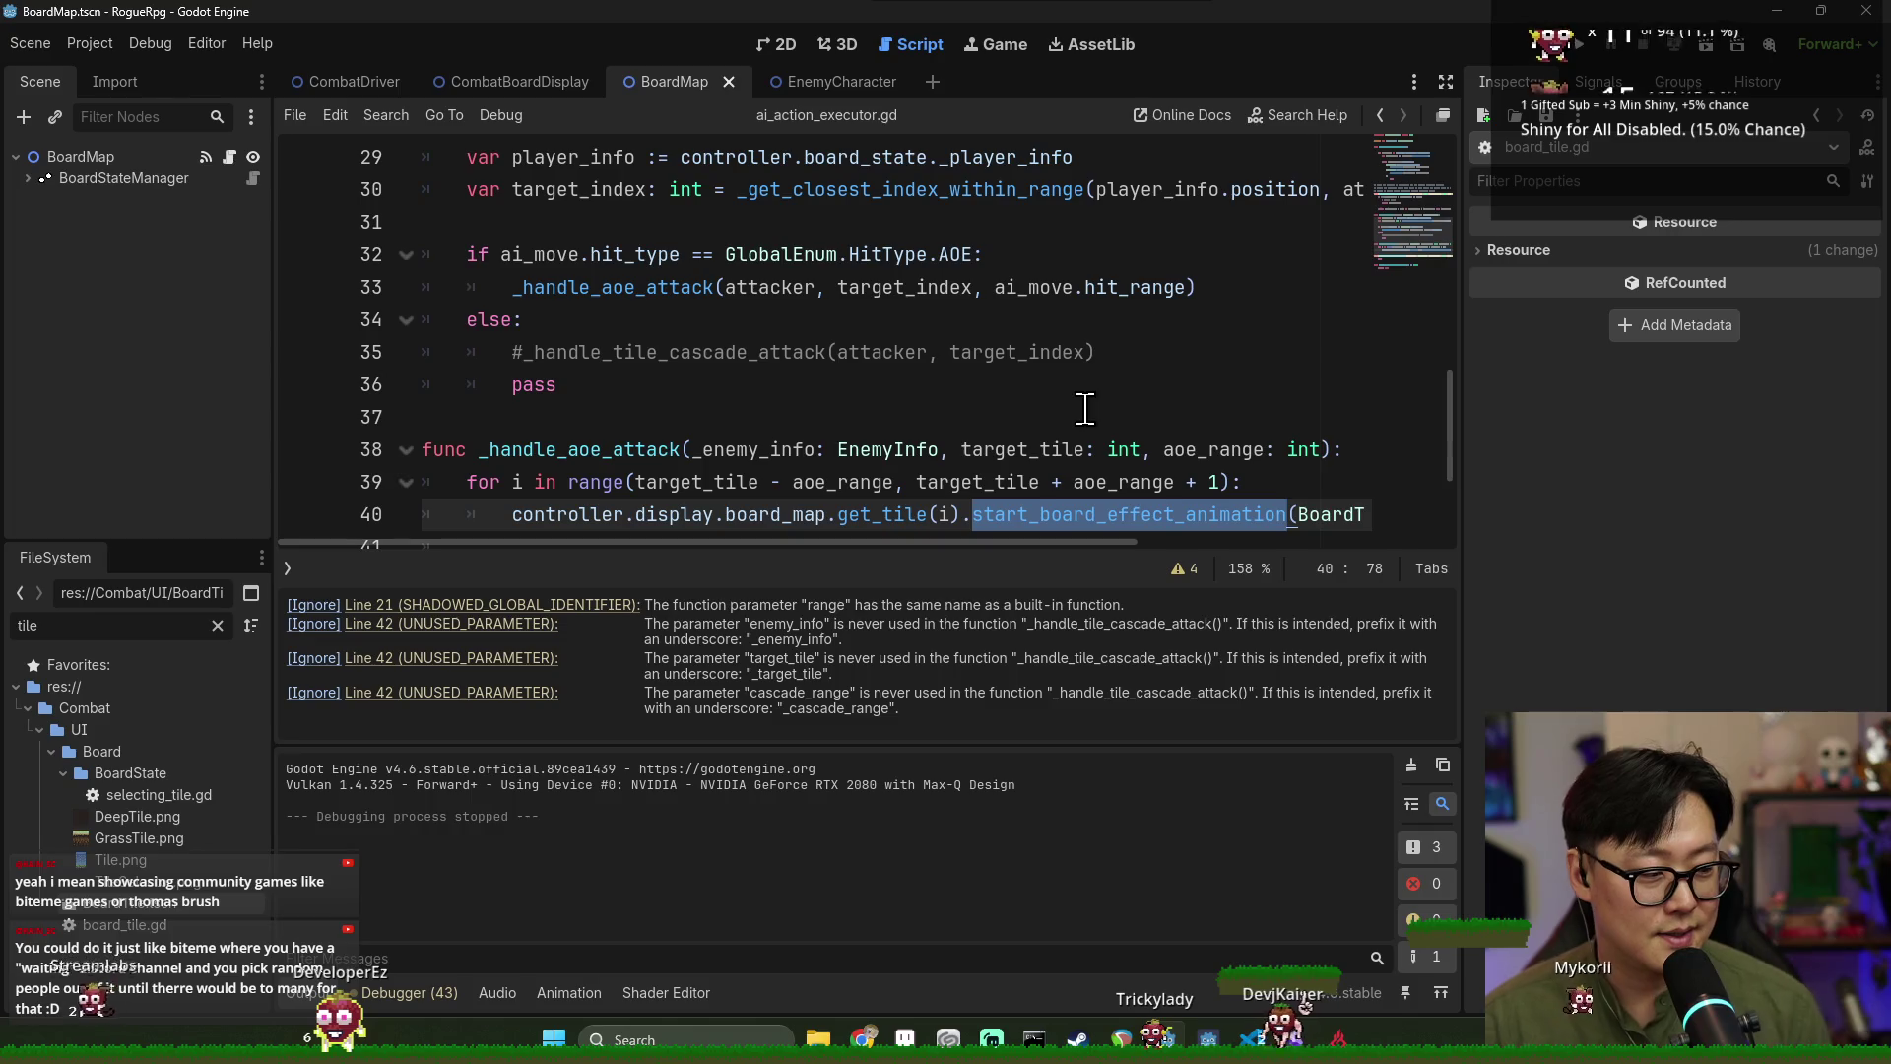
pyautogui.click(1409, 766)
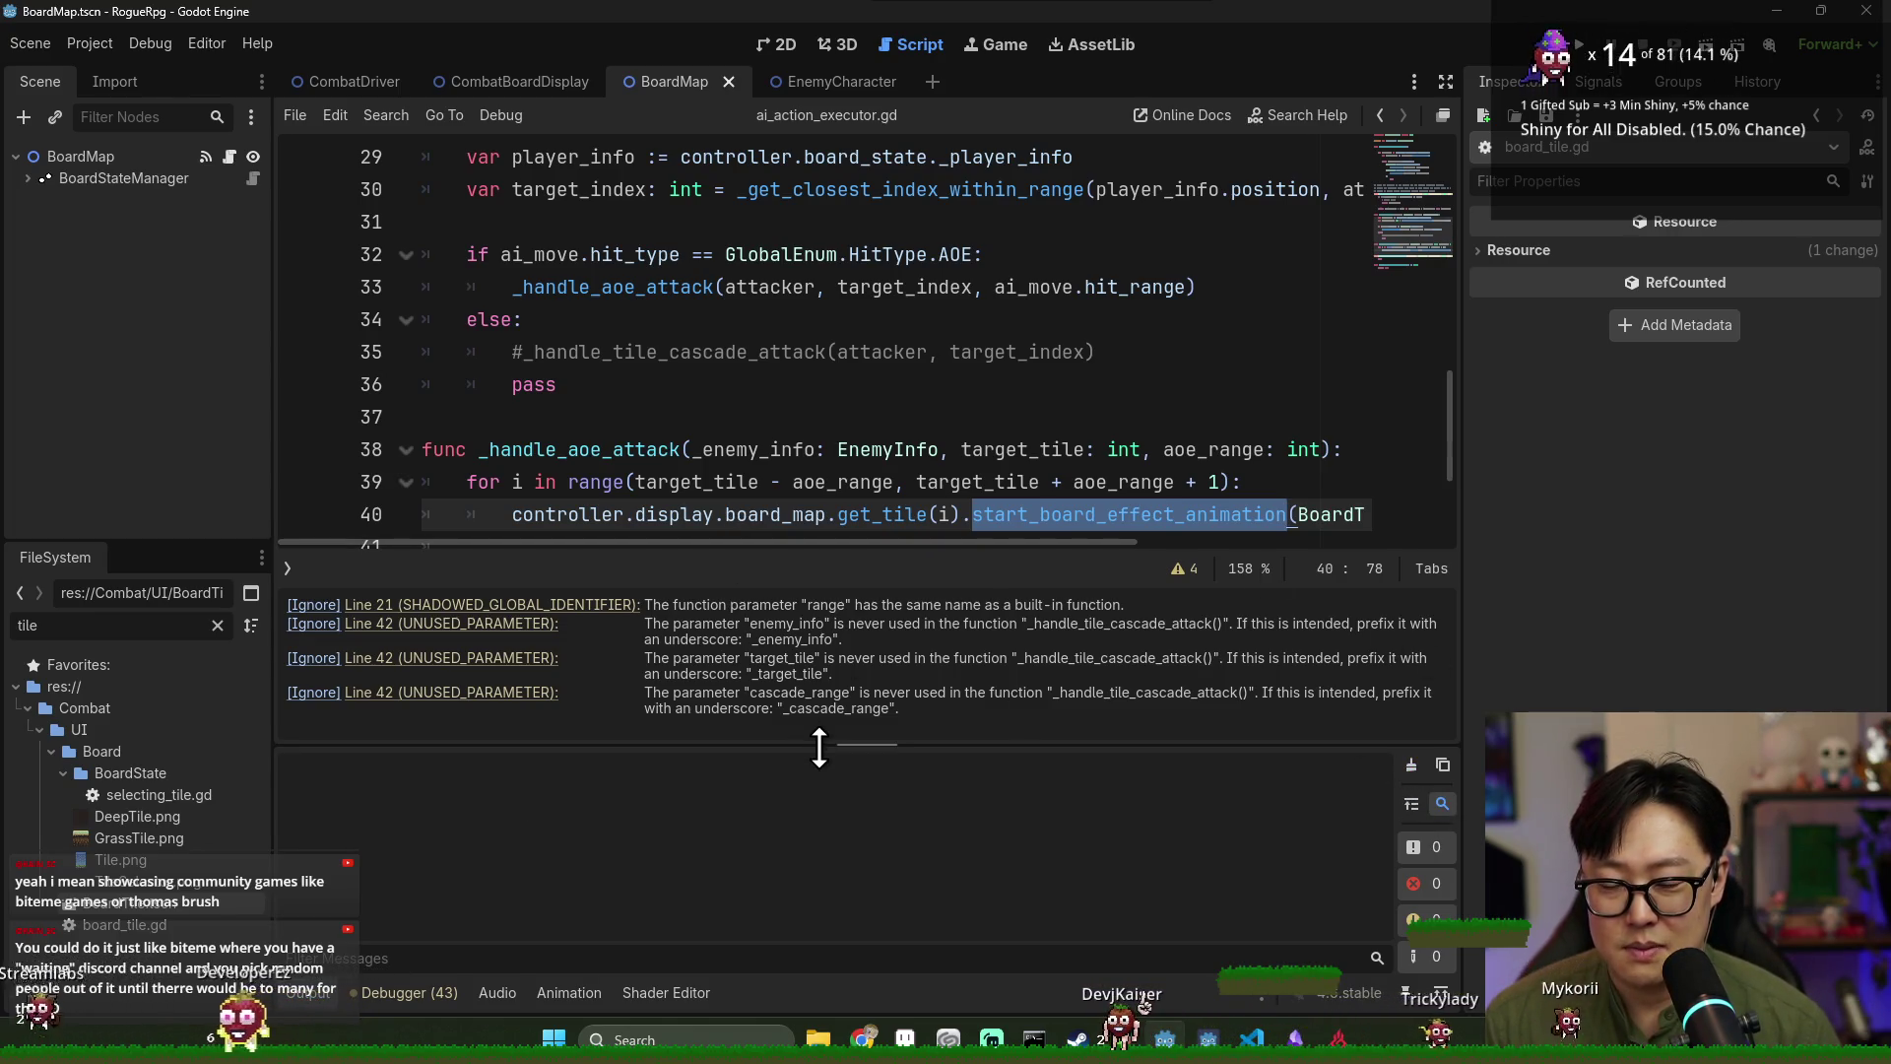
pyautogui.moveTo(819, 744); pyautogui.dragTo(820, 730)
pyautogui.press('F5')
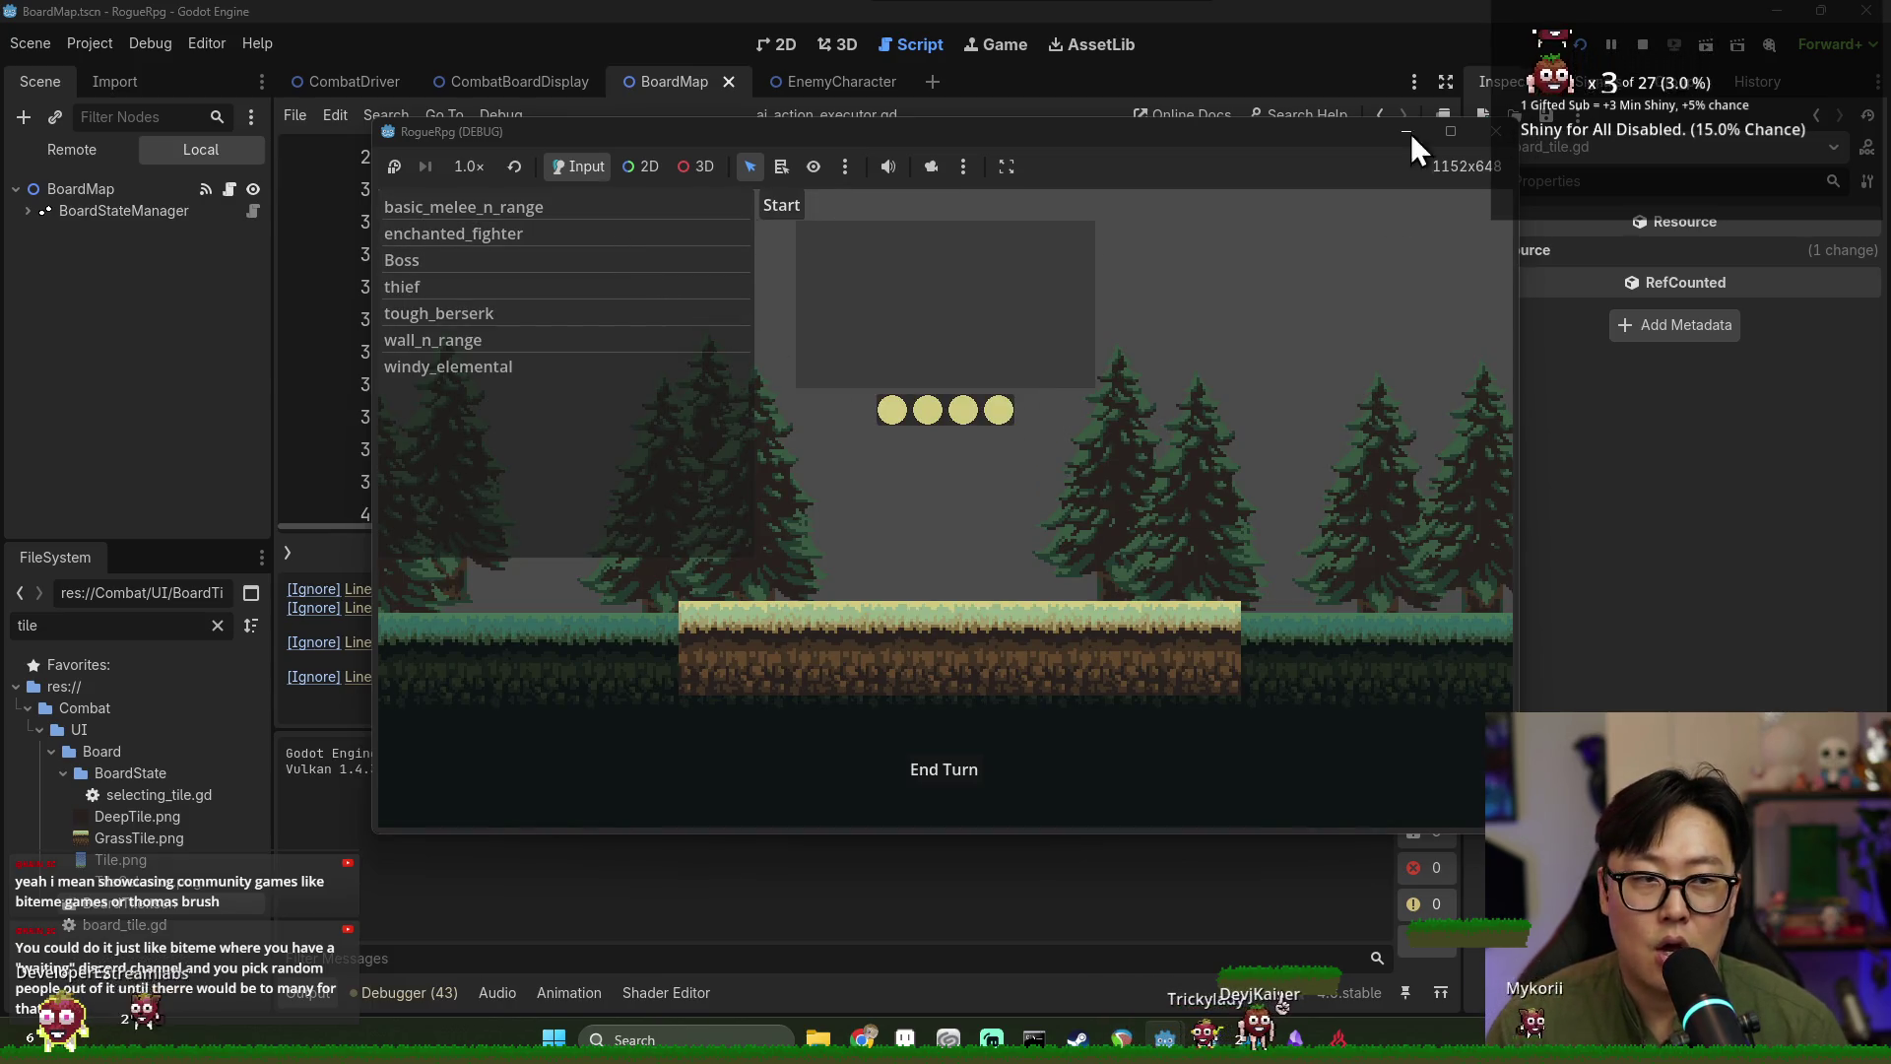
pyautogui.click(783, 205)
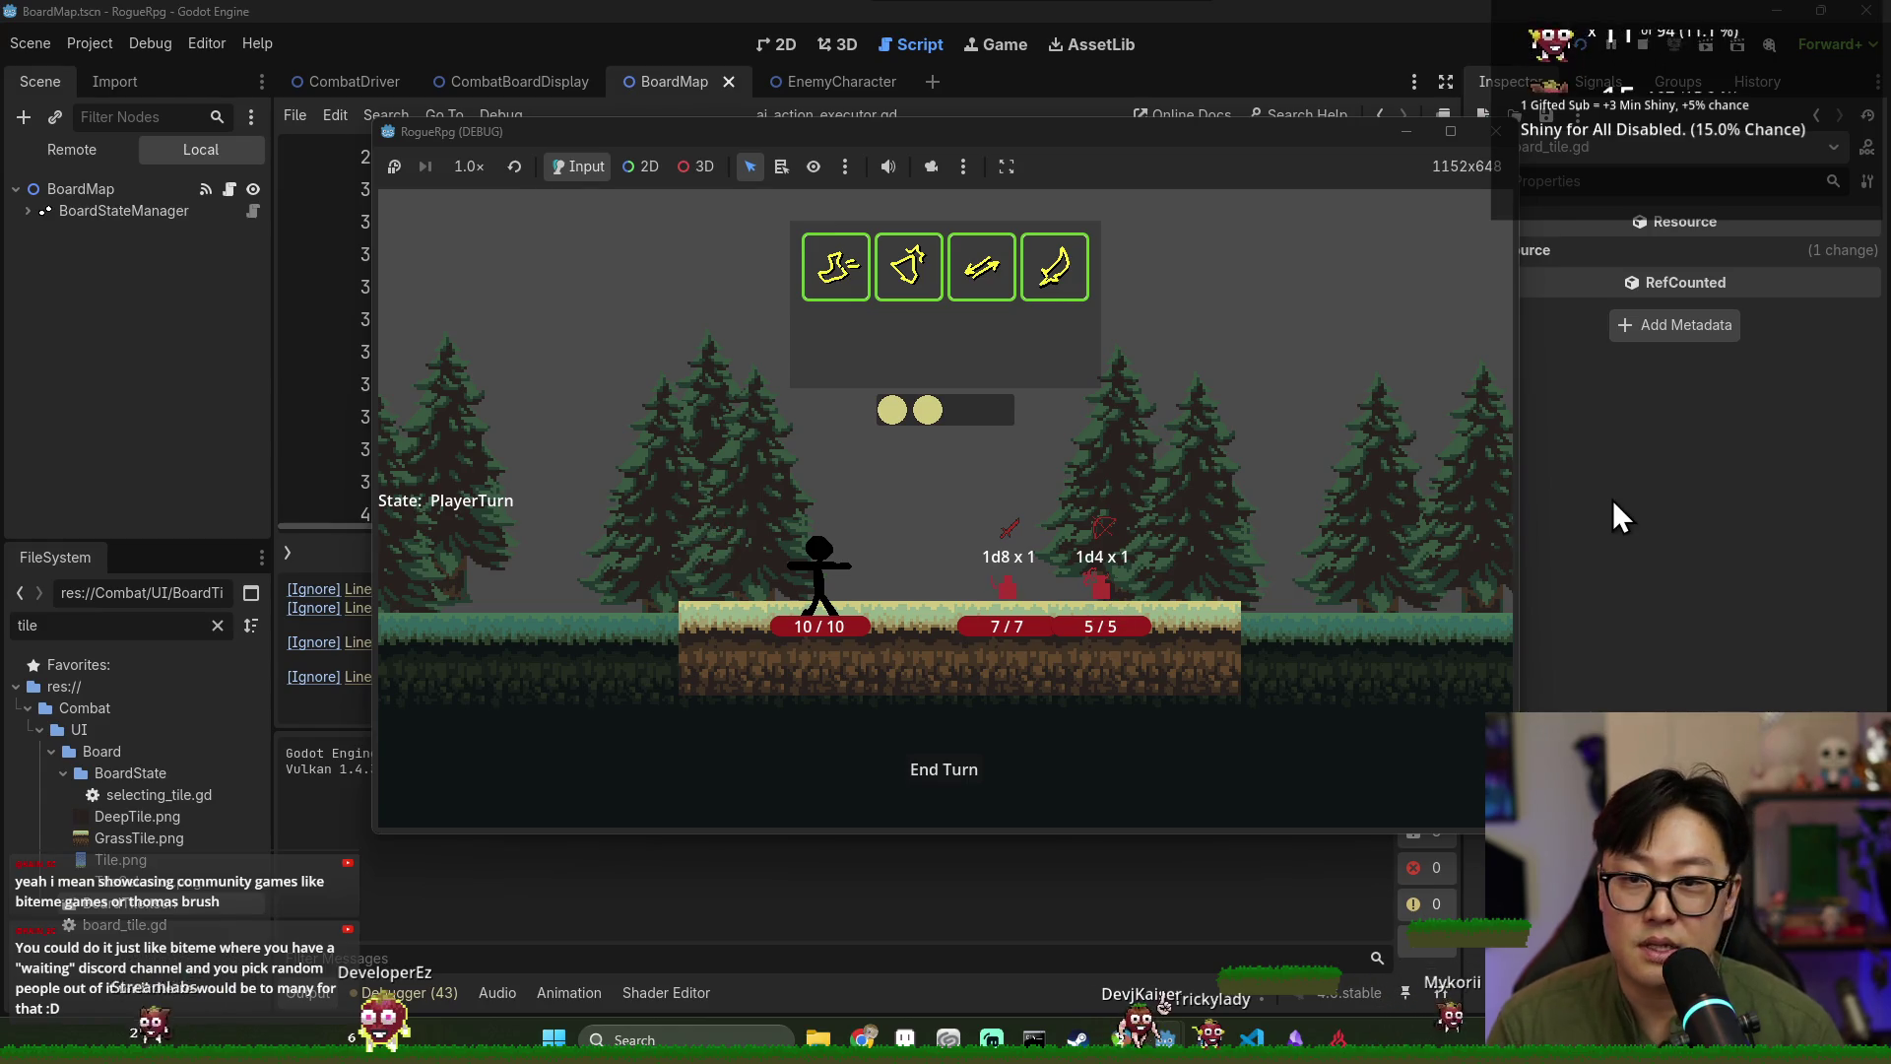
pyautogui.press('F8')
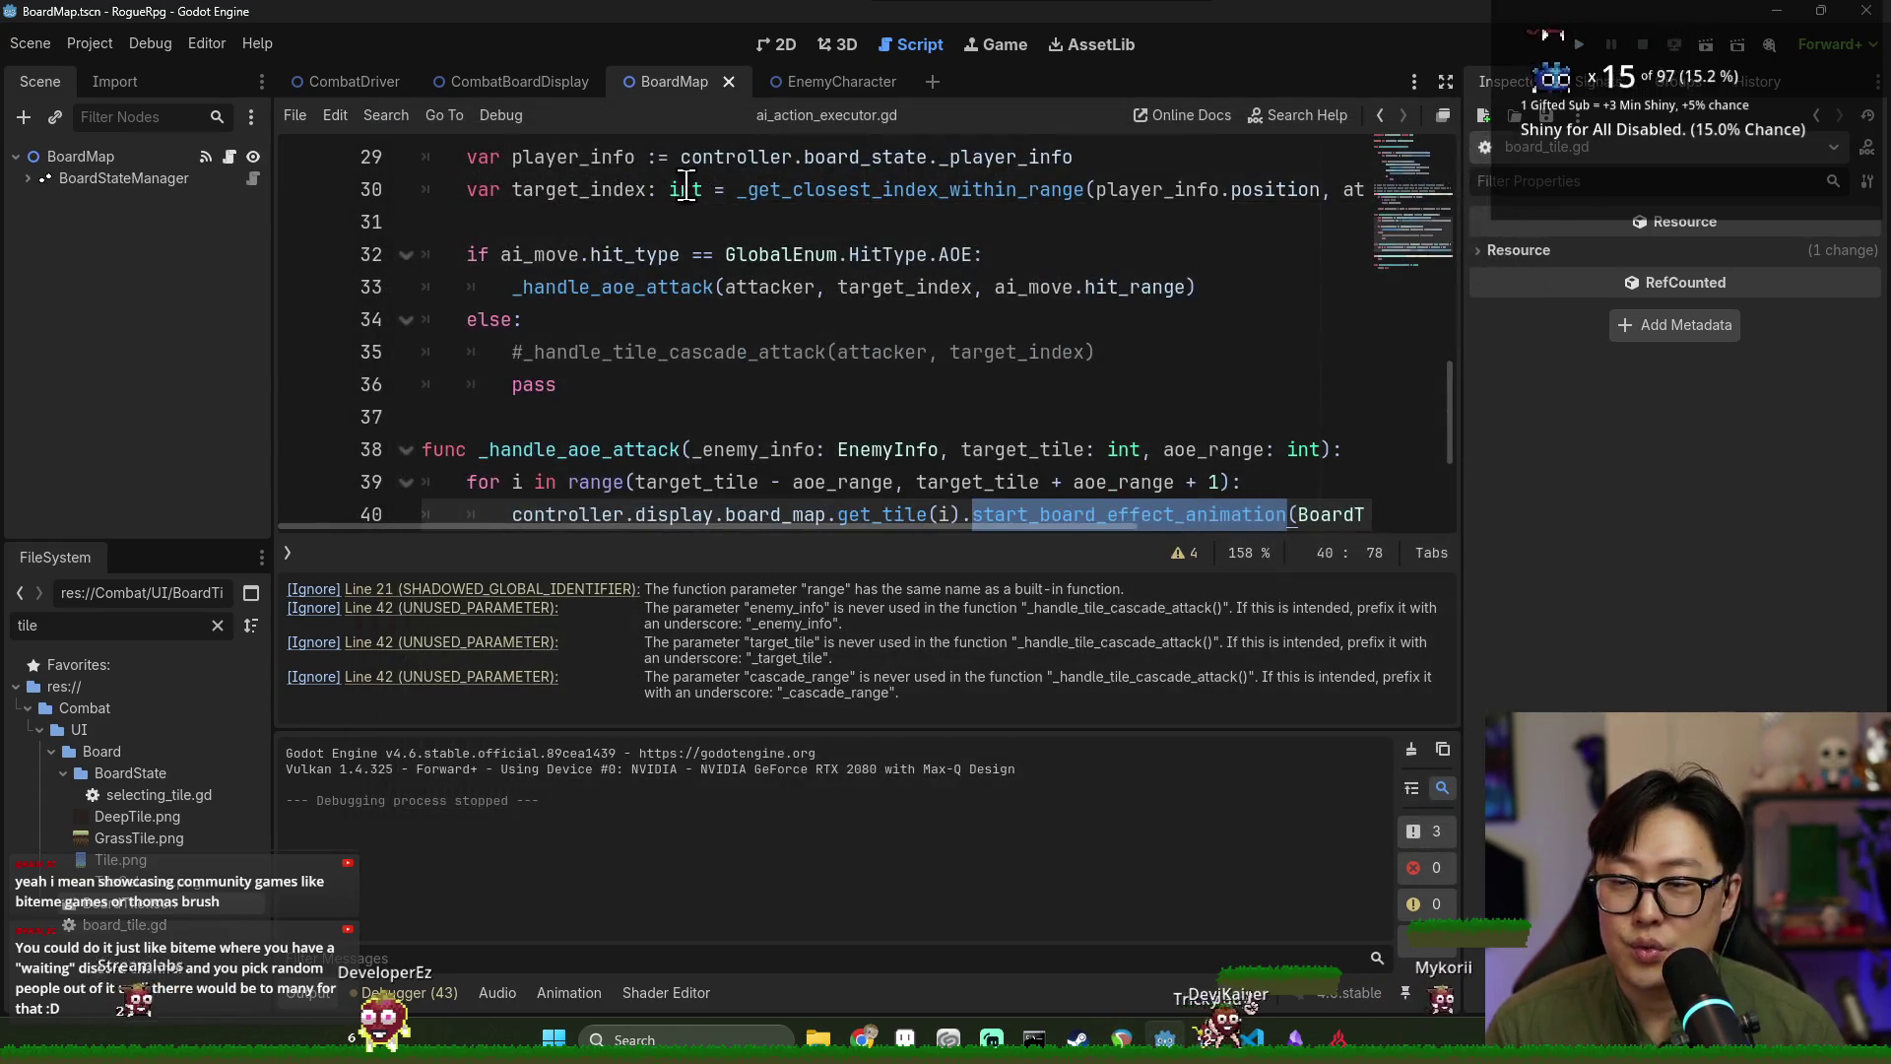
# Open the BoardTile scene, select TileMarker, and search board_tile.gd for 'TileMarker'.
pyautogui.doubleClick(115, 626)
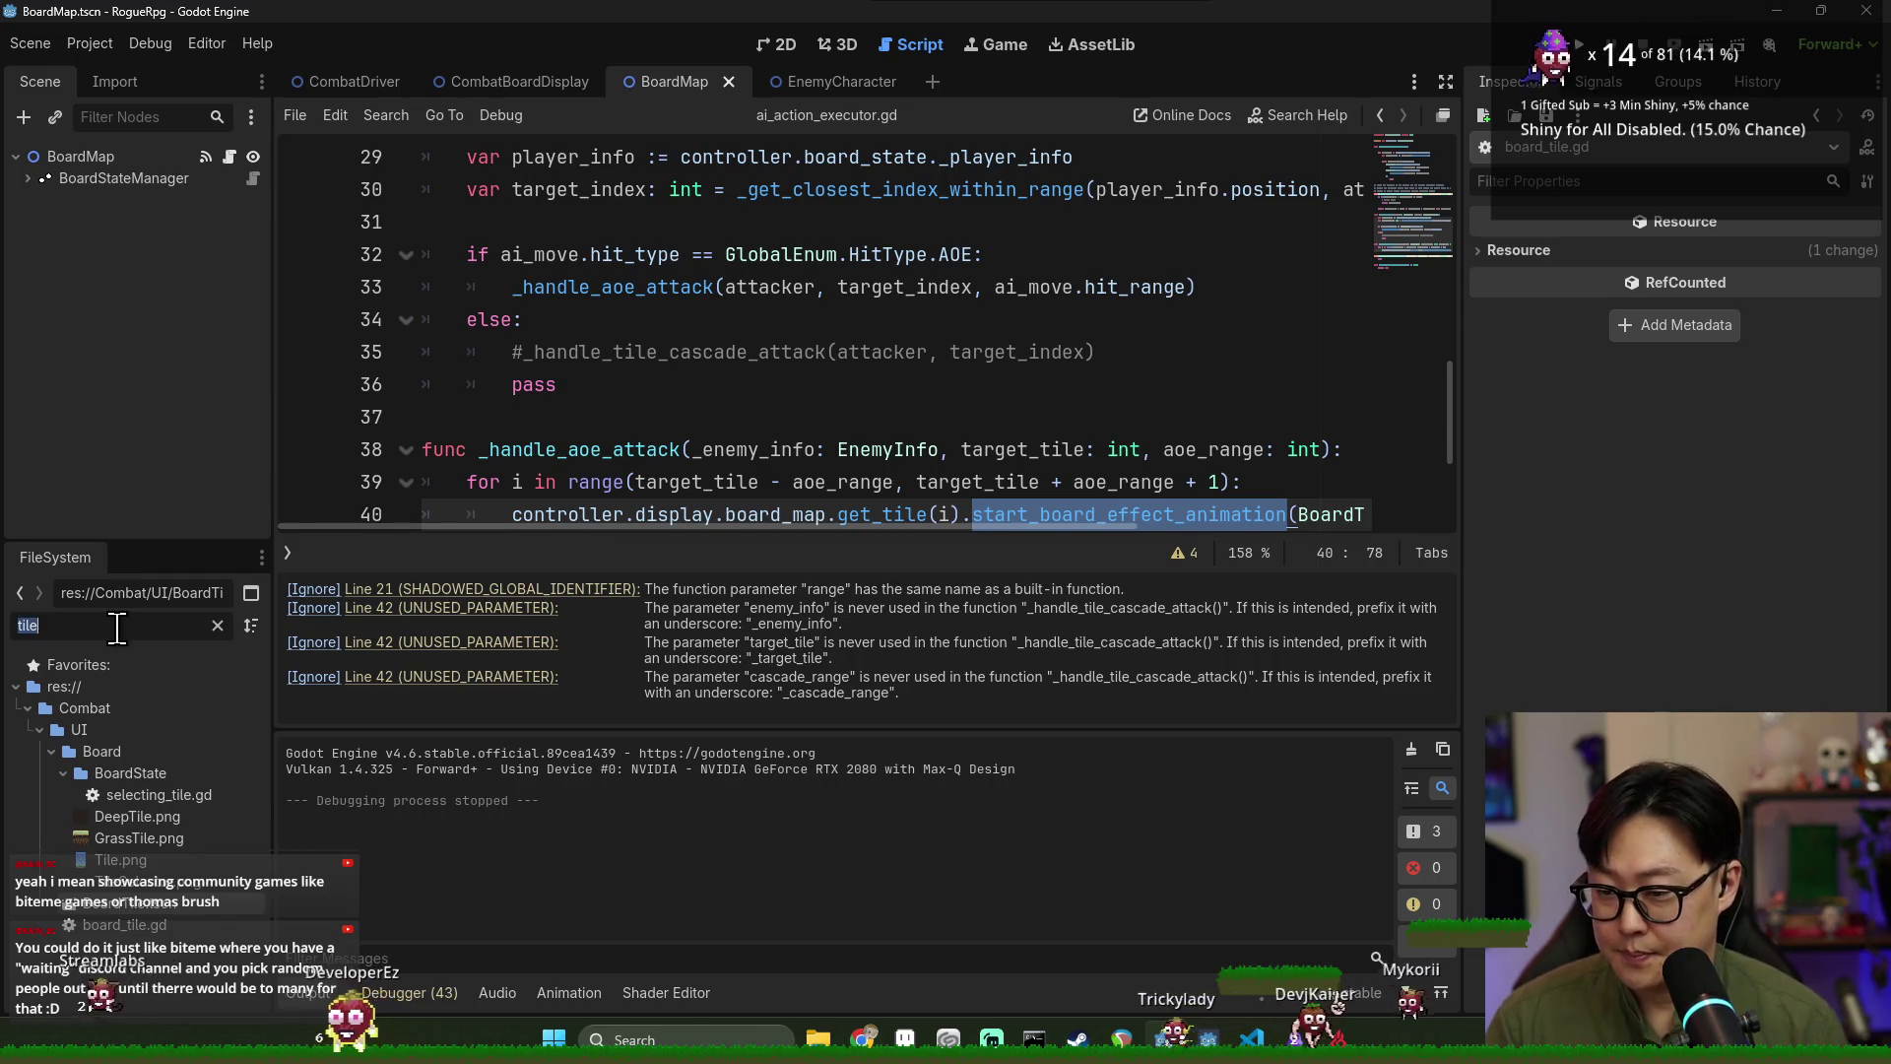
pyautogui.doubleClick(116, 908)
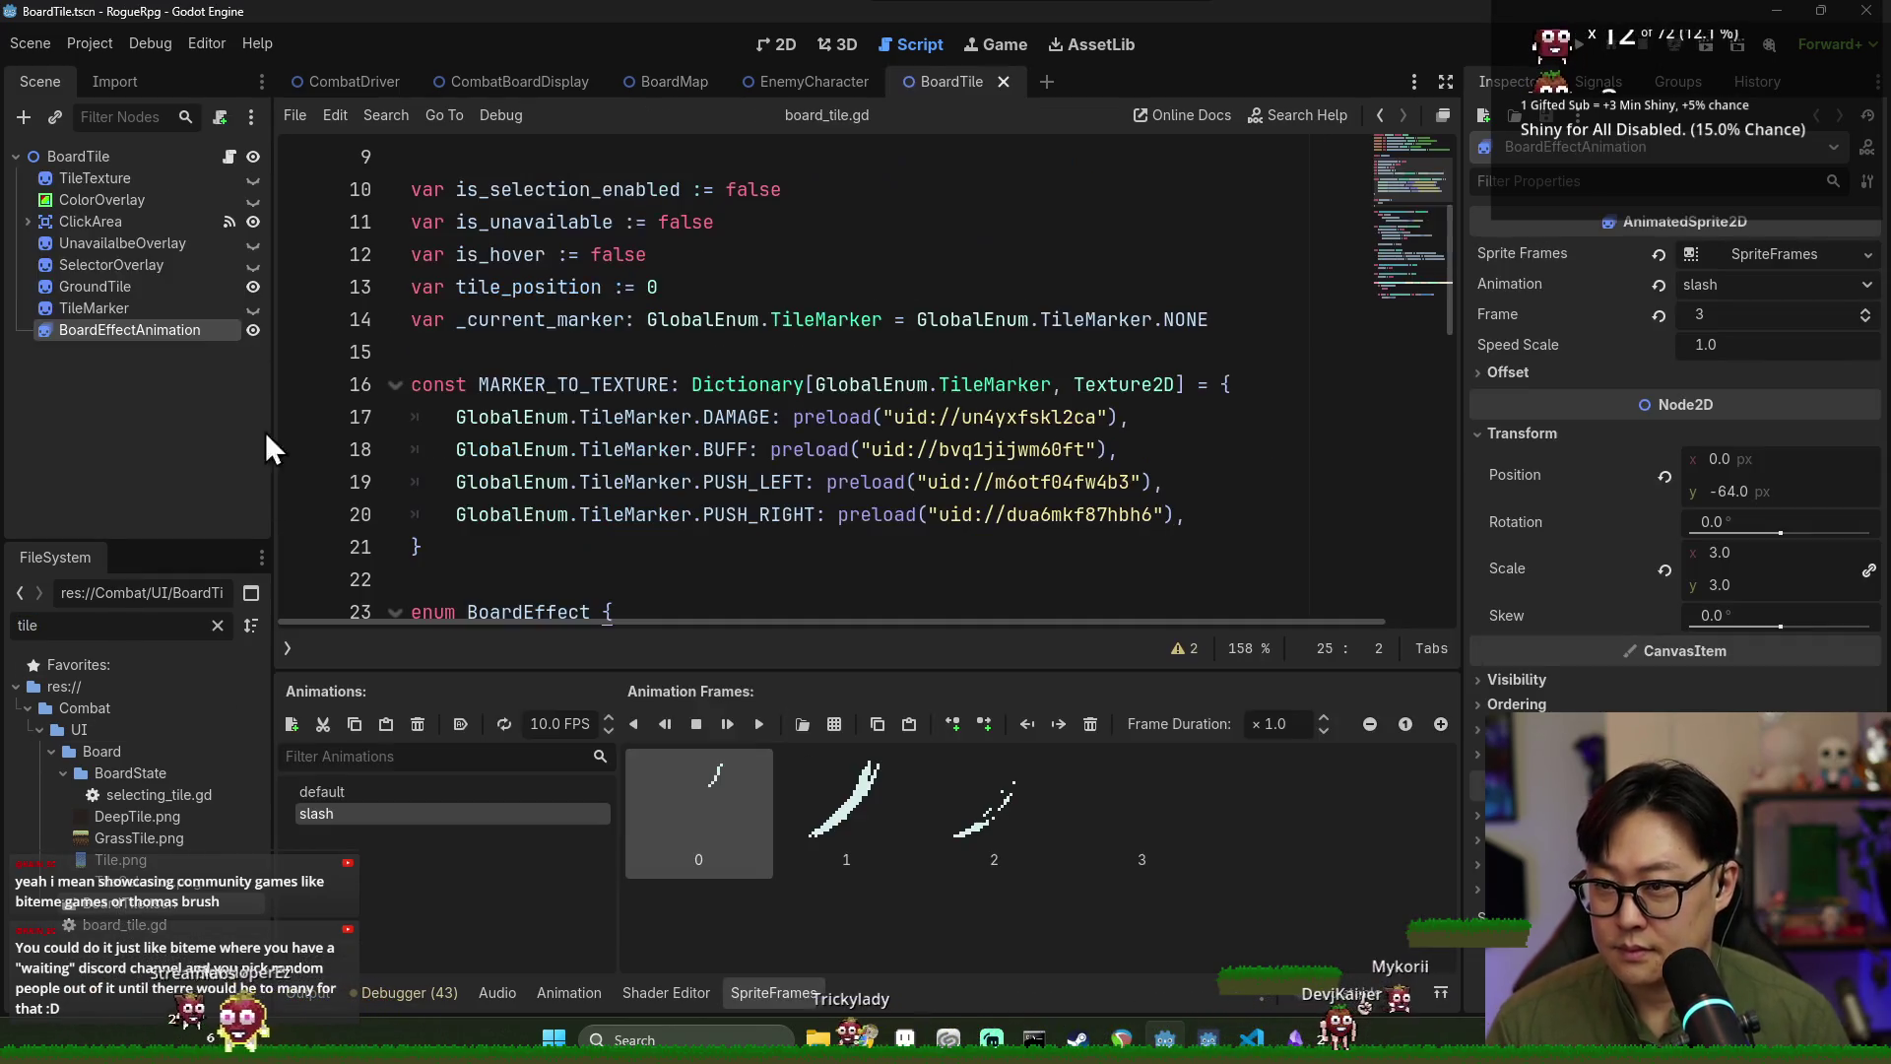
pyautogui.click(766, 44)
pyautogui.click(110, 305)
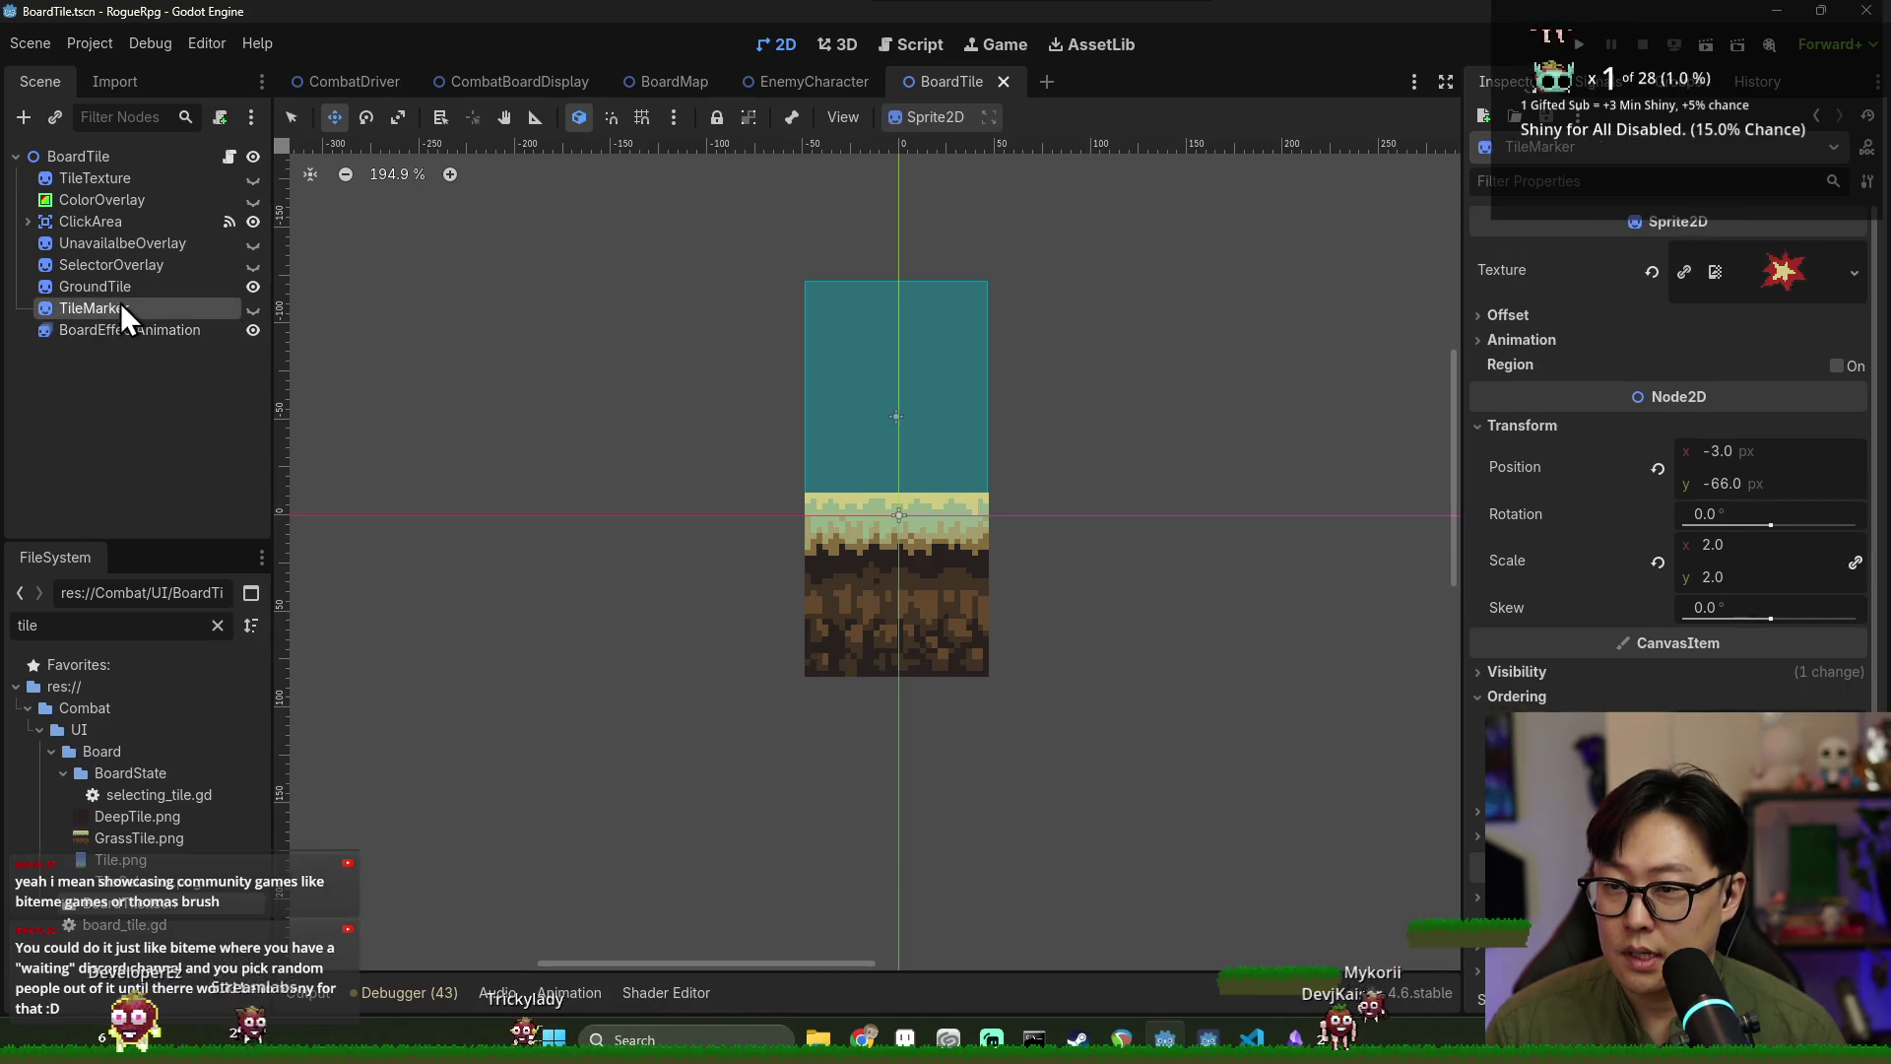
pyautogui.click(115, 287)
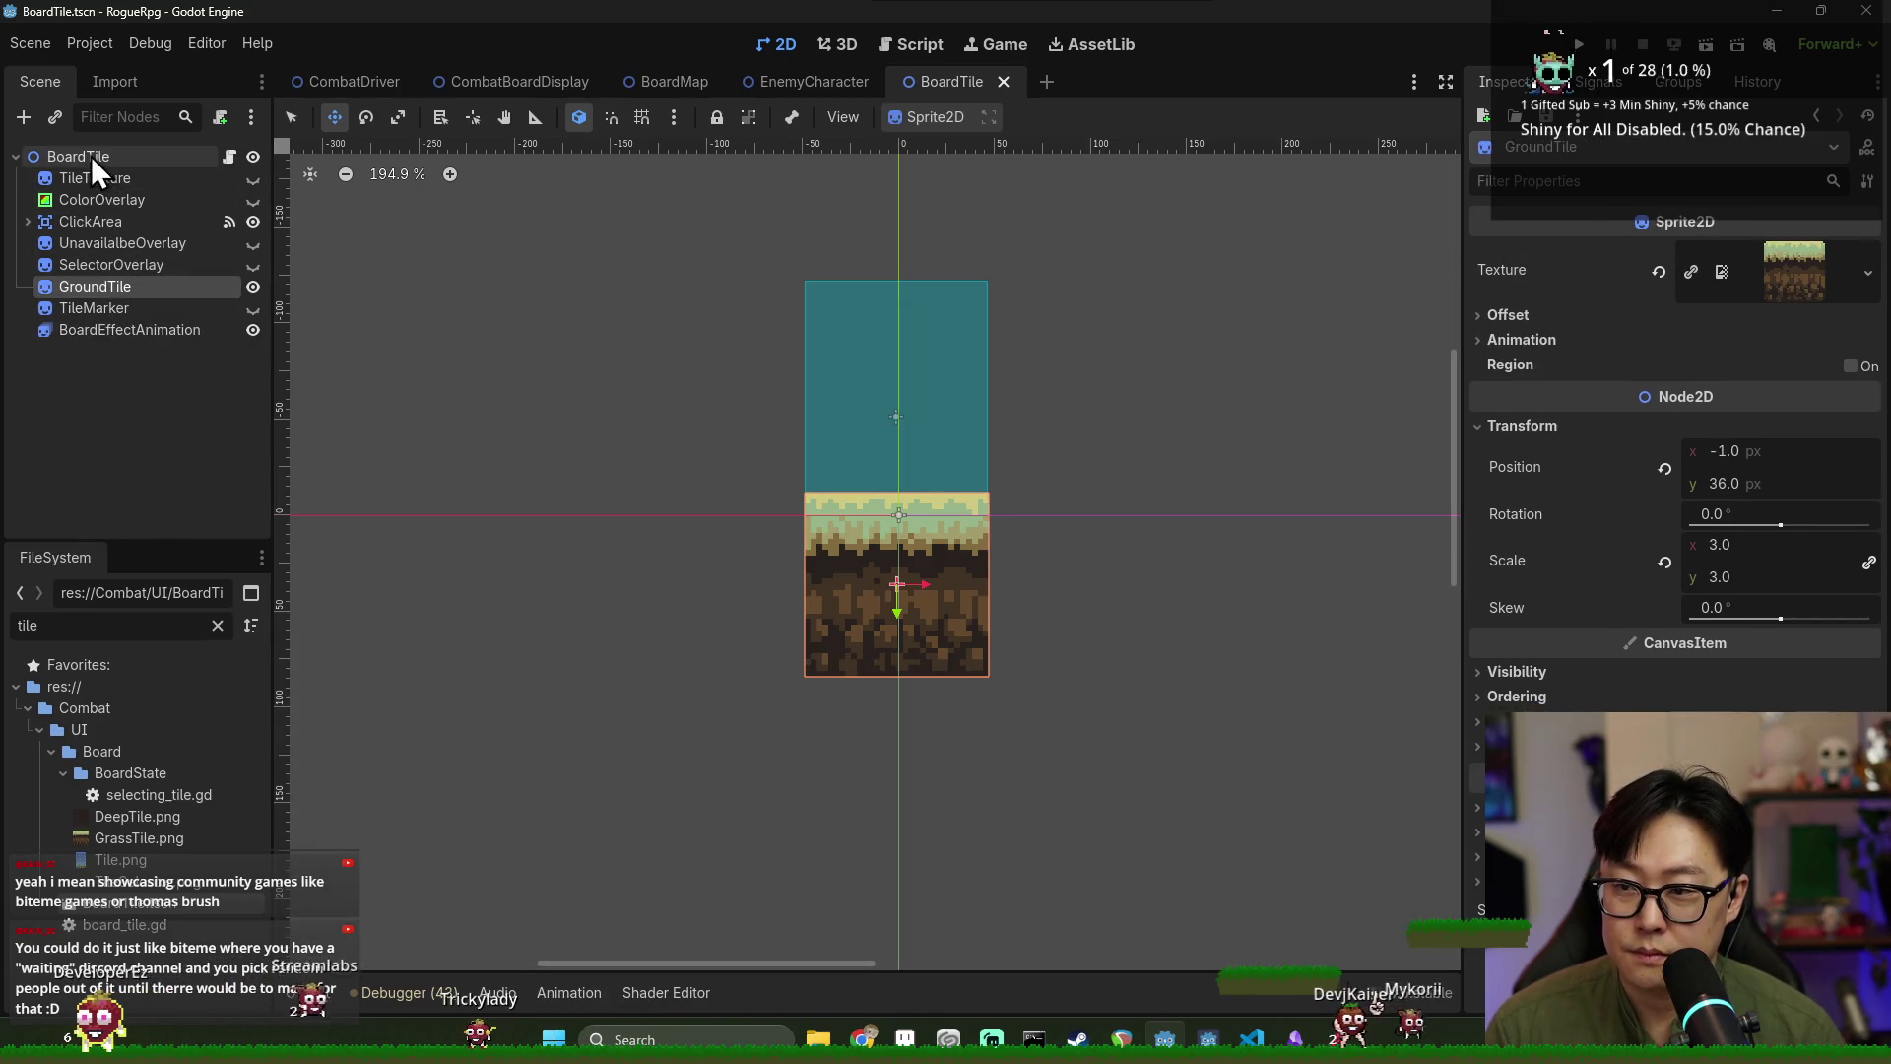
pyautogui.click(179, 309)
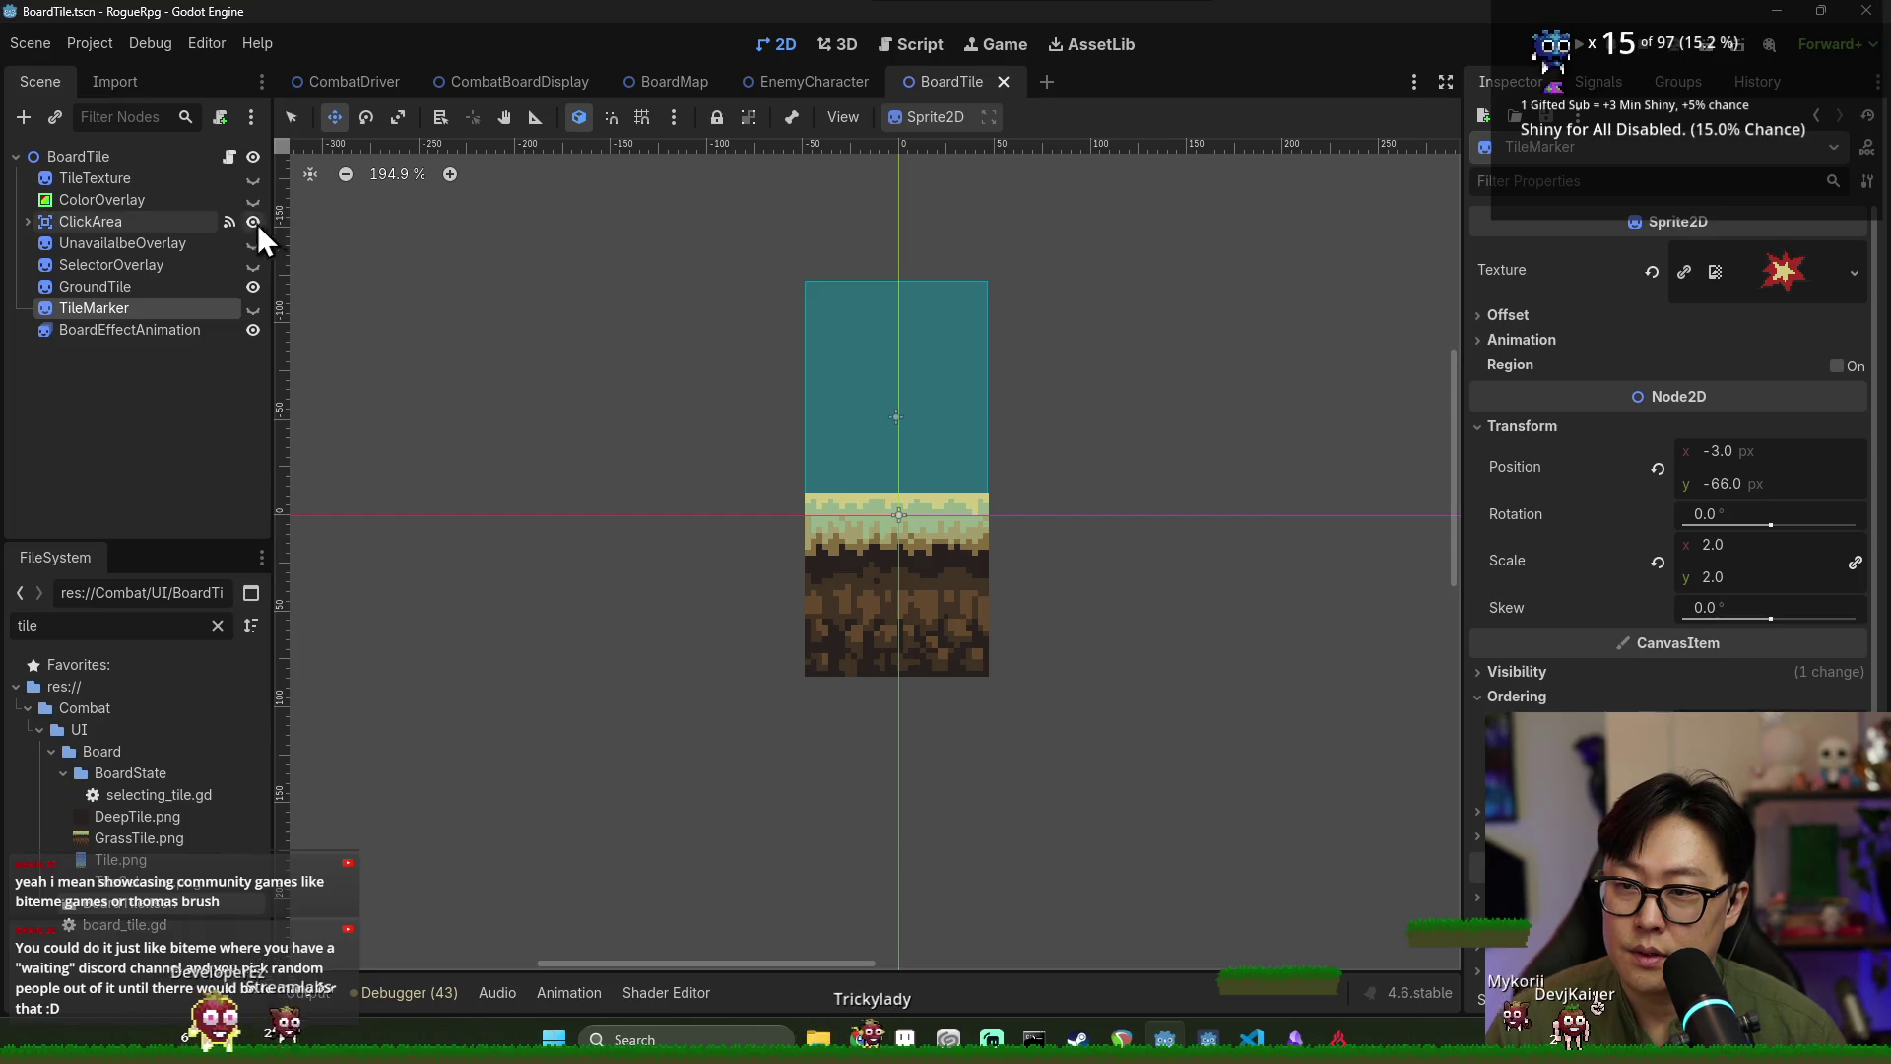
pyautogui.click(234, 166)
pyautogui.hotkey('ctrl', 'f')
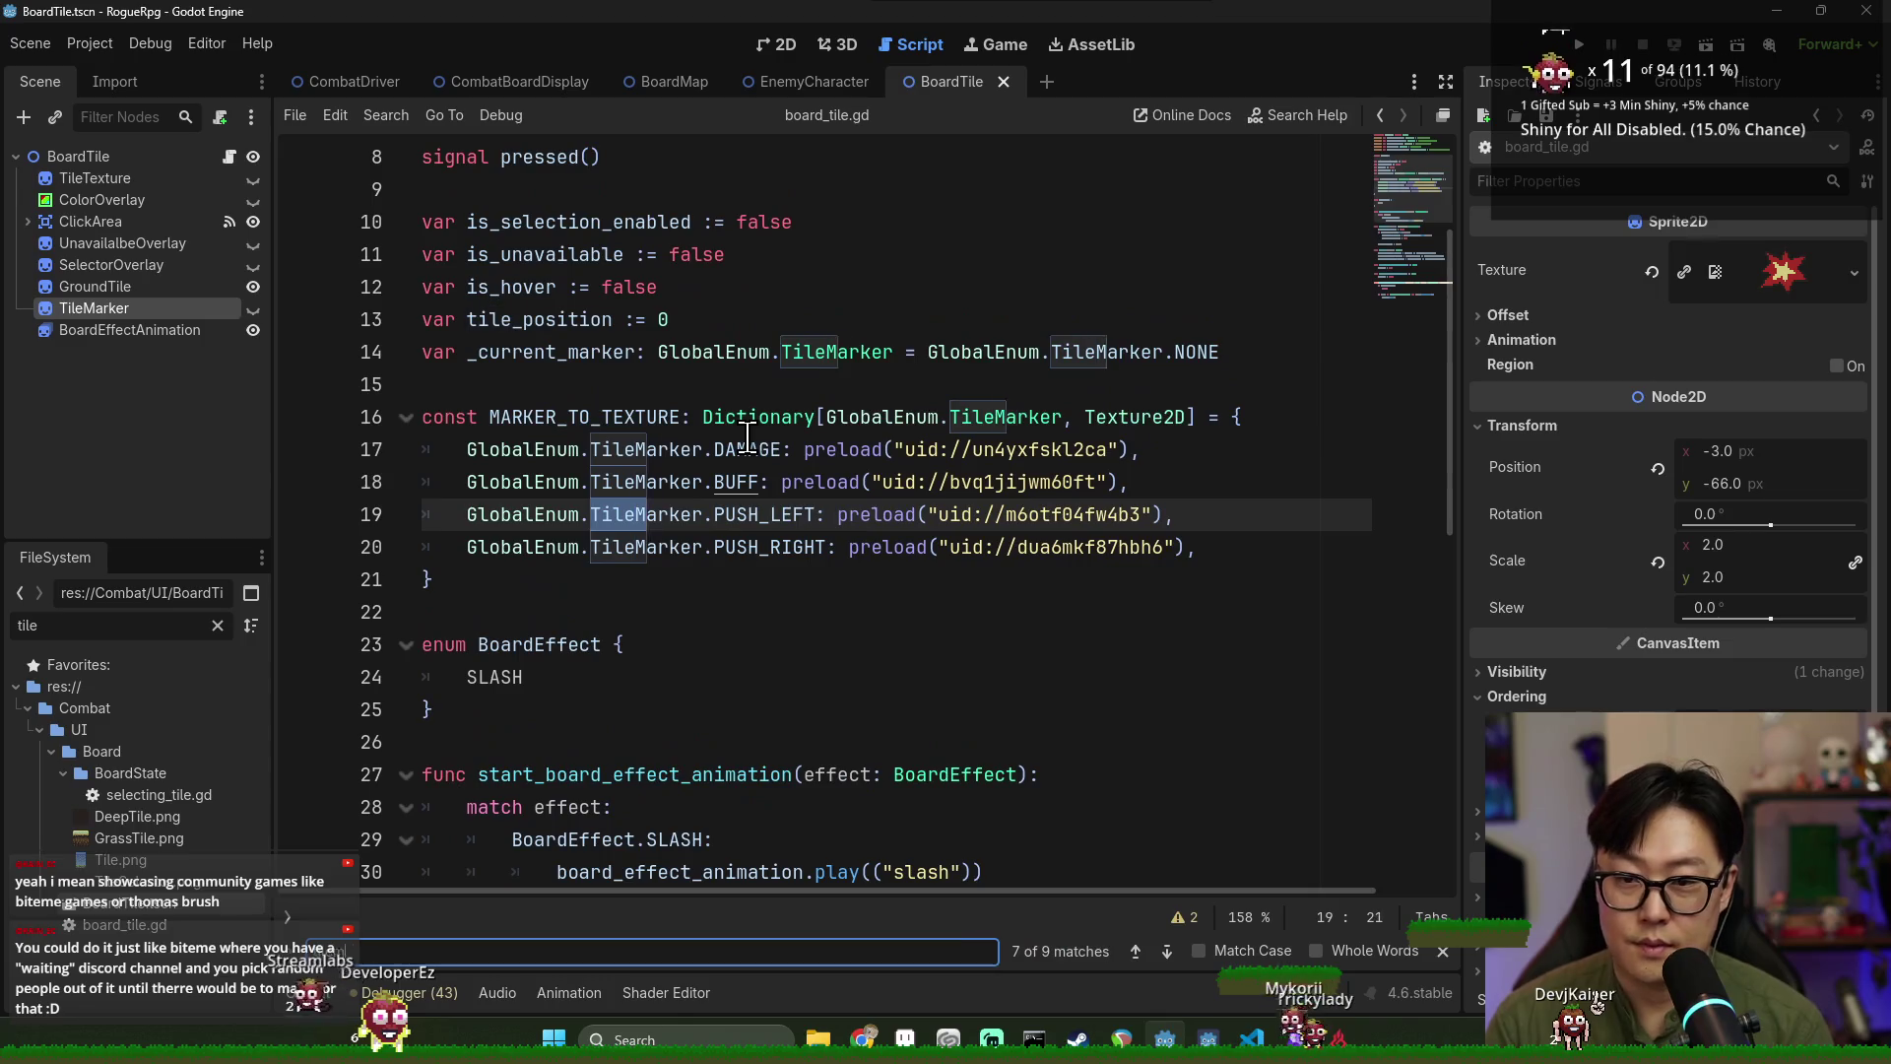
pyautogui.write('arker')
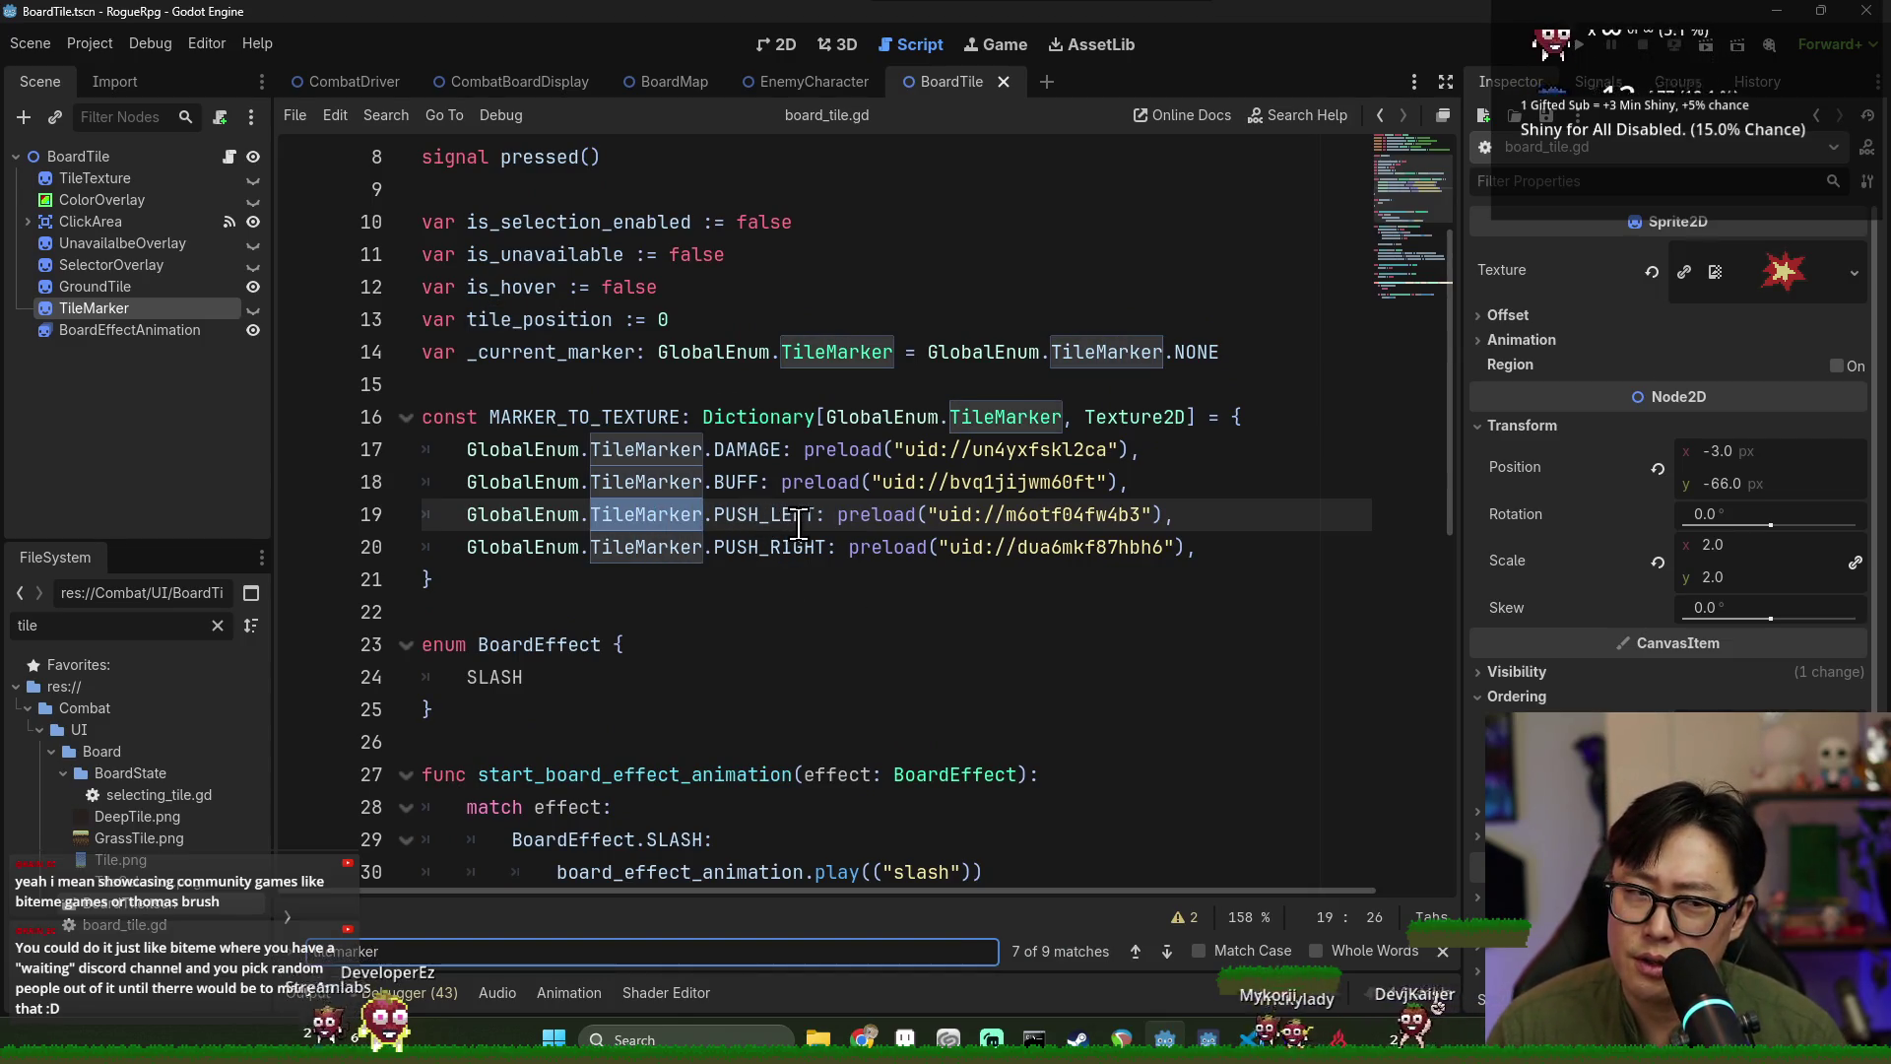
# Expand TileMarker's Texture resource in the Inspector and review the DAMAGE marker texture entry.
pyautogui.moveTo(820, 529)
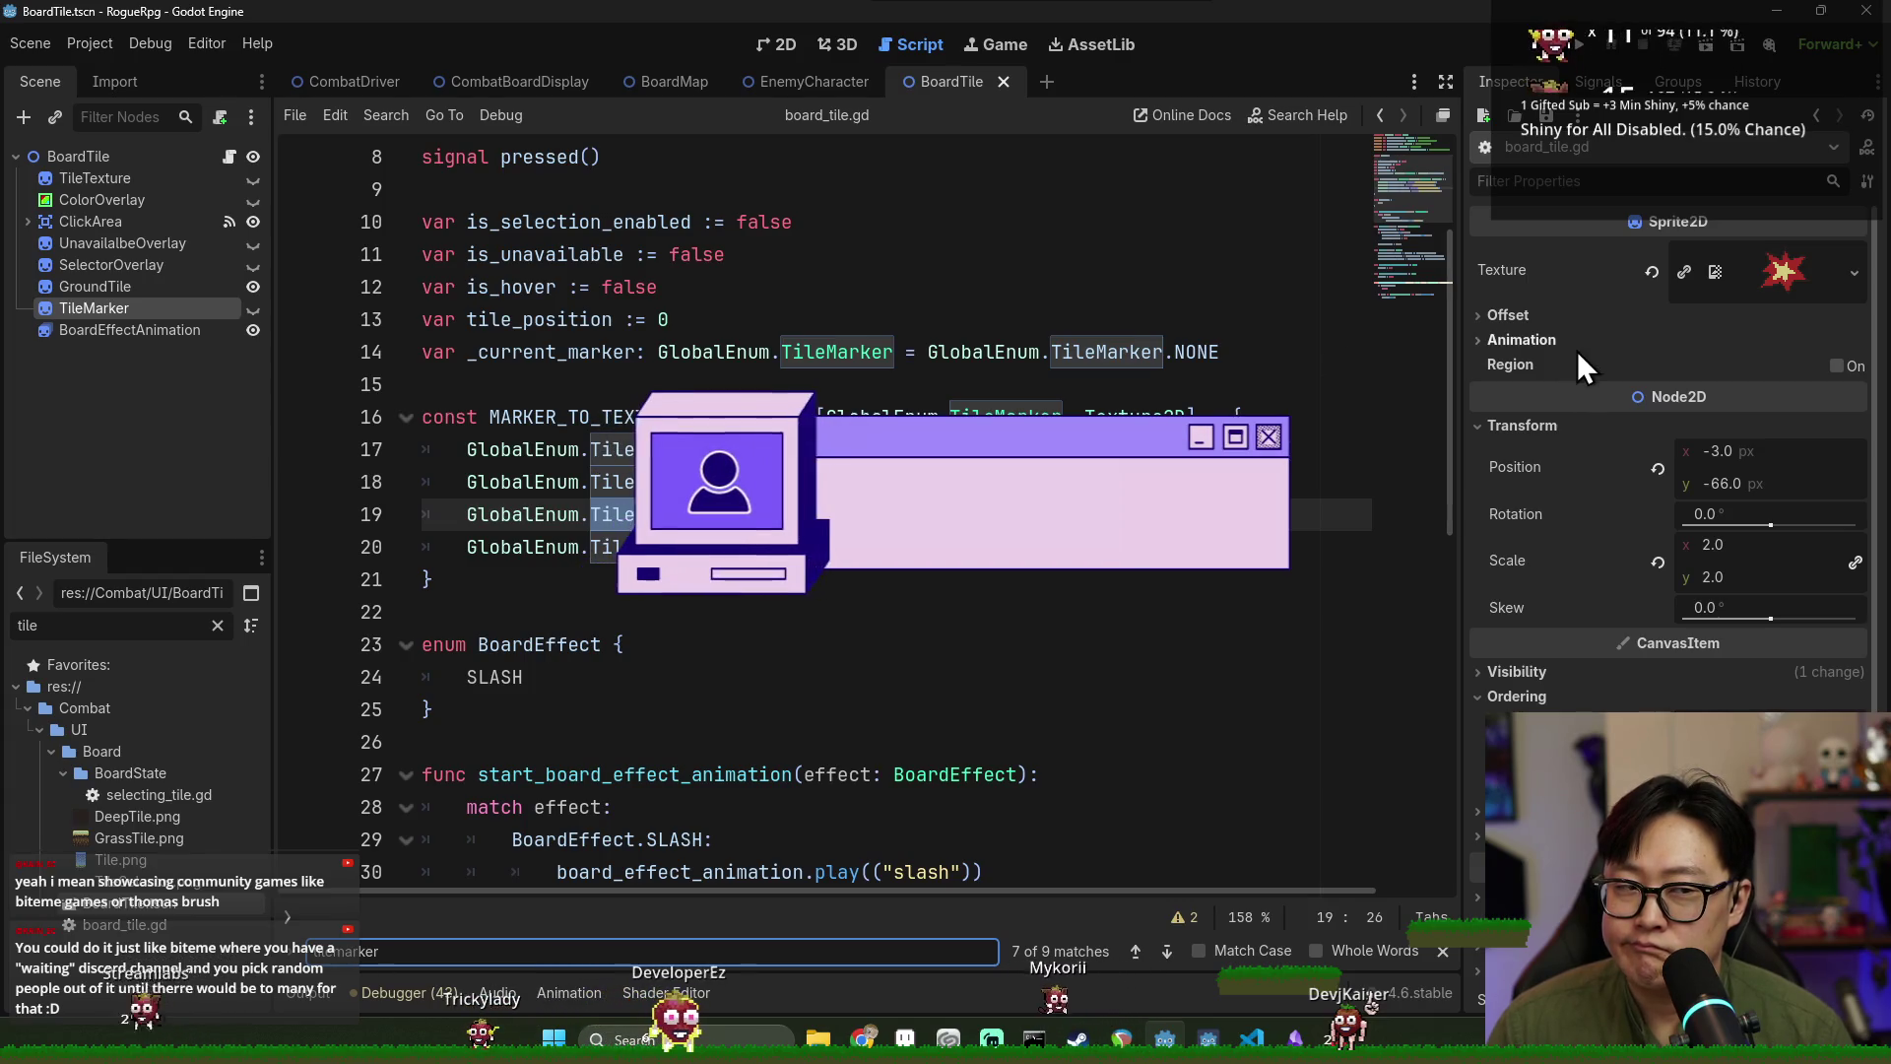
pyautogui.click(1605, 185)
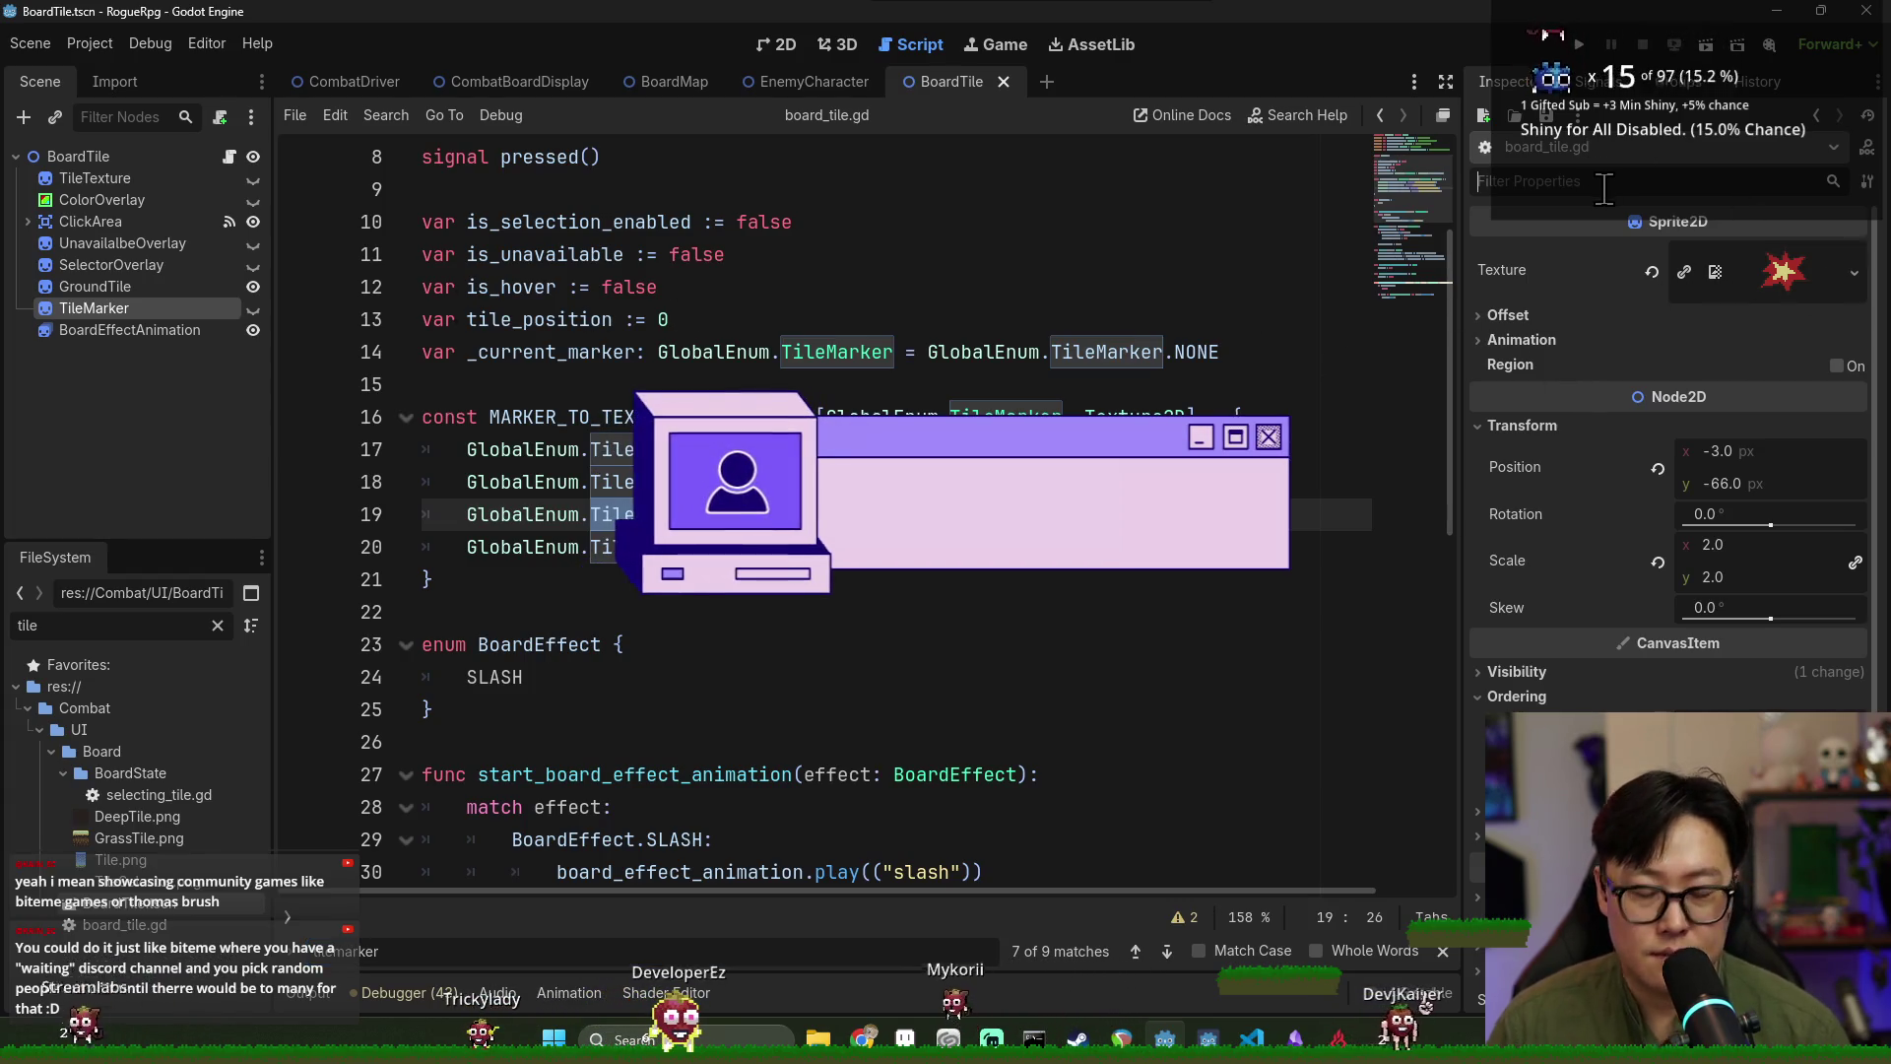
pyautogui.write('source')
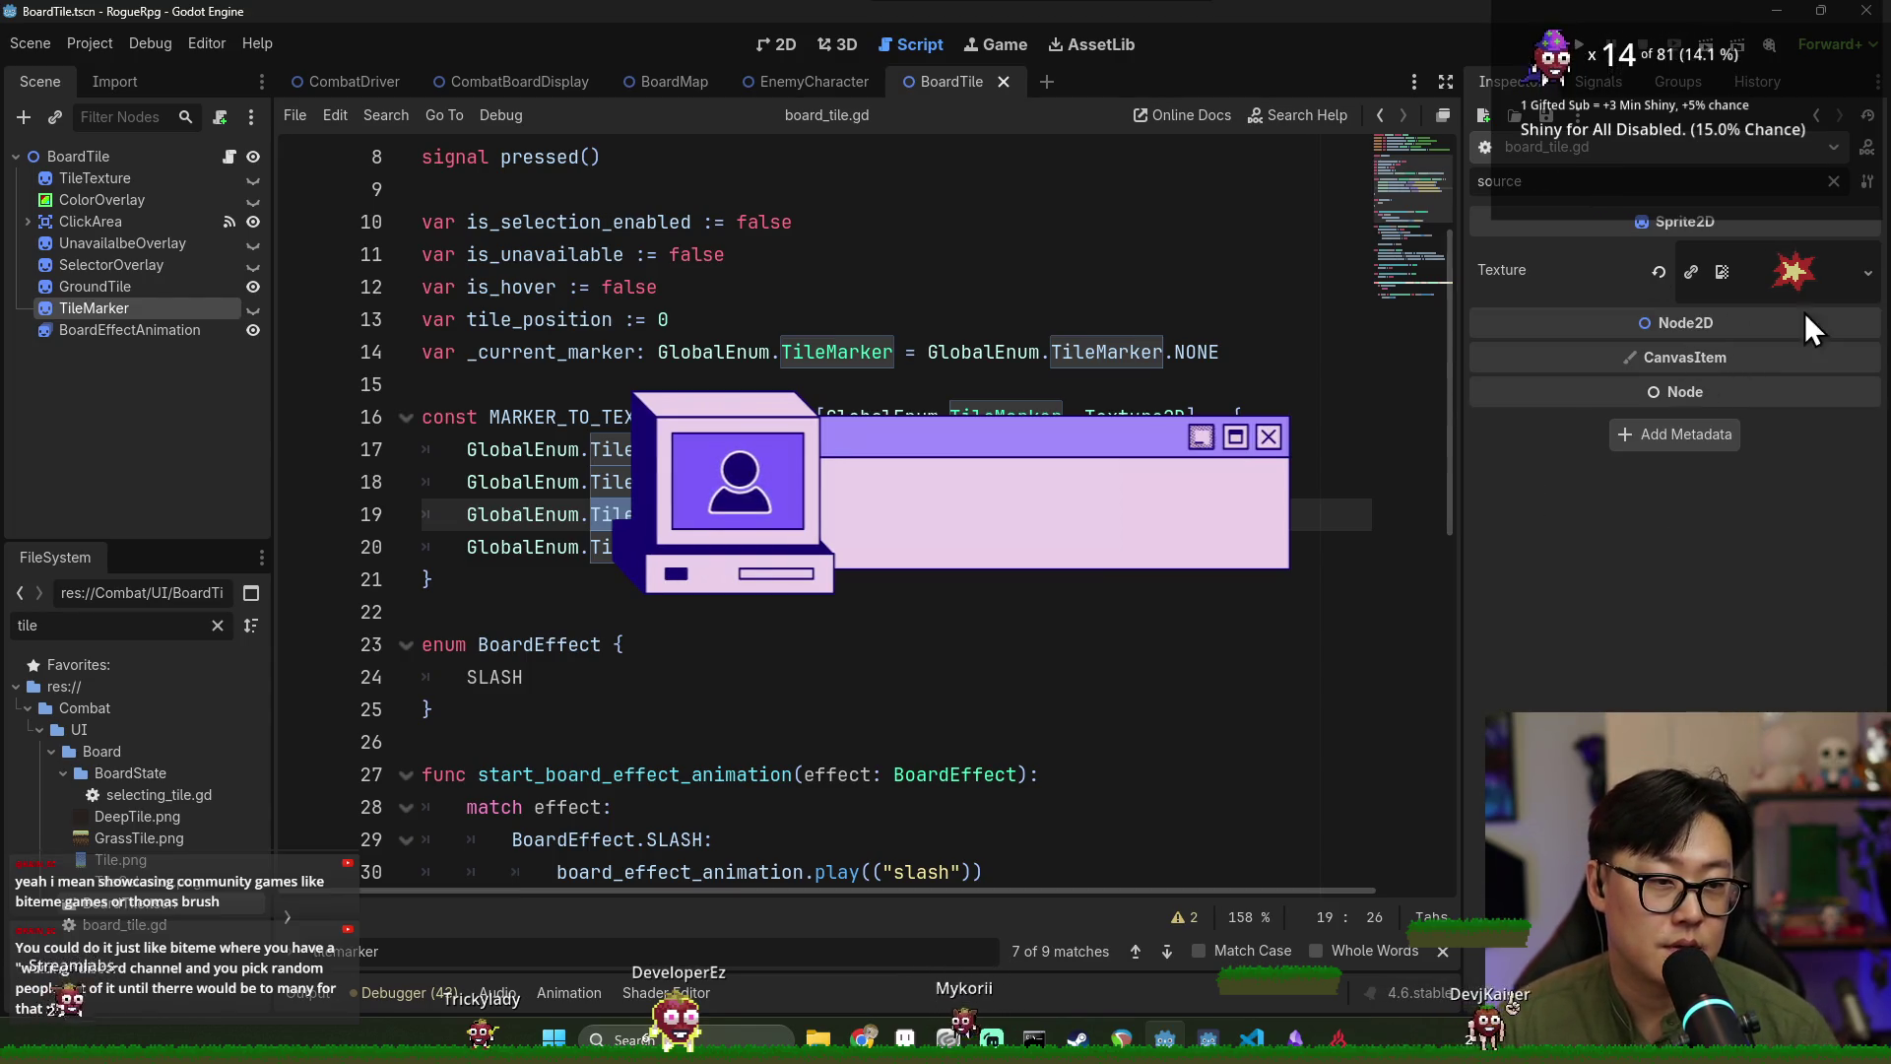
pyautogui.hotkey('ctrl', 'a')
pyautogui.write('node')
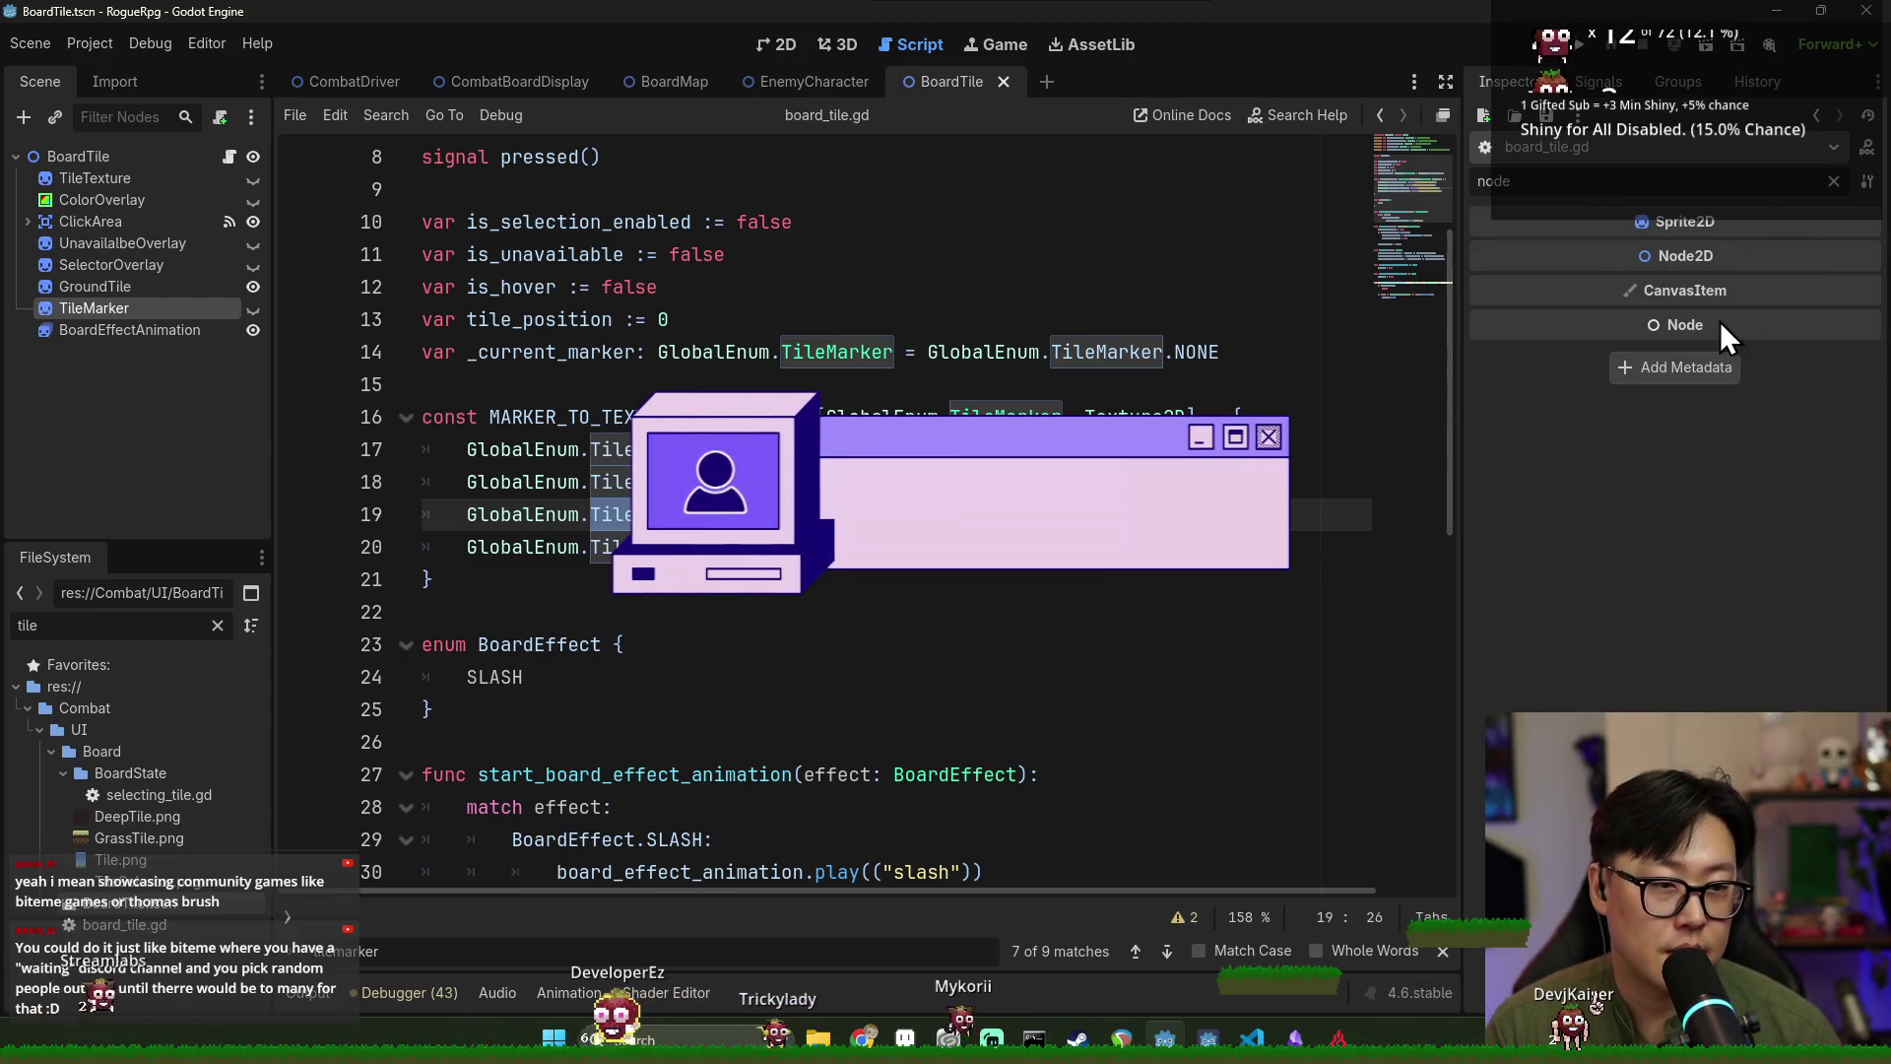
pyautogui.click(1834, 181)
pyautogui.click(1854, 272)
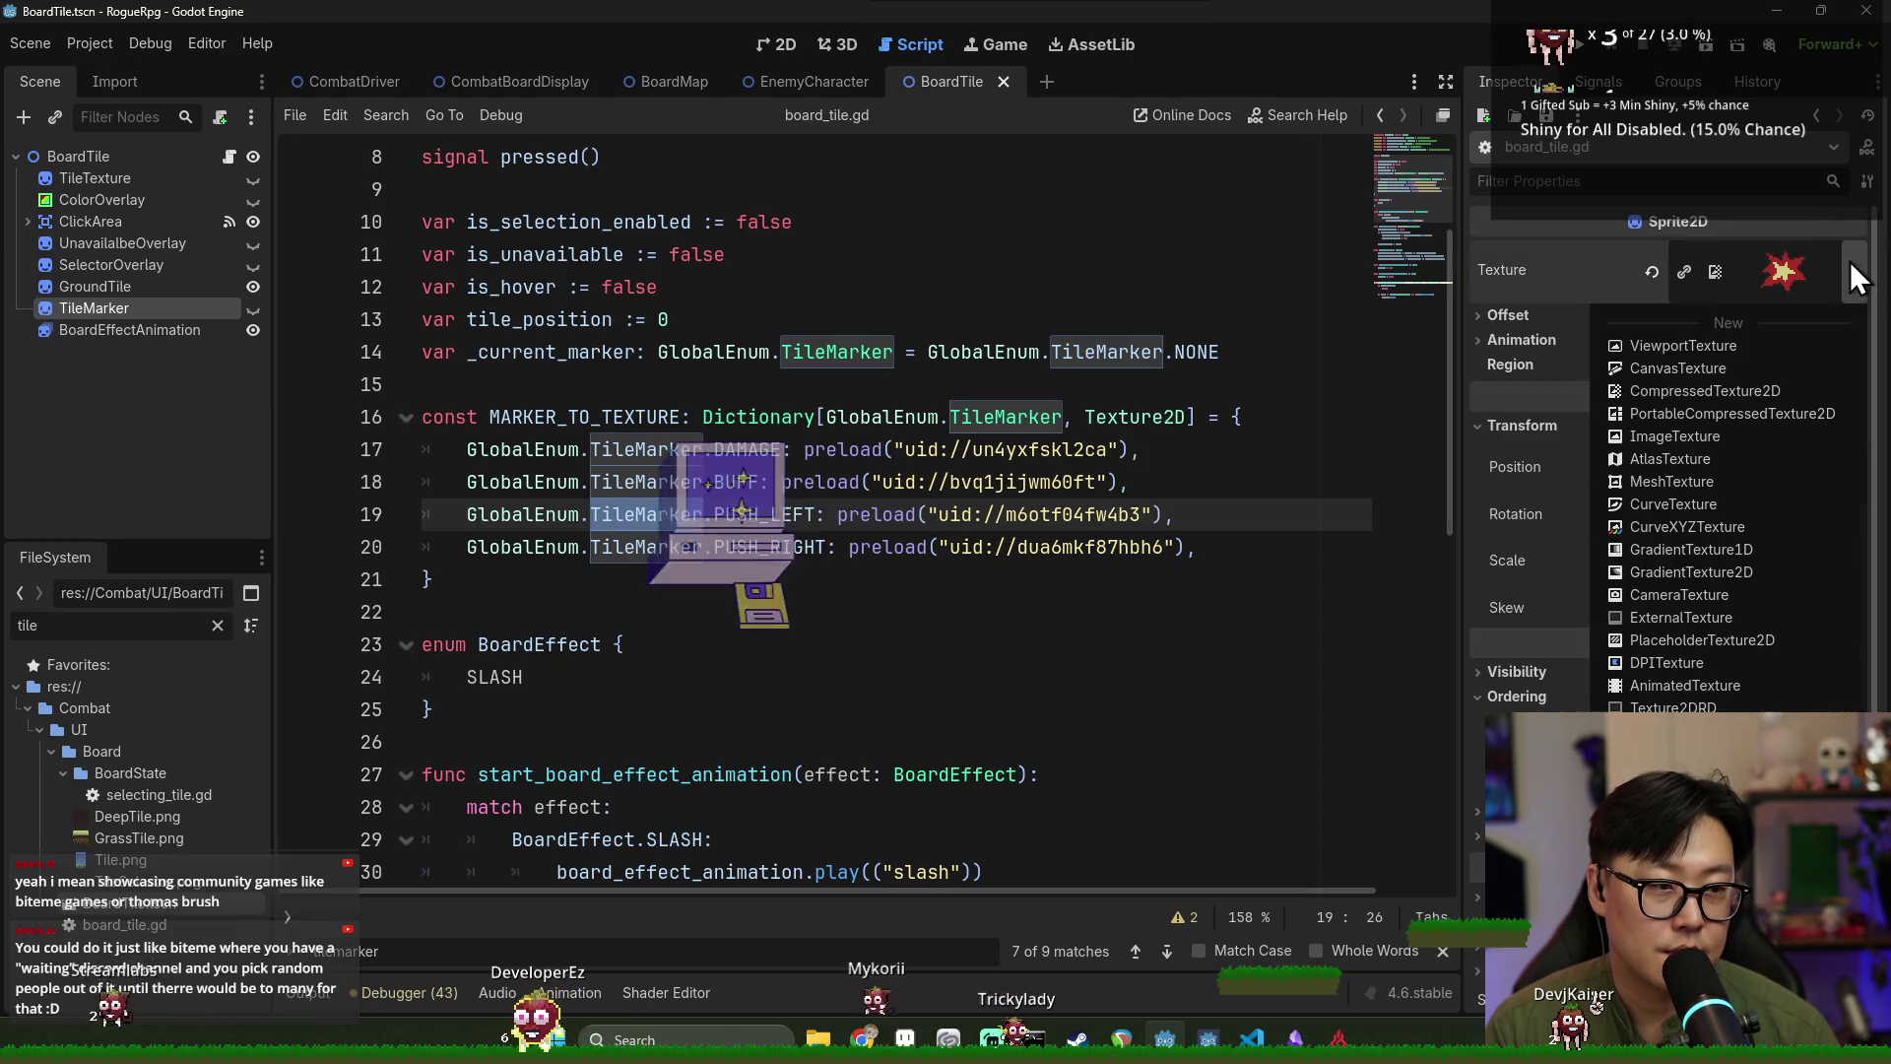
pyautogui.click(1787, 282)
pyautogui.click(1789, 276)
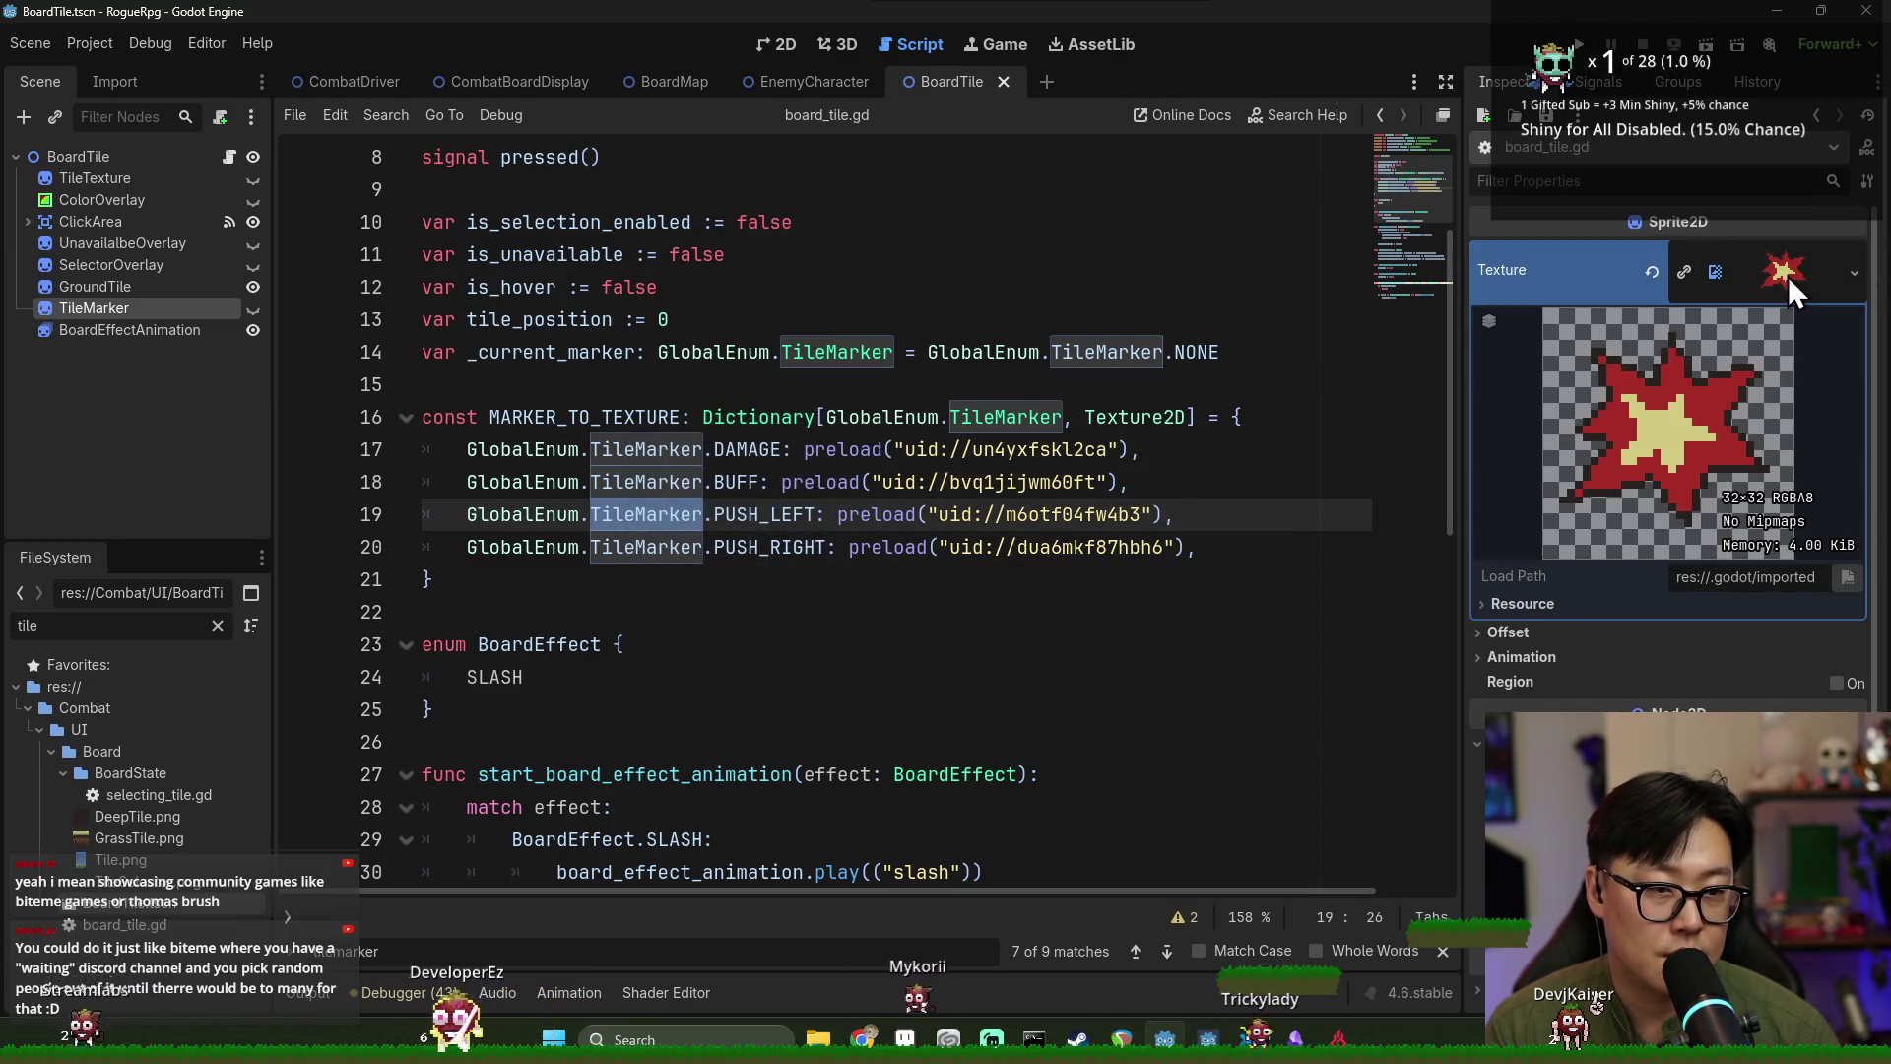
pyautogui.click(1527, 605)
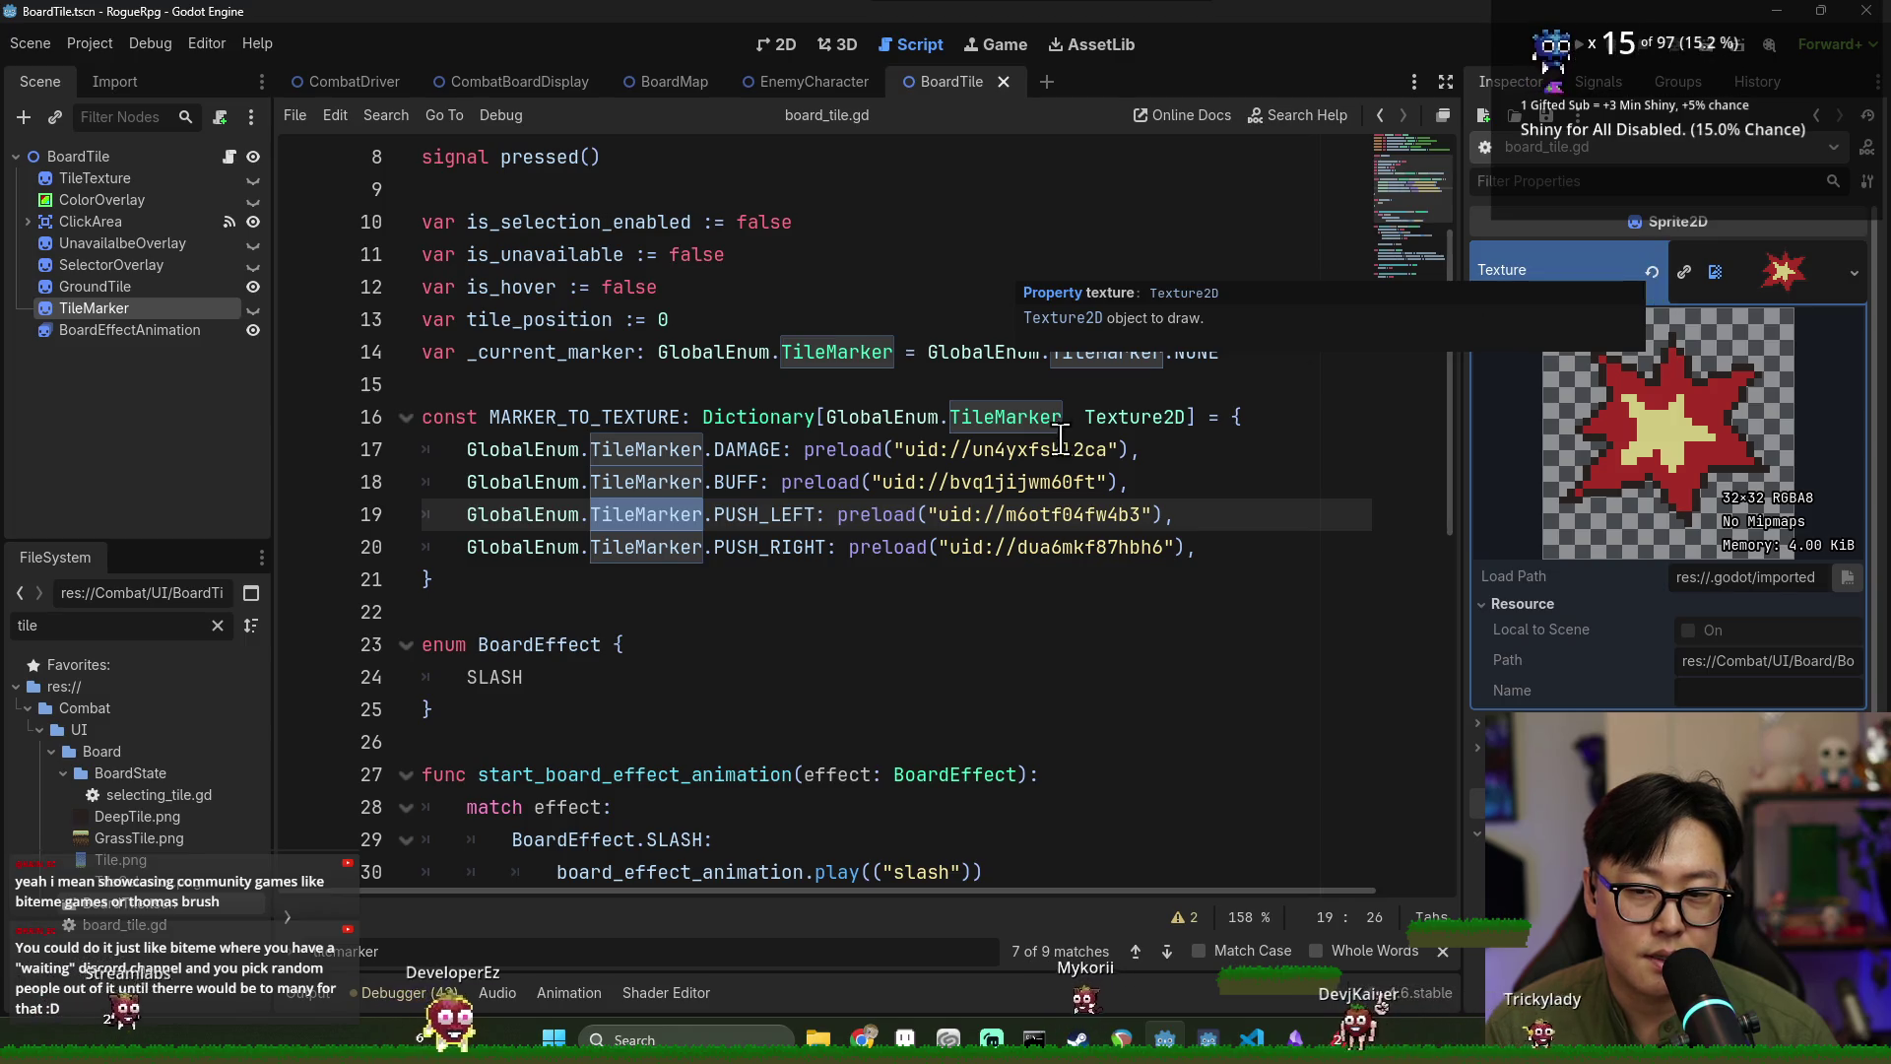
pyautogui.click(882, 450)
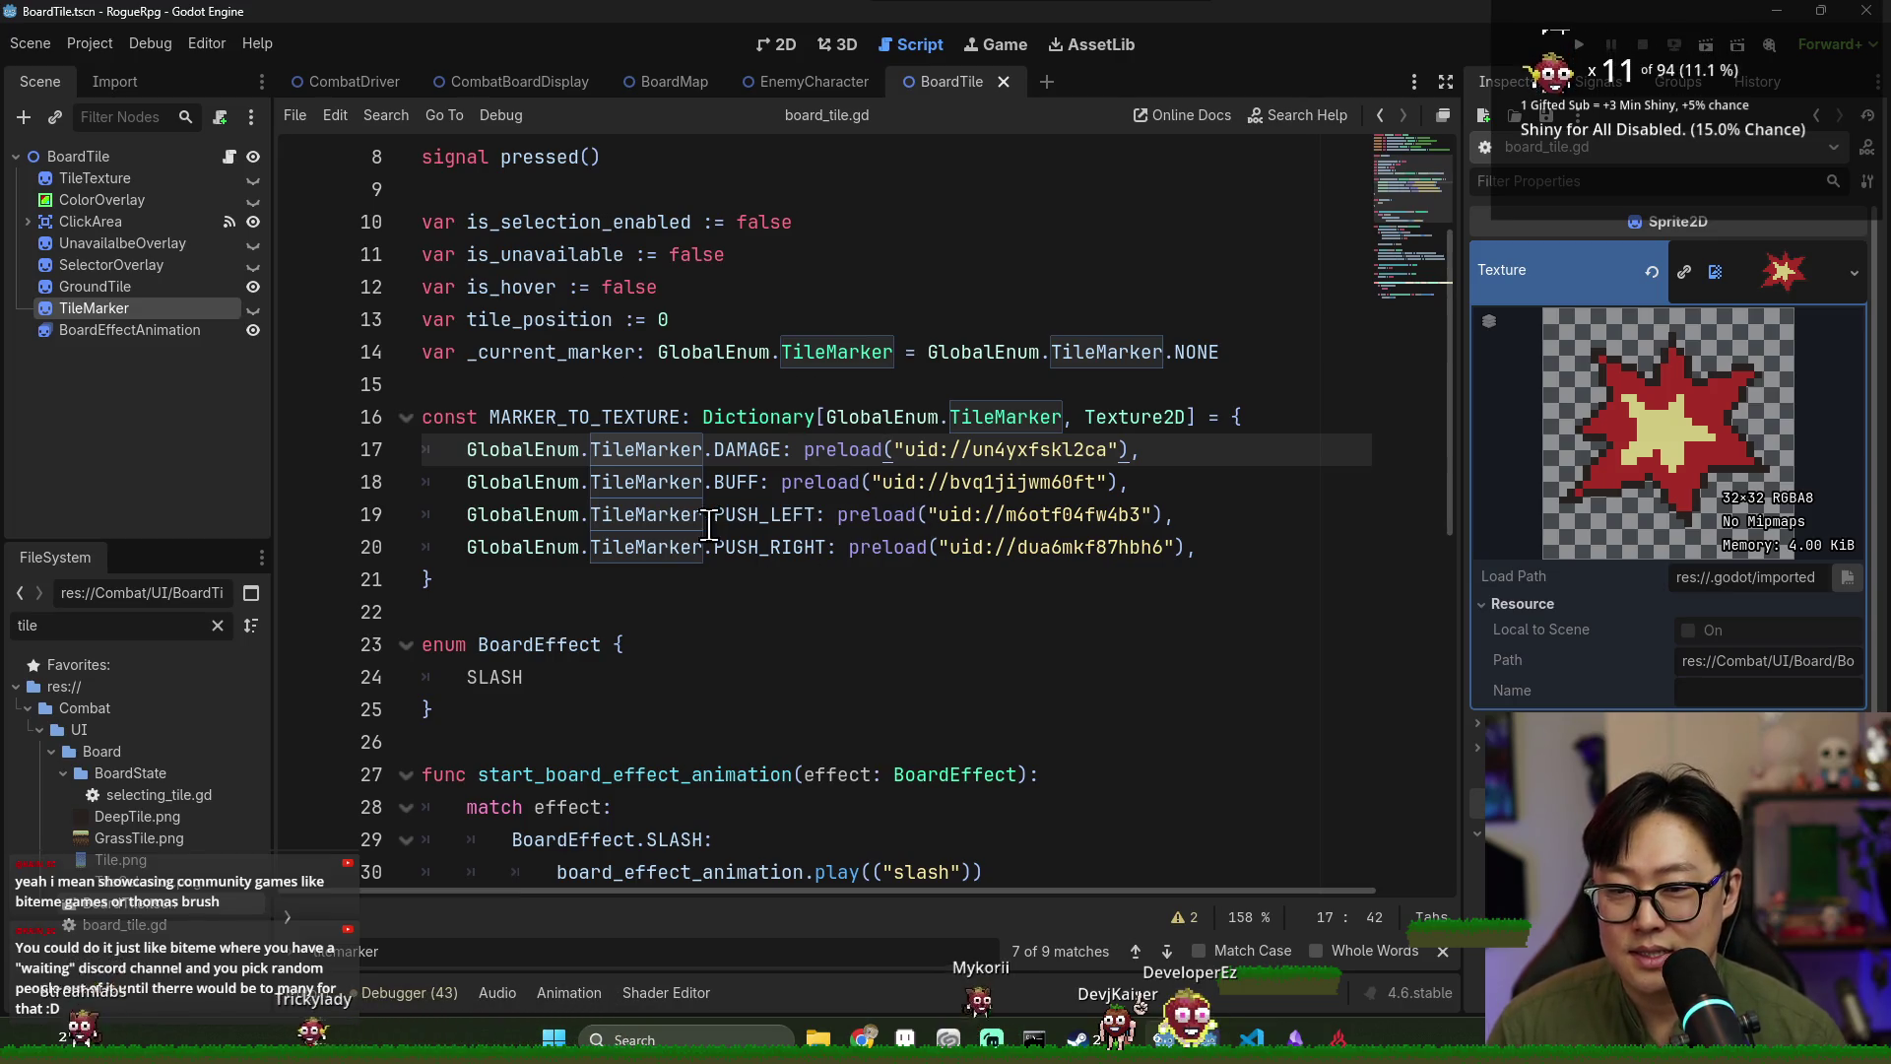
pyautogui.doubleClick(560, 352)
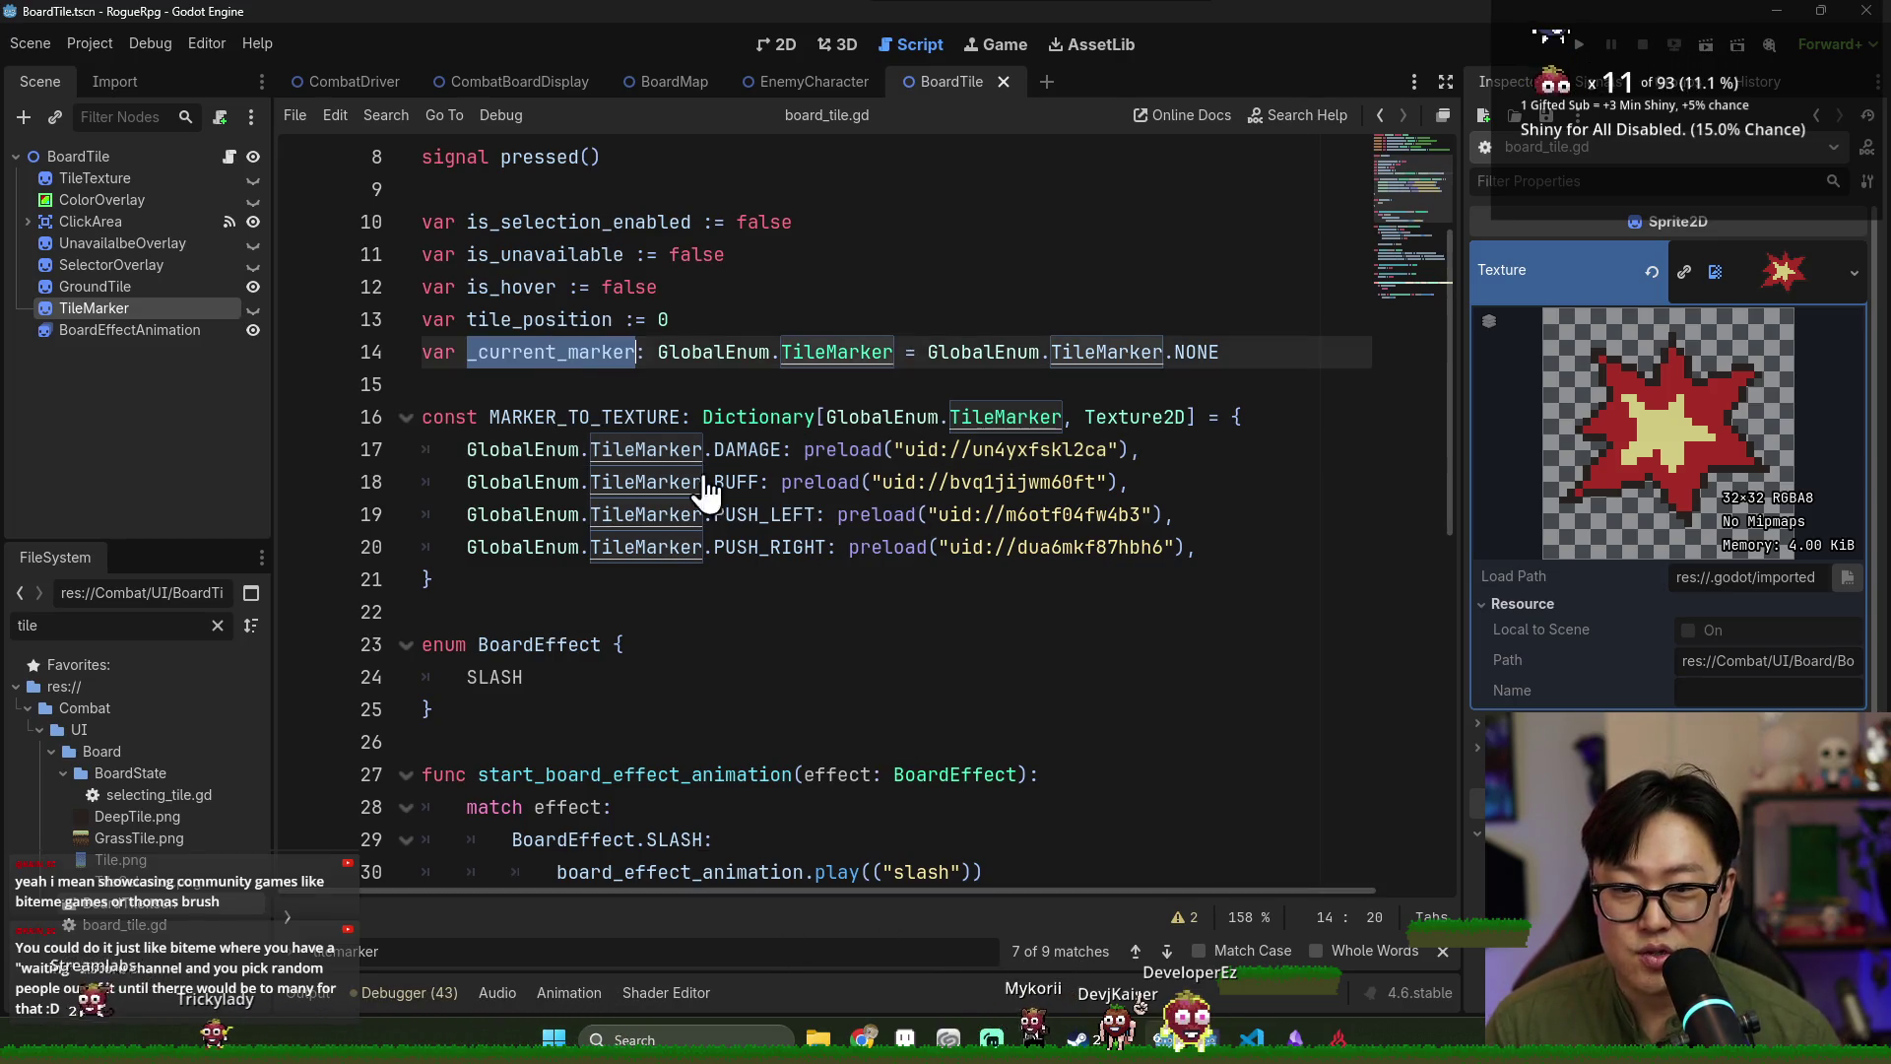
# Find where _current_marker and tile_marker are used in board_tile.gd, then run the project.
pyautogui.hotkey('ctrl', 'f')
pyautogui.press('Return')
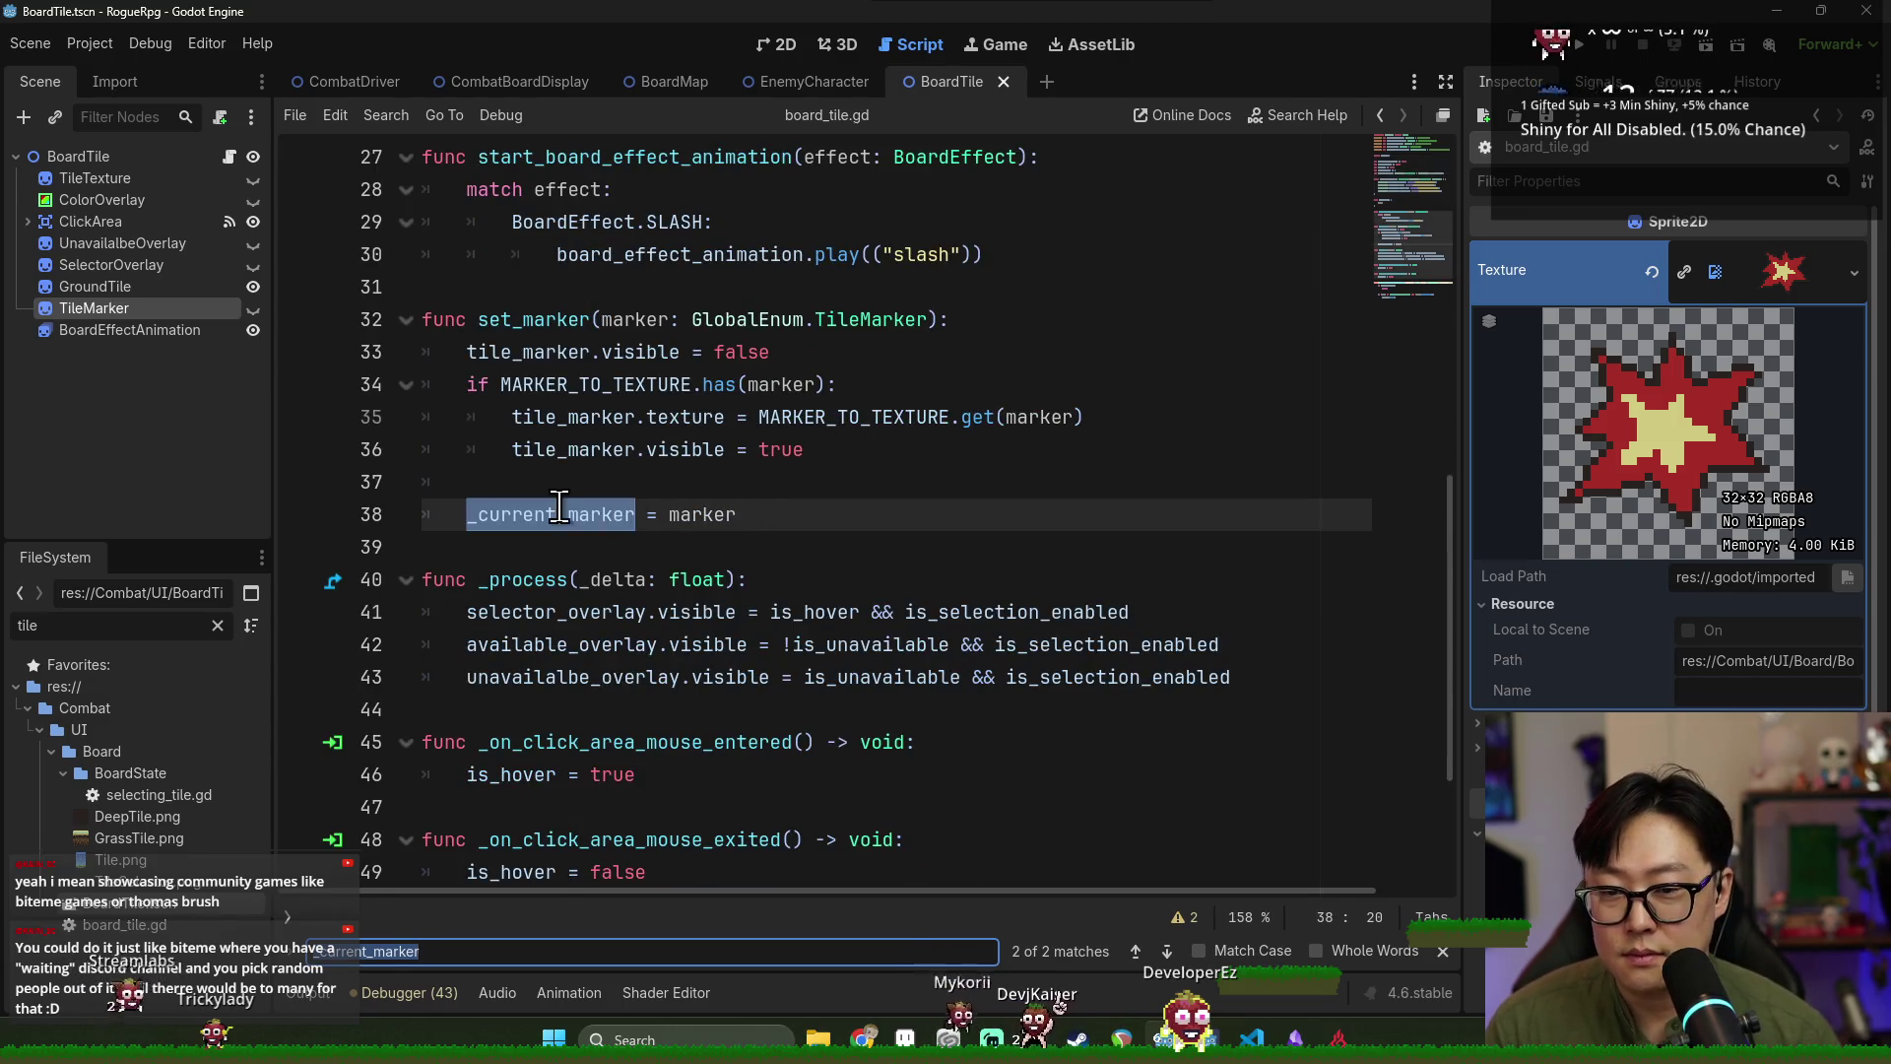
pyautogui.scroll(10, 558, 505)
pyautogui.doubleClick(631, 287)
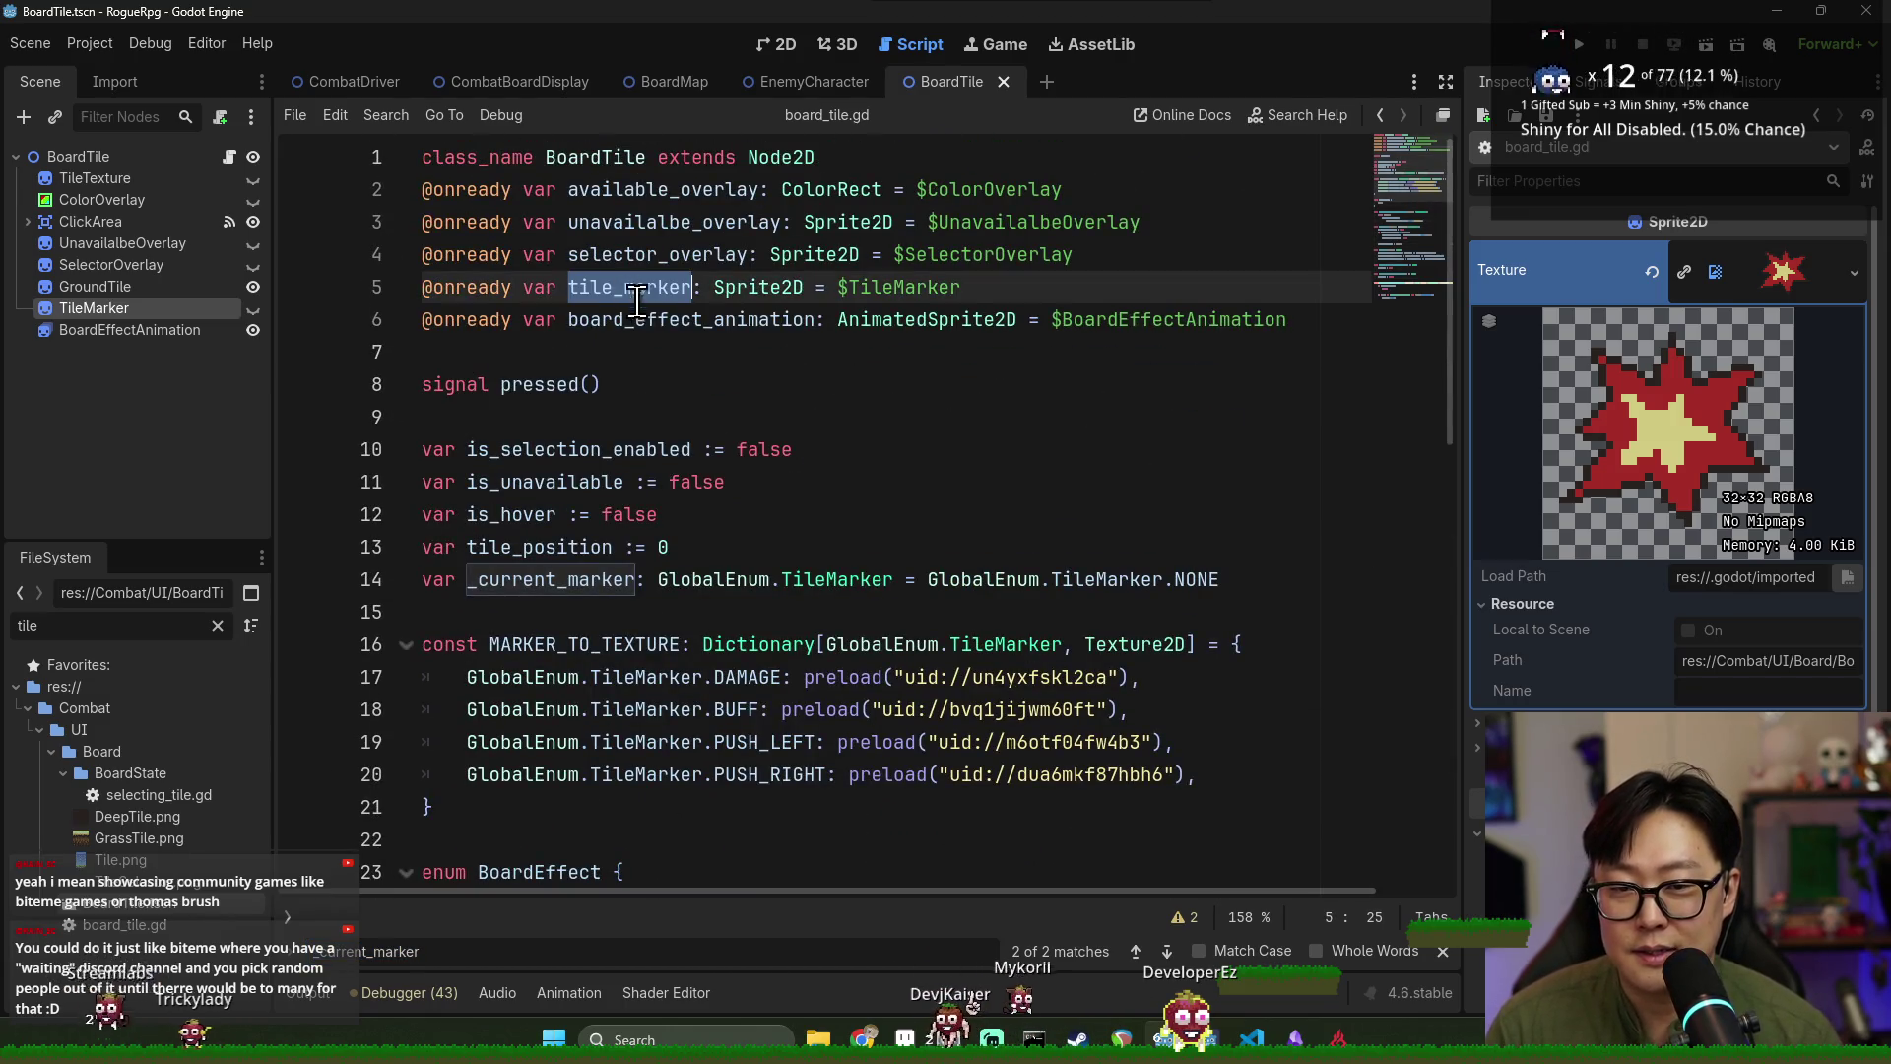
pyautogui.hotkey('ctrl', 'f')
pyautogui.press('Return')
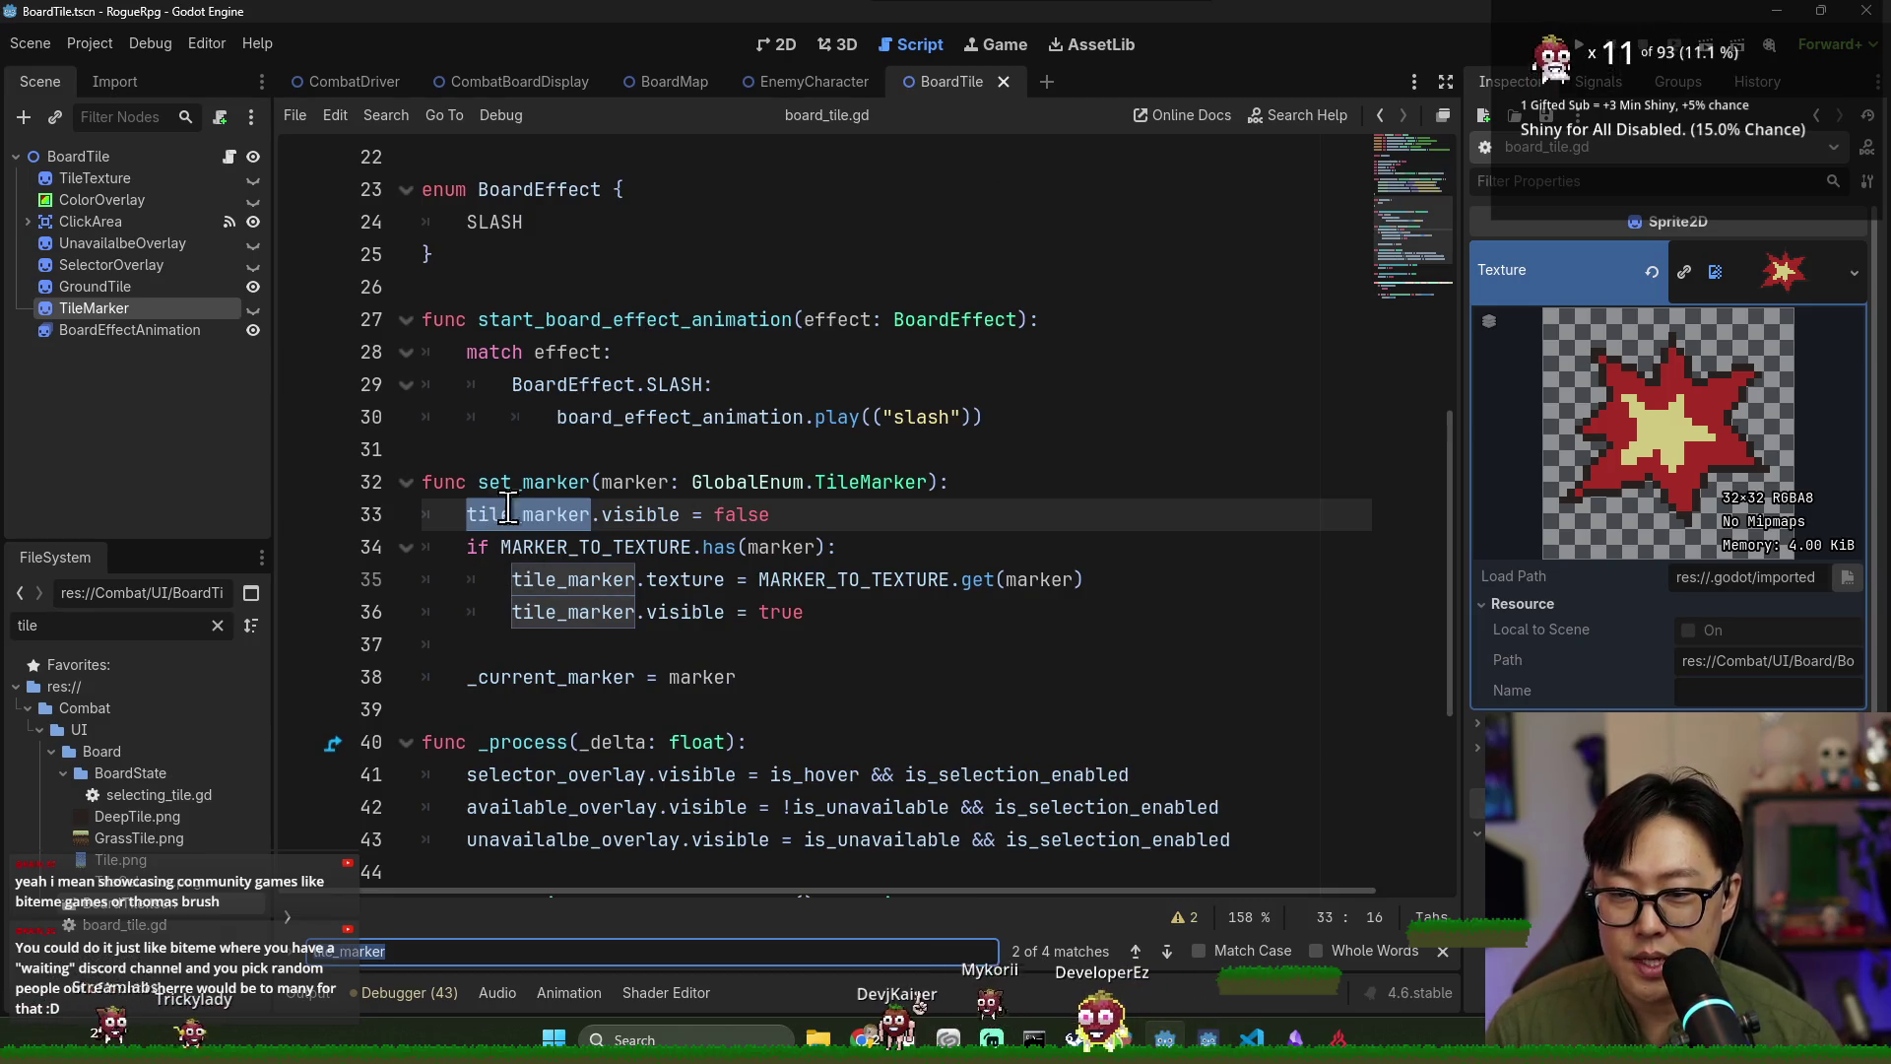
pyautogui.scroll(-1, 559, 545)
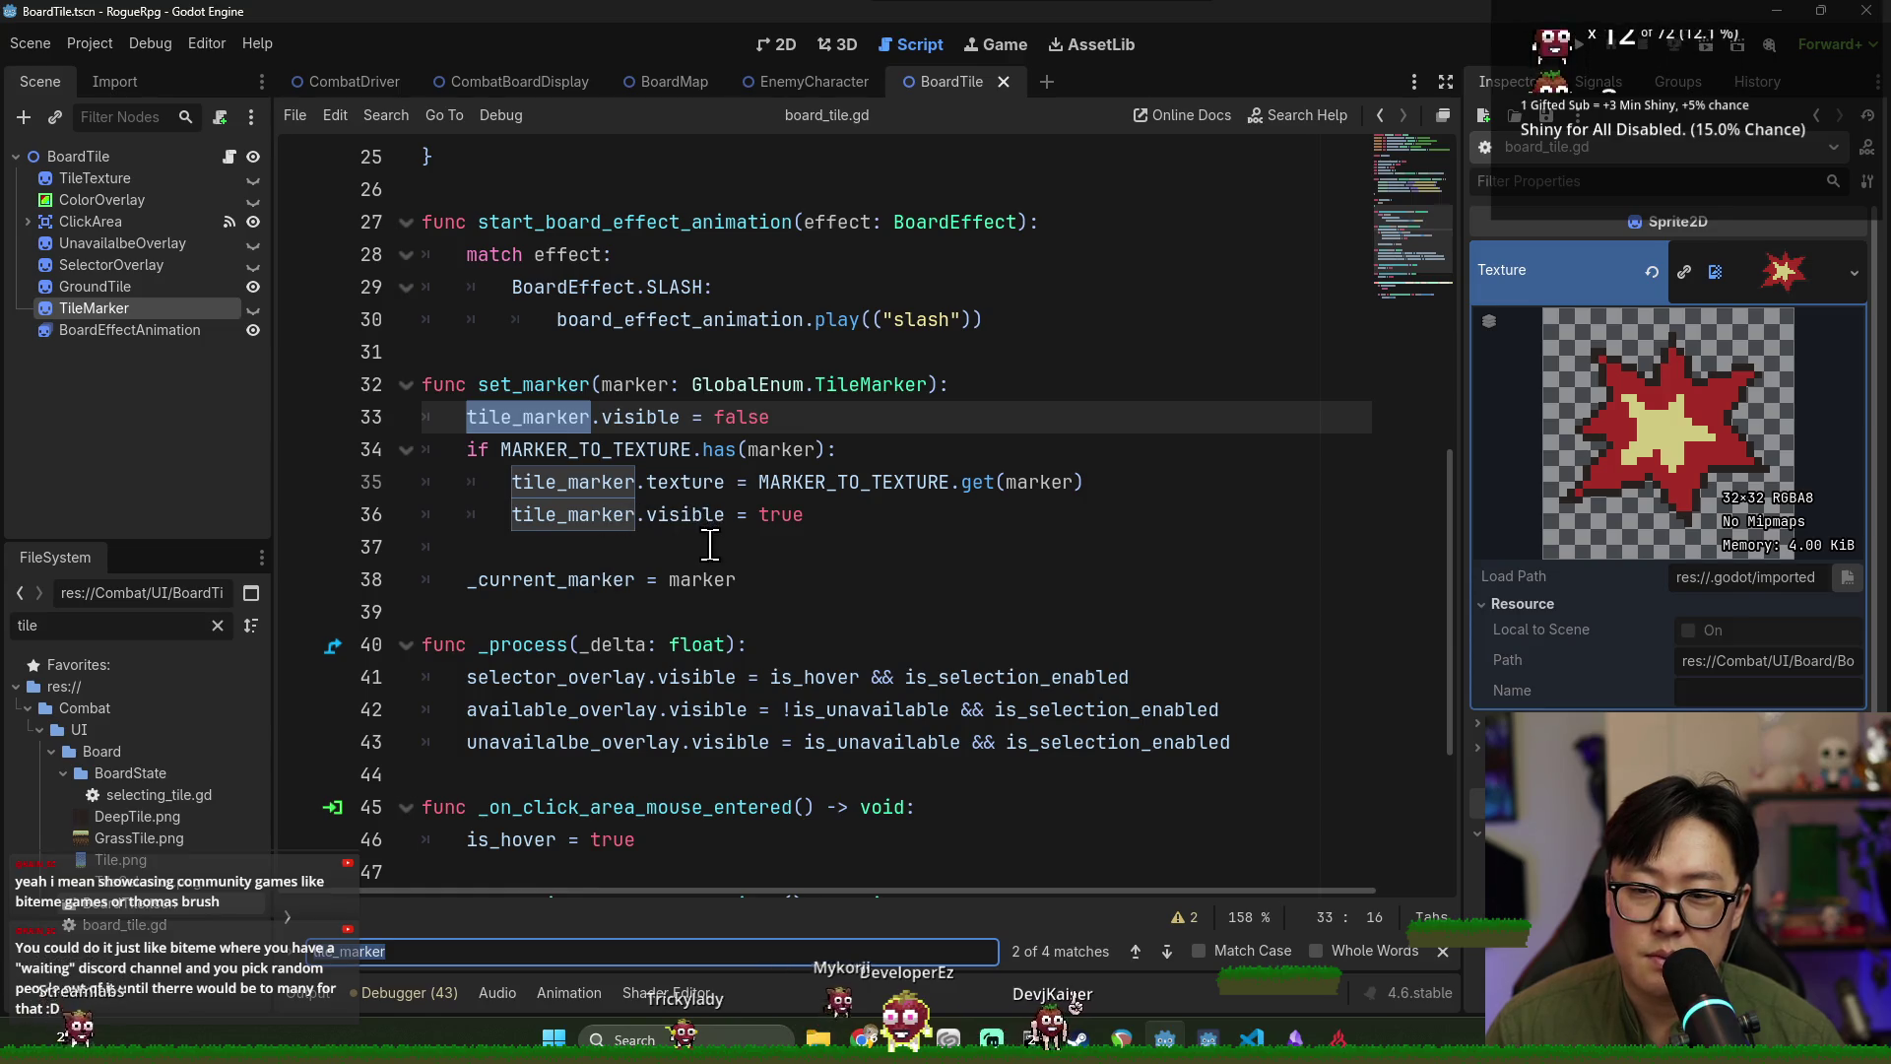
pyautogui.scroll(2, 708, 550)
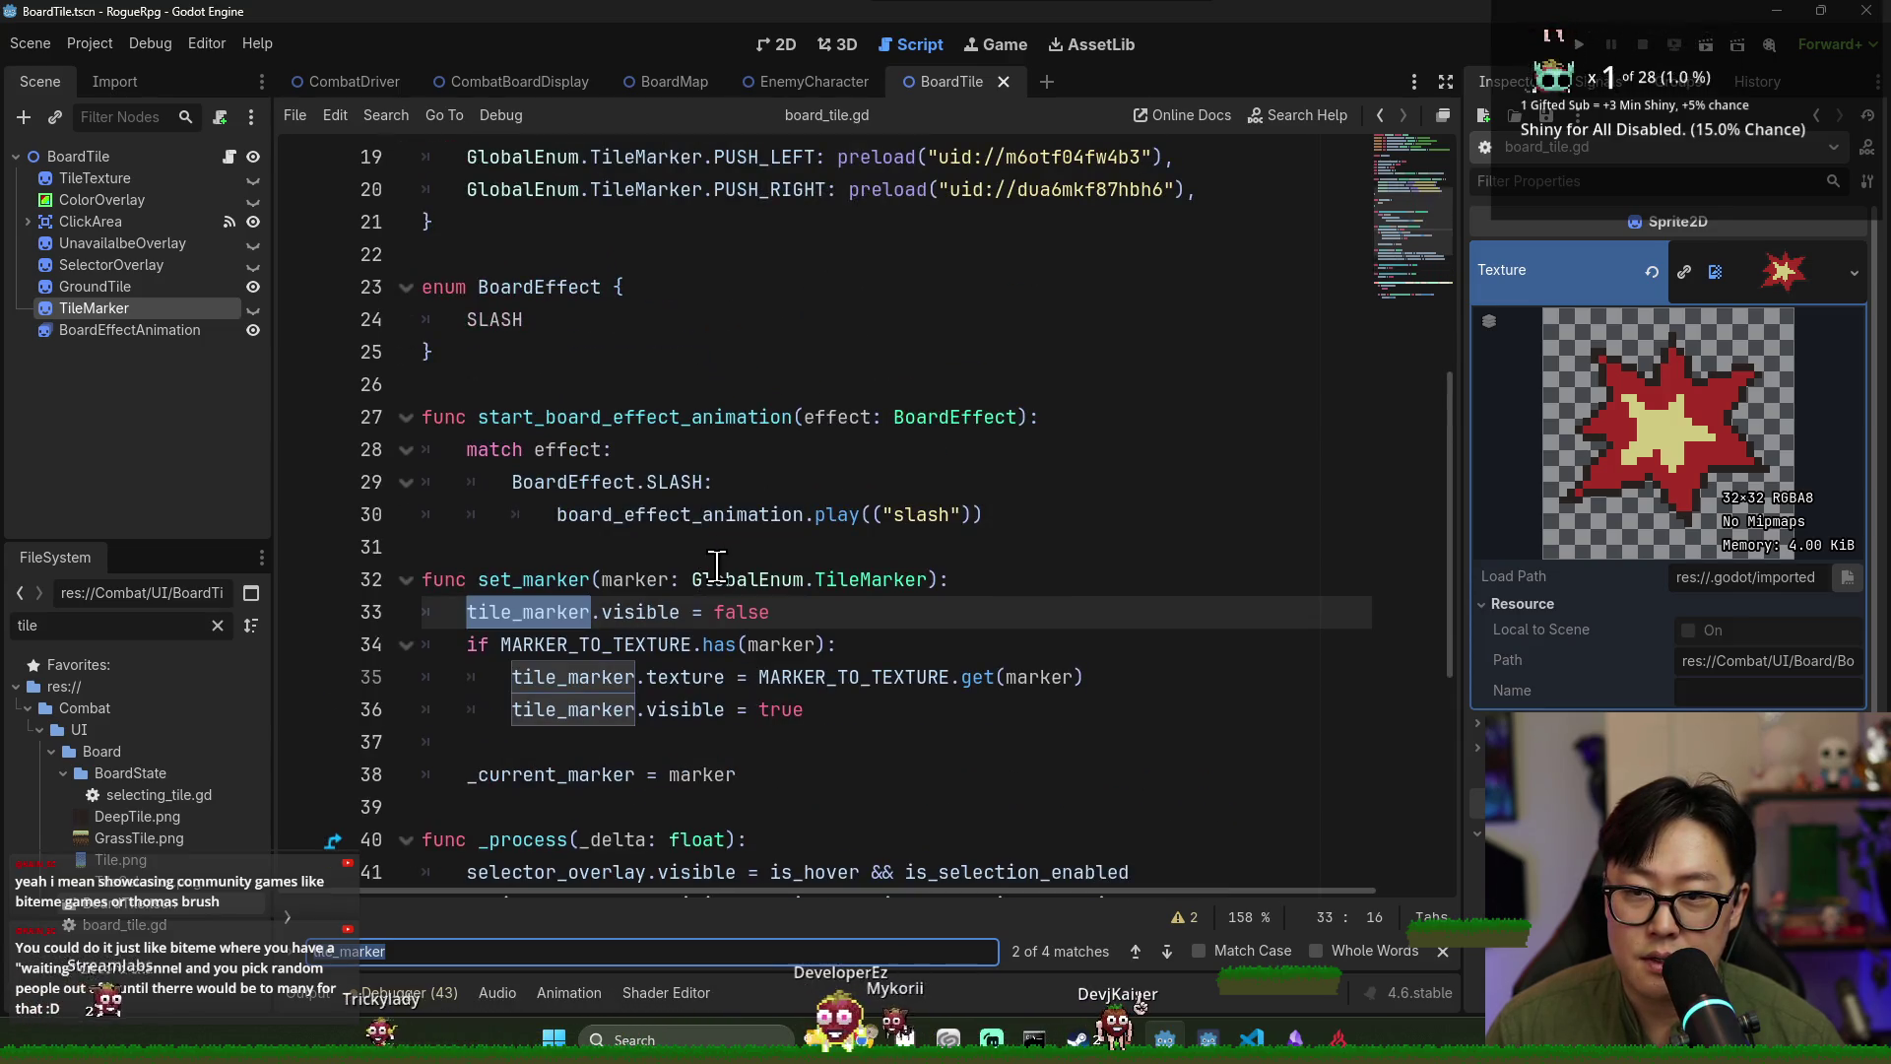
pyautogui.click(1586, 43)
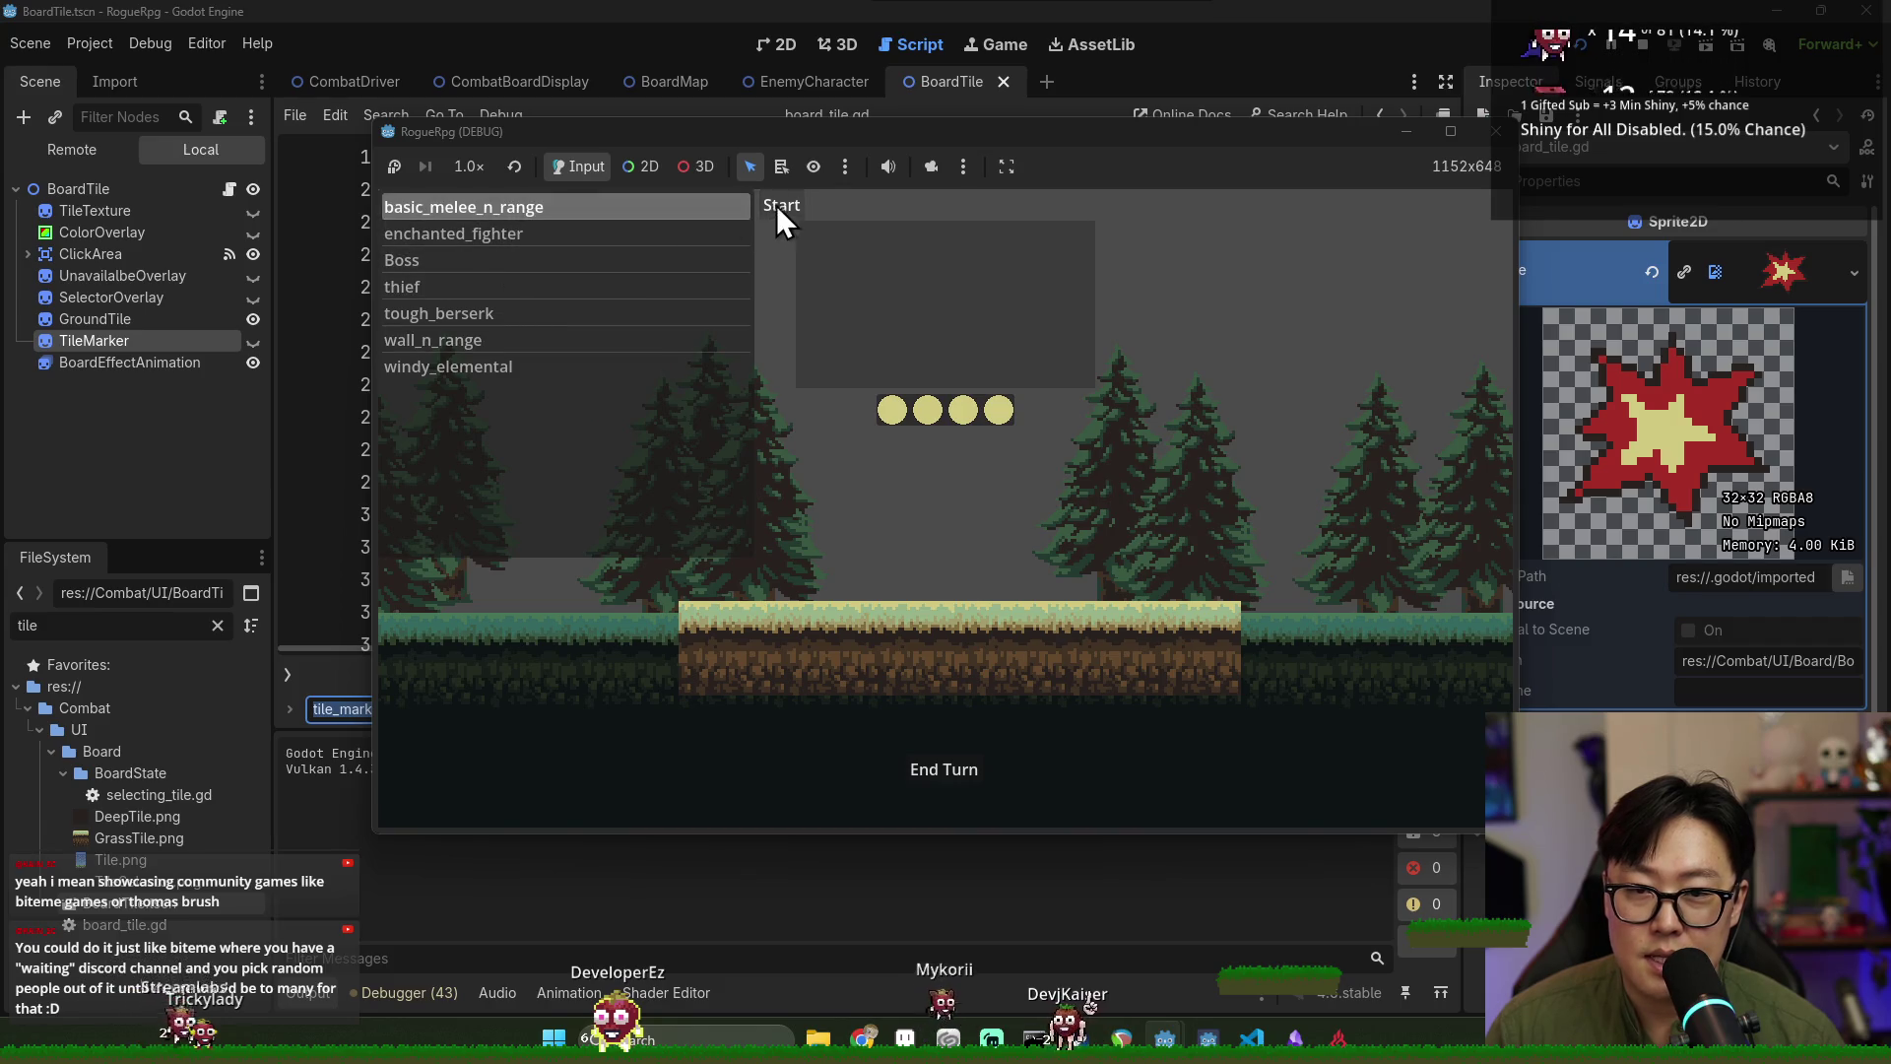
# Start a RogueRpg battle to check the enemy markers, then stop the game.
pyautogui.click(774, 207)
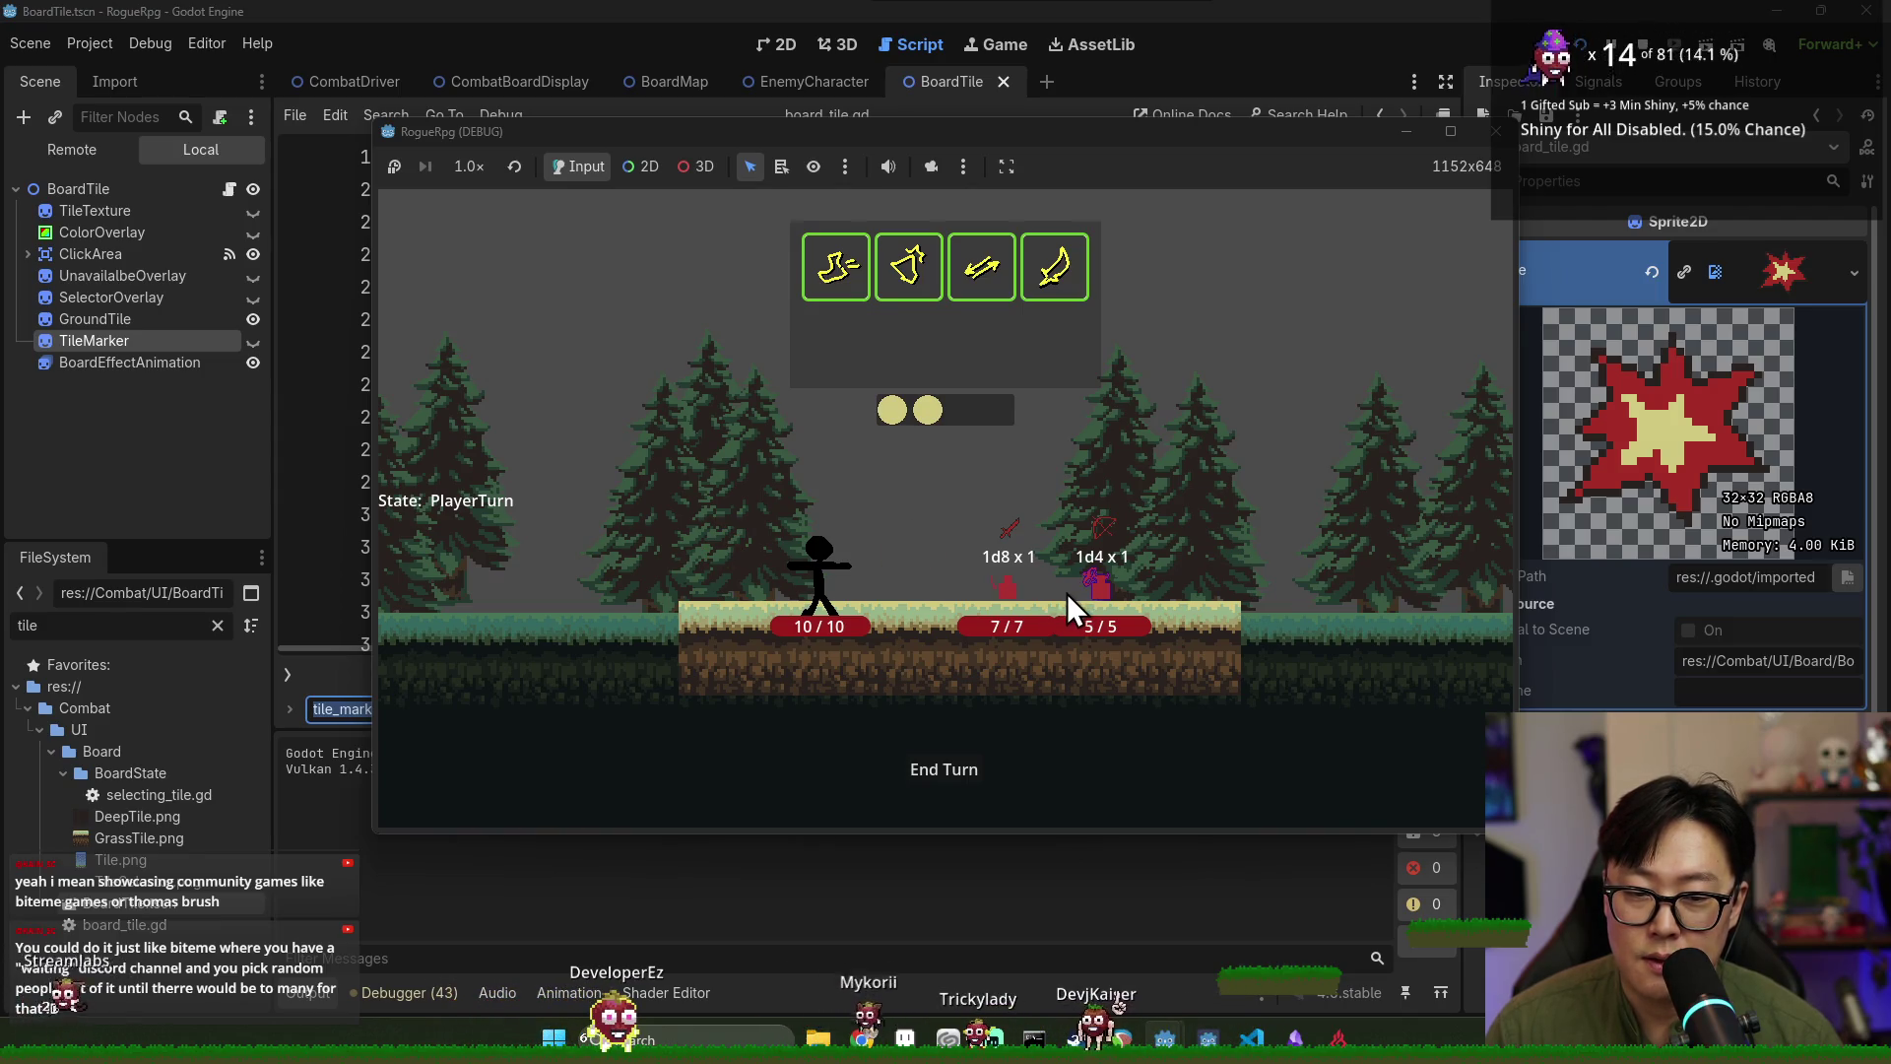
pyautogui.click(1377, 20)
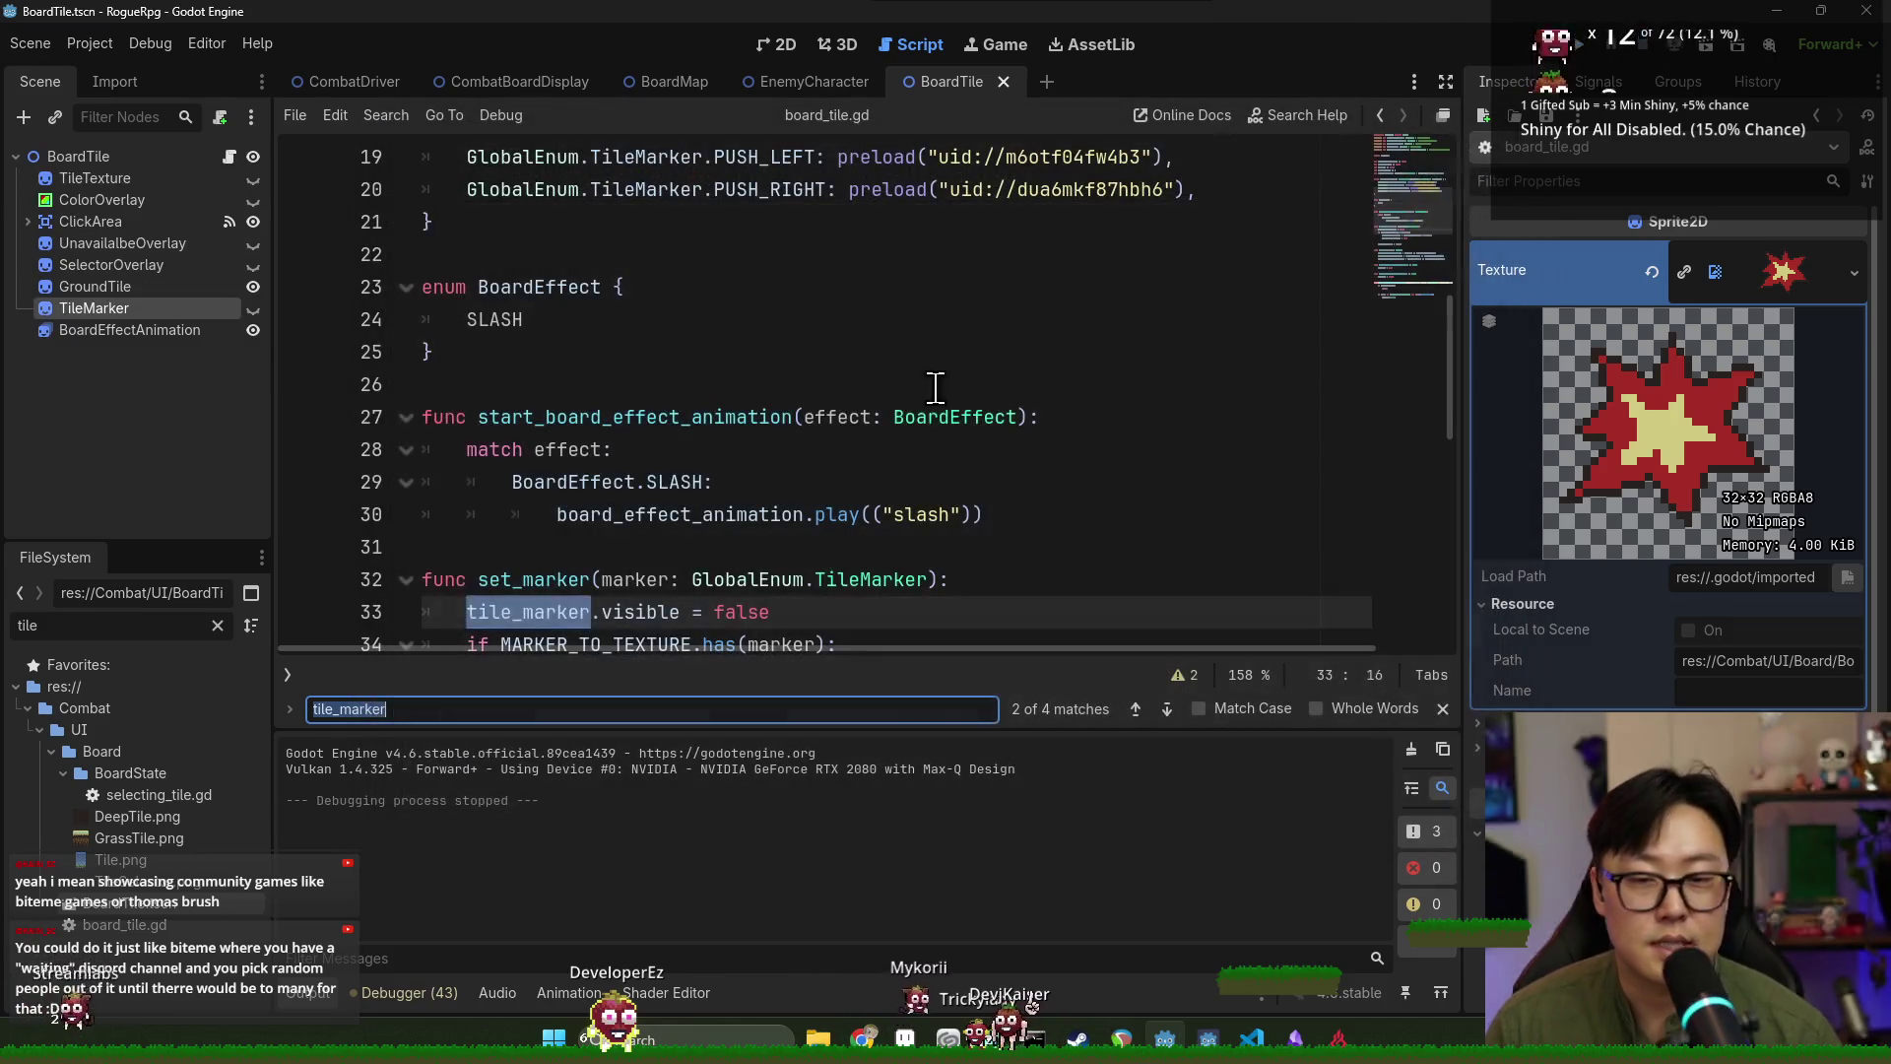
# Close the tile_marker find bar, clear the Output log, and switch to the EnemyCharacter scene.
pyautogui.click(887, 386)
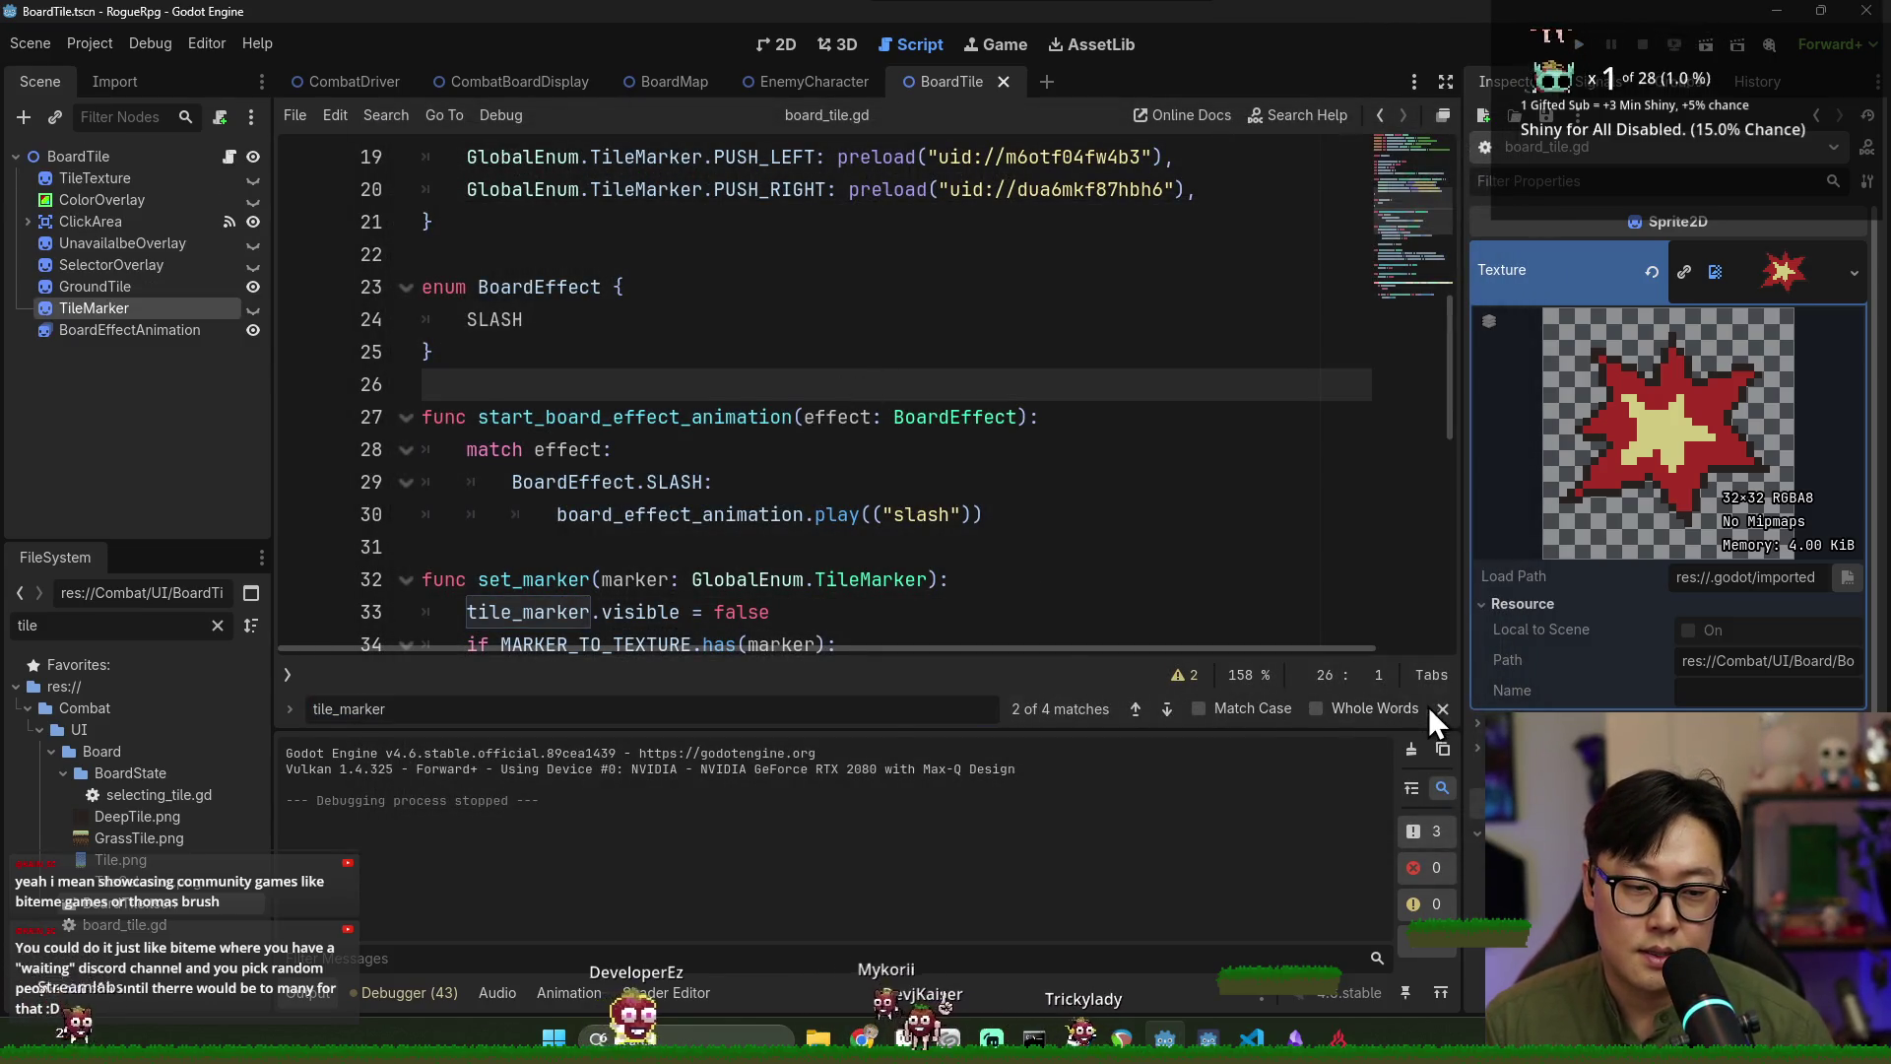
pyautogui.click(1442, 708)
pyautogui.click(1412, 751)
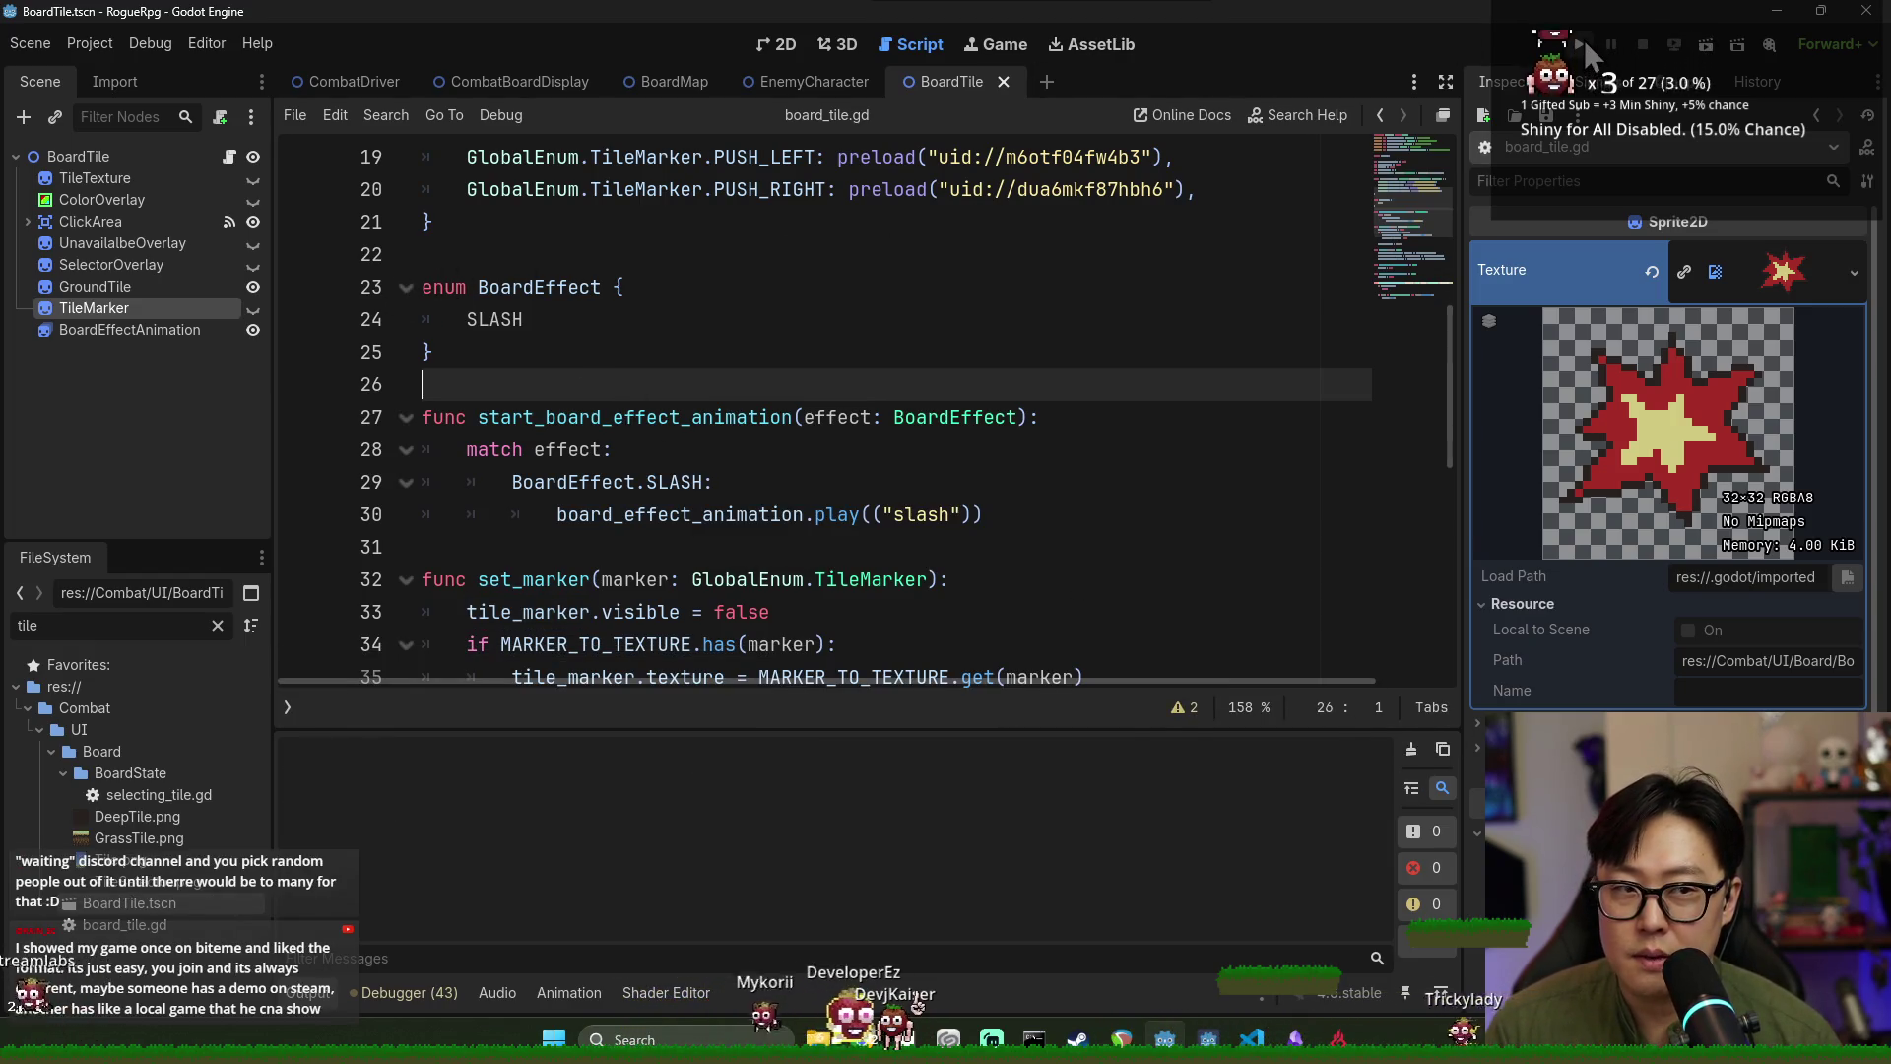
pyautogui.click(788, 81)
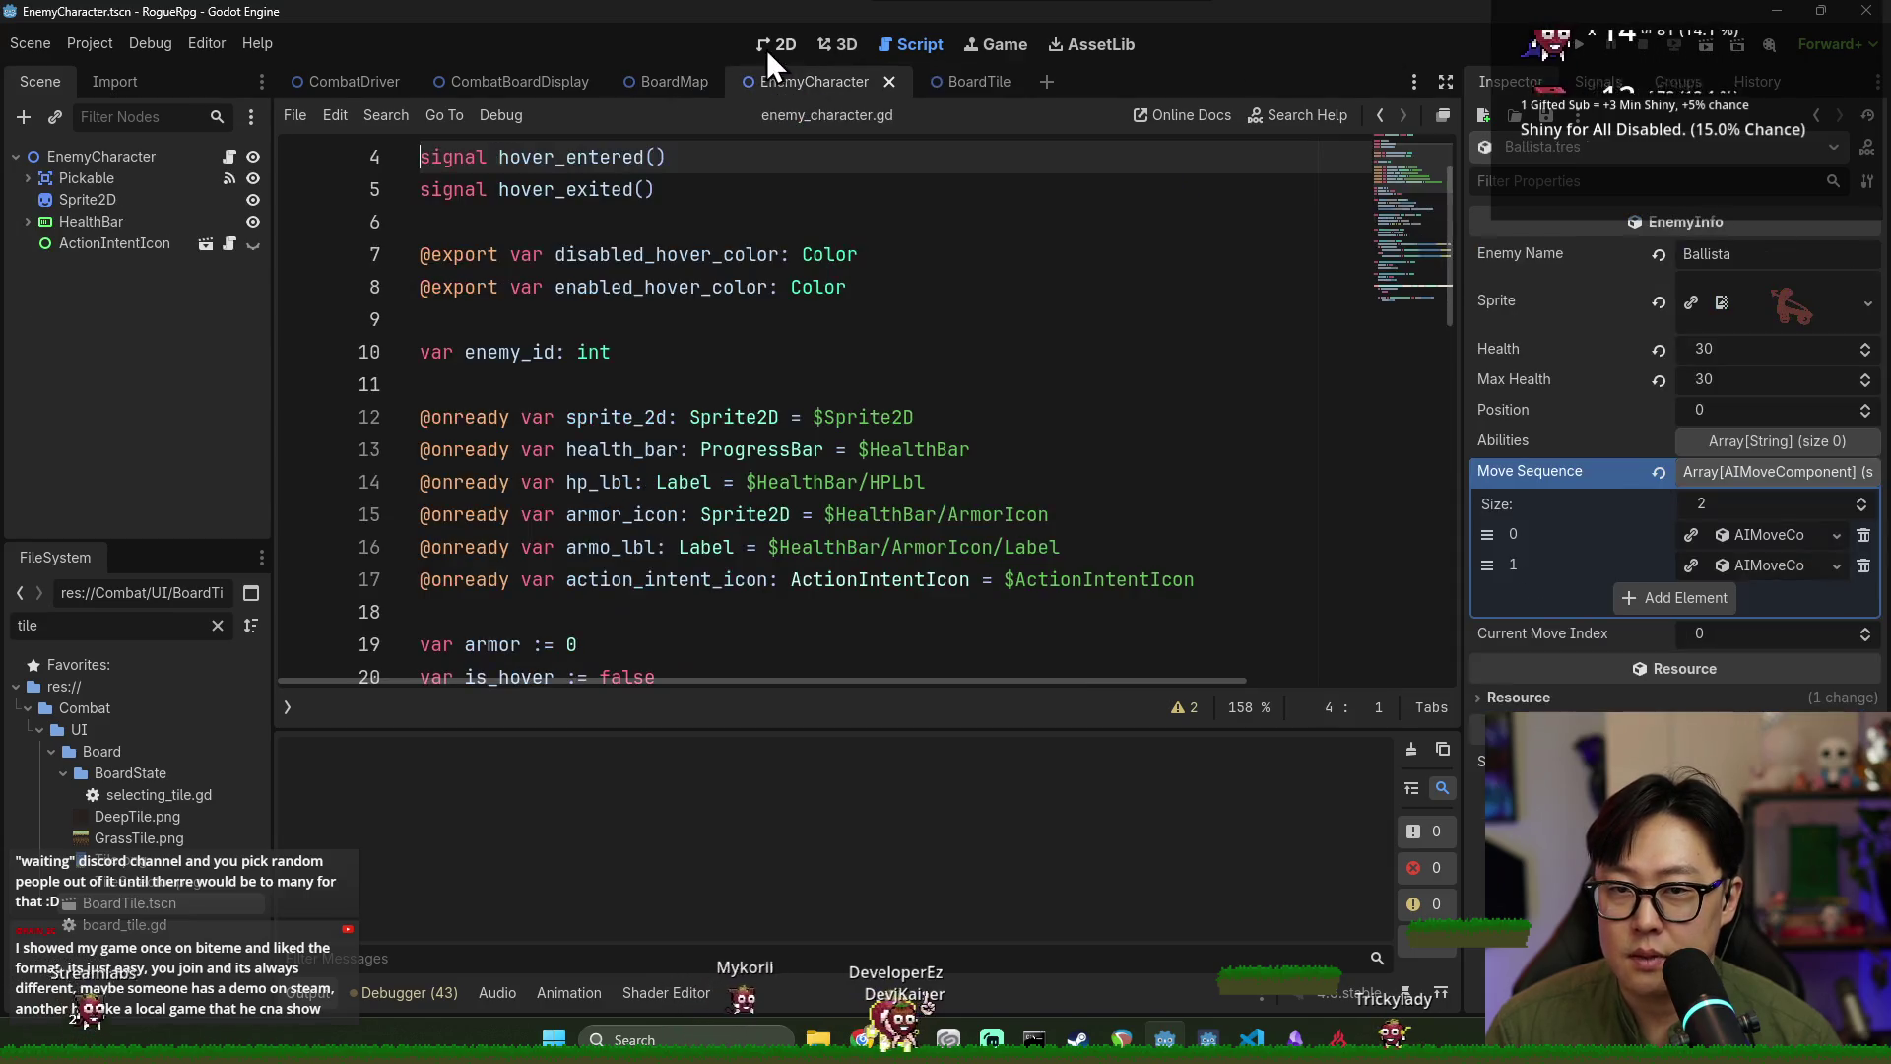
# Select the EnemyCharacter root node and look through its enemy_character.gd script.
pyautogui.click(767, 49)
pyautogui.scroll(-3, 786, 303)
pyautogui.click(138, 156)
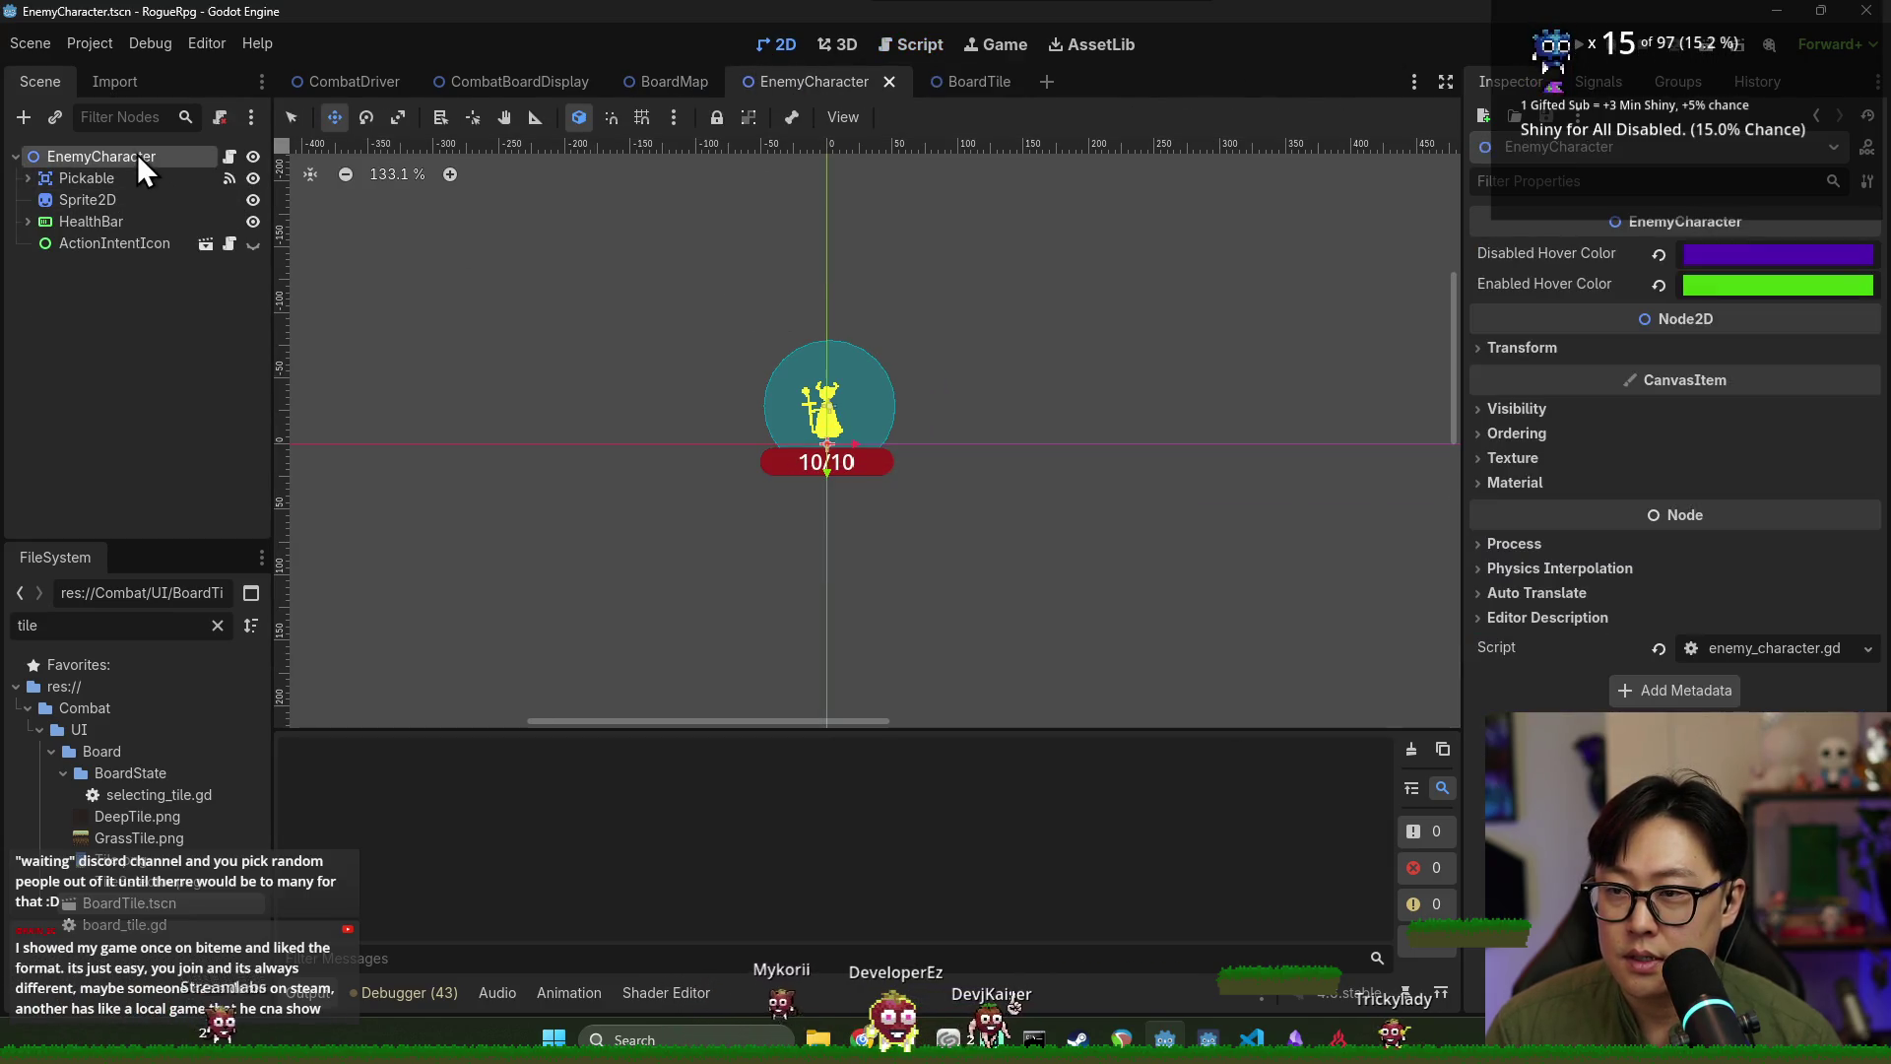
pyautogui.click(229, 157)
pyautogui.scroll(-12, 591, 295)
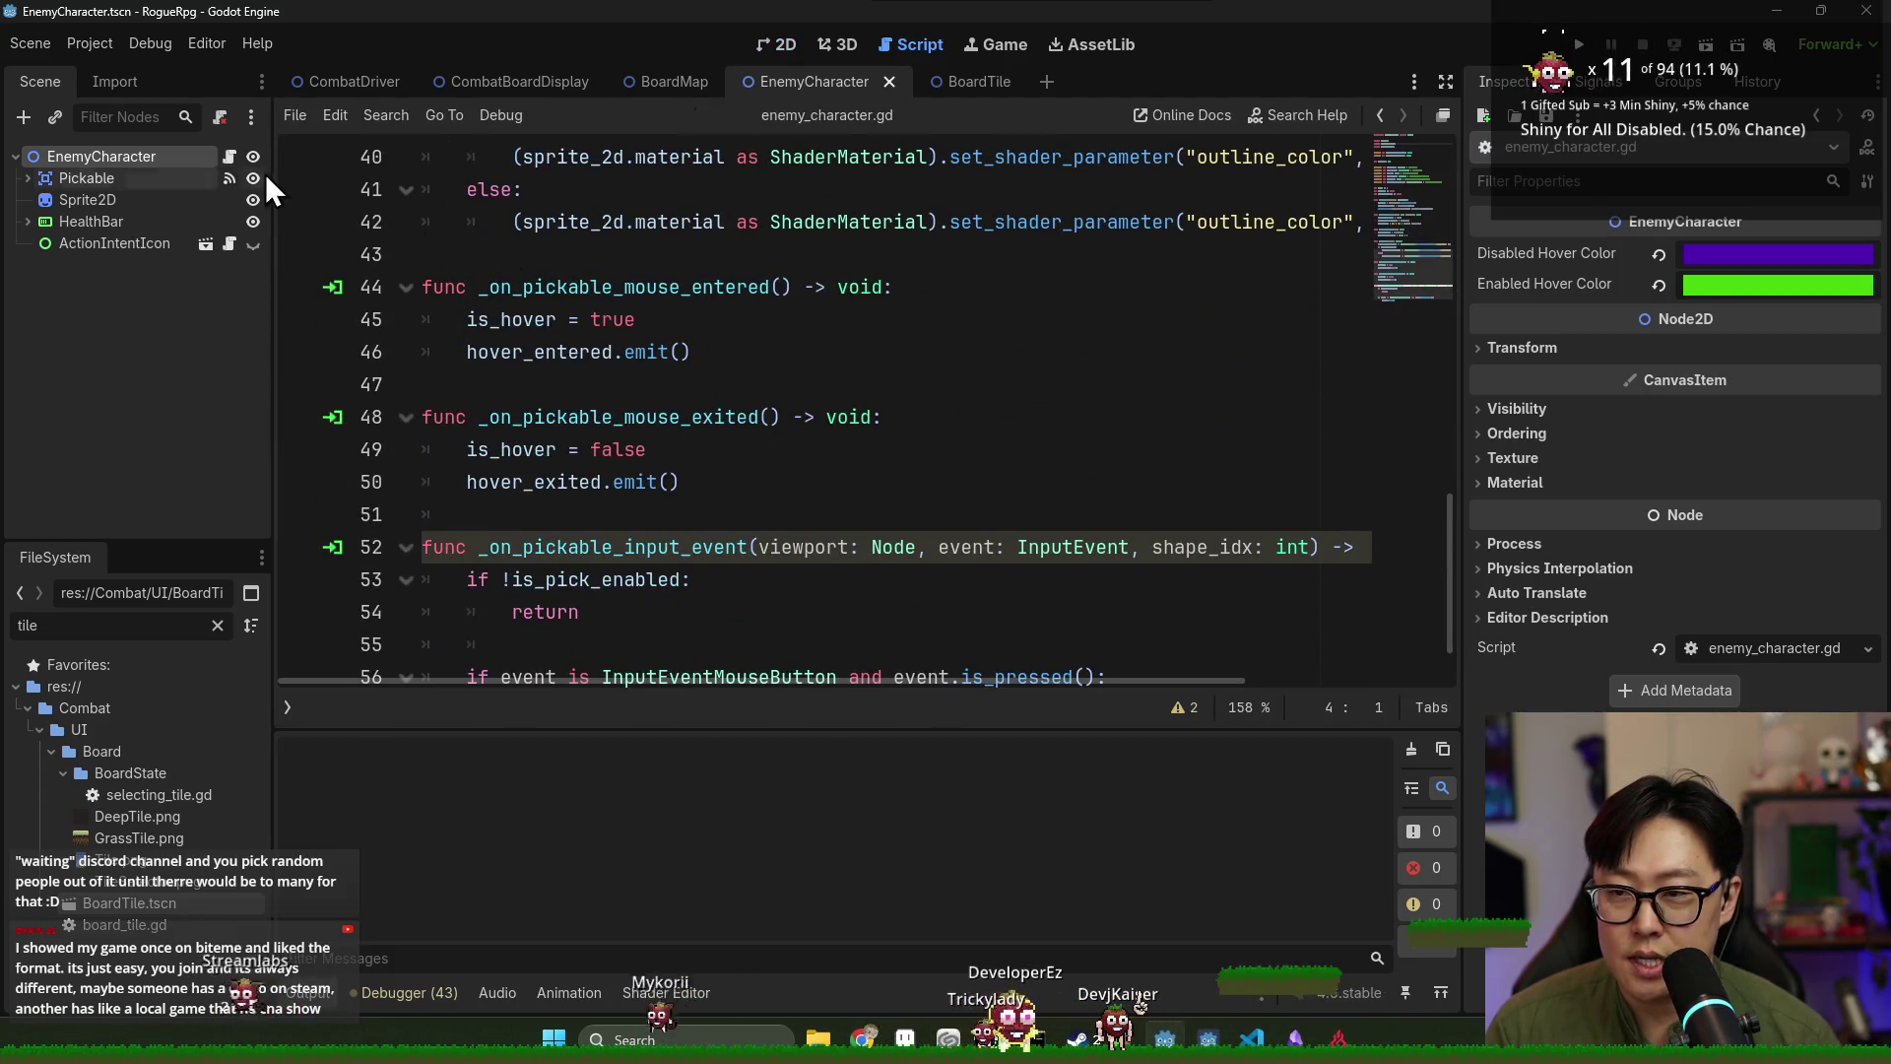
pyautogui.click(767, 43)
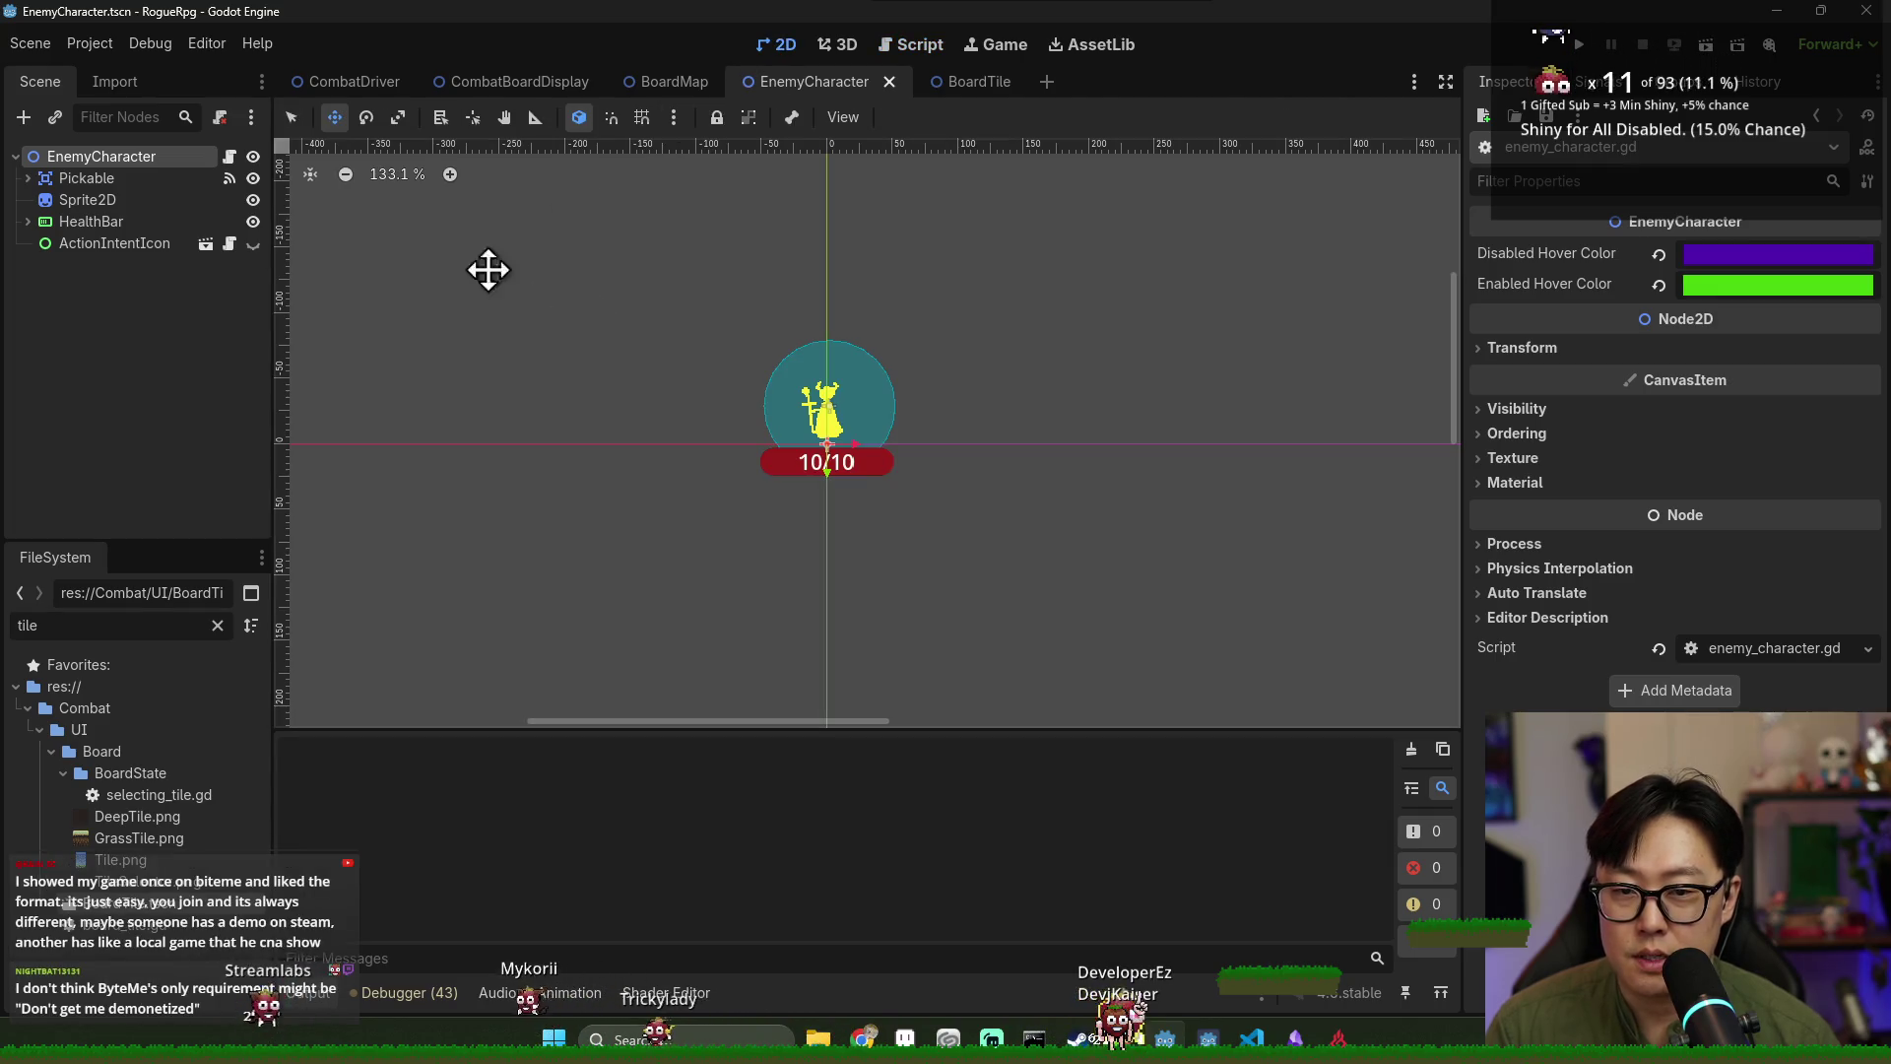
# Shrink the Pickable CollisionShape2D circle radius slightly and run the project.
pyautogui.click(146, 179)
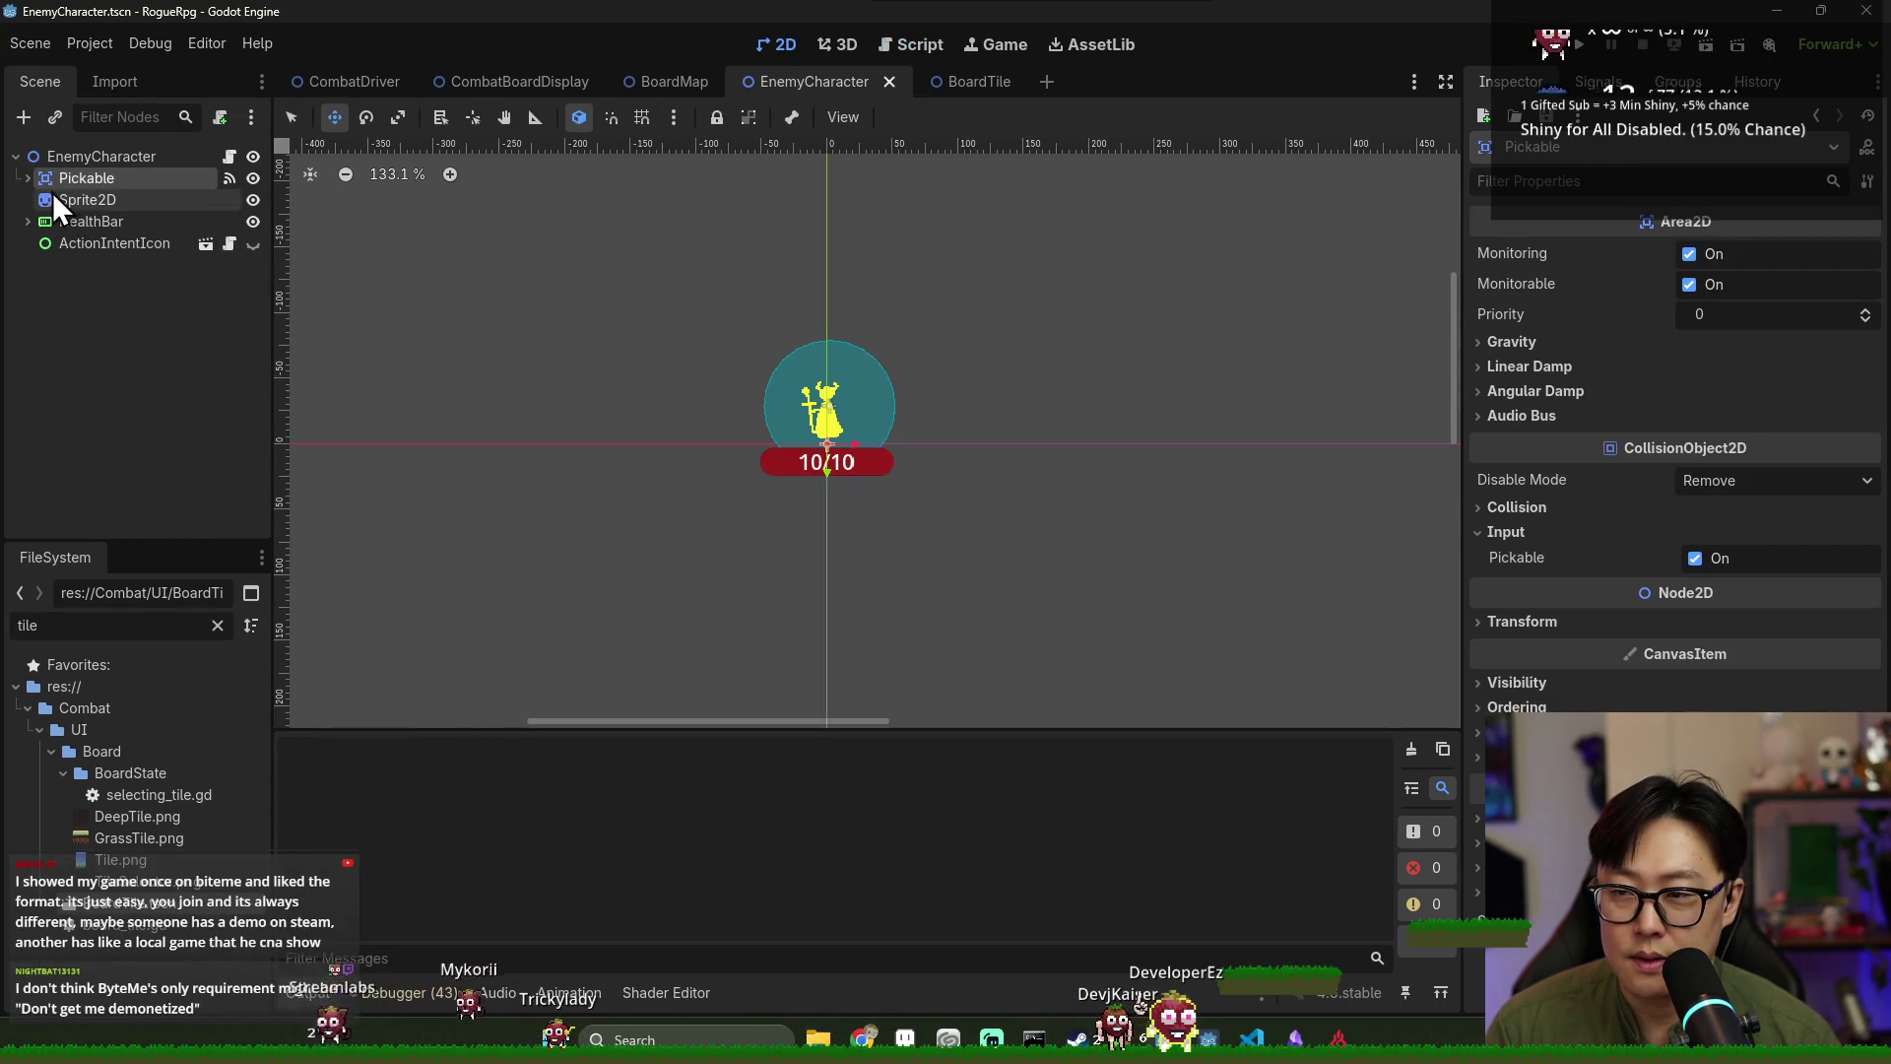
pyautogui.click(28, 178)
pyautogui.click(108, 200)
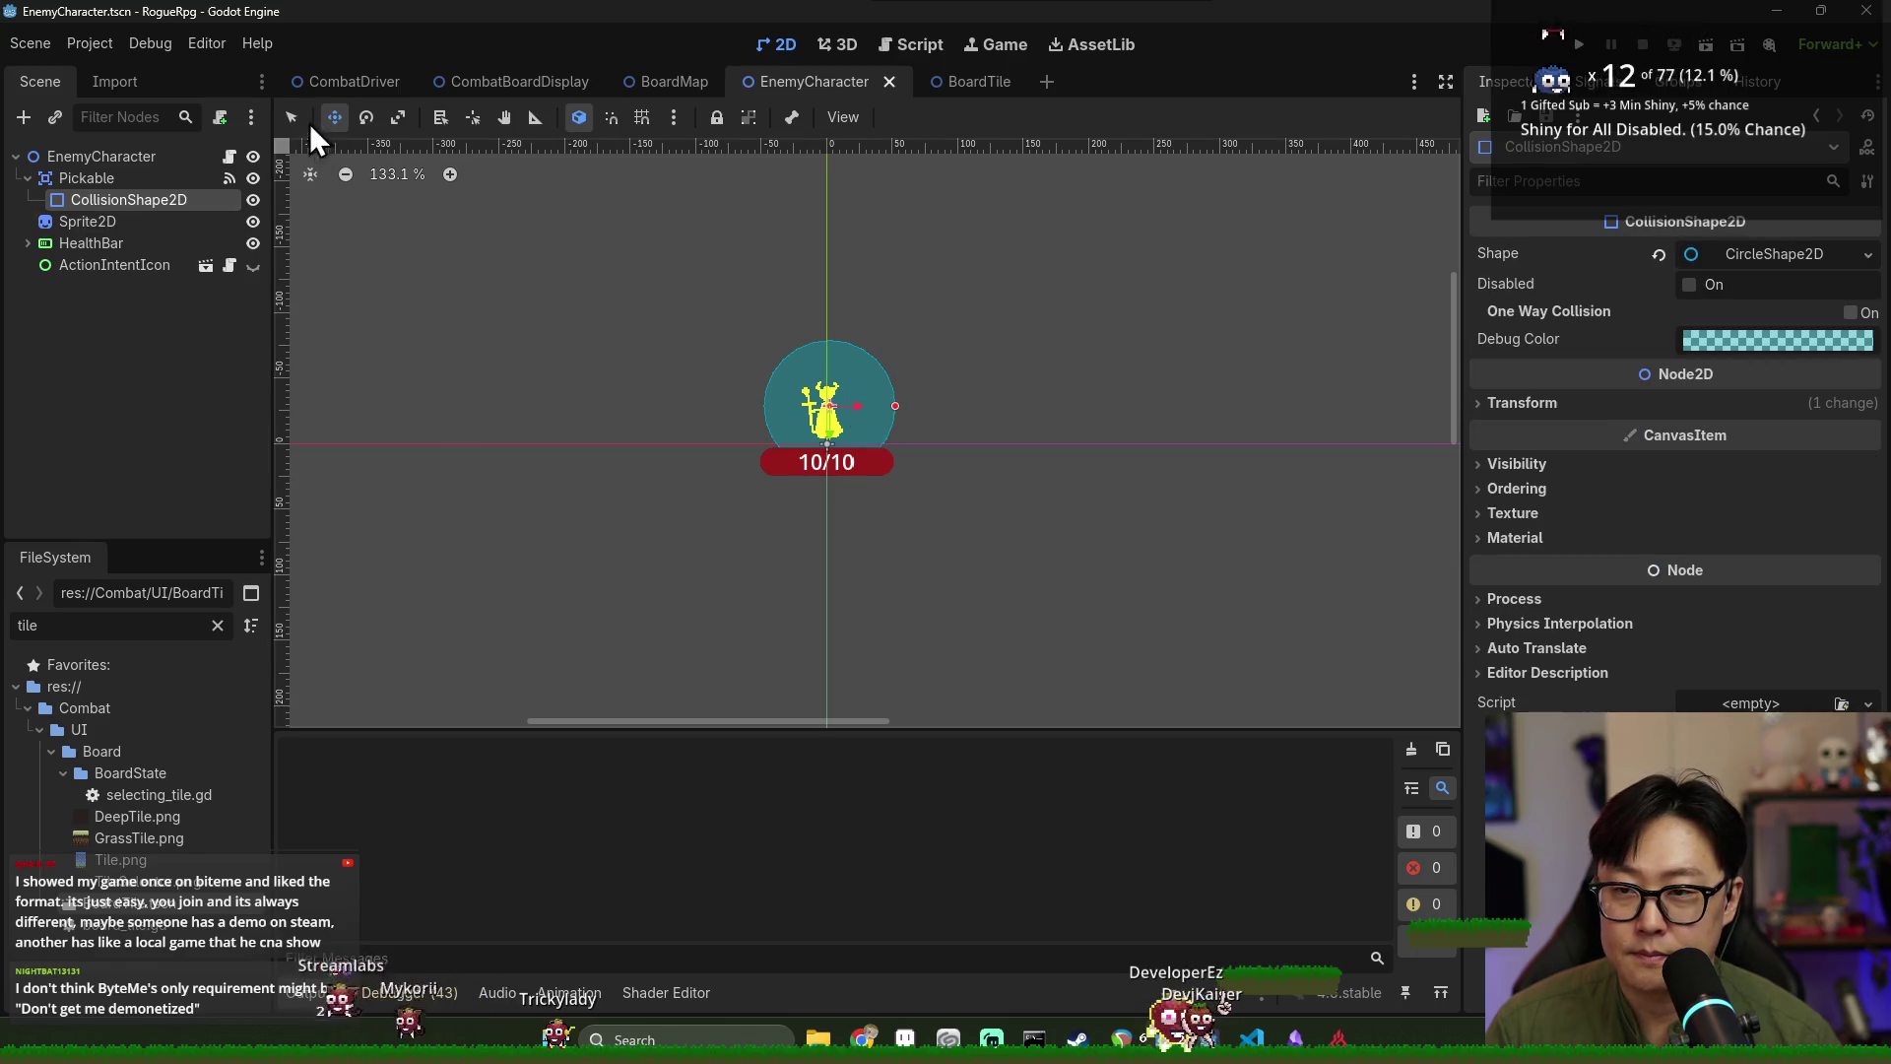
pyautogui.moveTo(891, 407); pyautogui.dragTo(877, 410)
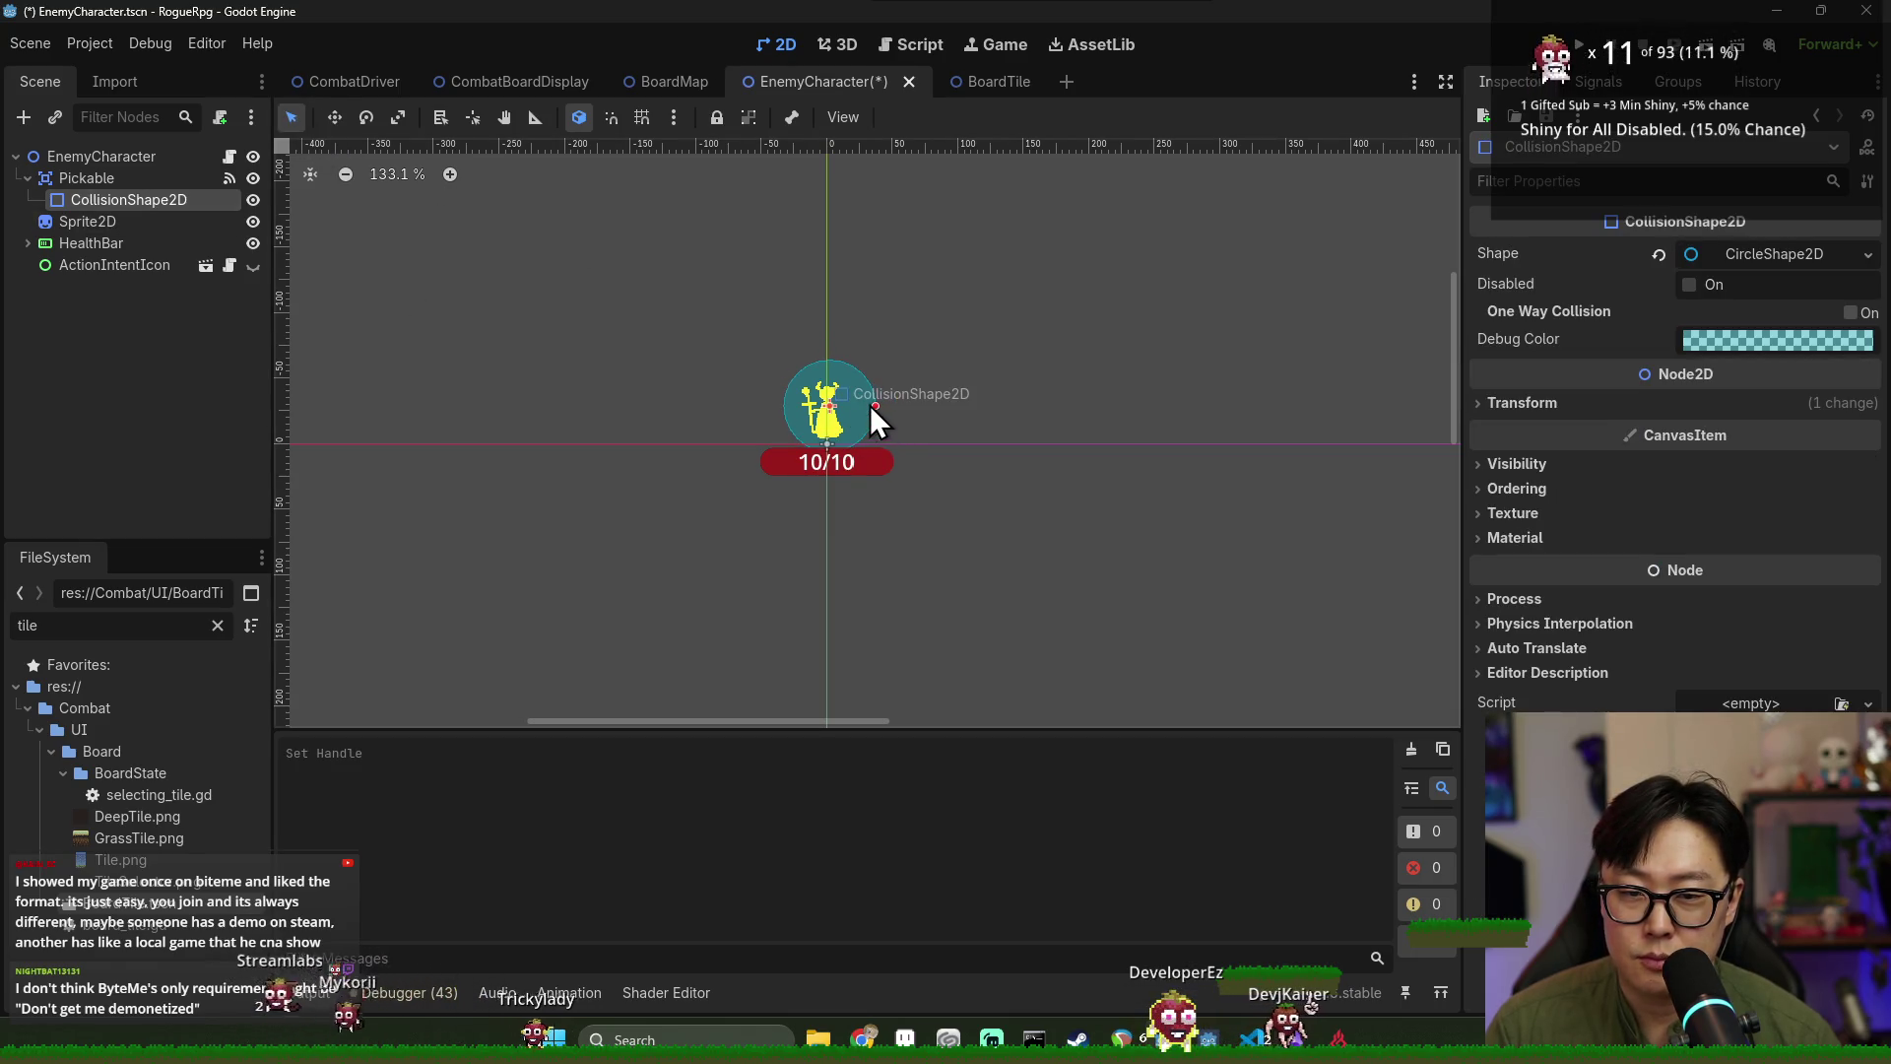
pyautogui.click(1580, 46)
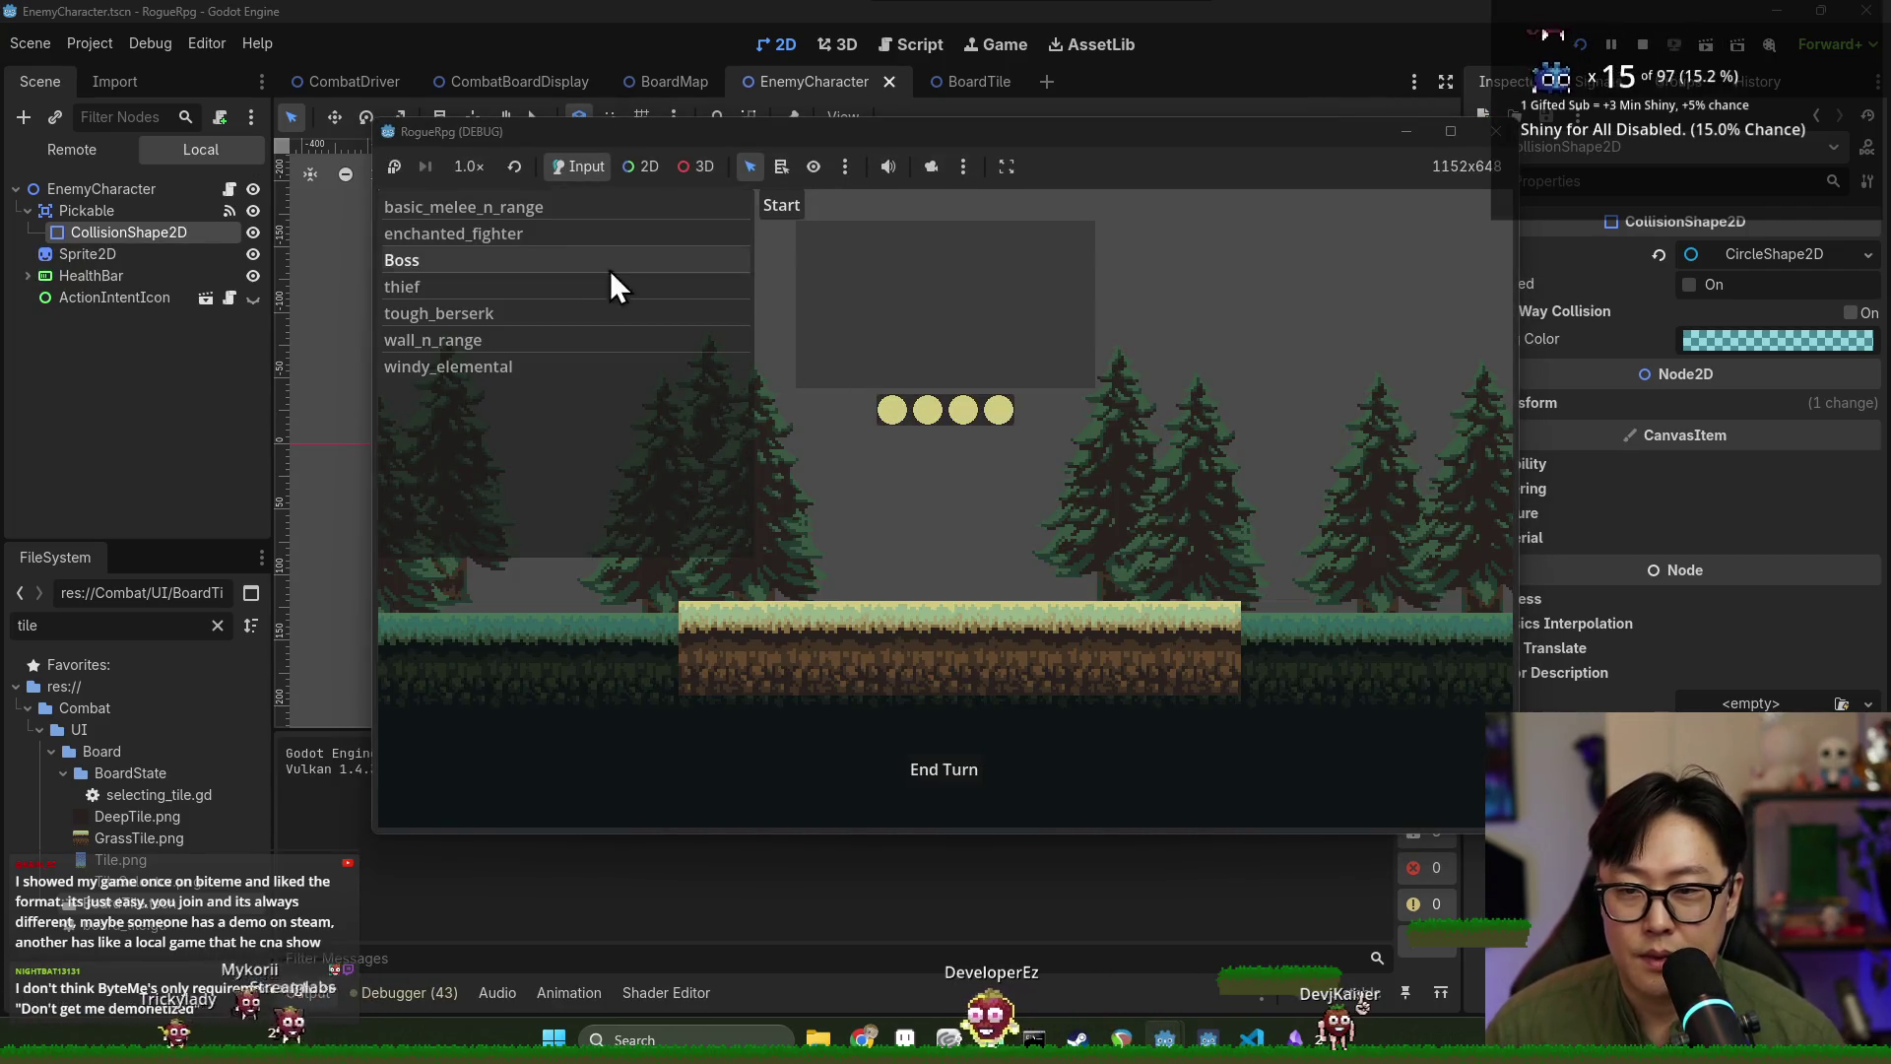
# Start a combat encounter from the RogueRpg debug list, then stop the game.
pyautogui.click(776, 204)
pyautogui.moveTo(1007, 575)
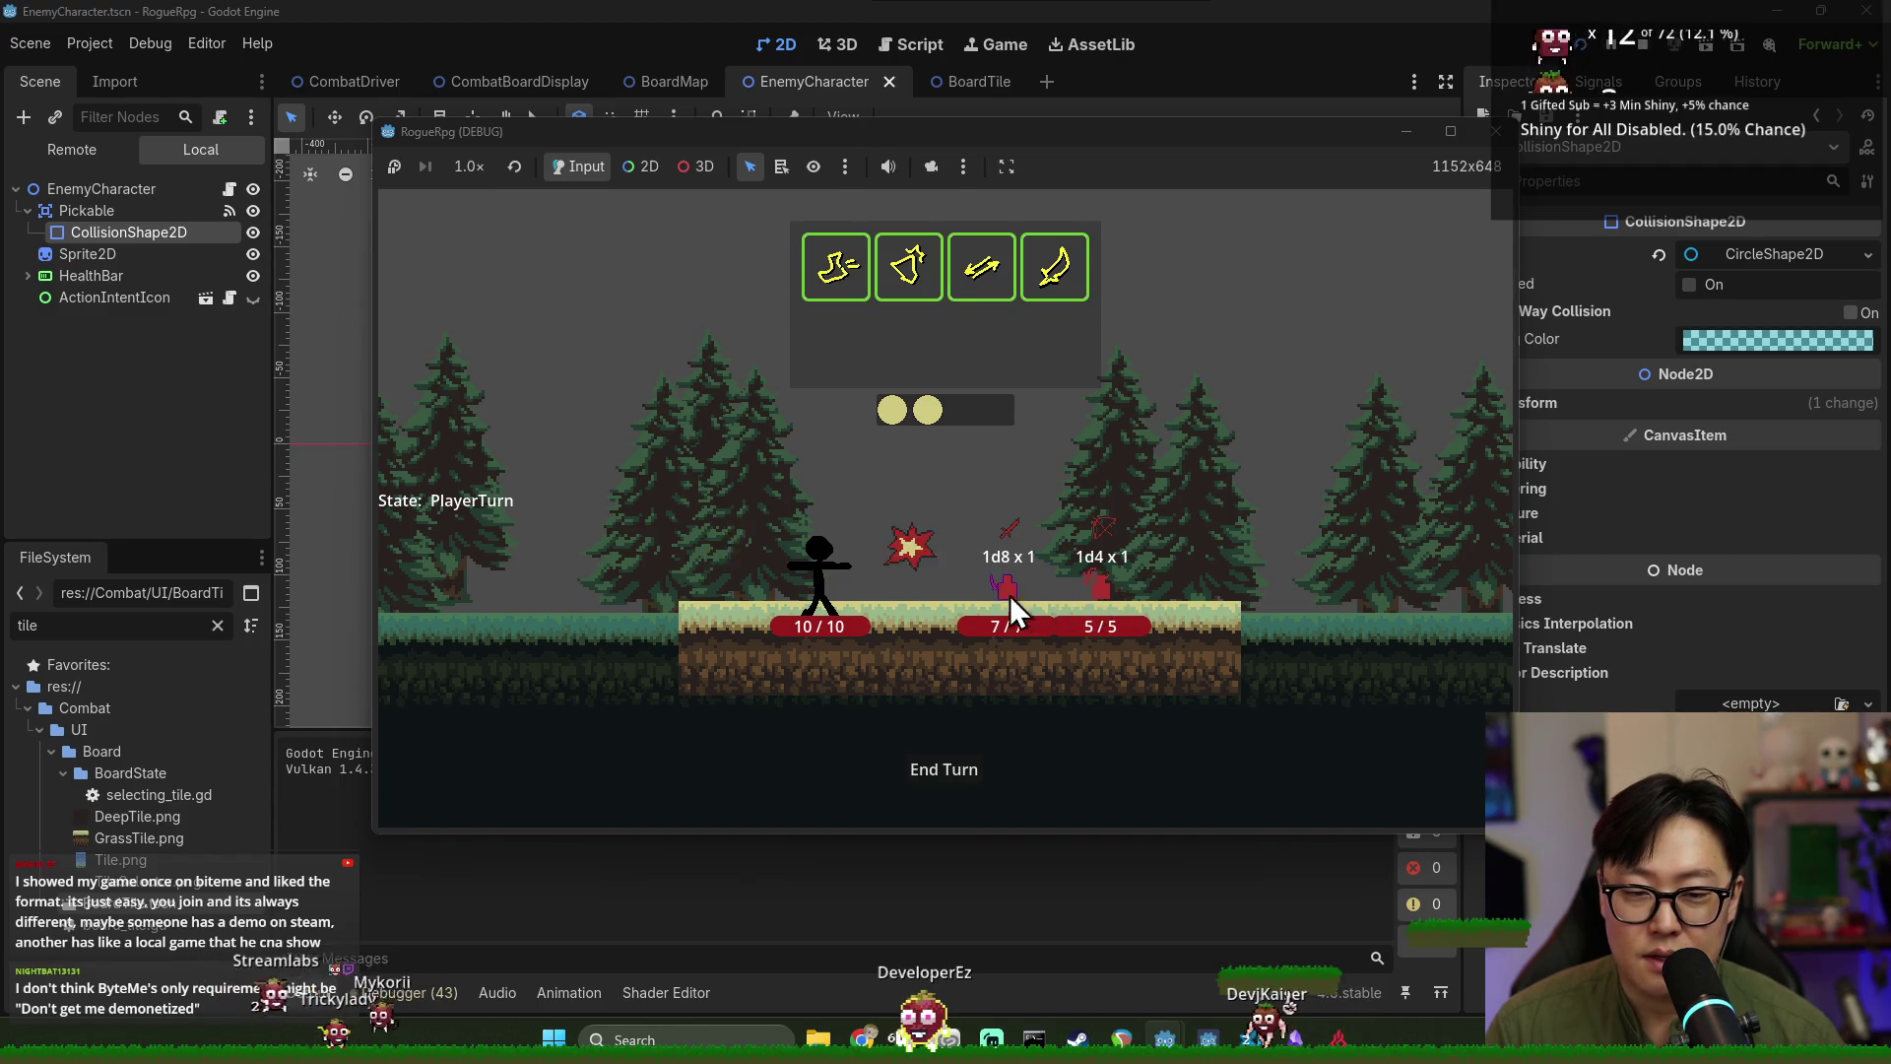
pyautogui.click(1496, 131)
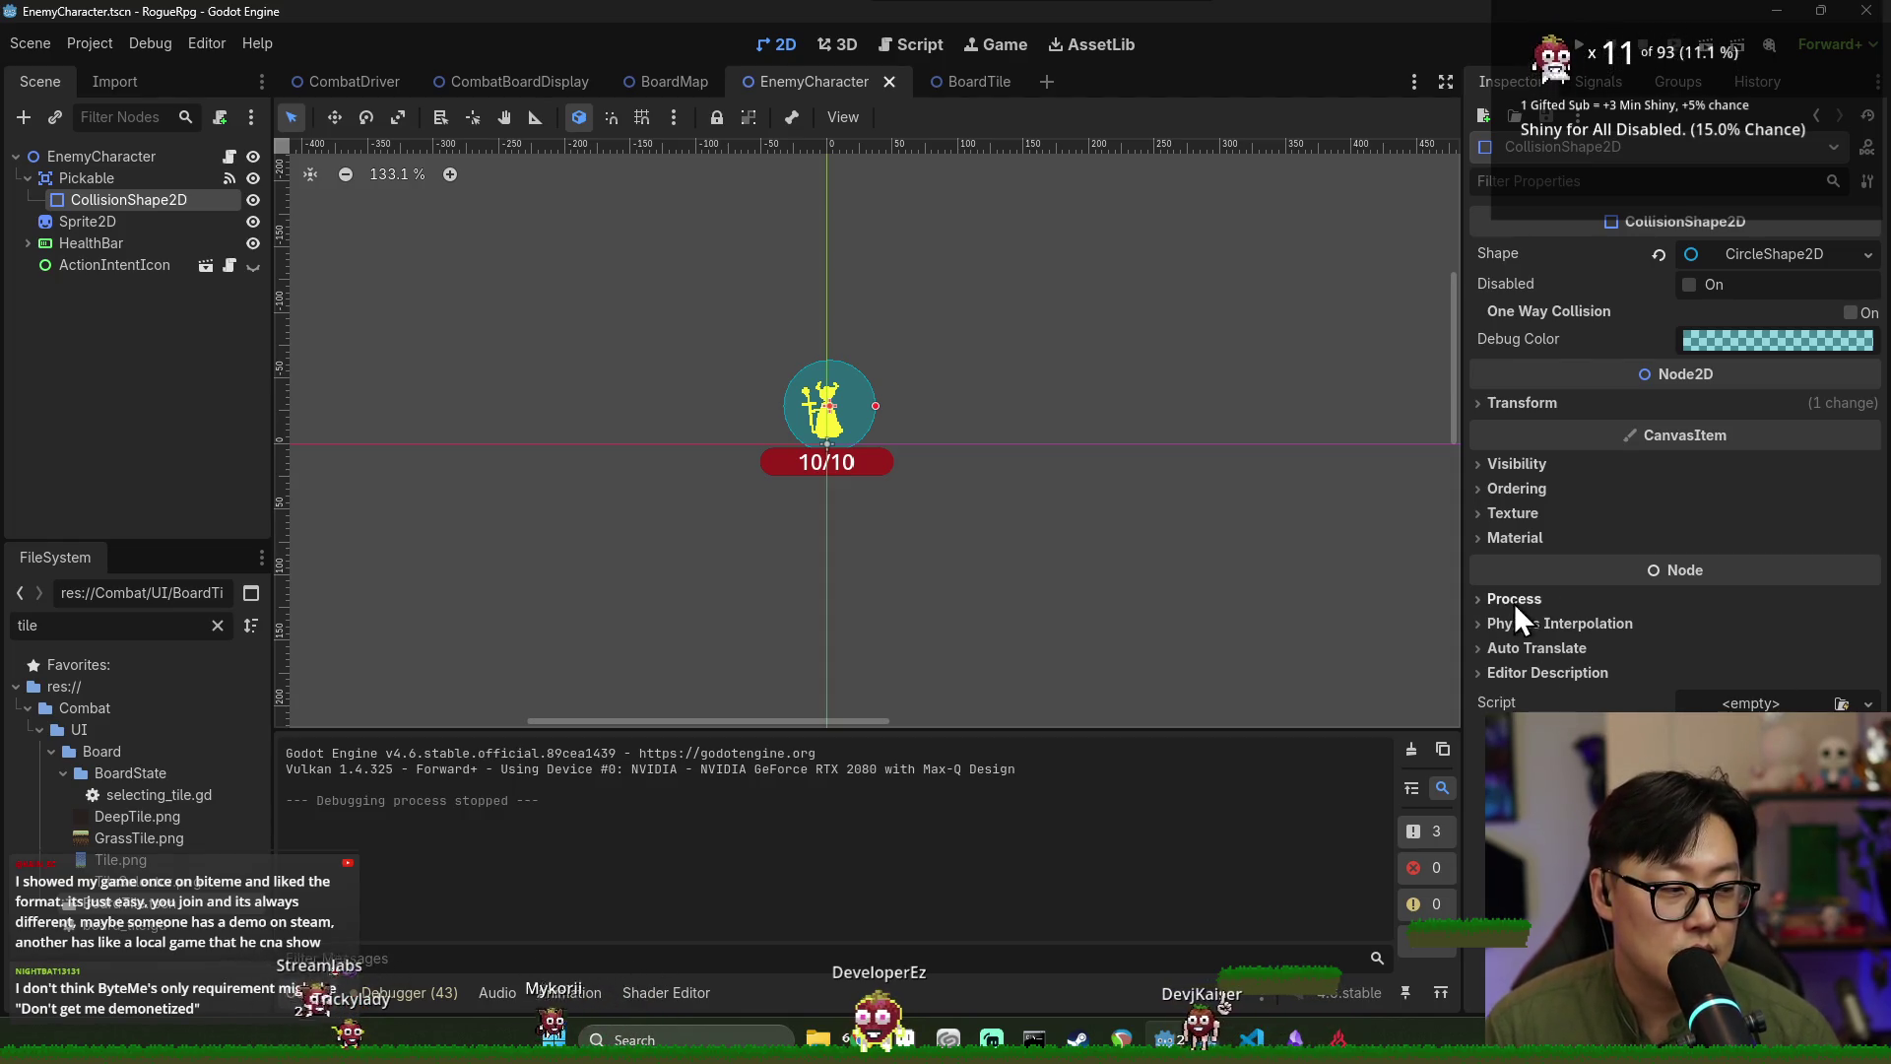
# Switch to Discord, scroll to the Game Dev category, and start creating a channel there.
pyautogui.hotkey('alt', 'Tab')
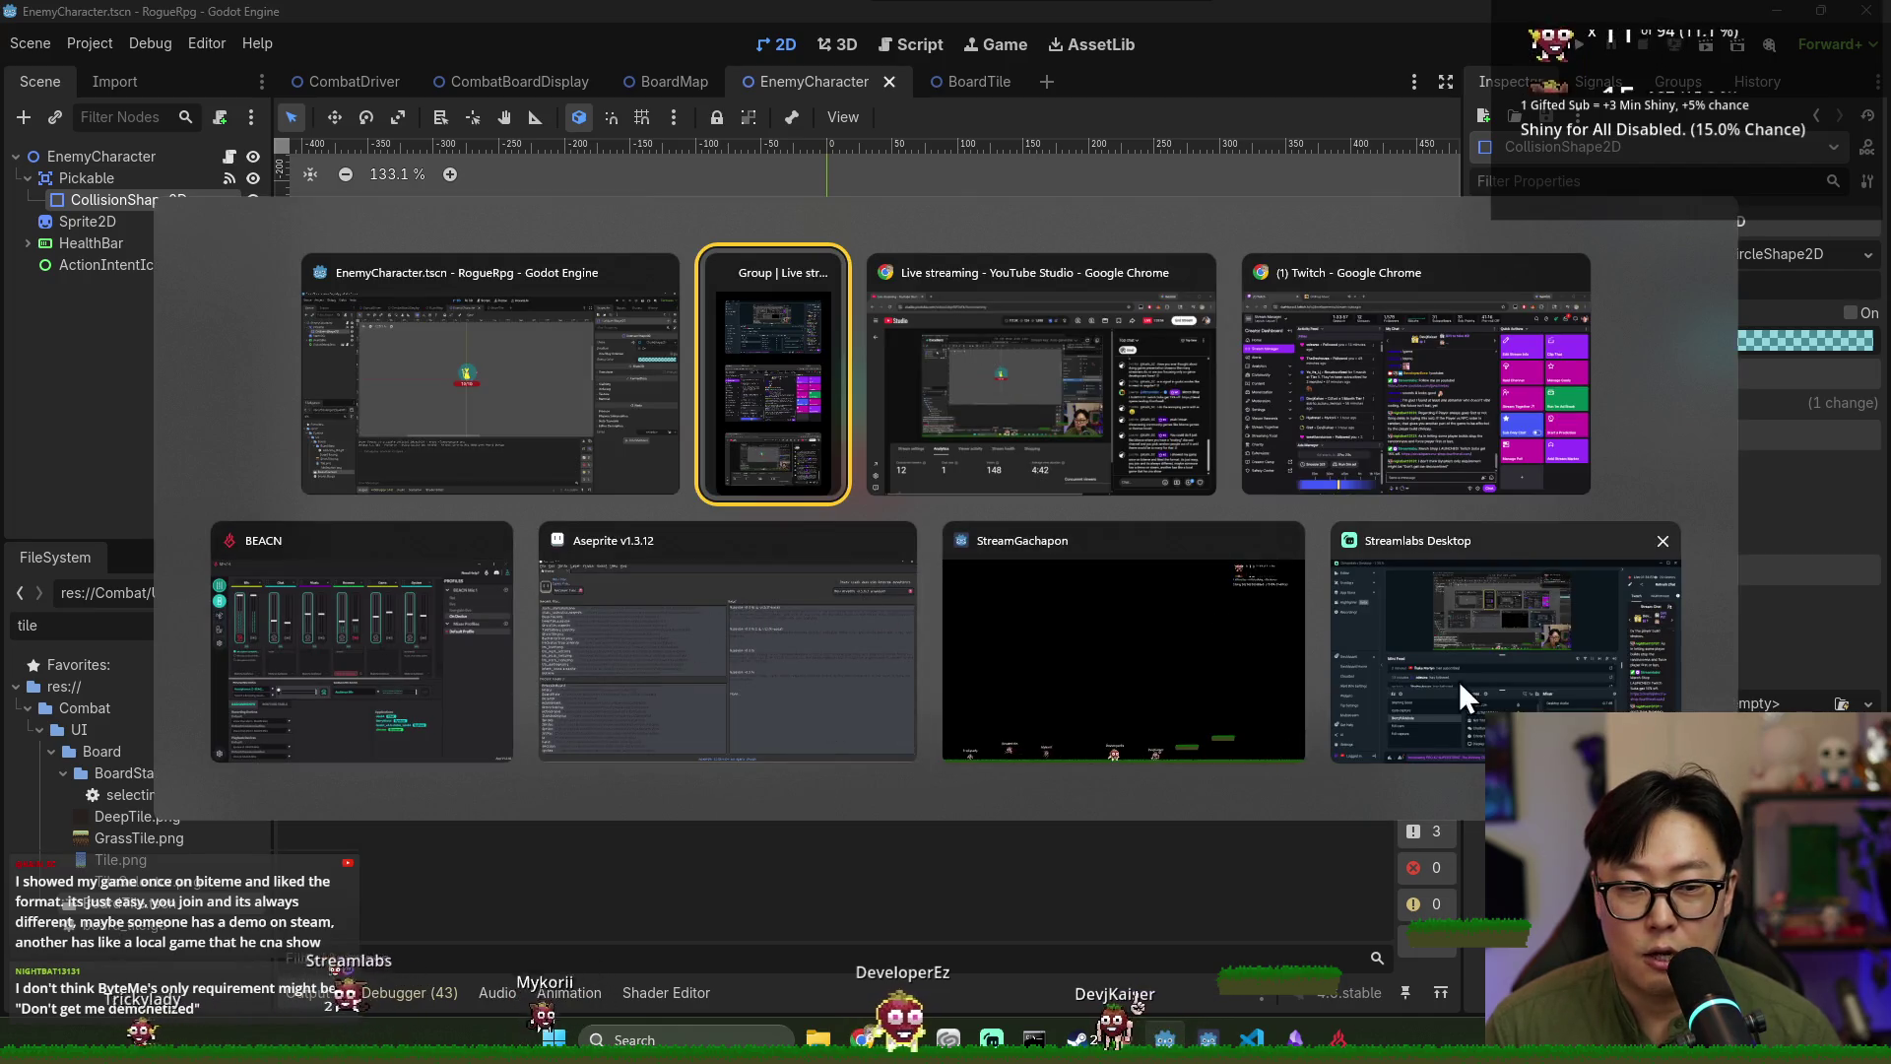
pyautogui.press('Escape')
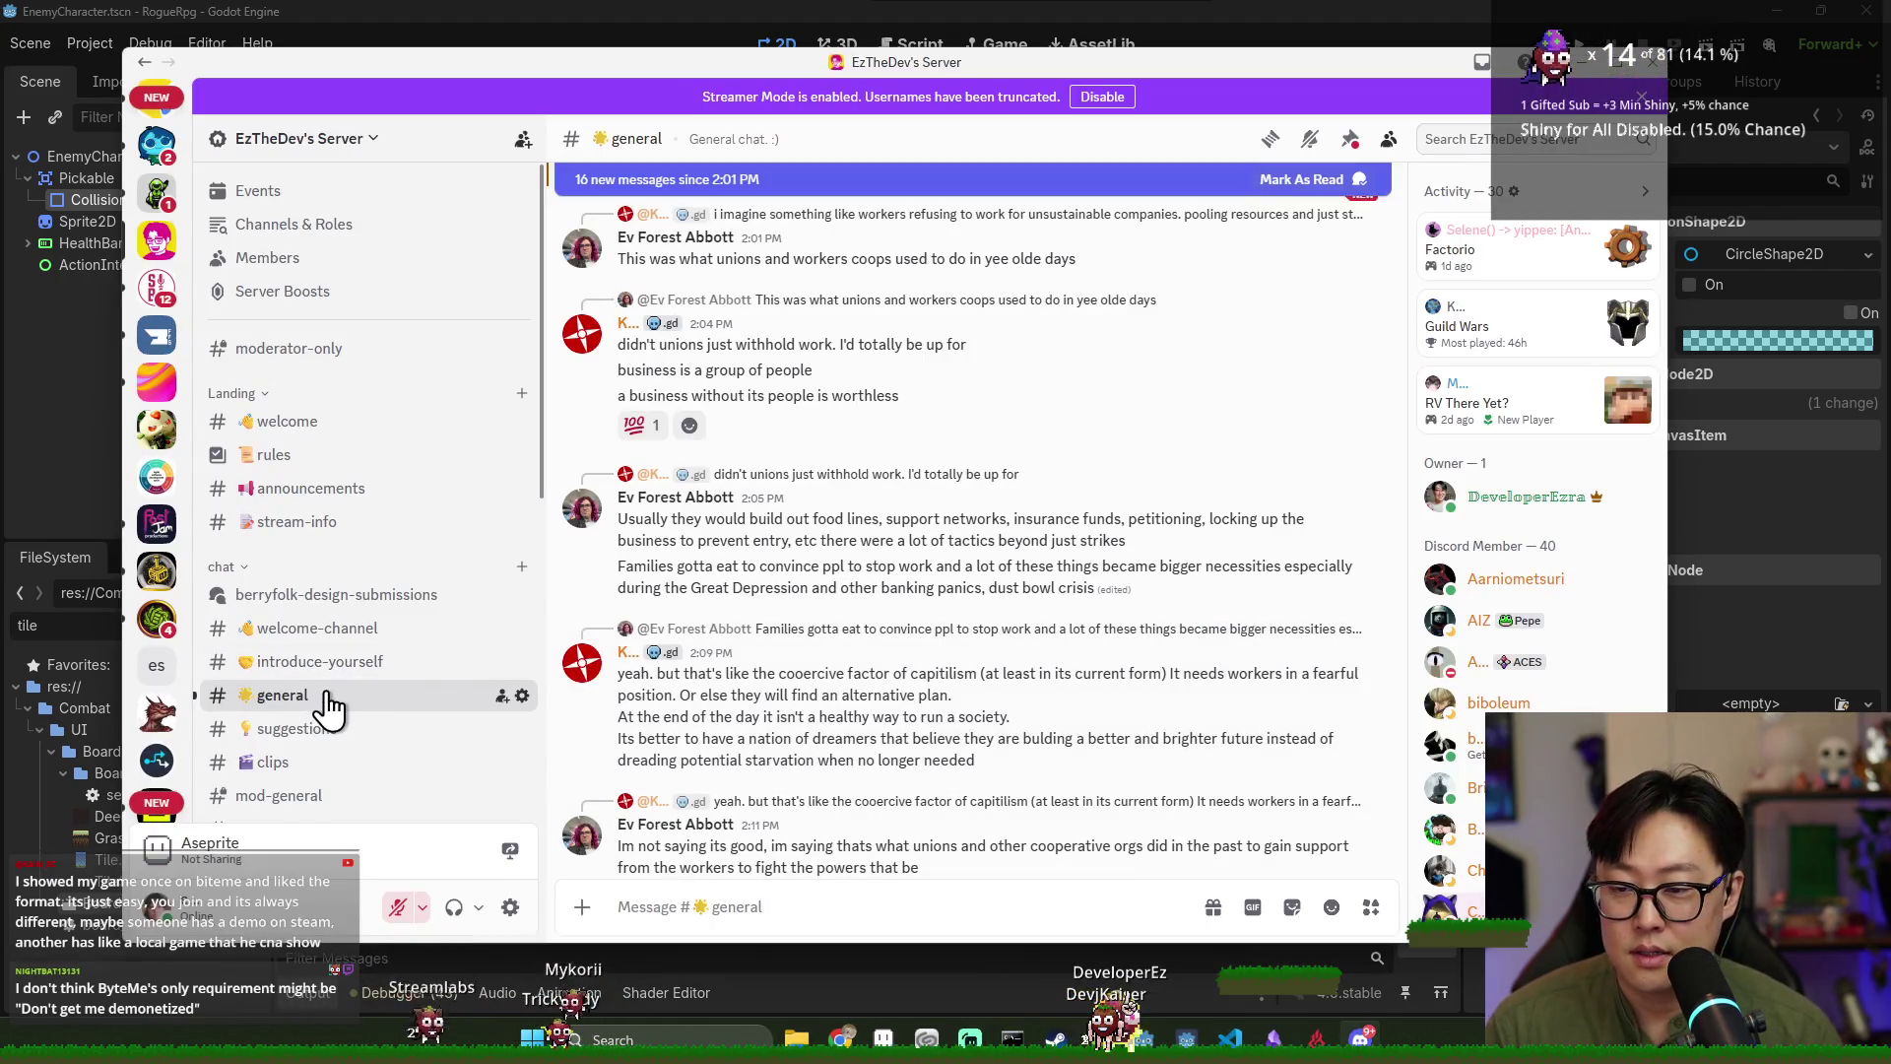
pyautogui.scroll(-3, 365, 680)
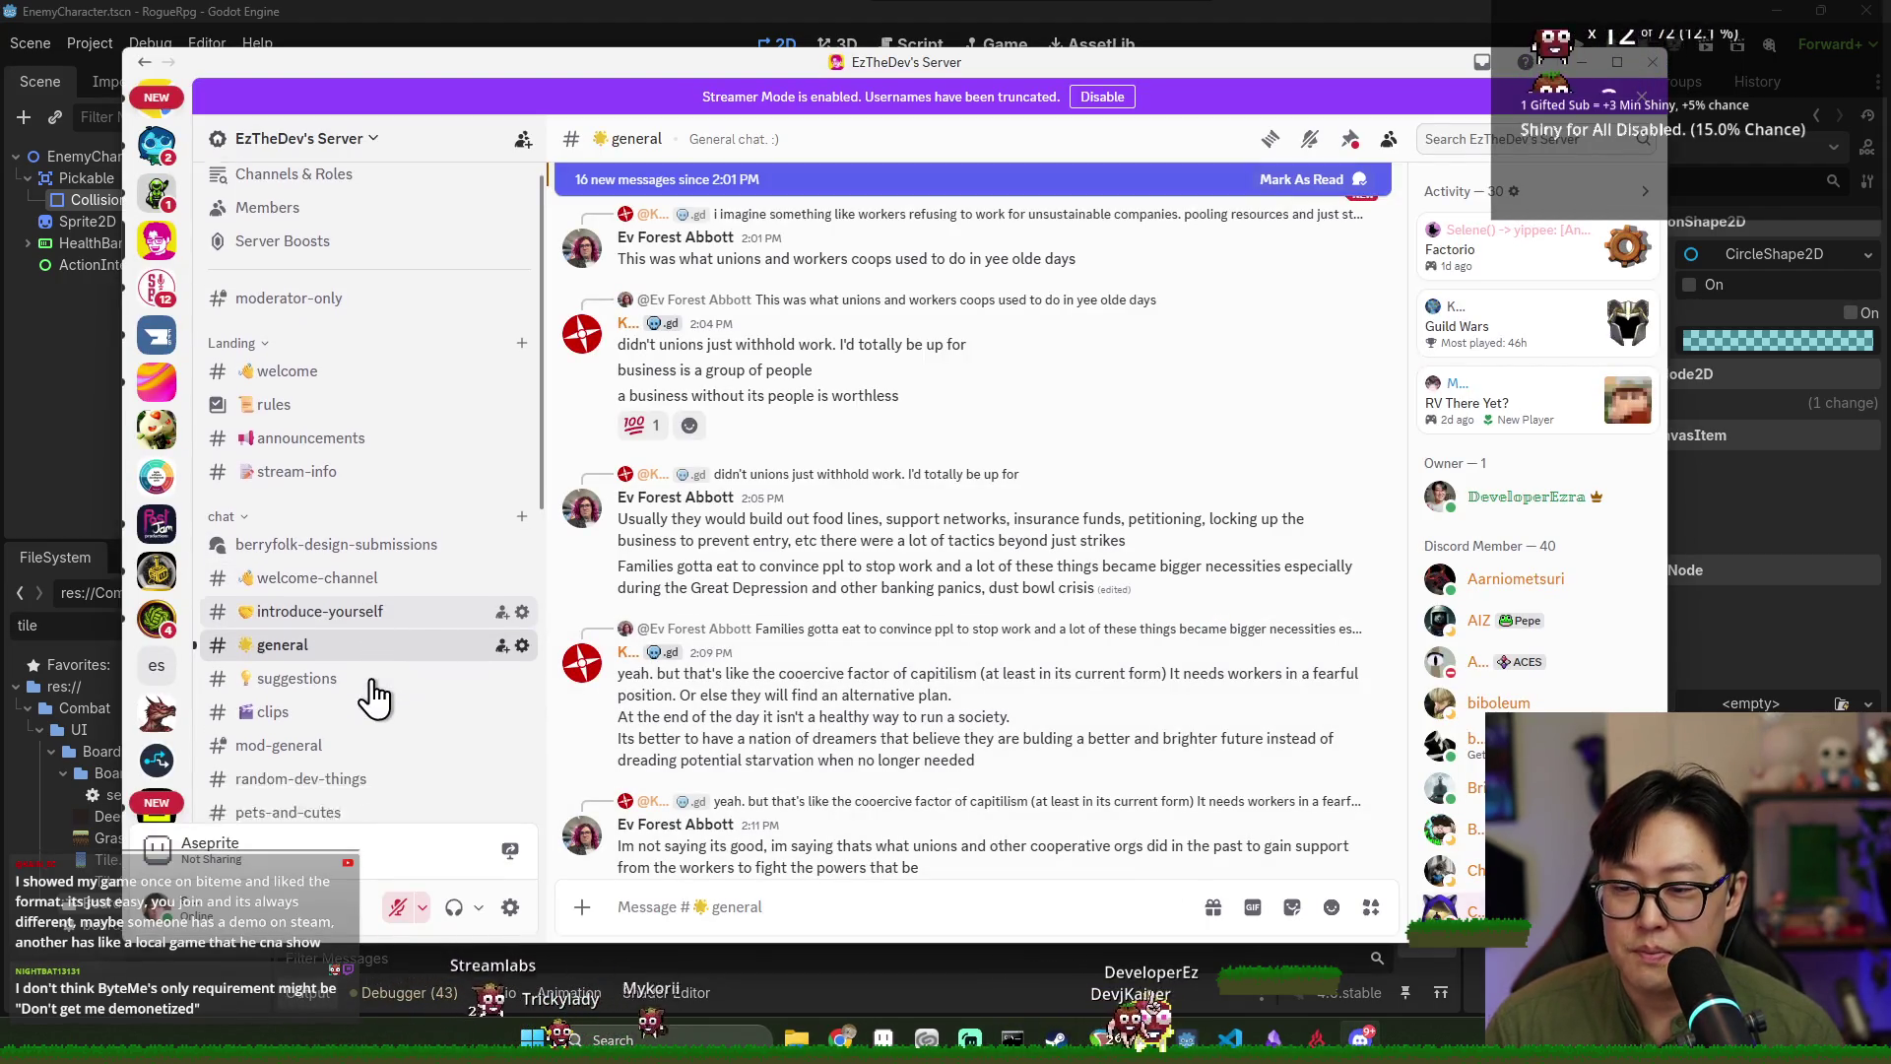
pyautogui.scroll(-6, 384, 700)
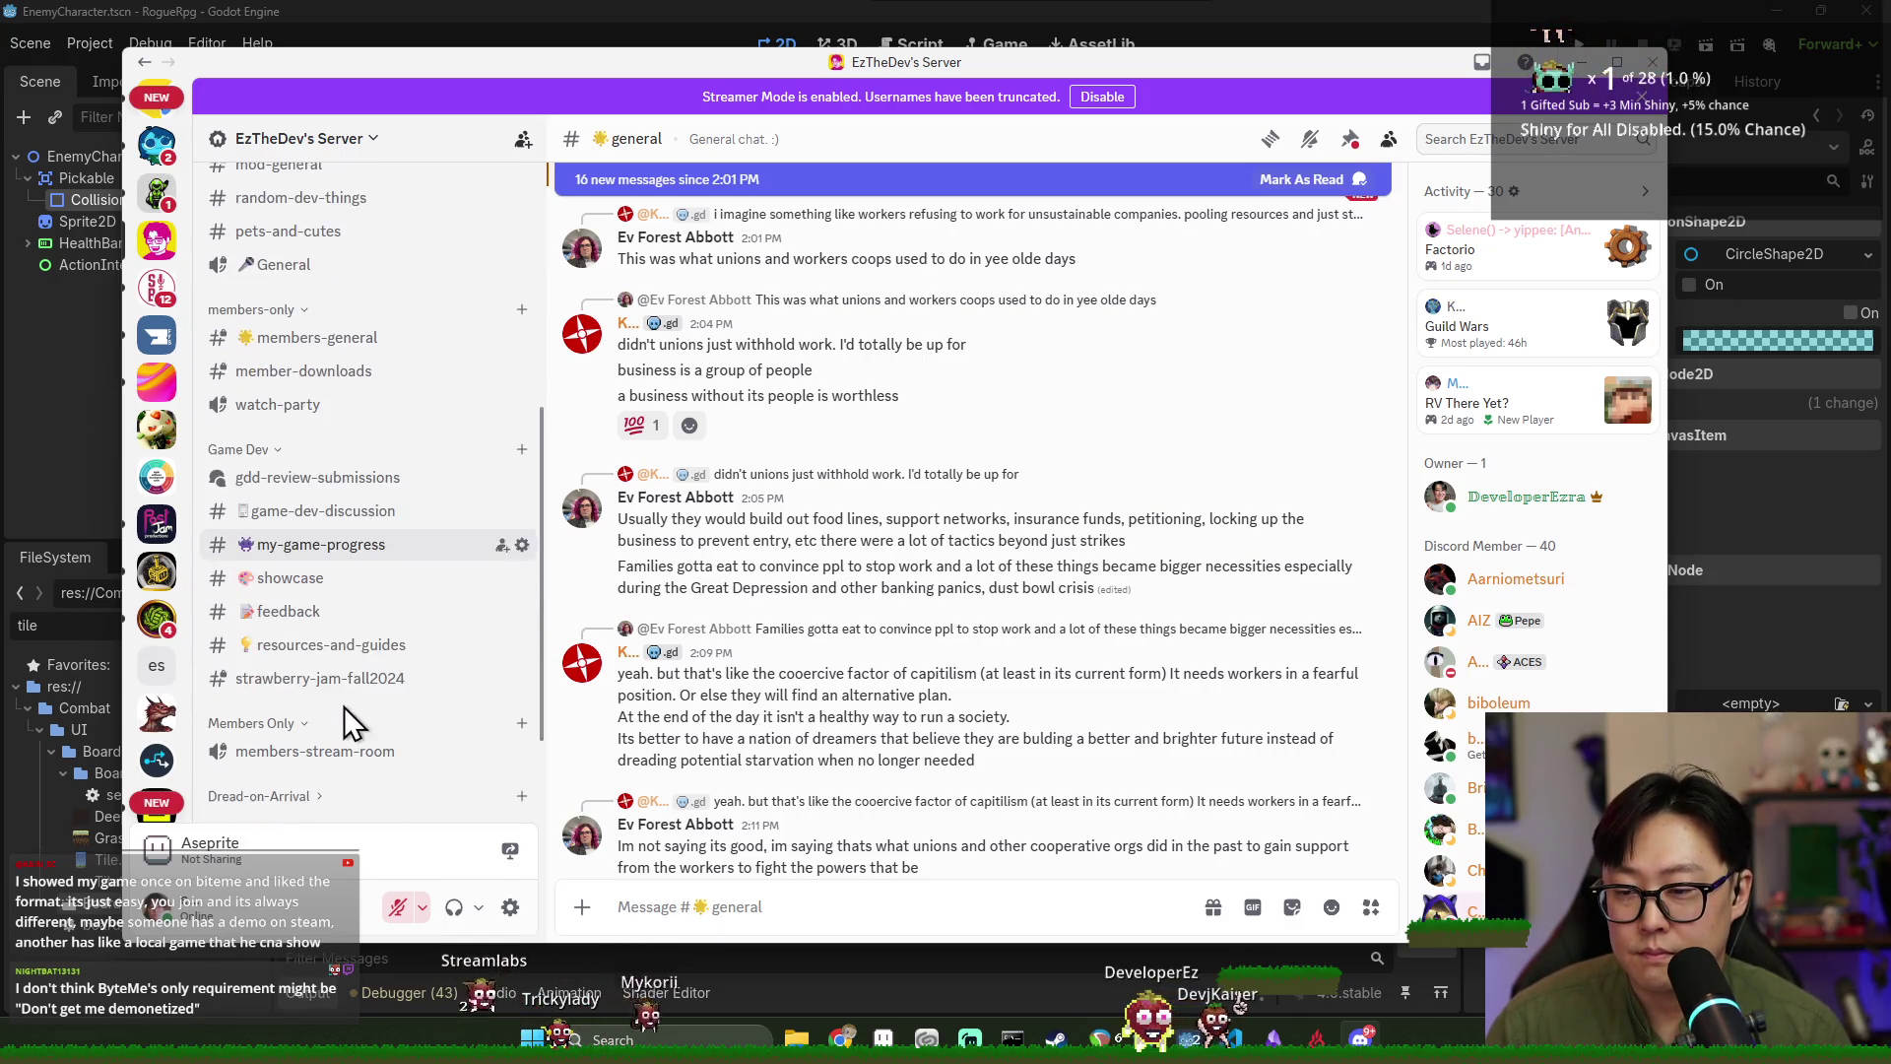
pyautogui.click(522, 449)
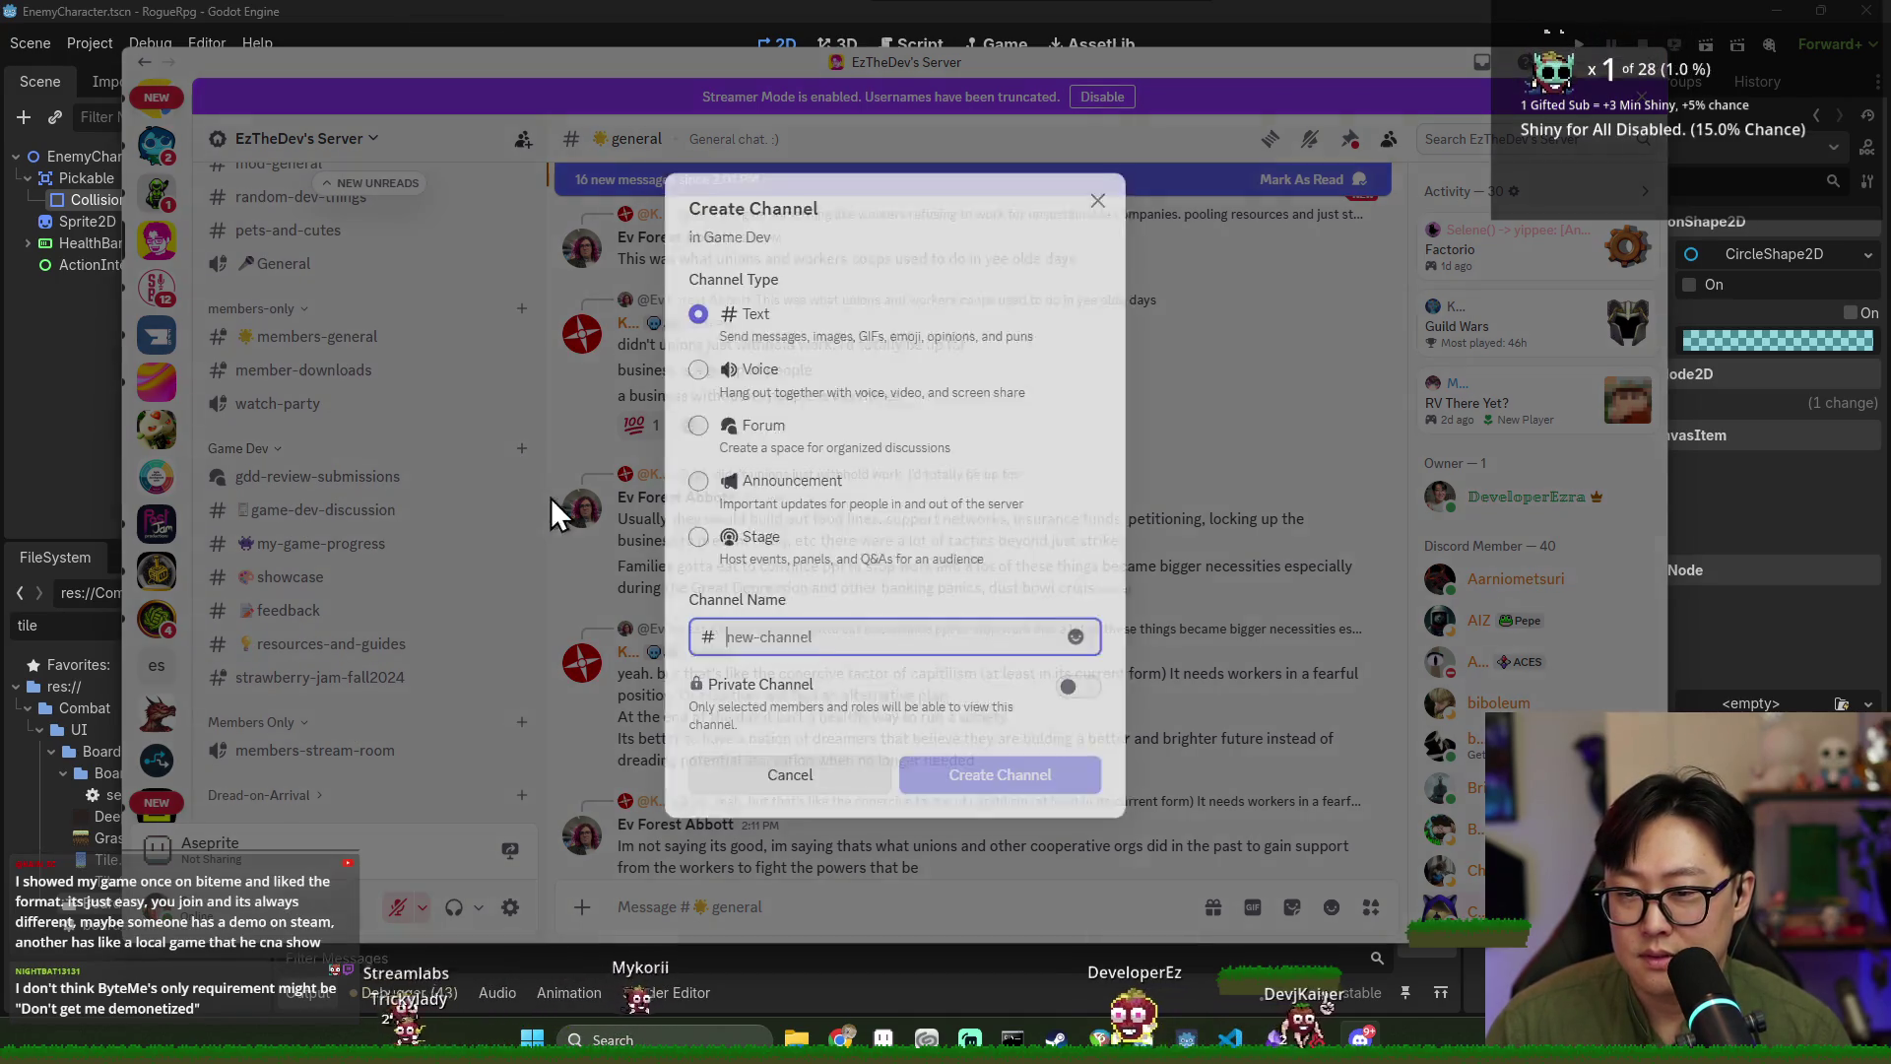
# Choose Forum as the channel type, then cancel creation and open the showcase channel.
pyautogui.click(753, 425)
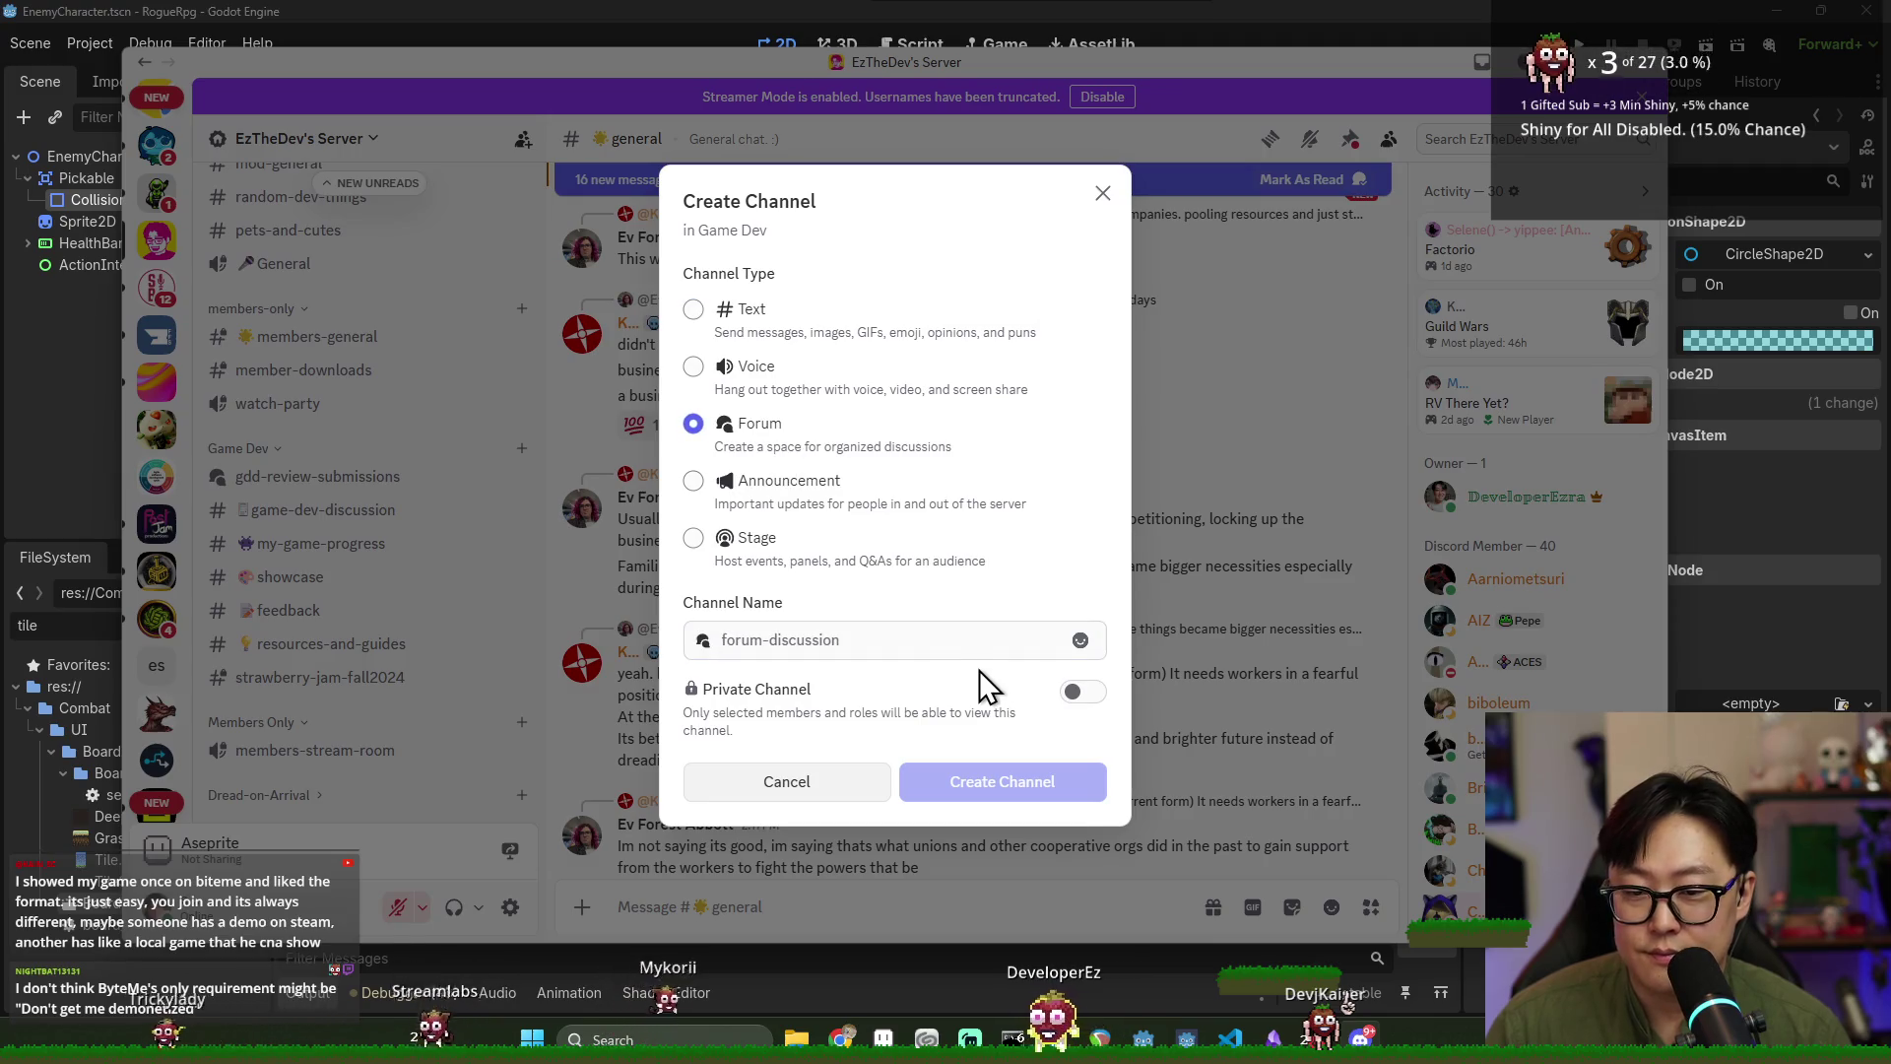
pyautogui.click(802, 638)
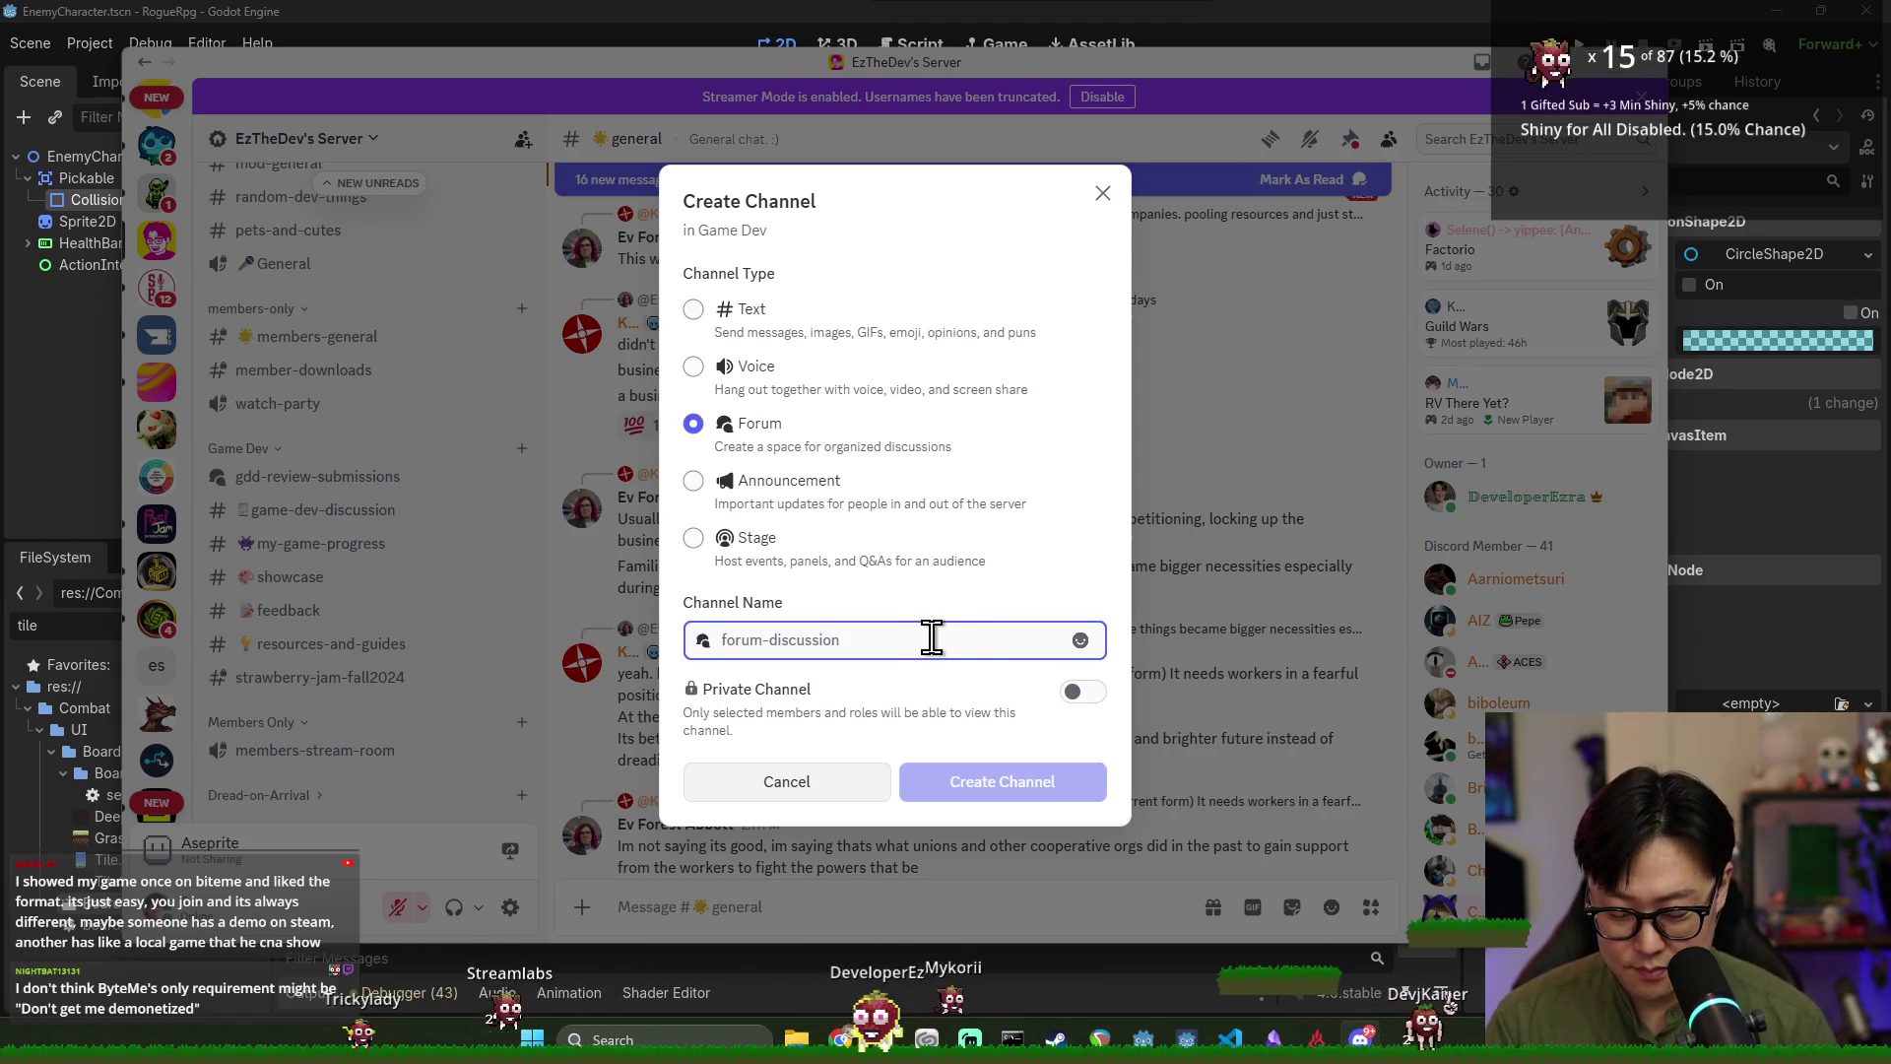
pyautogui.click(292, 582)
pyautogui.click(284, 579)
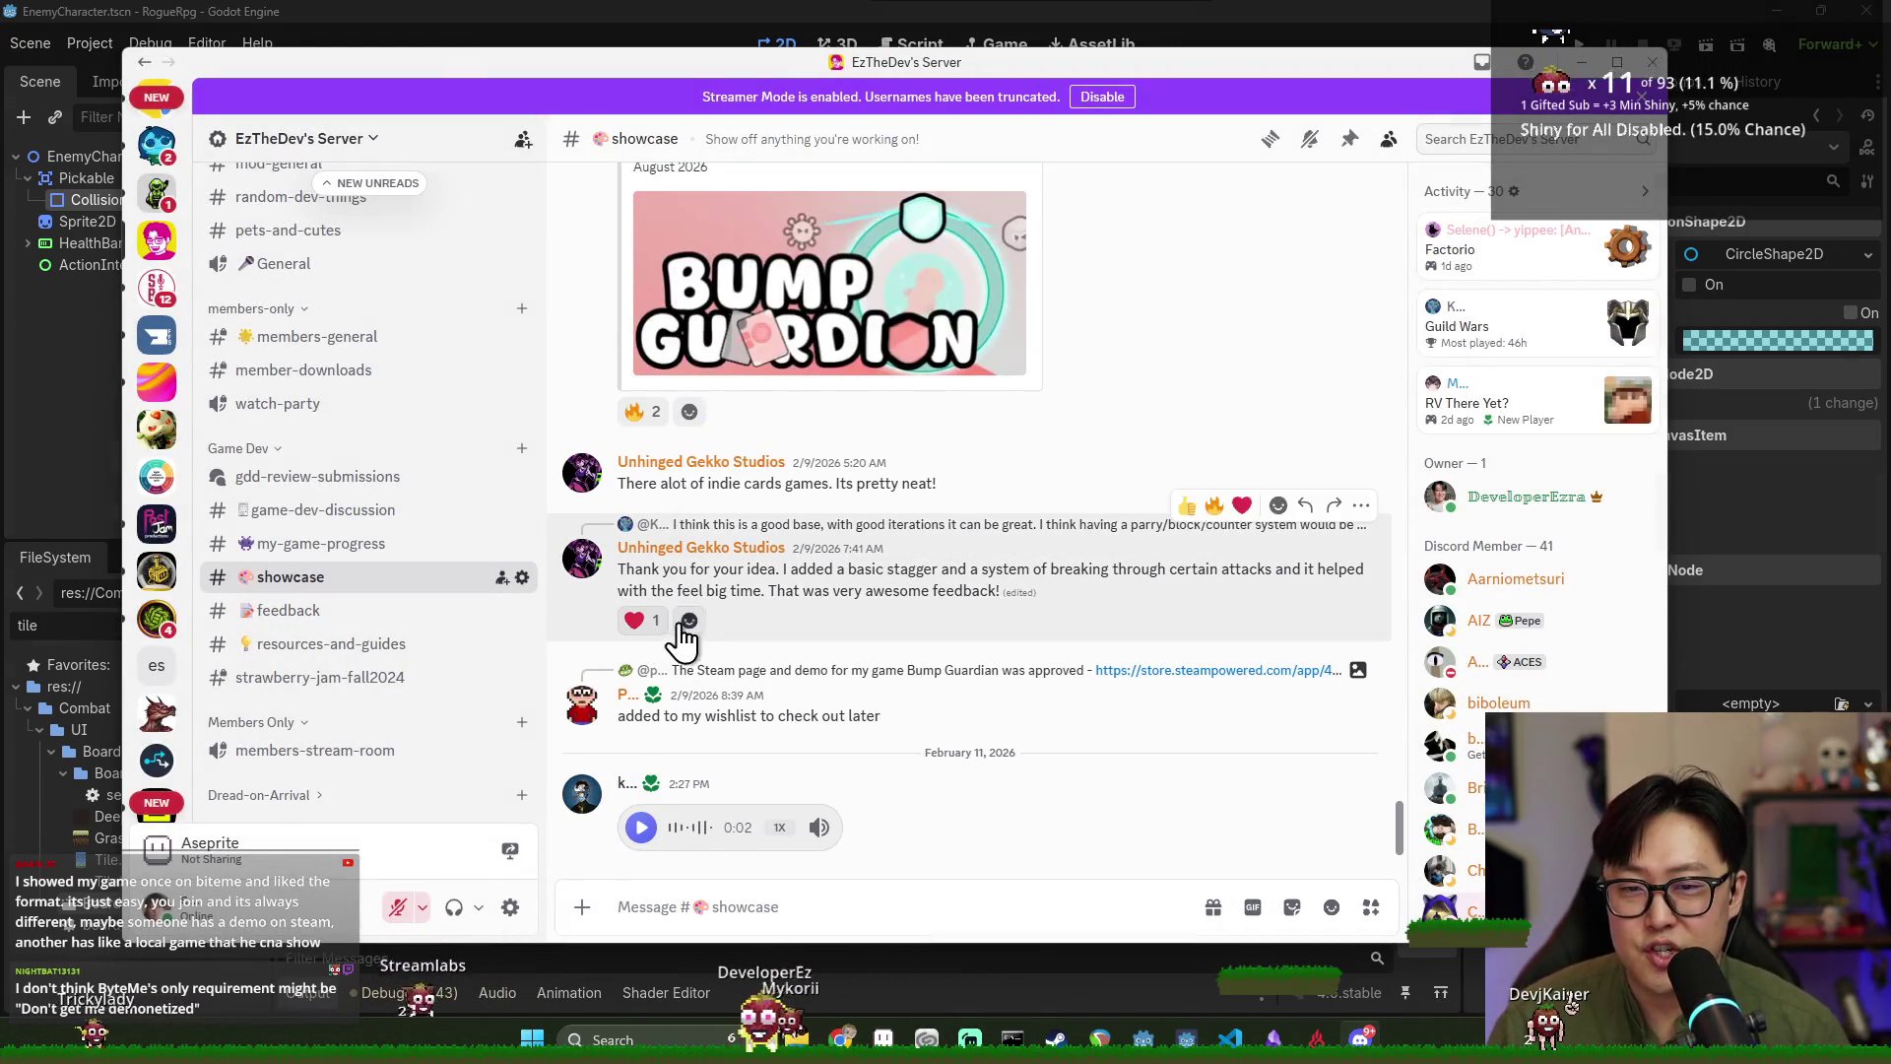
# Scroll through the showcase channel's posts.
pyautogui.scroll(10, 682, 640)
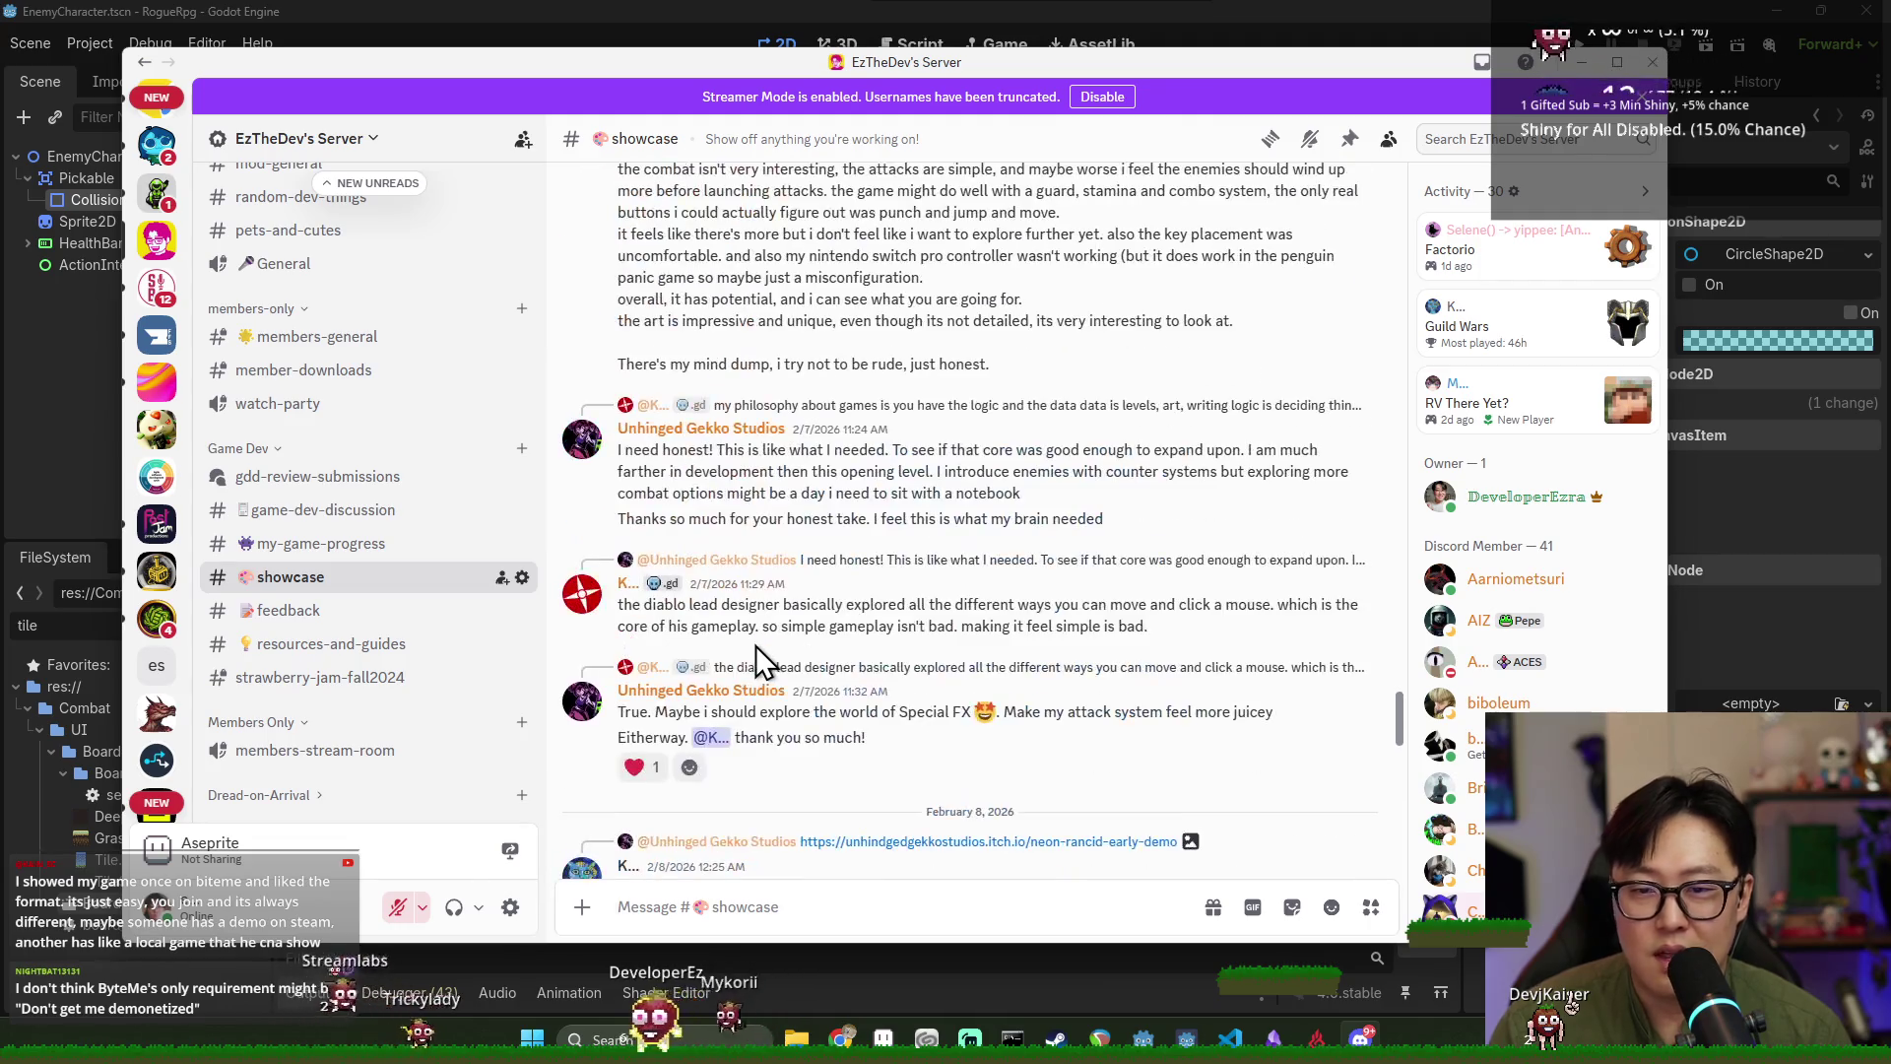
pyautogui.scroll(5, 766, 645)
pyautogui.scroll(-4, 804, 653)
pyautogui.scroll(-4, 805, 656)
pyautogui.scroll(-10, 804, 654)
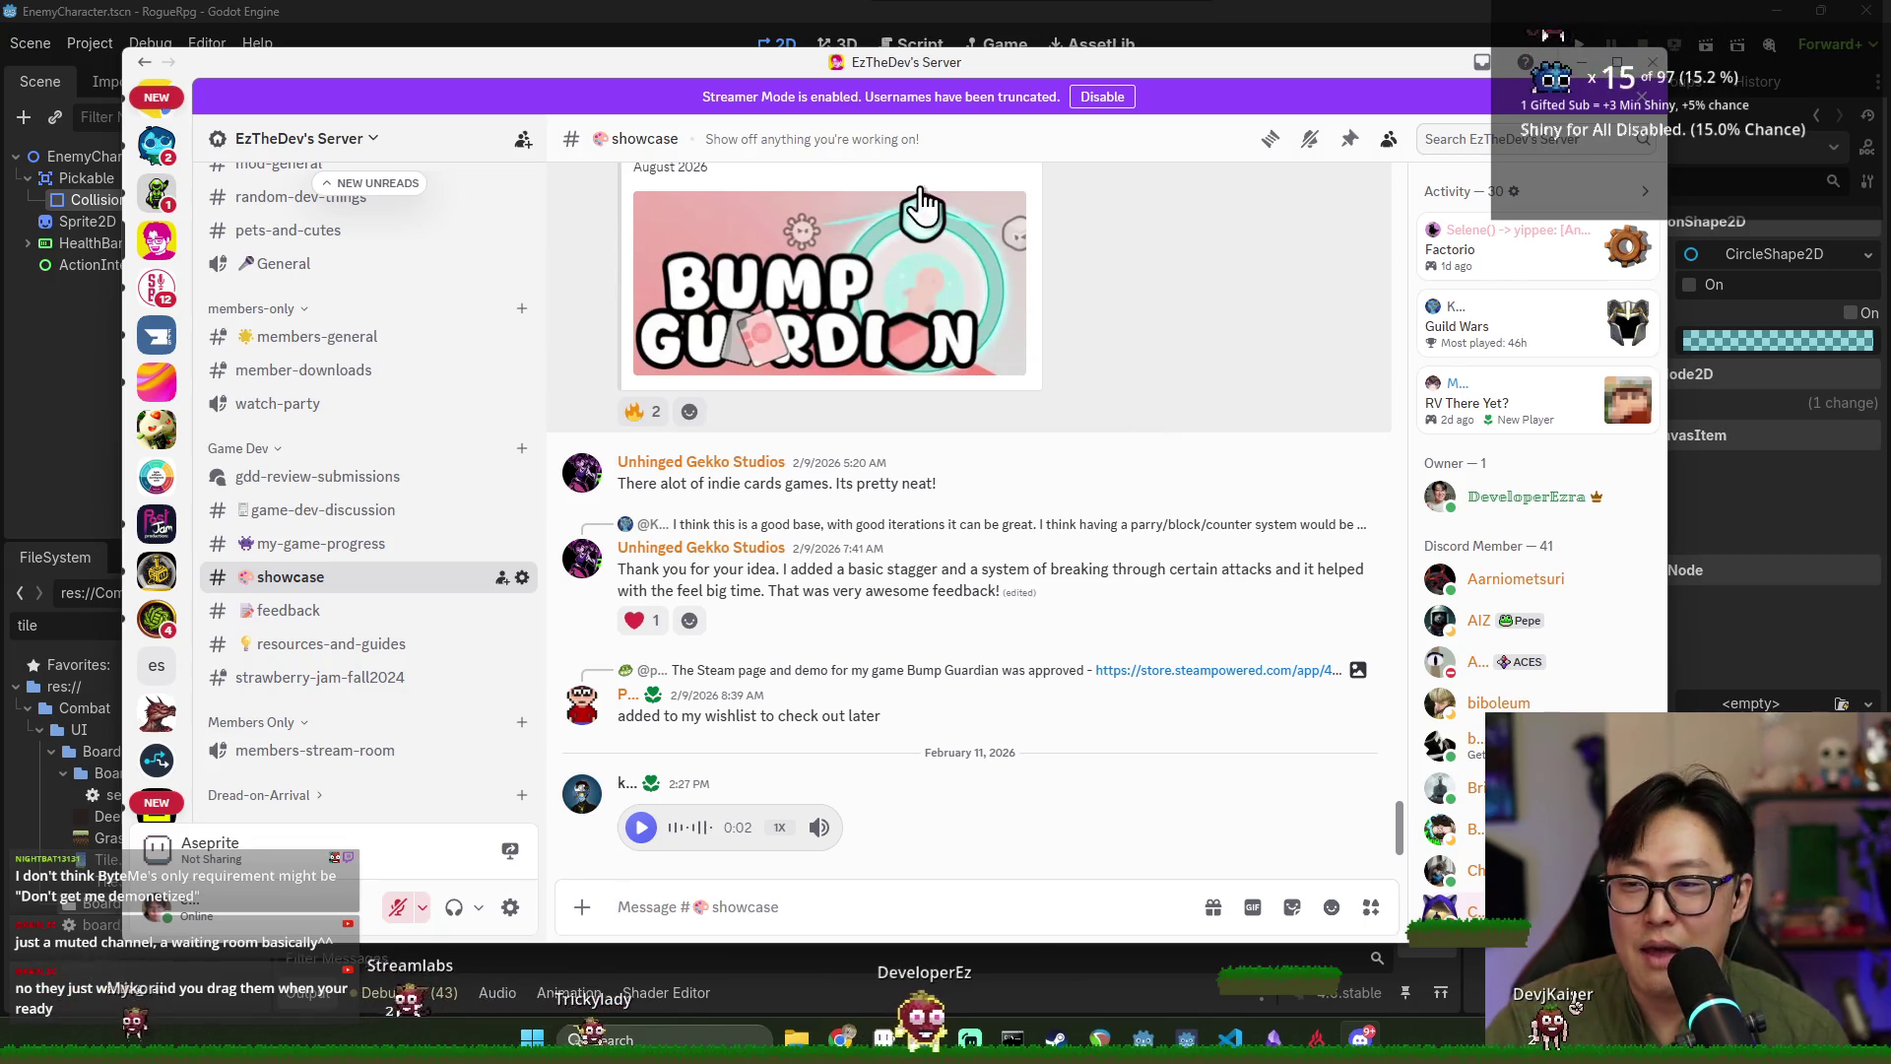
pyautogui.scroll(5, 468, 291)
pyautogui.scroll(-5, 453, 375)
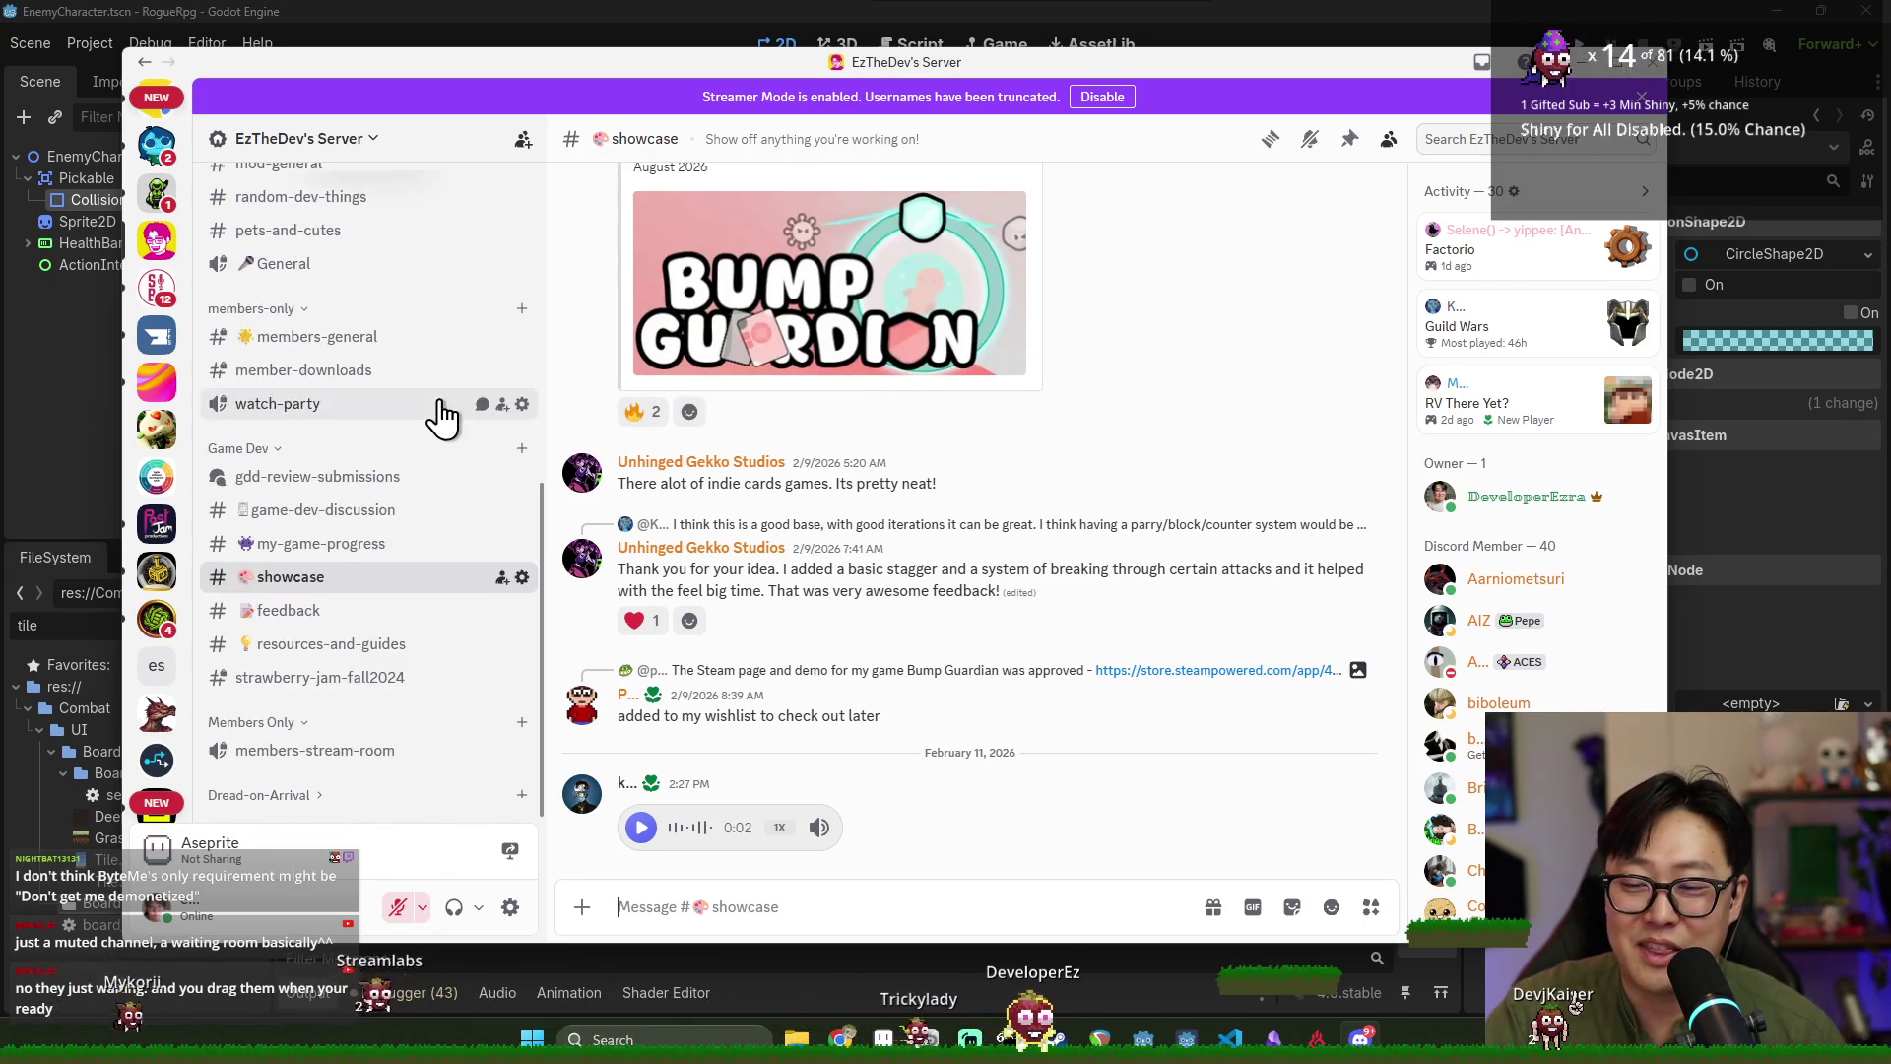
pyautogui.scroll(3, 414, 404)
# Read the general and suggestions channels, then minimize Discord to return to Godot.
pyautogui.click(351, 363)
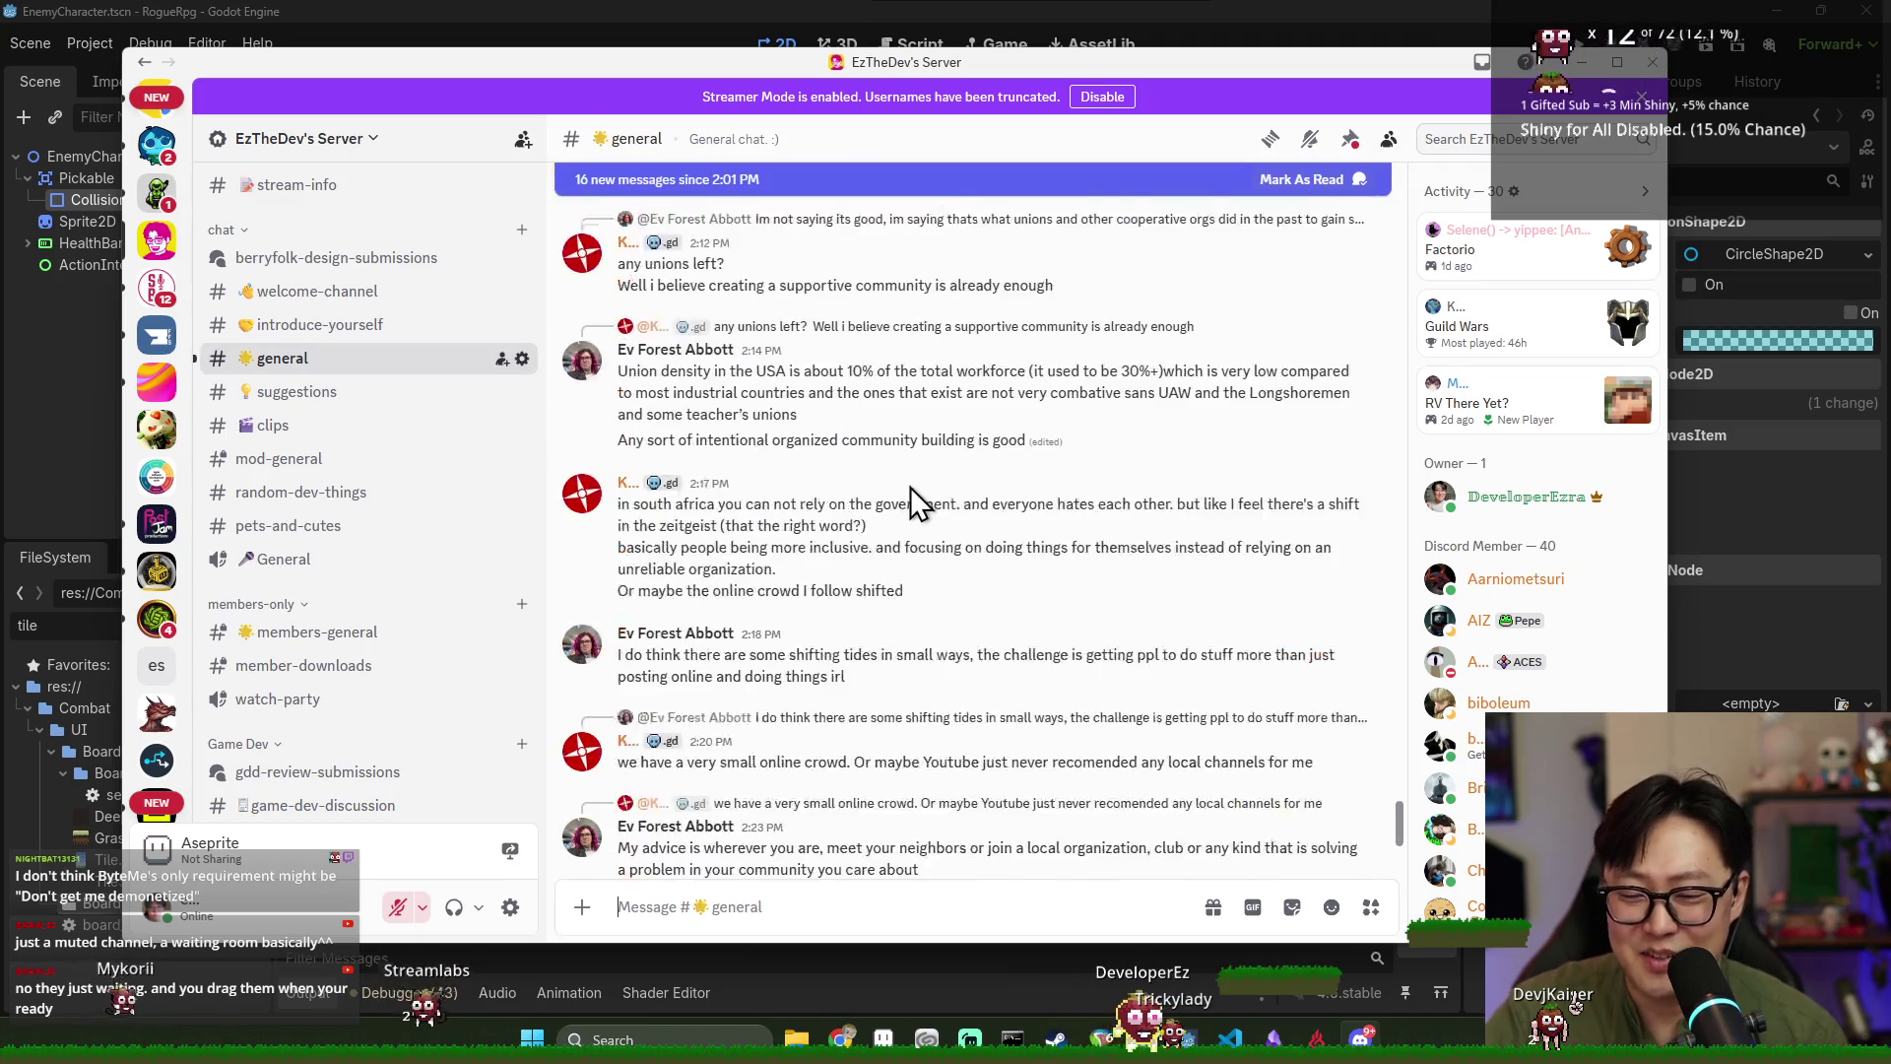
pyautogui.scroll(-2, 909, 488)
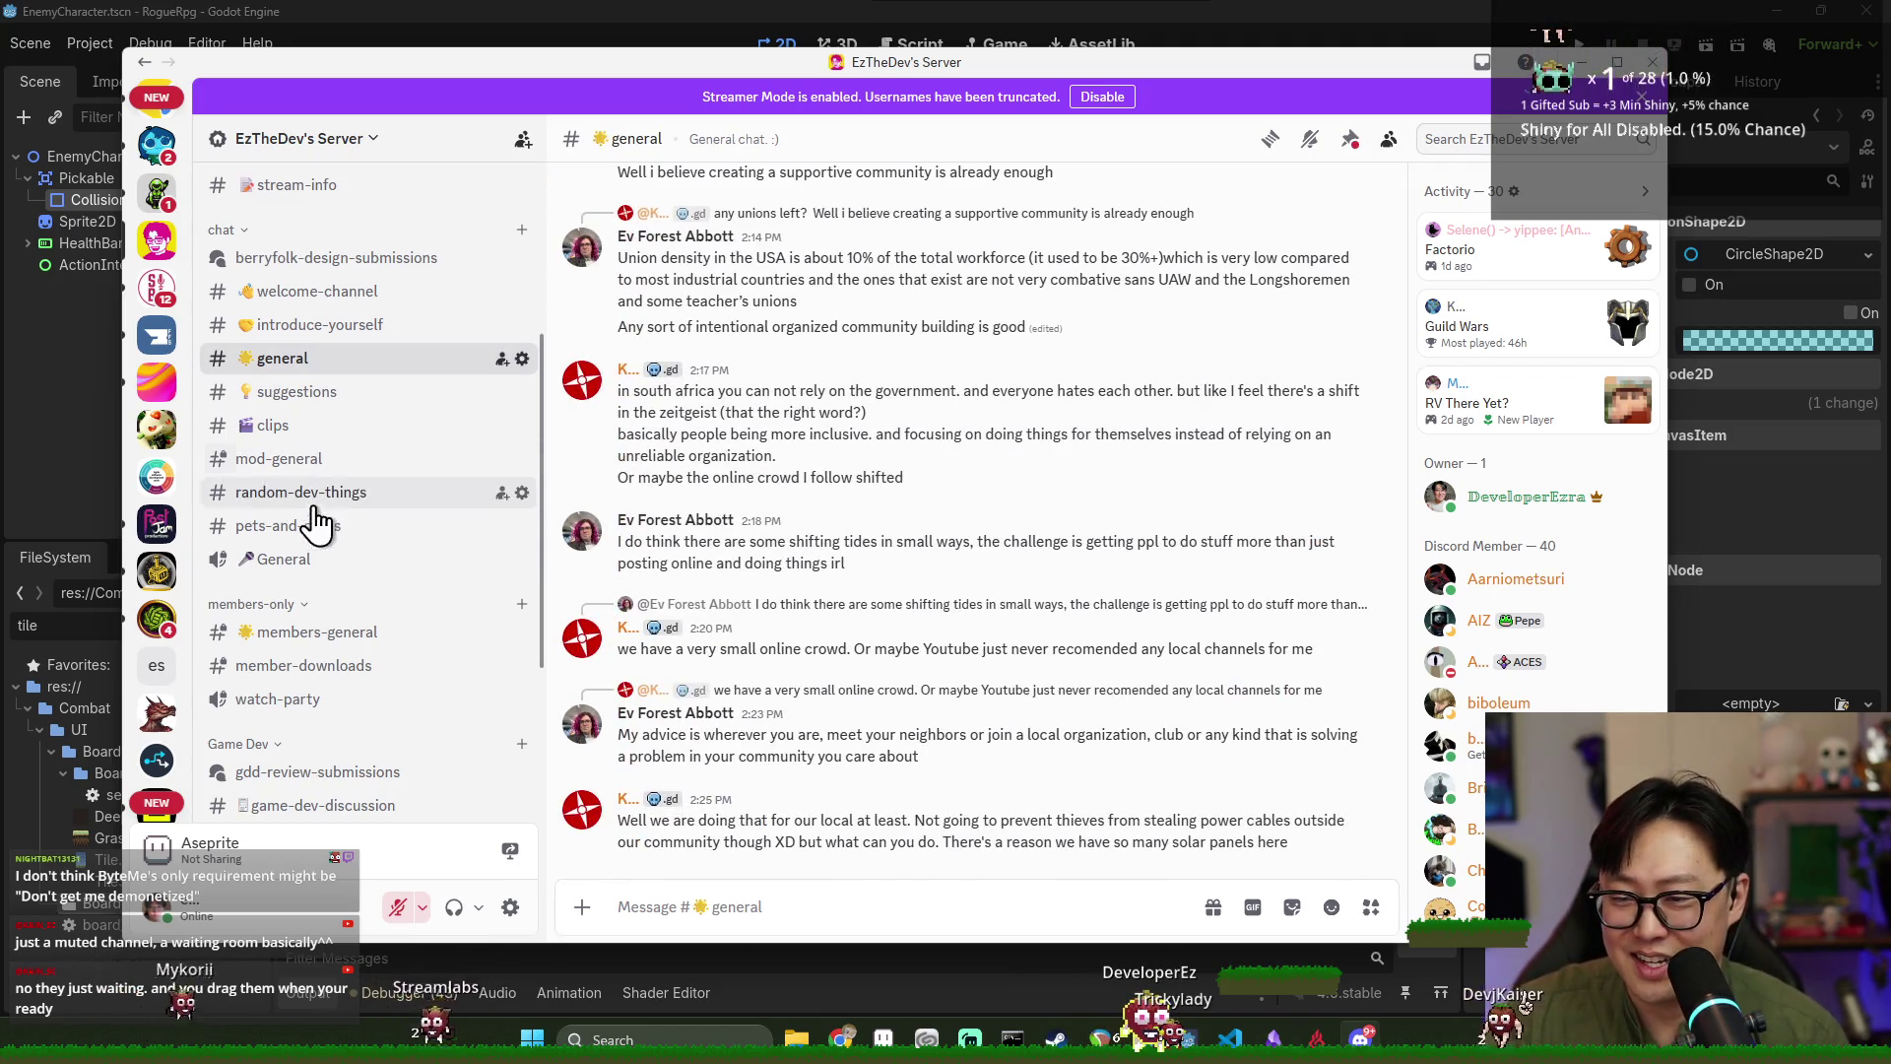
pyautogui.click(313, 402)
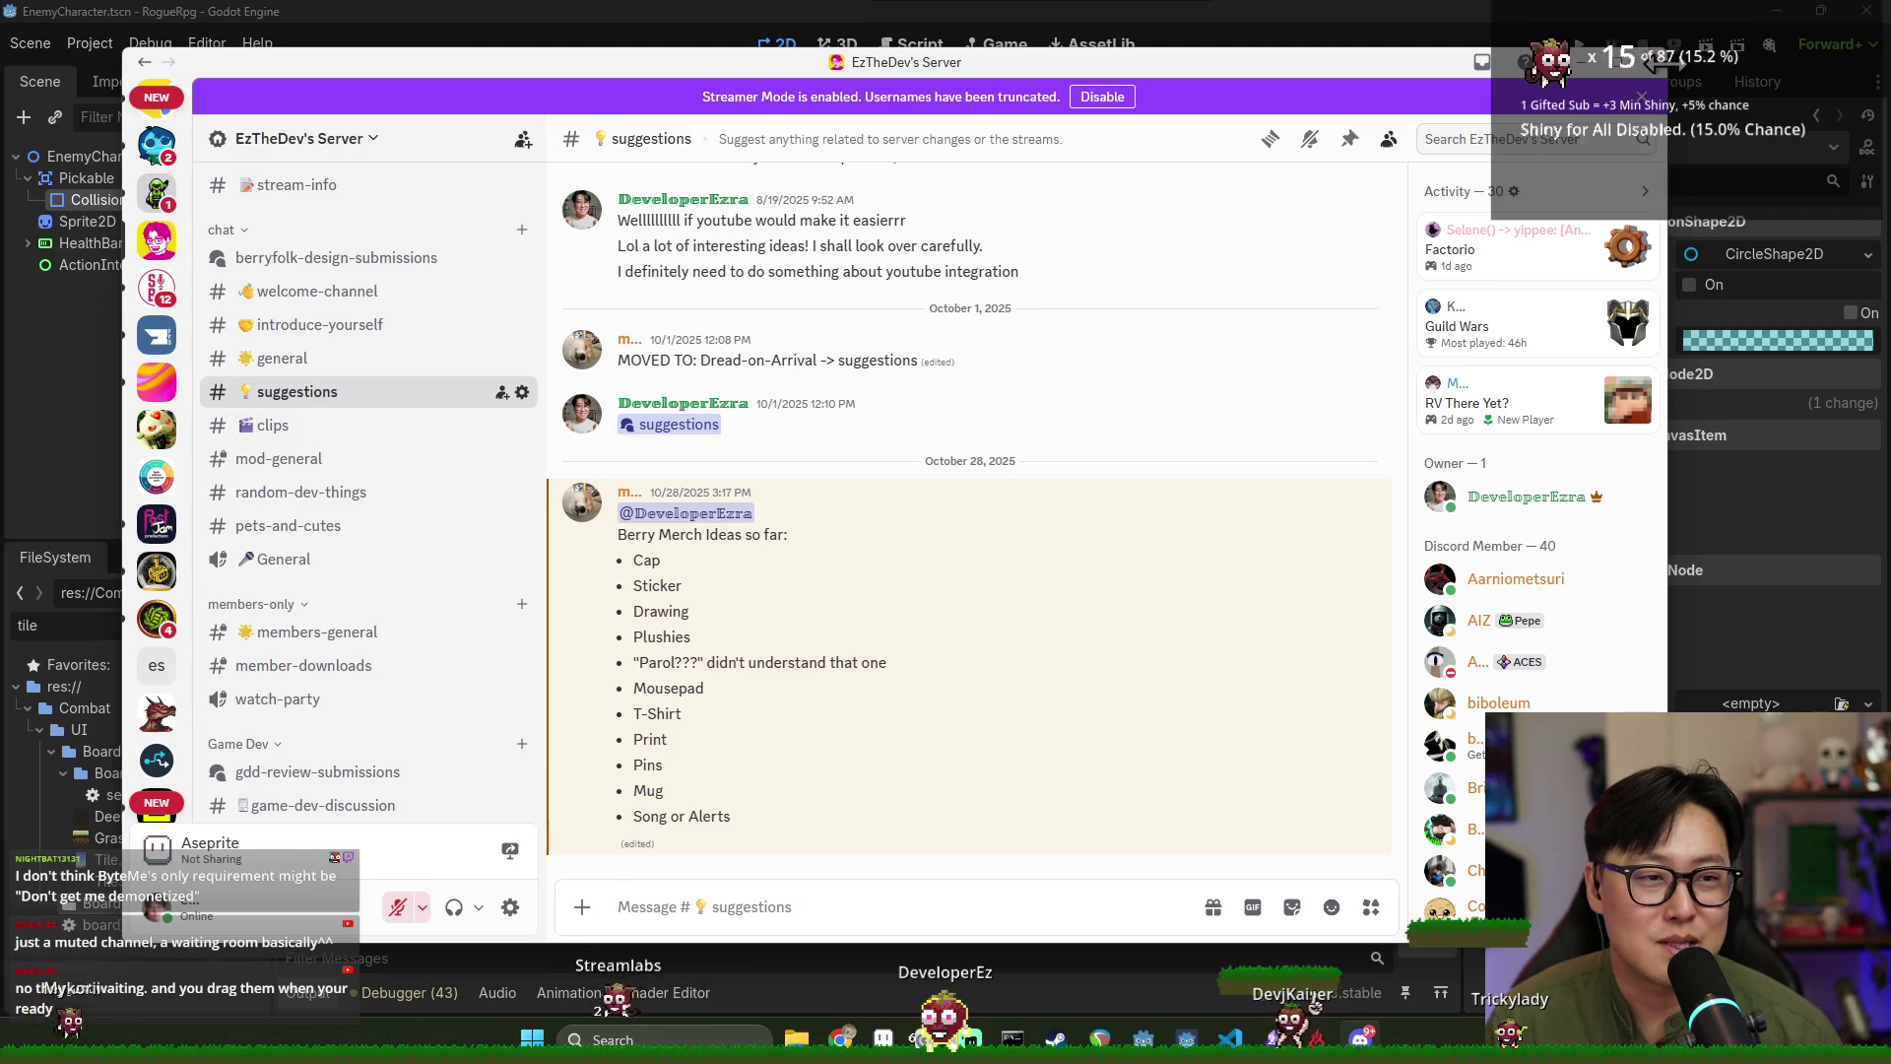
pyautogui.click(1693, 281)
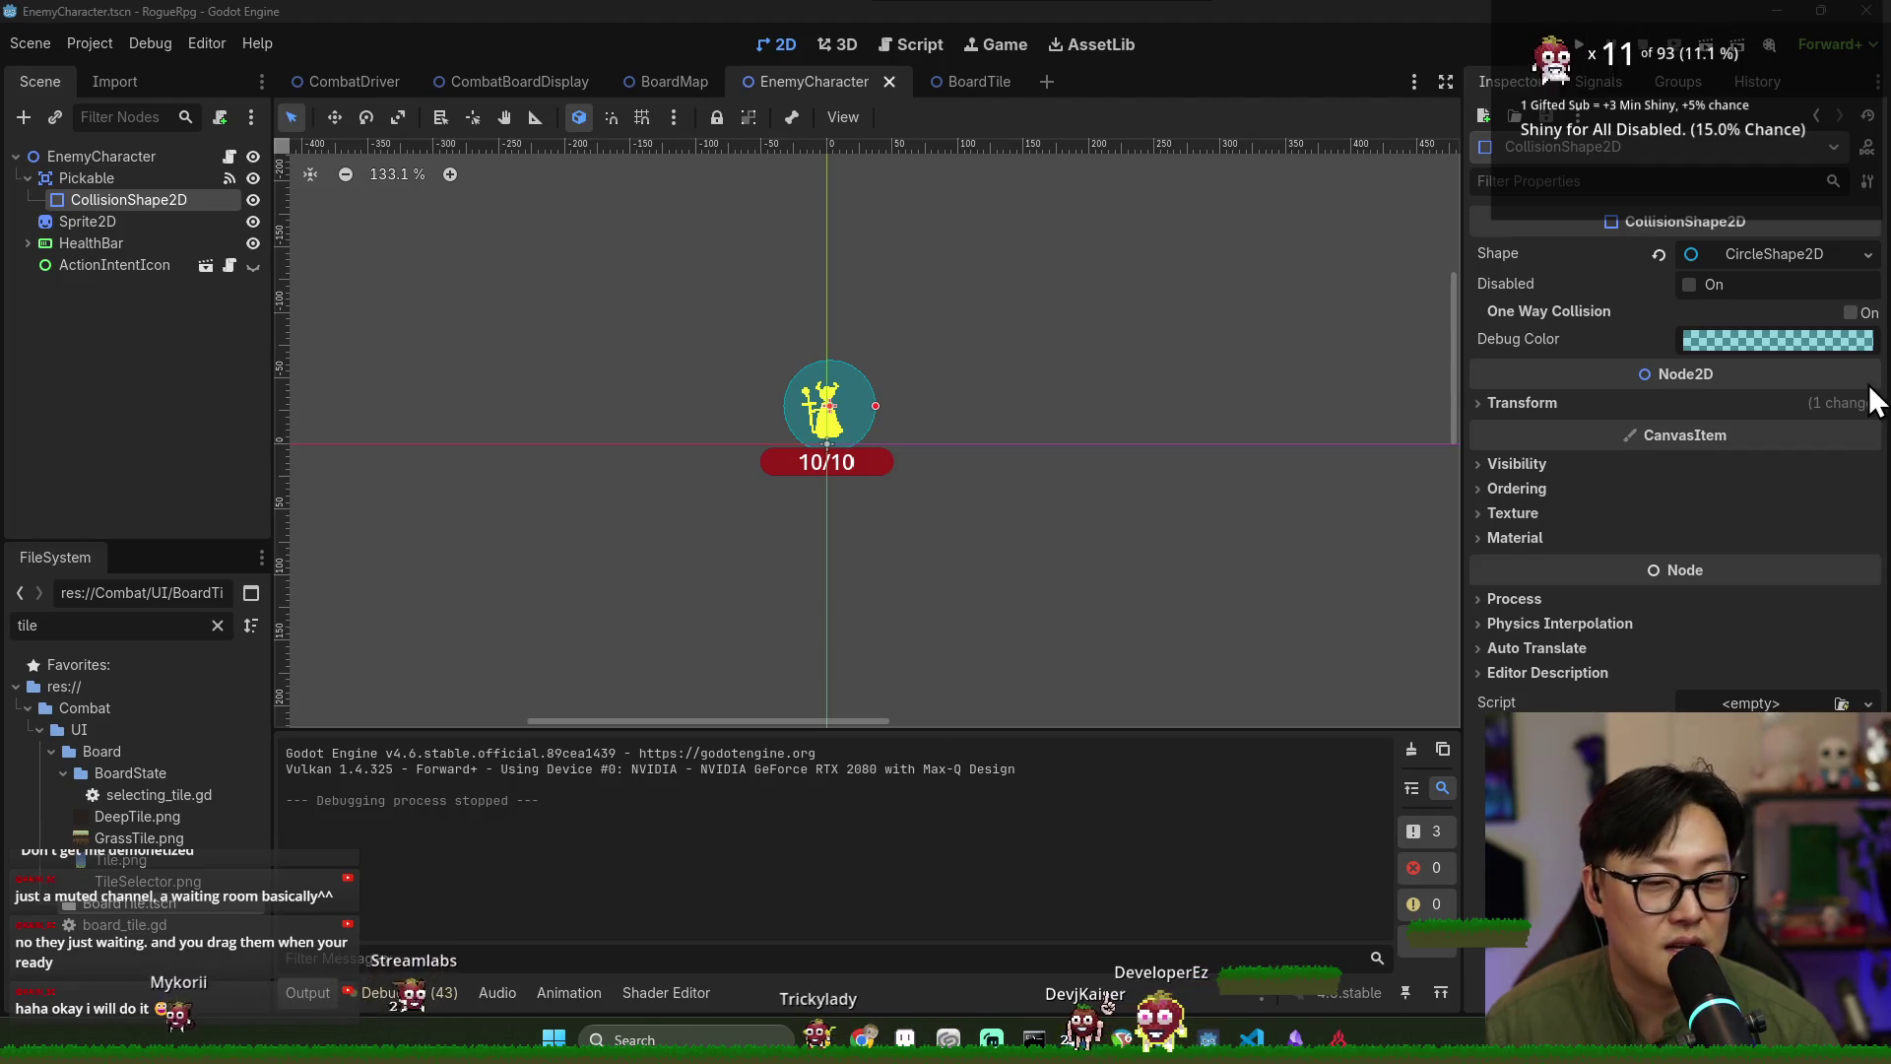
# Deselect the collision shape and run RogueRpg from the BoardTile scene.
pyautogui.click(175, 422)
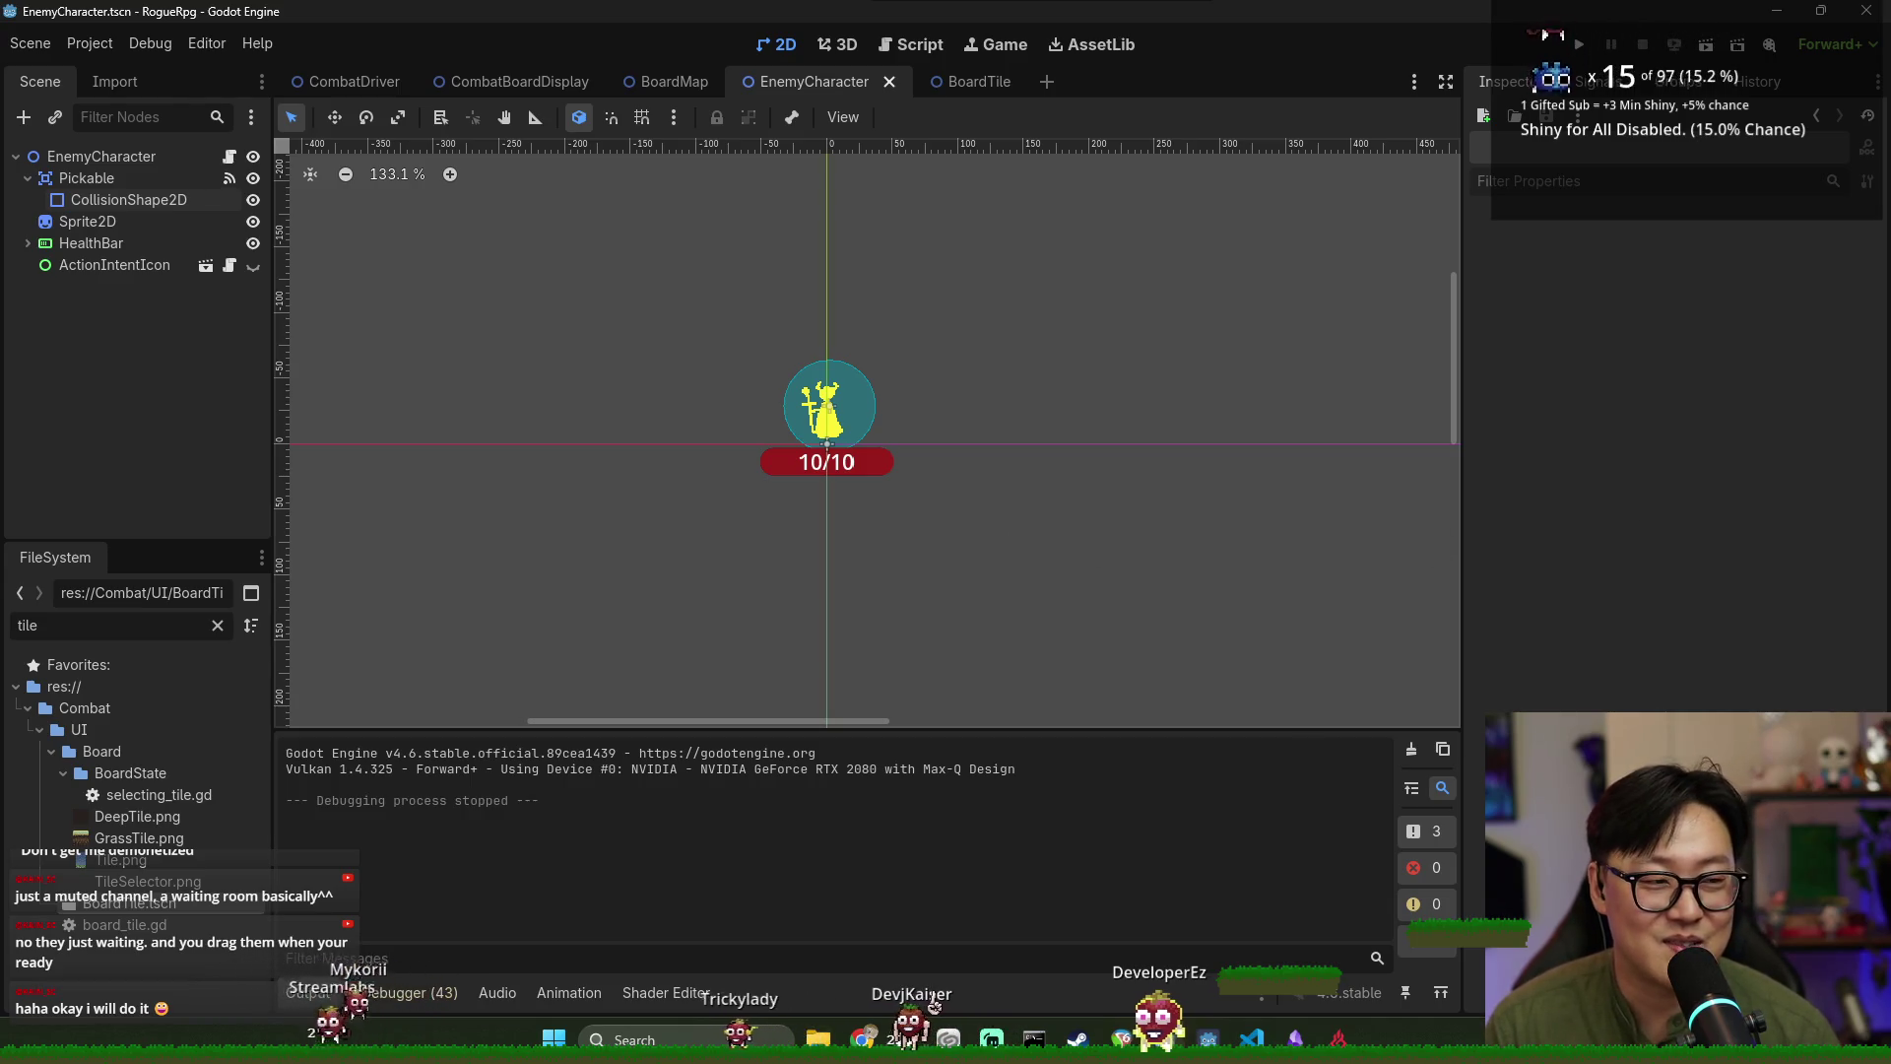
pyautogui.hotkey('alt', 'Tab')
pyautogui.hotkey('alt', 'Tab')
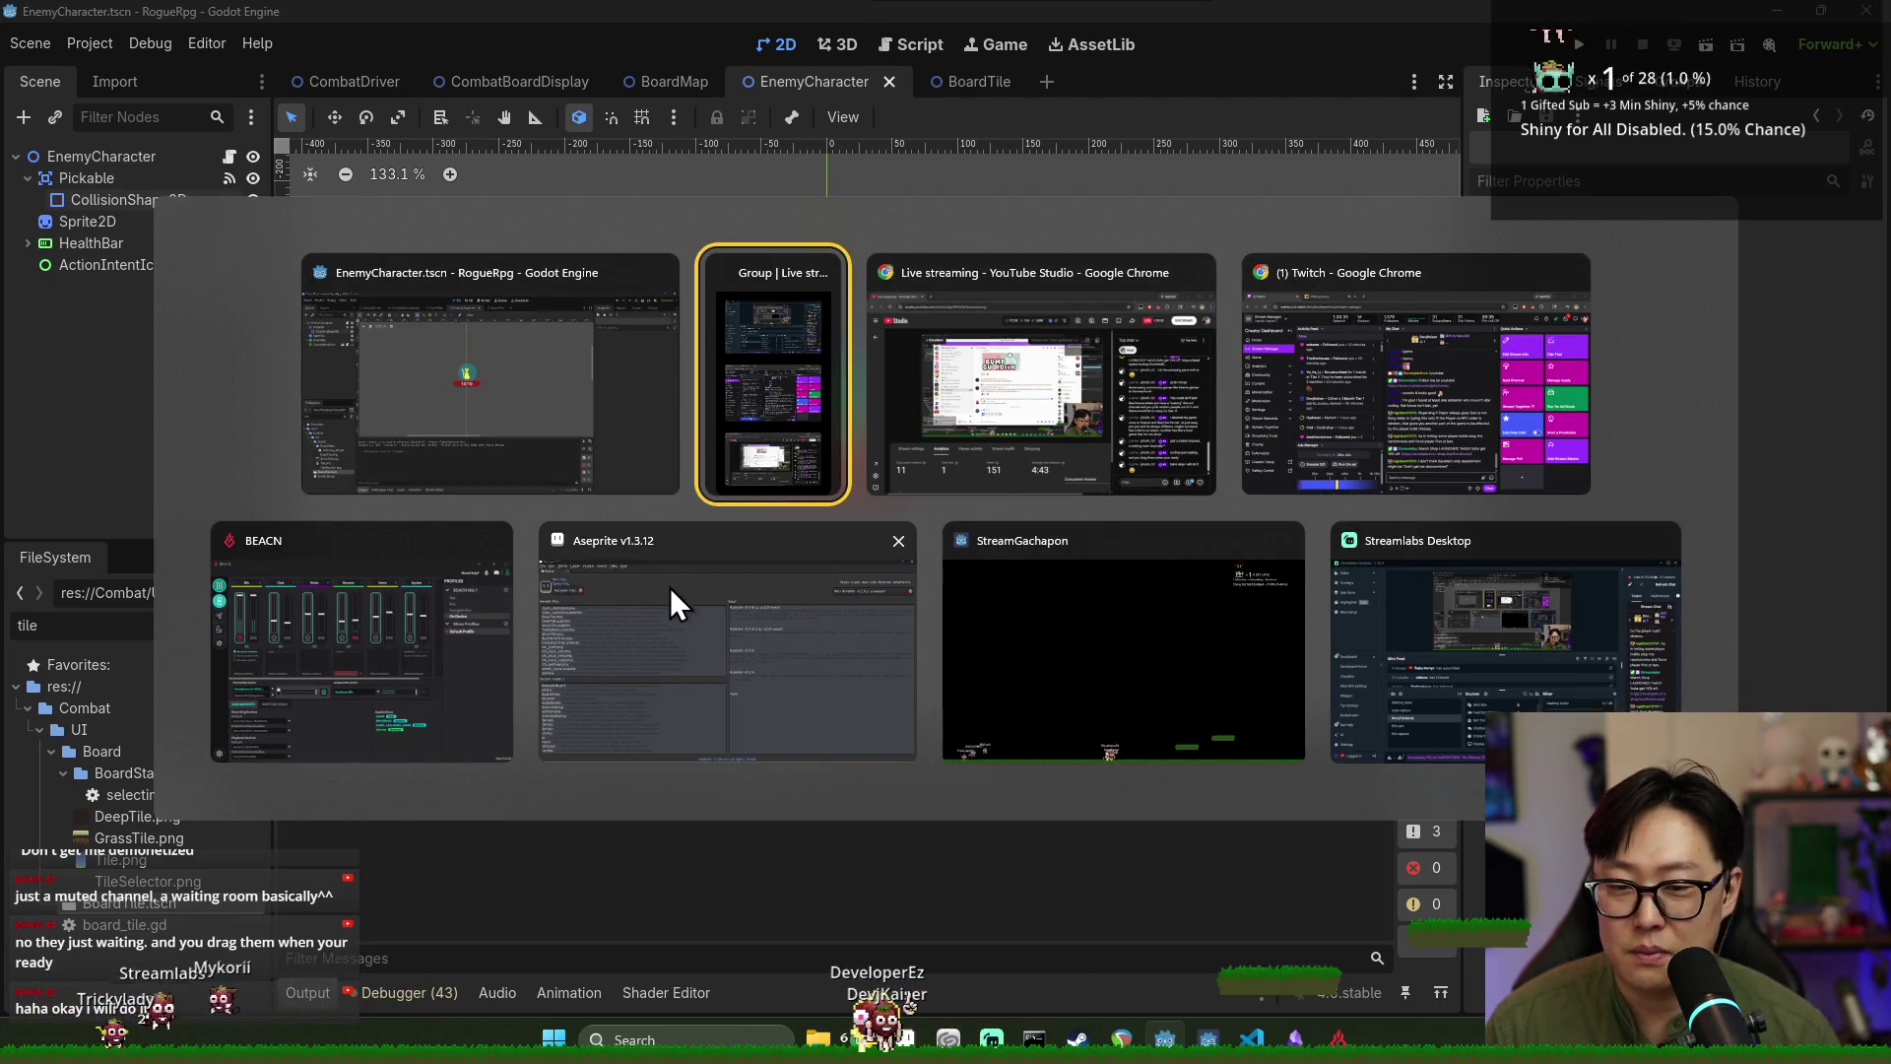
pyautogui.click(583, 446)
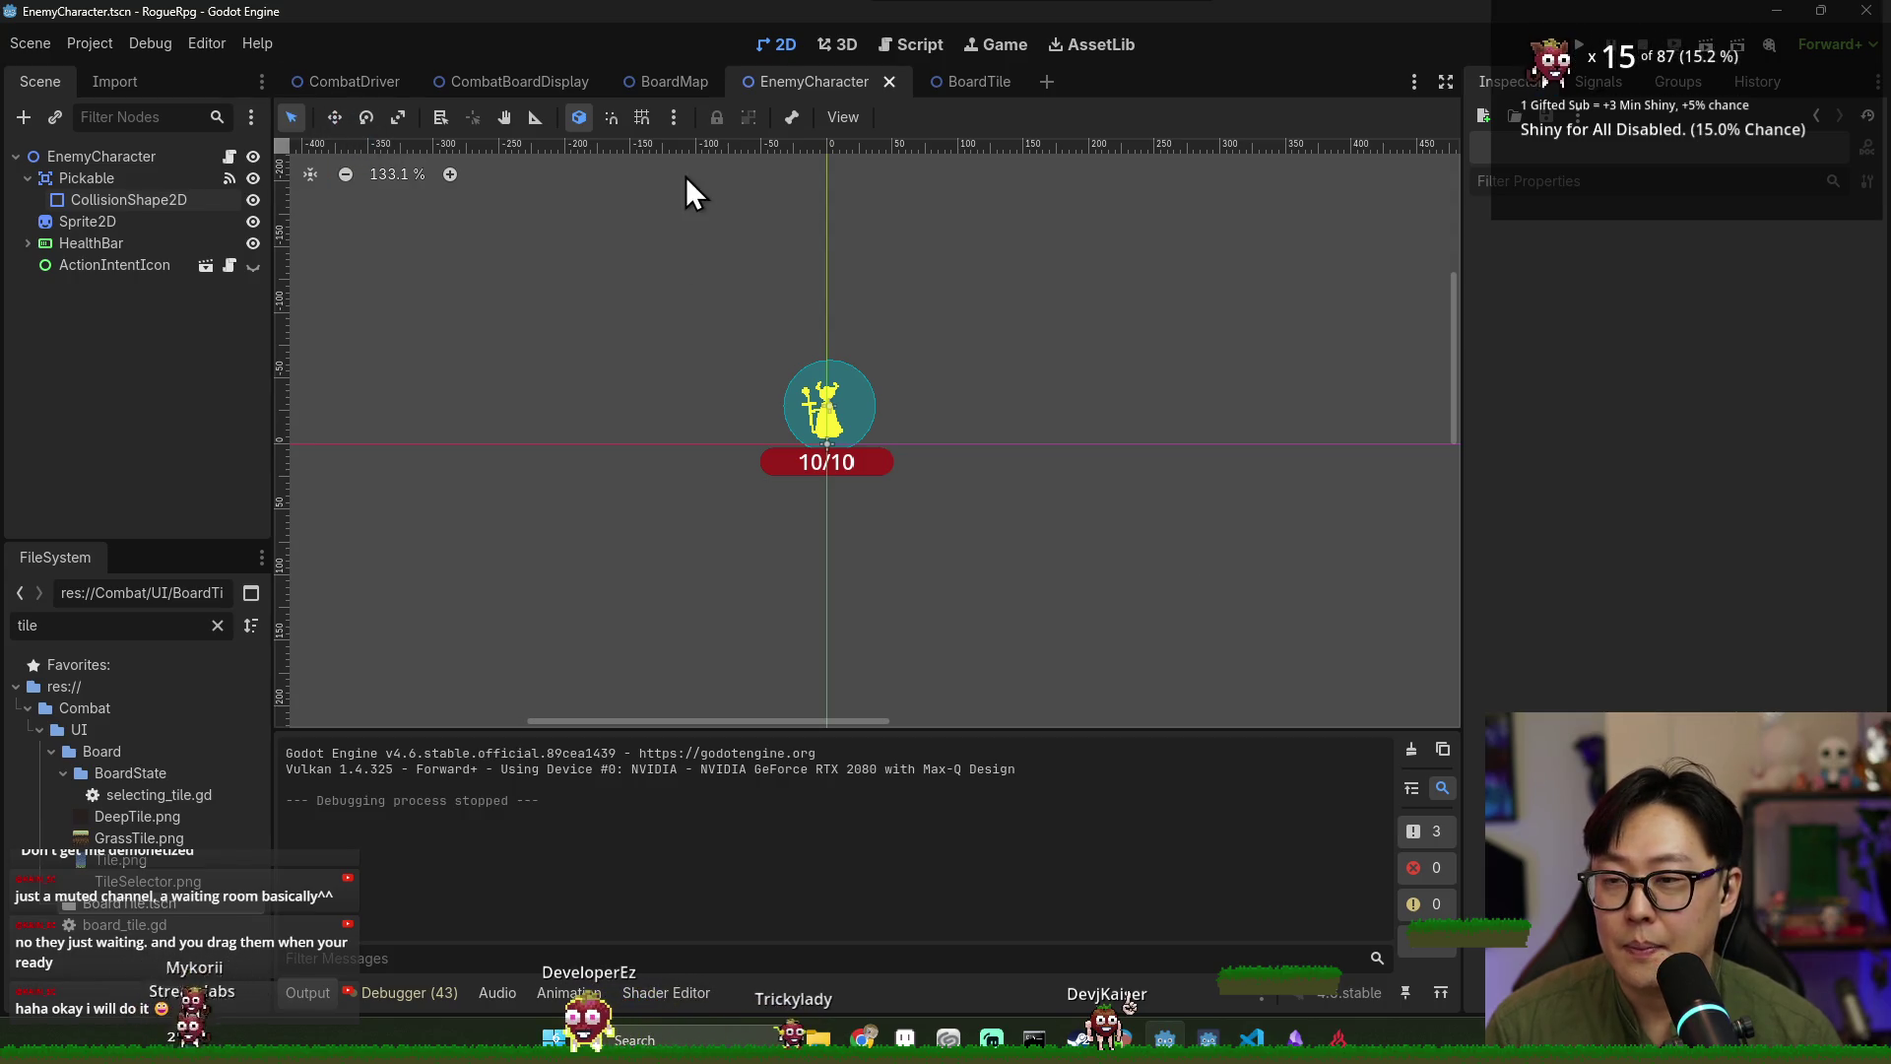
pyautogui.click(961, 84)
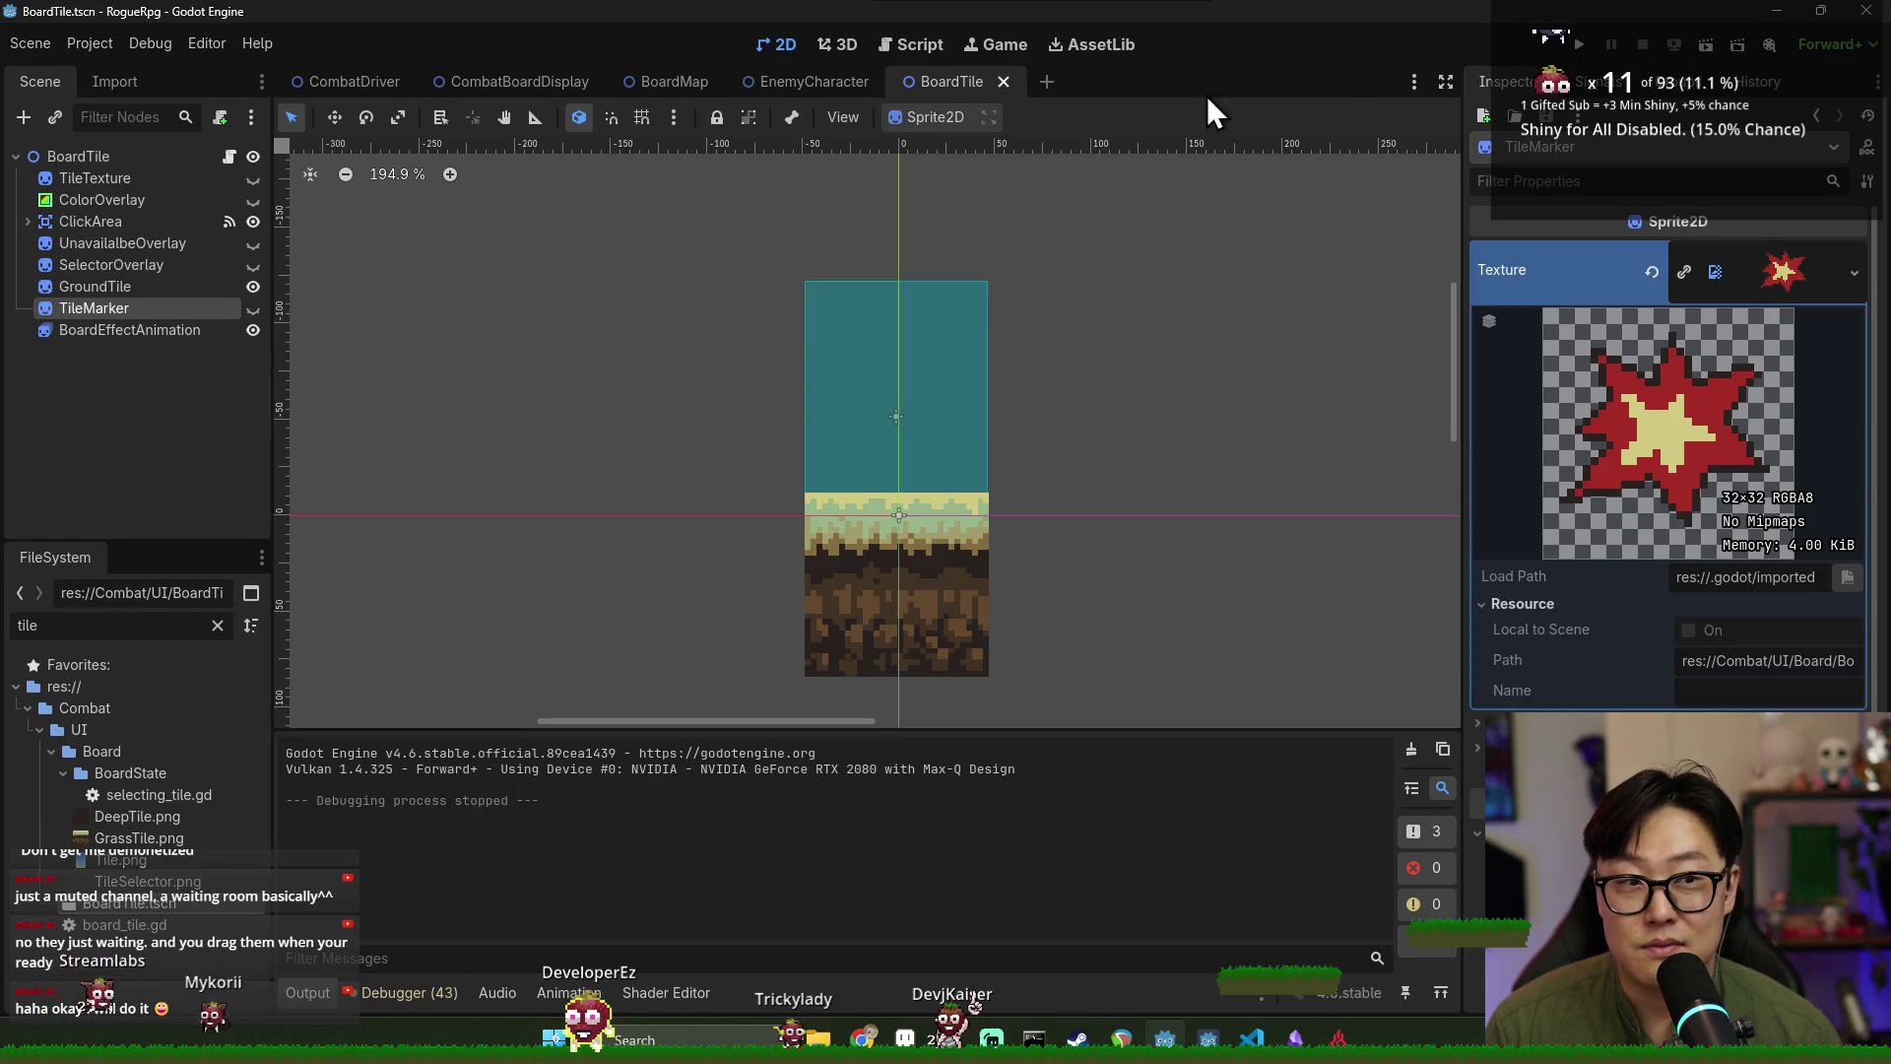
pyautogui.click(1574, 59)
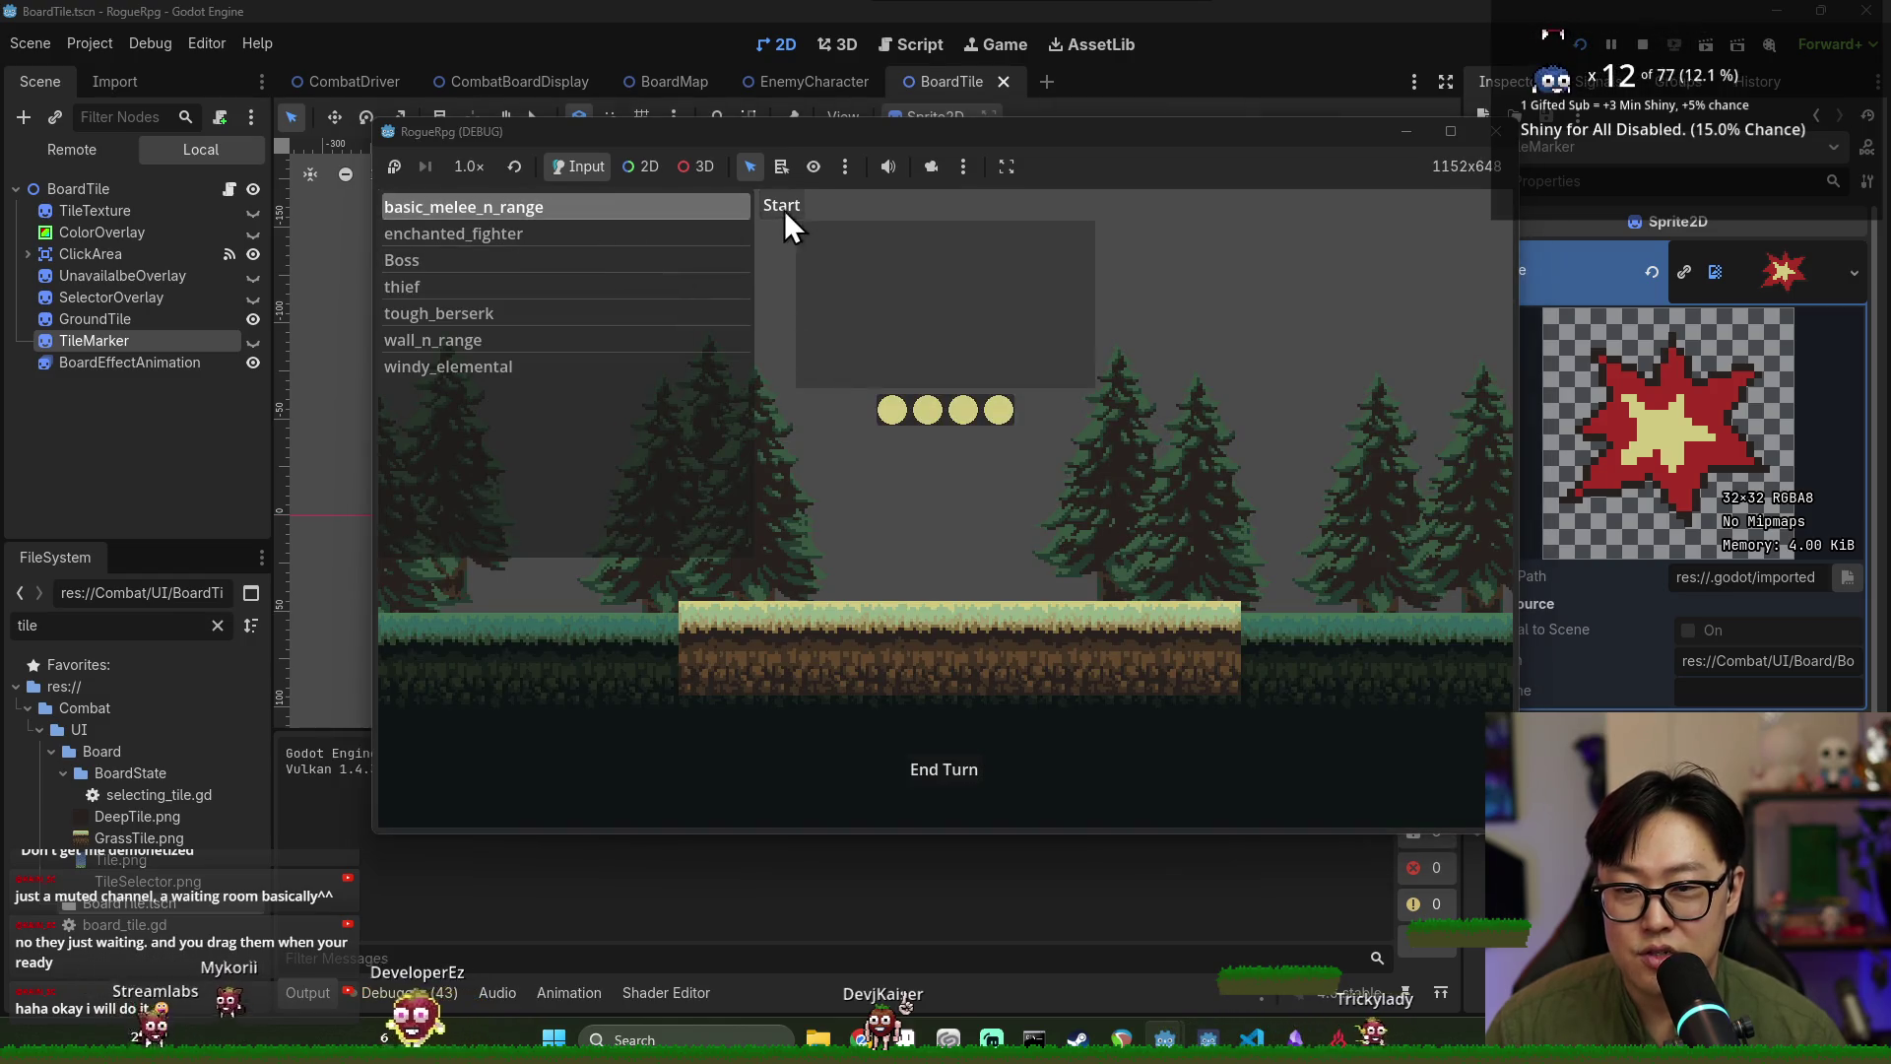
# Start combat, end seven turns to watch enemy attacks and intents, then stop the game.
pyautogui.click(783, 210)
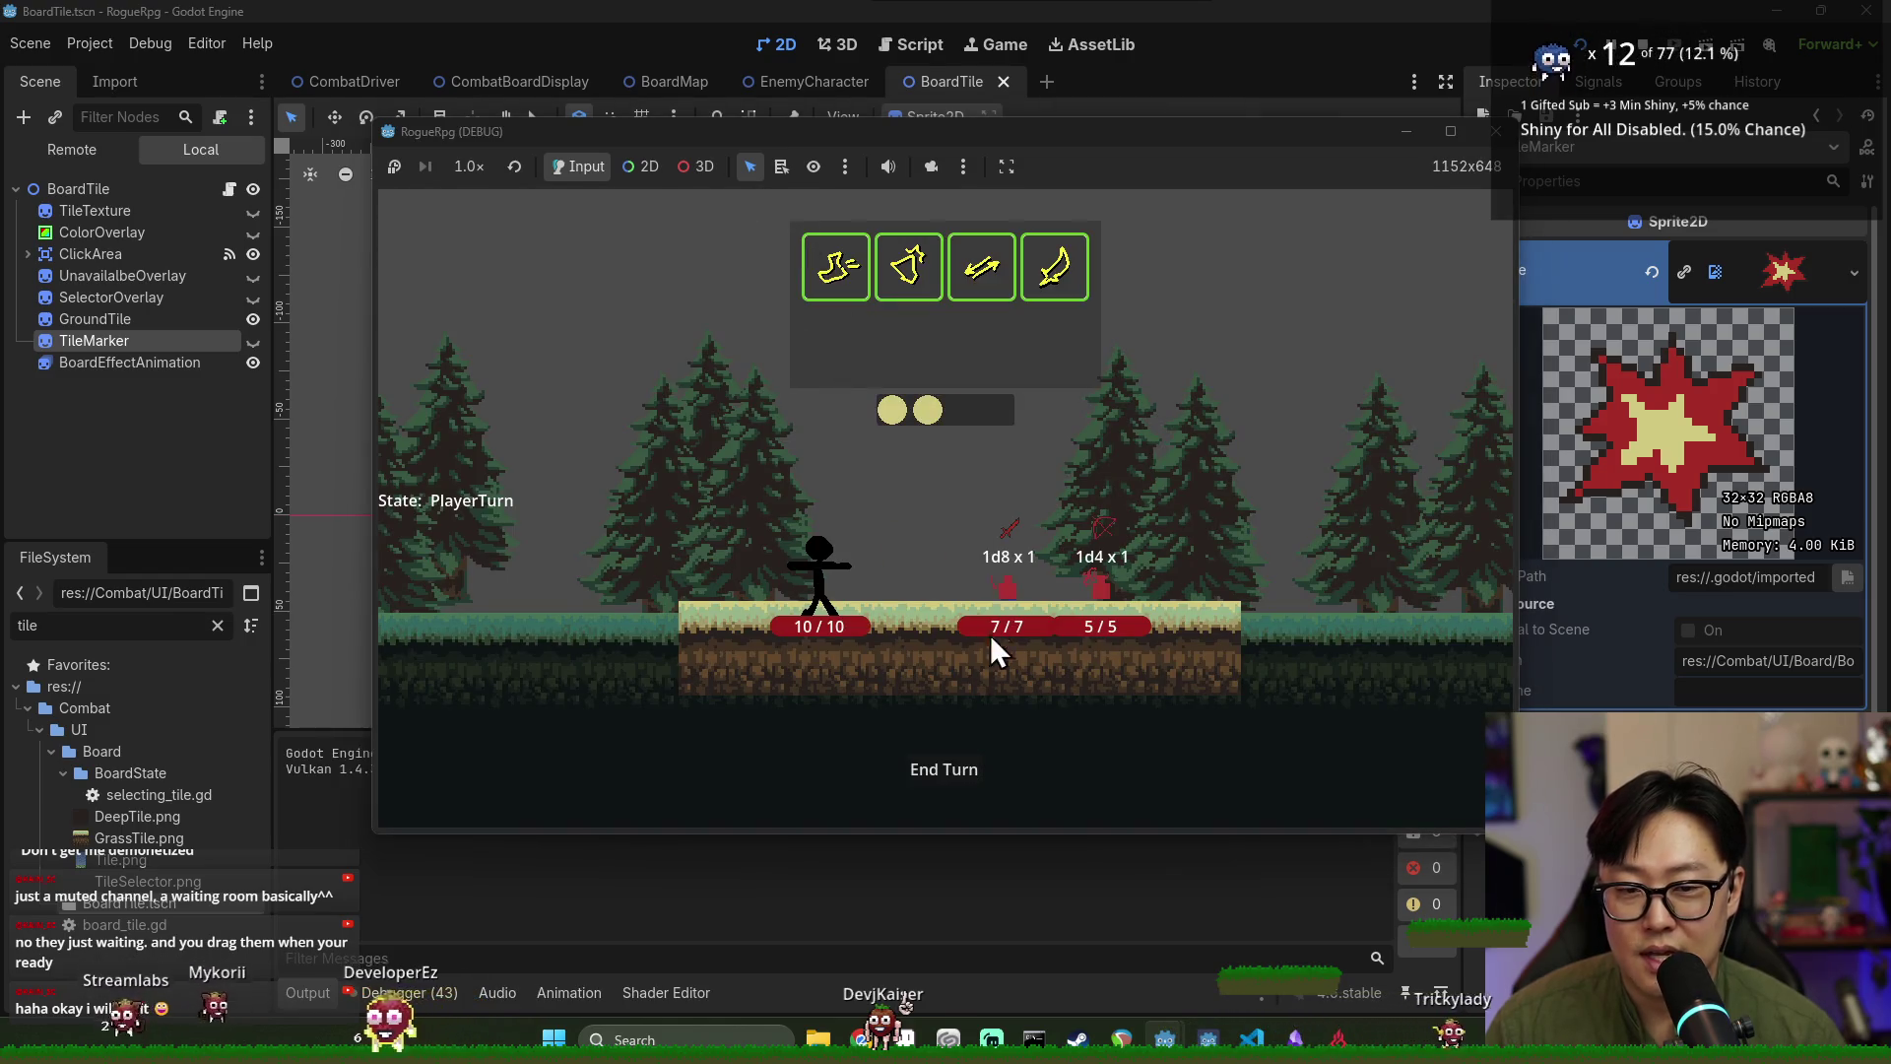
pyautogui.click(954, 770)
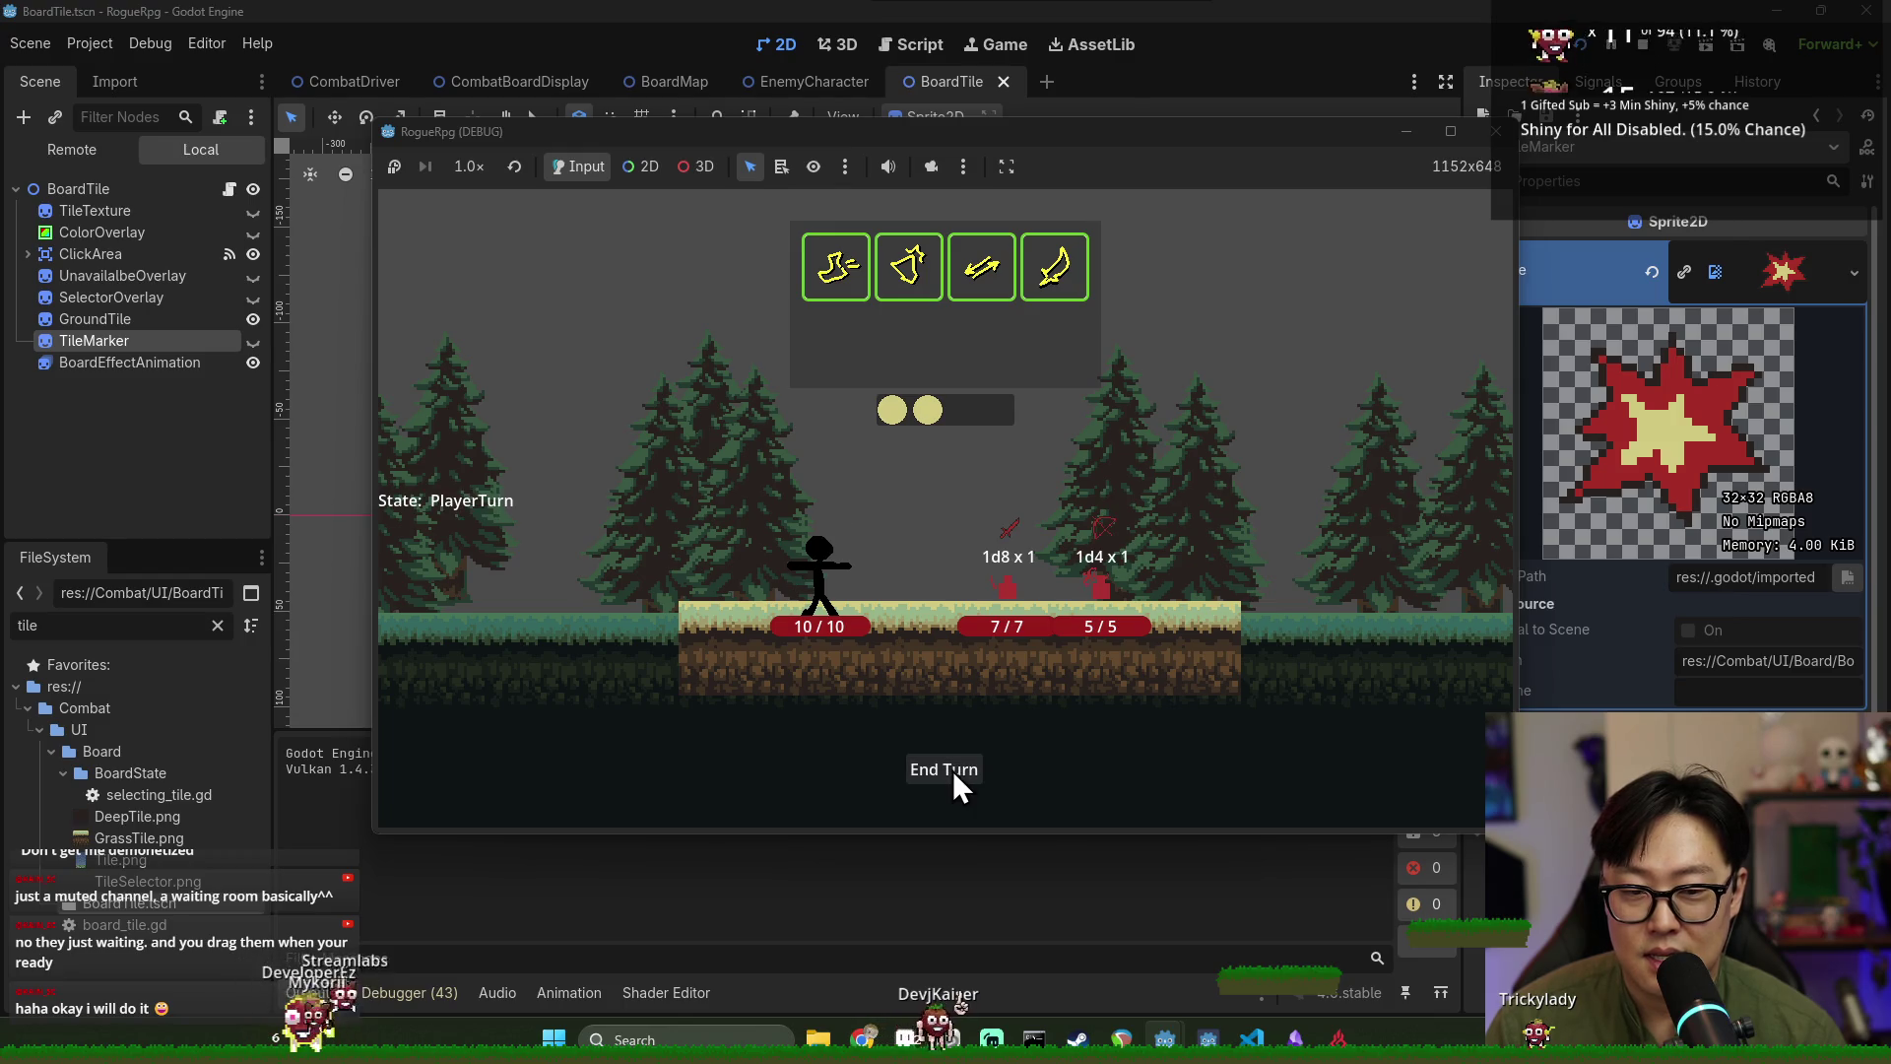
pyautogui.click(974, 761)
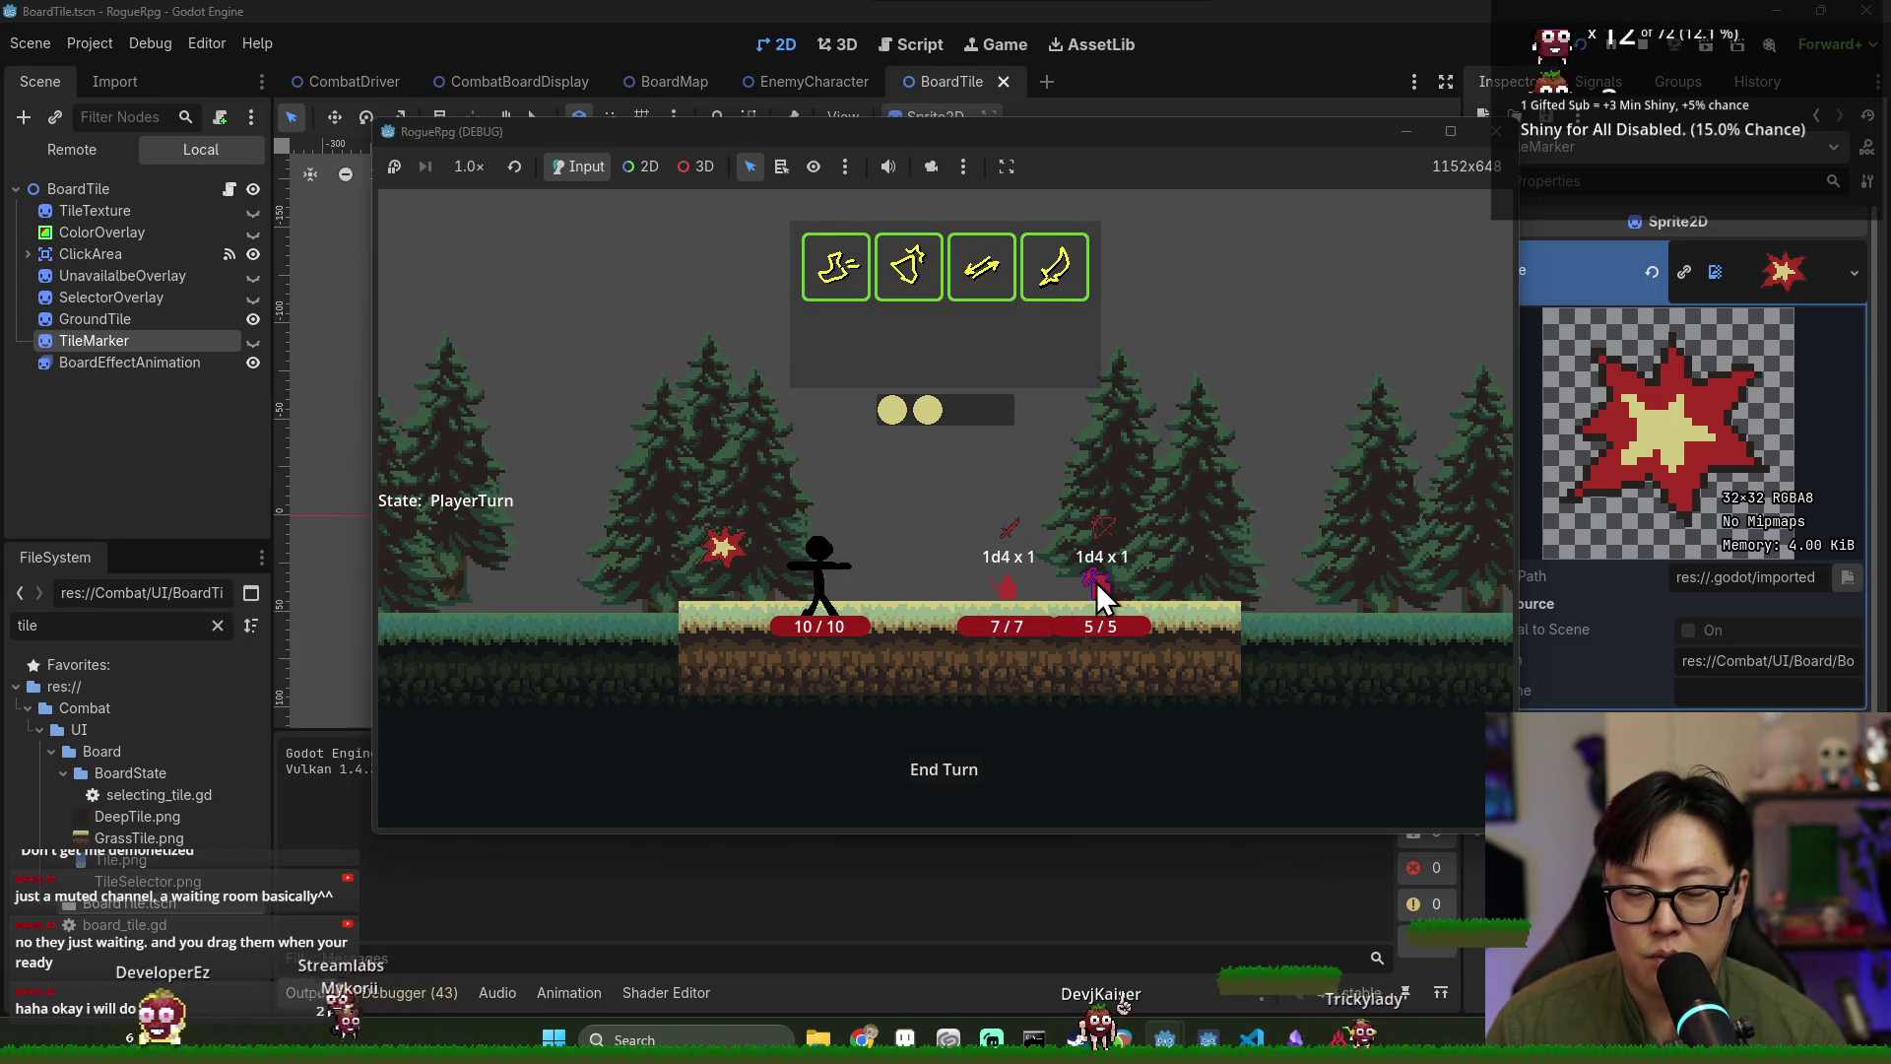
pyautogui.click(947, 767)
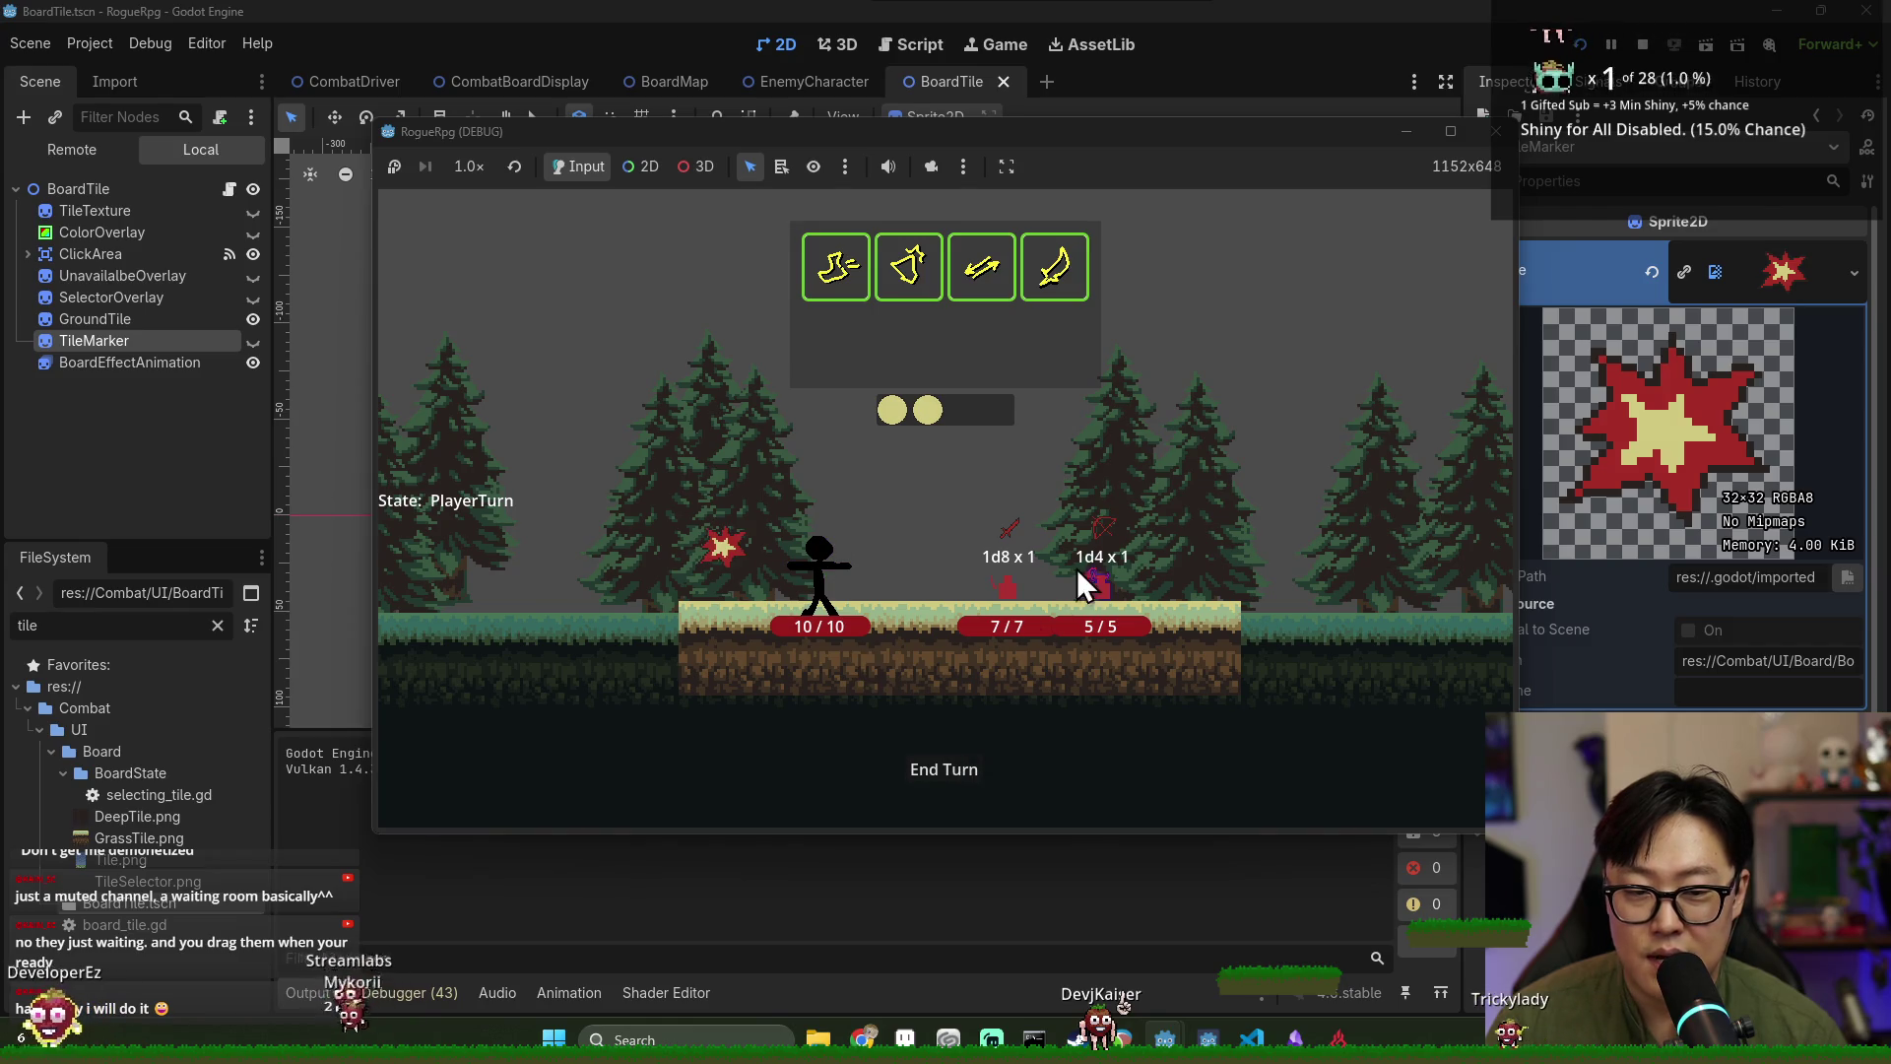
pyautogui.click(930, 762)
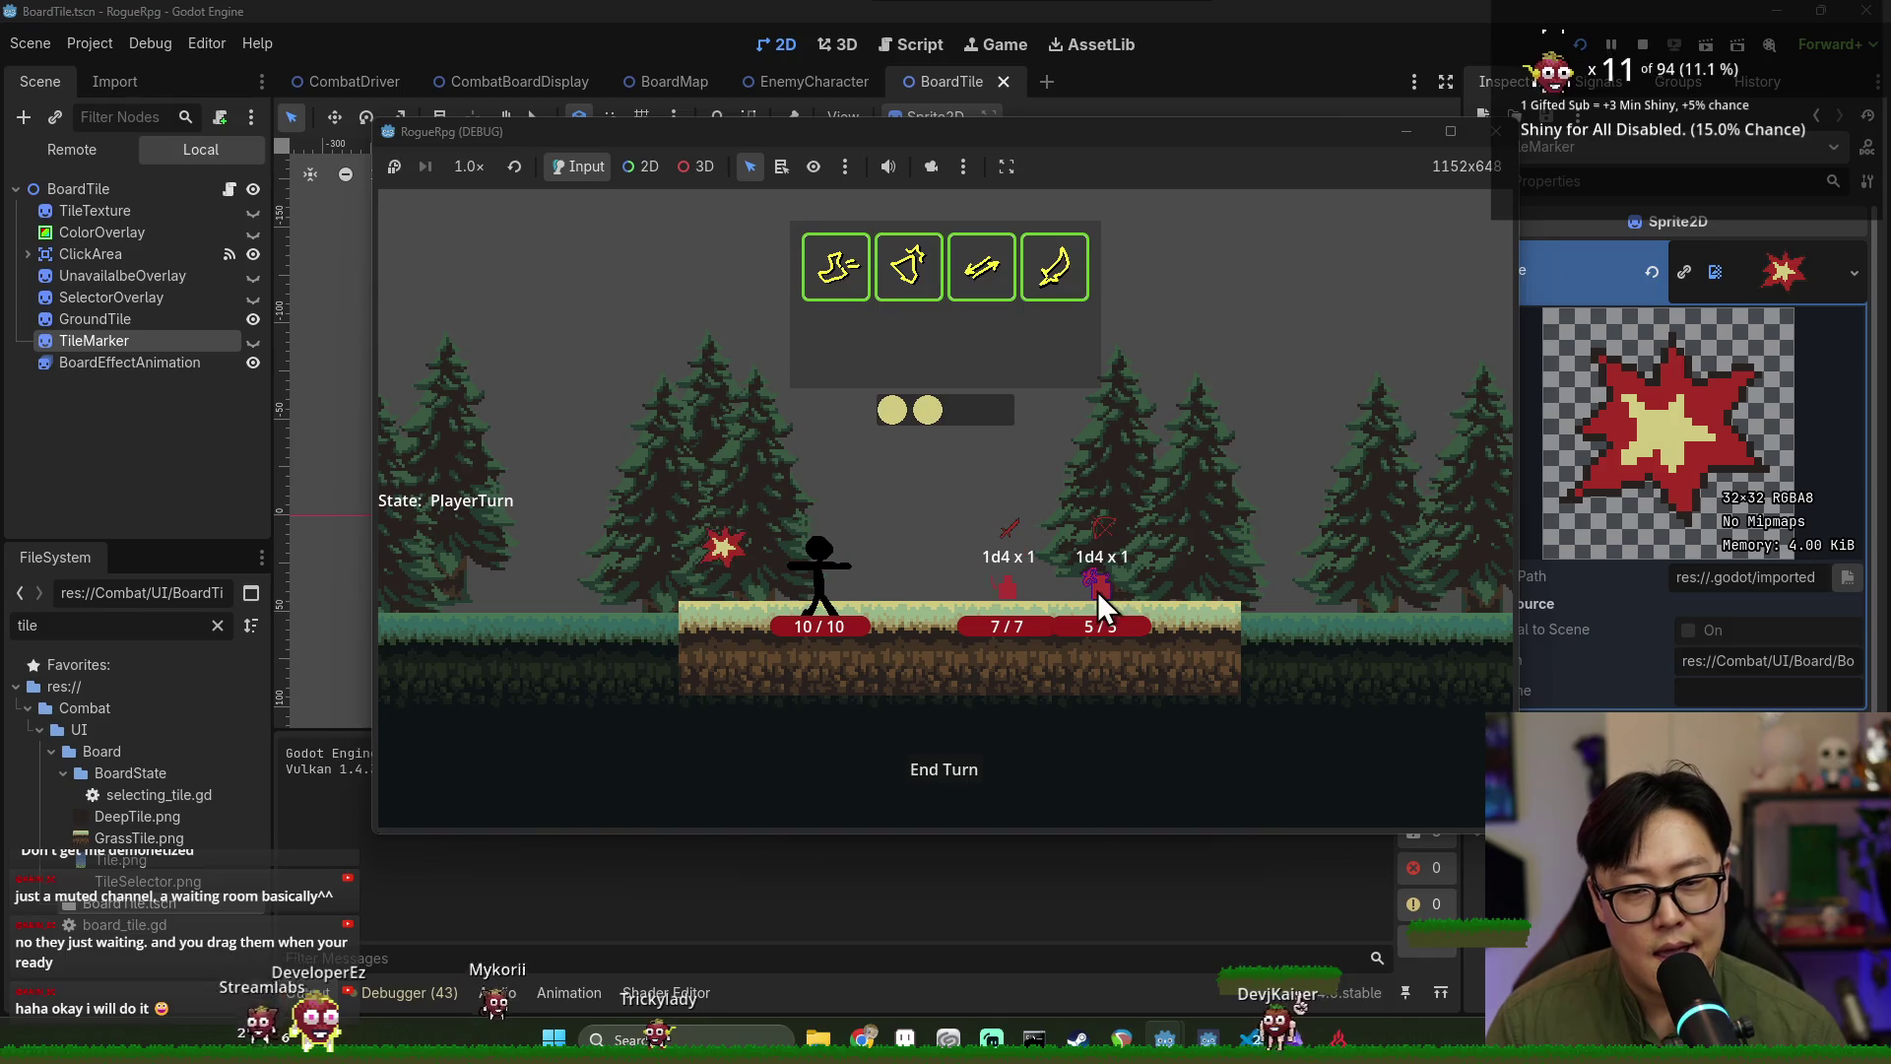
pyautogui.click(970, 794)
pyautogui.click(958, 765)
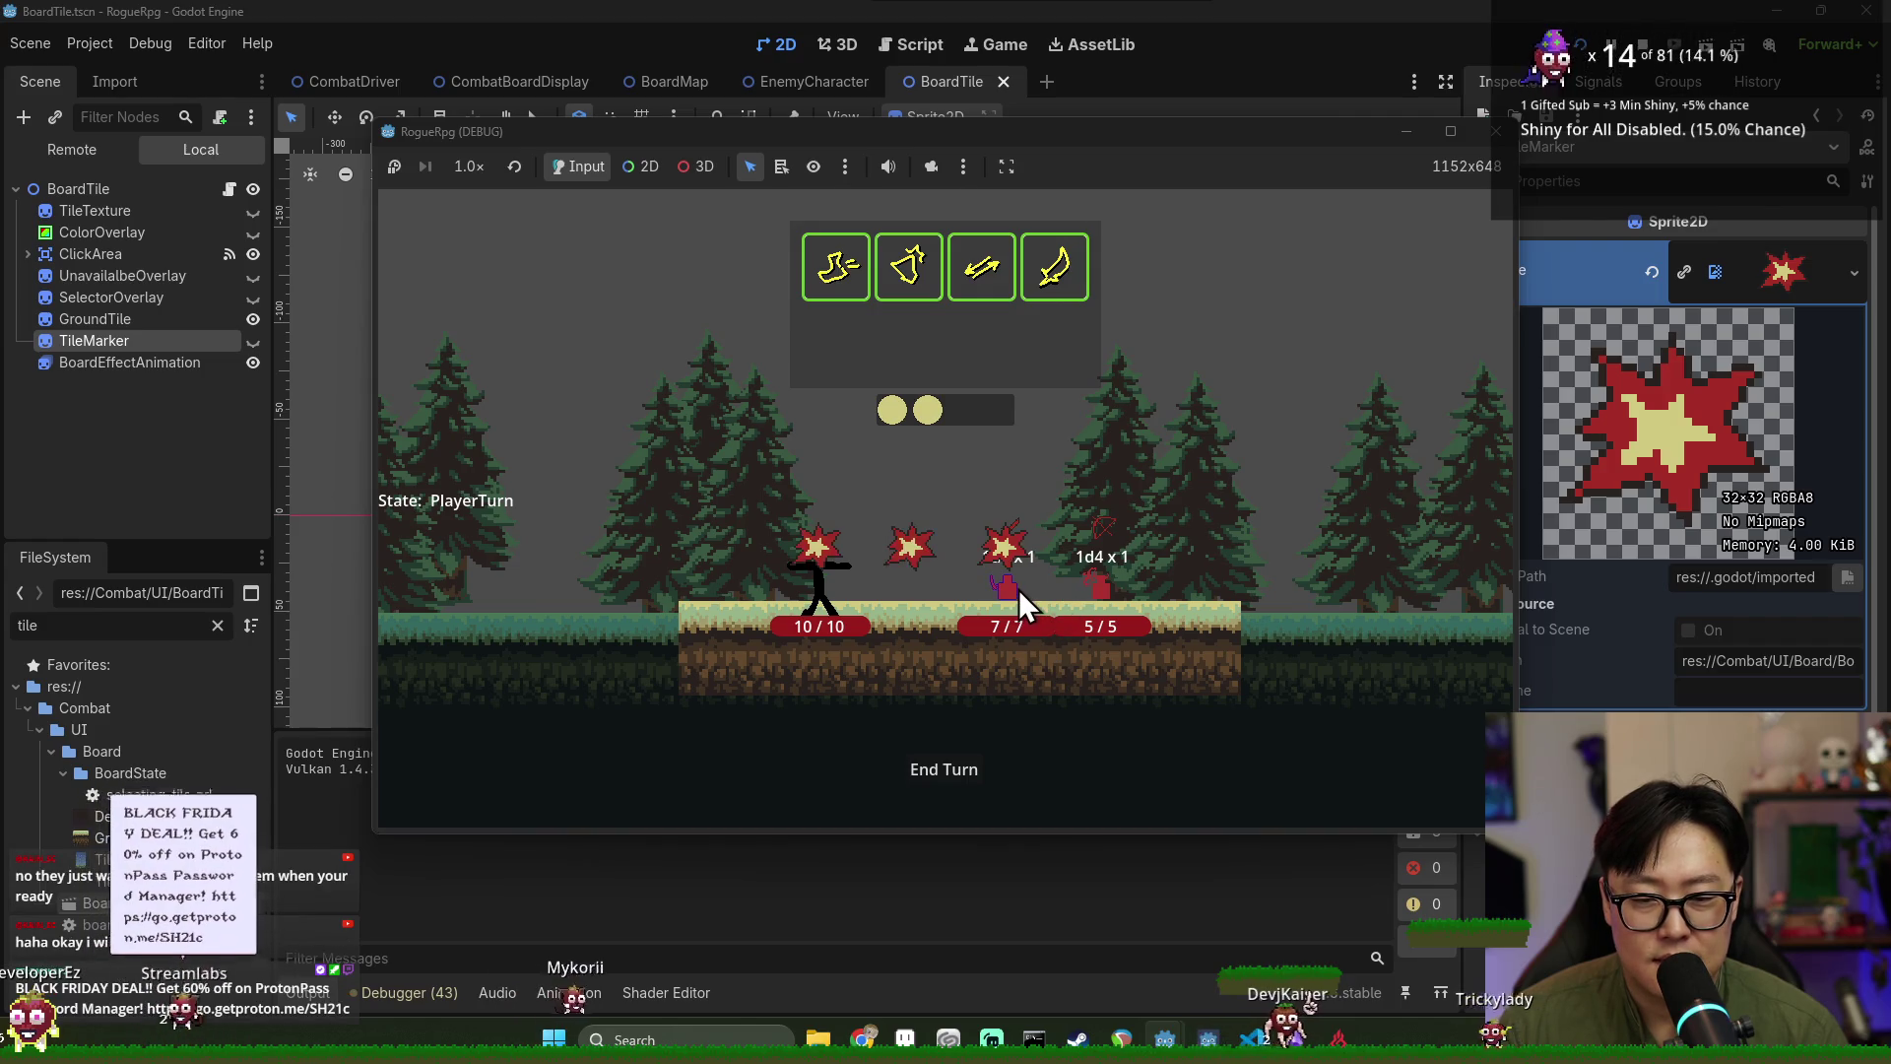
pyautogui.click(948, 770)
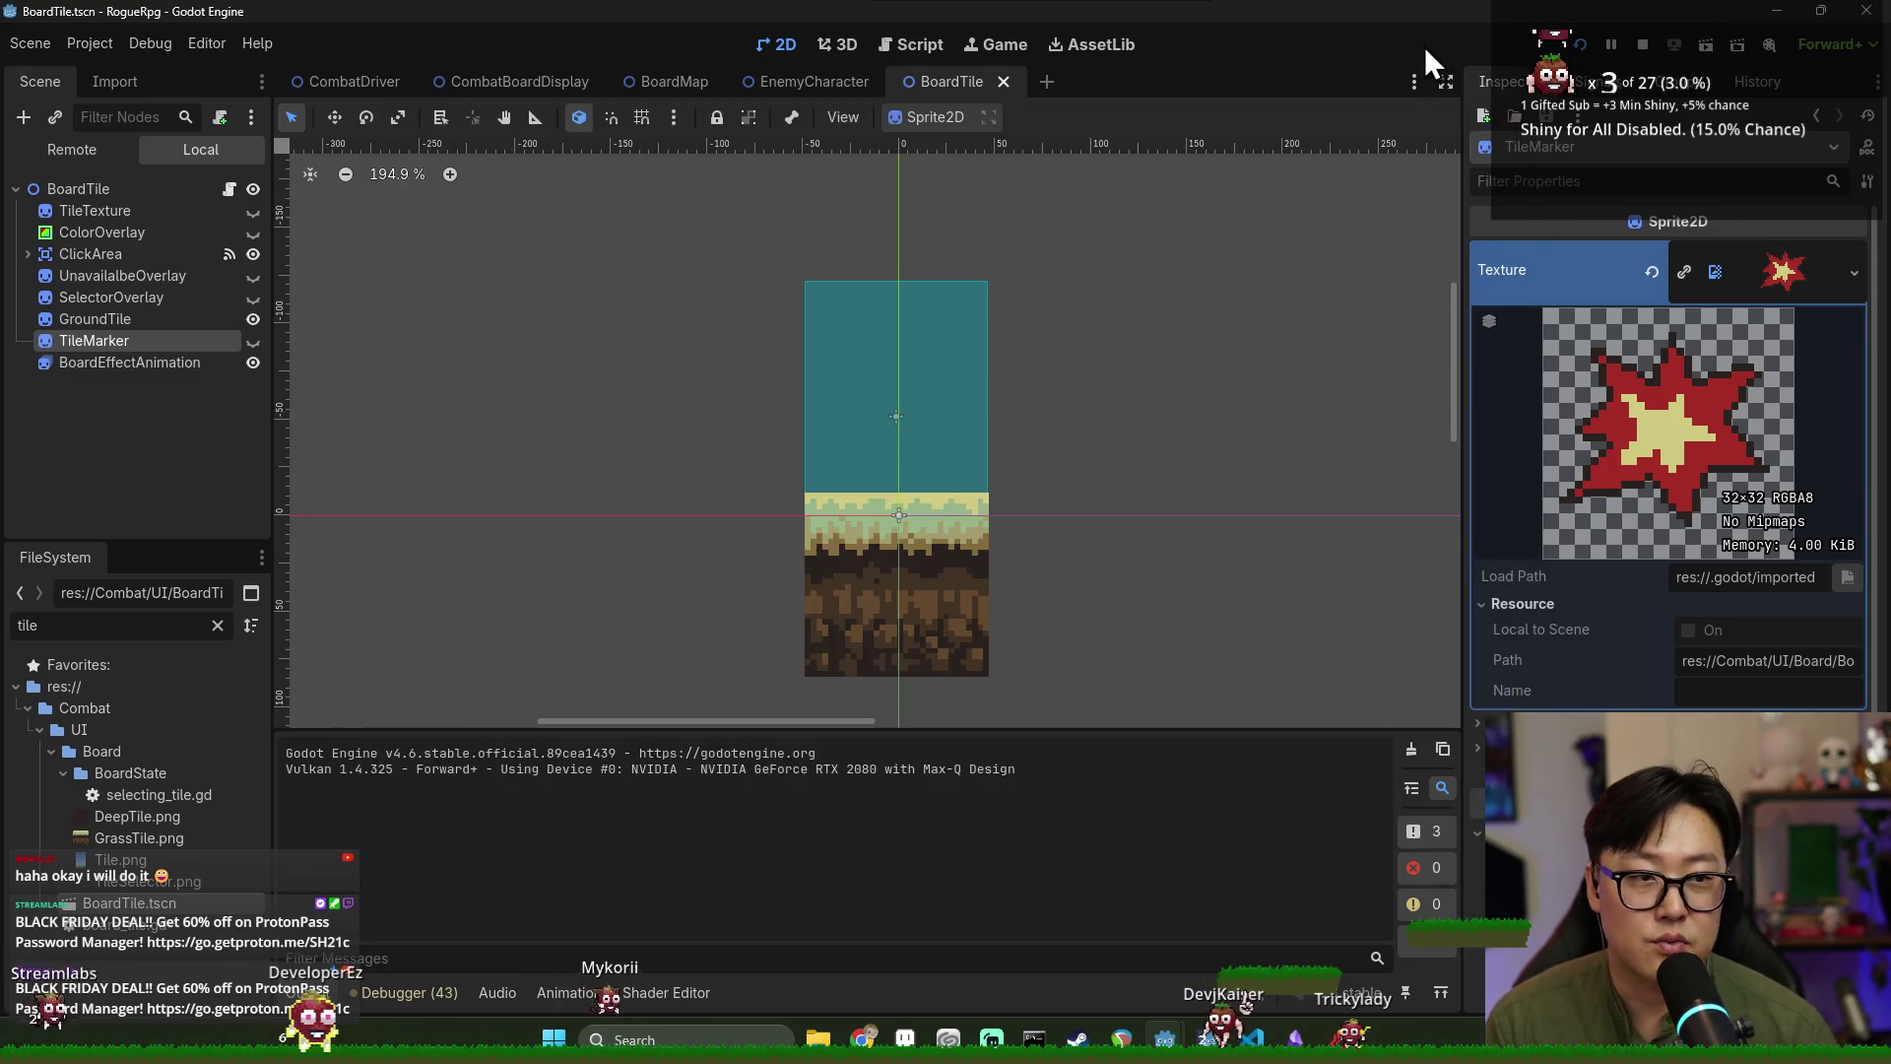
pyautogui.click(1639, 46)
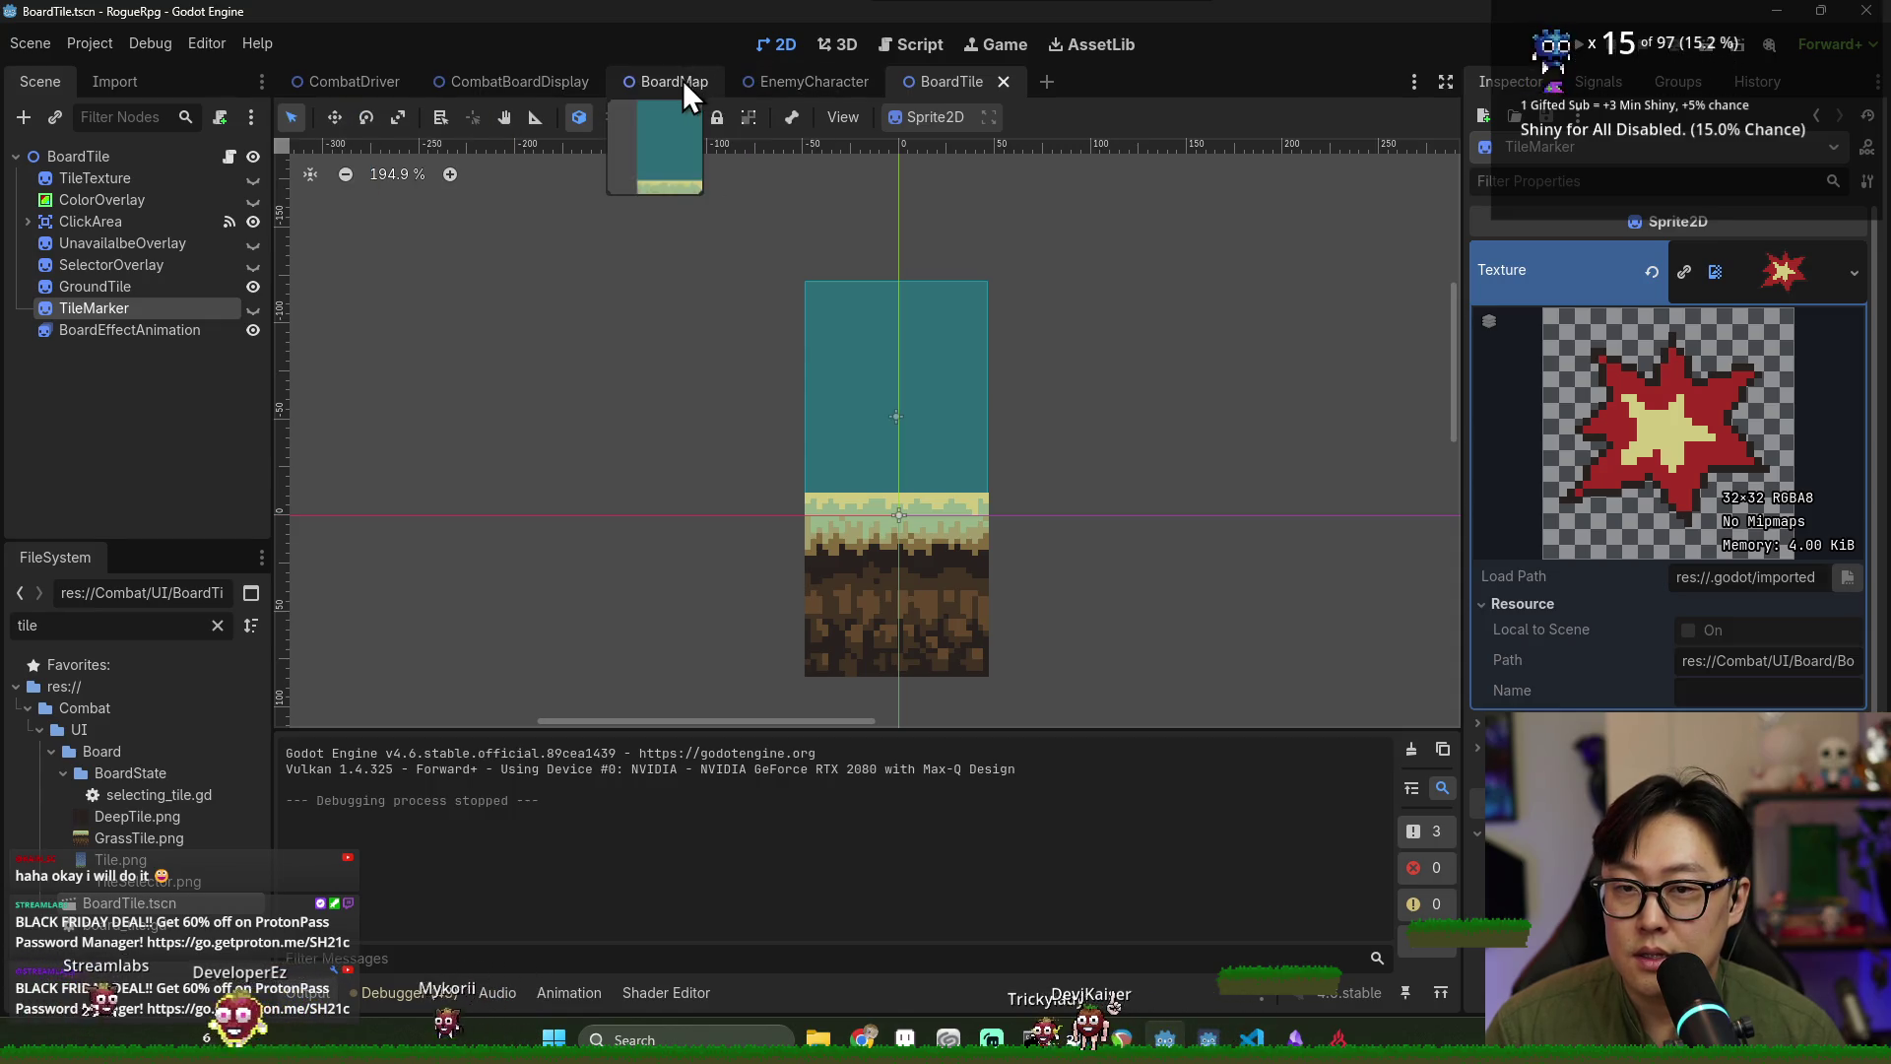
# In CombatDriver, jump from ComputeAIAction's script to queue_next_action in combat_controller.gd.
pyautogui.click(414, 79)
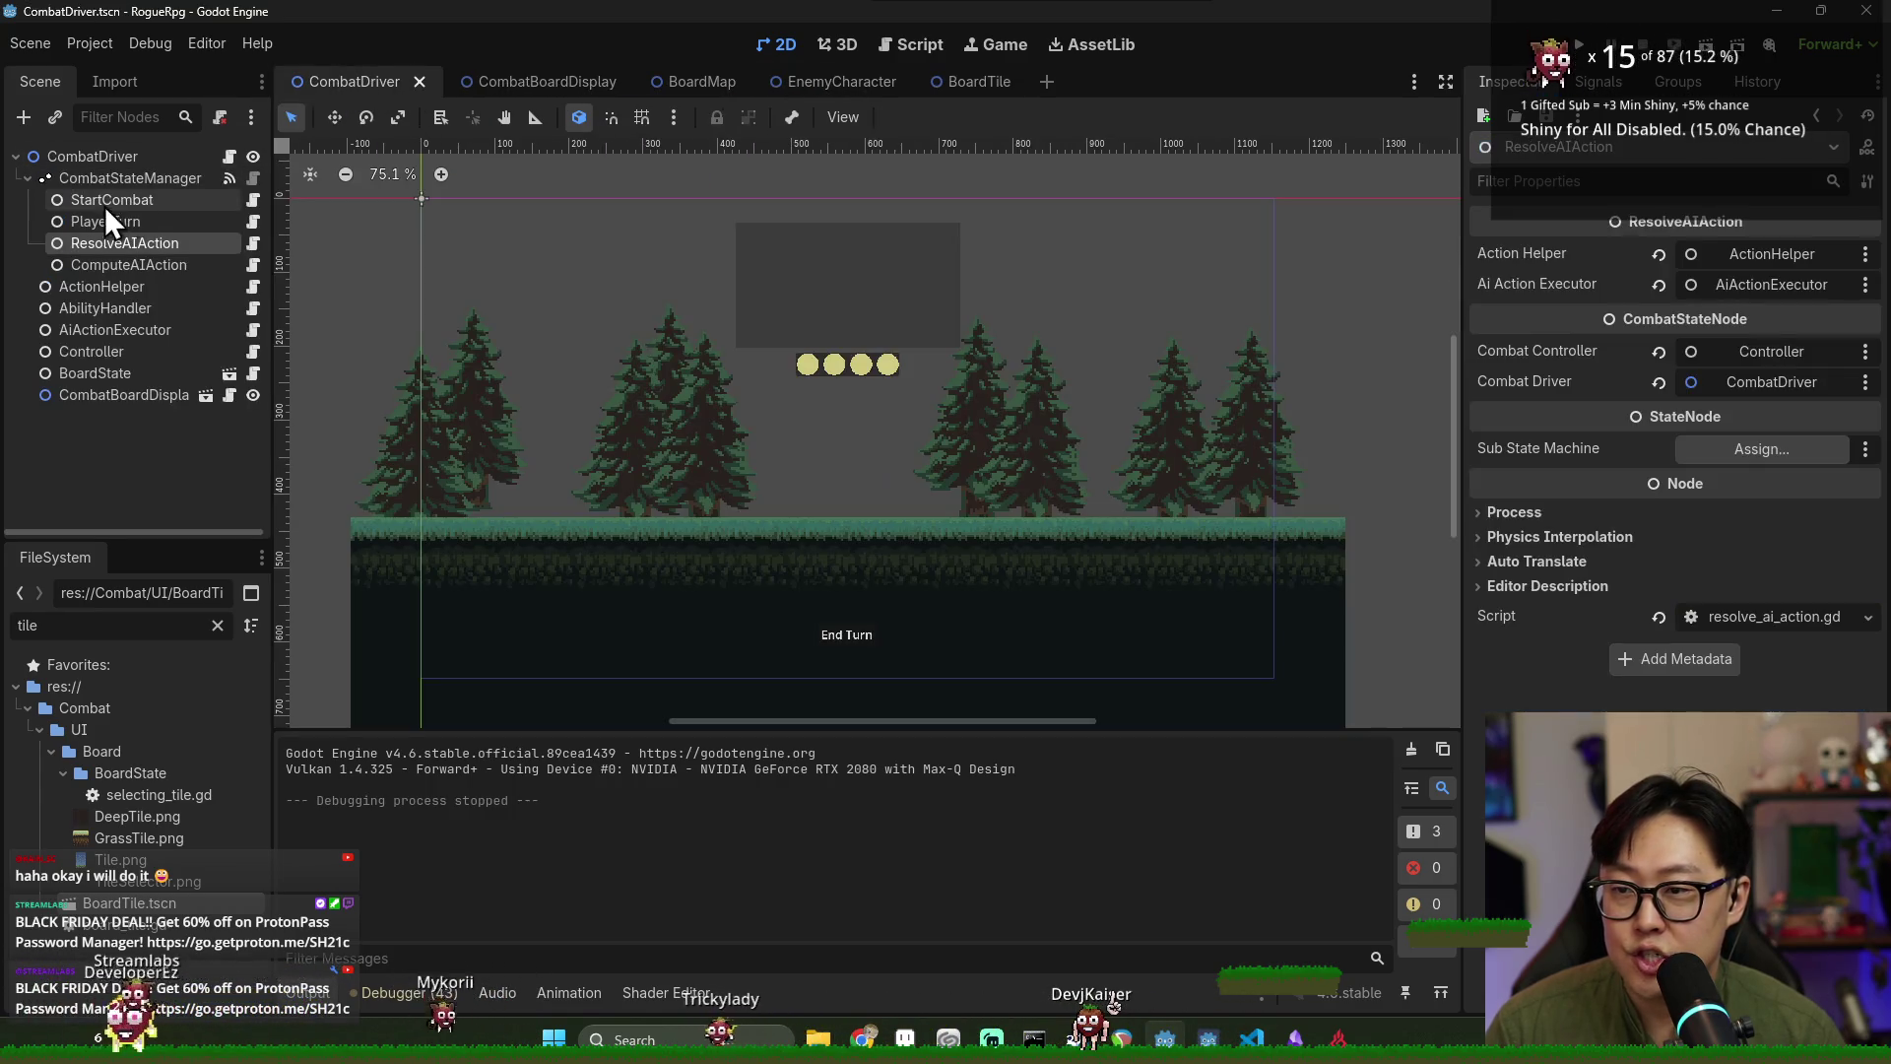
pyautogui.click(220, 264)
pyautogui.click(257, 268)
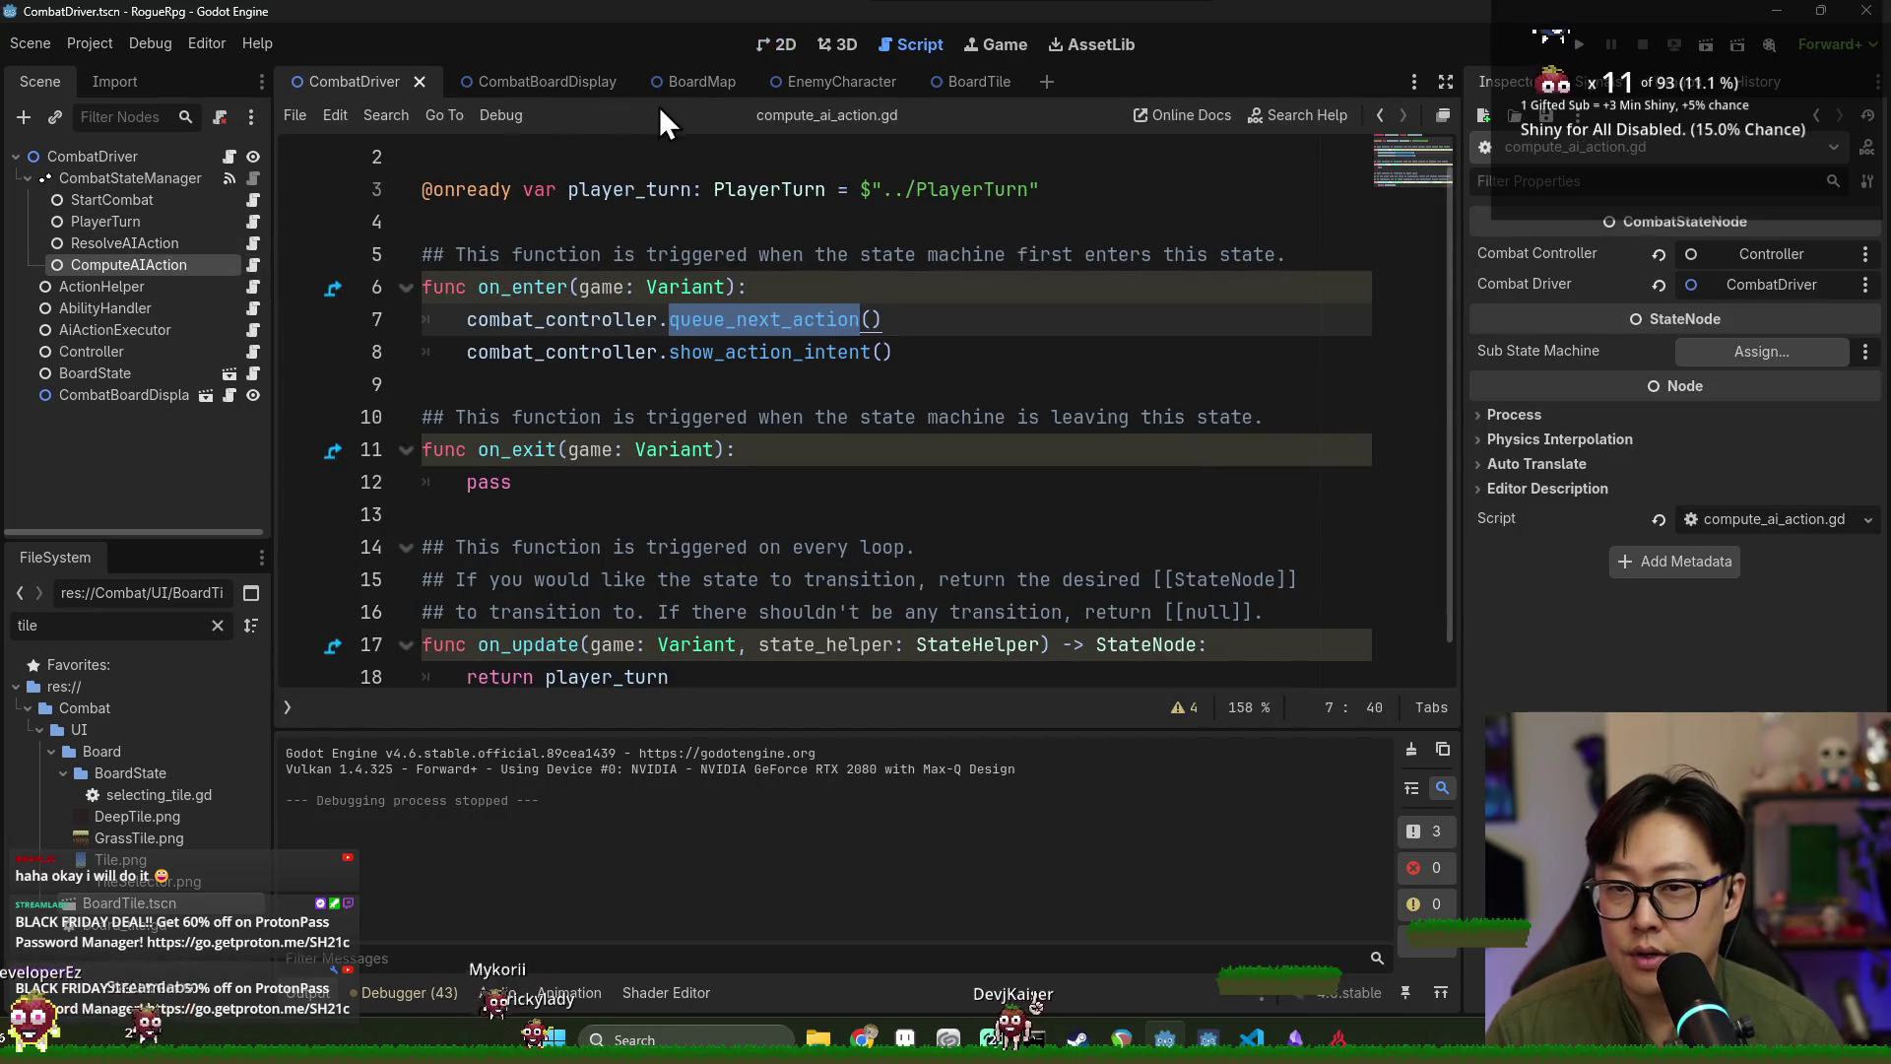
pyautogui.keyDown('ctrl'); pyautogui.click(764, 319); pyautogui.keyUp('ctrl')
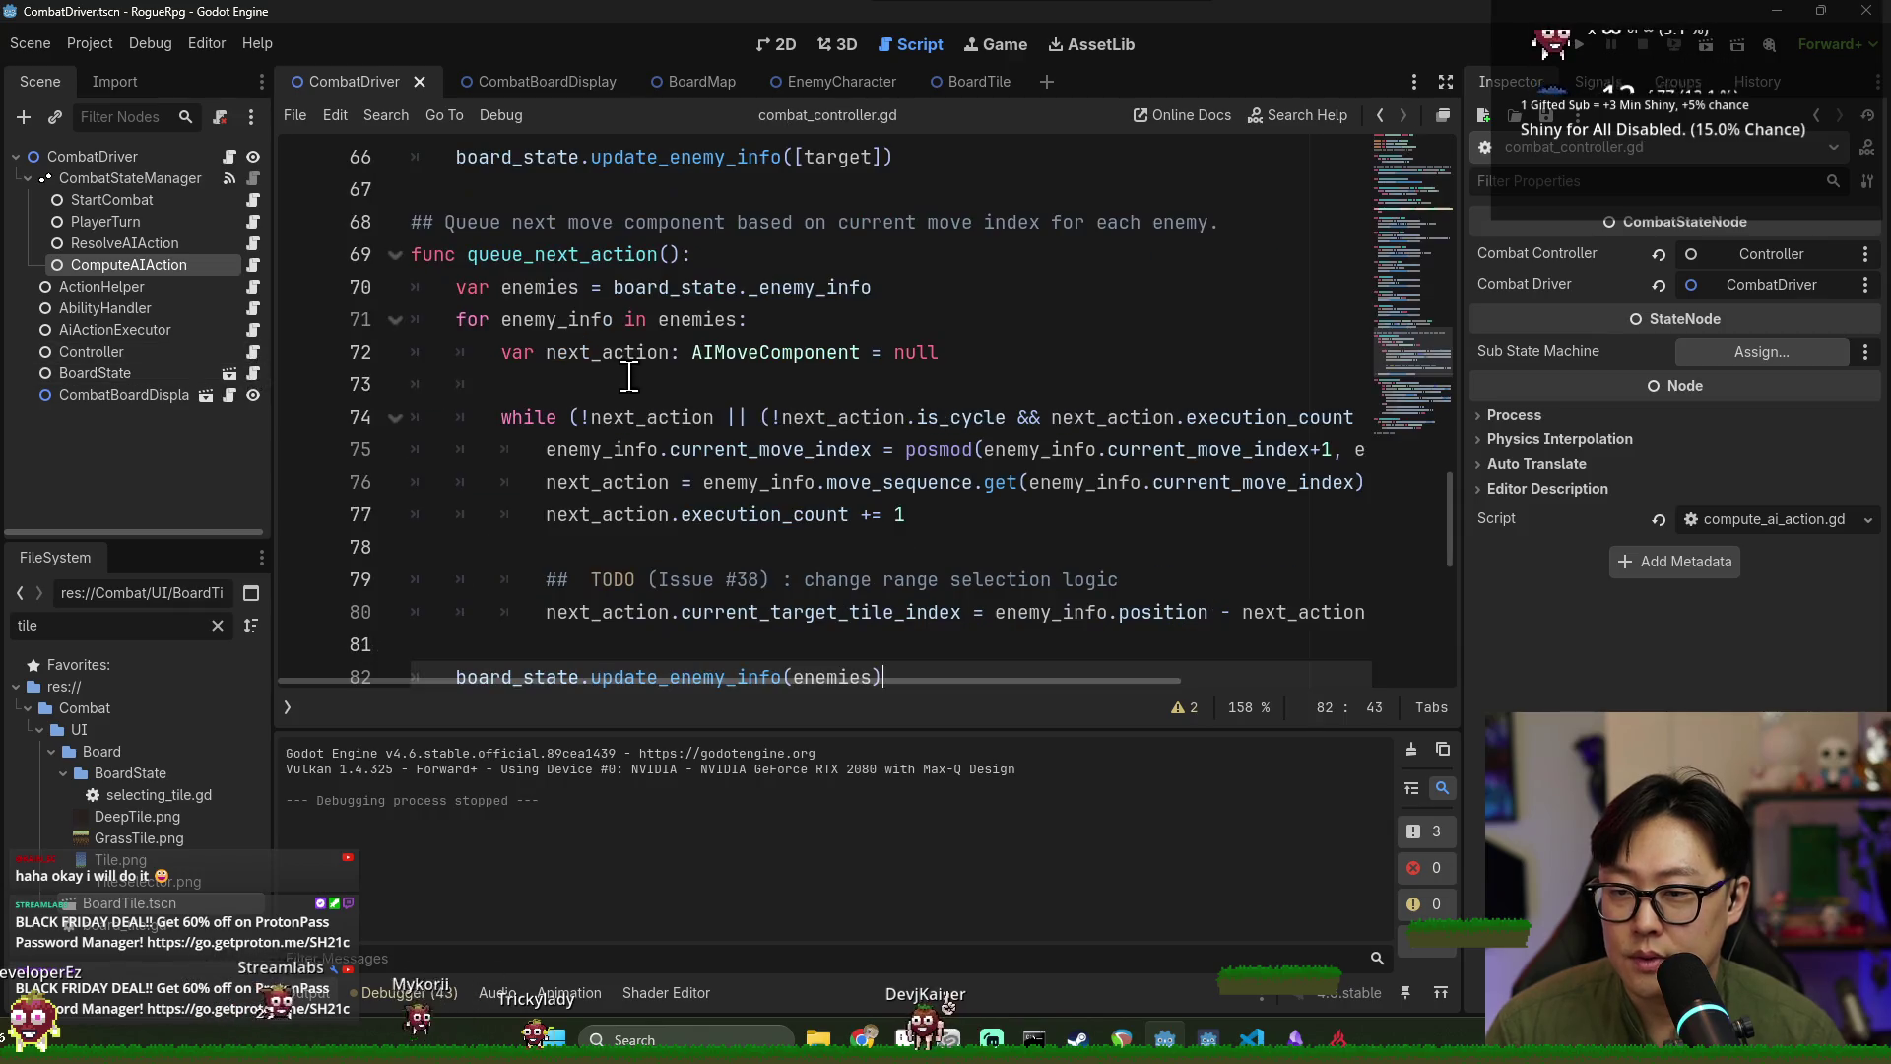
# Review the show_action_intent and hide_action_intent functions, then switch to the EnemyCharacter scene.
pyautogui.scroll(-6, 516, 362)
pyautogui.scroll(-4, 516, 362)
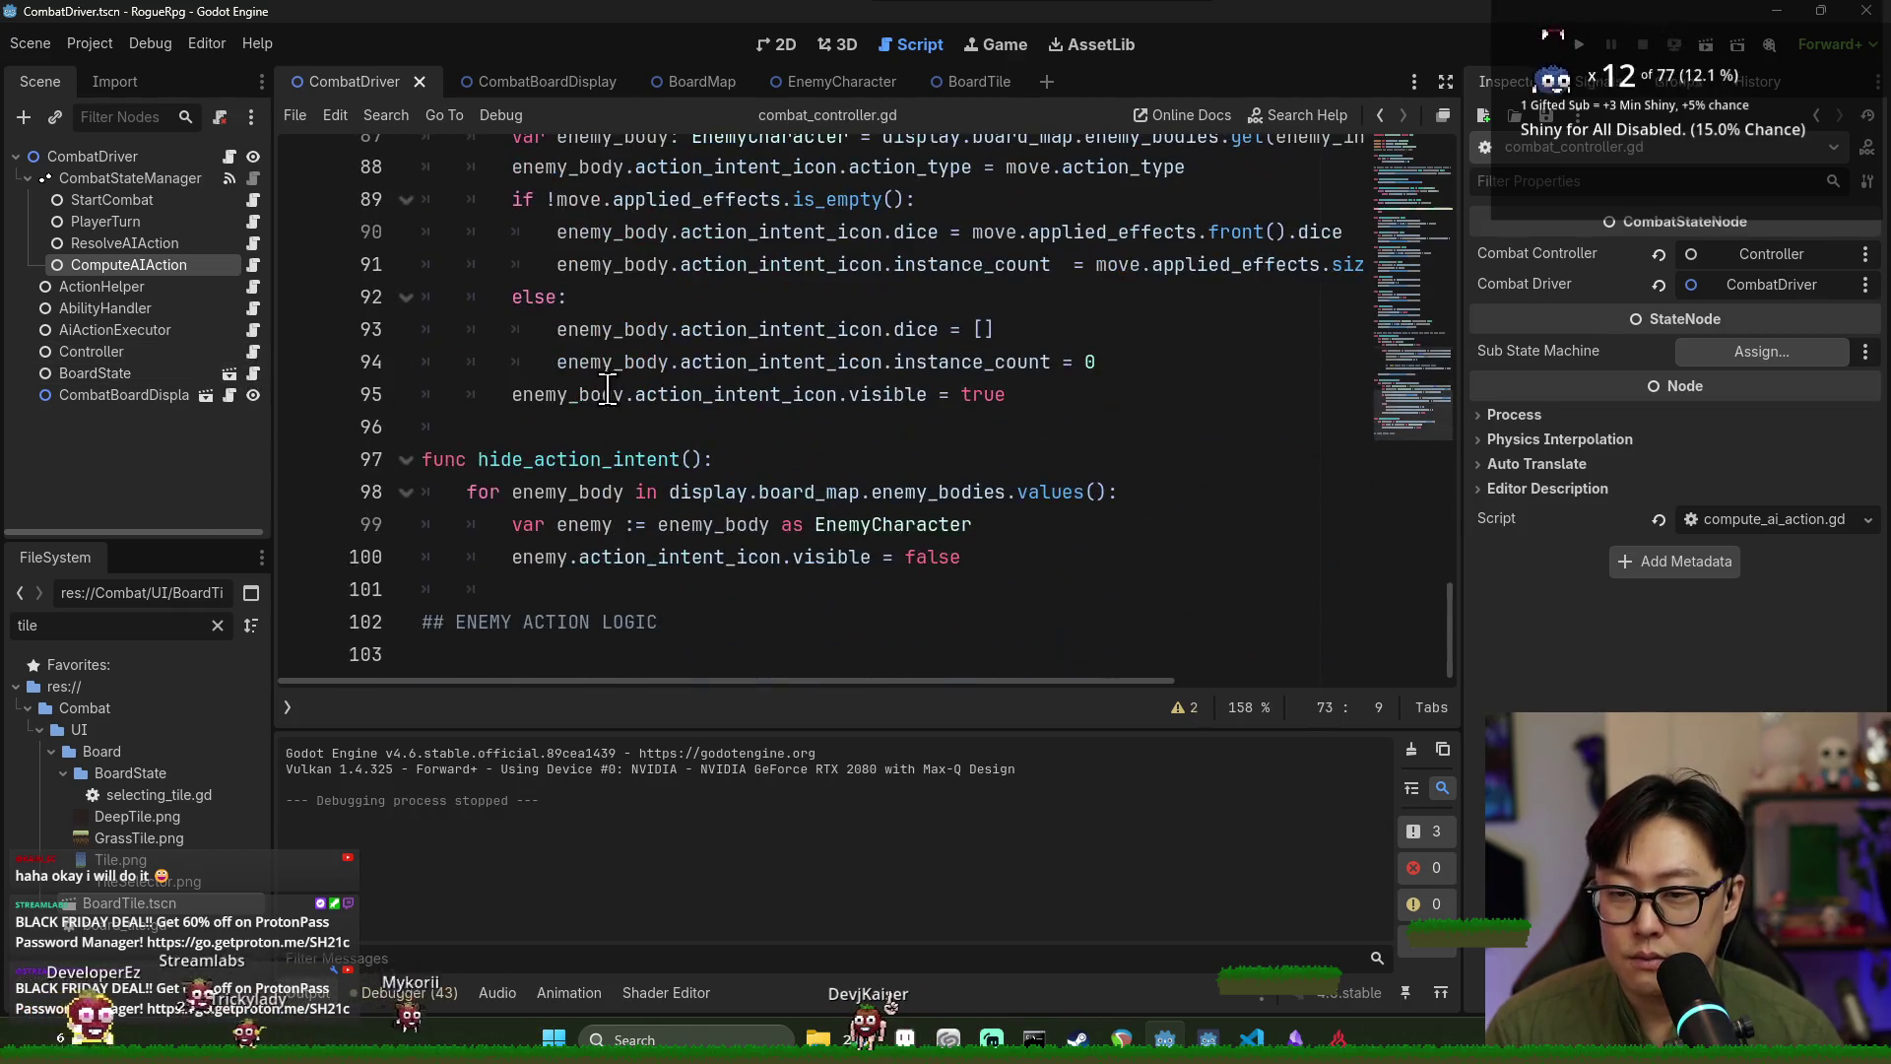
pyautogui.doubleClick(558, 456)
pyautogui.scroll(3, 558, 433)
pyautogui.doubleClick(551, 330)
pyautogui.doubleClick(571, 361)
pyautogui.scroll(-3, 591, 384)
pyautogui.scroll(2, 695, 422)
pyautogui.click(696, 404)
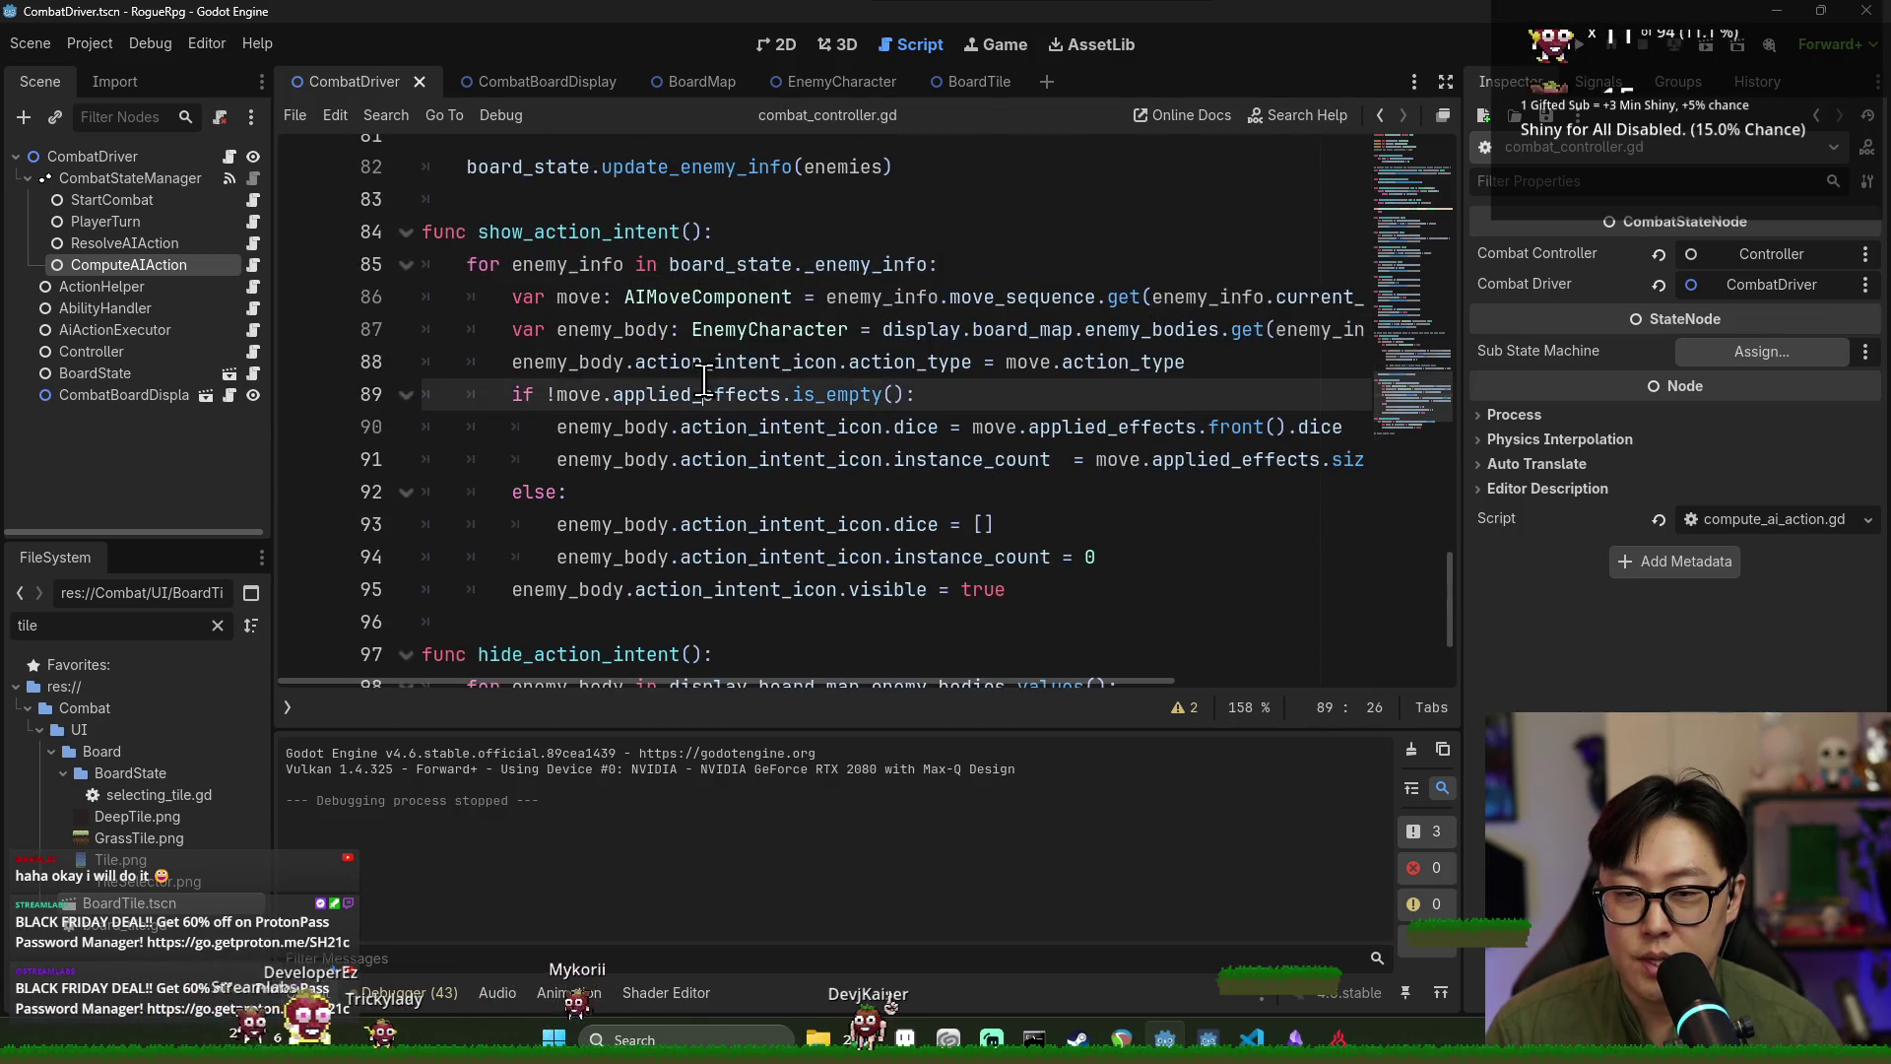
pyautogui.scroll(4, 696, 407)
pyautogui.scroll(5, 696, 407)
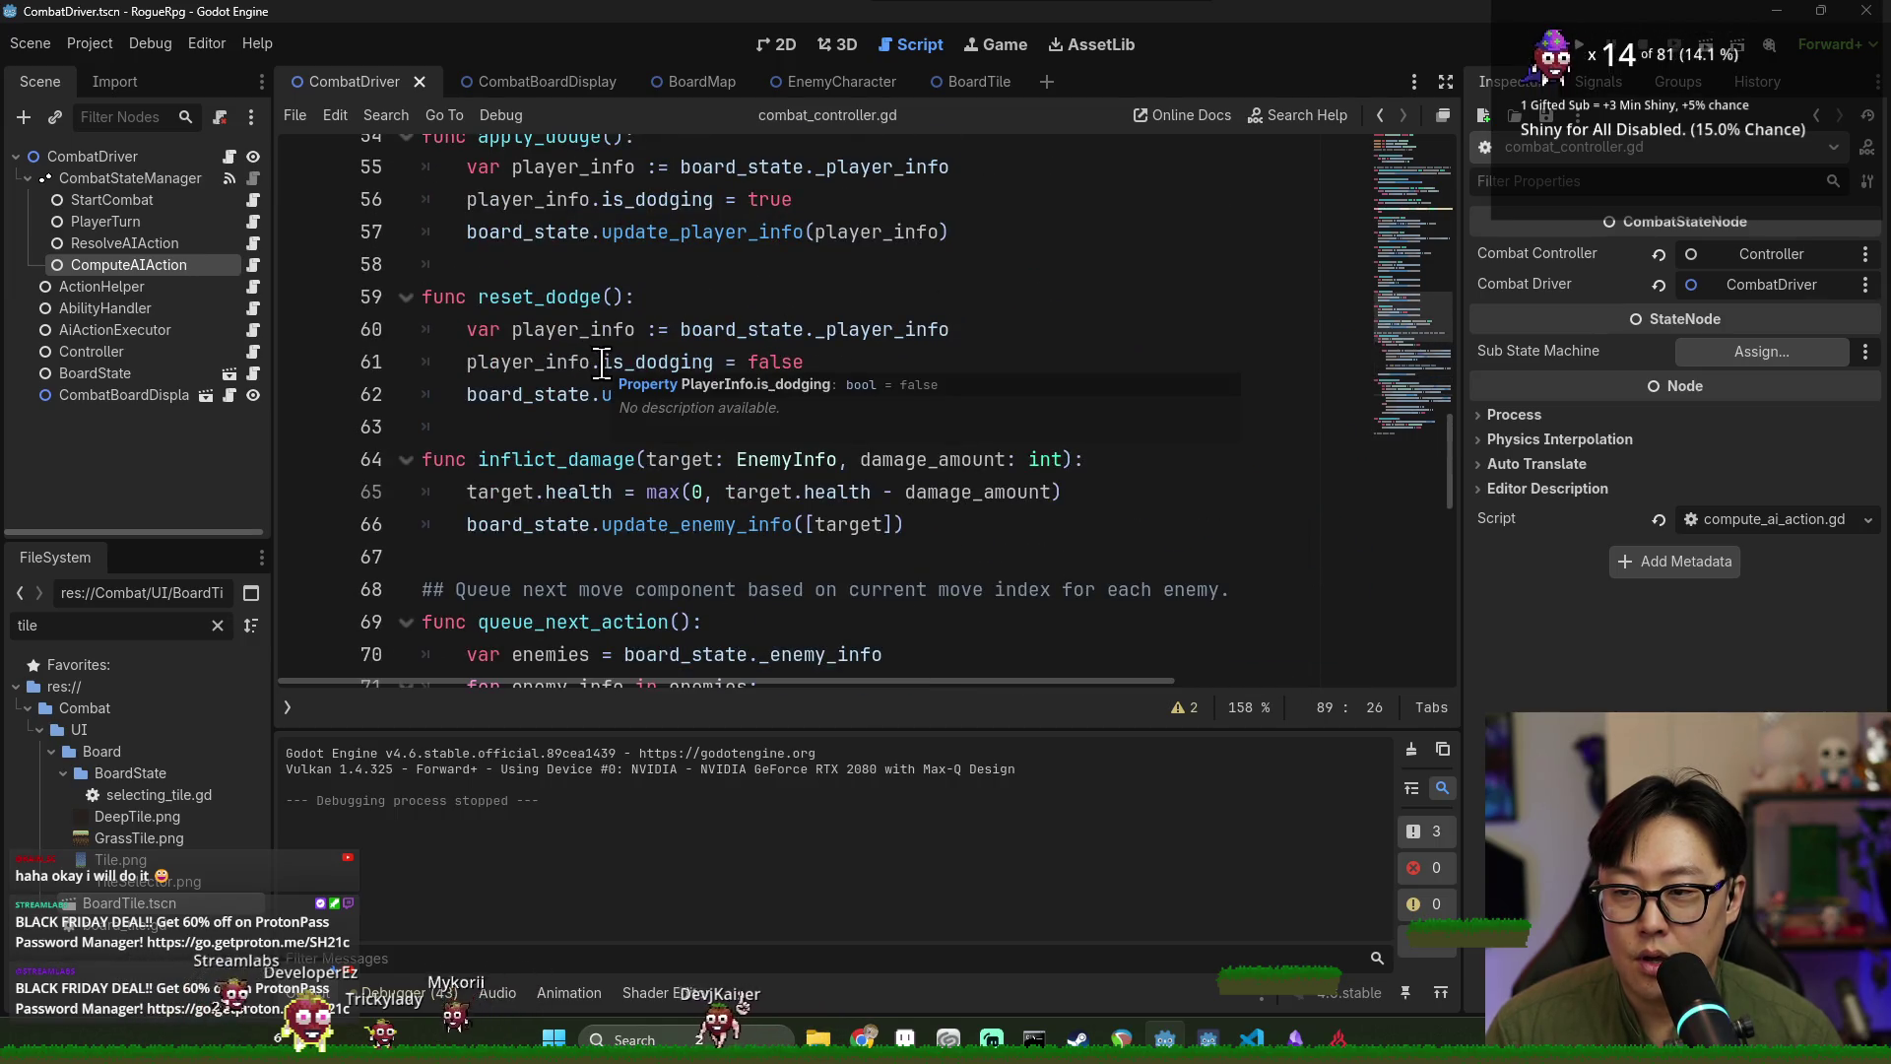
pyautogui.click(840, 88)
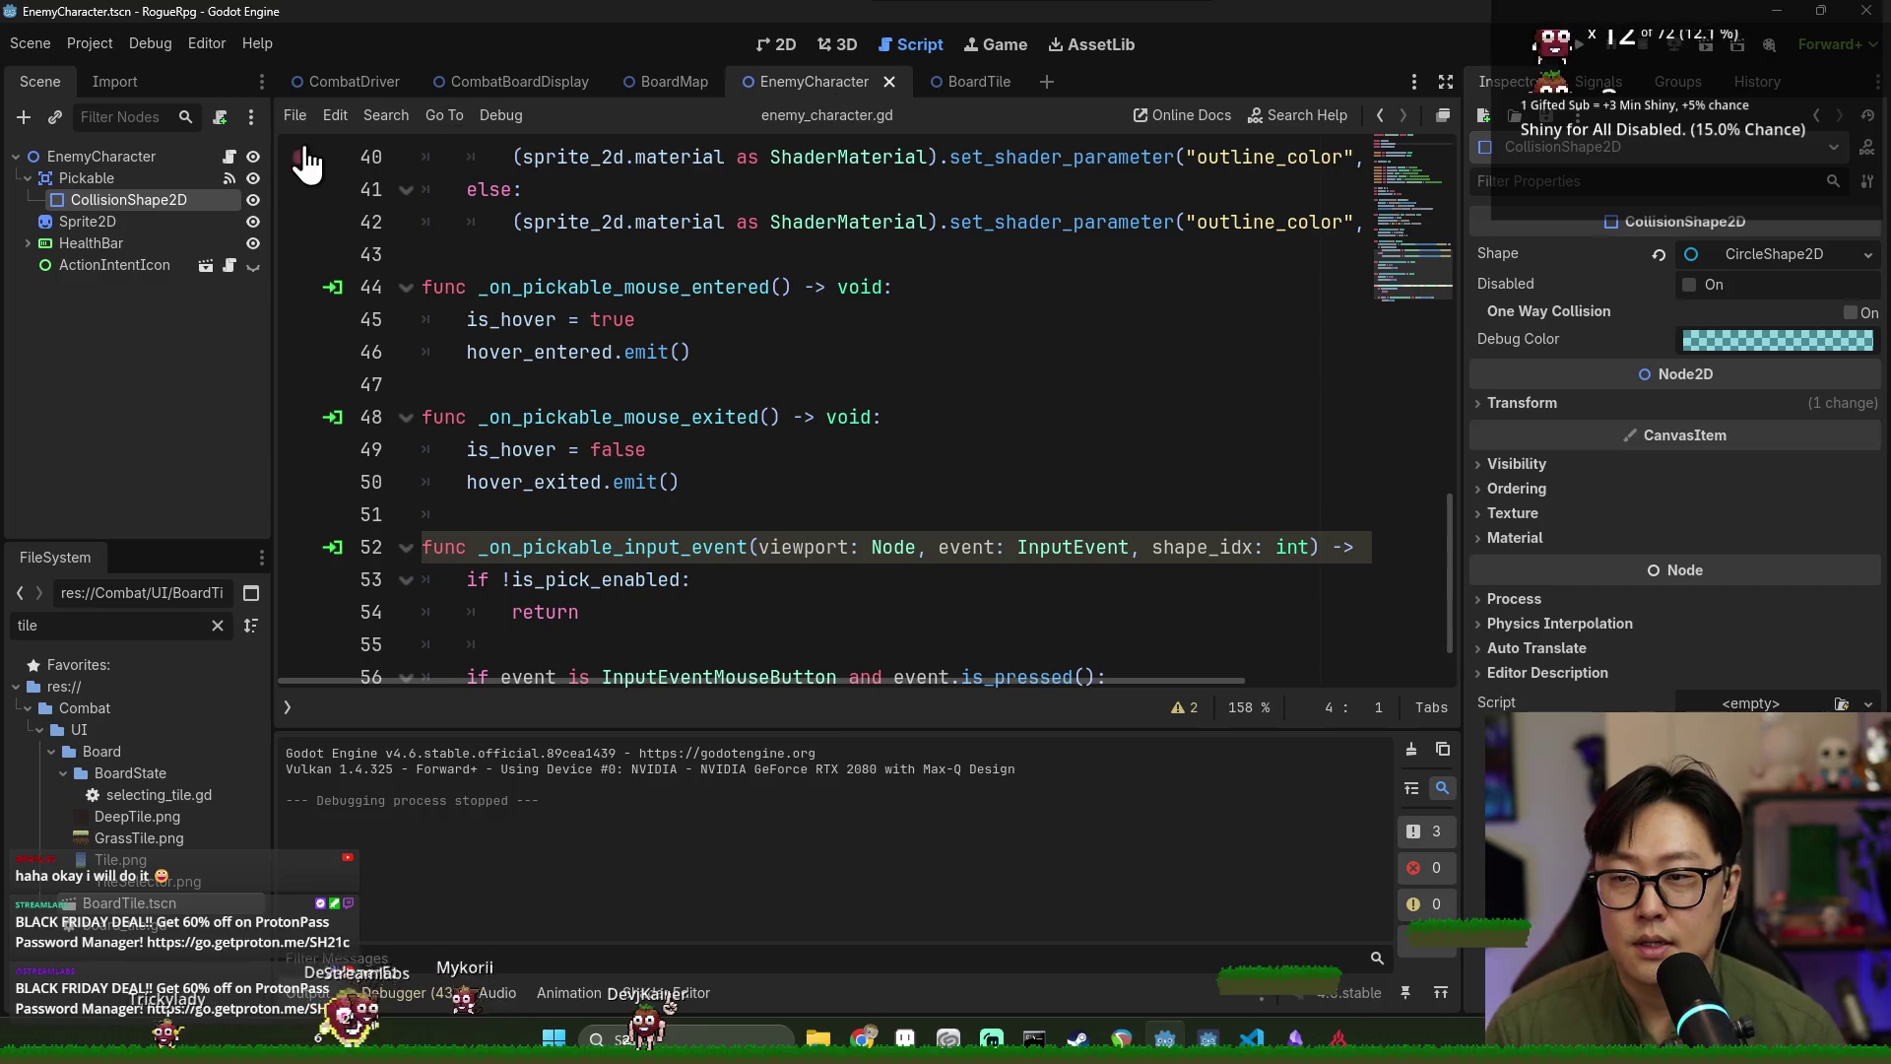
# Check EnemyCharacter's signals, save the scene, and select the BoardMap node.
pyautogui.click(1631, 87)
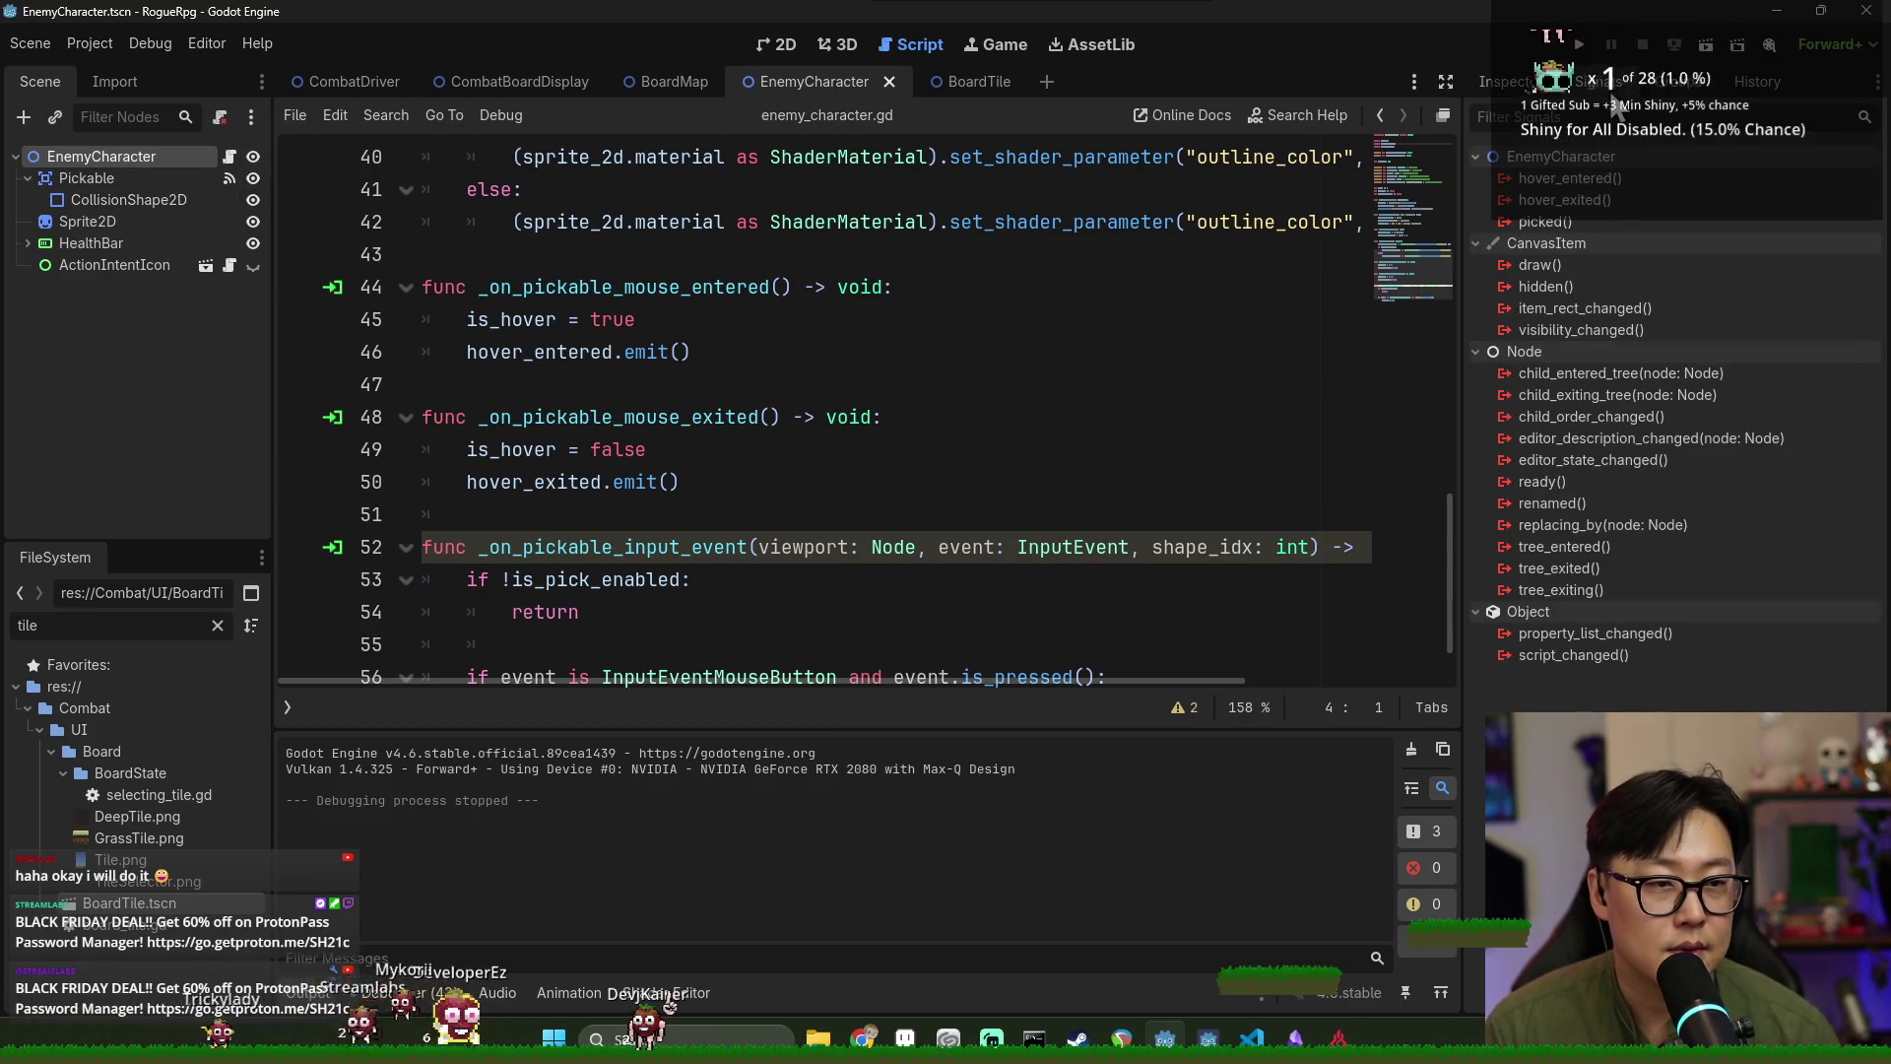
pyautogui.hotkey('ctrl', 's')
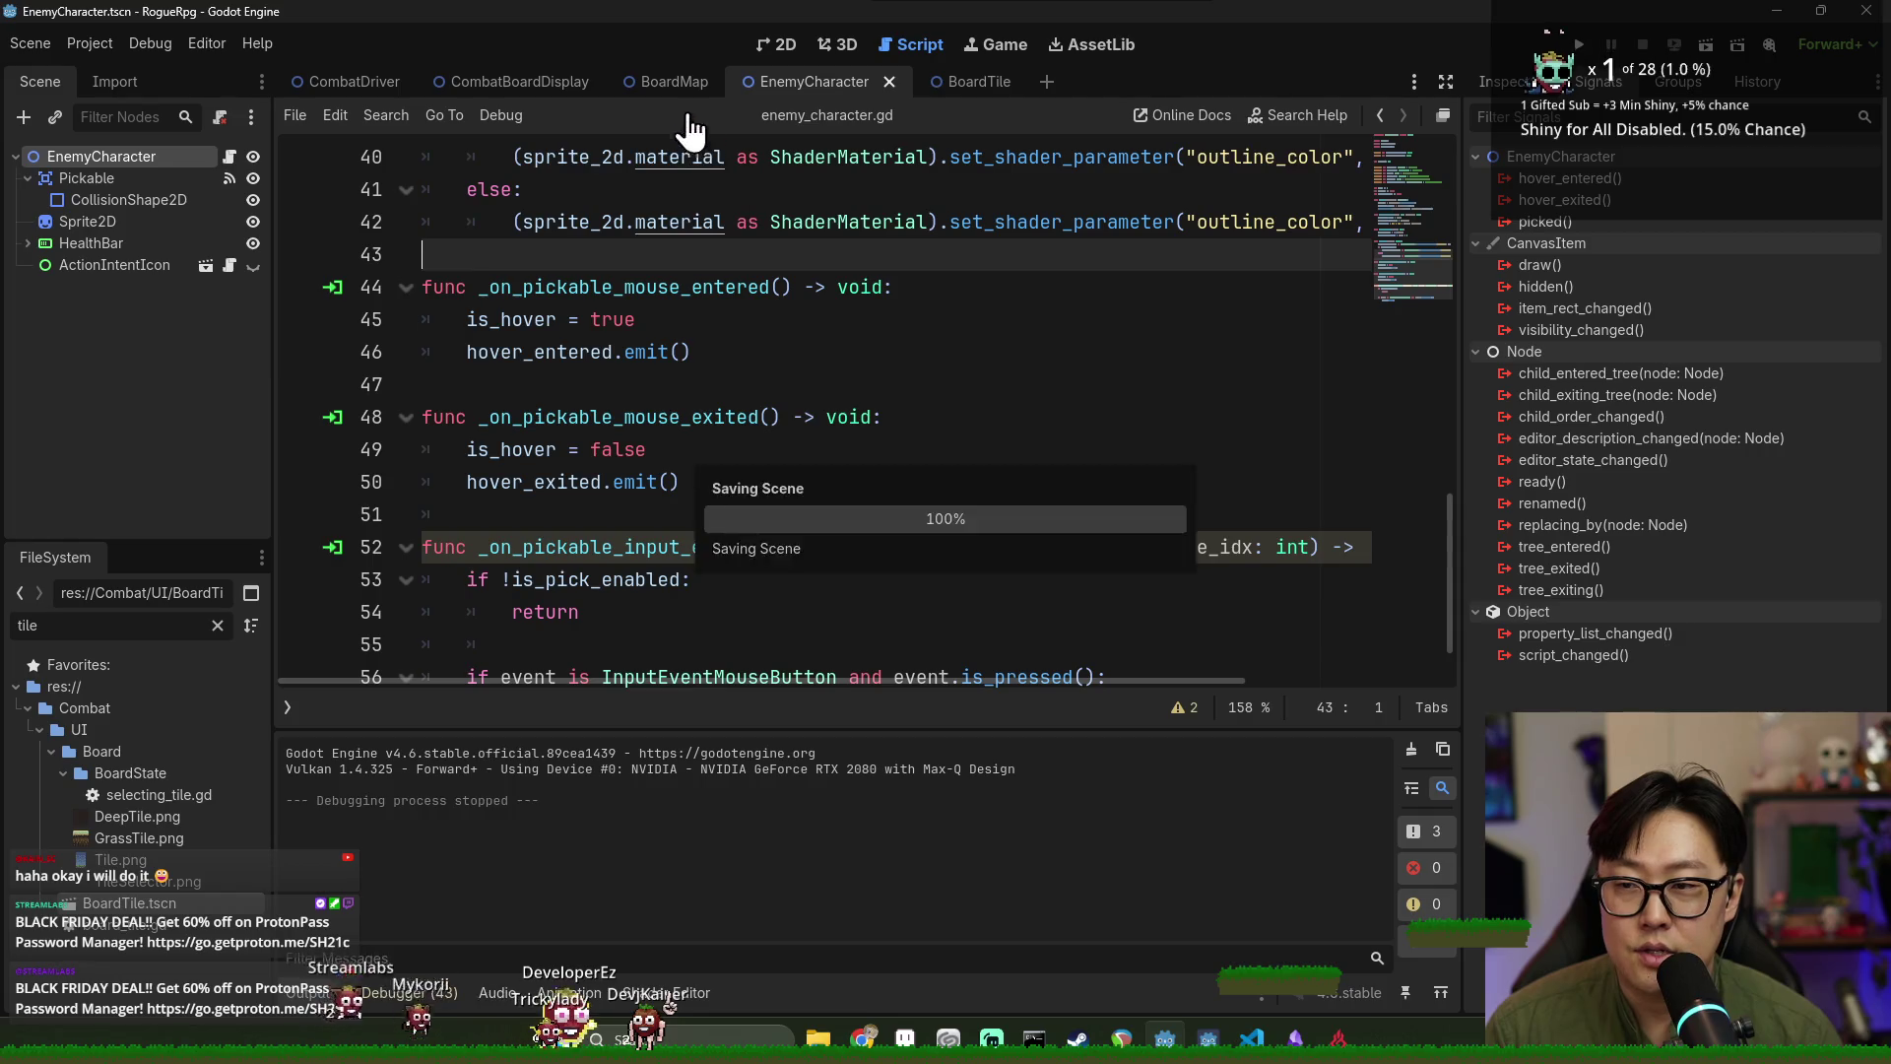
pyautogui.click(675, 81)
pyautogui.click(153, 156)
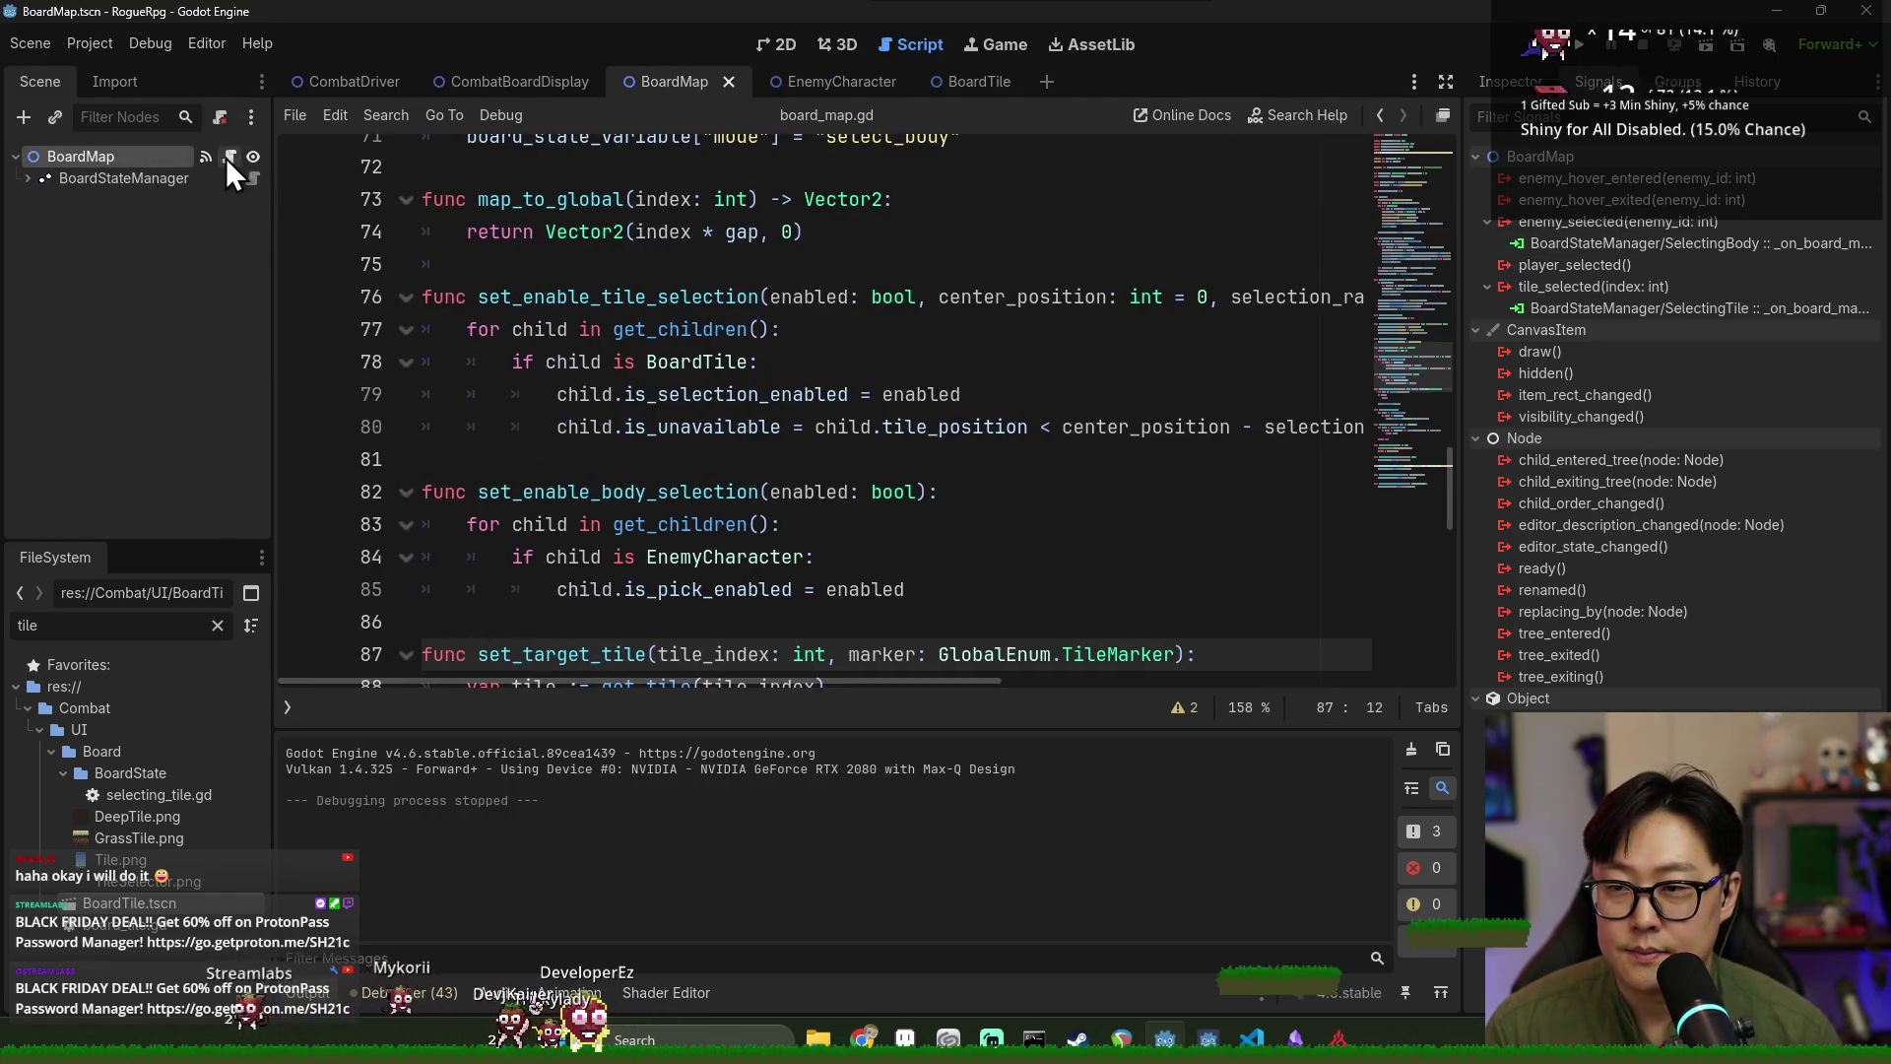
# Search board_map.gd for 'hover' and locate the enemy_hover_entered signal declaration.
pyautogui.scroll(7, 1308, 295)
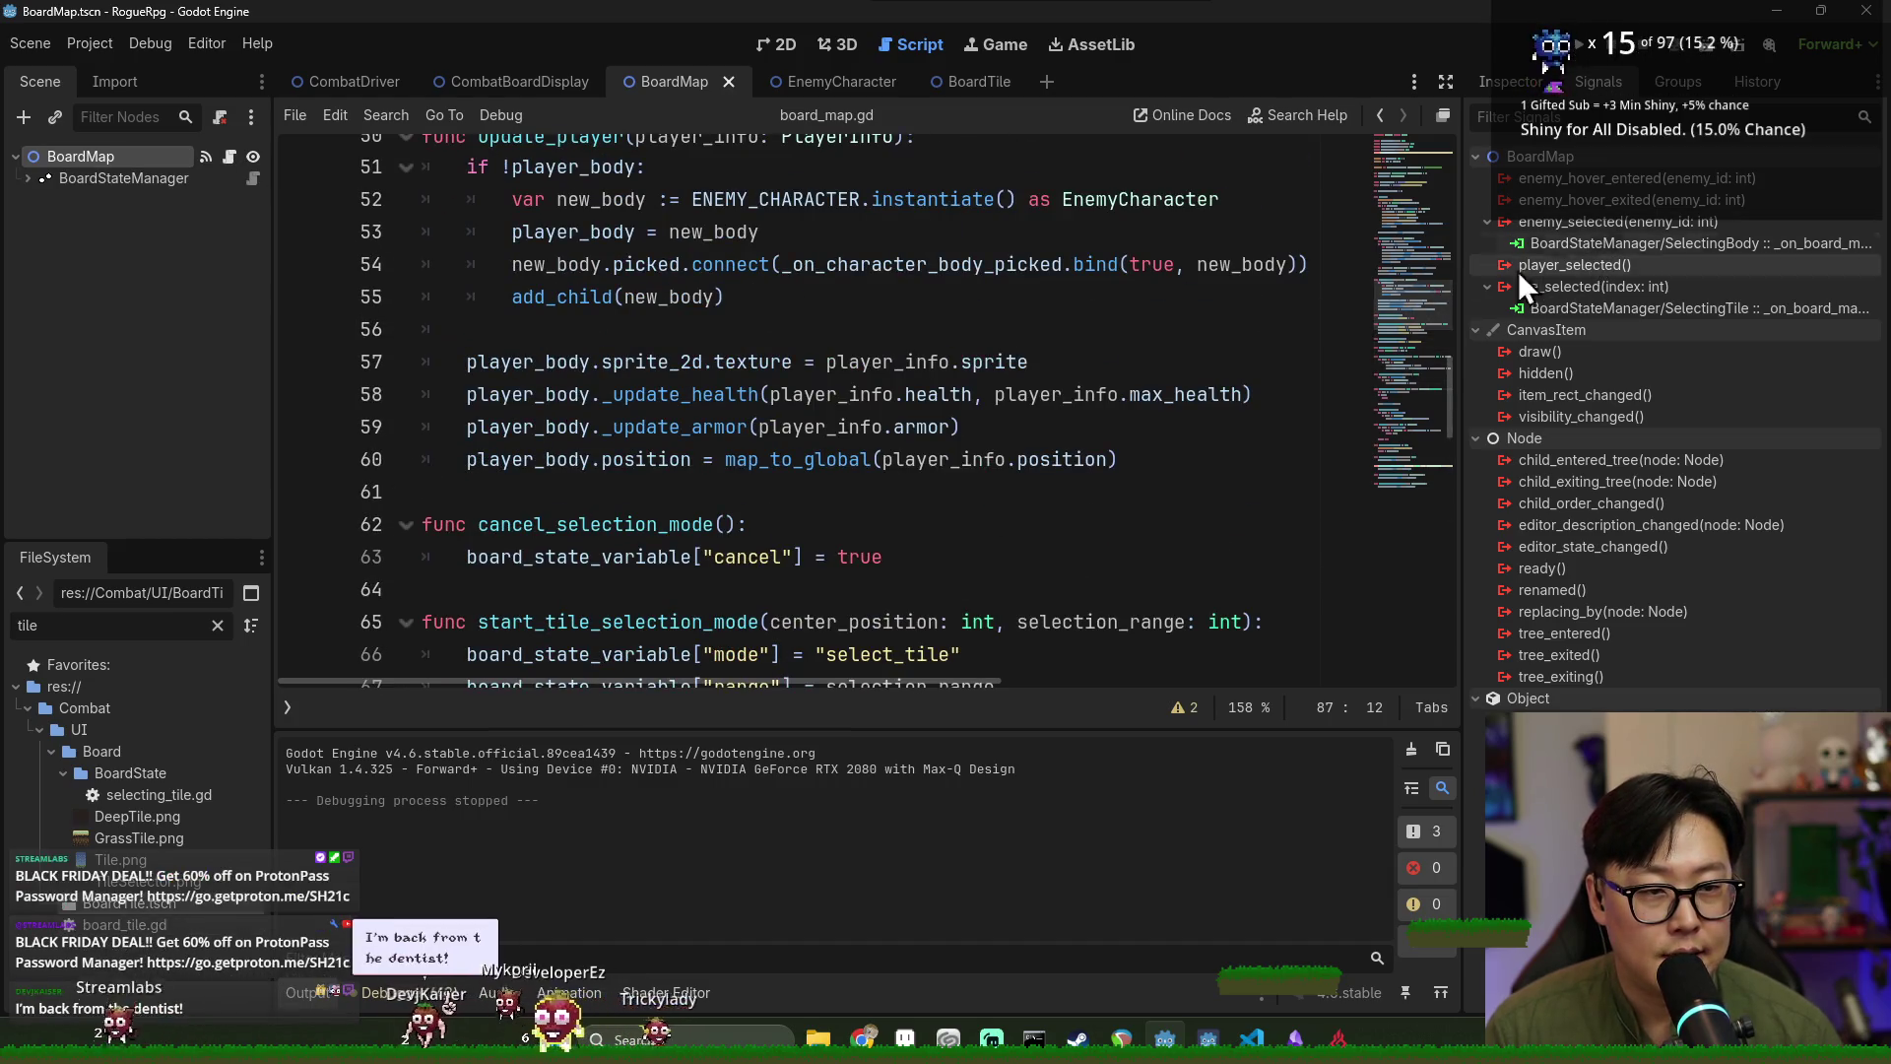
pyautogui.scroll(7, 1083, 325)
pyautogui.click(978, 325)
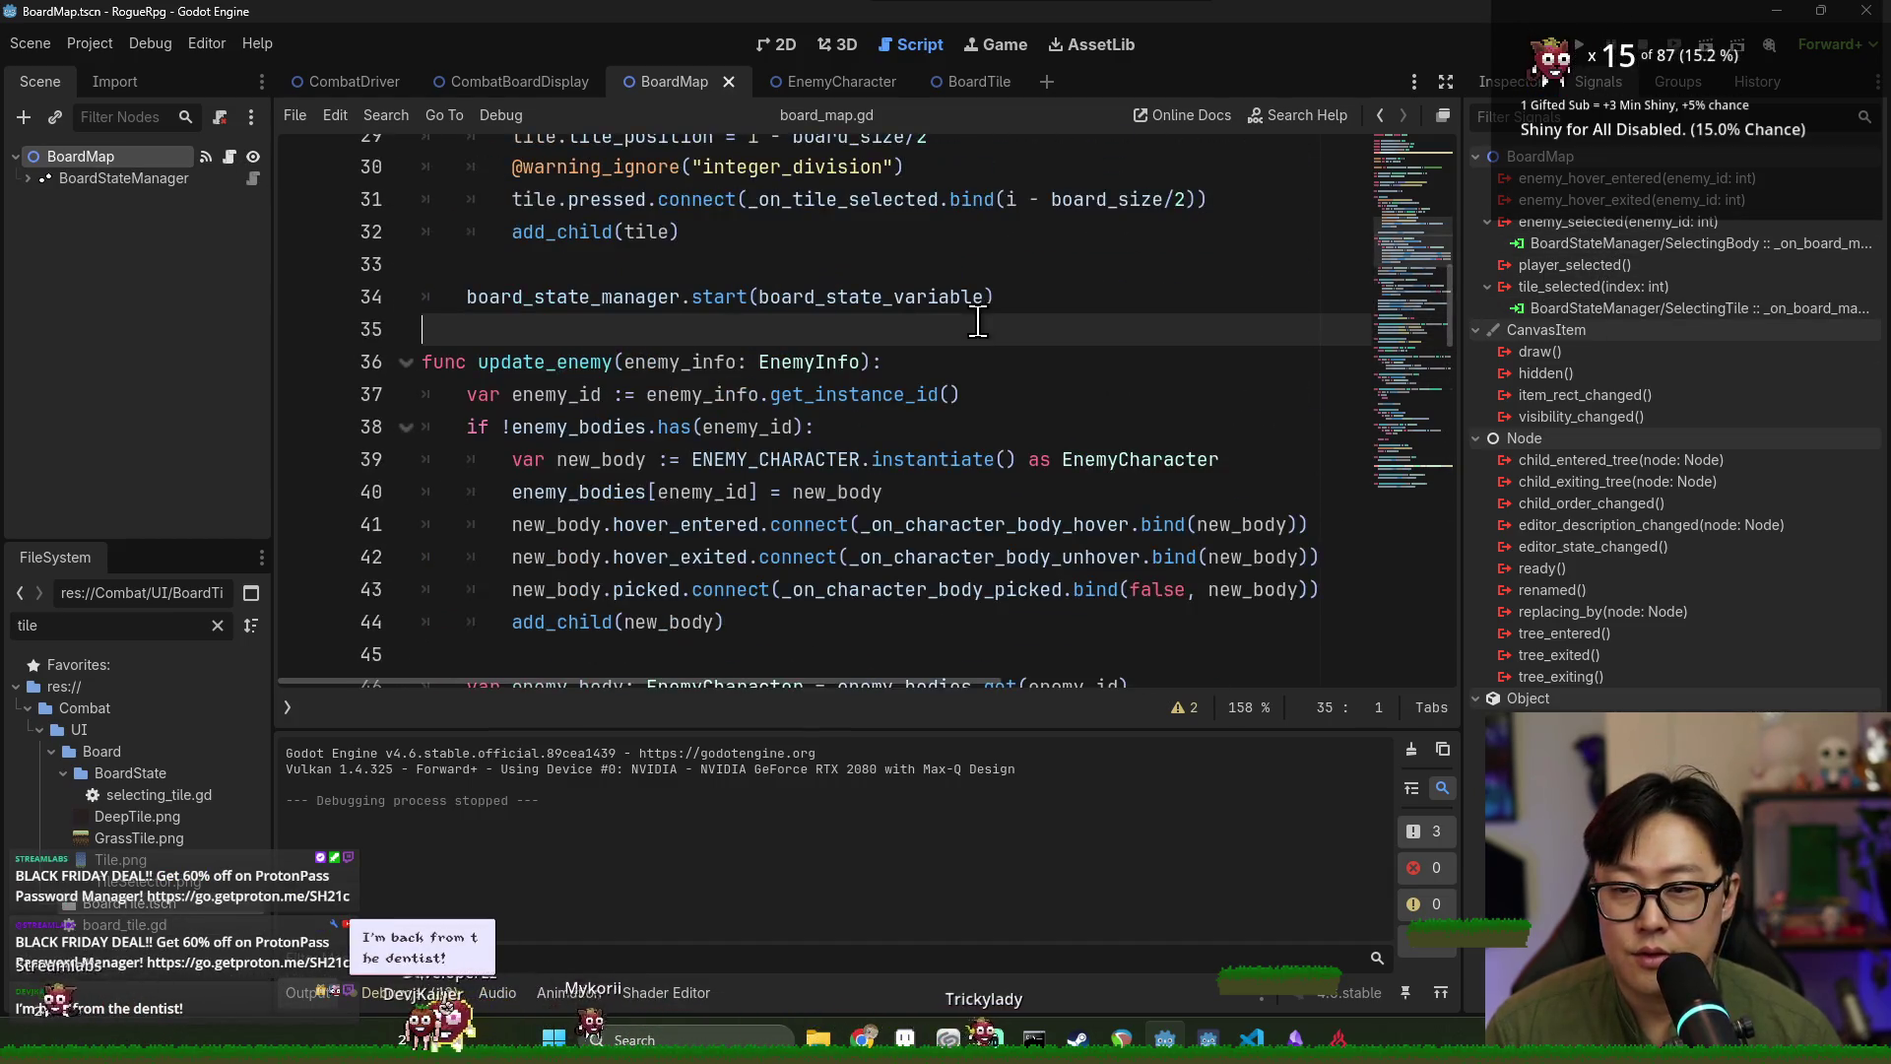
pyautogui.hotkey('ctrl', 'f')
pyautogui.write('hover')
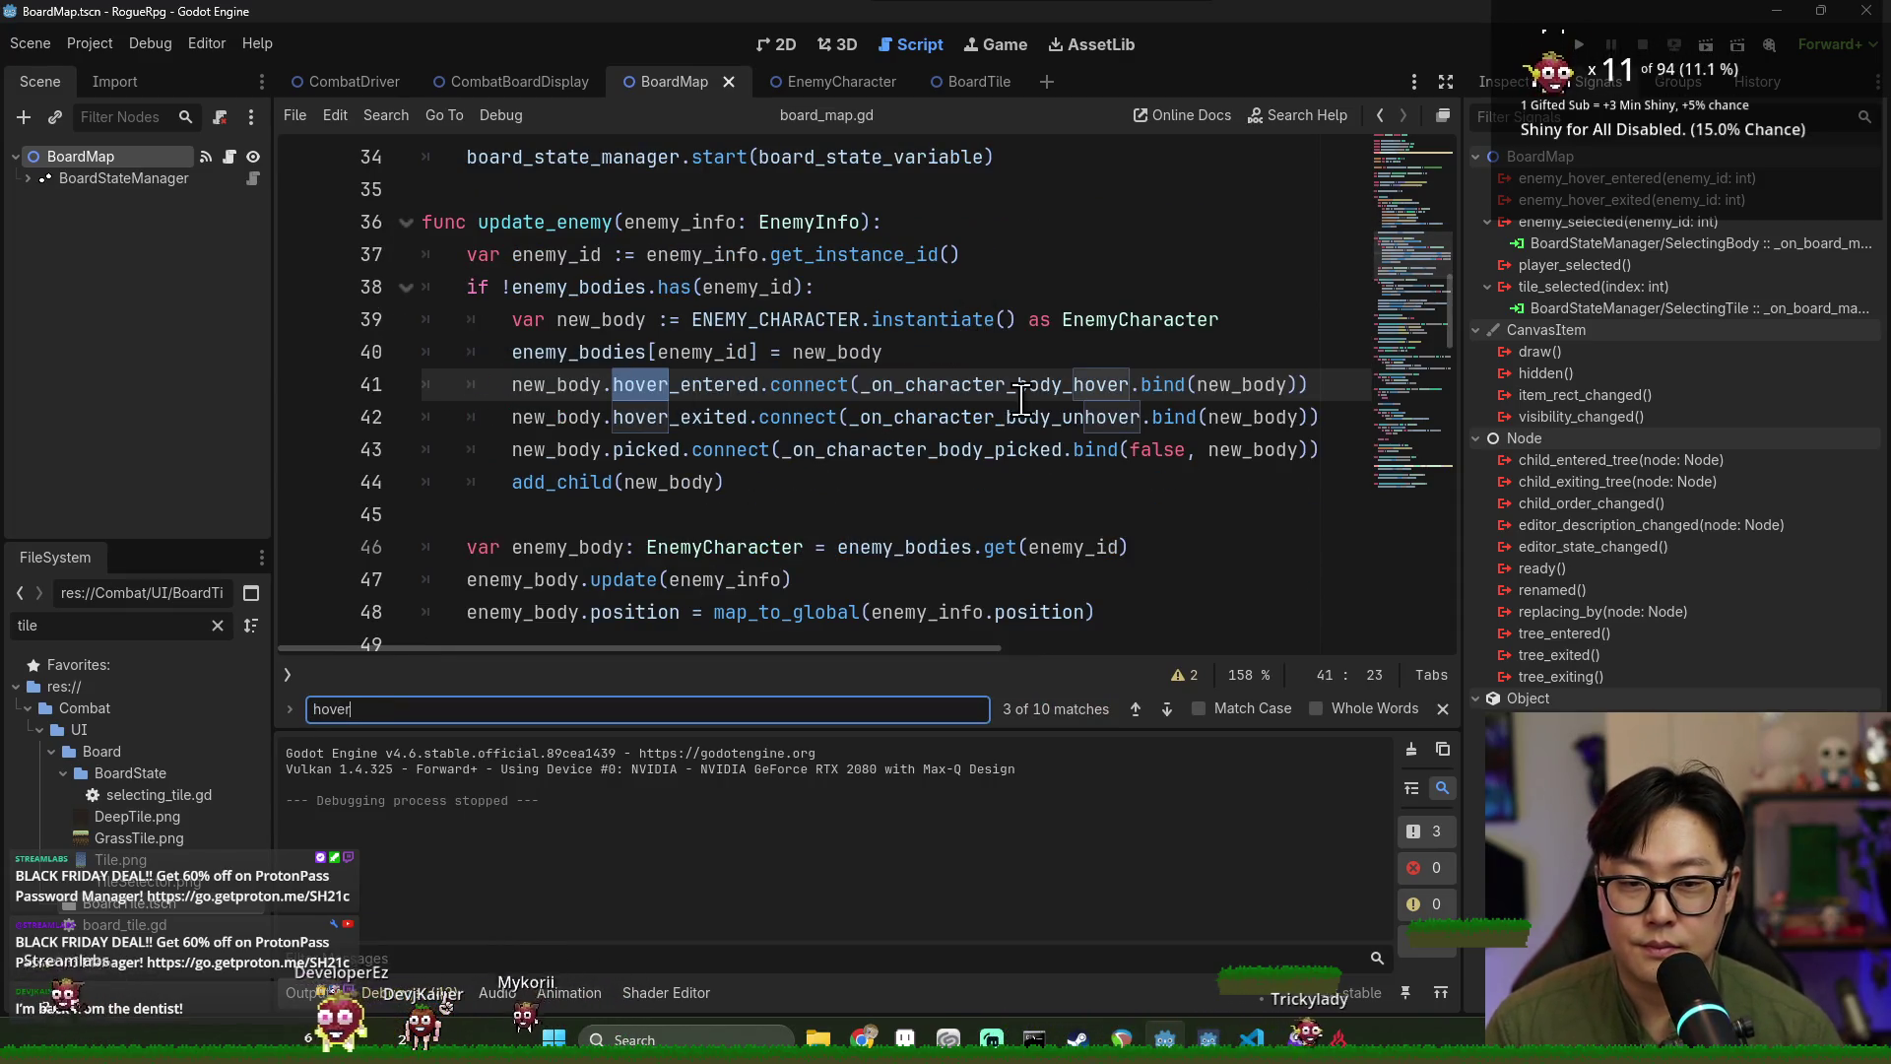
pyautogui.keyDown('ctrl'); pyautogui.click(979, 391); pyautogui.keyUp('ctrl')
pyautogui.doubleClick(600, 492)
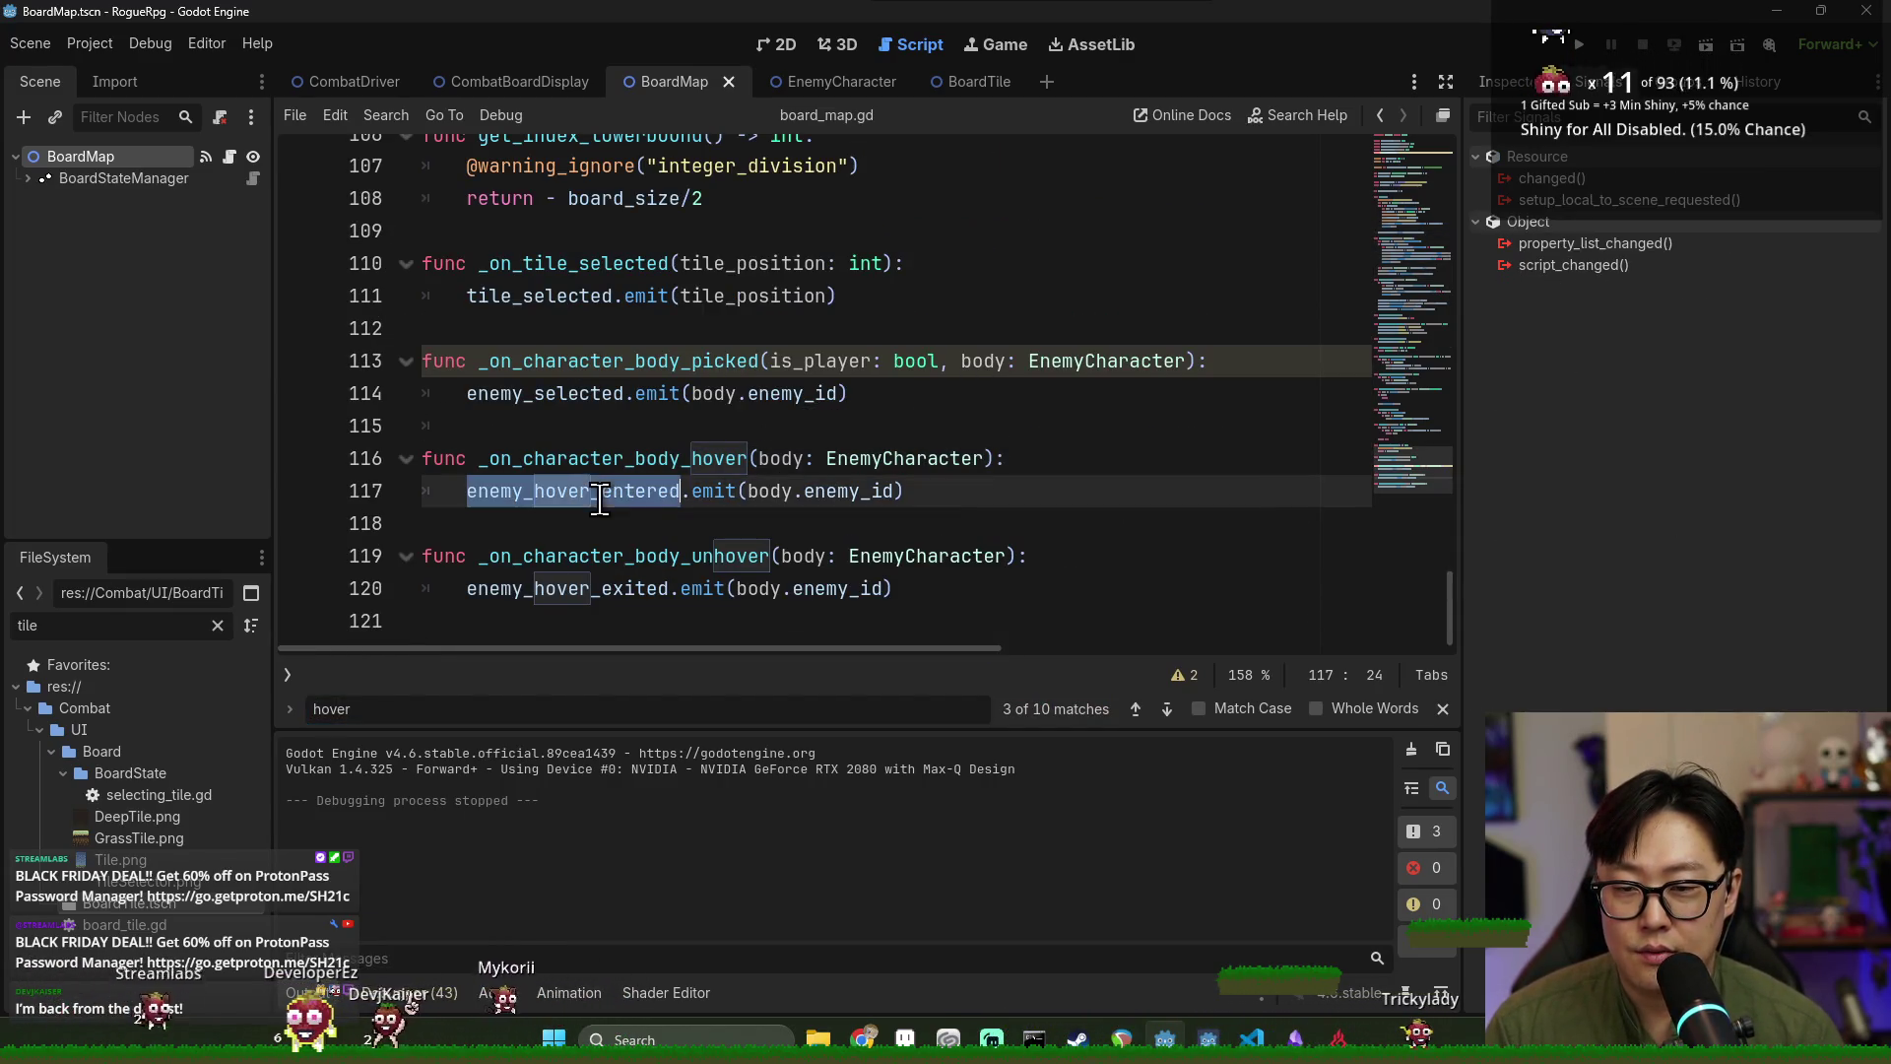
pyautogui.hotkey('ctrl', 'f')
pyautogui.press('Return')
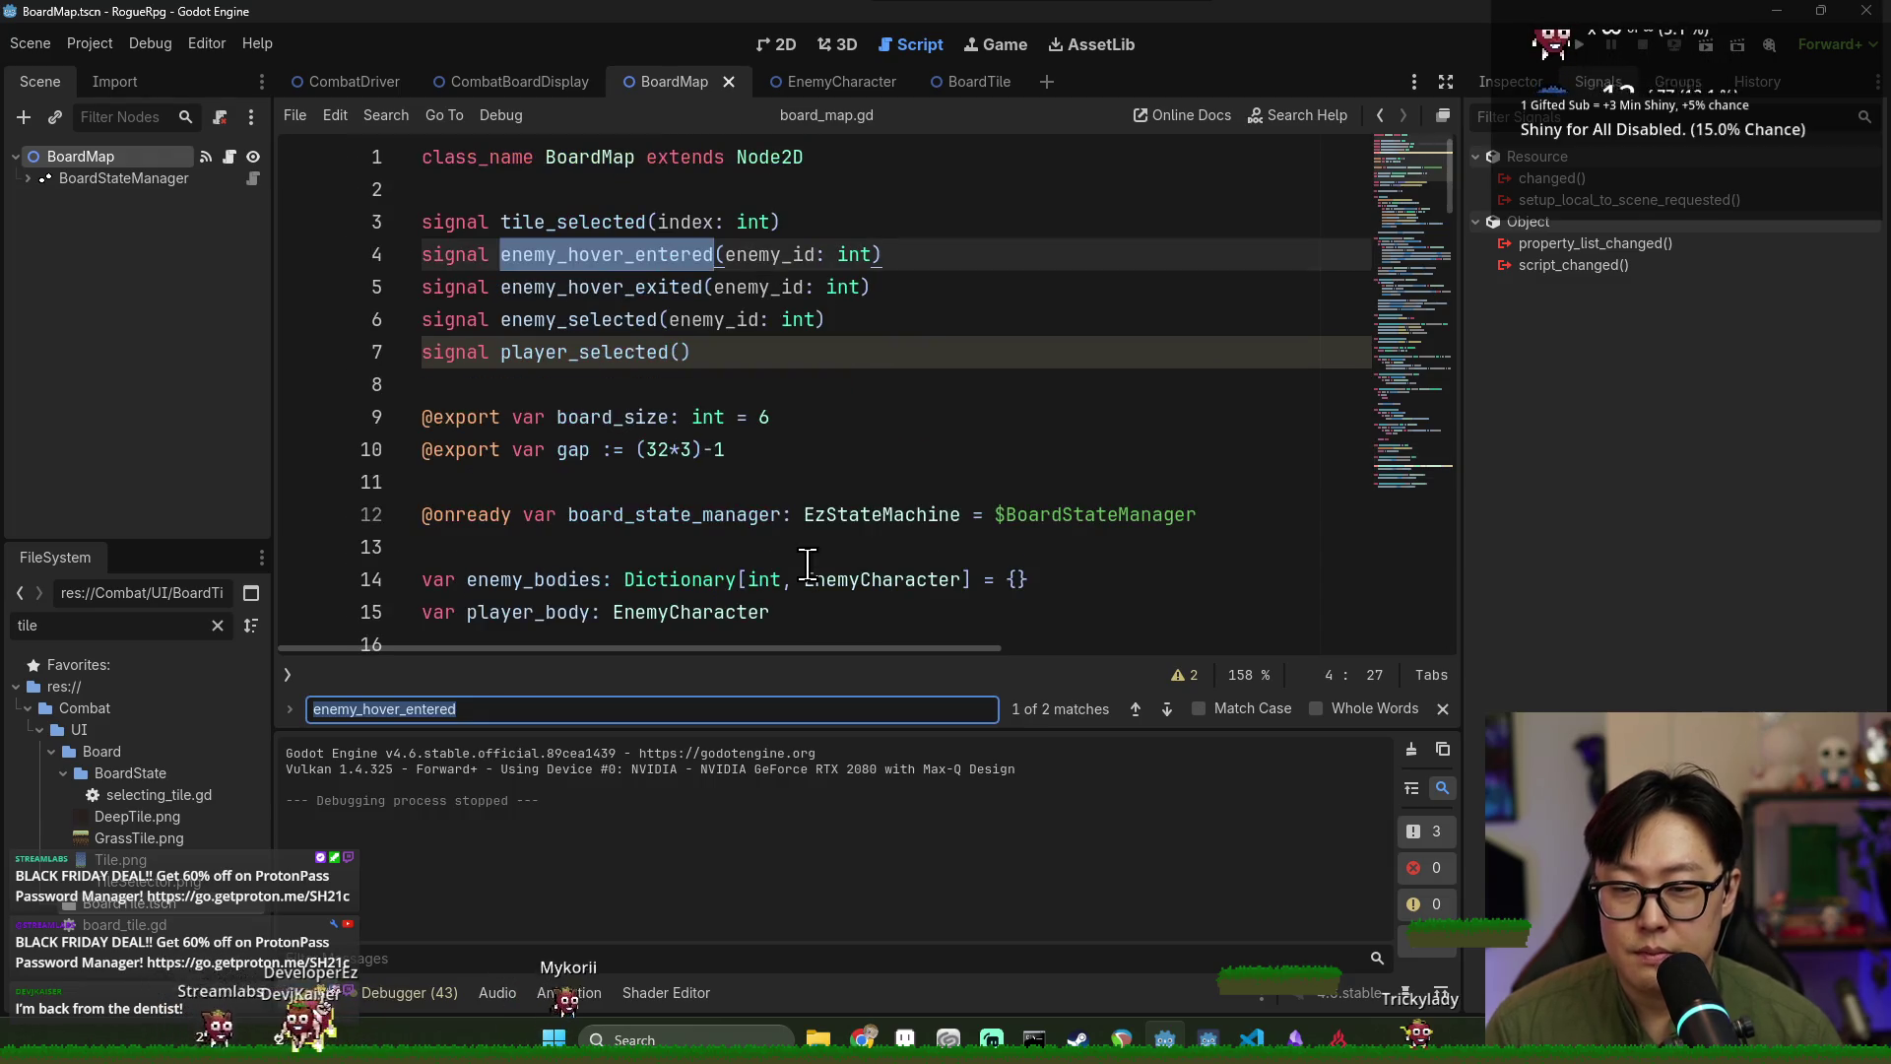
pyautogui.click(105, 156)
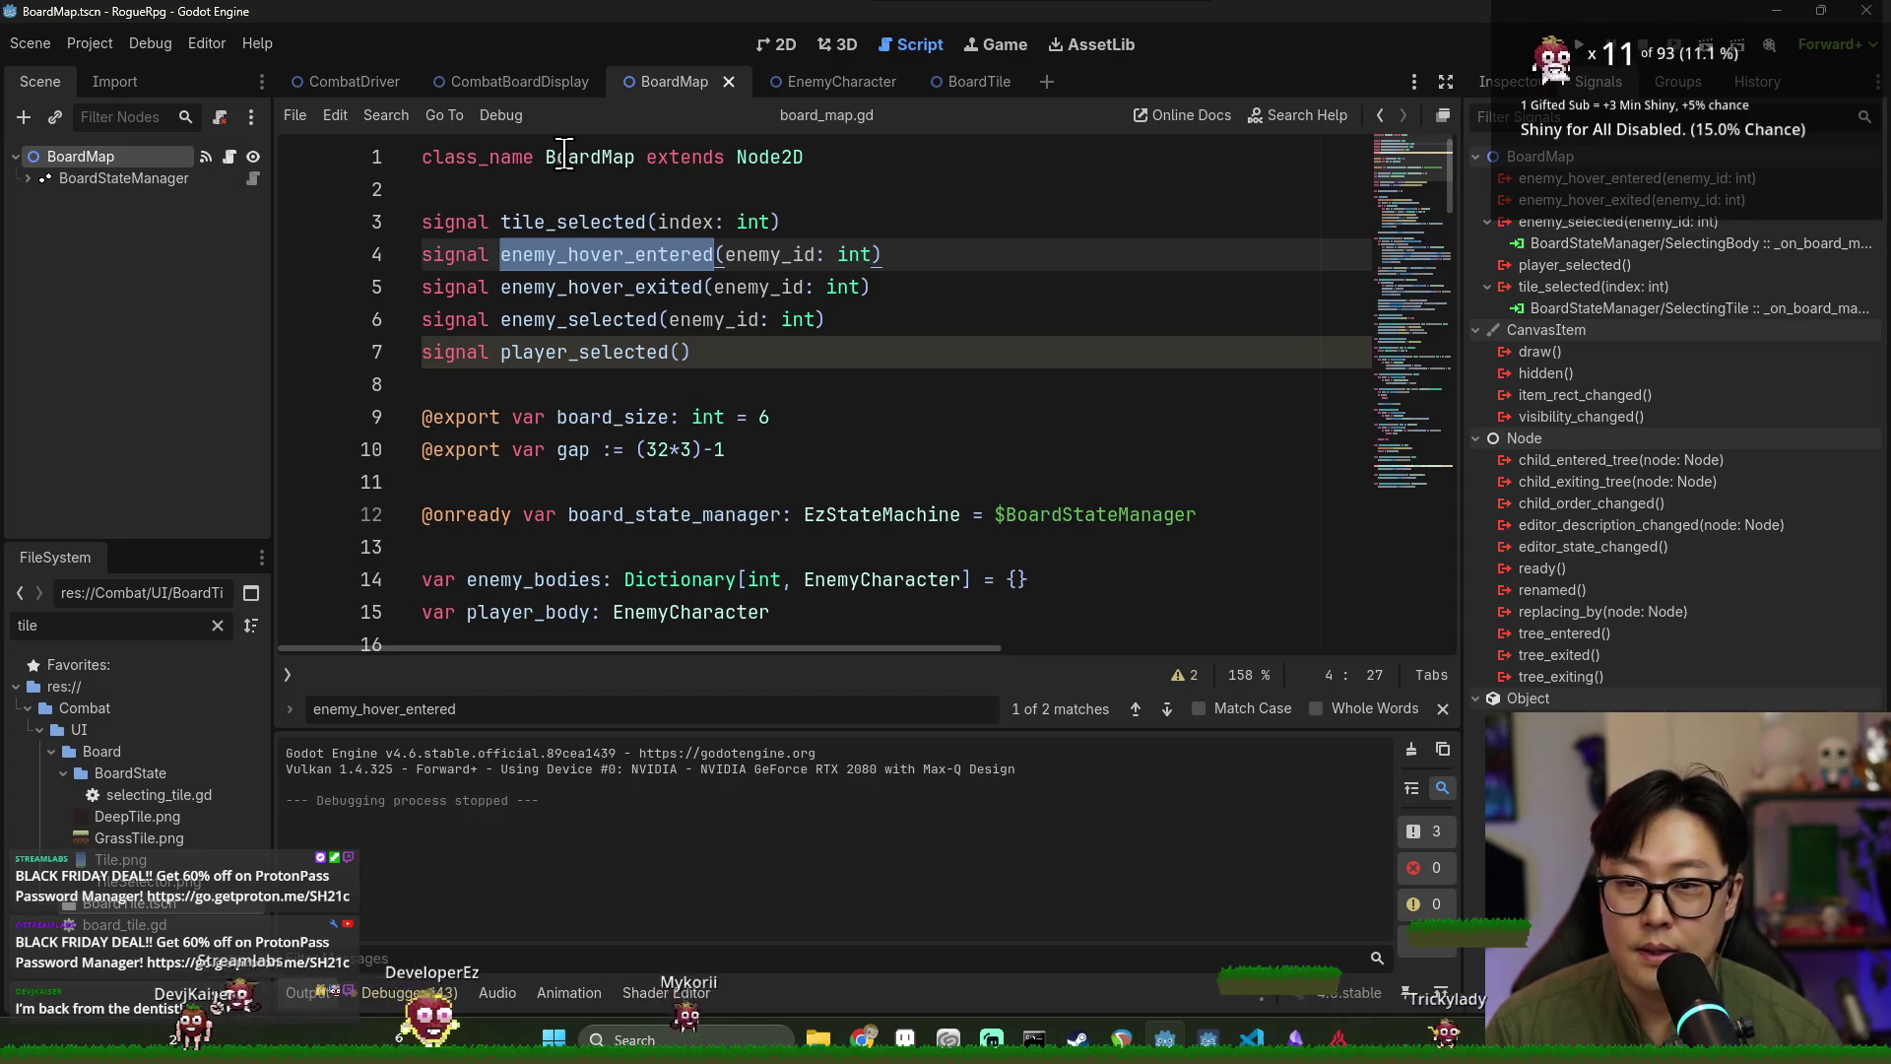
pyautogui.click(511, 89)
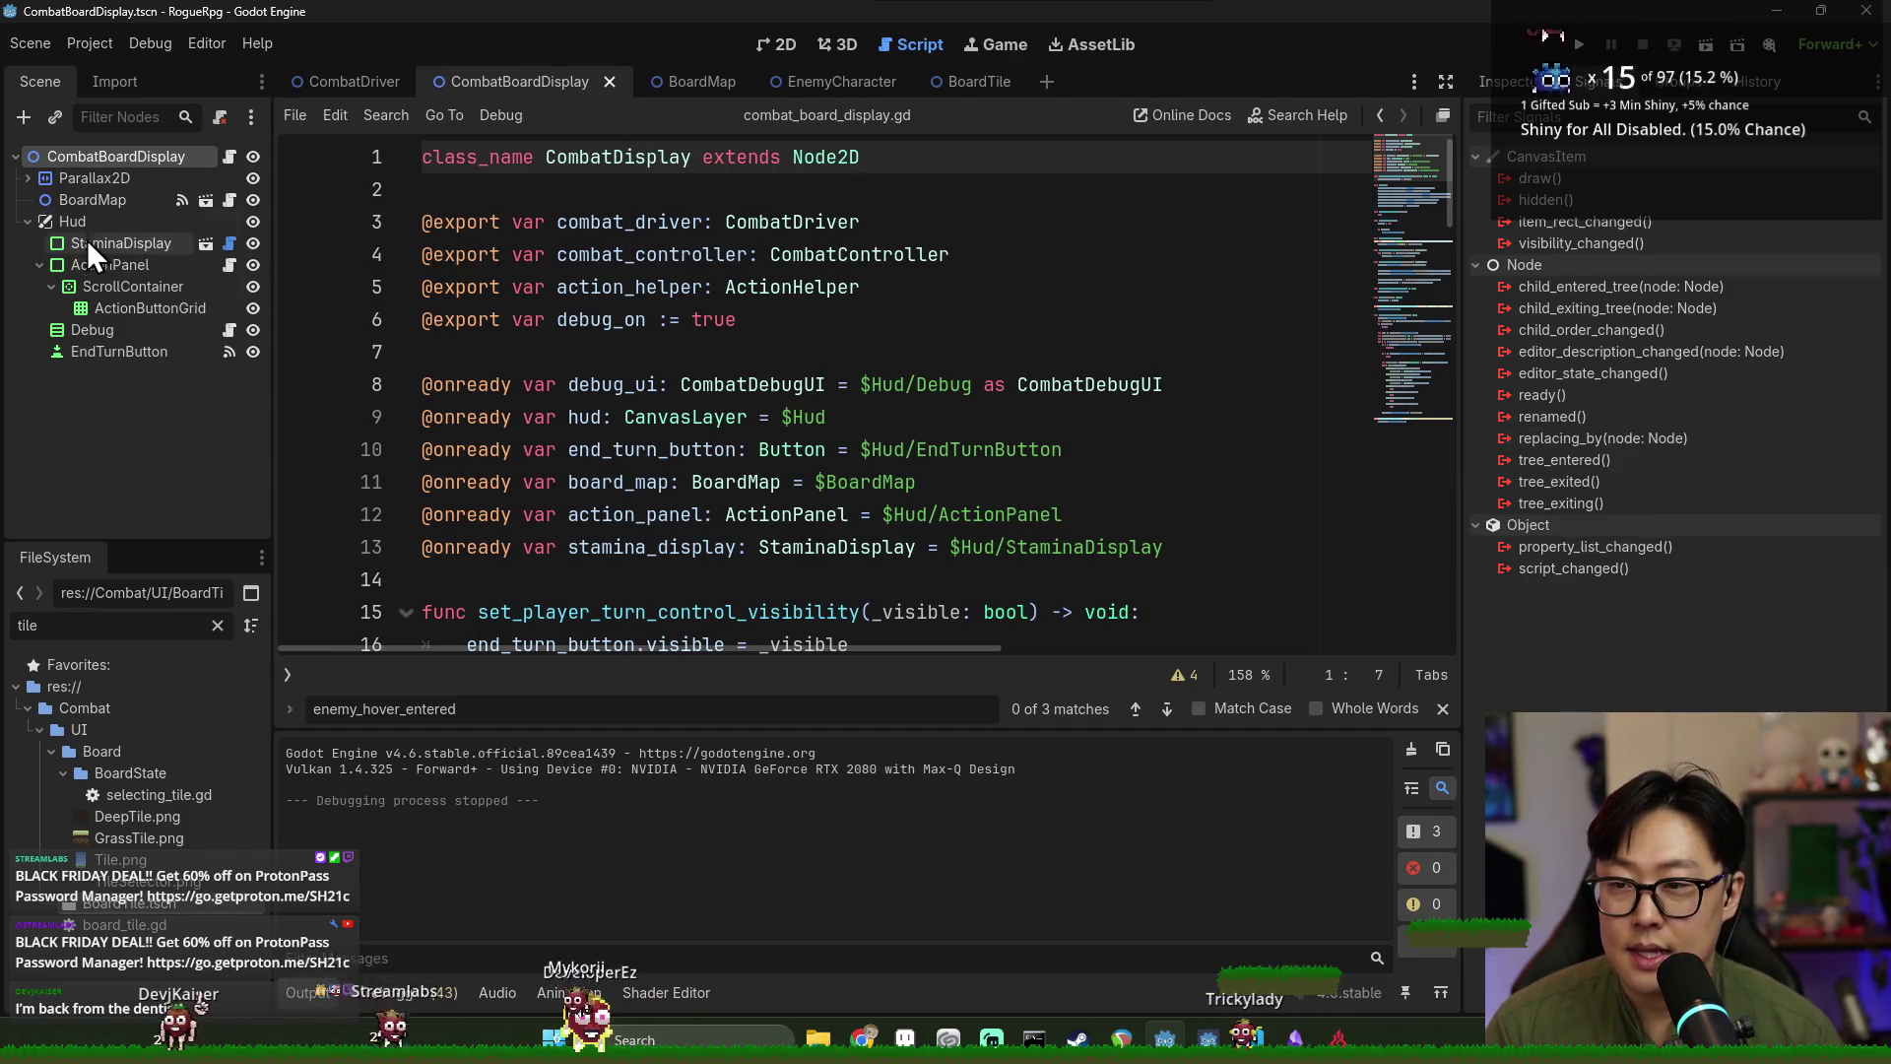
# Search combat_board_display.gd for 'hover' and review the hover-entered and hover-exited handlers.
pyautogui.click(78, 201)
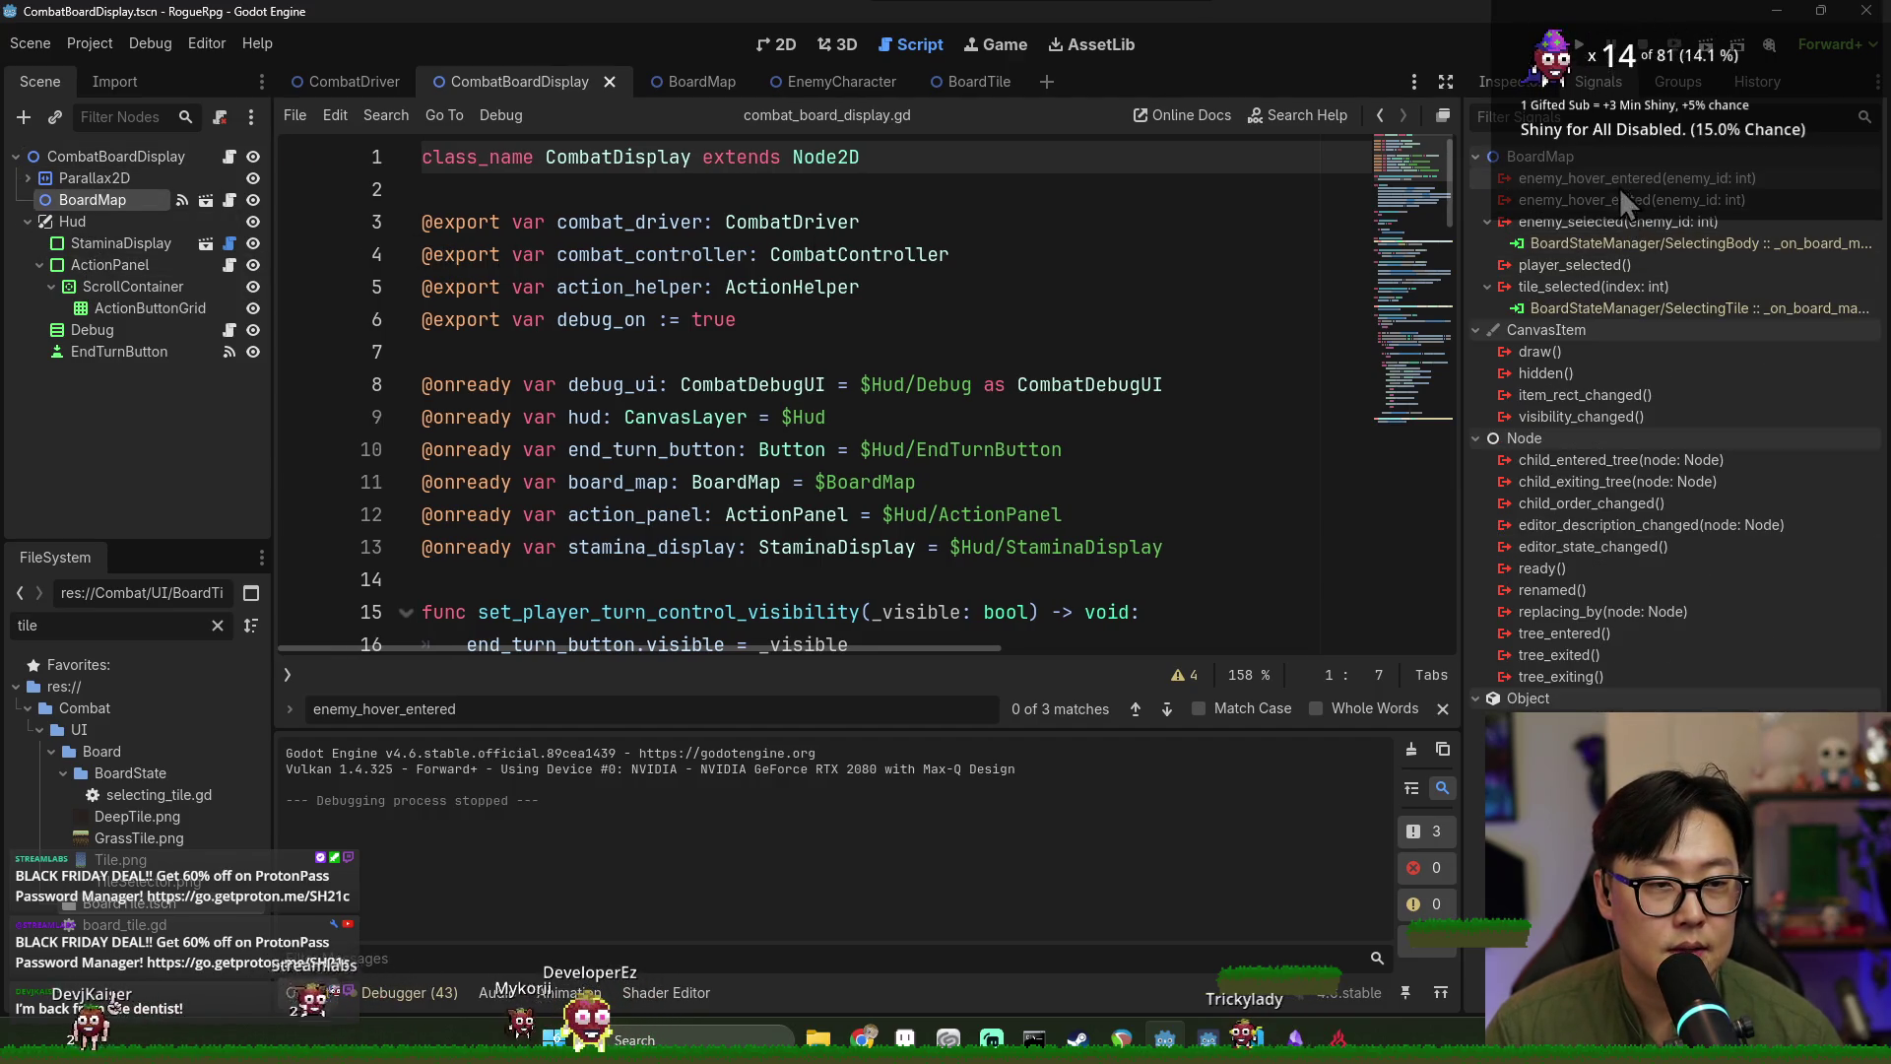
pyautogui.click(726, 287)
pyautogui.hotkey('ctrl', 'f')
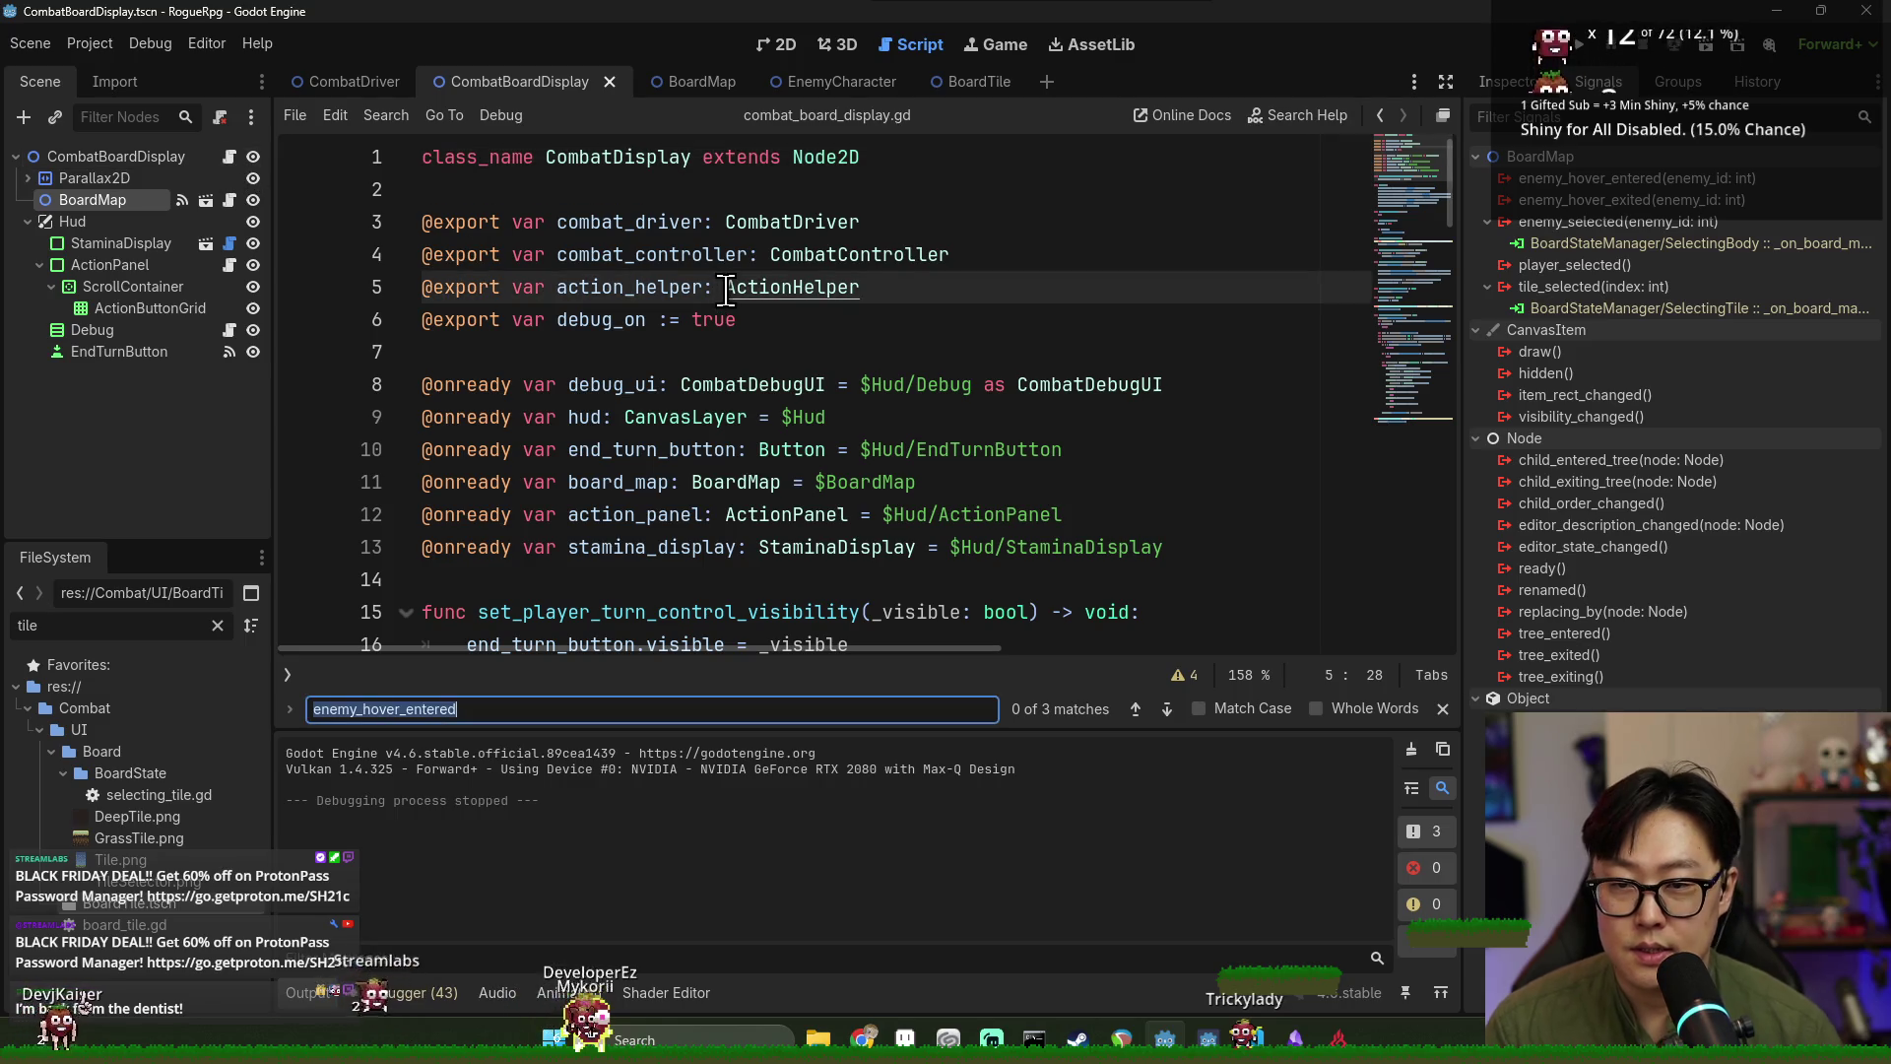
pyautogui.write('j')
pyautogui.press('BackSpace')
pyautogui.write('hover')
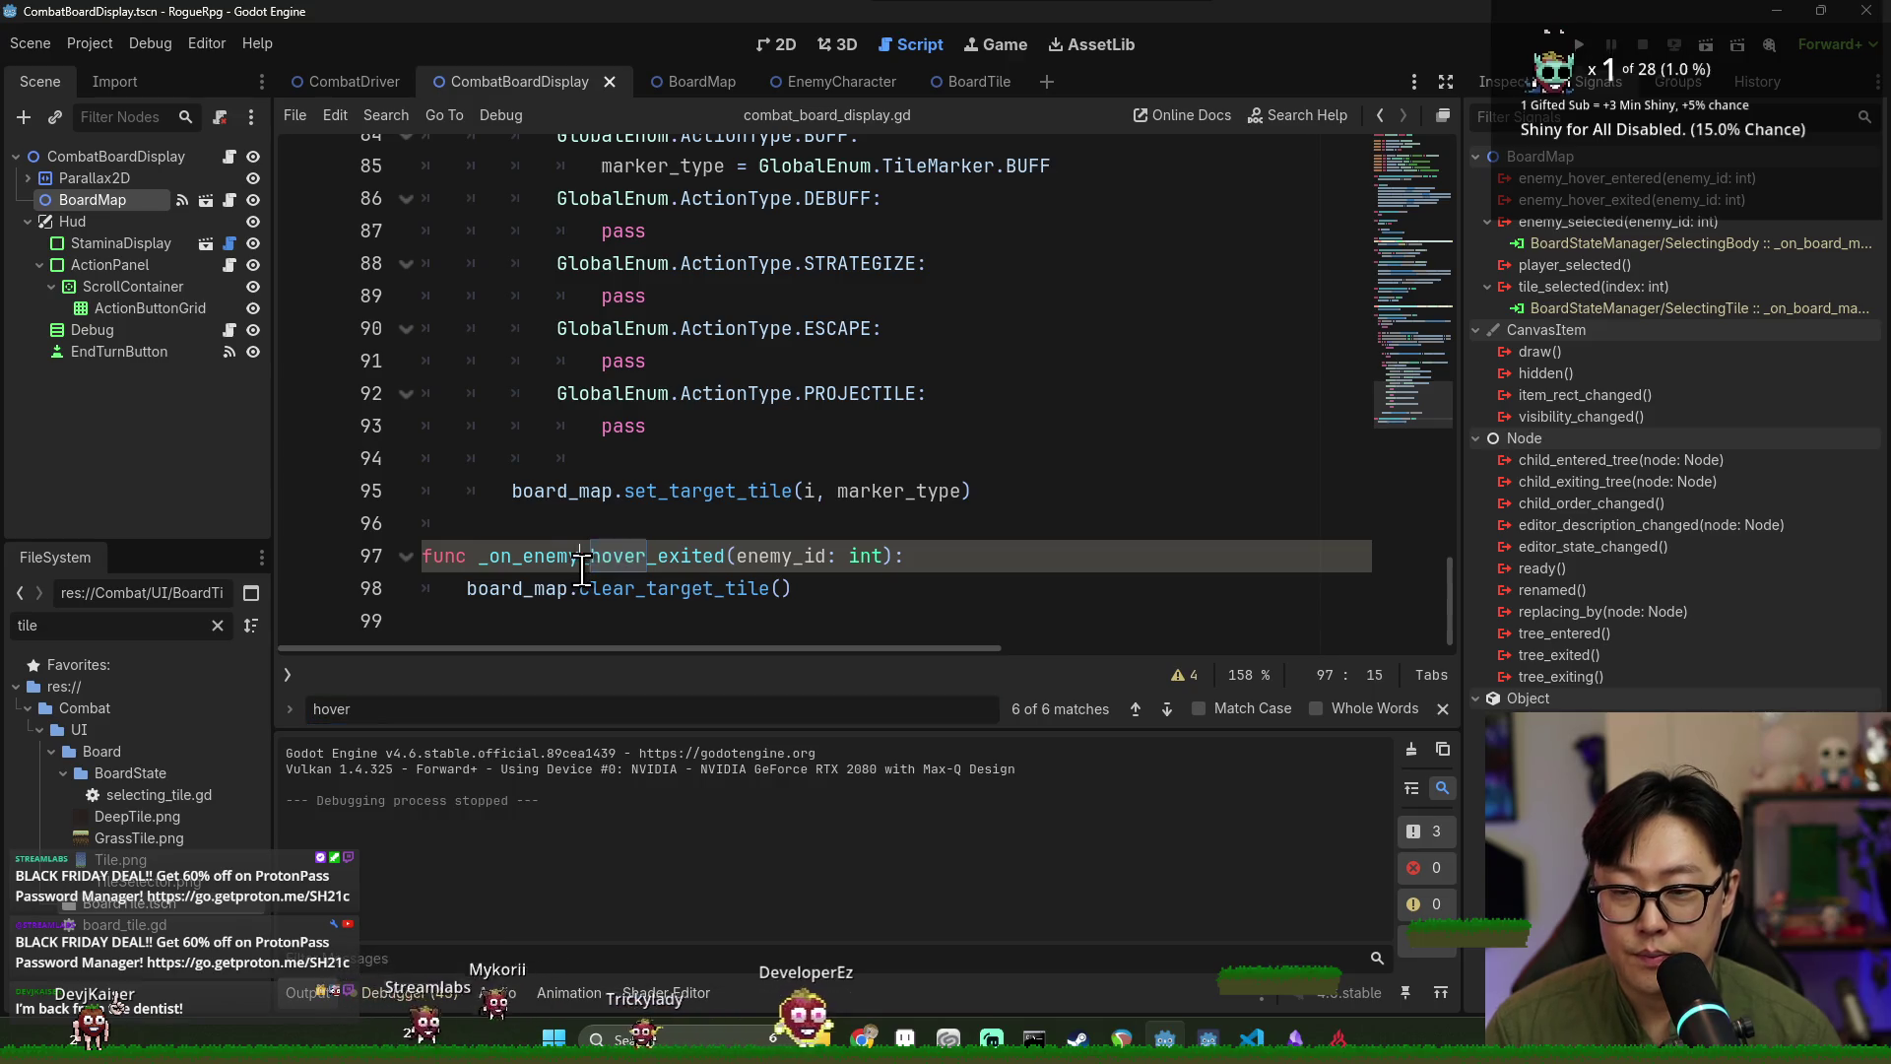
pyautogui.doubleClick(611, 557)
pyautogui.click(623, 598)
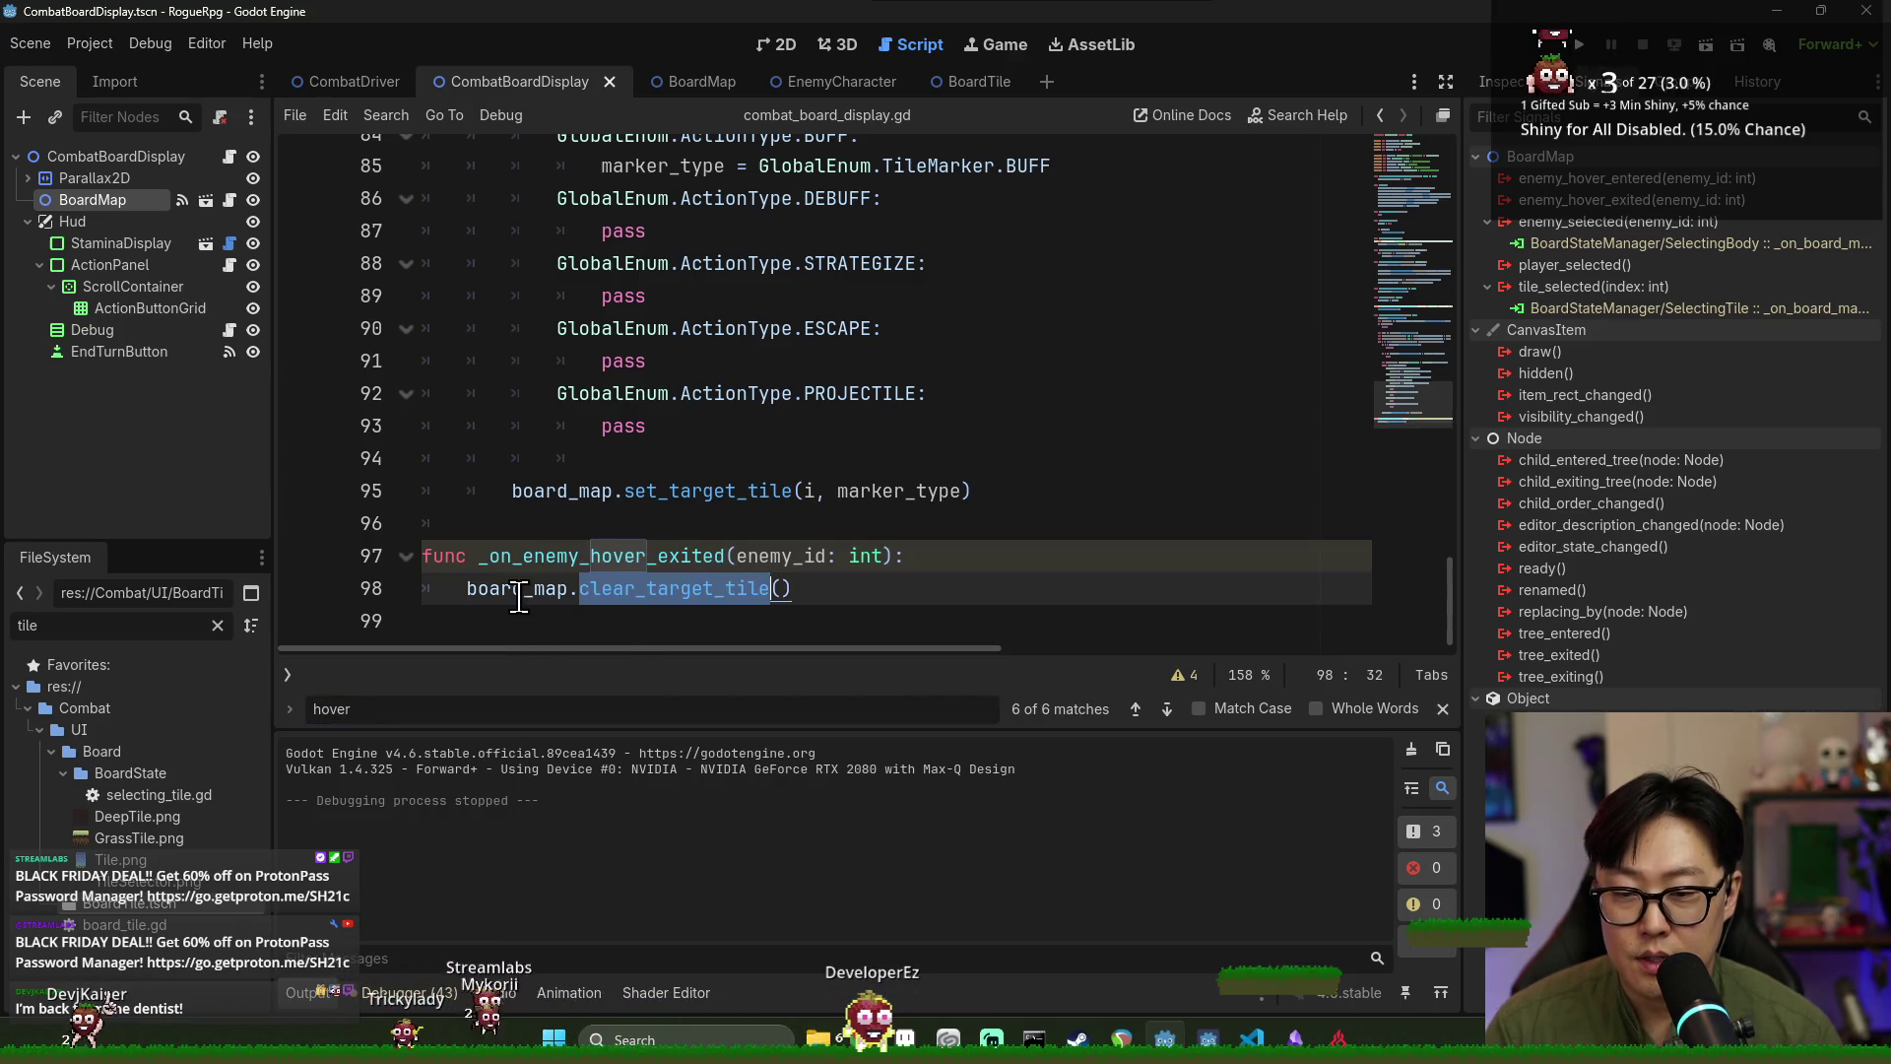
pyautogui.scroll(5, 716, 581)
pyautogui.scroll(3, 713, 581)
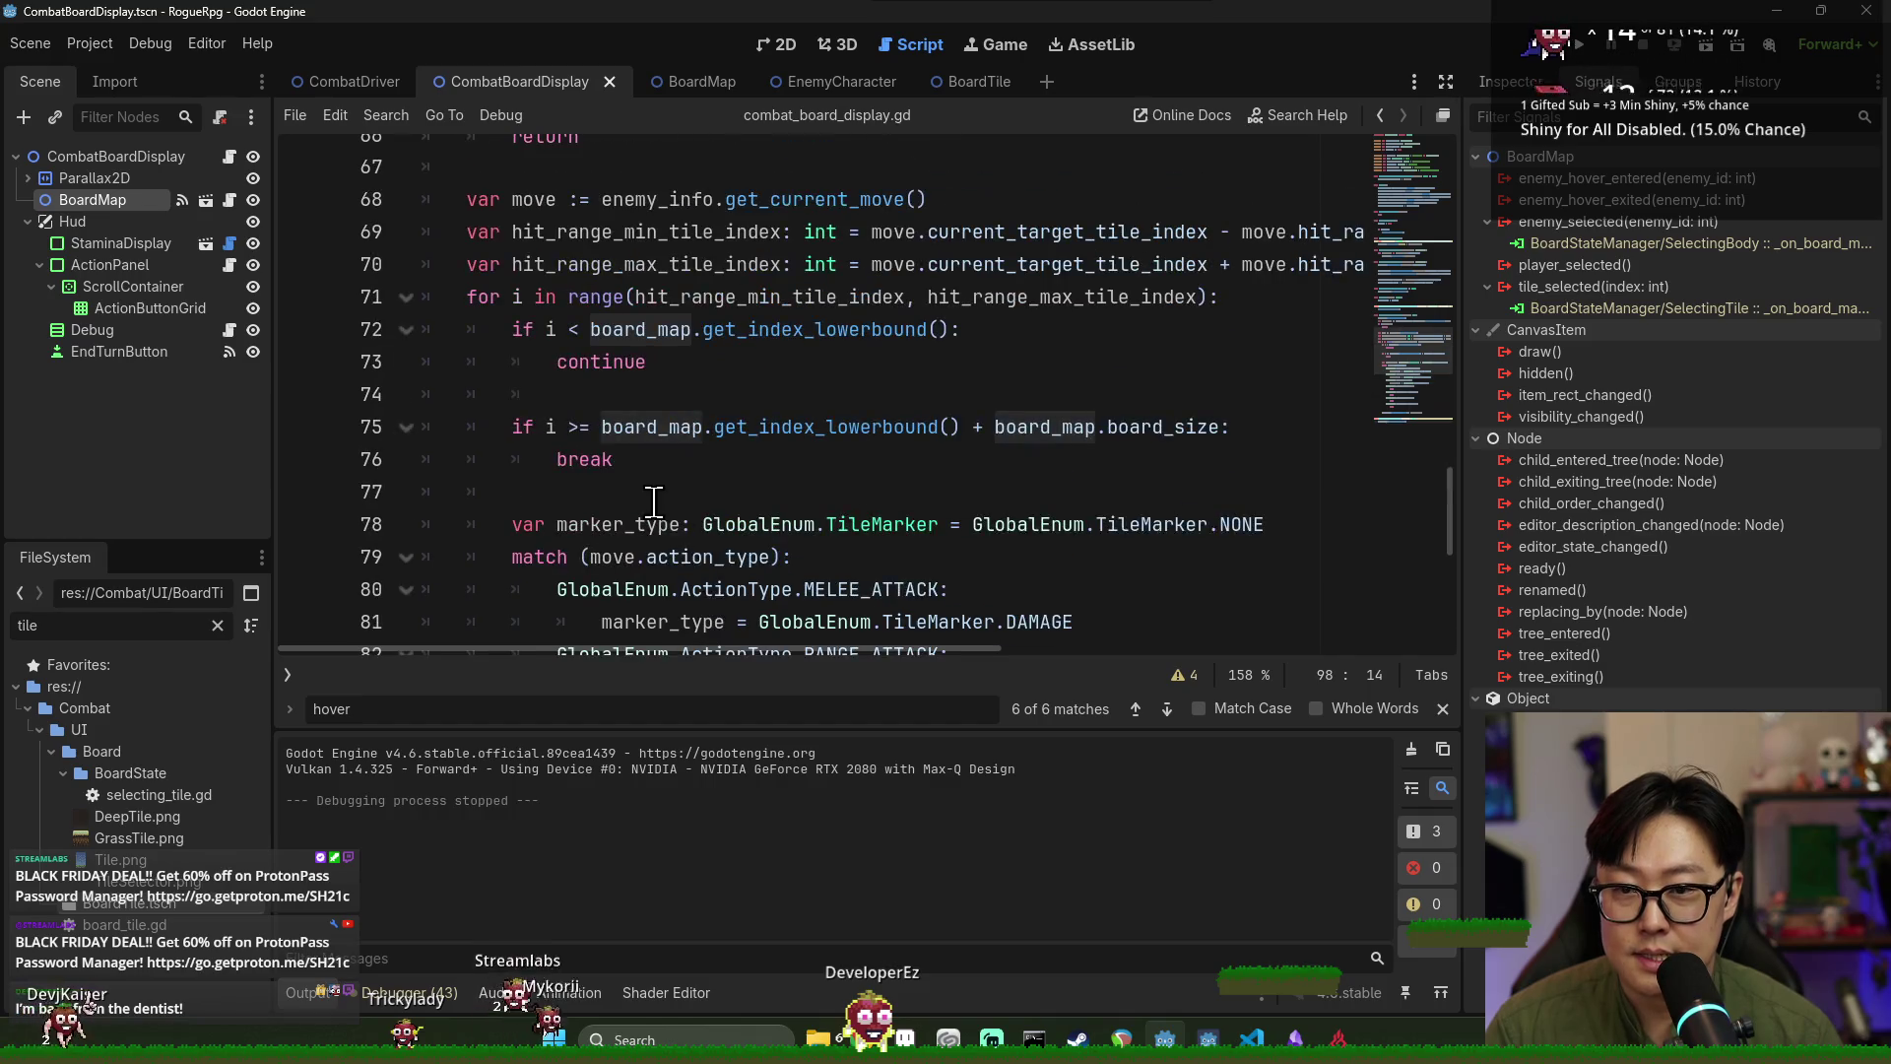
pyautogui.doubleClick(620, 233)
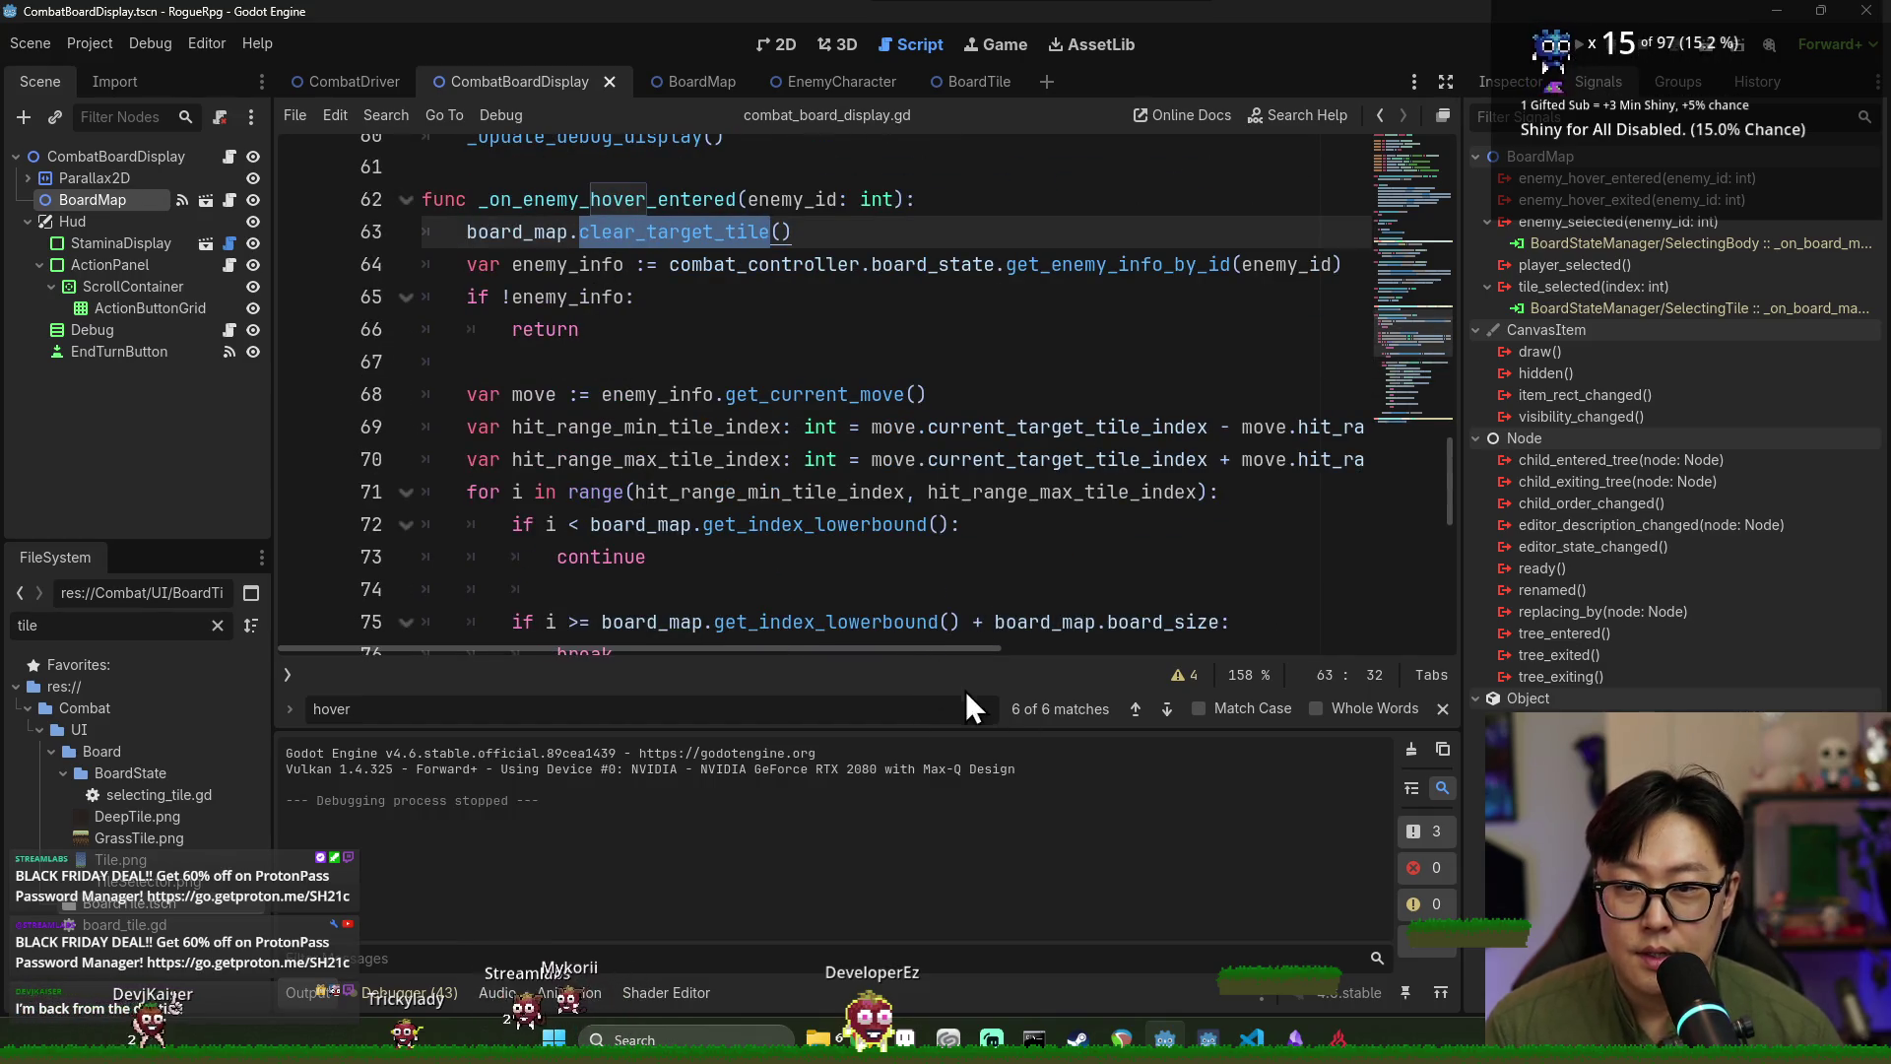
# Close the search bar and review the code around enemy_info on line 64.
pyautogui.click(1443, 708)
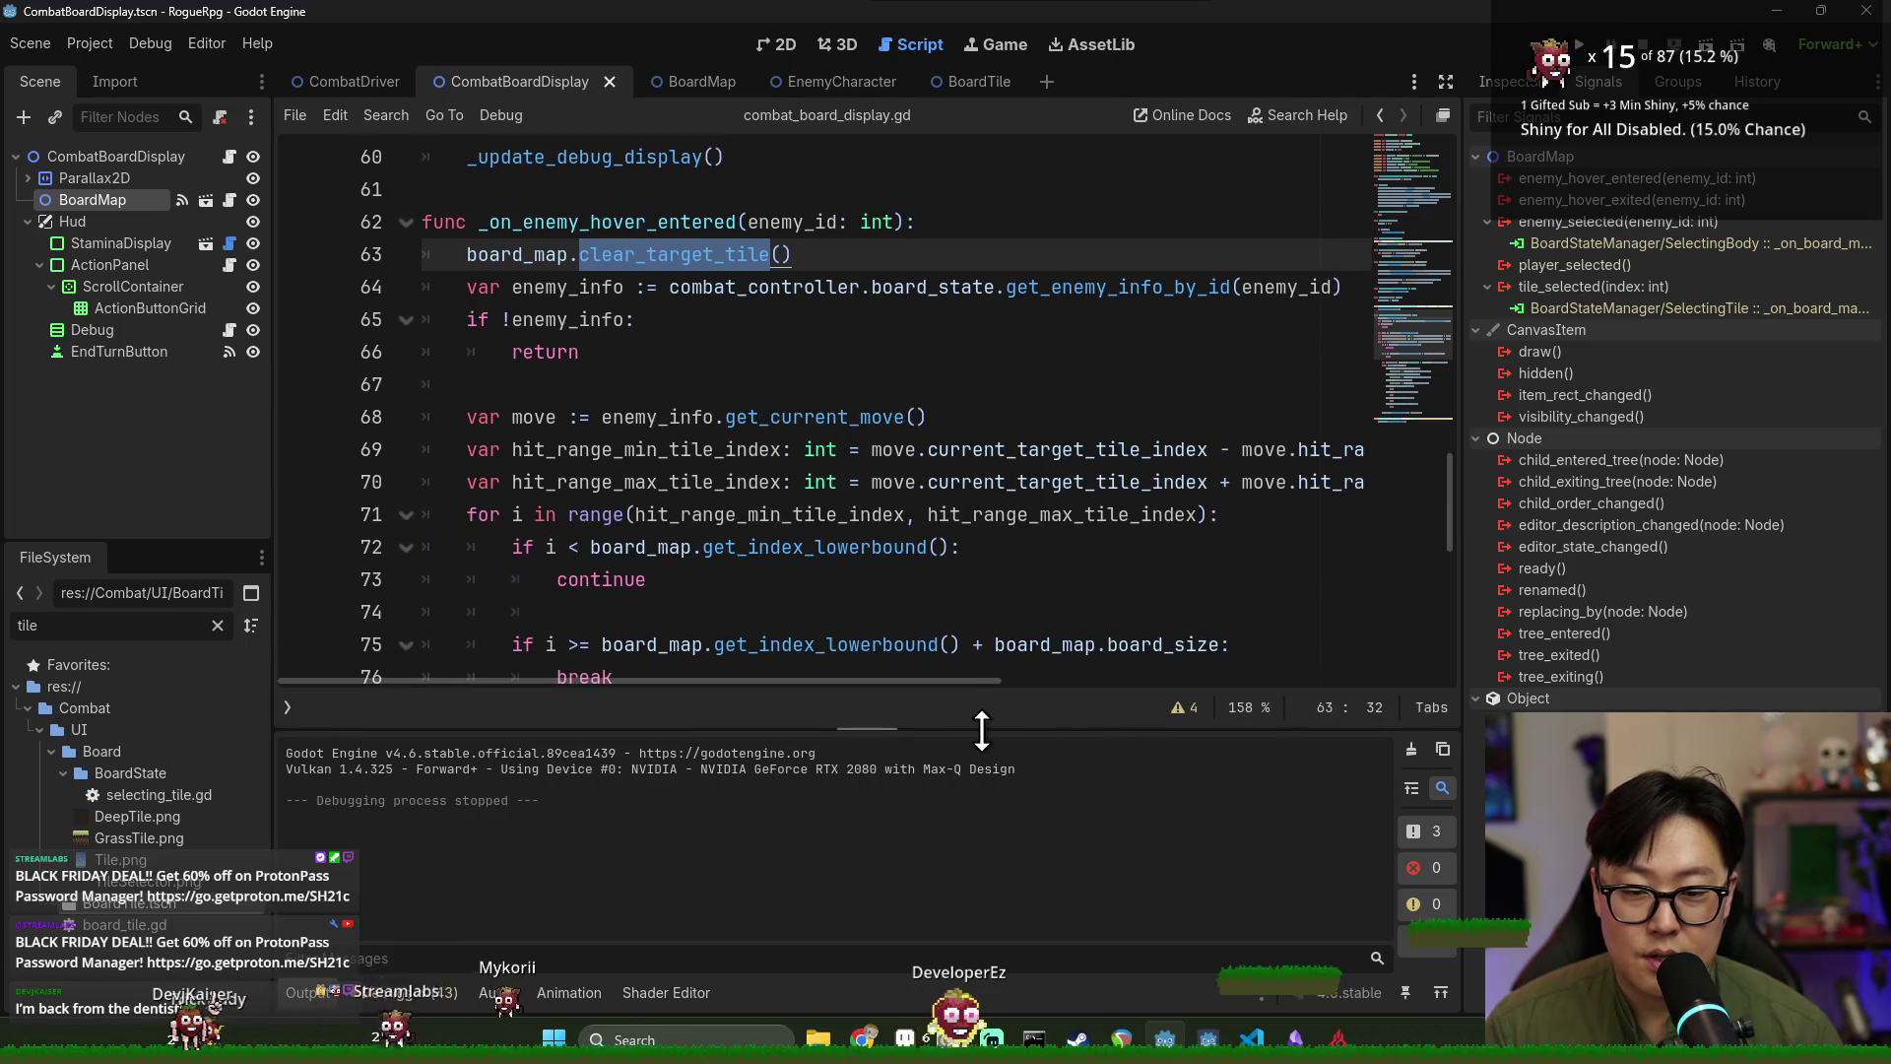
pyautogui.moveTo(981, 728); pyautogui.dragTo(981, 745)
pyautogui.scroll(-2, 724, 448)
pyautogui.scroll(2, 712, 431)
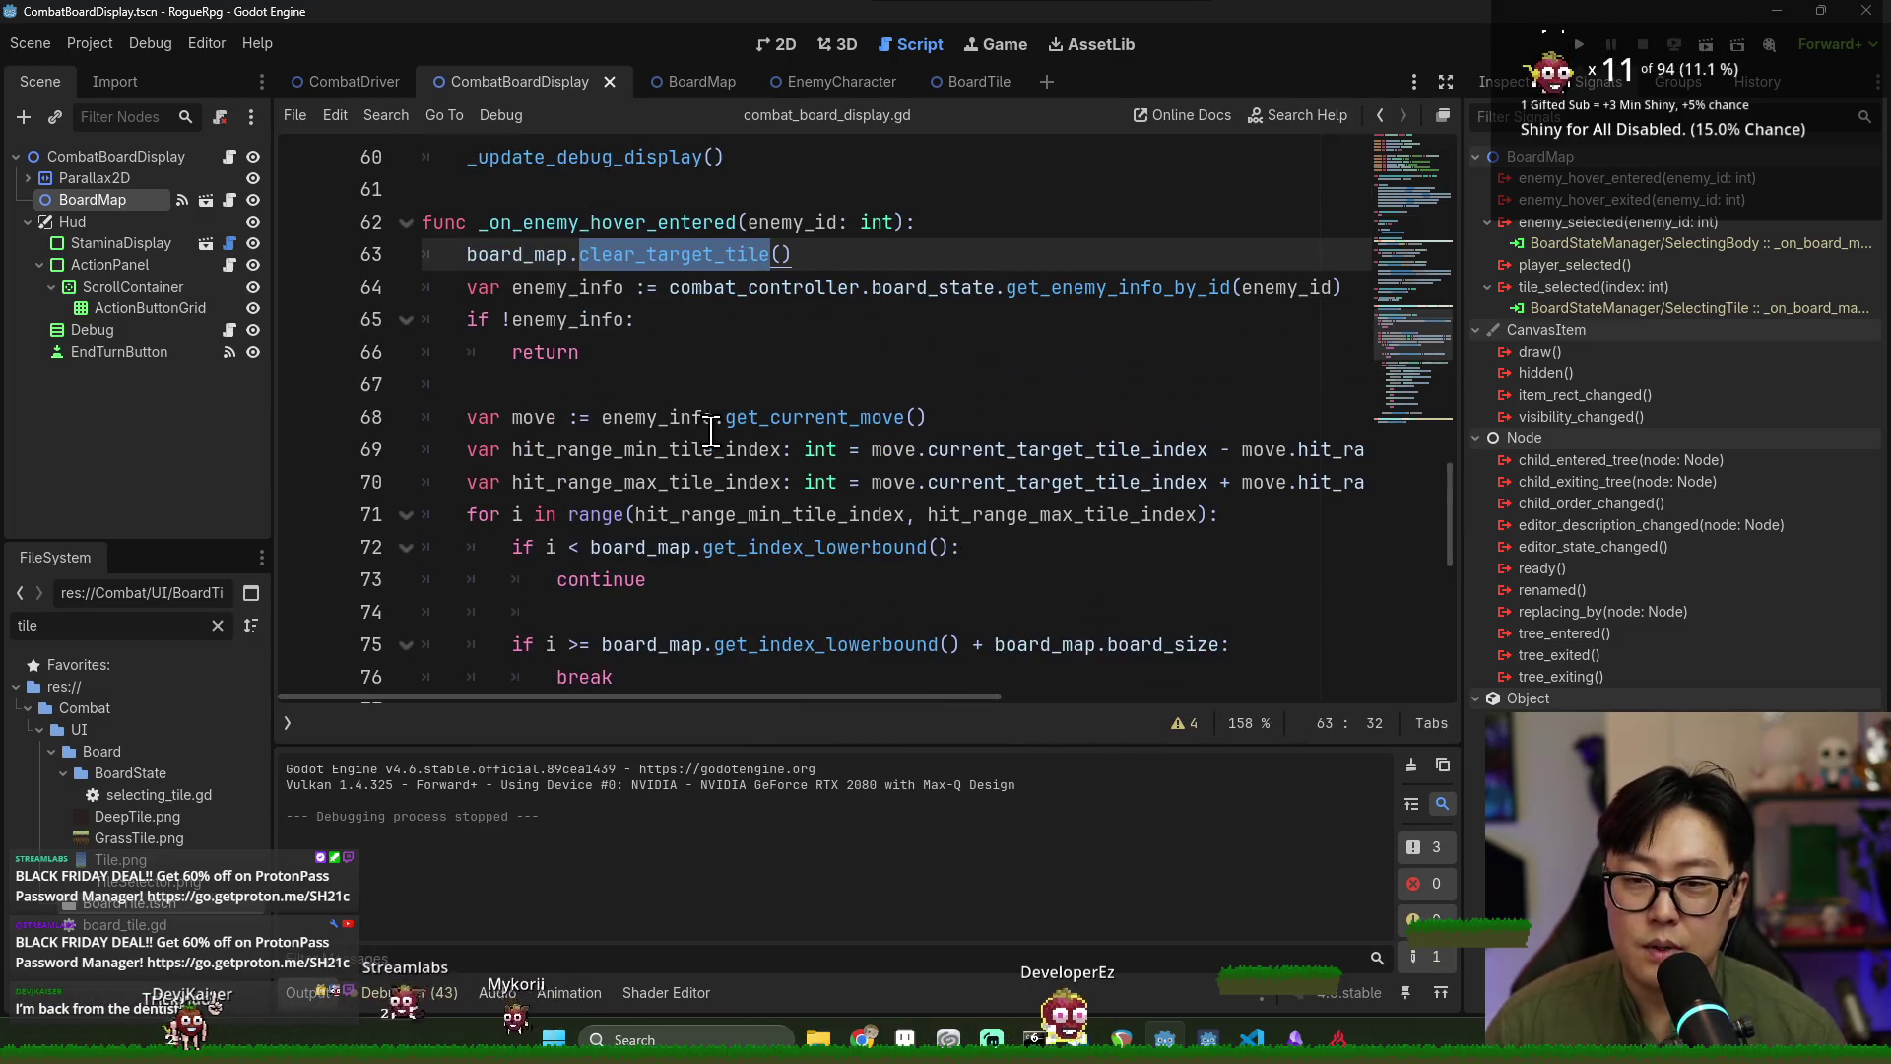
pyautogui.scroll(-5, 788, 443)
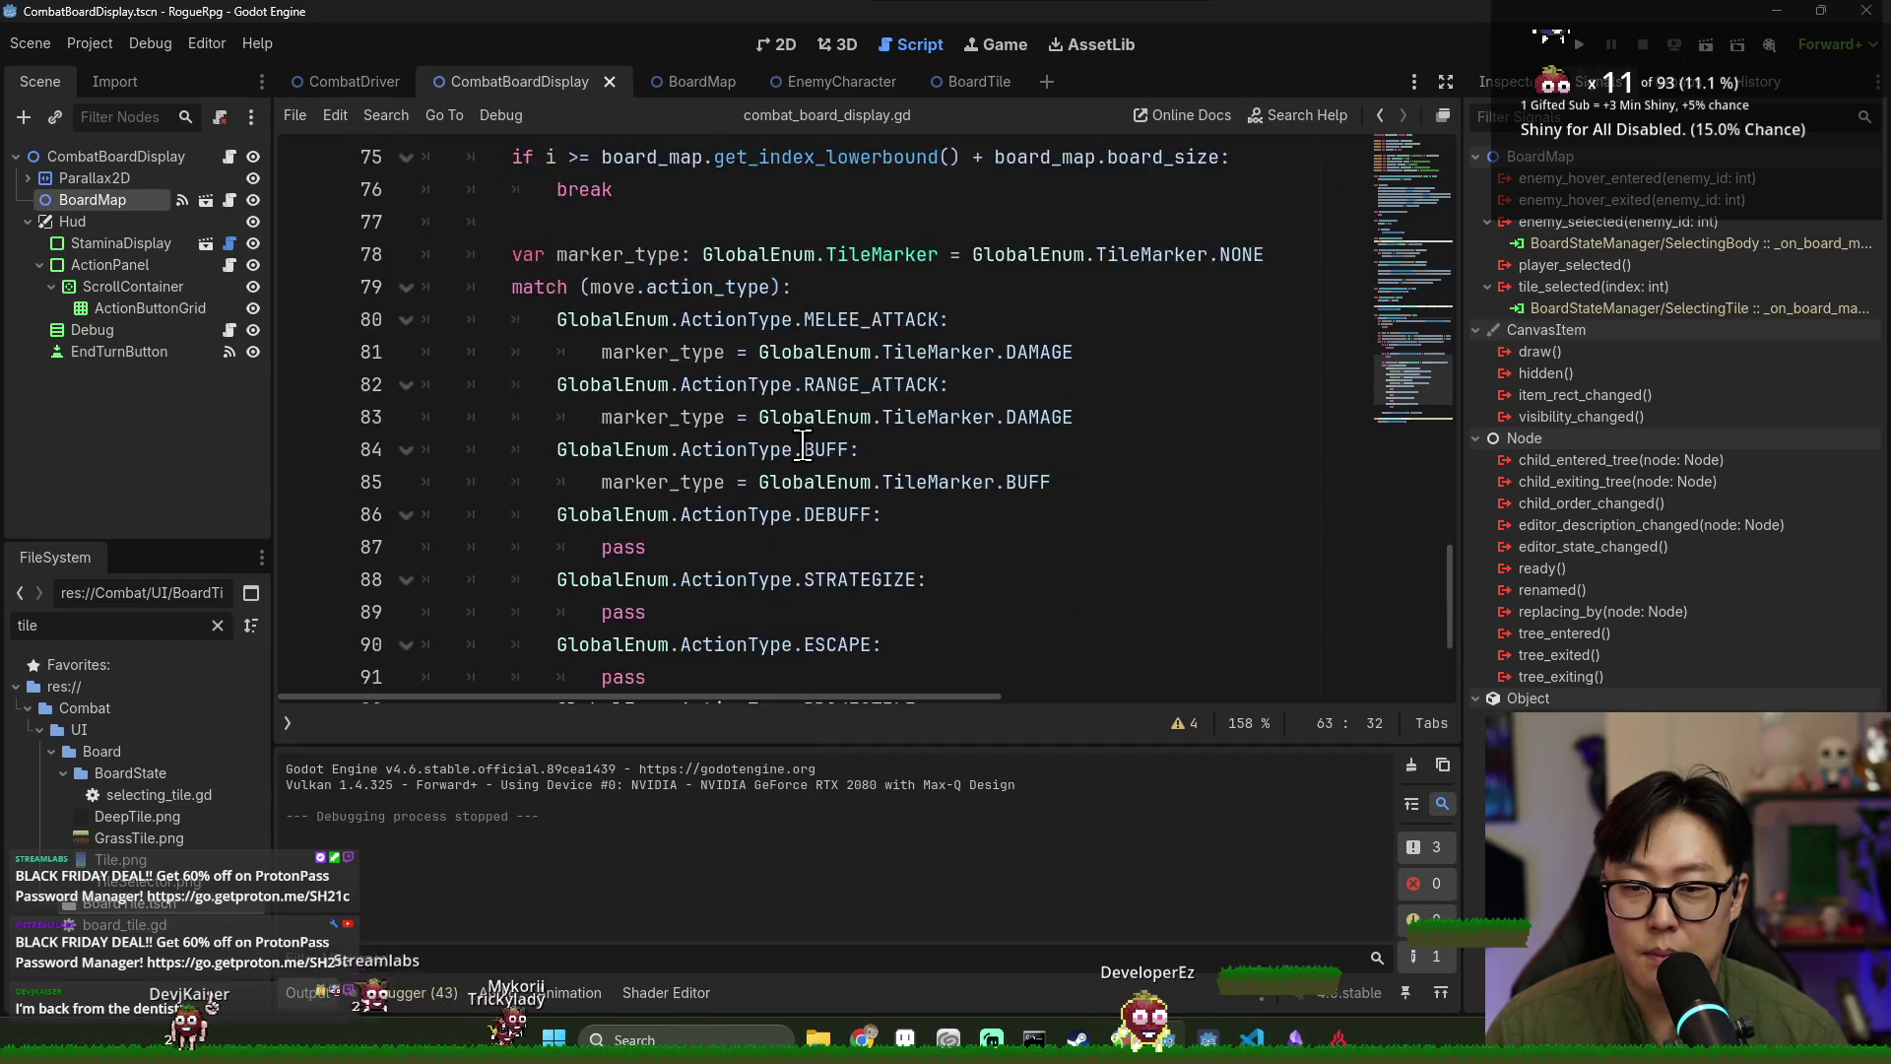
pyautogui.scroll(-1, 803, 448)
pyautogui.scroll(5, 817, 452)
pyautogui.click(627, 203)
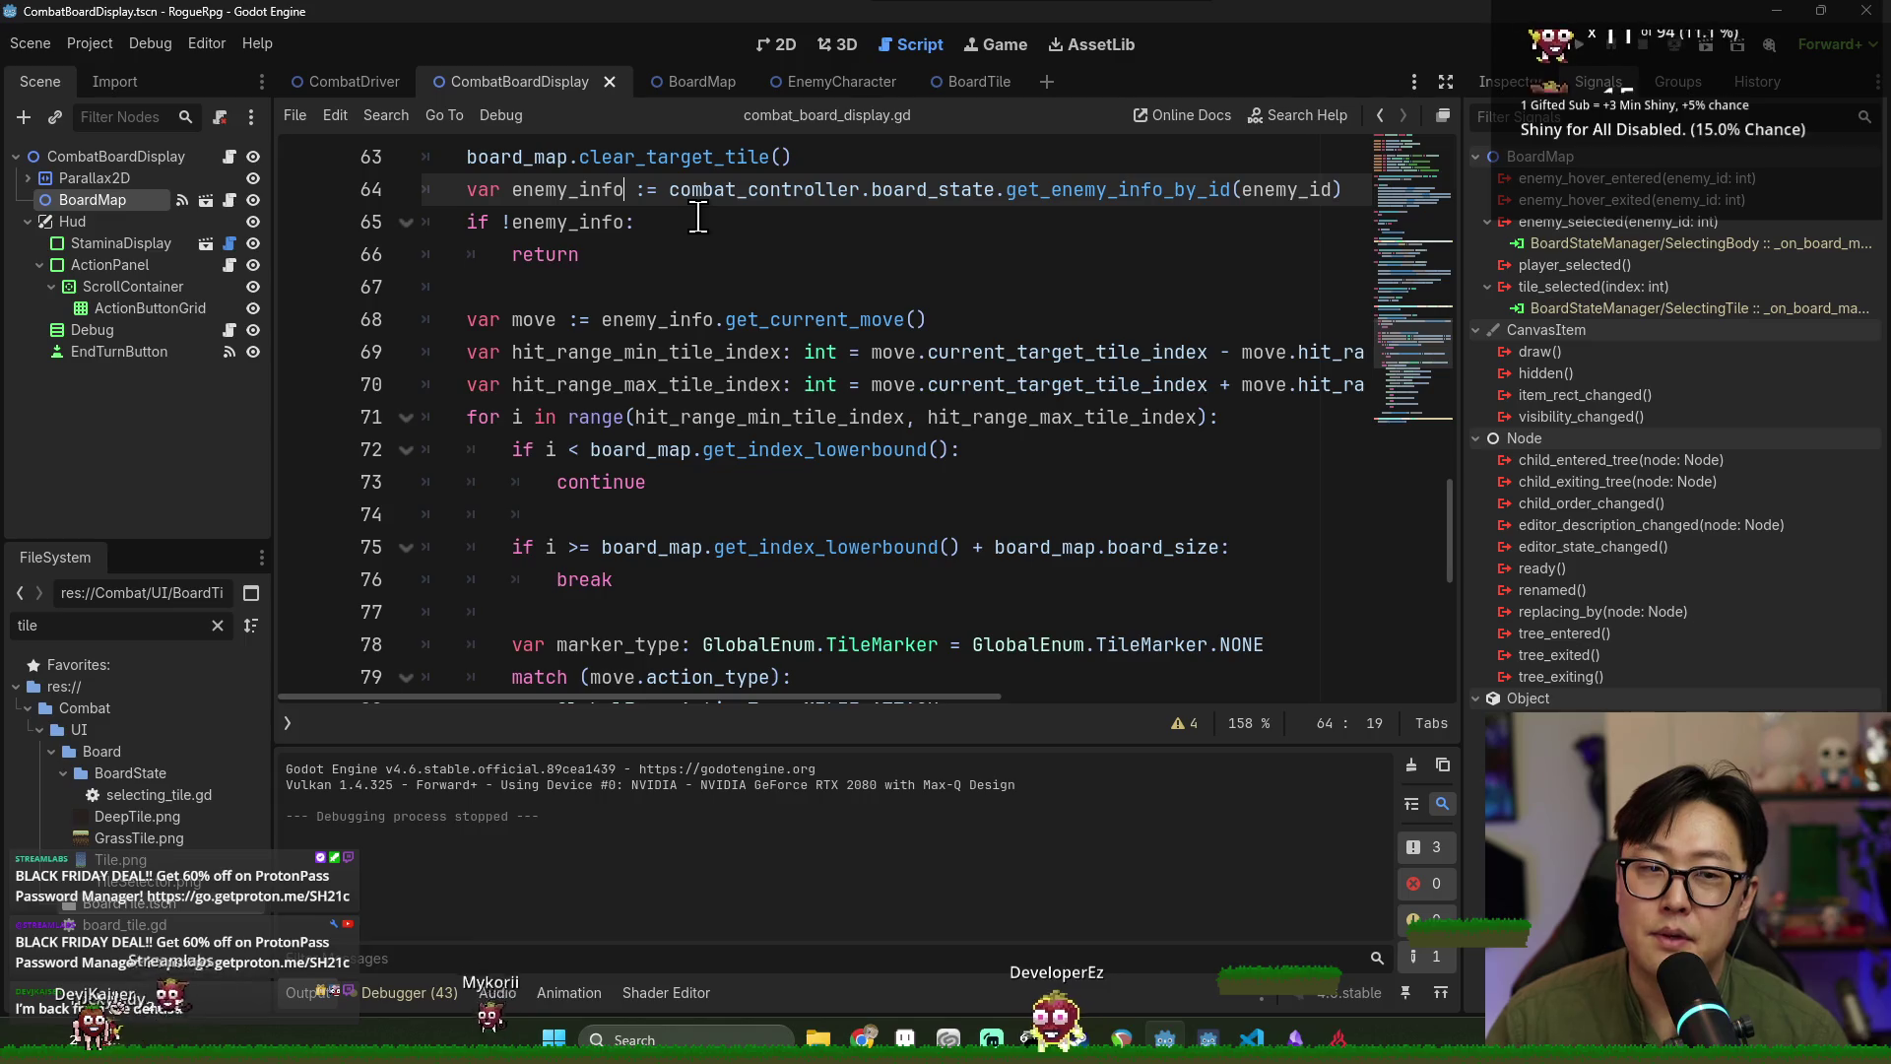
pyautogui.click(347, 83)
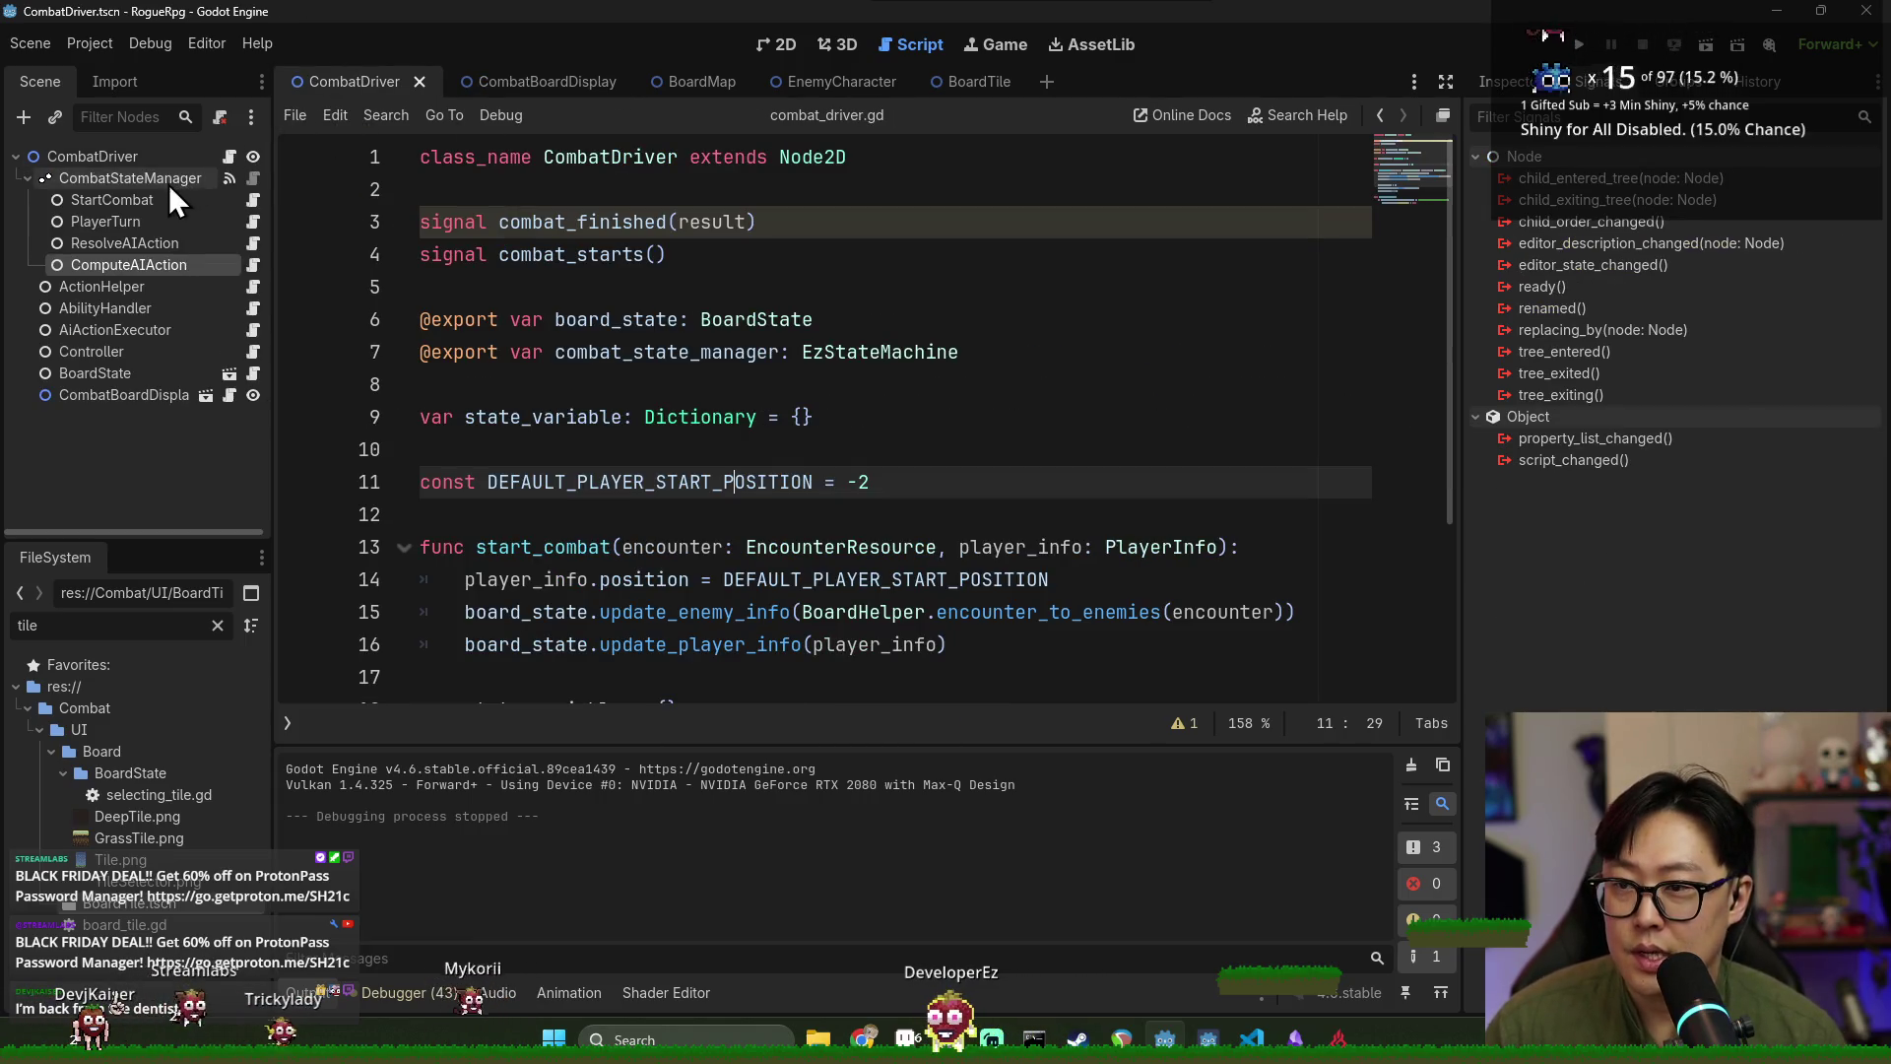
# Jump from ComputeAIAction's script to the queue_next_action definition in combat_controller.gd.
pyautogui.click(252, 265)
pyautogui.click(778, 322)
pyautogui.keyDown('ctrl'); pyautogui.click(779, 324); pyautogui.keyUp('ctrl')
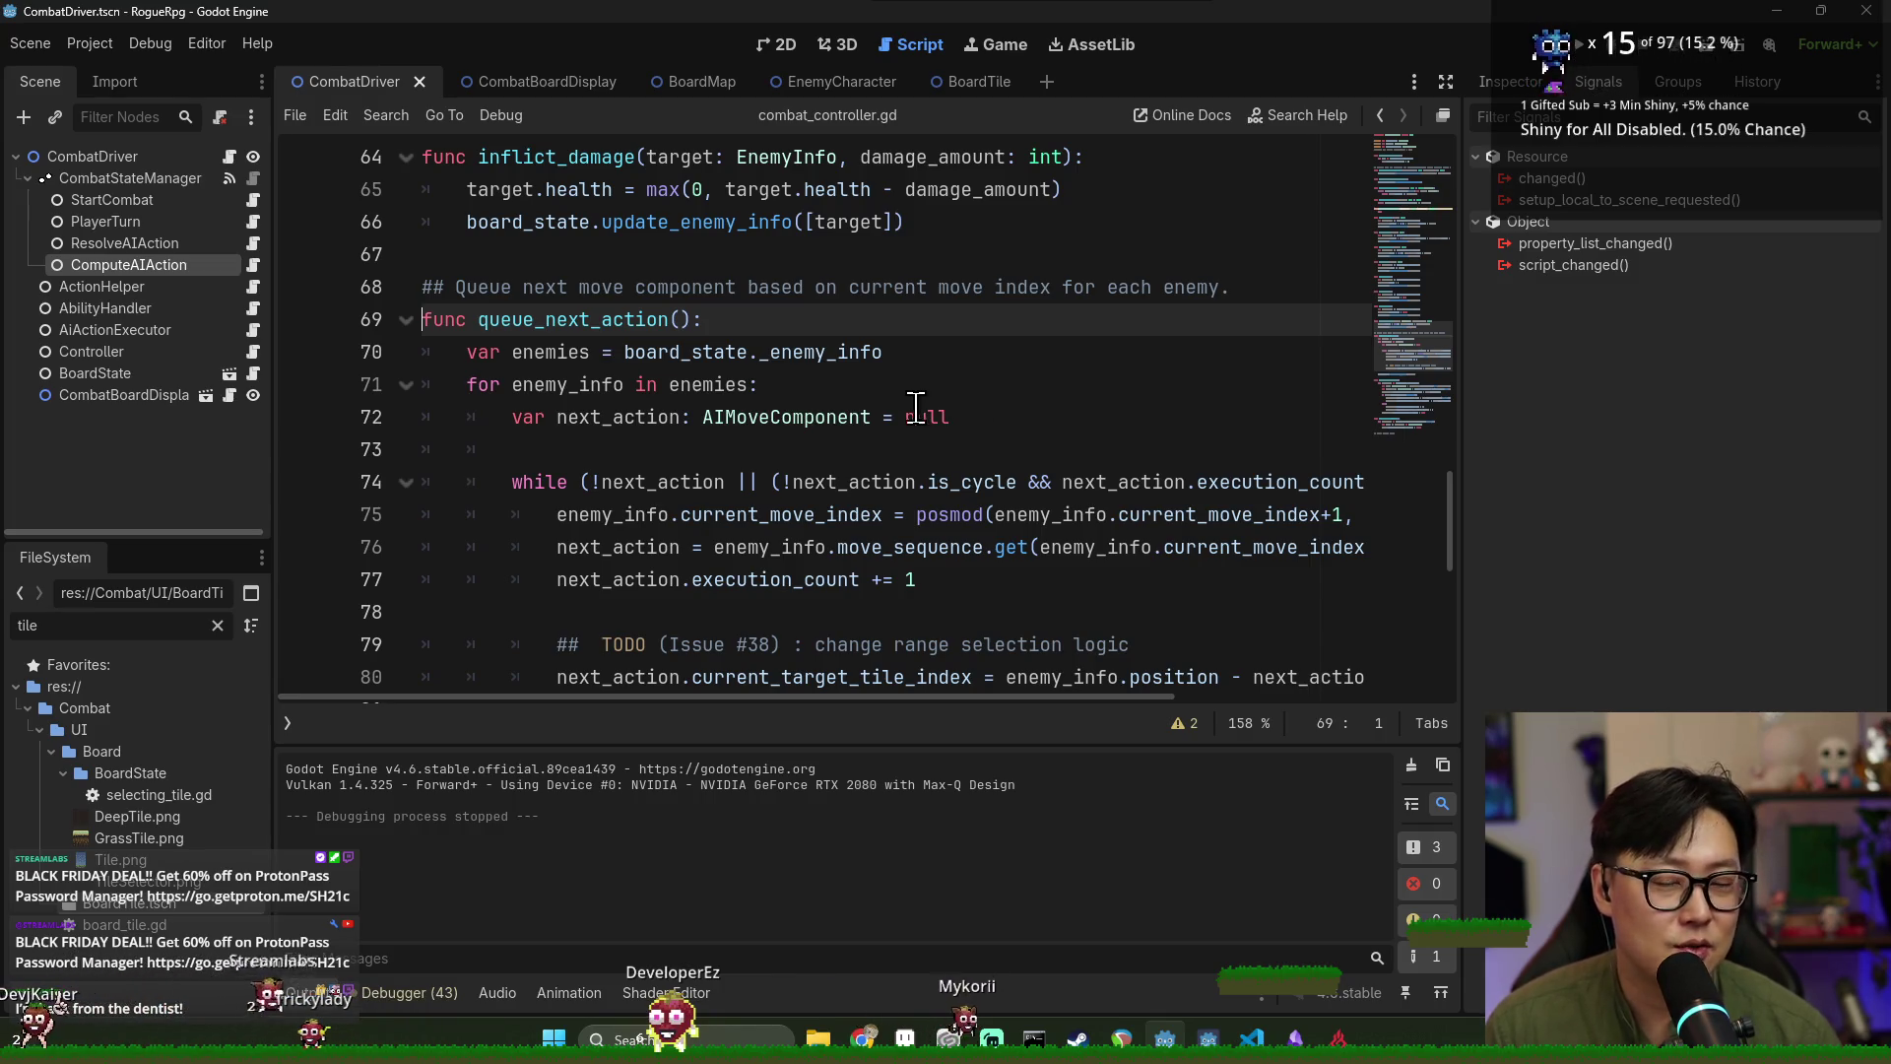
pyautogui.moveTo(919, 494)
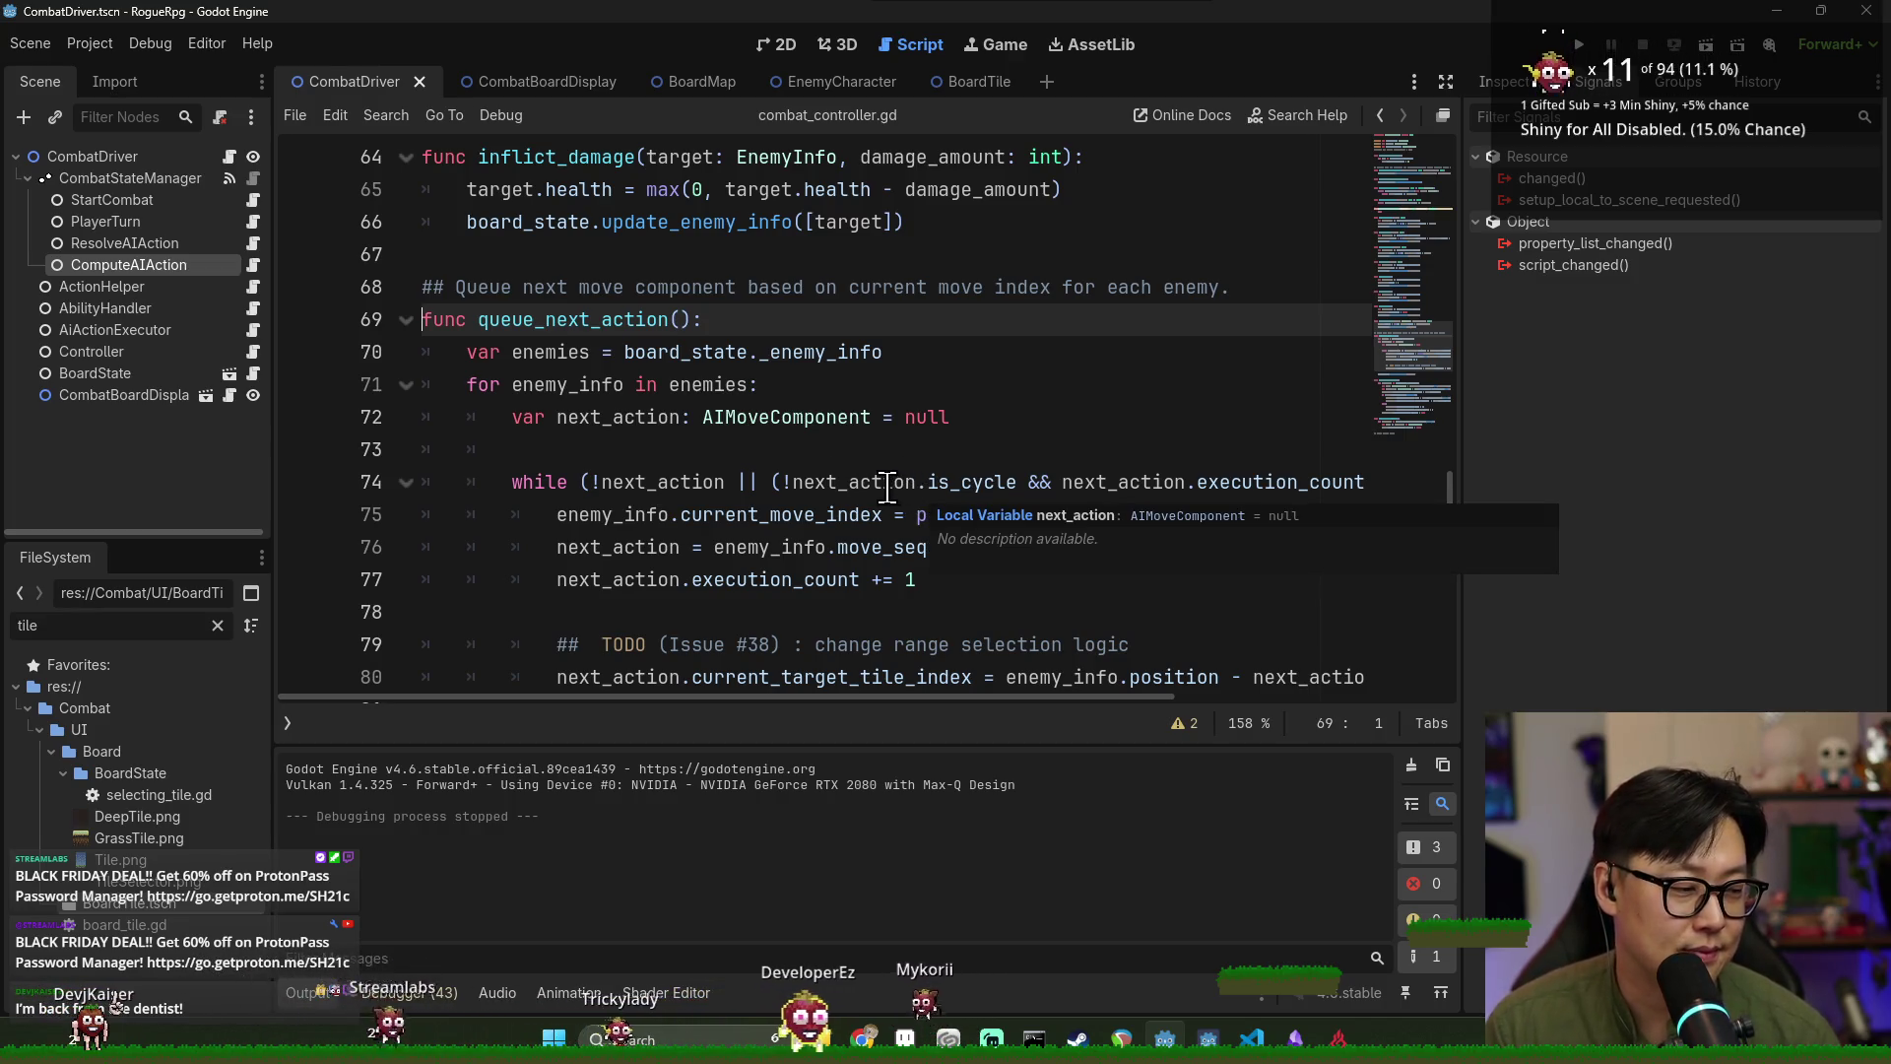
pyautogui.scroll(-5, 582, 402)
pyautogui.scroll(2, 582, 401)
pyautogui.scroll(2, 583, 402)
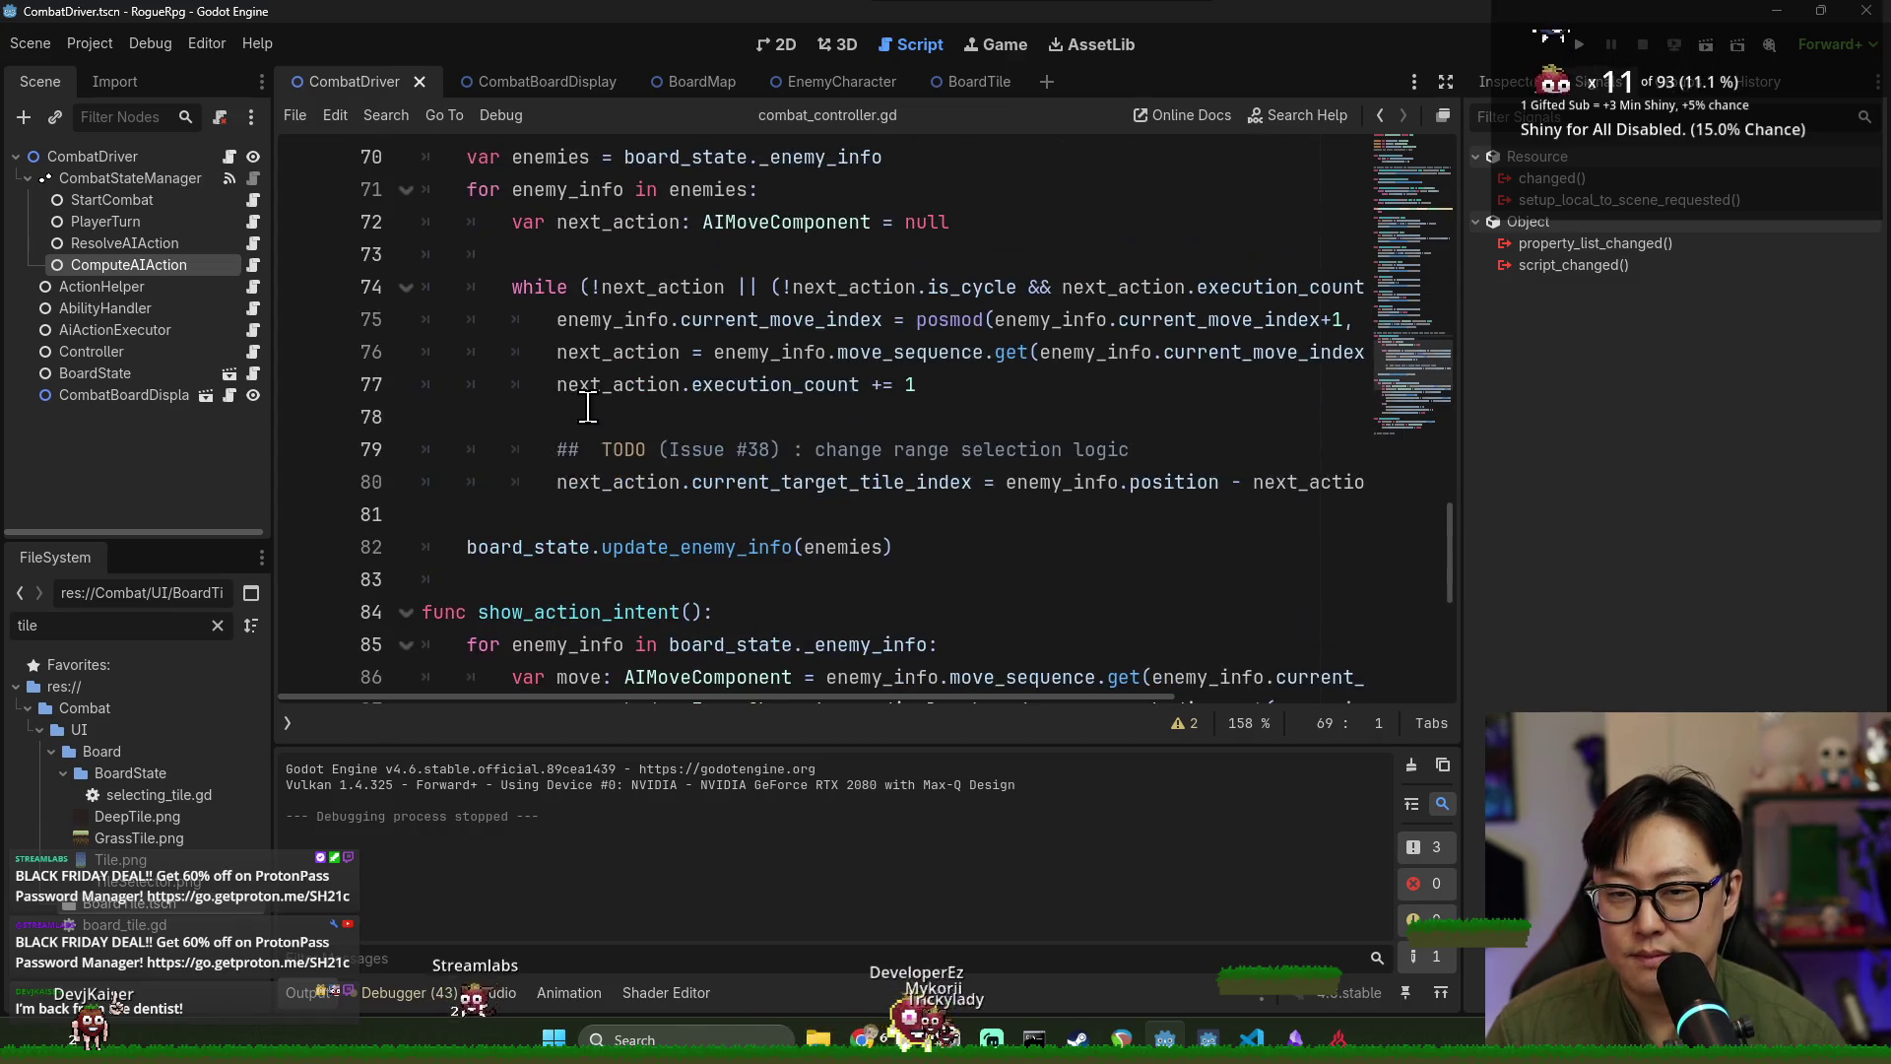
# Inspect the TODO (Issue #38) comment and current_target_tile_index on line 80.
pyautogui.doubleClick(712, 548)
pyautogui.tripleClick(711, 548)
pyautogui.scroll(-1, 855, 552)
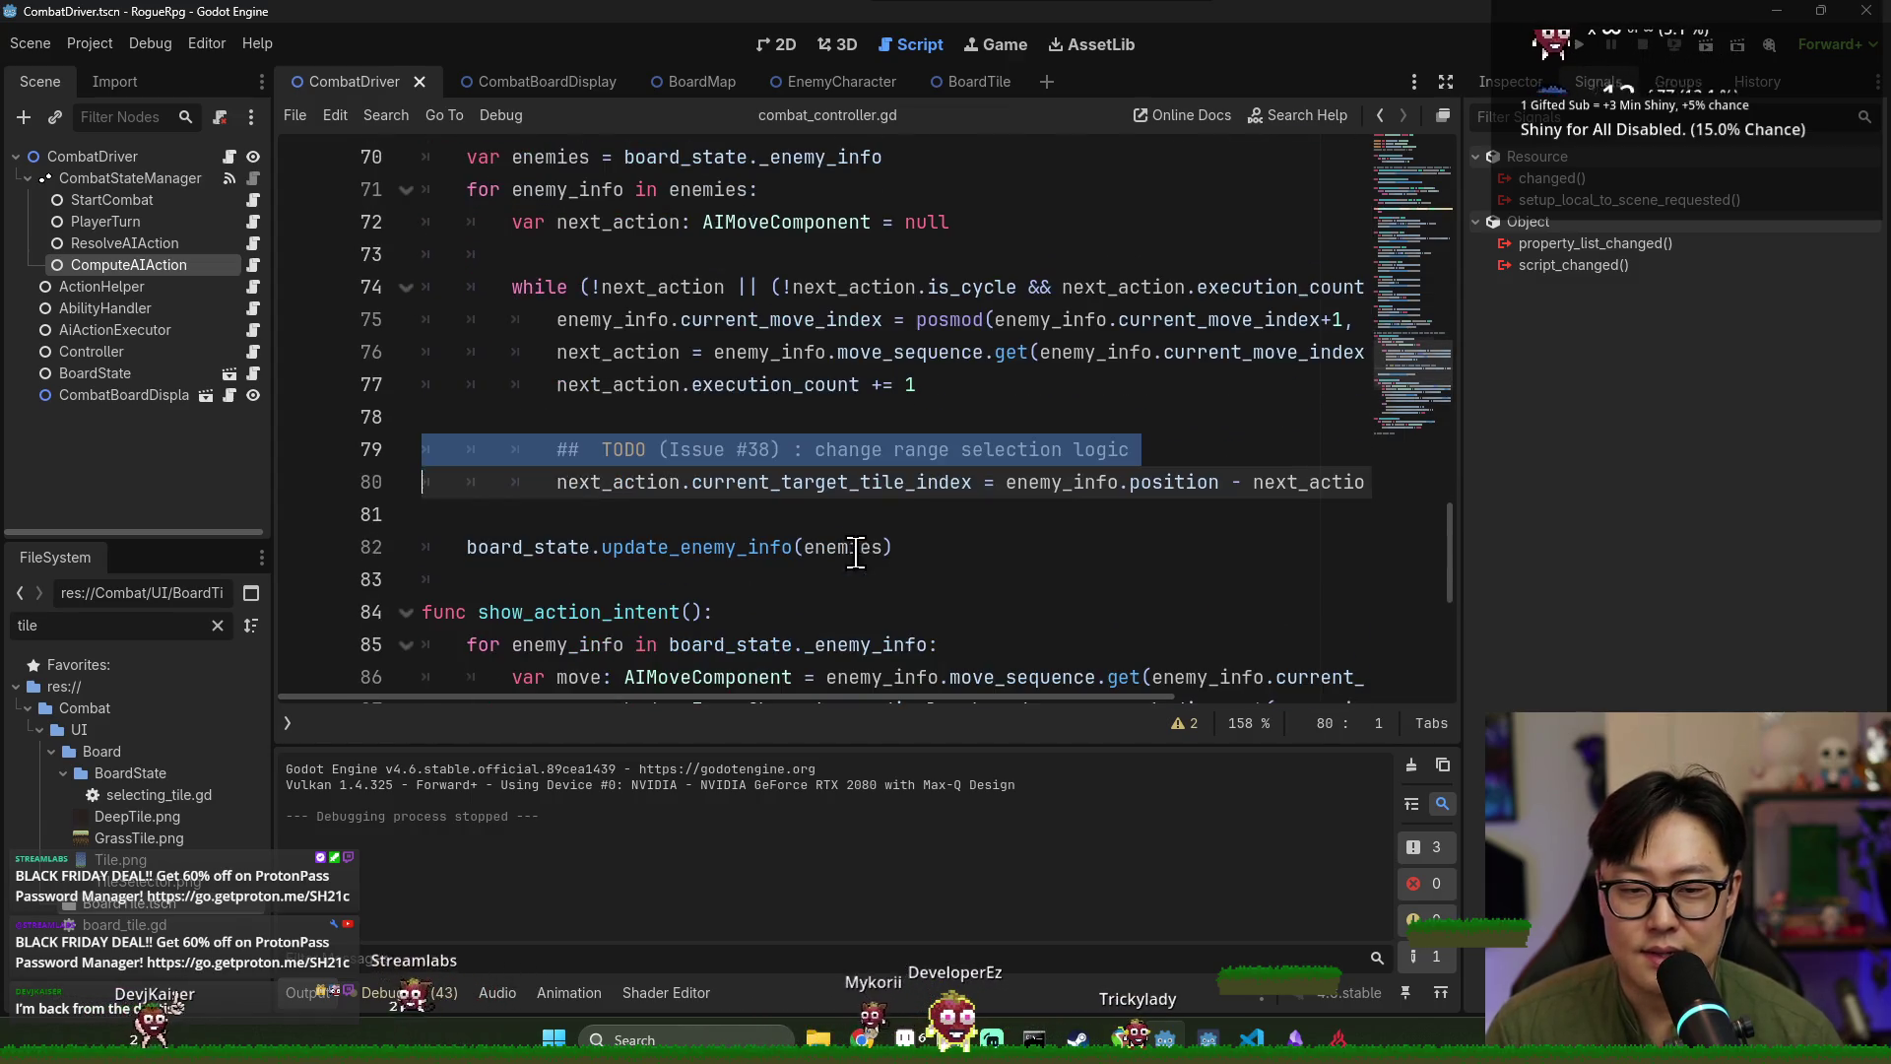
pyautogui.doubleClick(941, 450)
pyautogui.doubleClick(1103, 449)
pyautogui.doubleClick(690, 450)
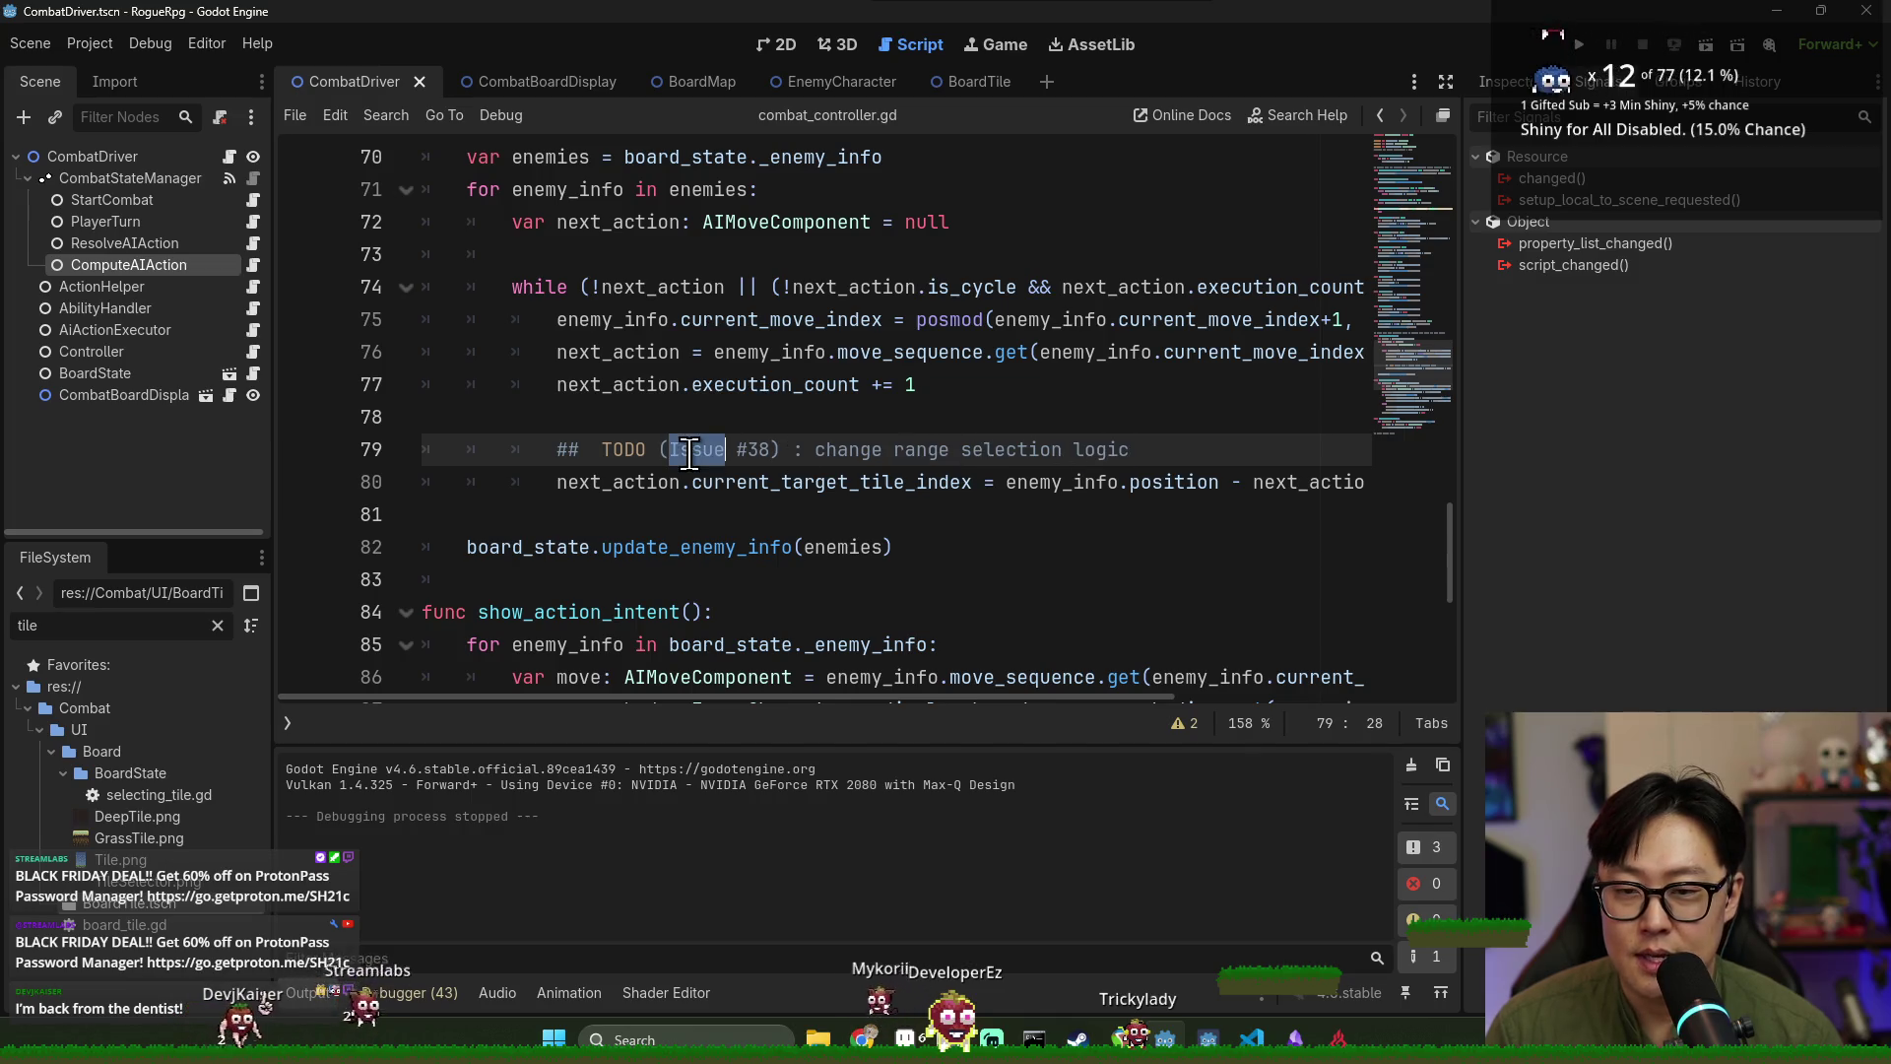
pyautogui.doubleClick(787, 483)
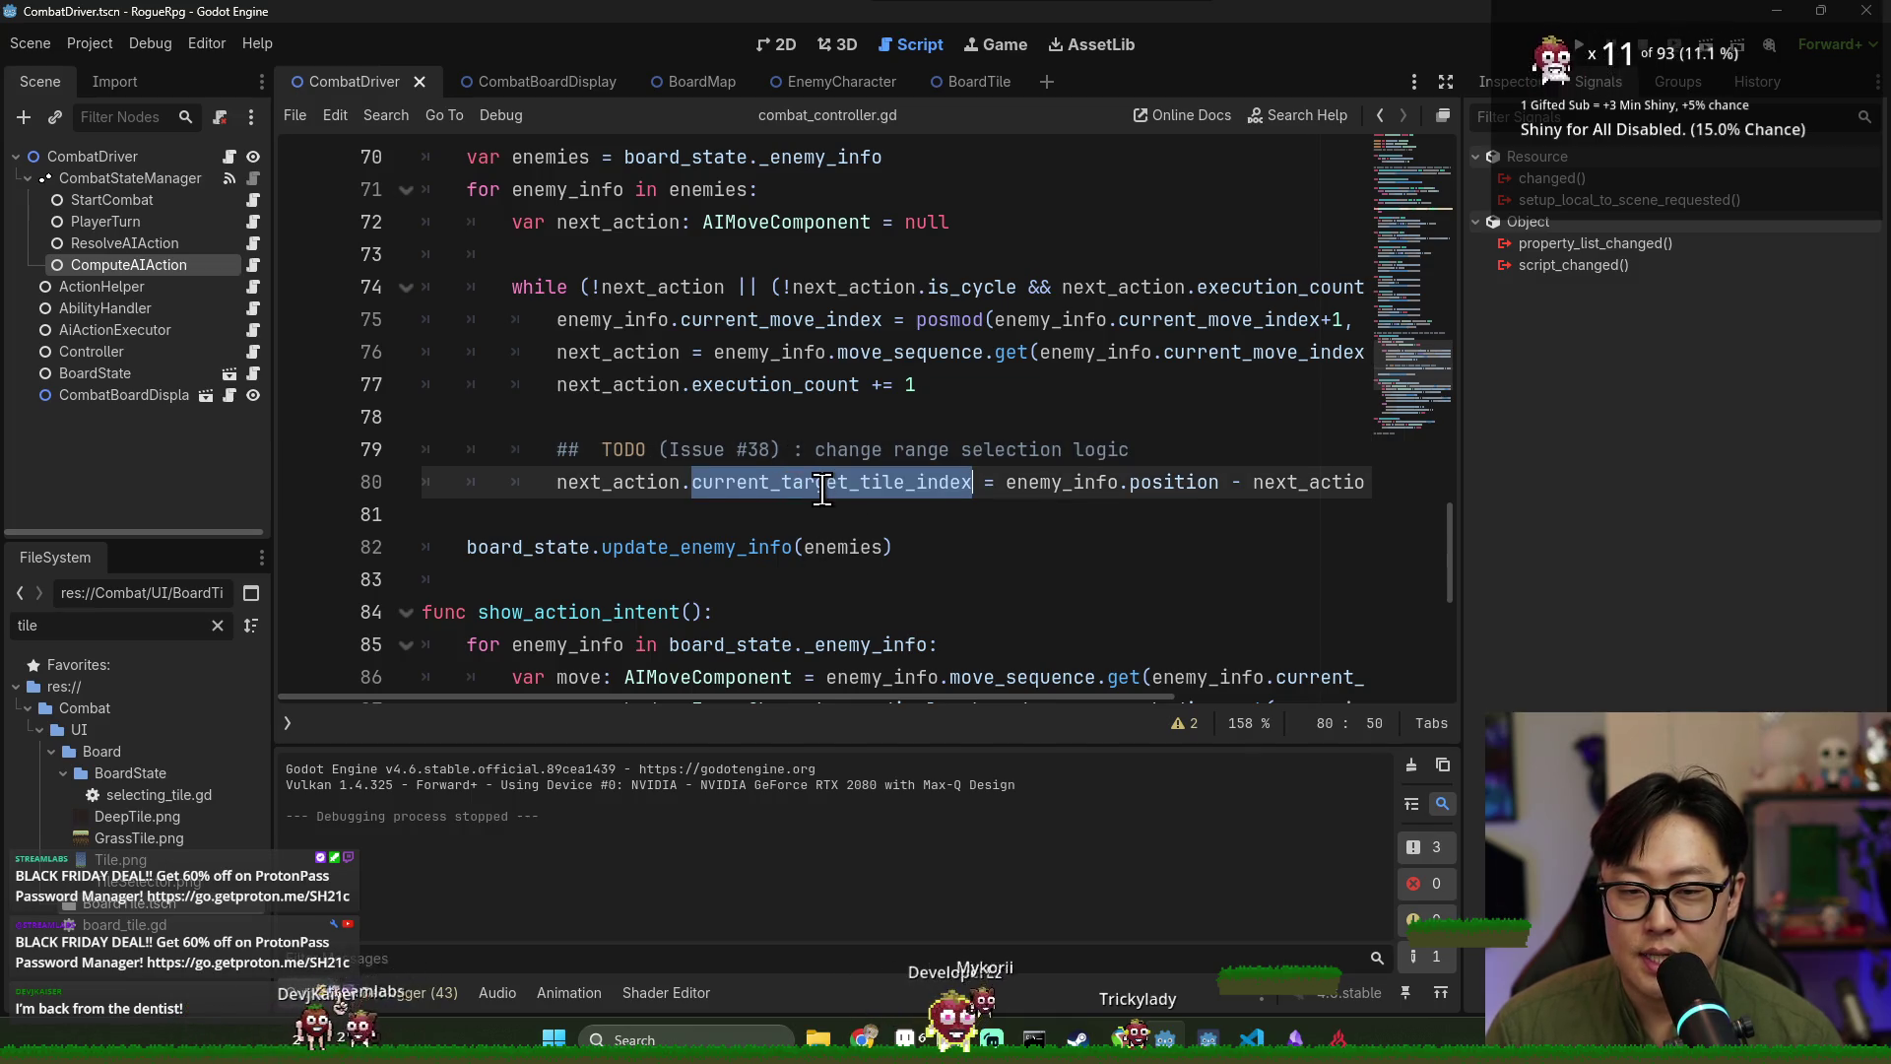
pyautogui.moveTo(959, 700)
pyautogui.mouseDown()
pyautogui.moveTo(986, 697)
pyautogui.moveTo(930, 701)
pyautogui.mouseUp()
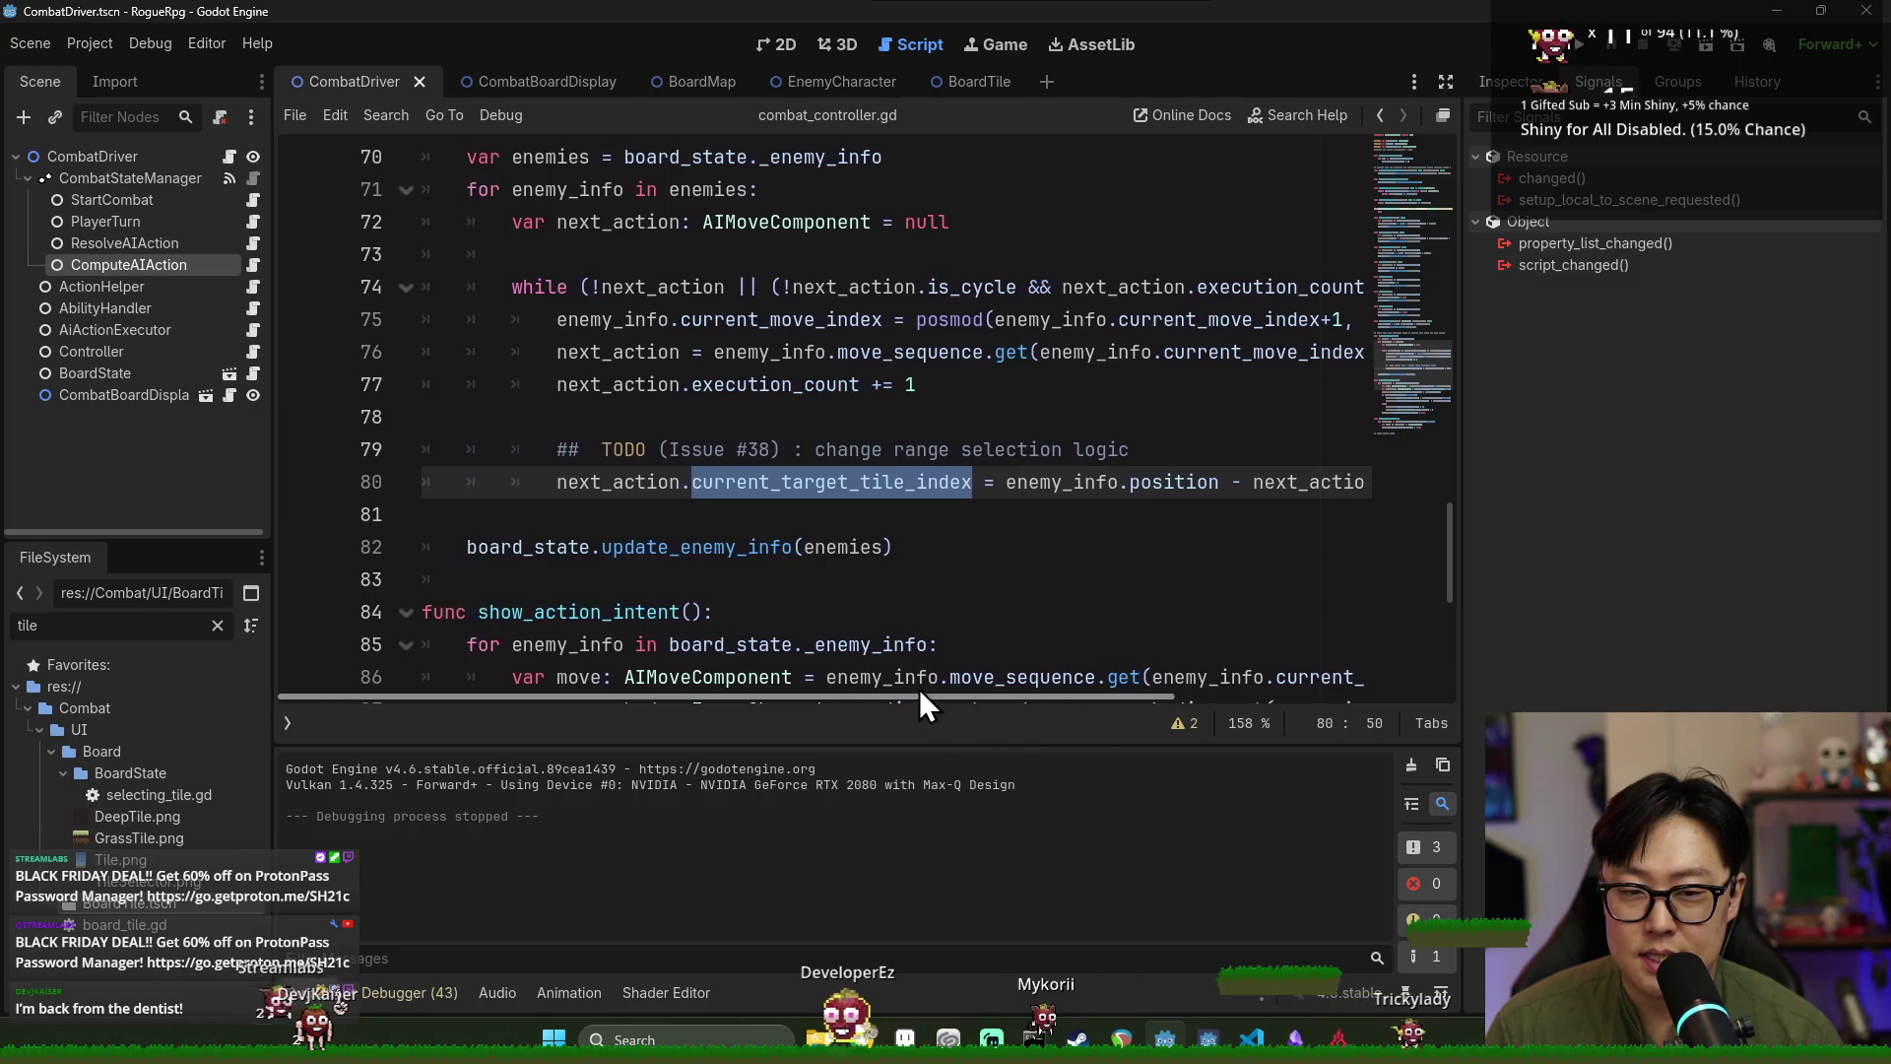
pyautogui.scroll(4, 886, 621)
pyautogui.scroll(-3, 901, 615)
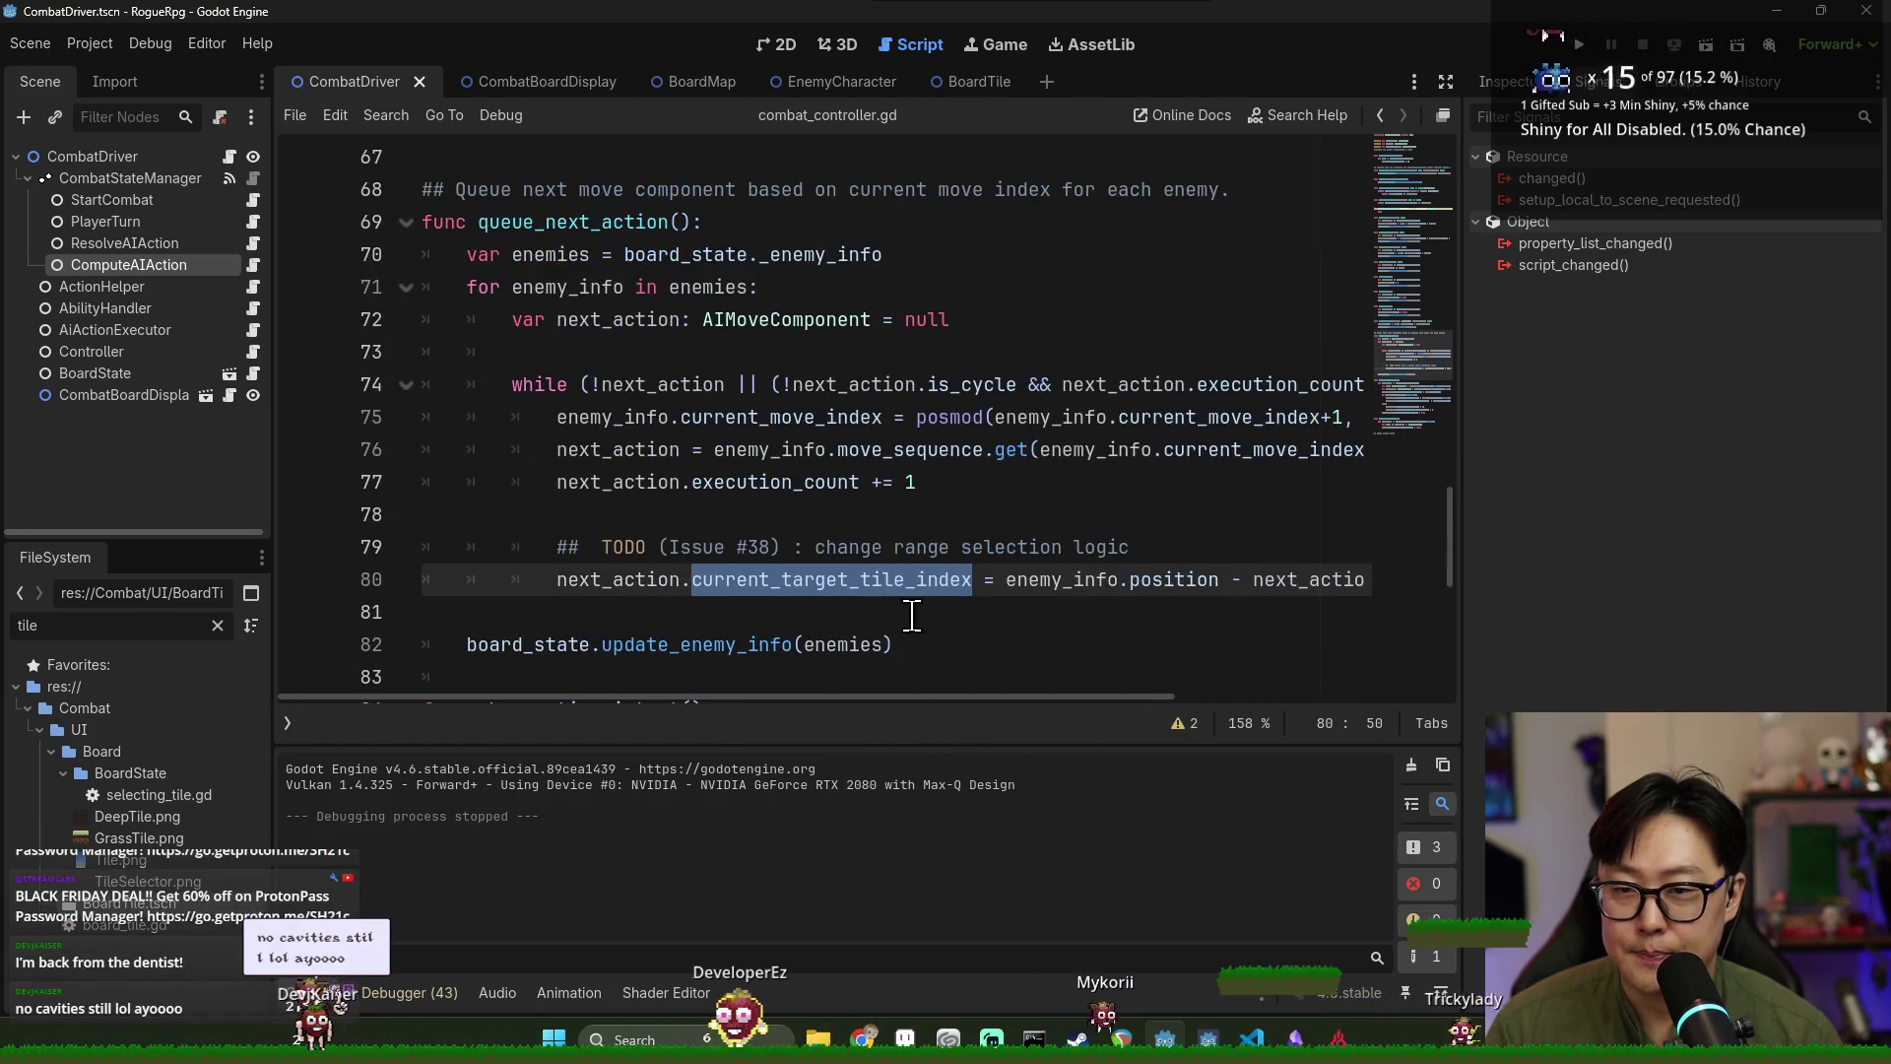
pyautogui.moveTo(960, 696); pyautogui.dragTo(984, 700)
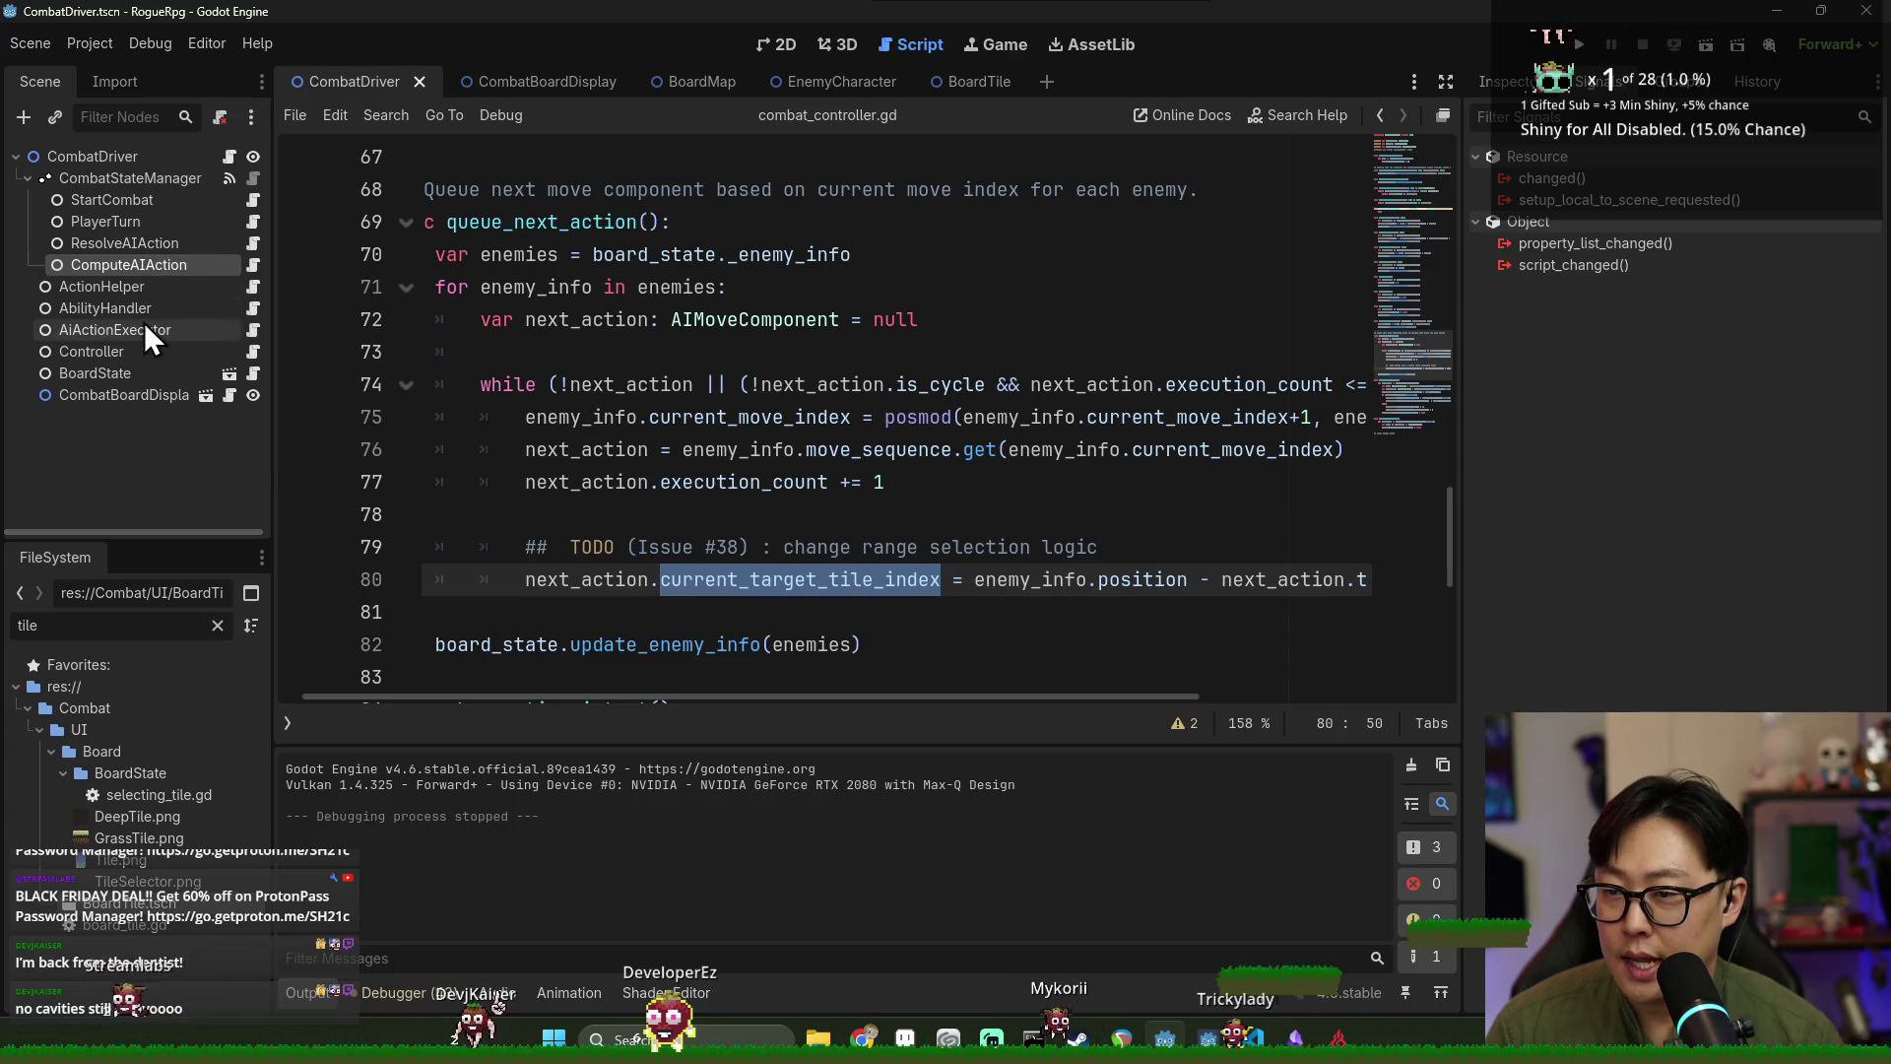
# Open ai_action_executor.gd, hide warnings and the bottom panel, and remove empty line 6.
pyautogui.click(246, 333)
pyautogui.scroll(4, 771, 532)
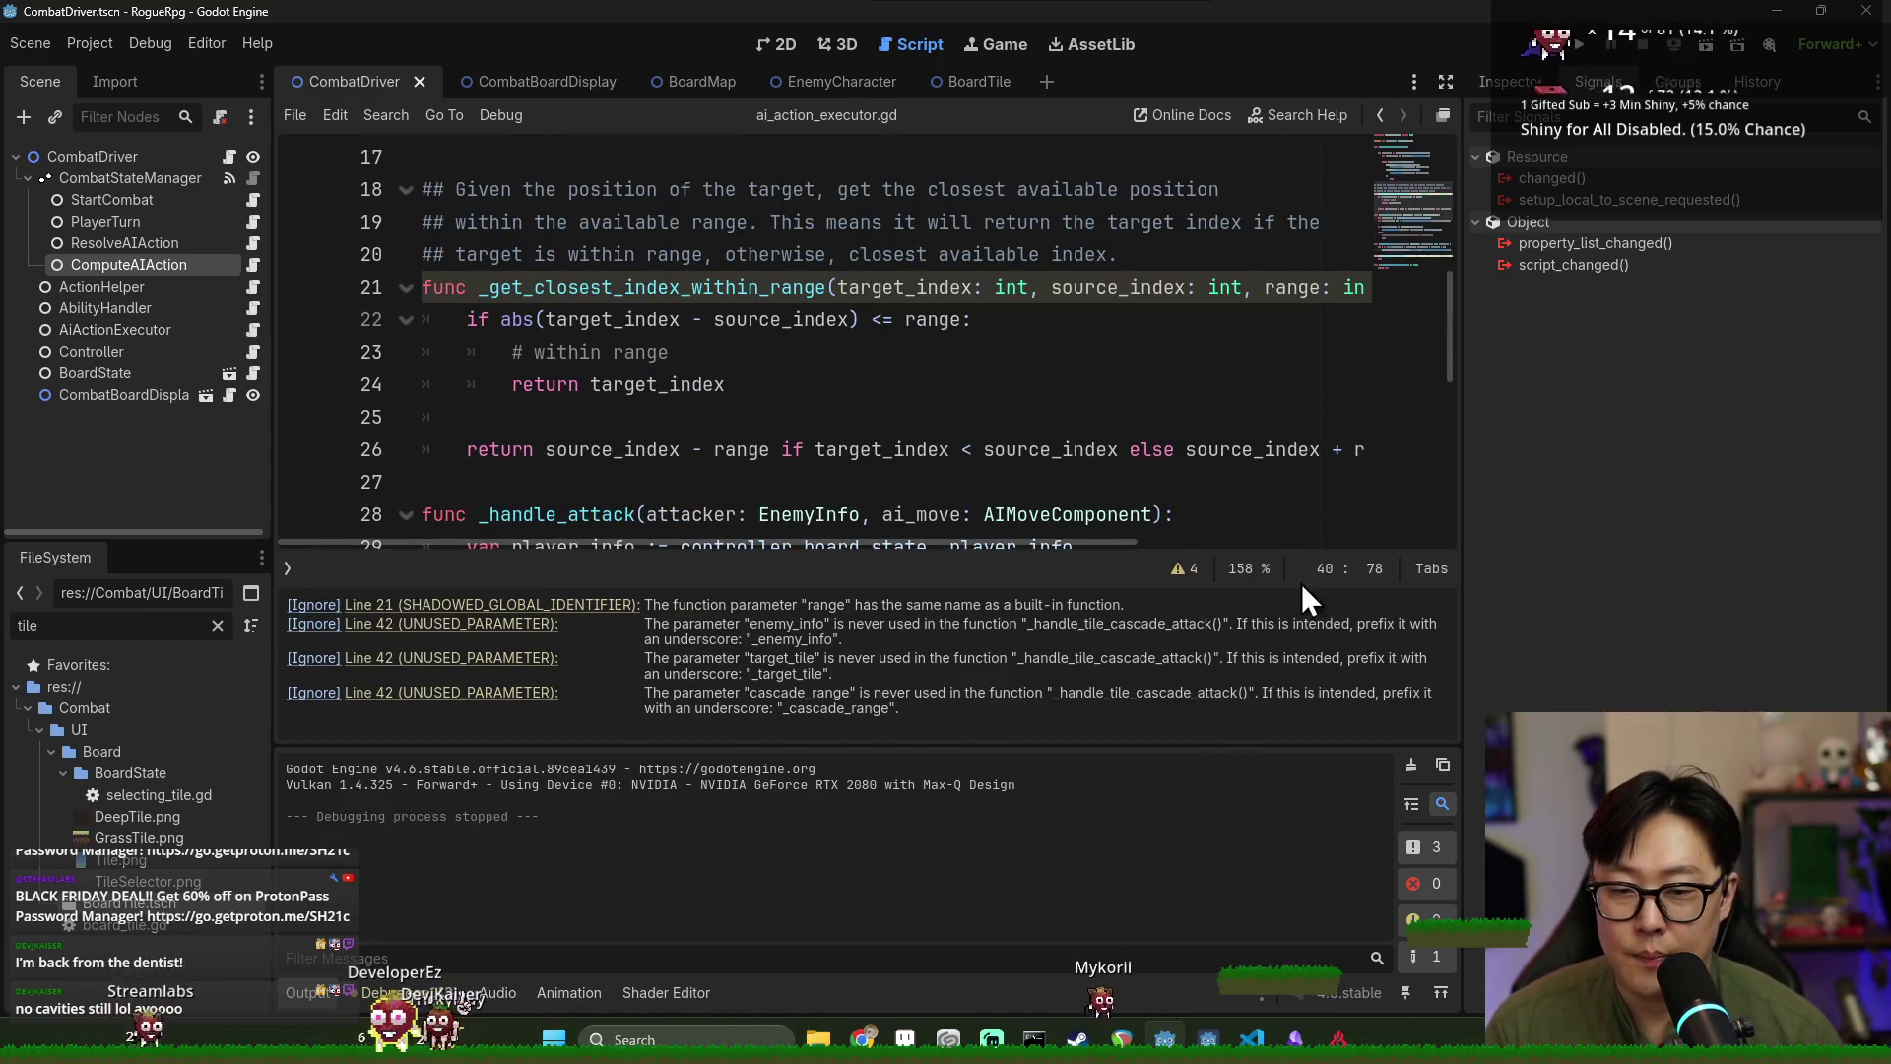
pyautogui.click(1204, 579)
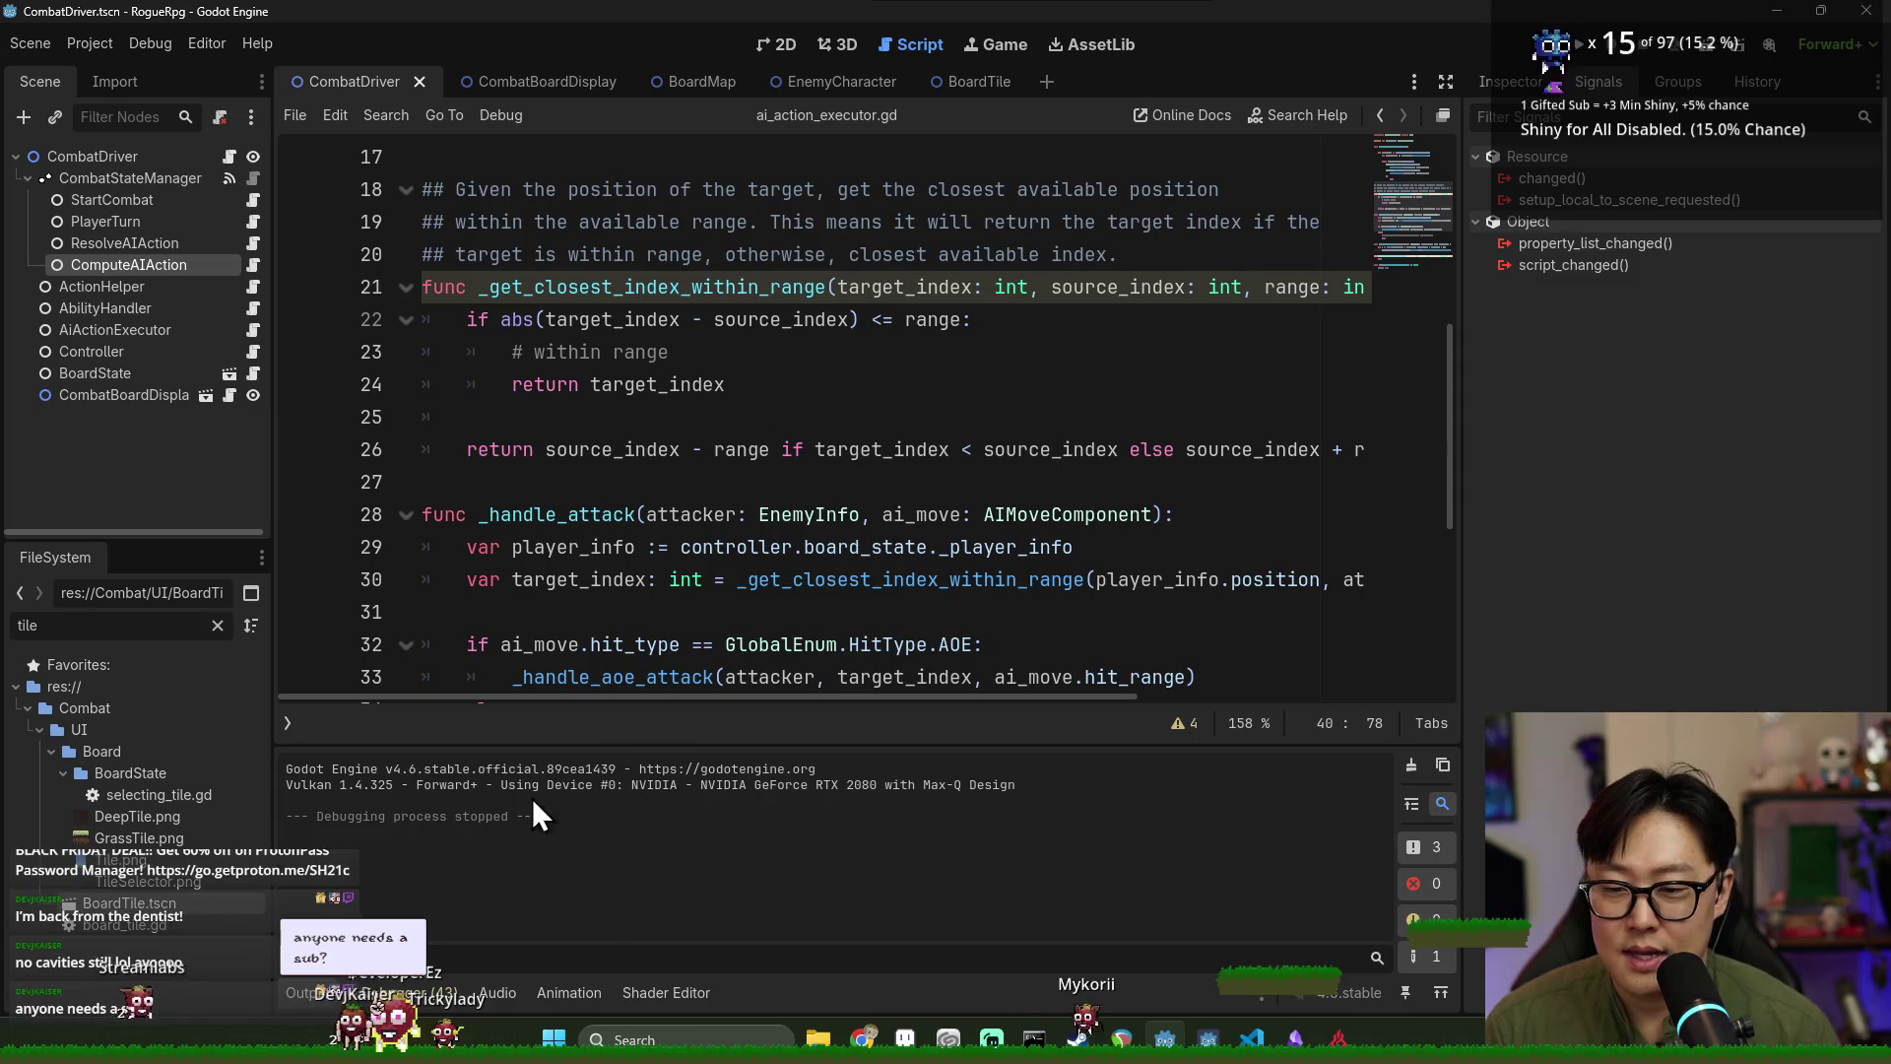
pyautogui.click(300, 992)
pyautogui.scroll(-2, 580, 769)
pyautogui.scroll(8, 579, 768)
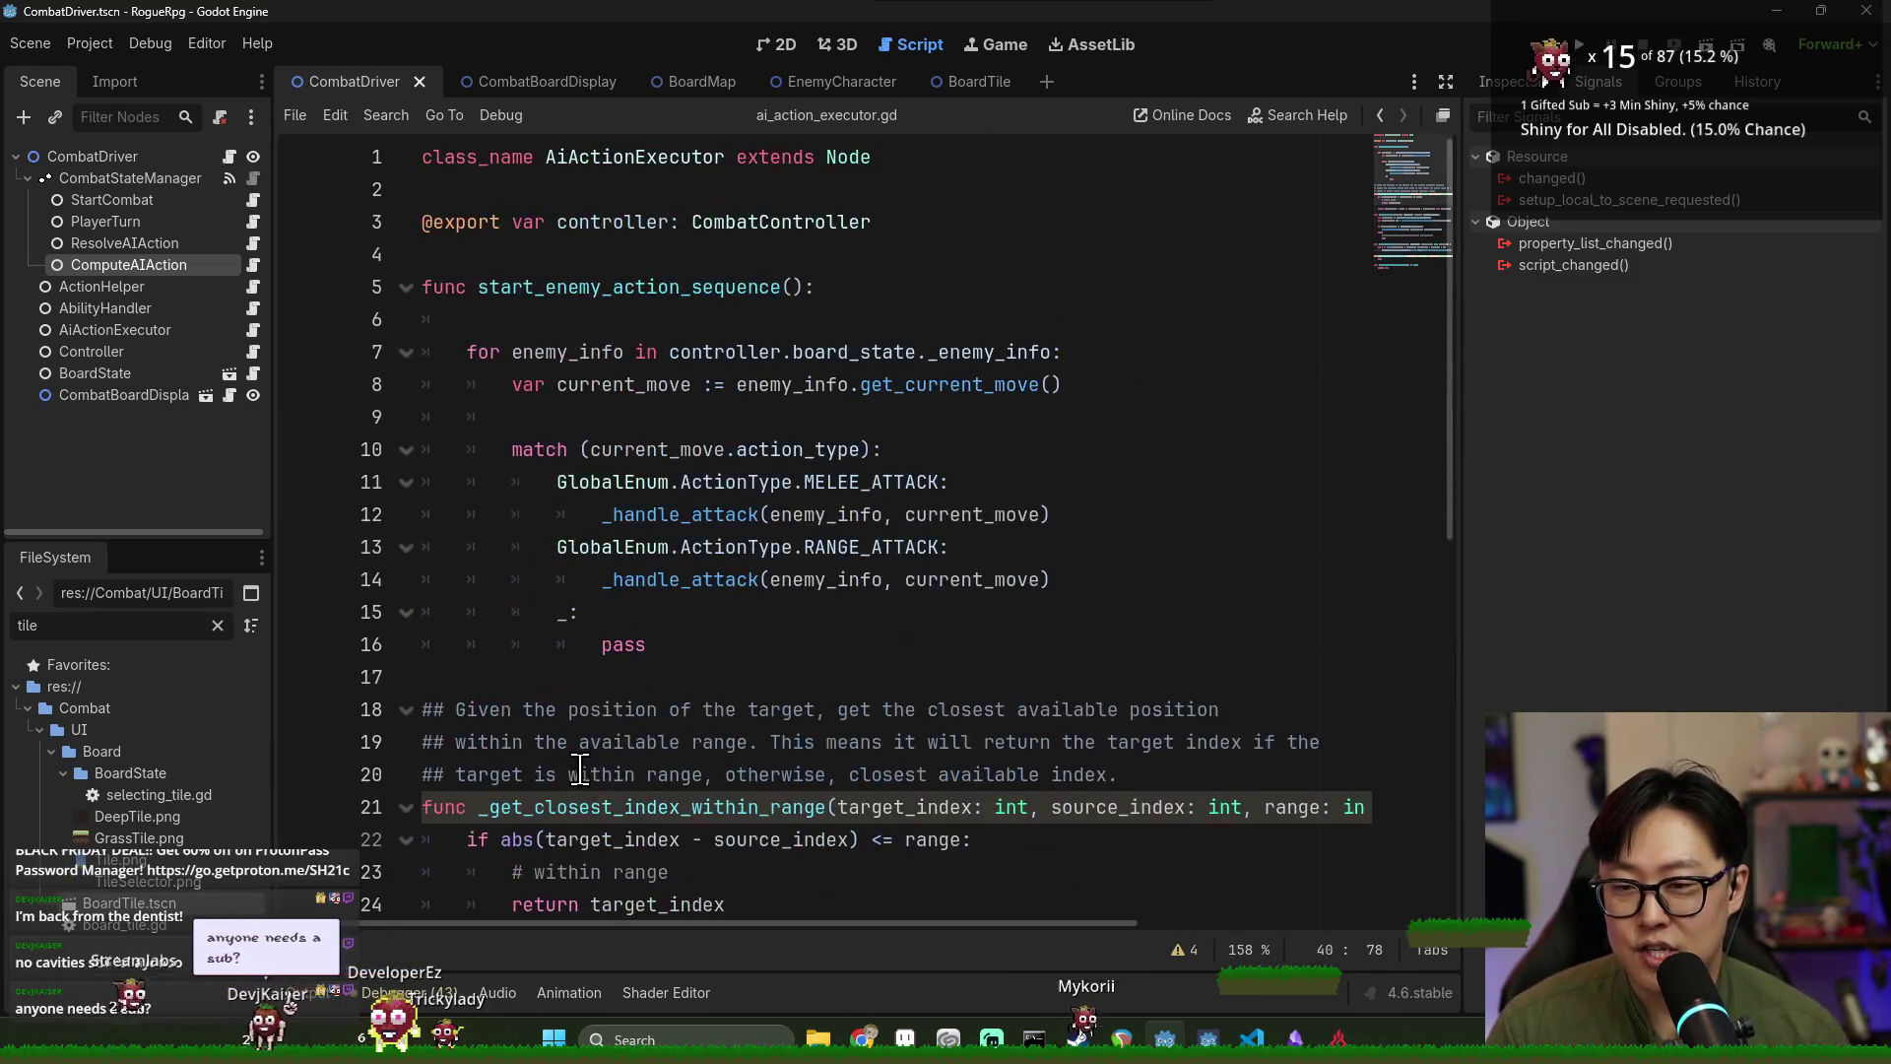
pyautogui.click(612, 319)
pyautogui.press('BackSpace')
pyautogui.press('BackSpace')
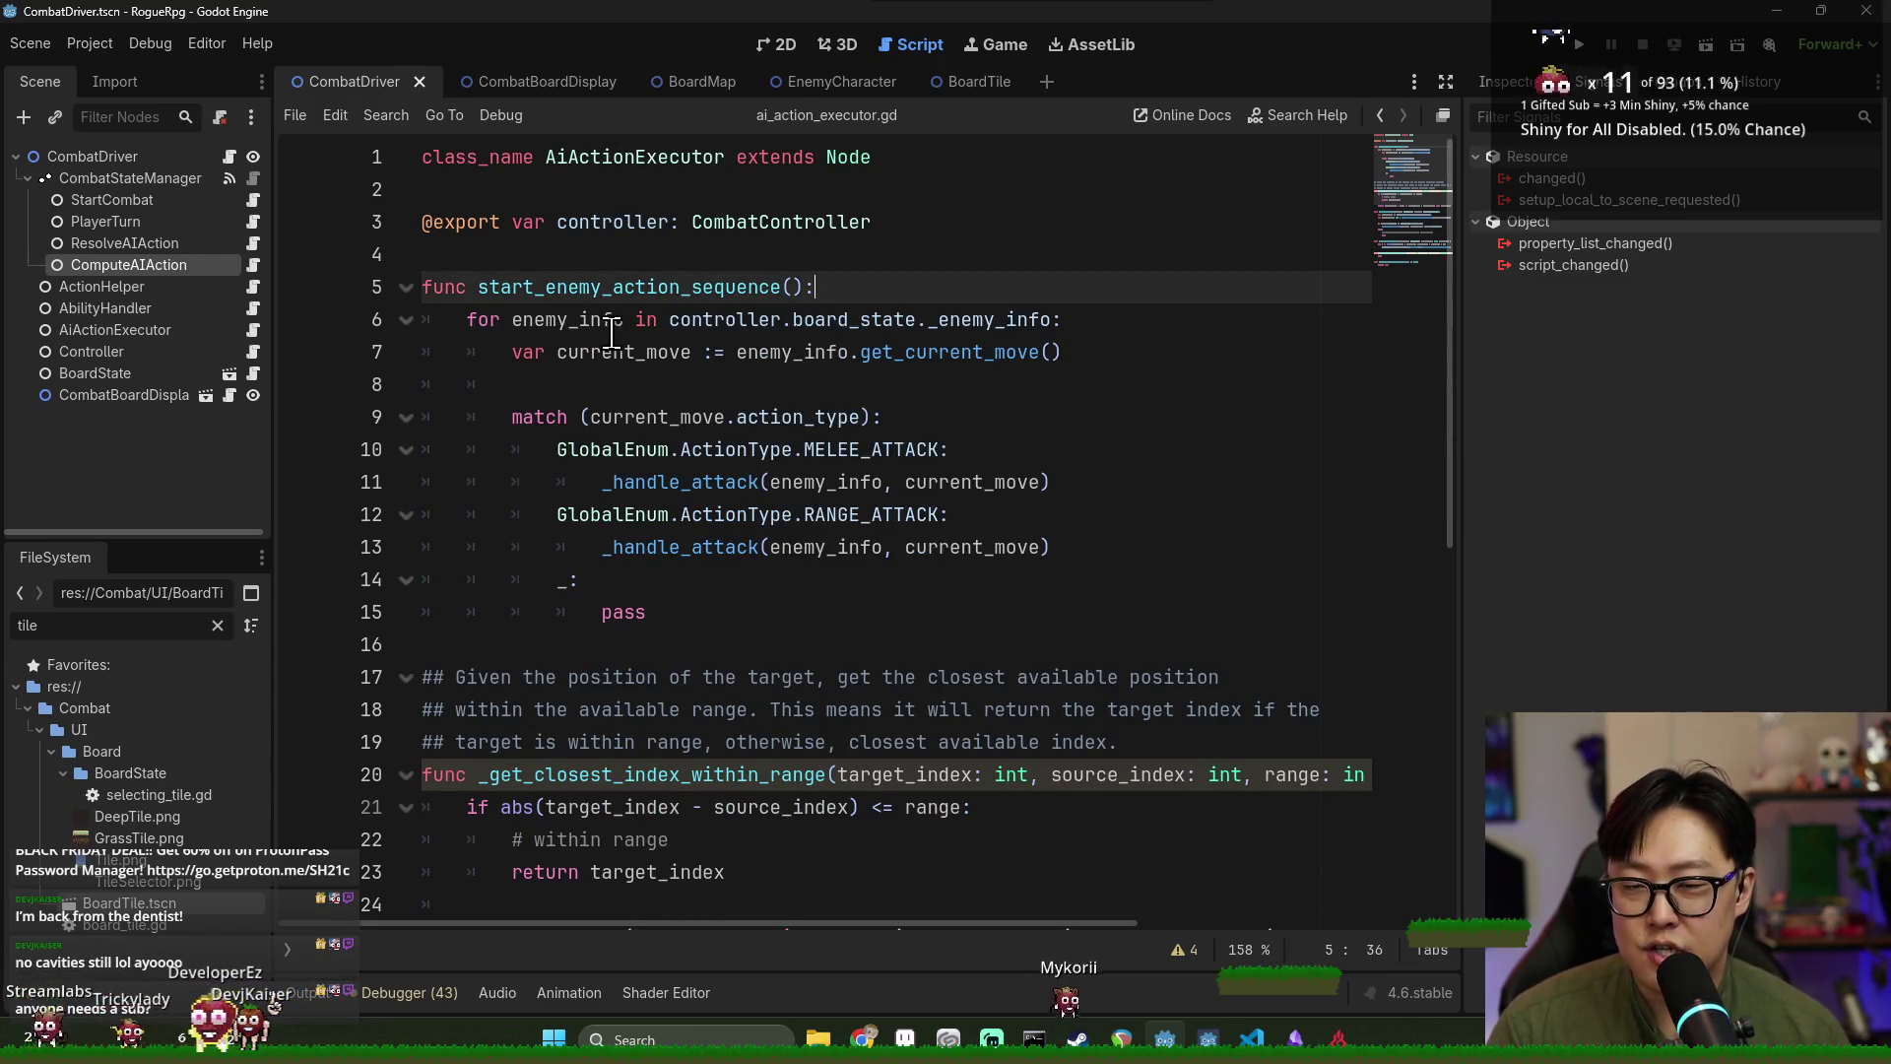
# Add an empty queue_next_action() function stub after the controller export, then select ResolveAIAction.
pyautogui.moveTo(500, 287)
pyautogui.mouseDown()
pyautogui.moveTo(760, 414)
pyautogui.moveTo(772, 595)
pyautogui.mouseUp()
pyautogui.click(747, 565)
pyautogui.moveTo(500, 287)
pyautogui.mouseDown()
pyautogui.moveTo(665, 402)
pyautogui.moveTo(743, 542)
pyautogui.mouseUp()
pyautogui.click(934, 207)
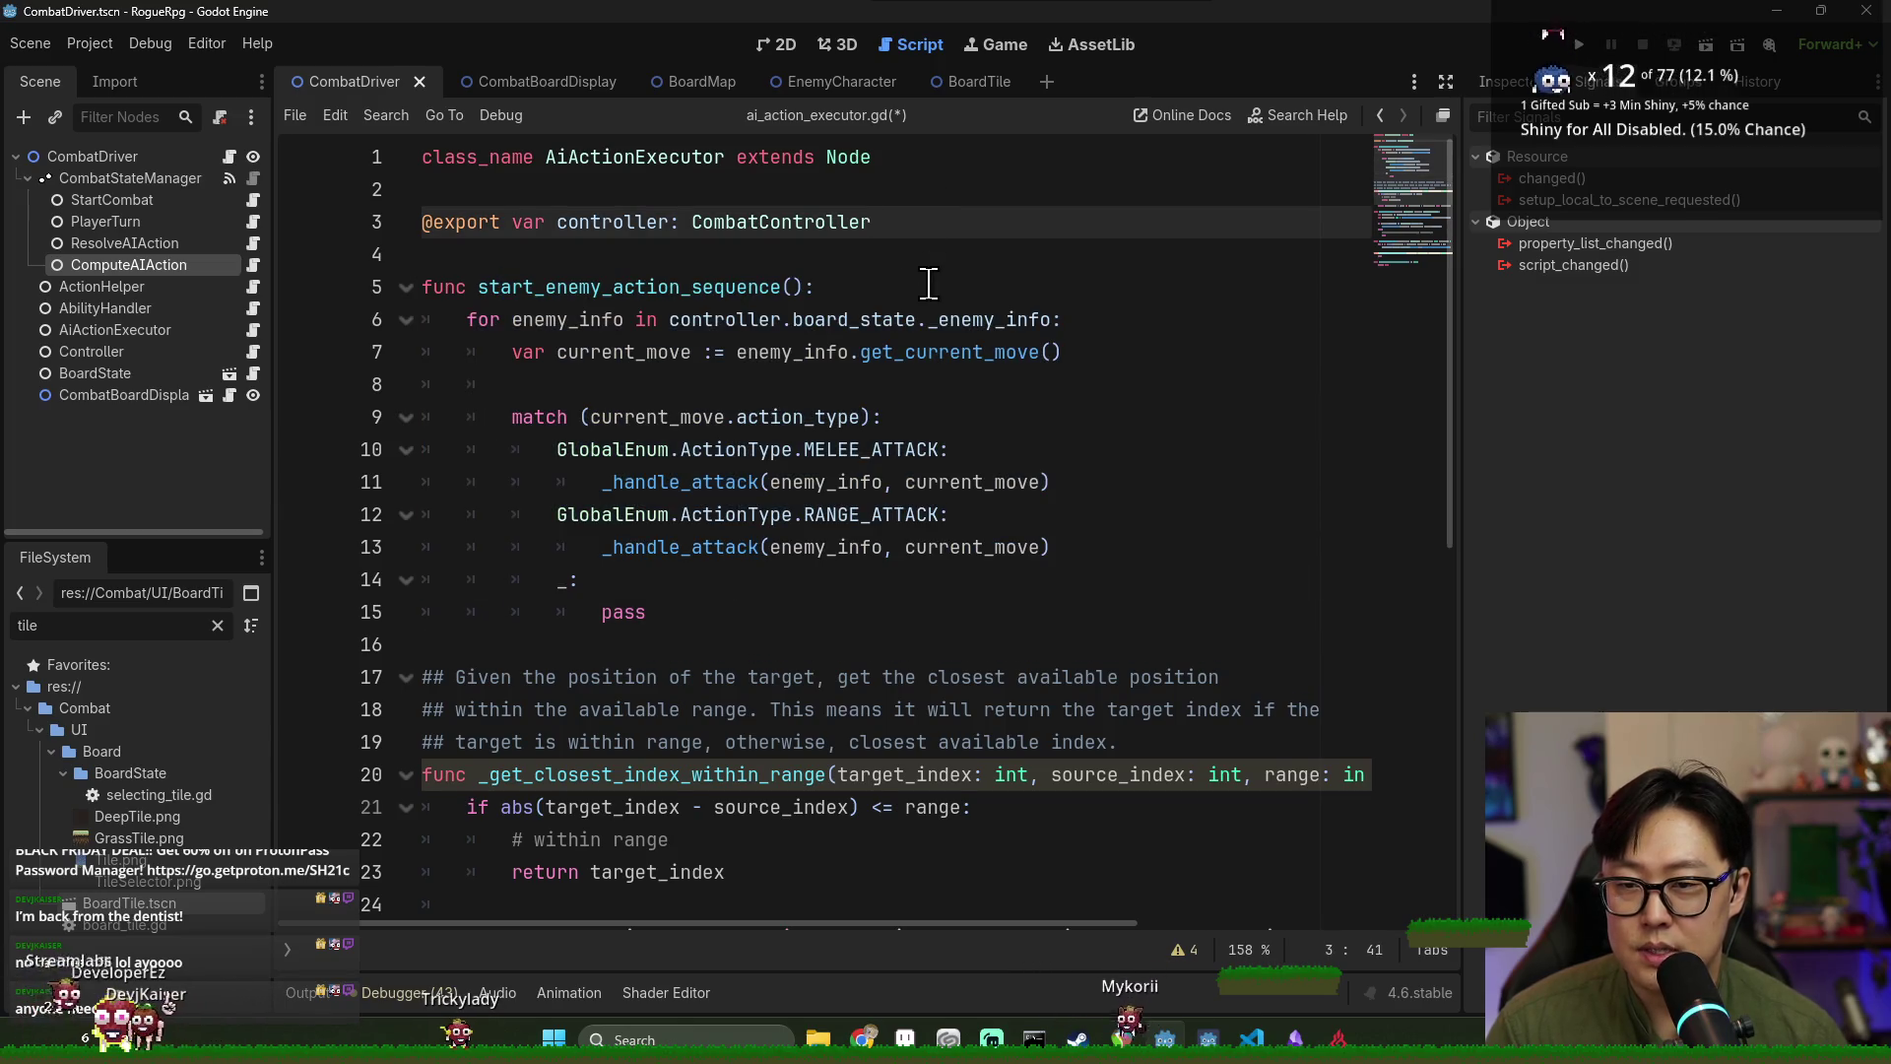
pyautogui.press('Return')
pyautogui.press('Return')
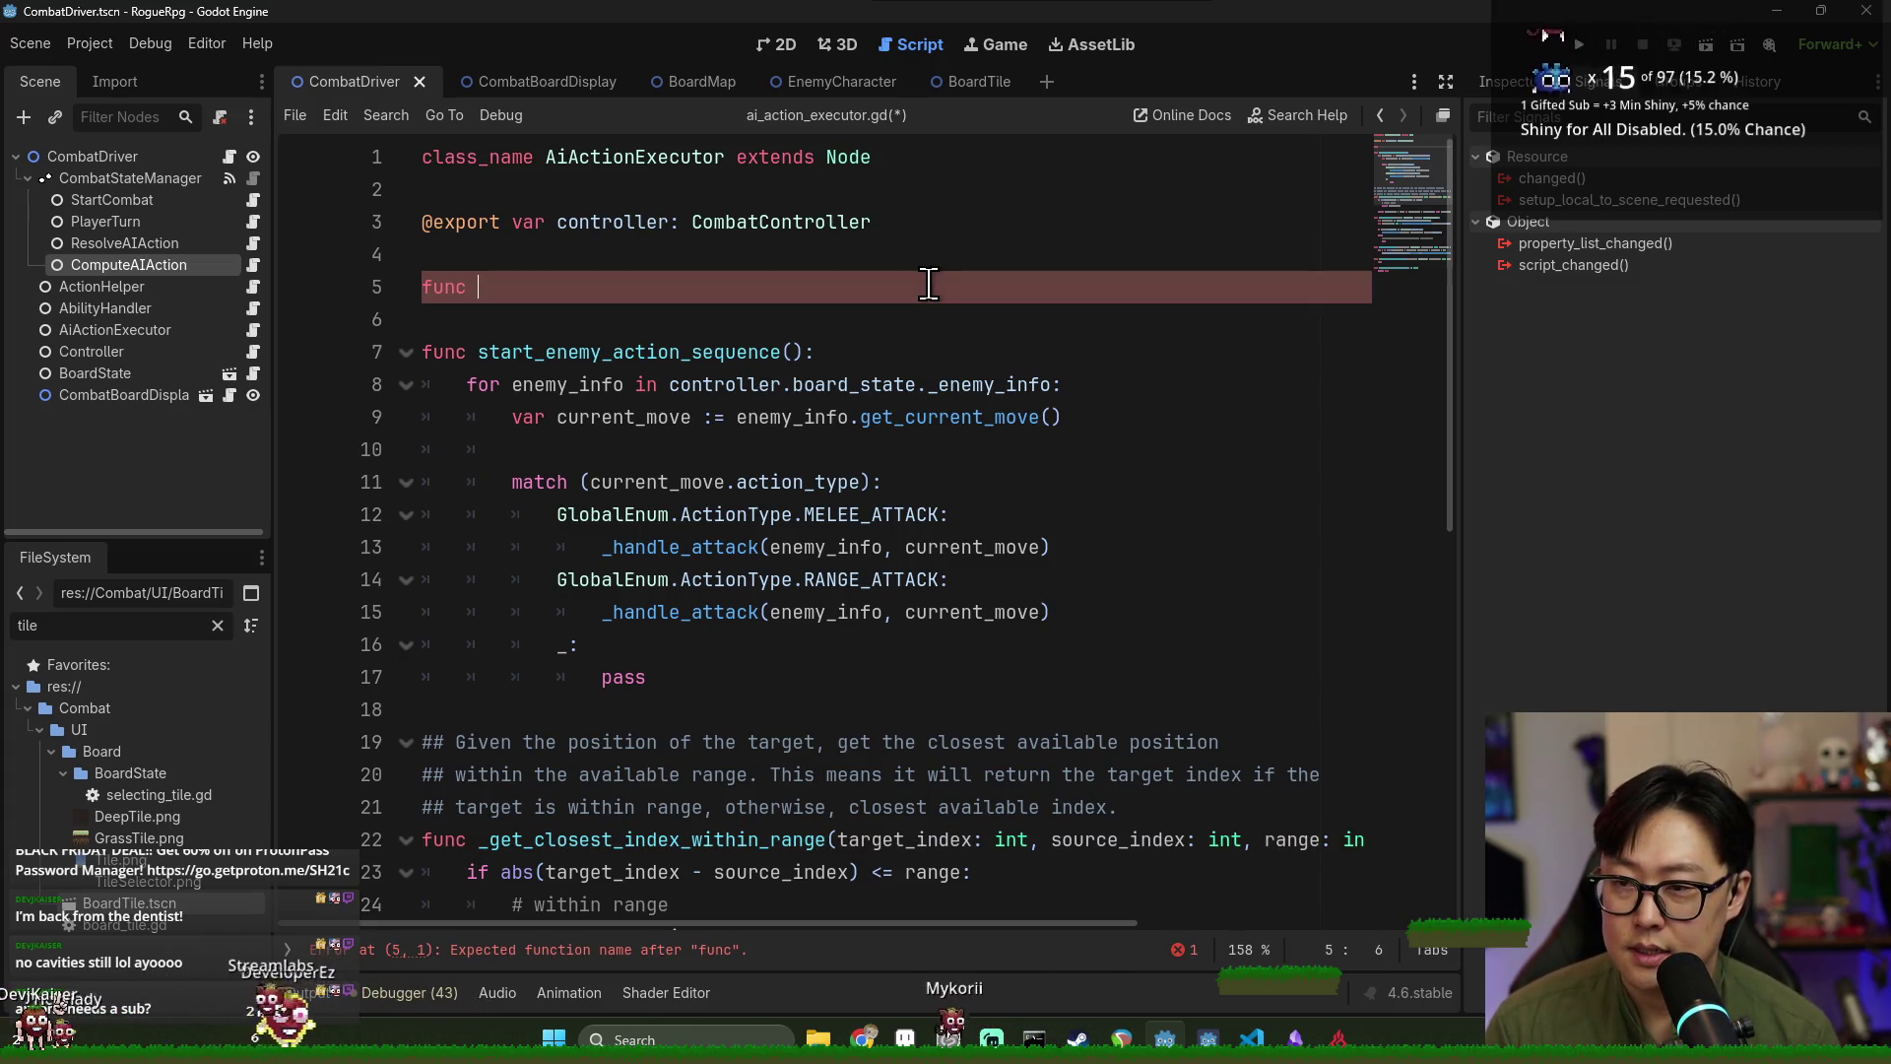
pyautogui.write('func')
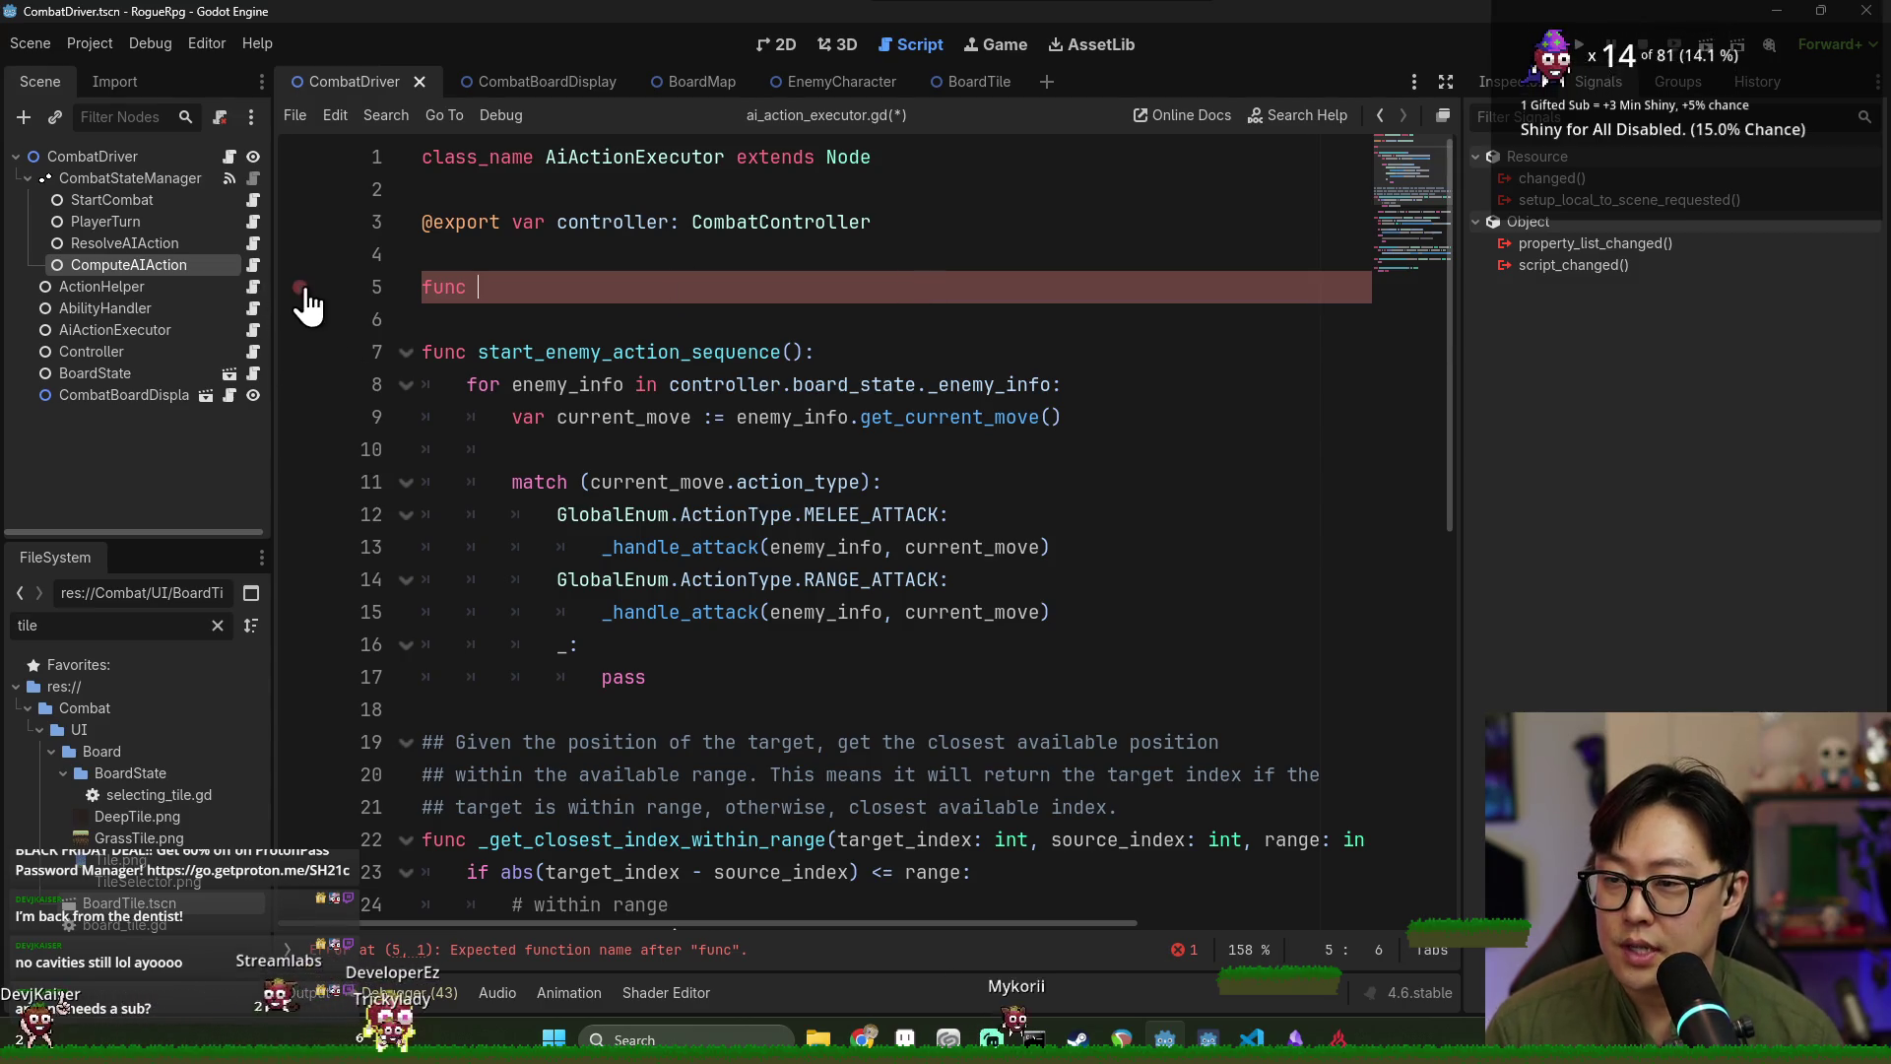
pyautogui.click(253, 266)
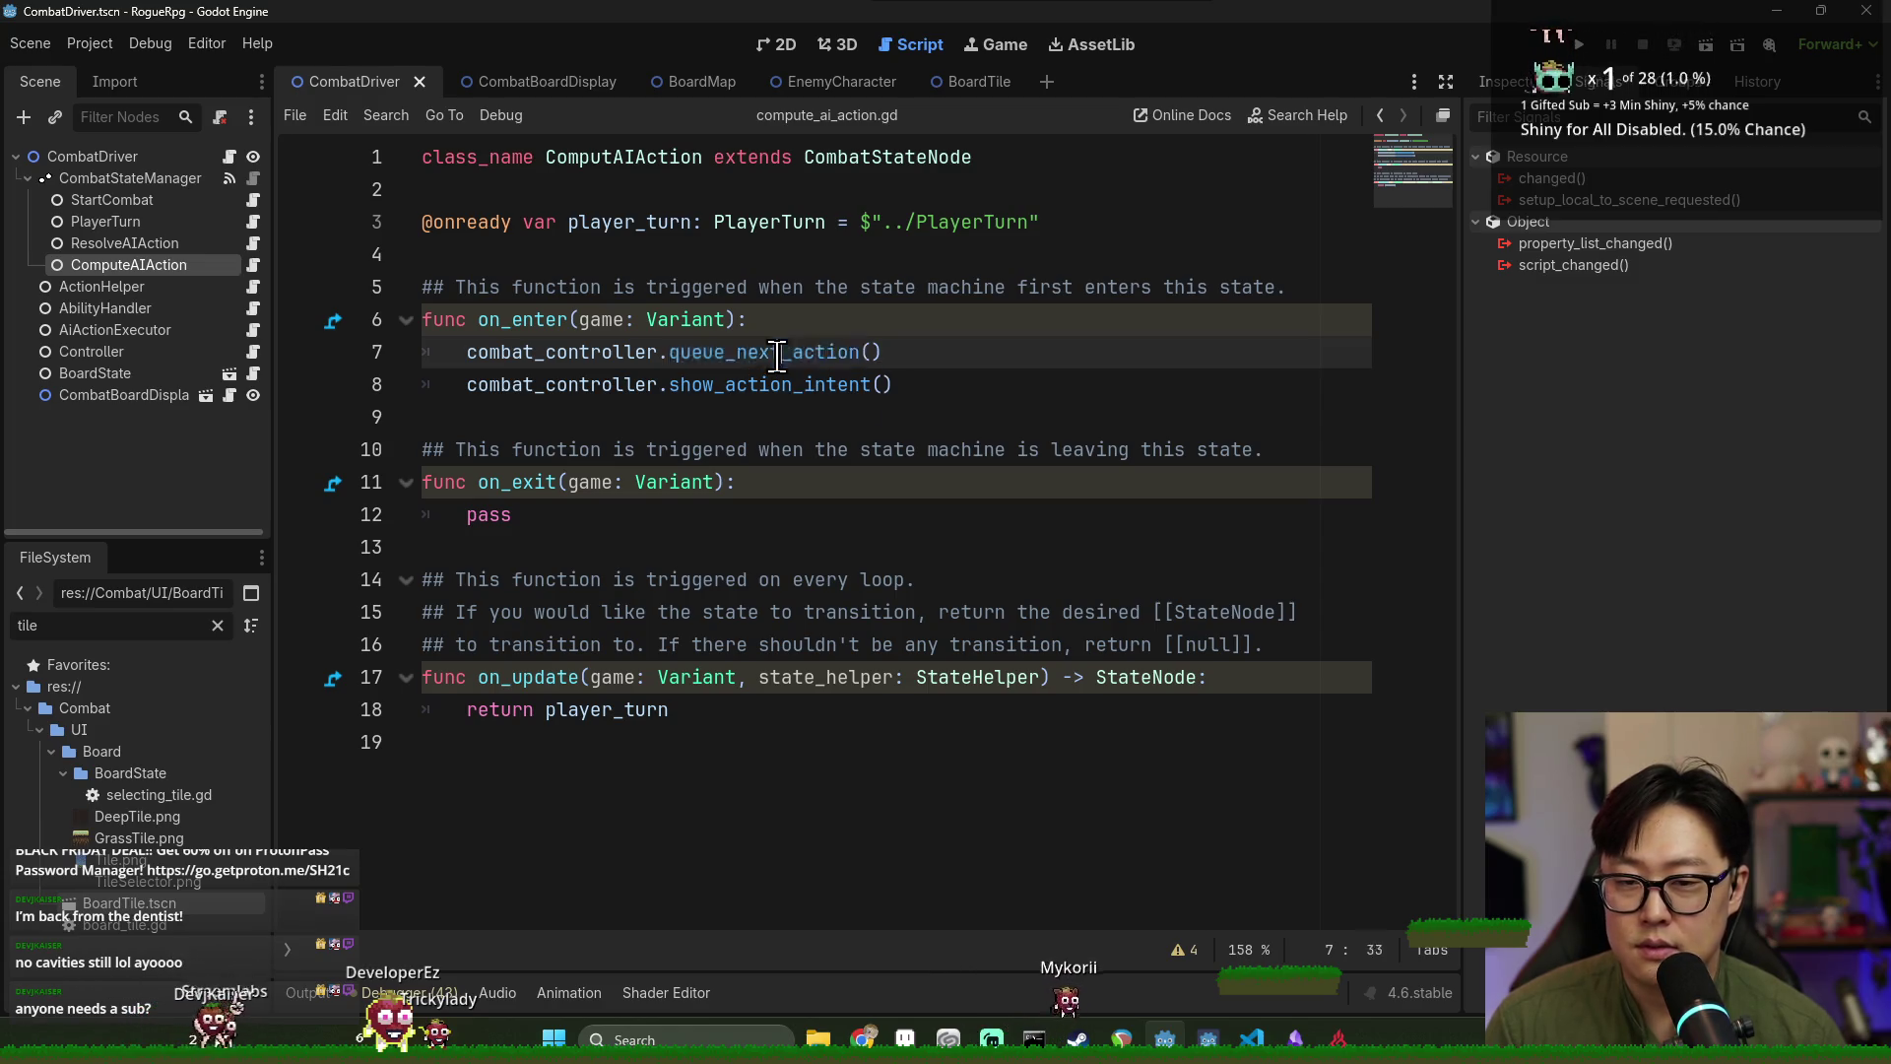
pyautogui.click(252, 287)
pyautogui.click(253, 330)
pyautogui.write('func queue_next_action(')
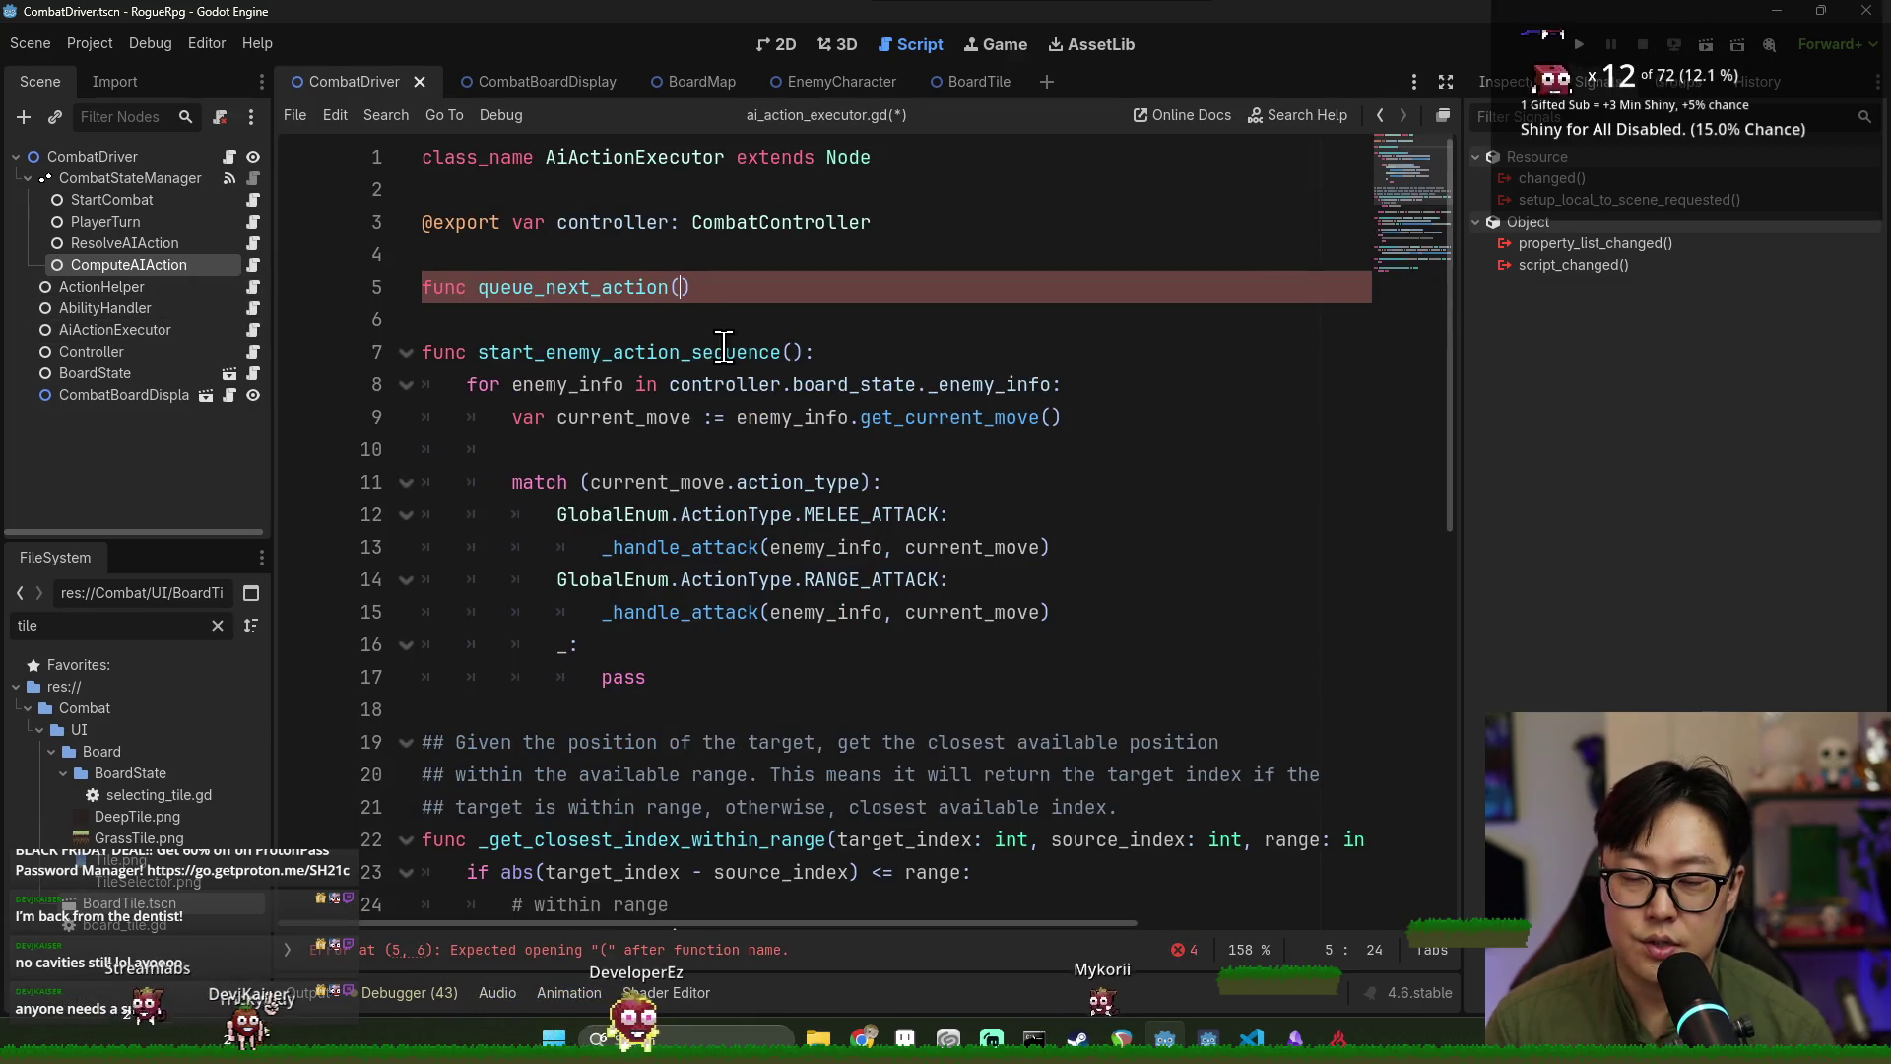
pyautogui.write('):')
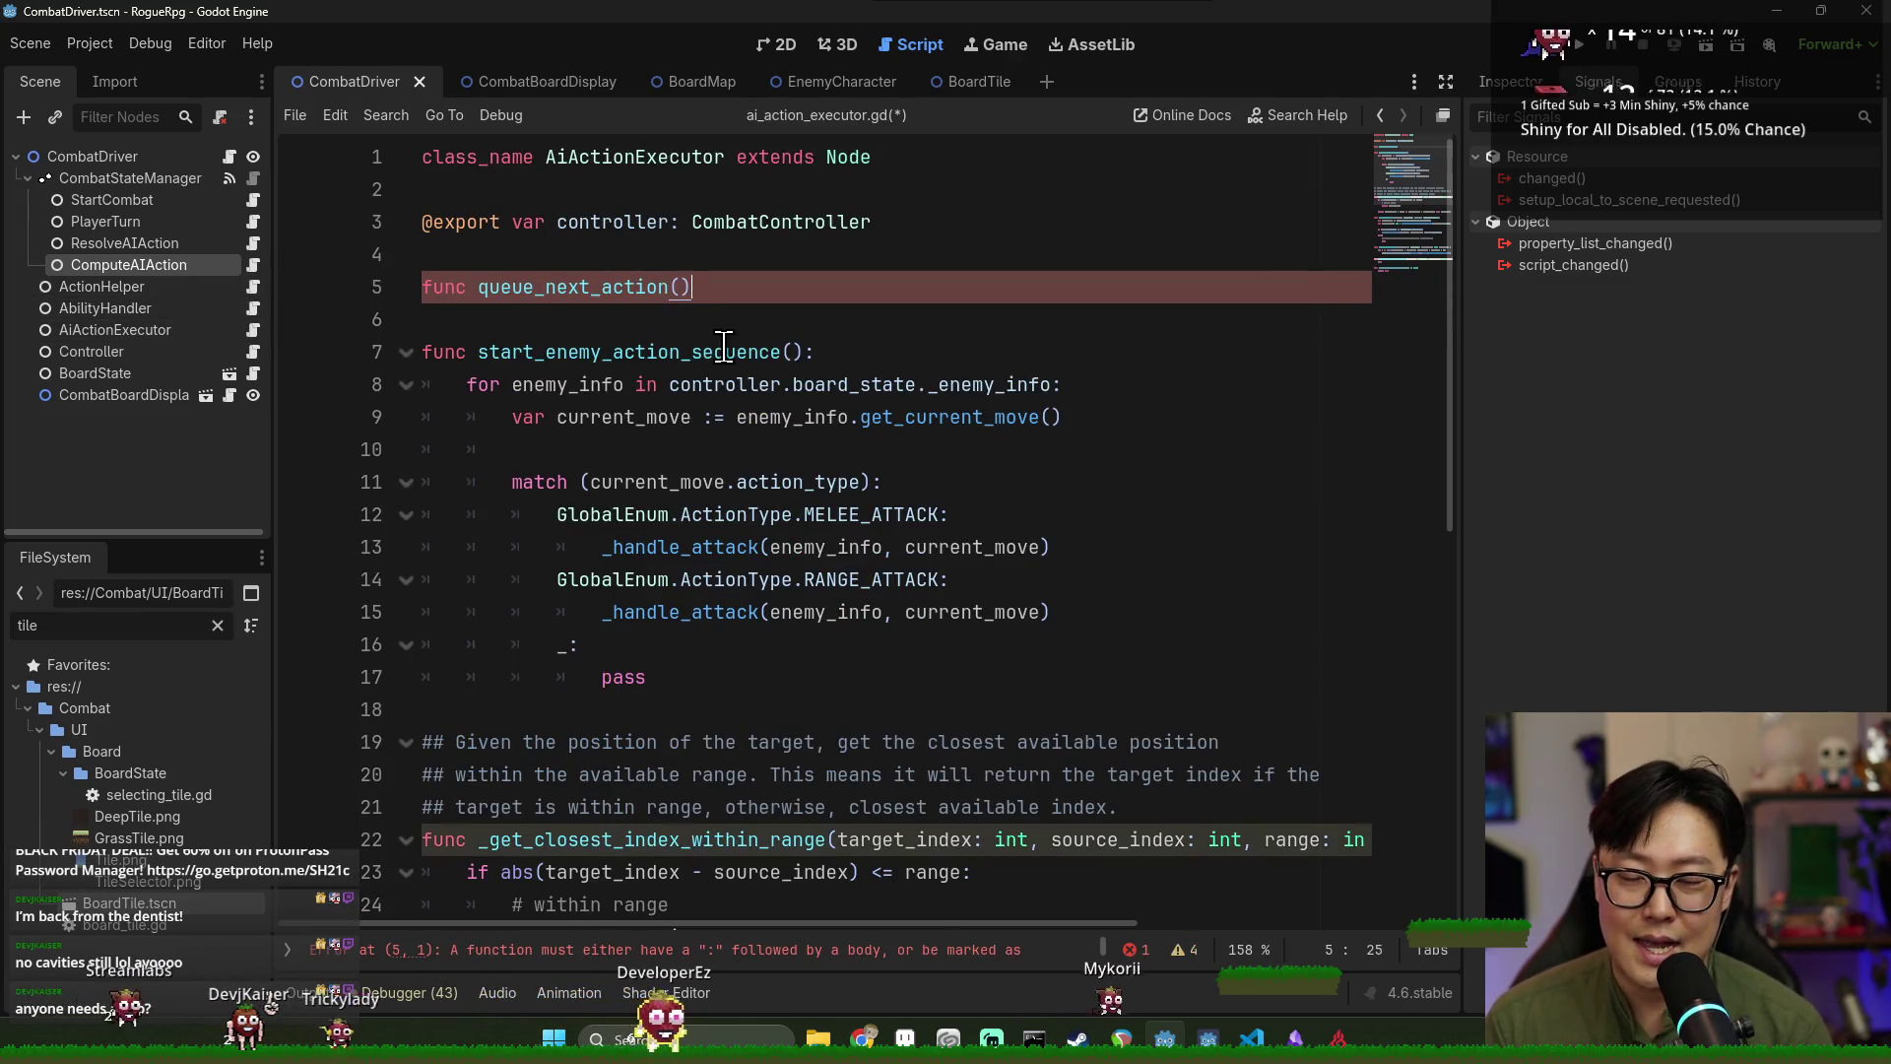
pyautogui.press('Return')
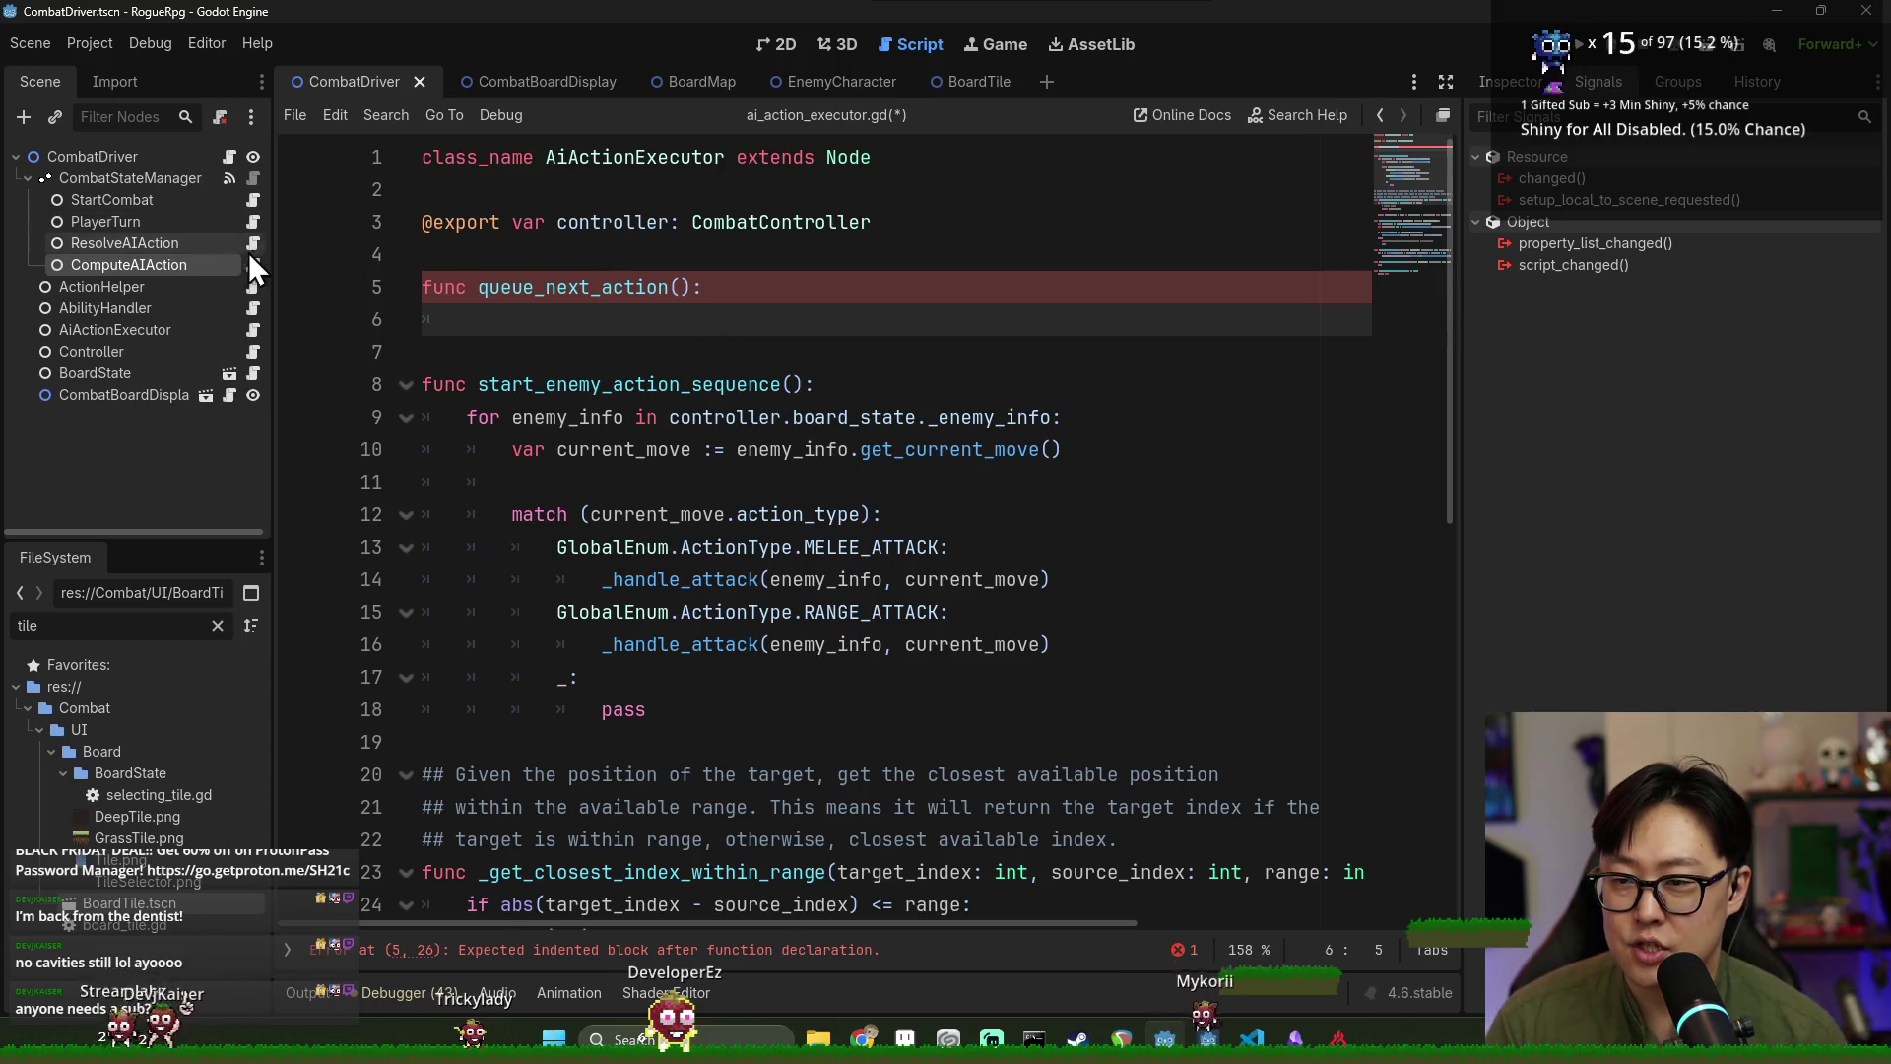
pyautogui.click(253, 265)
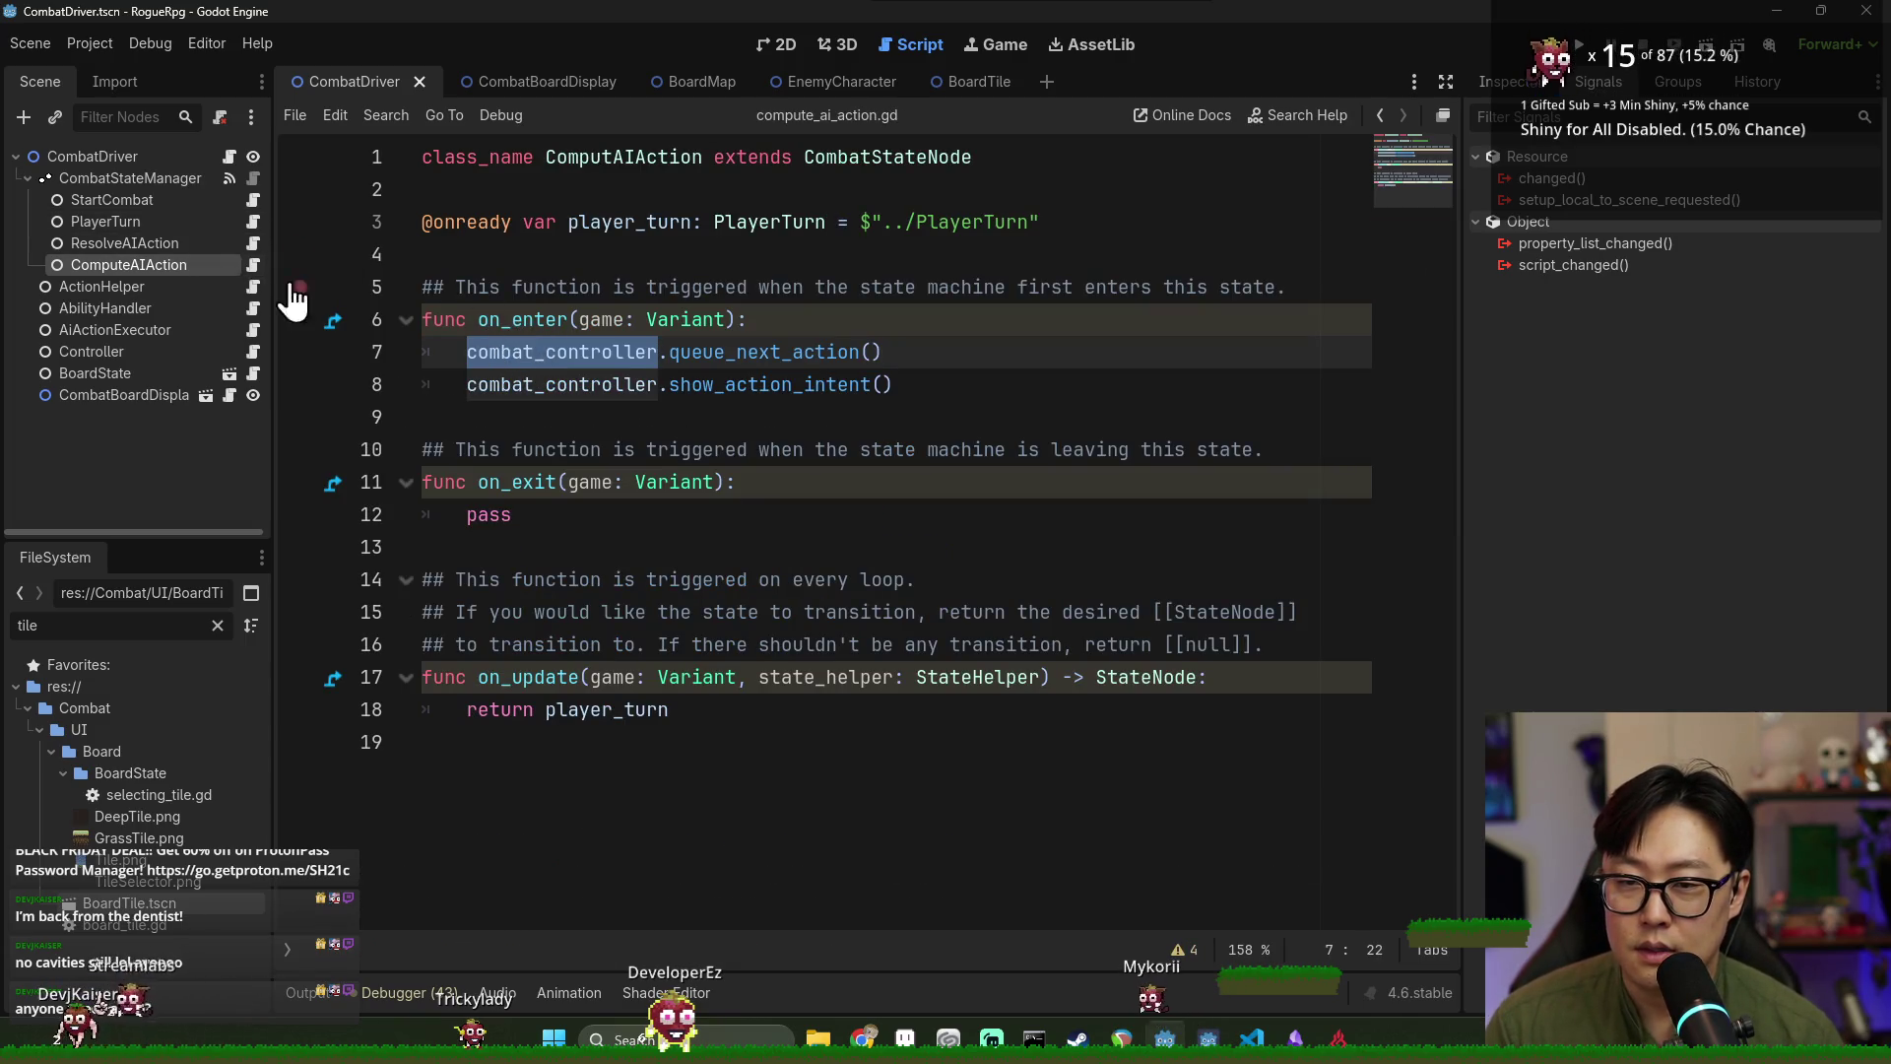
pyautogui.click(185, 244)
pyautogui.click(1527, 84)
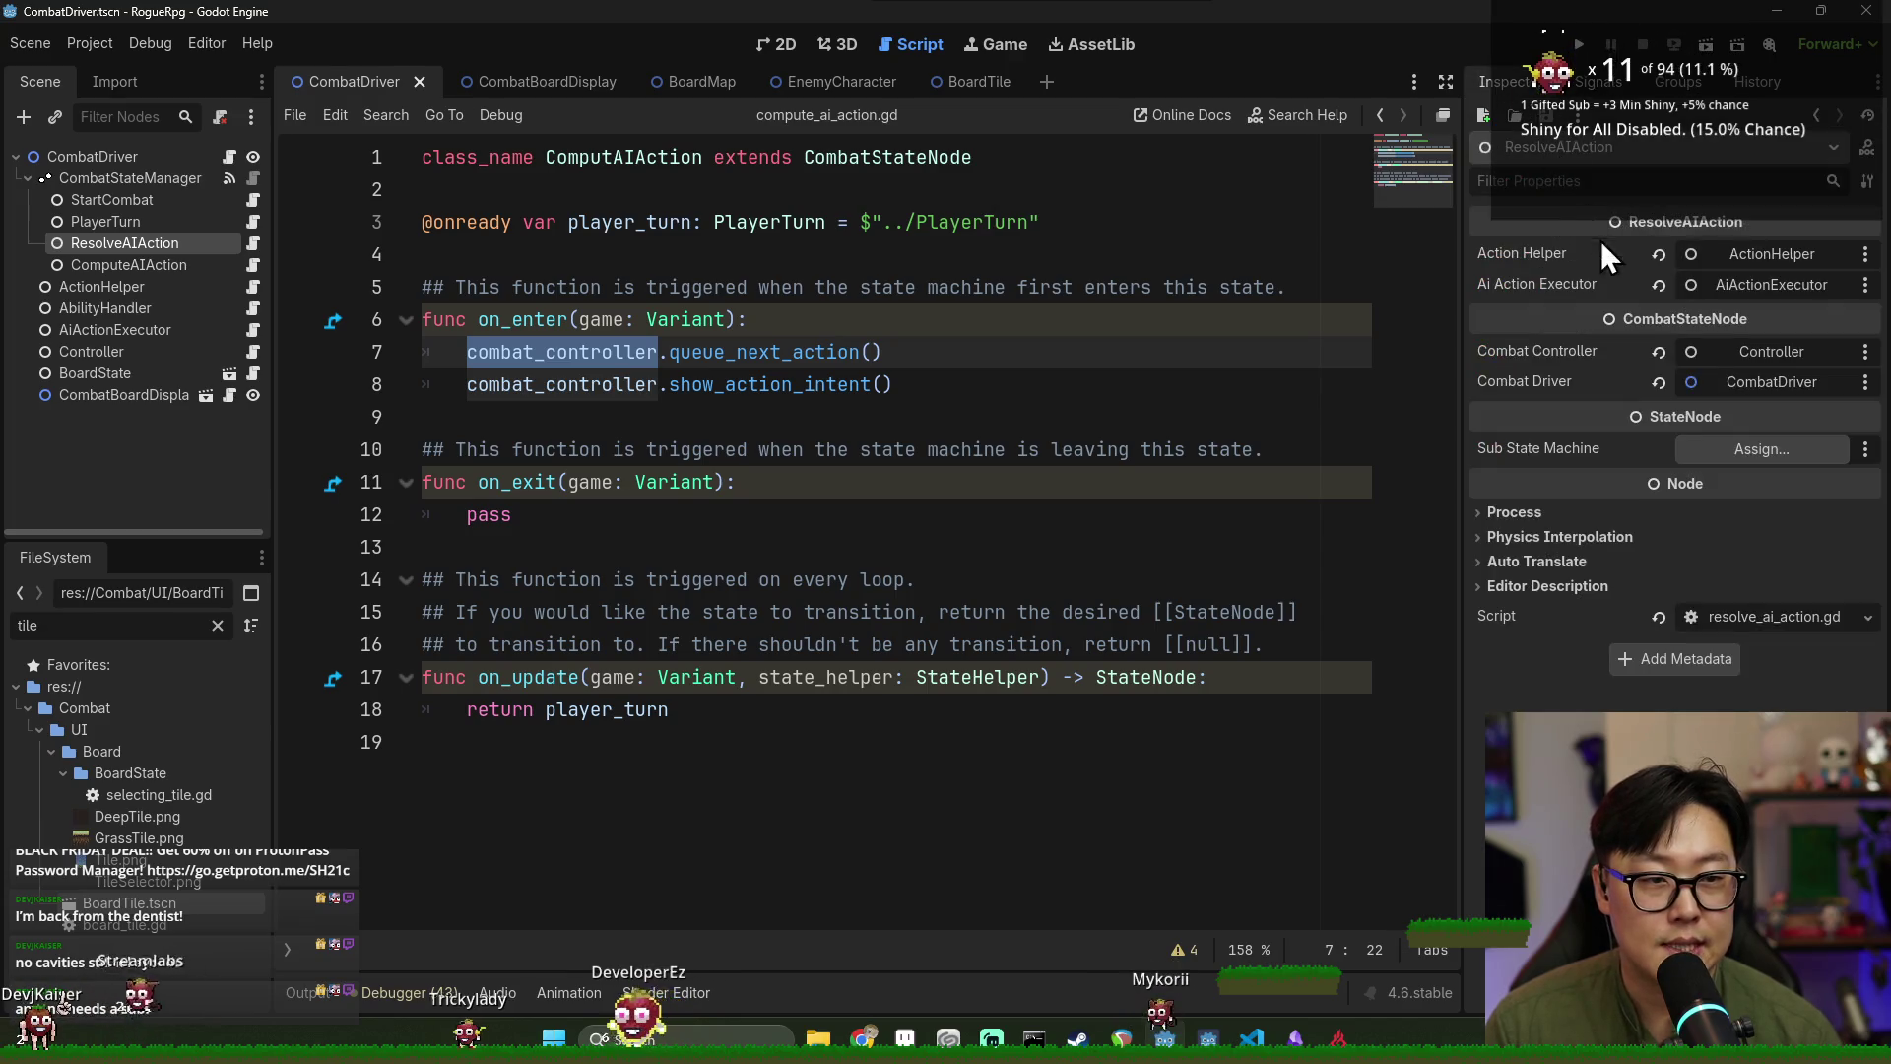
pyautogui.click(253, 243)
pyautogui.scroll(2, 552, 276)
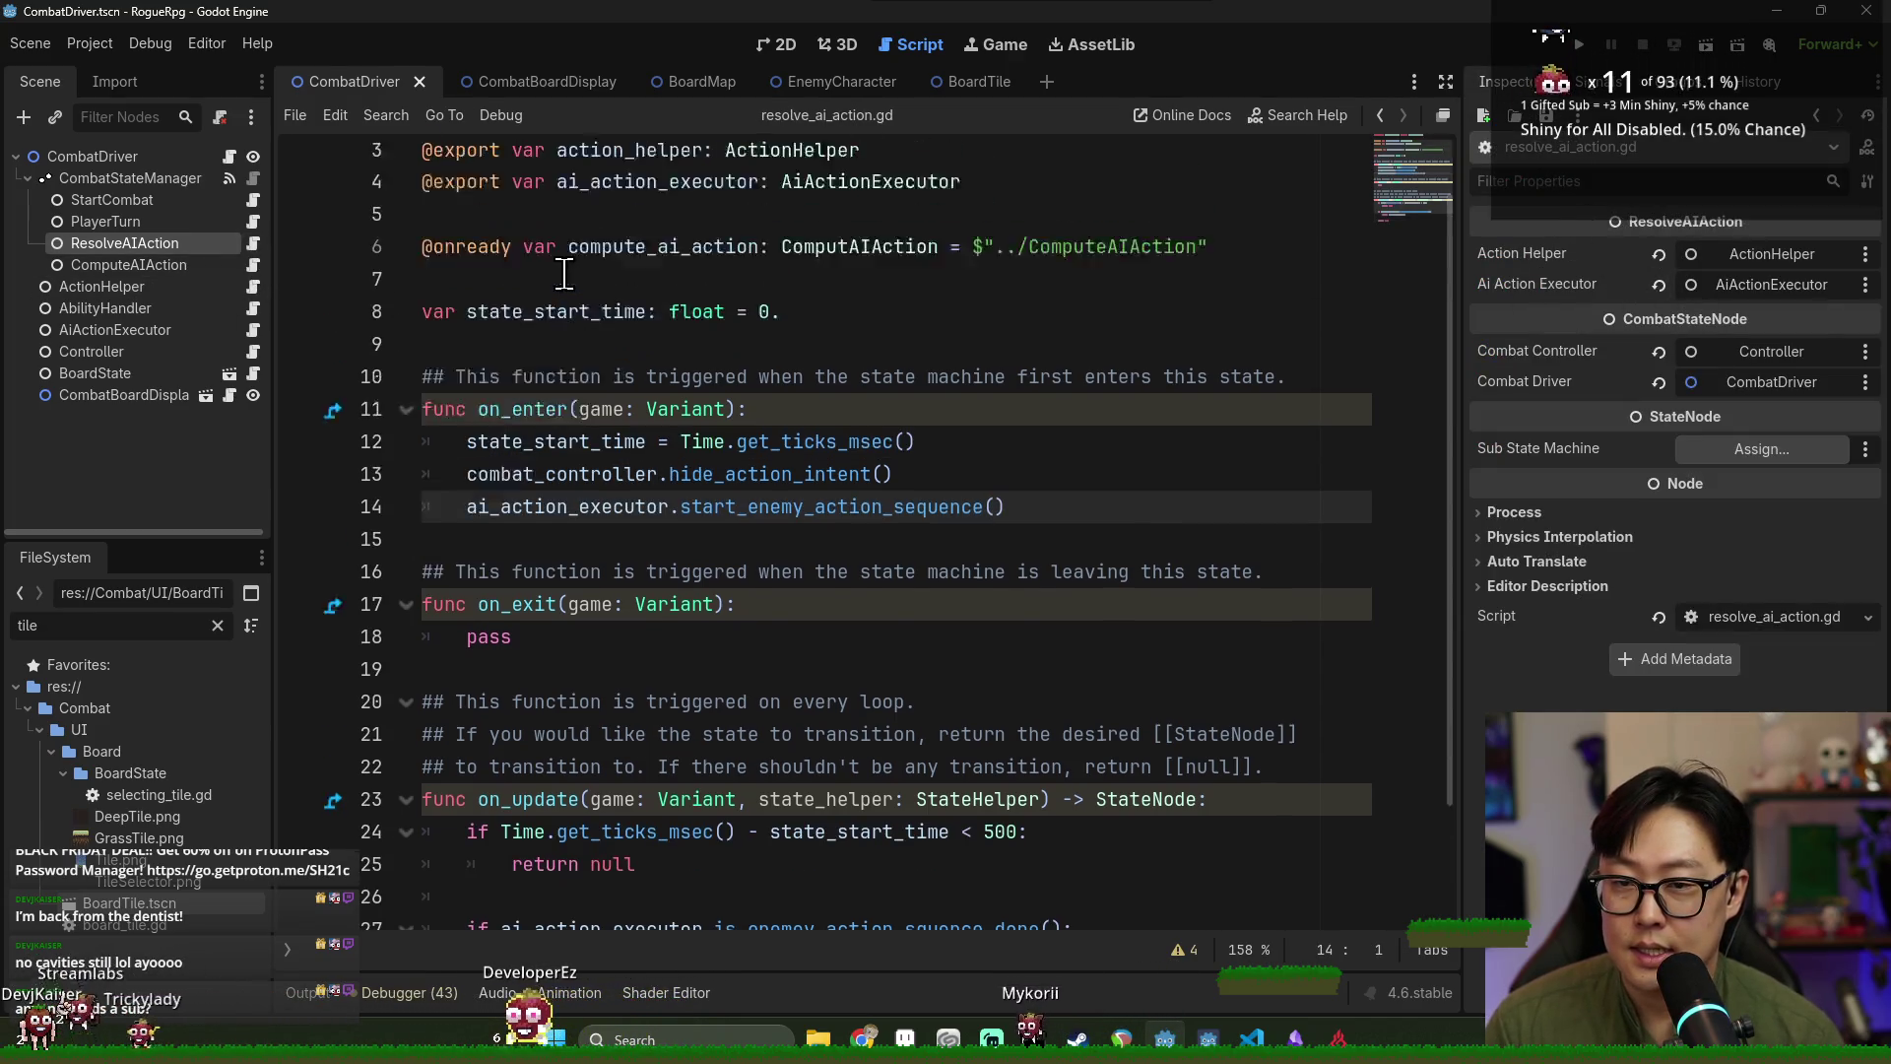
pyautogui.tripleClick(611, 258)
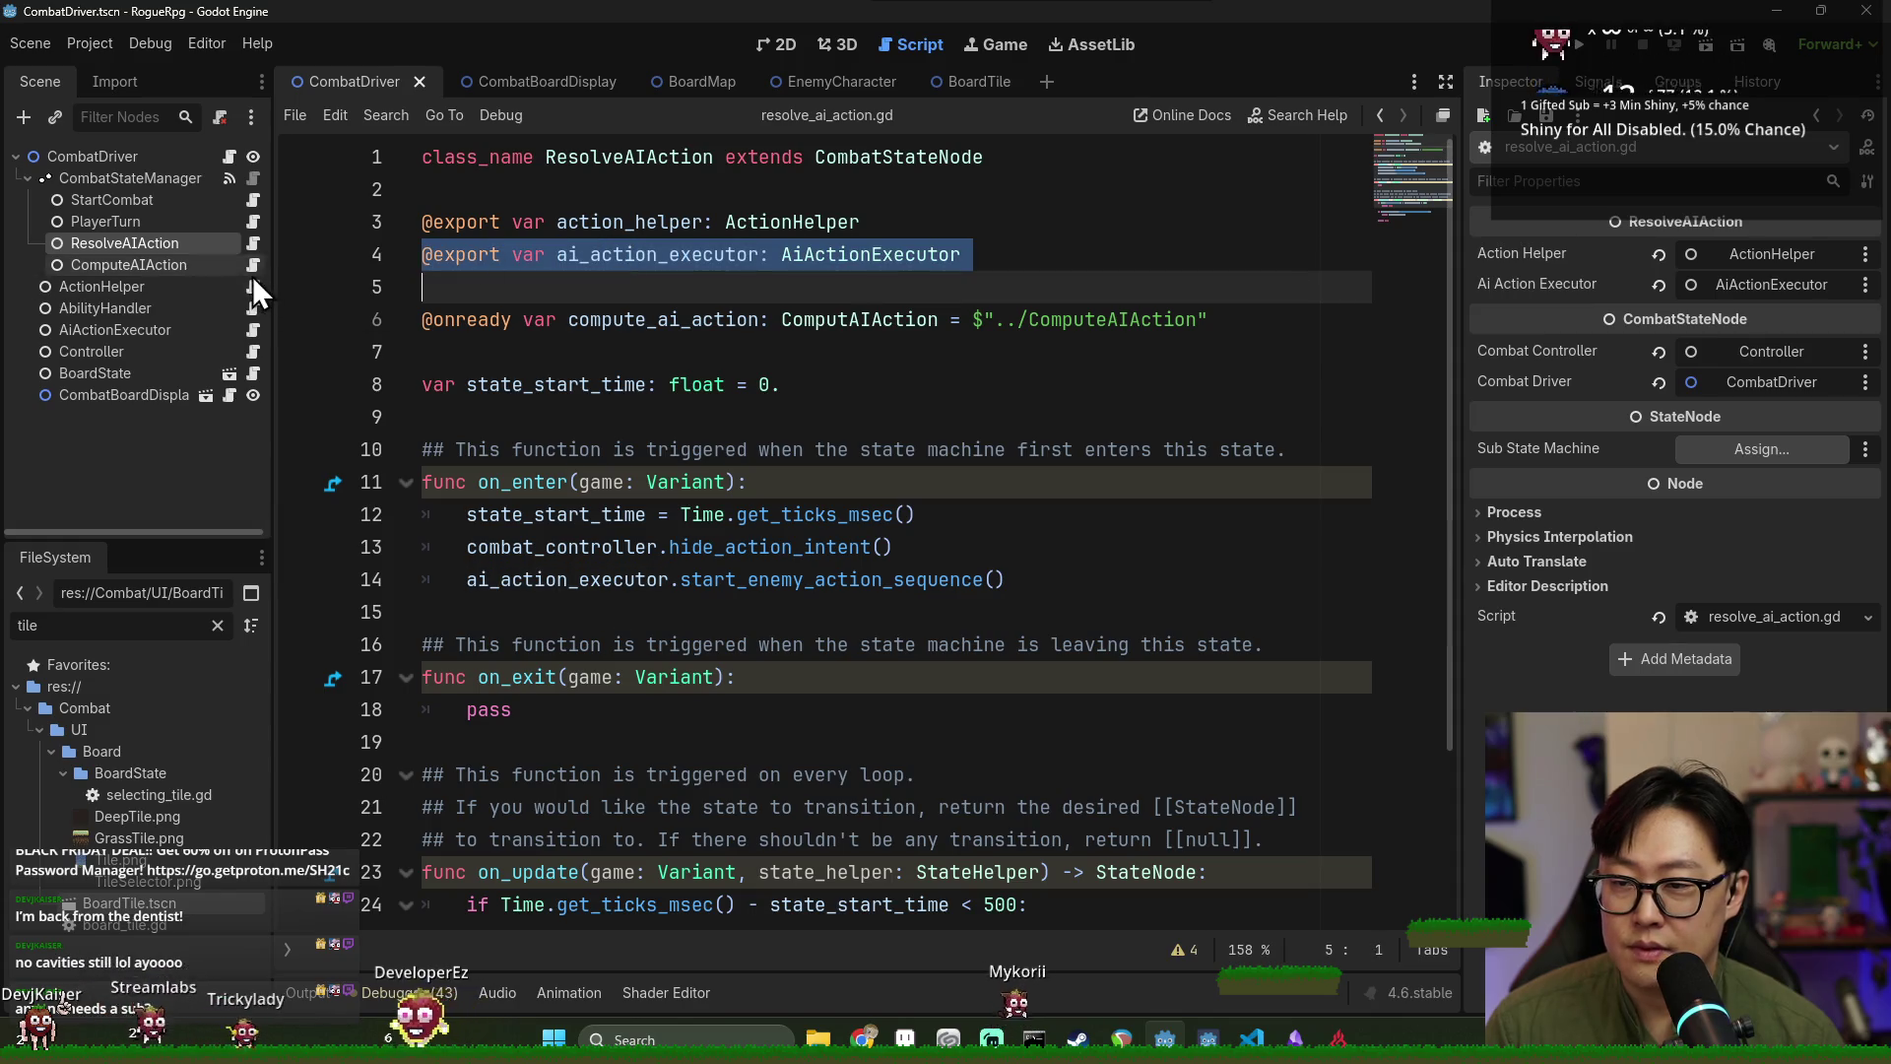
pyautogui.hotkey('ctrl', 'x')
pyautogui.click(252, 266)
pyautogui.hotkey('ctrl', 'v')
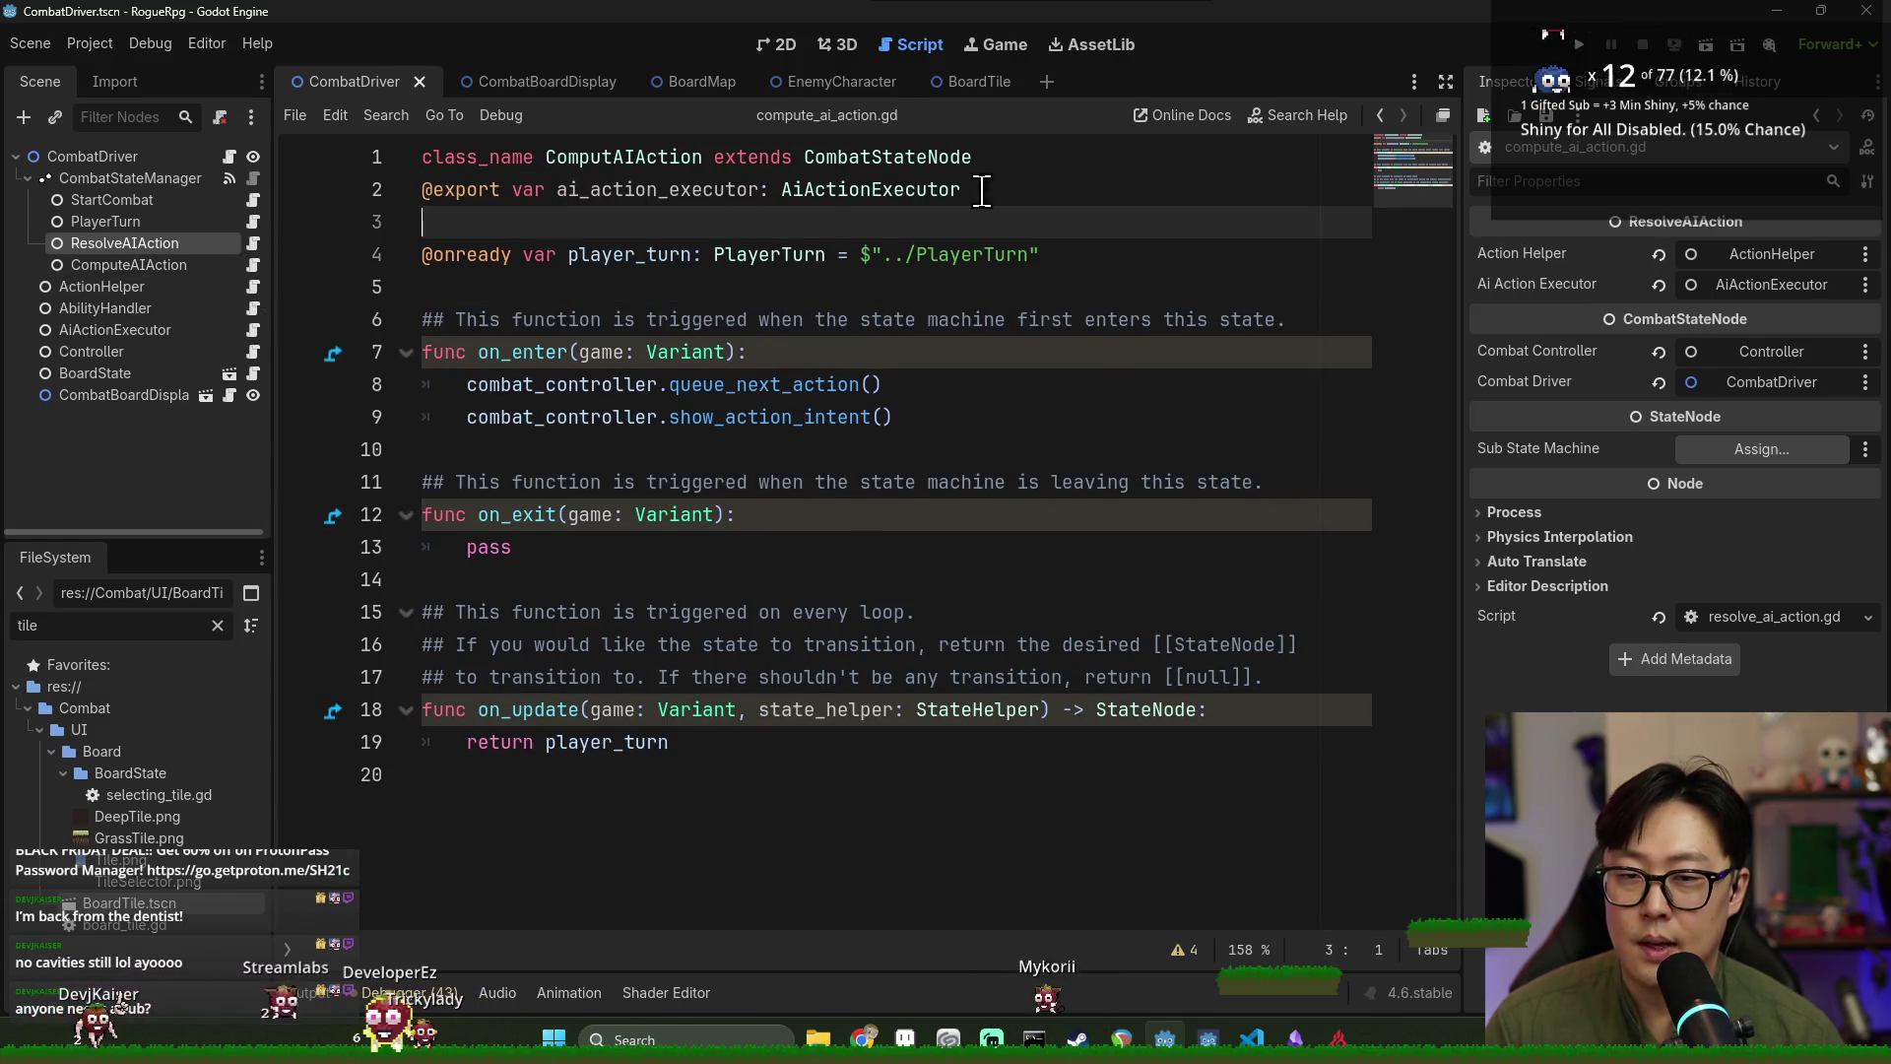
pyautogui.press('Up')
pyautogui.press('Up')
pyautogui.press('End')
# Assign the AiActionExecutor node to ComputeAIAction's Ai Action Executor property.
pyautogui.click(240, 272)
pyautogui.click(1762, 253)
pyautogui.doubleClick(872, 307)
# Add an ai_action_executor.queue_next_action() call to on_enter.
pyautogui.doubleClick(638, 190)
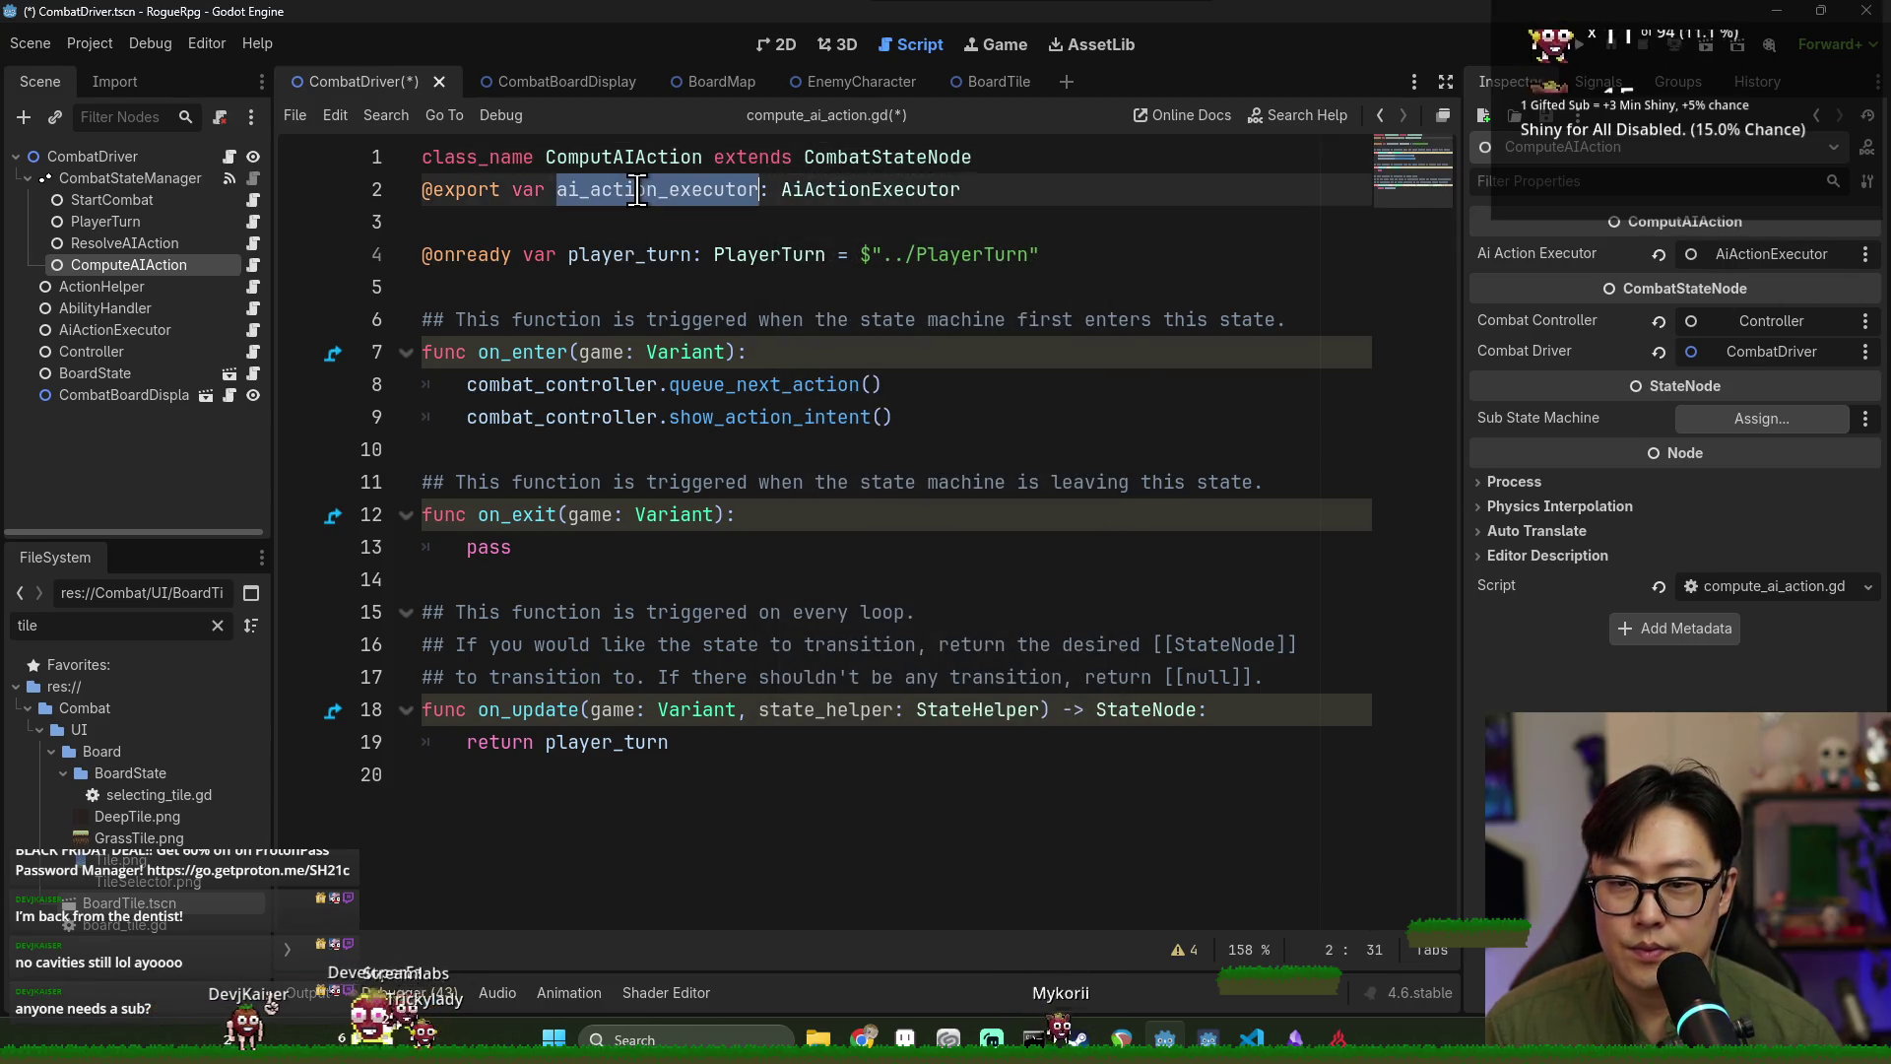
pyautogui.click(900, 384)
pyautogui.press('Return')
pyautogui.write('ai_action_executor.')
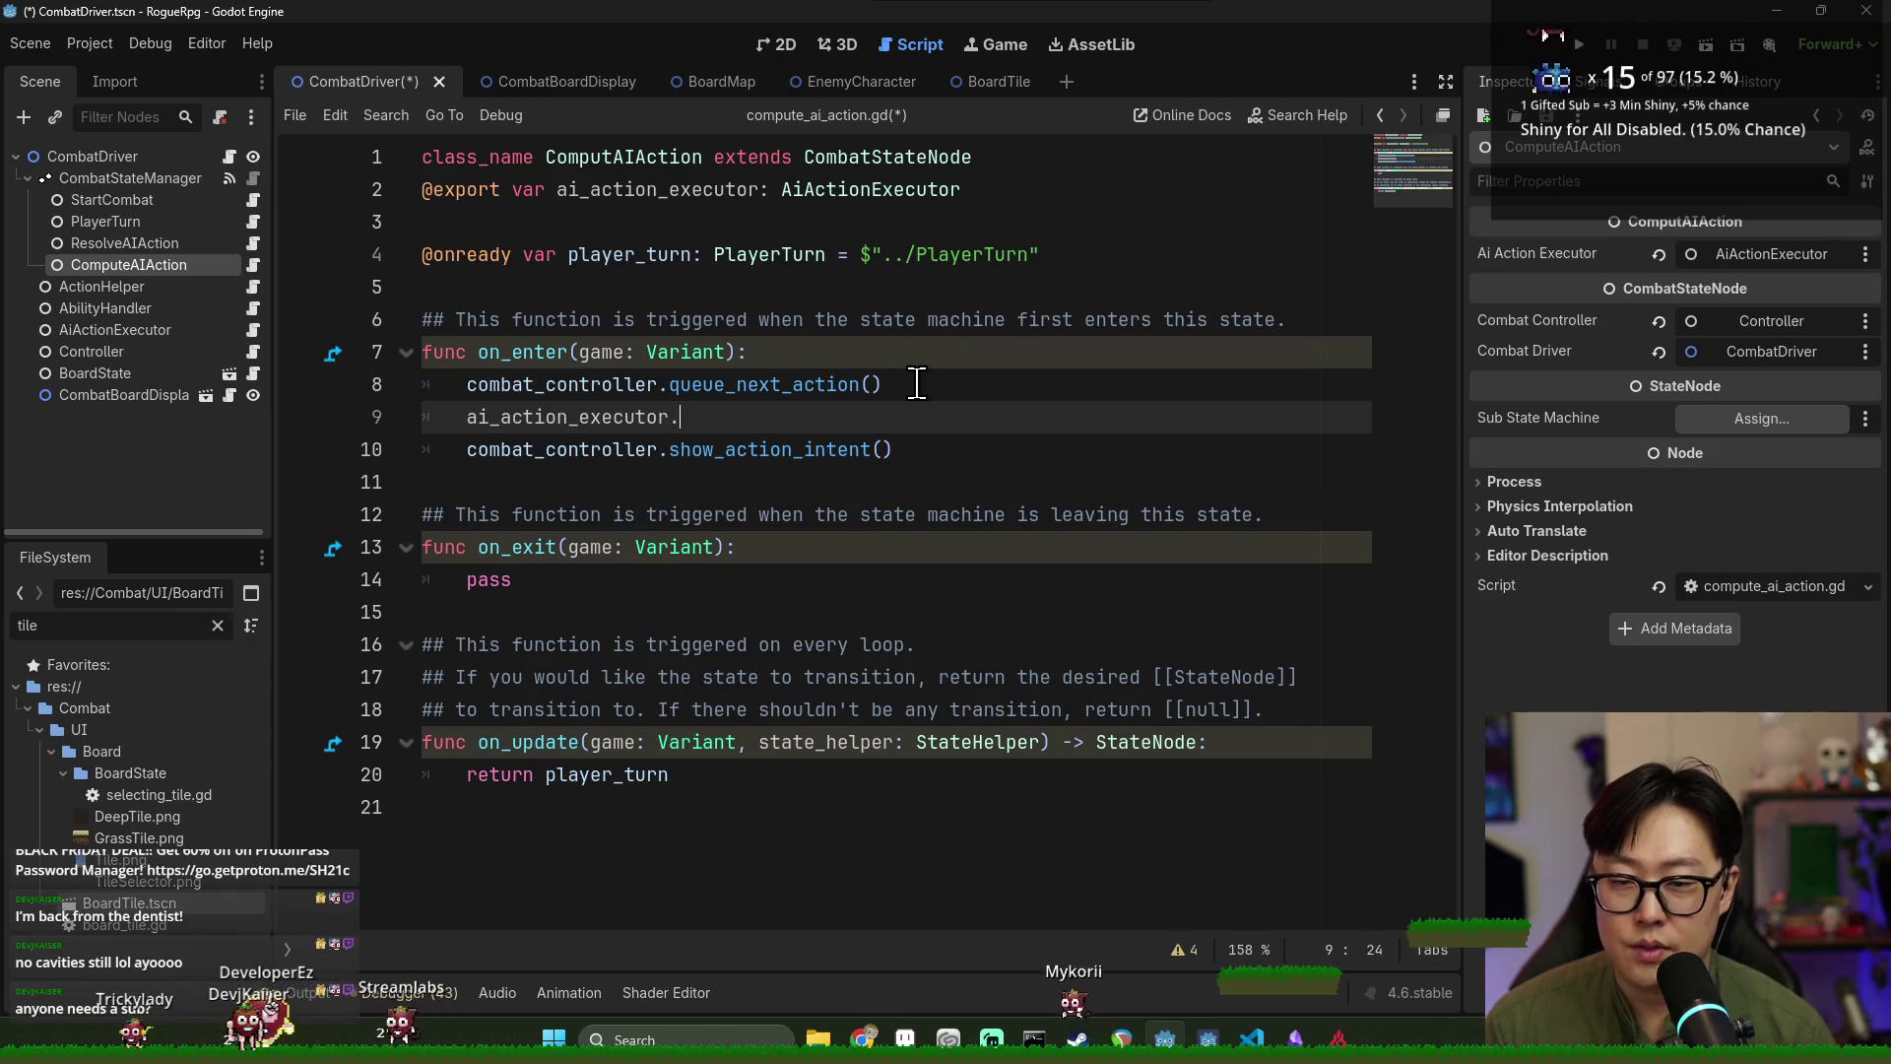
pyautogui.write('q')
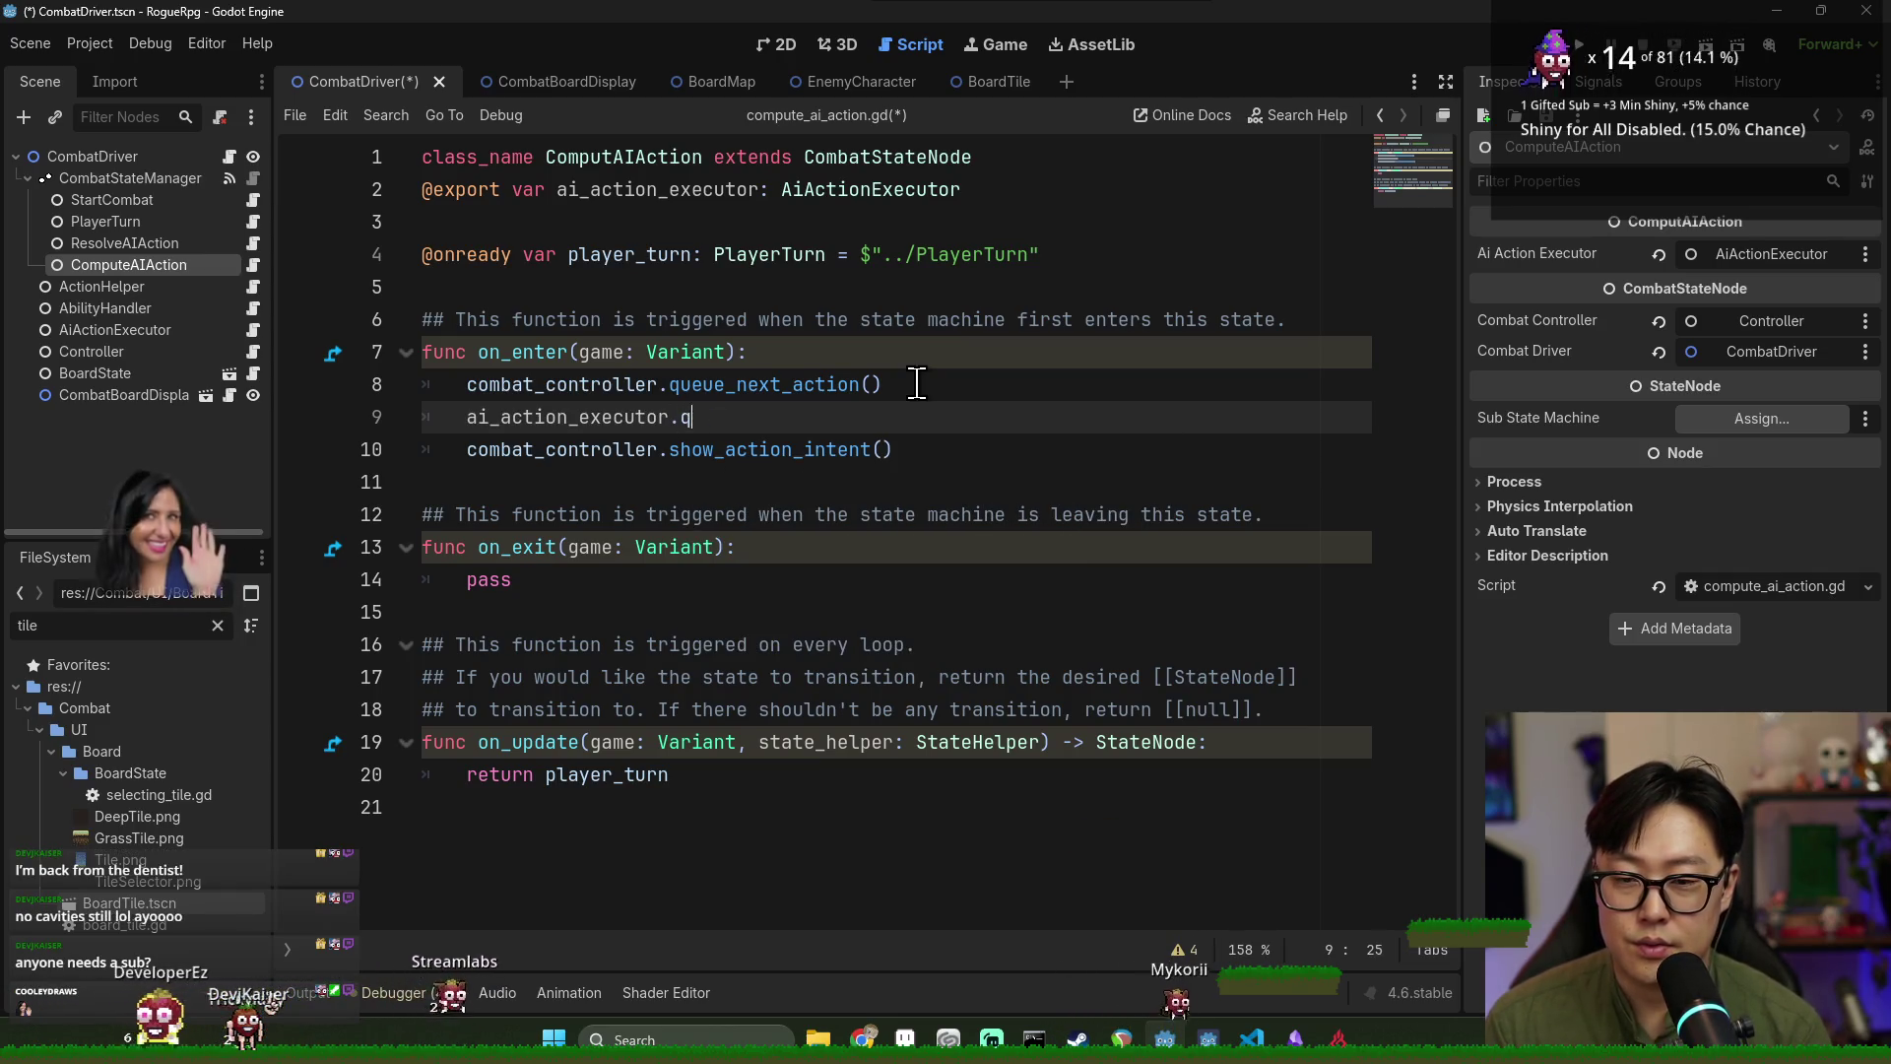
pyautogui.press('BackSpace')
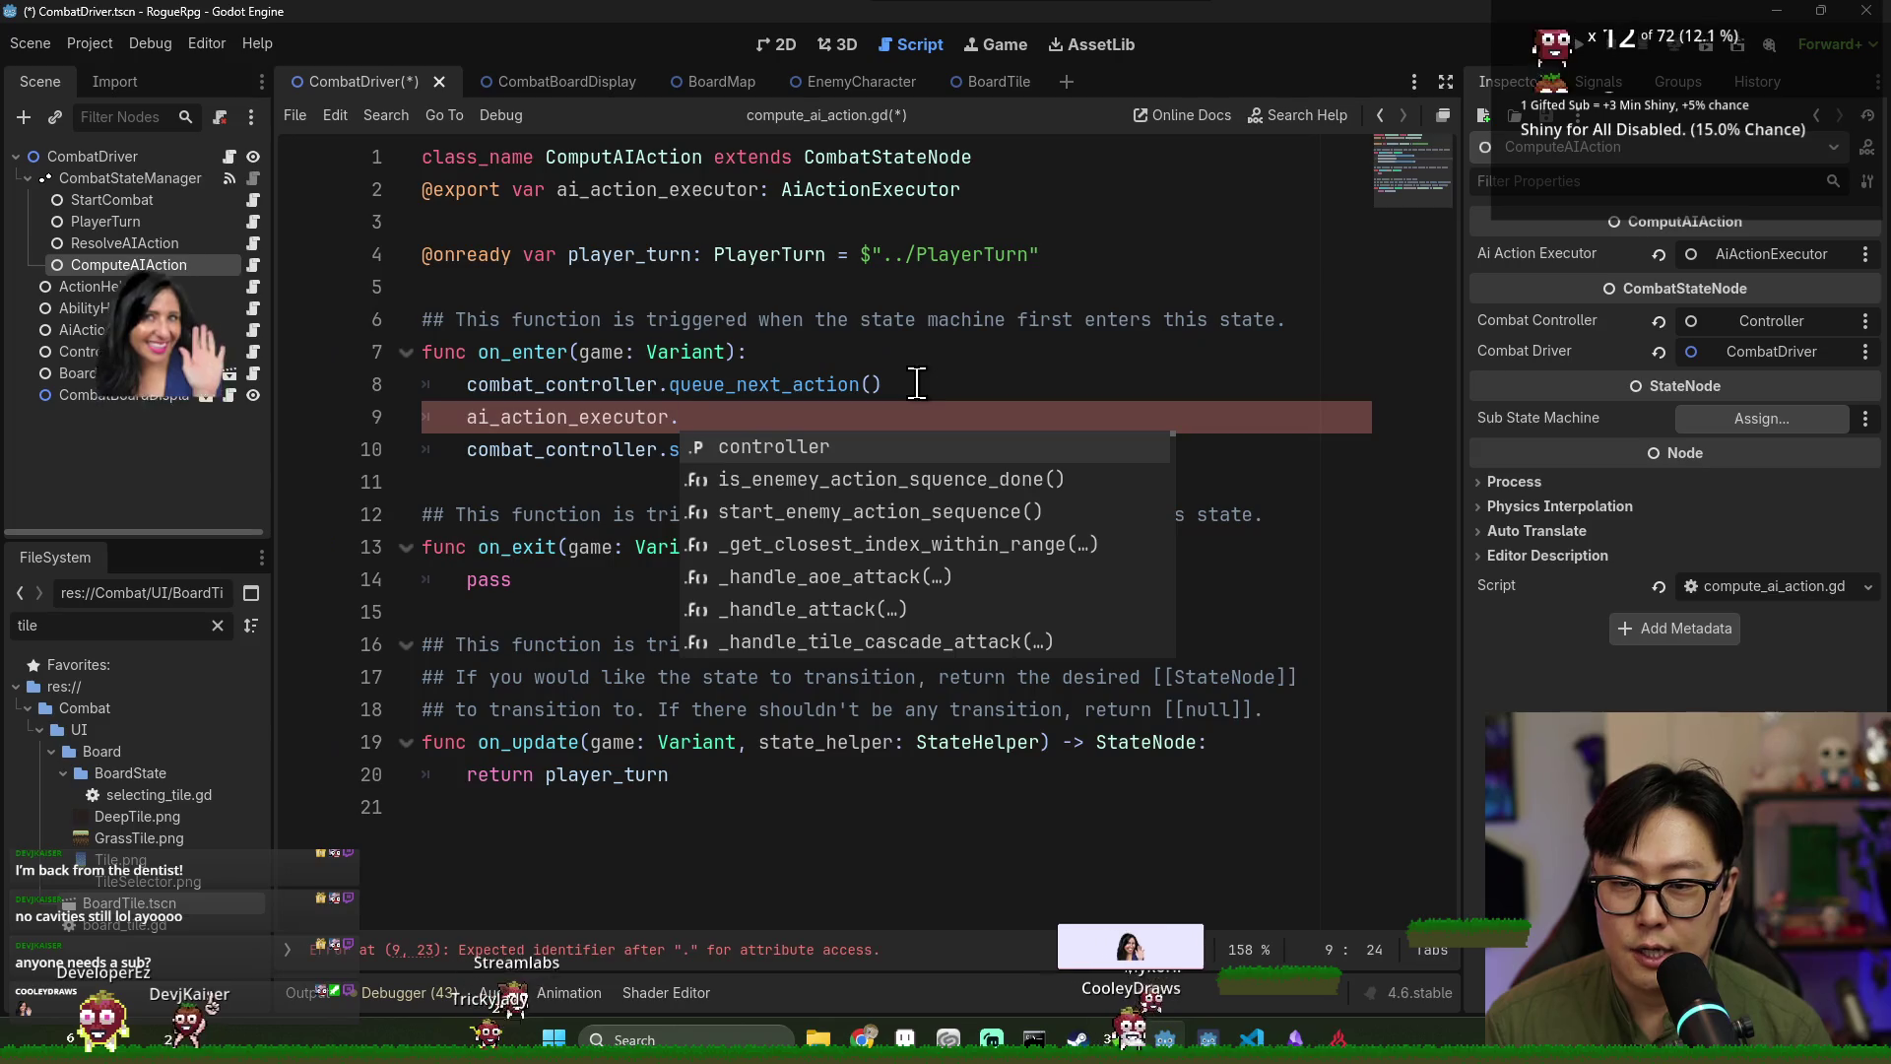
pyautogui.write('qu')
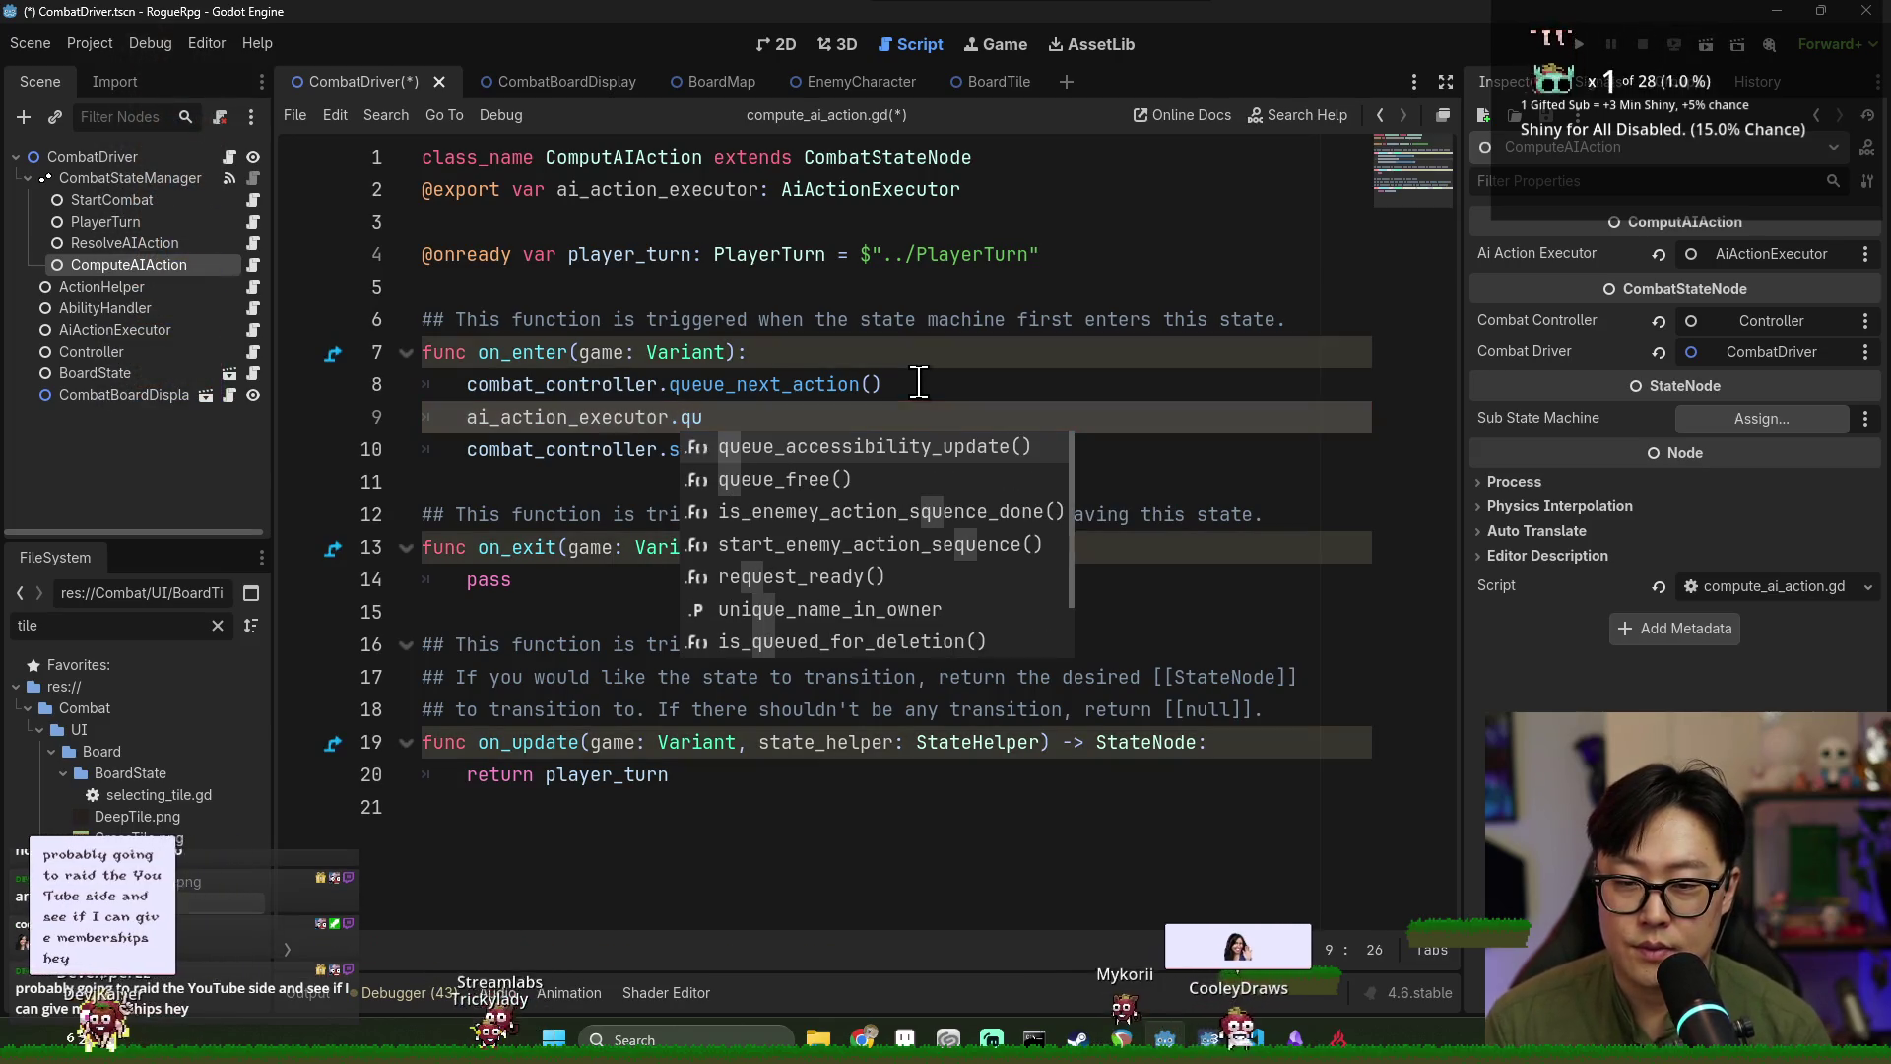
pyautogui.write('eue_ne')
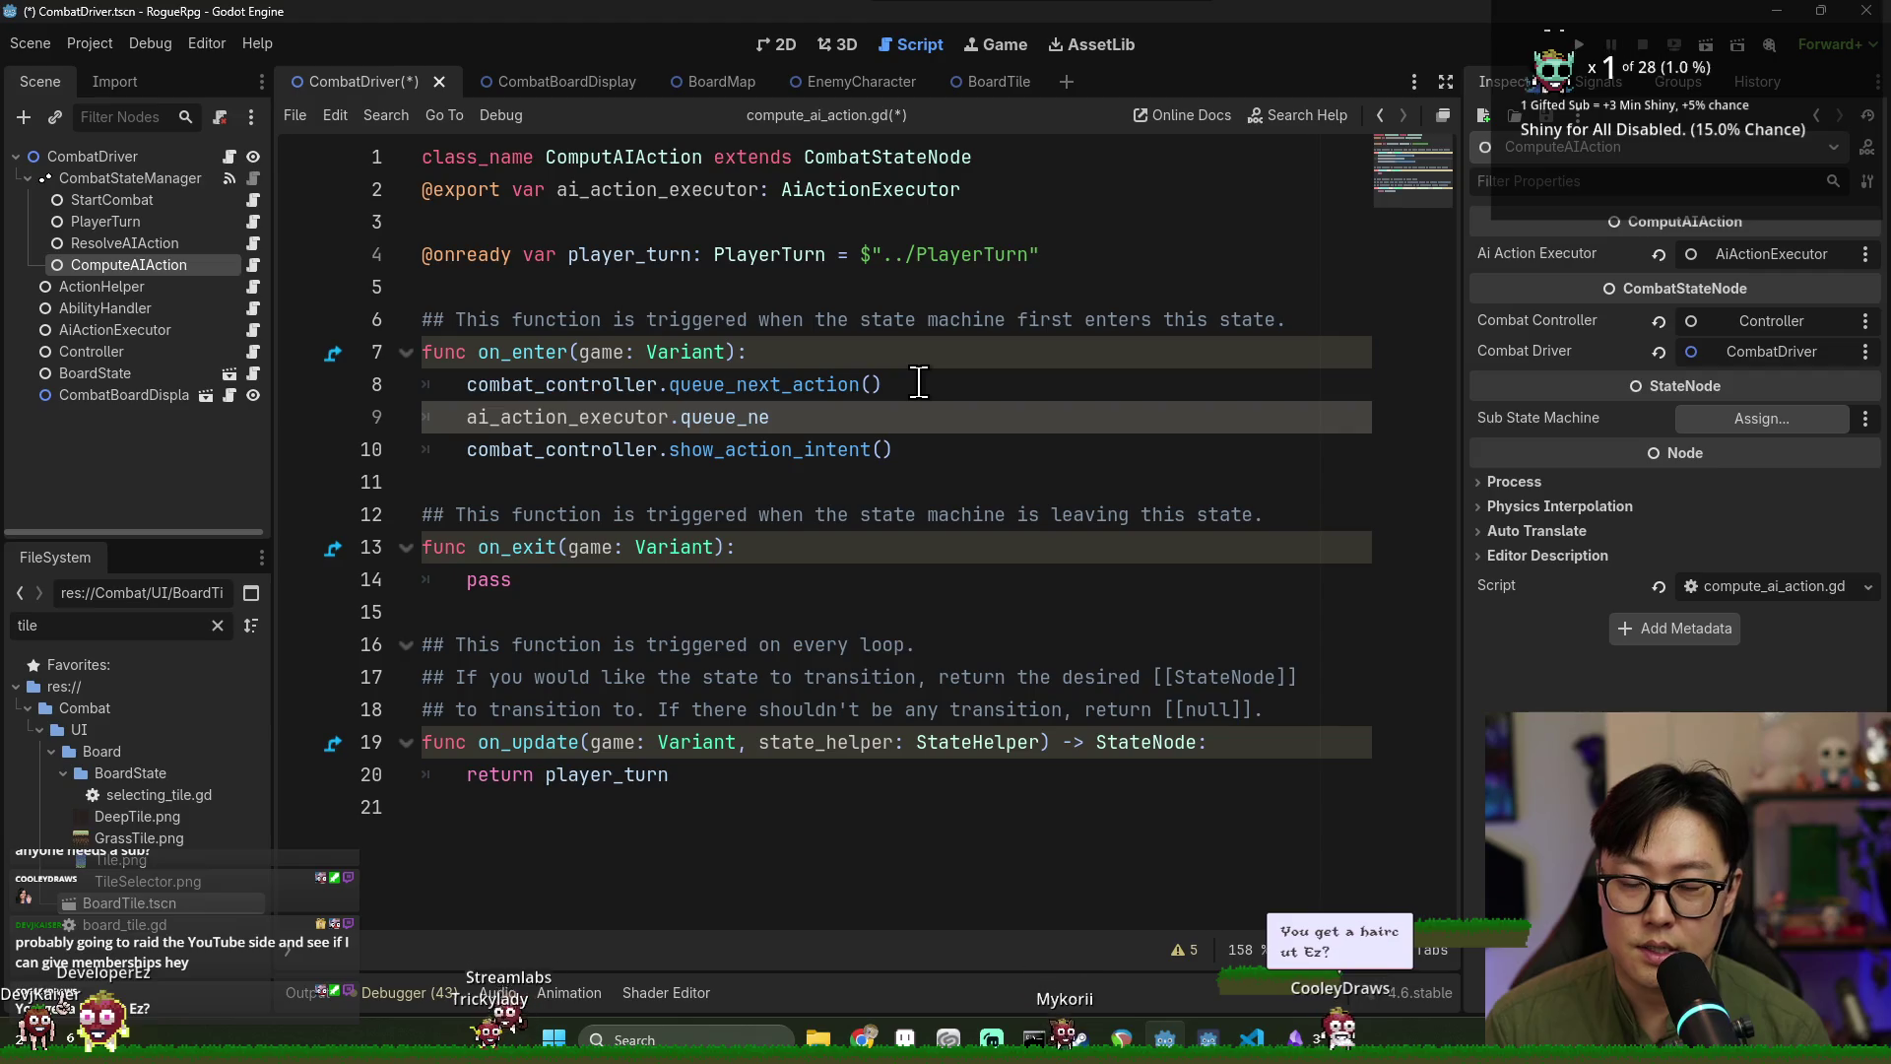
pyautogui.write('xt_action()')
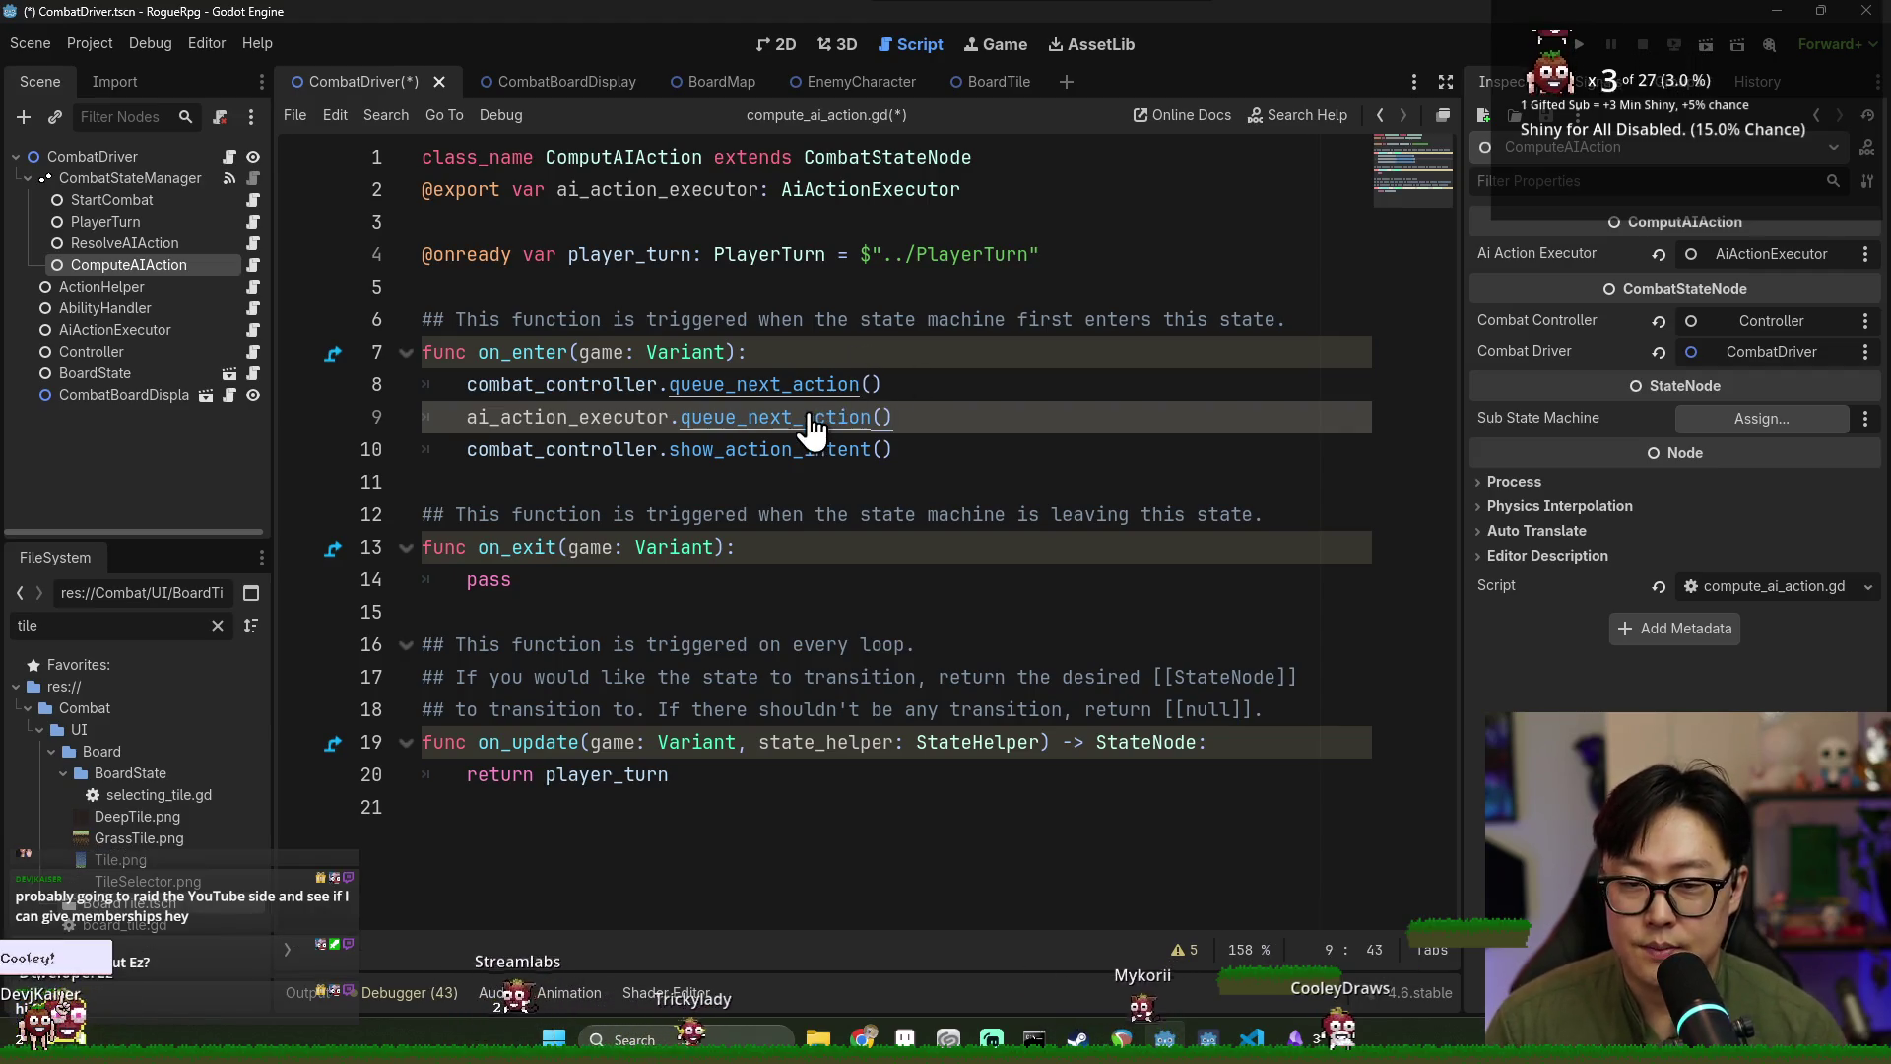
# Give ai_action_executor.gd's queue_next_action a pass body and save.
pyautogui.keyDown('ctrl'); pyautogui.click(879, 215); pyautogui.keyUp('ctrl')
pyautogui.click(682, 319)
pyautogui.write('pass')
pyautogui.click(693, 287)
pyautogui.hotkey('ctrl', 's')
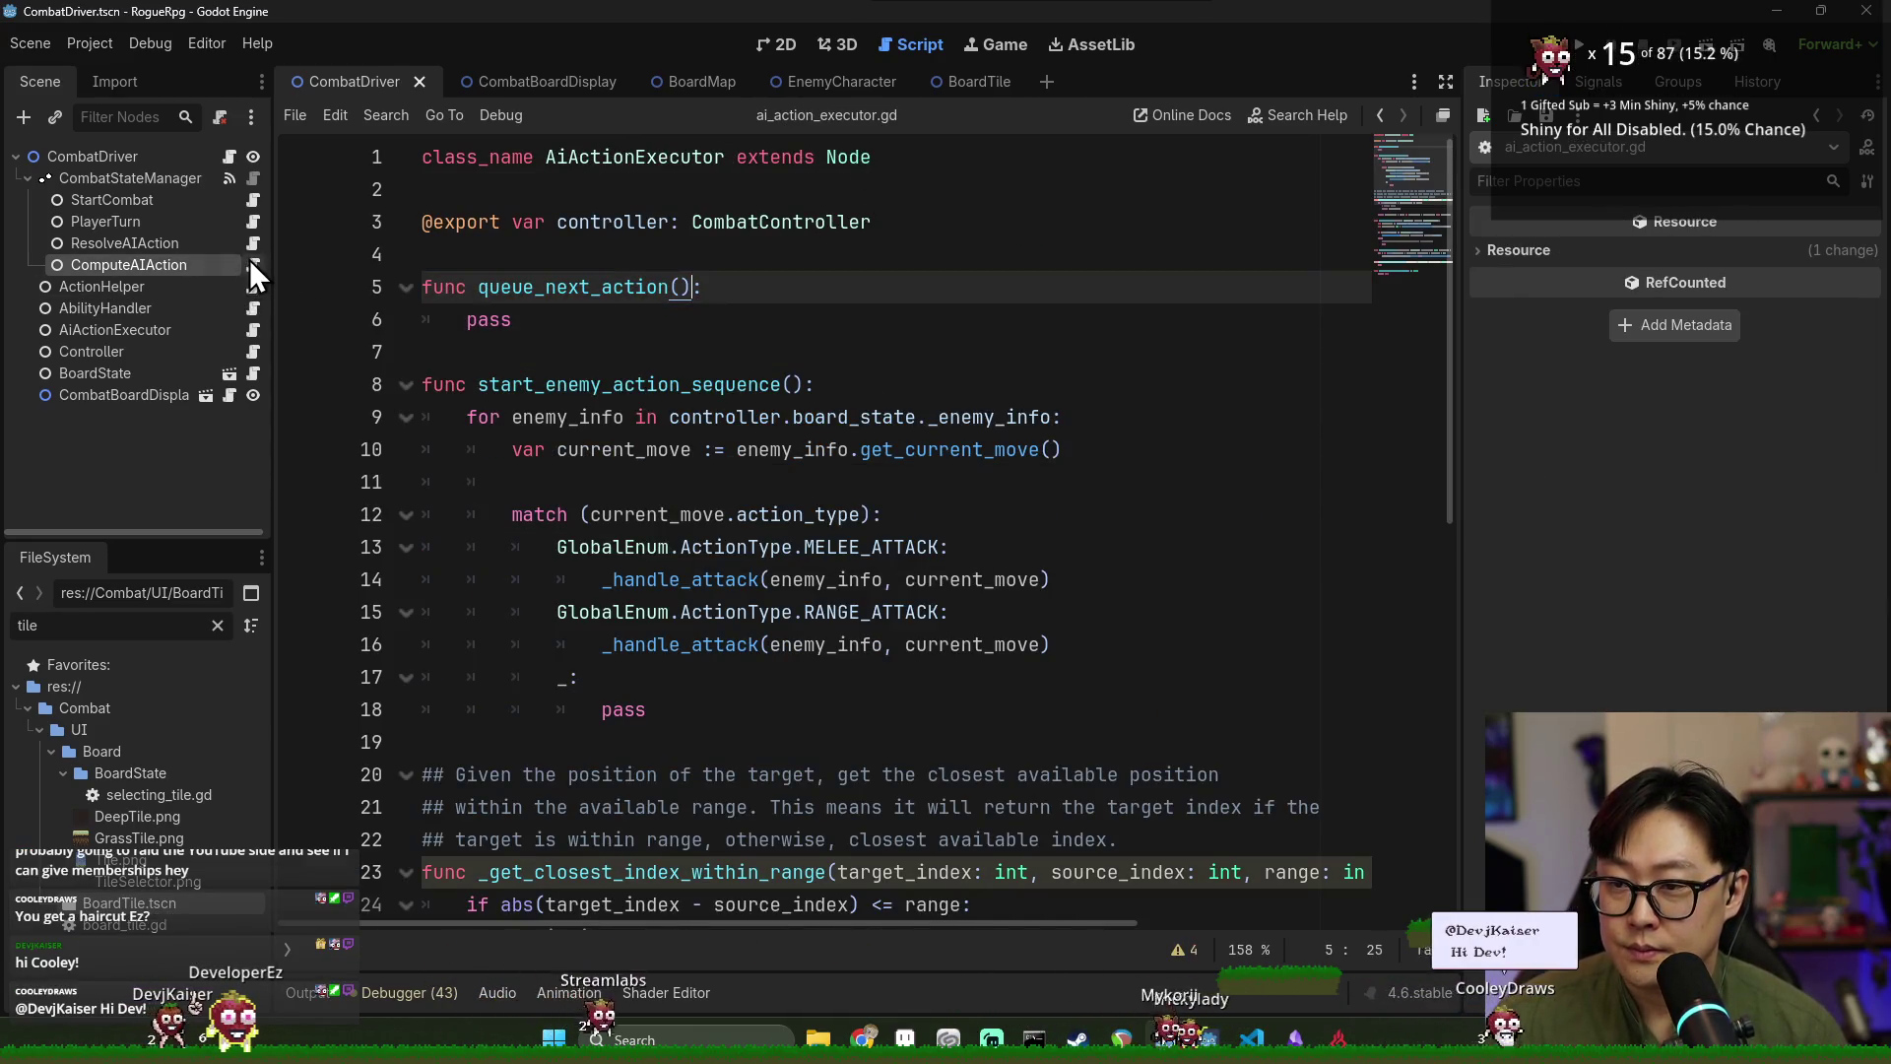
# Remove the old controller queue call from on_enter and paste it over pass in the executor.
pyautogui.click(253, 266)
pyautogui.doubleClick(592, 384)
pyautogui.hotkey('ctrl', 'shift', 'k')
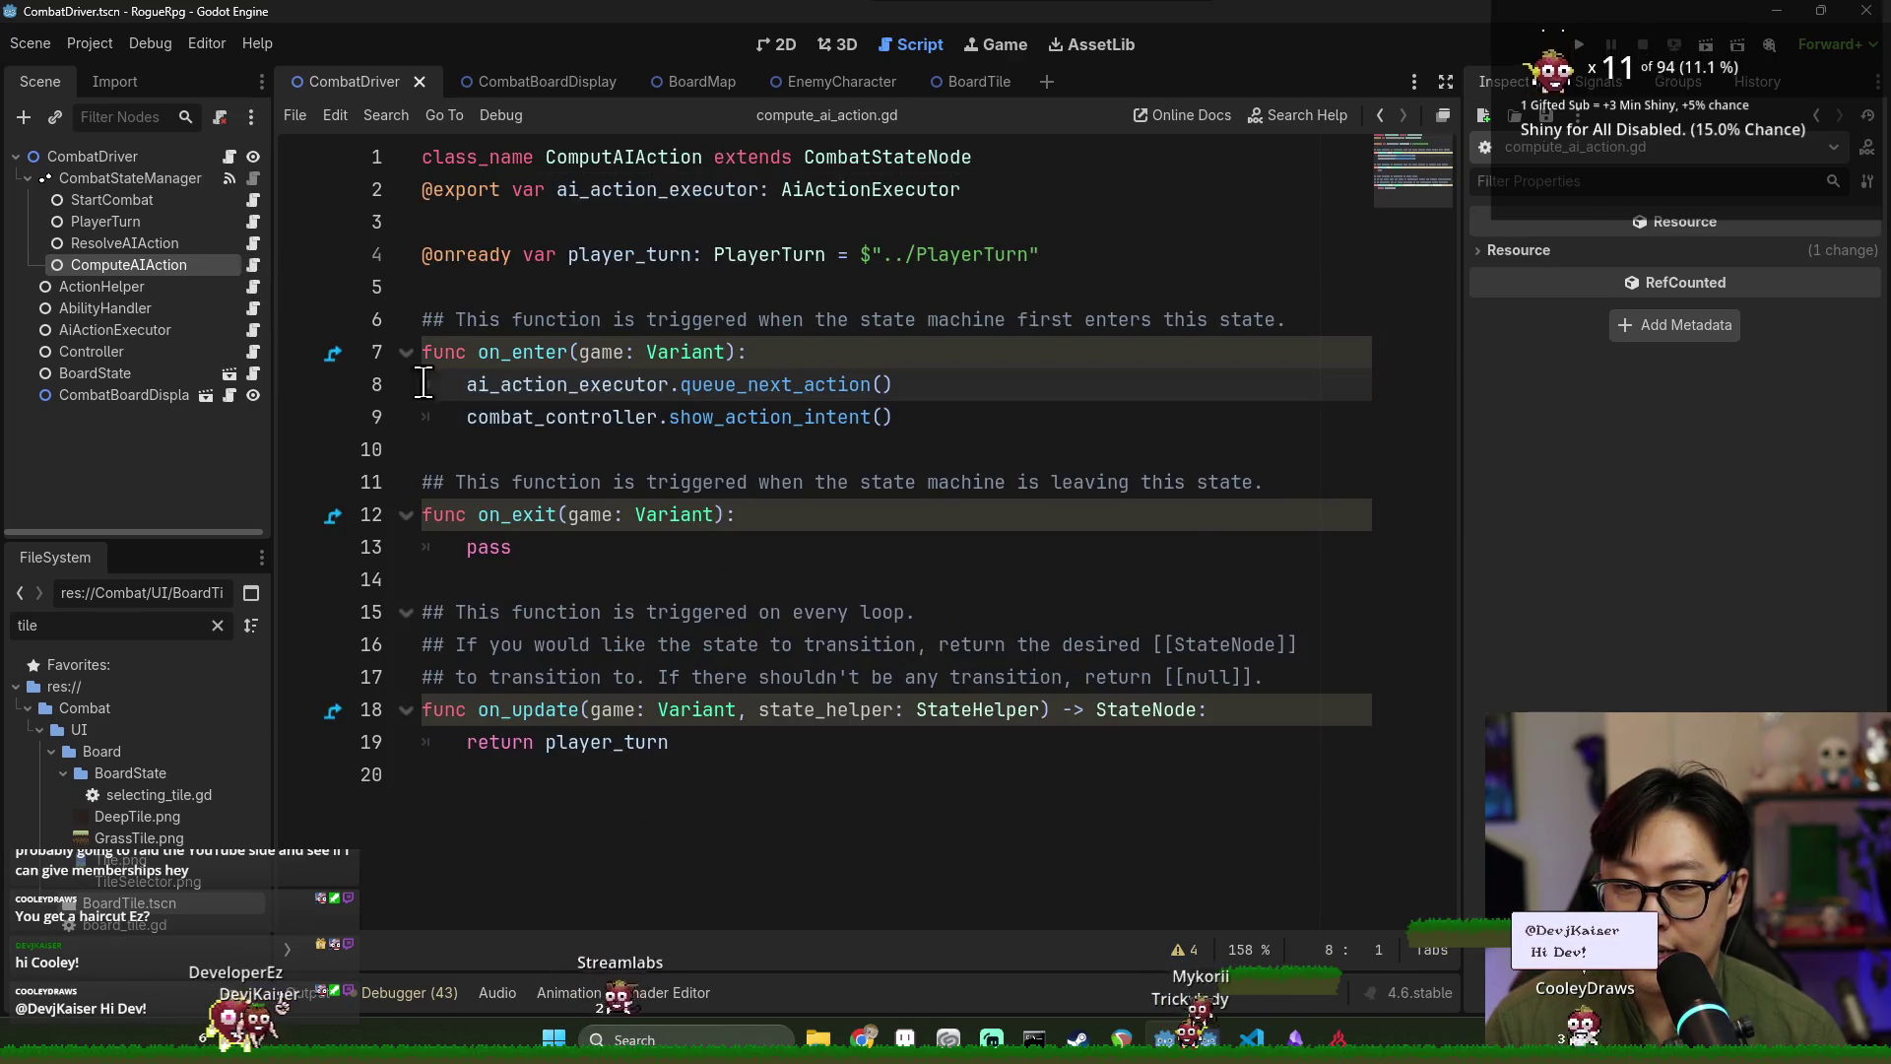
pyautogui.click(252, 332)
pyautogui.click(571, 319)
pyautogui.doubleClick(490, 319)
pyautogui.write('combat_controller.queue_next_action()')
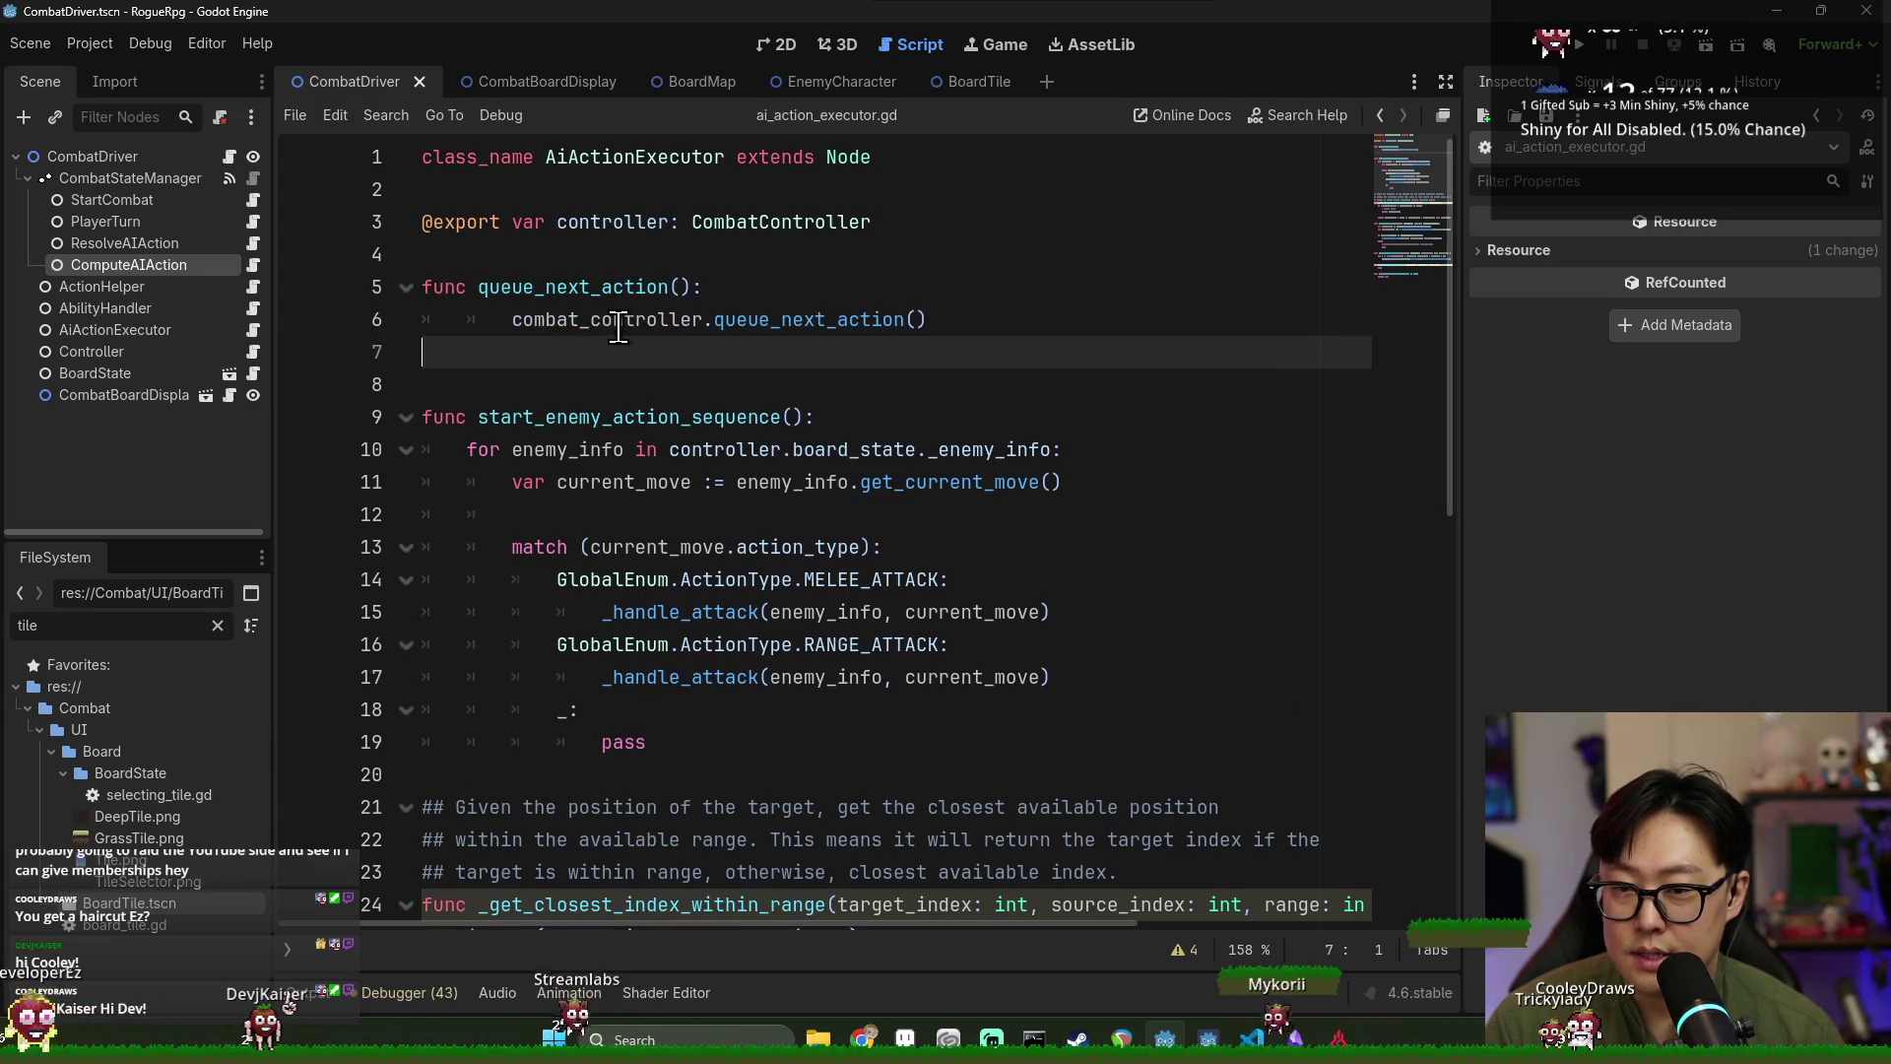
pyautogui.hotkey('ctrl', 's')
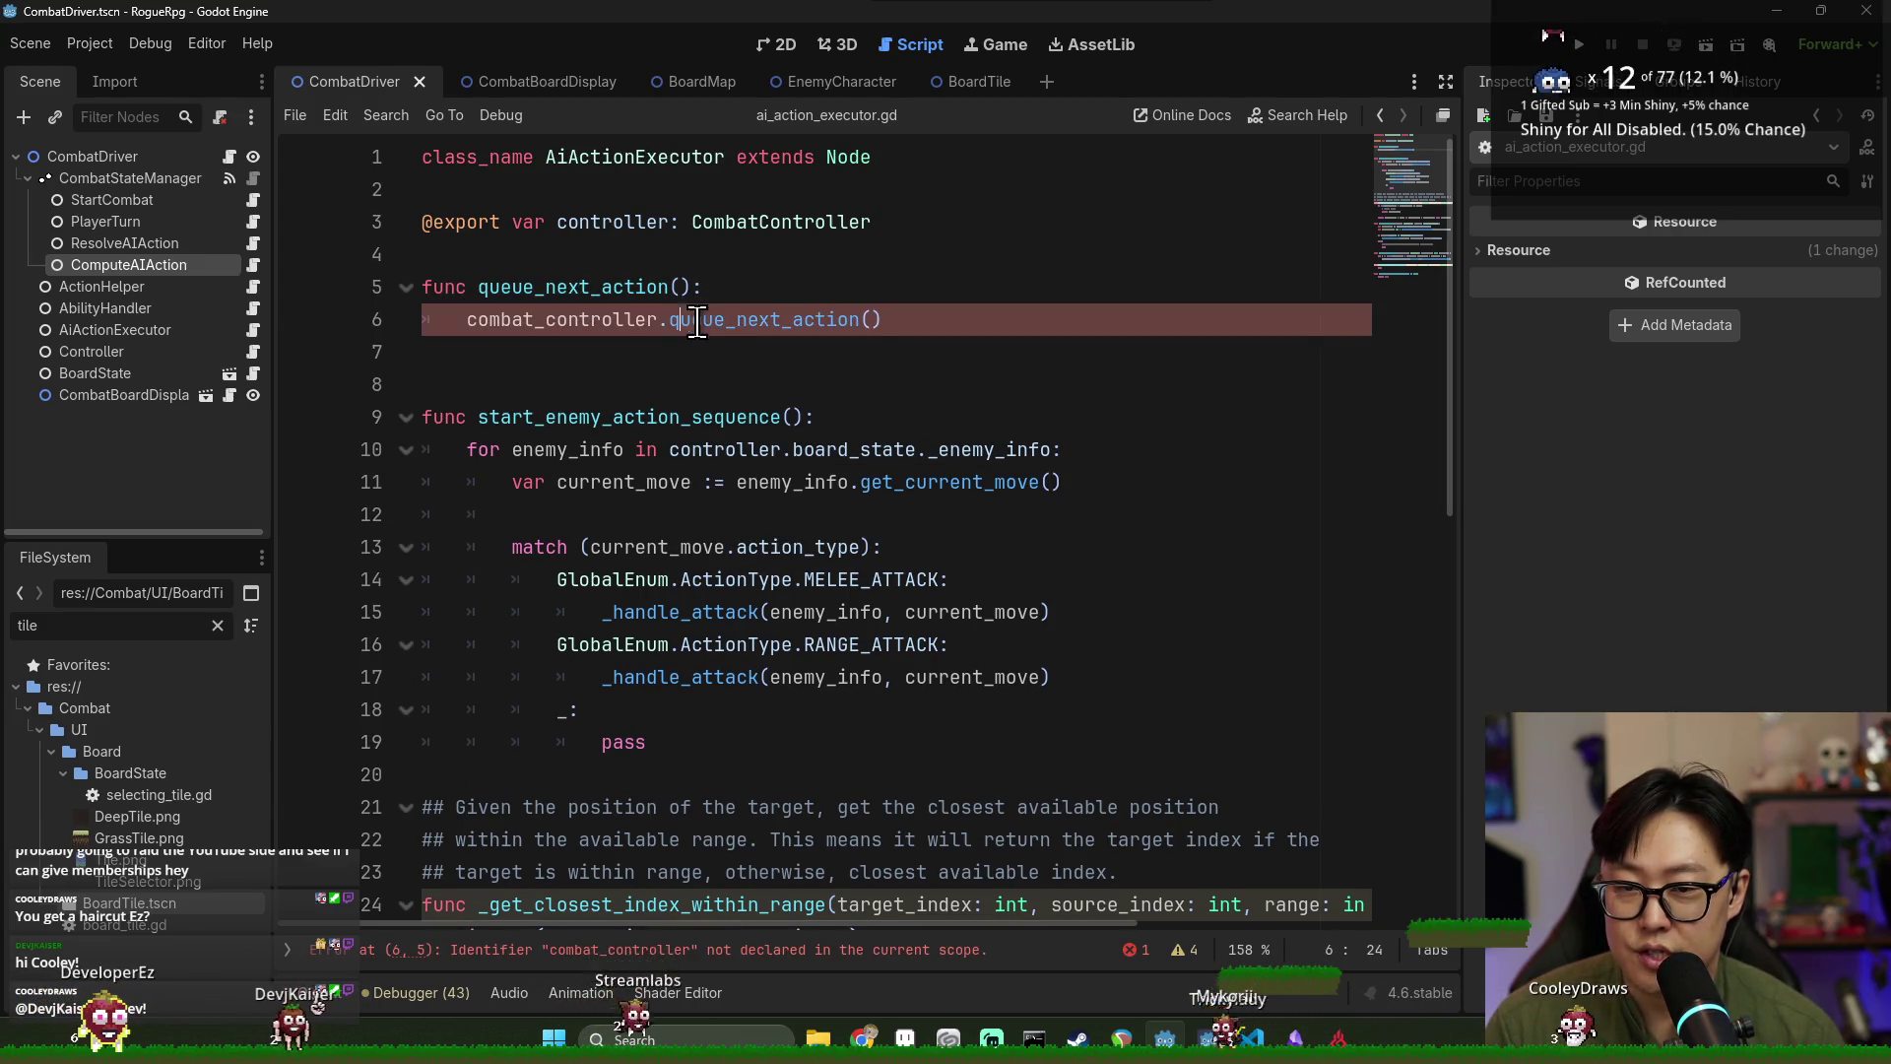
# Change combat_controller to controller in the executor's pasted call.
pyautogui.click(567, 320)
pyautogui.doubleClick(597, 242)
pyautogui.hotkey('ctrl', 'c')
pyautogui.doubleClick(532, 320)
pyautogui.hotkey('ctrl', 'v')
# Cut lines 70–82 of combat_controller.gd's queue_next_action, leaving just pass.
pyautogui.keyDown('ctrl'); pyautogui.click(666, 321); pyautogui.keyUp('ctrl')
pyautogui.click(504, 449)
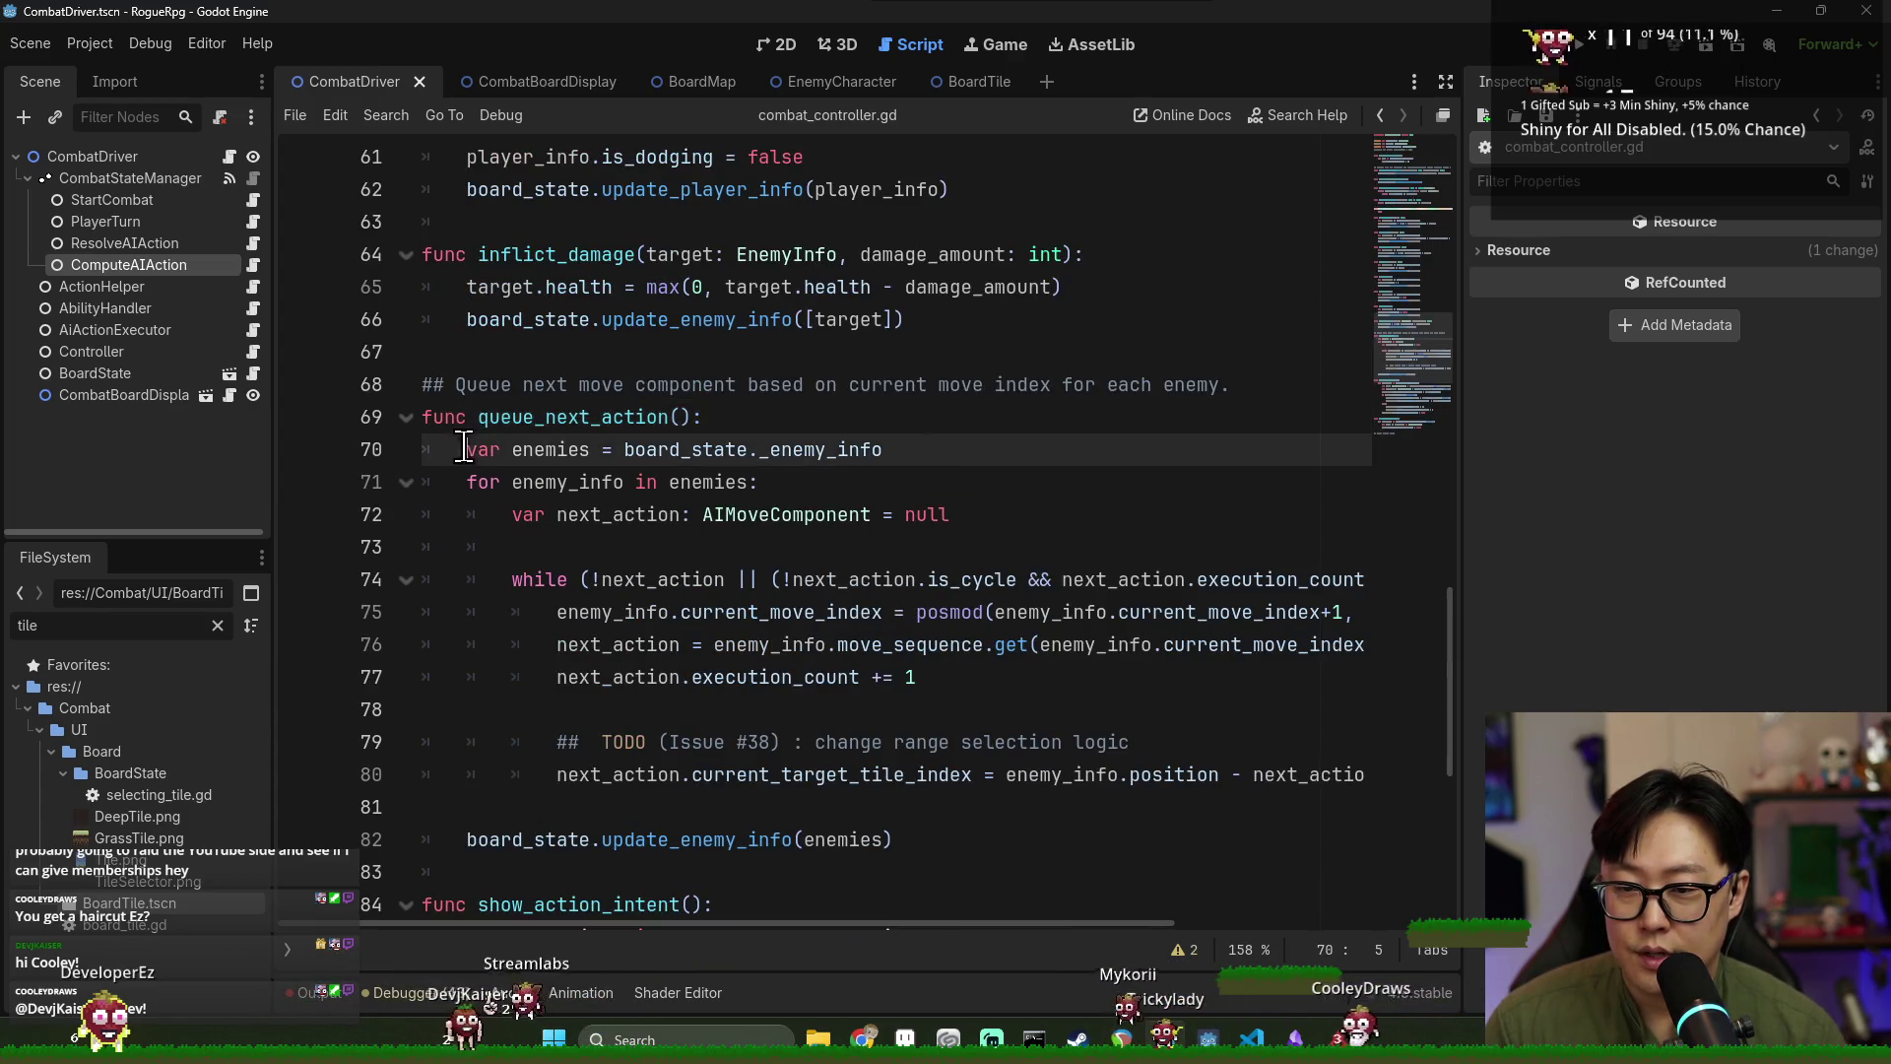
pyautogui.scroll(-4, 500, 433)
pyautogui.click(892, 451)
pyautogui.scroll(4, 788, 451)
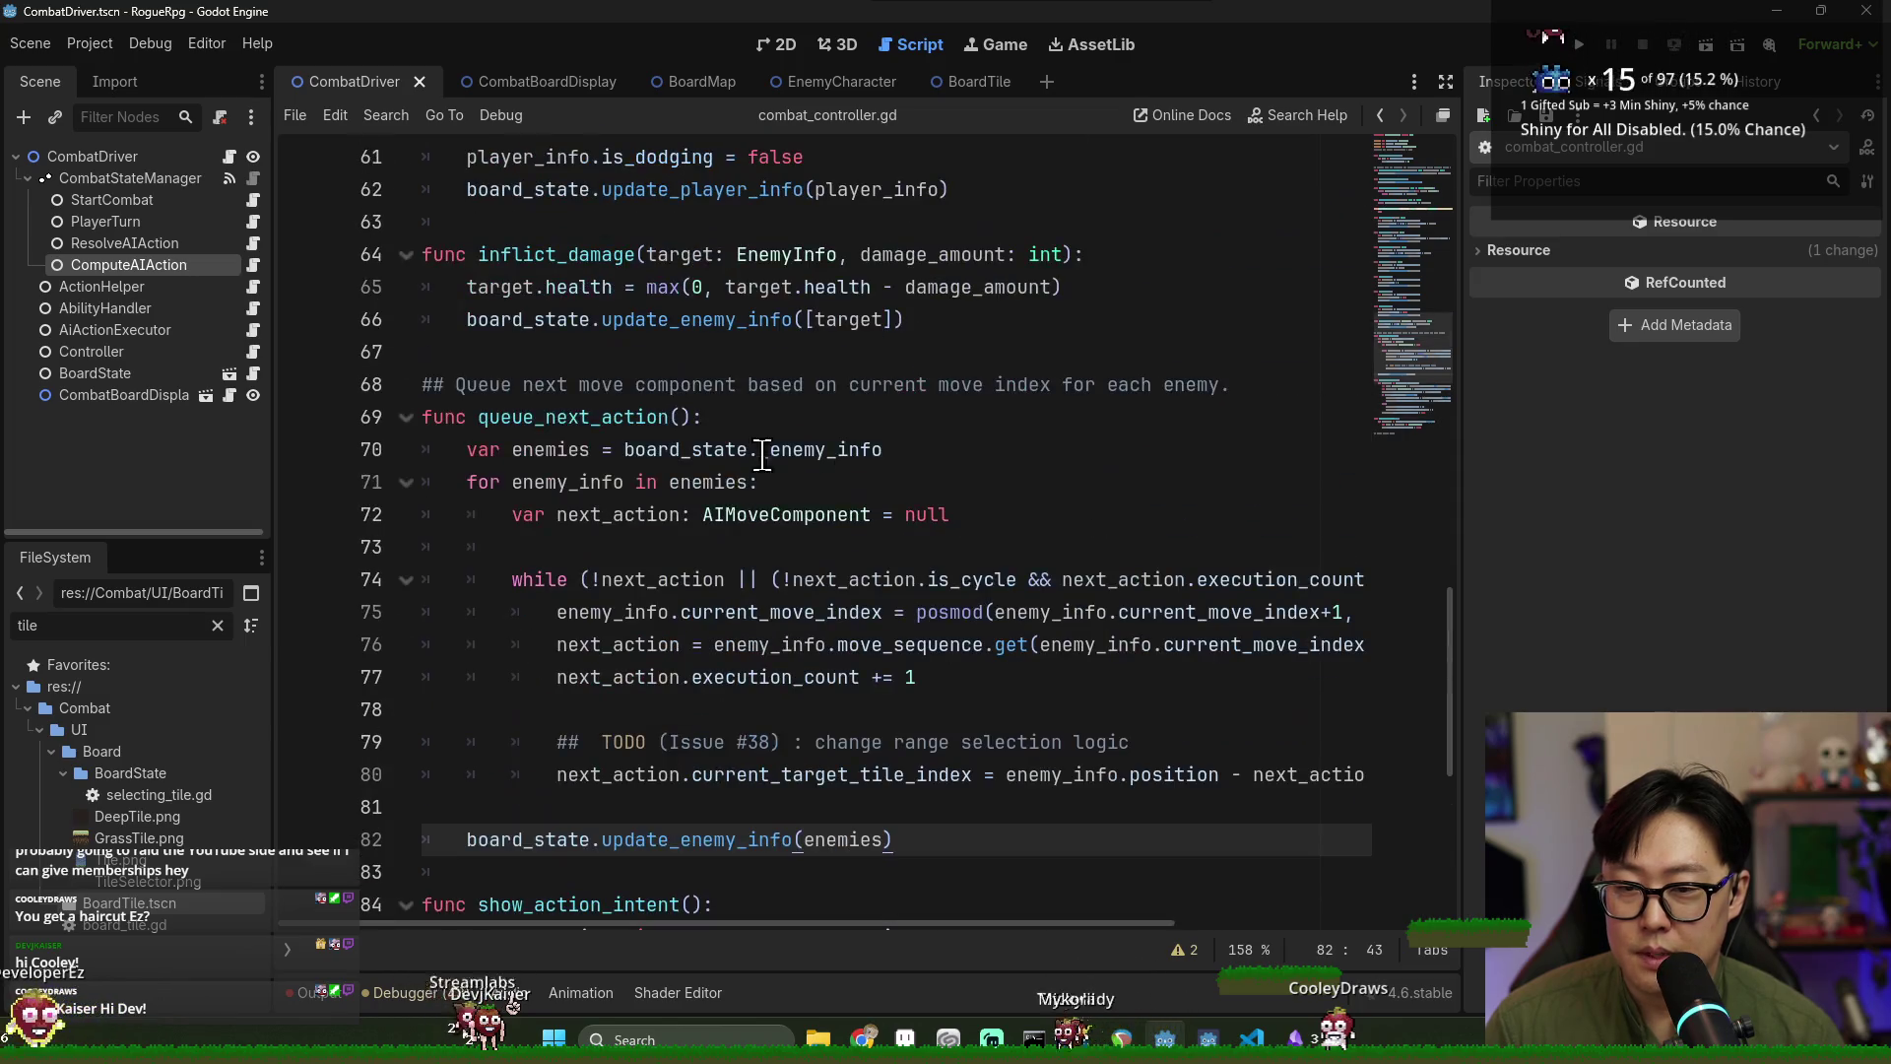
pyautogui.keyDown('shift'); pyautogui.click(471, 450); pyautogui.keyUp('shift')
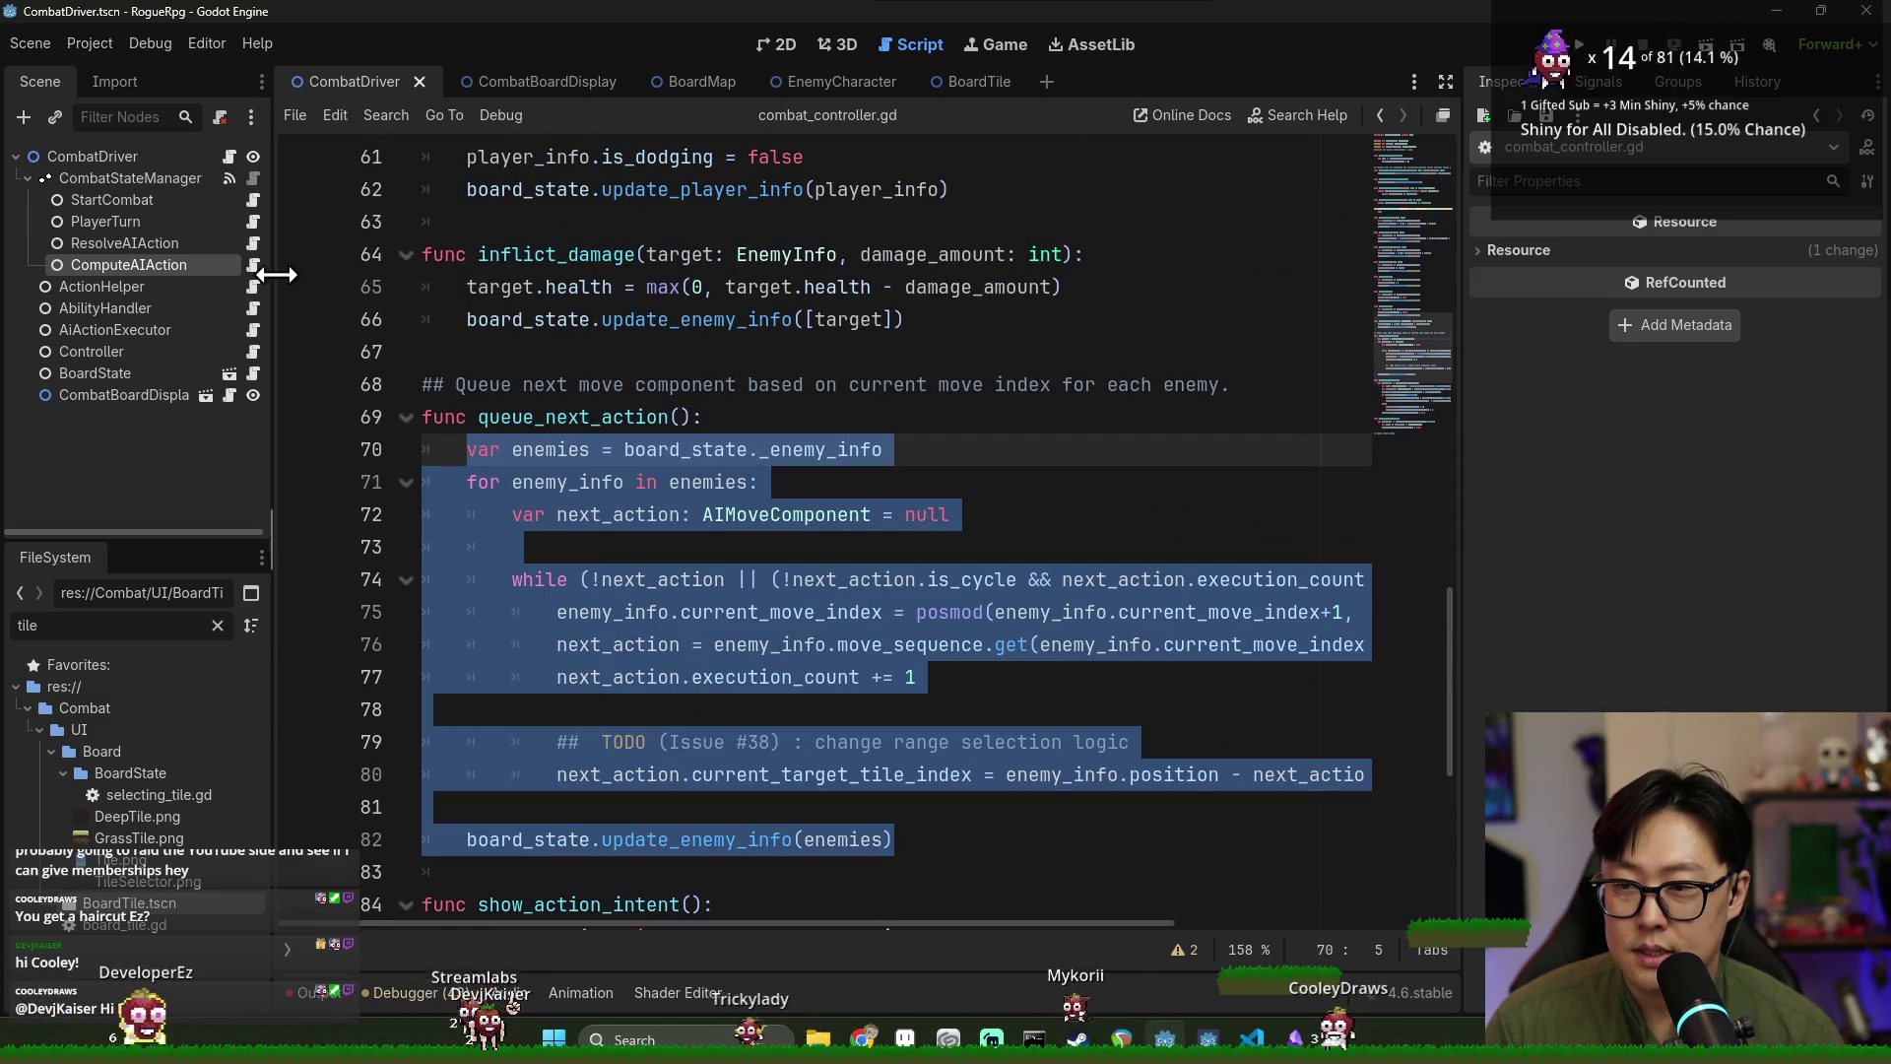
pyautogui.press('BackSpace')
pyautogui.write('pass')
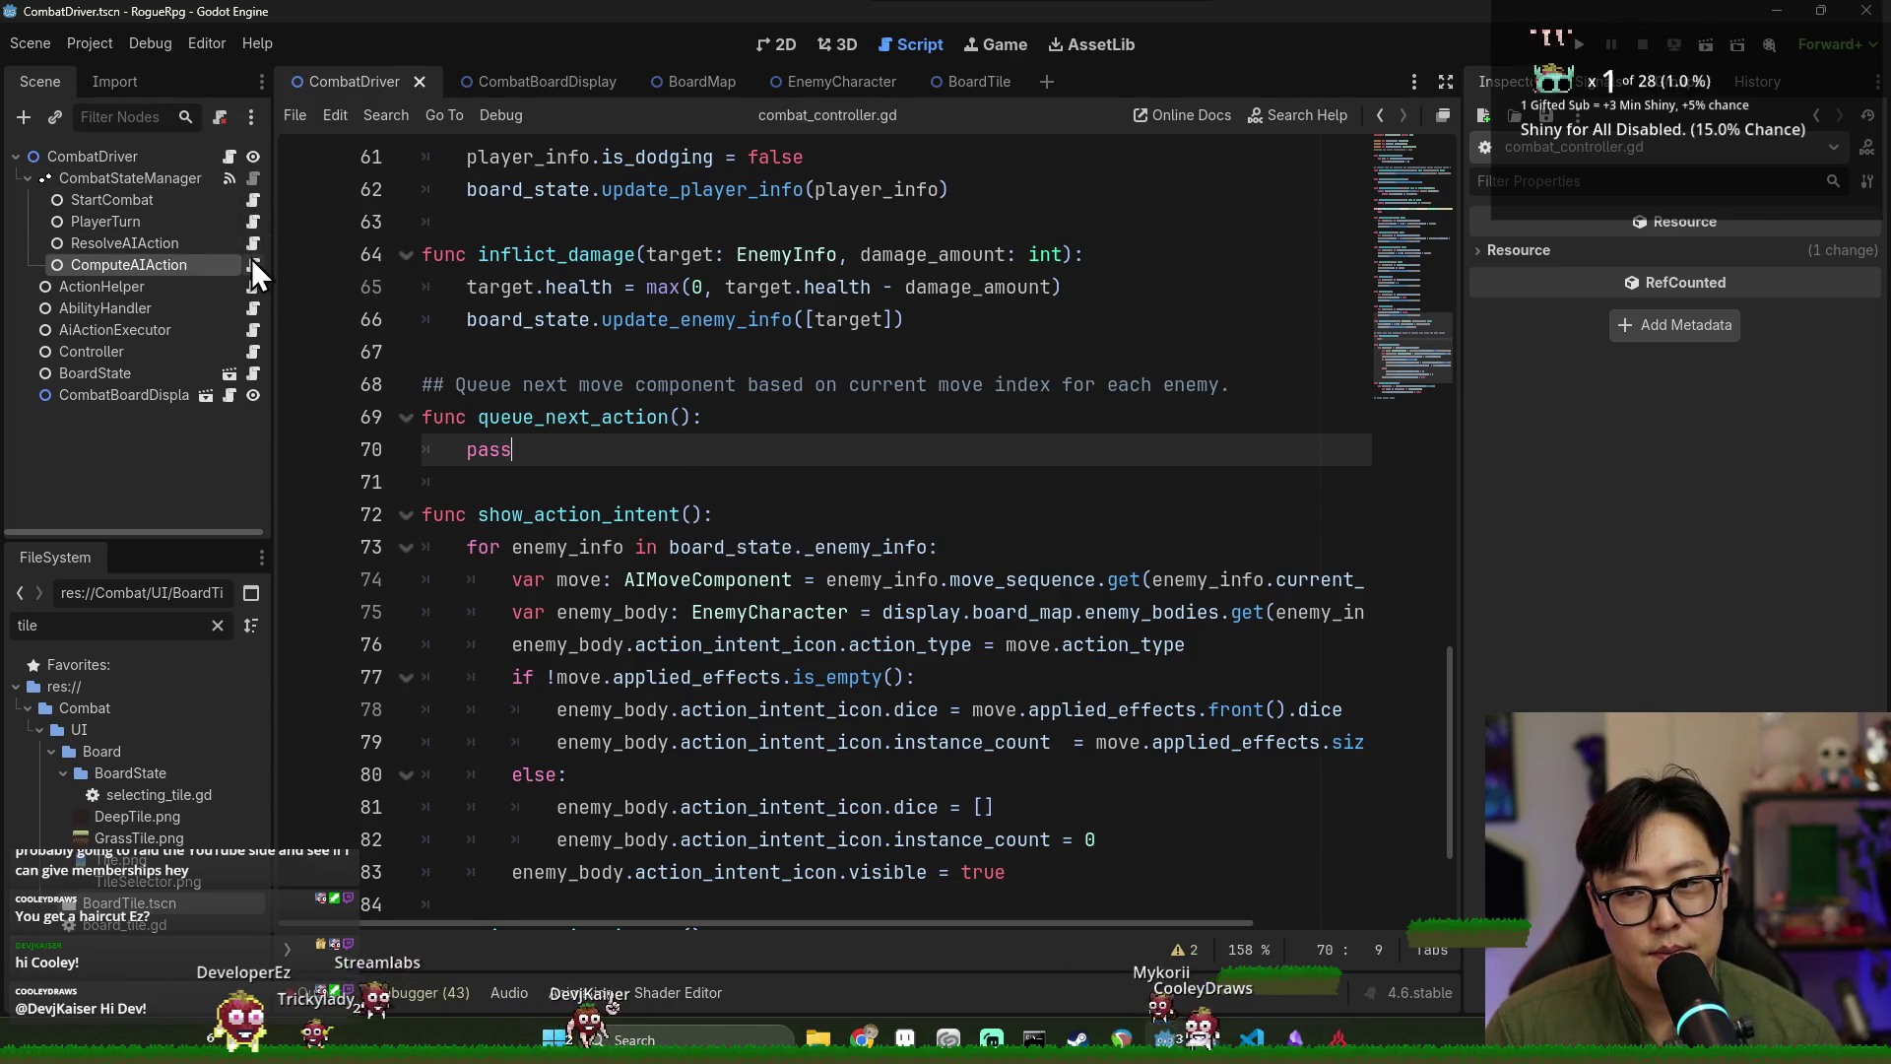
# Replace the executor's controller.queue_next_action() line with the pasted enemy queuing loop.
pyautogui.click(254, 329)
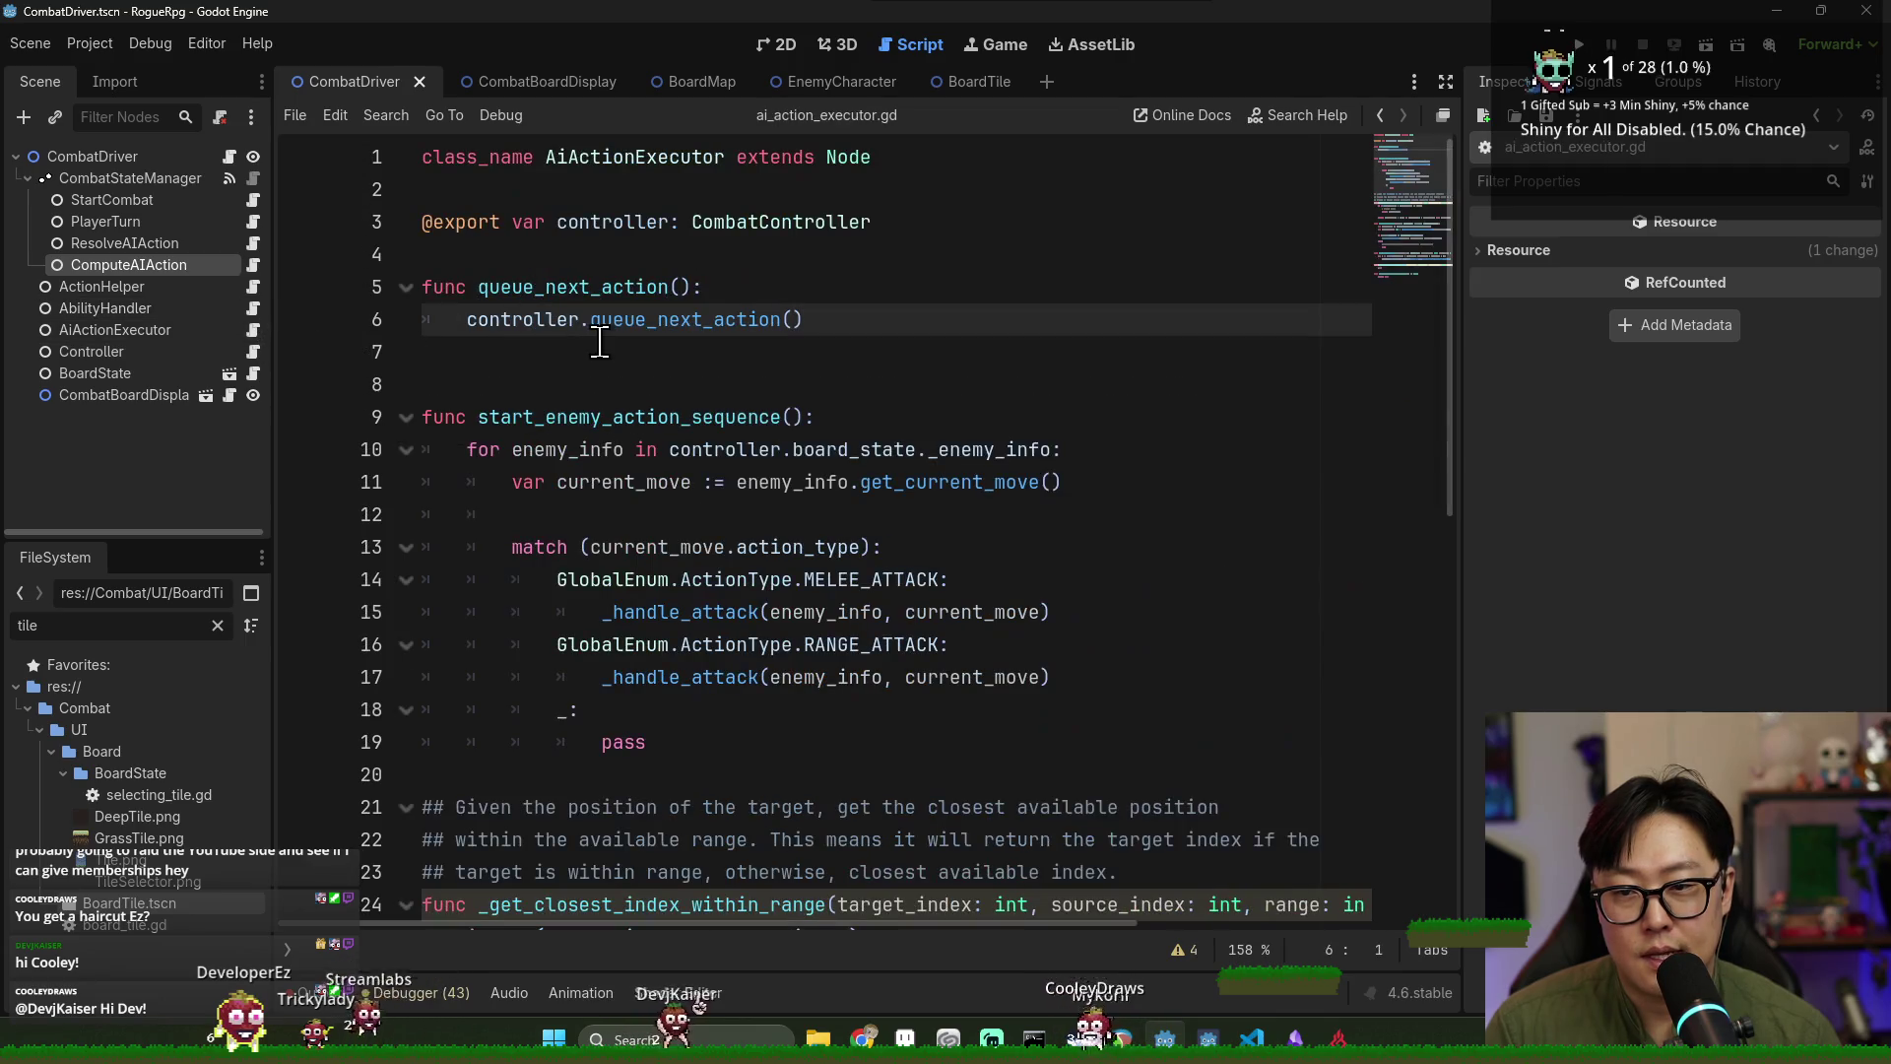
pyautogui.tripleClick(862, 328)
pyautogui.press('BackSpace')
pyautogui.hotkey('ctrl', 'v')
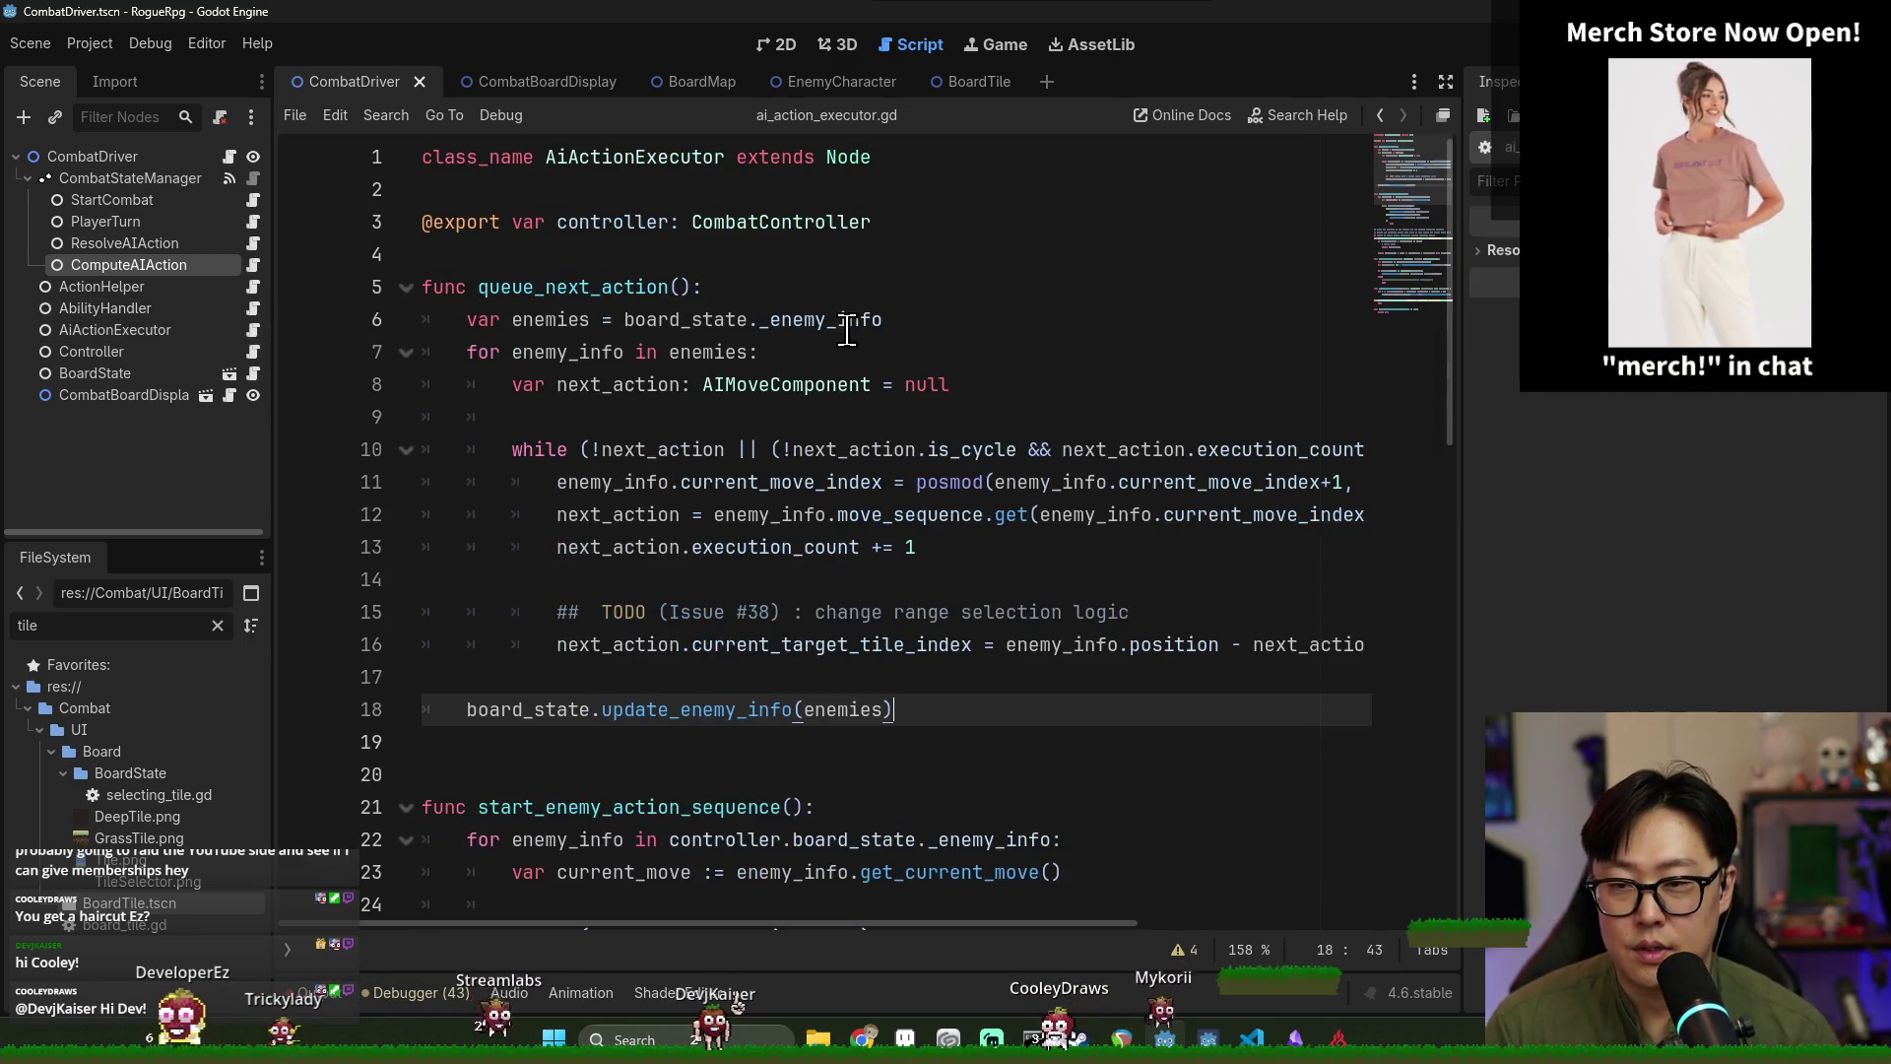
pyautogui.click(713, 390)
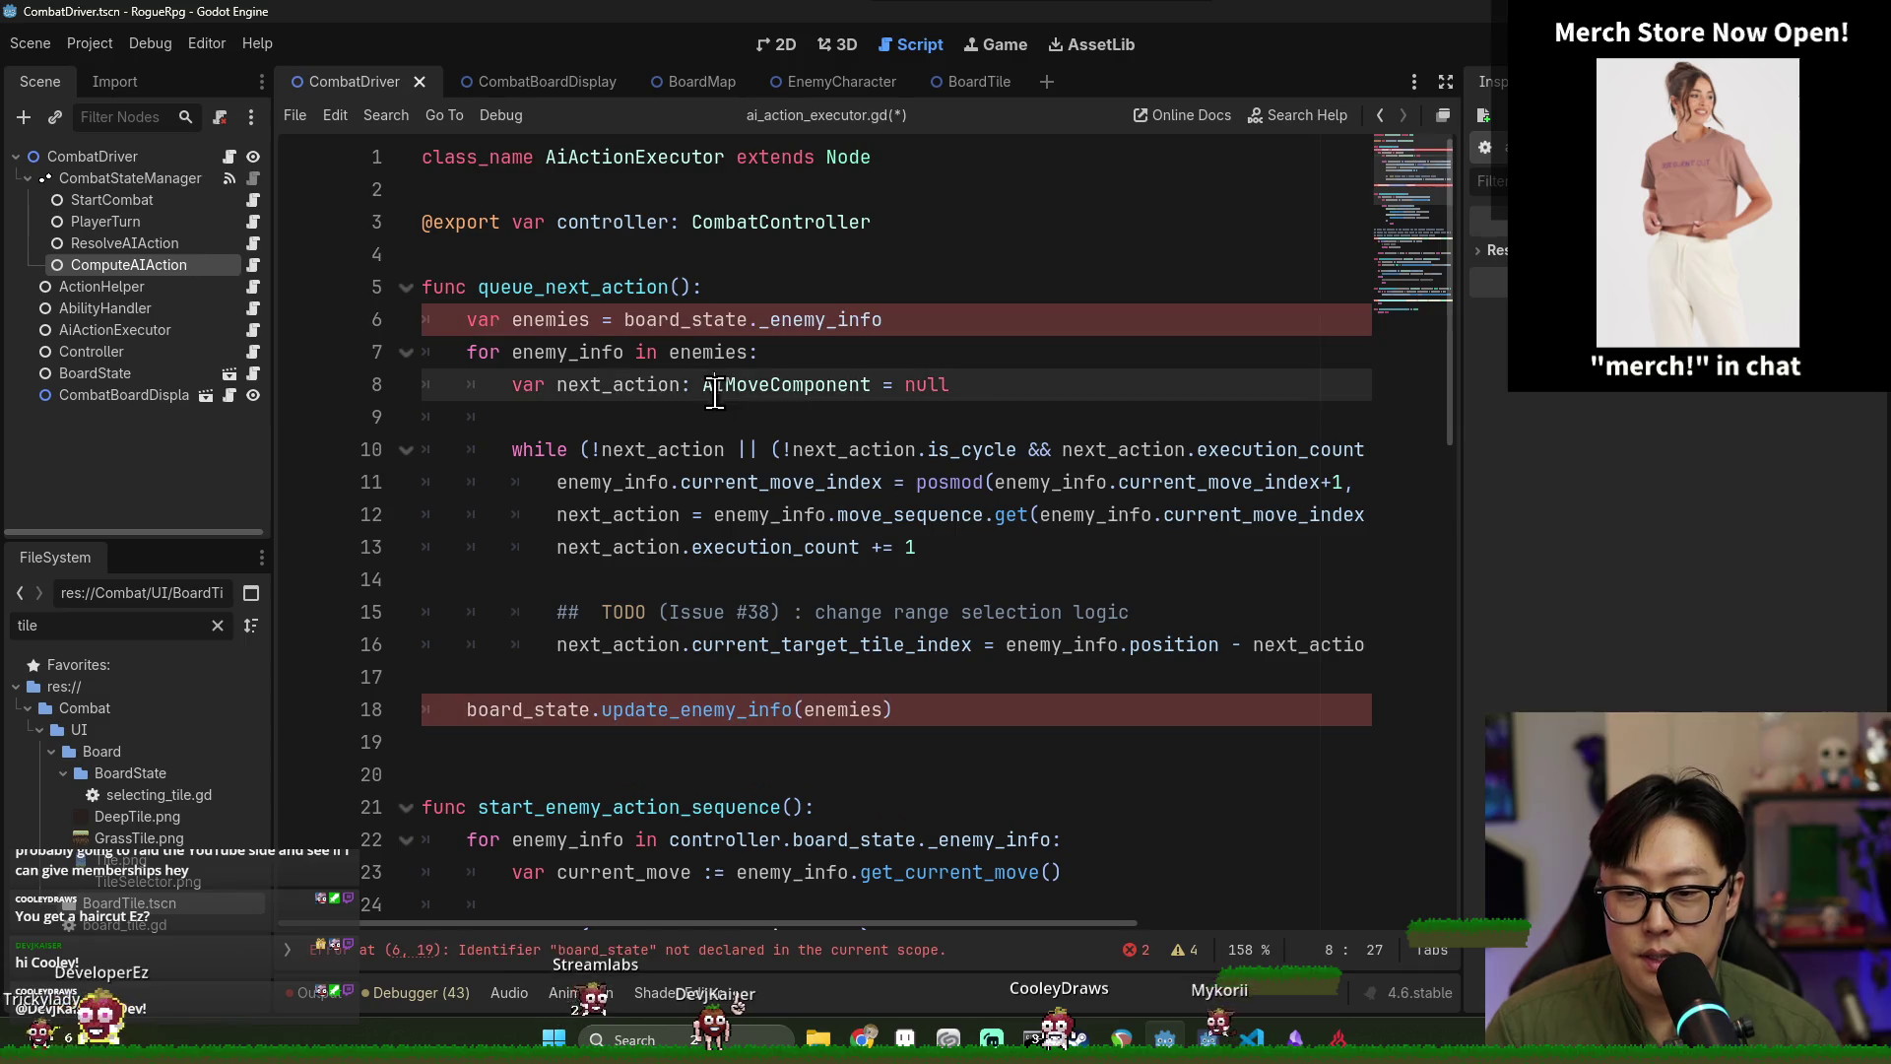
# Place the caret on enemies in line 6 of ai_action_executor.gd before leaving the editor.
pyautogui.click(540, 332)
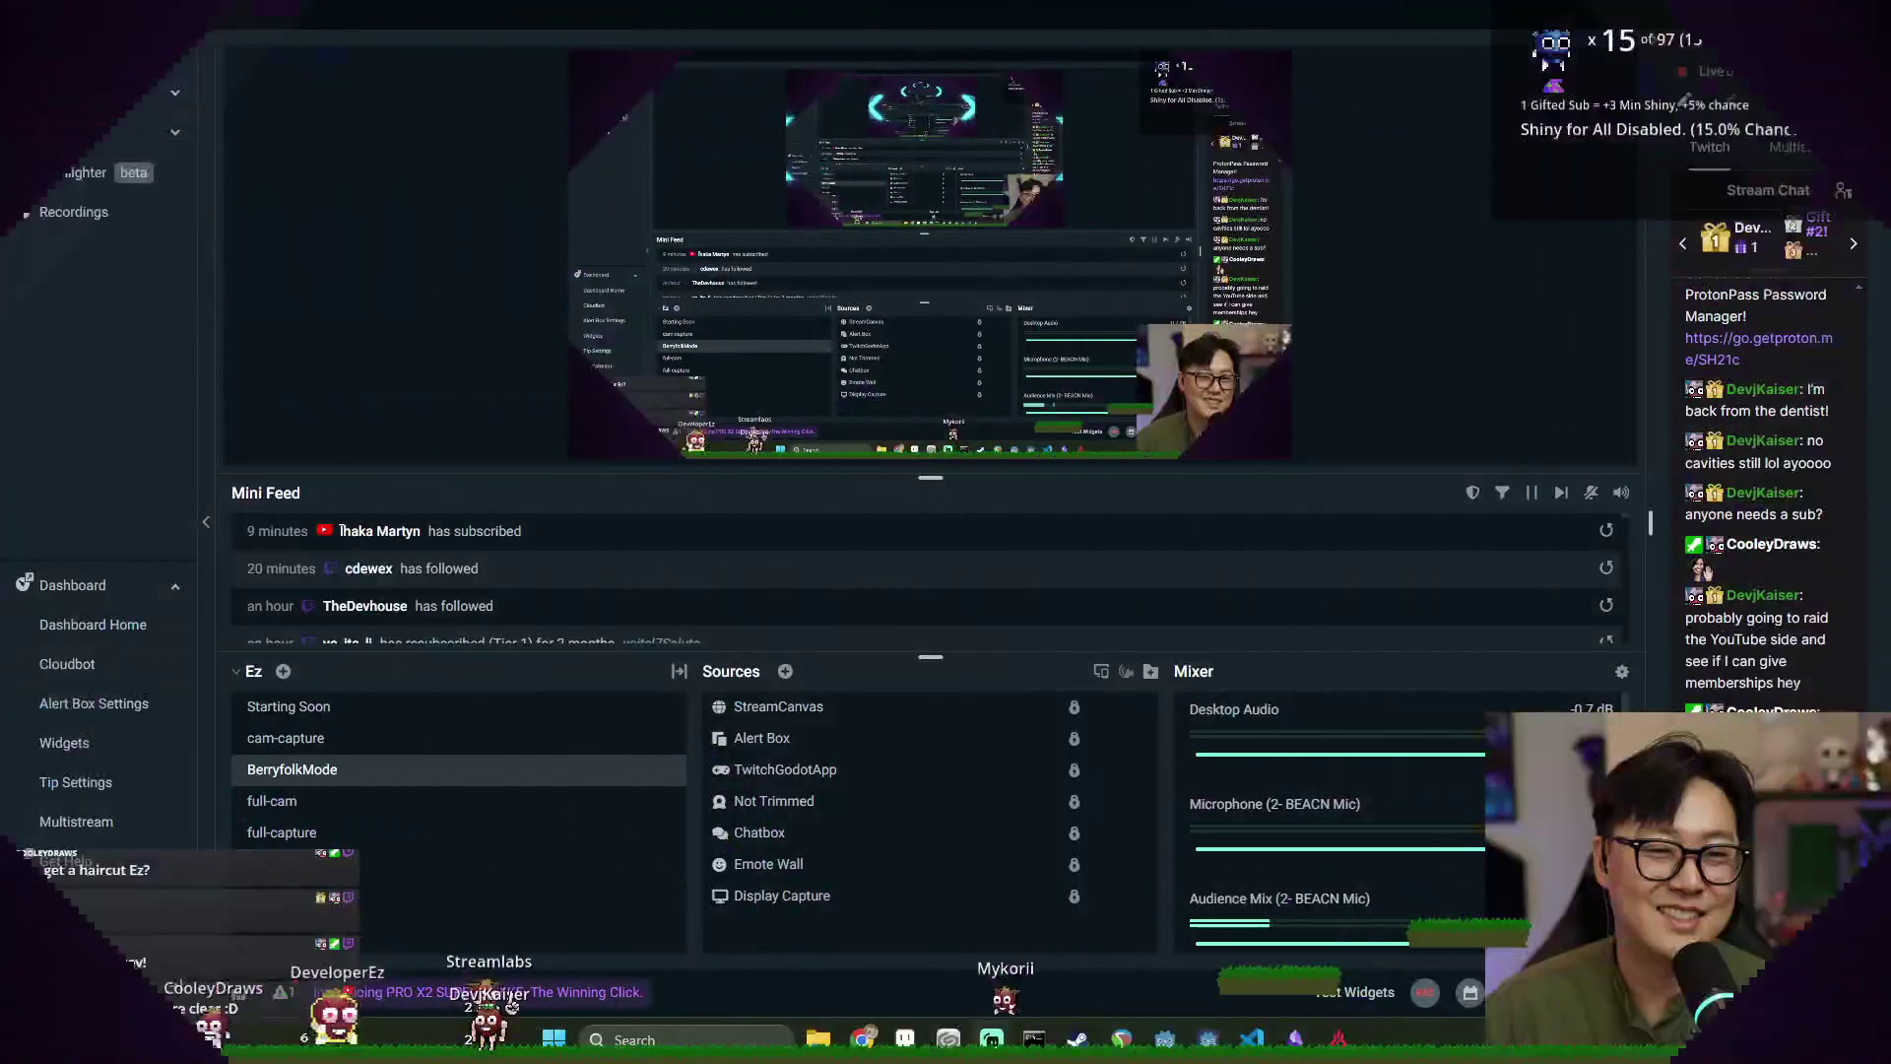
# Switch back to Godot, then bring the Discord server window forward on #suggestions.
pyautogui.hotkey('alt', 'Tab')
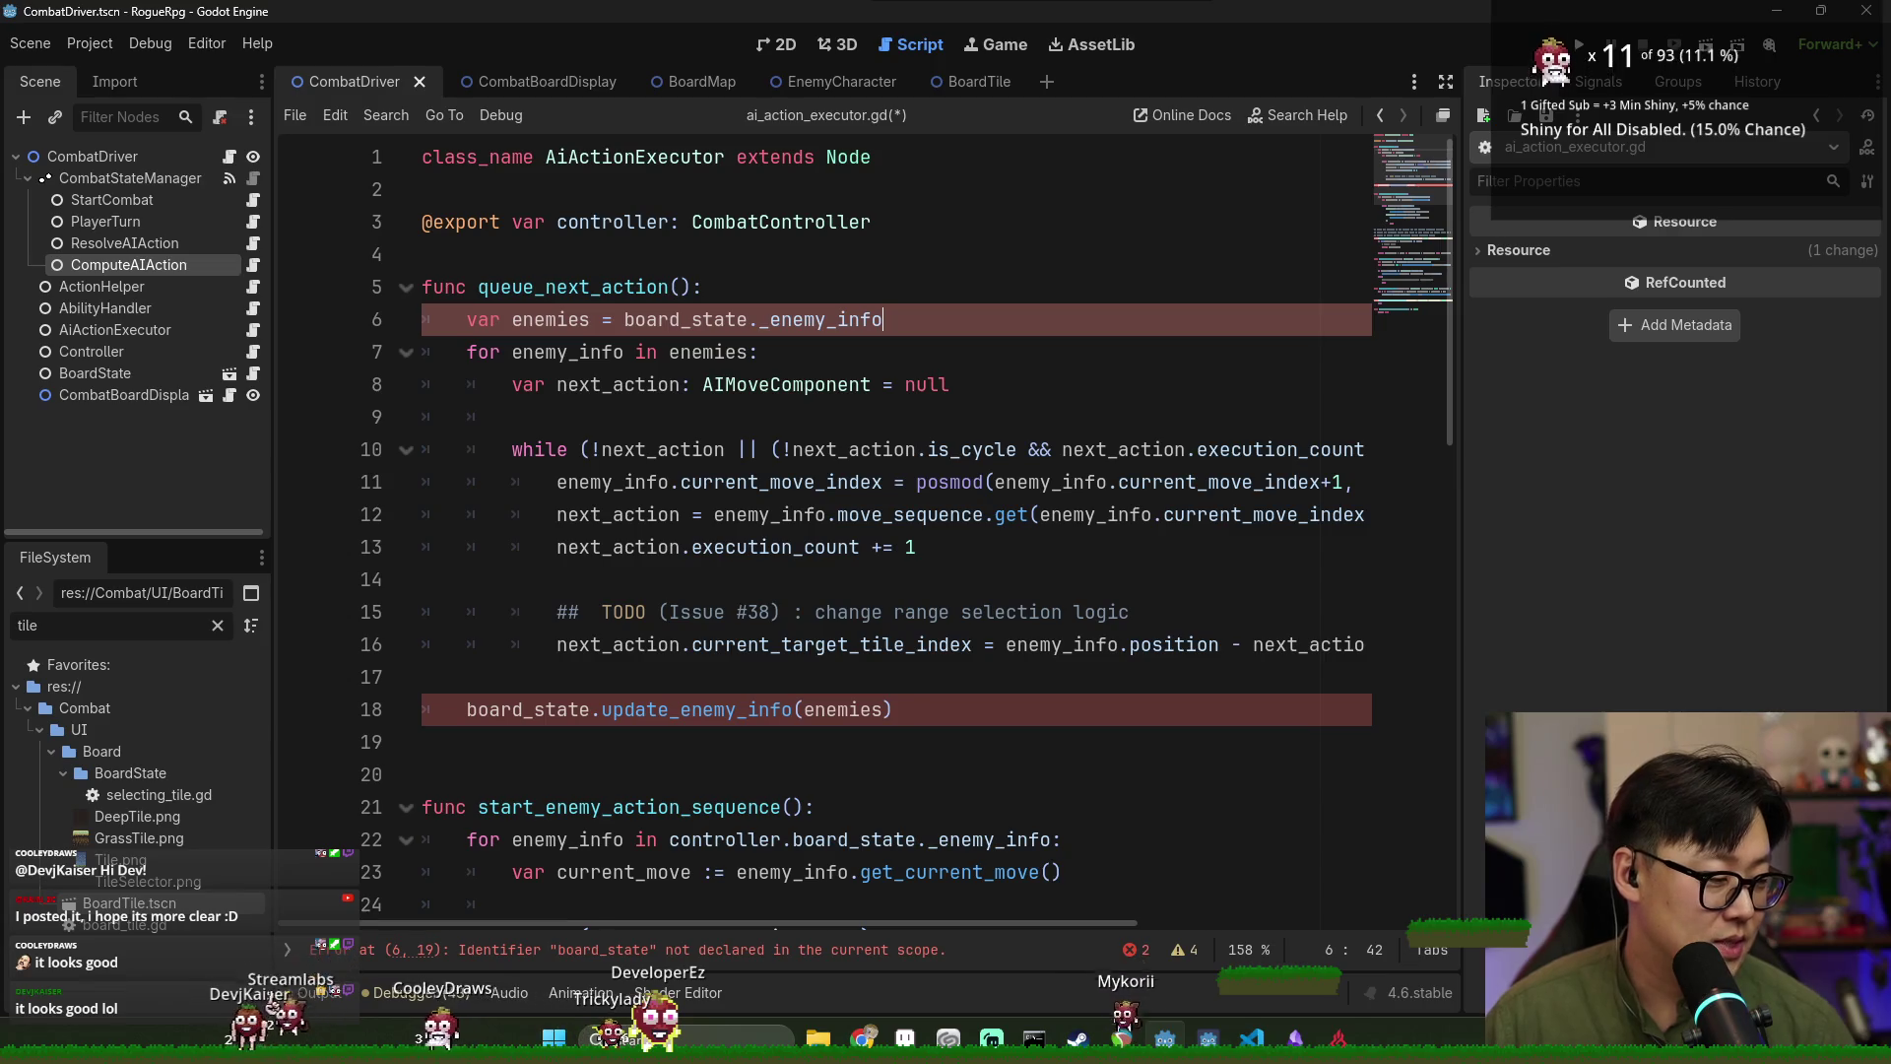
pyautogui.hotkey('alt', 'Tab')
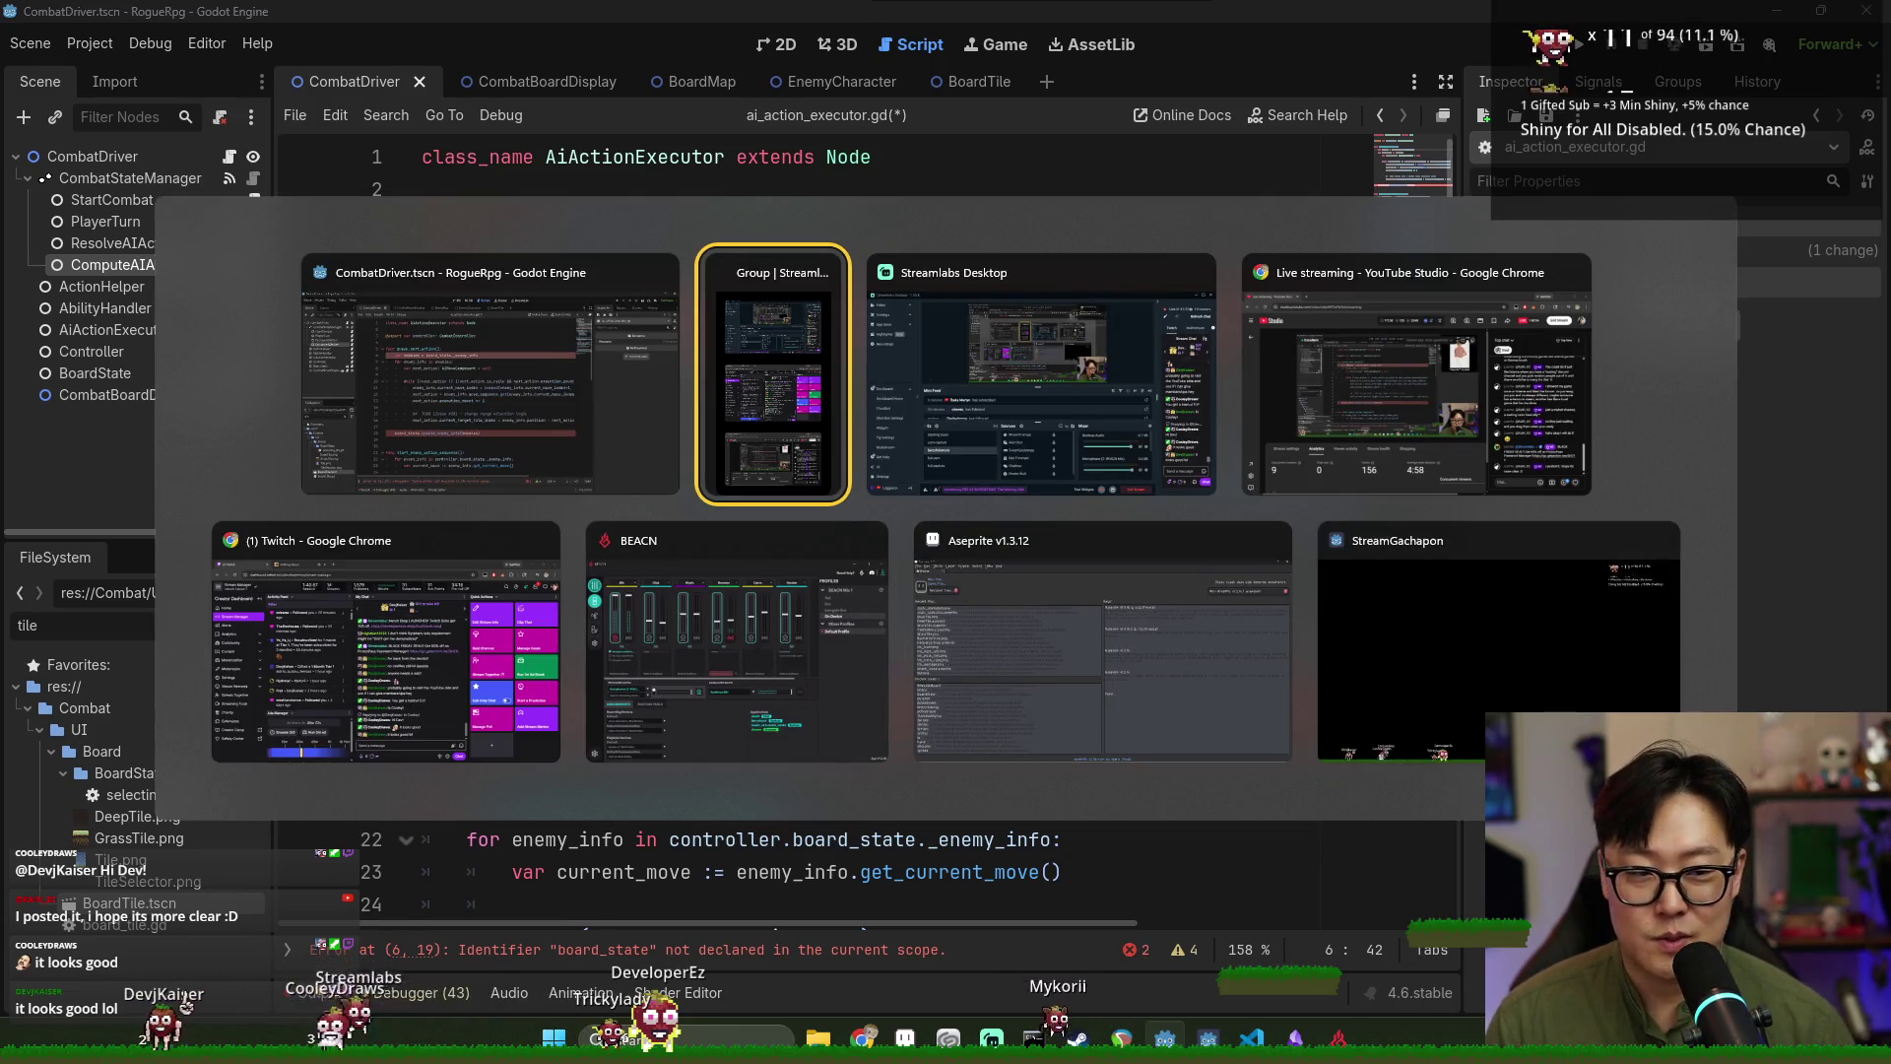
pyautogui.hotkey('alt', 'Tab')
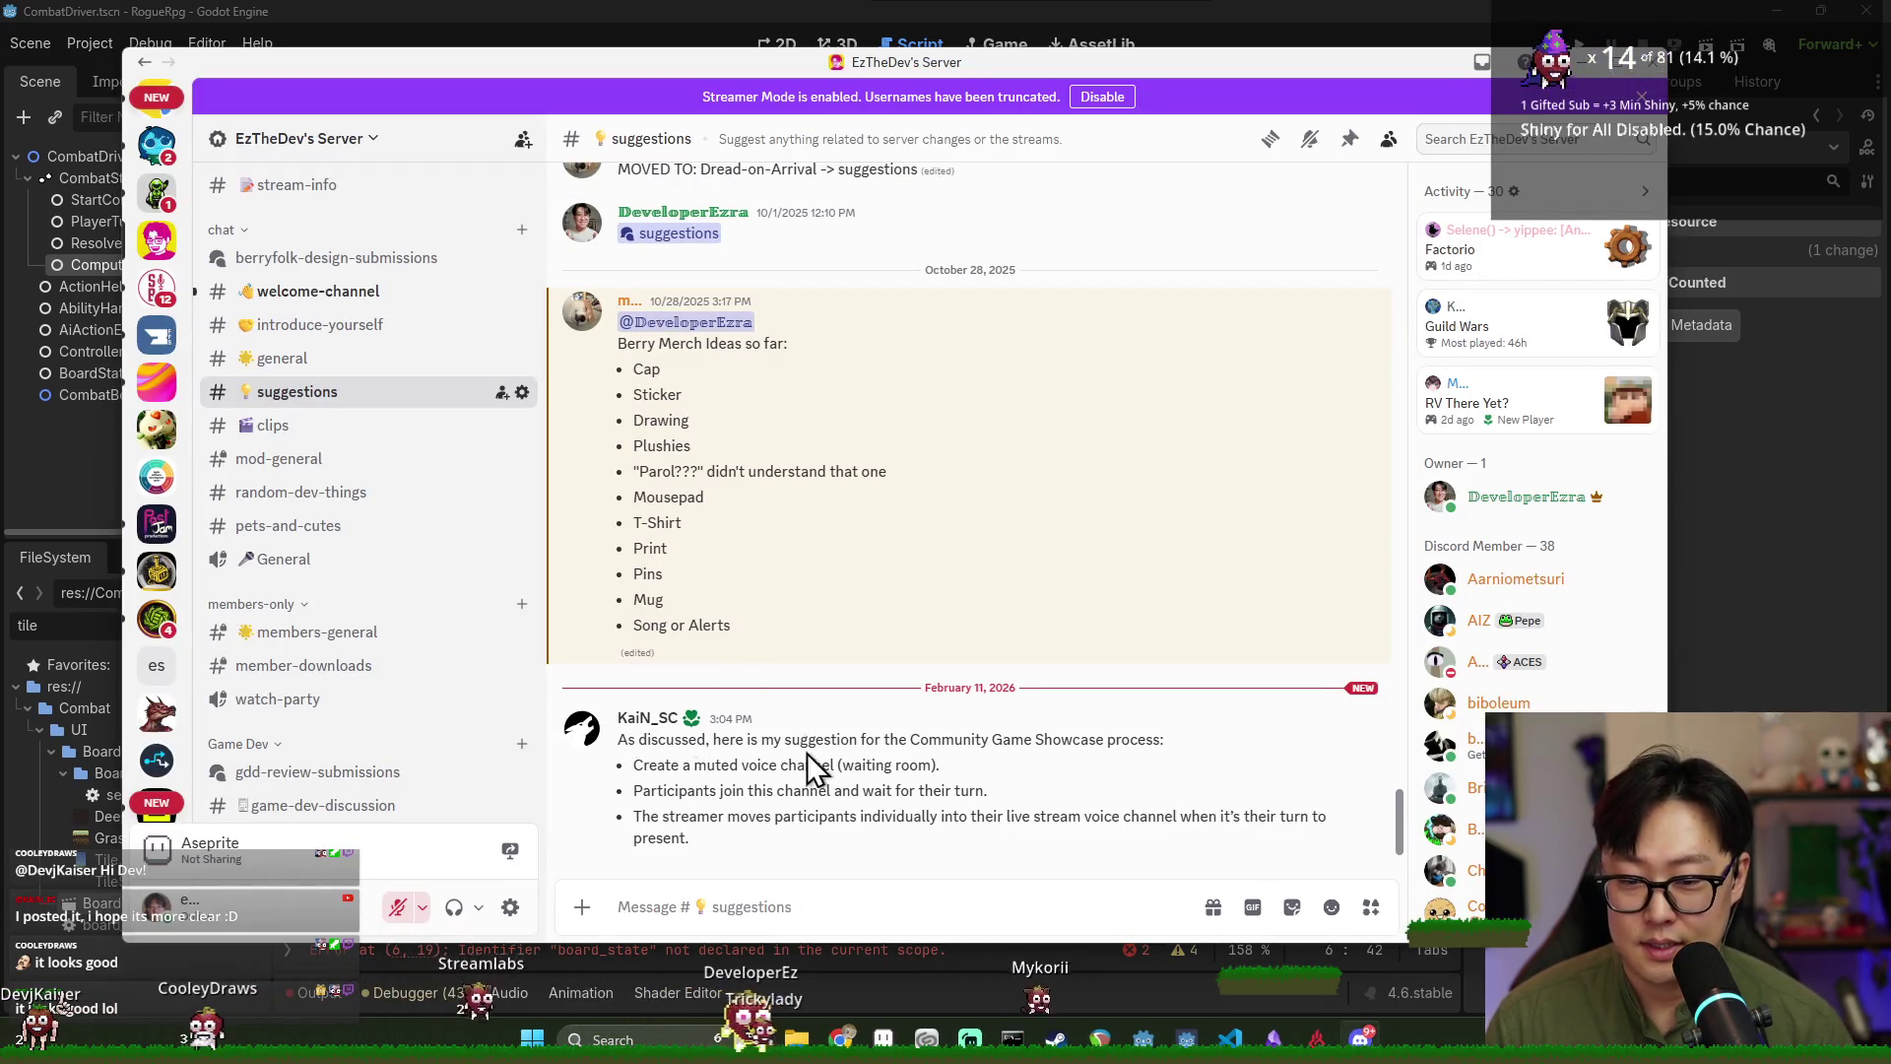
# Read the showcase suggestion, then send wave stickers to two newcomers in #welcome-channel.
pyautogui.moveTo(807, 752); pyautogui.dragTo(844, 781)
pyautogui.click(863, 784)
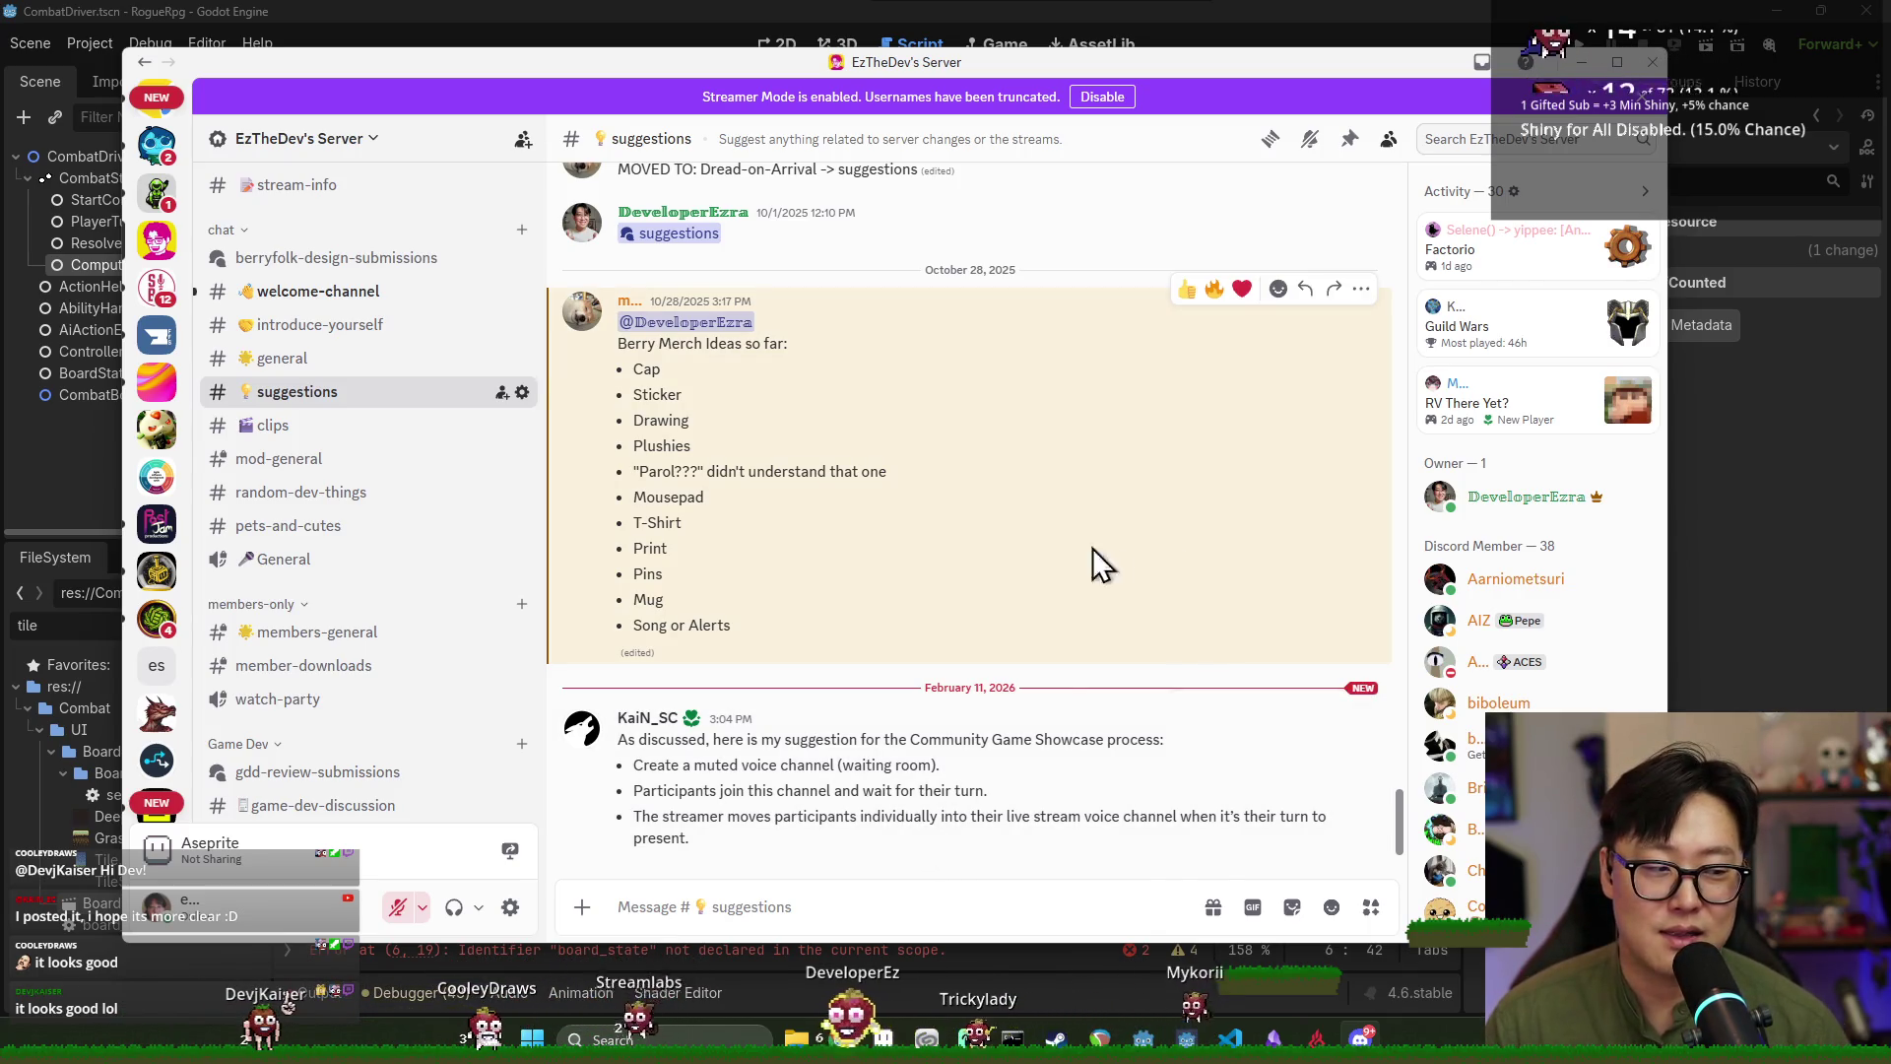
pyautogui.click(335, 296)
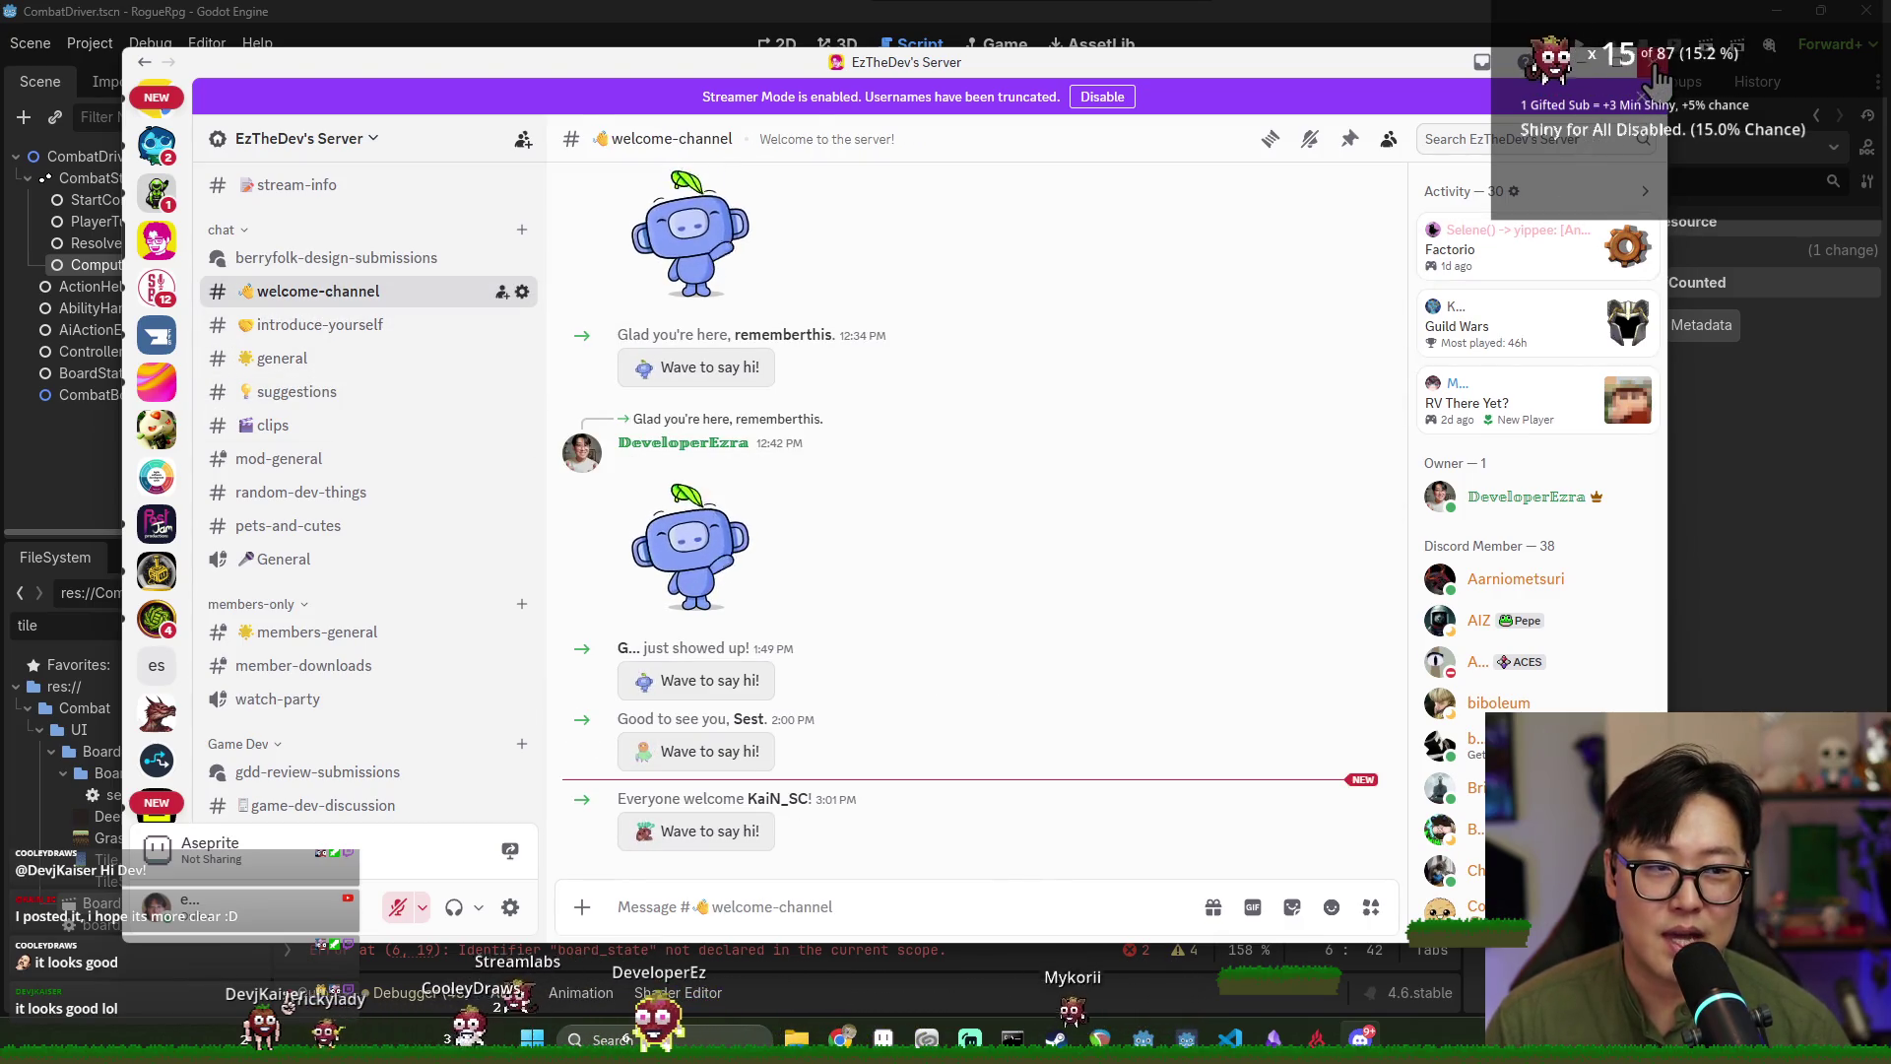
pyautogui.click(718, 830)
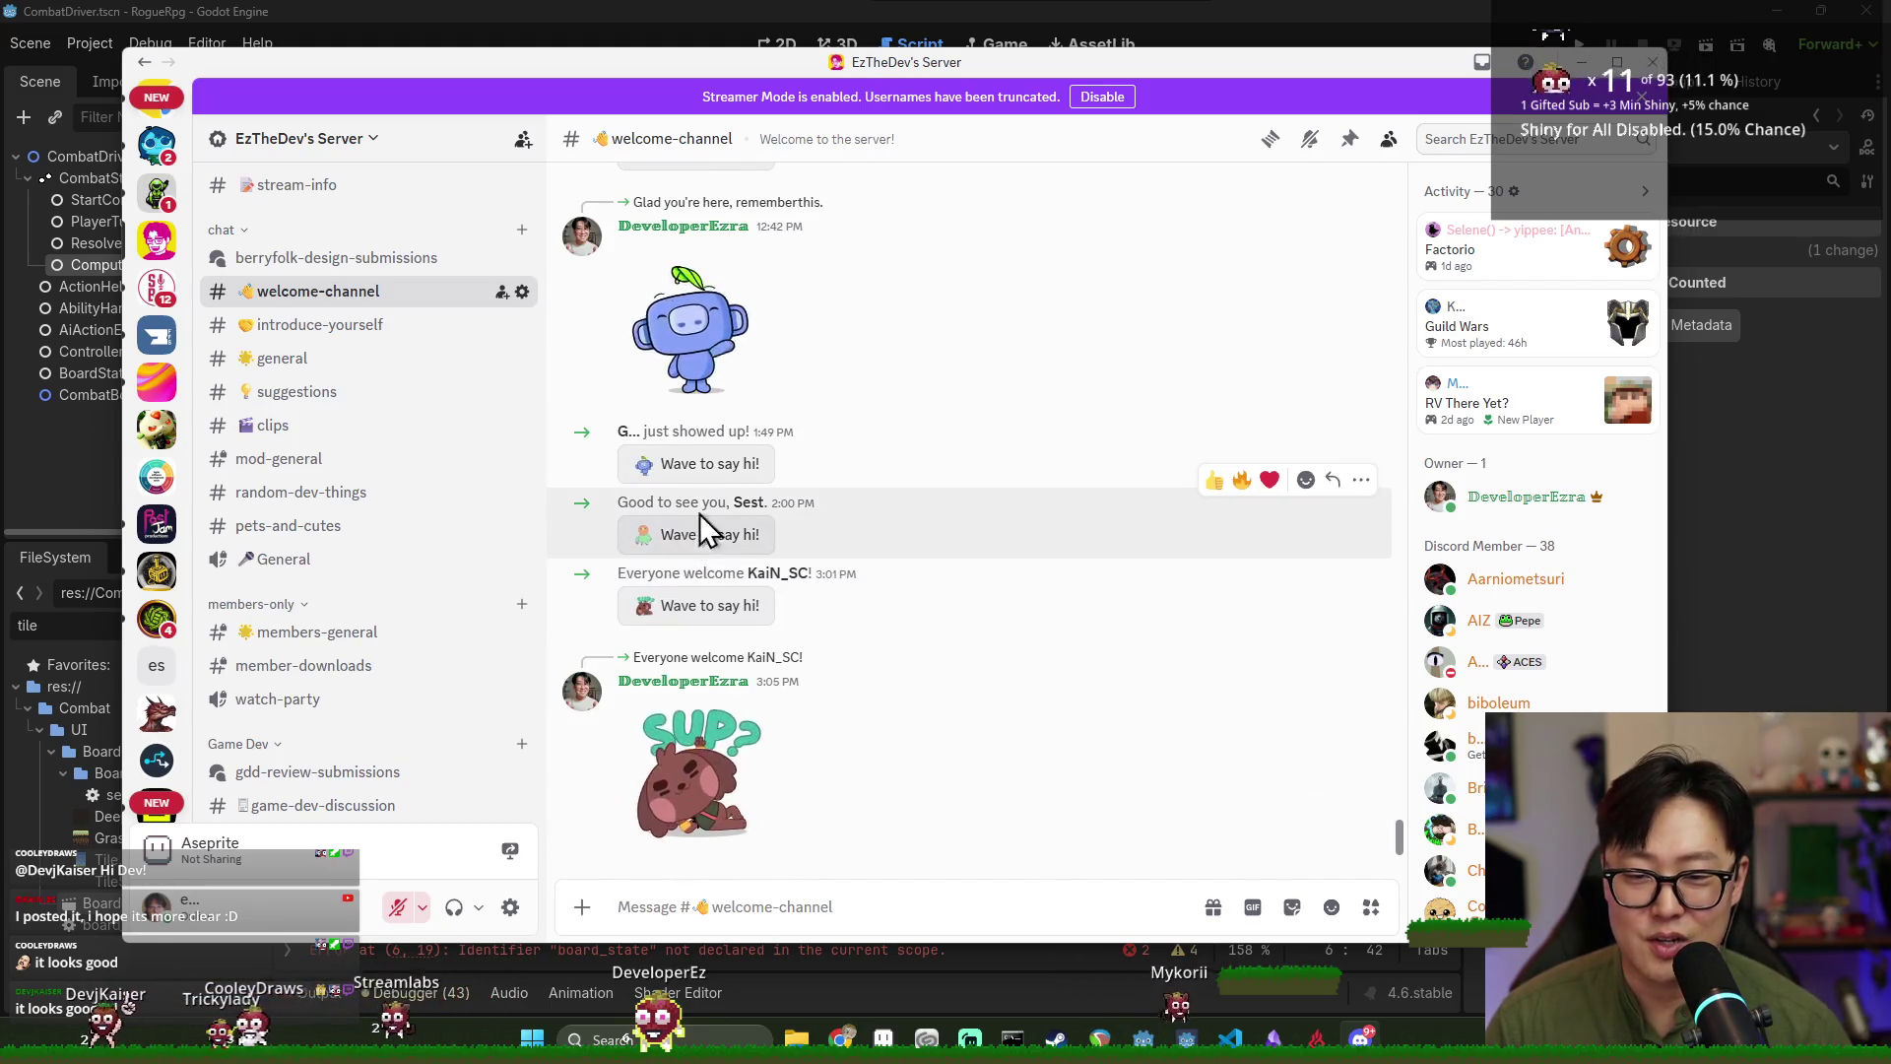
pyautogui.click(697, 532)
# Scroll back through the welcome channel and close the Discord window.
pyautogui.scroll(2, 738, 493)
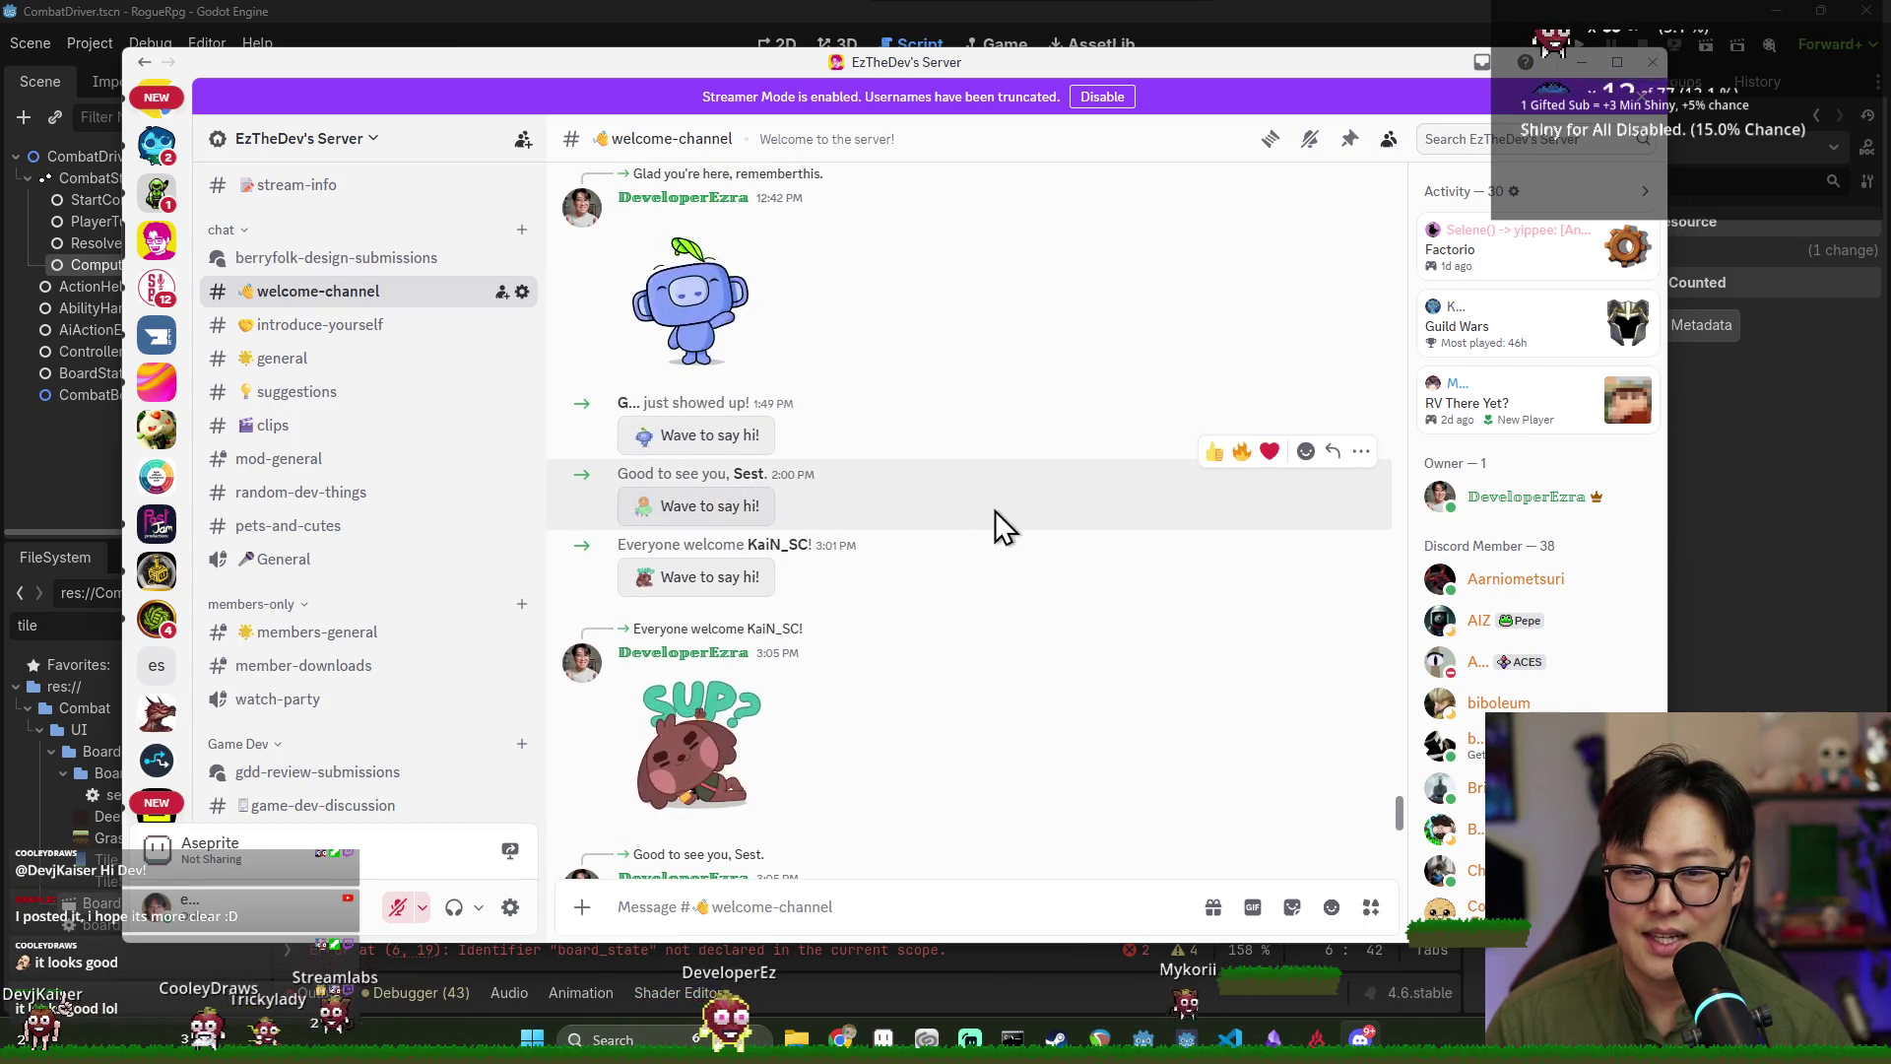
pyautogui.scroll(2, 975, 522)
pyautogui.click(1647, 65)
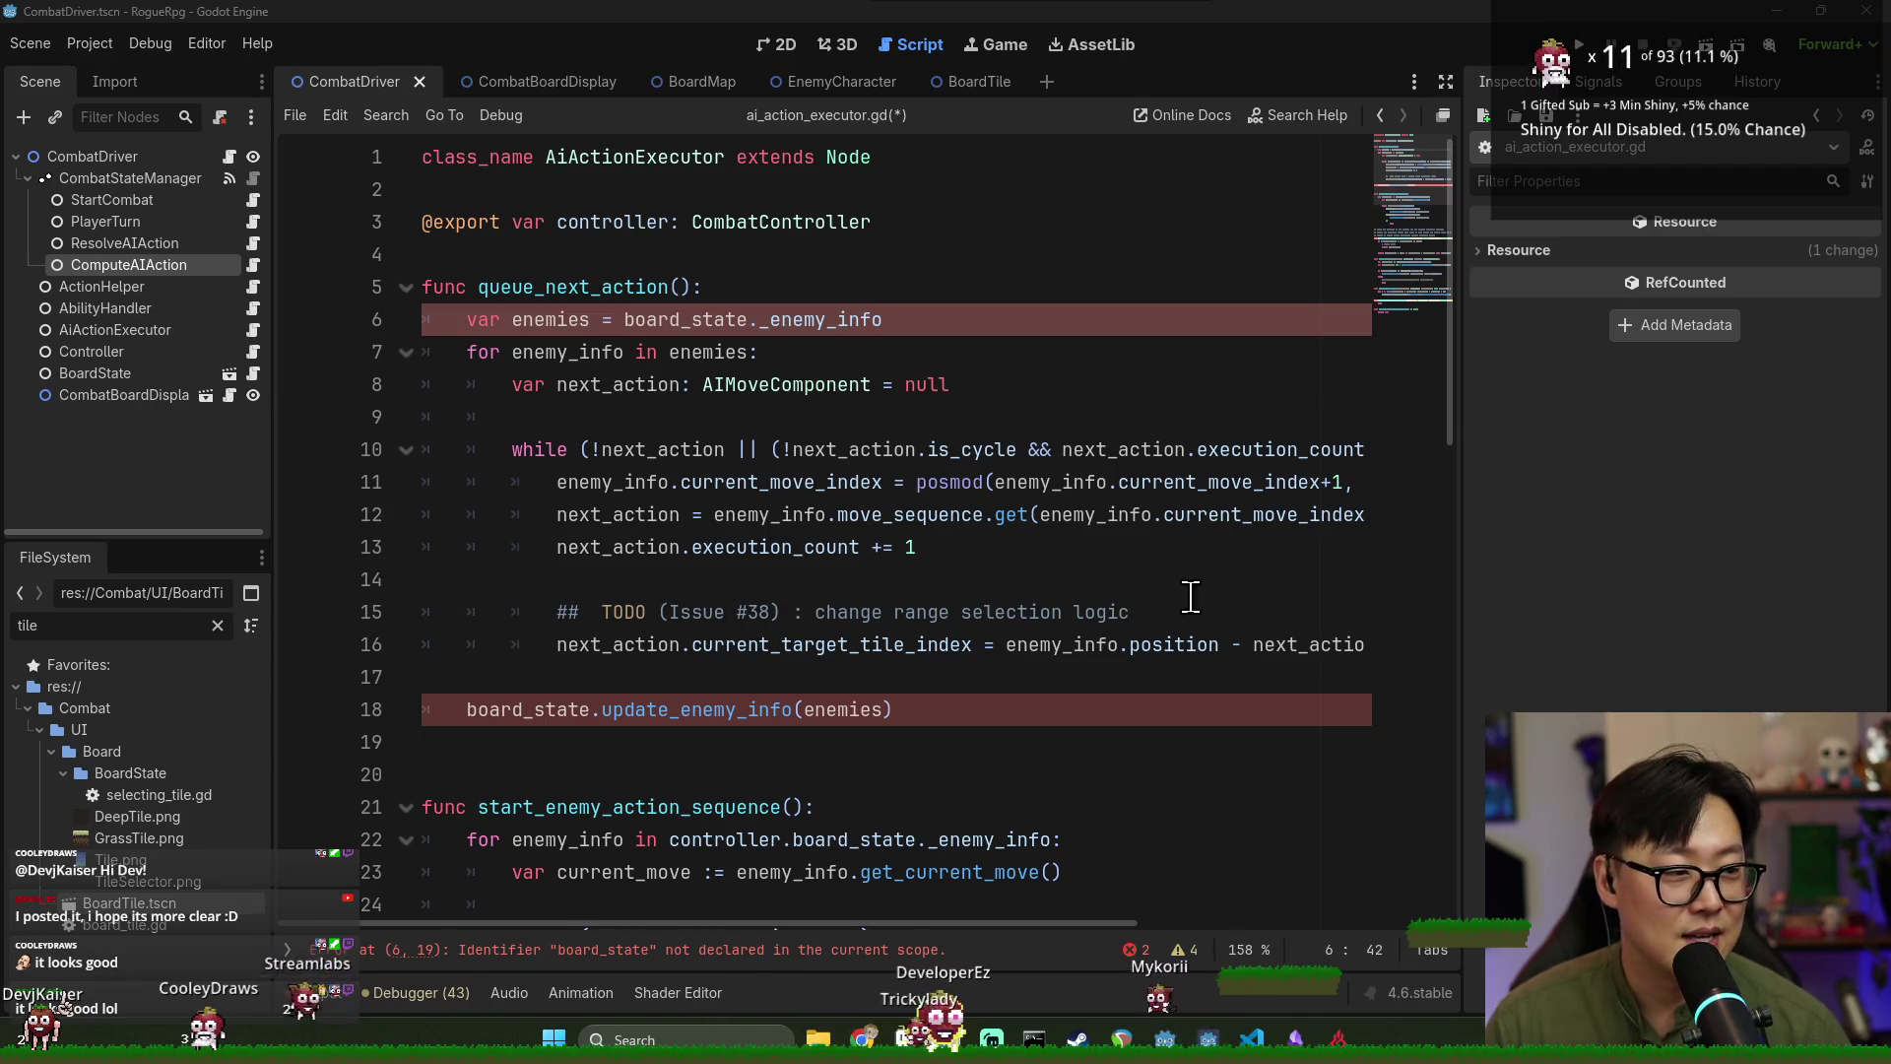
# Prefix board_state._enemy_info on line 6 with 'controller.'.
pyautogui.click(962, 573)
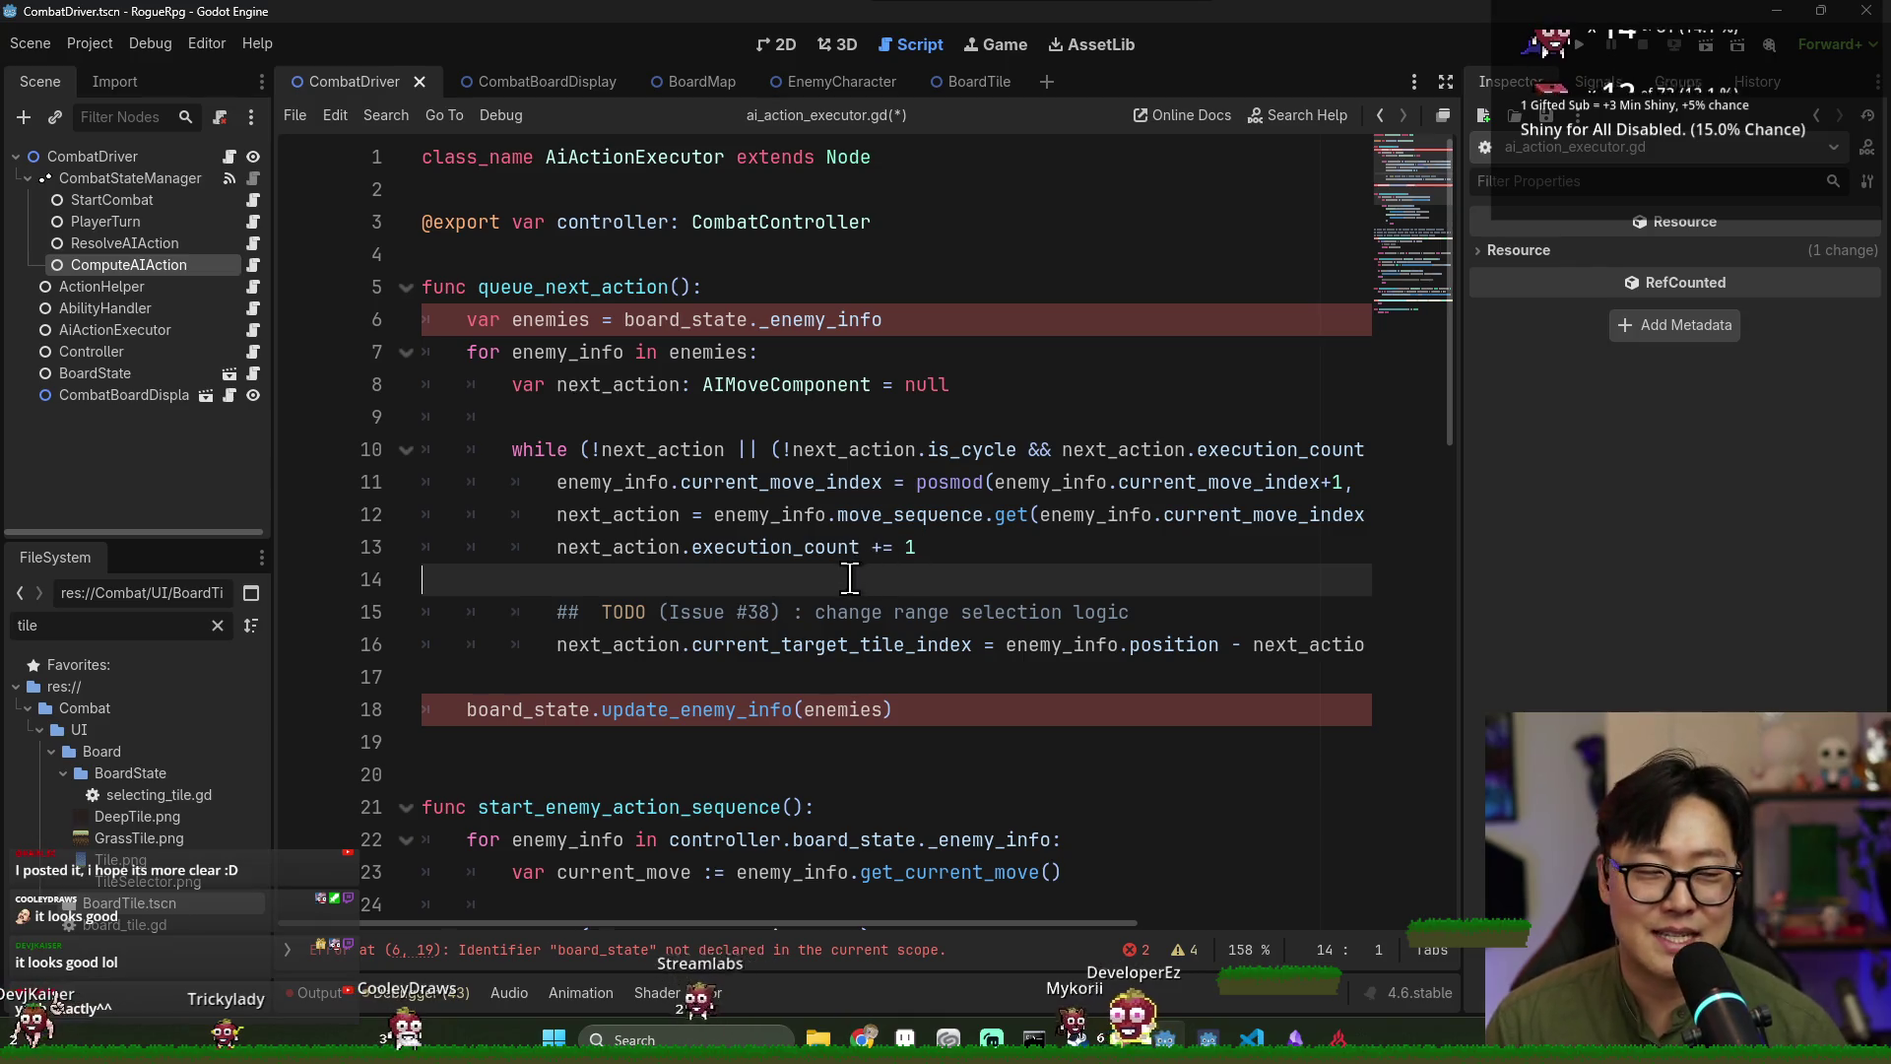
pyautogui.doubleClick(548, 320)
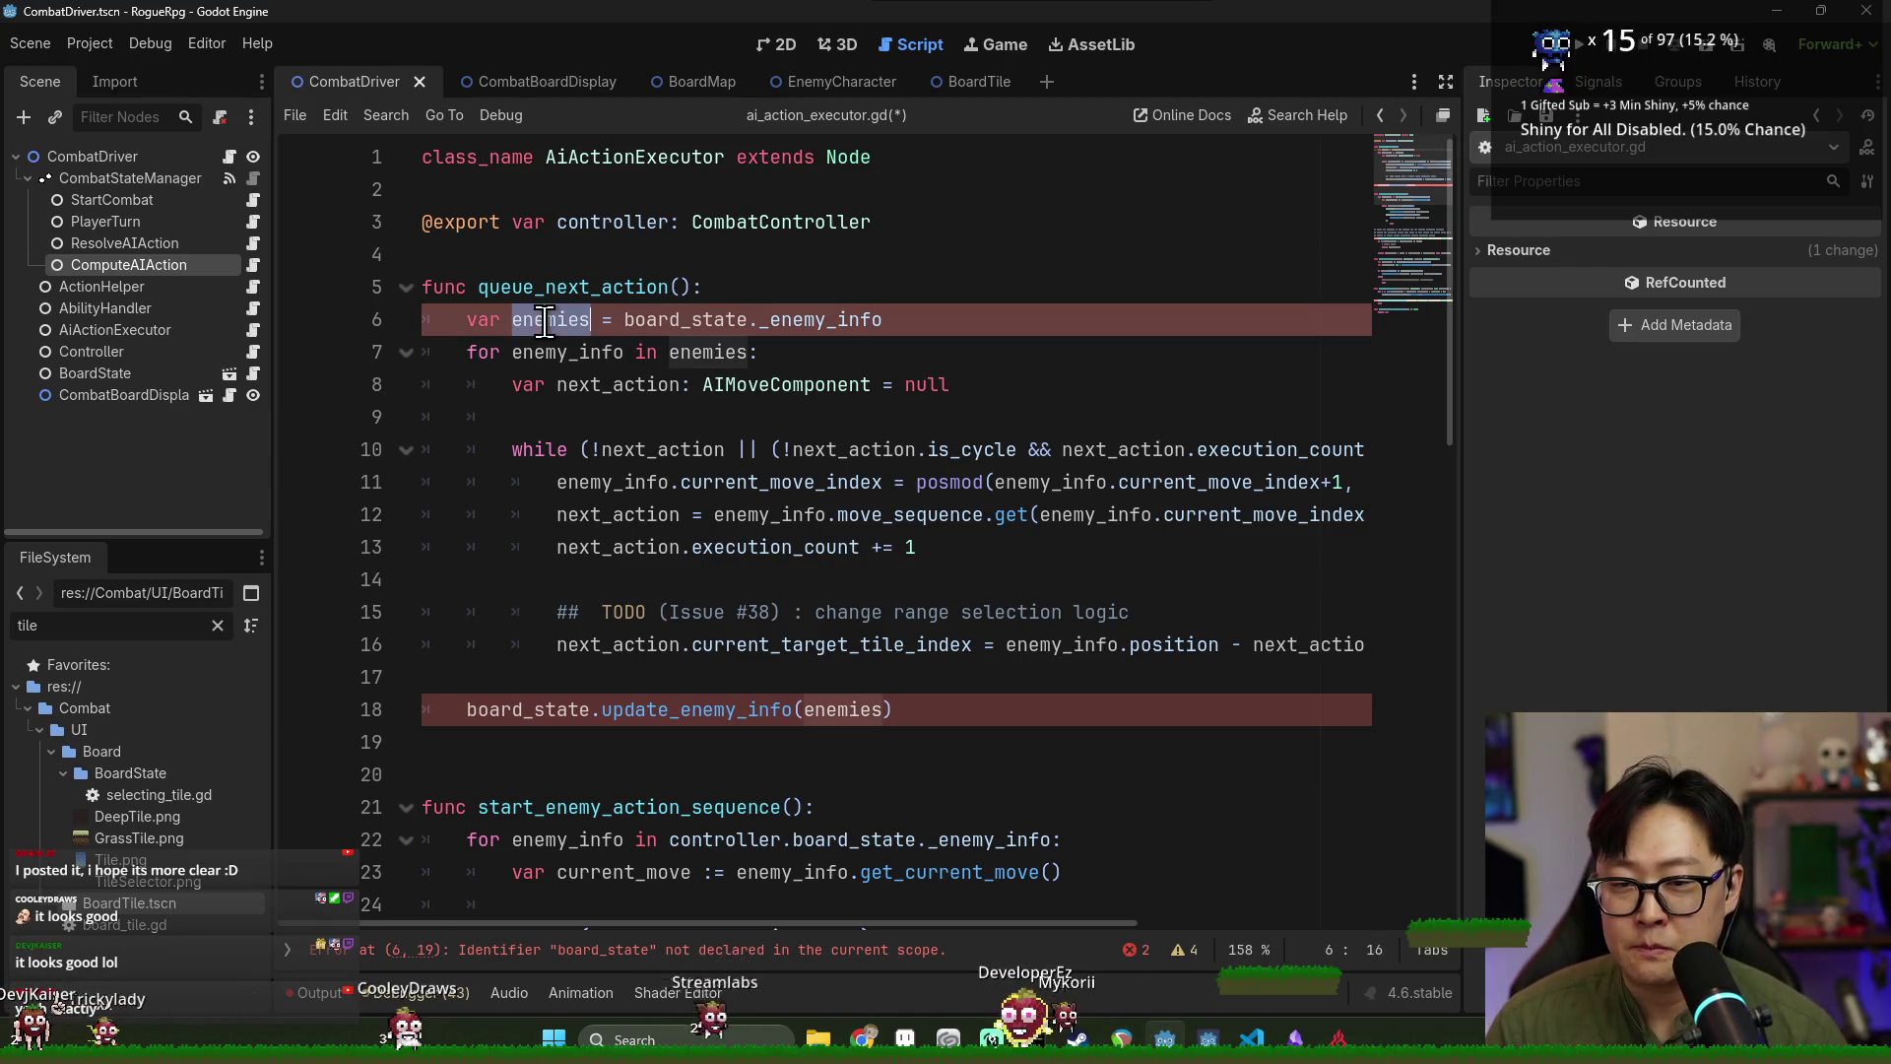
pyautogui.click(853, 710)
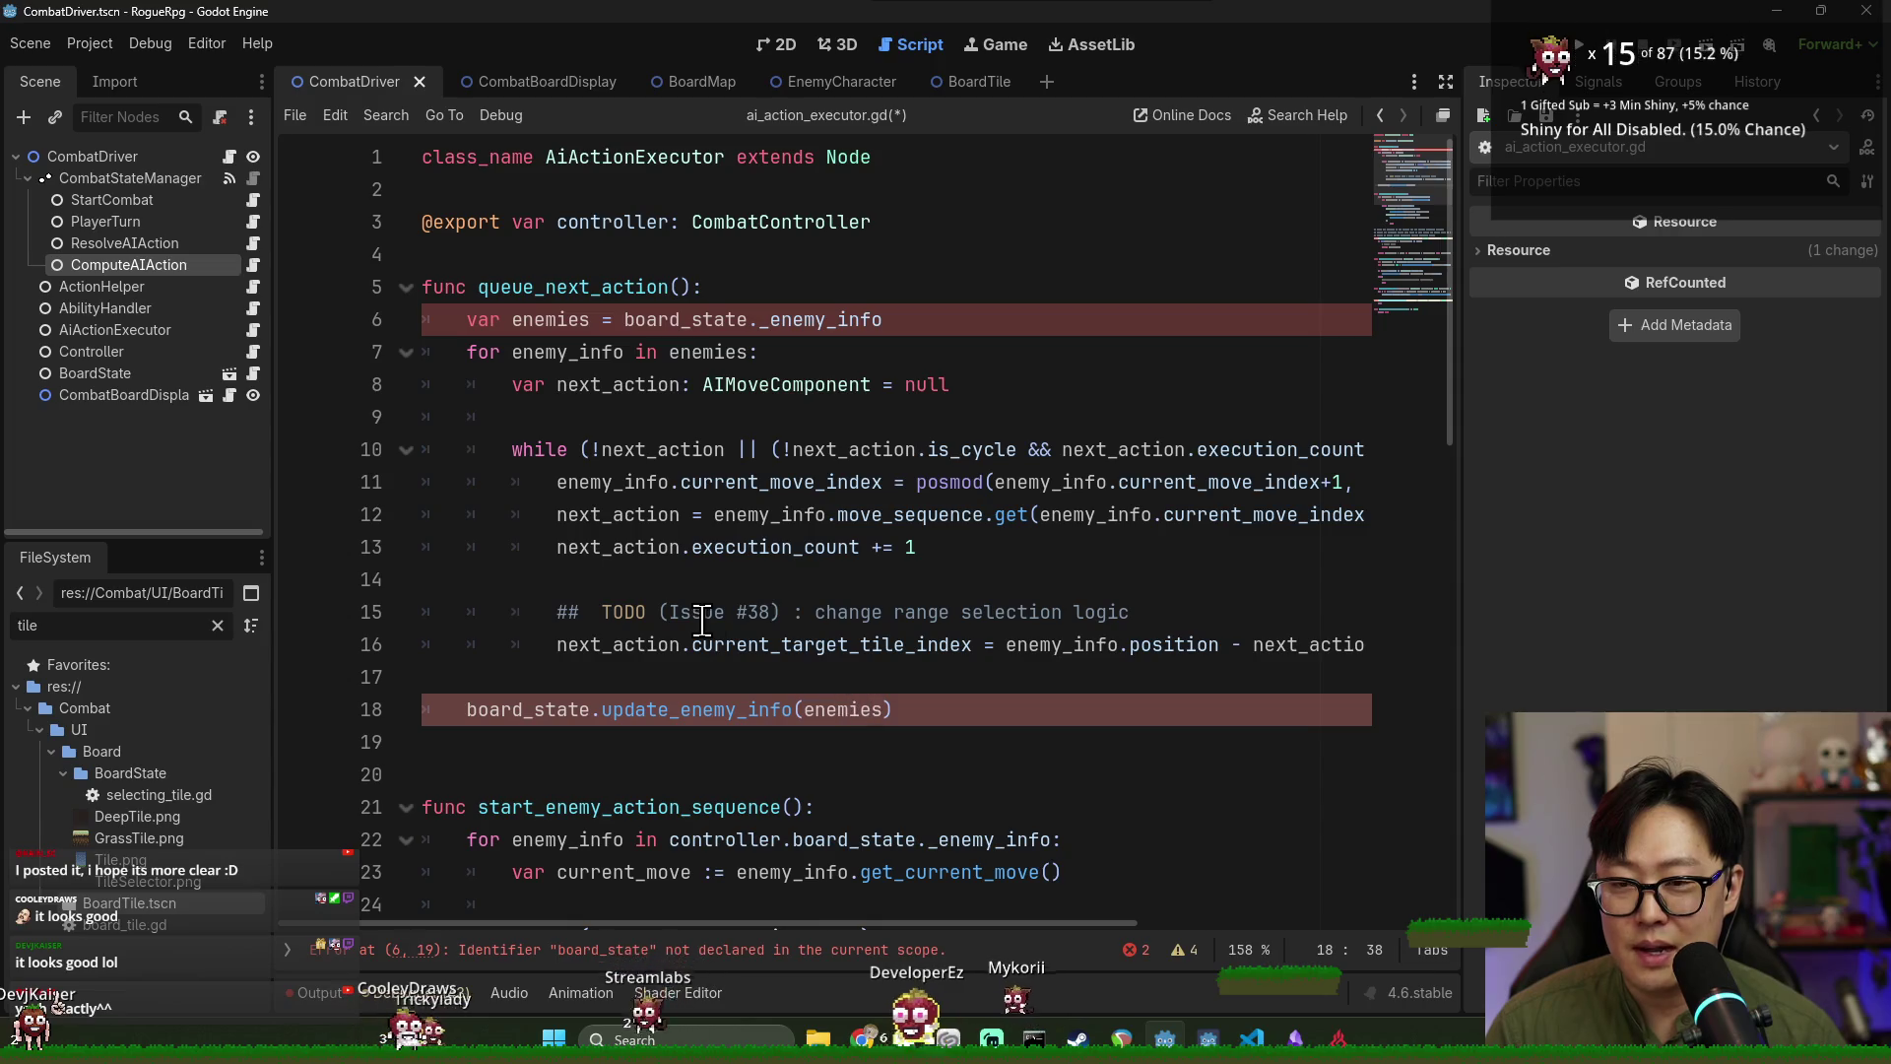
pyautogui.moveTo(625, 478)
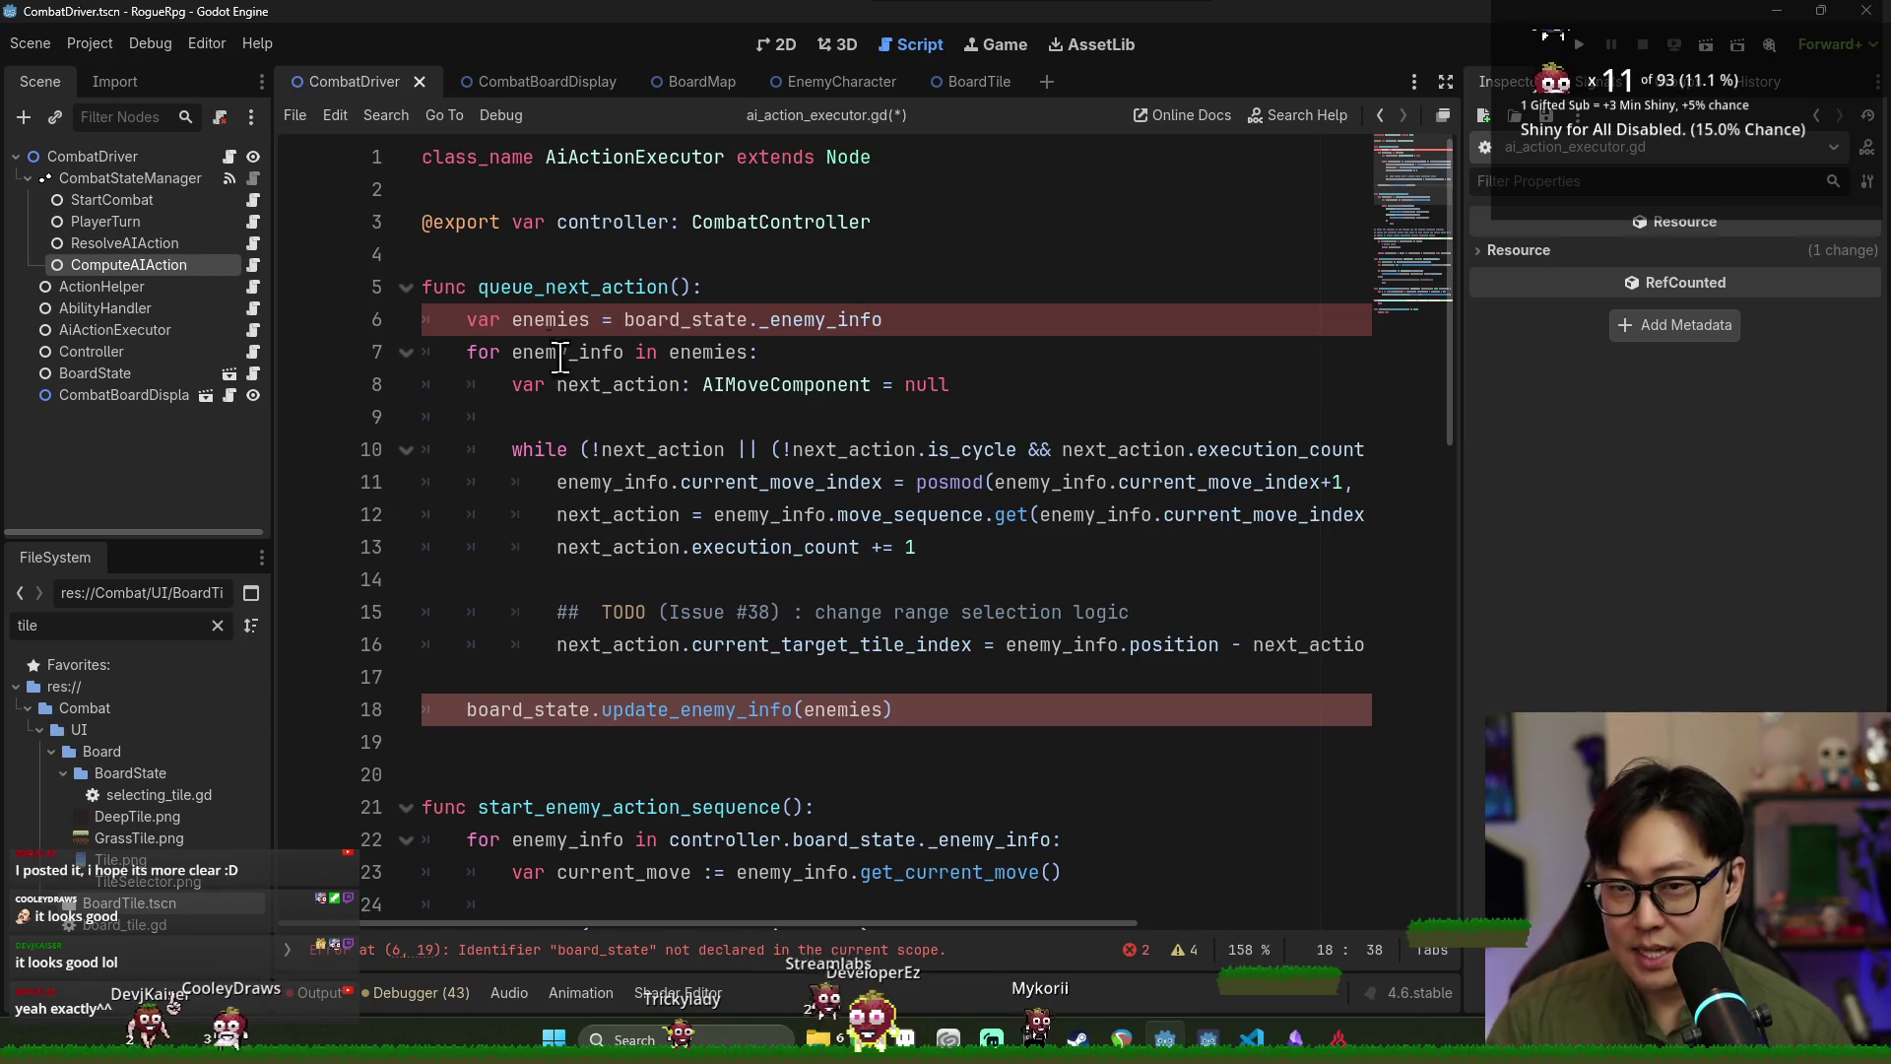
pyautogui.doubleClick(548, 319)
pyautogui.doubleClick(768, 333)
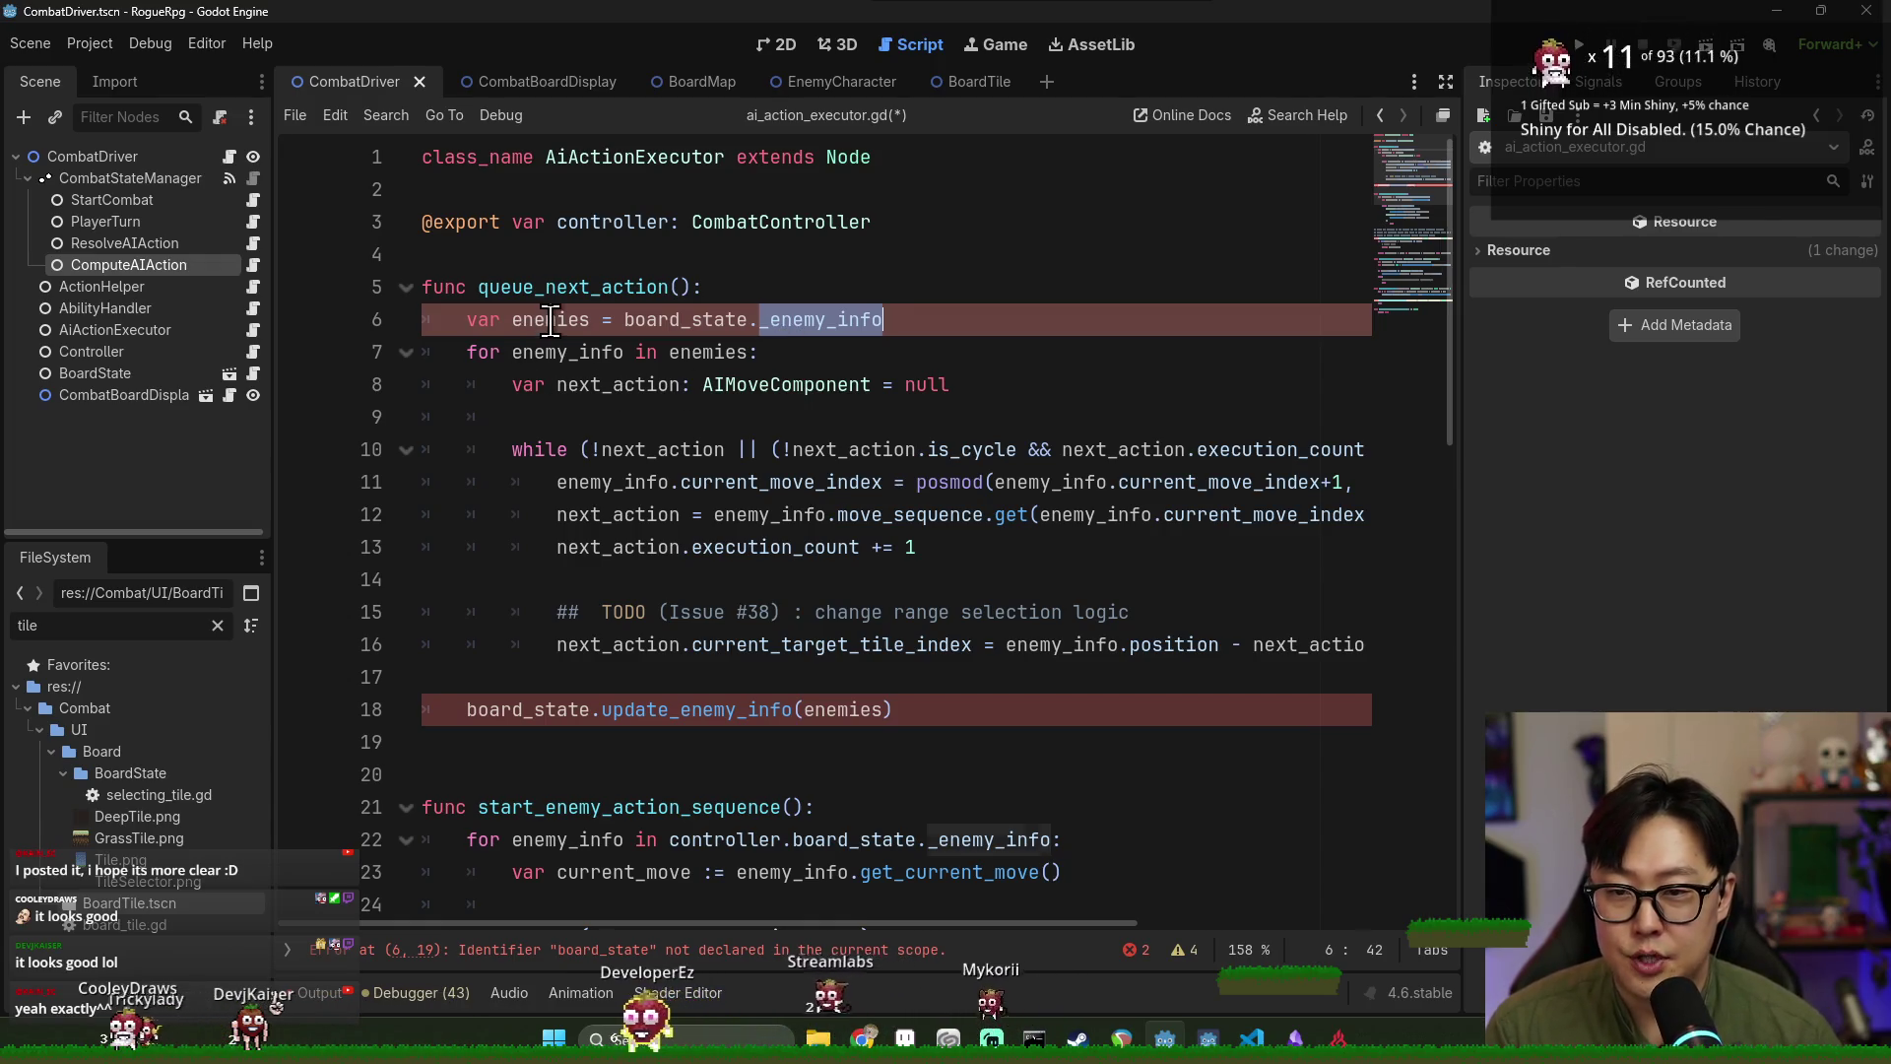
pyautogui.press('Right')
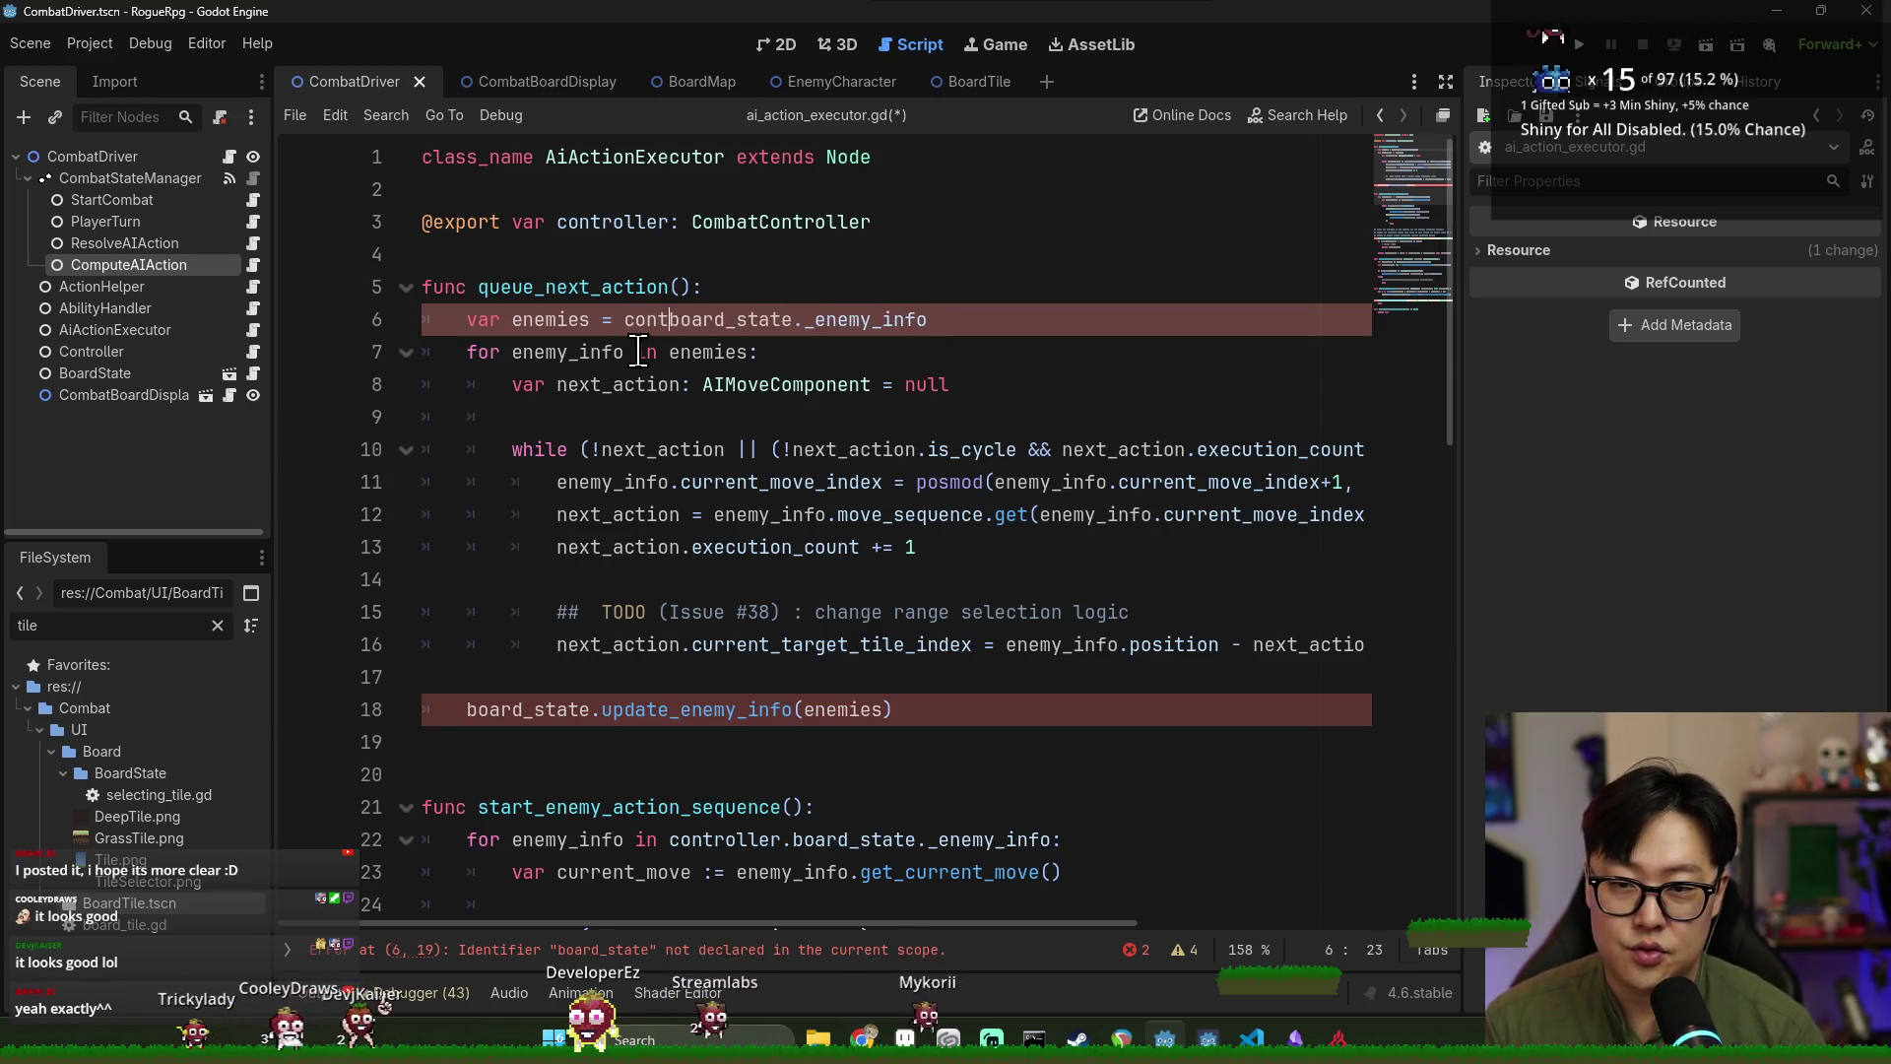
pyautogui.write('roller.')
# Review the TODO, current_target_tile_index and _get_closest_index_within_range in the script.
pyautogui.doubleClick(553, 319)
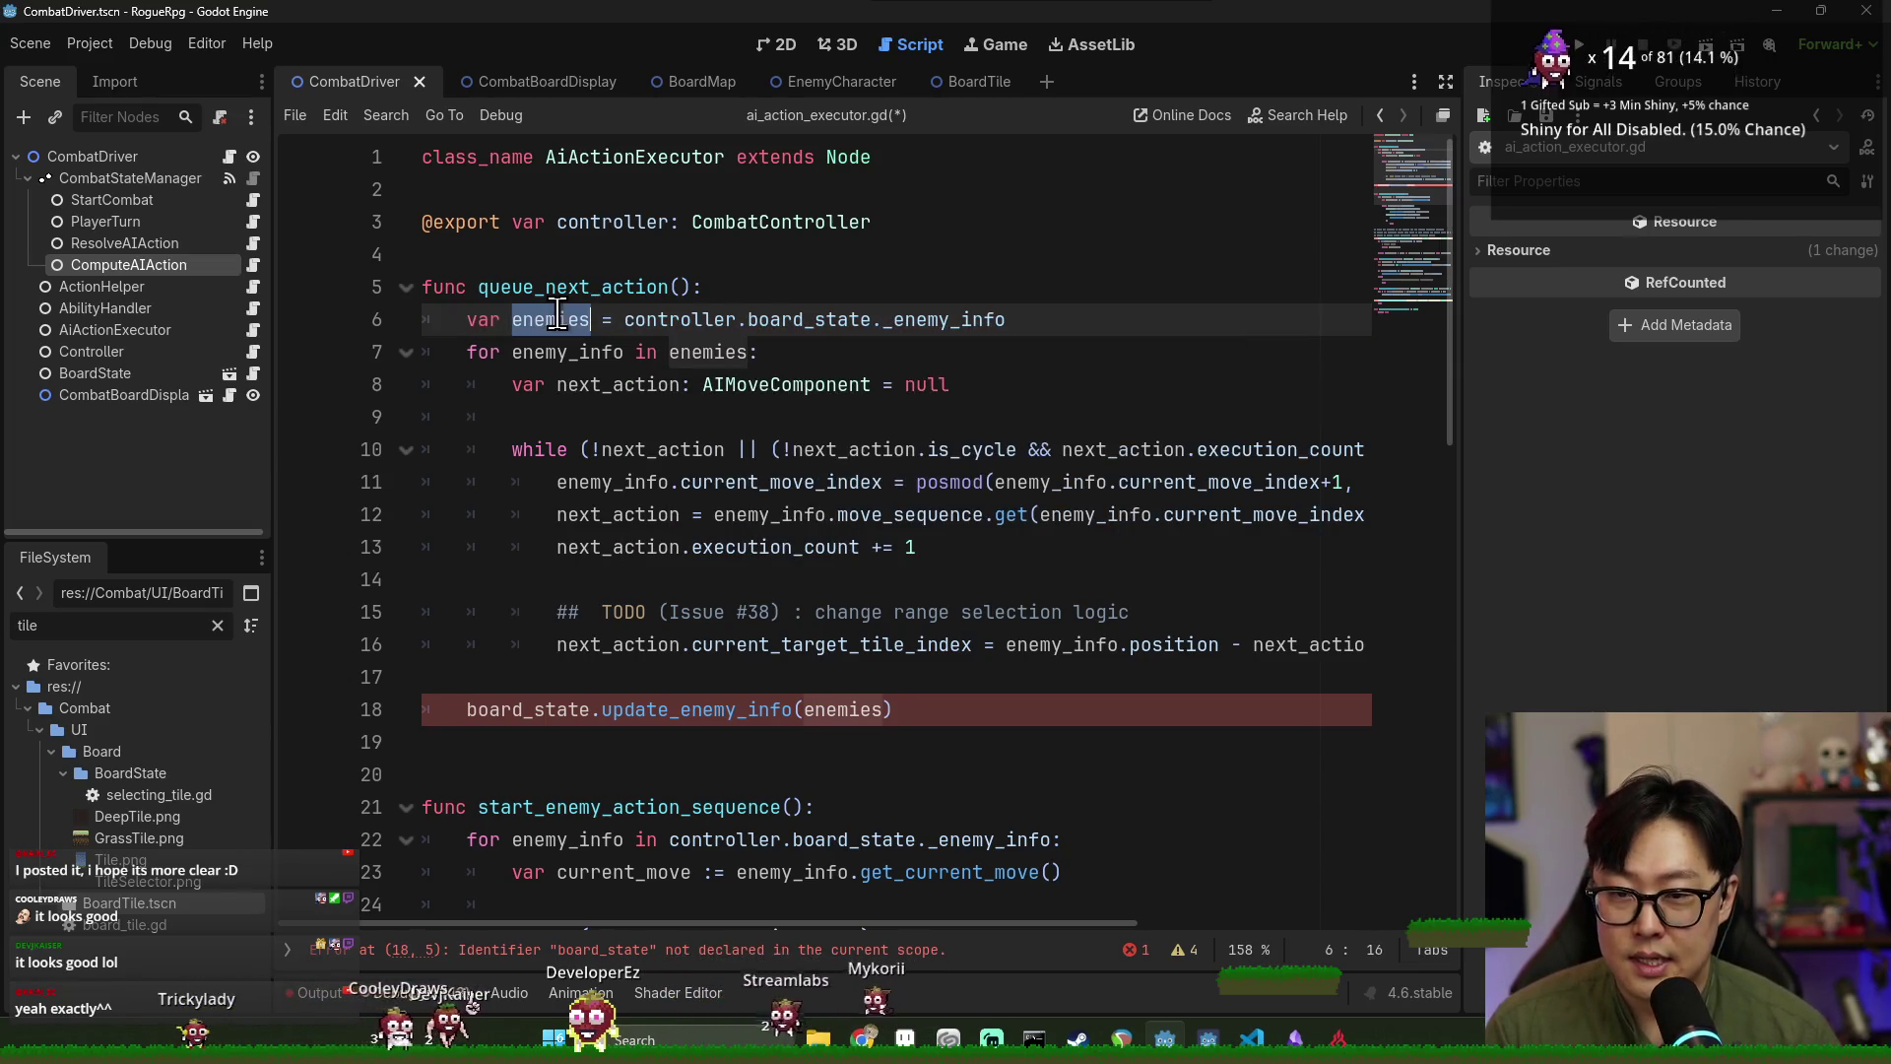
pyautogui.scroll(-2, 628, 416)
pyautogui.doubleClick(623, 416)
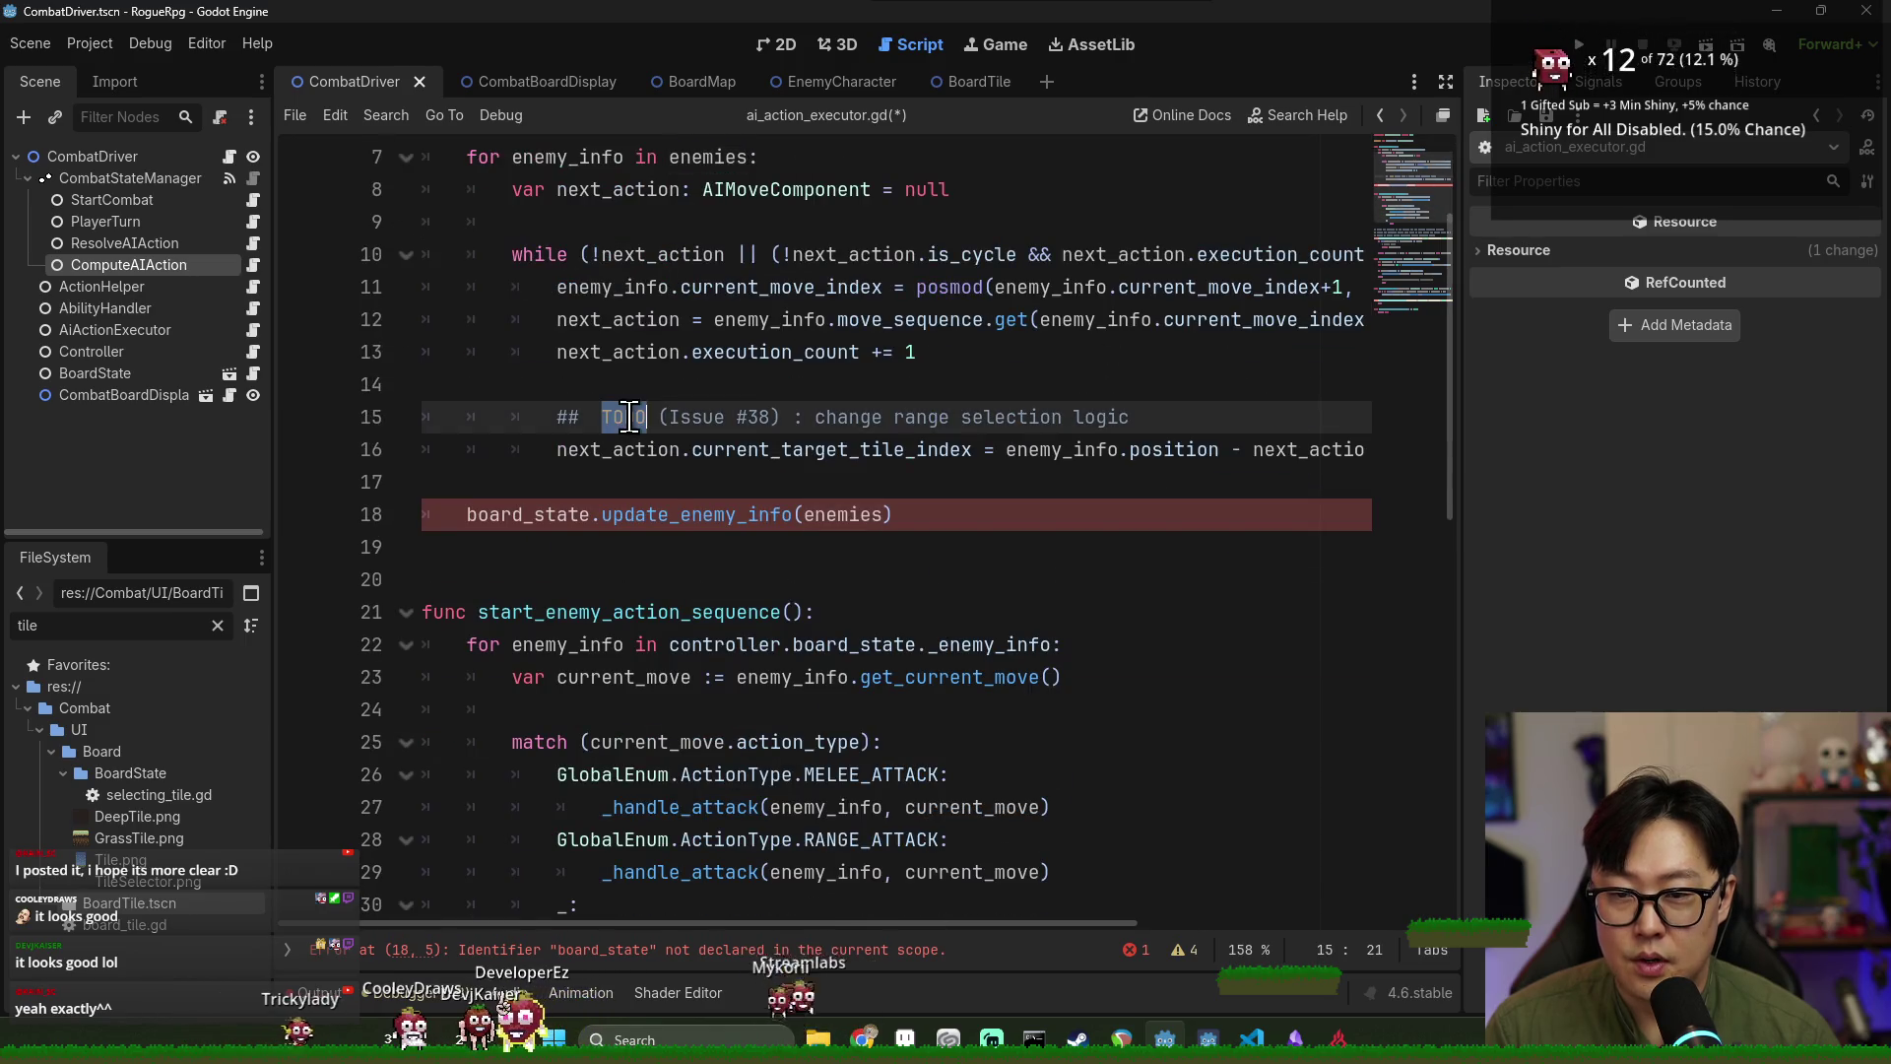
pyautogui.doubleClick(715, 451)
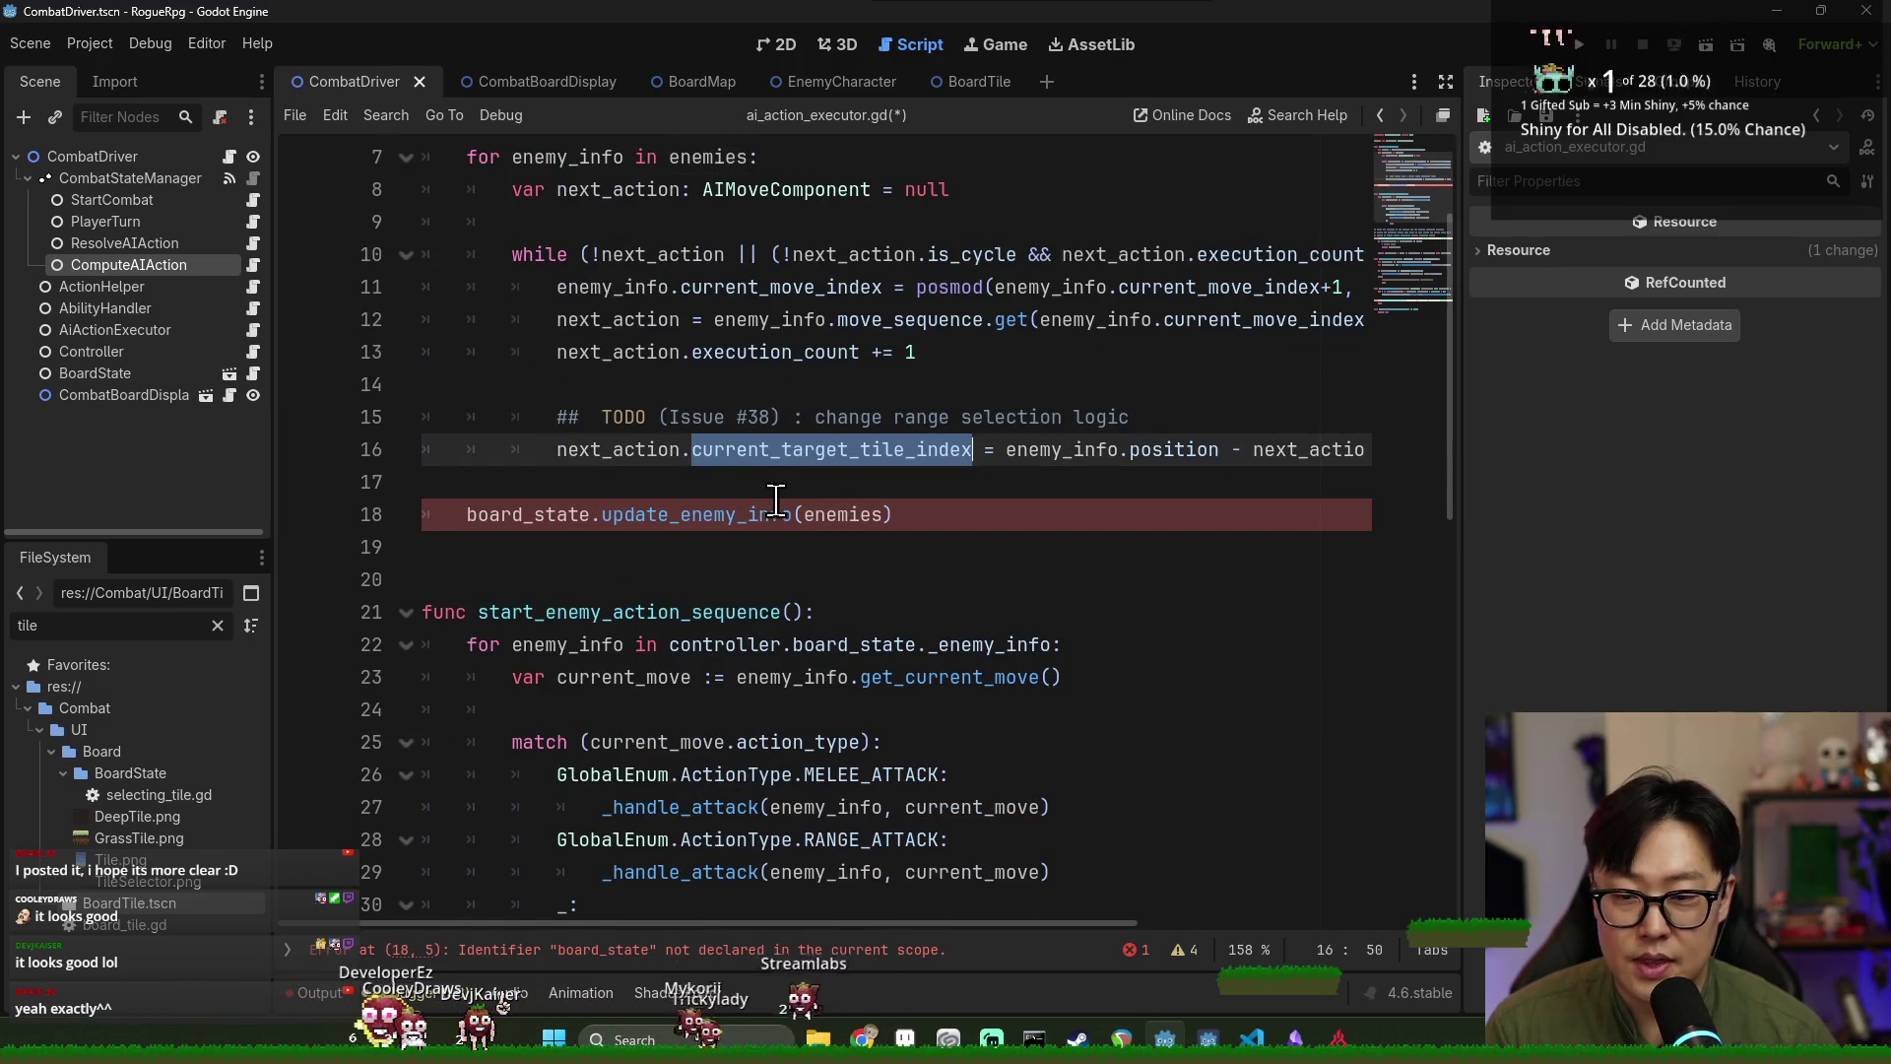
pyautogui.scroll(-2, 783, 495)
pyautogui.scroll(1, 748, 502)
pyautogui.click(602, 417)
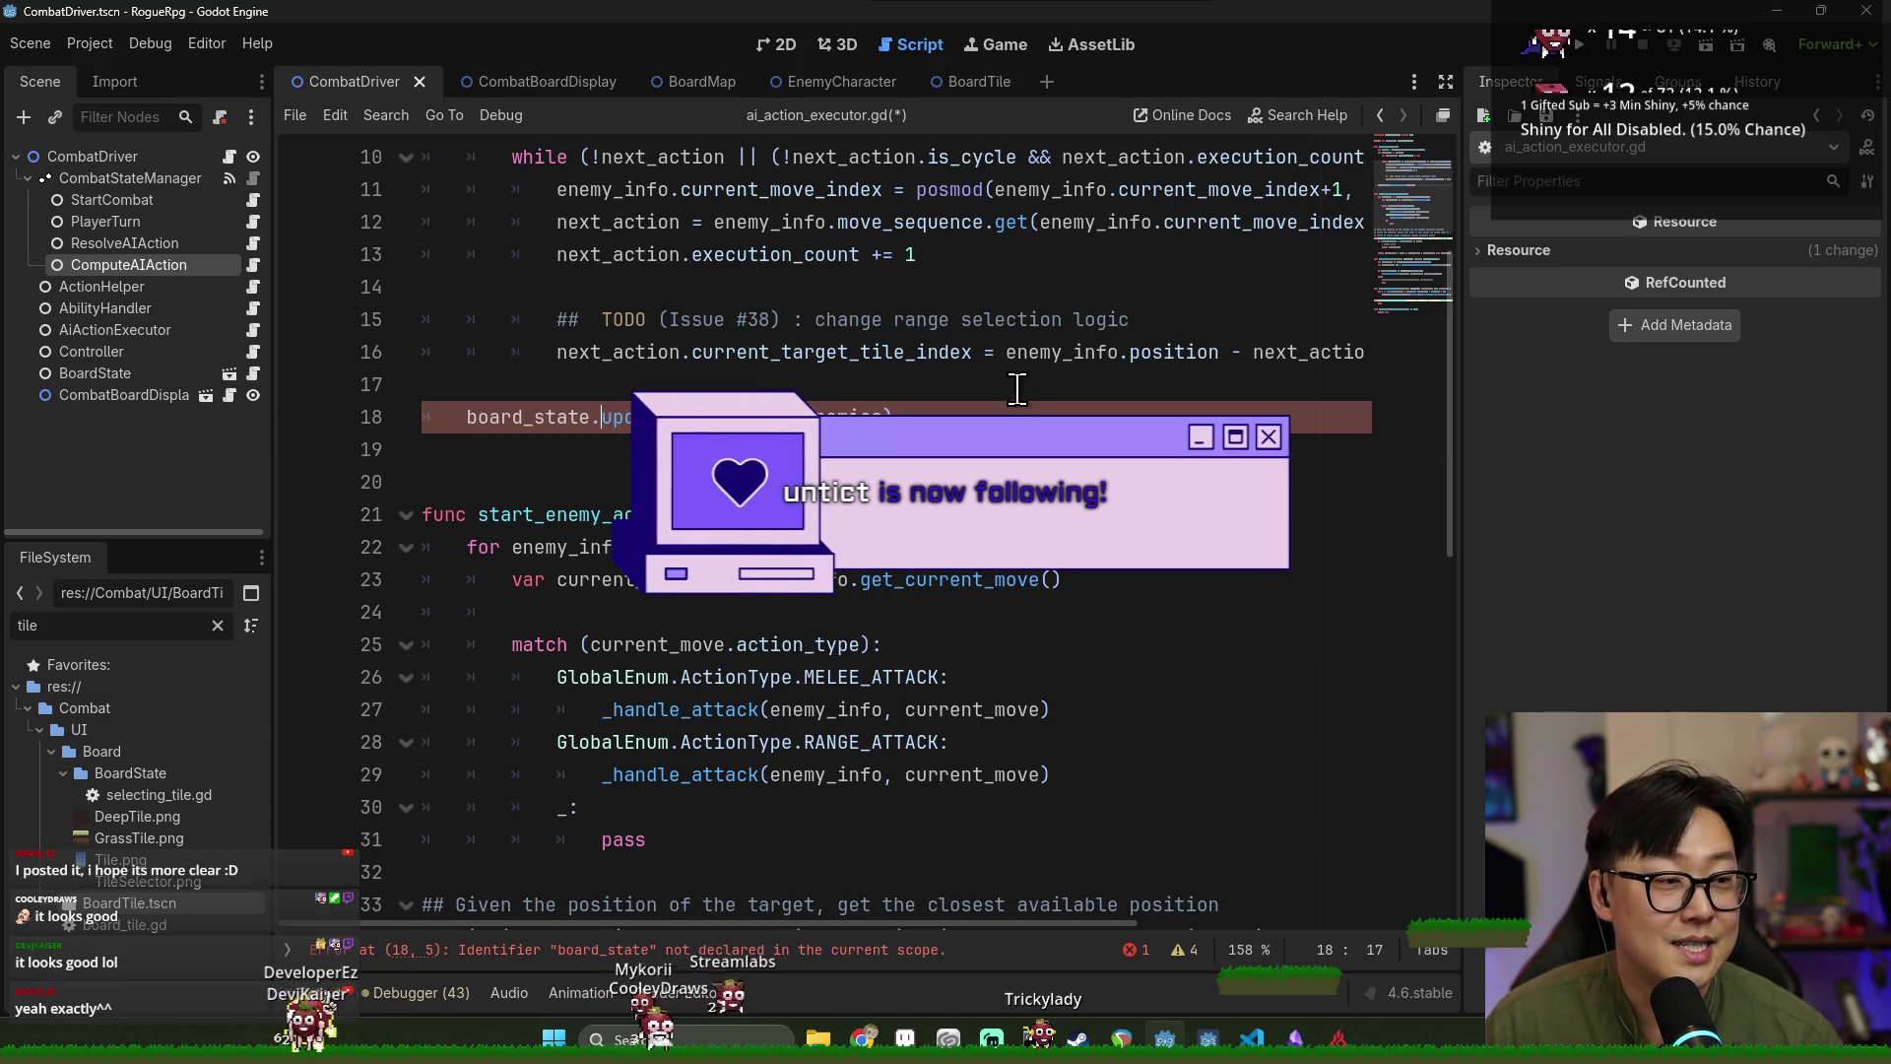
pyautogui.scroll(-9, 908, 541)
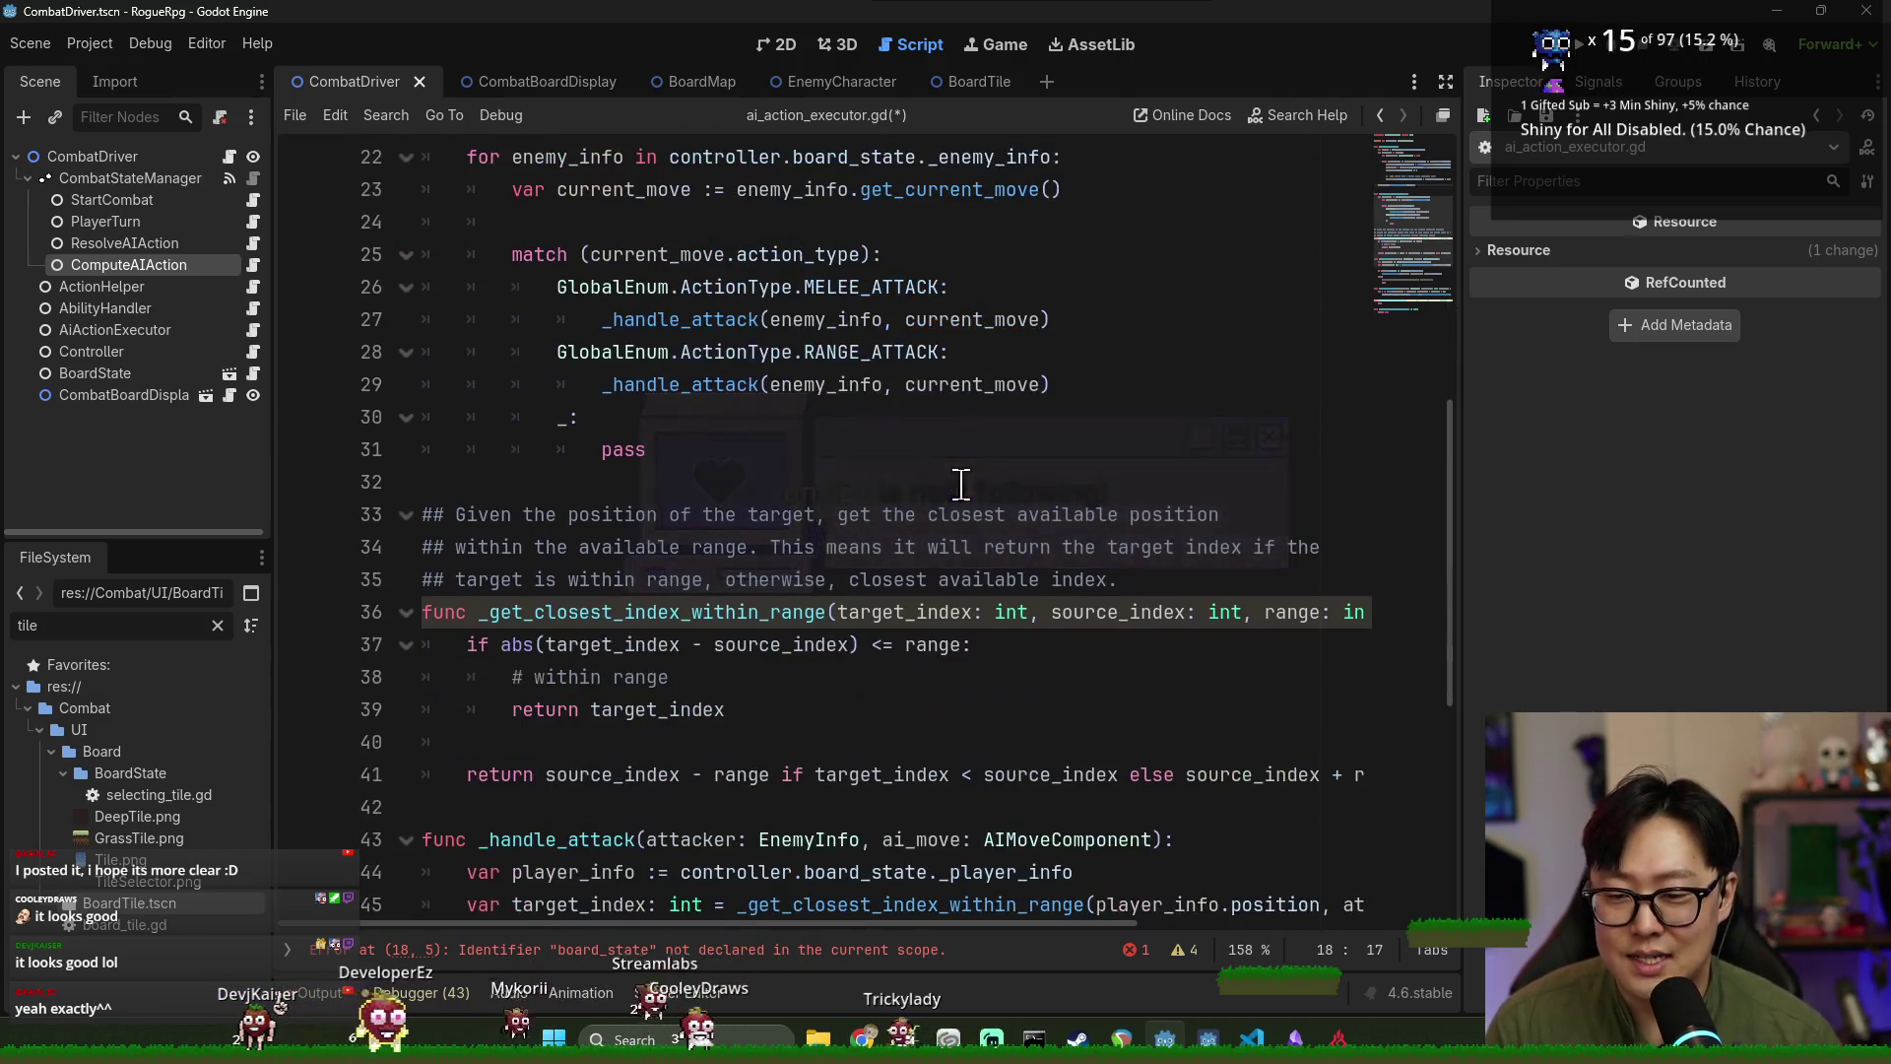
pyautogui.scroll(-1, 908, 540)
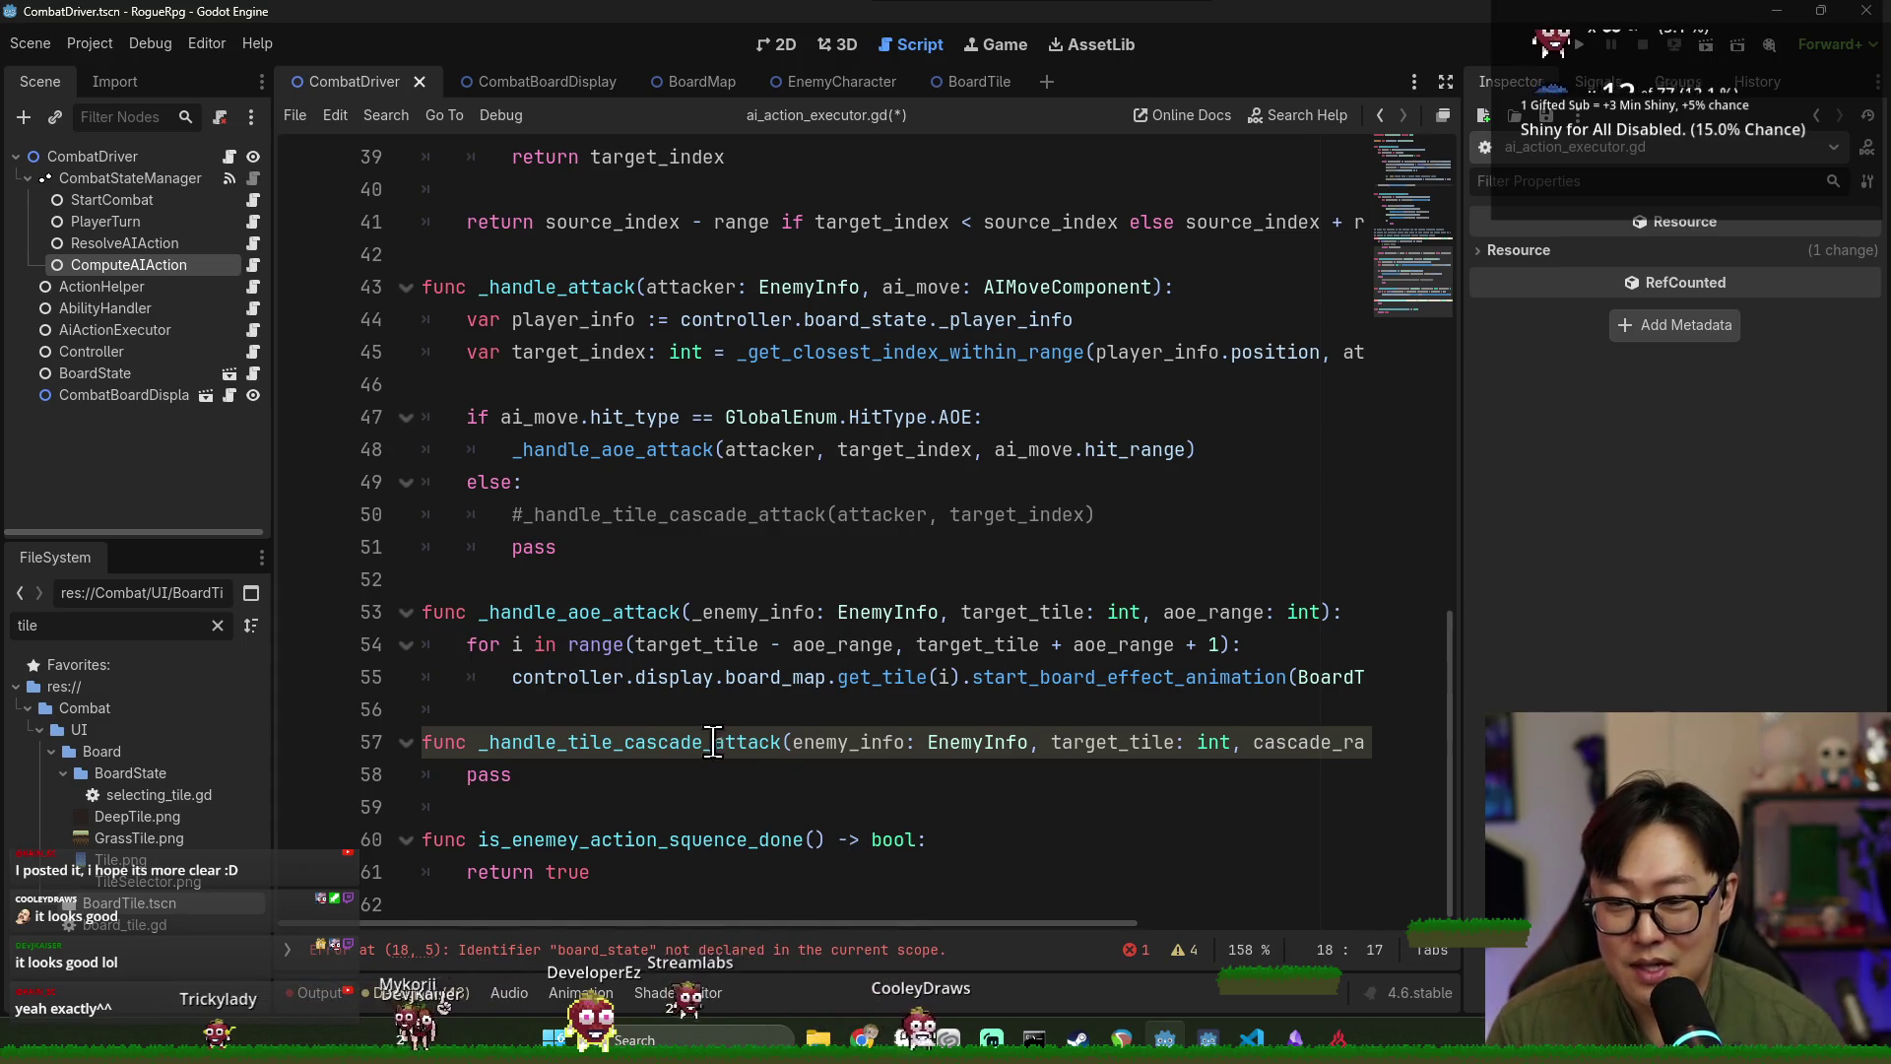
pyautogui.scroll(3, 754, 693)
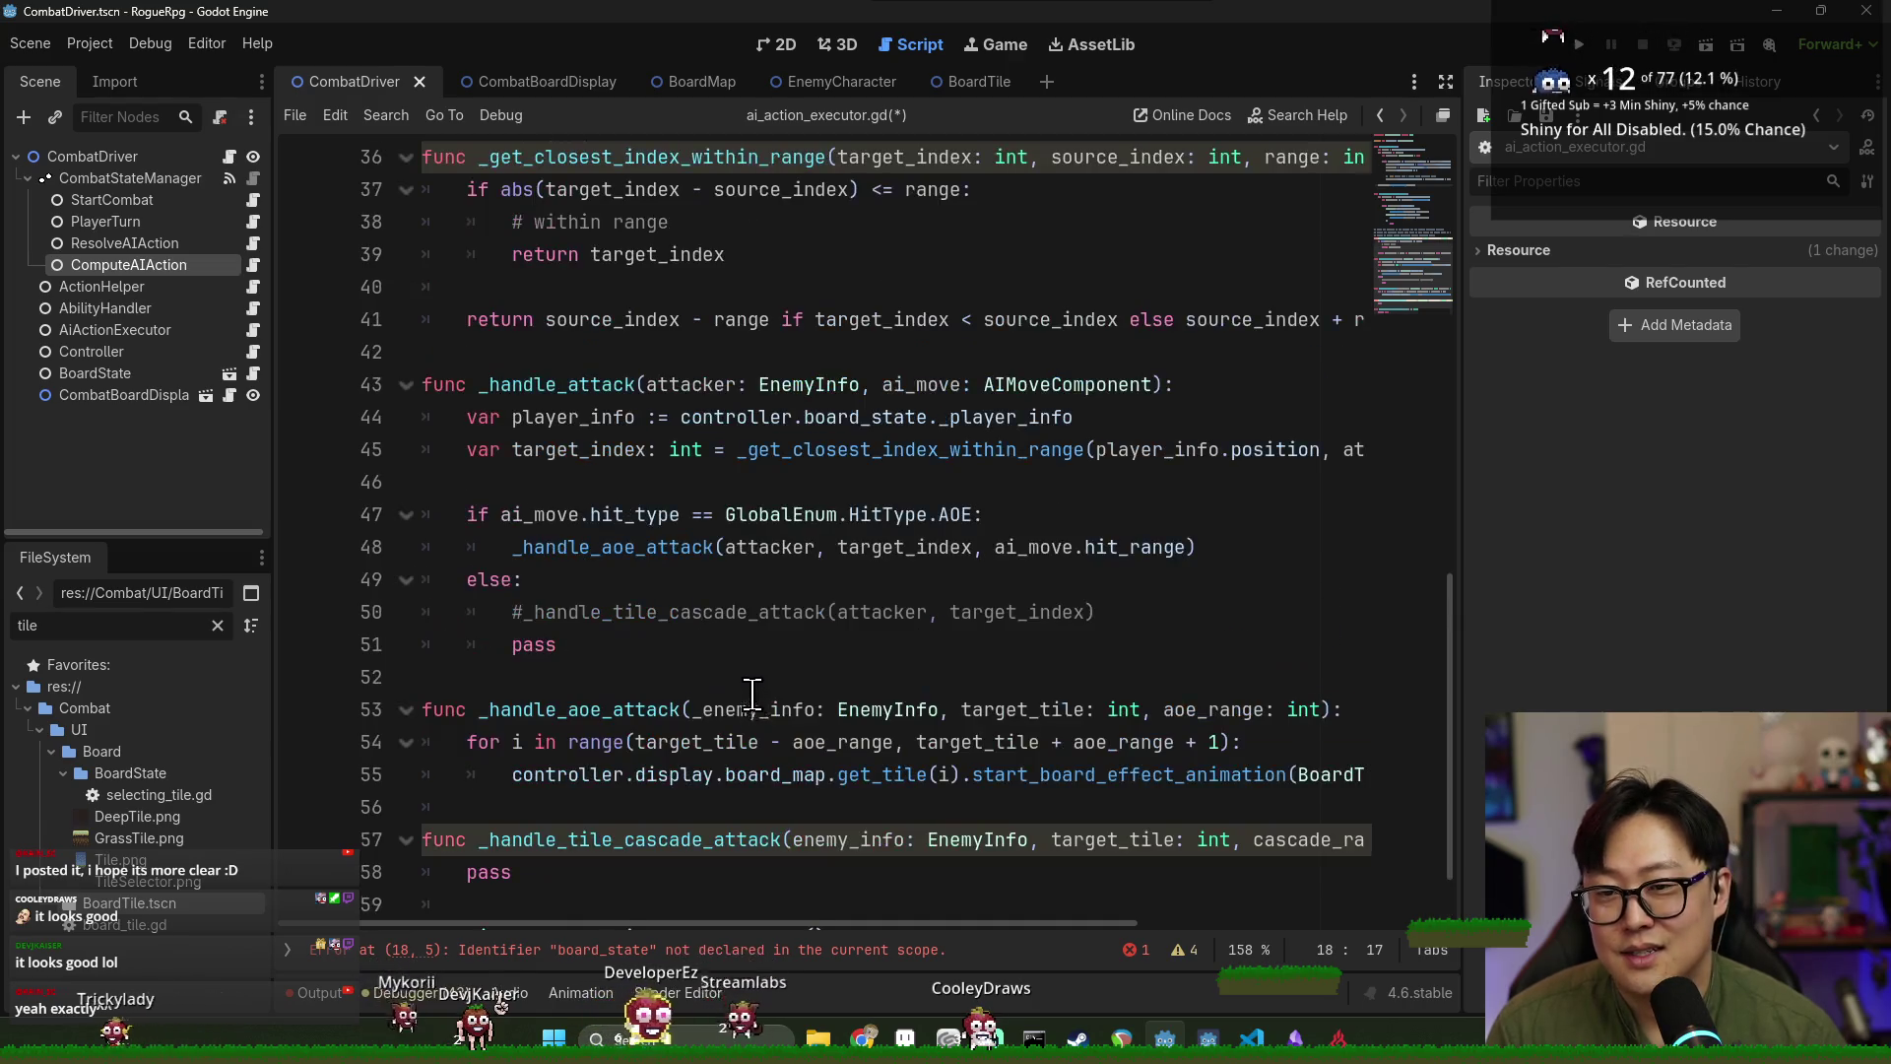
pyautogui.doubleClick(733, 357)
pyautogui.hotkey('ctrl', 'c')
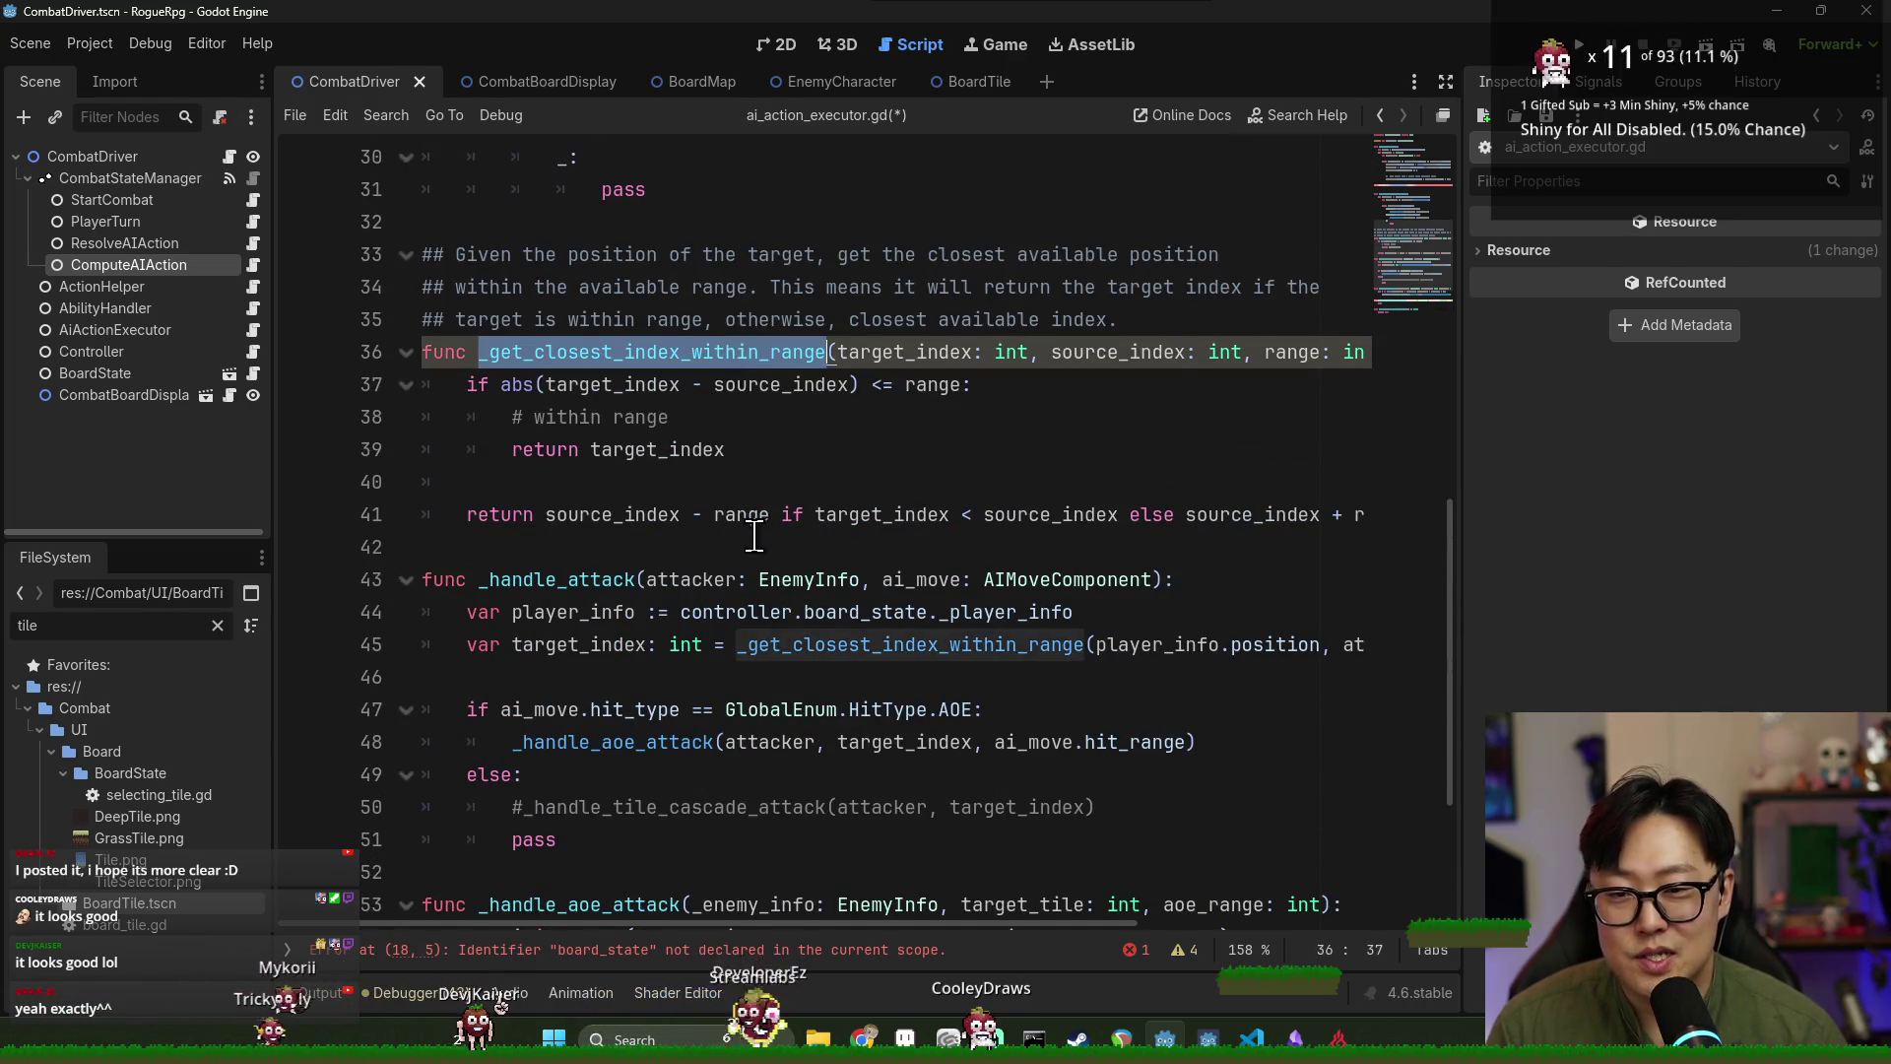
pyautogui.scroll(10, 729, 591)
pyautogui.click(1103, 644)
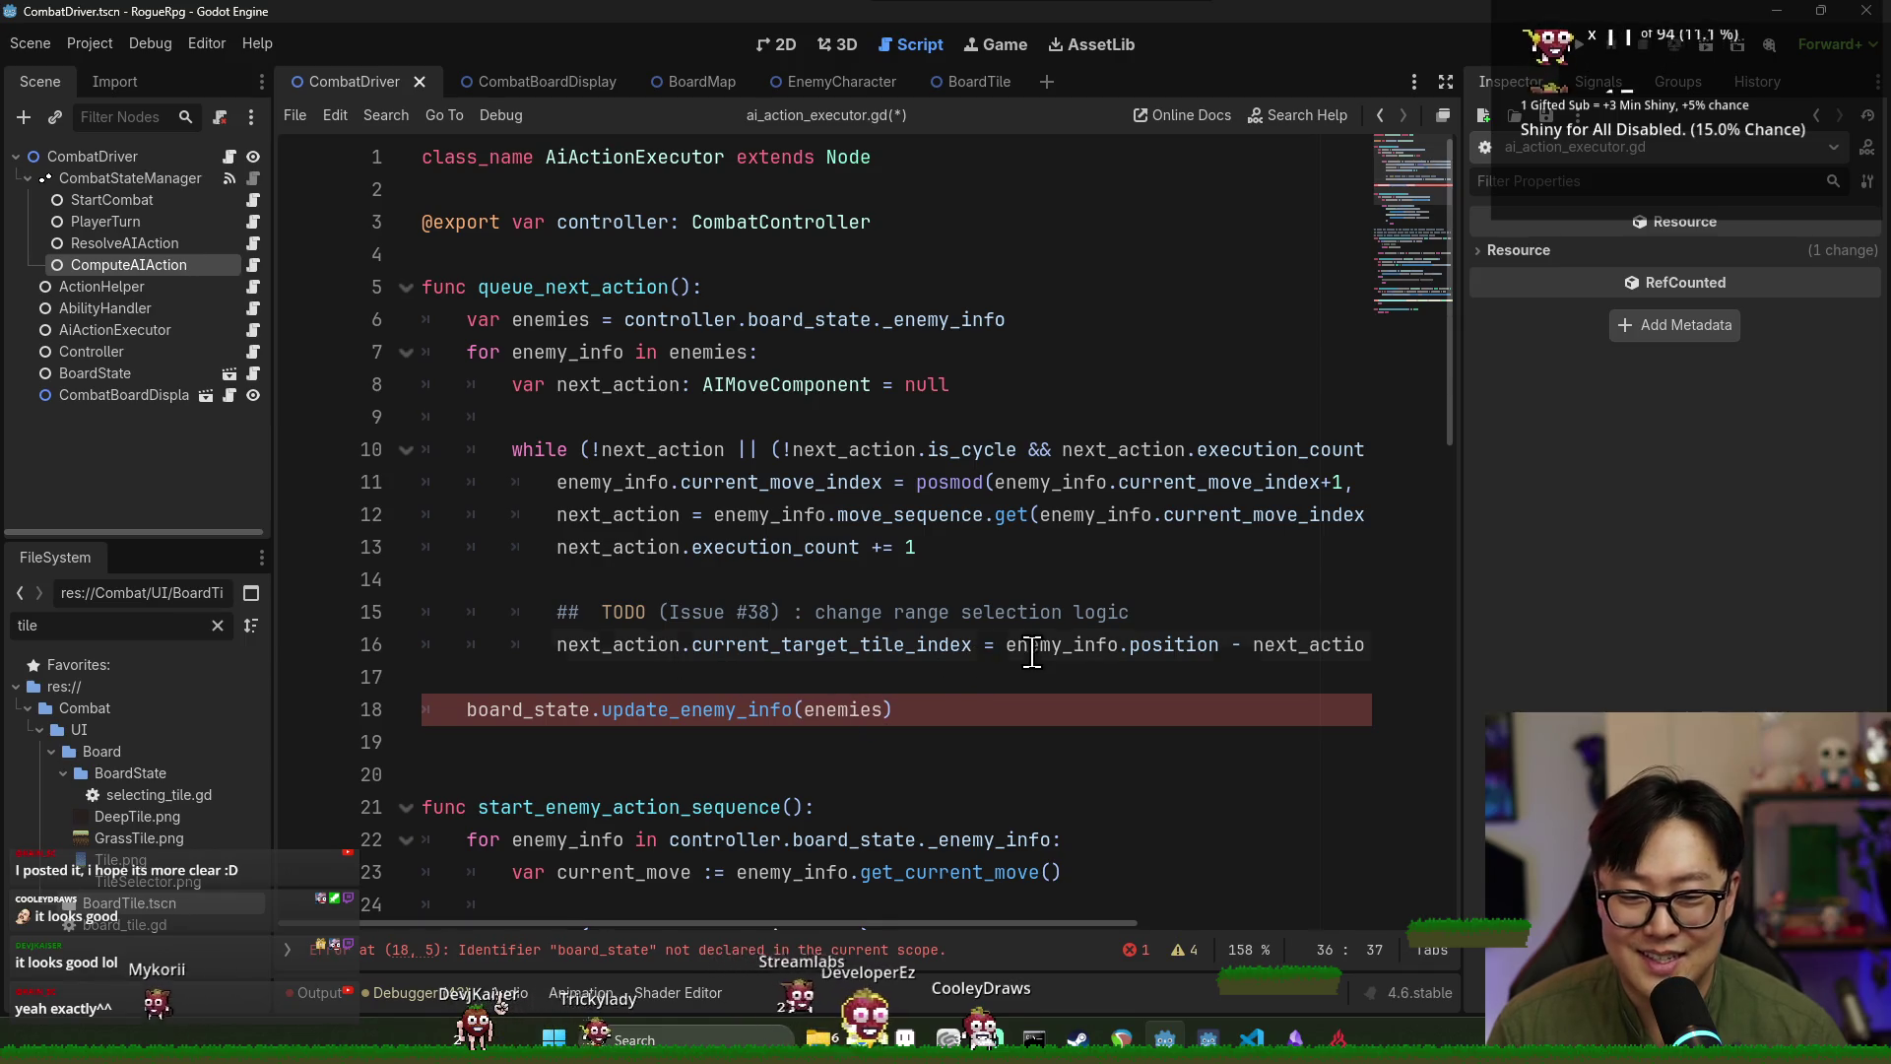
# Replace line 16's target-tile expression with a _get_closest_index_within_range() call.
pyautogui.moveTo(895, 924); pyautogui.dragTo(1083, 932)
pyautogui.keyDown('shift'); pyautogui.click(1279, 650); pyautogui.keyUp('shift')
pyautogui.hotkey('ctrl', 'v')
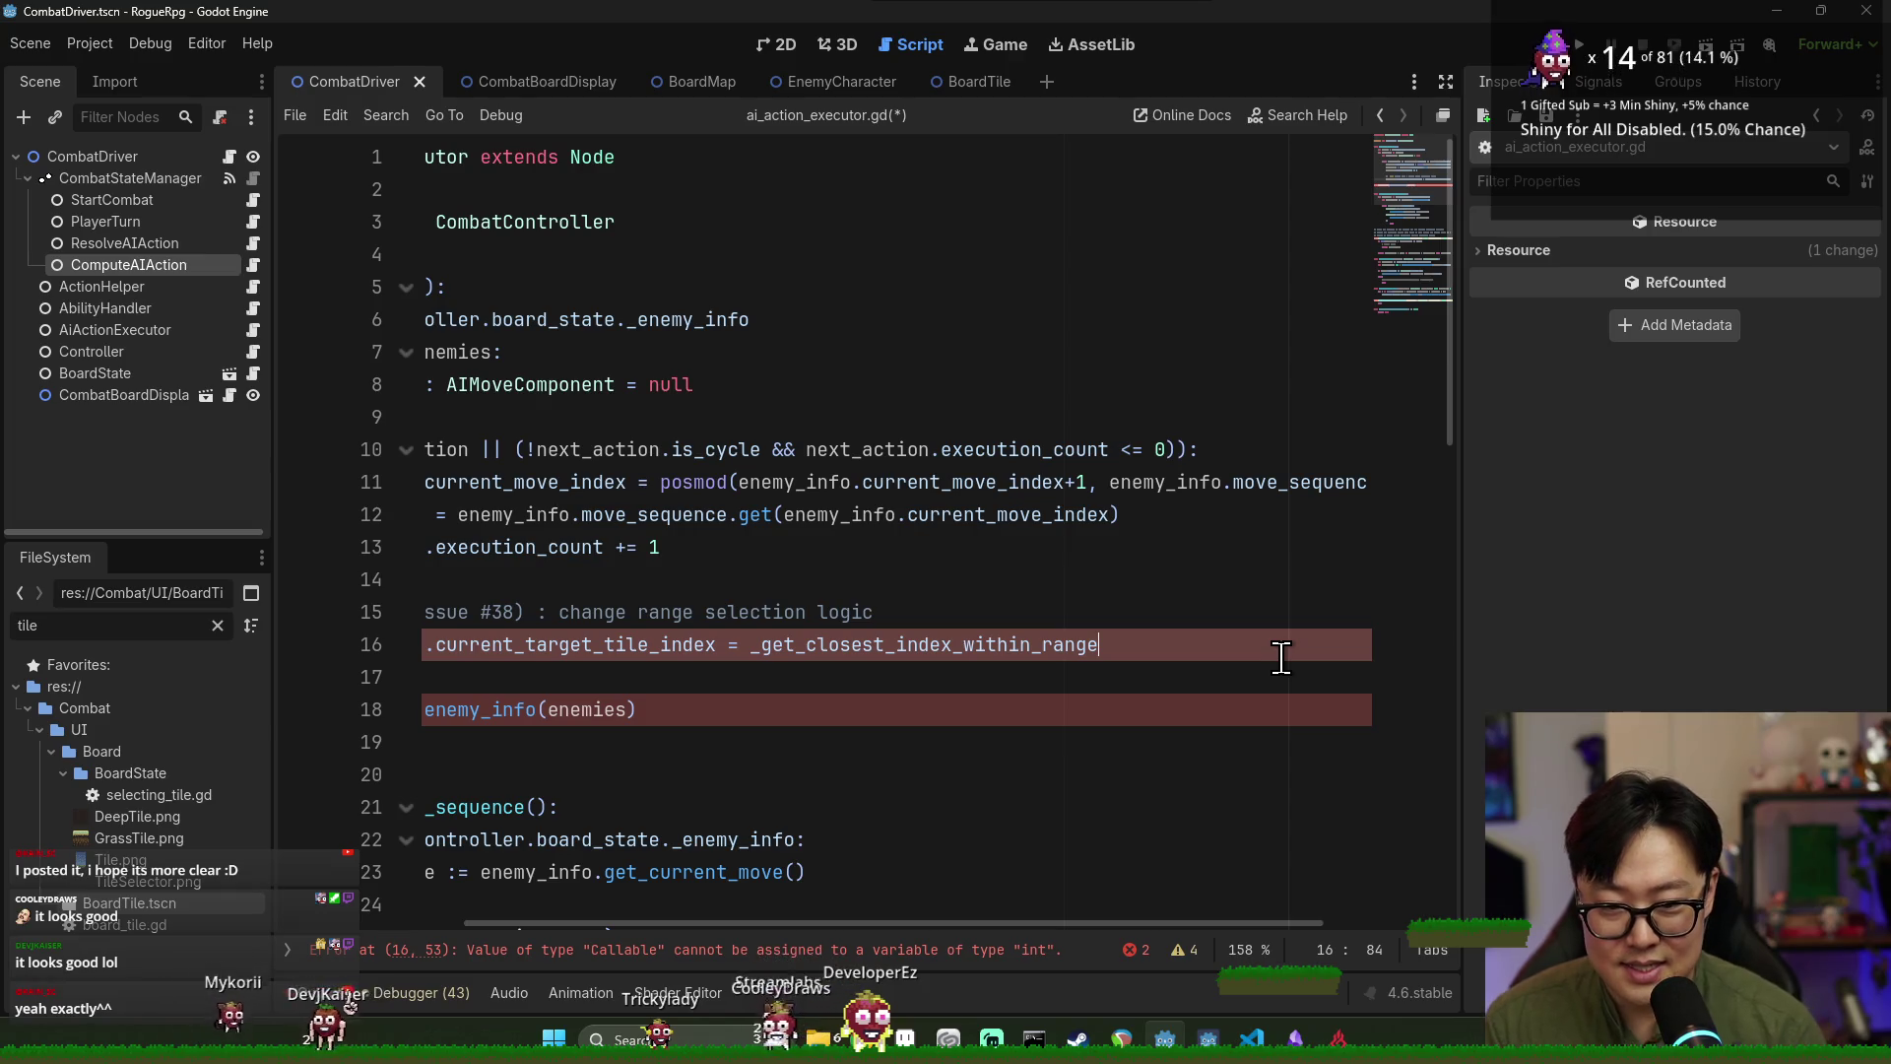
pyautogui.write('(')
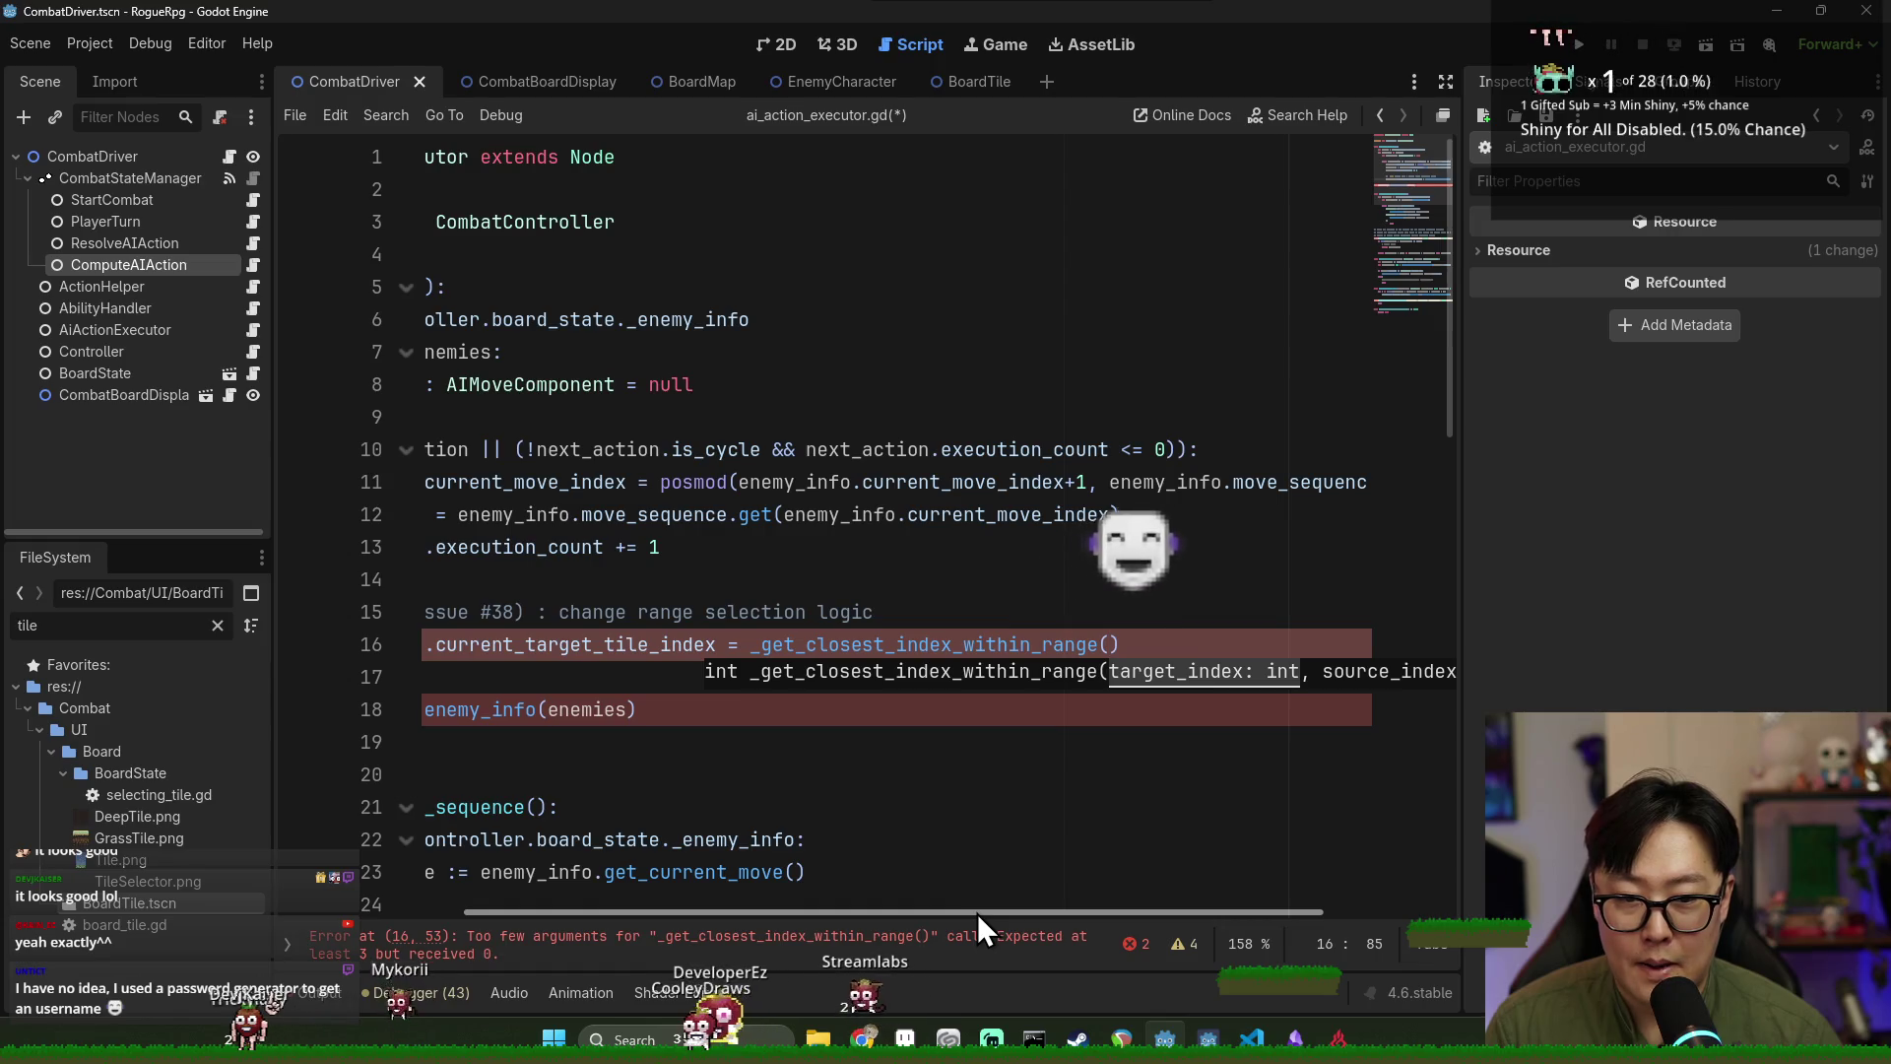
pyautogui.hscroll(-3, 977, 913)
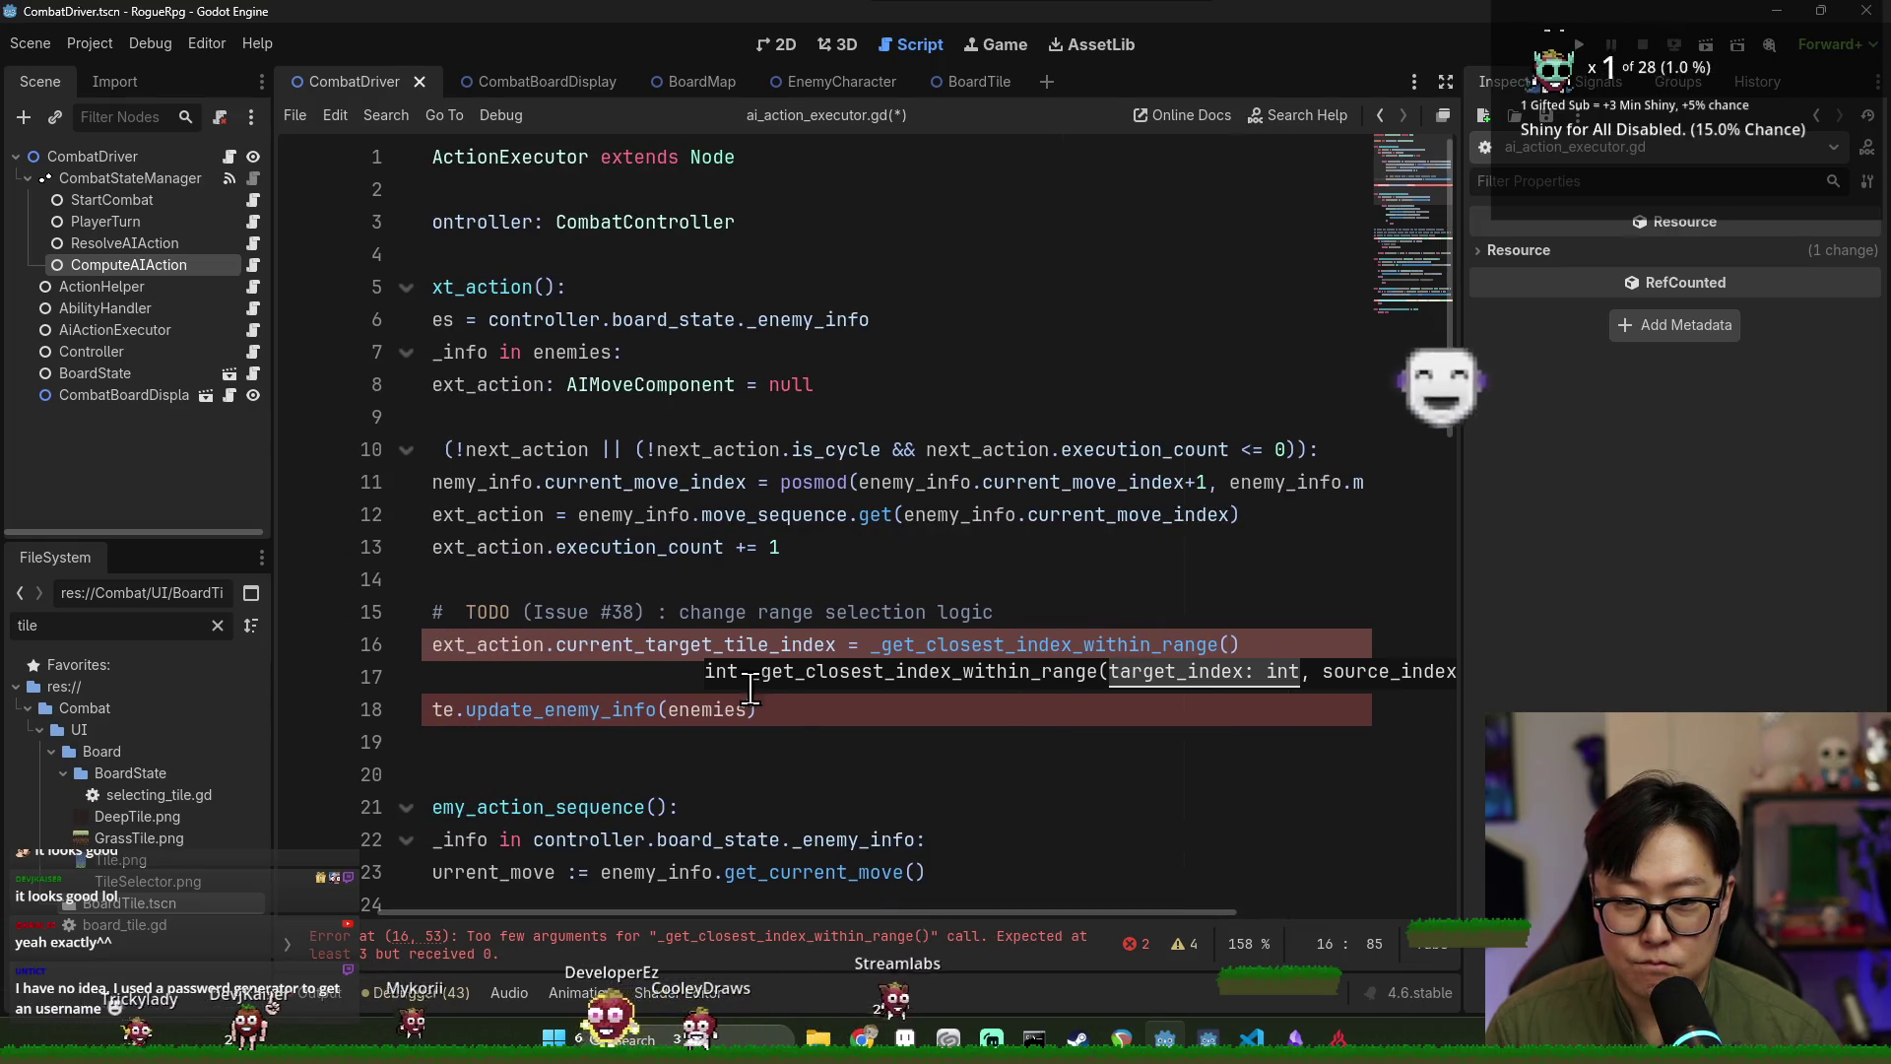
pyautogui.doubleClick(689, 644)
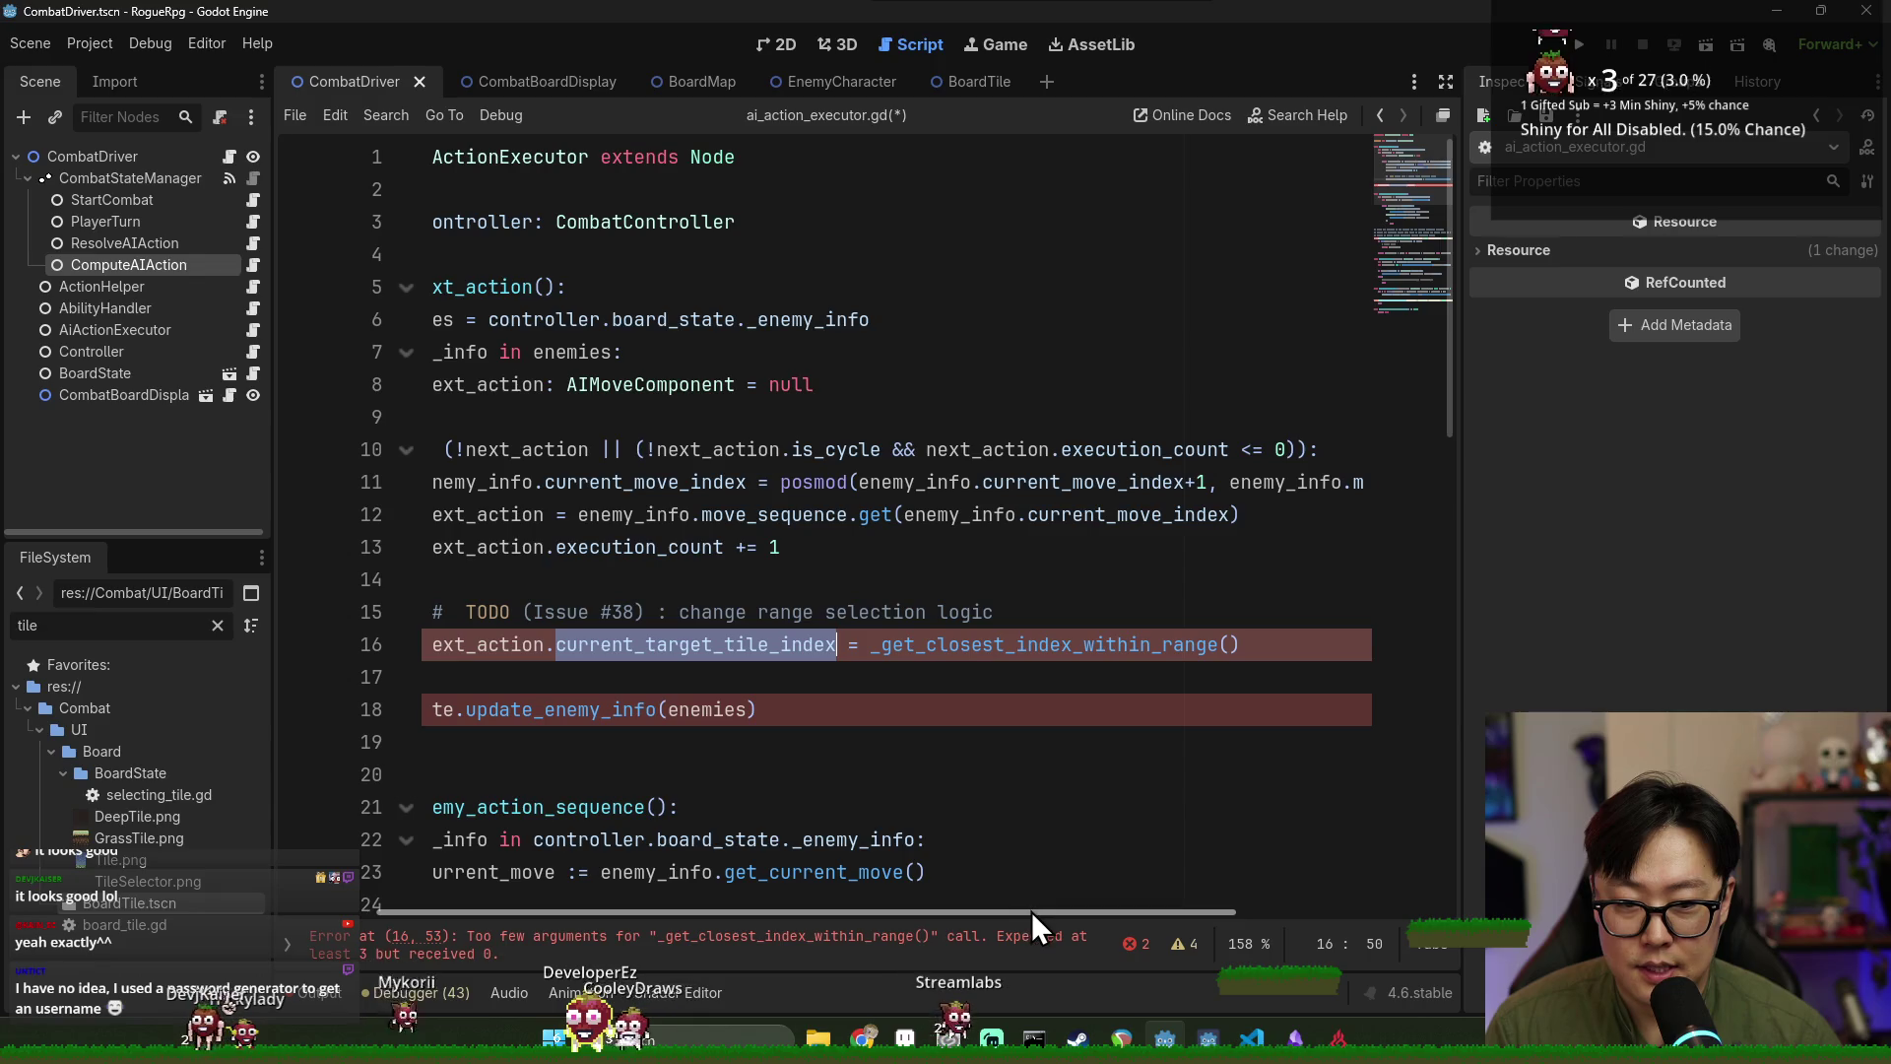
pyautogui.moveTo(1034, 913); pyautogui.dragTo(1097, 919)
pyautogui.click(1142, 644)
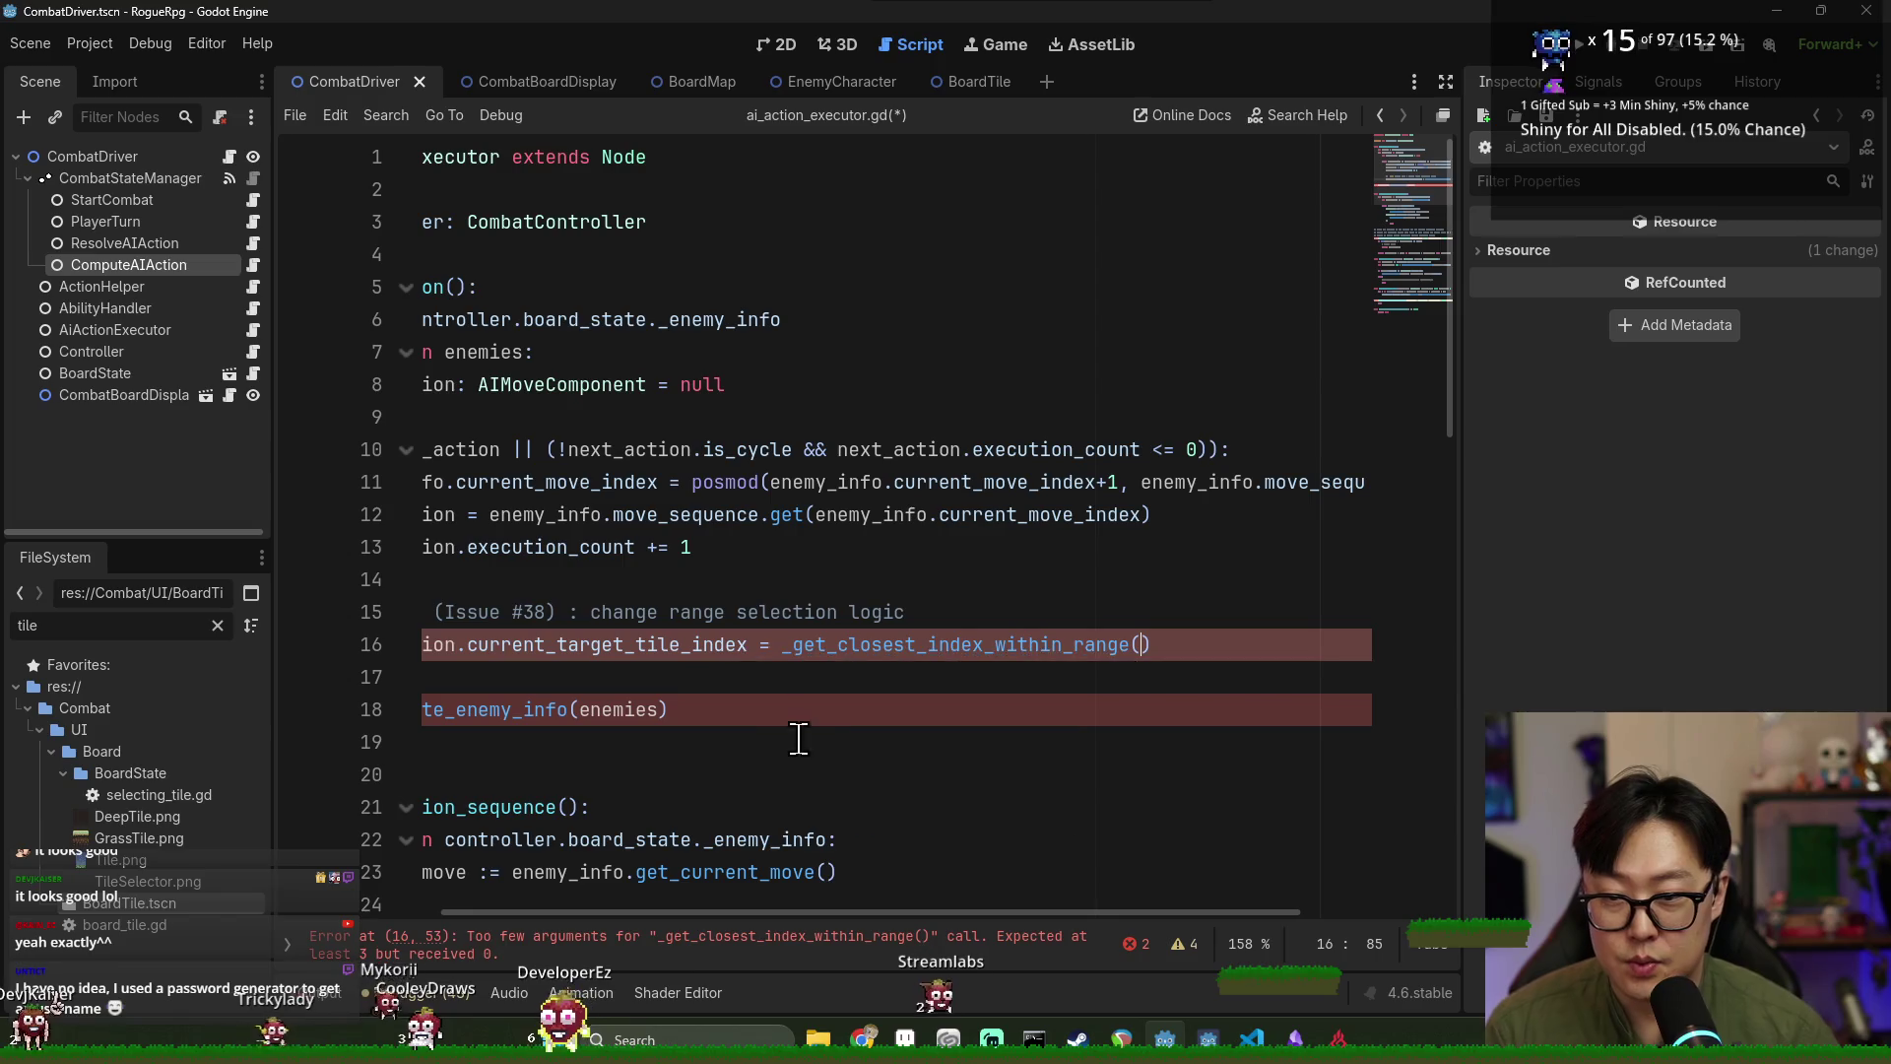
# Find _get_closest_index_within_range and copy the player_info and target_index lines 44–45 from _handle_attack.
pyautogui.hscroll(-3, 802, 739)
pyautogui.scroll(-2, 695, 682)
pyautogui.scroll(-2, 692, 680)
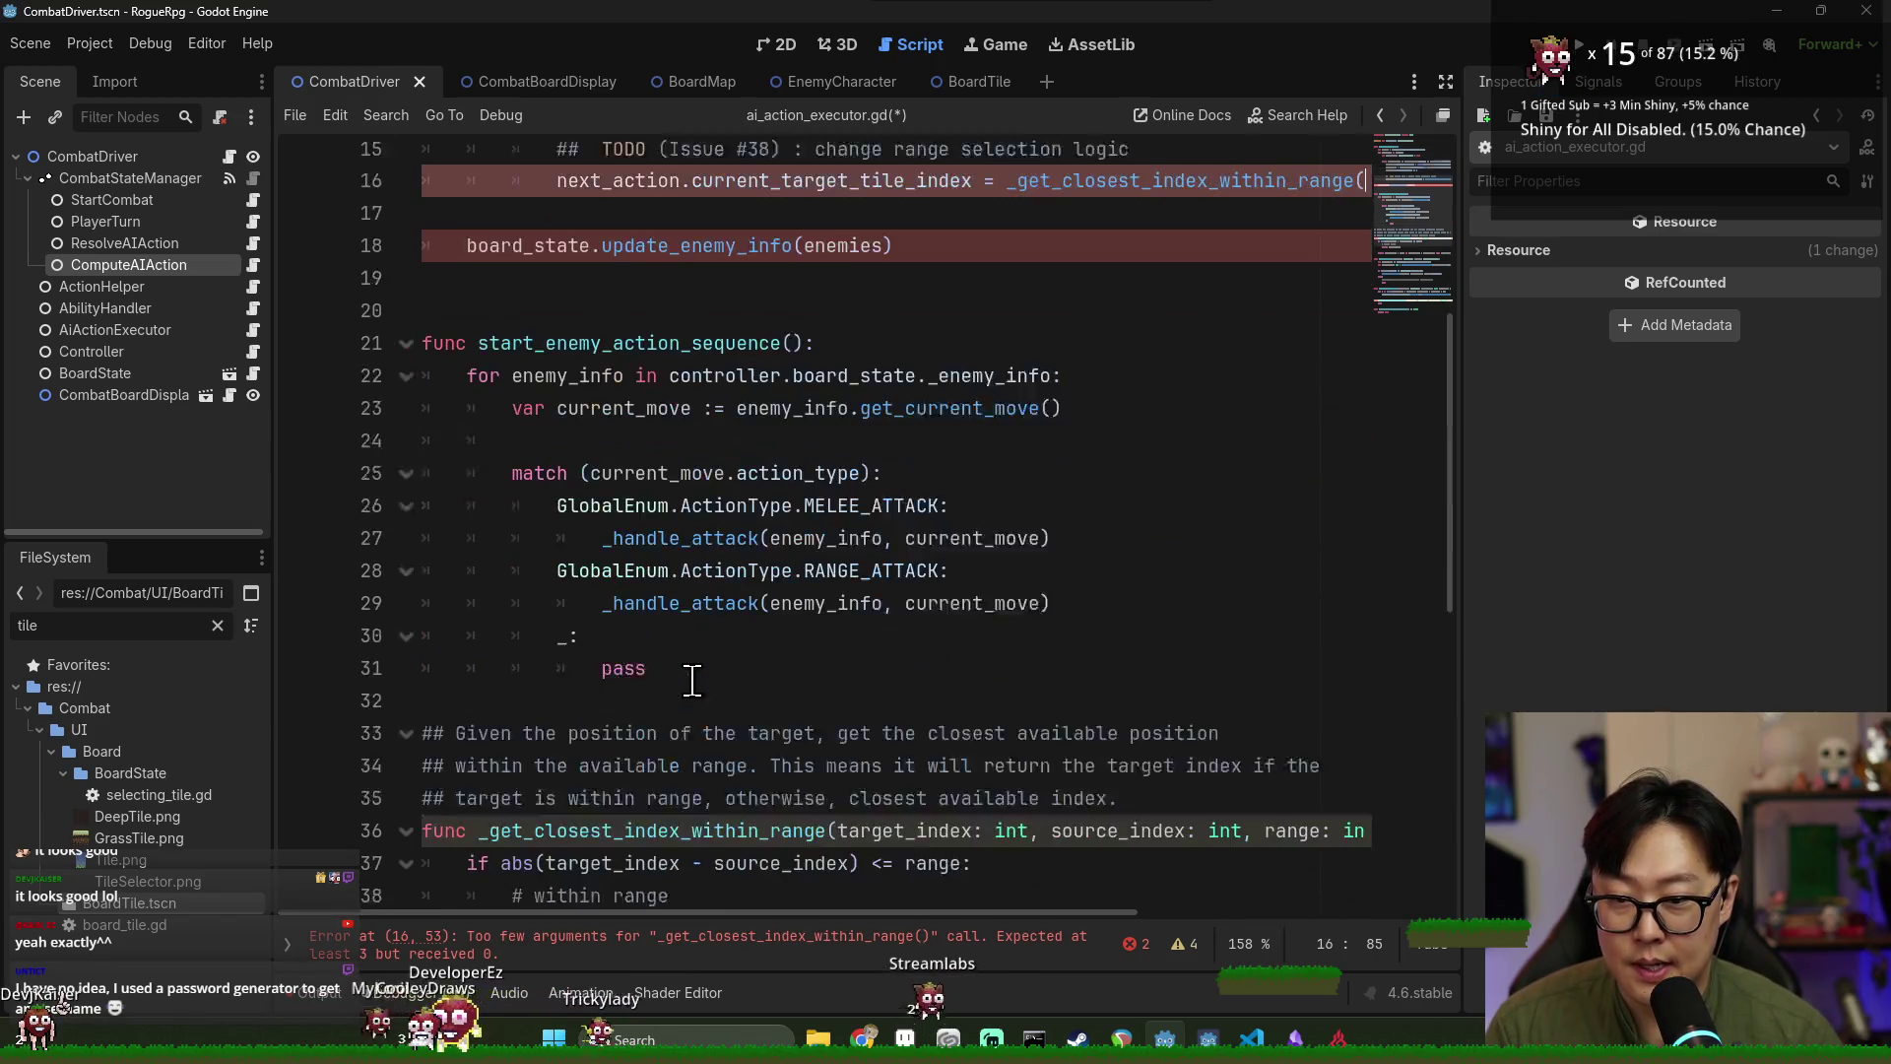
pyautogui.press('Left')
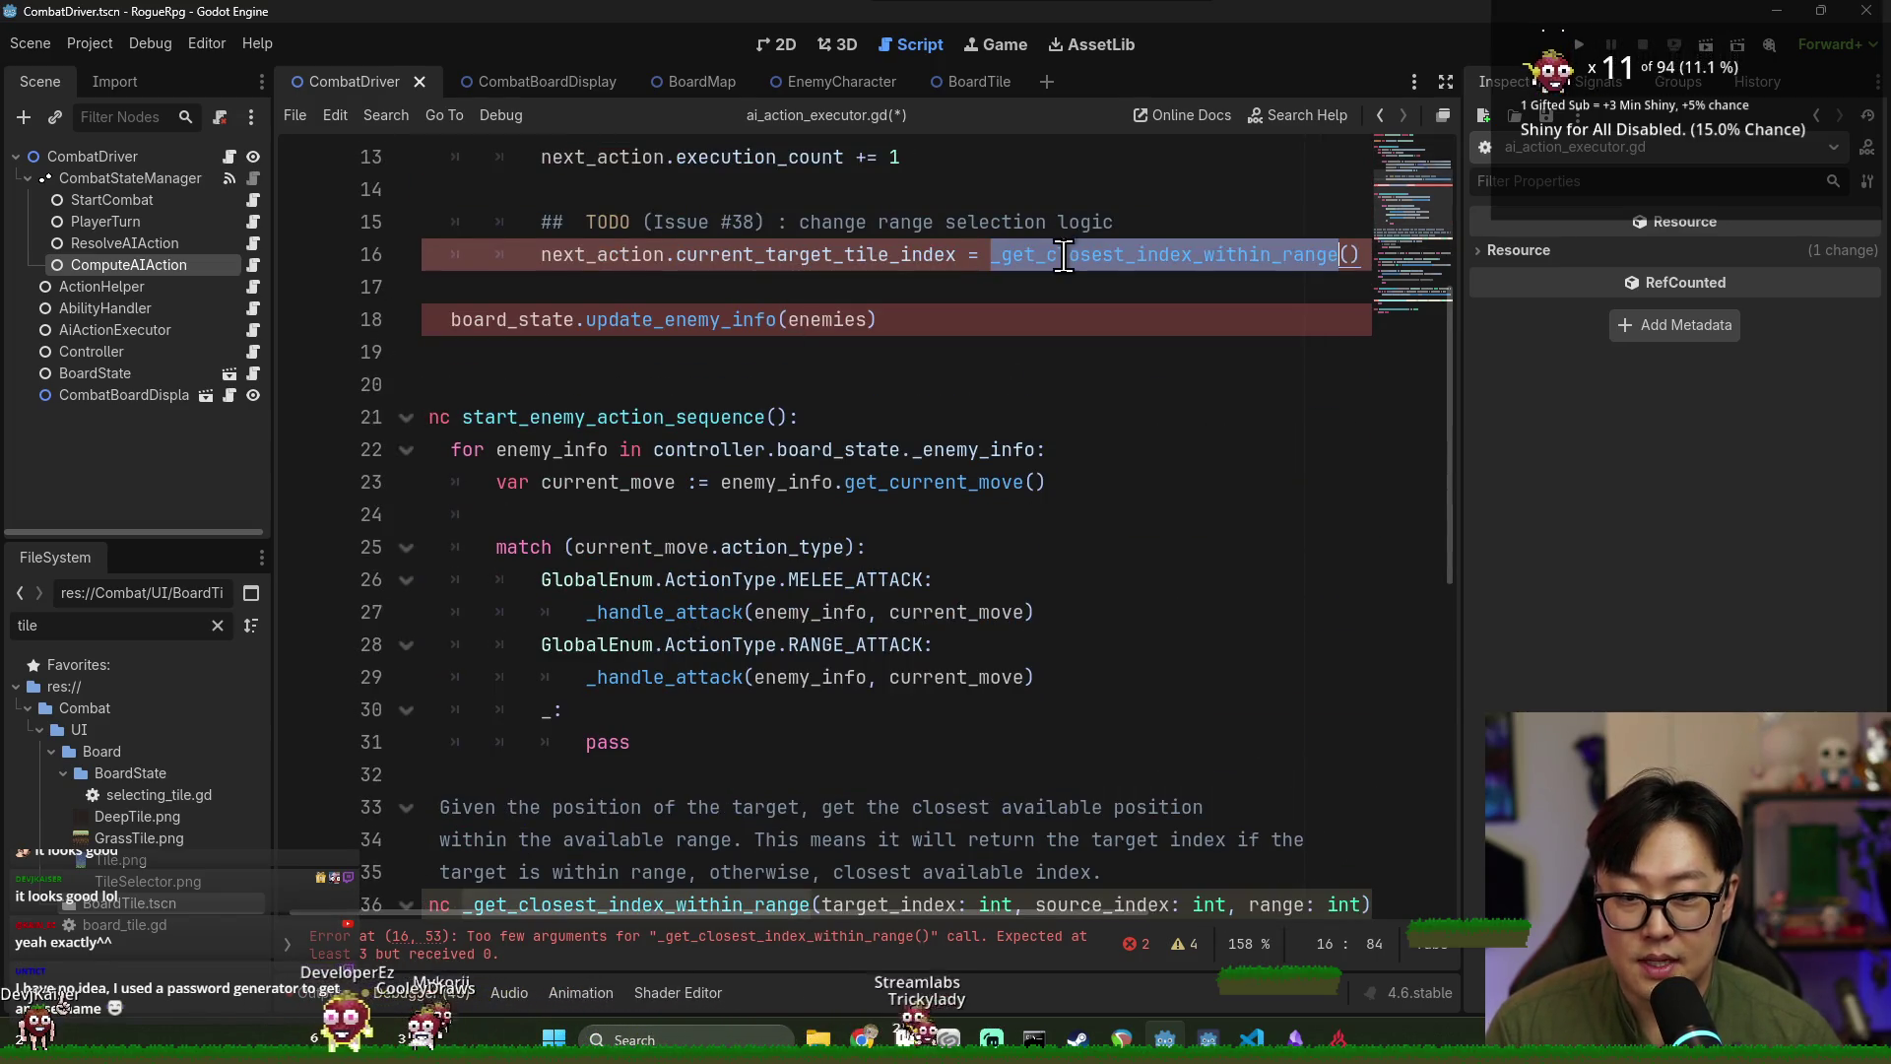
pyautogui.scroll(-4, 891, 541)
pyautogui.scroll(3, 894, 558)
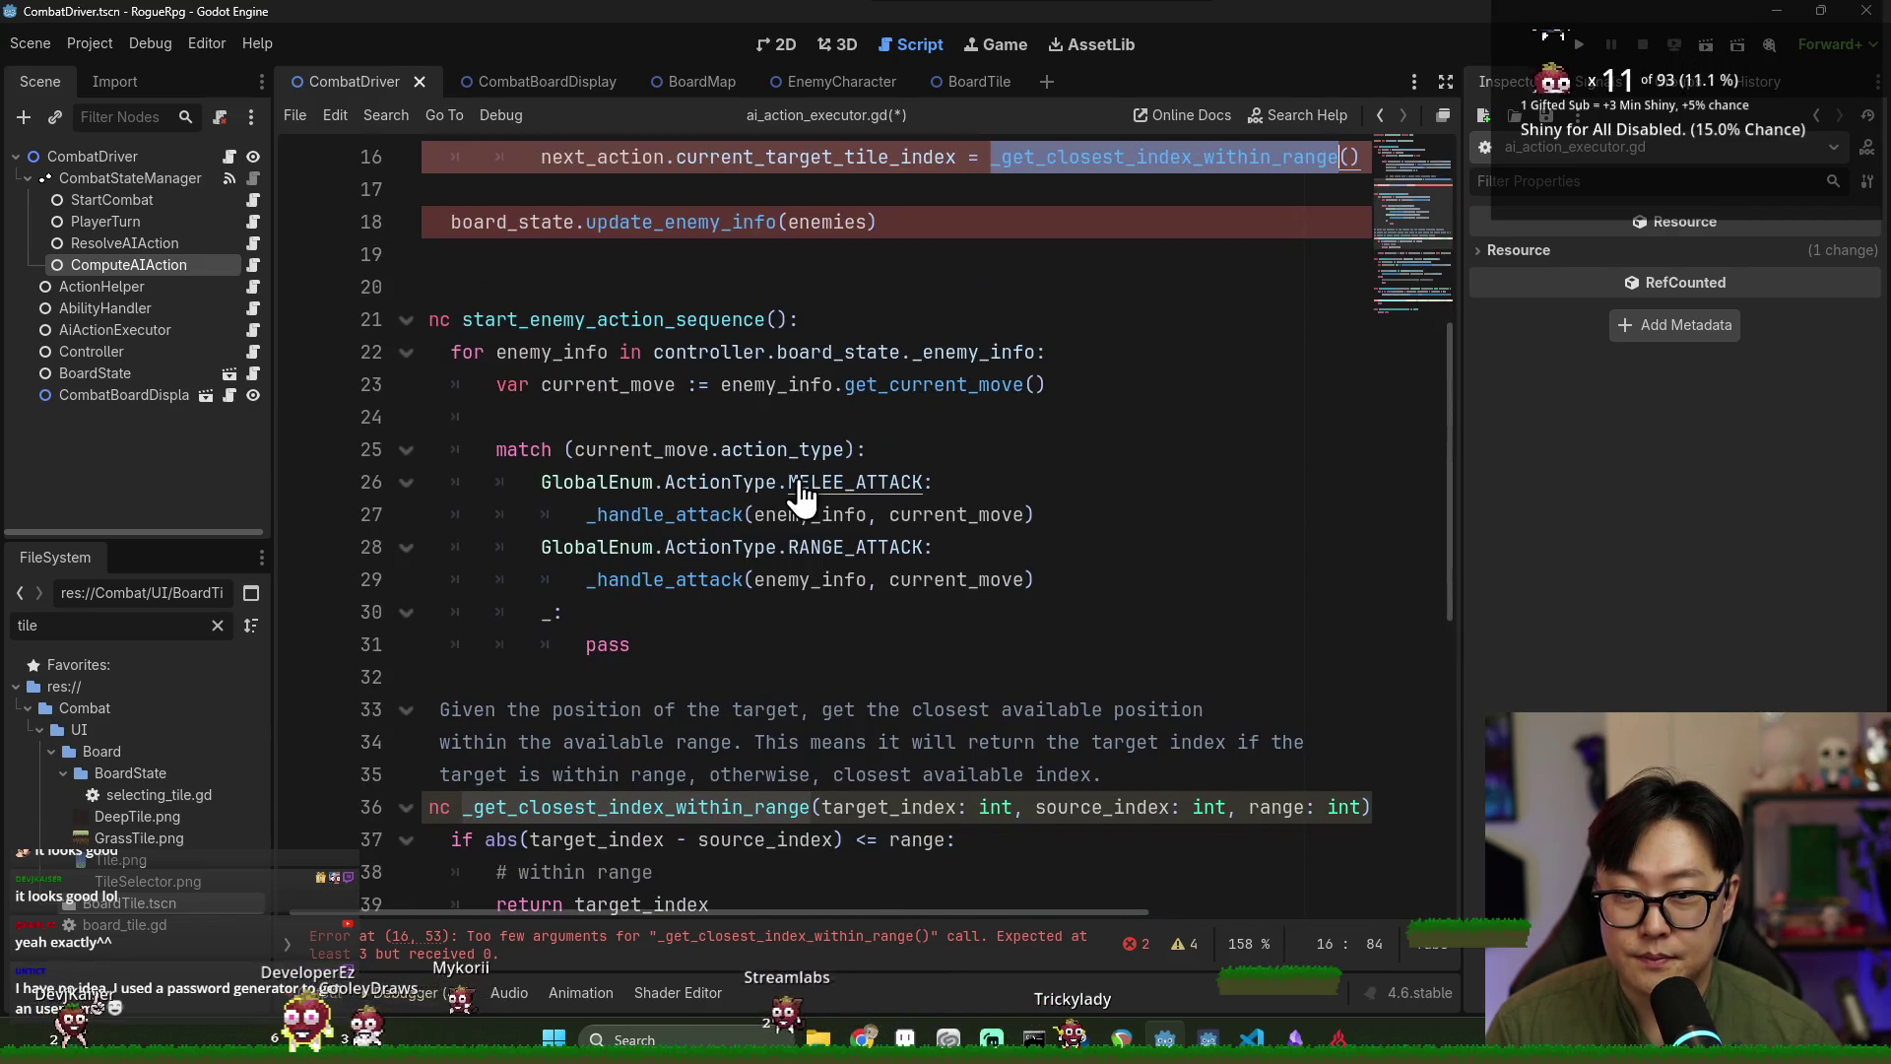
pyautogui.hotkey('ctrl', 'f')
pyautogui.scroll(-2, 814, 497)
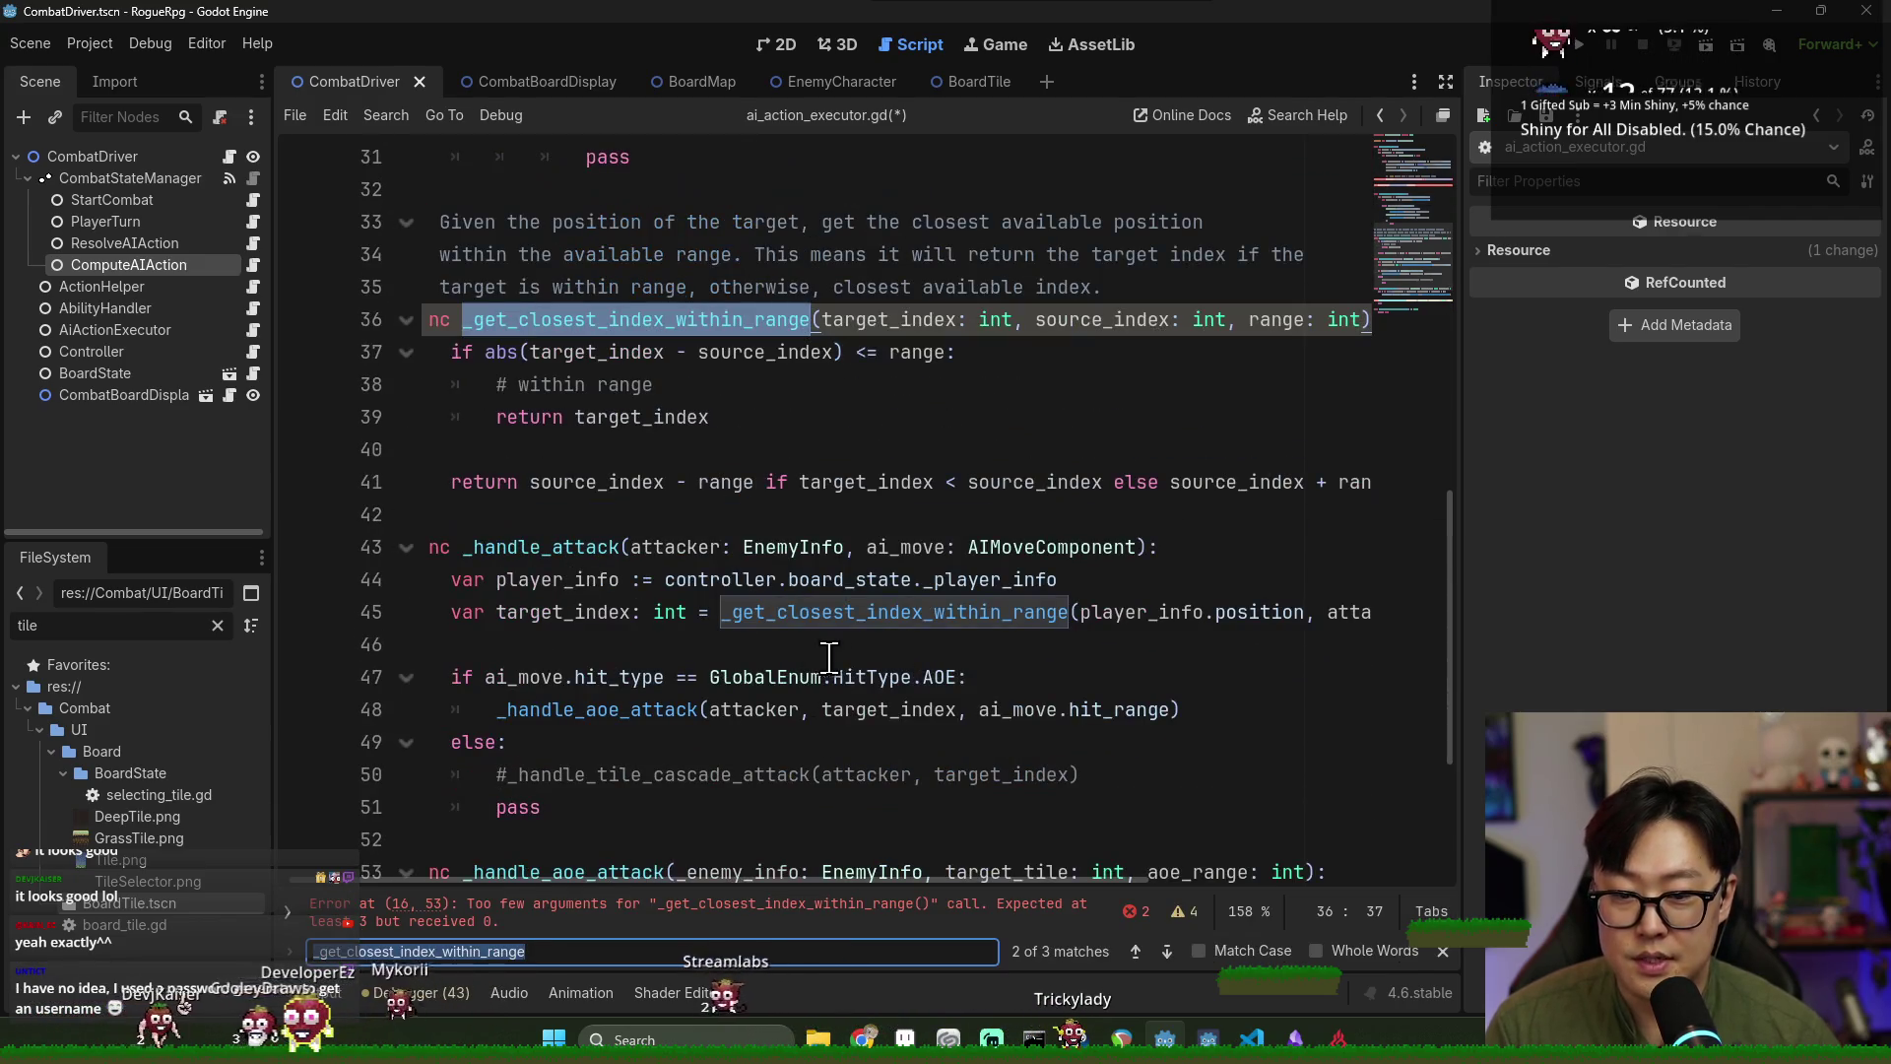
pyautogui.tripleClick(786, 587)
pyautogui.hotkey('shift', 'Down')
pyautogui.hotkey('ctrl', 'c')
pyautogui.scroll(8, 773, 604)
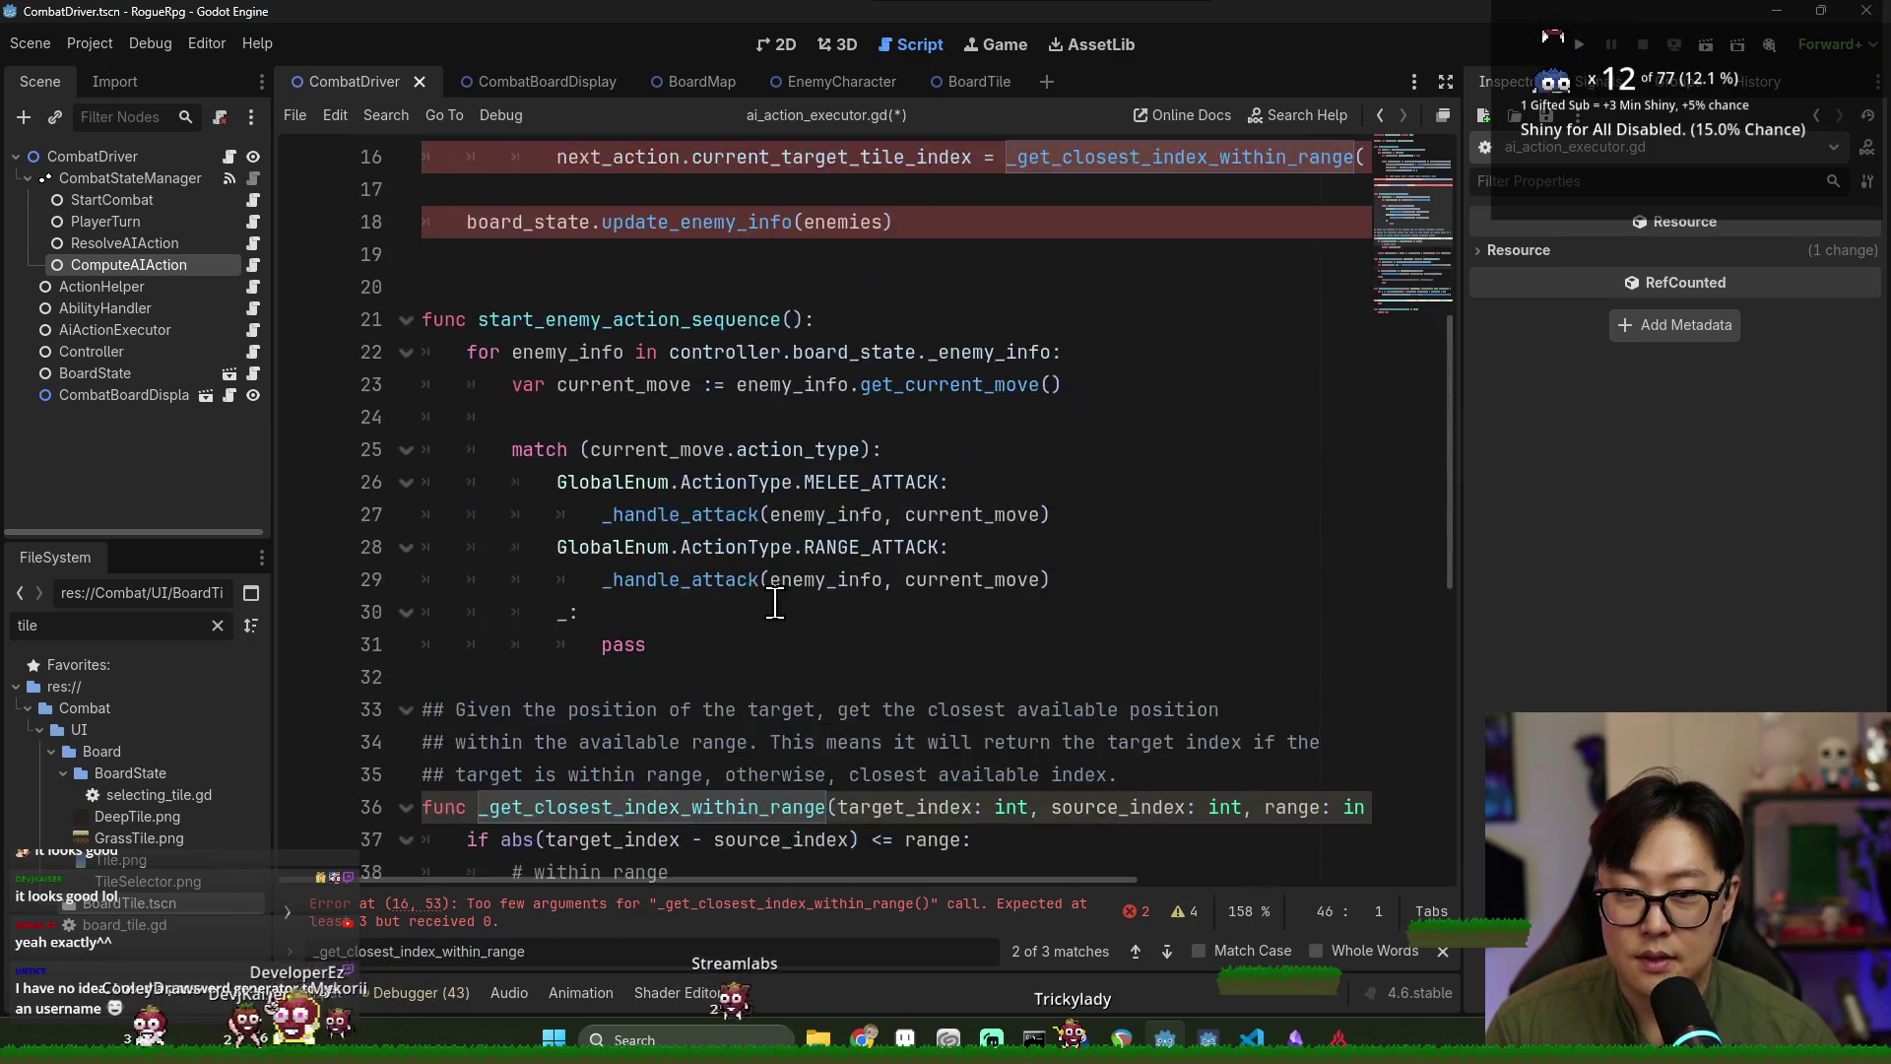
# Paste the copied player_info and target_index lines over the TODO comment.
pyautogui.tripleClick(1100, 422)
pyautogui.hotkey('ctrl', 'v')
pyautogui.click(752, 451)
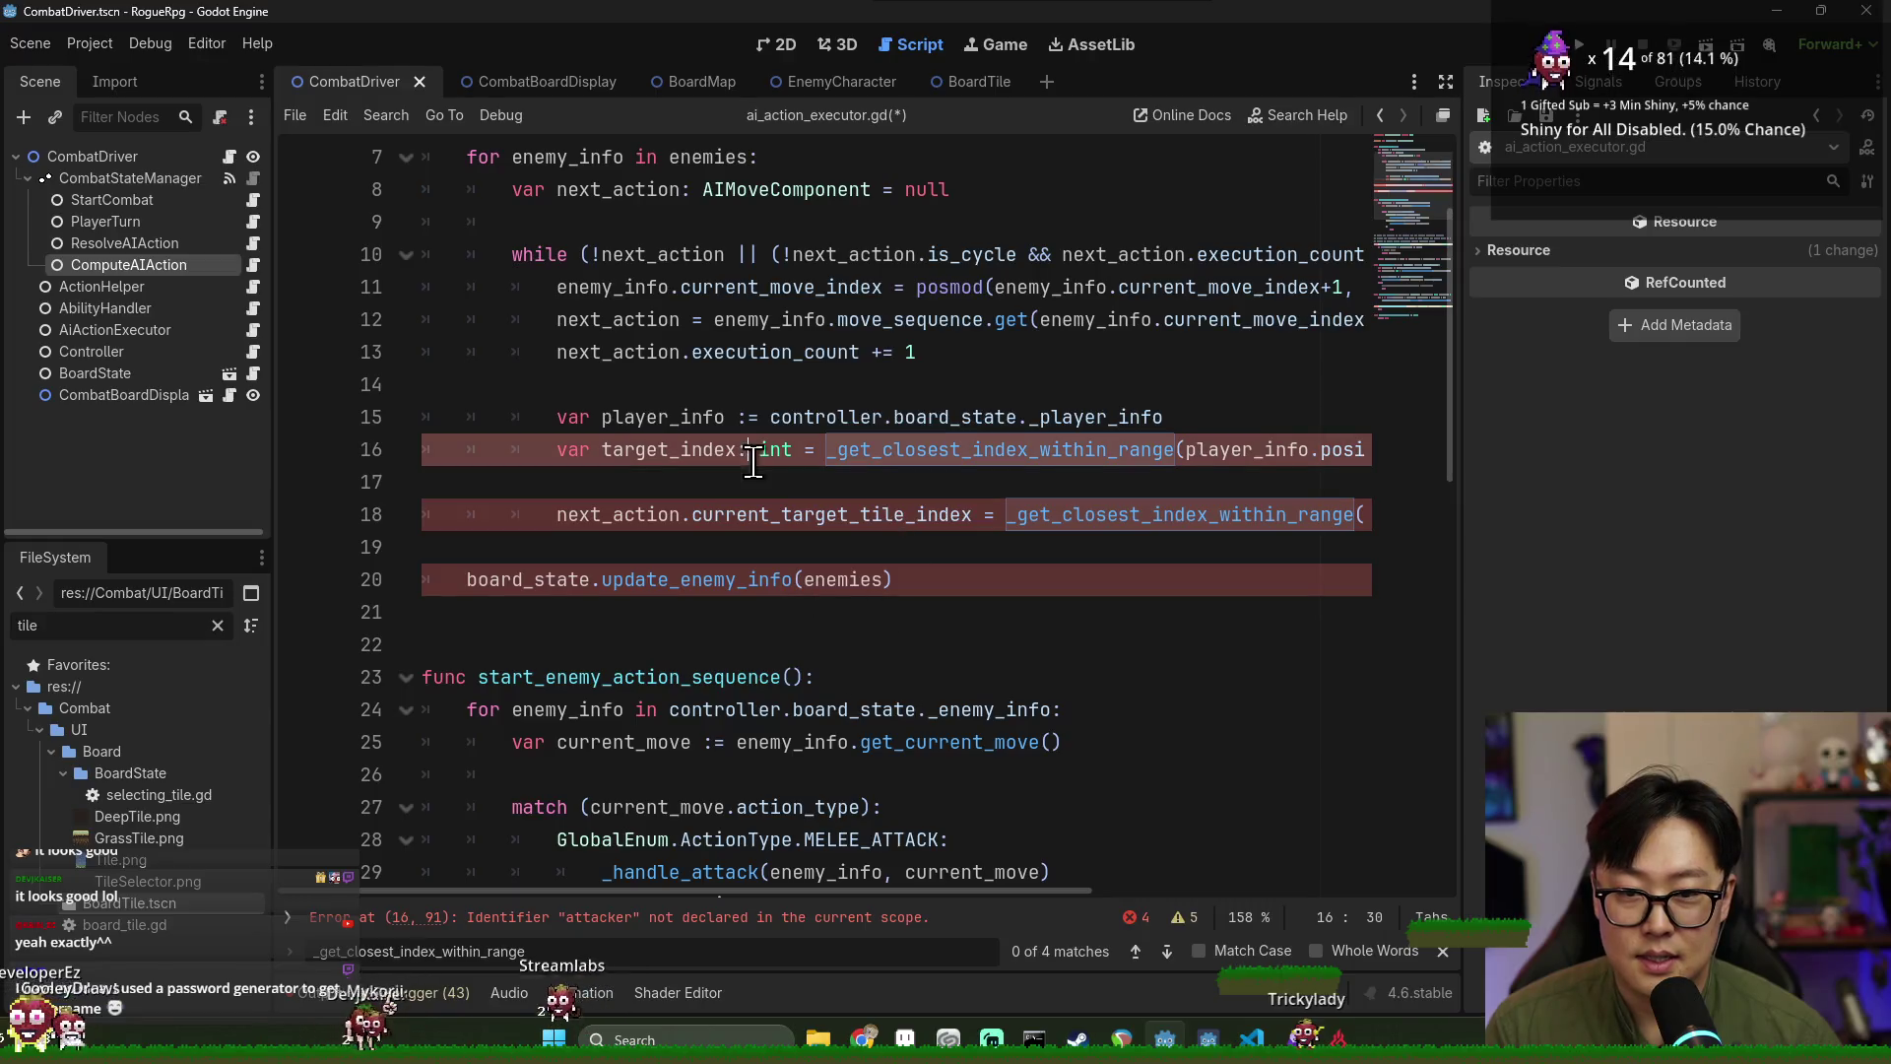
pyautogui.moveTo(893, 894)
pyautogui.mouseDown()
pyautogui.moveTo(1213, 918)
pyautogui.moveTo(882, 891)
pyautogui.mouseUp()
# Move the var player_info line up to line 7, before the enemy loop.
pyautogui.tripleClick(690, 417)
pyautogui.hotkey('ctrl', 'x')
pyautogui.click(650, 225)
pyautogui.hotkey('ctrl', 'v')
pyautogui.tripleClick(675, 221)
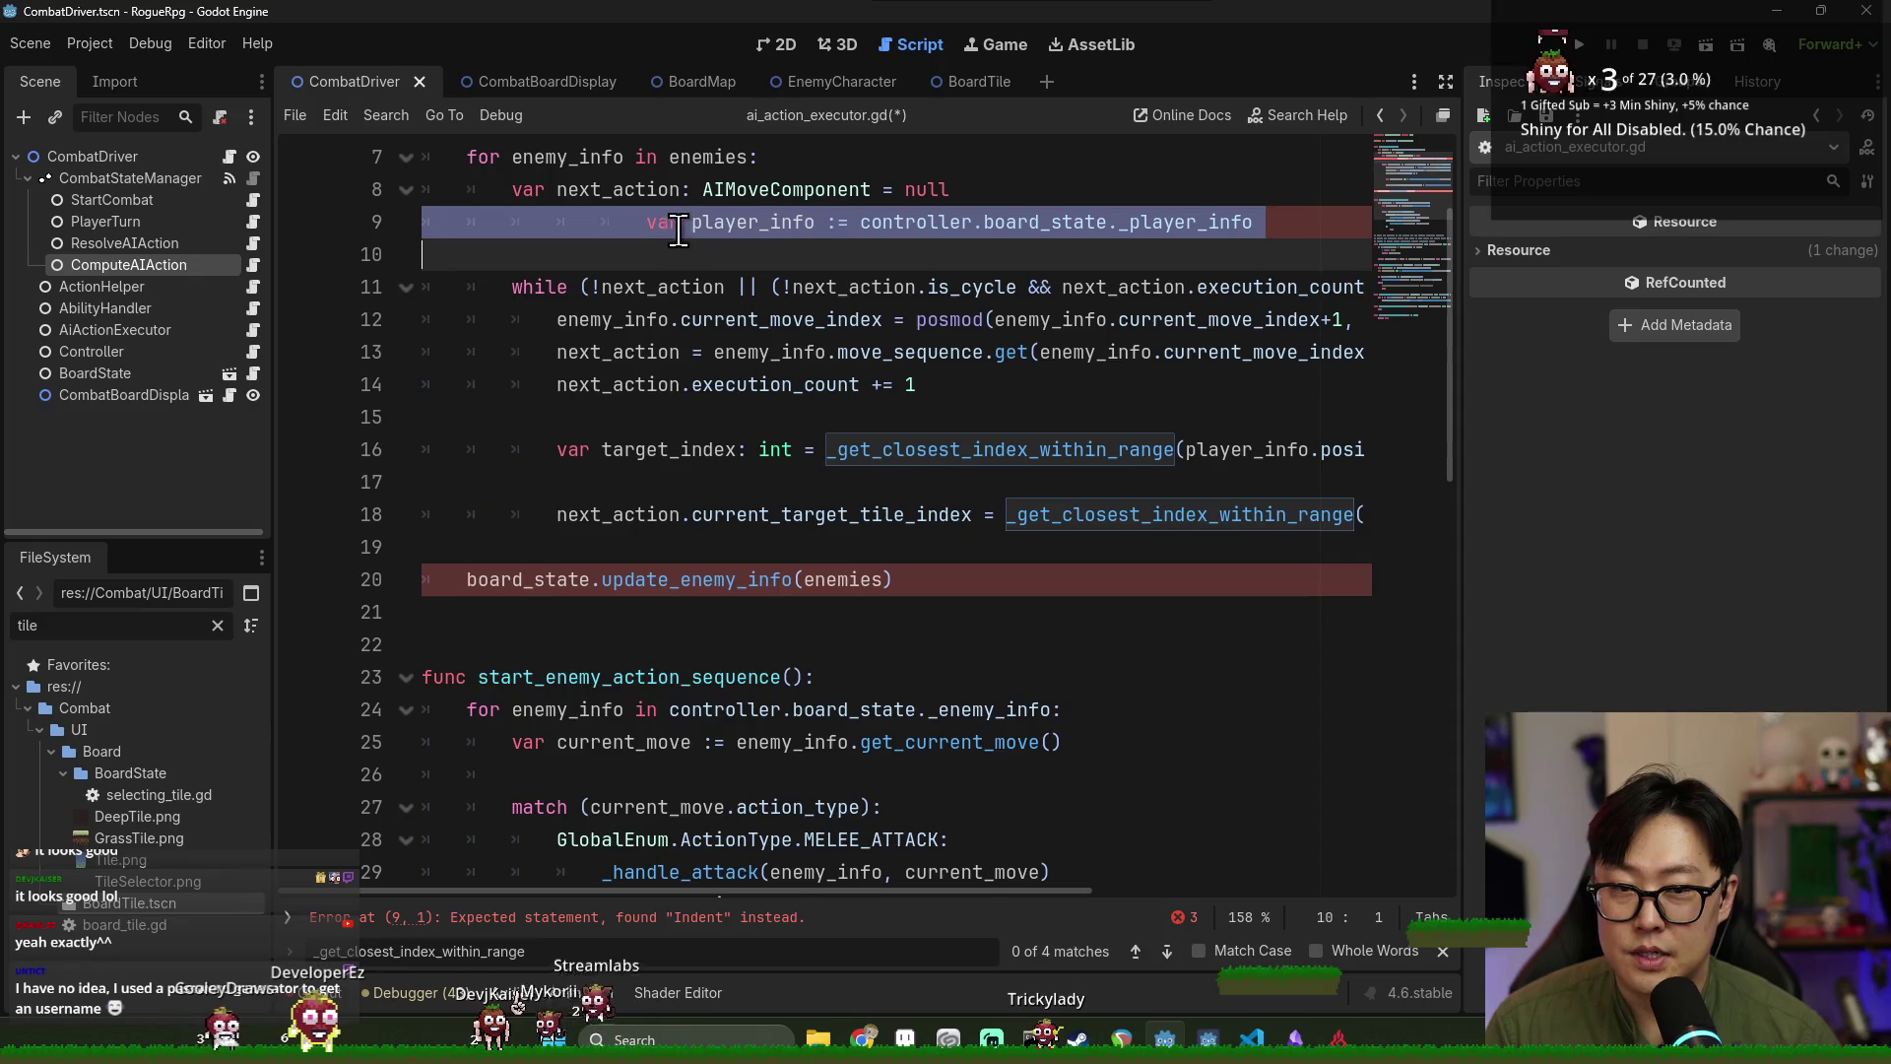
pyautogui.press('Delete')
pyautogui.scroll(2, 676, 264)
pyautogui.click(1028, 321)
pyautogui.press('Return')
pyautogui.hotkey('ctrl', 'v')
pyautogui.click(770, 355)
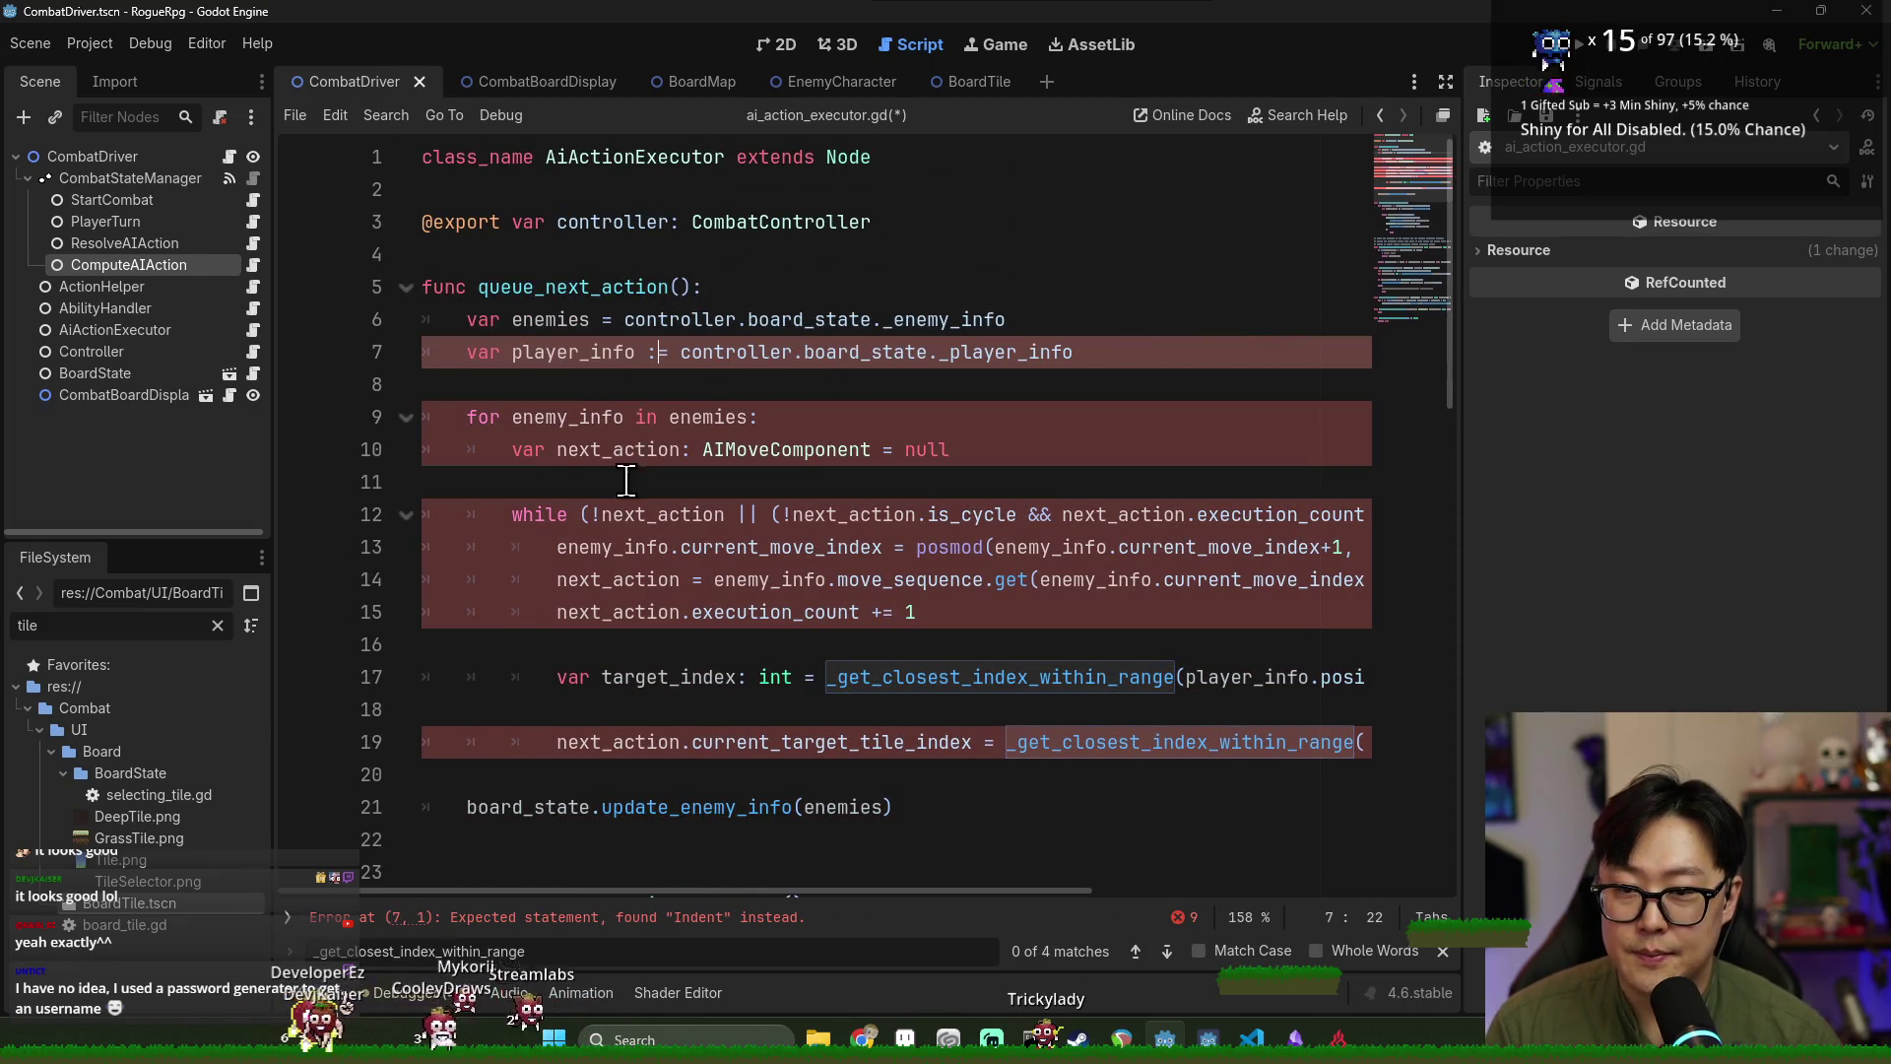
# Check where player_info is used and select the undeclared attacker argument on line 17.
pyautogui.click(626, 481)
pyautogui.scroll(-1, 790, 490)
pyautogui.doubleClick(586, 258)
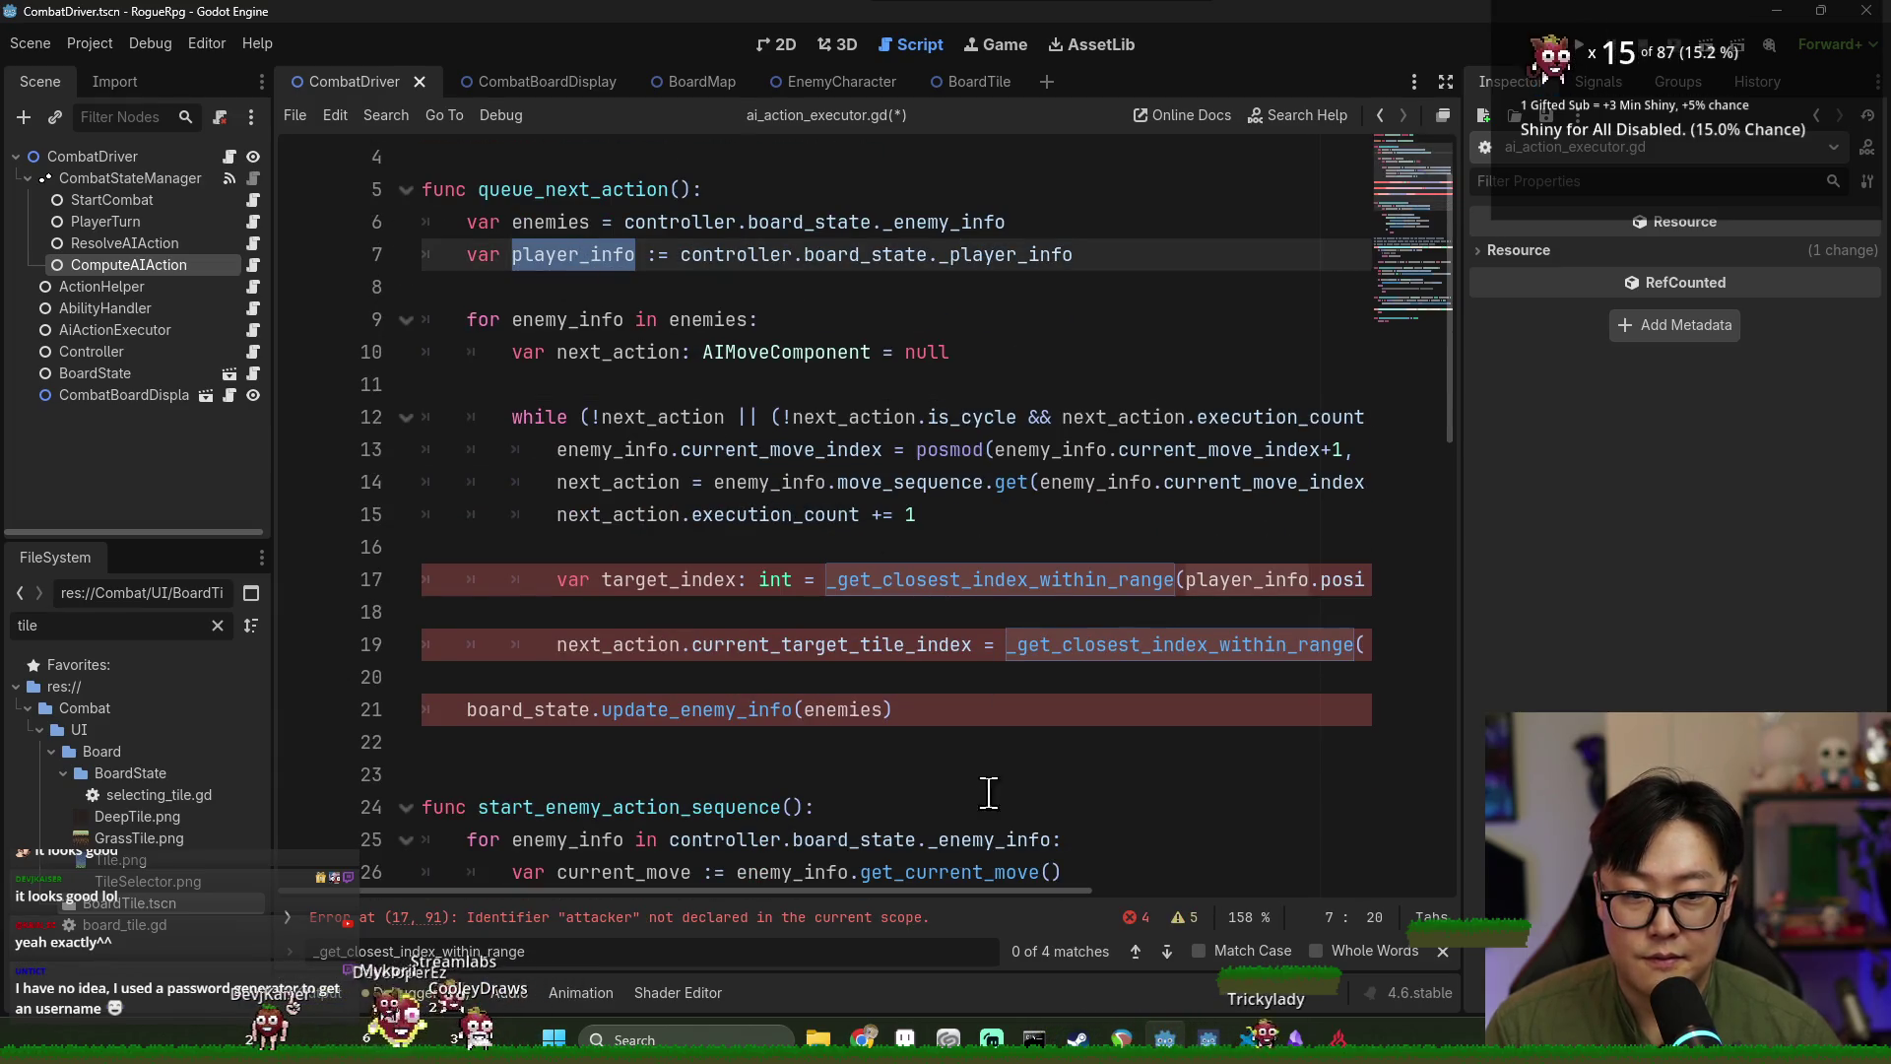
pyautogui.moveTo(995, 890)
pyautogui.mouseDown()
pyautogui.moveTo(1243, 920)
pyautogui.moveTo(887, 887)
pyautogui.mouseUp()
pyautogui.doubleClick(1137, 581)
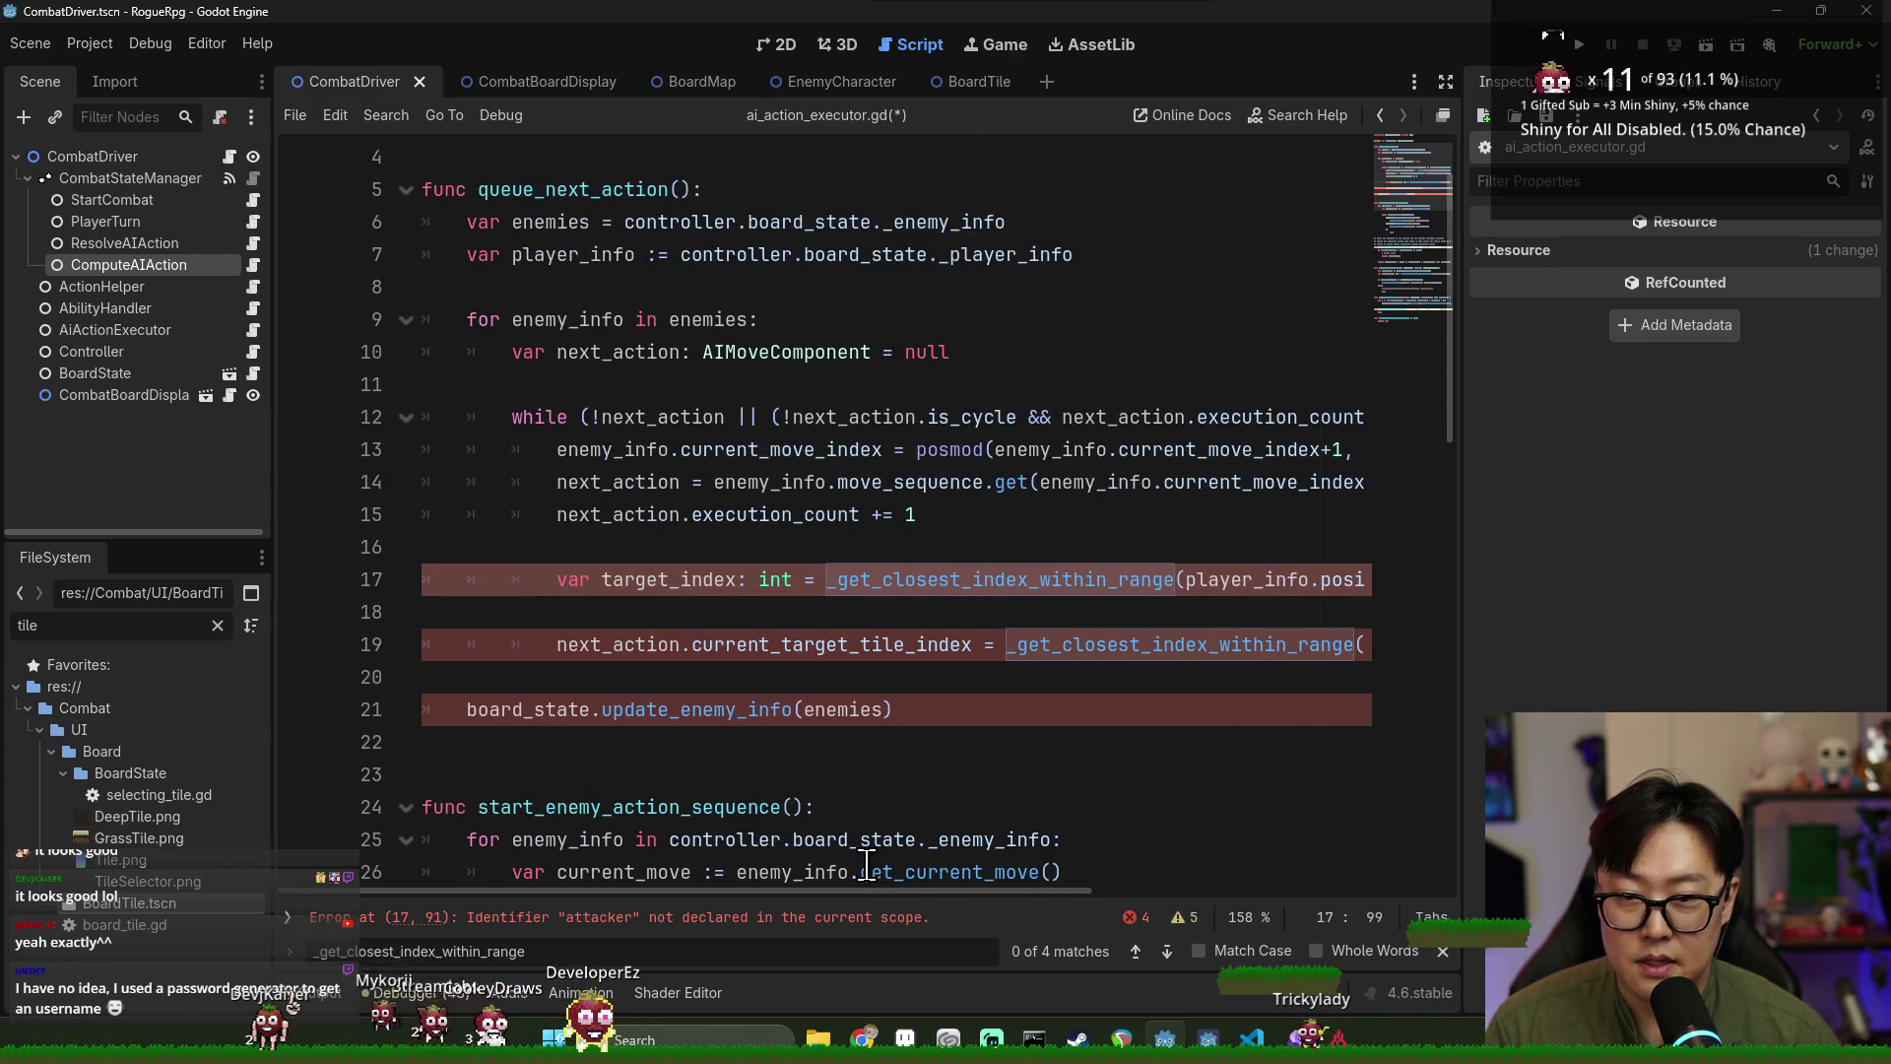
# Complete the enemy_info reference on the line being edited.
pyautogui.write('ene.po')
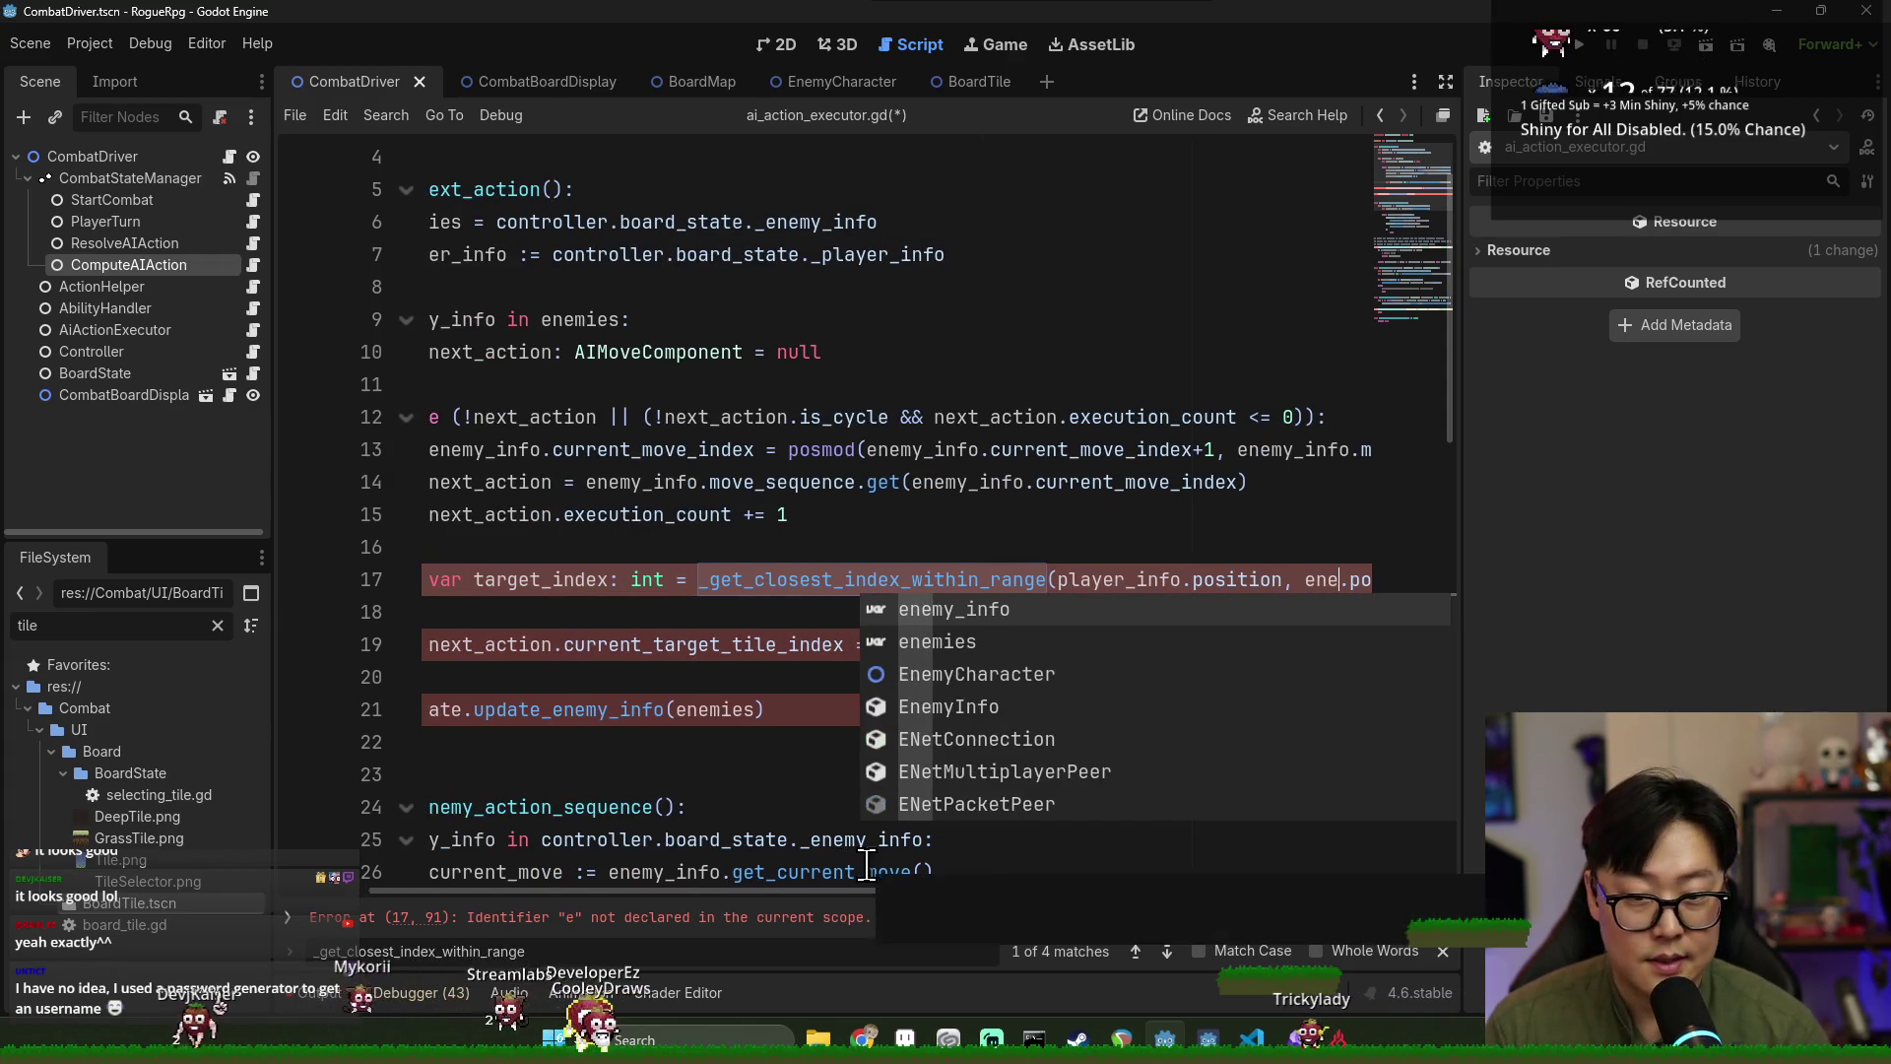
pyautogui.press('Return')
pyautogui.write('.')
pyautogui.moveTo(899, 892)
pyautogui.mouseDown()
pyautogui.moveTo(1133, 893)
pyautogui.moveTo(689, 893)
pyautogui.mouseUp()
# Replace the undeclared ai_move on line 17 with next_action and save.
pyautogui.doubleClick(1176, 581)
pyautogui.doubleClick(642, 485)
pyautogui.hotkey('ctrl', 'c')
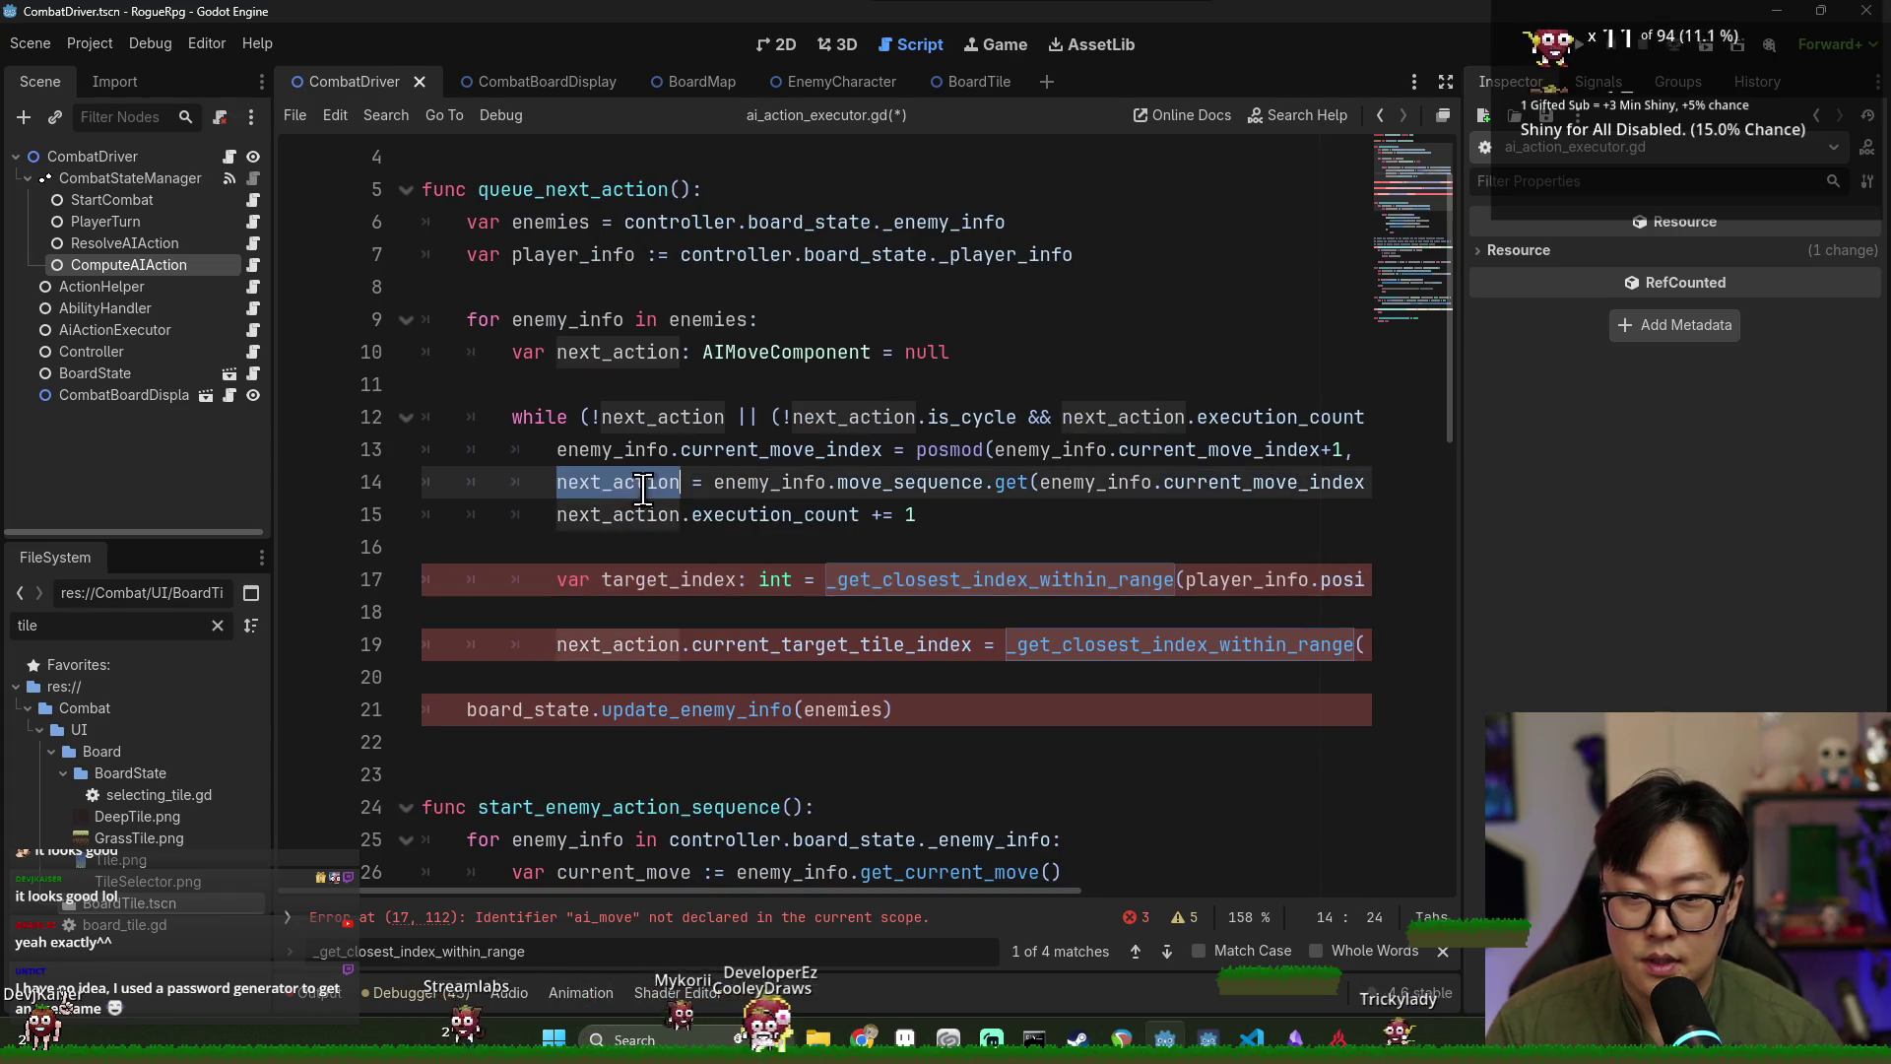
pyautogui.moveTo(848, 892)
pyautogui.mouseDown()
pyautogui.moveTo(1061, 893)
pyautogui.moveTo(837, 892)
pyautogui.mouseUp()
pyautogui.doubleClick(1272, 589)
pyautogui.hotkey('ctrl', 'v')
pyautogui.click(784, 646)
pyautogui.hotkey('ctrl', 's')
# Remove blank line 18 and replace its function call with target_index for current_target_tile_index.
pyautogui.click(668, 622)
pyautogui.press('BackSpace')
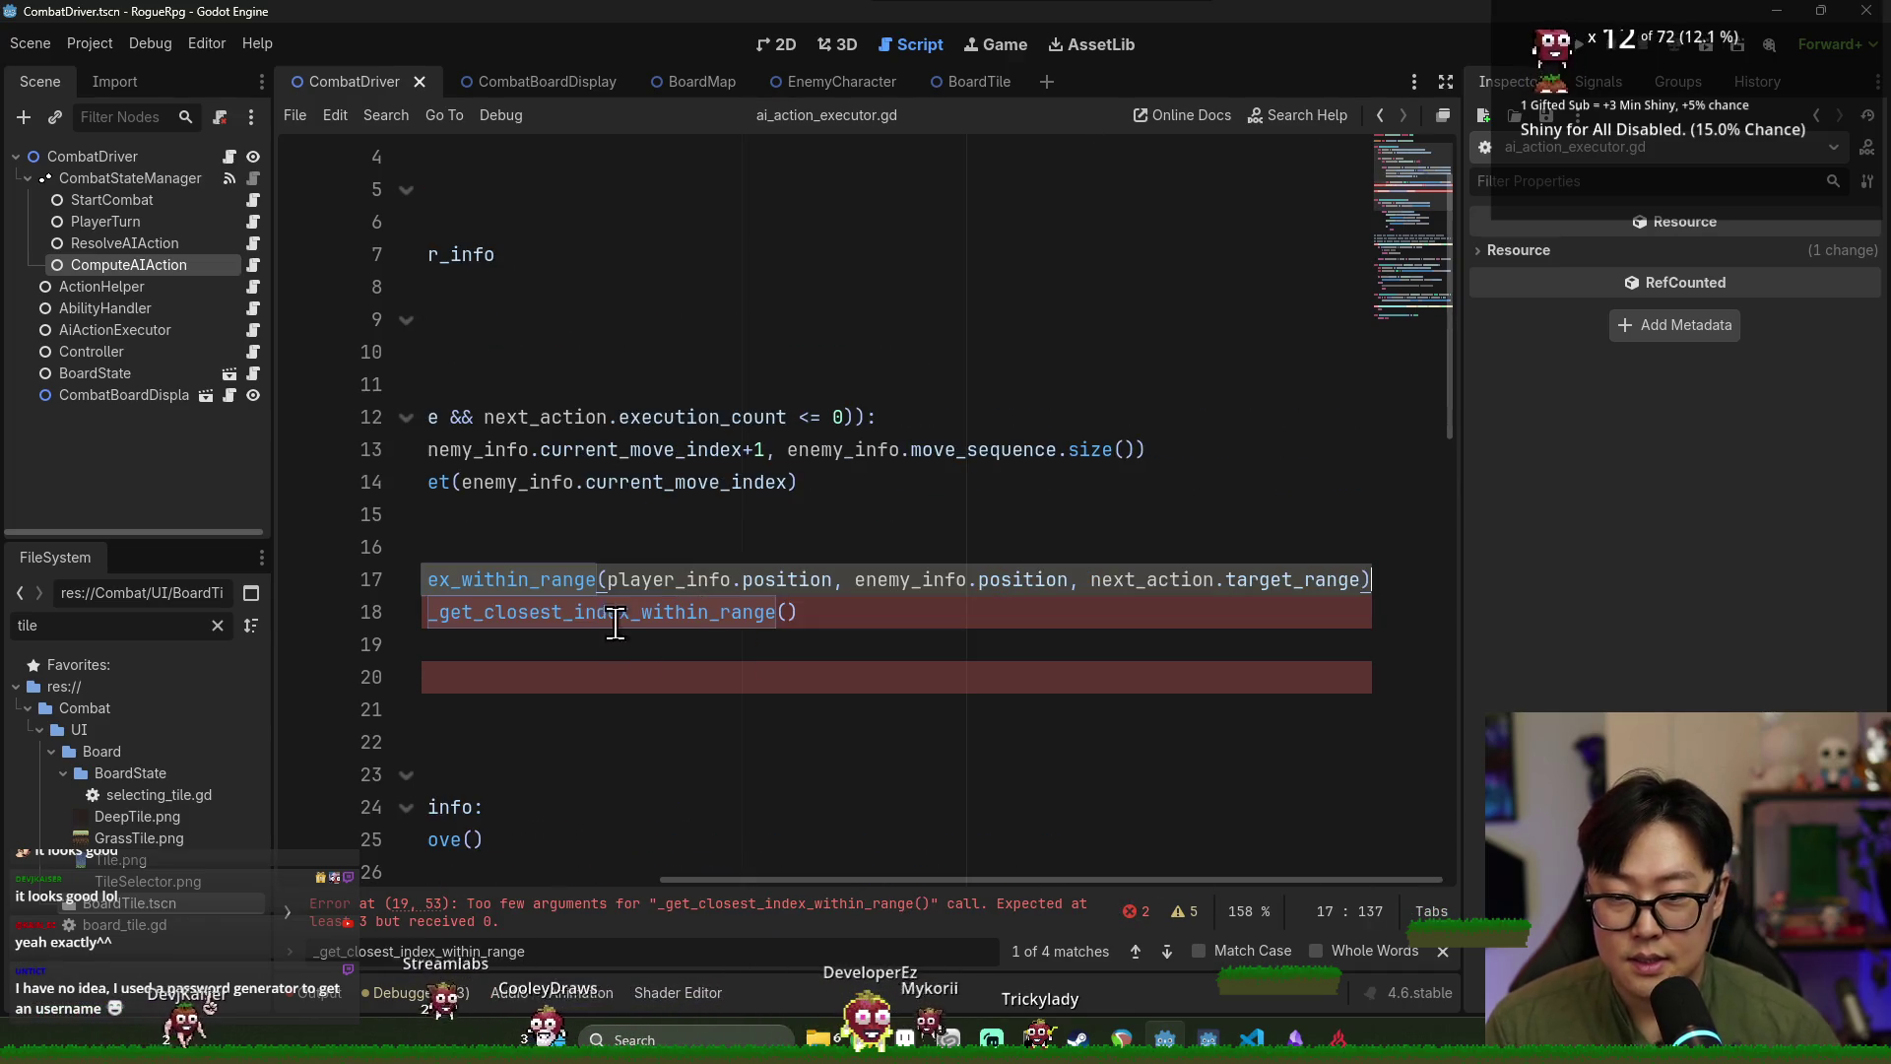
pyautogui.moveTo(835, 896); pyautogui.dragTo(463, 895)
pyautogui.doubleClick(631, 579)
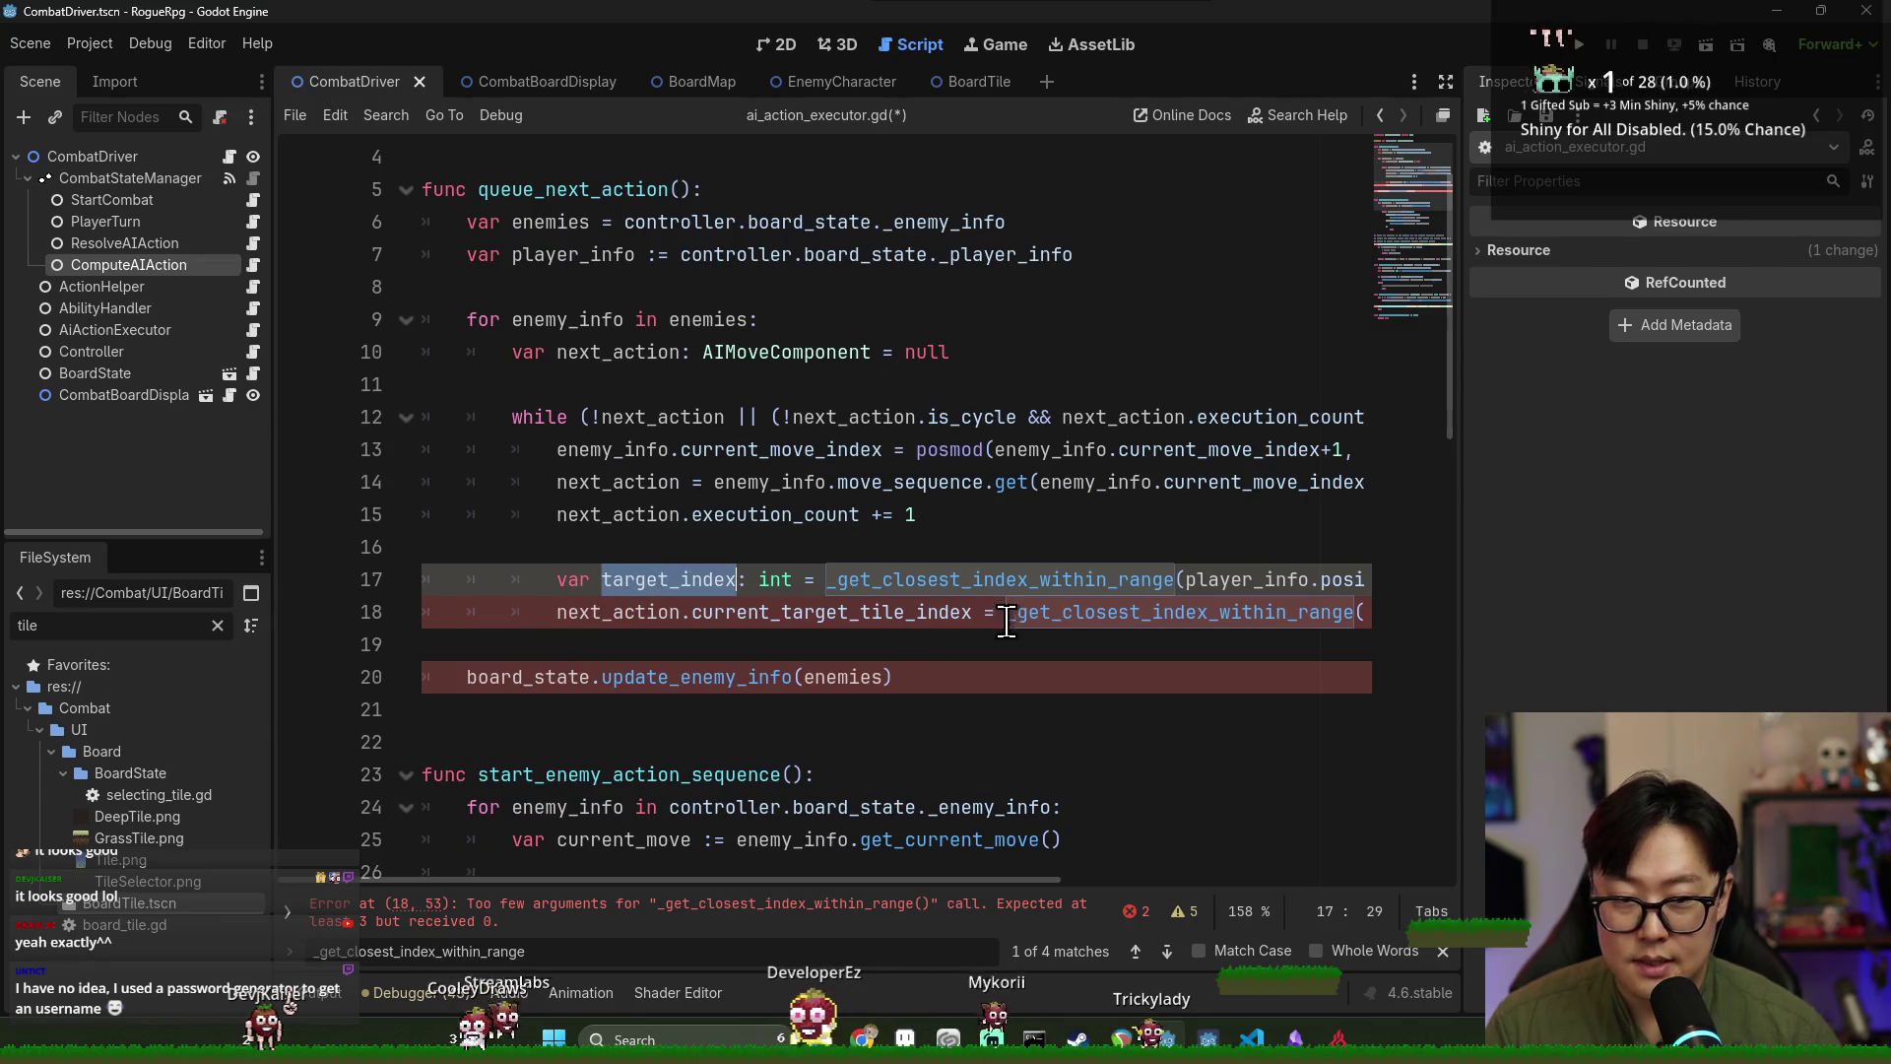
pyautogui.doubleClick(1014, 611)
pyautogui.moveTo(985, 880); pyautogui.dragTo(1119, 880)
pyautogui.keyDown('shift'); pyautogui.click(1163, 612); pyautogui.keyUp('shift')
pyautogui.write('target_index')
# Prefix board_state on line 20 with 'controller.', remove the trailing blank line, and save.
pyautogui.moveTo(965, 892); pyautogui.dragTo(716, 899)
pyautogui.click(679, 677)
pyautogui.click(466, 676)
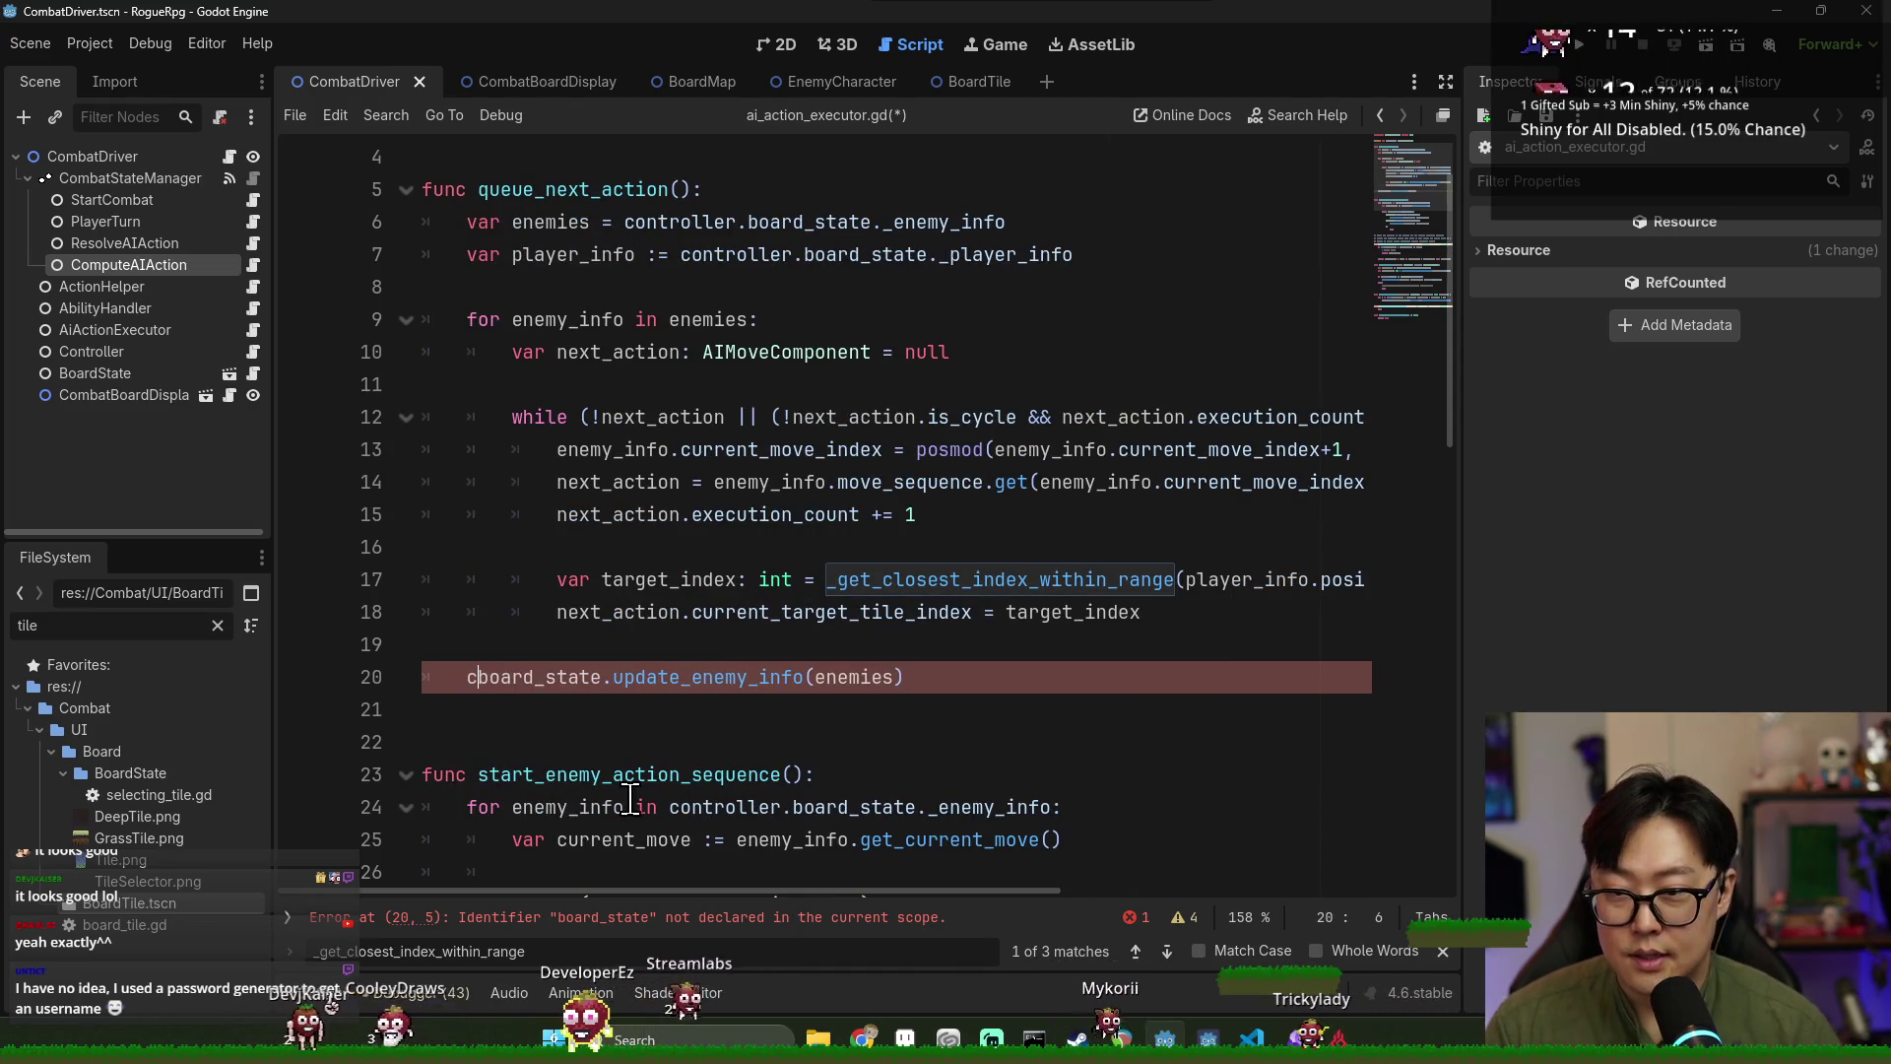
pyautogui.write('controller.')
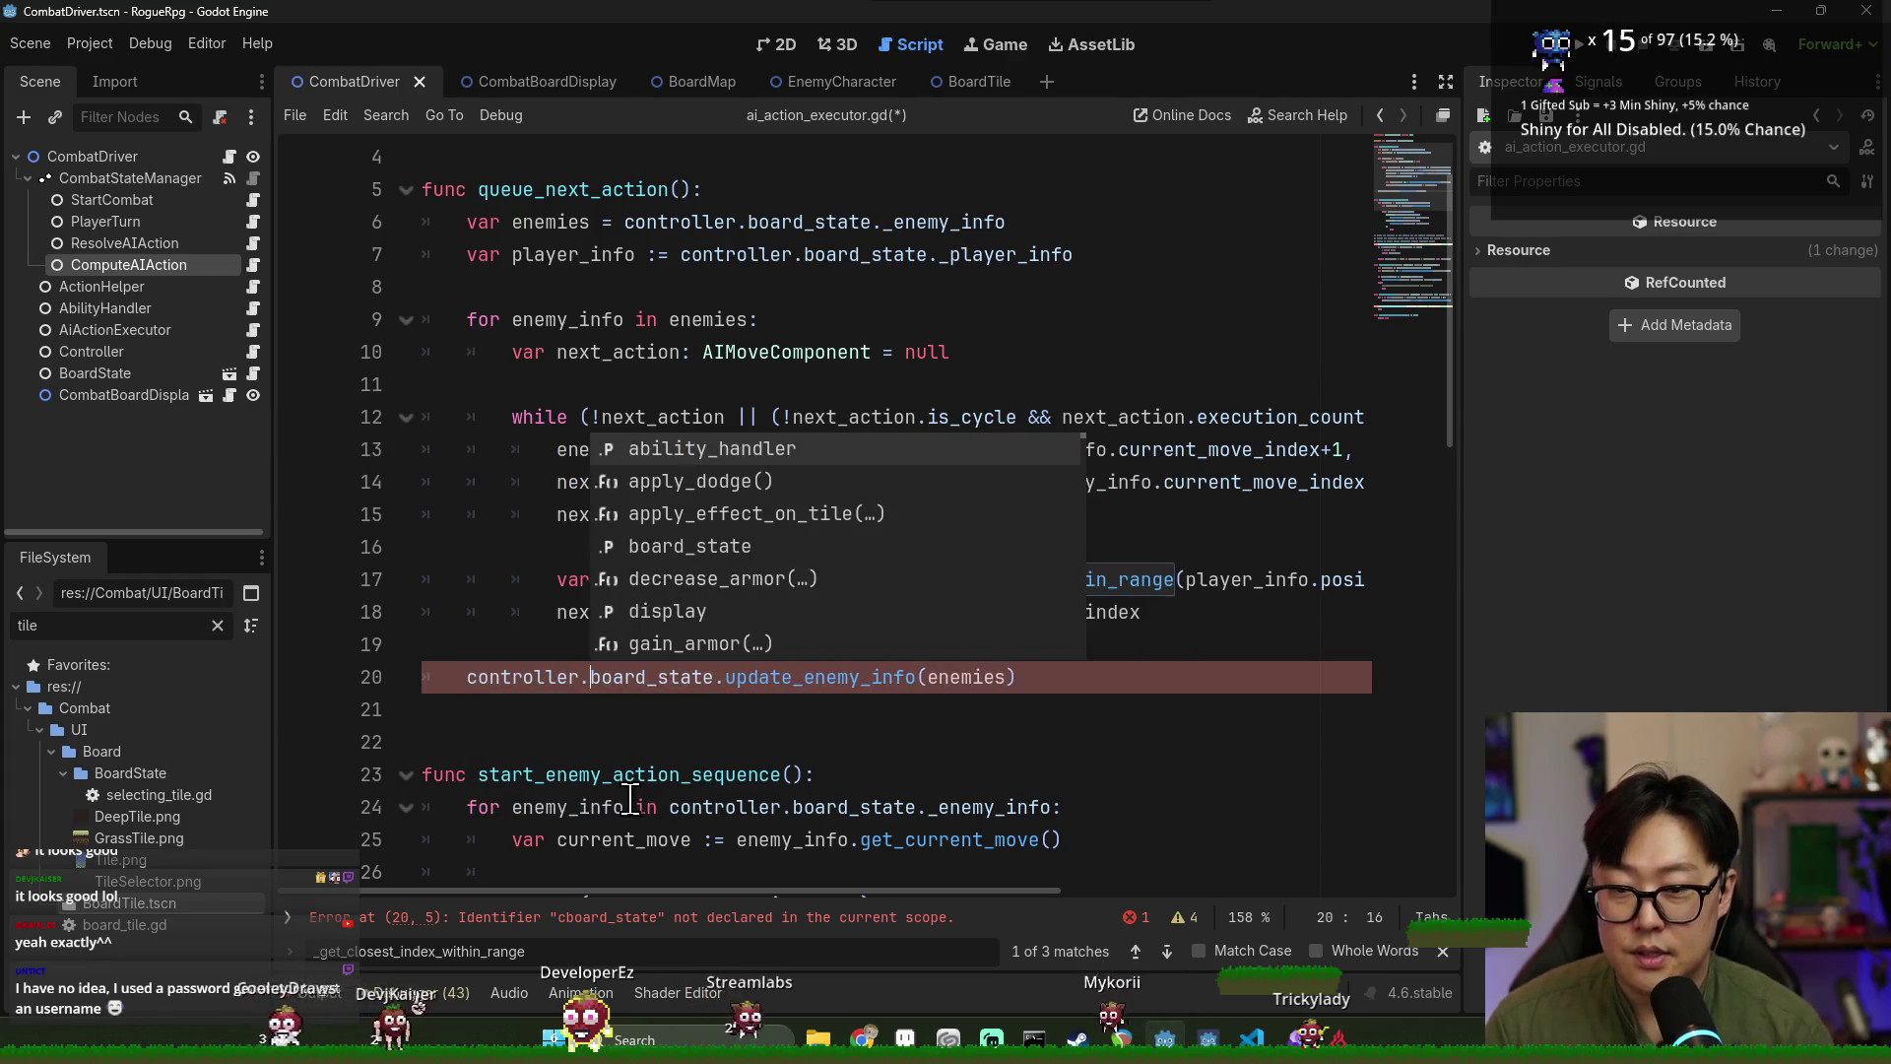
pyautogui.hotkey('ctrl', 'Right')
pyautogui.hotkey('ctrl', 's')
pyautogui.click(719, 711)
pyautogui.press('BackSpace')
pyautogui.hotkey('ctrl', 's')
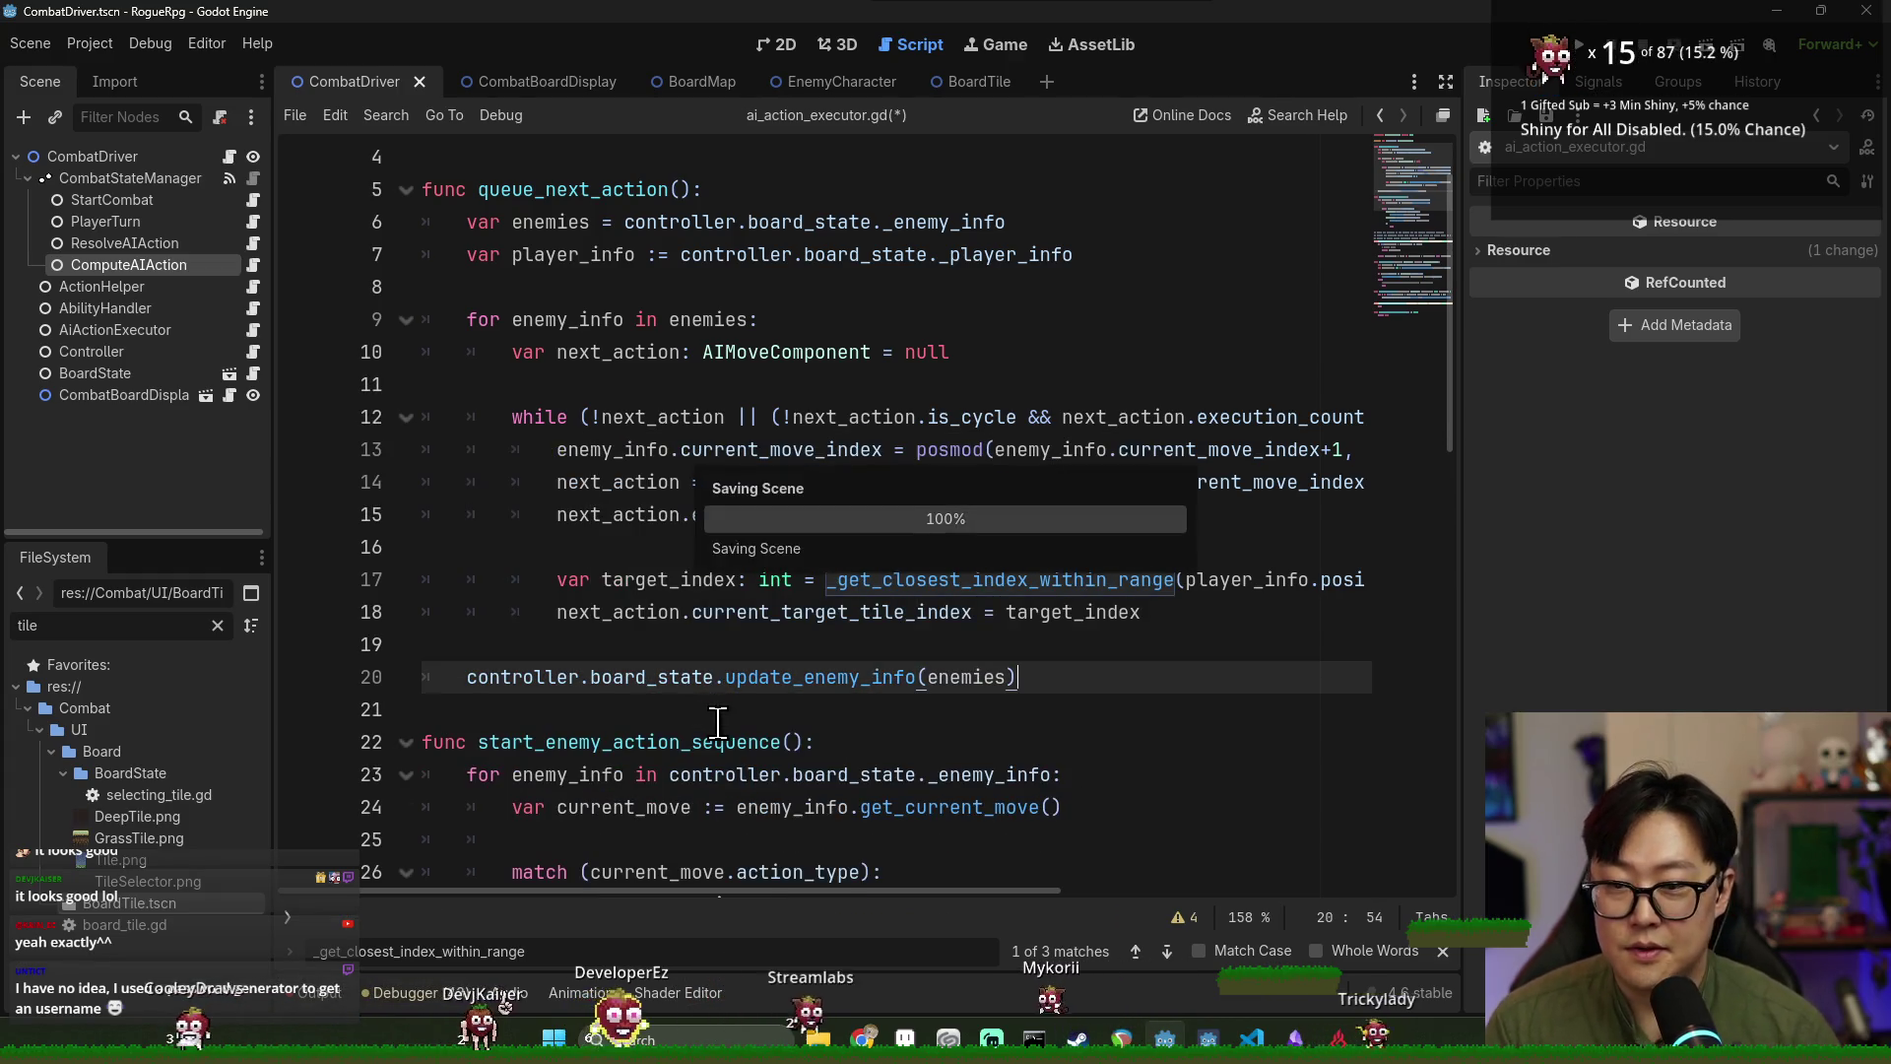
# Select the old queue_next_action stub and its comment in combat_controller.gd.
pyautogui.doubleClick(554, 188)
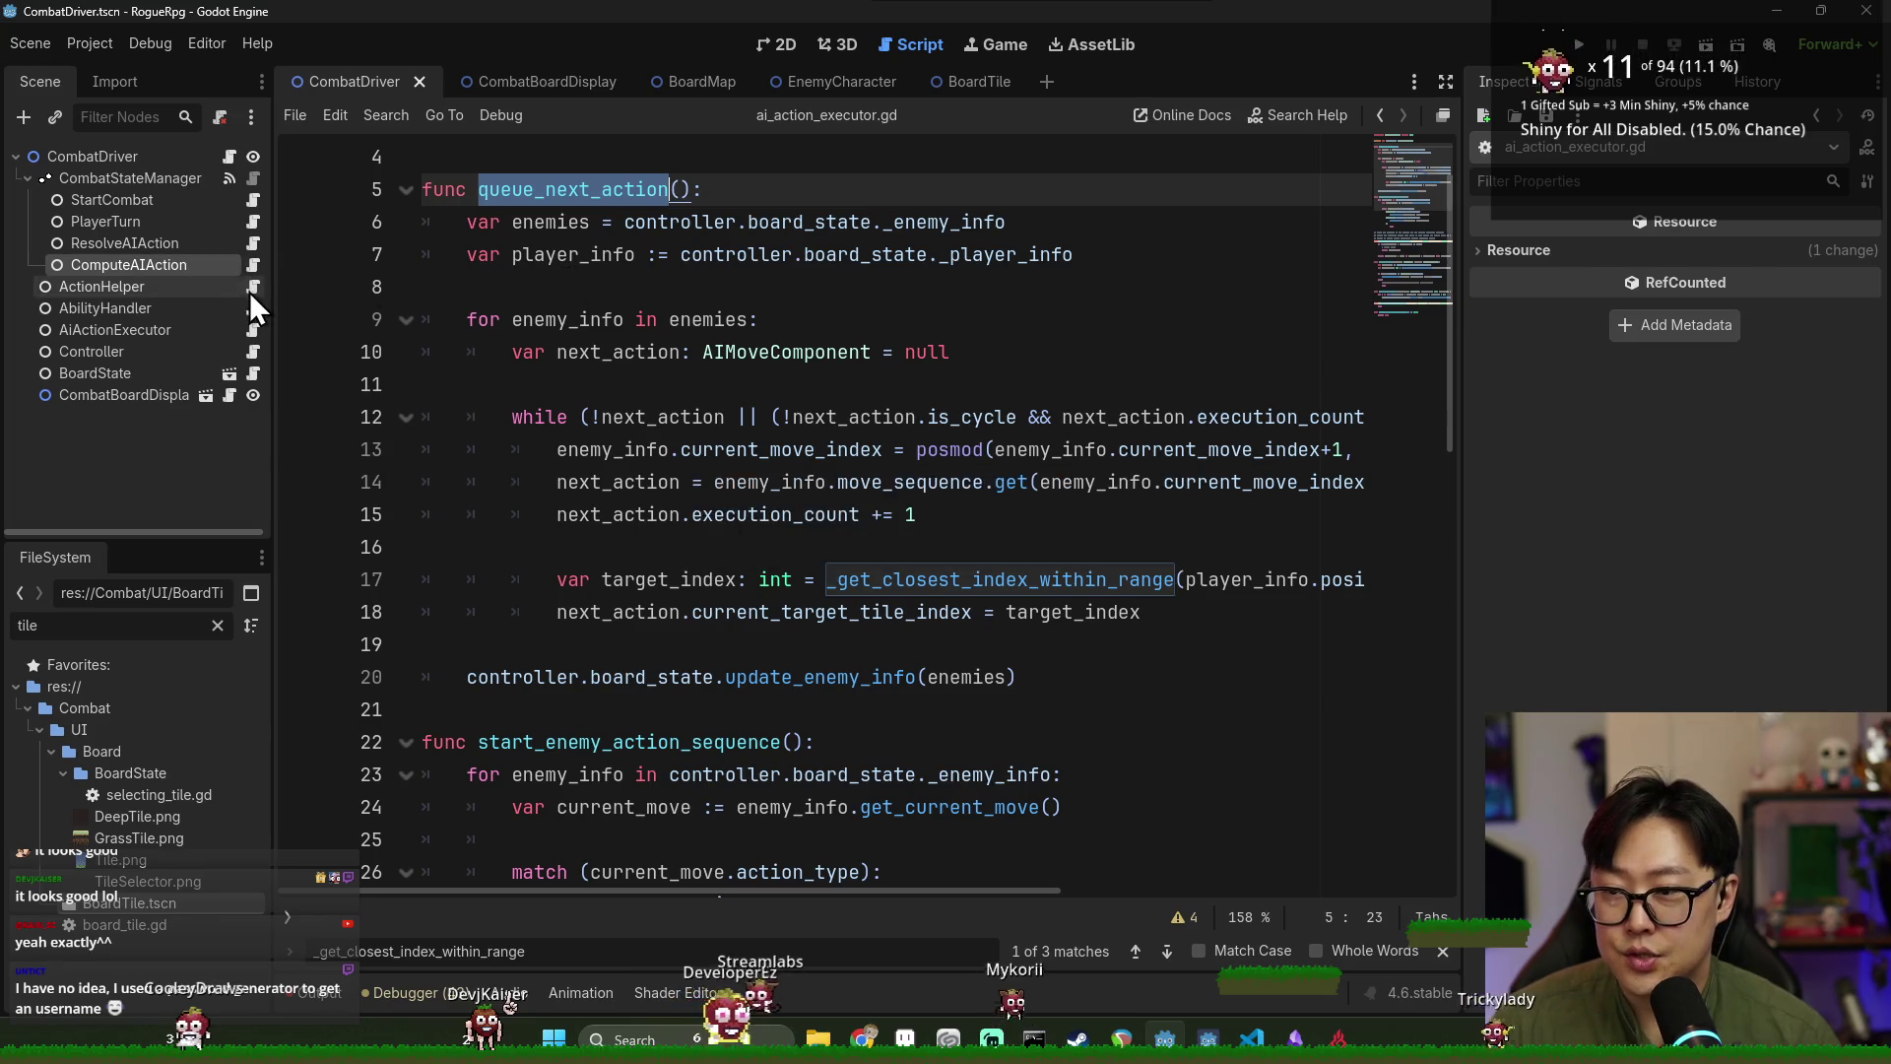
pyautogui.click(252, 352)
pyautogui.moveTo(465, 482); pyautogui.dragTo(492, 352)
# Delete the old queue_next_action stub and its comment from combat_controller.gd.
pyautogui.press('BackSpace')
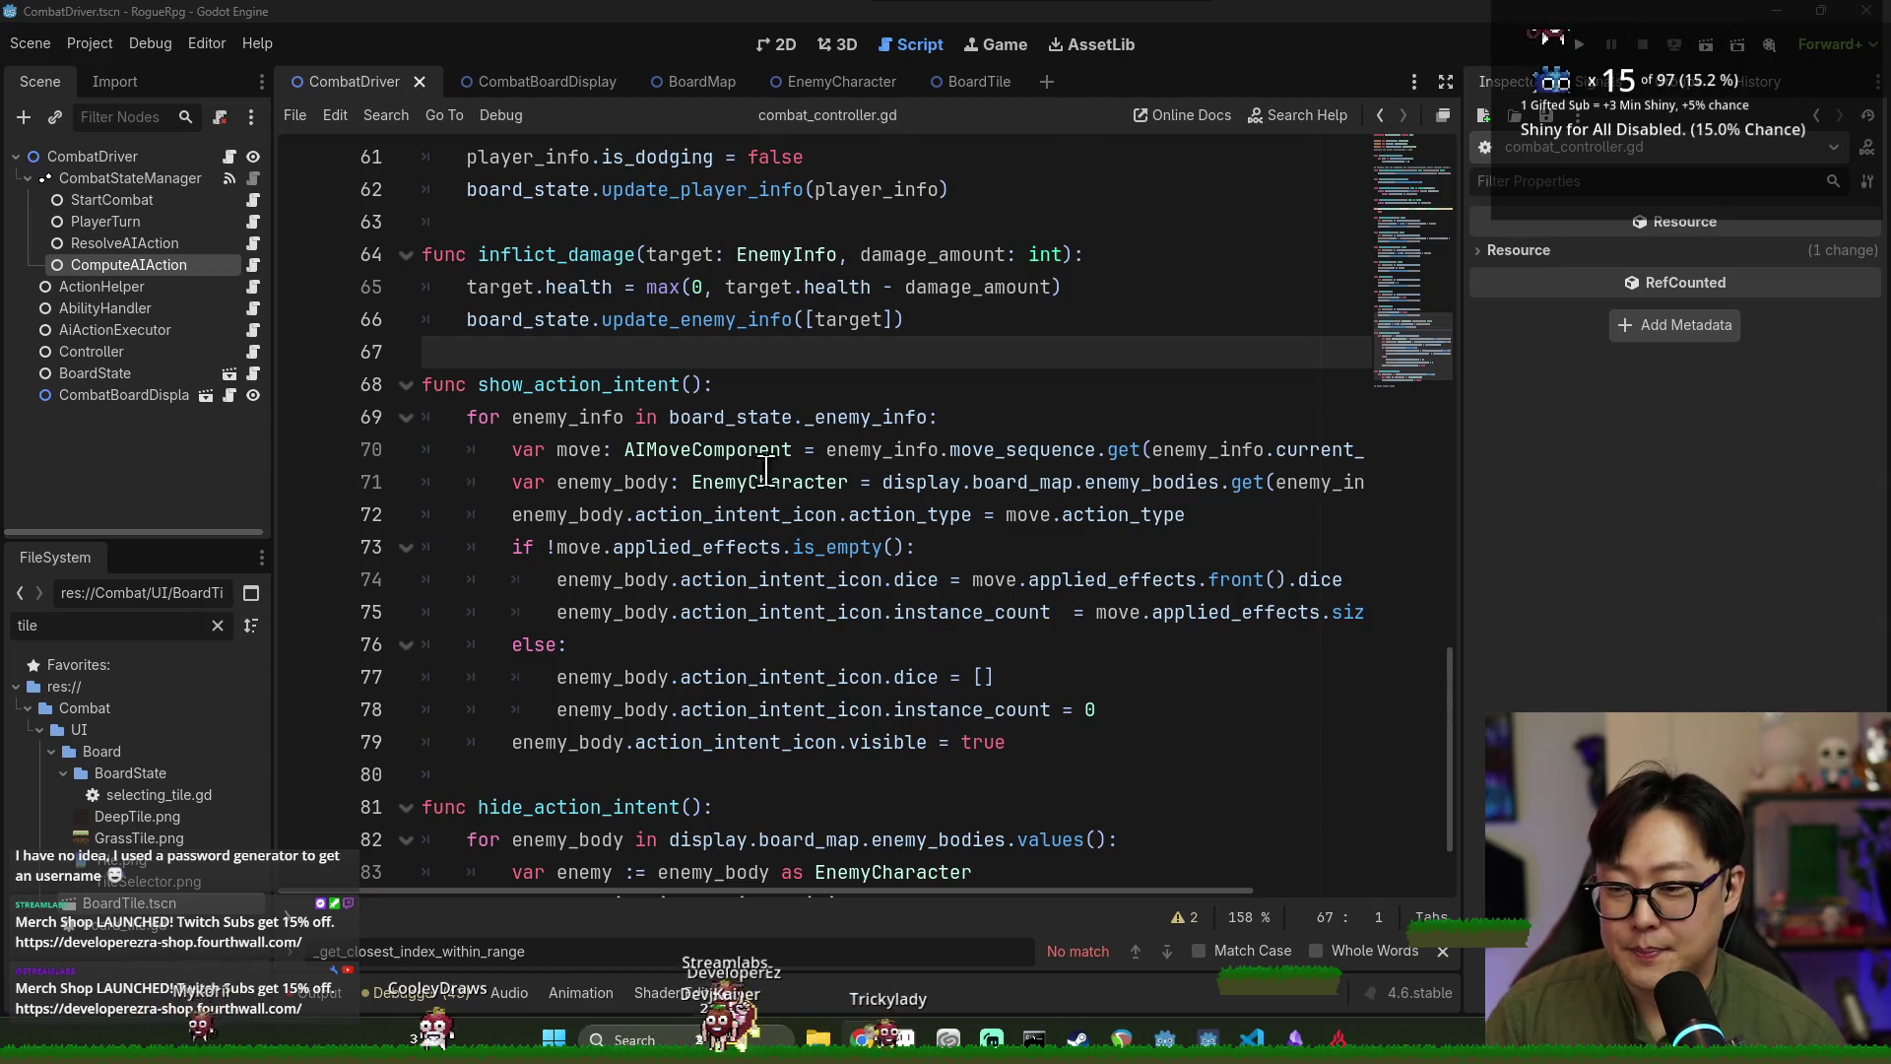
# Close the find bar and open the ResolveAIAction node's script.
pyautogui.click(1442, 951)
pyautogui.click(779, 514)
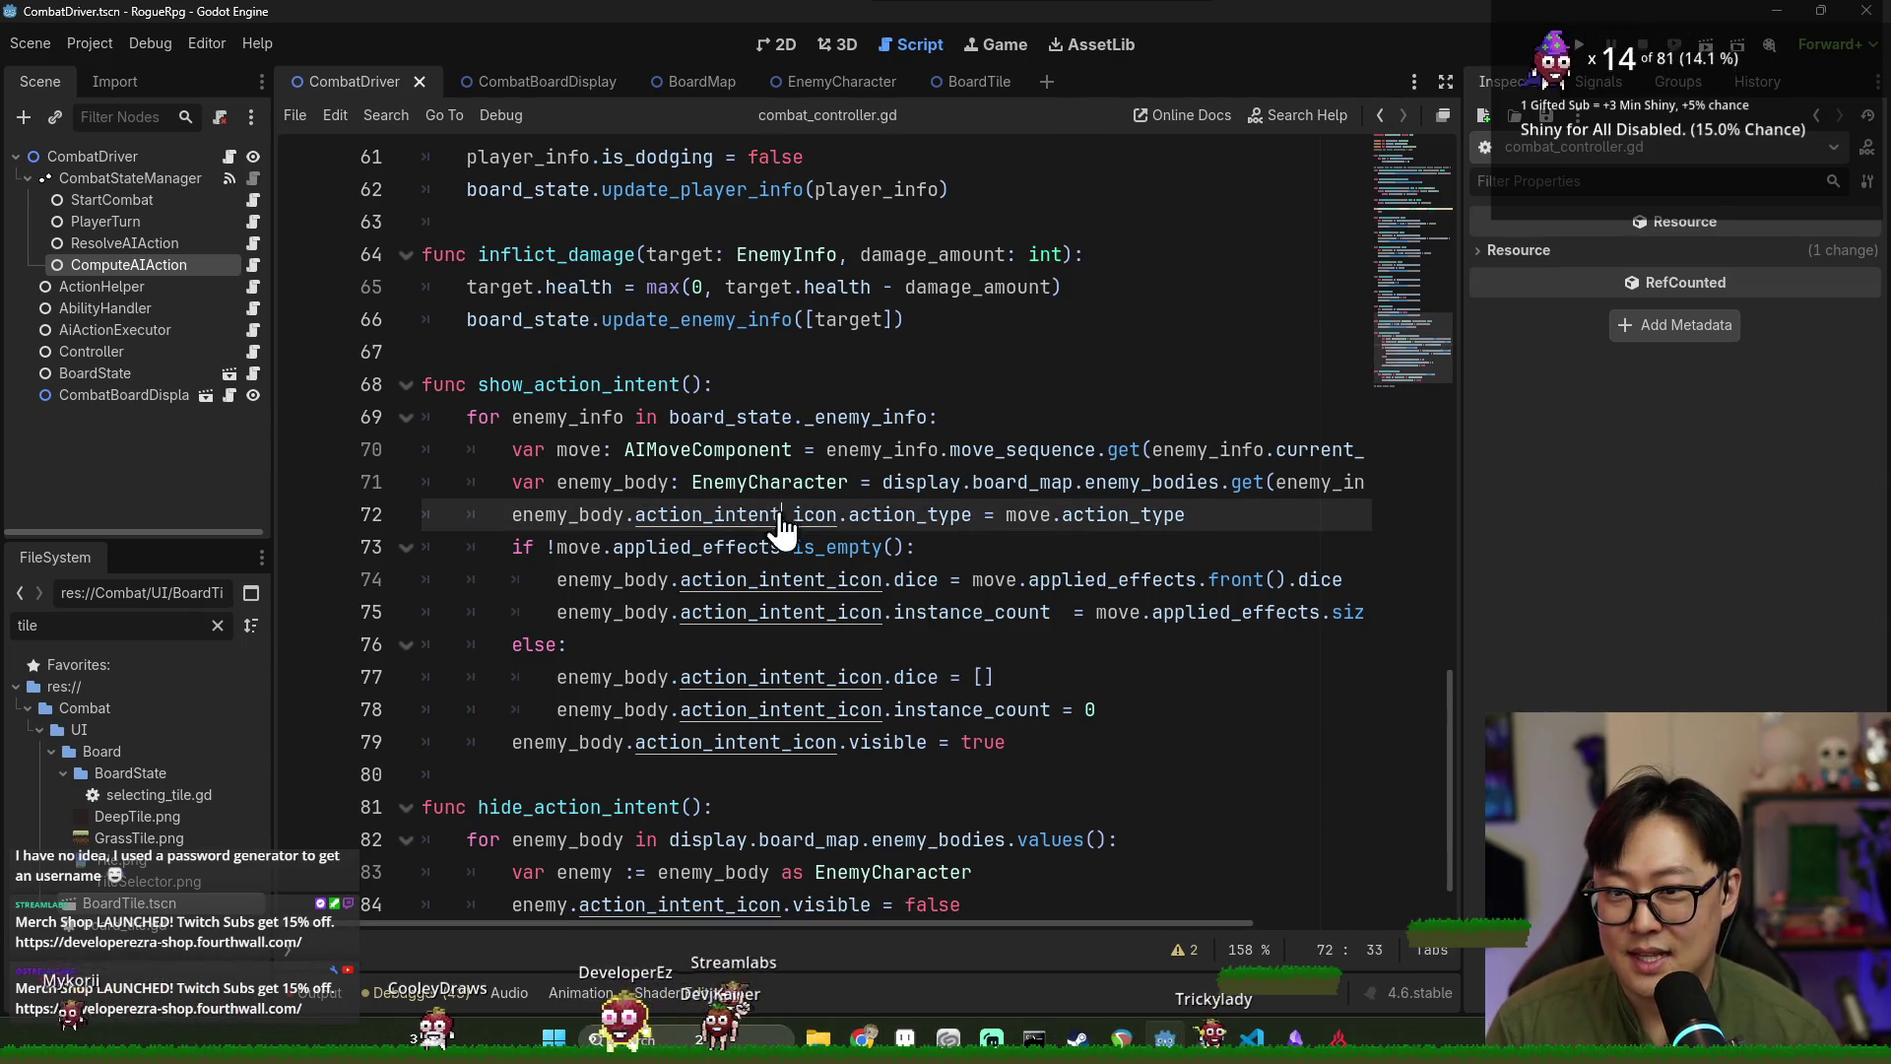
pyautogui.click(568, 320)
pyautogui.hotkey('alt', 'Tab')
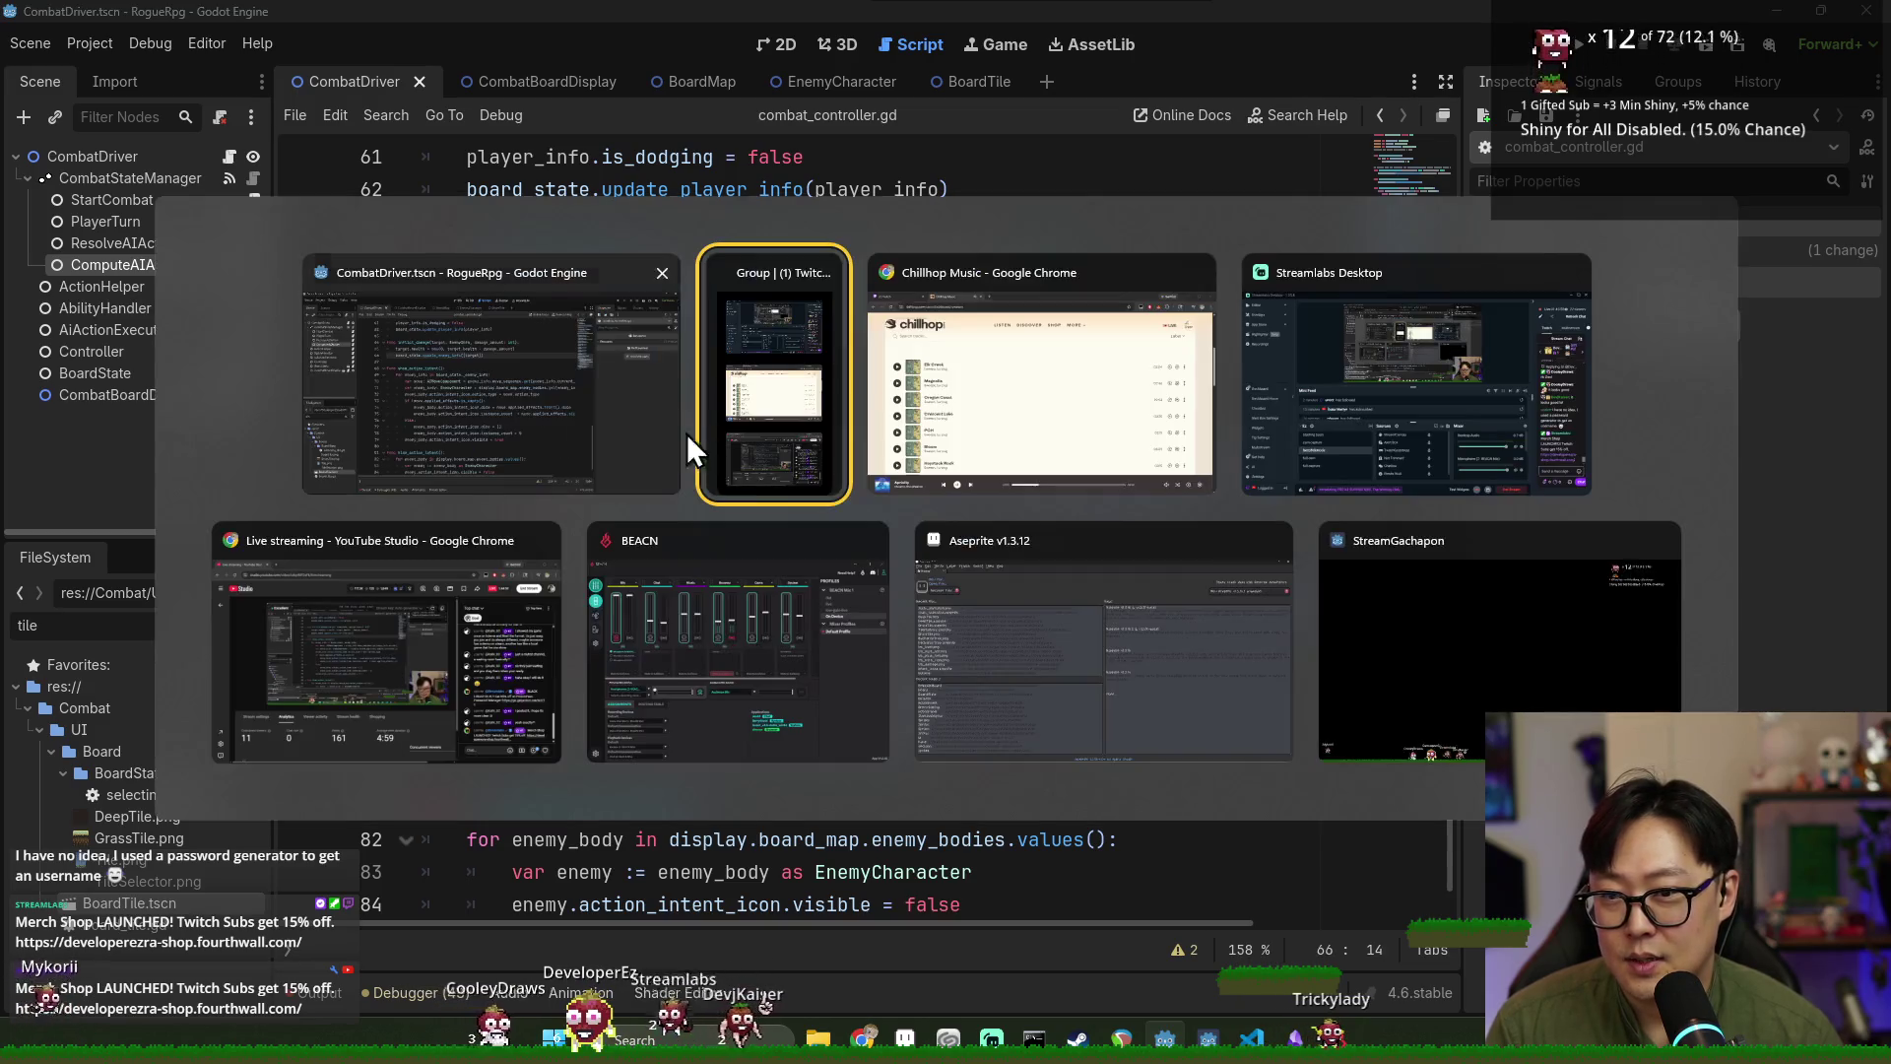
pyautogui.click(594, 431)
pyautogui.scroll(1, 594, 431)
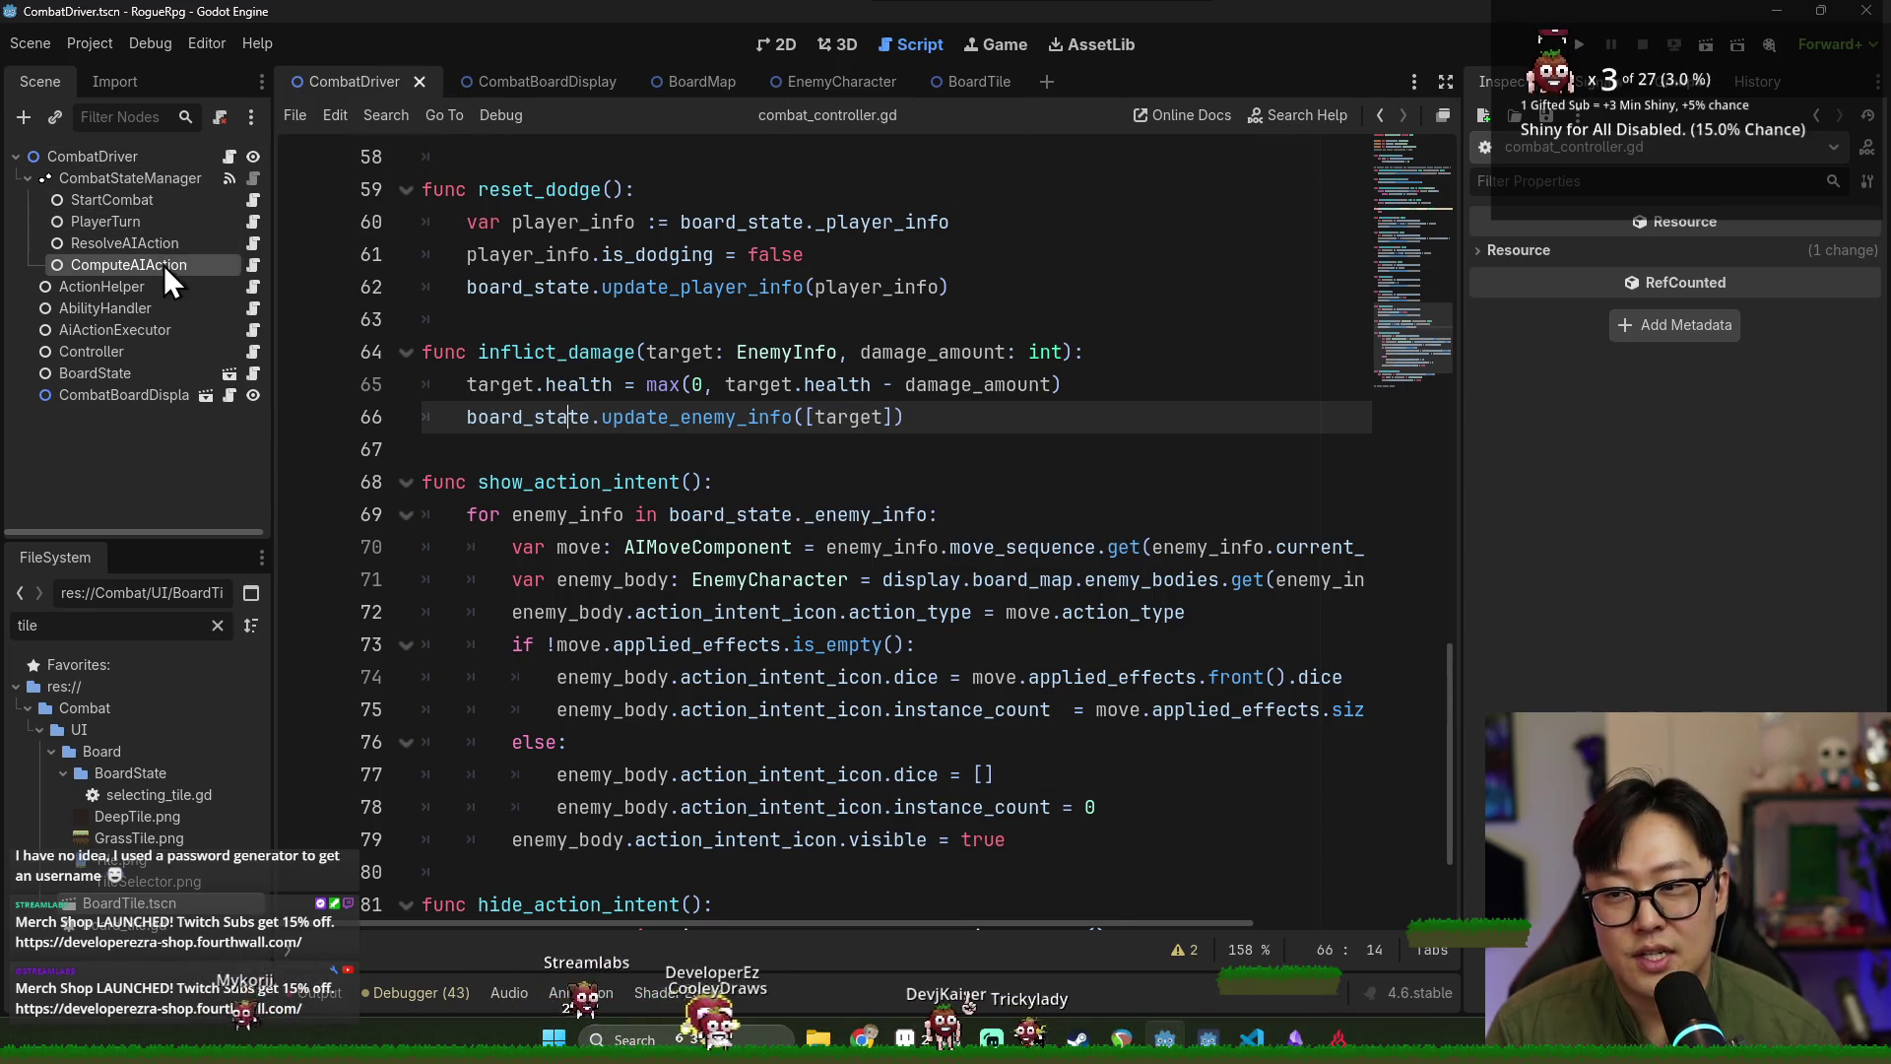
pyautogui.click(251, 246)
# Jump to start_enemy_action_sequence in ai_action_executor.gd and inspect _handle_attack and next_action.
pyautogui.scroll(-2, 696, 438)
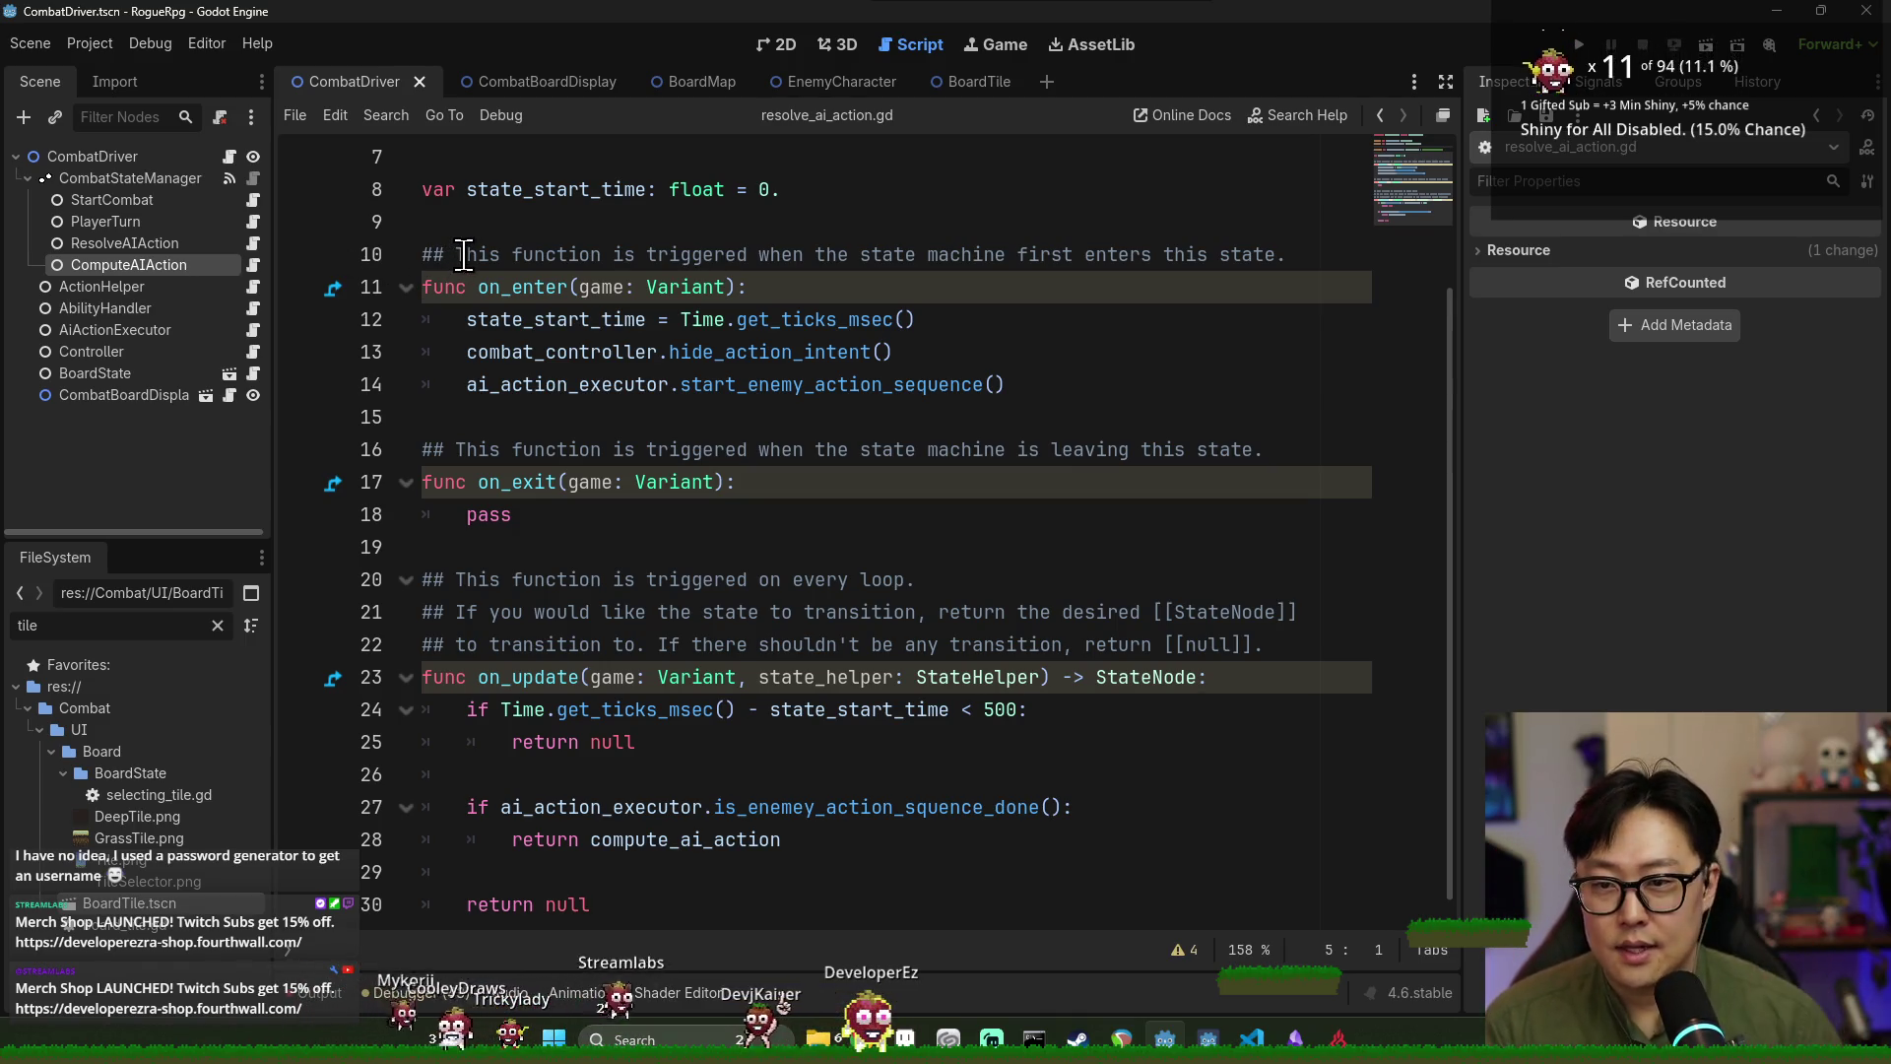
pyautogui.click(764, 354)
pyautogui.keyDown('ctrl'); pyautogui.click(778, 386); pyautogui.keyUp('ctrl')
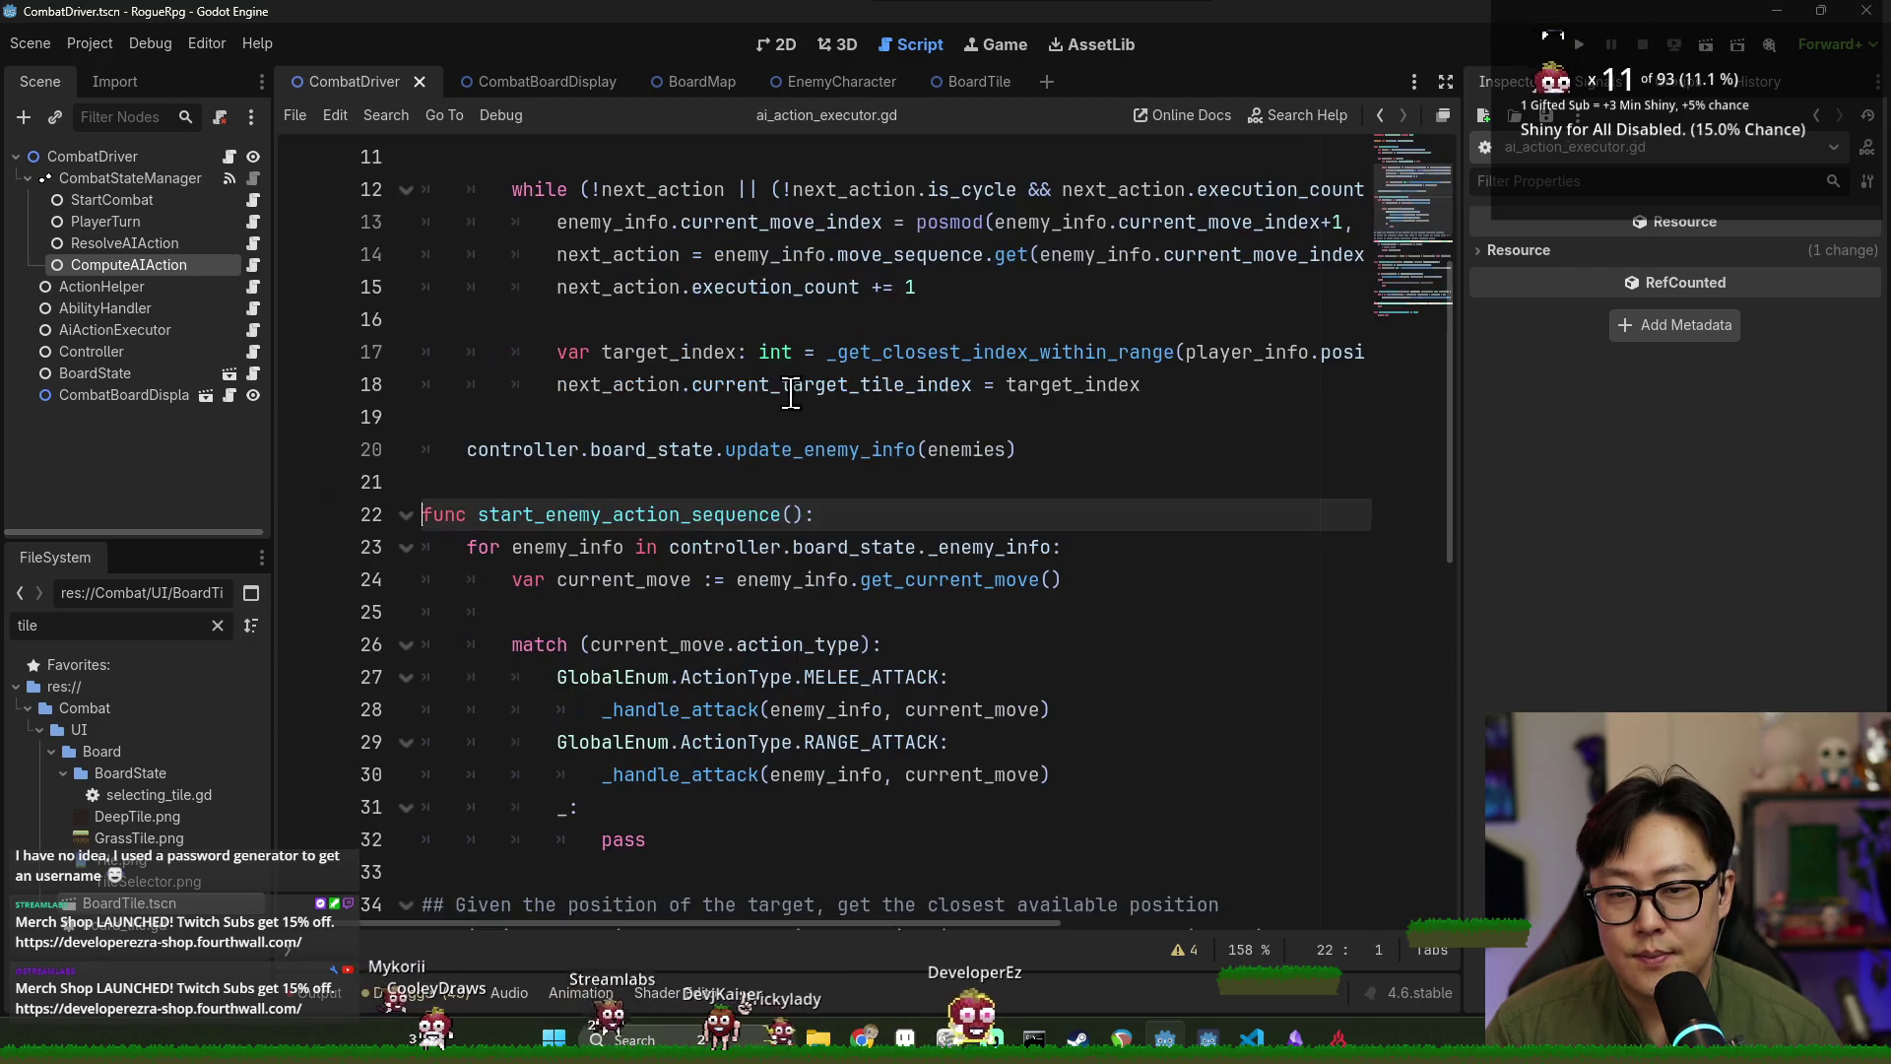
pyautogui.doubleClick(697, 419)
pyautogui.scroll(-2, 919, 651)
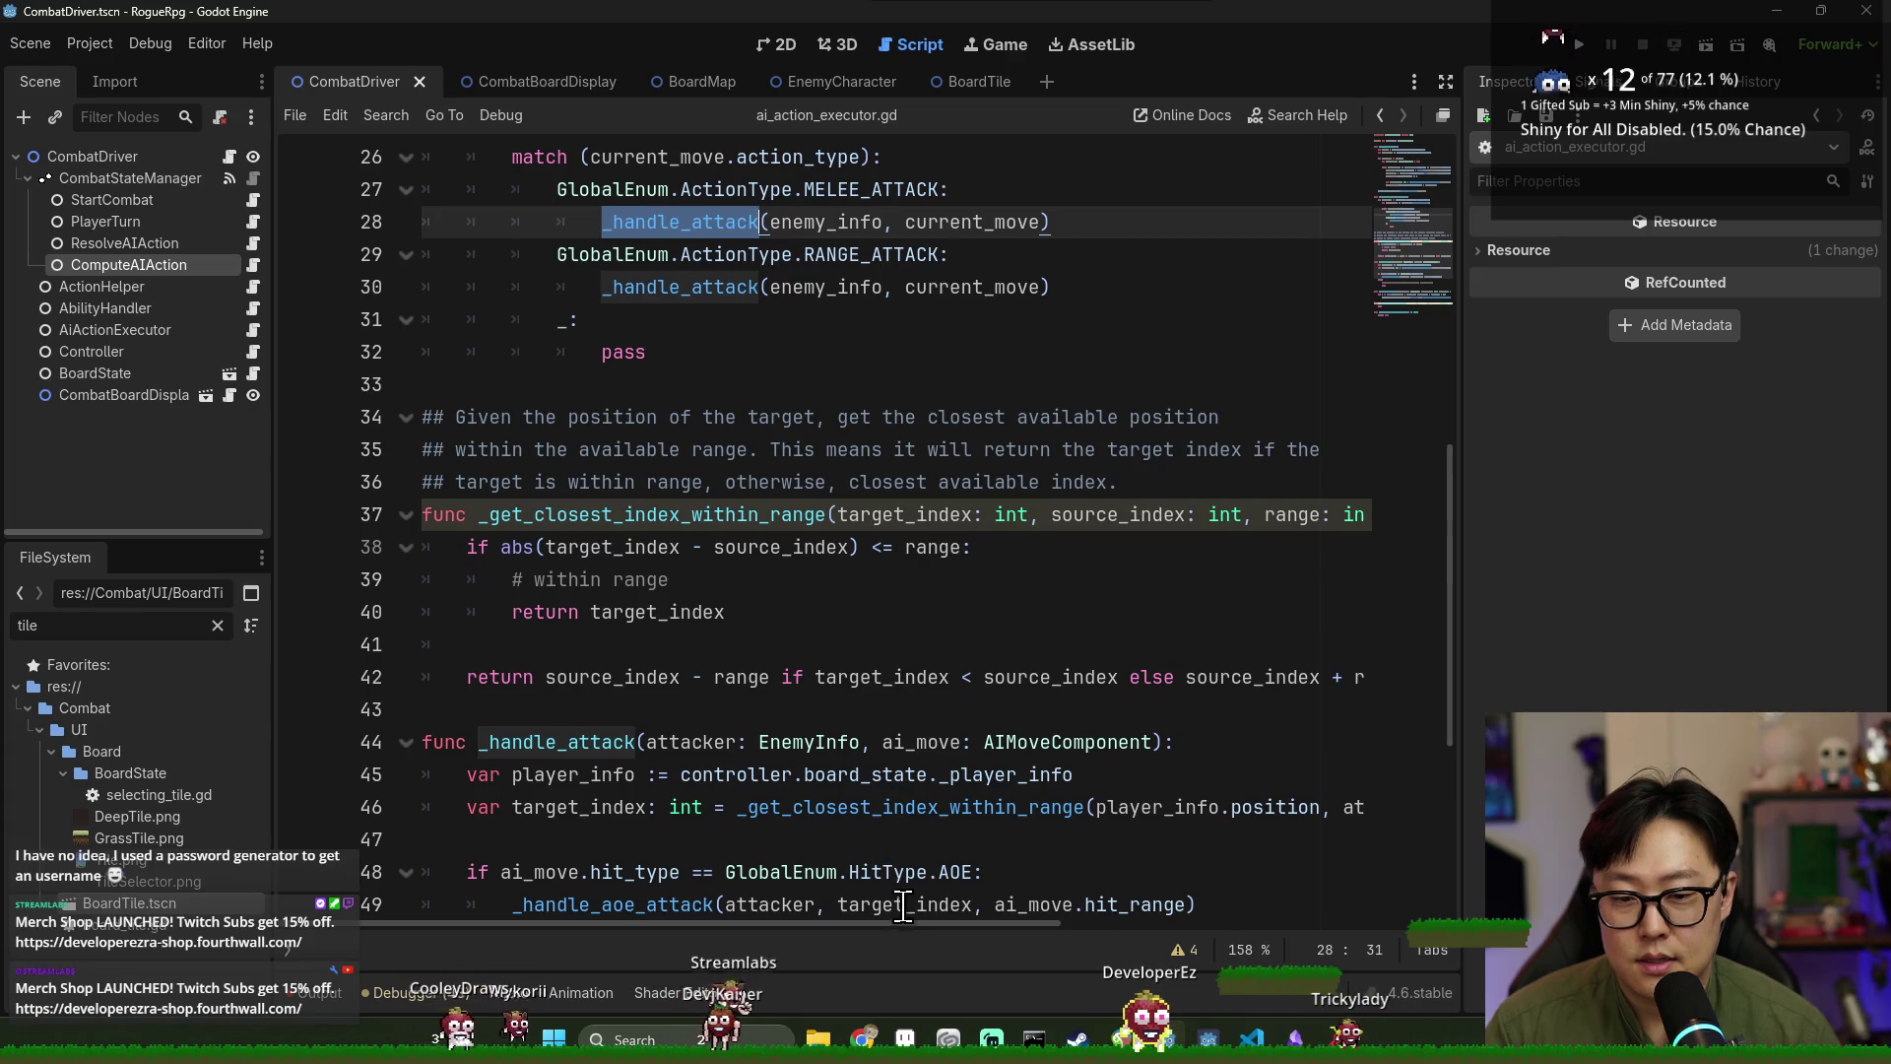
pyautogui.moveTo(958, 926)
pyautogui.mouseDown()
pyautogui.moveTo(1003, 932)
pyautogui.moveTo(950, 926)
pyautogui.mouseUp()
pyautogui.scroll(6, 886, 746)
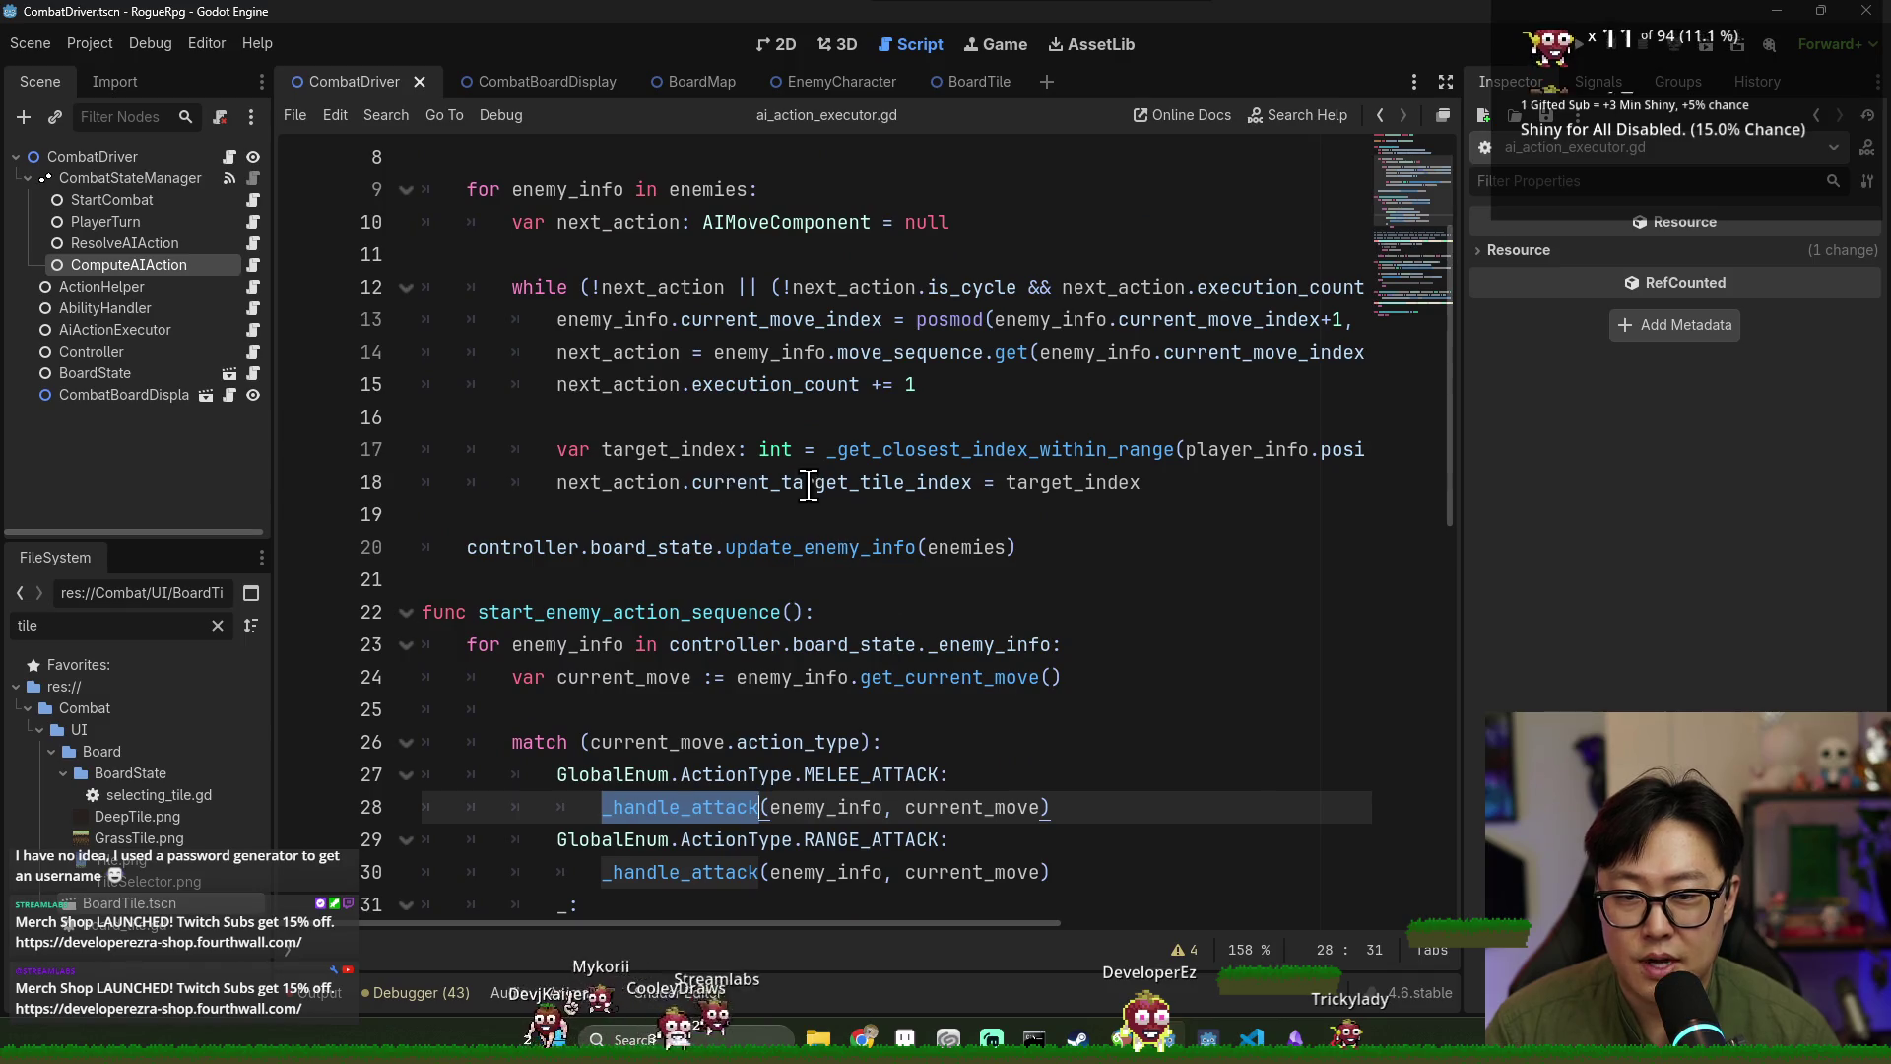
pyautogui.doubleClick(808, 484)
pyautogui.doubleClick(632, 482)
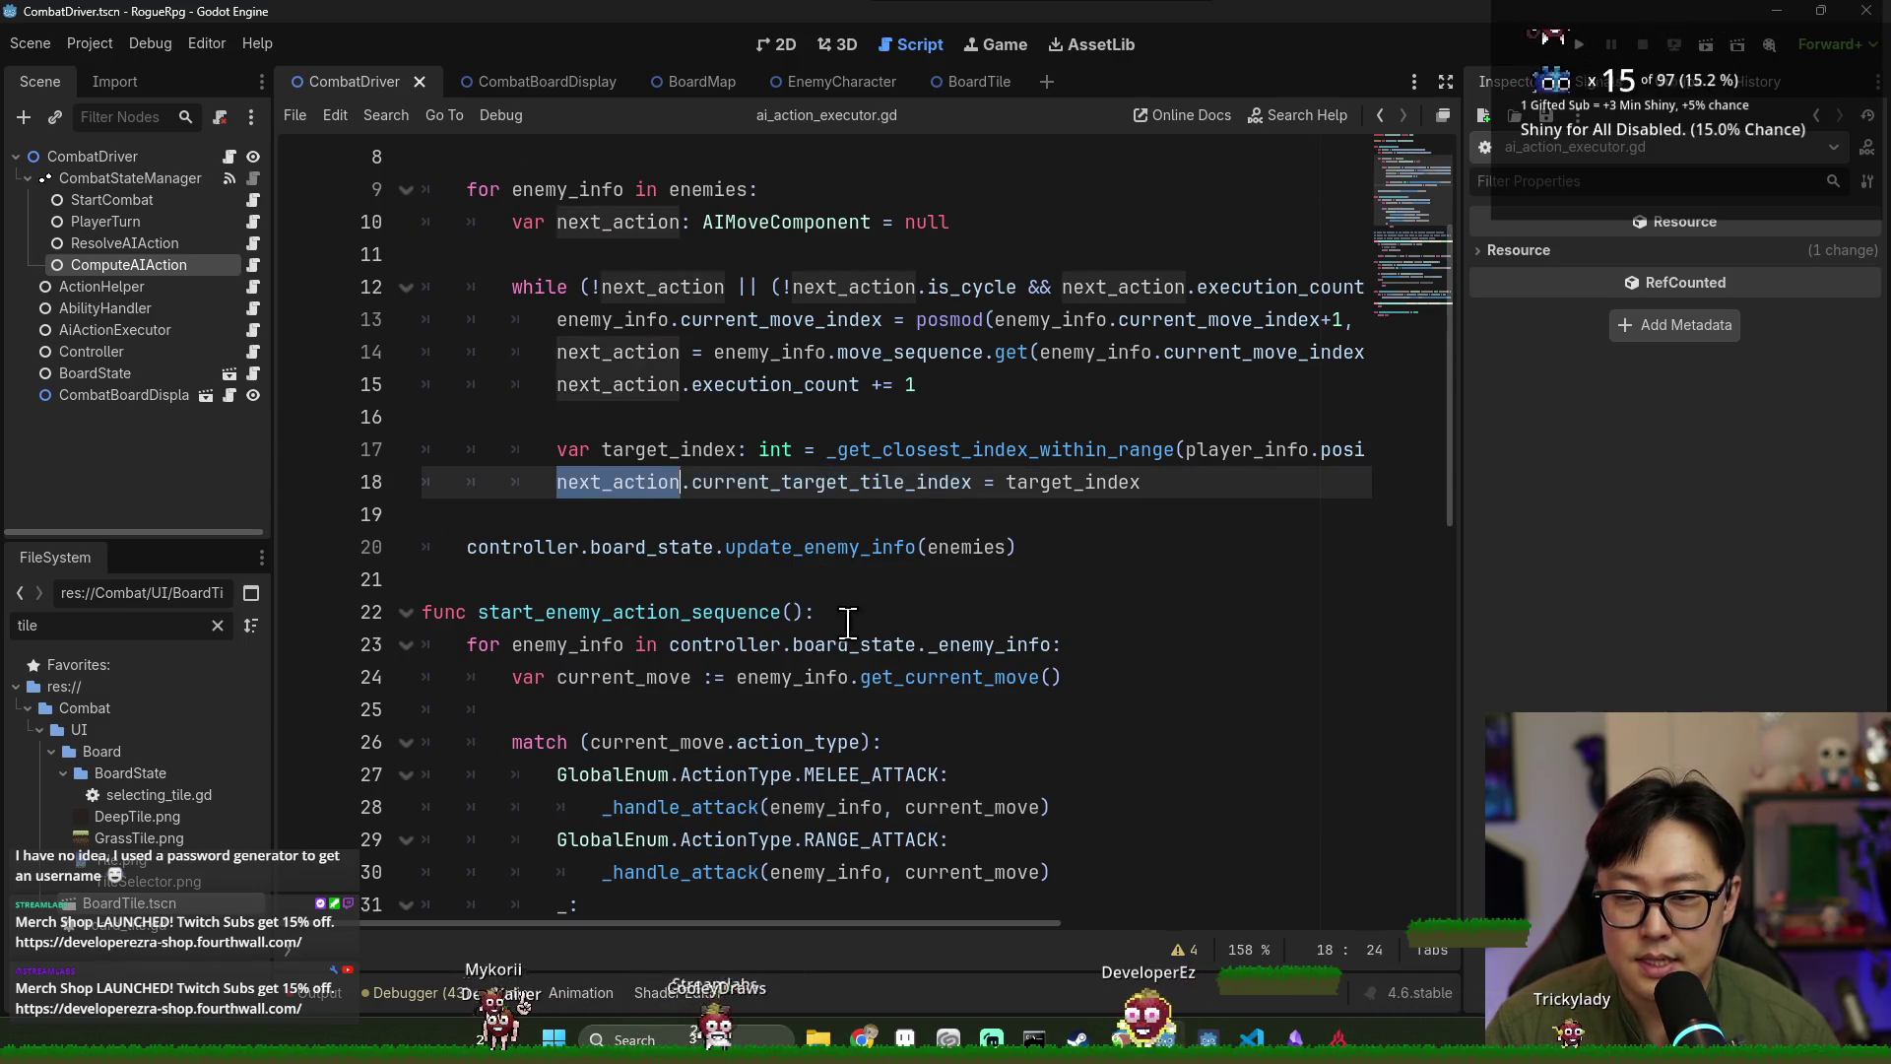
# Examine the _get_closest_index_within_range call that sets target_index in _handle_attack.
pyautogui.scroll(-6, 840, 631)
pyautogui.doubleClick(673, 514)
pyautogui.doubleClick(904, 516)
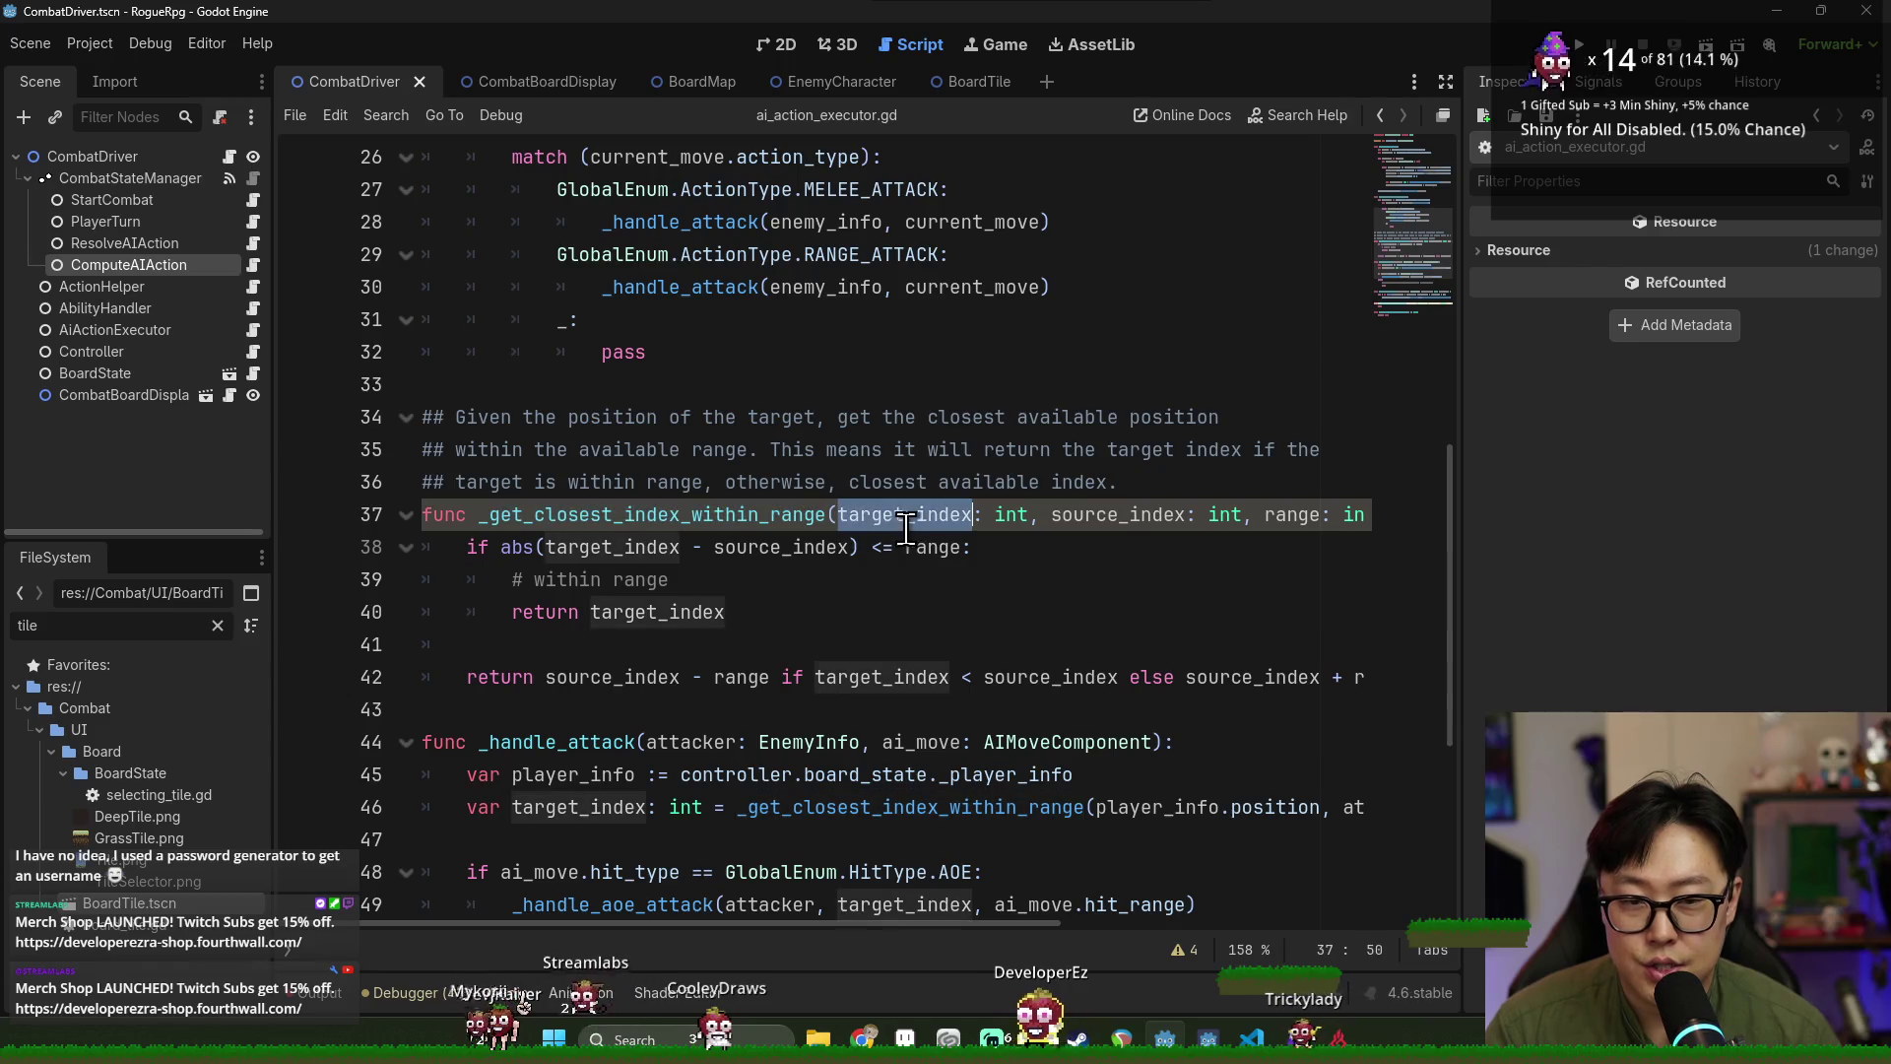
pyautogui.doubleClick(620, 514)
pyautogui.scroll(-2, 621, 611)
pyautogui.scroll(1, 631, 591)
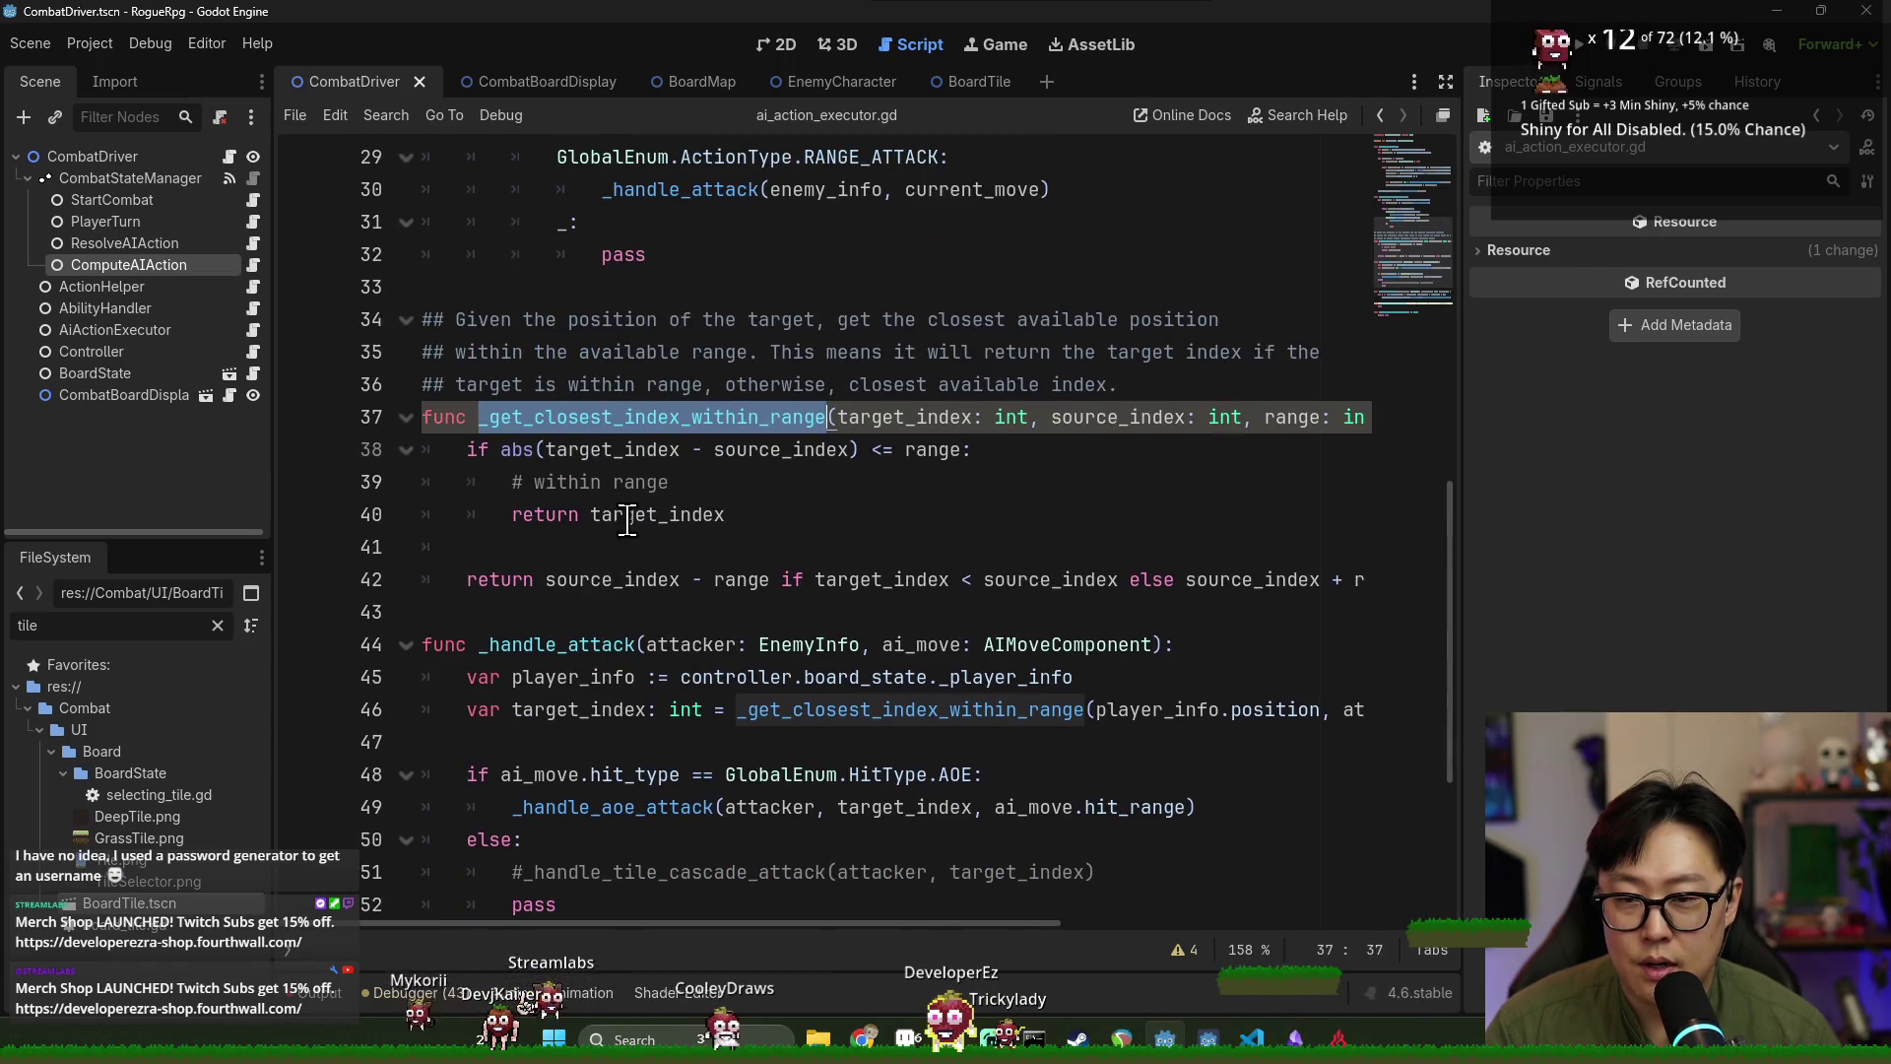
pyautogui.scroll(-2, 668, 566)
# Replace the _get_closest_index_within_range call with ai_move.current_target_tile_index.
pyautogui.click(564, 449)
pyautogui.doubleClick(591, 514)
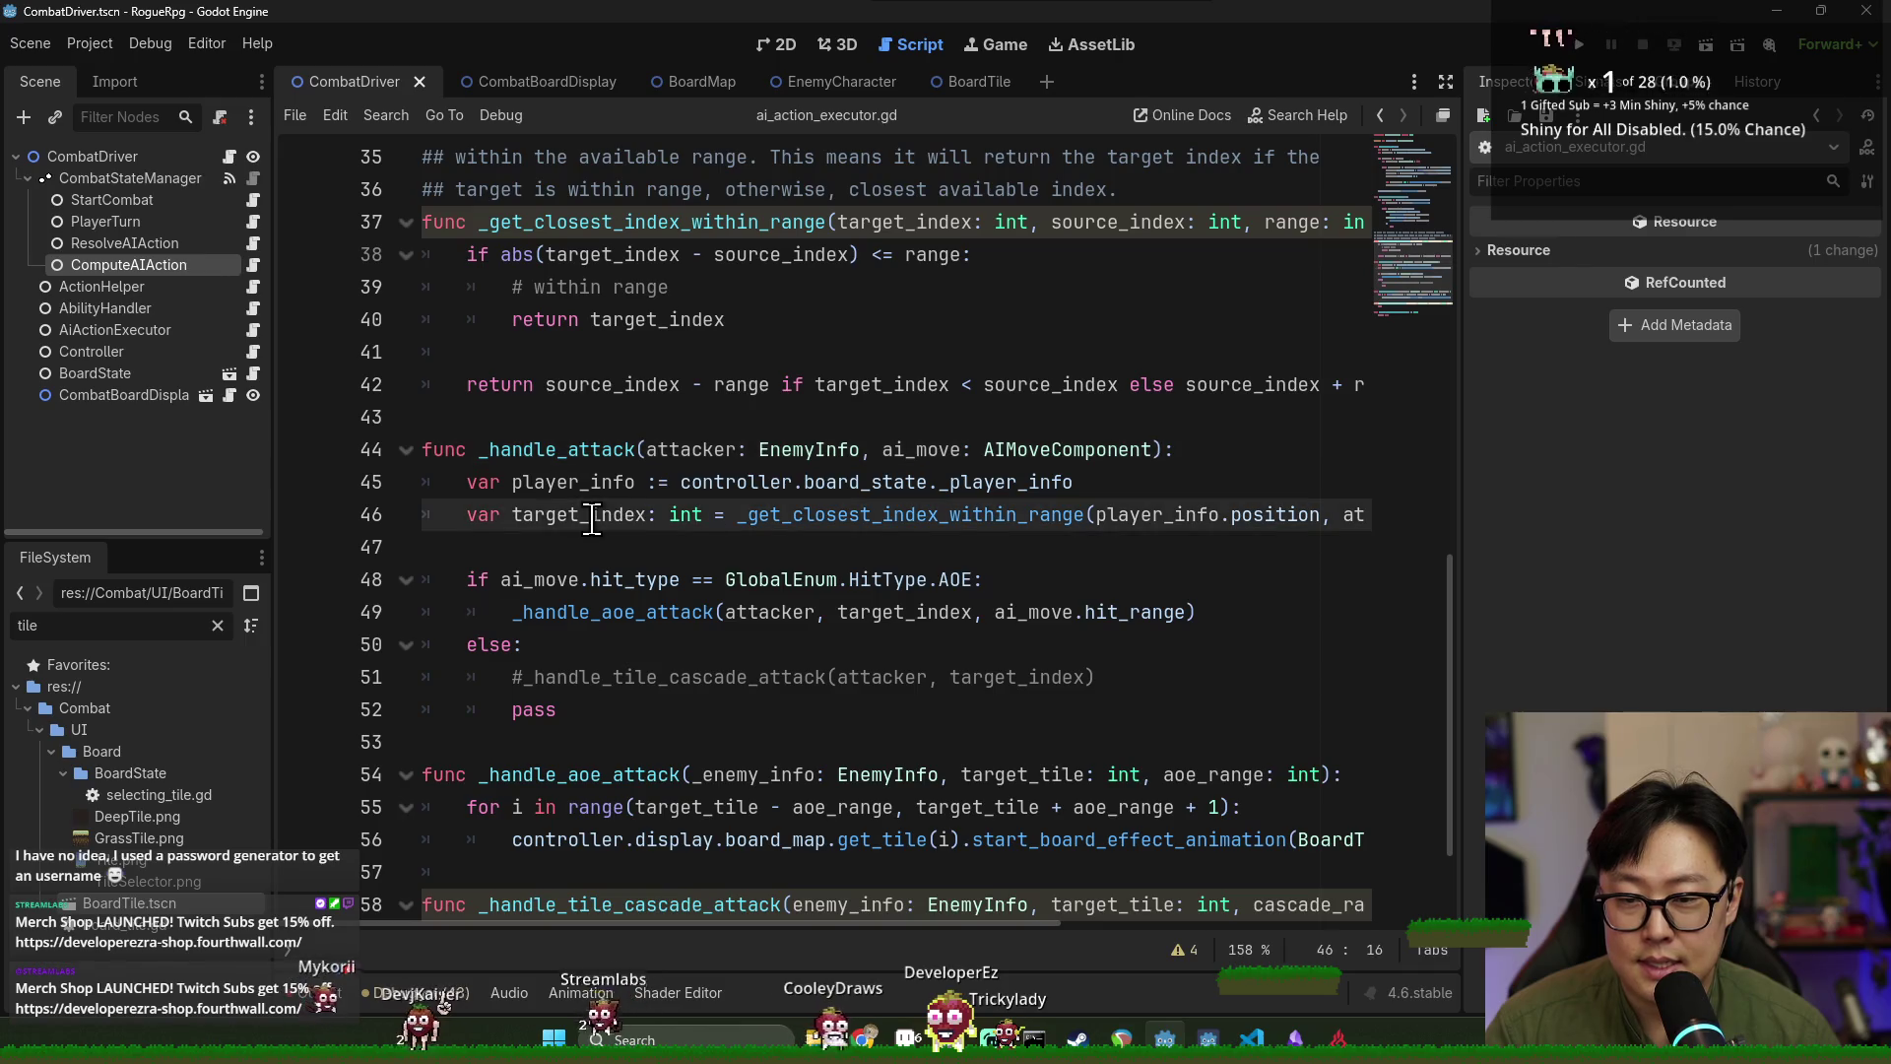
pyautogui.moveTo(855, 921)
pyautogui.mouseDown()
pyautogui.moveTo(1171, 973)
pyautogui.moveTo(831, 926)
pyautogui.moveTo(886, 937)
pyautogui.mouseUp()
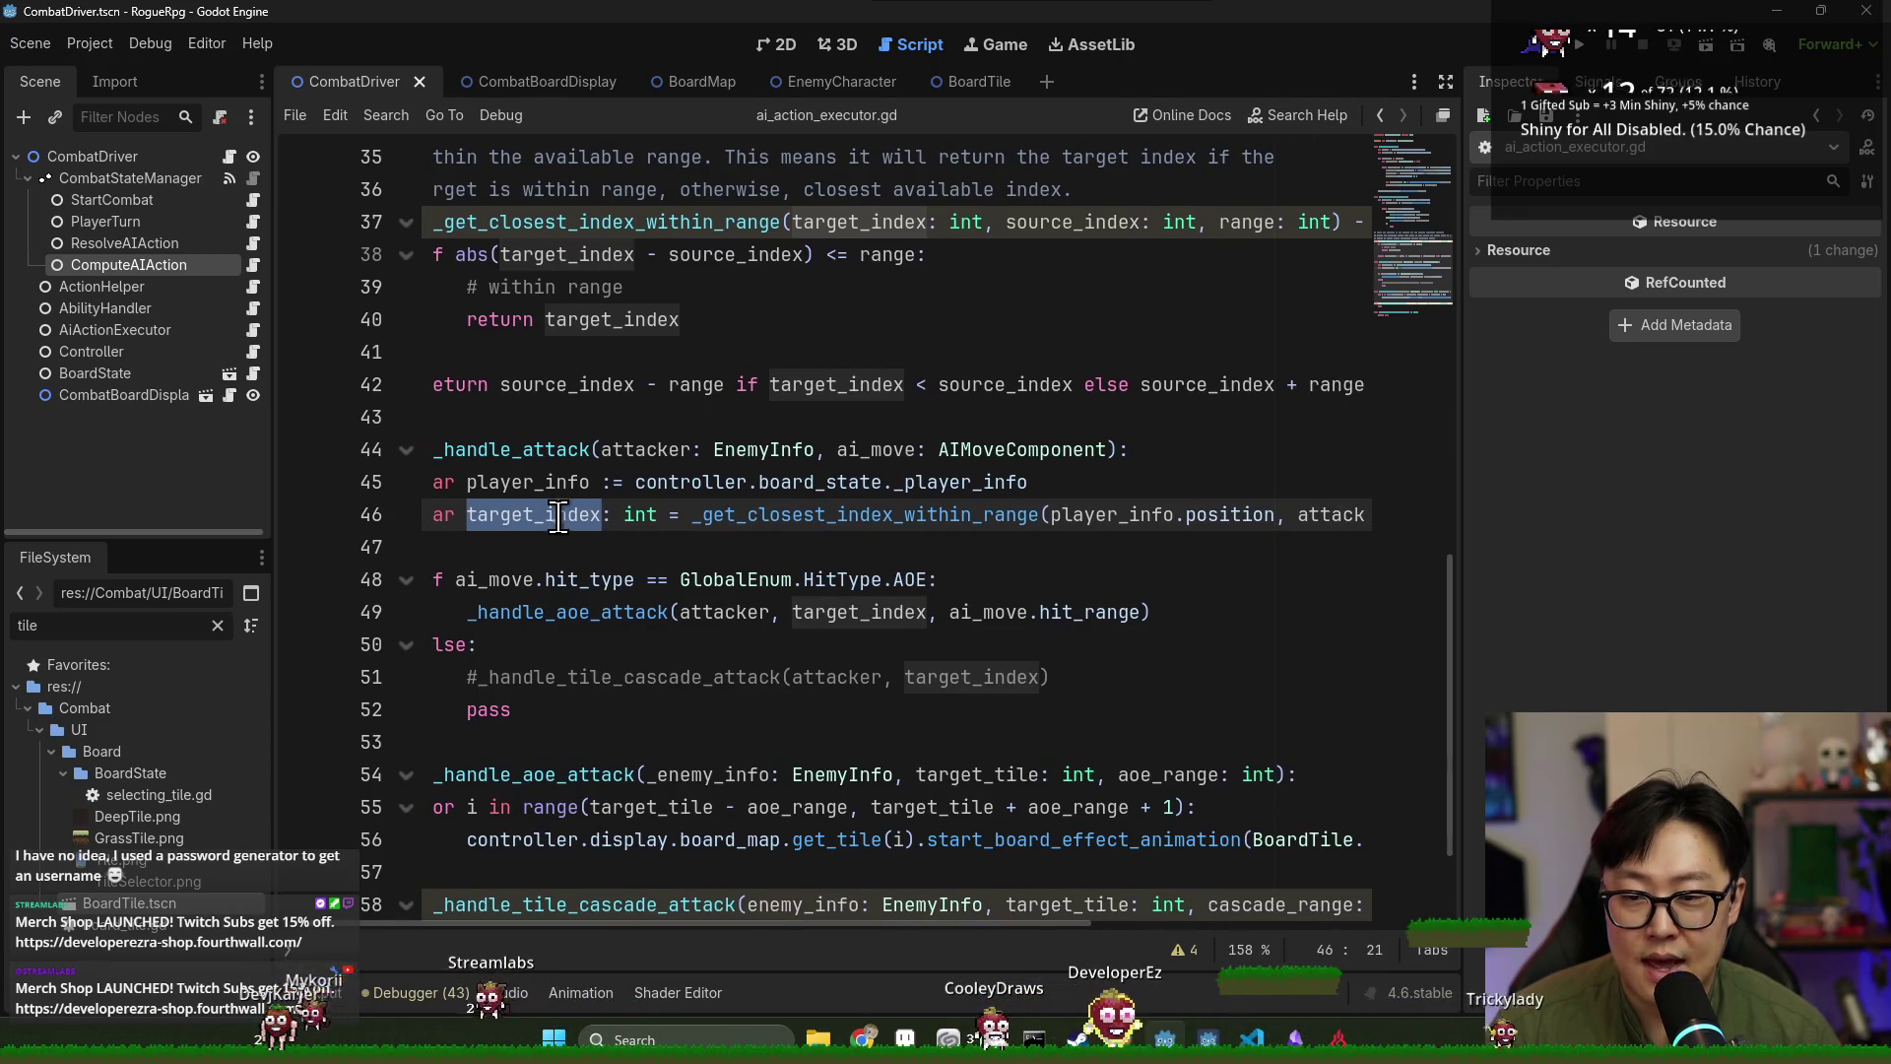
pyautogui.doubleClick(722, 513)
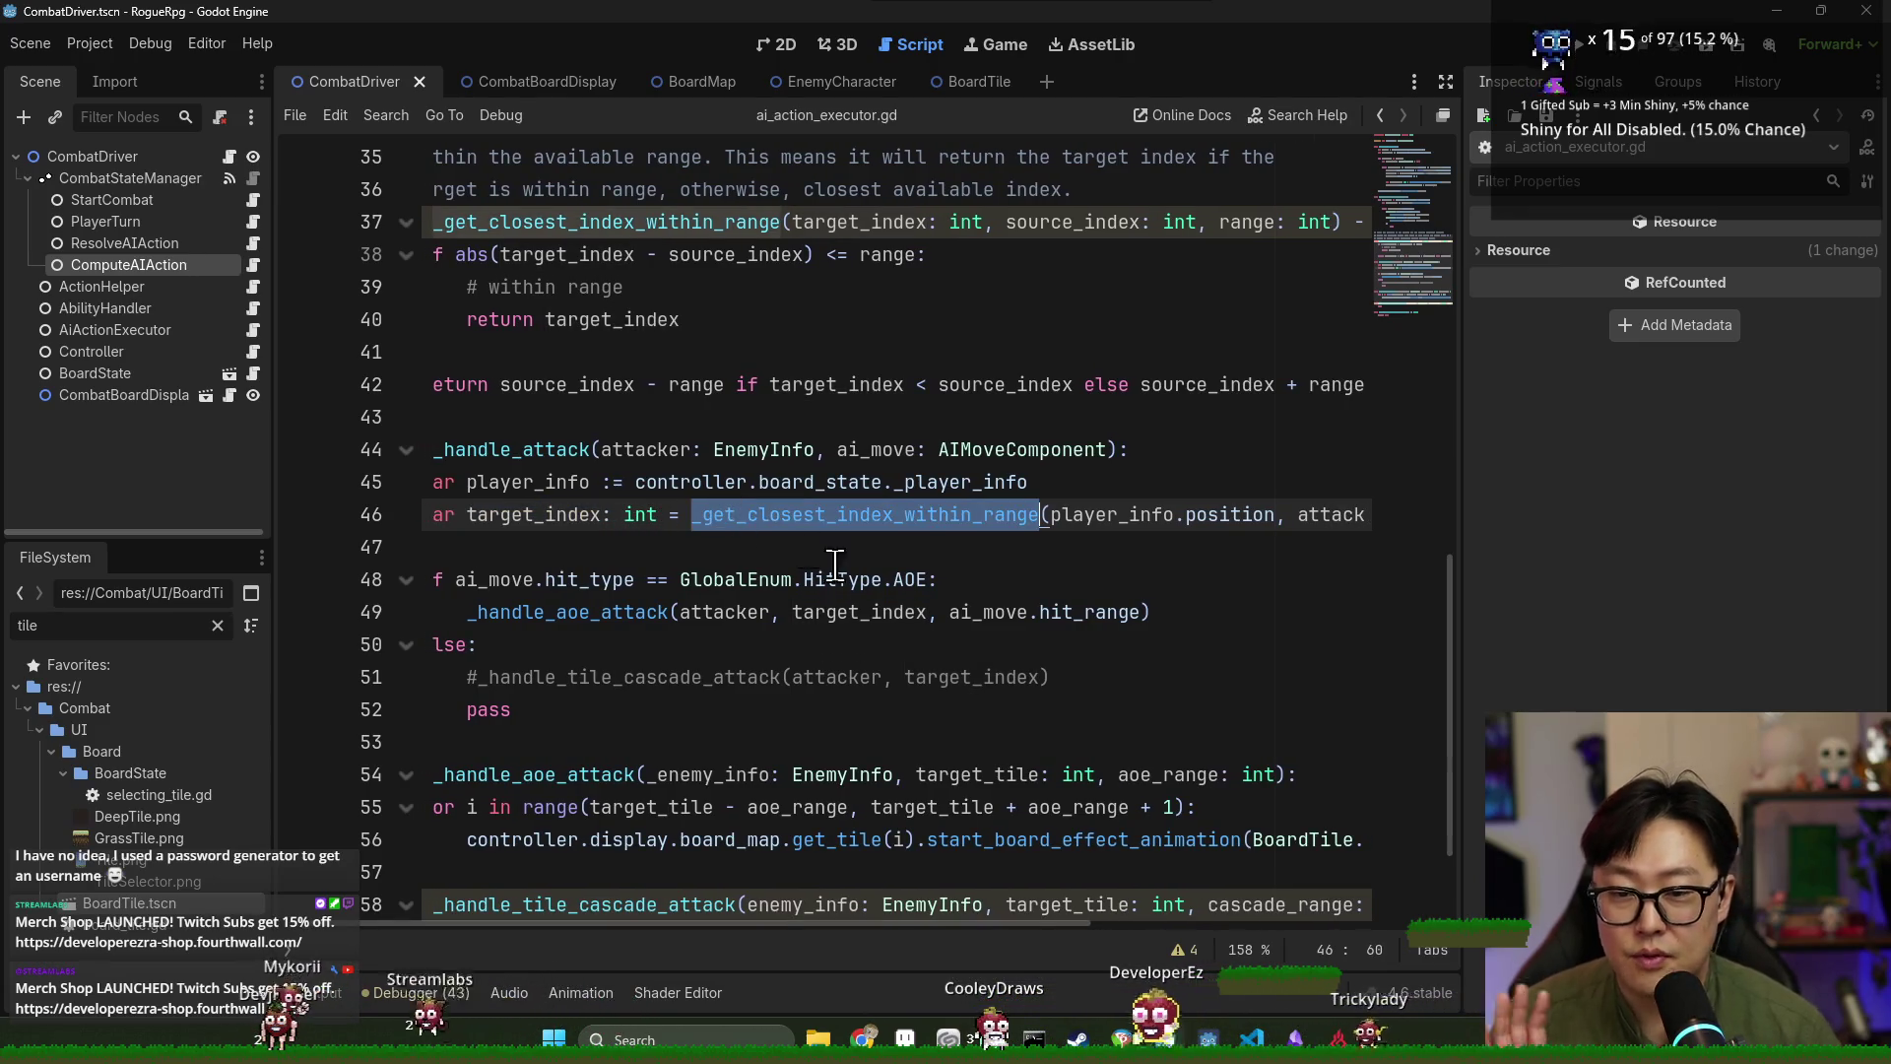
pyautogui.moveTo(836, 923); pyautogui.dragTo(1146, 977)
pyautogui.hscroll(-2, 1231, 867)
pyautogui.keyDown('shift'); pyautogui.click(1330, 522); pyautogui.keyUp('shift')
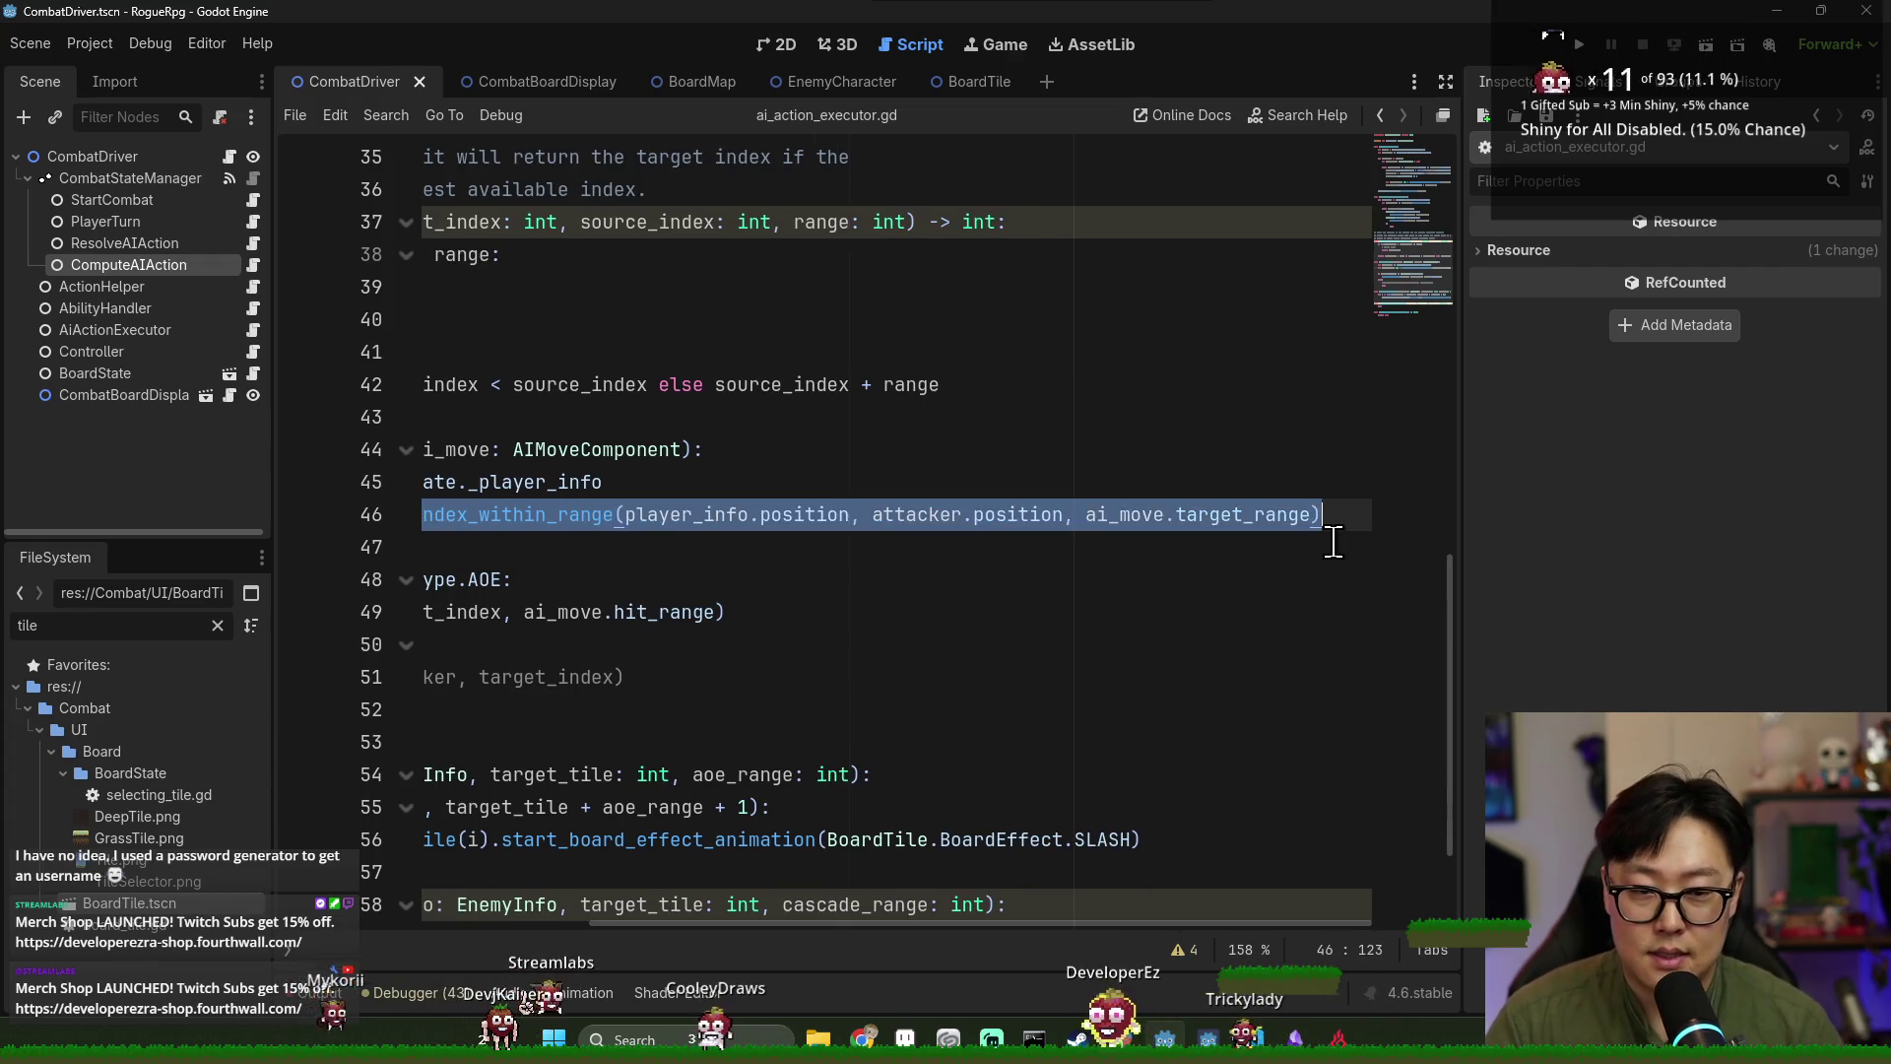
pyautogui.write('ai_move.curr')
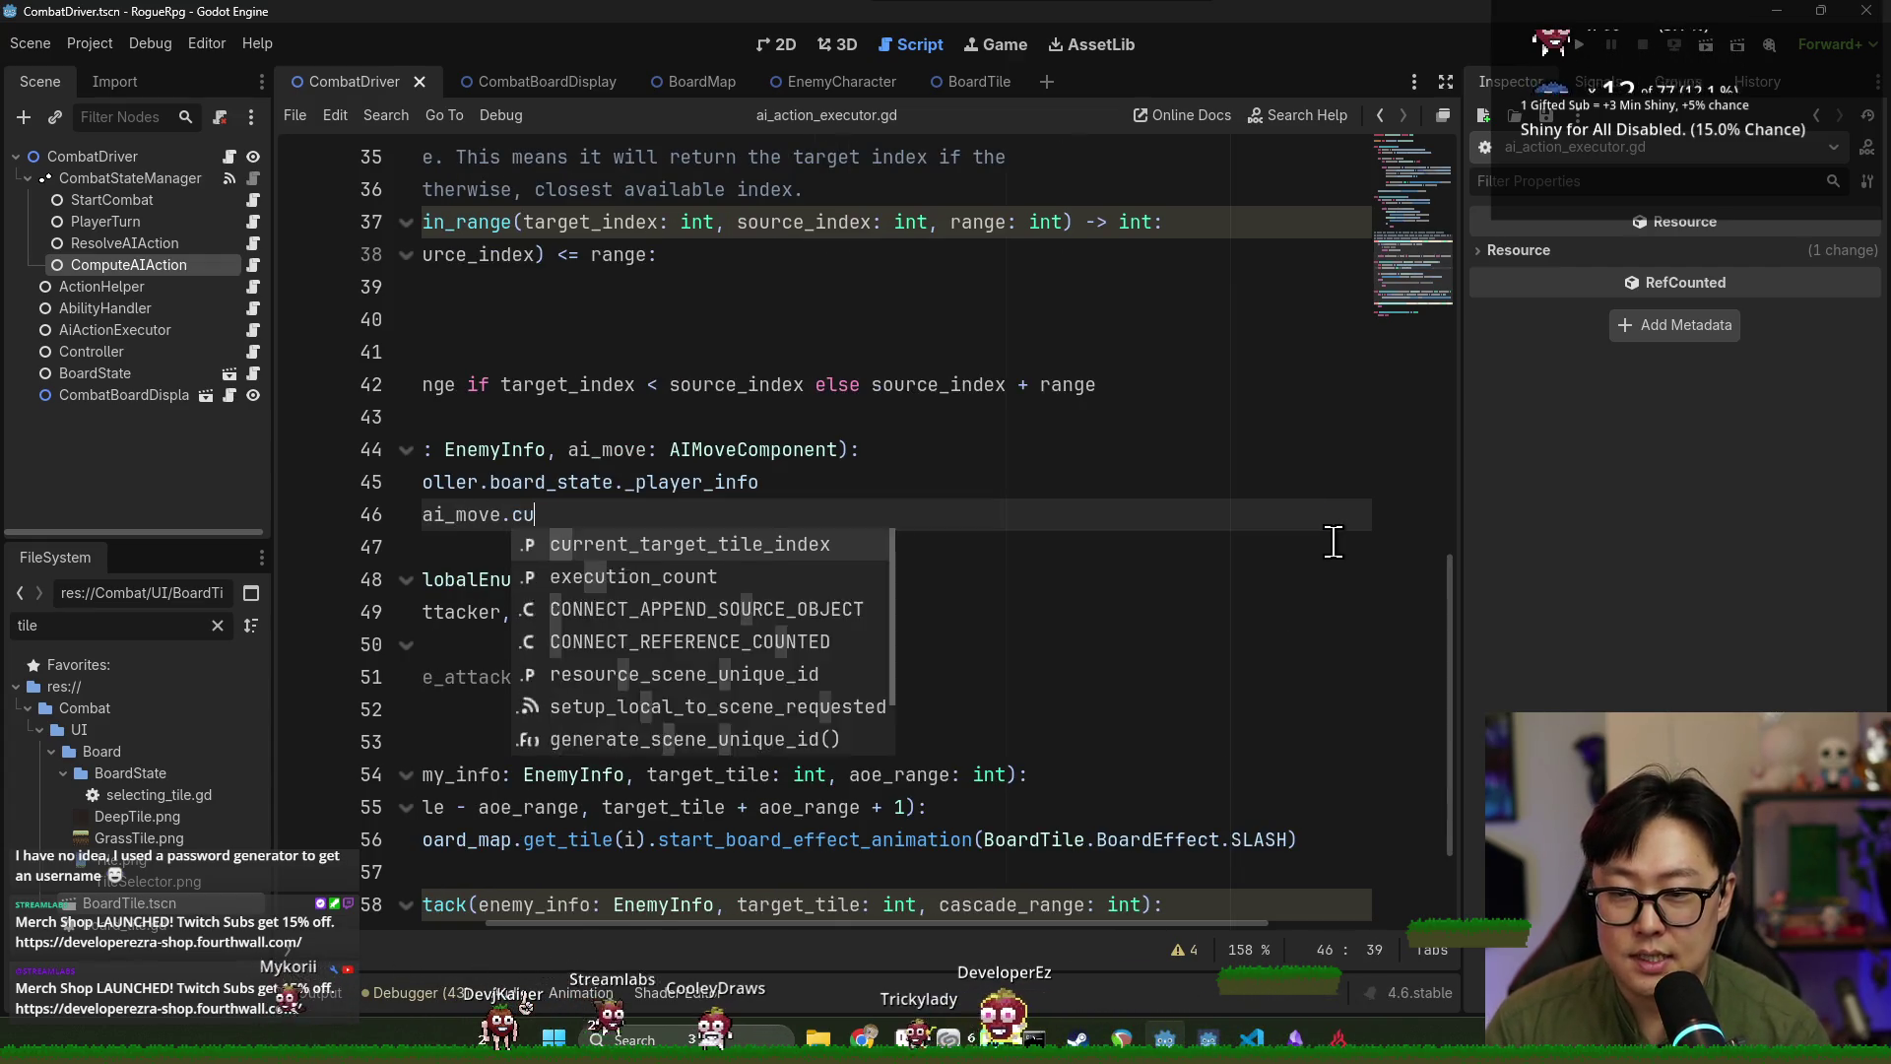
pyautogui.press('Return')
# Delete the unused player_info line, save the script, and run the project.
pyautogui.hscroll(-5, 1034, 889)
pyautogui.click(837, 677)
pyautogui.click(584, 482)
pyautogui.hotkey('ctrl', 'shift', 'k')
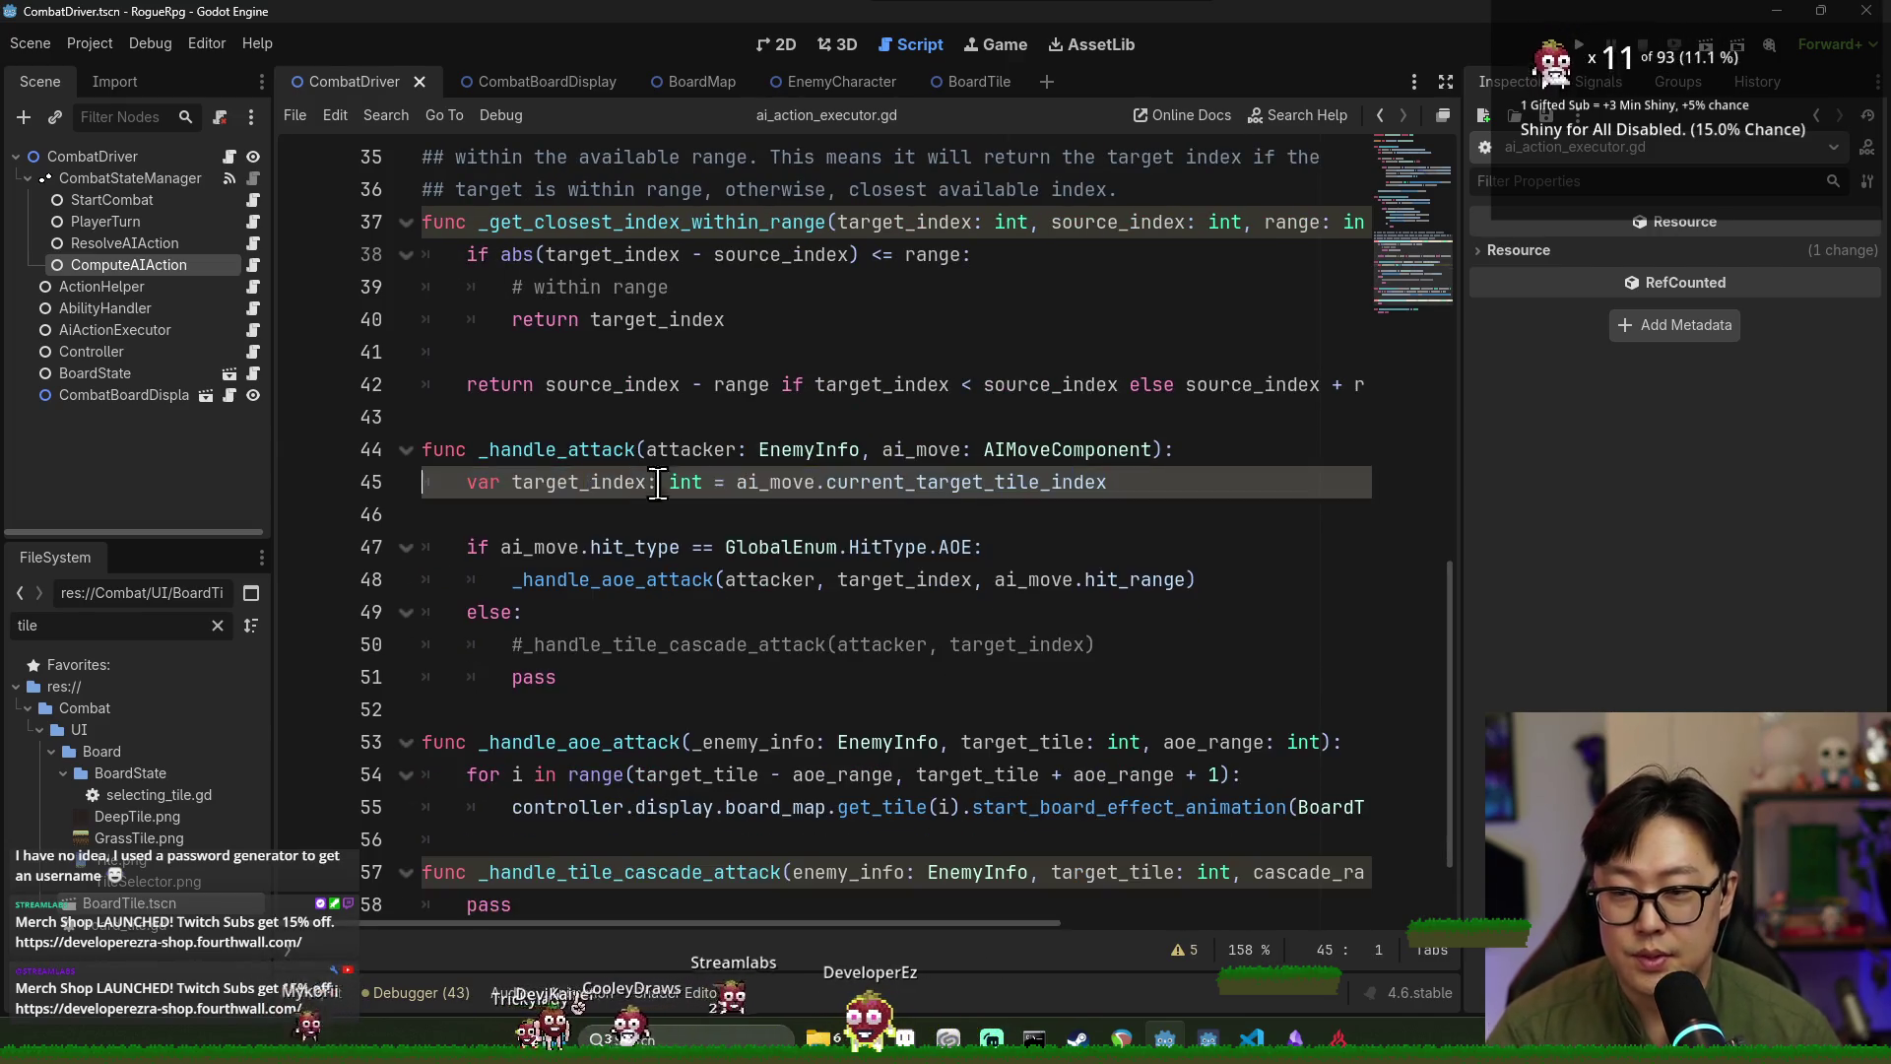
pyautogui.hotkey('ctrl', 's')
pyautogui.click(789, 352)
pyautogui.hotkey('ctrl', 's')
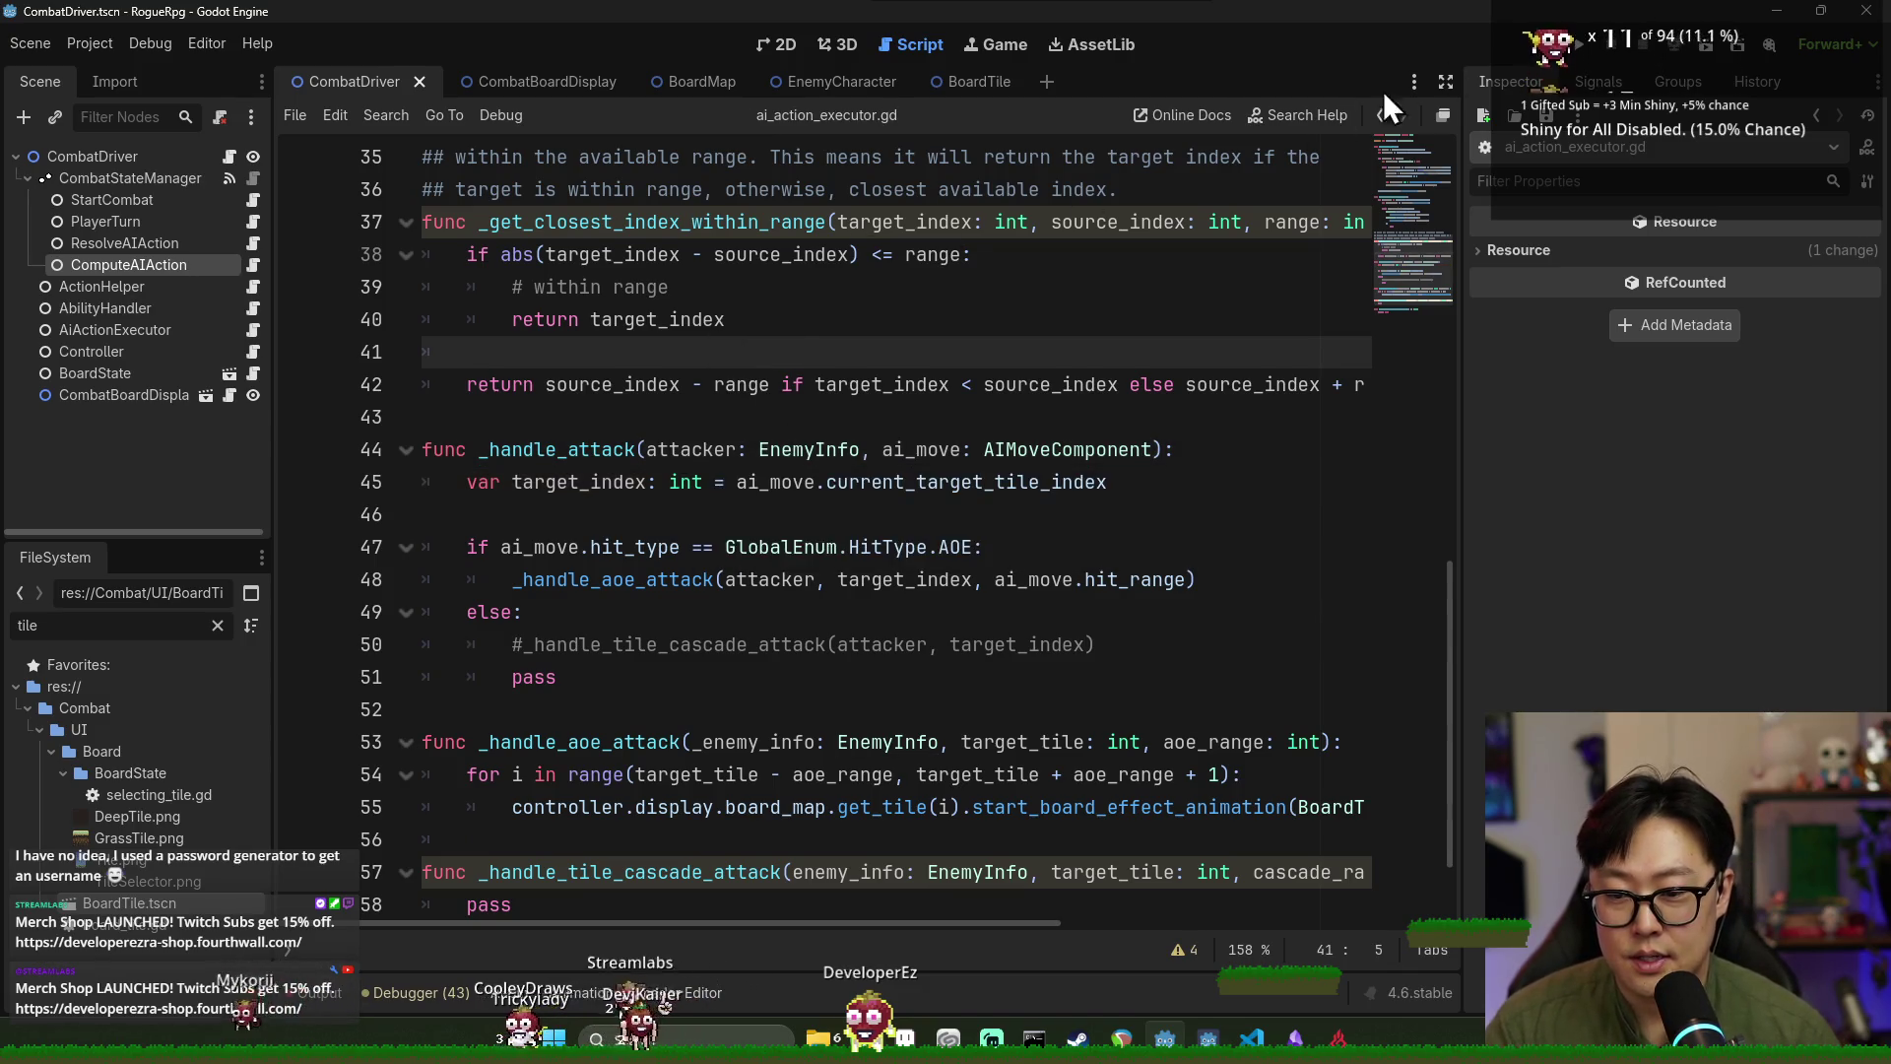
pyautogui.click(1582, 46)
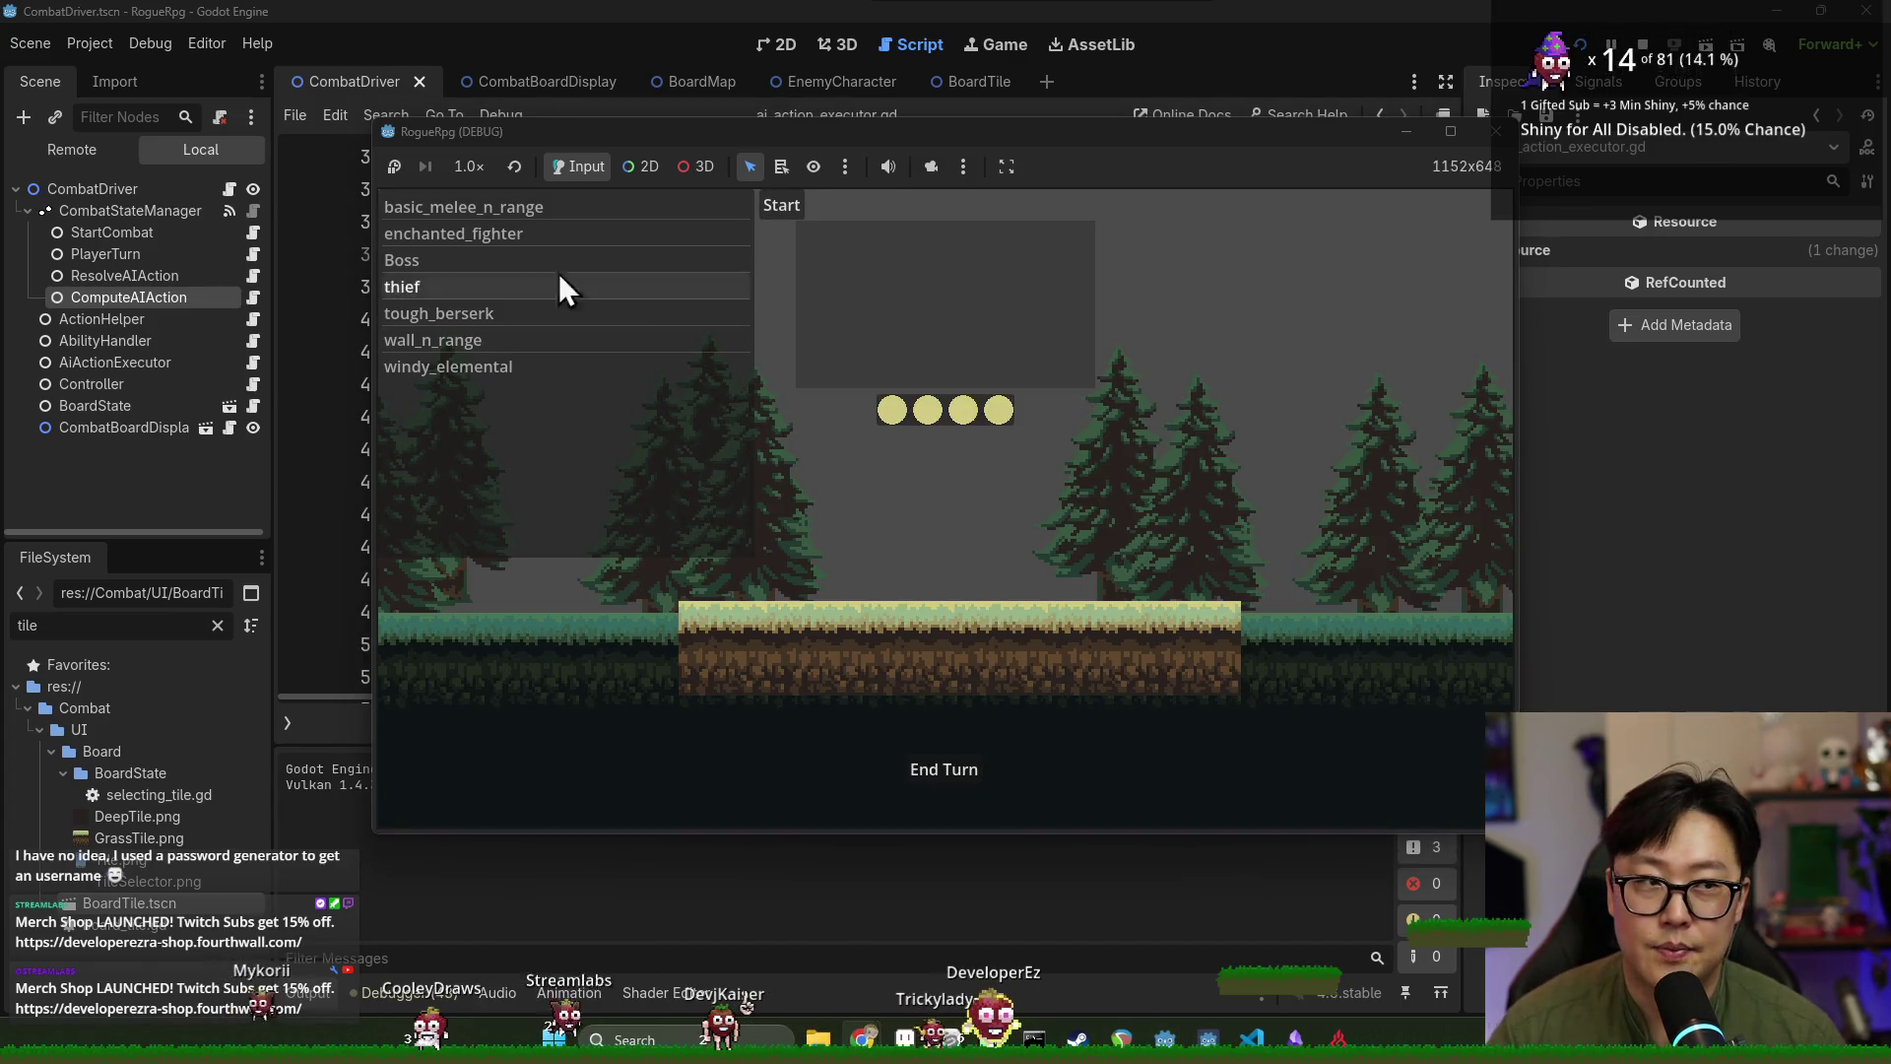
pyautogui.click(453, 217)
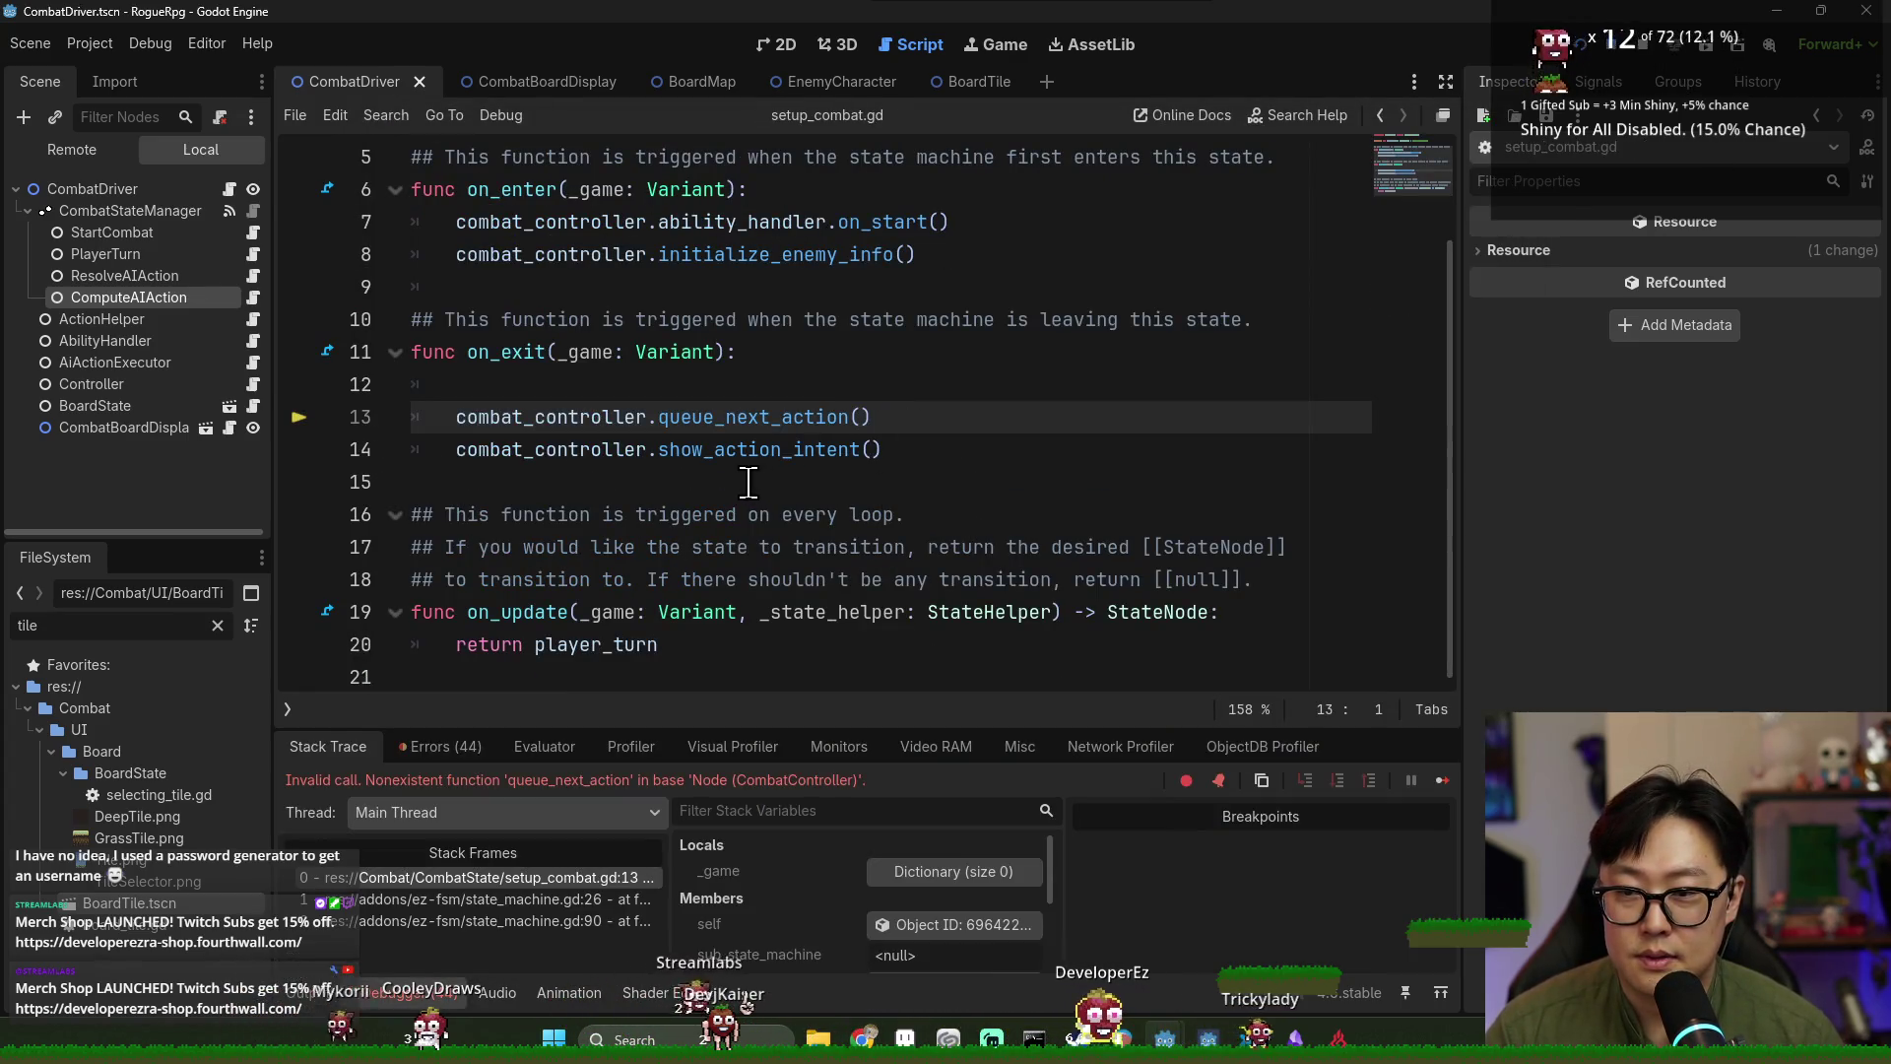
pyautogui.click(707, 395)
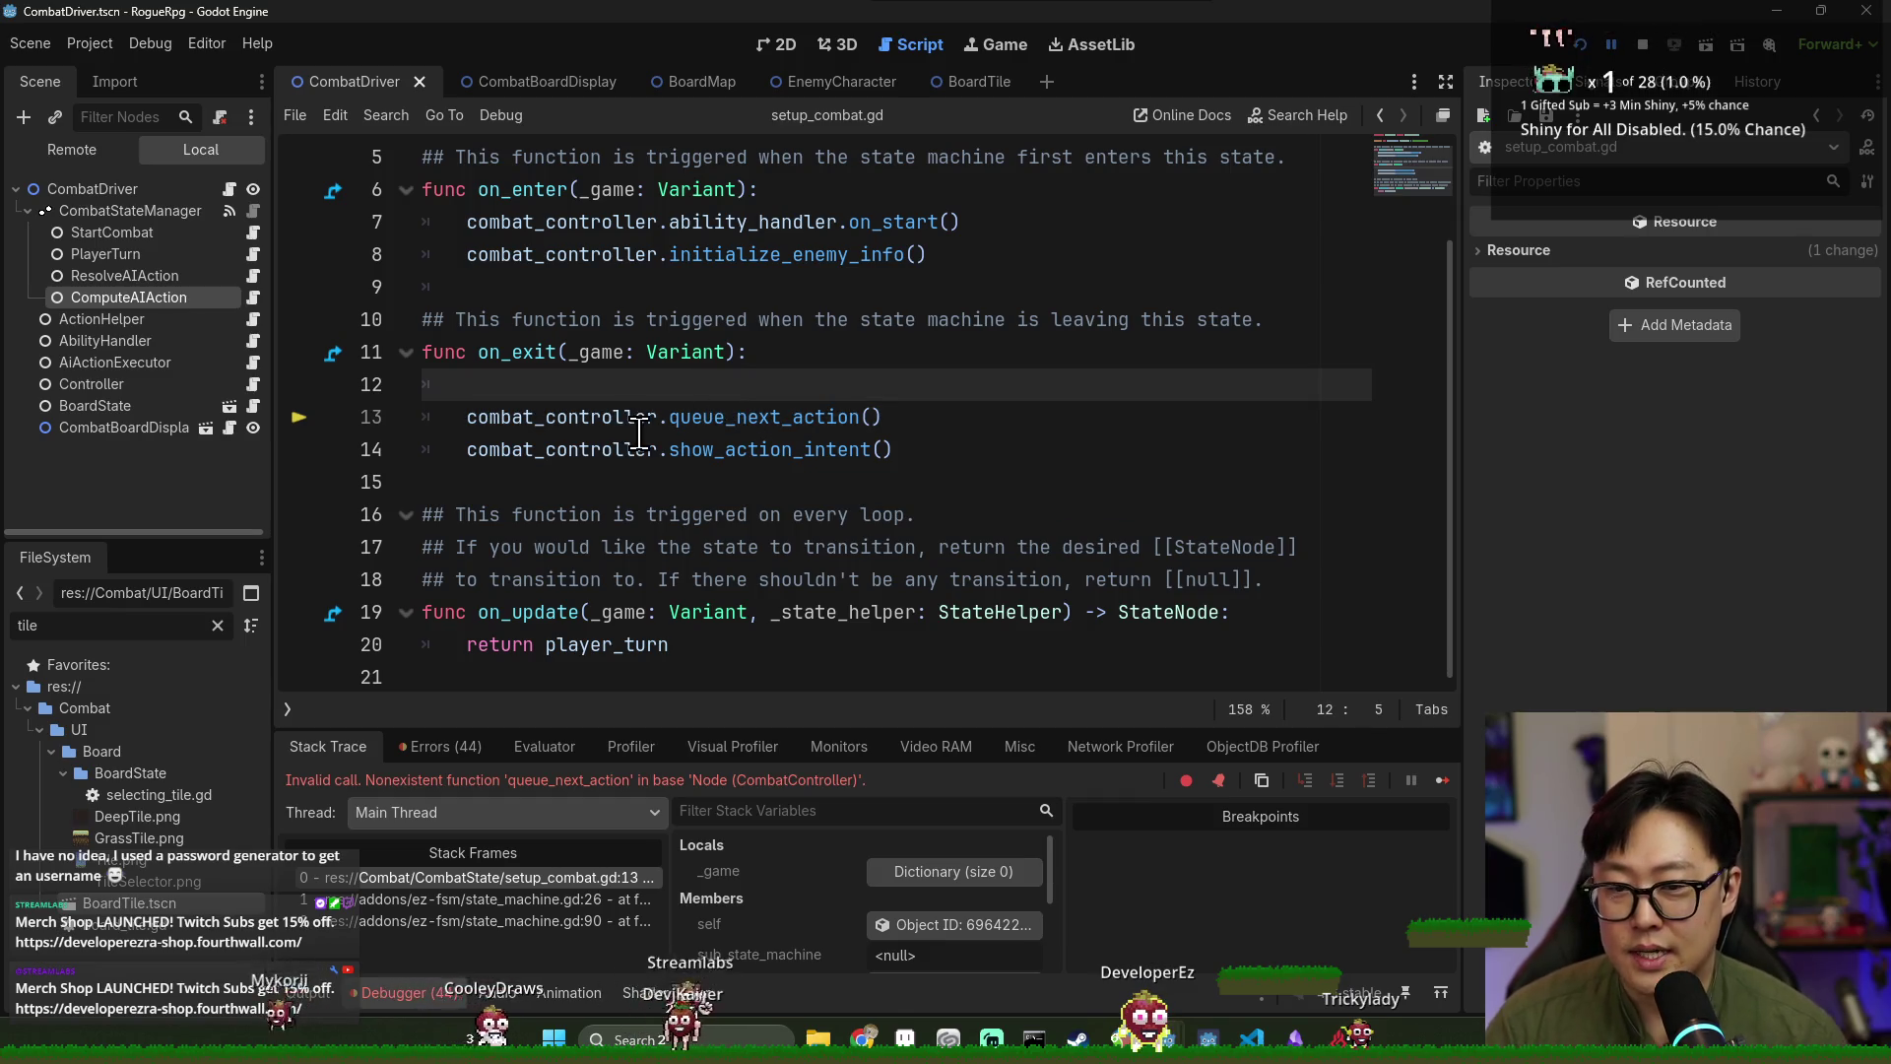
pyautogui.press('BackSpace')
pyautogui.click(1643, 46)
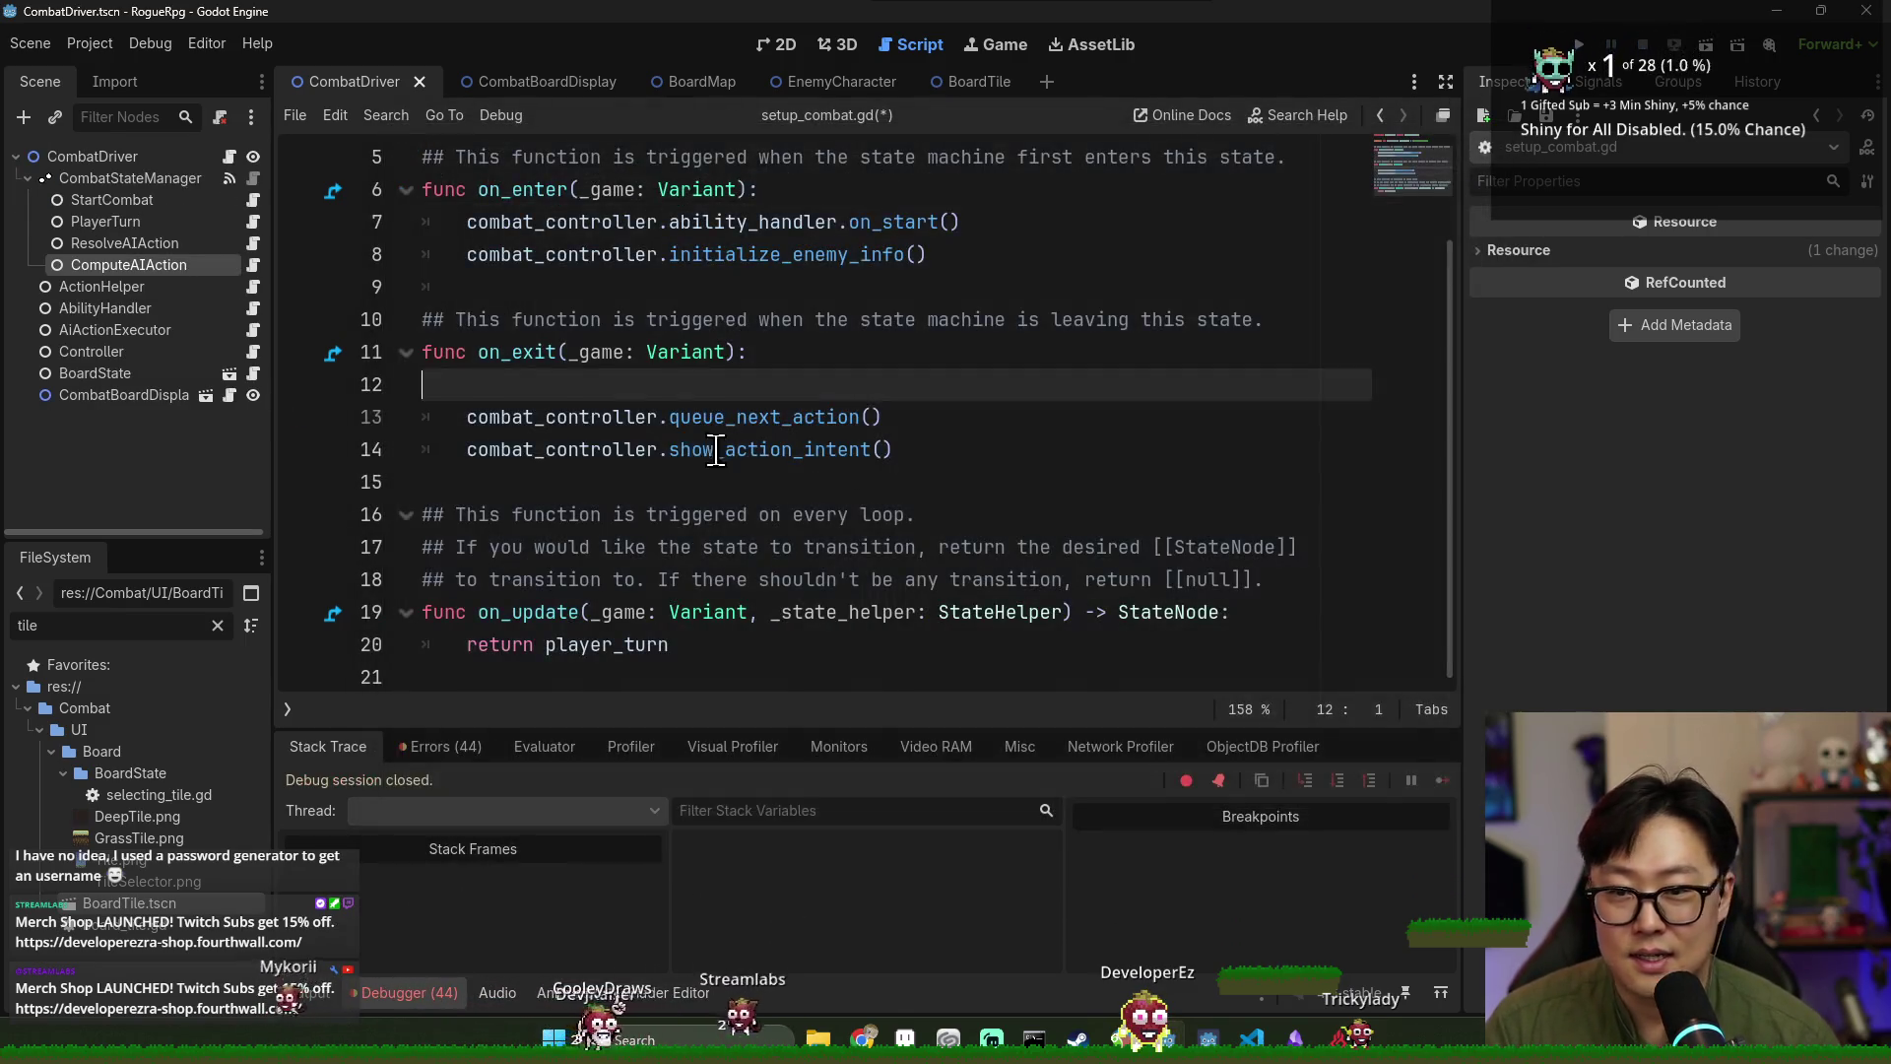
pyautogui.click(693, 449)
pyautogui.scroll(1, 688, 452)
pyautogui.doubleClick(605, 319)
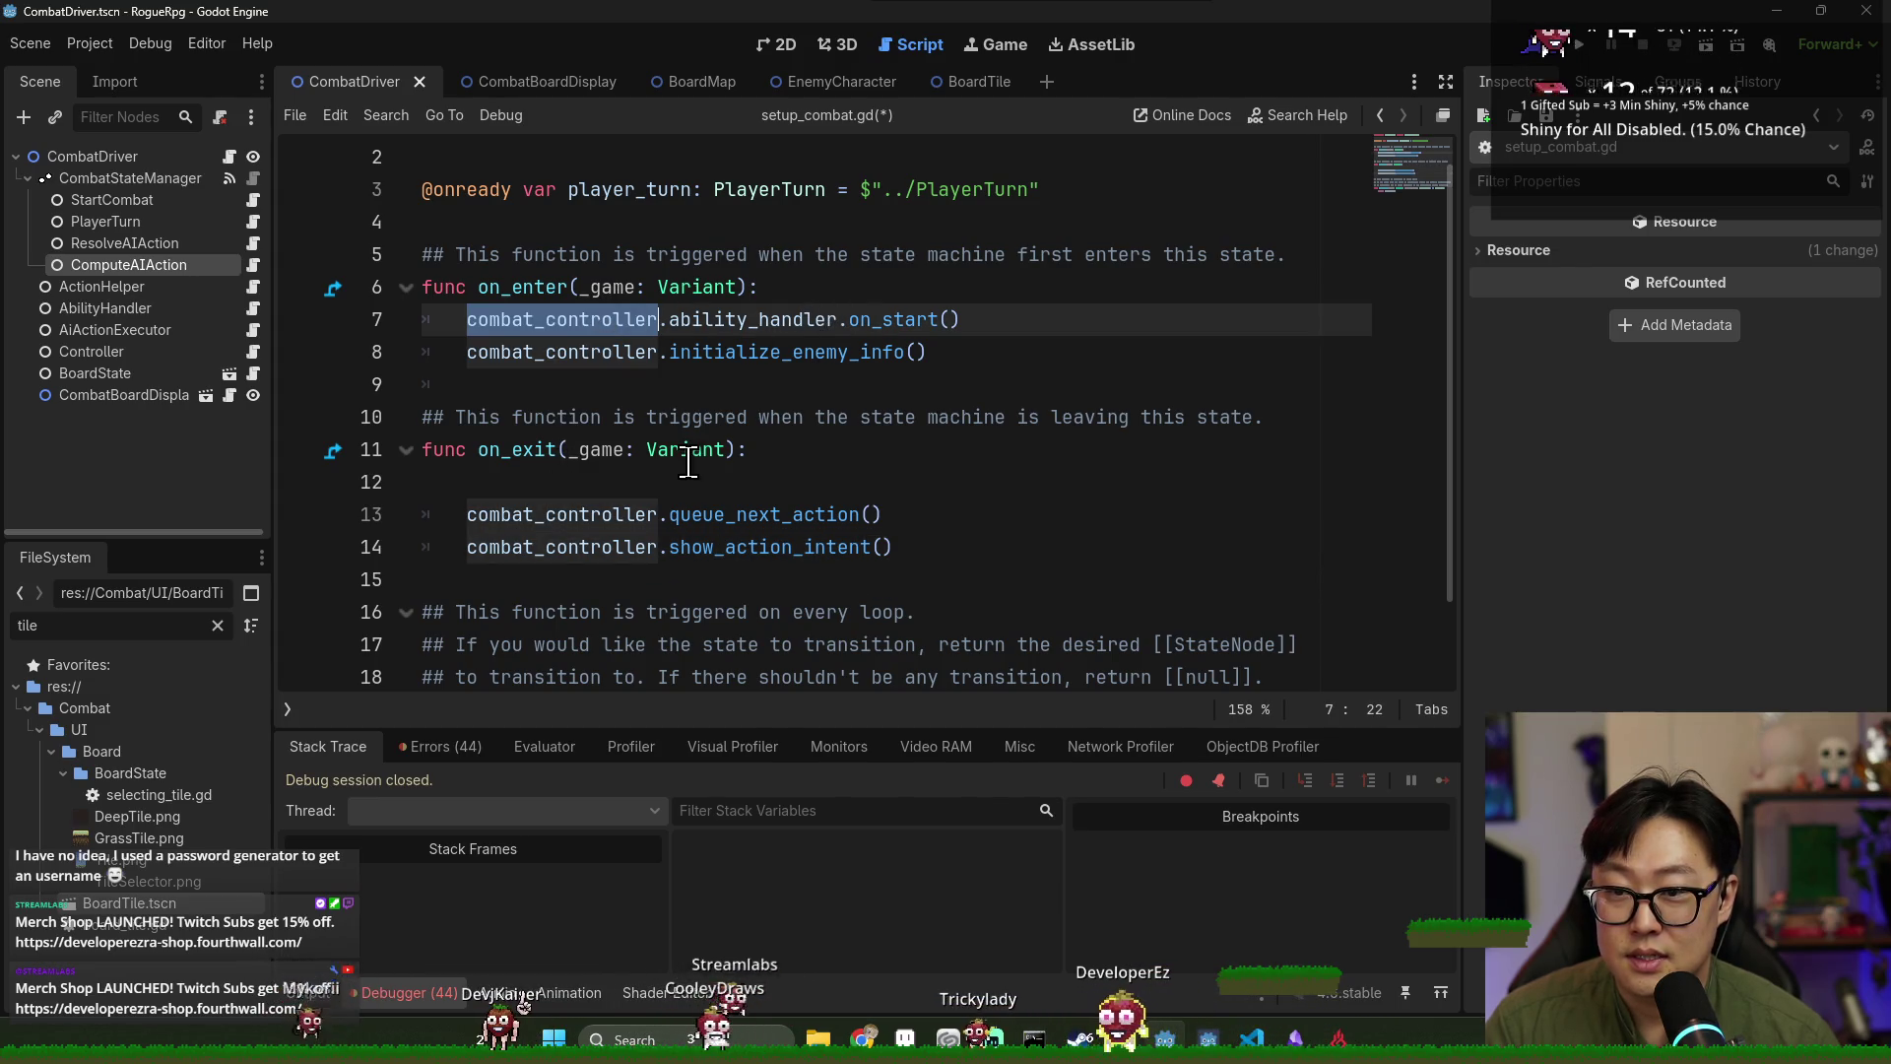
pyautogui.scroll(1, 586, 503)
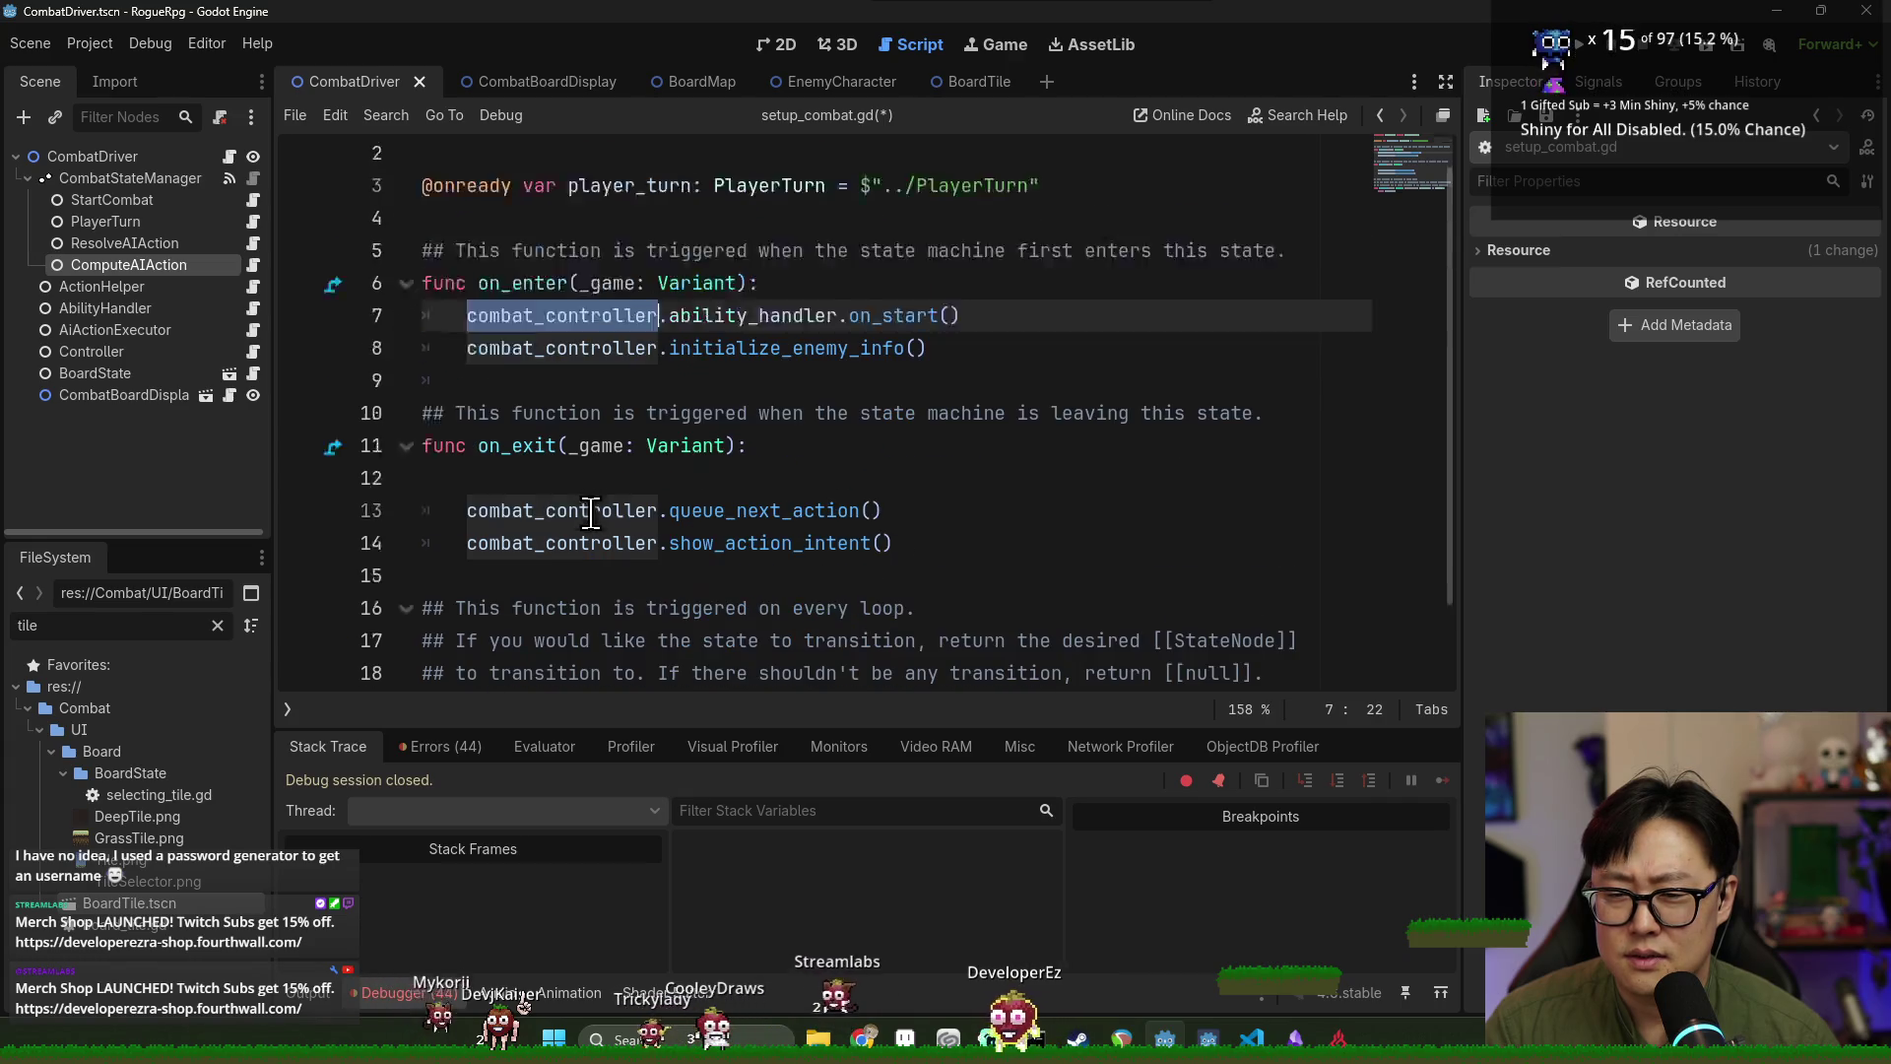
pyautogui.scroll(-2, 601, 473)
pyautogui.scroll(2, 614, 430)
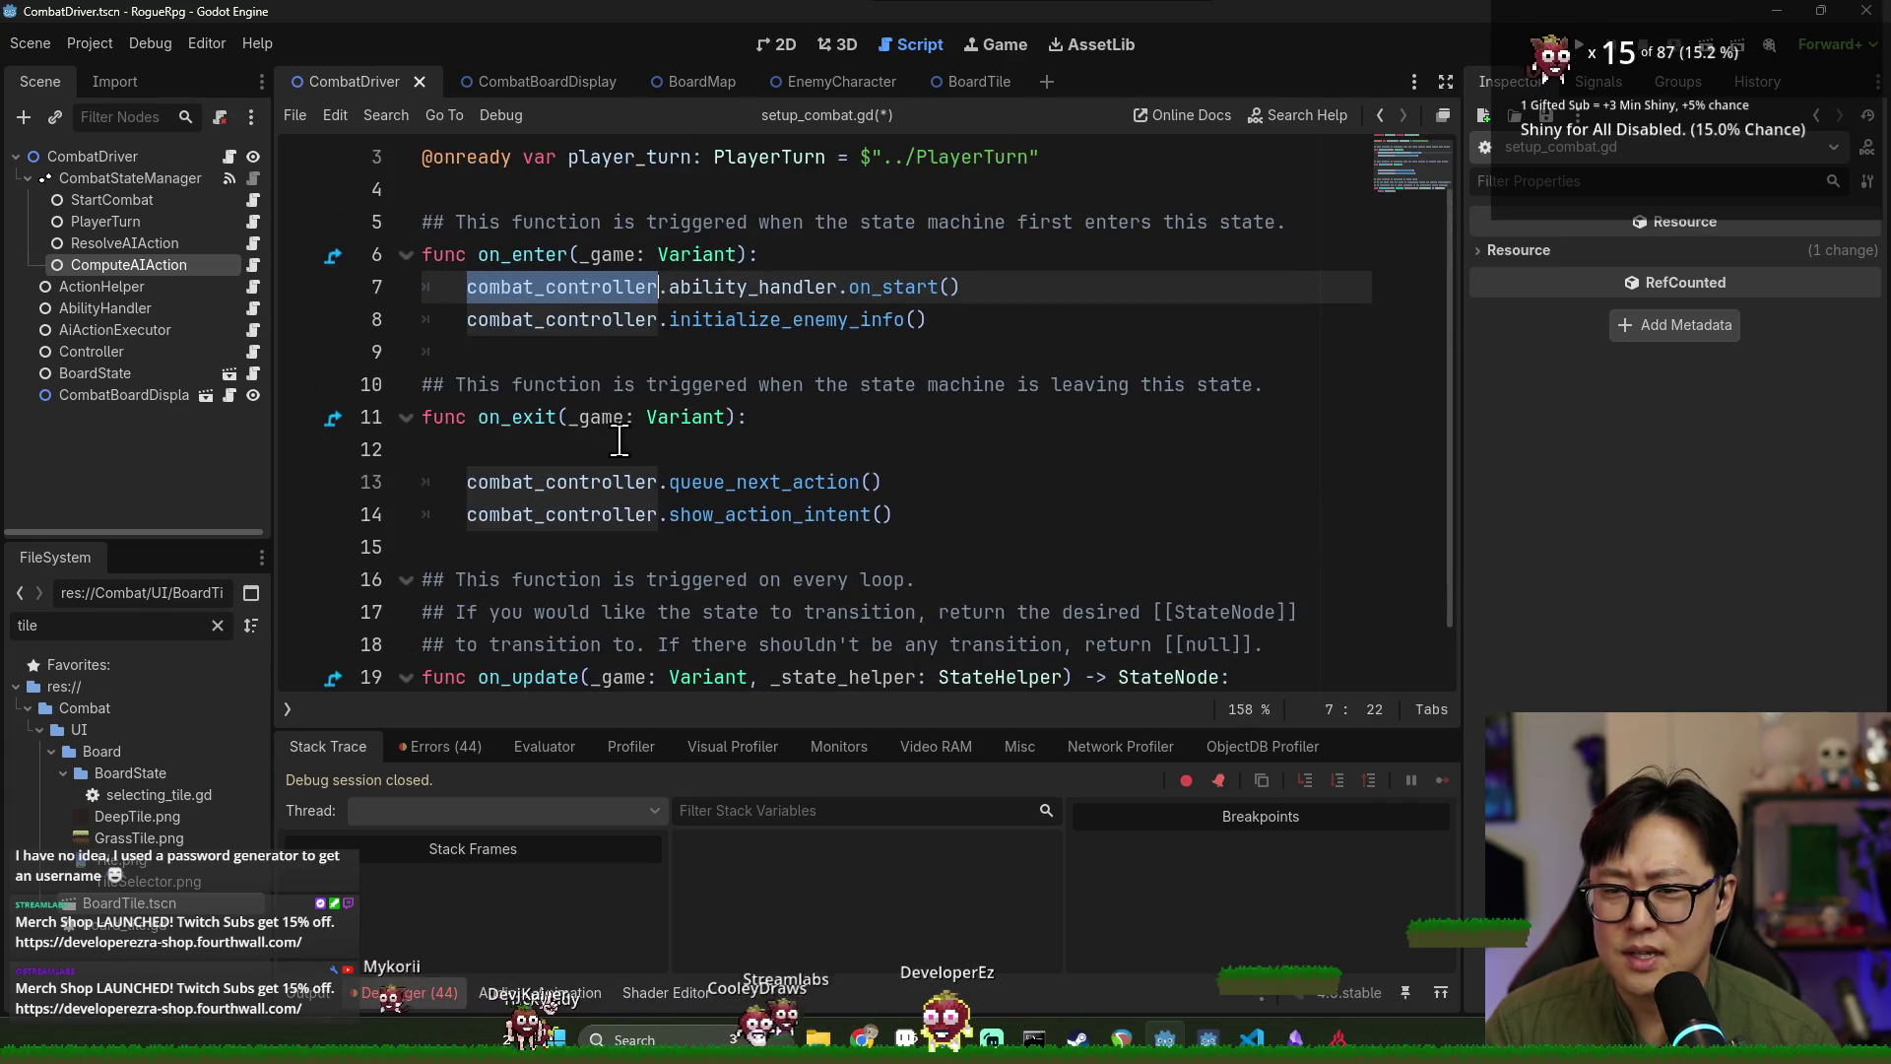
pyautogui.scroll(1, 703, 195)
pyautogui.click(581, 449)
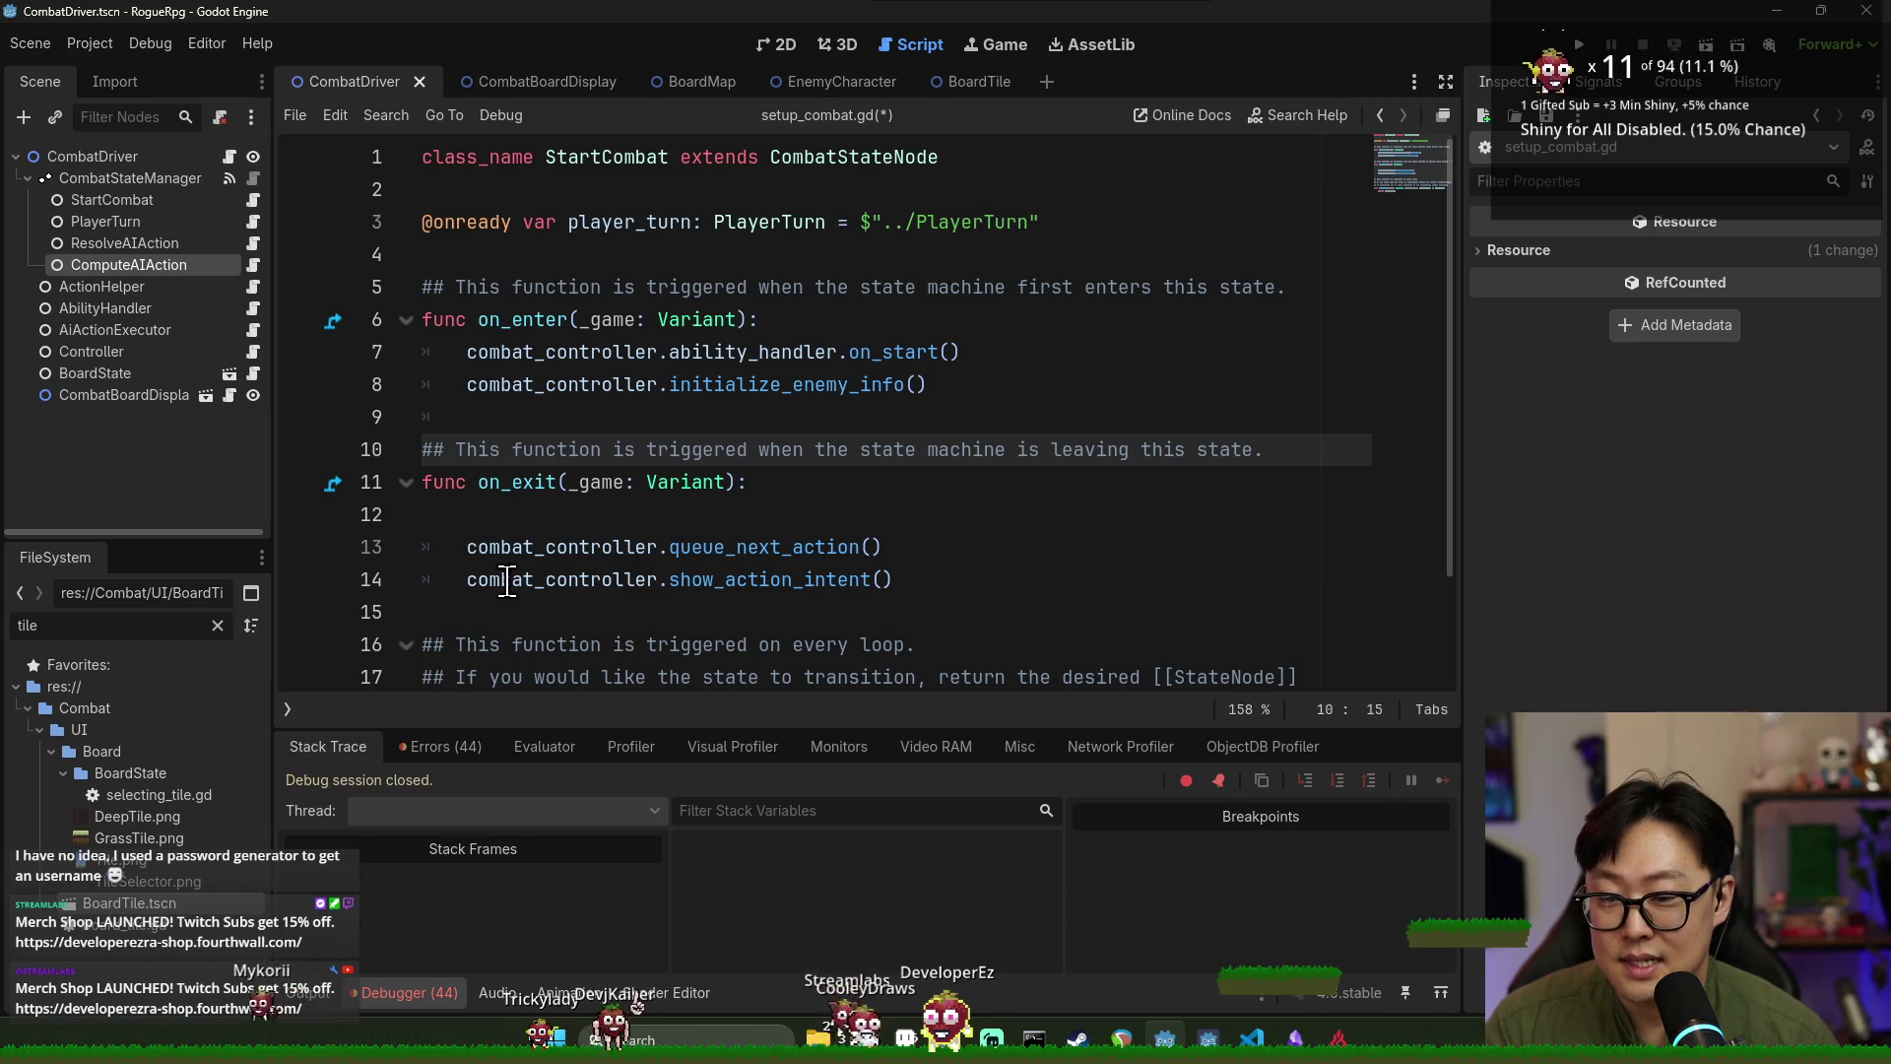
pyautogui.doubleClick(557, 557)
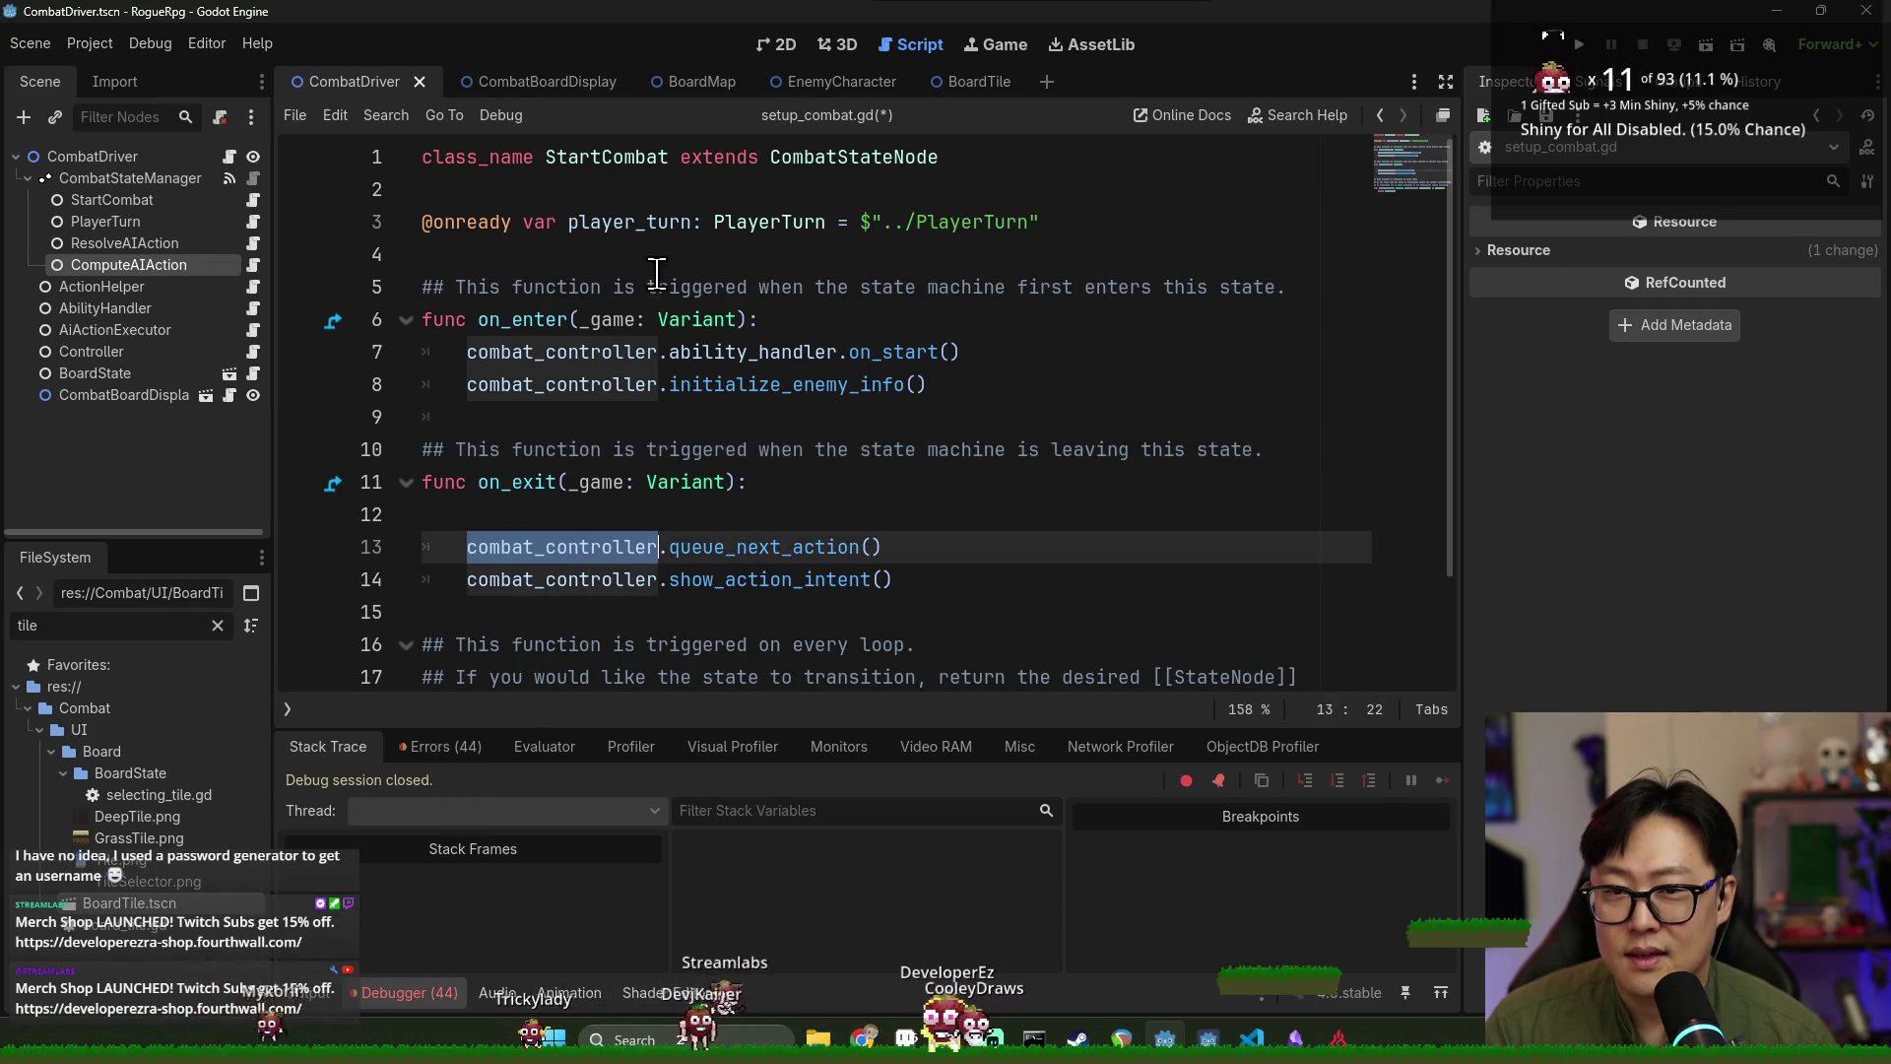
pyautogui.doubleClick(607, 158)
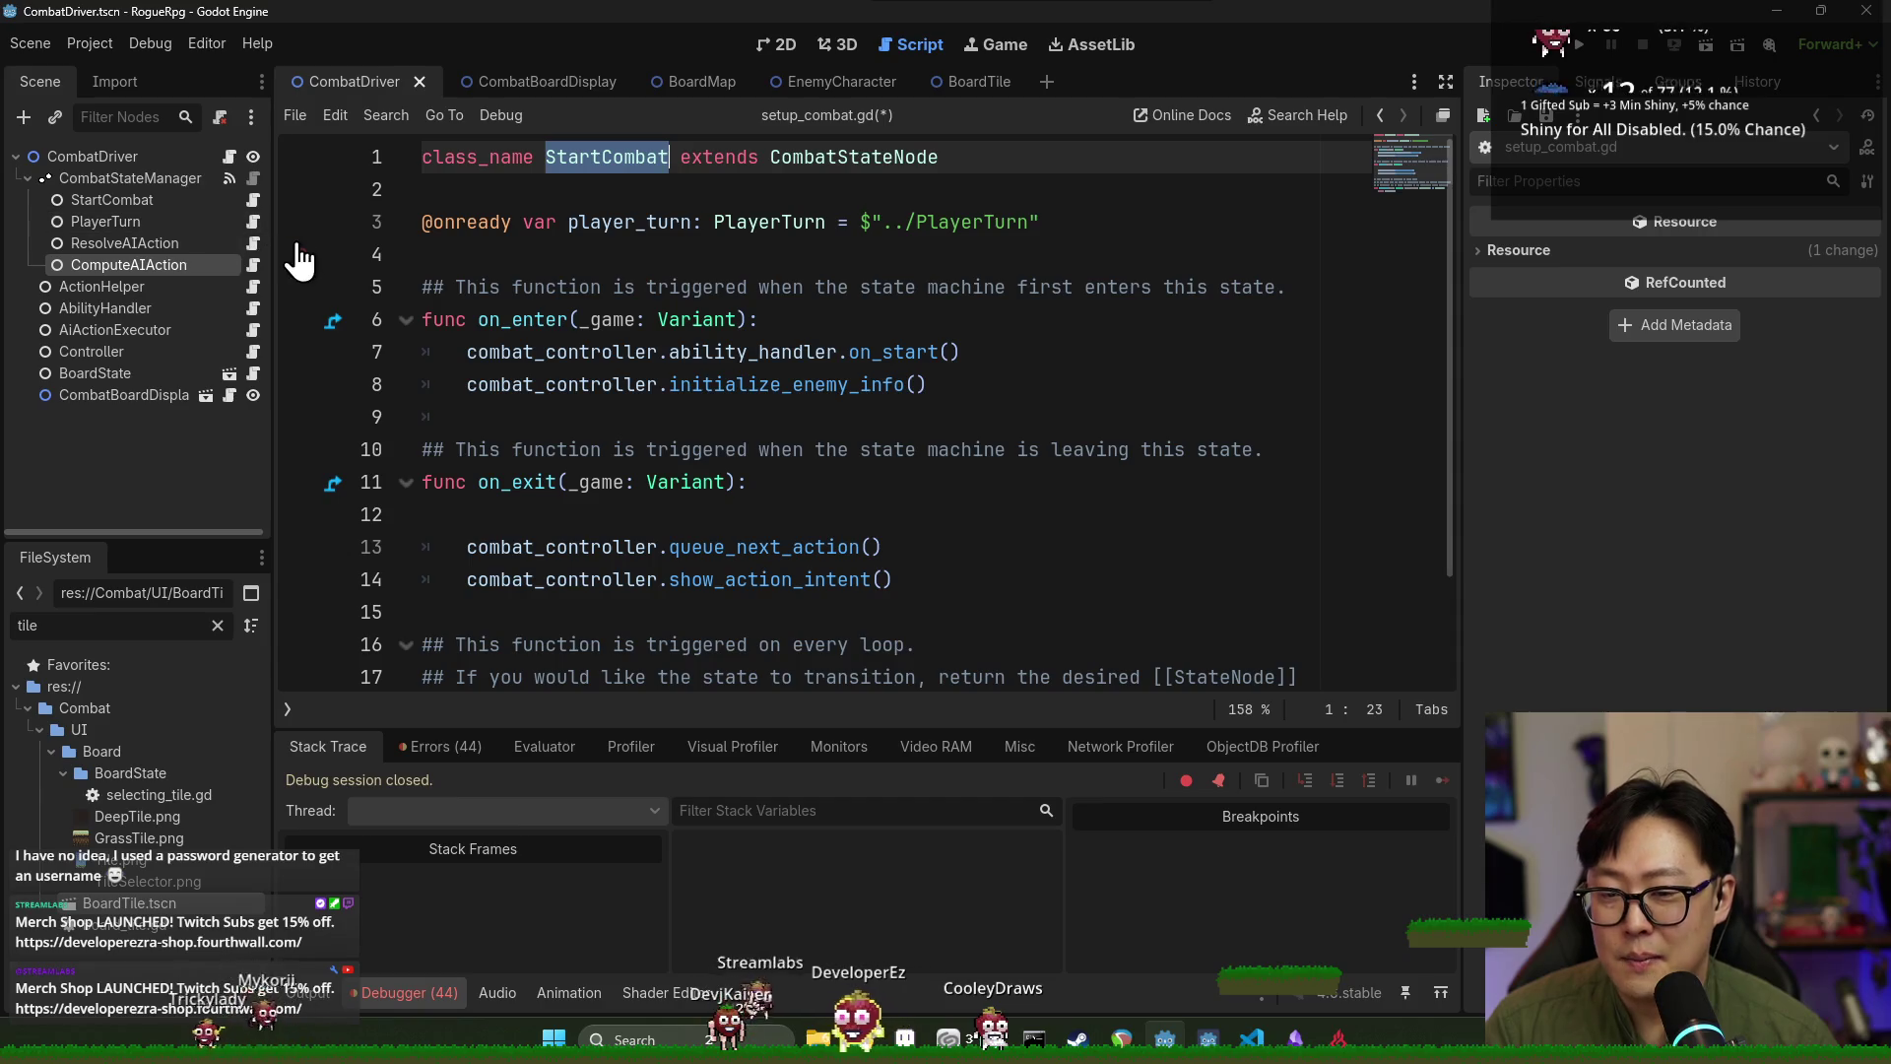
# Open ComputeAIAction's script, then return to setup_combat.gd and review lines 7–8.
pyautogui.click(250, 264)
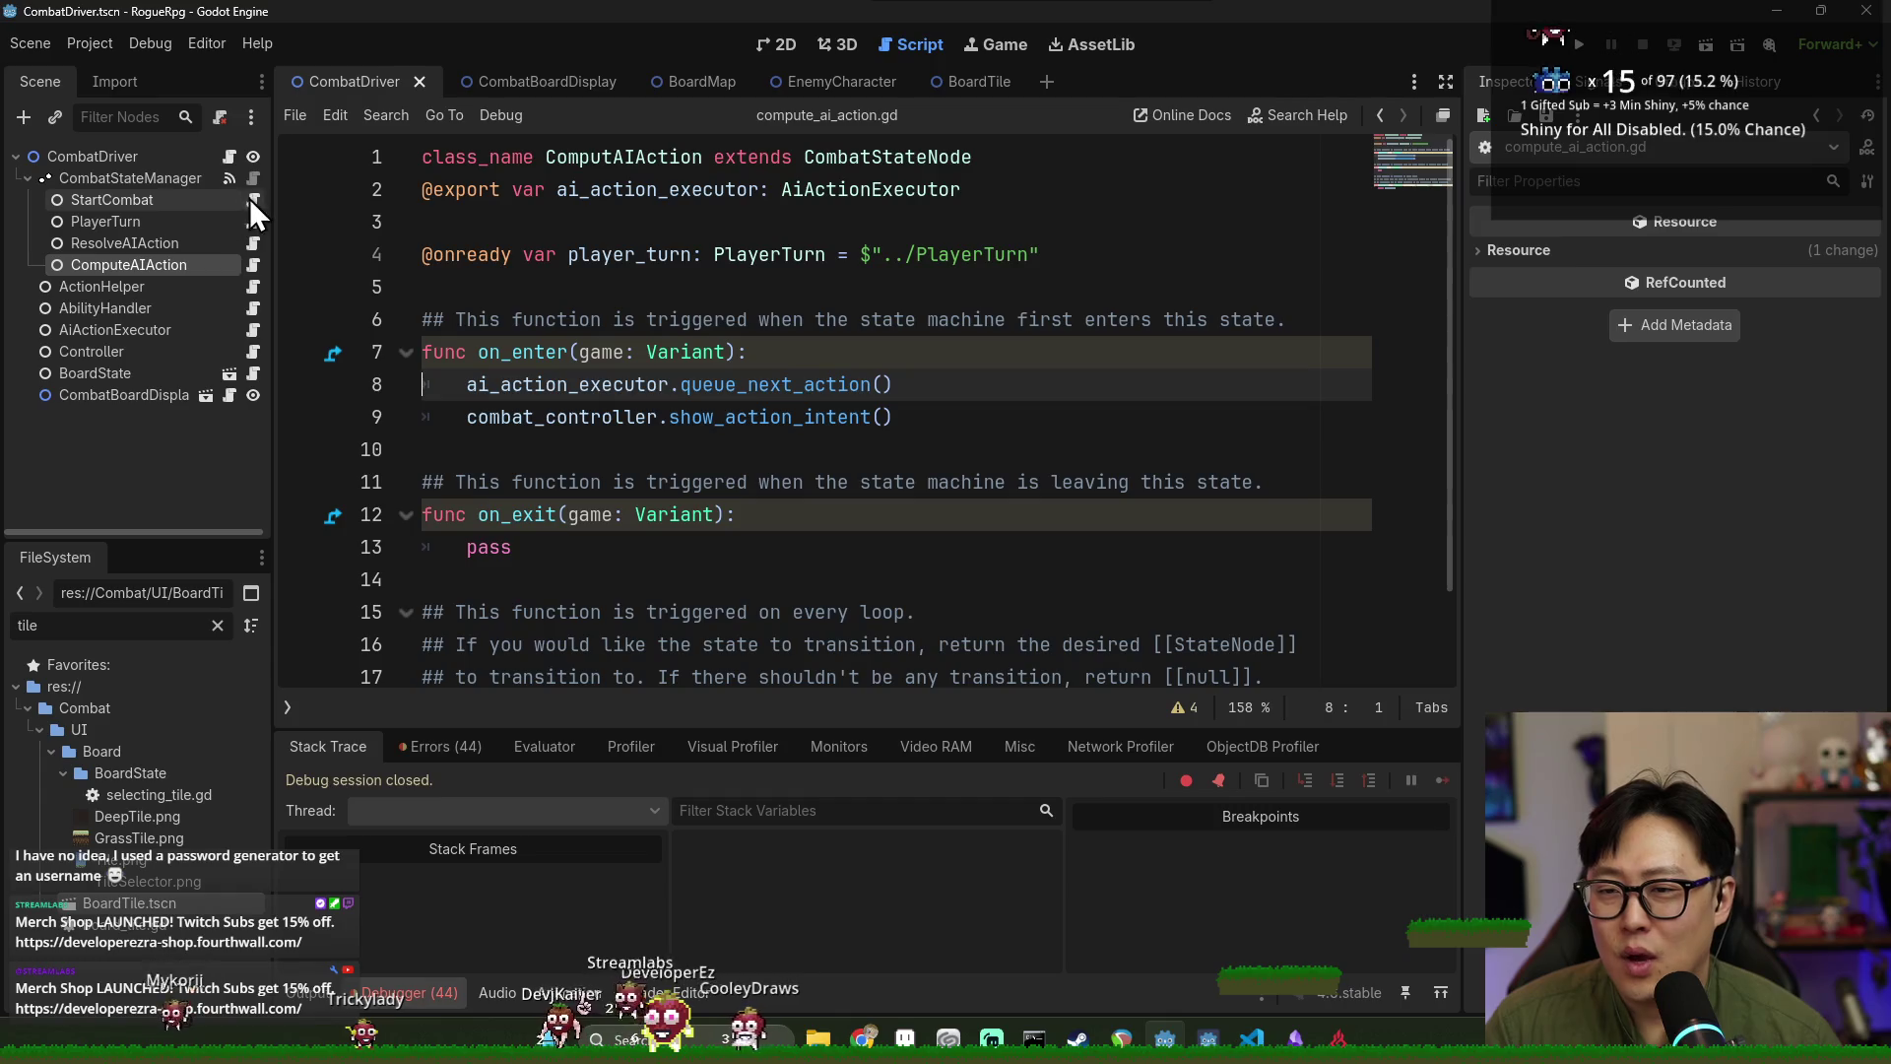
pyautogui.click(253, 199)
pyautogui.click(550, 352)
pyautogui.doubleClick(551, 352)
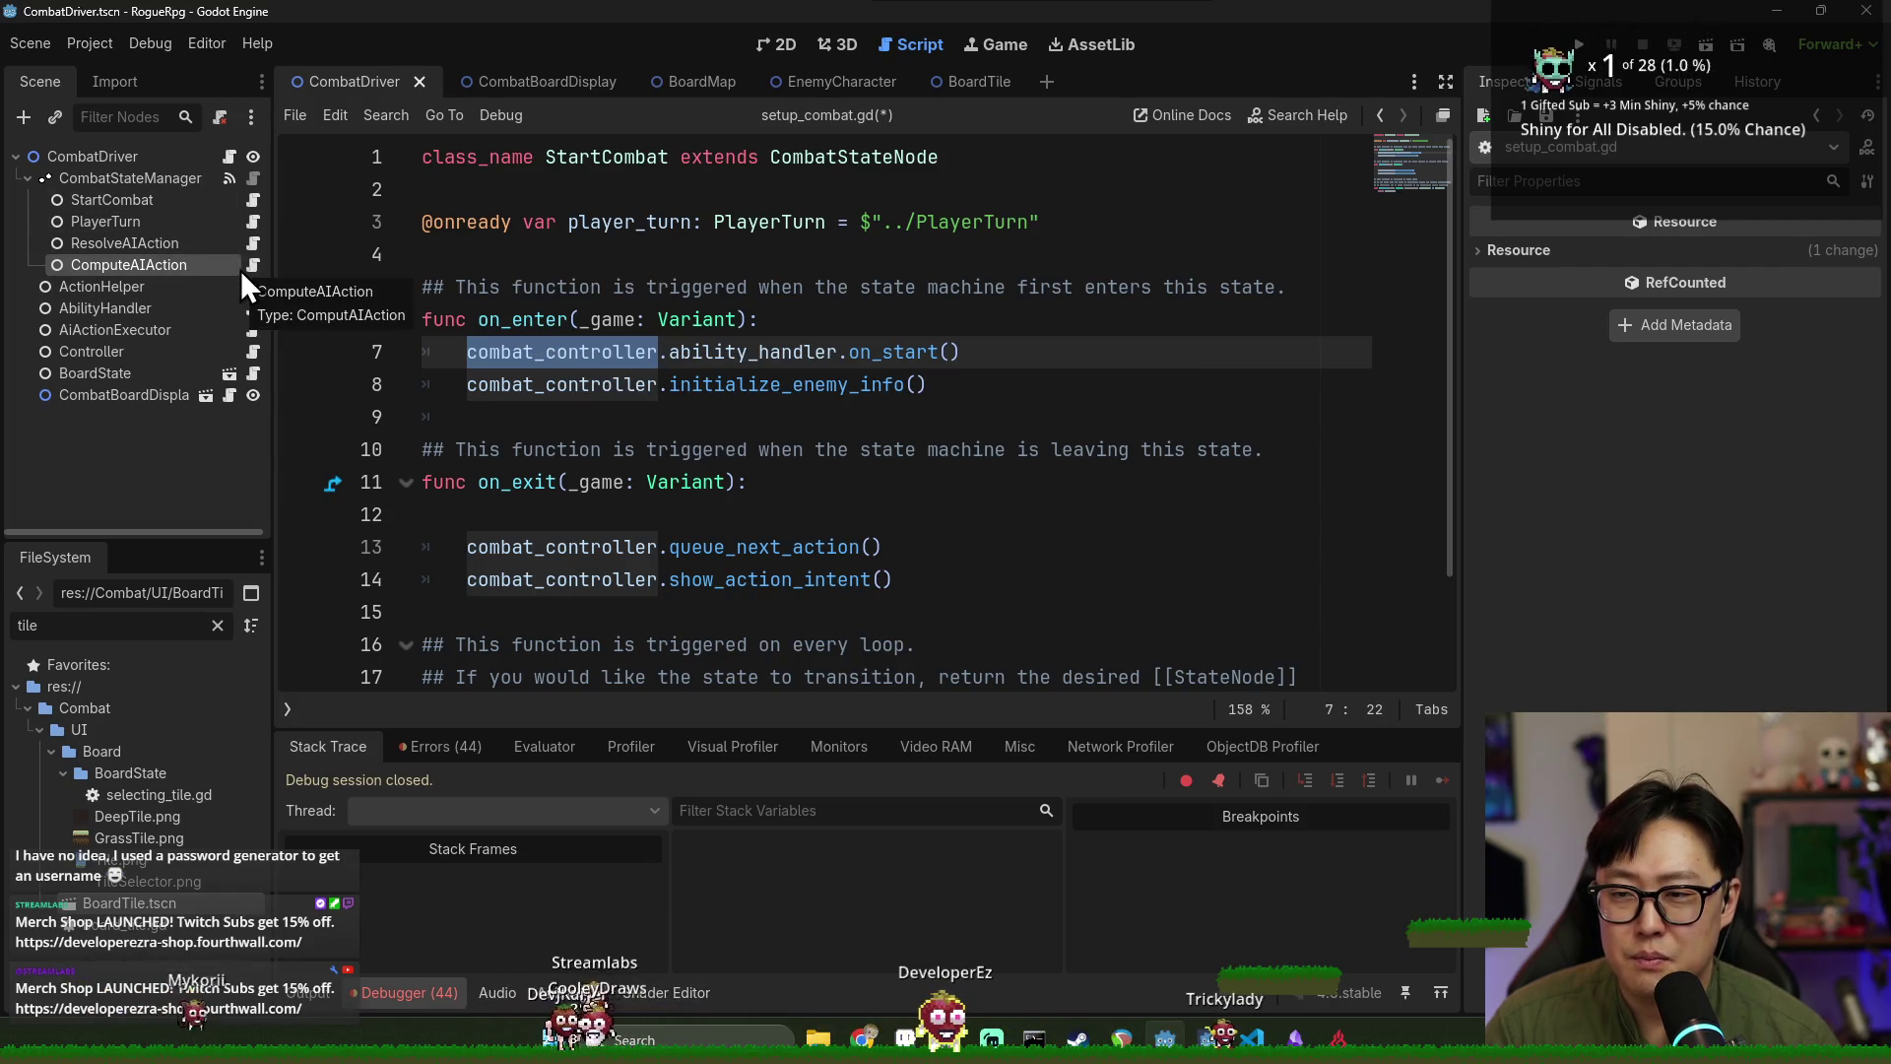
pyautogui.tripleClick(672, 360)
pyautogui.doubleClick(685, 383)
# Delete the queue_next_action and show_action_intent calls from on_exit, leaving pass.
pyautogui.scroll(-2, 639, 396)
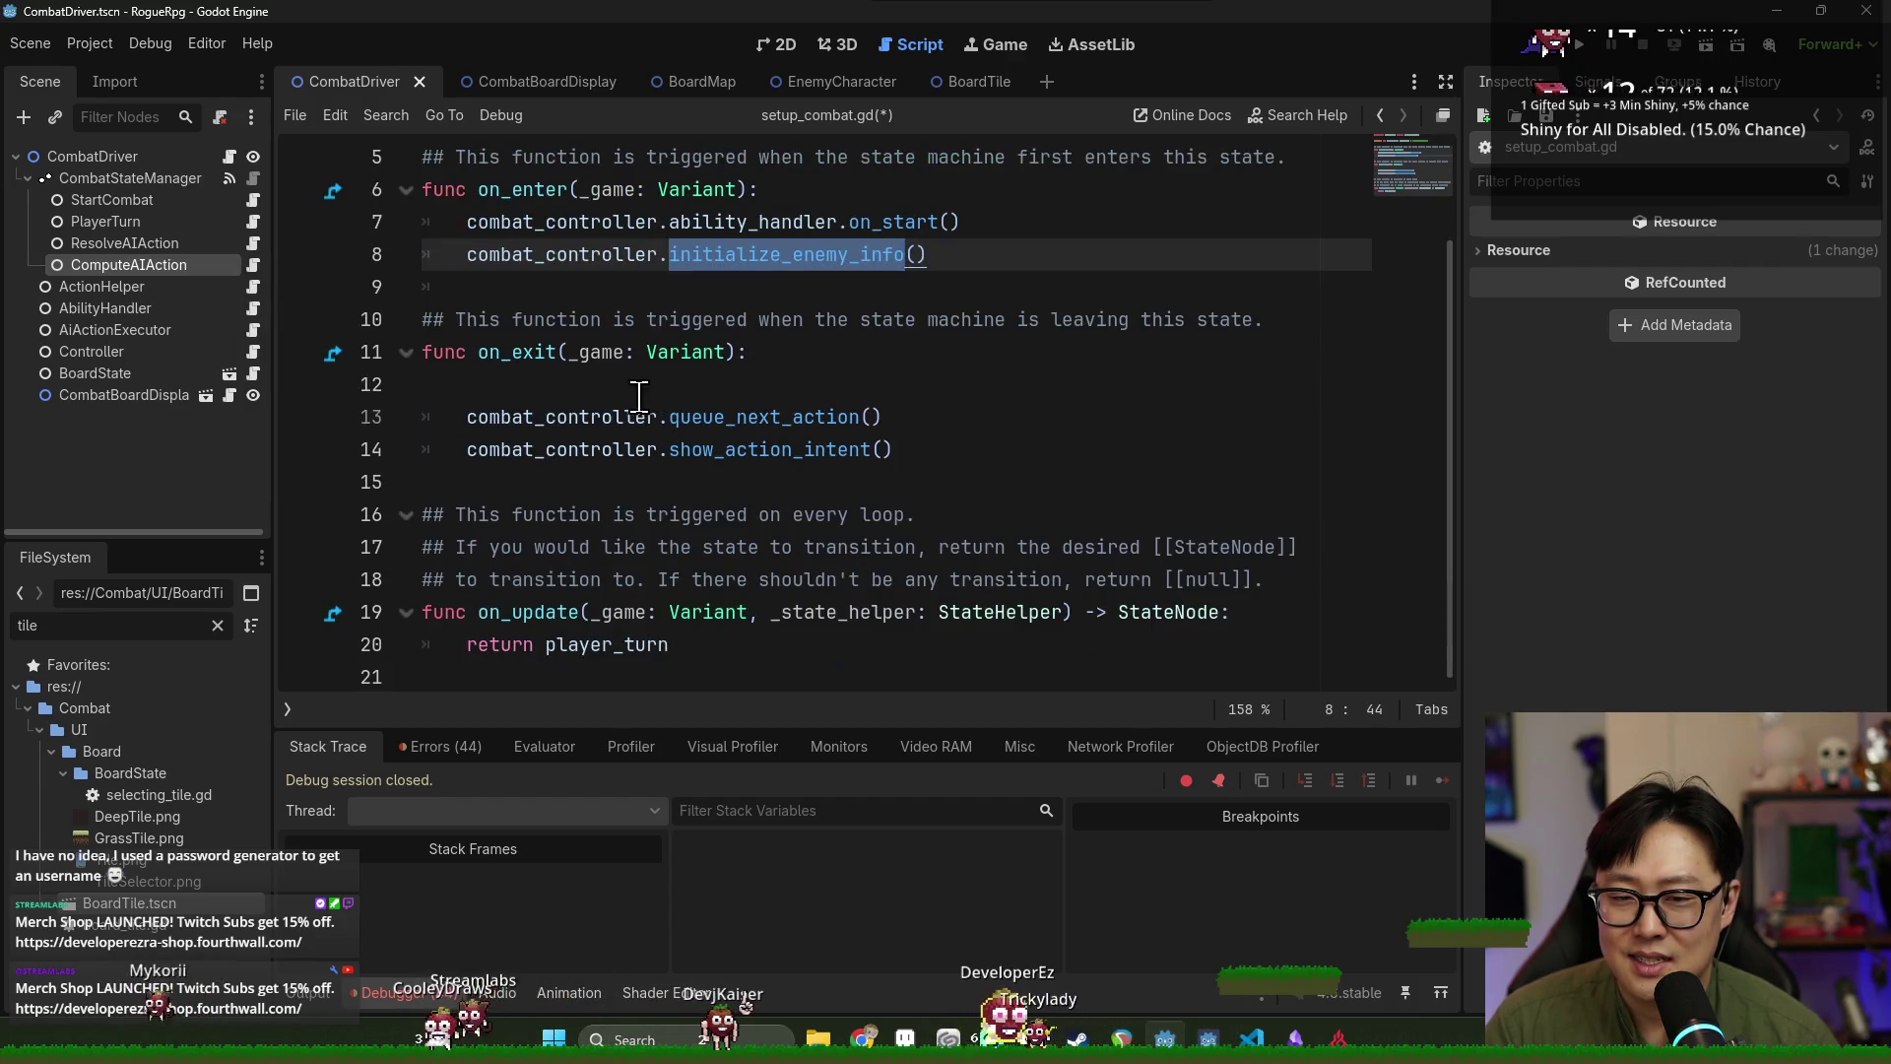
pyautogui.click(483, 383)
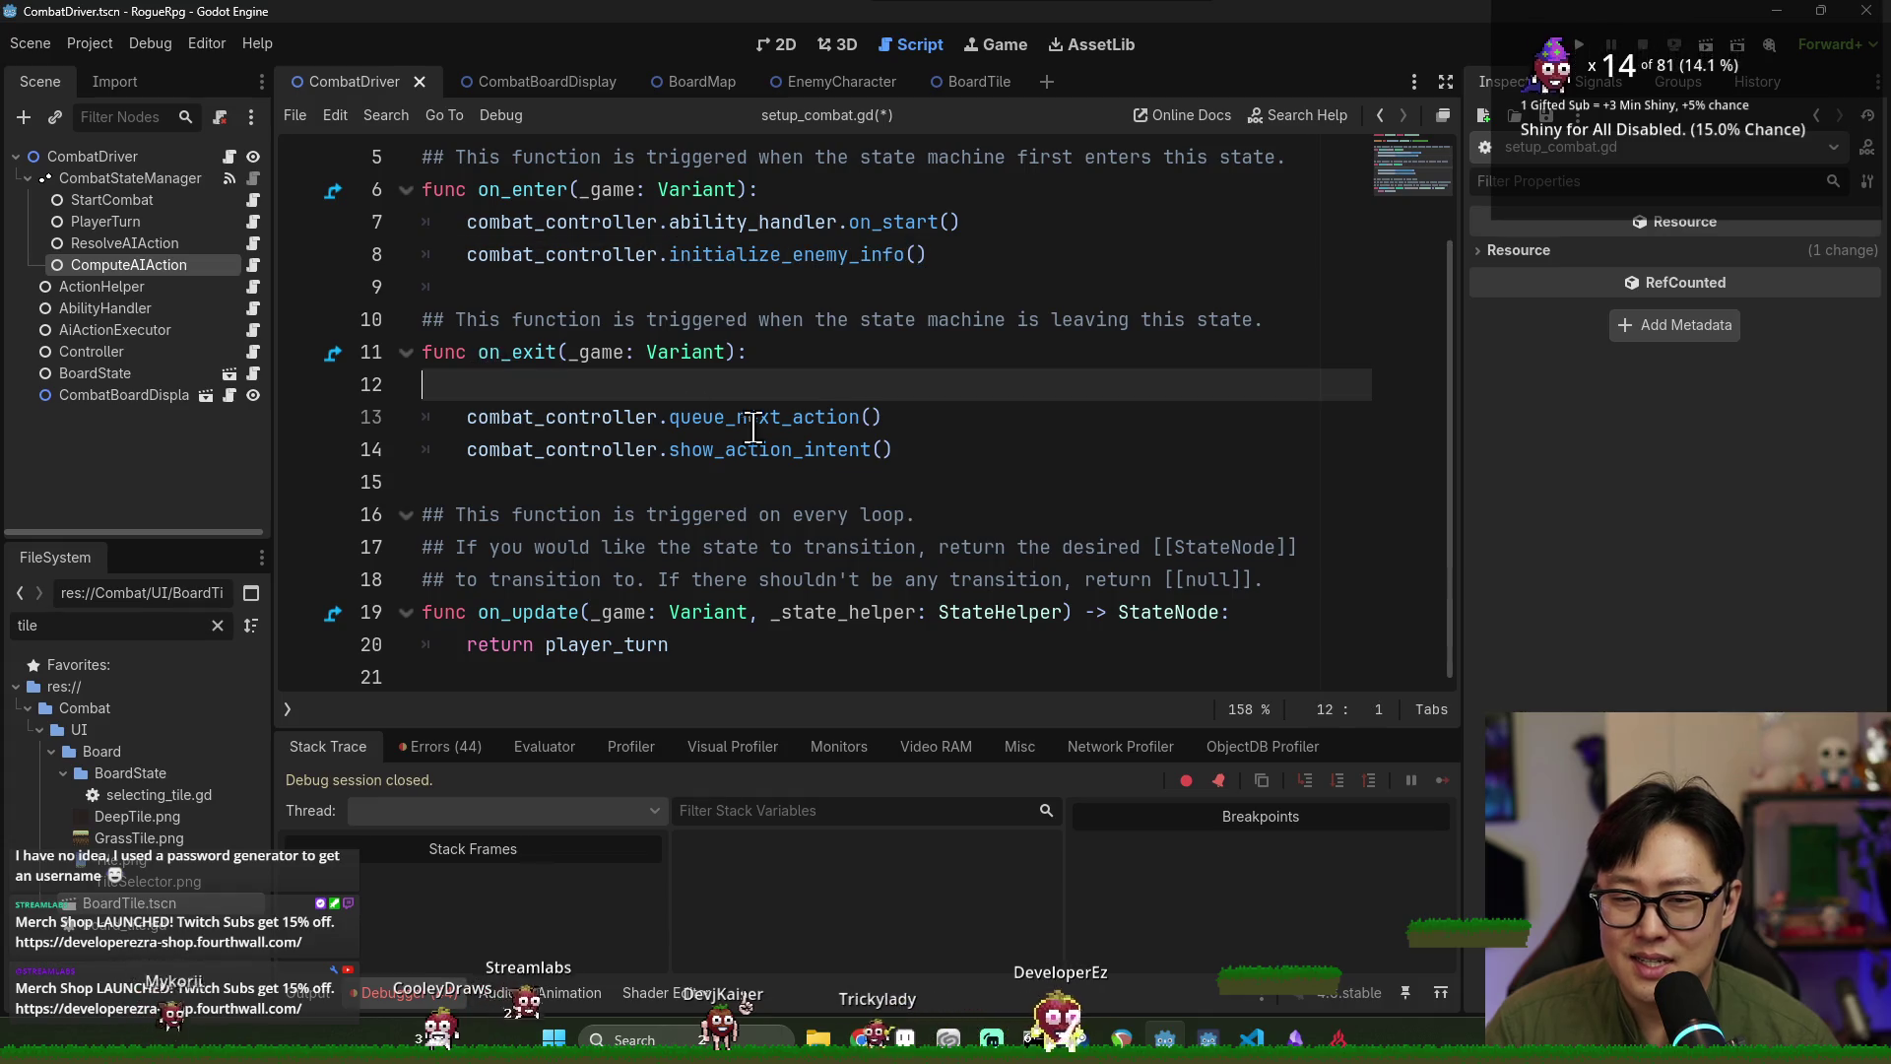
pyautogui.keyDown('shift'); pyautogui.click(922, 457); pyautogui.keyUp('shift')
pyautogui.press('BackSpace')
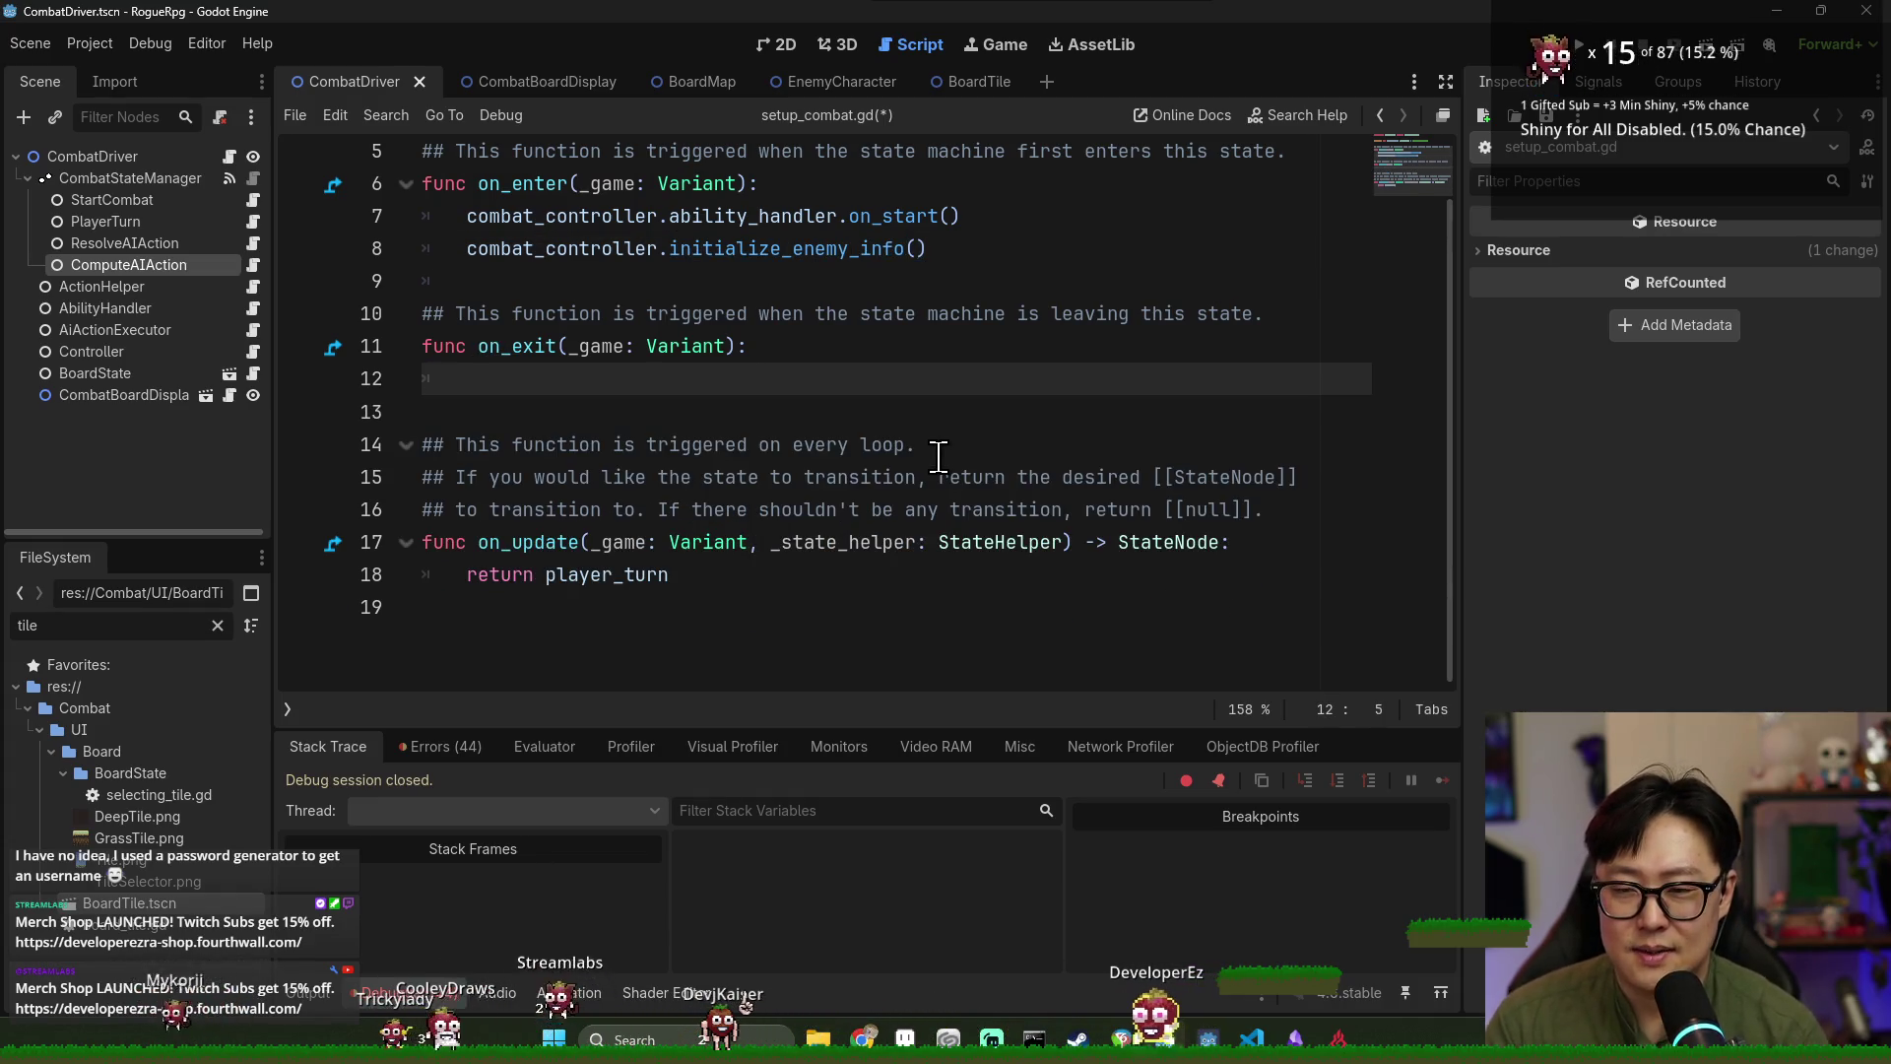
pyautogui.write('pass')
pyautogui.click(634, 596)
pyautogui.scroll(2, 614, 504)
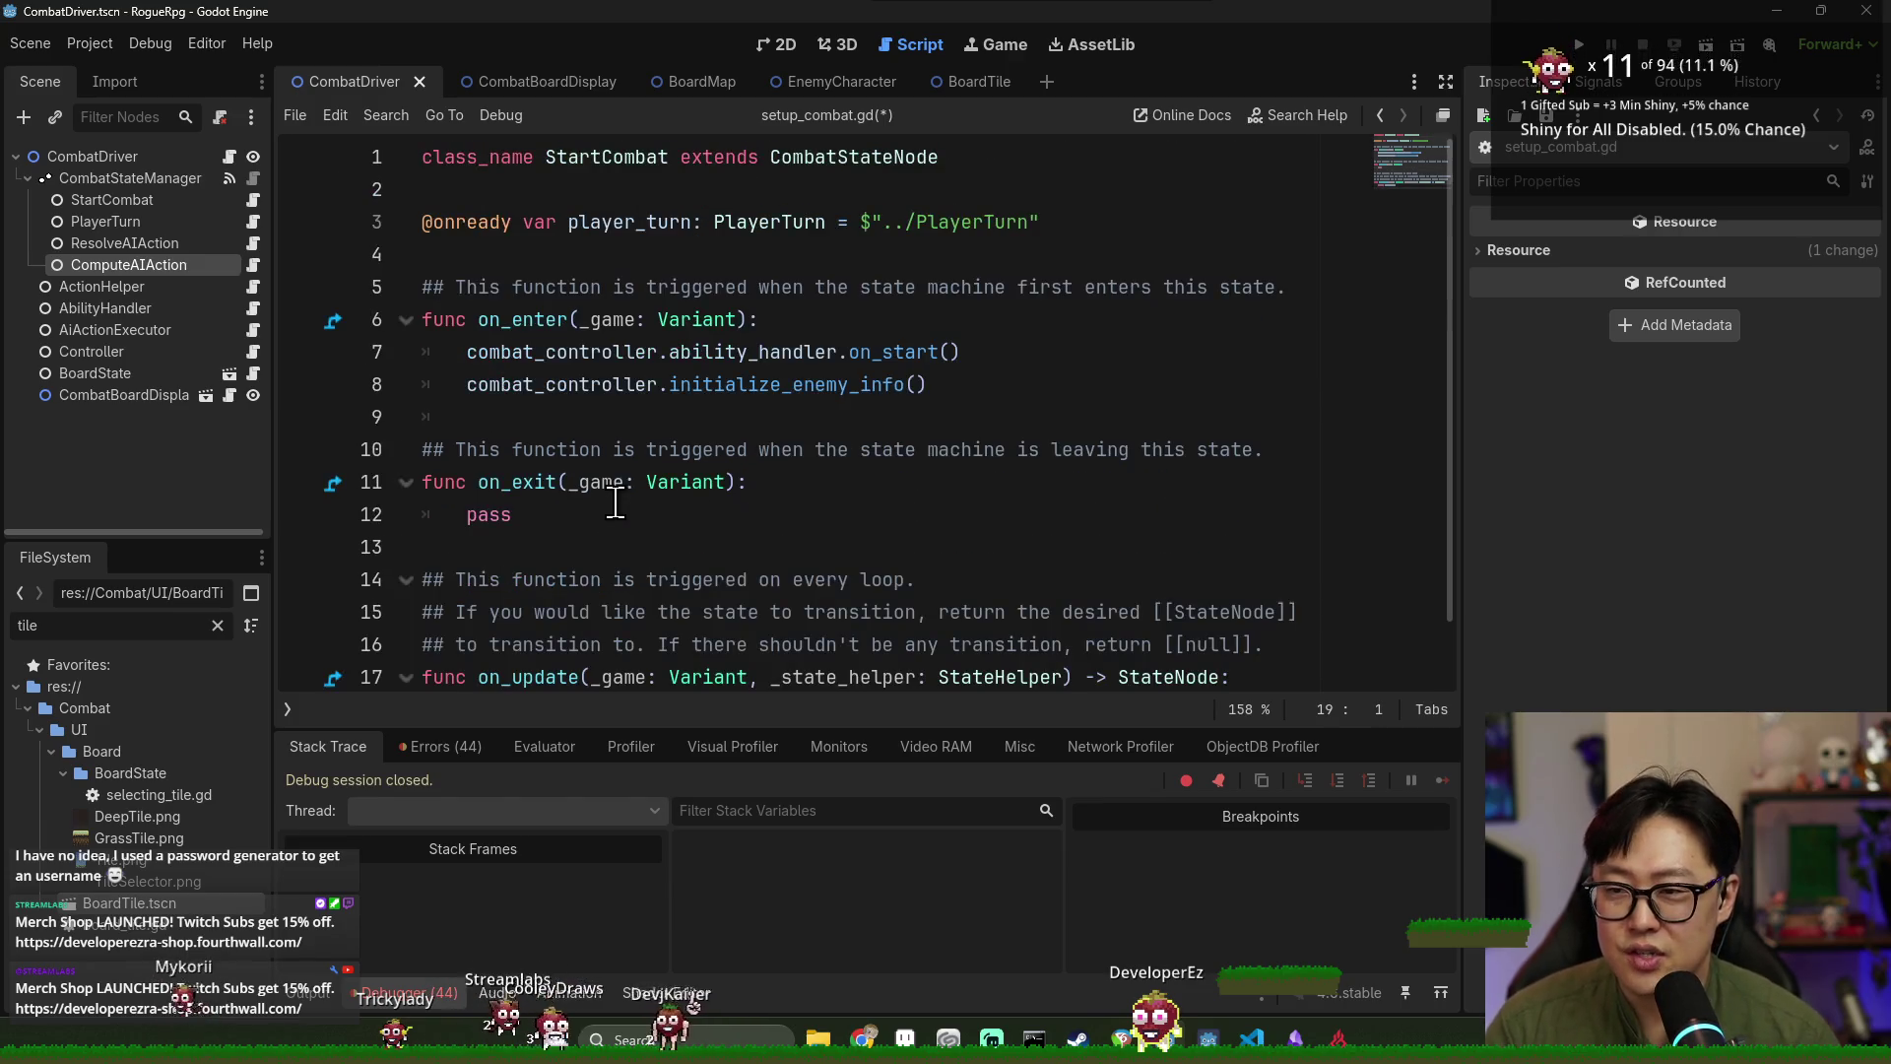
pyautogui.doubleClick(596, 225)
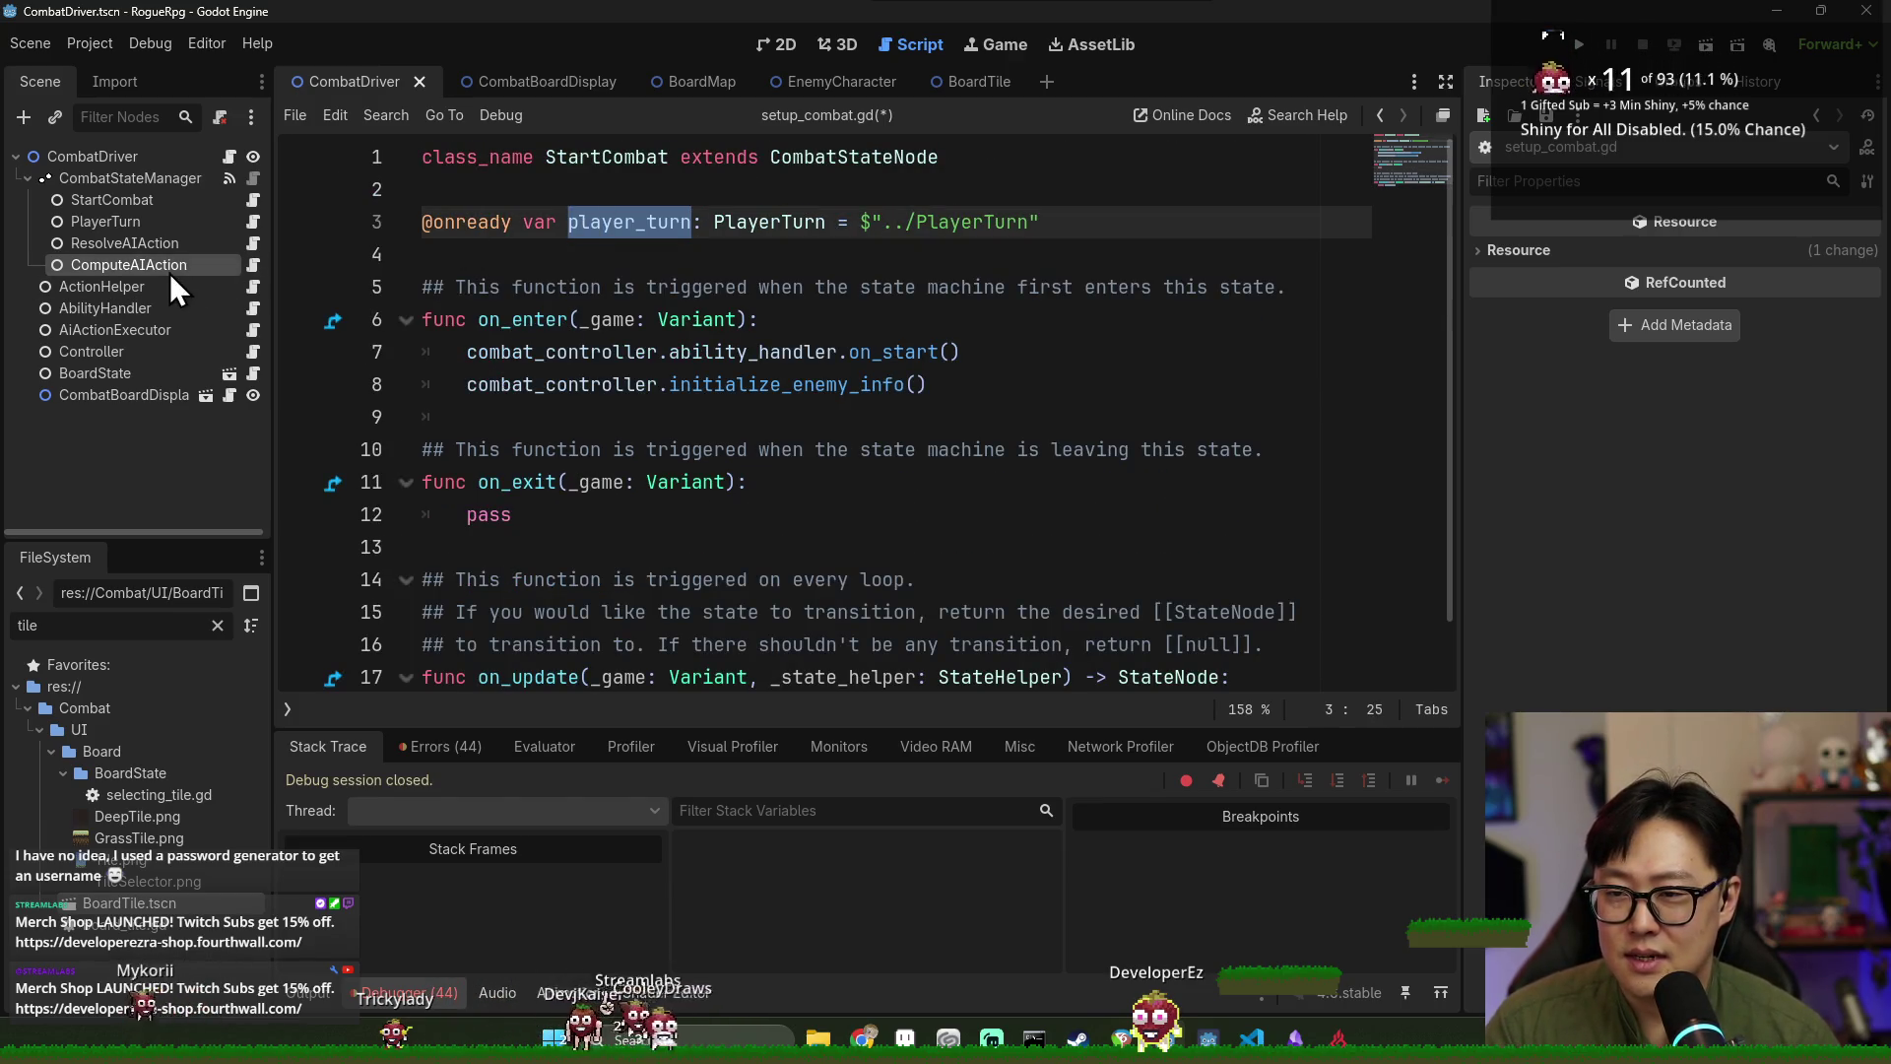
pyautogui.moveTo(169, 268)
pyautogui.mouseDown()
pyautogui.moveTo(441, 260)
pyautogui.moveTo(421, 255)
pyautogui.mouseUp()
pyautogui.press('BackSpace')
pyautogui.doubleClick(674, 224)
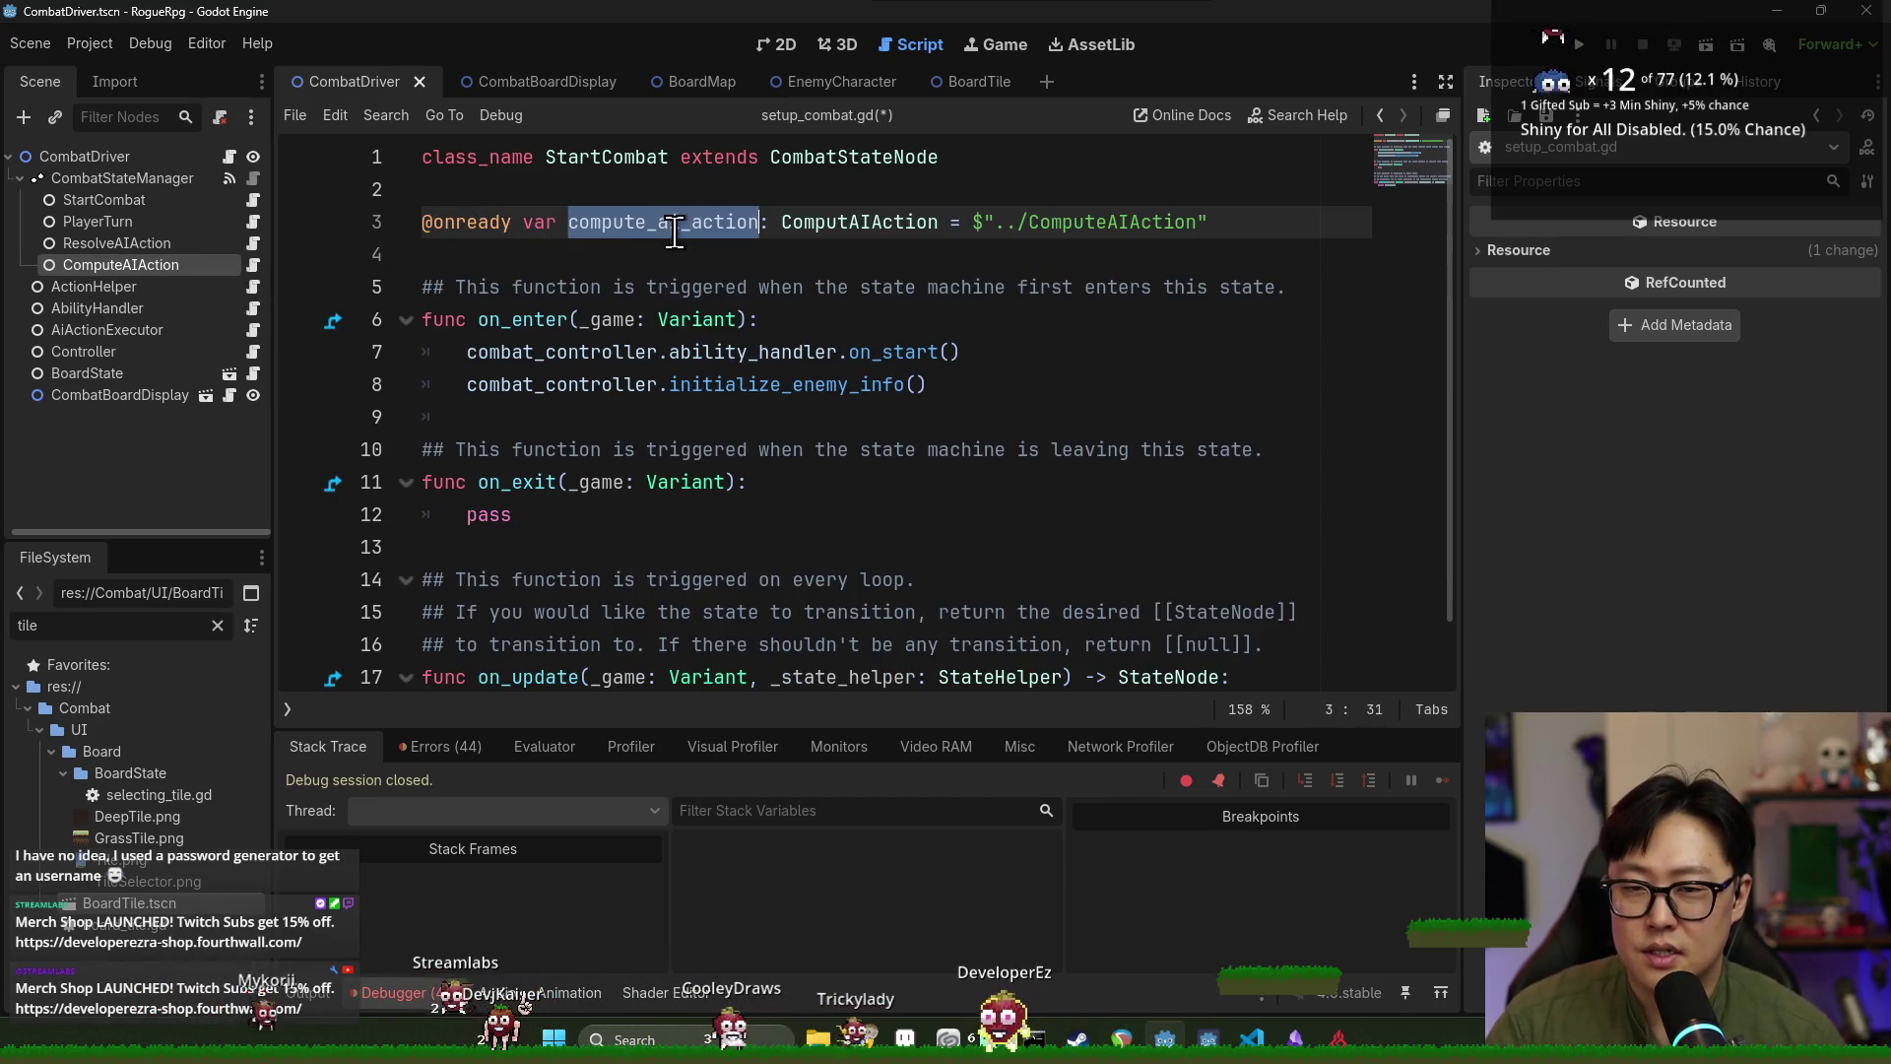
pyautogui.press('Right')
pyautogui.write('_stat')
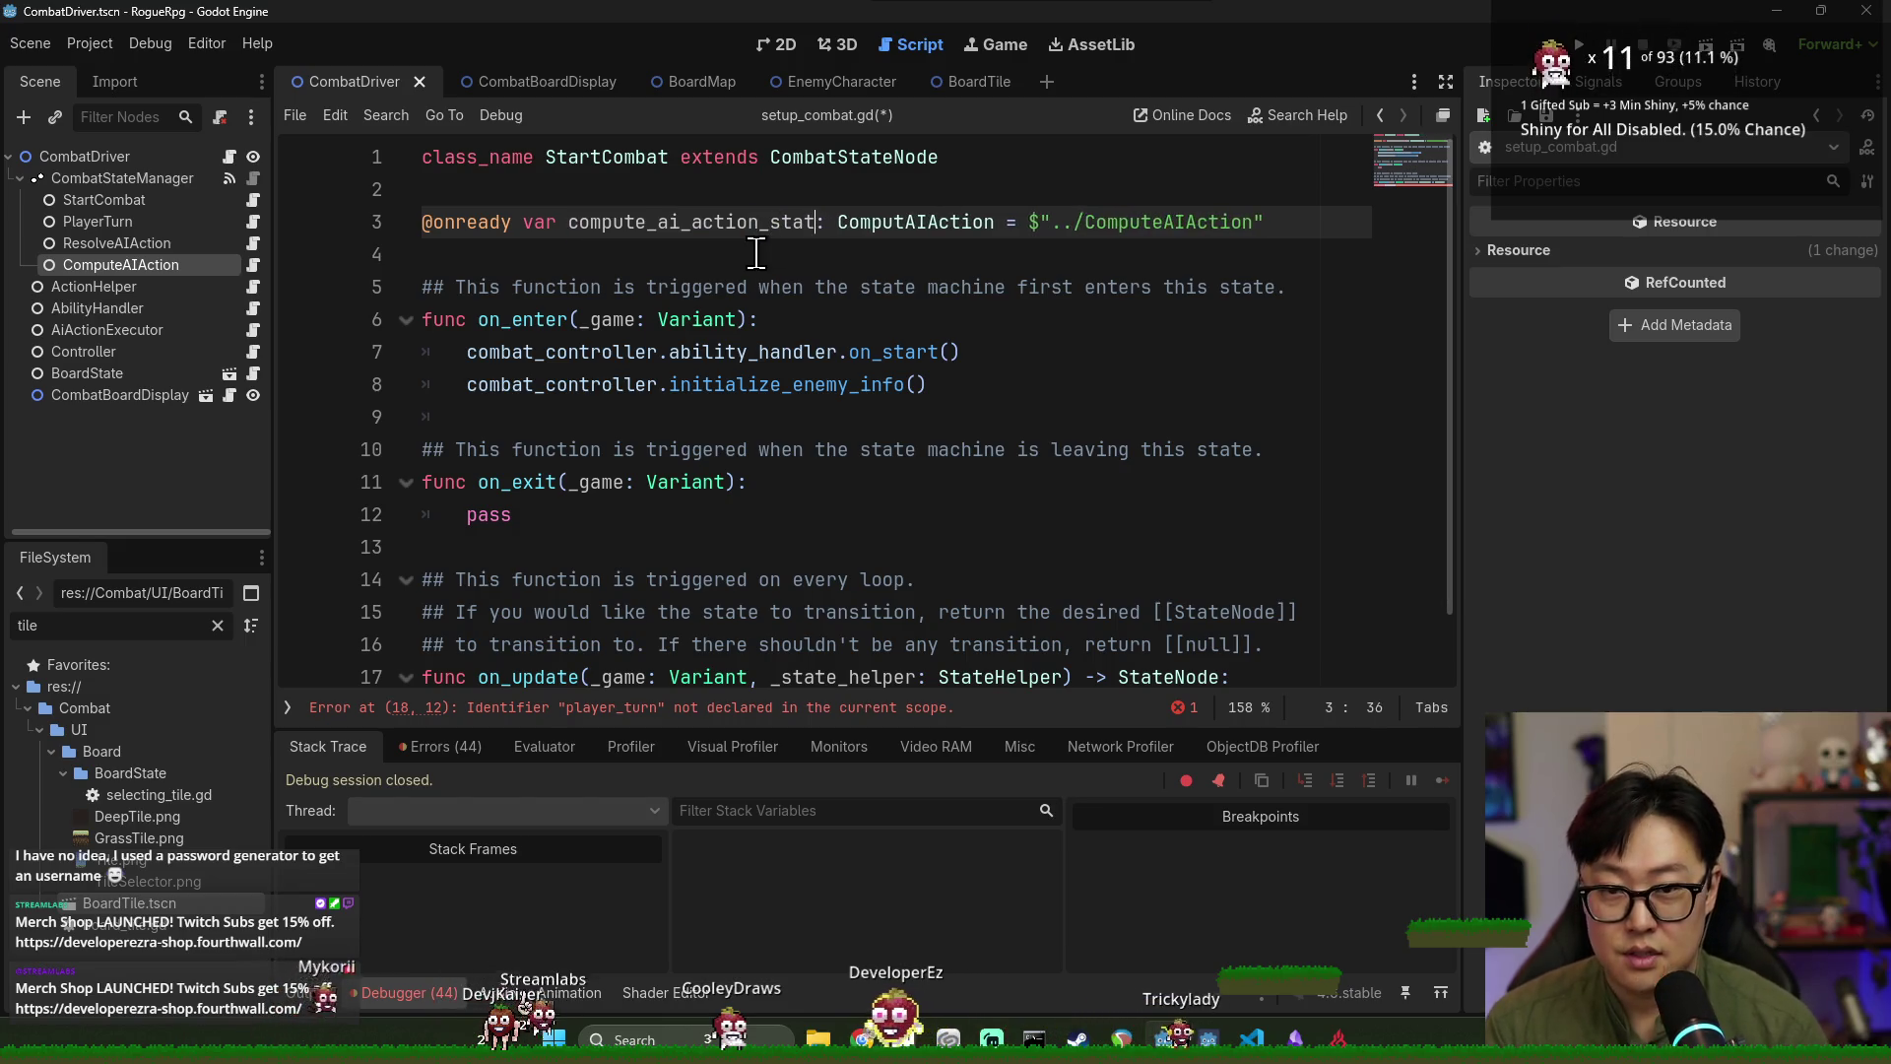
pyautogui.write('e')
# Make on_update return compute_ai_action_state instead of player_turn and save.
pyautogui.scroll(-1, 729, 443)
pyautogui.click(618, 644)
pyautogui.doubleClick(618, 644)
pyautogui.write('compute_ai_action_state')
pyautogui.hotkey('ctrl', 's')
# Delete the comment lines above on_update, save, and launch the project.
pyautogui.click(744, 445)
pyautogui.moveTo(1268, 579)
pyautogui.mouseDown()
pyautogui.moveTo(1090, 547)
pyautogui.moveTo(346, 516)
pyautogui.mouseUp()
pyautogui.press('BackSpace')
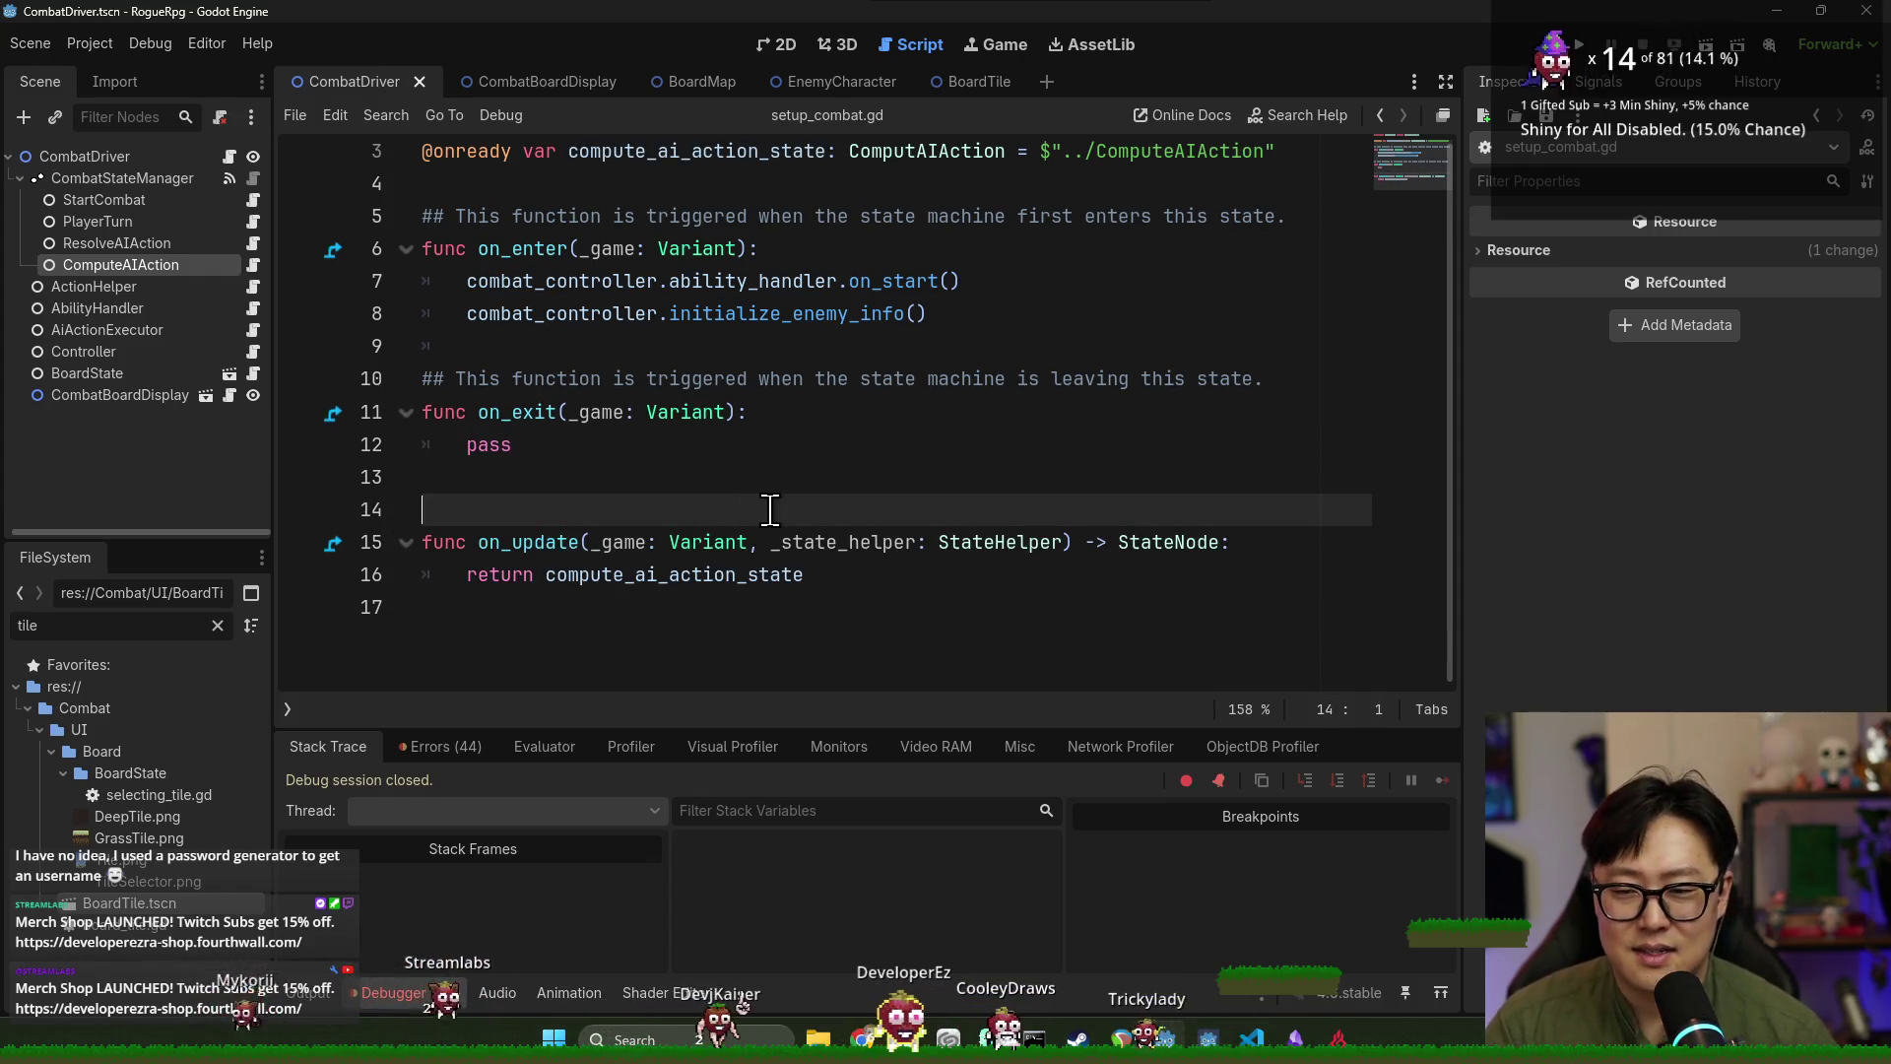
pyautogui.press('BackSpace')
pyautogui.hotkey('ctrl', 's')
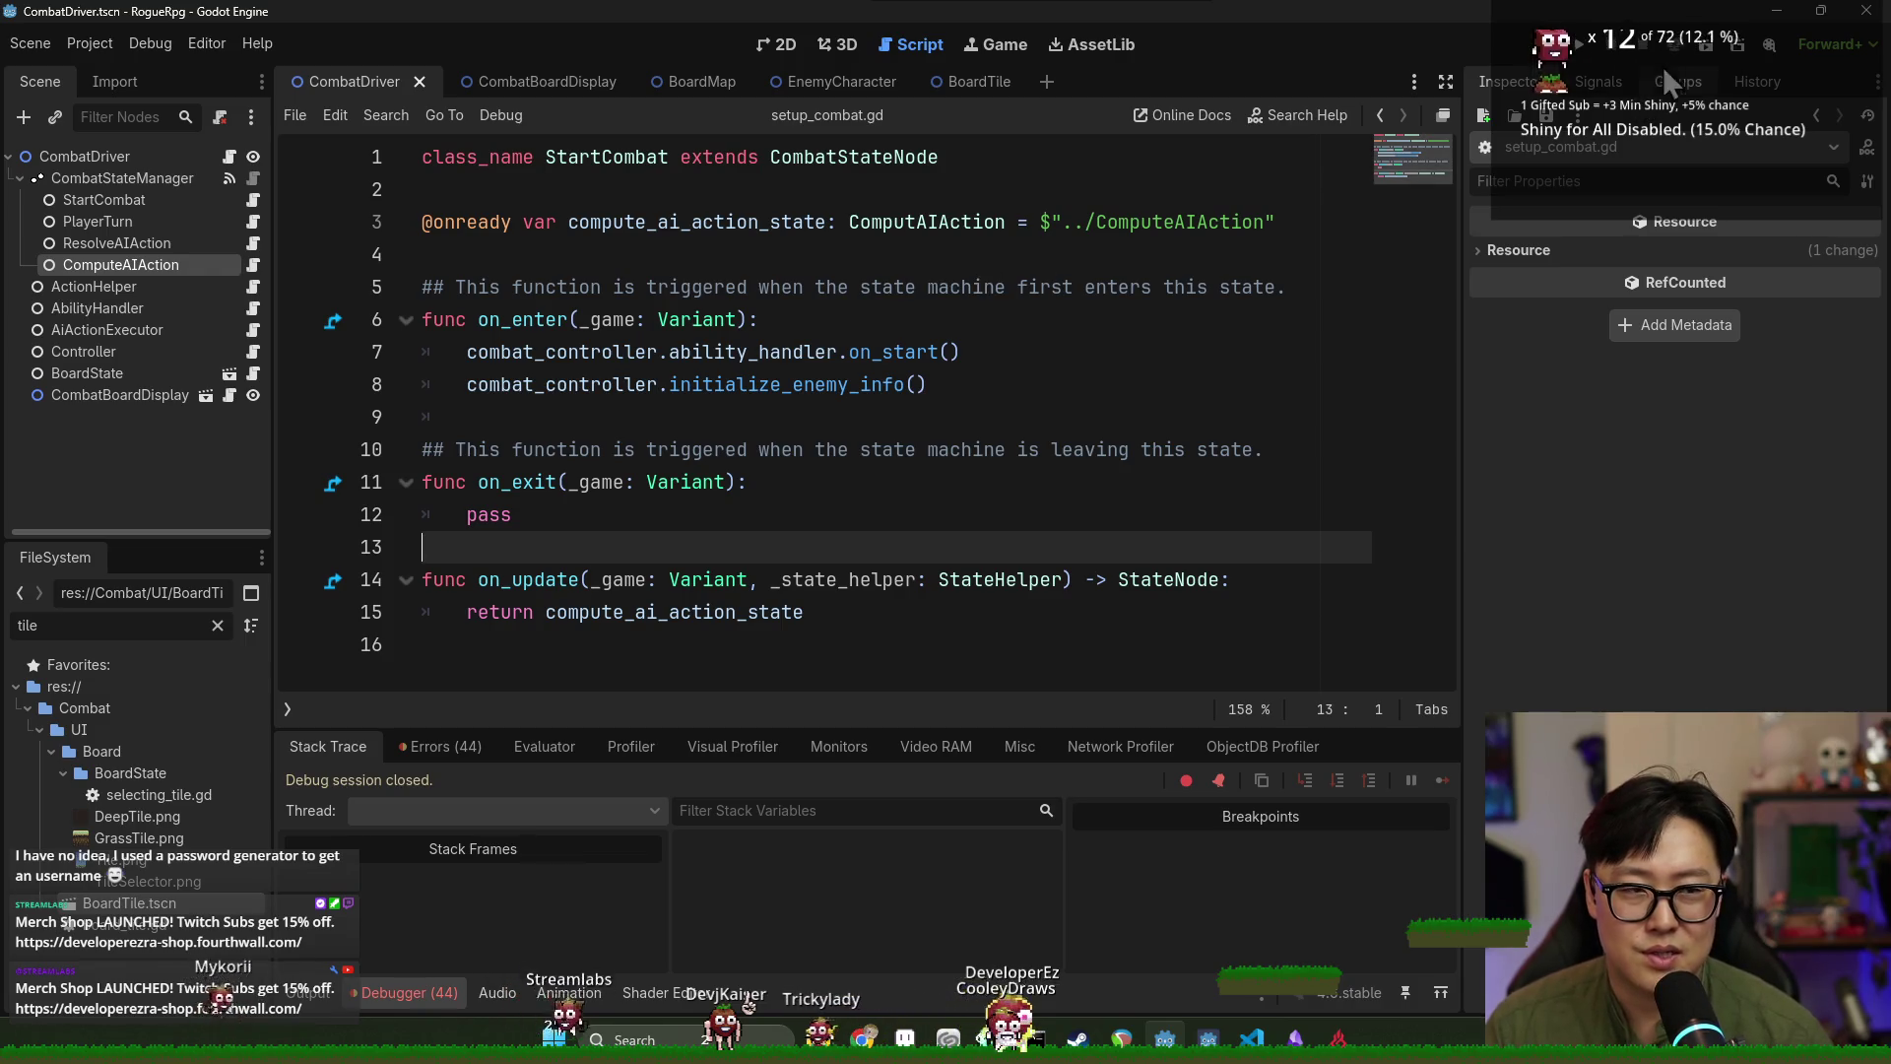
pyautogui.click(1586, 49)
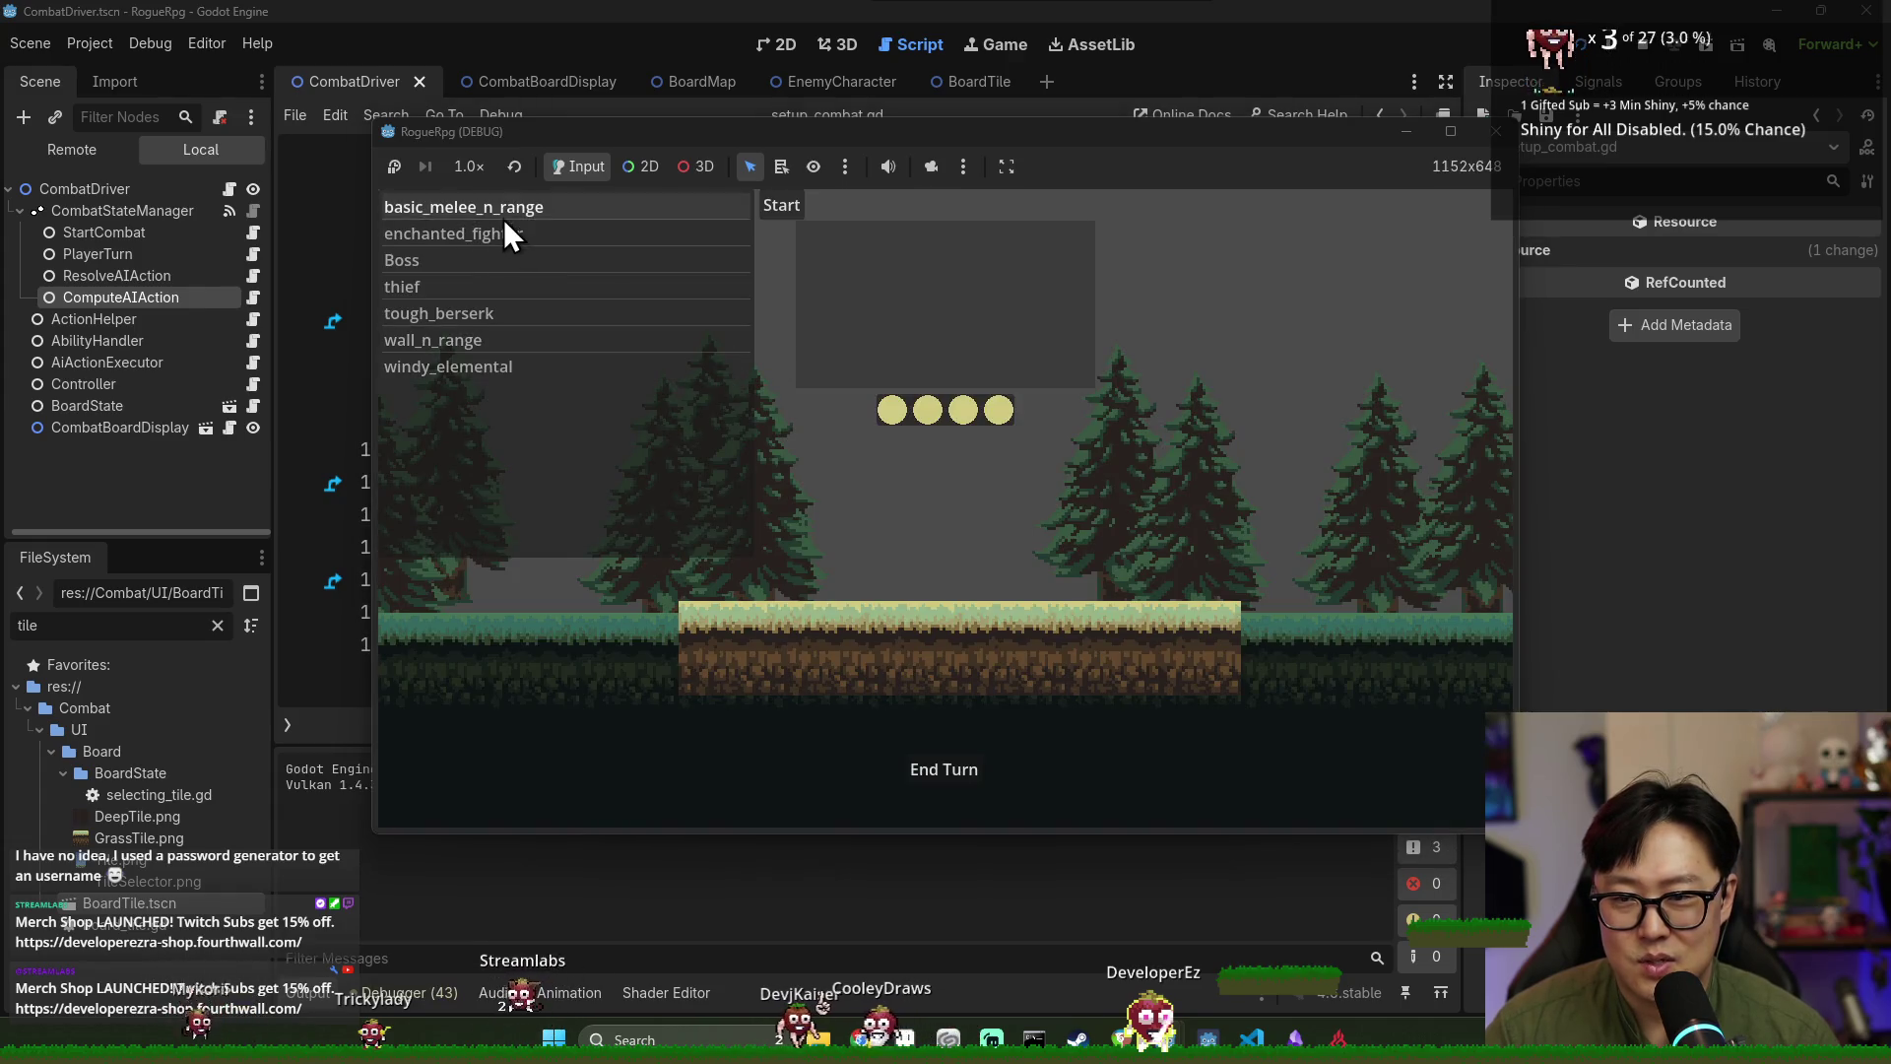
# Start a combat with the basic_melee_n_range enemy set and end the first turn.
pyautogui.click(506, 211)
pyautogui.click(775, 207)
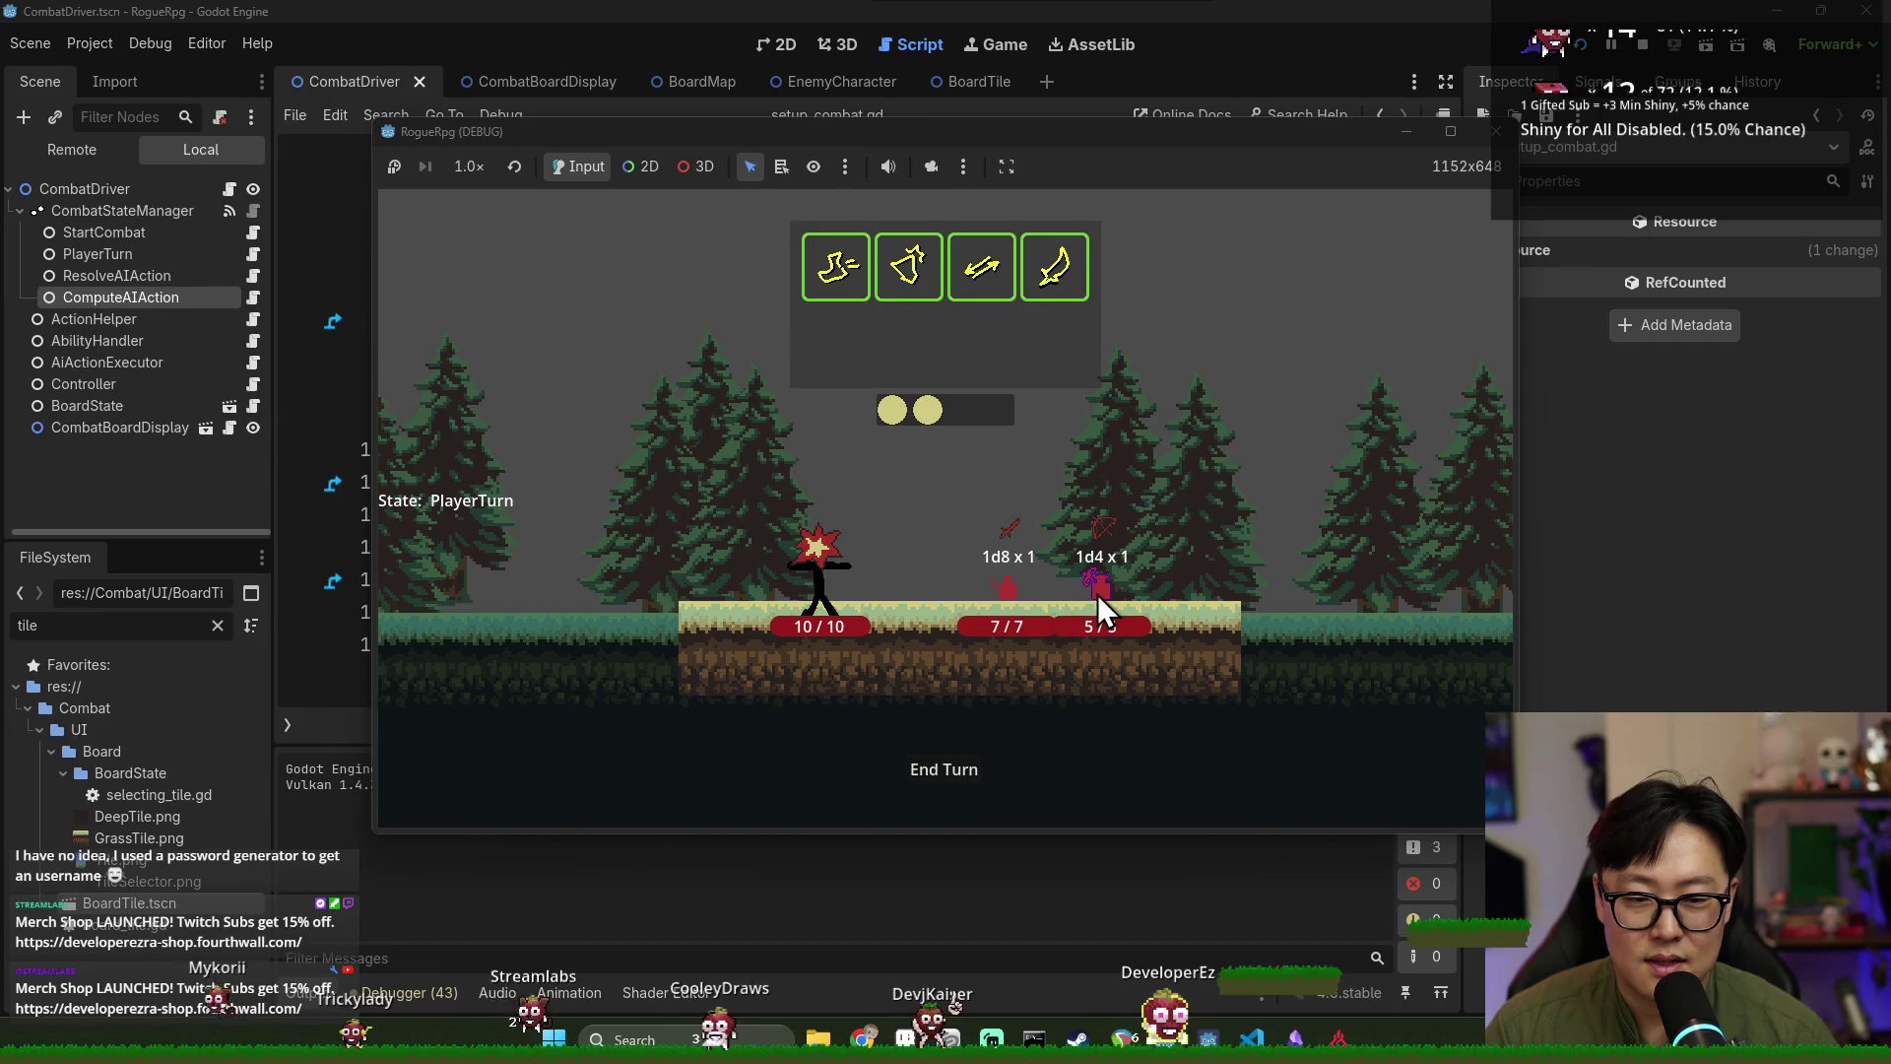
pyautogui.moveTo(1087, 584)
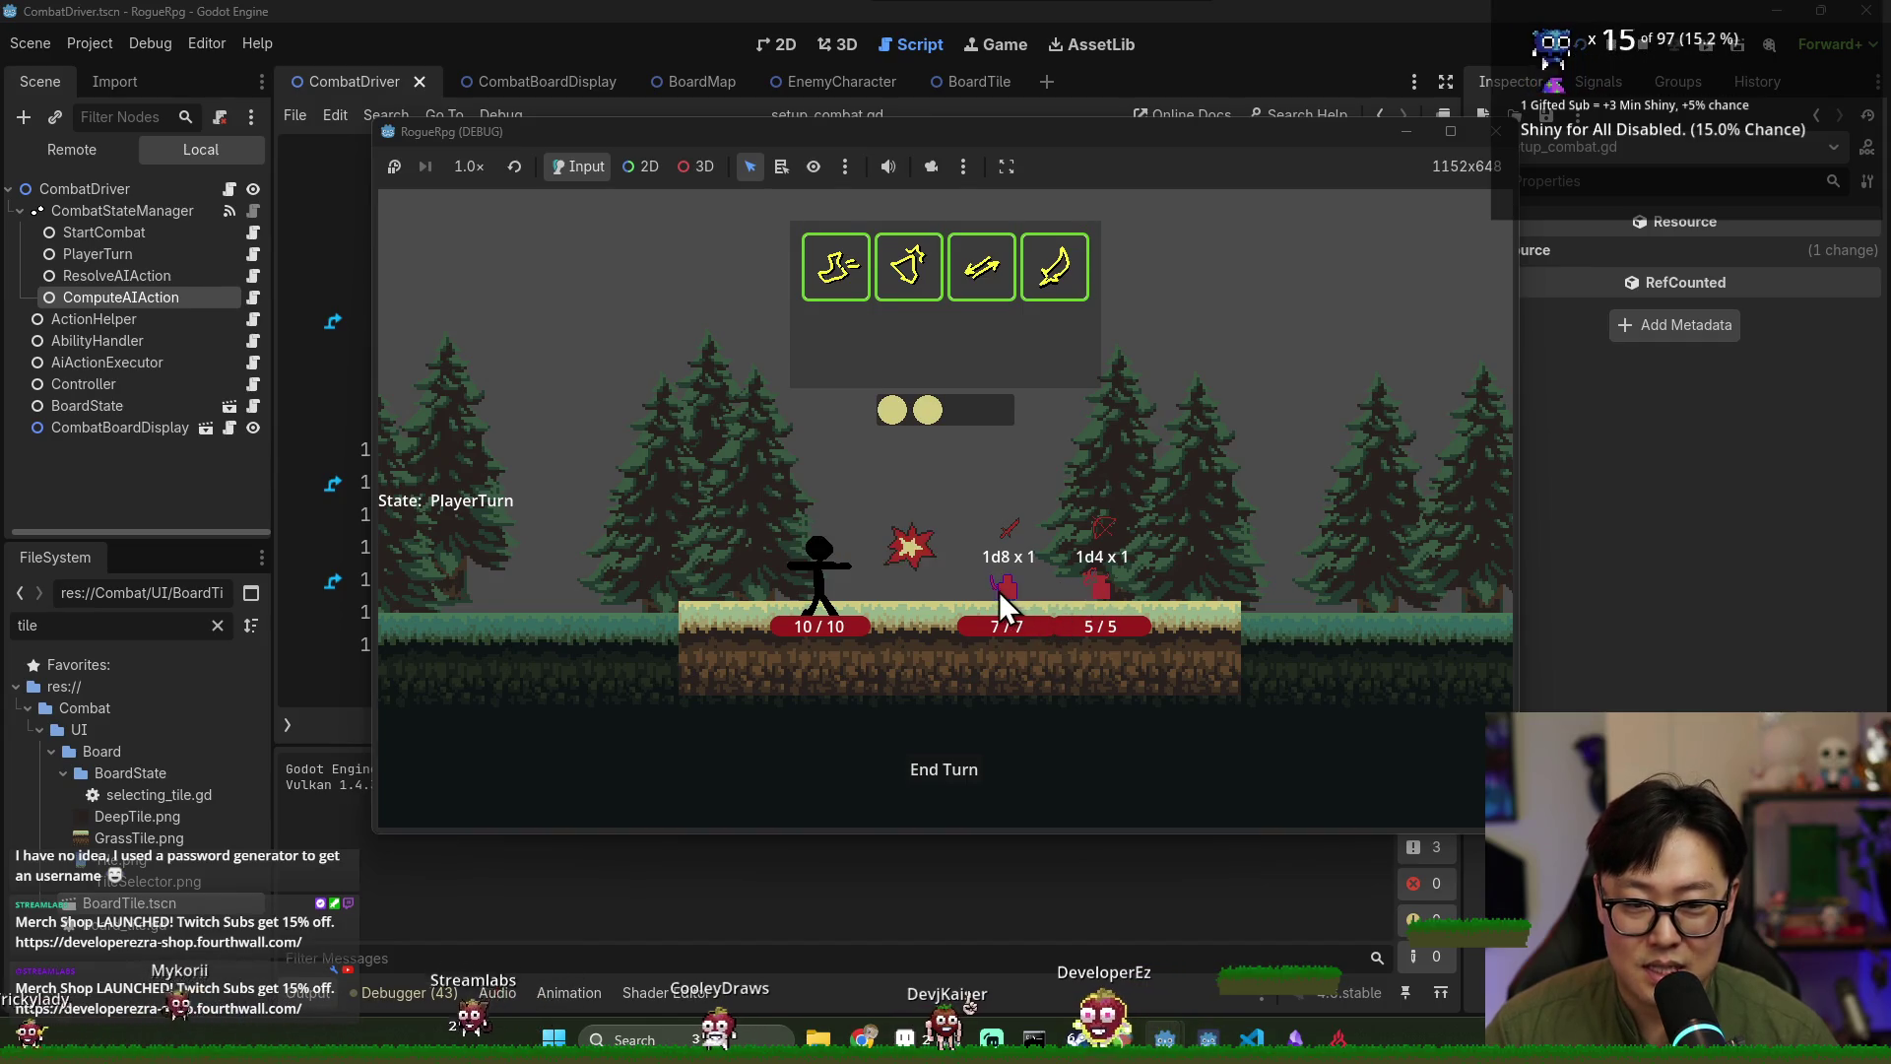
pyautogui.click(953, 761)
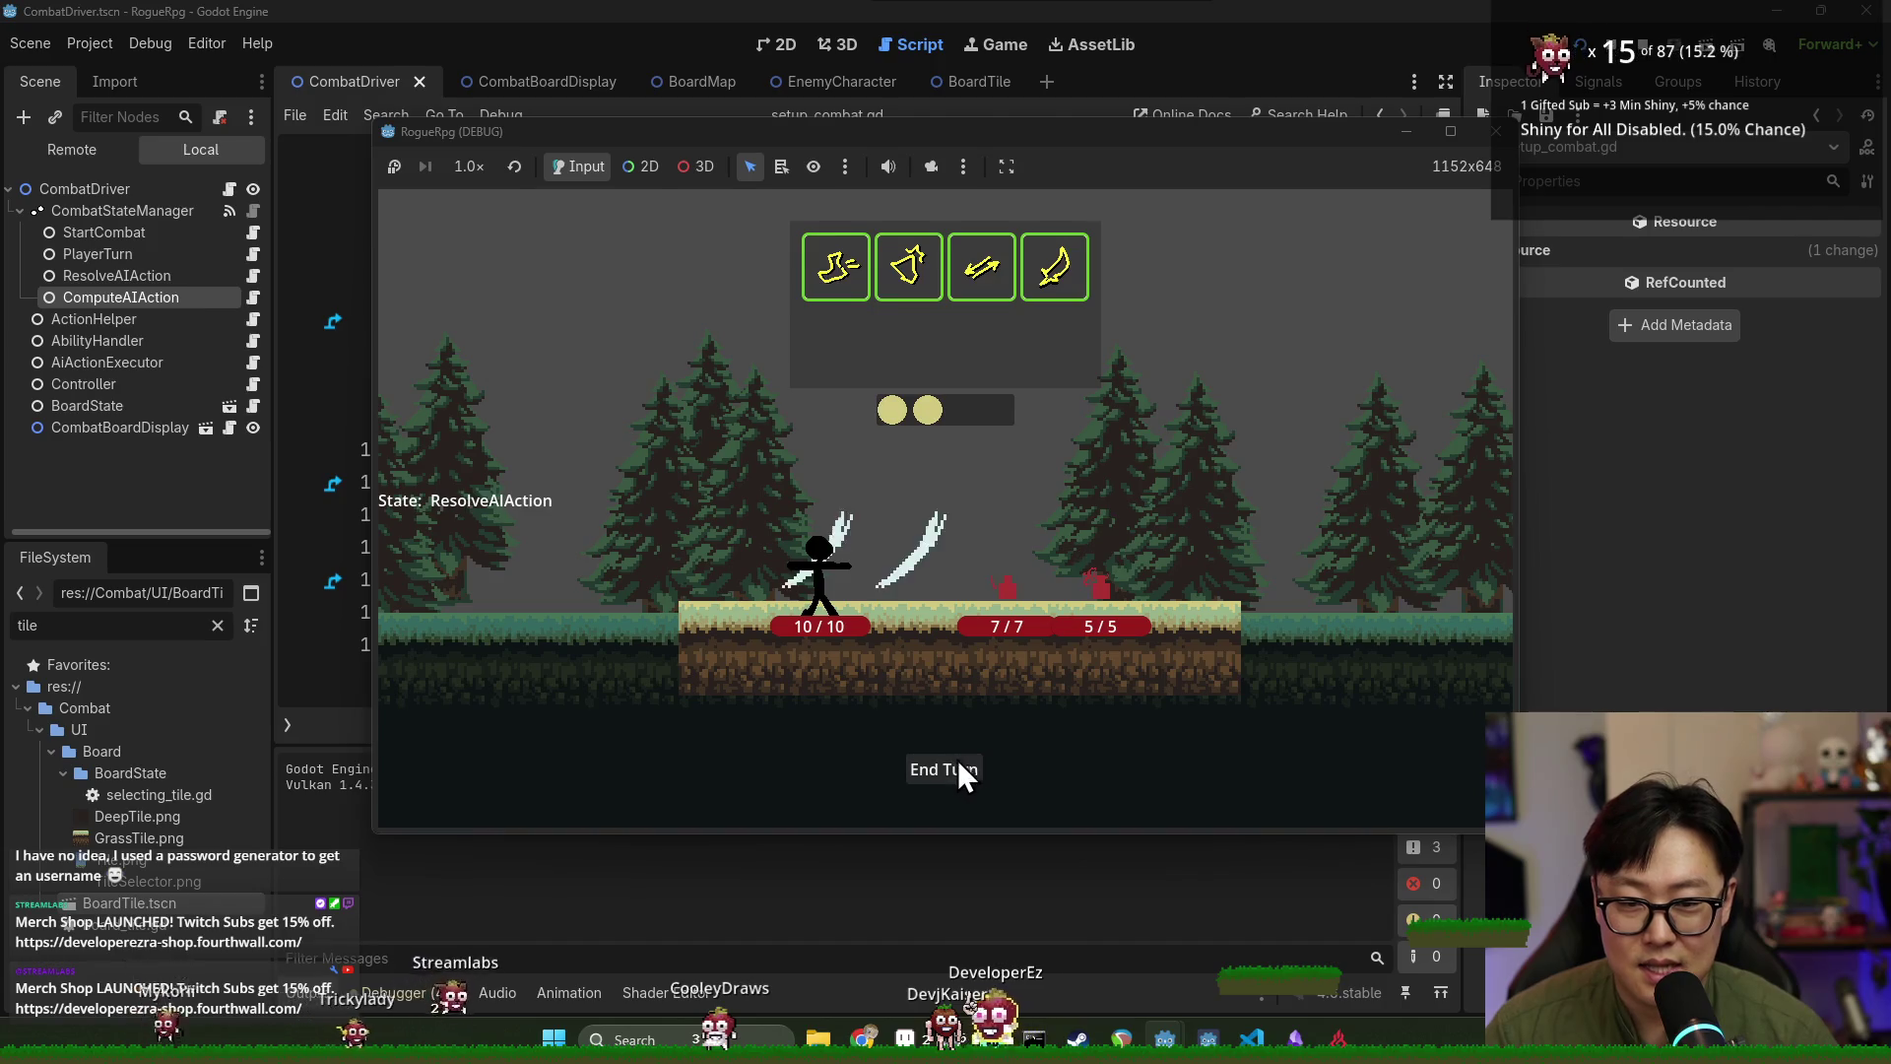
# Use the first ability on the enemies, end the turn again, then close the game.
pyautogui.moveTo(1009, 595)
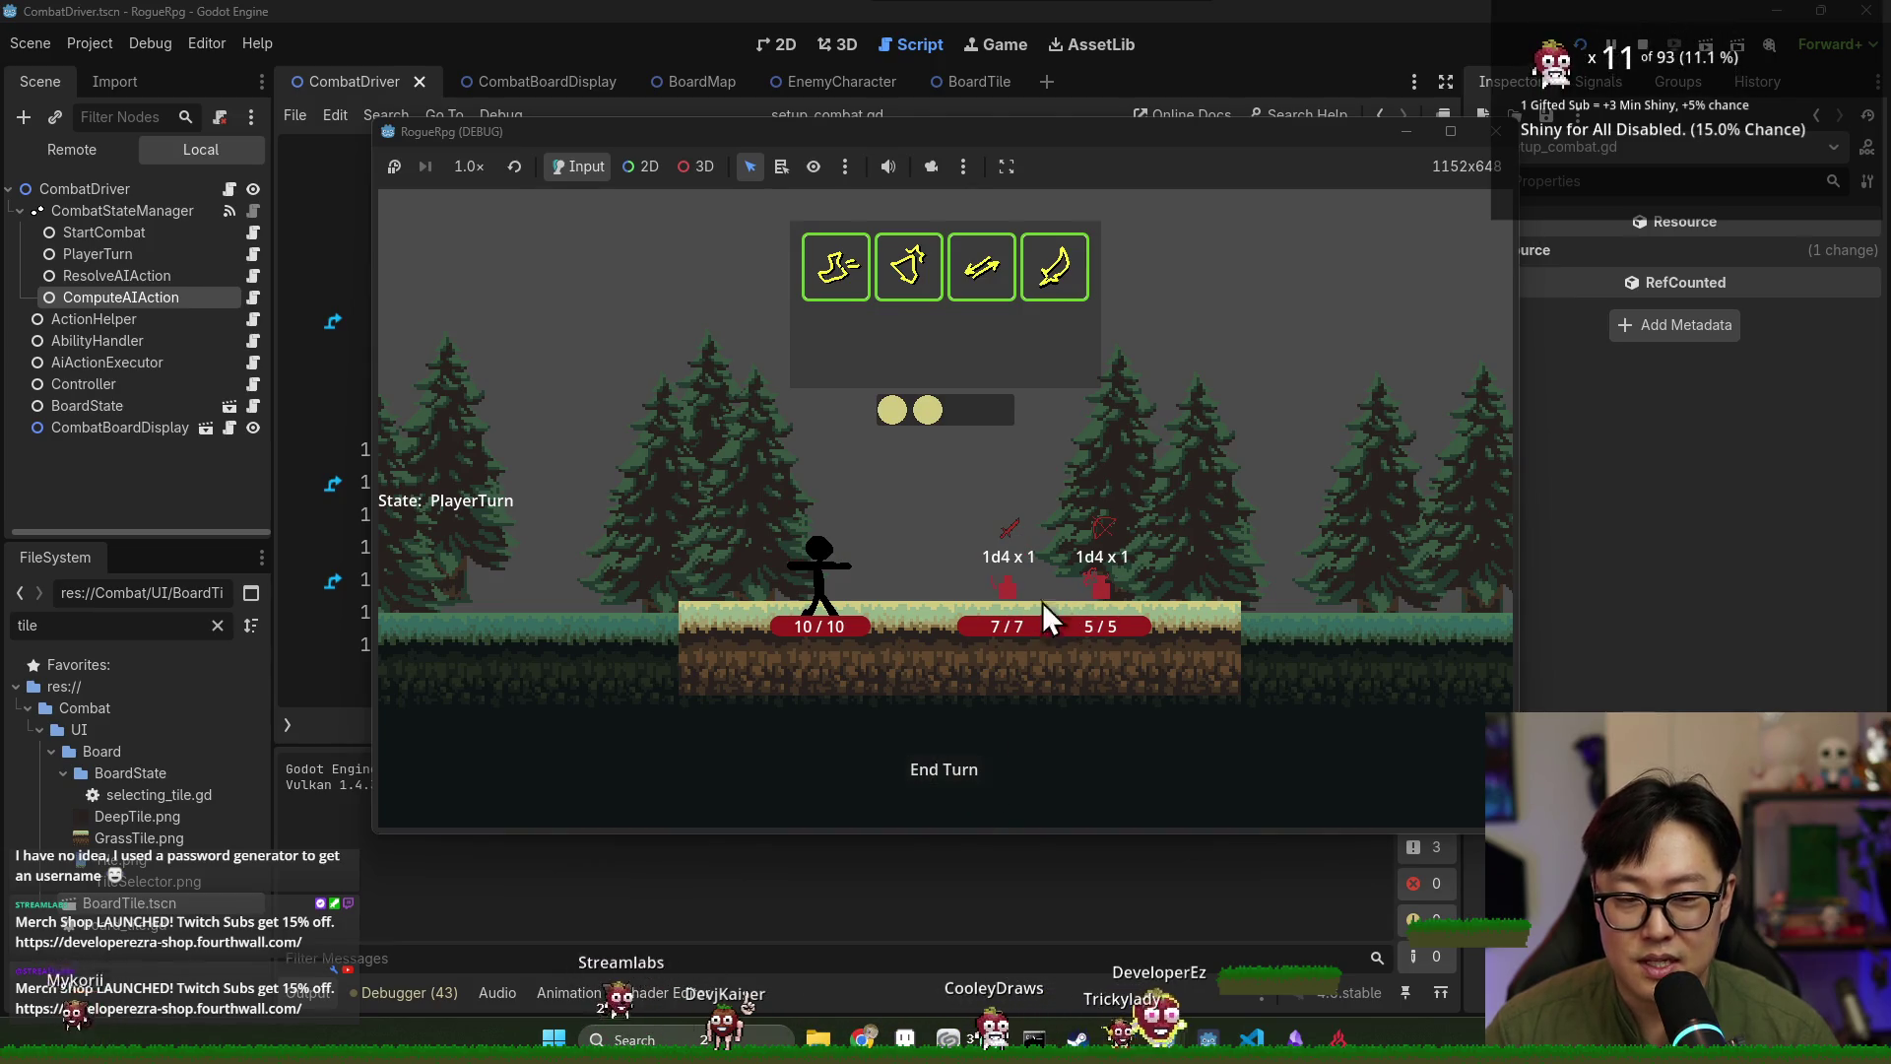
pyautogui.click(850, 276)
pyautogui.click(840, 566)
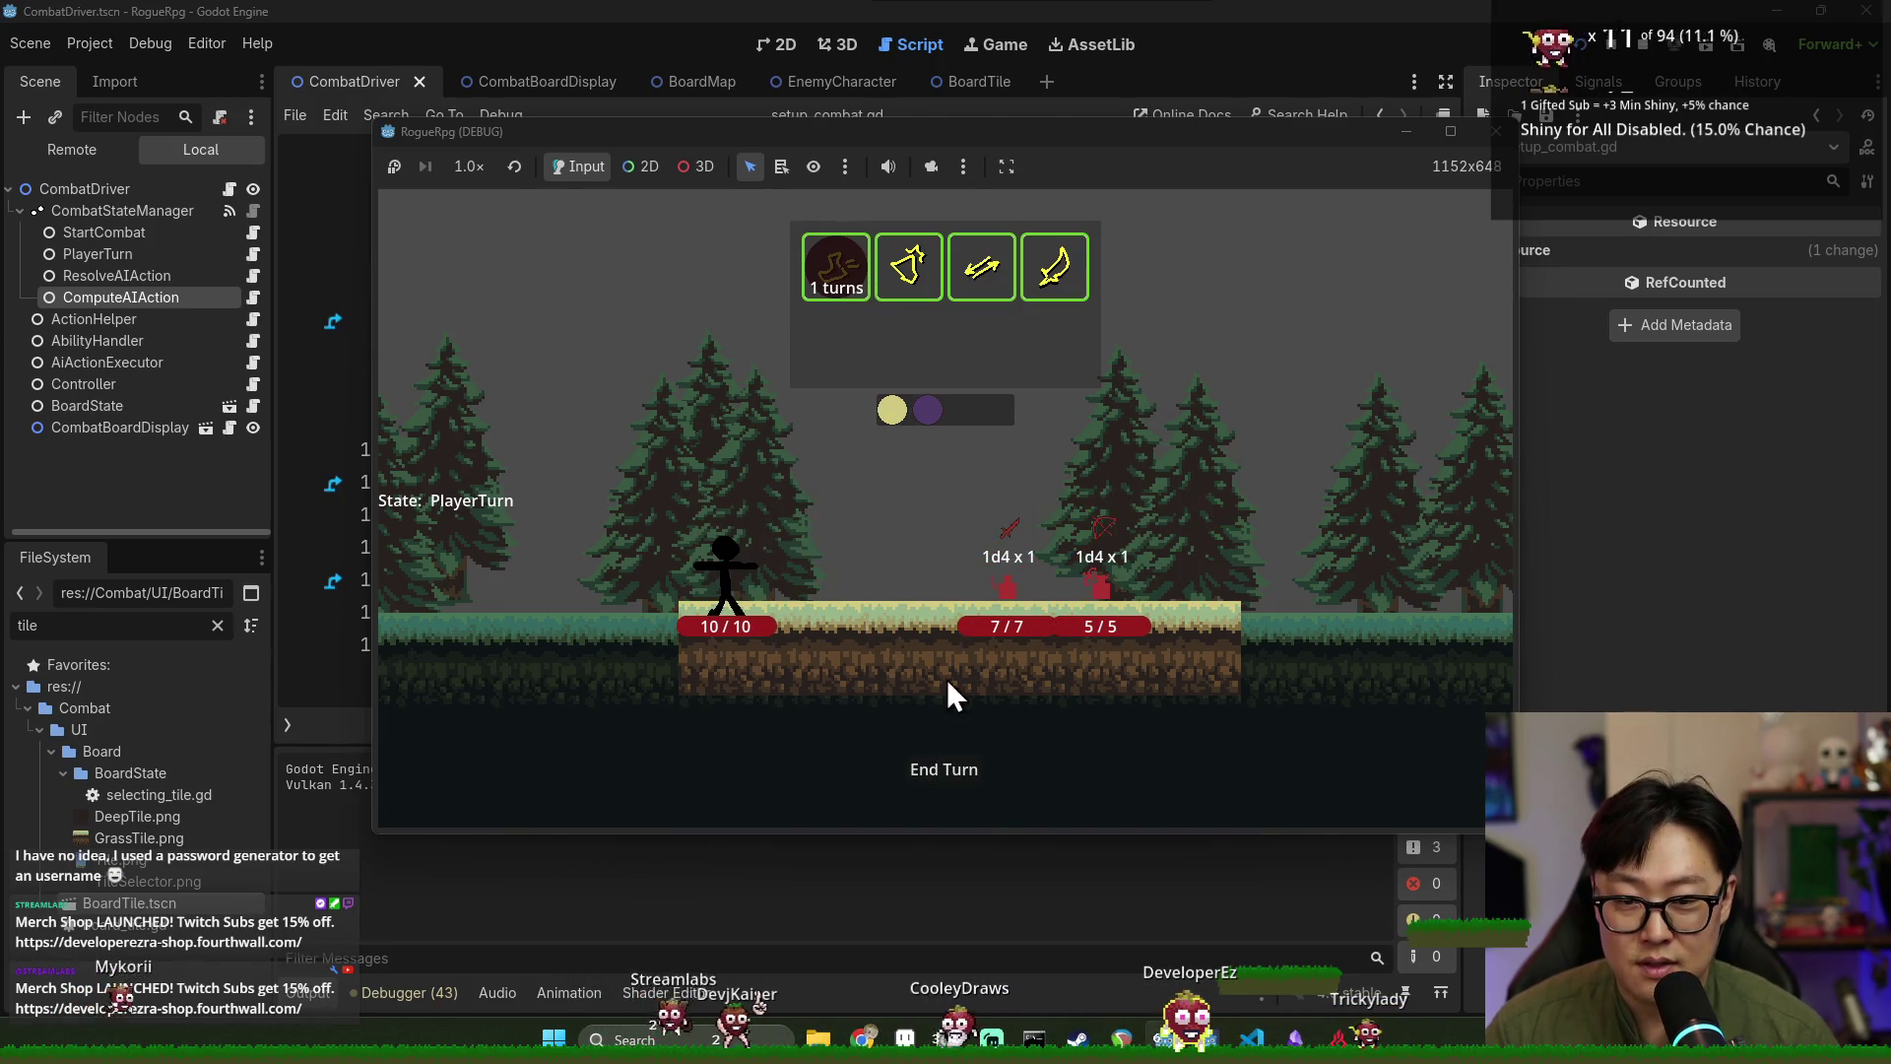
pyautogui.click(944, 774)
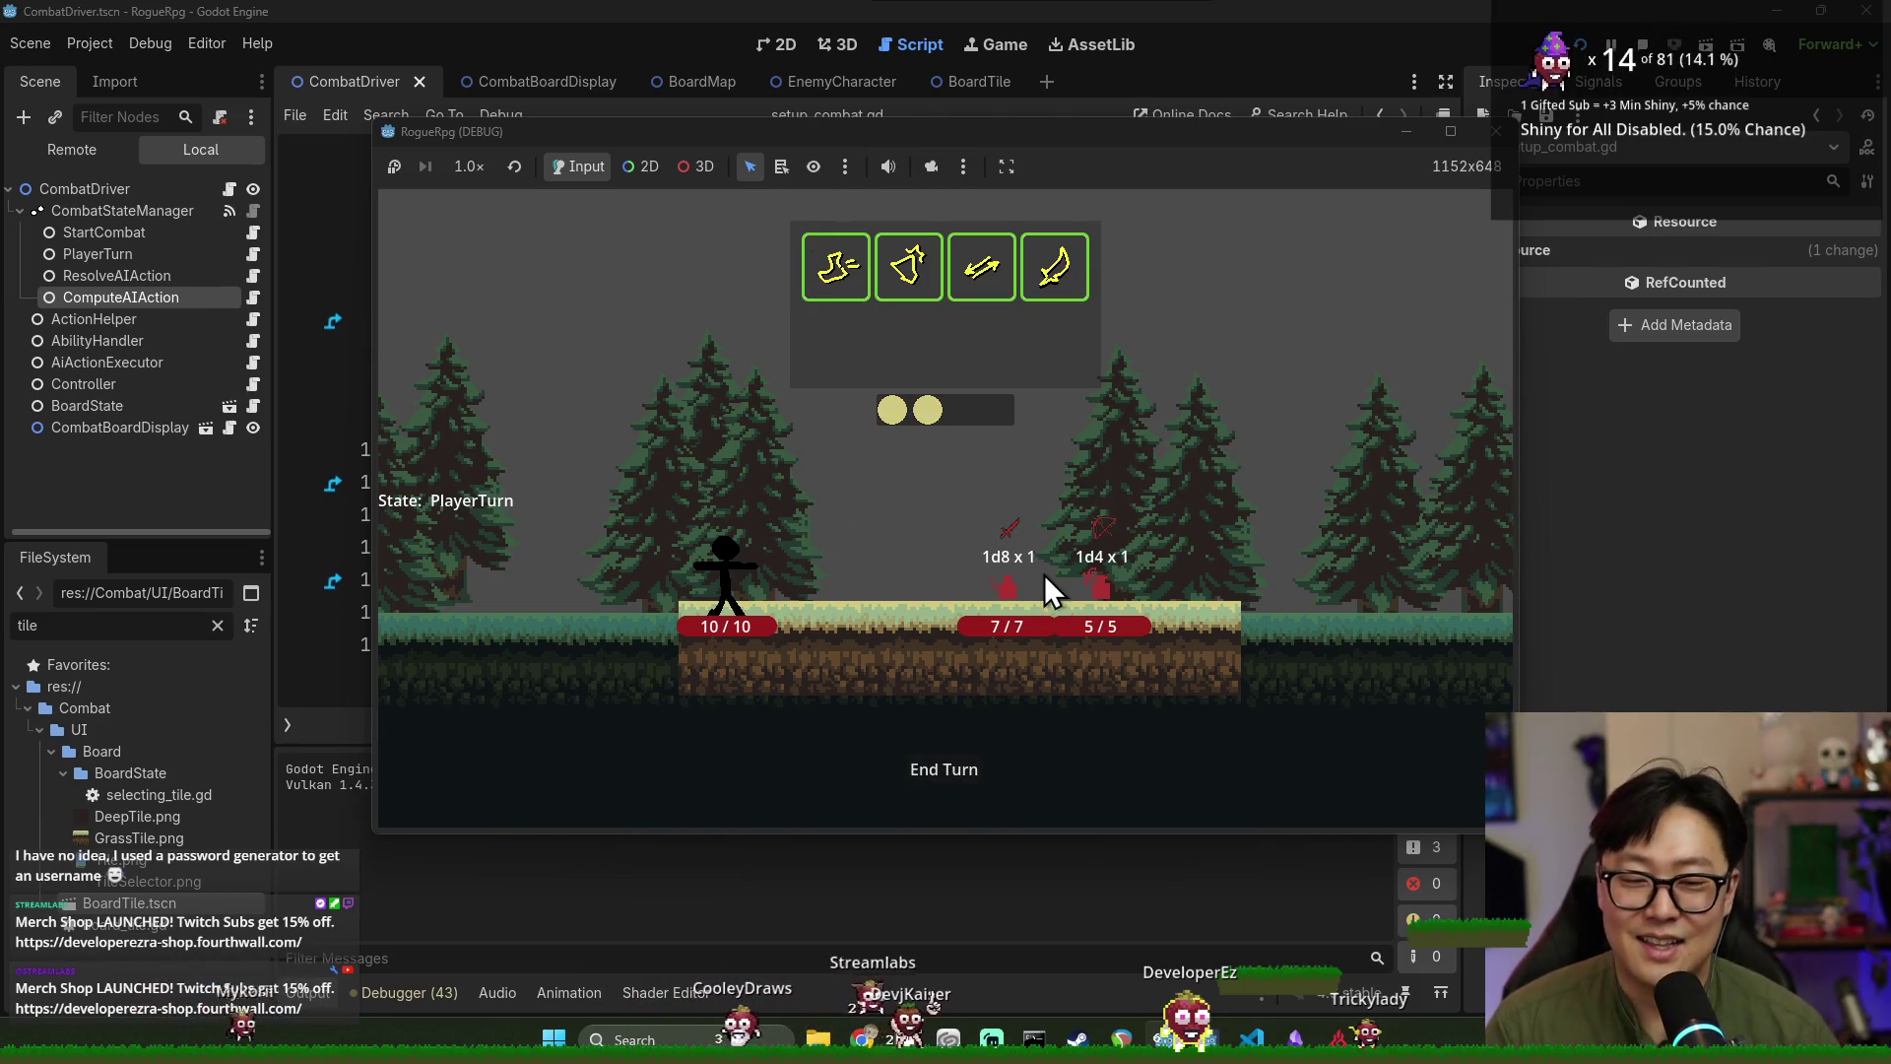
pyautogui.click(1641, 46)
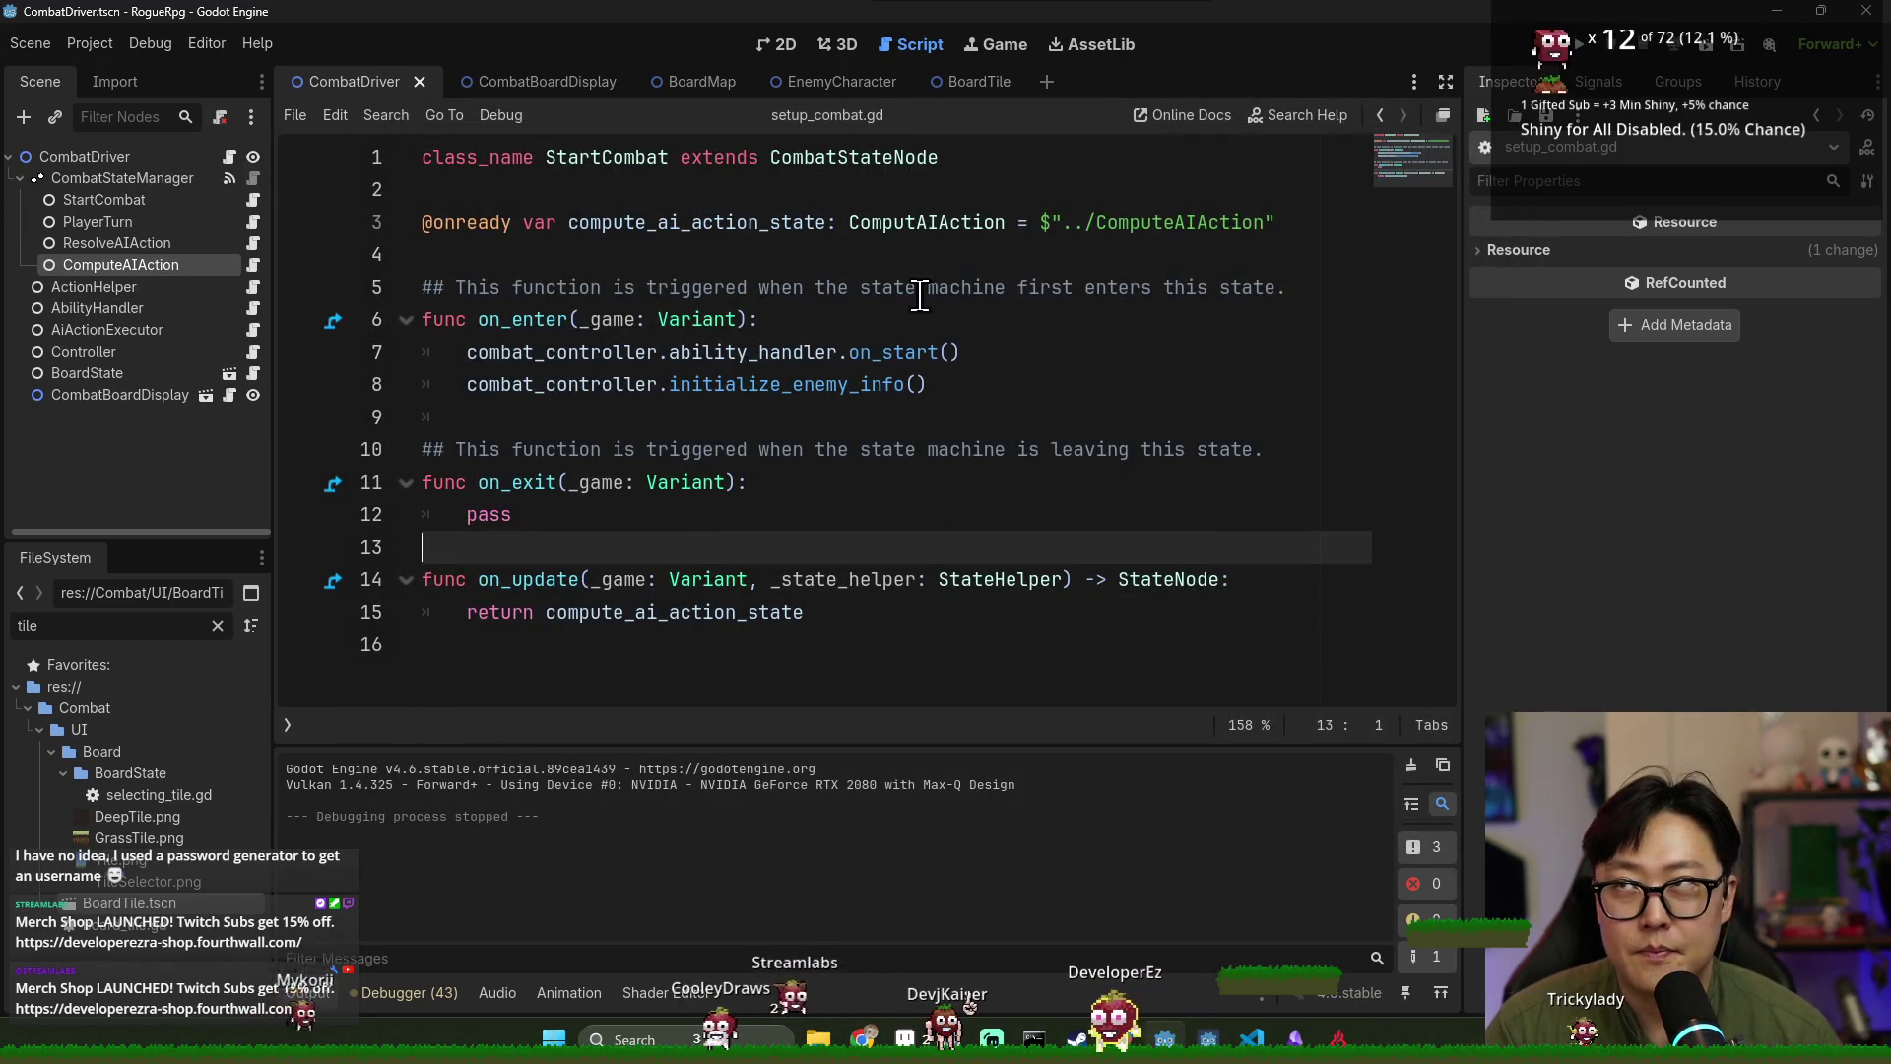
pyautogui.click(887, 288)
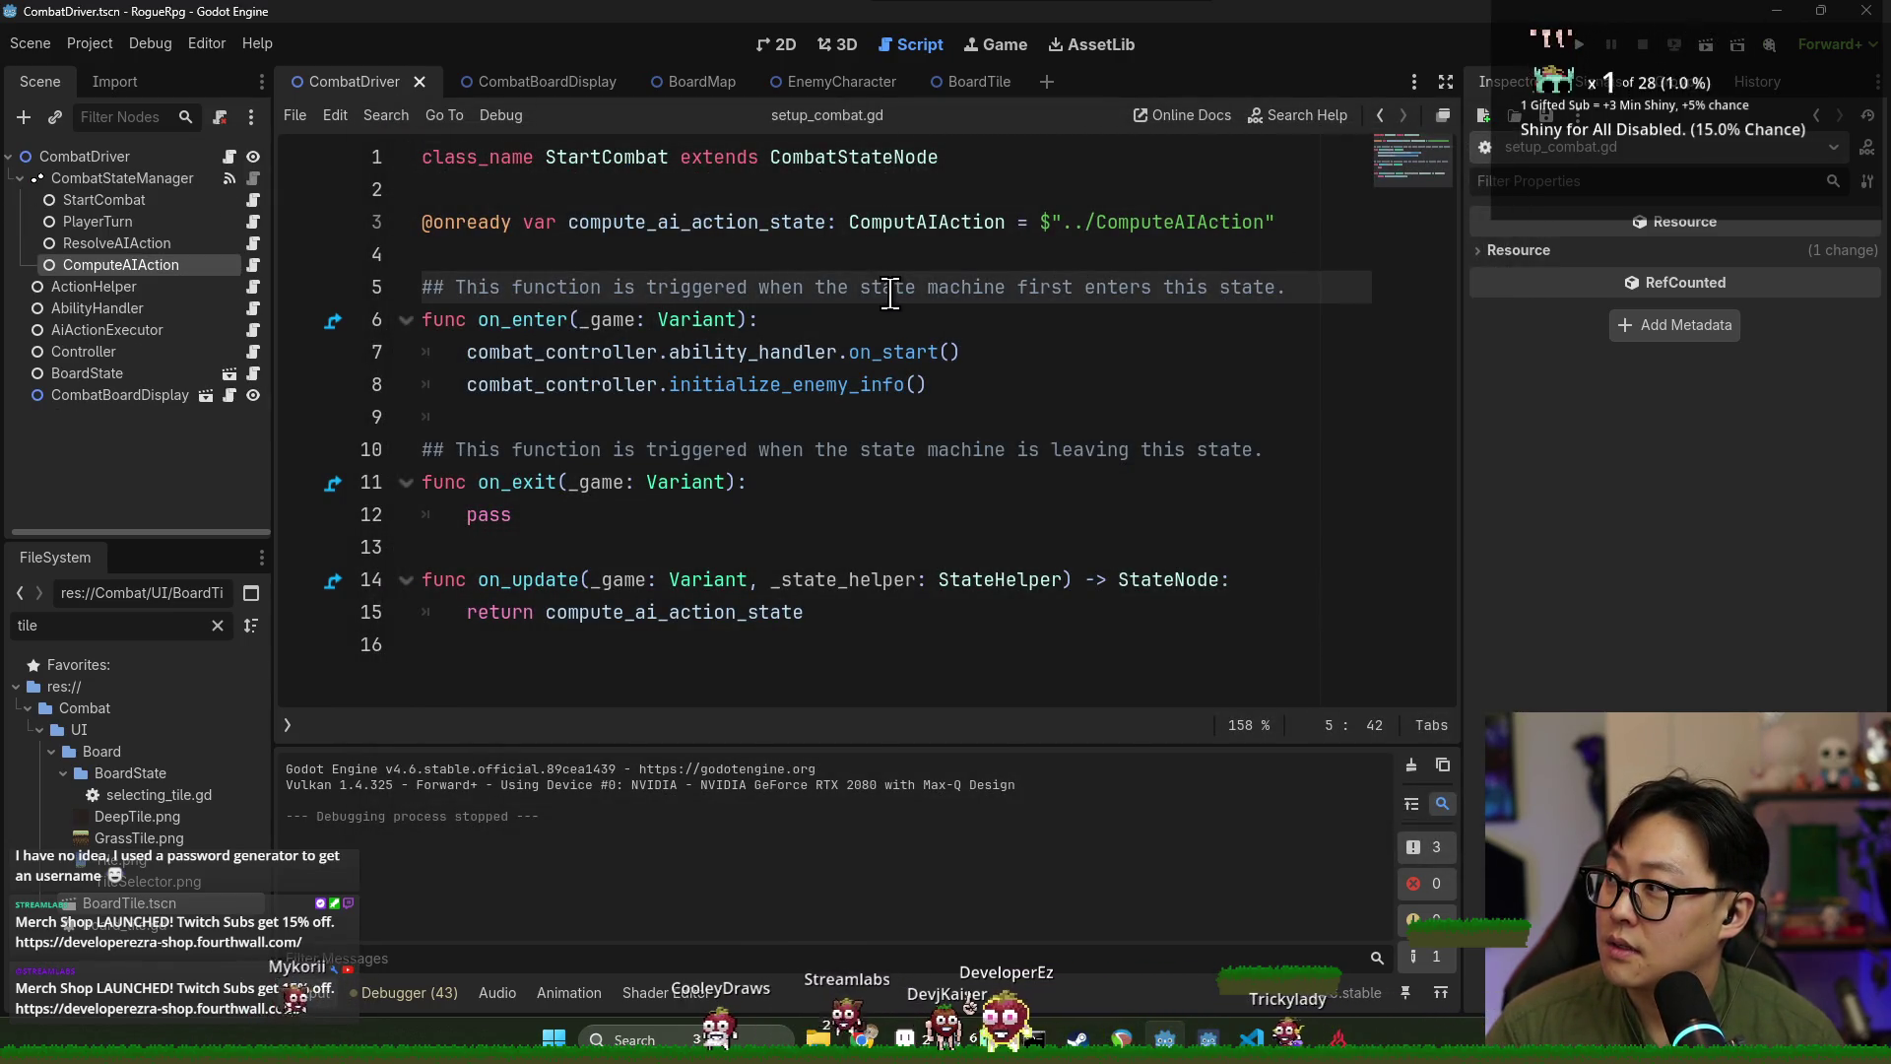
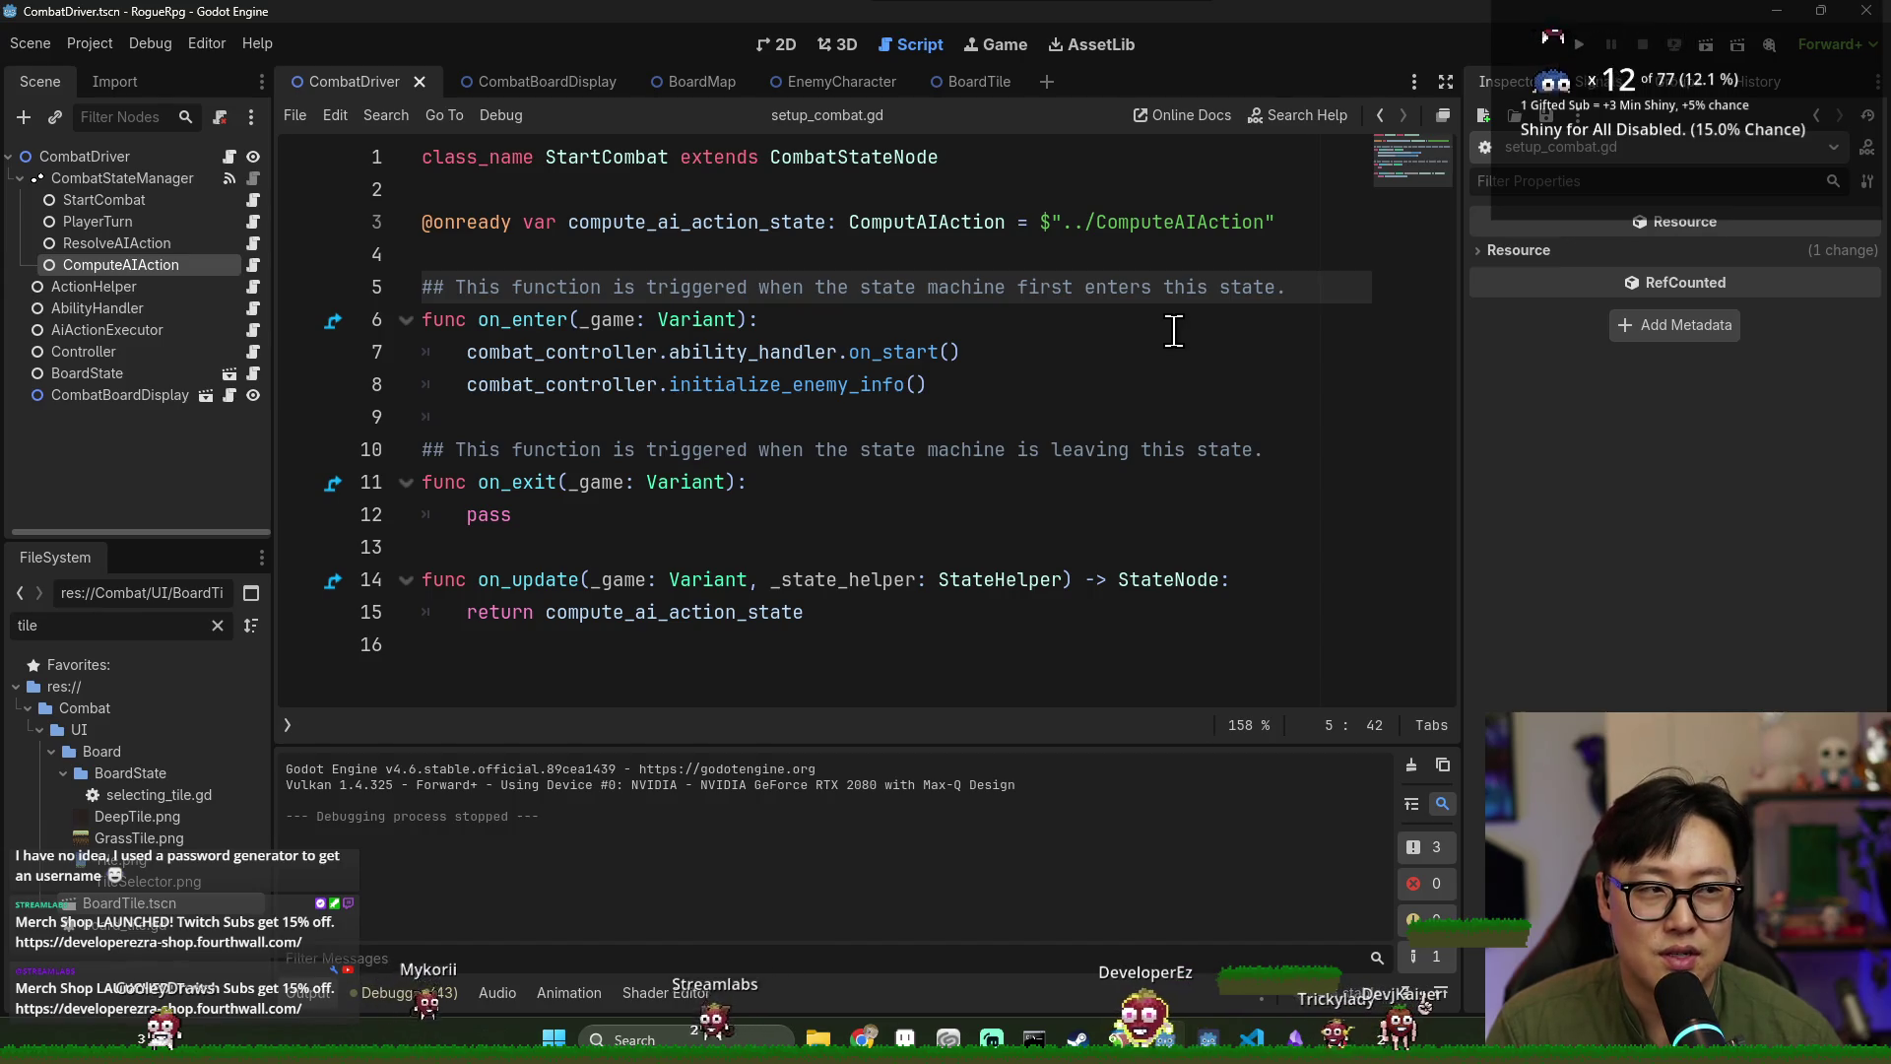
# Filter the FileSystem dock by 'enemy' and open EnemyCharacter.tscn.
pyautogui.press('Right')
pyautogui.press('Right')
pyautogui.press('Right')
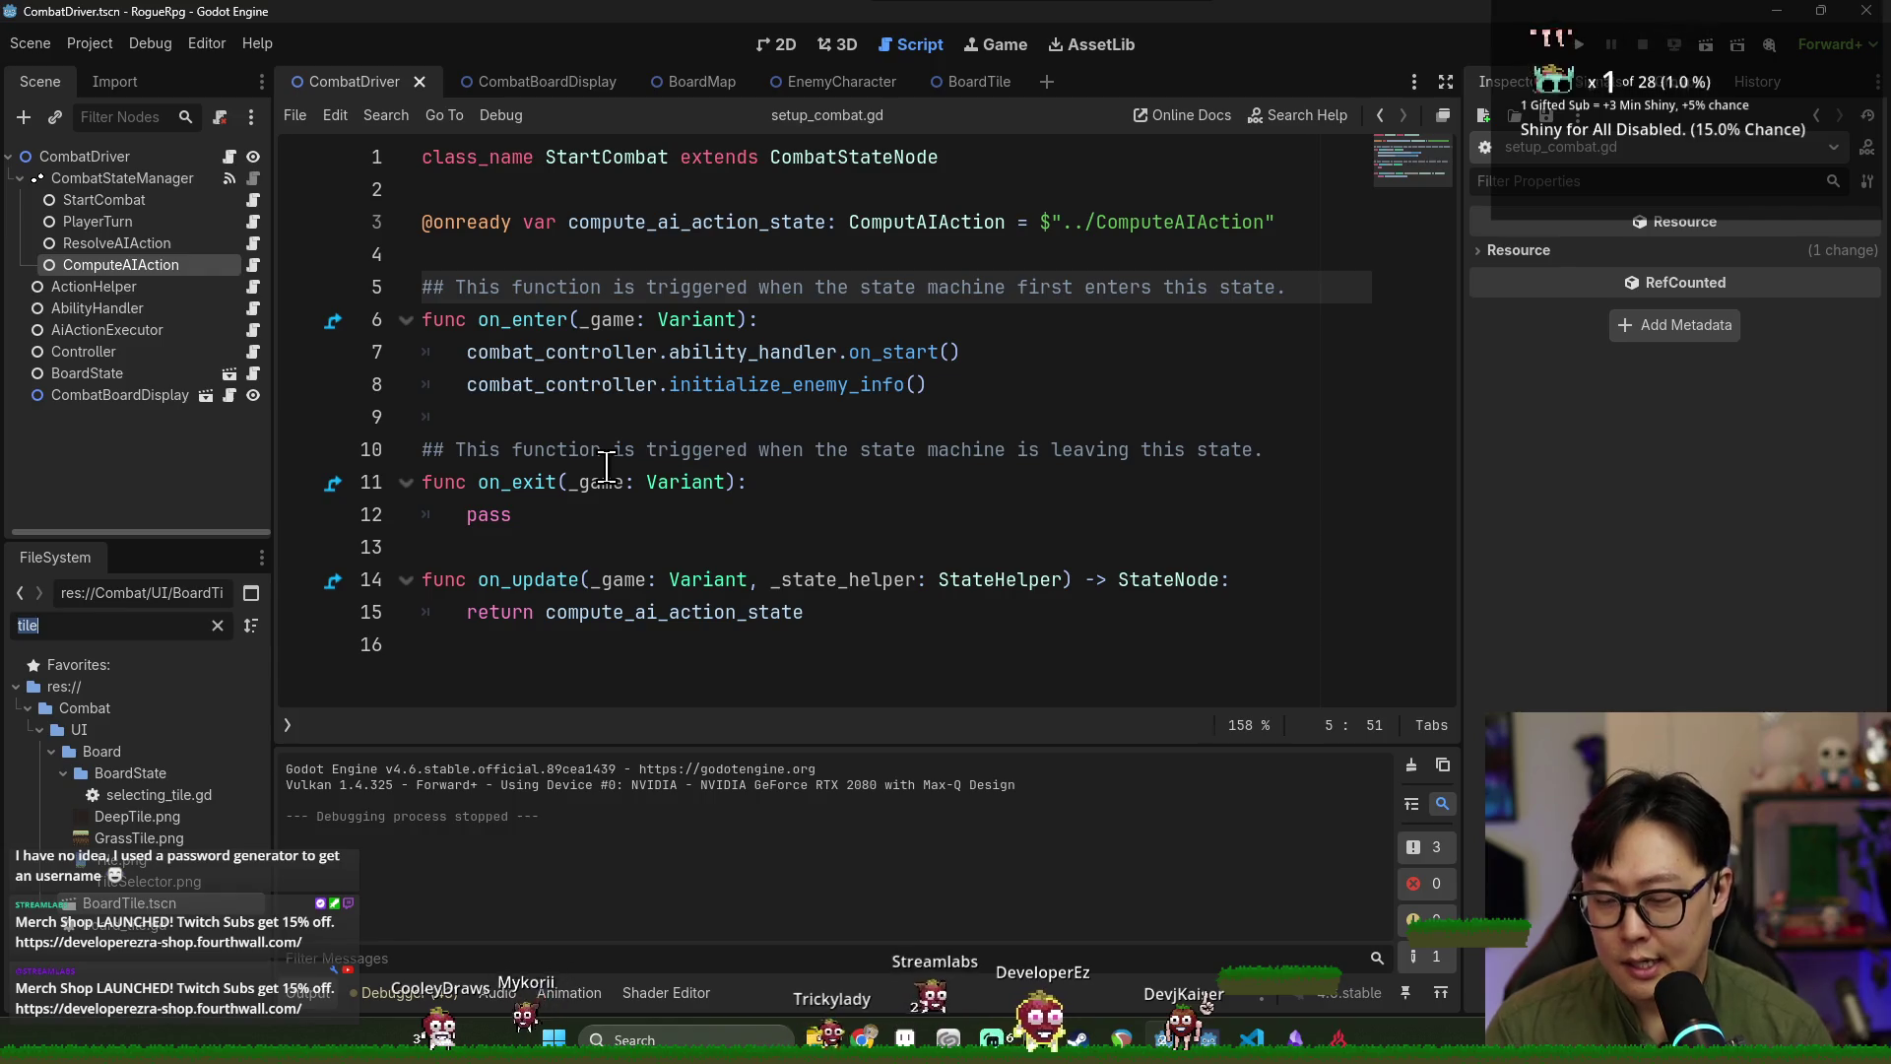
pyautogui.write('enemy')
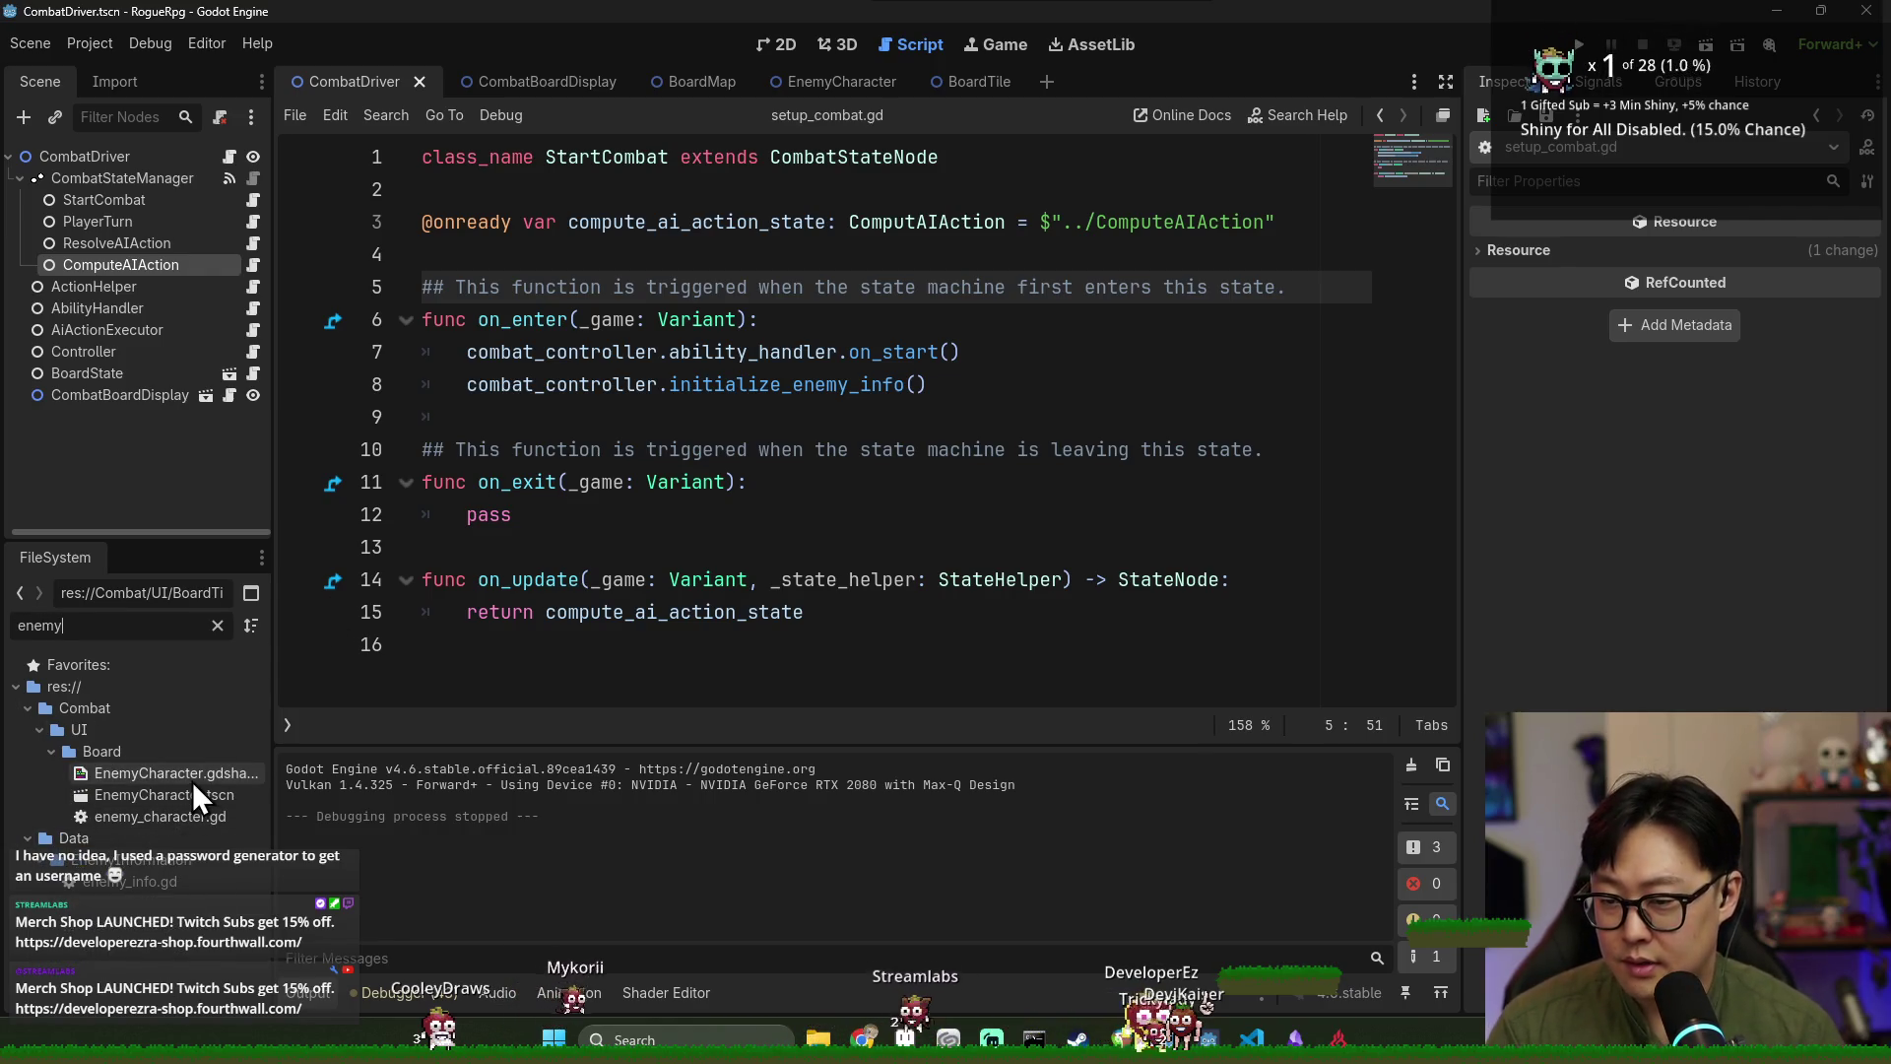
pyautogui.doubleClick(192, 794)
# Switch to the 2D view and select the EnemyCharacter root node.
pyautogui.click(786, 44)
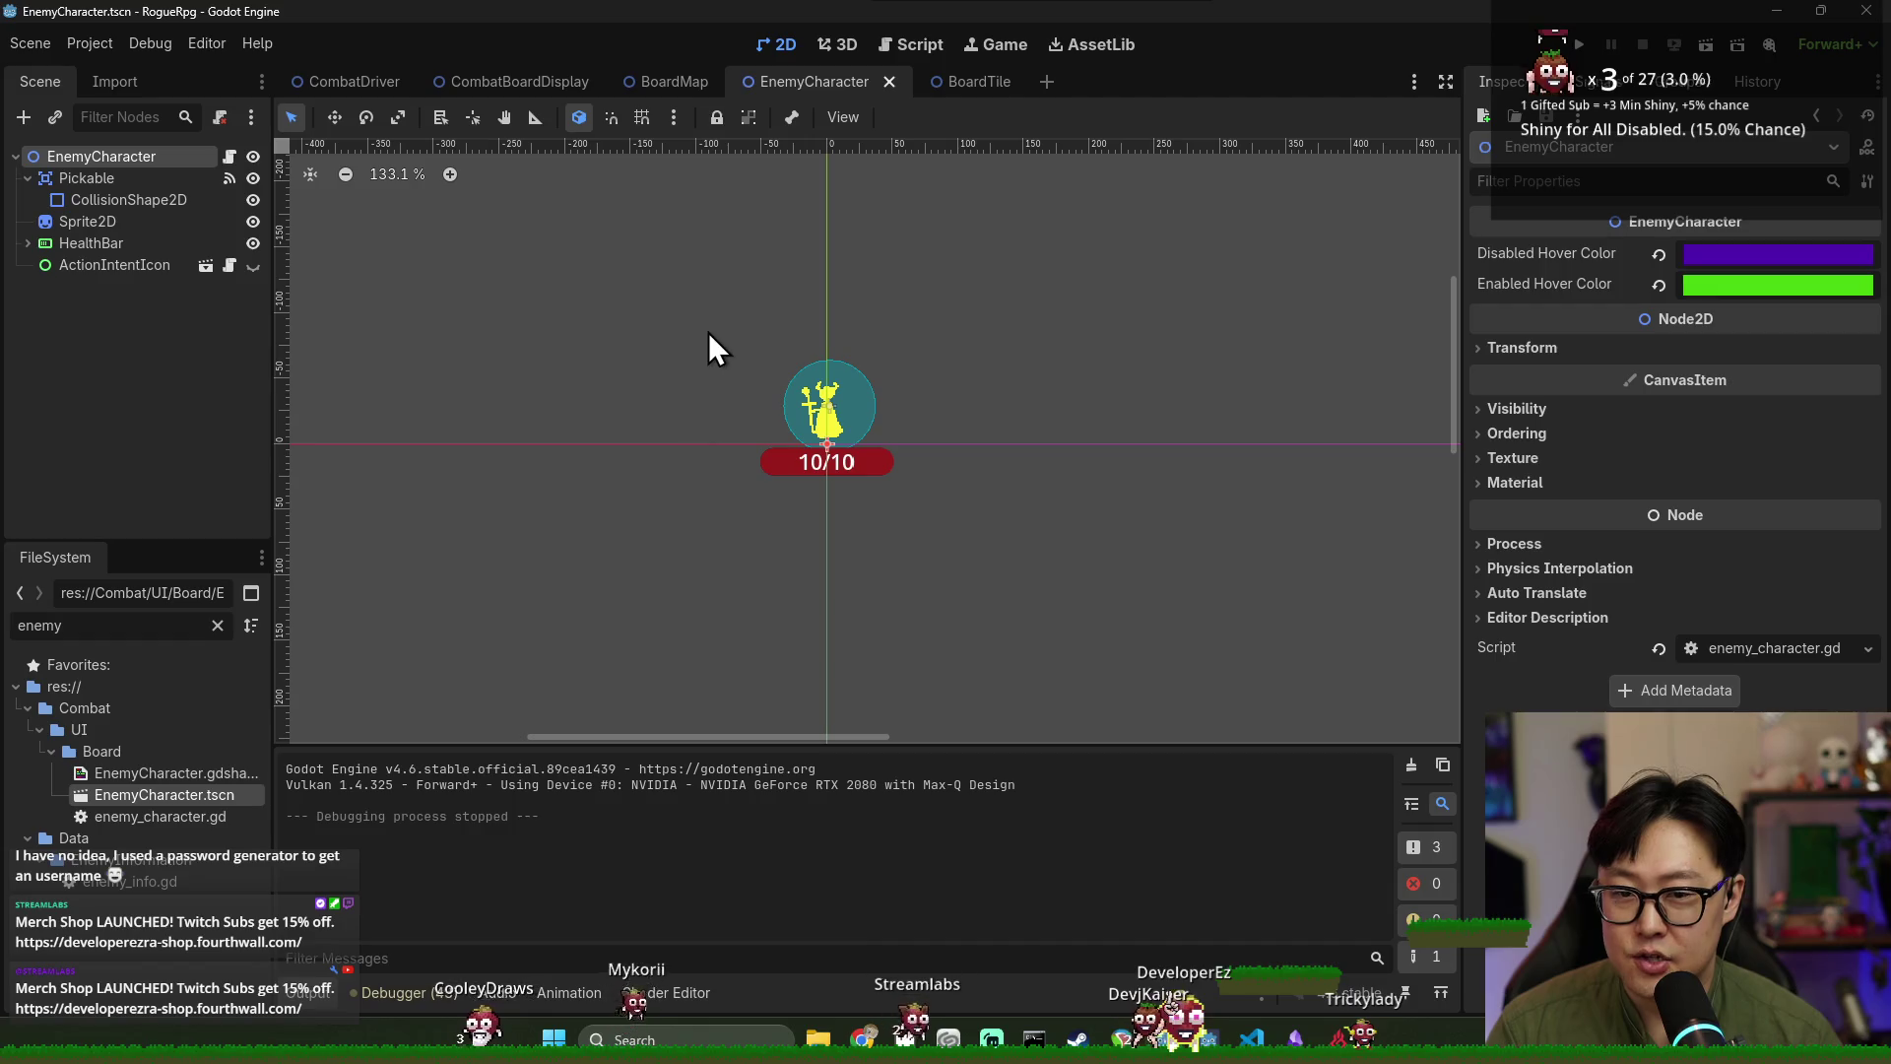
pyautogui.click(101, 181)
pyautogui.click(28, 179)
pyautogui.click(79, 163)
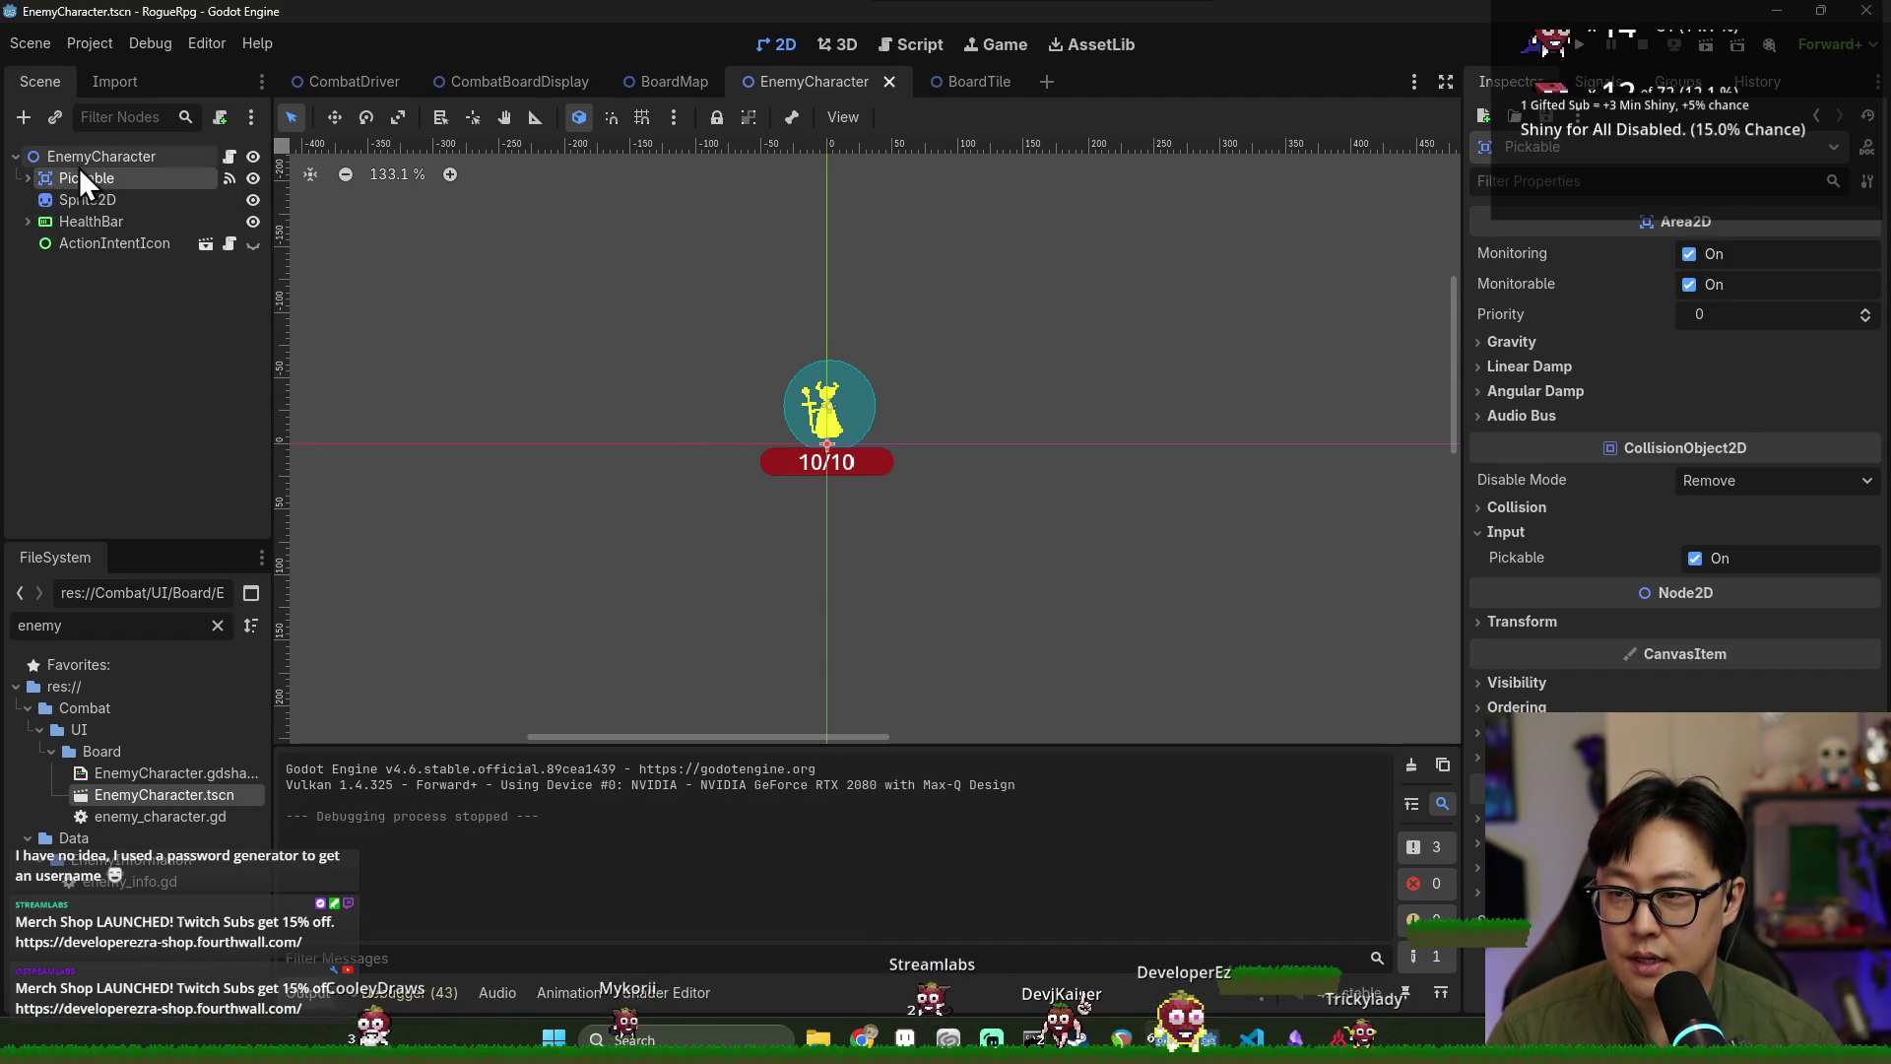
pyautogui.rightClick(81, 164)
# Add an AnimationPlayer child node to EnemyCharacter via an 'animation' search.
pyautogui.click(132, 210)
pyautogui.write('amo,')
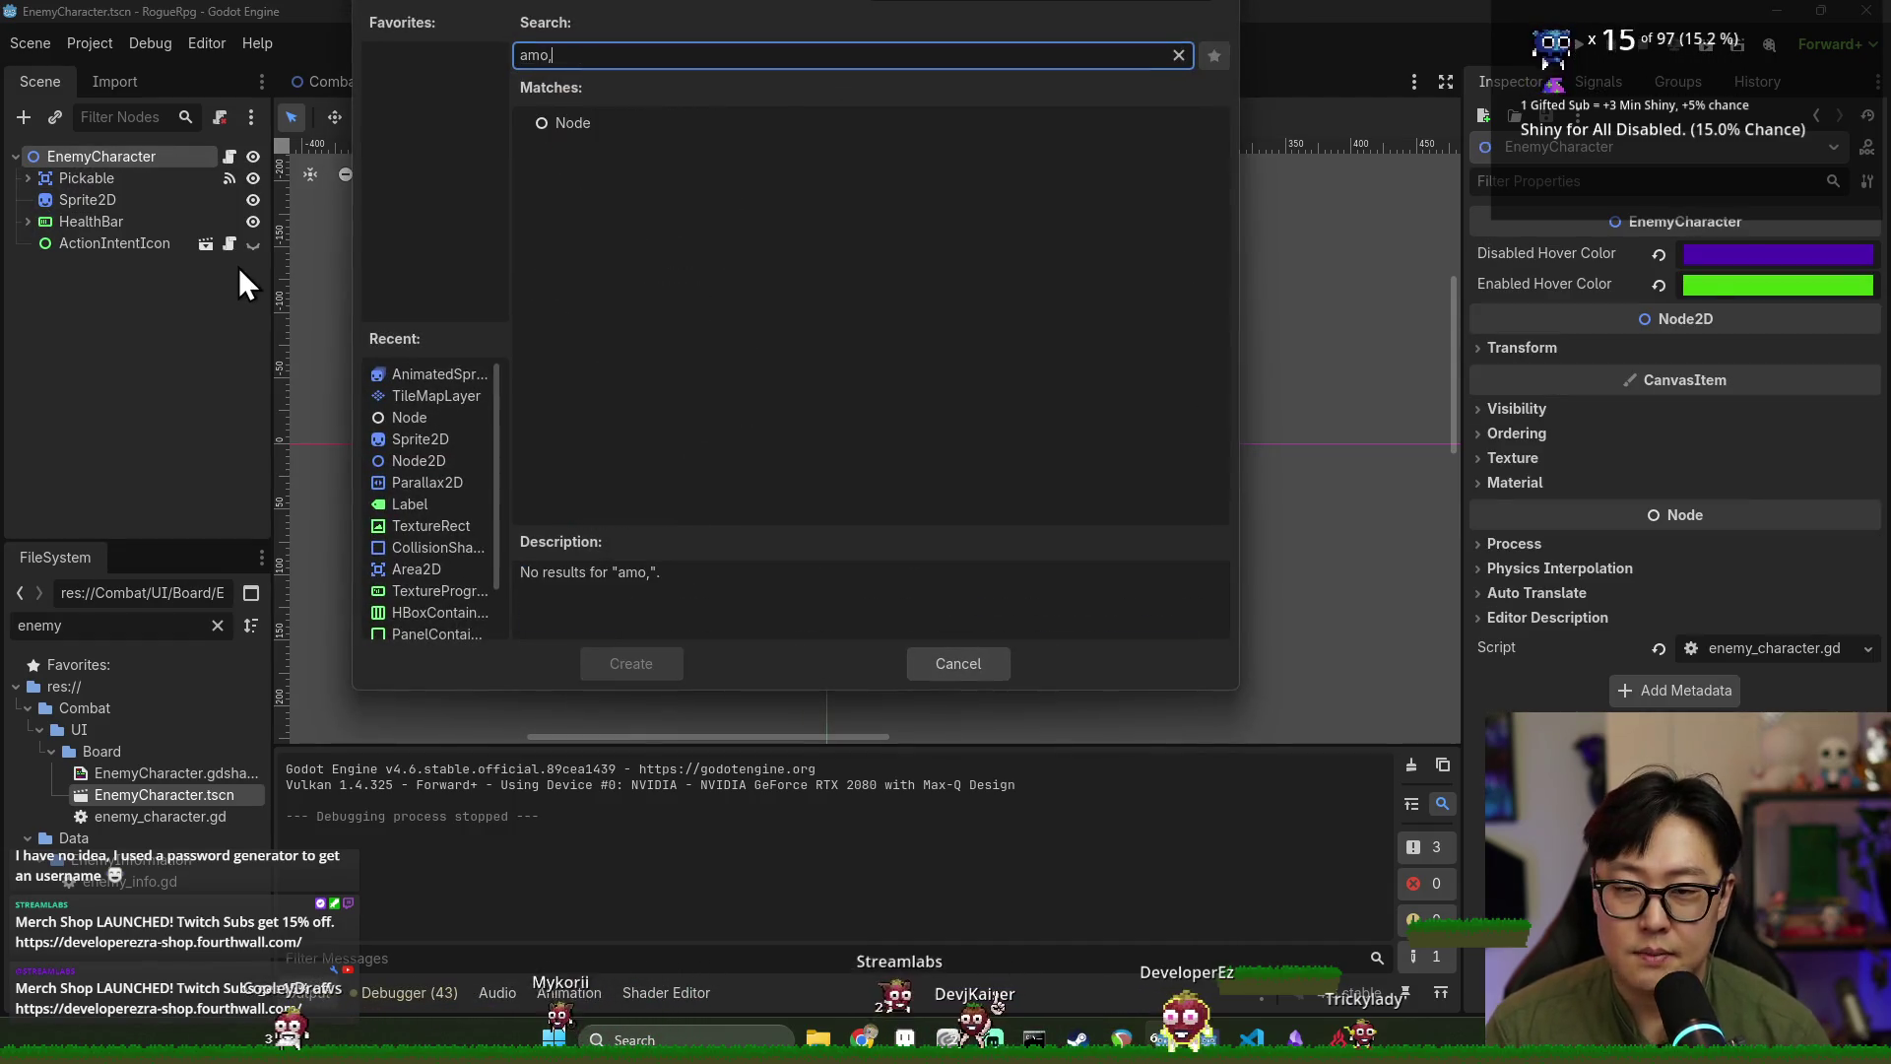
pyautogui.press('BackSpace')
pyautogui.press('BackSpace')
pyautogui.press('BackSpace')
pyautogui.write('nim')
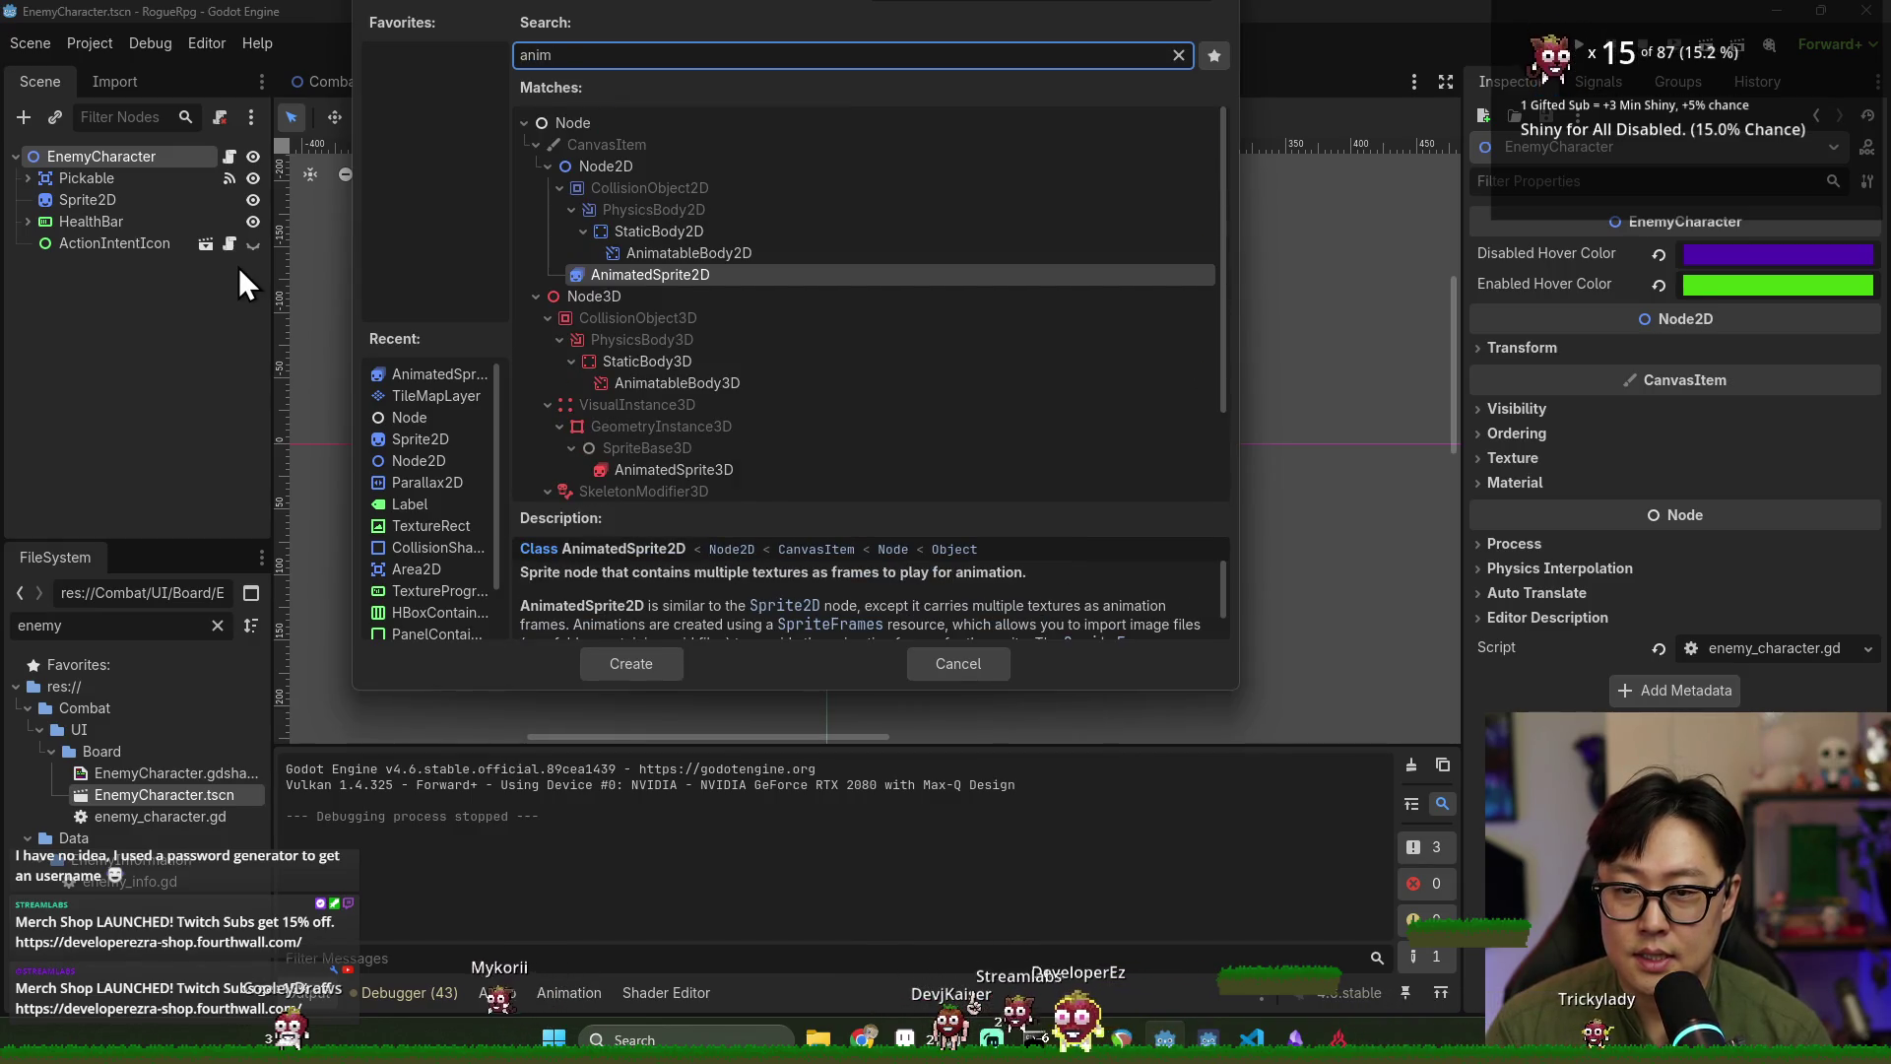
pyautogui.press('BackSpace')
pyautogui.press('BackSpace')
pyautogui.press('BackSpace')
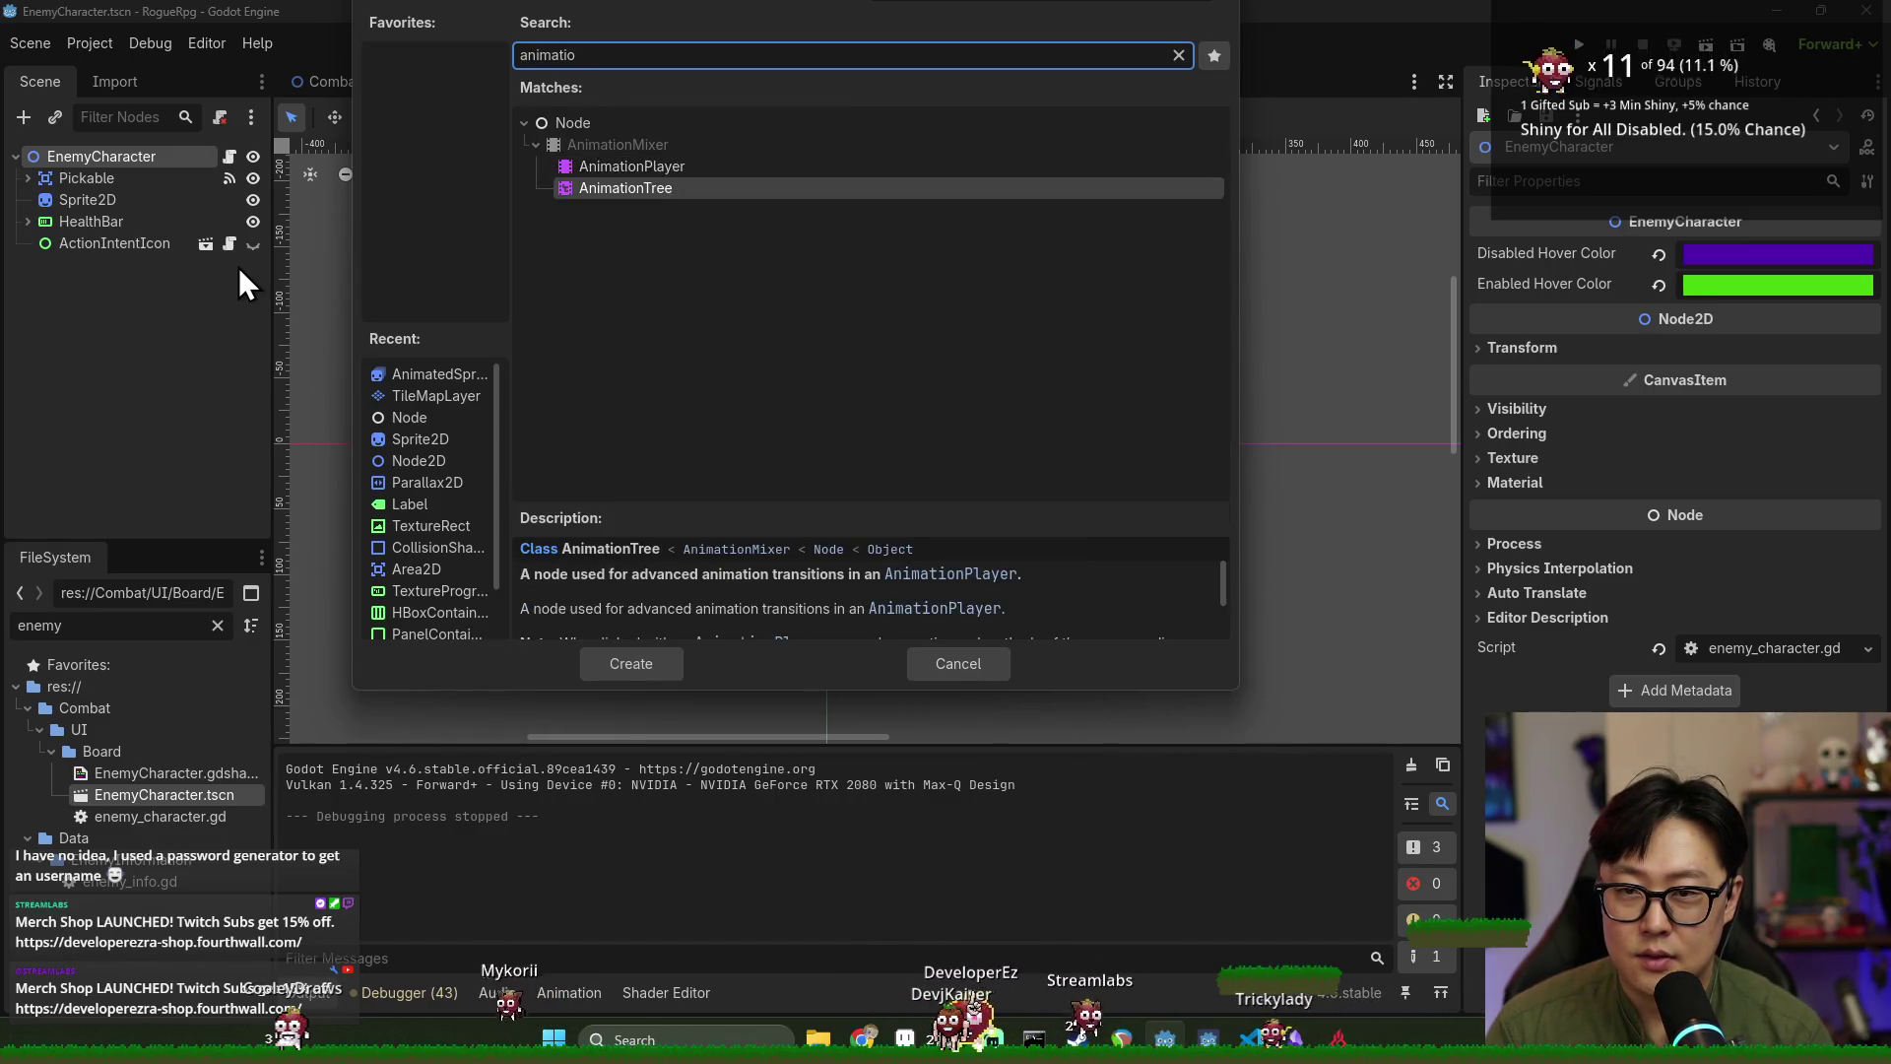
pyautogui.write('io')
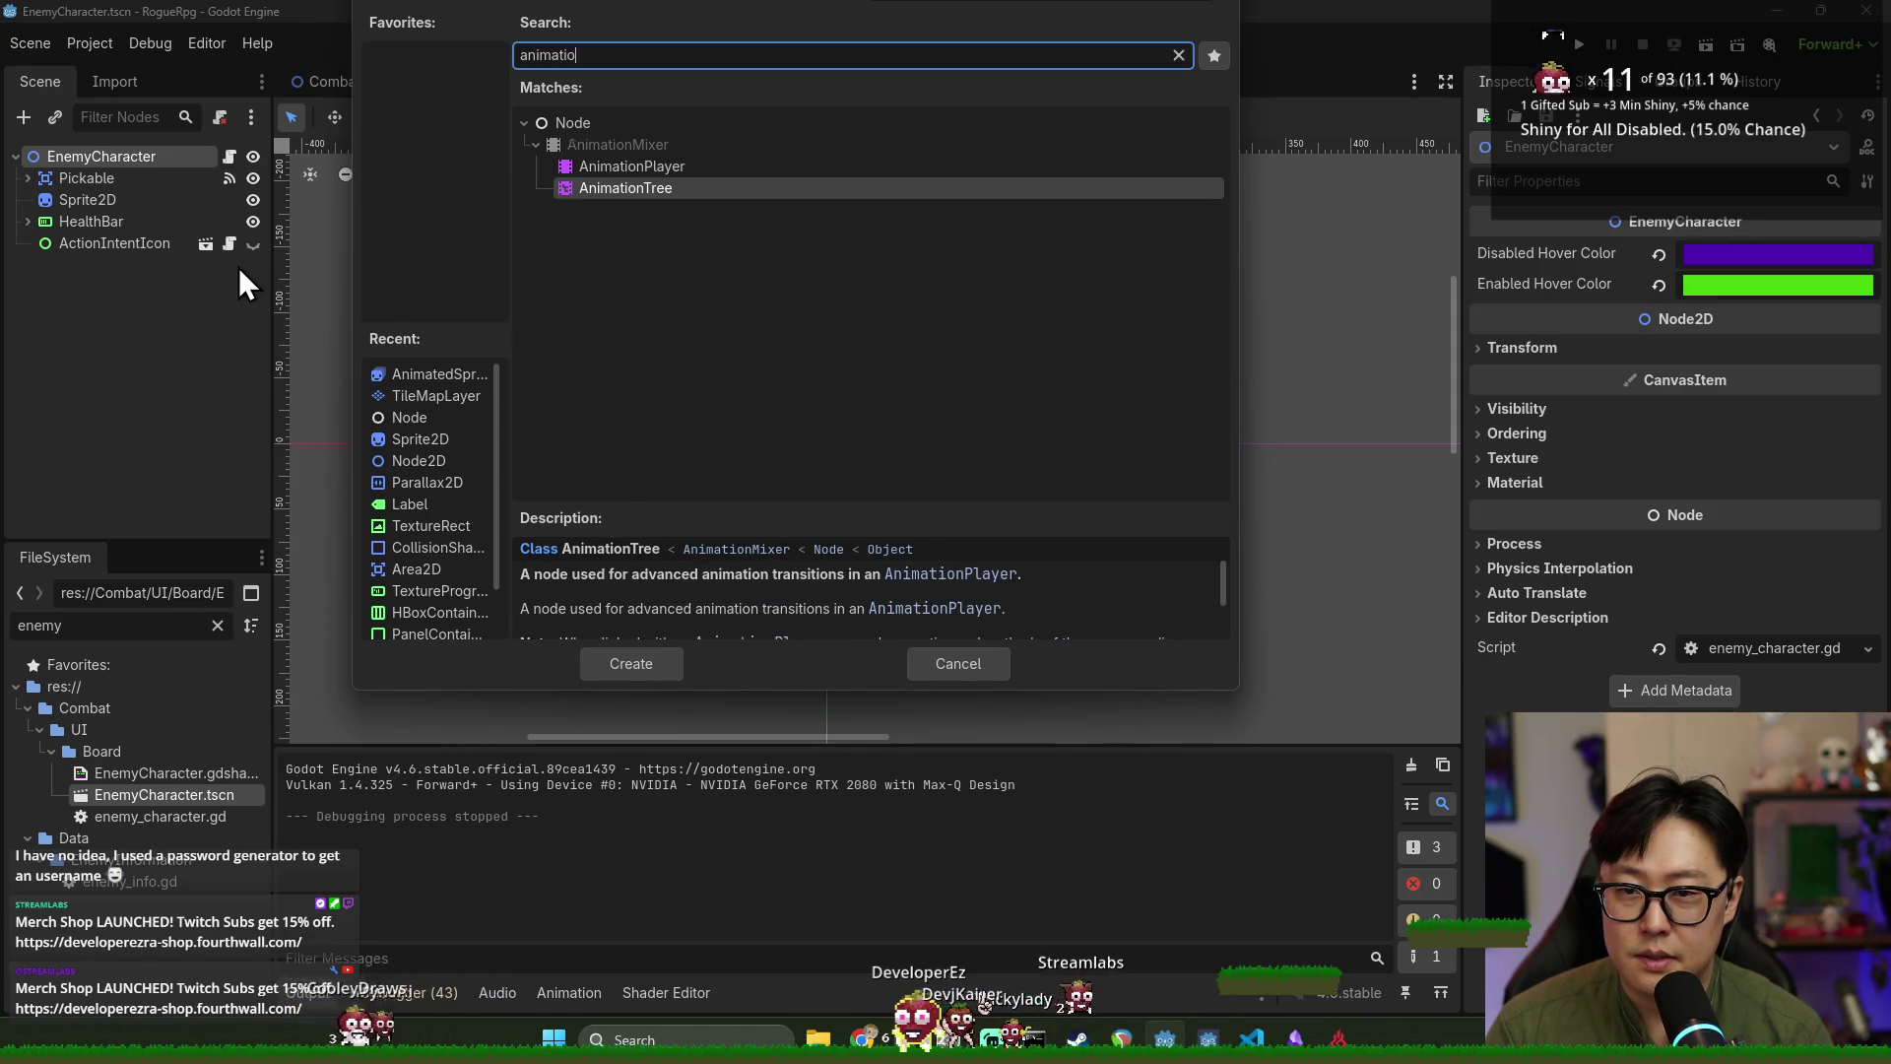
pyautogui.press('Up')
pyautogui.press('Return')
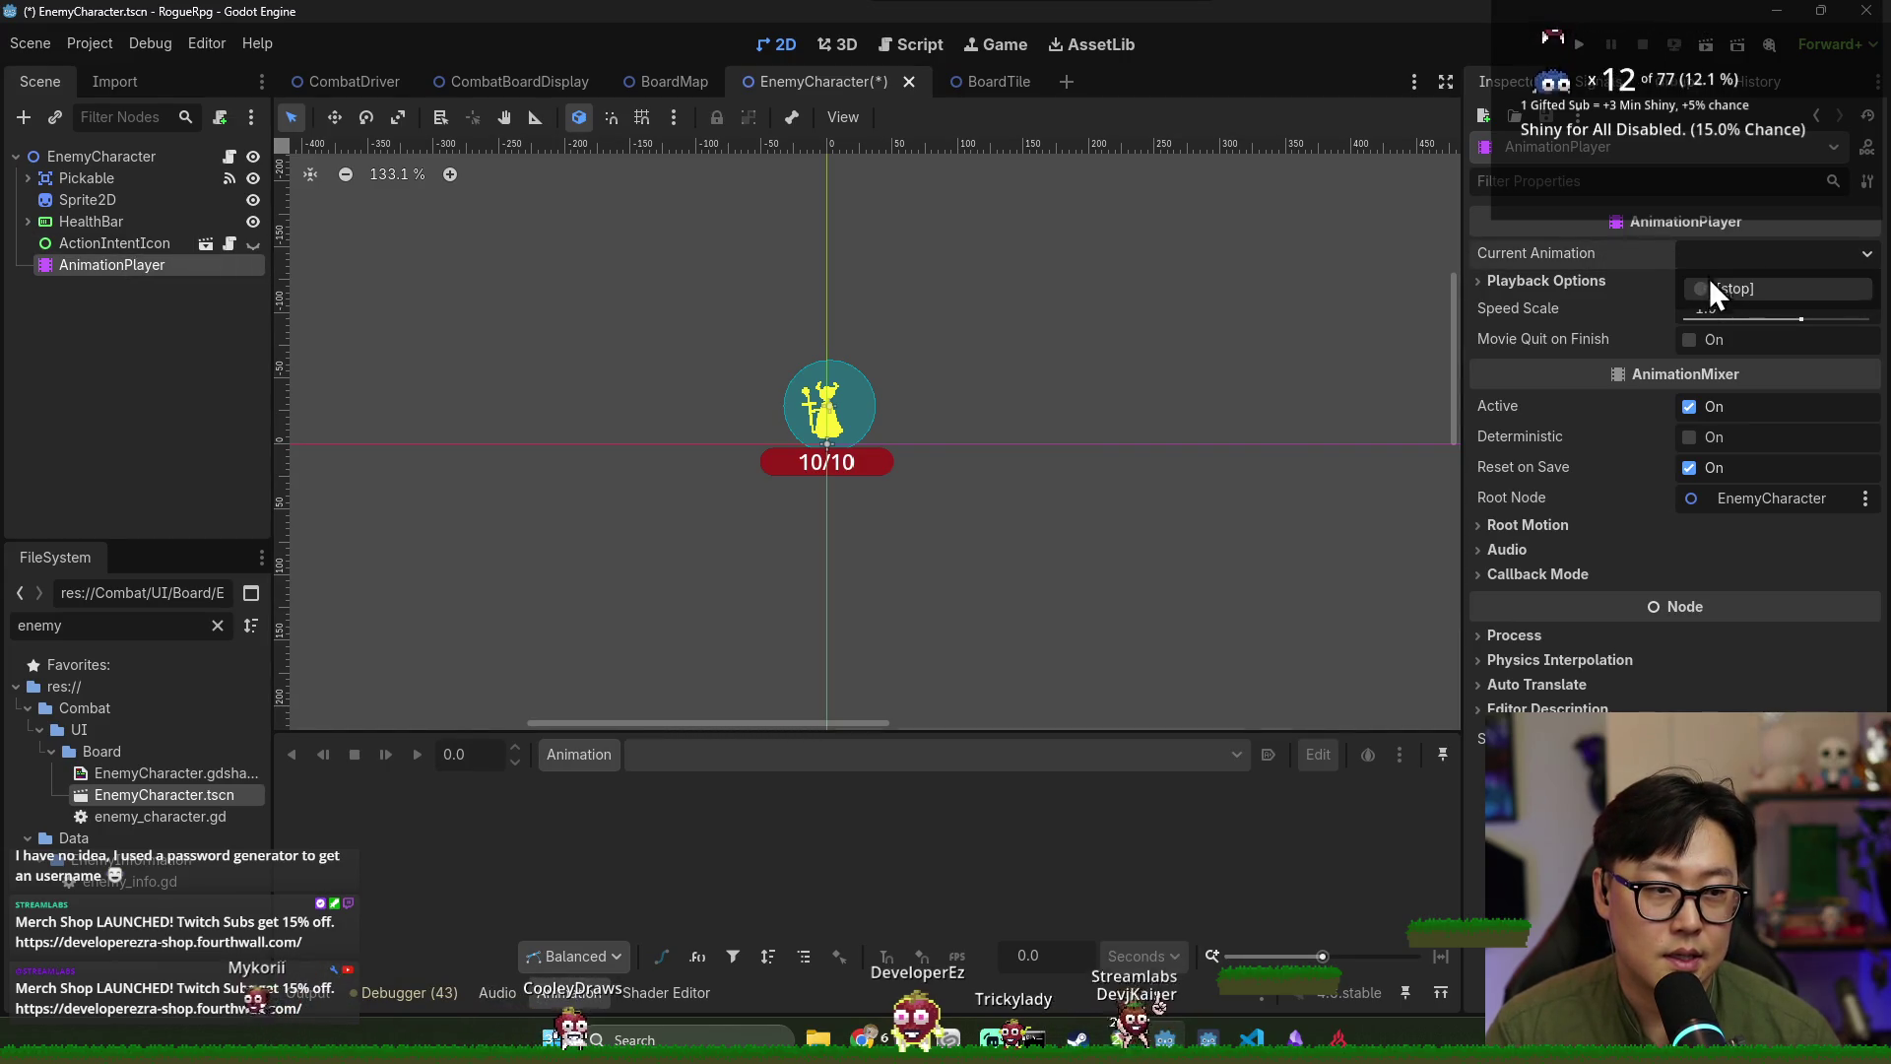
pyautogui.click(578, 754)
# Create a new animation named 'Acting' and enlarge the animation panel.
pyautogui.click(646, 796)
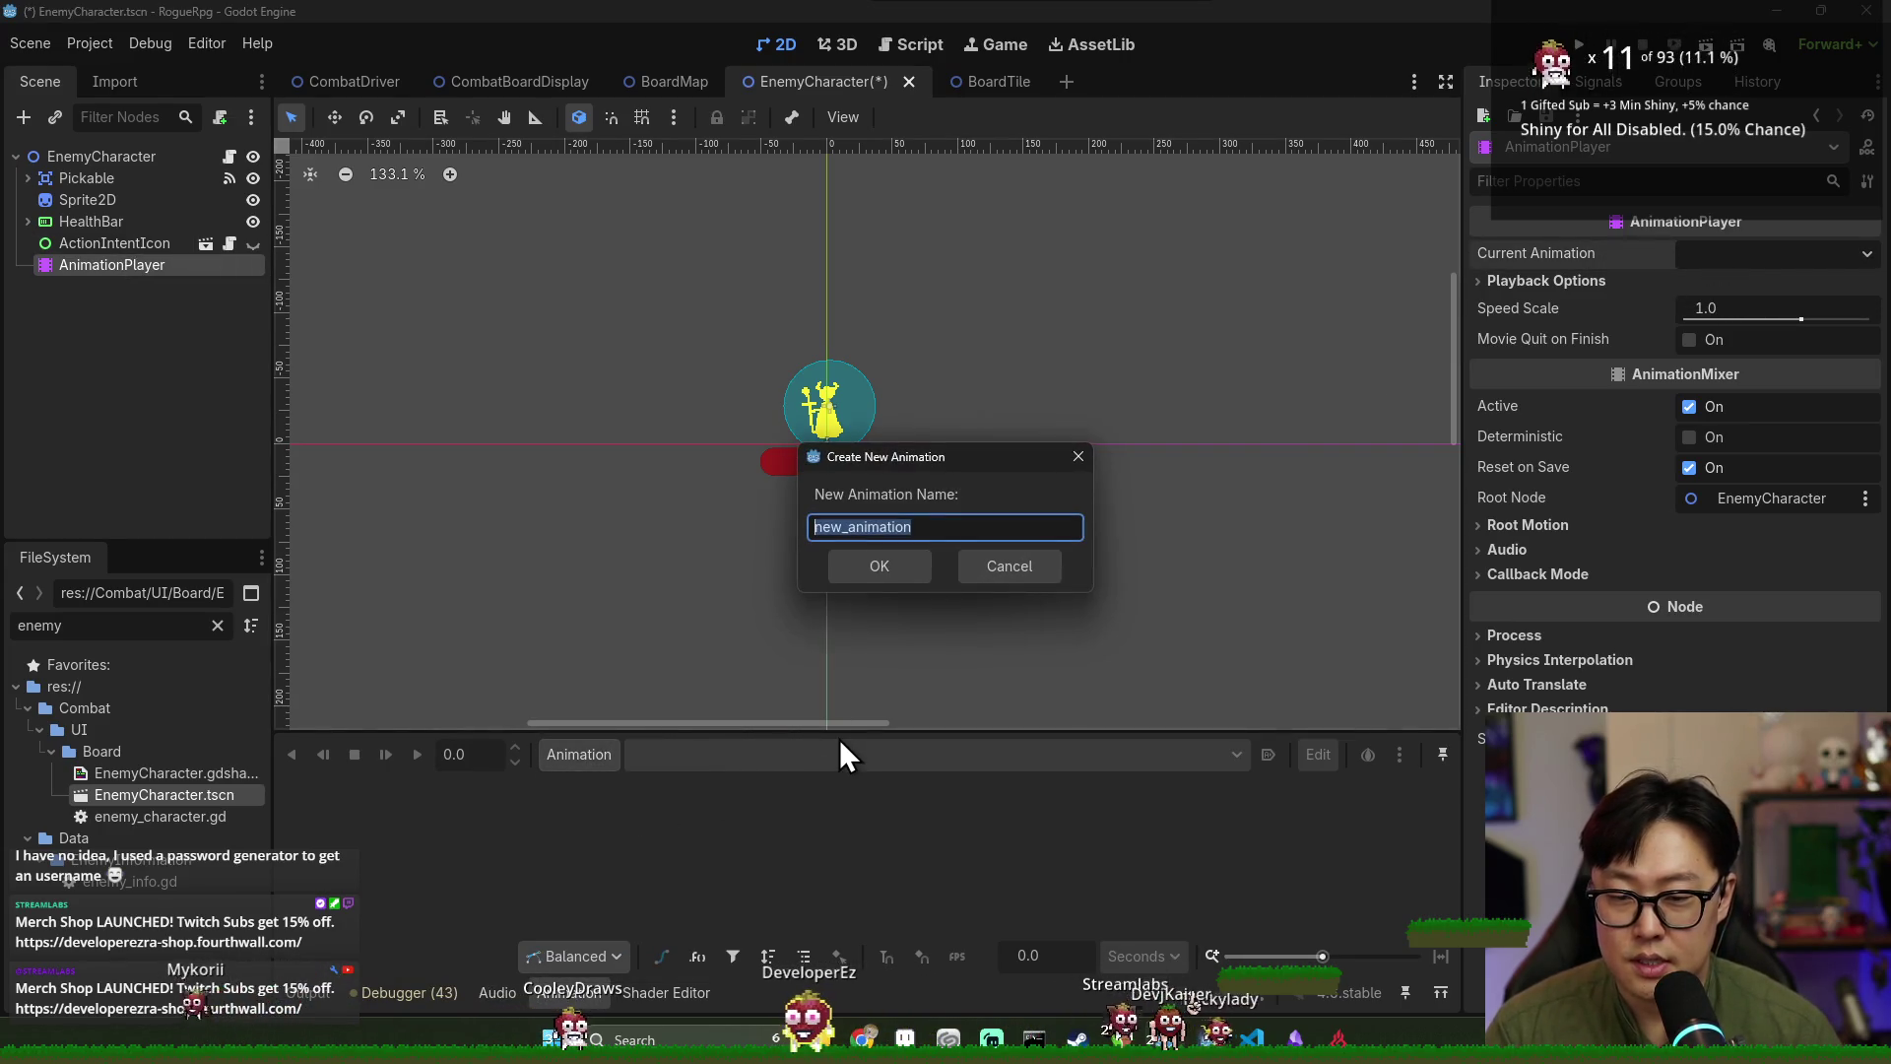
pyautogui.write('Acting')
pyautogui.press('Return')
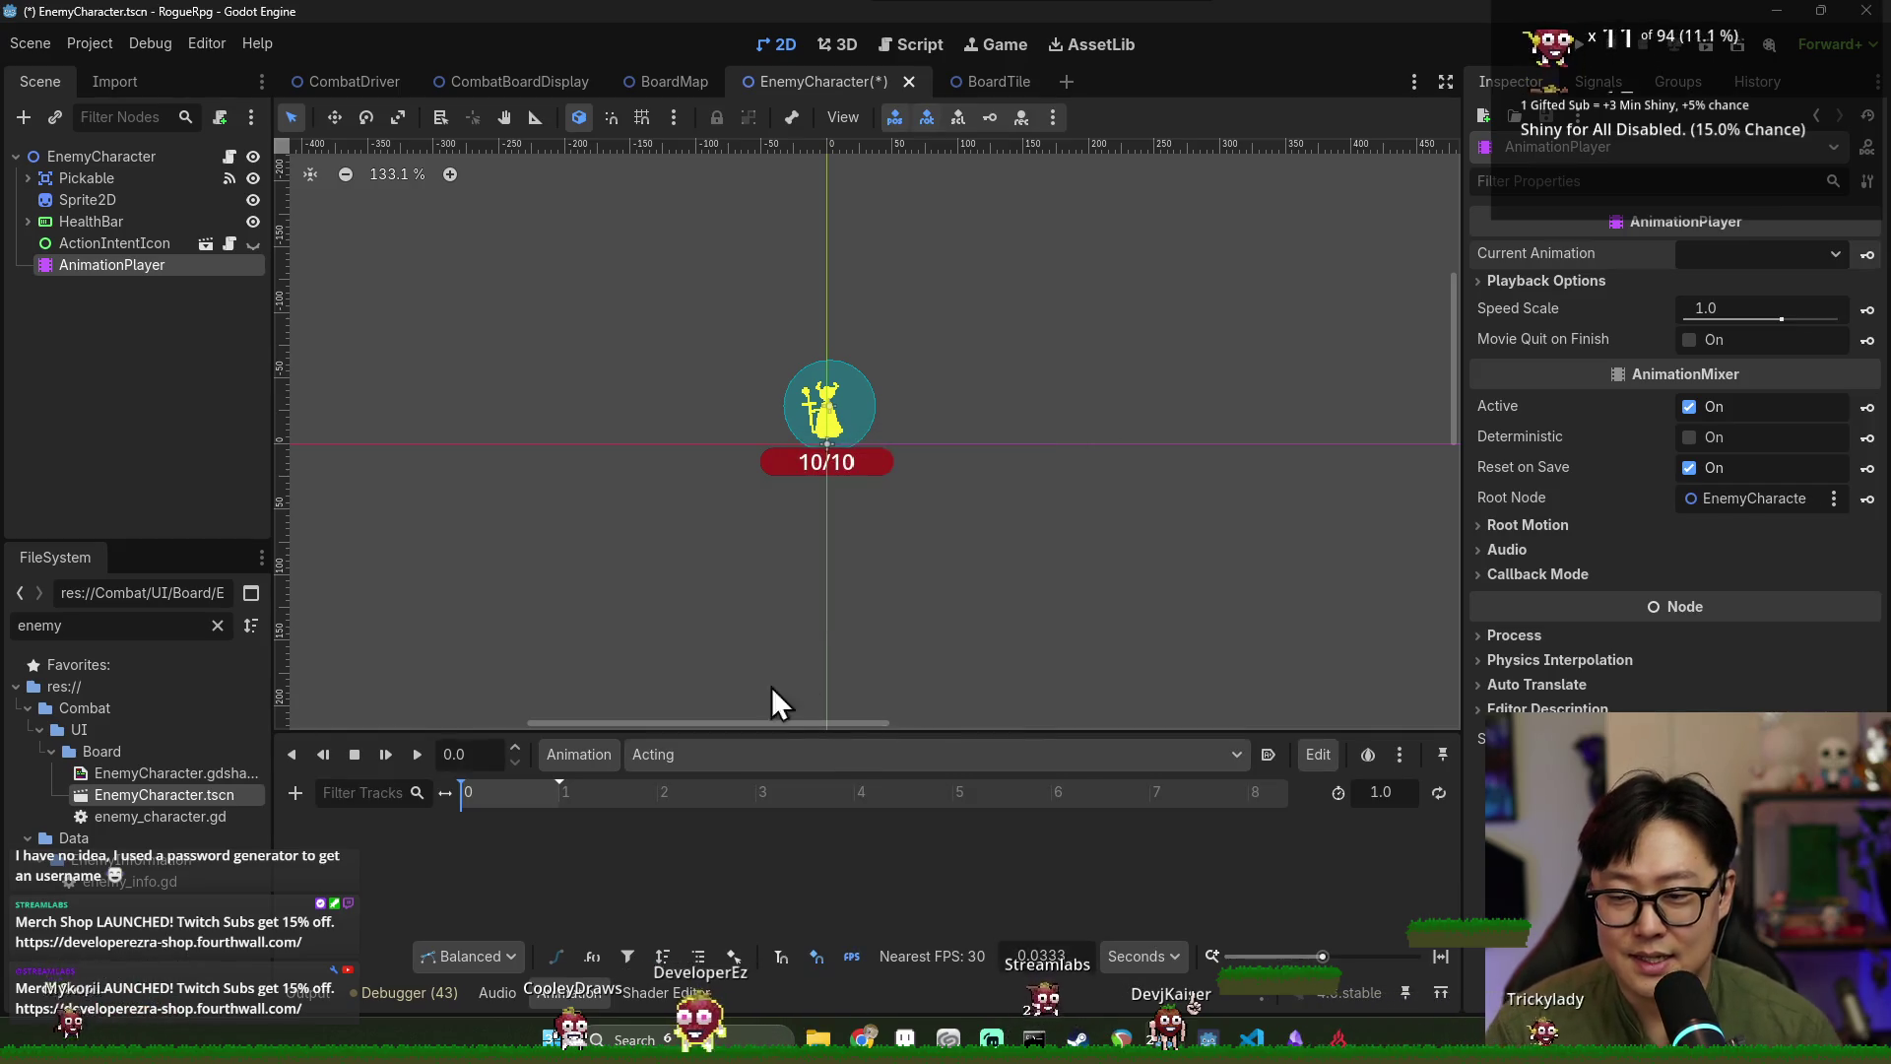
pyautogui.moveTo(759, 732); pyautogui.dragTo(765, 612)
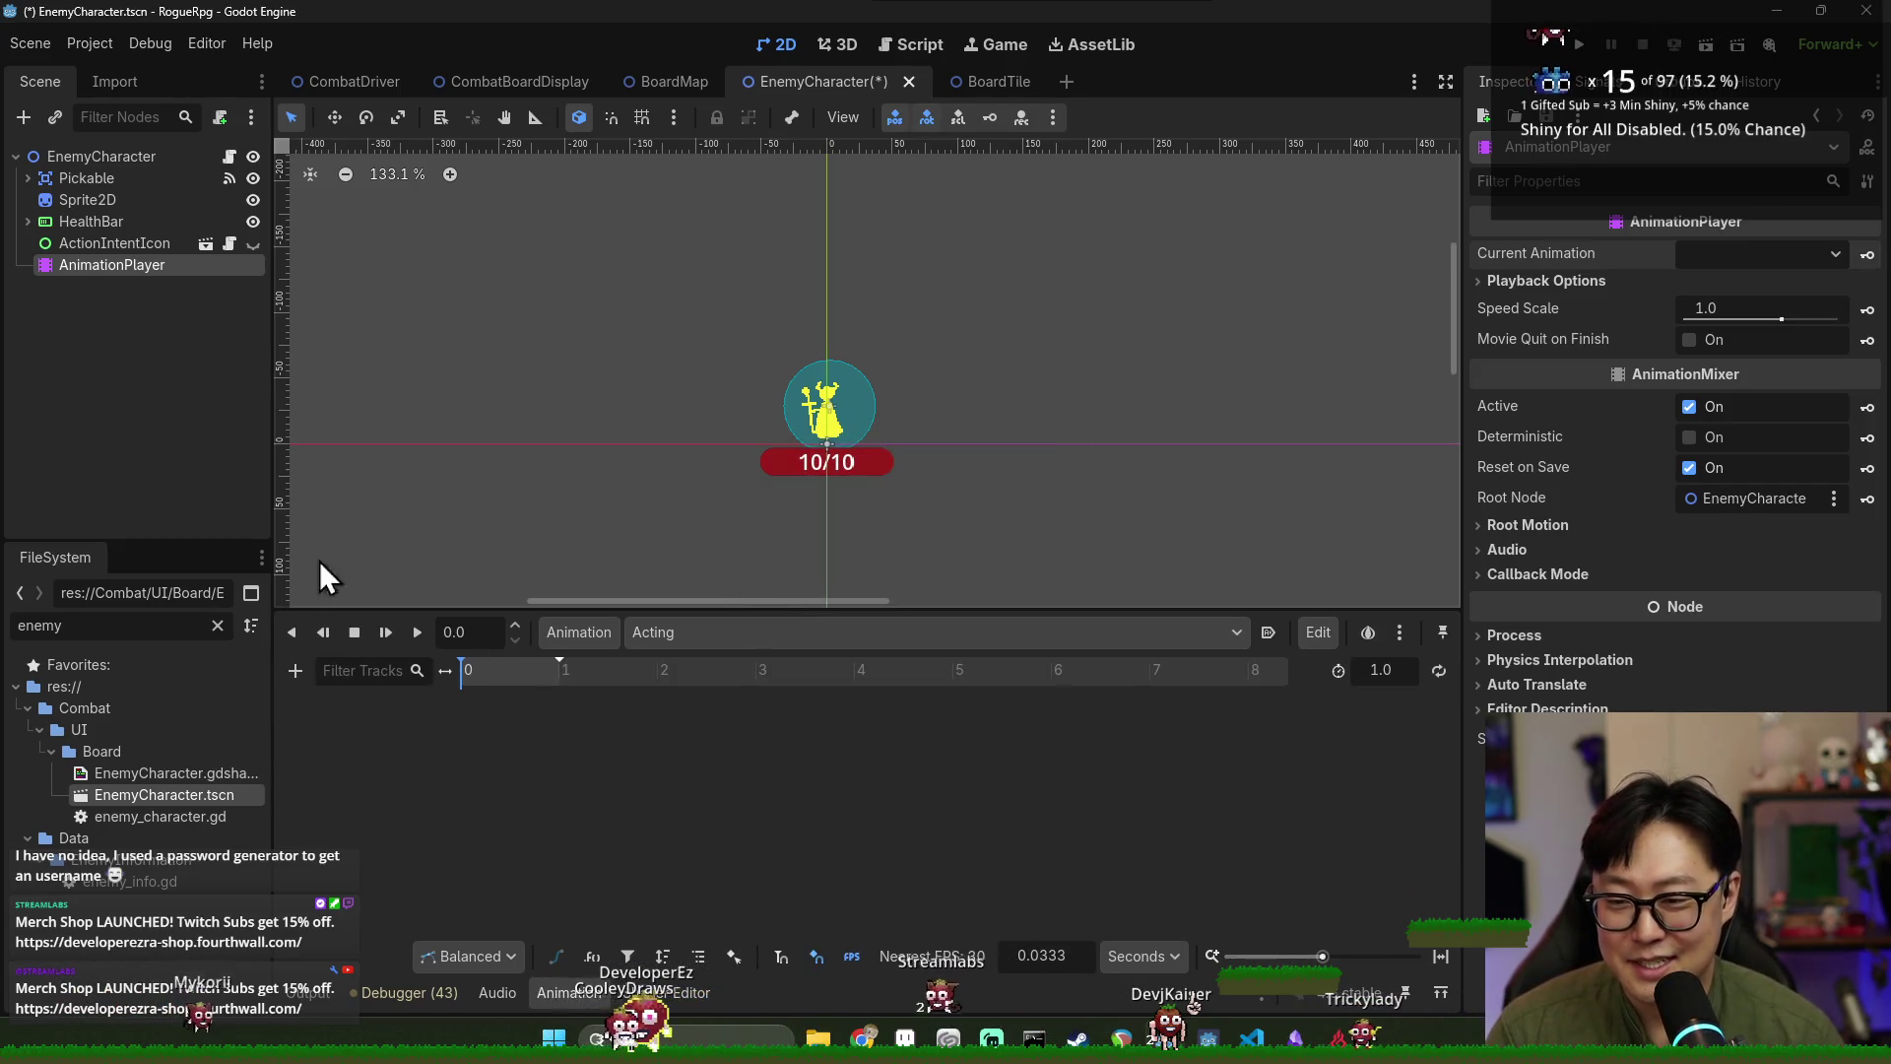
pyautogui.scroll(9, 866, 417)
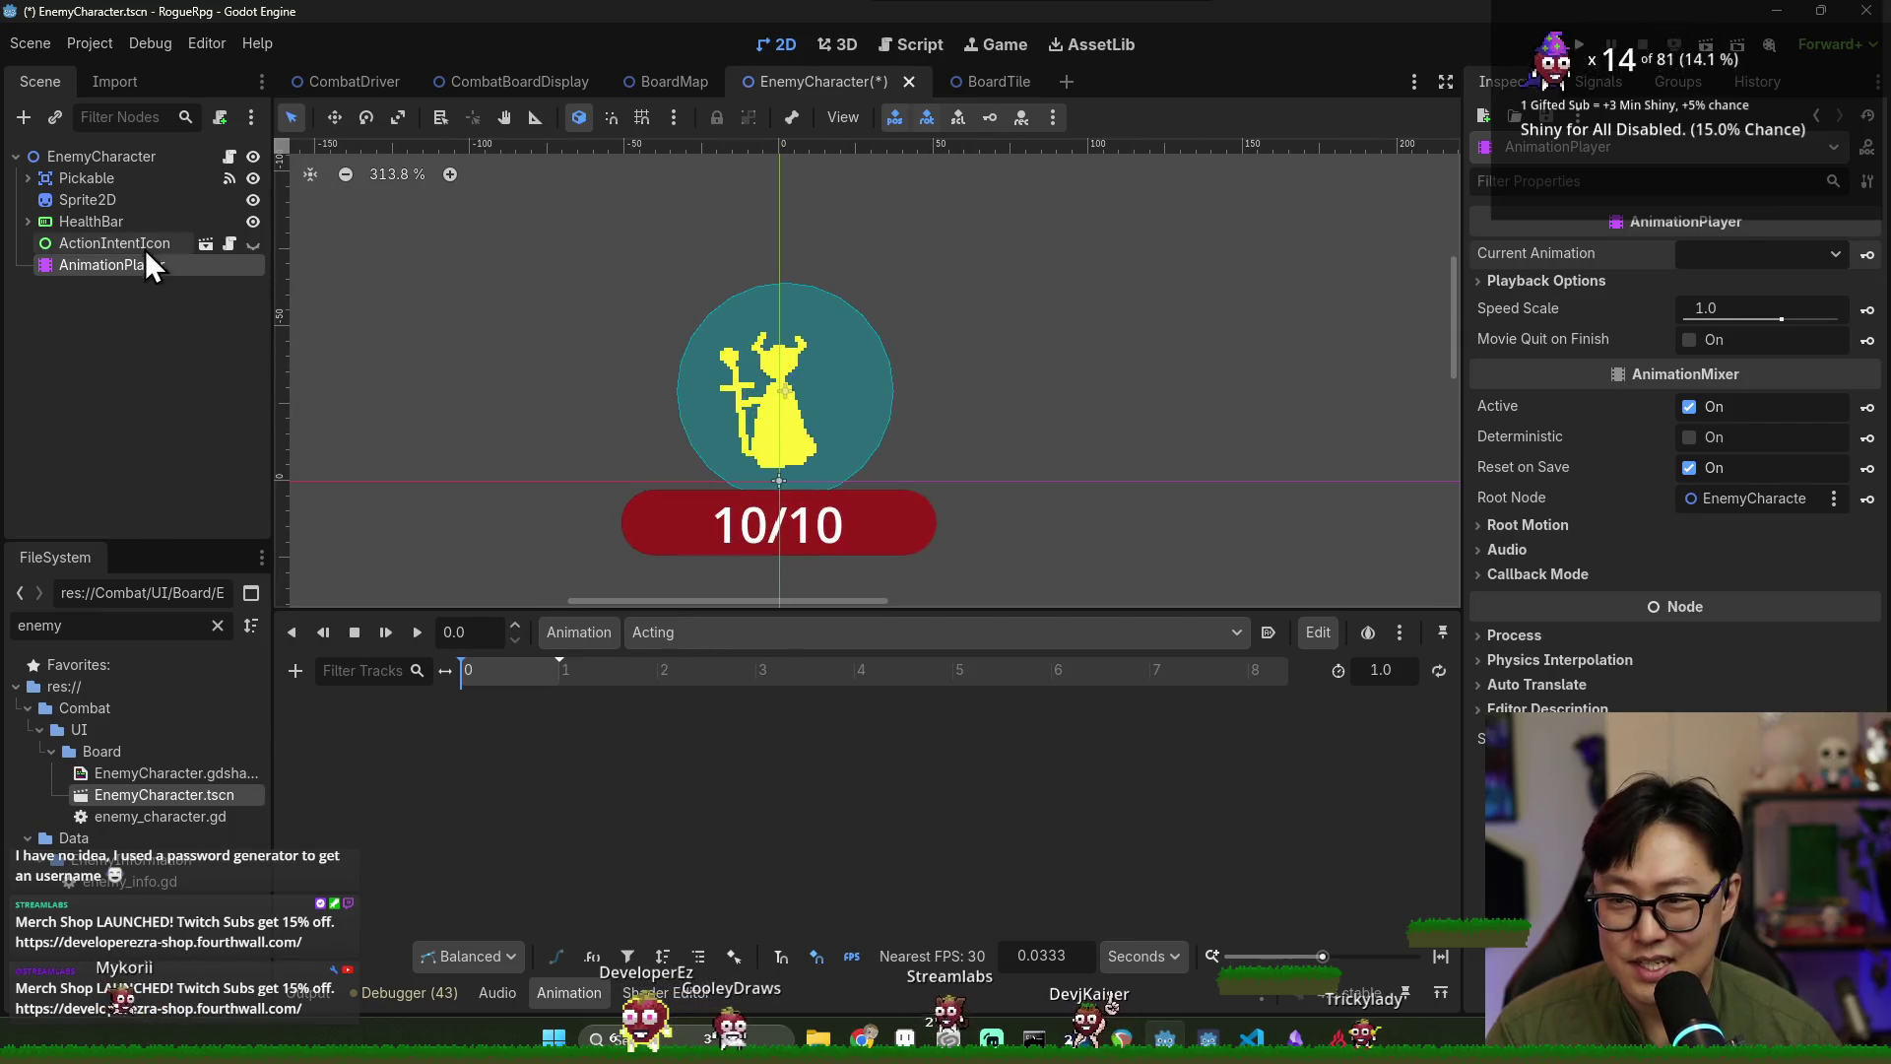
# Add a Sprite2D position property track and show the timeline in frames.
pyautogui.click(98, 200)
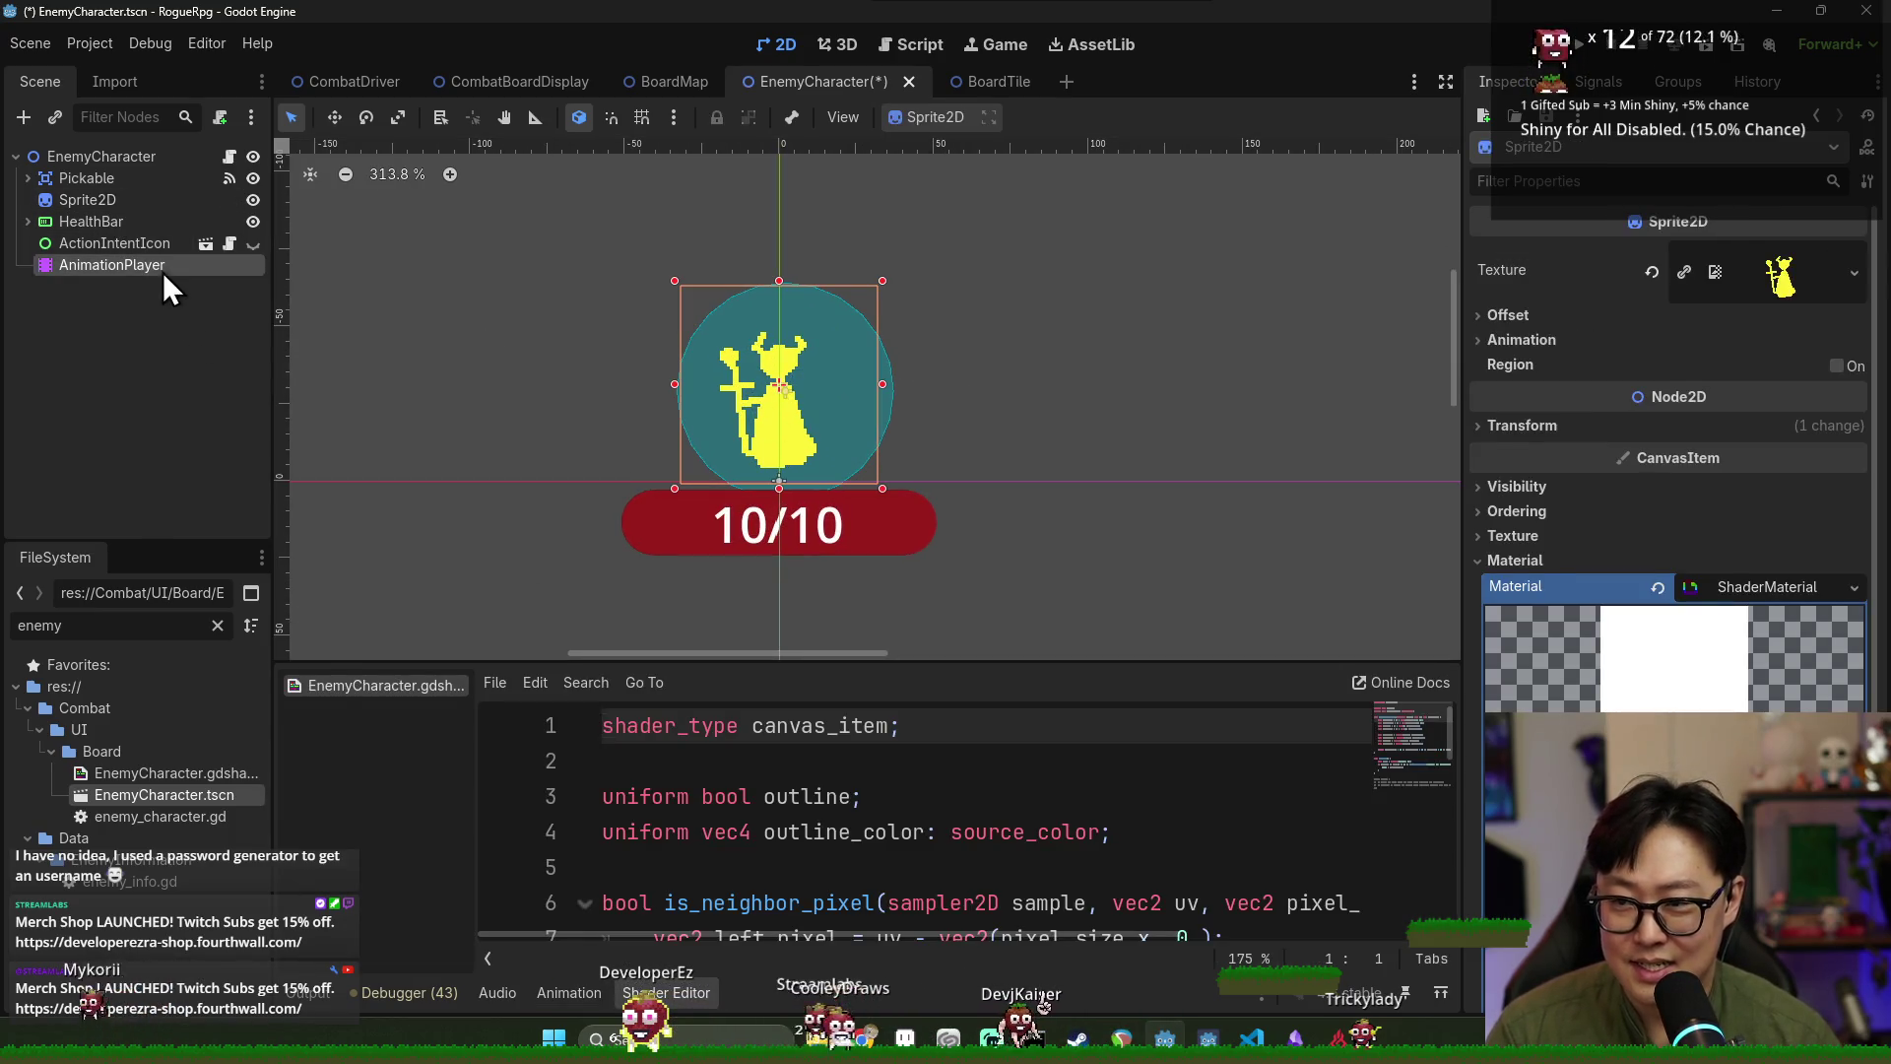
pyautogui.click(162, 268)
pyautogui.click(298, 671)
pyautogui.click(365, 706)
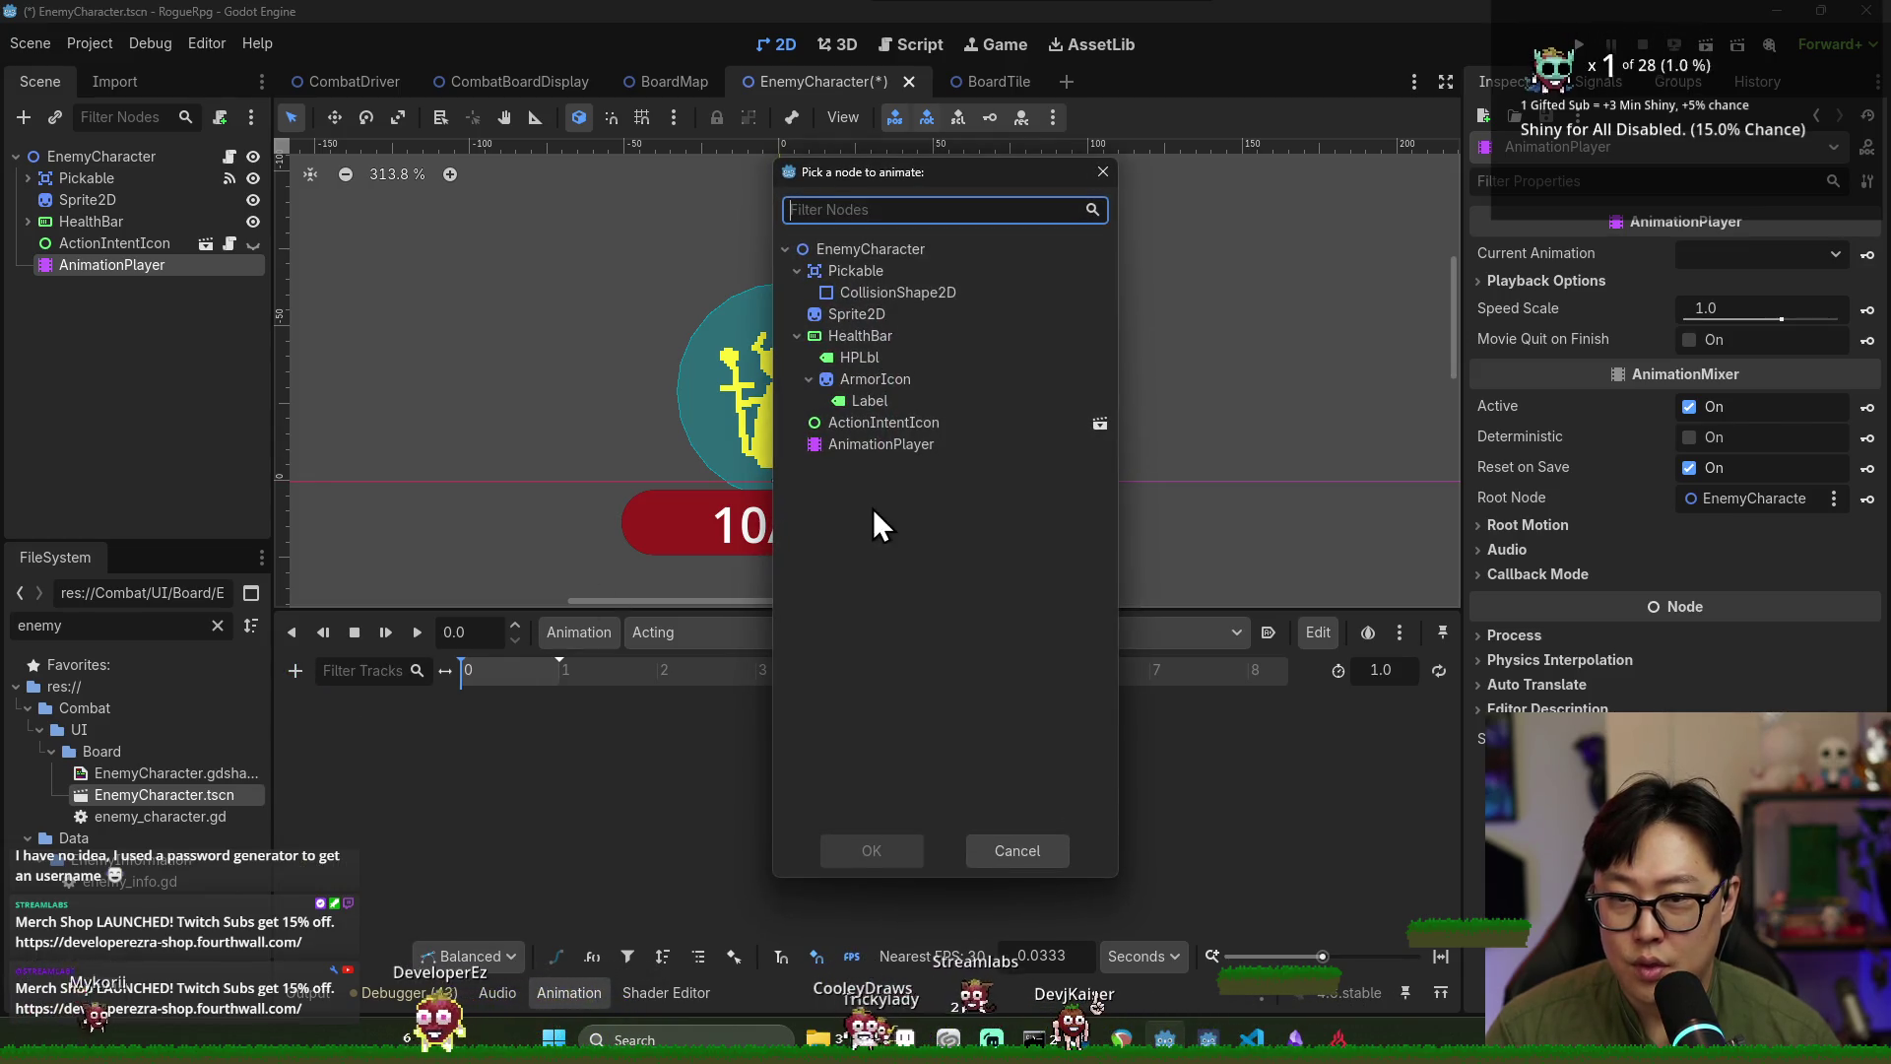
pyautogui.write('sprite')
pyautogui.press('Return')
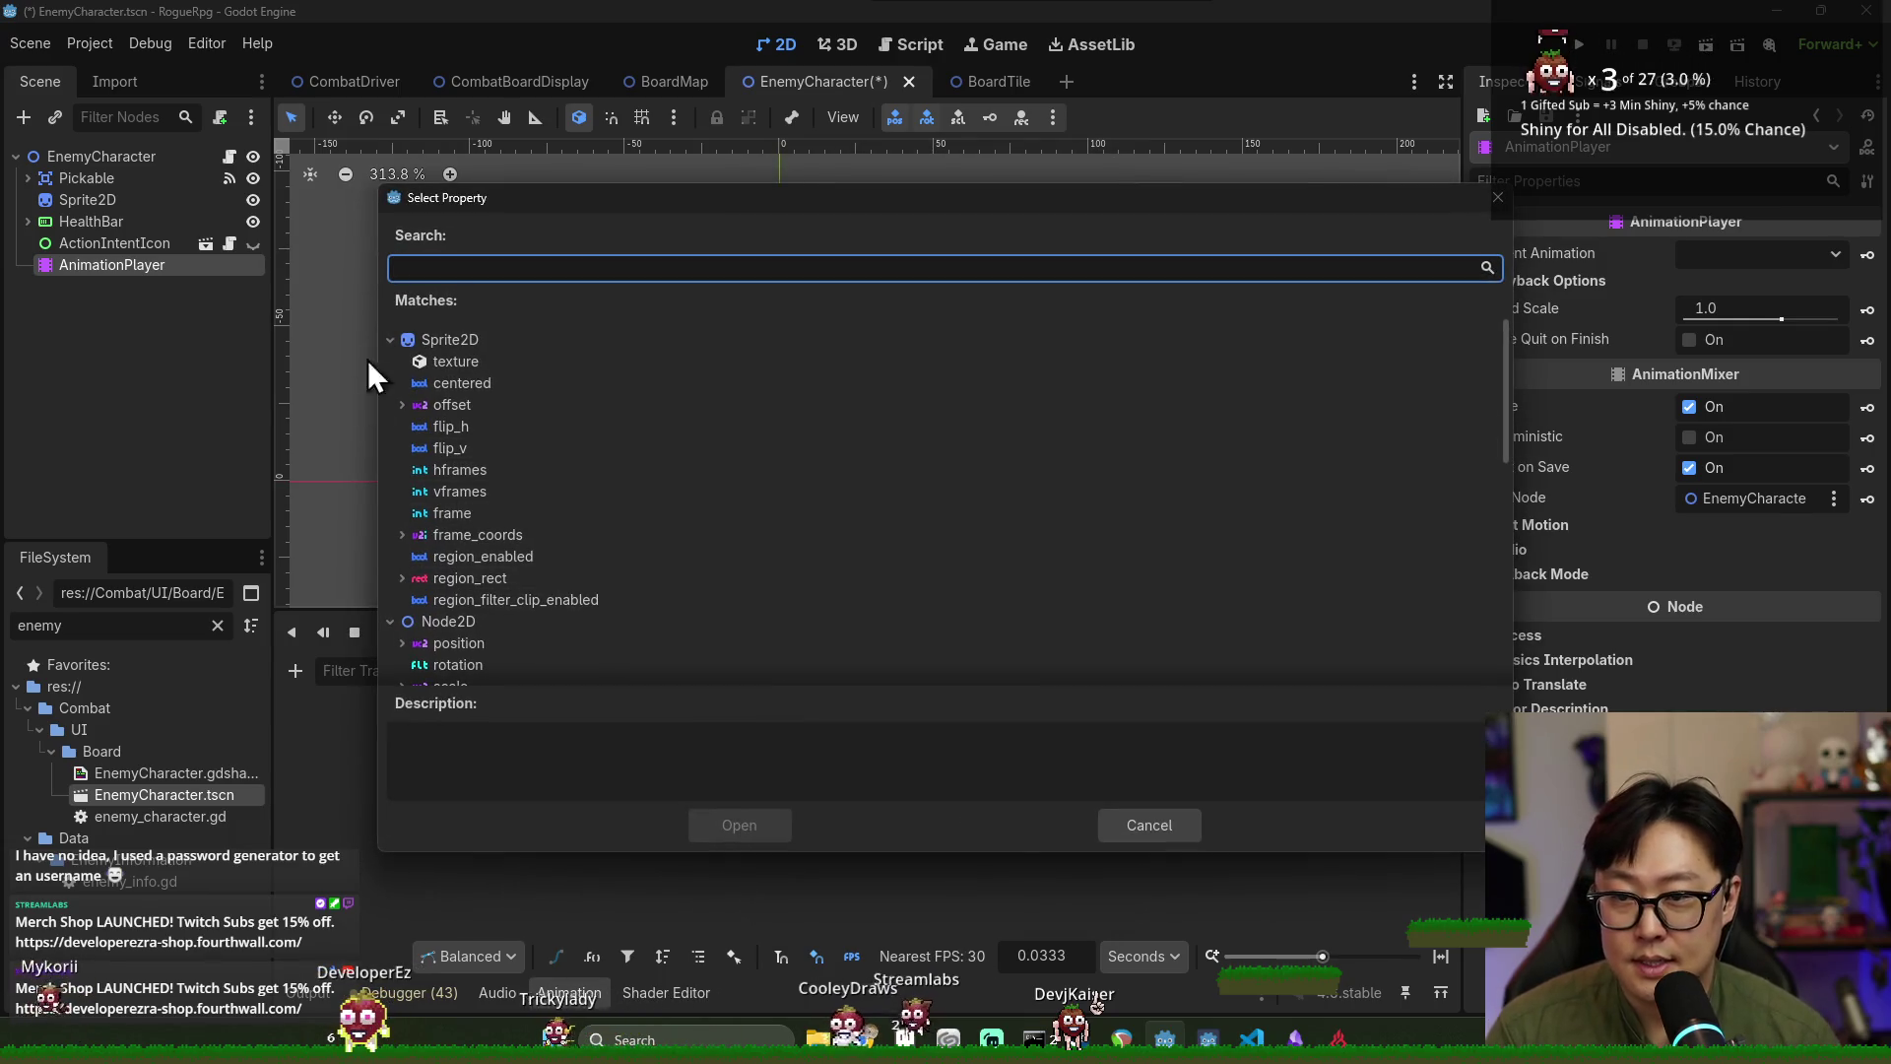
pyautogui.write('position')
pyautogui.press('Return')
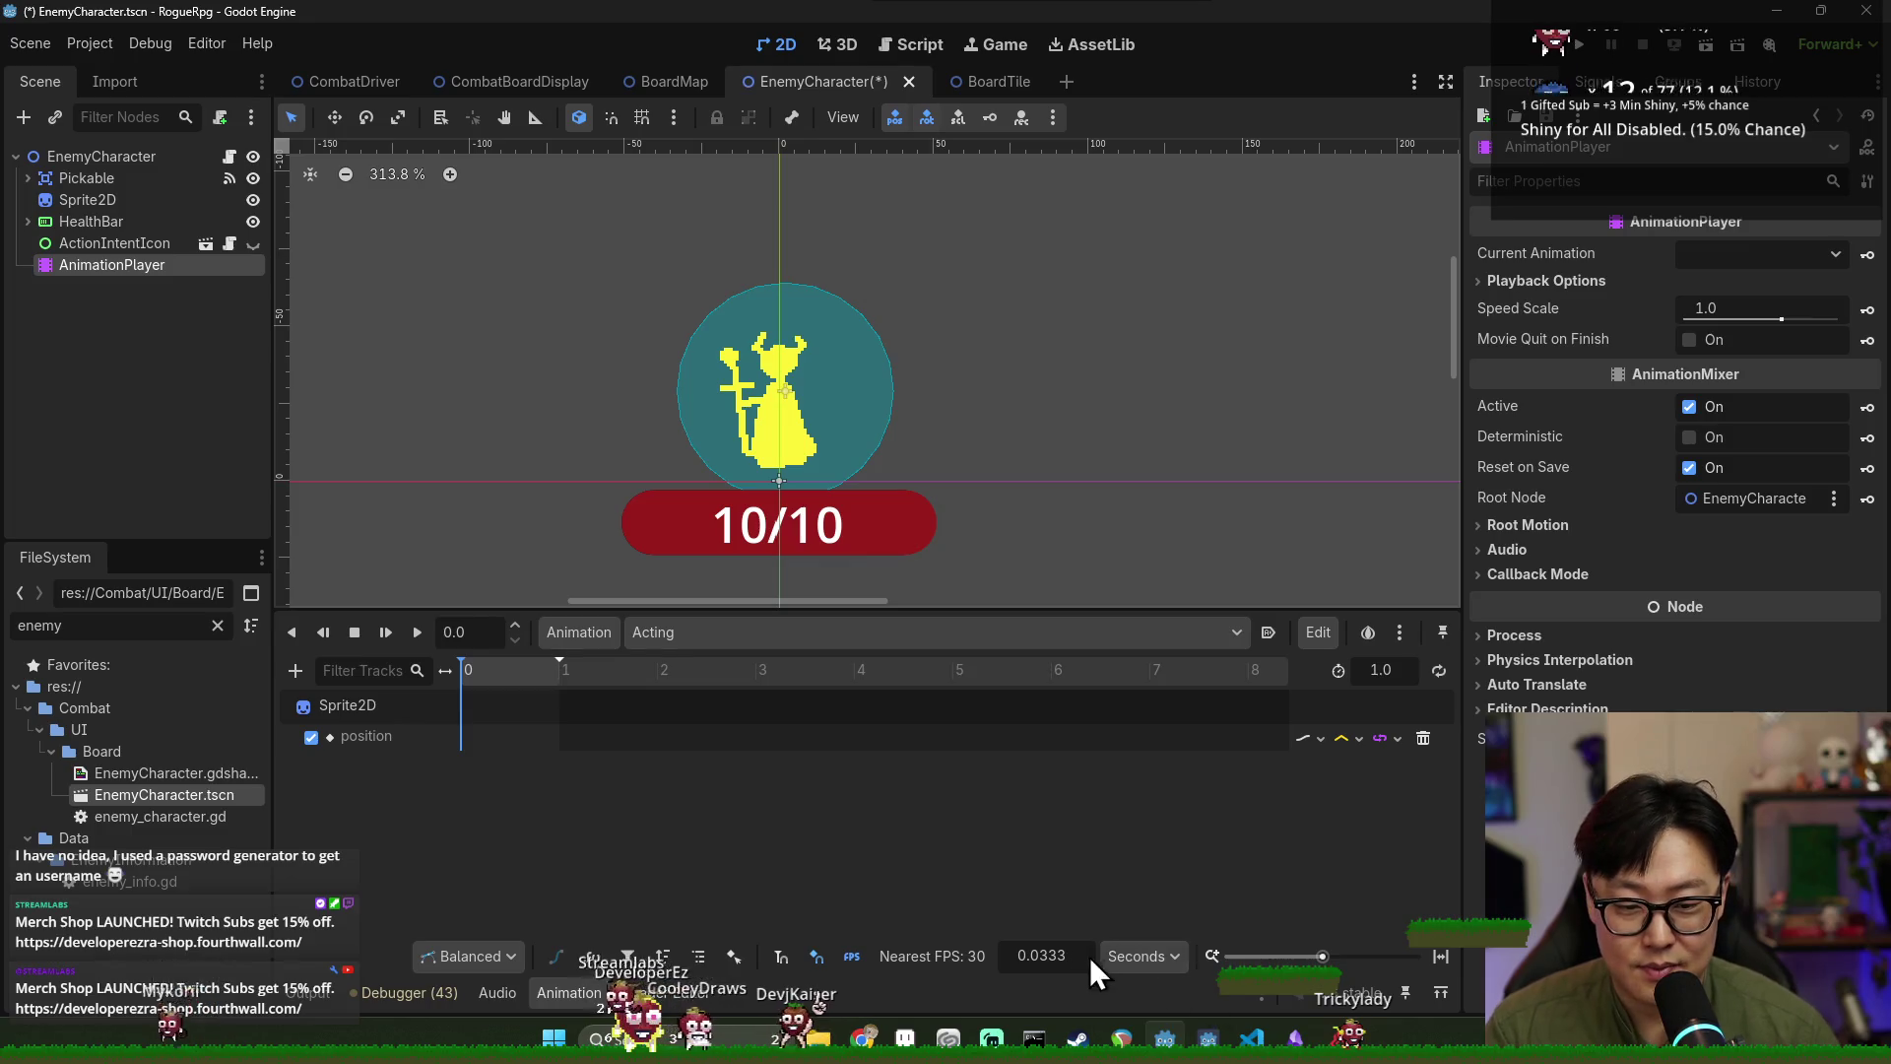
pyautogui.click(1148, 995)
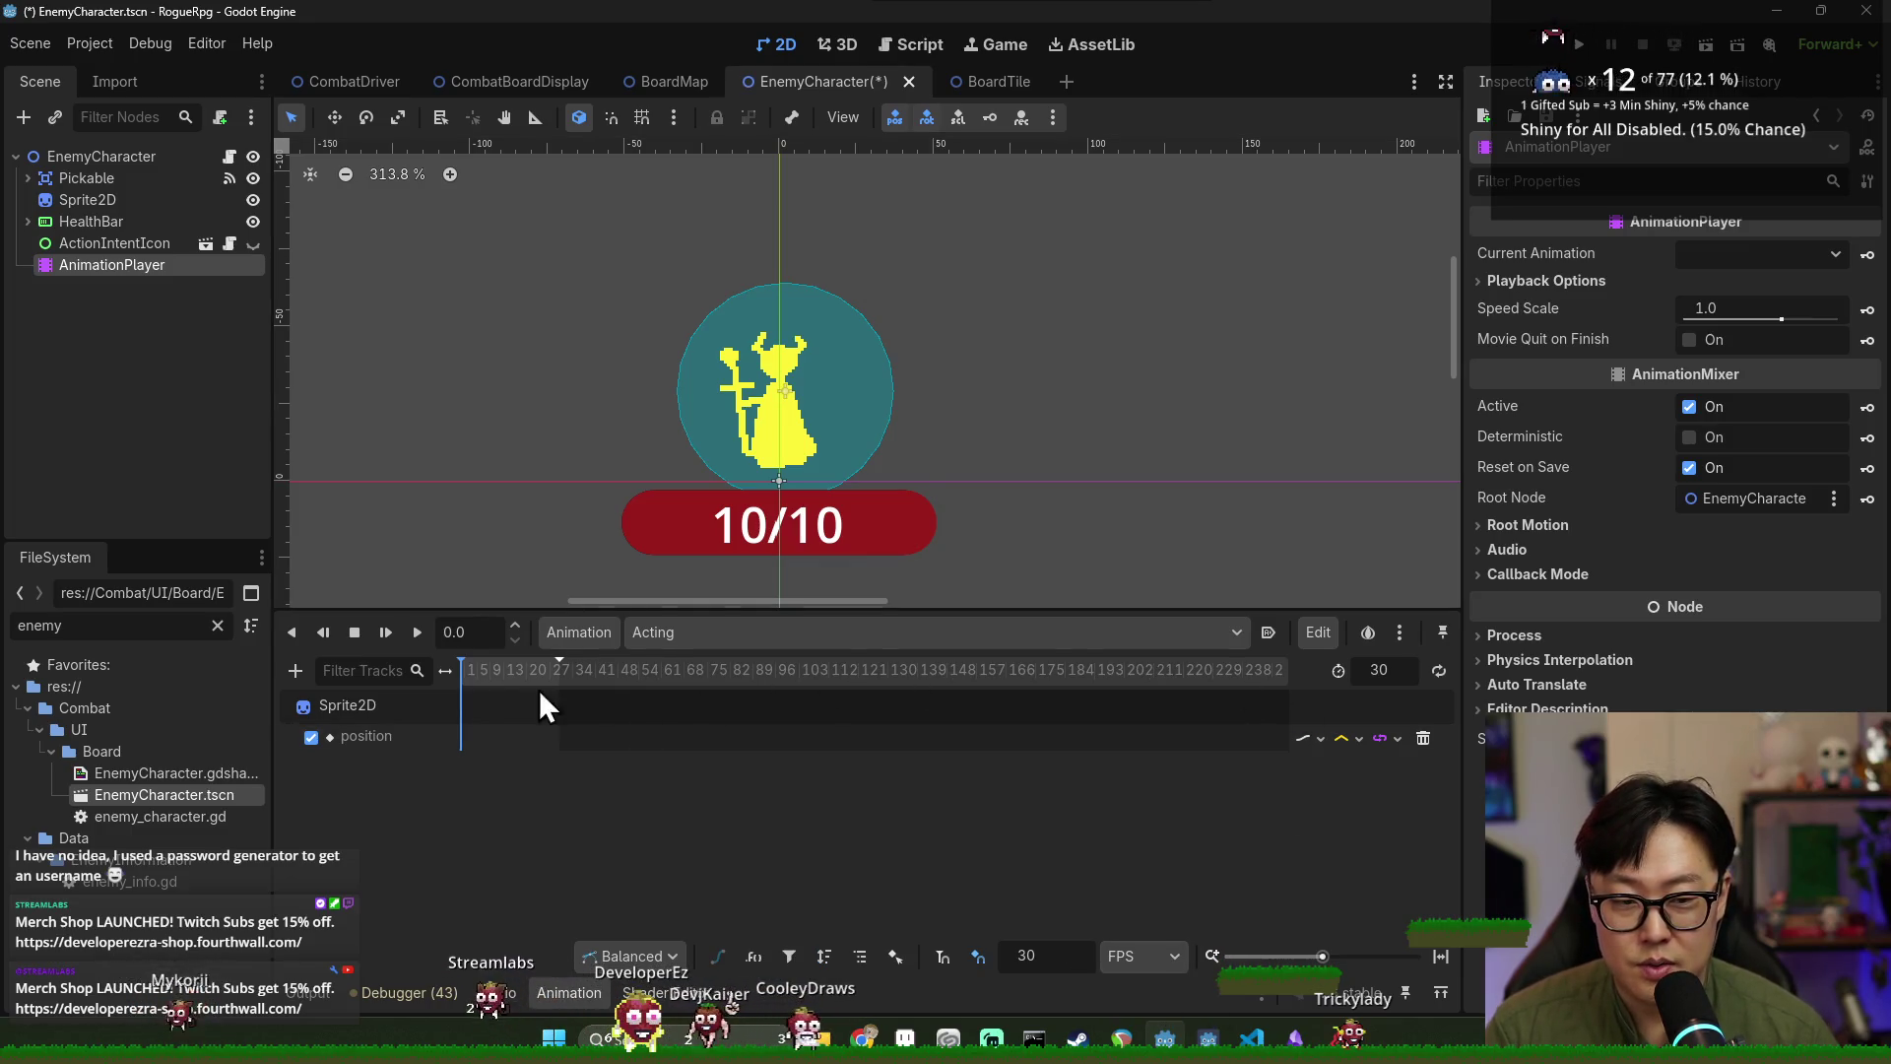
# Set the Acting animation length to 10 frames.
pyautogui.click(1369, 672)
pyautogui.write('10')
pyautogui.press('Return')
pyautogui.scroll(5, 498, 674)
pyautogui.click(465, 668)
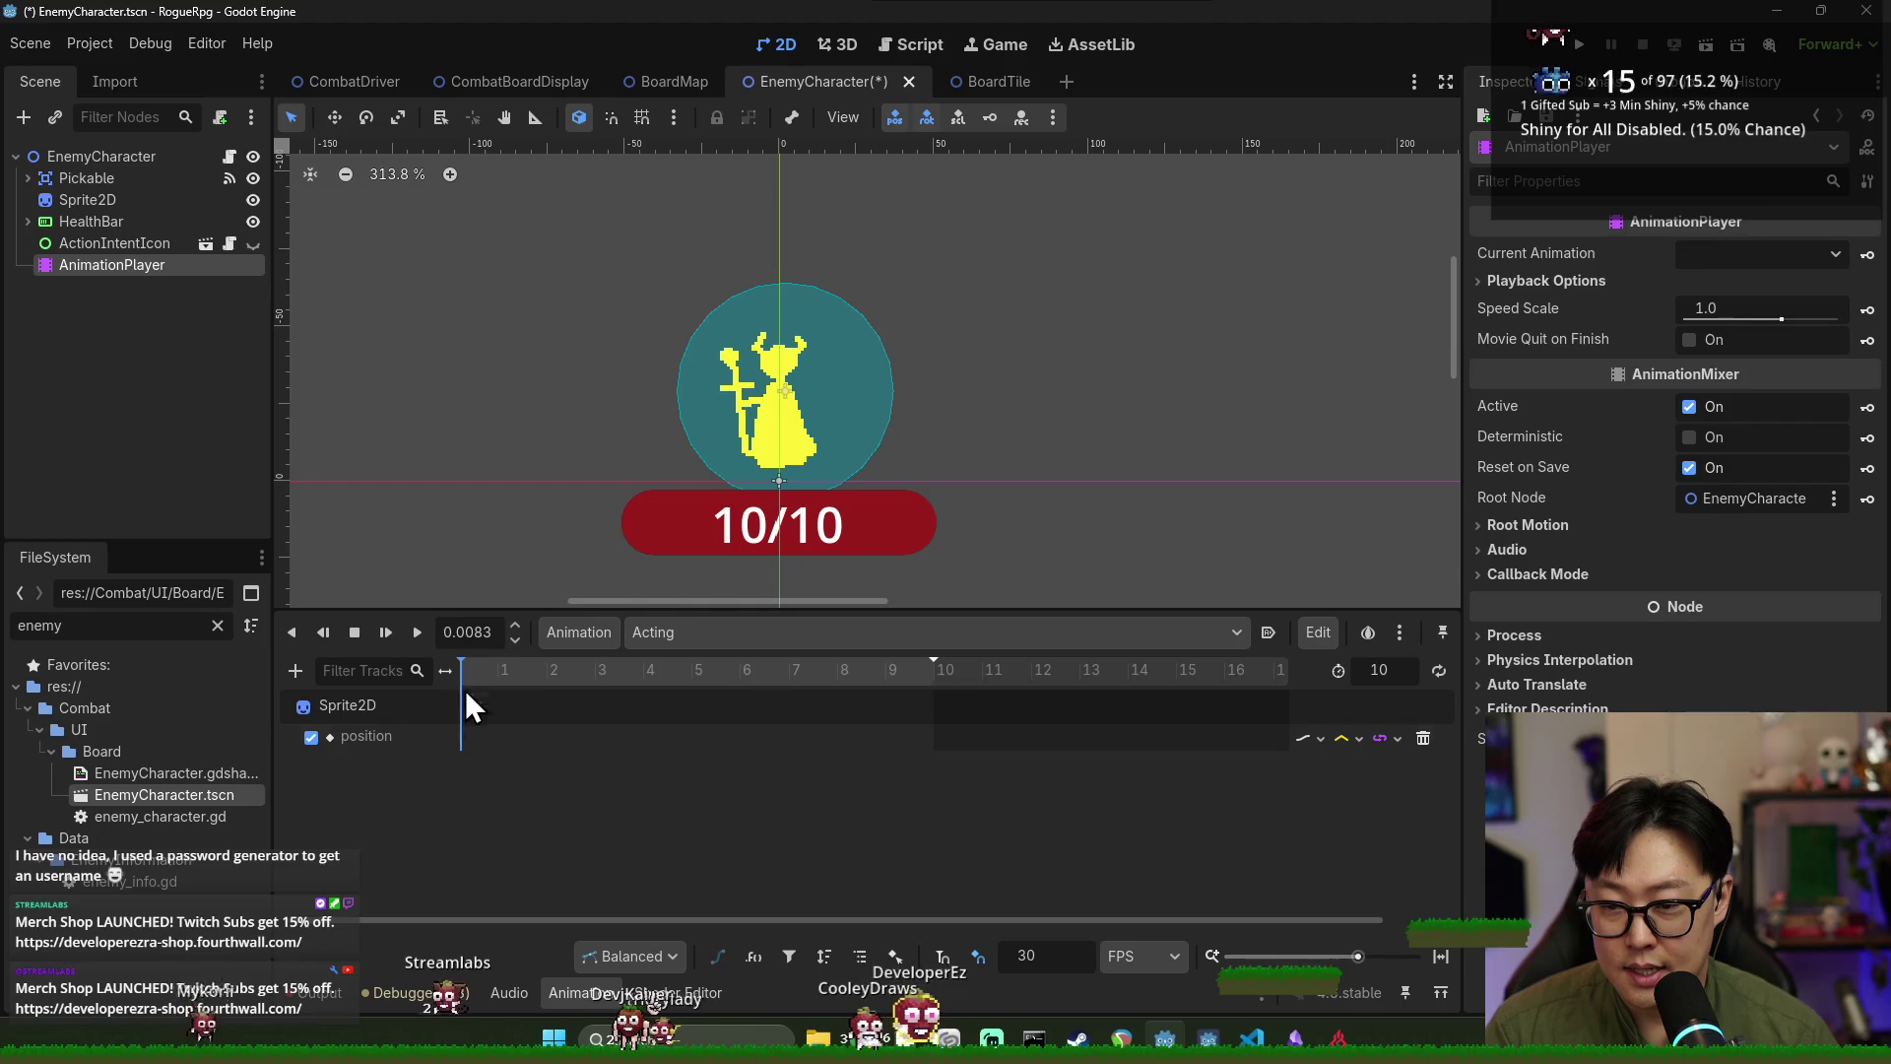
# Check the track's key and marker options and park the playhead at frame 1.
pyautogui.rightClick(463, 730)
pyautogui.press('Escape')
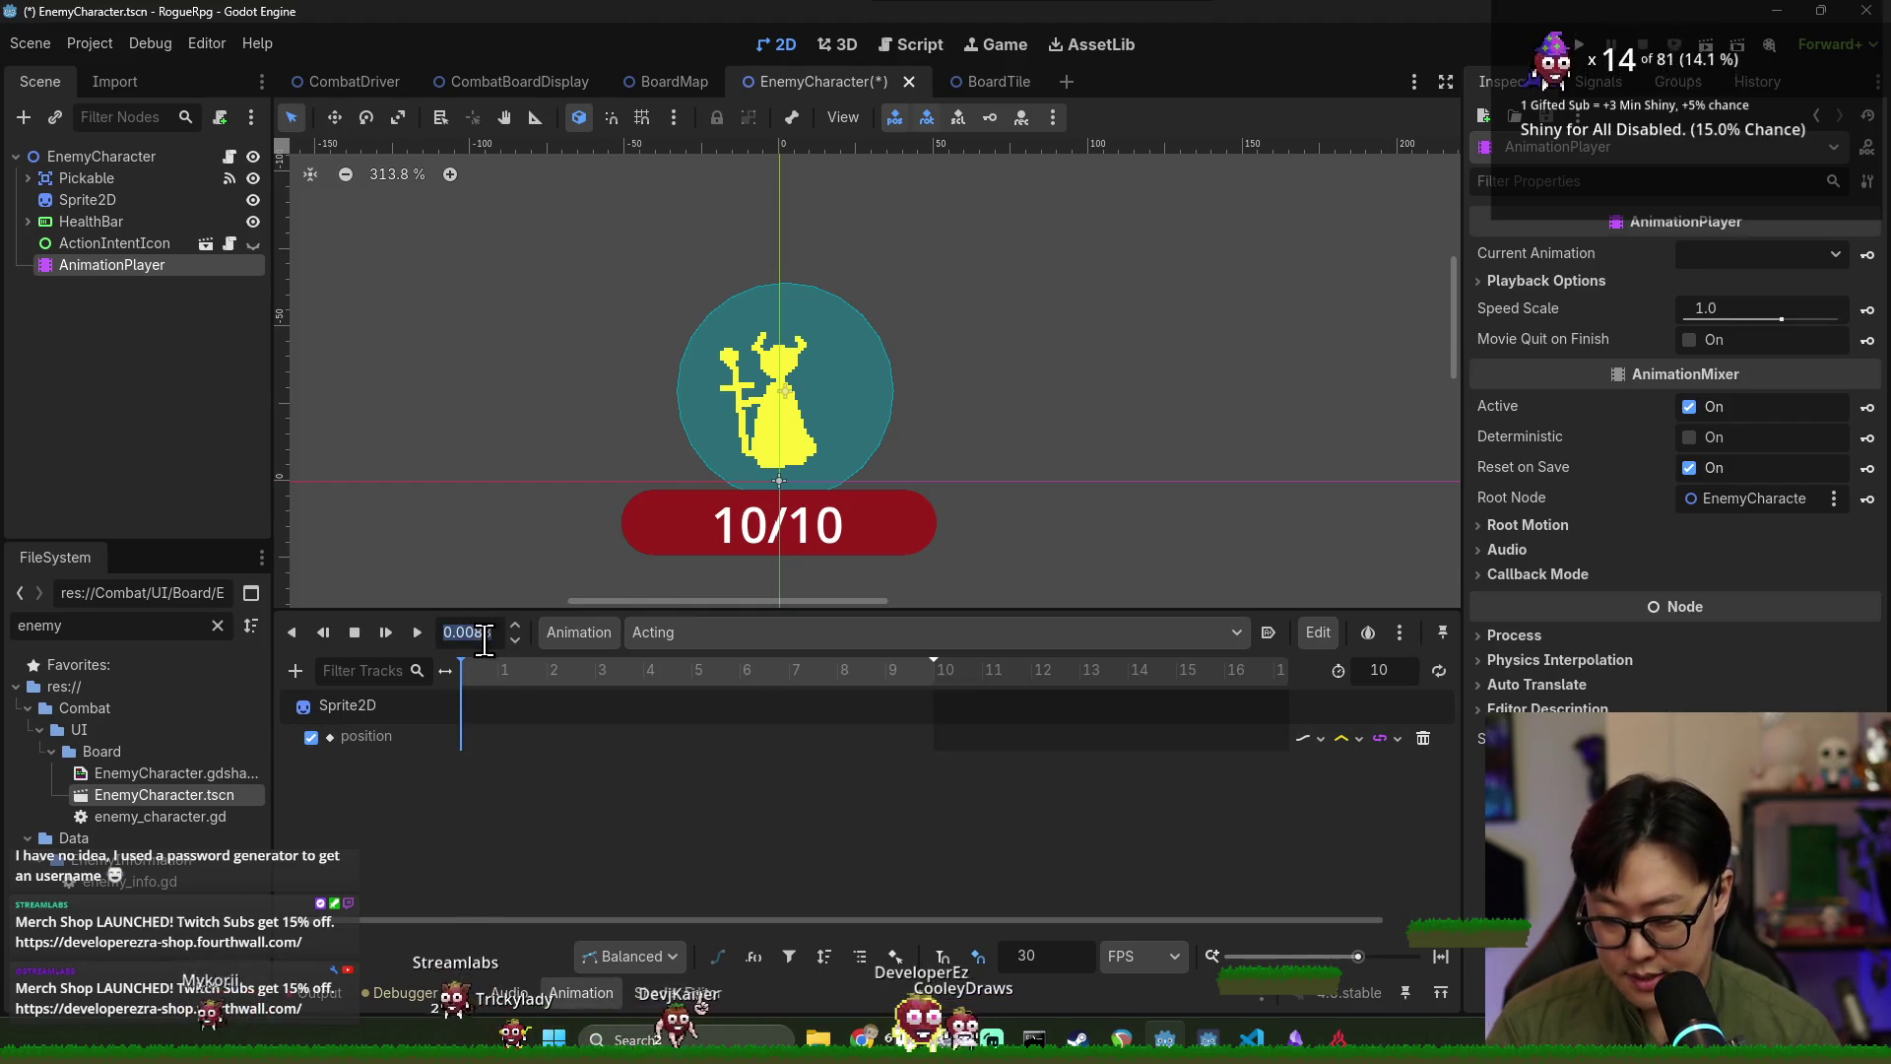
pyautogui.write('0')
pyautogui.scroll(-1, 473, 640)
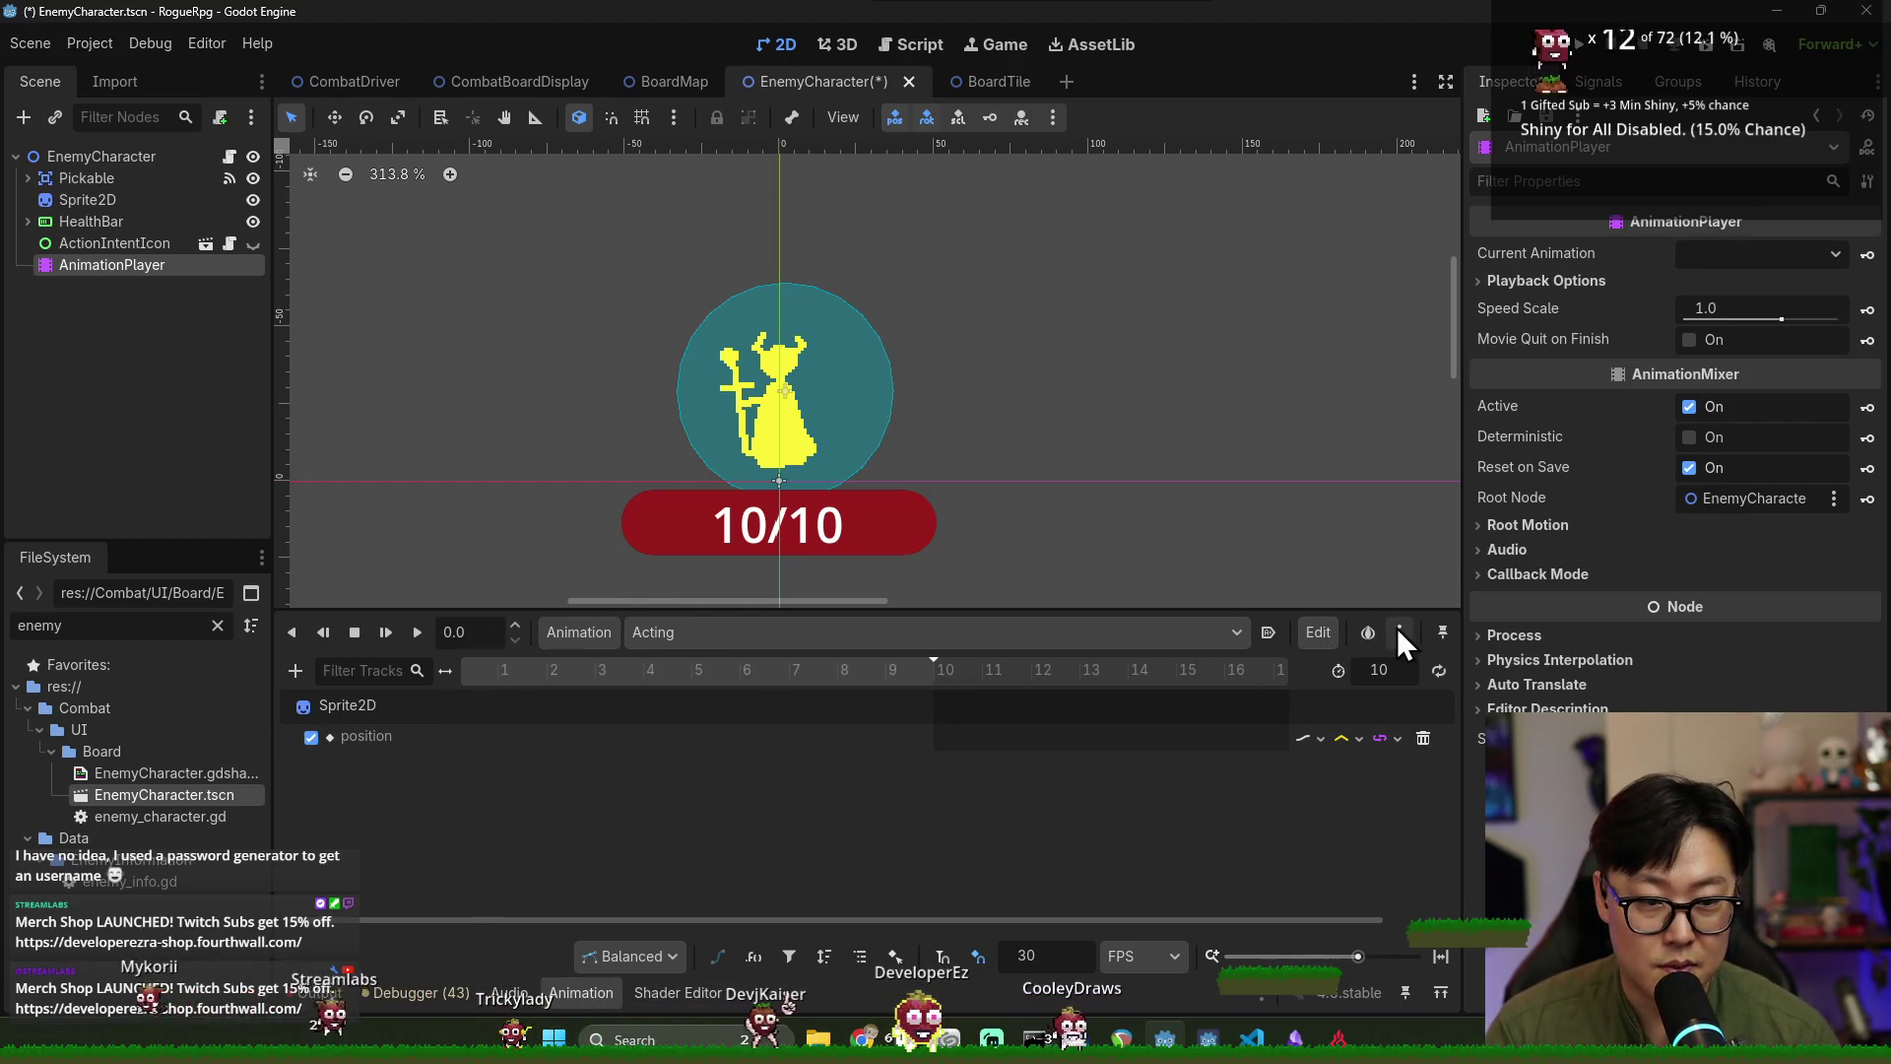
pyautogui.click(1399, 632)
pyautogui.click(1125, 918)
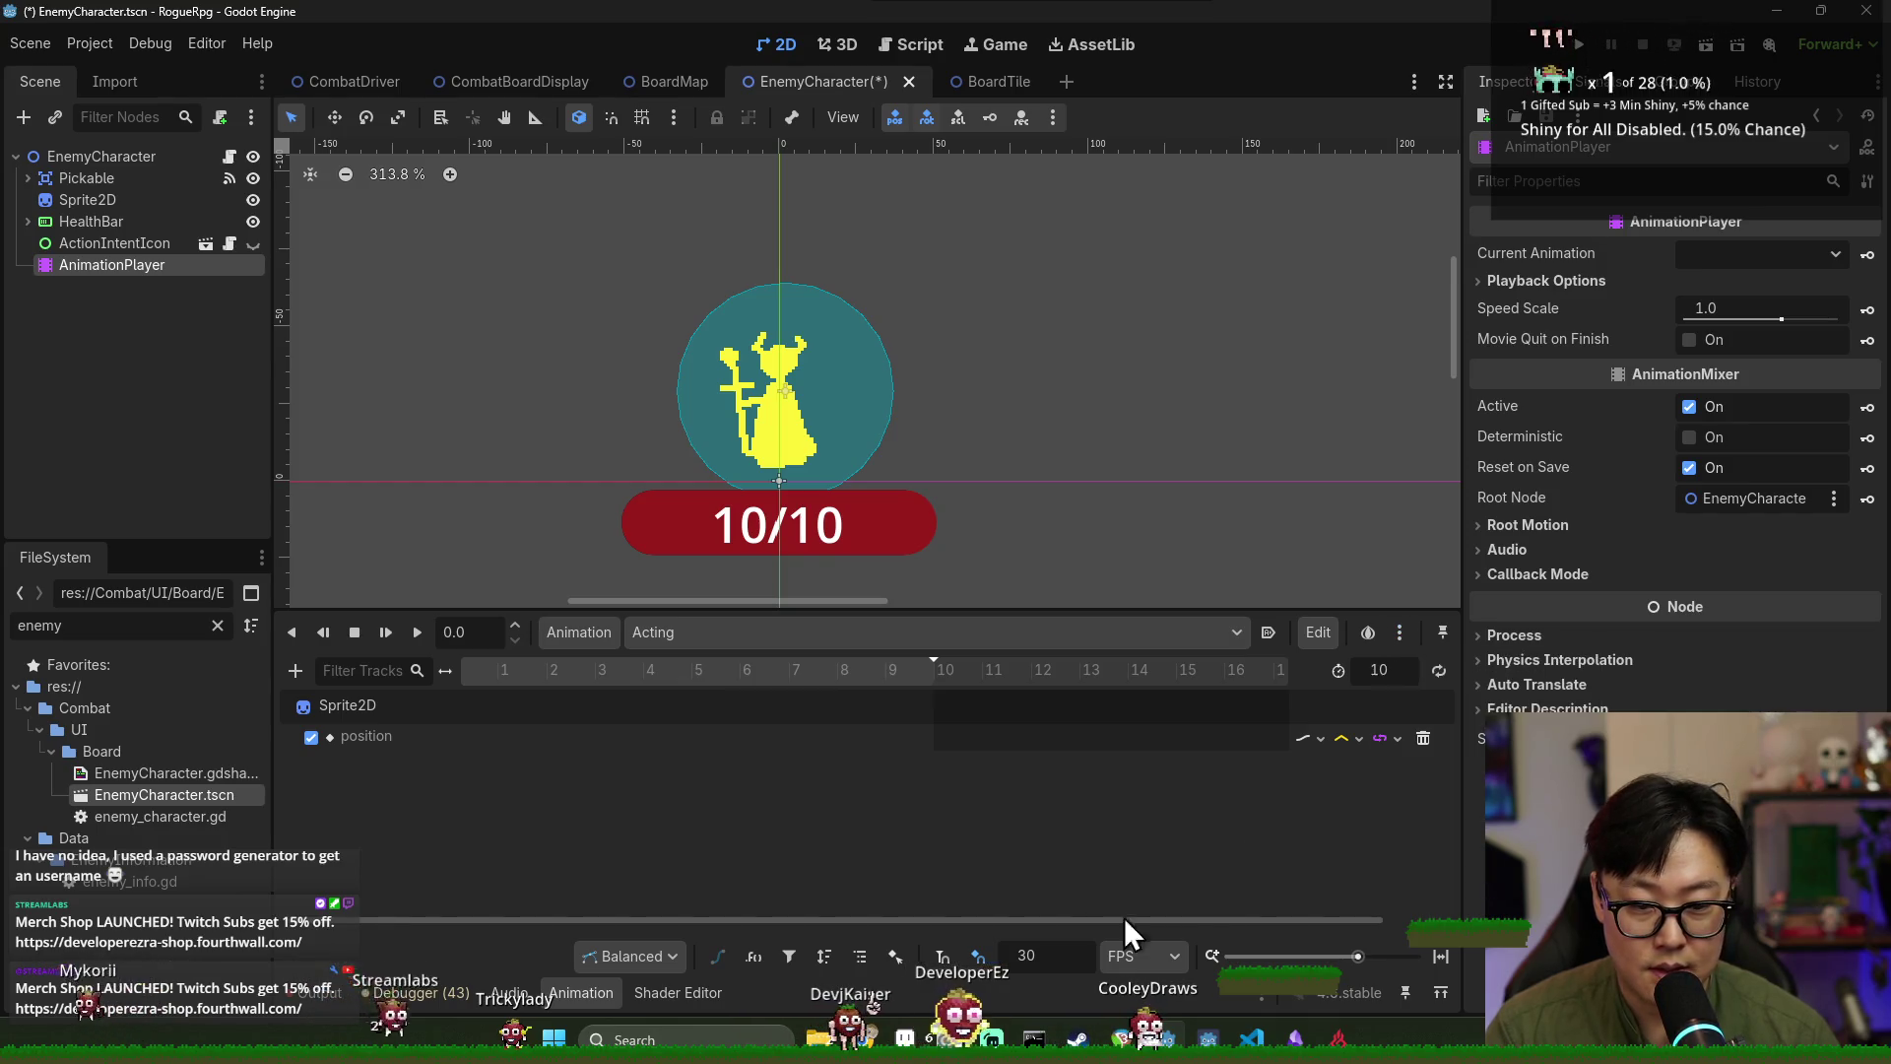
pyautogui.click(499, 672)
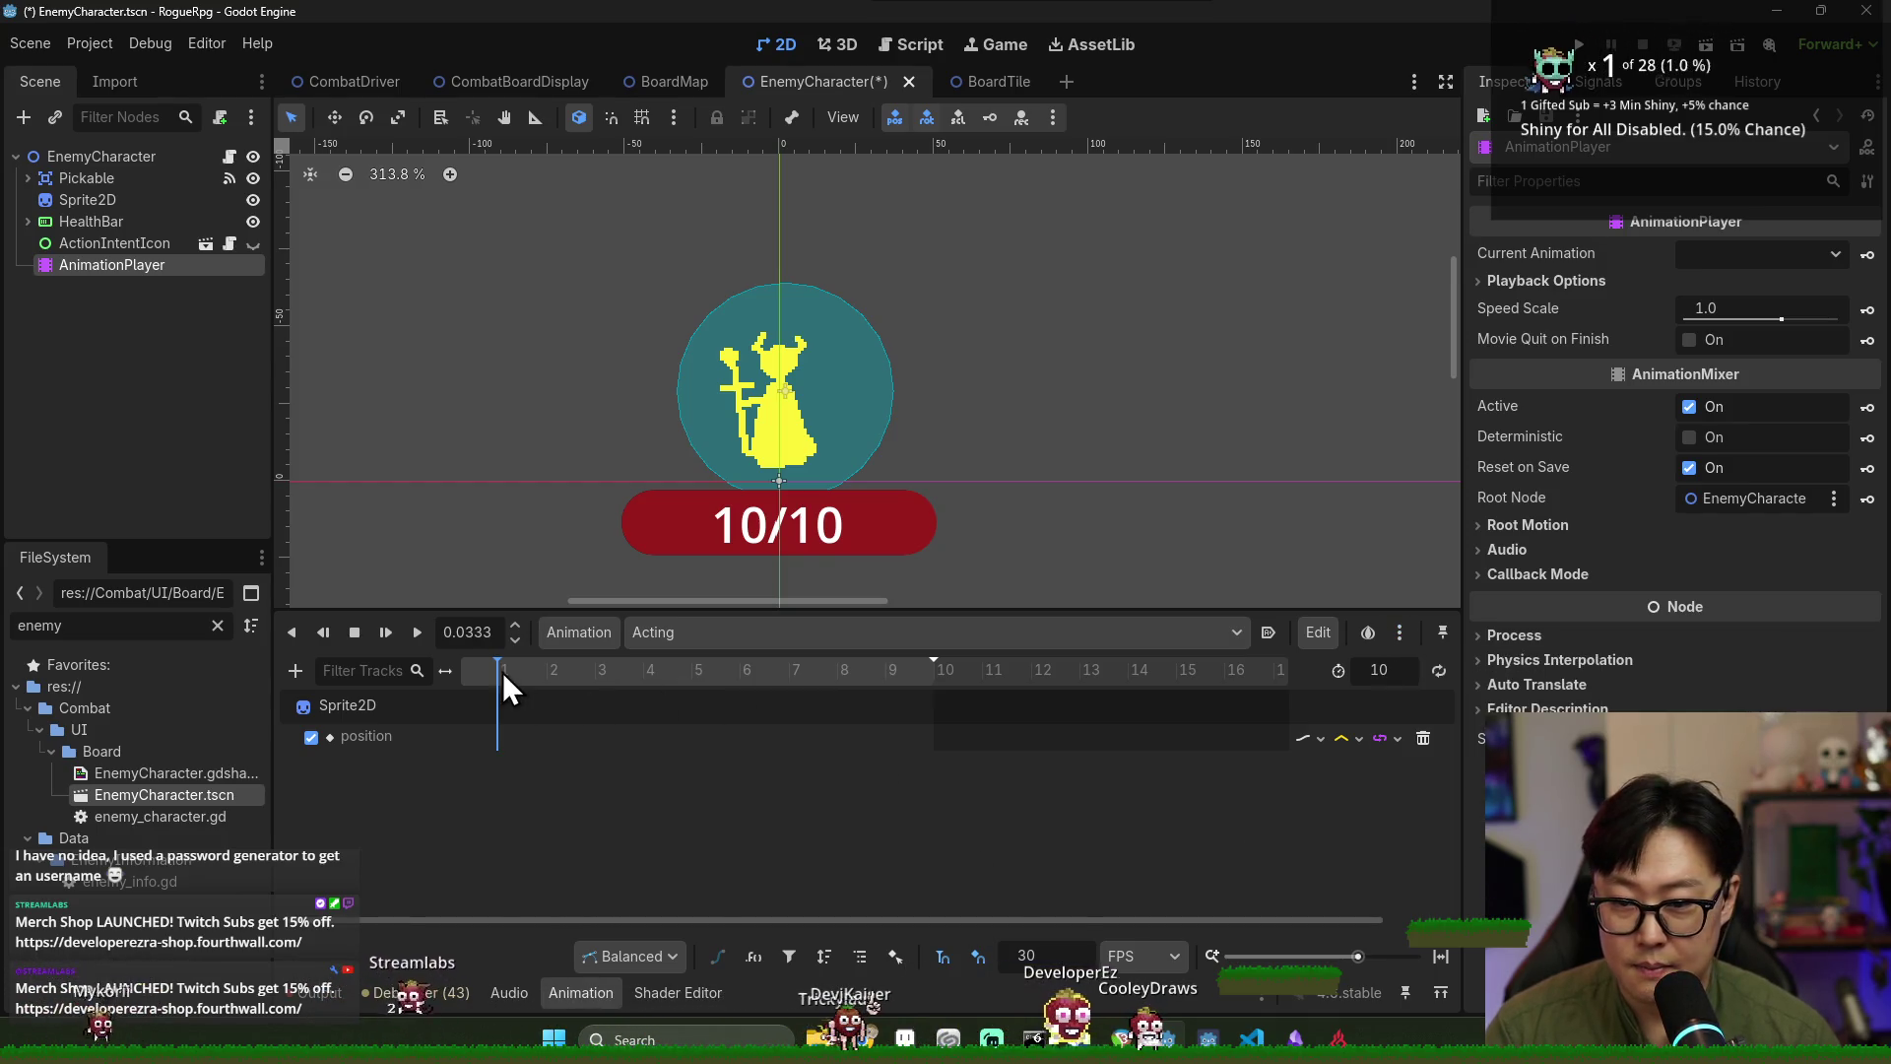
pyautogui.rightClick(465, 673)
pyautogui.rightClick(469, 748)
pyautogui.press('Escape')
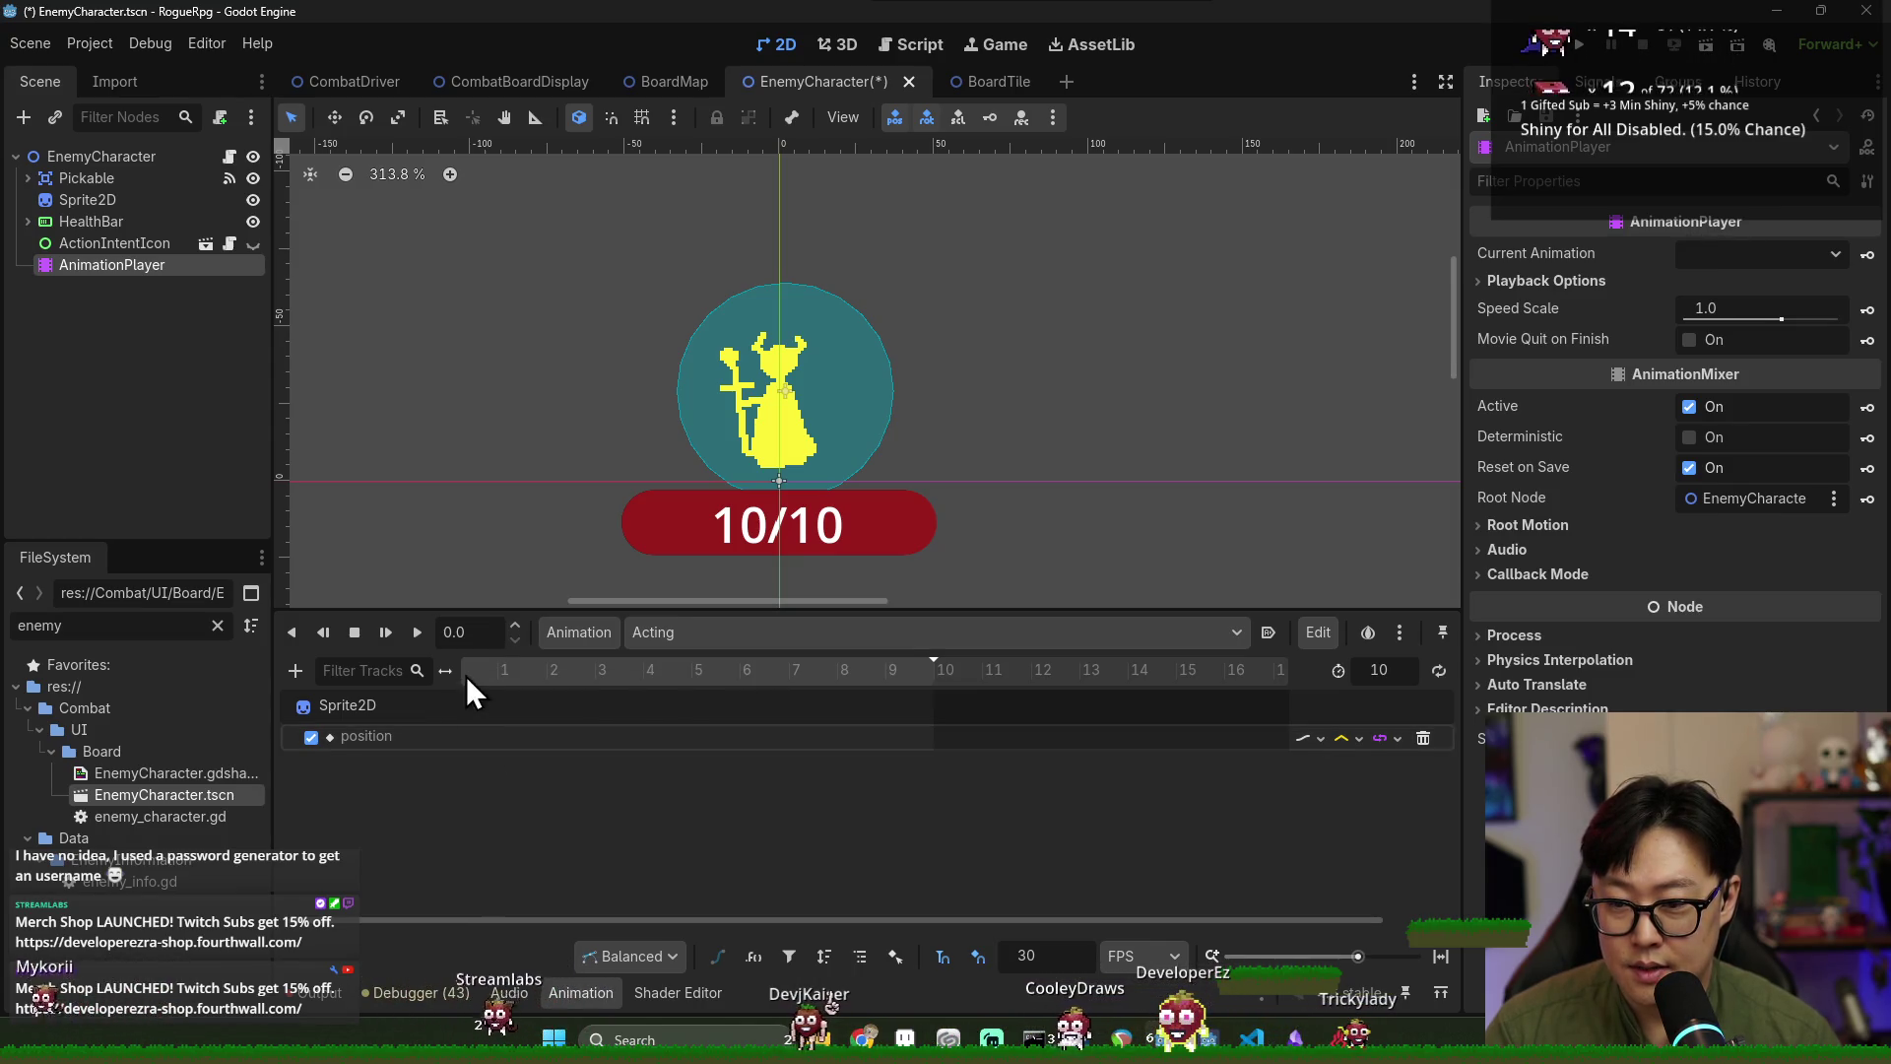
pyautogui.click(489, 672)
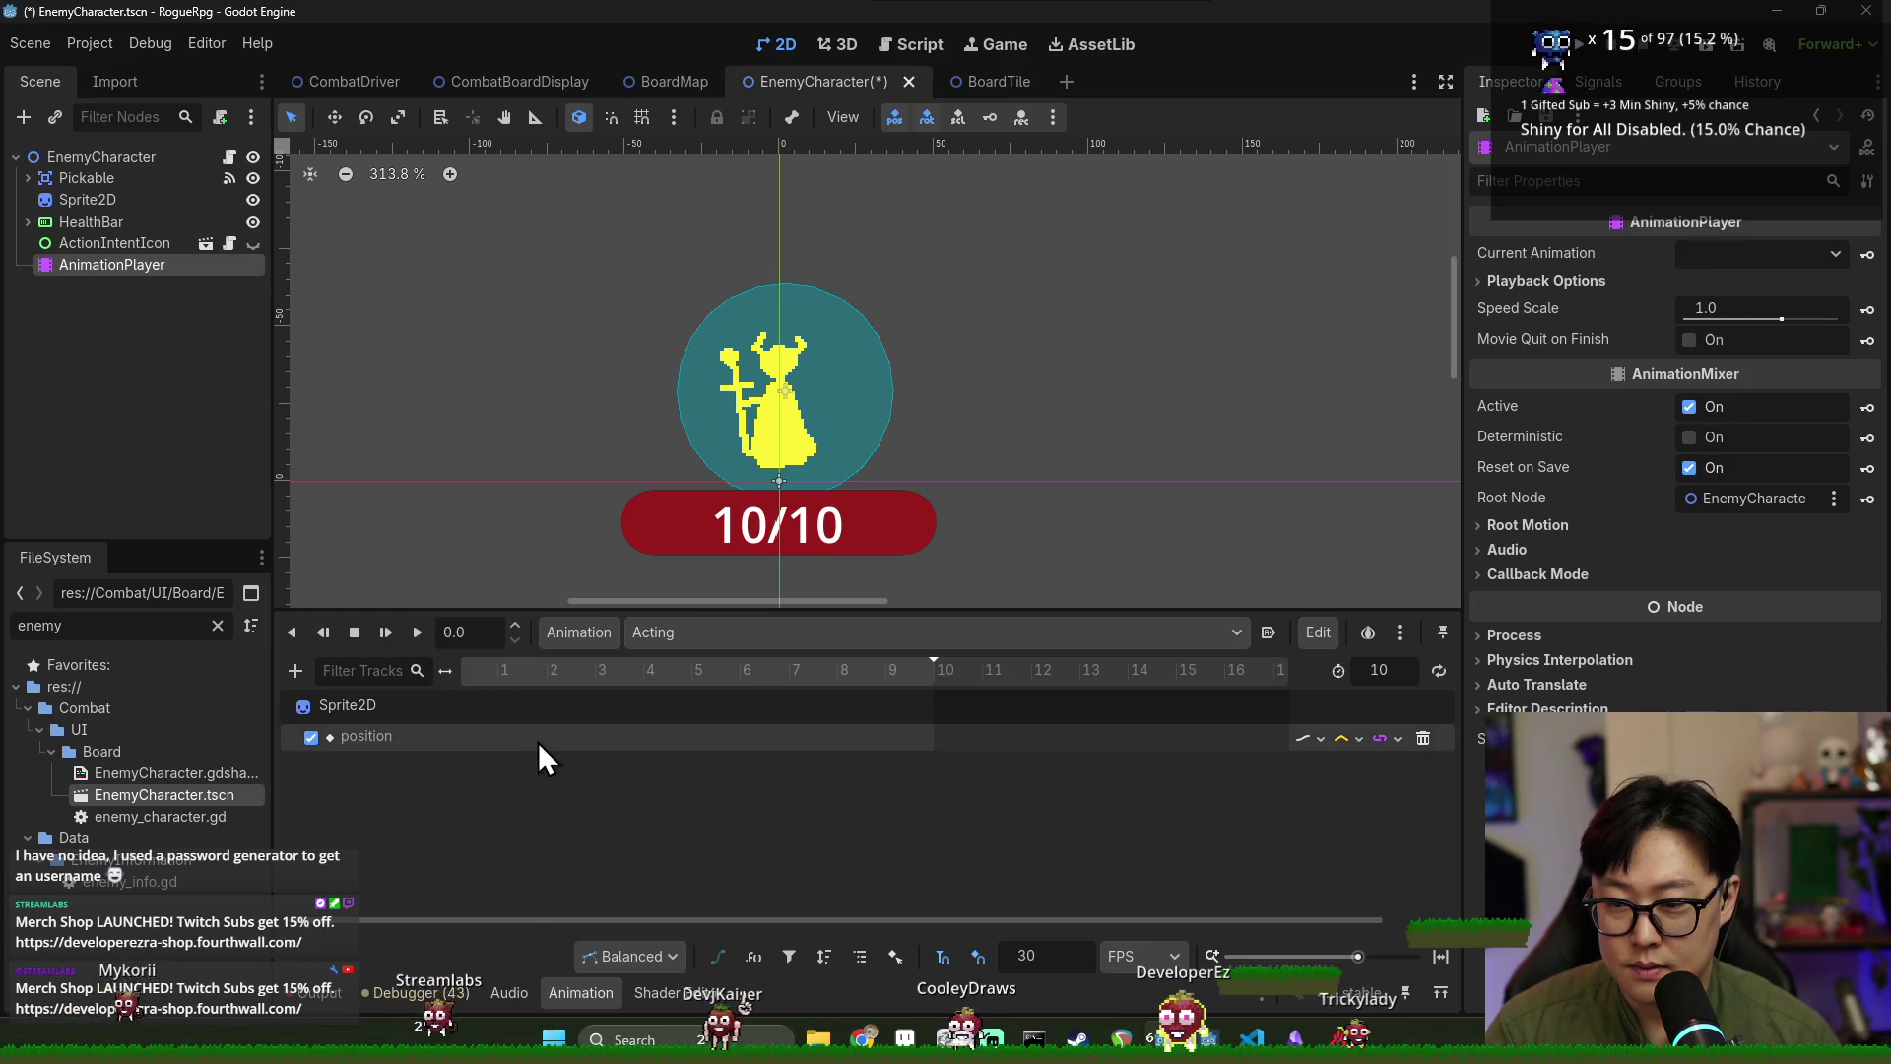
pyautogui.click(500, 678)
pyautogui.rightClick(505, 683)
pyautogui.press('Escape')
# Insert position keys, moving the first to frame 0 and adding another at frame 3.
pyautogui.rightClick(507, 758)
pyautogui.click(522, 764)
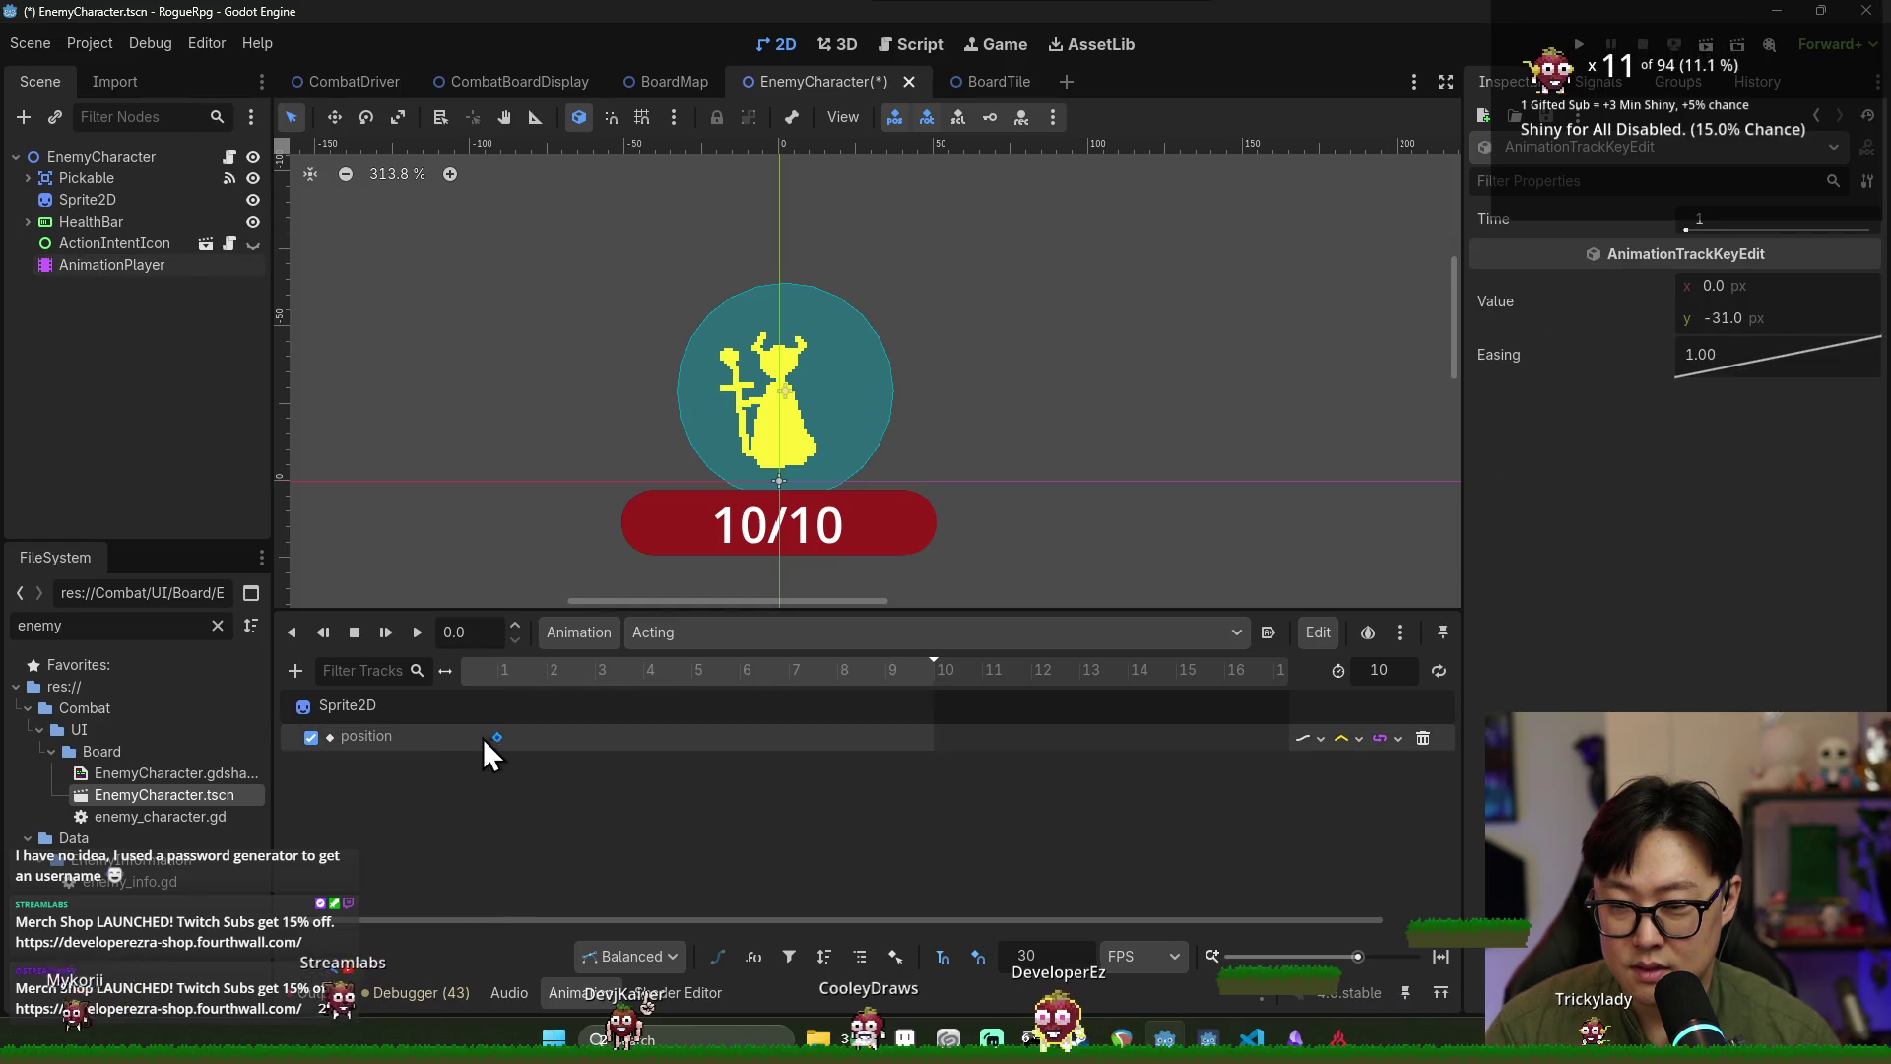
pyautogui.click(645, 677)
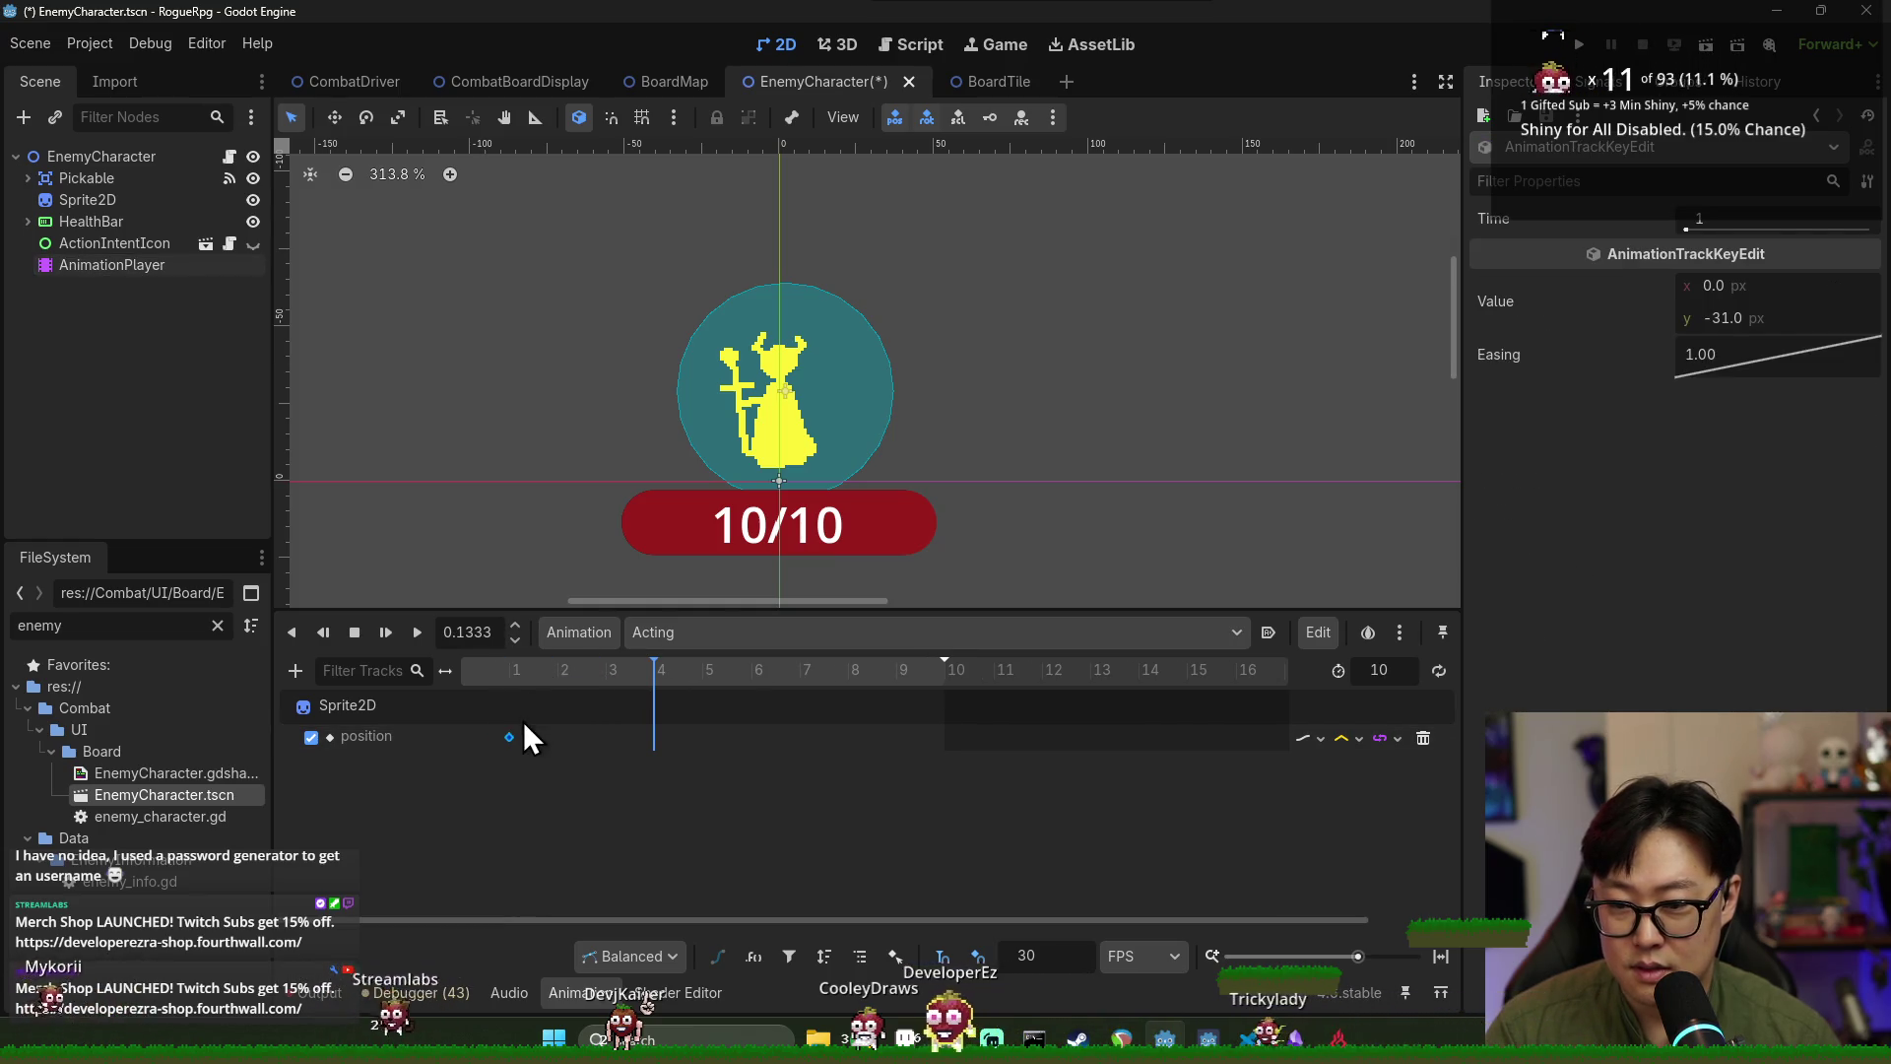
pyautogui.moveTo(509, 737); pyautogui.dragTo(463, 738)
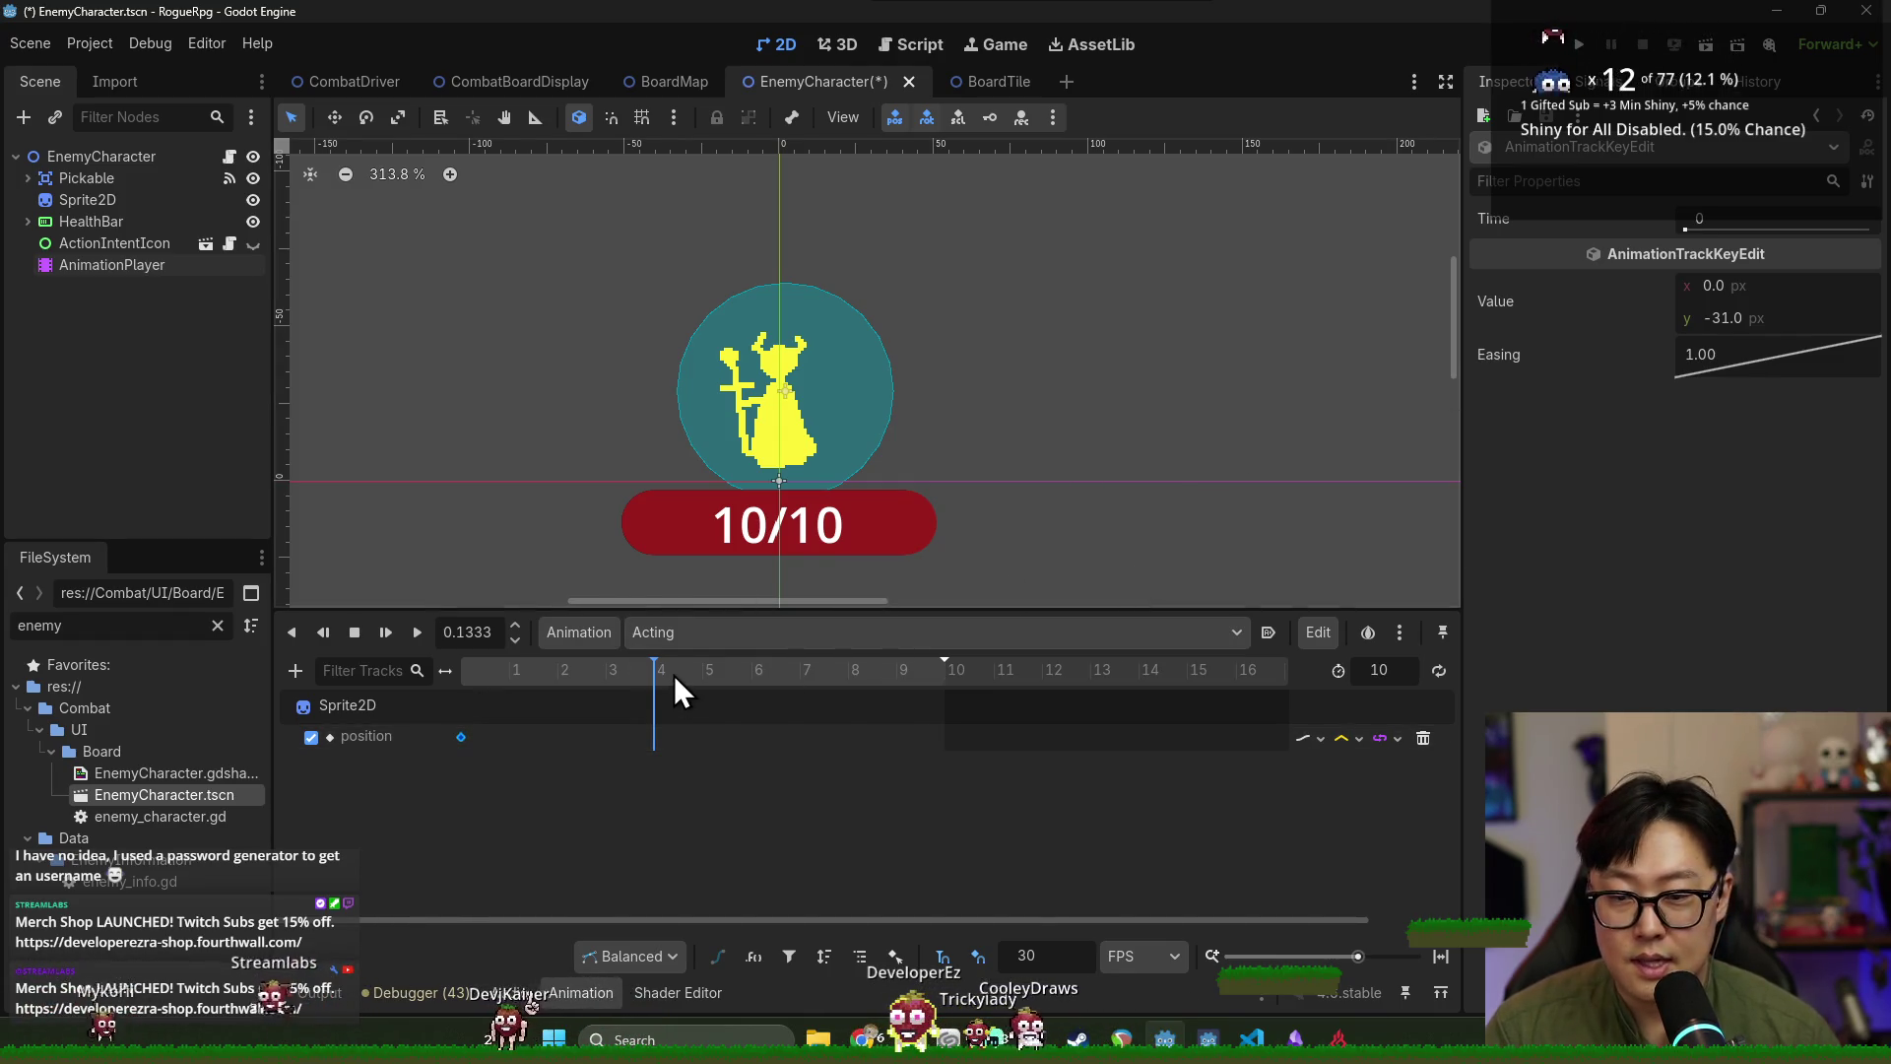
pyautogui.rightClick(608, 737)
pyautogui.click(635, 750)
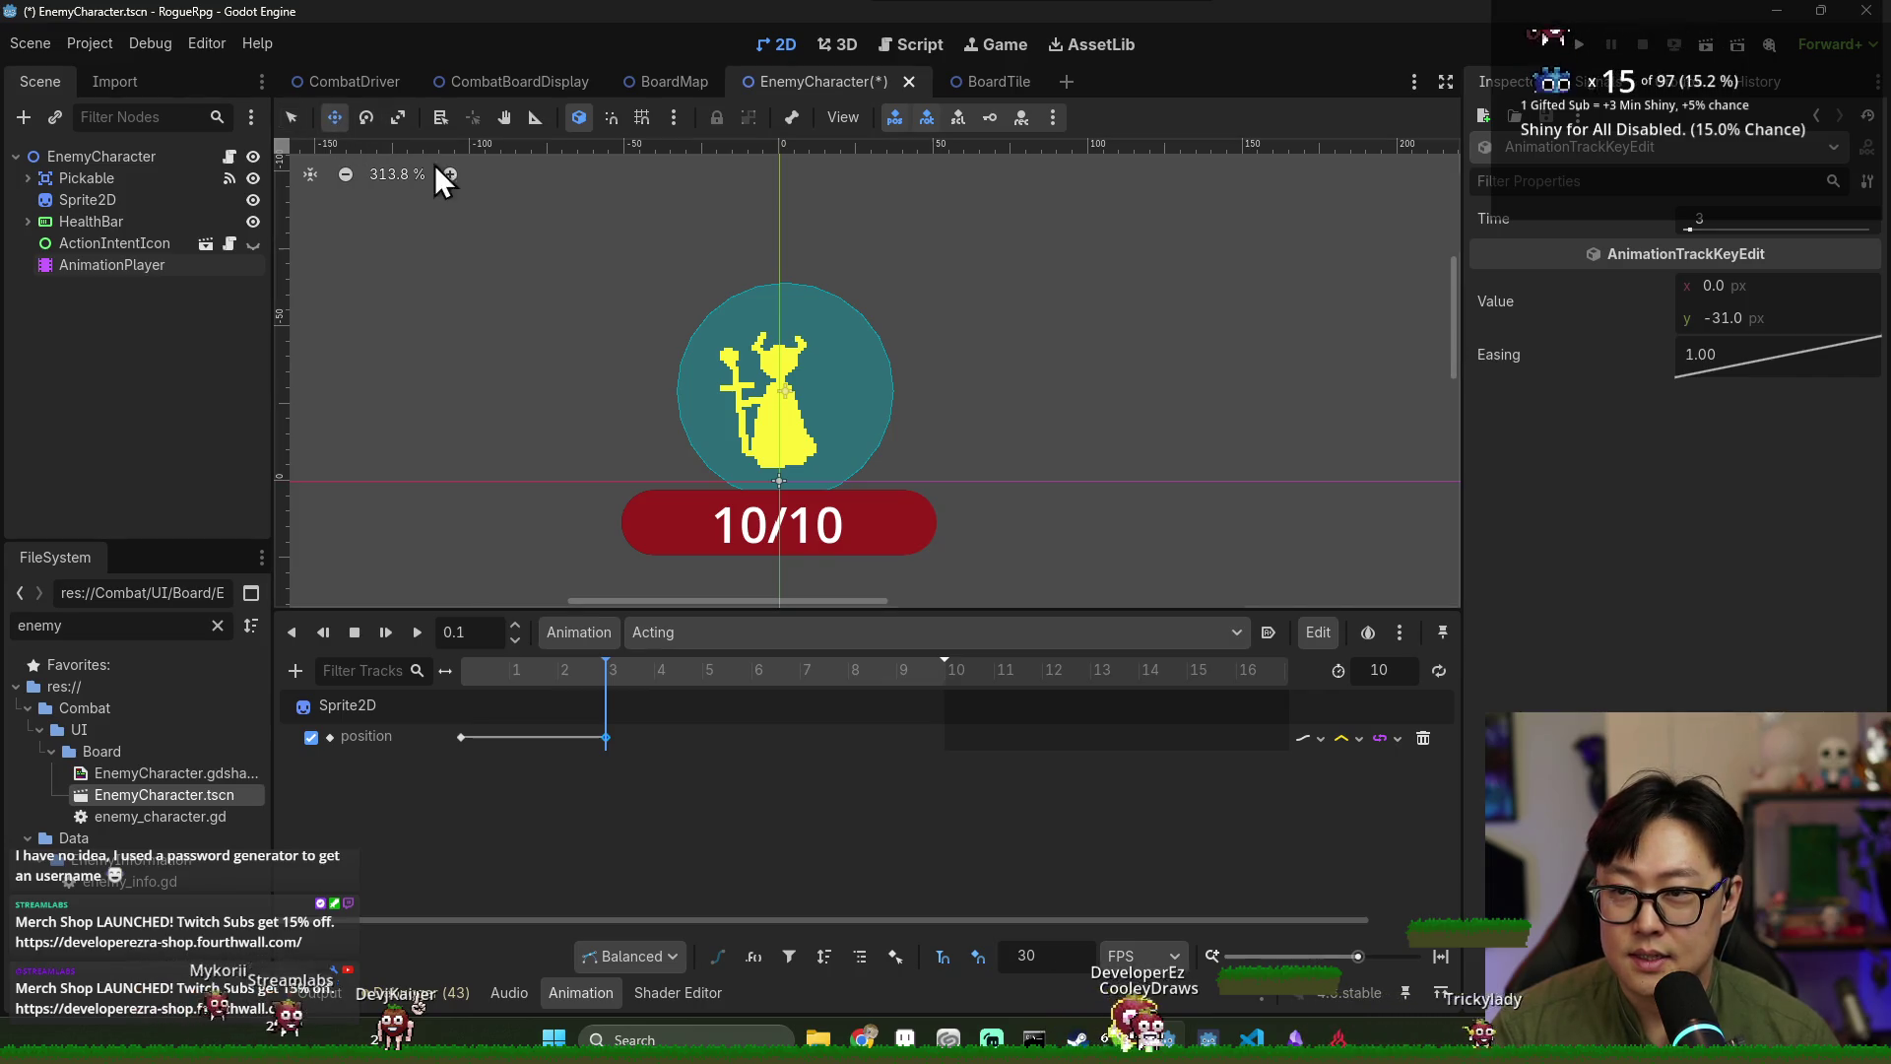
# Test-shift the sprite left to about x -13 px, then reselect the AnimationPlayer.
pyautogui.click(745, 338)
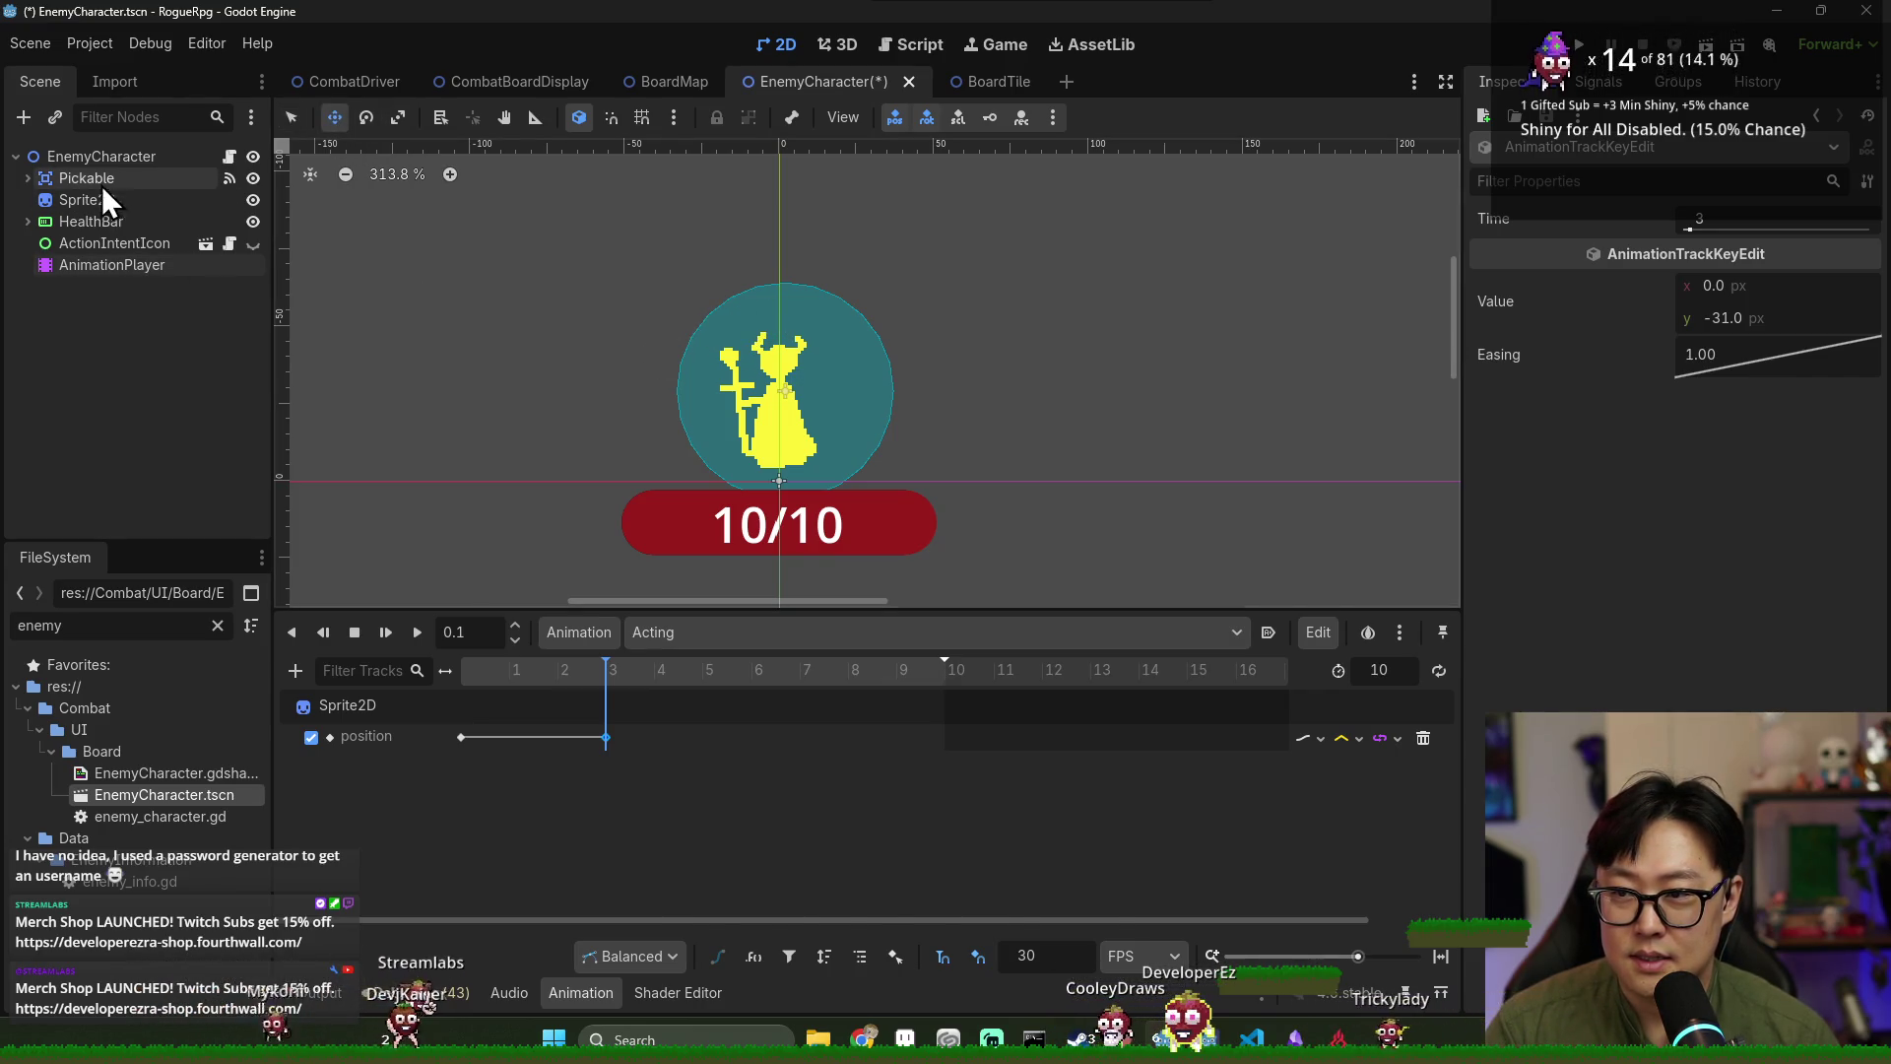
pyautogui.moveTo(752, 315); pyautogui.dragTo(709, 320)
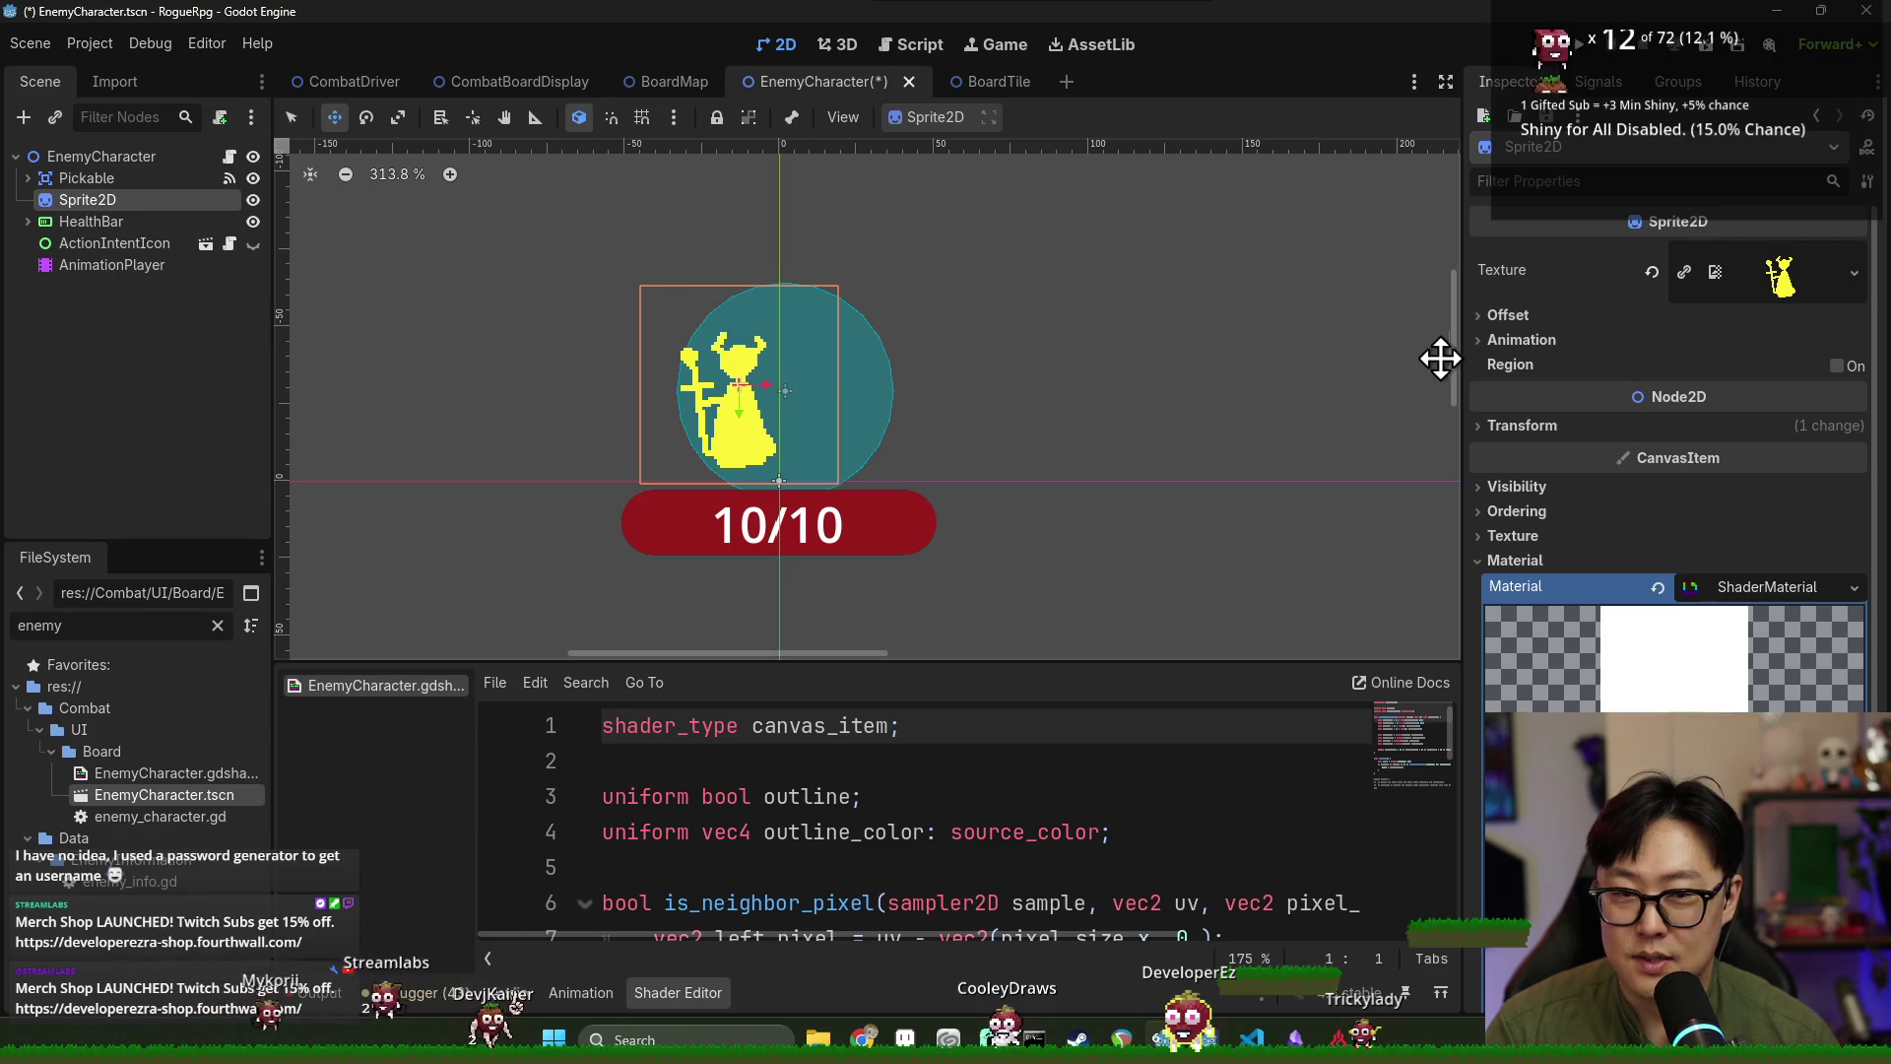
pyautogui.click(1590, 425)
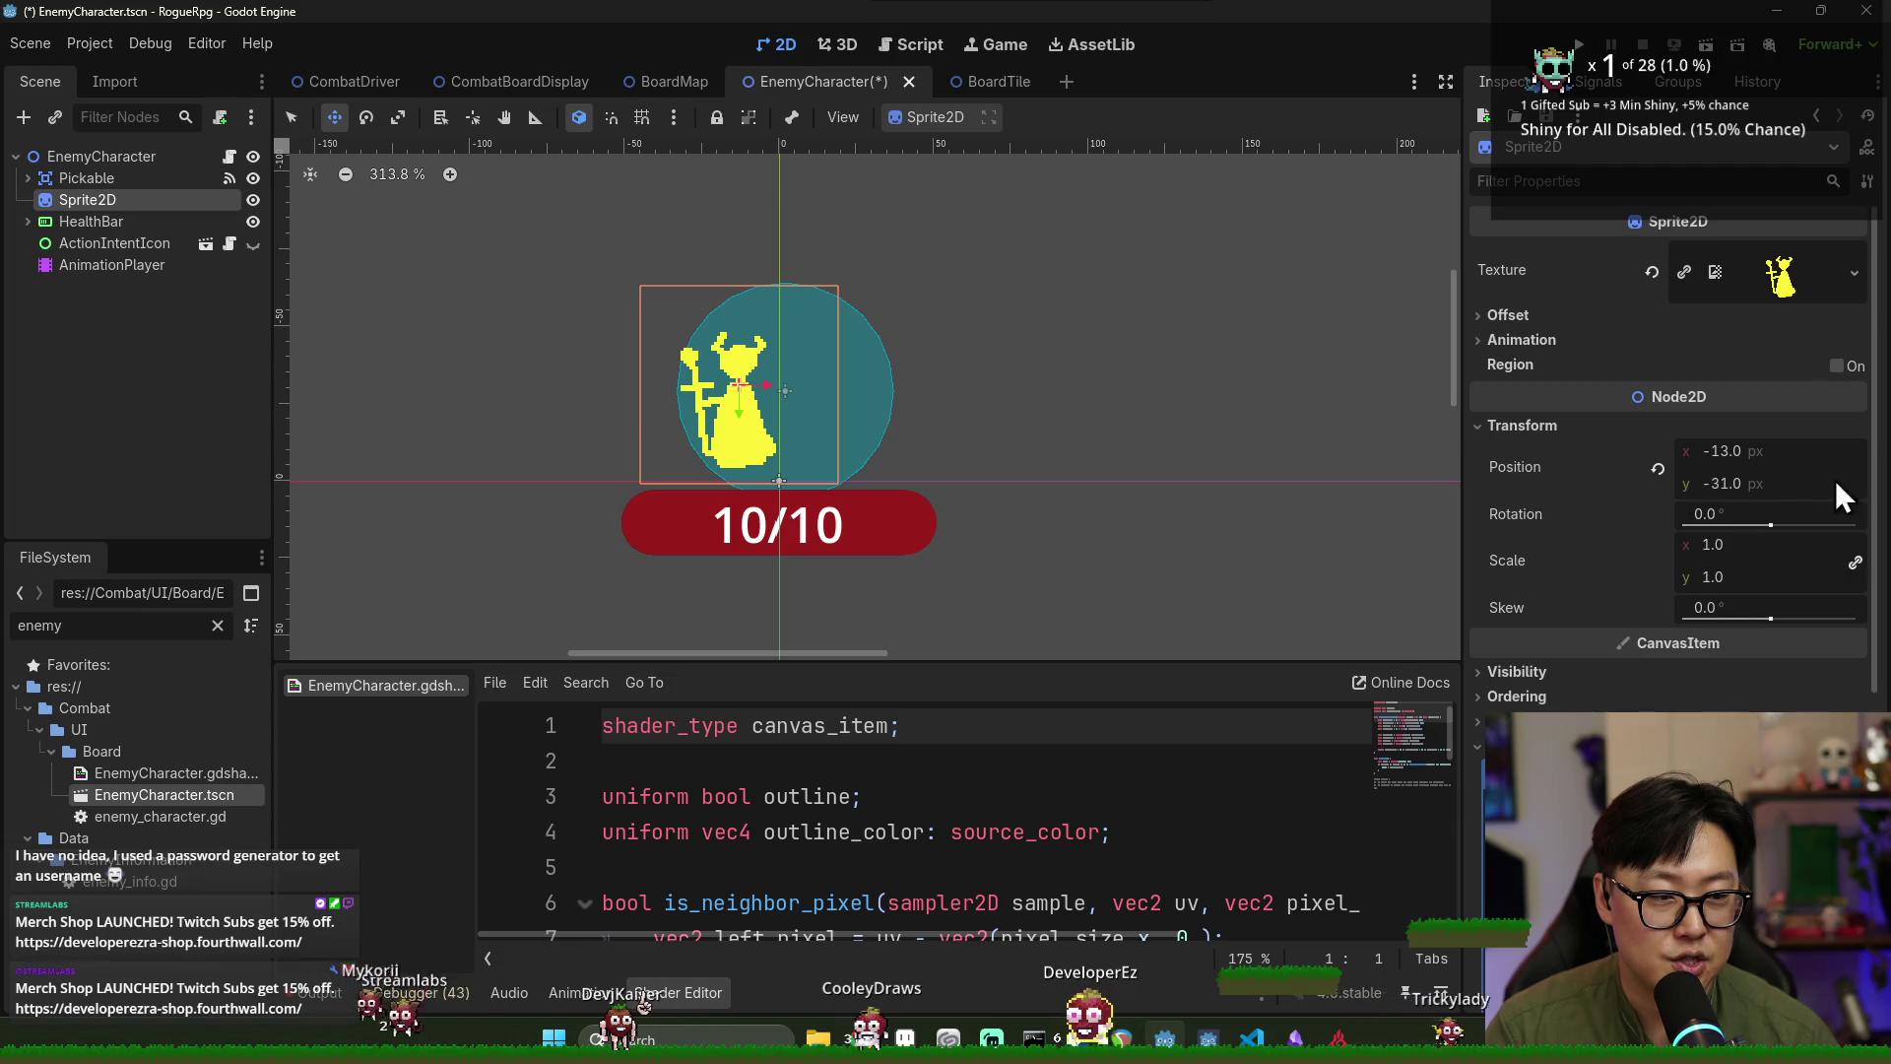
pyautogui.click(143, 266)
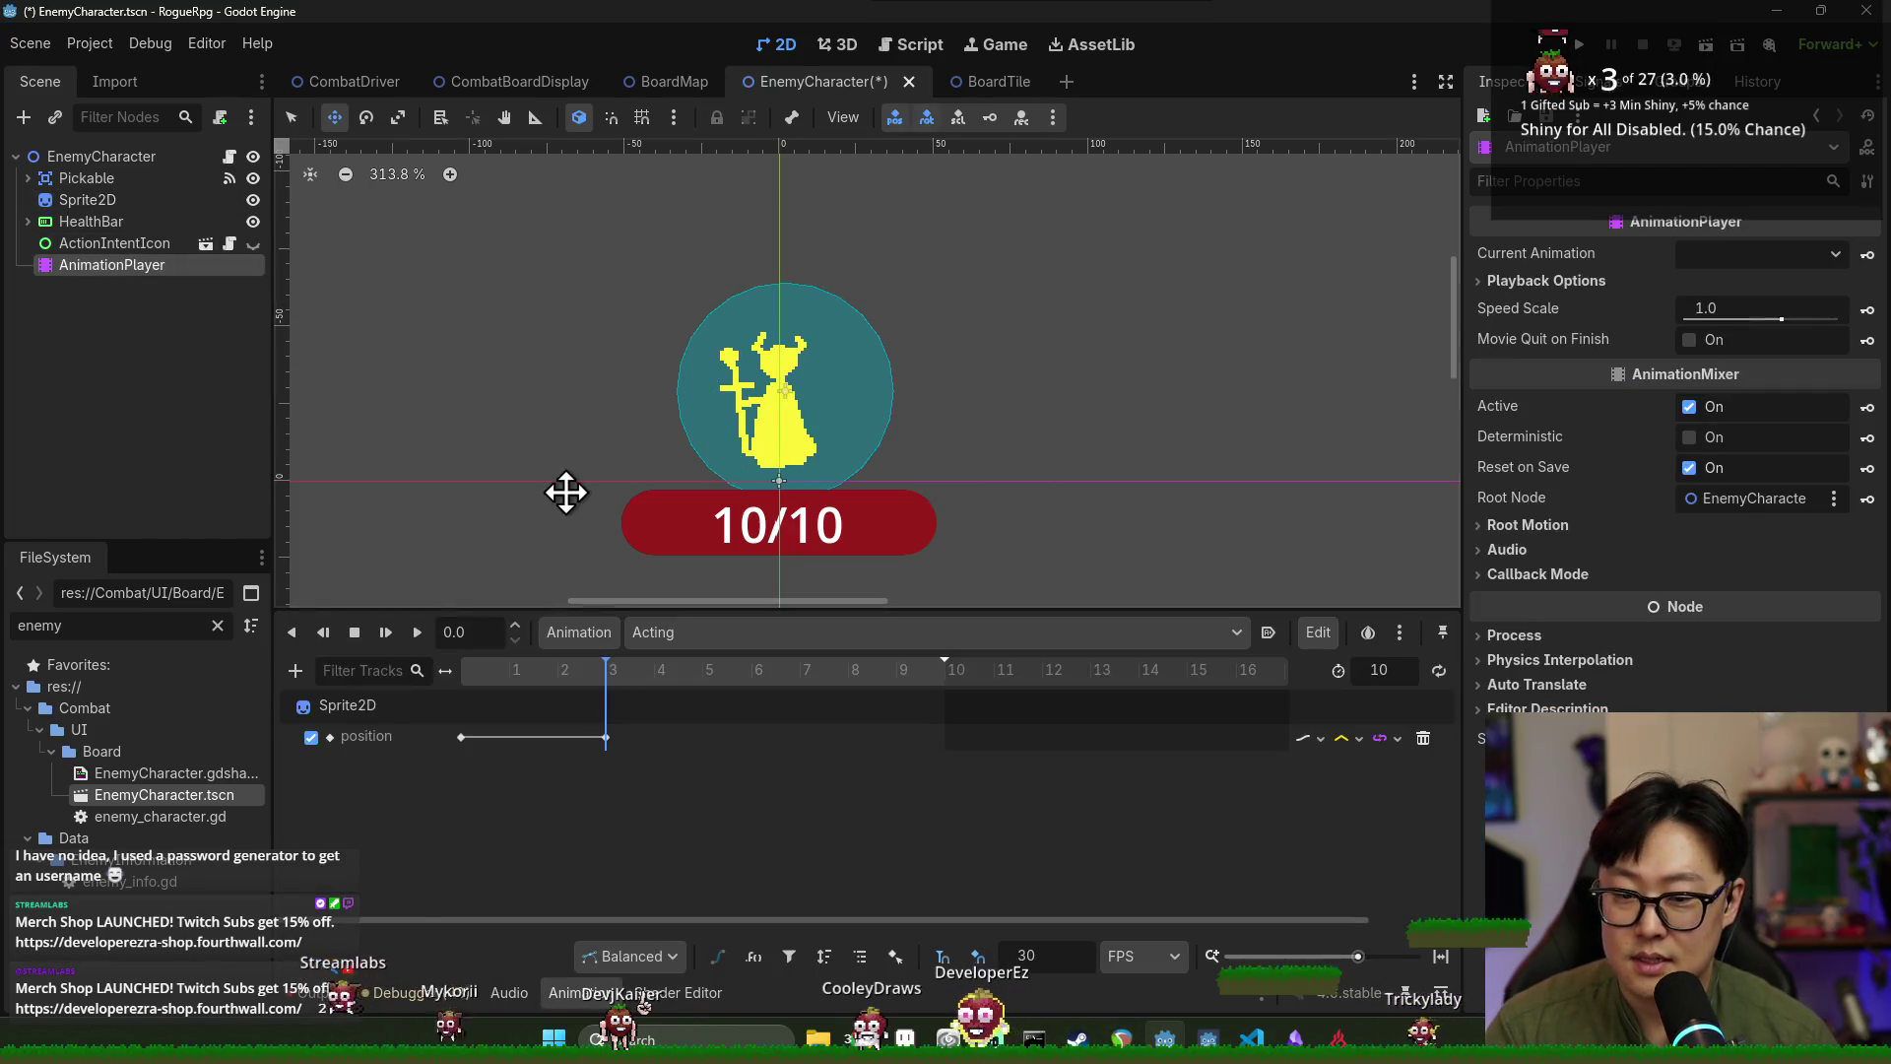
# Set the frame 3 position key's x value to -12.
pyautogui.click(461, 737)
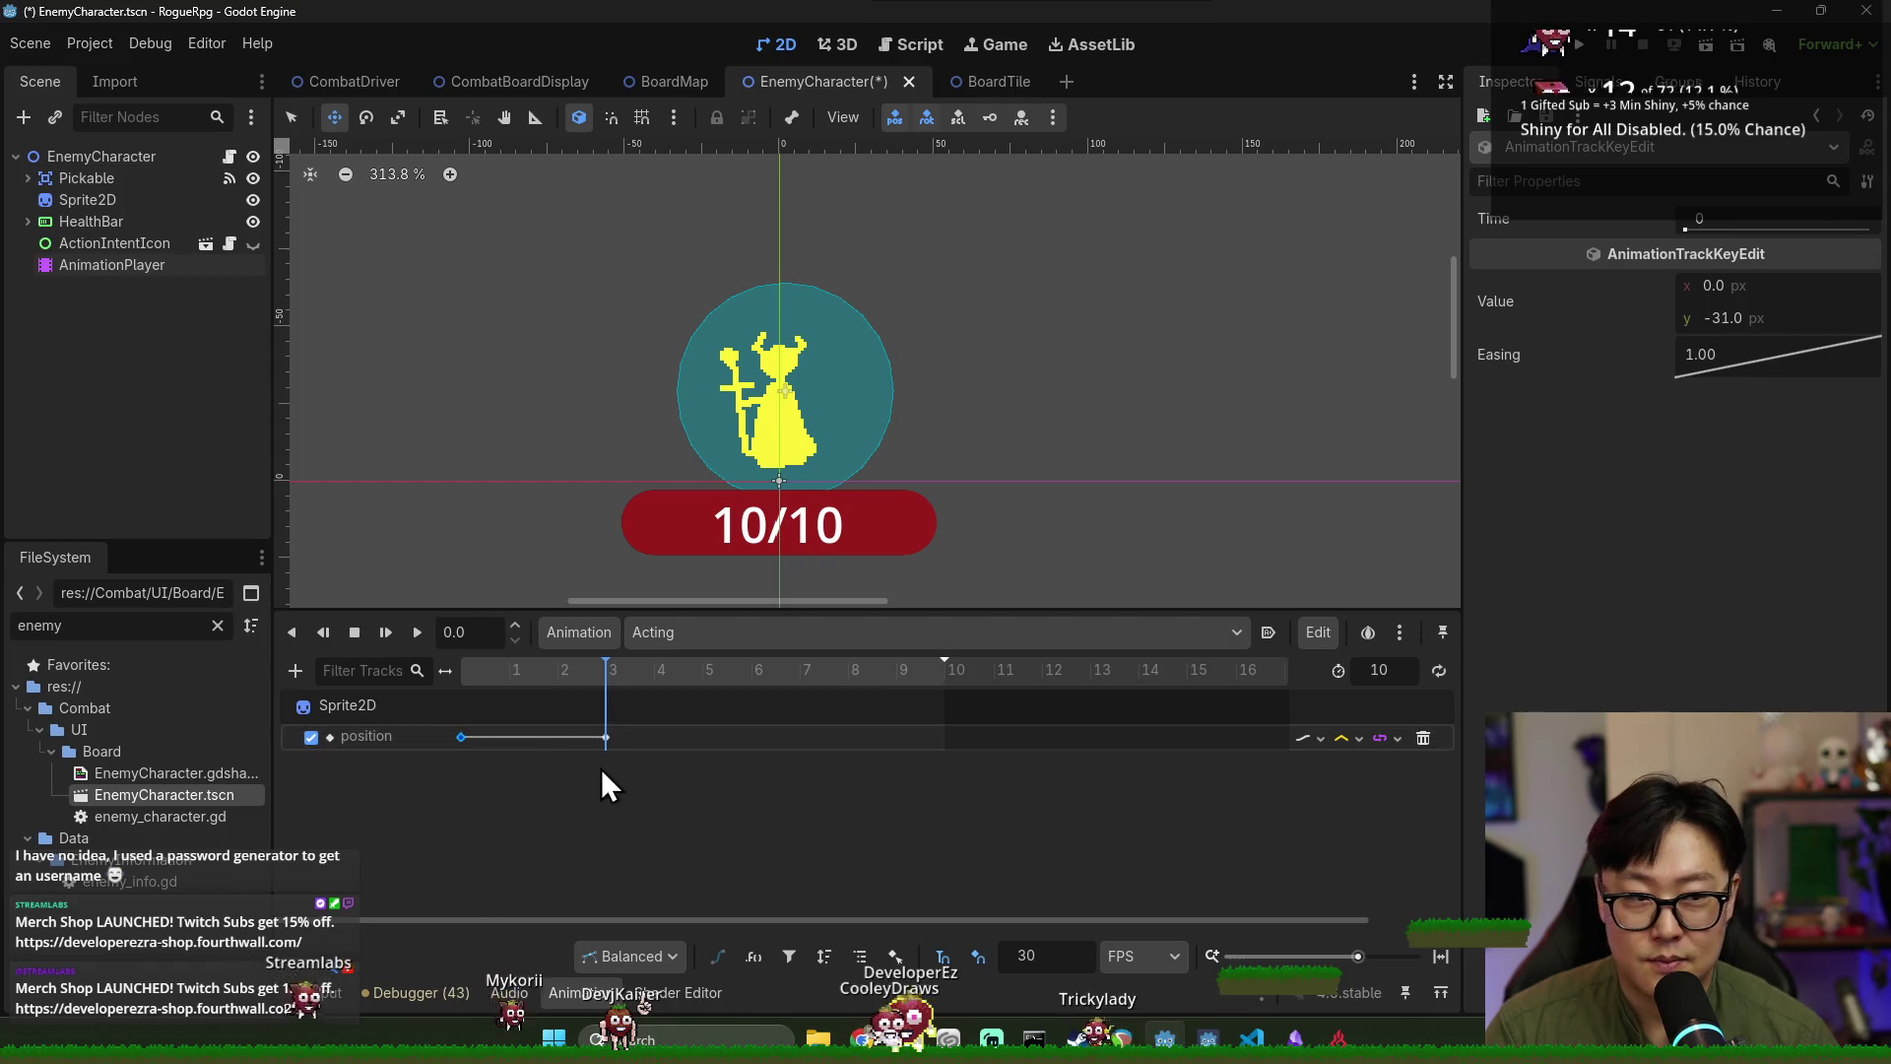
pyautogui.click(606, 737)
pyautogui.click(1741, 306)
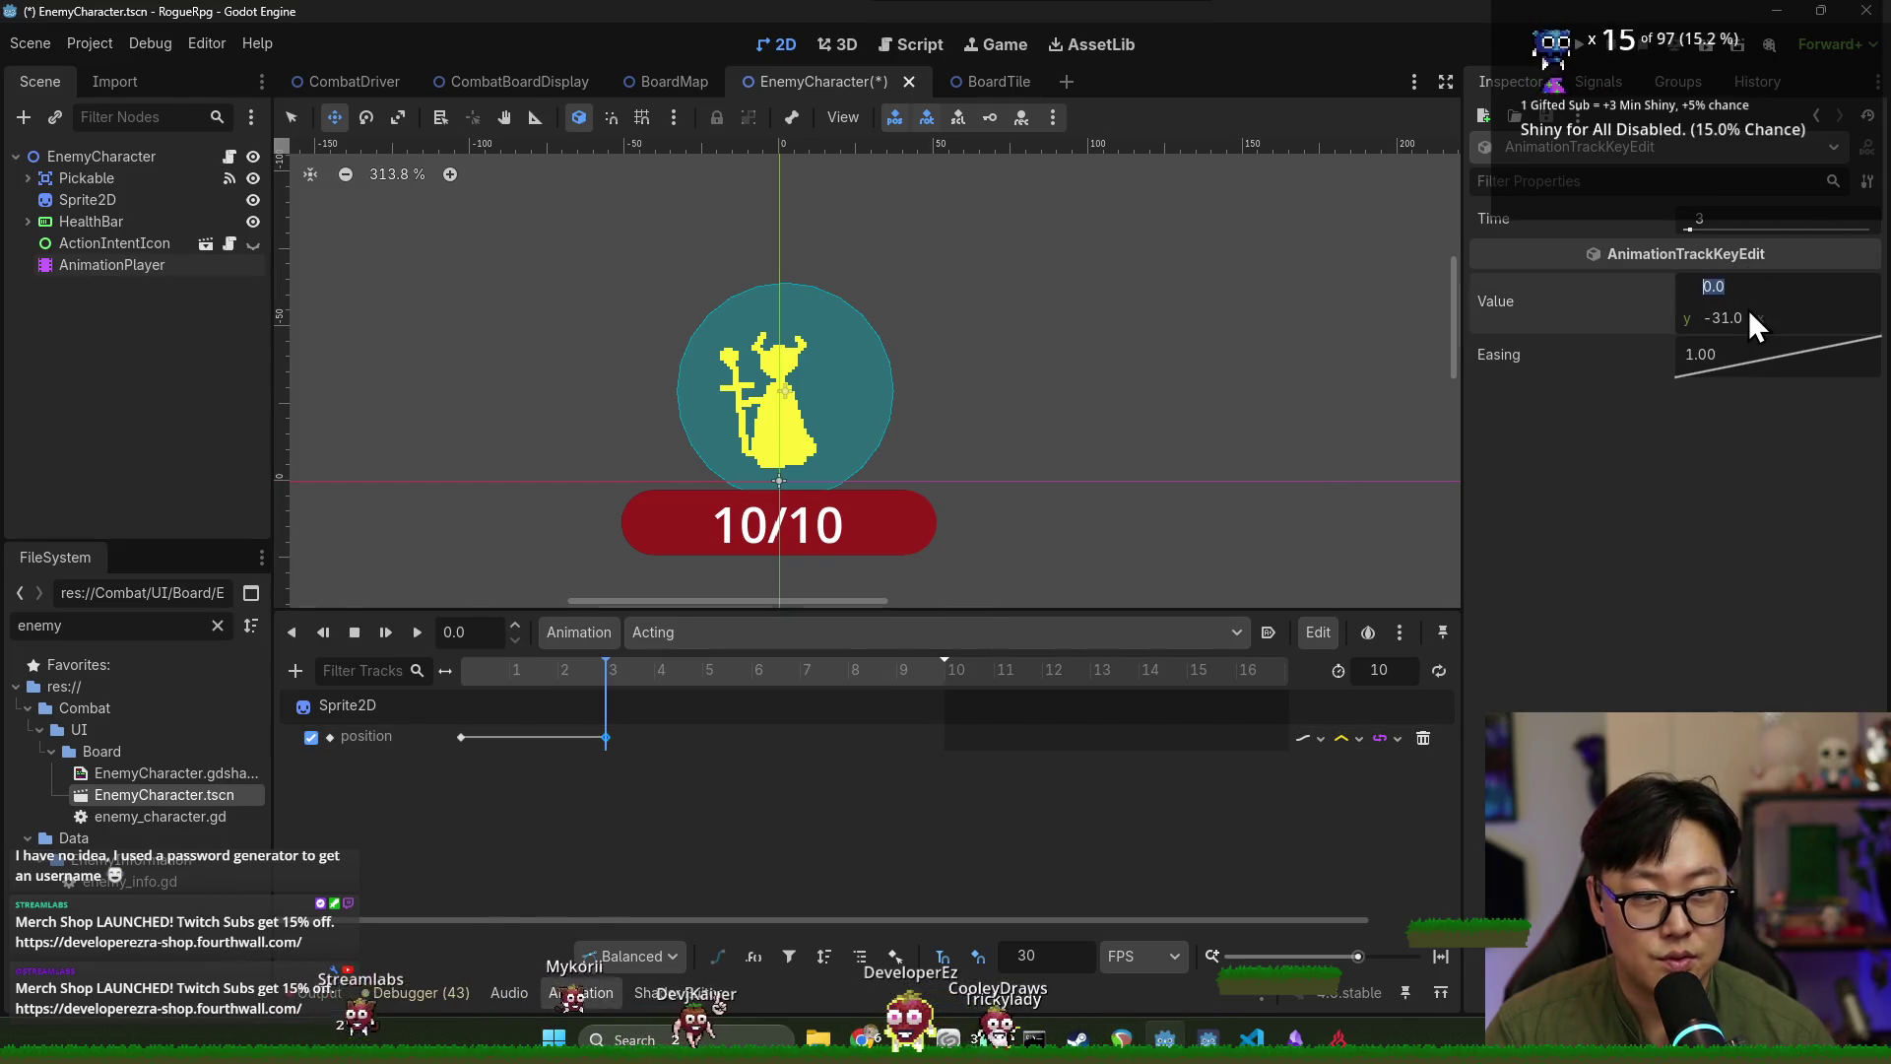
pyautogui.write('-12')
pyautogui.press('Return')
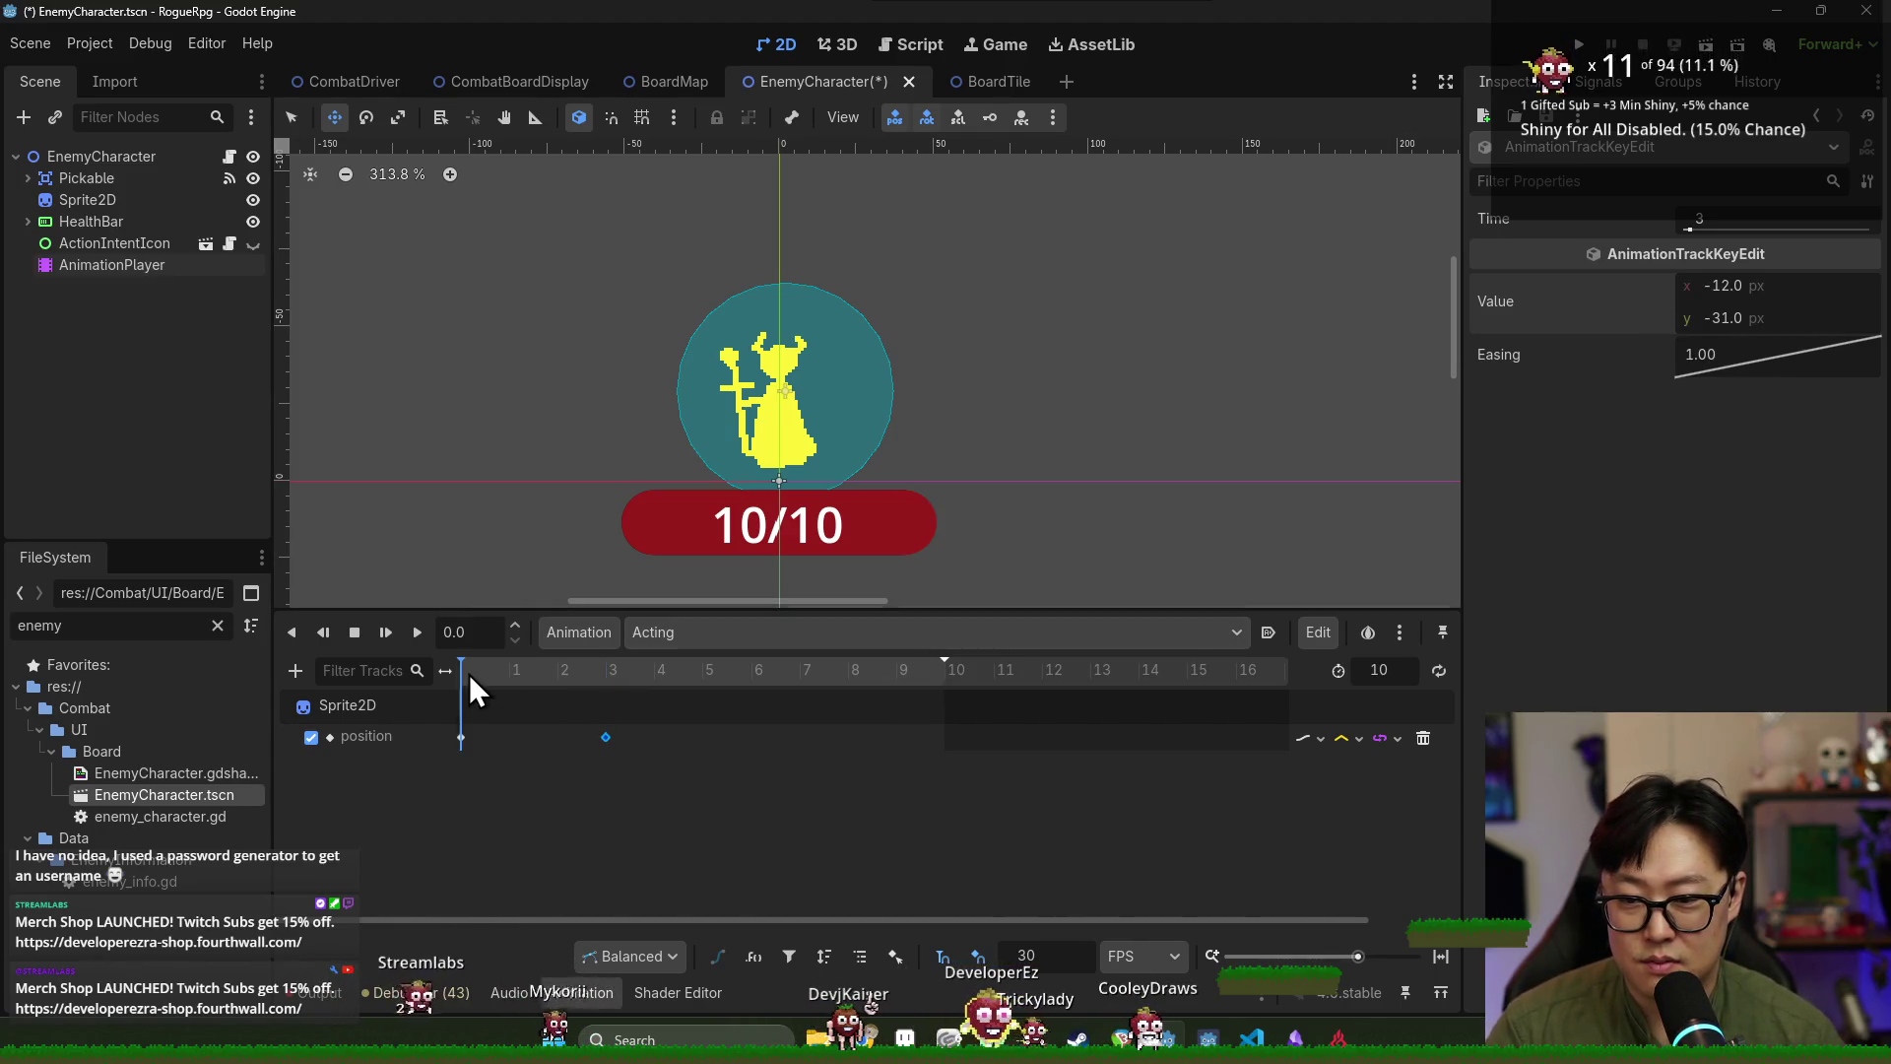
pyautogui.click(599, 679)
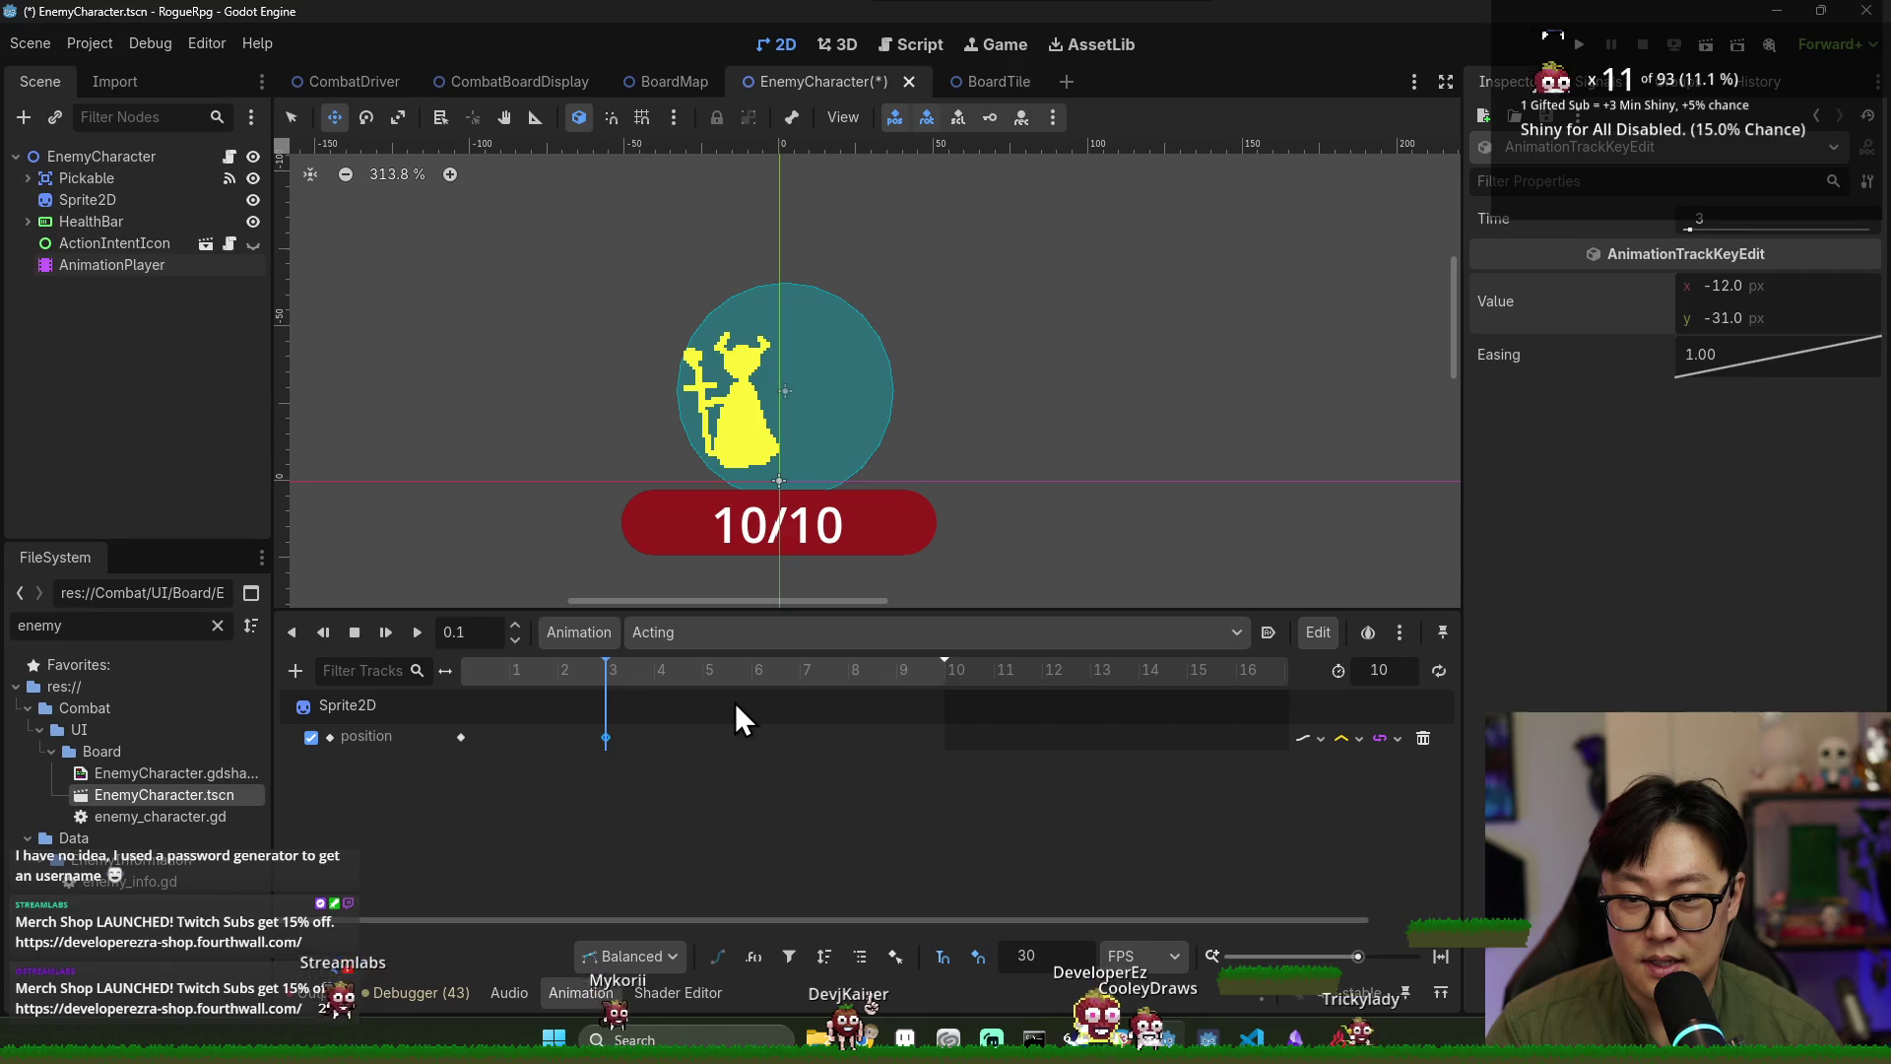
# Add a position key at frame 5 and set its x to 4.
pyautogui.click(703, 677)
pyautogui.rightClick(701, 747)
pyautogui.click(730, 763)
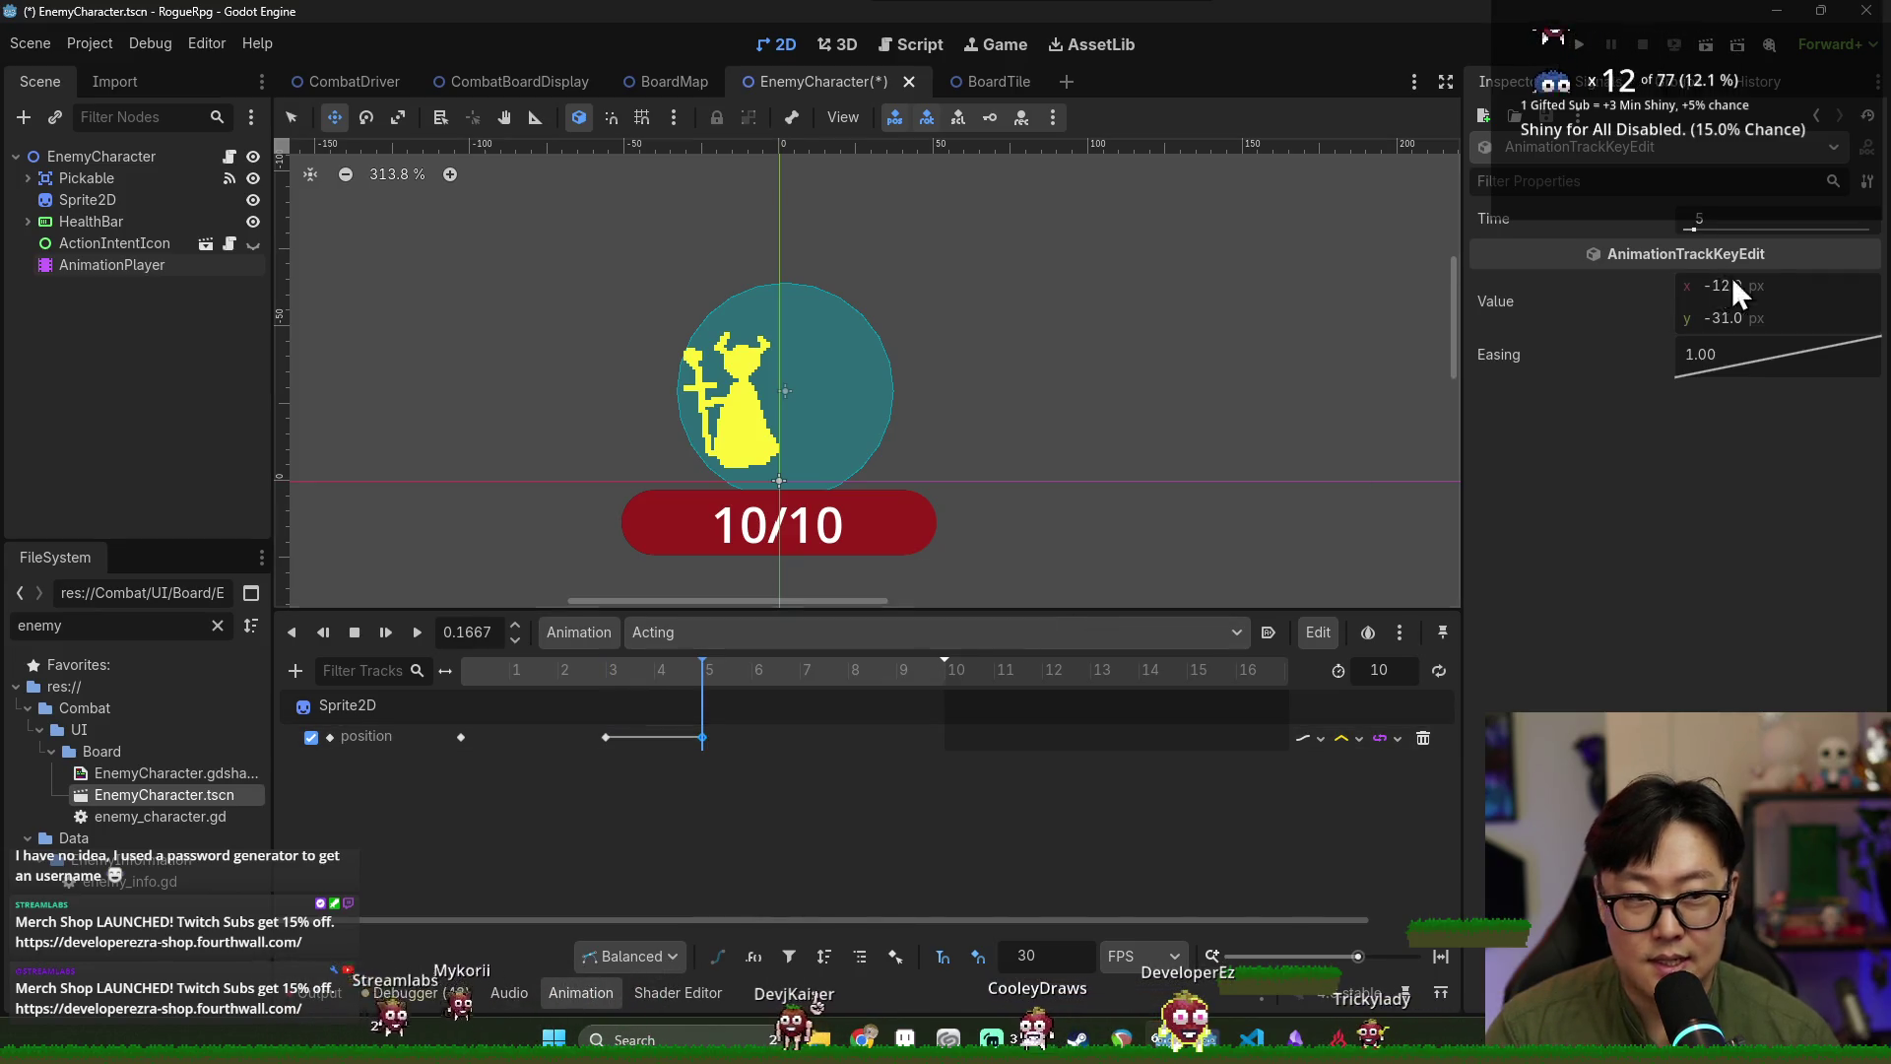
pyautogui.click(1773, 280)
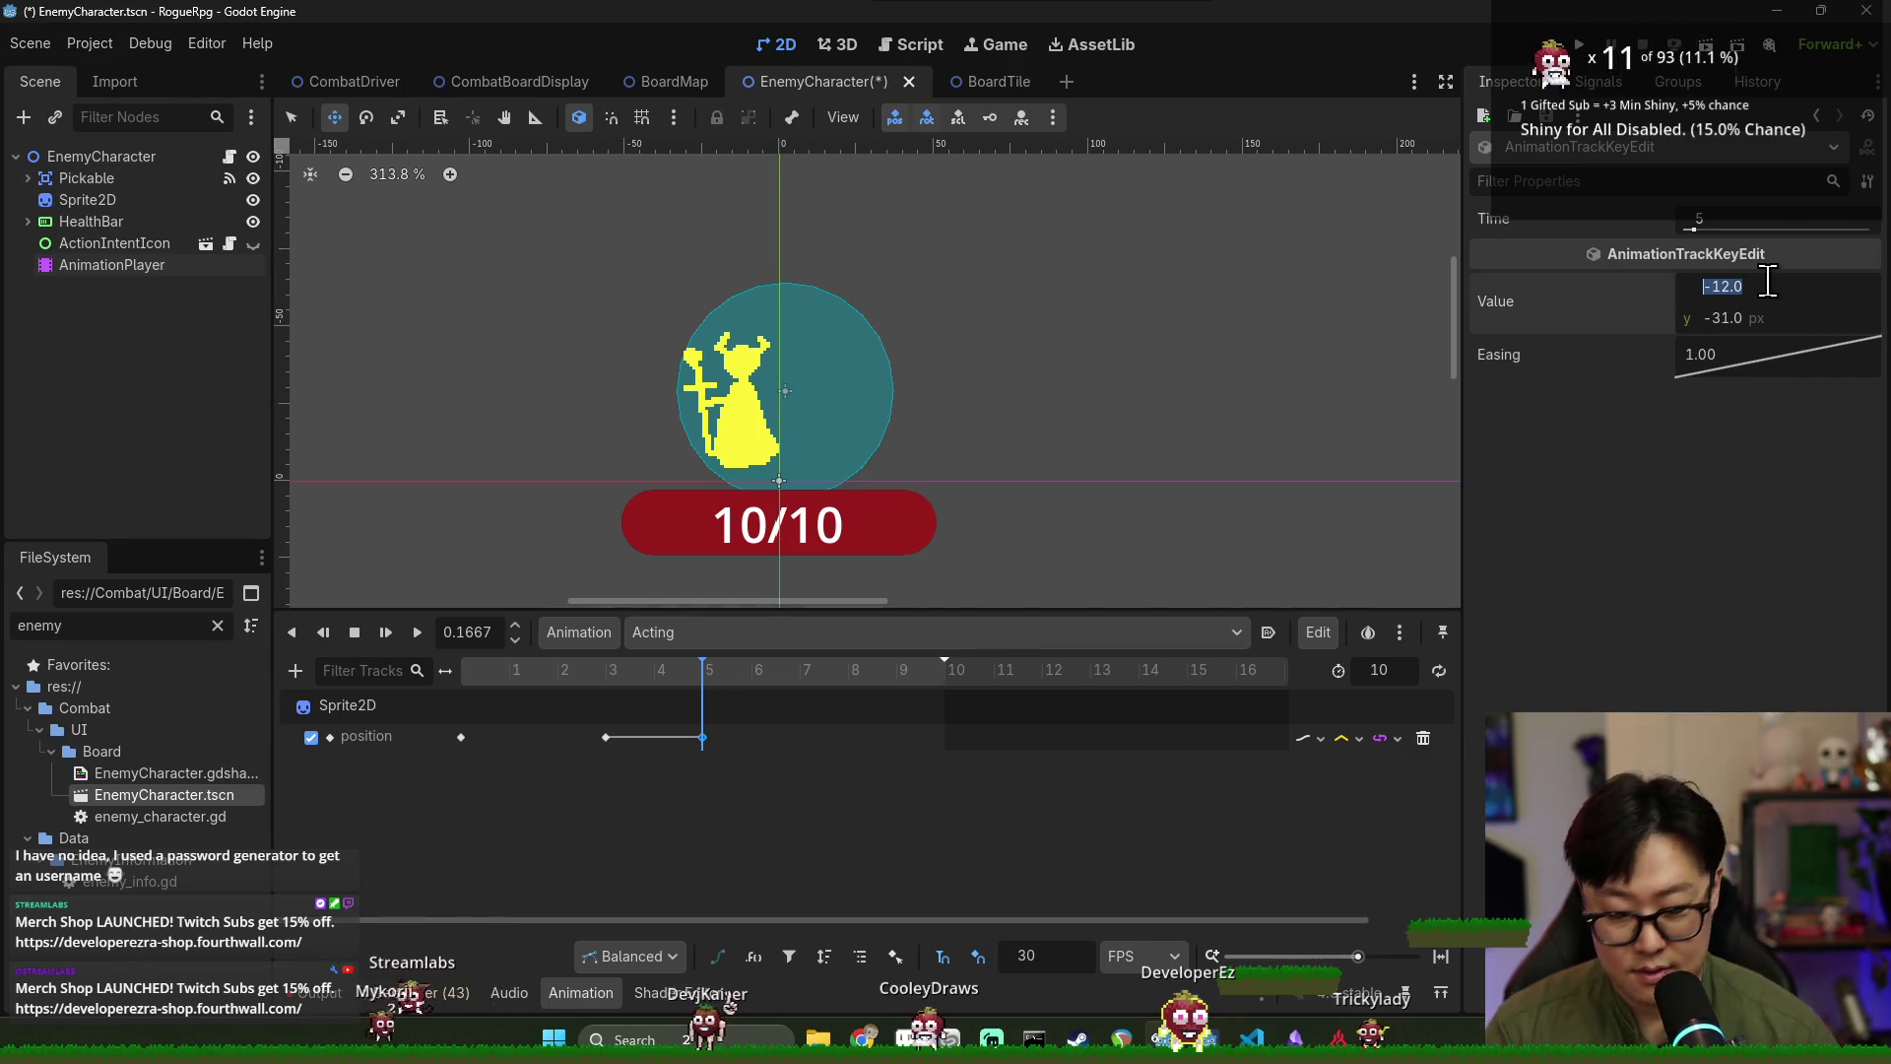
pyautogui.write('12')
pyautogui.press('Return')
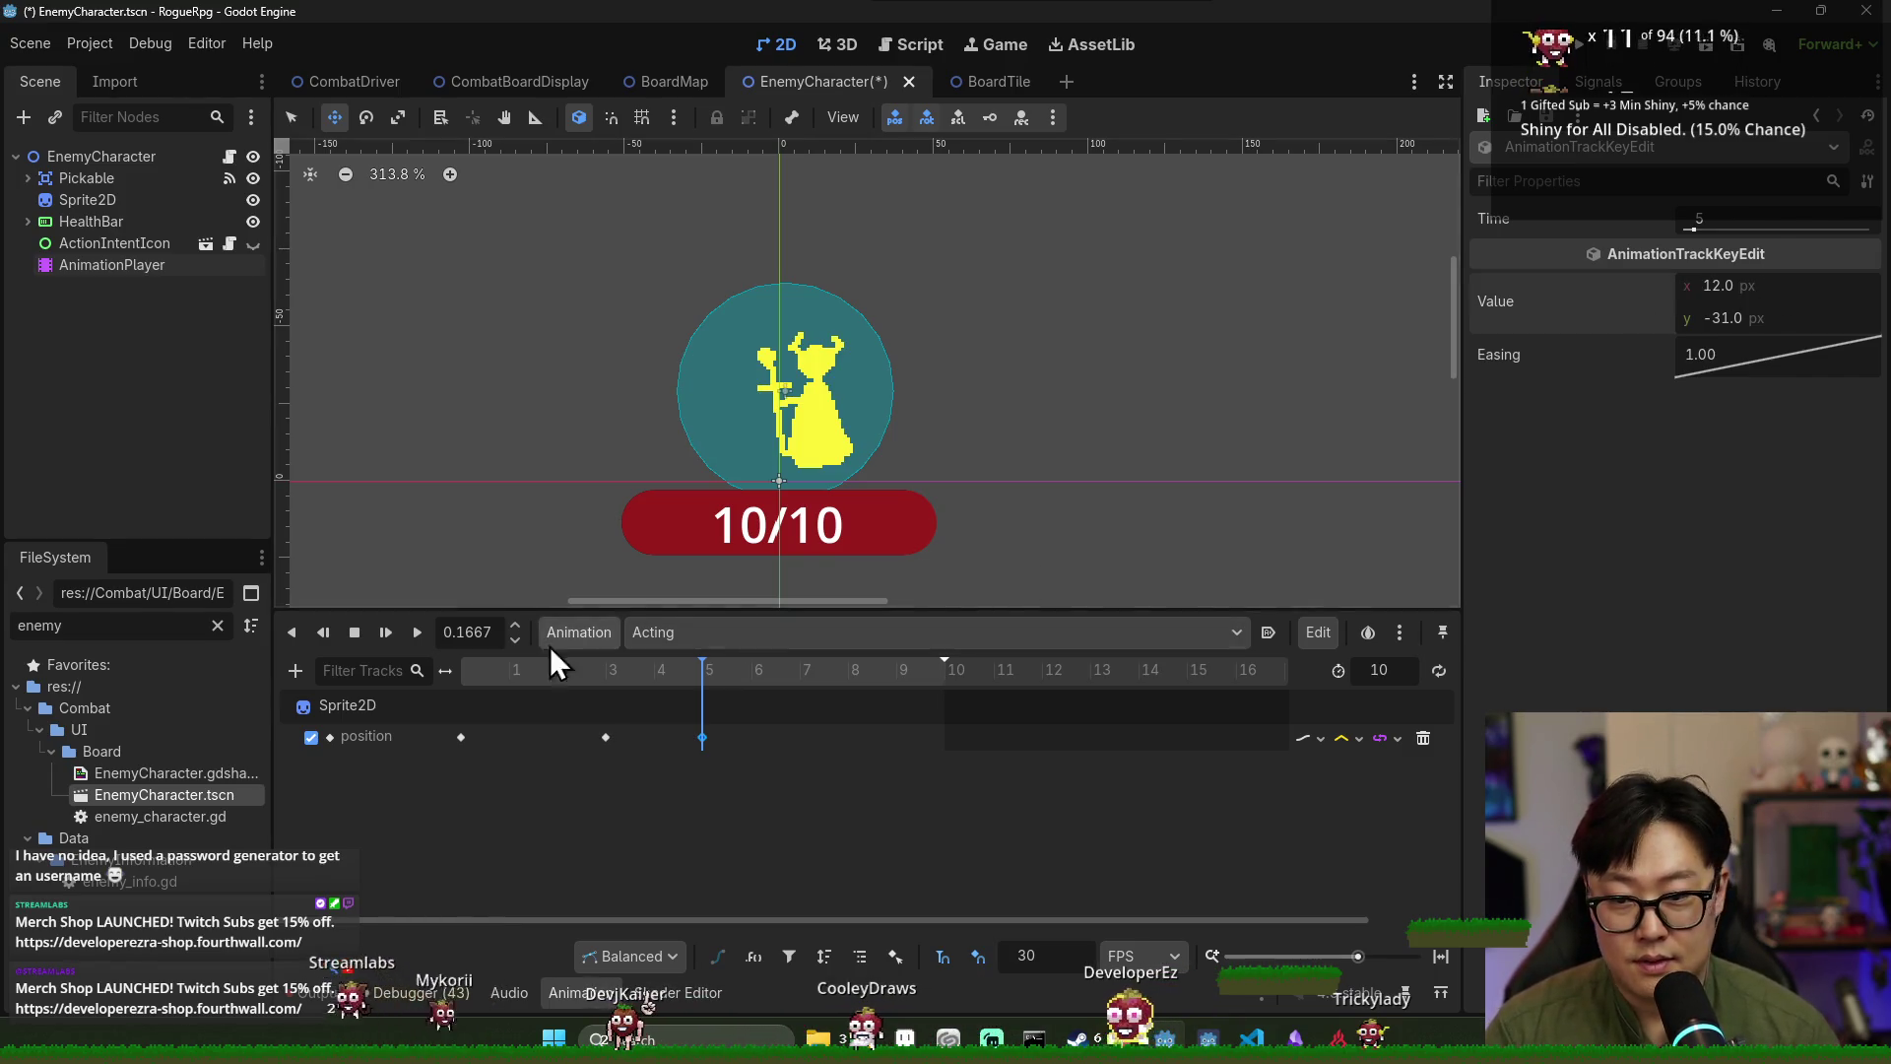
pyautogui.click(512, 672)
pyautogui.moveTo(512, 672); pyautogui.dragTo(688, 673)
pyautogui.click(1779, 285)
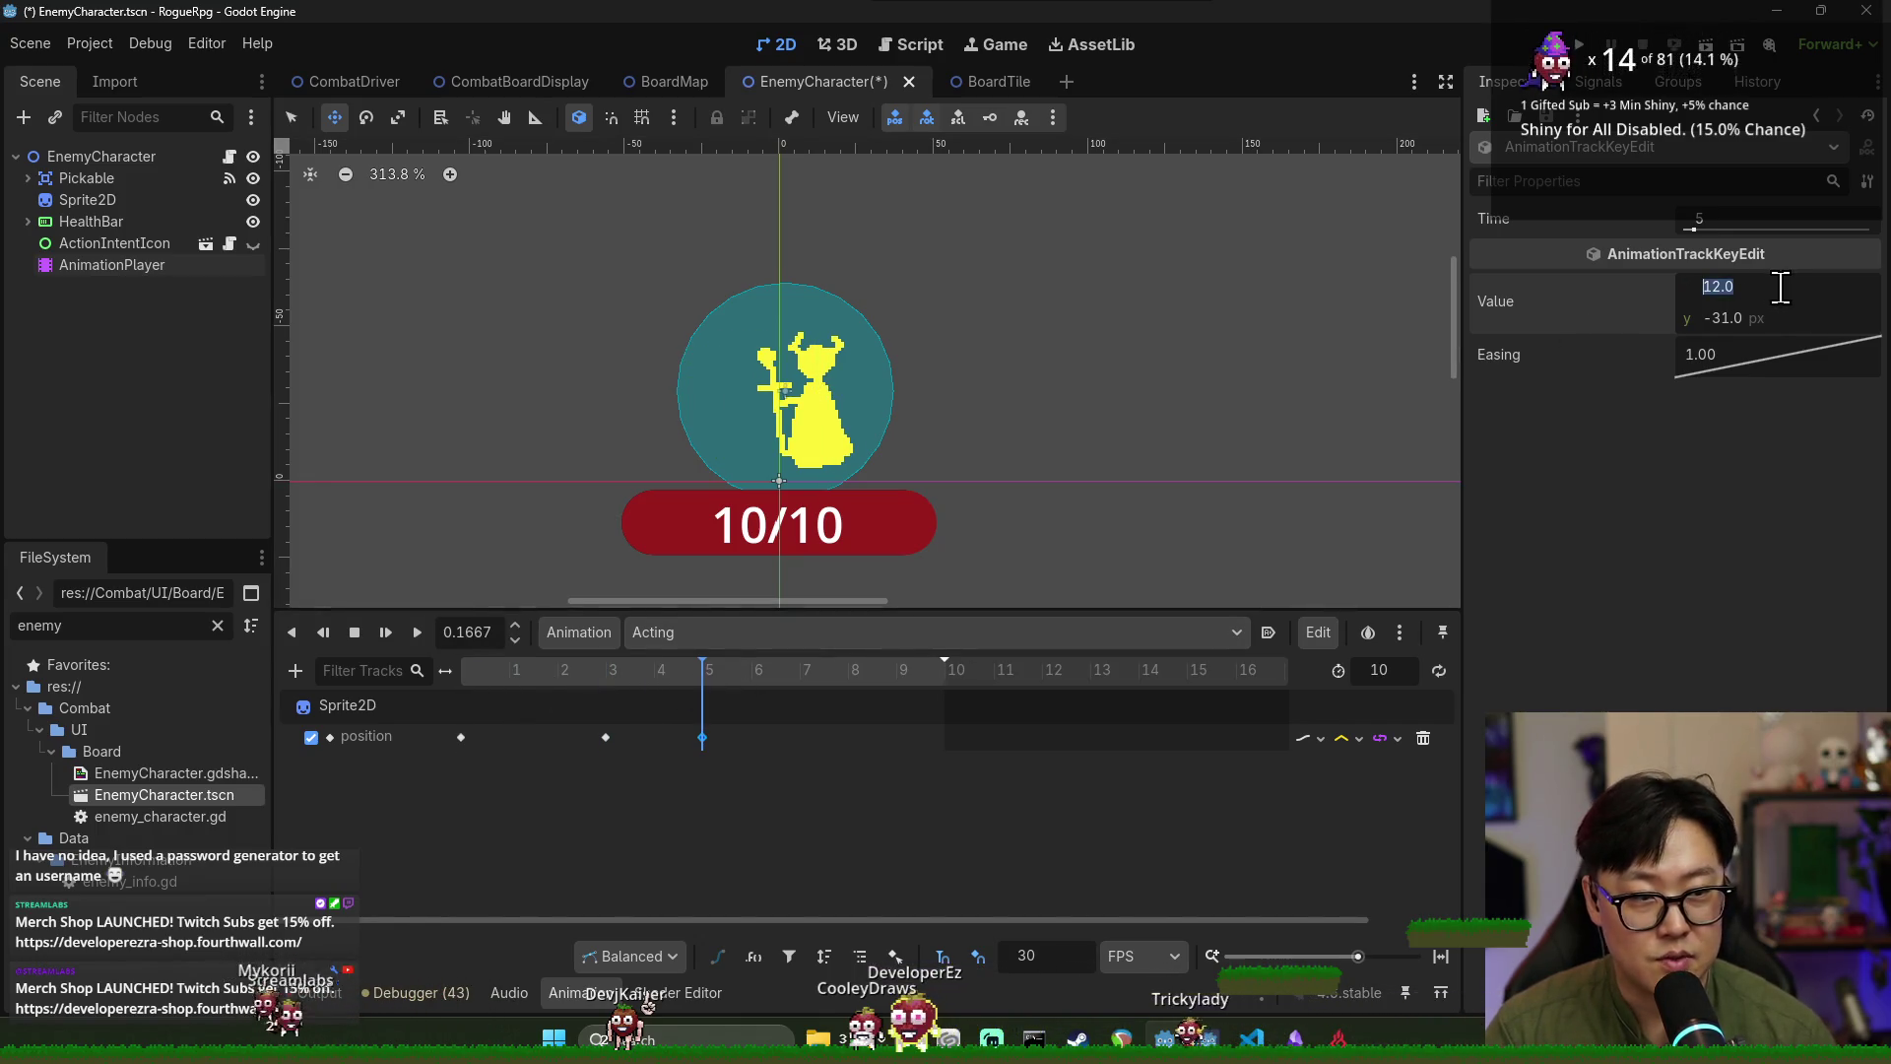
pyautogui.write('4')
pyautogui.press('Return')
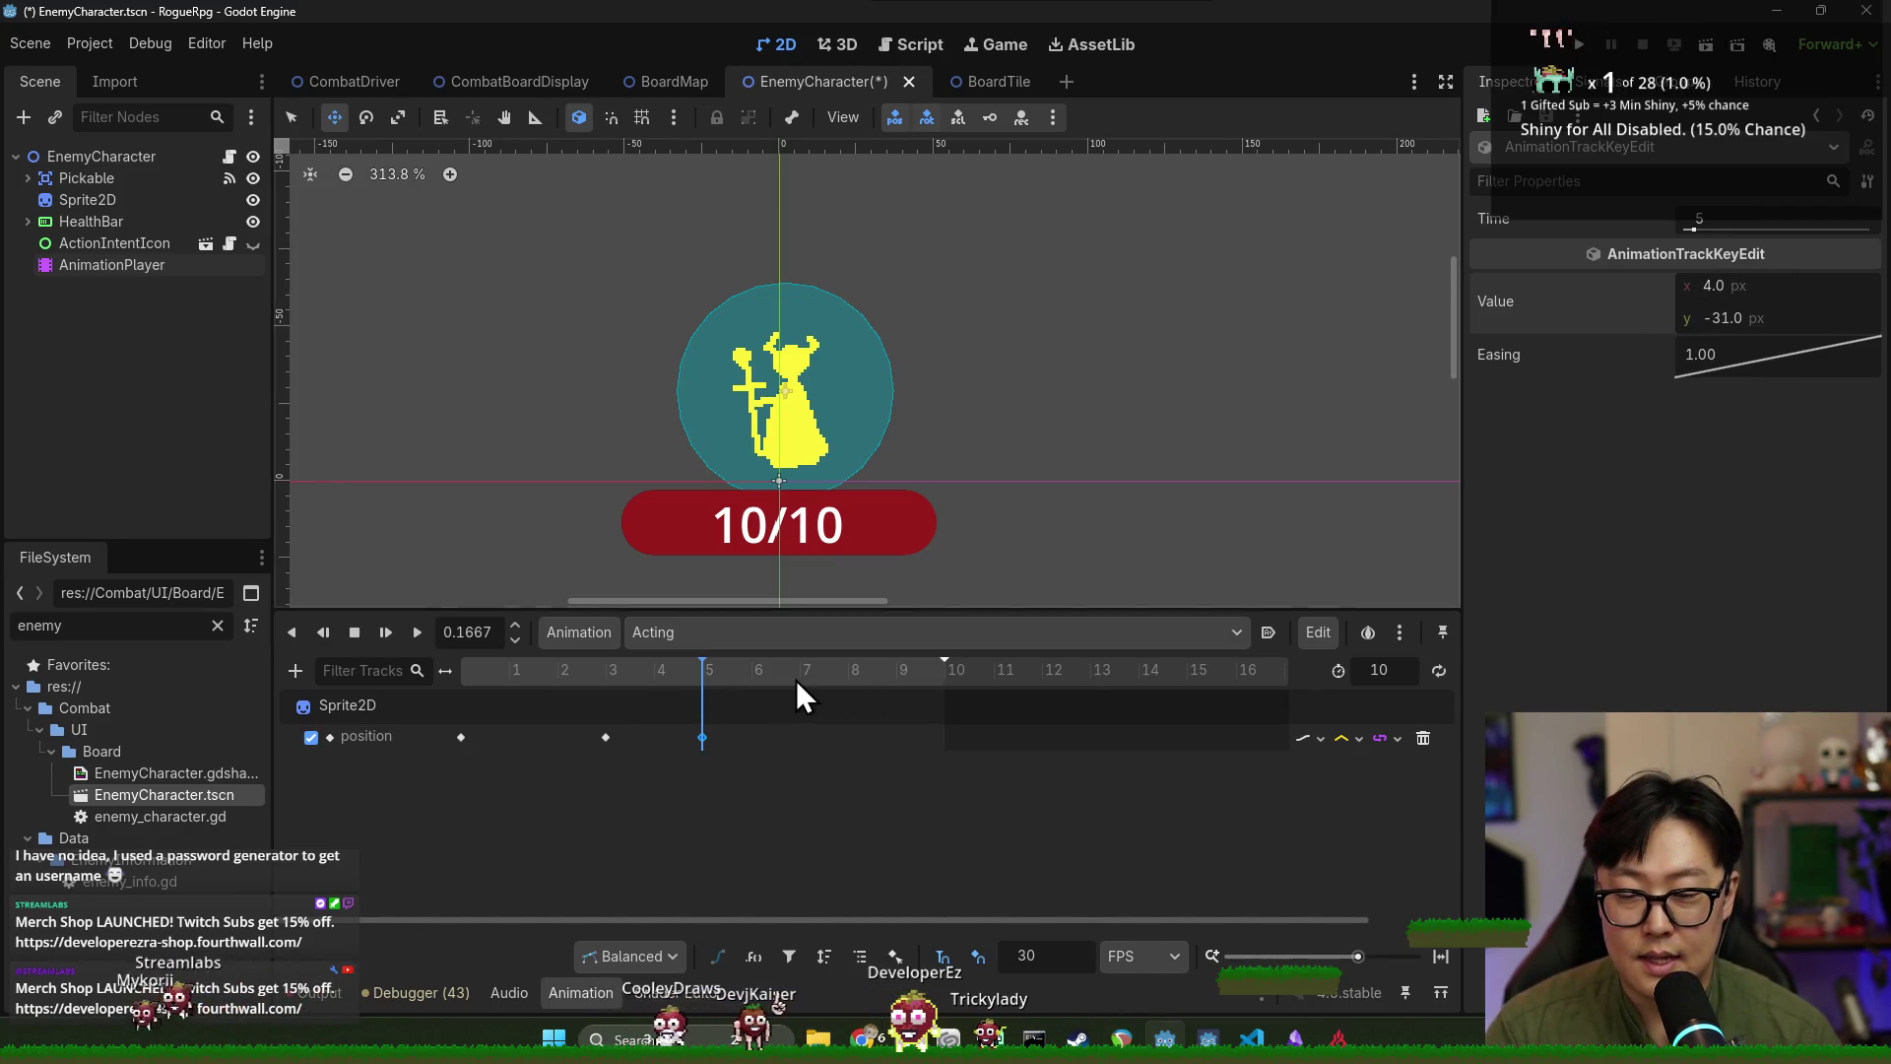
# Retime a key to frame 4 and add a frame 6 key with x 0.
pyautogui.click(606, 737)
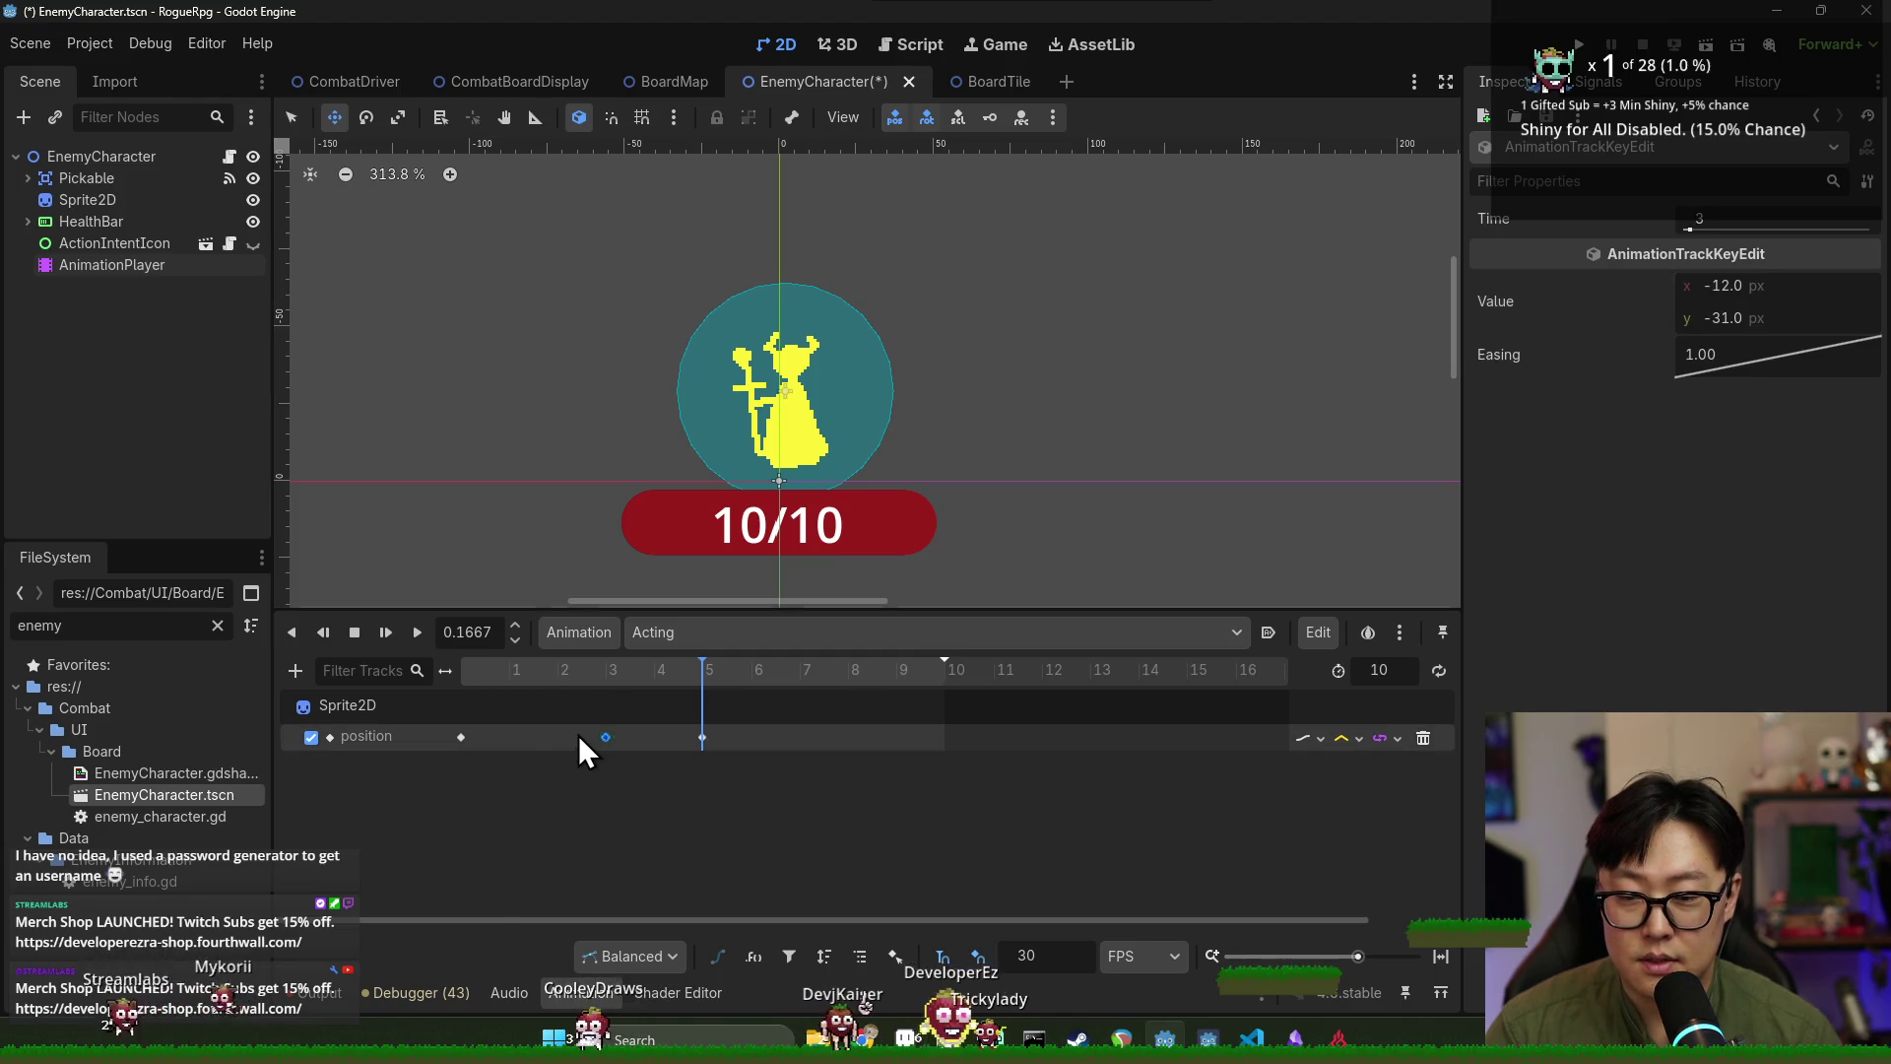
pyautogui.moveTo(523, 731); pyautogui.dragTo(658, 740)
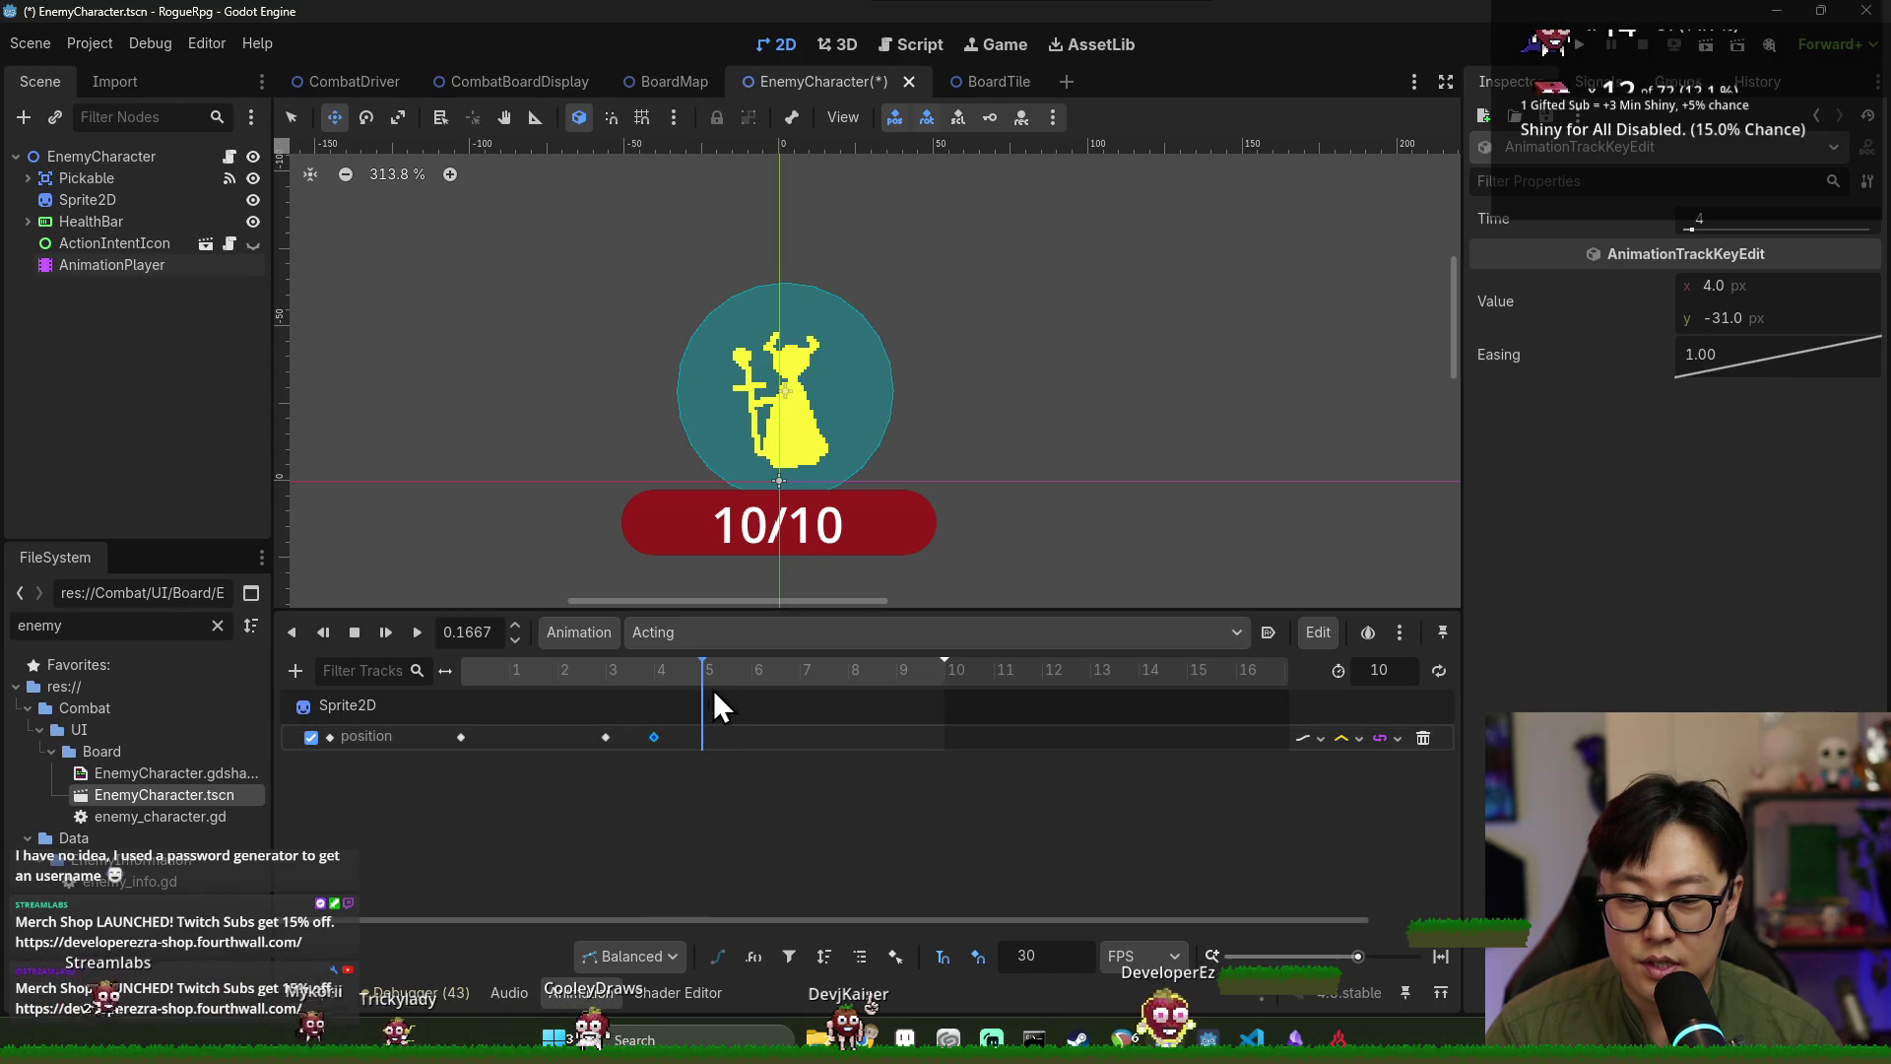
pyautogui.rightClick(741, 678)
pyautogui.rightClick(753, 743)
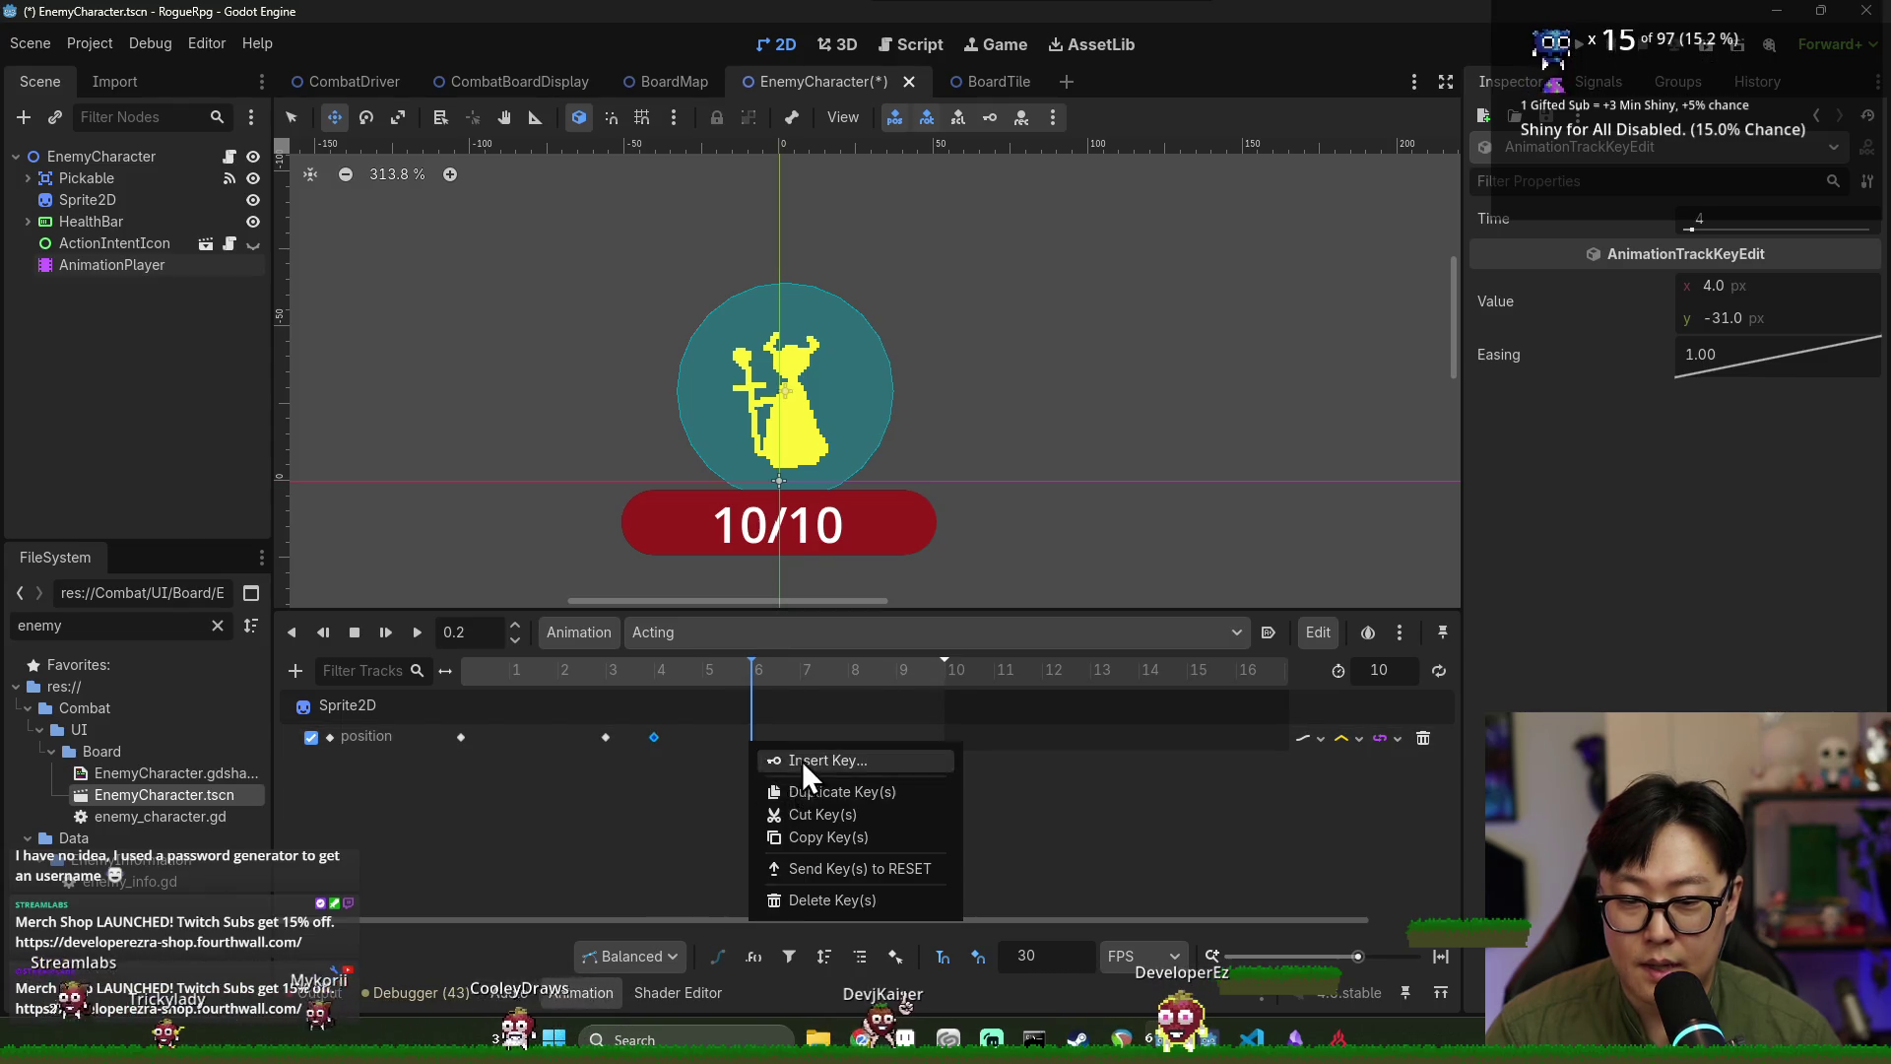
pyautogui.click(798, 761)
pyautogui.click(1765, 286)
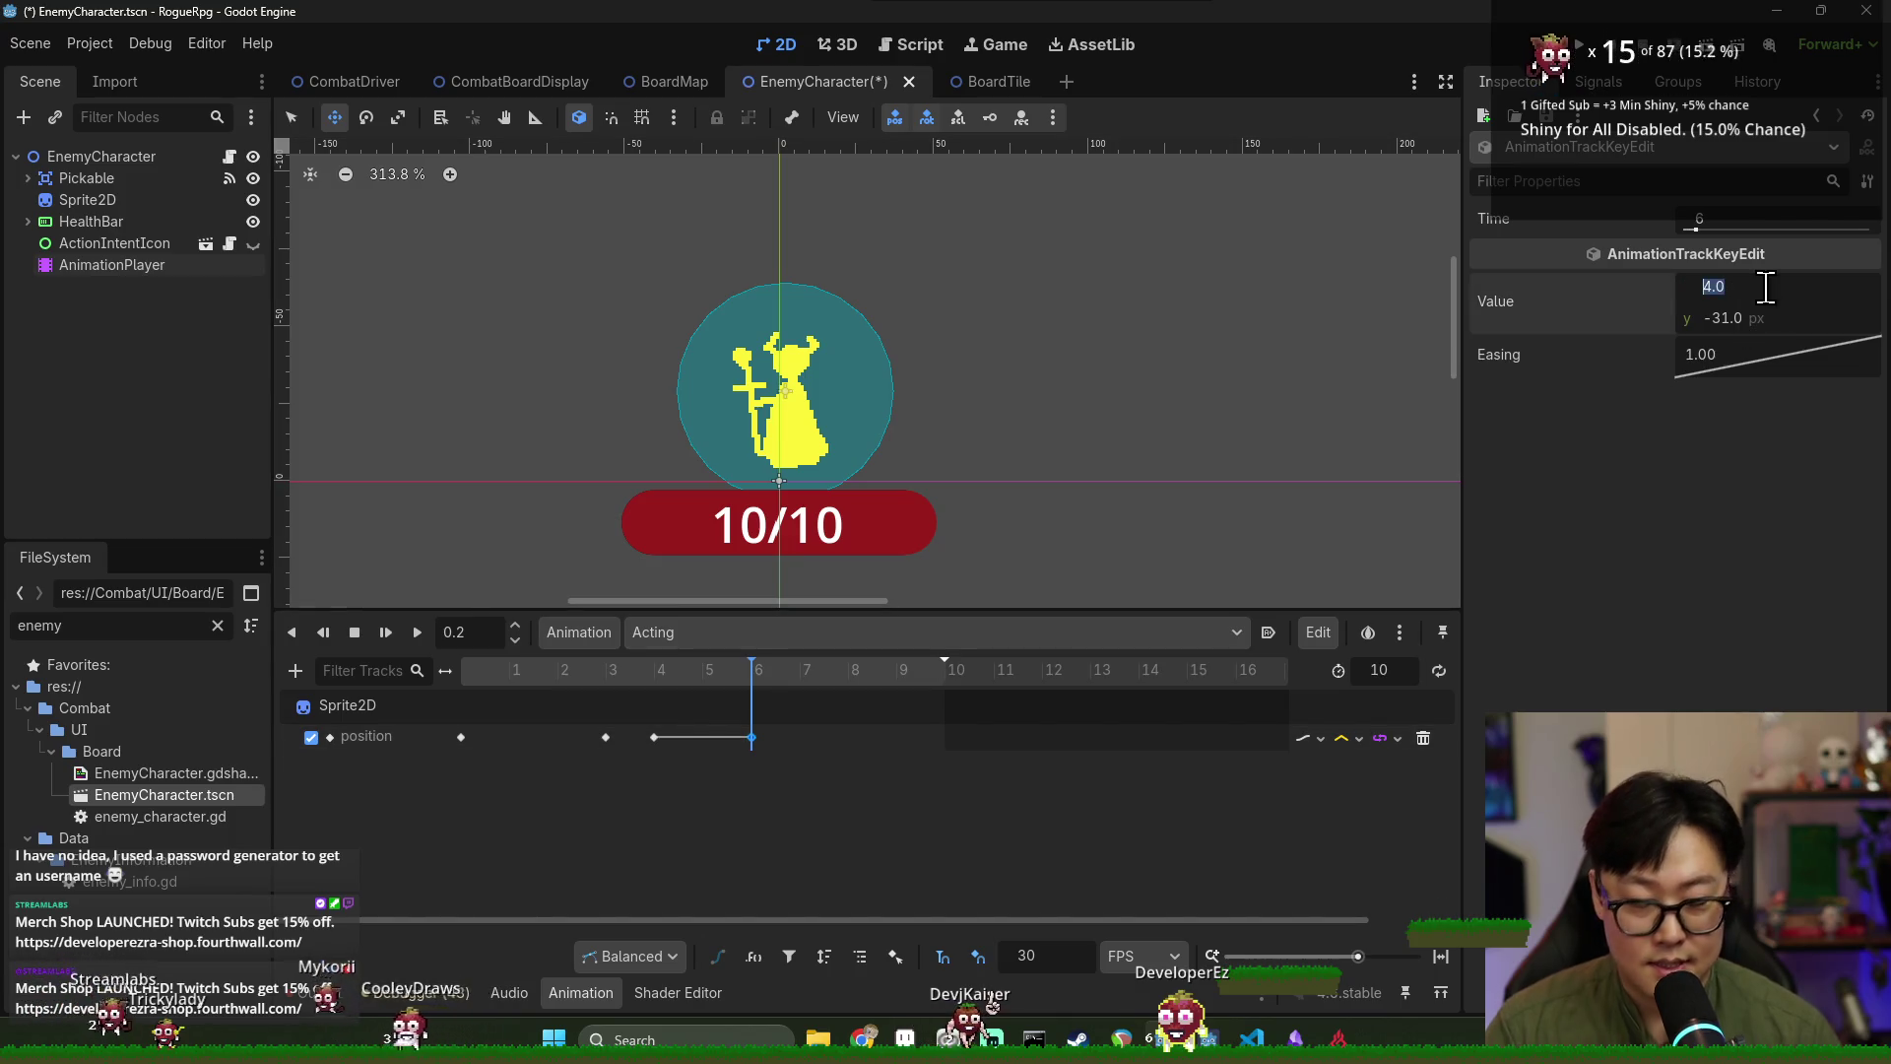
pyautogui.write('0')
pyautogui.press('Return')
# Move the -12 key to frame 1, replay the shake, and save the scene.
pyautogui.click(654, 671)
pyautogui.moveTo(658, 695); pyautogui.dragTo(778, 695)
pyautogui.click(418, 636)
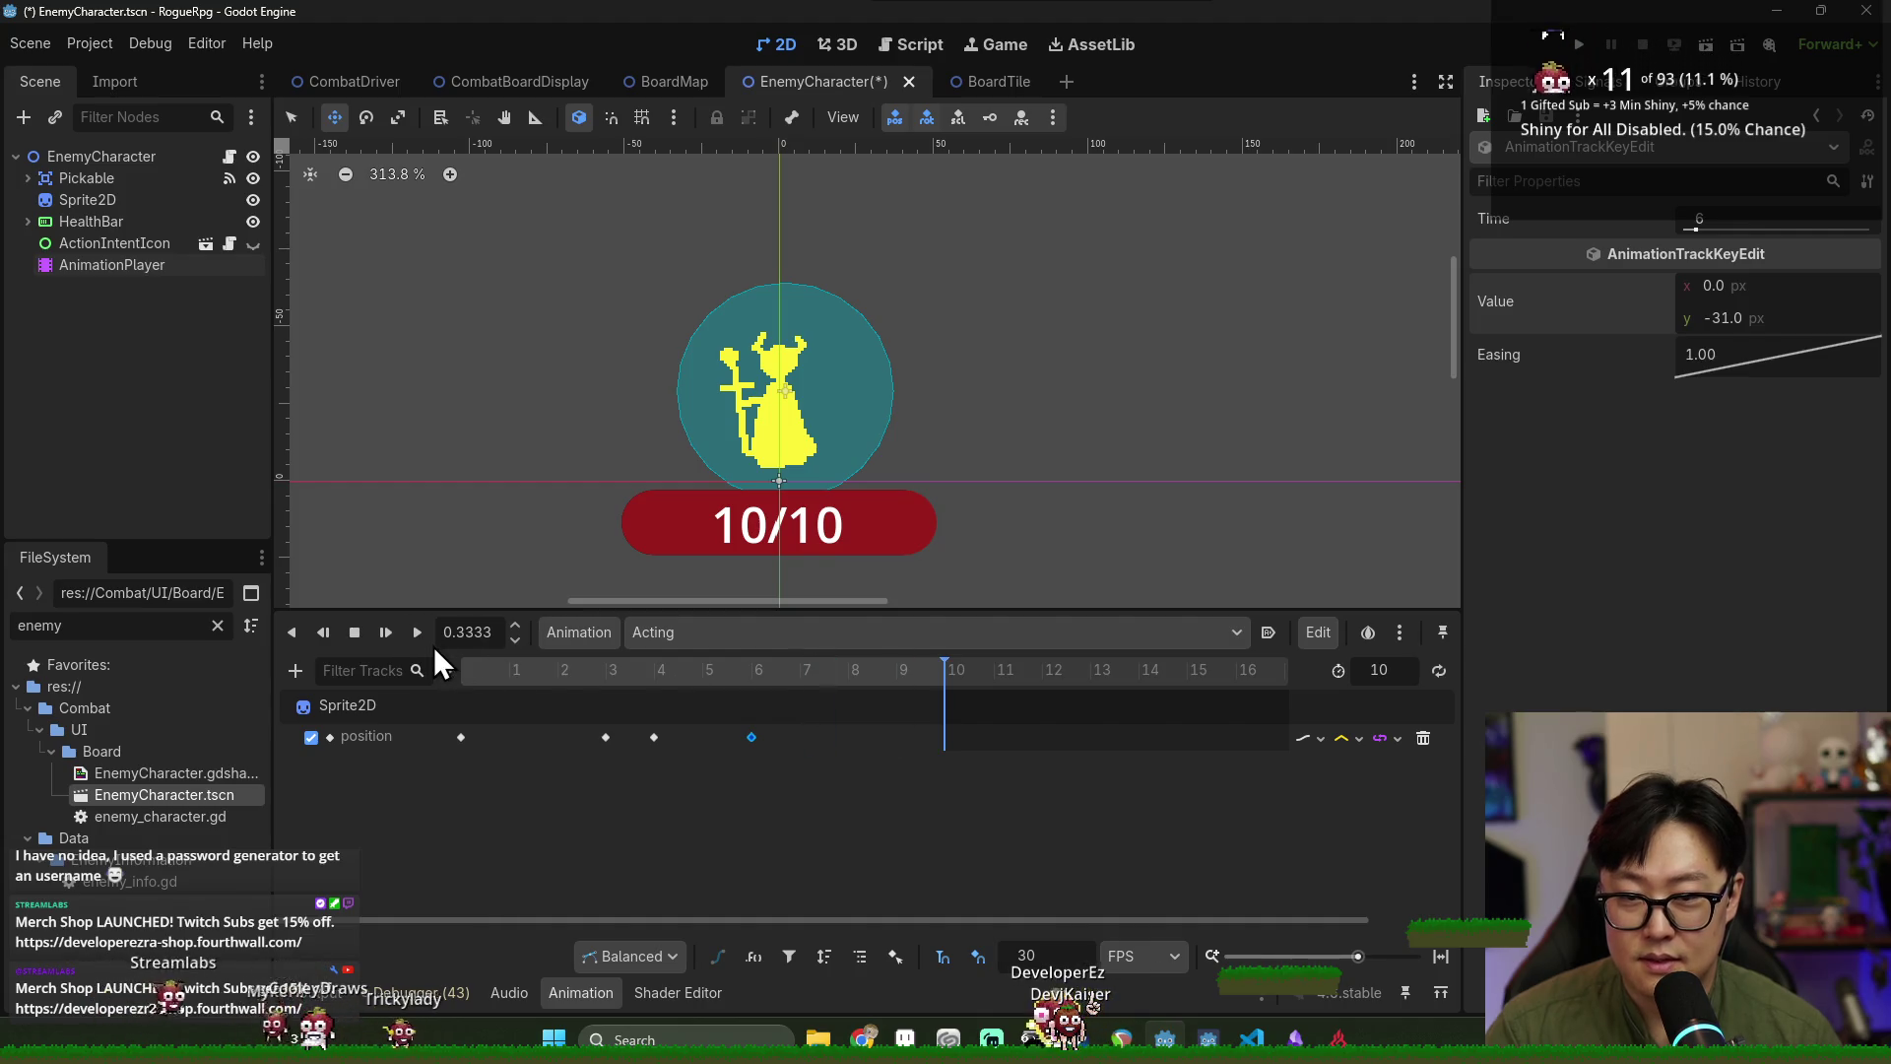
pyautogui.click(414, 632)
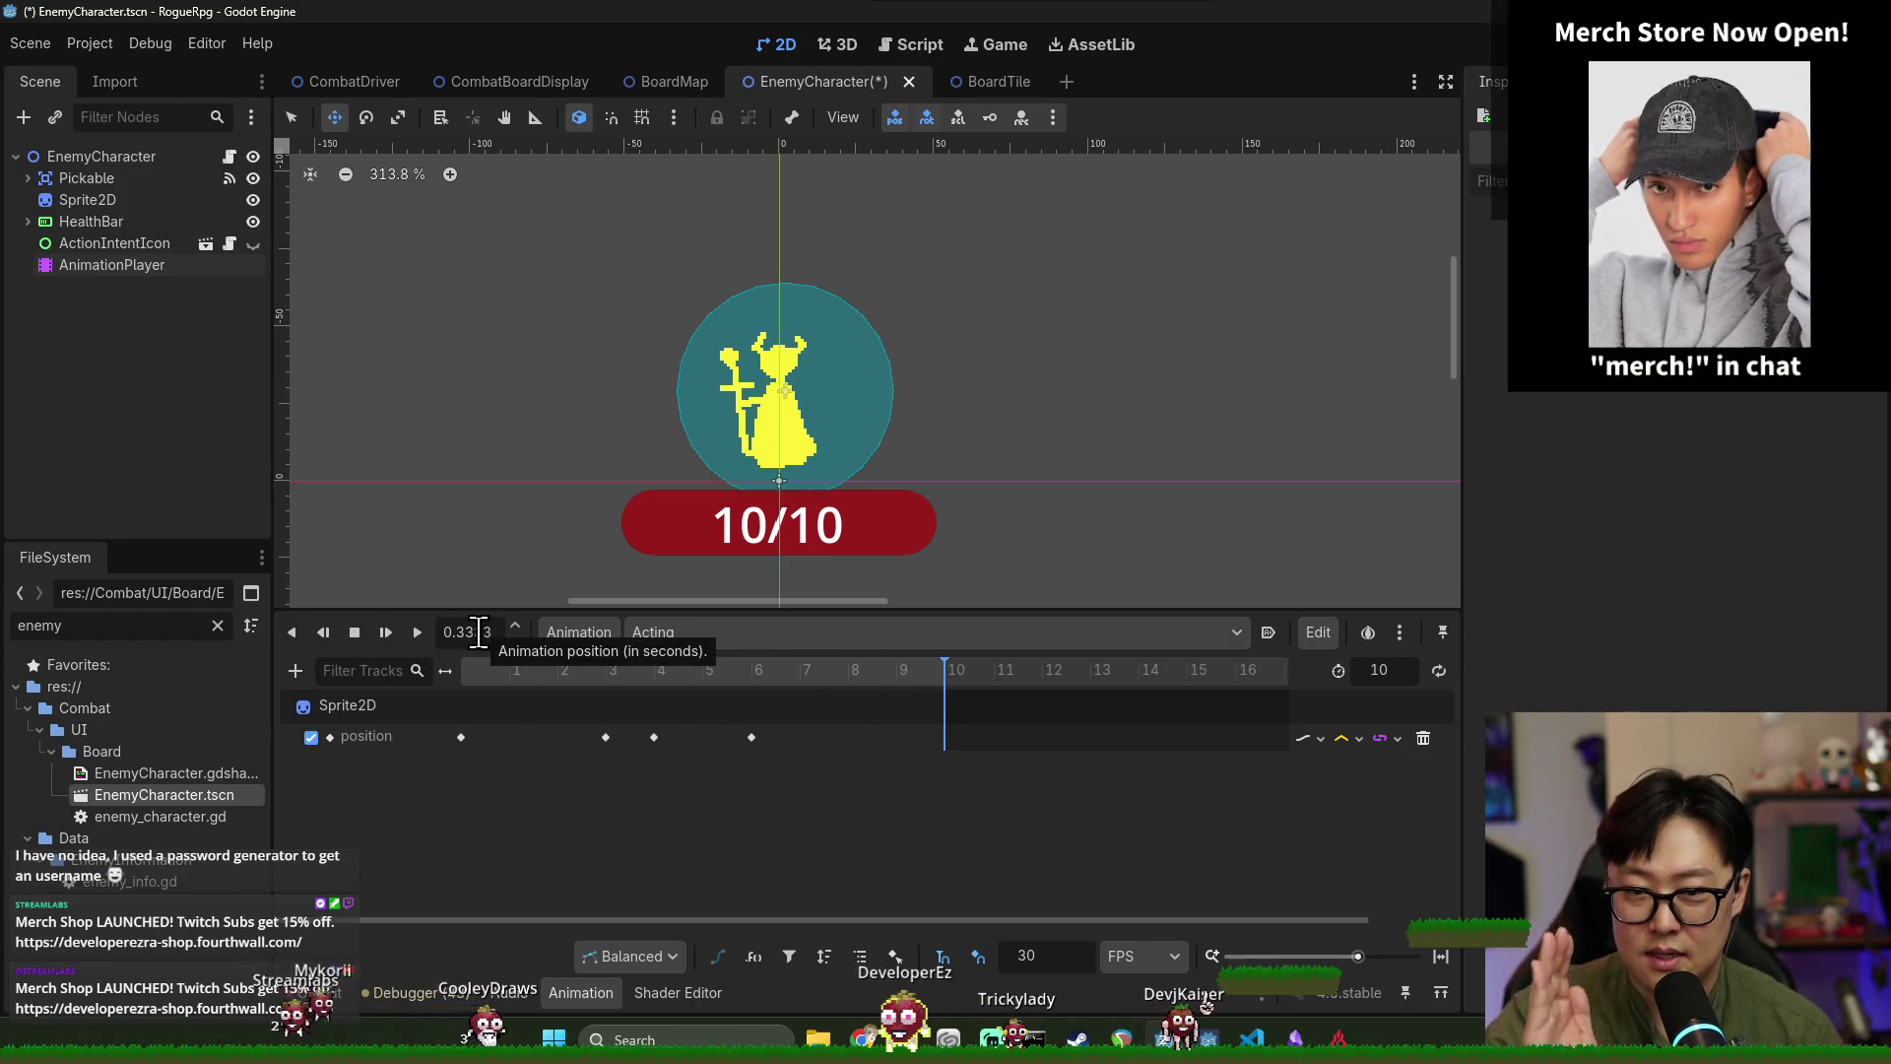
pyautogui.moveTo(606, 737); pyautogui.dragTo(509, 736)
pyautogui.click(417, 631)
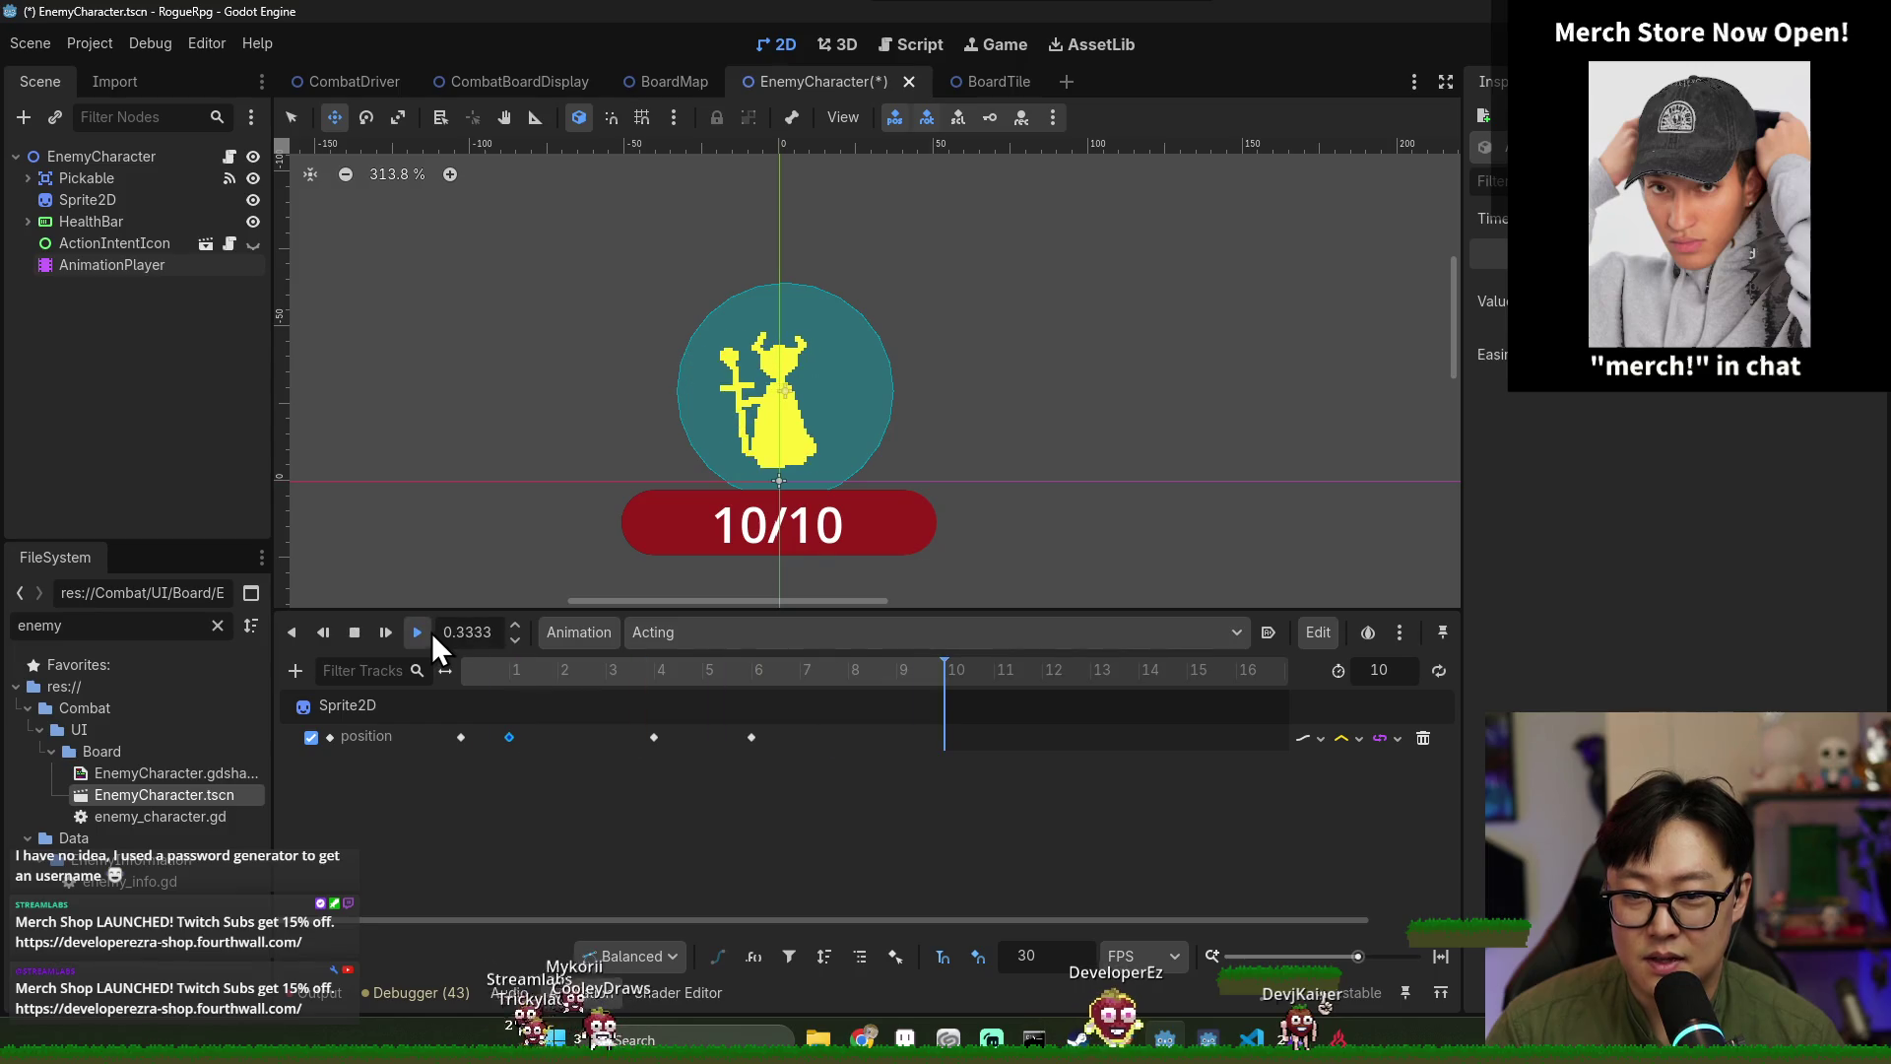
pyautogui.click(430, 634)
pyautogui.click(430, 633)
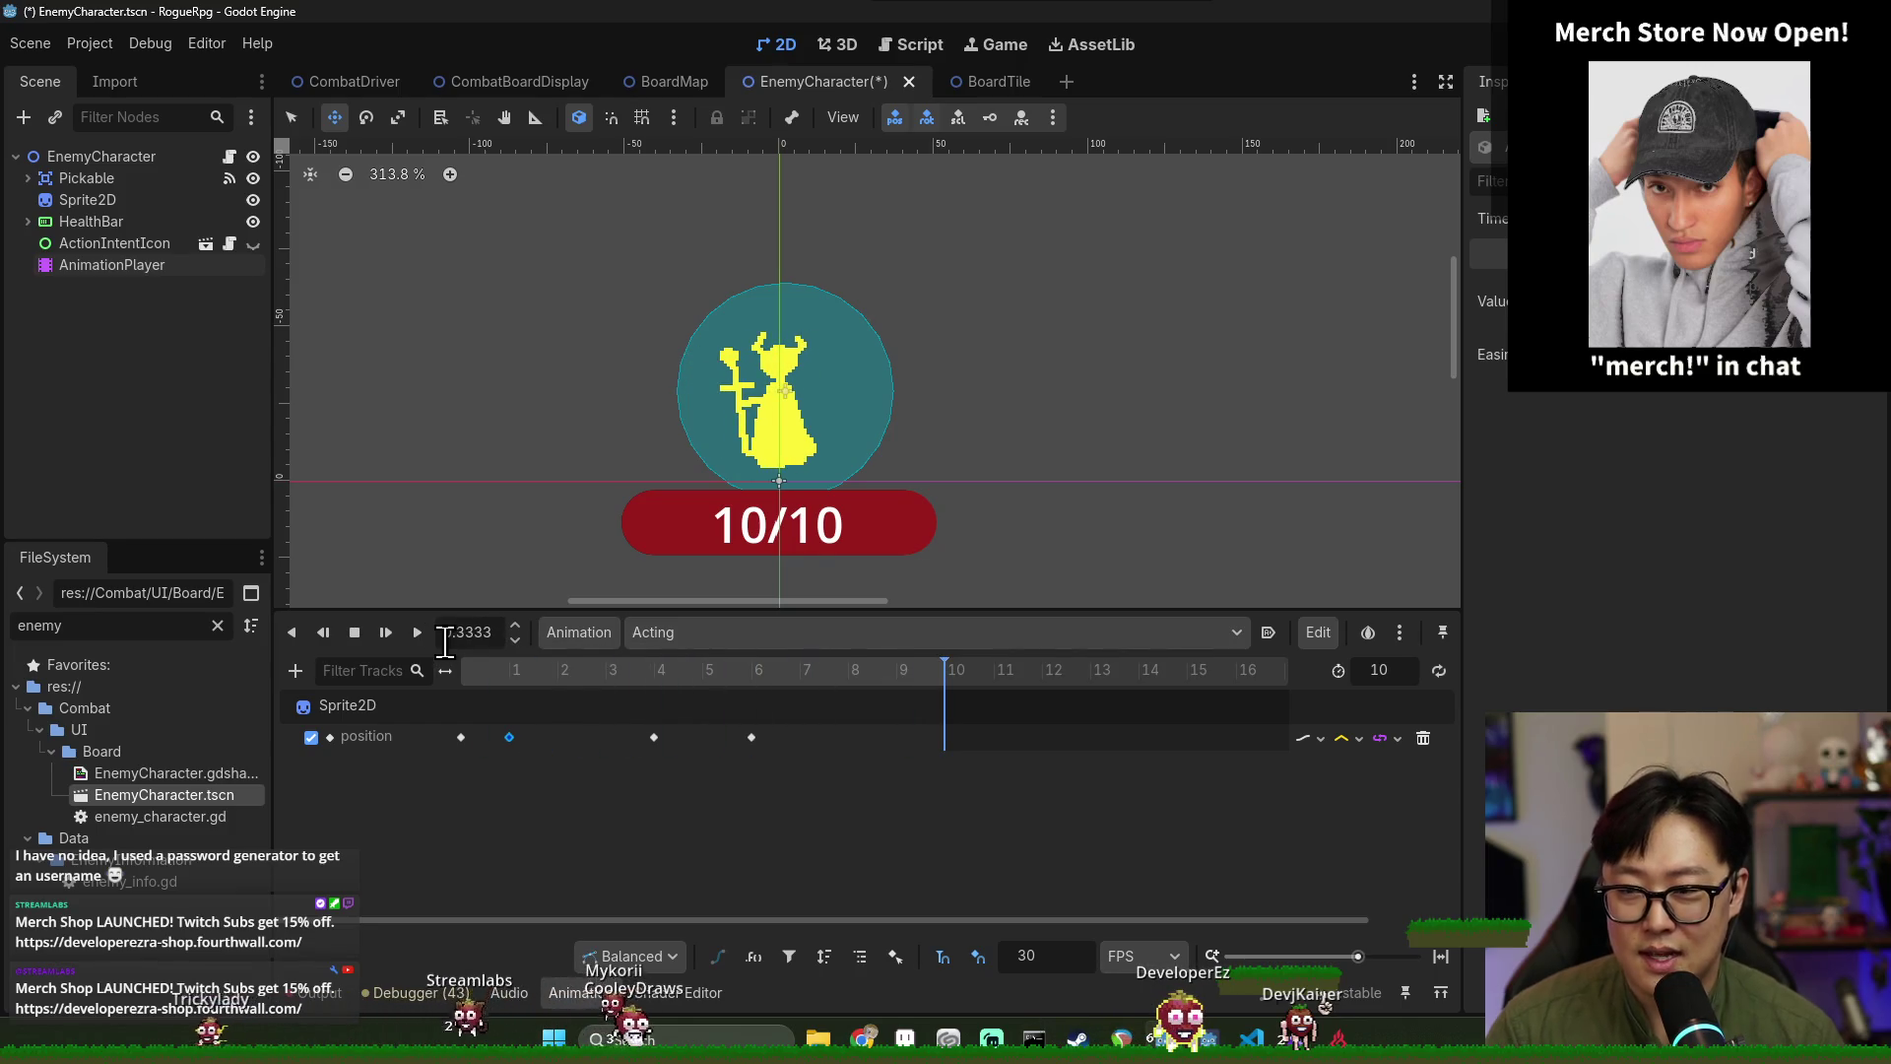
pyautogui.hotkey('ctrl', 's')
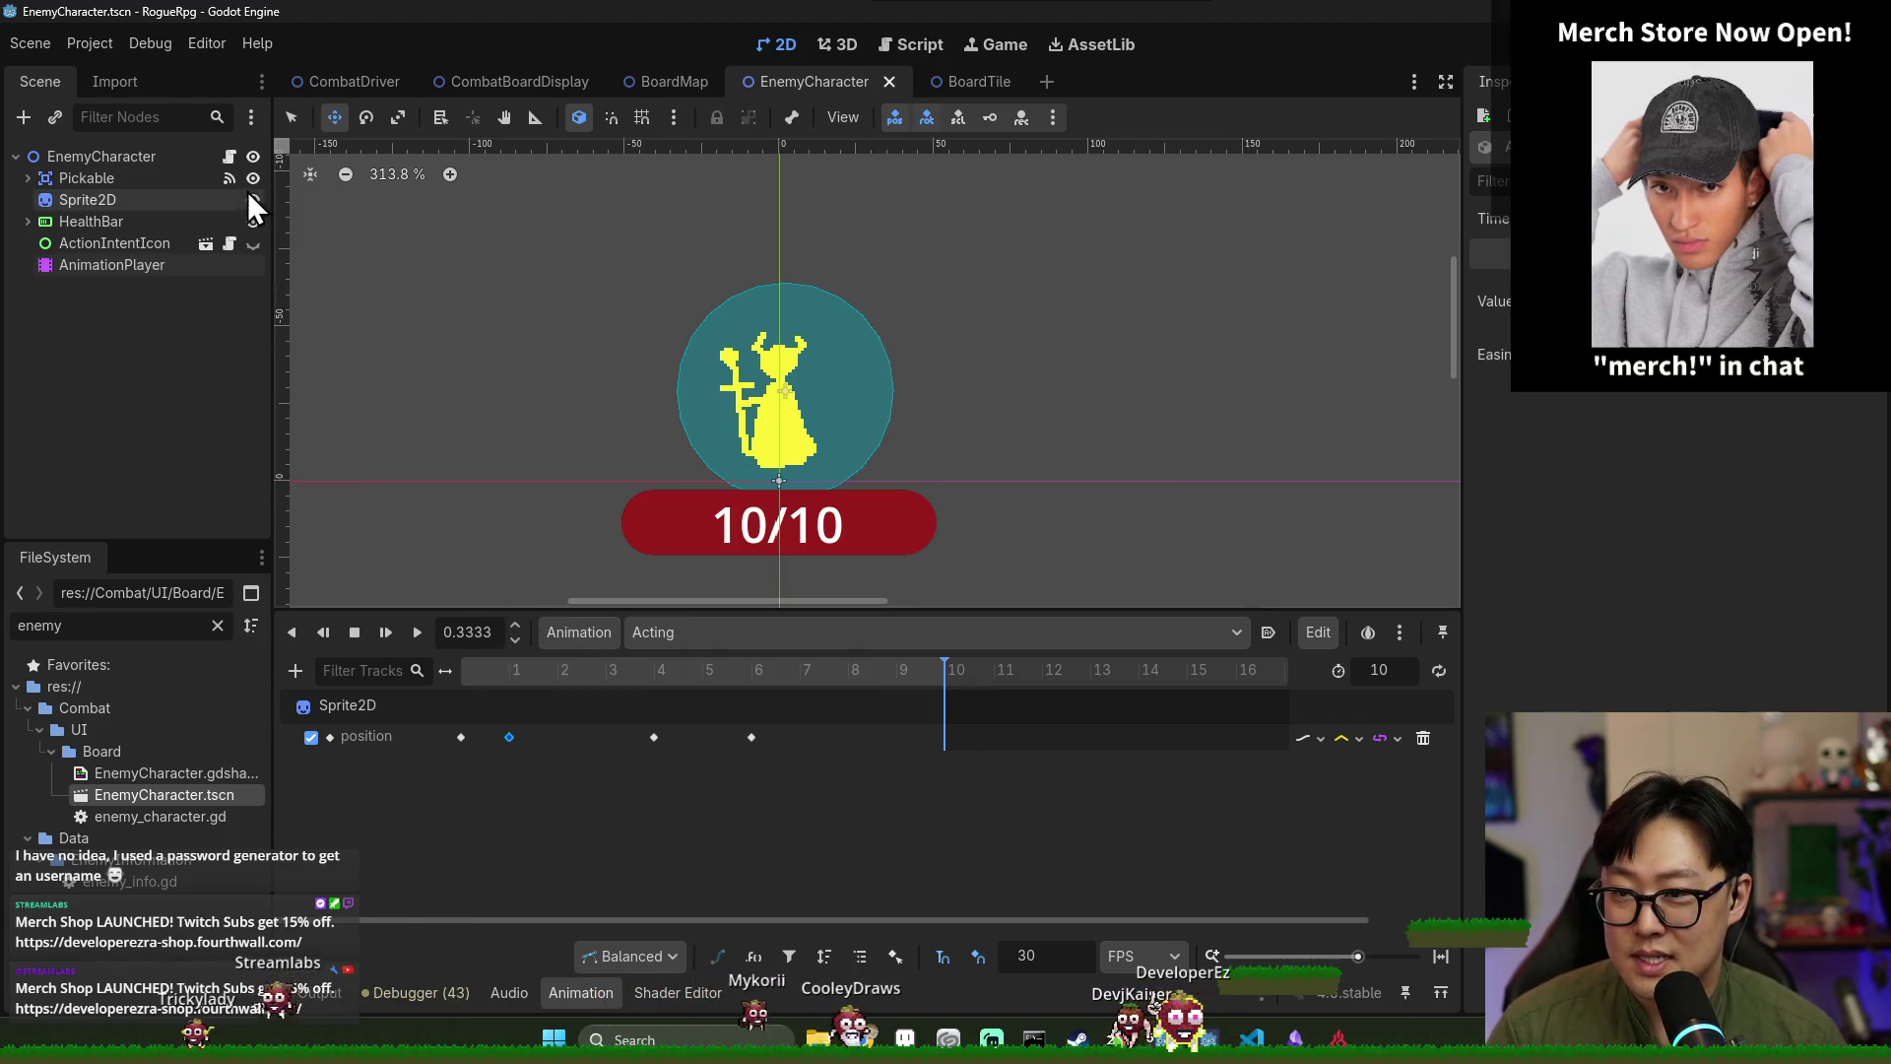
# Rename the animation to 'acting', save, and open enemy_character.gd.
pyautogui.click(1237, 634)
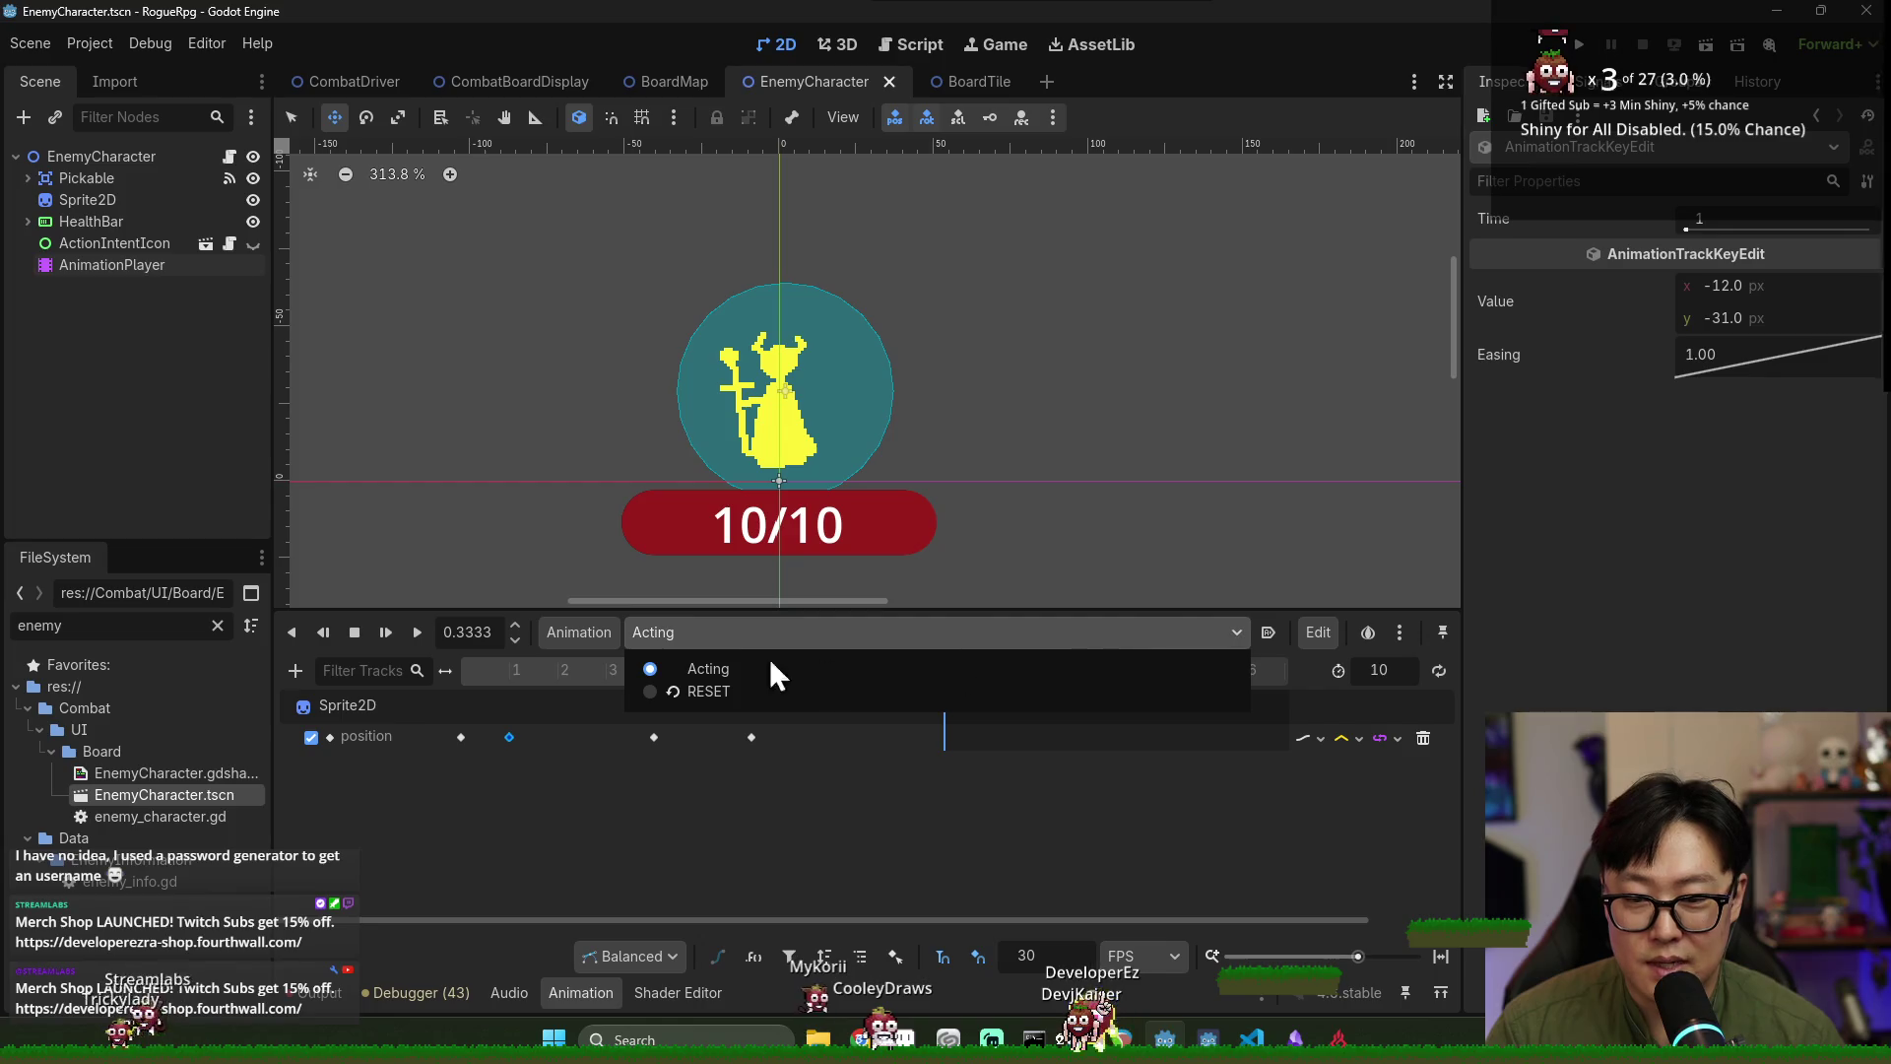
pyautogui.click(624, 635)
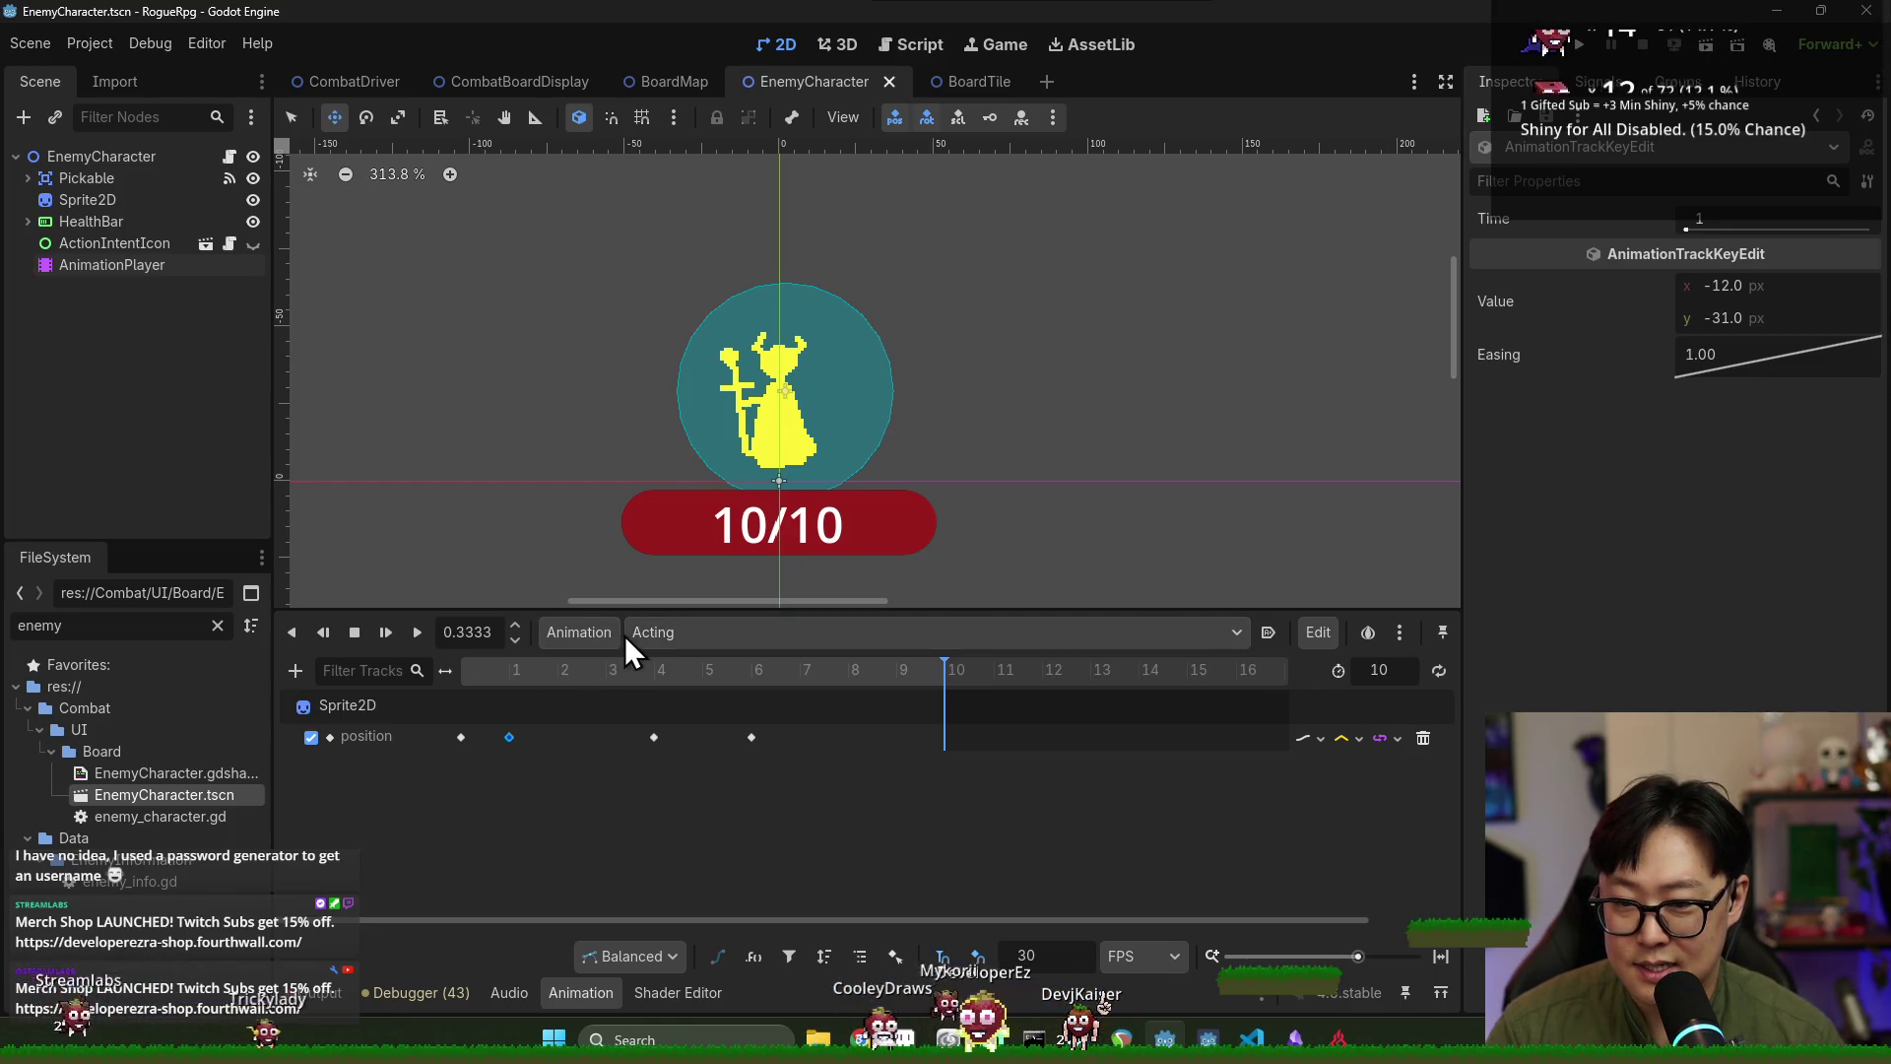
pyautogui.click(603, 633)
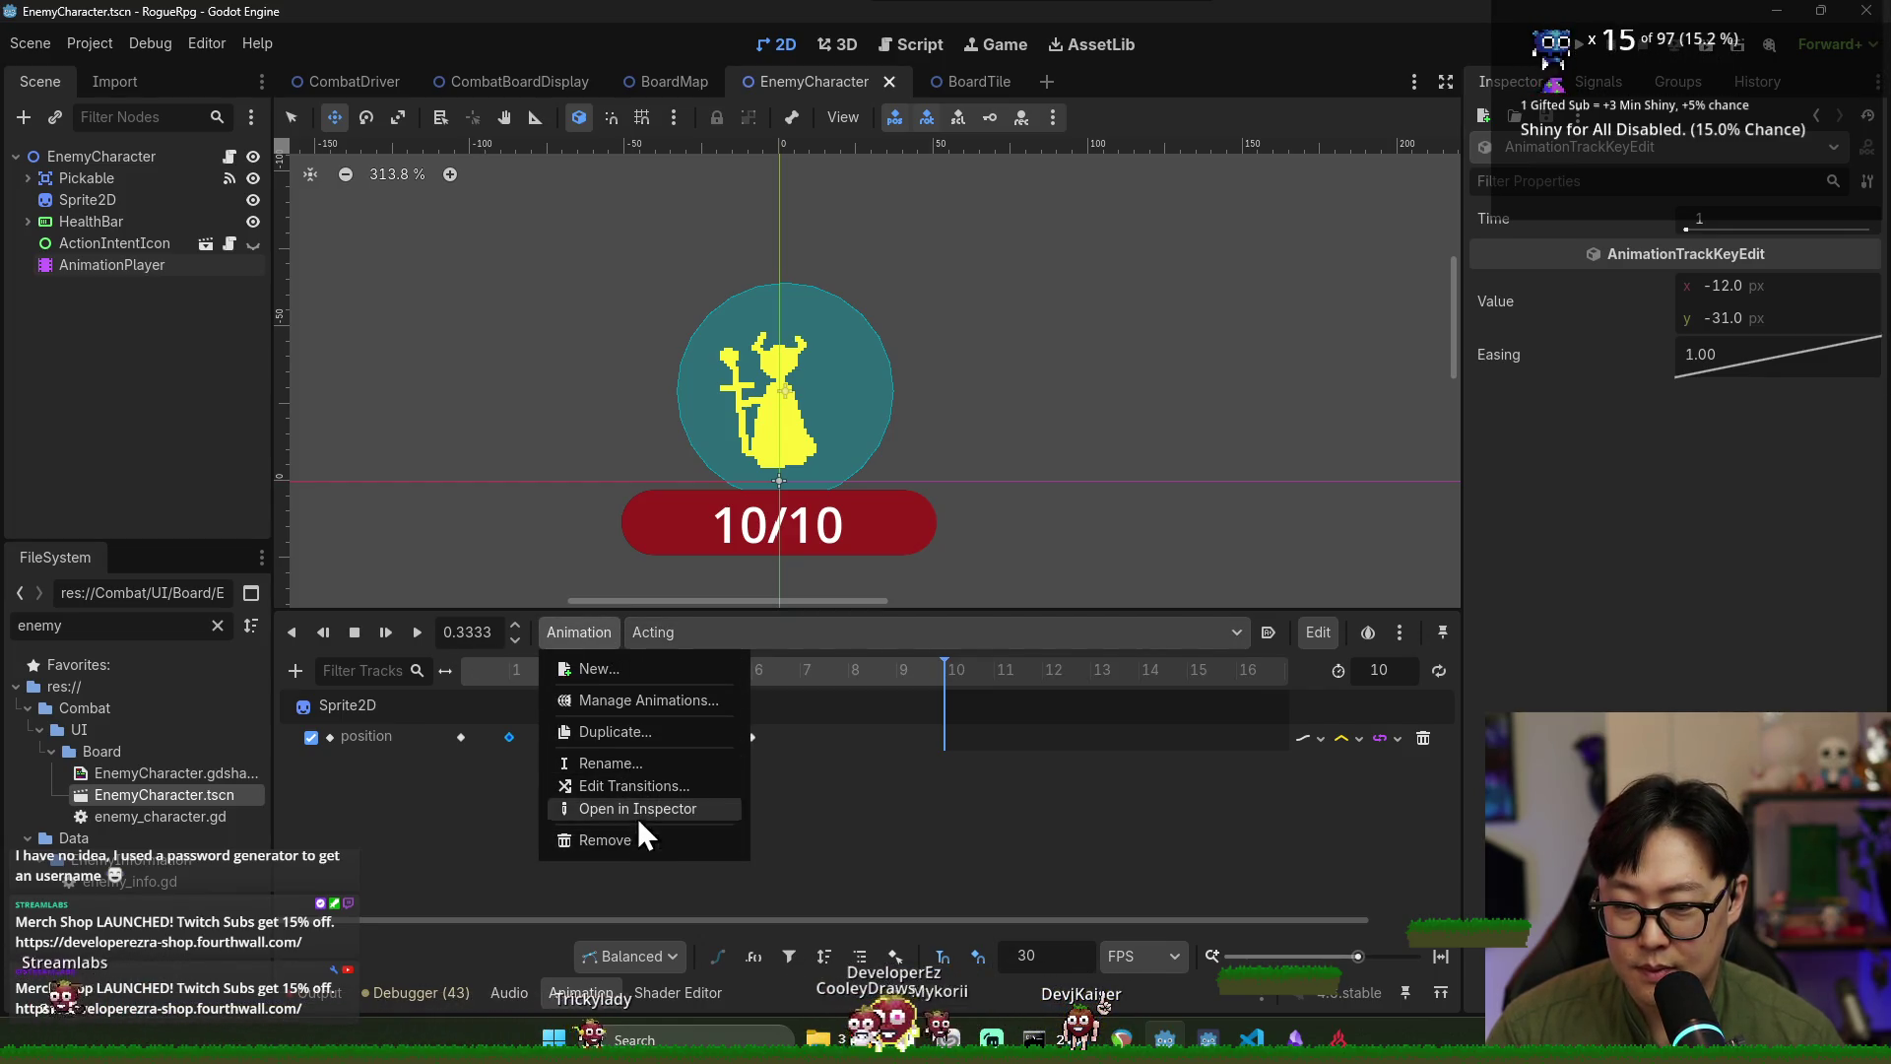
pyautogui.click(634, 767)
pyautogui.write('acting')
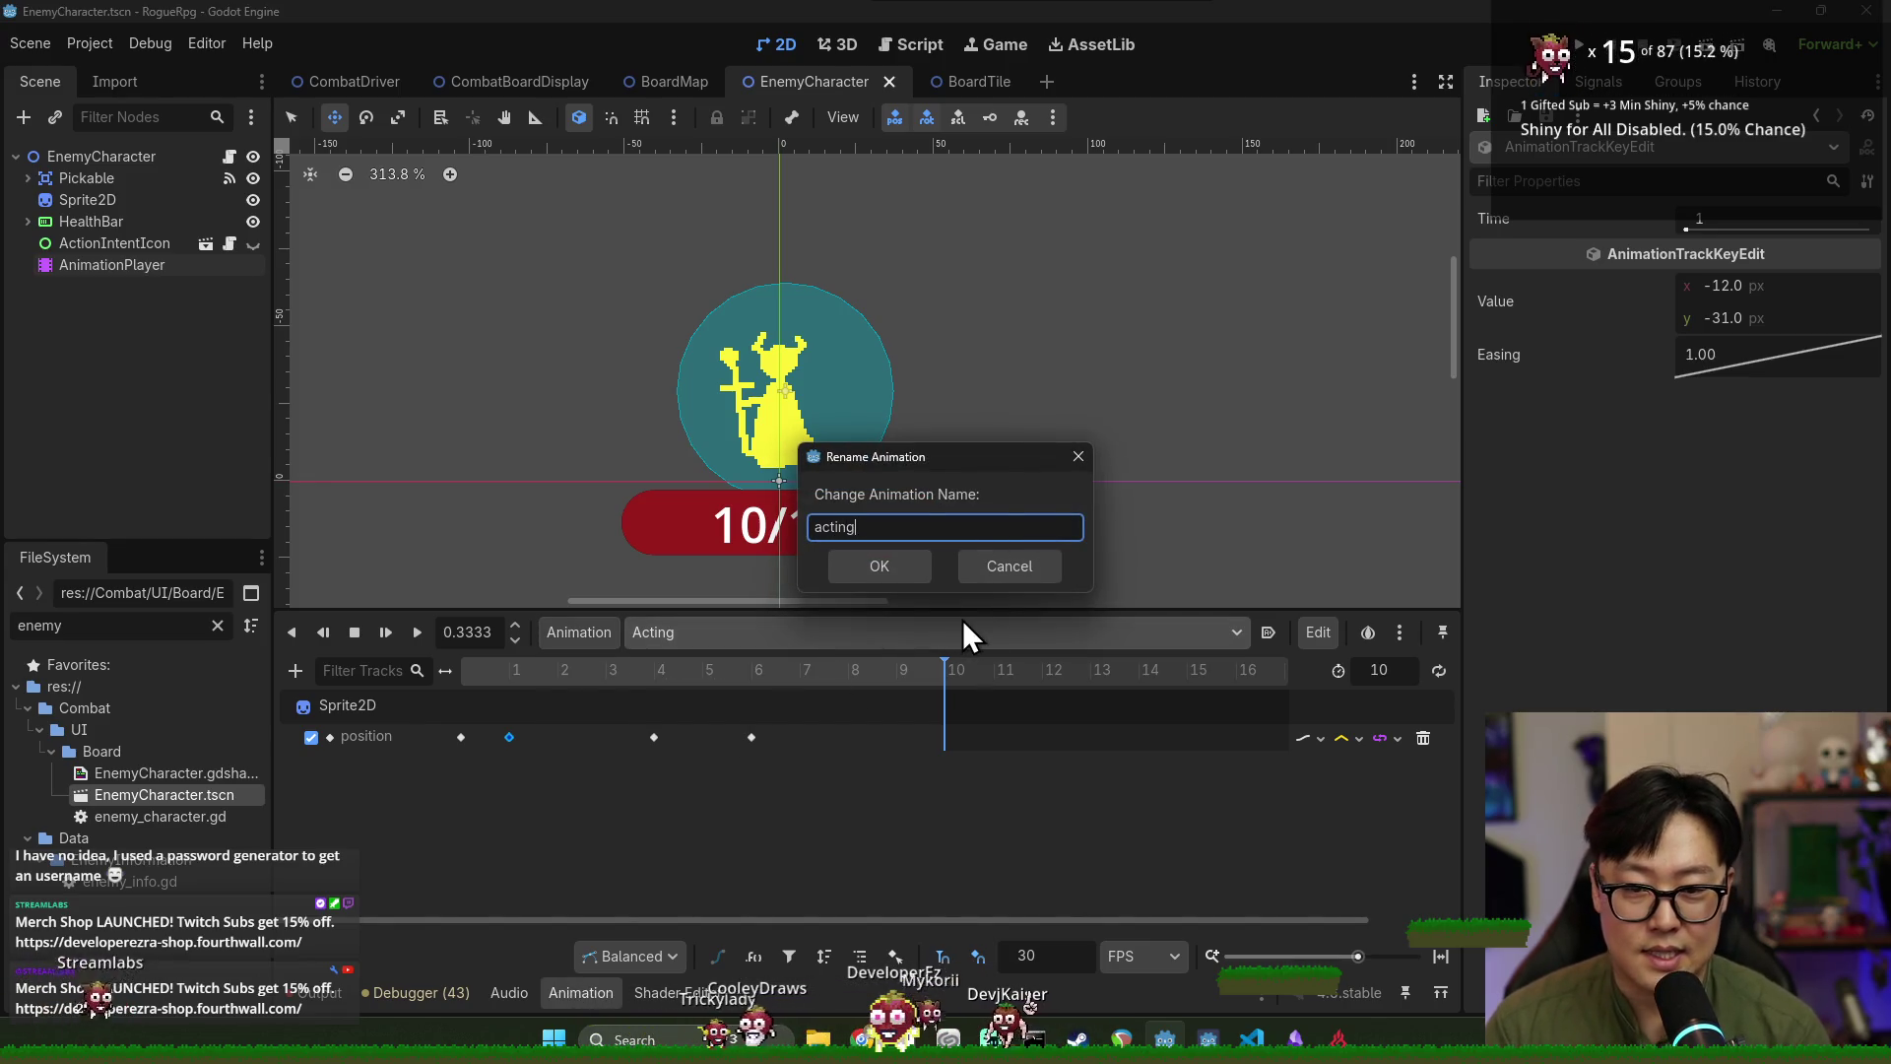
pyautogui.press('Return')
pyautogui.hotkey('ctrl', 's')
pyautogui.click(230, 158)
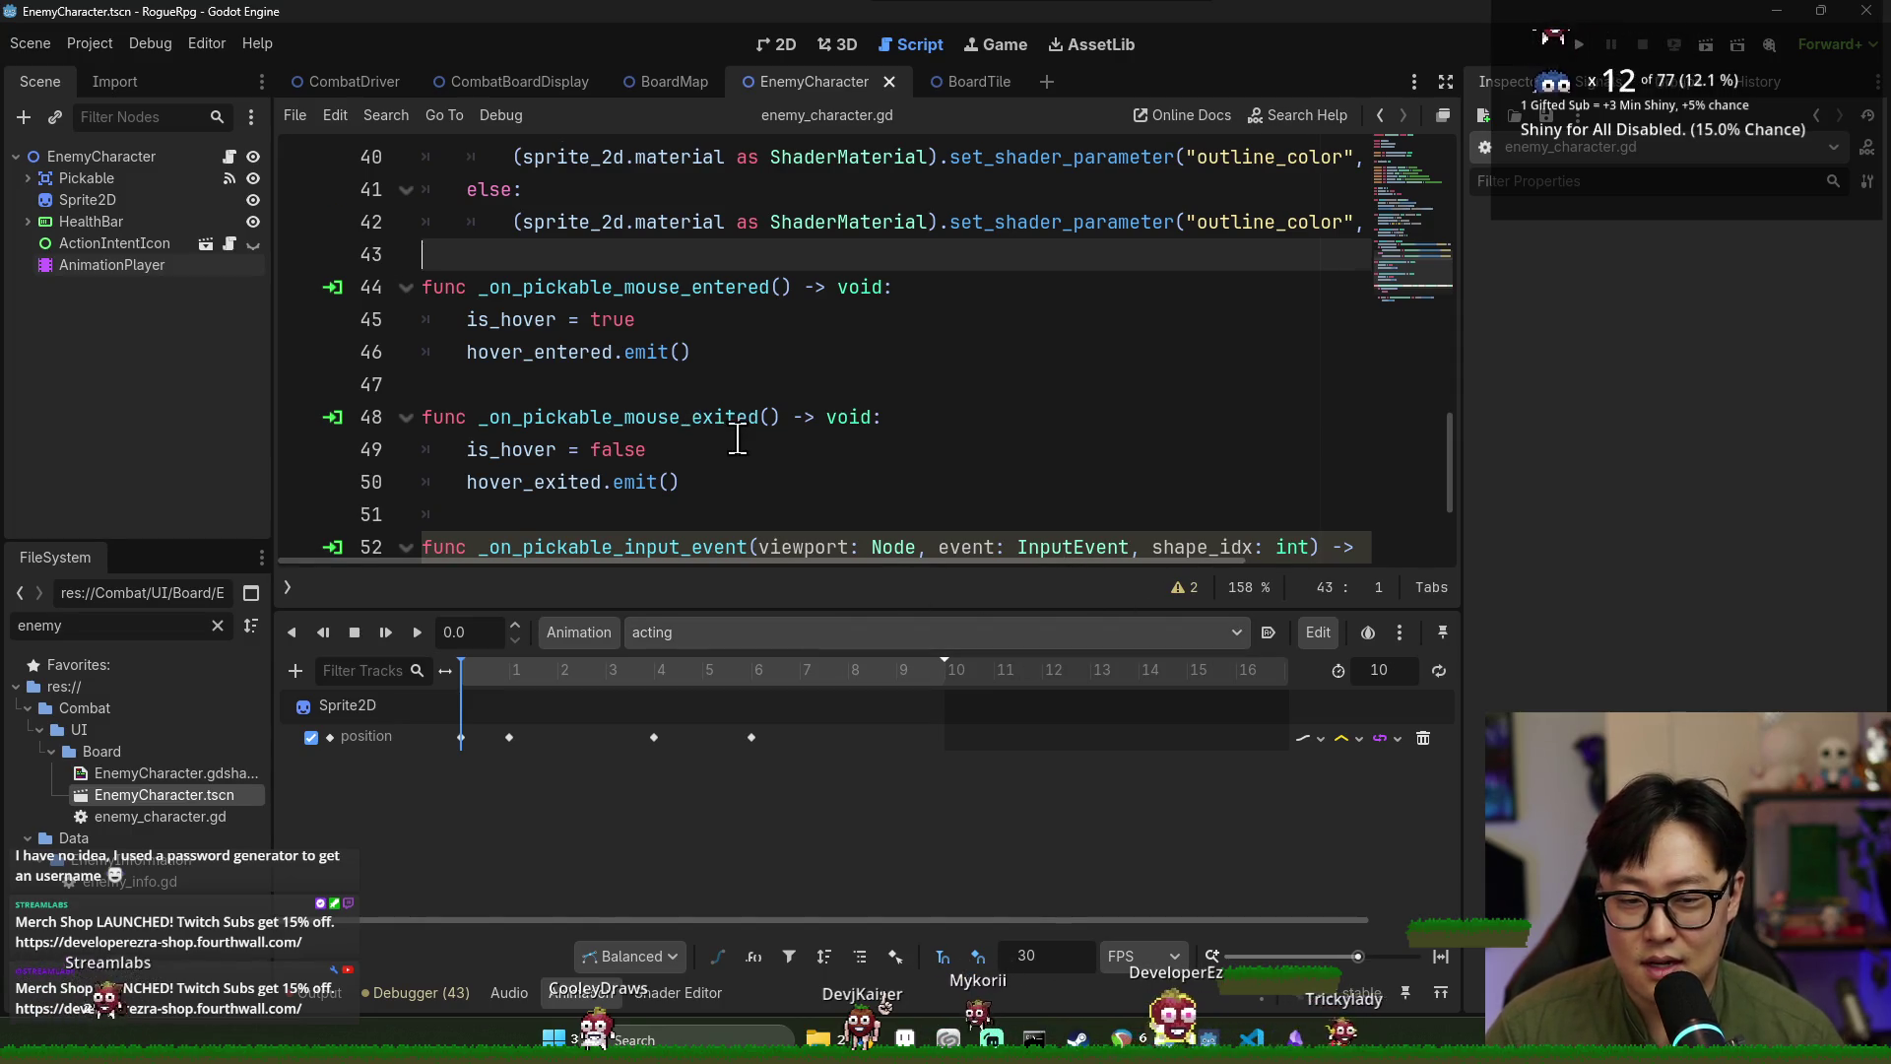
# Clear the Output log, collapse the bottom panel, and save.
pyautogui.scroll(-2, 738, 440)
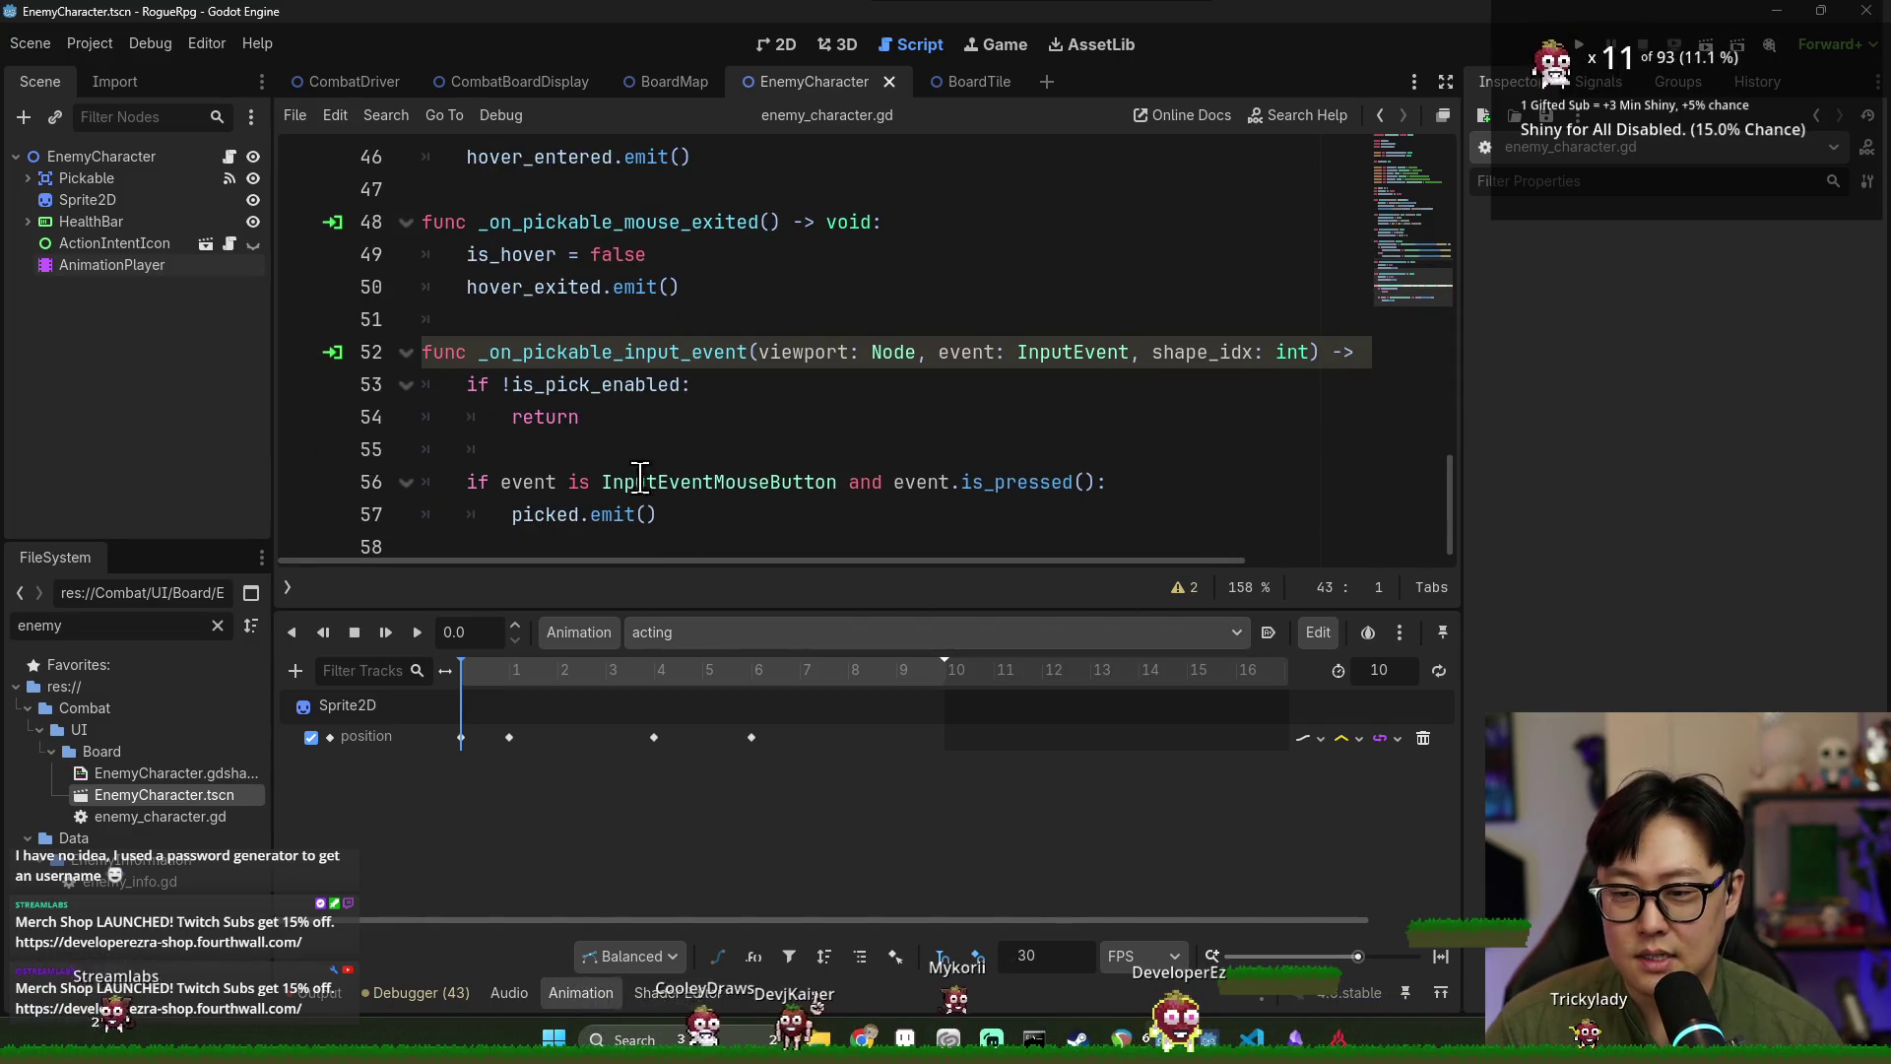
pyautogui.scroll(11, 407, 399)
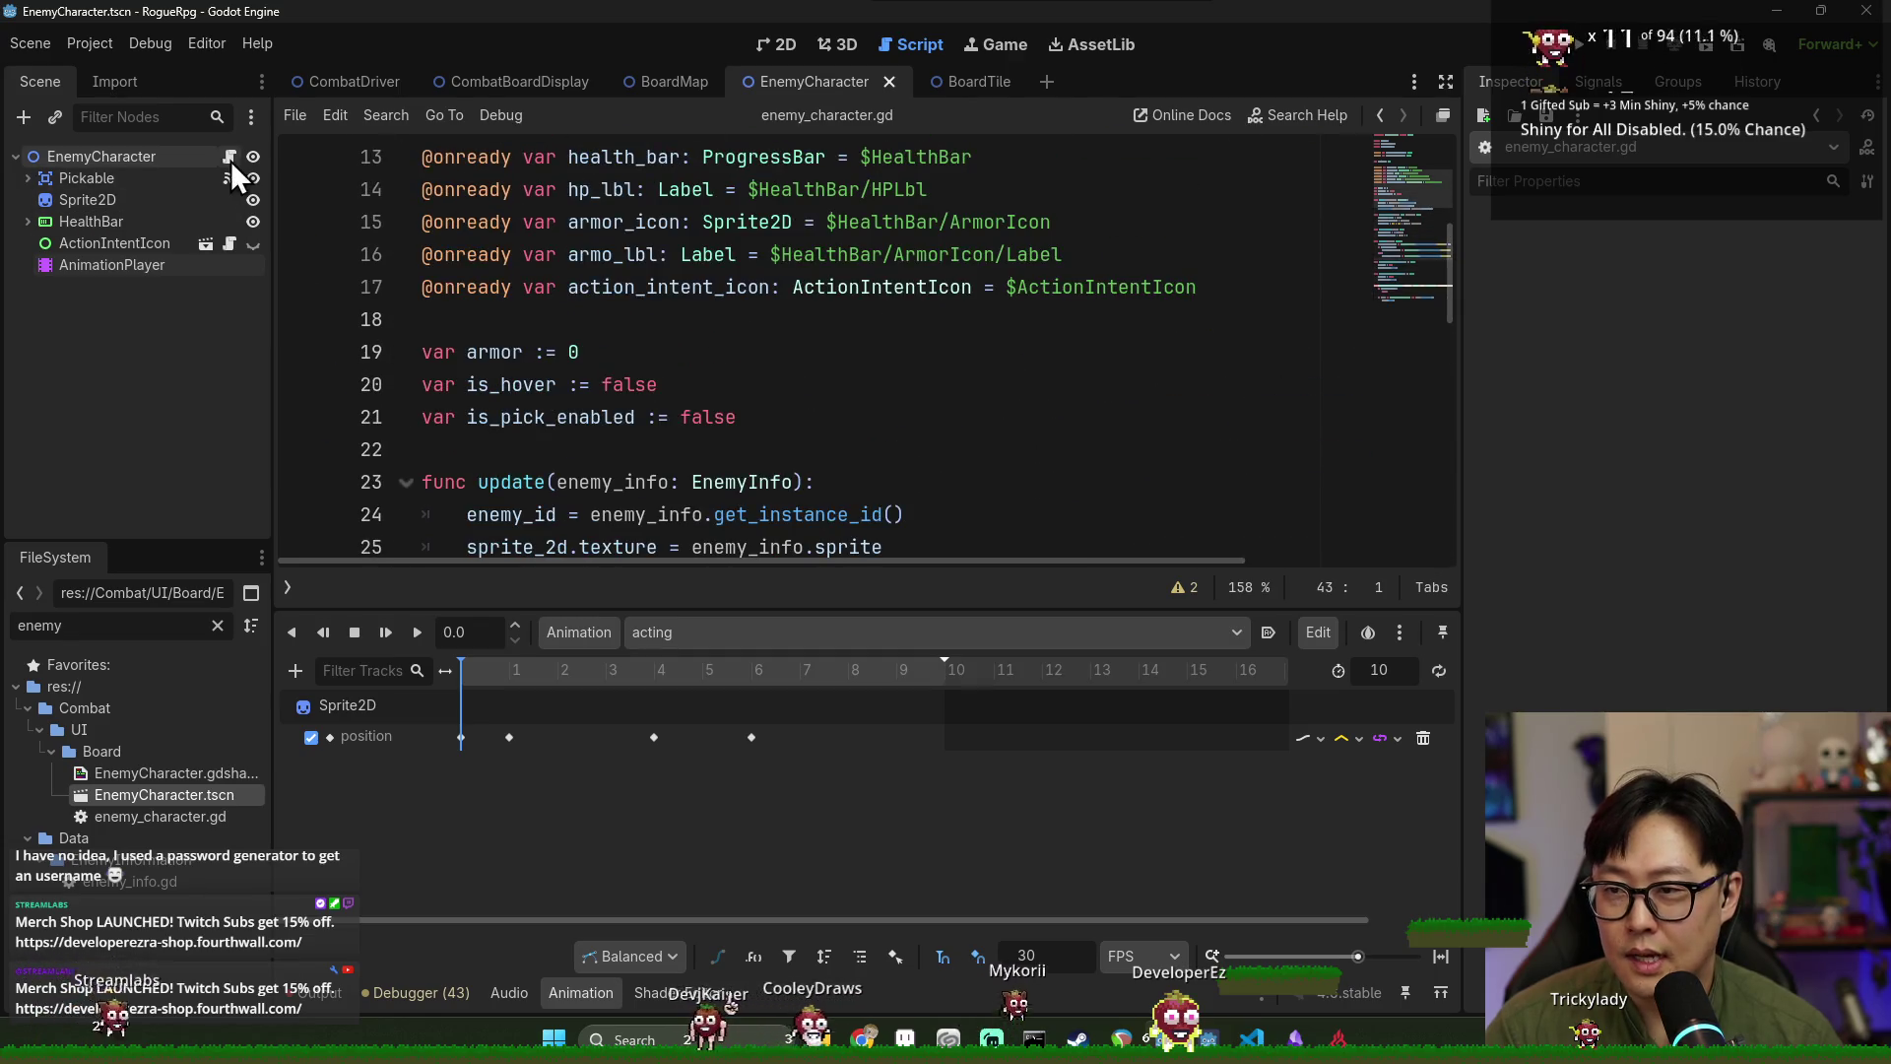
pyautogui.scroll(-2, 690, 374)
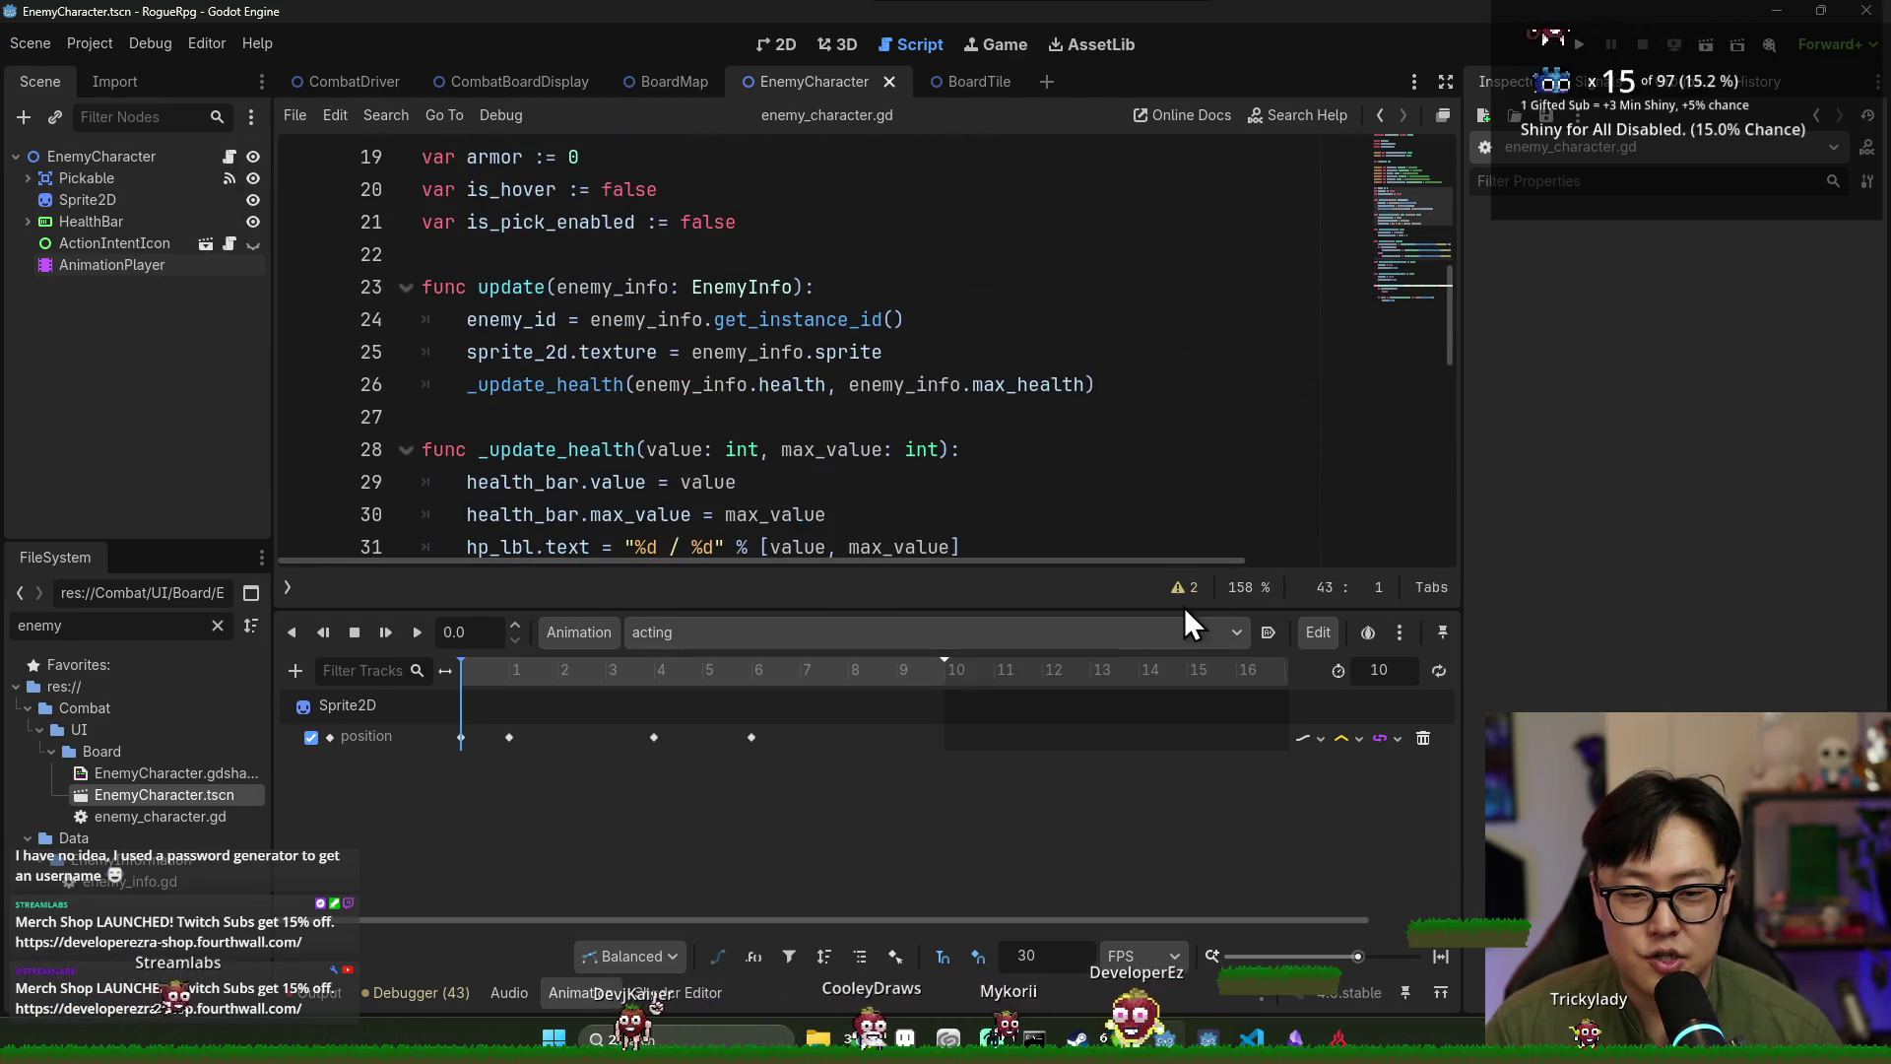
pyautogui.click(347, 991)
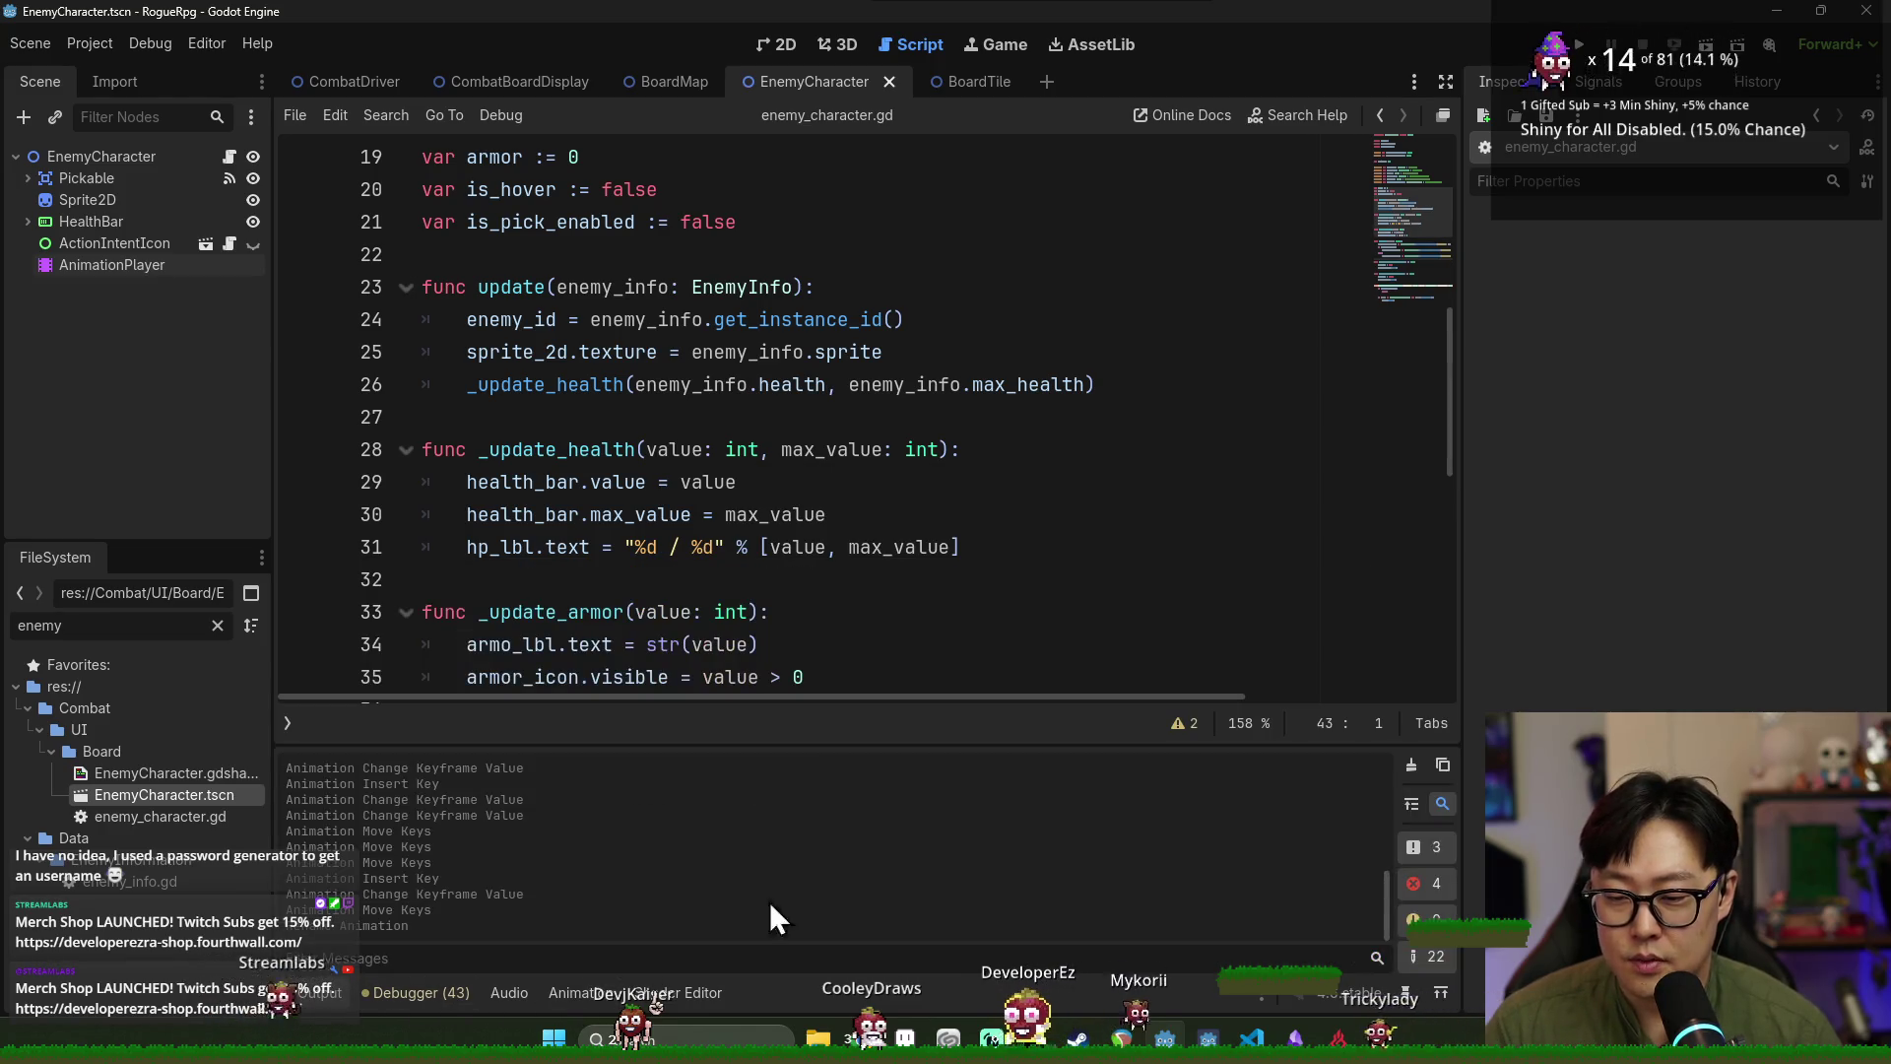
pyautogui.click(1412, 764)
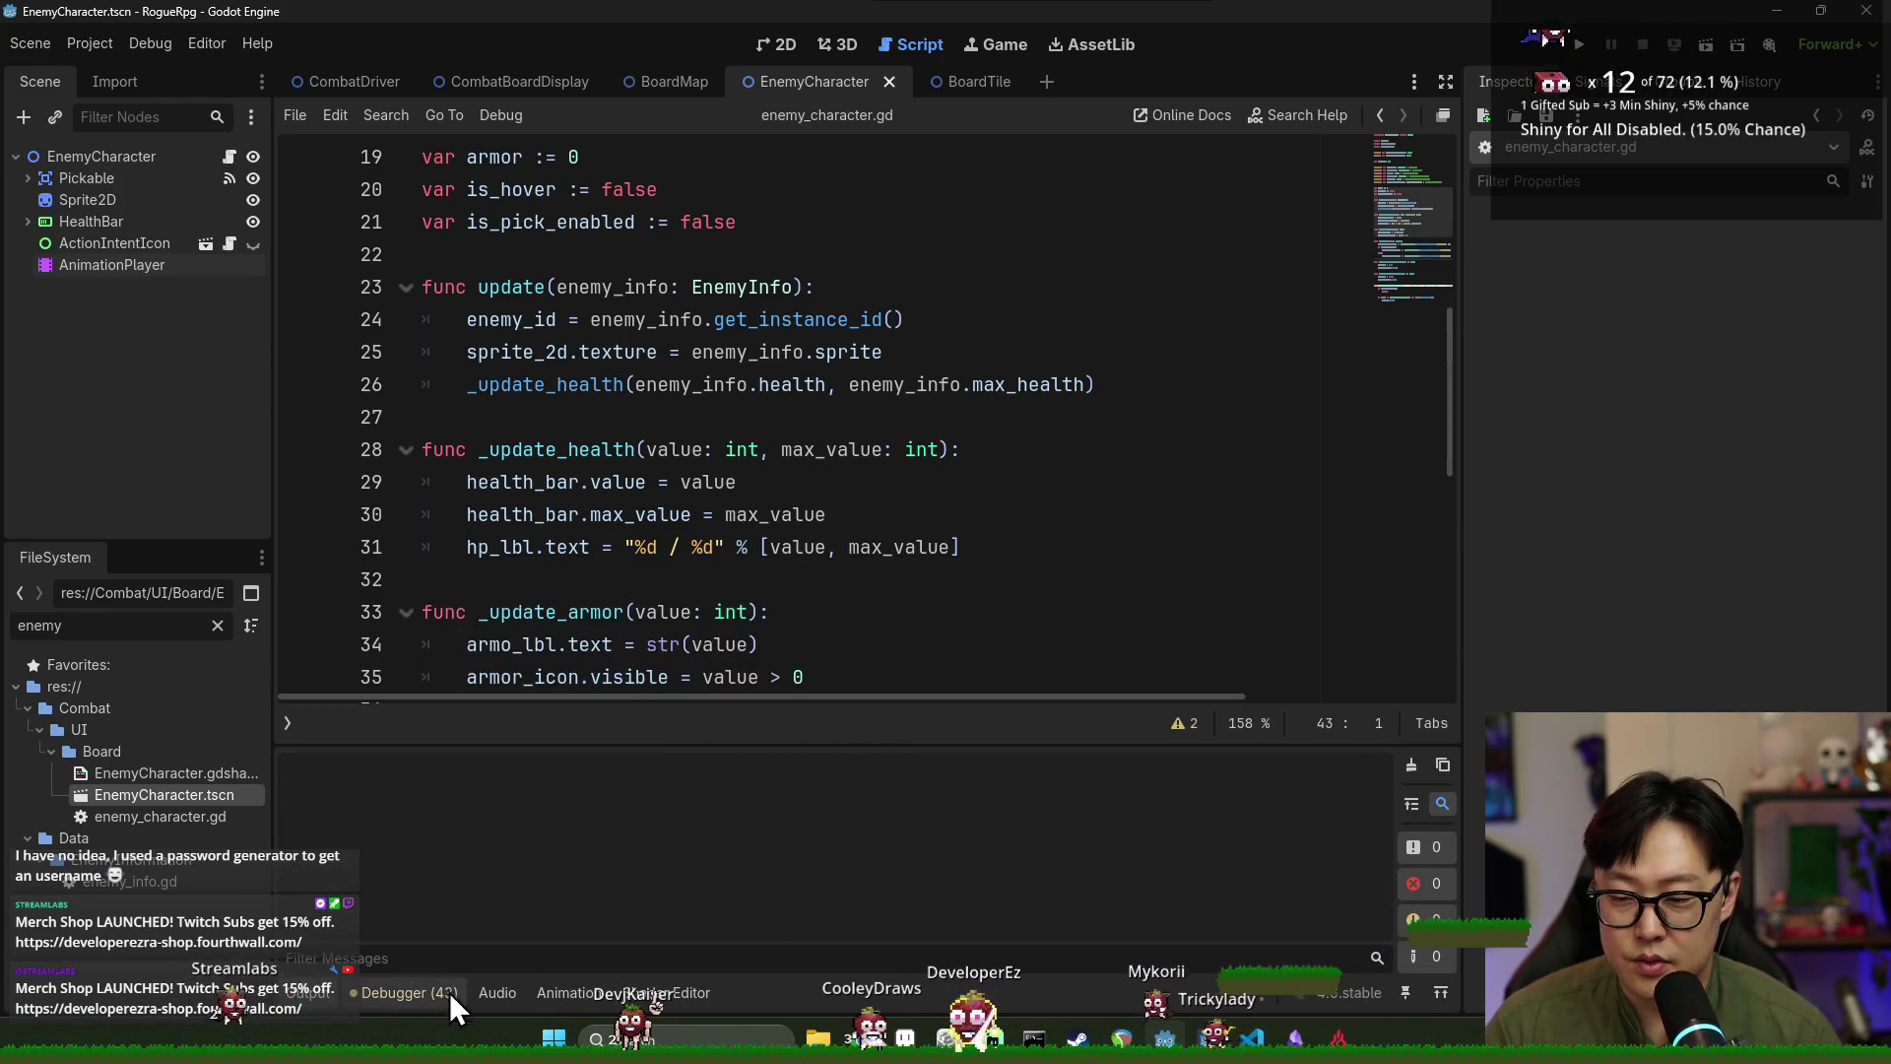
pyautogui.click(321, 989)
pyautogui.scroll(-3, 540, 503)
pyautogui.hotkey('ctrl', 's')
# Open a blank line after the update() function for a new function.
pyautogui.scroll(4, 540, 502)
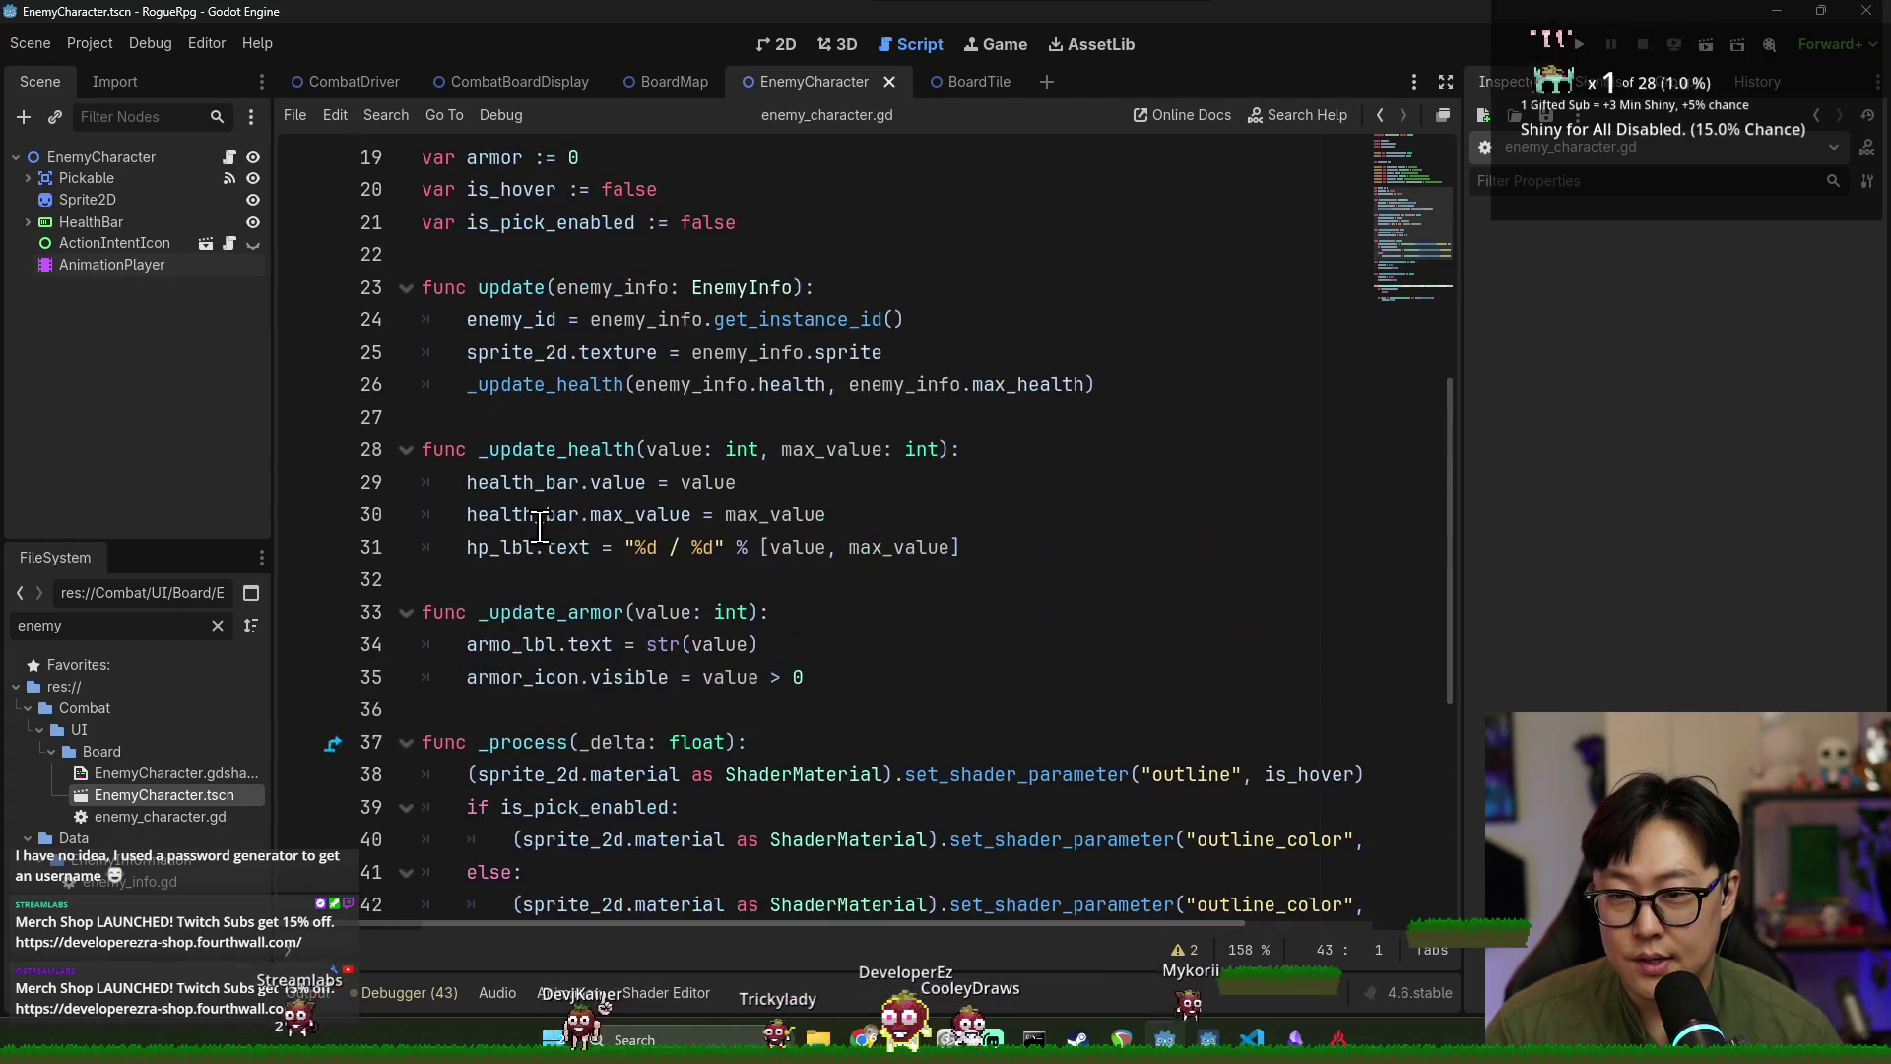
pyautogui.click(540, 384)
pyautogui.click(552, 498)
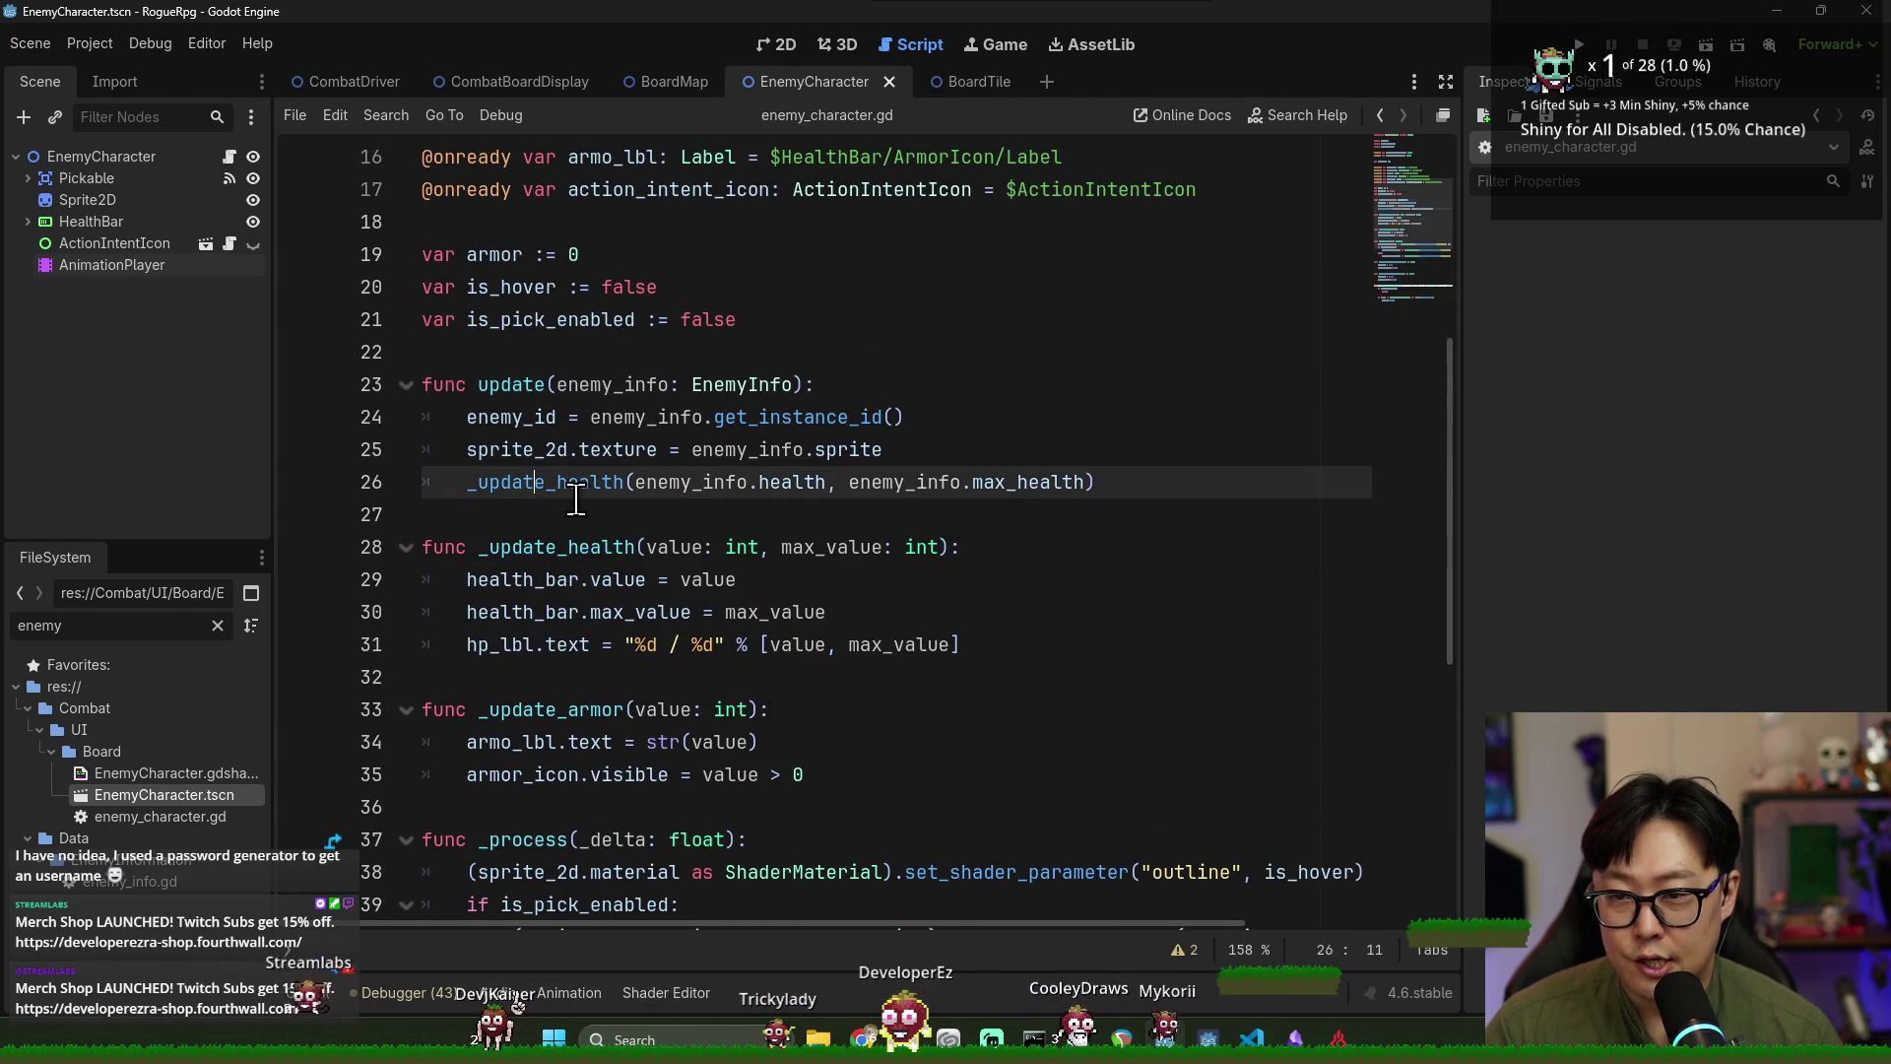
pyautogui.click(533, 514)
pyautogui.press('Return')
pyautogui.press('Return')
pyautogui.press('Up')
pyautogui.write('func ')
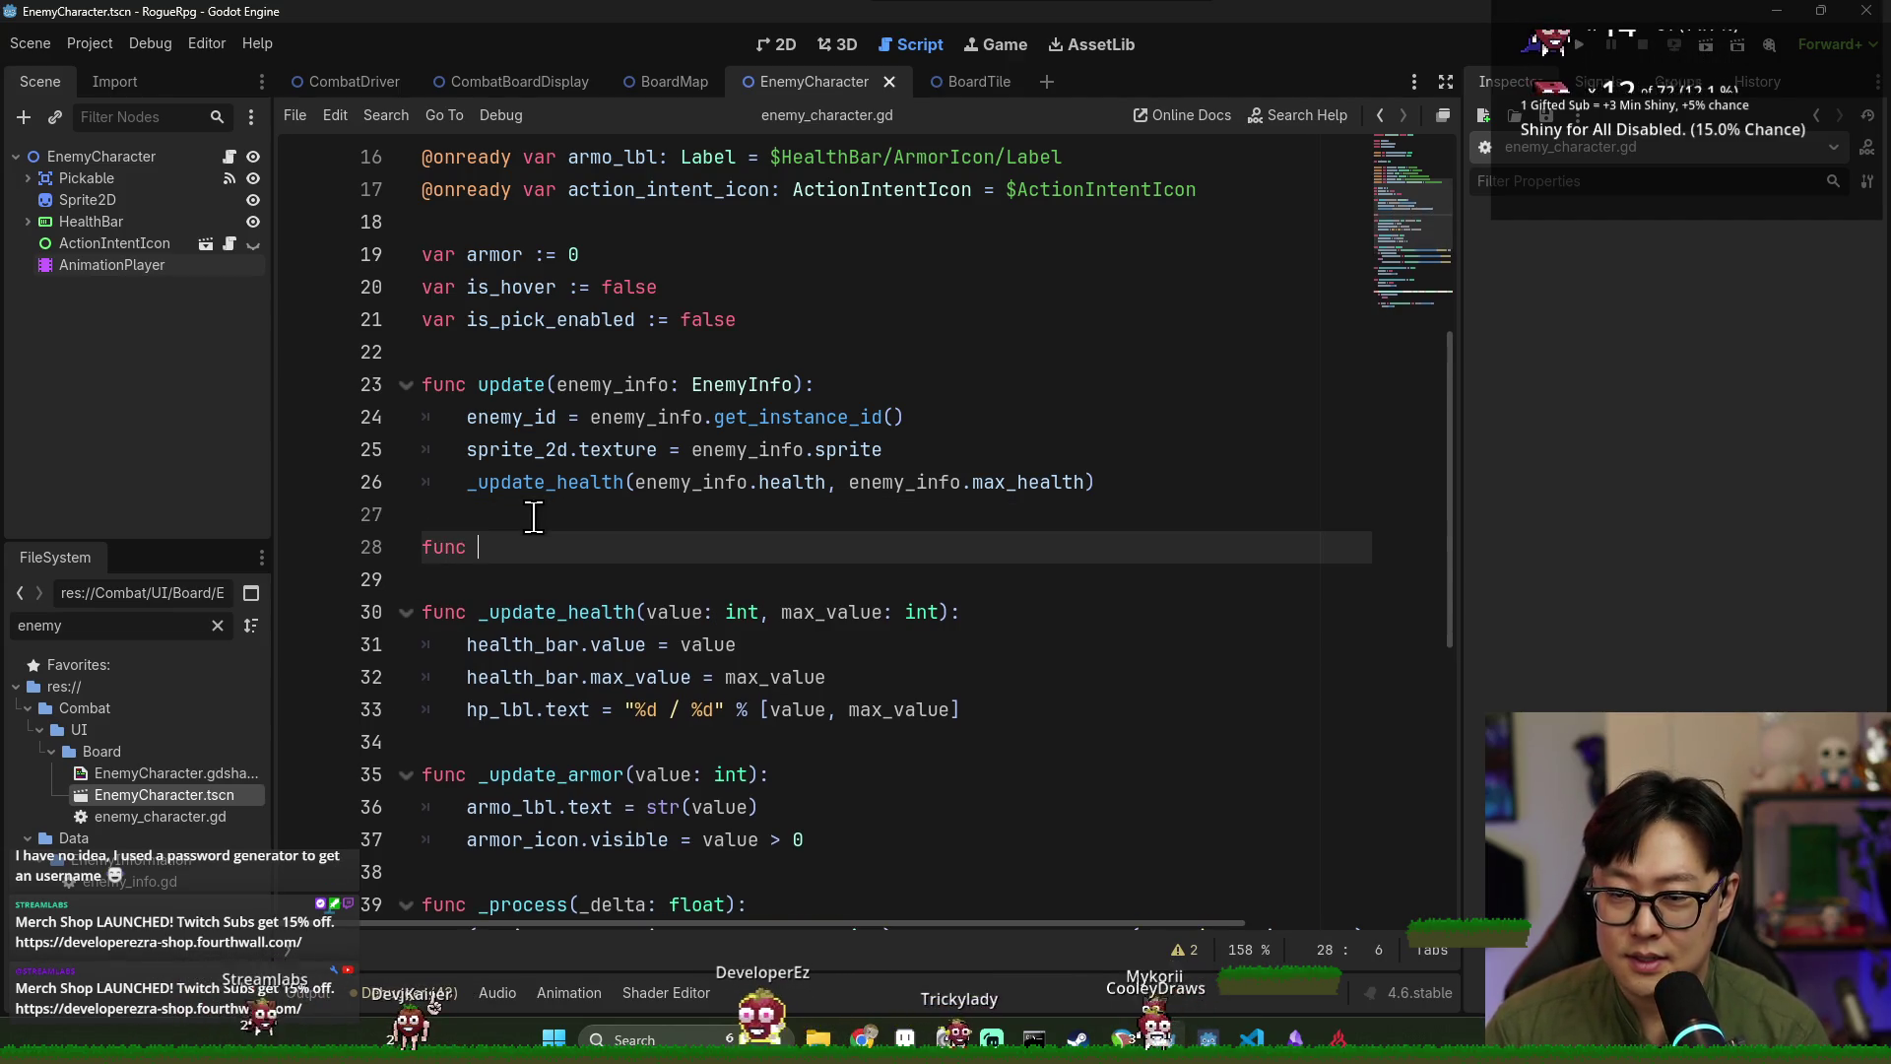
pyautogui.write('play_acting')
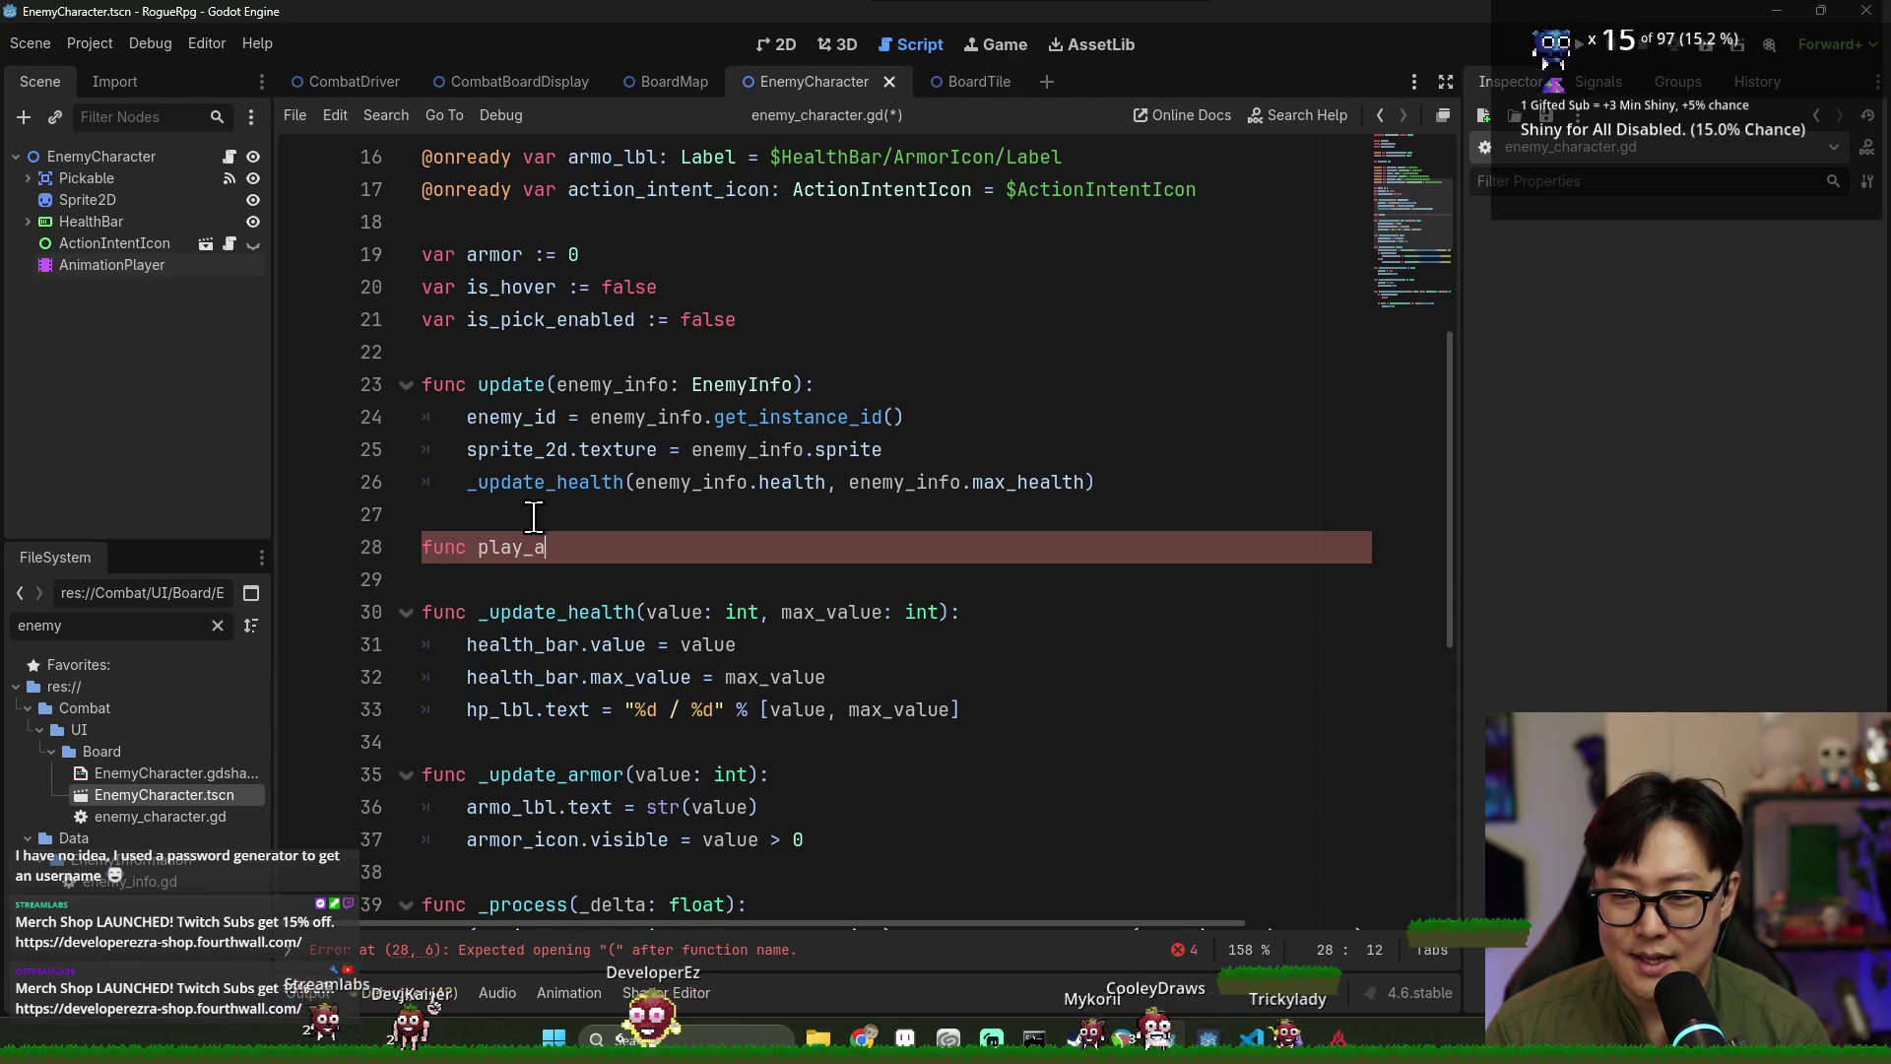
pyautogui.write('():')
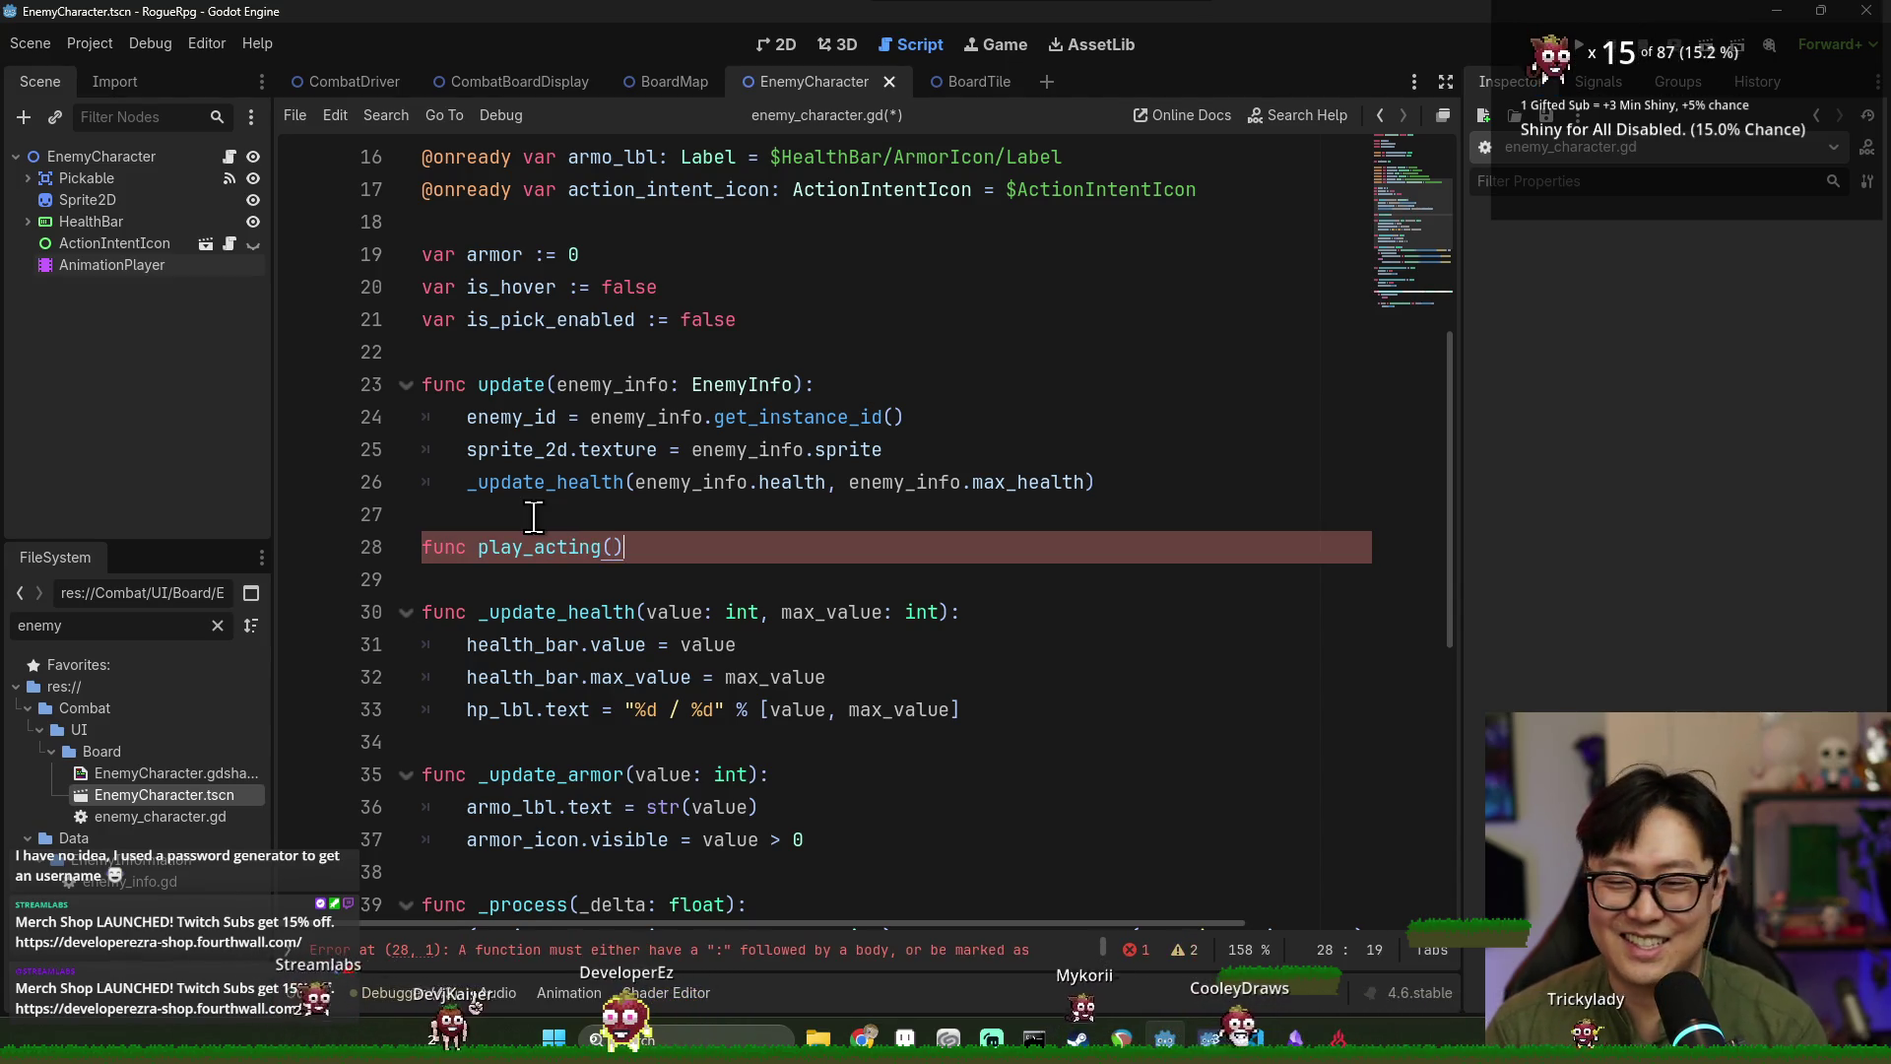
pyautogui.press('Return')
pyautogui.scroll(5, 533, 515)
pyautogui.moveTo(148, 266)
pyautogui.mouseDown()
pyautogui.moveTo(508, 612)
pyautogui.moveTo(540, 709)
pyautogui.mouseUp()
pyautogui.doubleClick(631, 709)
pyautogui.scroll(-5, 566, 610)
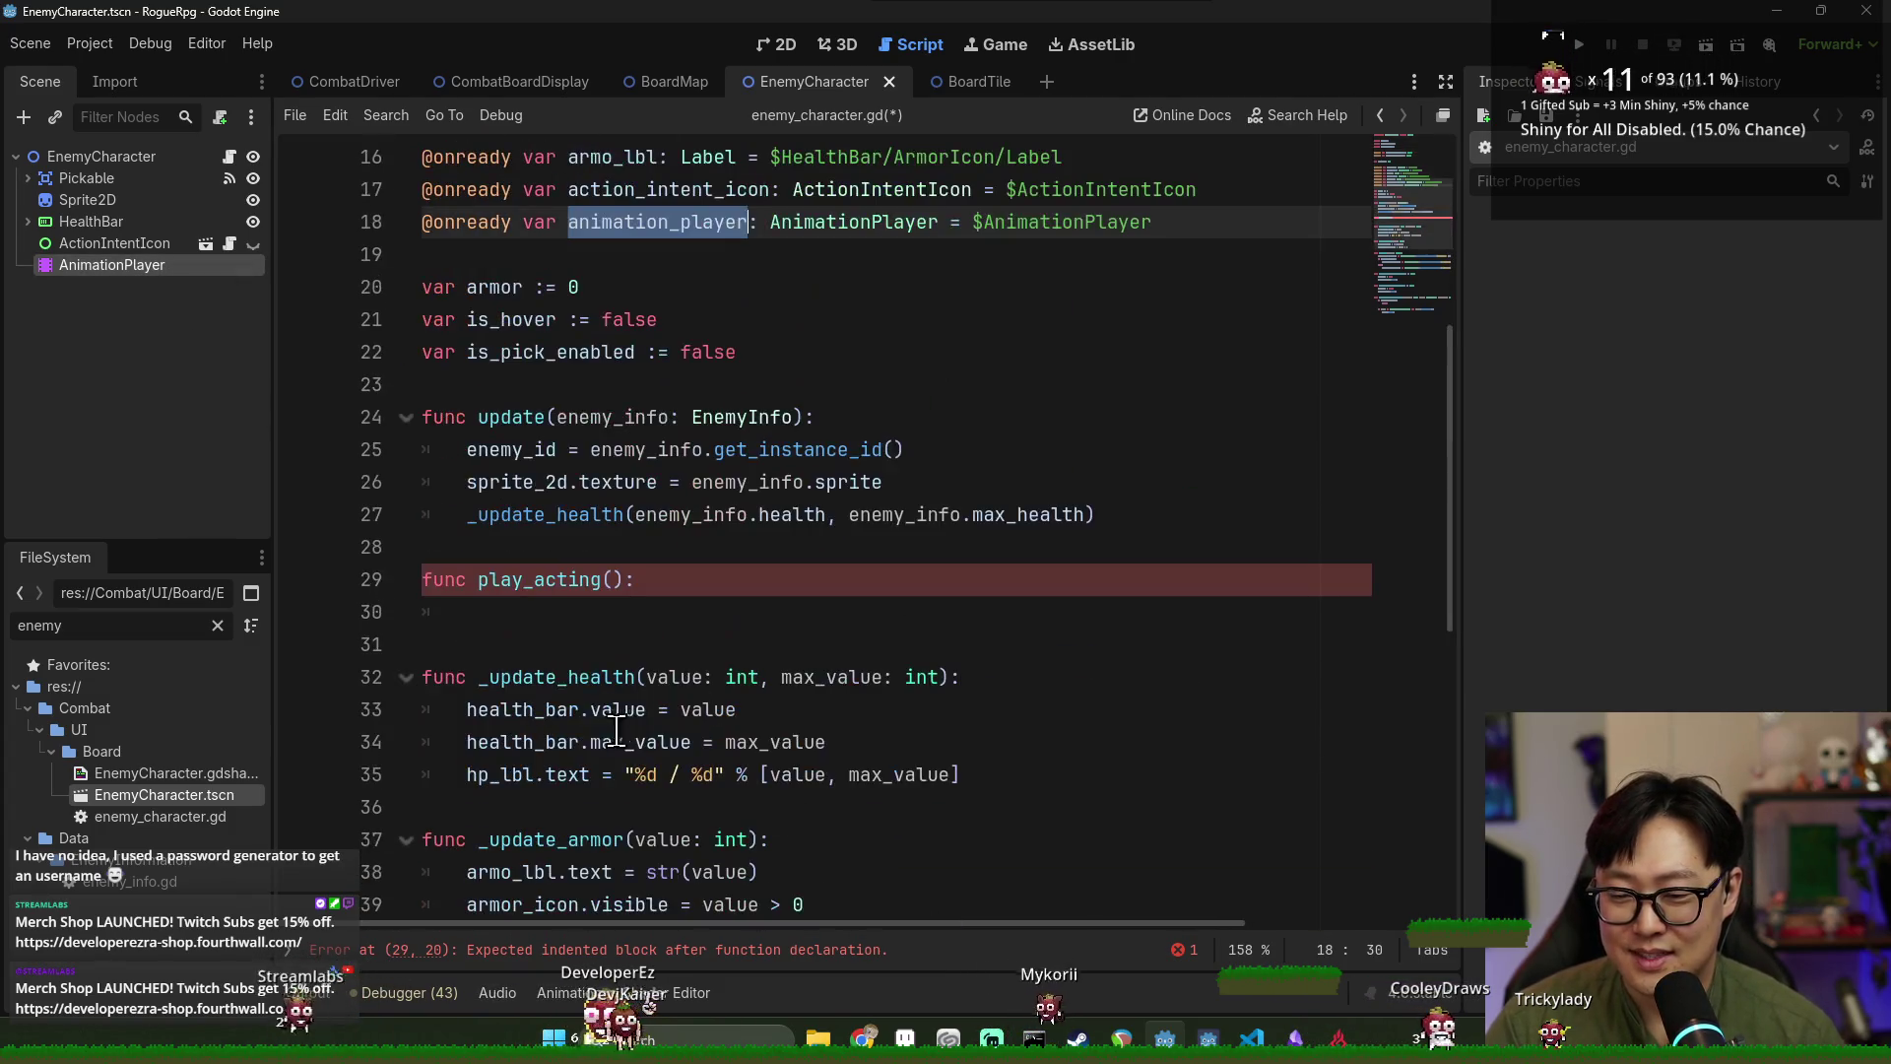
pyautogui.click(567, 612)
pyautogui.write(':"')
pyautogui.write('"actin")')
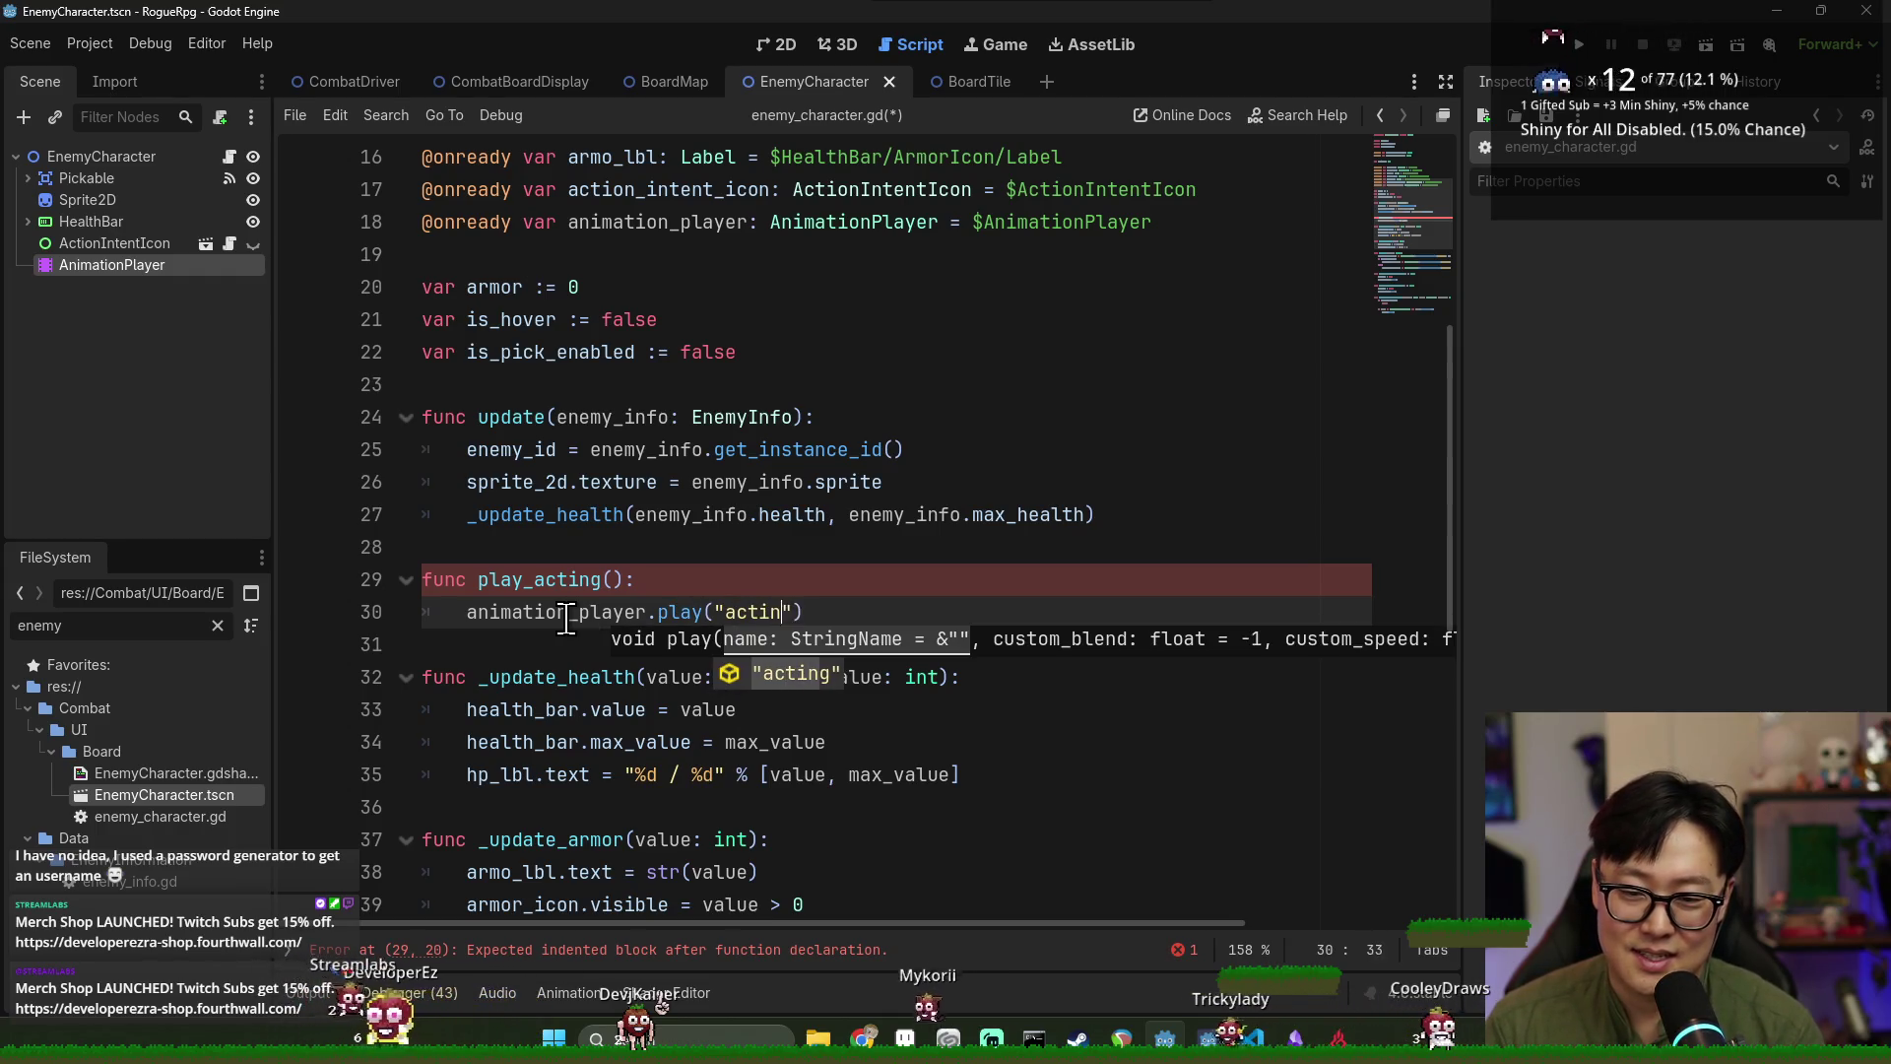
pyautogui.press('Return')
pyautogui.hotkey('ctrl', 's')
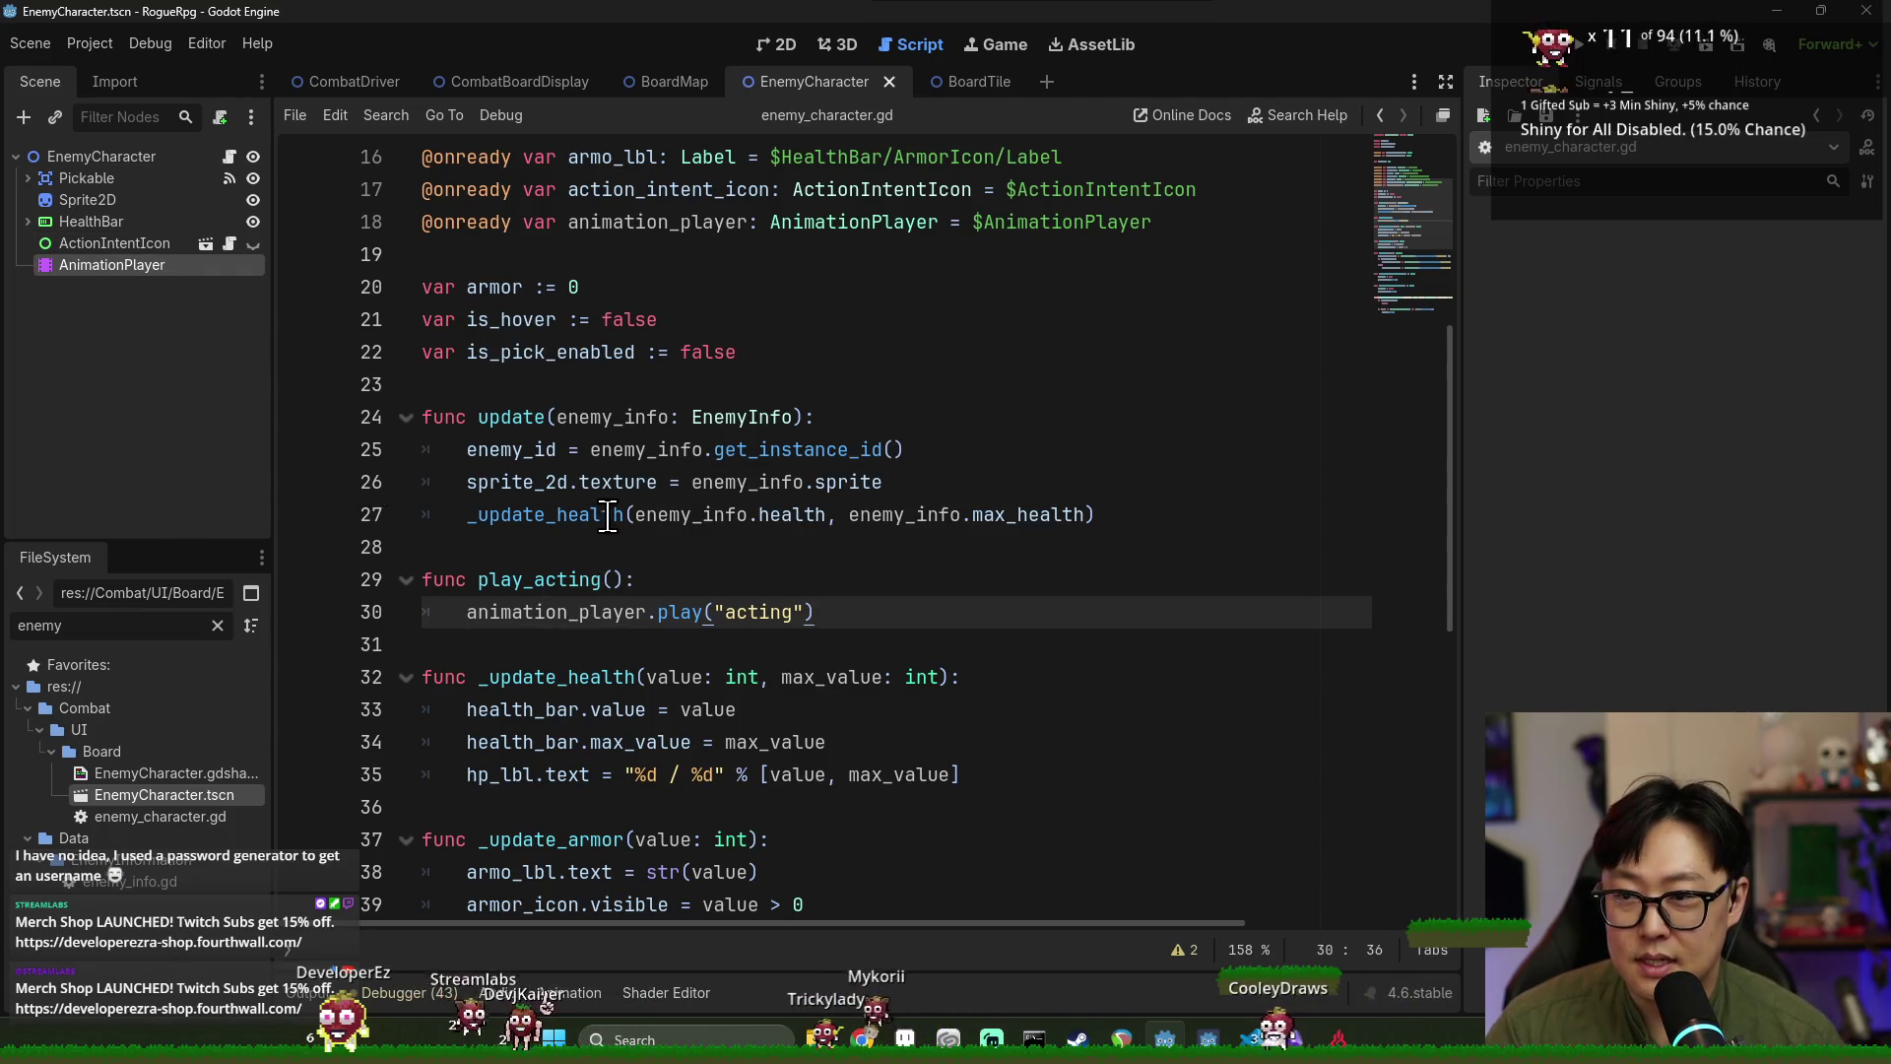
# Select the AnimationPlayer in the 2D view and bring up its animation editor.
pyautogui.click(209, 266)
pyautogui.press('Escape')
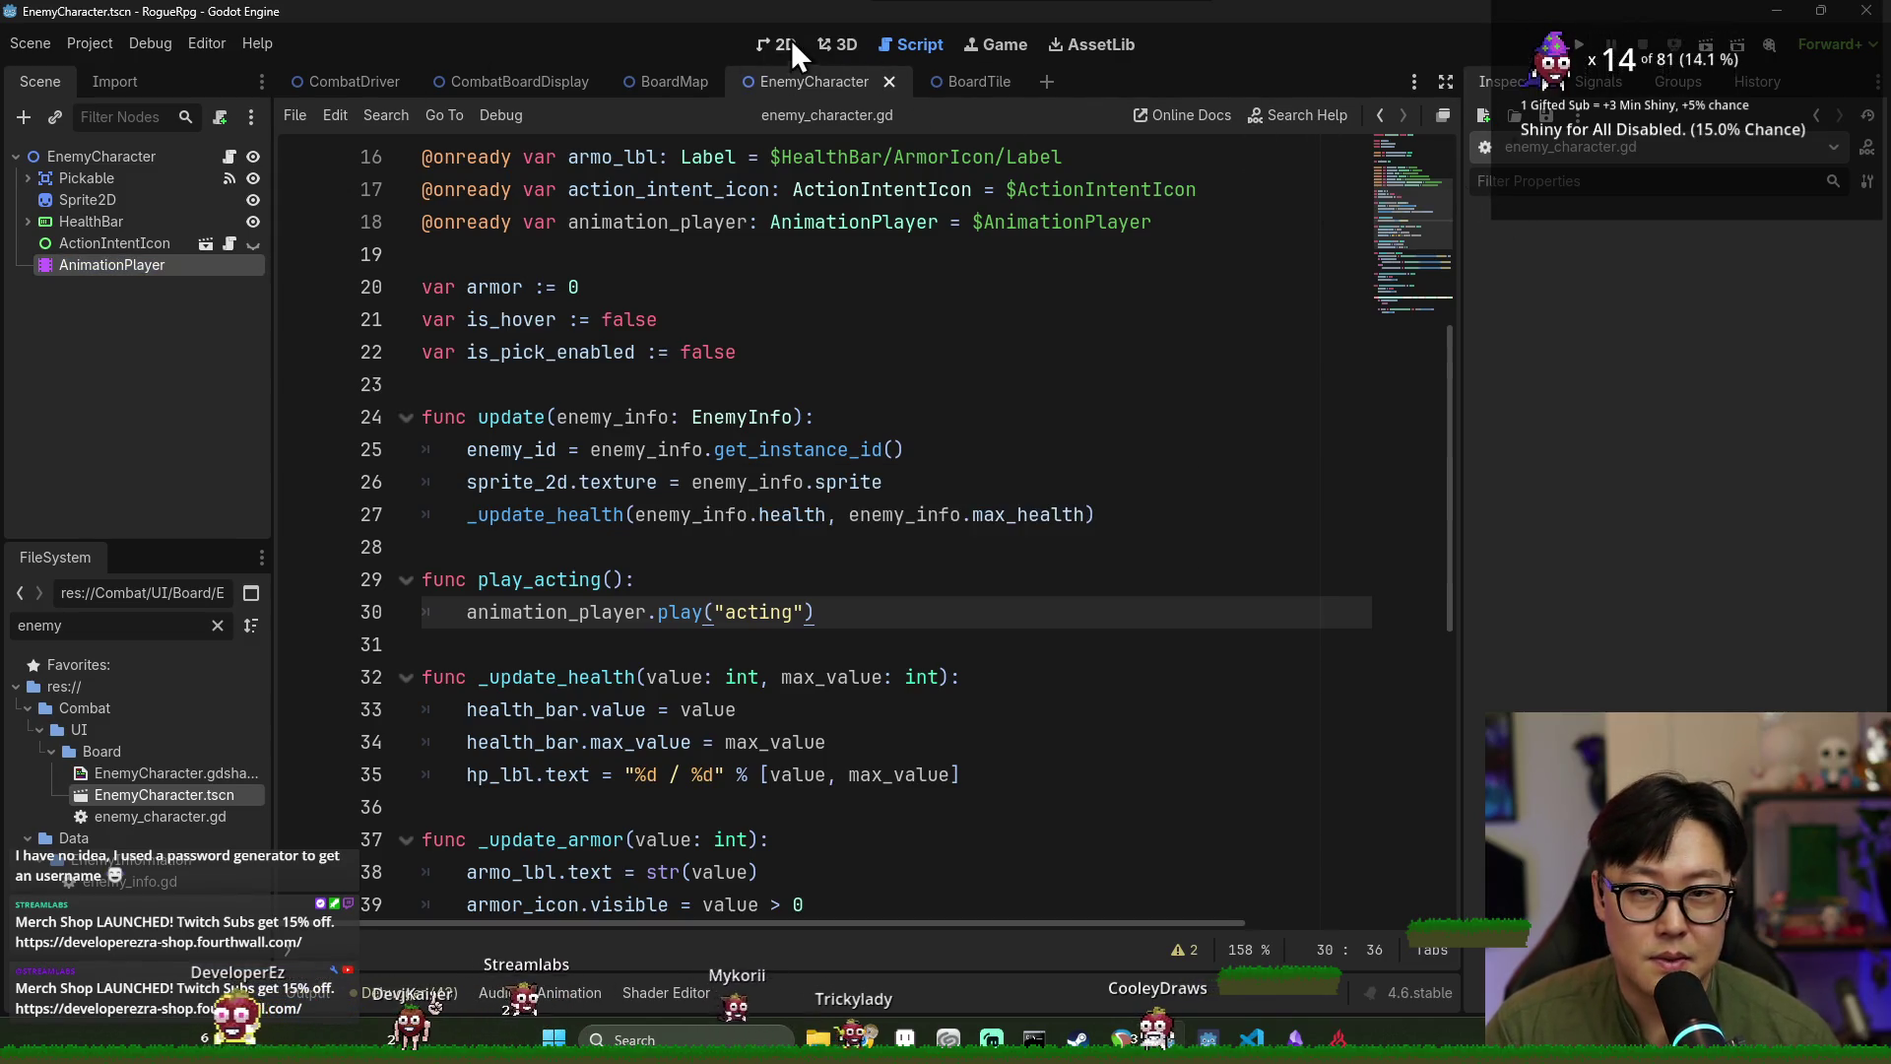
pyautogui.click(798, 43)
pyautogui.click(570, 991)
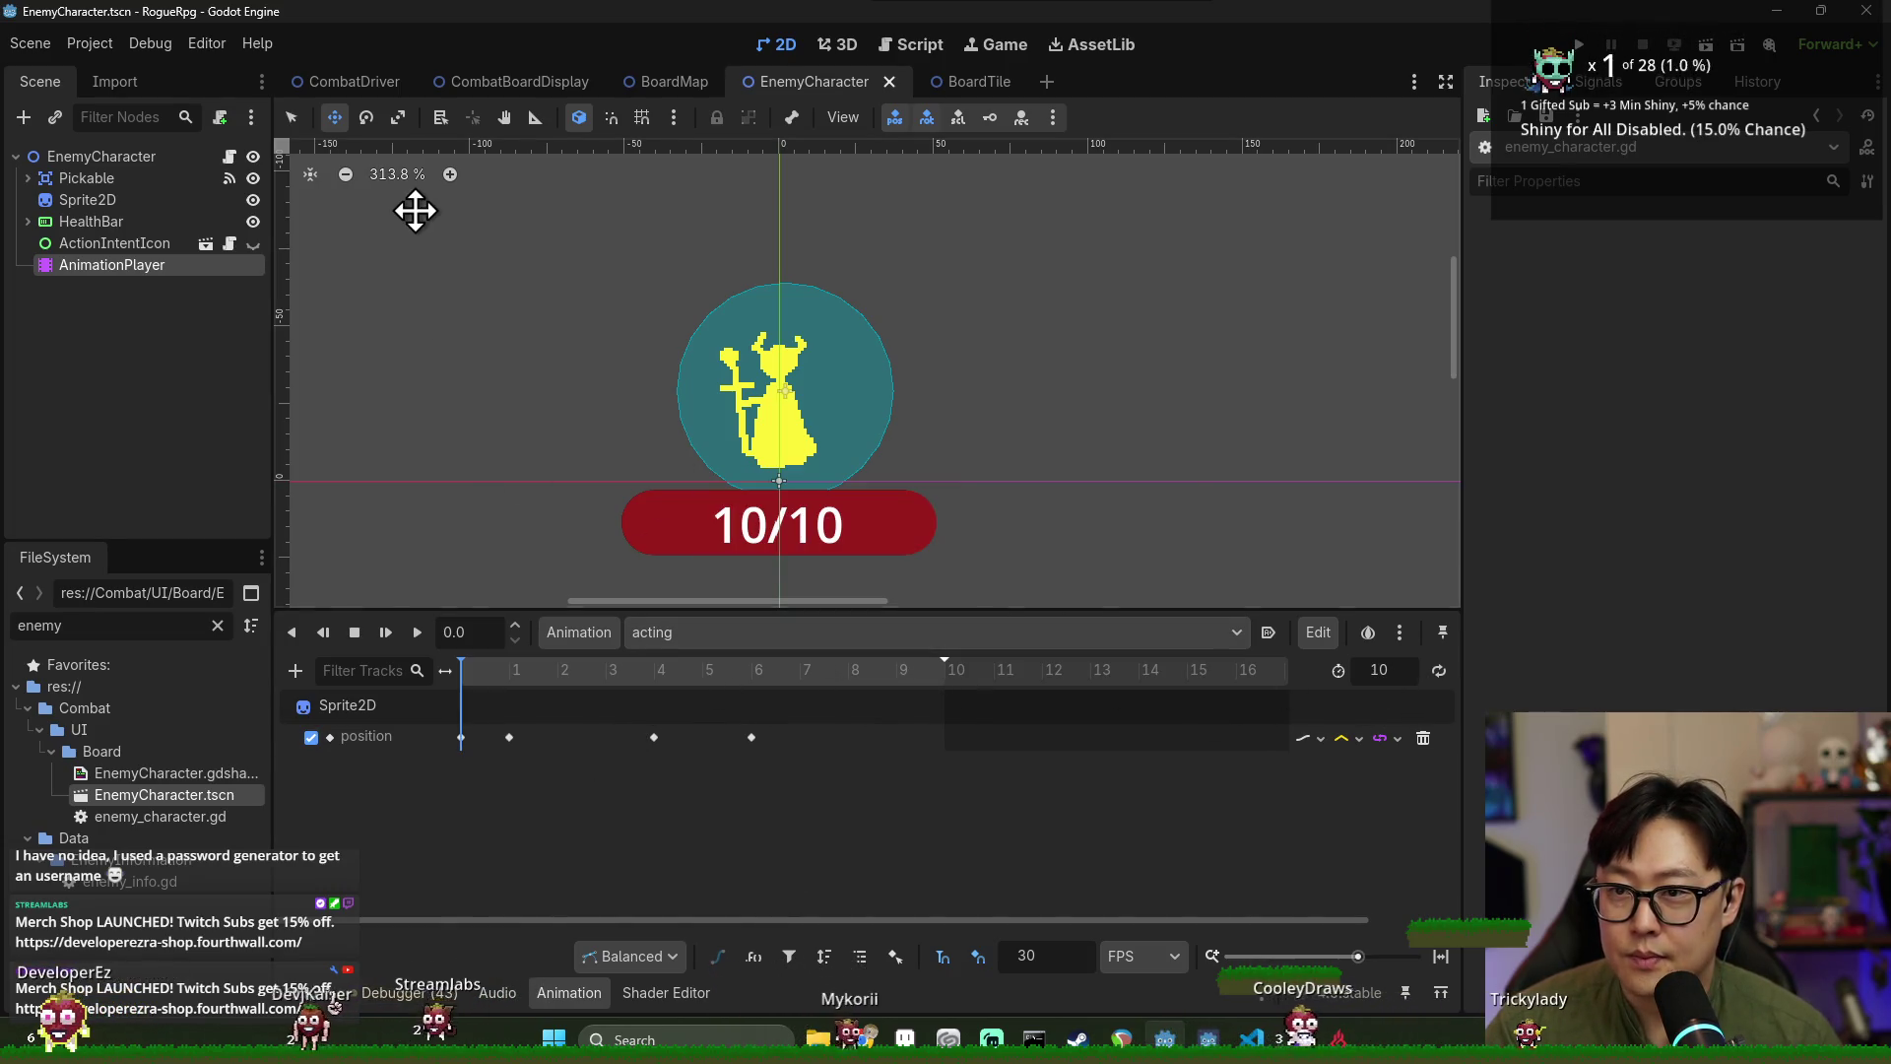
# Display the 10-frame acting animation with its four Sprite2D position keys.
pyautogui.moveTo(374, 87)
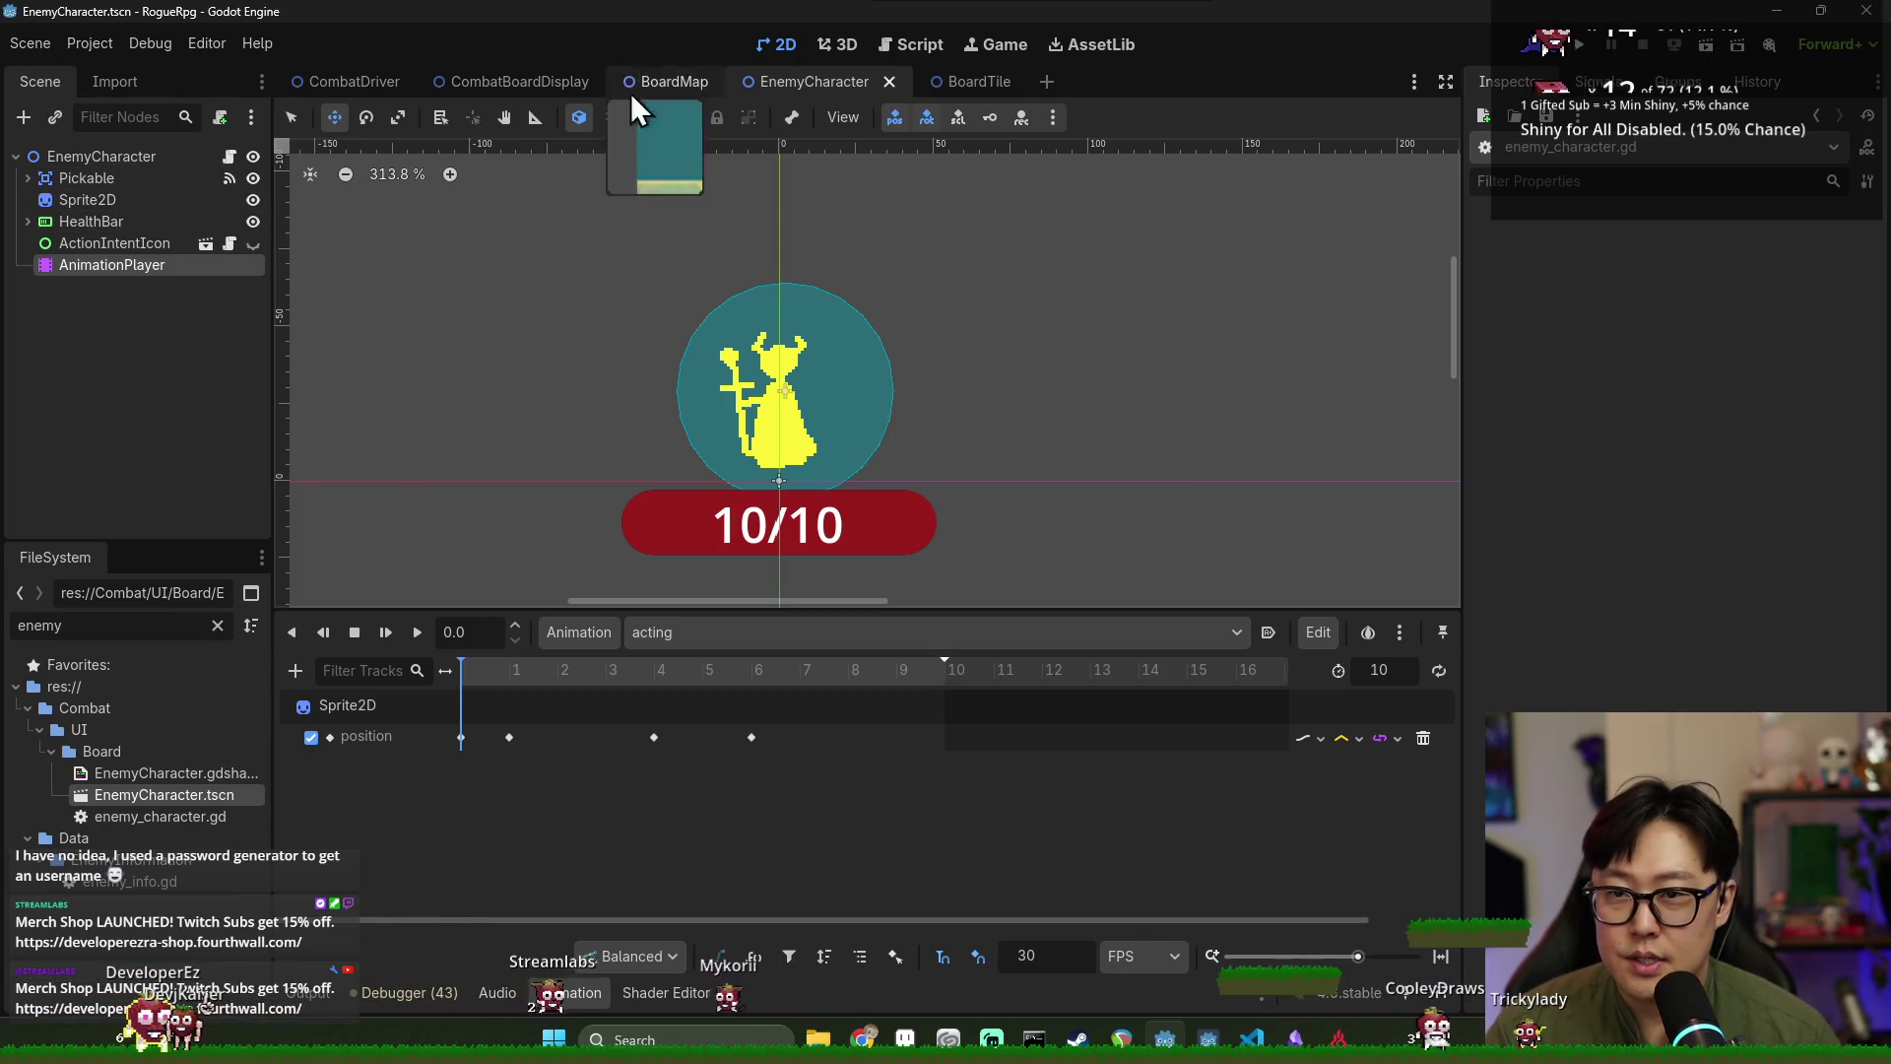
# Open resolve_ai_action.gd in the CombatDriver scene and follow start_enemy_action_sequence to its definition.
pyautogui.click(341, 82)
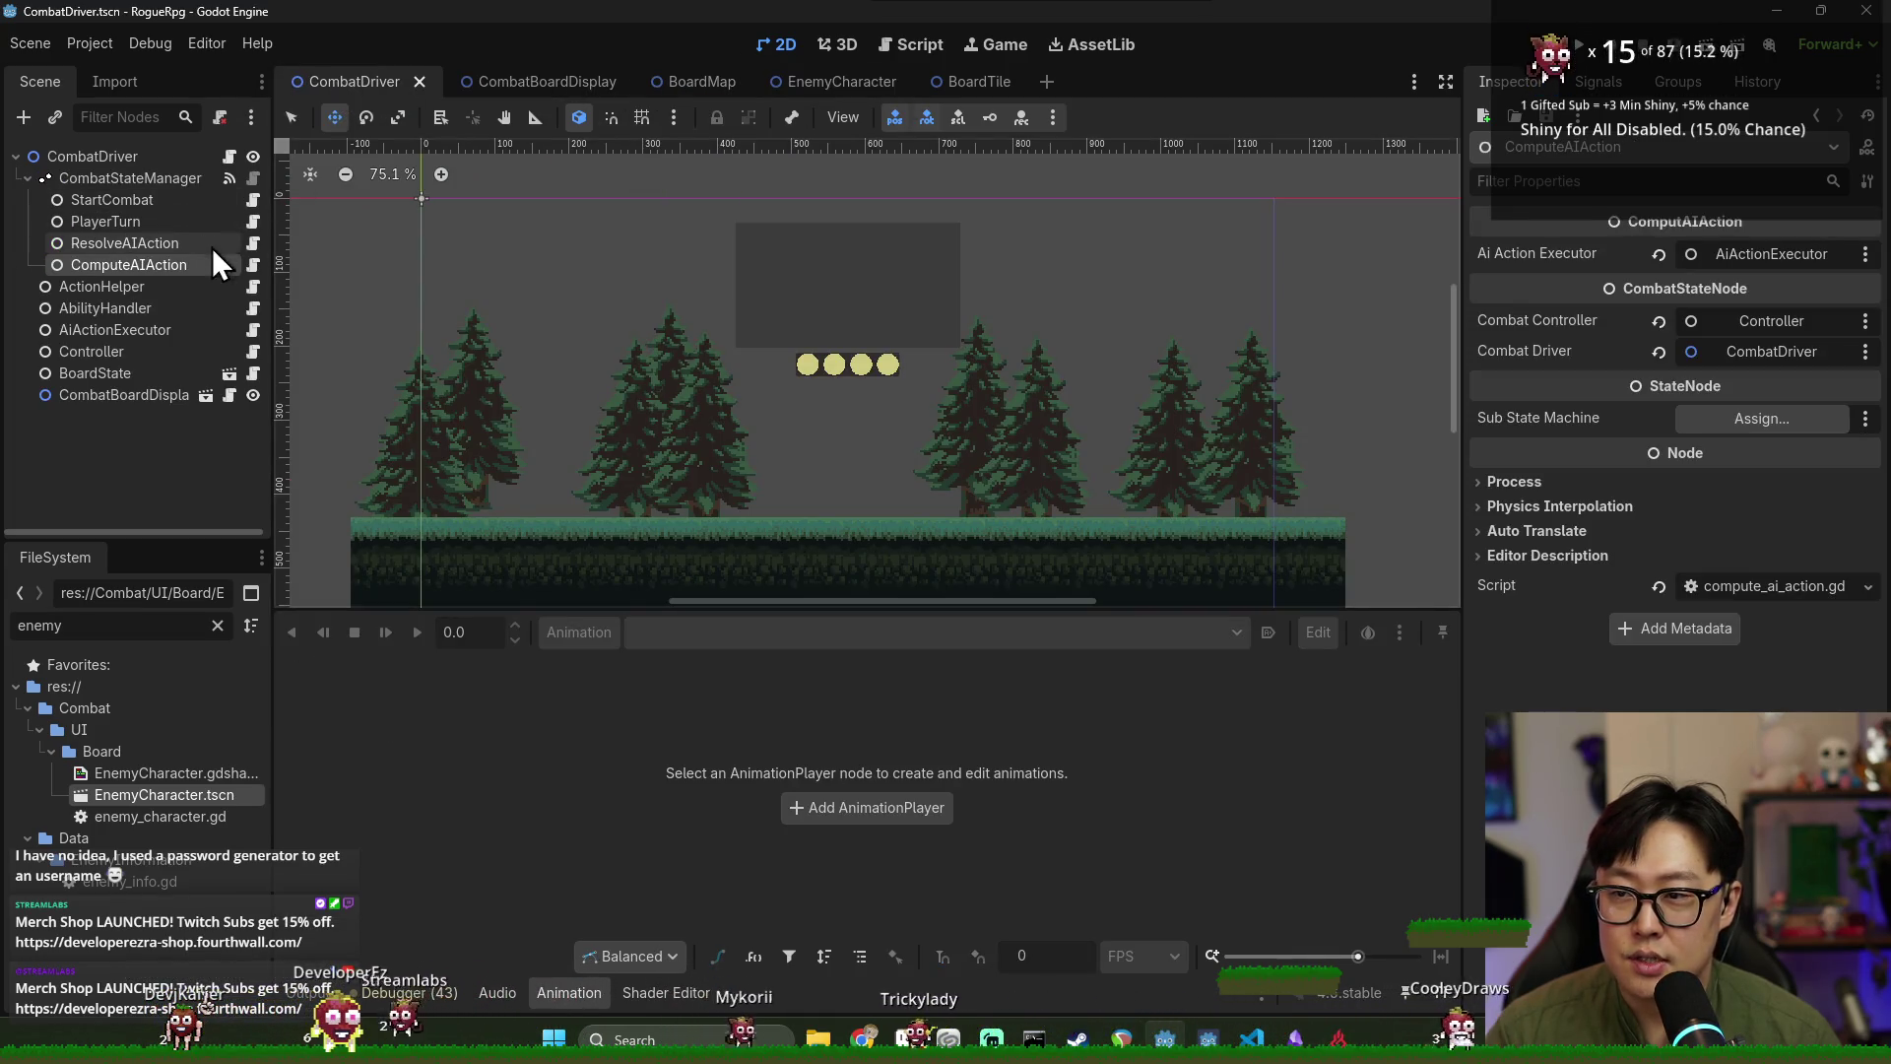
pyautogui.click(254, 244)
pyautogui.click(709, 351)
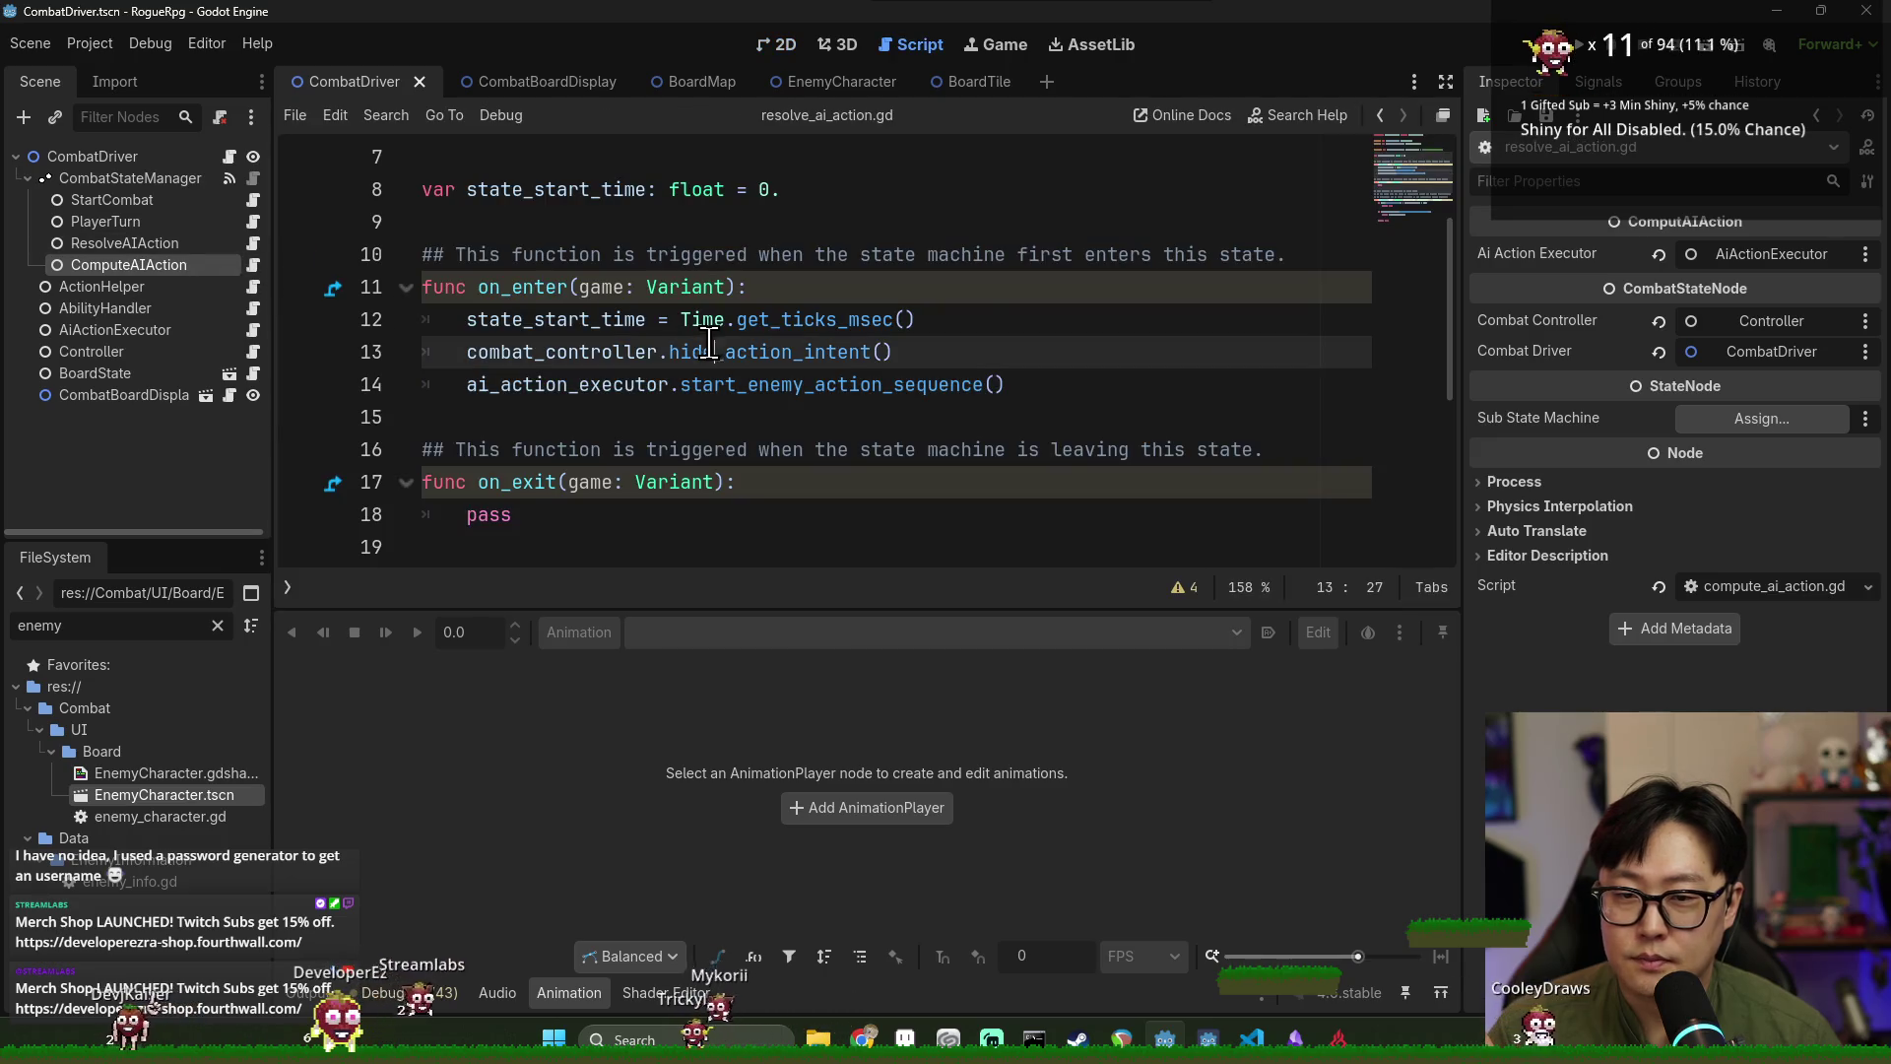
pyautogui.keyDown('ctrl'); pyautogui.click(759, 384); pyautogui.keyUp('ctrl')
pyautogui.doubleClick(696, 412)
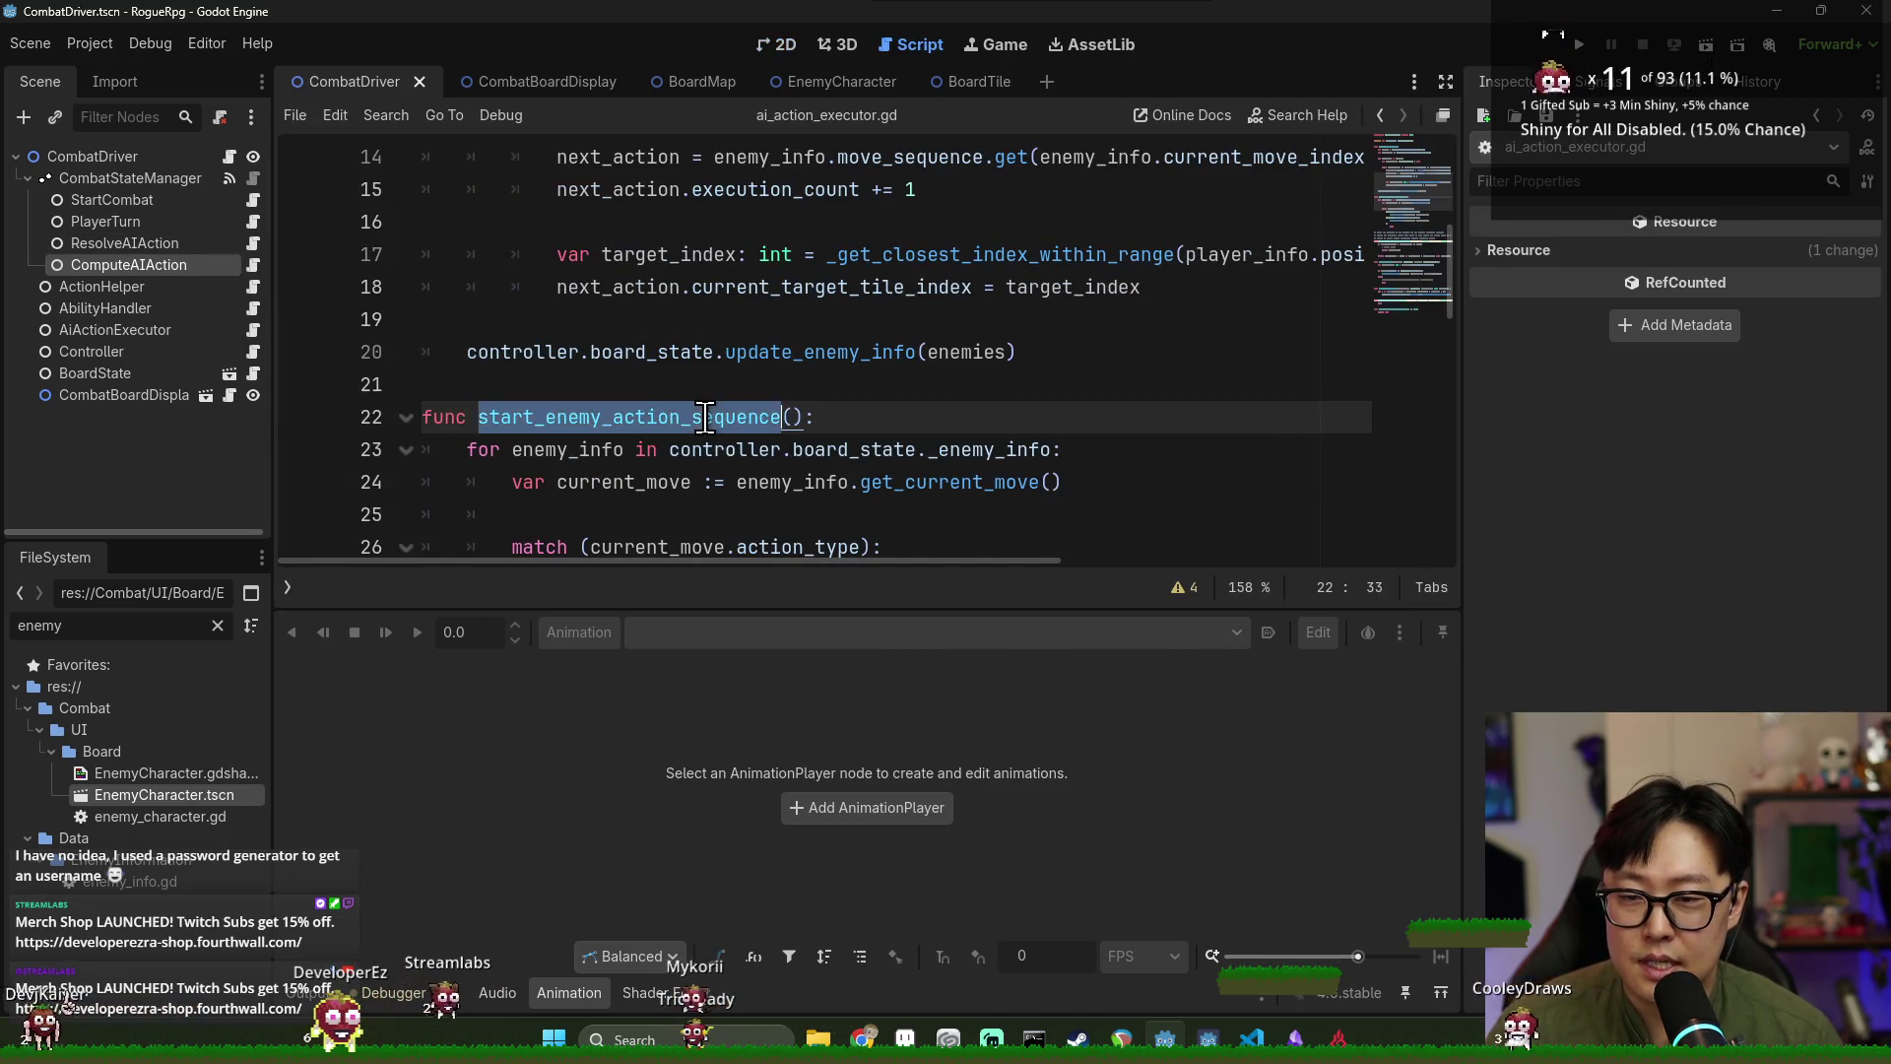
pyautogui.scroll(-2, 729, 414)
# Trace the action dispatch in ai_action_executor.gd down to the _handle_aoe_attack definition.
pyautogui.doubleClick(655, 386)
pyautogui.doubleClick(666, 416)
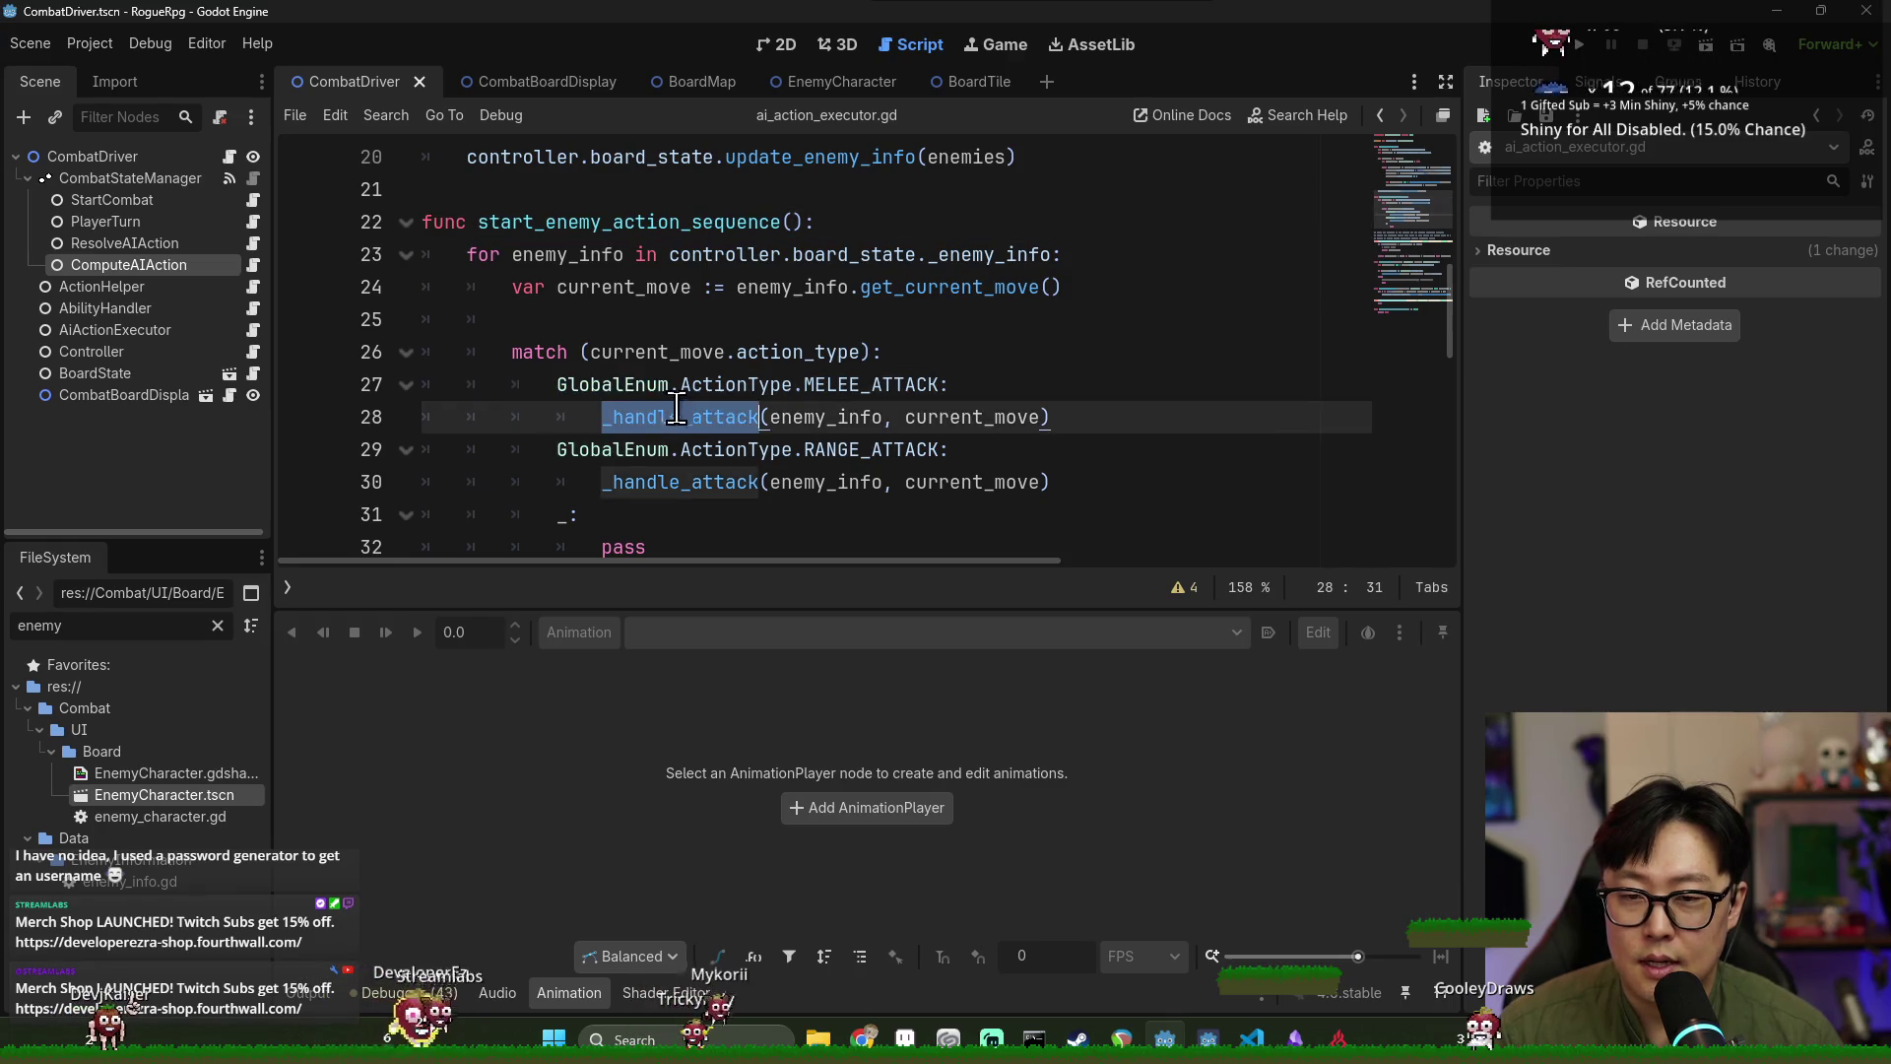
pyautogui.scroll(-6, 640, 394)
pyautogui.scroll(-1, 620, 364)
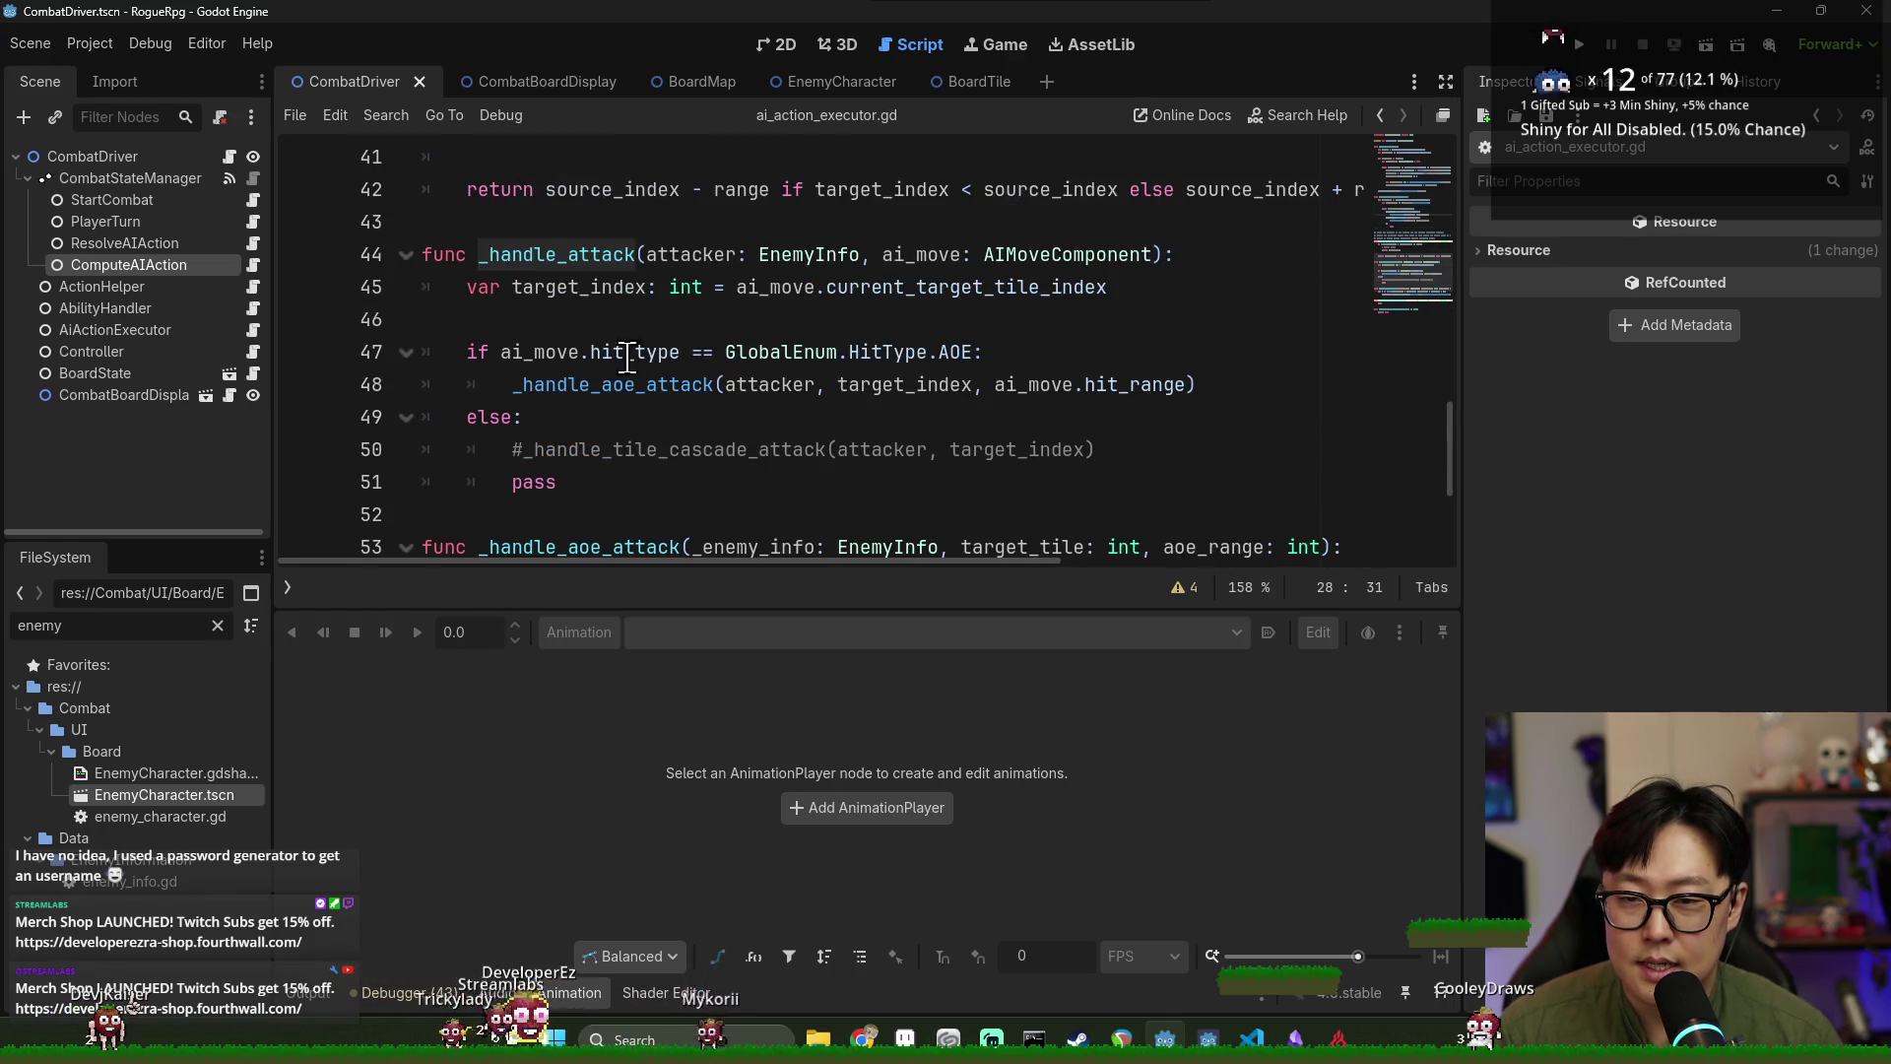
pyautogui.doubleClick(601, 384)
pyautogui.scroll(-3, 601, 383)
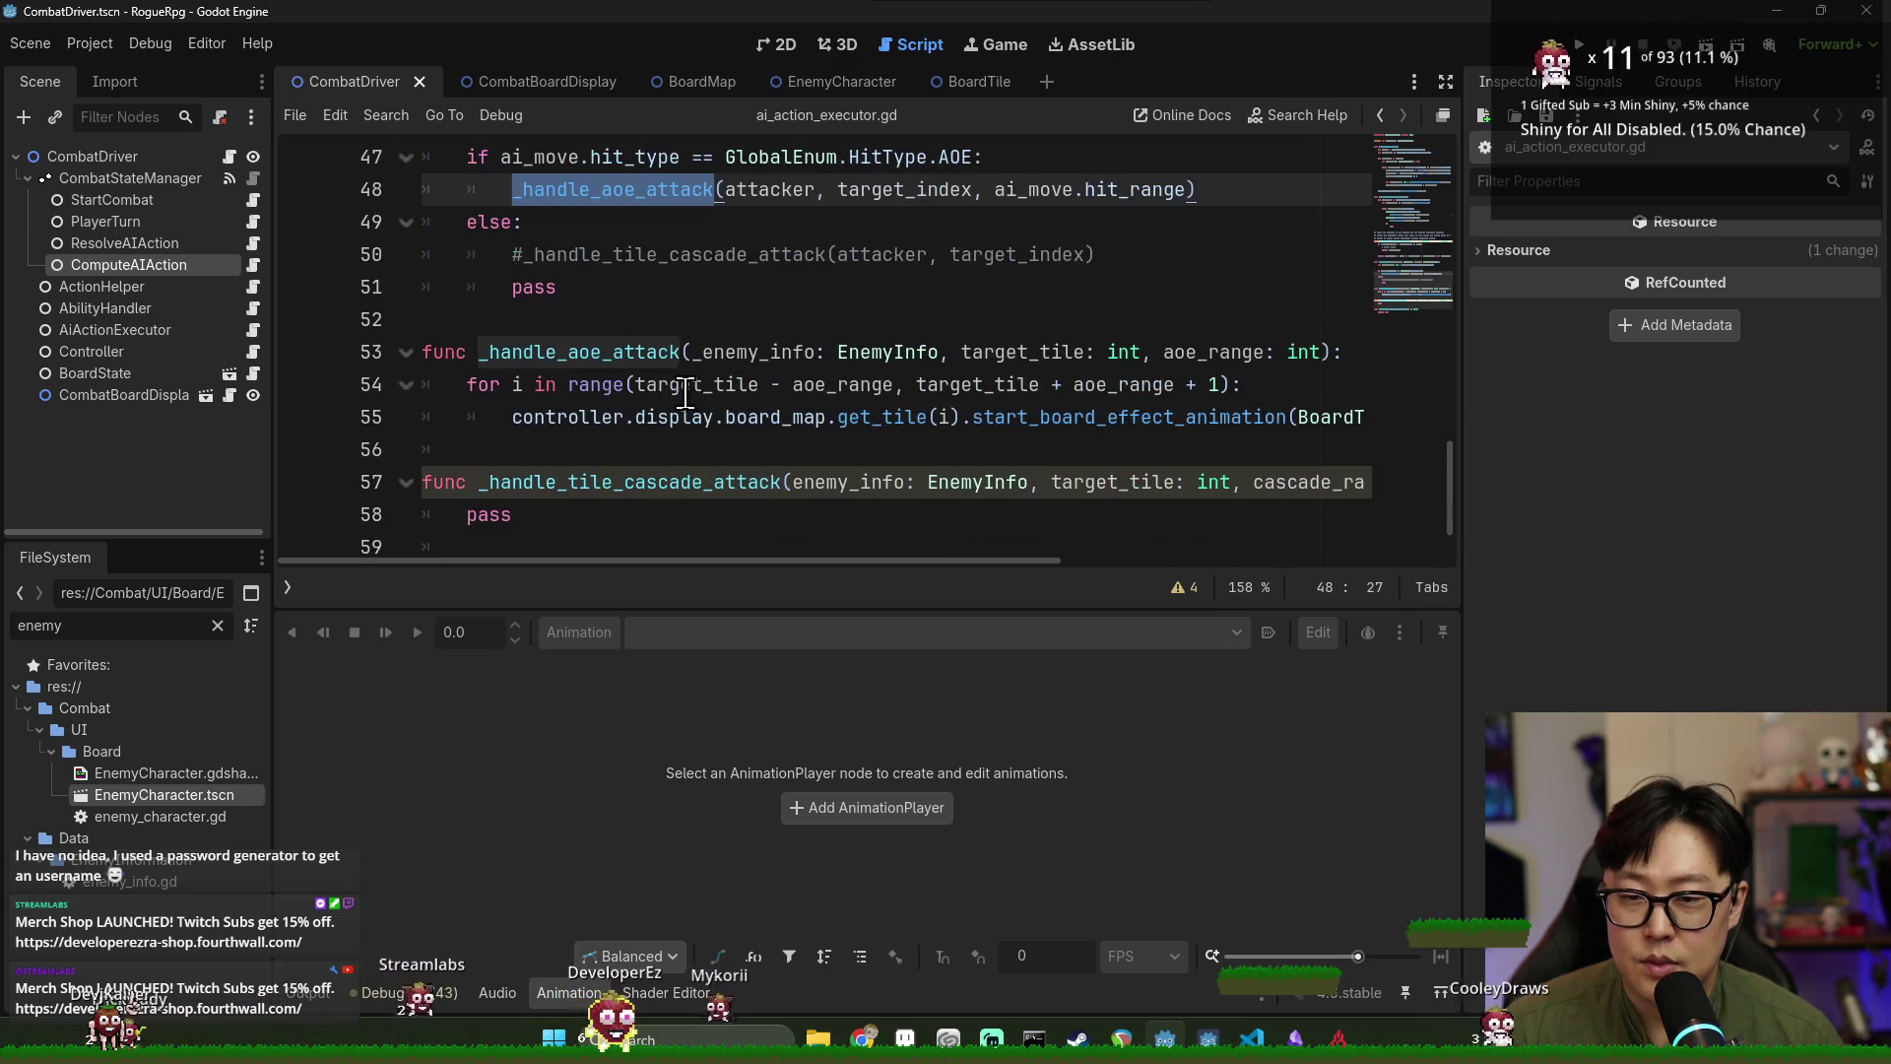
pyautogui.click(570, 261)
# Insert a blank first line inside the _handle_aoe_attack function body.
pyautogui.scroll(3, 647, 439)
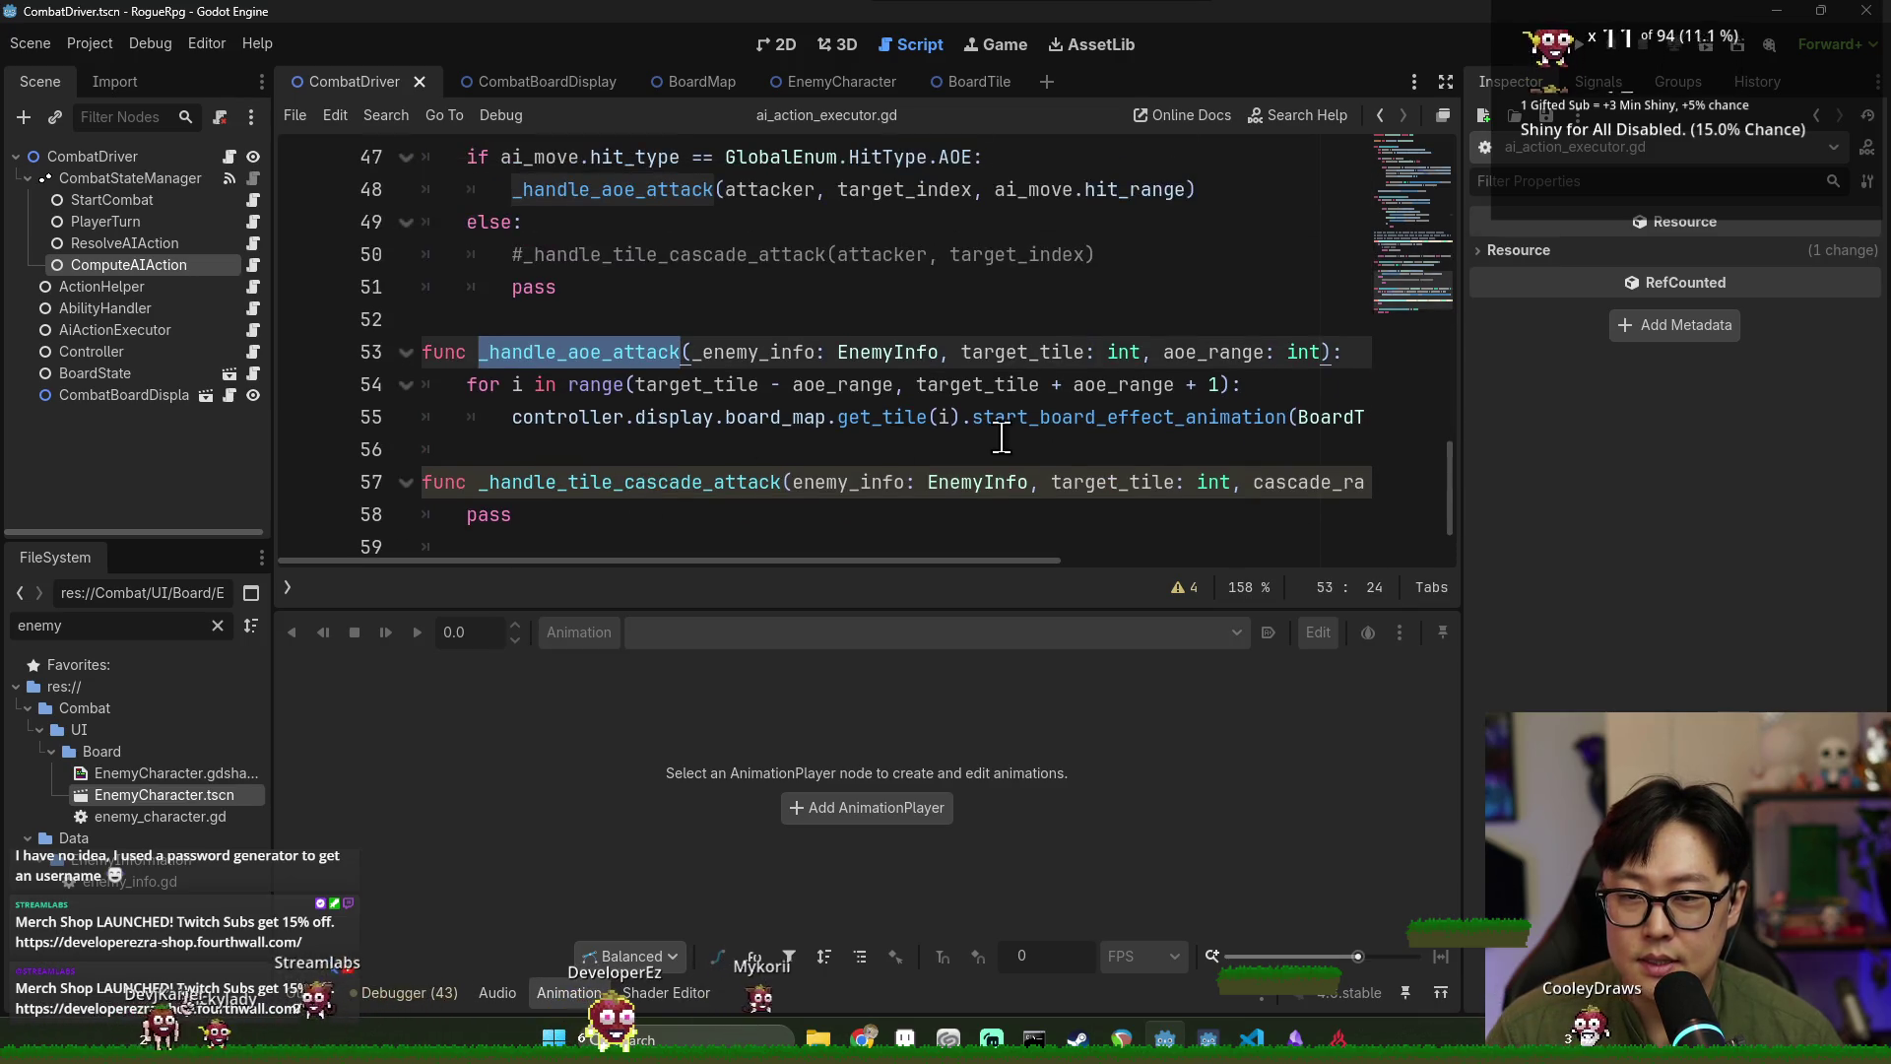
pyautogui.click(1349, 345)
pyautogui.press('Return')
pyautogui.click(764, 354)
pyautogui.click(788, 384)
pyautogui.hscroll(-1, 646, 556)
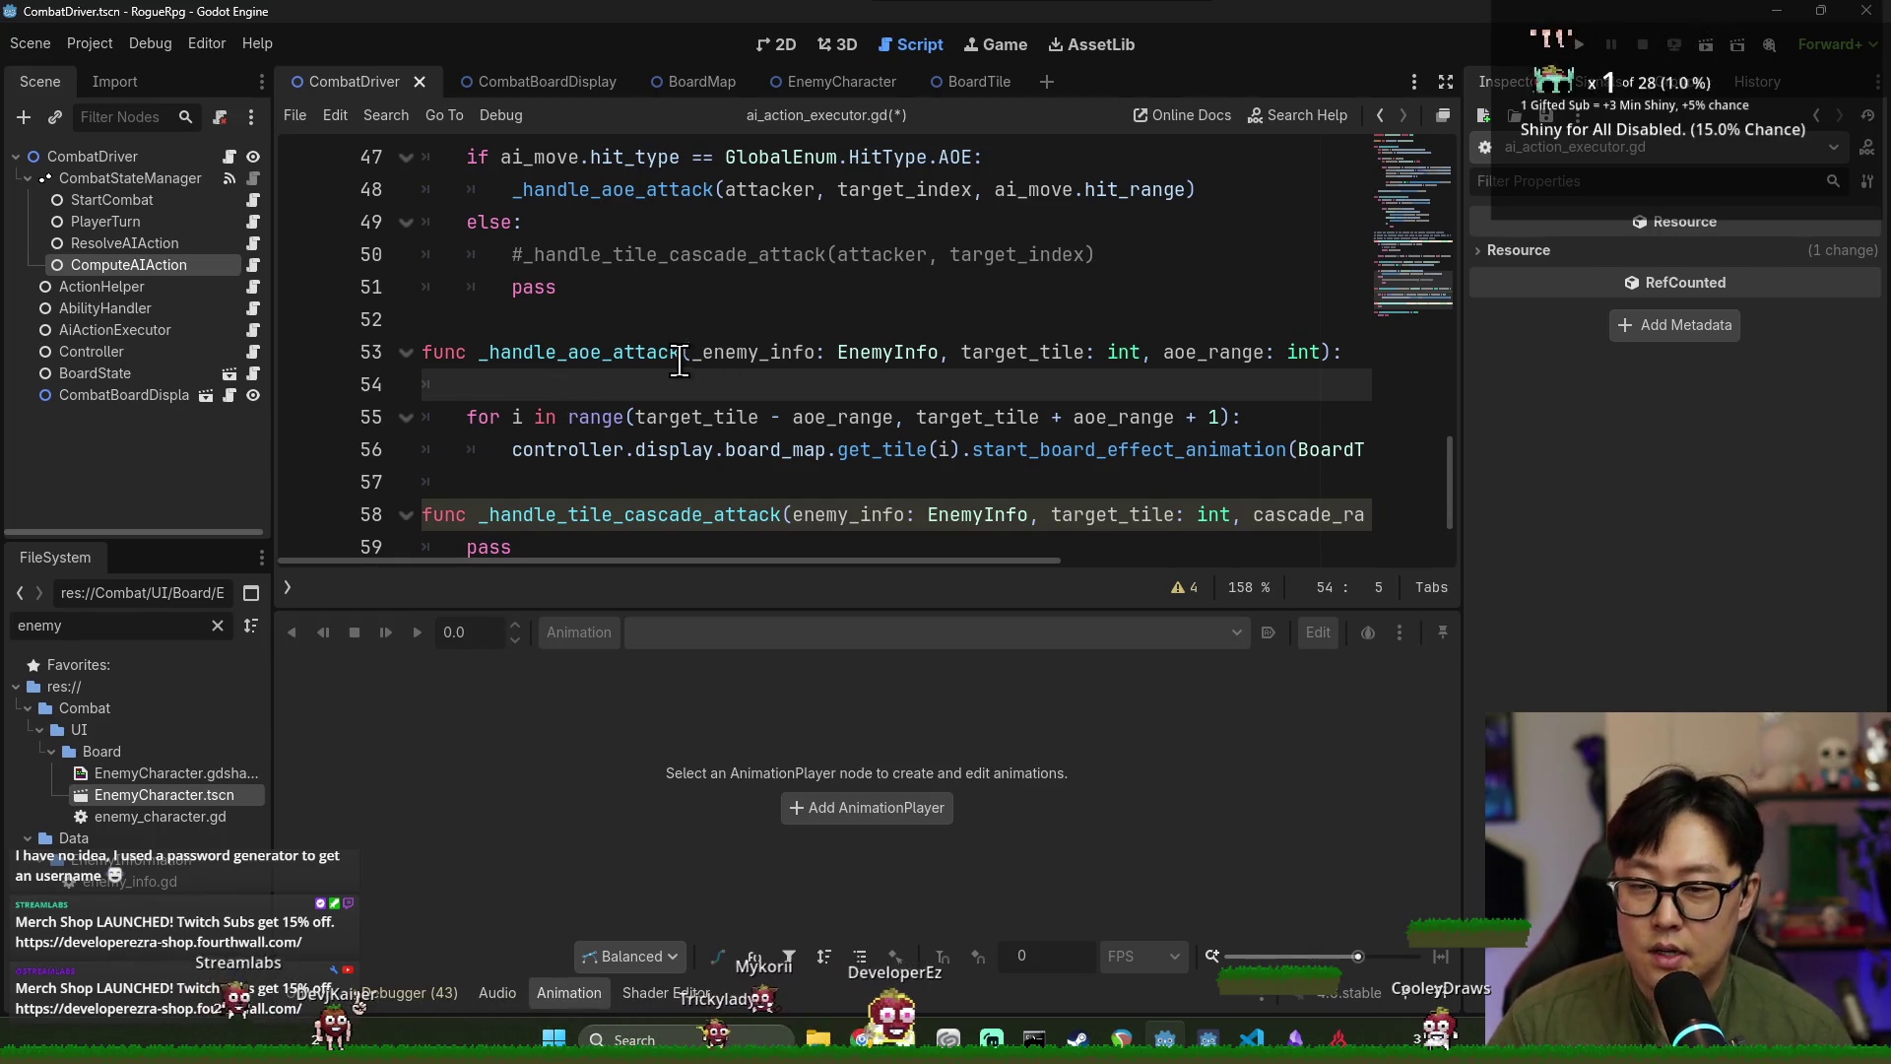
# Type controller.display.board_map.get_ene in _handle_aoe_attack using autocompletion suggestions.
pyautogui.write('con')
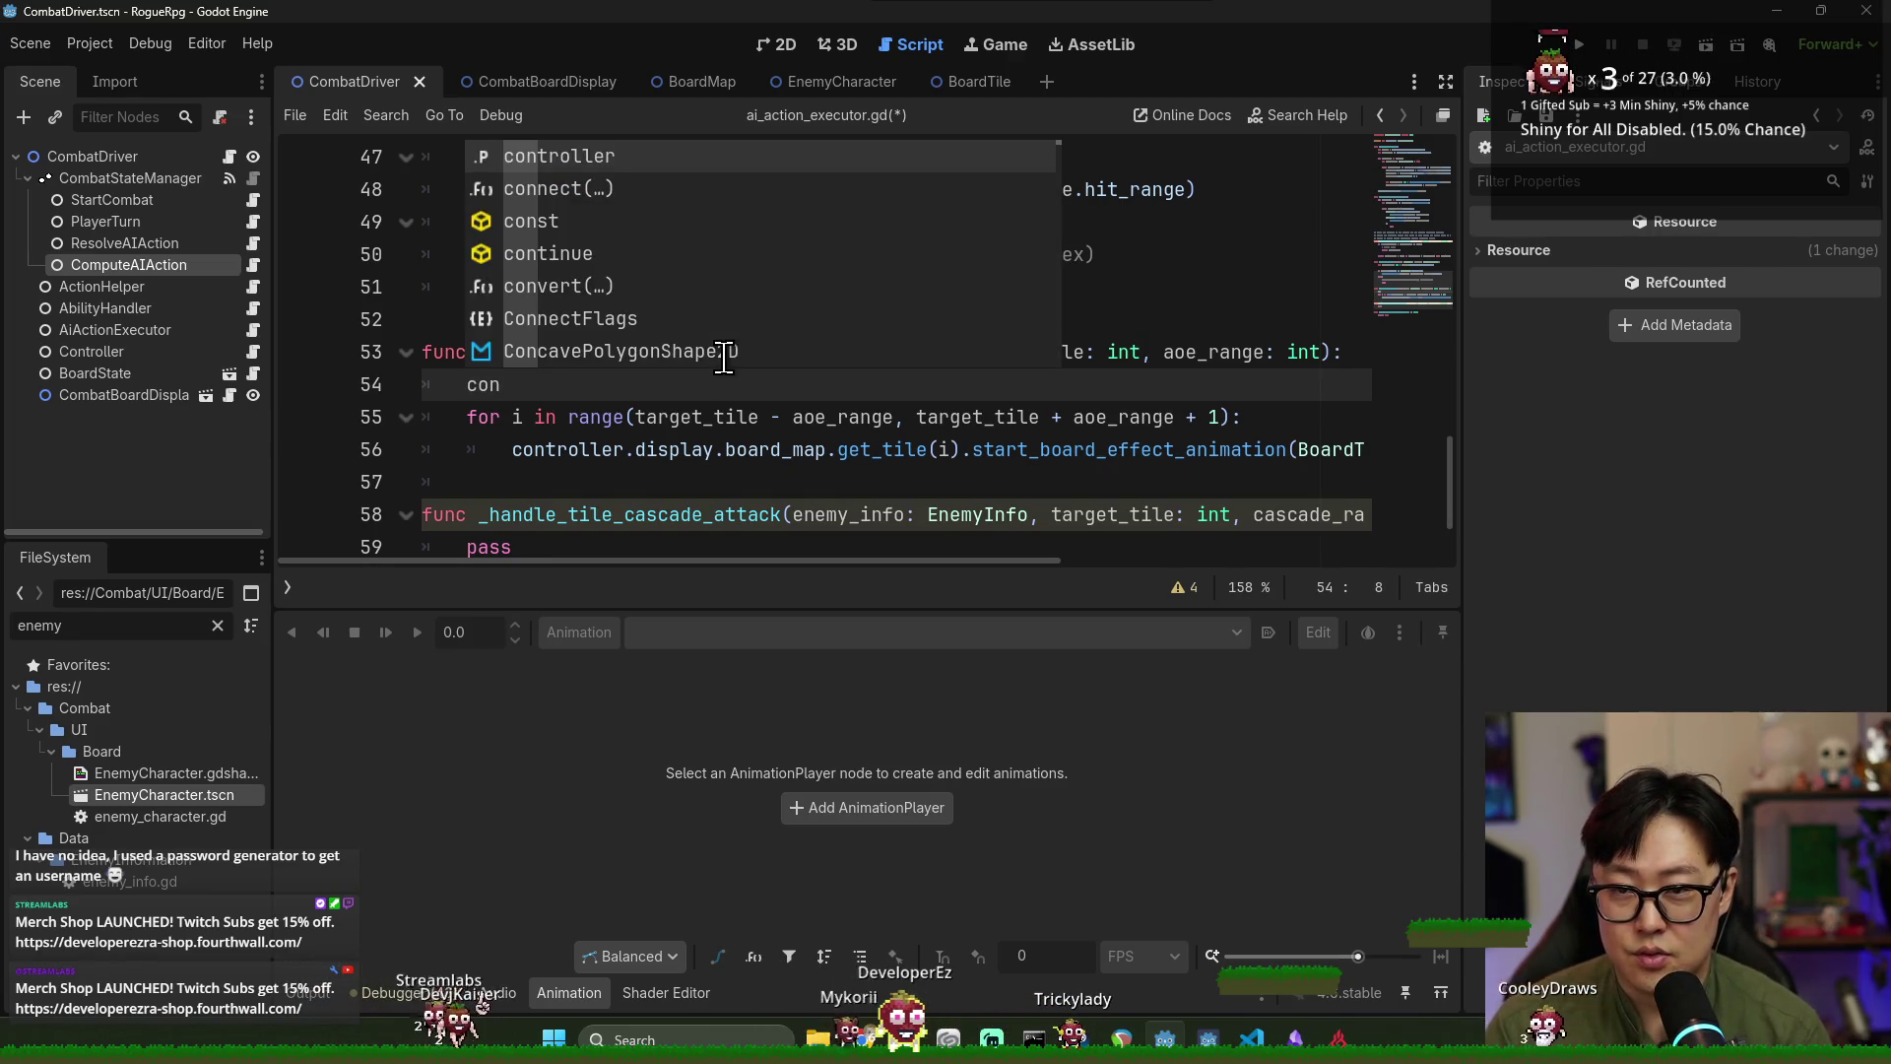
pyautogui.press('Return')
pyautogui.write('.')
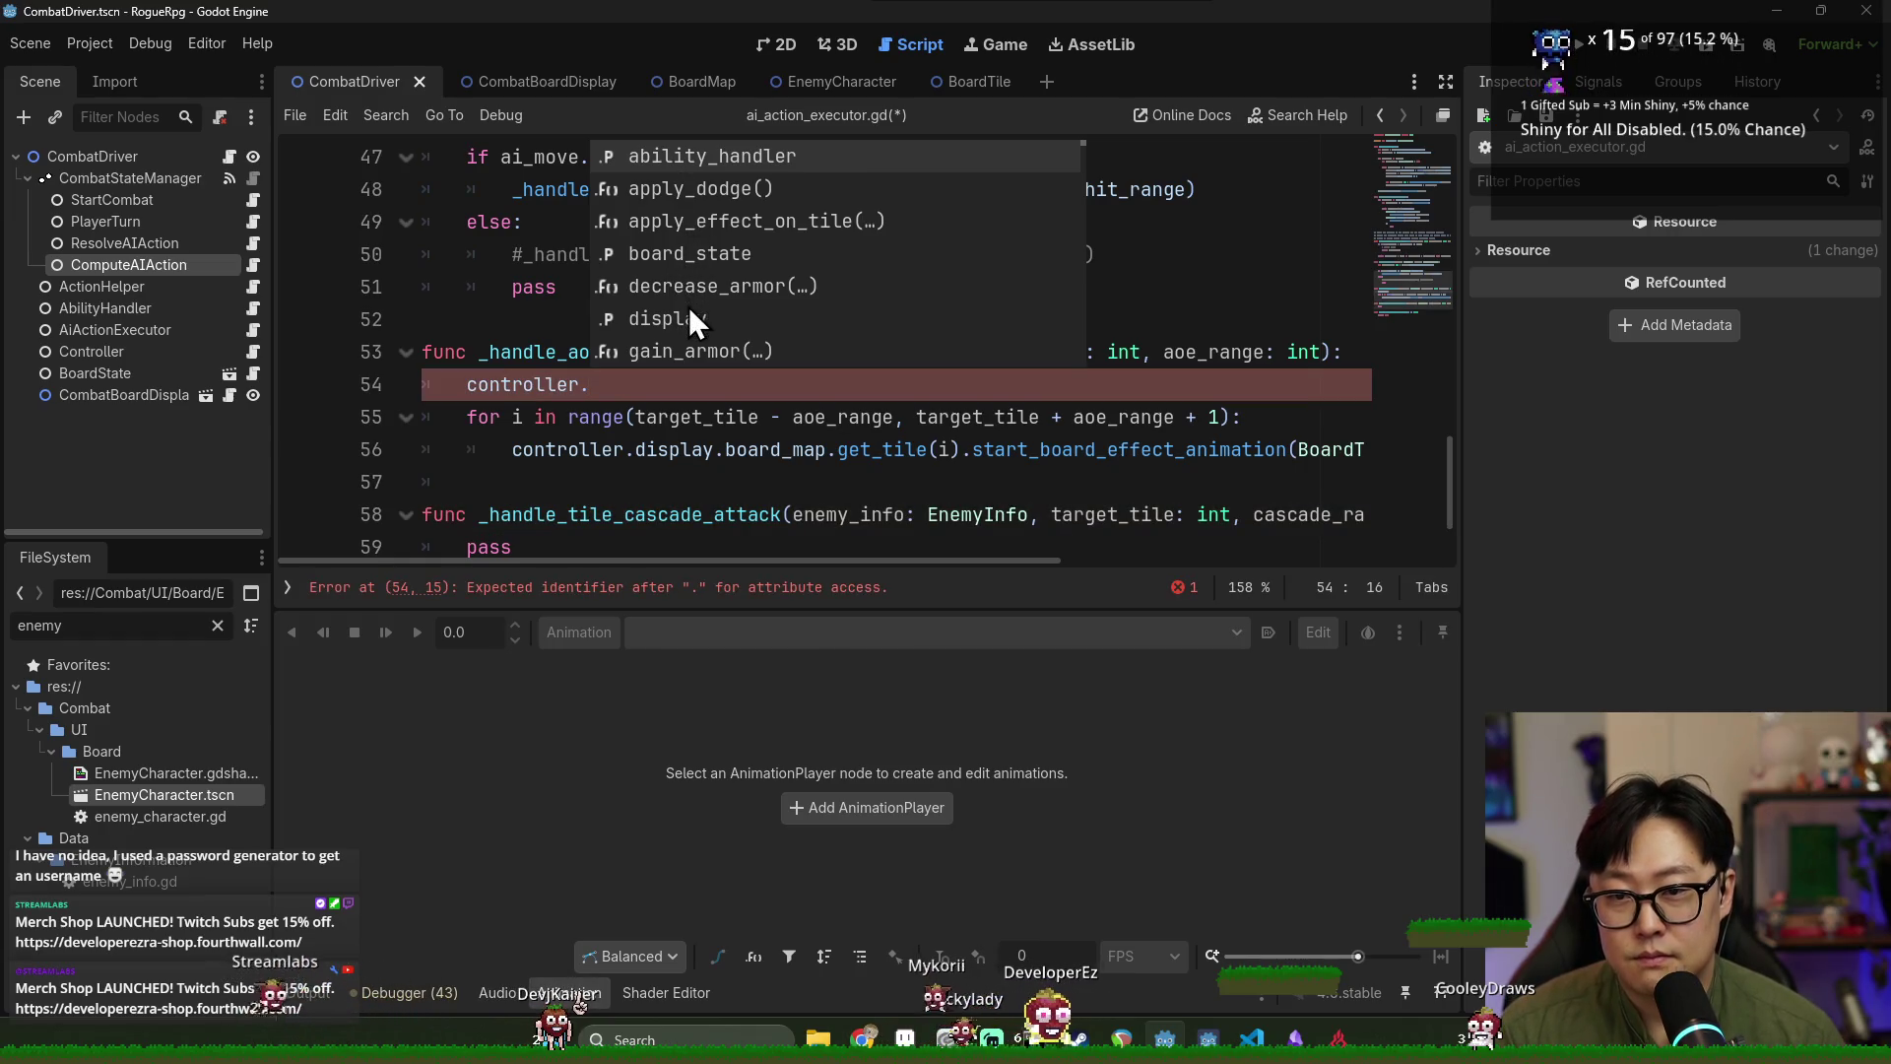
pyautogui.write('disp')
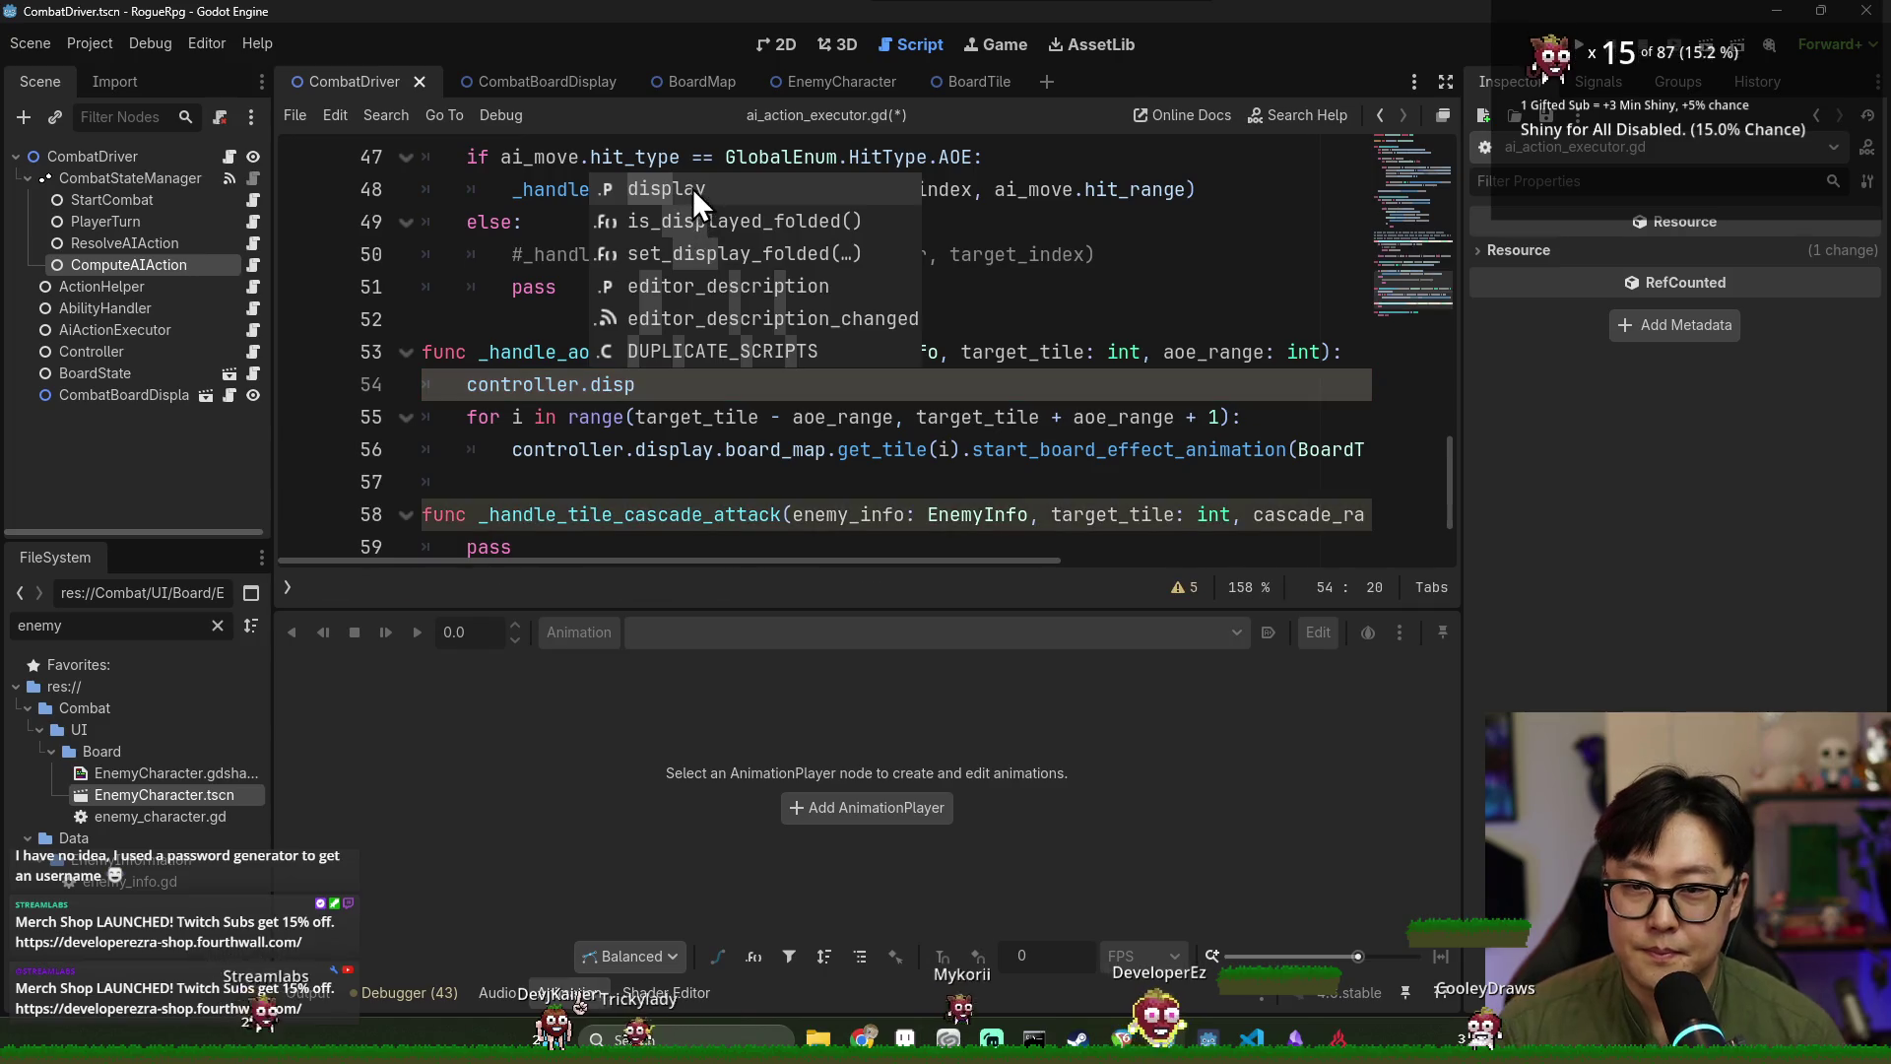
pyautogui.press('Return')
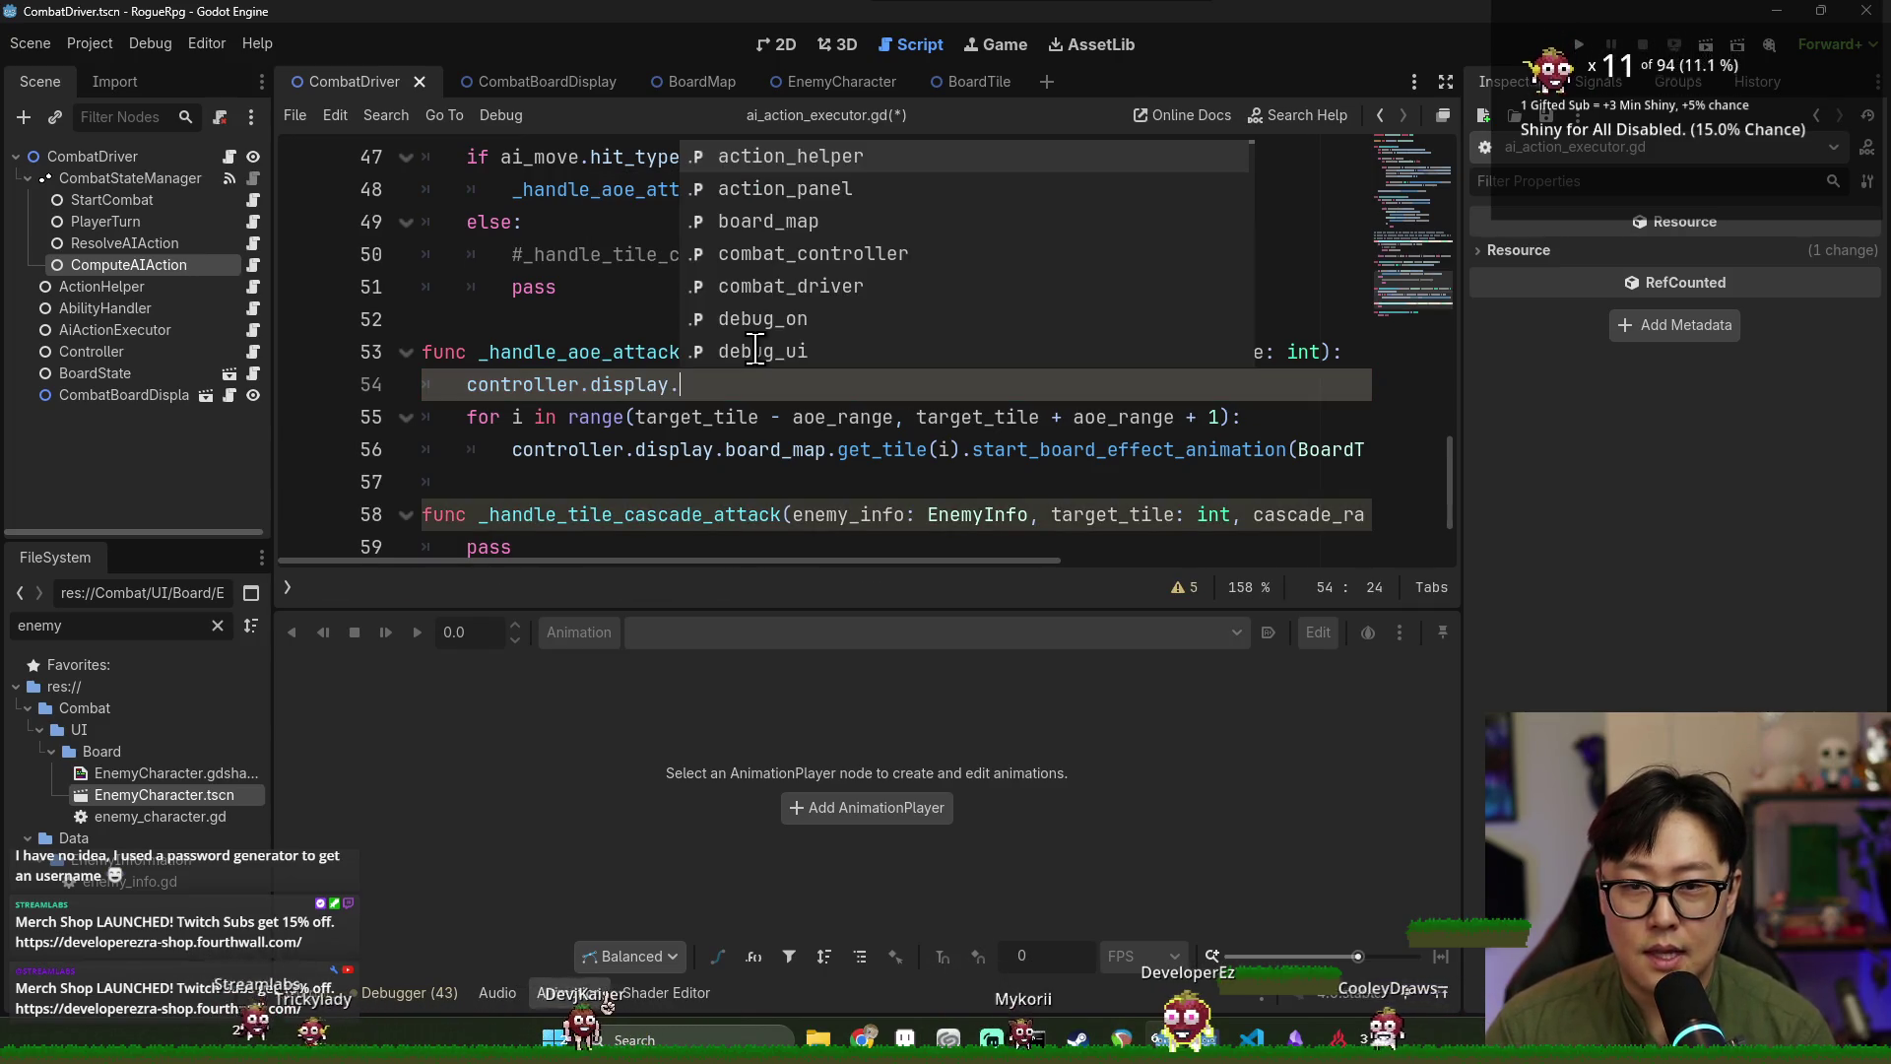
pyautogui.doubleClick(755, 225)
pyautogui.write('.')
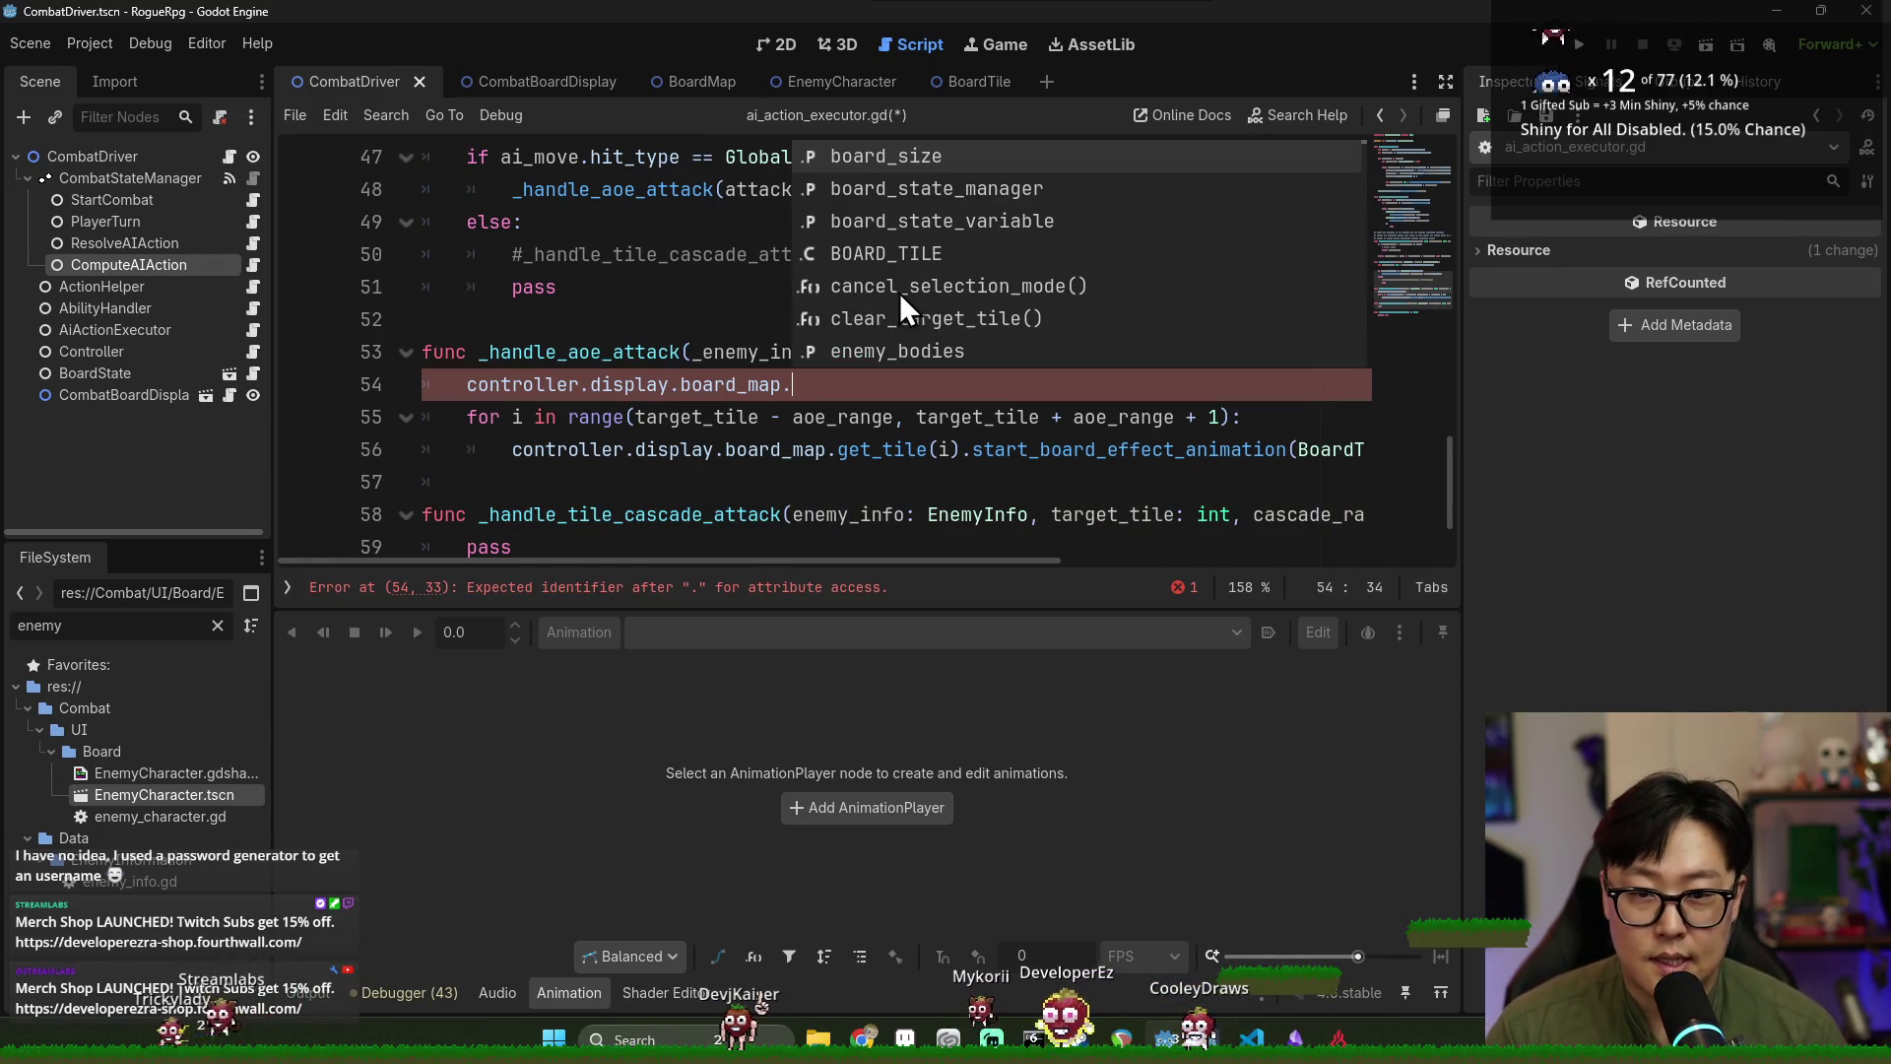
pyautogui.write('get')
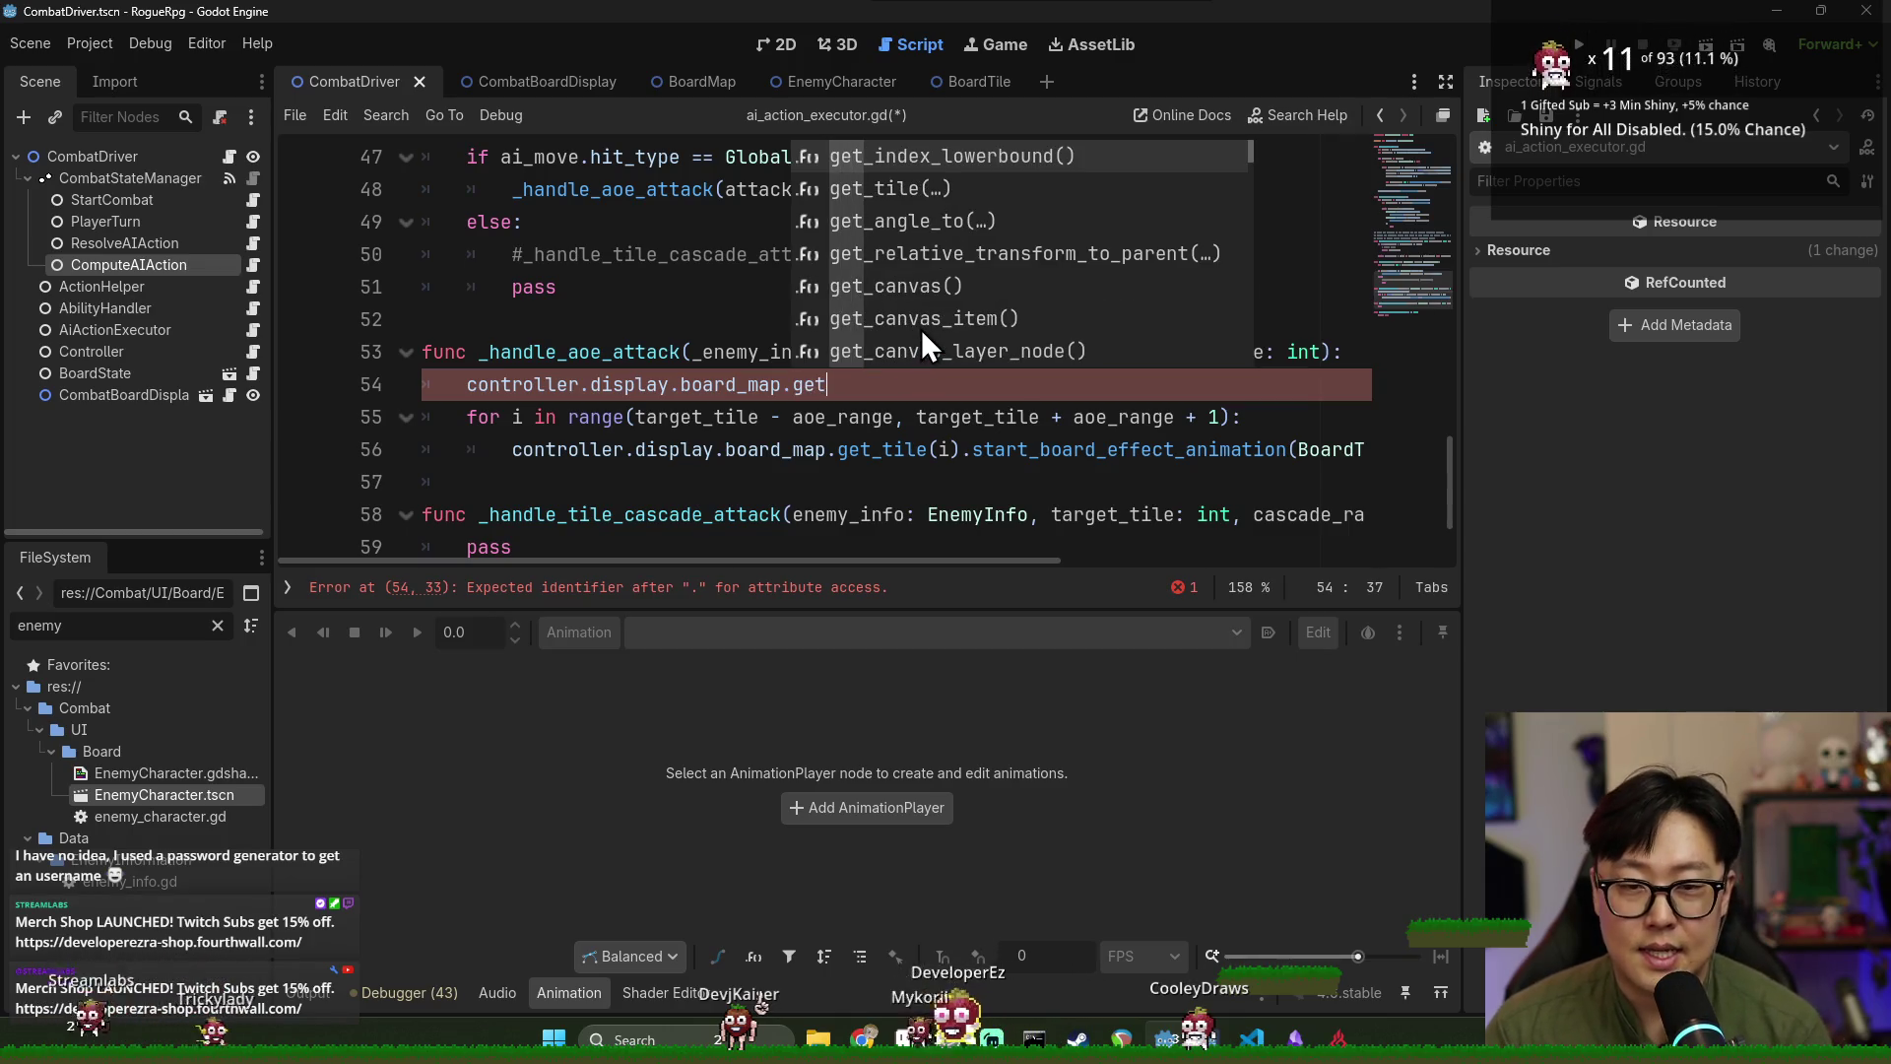
pyautogui.write('_ene')
pyautogui.press('BackSpace')
pyautogui.press('BackSpace')
pyautogui.press('BackSpace')
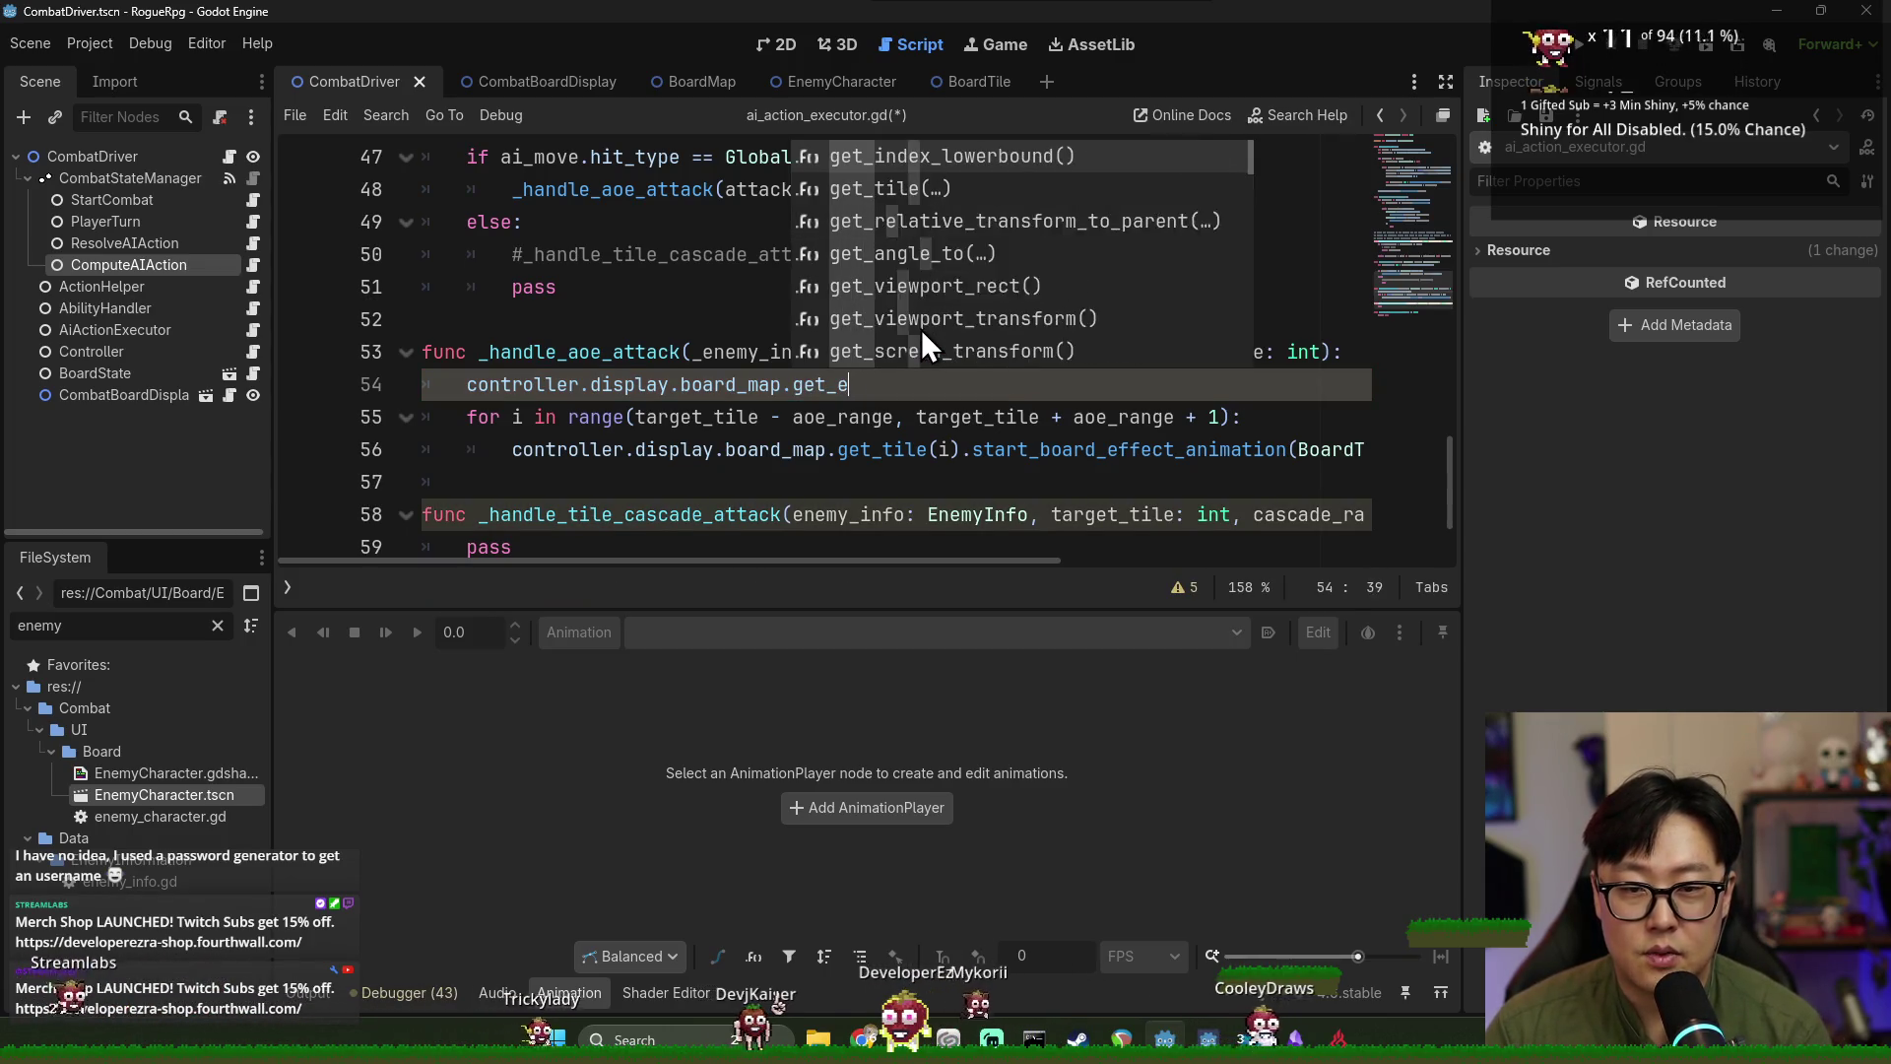
pyautogui.press('BackSpace')
pyautogui.write('ene')
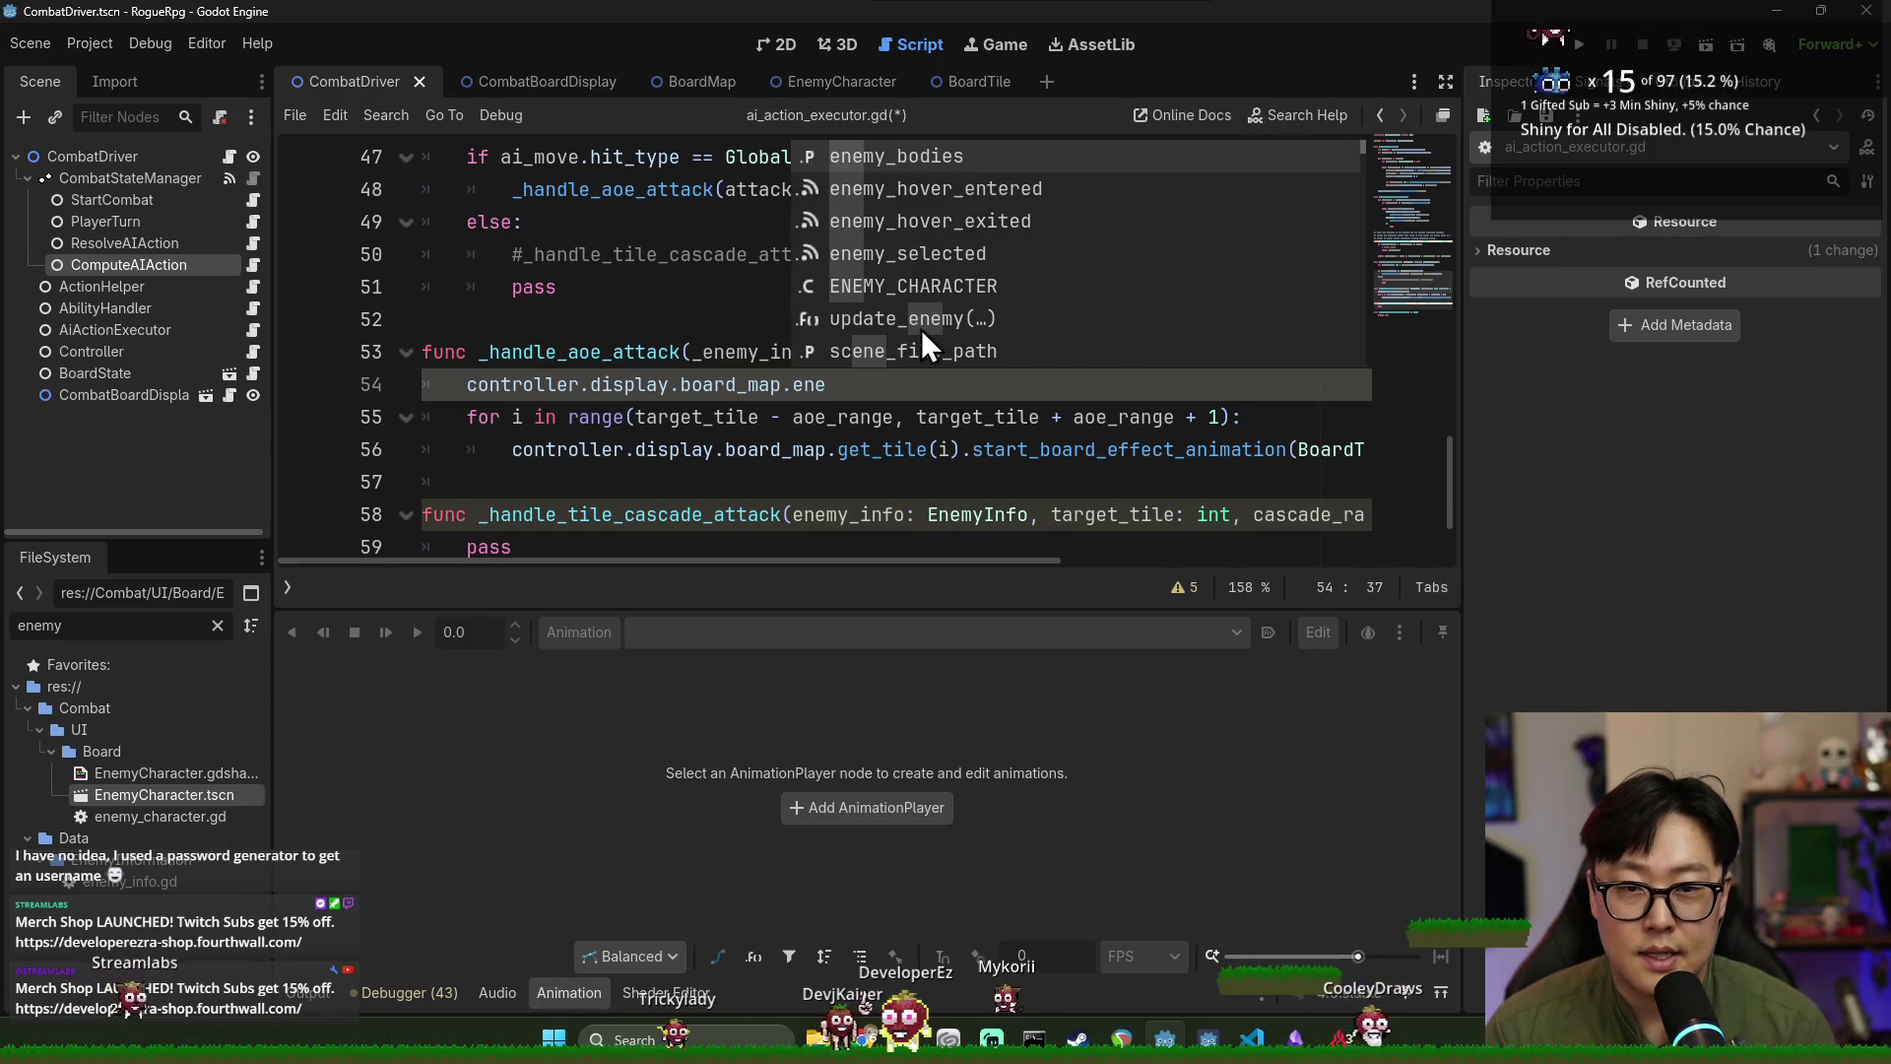
# Dismiss the suggestions and jump to board_map's declaration in combat_board_display.gd.
pyautogui.scroll(-4, 931, 271)
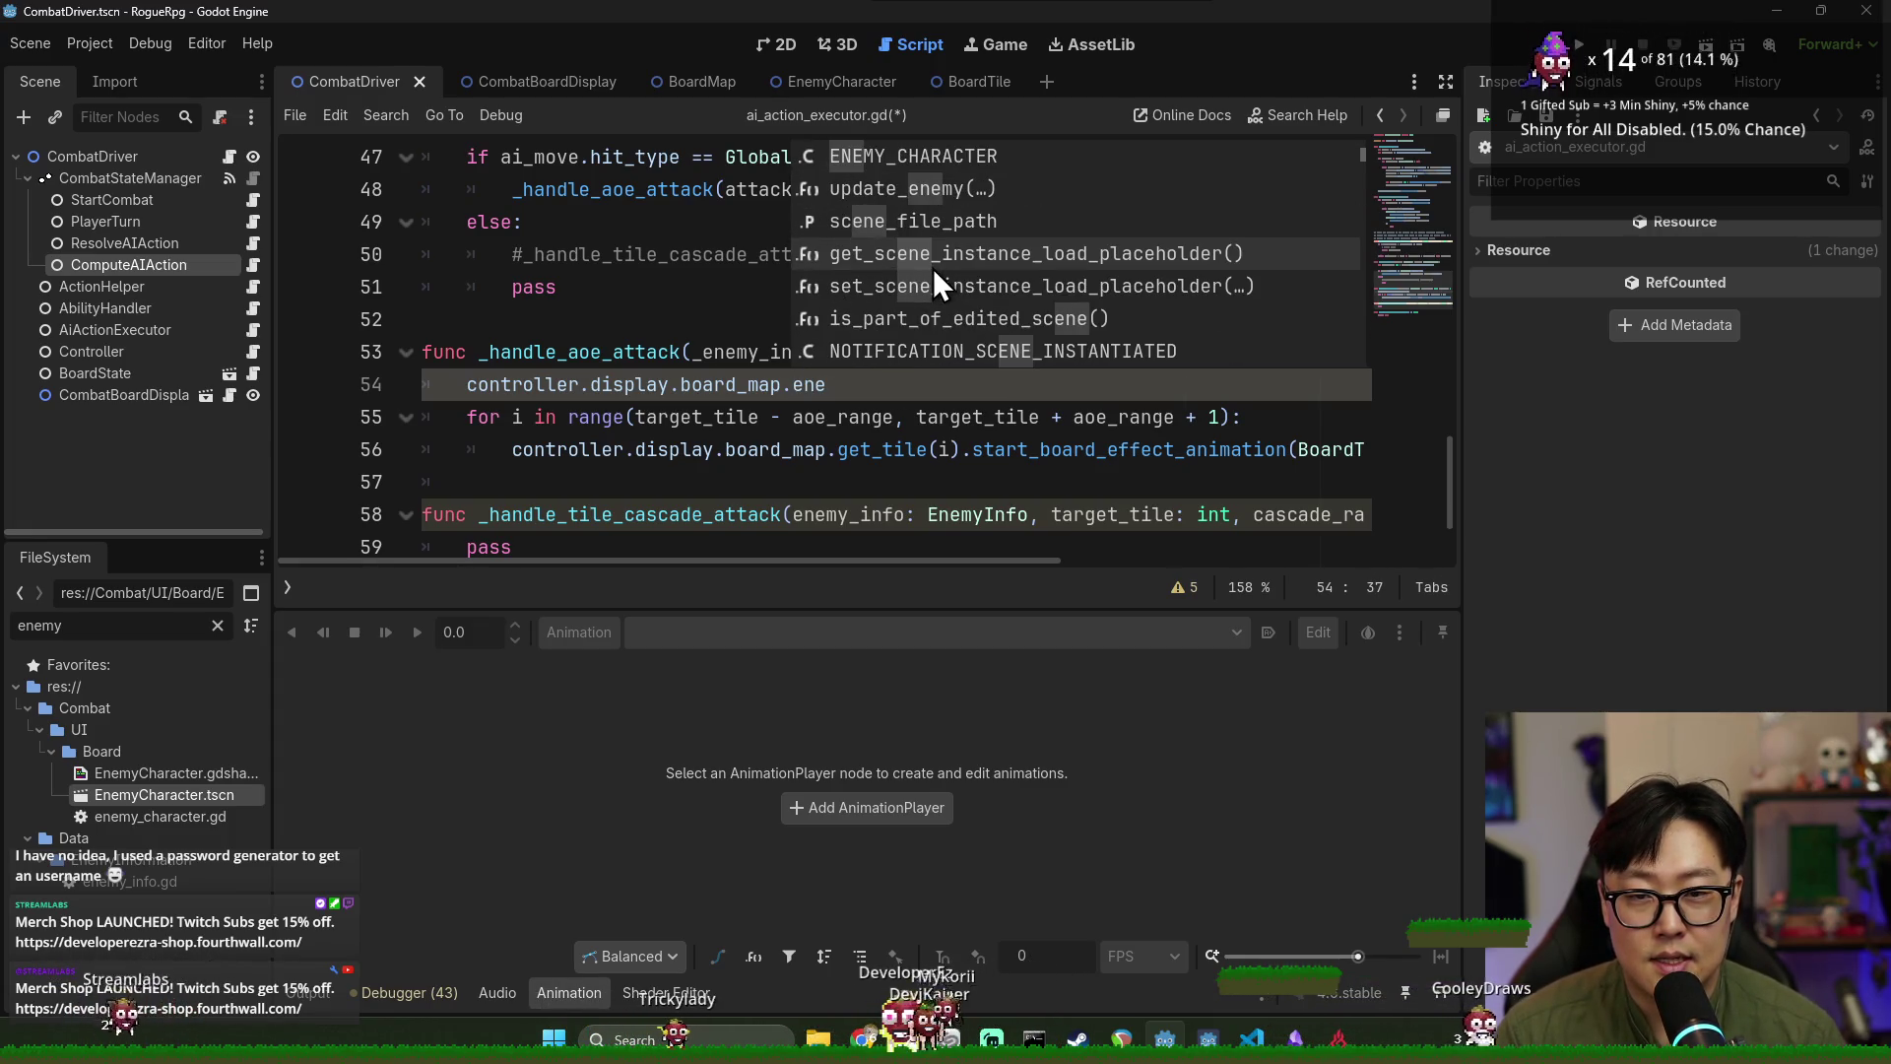
pyautogui.scroll(-5, 931, 268)
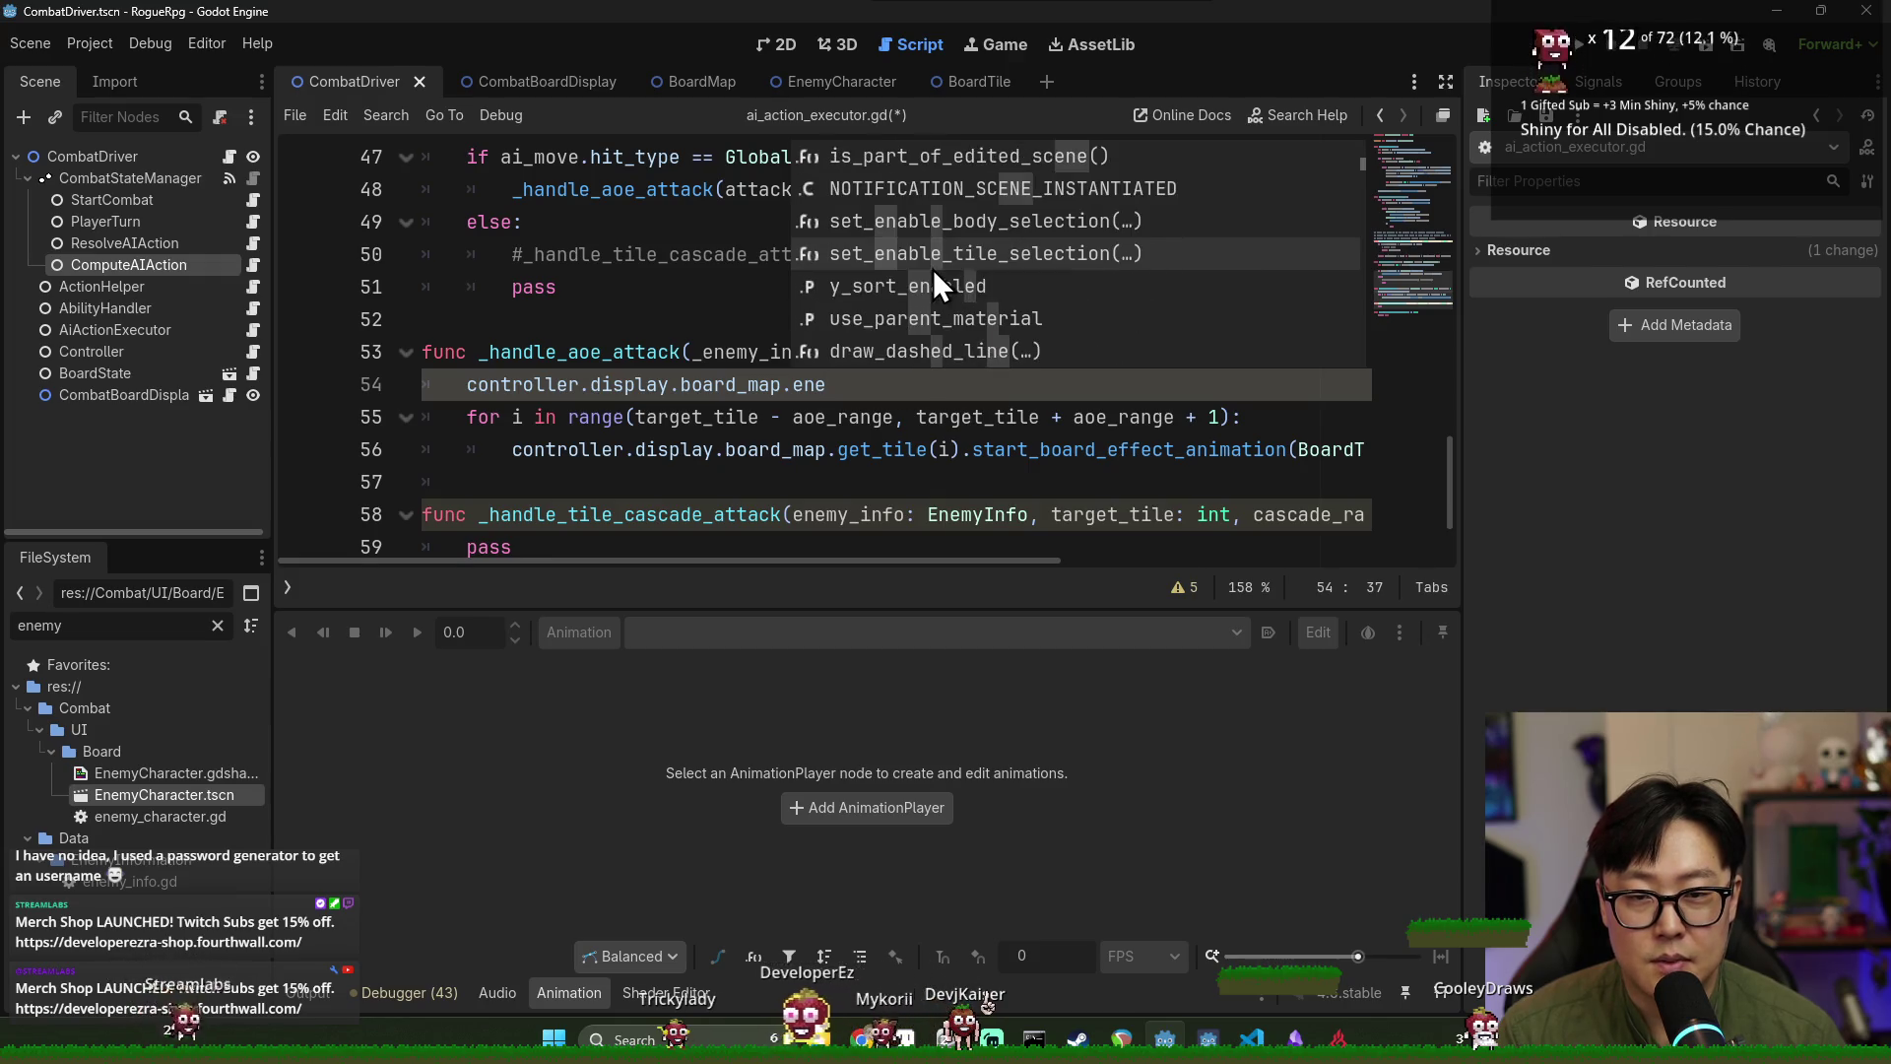
pyautogui.scroll(-6, 932, 268)
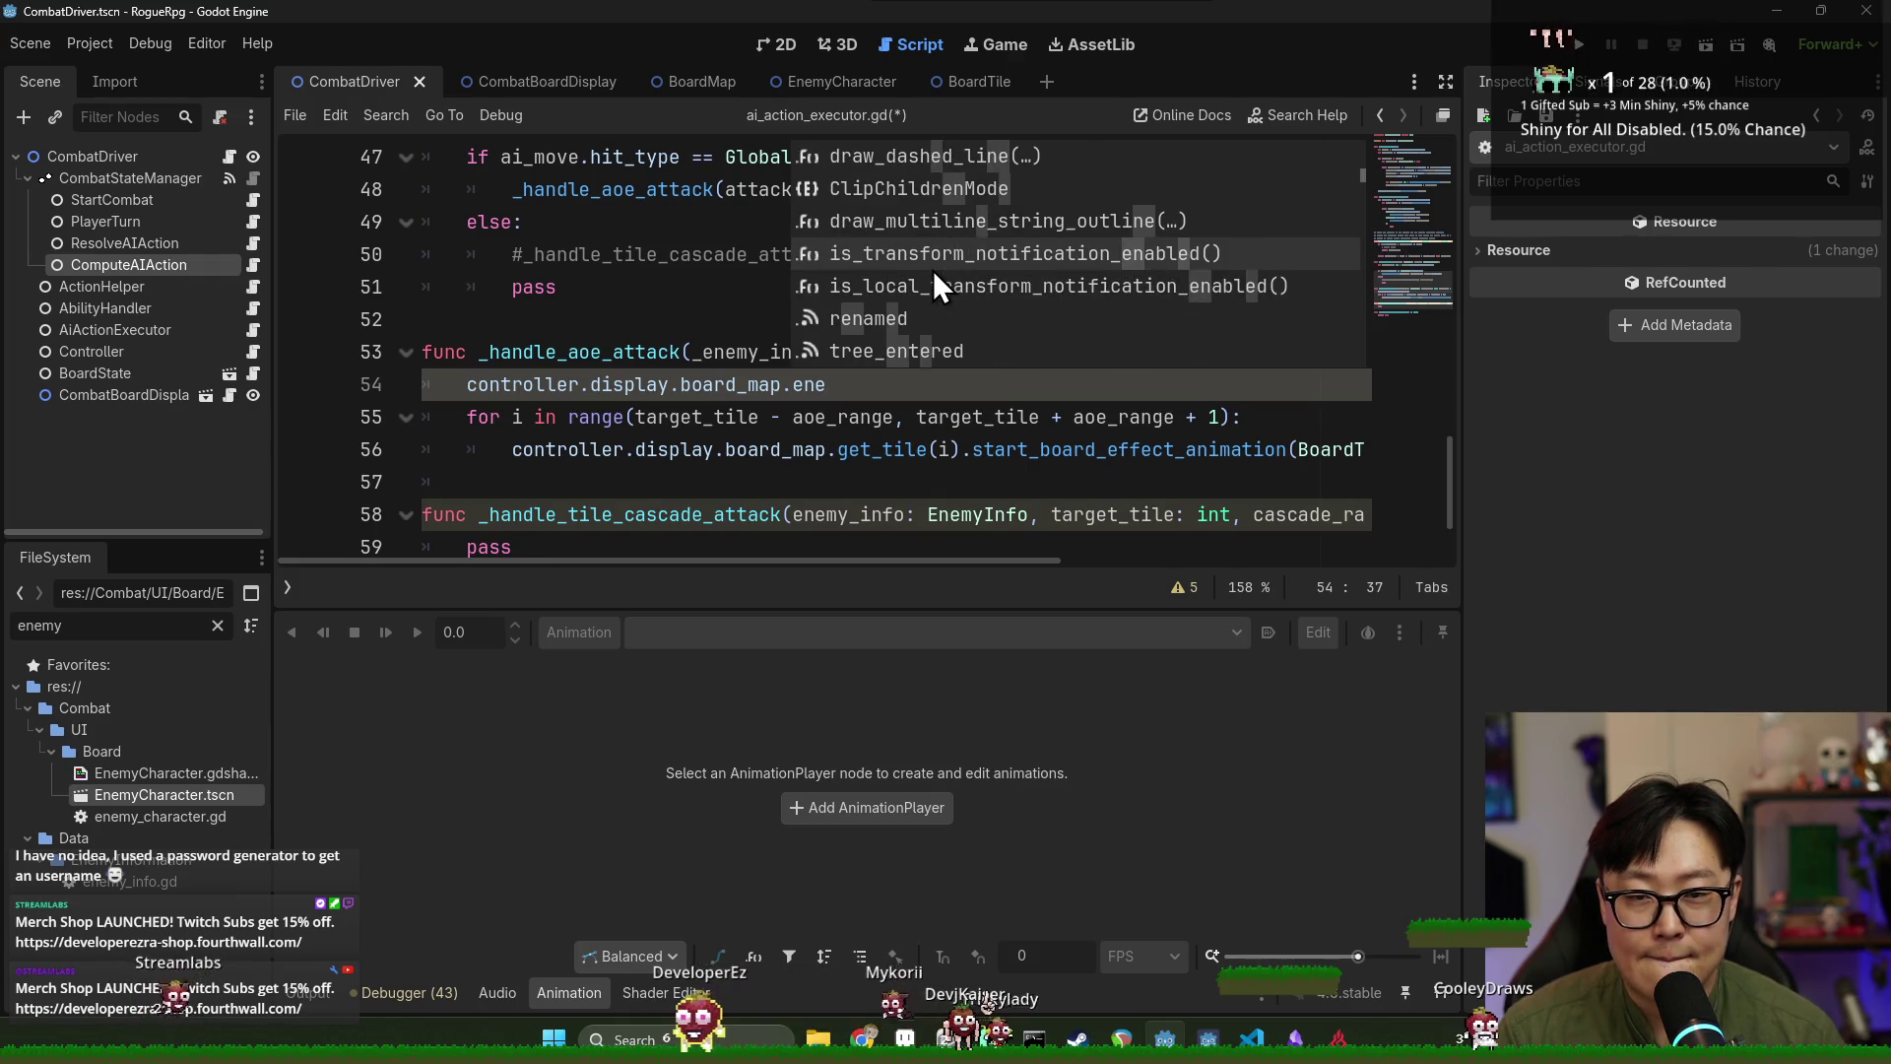
pyautogui.press('Escape')
pyautogui.keyDown('ctrl'); pyautogui.click(722, 384); pyautogui.keyUp('ctrl')
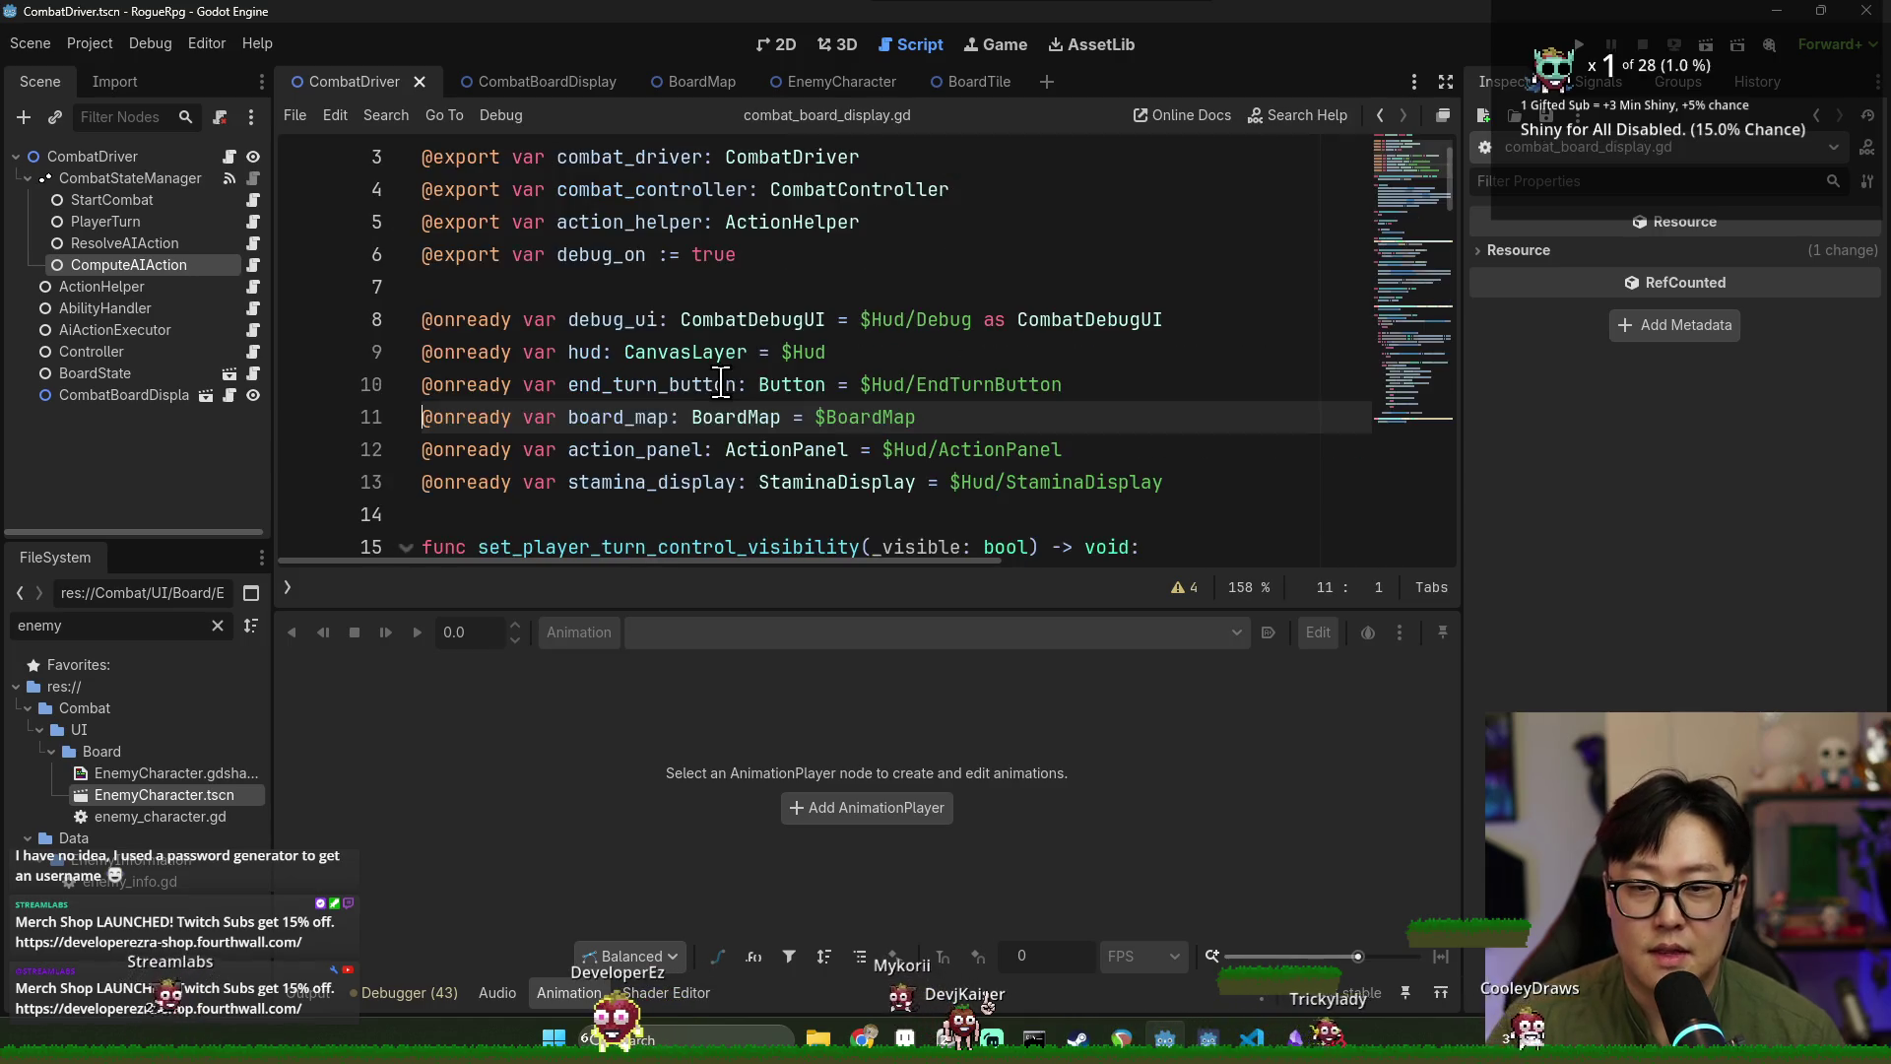
# Open the BoardMap script board_map.gd and inspect its enemy_bodies dictionary.
pyautogui.keyDown('ctrl'); pyautogui.click(766, 417); pyautogui.keyUp('ctrl')
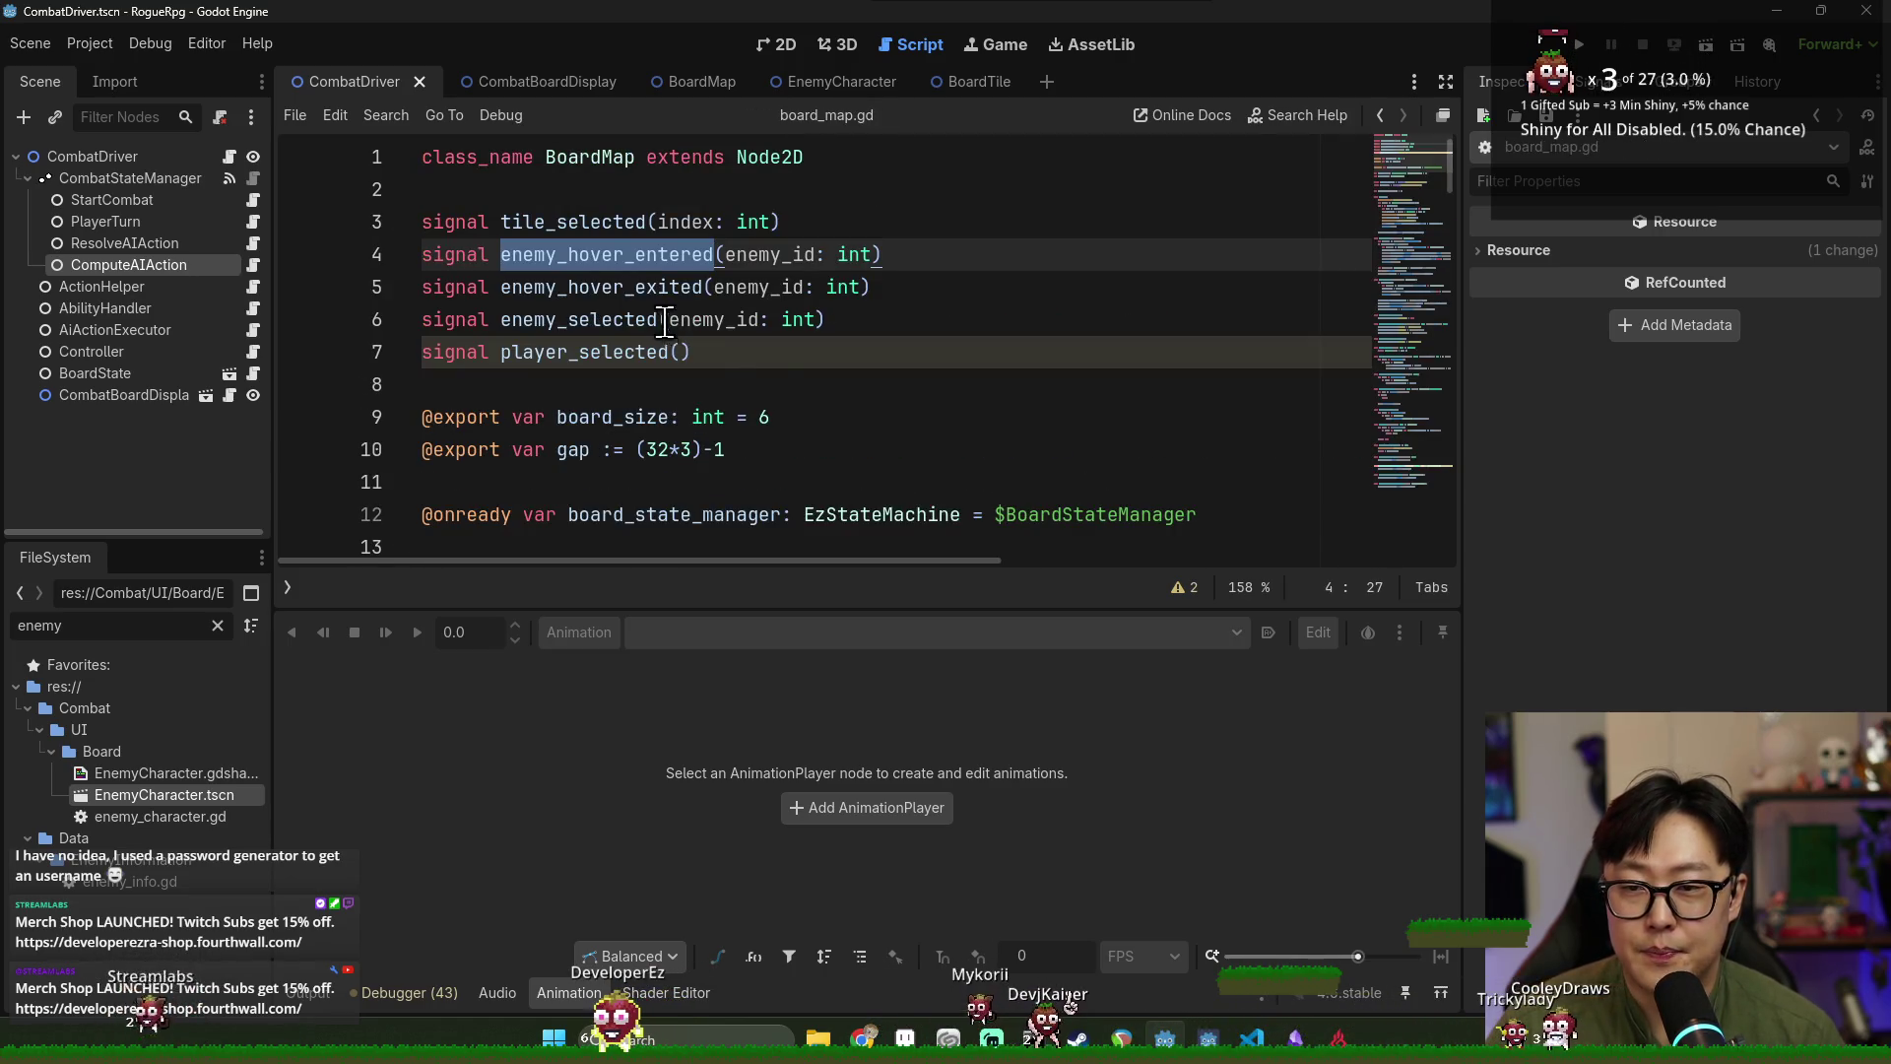
pyautogui.scroll(-4, 741, 320)
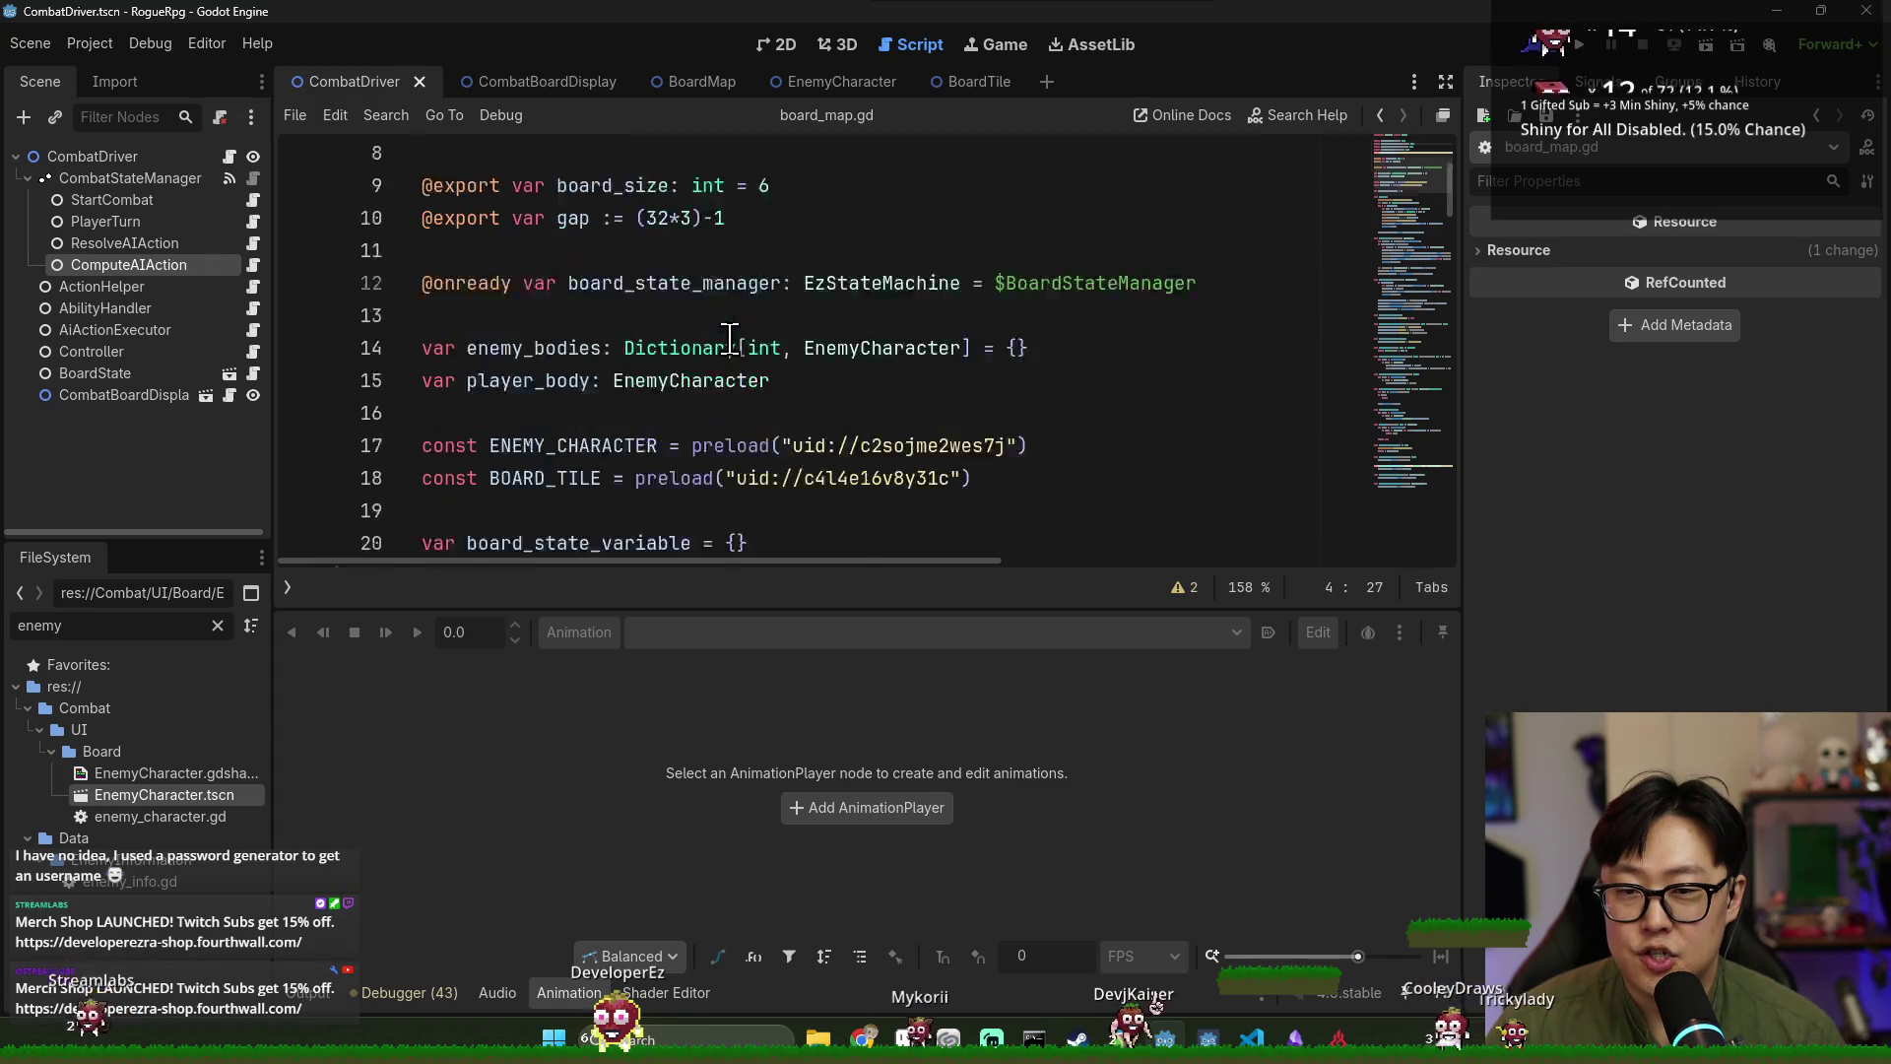
pyautogui.doubleClick(562, 189)
pyautogui.scroll(-4, 637, 305)
pyautogui.scroll(-6, 636, 306)
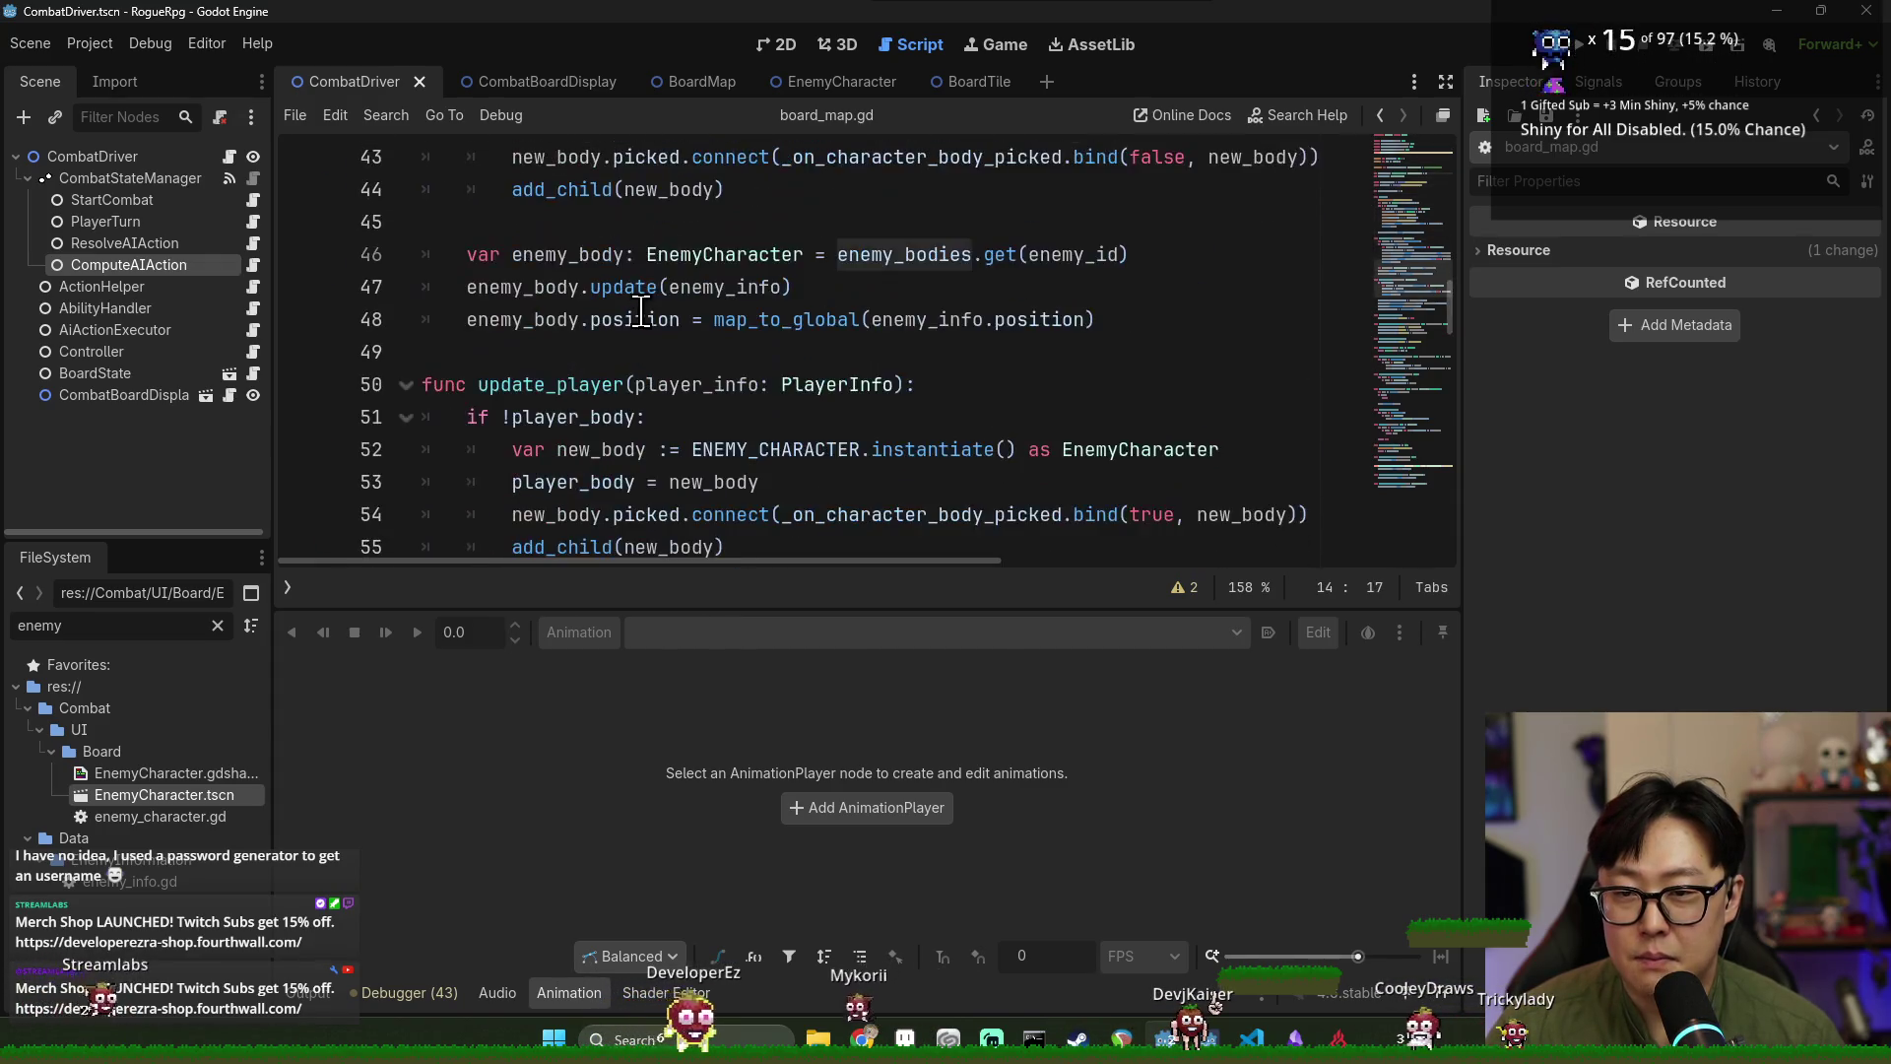
pyautogui.scroll(3, 642, 311)
pyautogui.scroll(-8, 647, 316)
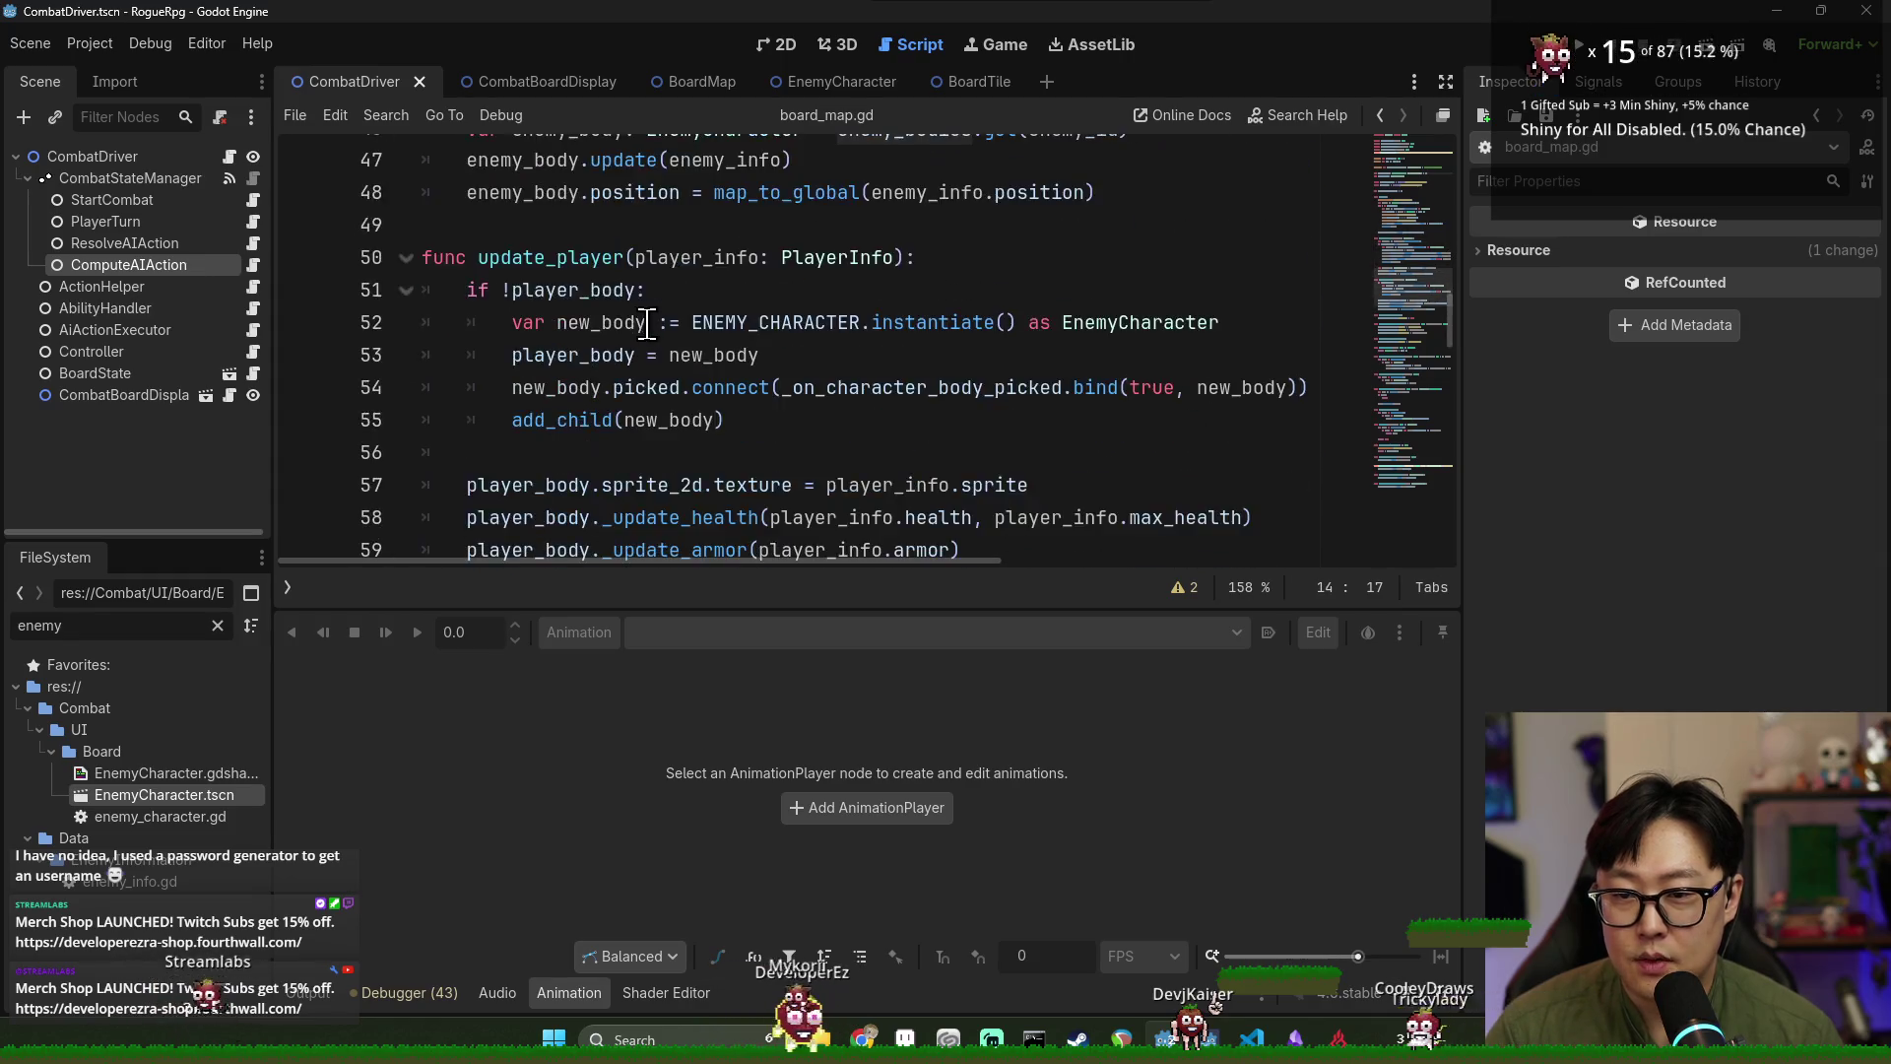
pyautogui.scroll(8, 645, 335)
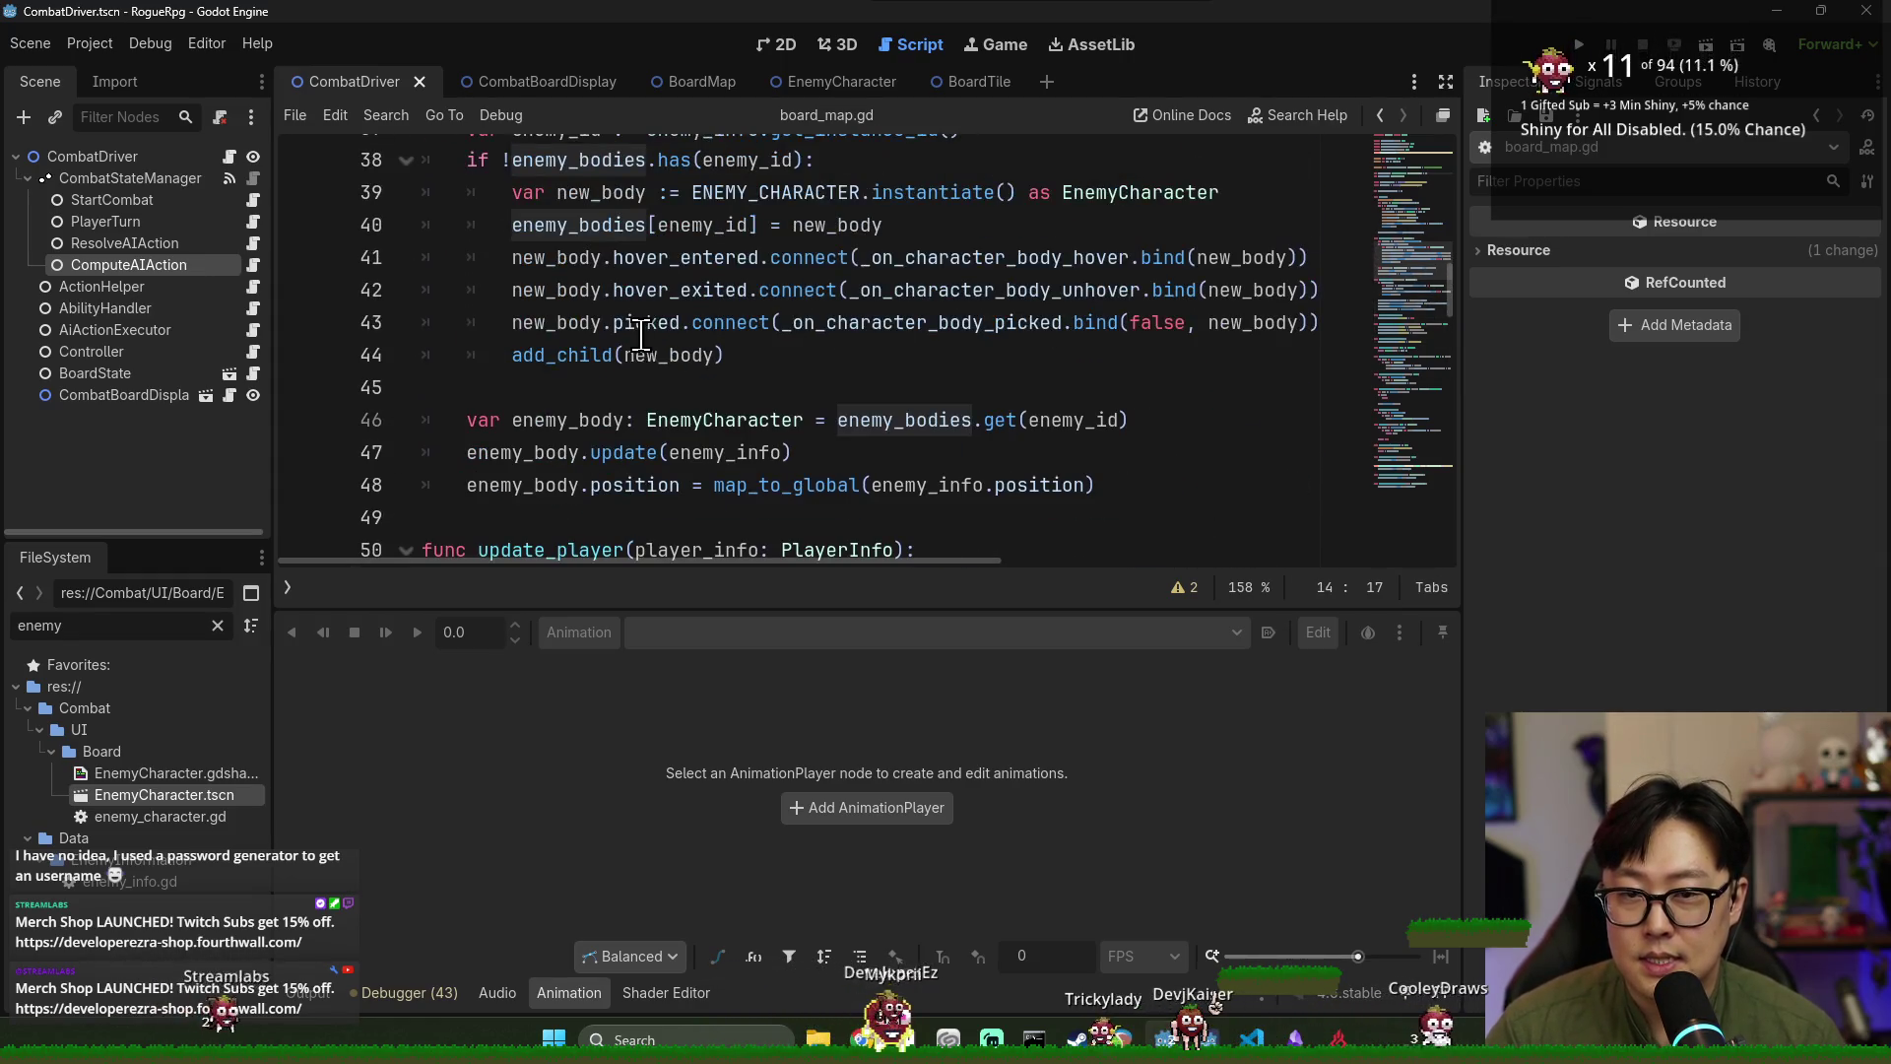
# Add a new empty line after get_tile's return null.
pyautogui.scroll(-5, 642, 346)
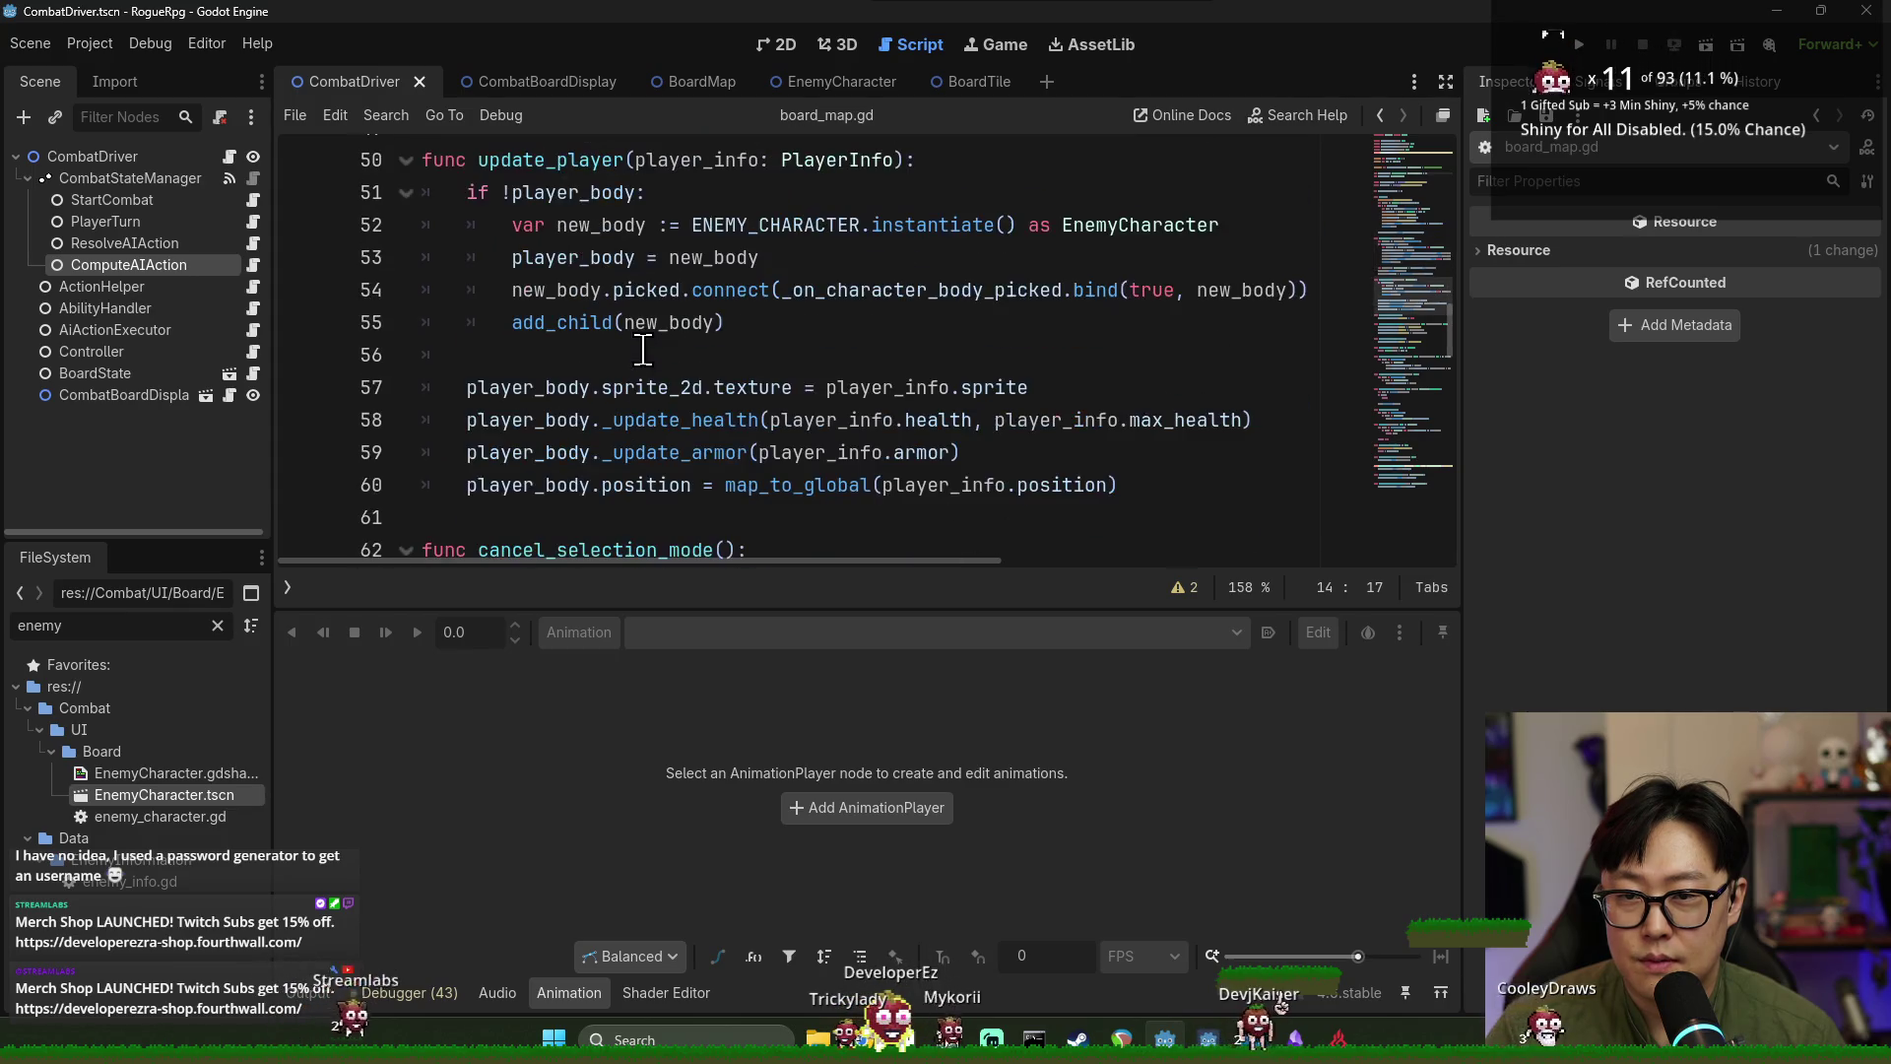
pyautogui.scroll(-4, 643, 351)
pyautogui.scroll(-3, 646, 355)
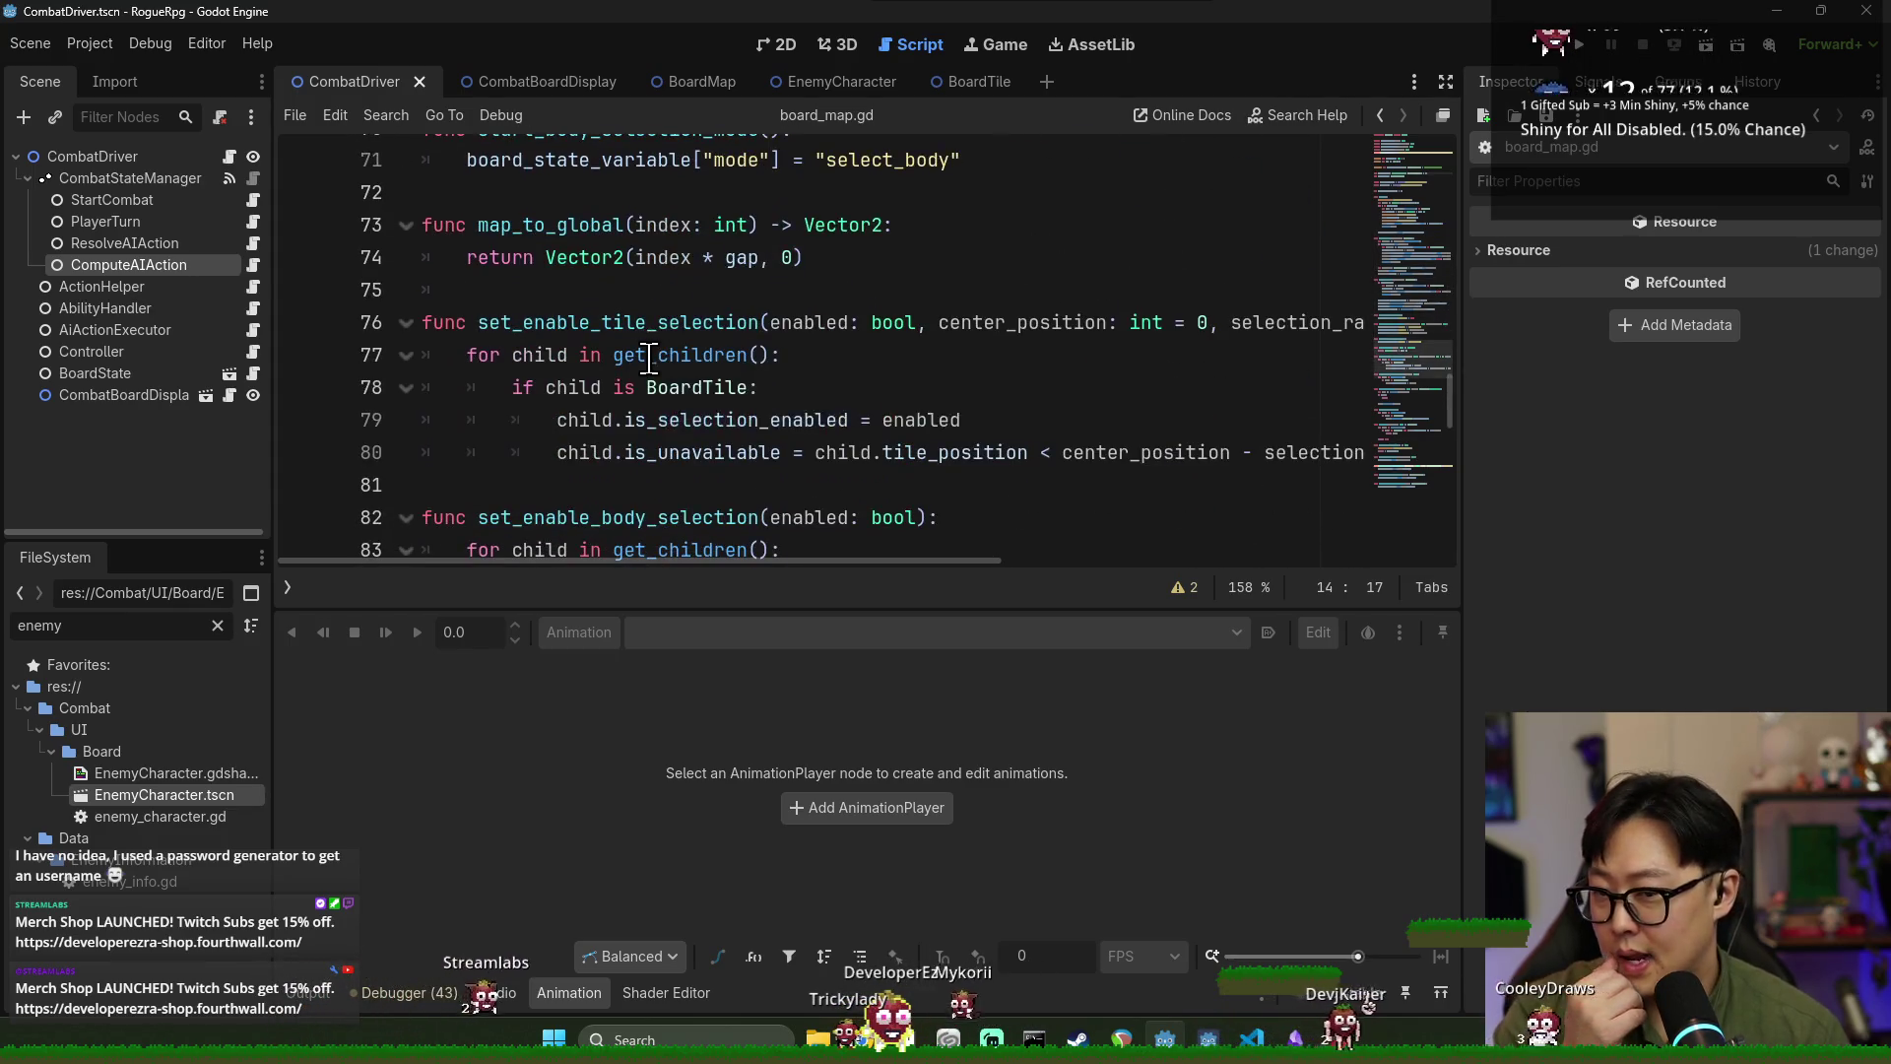
pyautogui.scroll(-3, 660, 360)
pyautogui.scroll(-3, 663, 362)
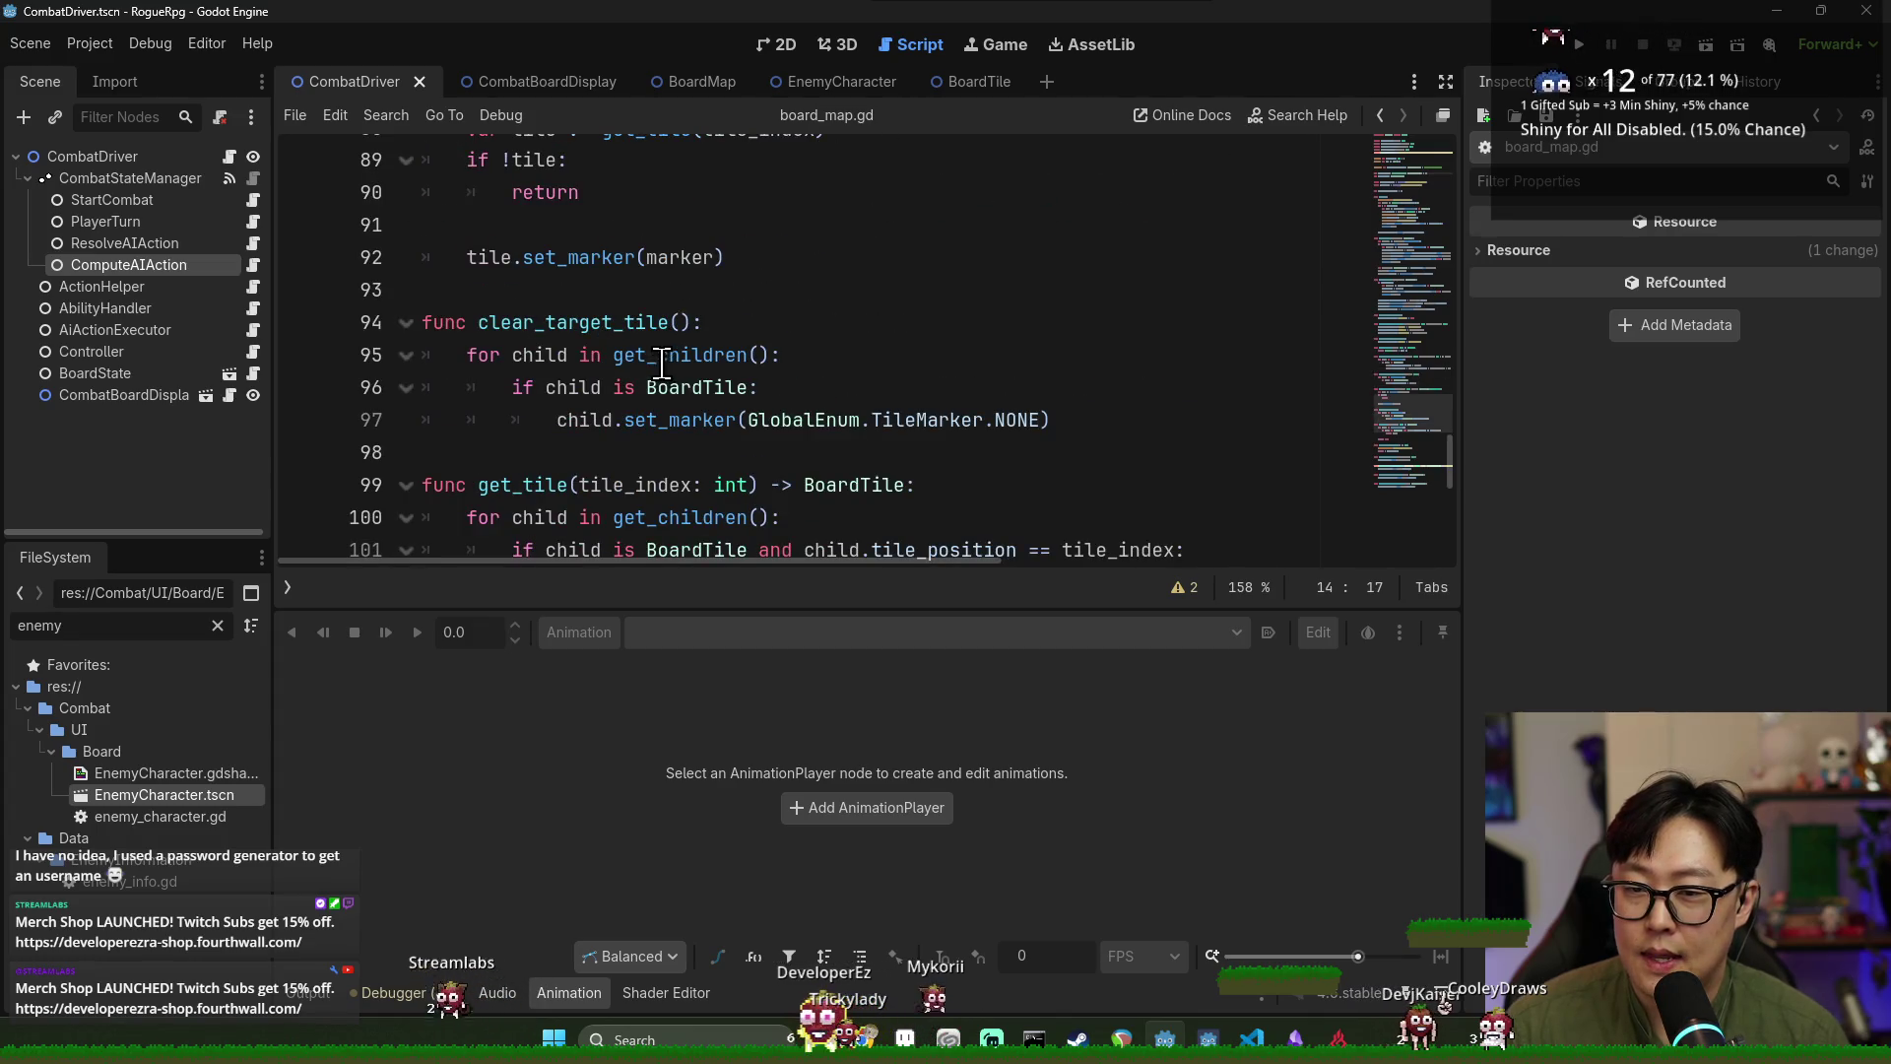
pyautogui.scroll(-5, 663, 361)
pyautogui.scroll(2, 663, 362)
pyautogui.scroll(-3, 650, 362)
pyautogui.scroll(3, 630, 359)
pyautogui.click(618, 357)
pyautogui.press('Return')
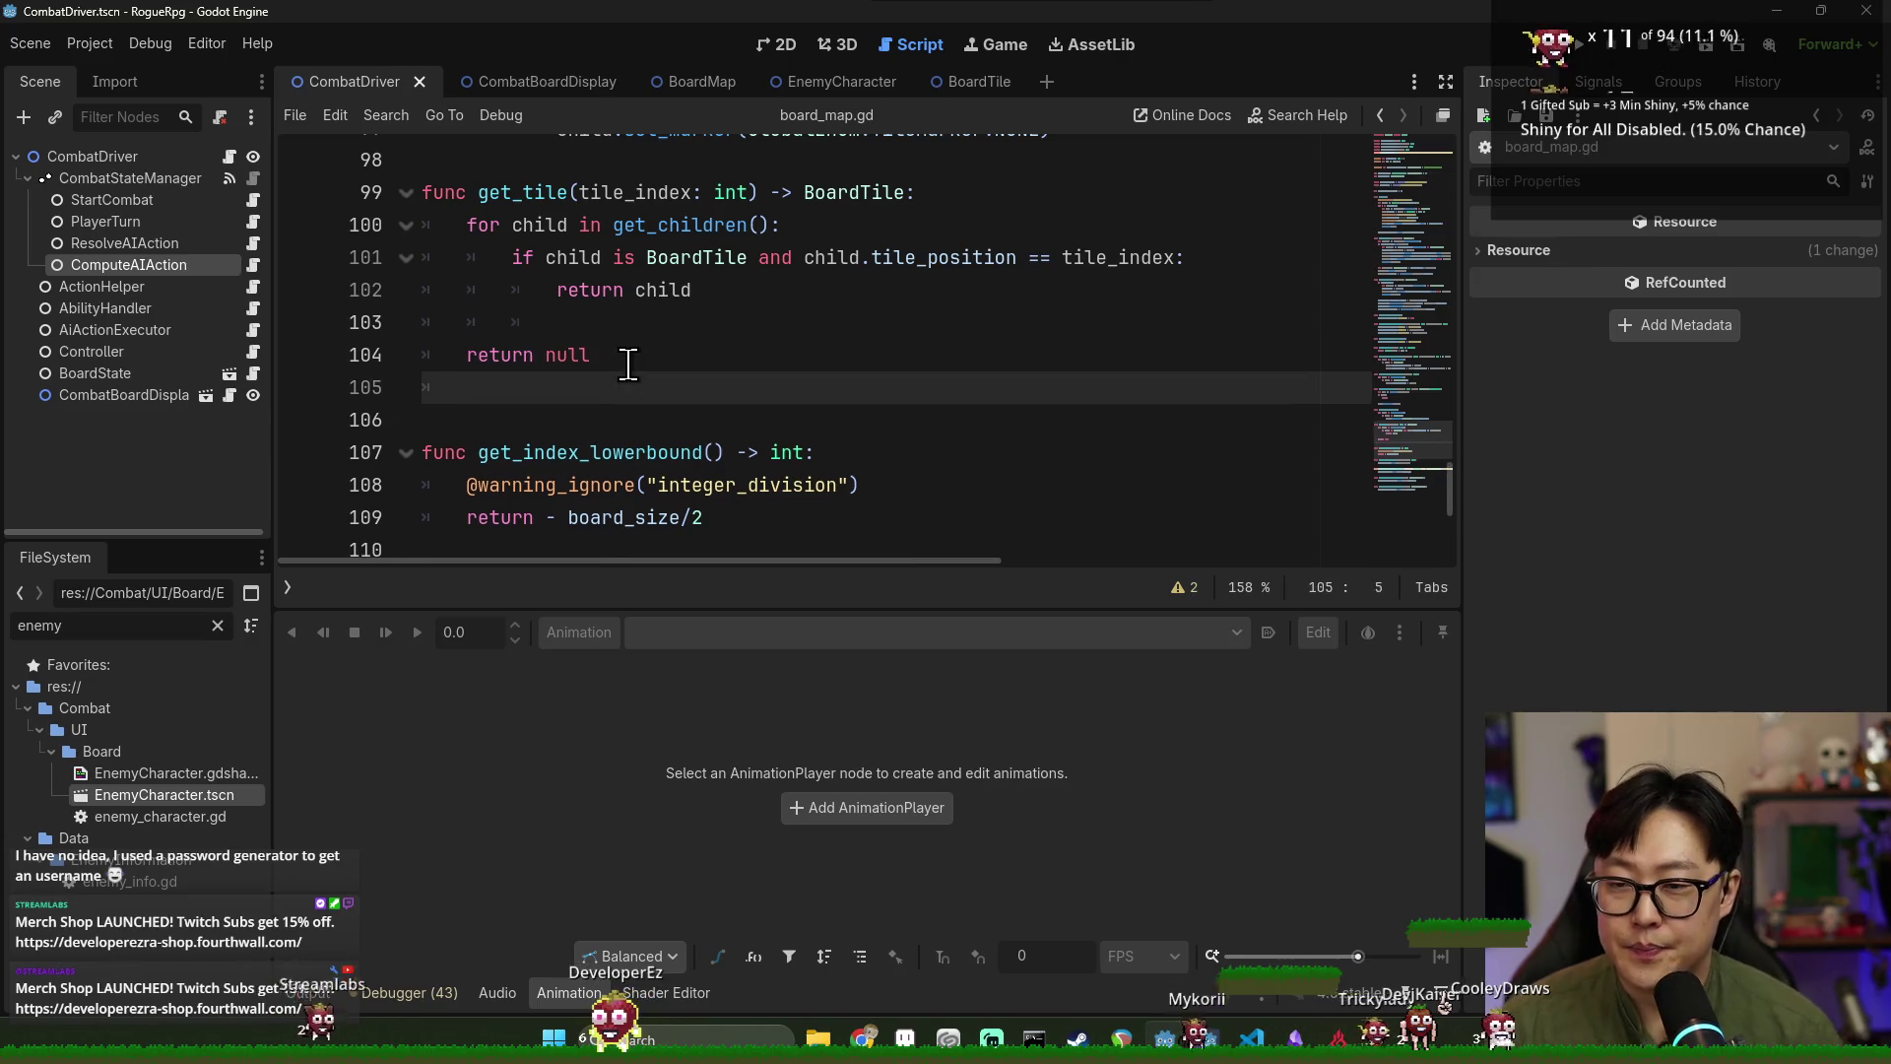
# Write a get_enemy_body(enemy_id: int) -> EnemyCharacter function stub returning null.
pyautogui.press('Return')
pyautogui.press('BackSpace')
pyautogui.write('fung get_enemy_body(enemy')
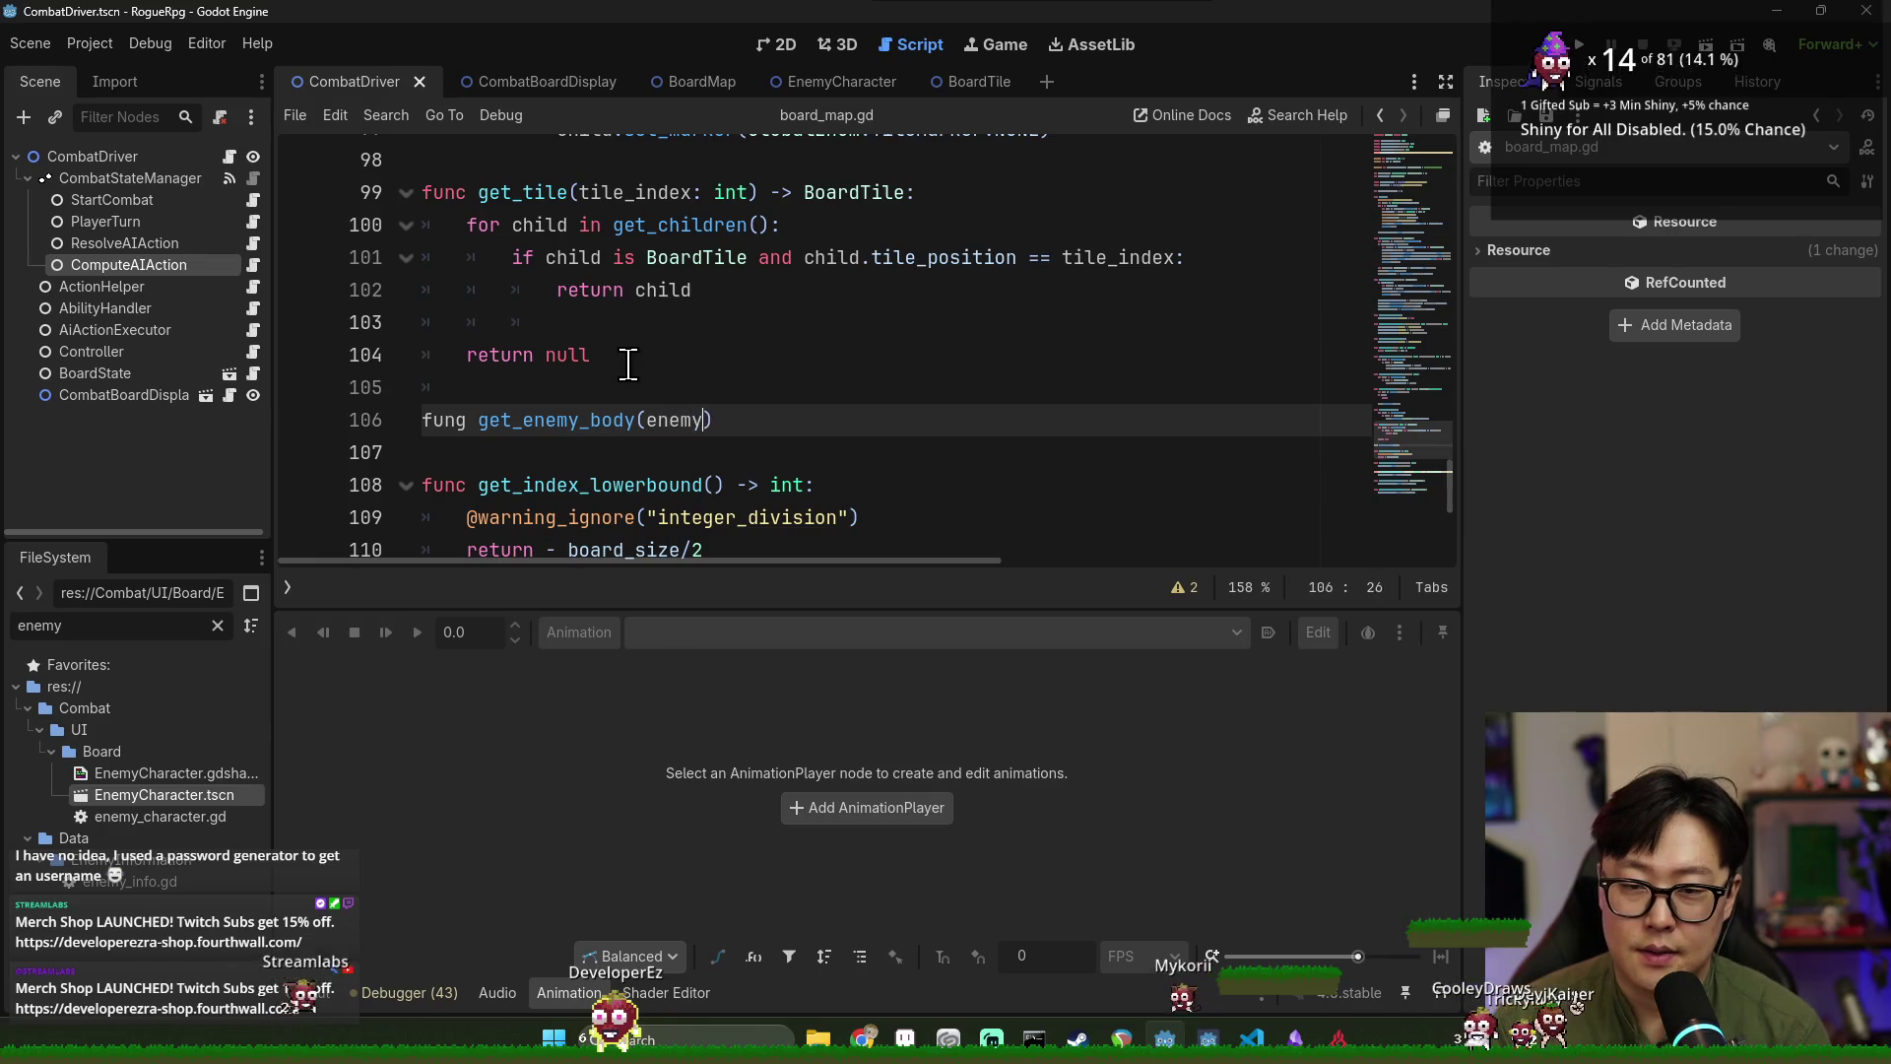
pyautogui.write('> E')
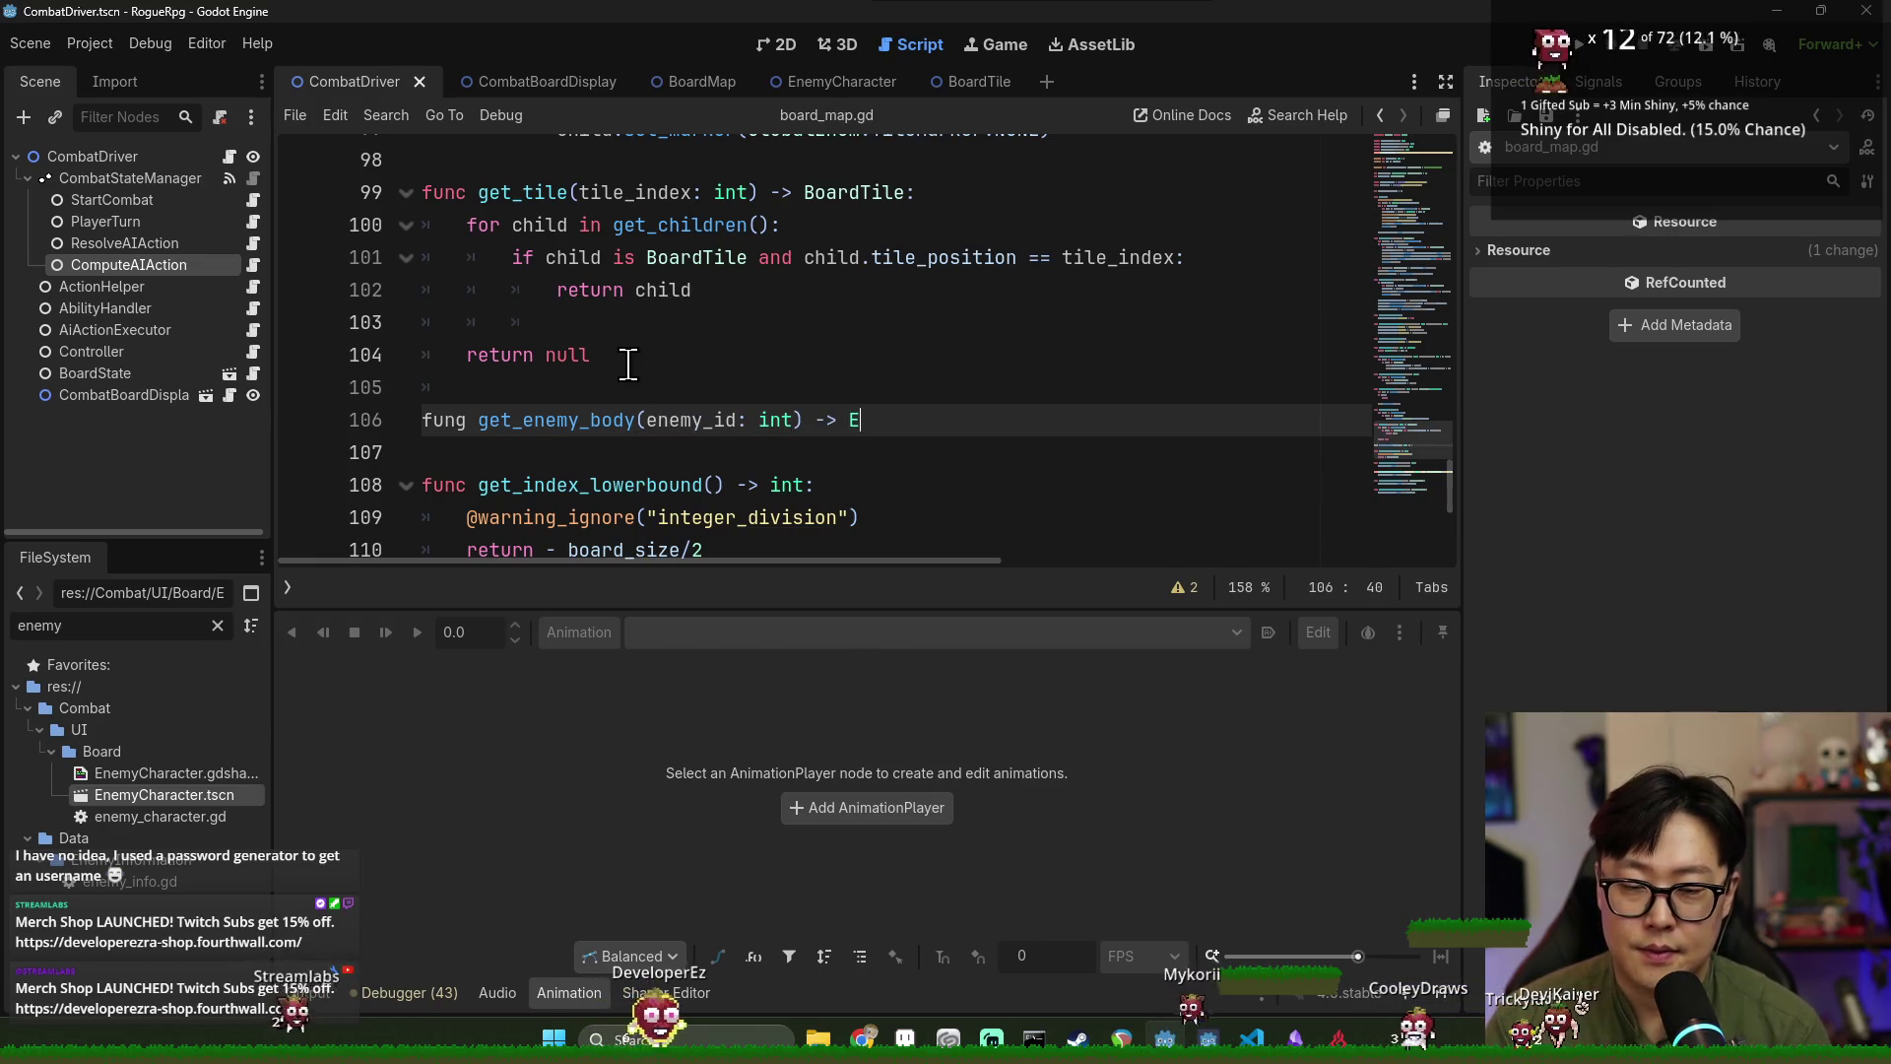
pyautogui.write('nemyCharacter:')
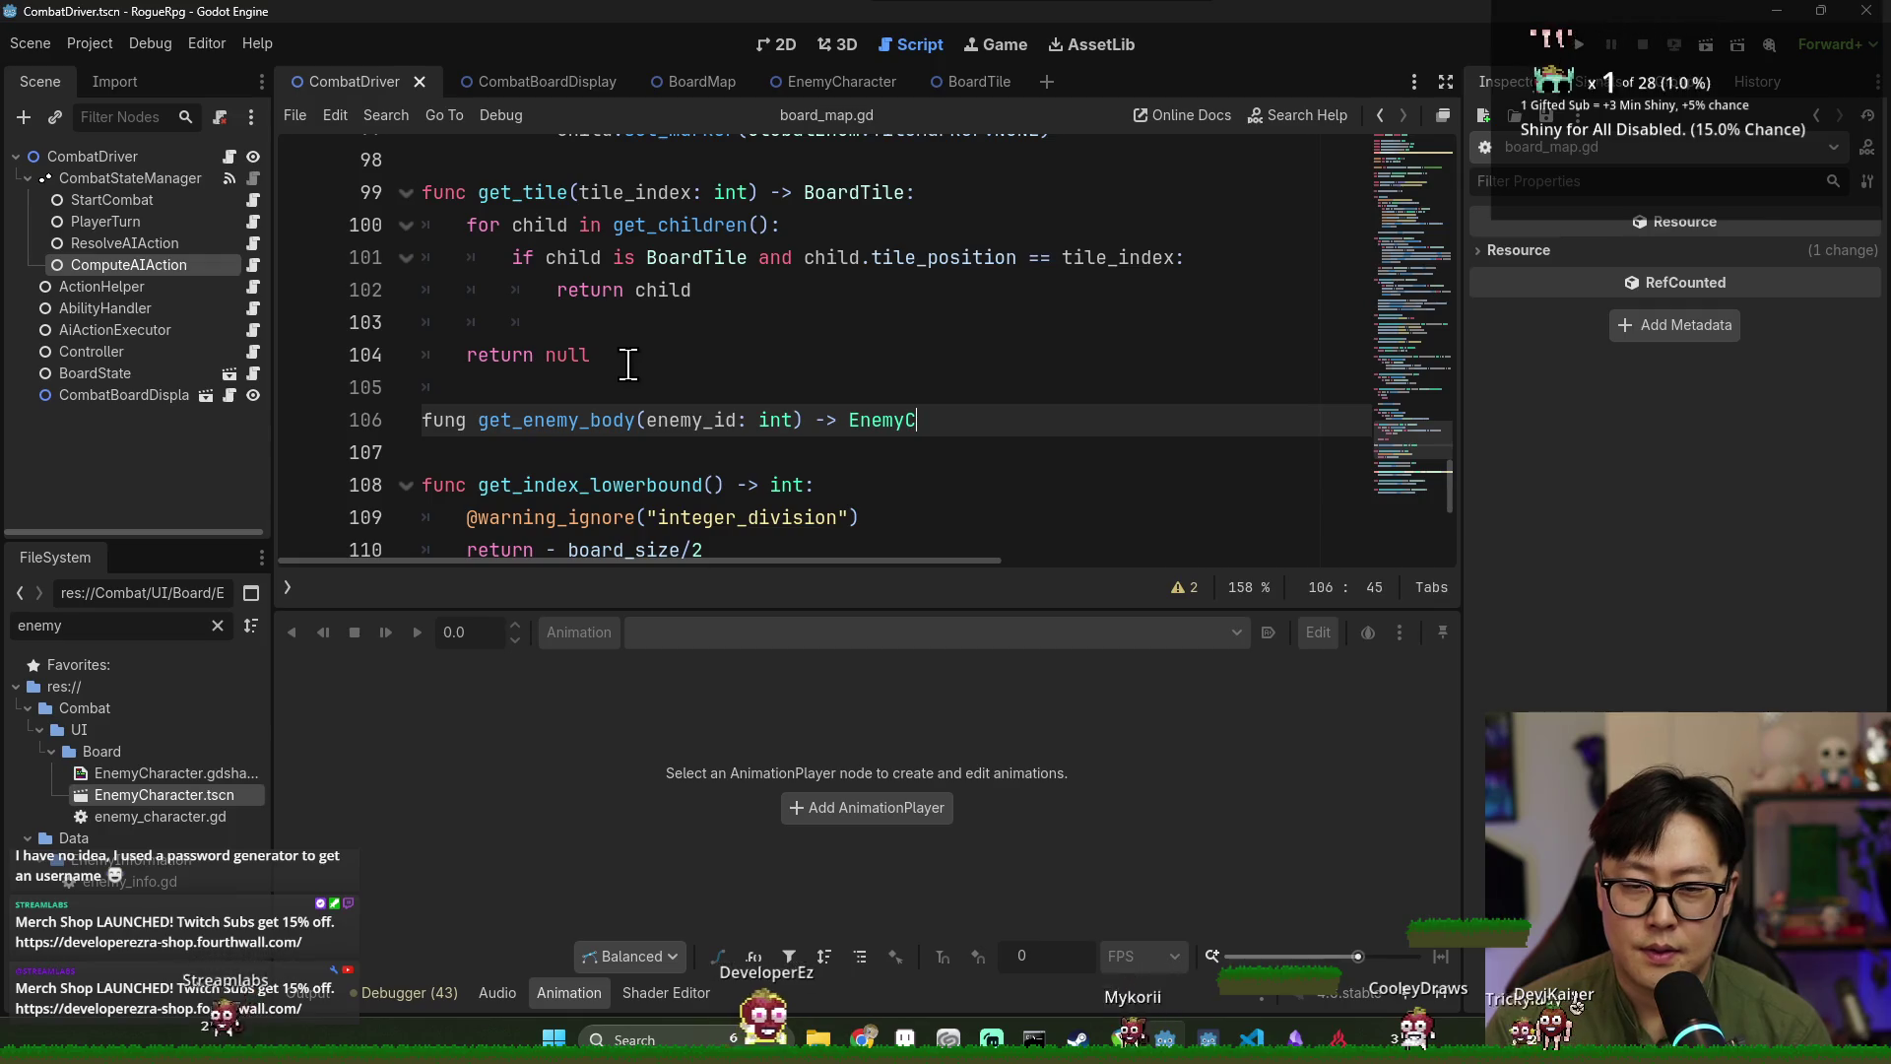
pyautogui.press('Return')
pyautogui.write('retruurn null')
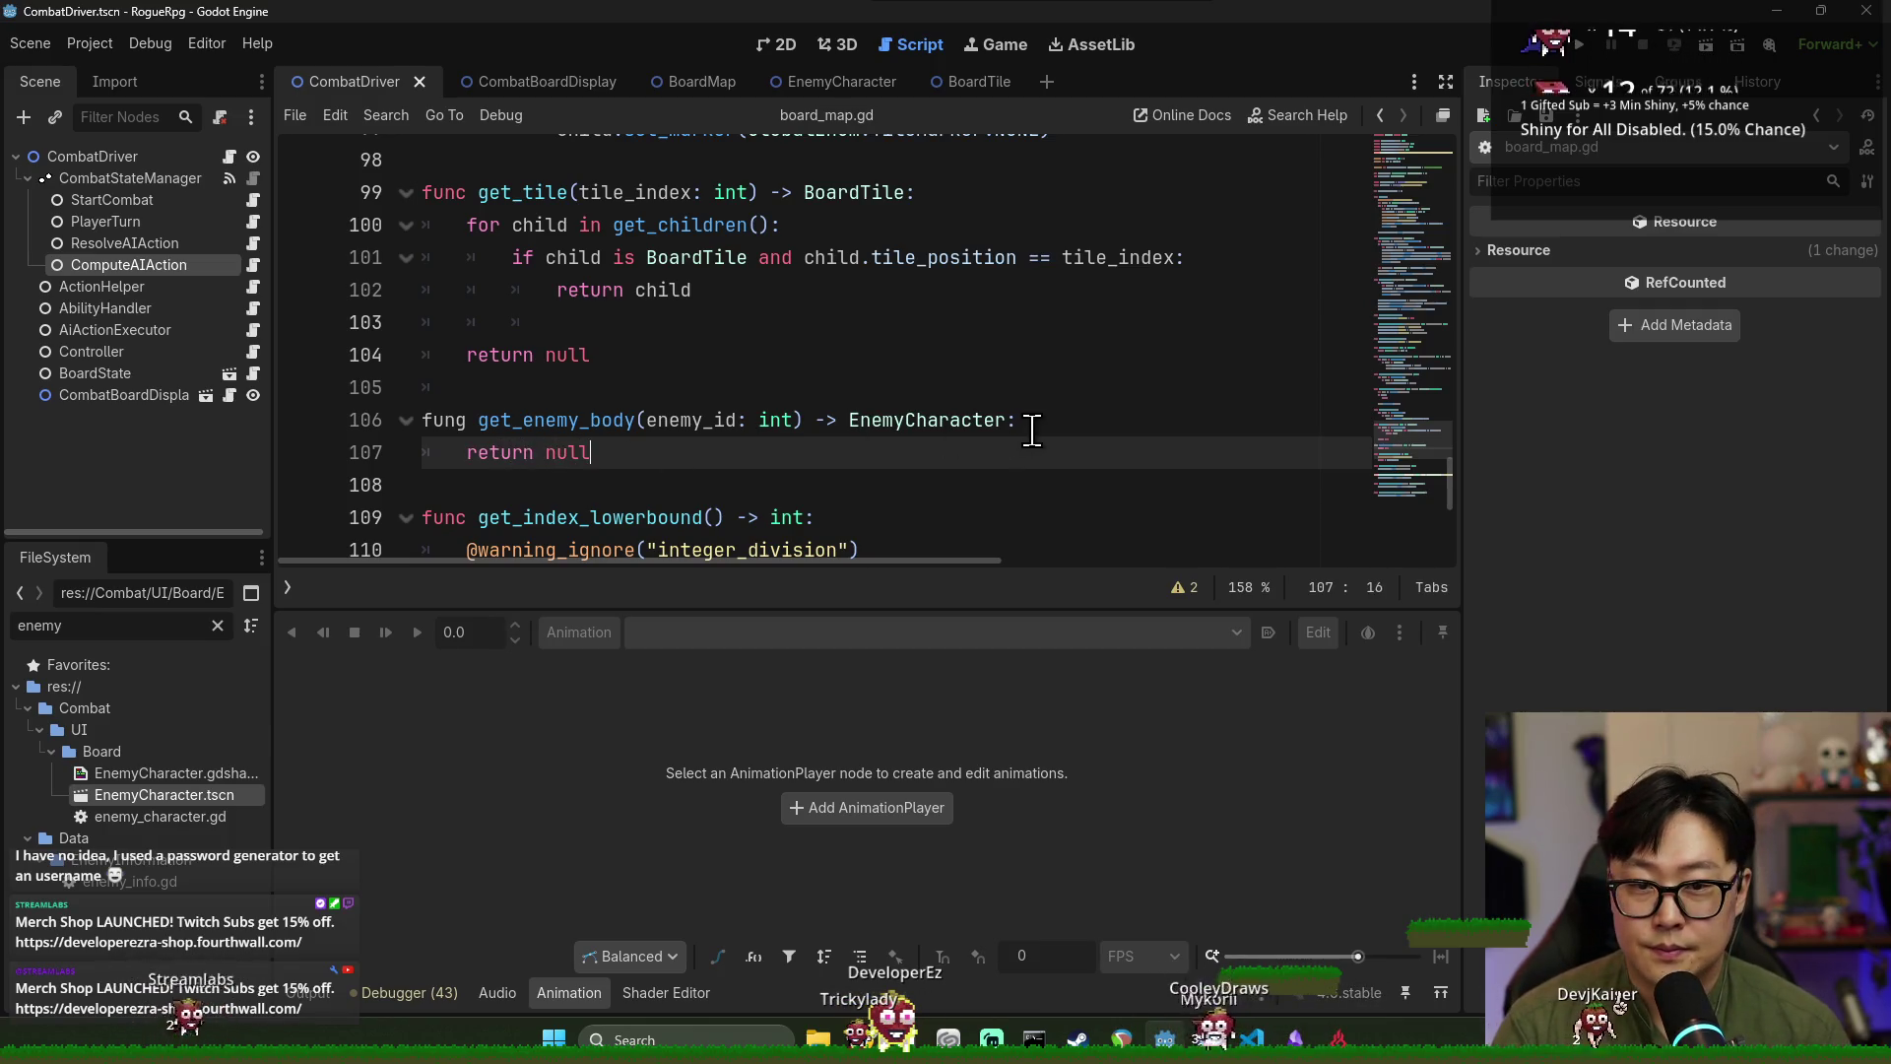
# Add an empty line in get_enemy_body's body and hide the Animation panel to enlarge the code.
pyautogui.click(1029, 430)
pyautogui.press('Return')
pyautogui.scroll(-5, 693, 399)
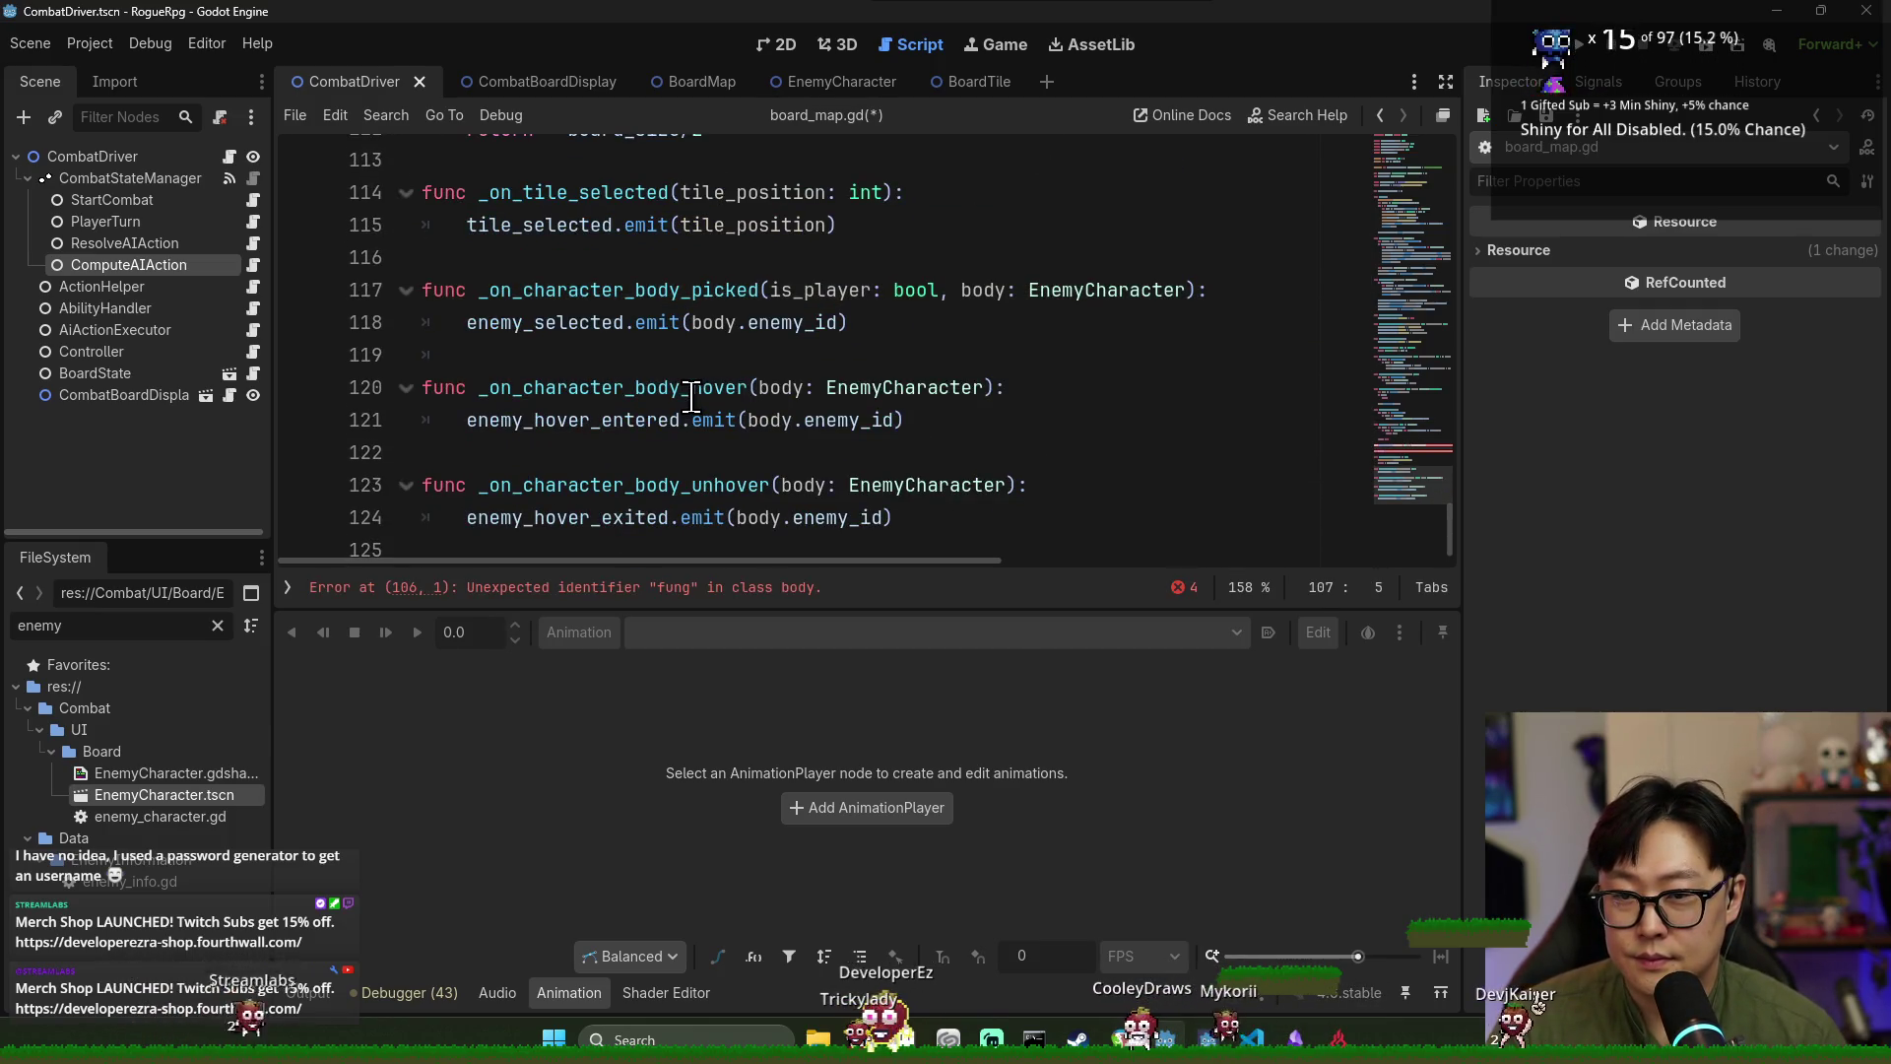
pyautogui.scroll(4, 690, 394)
pyautogui.moveTo(480, 322); pyautogui.dragTo(638, 335)
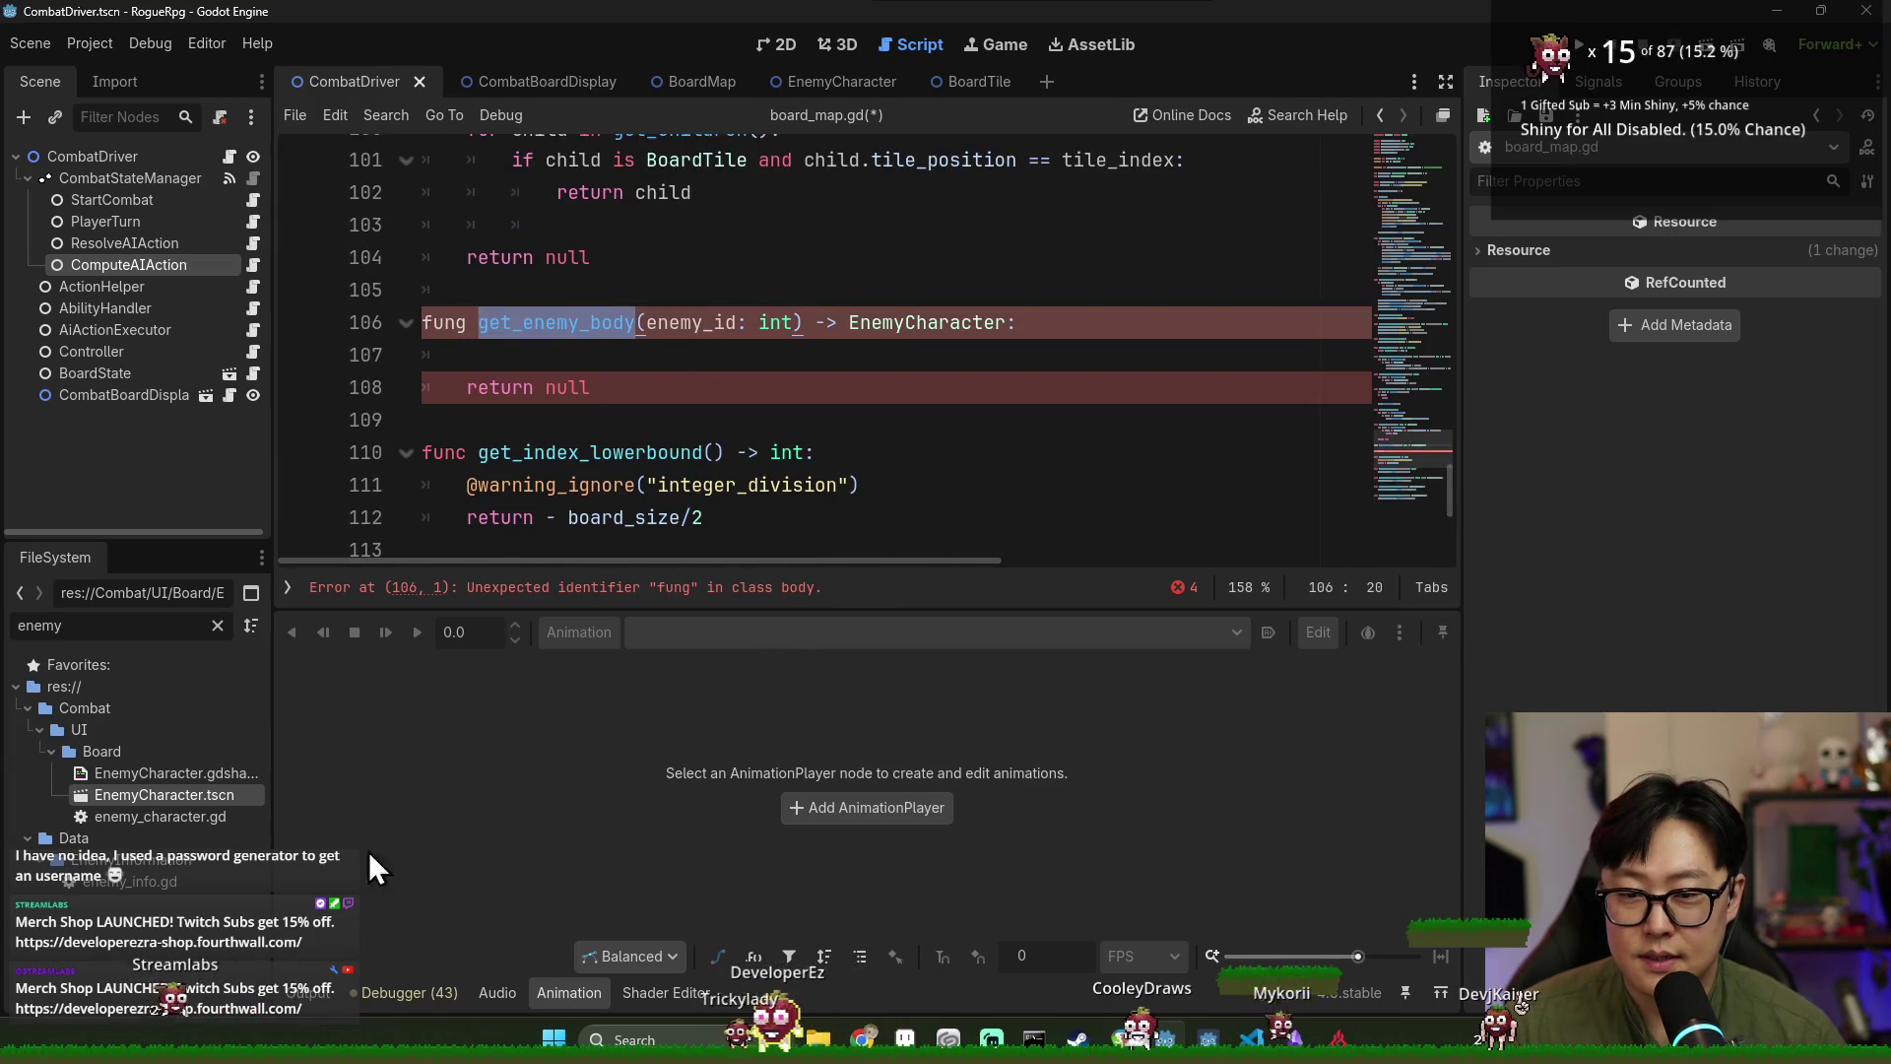
pyautogui.click(568, 992)
pyautogui.scroll(7, 571, 522)
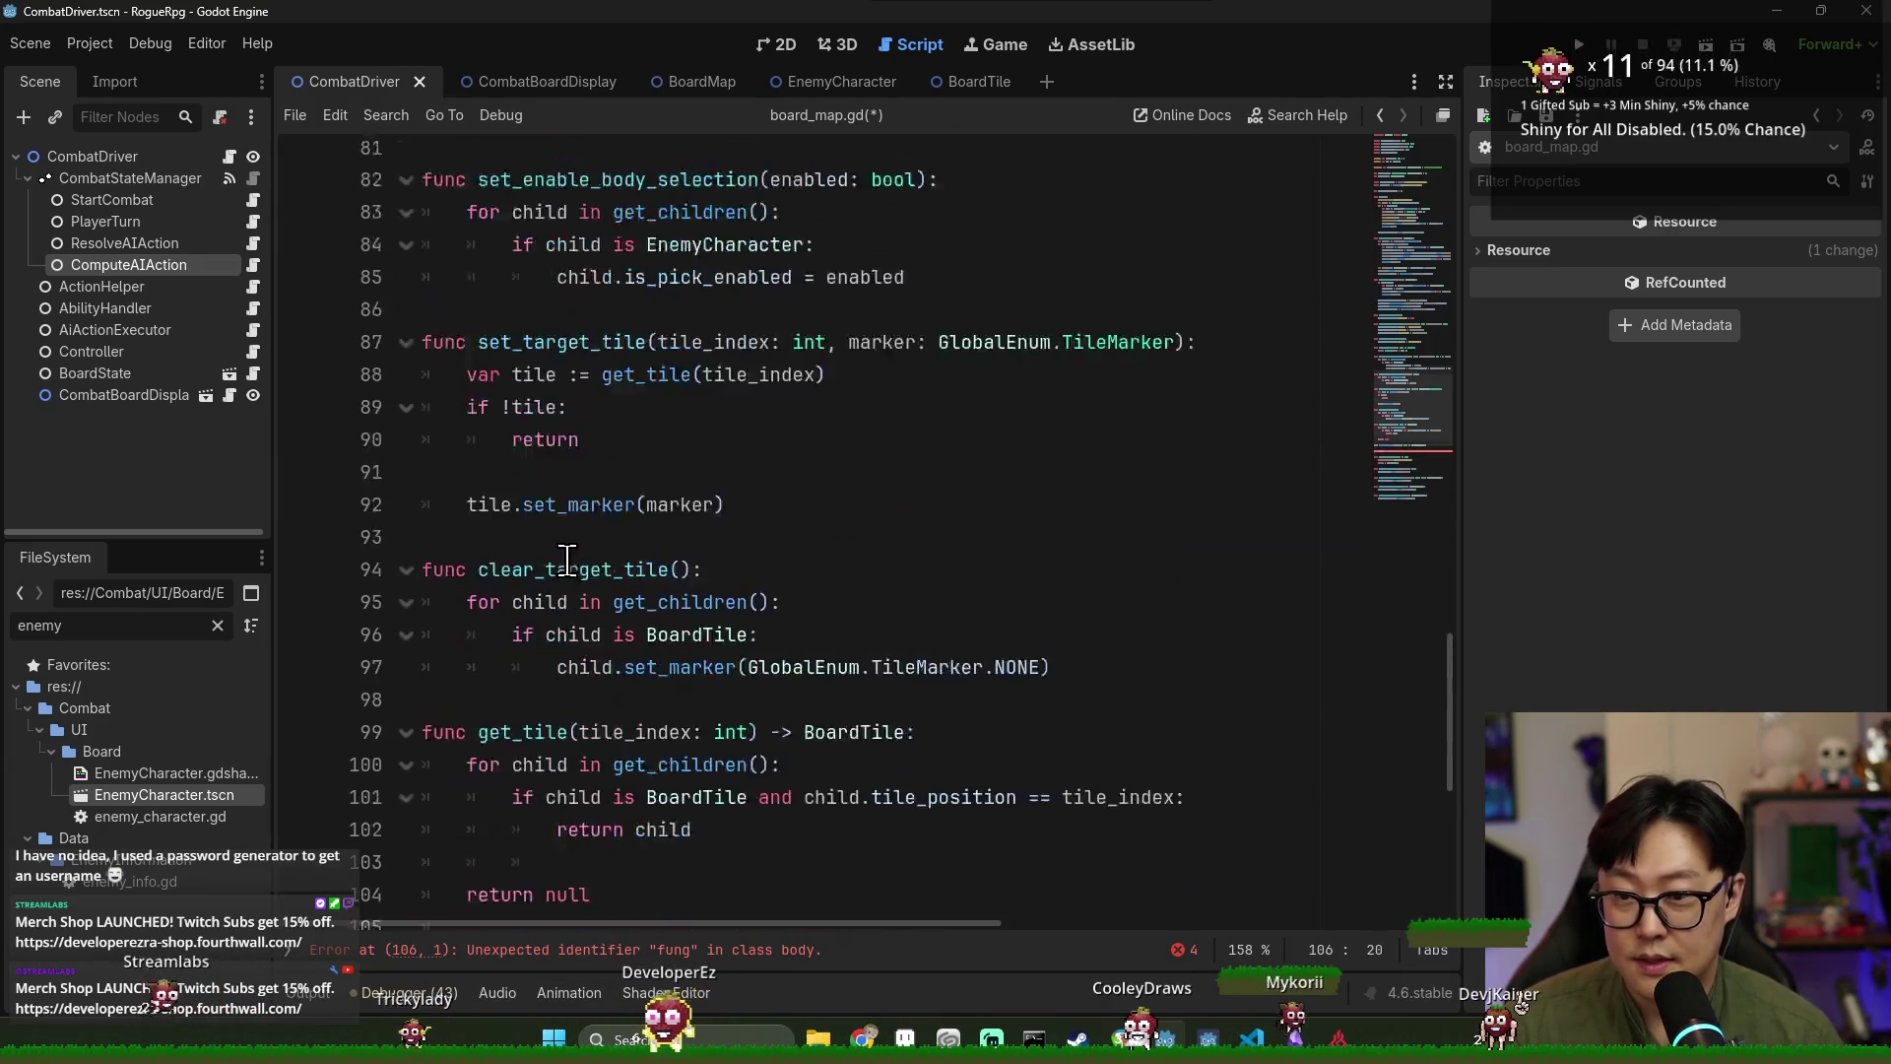
pyautogui.scroll(6, 606, 512)
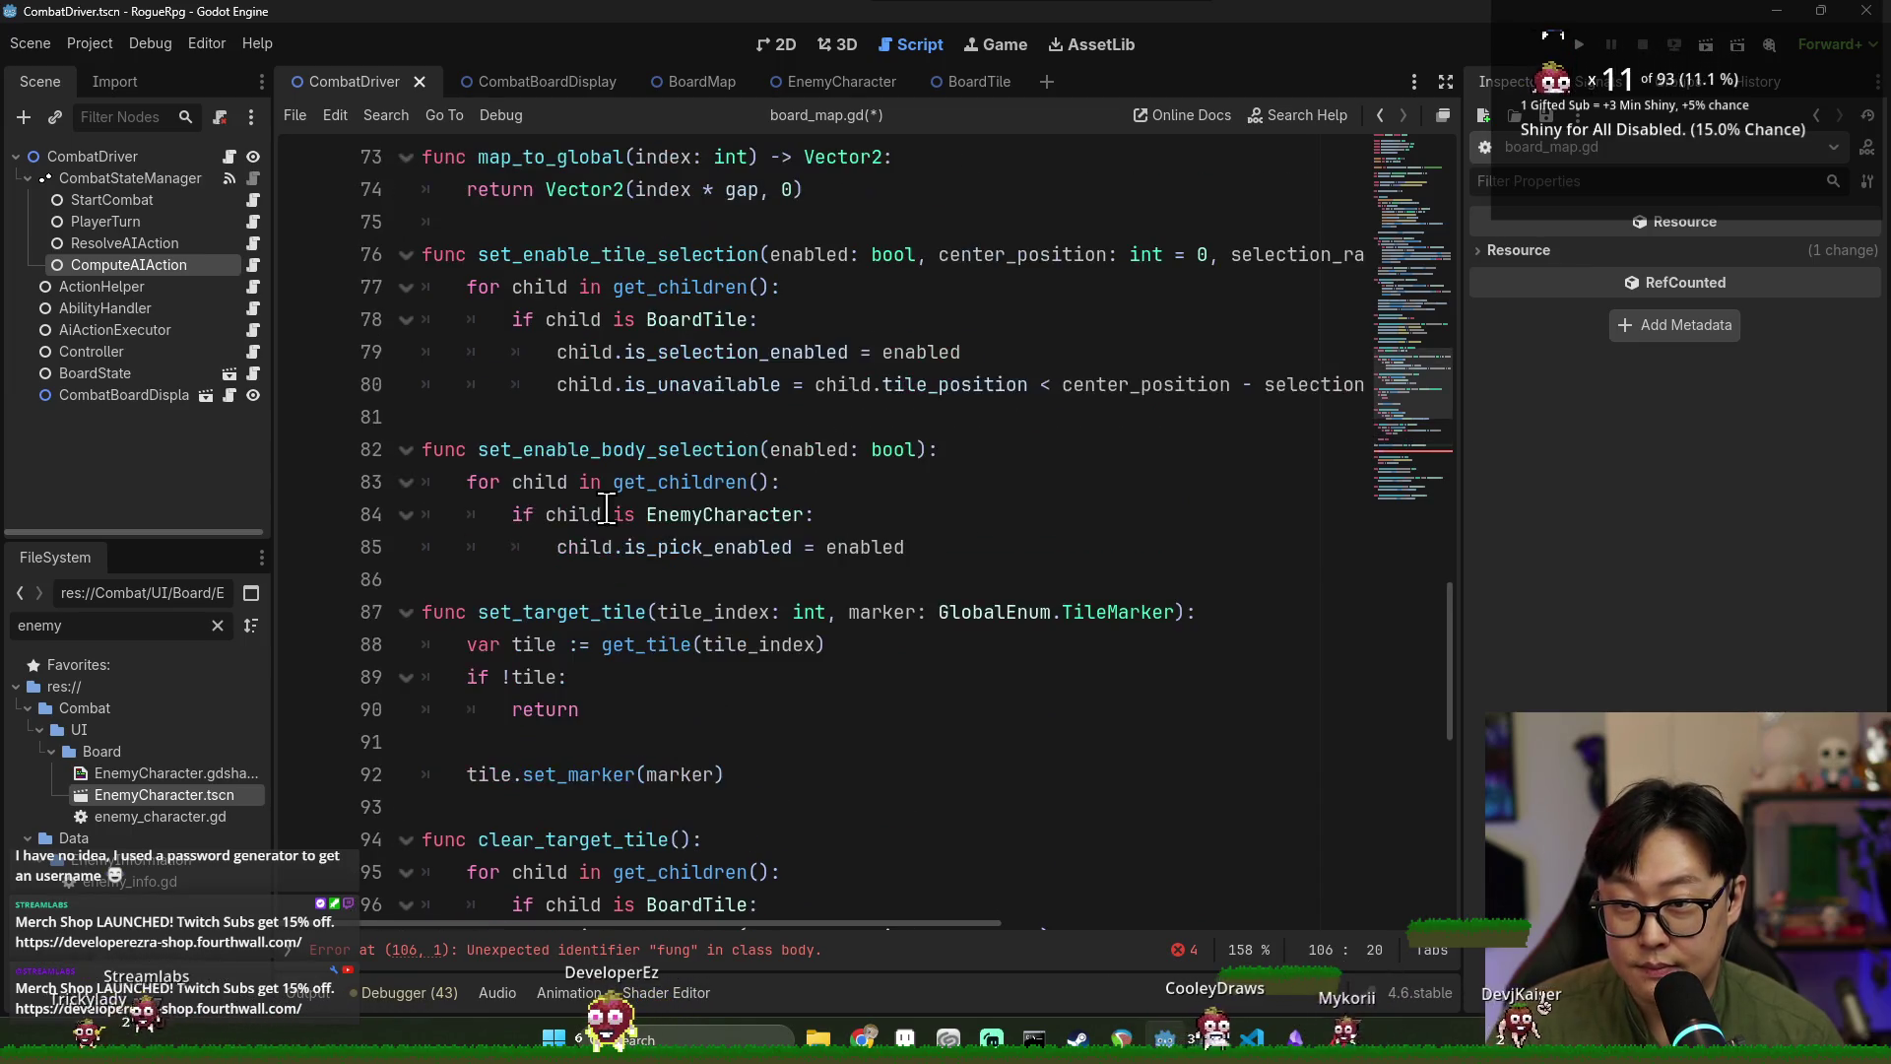
pyautogui.scroll(12, 608, 521)
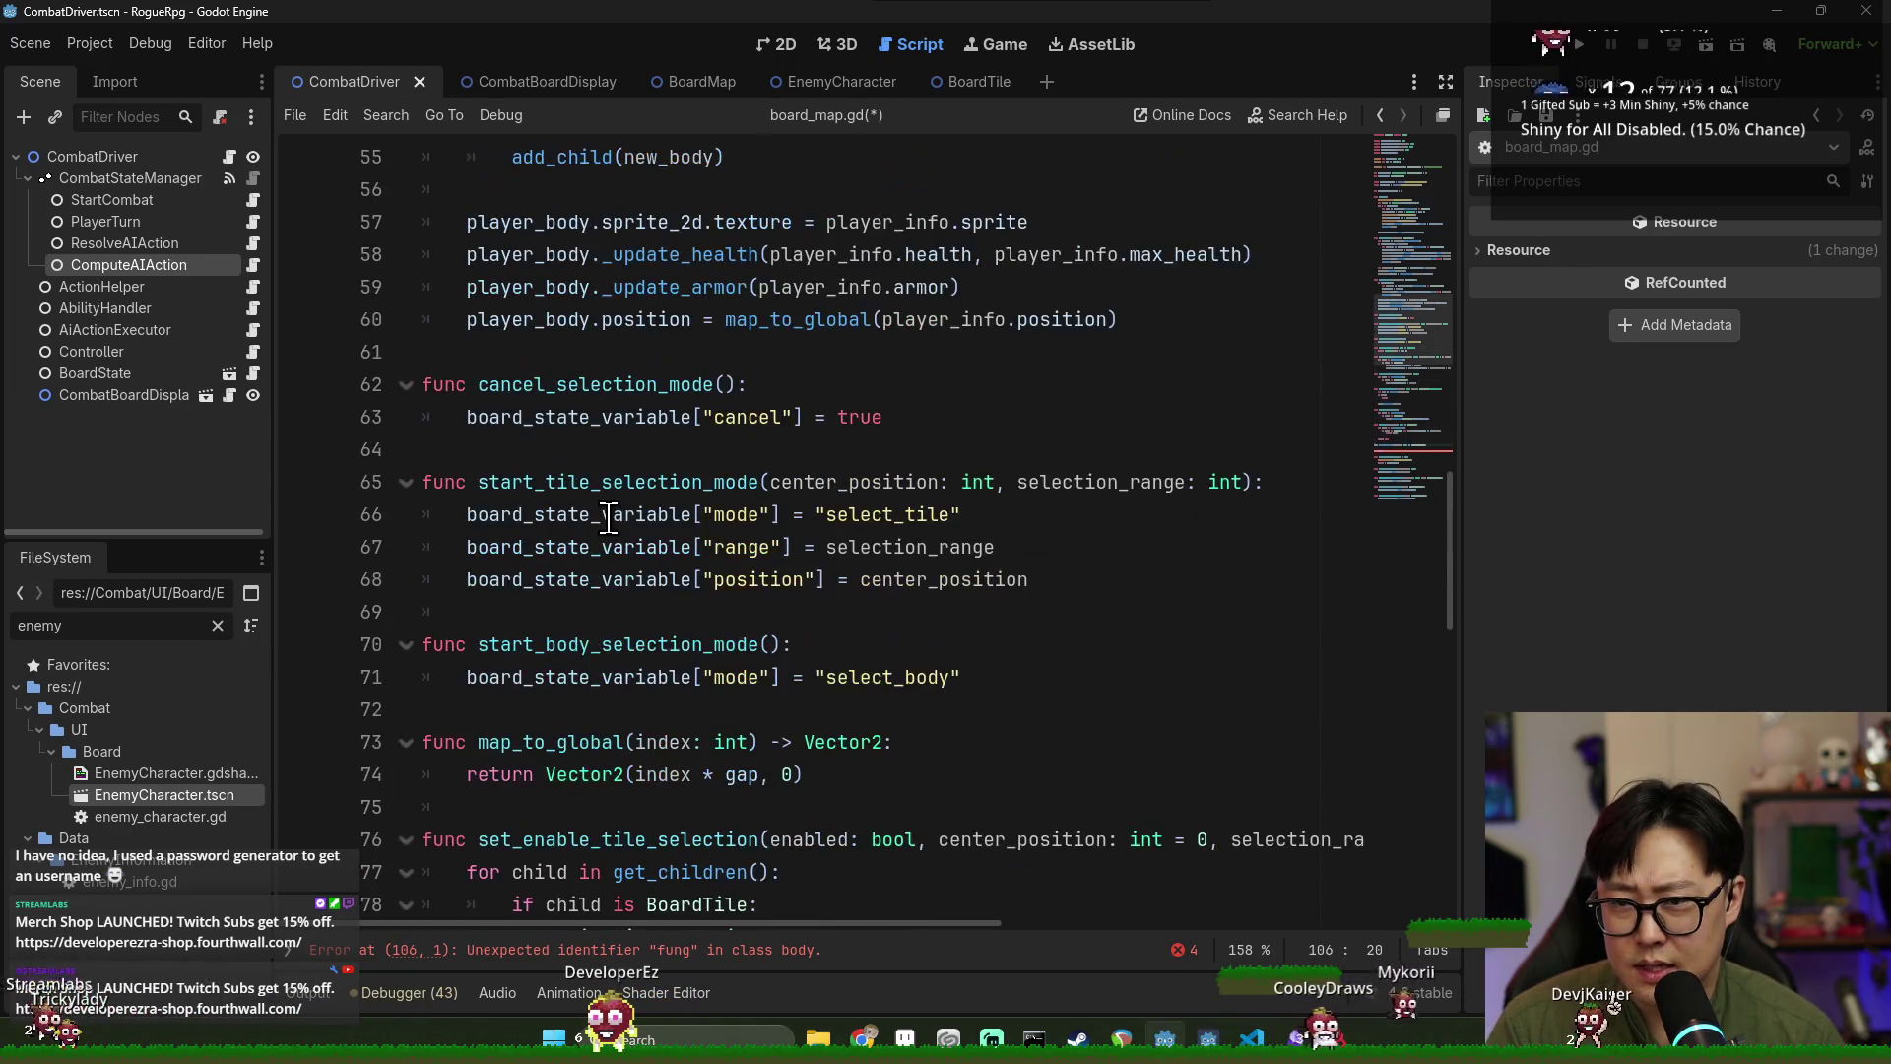
pyautogui.scroll(3, 613, 514)
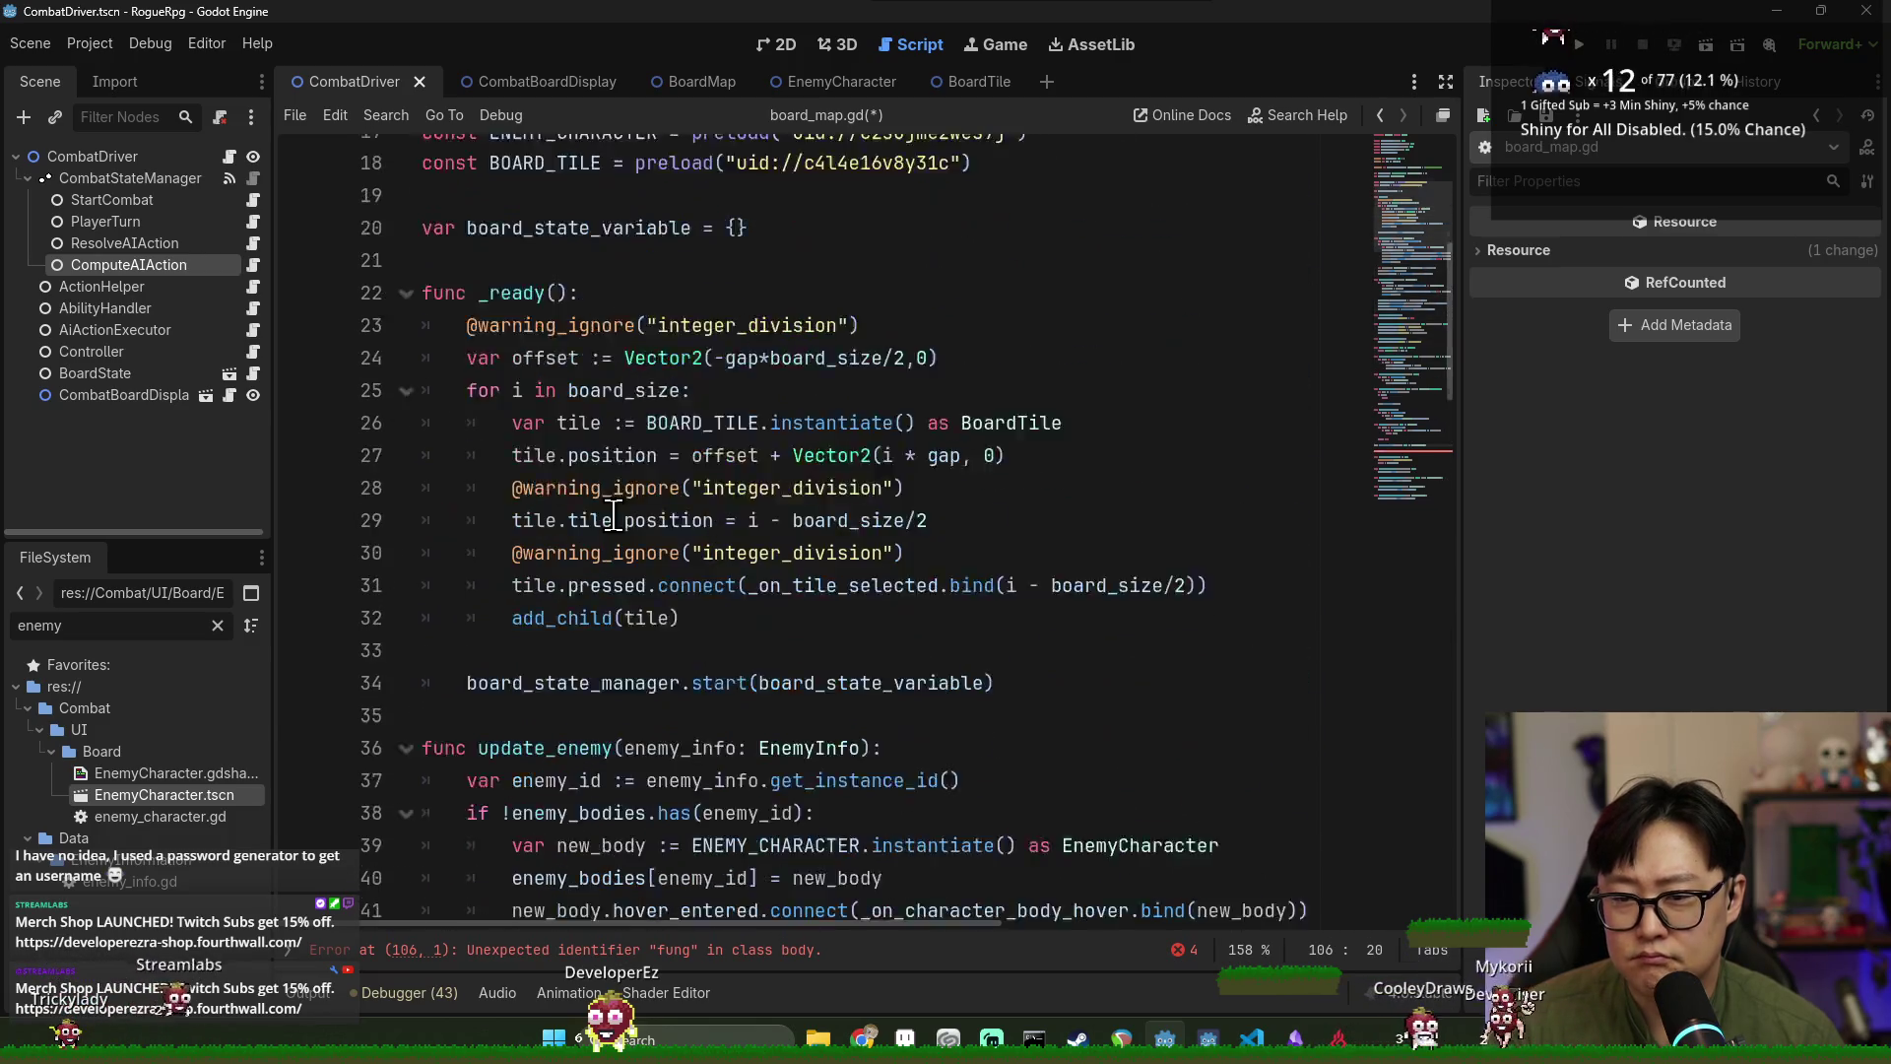
pyautogui.scroll(-3, 630, 522)
pyautogui.scroll(-20, 643, 532)
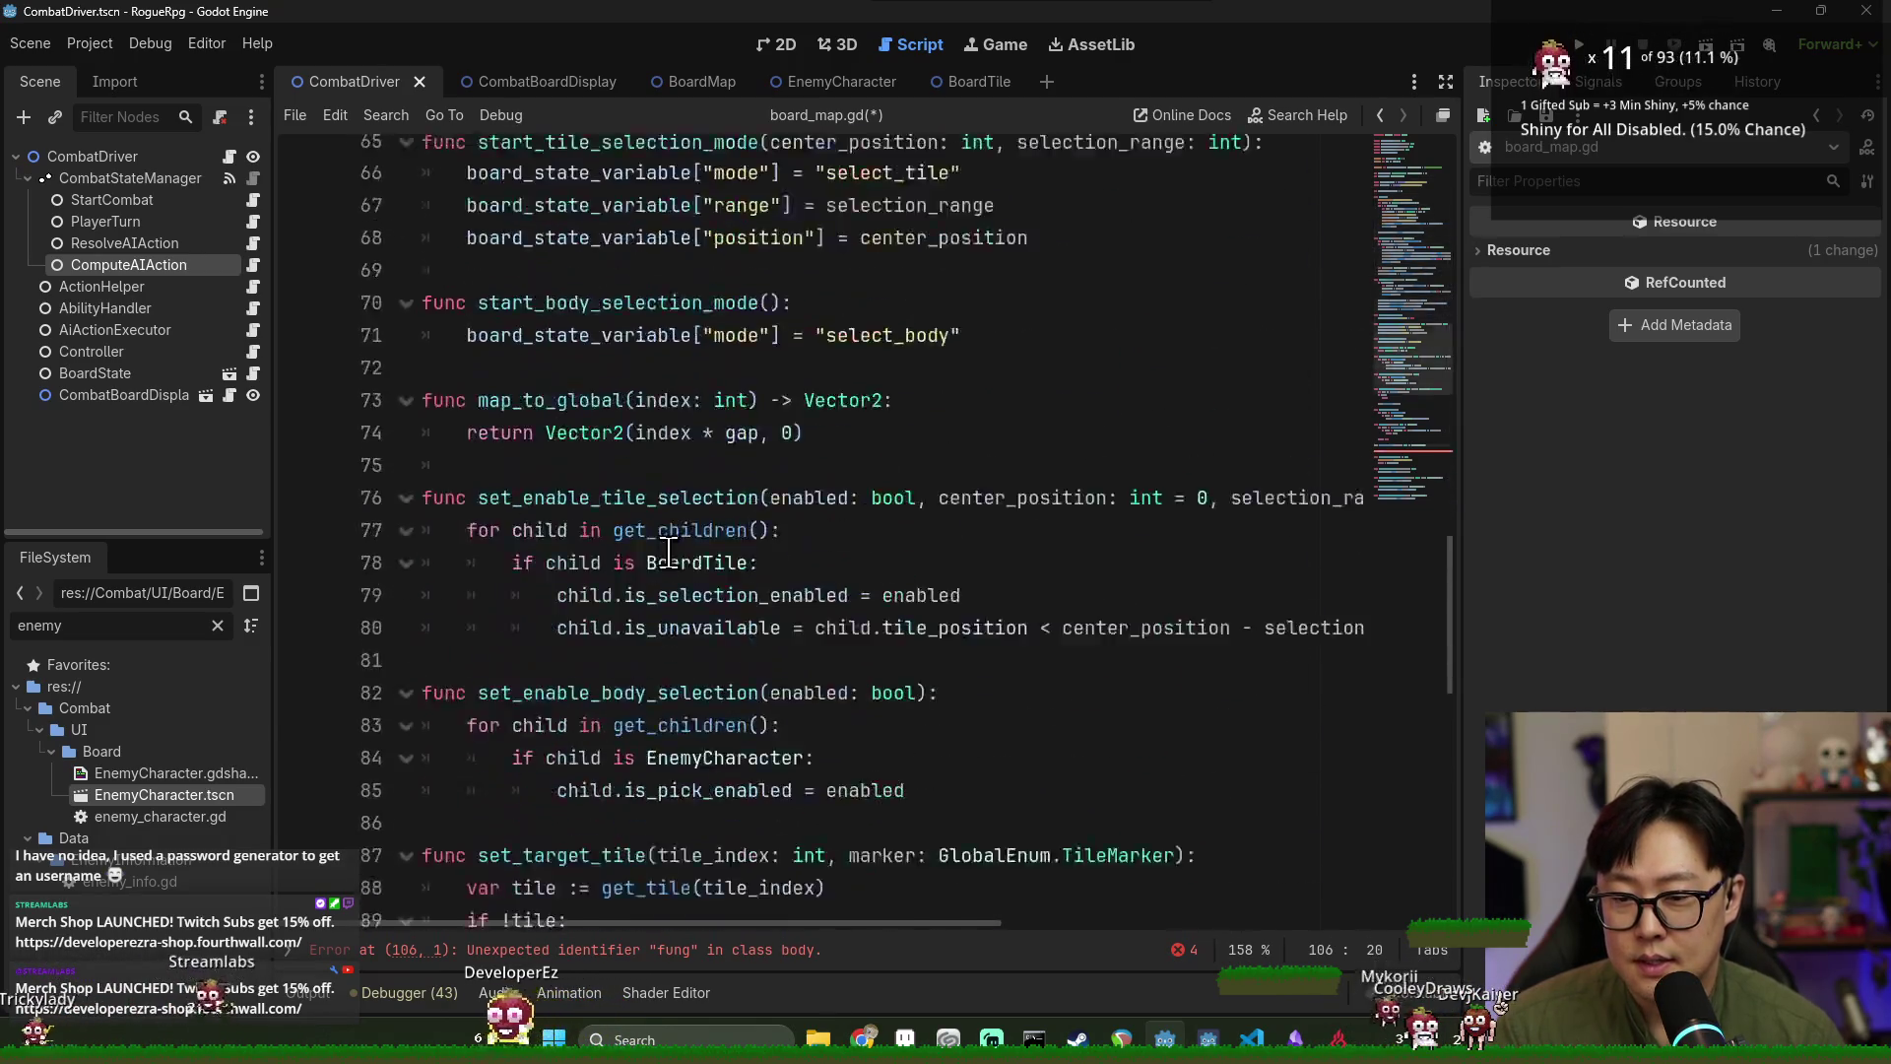
pyautogui.click(605, 589)
pyautogui.write('for body in en')
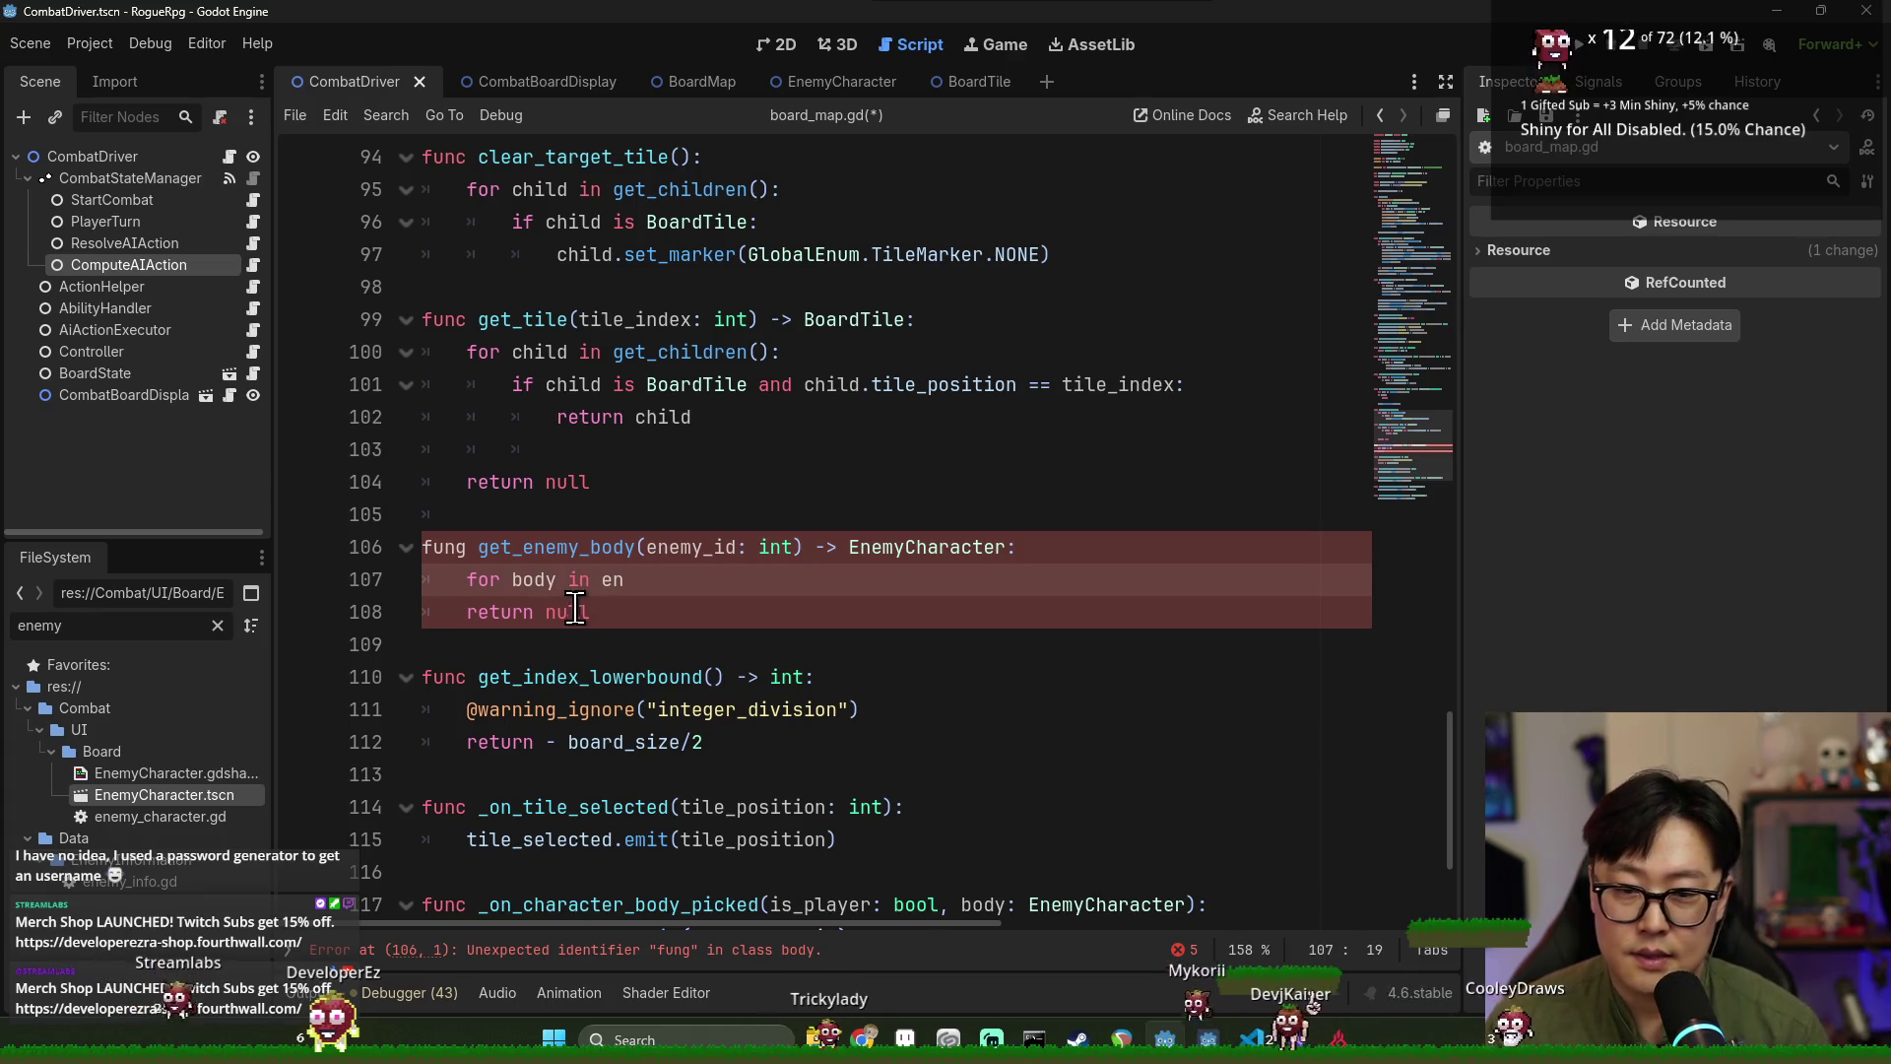
# Correct the 'fung' keyword to func and start a 'for body in enemy_bodies:' loop.
pyautogui.scroll(-1, 571, 606)
pyautogui.press('Up')
pyautogui.press('Home')
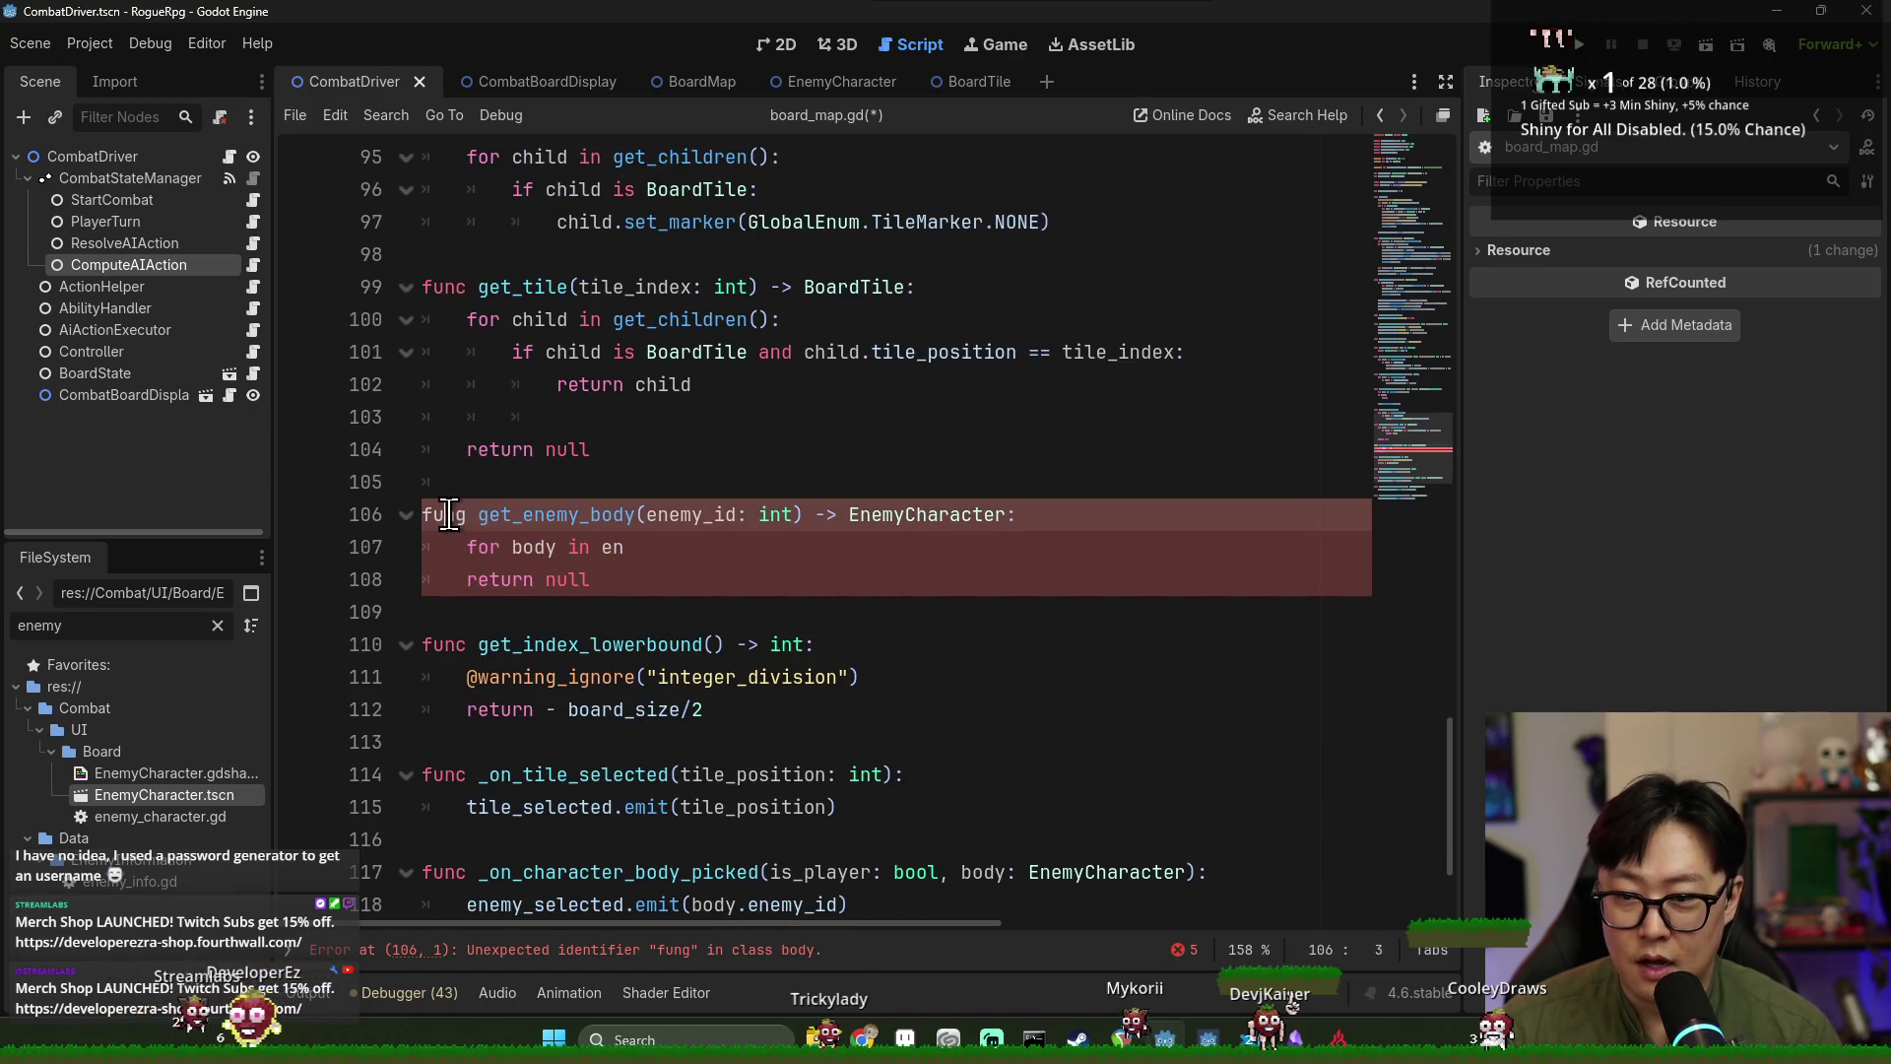
pyautogui.write('fu')
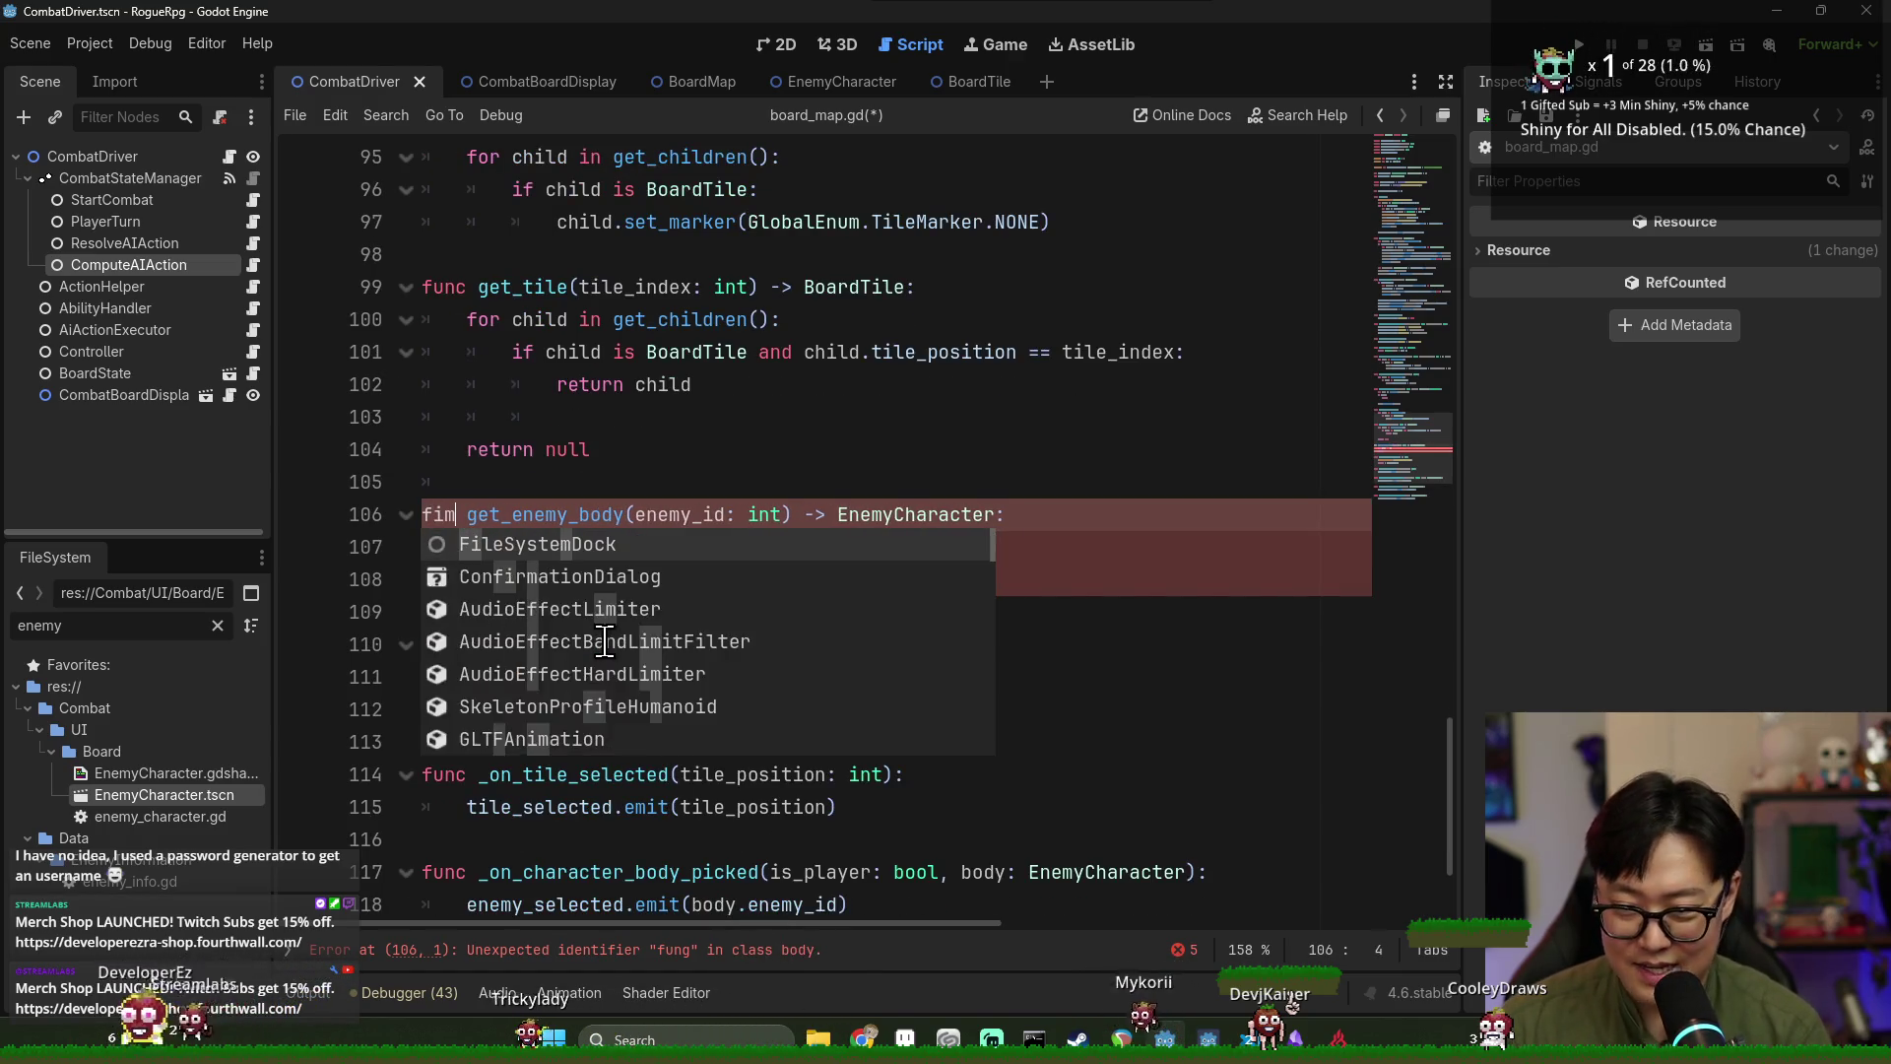
pyautogui.write('nc')
pyautogui.click(680, 552)
pyautogui.write('for body in en')
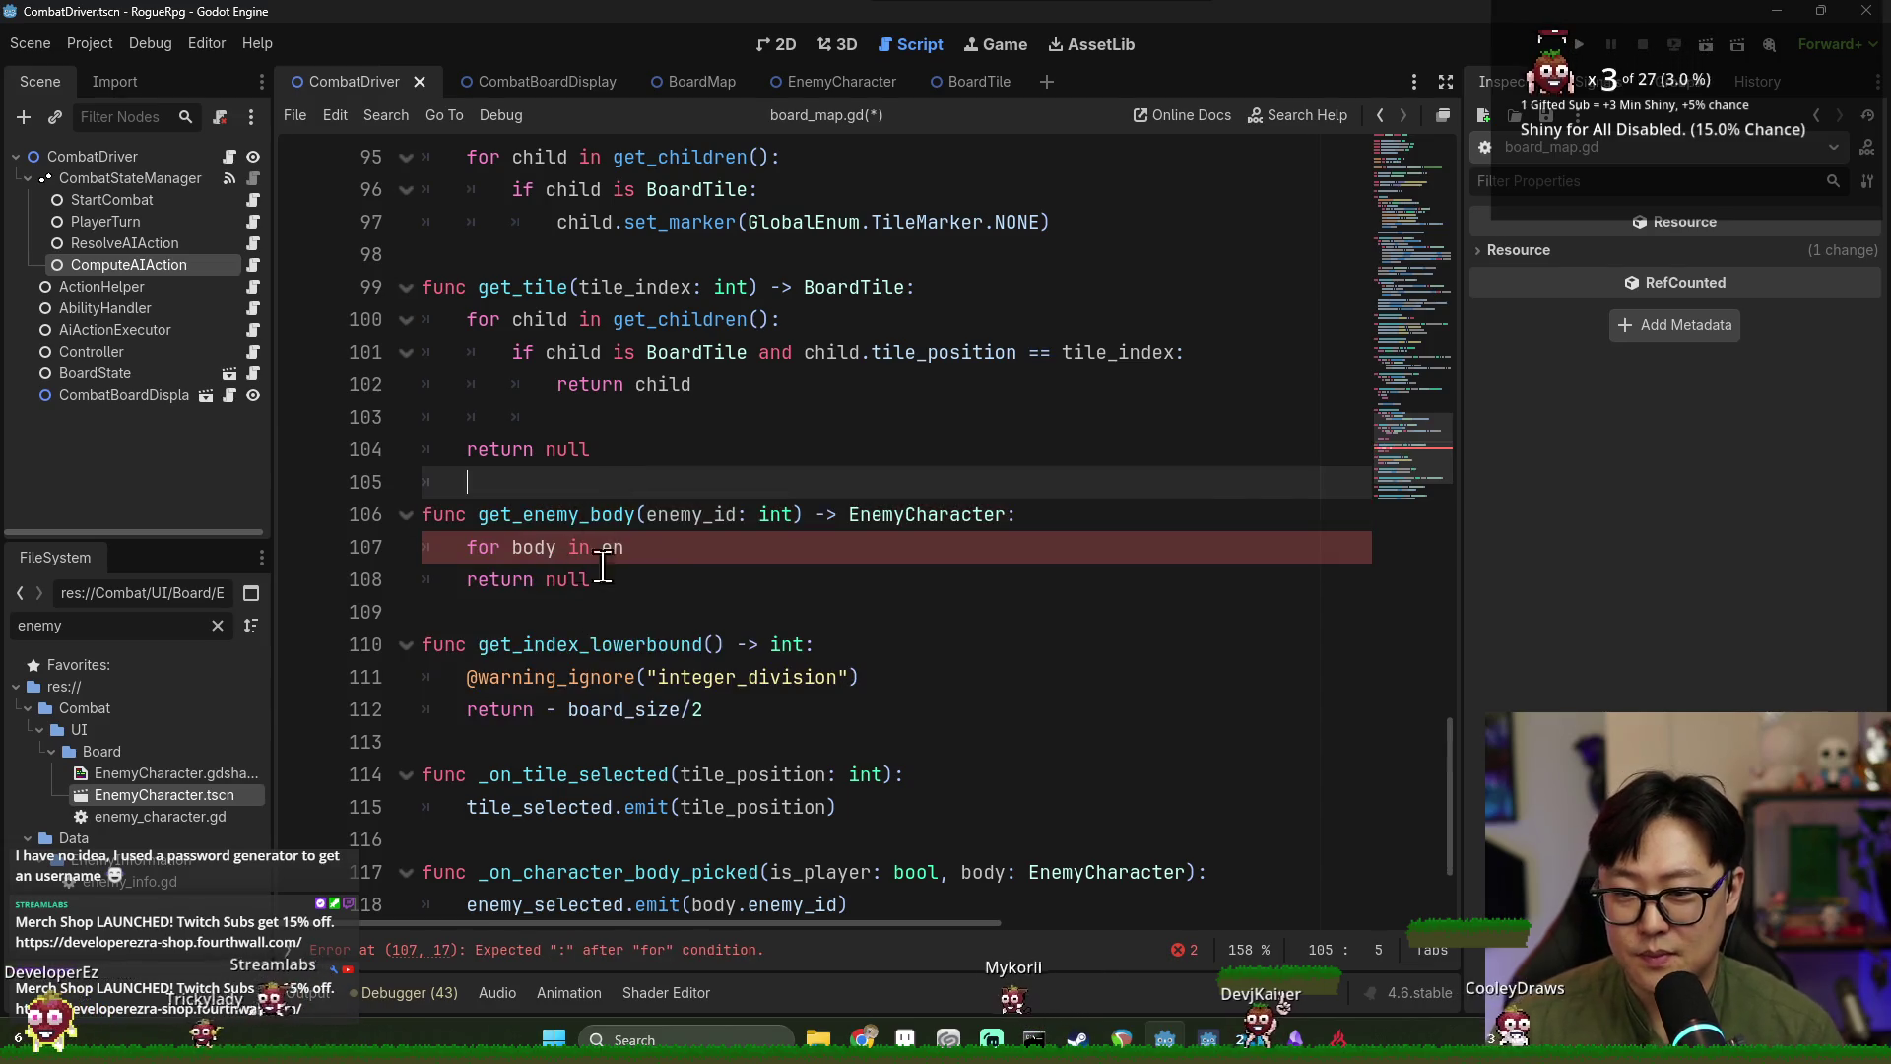
pyautogui.press('Return')
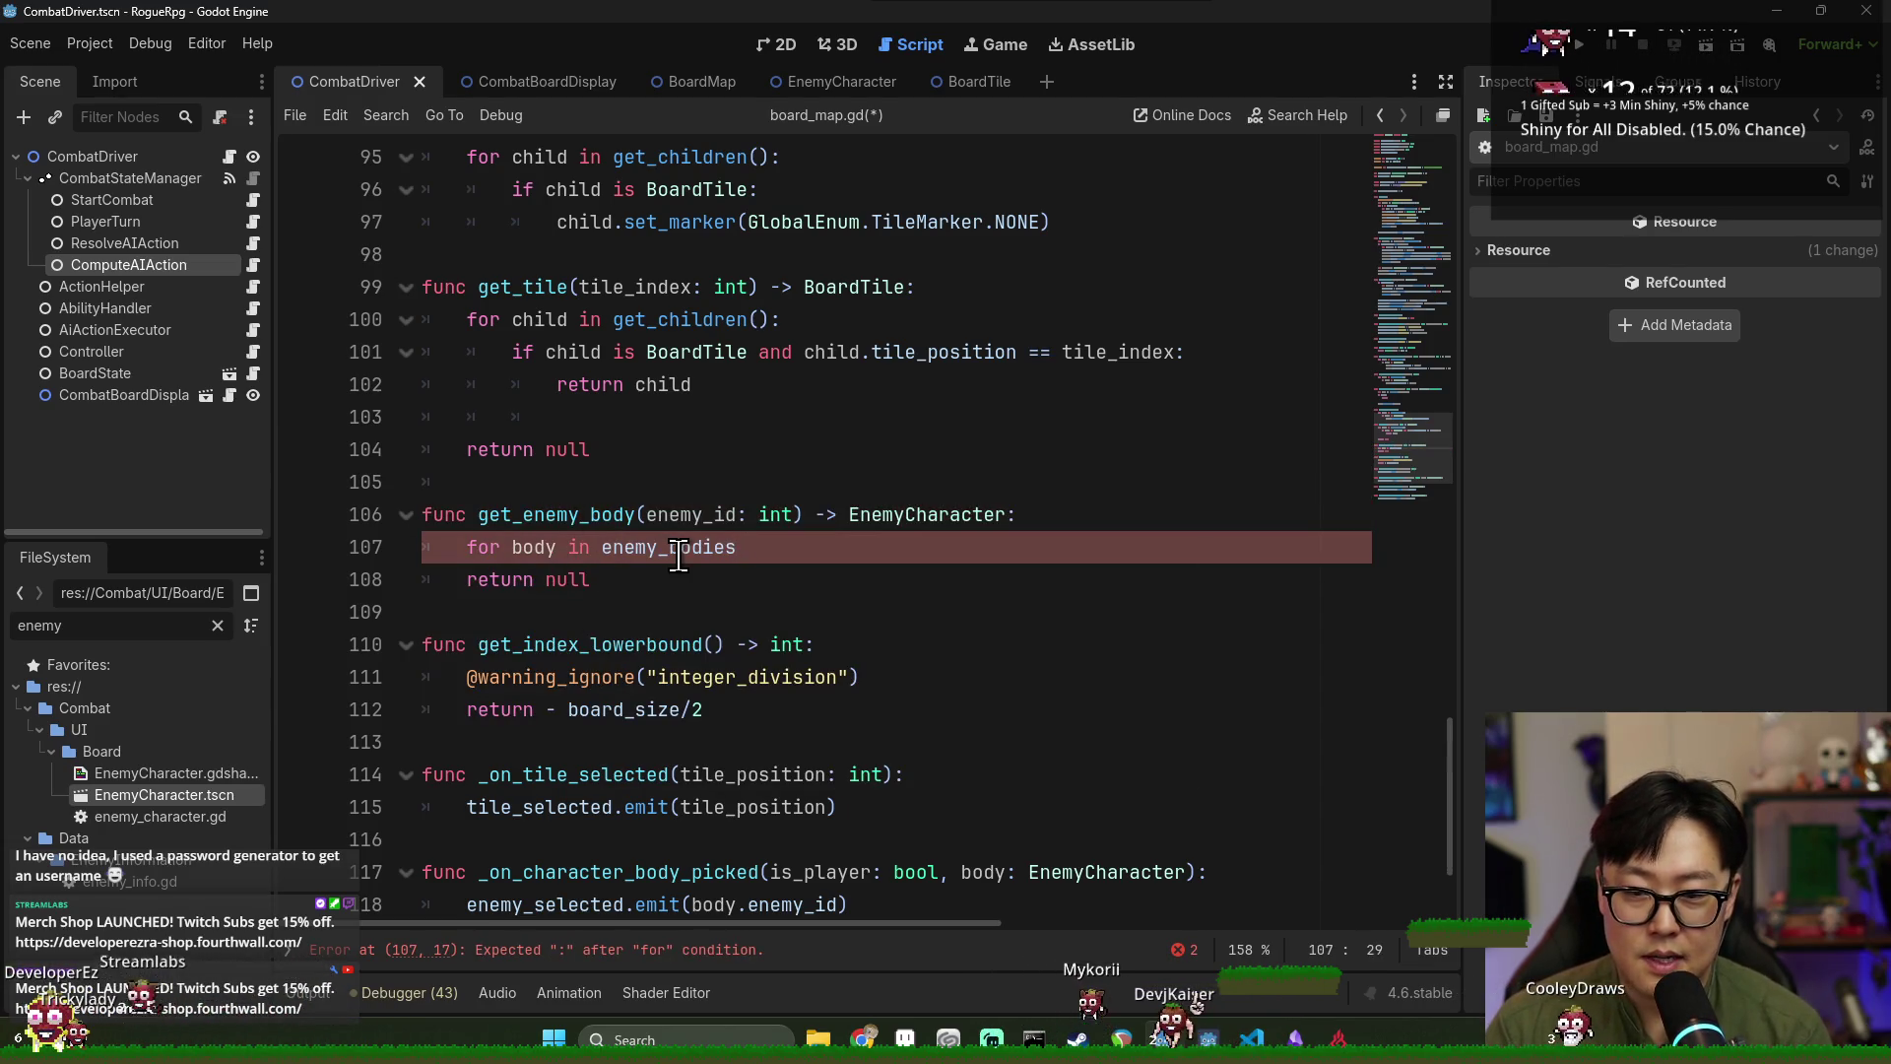
pyautogui.write(':')
pyautogui.press('Return')
# Inside the loop, return body when its EnemyCharacter-cast id equals enemy_id.
pyautogui.write('if body.id')
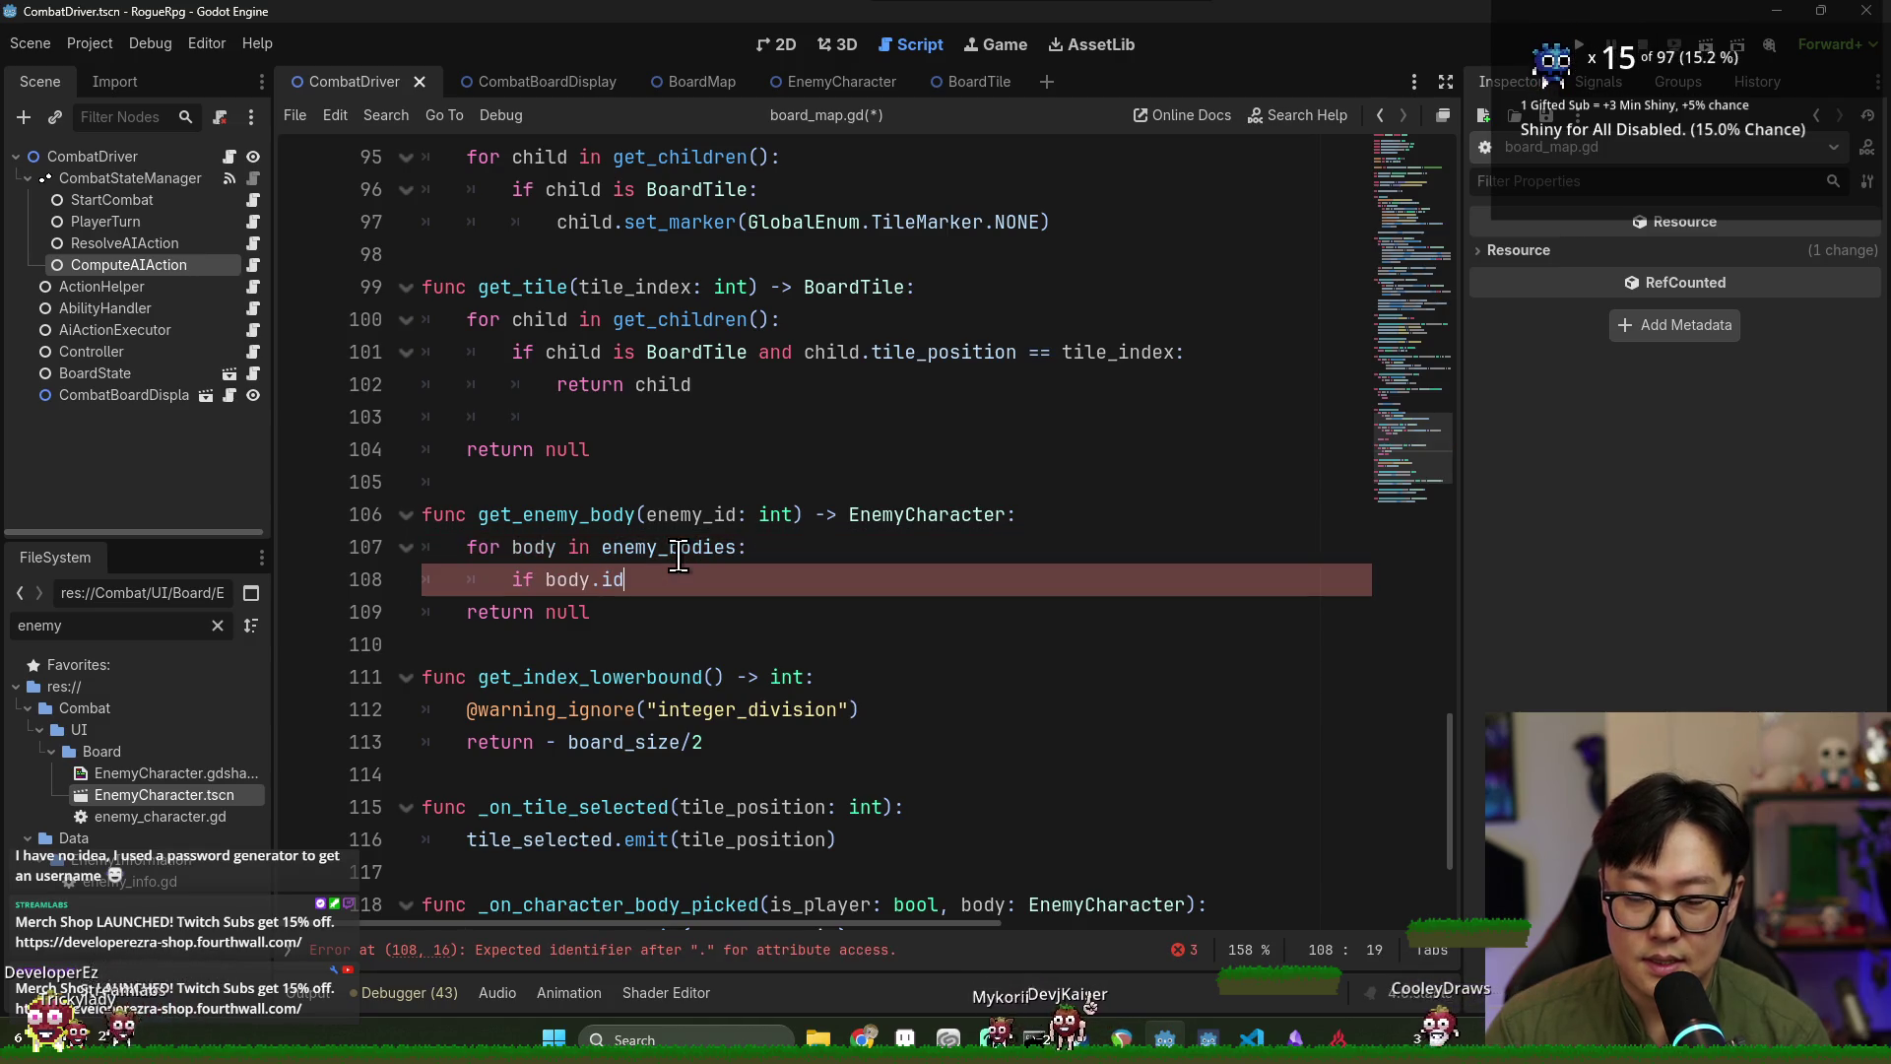
pyautogui.press('BackSpace')
pyautogui.write('as E')
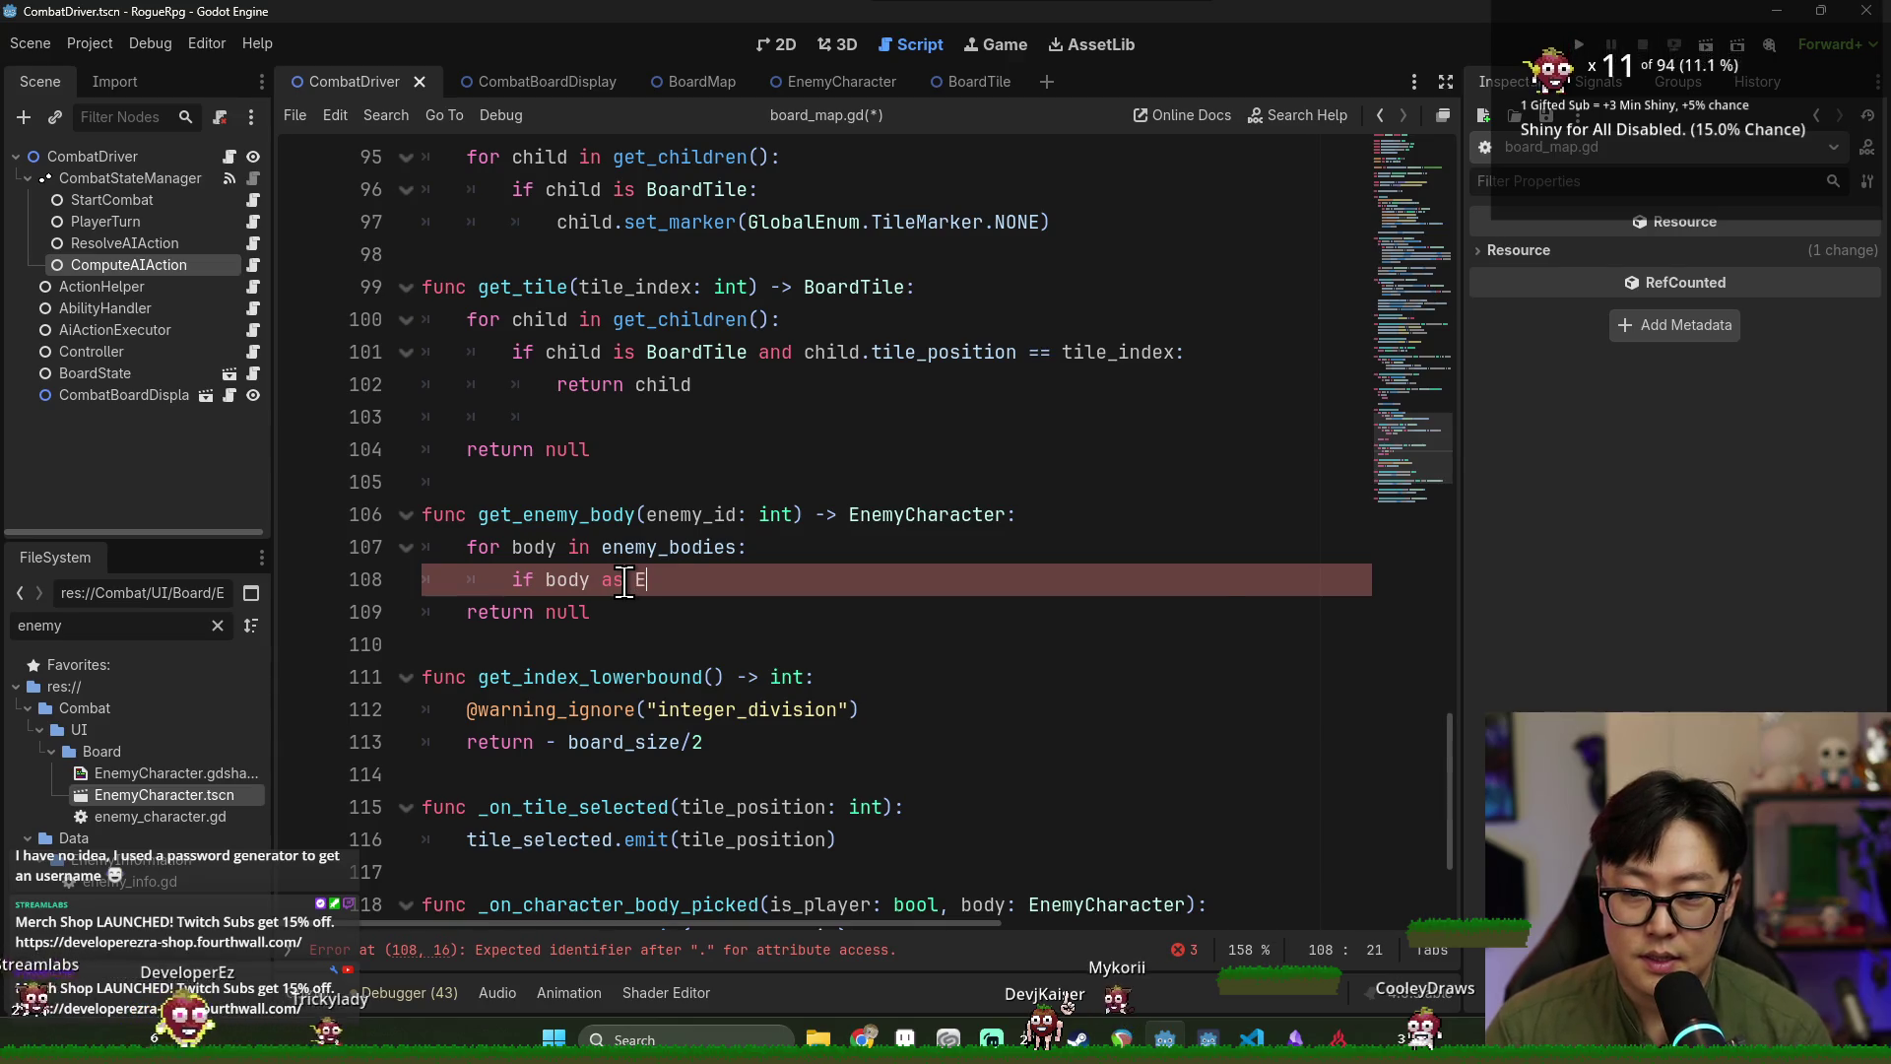
pyautogui.write('nemy')
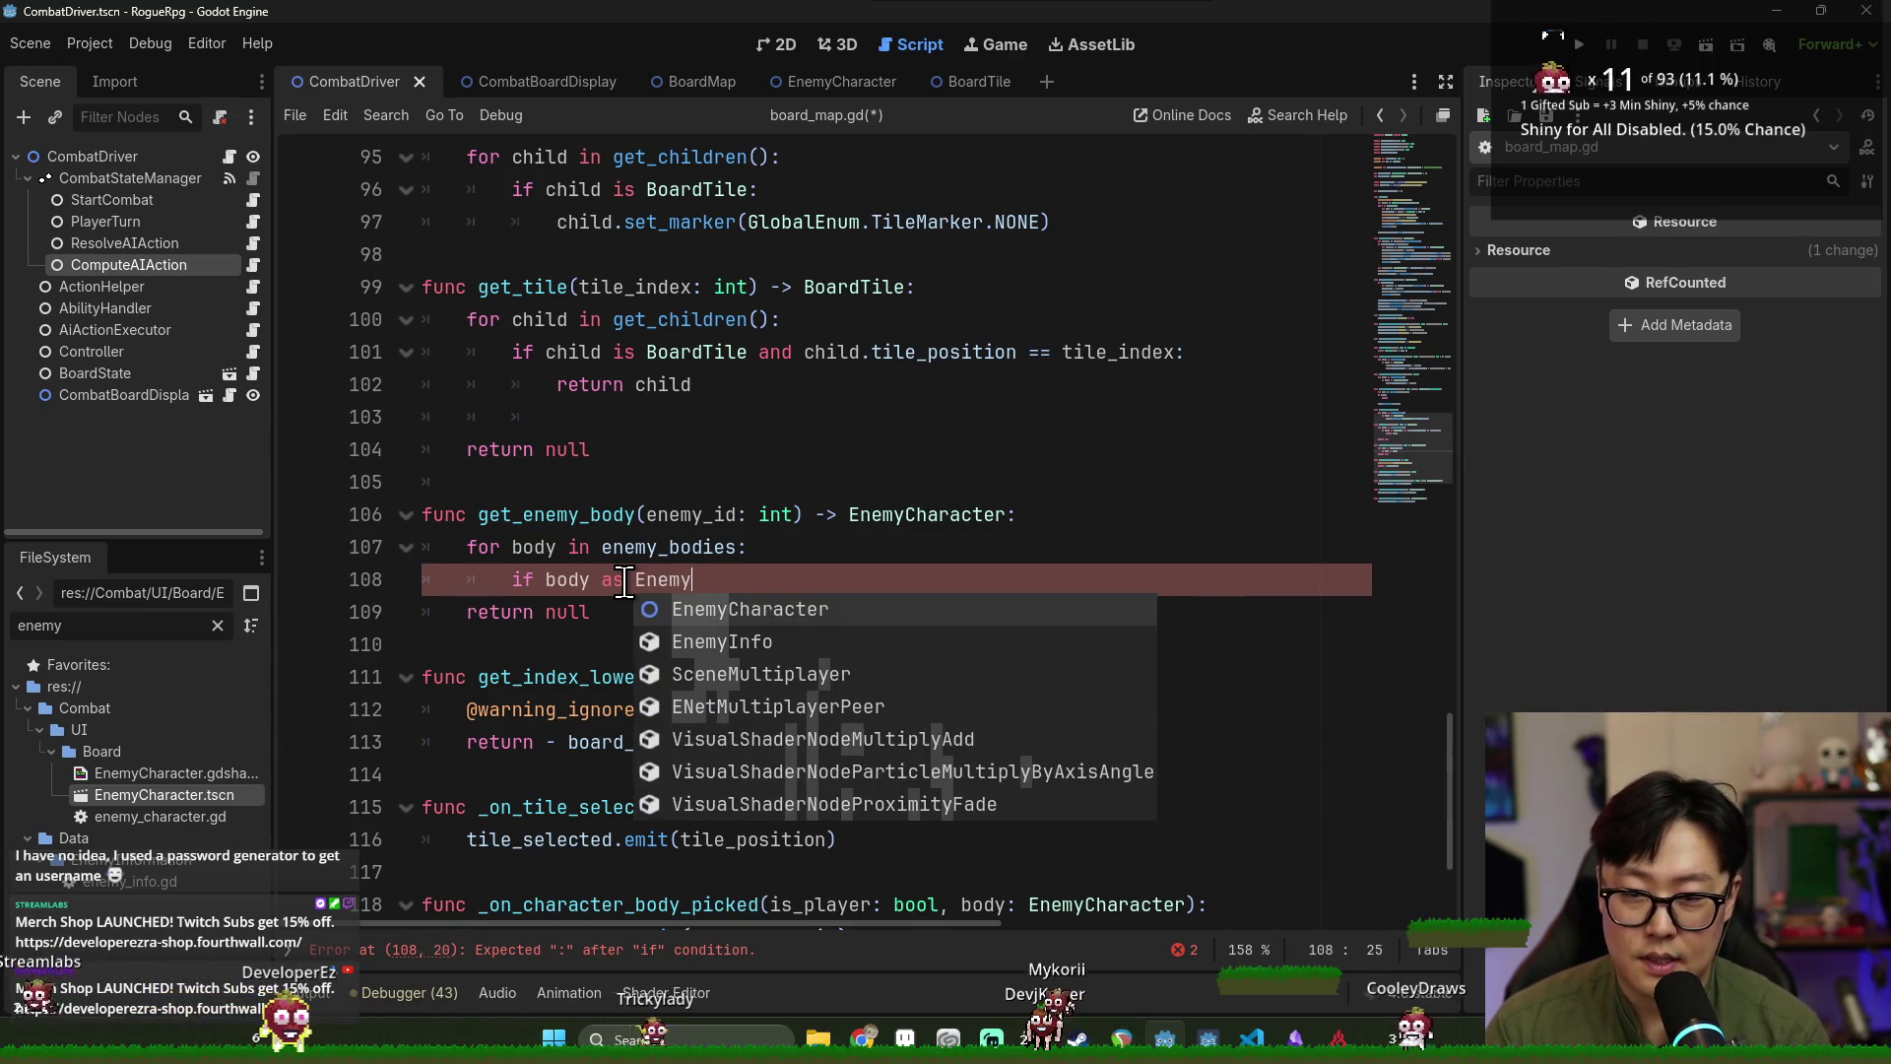
pyautogui.press('Return')
pyautogui.write(')')
pyautogui.click(543, 579)
pyautogui.write('(')
pyautogui.click(856, 579)
pyautogui.write('.')
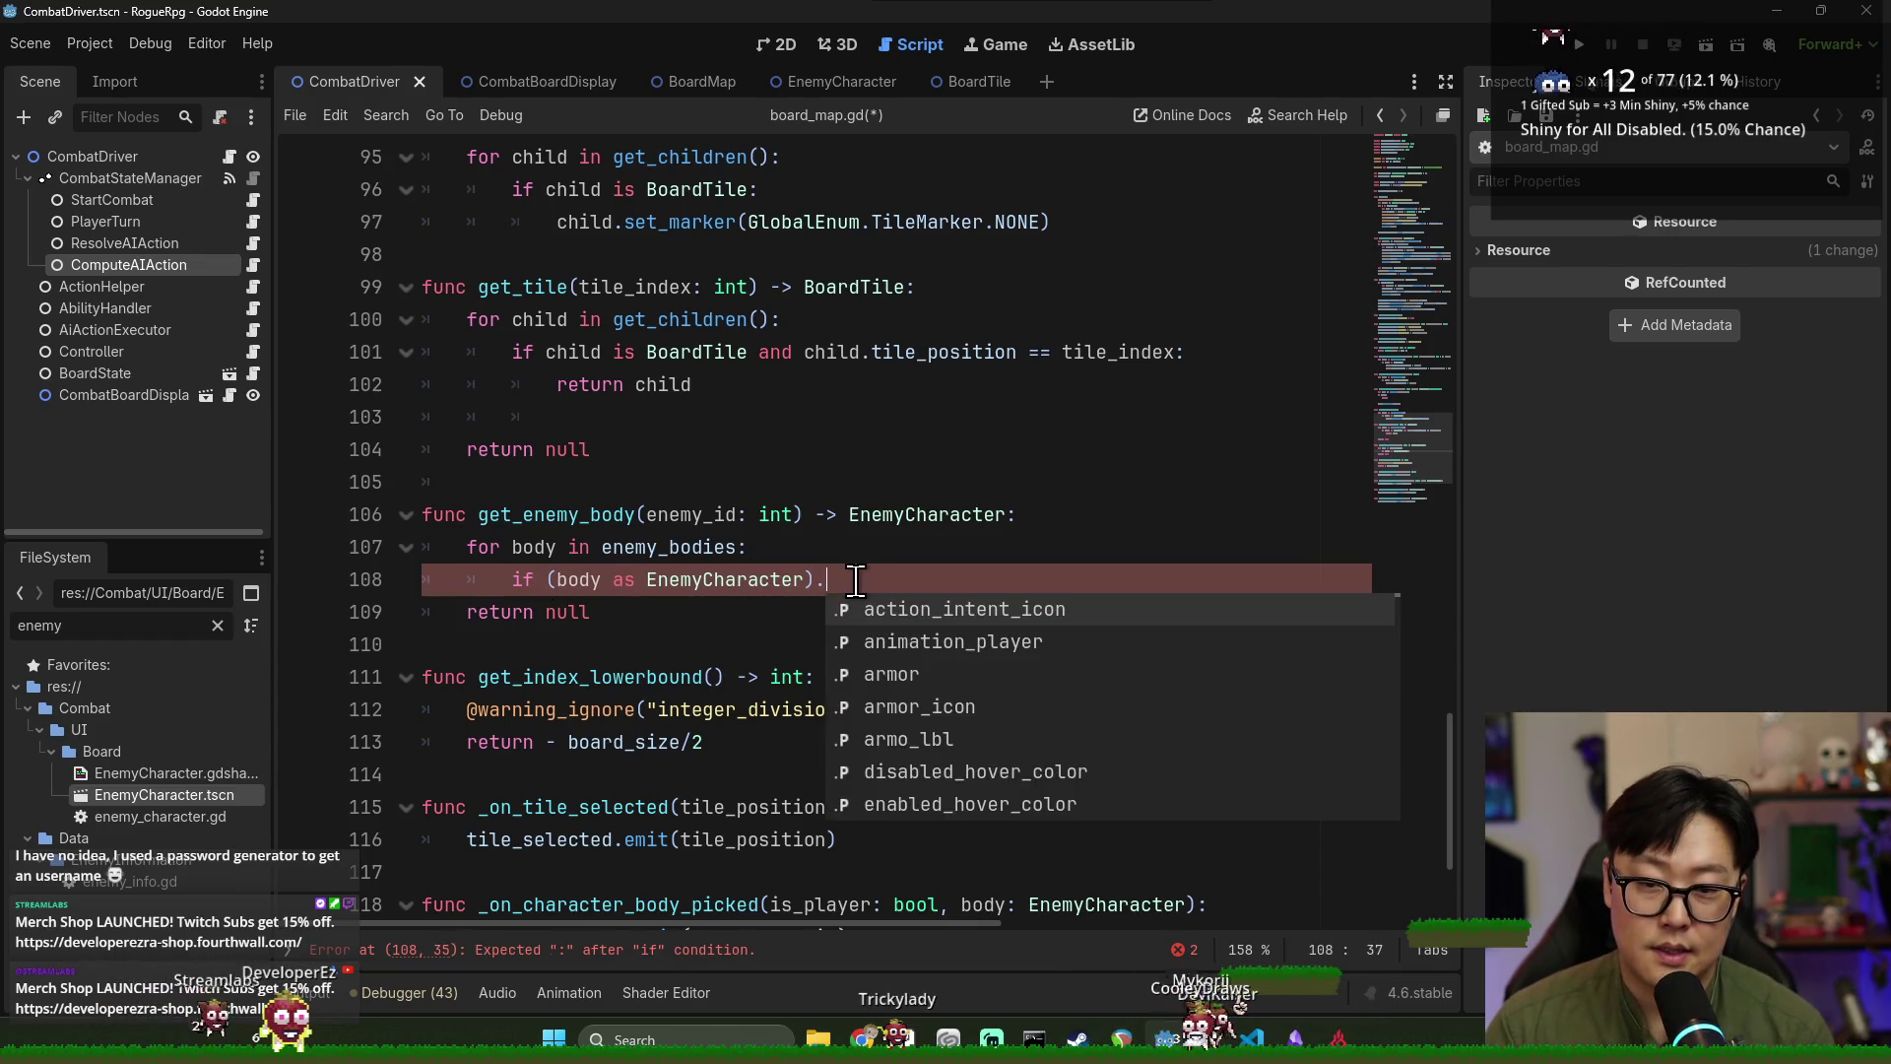
pyautogui.write('id')
pyautogui.press('Return')
pyautogui.write('=')
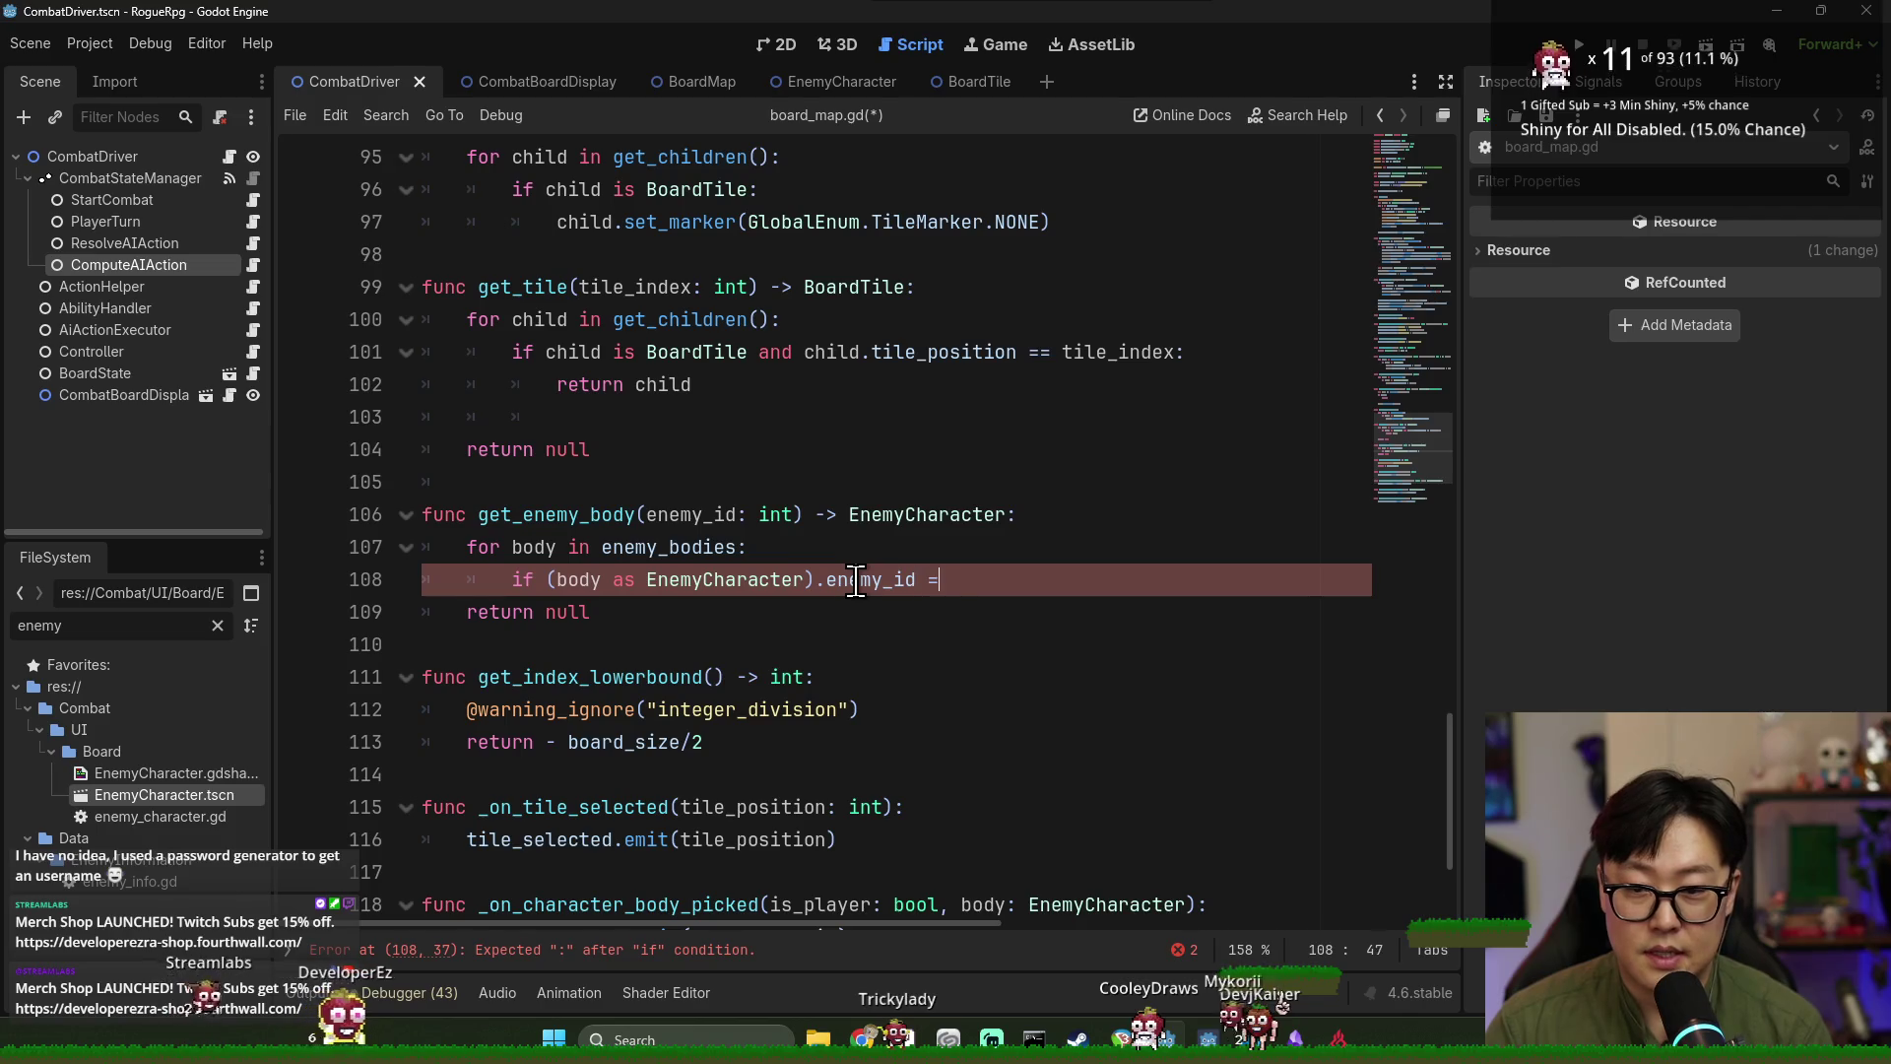
pyautogui.write('= en')
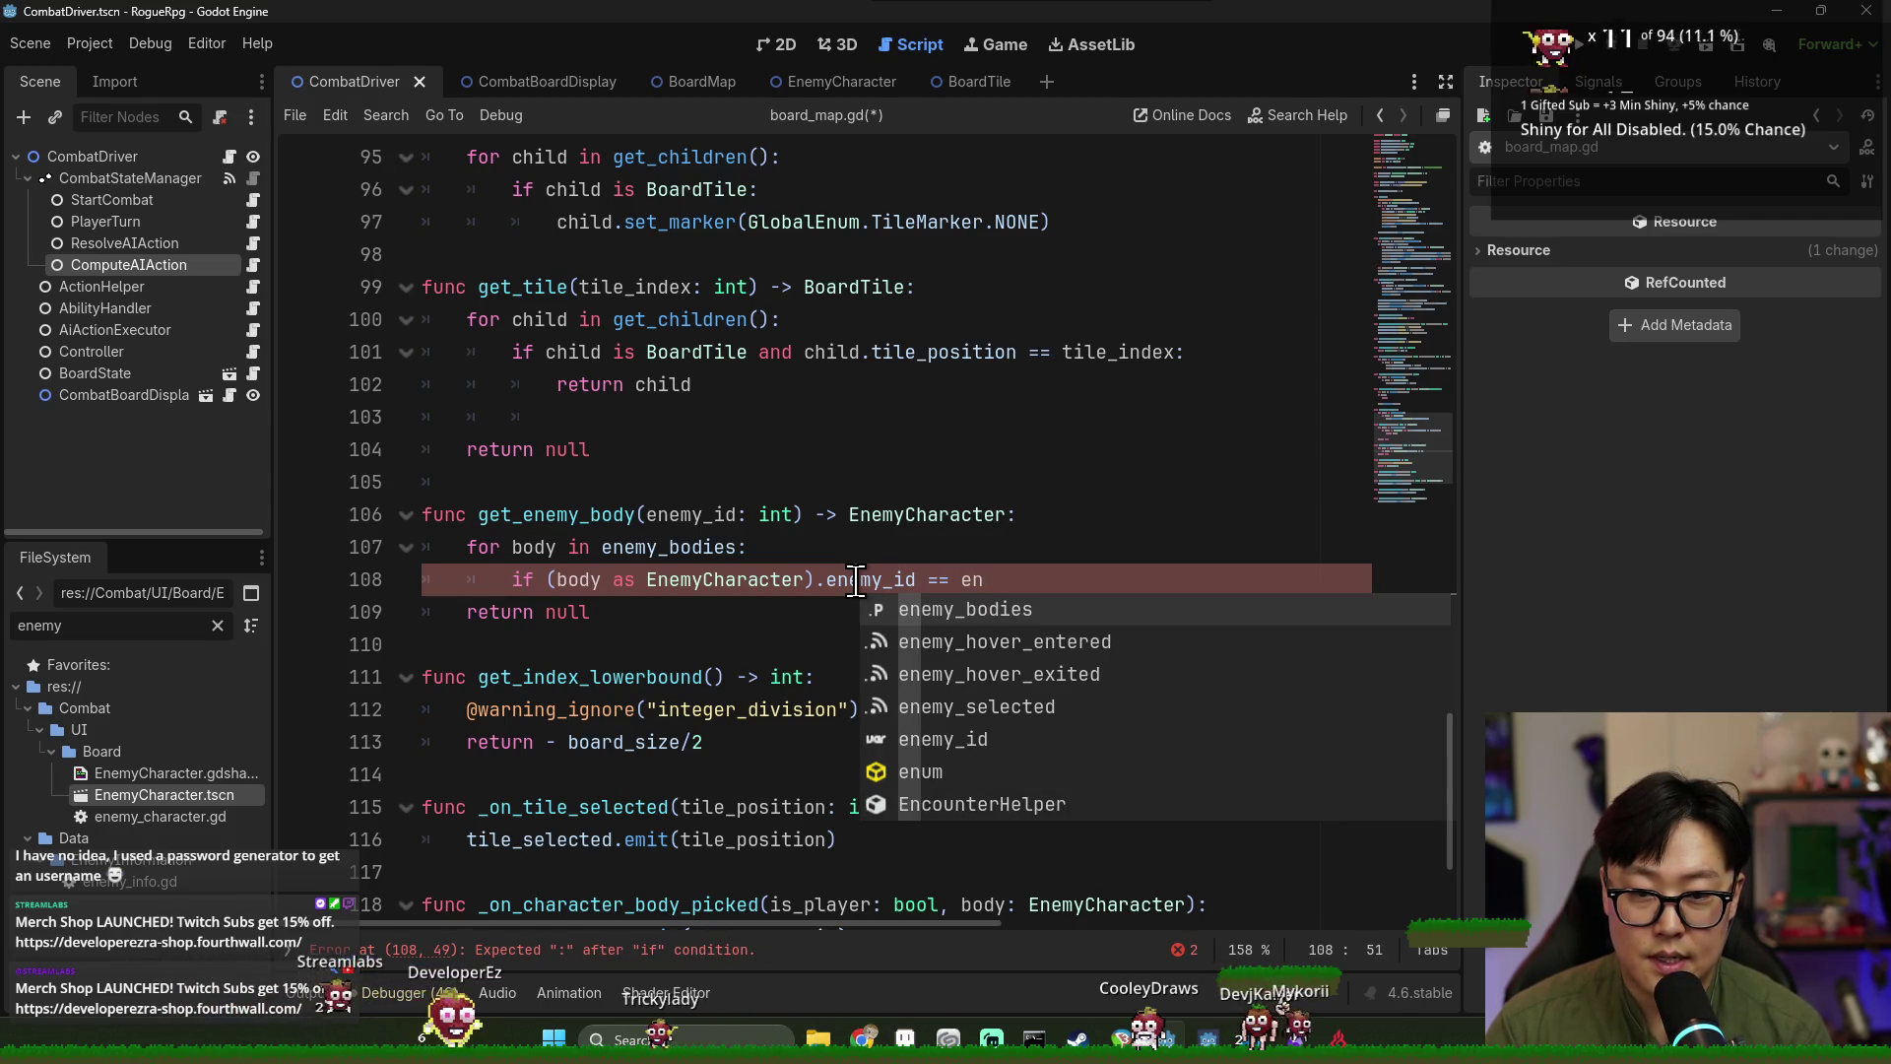
pyautogui.write('emy_id:')
pyautogui.press('Return')
pyautogui.write('return body')
# Undo an accidental line split, save the script, and jump to the error on line 108.
pyautogui.click(703, 579)
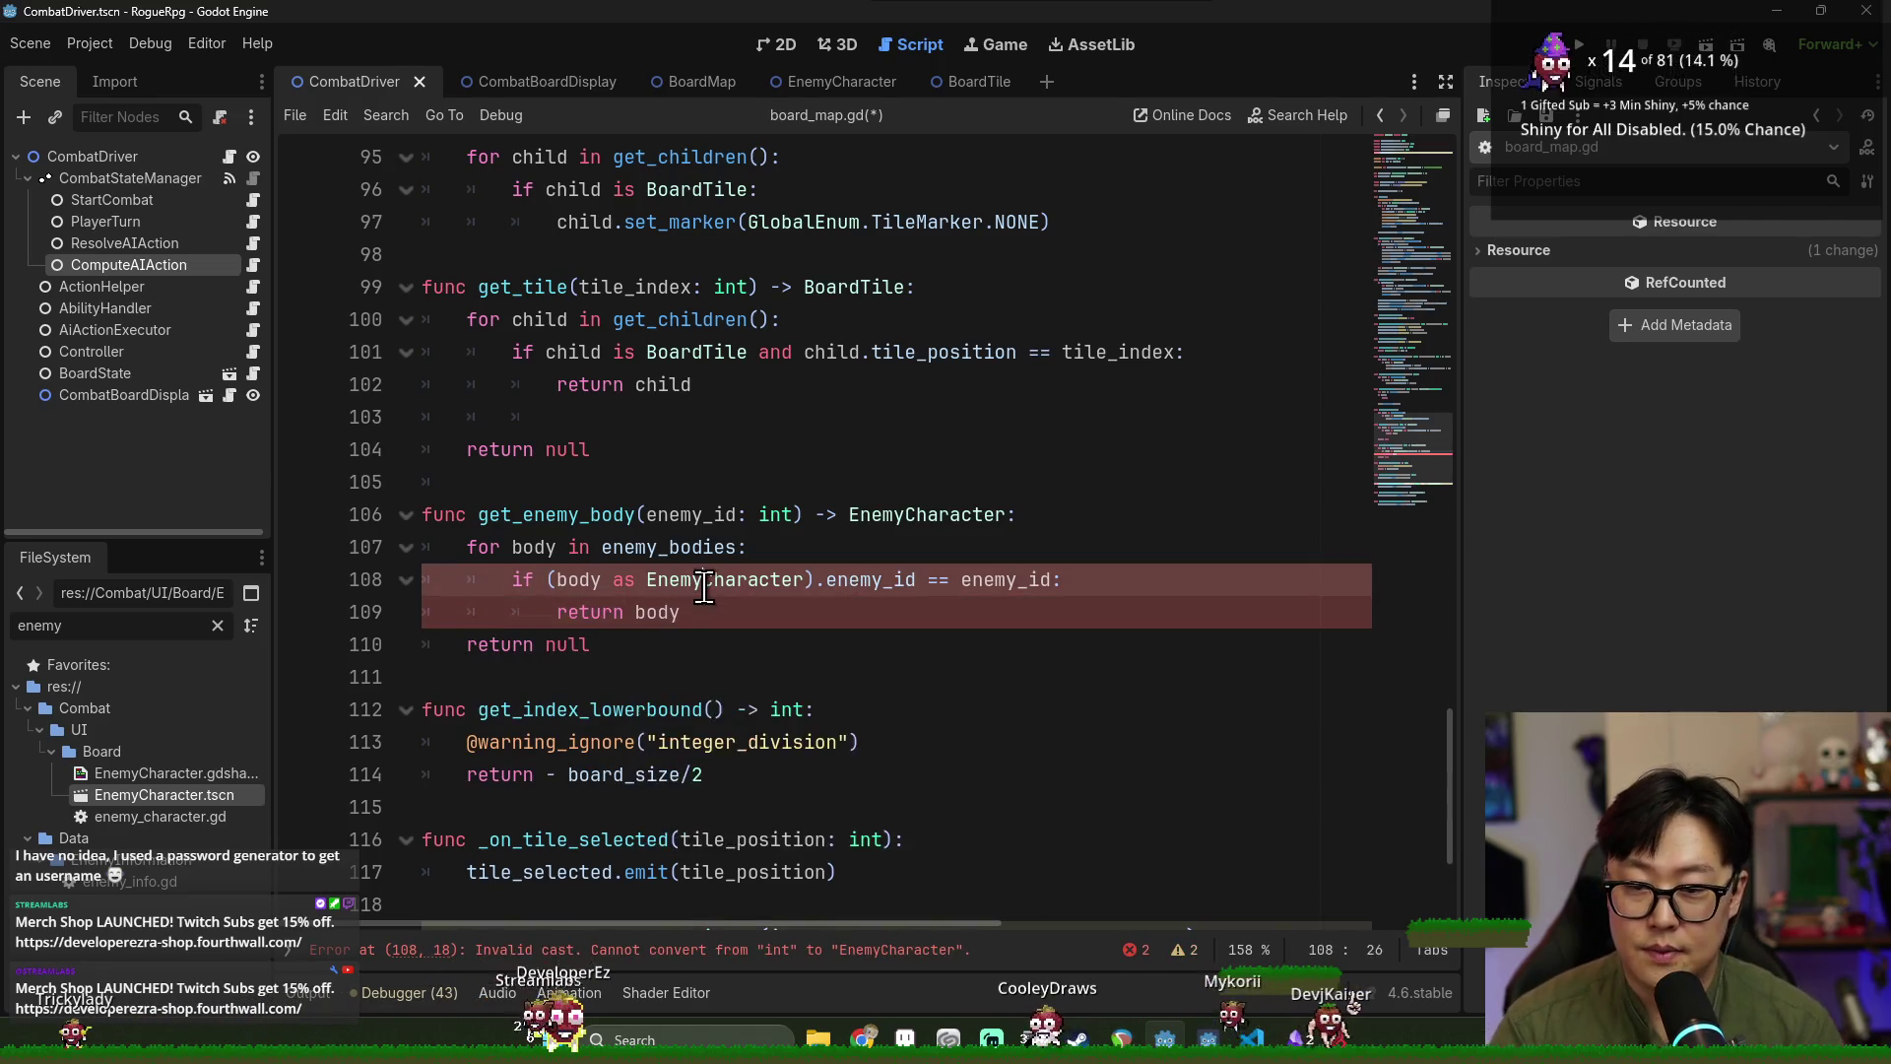
pyautogui.press('Return')
pyautogui.hotkey('ctrl', 'z')
pyautogui.click(757, 642)
pyautogui.press('Return')
pyautogui.hotkey('ctrl', 's')
pyautogui.press('Up')
pyautogui.click(892, 951)
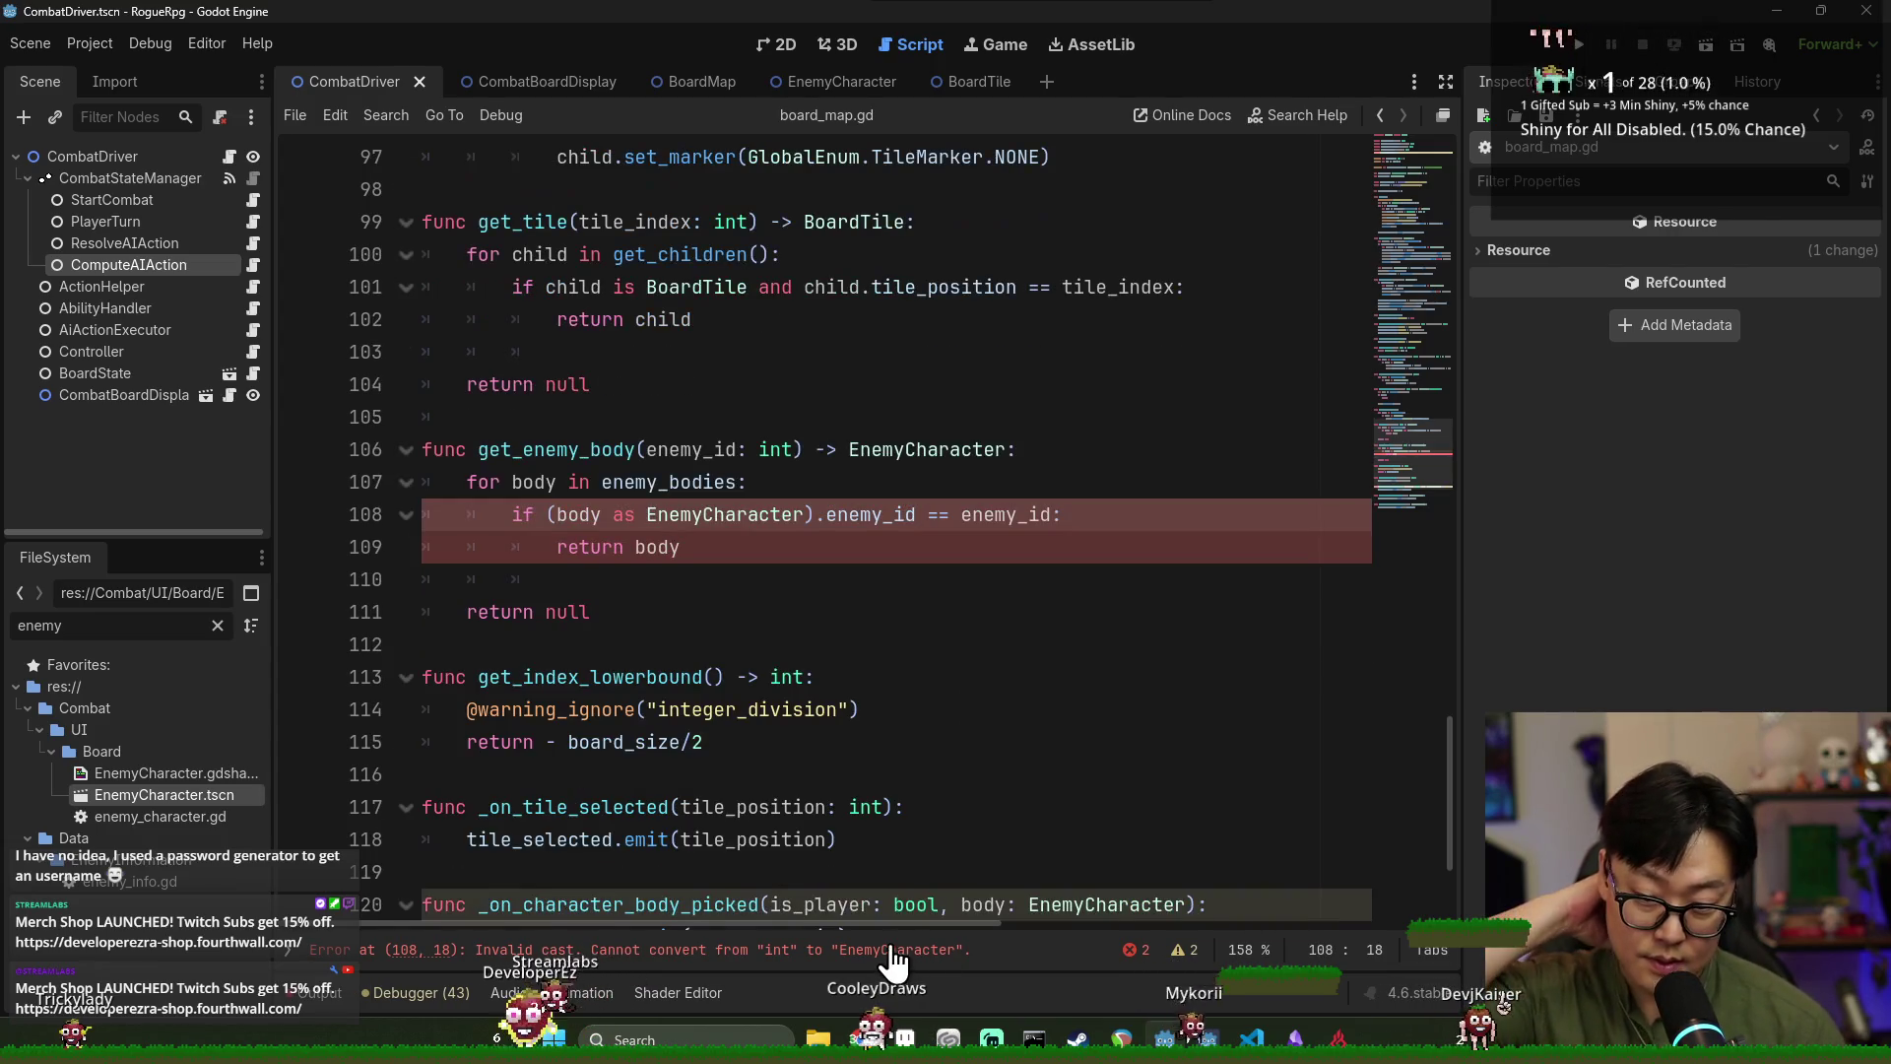
# Start a new first line in get_enemy_body calling get( on enemy_bodies.
pyautogui.doubleClick(1003, 515)
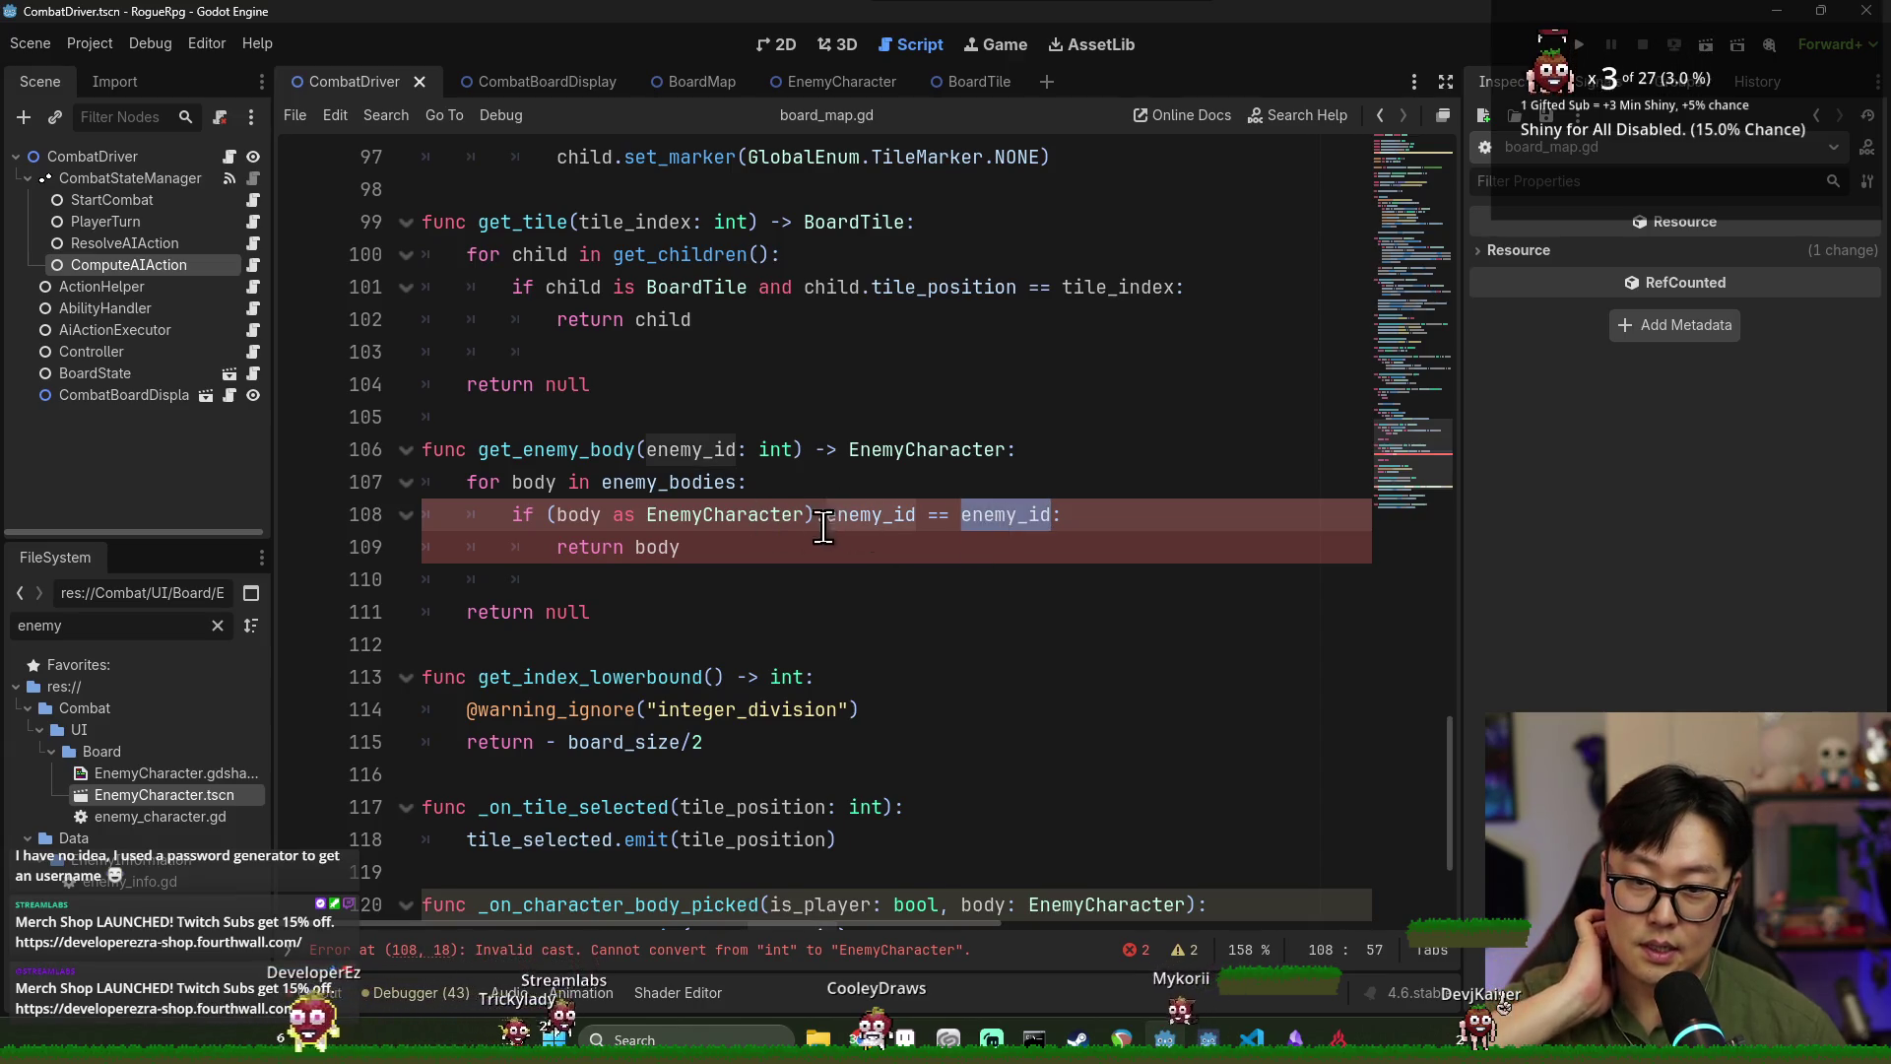
pyautogui.moveTo(862, 522)
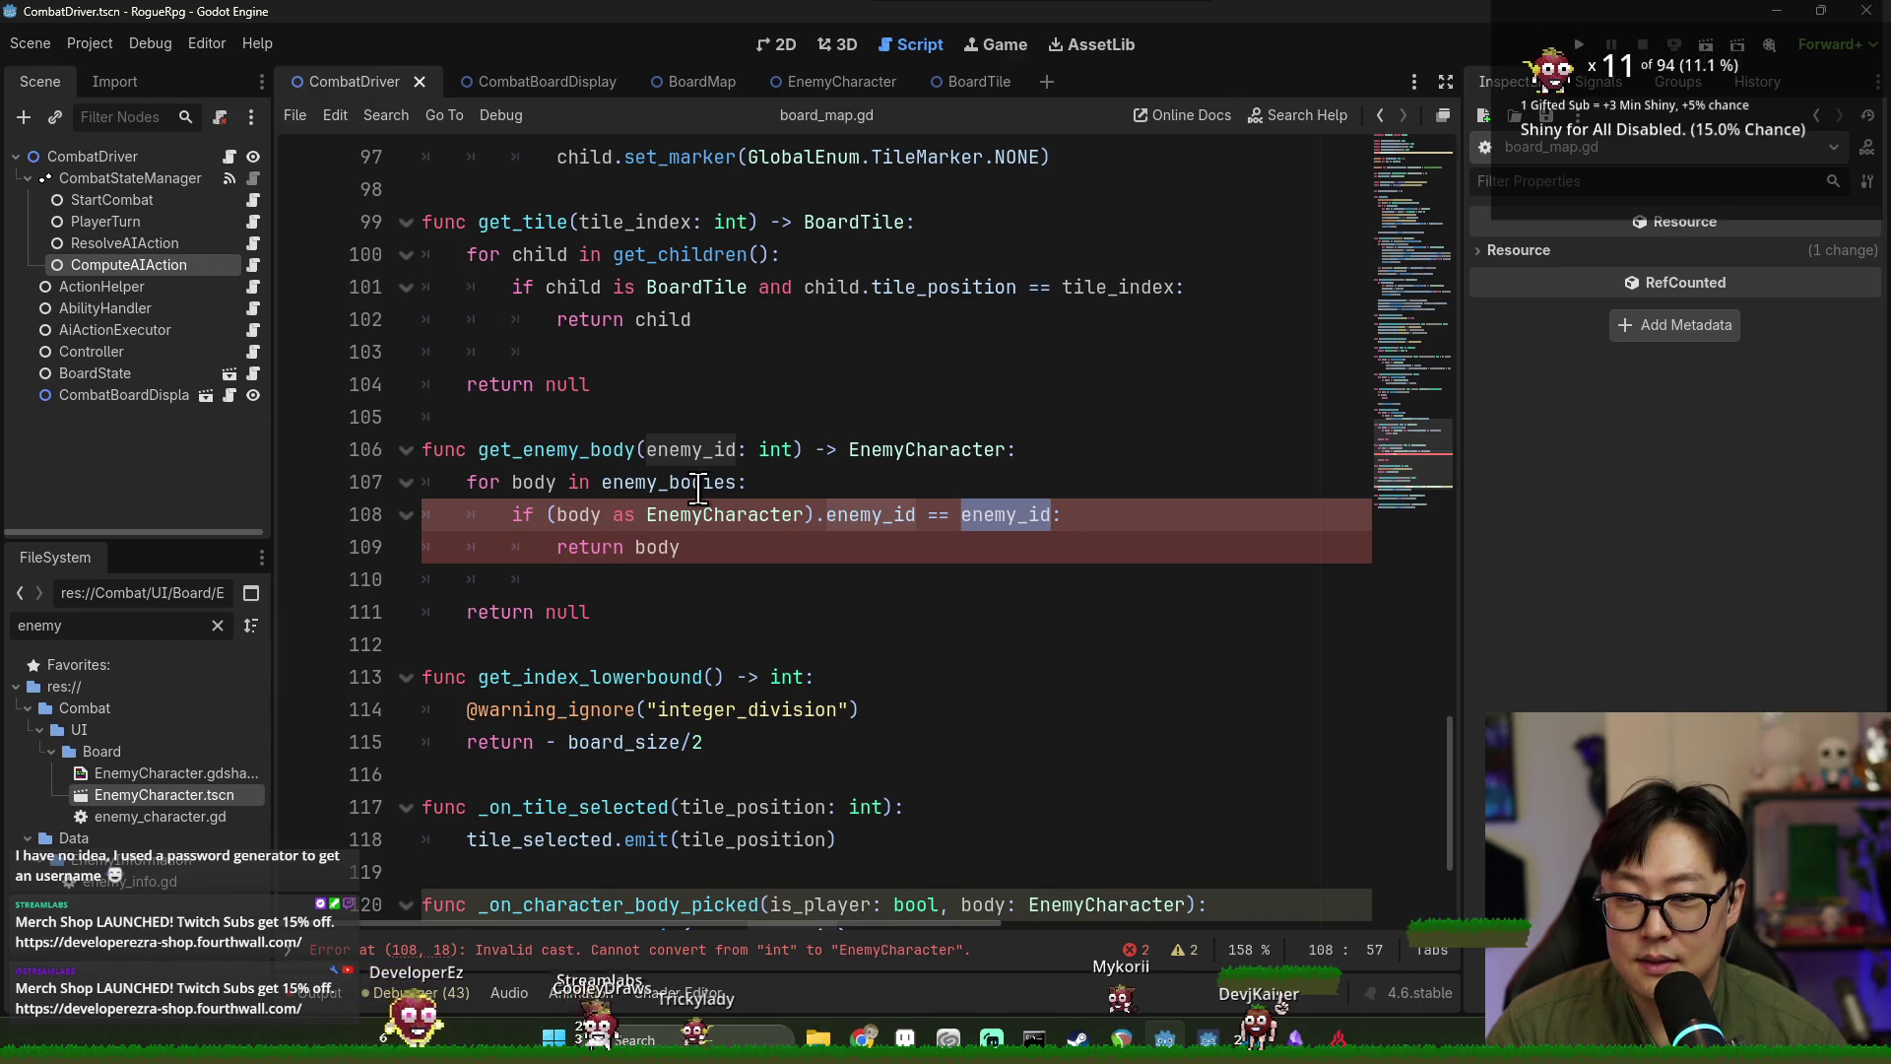
pyautogui.moveTo(697, 487)
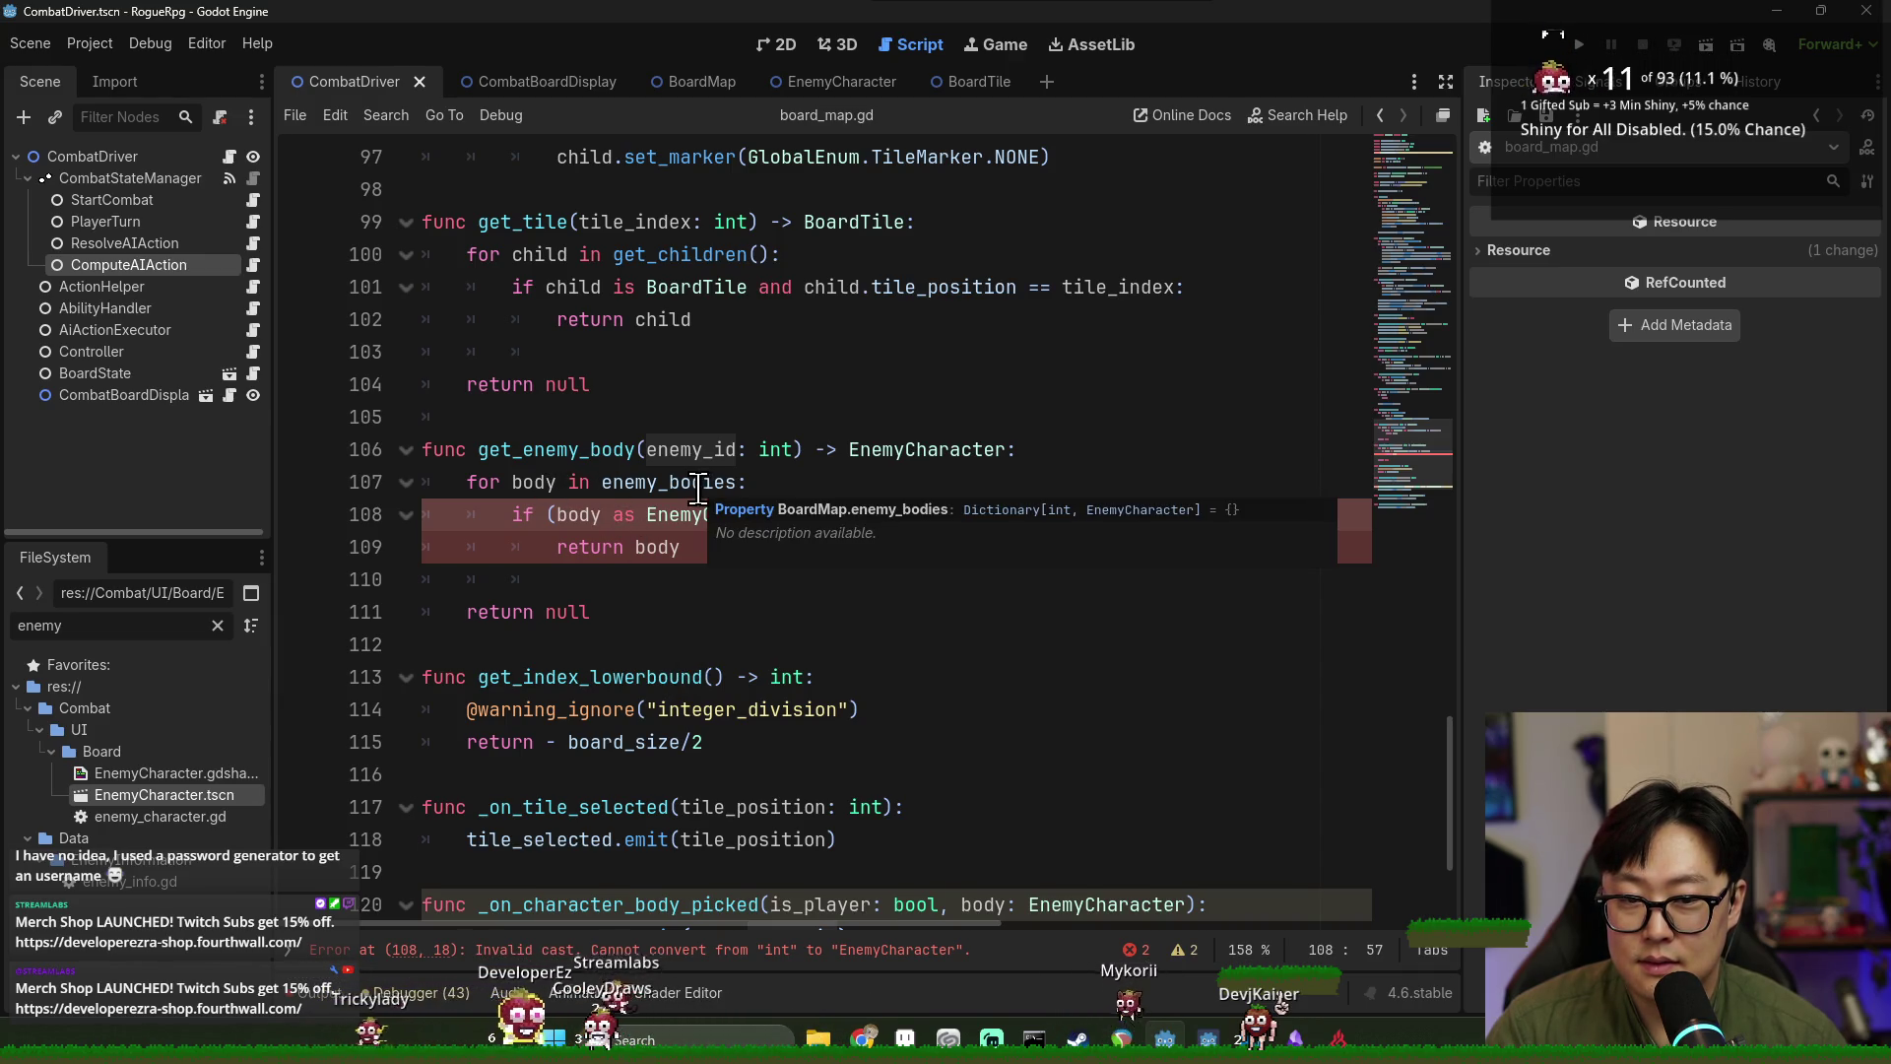
pyautogui.doubleClick(698, 483)
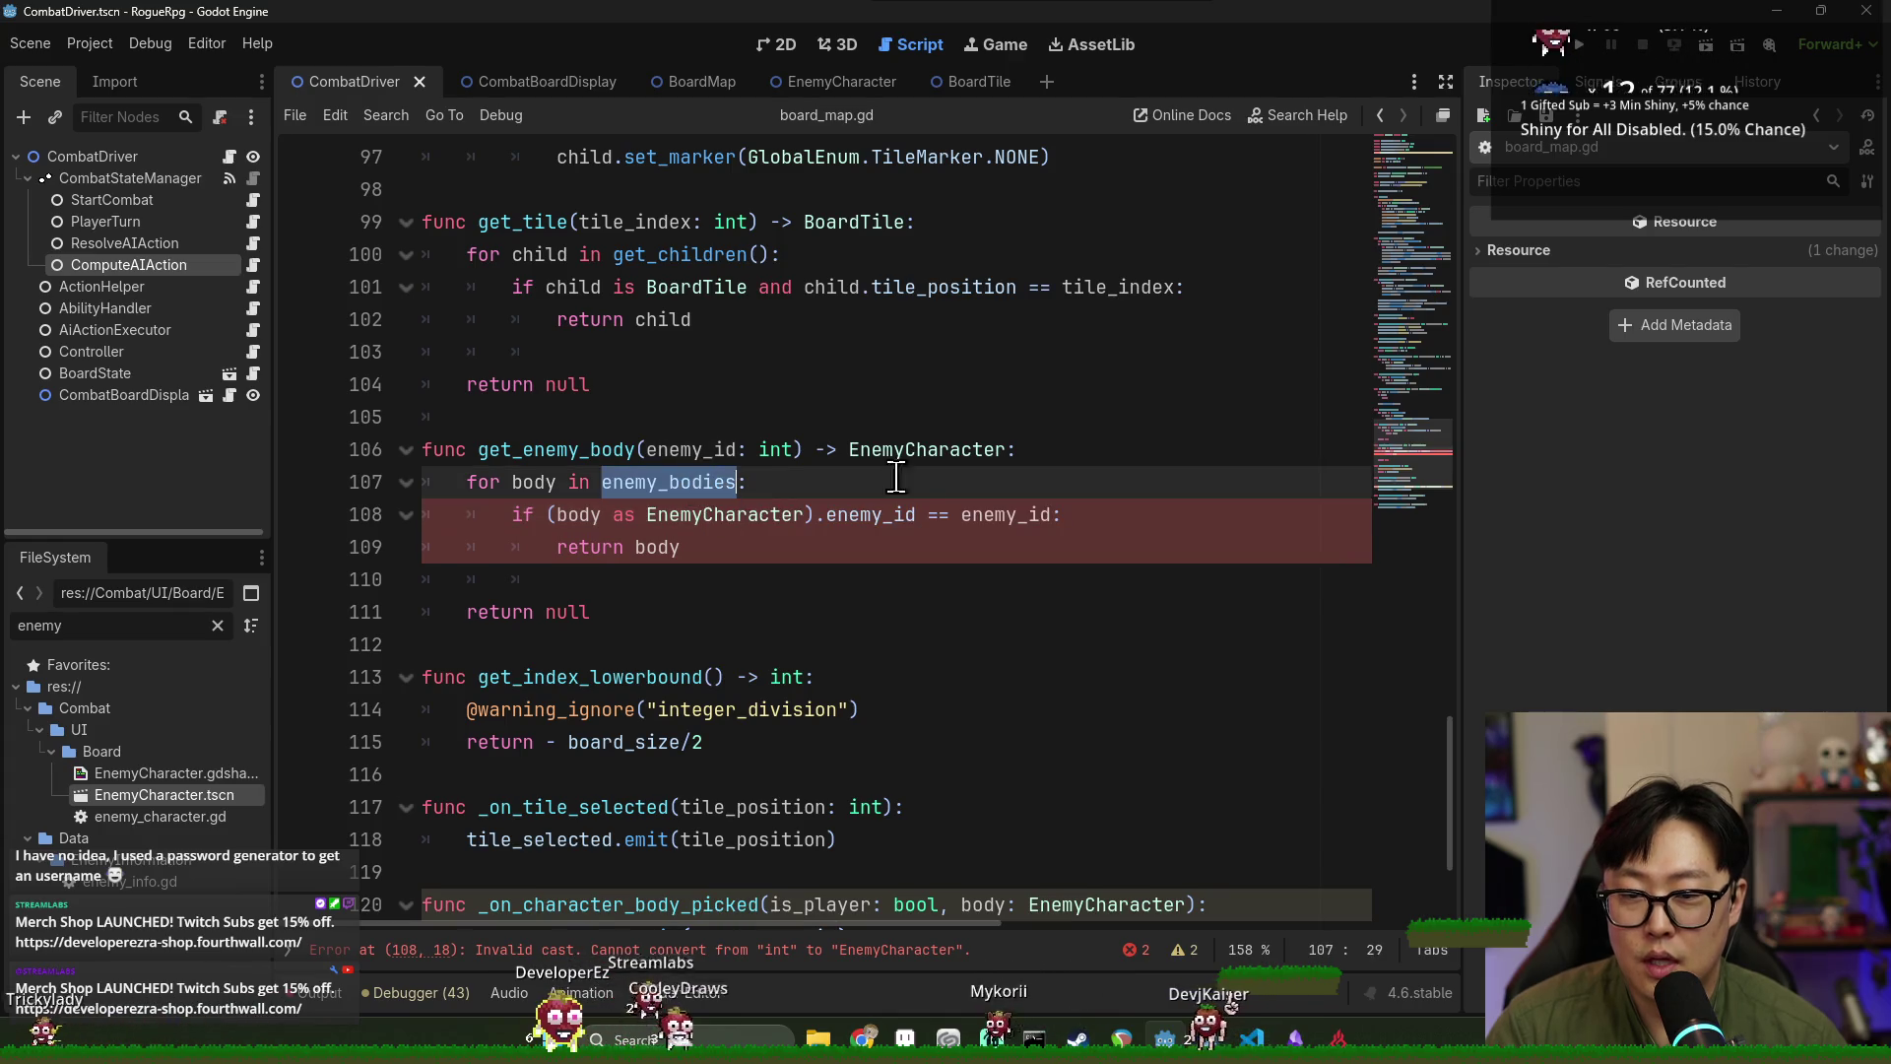
pyautogui.click(1039, 452)
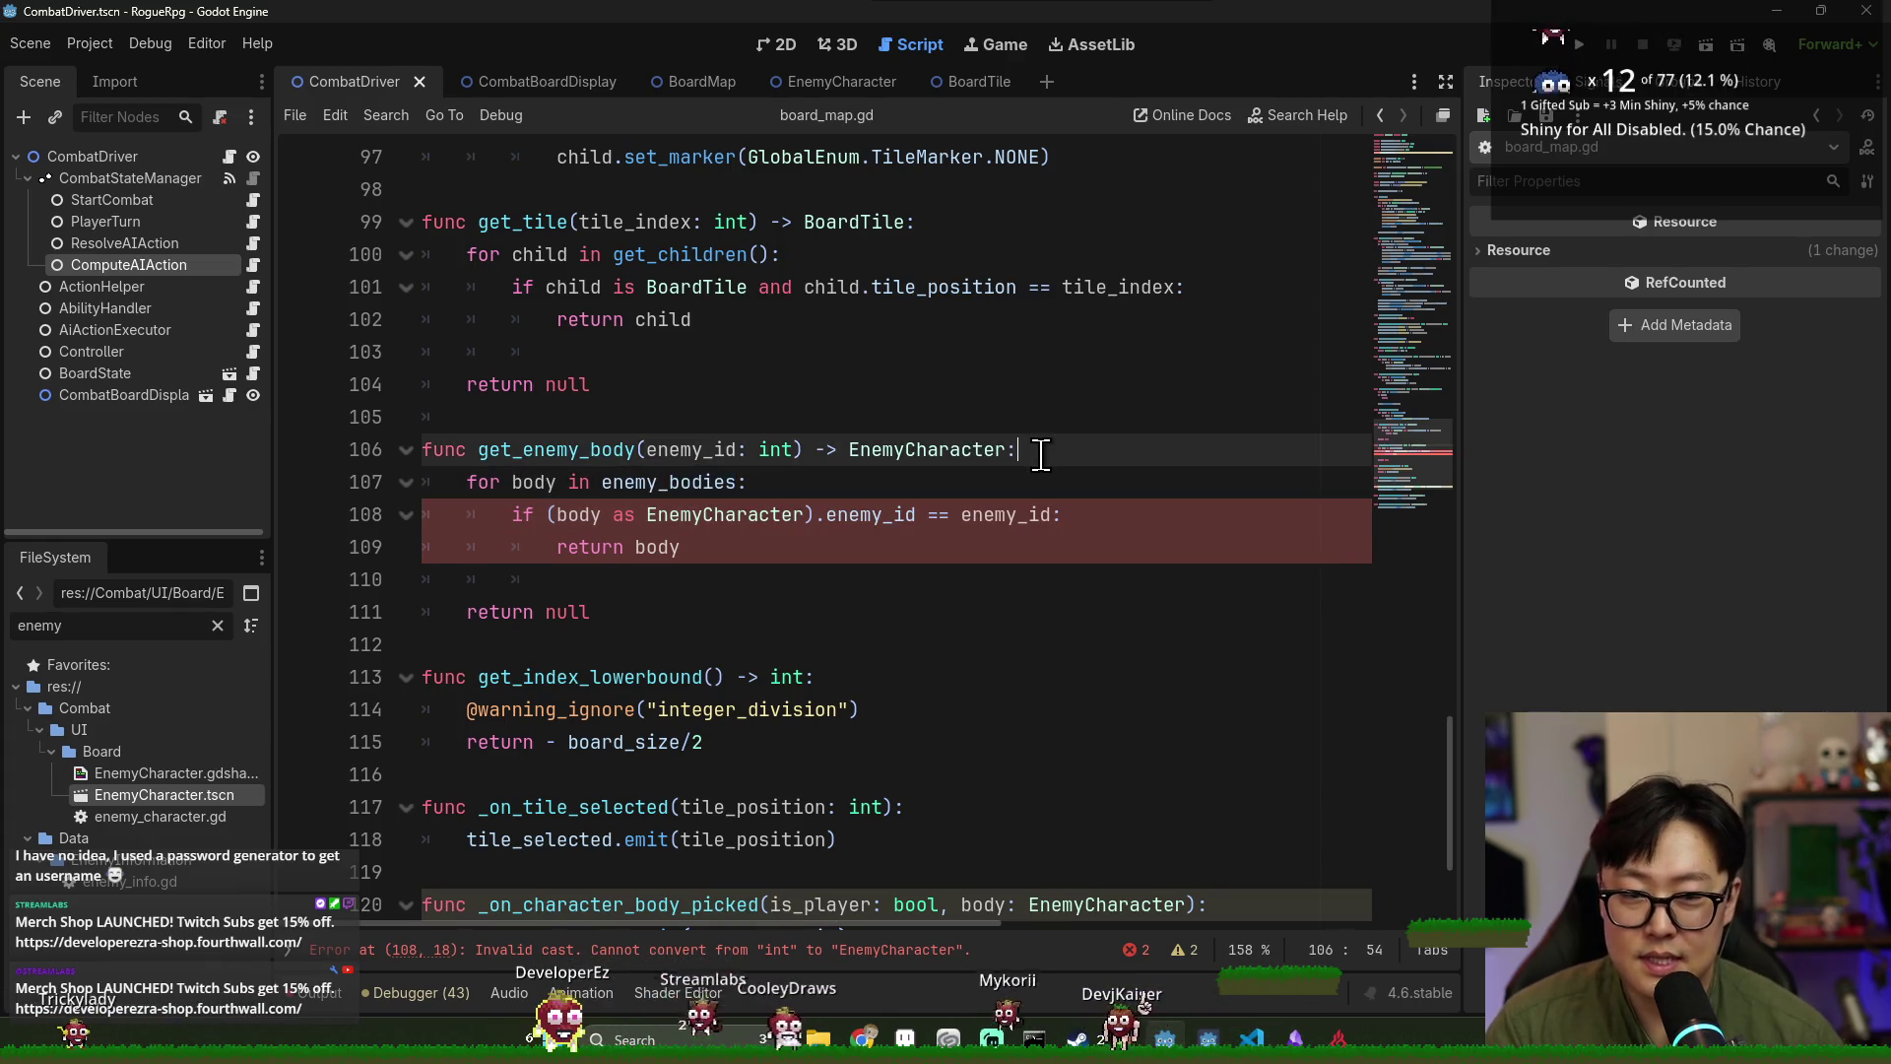
pyautogui.press('Return')
pyautogui.write('get(')
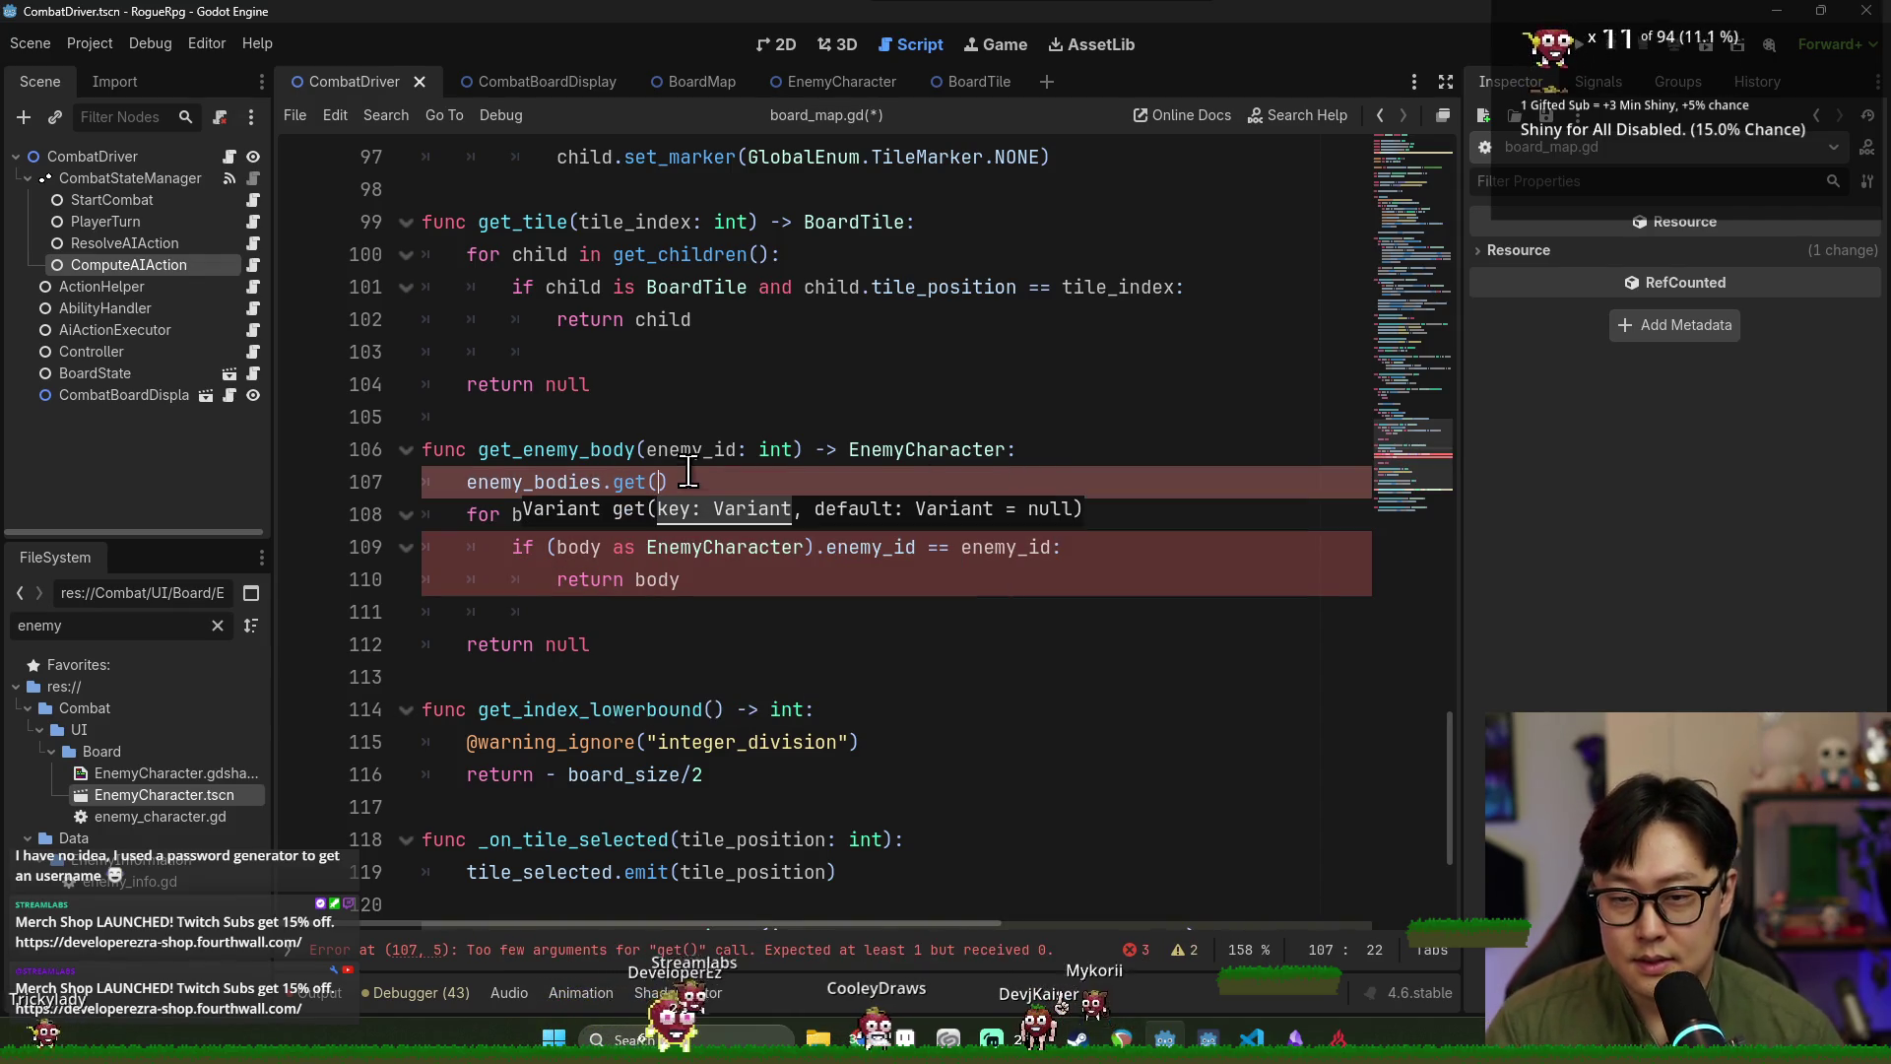
pyautogui.press('Escape')
pyautogui.write('enemy_id')
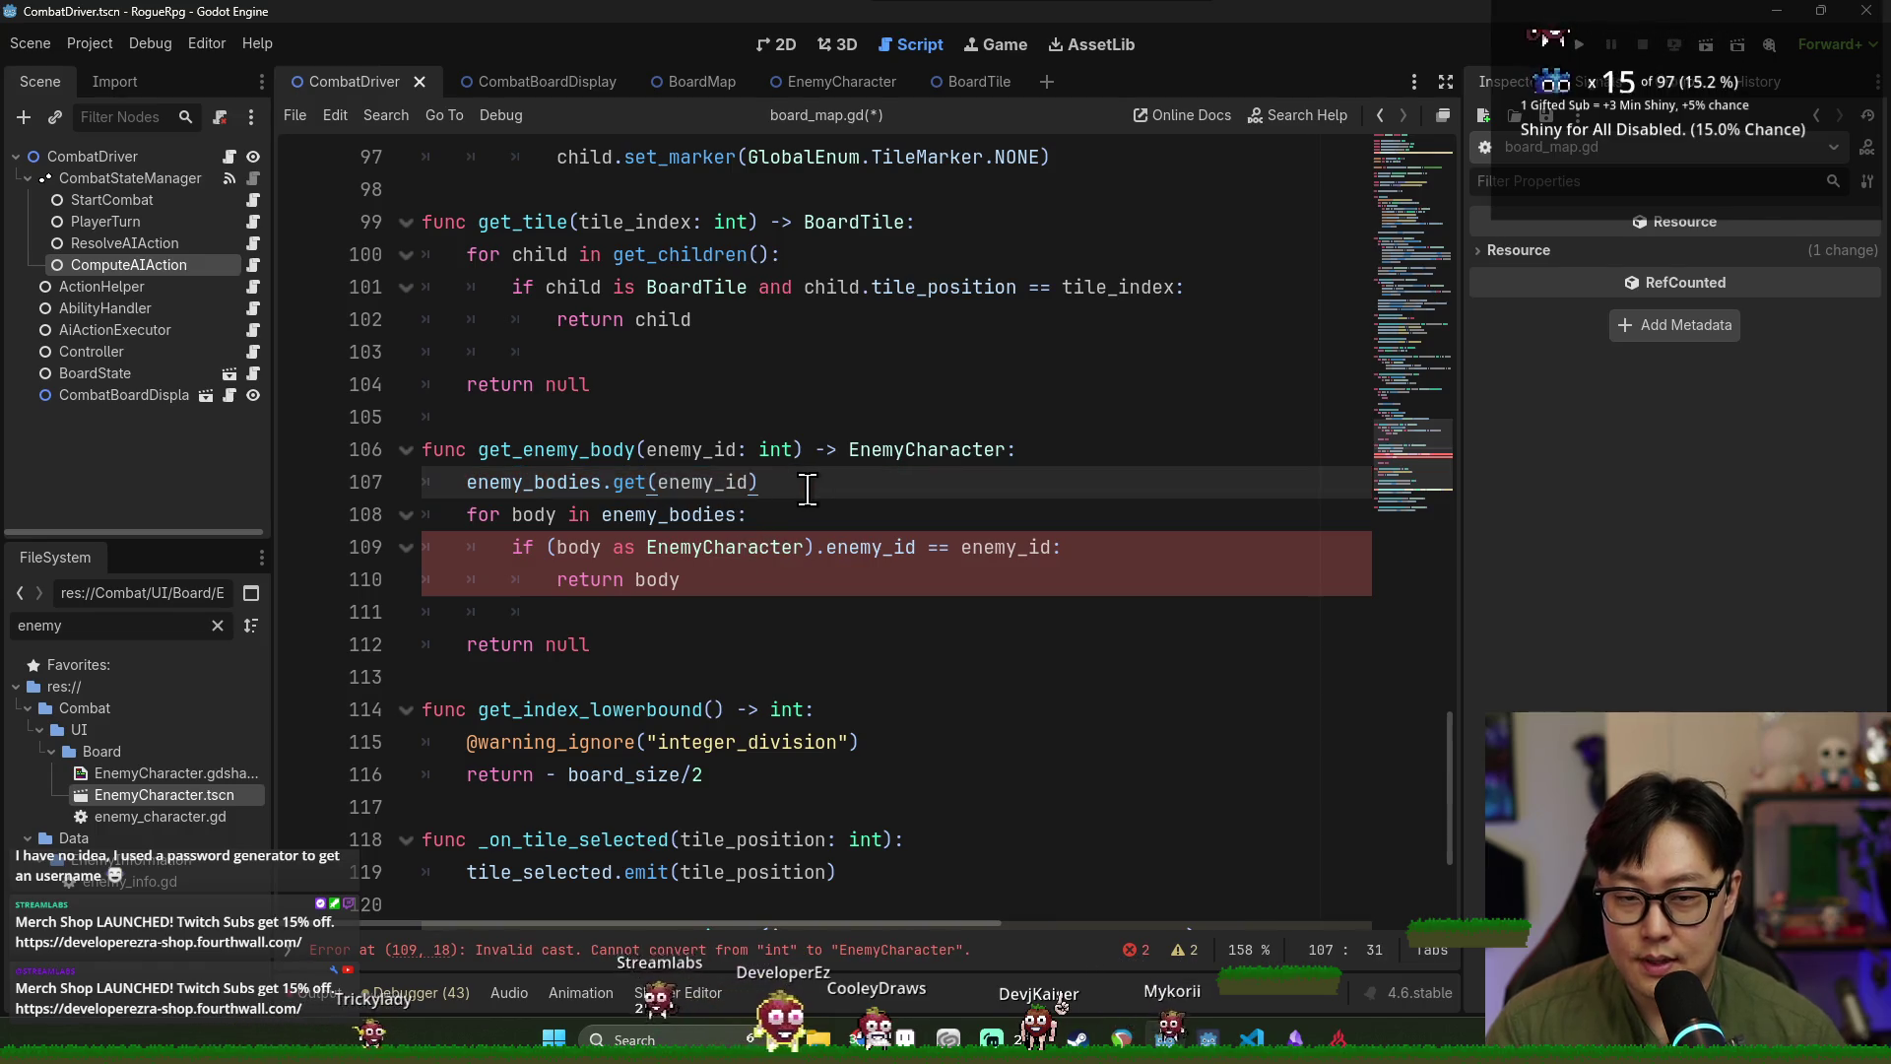
# Make it 'return enemy_bodies.get(enemy_id)', delete the old loop and return null, and save board_map.gd.
pyautogui.click(463, 483)
pyautogui.write('retur')
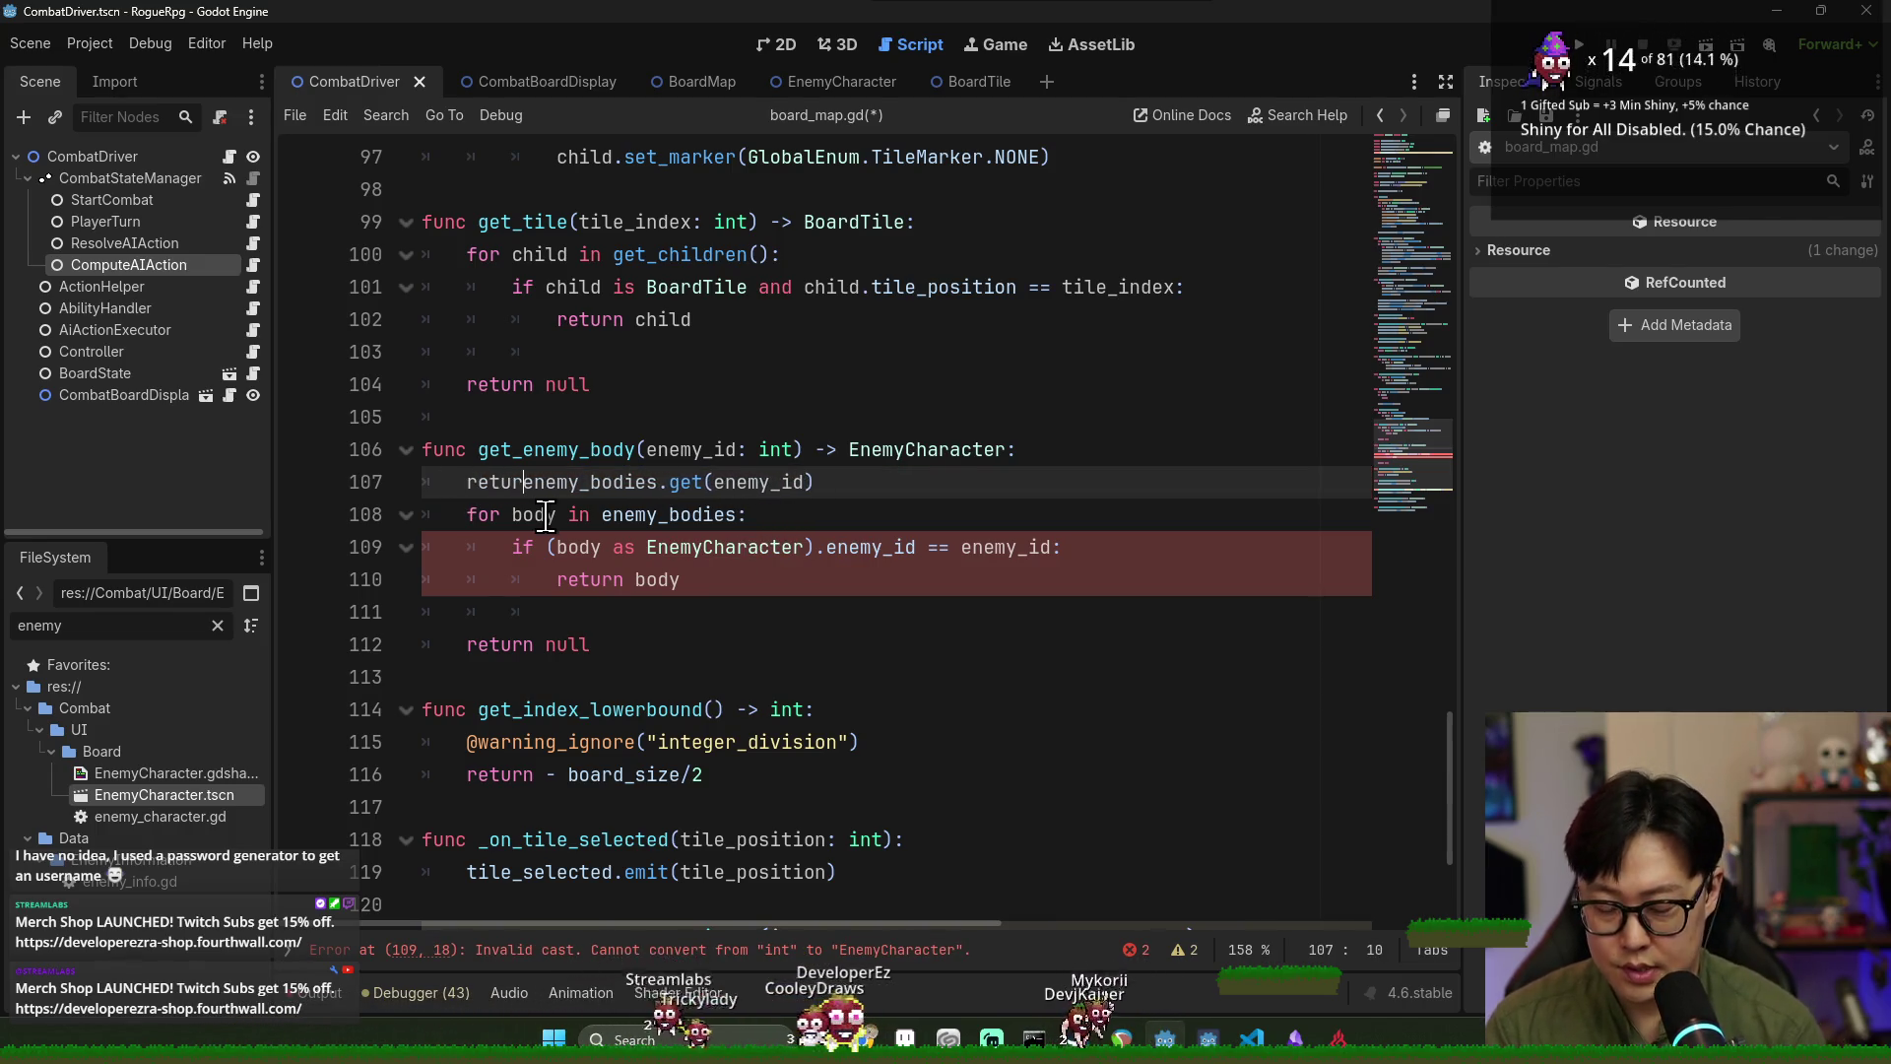
pyautogui.write('n')
pyautogui.click(886, 483)
pyautogui.keyDown('shift'); pyautogui.click(701, 636); pyautogui.keyUp('shift')
pyautogui.press('BackSpace')
pyautogui.keyDown('ctrl'); pyautogui.click(709, 482); pyautogui.keyUp('ctrl')
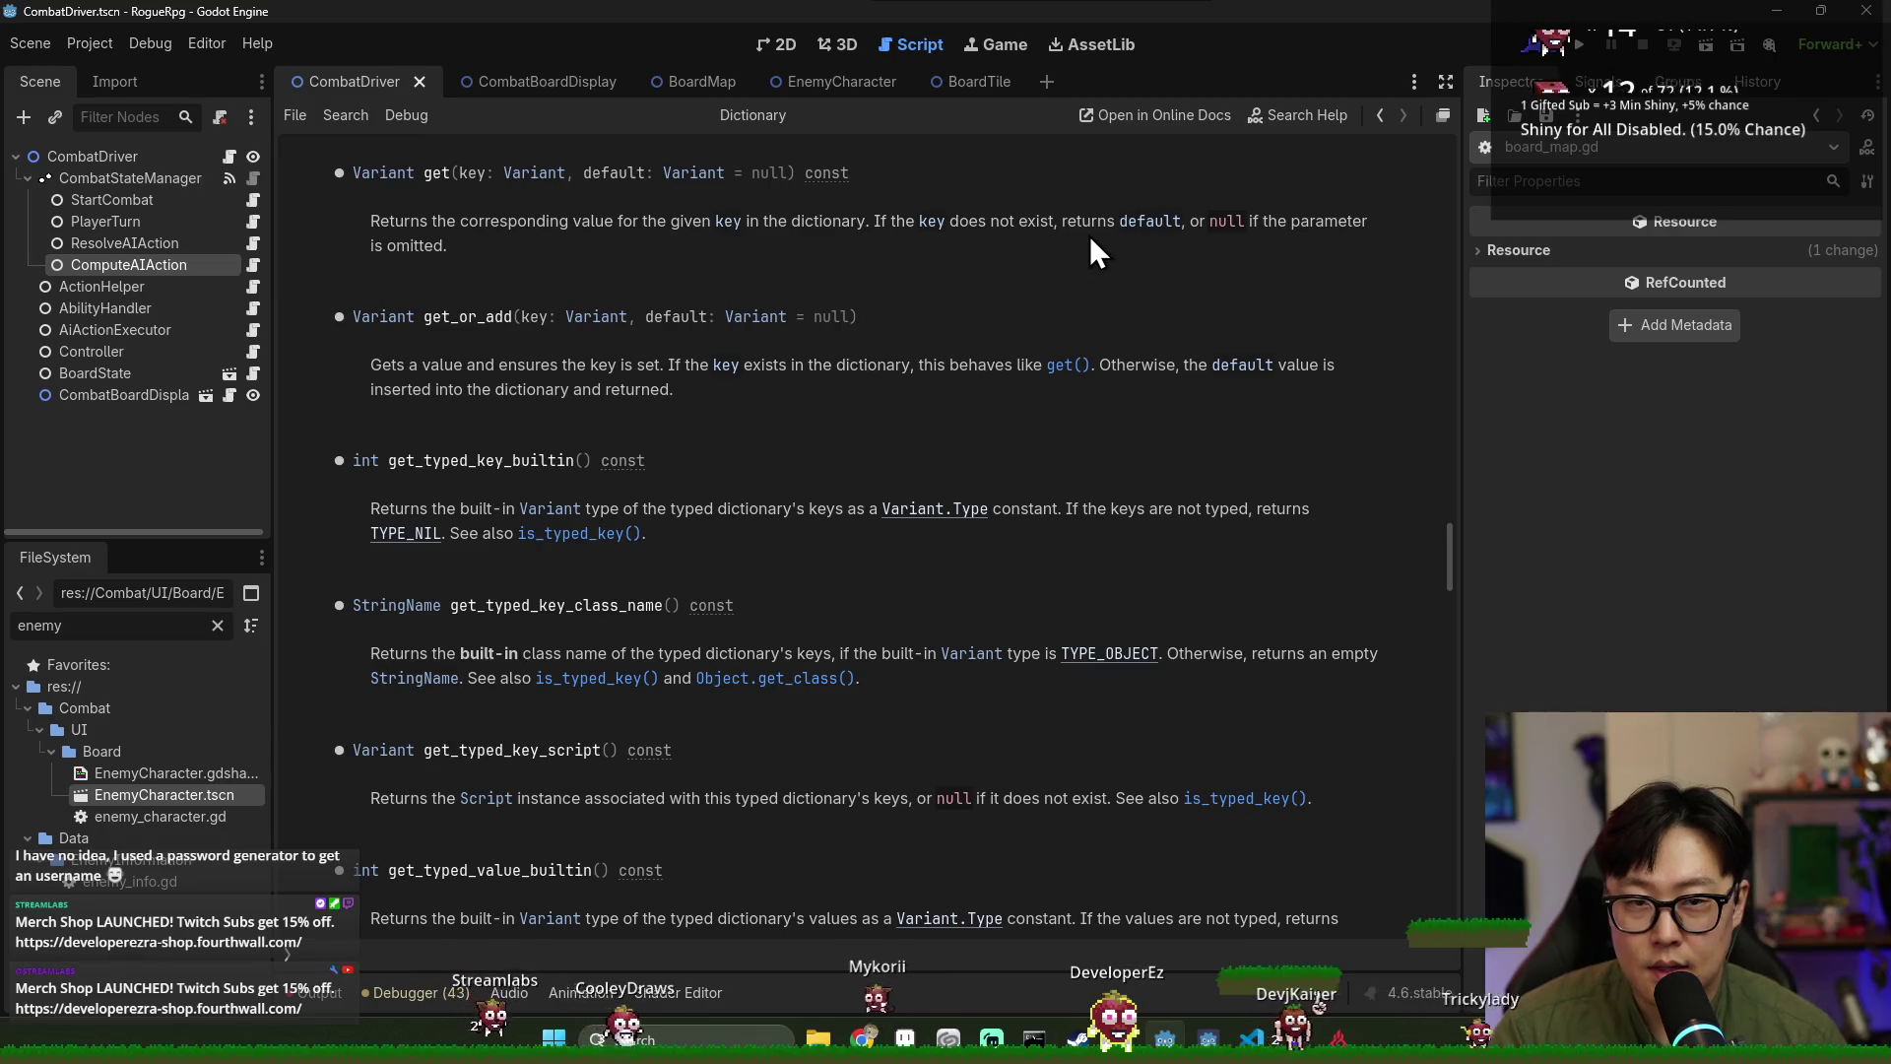
pyautogui.hotkey('alt', 'Left')
pyautogui.hotkey('ctrl', 's')
pyautogui.doubleClick(564, 450)
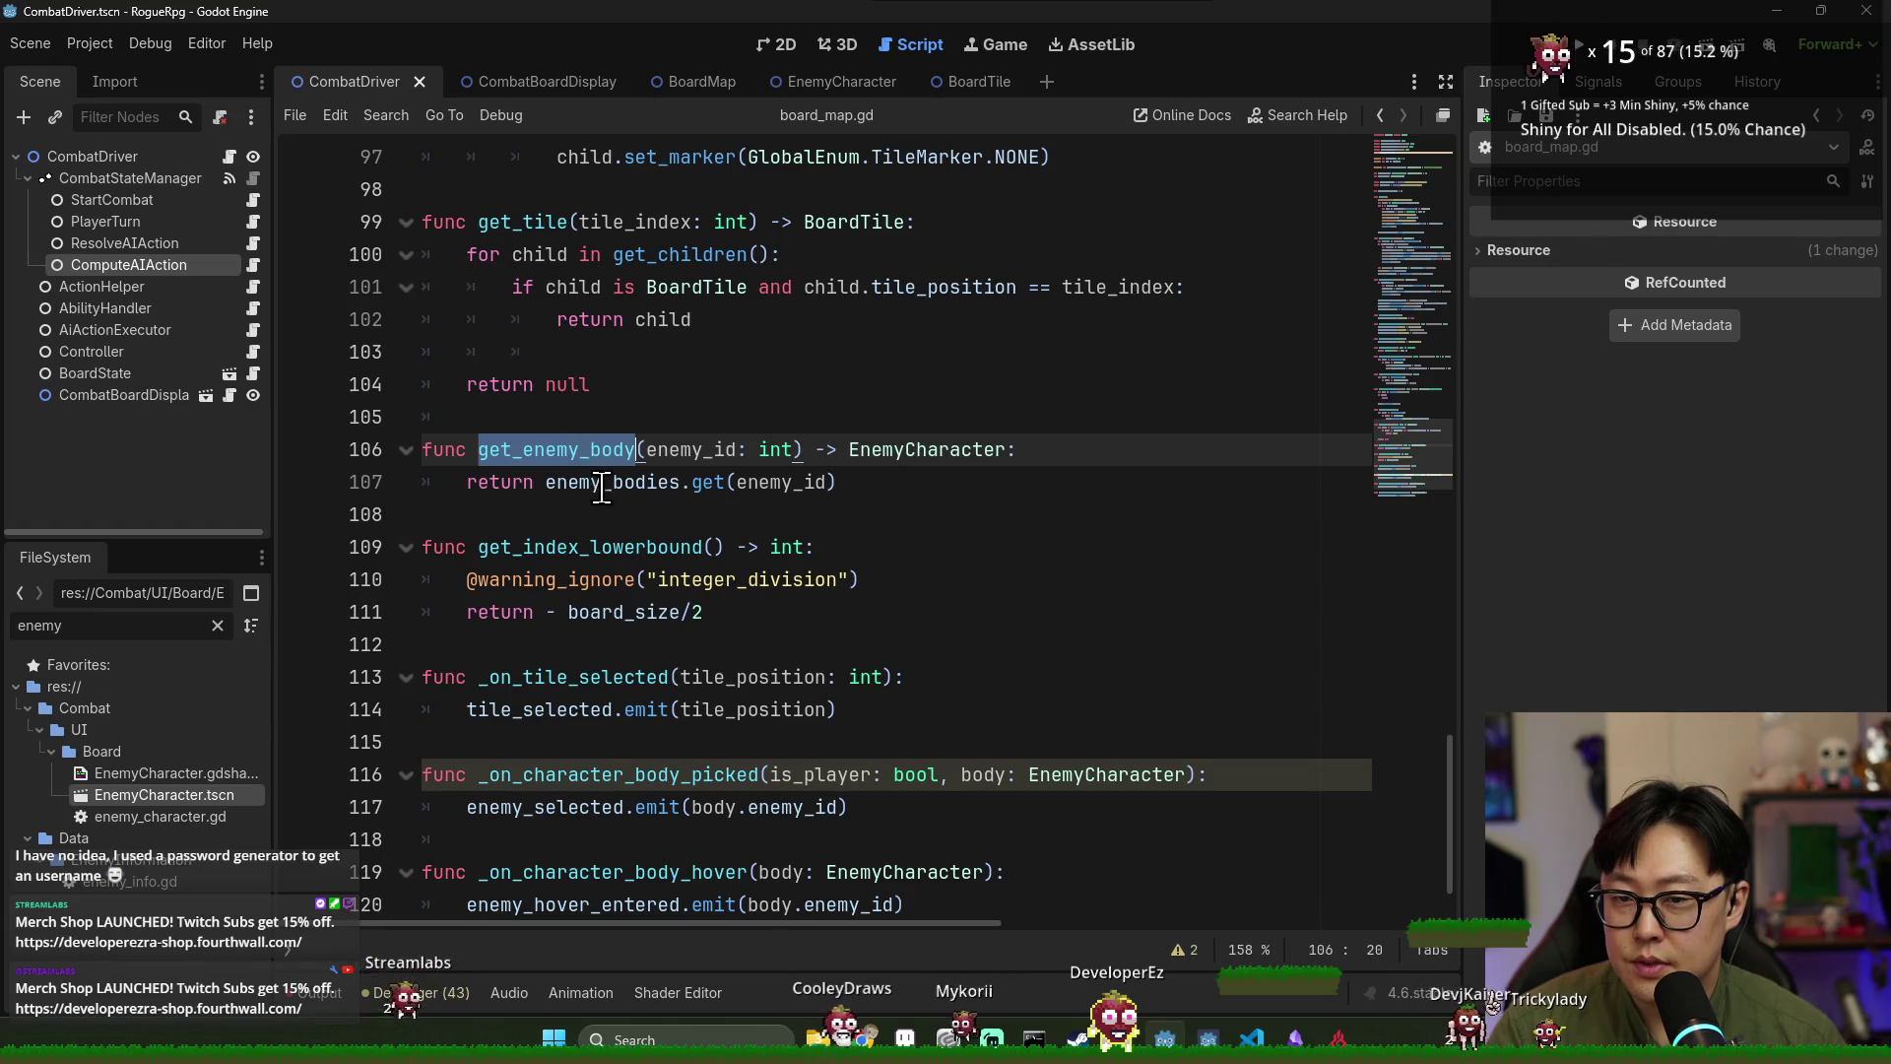
pyautogui.doubleClick(678, 480)
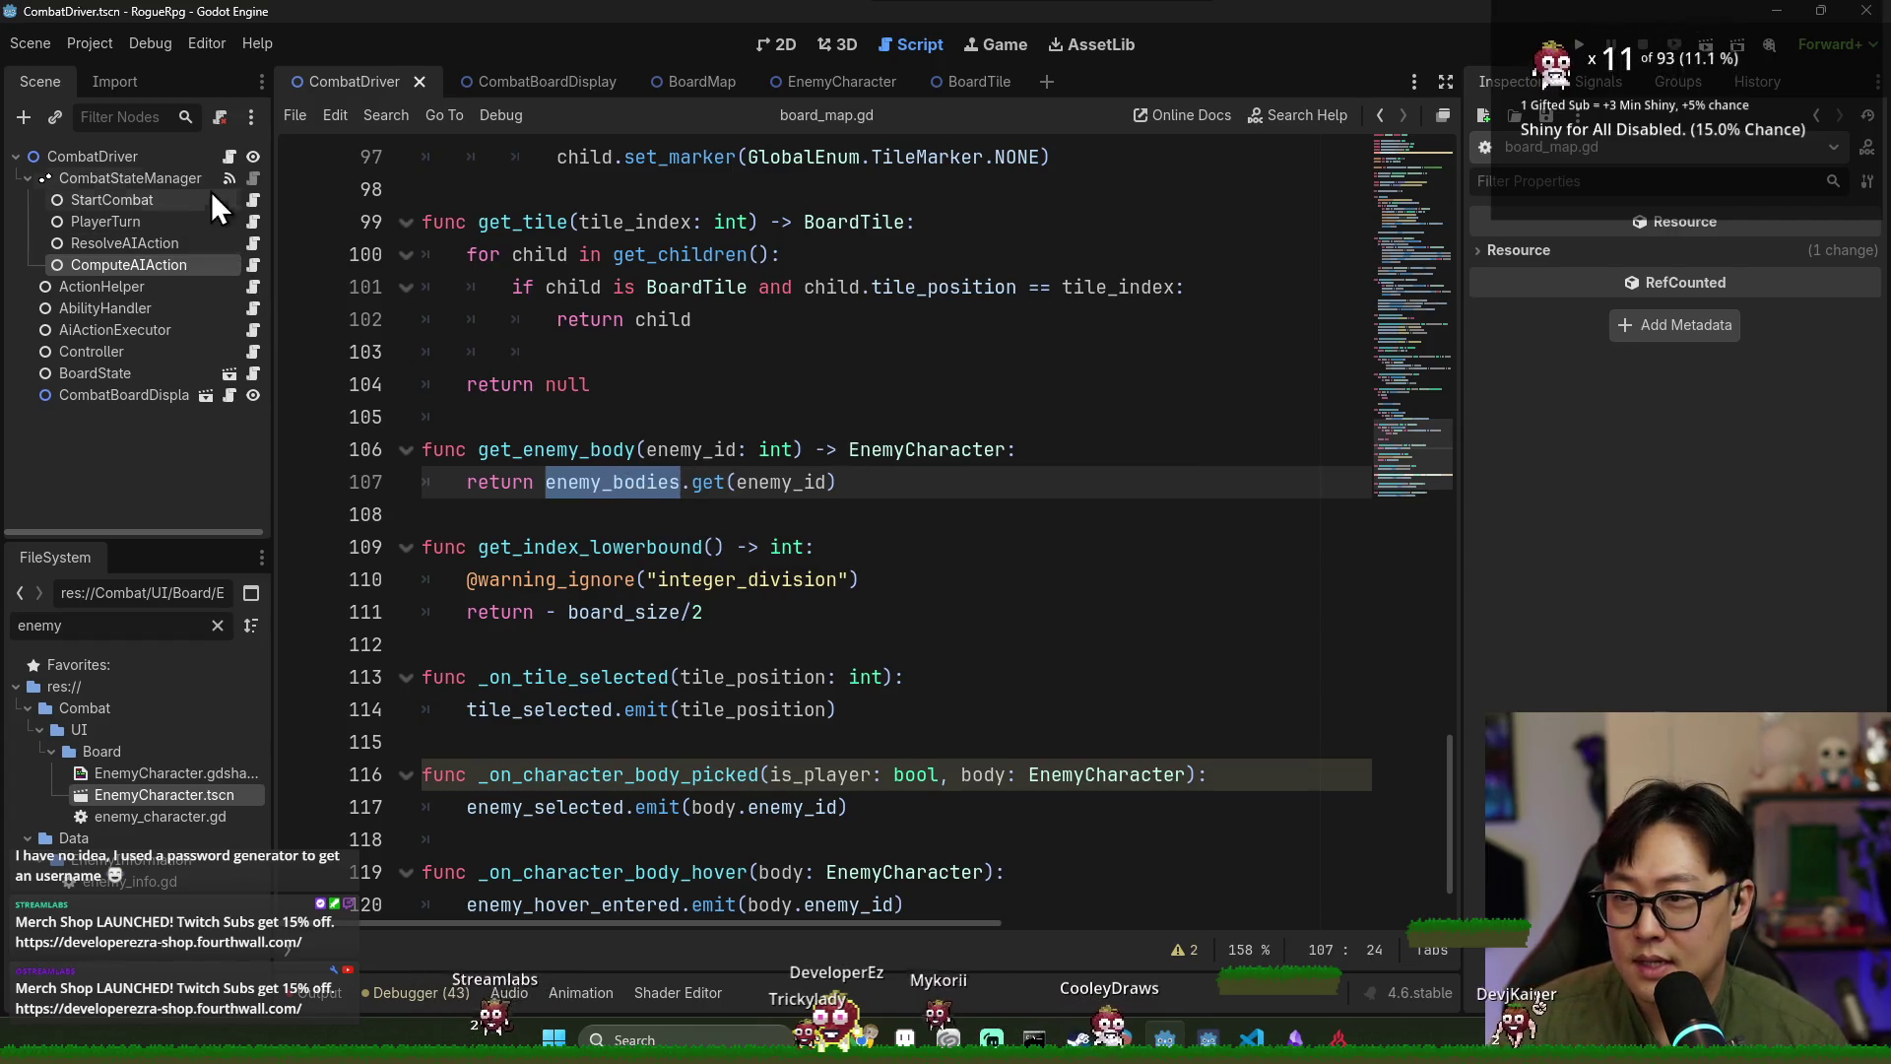
pyautogui.click(252, 264)
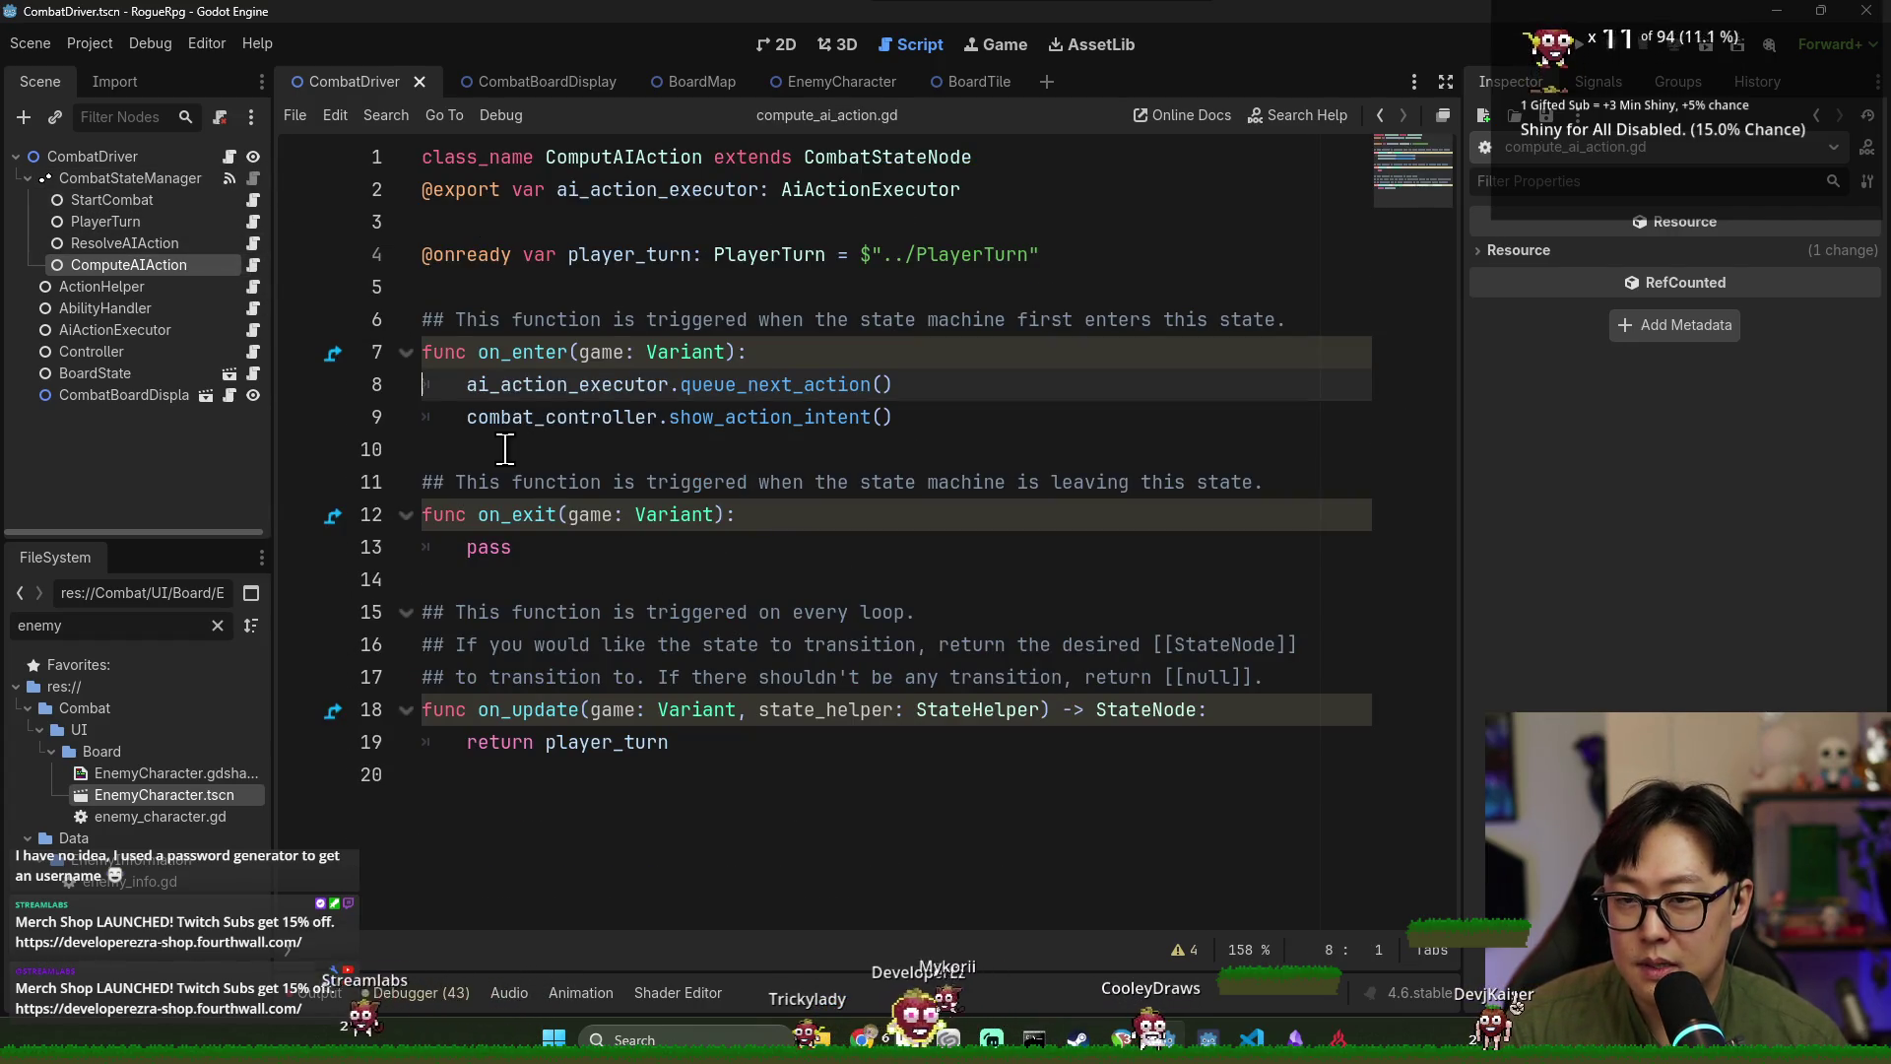
# Complete the get_enemy_body call with enemy_info.get_instance_id() as its argument.
pyautogui.click(252, 329)
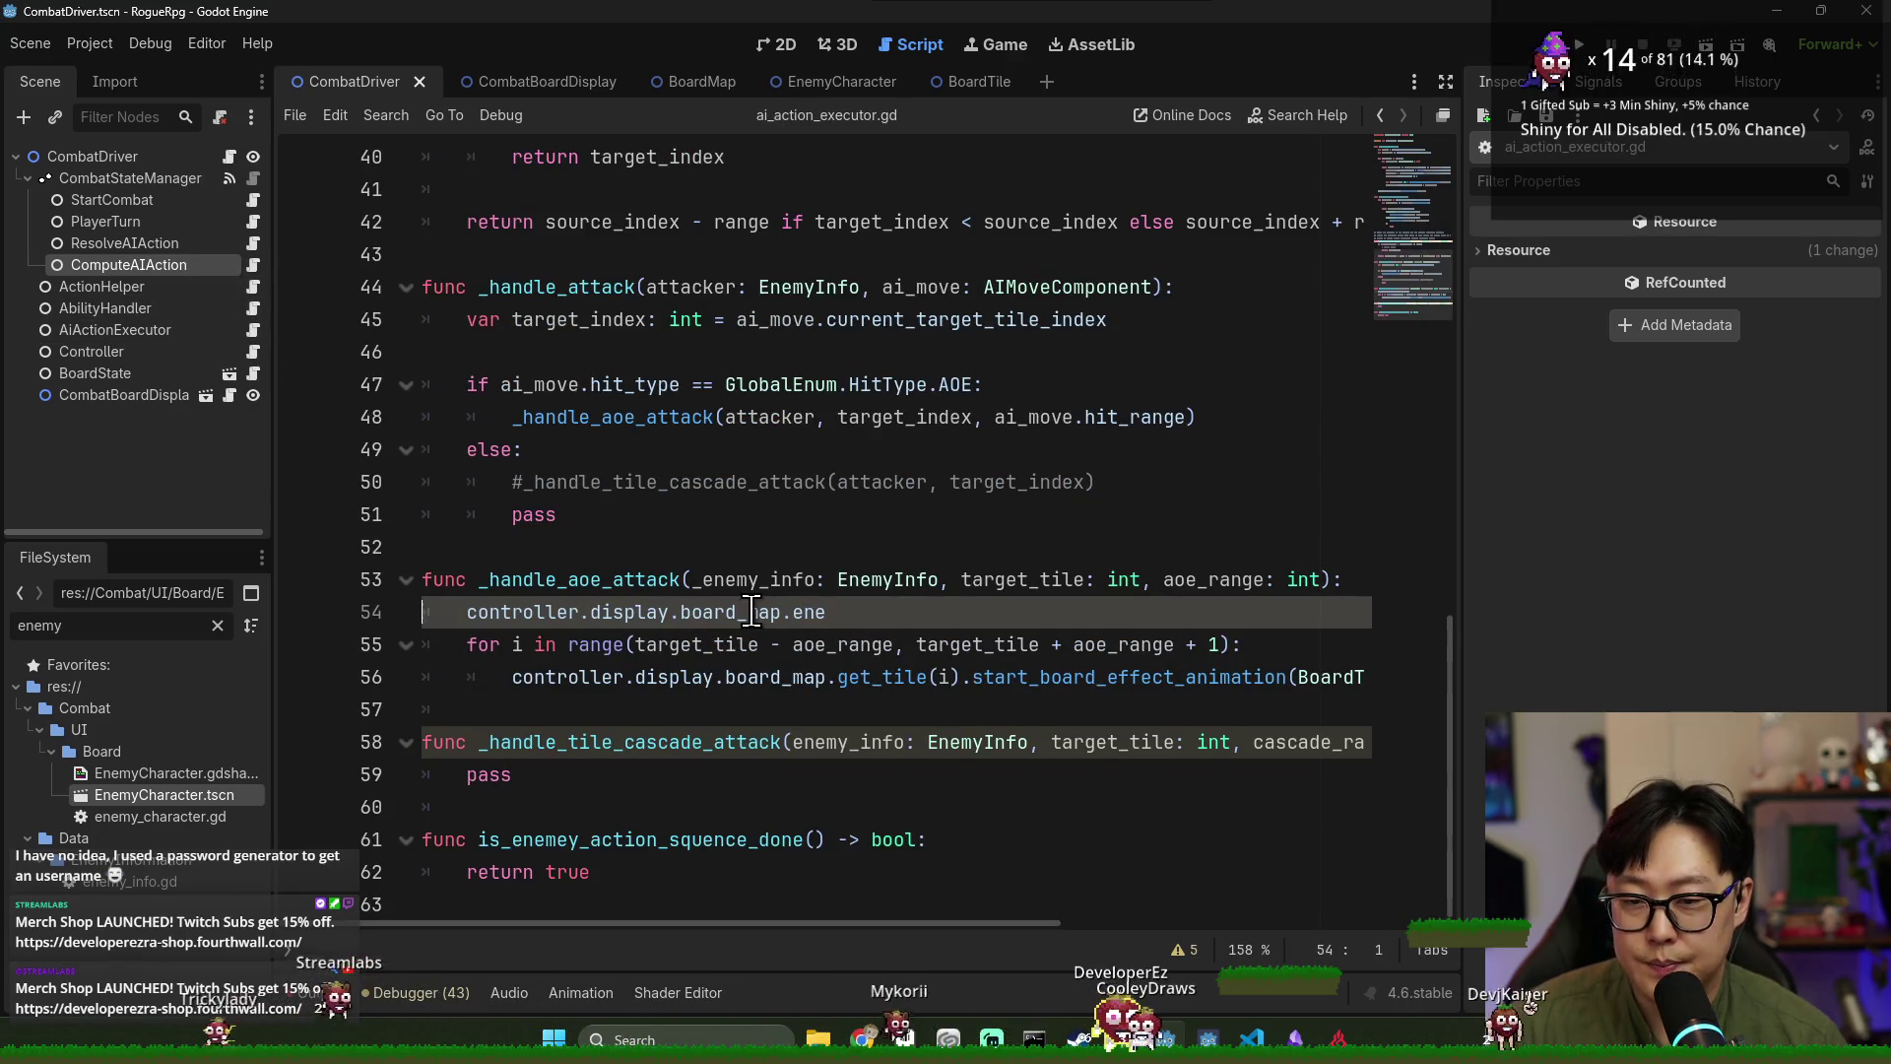
pyautogui.press('Return')
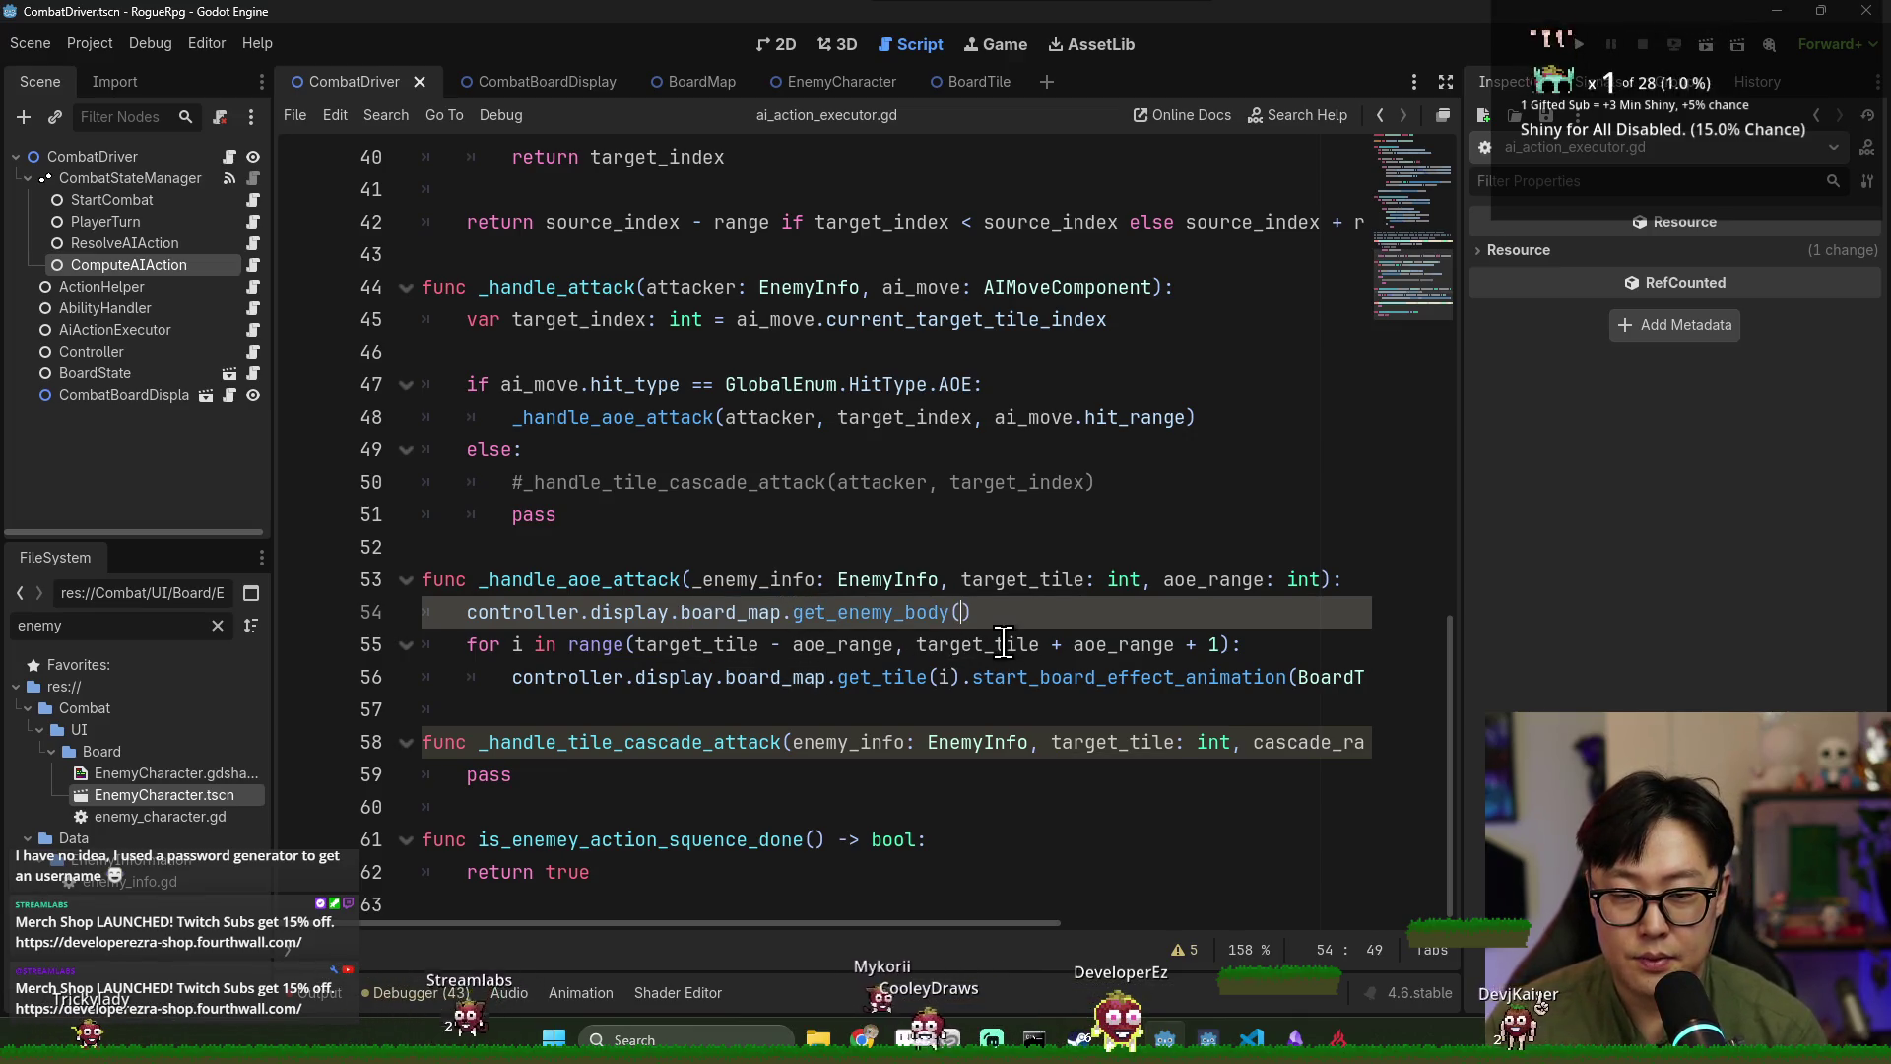
pyautogui.write('er.')
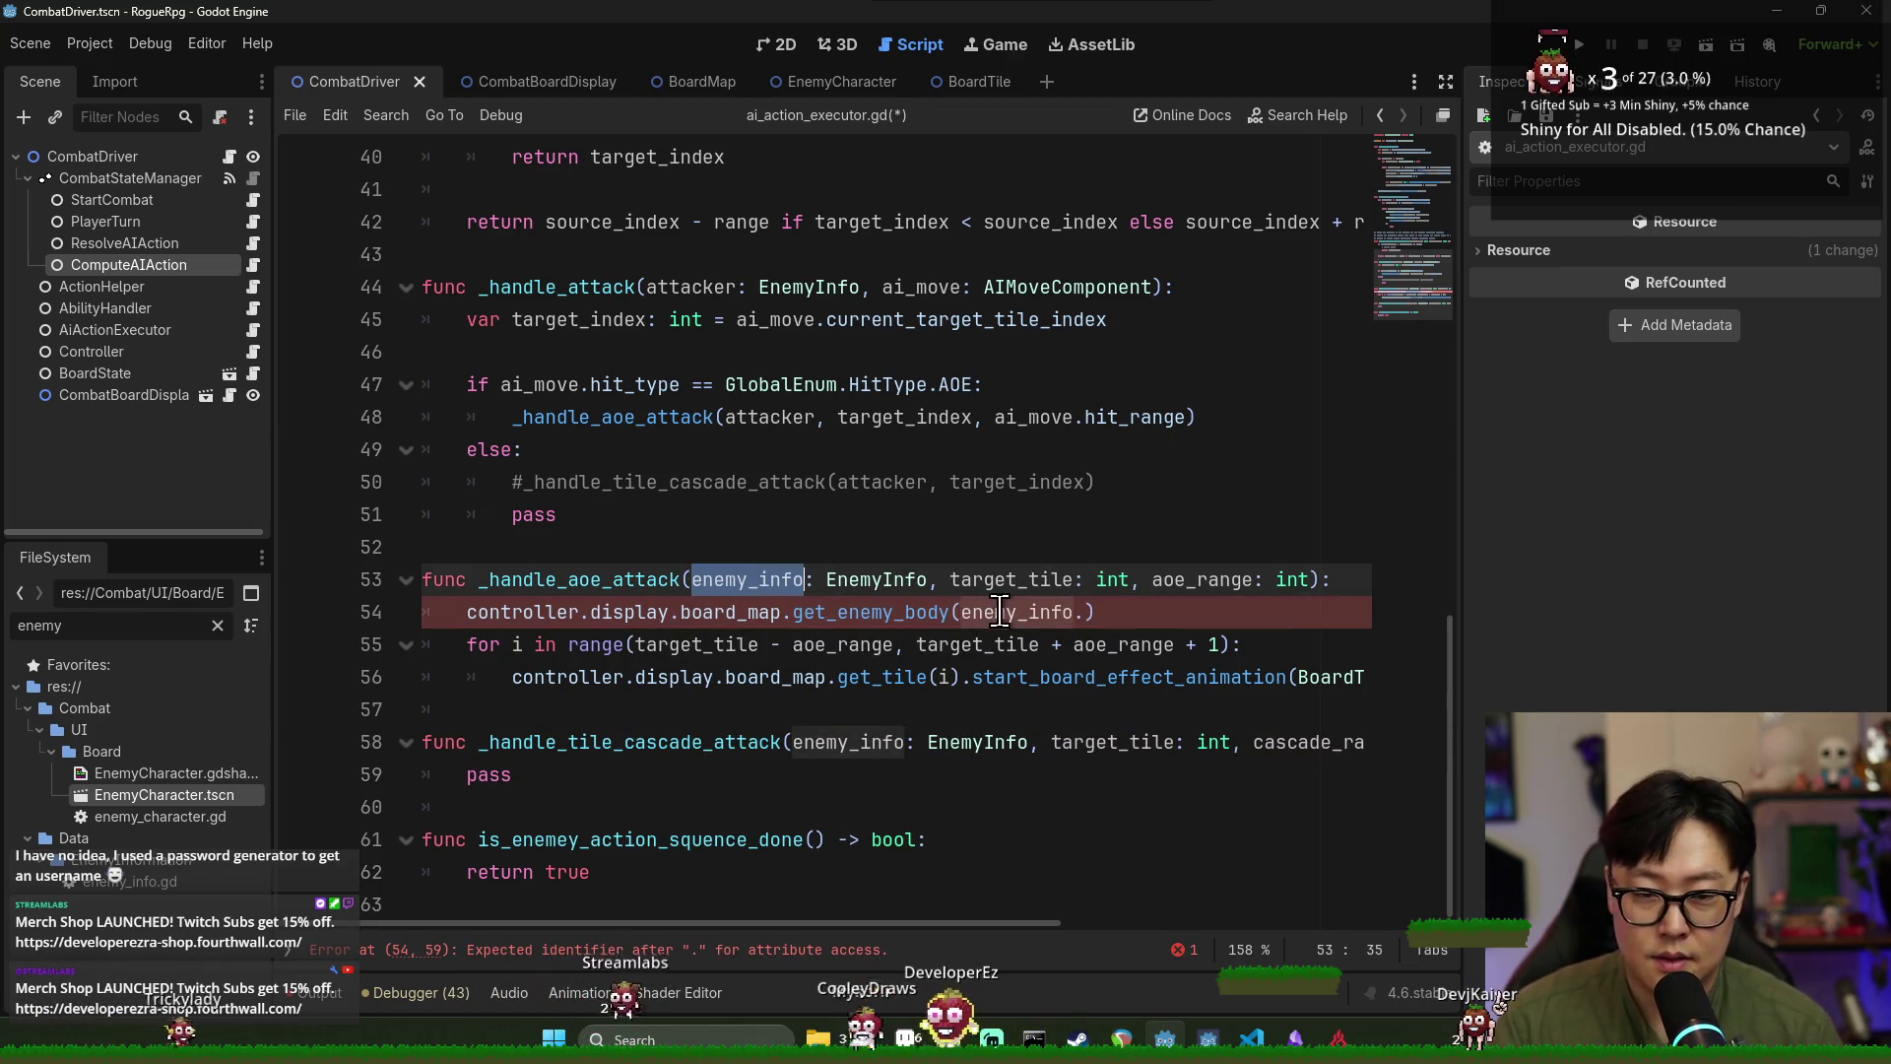
pyautogui.hotkey('ctrl', 'space')
pyautogui.write('id')
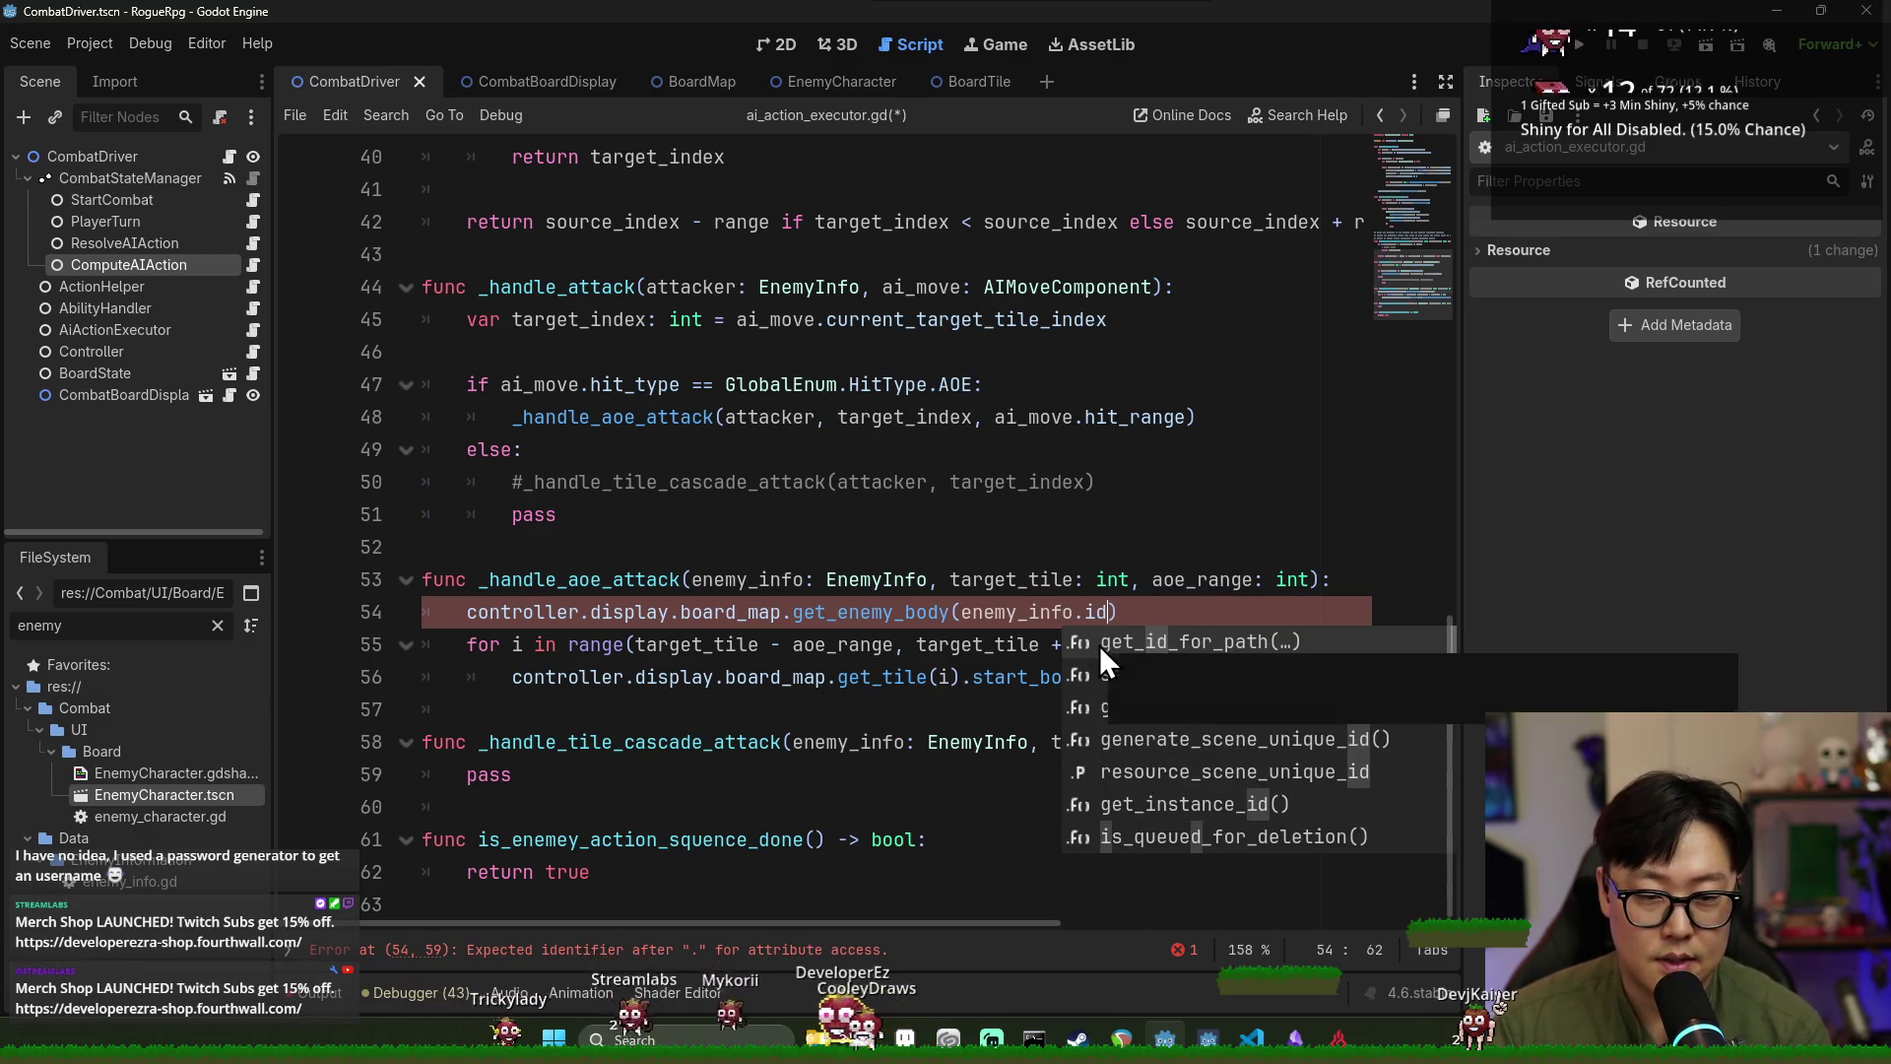
pyautogui.press('BackSpace')
pyautogui.write('ns')
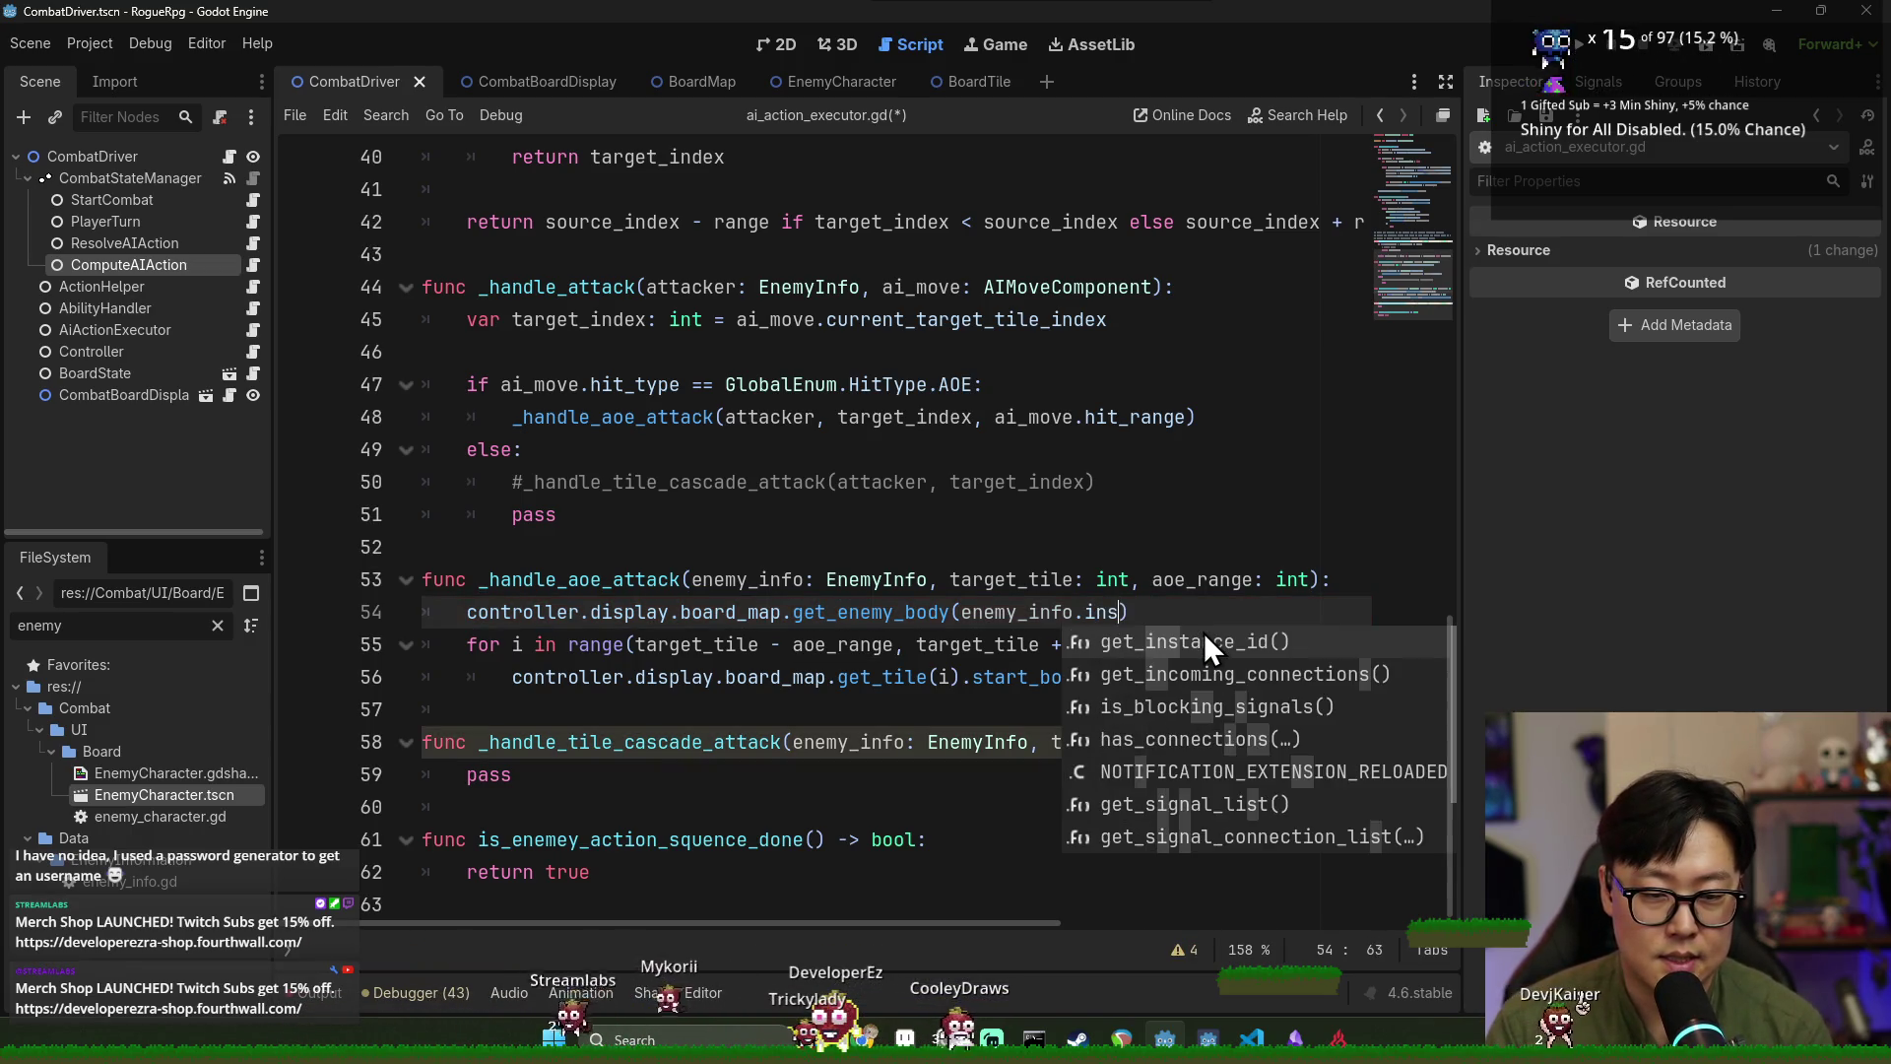
pyautogui.click(1208, 647)
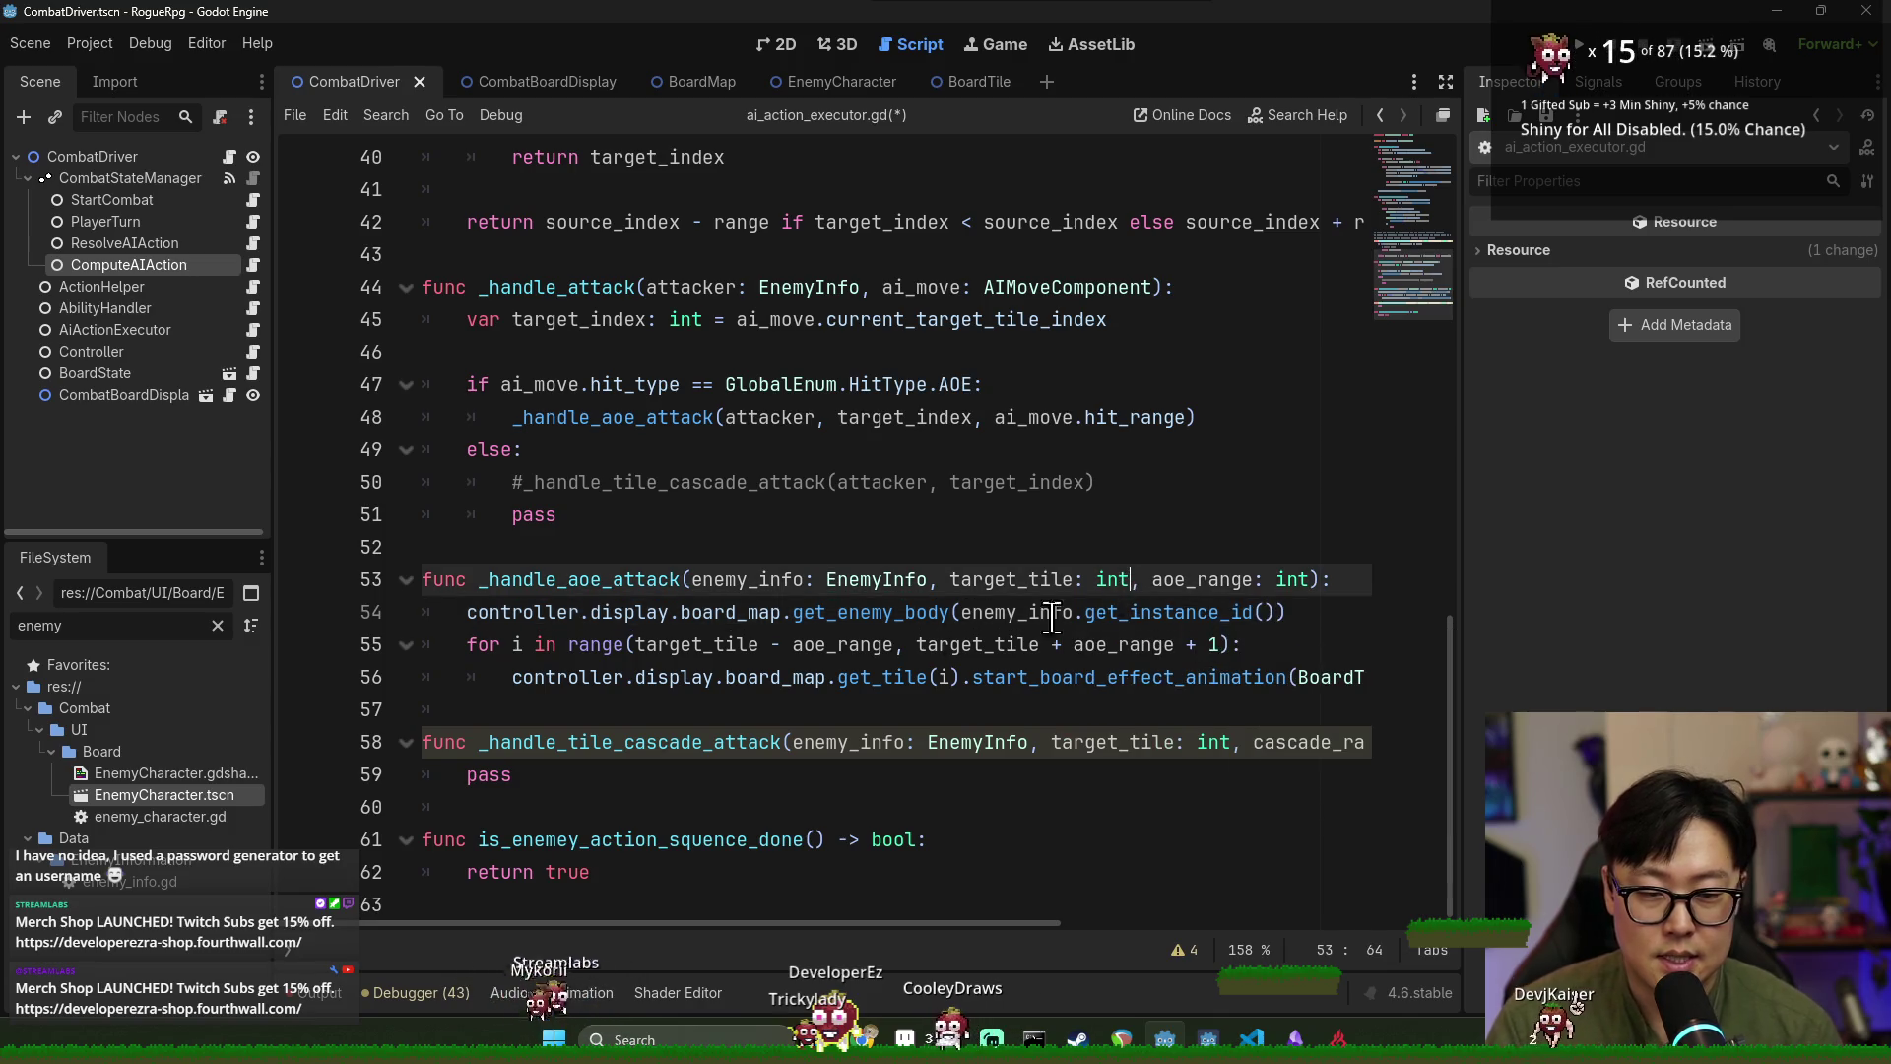
# Store the lookup as 'var body := ...' cast 'as EnemyCharacter' on line 54.
pyautogui.doubleClick(871, 613)
pyautogui.click(1299, 624)
pyautogui.press('Return')
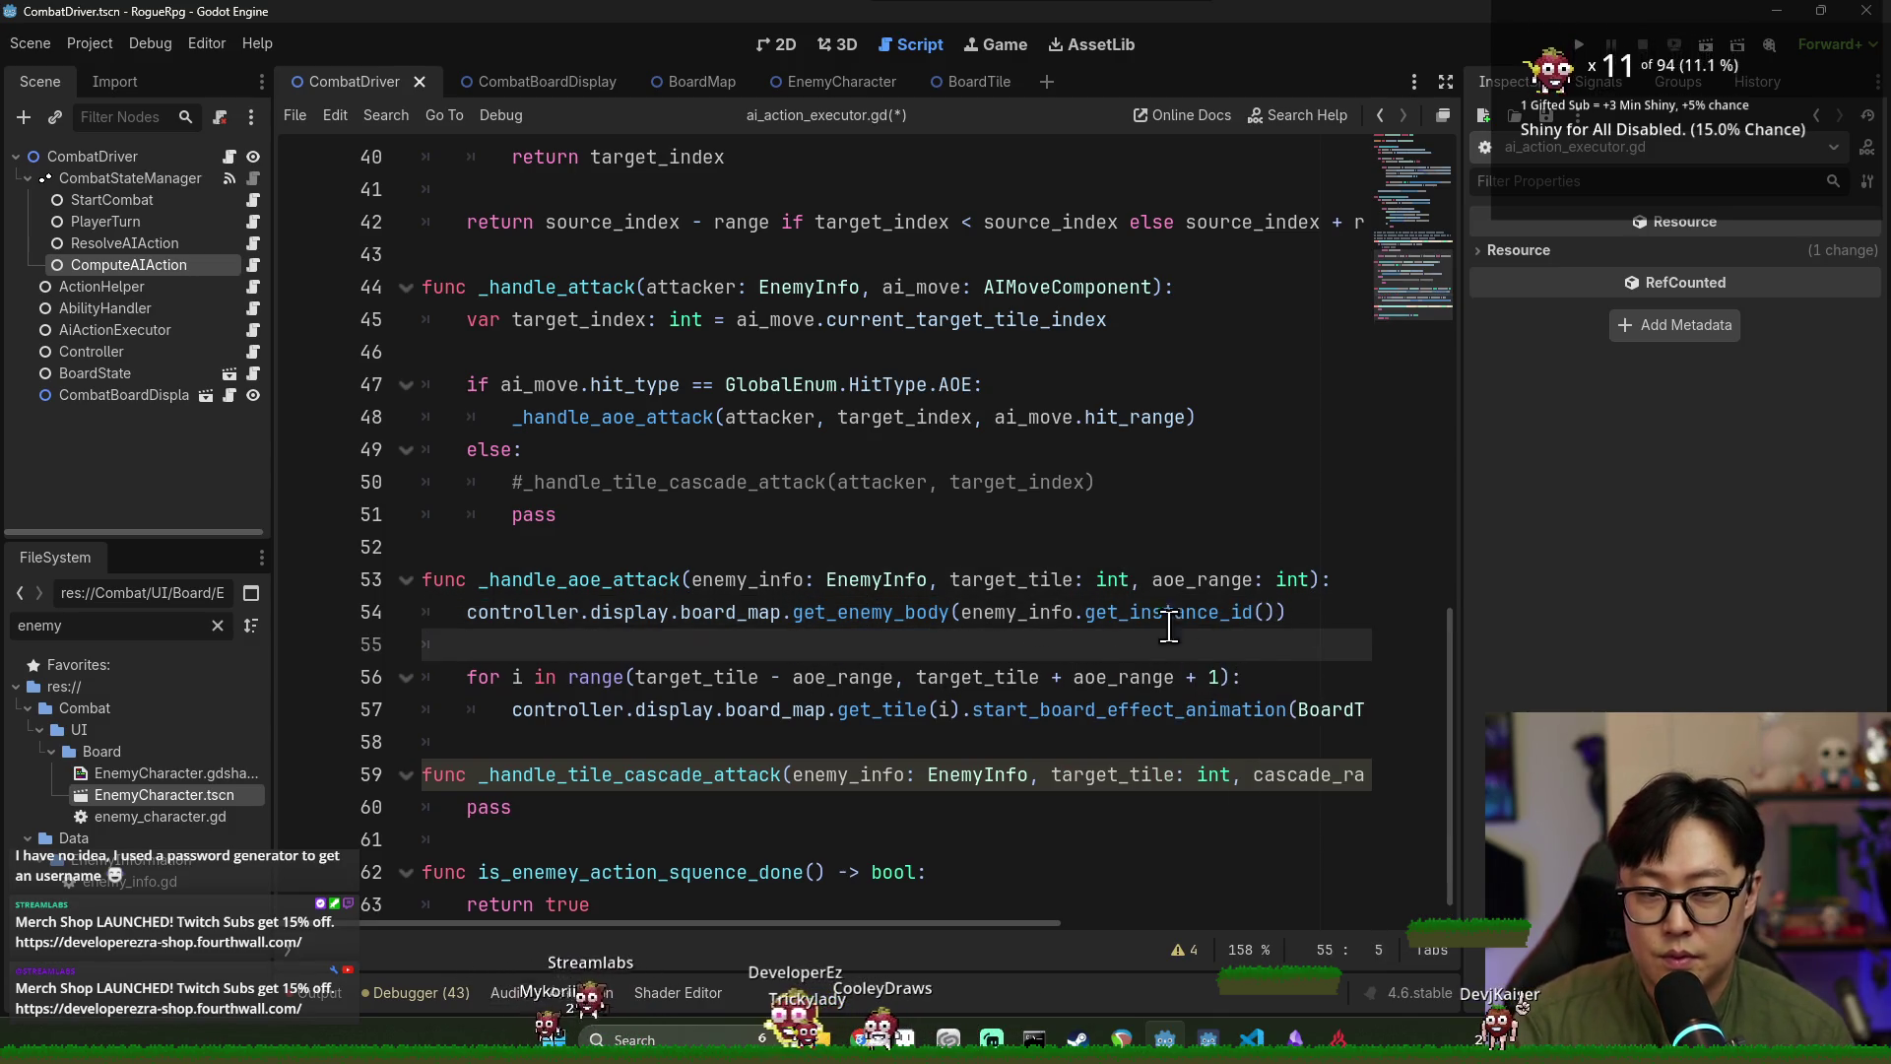
pyautogui.doubleClick(729, 613)
pyautogui.doubleClick(522, 612)
pyautogui.click(468, 612)
pyautogui.write('var body :=')
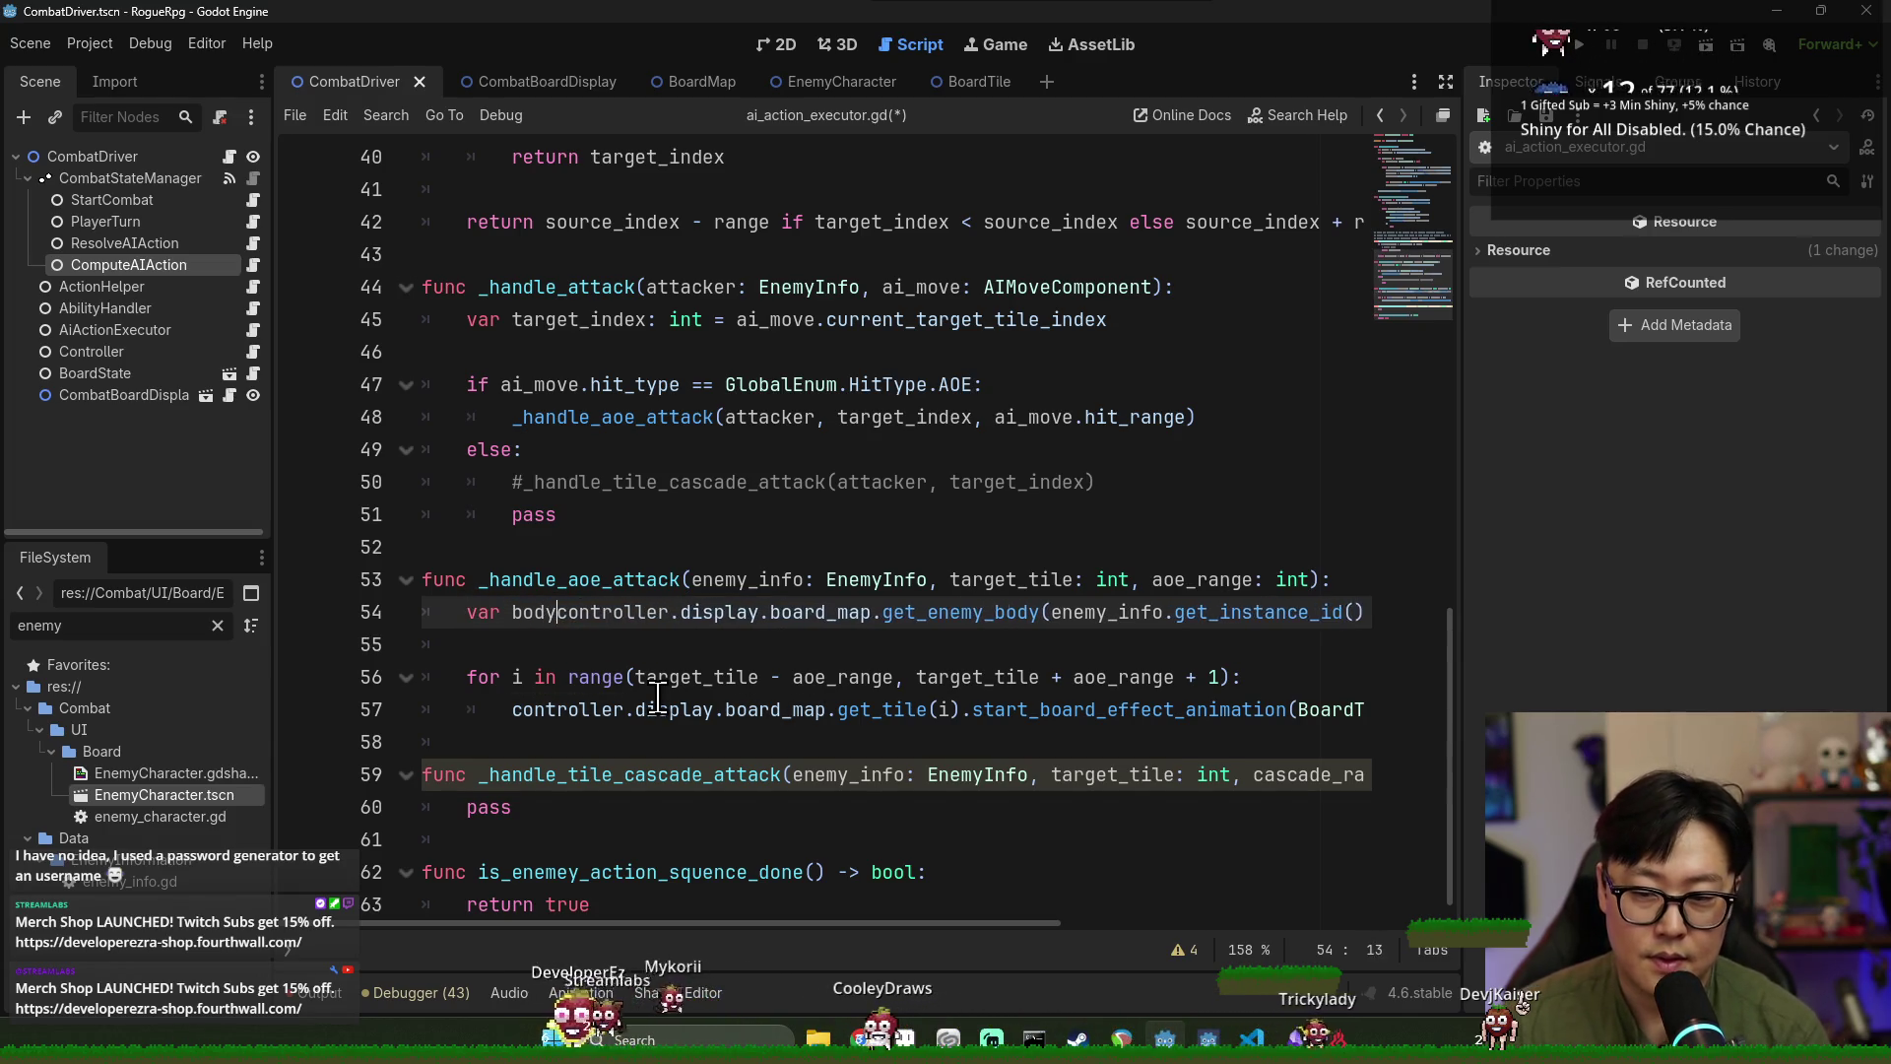
pyautogui.click(985, 547)
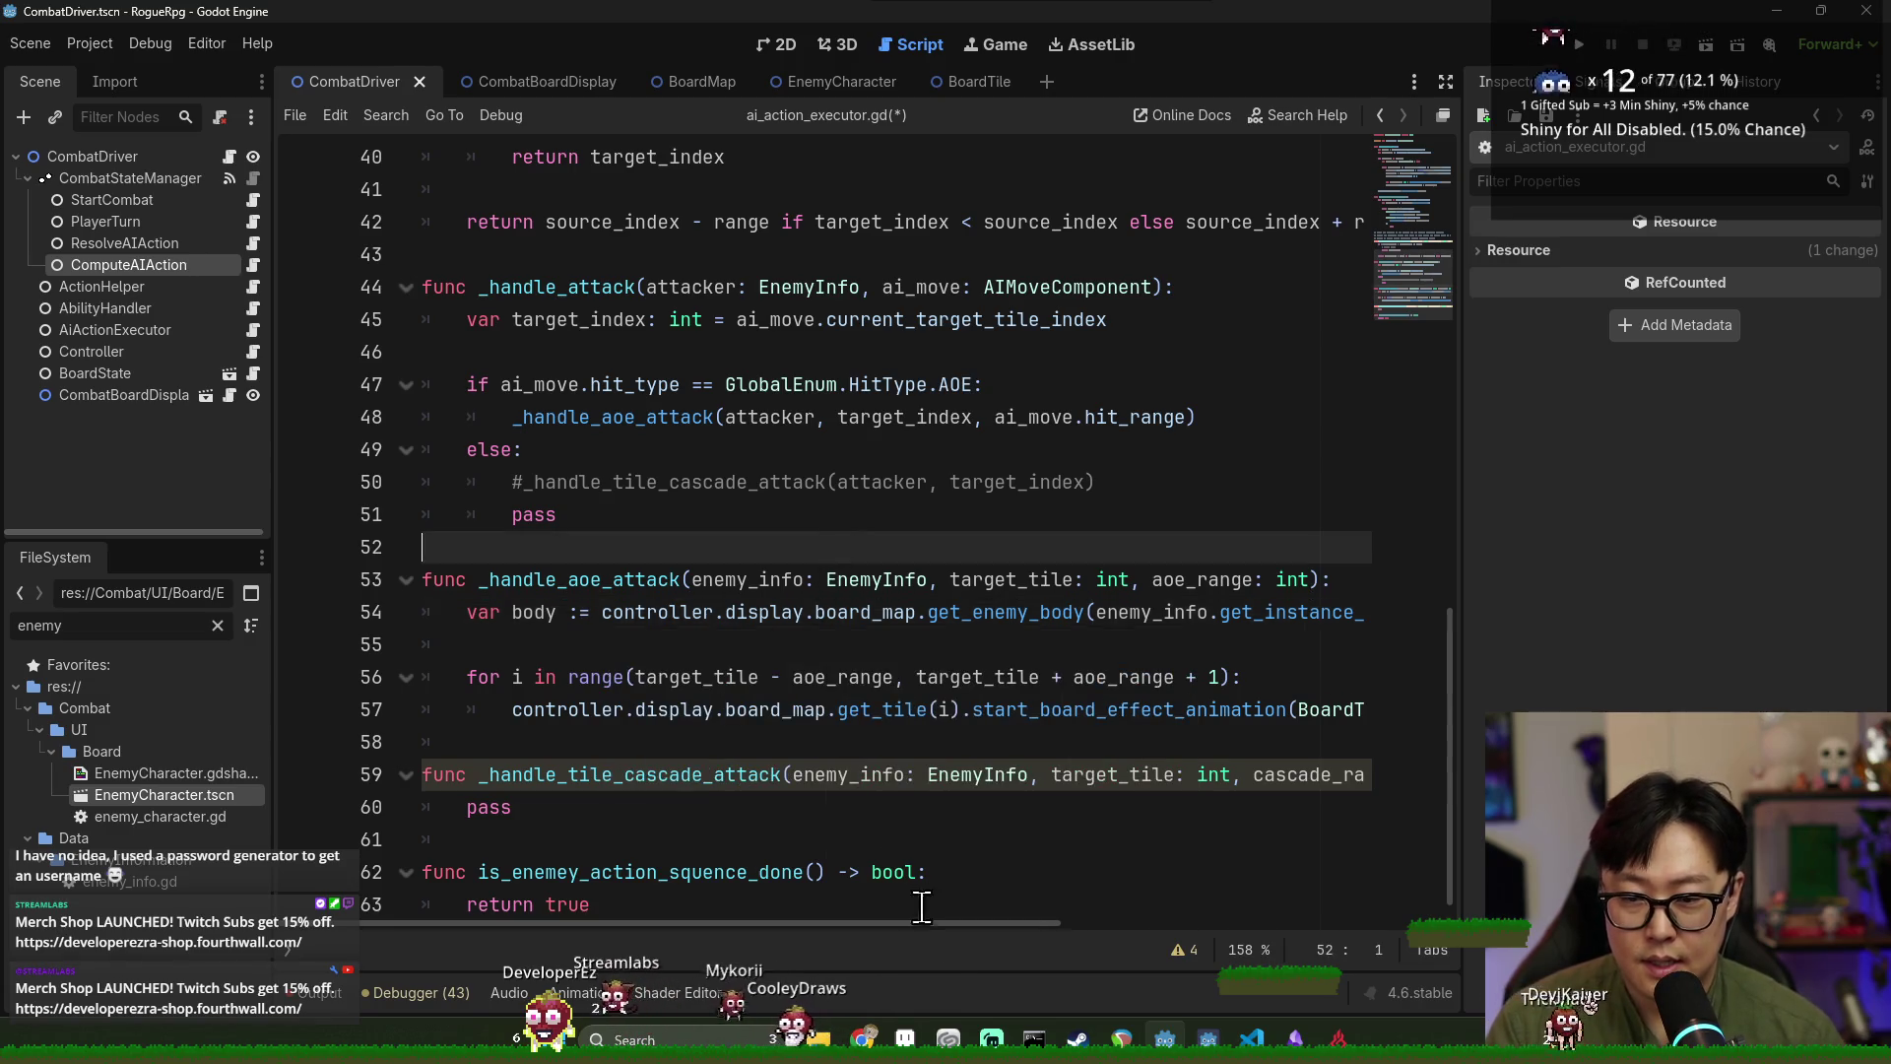
pyautogui.hscroll(5, 1113, 921)
pyautogui.click(1049, 616)
pyautogui.write('as')
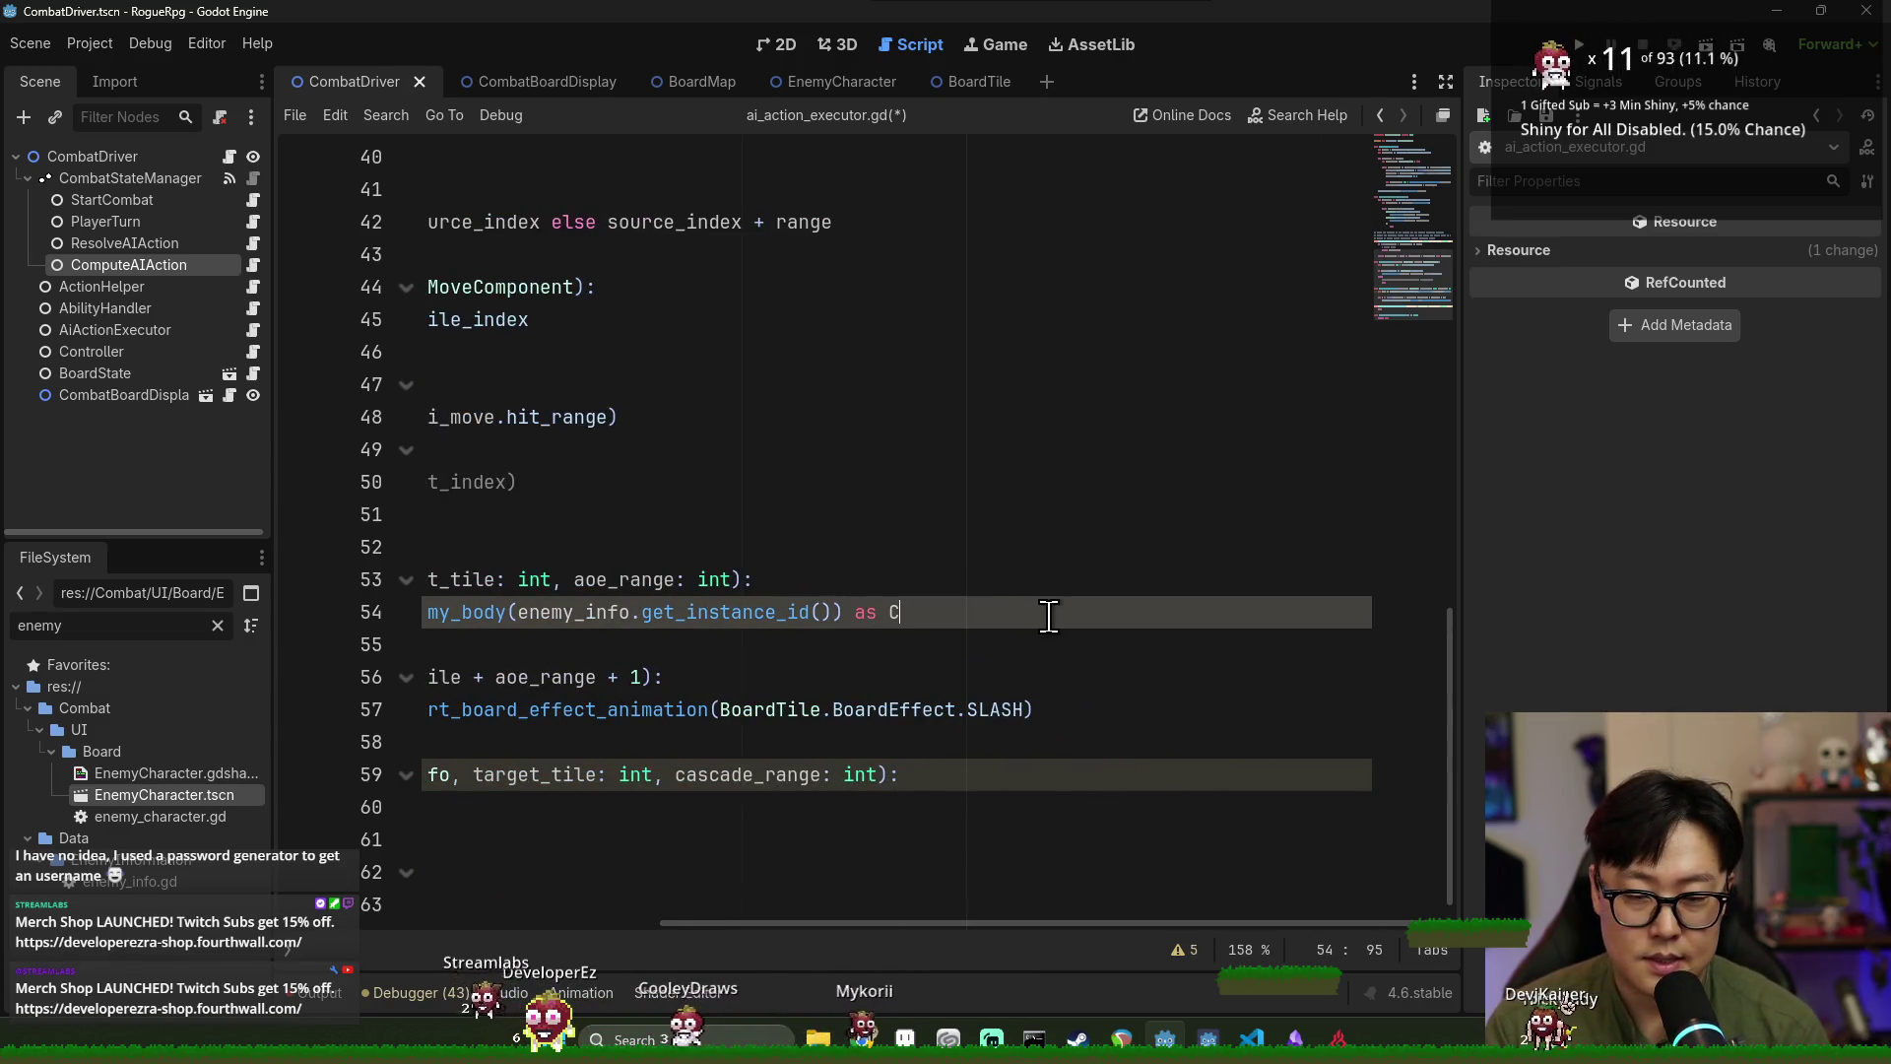
pyautogui.press('BackSpace')
pyautogui.write('EnemyC')
pyautogui.press('Return')
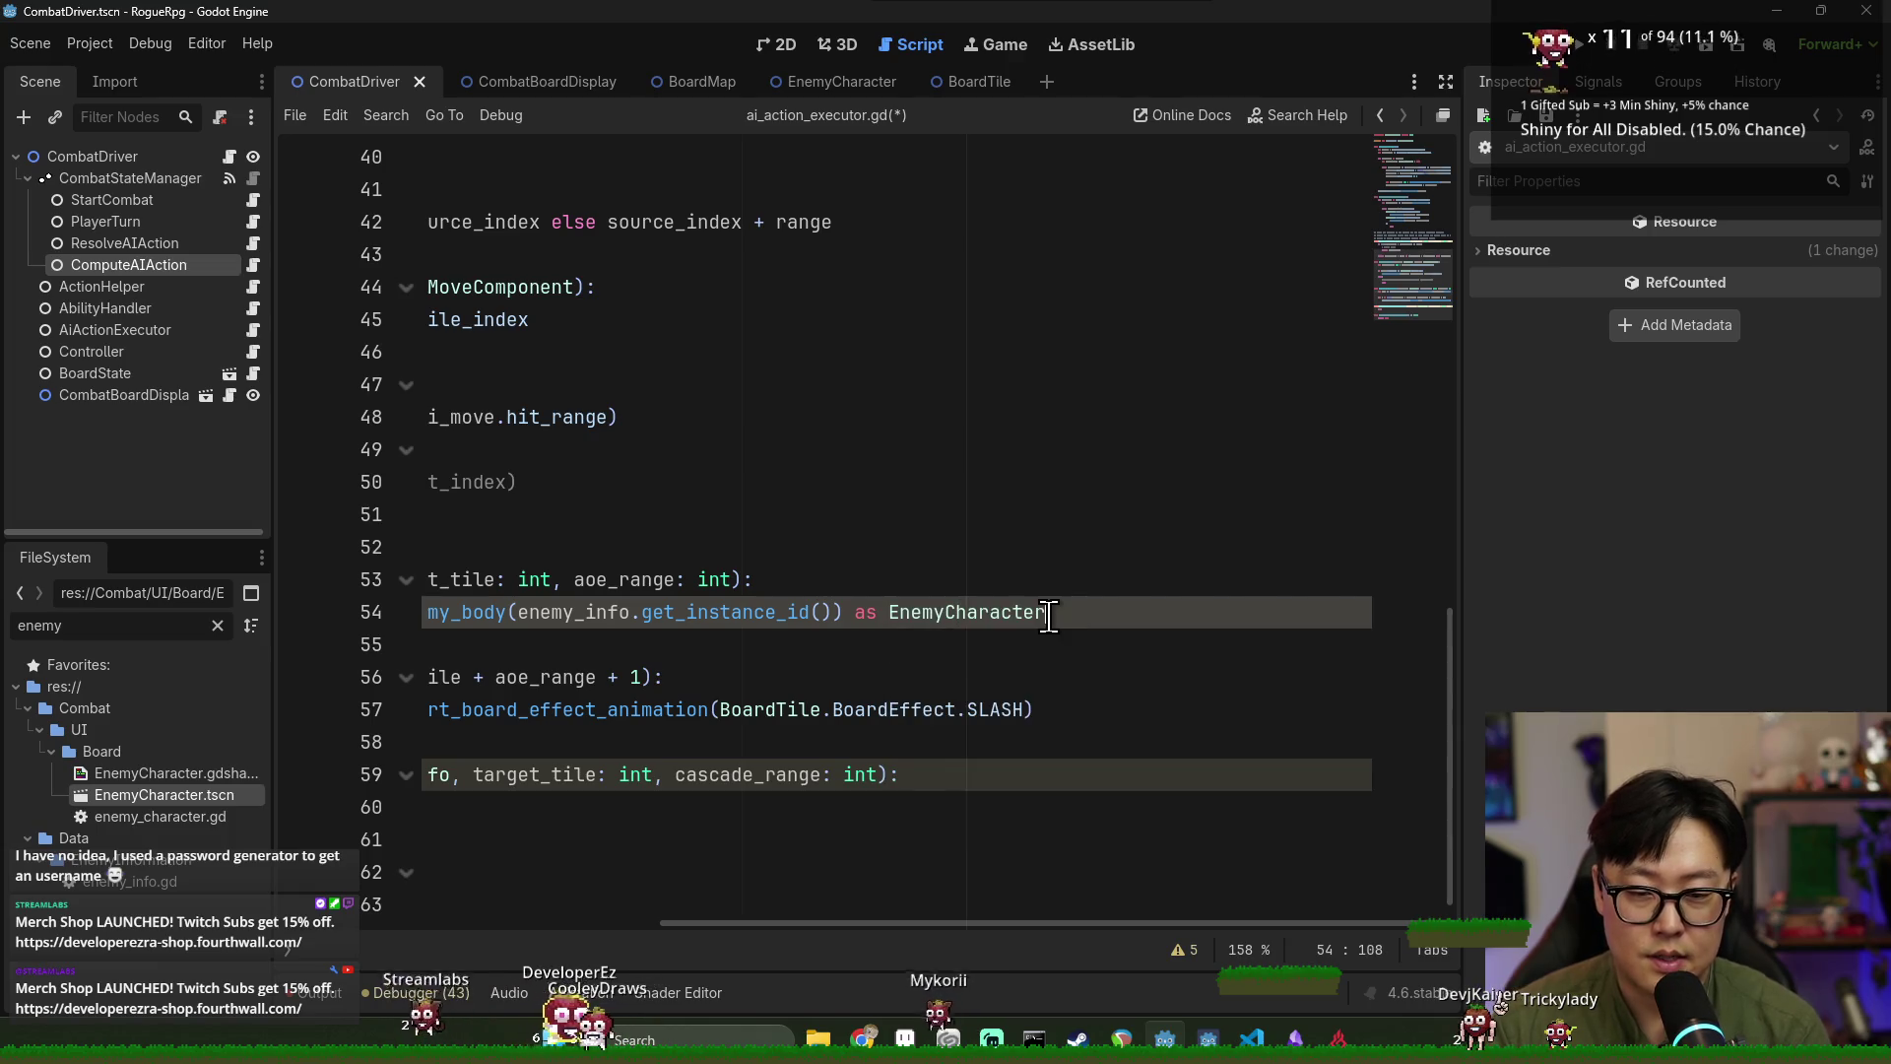
pyautogui.moveTo(913, 926); pyautogui.dragTo(551, 918)
pyautogui.doubleClick(534, 612)
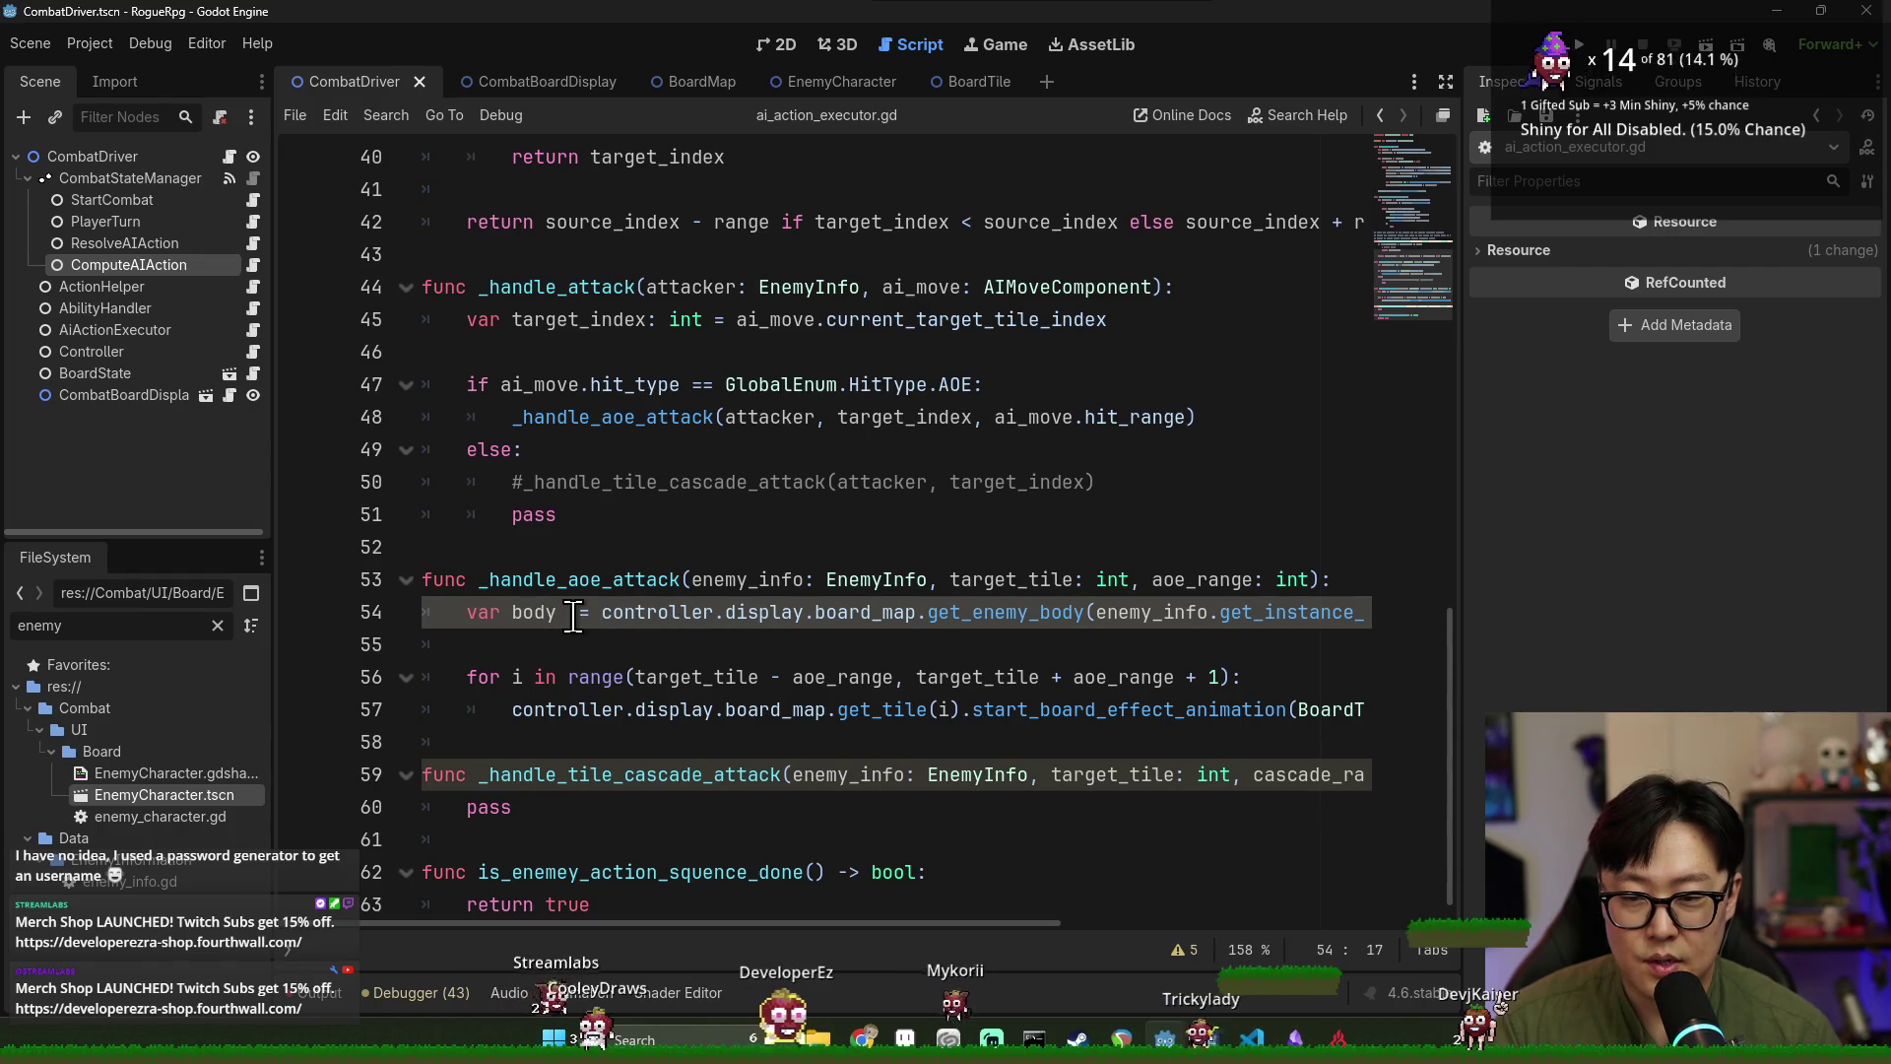
pyautogui.press('Down')
pyautogui.moveTo(673, 676)
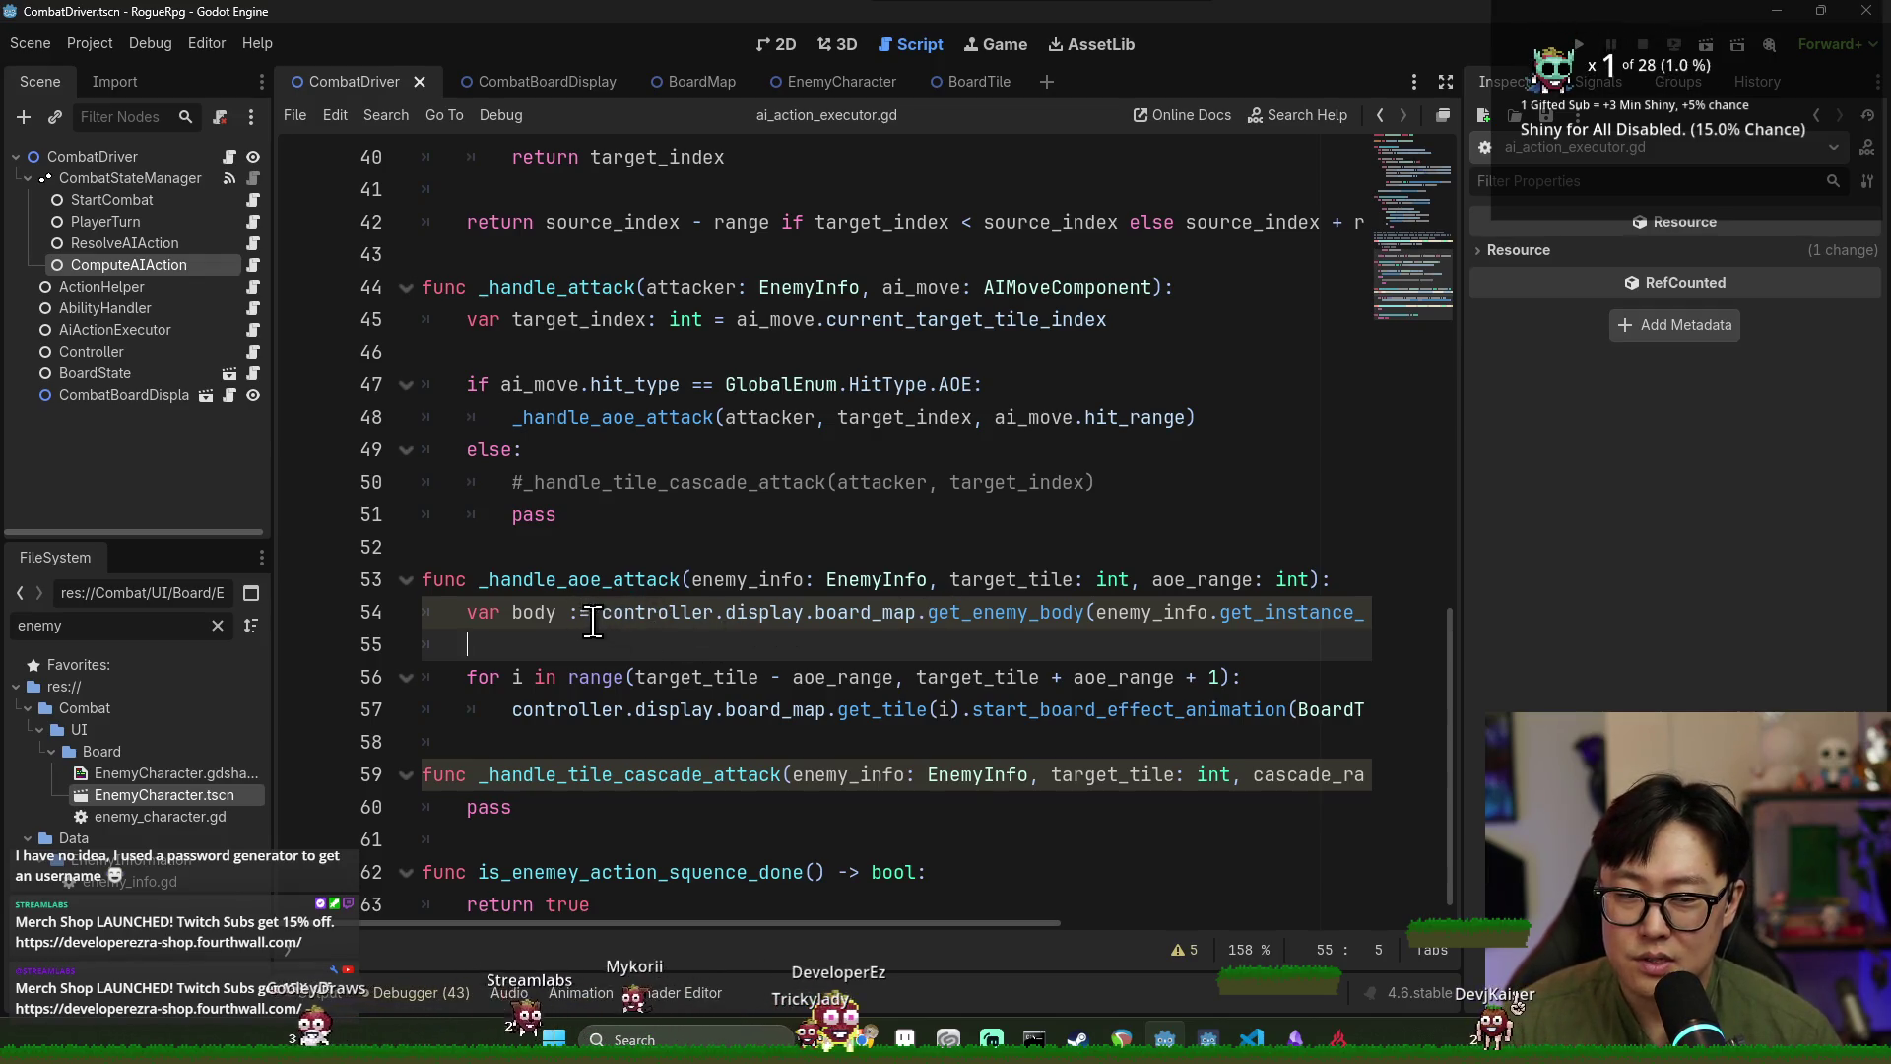
# Add an 'if !body:' check below the body declaration, with an indented line beneath it.
pyautogui.doubleClick(533, 611)
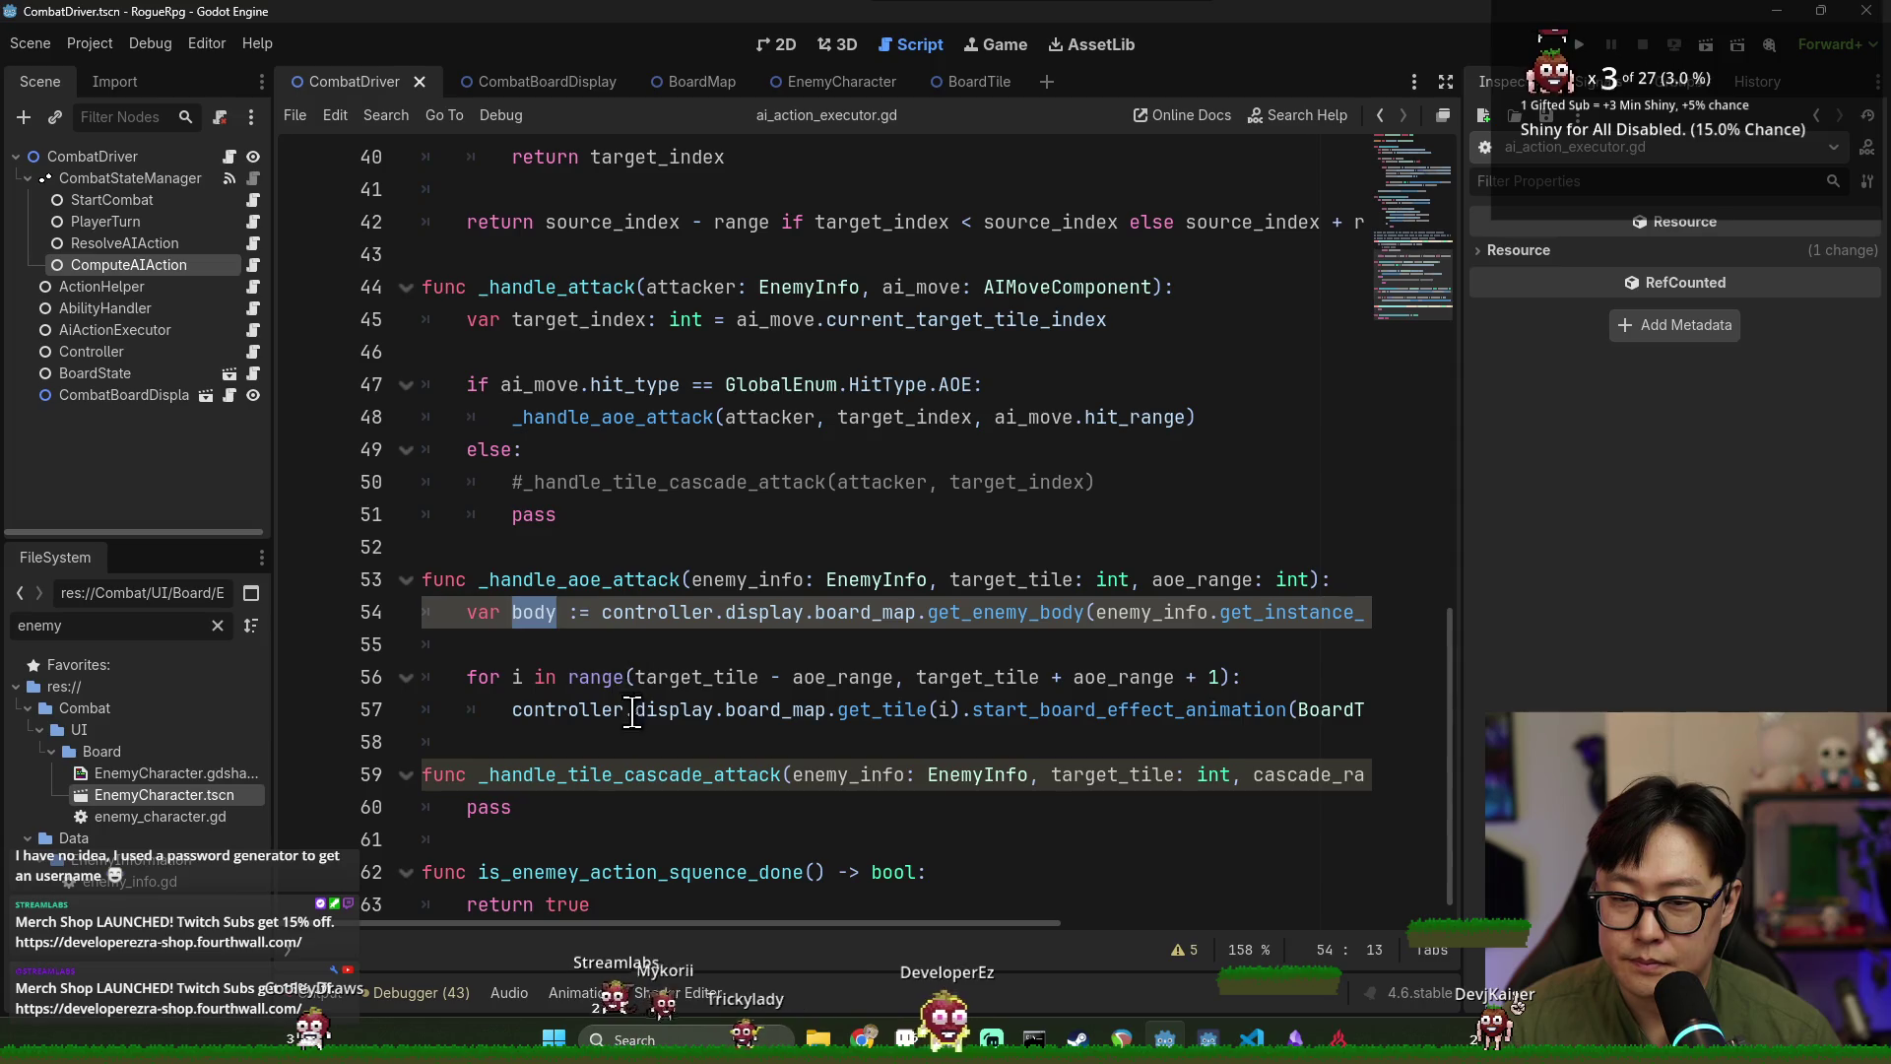
pyautogui.click(564, 645)
pyautogui.press('Return')
pyautogui.write('if body:')
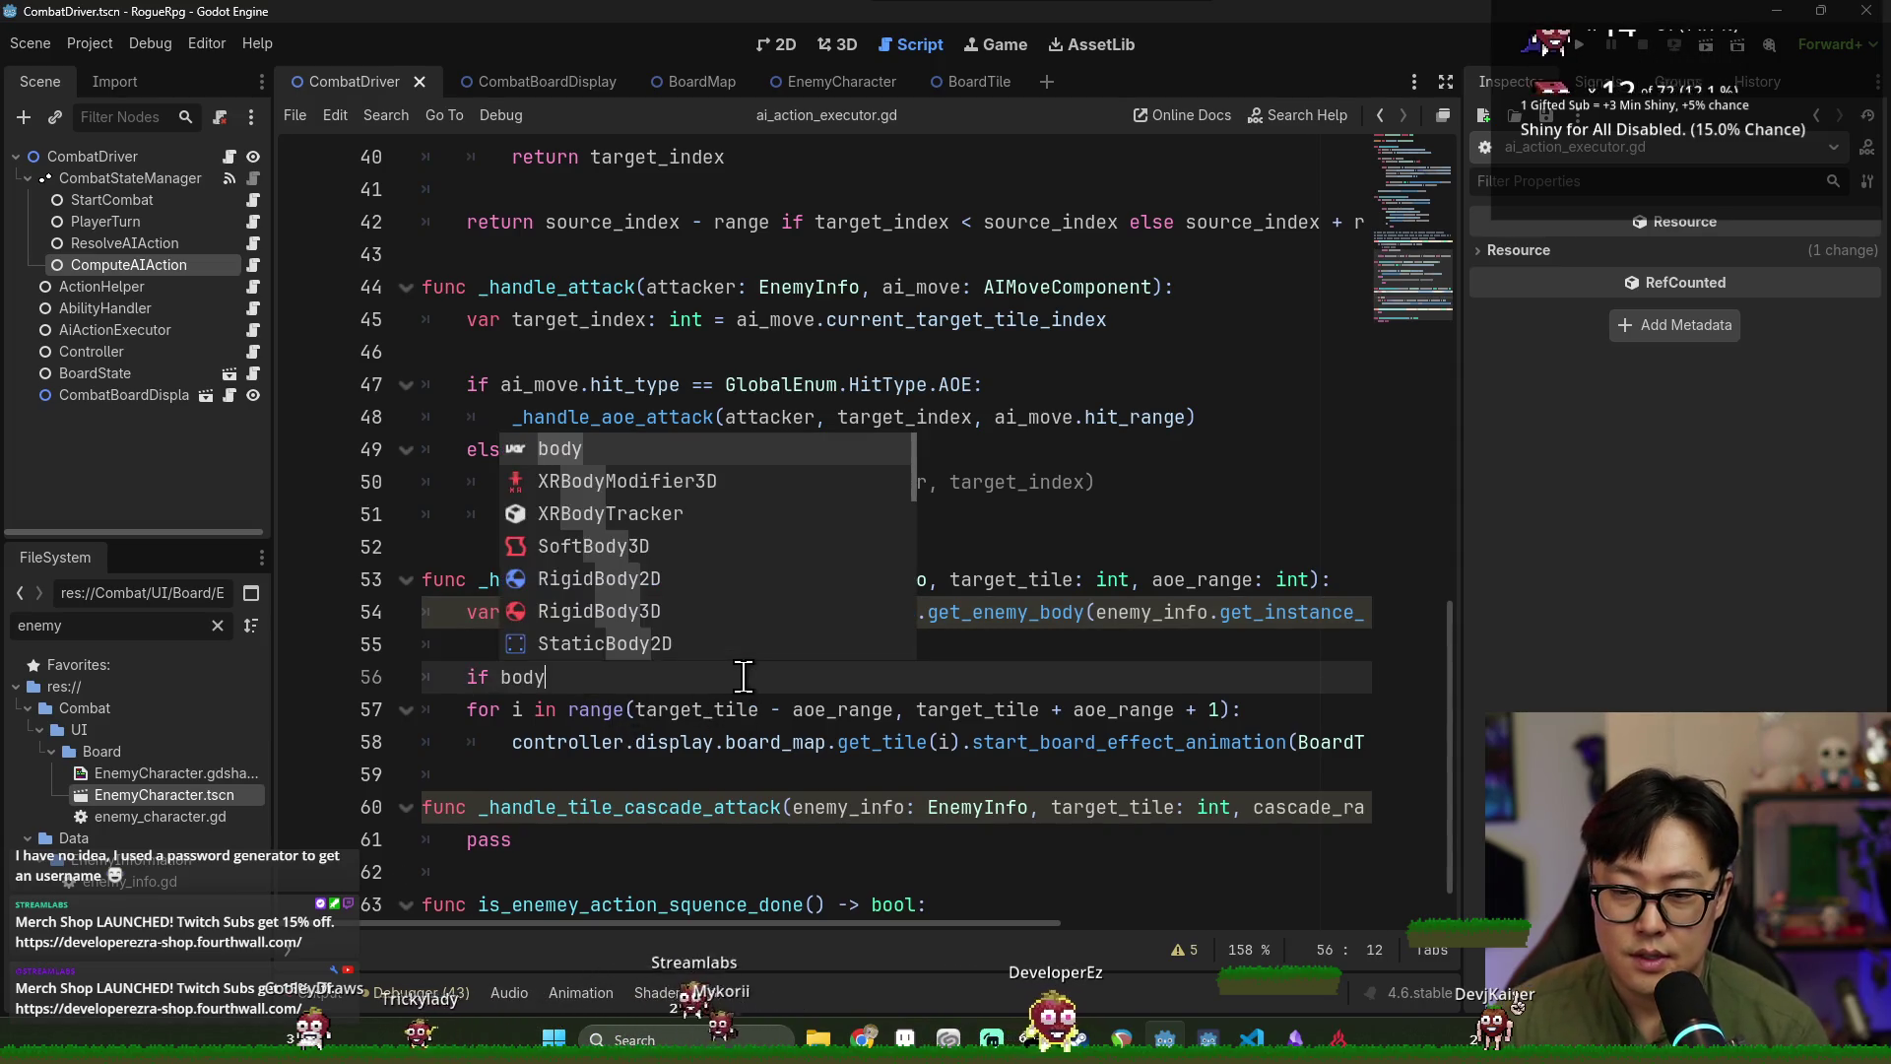
pyautogui.press('Return')
pyautogui.write('pass')
pyautogui.hotkey('ctrl', 's')
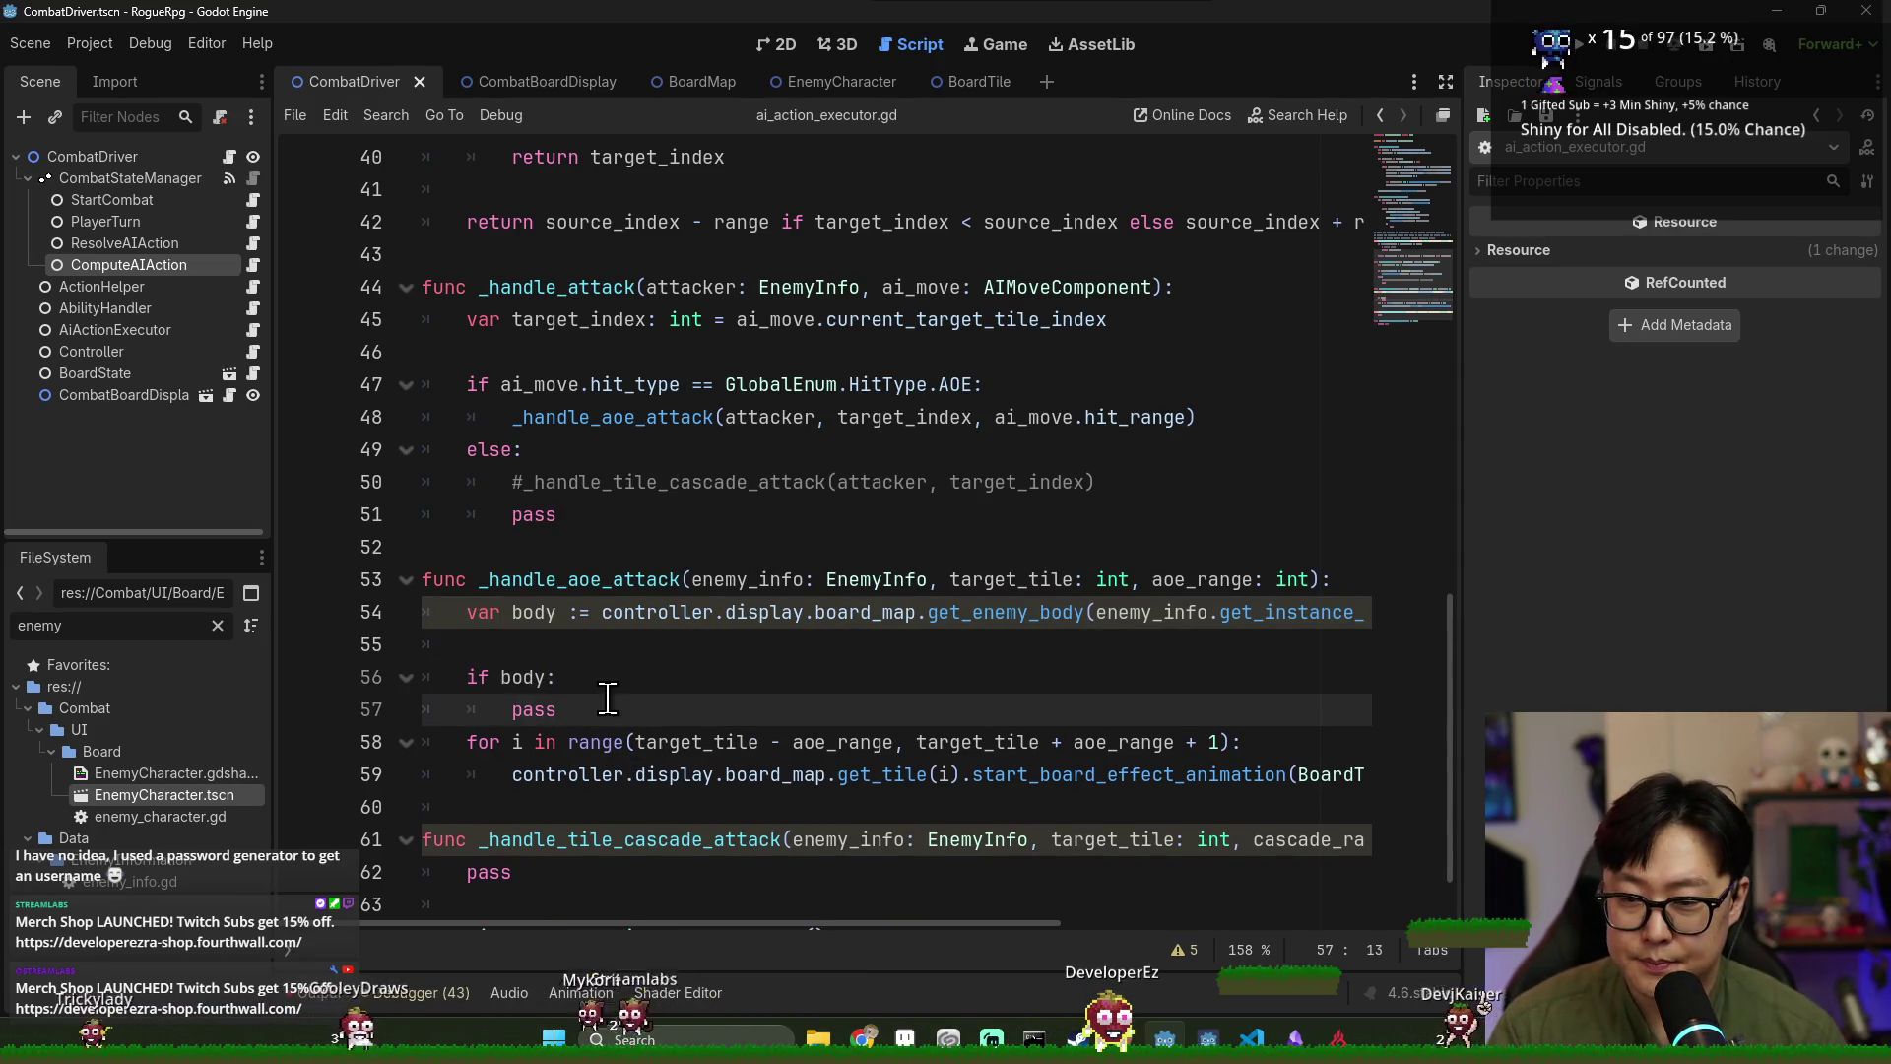
pyautogui.click(501, 677)
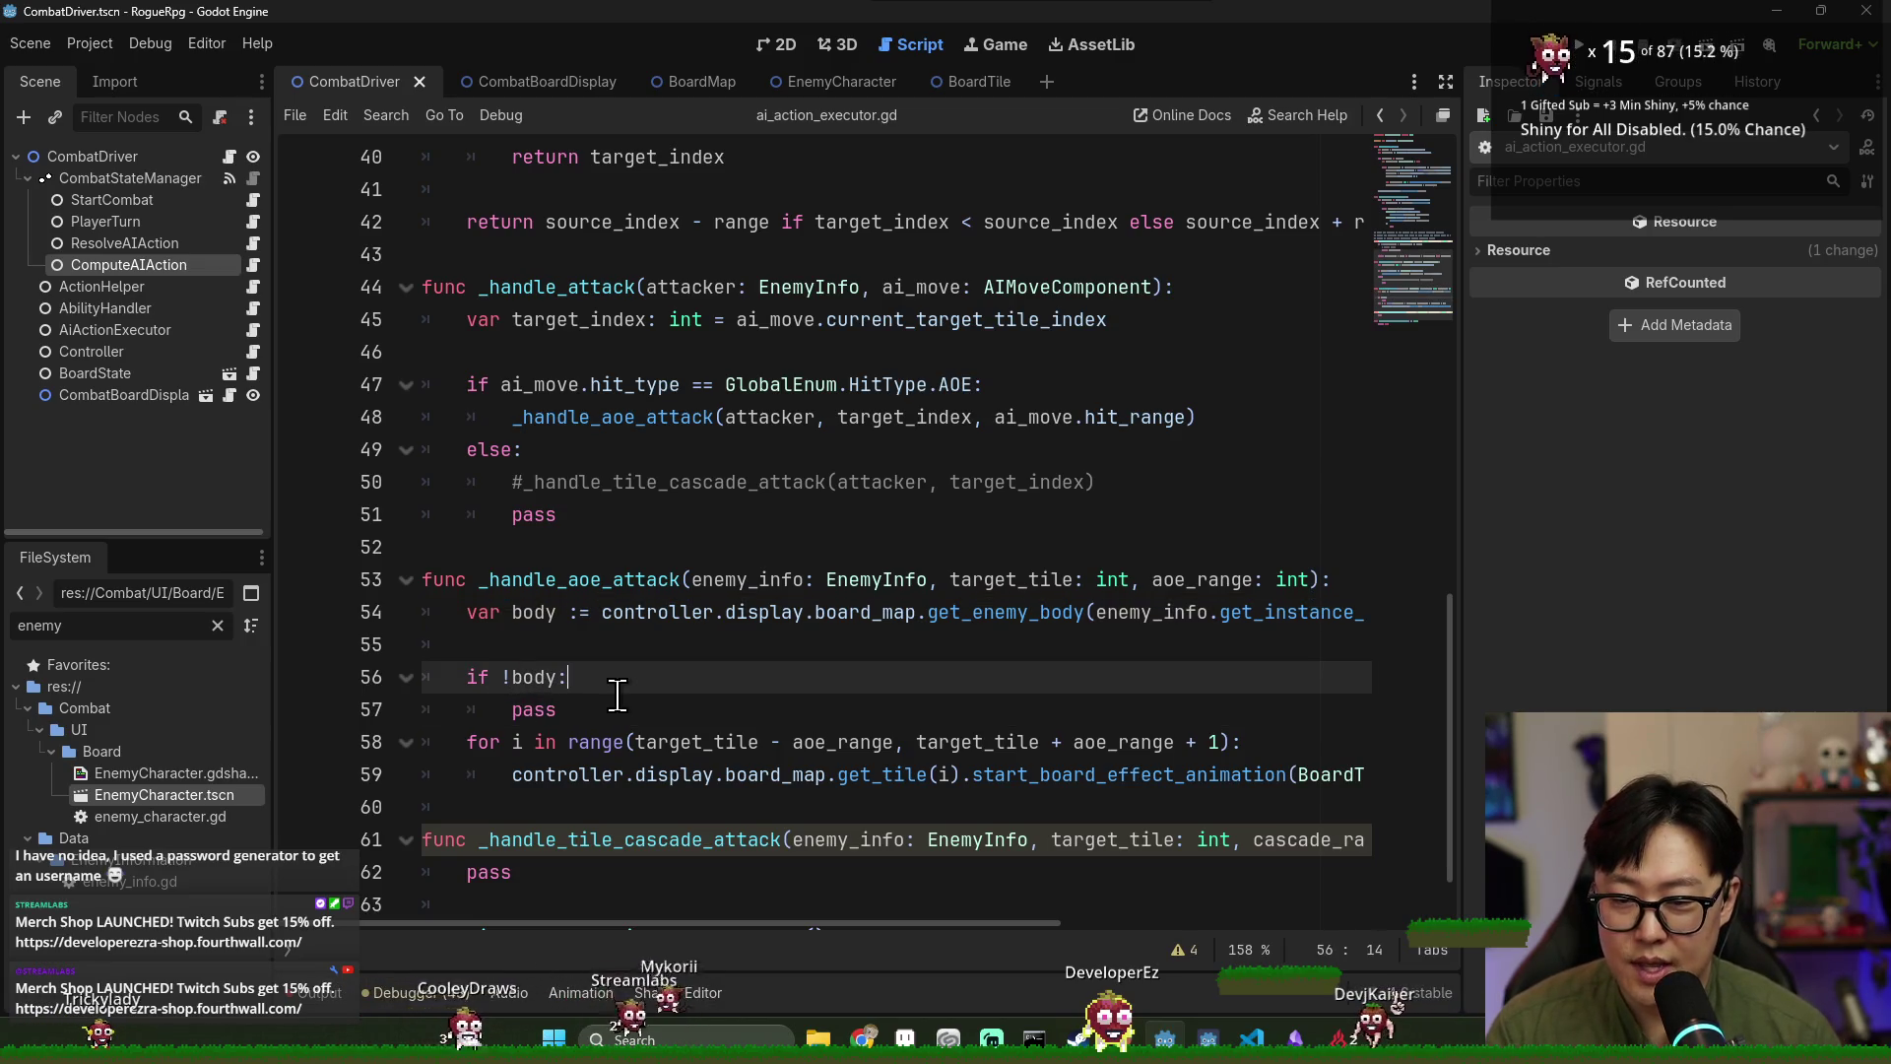
pyautogui.press('Return')
# Write a push_error call inside the missing-body check, consulting its documentation.
pyautogui.write('sole.err')
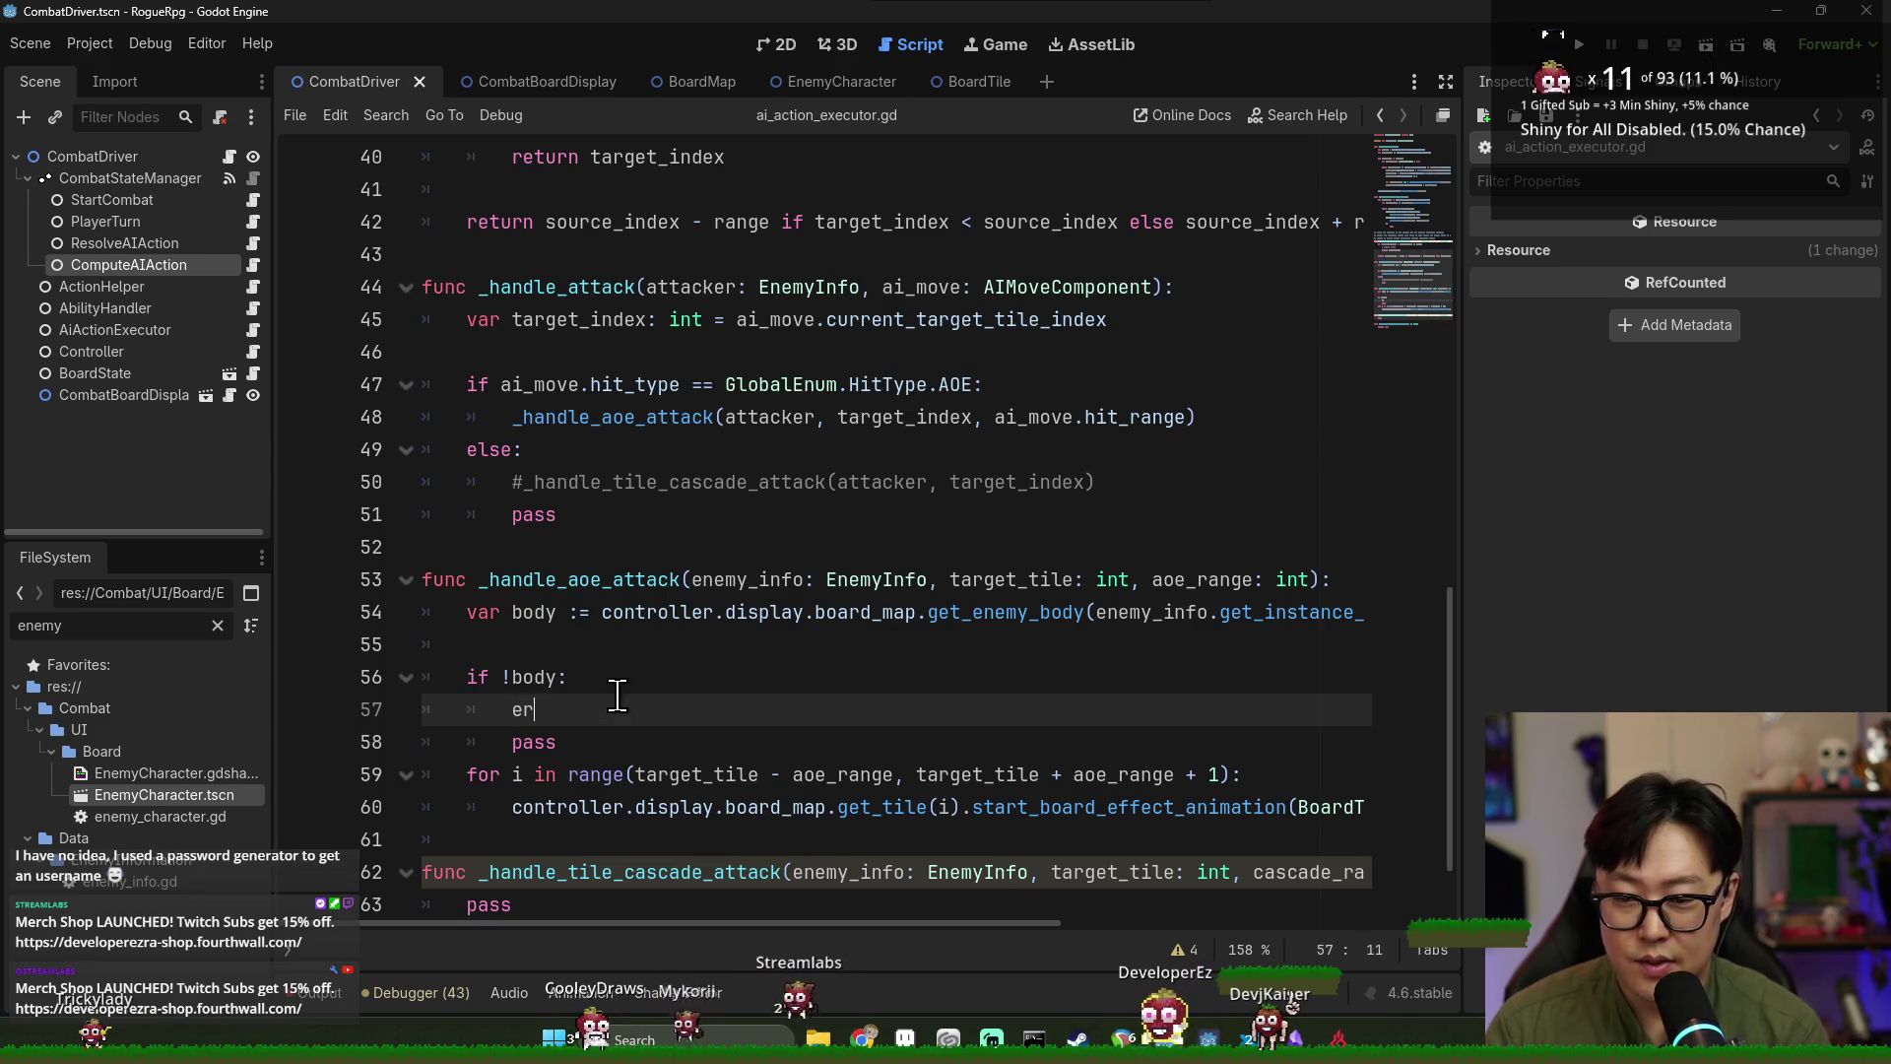
pyautogui.write('ro')
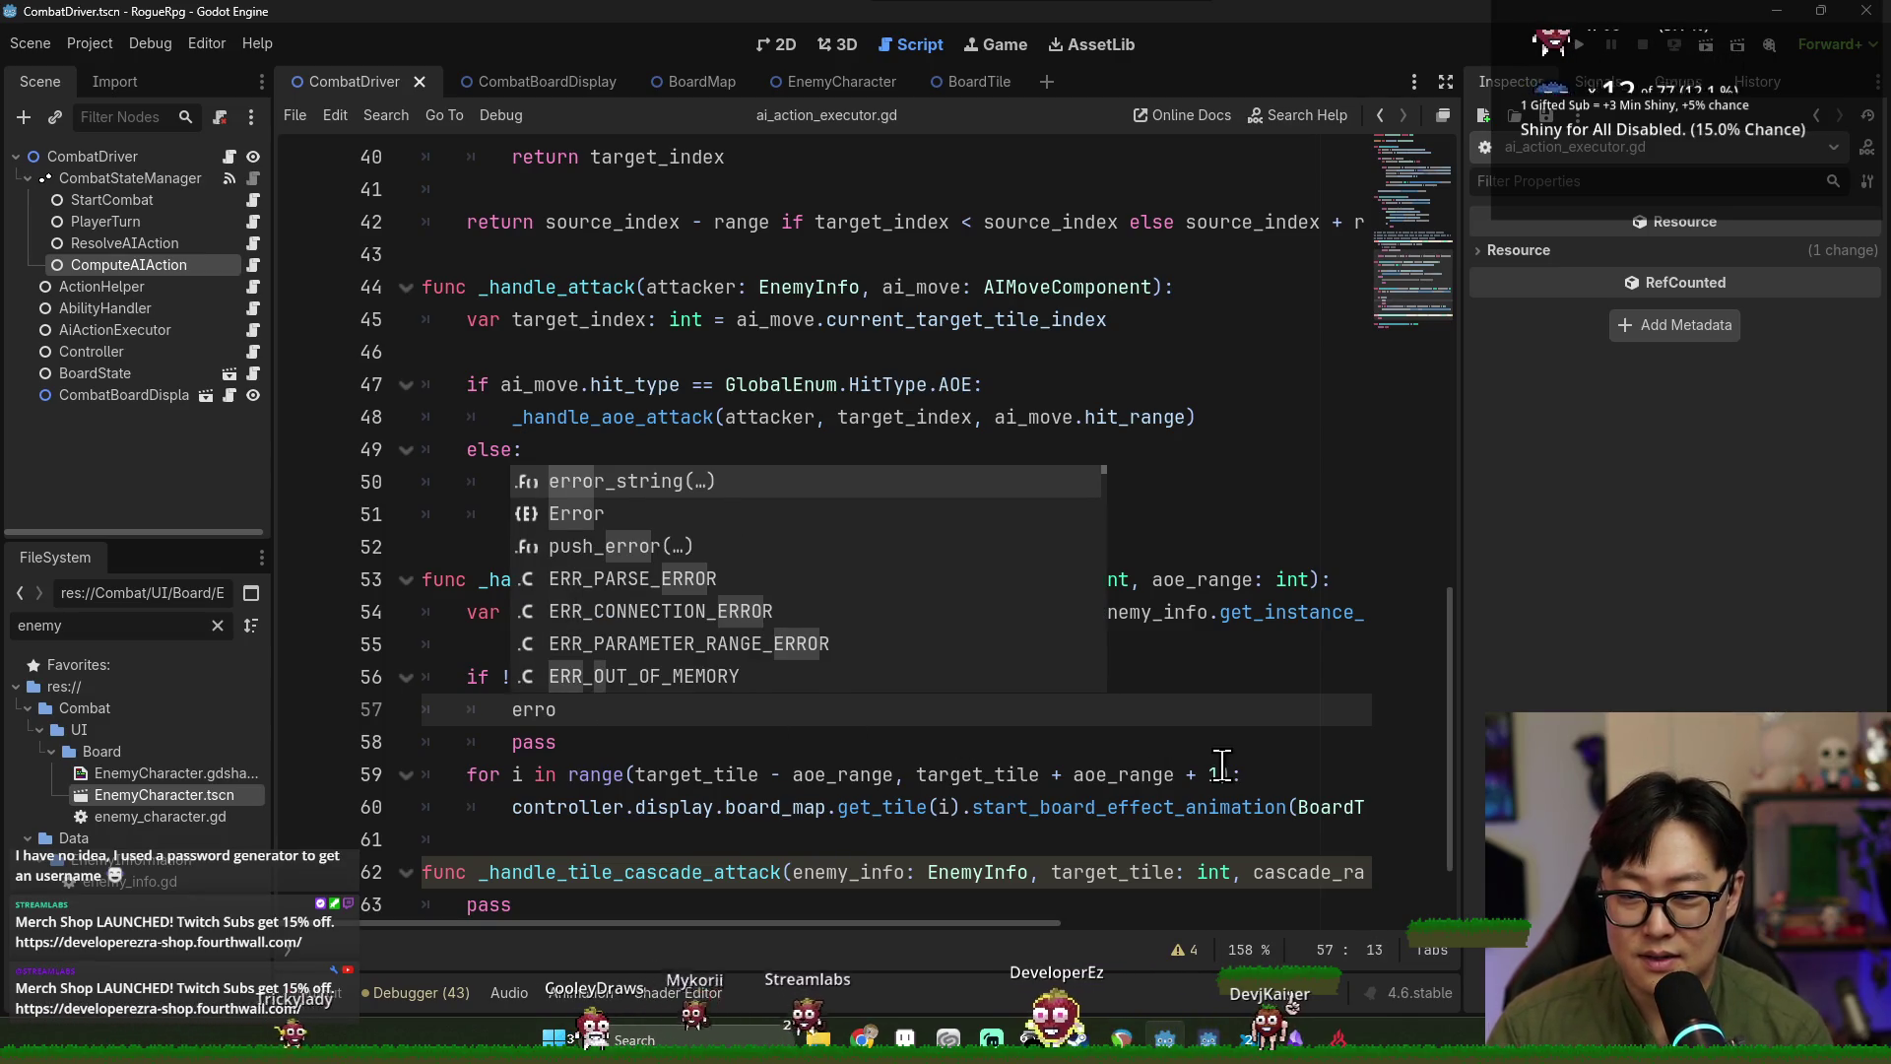
pyautogui.write('r')
pyautogui.press('BackSpace')
pyautogui.press('BackSpace')
pyautogui.press('BackSpace')
pyautogui.write('prin')
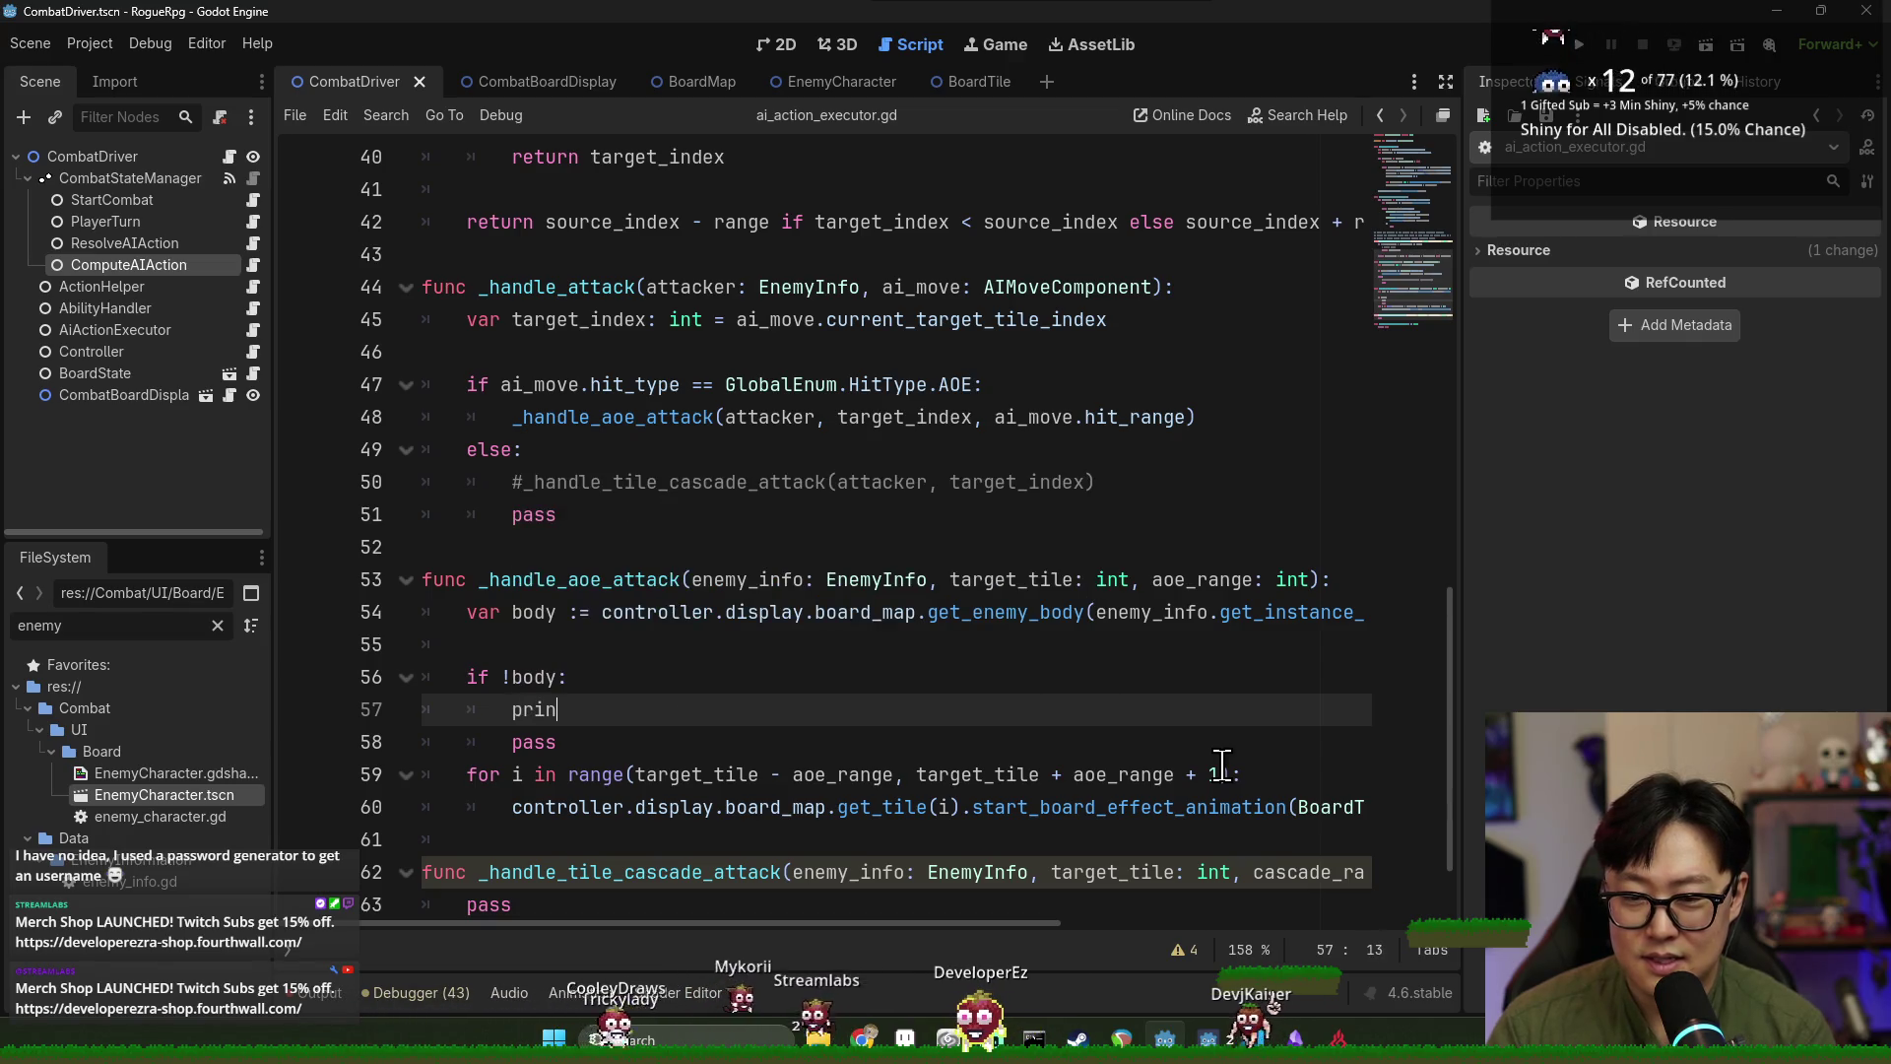
pyautogui.write('t_err')
pyautogui.press('BackSpace')
pyautogui.press('BackSpace')
pyautogui.press('BackSpace')
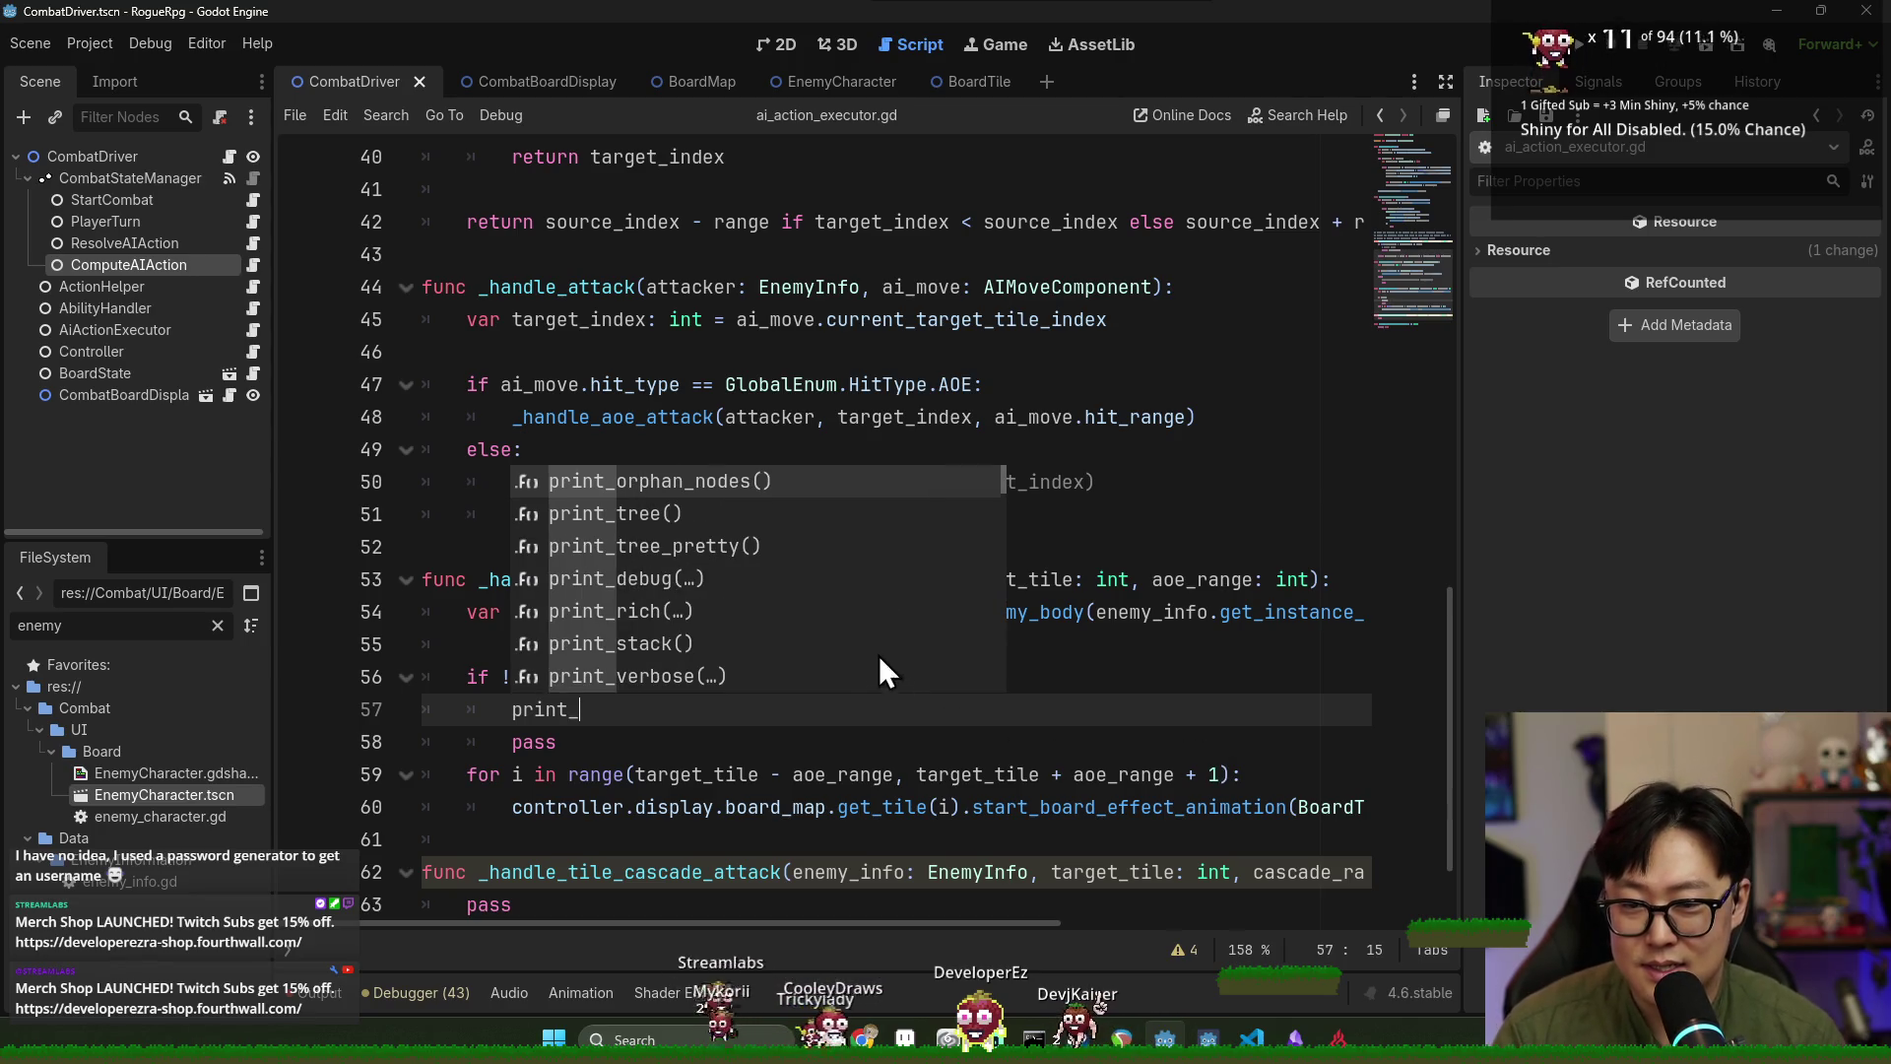
pyautogui.press('BackSpace')
pyautogui.press('BackSpace')
pyautogui.press('BackSpace')
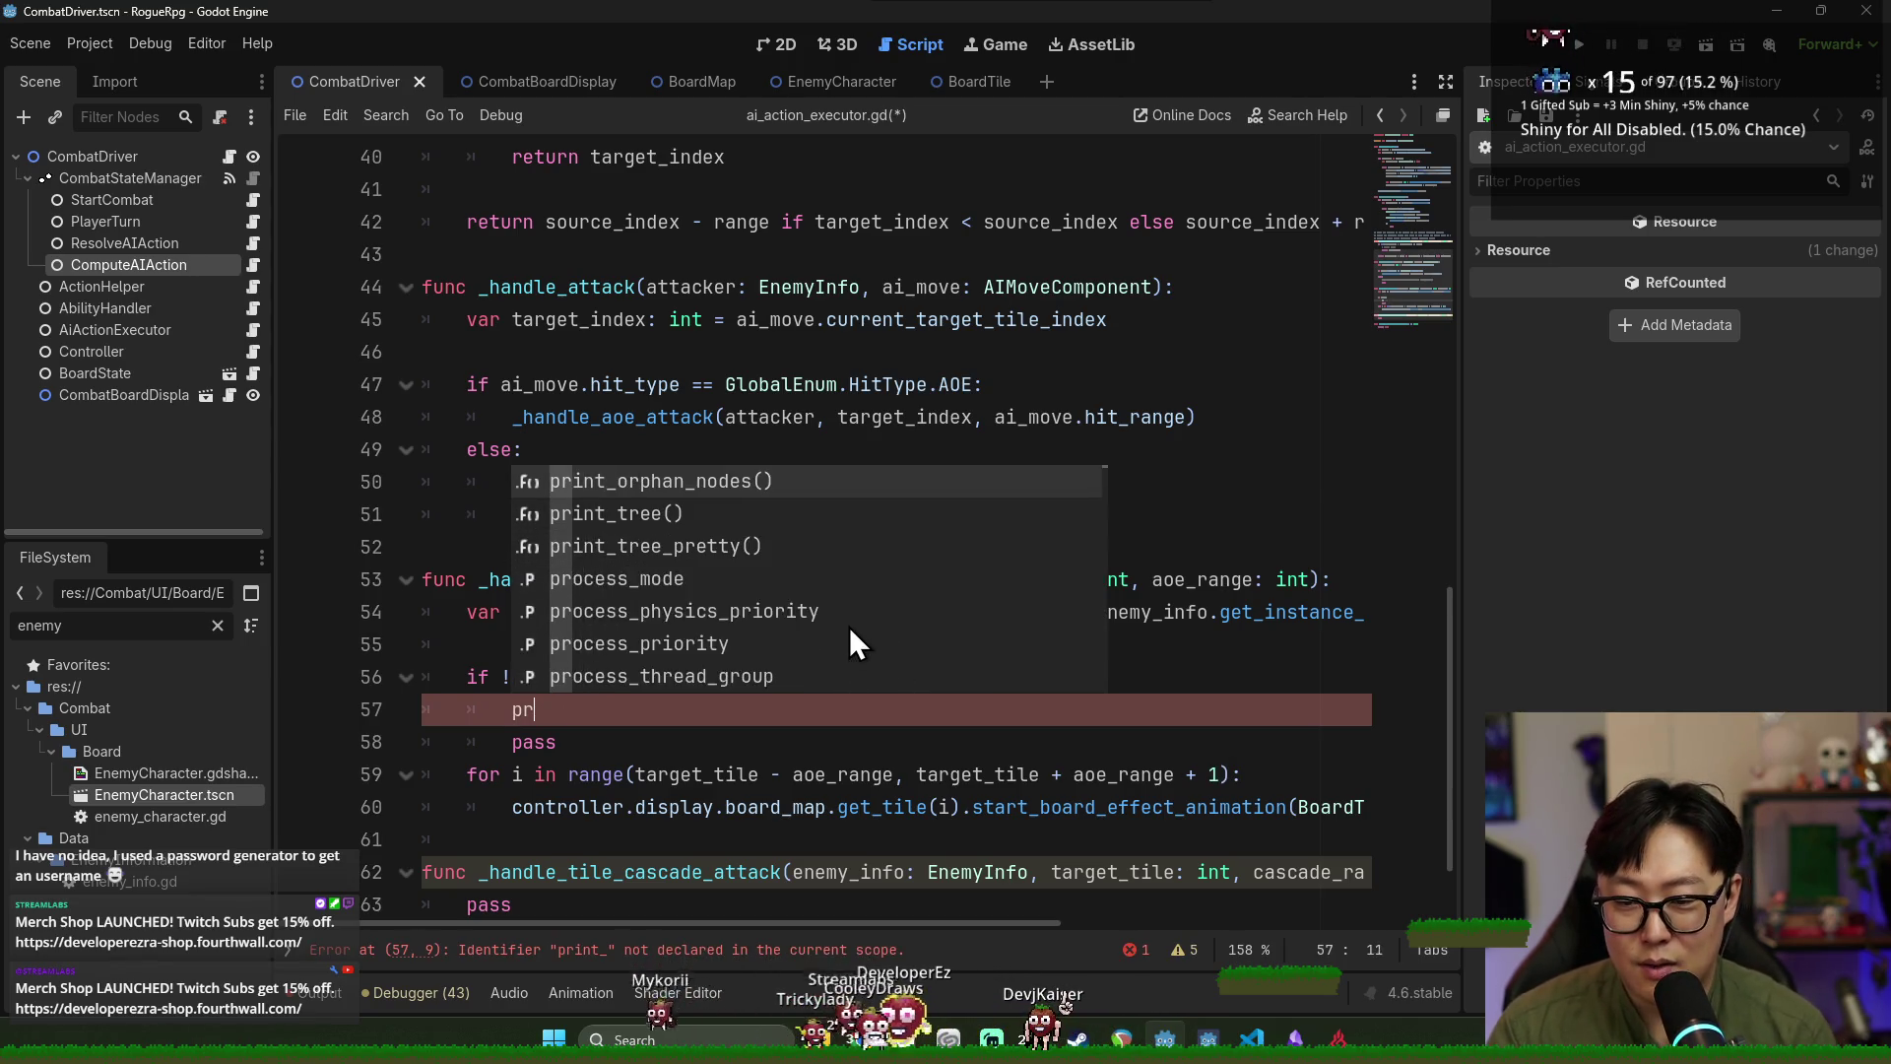
pyautogui.press('BackSpace')
pyautogui.press('BackSpace')
pyautogui.write('push_e')
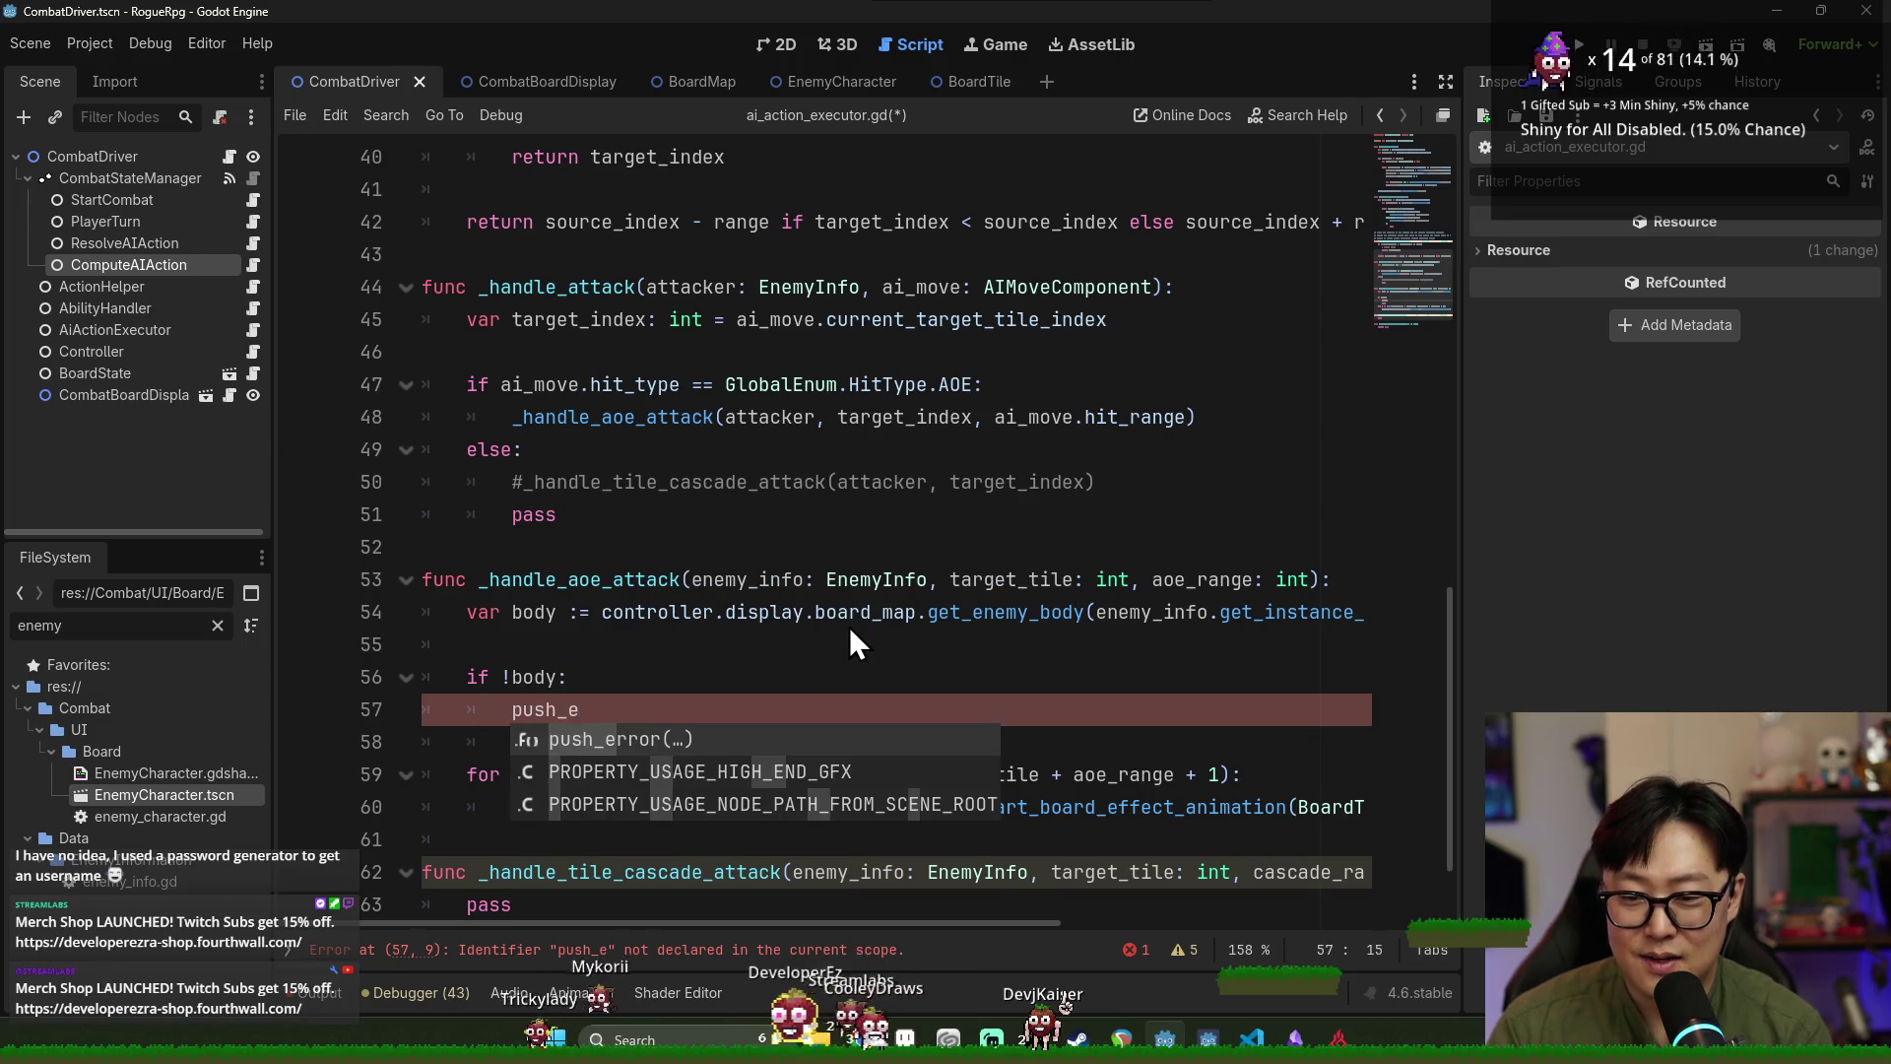
pyautogui.press('Return')
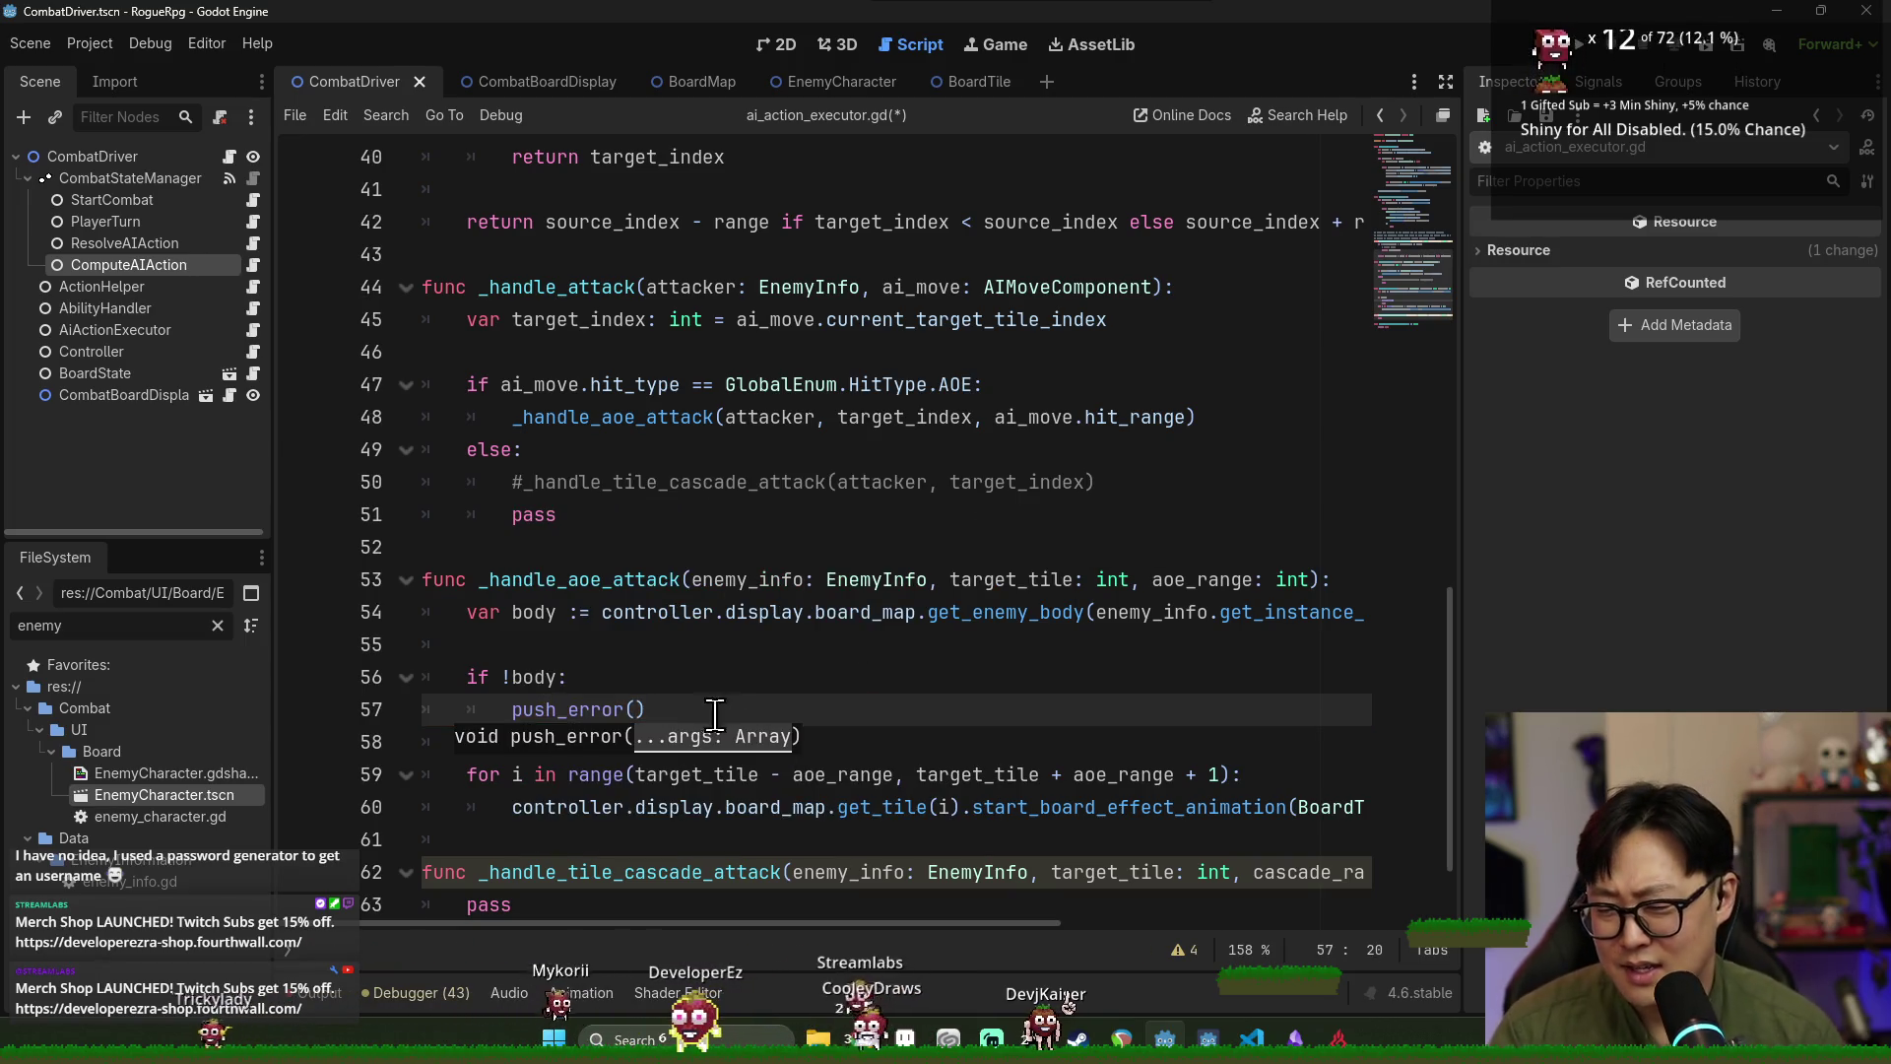
pyautogui.keyDown('ctrl'); pyautogui.click(569, 709); pyautogui.keyUp('ctrl')
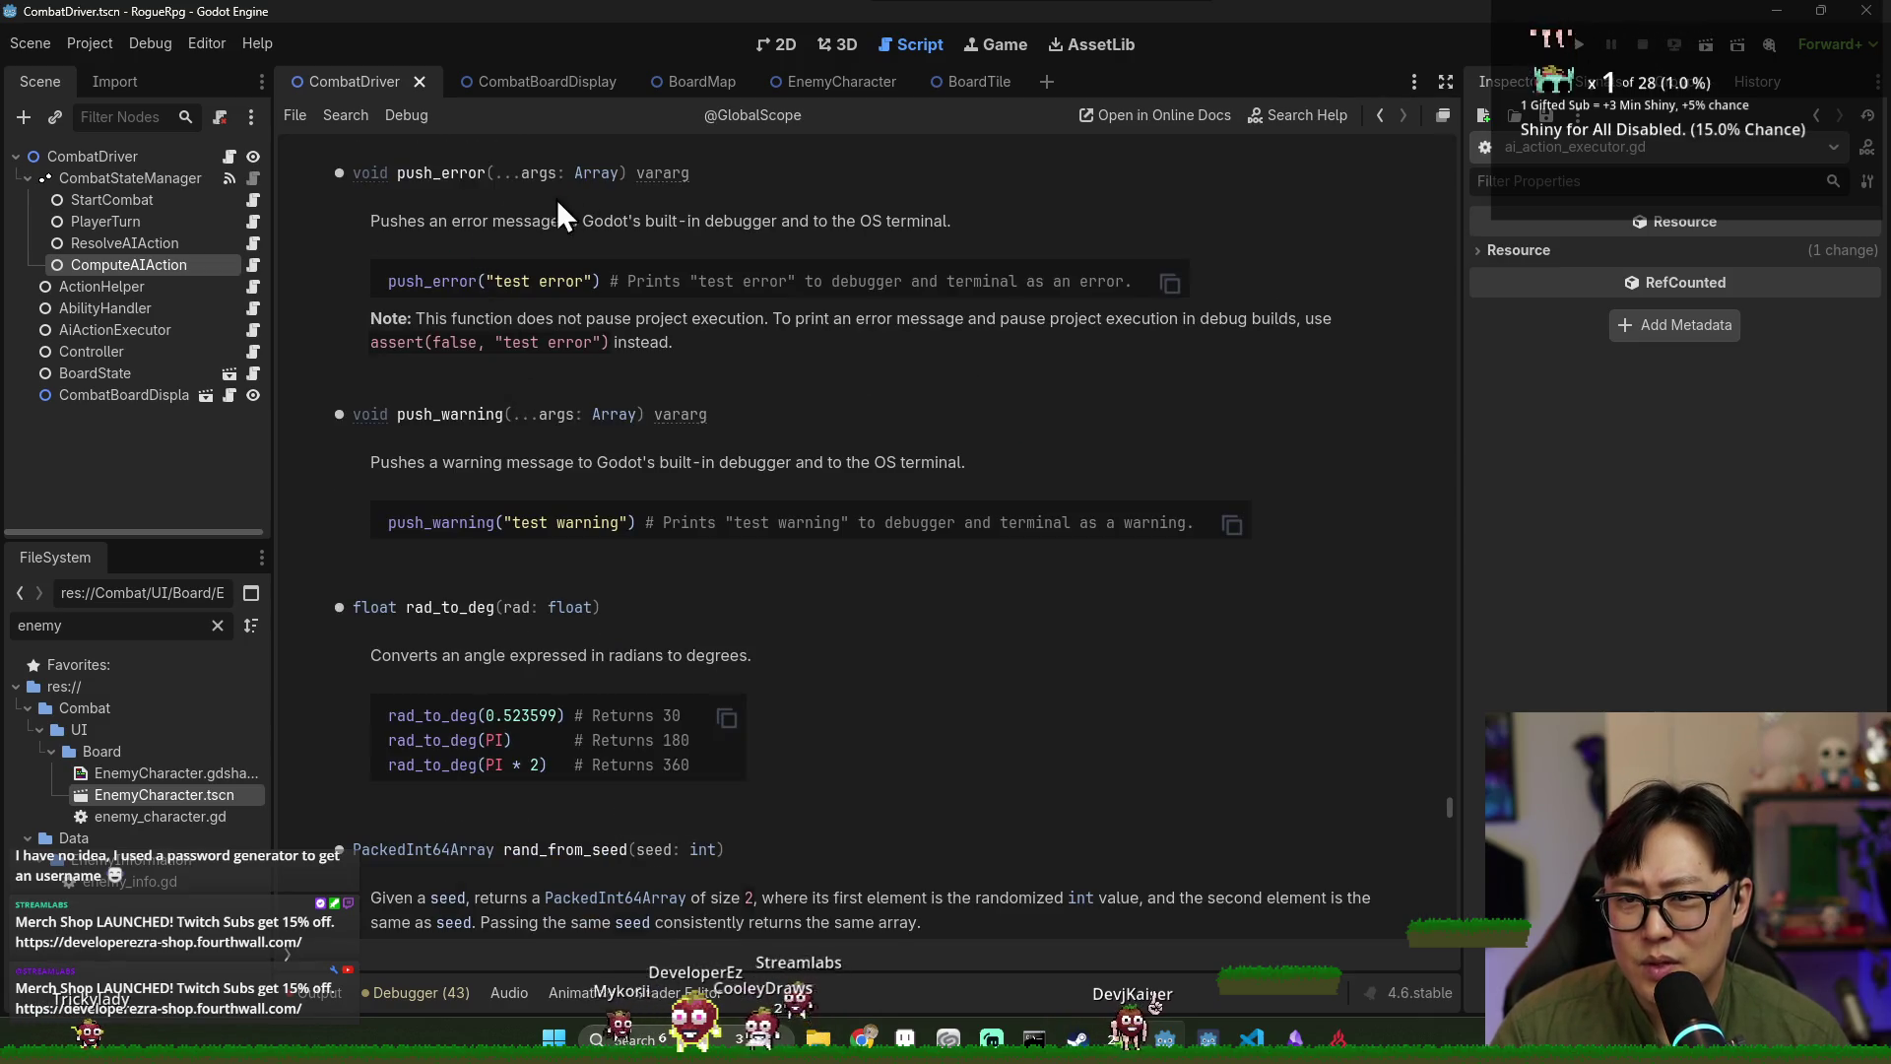
pyautogui.hotkey('alt', 'Left')
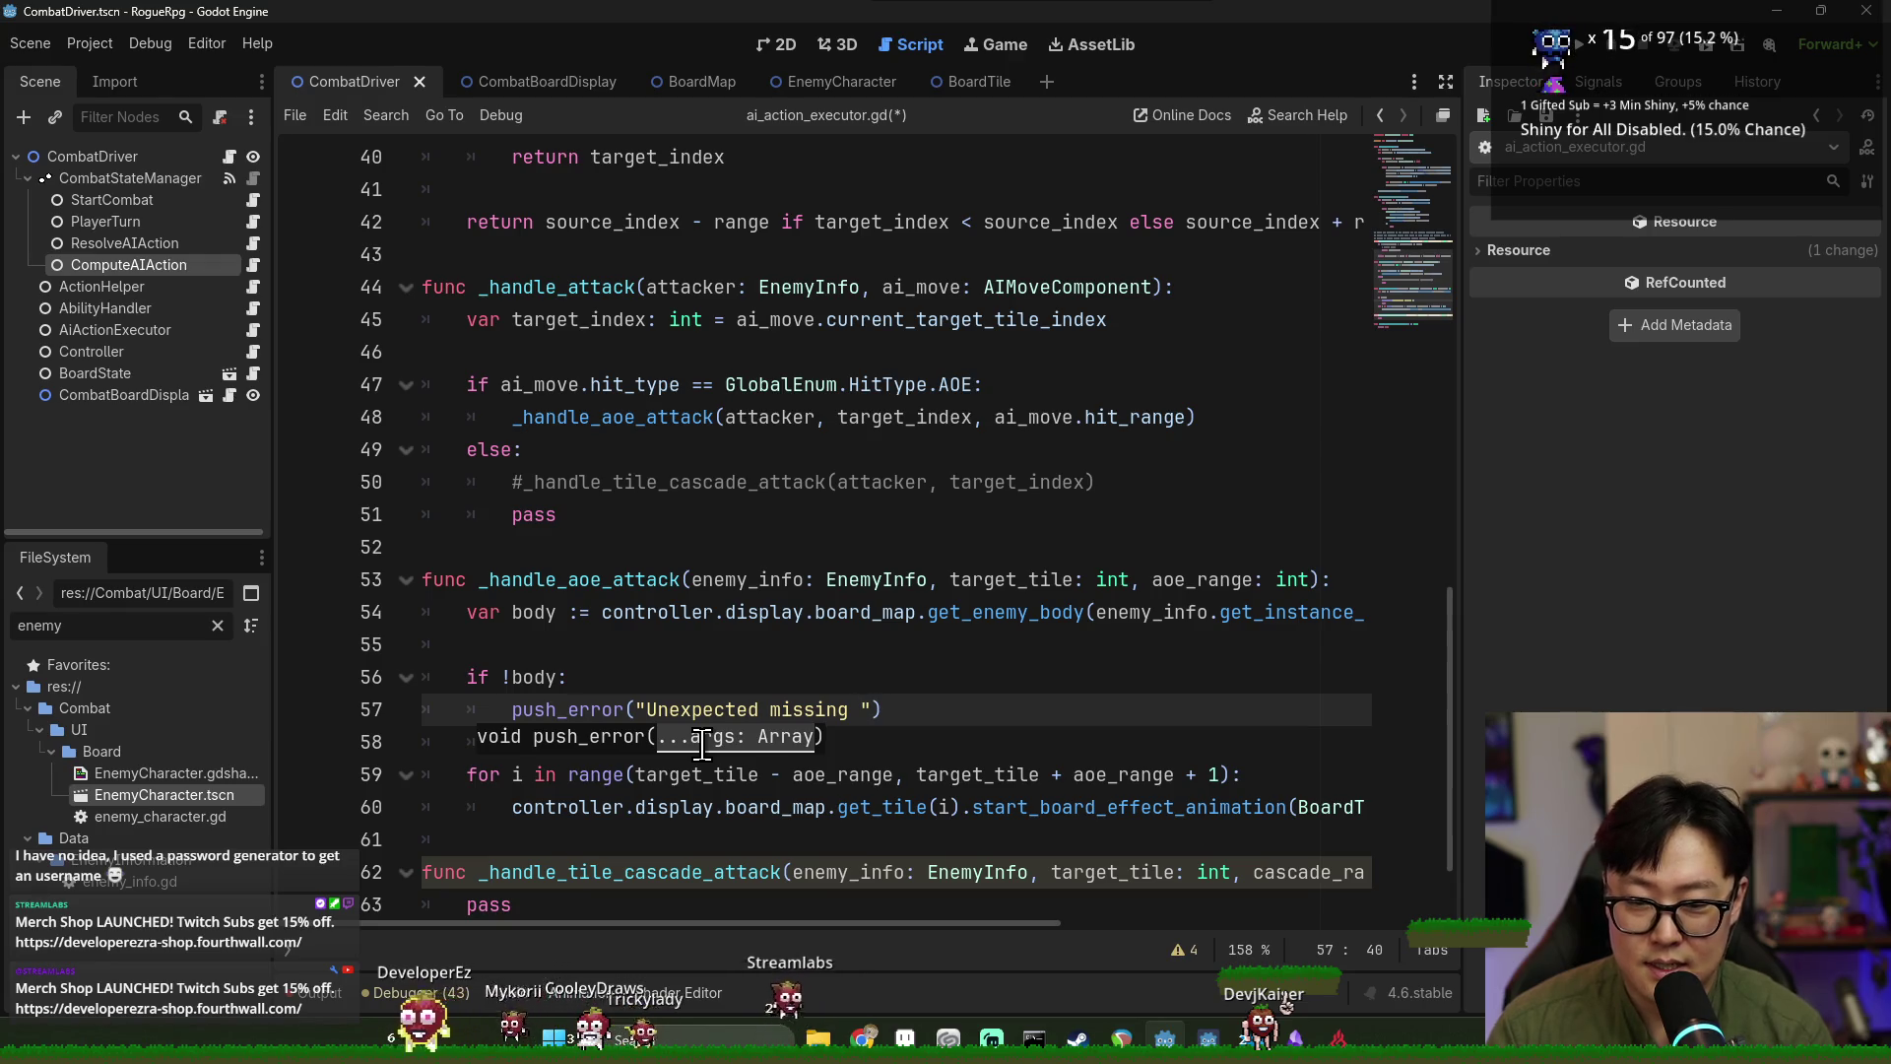
# Format the error message with enemy_info's get_instance_id() and enemy_name, then save.
pyautogui.write('enemy body id:')
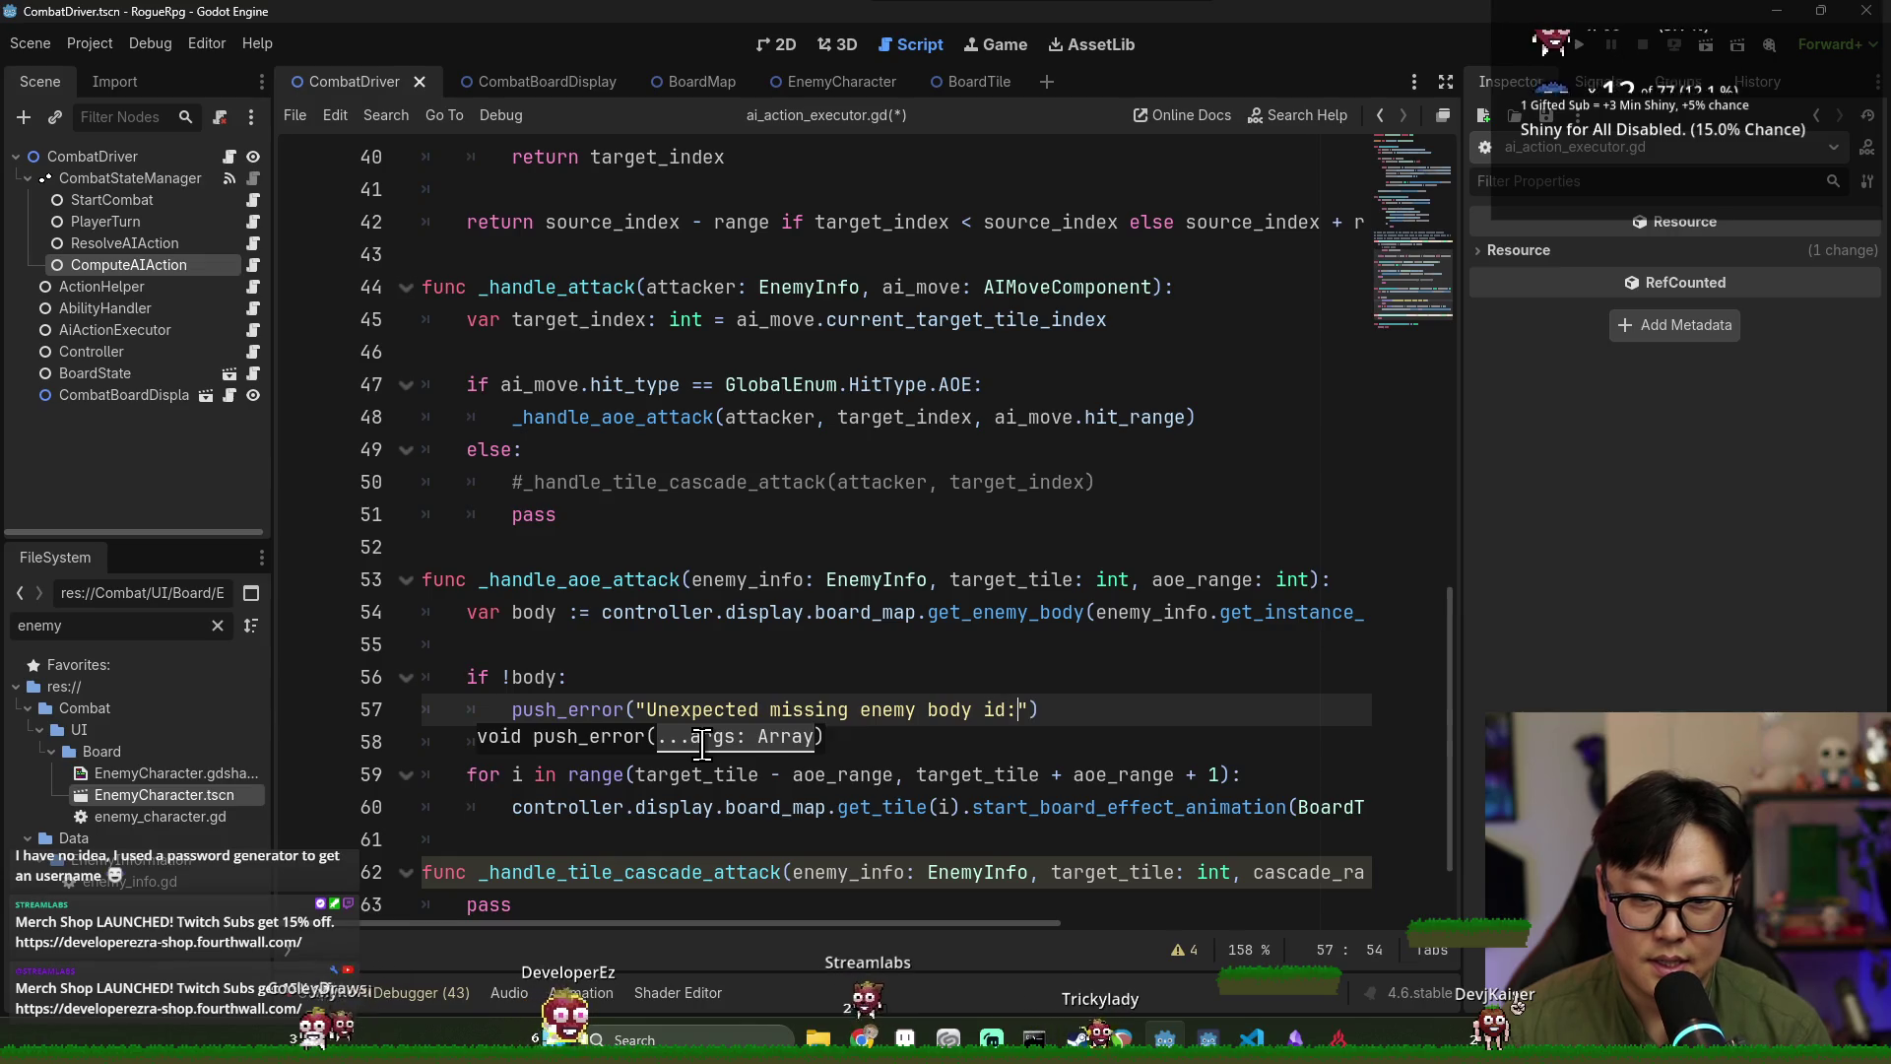
pyautogui.write('%s')
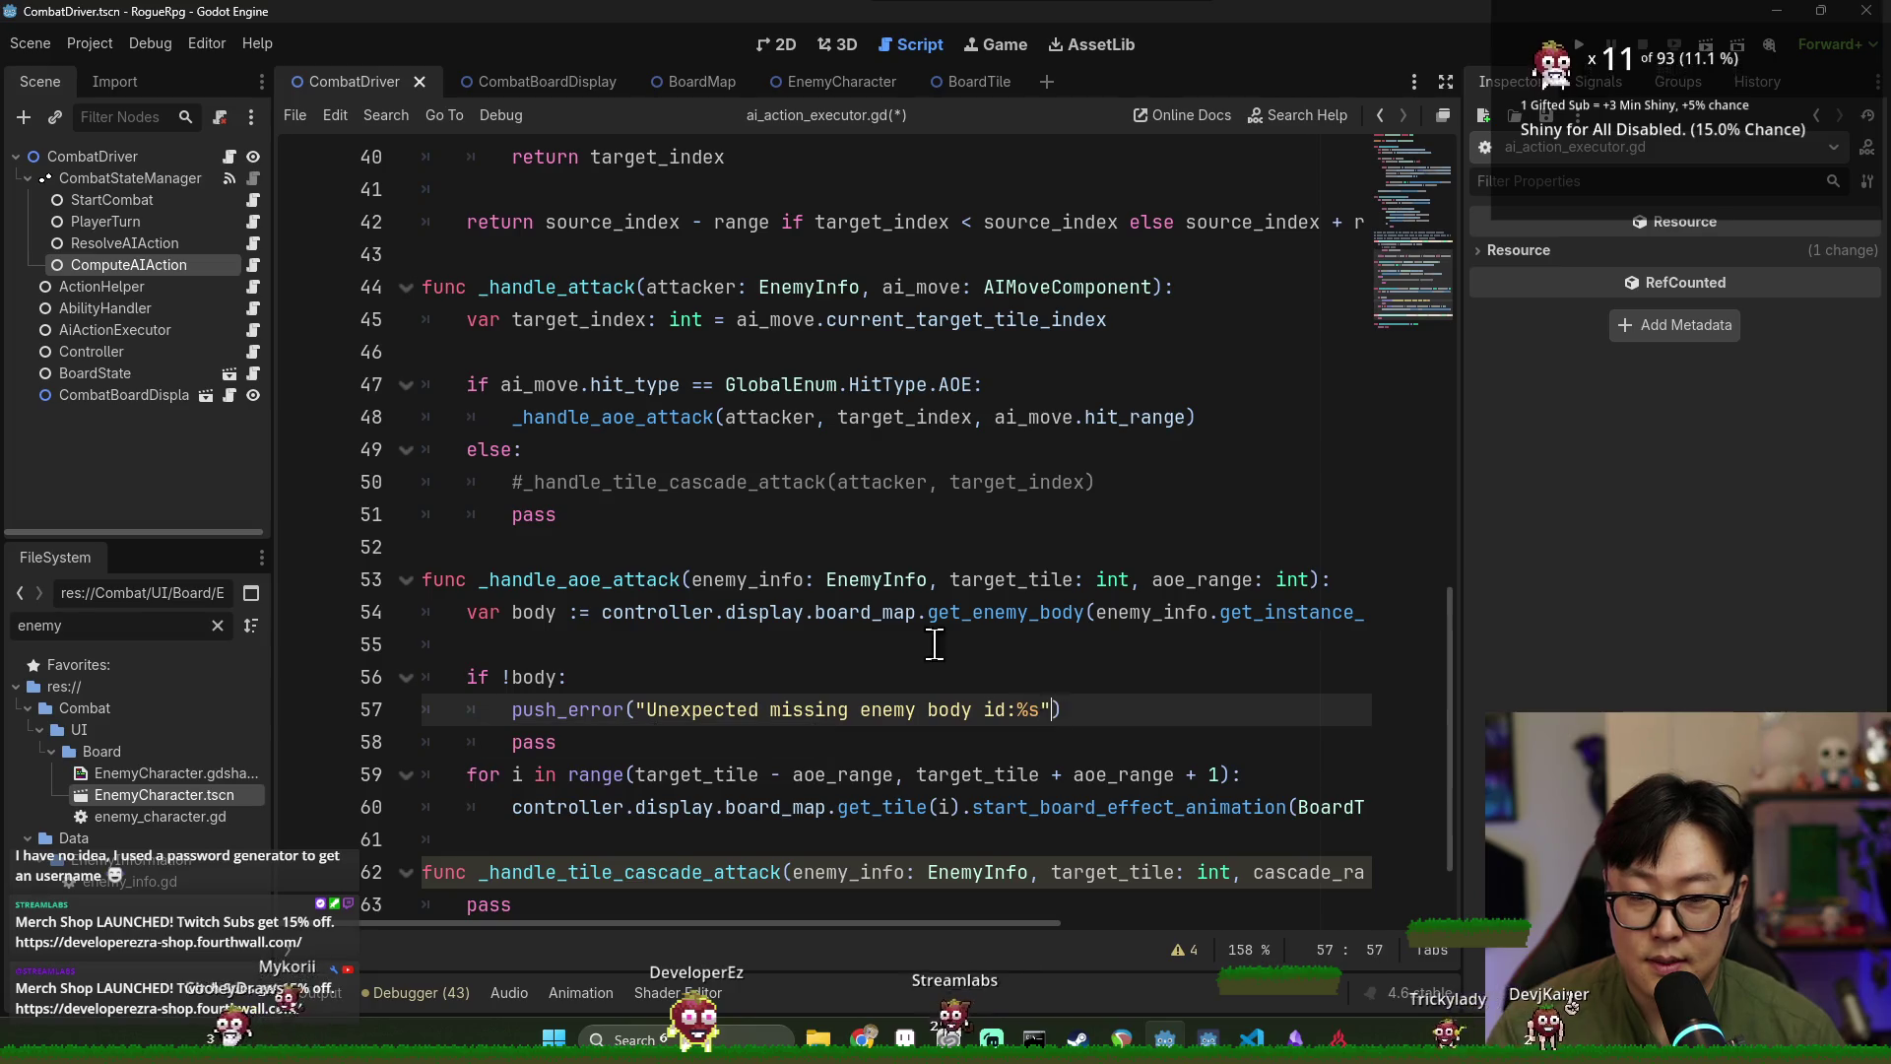
pyautogui.keyDown('ctrl'); pyautogui.click(887, 591); pyautogui.keyUp('ctrl')
pyautogui.hotkey('alt', 'Left')
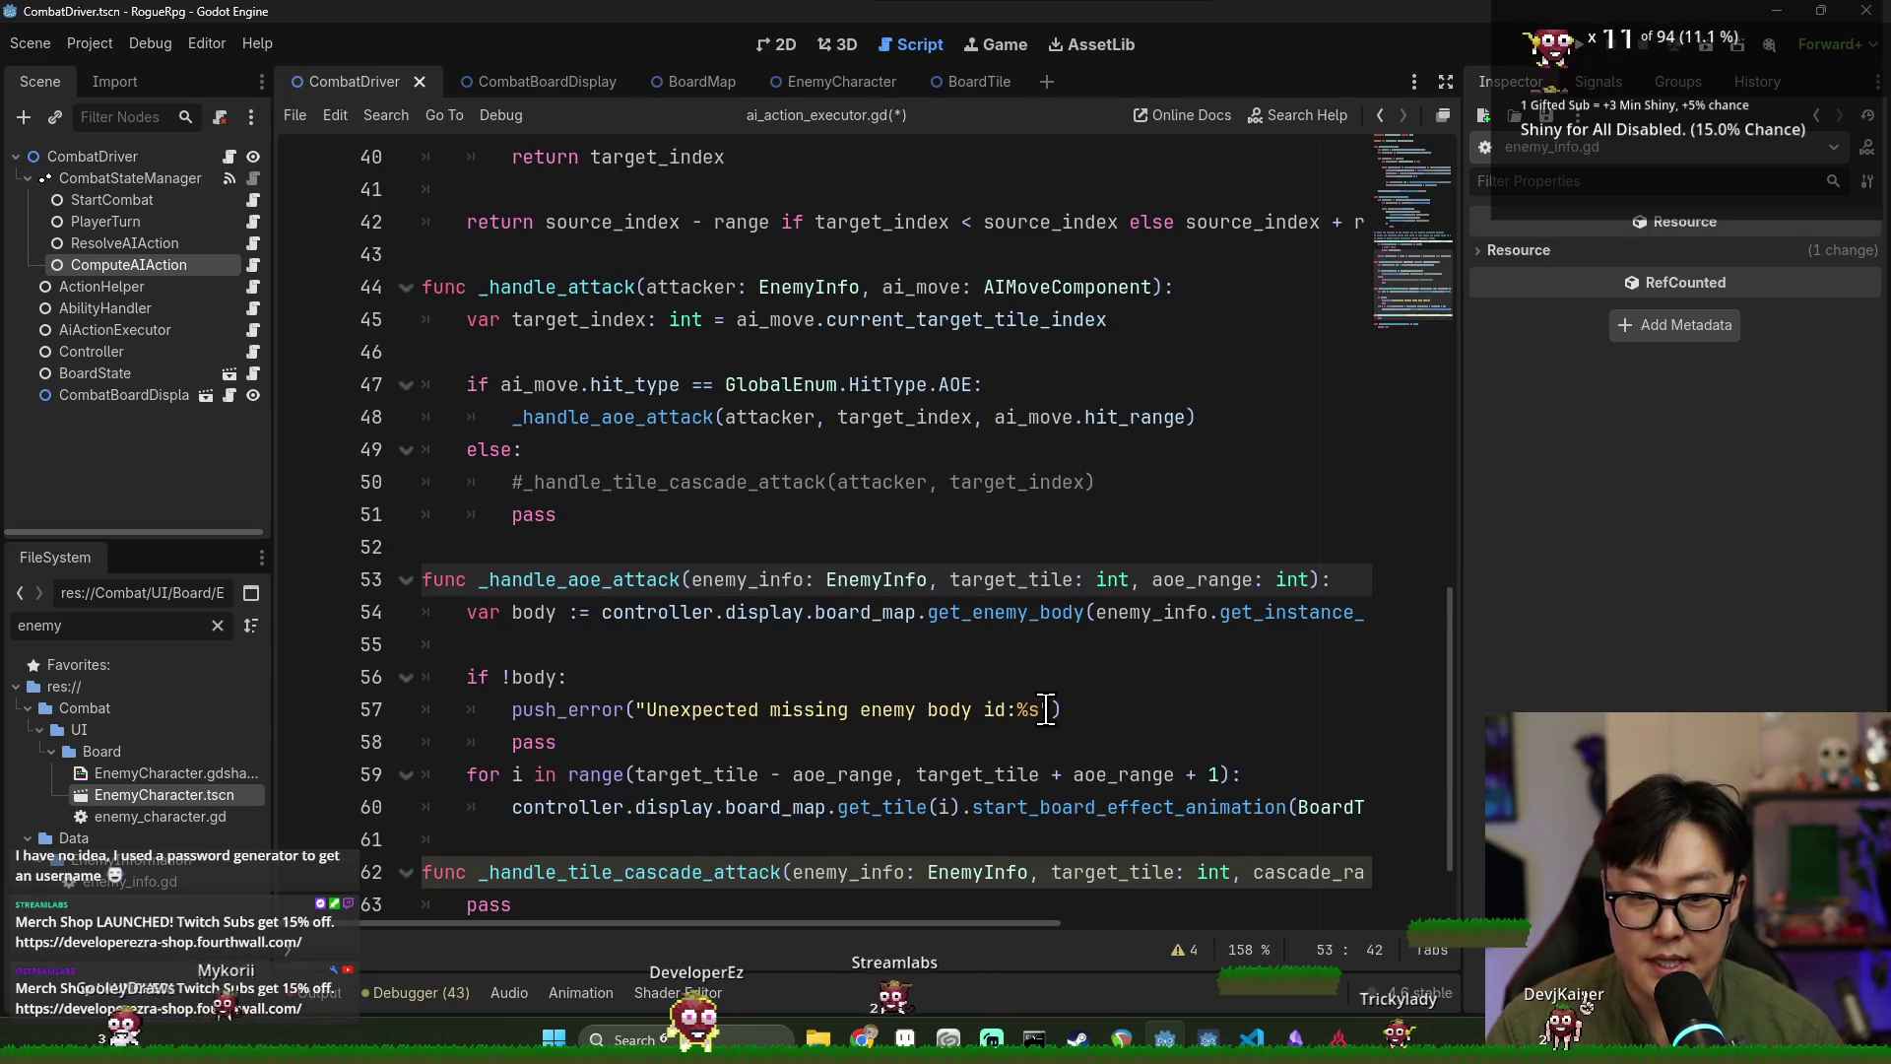
pyautogui.click(1044, 710)
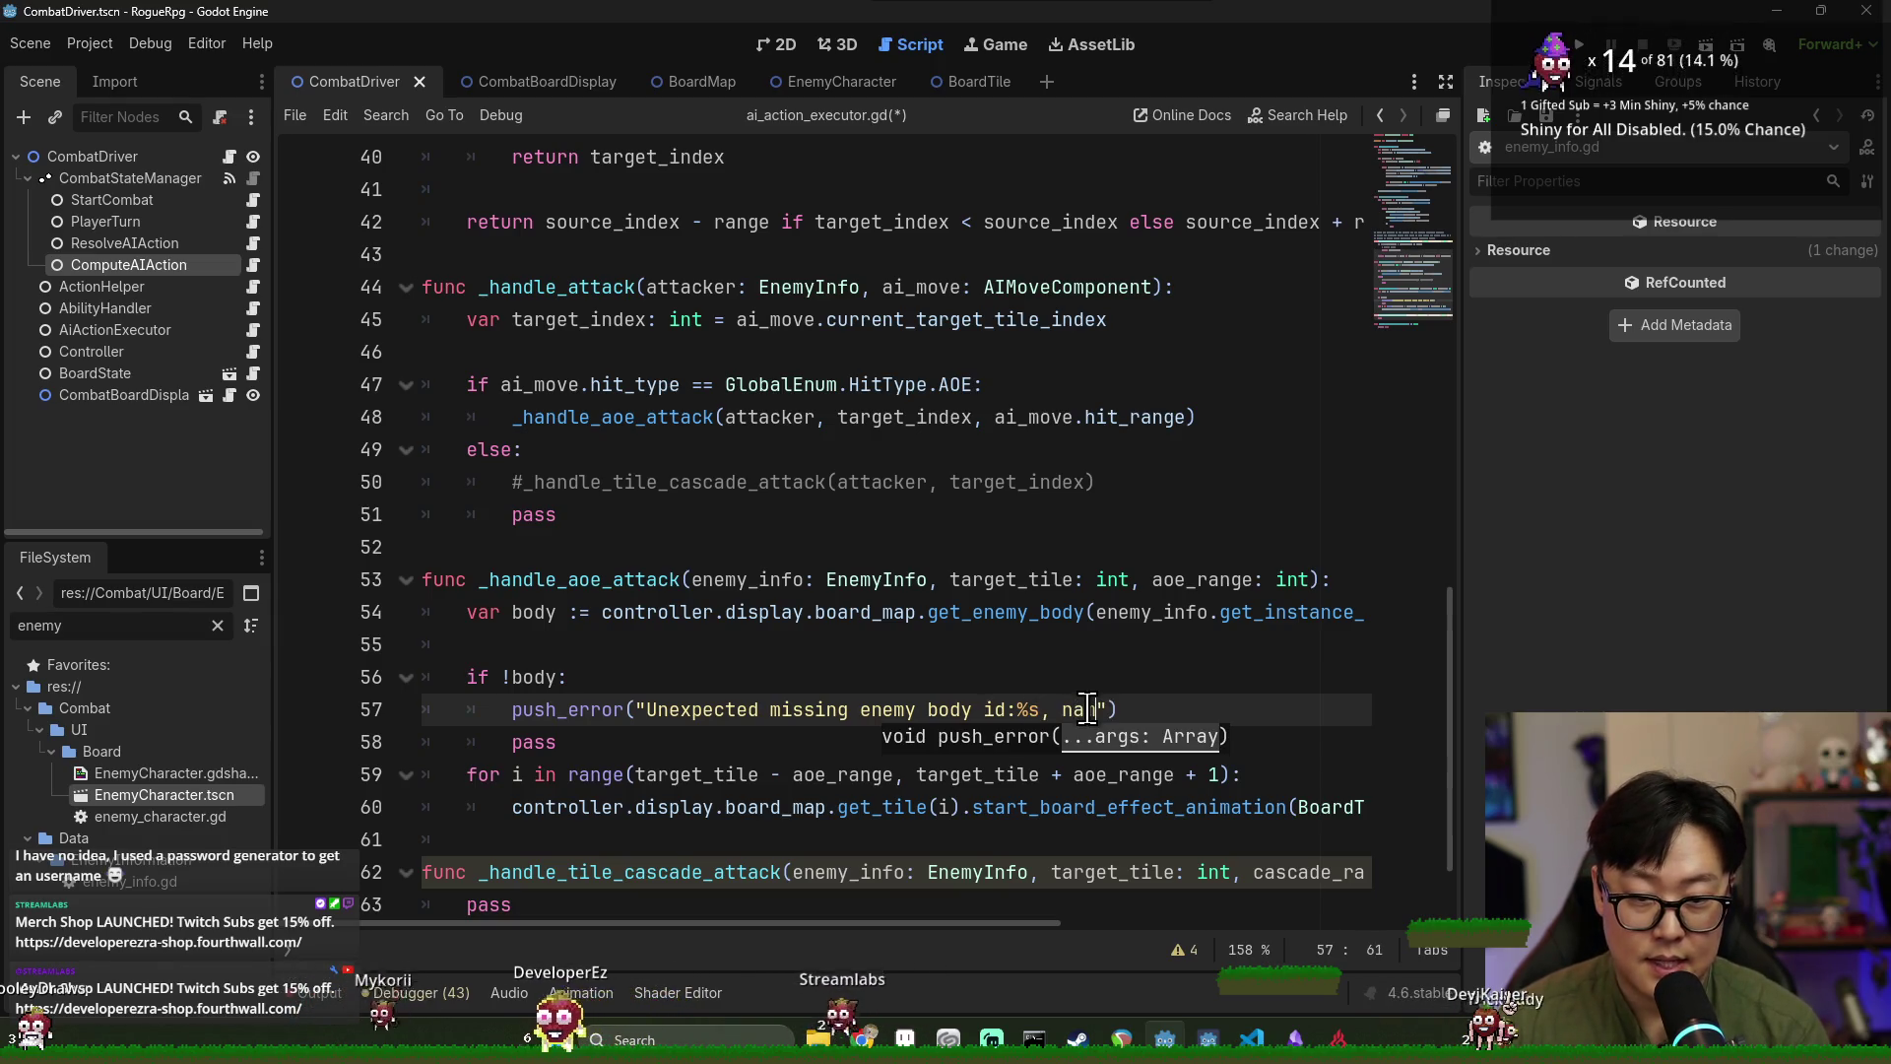
pyautogui.write('%s"')
pyautogui.write(' % [')
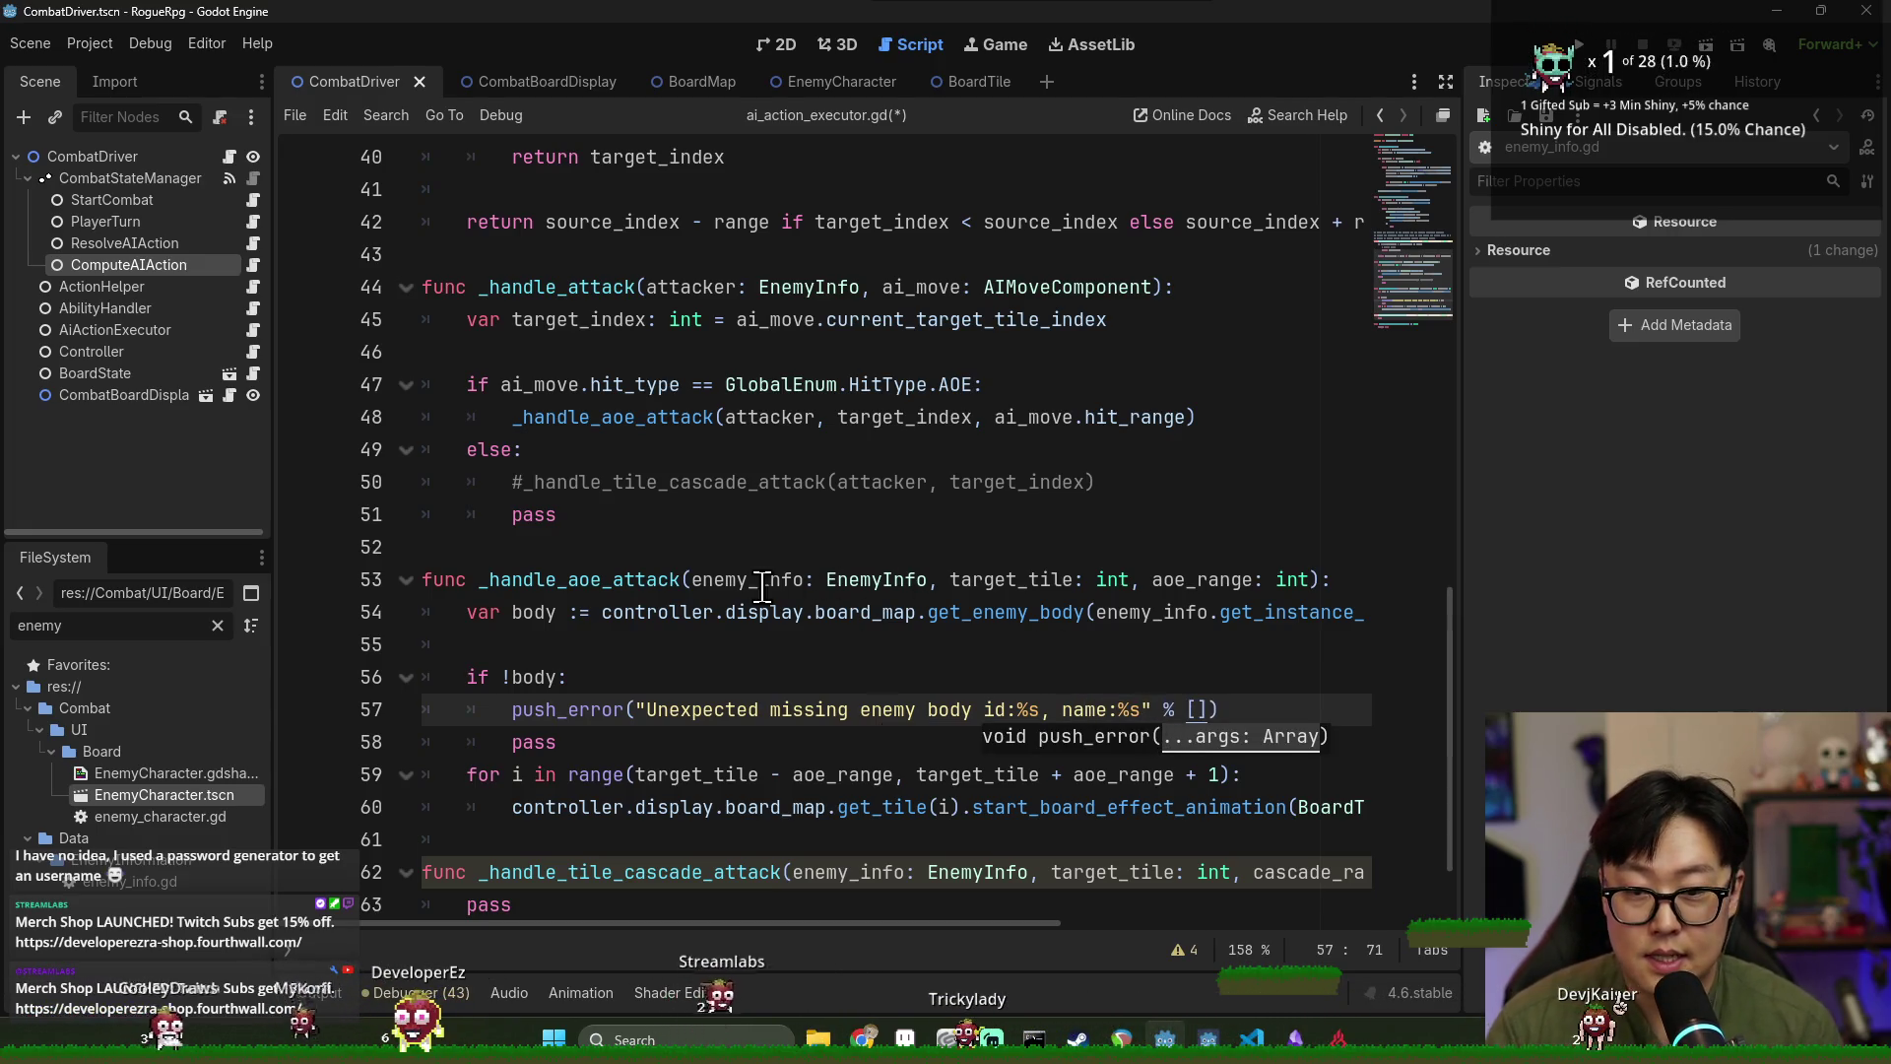
pyautogui.doubleClick(751, 579)
pyautogui.click(1197, 709)
pyautogui.write('instan]')
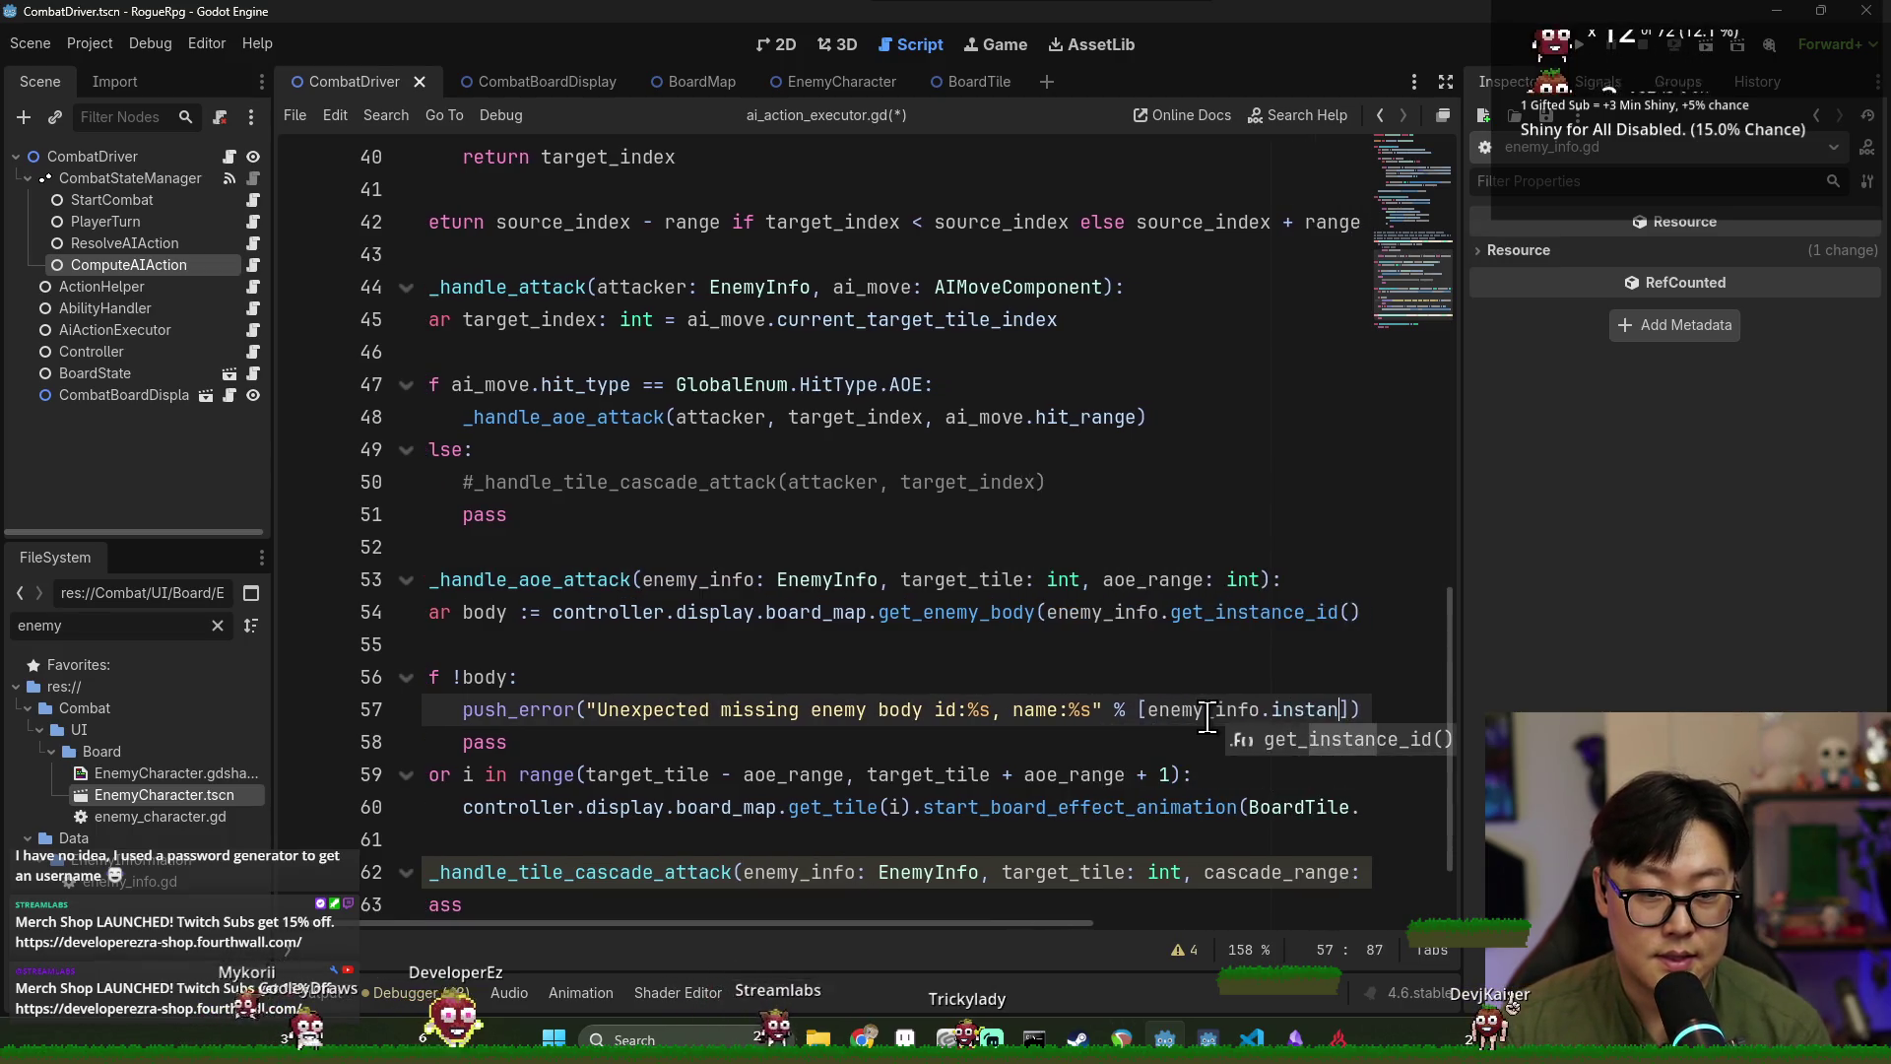
pyautogui.press('Return')
pyautogui.write(', enemy_info.')
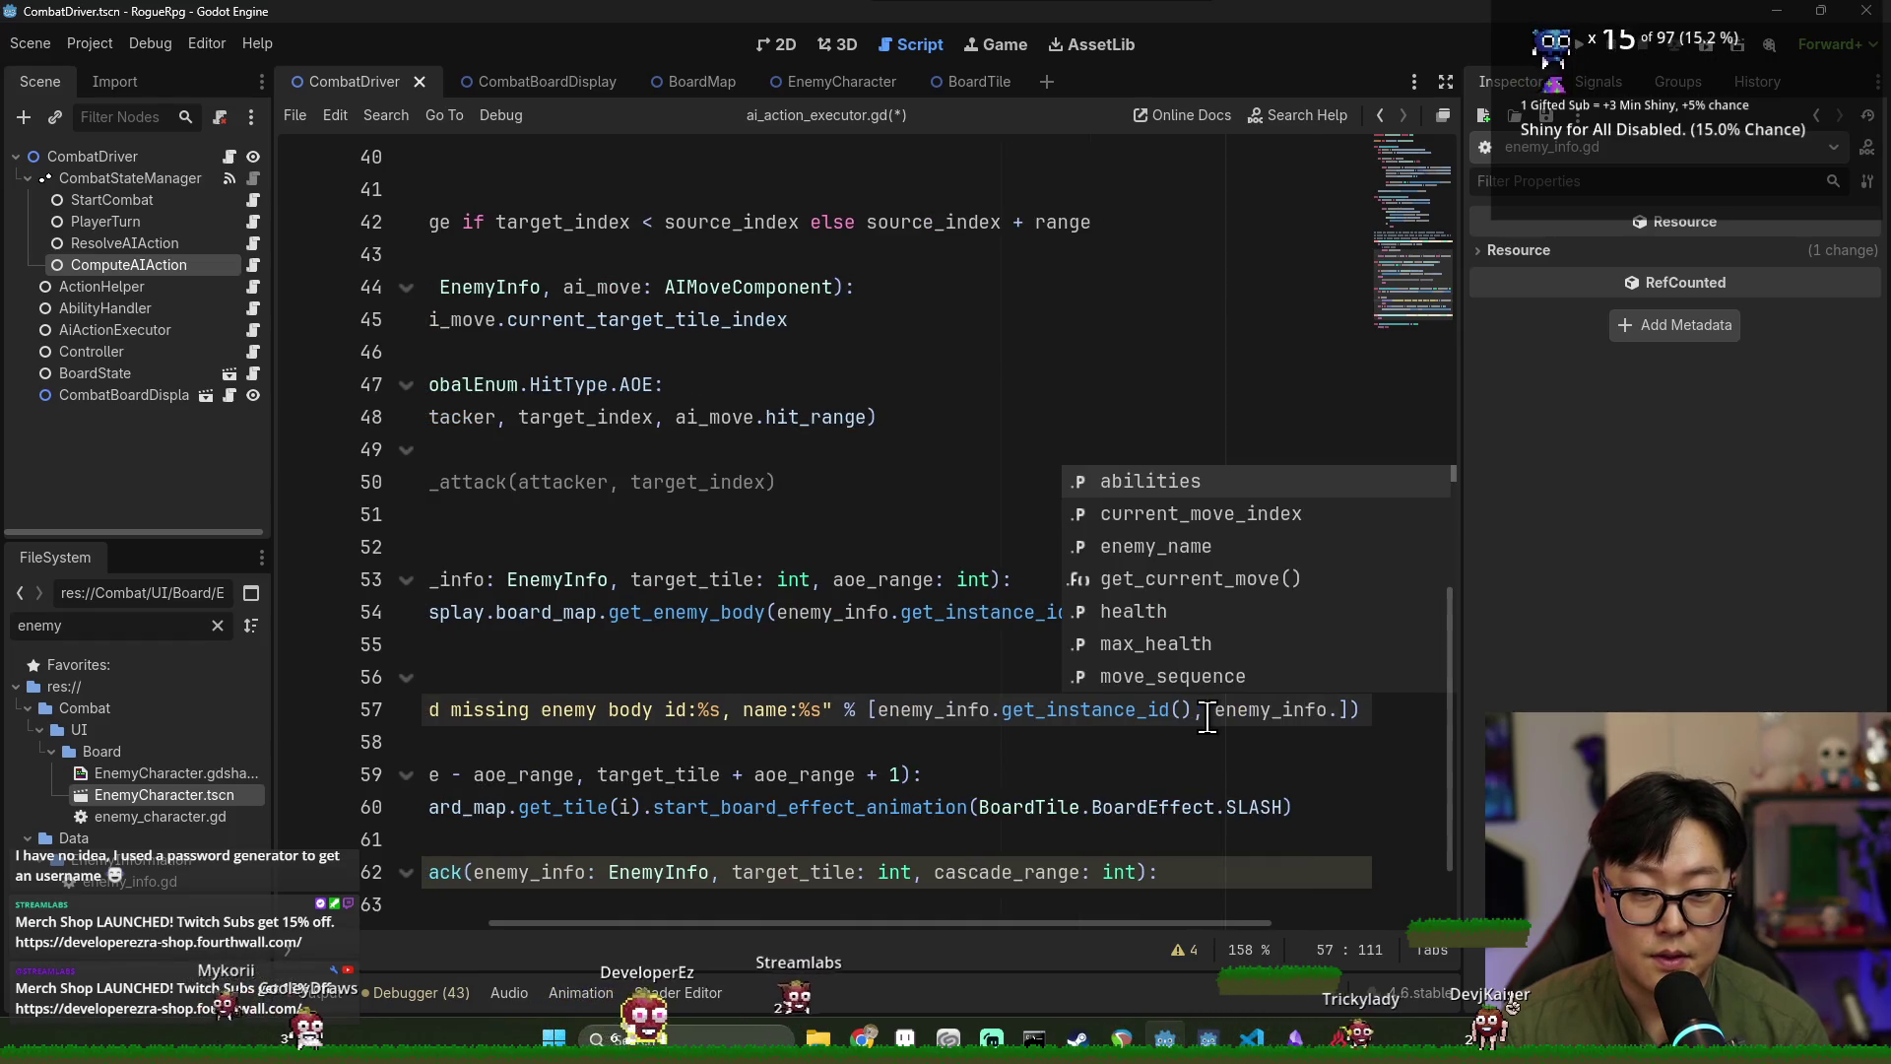
pyautogui.write('ene')
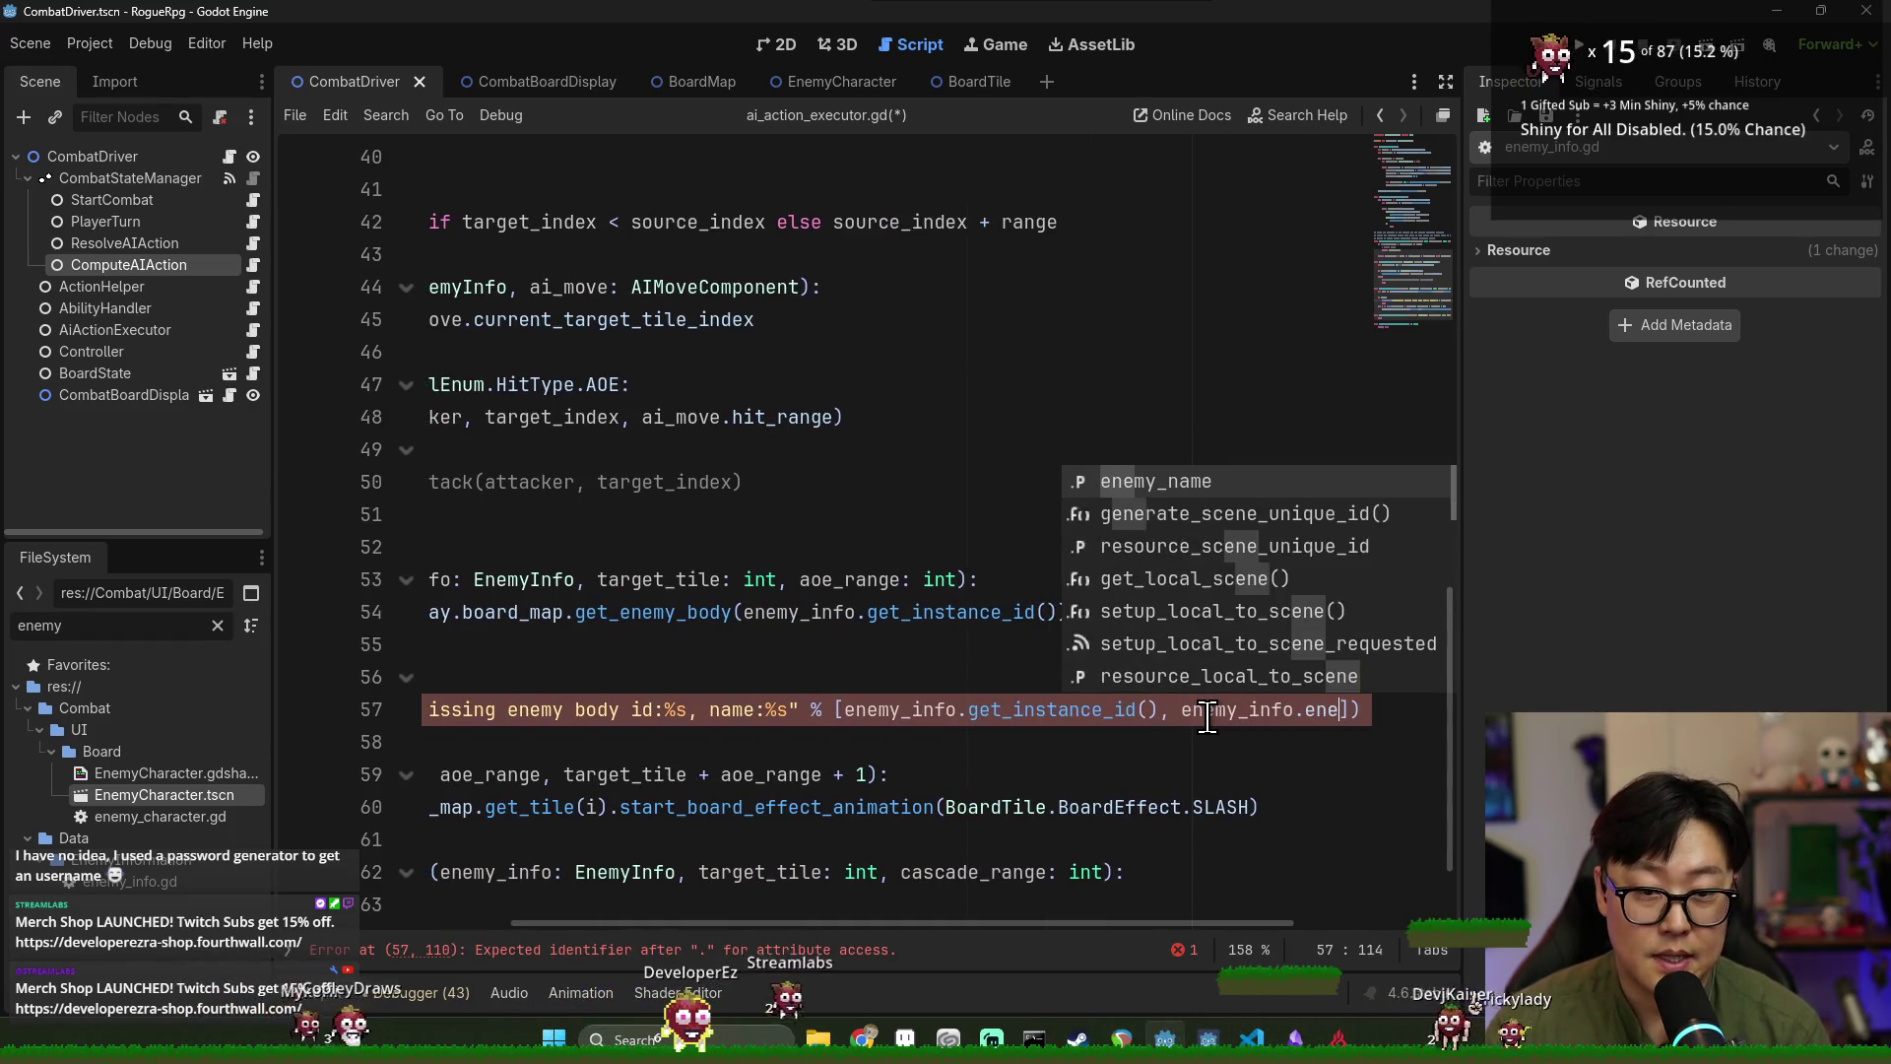
pyautogui.press('Return')
pyautogui.hotkey('ctrl', 's')
# Add a return after the push_error call and save.
pyautogui.press('Down')
pyautogui.write('retu')
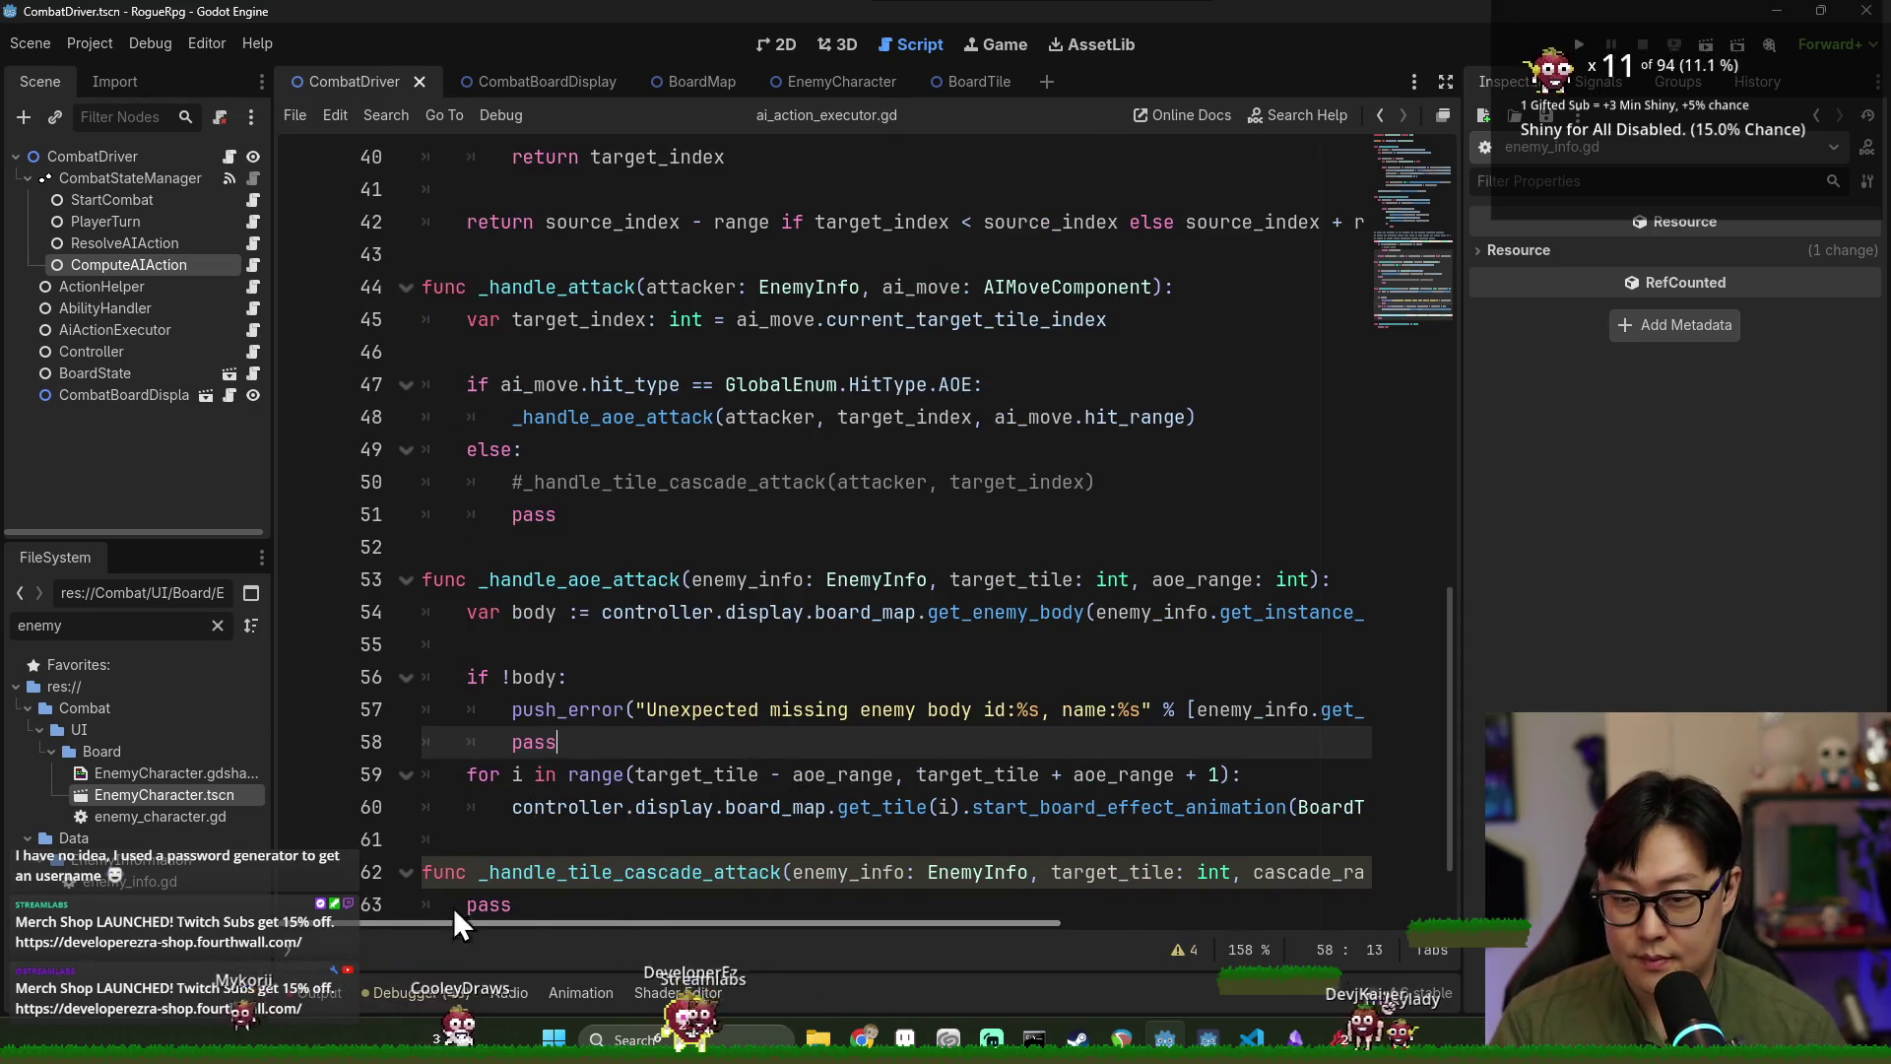
pyautogui.write('rn')
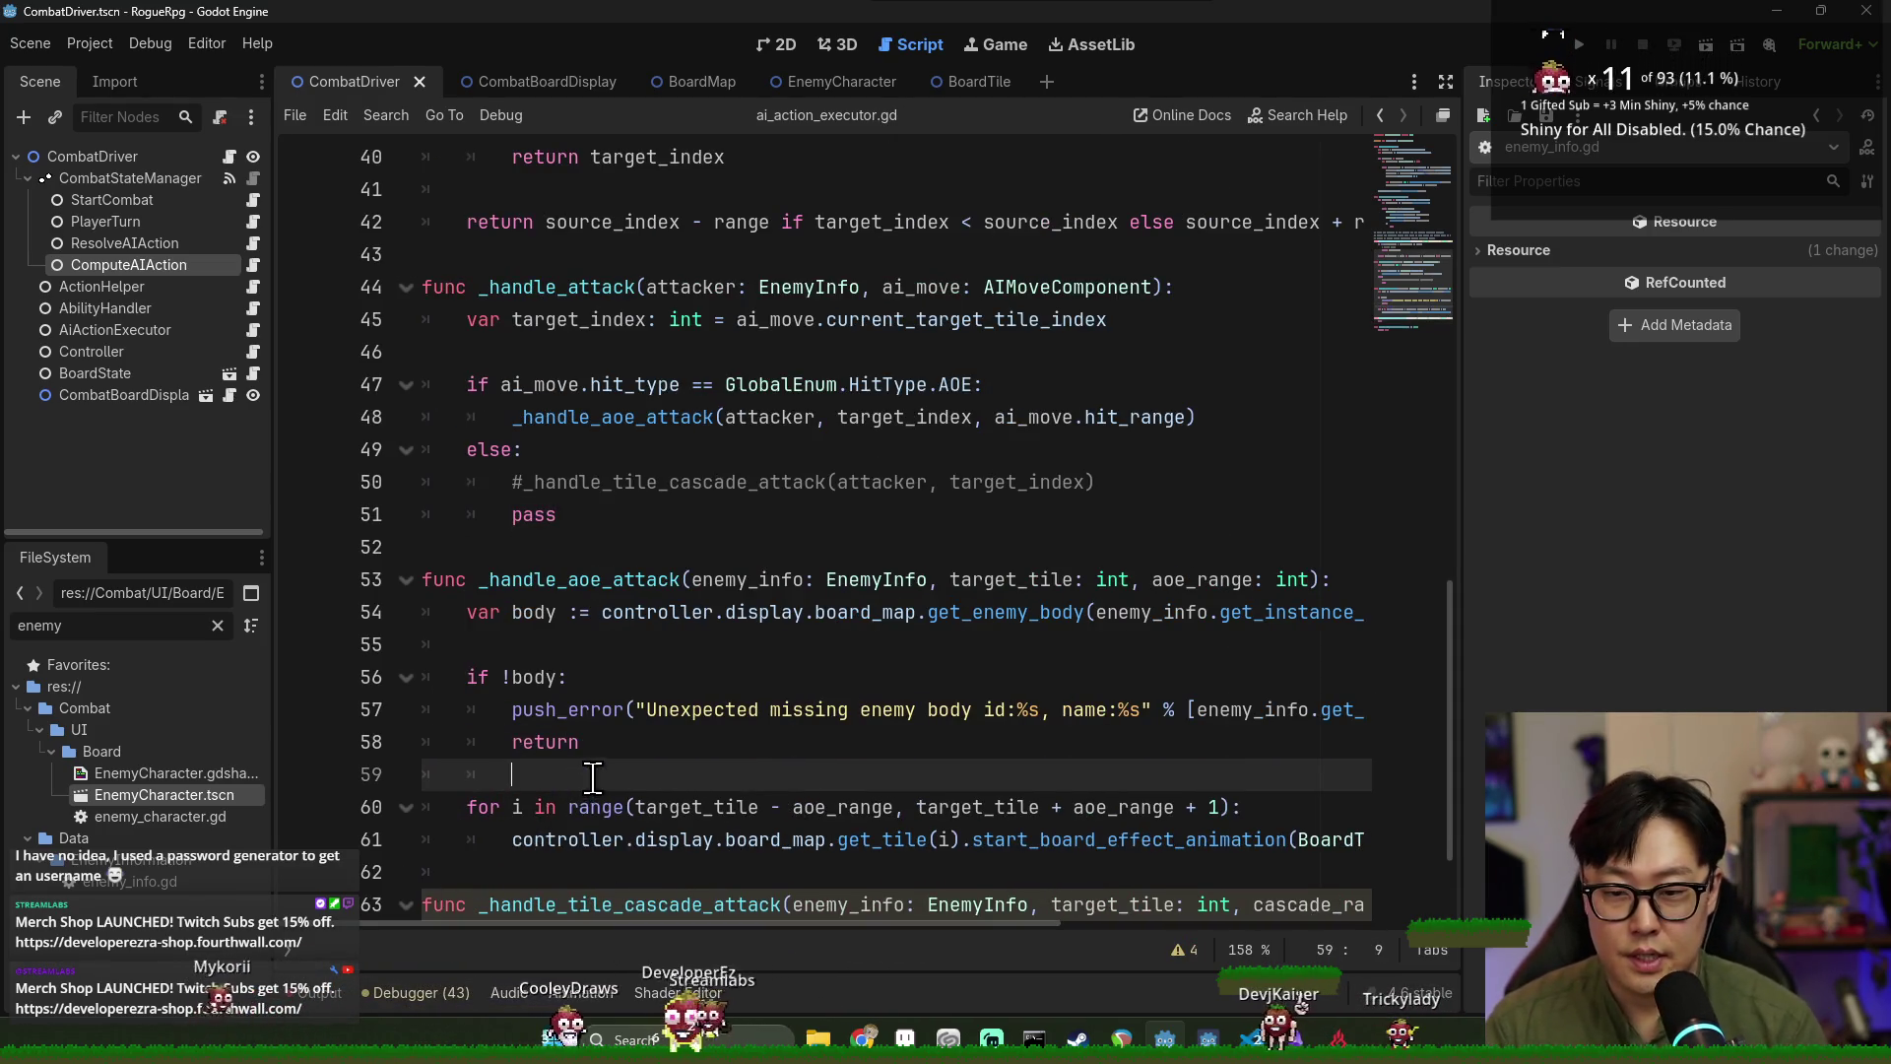
pyautogui.press('Return')
pyautogui.hotkey('ctrl', 's')
# Add a function-level body.play_acting() call after the check and save.
pyautogui.click(537, 620)
pyautogui.doubleClick(537, 621)
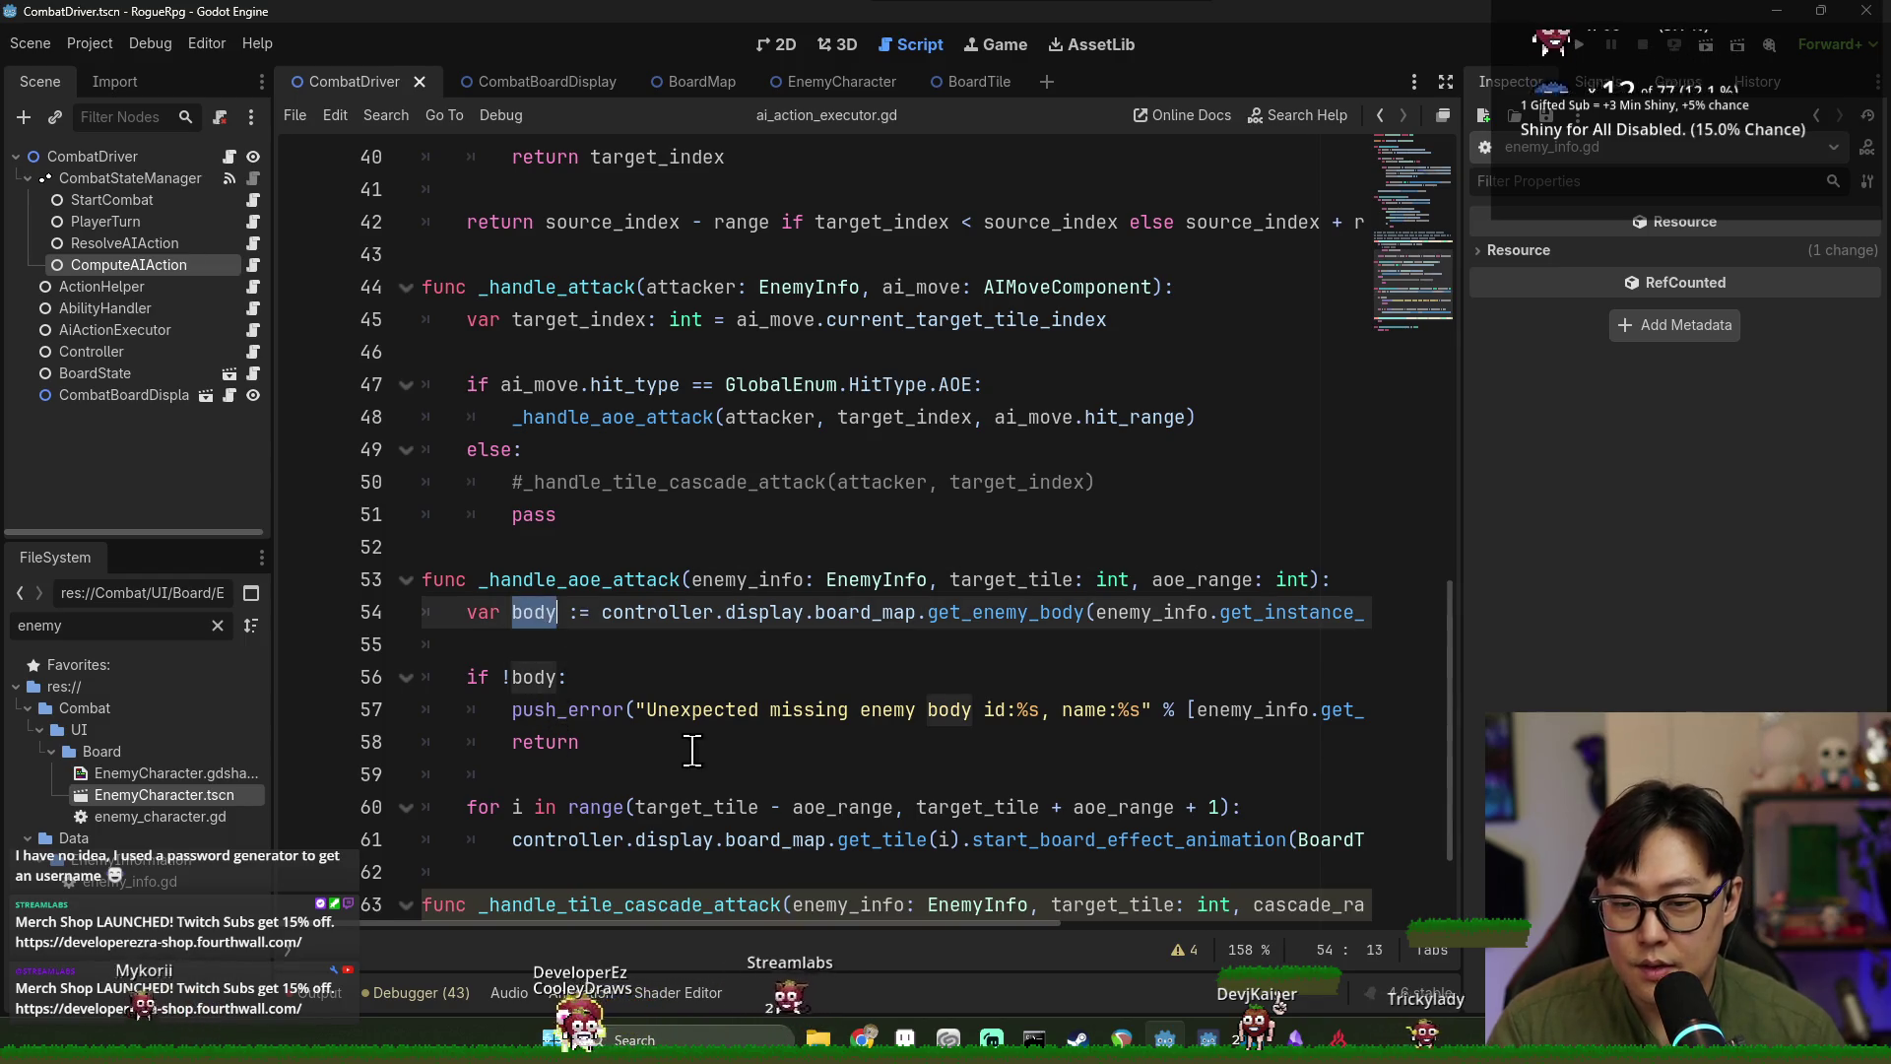
pyautogui.scroll(-2, 719, 754)
pyautogui.click(548, 640)
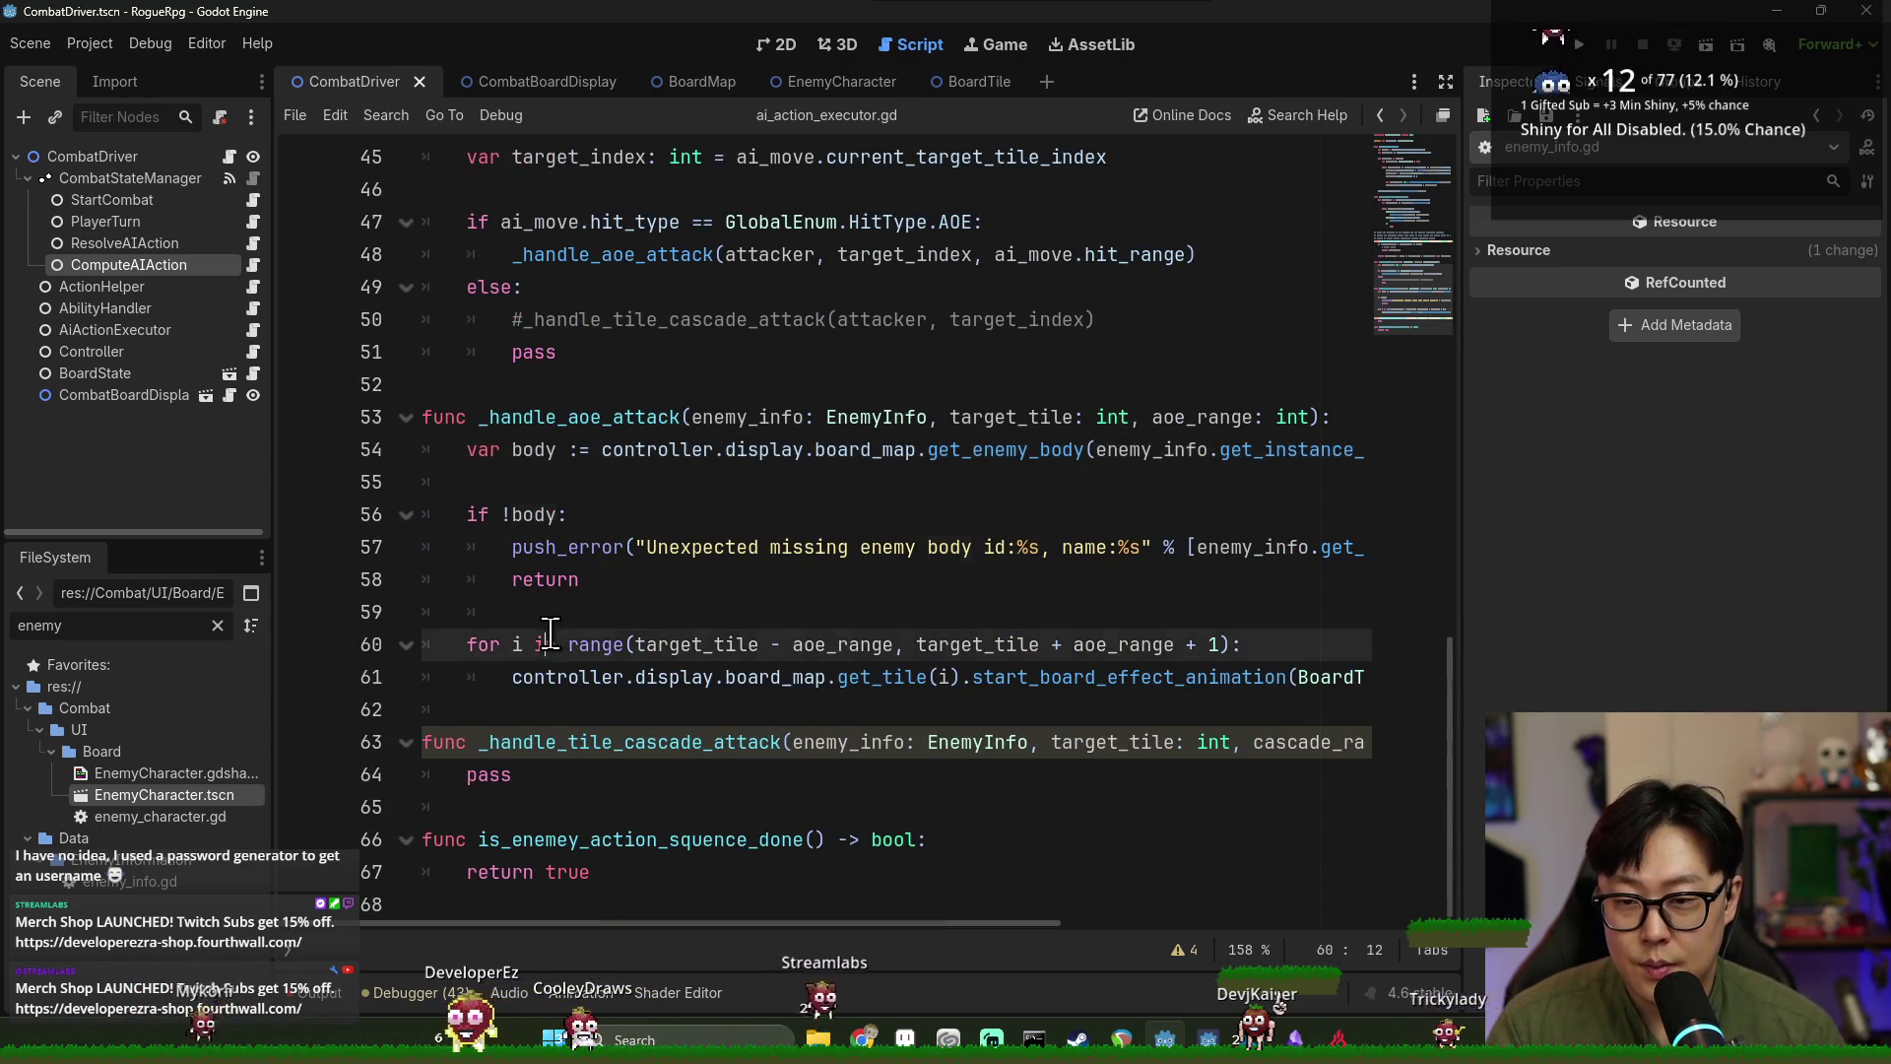
pyautogui.press('Up')
pyautogui.write('body')
pyautogui.press('Return')
pyautogui.write('.')
pyautogui.press('BackSpace')
pyautogui.press('BackSpace')
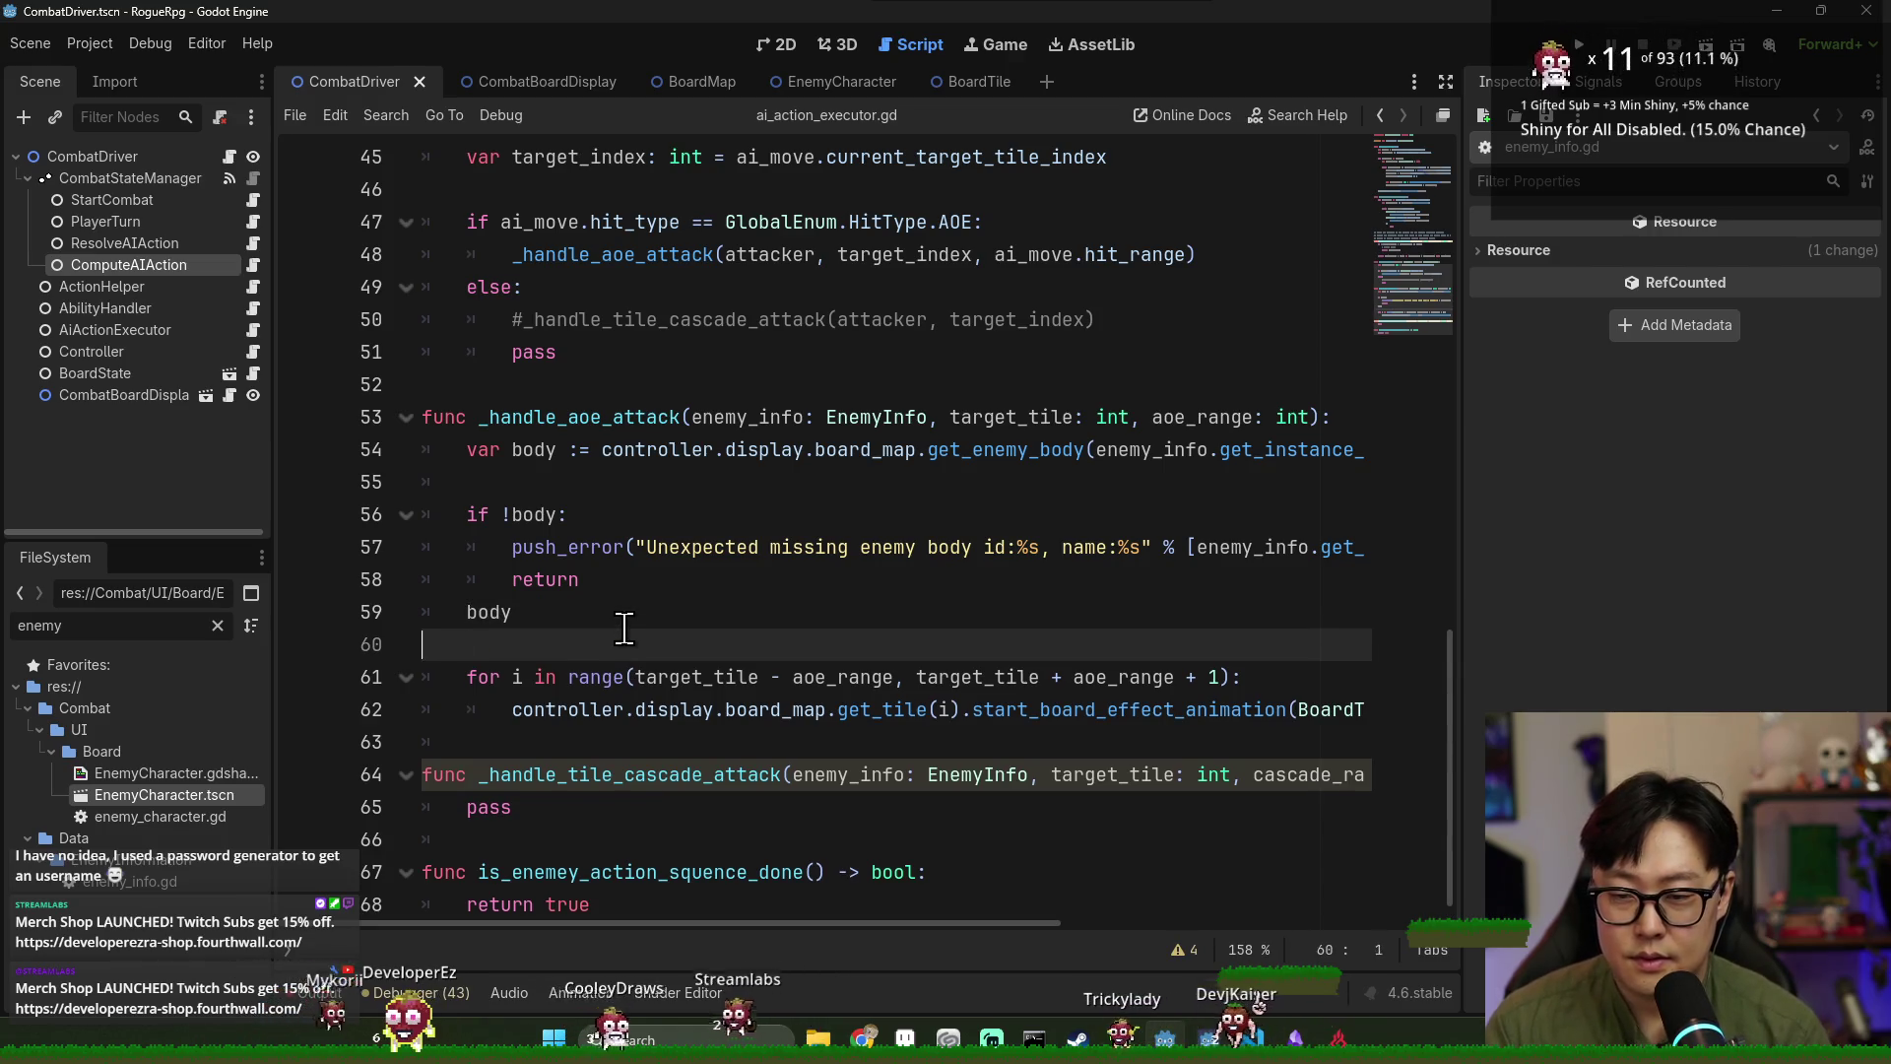
pyautogui.write('.')
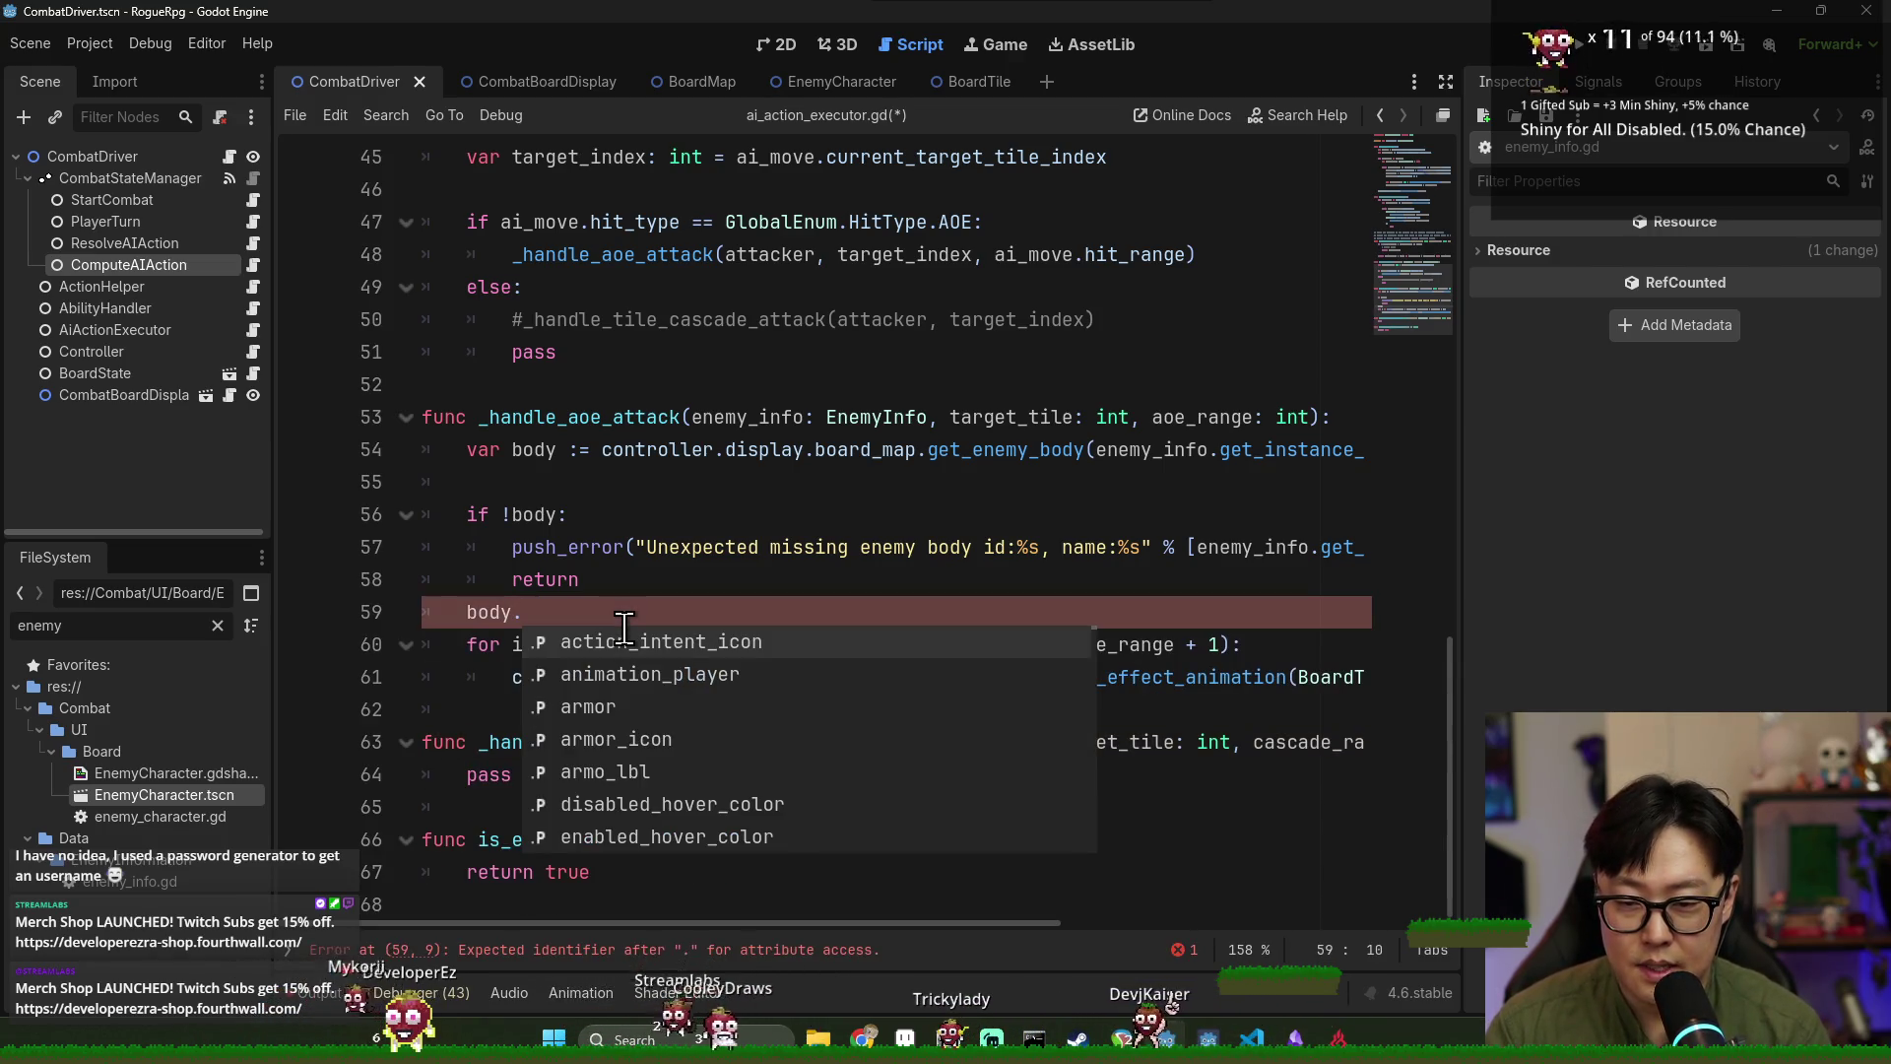
pyautogui.write('play_acting')
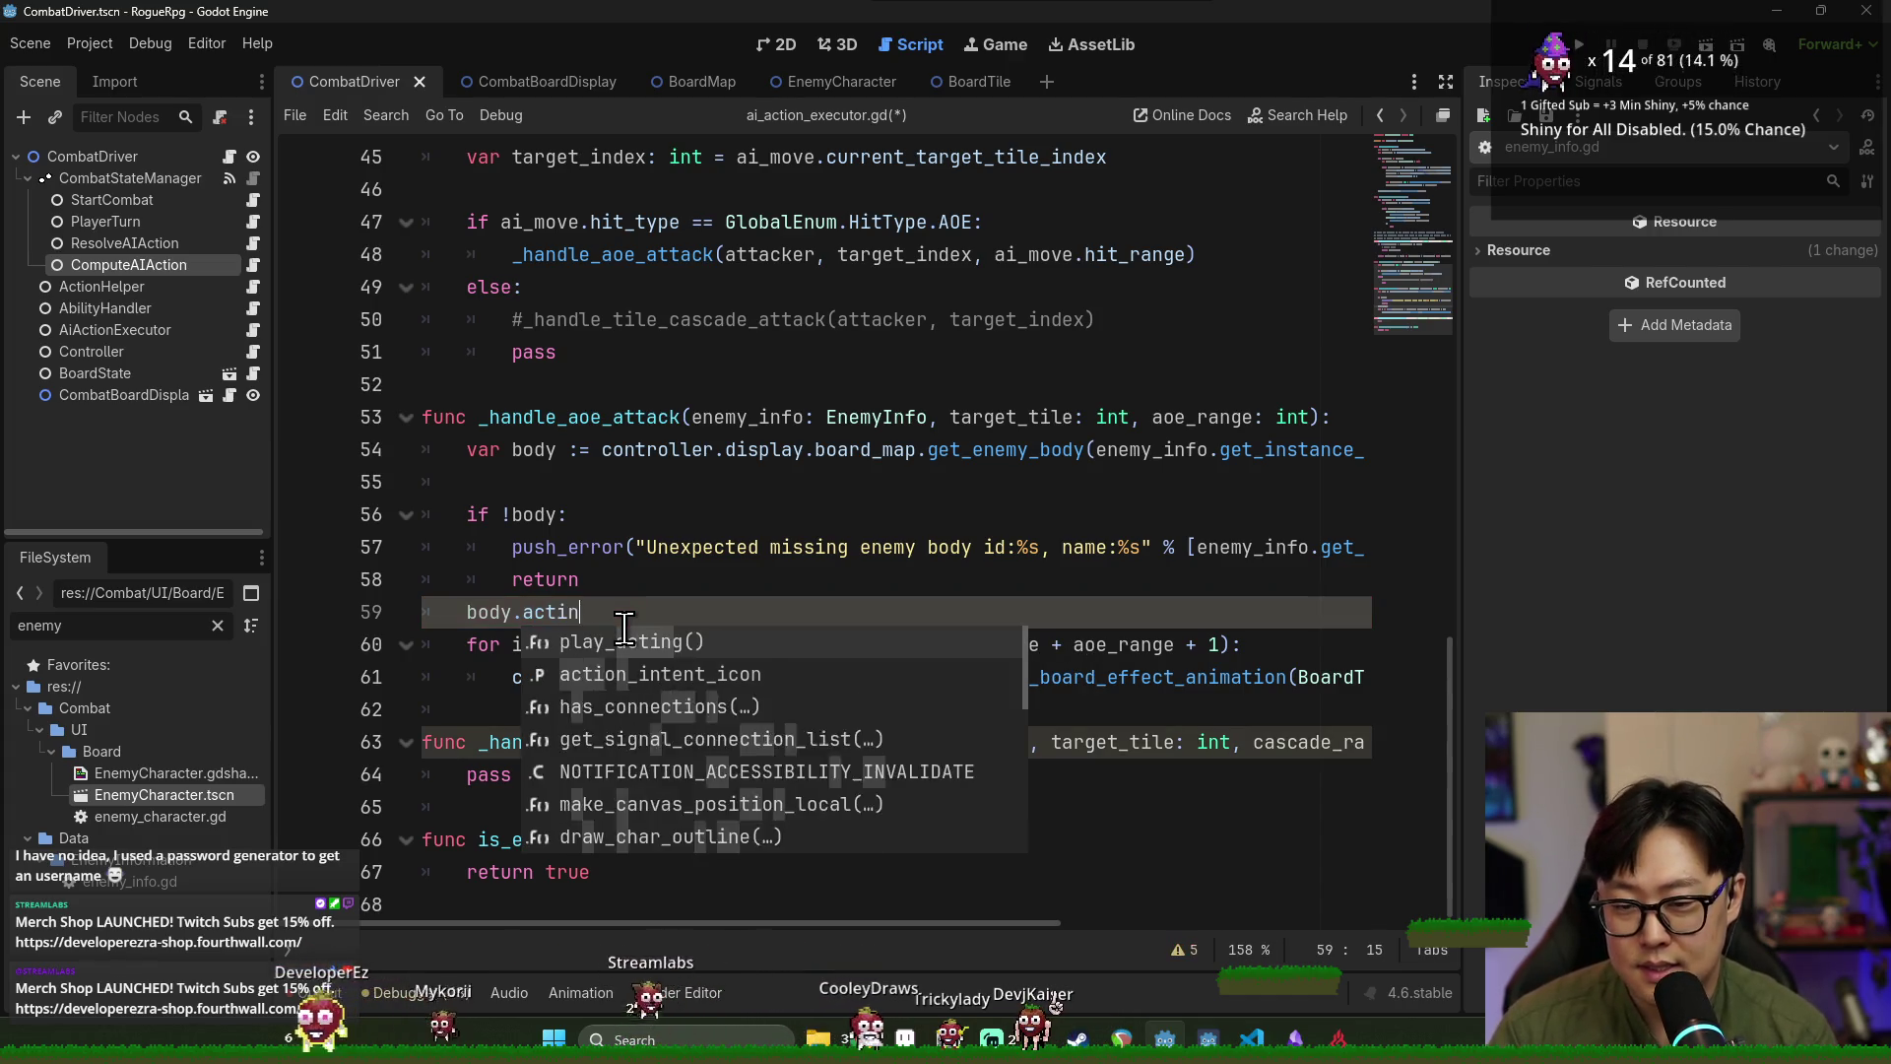
pyautogui.press('Return')
pyautogui.hotkey('ctrl', 's')
# Insert a blank line above body.play_acting(), save, and run the project with F5.
pyautogui.press('Home')
pyautogui.press('Home')
pyautogui.press('Return')
pyautogui.press('Up')
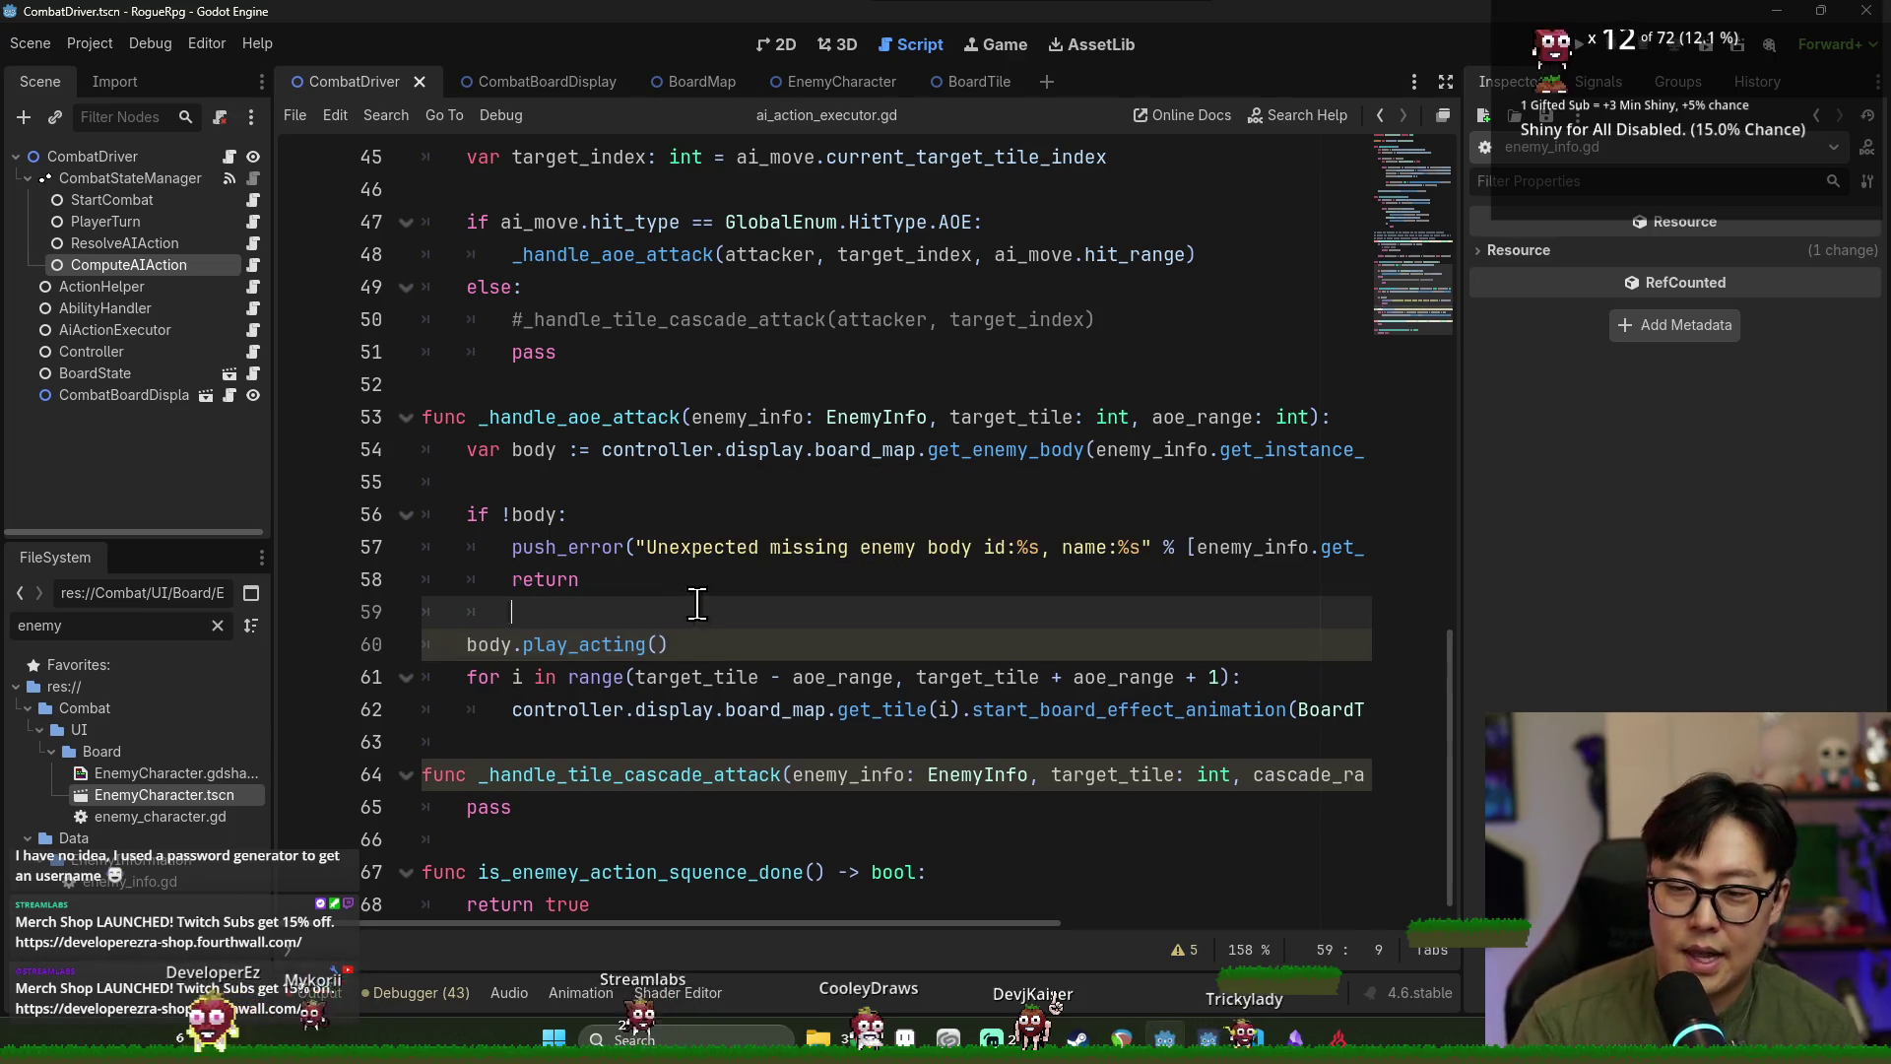
pyautogui.hotkey('ctrl', 's')
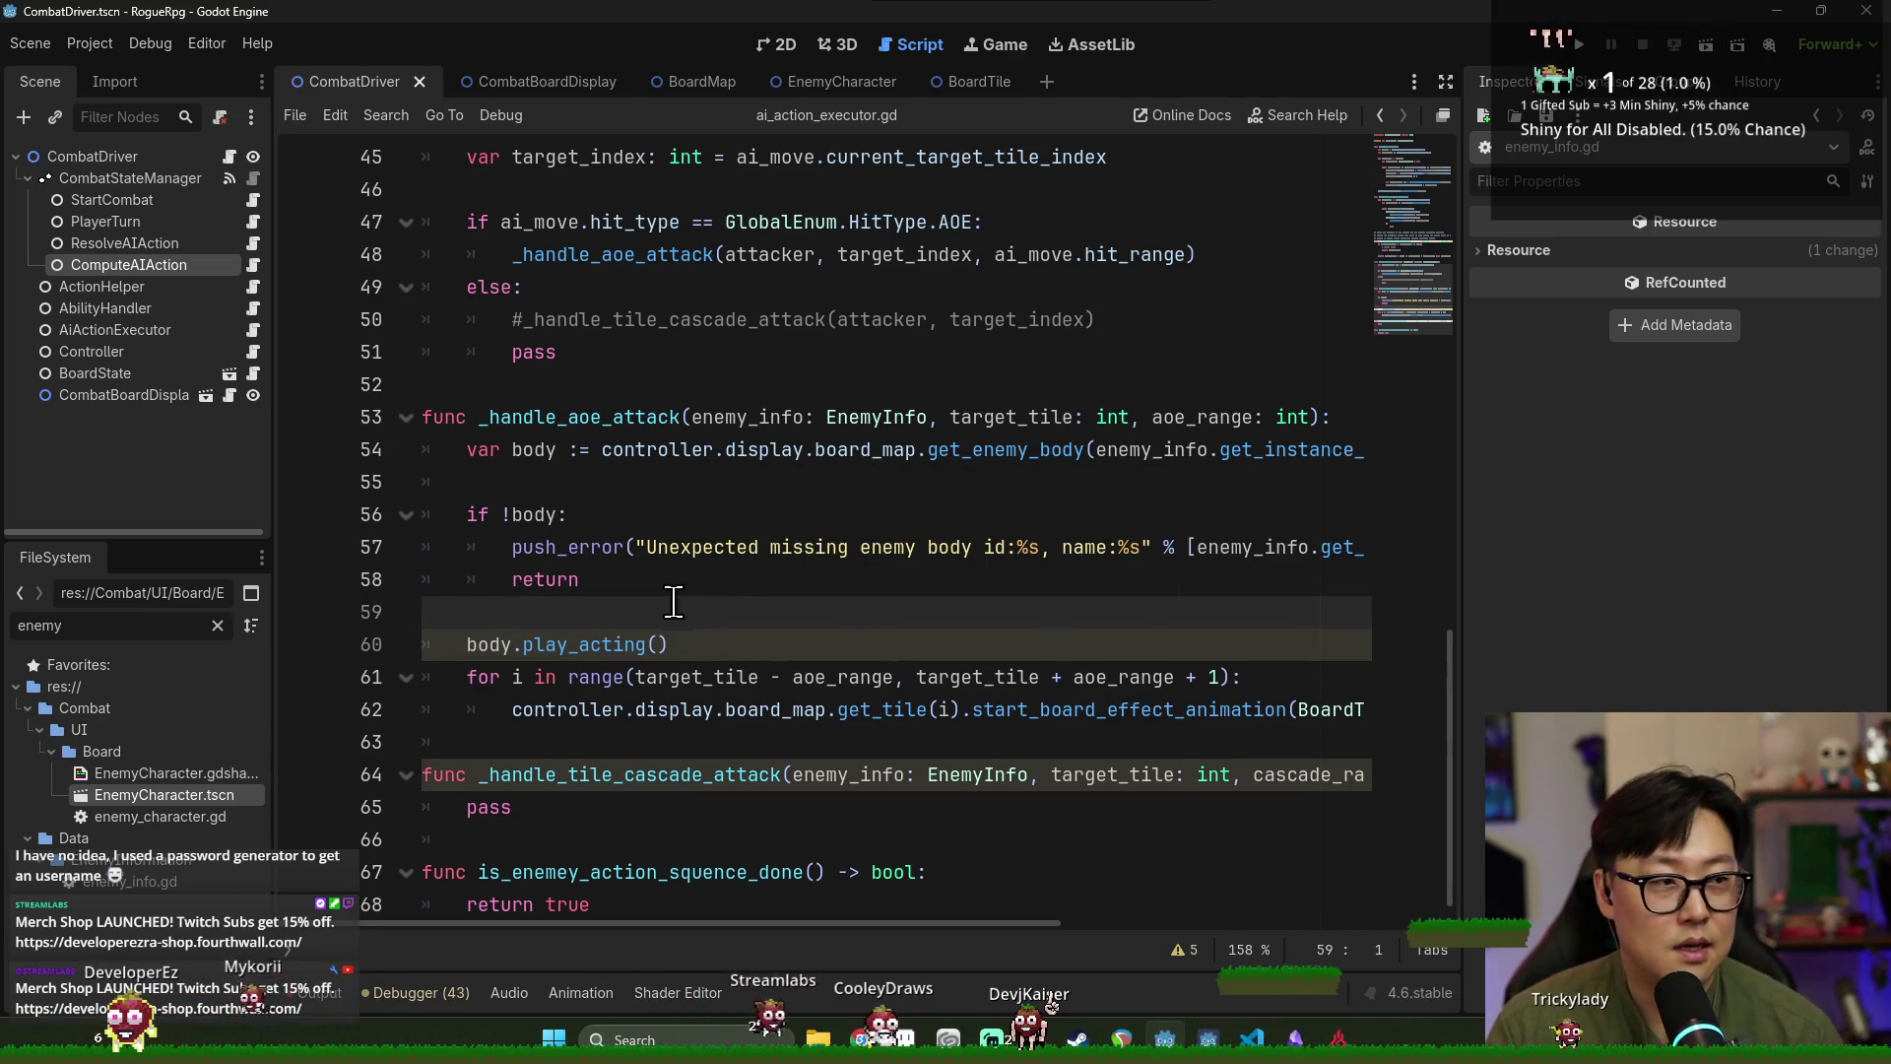
pyautogui.doubleClick(582, 644)
pyautogui.click(490, 645)
pyautogui.doubleClick(601, 709)
pyautogui.press('F5')
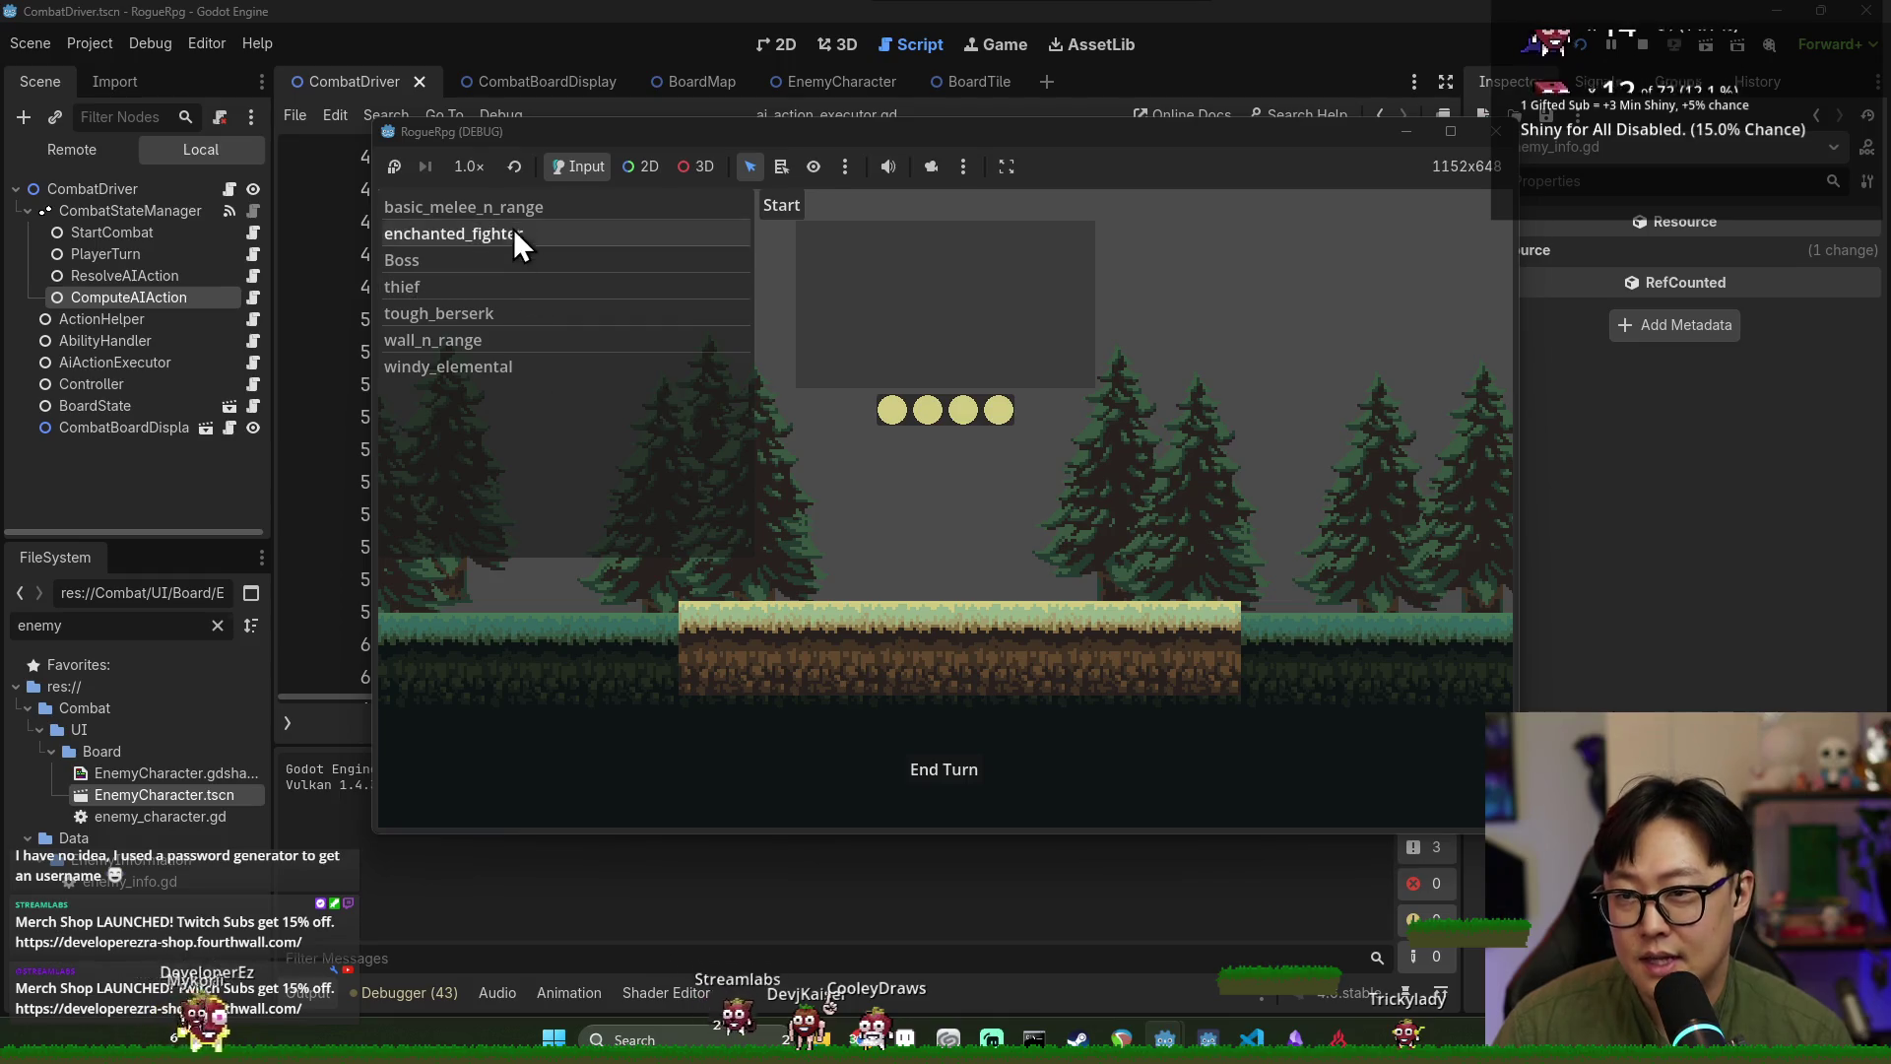
# Start a combat, end several turns to watch enemy slash attacks, then stop with F8.
pyautogui.click(784, 214)
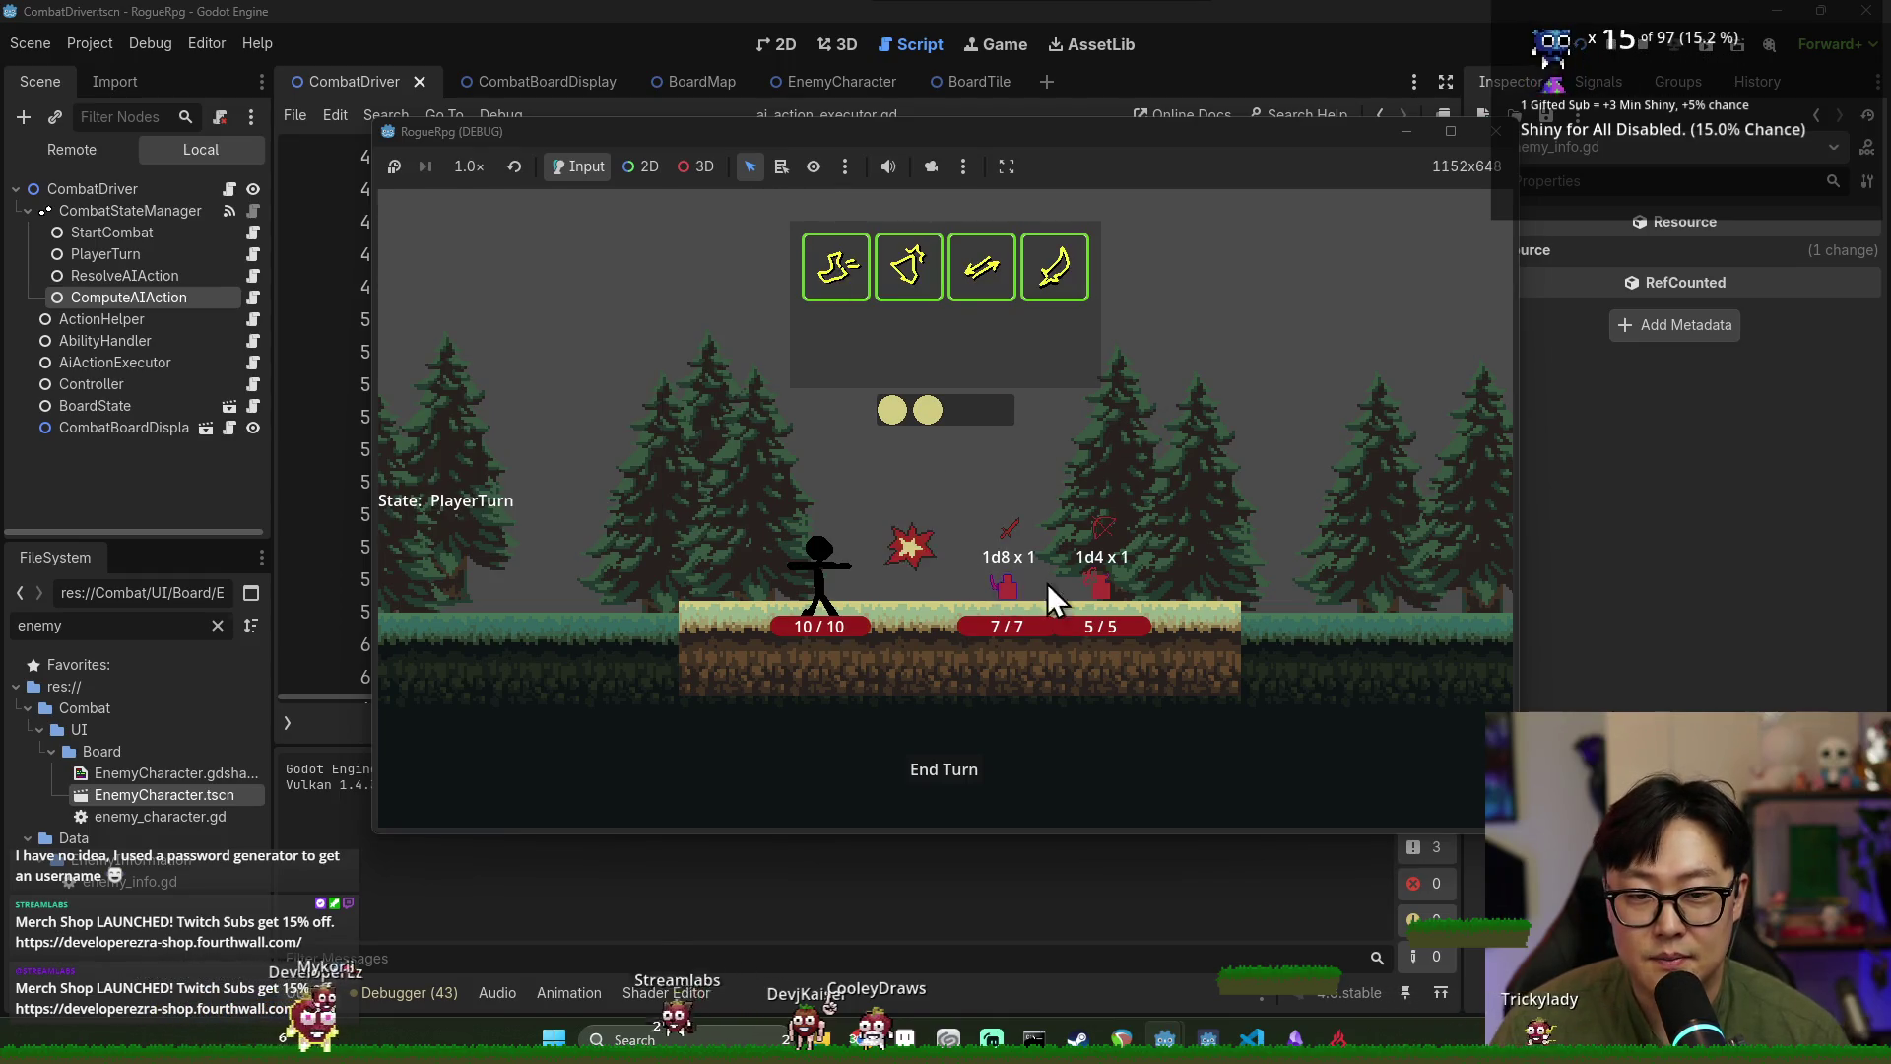
pyautogui.click(1034, 734)
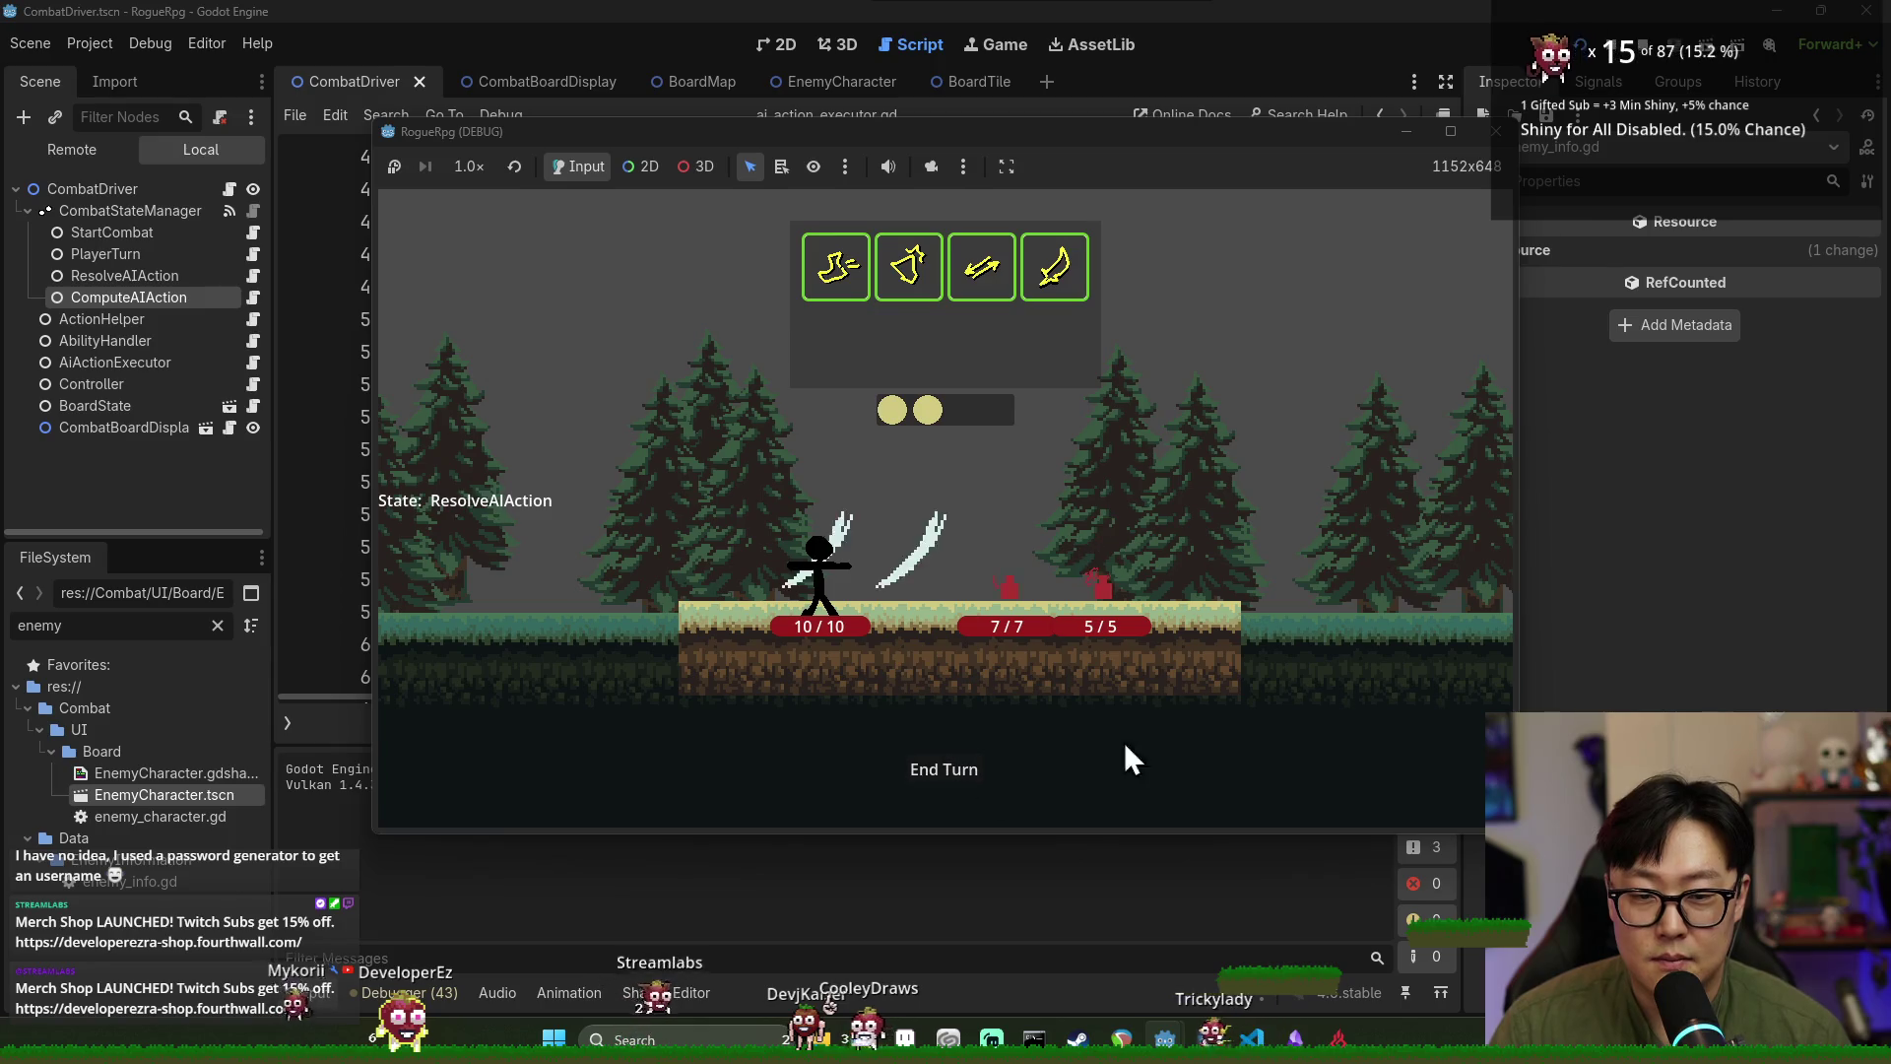
pyautogui.click(1001, 711)
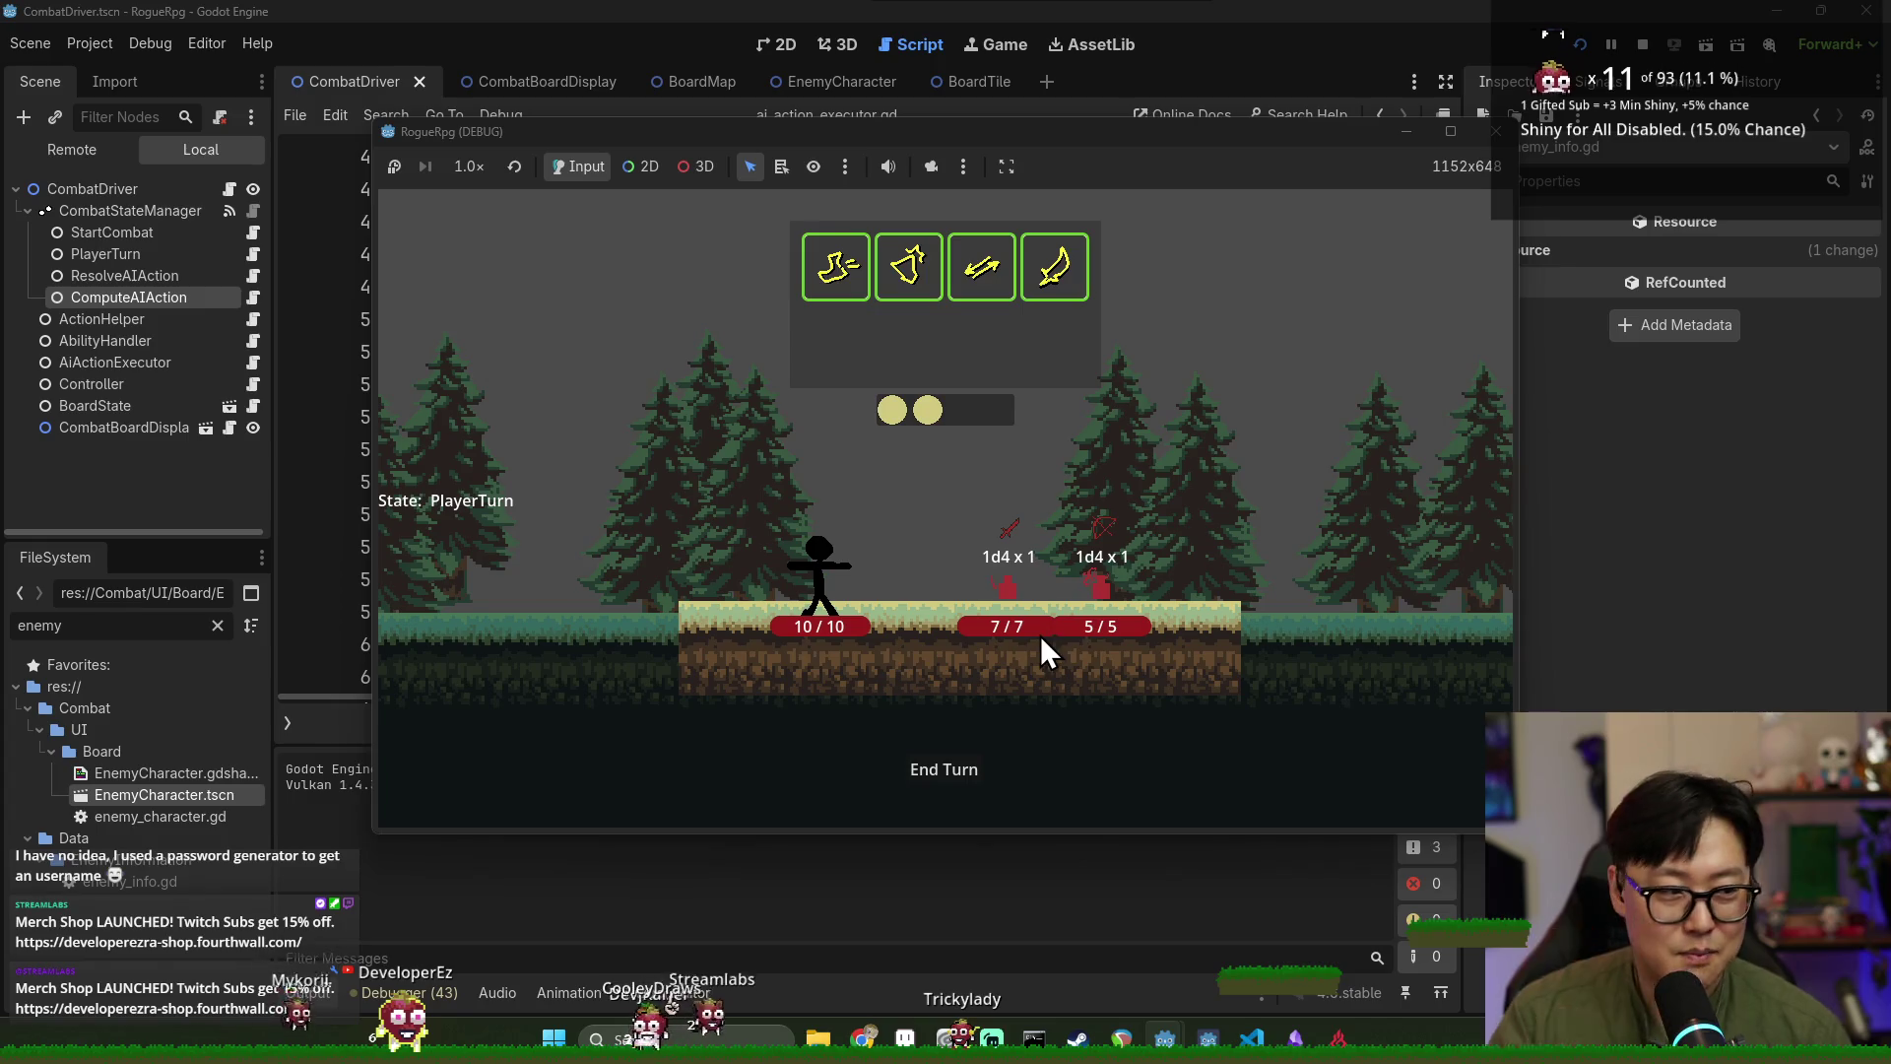
pyautogui.click(942, 767)
pyautogui.click(959, 776)
pyautogui.click(966, 769)
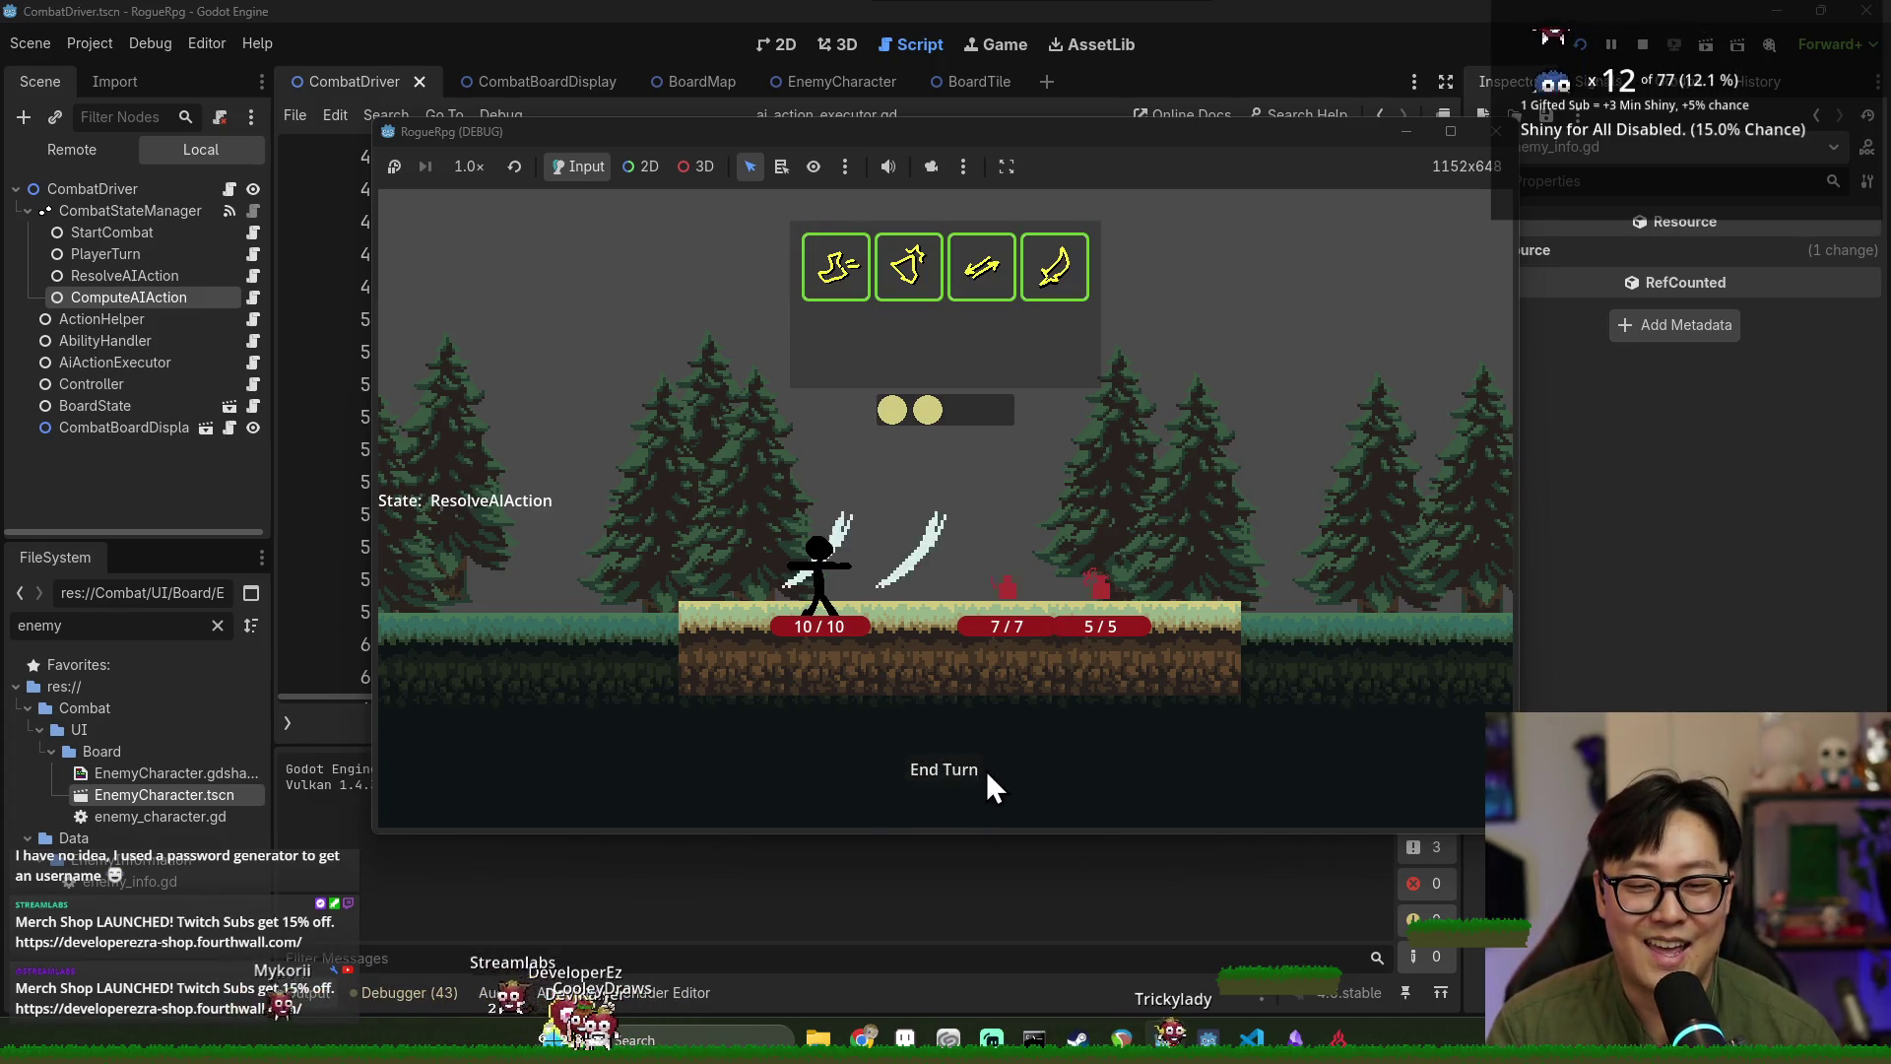
pyautogui.press('F8')
pyautogui.hotkey('ctrl', 's')
pyautogui.doubleClick(505, 386)
pyautogui.doubleClick(568, 449)
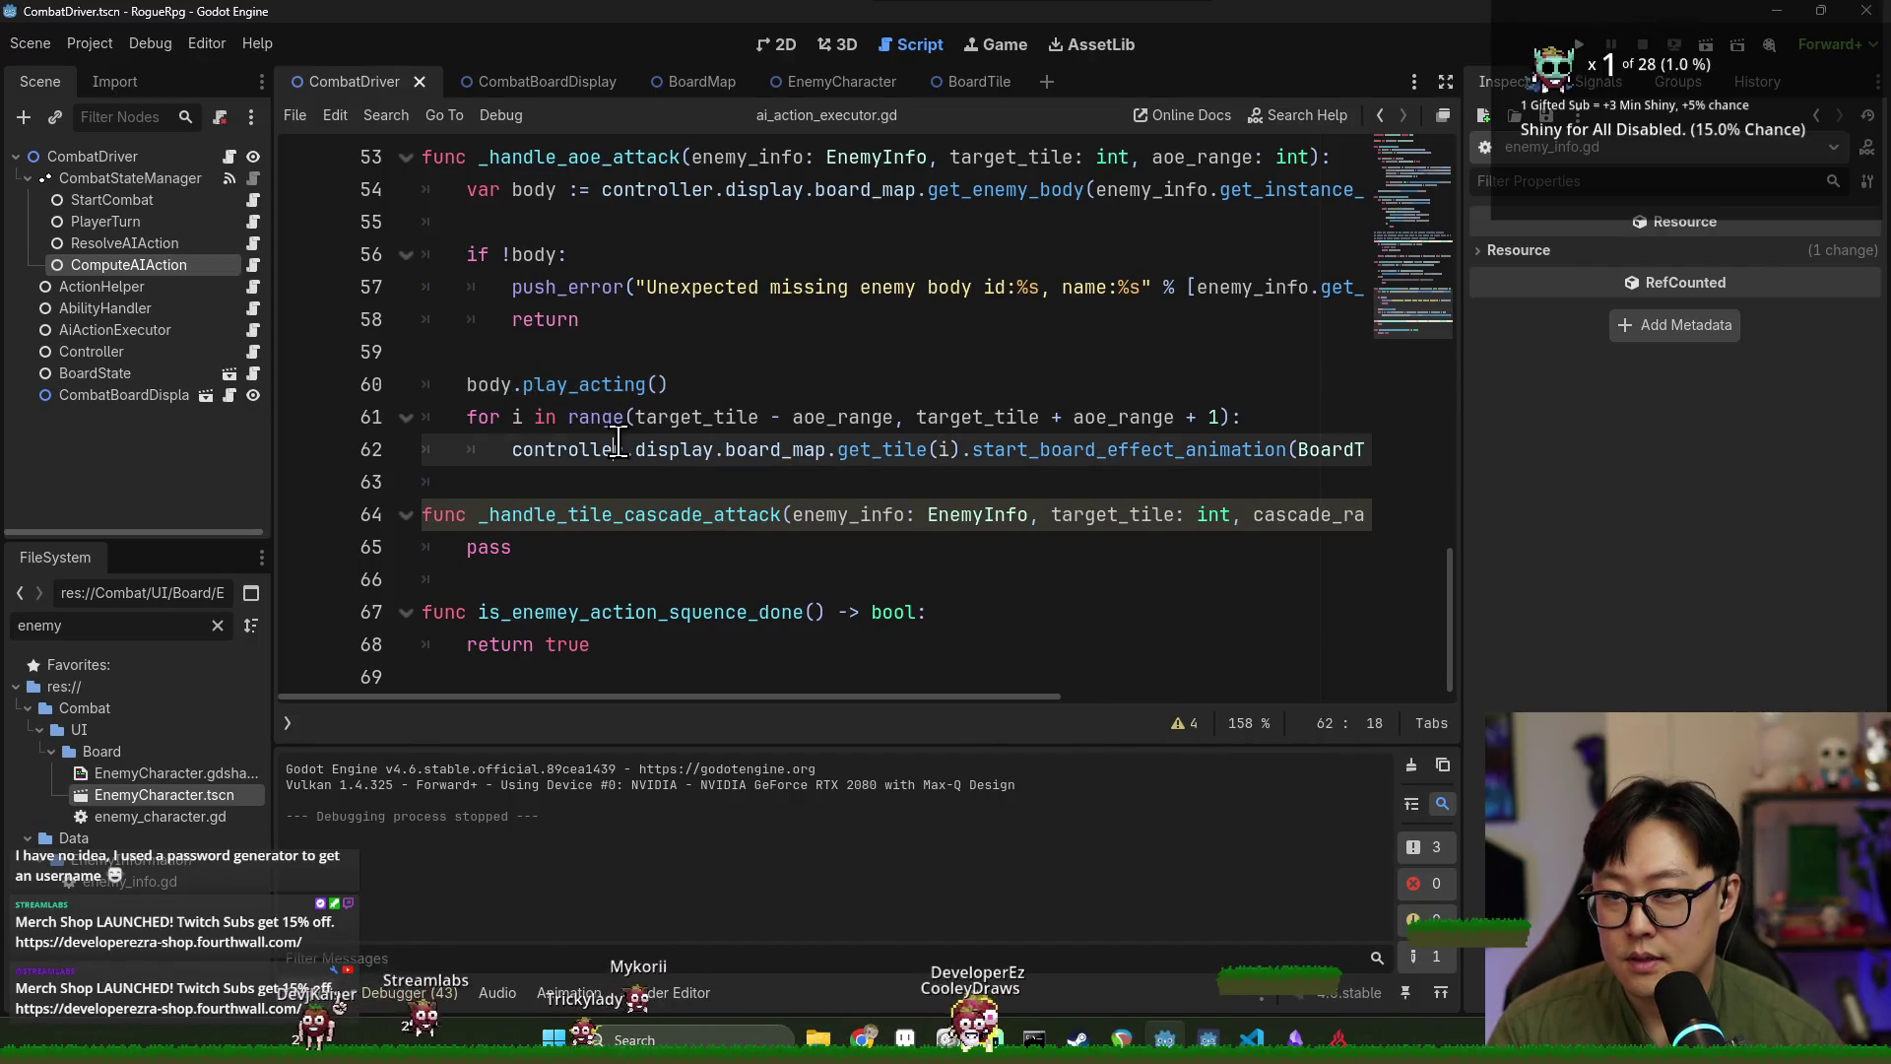
pyautogui.doubleClick(591, 385)
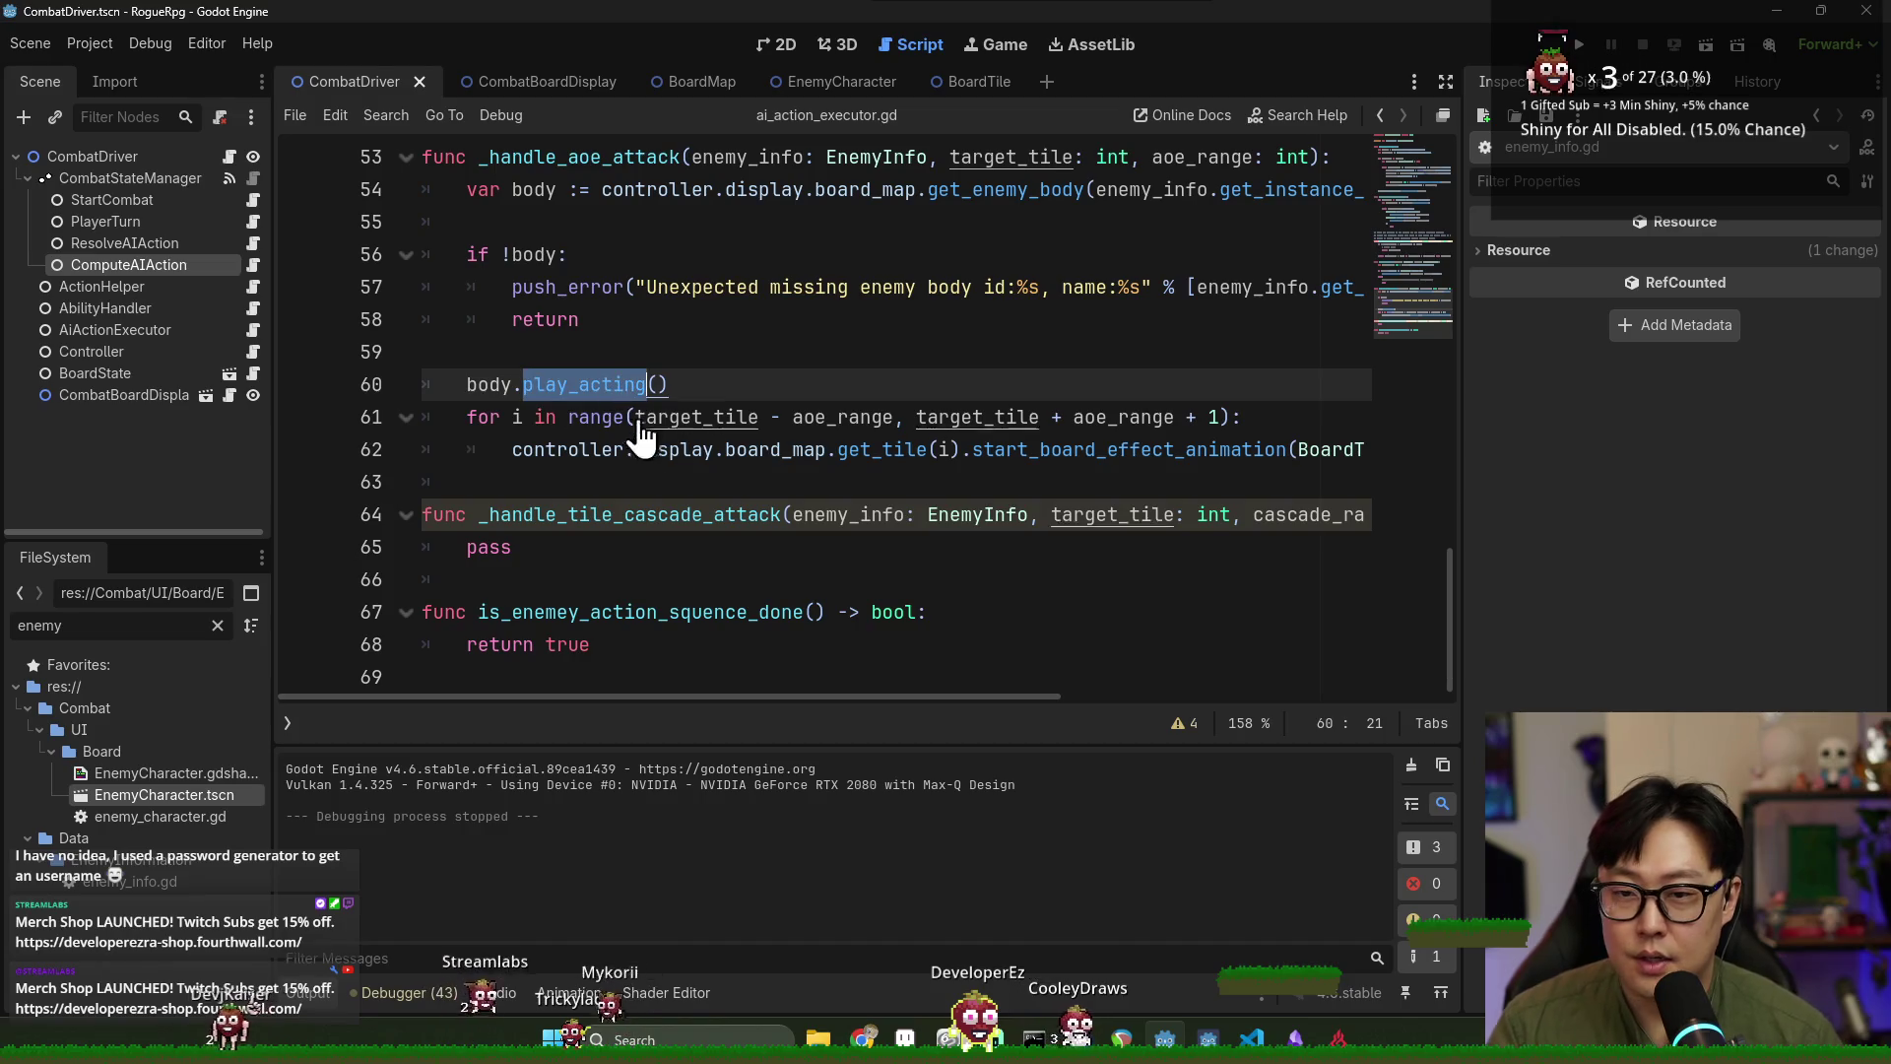
pyautogui.press('Down')
pyautogui.press('Down')
pyautogui.press('Down')
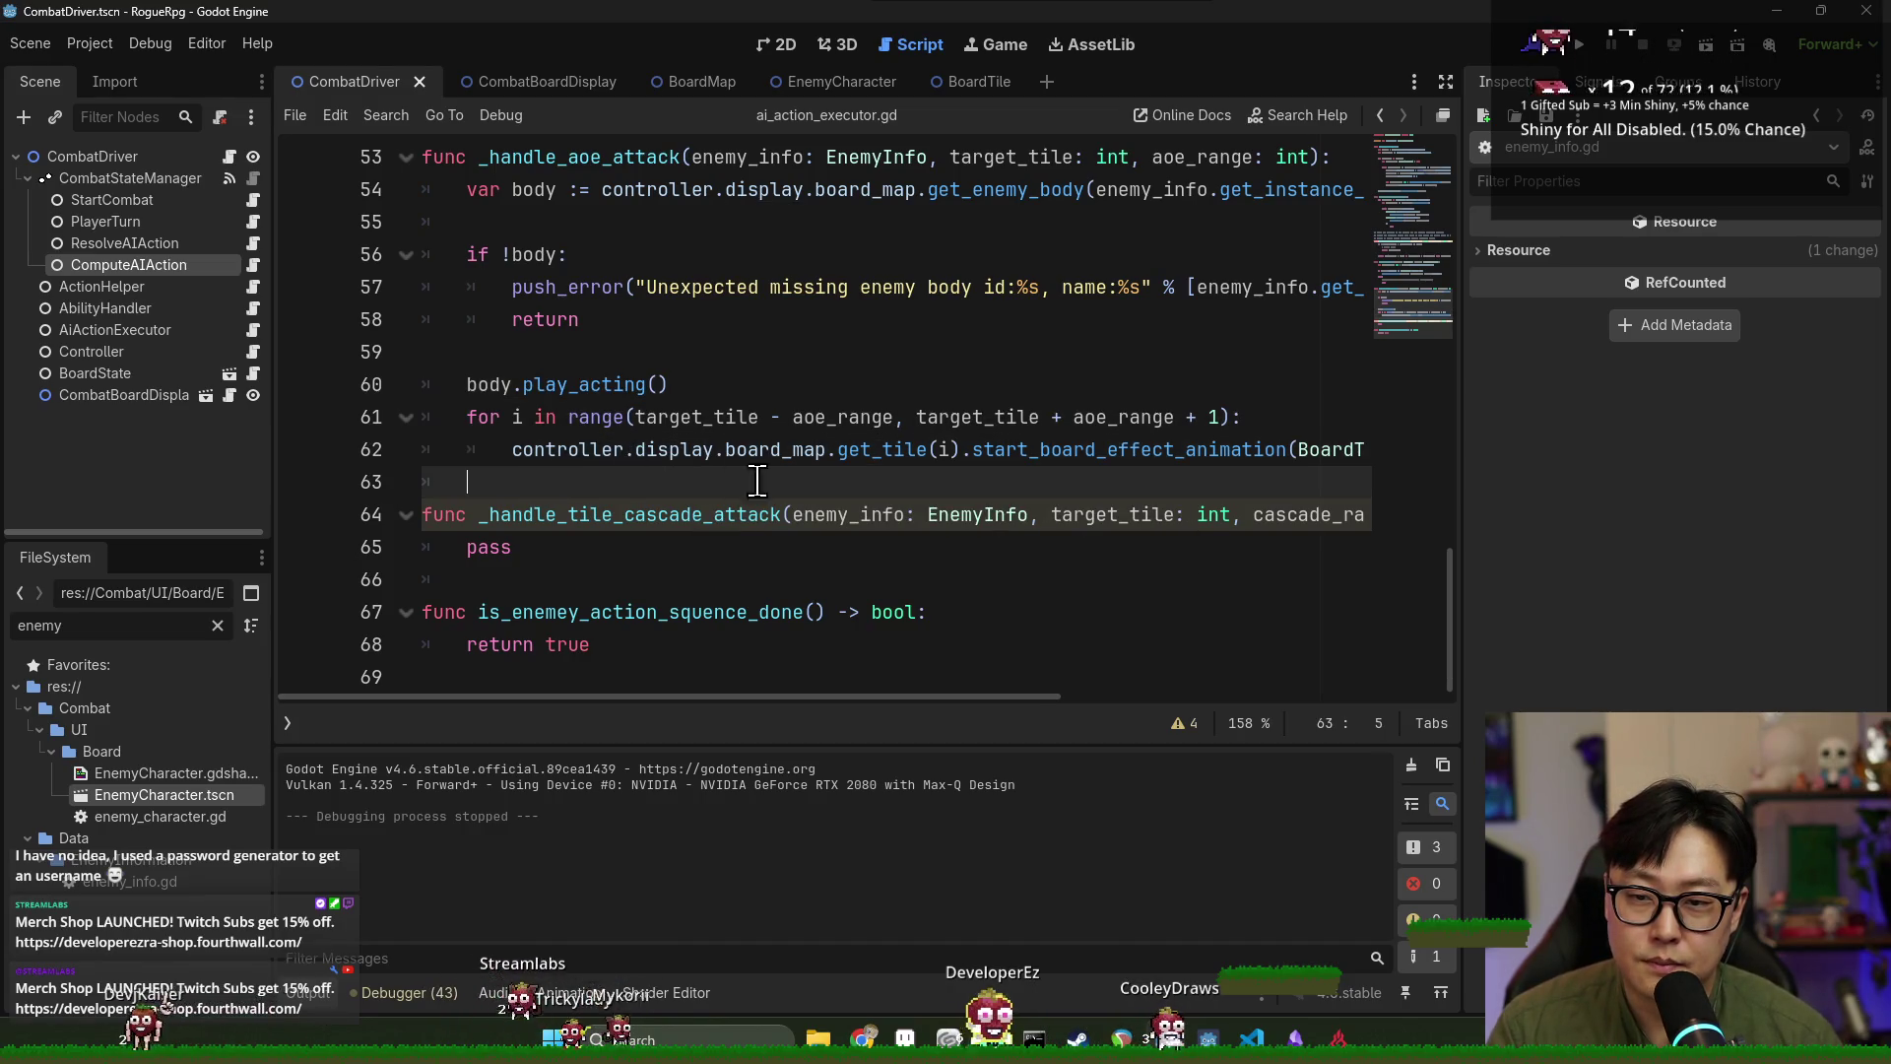
pyautogui.doubleClick(676, 450)
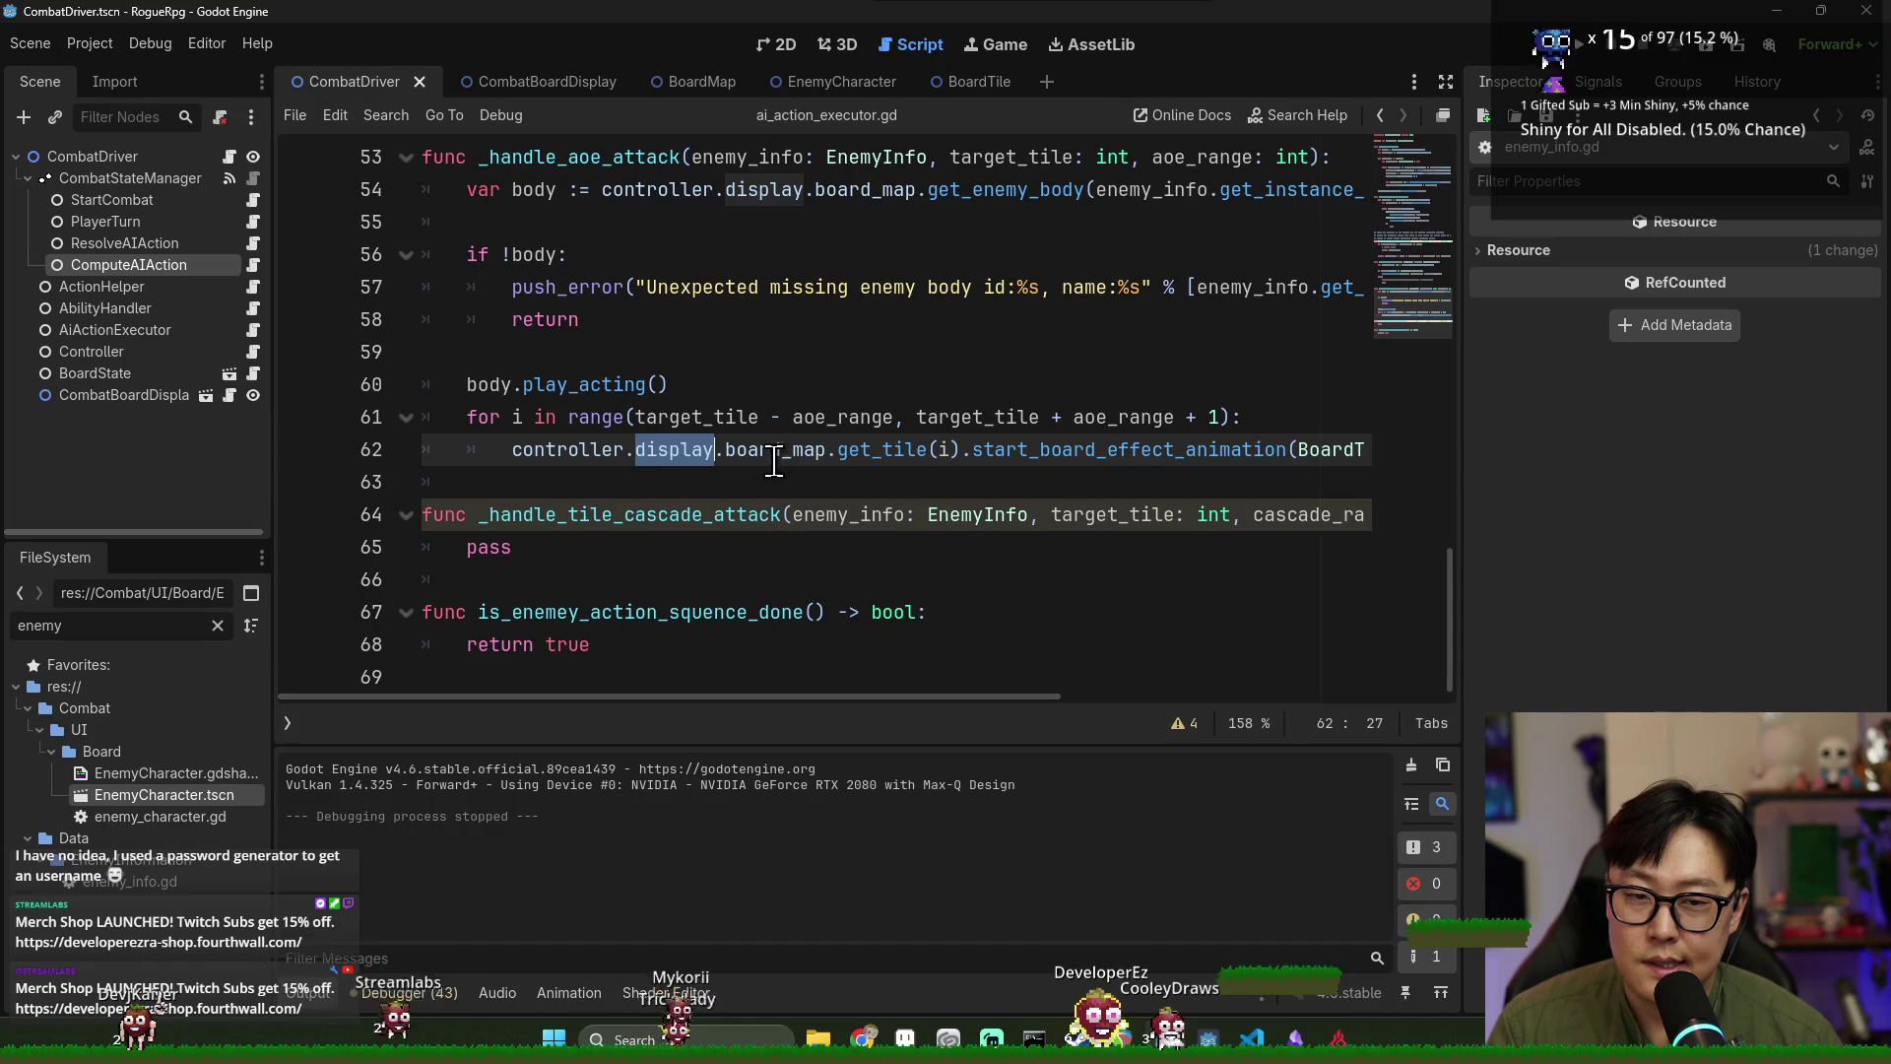
pyautogui.doubleClick(1128, 449)
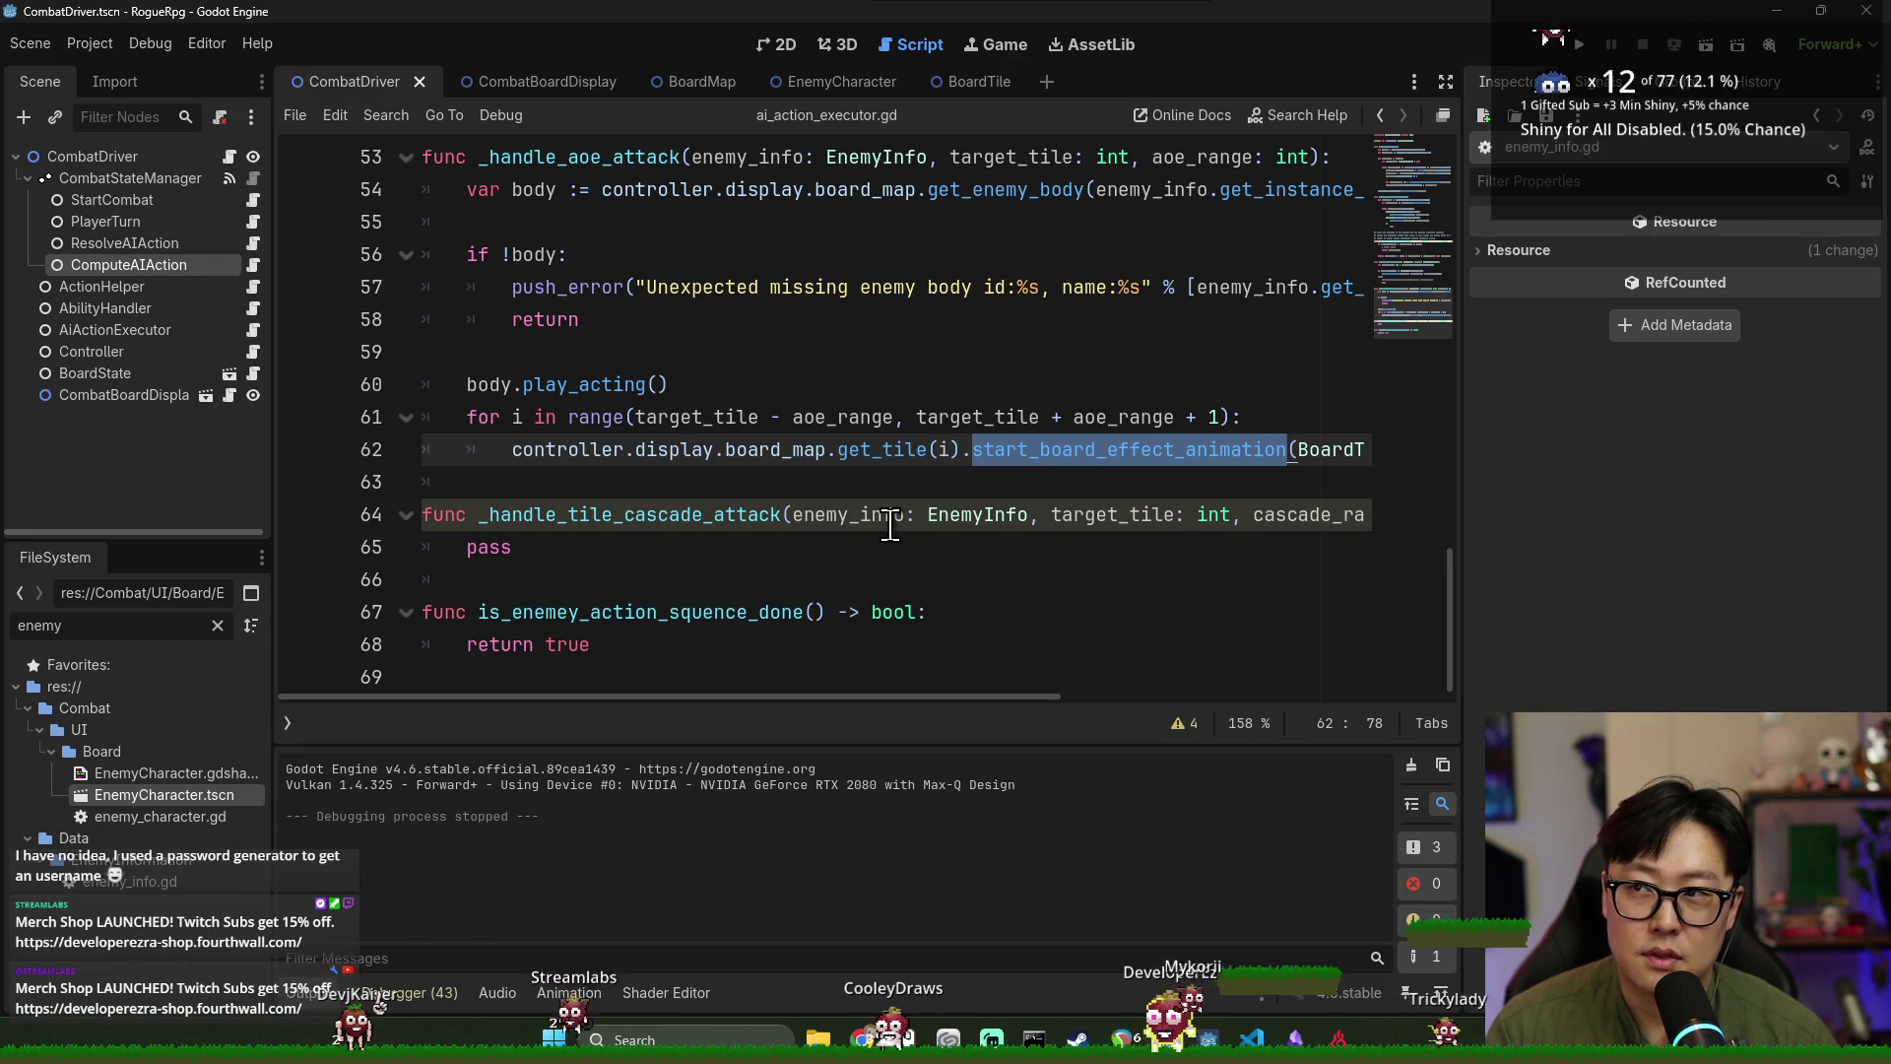
pyautogui.doubleClick(610, 419)
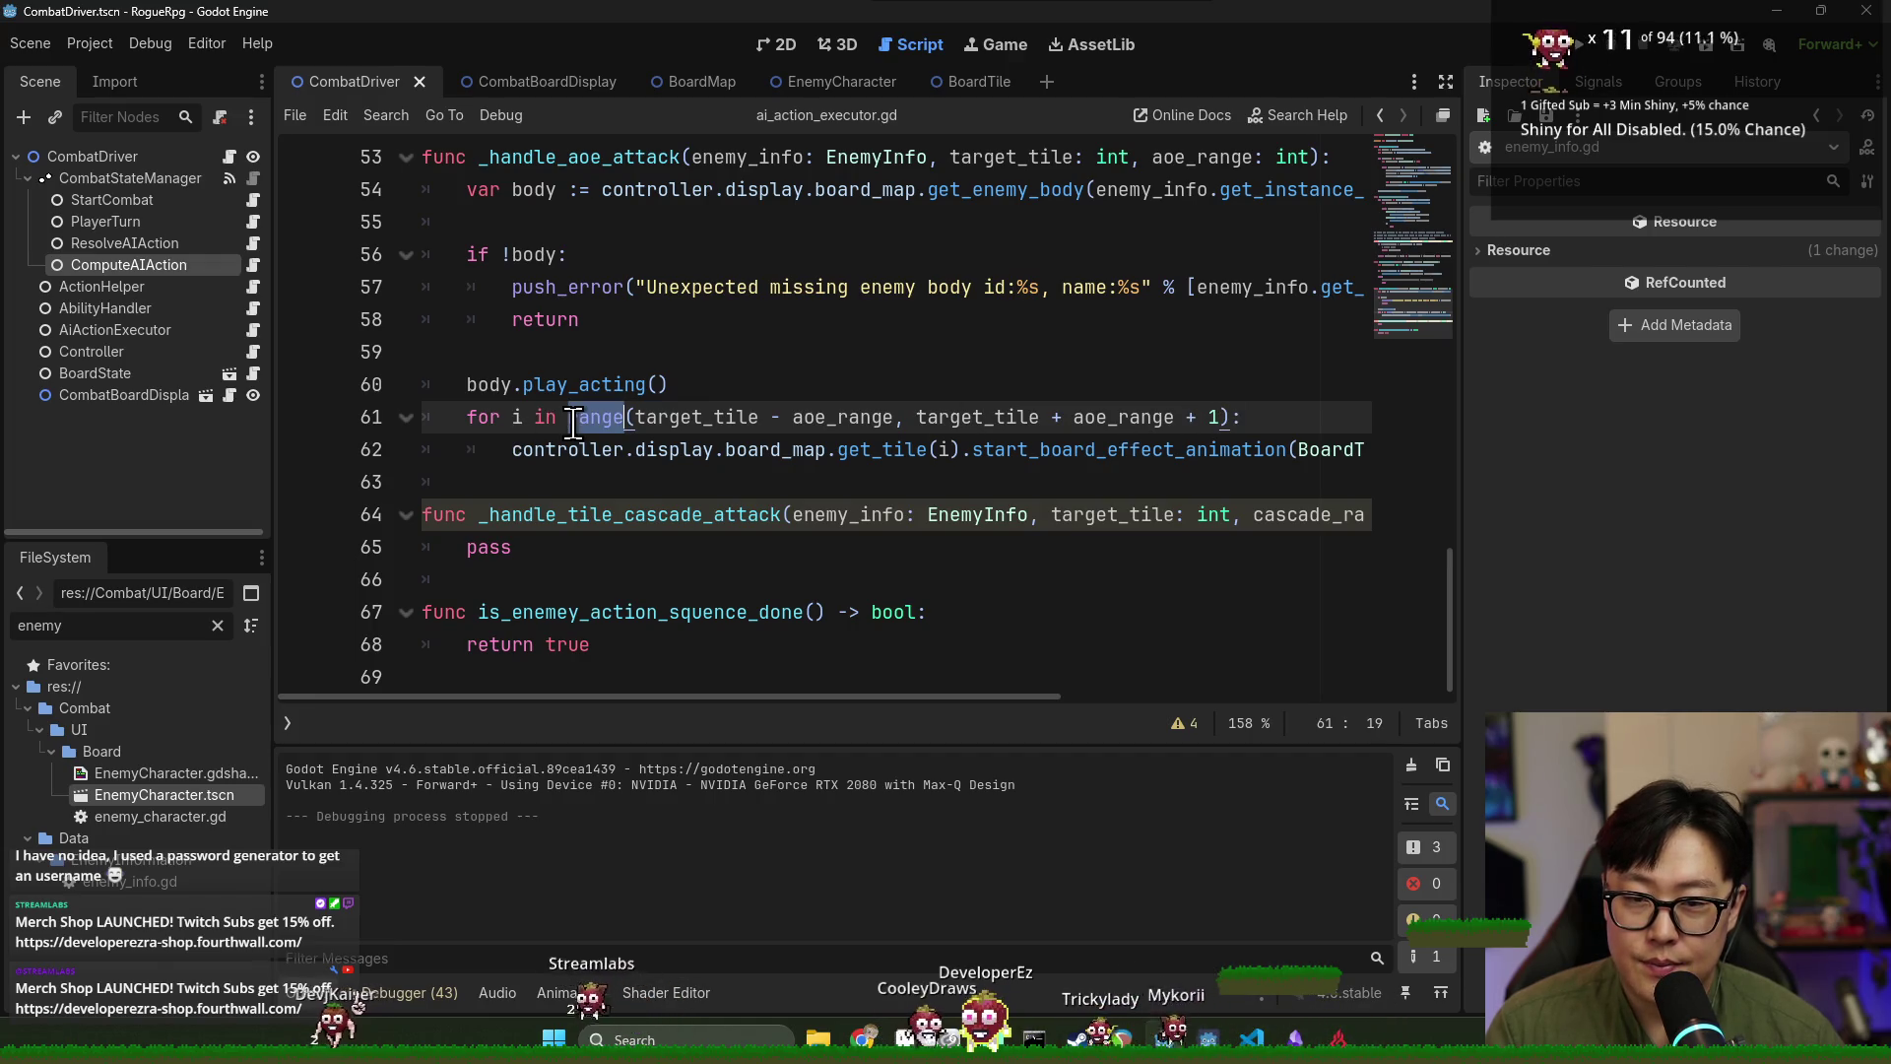
pyautogui.moveTo(593, 417)
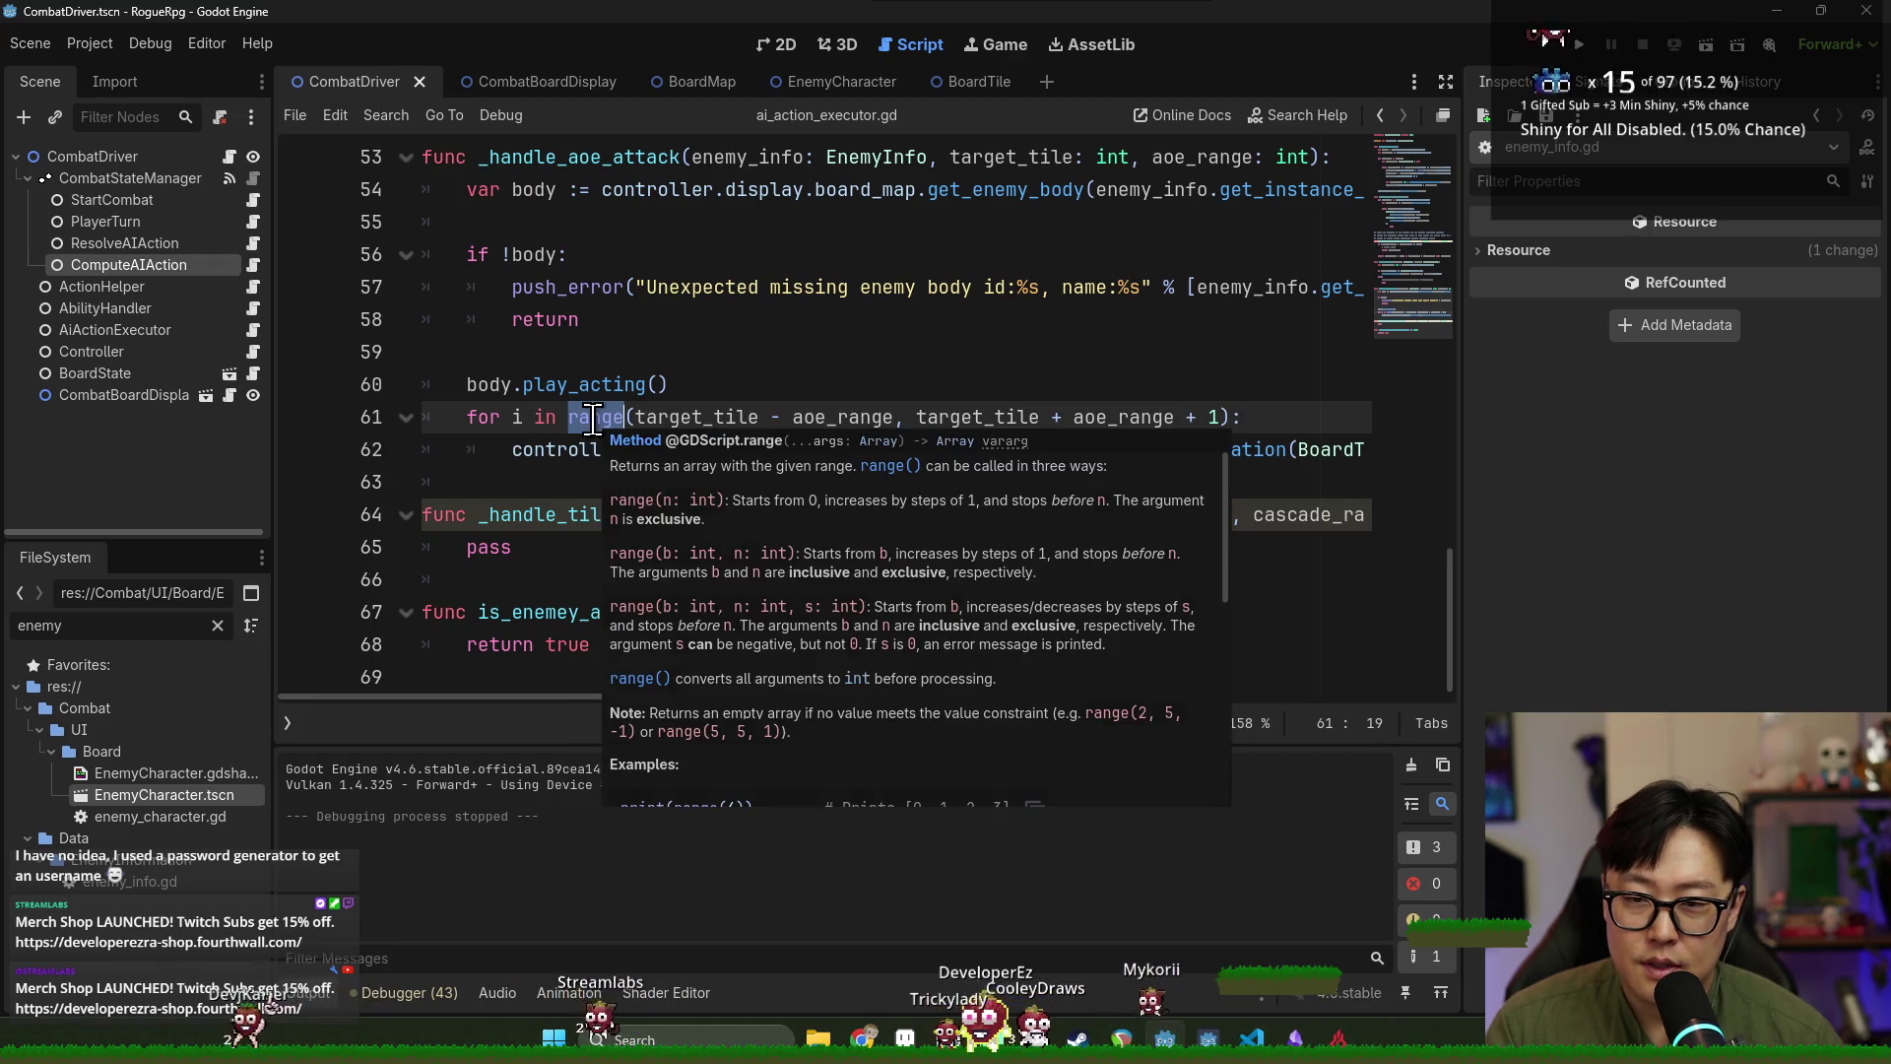
pyautogui.click(553, 450)
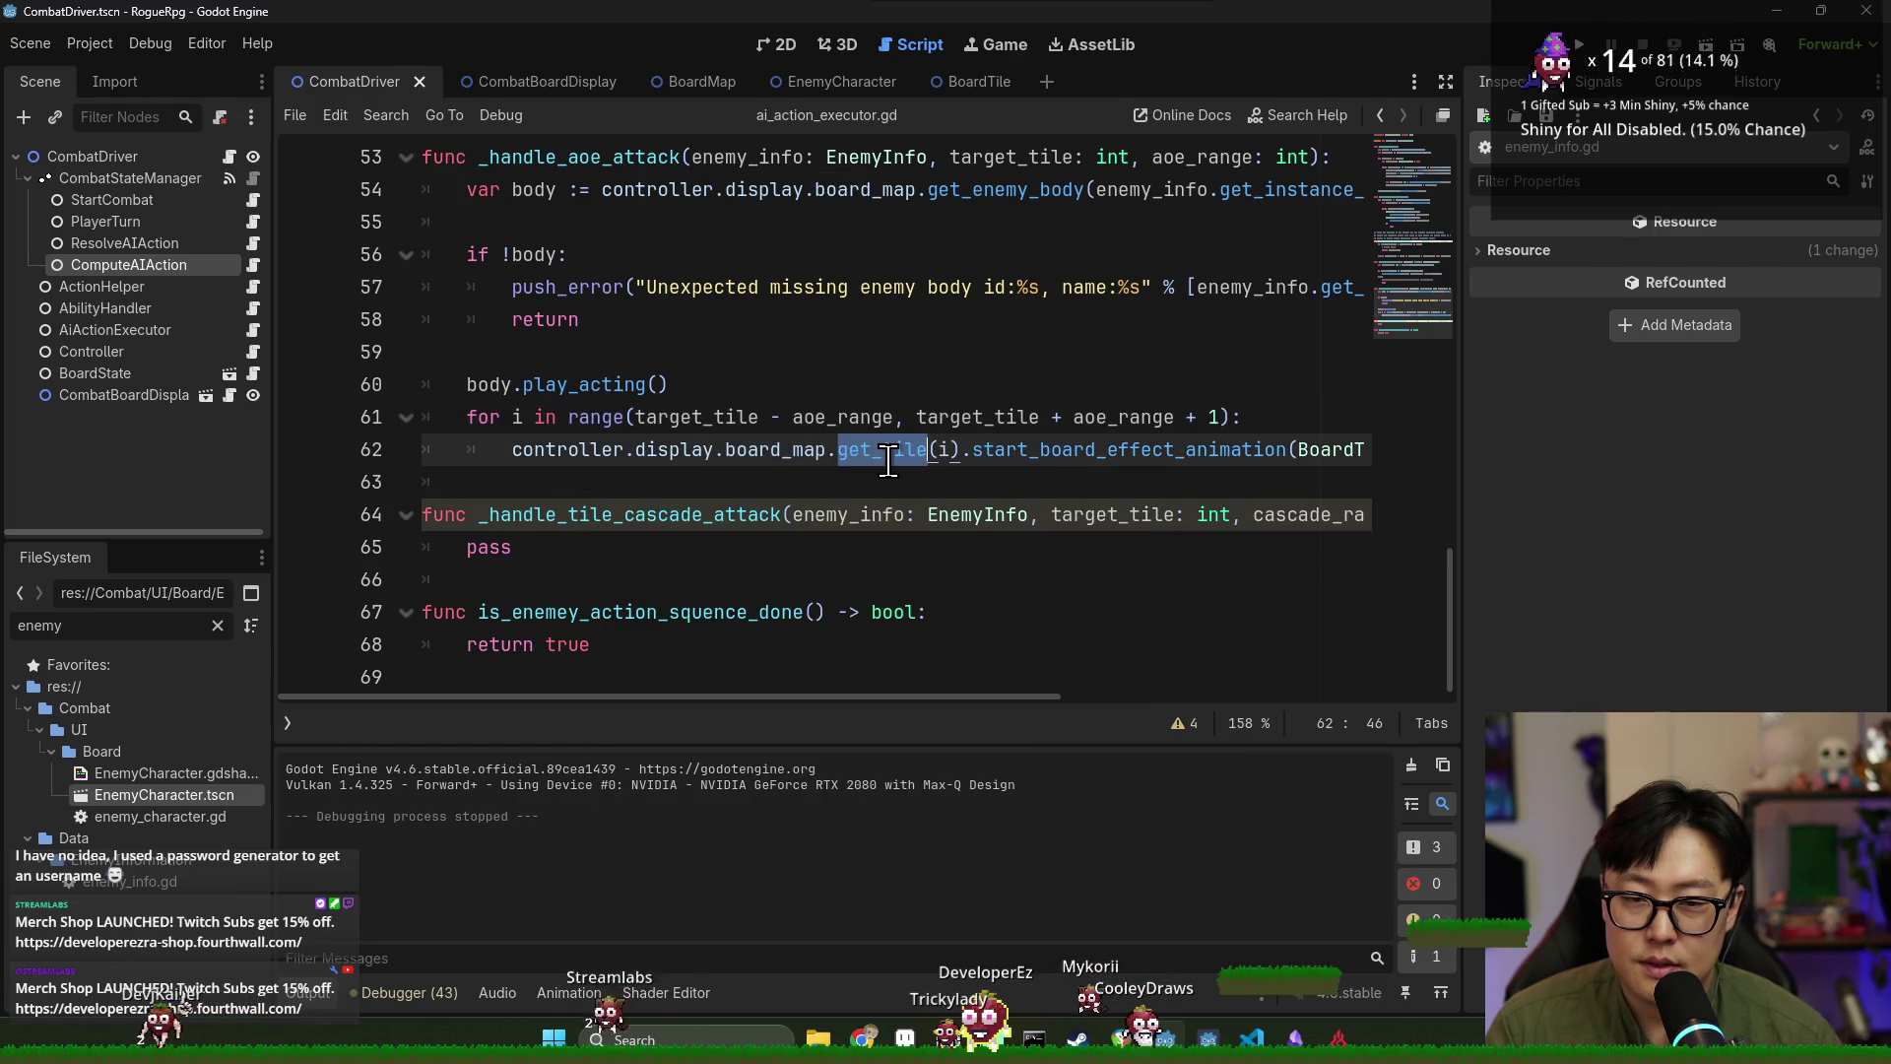
pyautogui.doubleClick(554, 450)
pyautogui.click(1007, 387)
pyautogui.press('Return')
pyautogui.write('var tiles:')
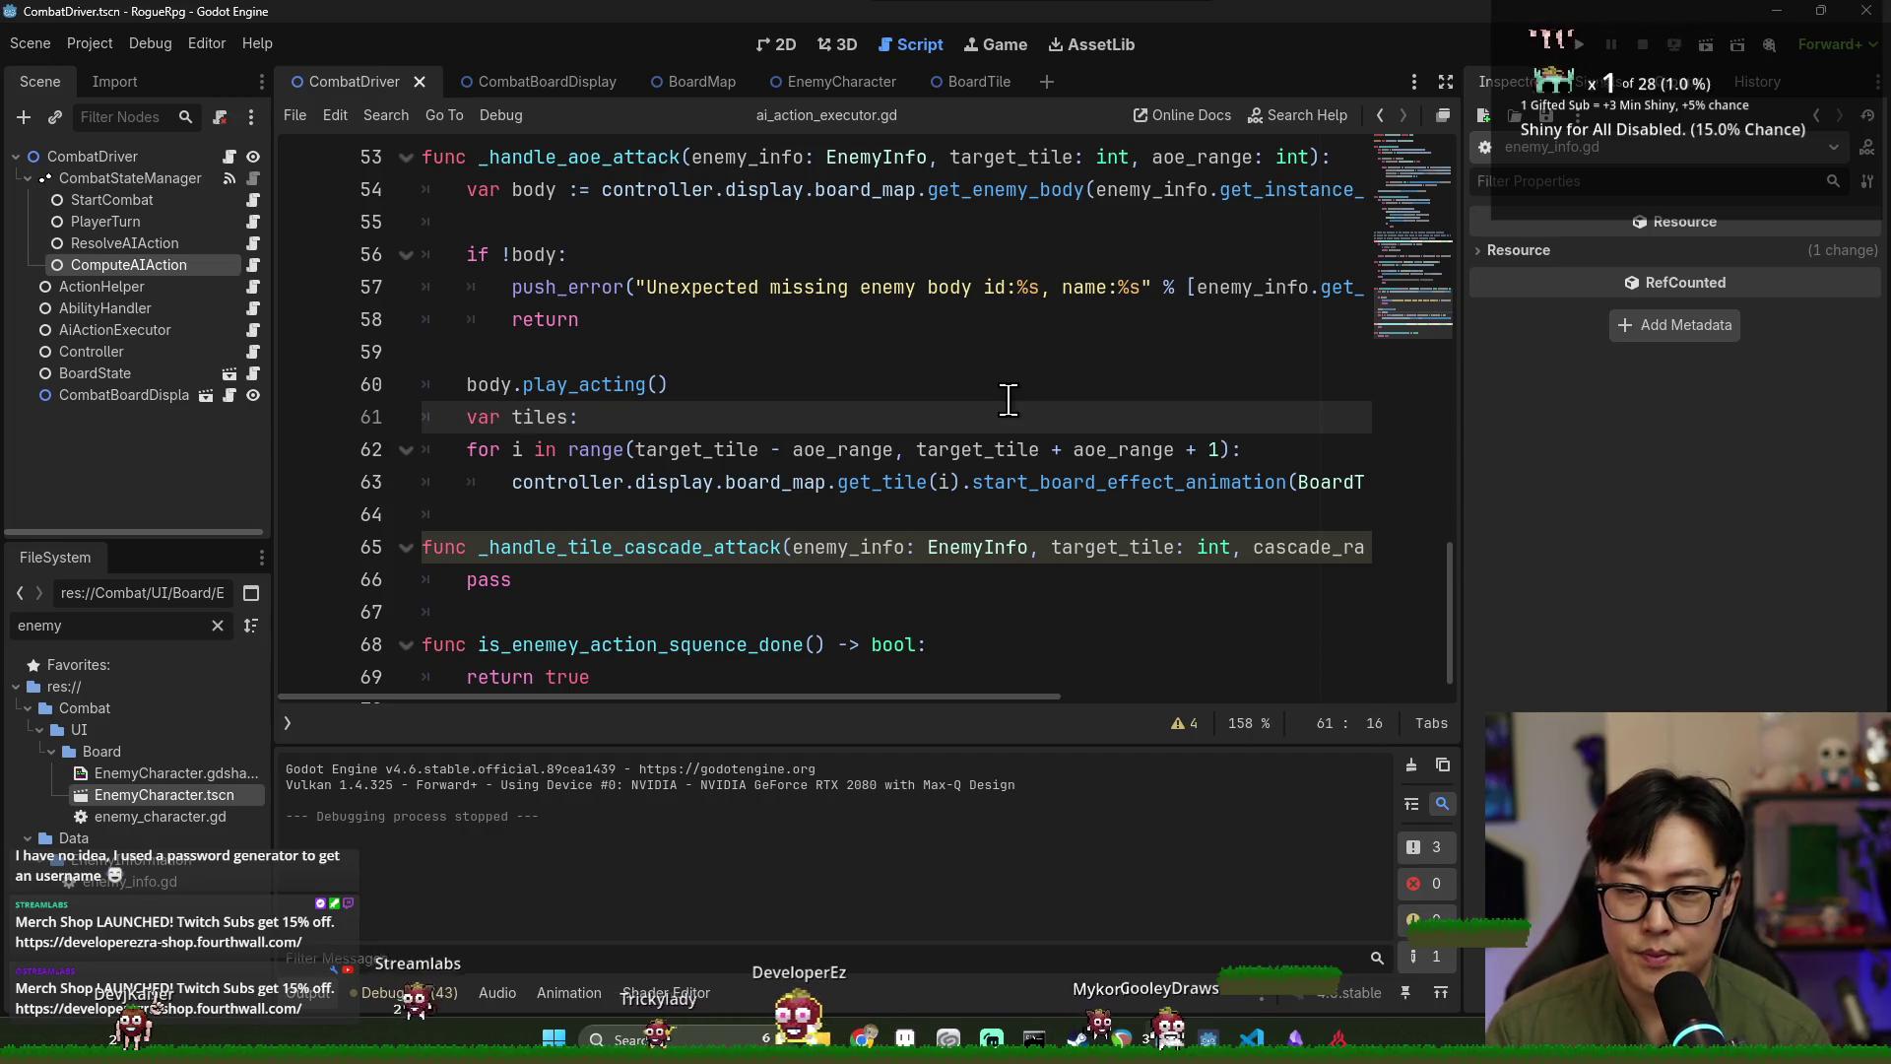
# Declare tiles as Array[BoardTile] = [] and add a tiles.push_back() call in the range loop.
pyautogui.write('Array[T')
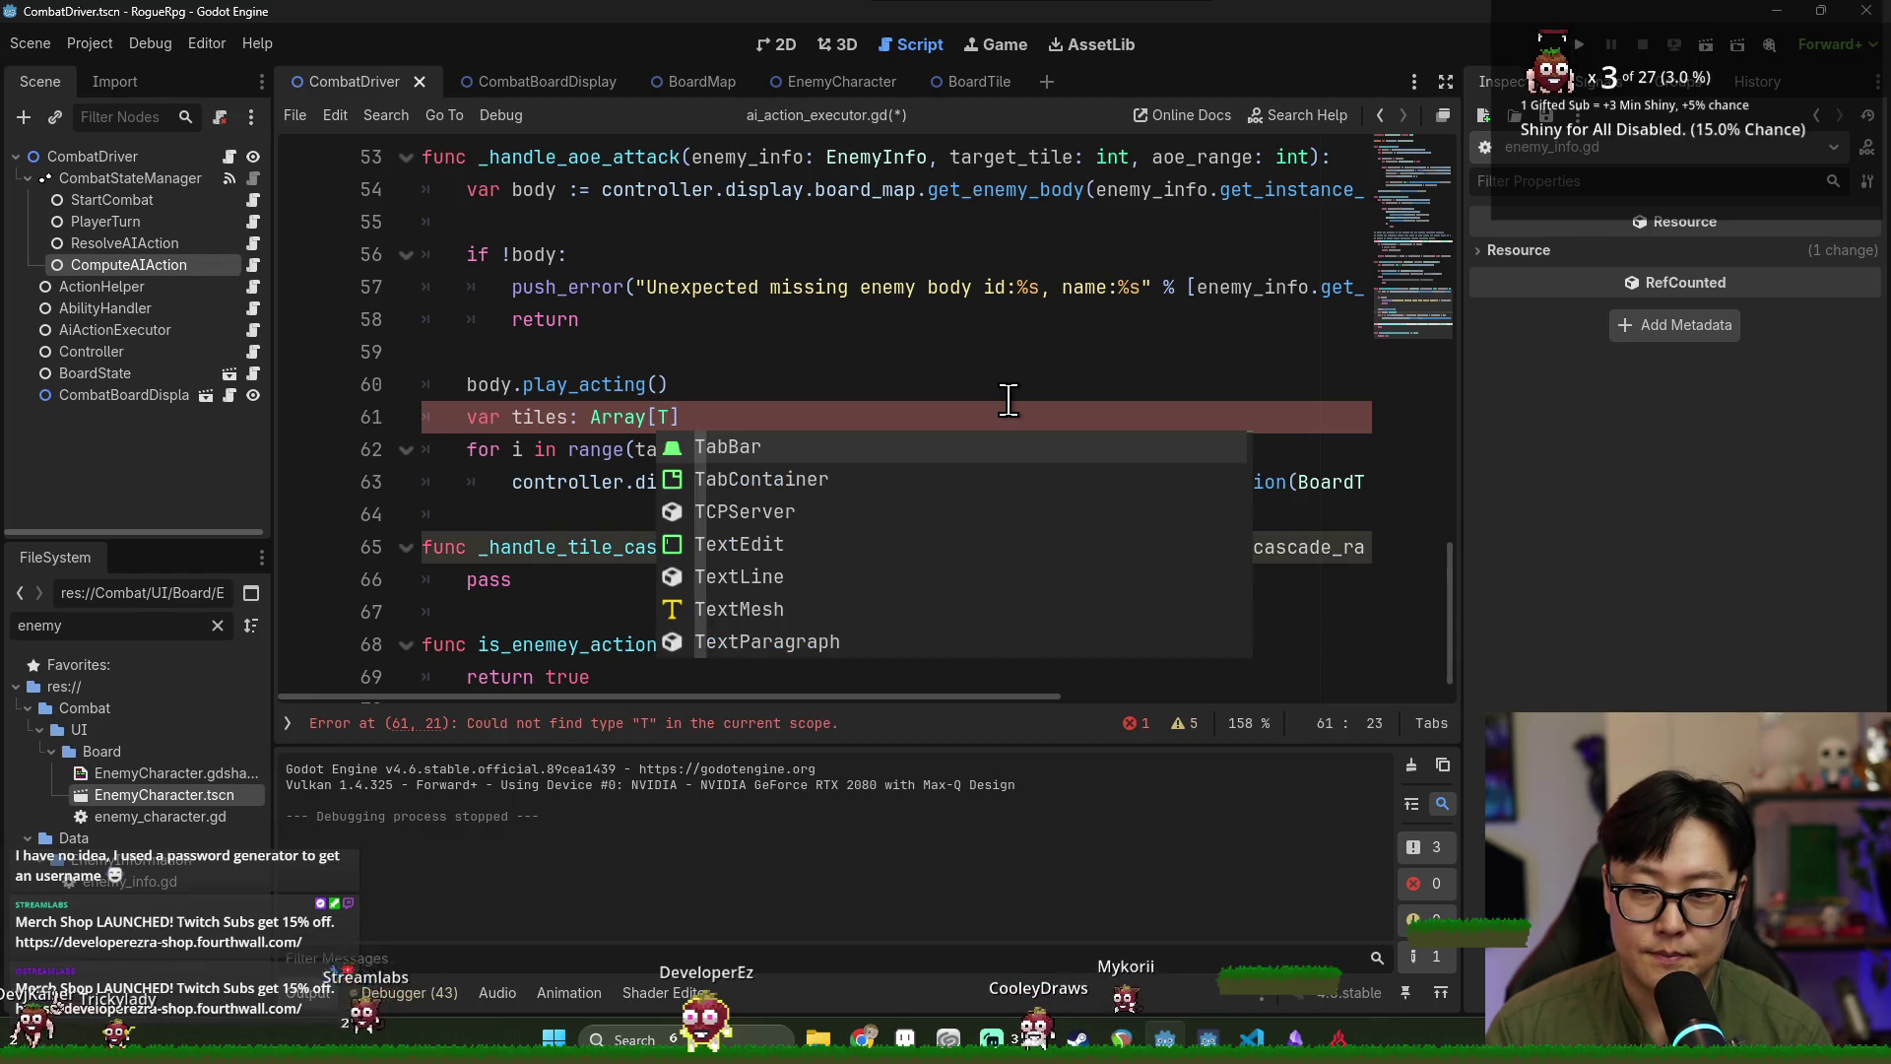
pyautogui.write('ile')
pyautogui.hotkey('ctrl', 'BackSpace')
pyautogui.write('BoardTile] ')
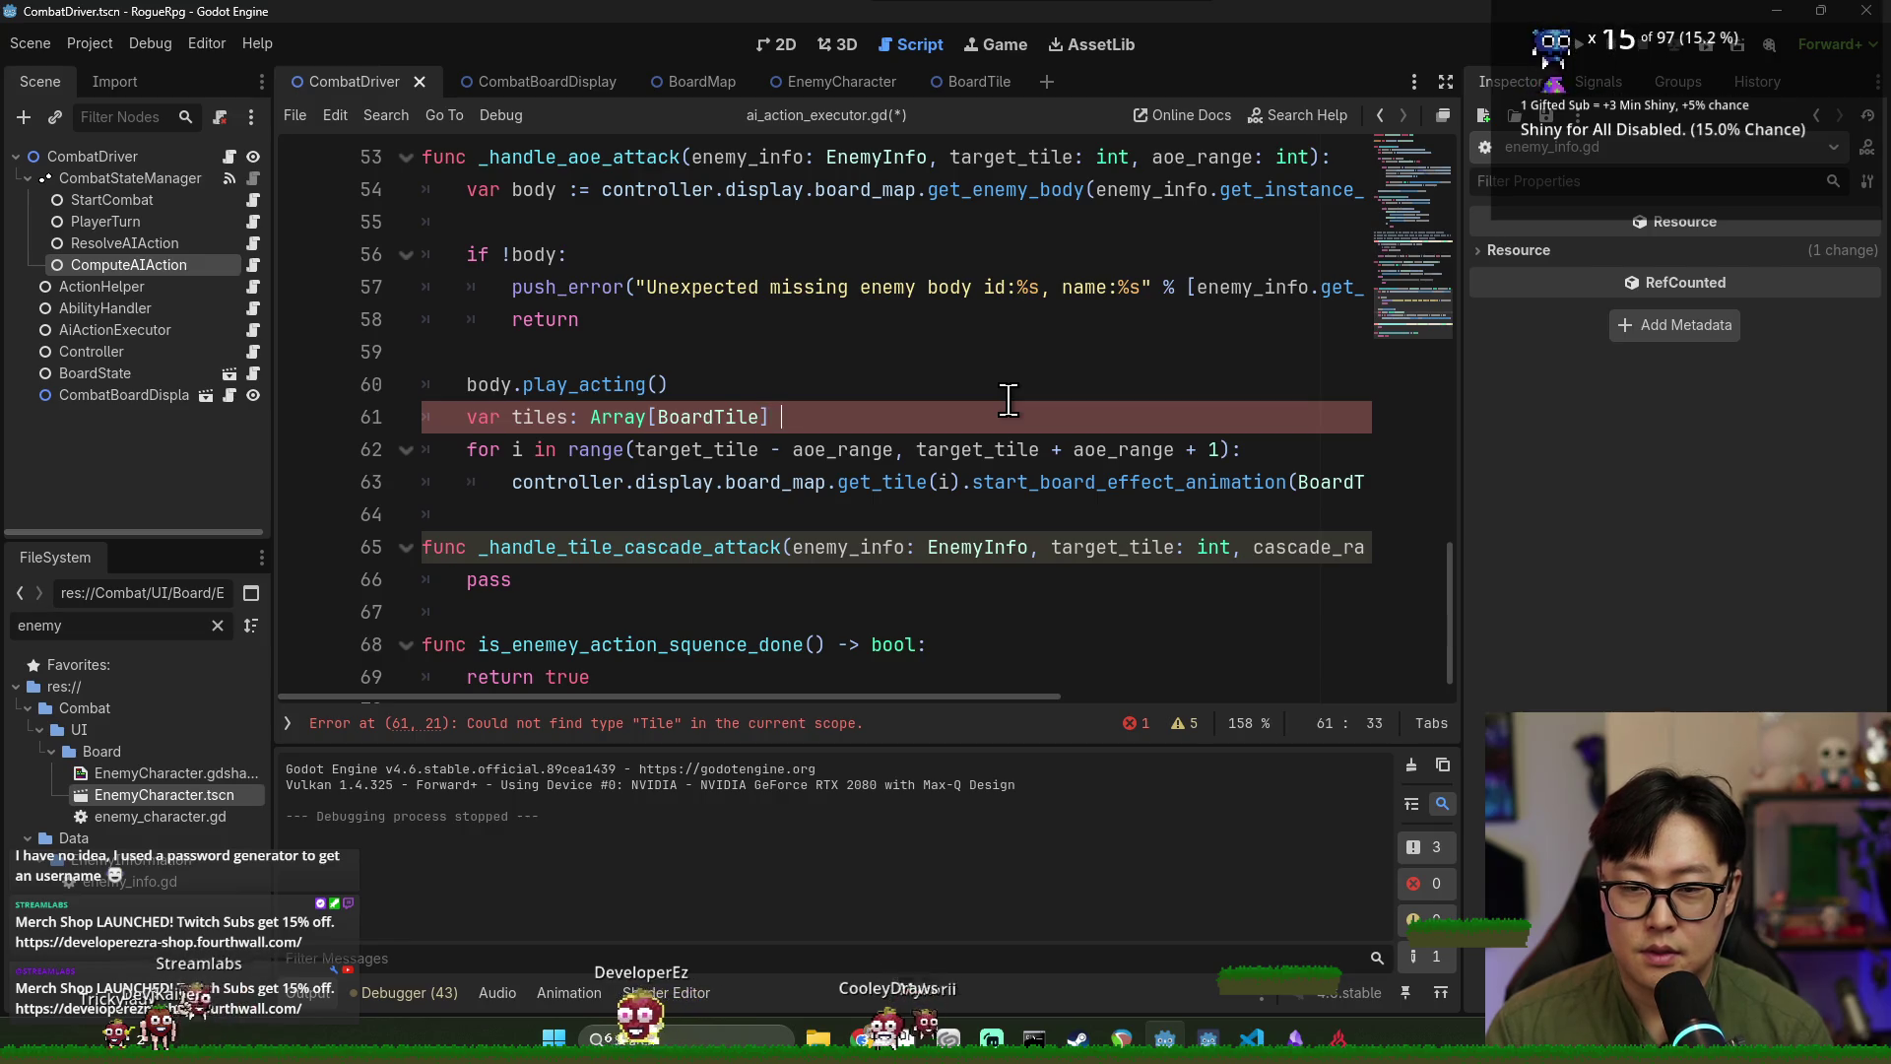
pyautogui.write('= []')
pyautogui.click(563, 493)
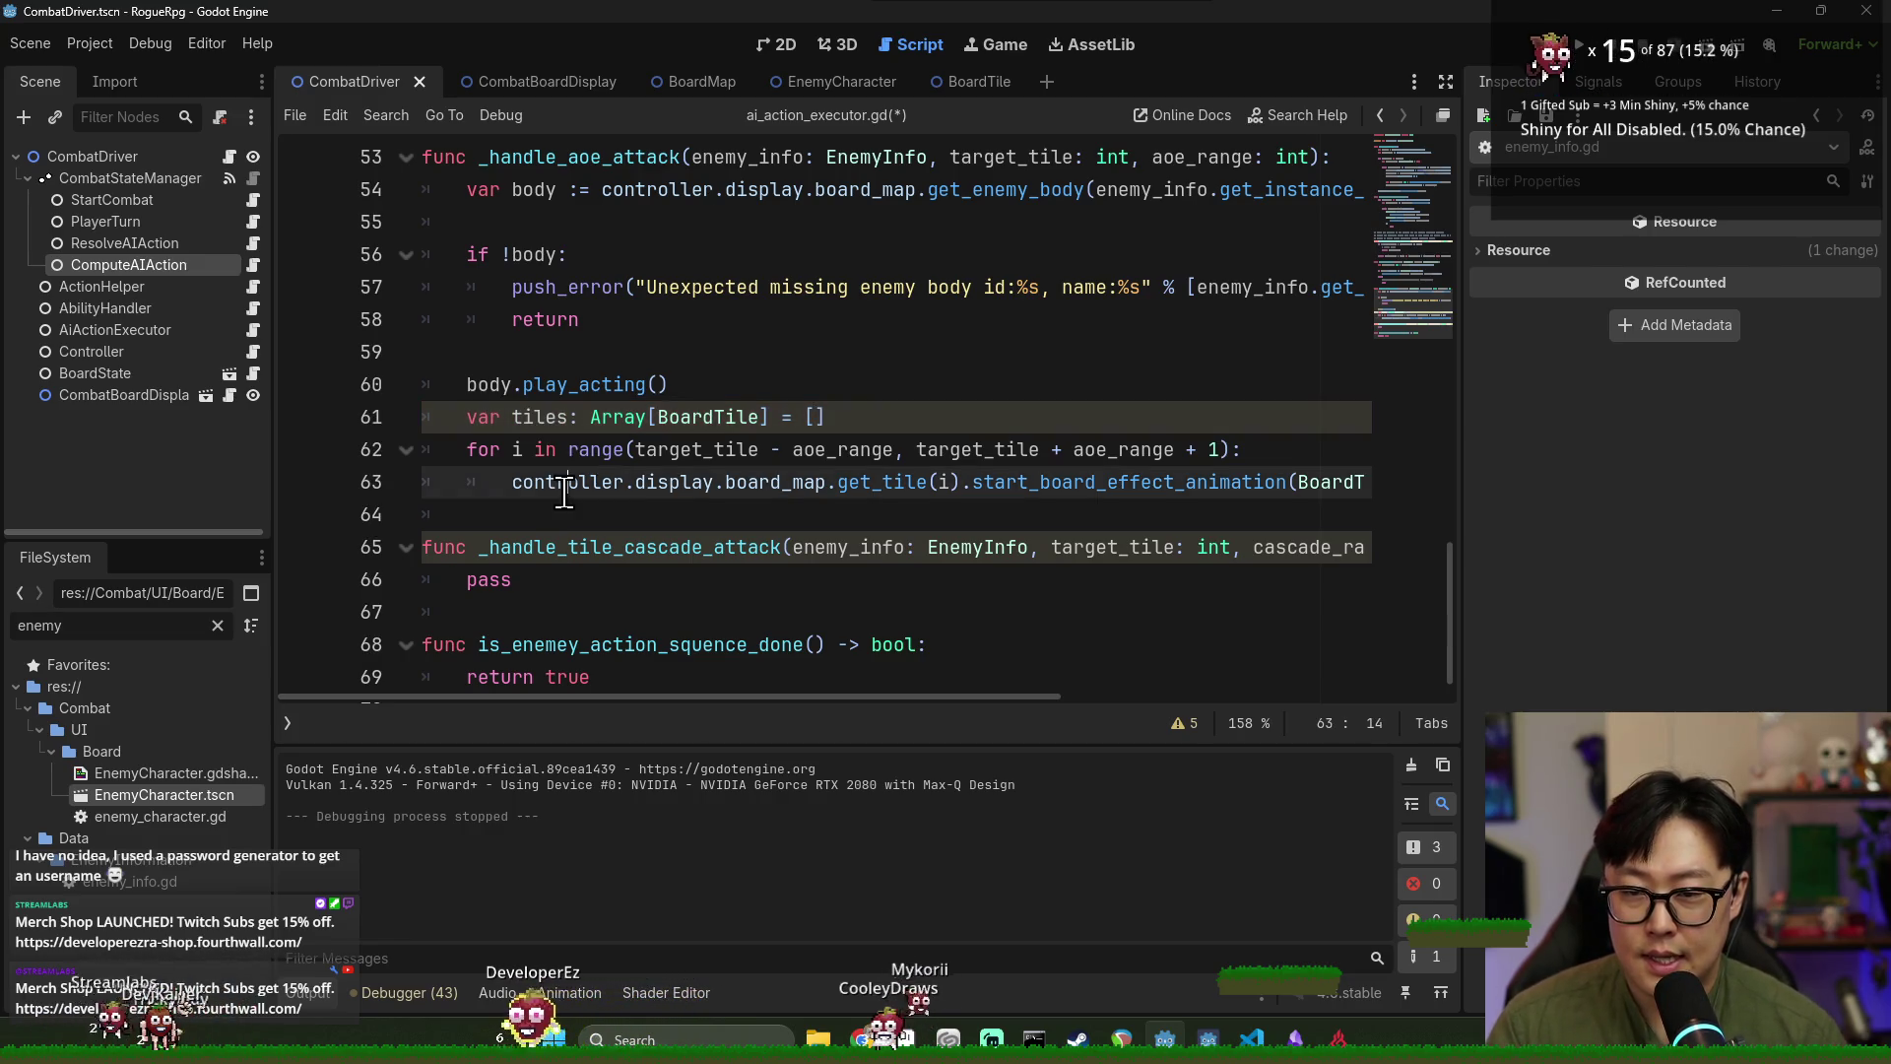
pyautogui.click(1238, 449)
pyautogui.press('Return')
pyautogui.write('tiles.get')
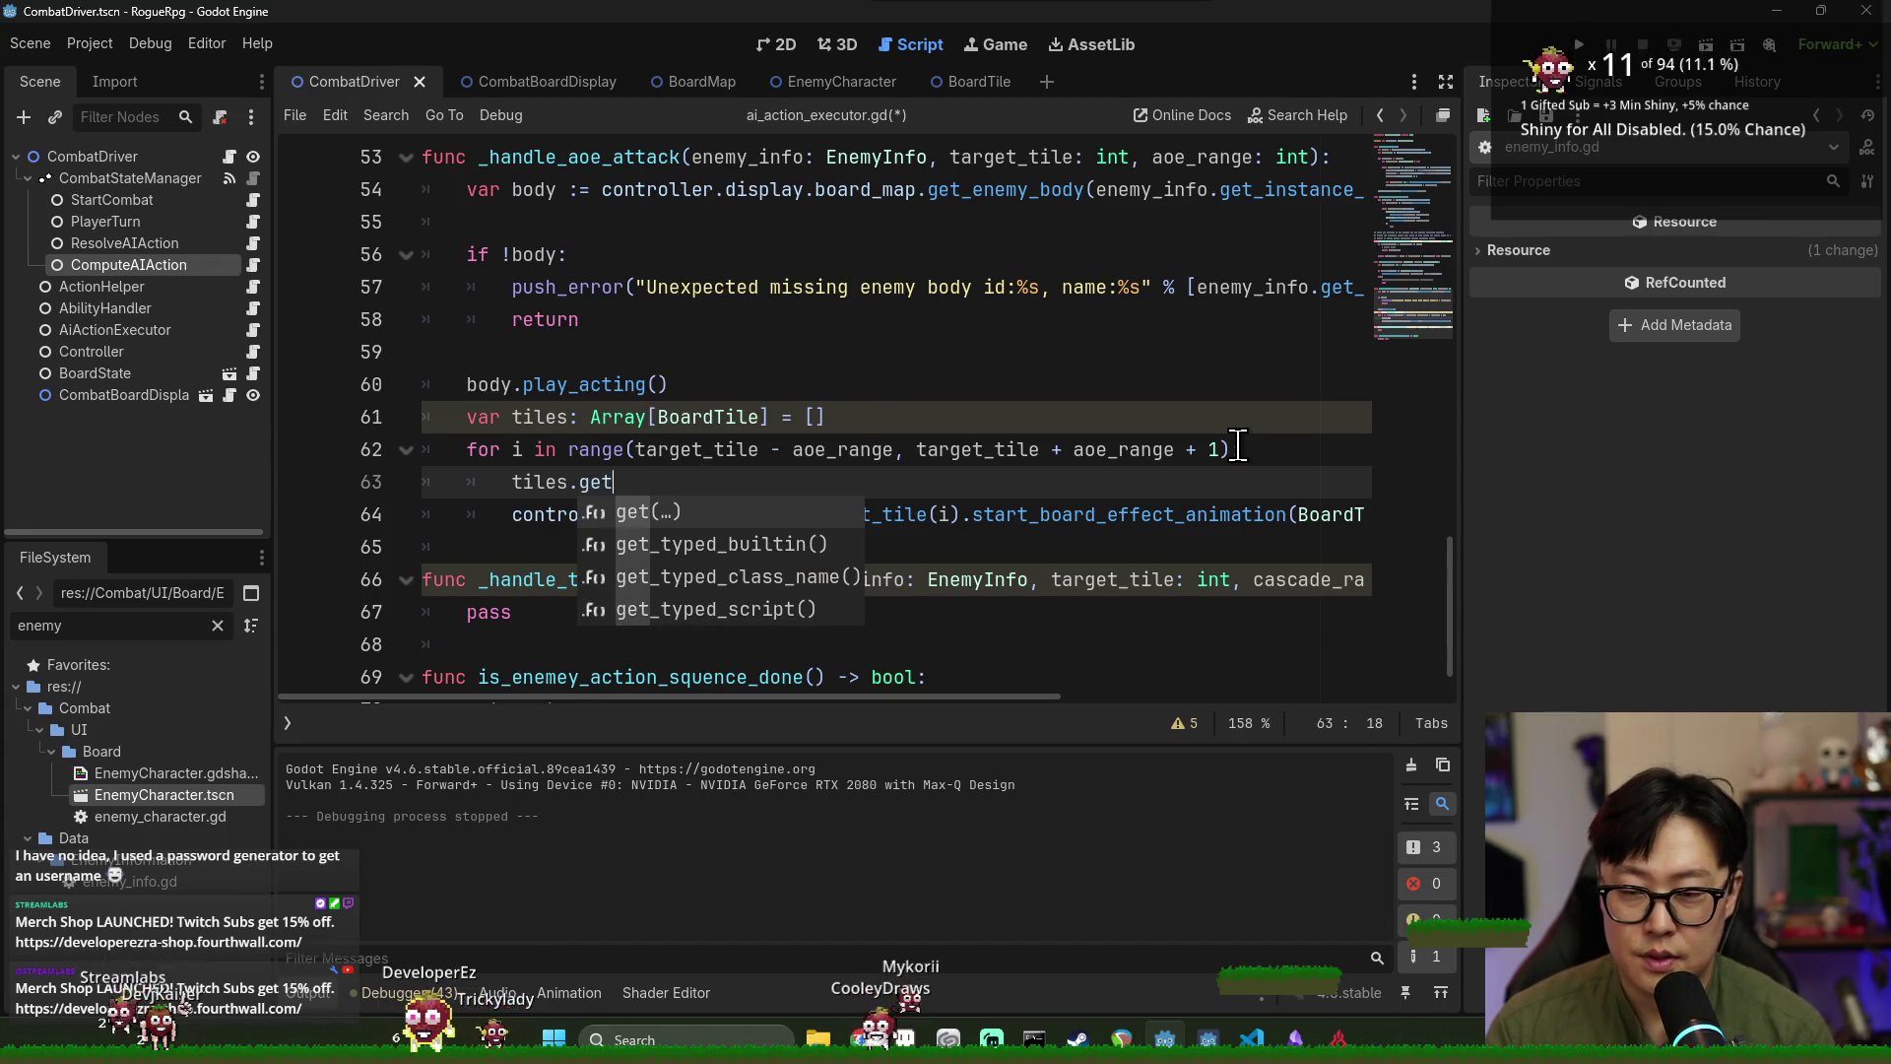
pyautogui.press('BackSpace')
pyautogui.press('BackSpace')
pyautogui.write('push')
pyautogui.press('Return')
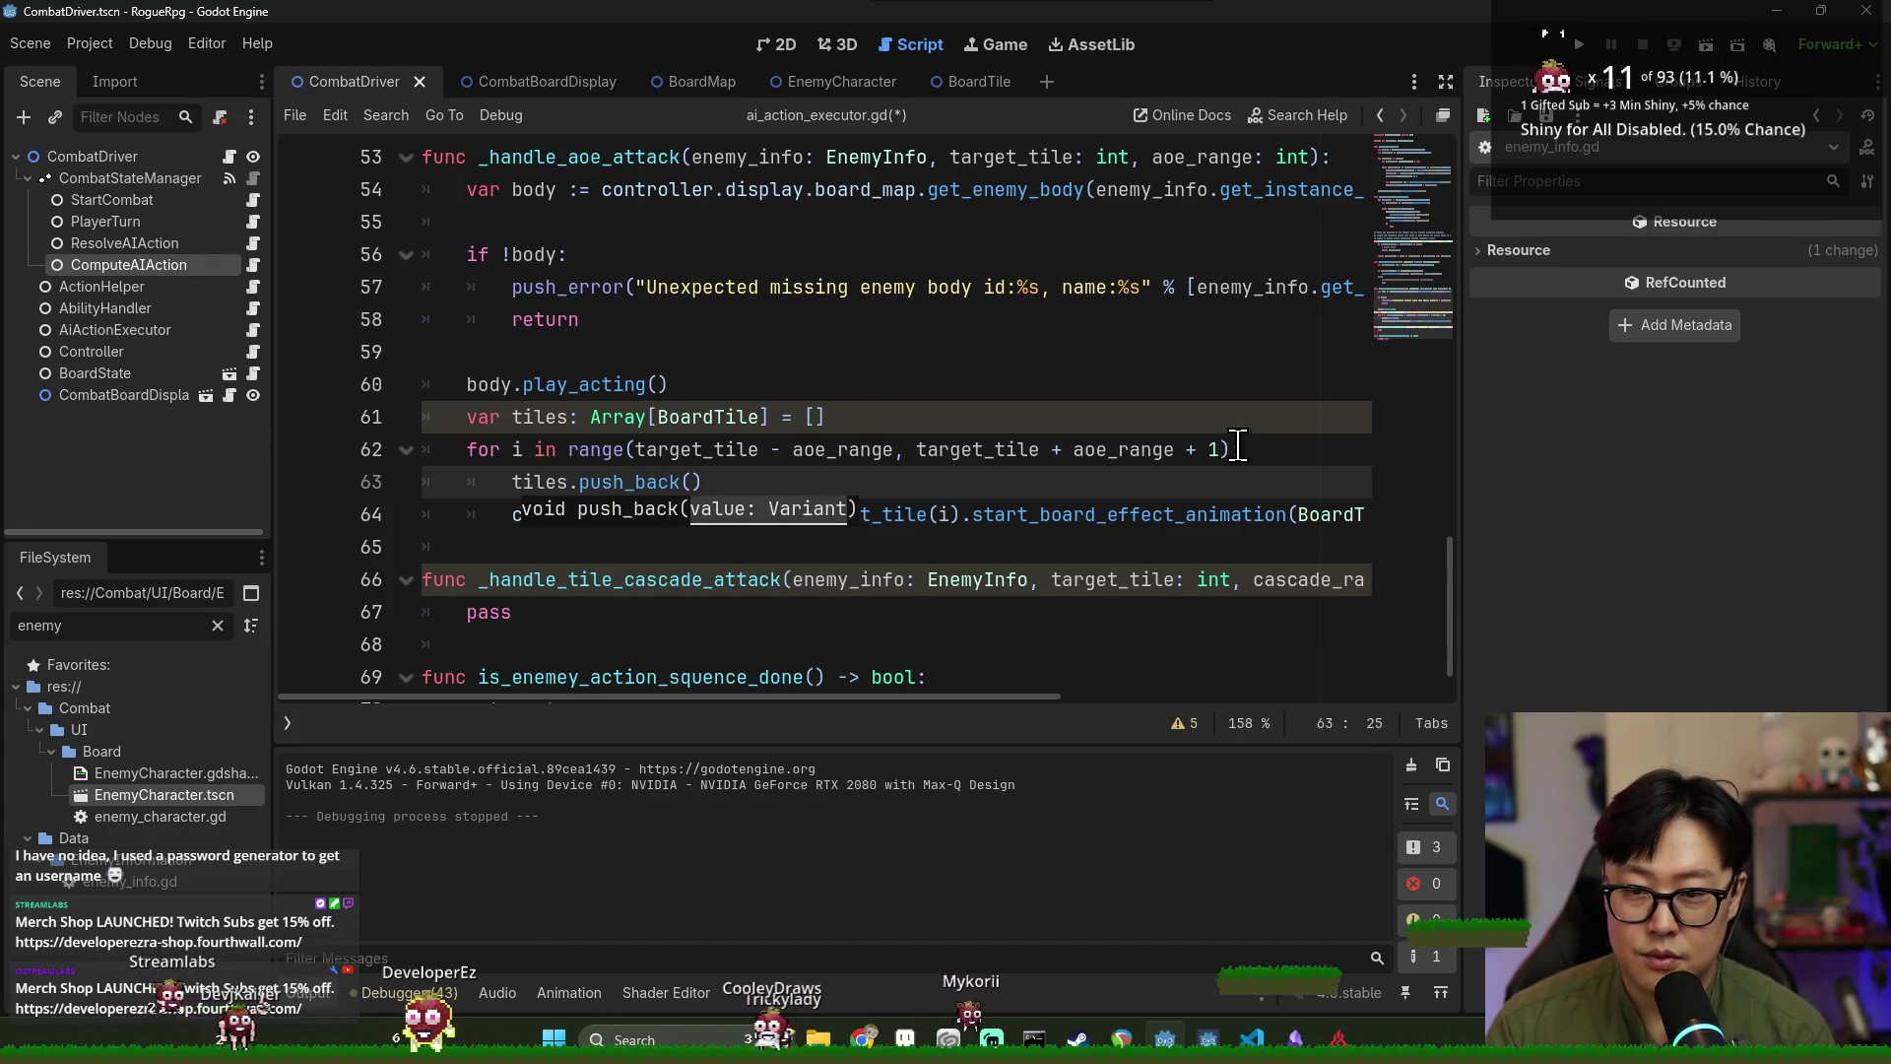
# Move the controller's get_tile(i) lookup into the push_back() argument.
pyautogui.click(703, 484)
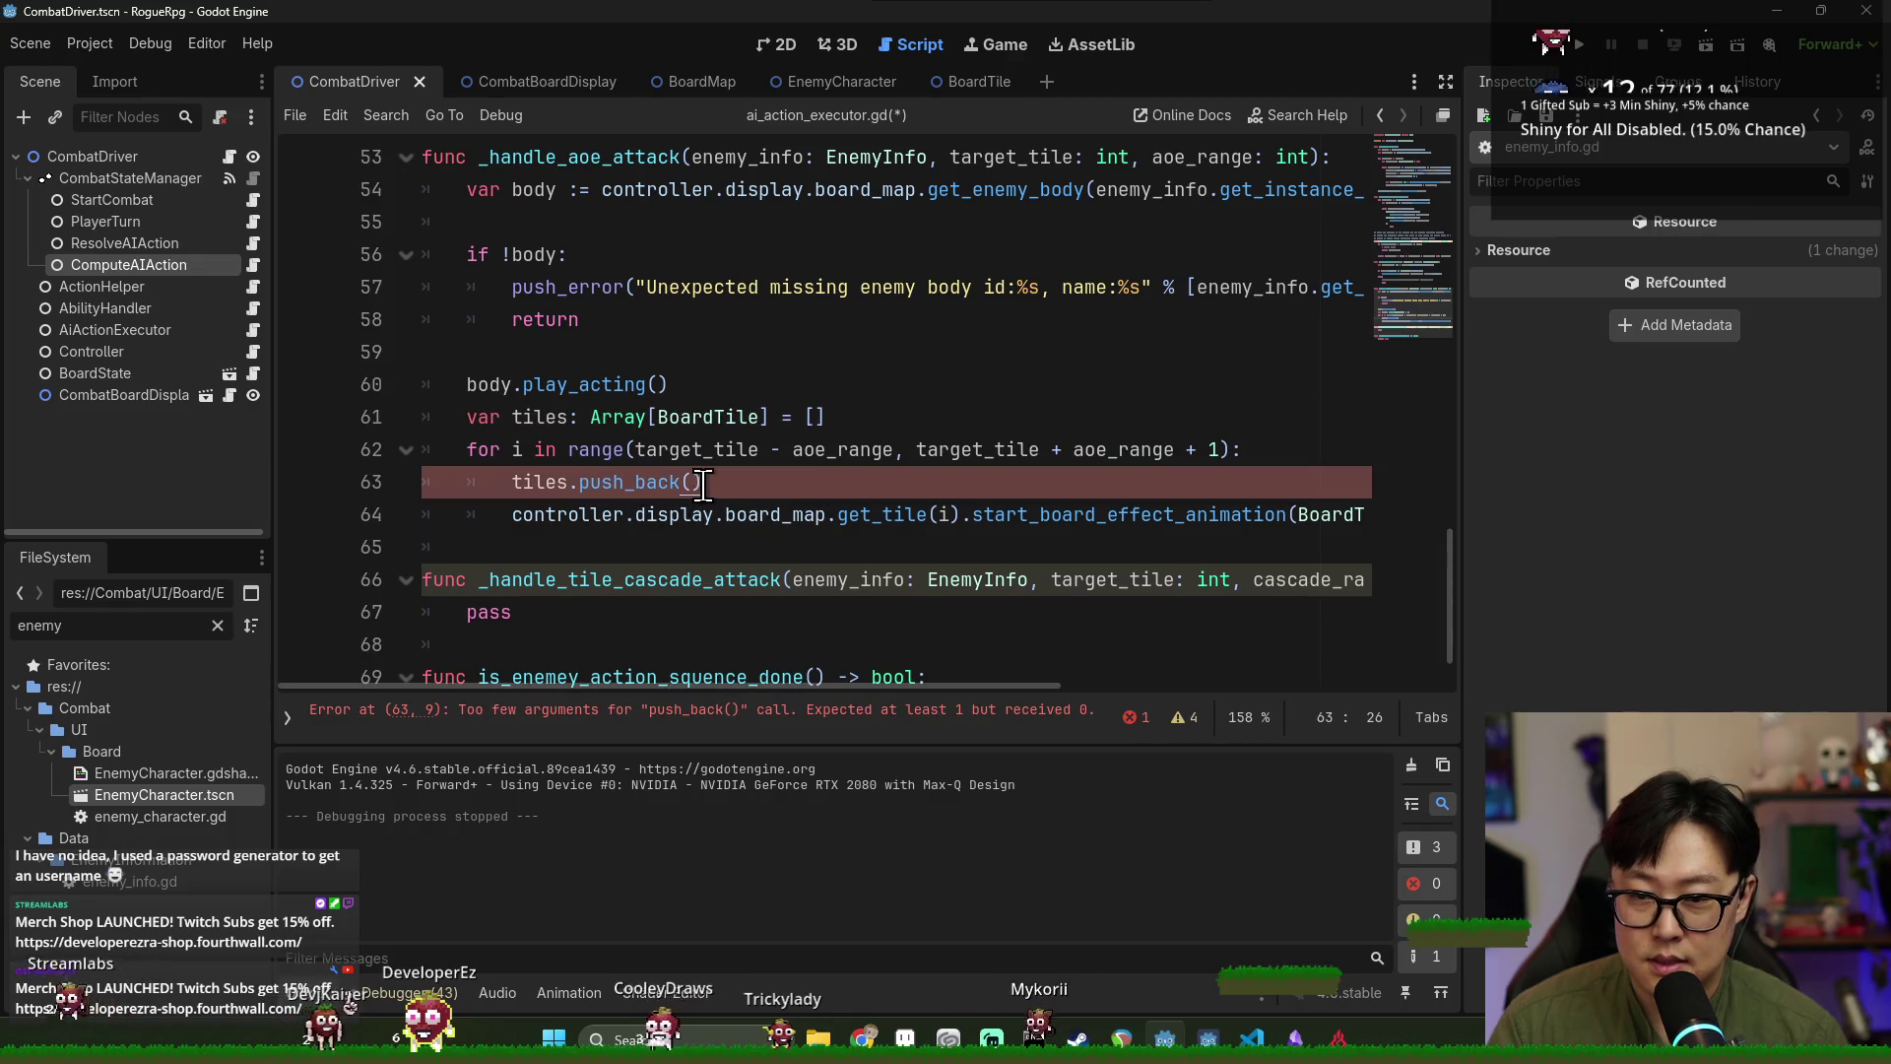
pyautogui.doubleClick(568, 514)
pyautogui.keyDown('shift'); pyautogui.click(954, 514); pyautogui.keyUp('shift')
pyautogui.hotkey('ctrl', 'x')
pyautogui.click(692, 482)
pyautogui.hotkey('ctrl', 'v')
pyautogui.click(808, 483)
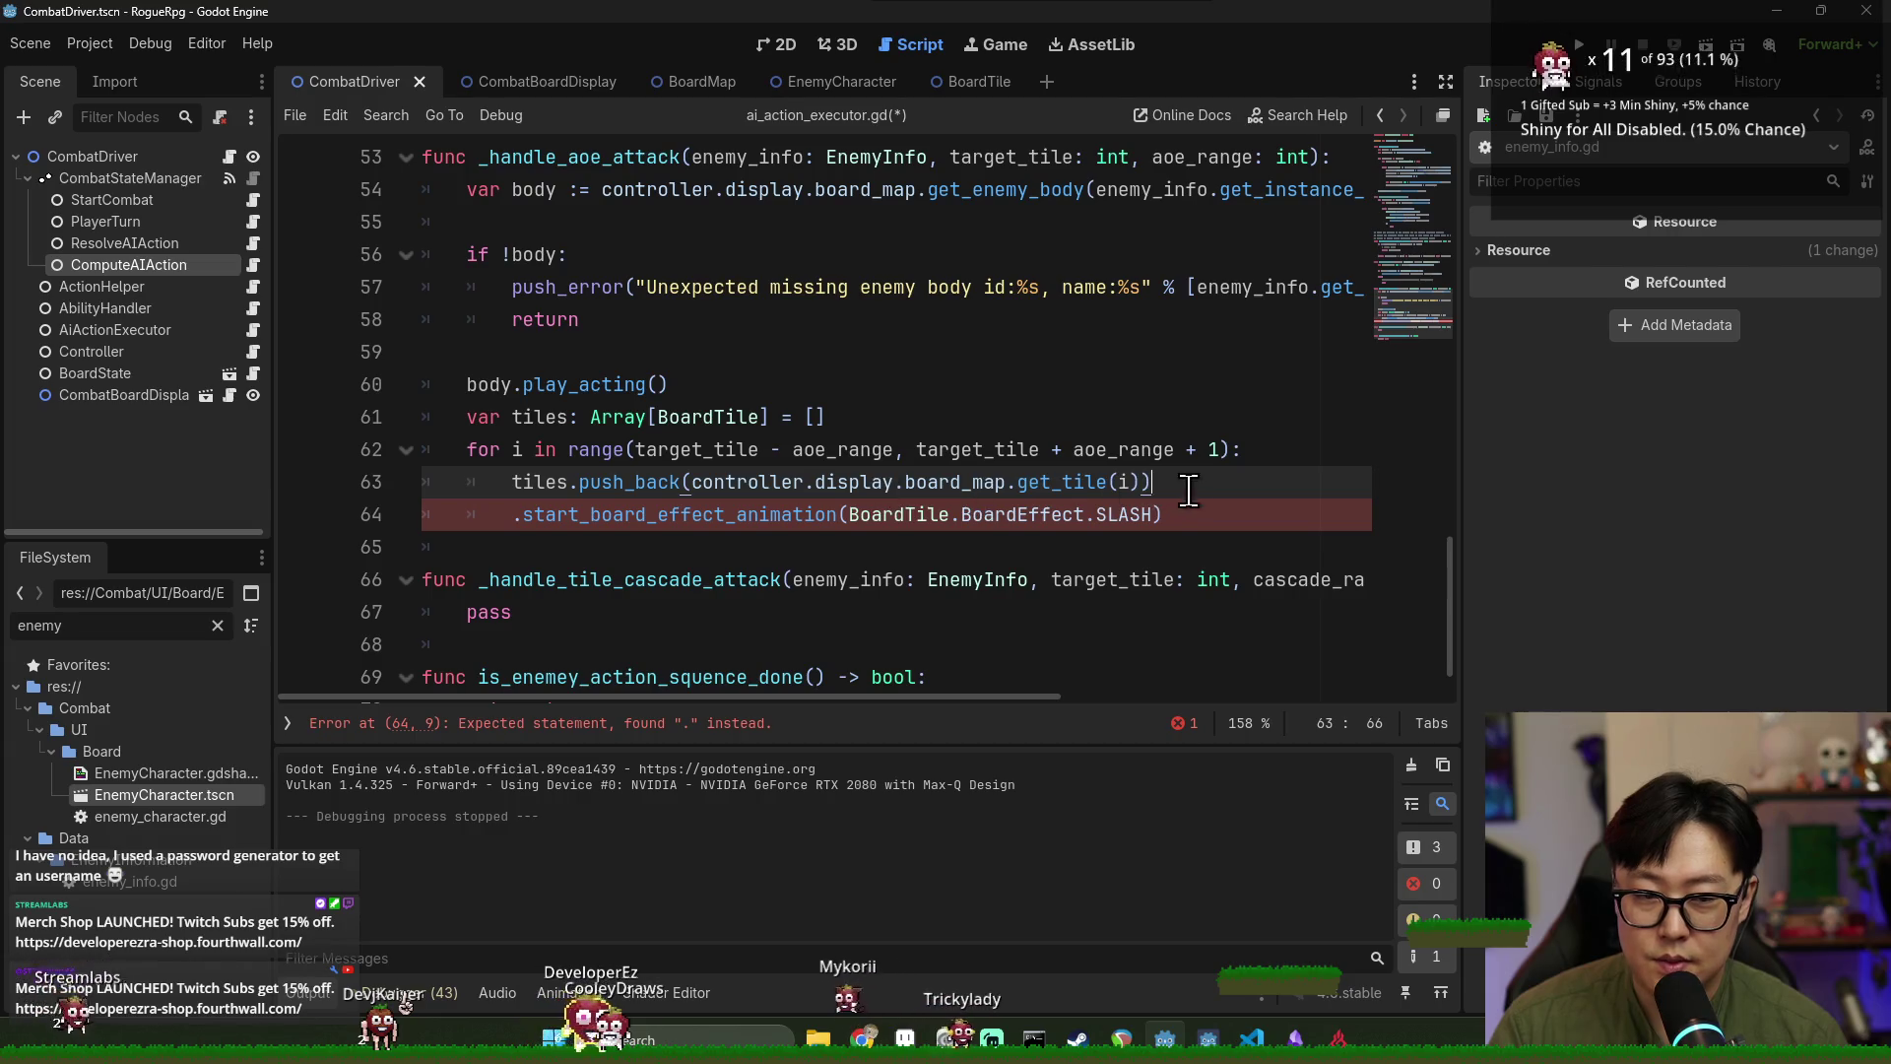
# Add a 'for tile in tiles:' loop calling start_board_effect_animation on each tile.
pyautogui.write('for tile in tiles:')
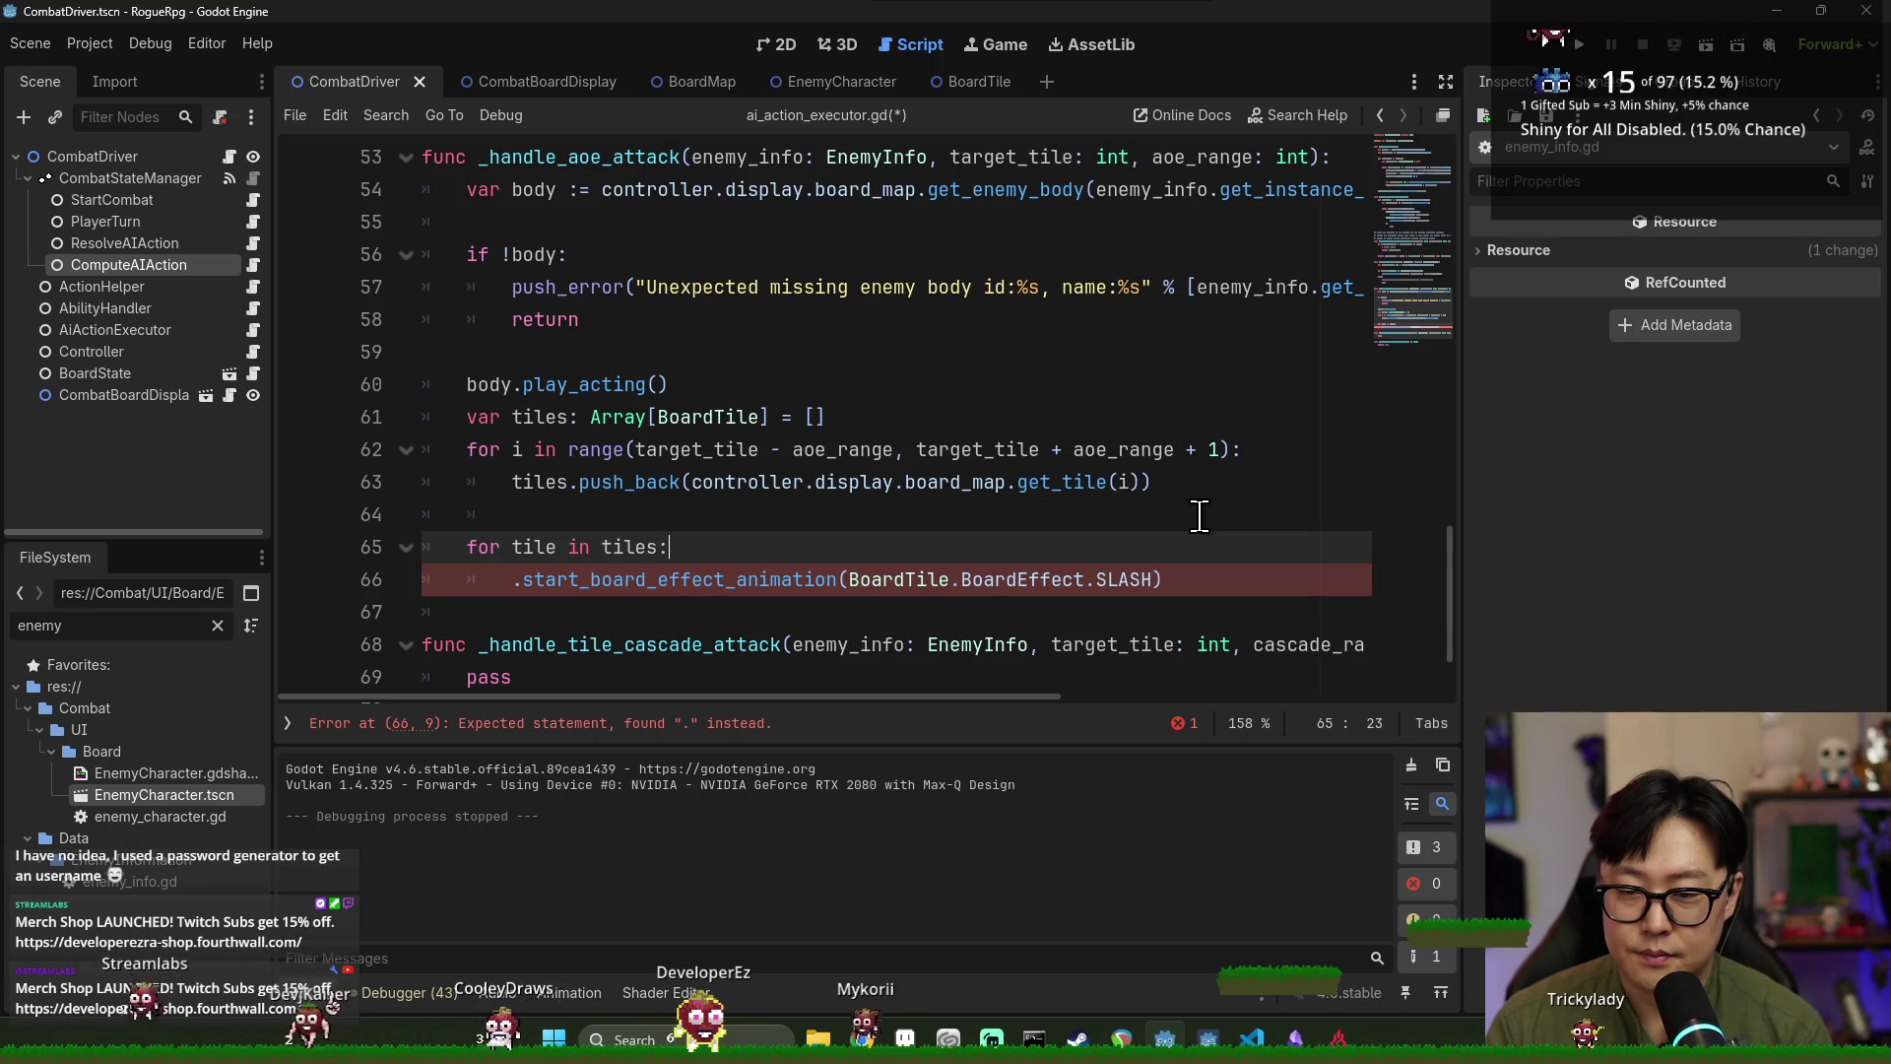
pyautogui.click(511, 580)
pyautogui.write('tiles')
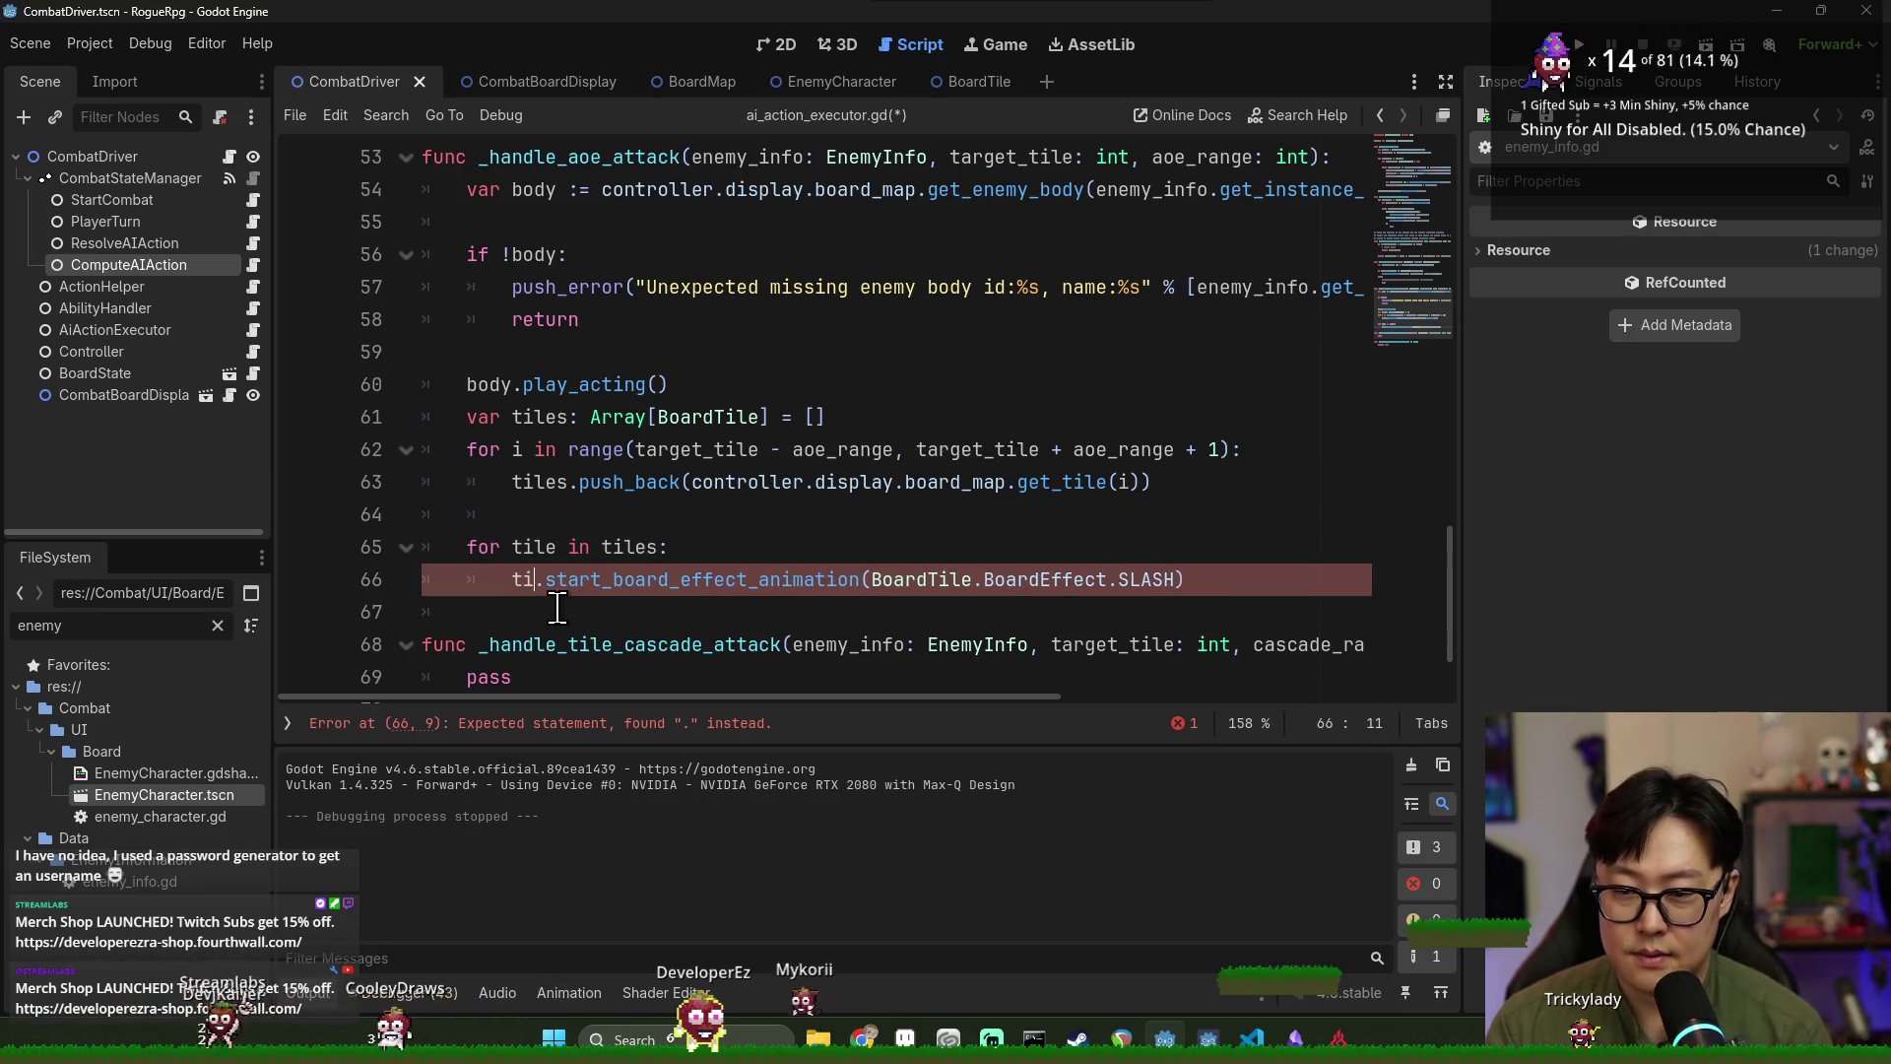
pyautogui.press('BackSpace')
pyautogui.click(549, 514)
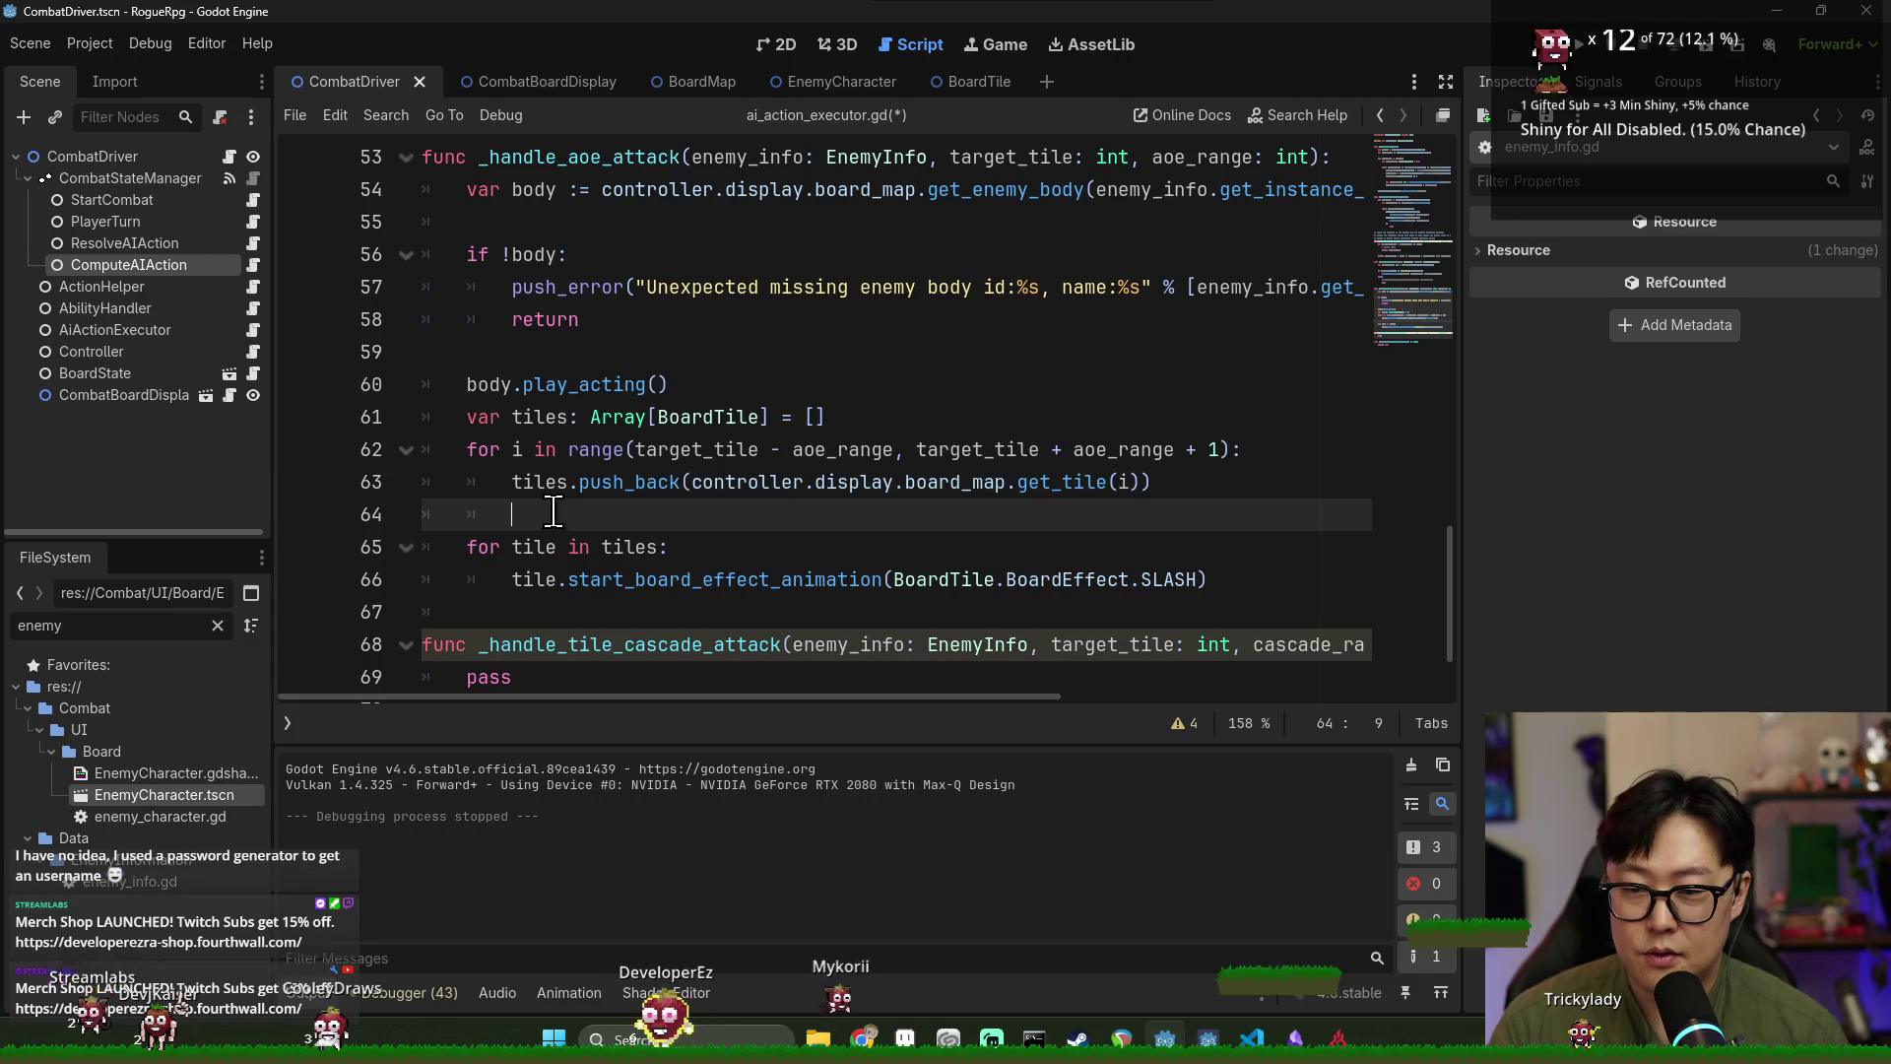
pyautogui.scroll(-2, 734, 502)
pyautogui.scroll(1, 750, 512)
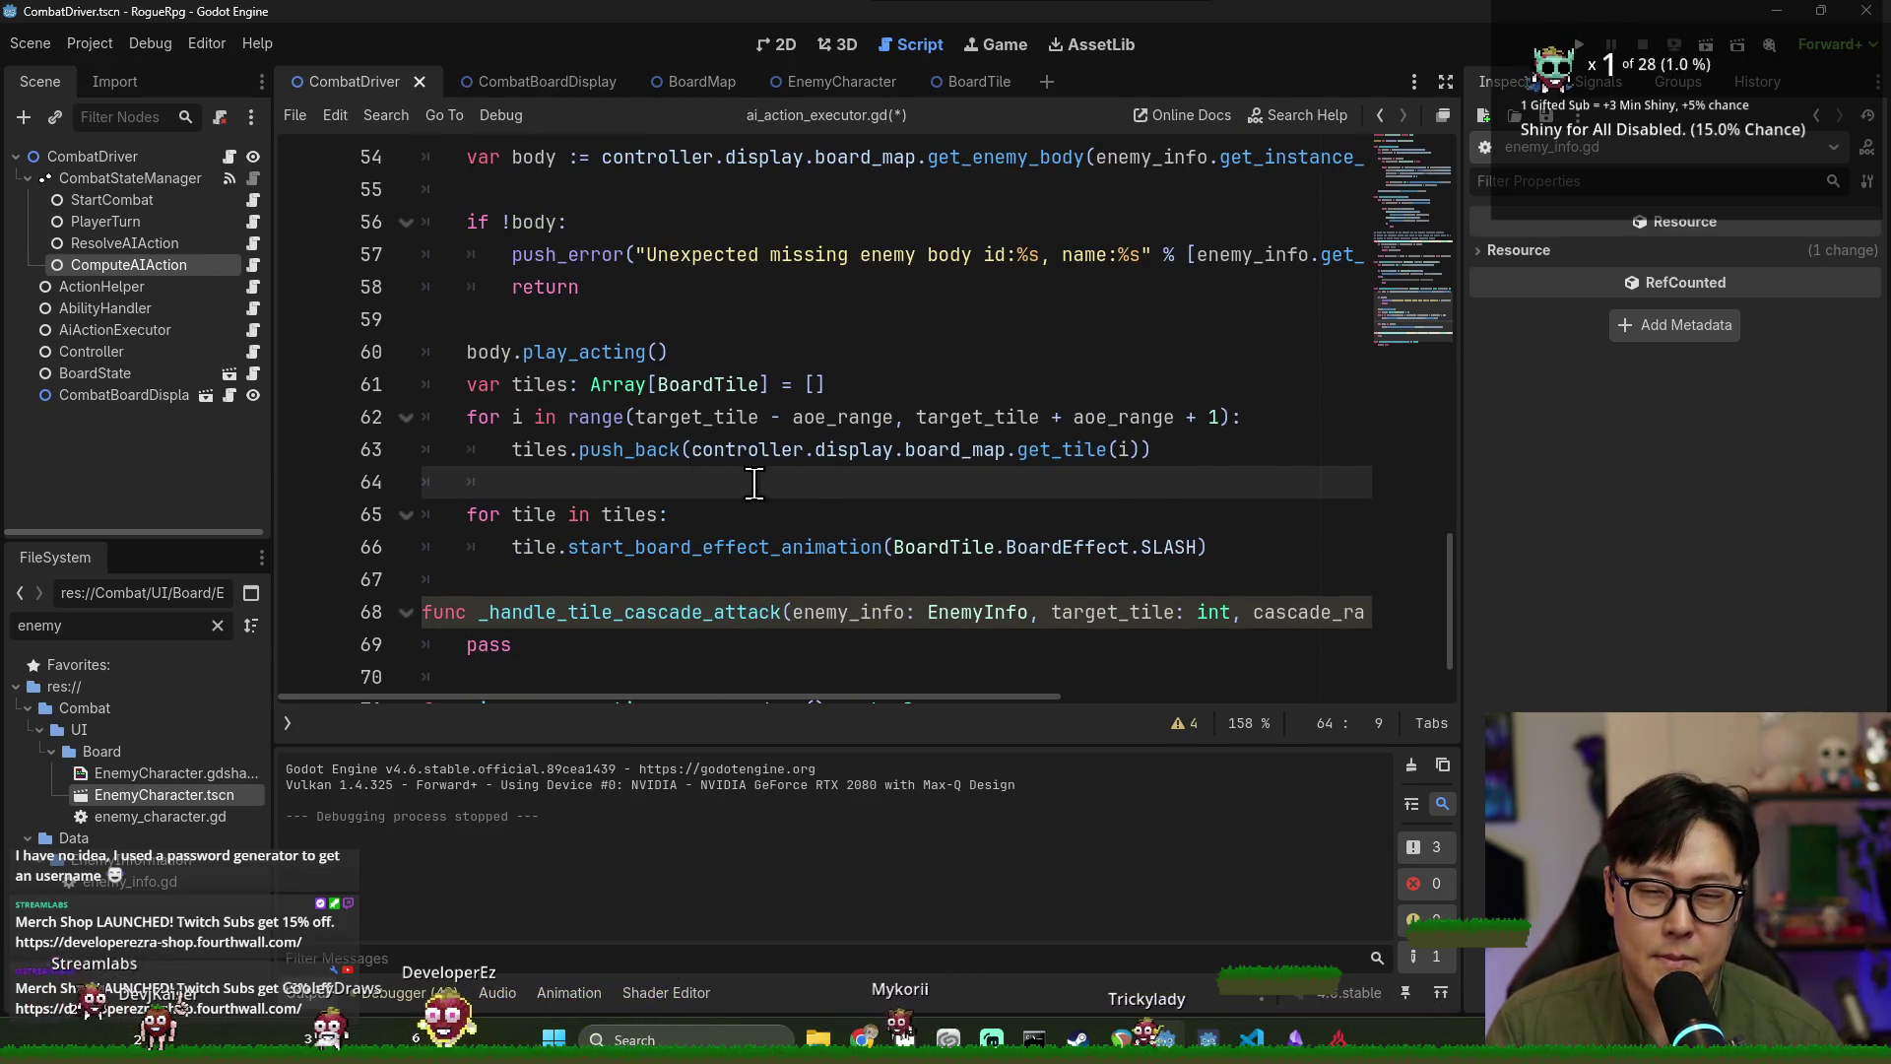
# Save ai_action_executor.gd and clear the leftover indent on empty line 67.
pyautogui.hotkey('ctrl', 's')
pyautogui.click(549, 375)
pyautogui.doubleClick(549, 376)
pyautogui.scroll(1, 644, 463)
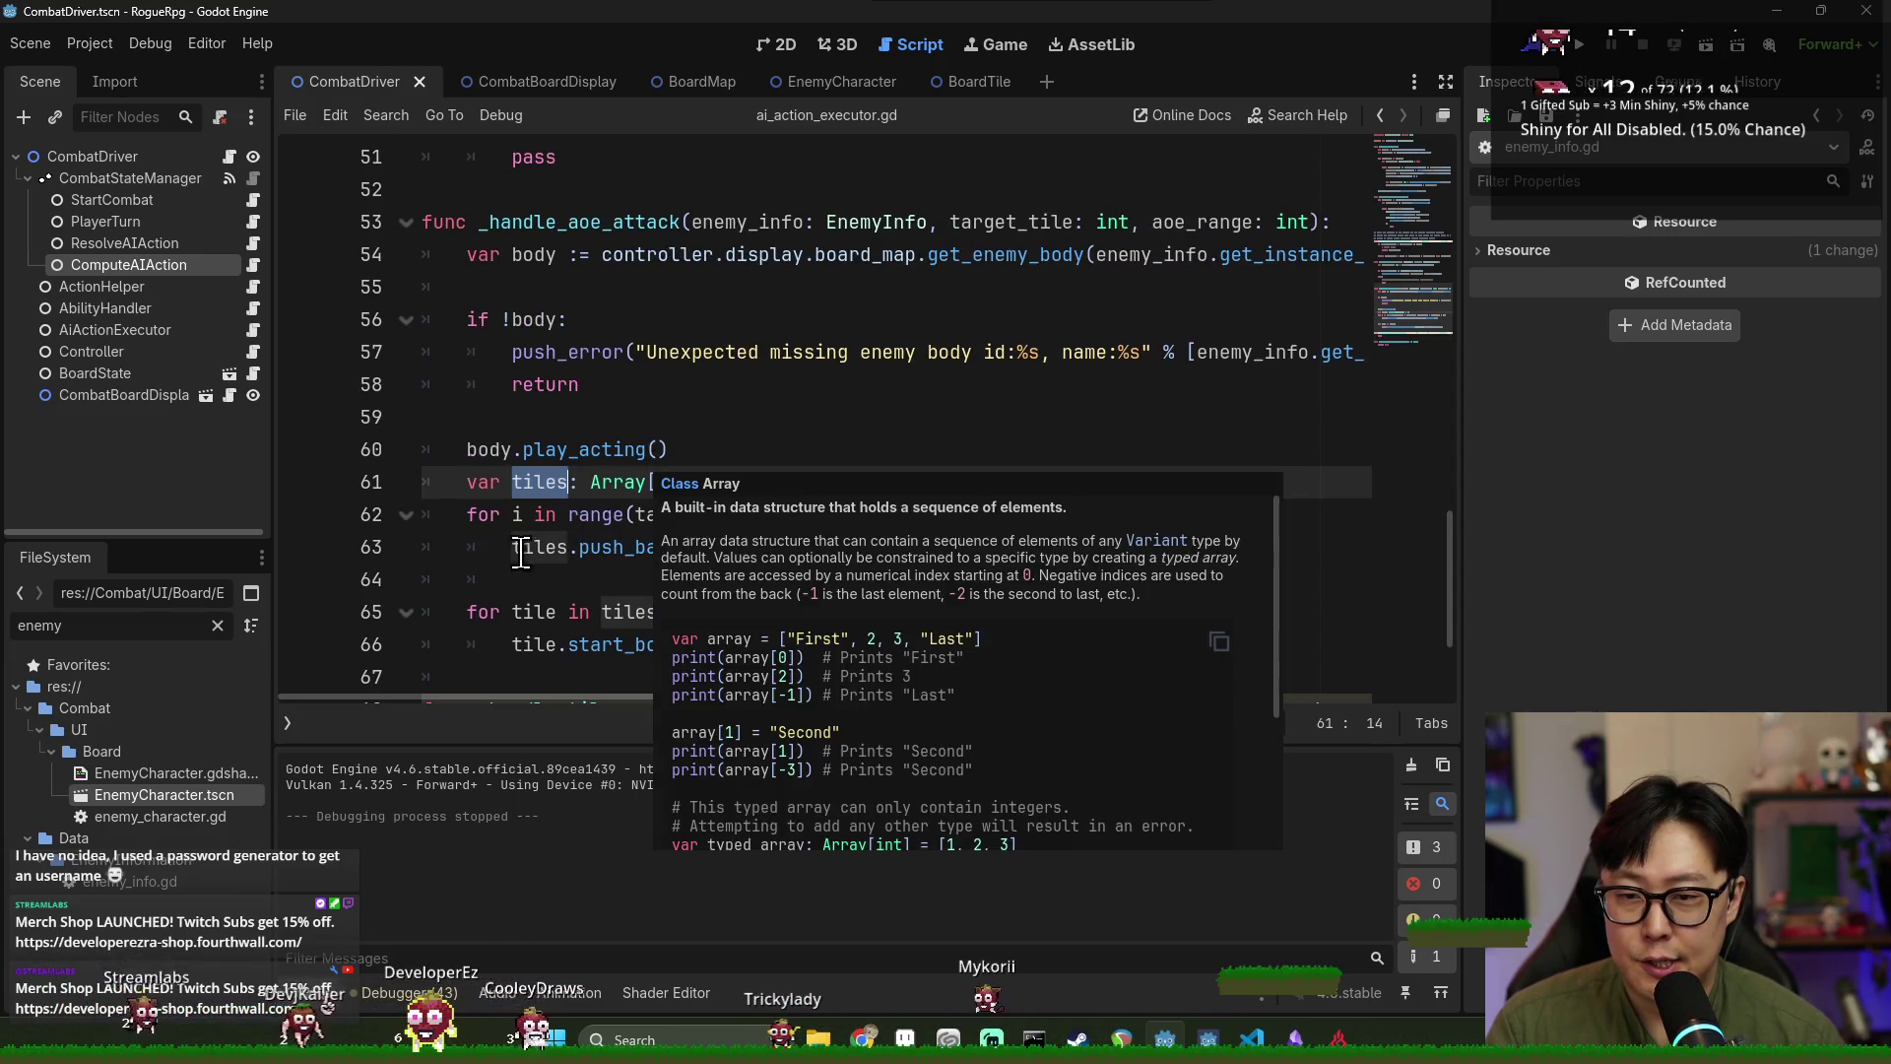
pyautogui.scroll(-2, 588, 504)
pyautogui.click(548, 501)
pyautogui.click(657, 481)
pyautogui.hotkey('ctrl', 's')
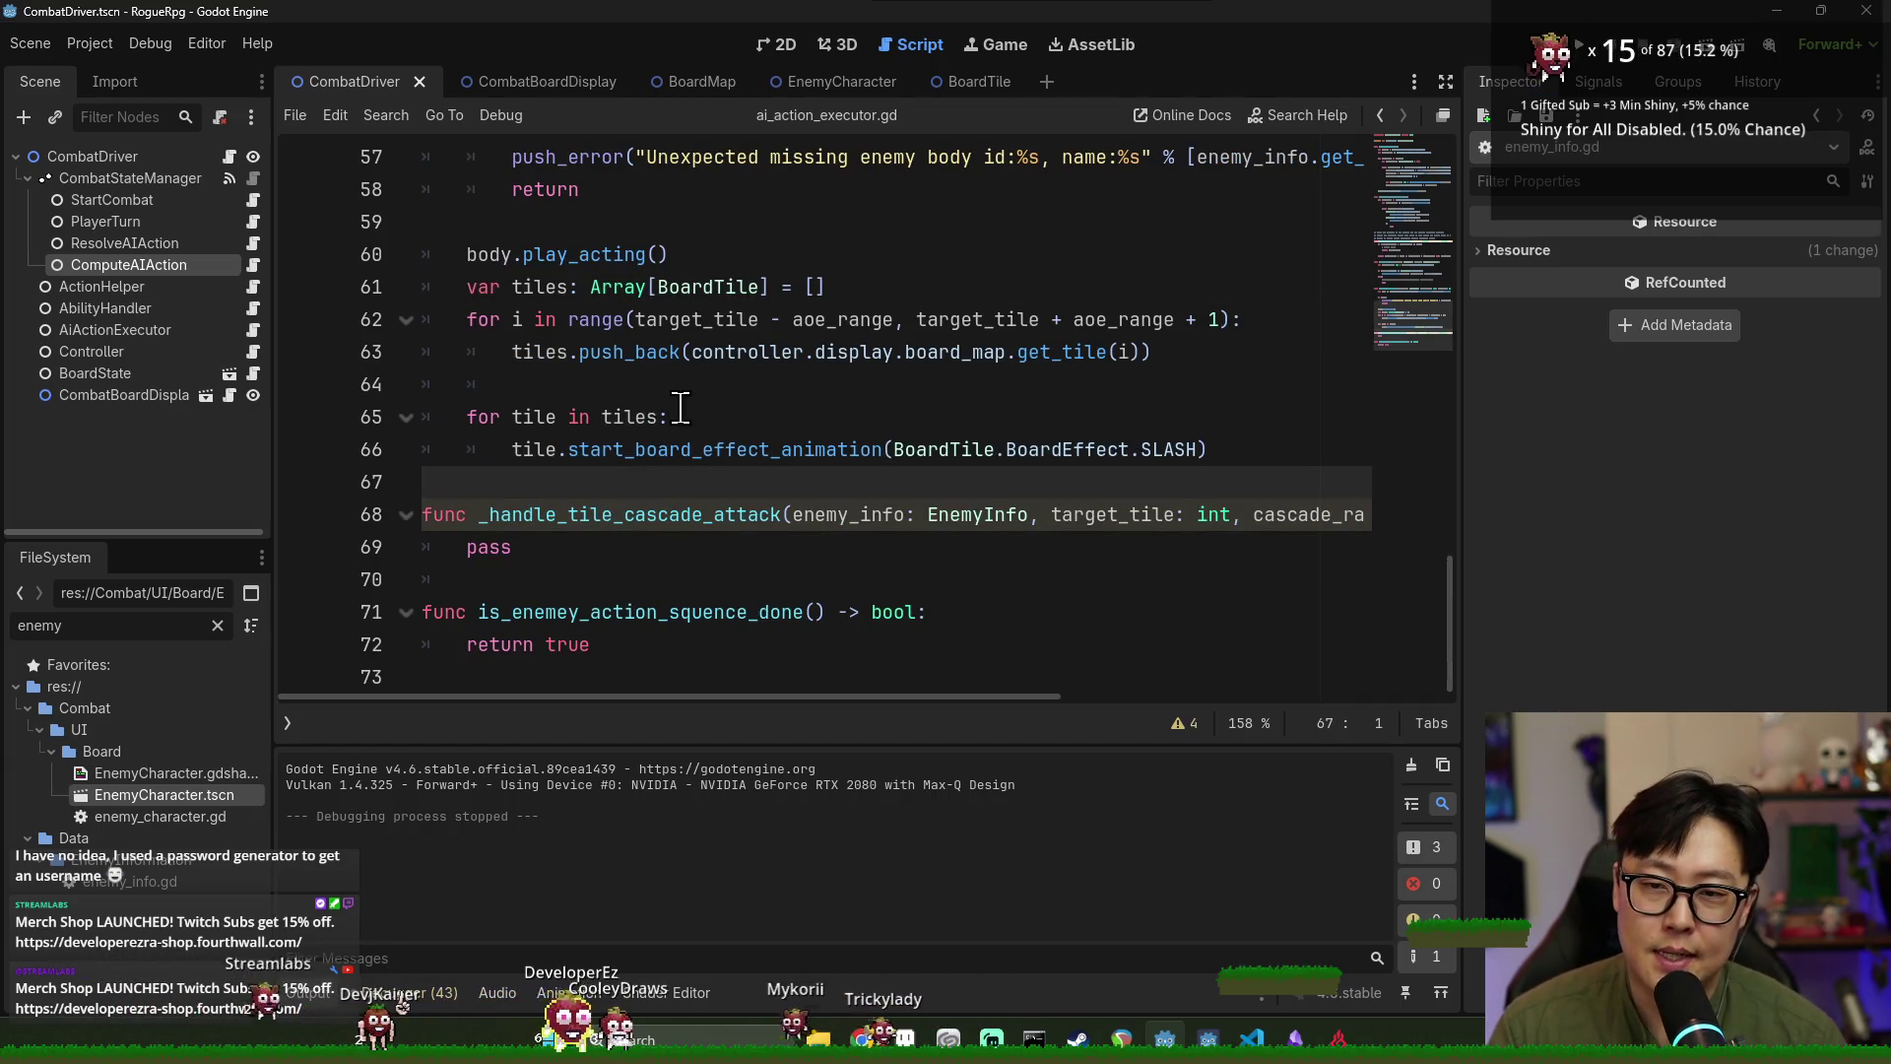
pyautogui.scroll(19, 659, 453)
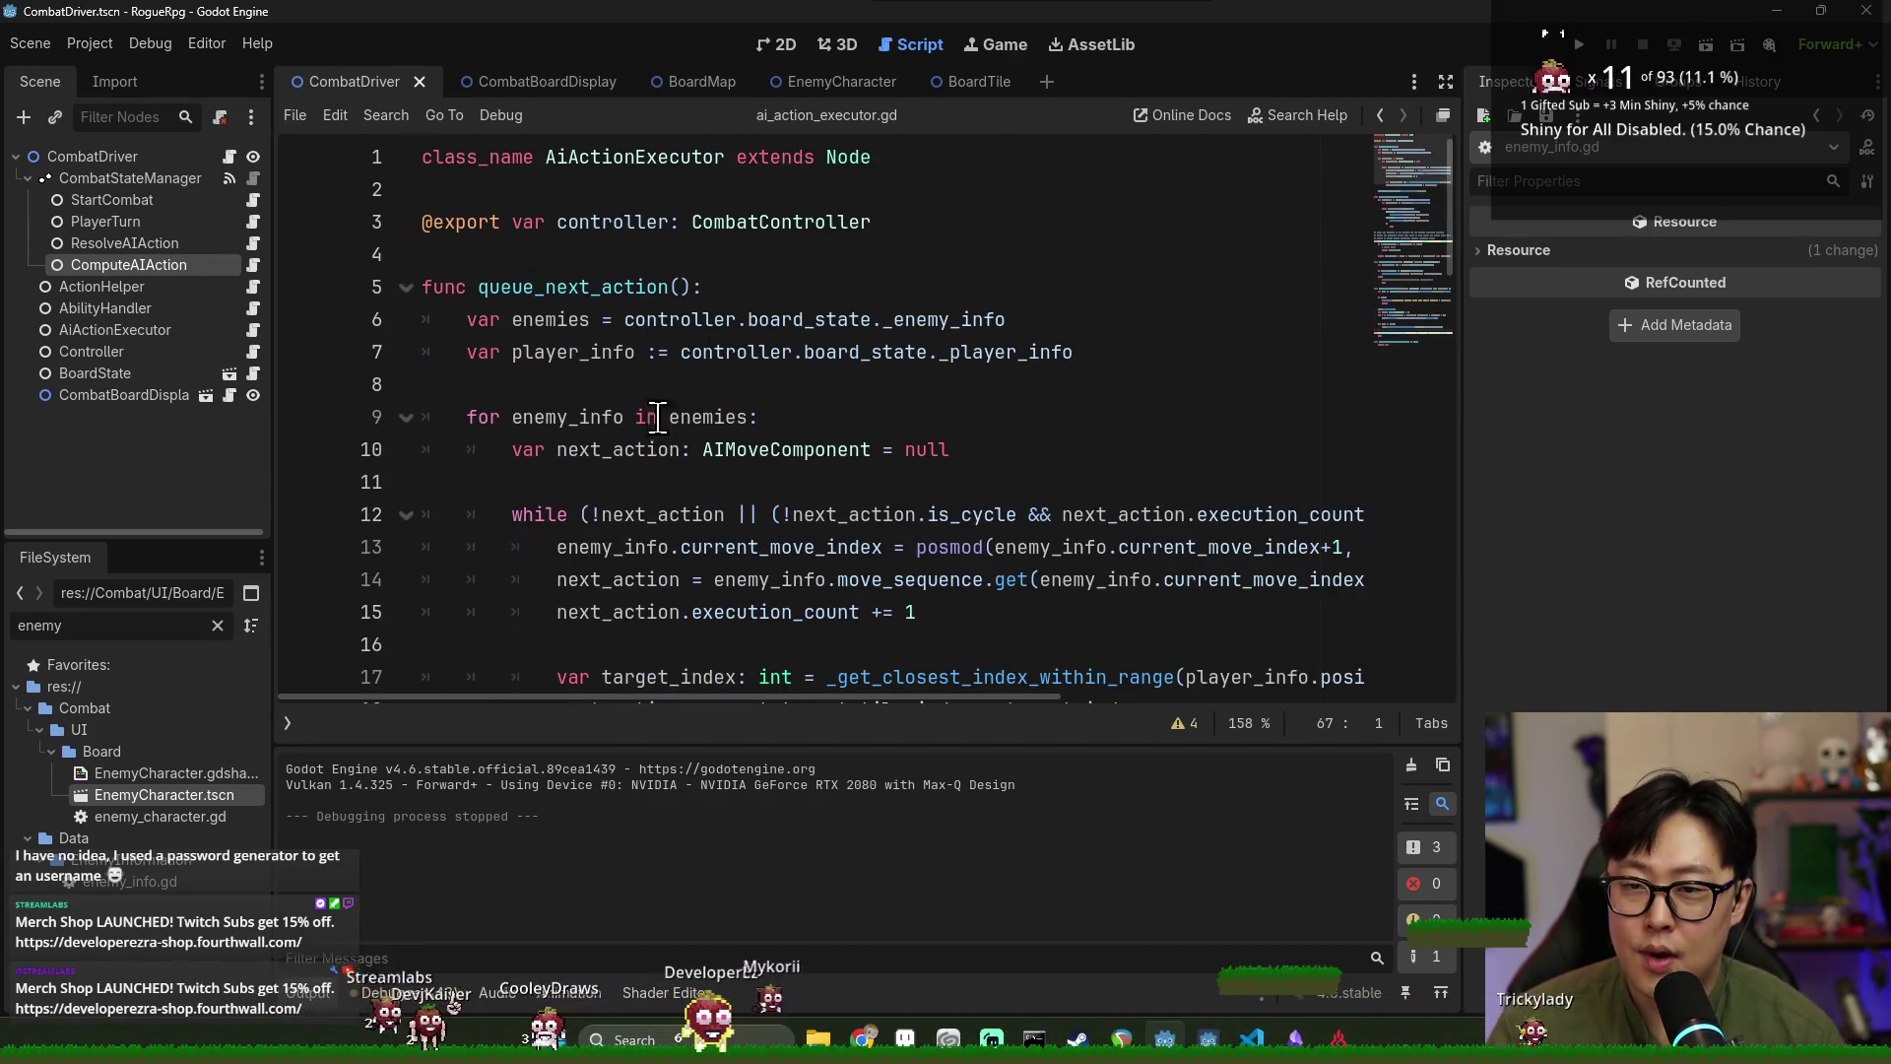
pyautogui.scroll(-18, 540, 365)
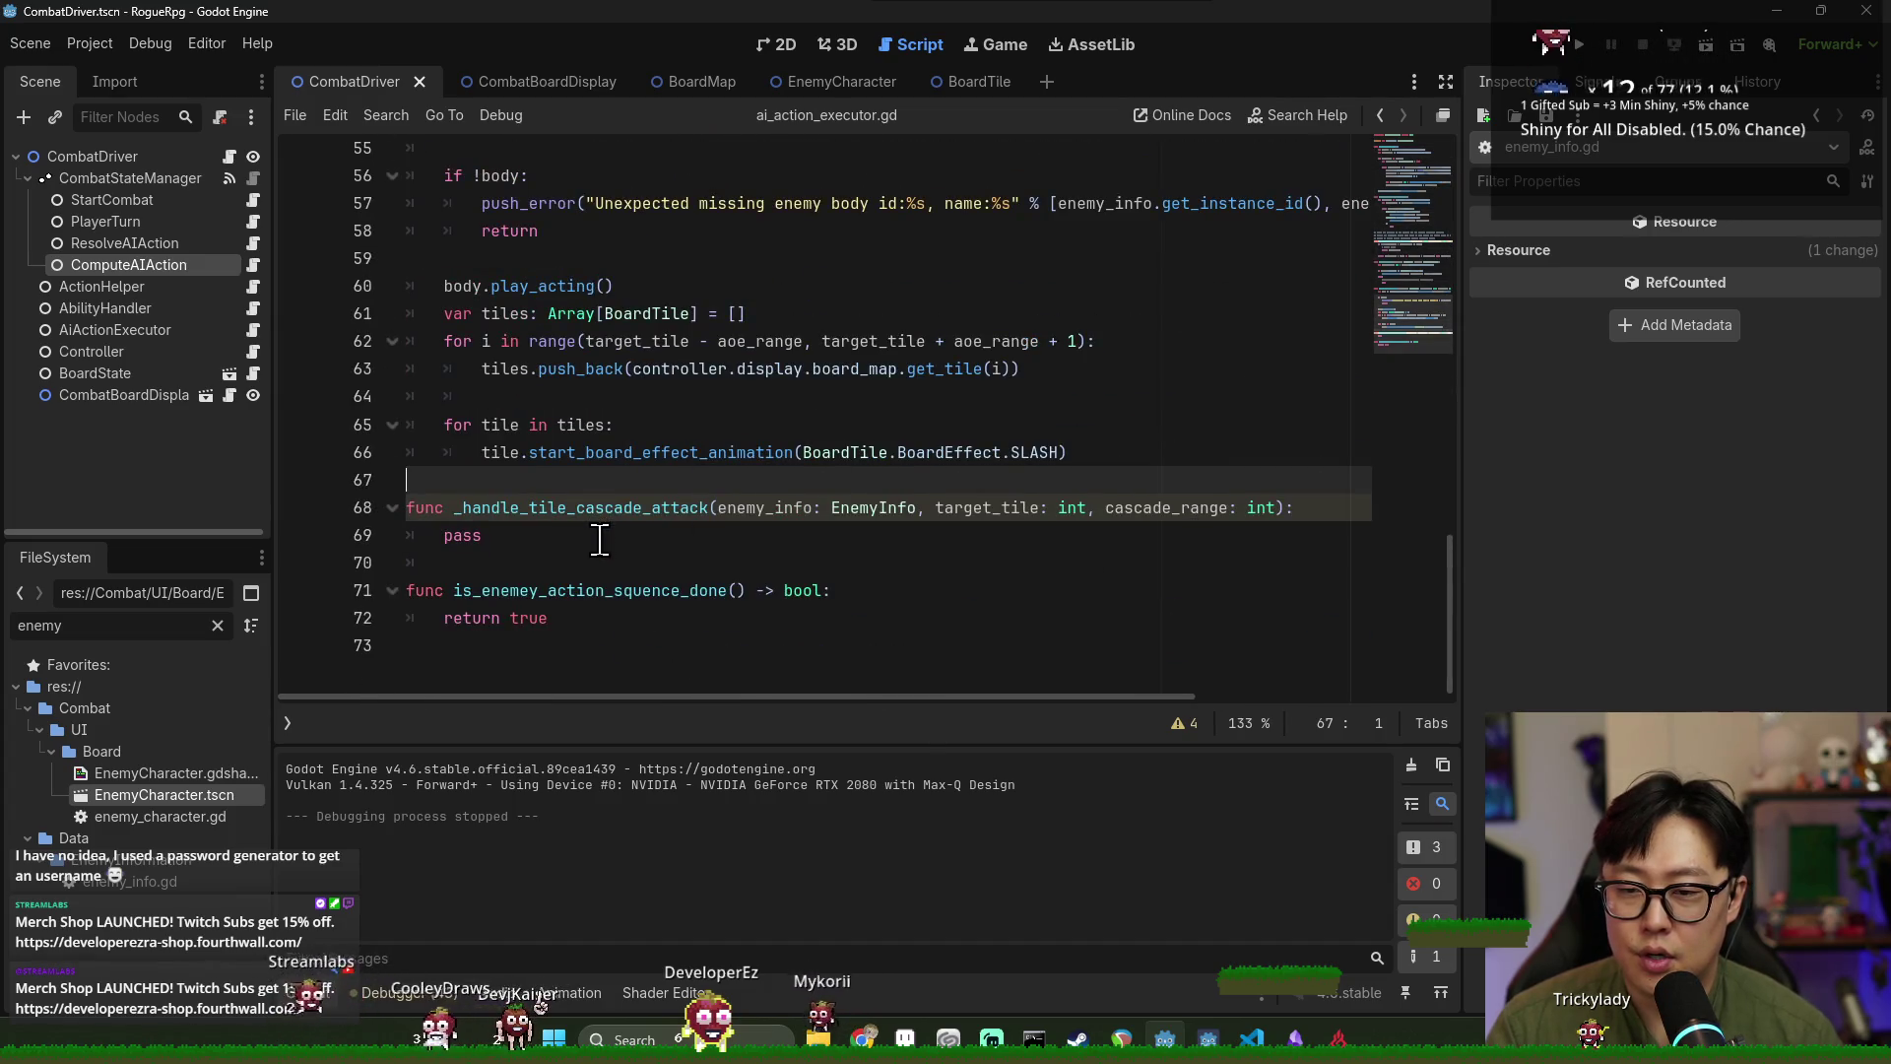
pyautogui.scroll(2, 577, 538)
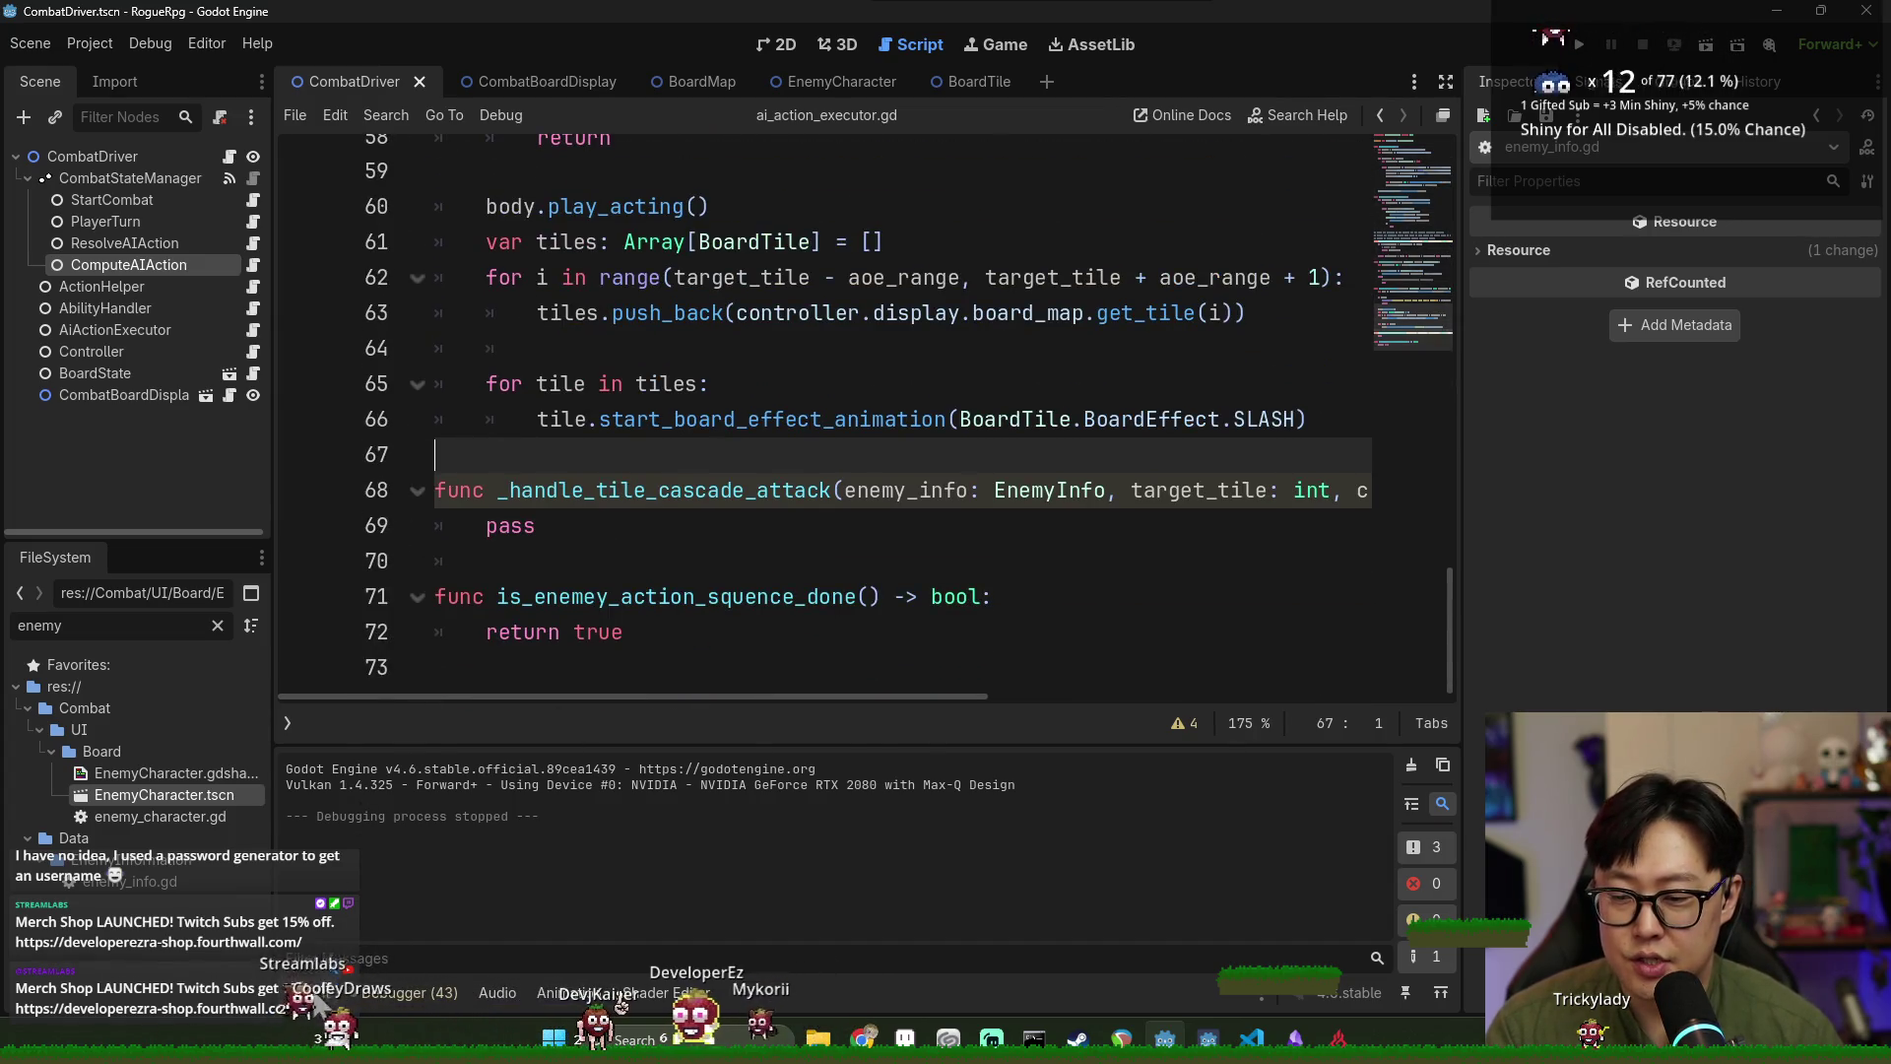
# Collapse the Output panel and add new blank lines at the end of the script.
pyautogui.click(317, 997)
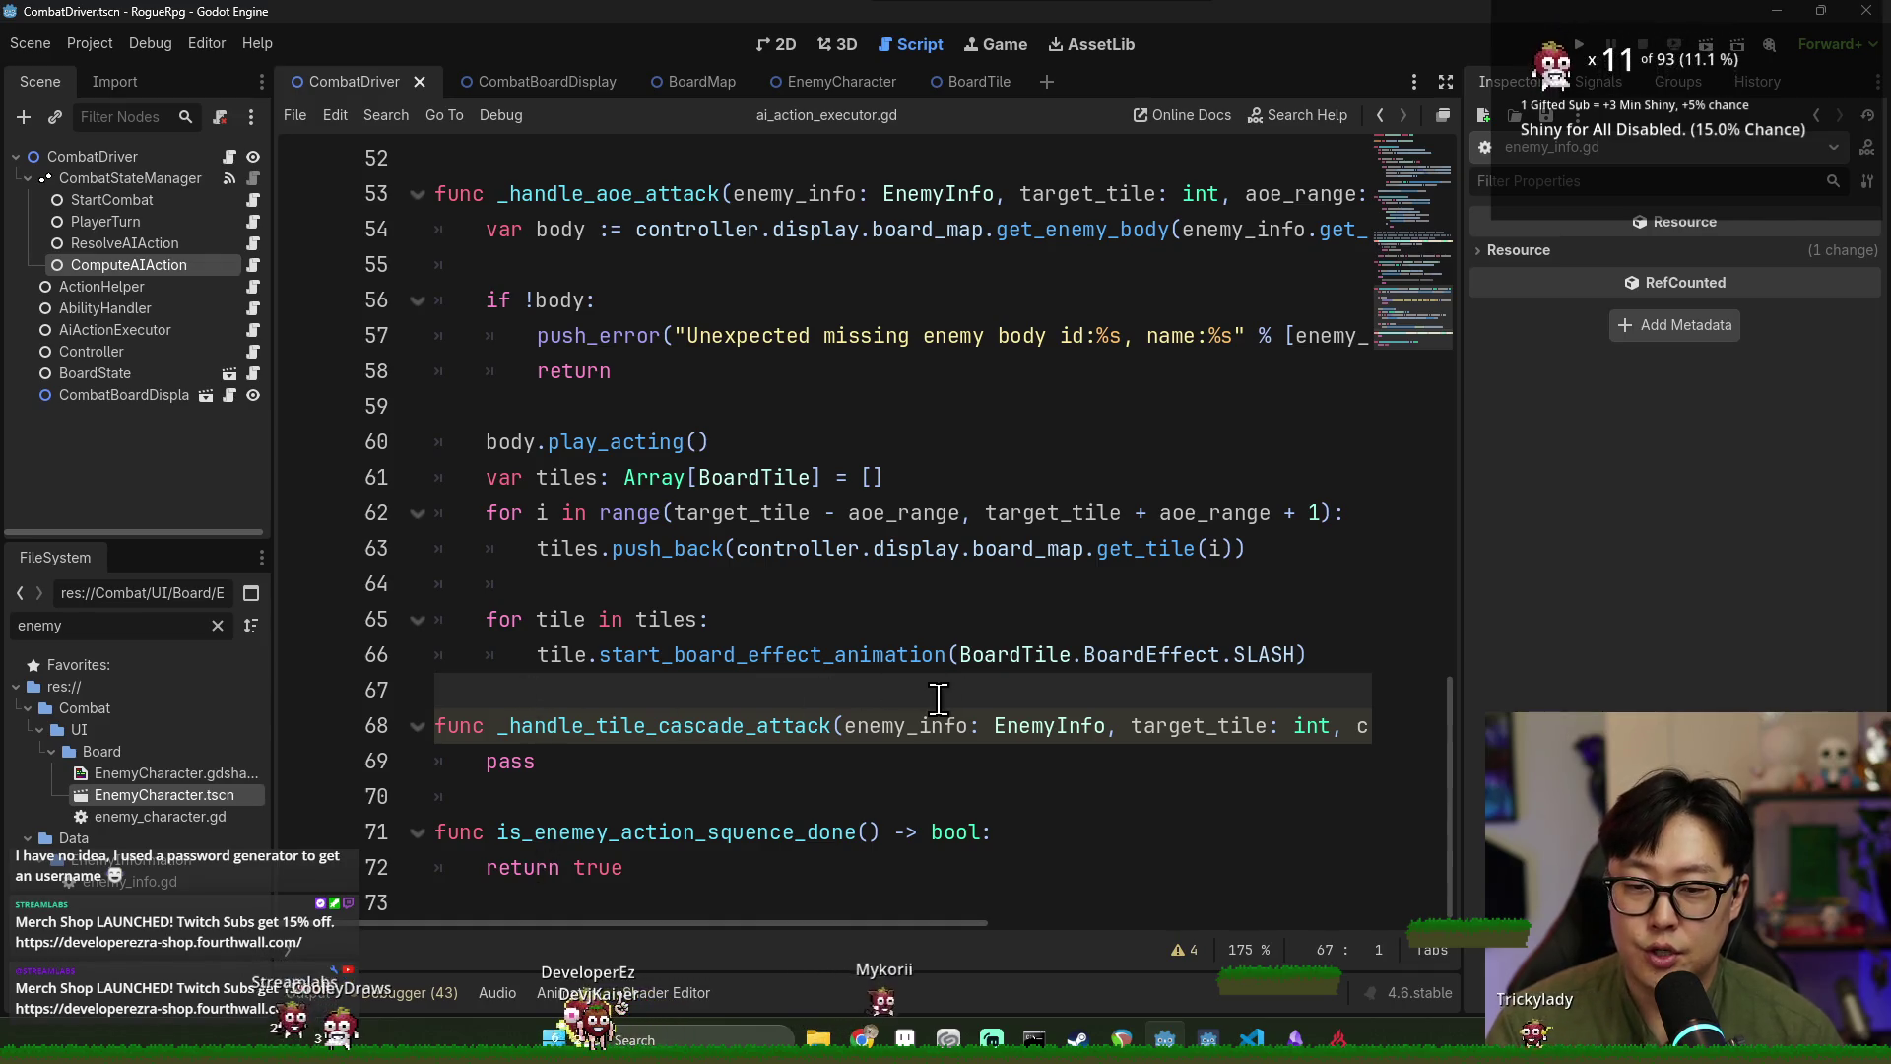
pyautogui.click(691, 867)
pyautogui.press('Return')
pyautogui.press('Return')
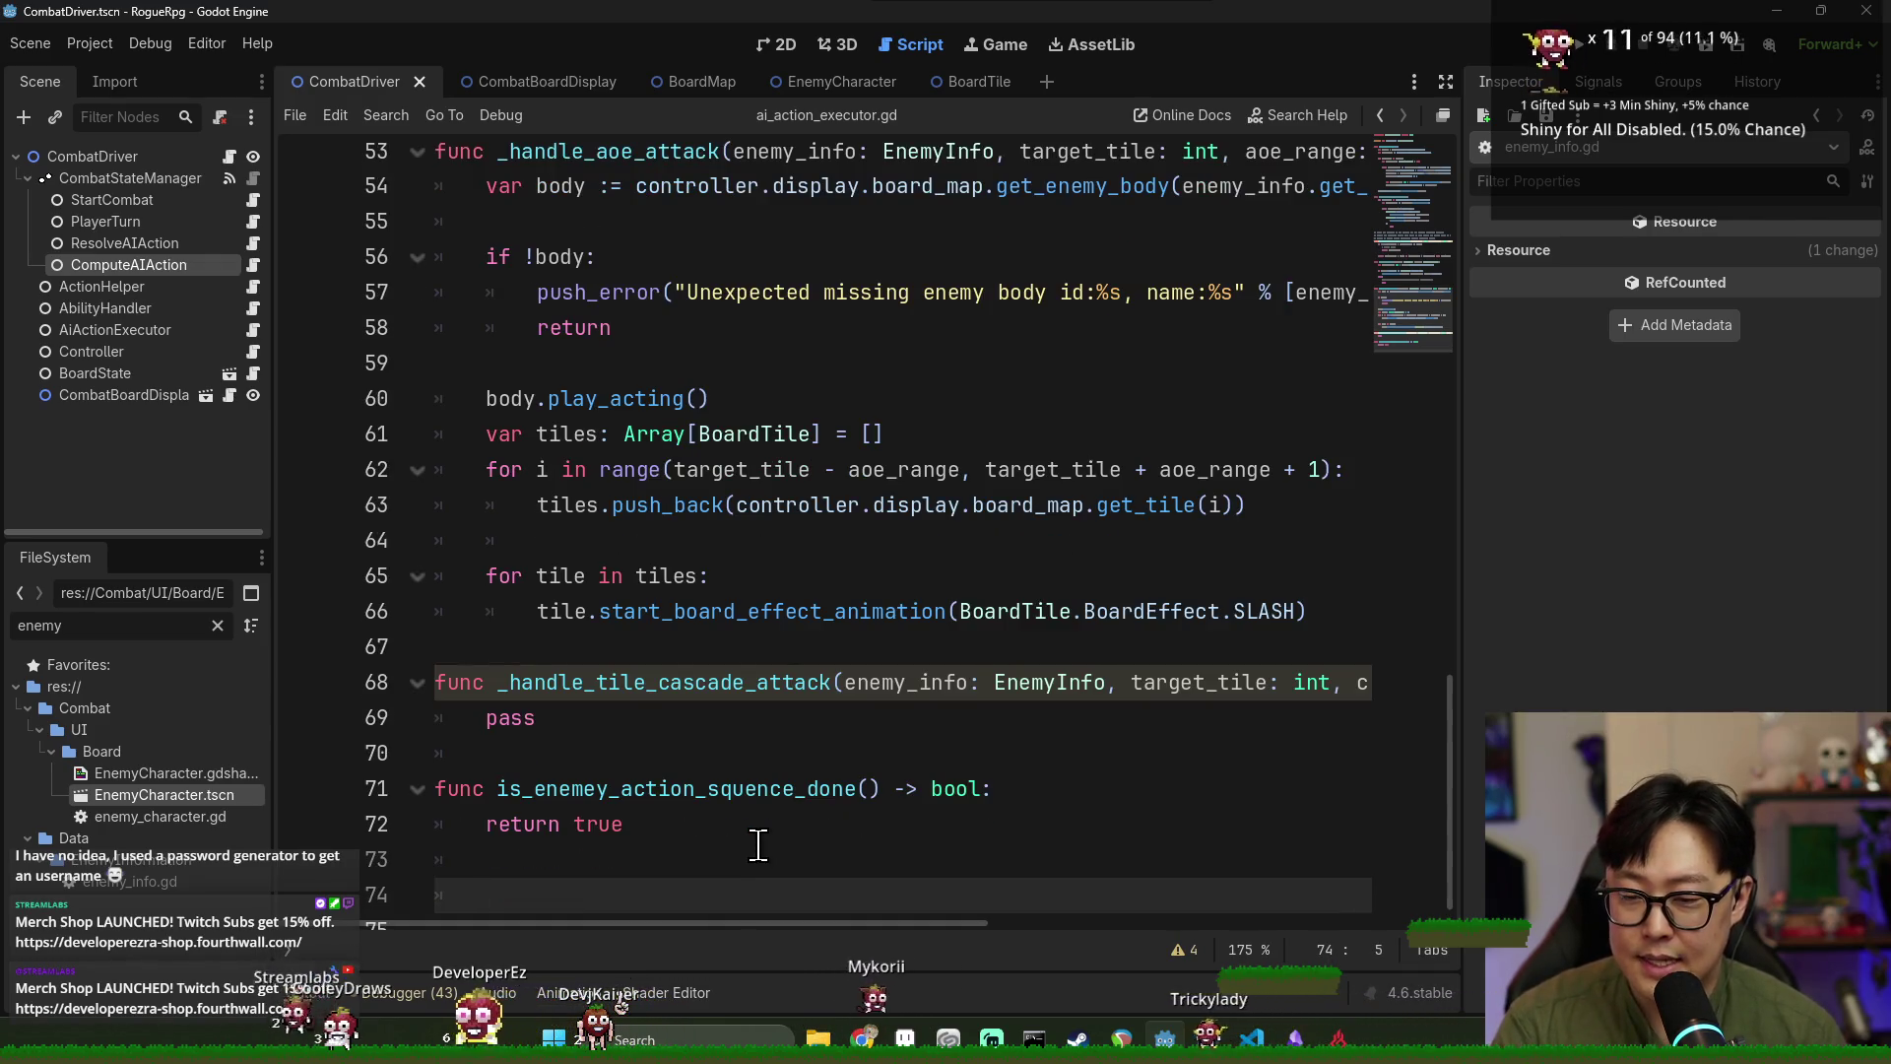
pyautogui.scroll(20, 689, 591)
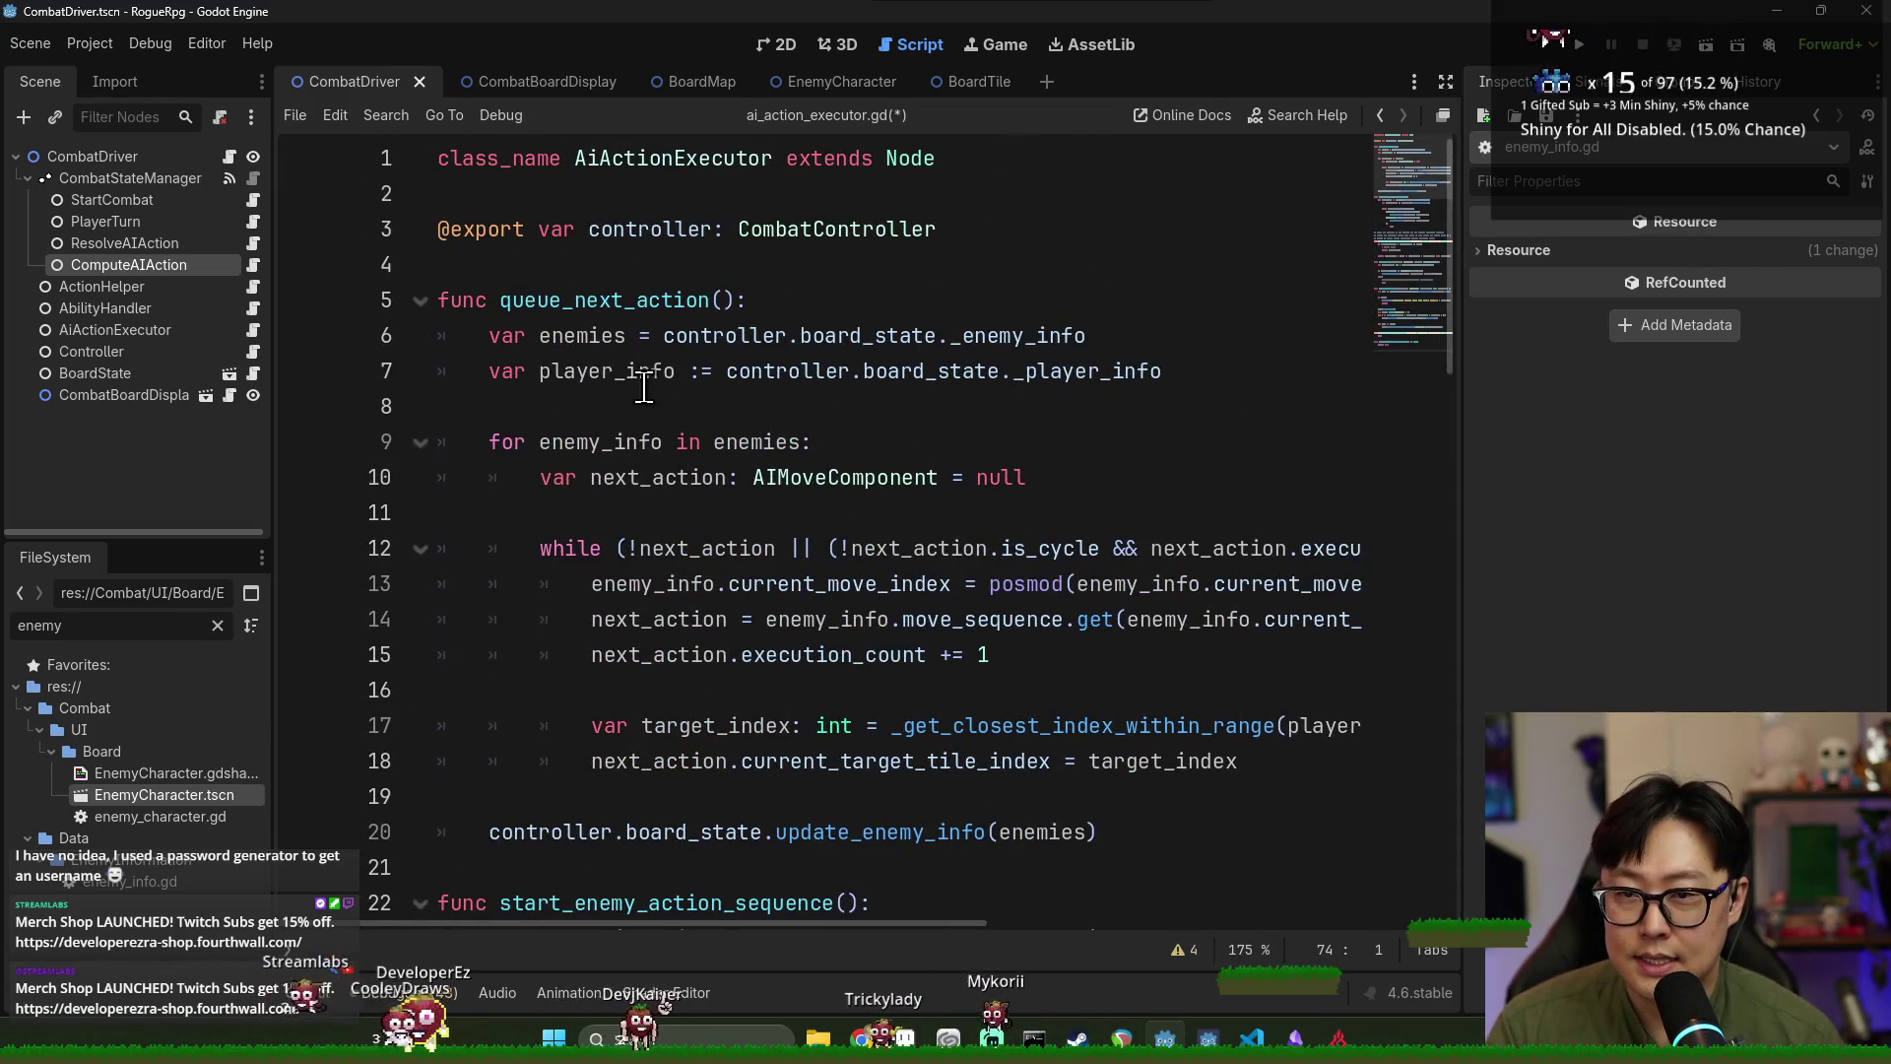
pyautogui.scroll(-17, 642, 246)
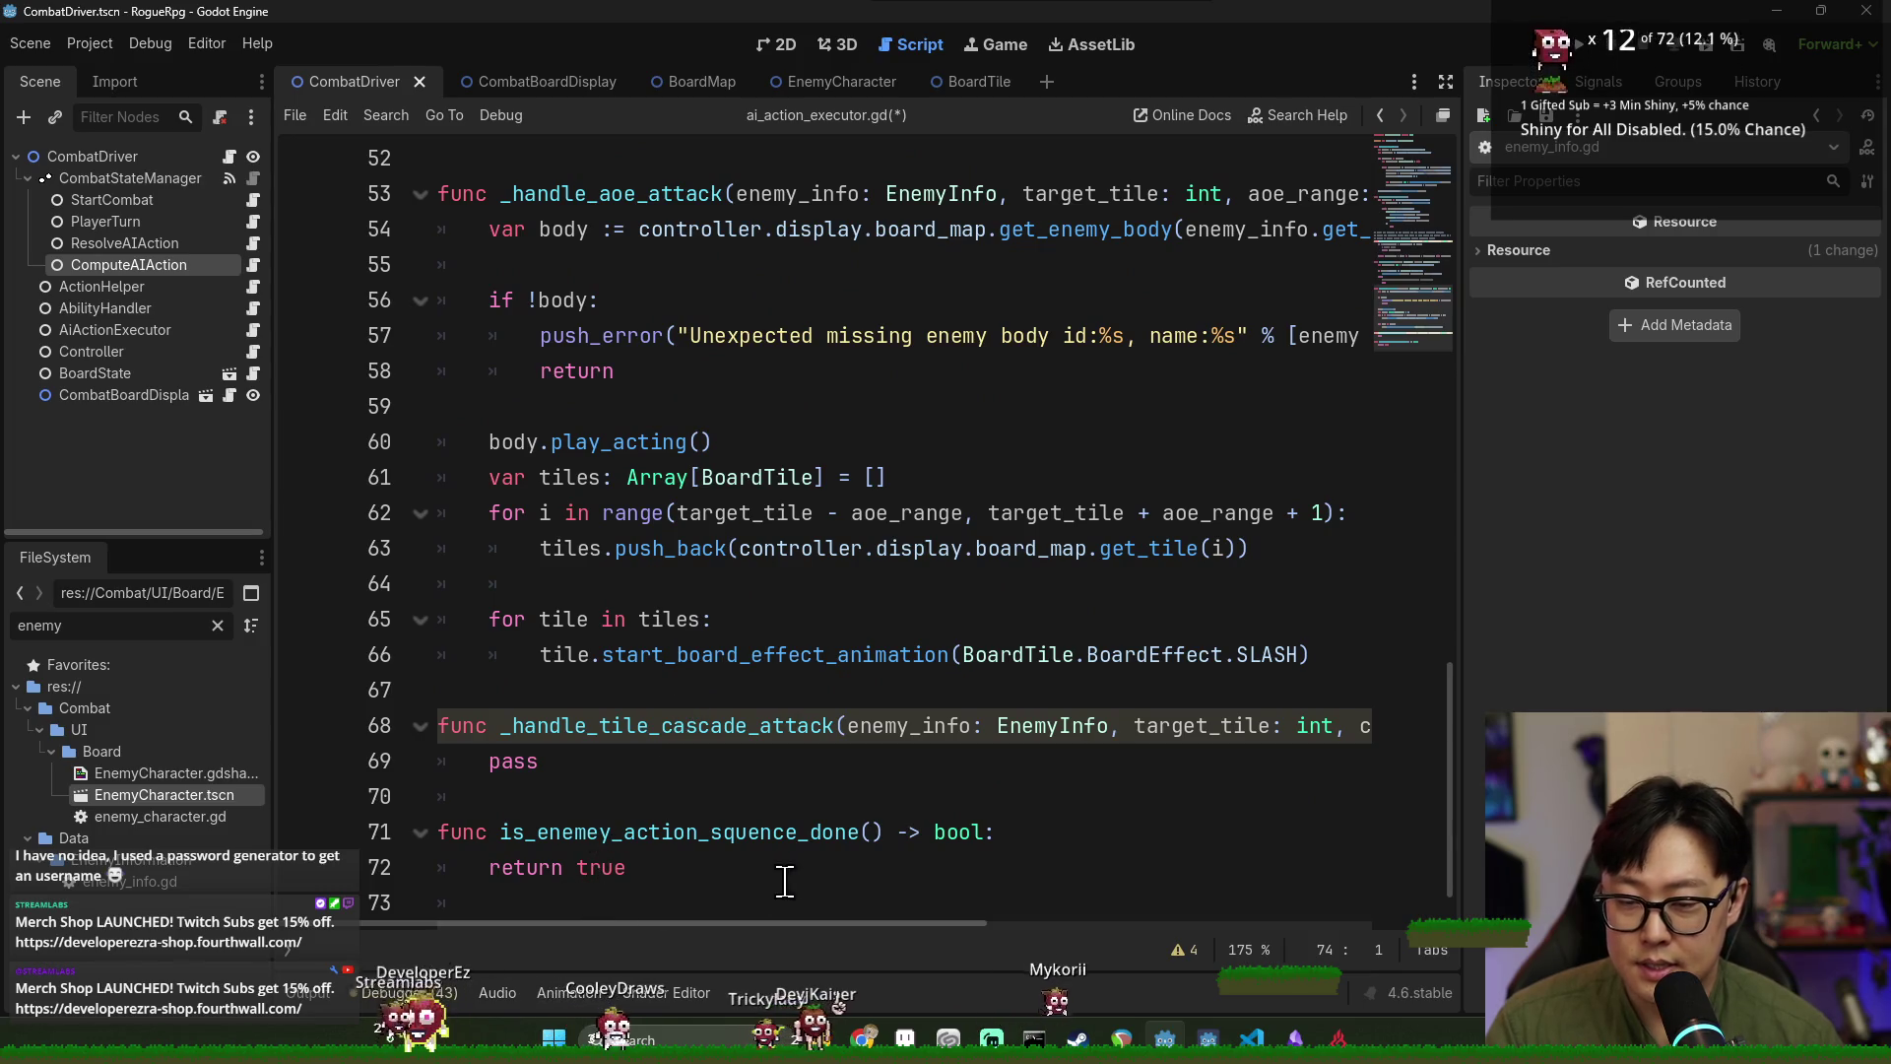
pyautogui.scroll(10, 667, 828)
pyautogui.scroll(-10, 690, 783)
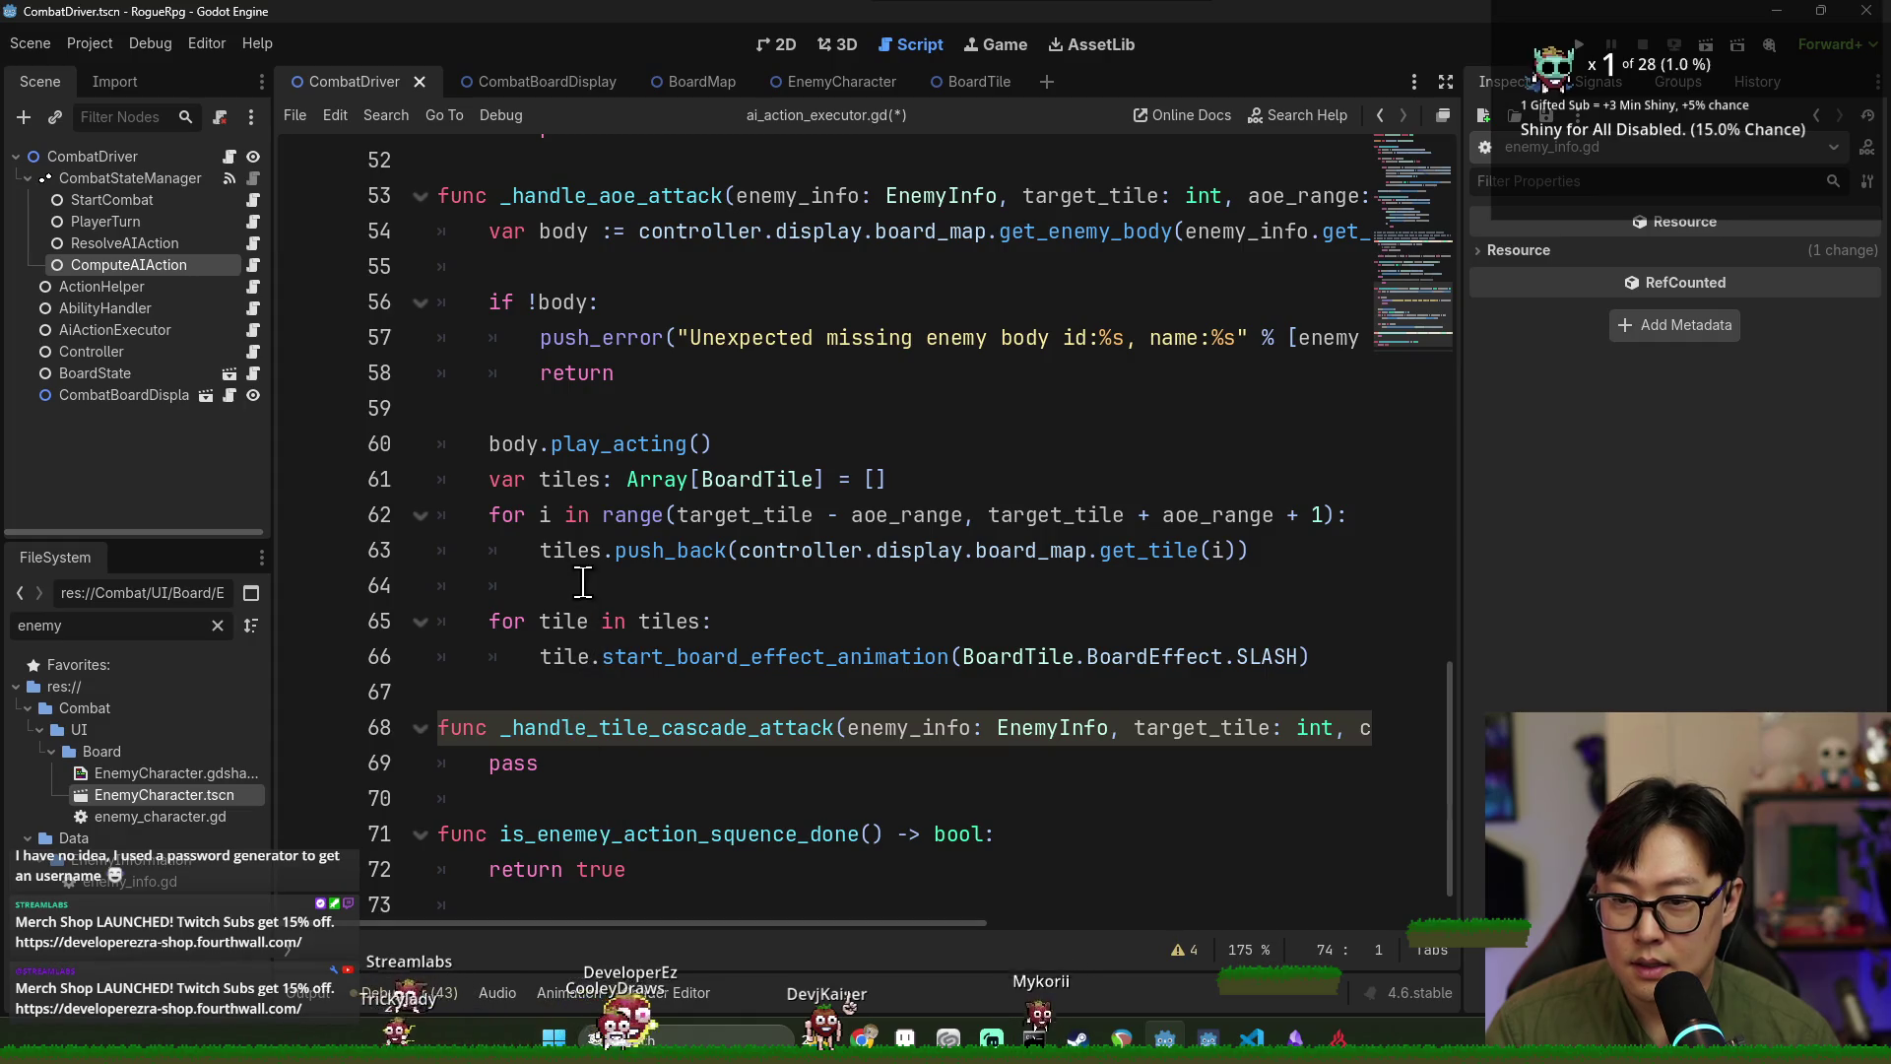
pyautogui.scroll(-1, 567, 621)
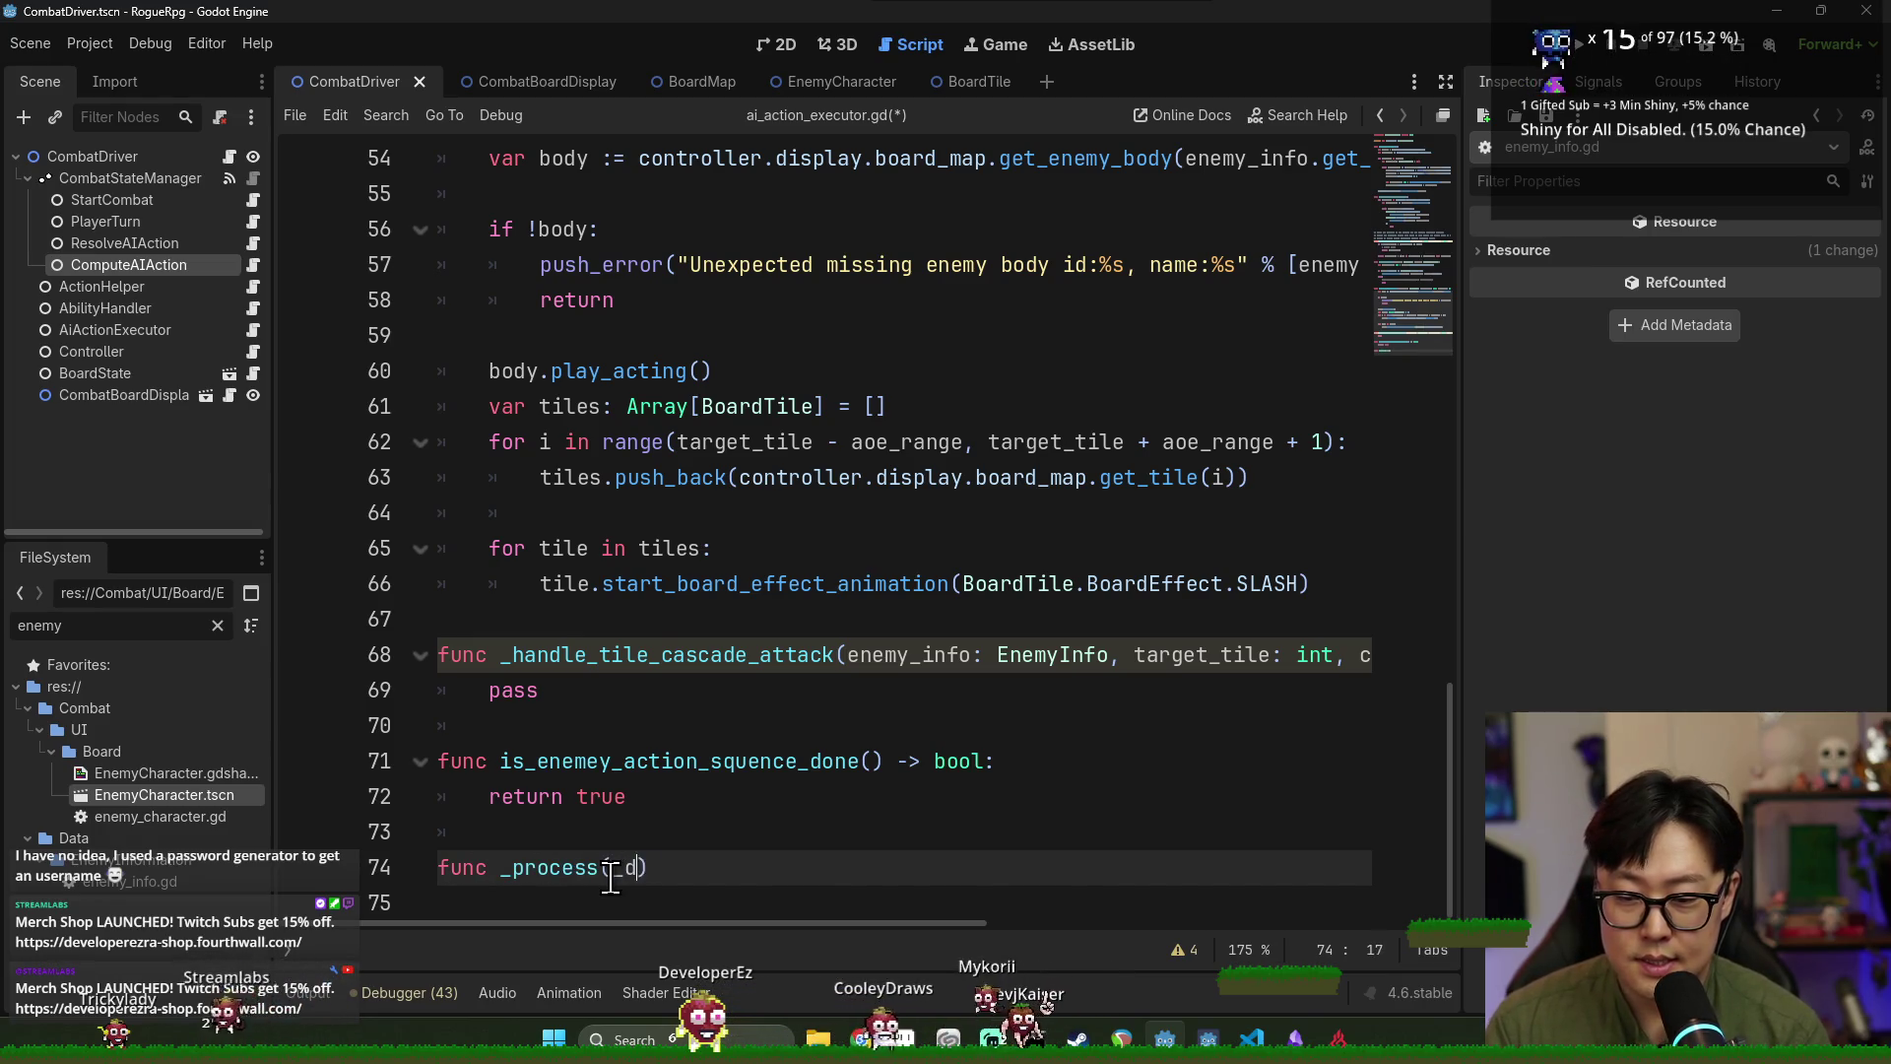
# Write a temporary _process stub with a float _delta parameter and a pass body.
pyautogui.write('floa')
pyautogui.press('Return')
pyautogui.write('pass')
pyautogui.click(611, 867)
pyautogui.write('_')
pyautogui.hotkey('ctrl', 's')
# Check where the tiles array is used, then delete the _process stub and save.
pyautogui.click(589, 576)
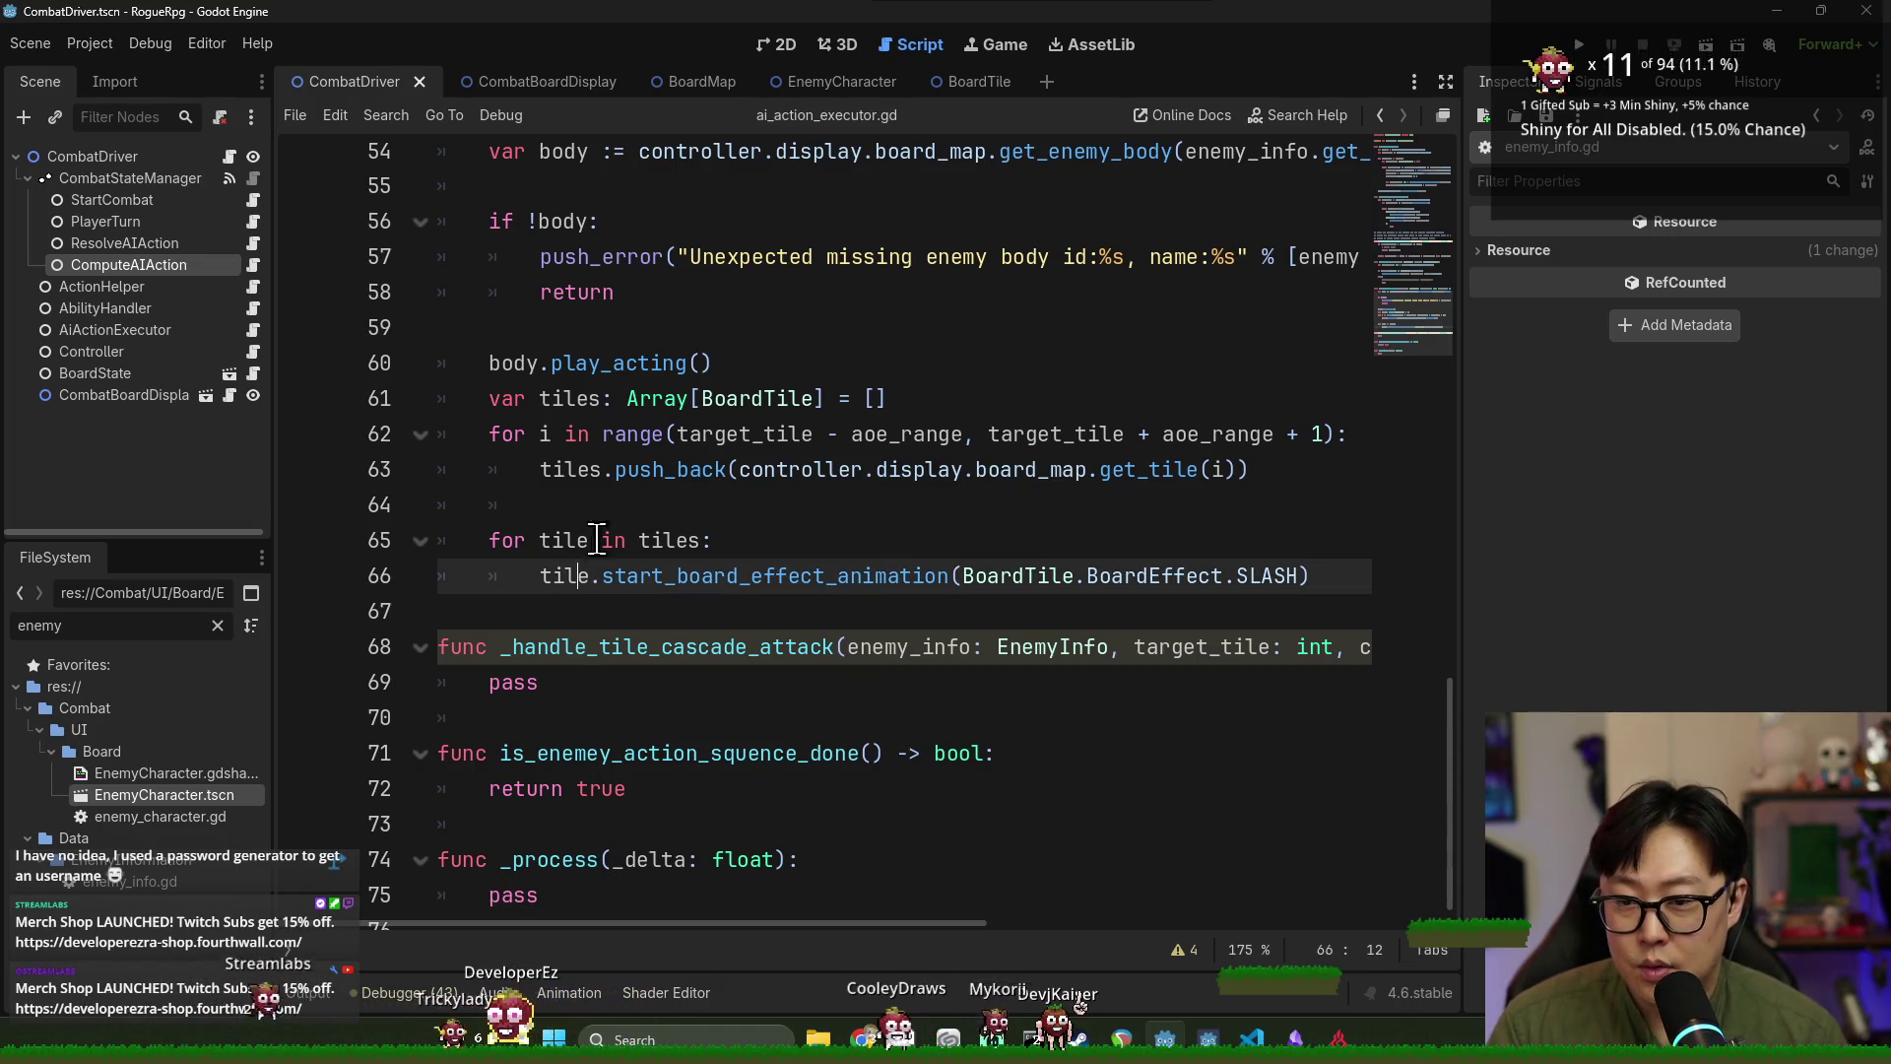
pyautogui.doubleClick(572, 469)
pyautogui.doubleClick(571, 398)
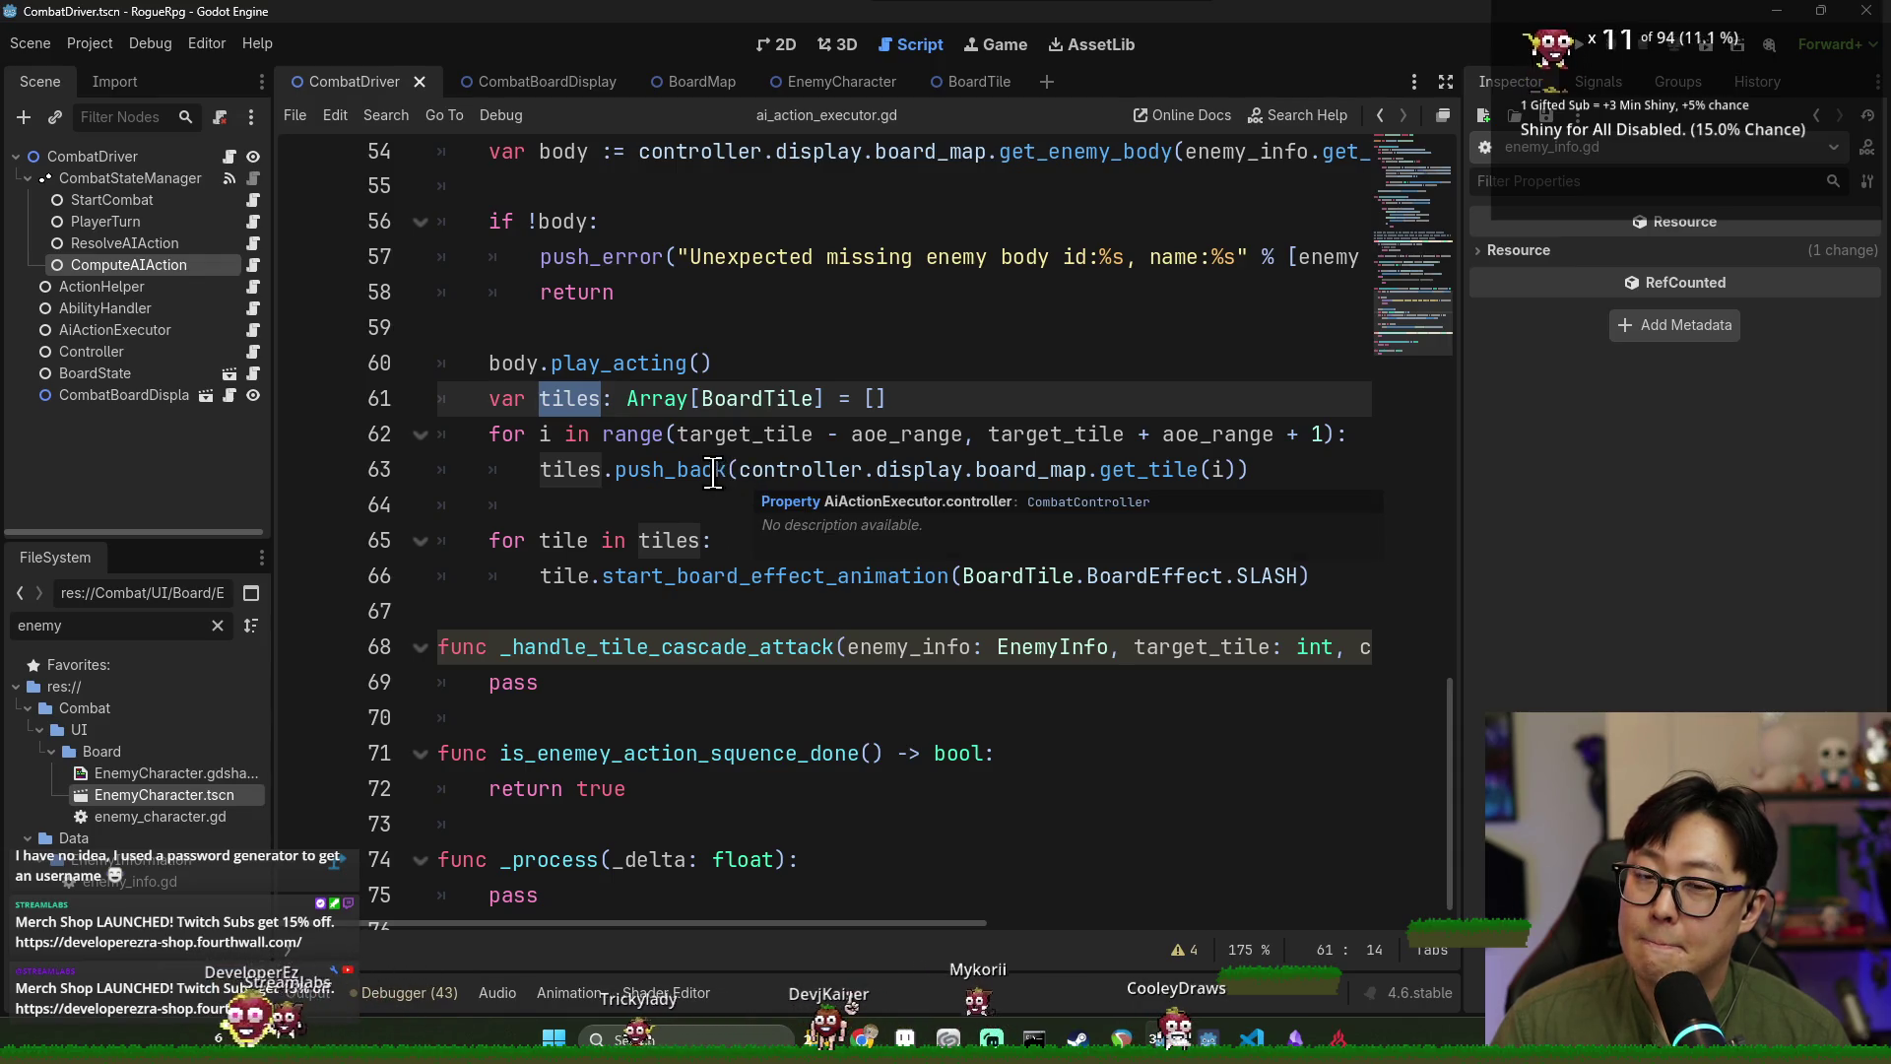
pyautogui.moveTo(722, 474)
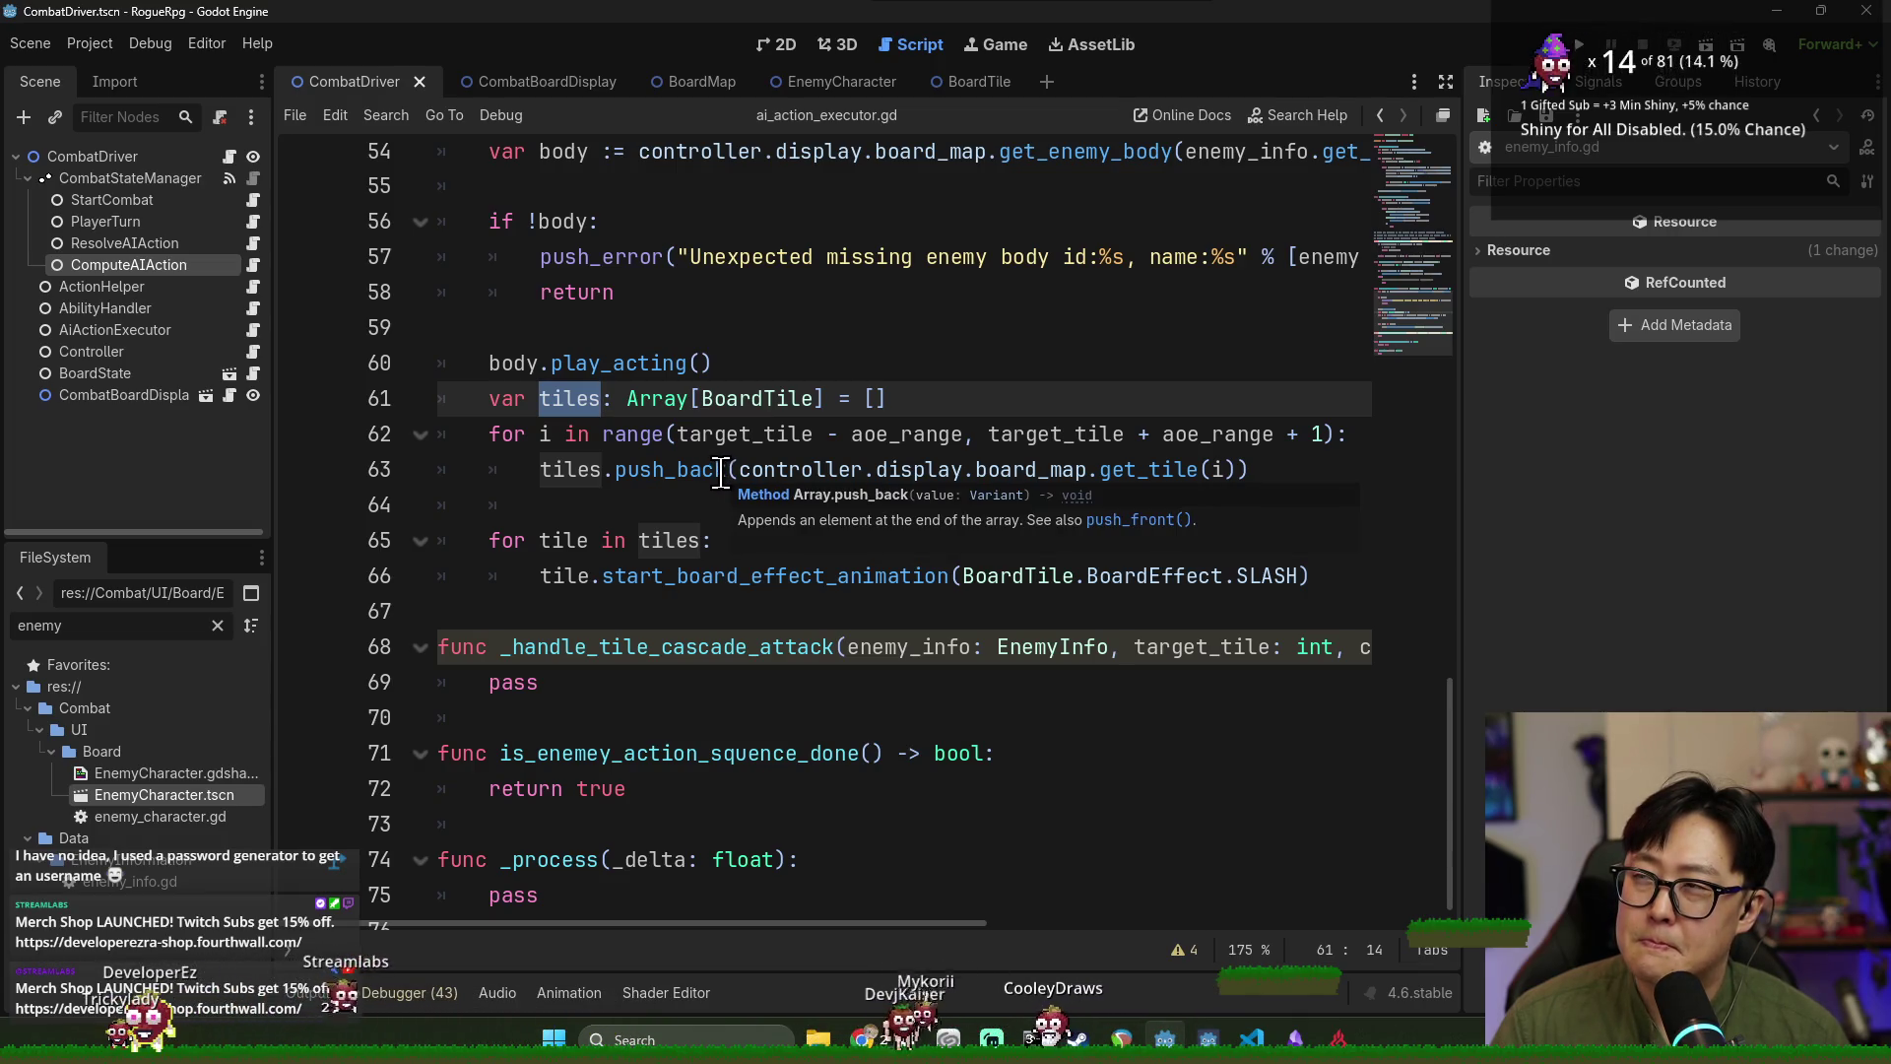
pyautogui.click(558, 813)
pyautogui.keyDown('shift'); pyautogui.click(621, 887); pyautogui.keyUp('shift')
pyautogui.press('Delete')
pyautogui.press('BackSpace')
pyautogui.hotkey('ctrl', 's')
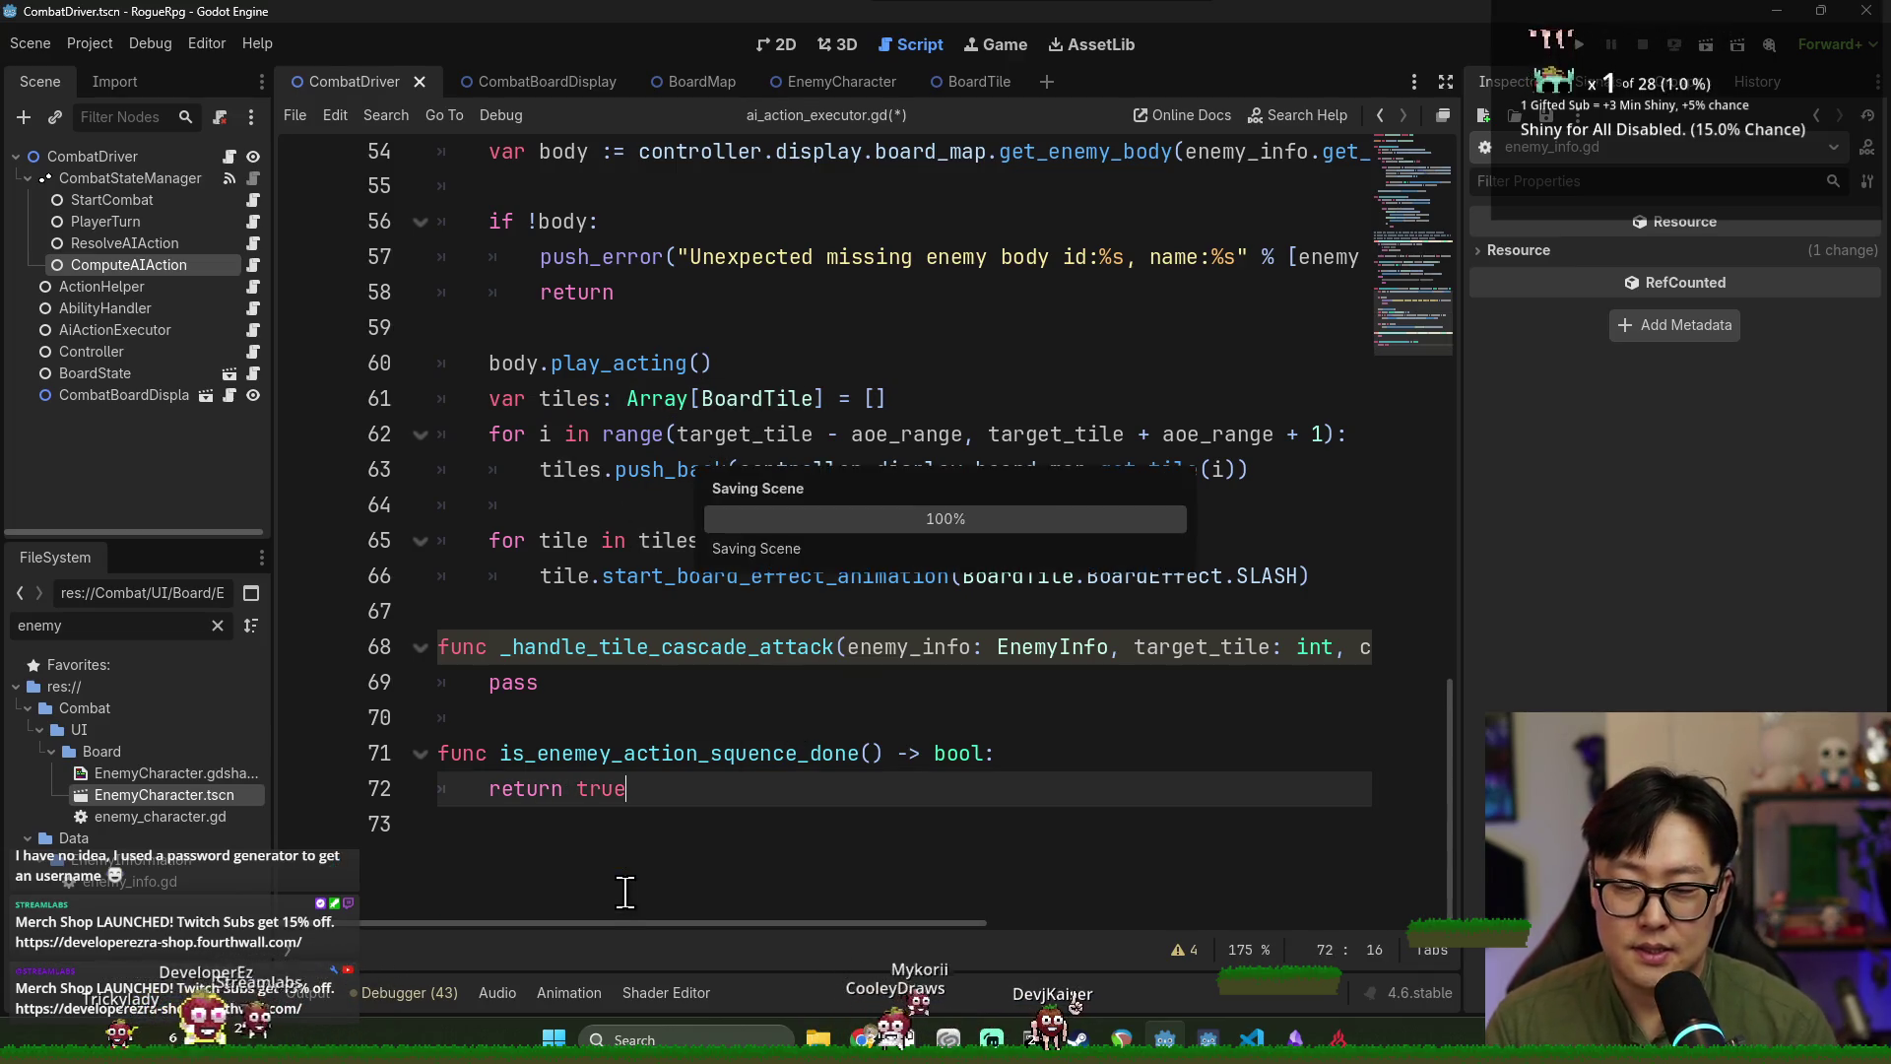
# Open board_tile.gd through the BoardTile reference near the push_back line.
pyautogui.click(639, 434)
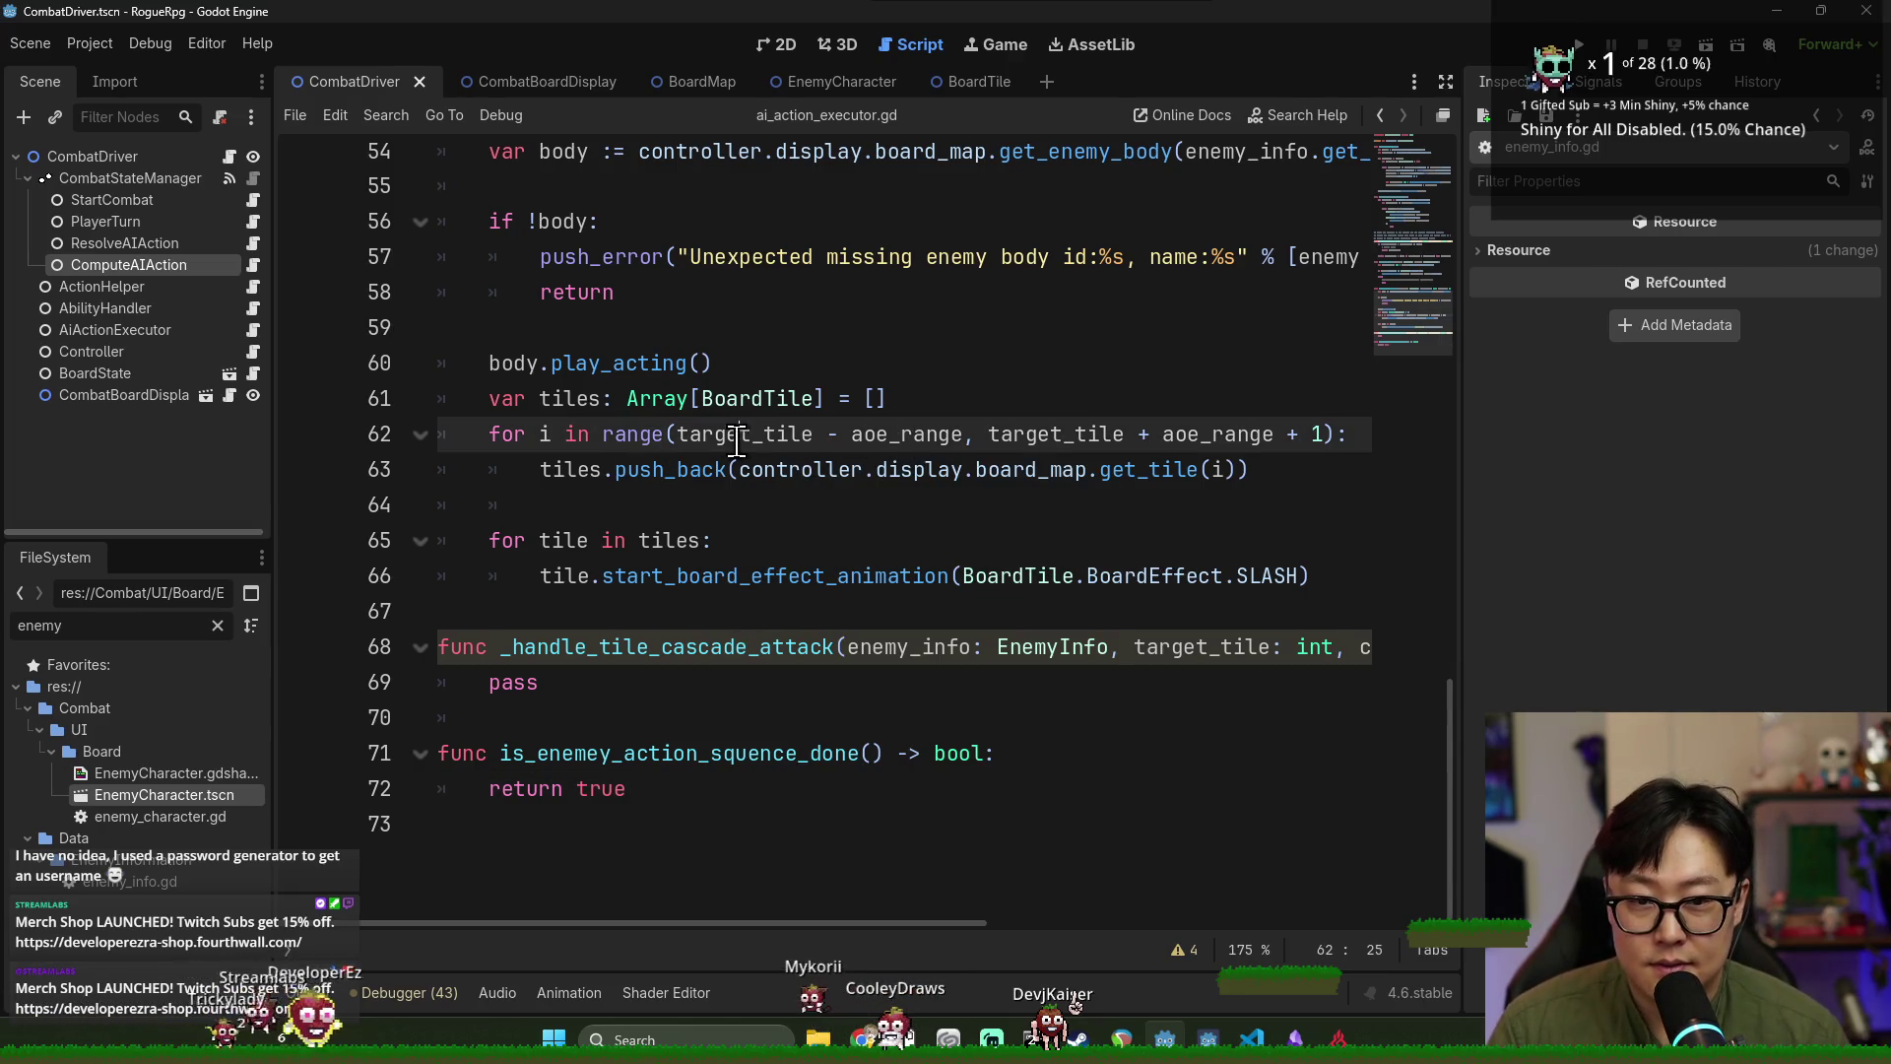
pyautogui.click(561, 463)
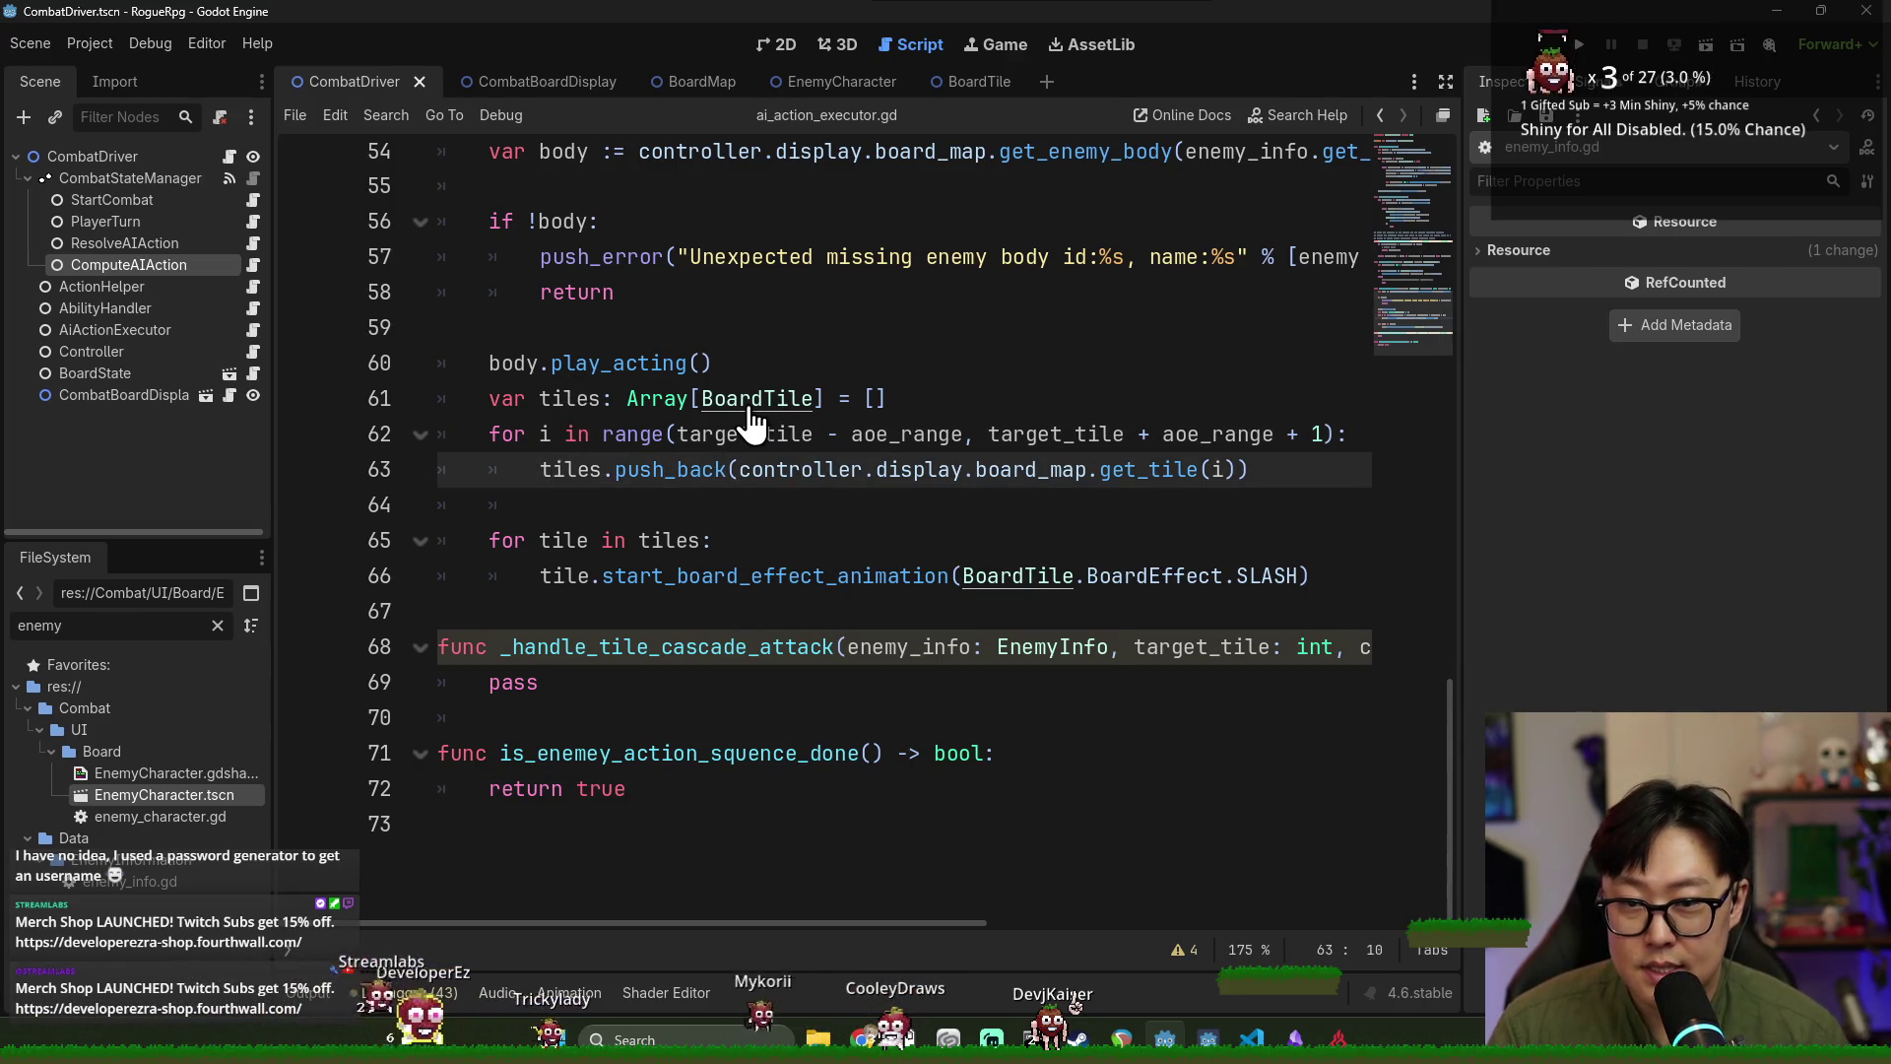
pyautogui.keyDown('ctrl'); pyautogui.click(749, 408); pyautogui.keyUp('ctrl')
pyautogui.scroll(6, 682, 449)
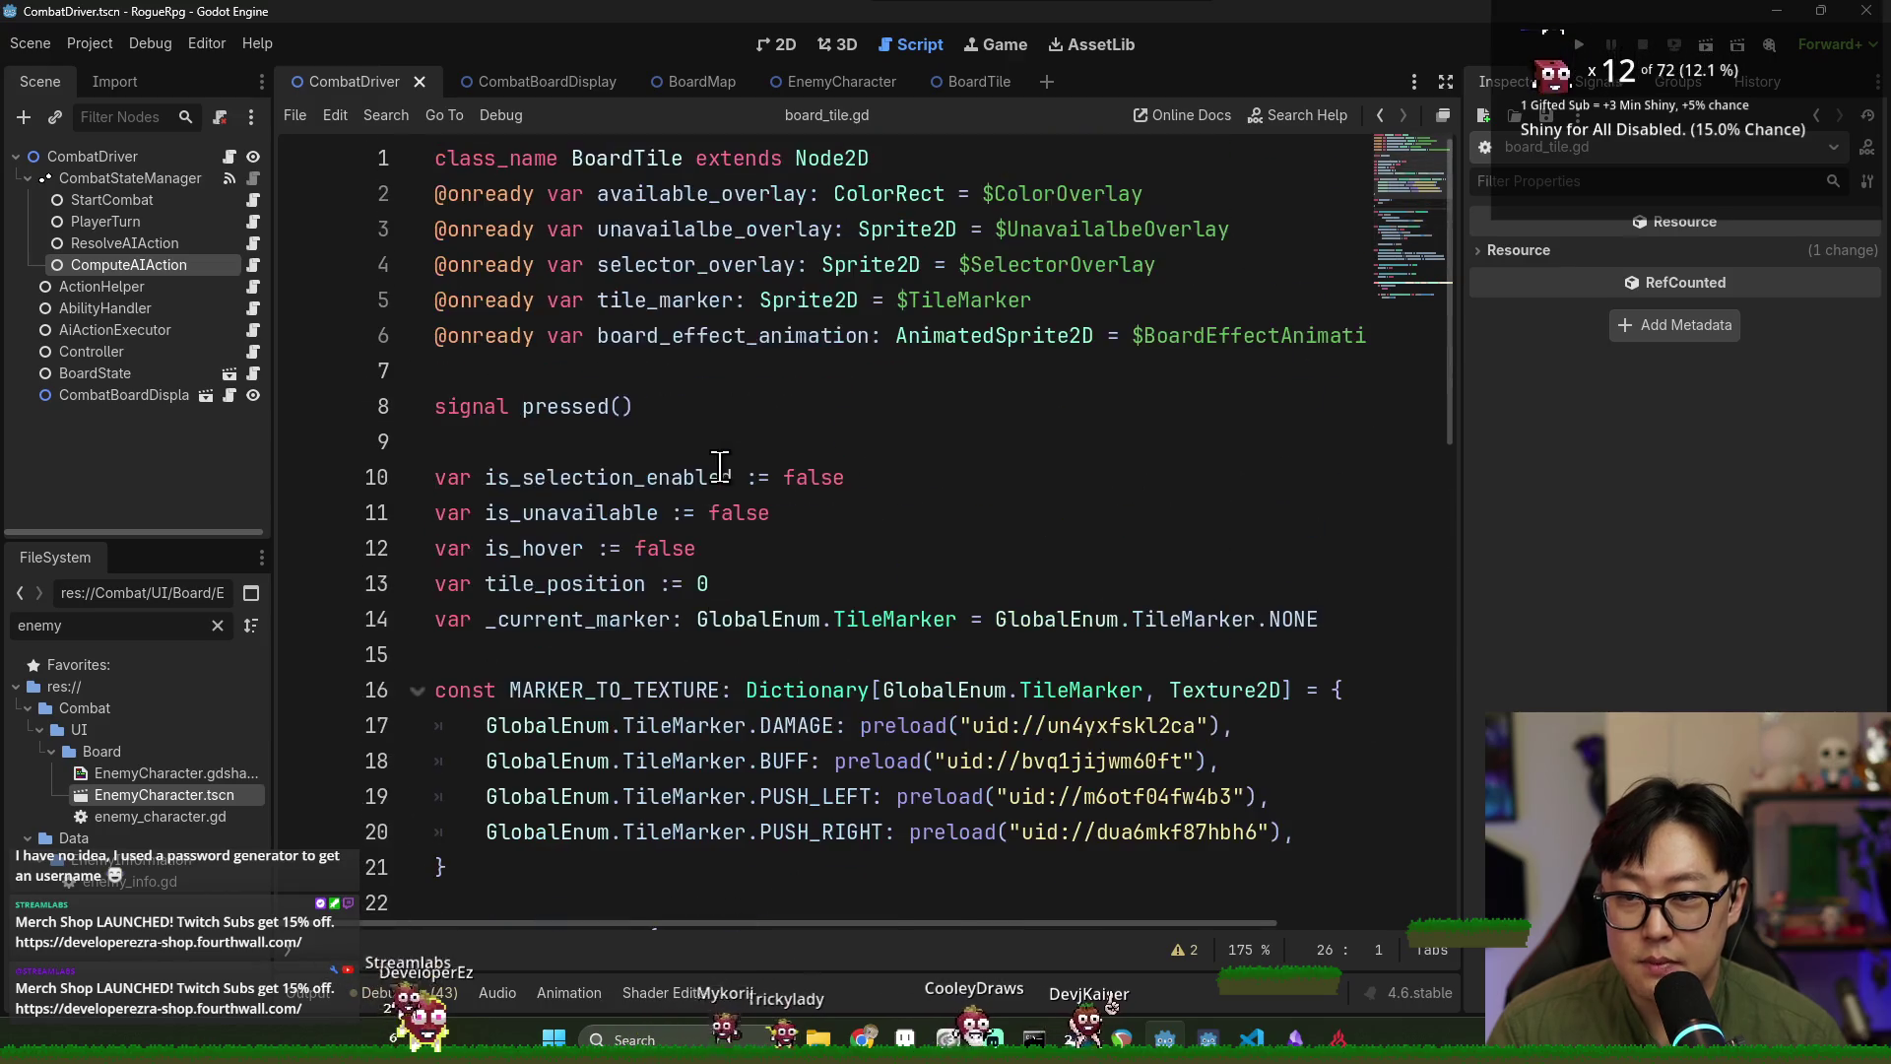
# Declare 'signal animation_finished()' on a new line below 'signal pressed()'.
pyautogui.click(698, 409)
pyautogui.press('Return')
pyautogui.write('signal animation_finishe')
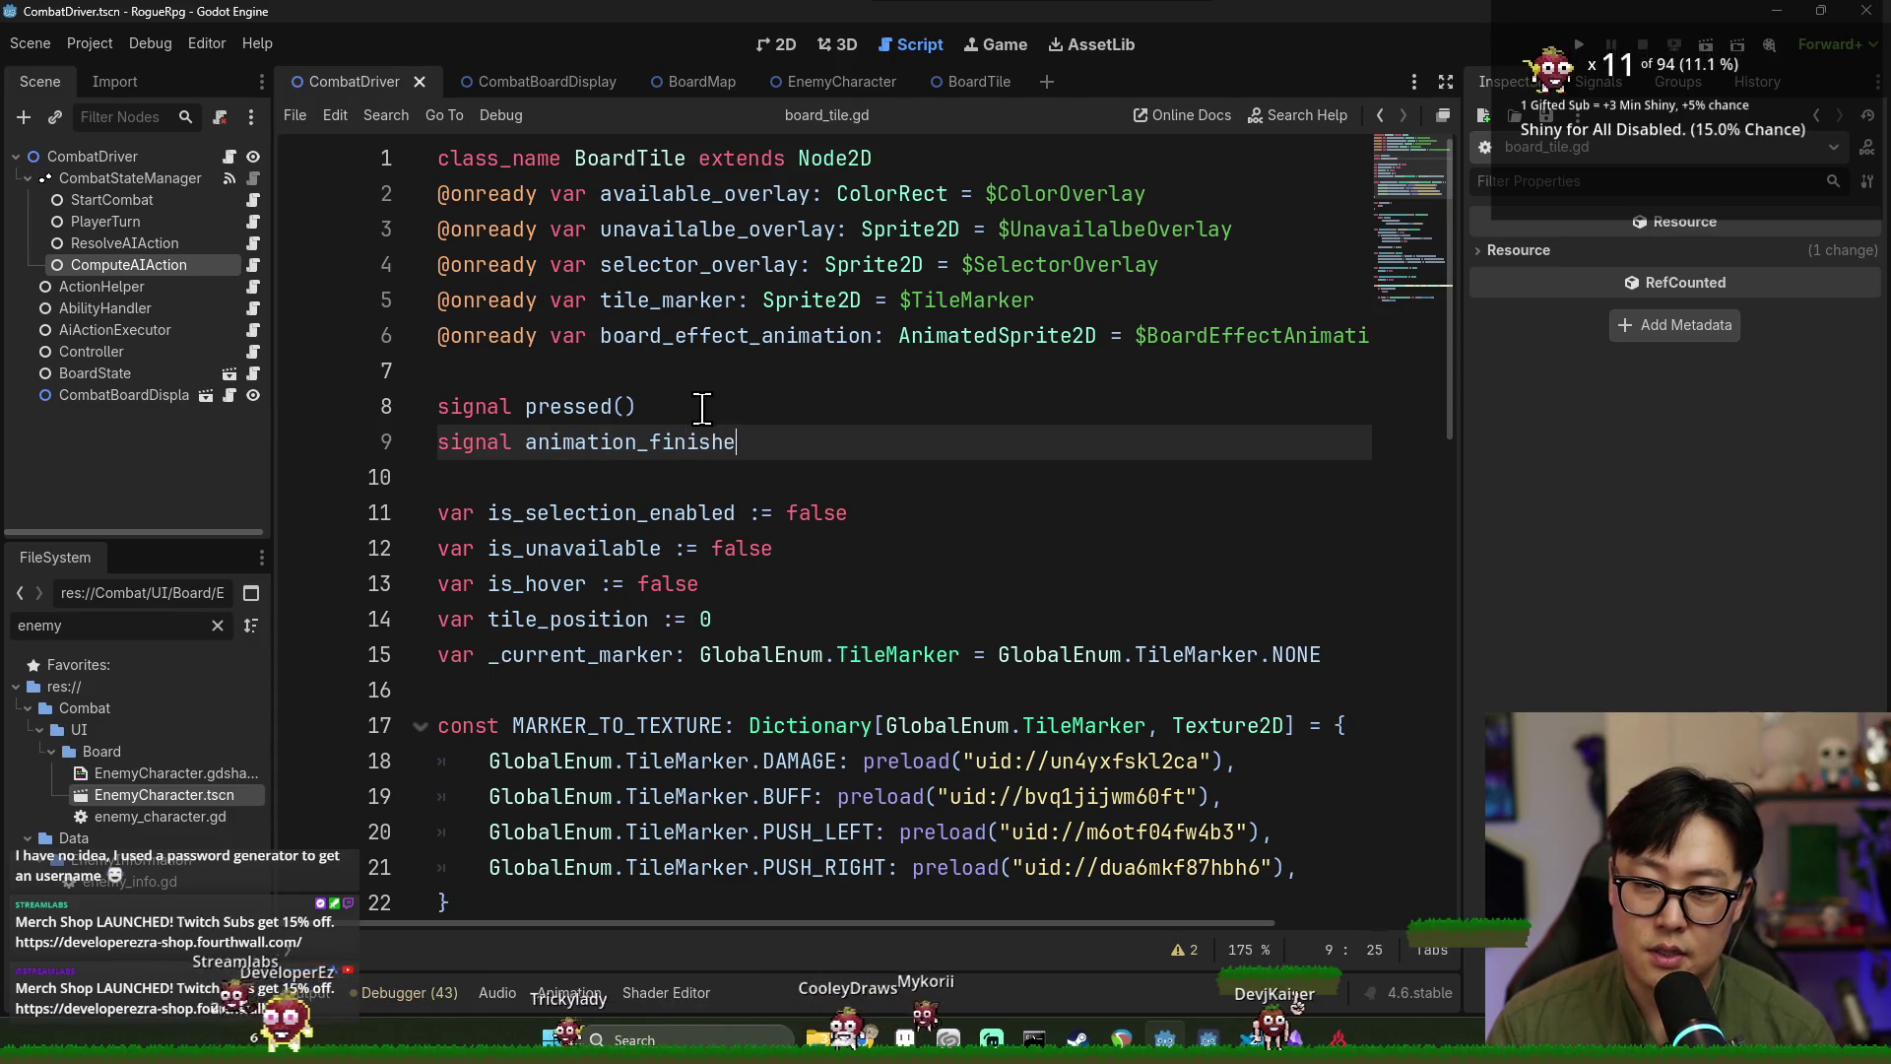
pyautogui.doubleClick(627, 444)
# Review the BoardEffect match and its board_effect_animation references in the slash branch.
pyautogui.scroll(-10, 627, 513)
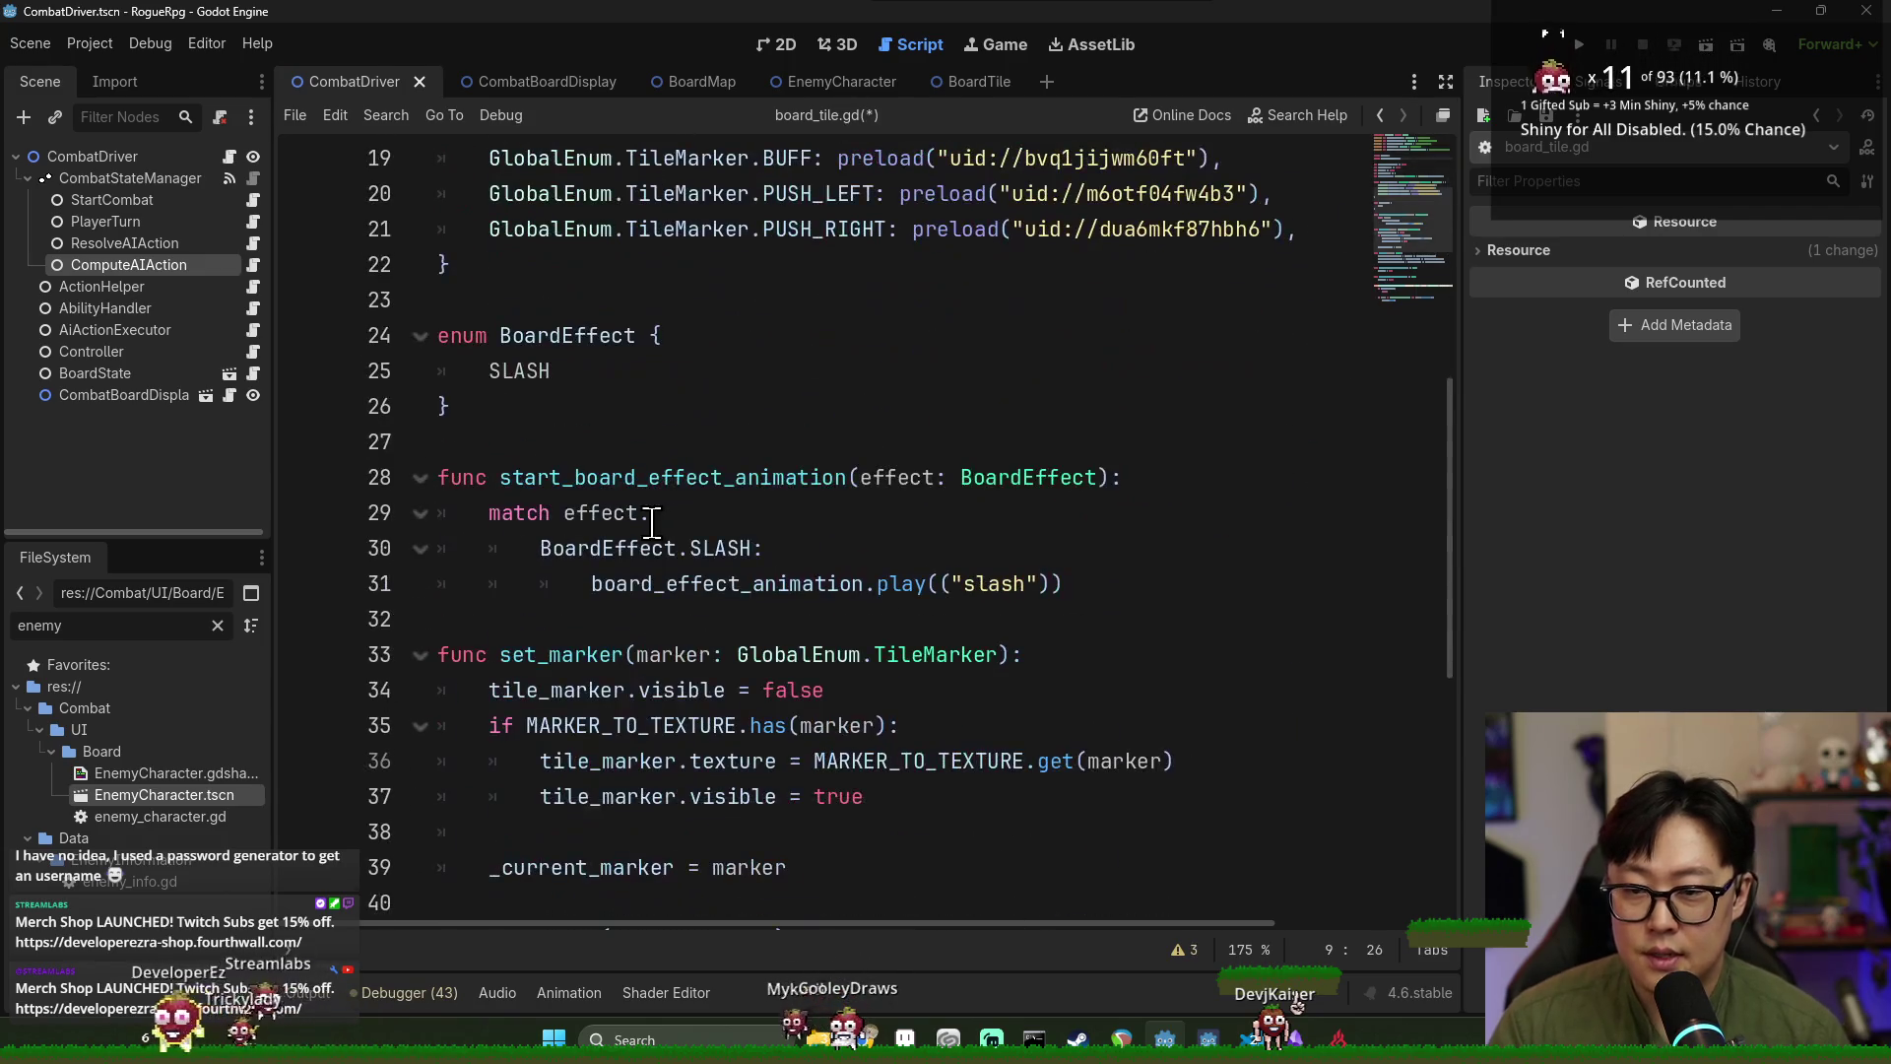
pyautogui.scroll(-2, 627, 591)
pyautogui.click(612, 611)
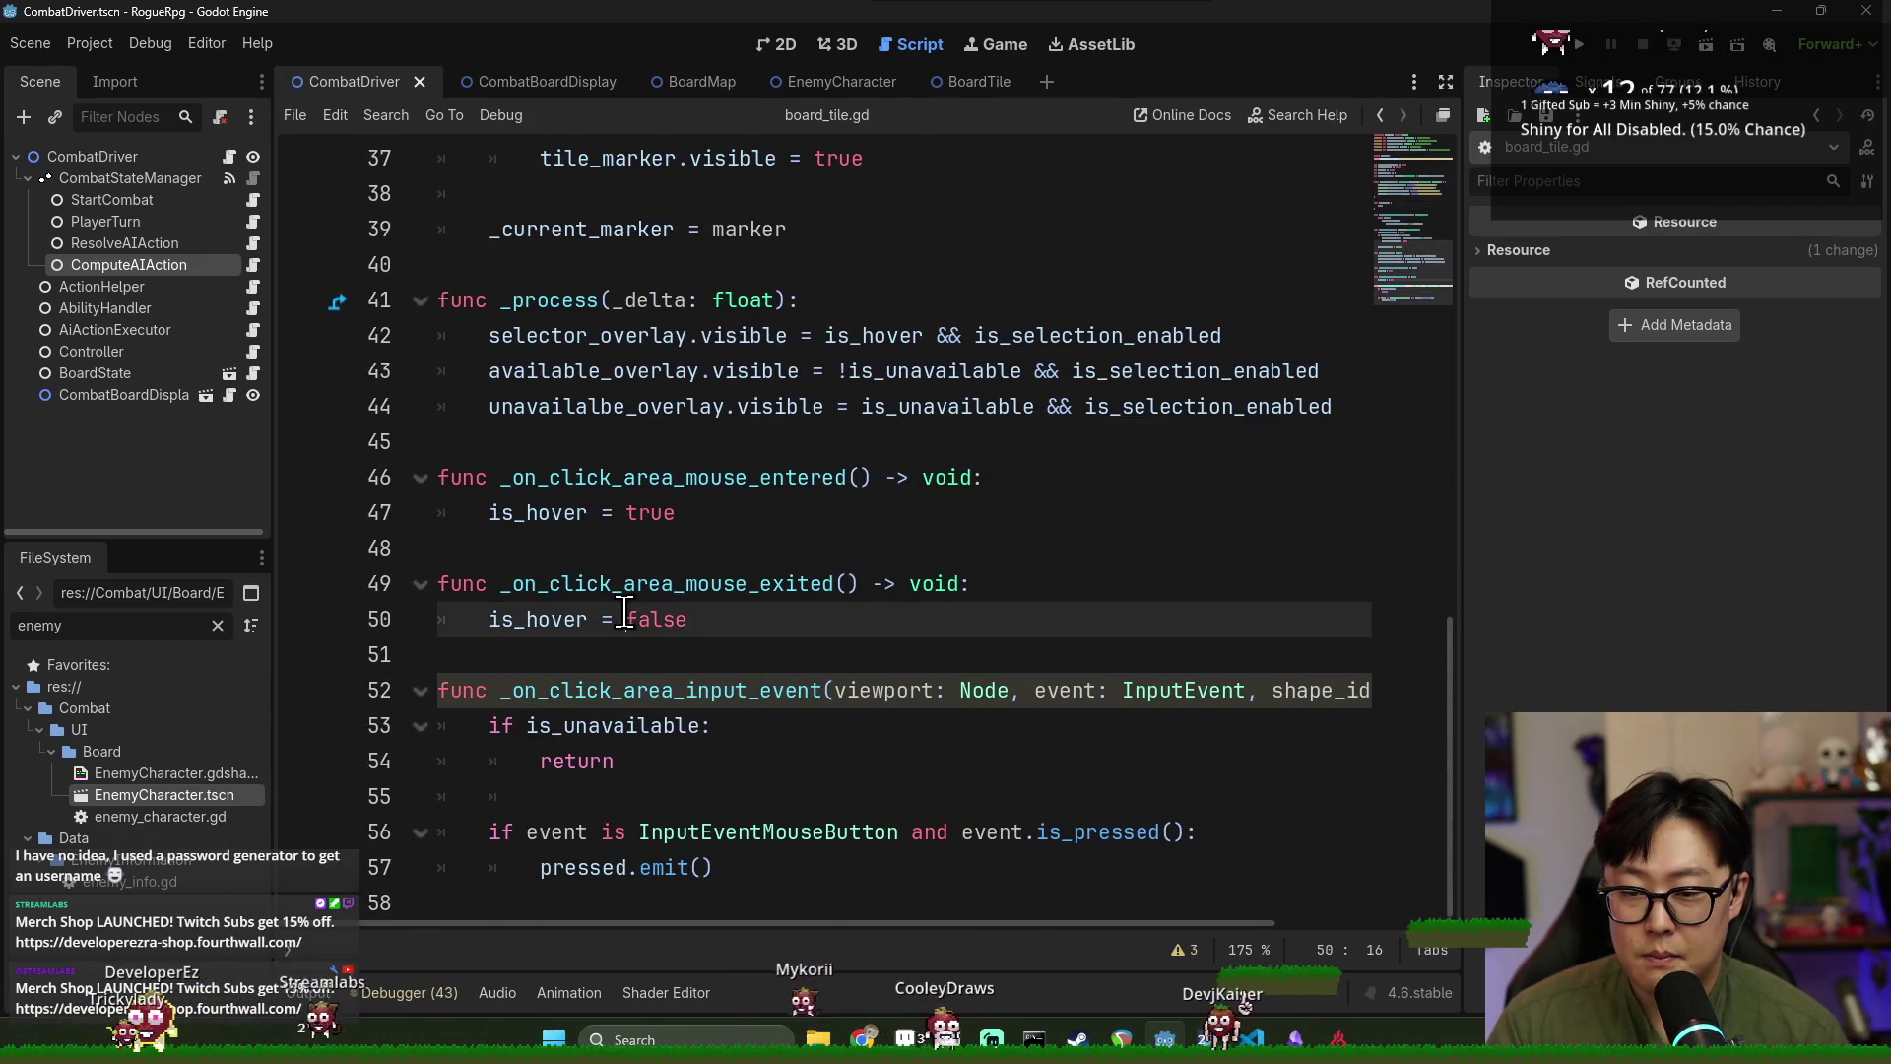
pyautogui.scroll(4, 611, 611)
pyautogui.scroll(4, 610, 606)
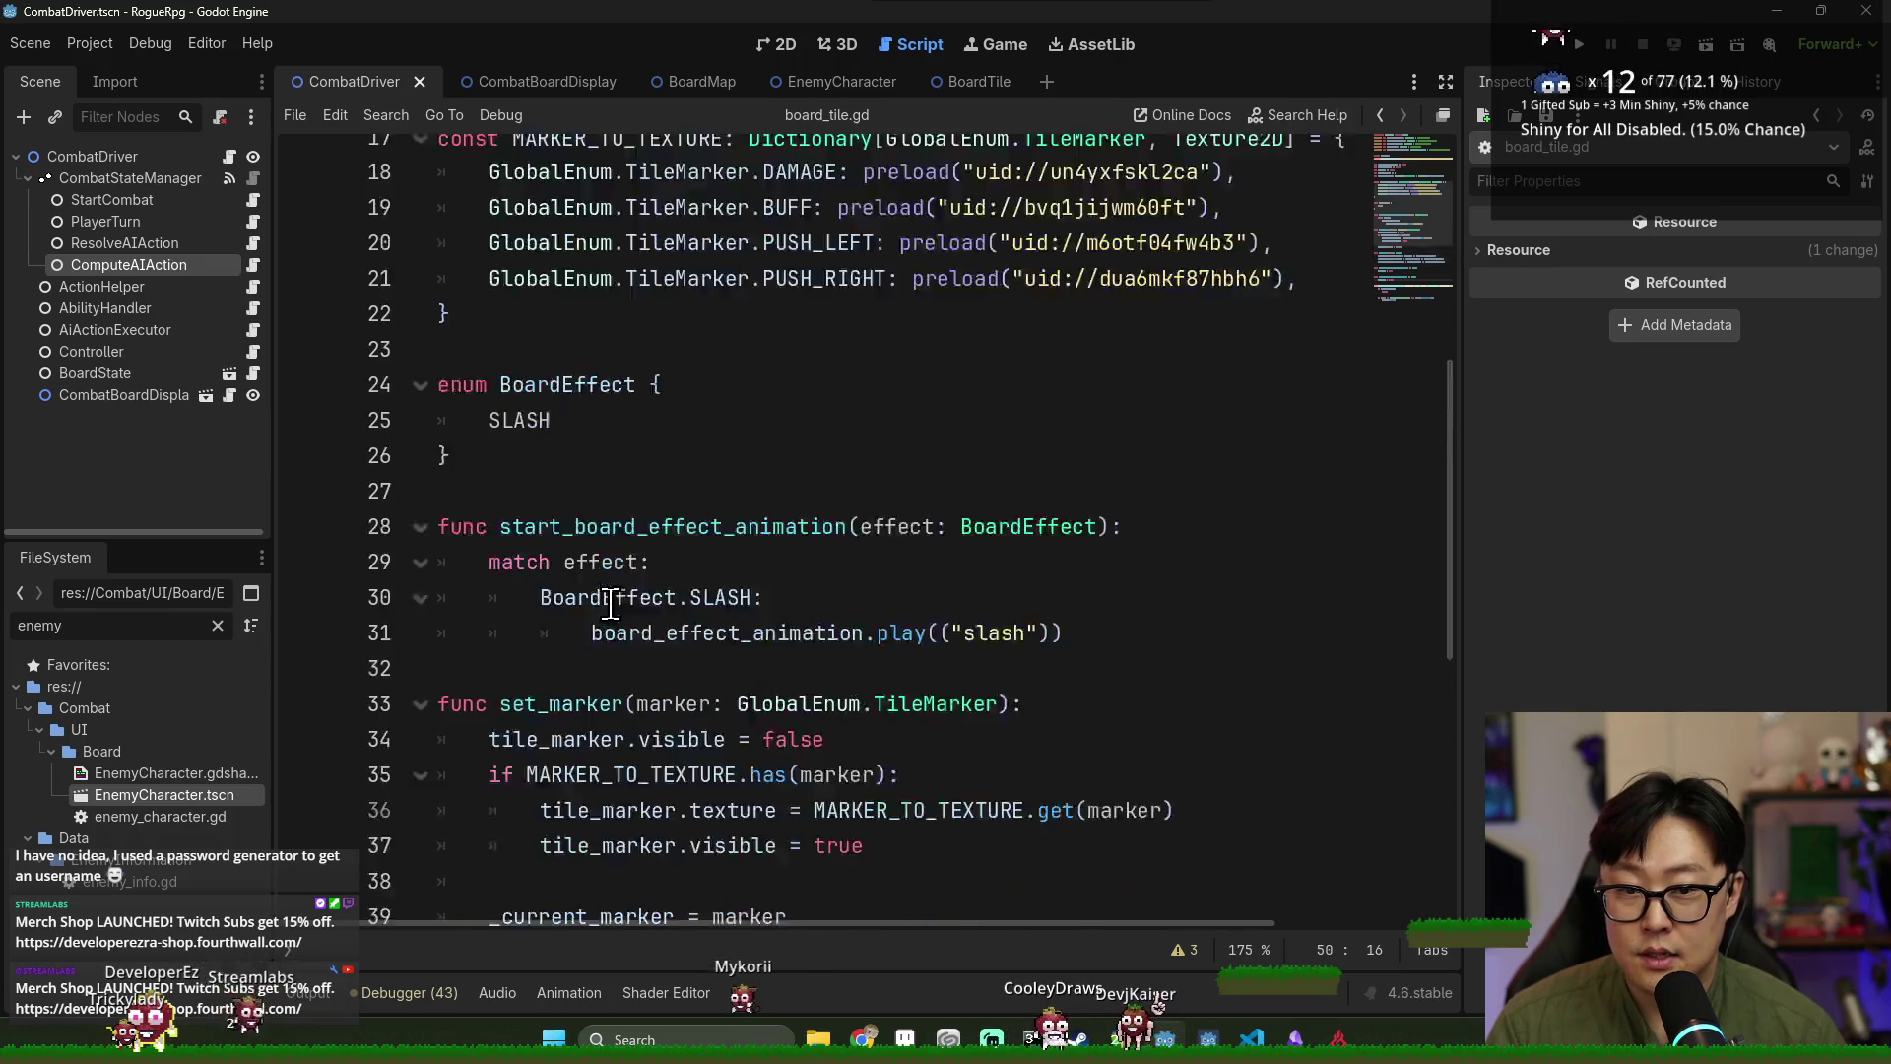
pyautogui.scroll(-2, 628, 609)
pyautogui.doubleClick(601, 547)
pyautogui.doubleClick(729, 583)
pyautogui.click(1162, 581)
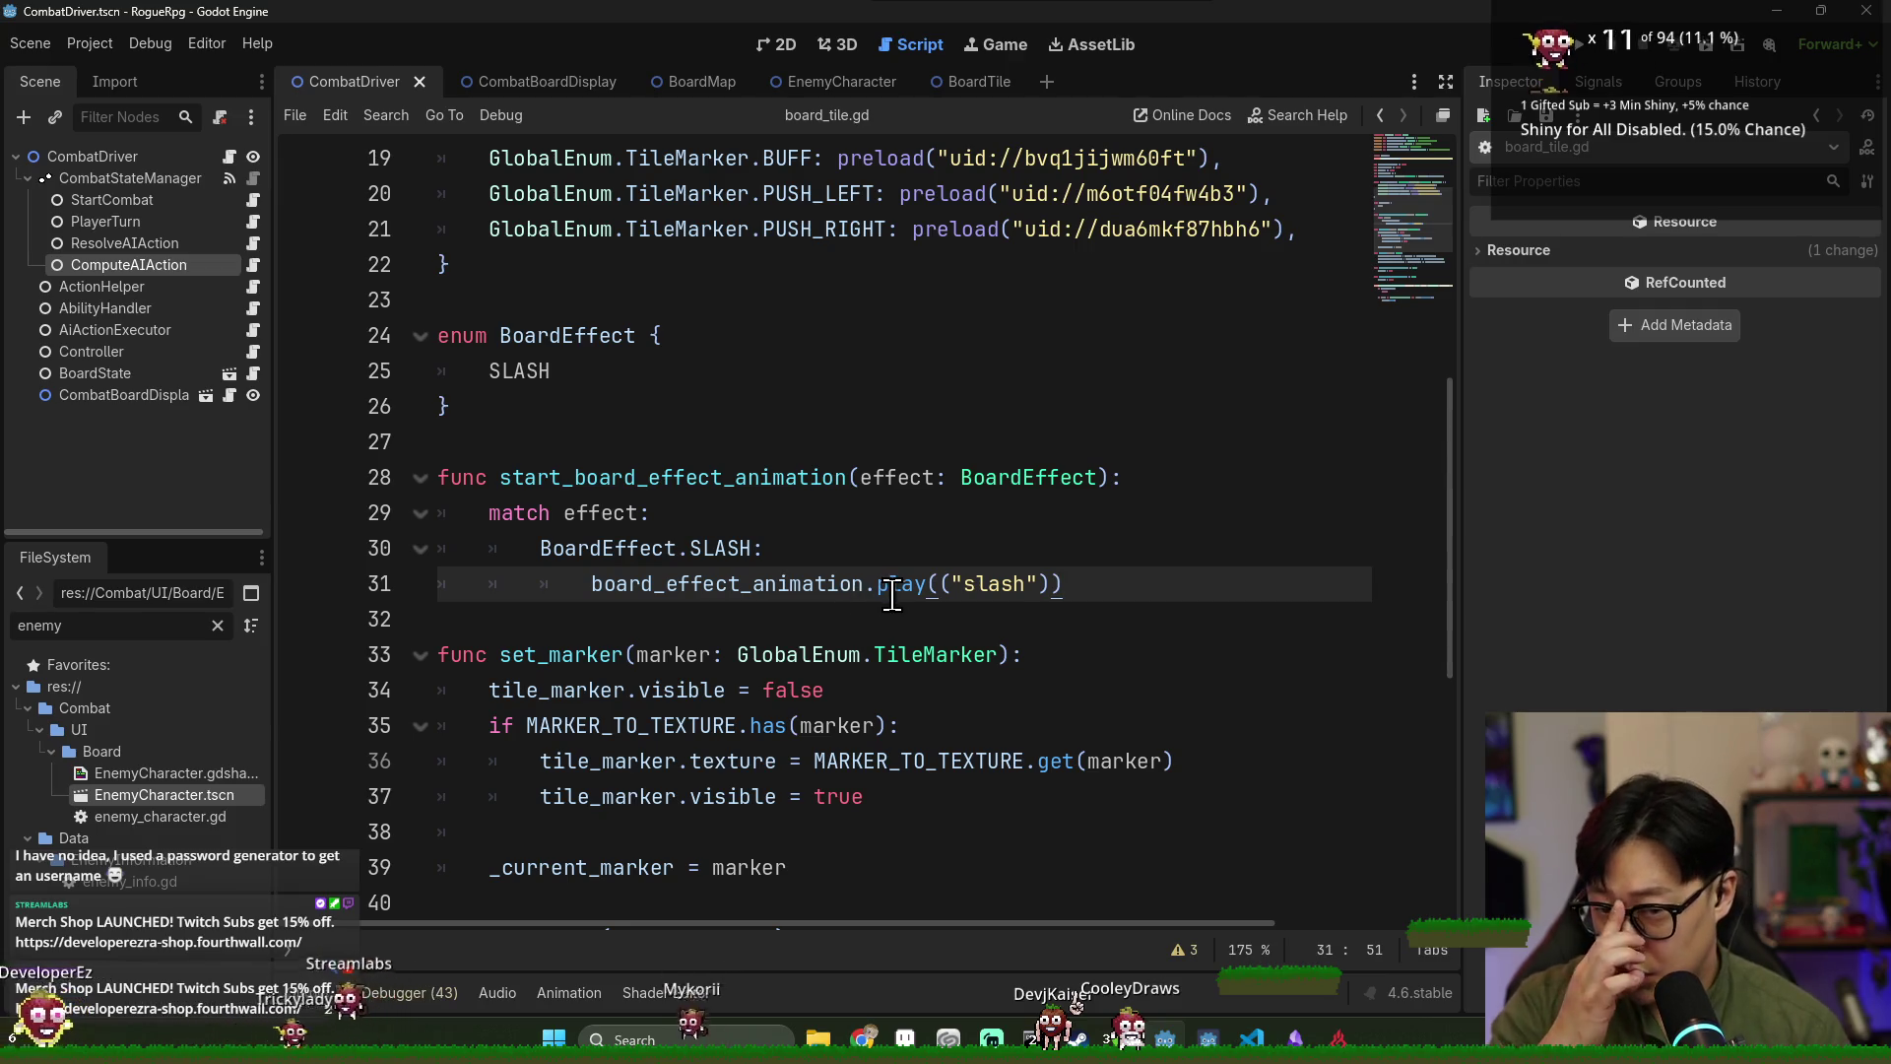
# Add an indented empty line after the board_effect_animation play("slash") call.
pyautogui.scroll(4, 761, 571)
pyautogui.scroll(2, 749, 552)
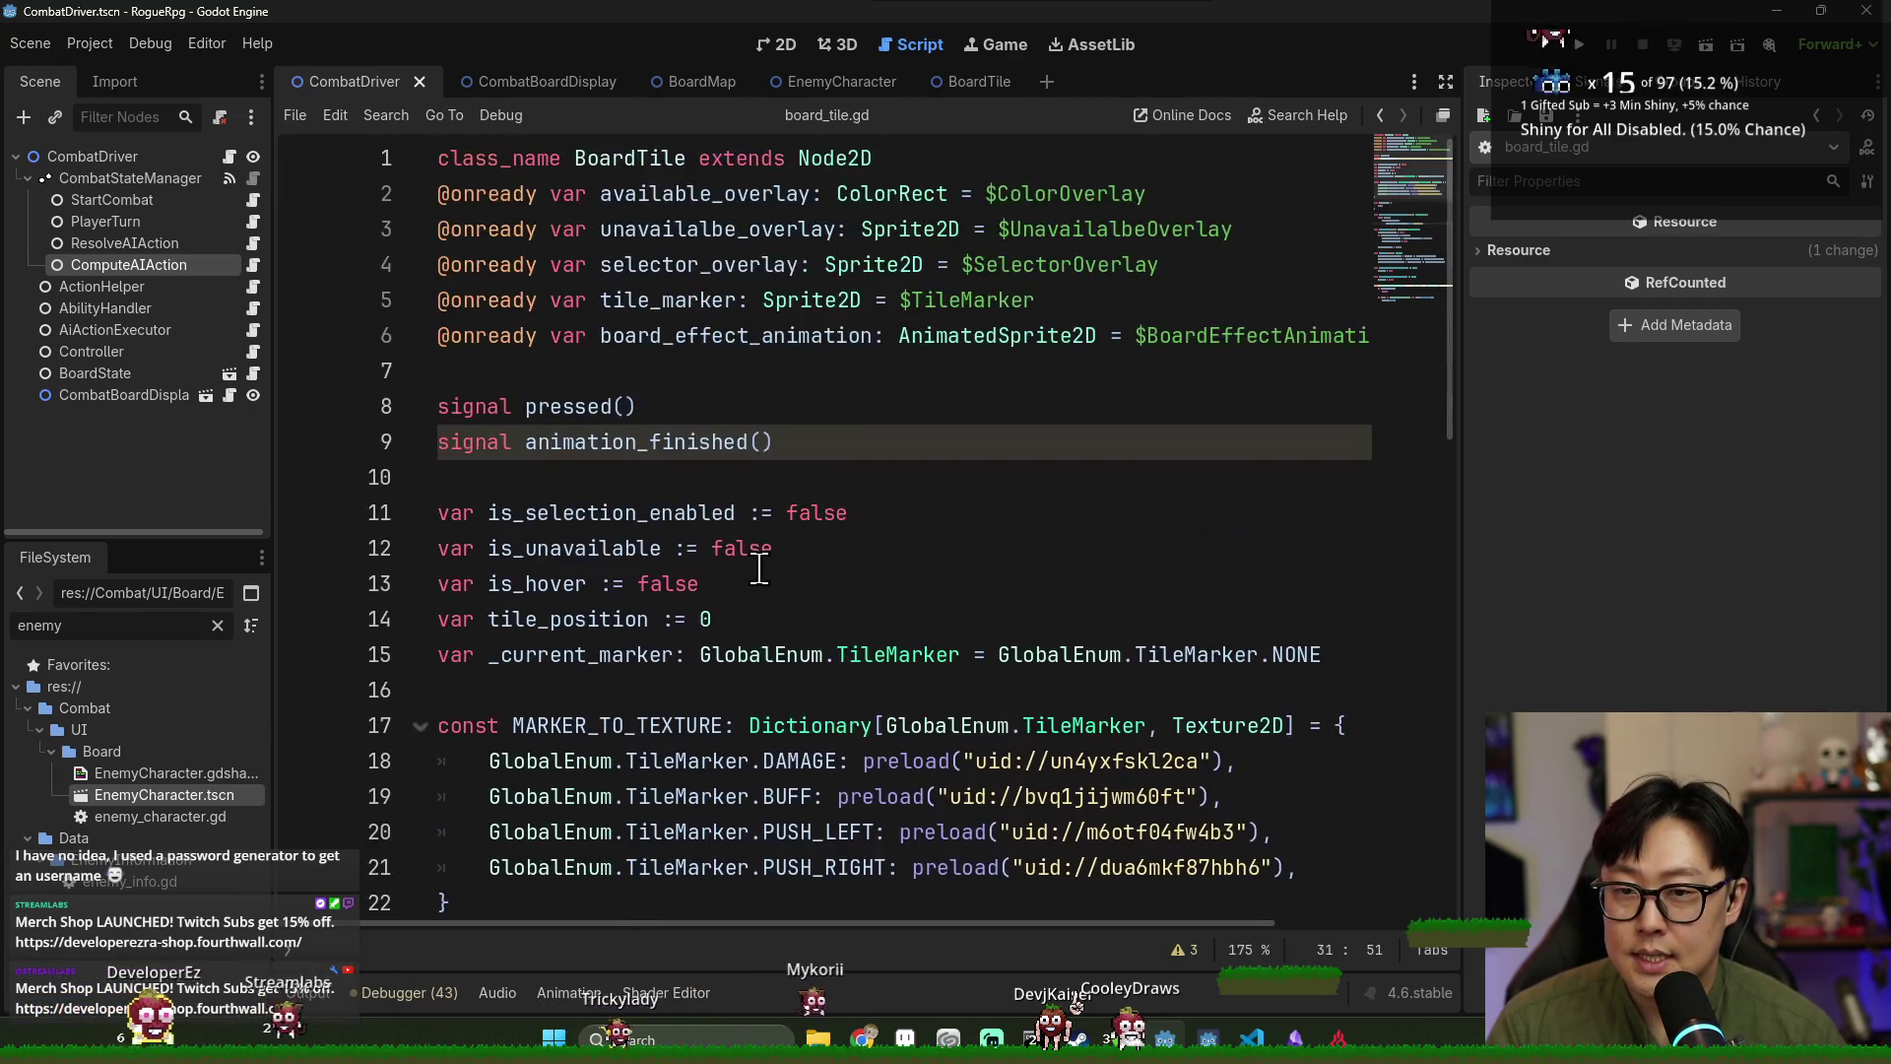
pyautogui.scroll(-6, 689, 532)
pyautogui.doubleClick(626, 476)
pyautogui.doubleClick(703, 583)
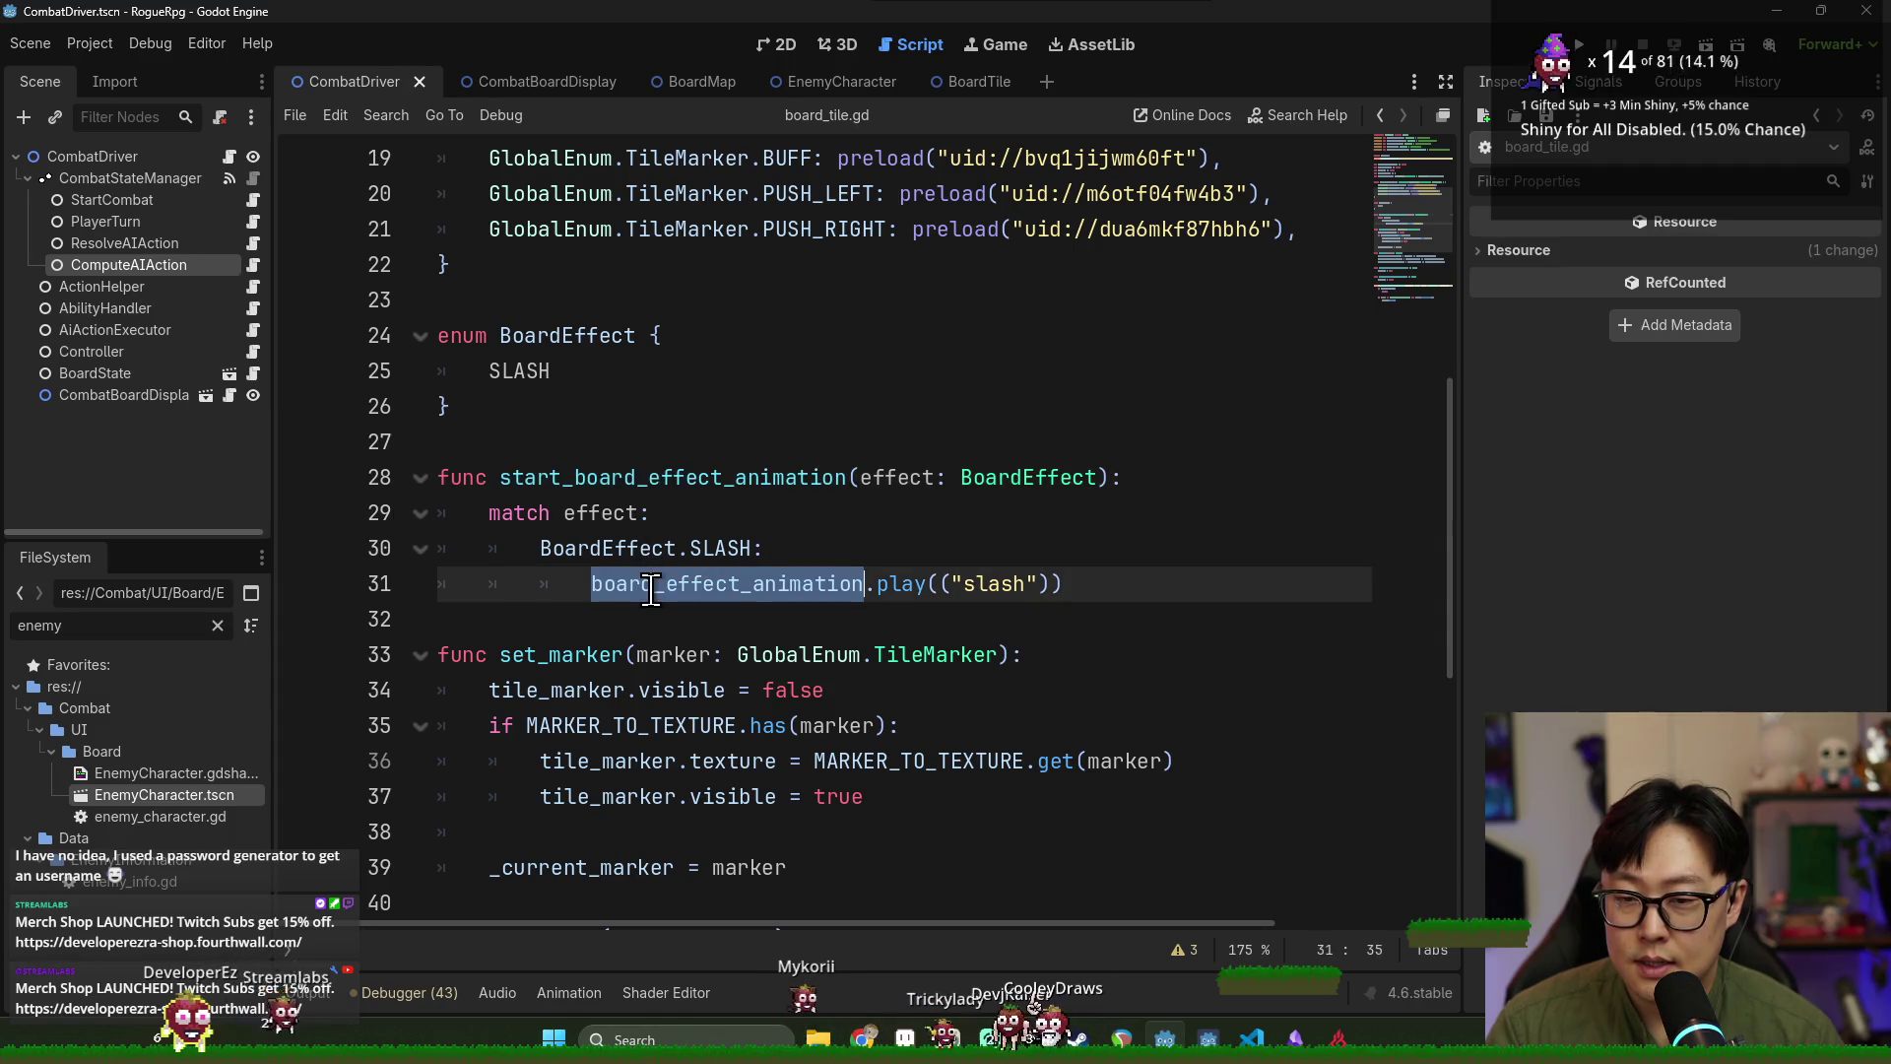
pyautogui.scroll(5, 833, 547)
pyautogui.scroll(1, 833, 548)
pyautogui.doubleClick(690, 441)
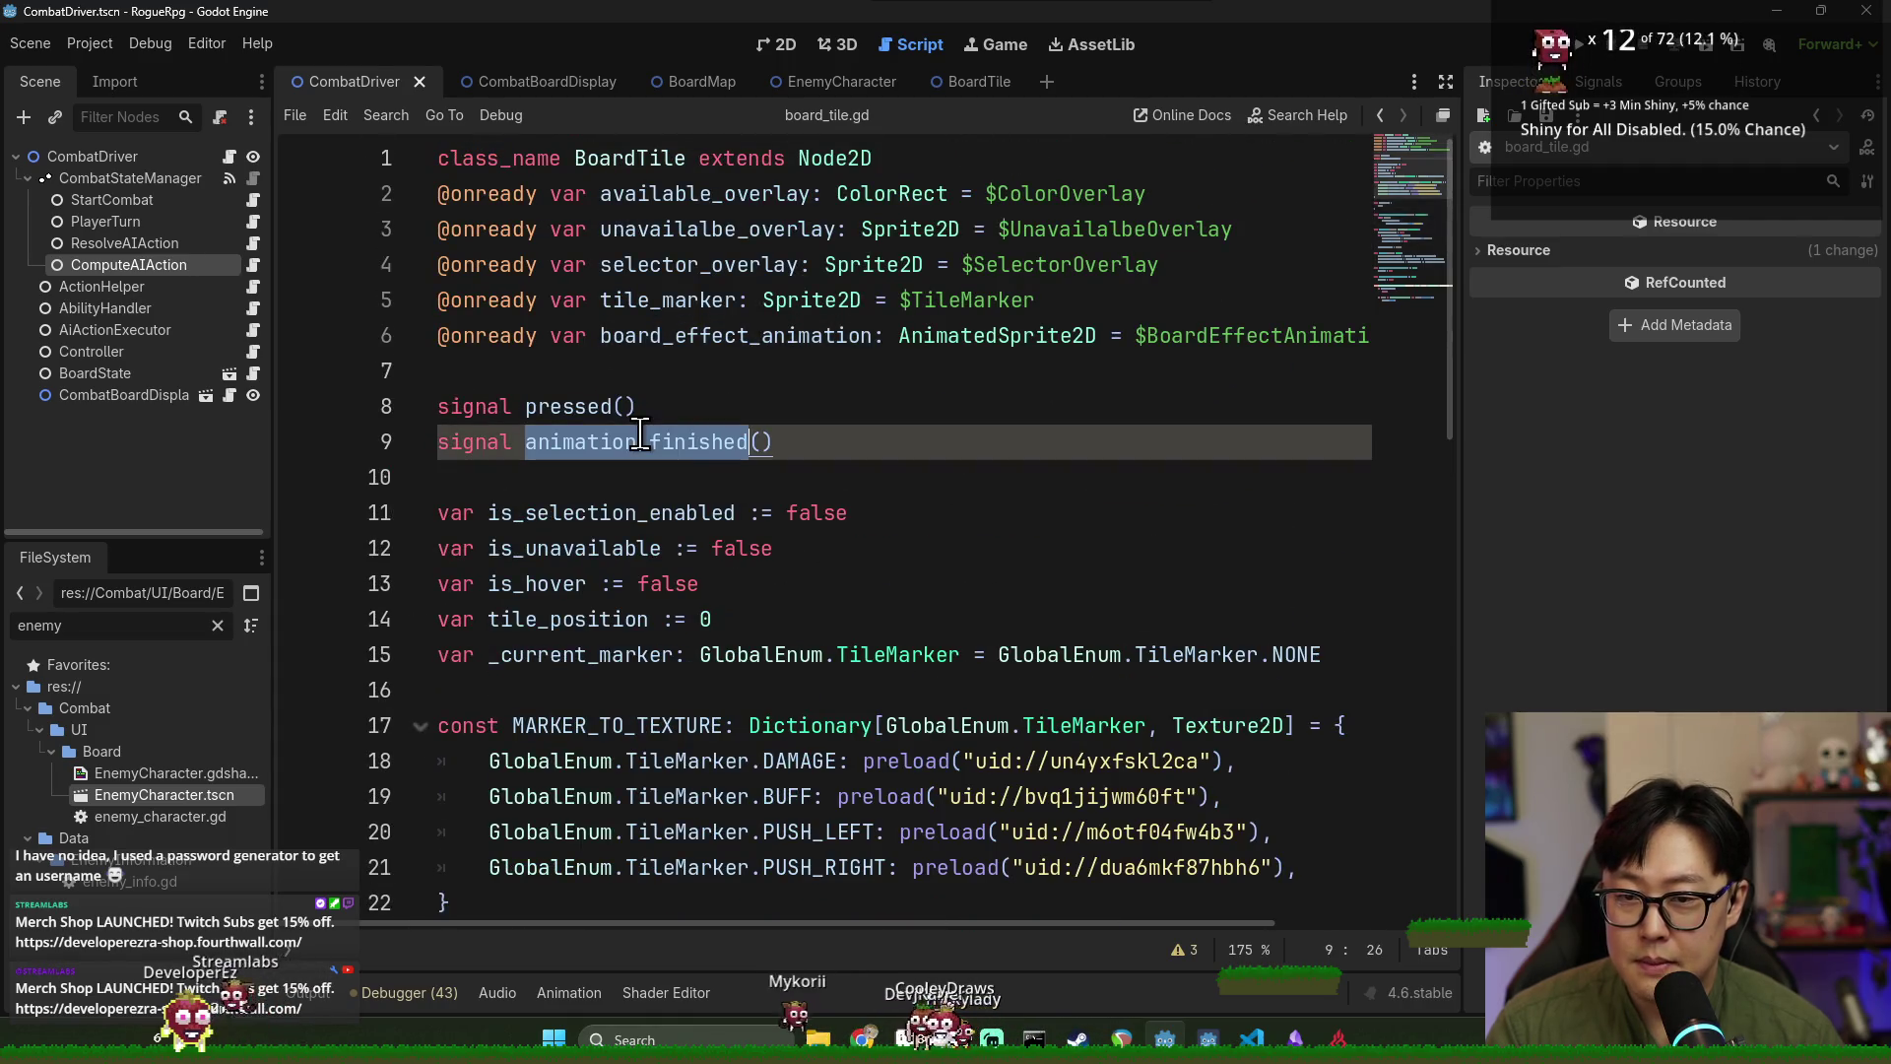
pyautogui.scroll(-6, 831, 600)
pyautogui.doubleClick(788, 588)
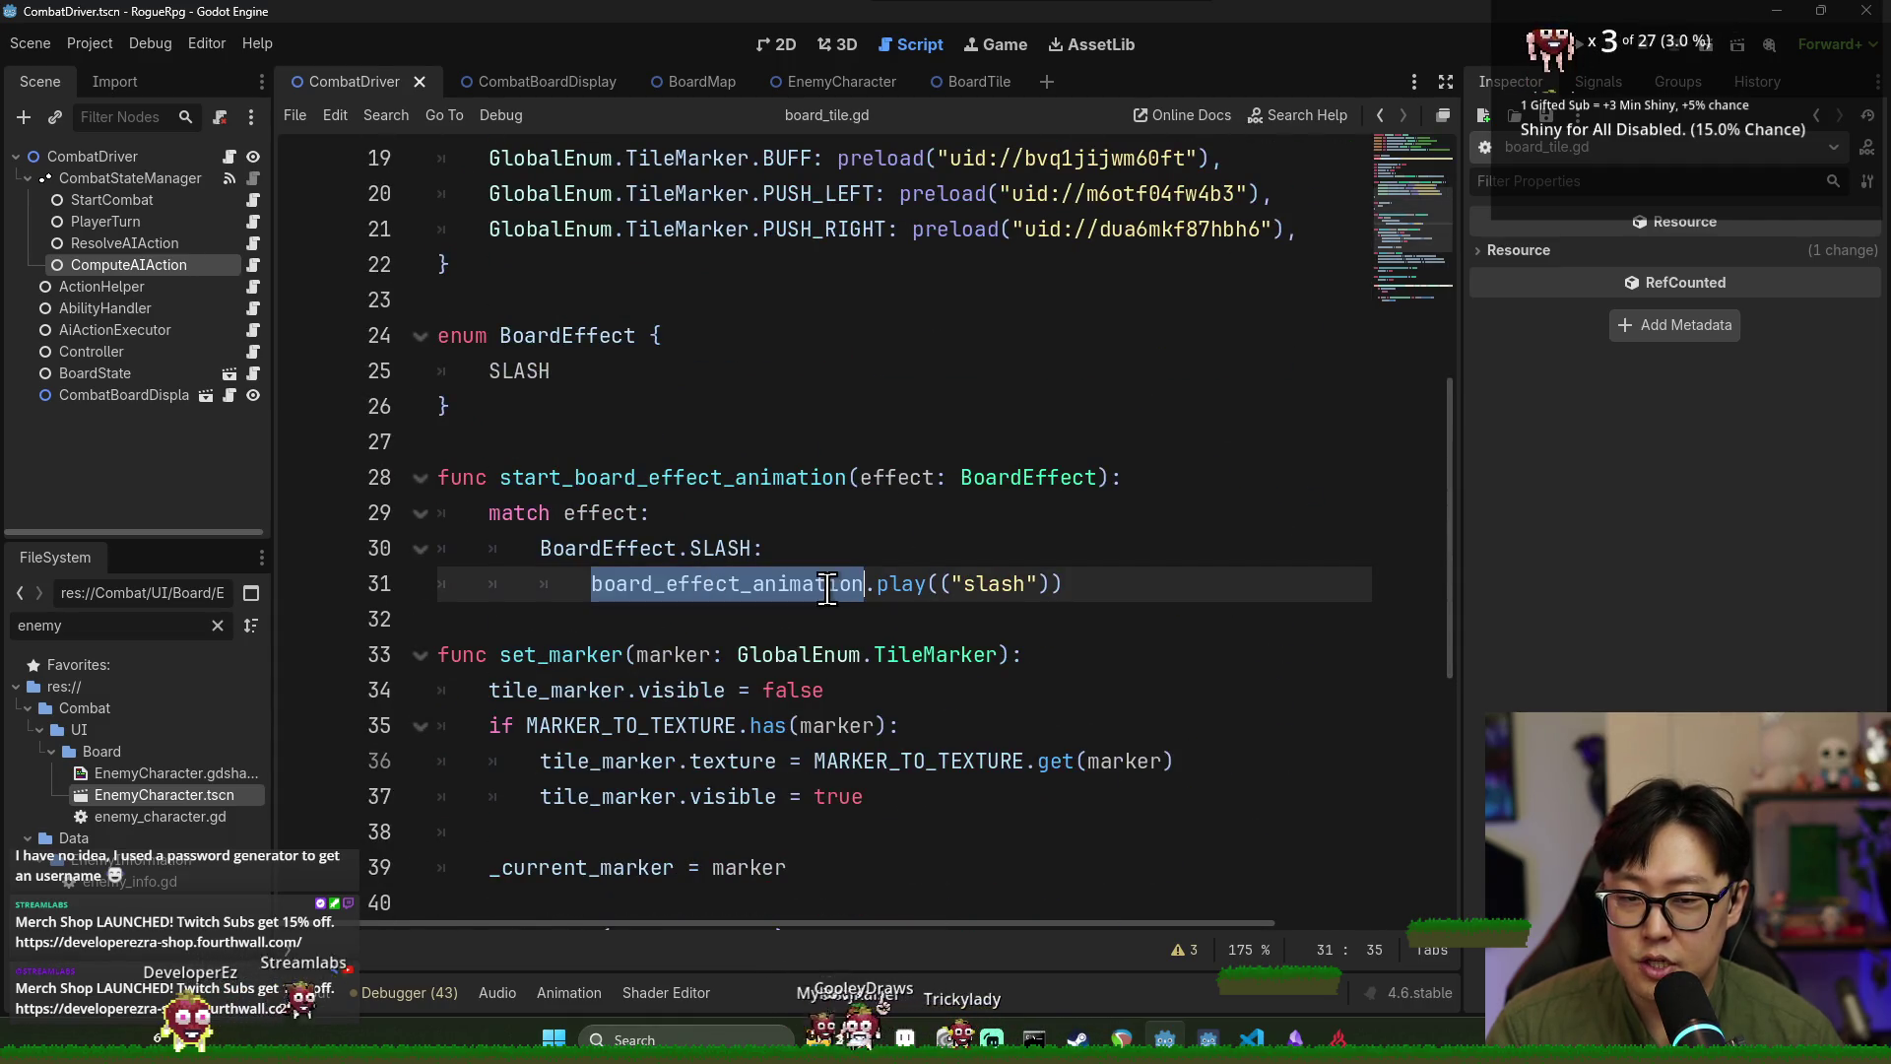
pyautogui.click(1077, 585)
pyautogui.press('Return')
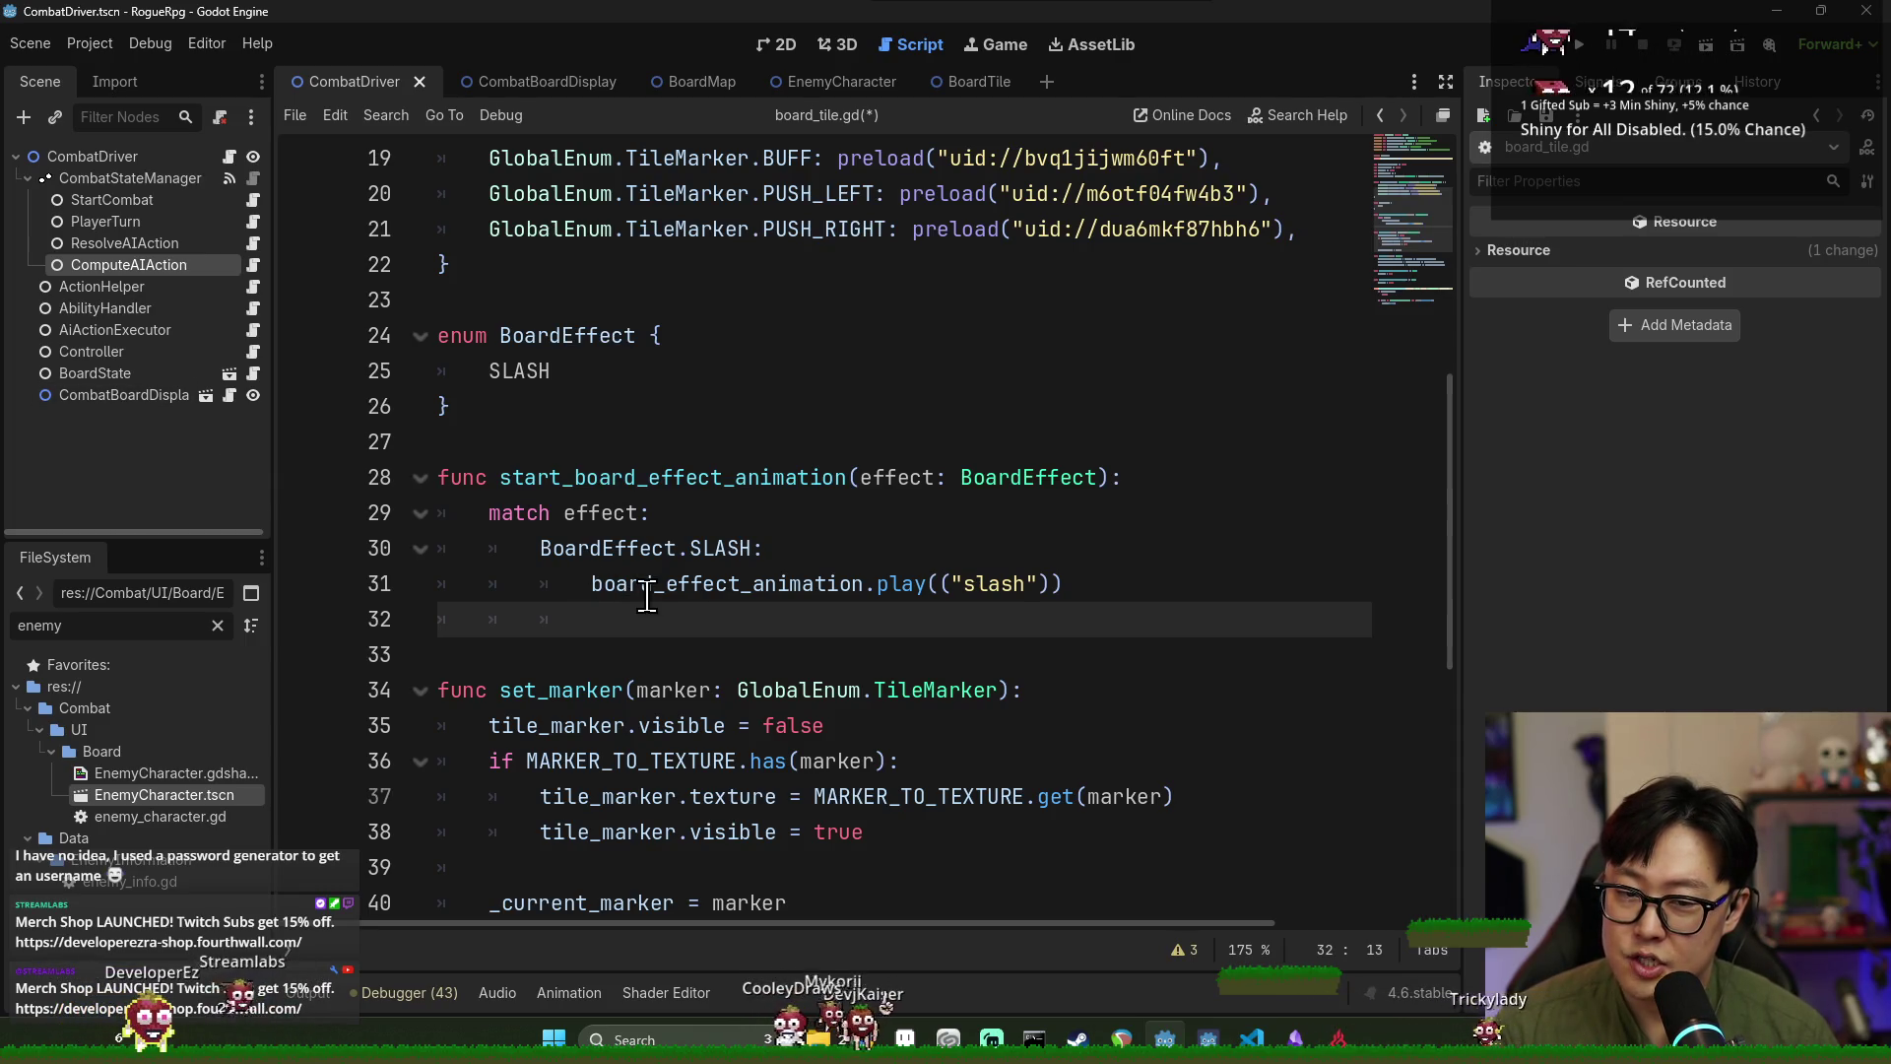
# Locate the board_effect_animation declaration and move to the line after the enum.
pyautogui.scroll(1, 660, 588)
pyautogui.scroll(5, 610, 488)
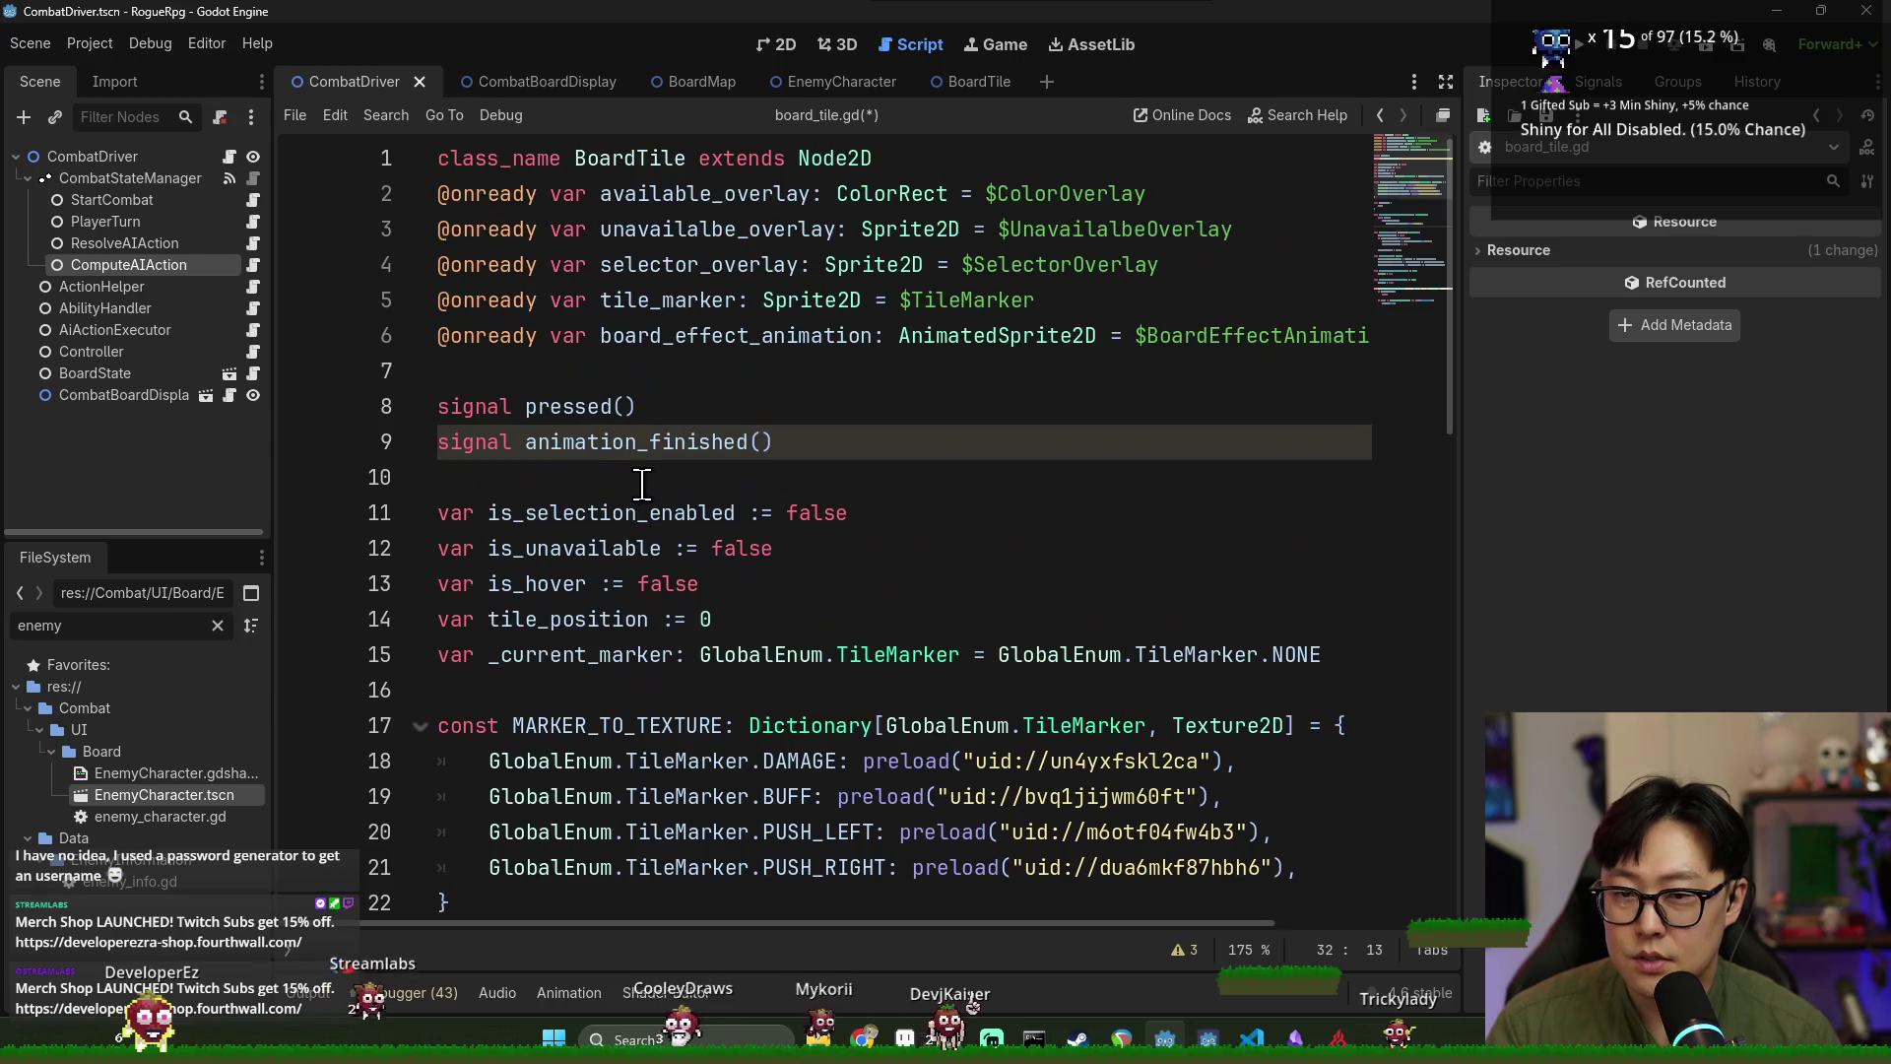
pyautogui.scroll(-6, 594, 443)
pyautogui.scroll(2, 599, 591)
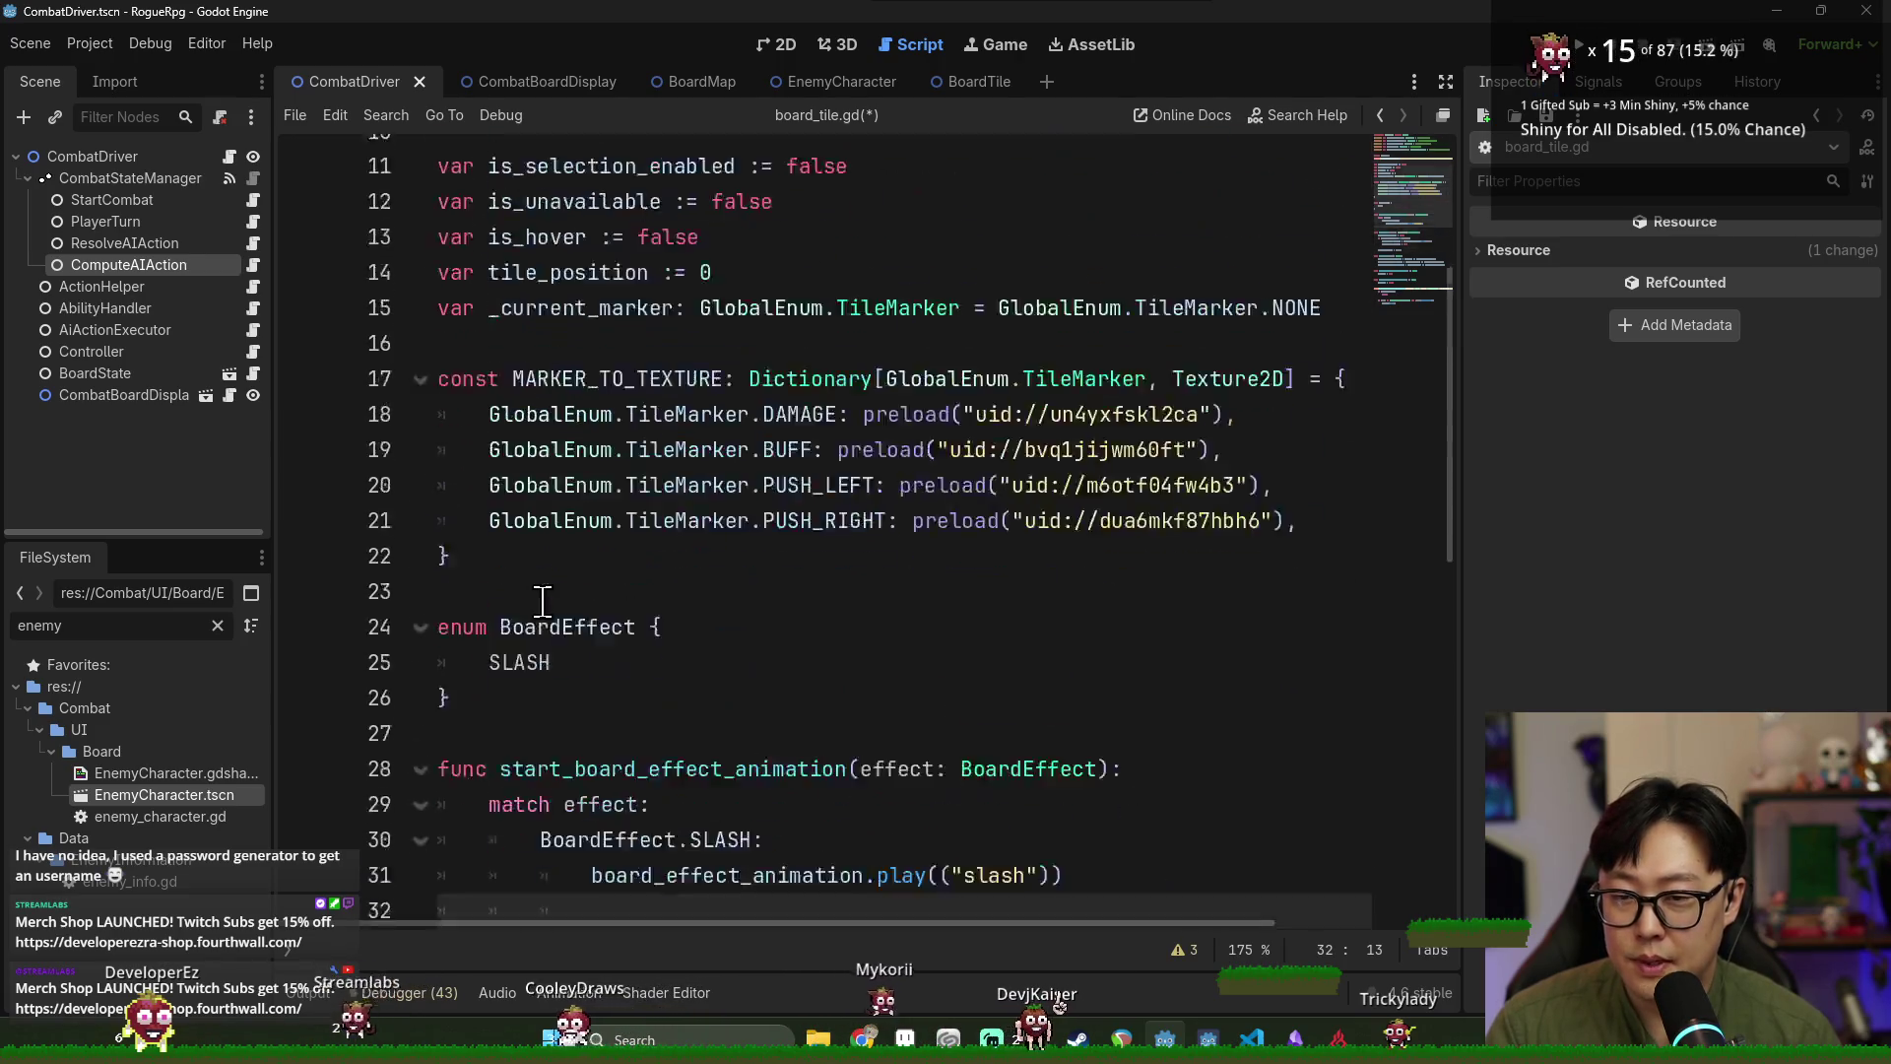
pyautogui.scroll(-1, 536, 612)
pyautogui.scroll(5, 569, 532)
pyautogui.doubleClick(652, 336)
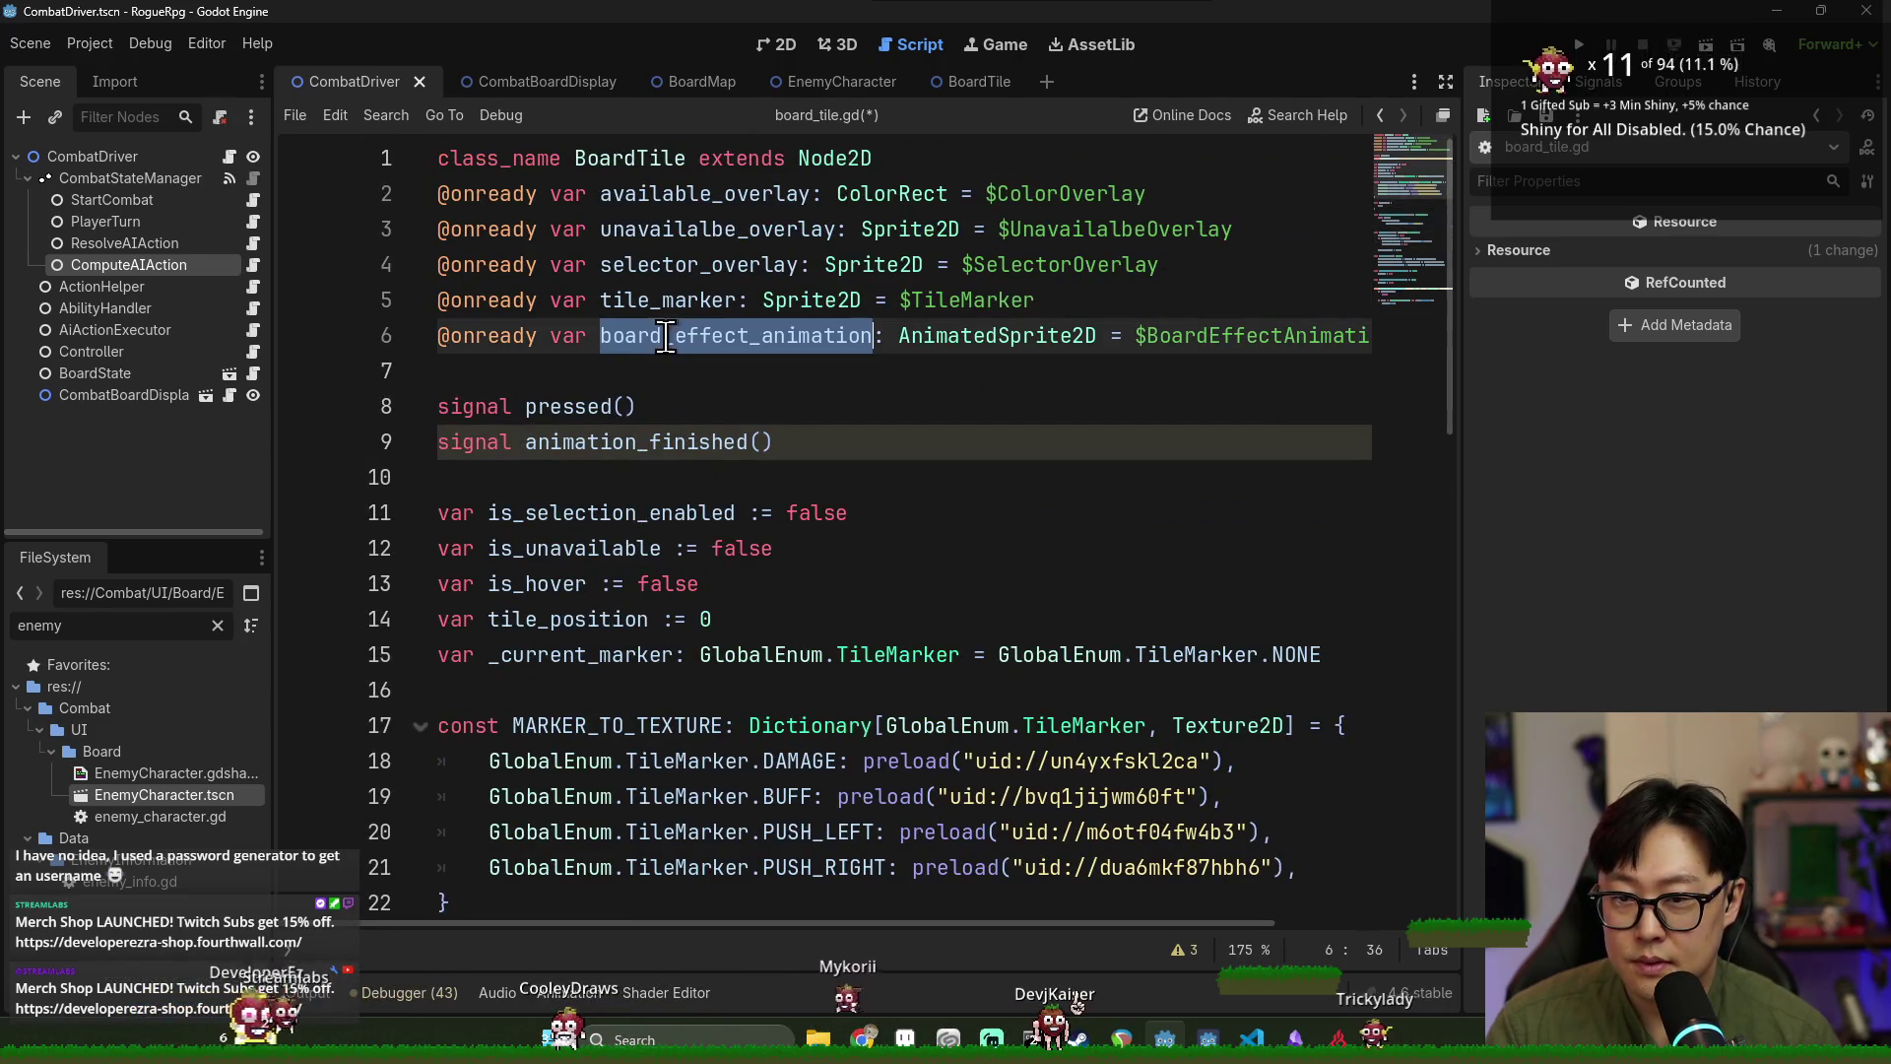
pyautogui.scroll(-5, 620, 444)
pyautogui.click(602, 545)
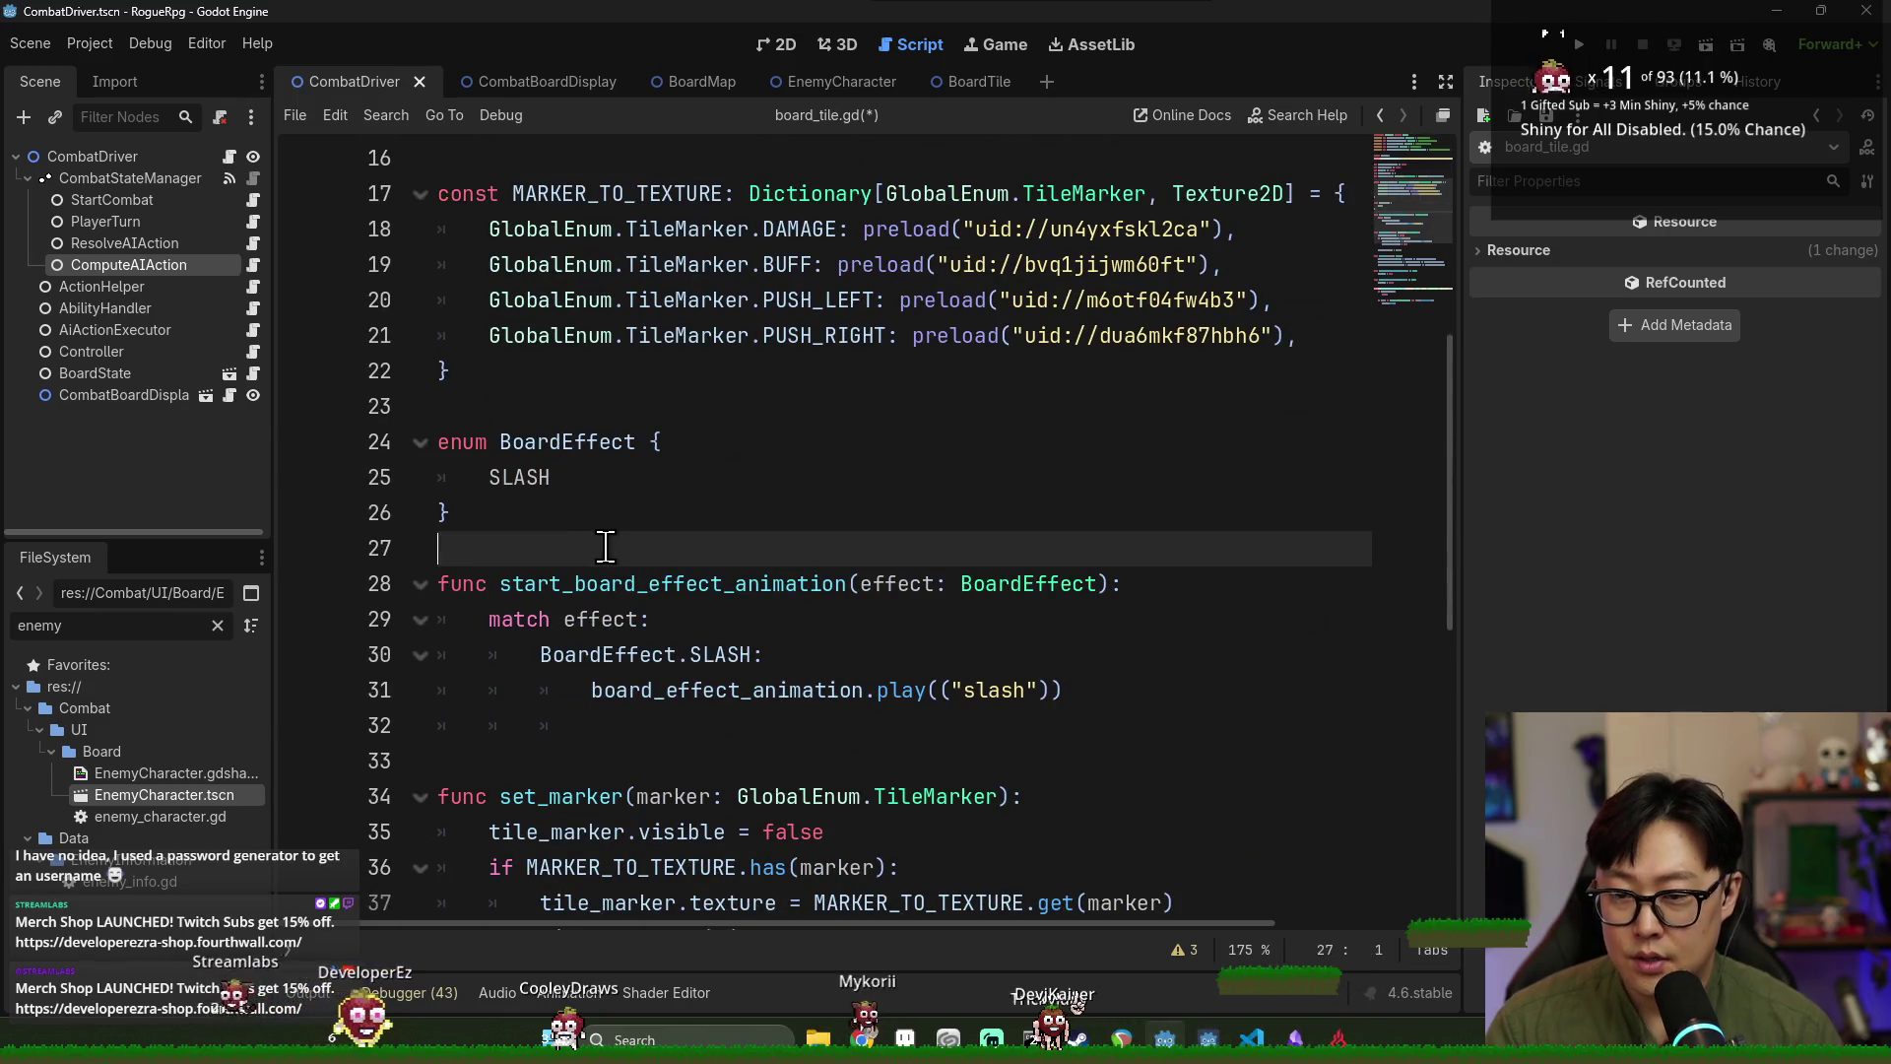
# Tidy the _ready() header and open empty indented lines in its body.
pyautogui.write('func _ready(:')
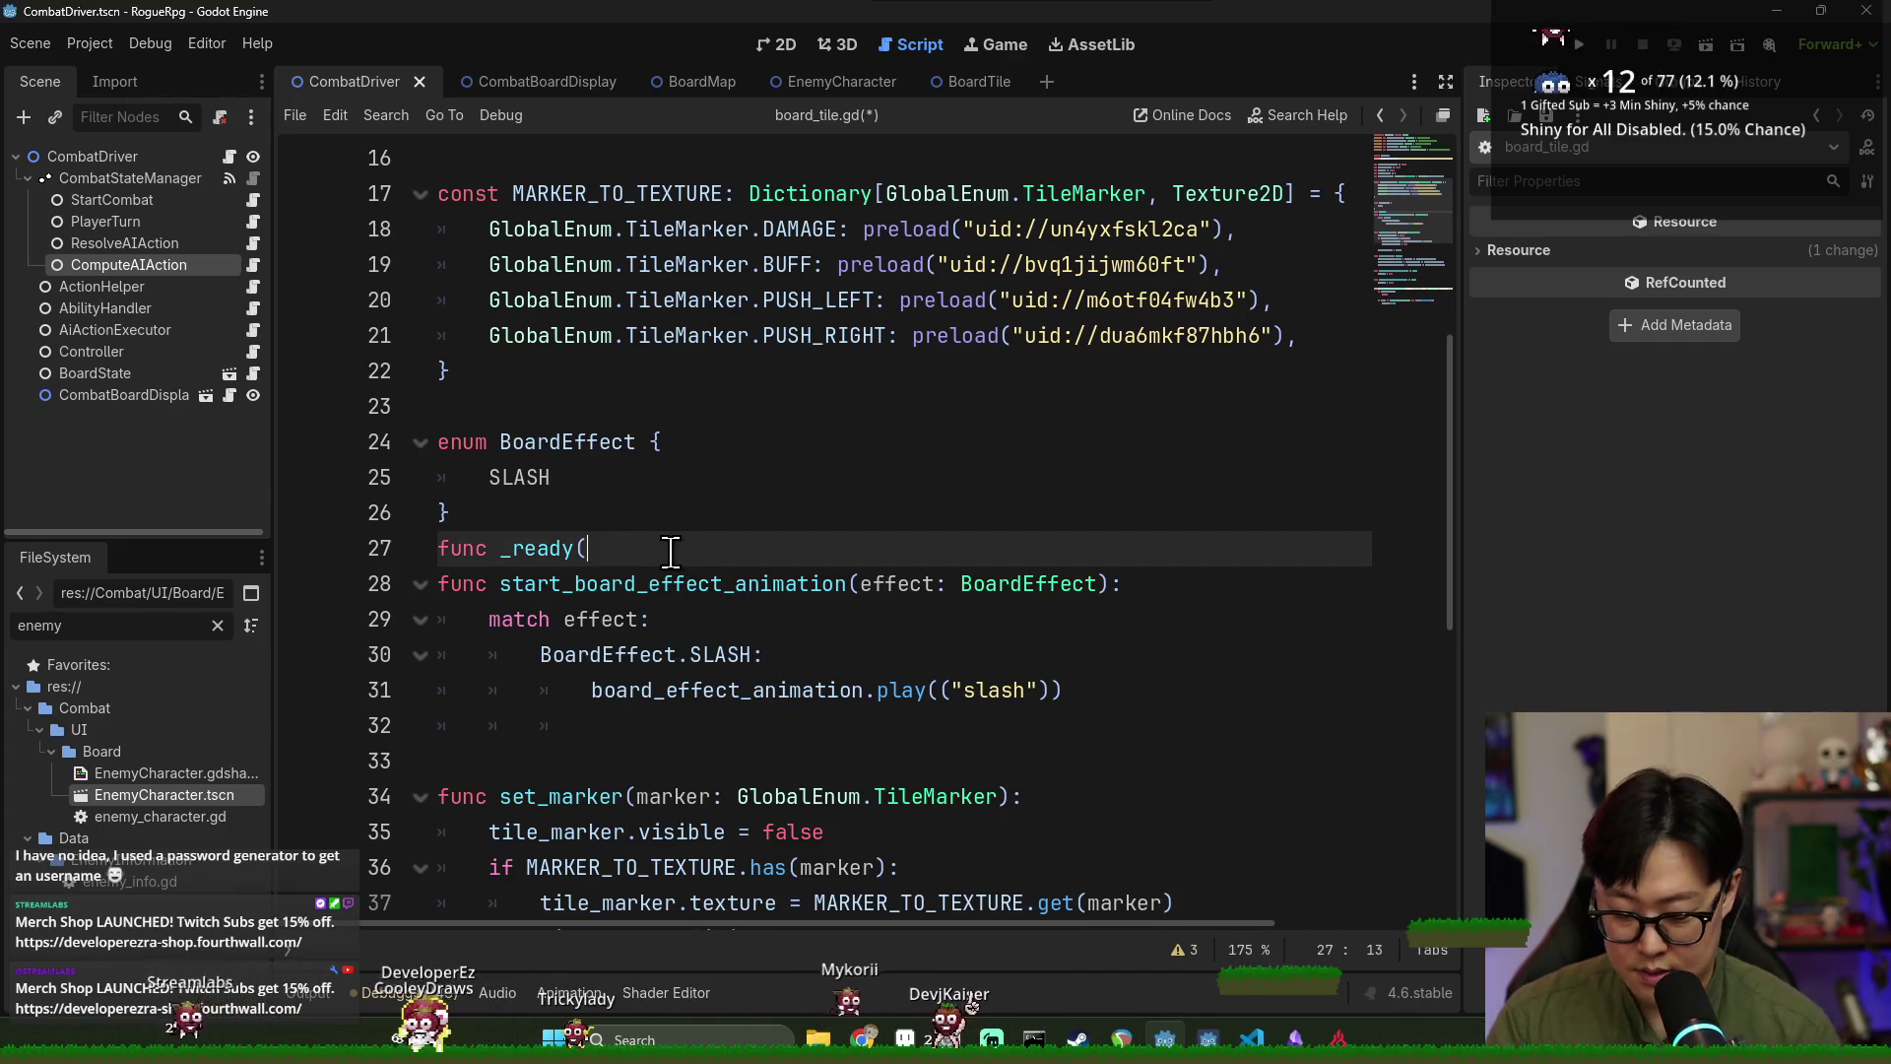
pyautogui.press('BackSpace')
pyautogui.press('Return')
pyautogui.press('BackSpace')
pyautogui.press('Return')
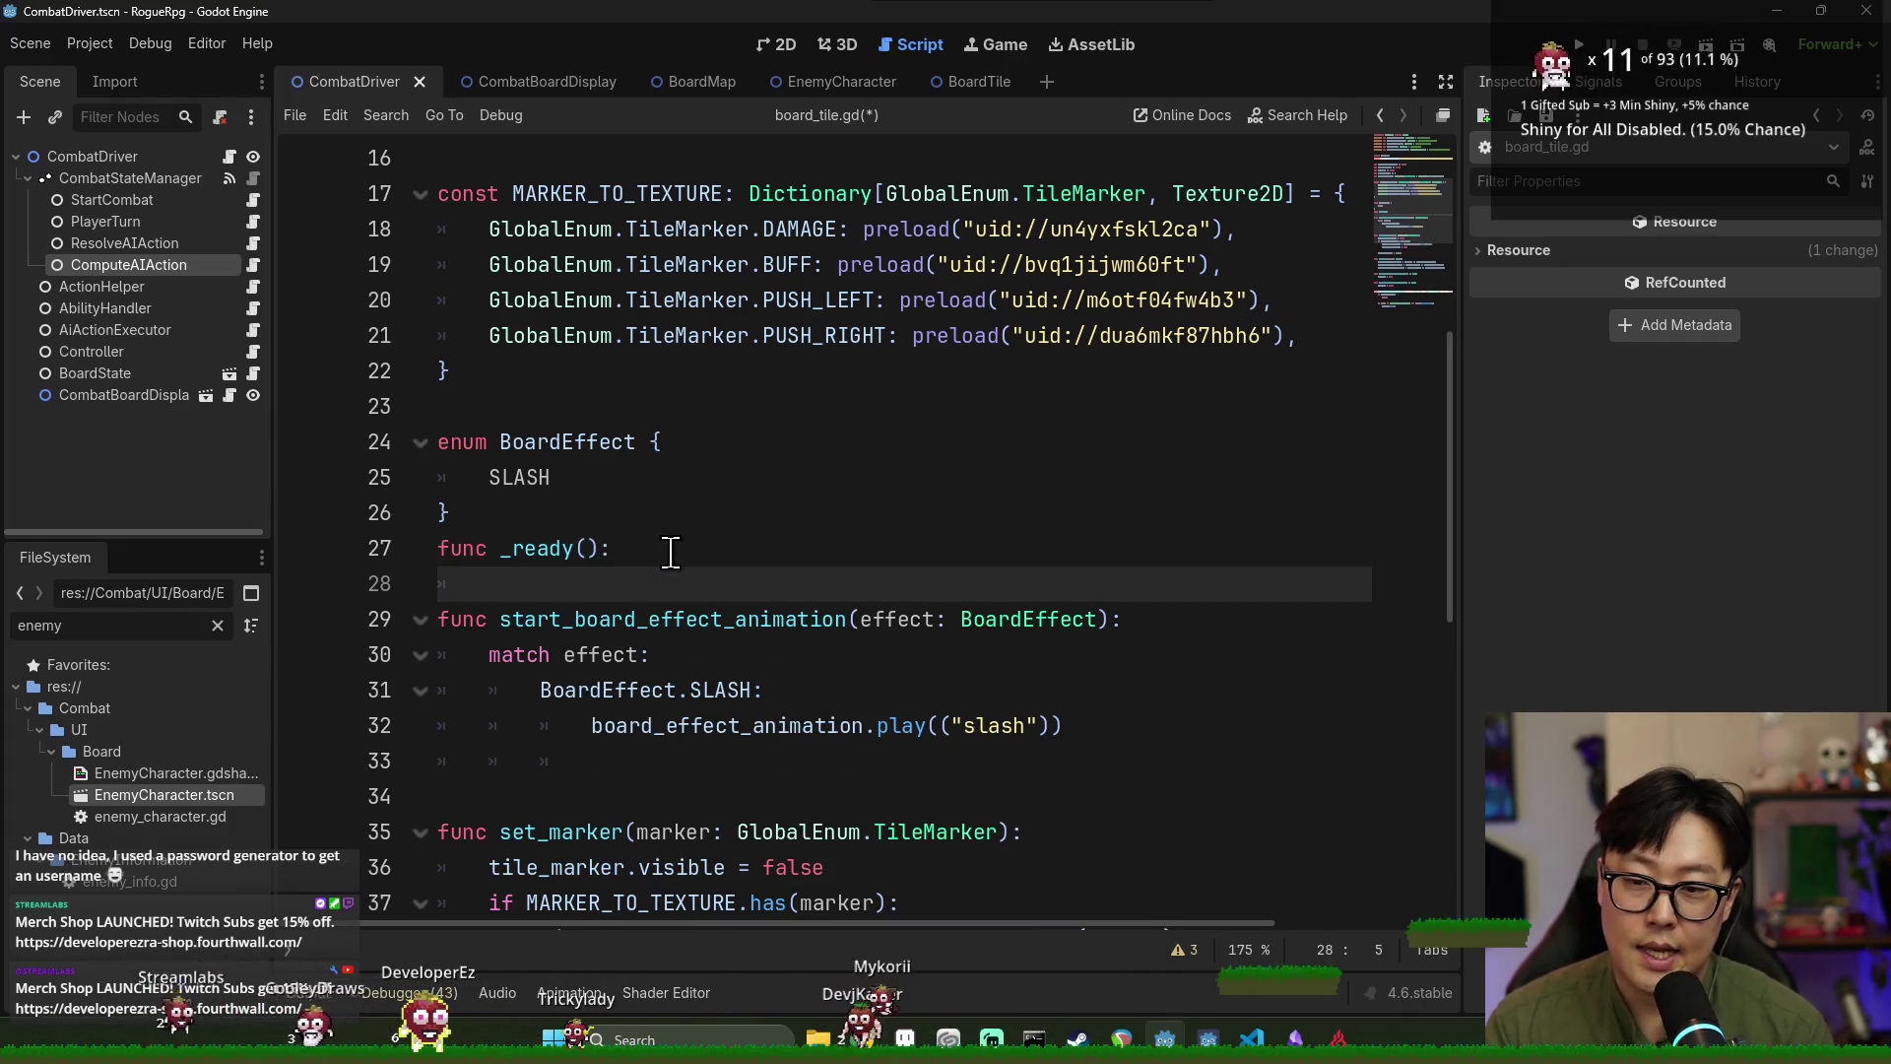
pyautogui.press('Return')
pyautogui.press('BackSpace')
pyautogui.press('BackSpace')
pyautogui.scroll(5, 739, 599)
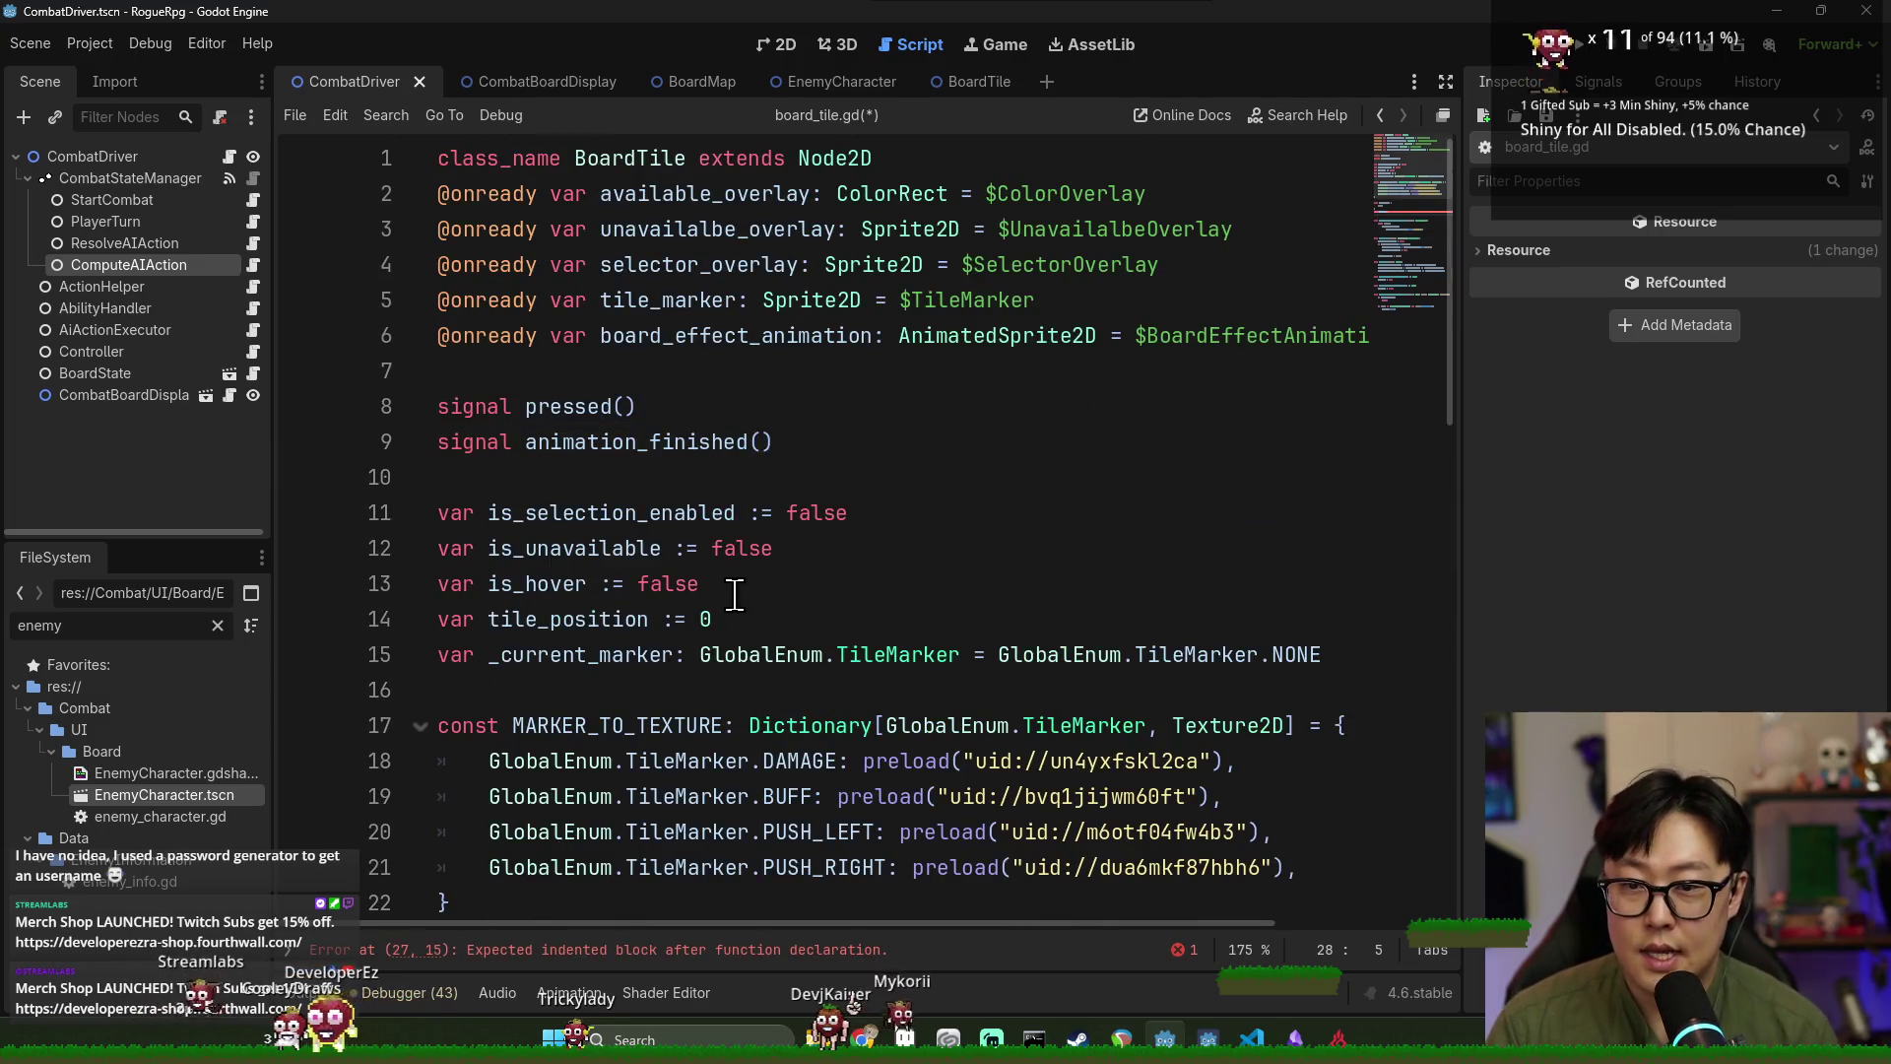
pyautogui.write('anim')
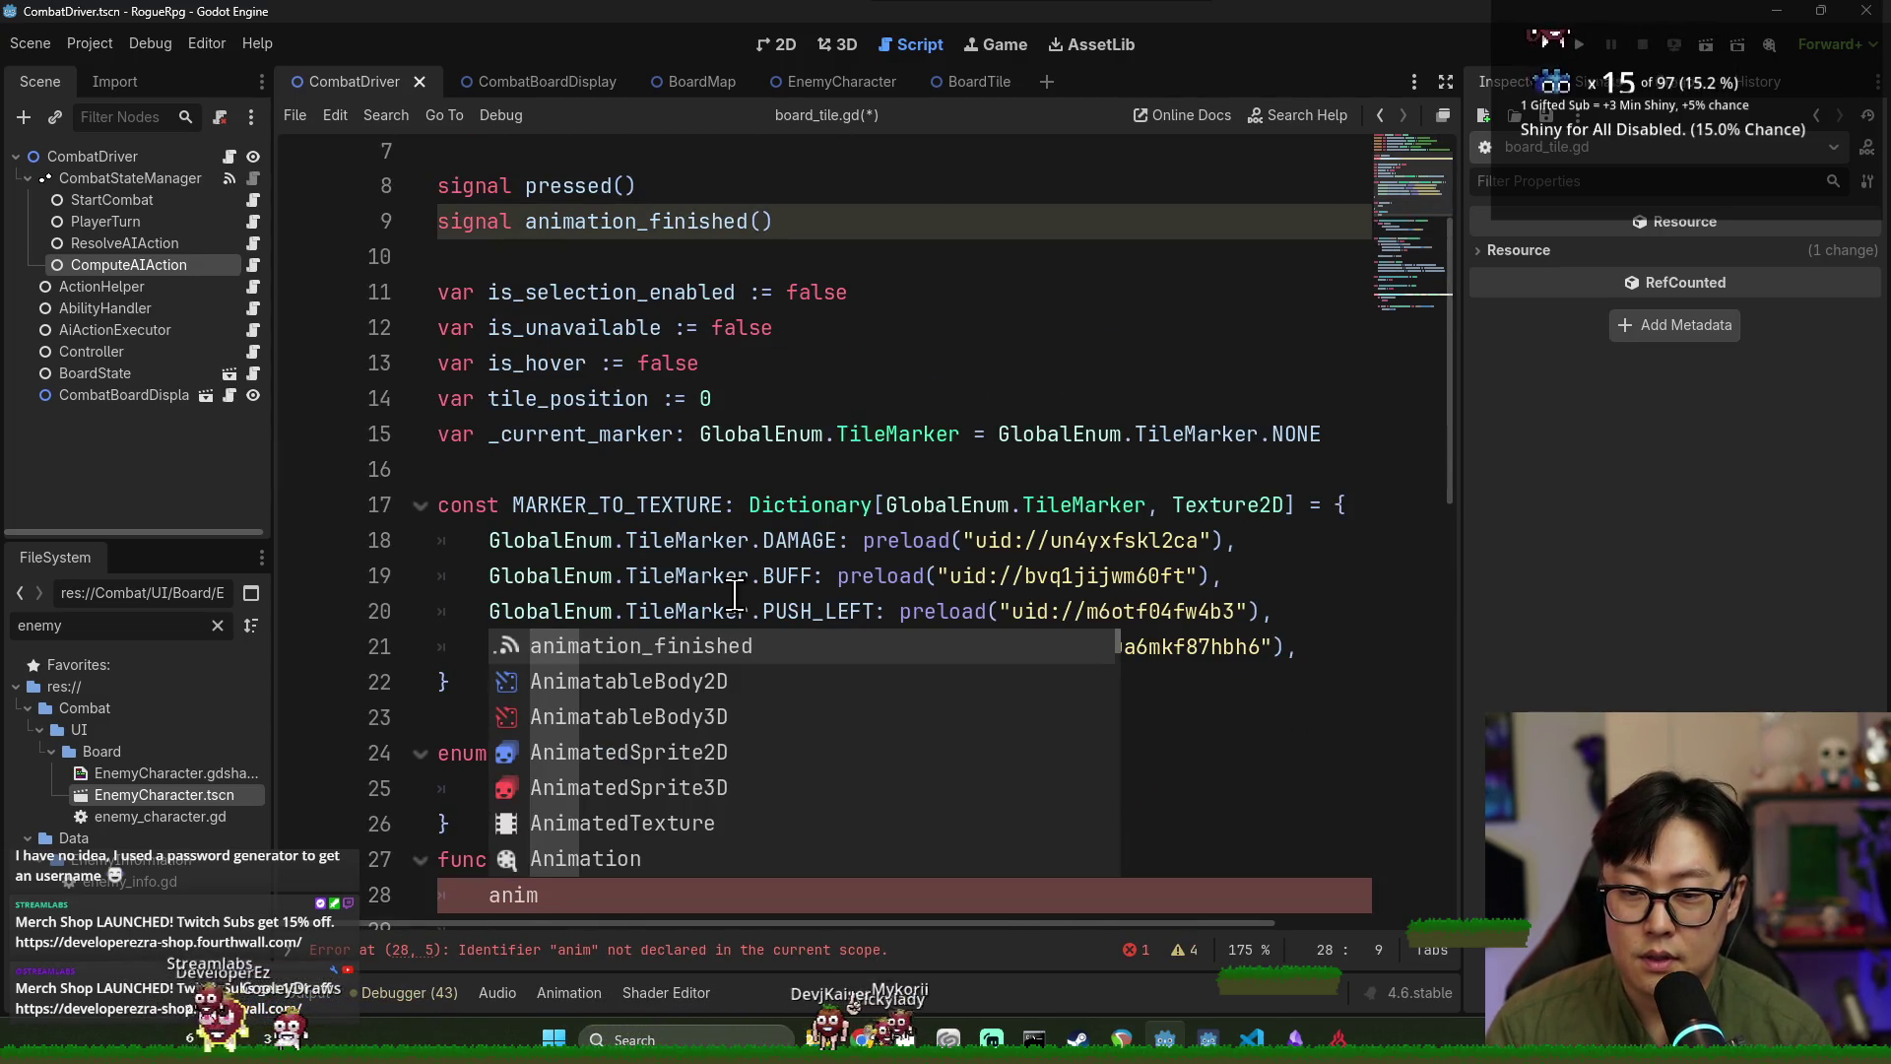
pyautogui.write('a')
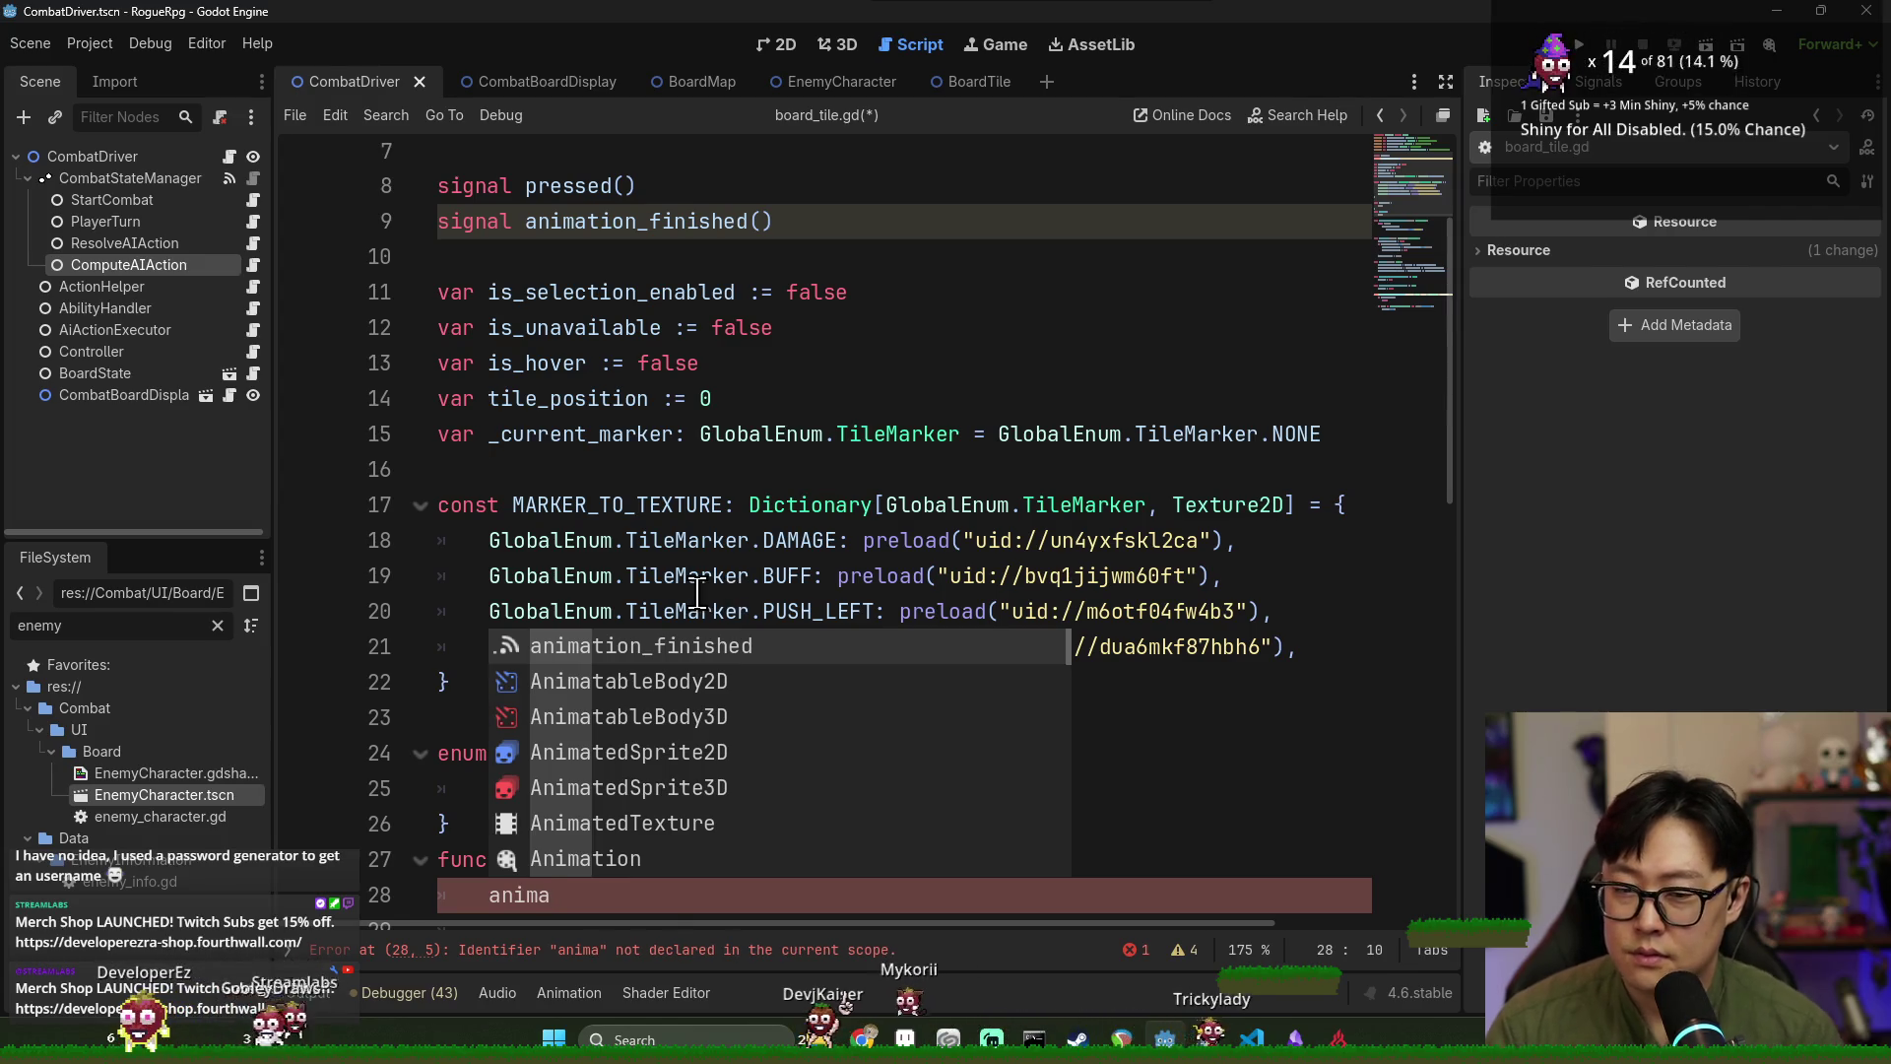
pyautogui.write('tion_+')
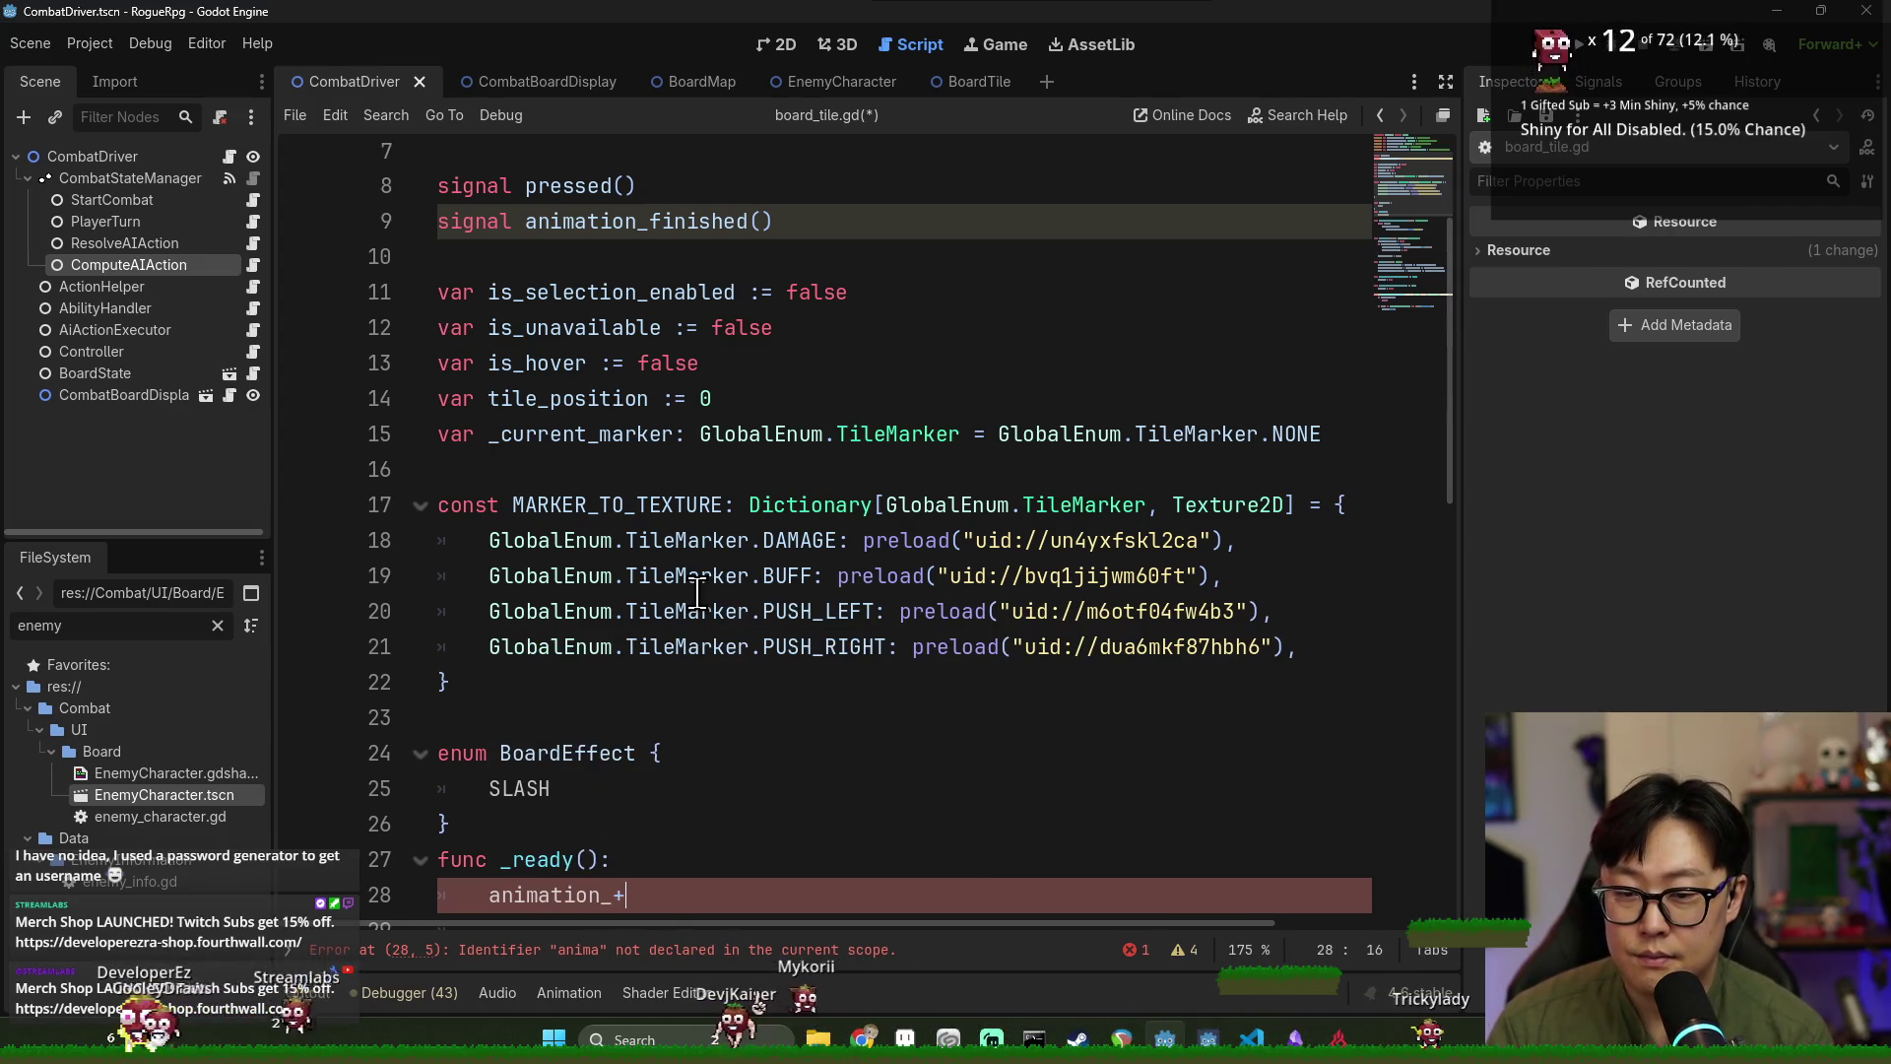
# Write board_effect_animation.animation_finished.connect() on line 28 using autocomplete.
pyautogui.scroll(2, 698, 592)
pyautogui.doubleClick(682, 343)
pyautogui.hotkey('ctrl', 'c')
pyautogui.scroll(-6, 656, 687)
pyautogui.doubleClick(576, 476)
pyautogui.hotkey('ctrl', 'v')
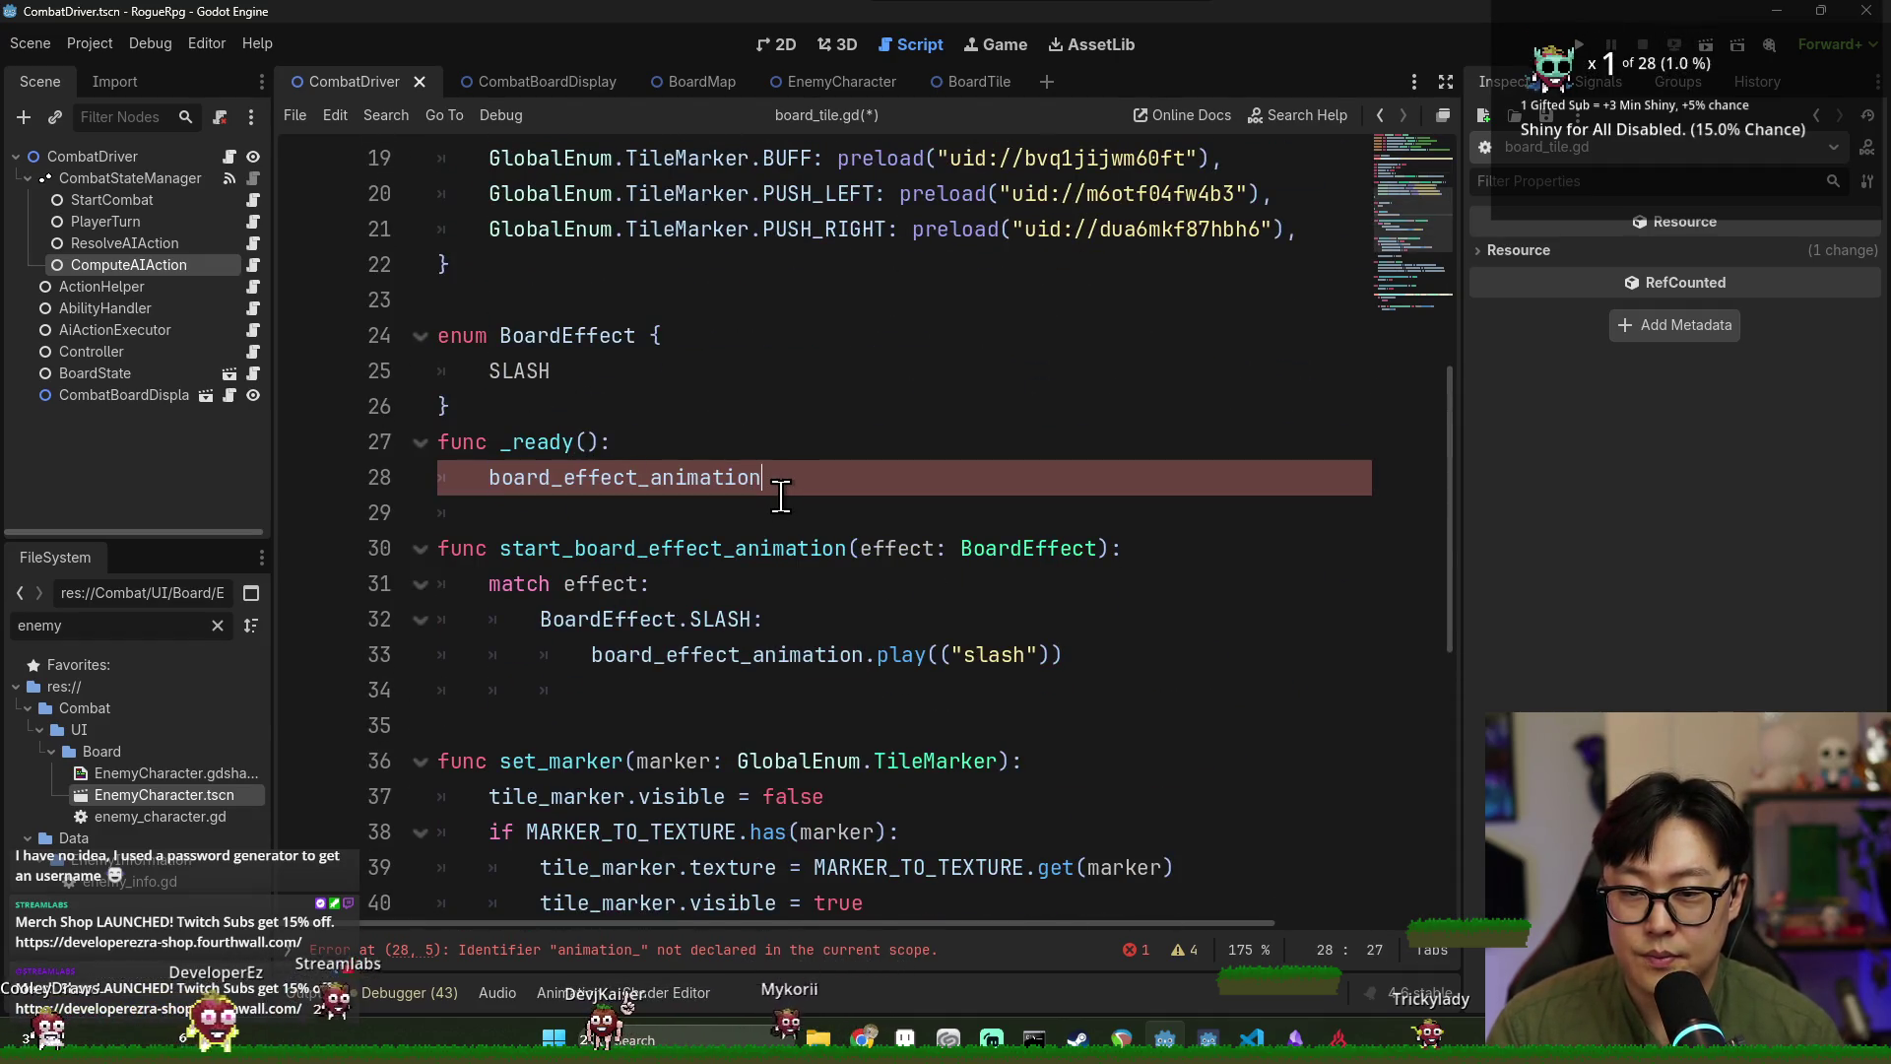
pyautogui.write('.')
pyautogui.write('anim')
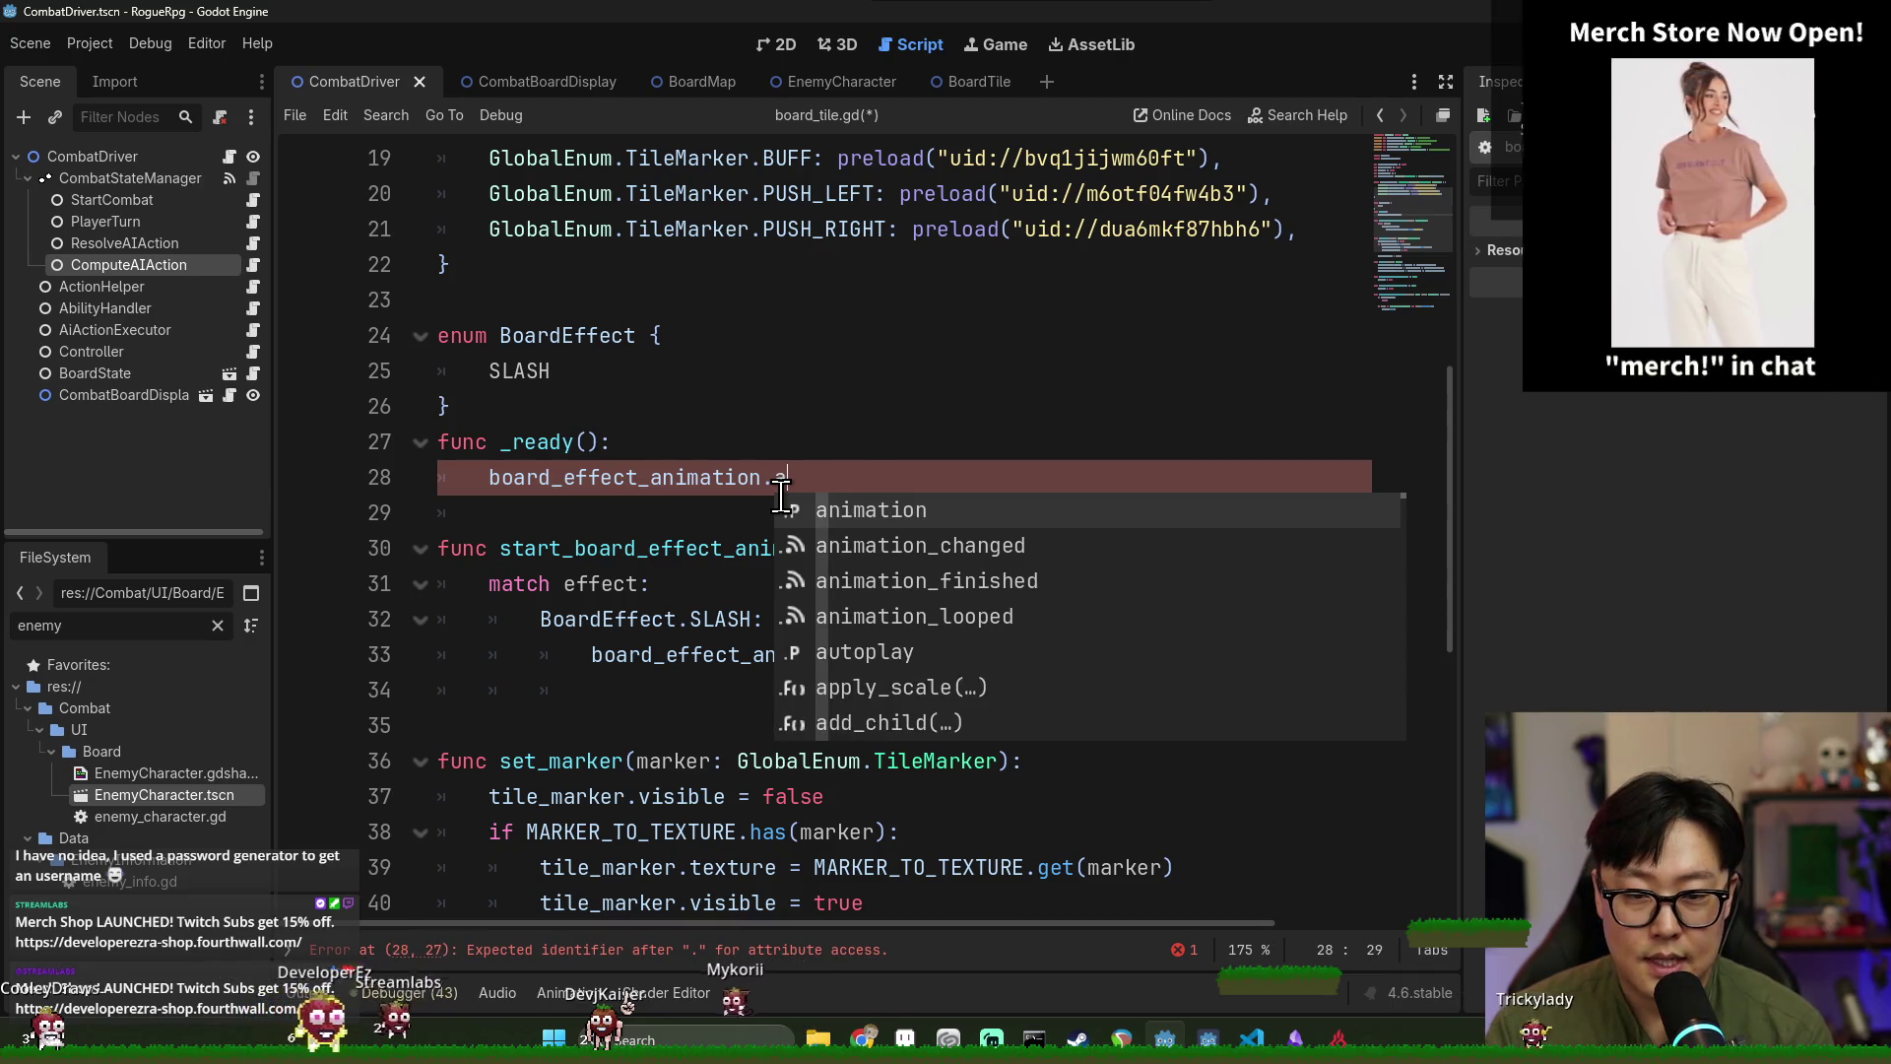
pyautogui.press('Down')
pyautogui.press('Down')
pyautogui.press('Return')
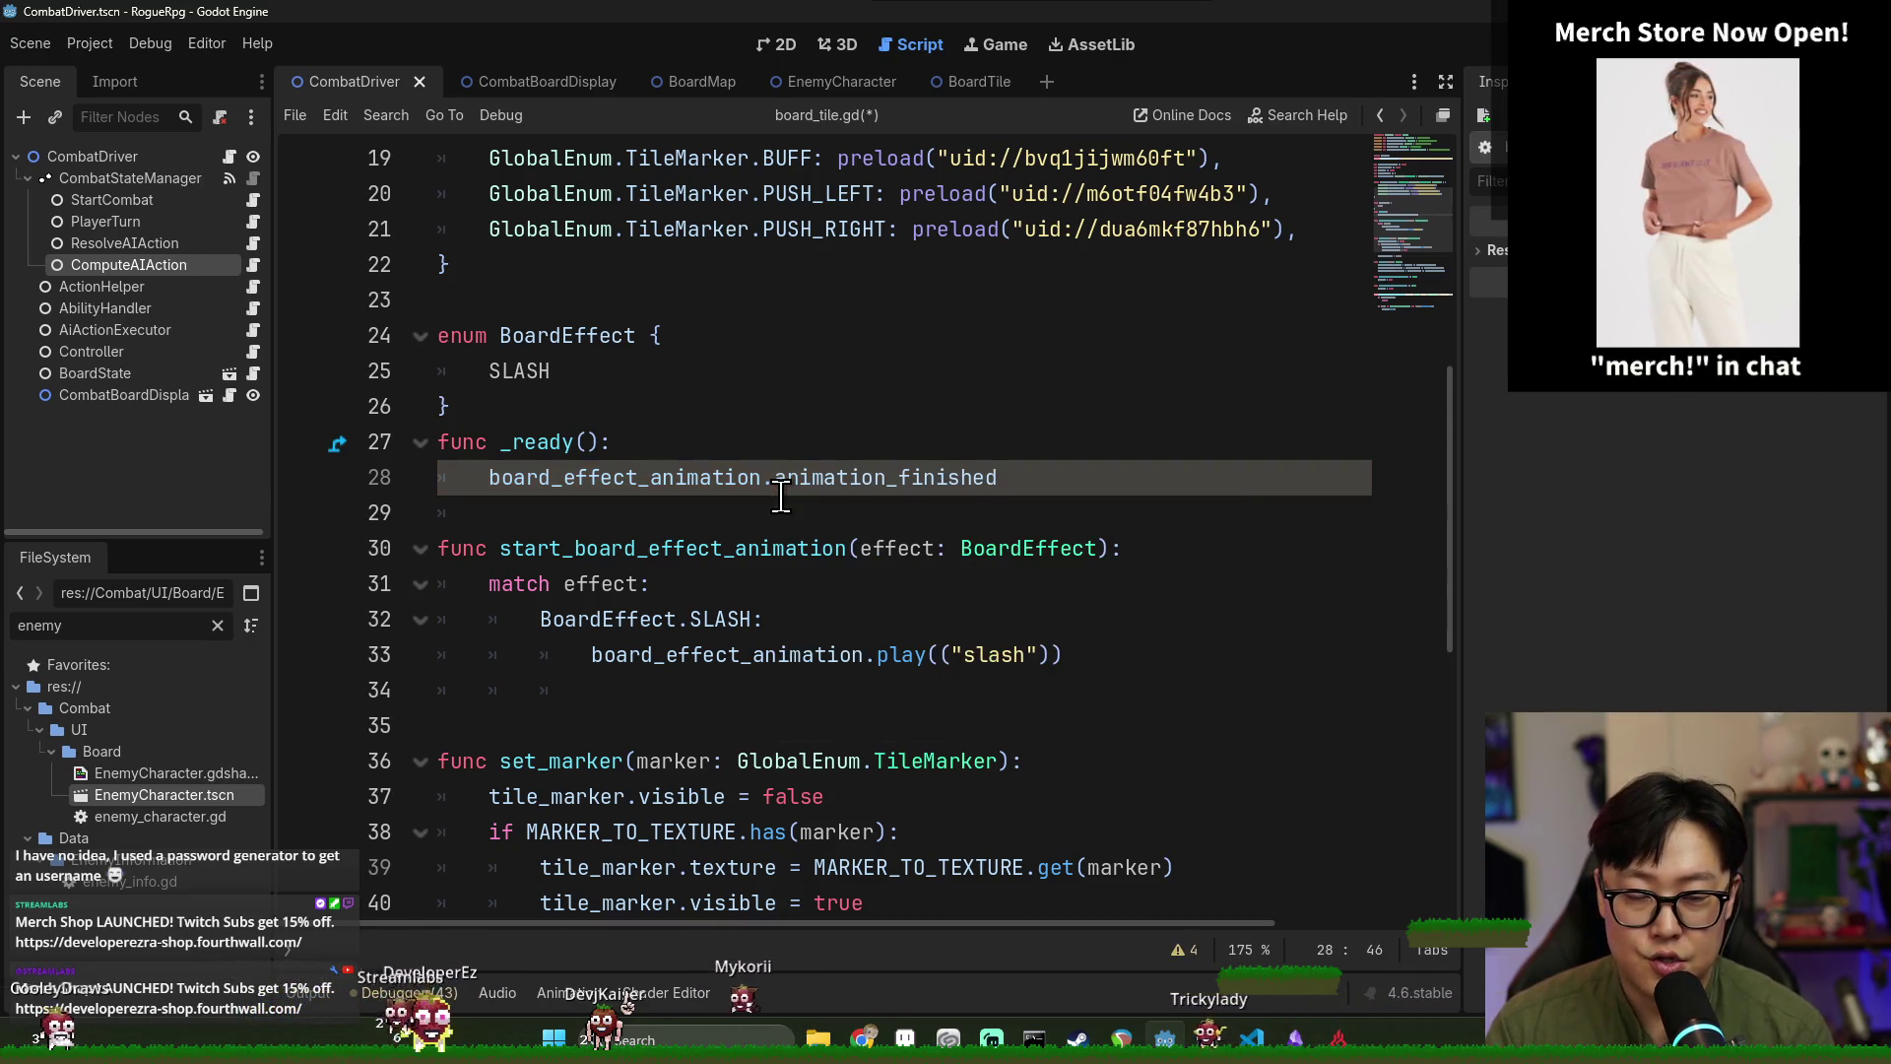
pyautogui.write('.')
pyautogui.press('Return')
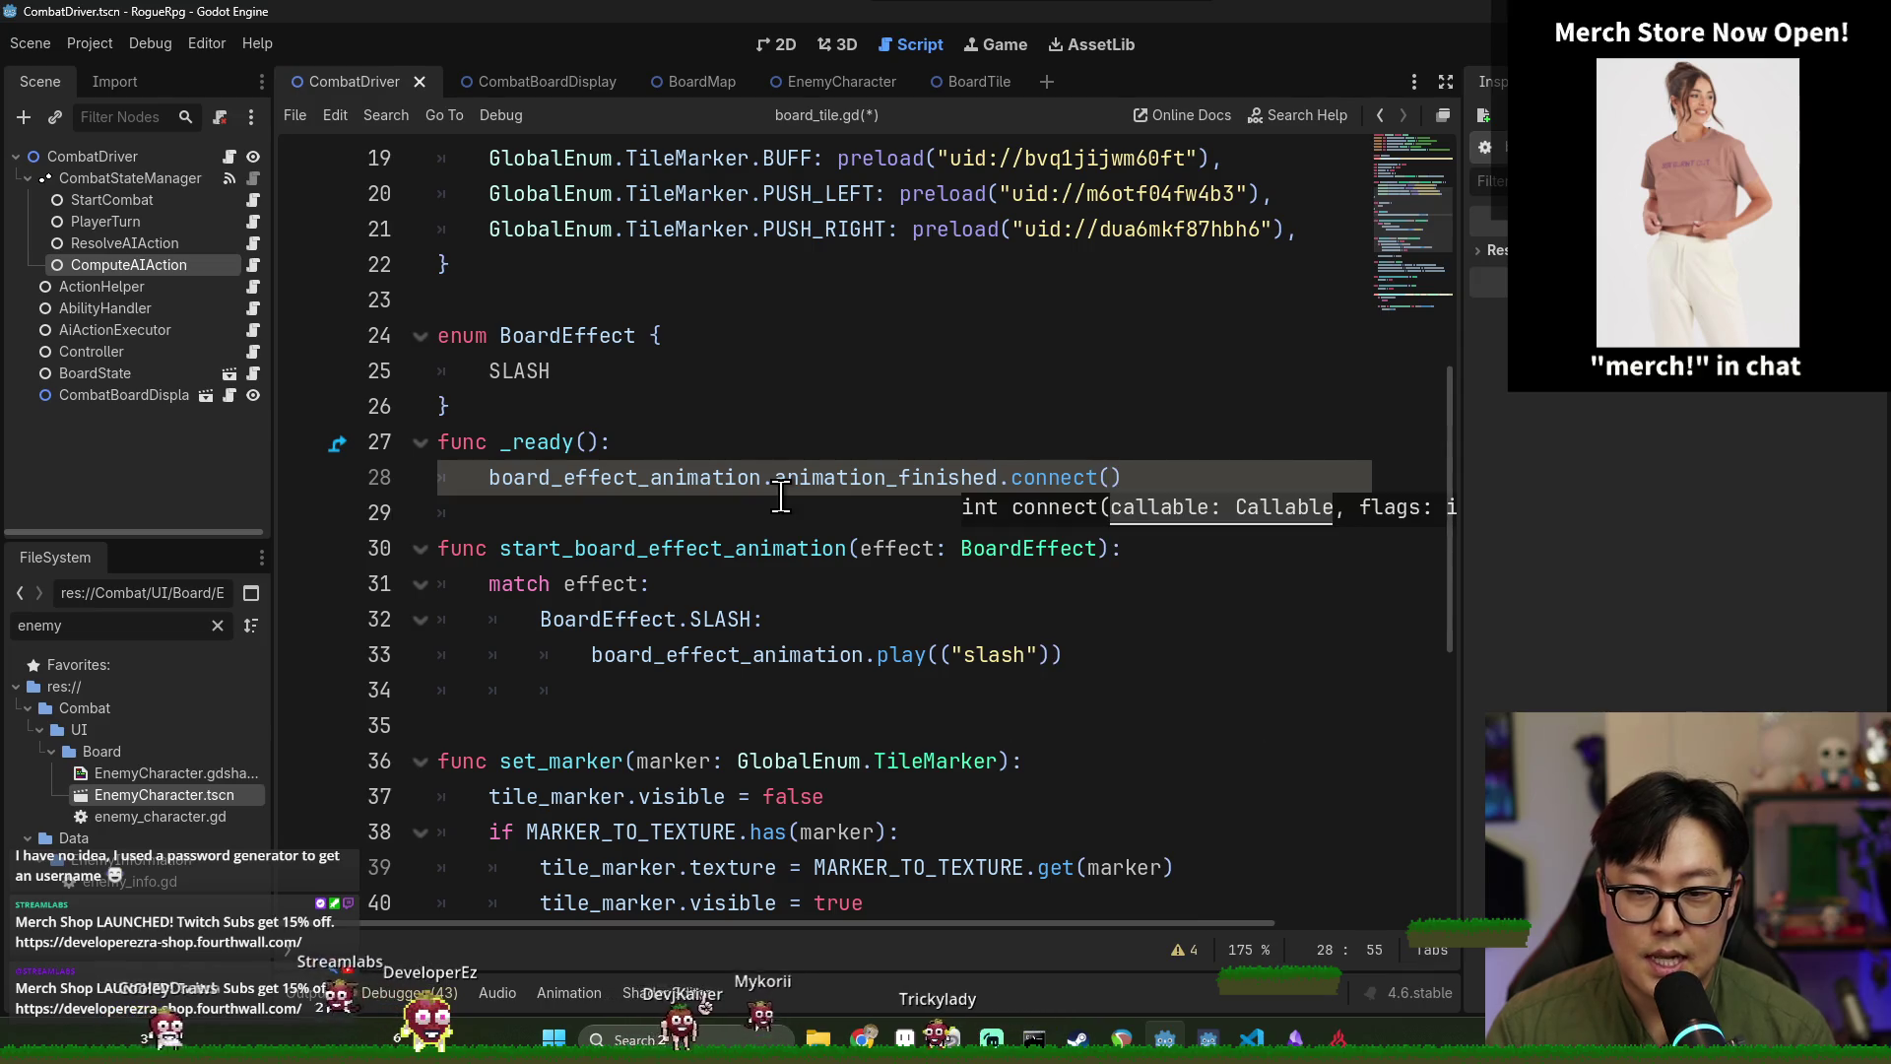
# Pass animation_finished.emit into the connect() call and save board_tile.gd.
pyautogui.scroll(6, 664, 385)
pyautogui.click(635, 441)
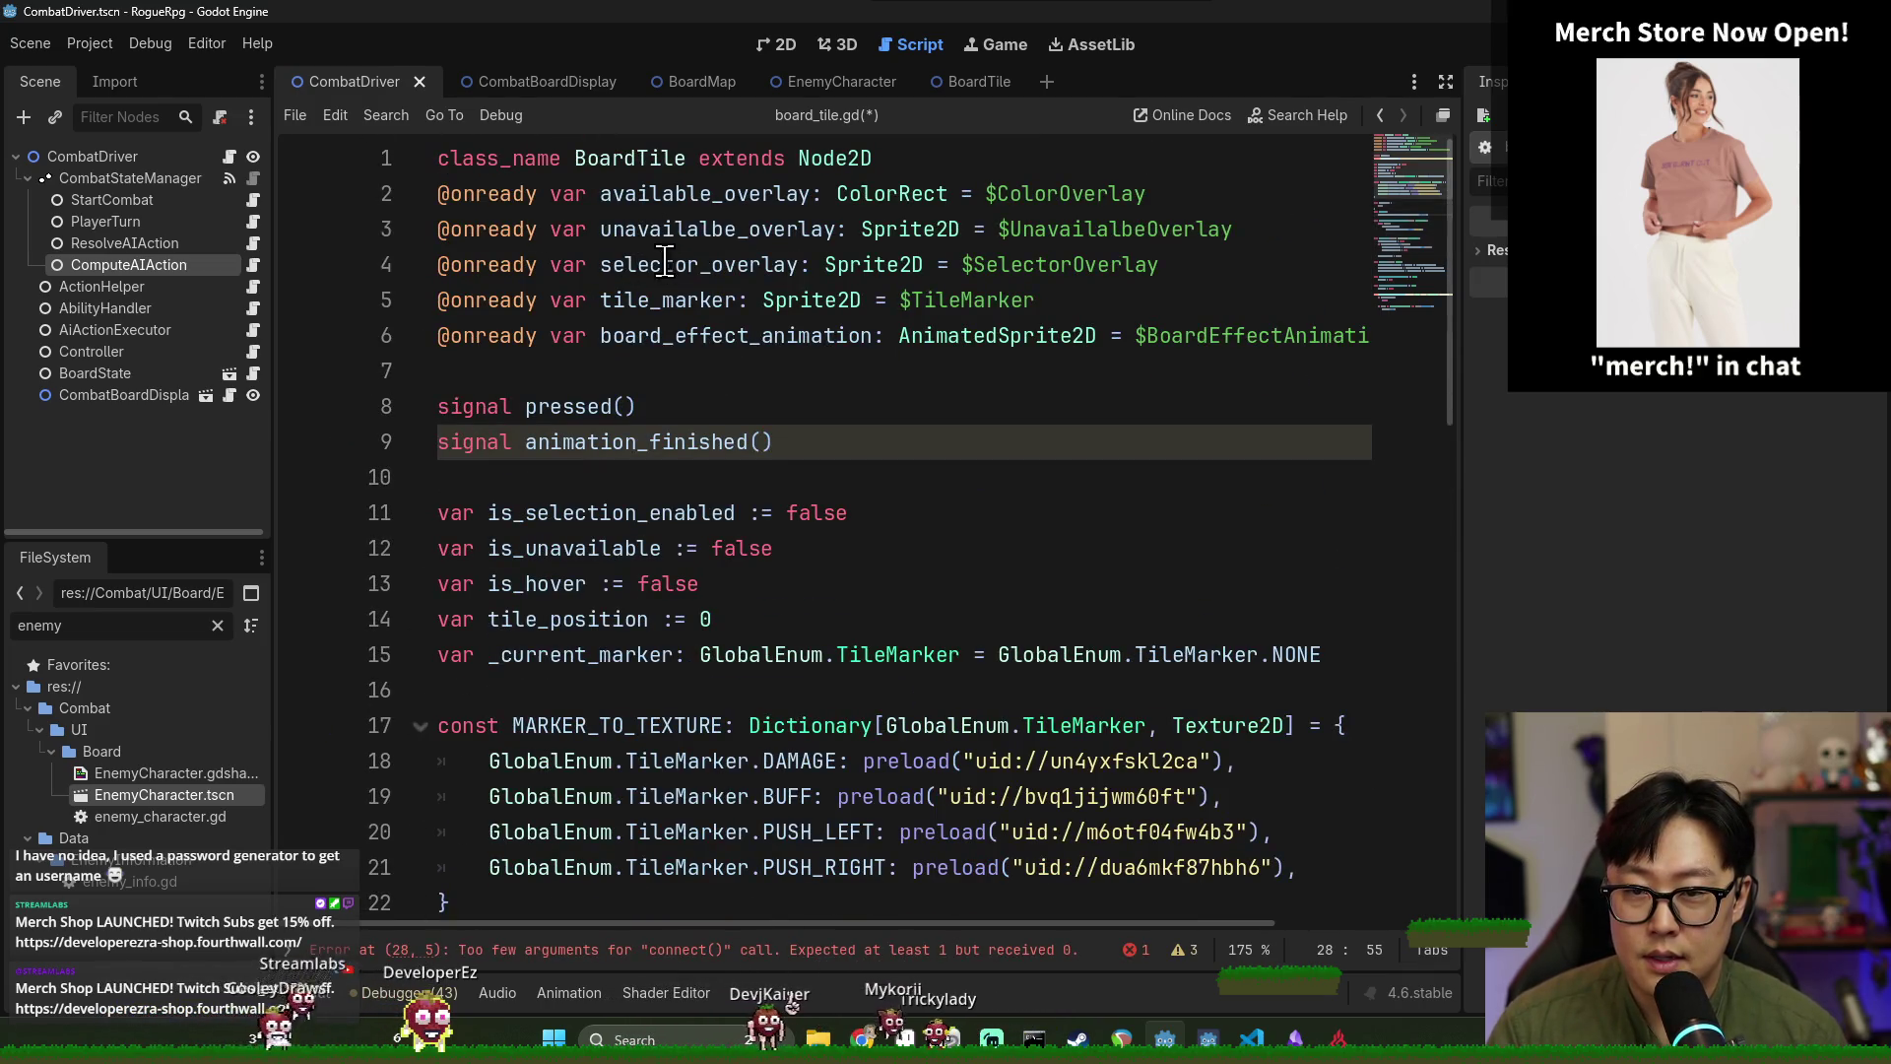
pyautogui.doubleClick(635, 442)
pyautogui.hotkey('ctrl', 'c')
pyautogui.scroll(-5, 1103, 611)
pyautogui.click(1119, 583)
pyautogui.hotkey('ctrl', 'v')
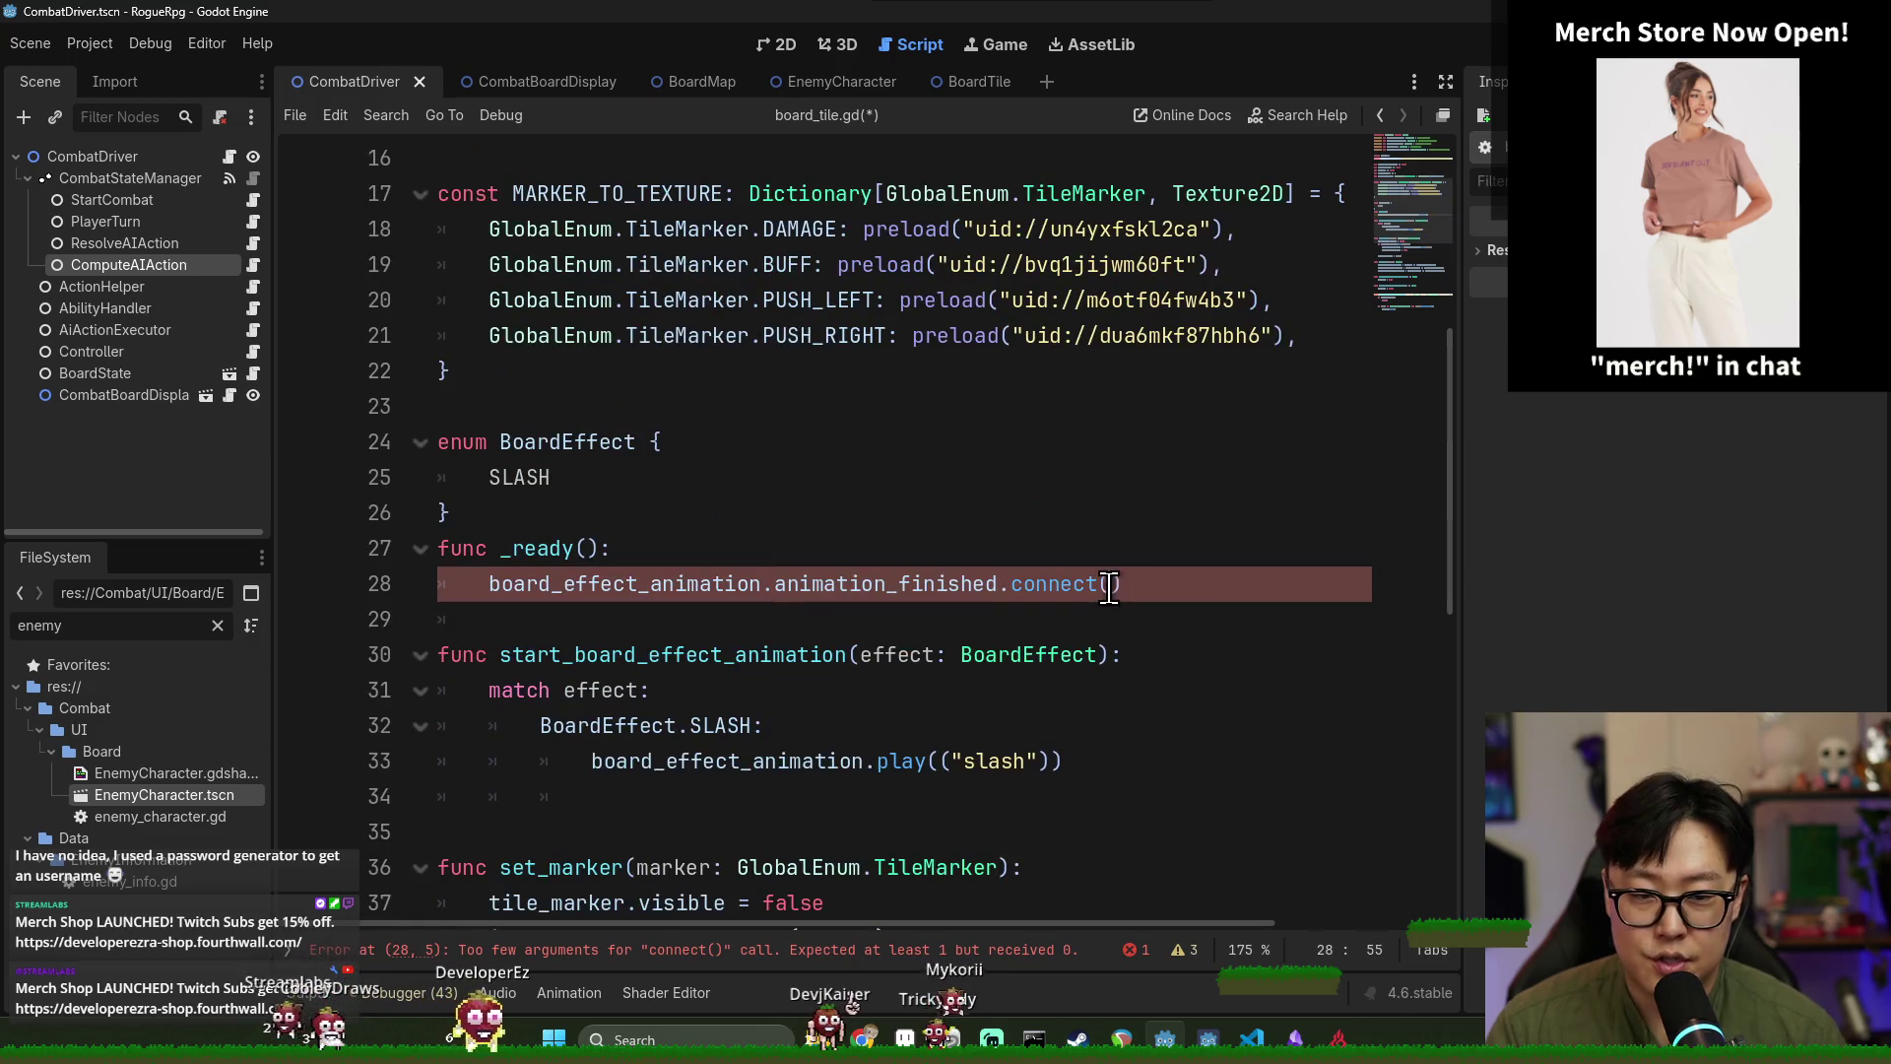
pyautogui.write('.emit')
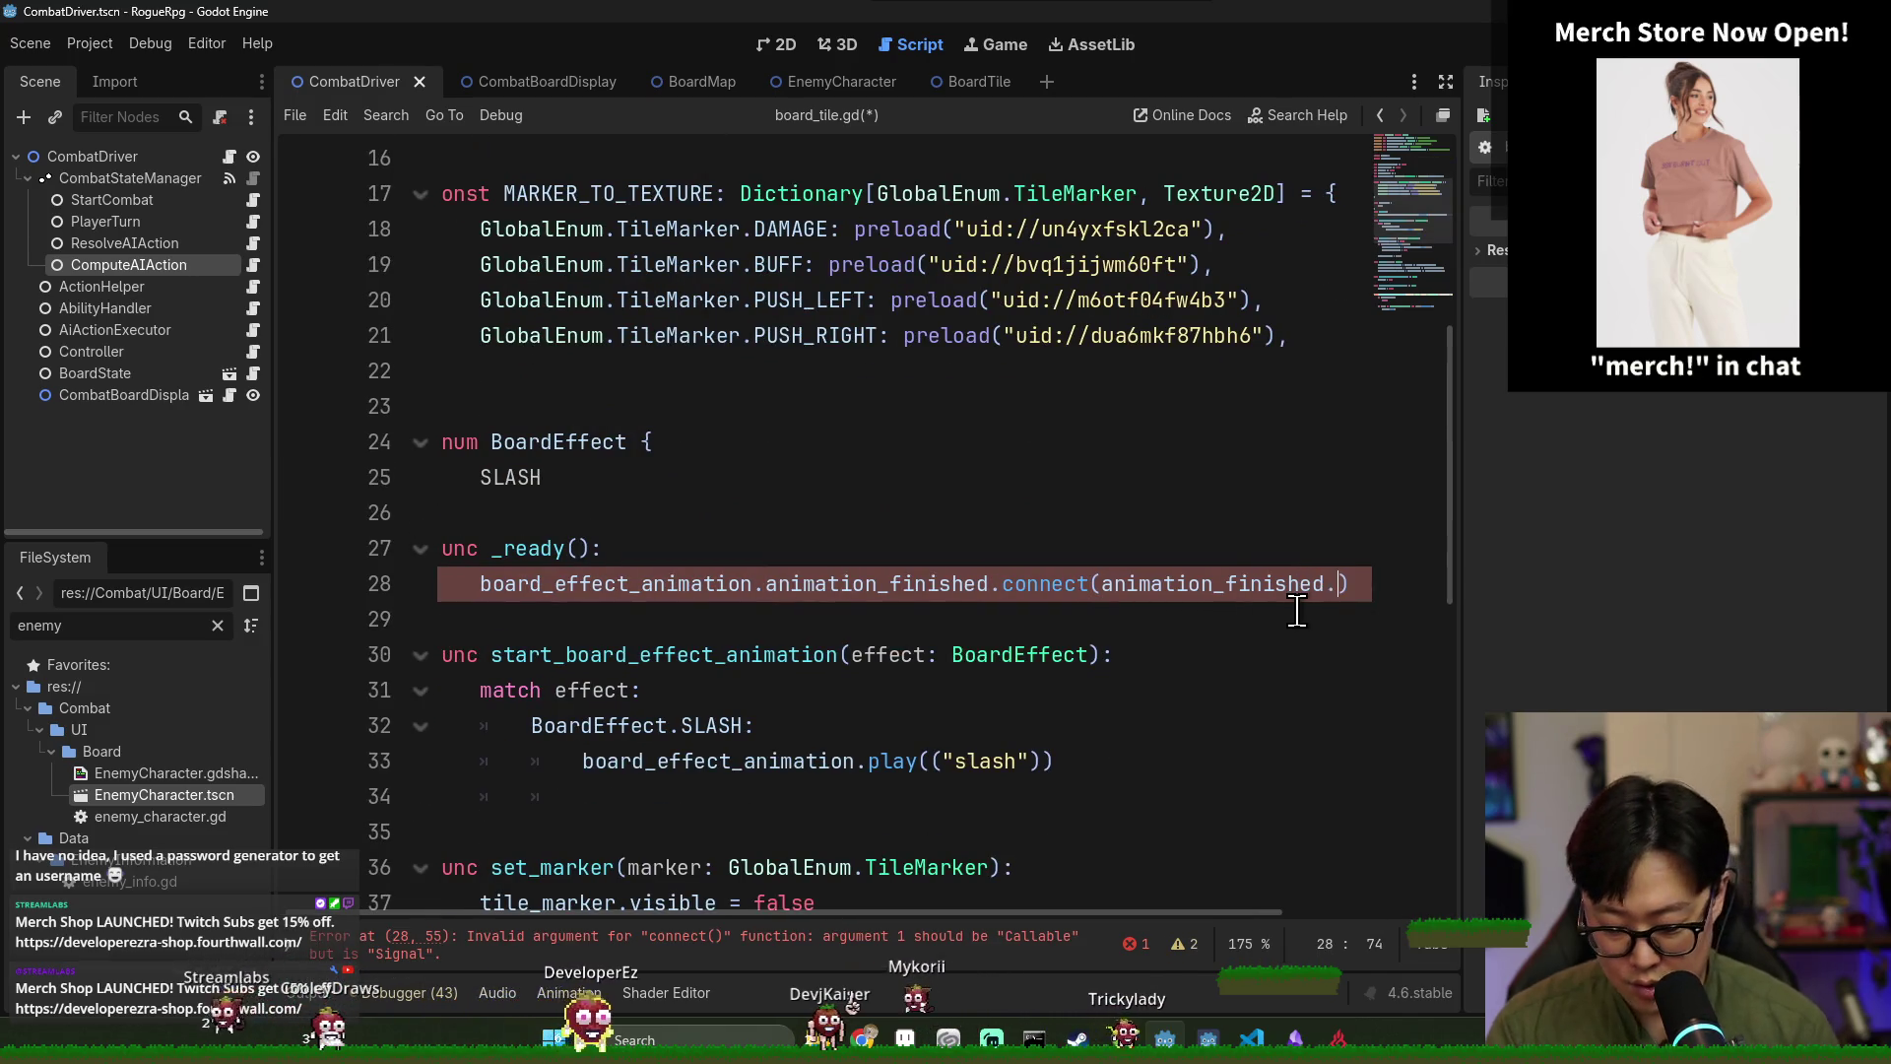
pyautogui.click(1005, 493)
pyautogui.click(873, 582)
pyautogui.moveTo(786, 583); pyautogui.dragTo(1113, 596)
pyautogui.click(1274, 583)
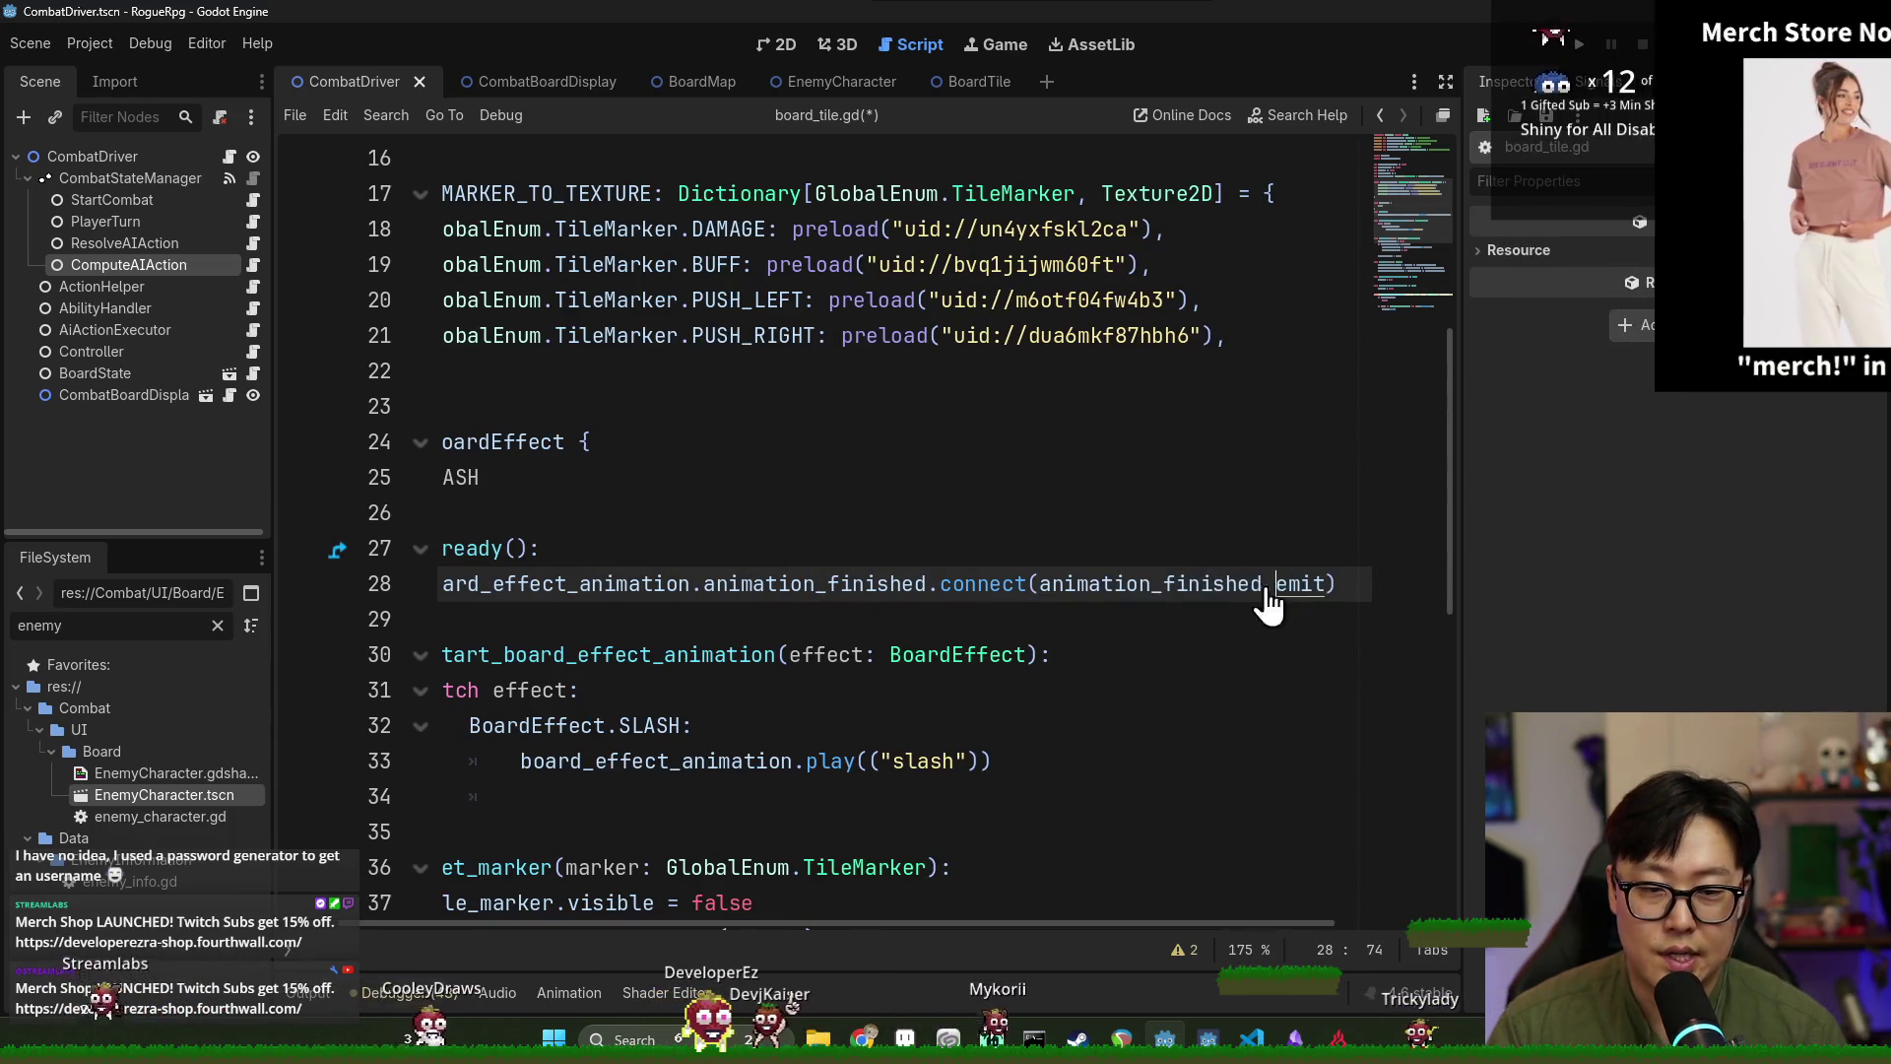
pyautogui.hotkey('ctrl', 's')
# Save again and return to the ai_action_executor.gd script.
pyautogui.scroll(3, 720, 524)
pyautogui.scroll(2, 720, 525)
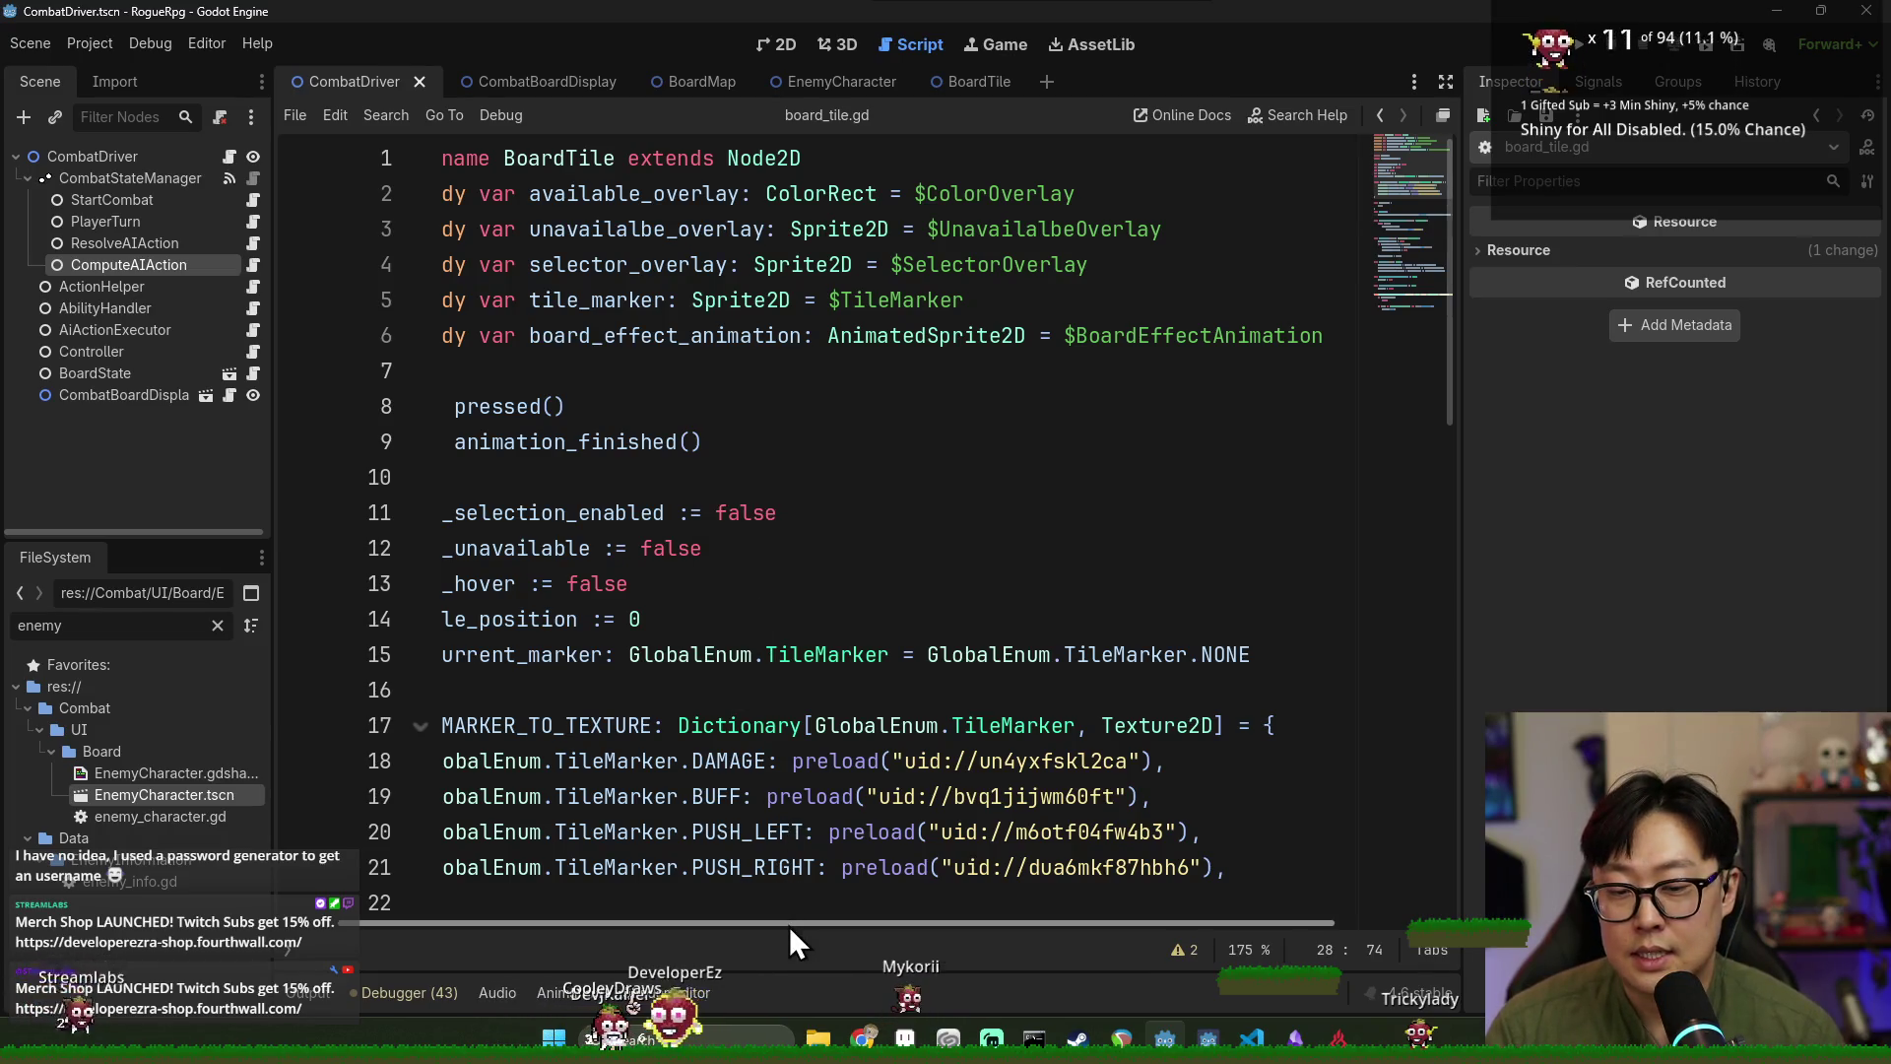
pyautogui.hscroll(-2, 789, 926)
pyautogui.hotkey('ctrl', 's')
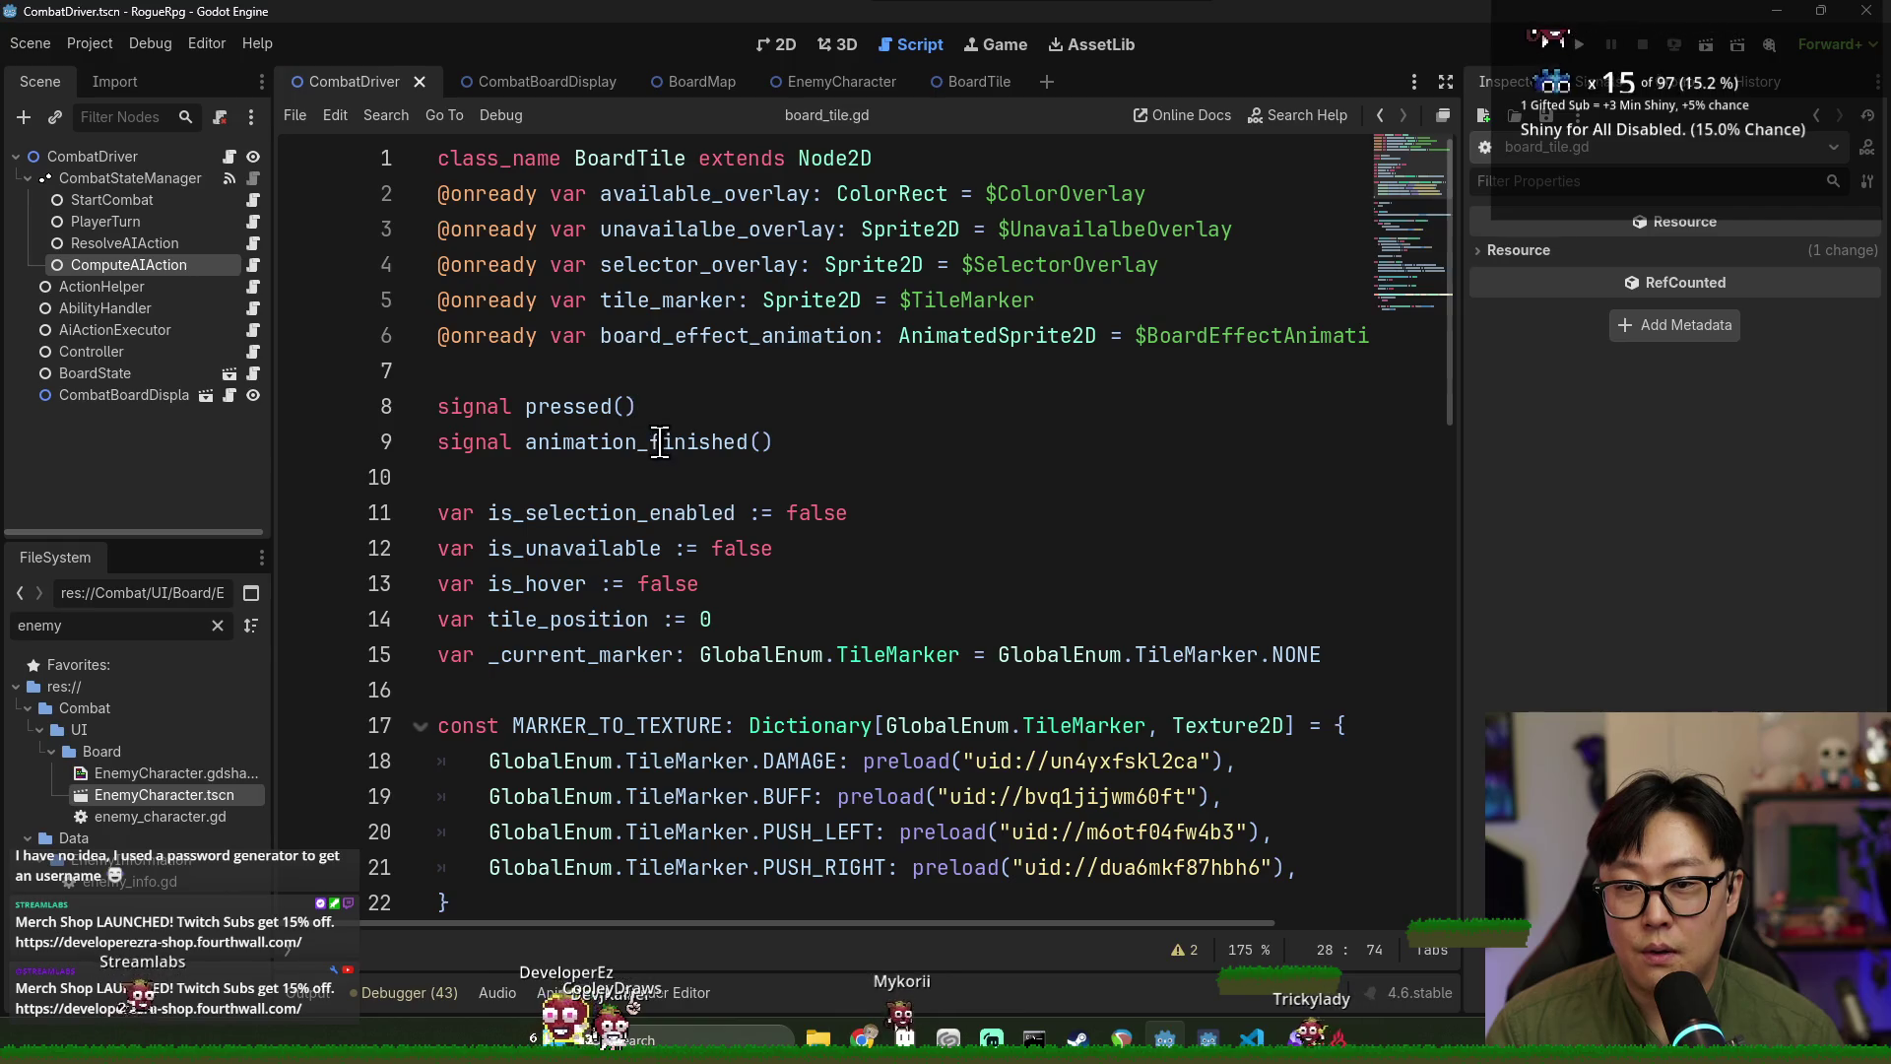
pyautogui.click(657, 441)
pyautogui.hotkey('ctrl', 's')
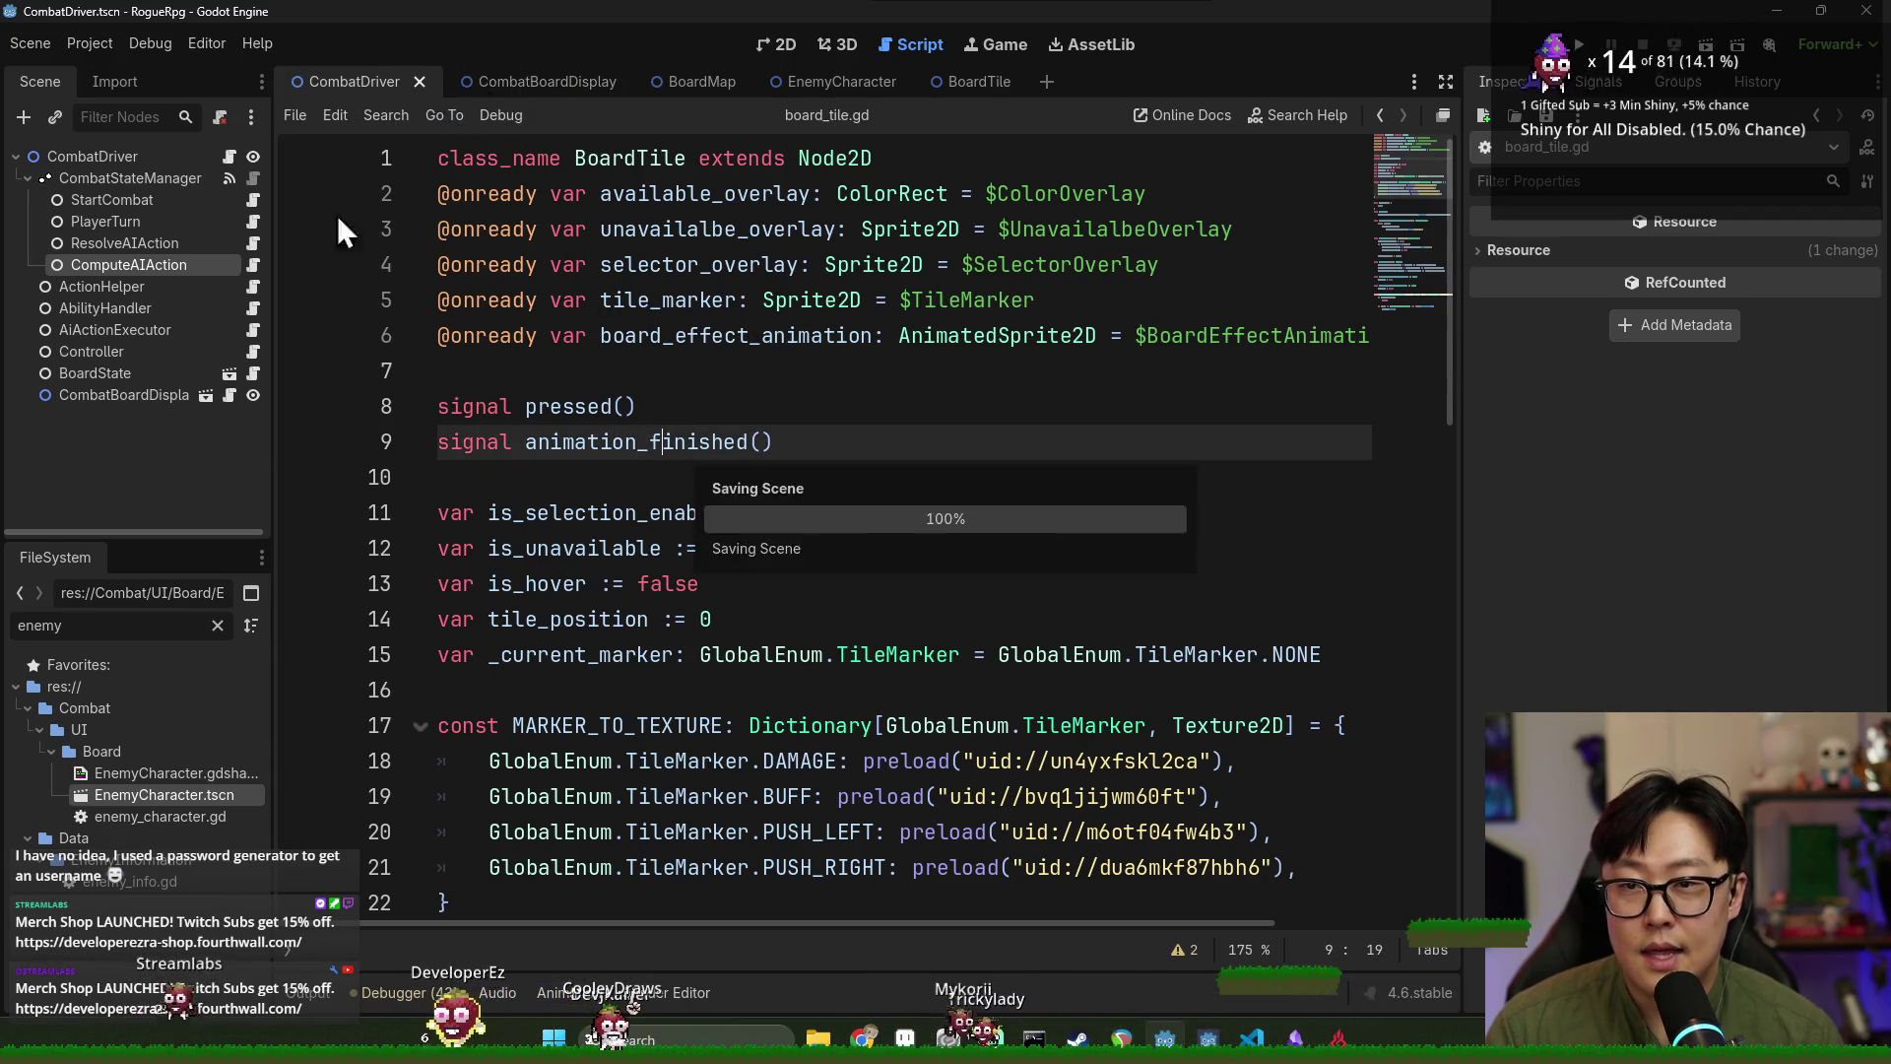
pyautogui.click(252, 330)
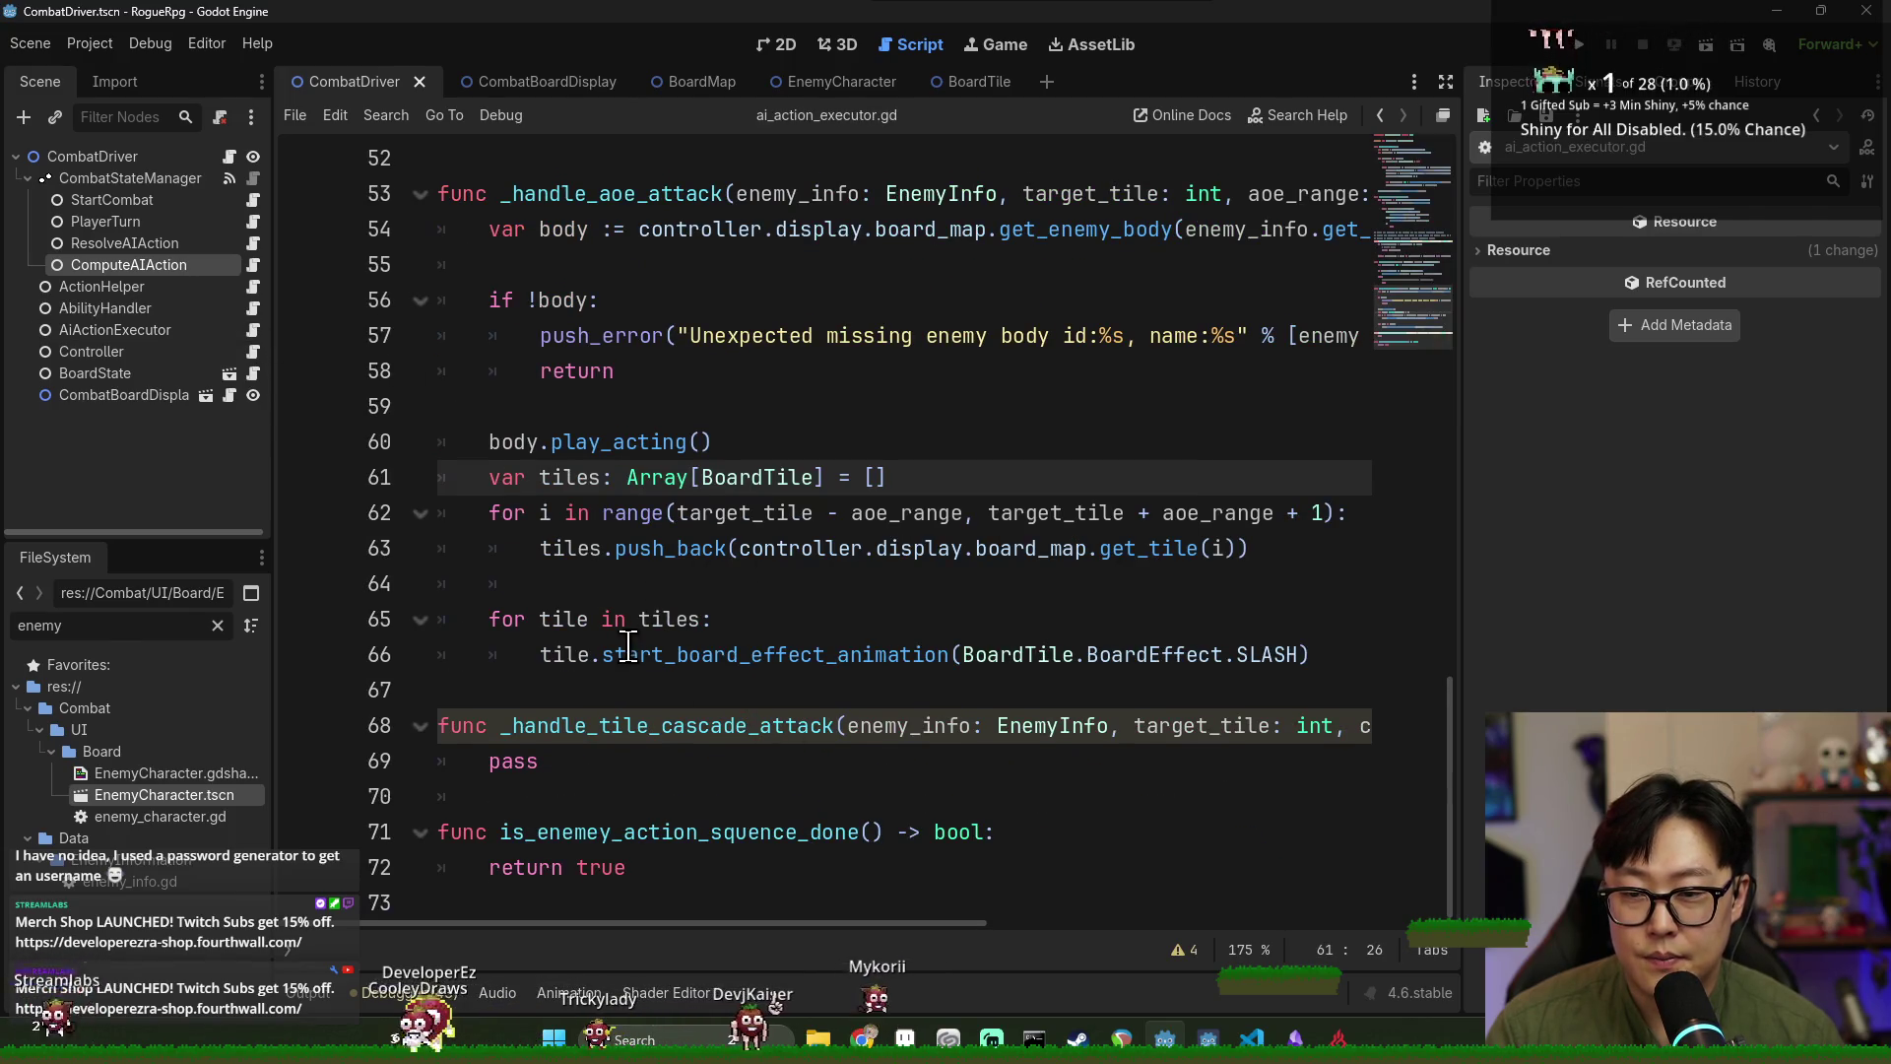
# Read the docs for tiles, controller and push_back on line 63 of _handle_aoe_attack.
pyautogui.click(591, 585)
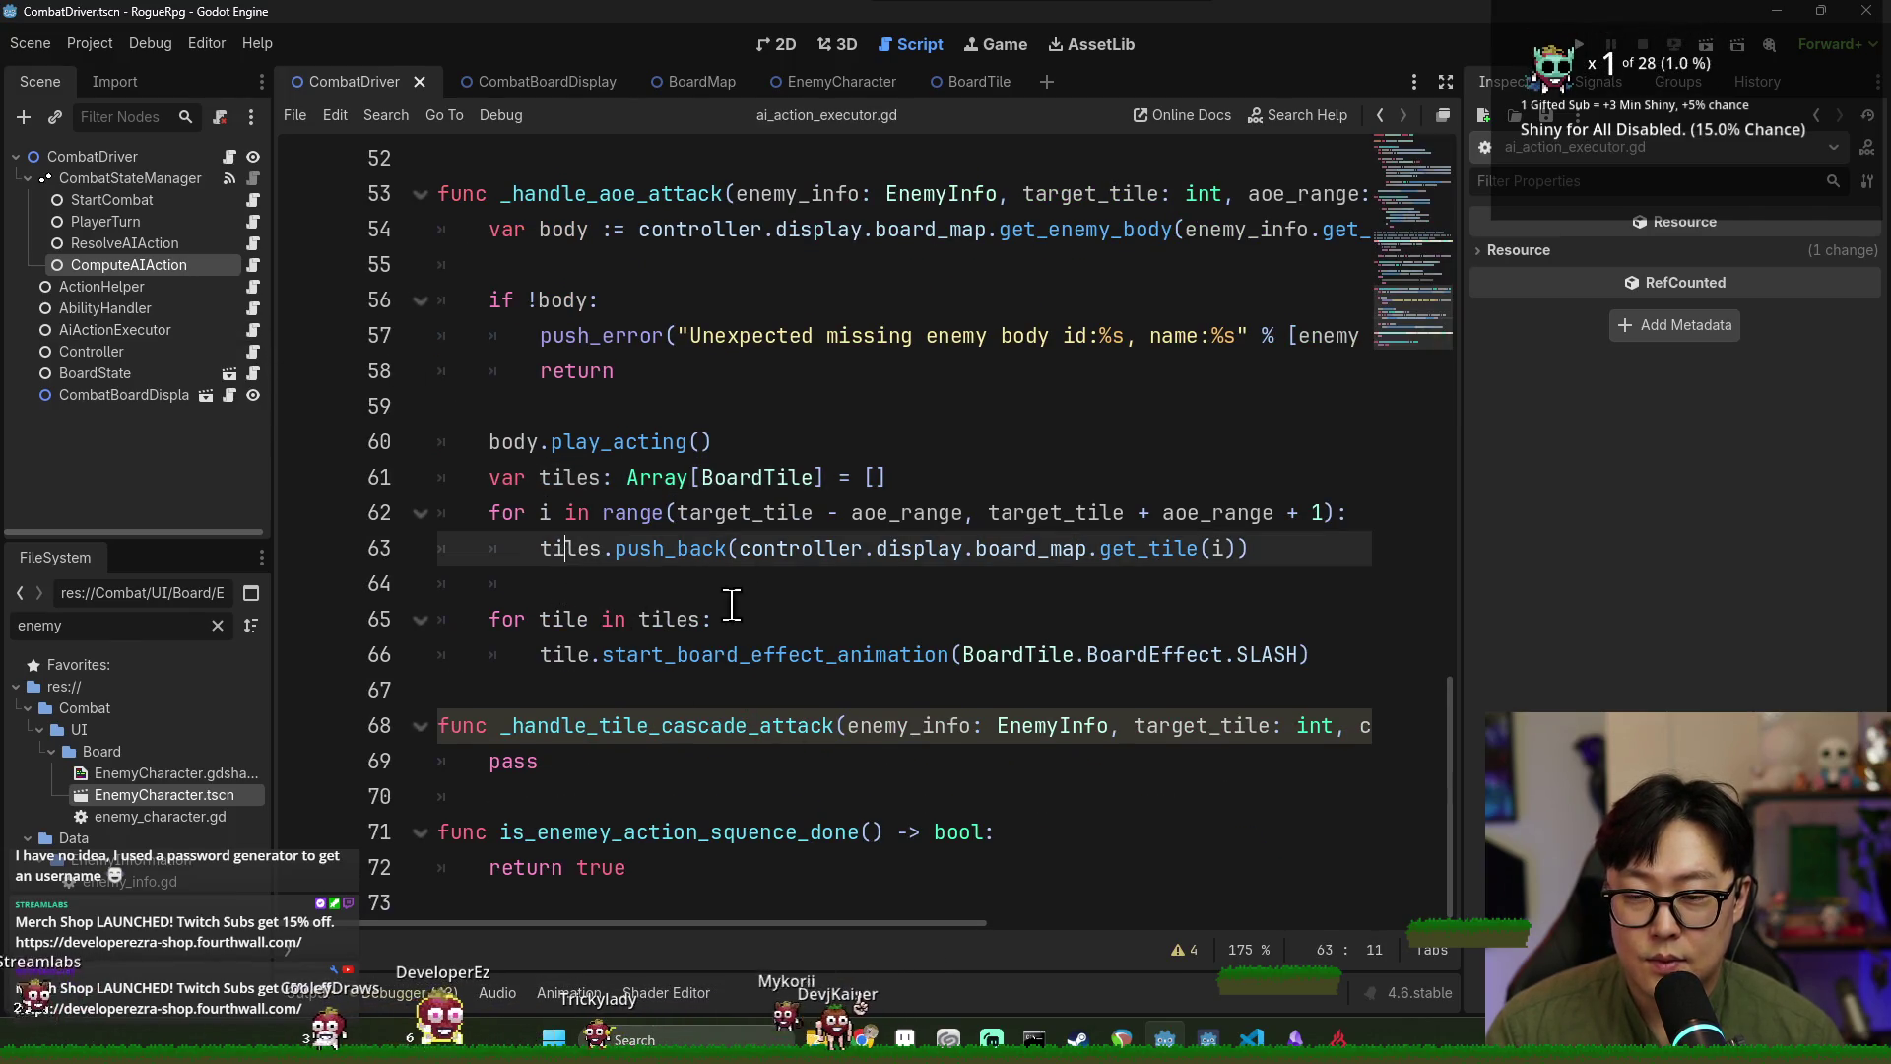
pyautogui.click(1258, 559)
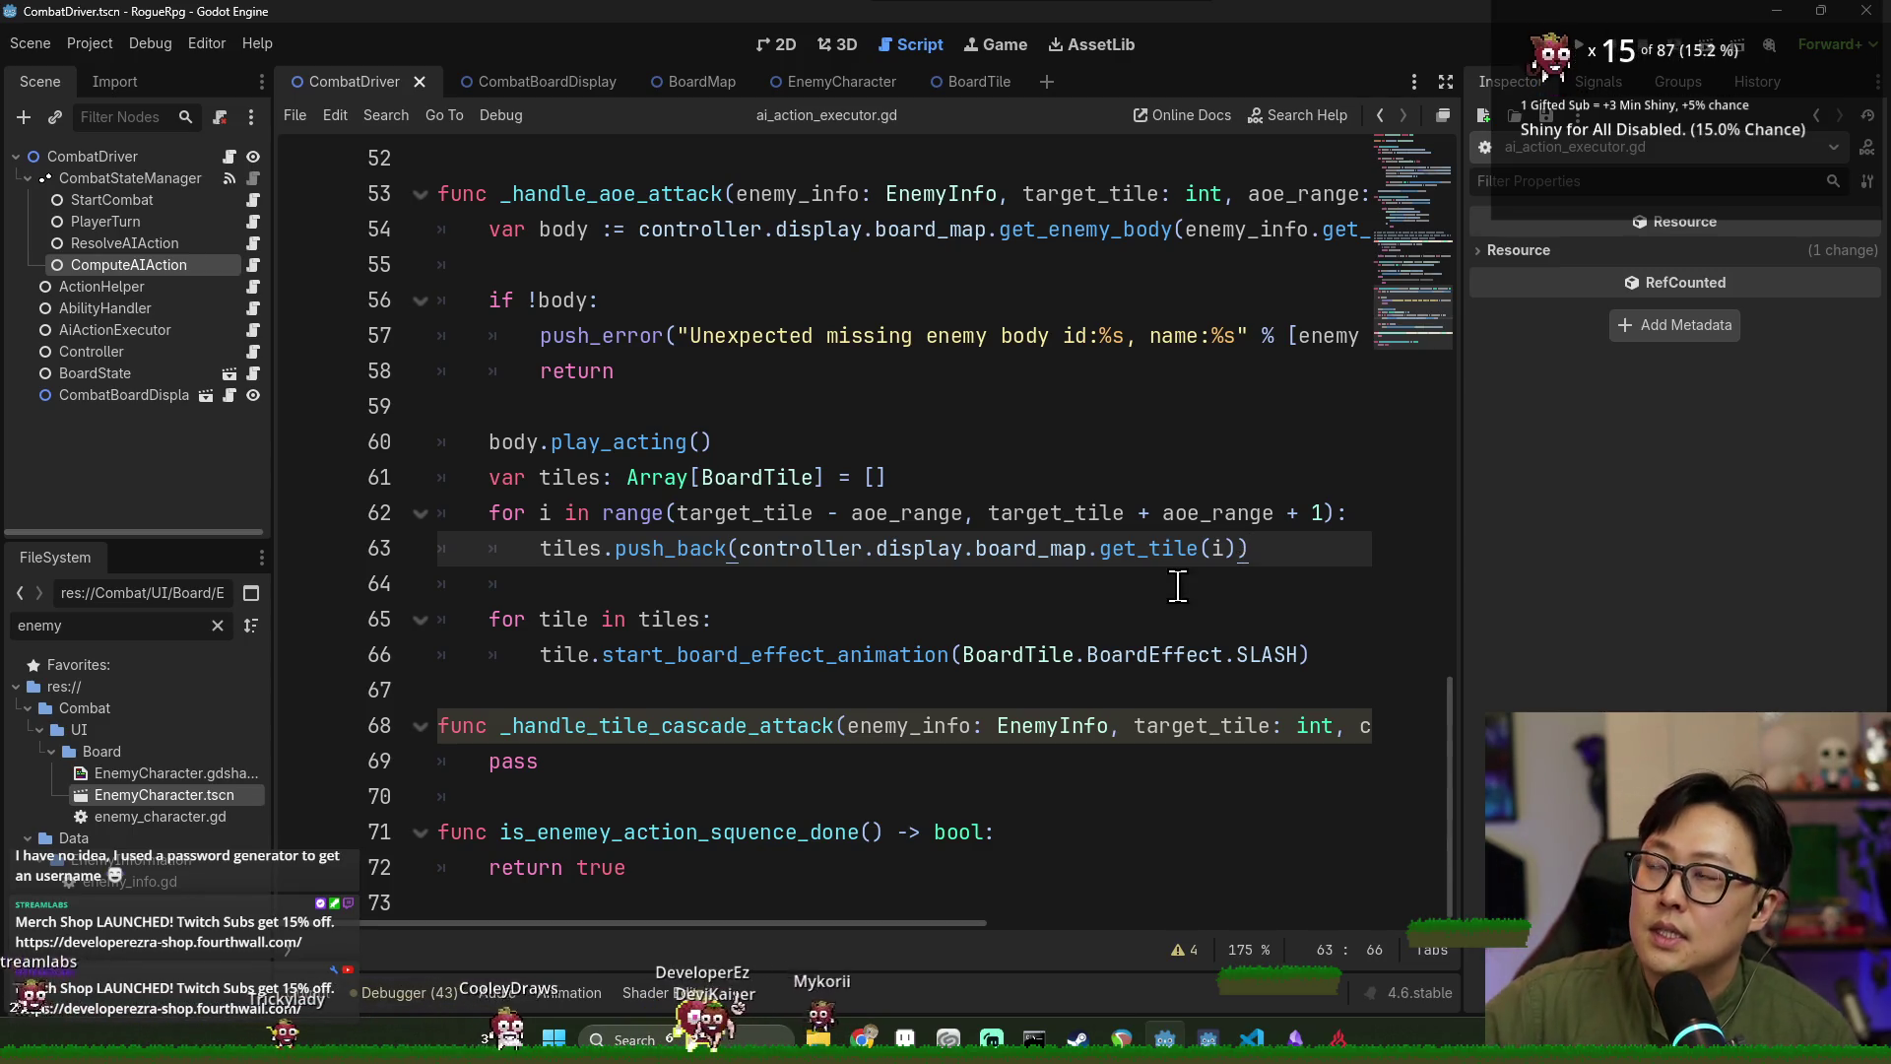
pyautogui.moveTo(859, 554)
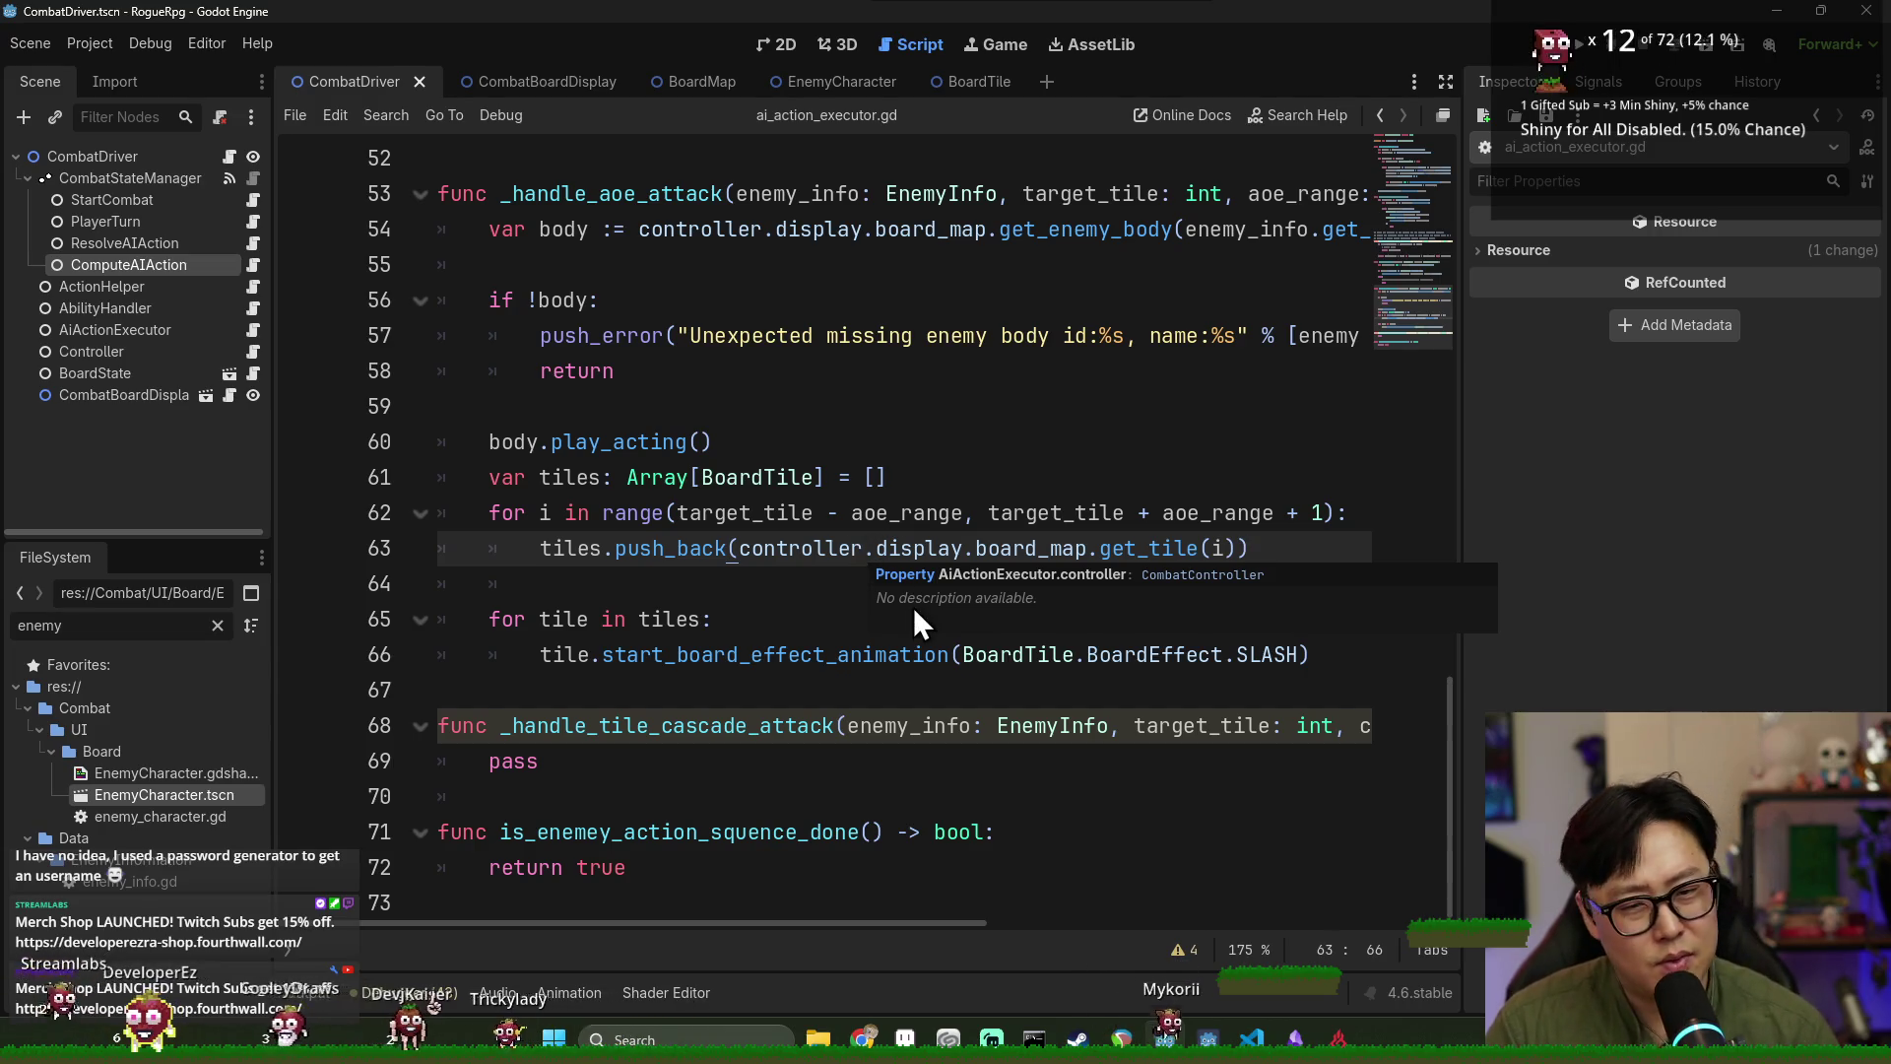
pyautogui.doubleClick(576, 552)
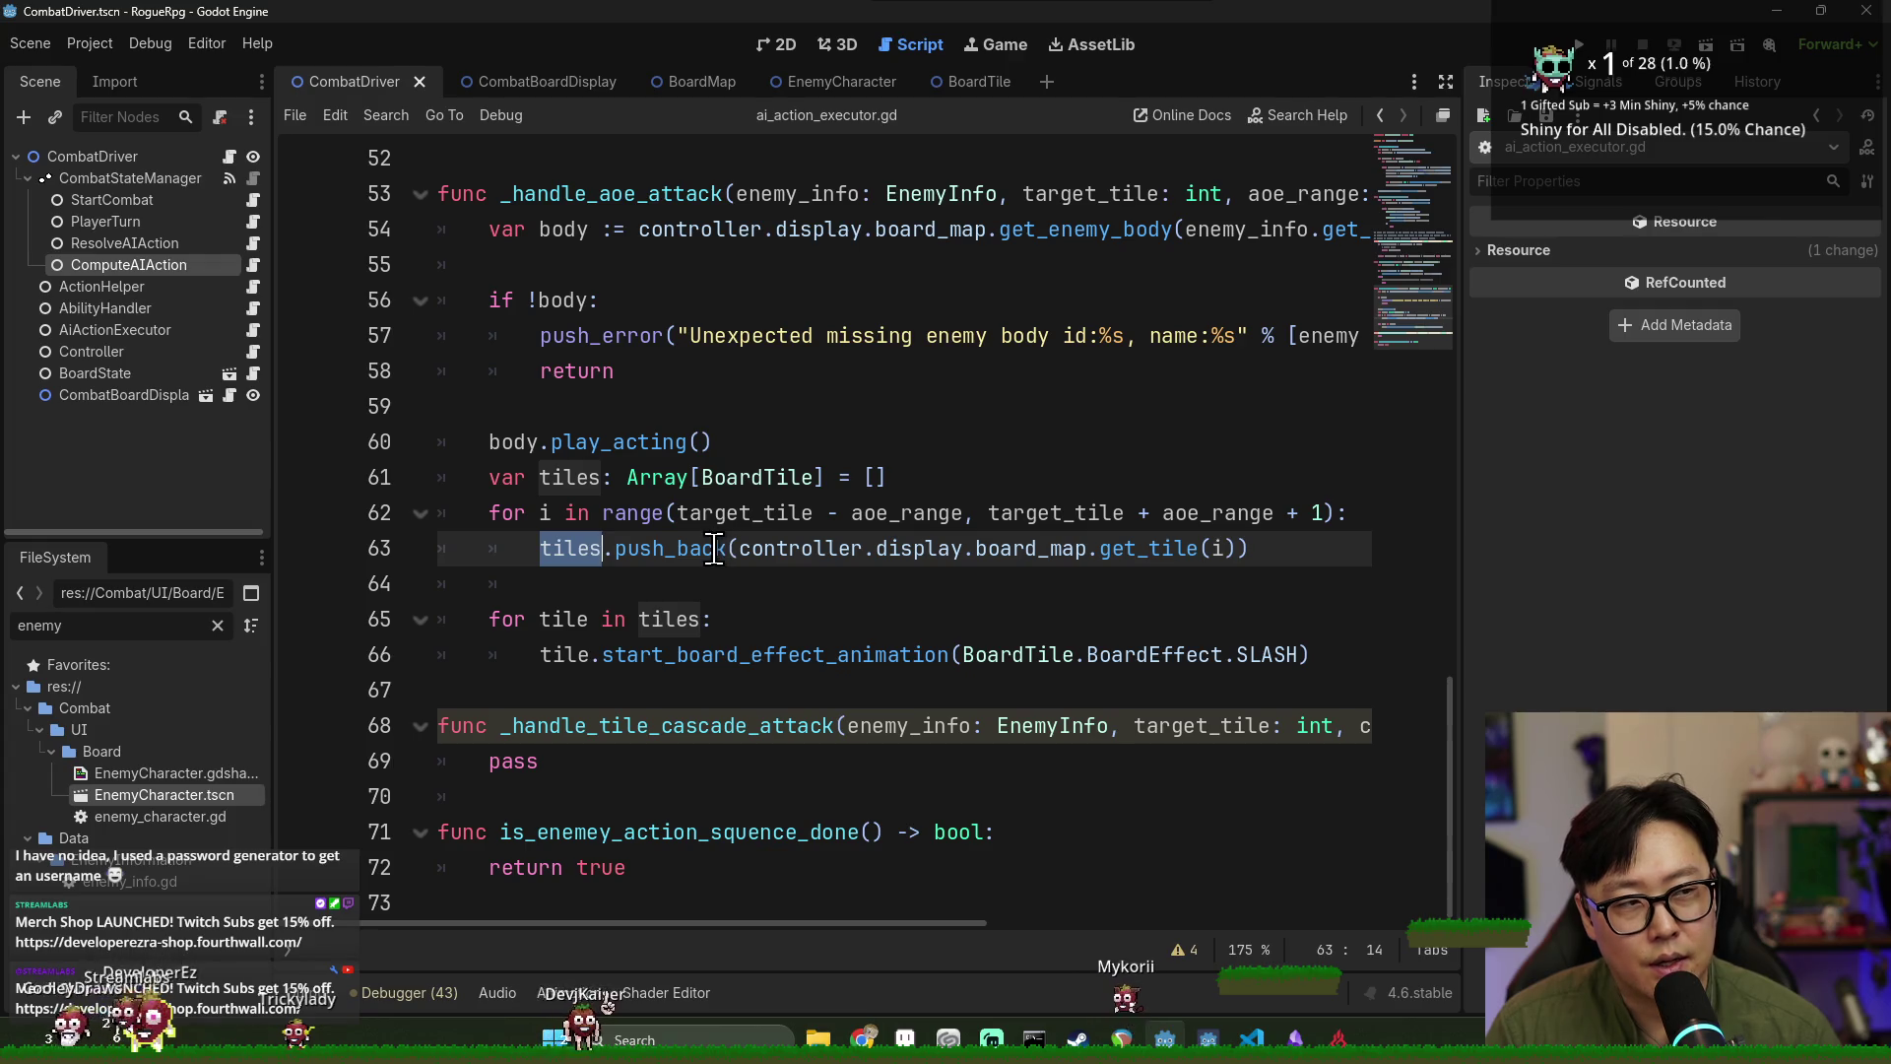
pyautogui.moveTo(716, 551)
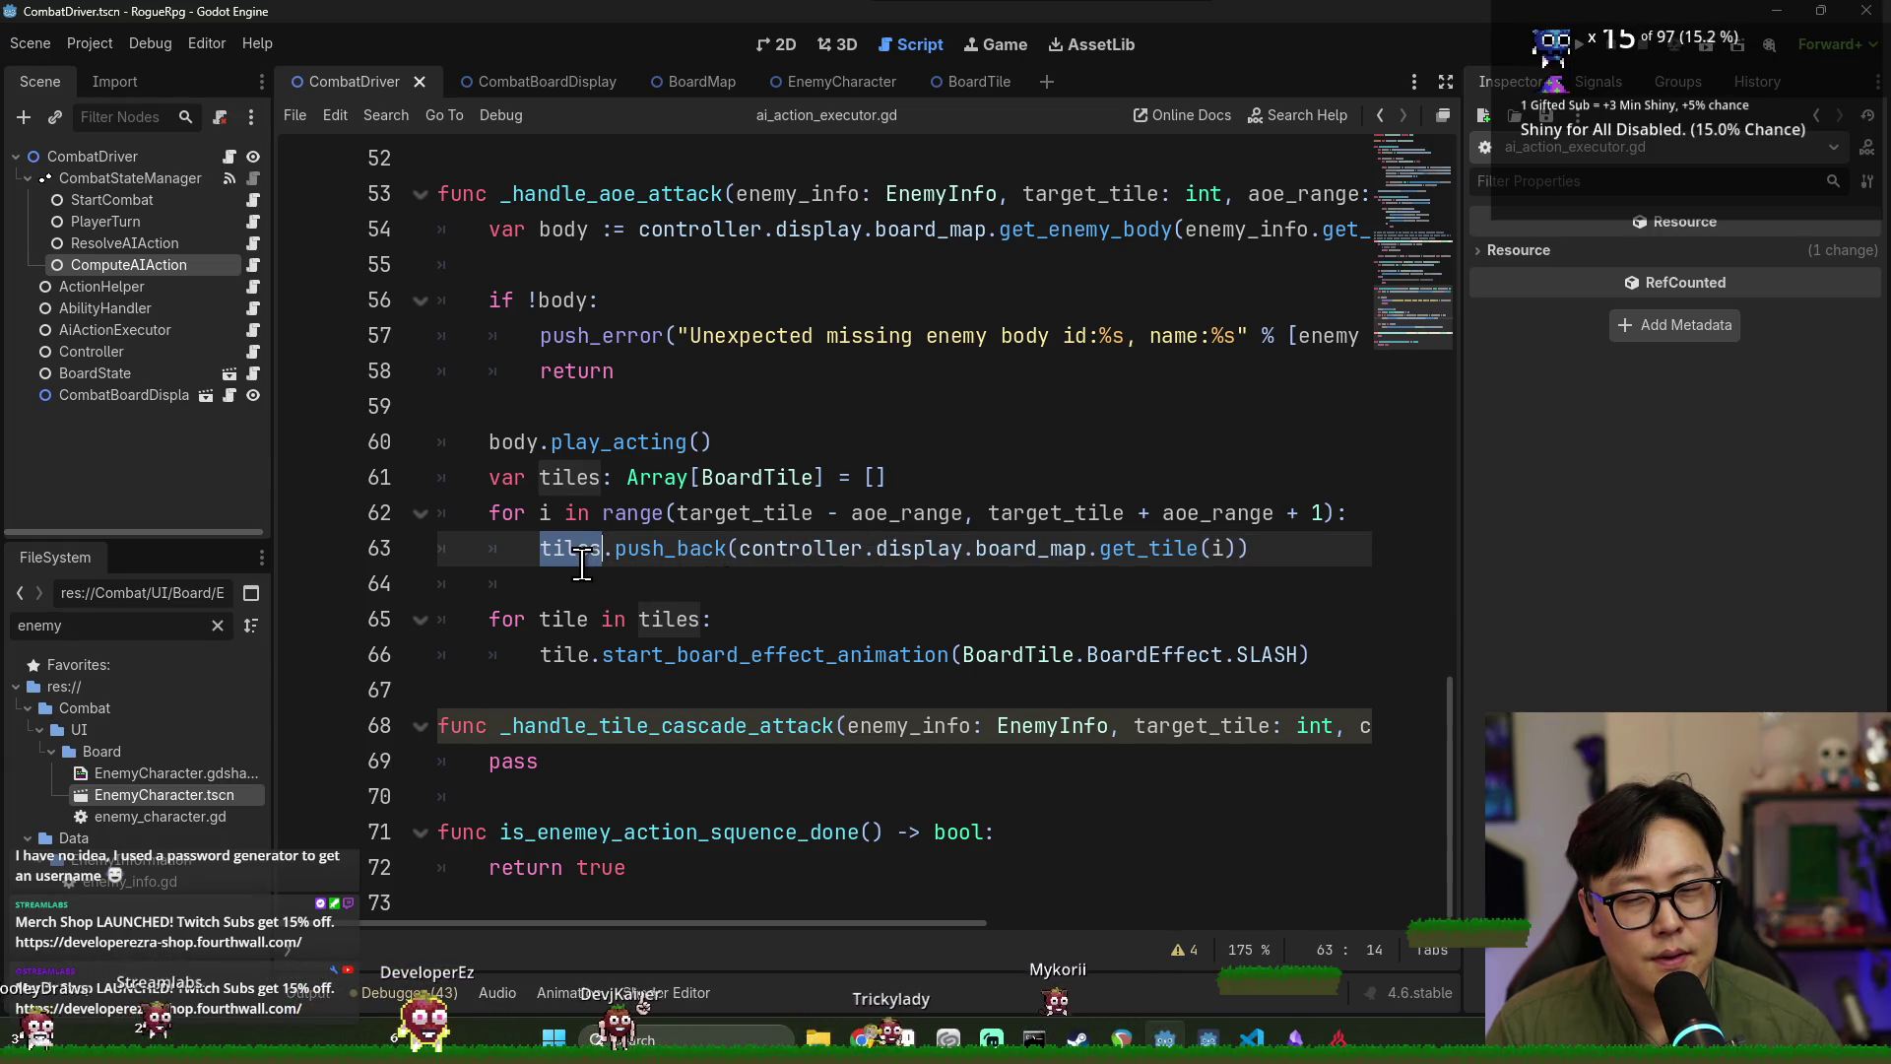
pyautogui.moveTo(600, 538)
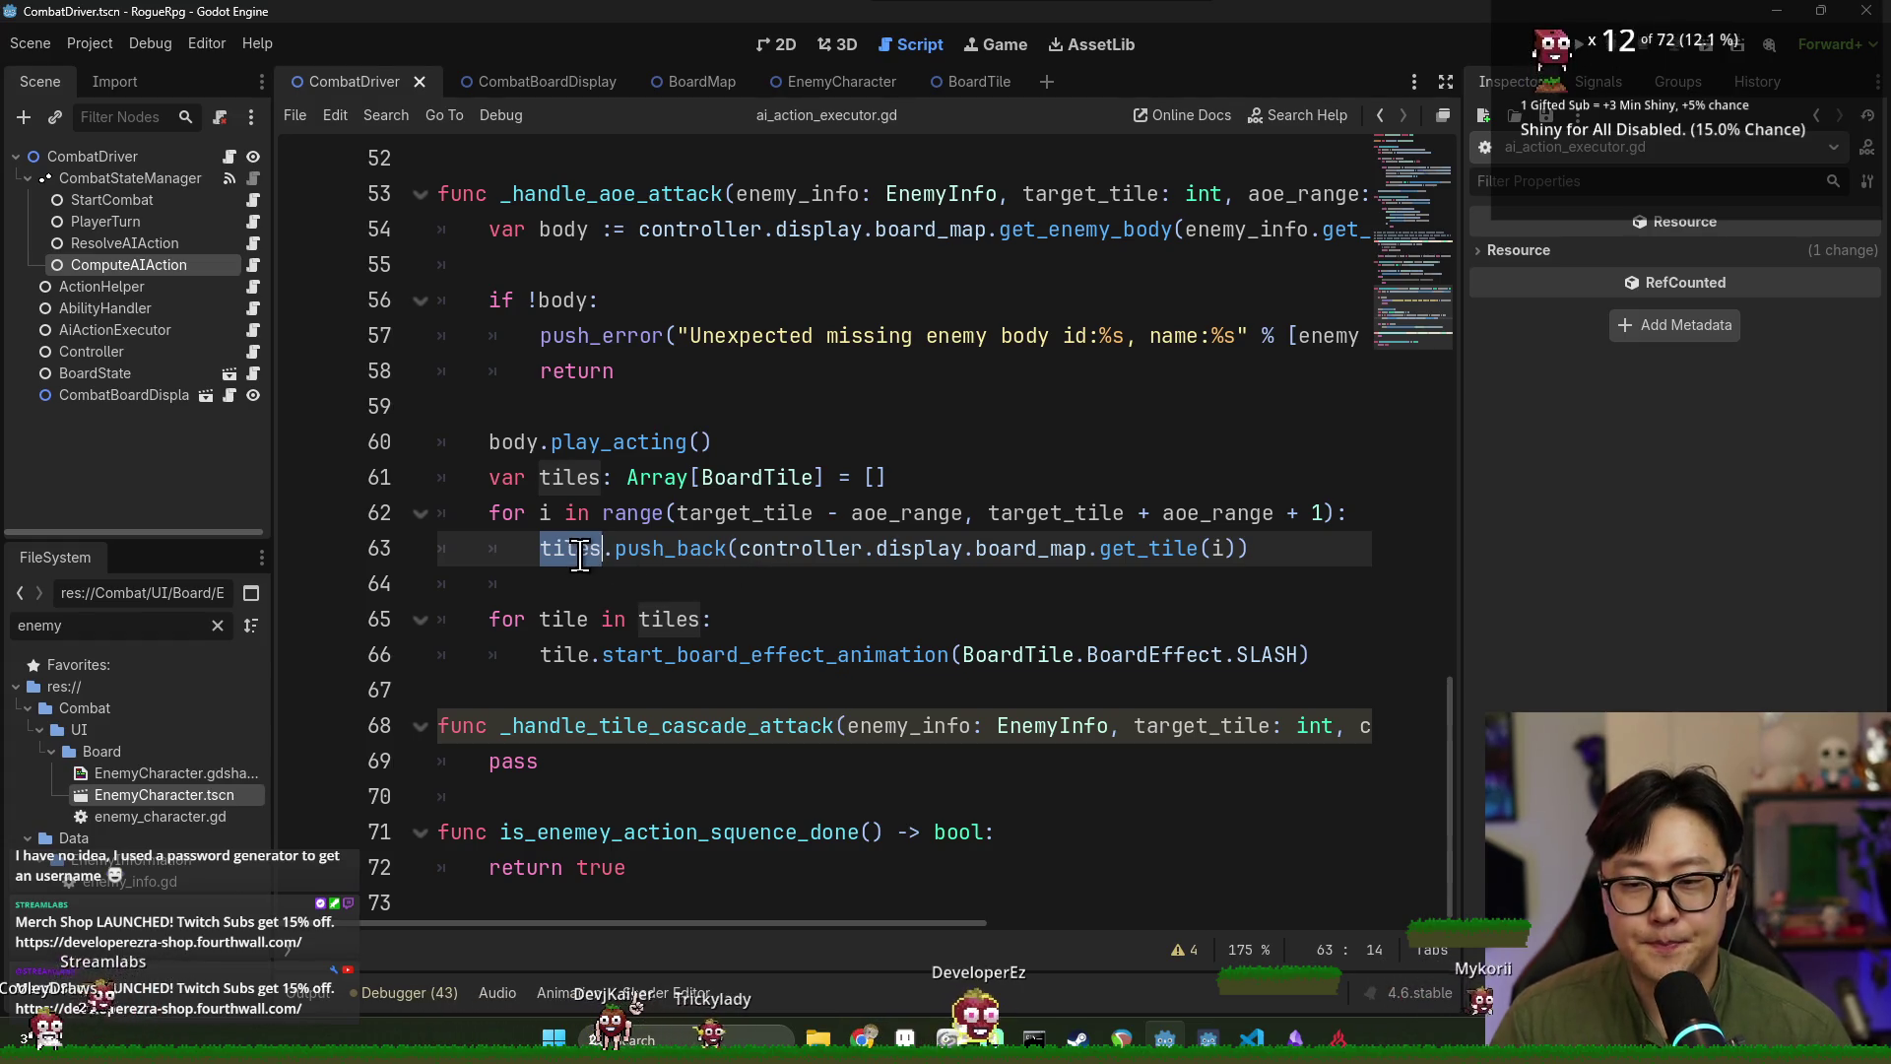
pyautogui.moveTo(833, 548)
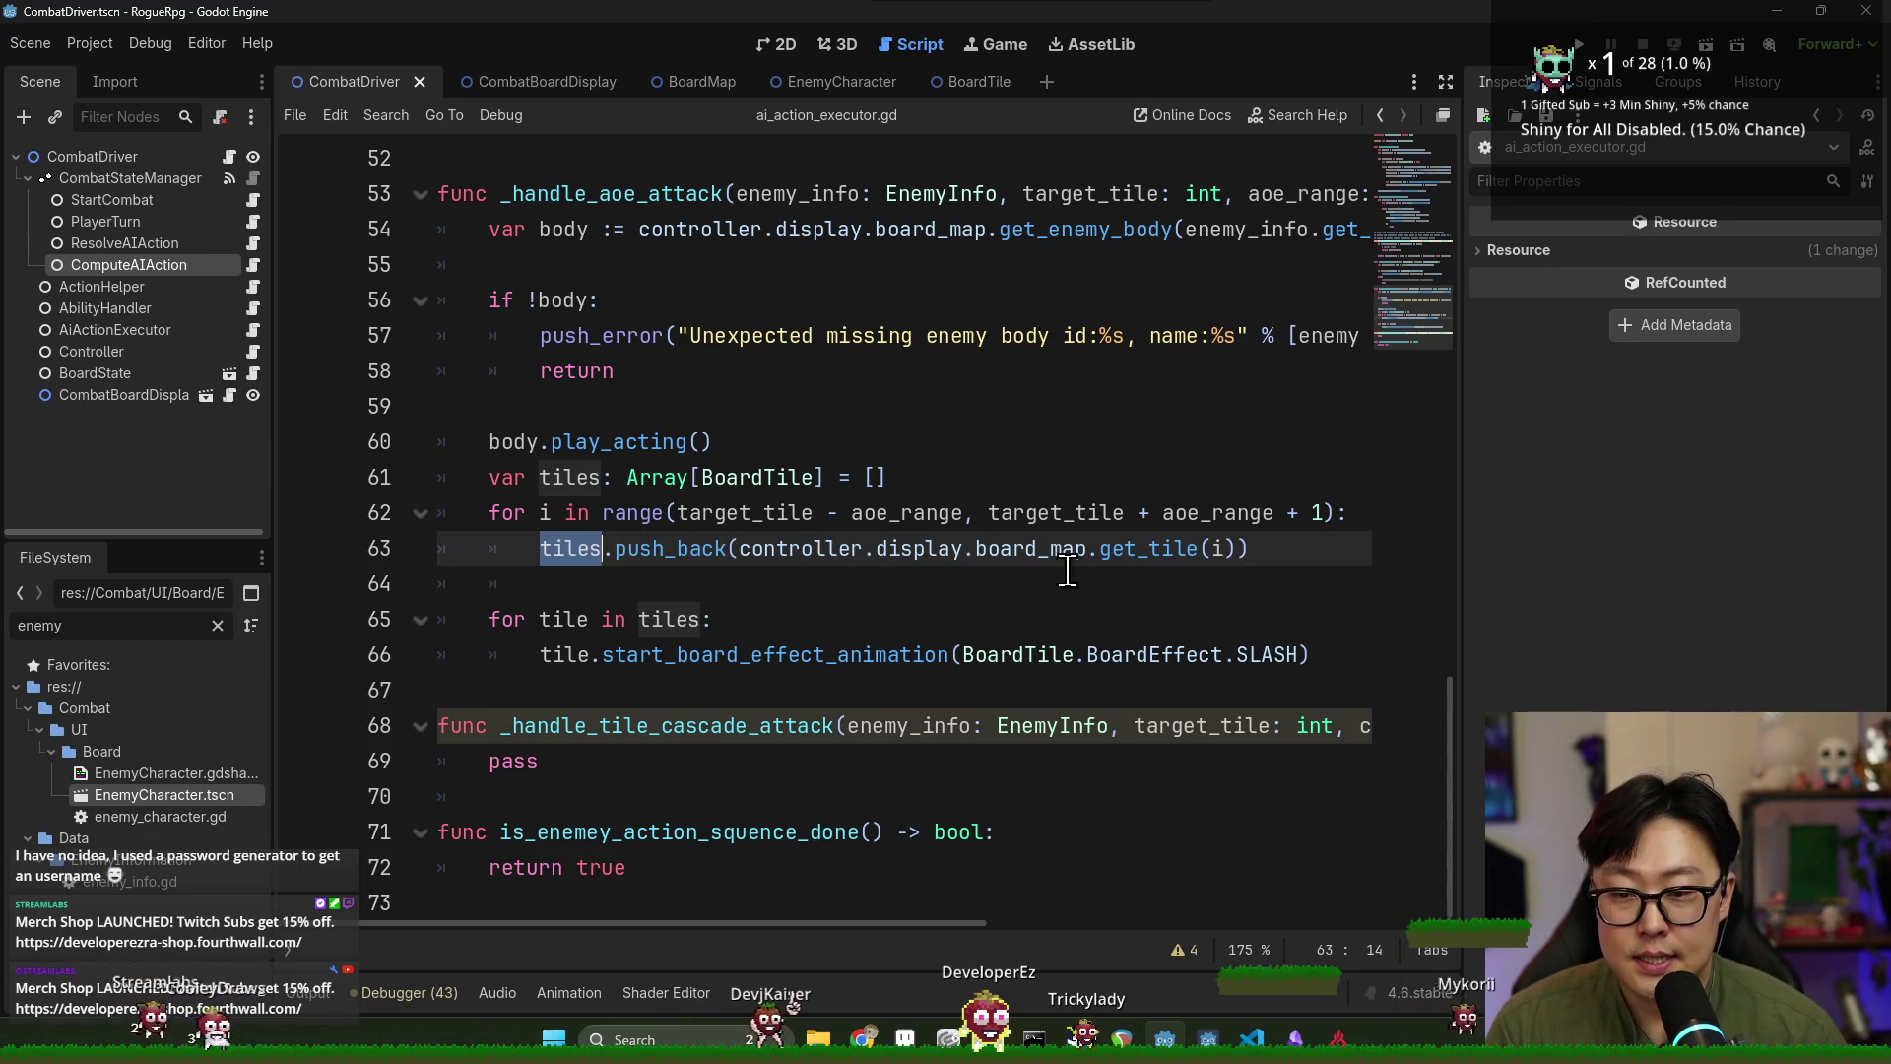
pyautogui.doubleClick(778, 547)
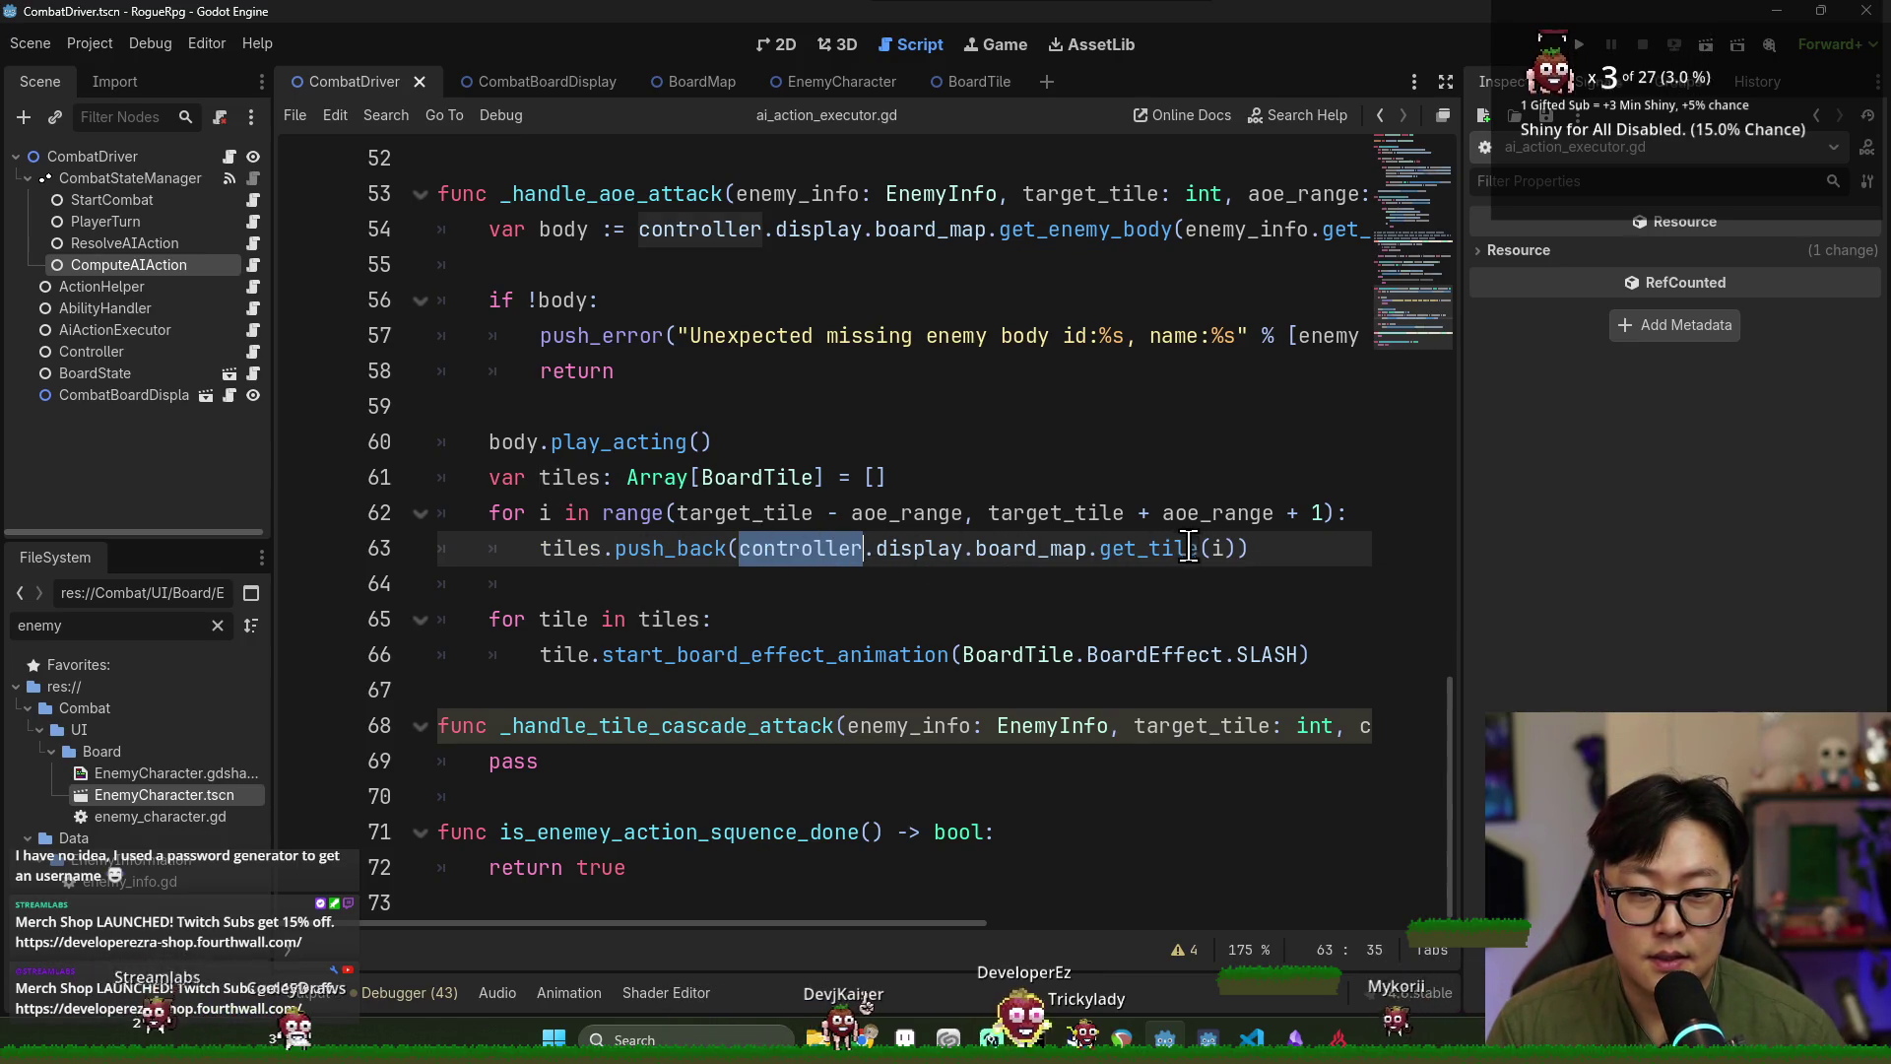
# Move get_tile(i) into a new 'var tile =' line and push_back(tile) instead.
pyautogui.keyDown('shift'); pyautogui.click(1232, 548); pyautogui.keyUp('shift')
pyautogui.press('Delete')
pyautogui.click(545, 558)
pyautogui.press('Return')
pyautogui.press('Up')
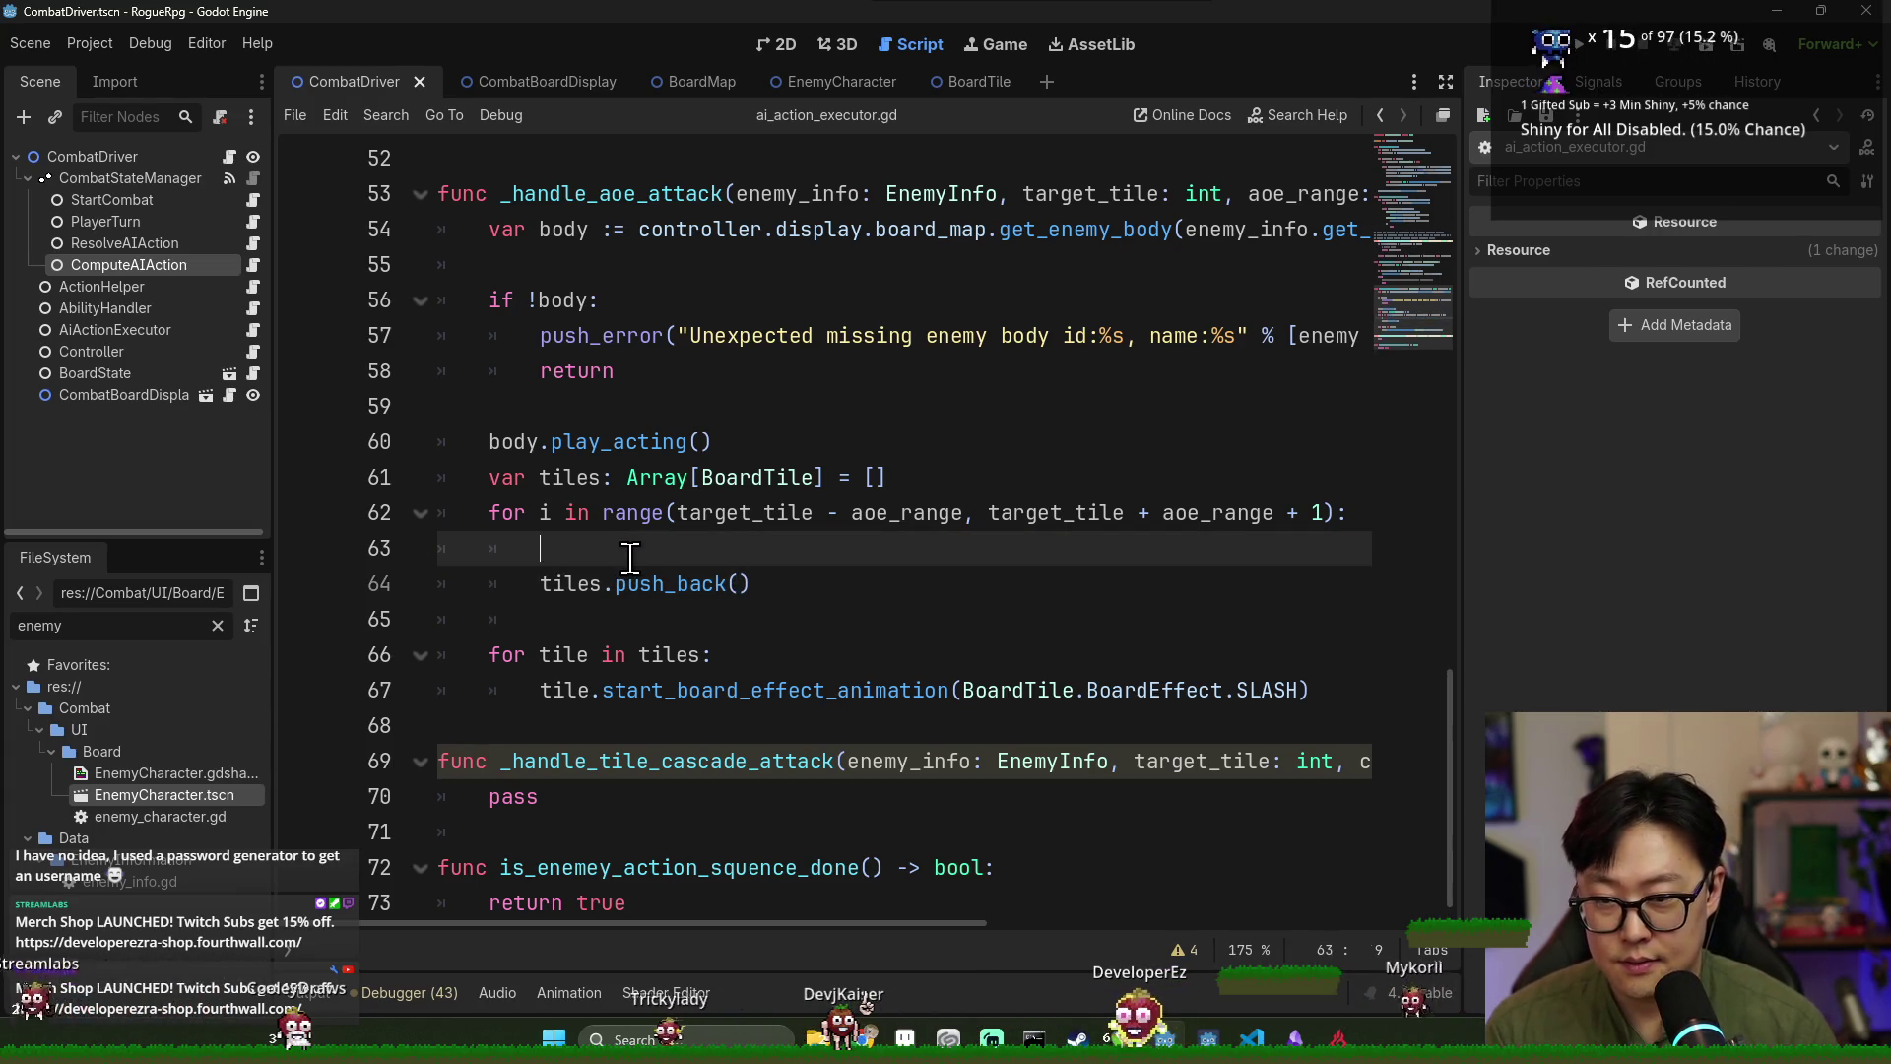
pyautogui.write('var tile =')
pyautogui.write('controller.display.board_map.get_tile(i)')
pyautogui.doubleClick(629, 558)
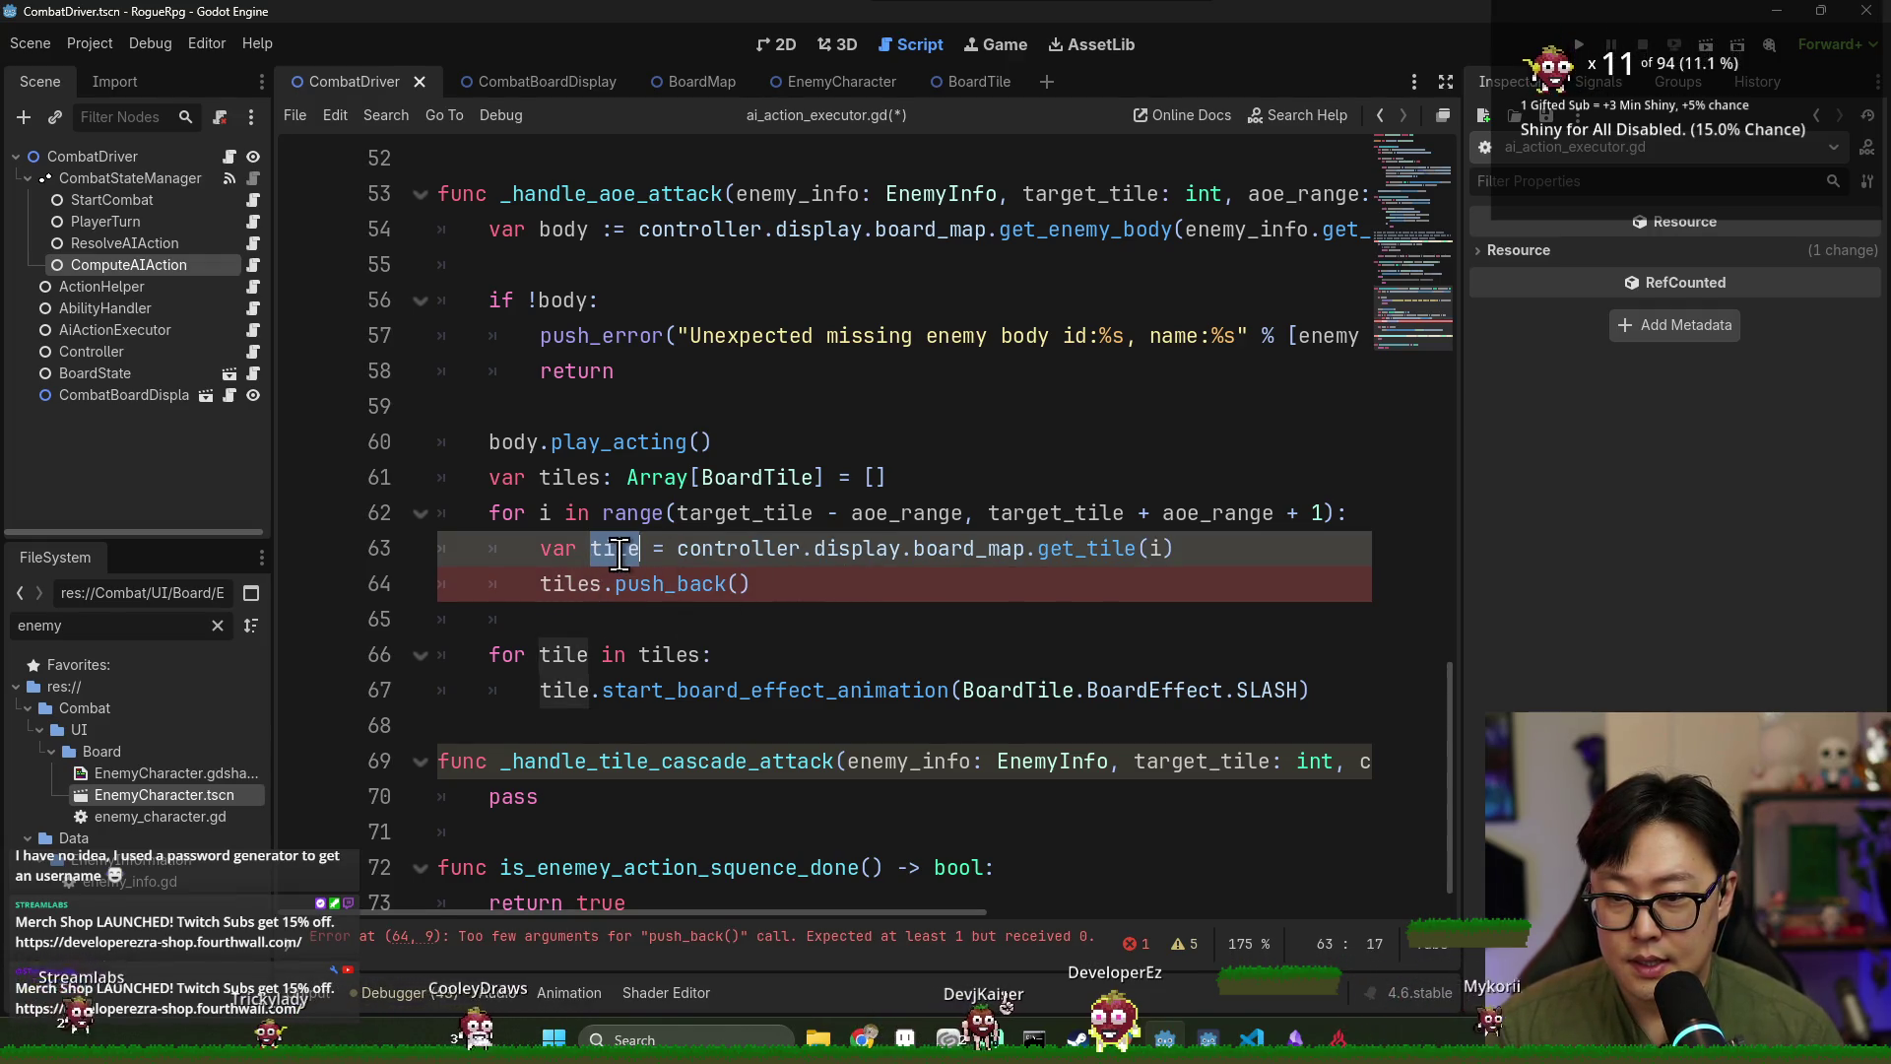
pyautogui.hotkey('ctrl', 'c')
pyautogui.click(744, 584)
pyautogui.hotkey('ctrl', 'v')
# Add a line below the tile declaration starting a tile.animation_finished.connect() call.
pyautogui.click(1214, 549)
pyautogui.press('Return')
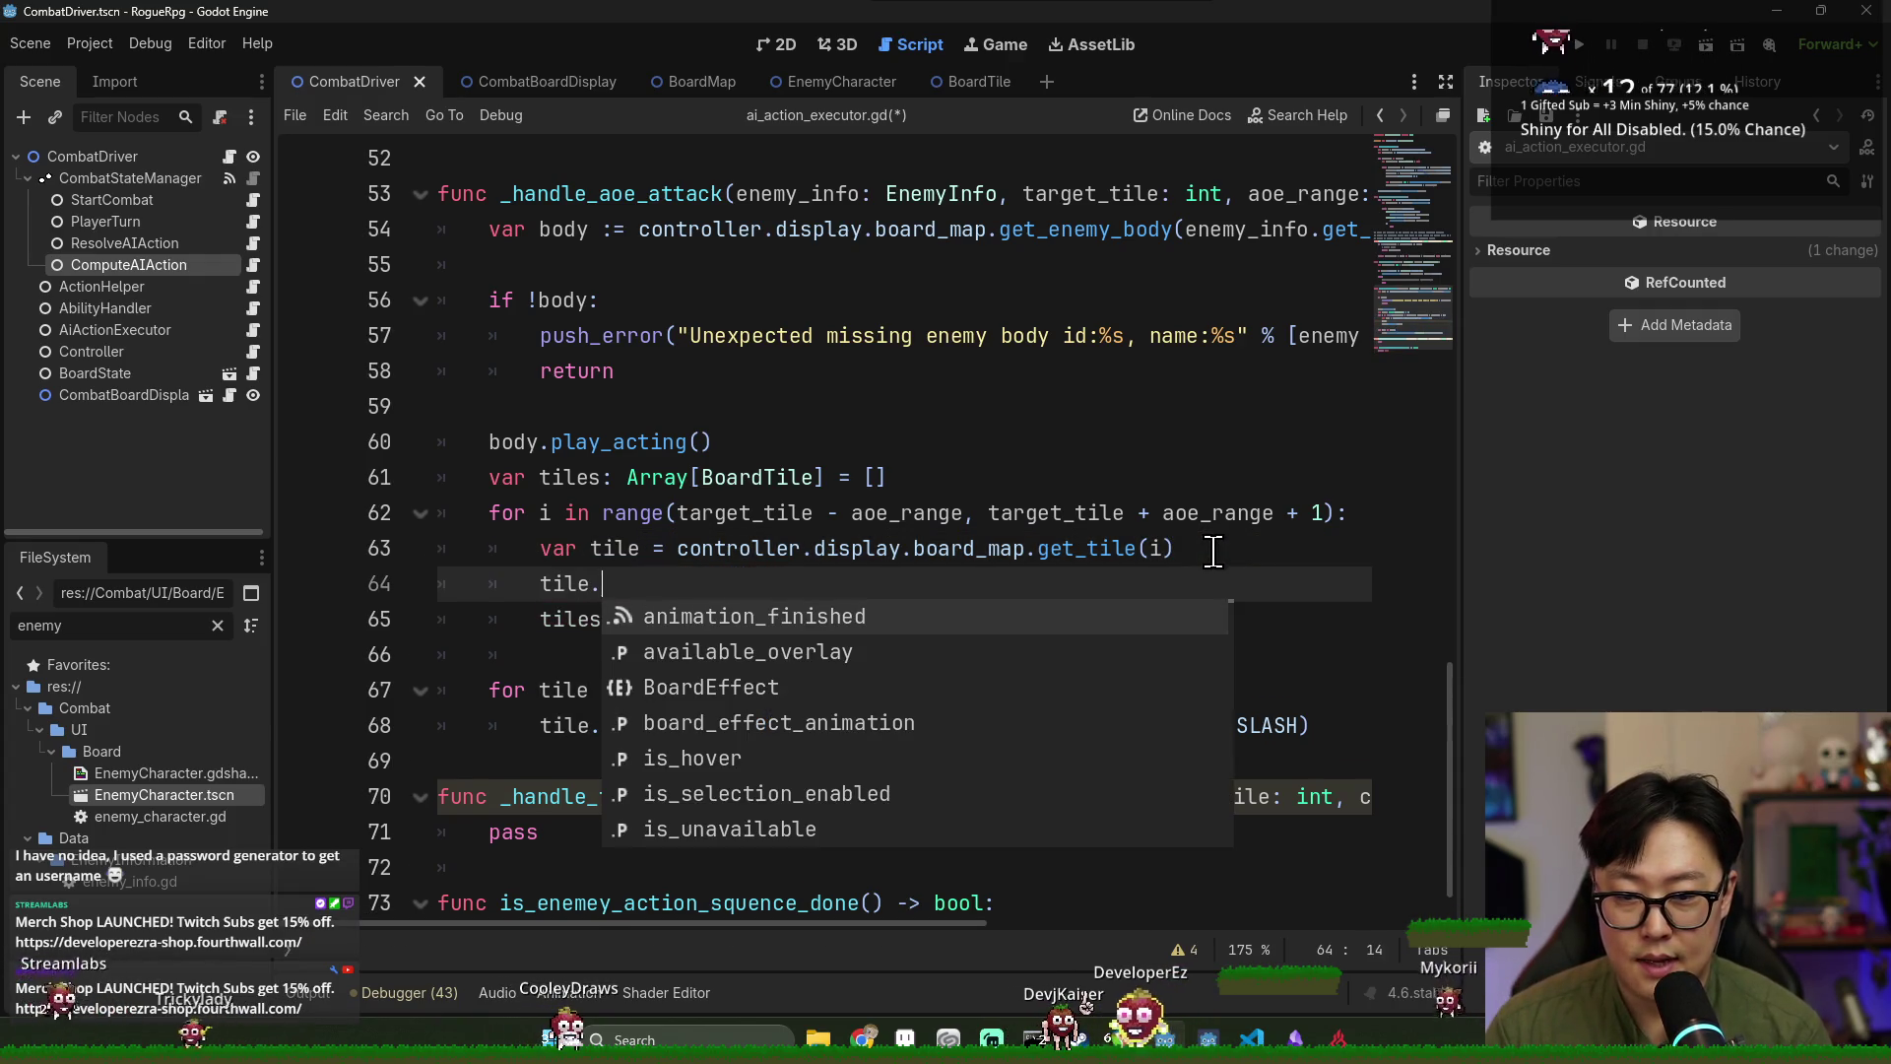
pyautogui.press('Return')
pyautogui.write('.conn')
pyautogui.press('Return')
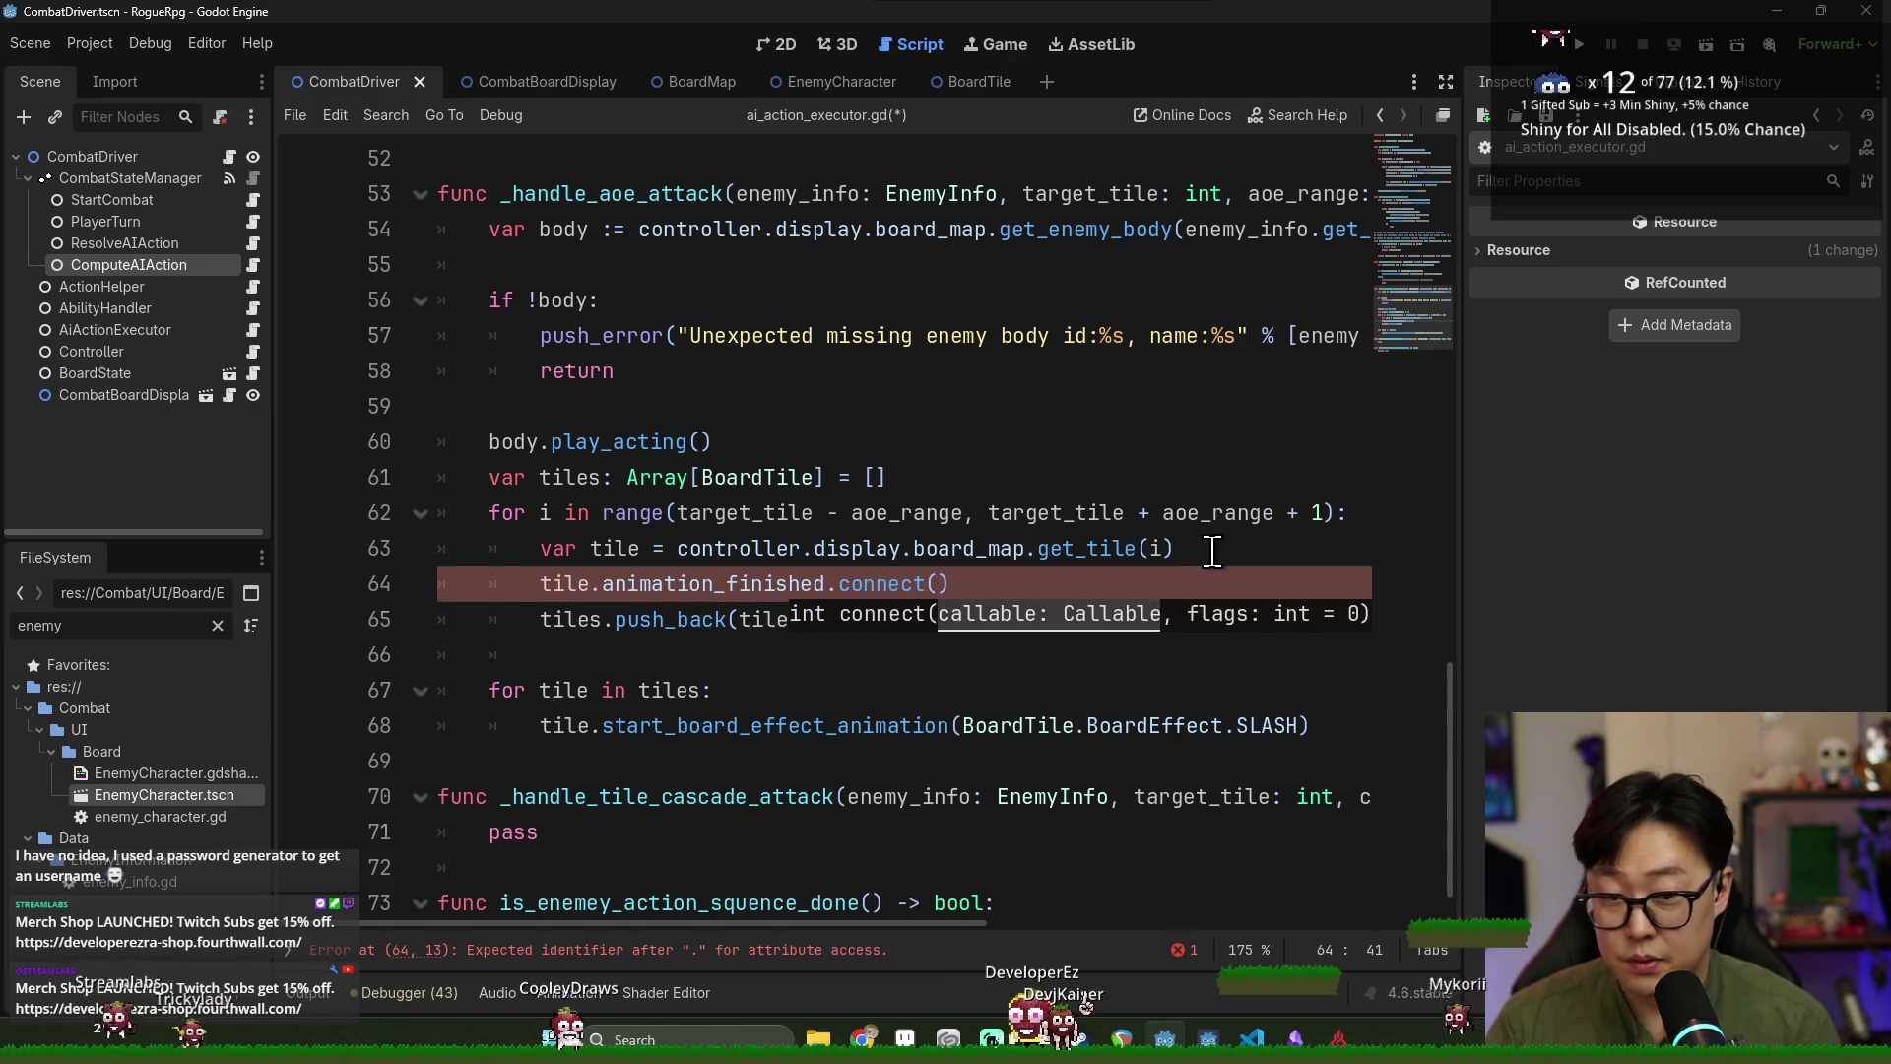
pyautogui.click(1086, 549)
pyautogui.click(941, 585)
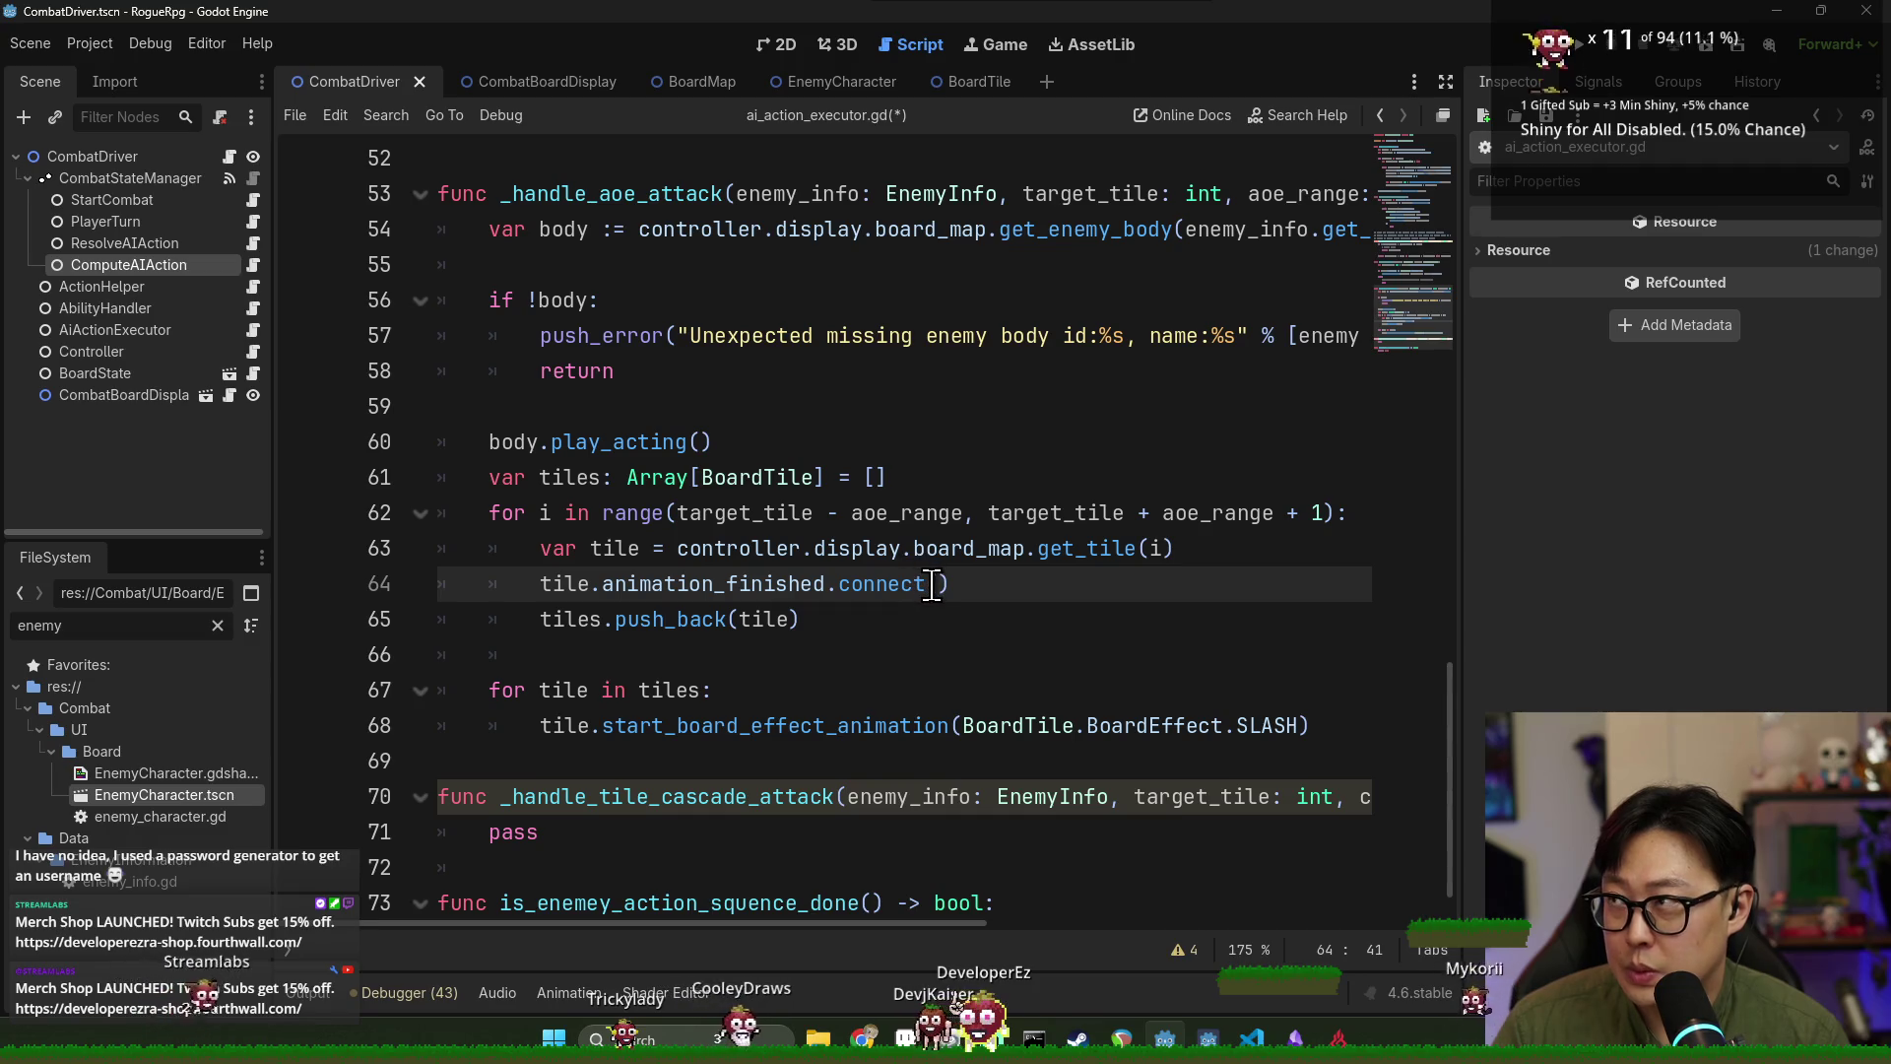
# Guard the connect call with 'if !tile.animation_finished.is_connected():' on the line above it.
pyautogui.press('Home')
pyautogui.write('if tile.')
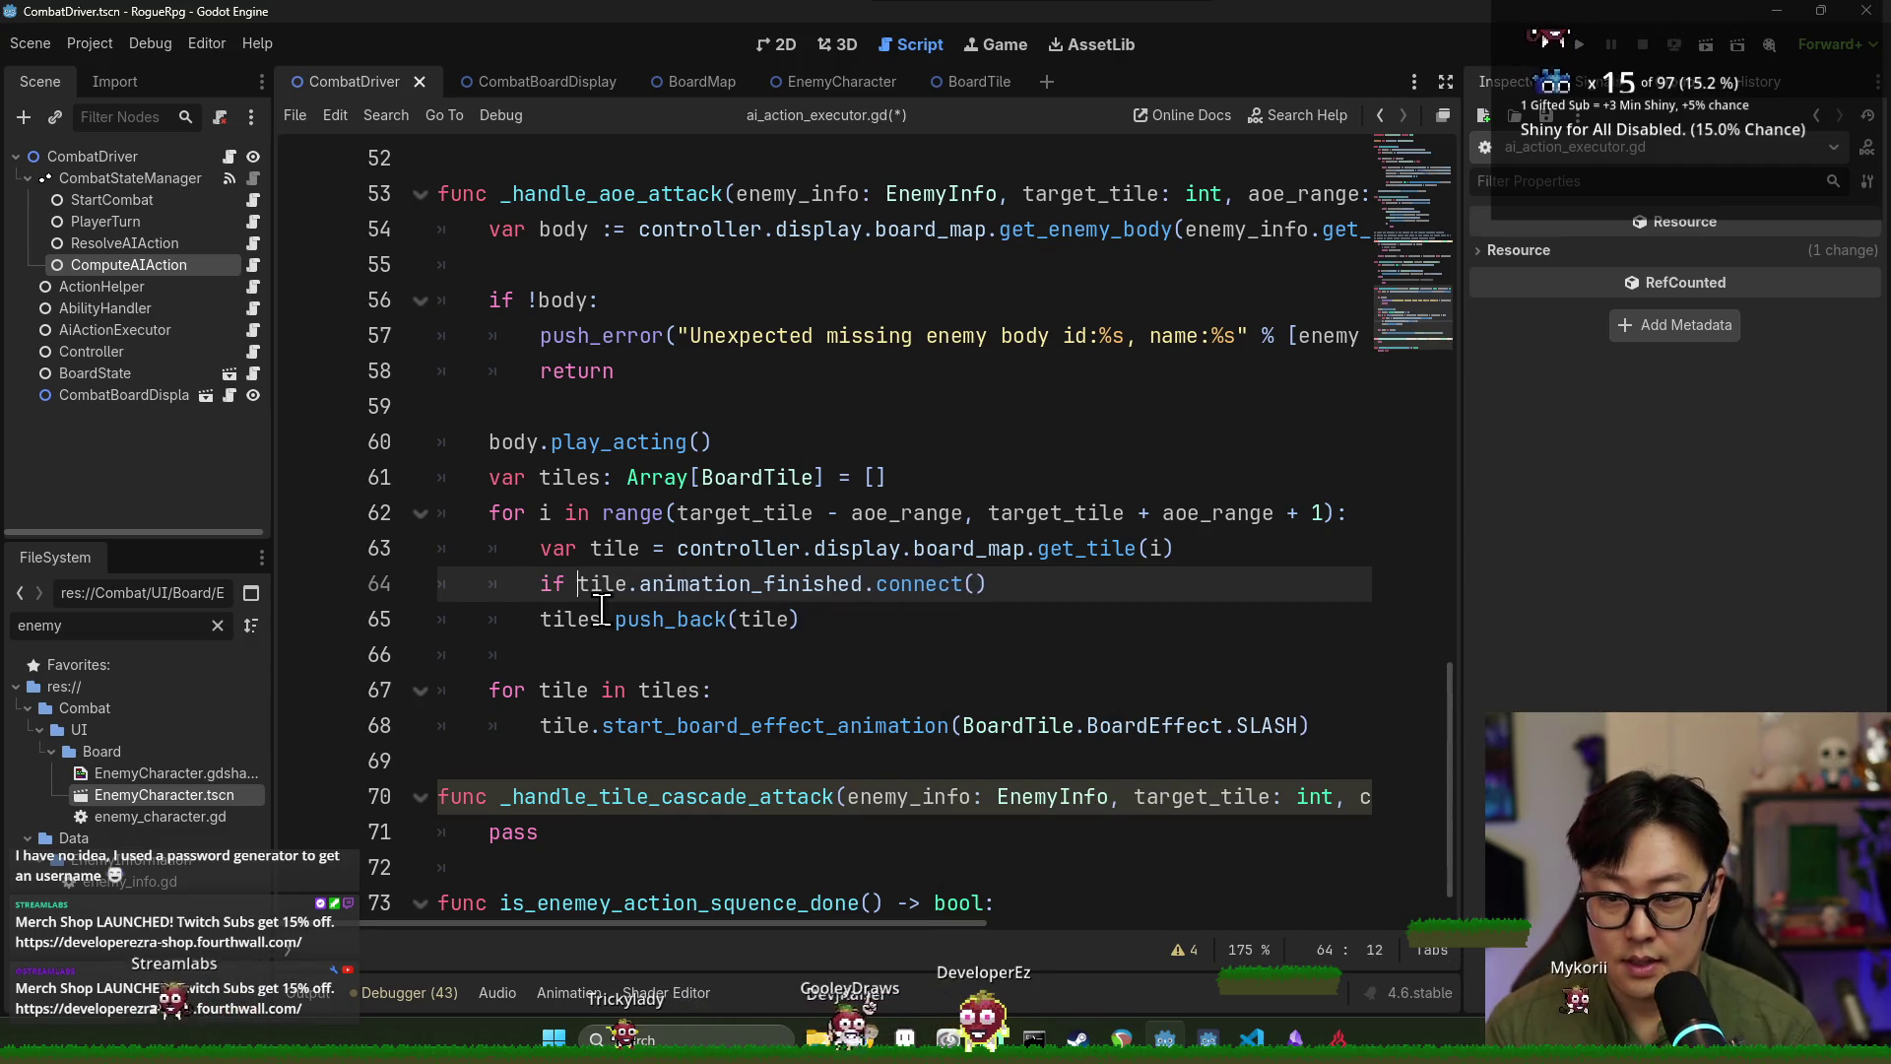
pyautogui.write('anim')
pyautogui.press('Tab')
pyautogui.write('.is_')
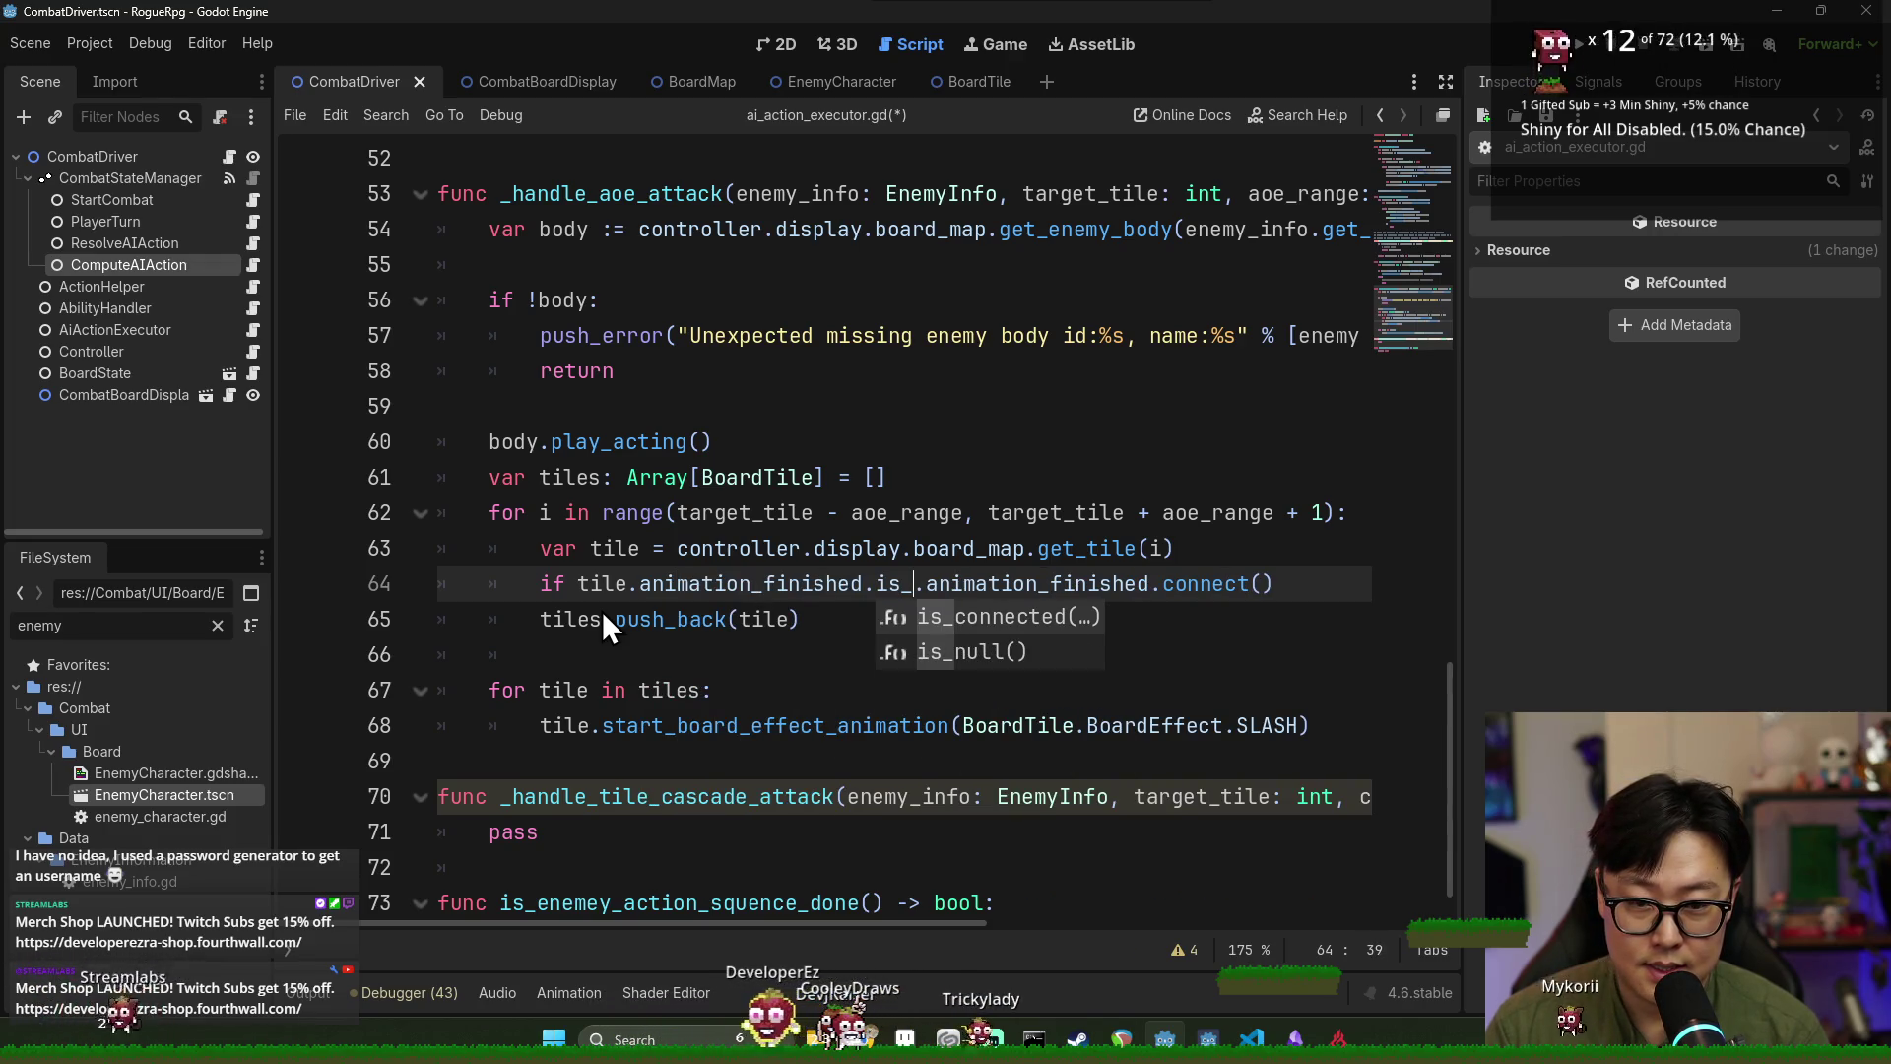
pyautogui.press('Tab')
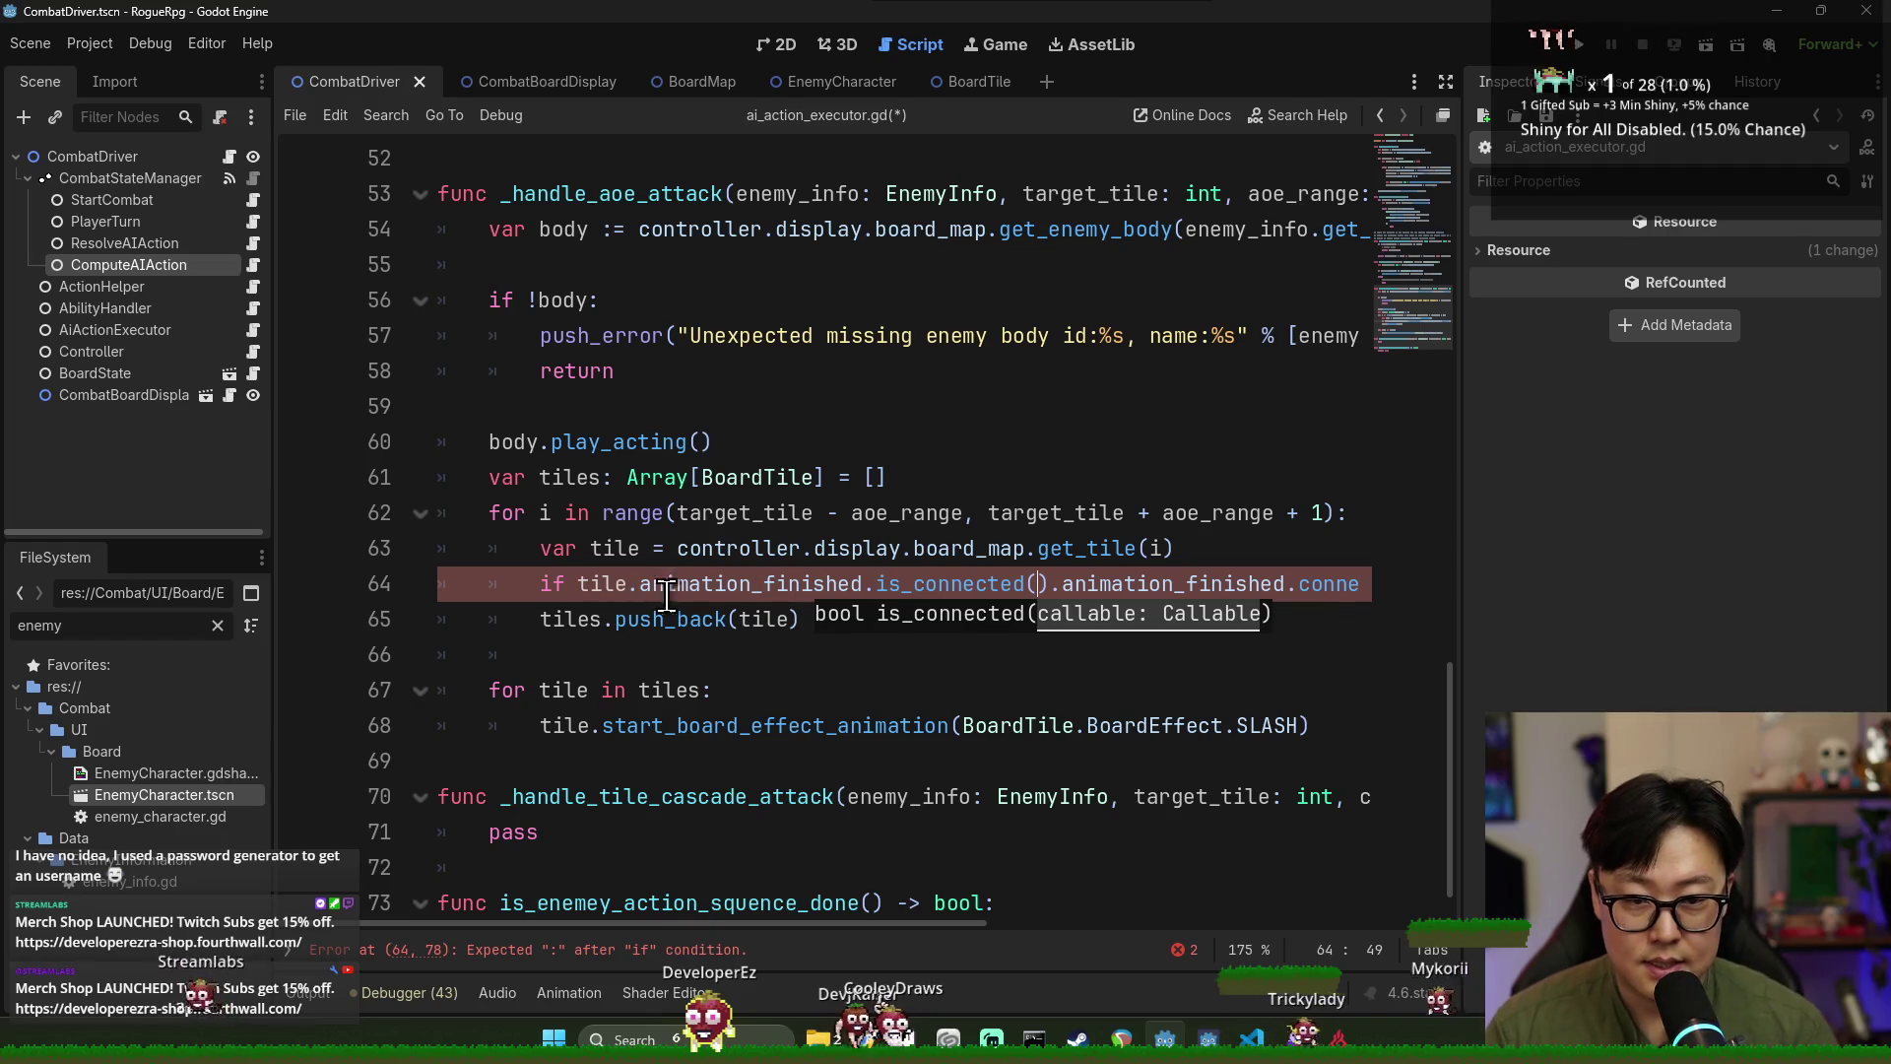
pyautogui.write('):')
pyautogui.press('Return')
pyautogui.click(581, 585)
pyautogui.write('!')
pyautogui.scroll(-1, 621, 768)
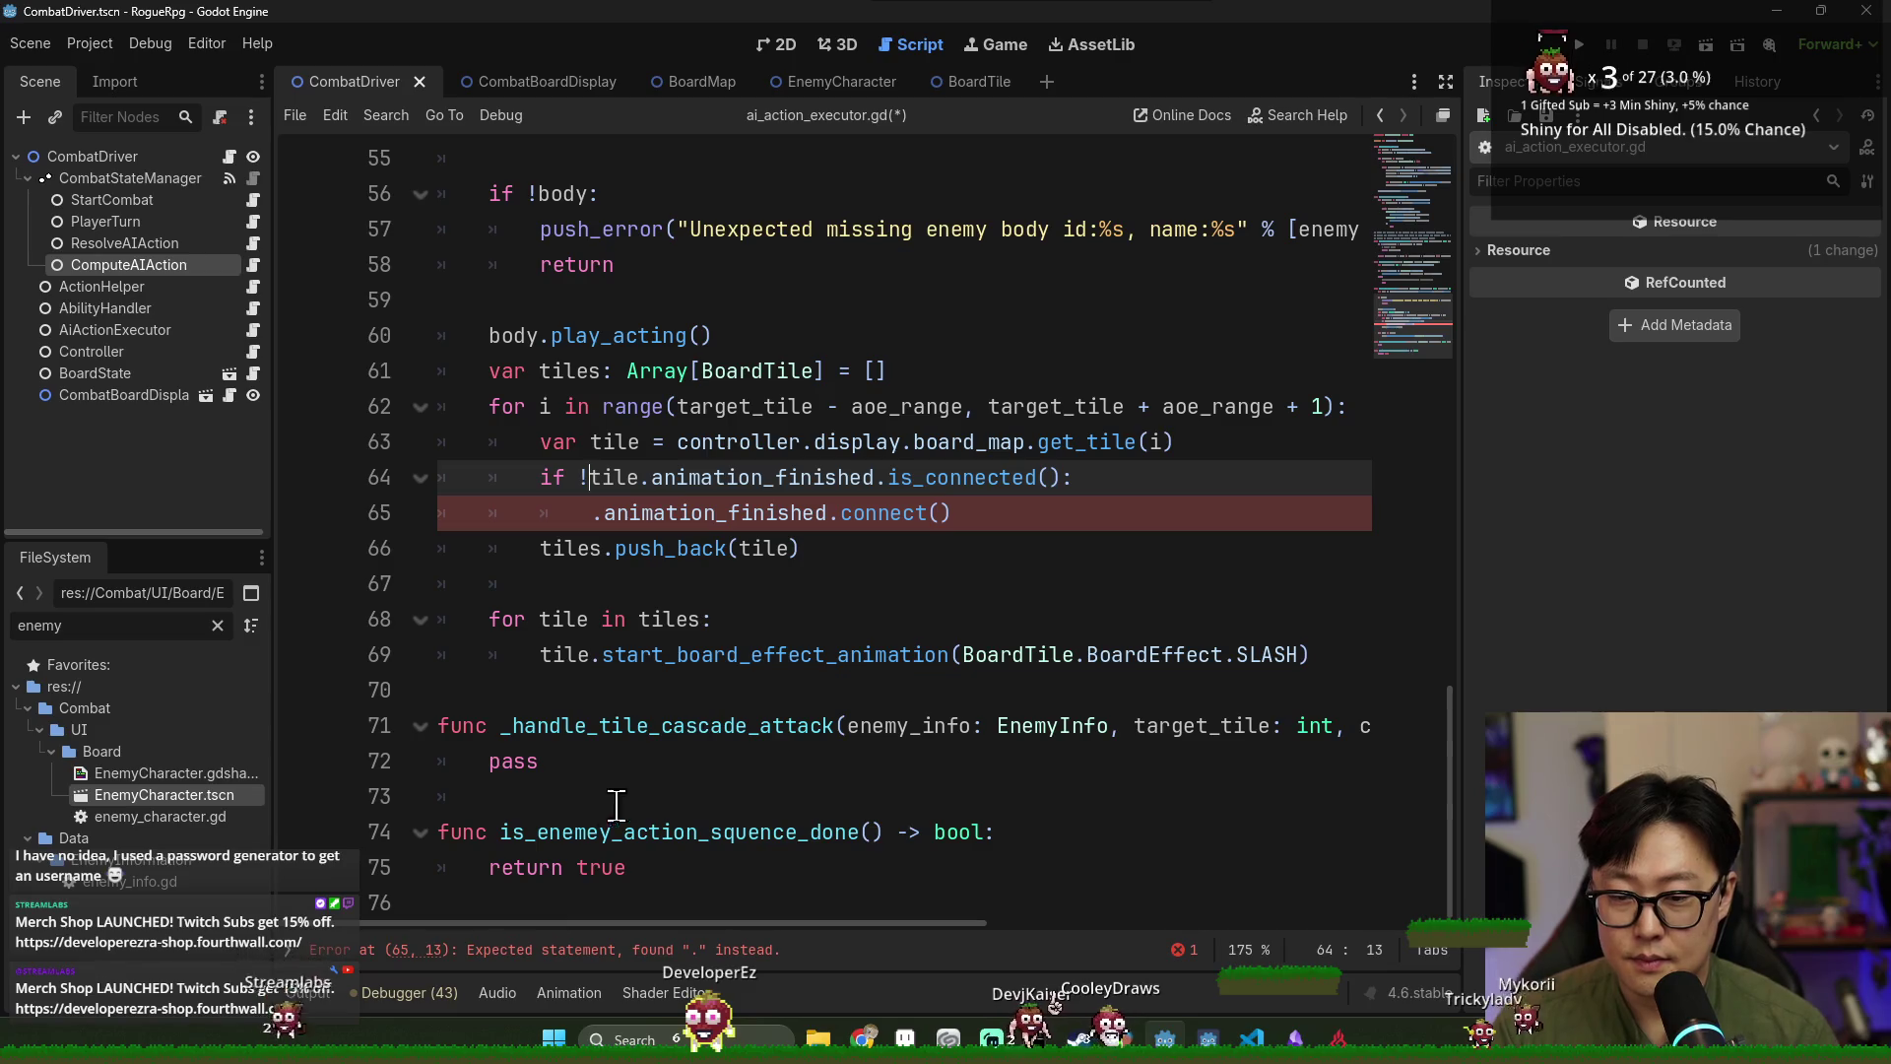
pyautogui.click(699, 867)
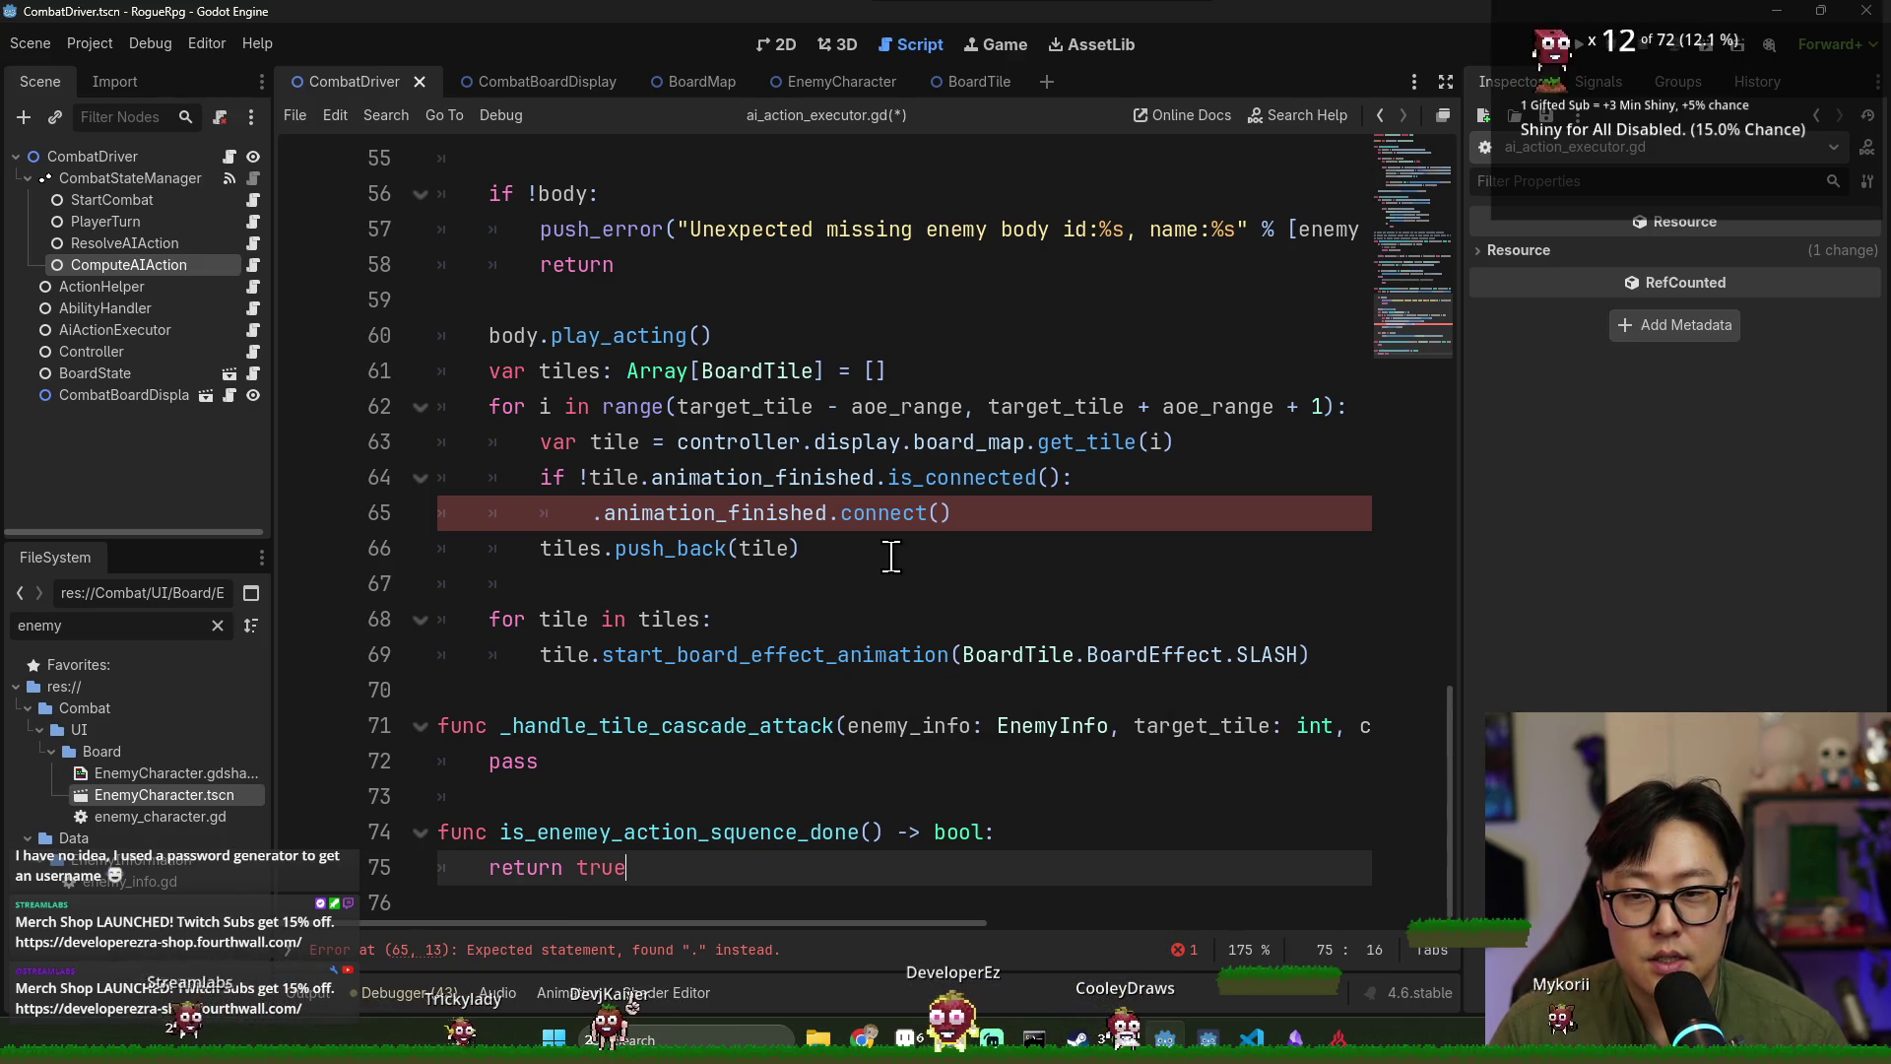
pyautogui.scroll(2, 936, 549)
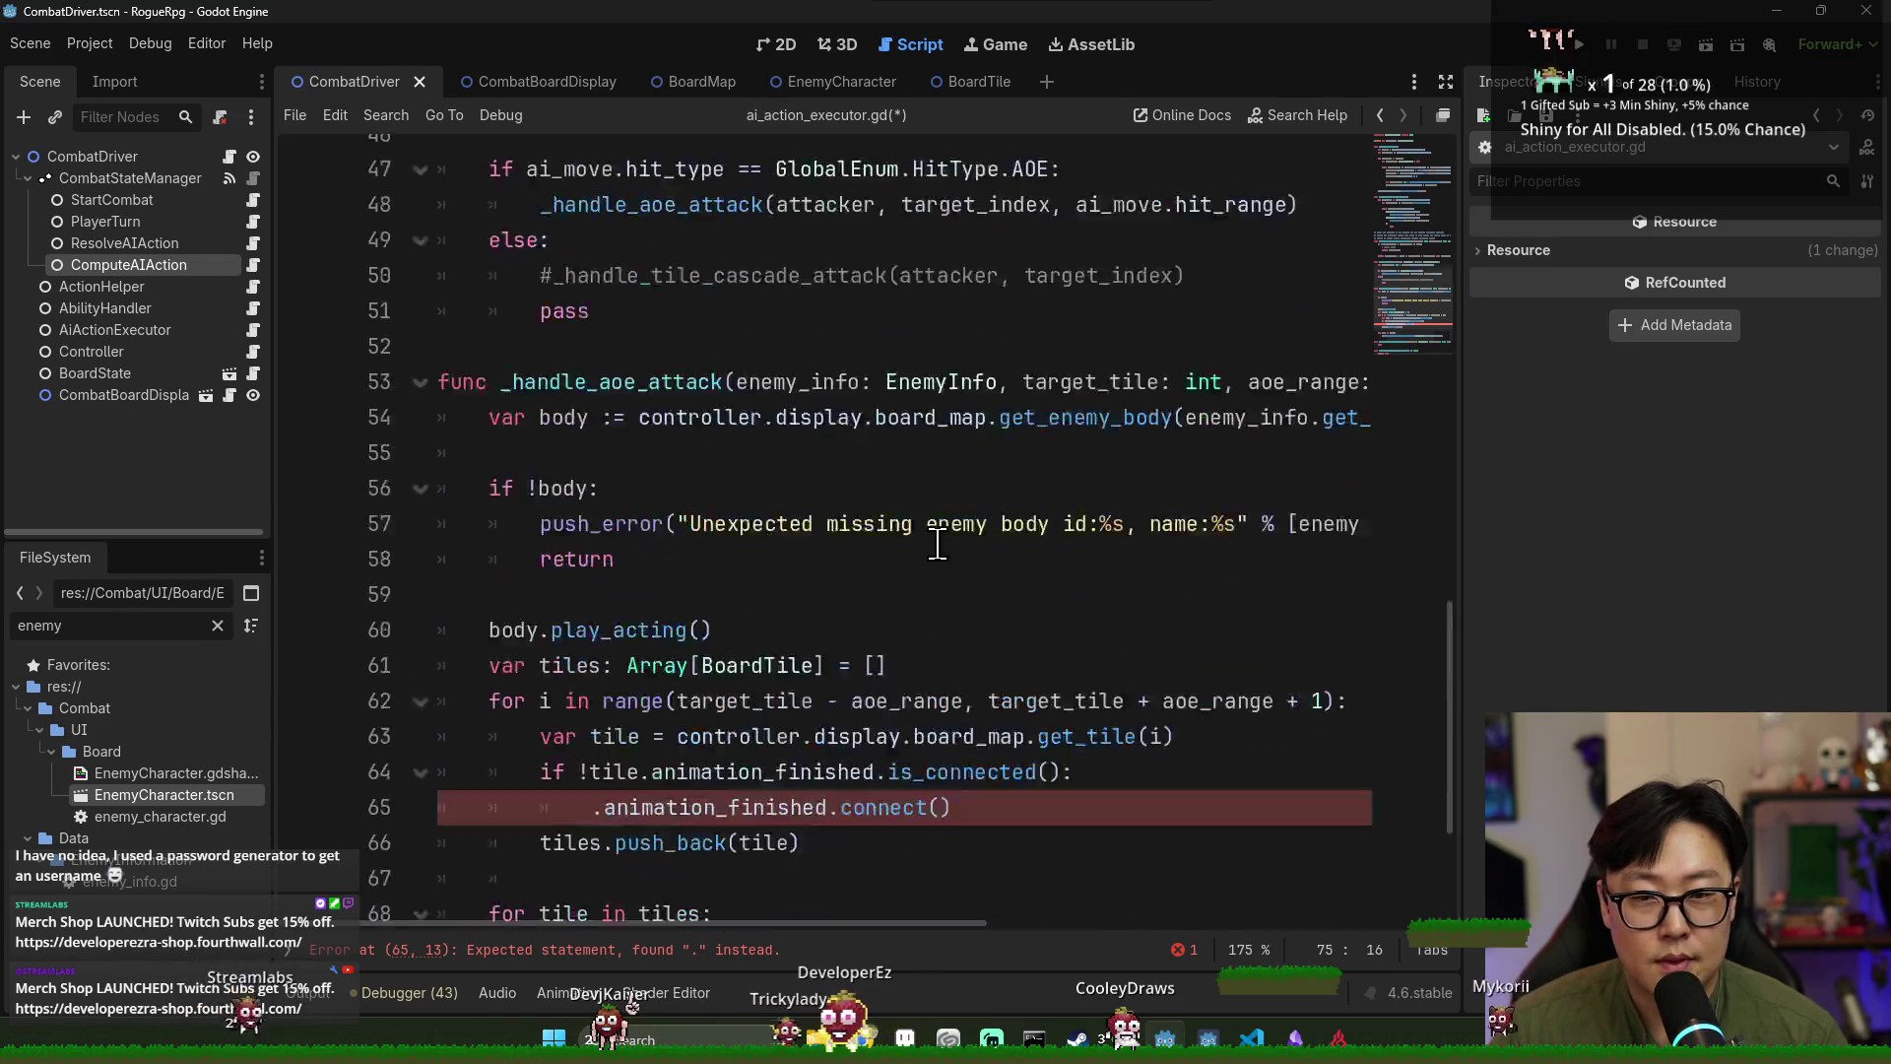
# Add a 'pending_nodes: Dictionary[int, Node]' member variable after the controller declaration.
pyautogui.scroll(15, 938, 548)
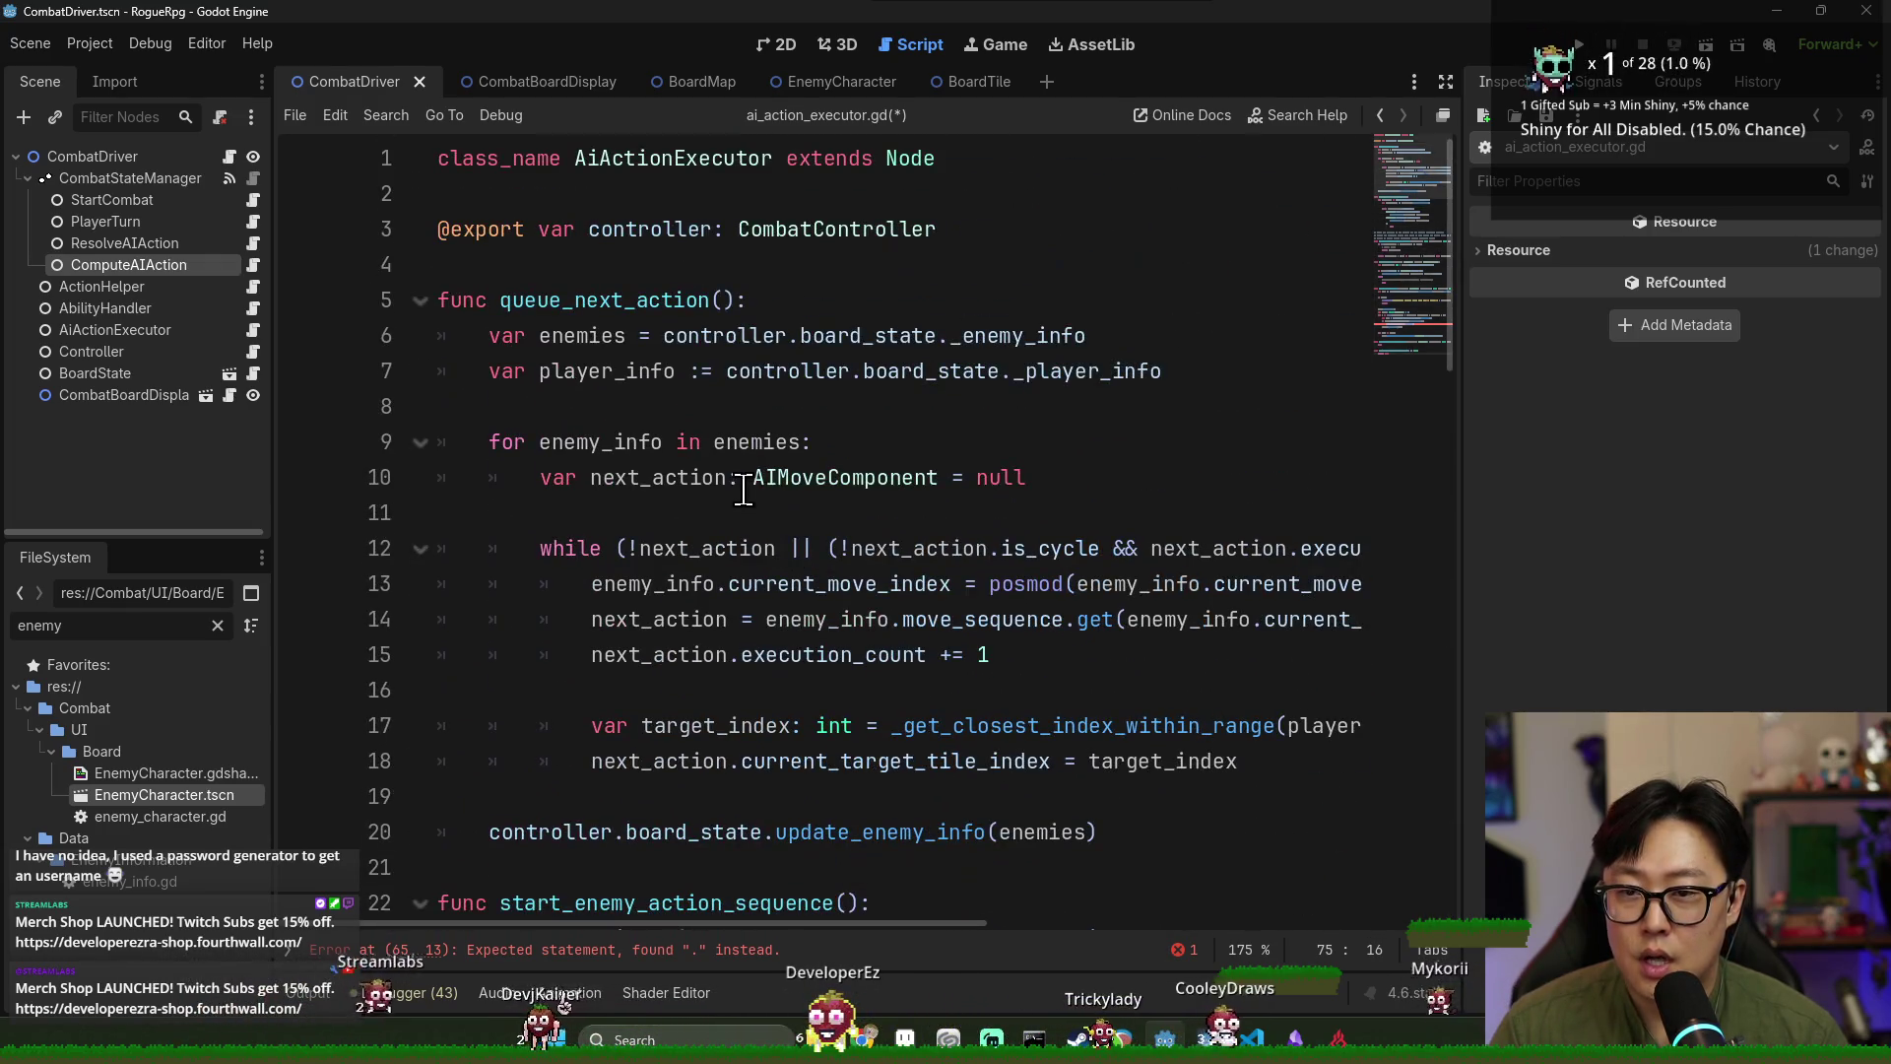
pyautogui.click(967, 231)
pyautogui.press('Return')
pyautogui.press('Return')
pyautogui.write('var')
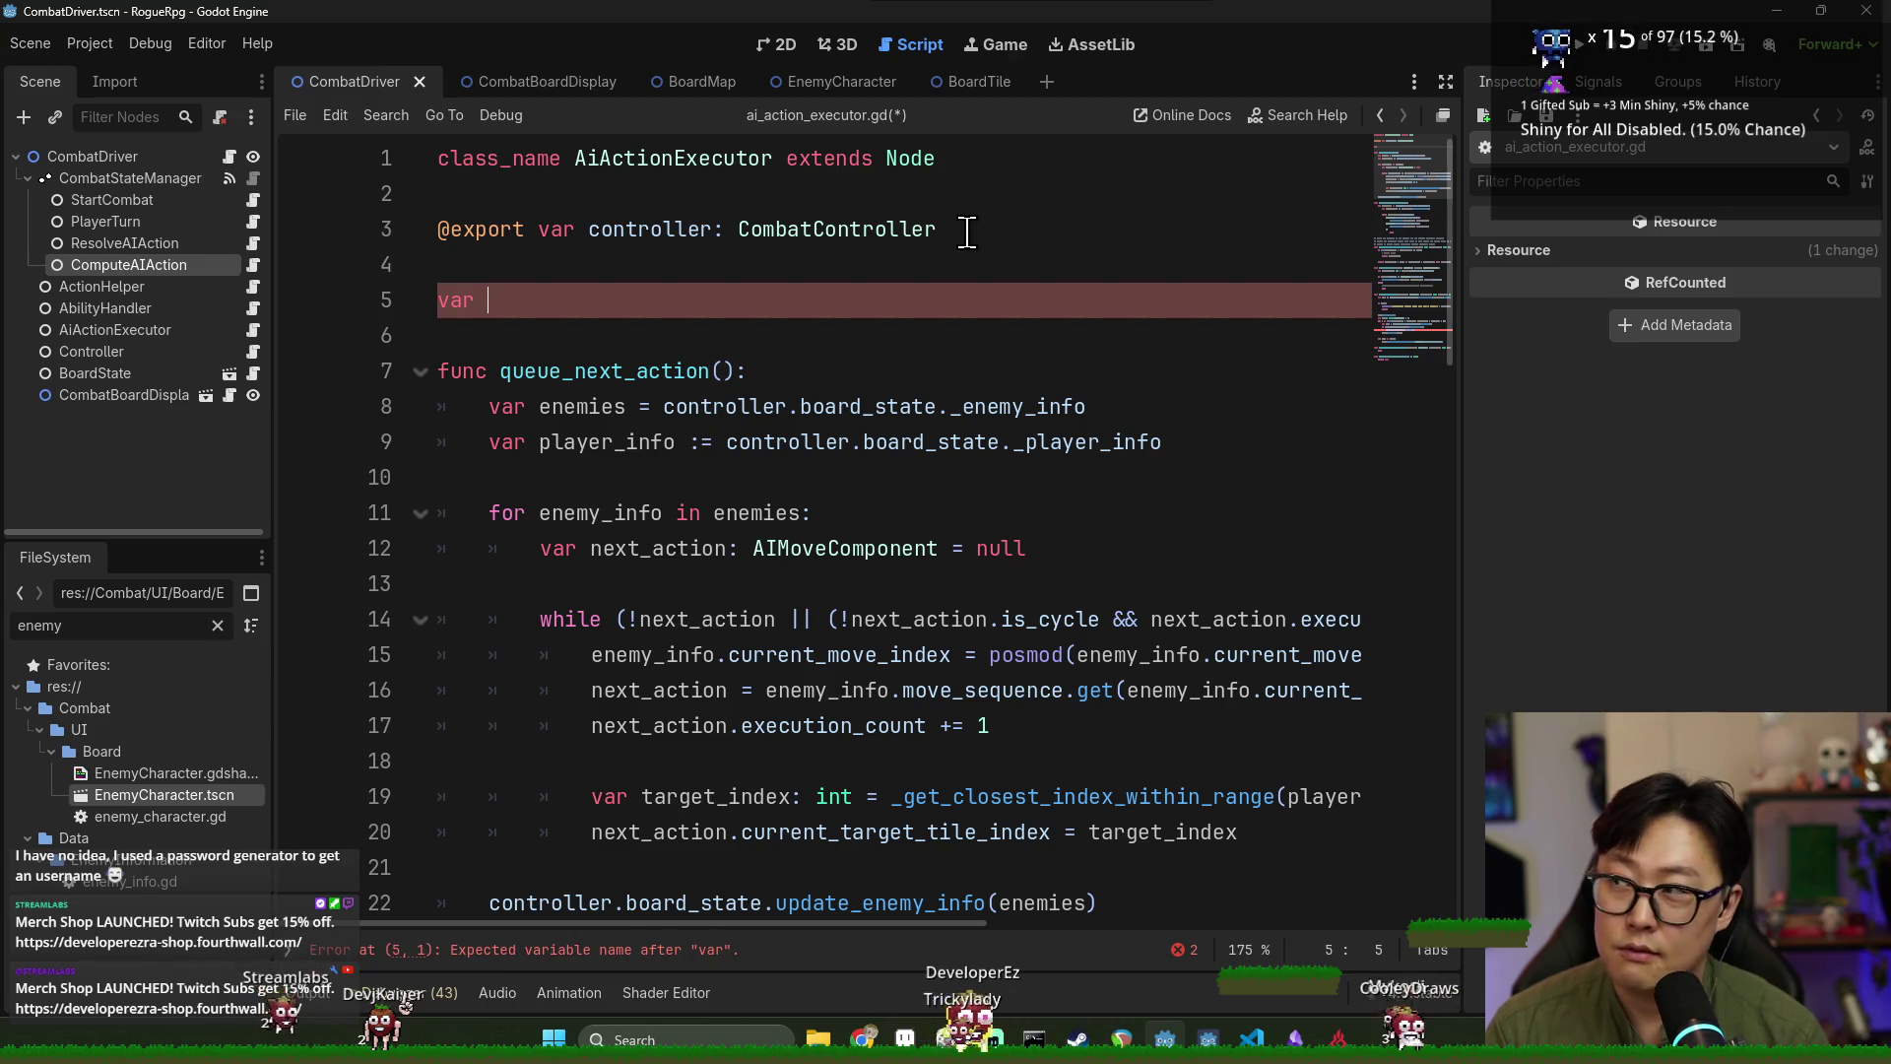
pyautogui.write('pending_')
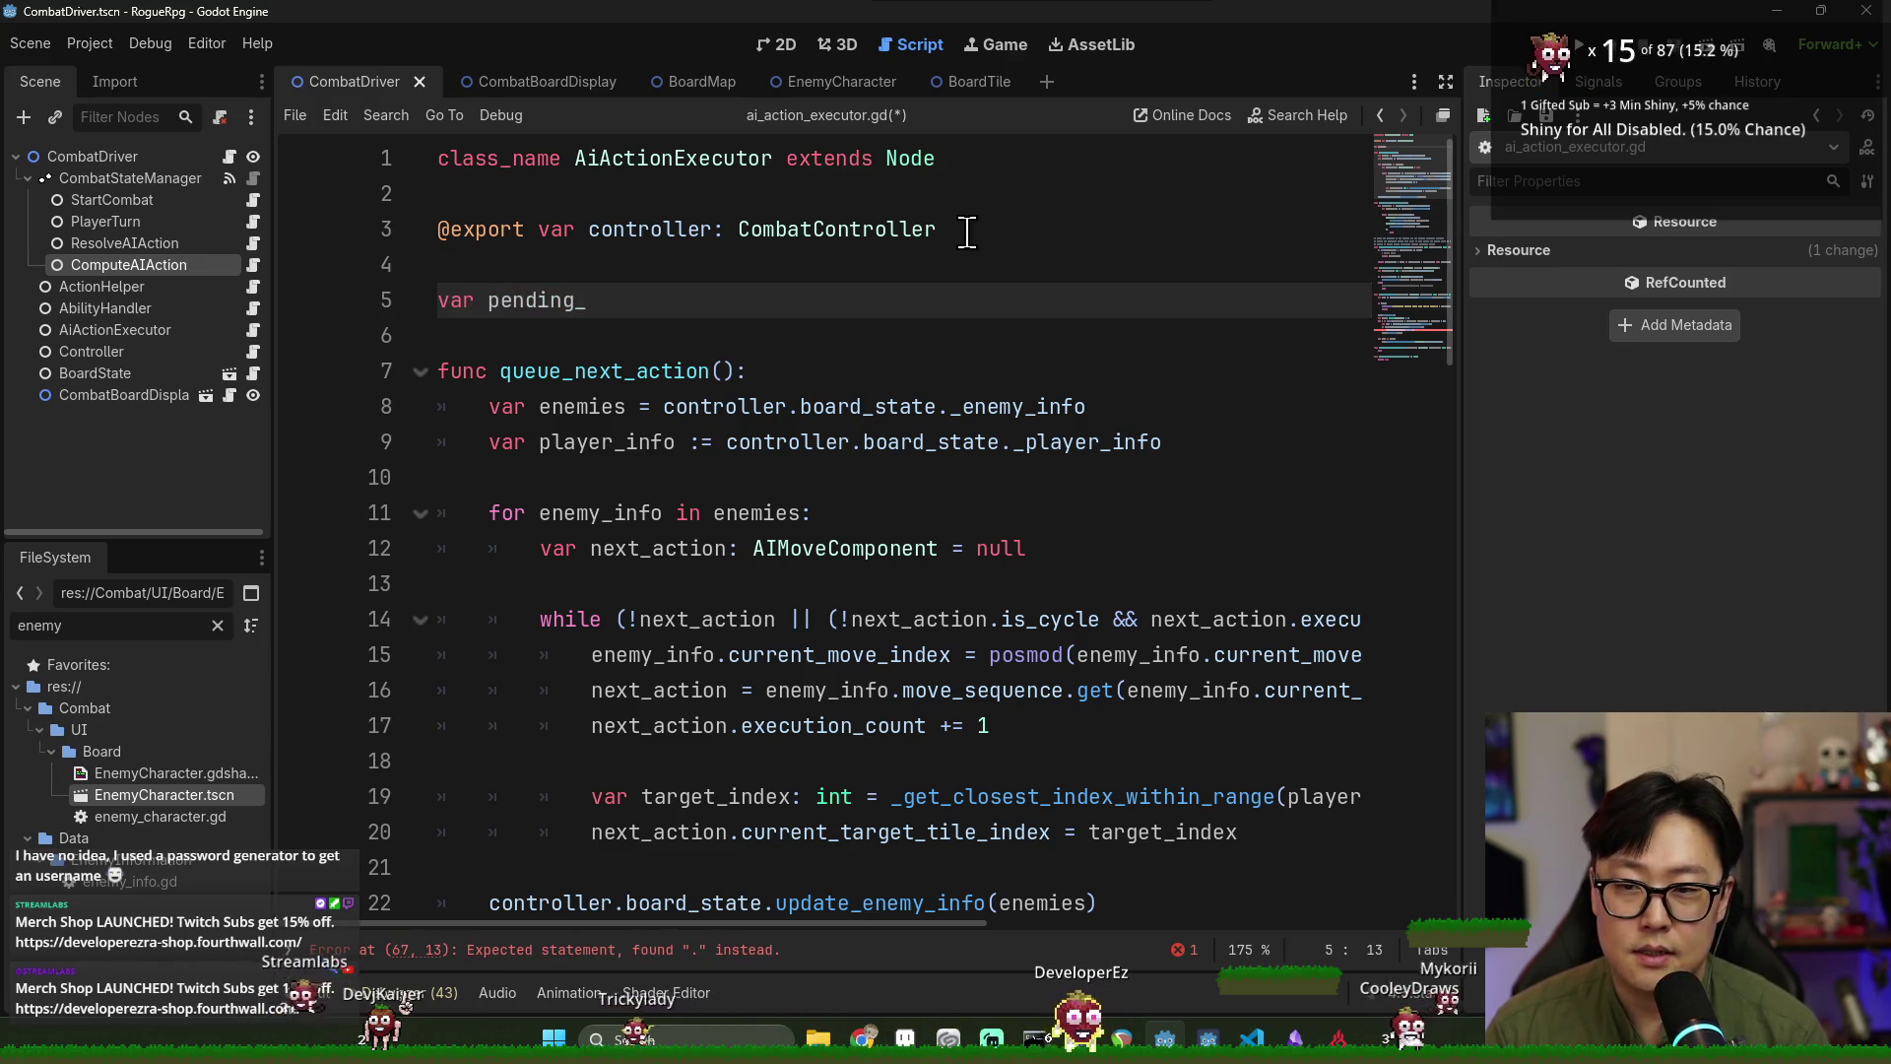
pyautogui.write('nodes:')
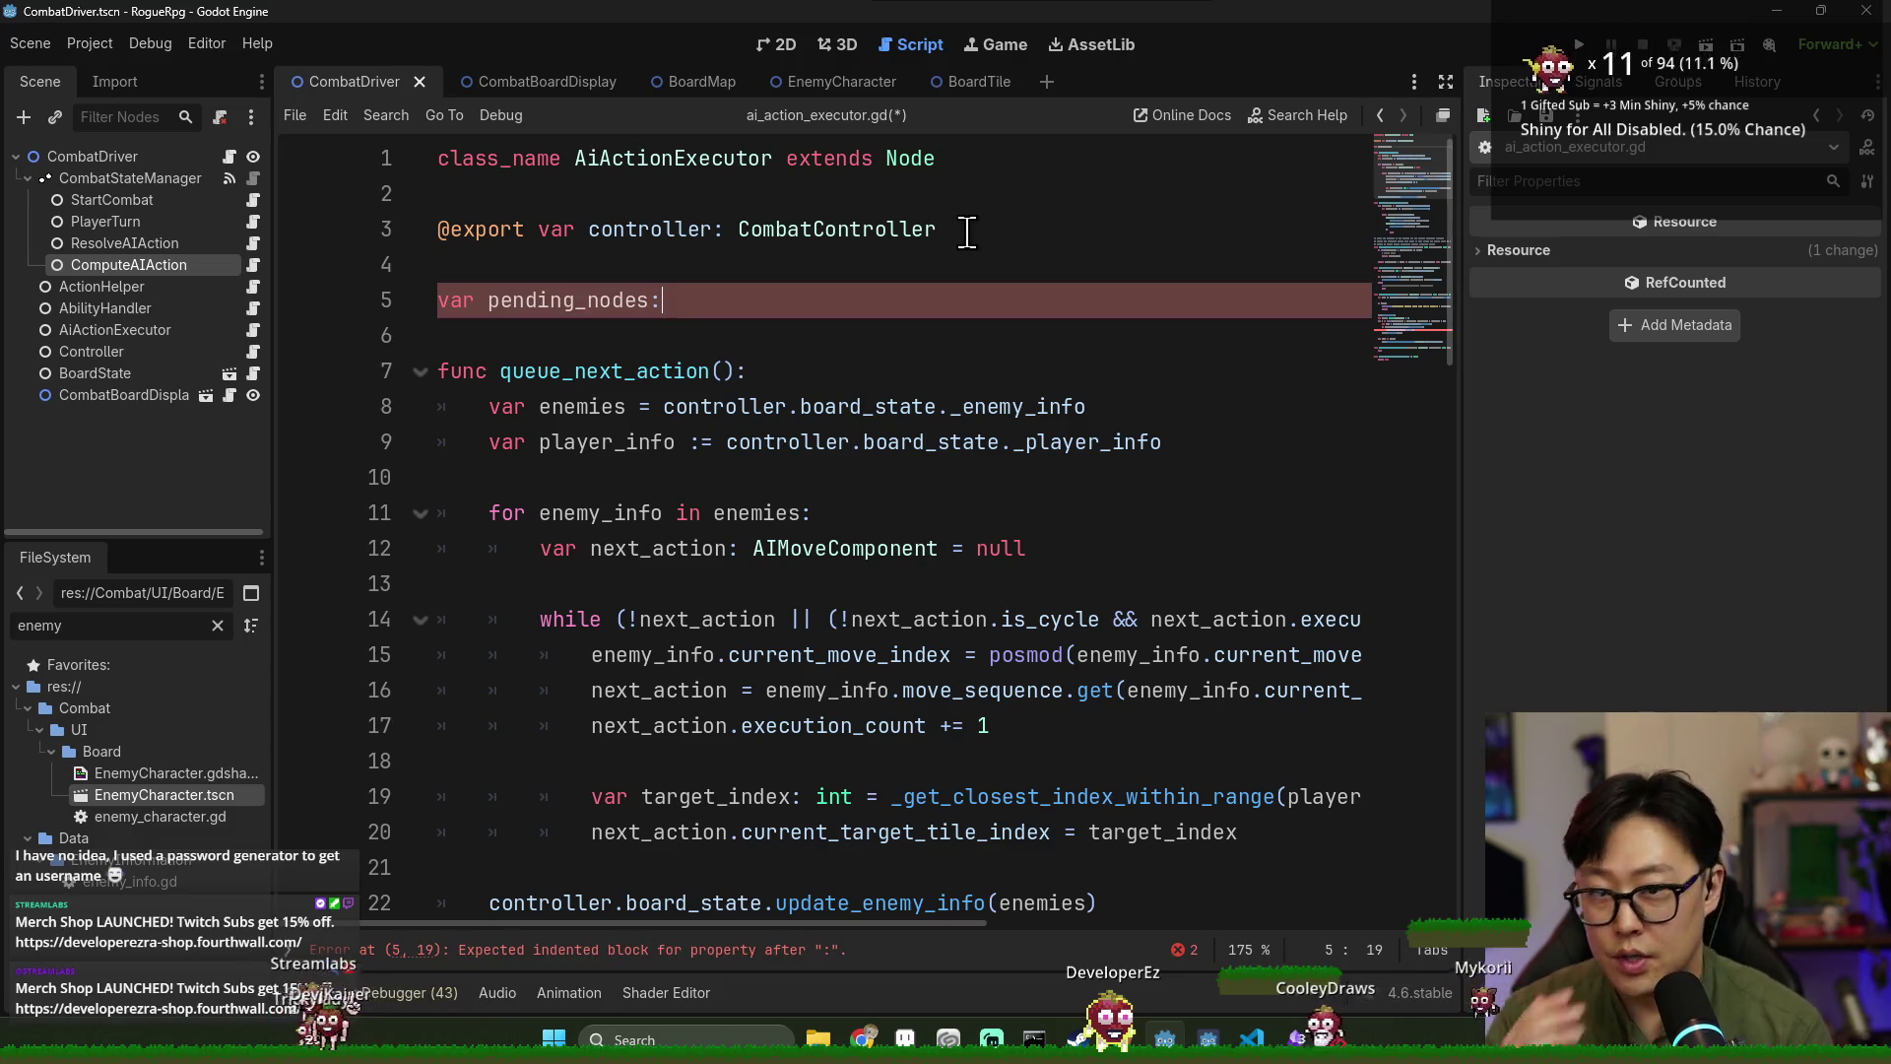
pyautogui.write(' Dictionary')
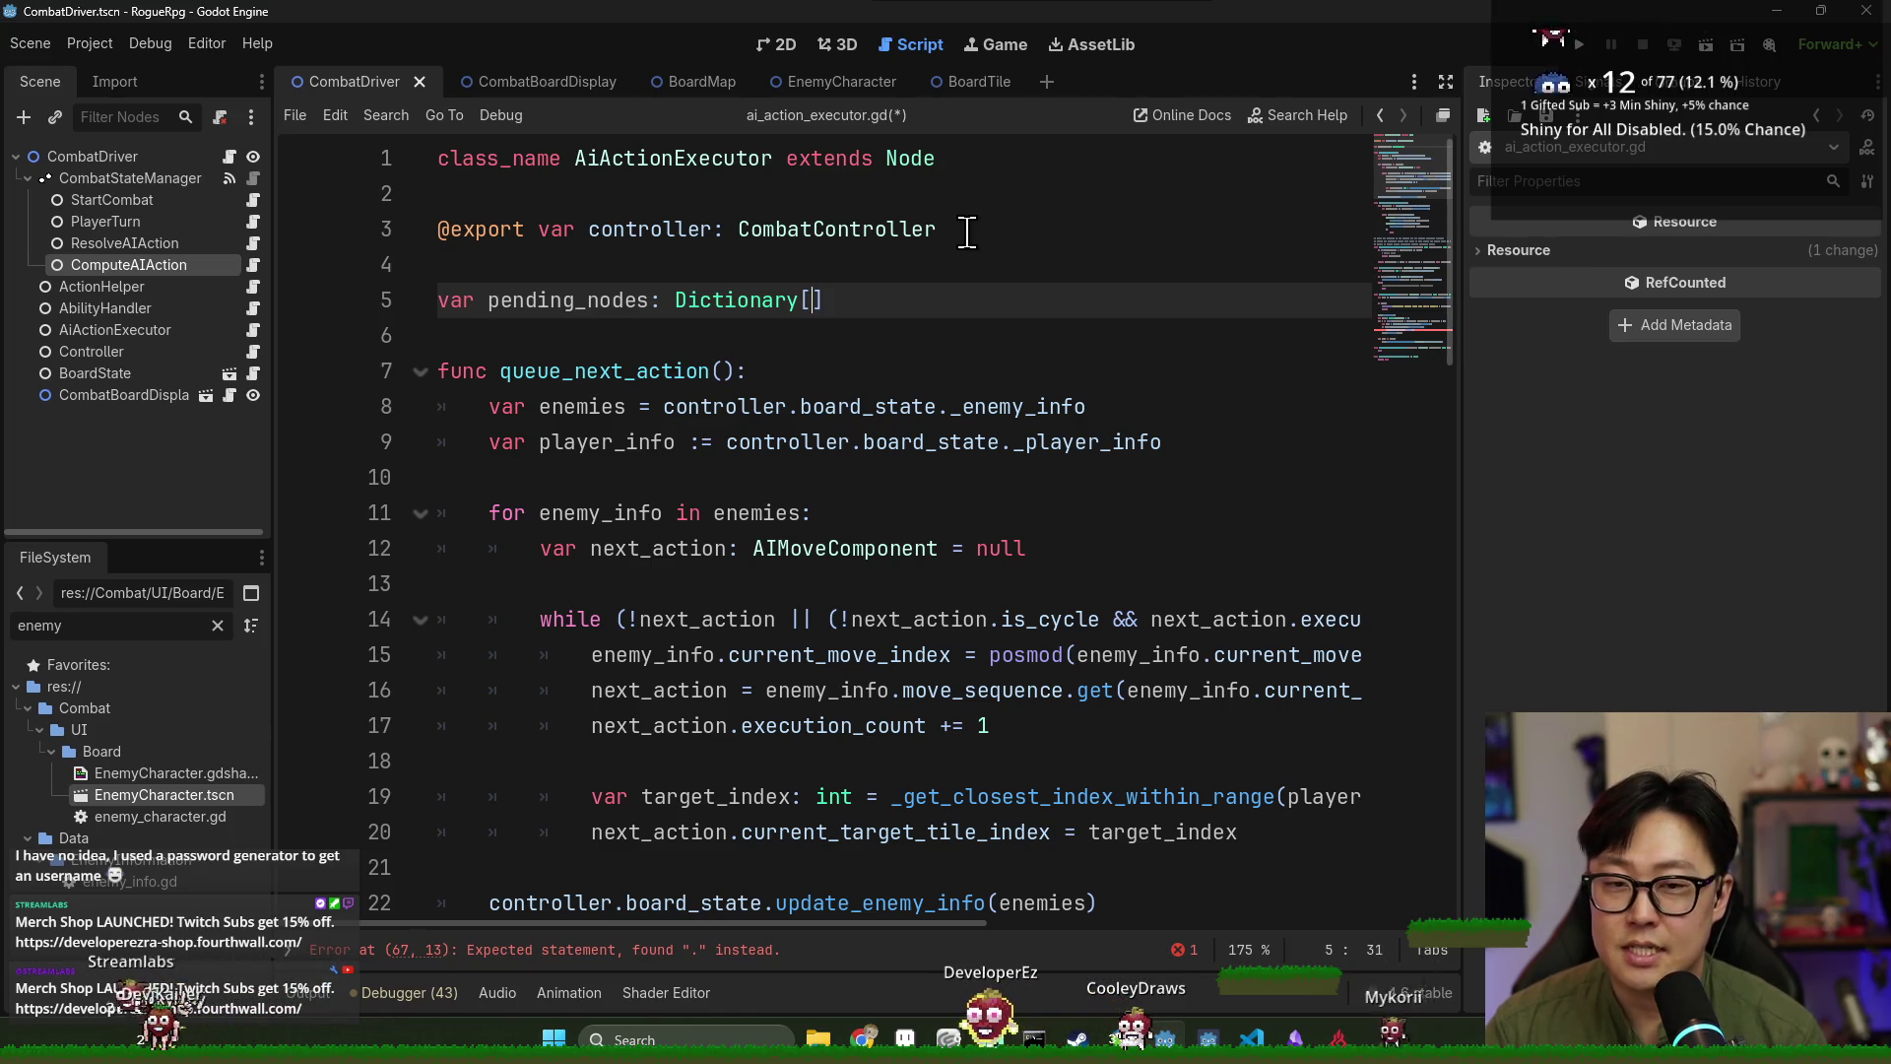
pyautogui.write('[int, ')
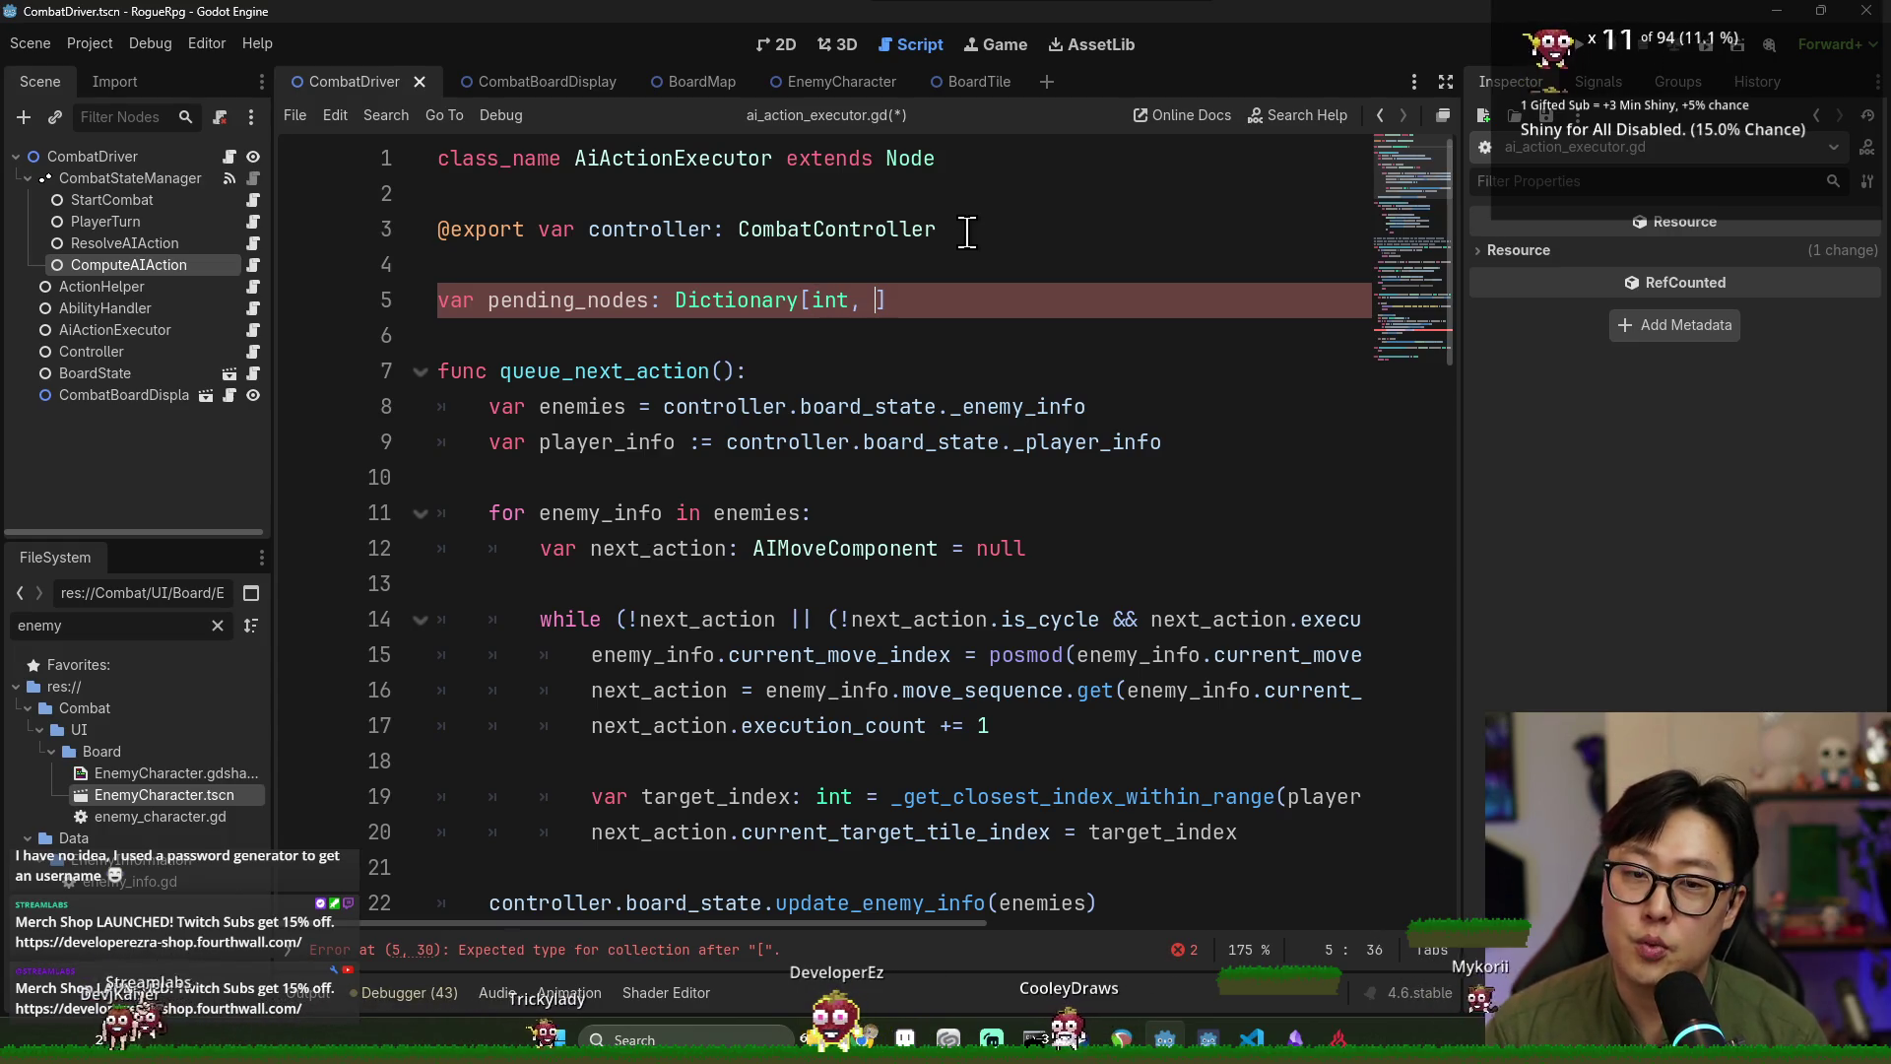
pyautogui.write('Node')
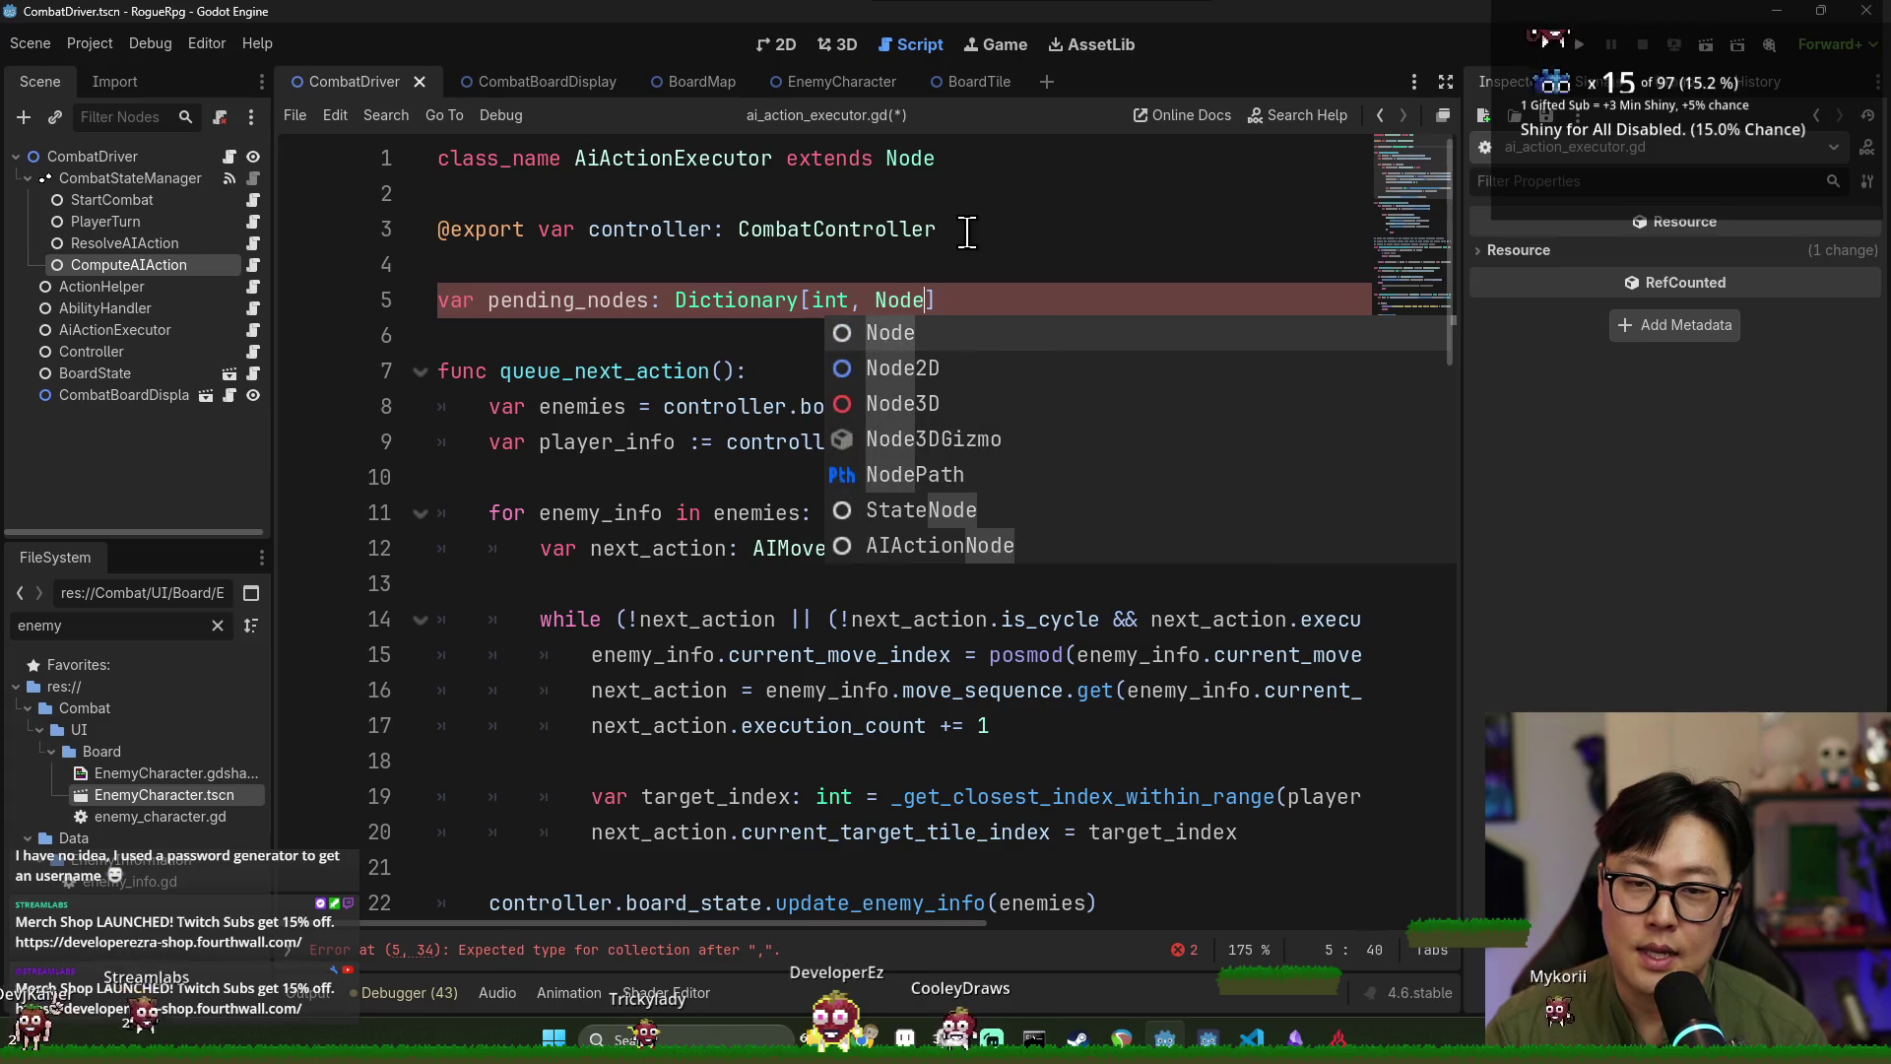
pyautogui.write(']')
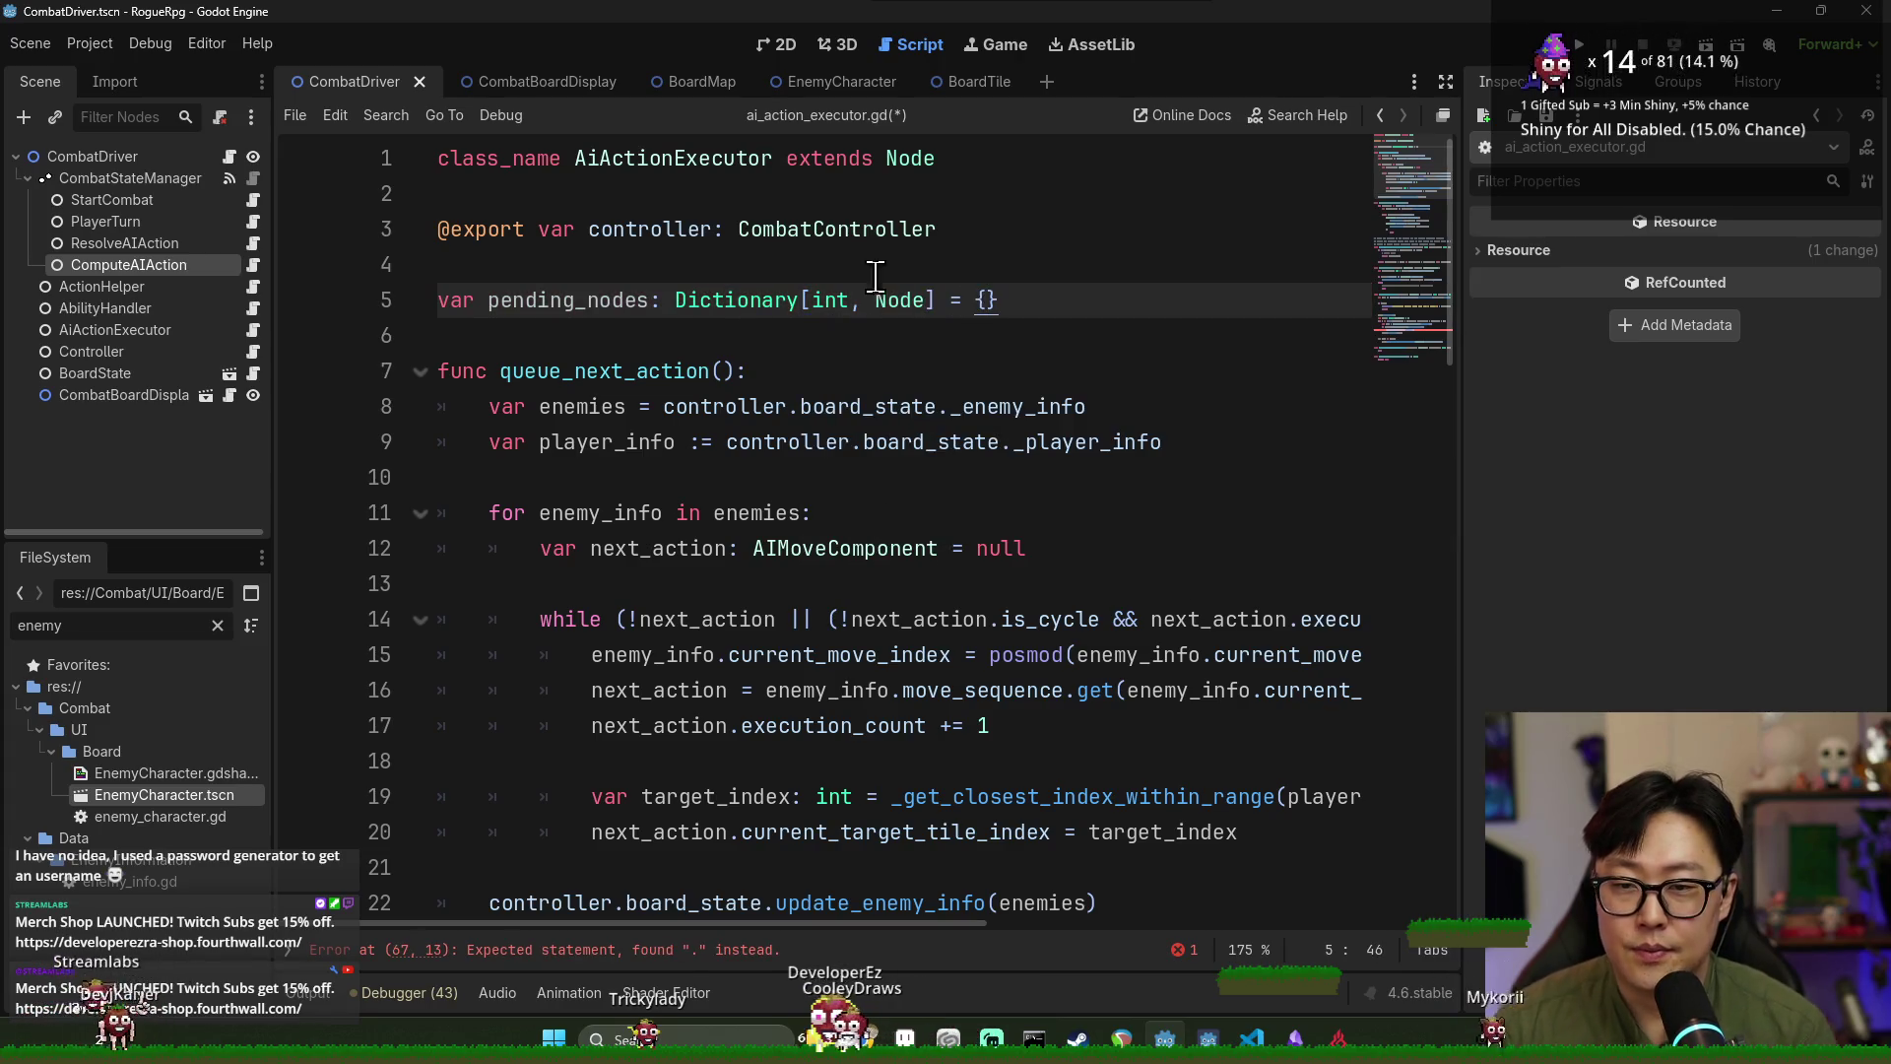
pyautogui.doubleClick(571, 300)
pyautogui.scroll(-15, 838, 584)
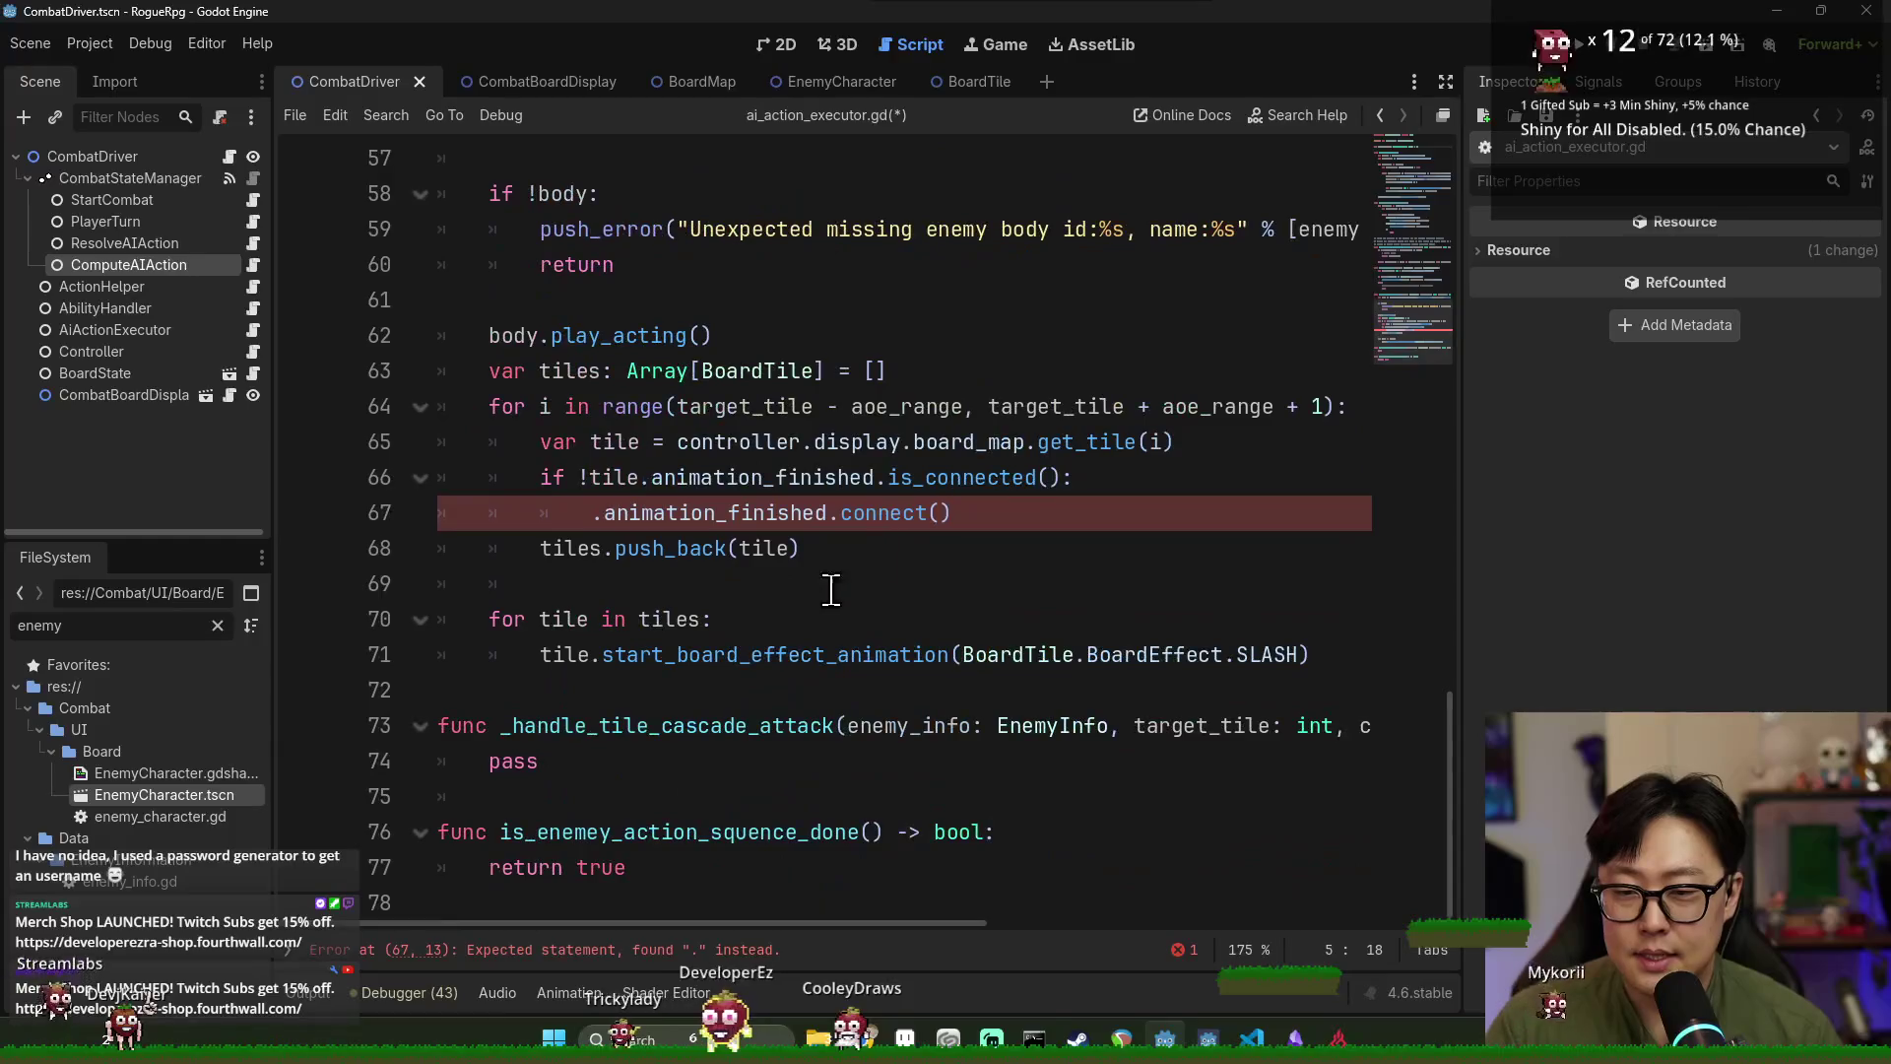
# Declare 'func _on_node_animation_finished(node: Node):' at the end of the script.
pyautogui.click(690, 892)
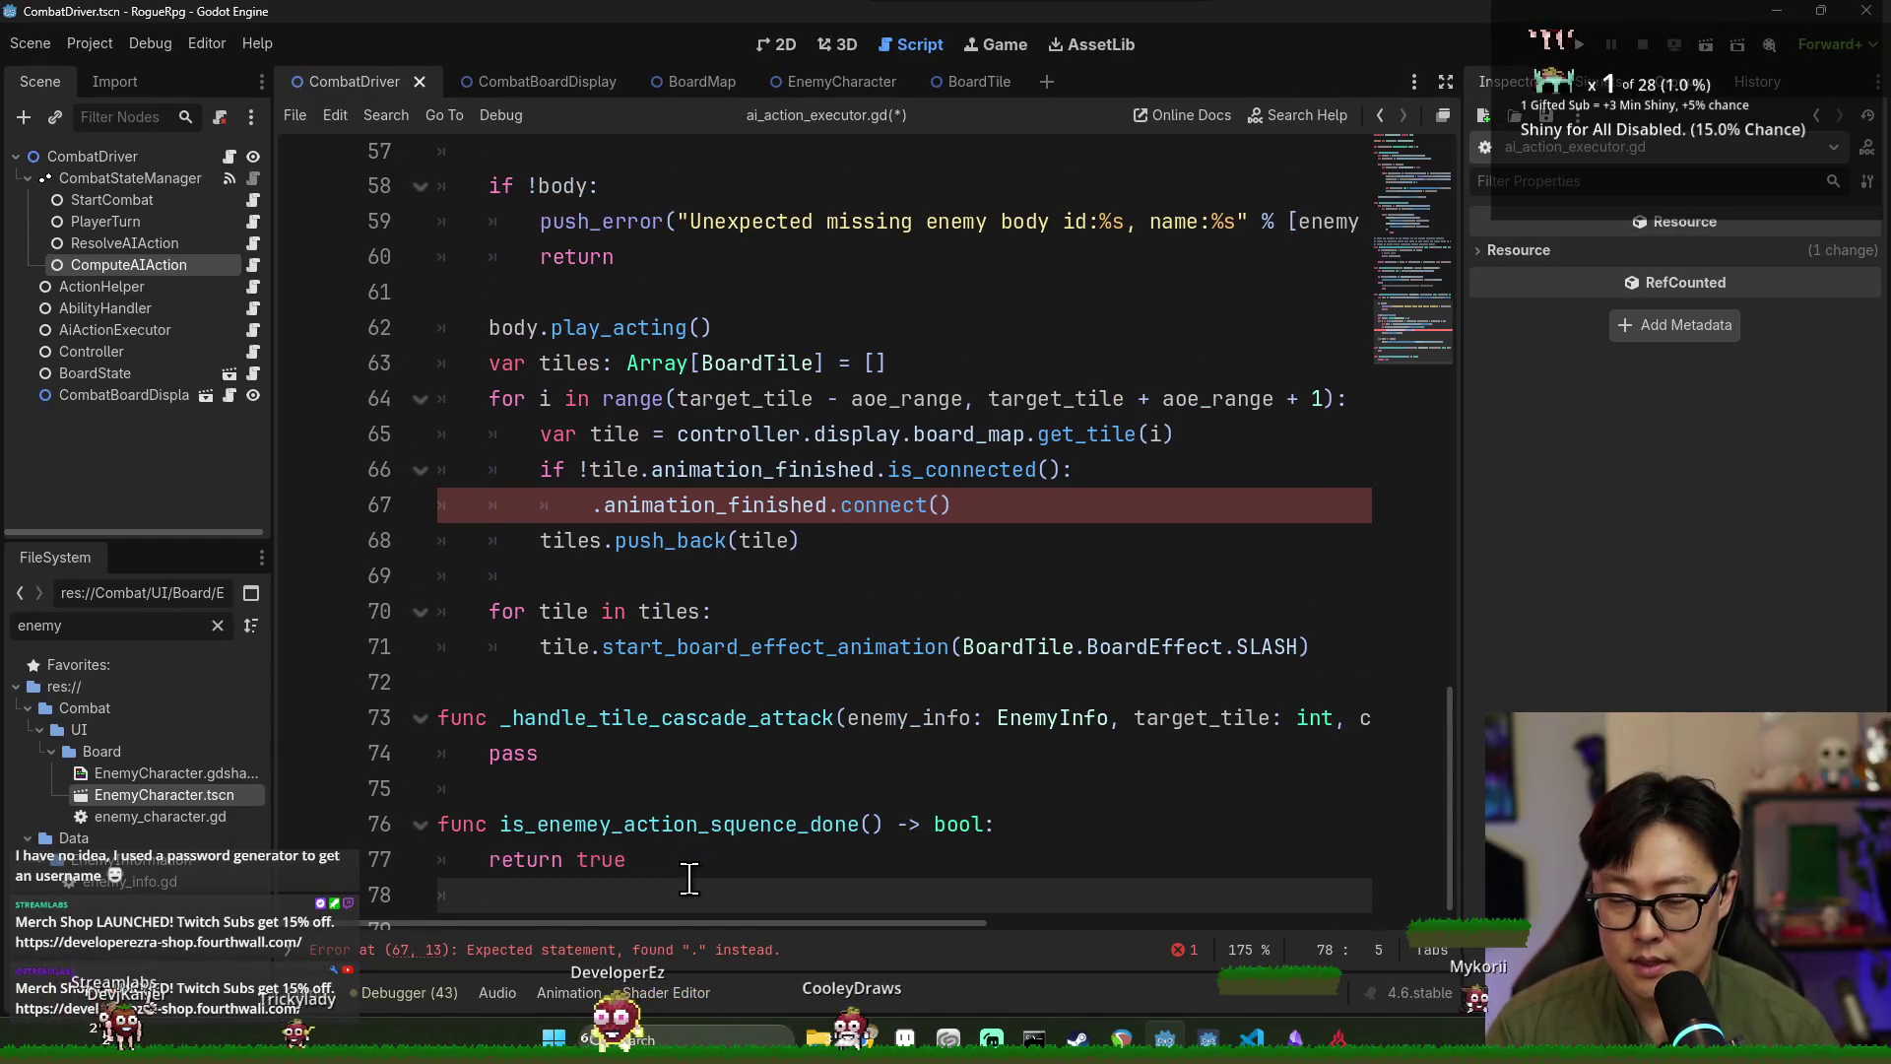
pyautogui.press('Return')
pyautogui.press('BackSpace')
pyautogui.write('func _on_')
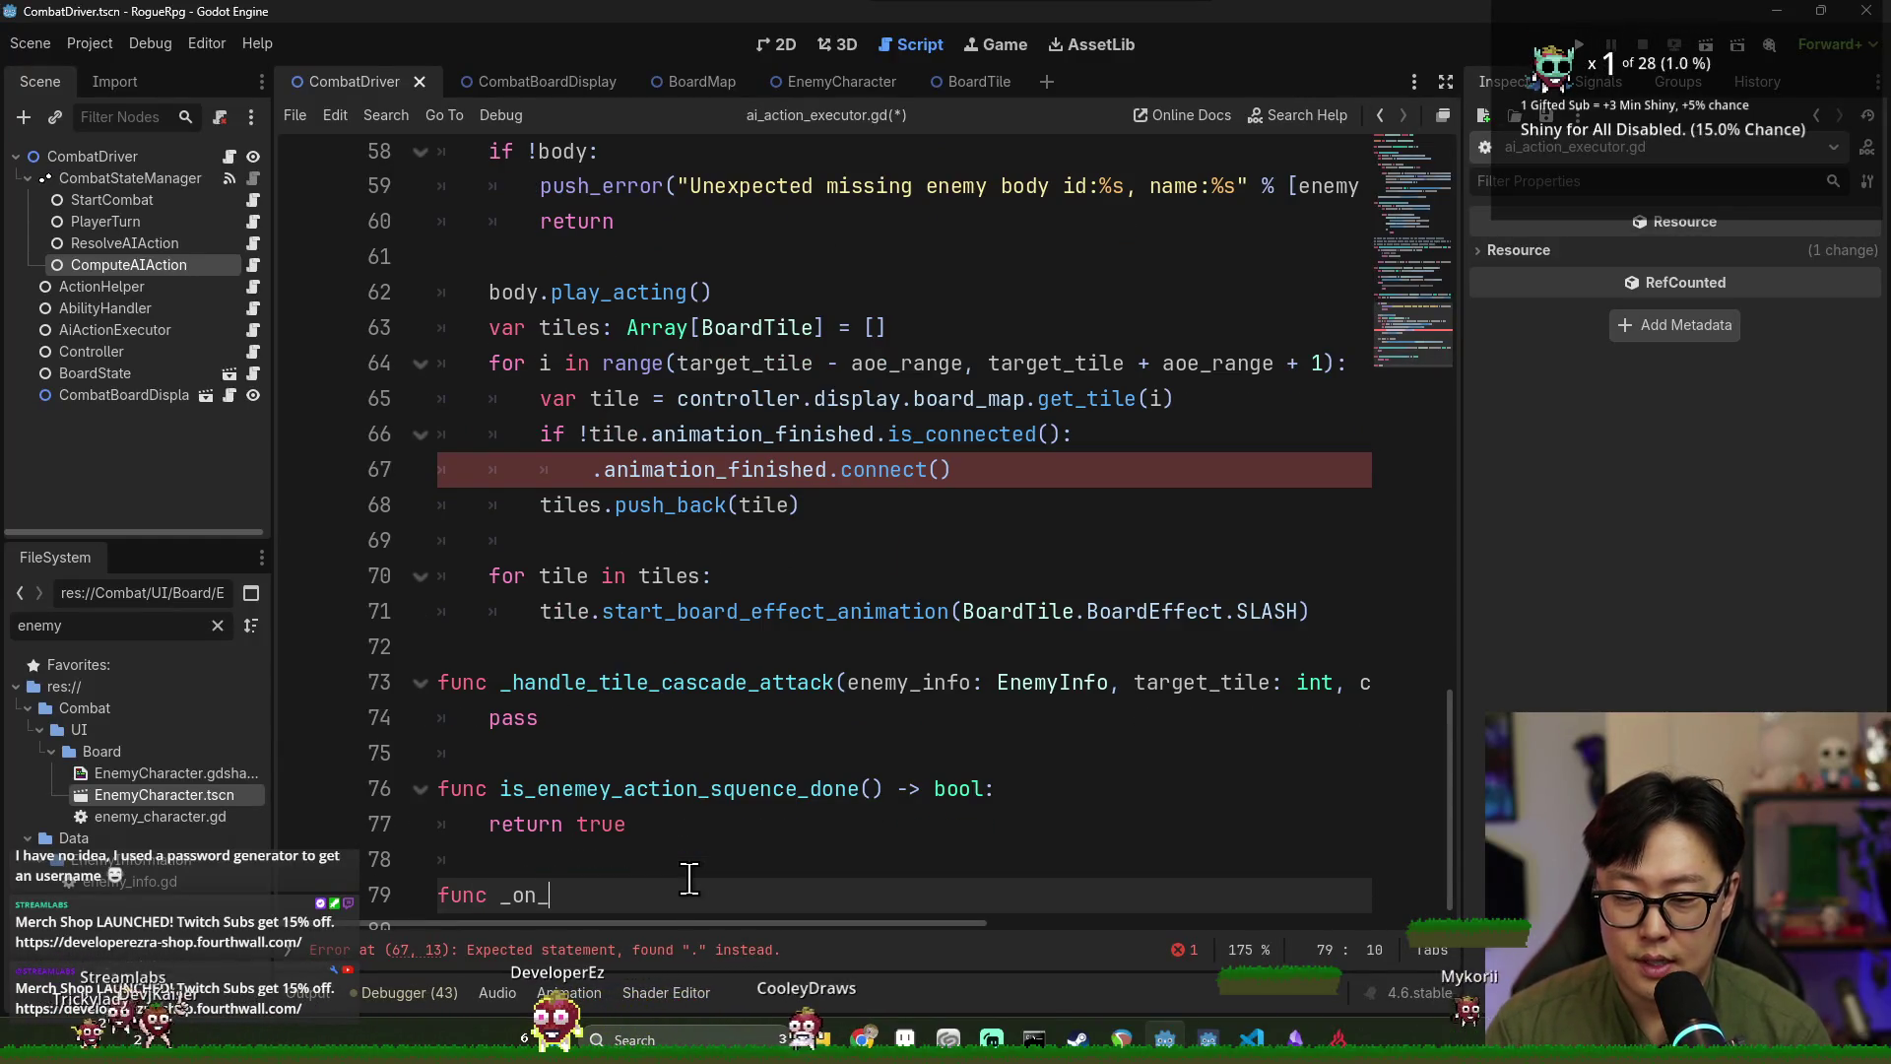
pyautogui.write('node_animation')
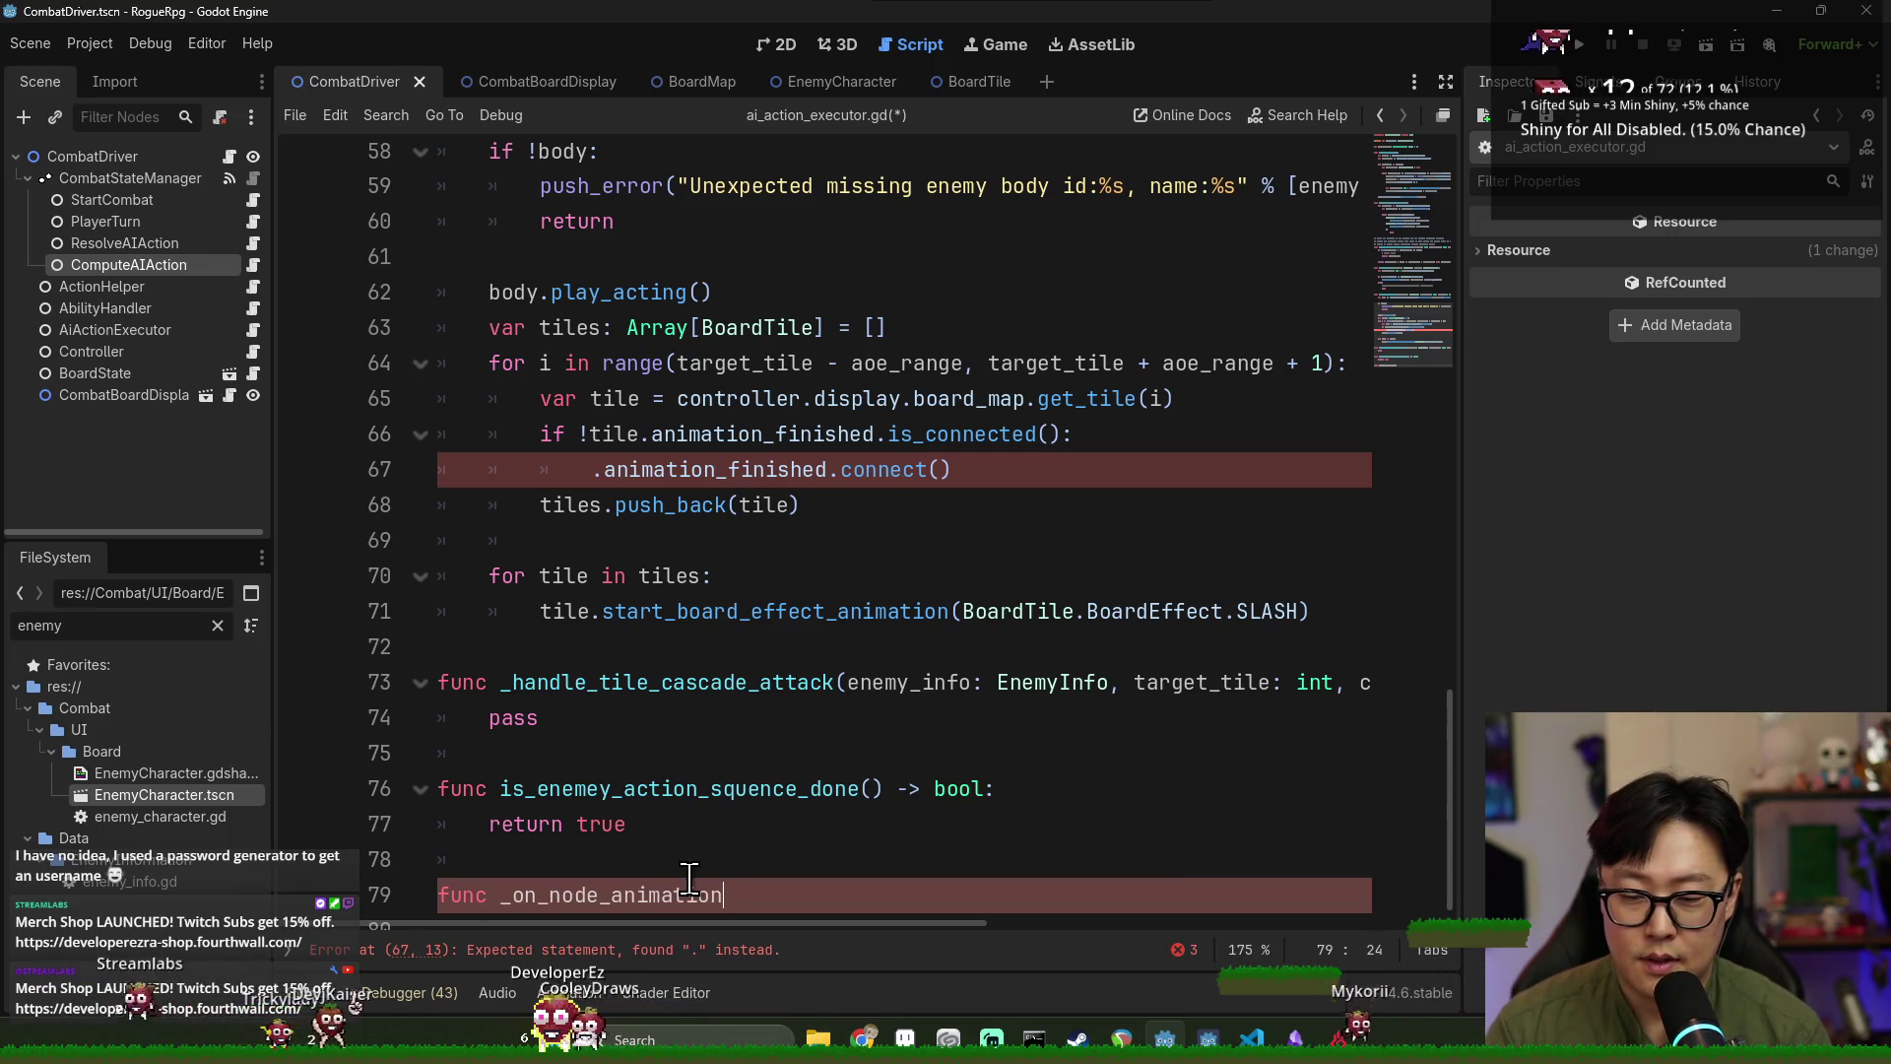
pyautogui.write('de: Node)')
pyautogui.press('End')
pyautogui.write(':')
pyautogui.press('Return')
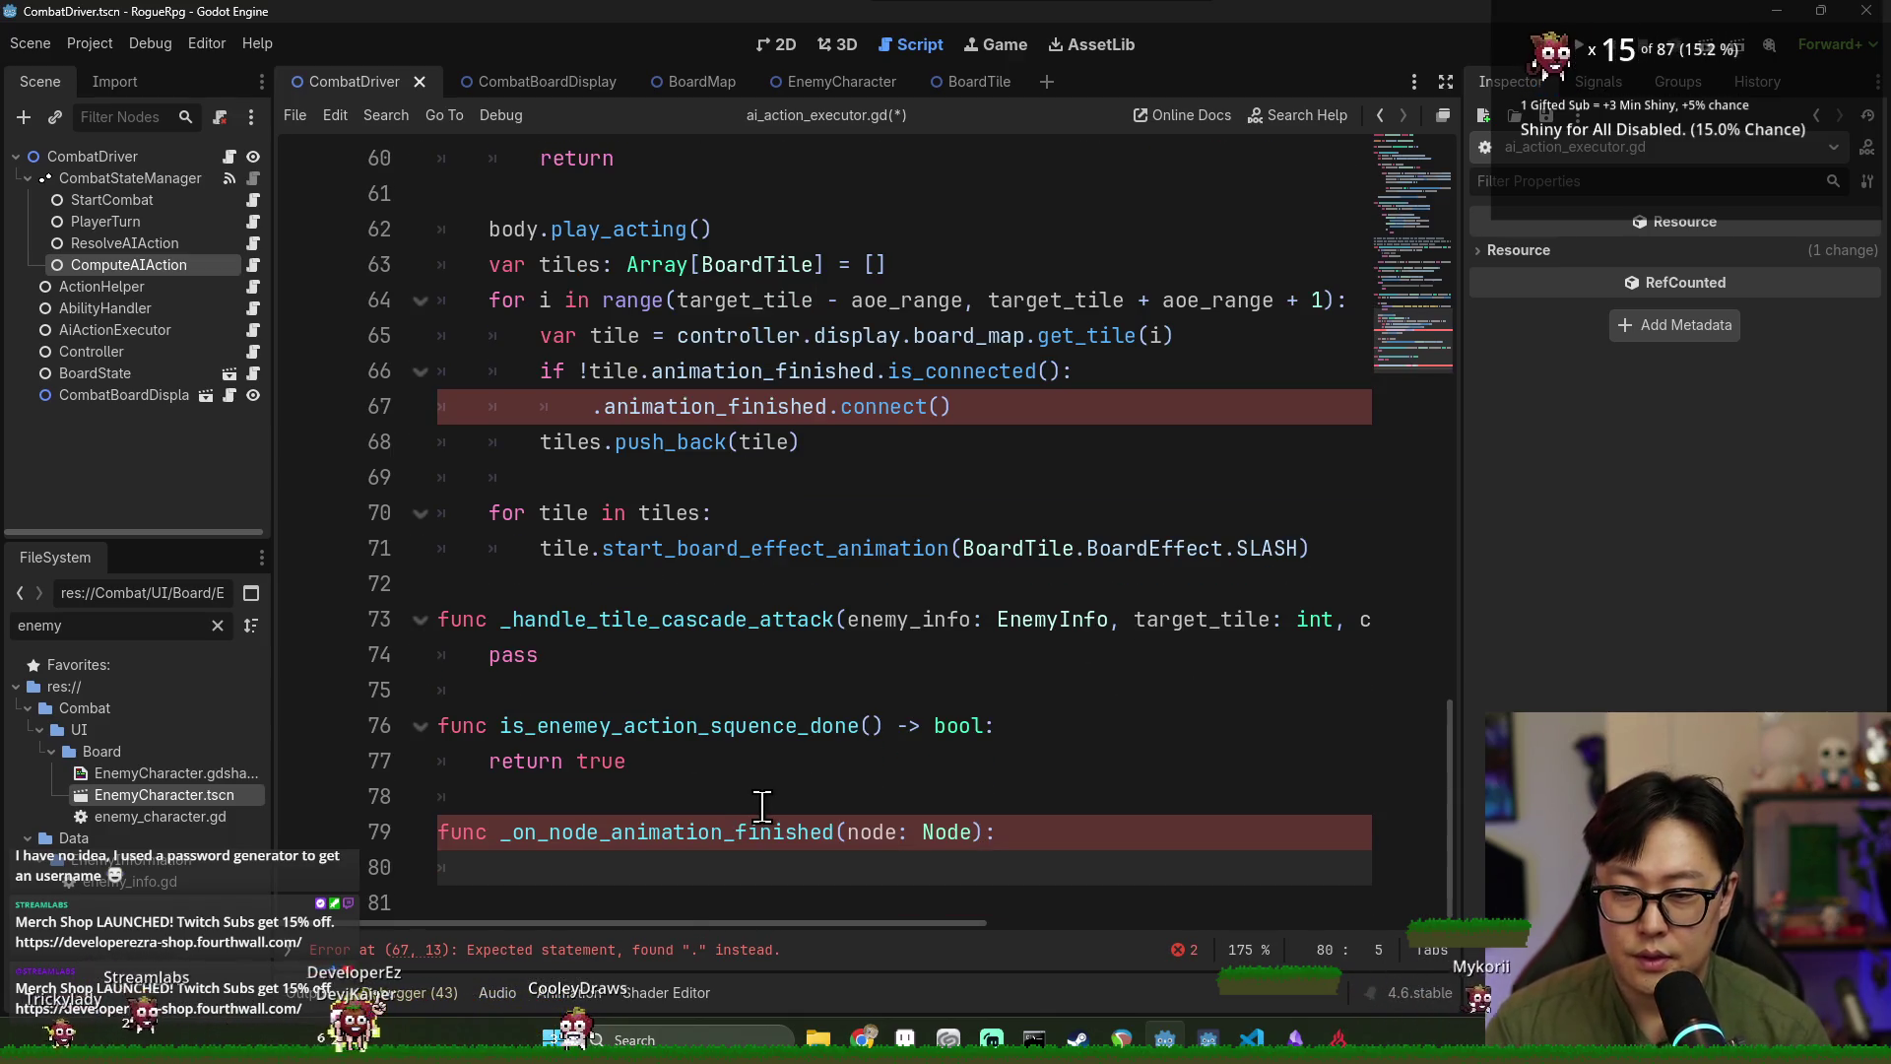
# Write the handler body calling pending_nodes.erase(node.get_instance_id()).
pyautogui.write('.get(node')
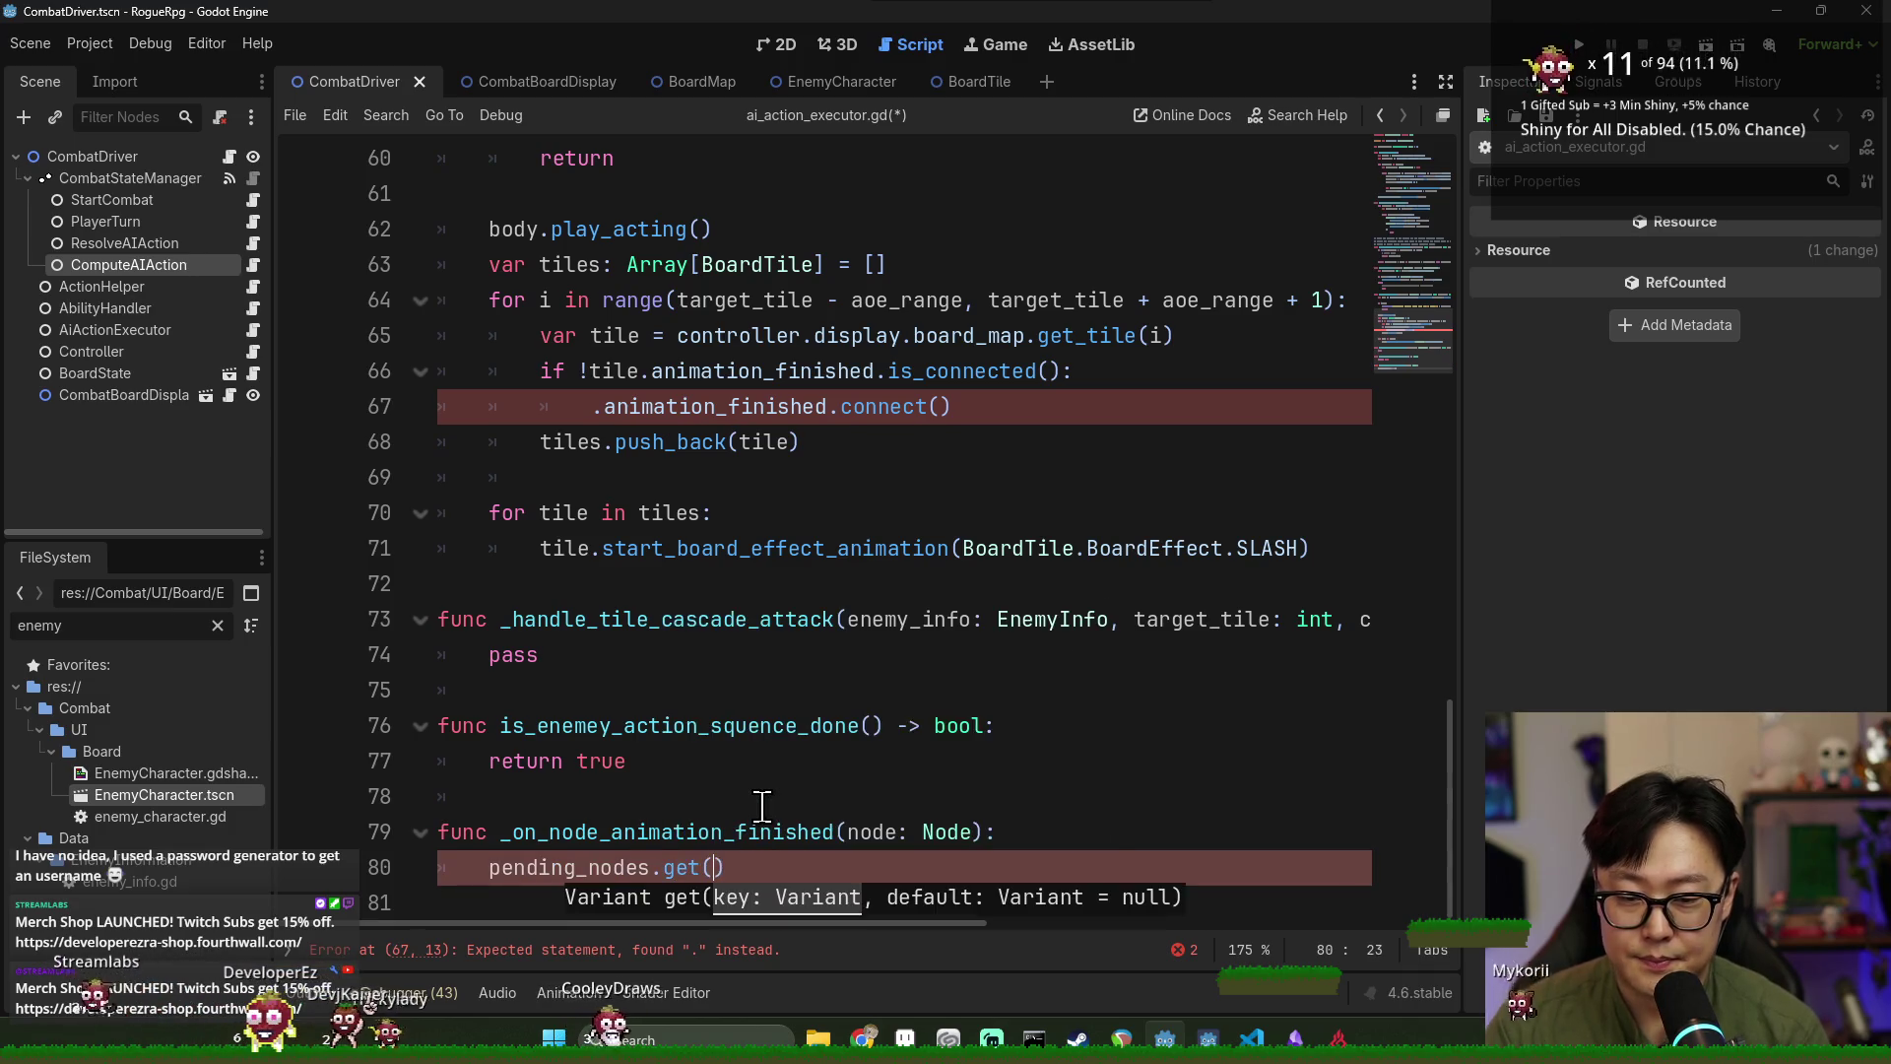
pyautogui.write('.inst')
pyautogui.press('BackSpace')
pyautogui.press('BackSpace')
pyautogui.press('BackSpace')
pyautogui.write('get_inst')
pyautogui.press('Return')
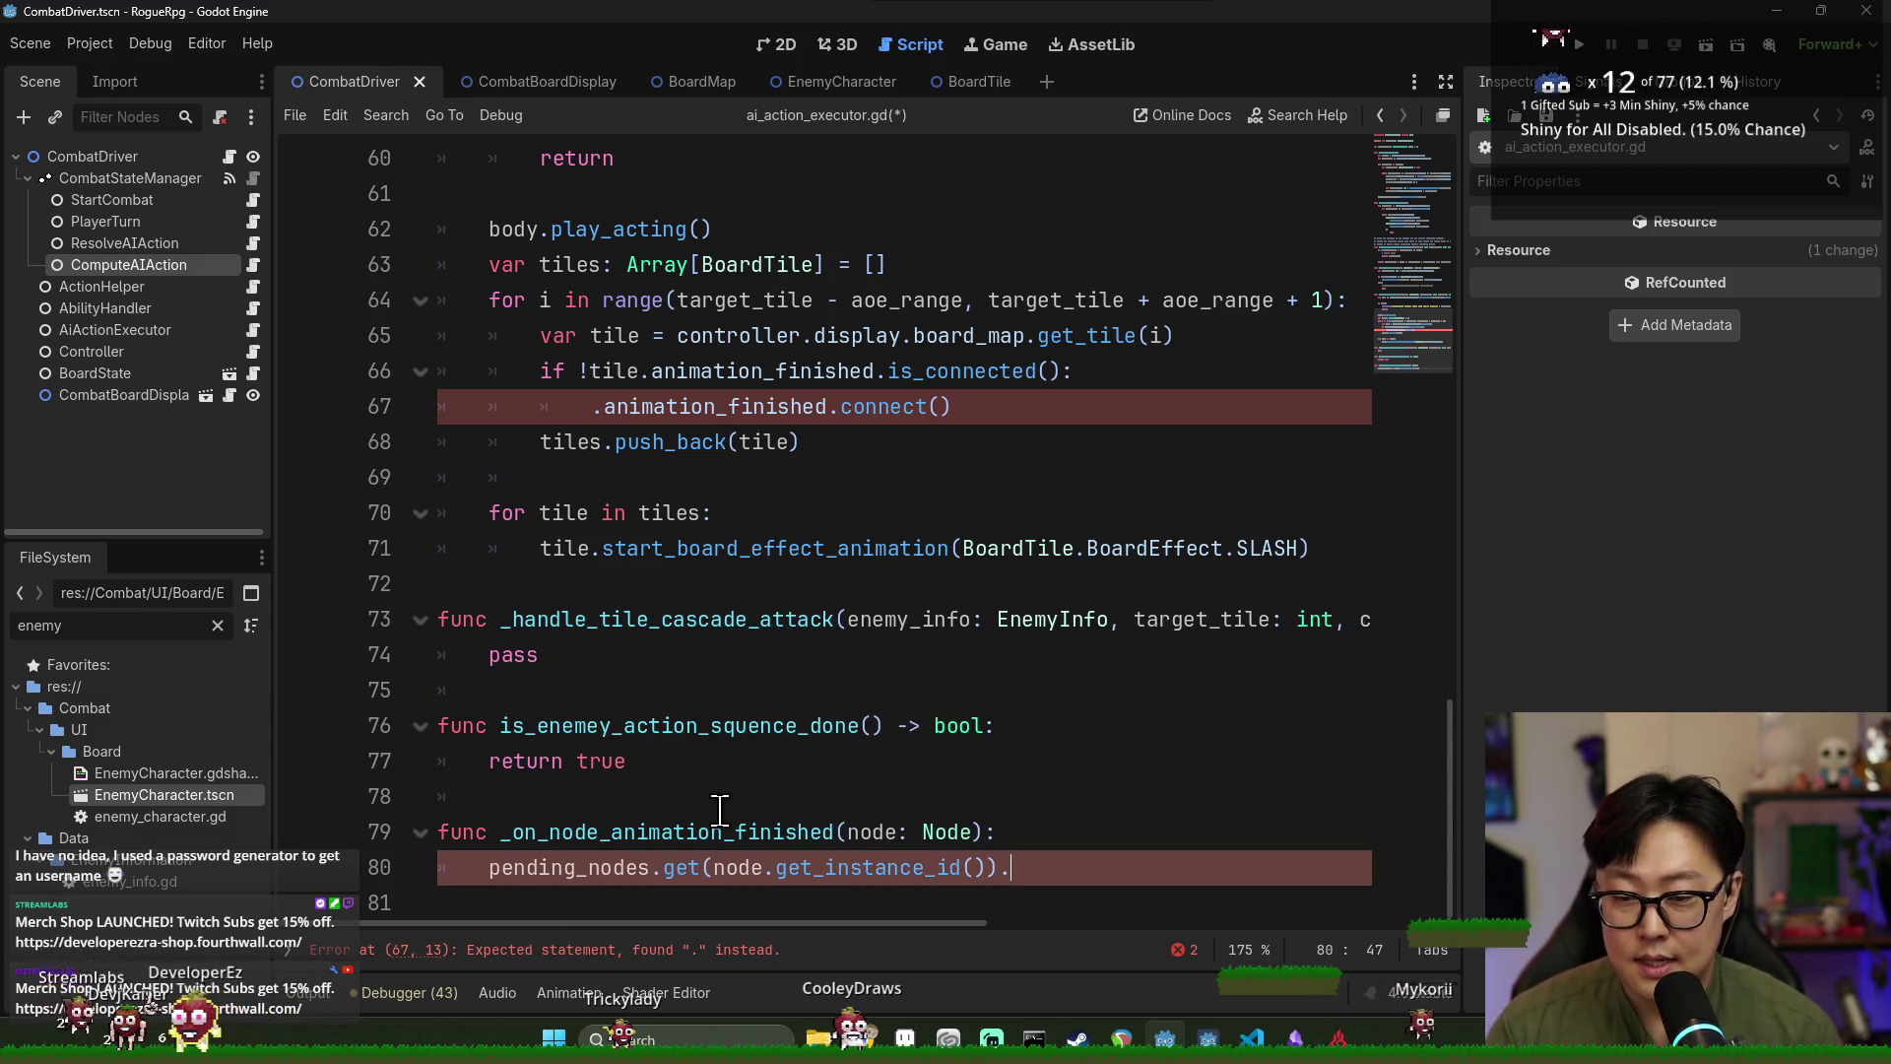
pyautogui.scroll(15, 1110, 806)
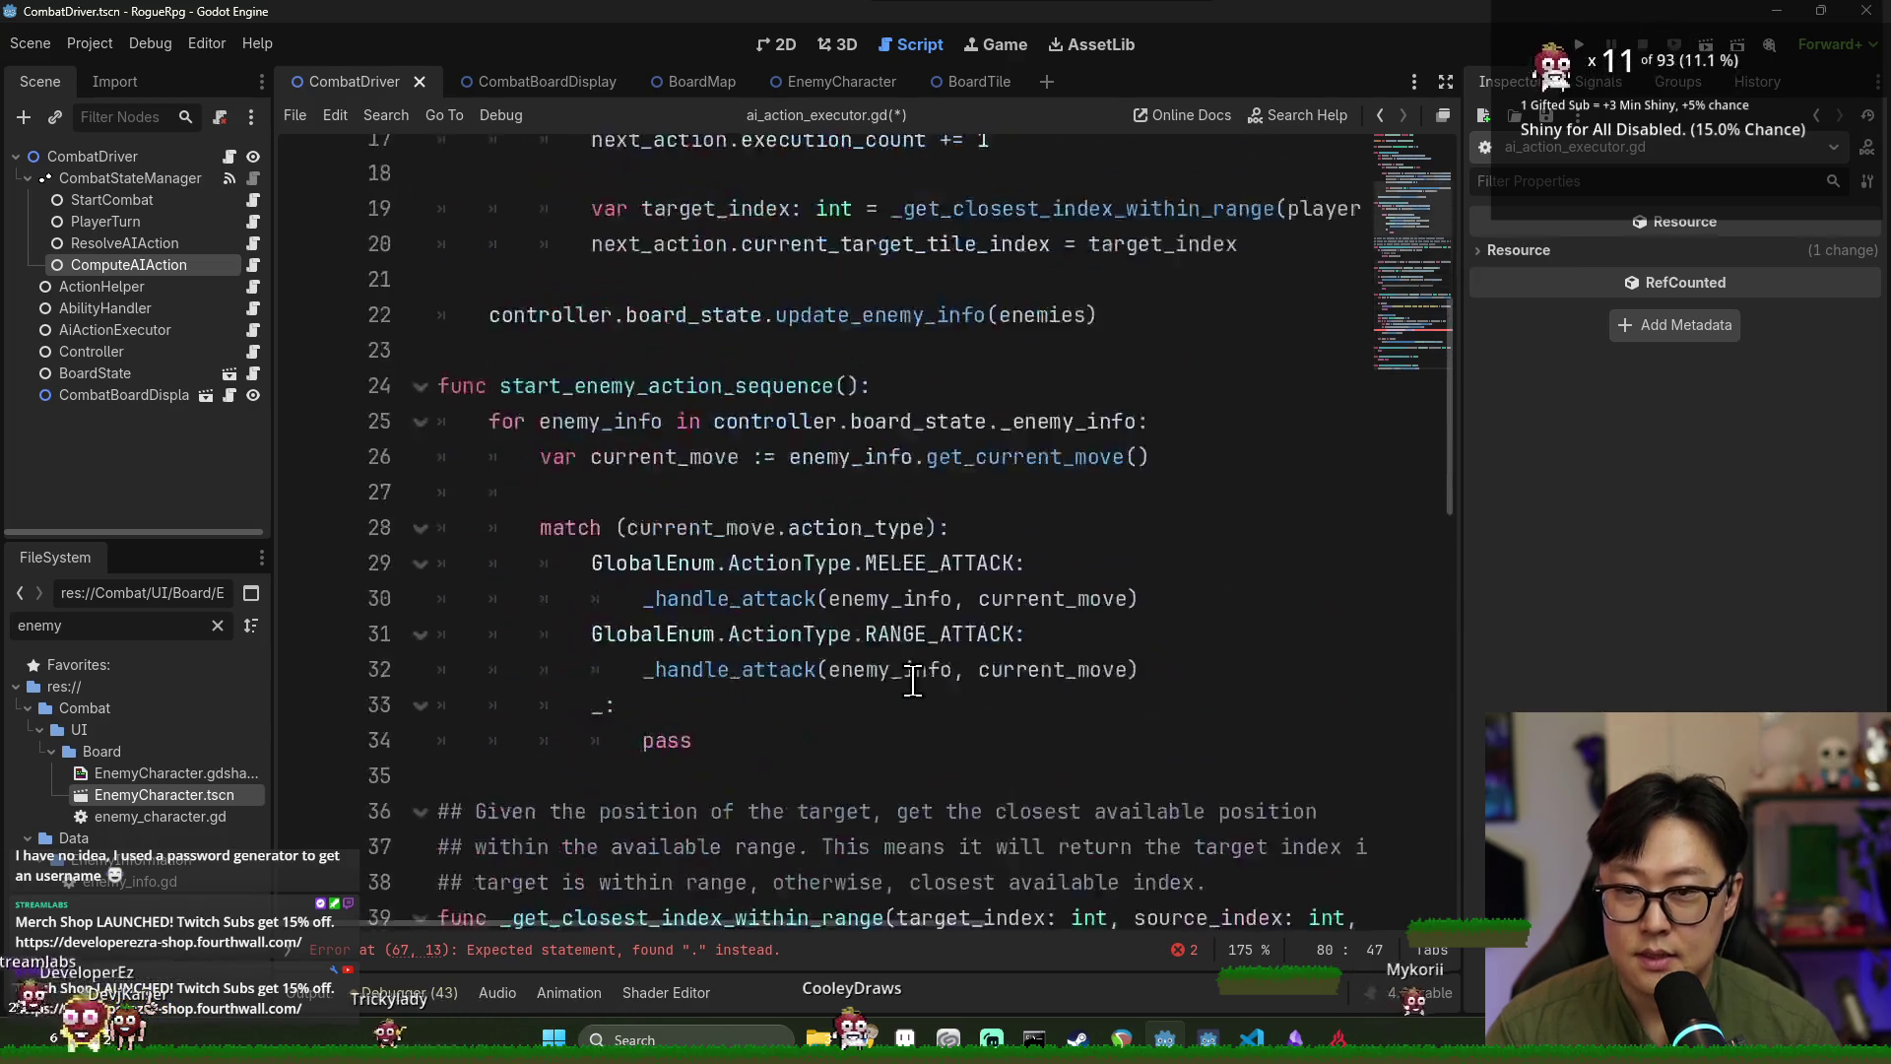
pyautogui.doubleClick(596, 300)
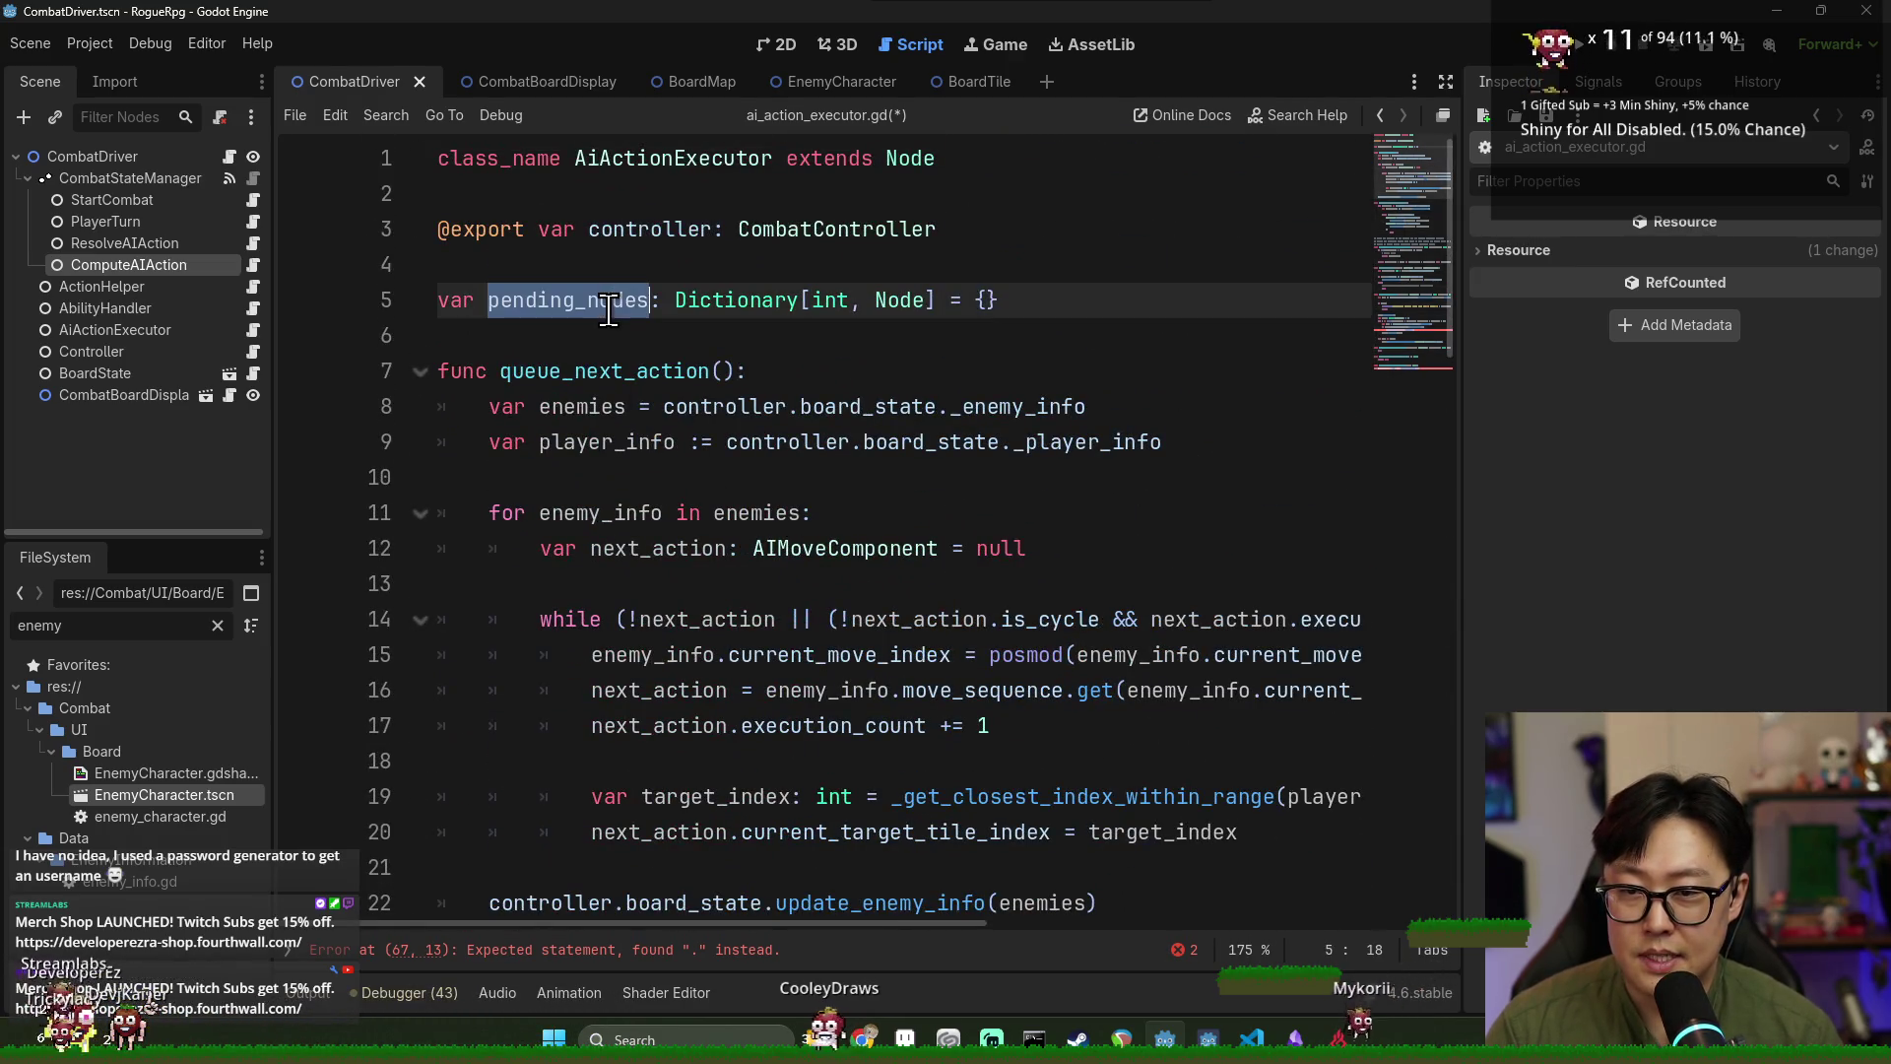
pyautogui.scroll(-15, 706, 867)
pyautogui.doubleClick(707, 867)
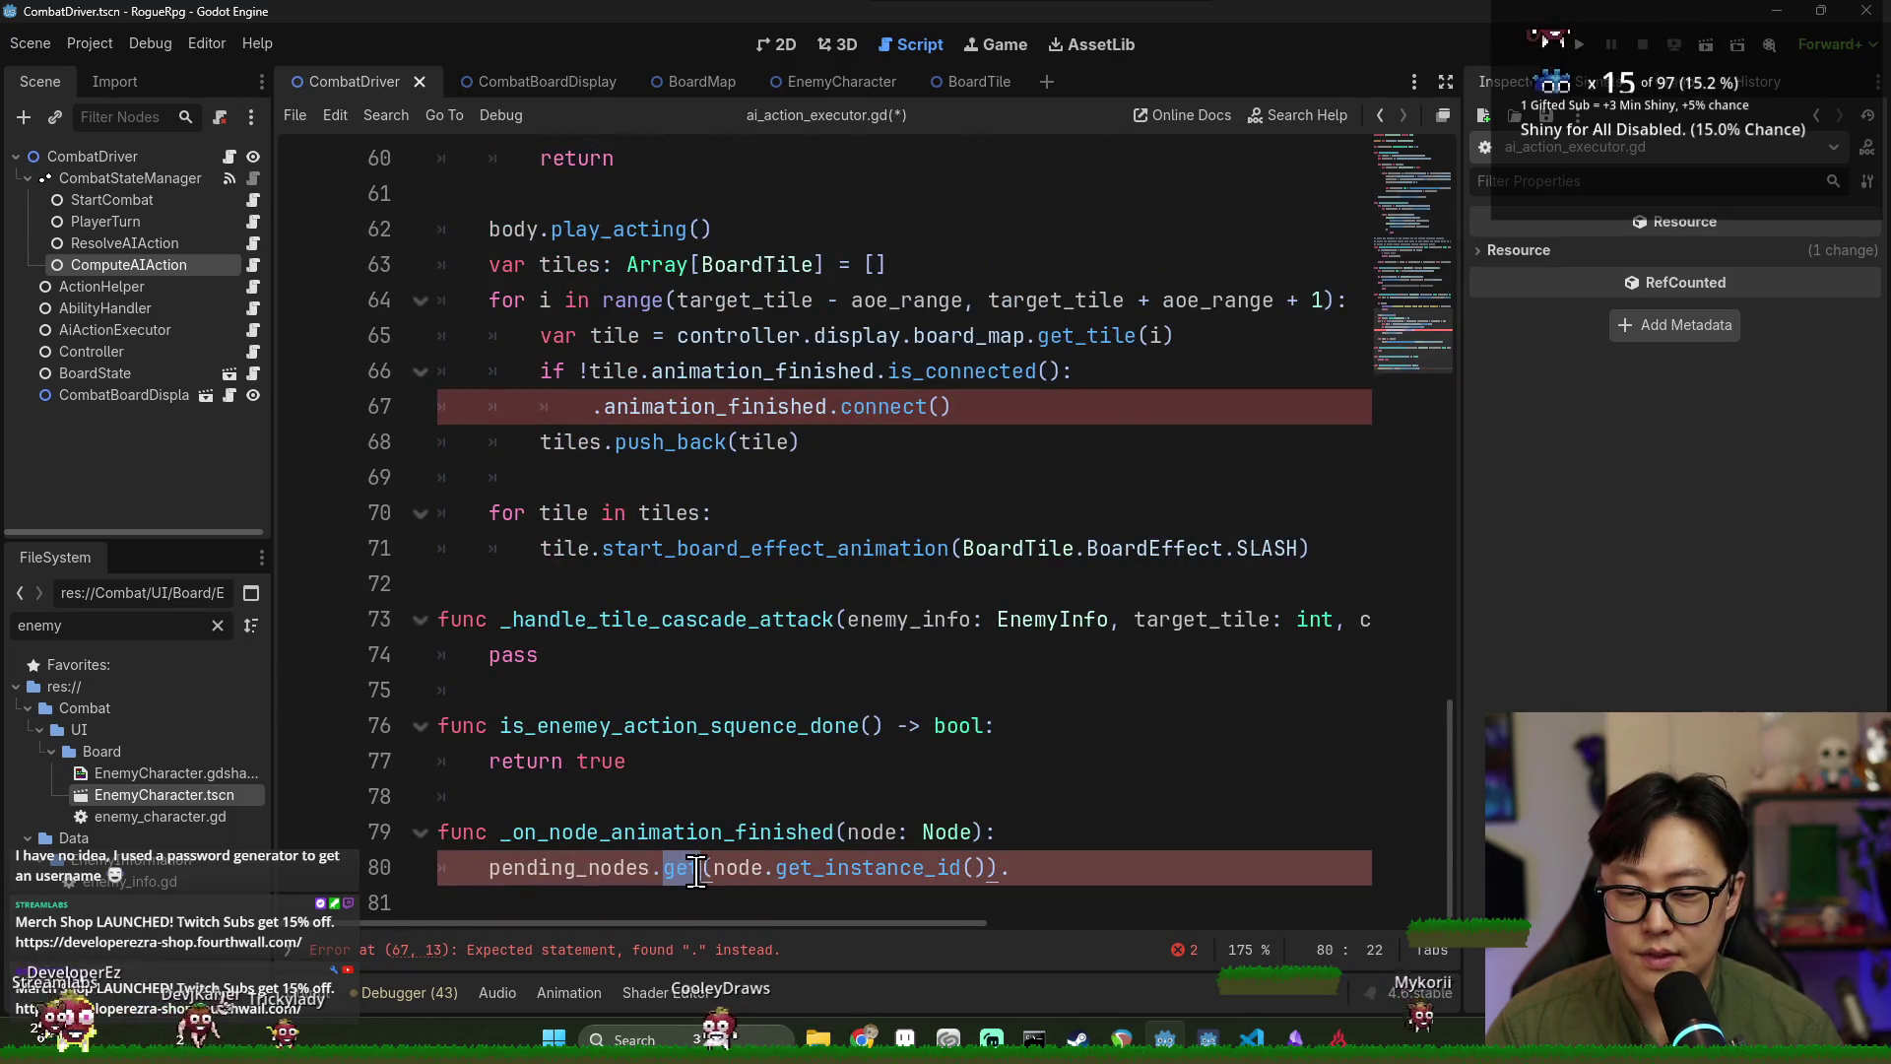
pyautogui.write('er')
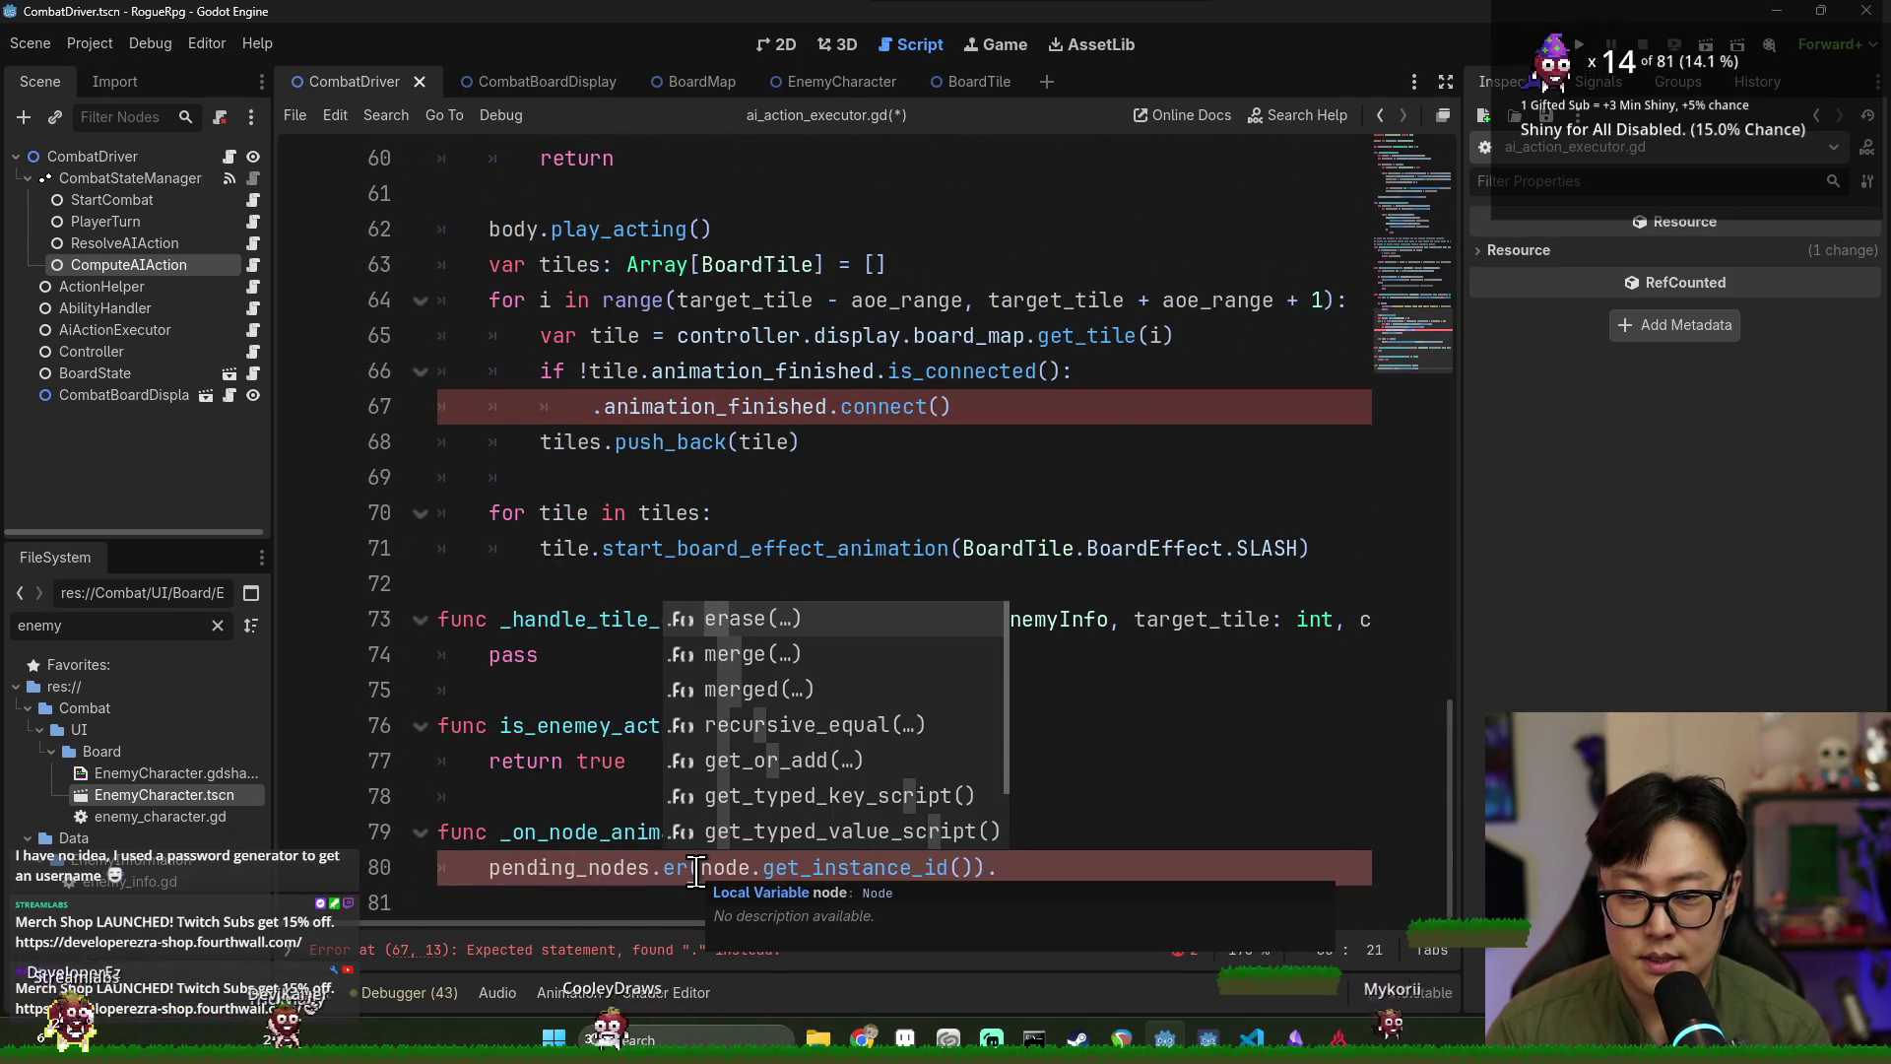
pyautogui.press('BackSpace')
pyautogui.press('BackSpace')
pyautogui.write('remo')
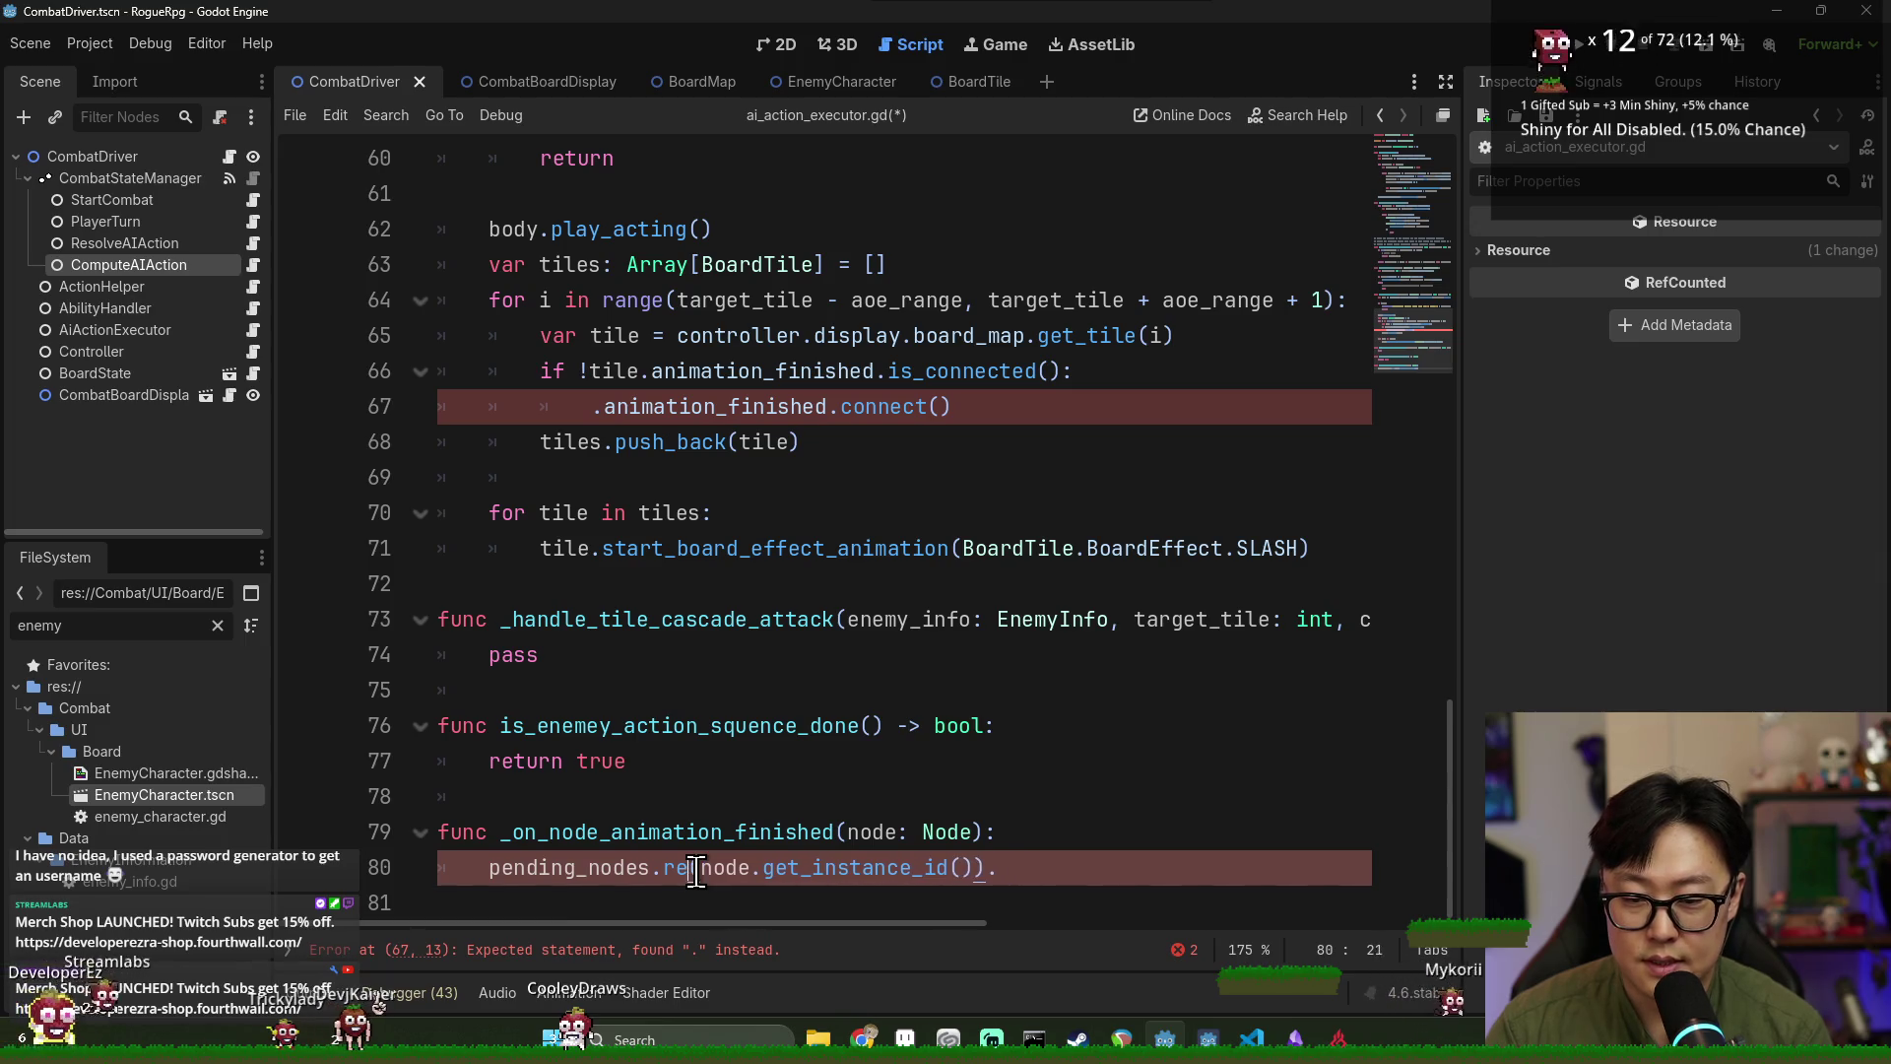
pyautogui.hotkey('ctrl', 'z')
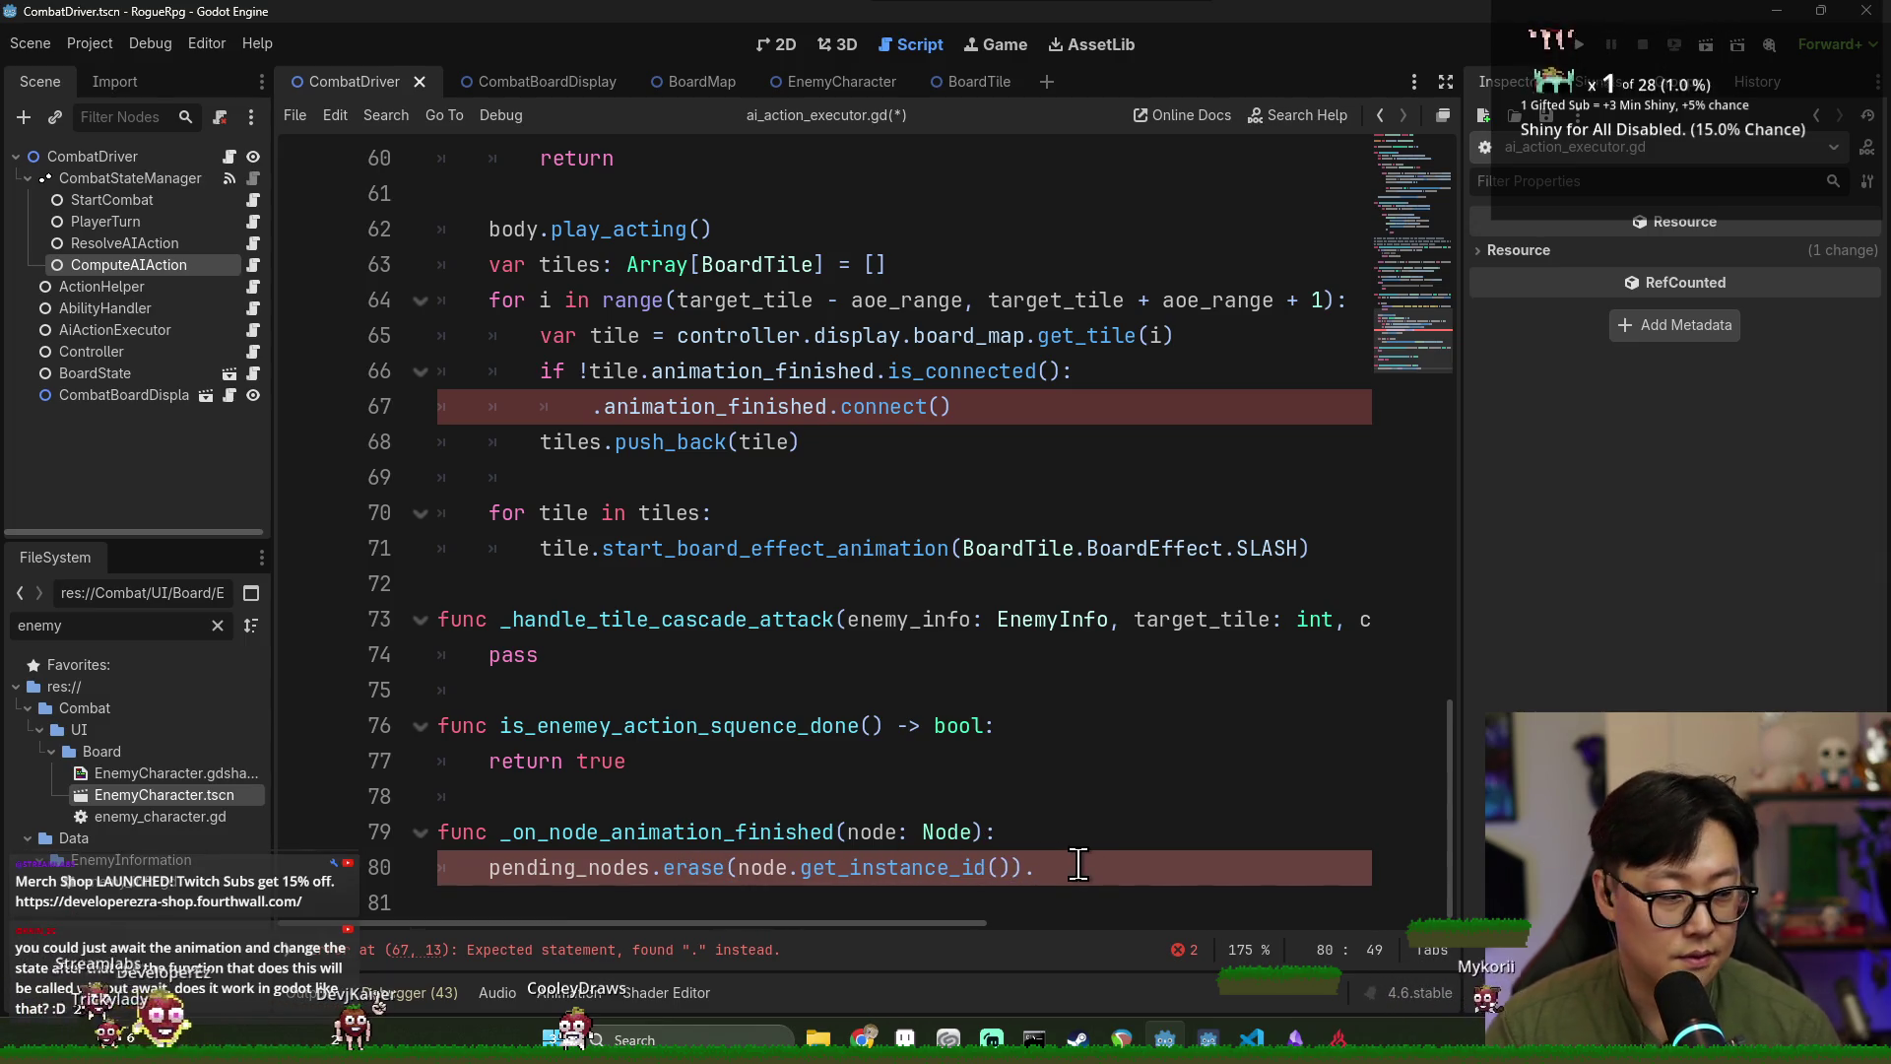
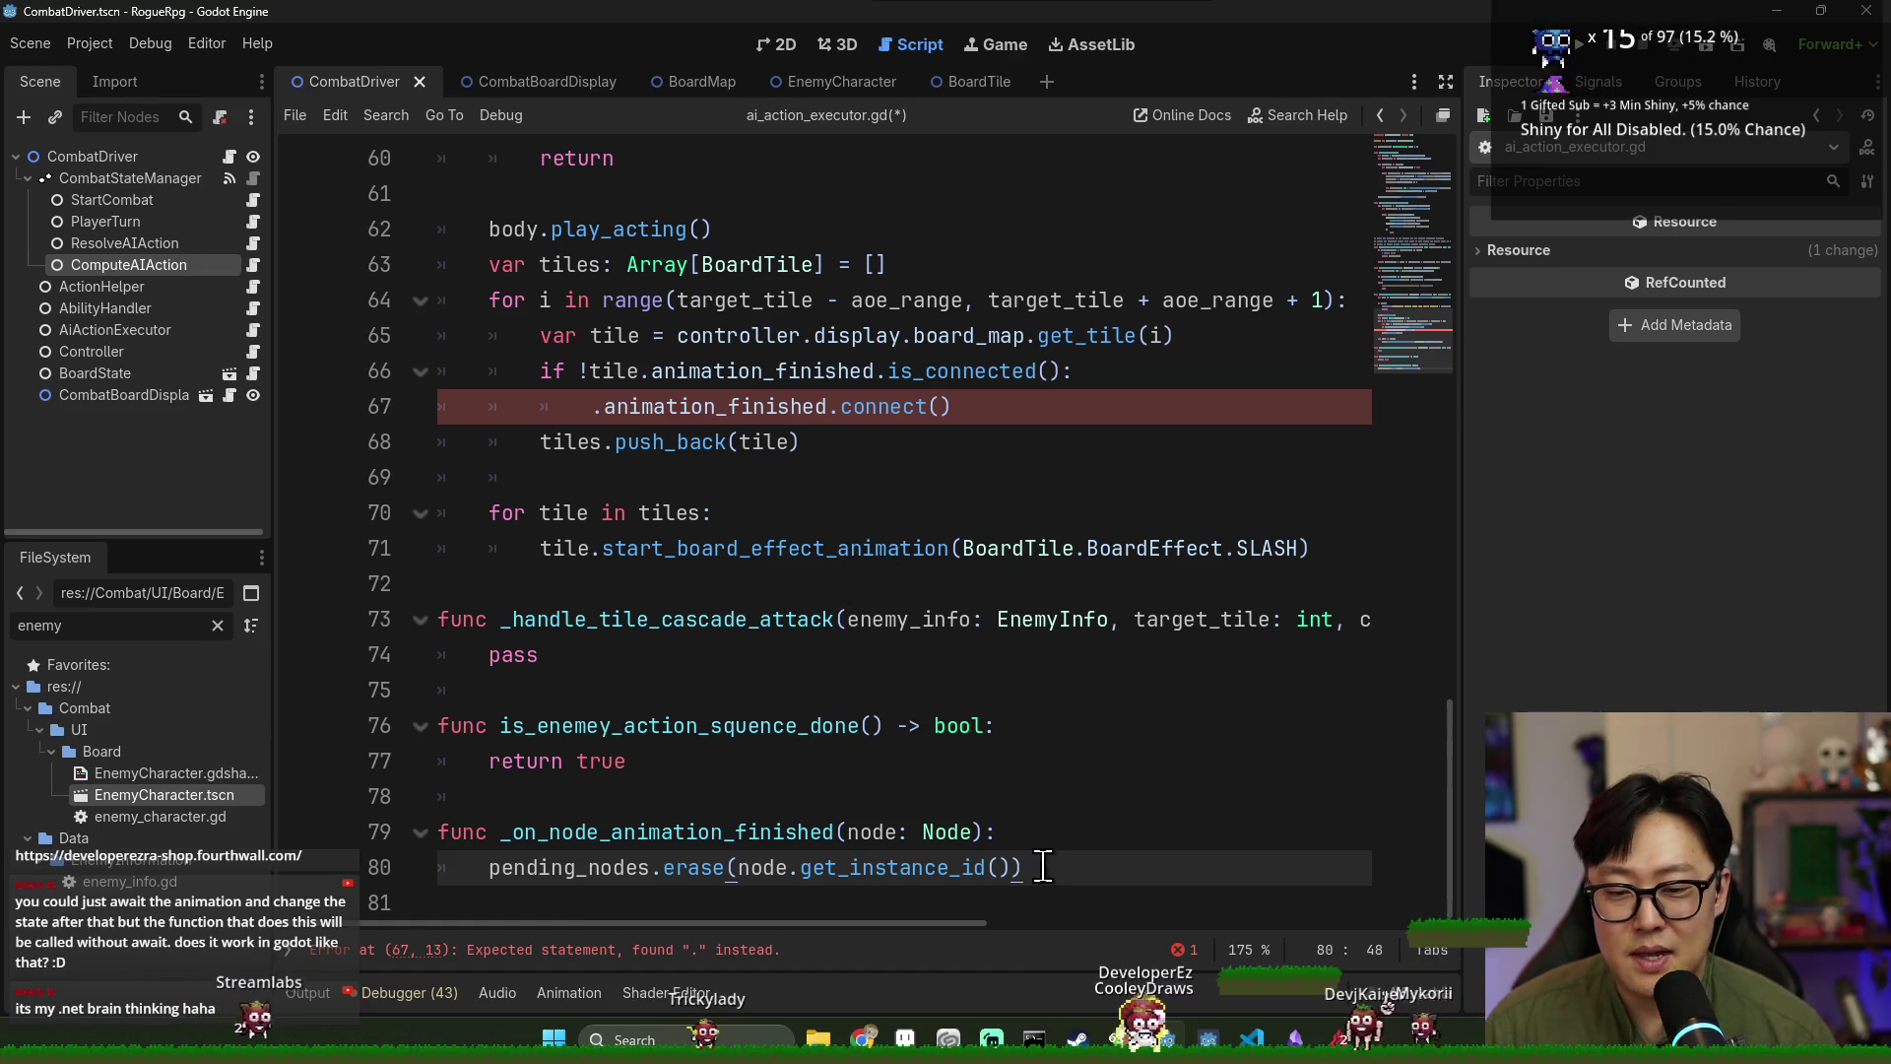
# Below the erase line, add an 'if pending_nodes.is_empty()' check with 'pass' and save.
pyautogui.doubleClick(507, 873)
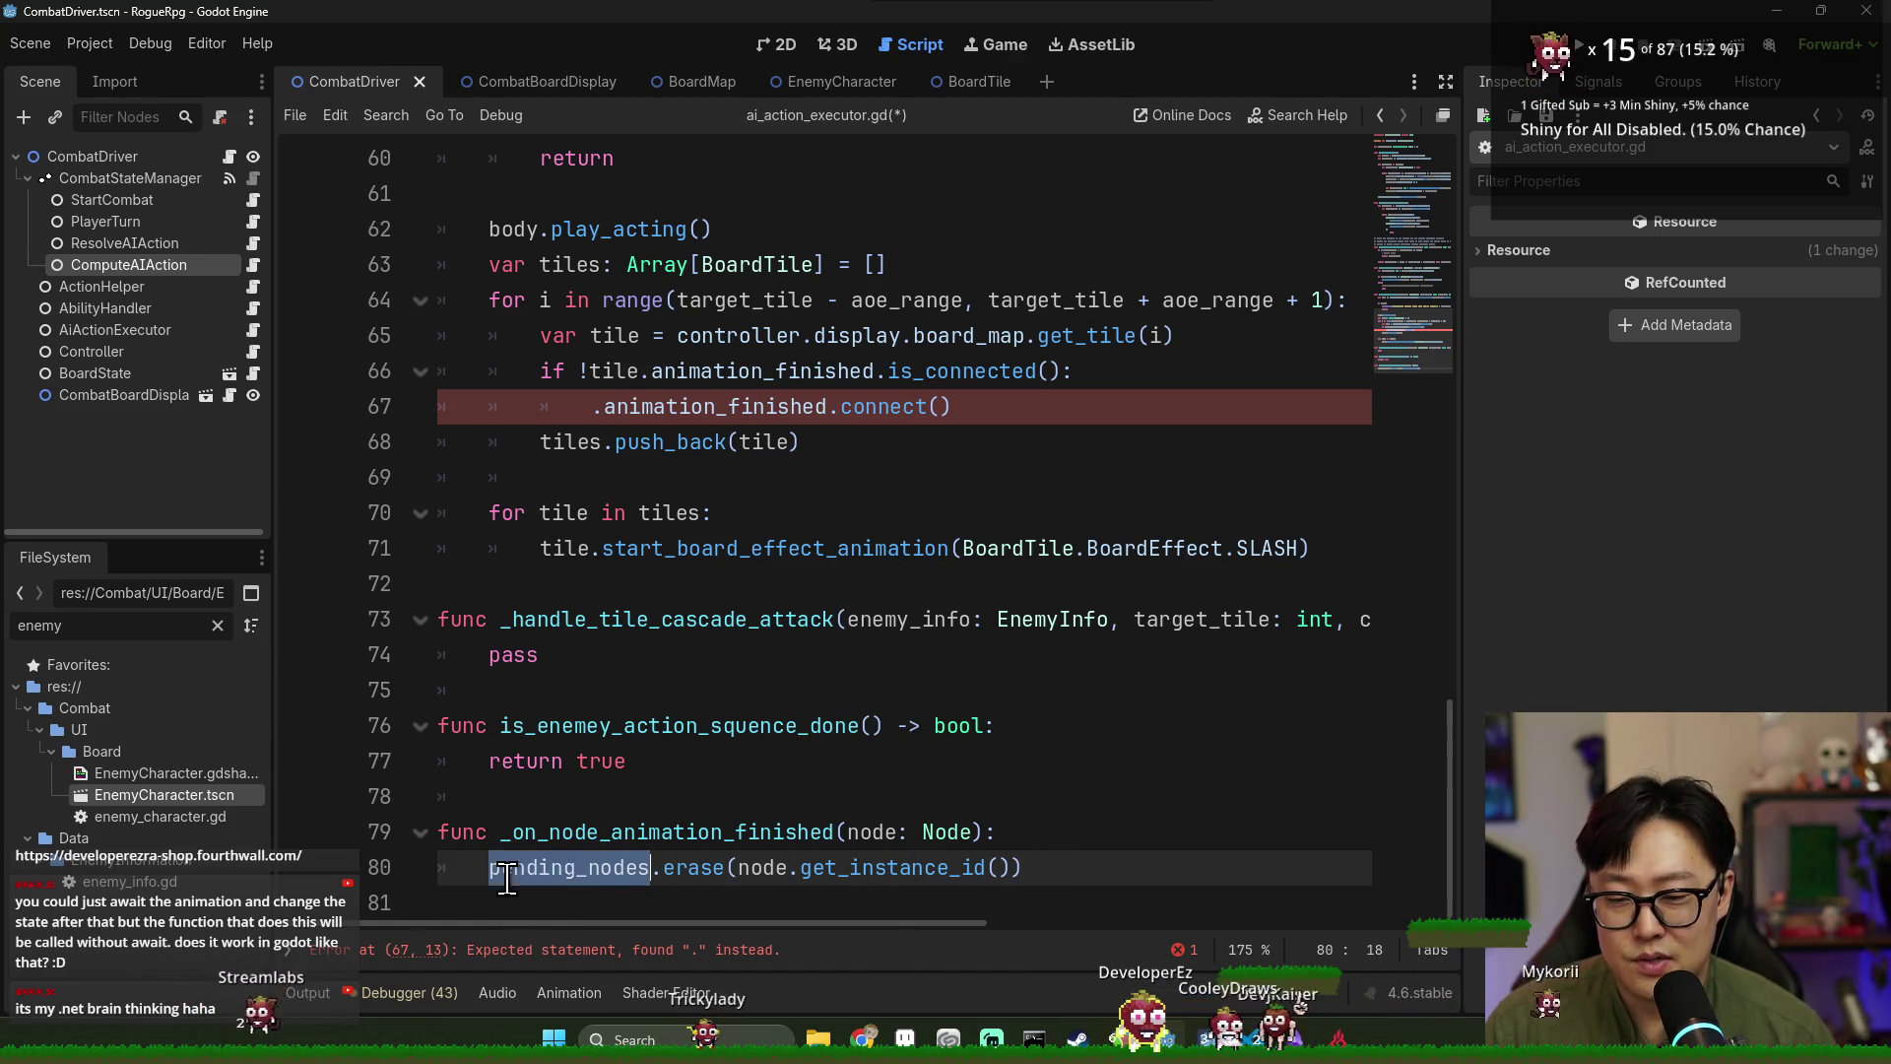
pyautogui.click(1034, 878)
pyautogui.press('Return')
pyautogui.press('Return')
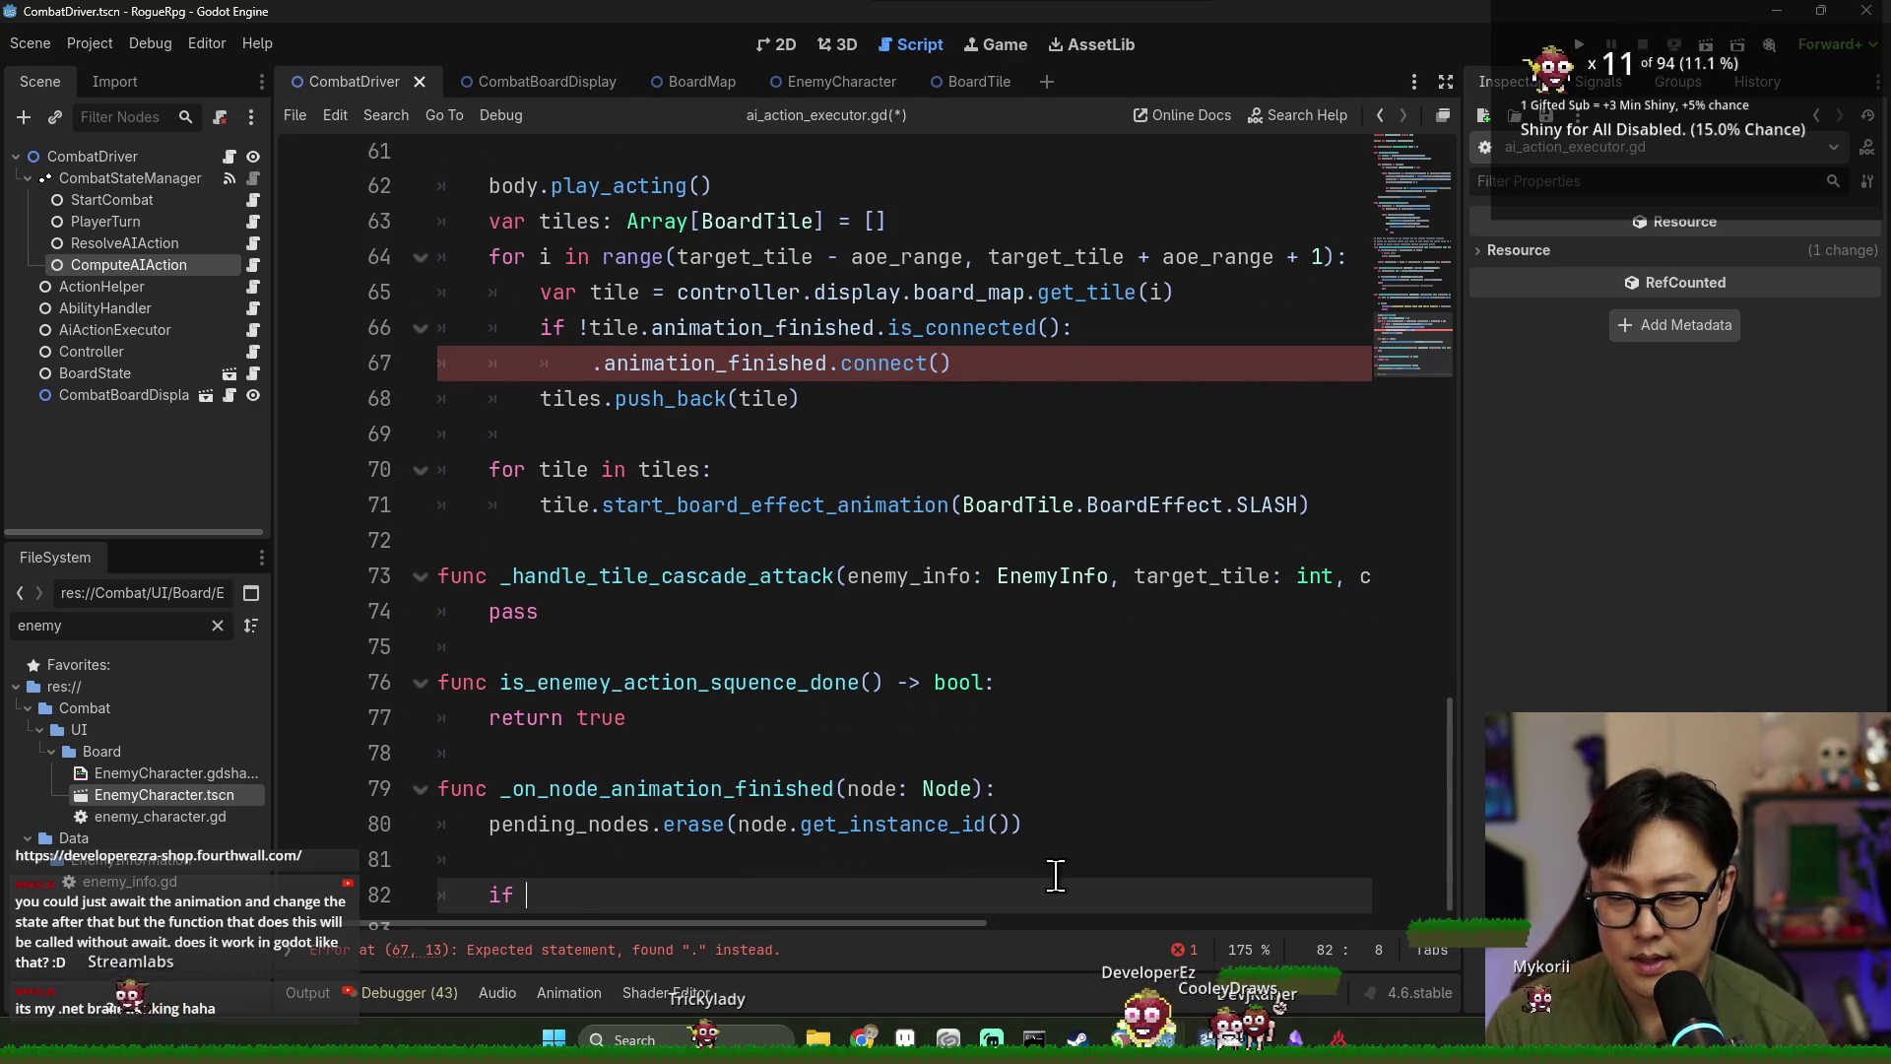
pyautogui.write('pending_nodes.is')
pyautogui.press('Return')
pyautogui.write(';')
pyautogui.press('Return')
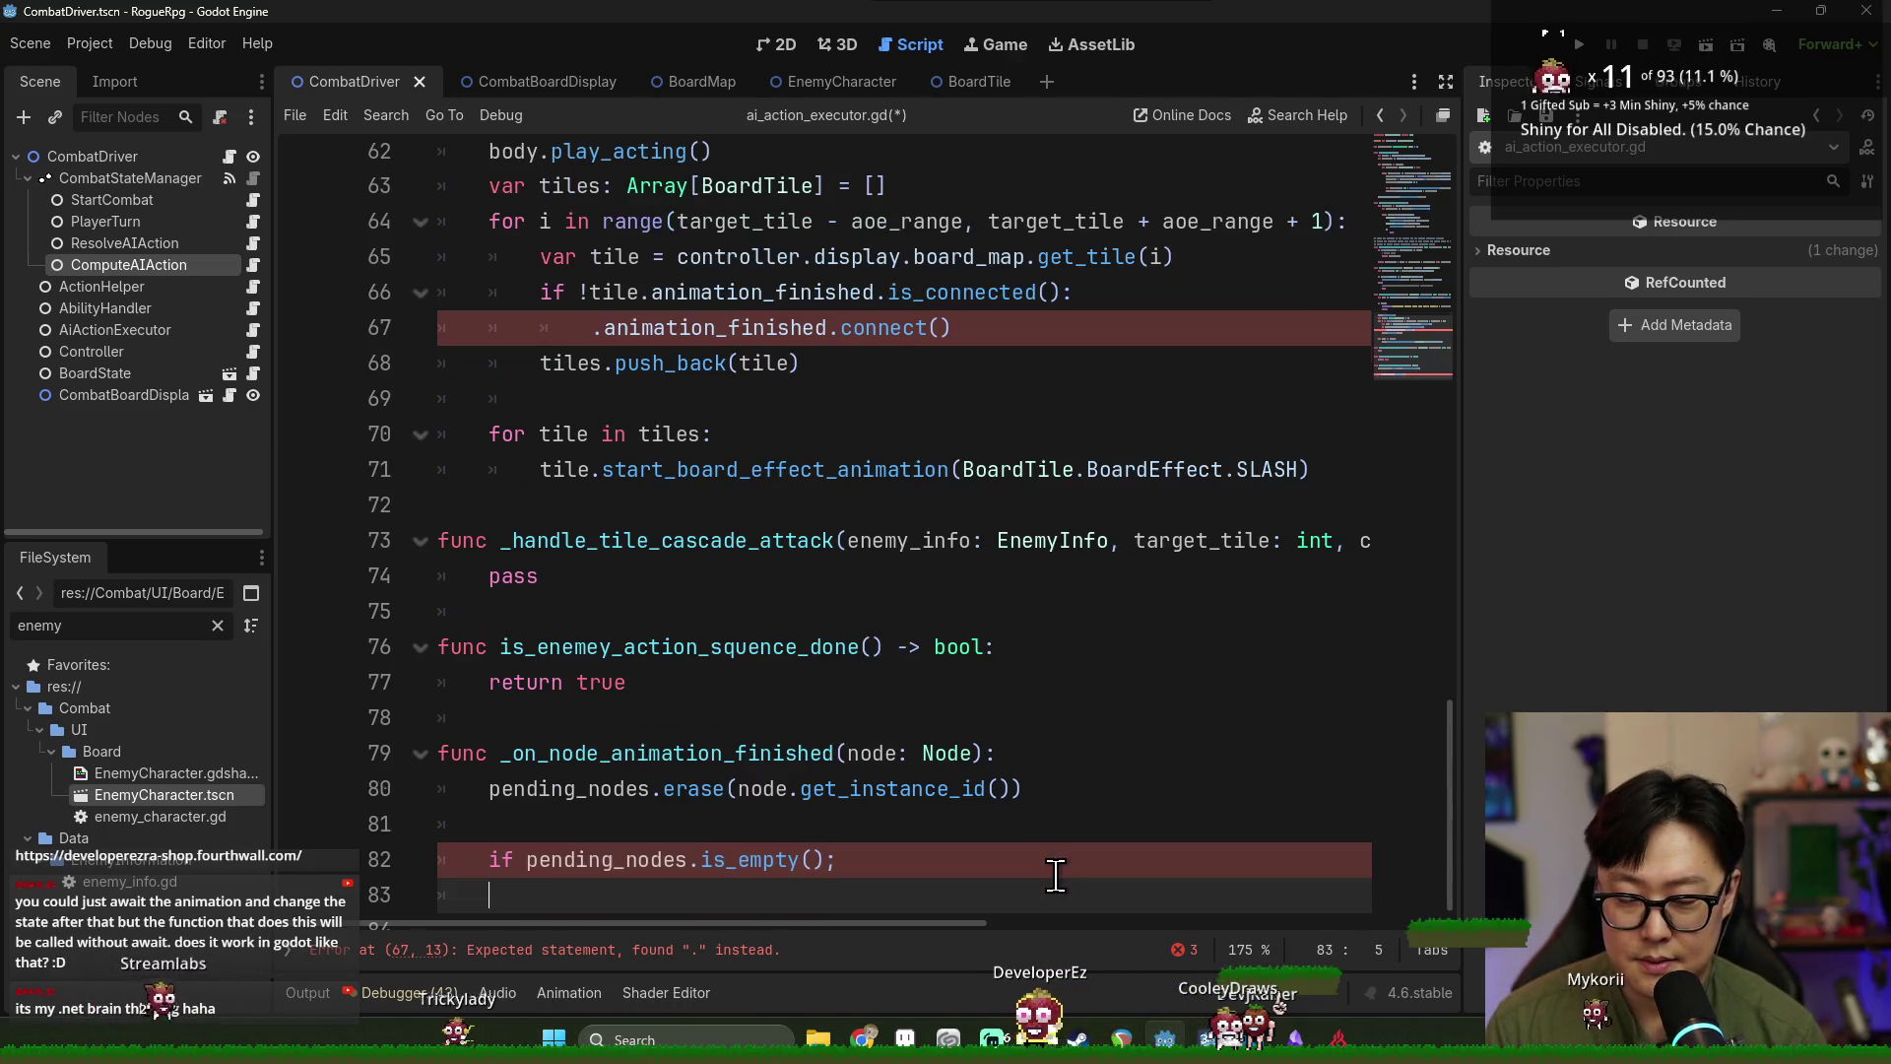
pyautogui.write('pass')
pyautogui.hotkey('ctrl', 's')
# Change the if line's ';' to ':' and inspect the pending_nodes uses in the handler.
pyautogui.click(836, 859)
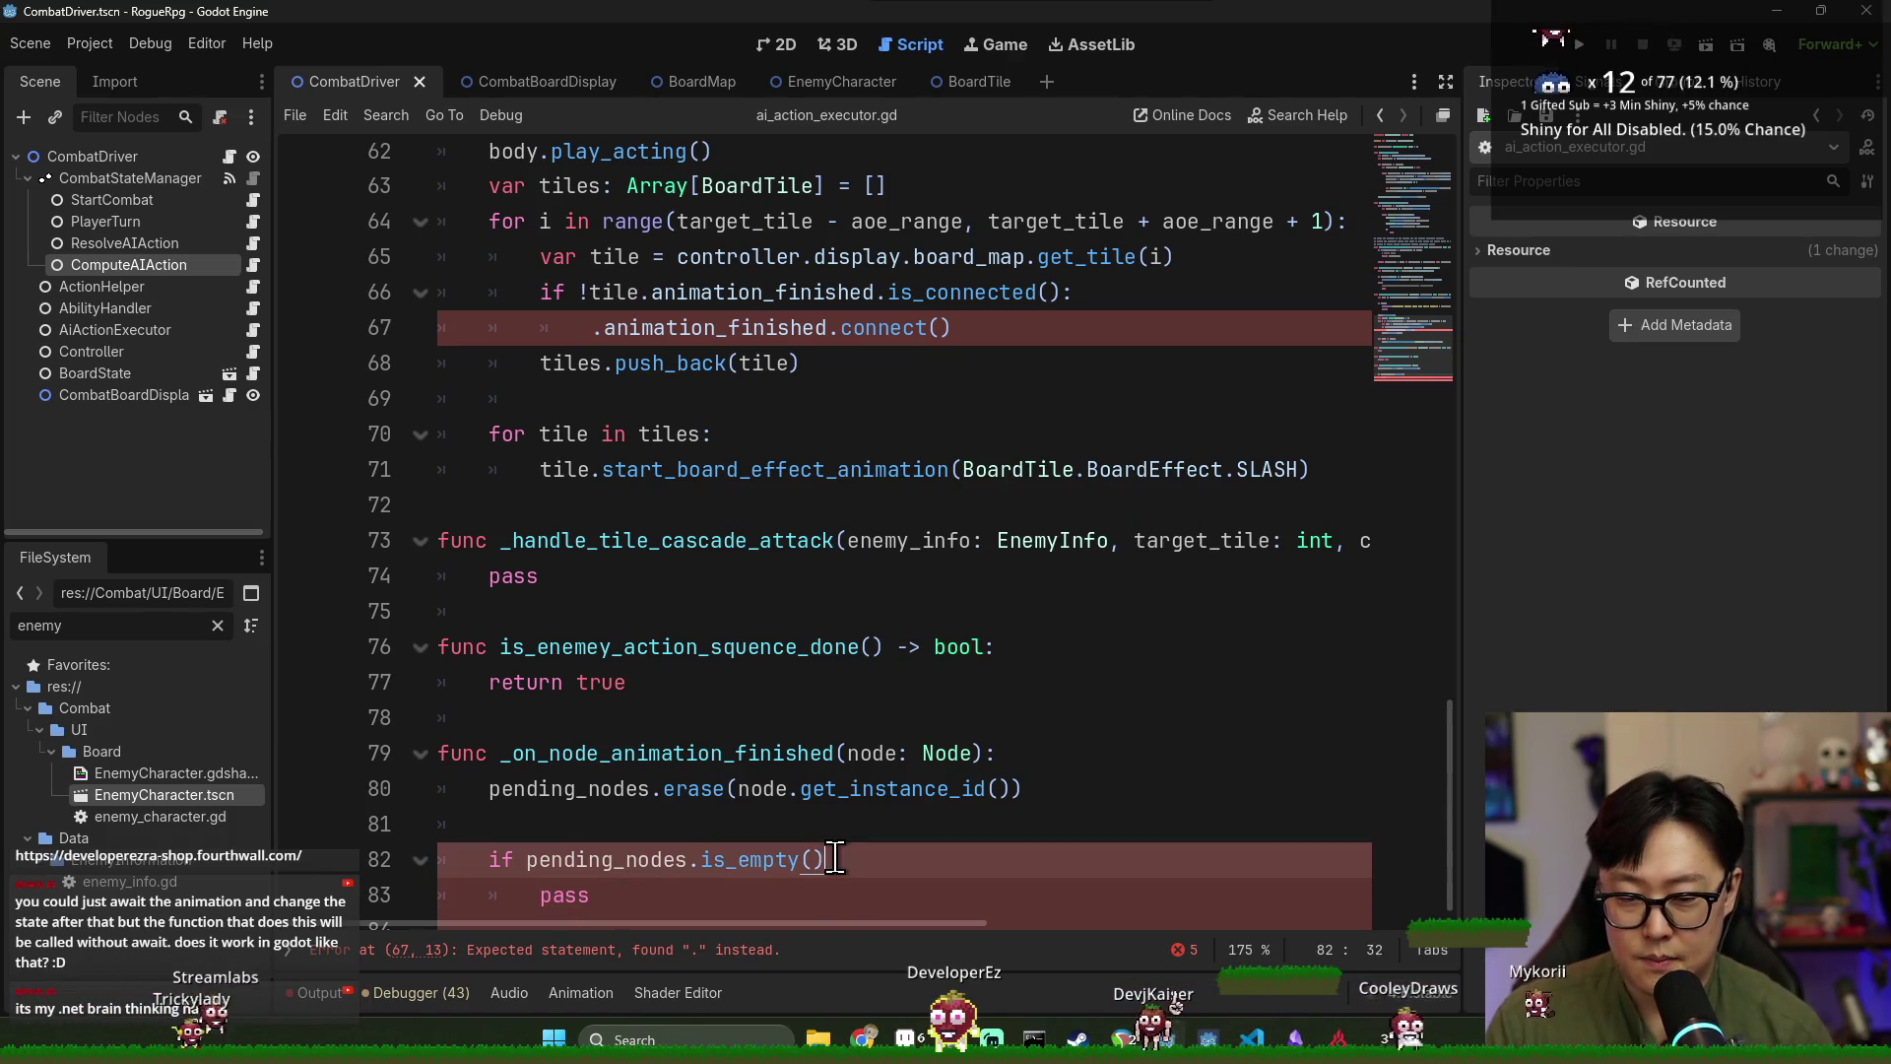
pyautogui.press('BackSpace')
pyautogui.write(':')
pyautogui.doubleClick(604, 788)
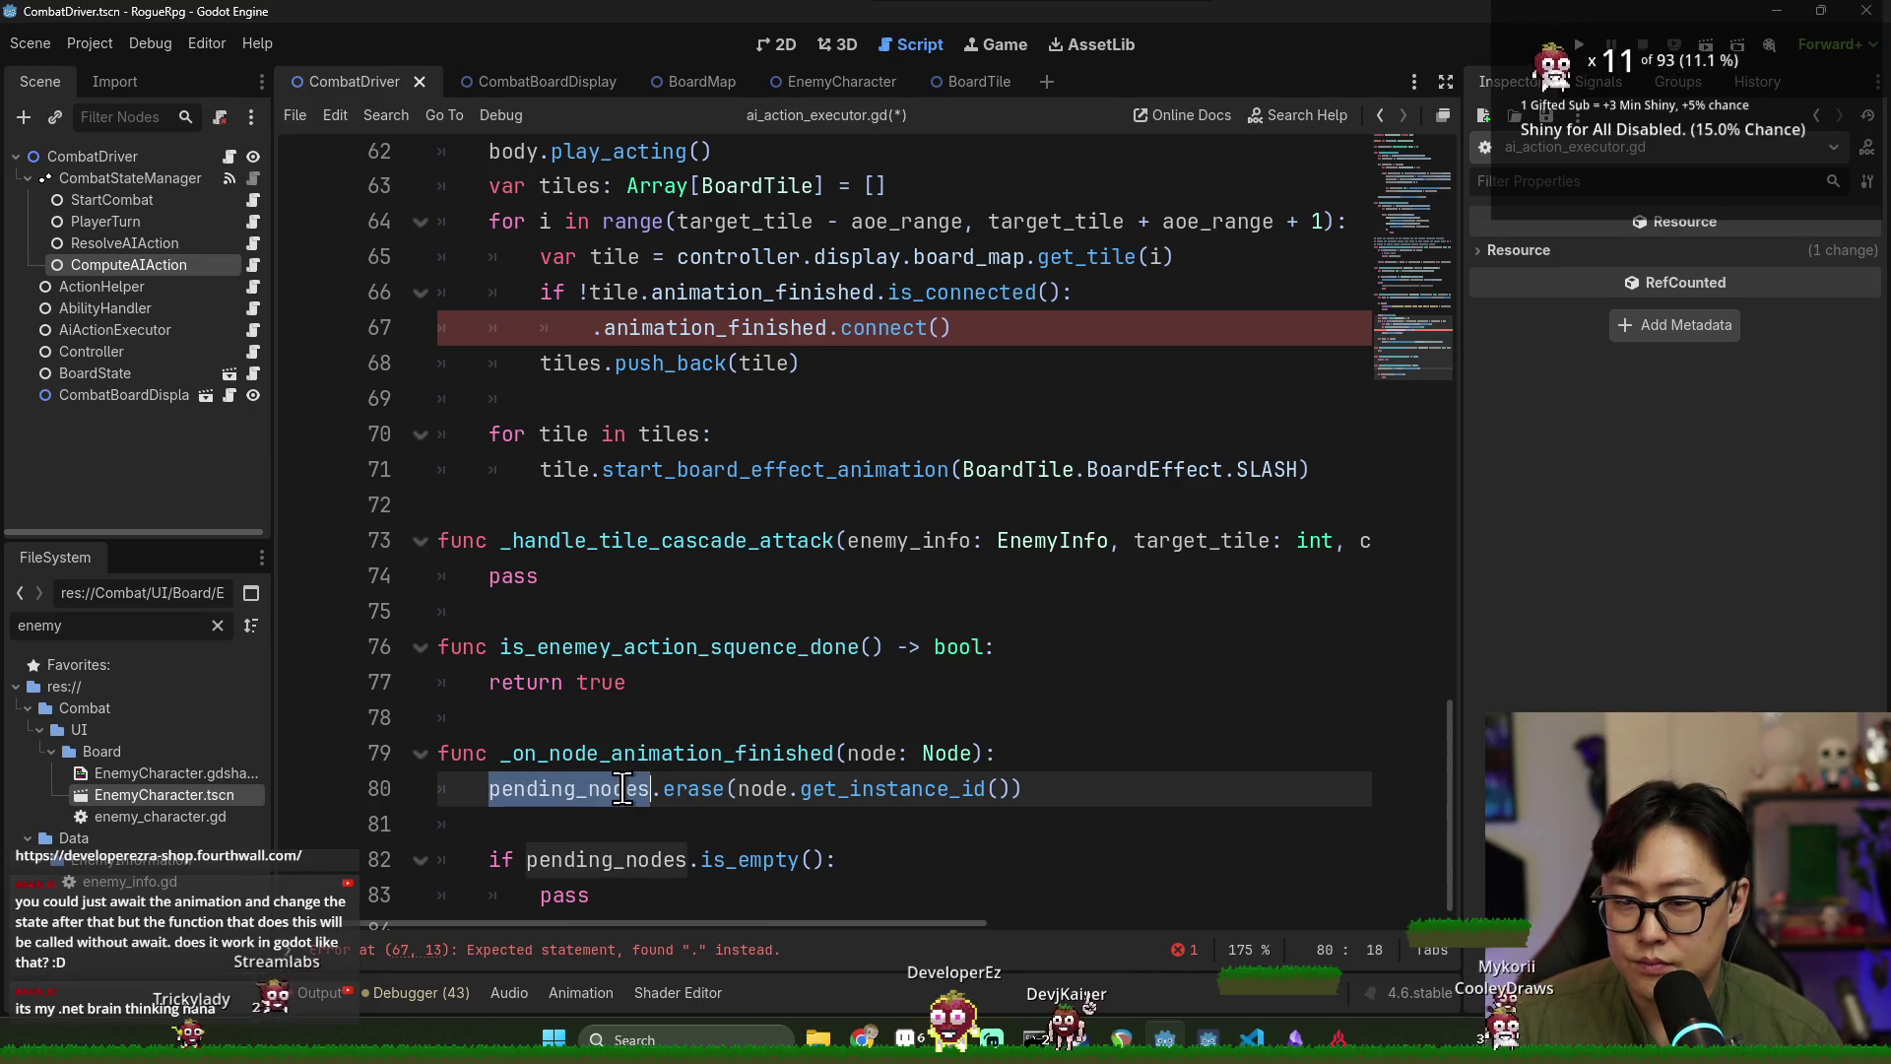
pyautogui.click(644, 754)
pyautogui.doubleClick(564, 859)
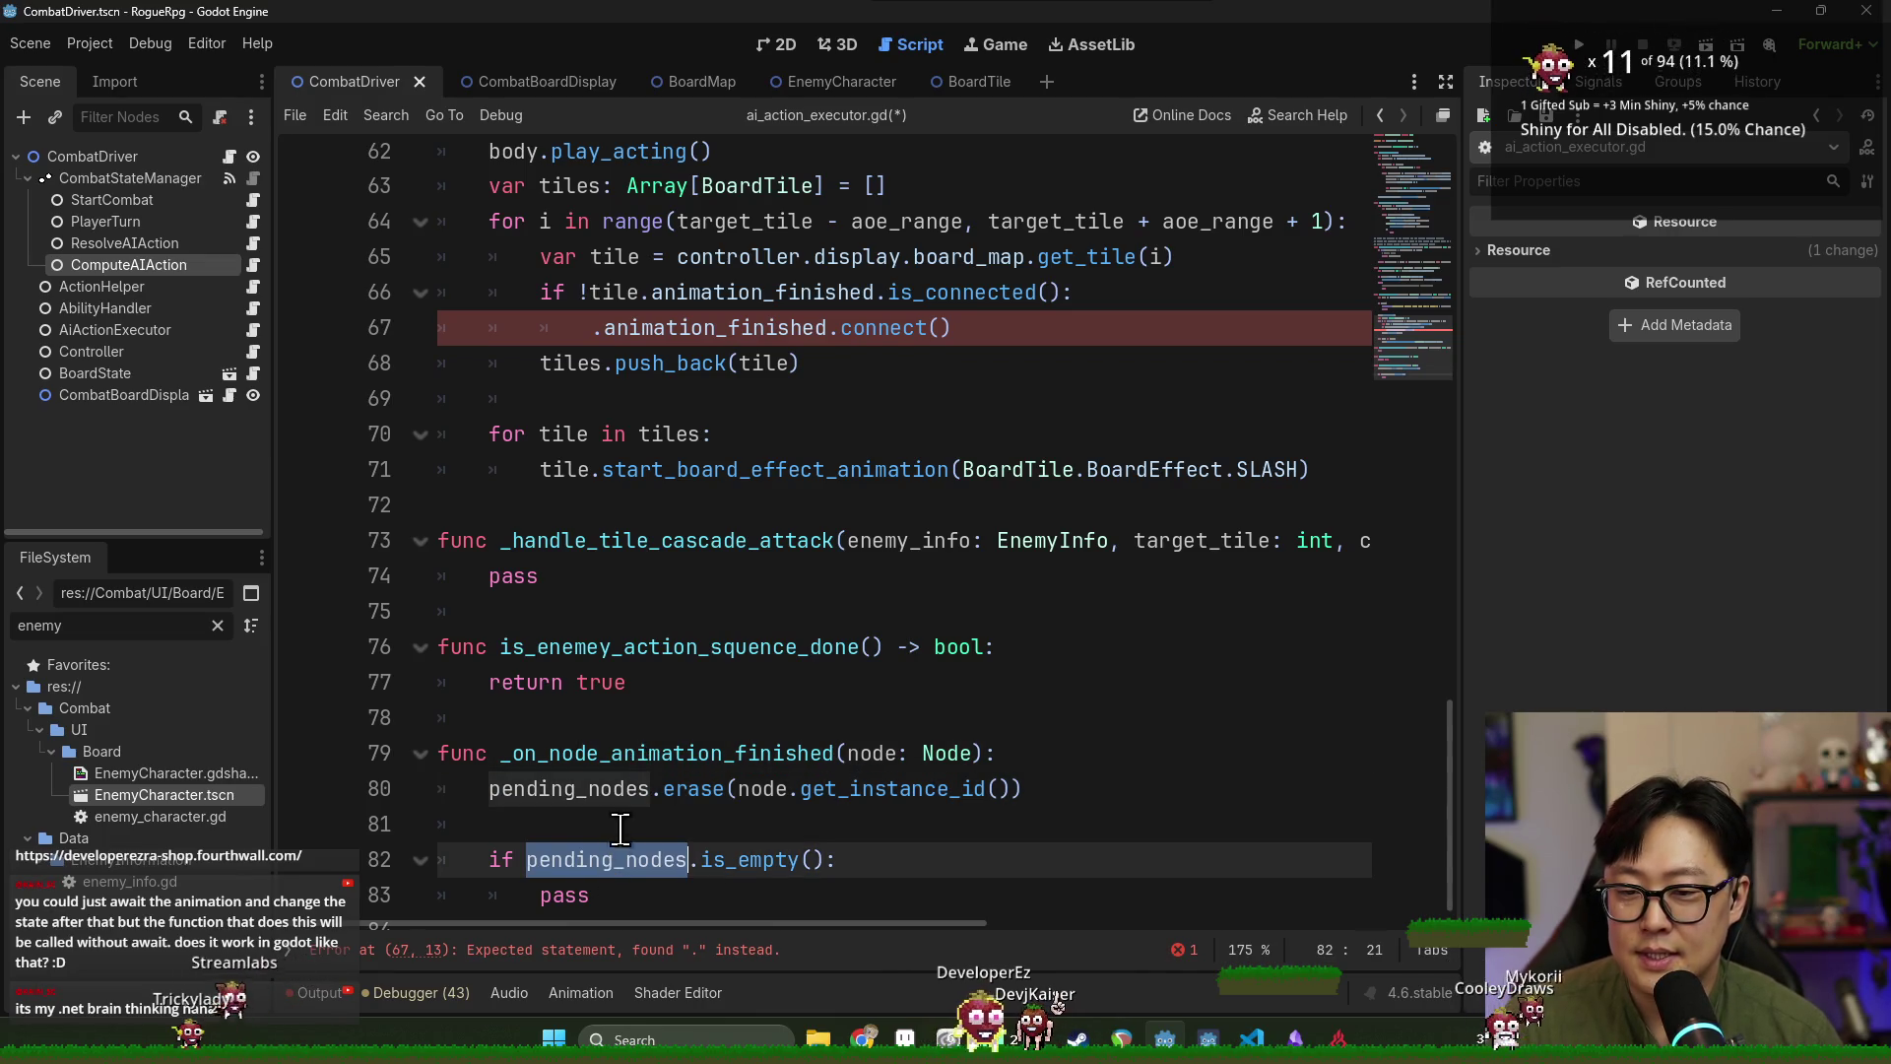
pyautogui.click(670, 755)
pyautogui.doubleClick(670, 754)
# Review the pending_nodes declaration on line 5, then return below the done function.
pyautogui.scroll(20, 690, 738)
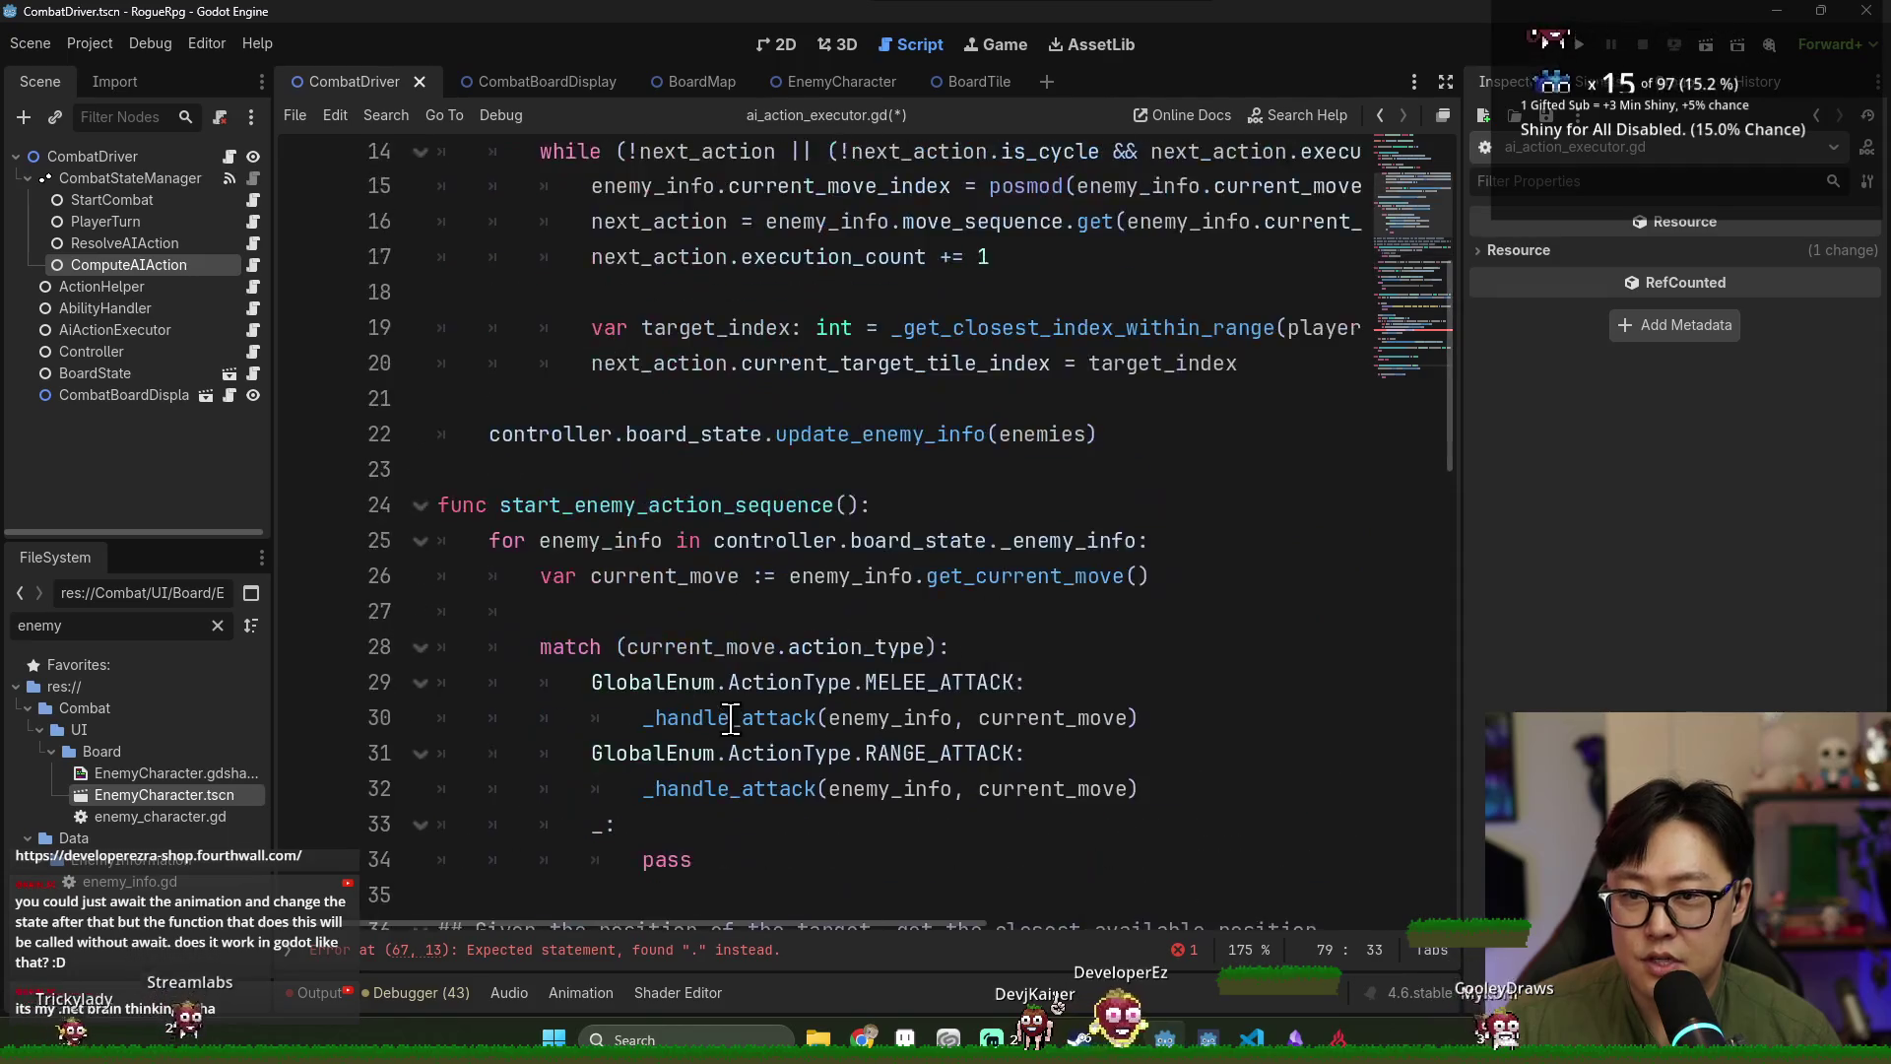
pyautogui.doubleClick(592, 310)
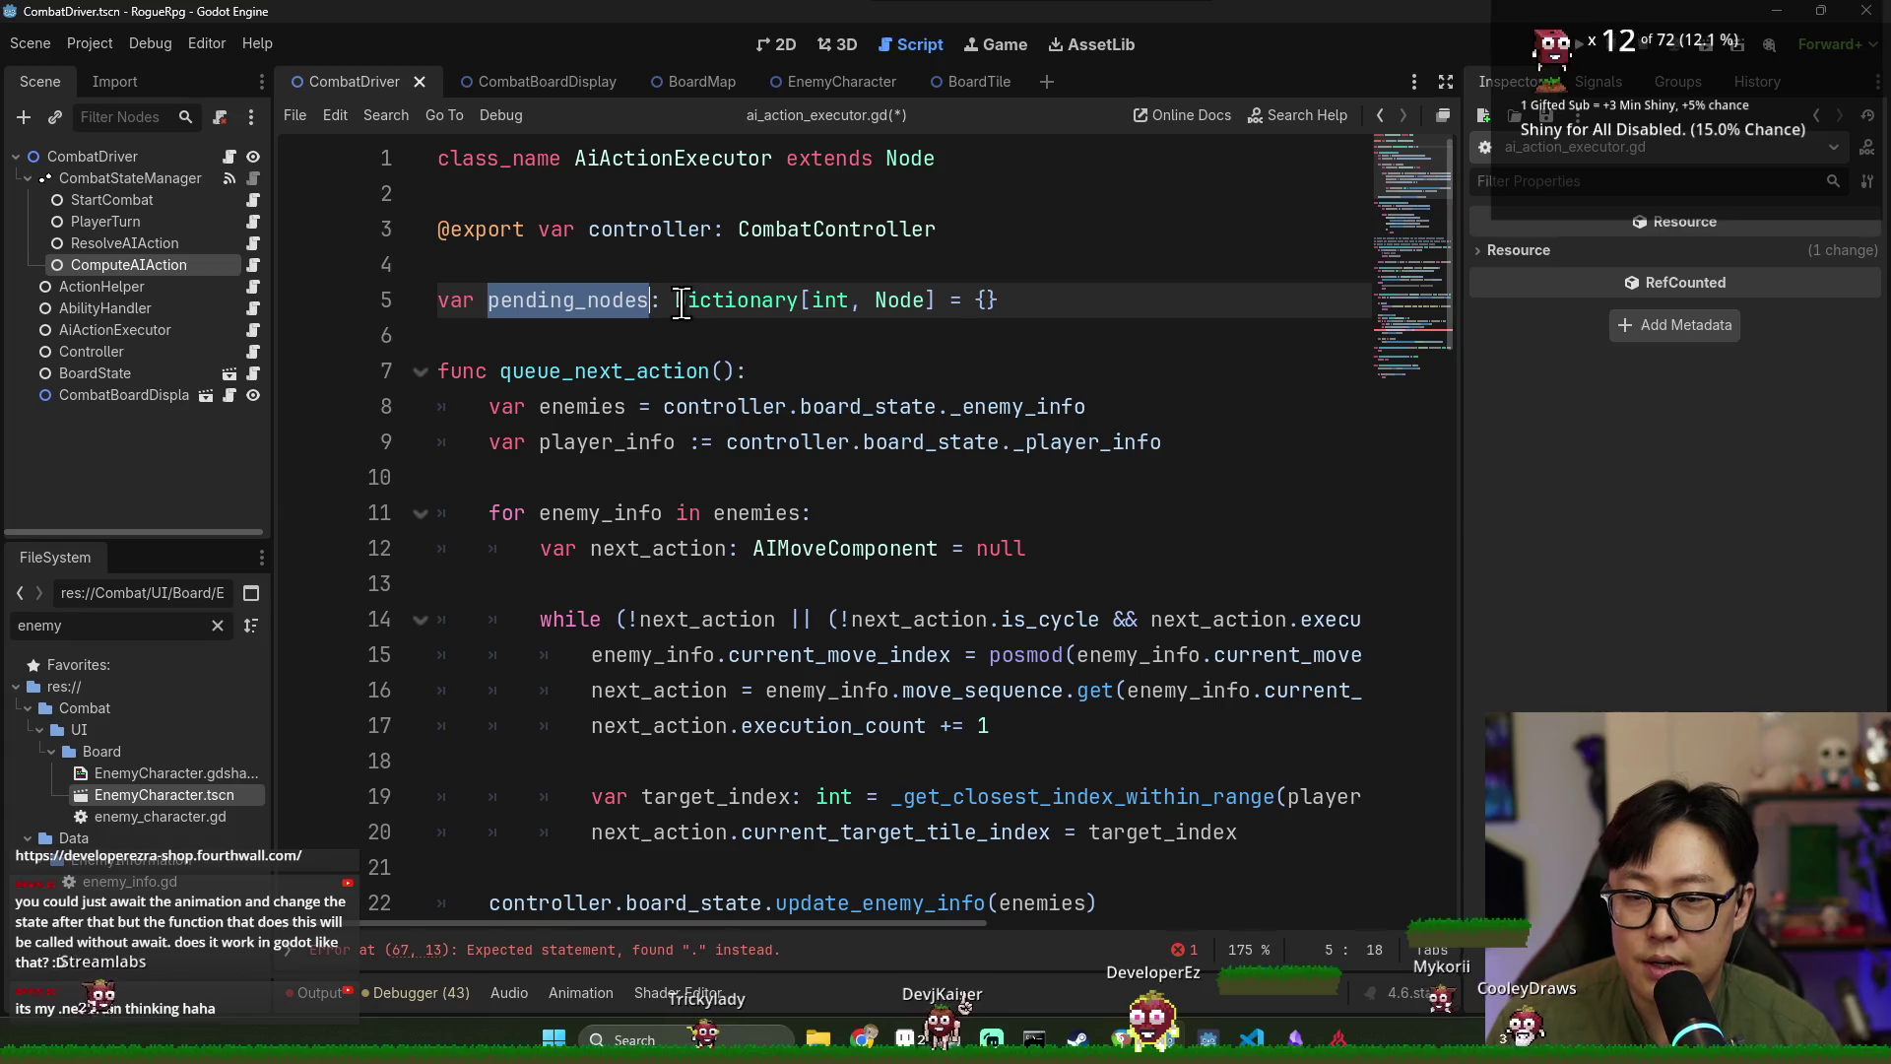
pyautogui.scroll(-20, 759, 424)
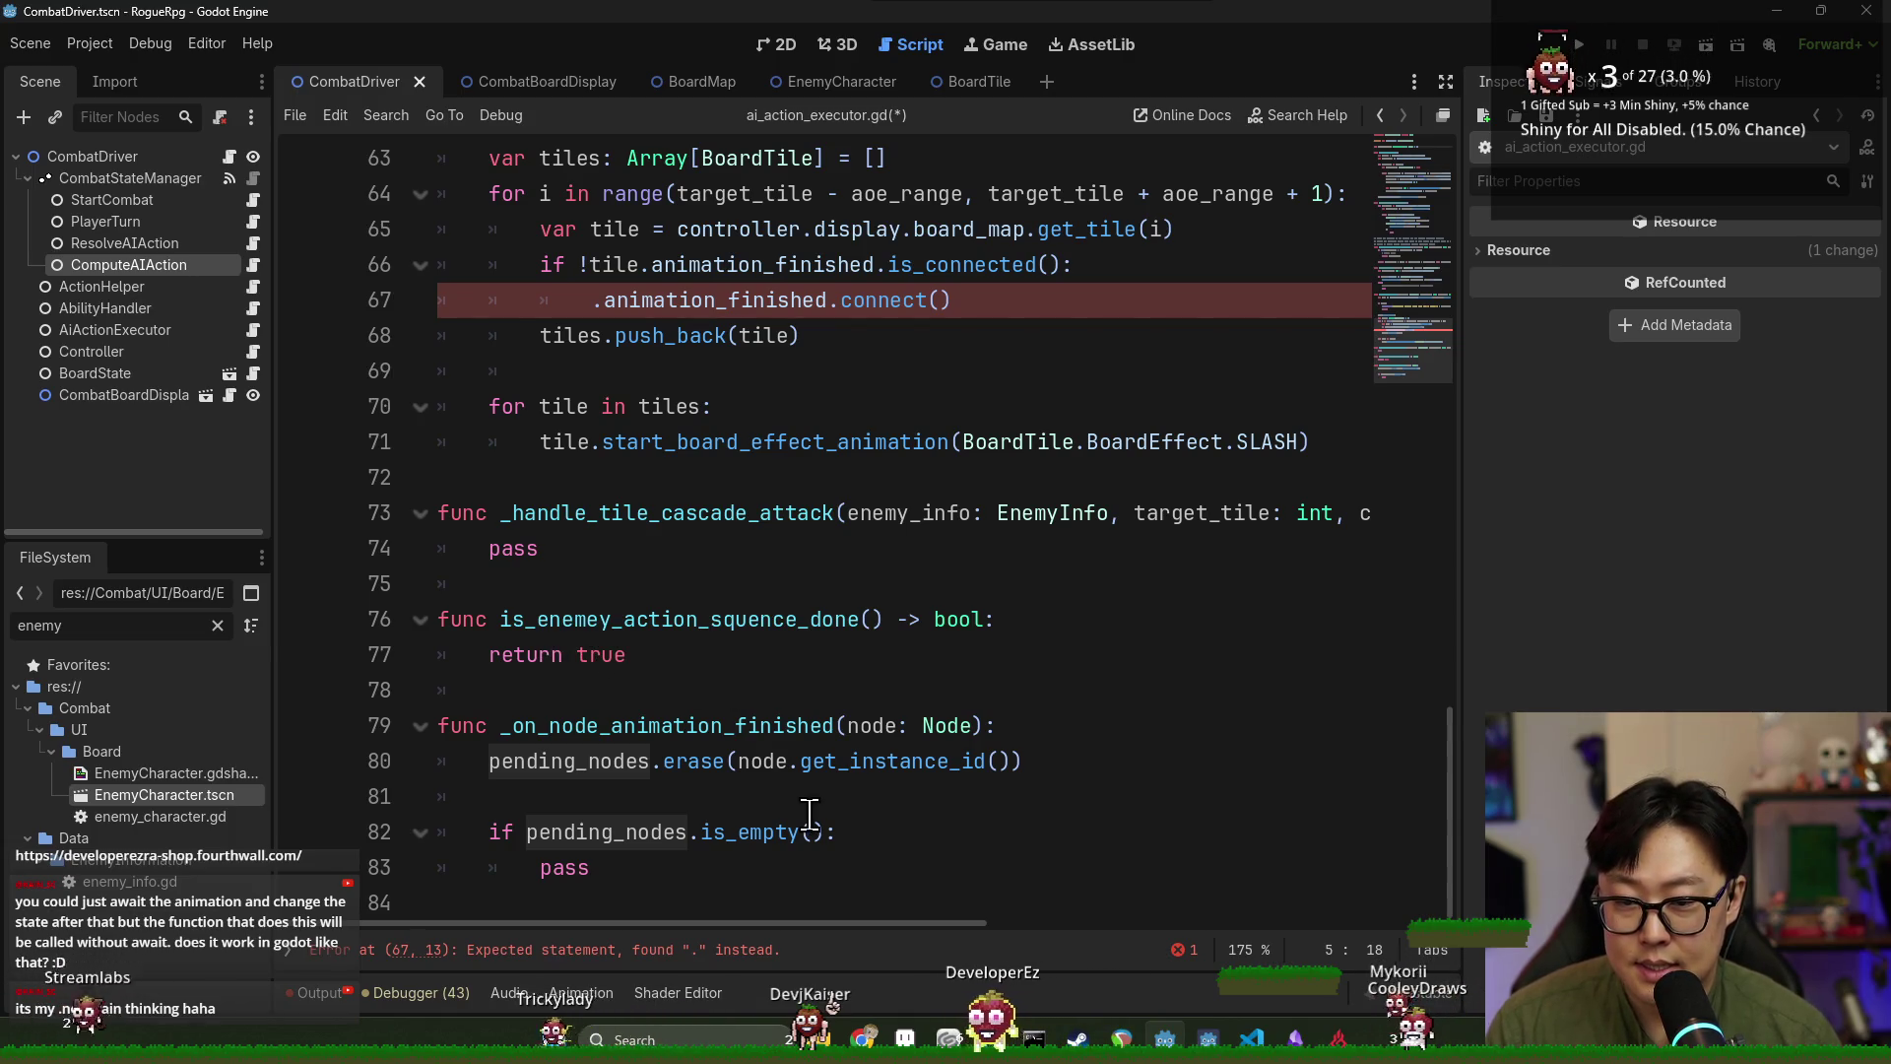
pyautogui.scroll(1, 764, 768)
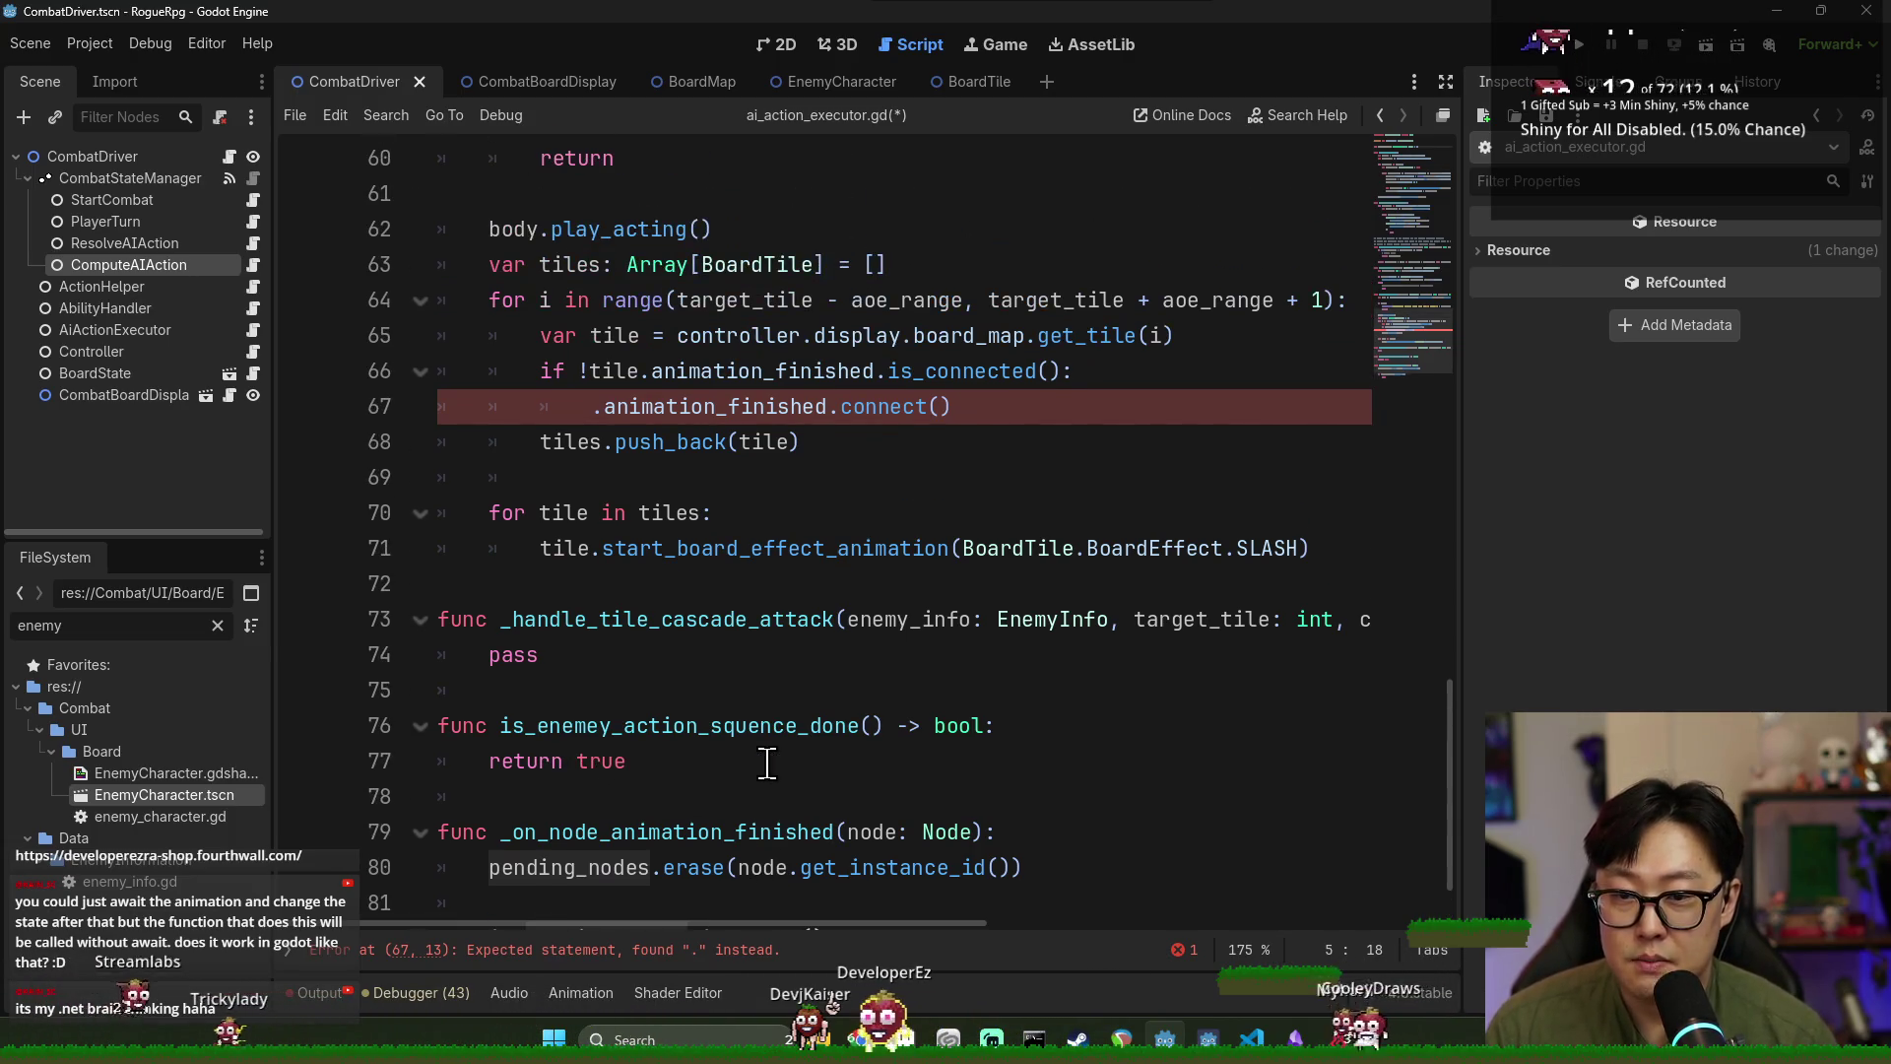
pyautogui.scroll(3, 776, 758)
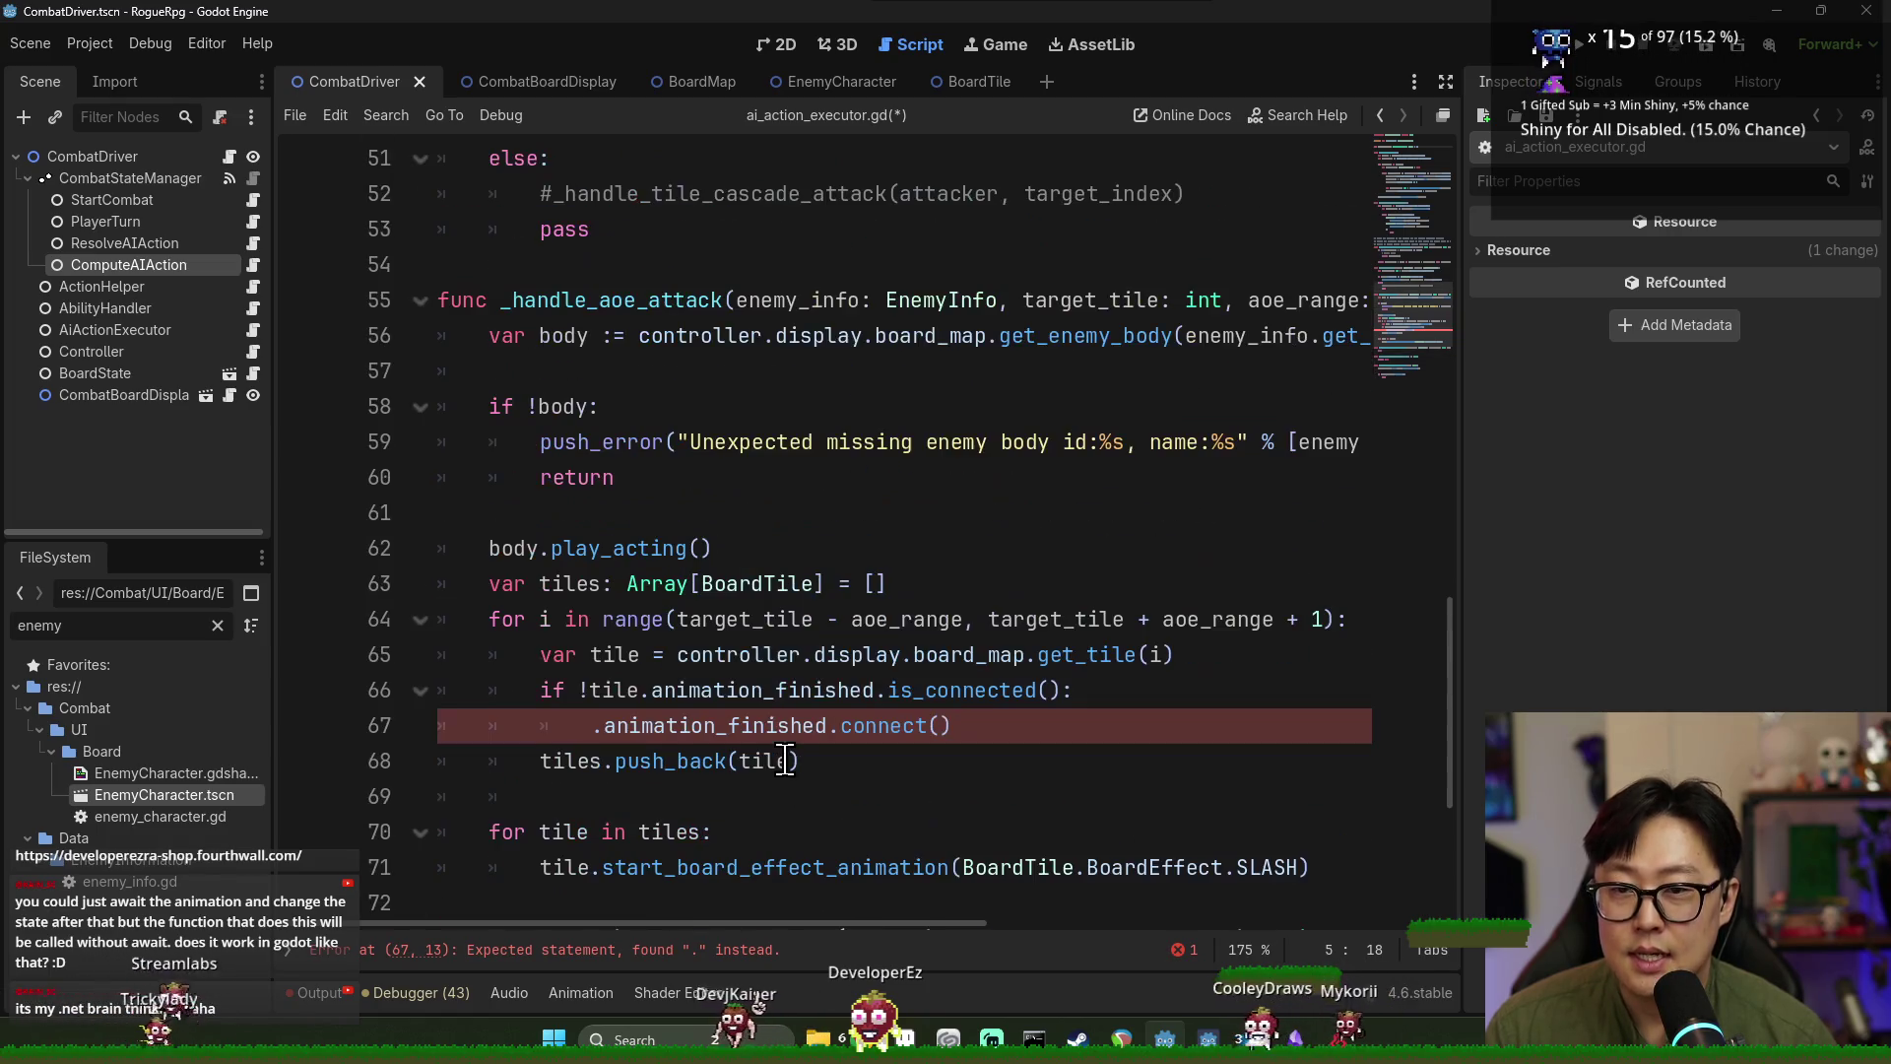
pyautogui.scroll(-4, 787, 762)
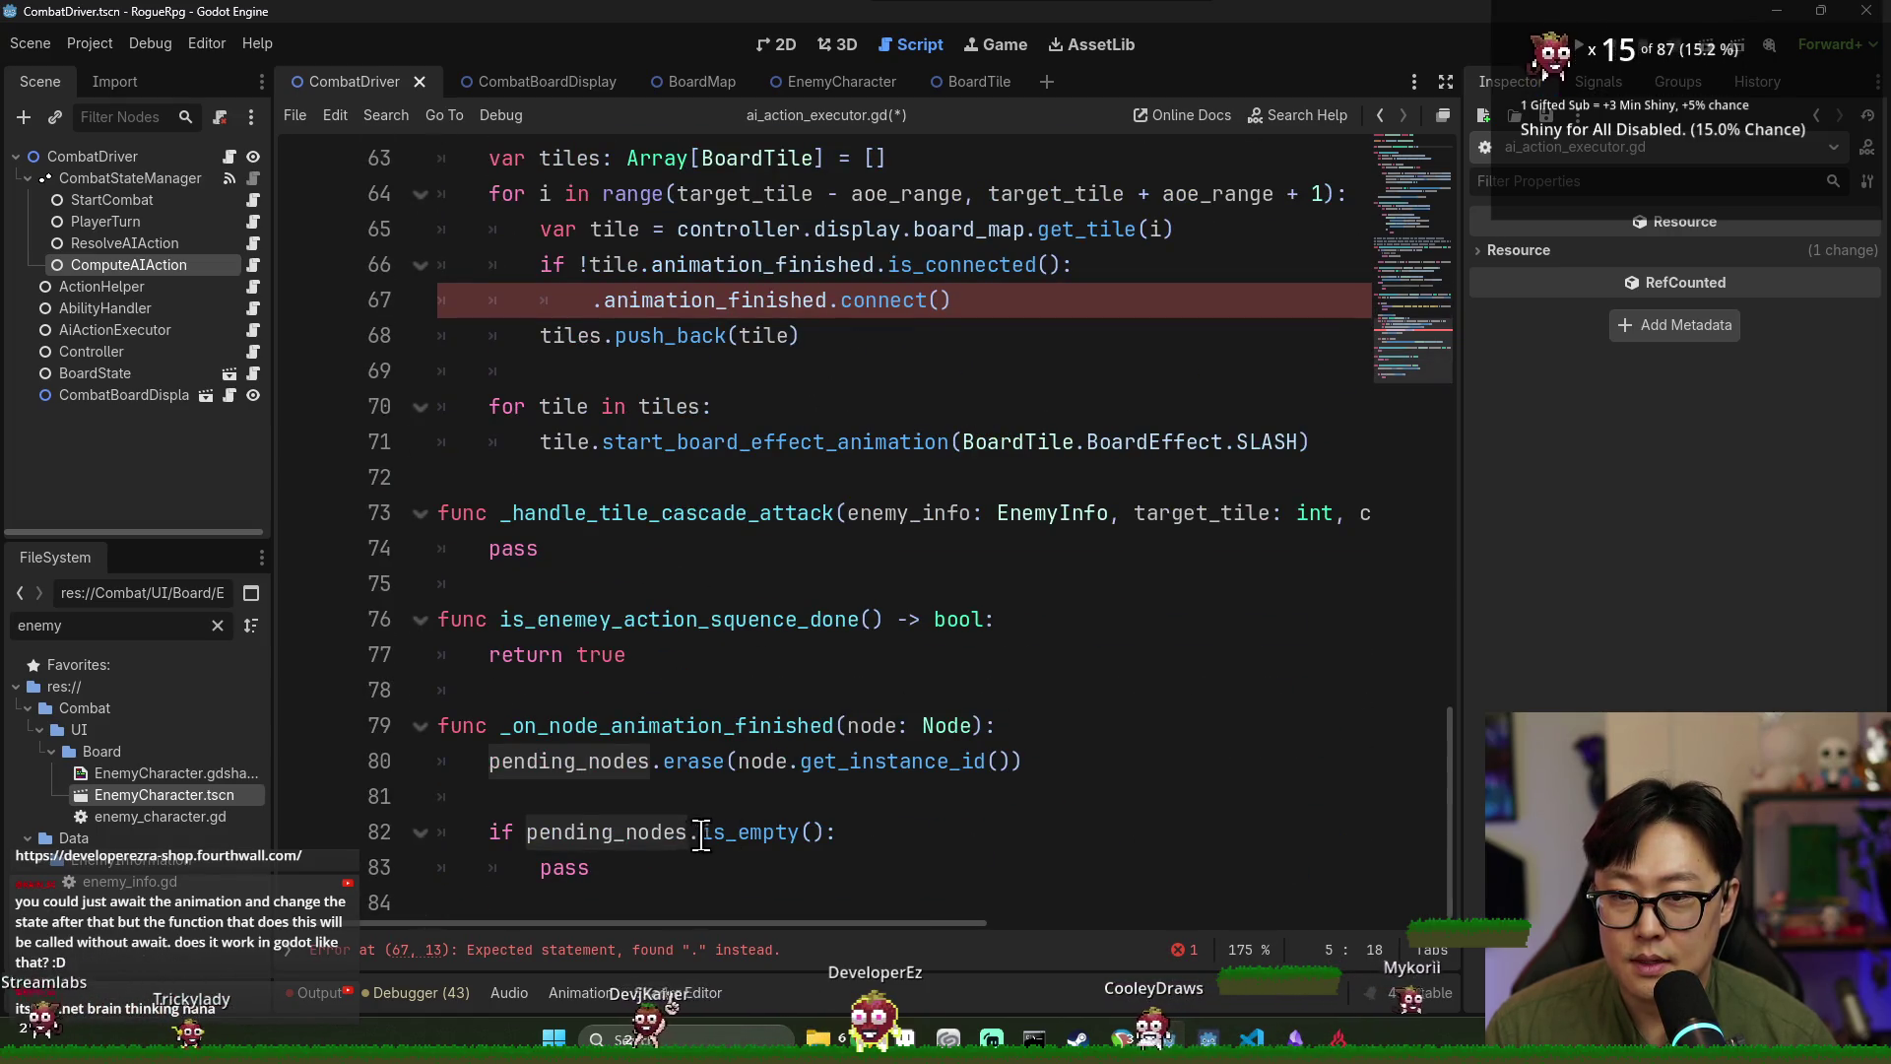
pyautogui.click(545, 695)
# Start a new function is_awaiting_on_animation() -> bool with a return line.
pyautogui.doubleClick(532, 621)
pyautogui.click(658, 697)
pyautogui.press('Return')
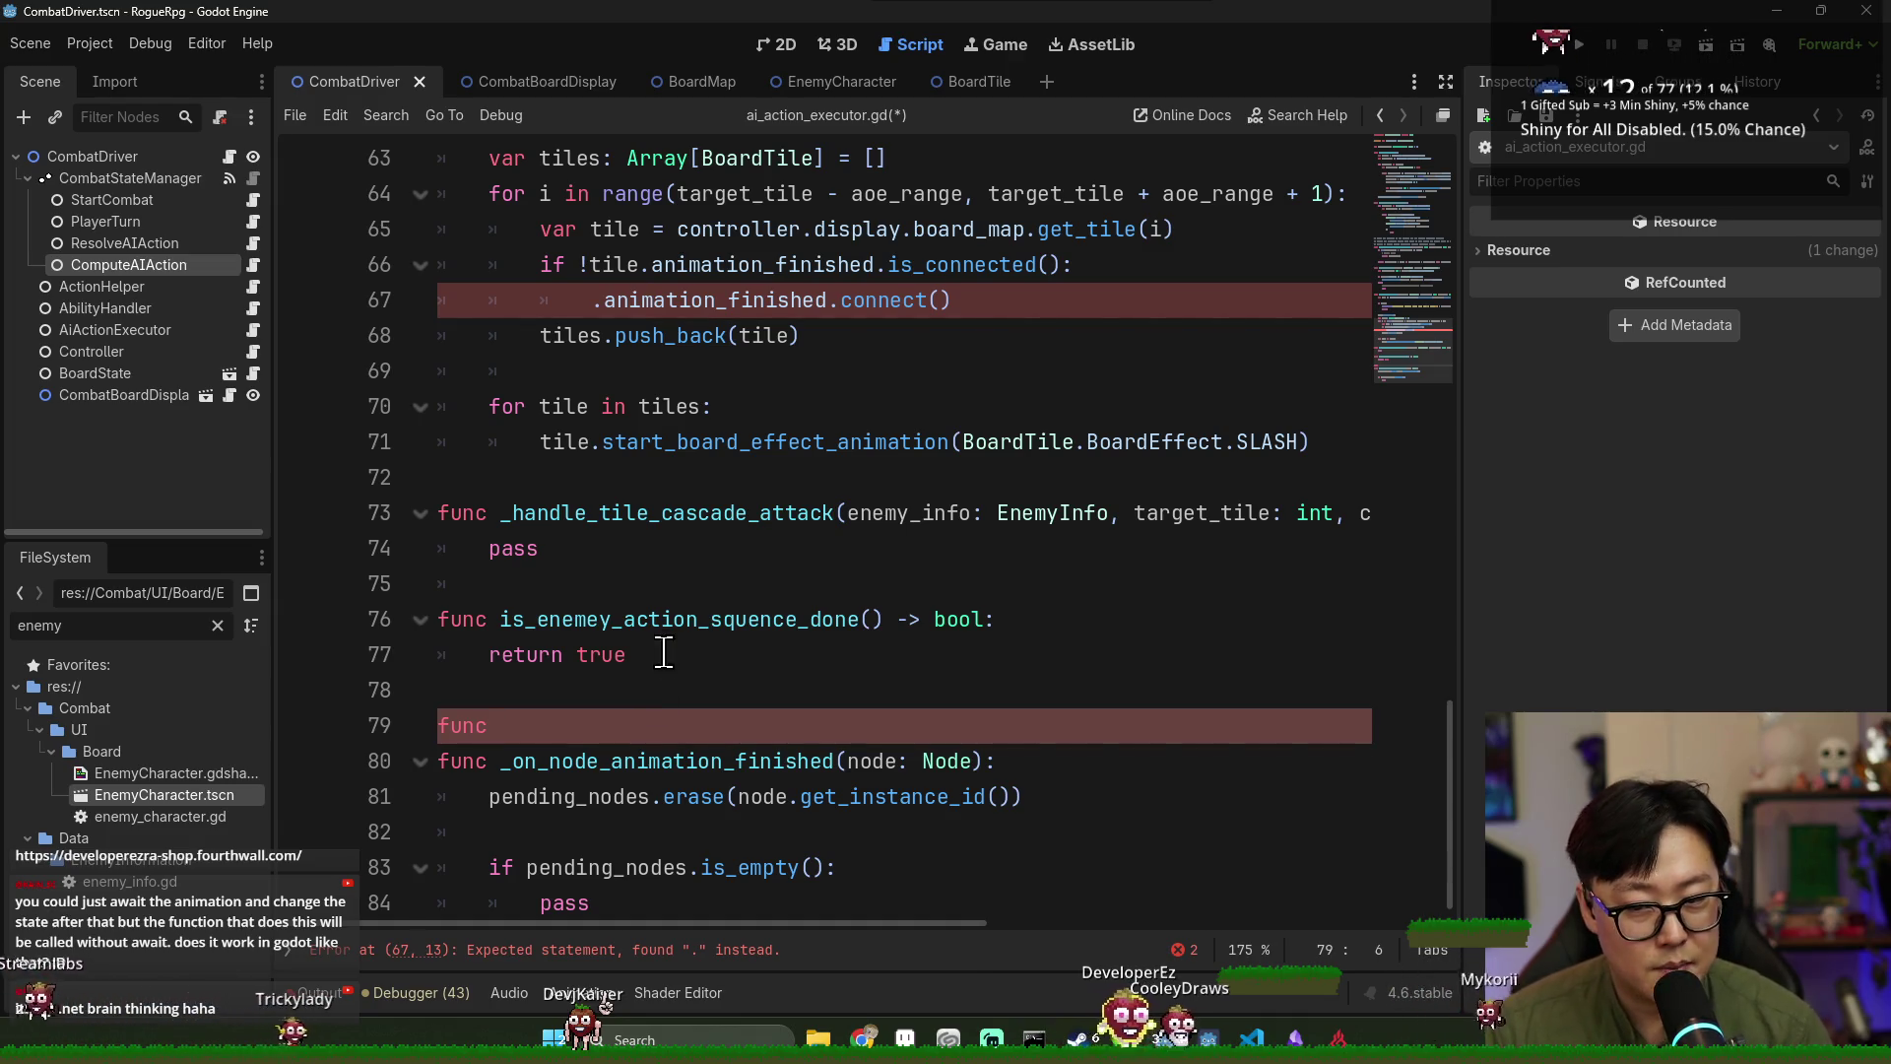
pyautogui.doubleClick(654, 619)
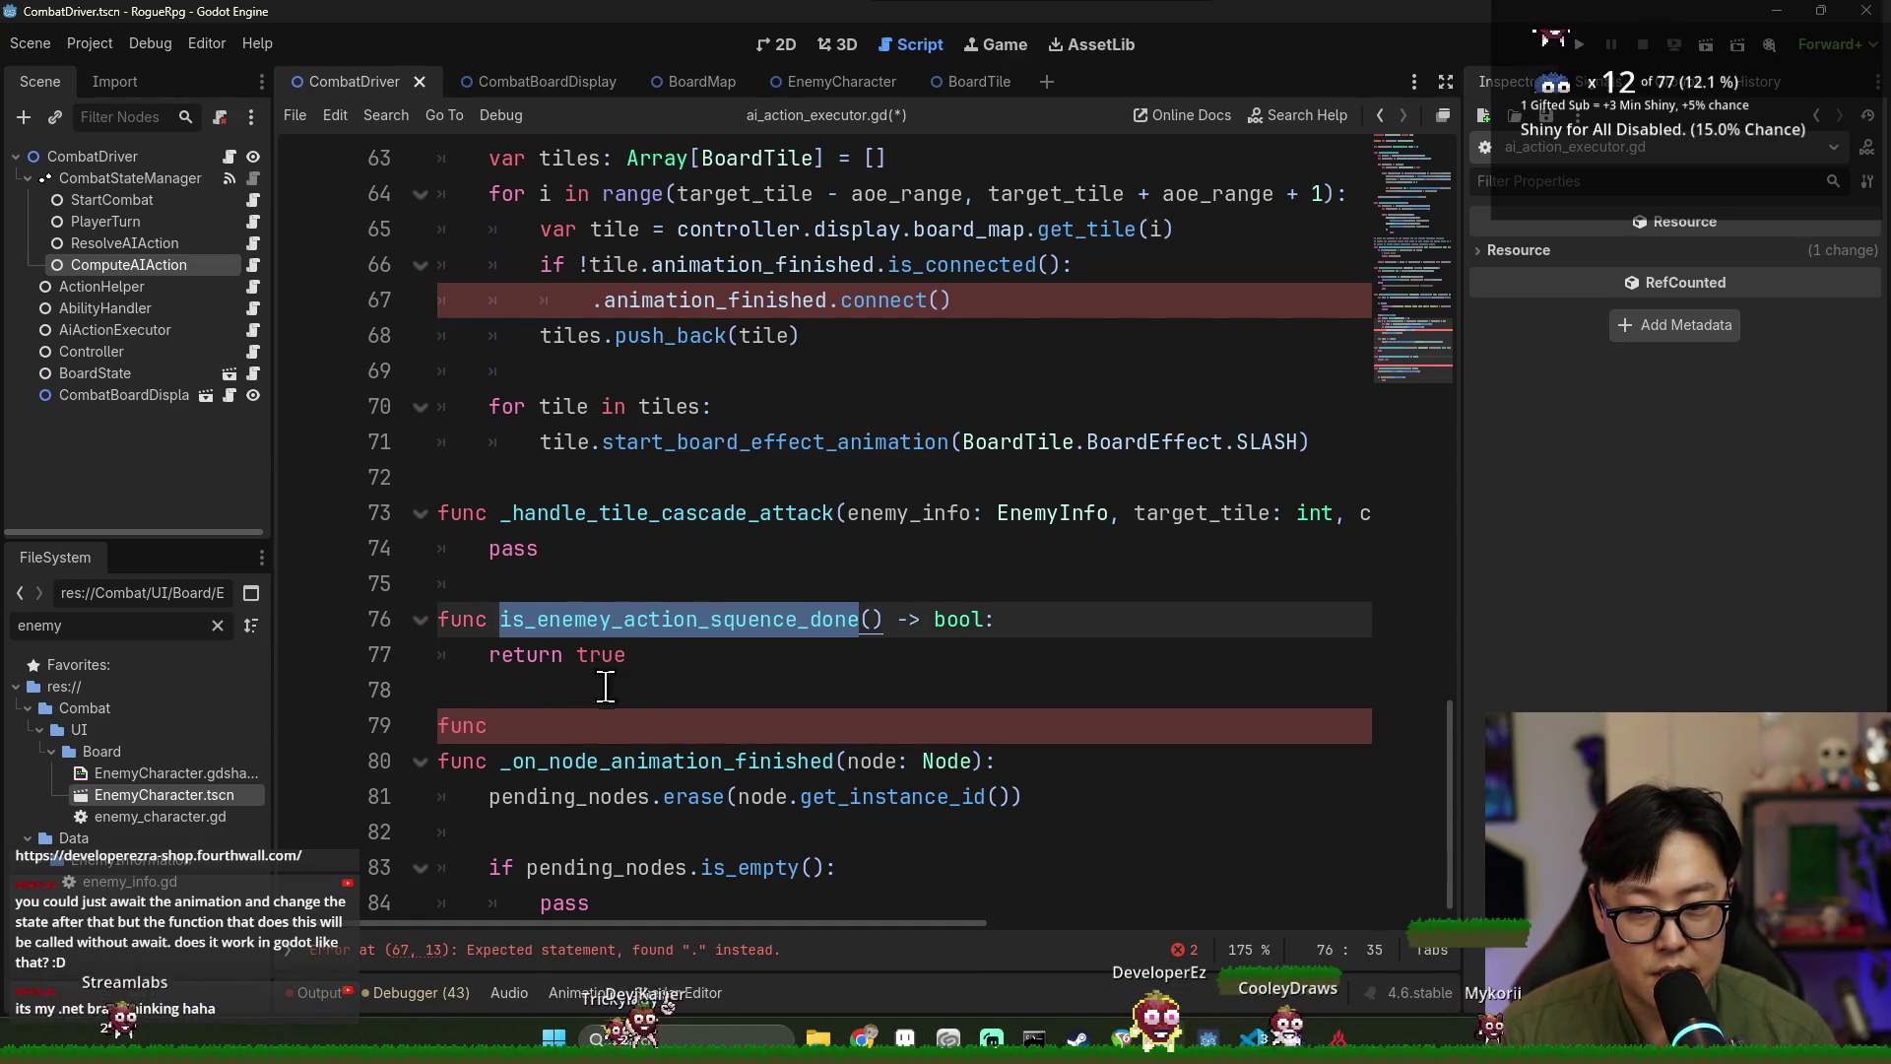
pyautogui.click(553, 723)
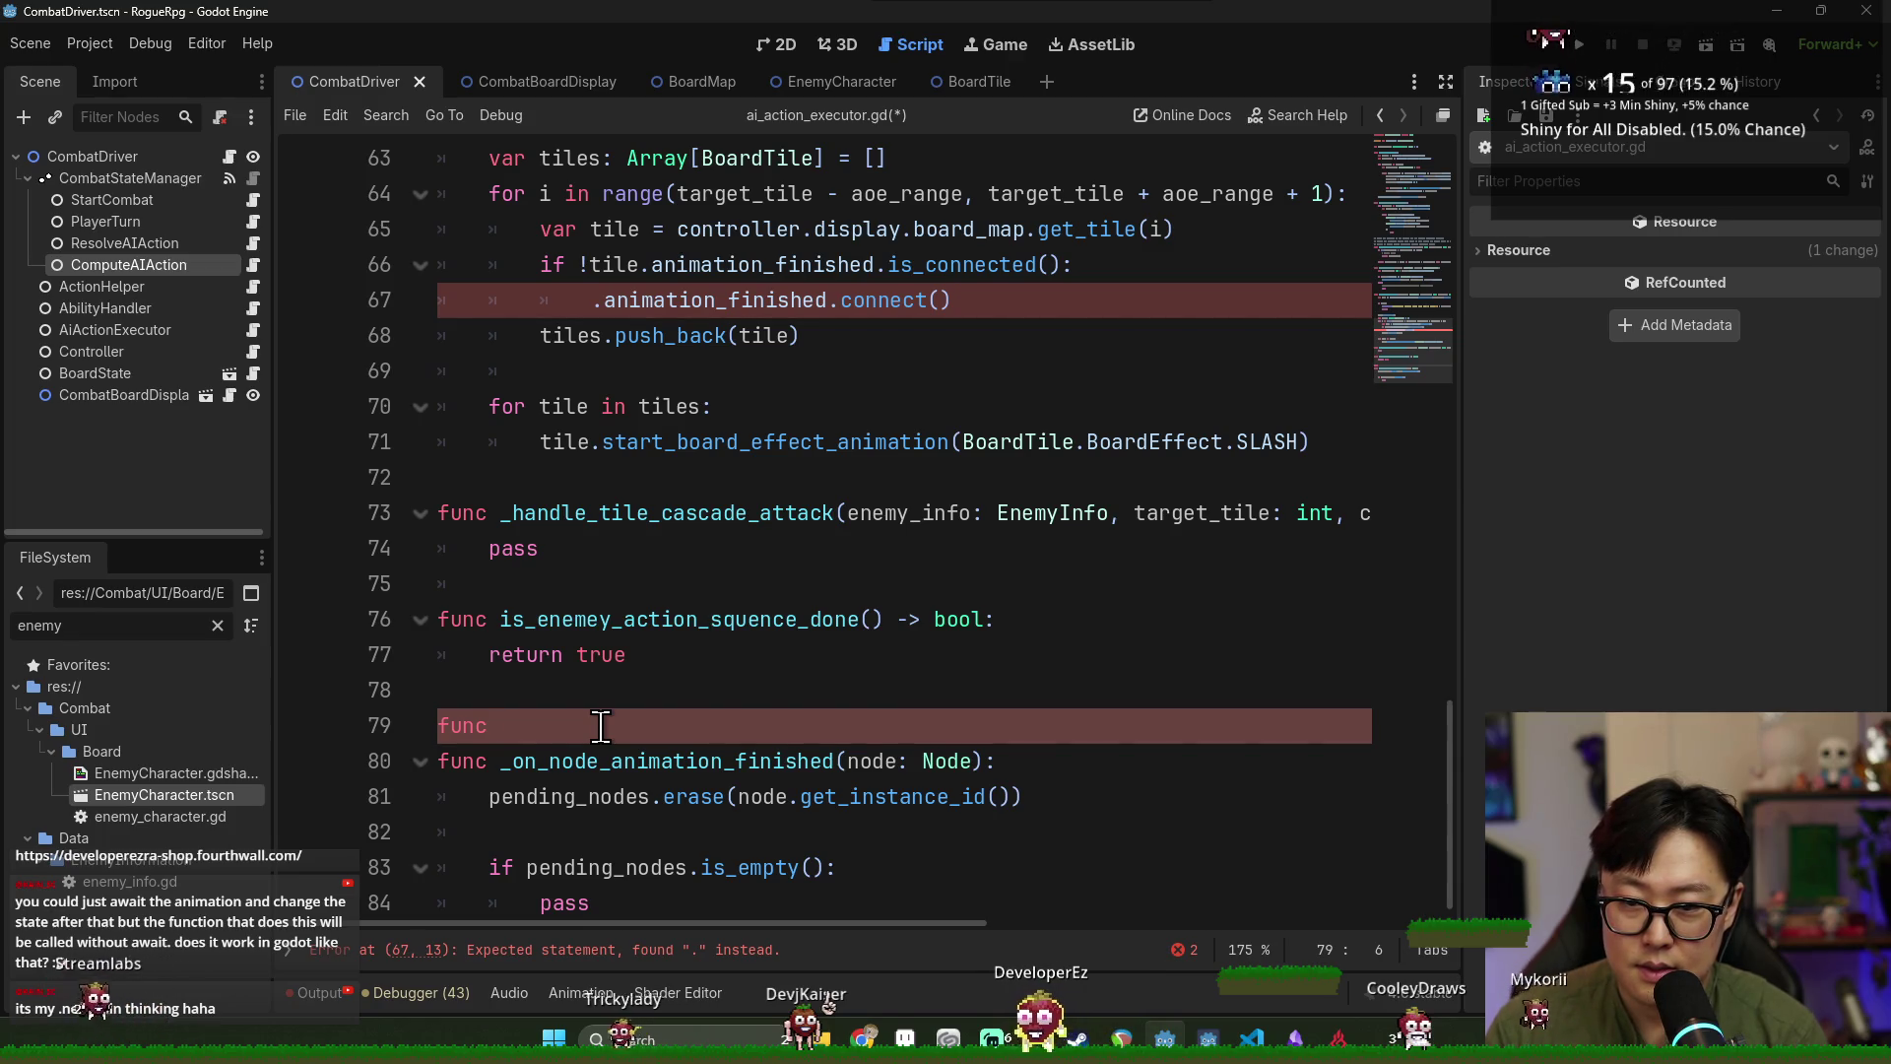
pyautogui.write('is_')
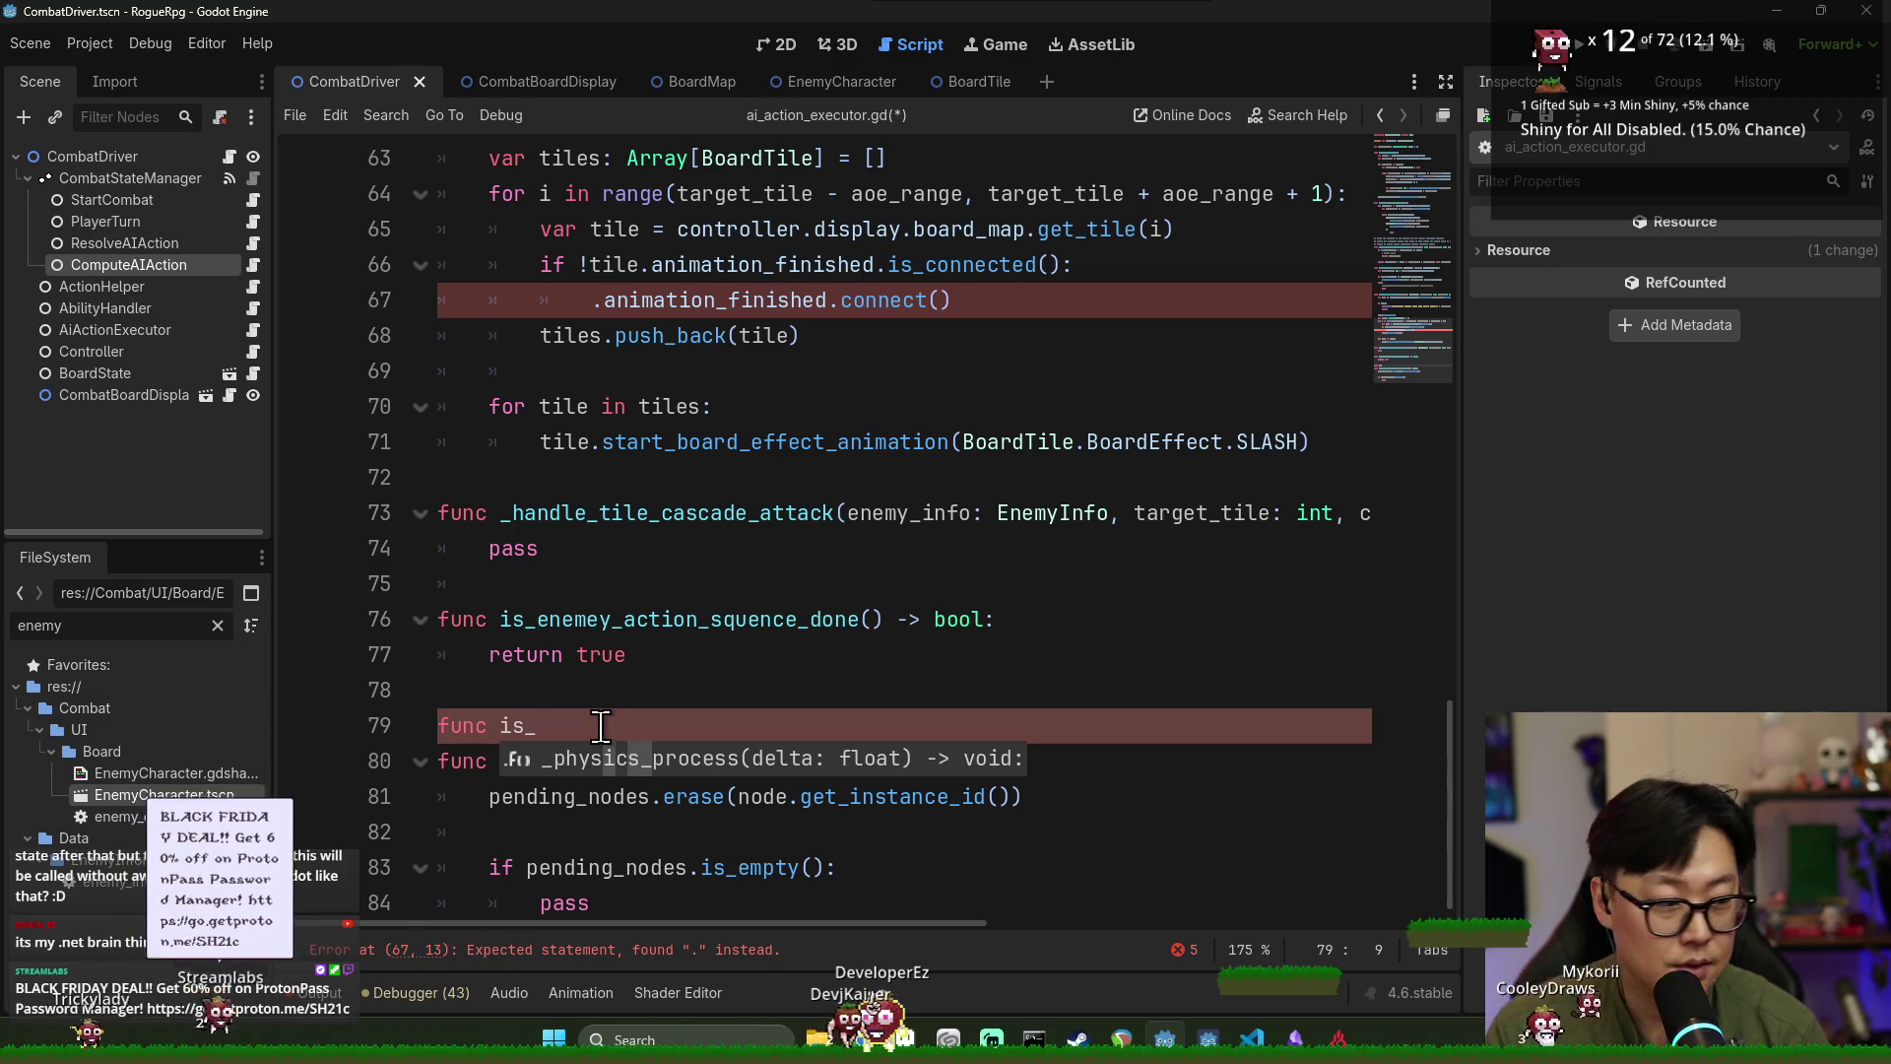
pyautogui.write('awa')
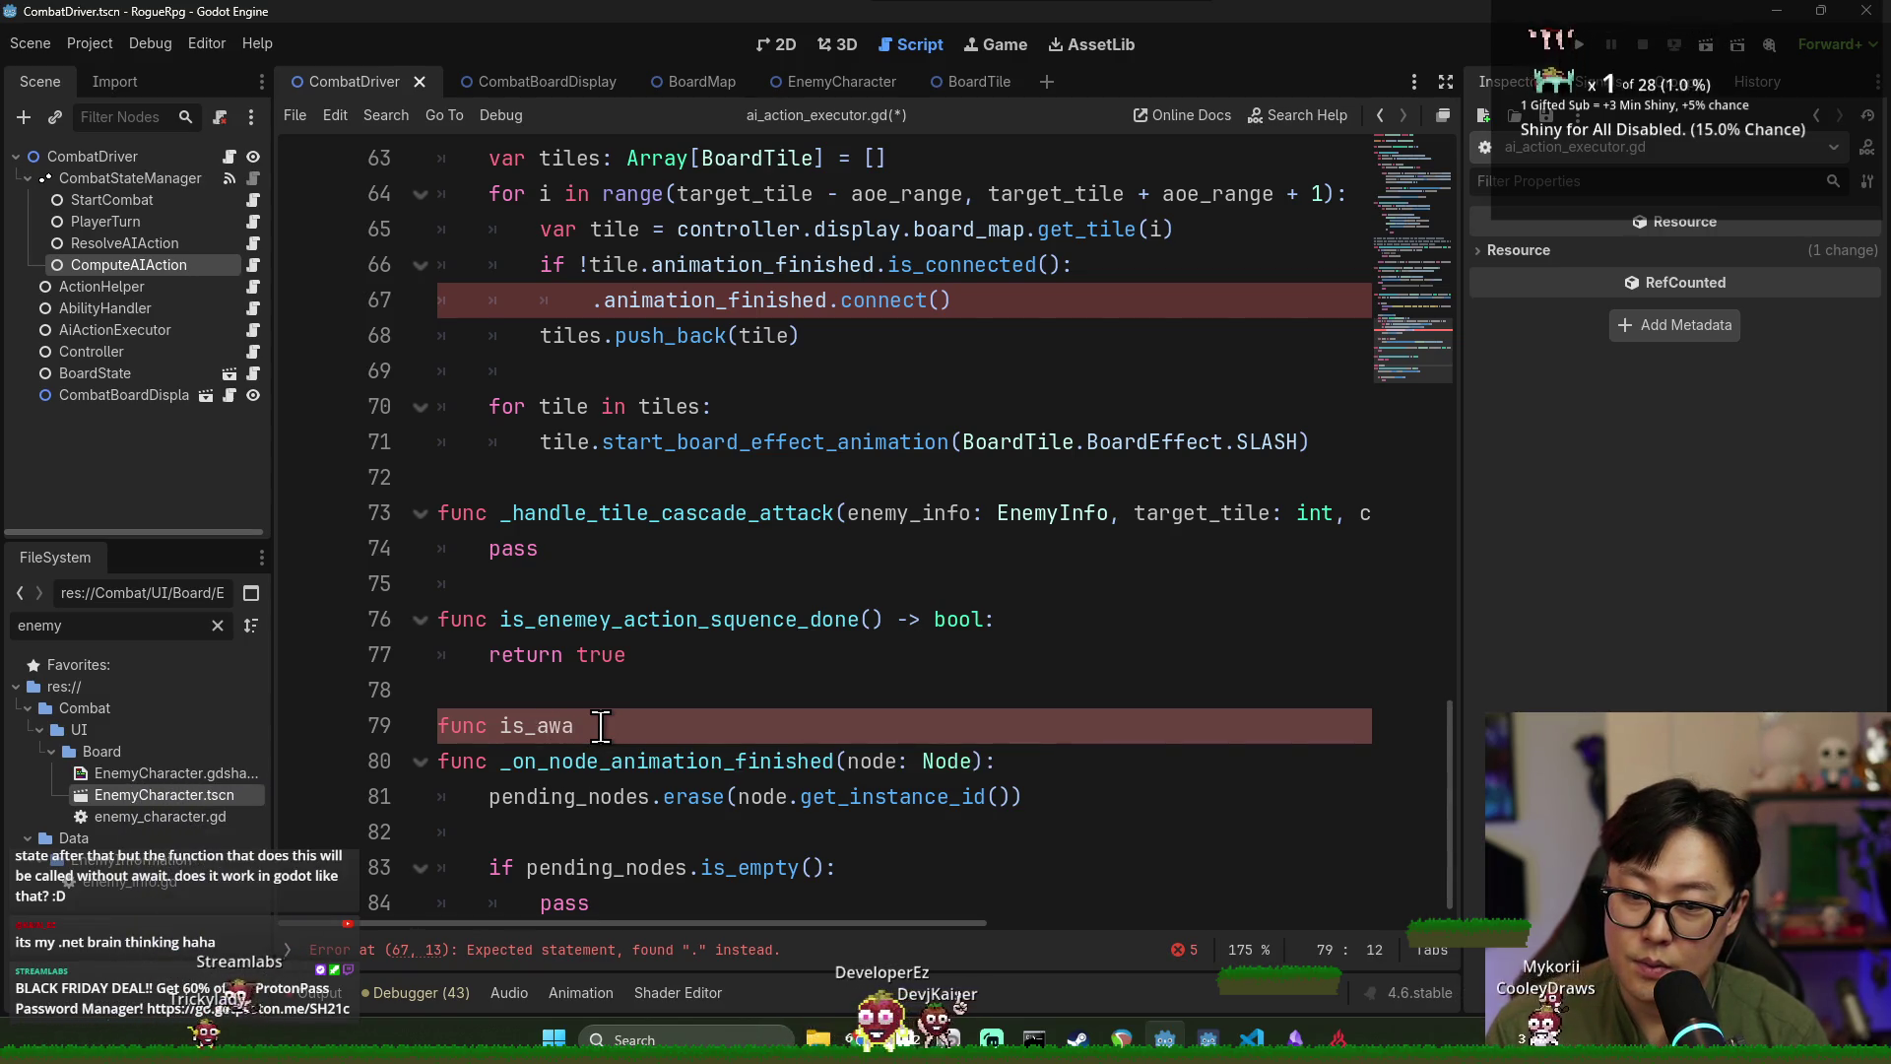
pyautogui.write('iting_on')
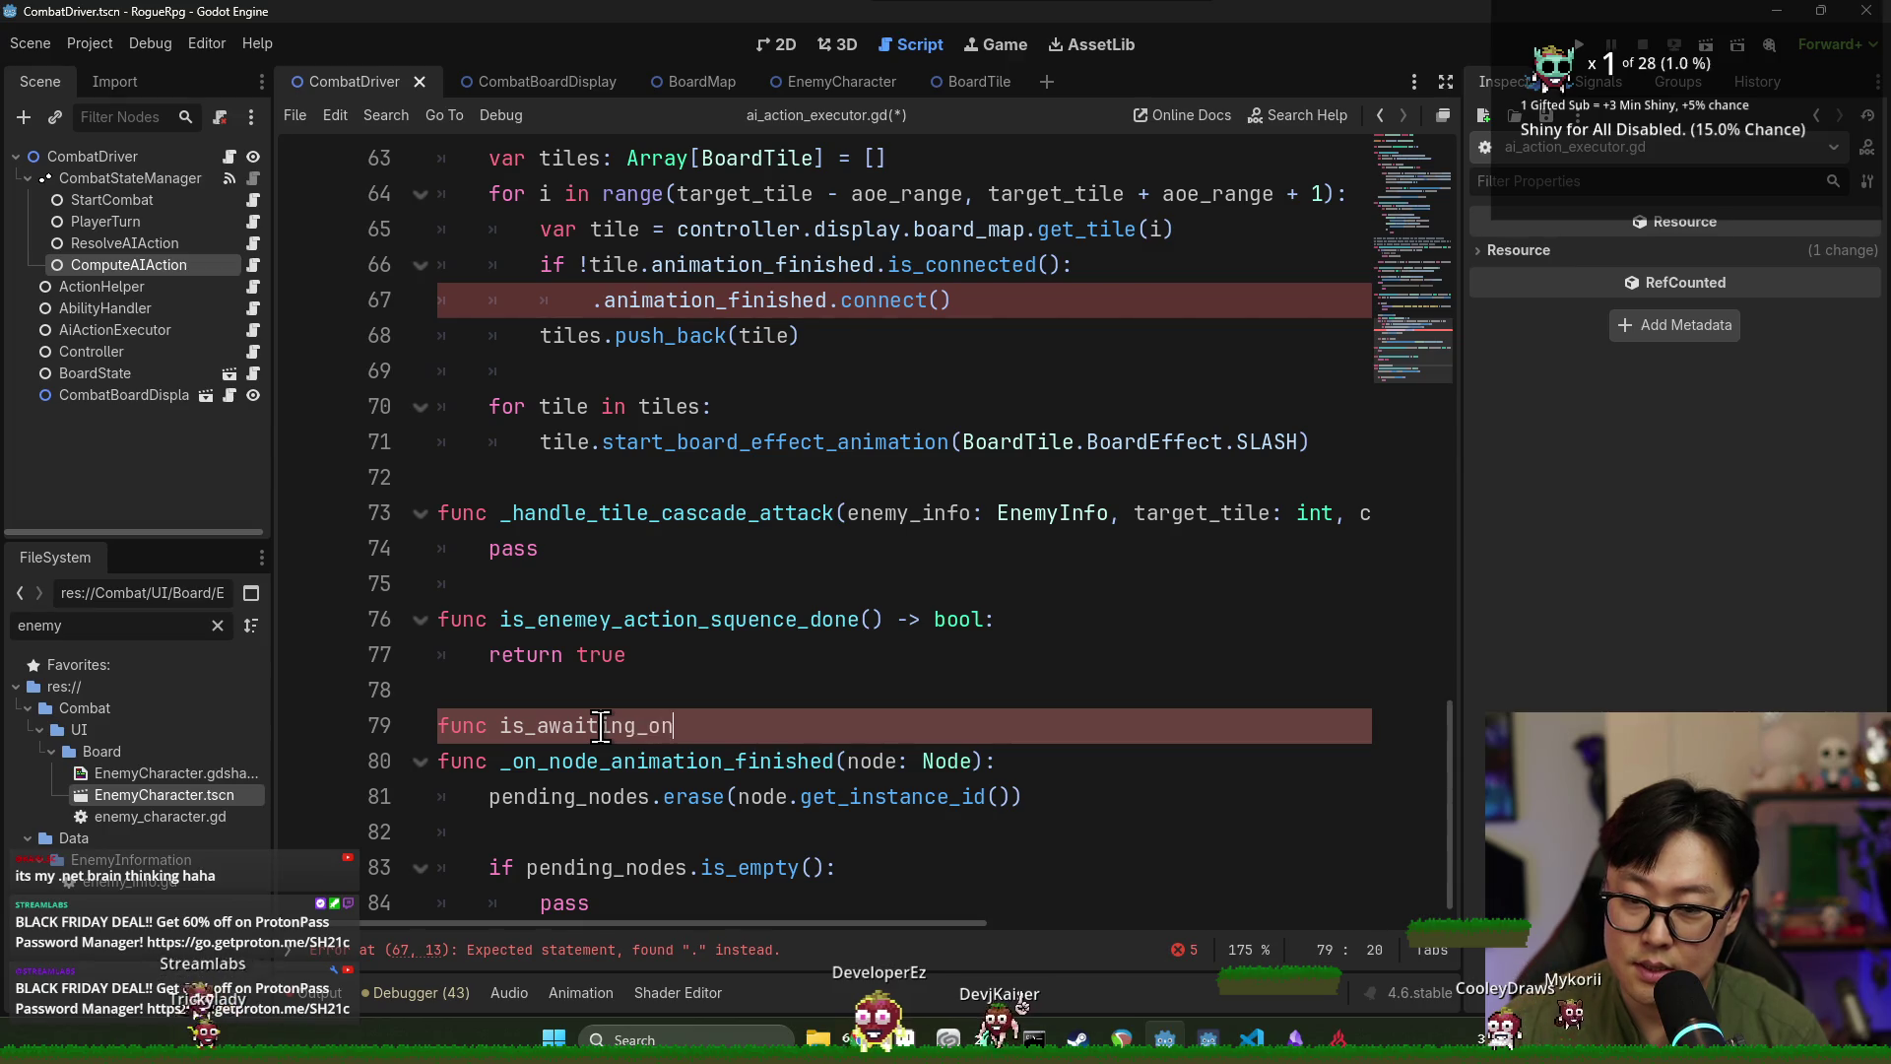
pyautogui.write('_animation')
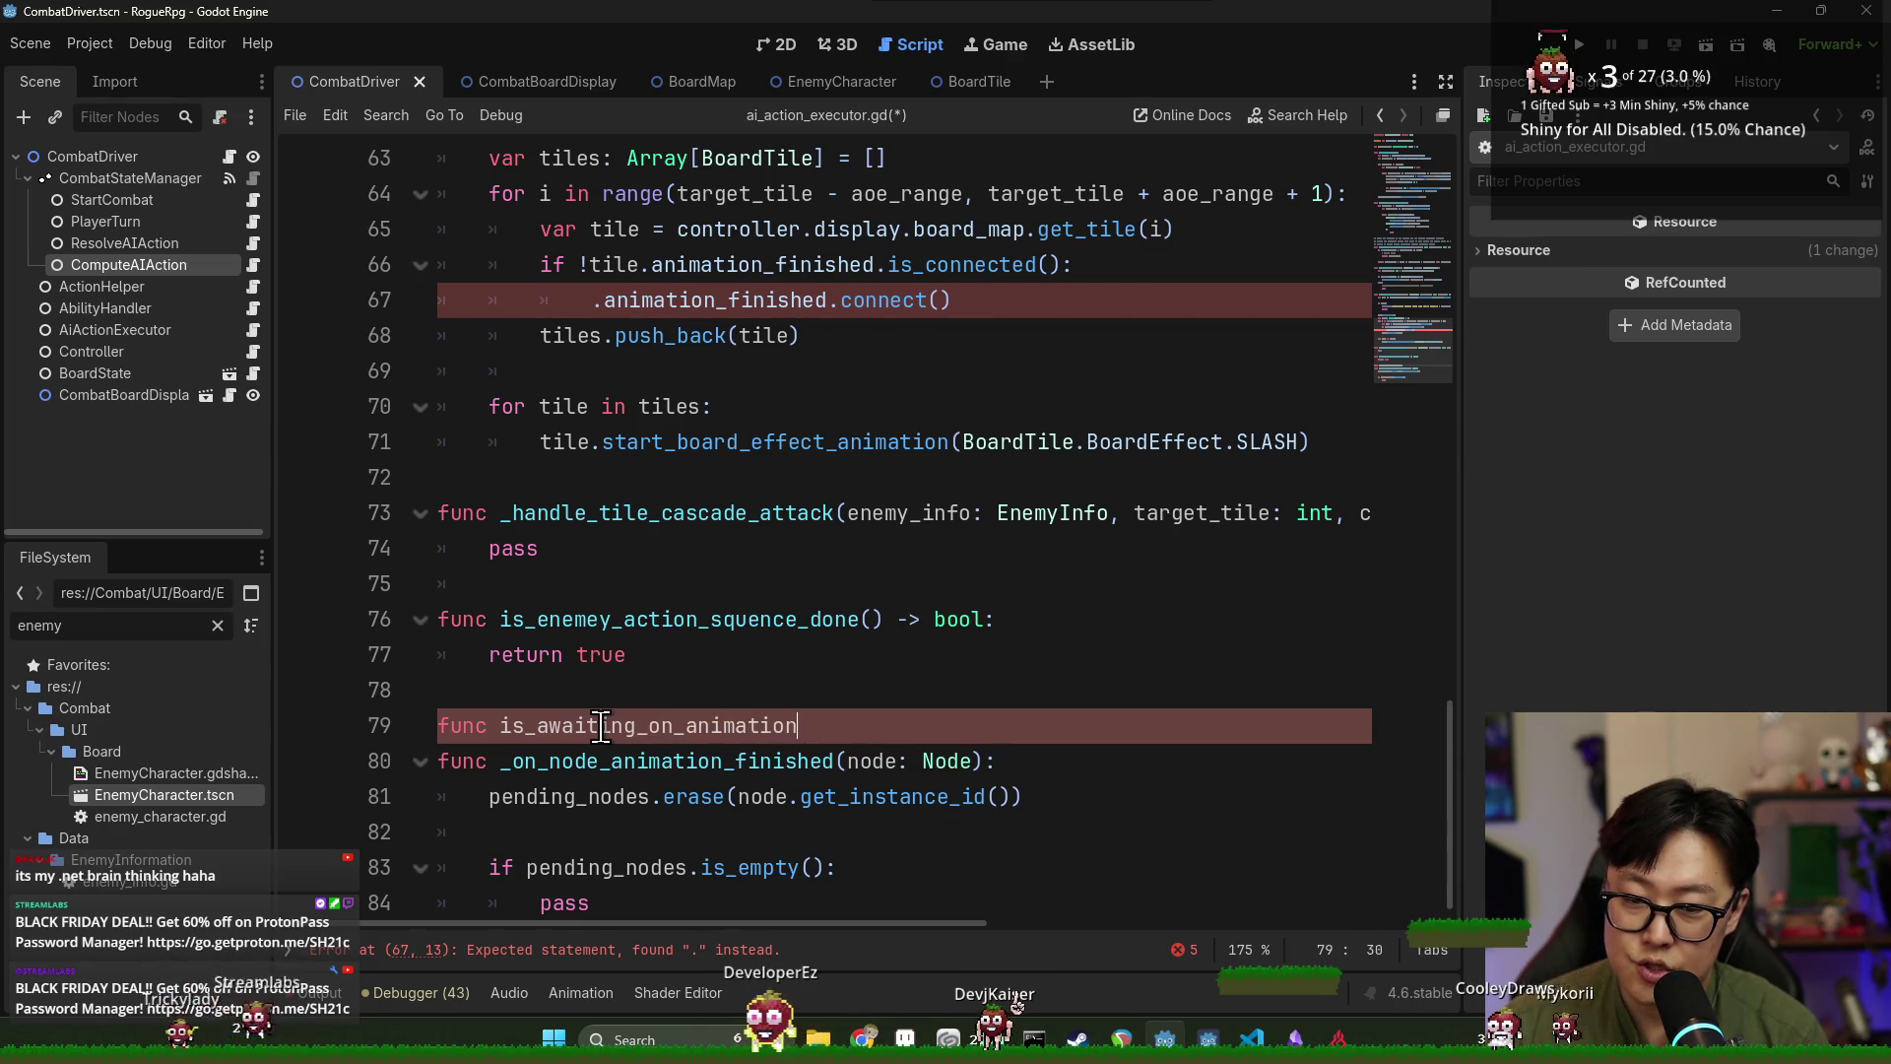
pyautogui.write('() -> bool:')
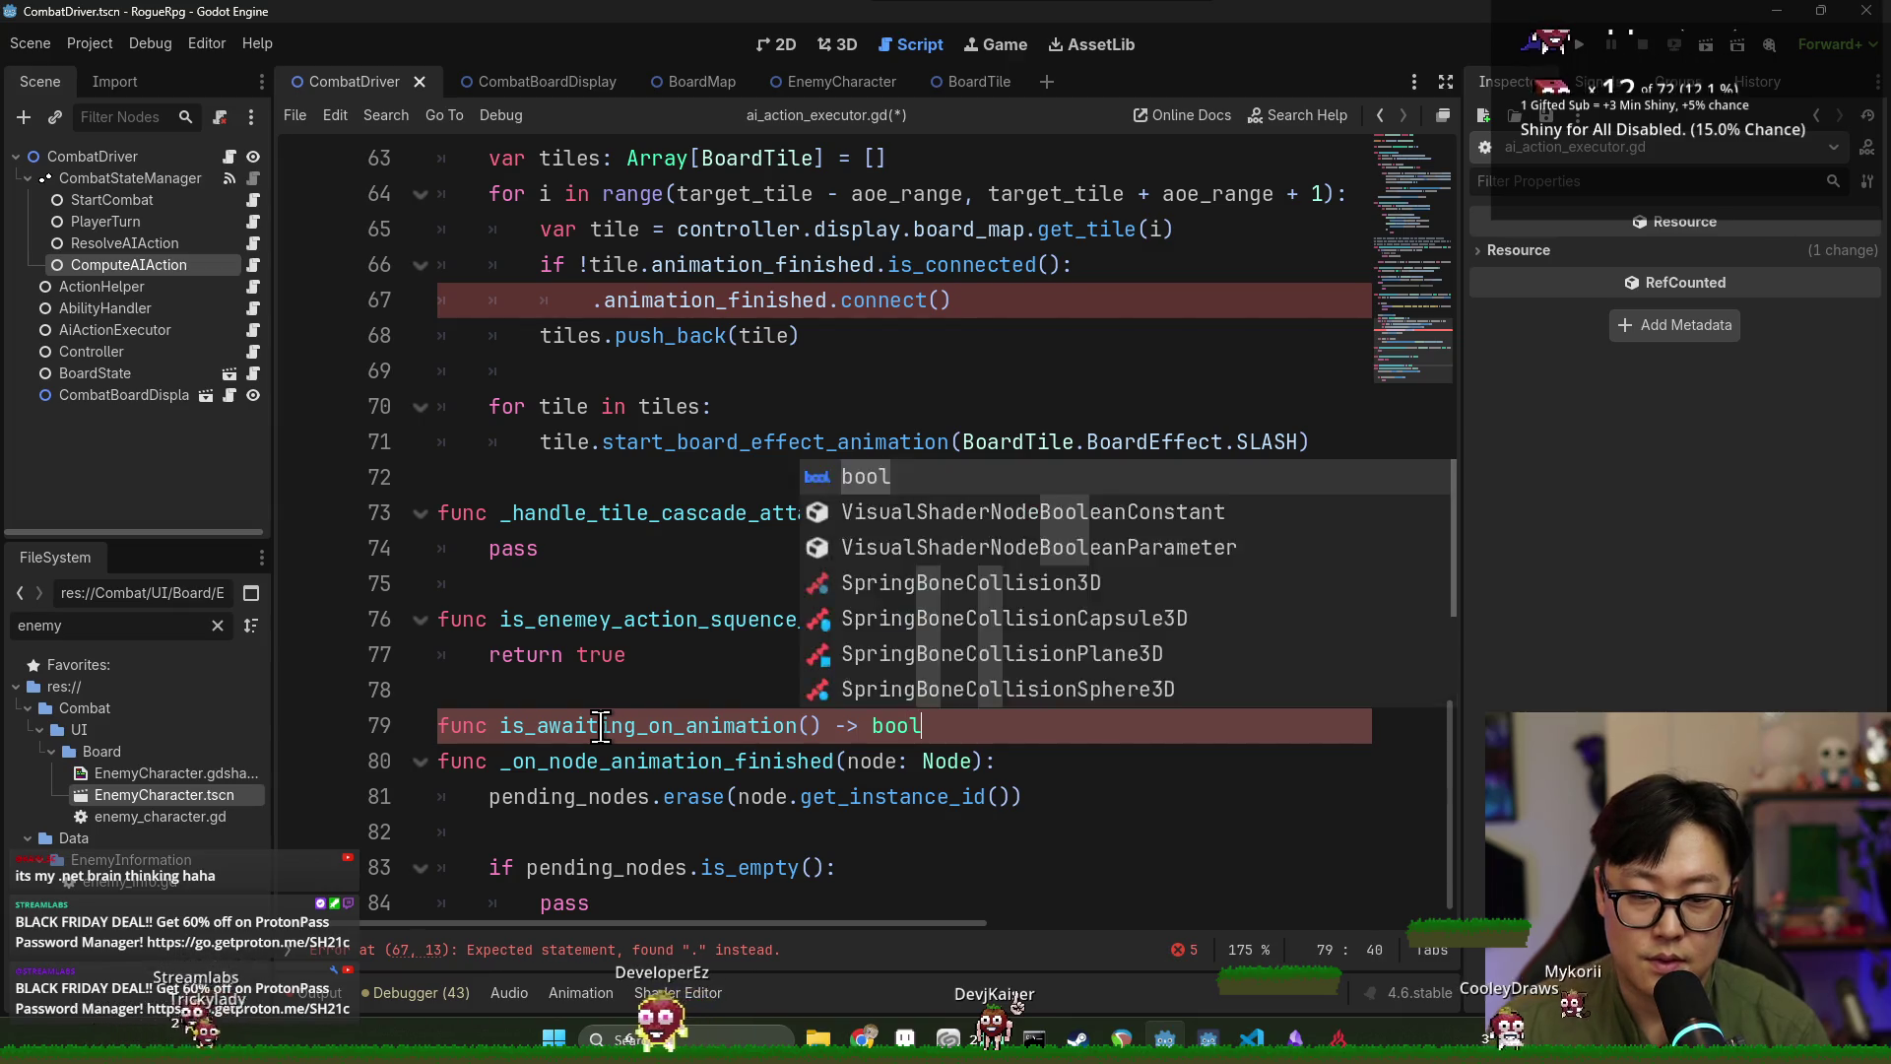
pyautogui.press('Return')
pyautogui.write('return')
# Return the copied pending_nodes.is_empty(), delete the old if/pass block, and save.
pyautogui.scroll(-1, 627, 691)
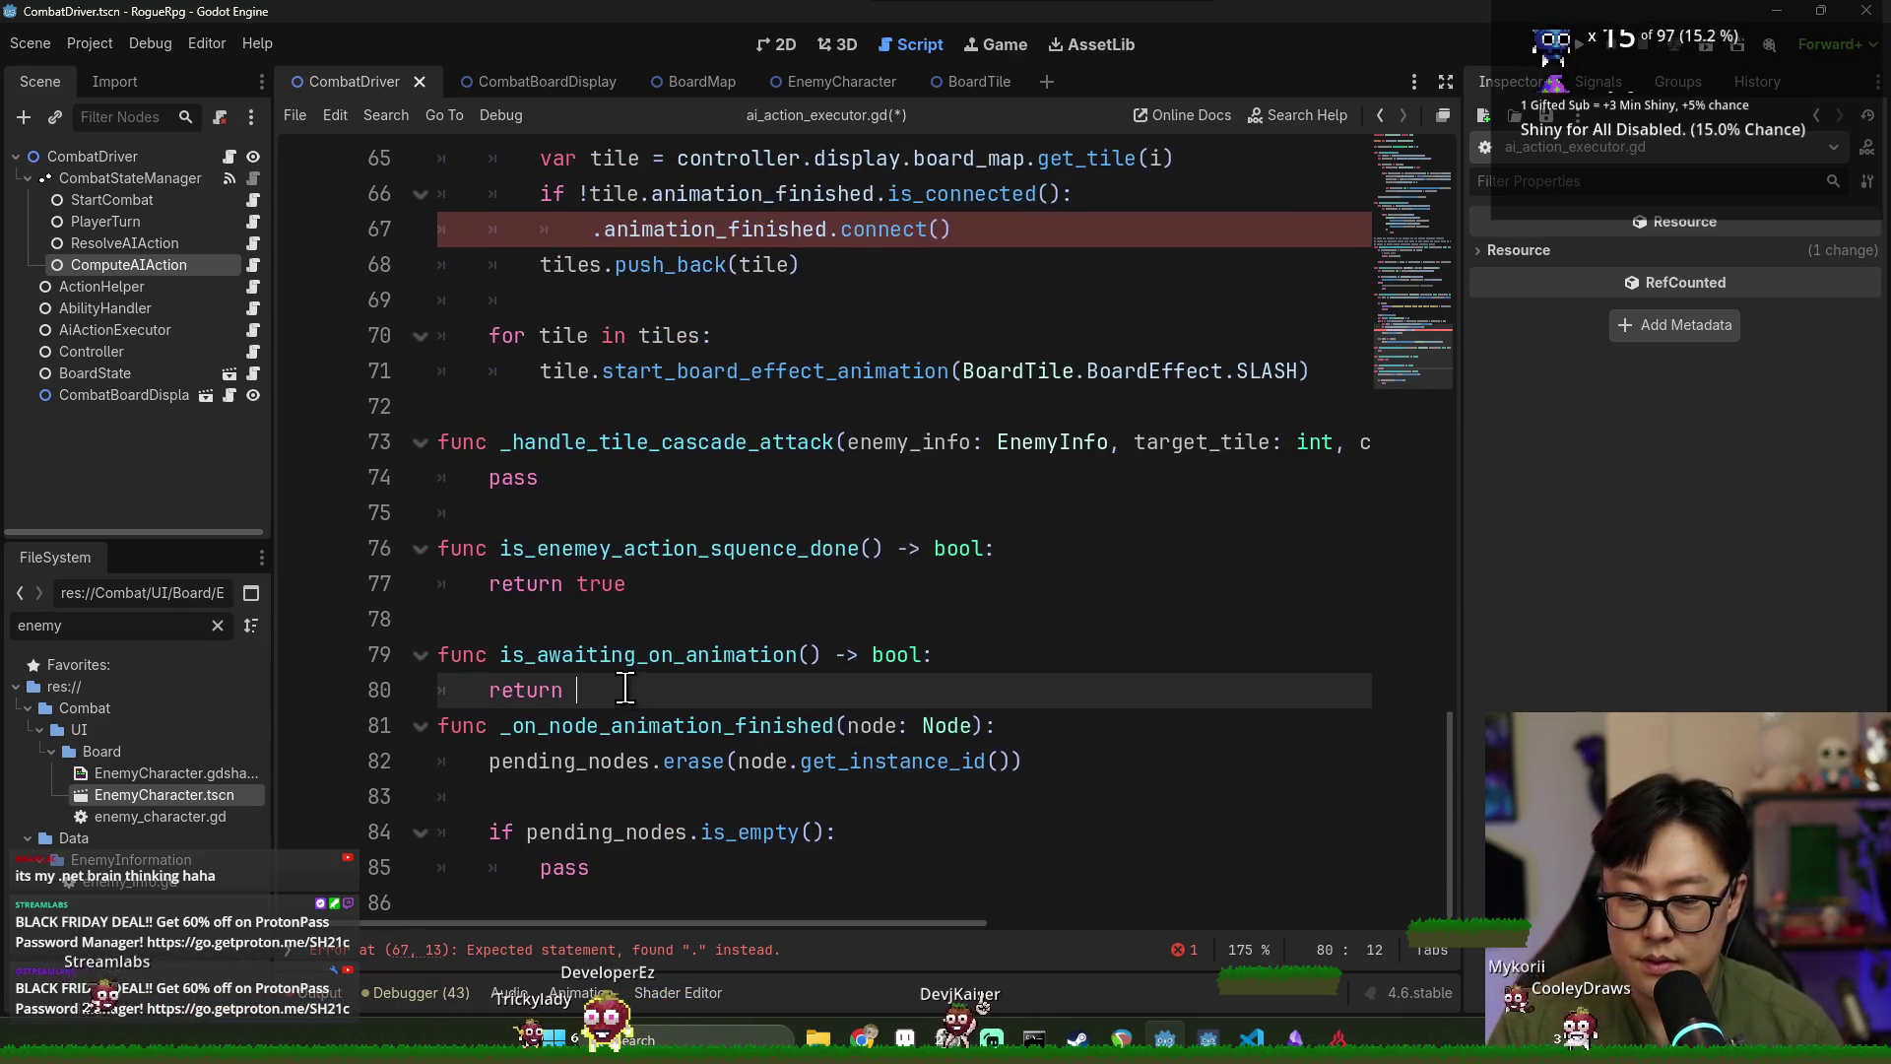
pyautogui.moveTo(526, 832); pyautogui.dragTo(821, 832)
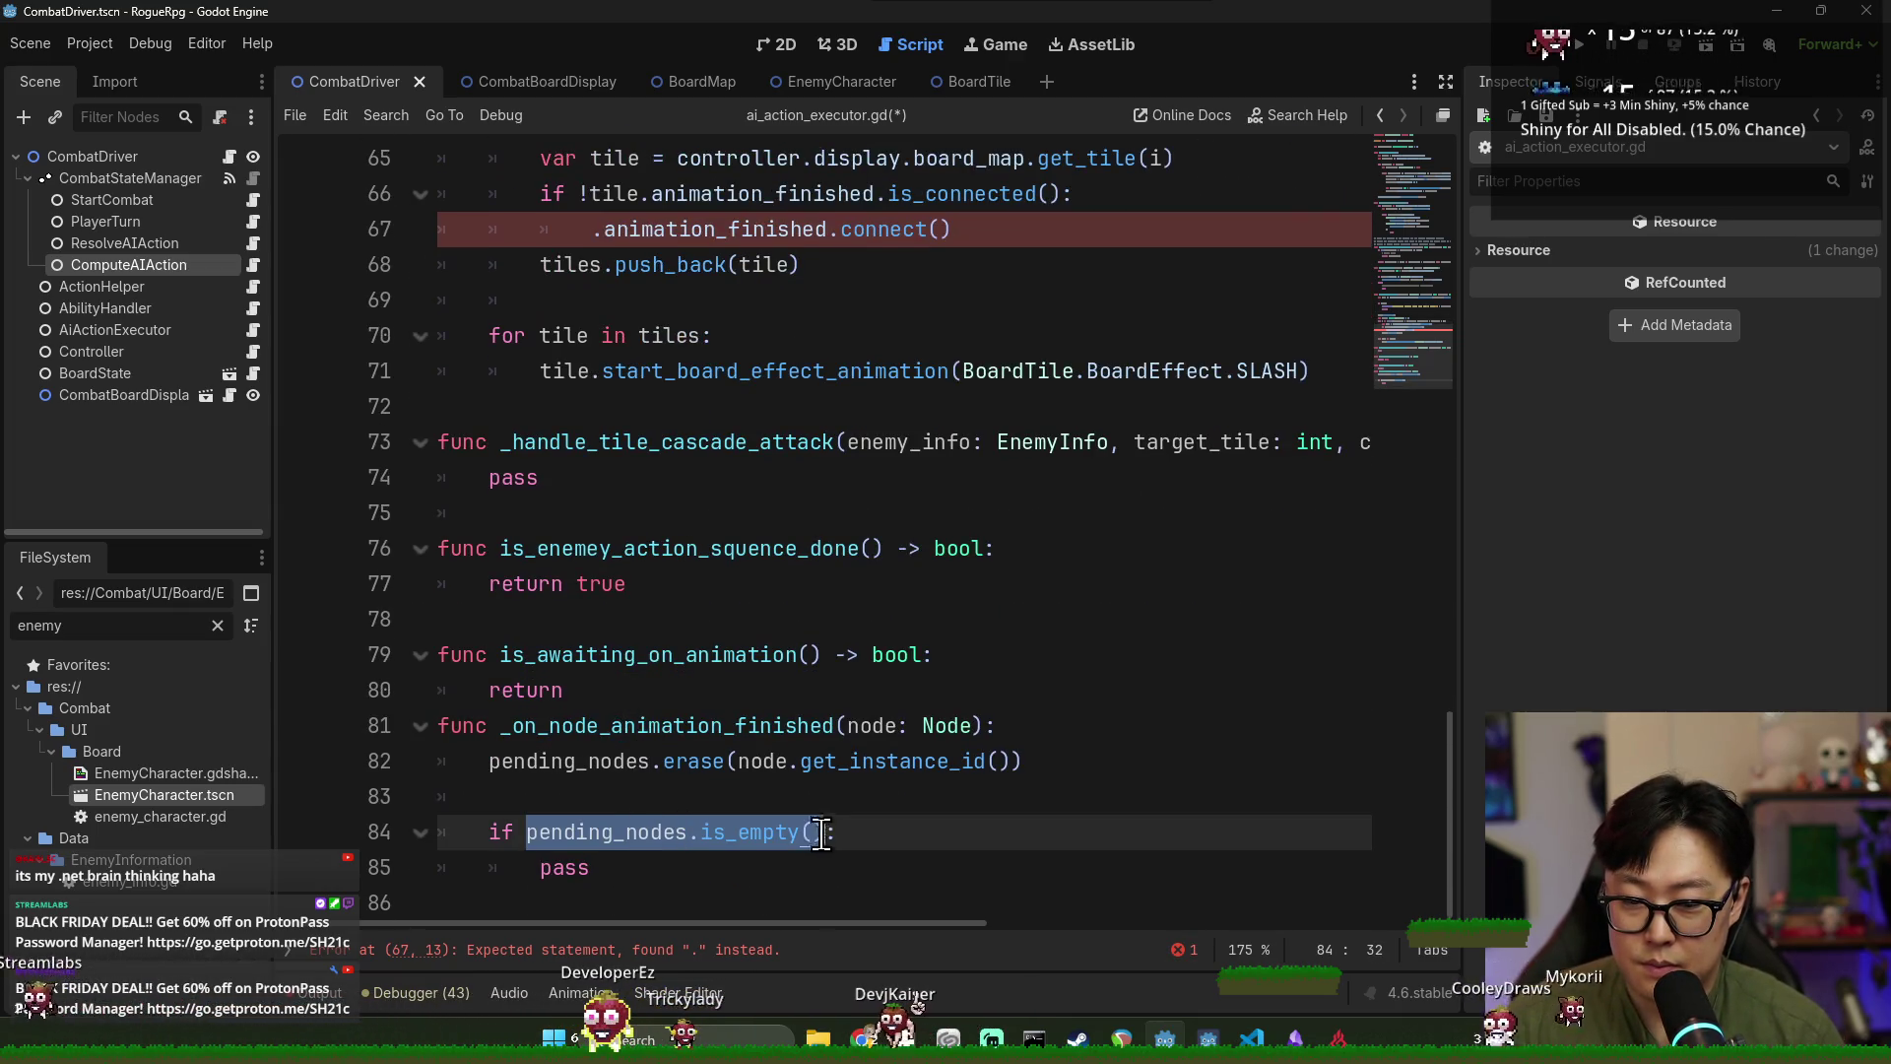
pyautogui.hotkey('ctrl', 'c')
pyautogui.click(589, 692)
pyautogui.hotkey('ctrl', 'v')
pyautogui.press('Down')
pyautogui.press('Down')
pyautogui.press('Down')
pyautogui.hotkey('shift', 'Down')
pyautogui.hotkey('shift', 'Down')
pyautogui.hotkey('shift', 'Down')
pyautogui.press('Delete')
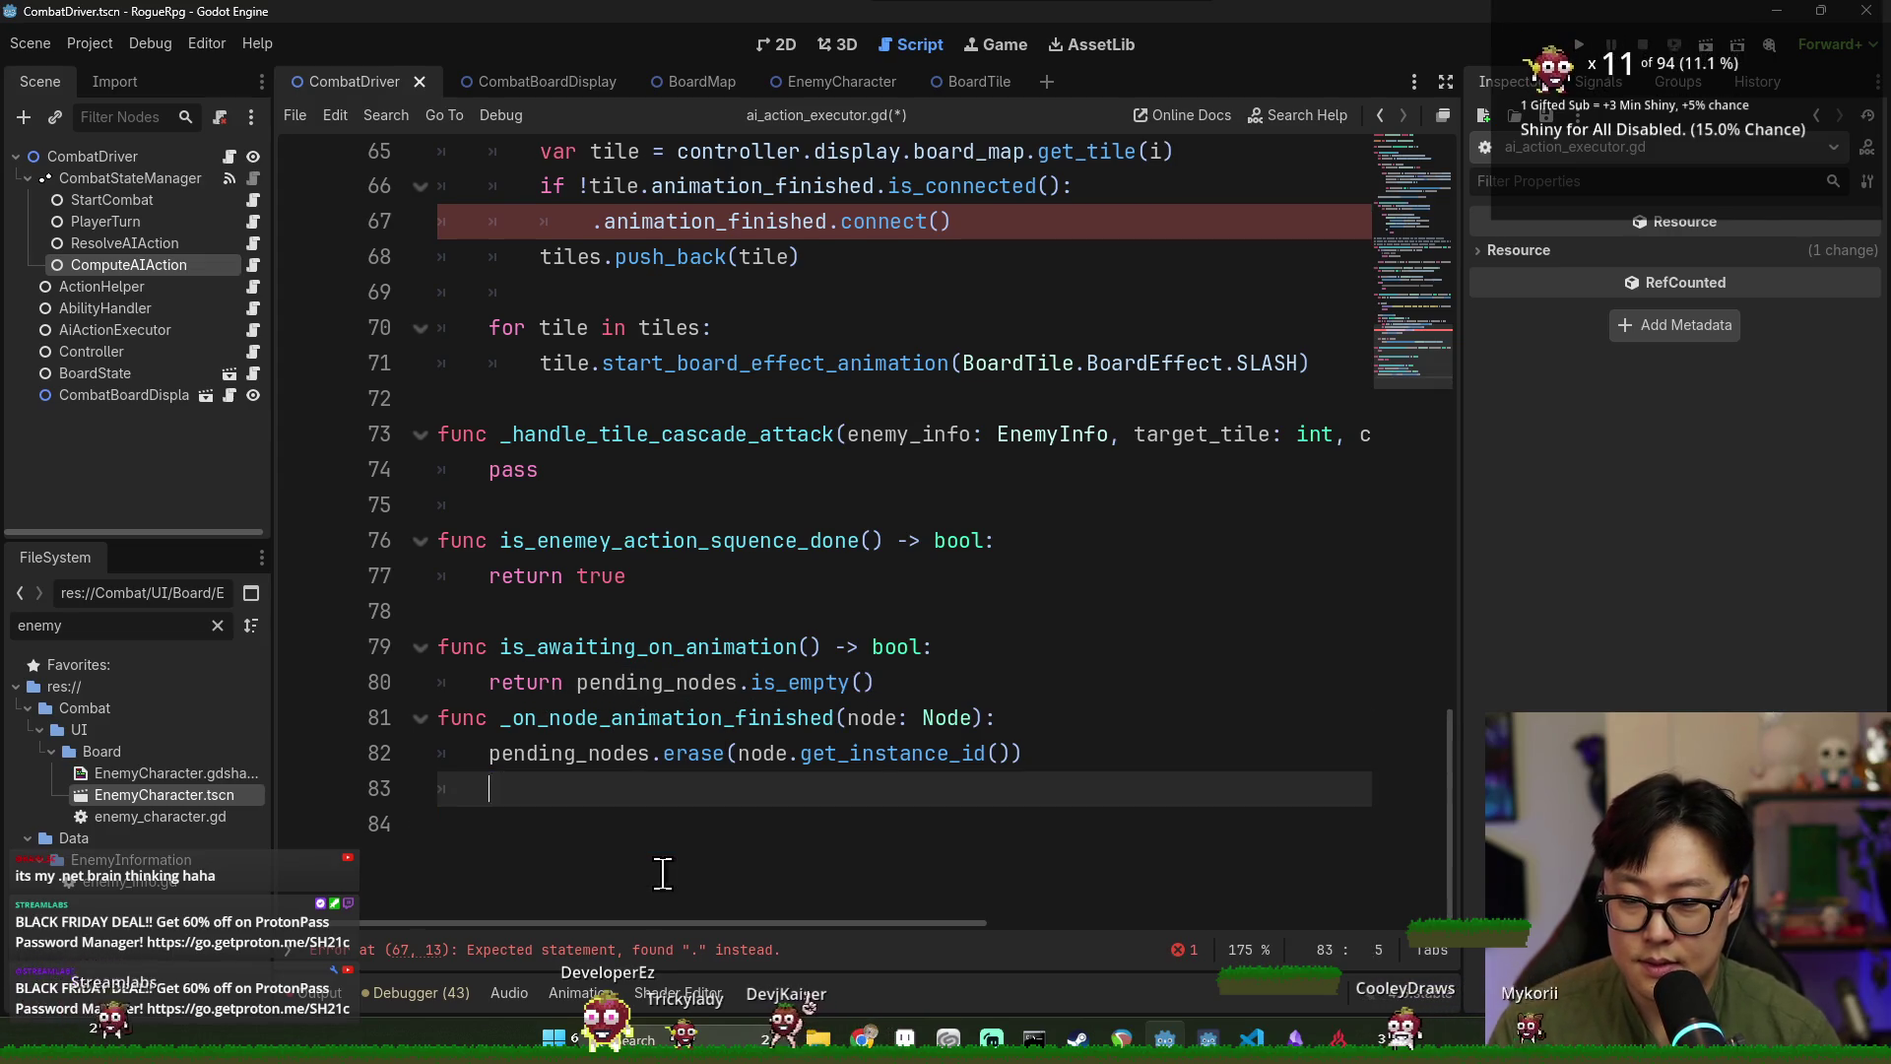
pyautogui.press('BackSpace')
pyautogui.click(919, 696)
pyautogui.press('Return')
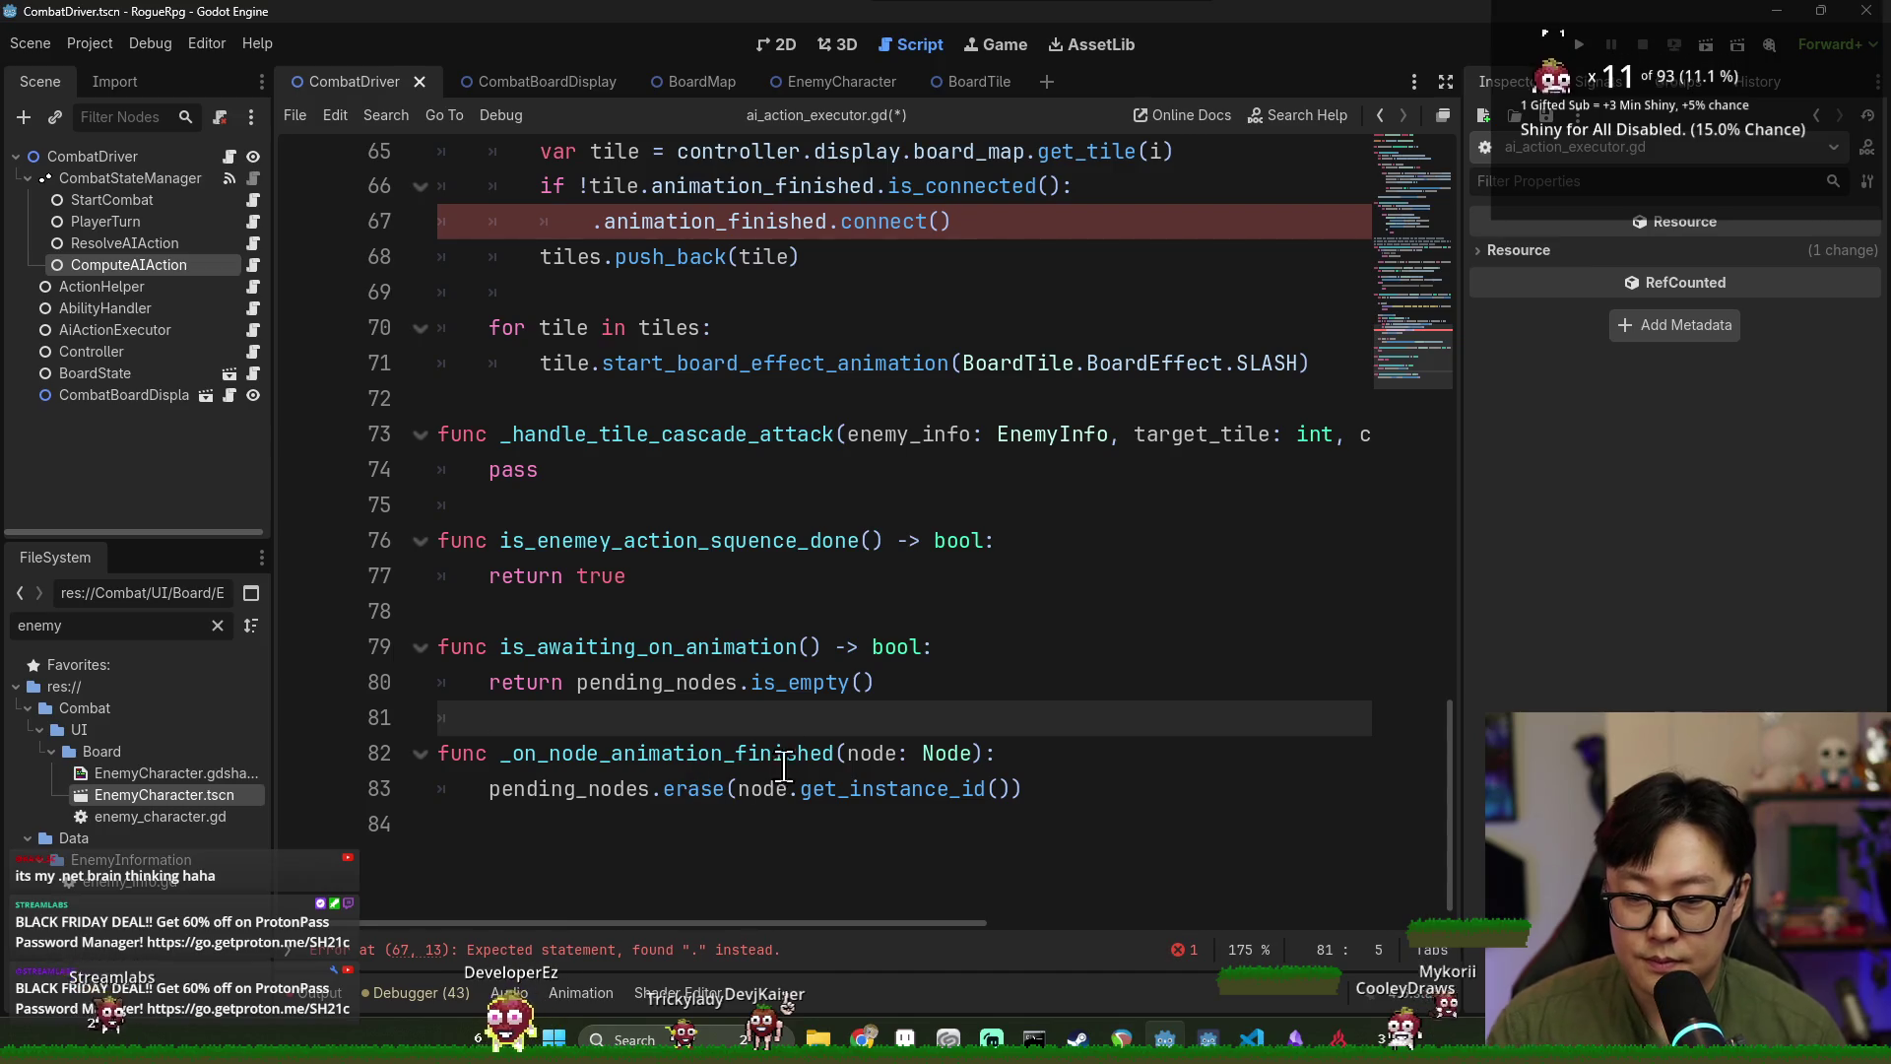
pyautogui.scroll(3, 778, 770)
pyautogui.hotkey('ctrl', 's')
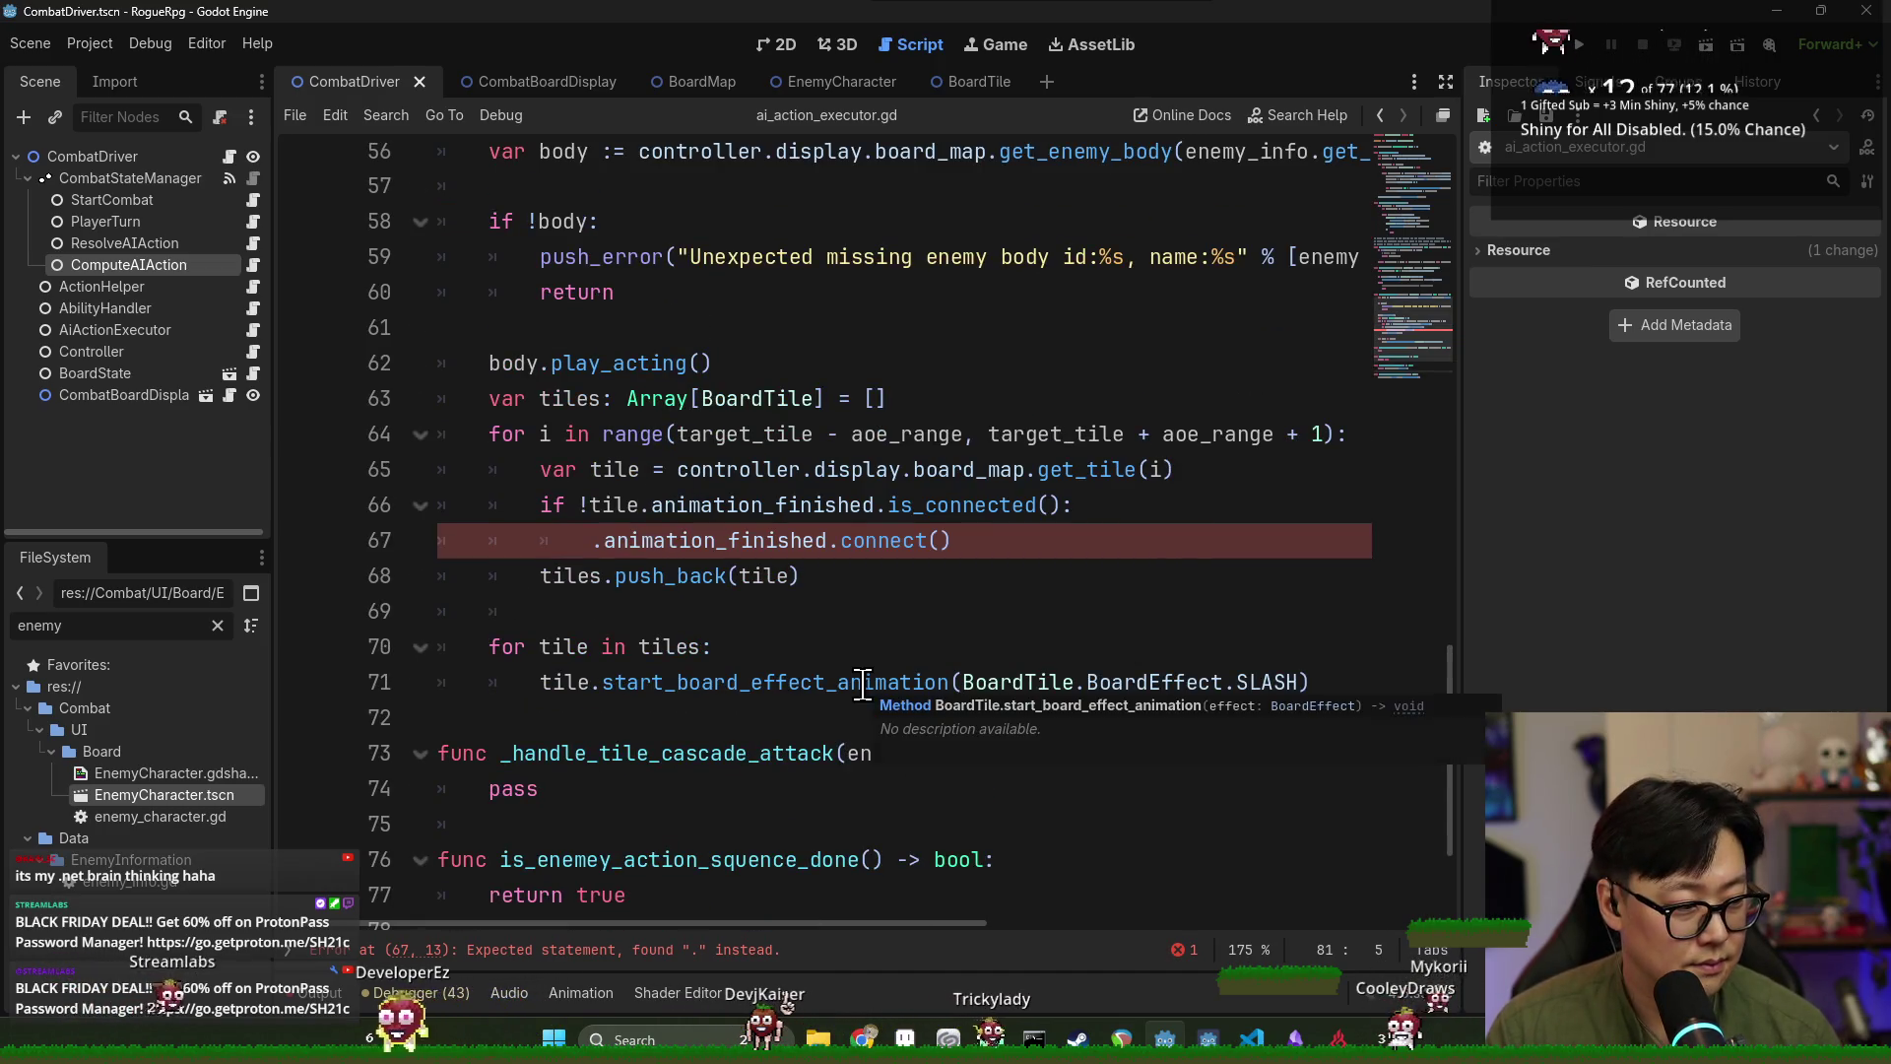
# Prefix 'tile' to the .animation_finished connect call on line 67.
pyautogui.click(694, 541)
pyautogui.scroll(-2, 724, 653)
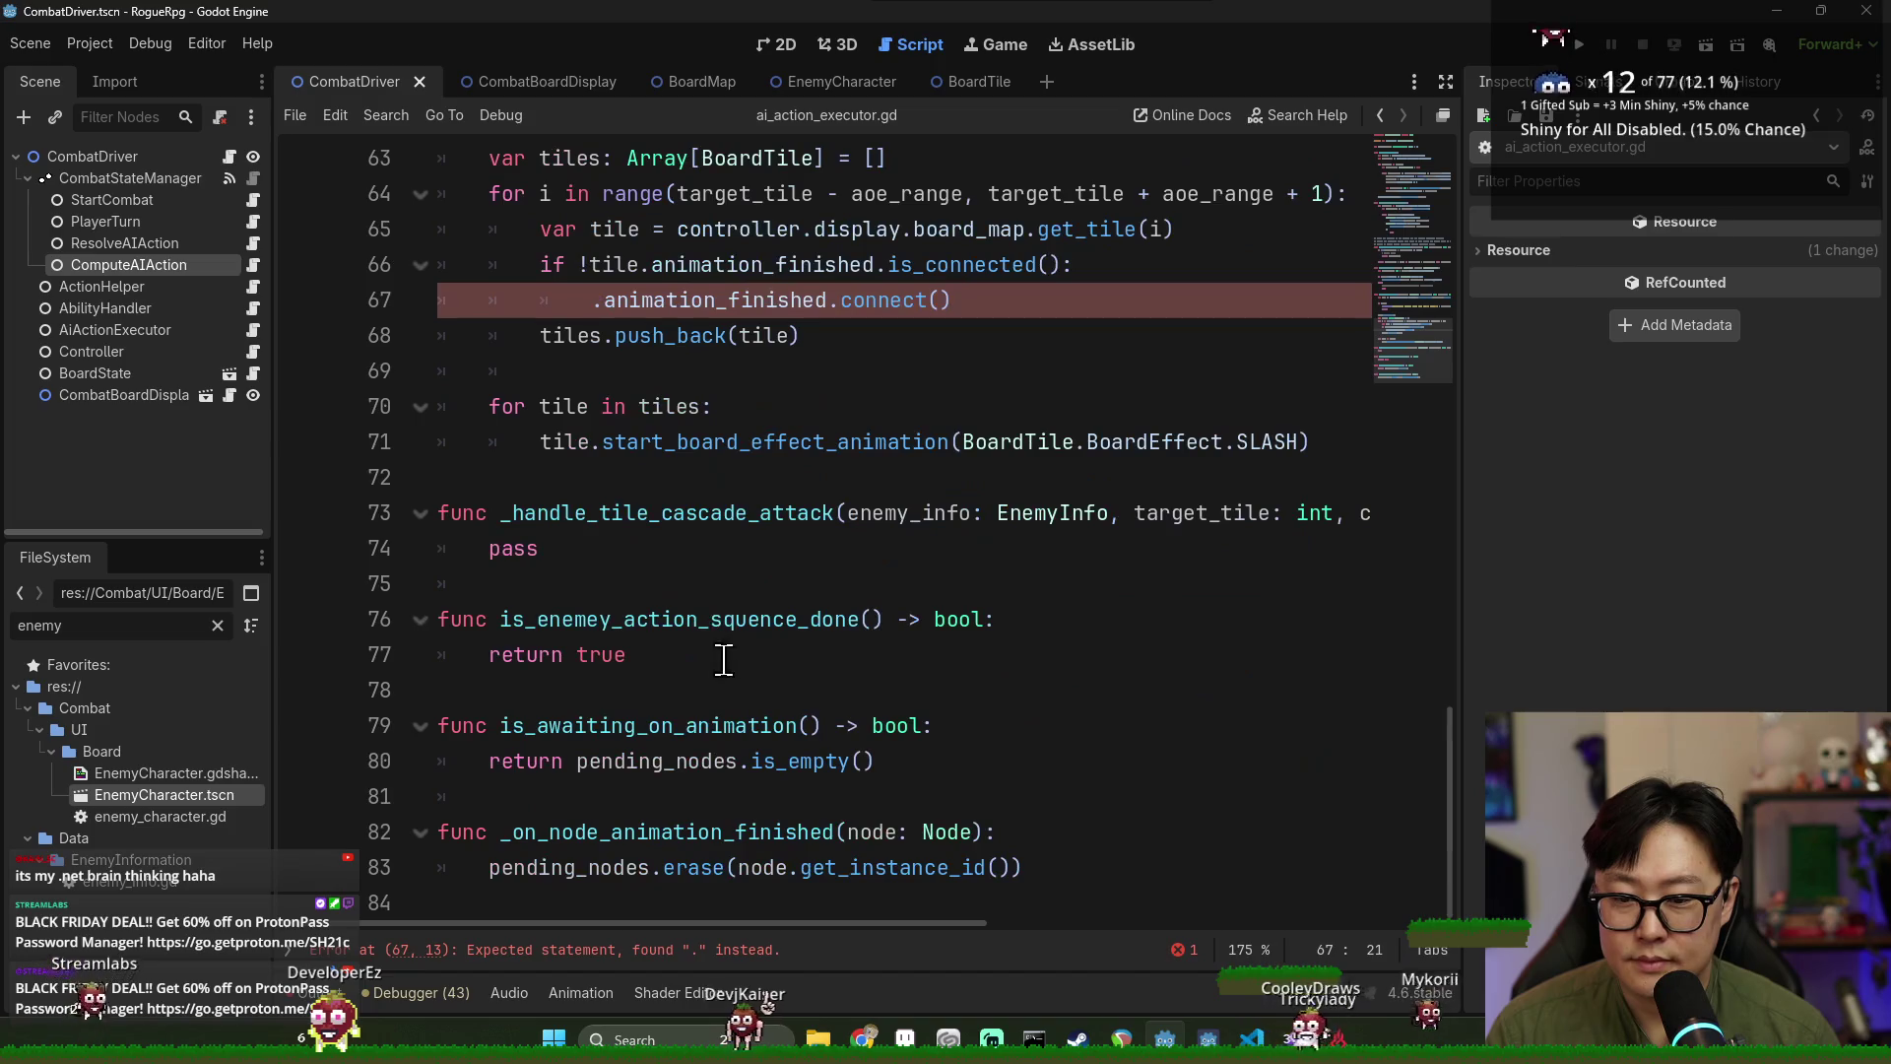
pyautogui.scroll(2, 718, 528)
pyautogui.doubleClick(772, 477)
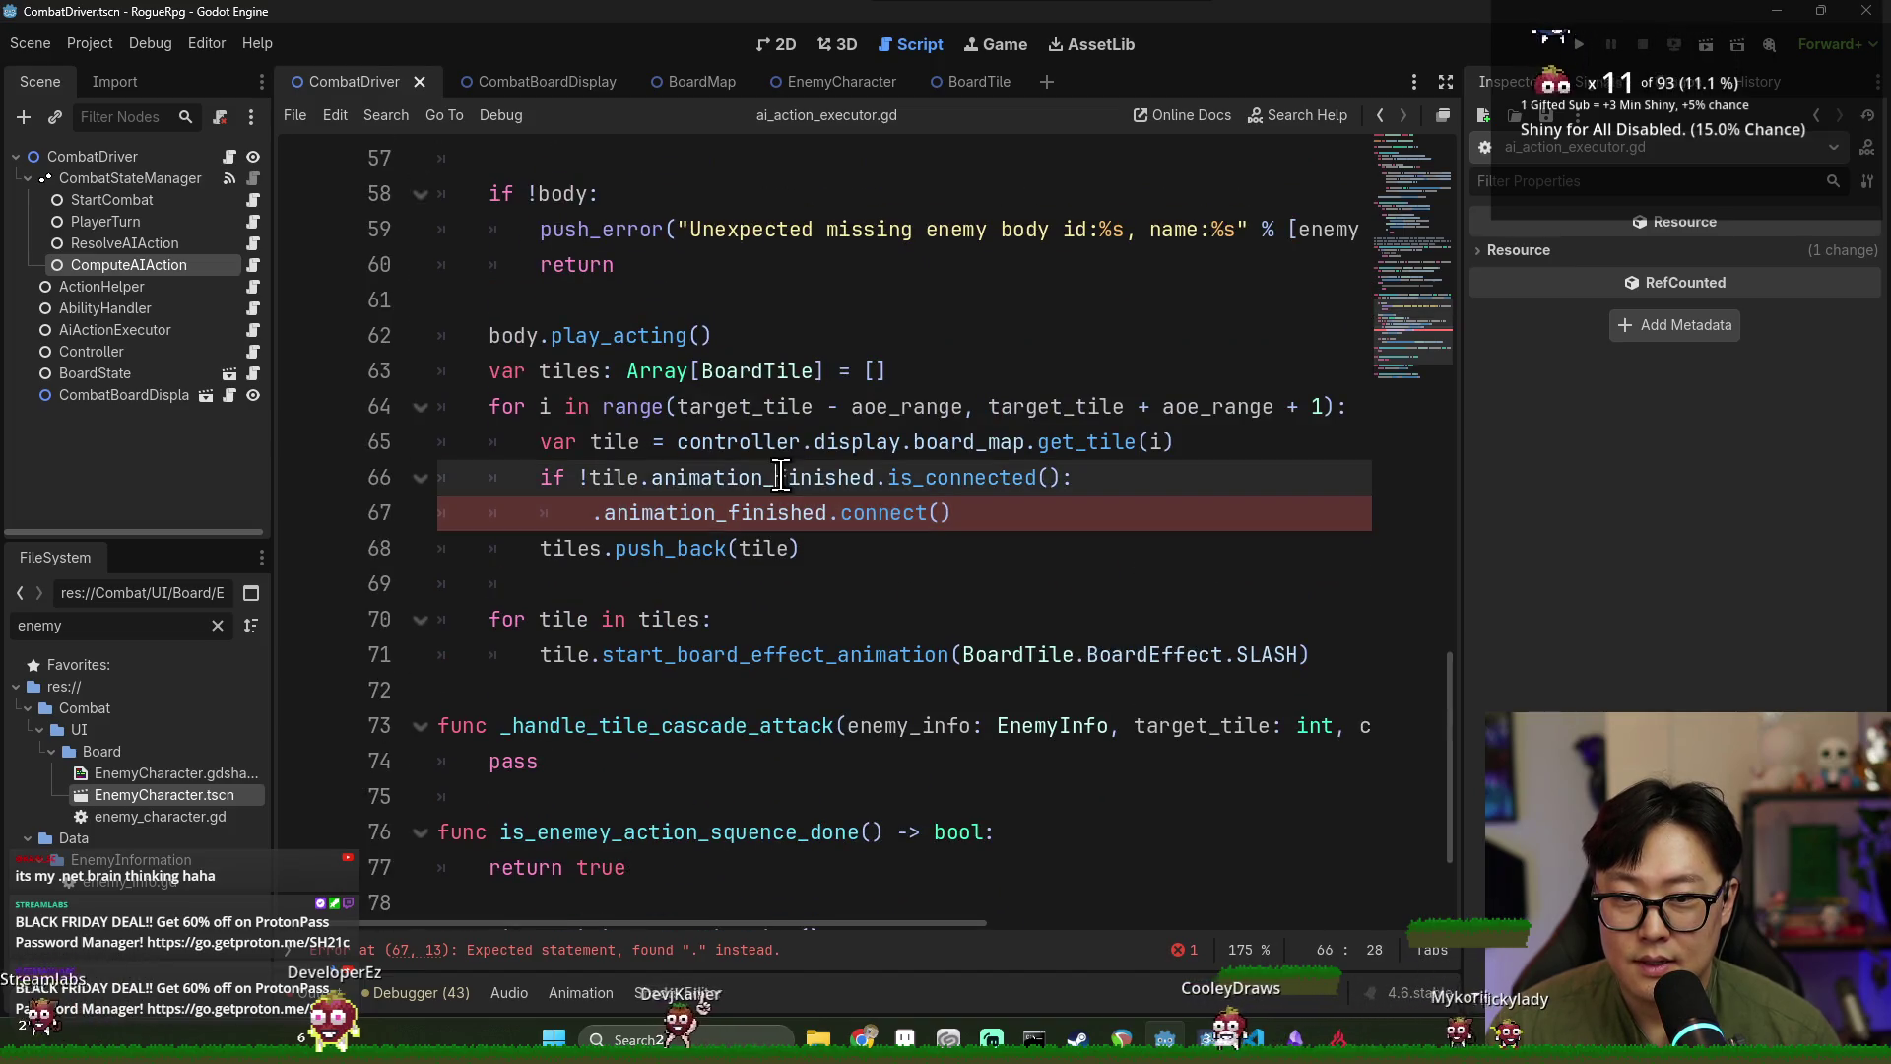
pyautogui.click(595, 512)
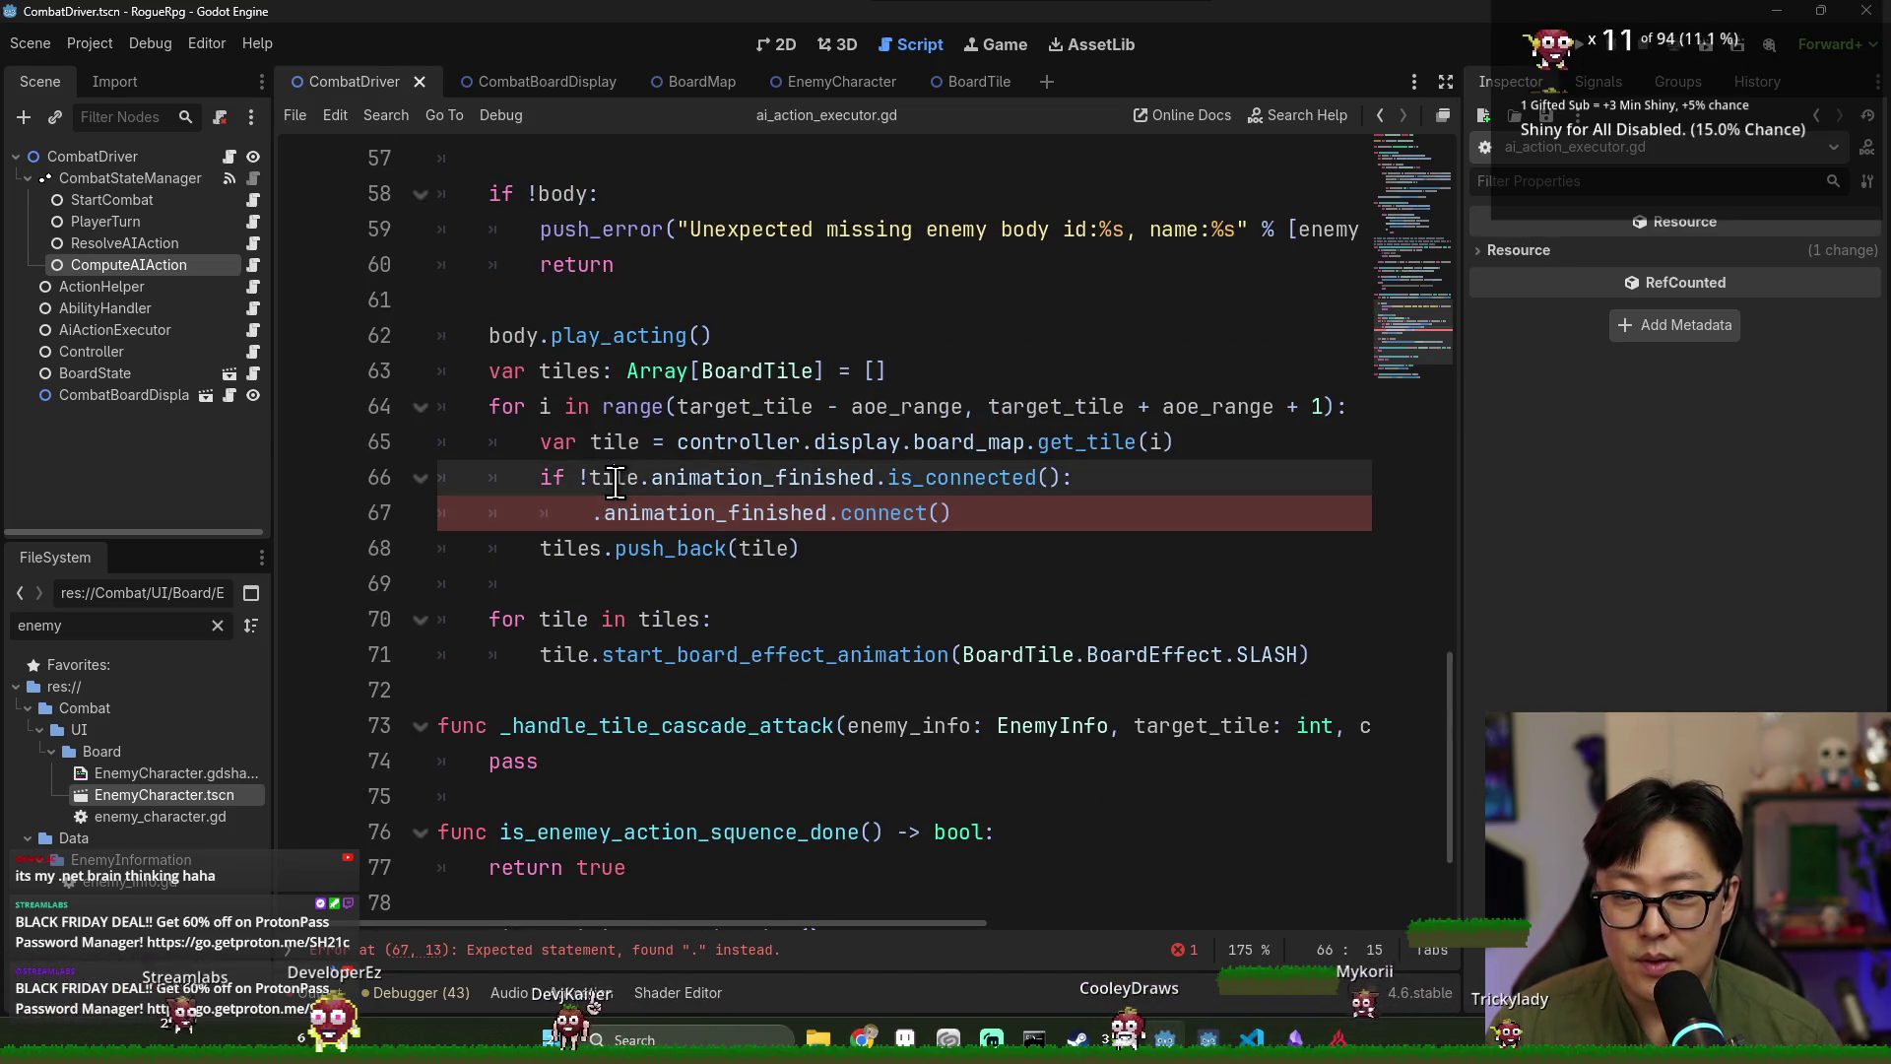
pyautogui.doubleClick(1005, 480)
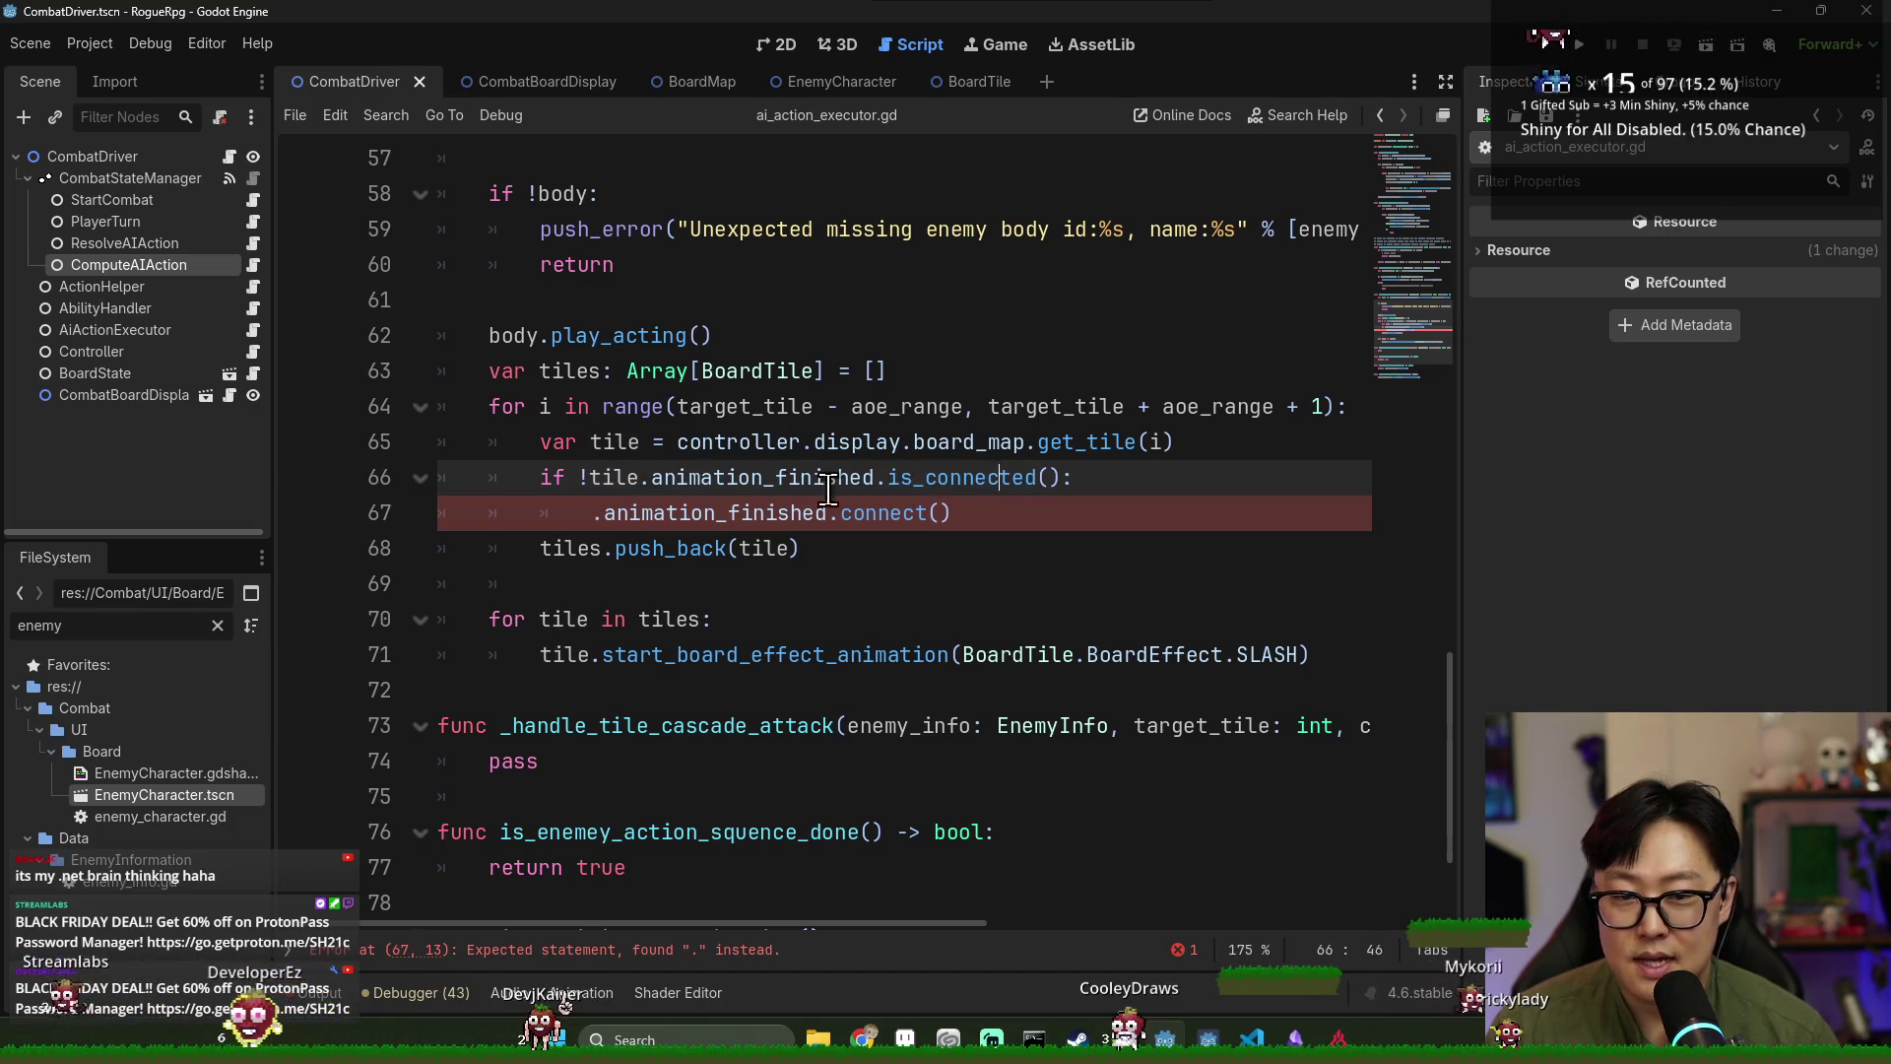
pyautogui.click(627, 480)
pyautogui.doubleClick(617, 480)
pyautogui.hotkey('ctrl', 'c')
pyautogui.click(595, 512)
pyautogui.hotkey('ctrl', 'v')
# Pass _on_node_animation_finished into both connect() and is_connected().
pyautogui.click(990, 513)
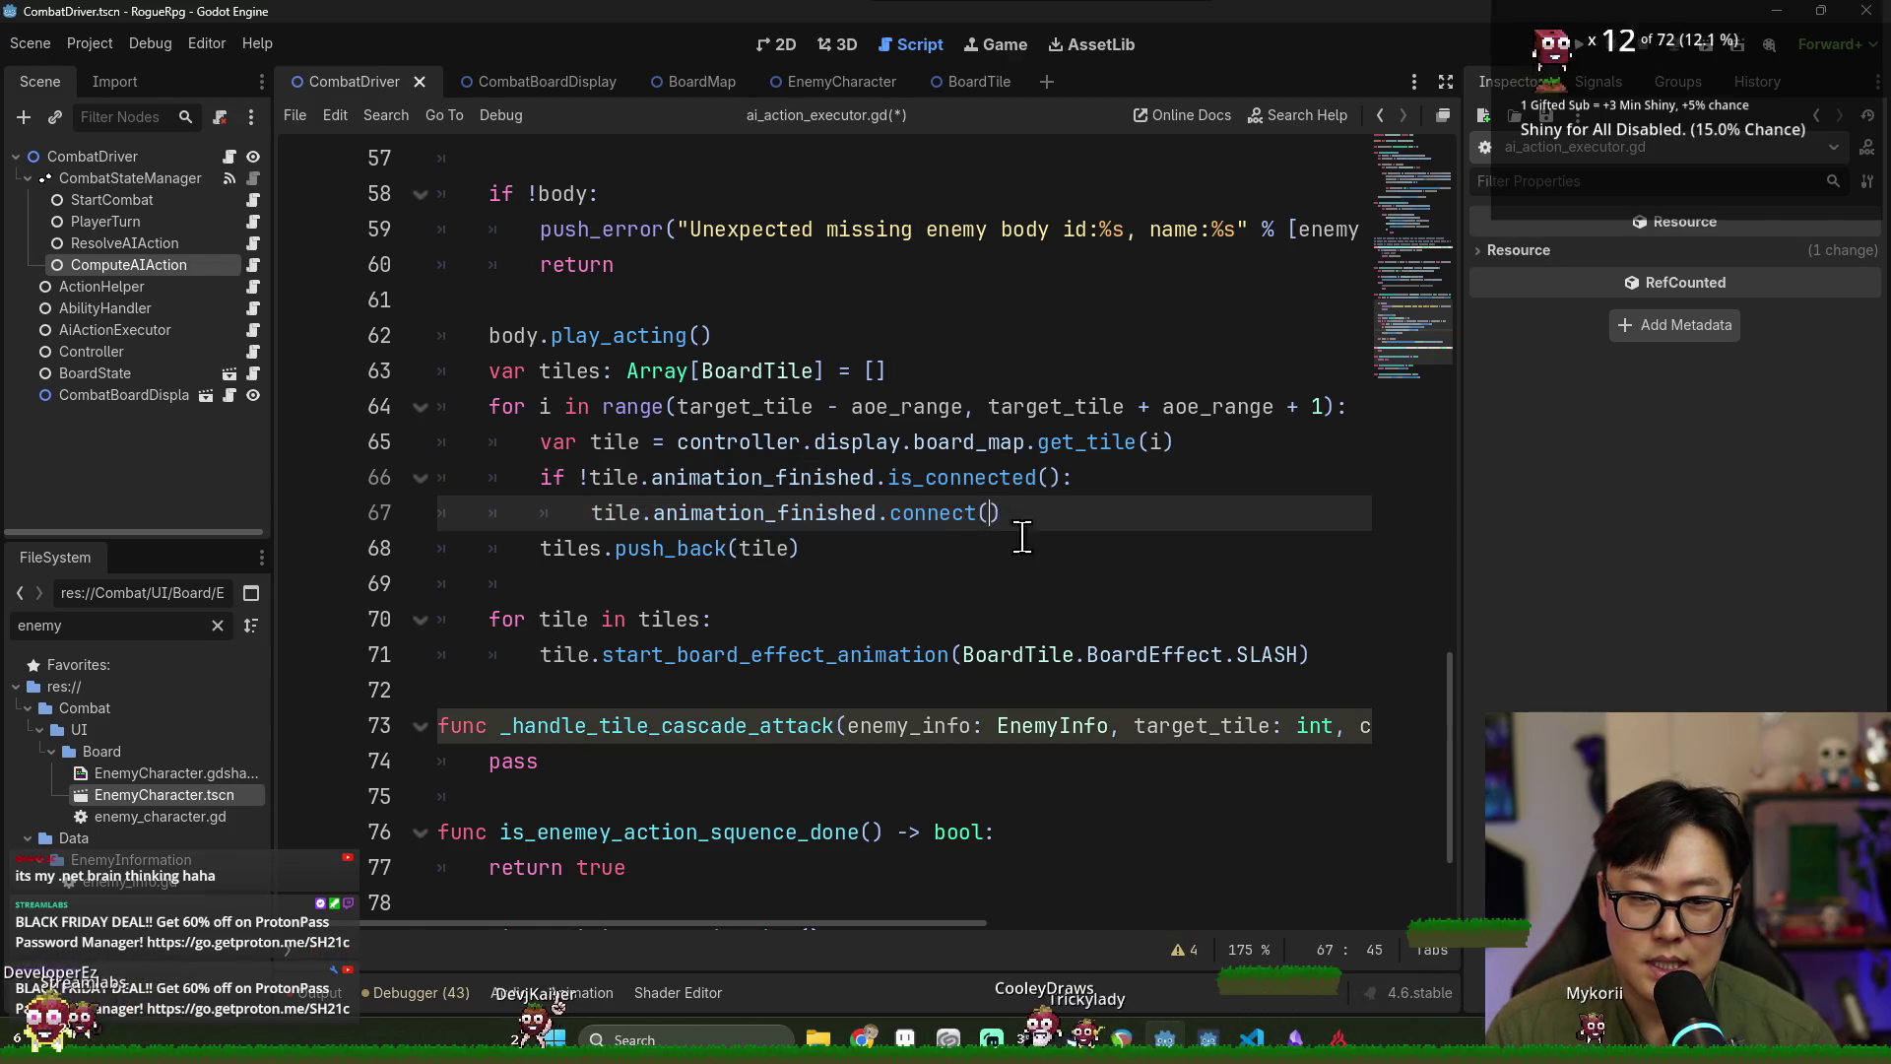
pyautogui.scroll(-2, 1017, 533)
pyautogui.doubleClick(675, 832)
pyautogui.click(989, 299)
pyautogui.hotkey('ctrl', 'v')
pyautogui.click(1044, 264)
pyautogui.hotkey('ctrl', 'v')
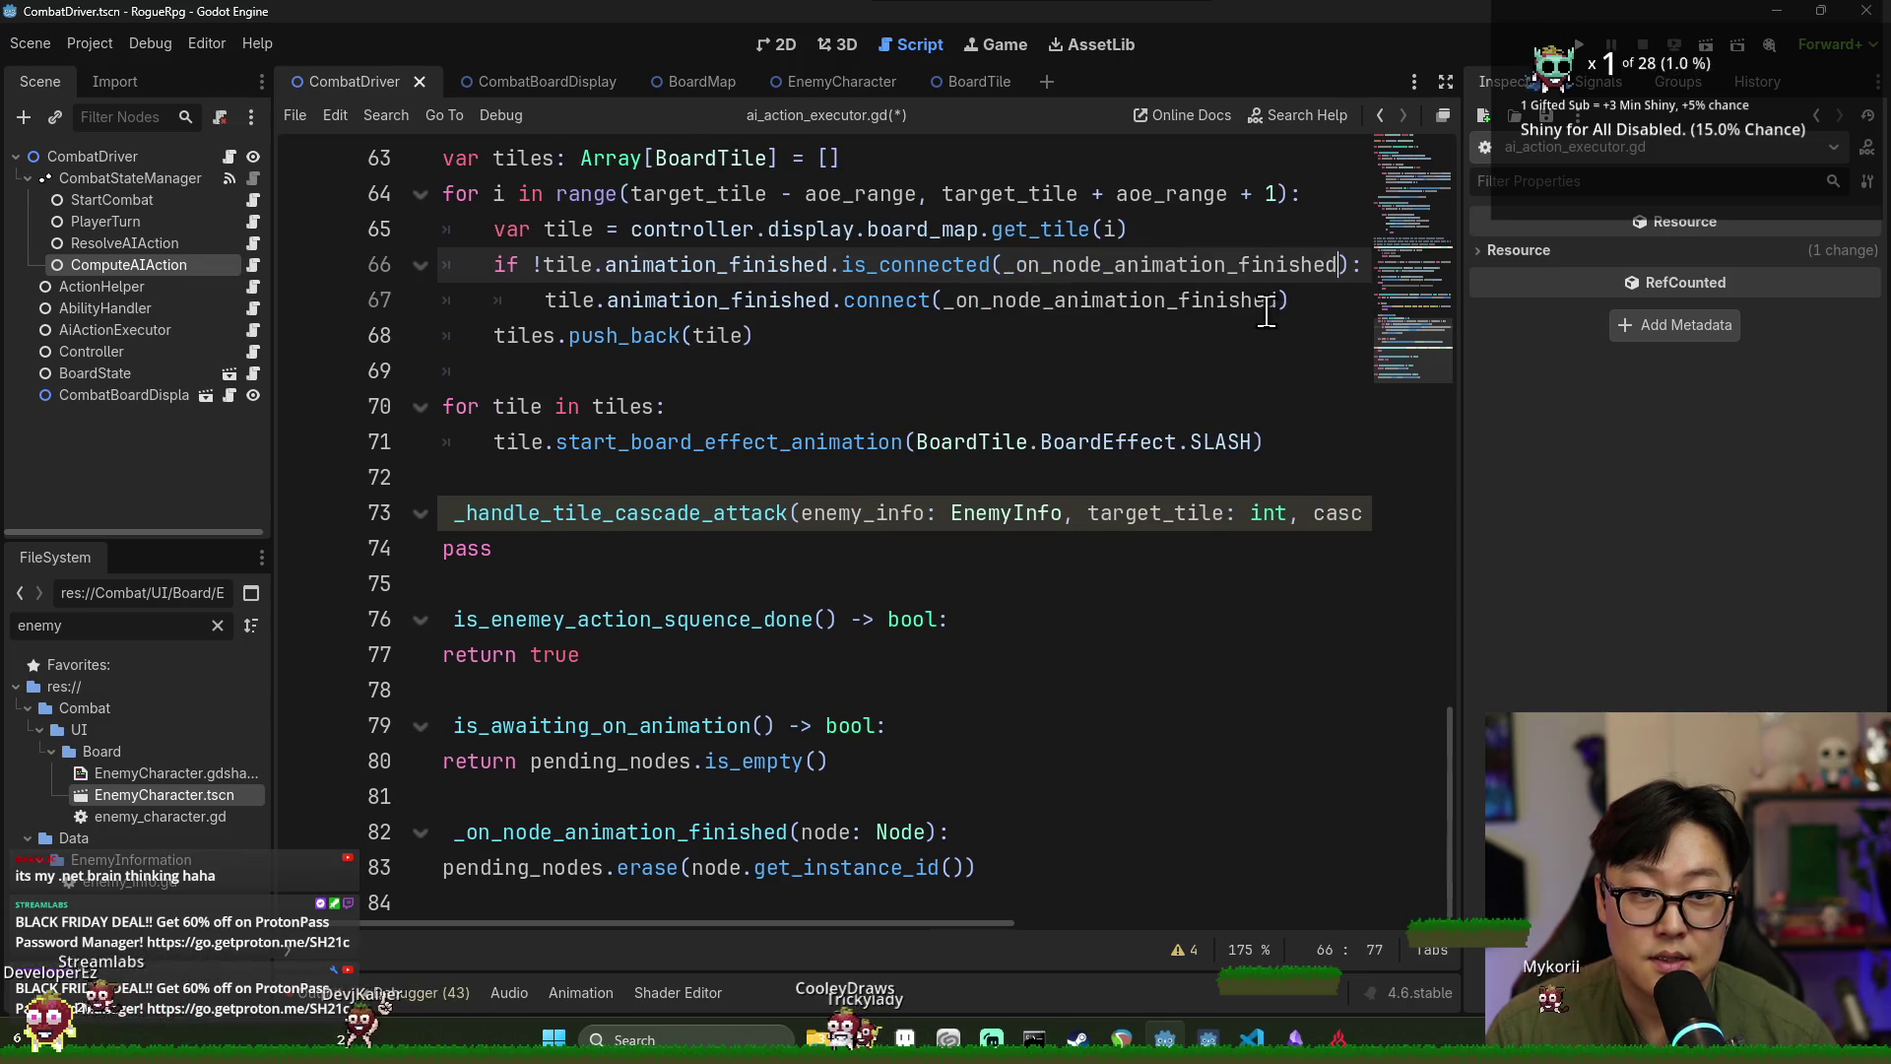
# Append .bind(tile) to the handler in connect() and save the script.
pyautogui.click(1283, 312)
pyautogui.write('.bind')
pyautogui.press('Return')
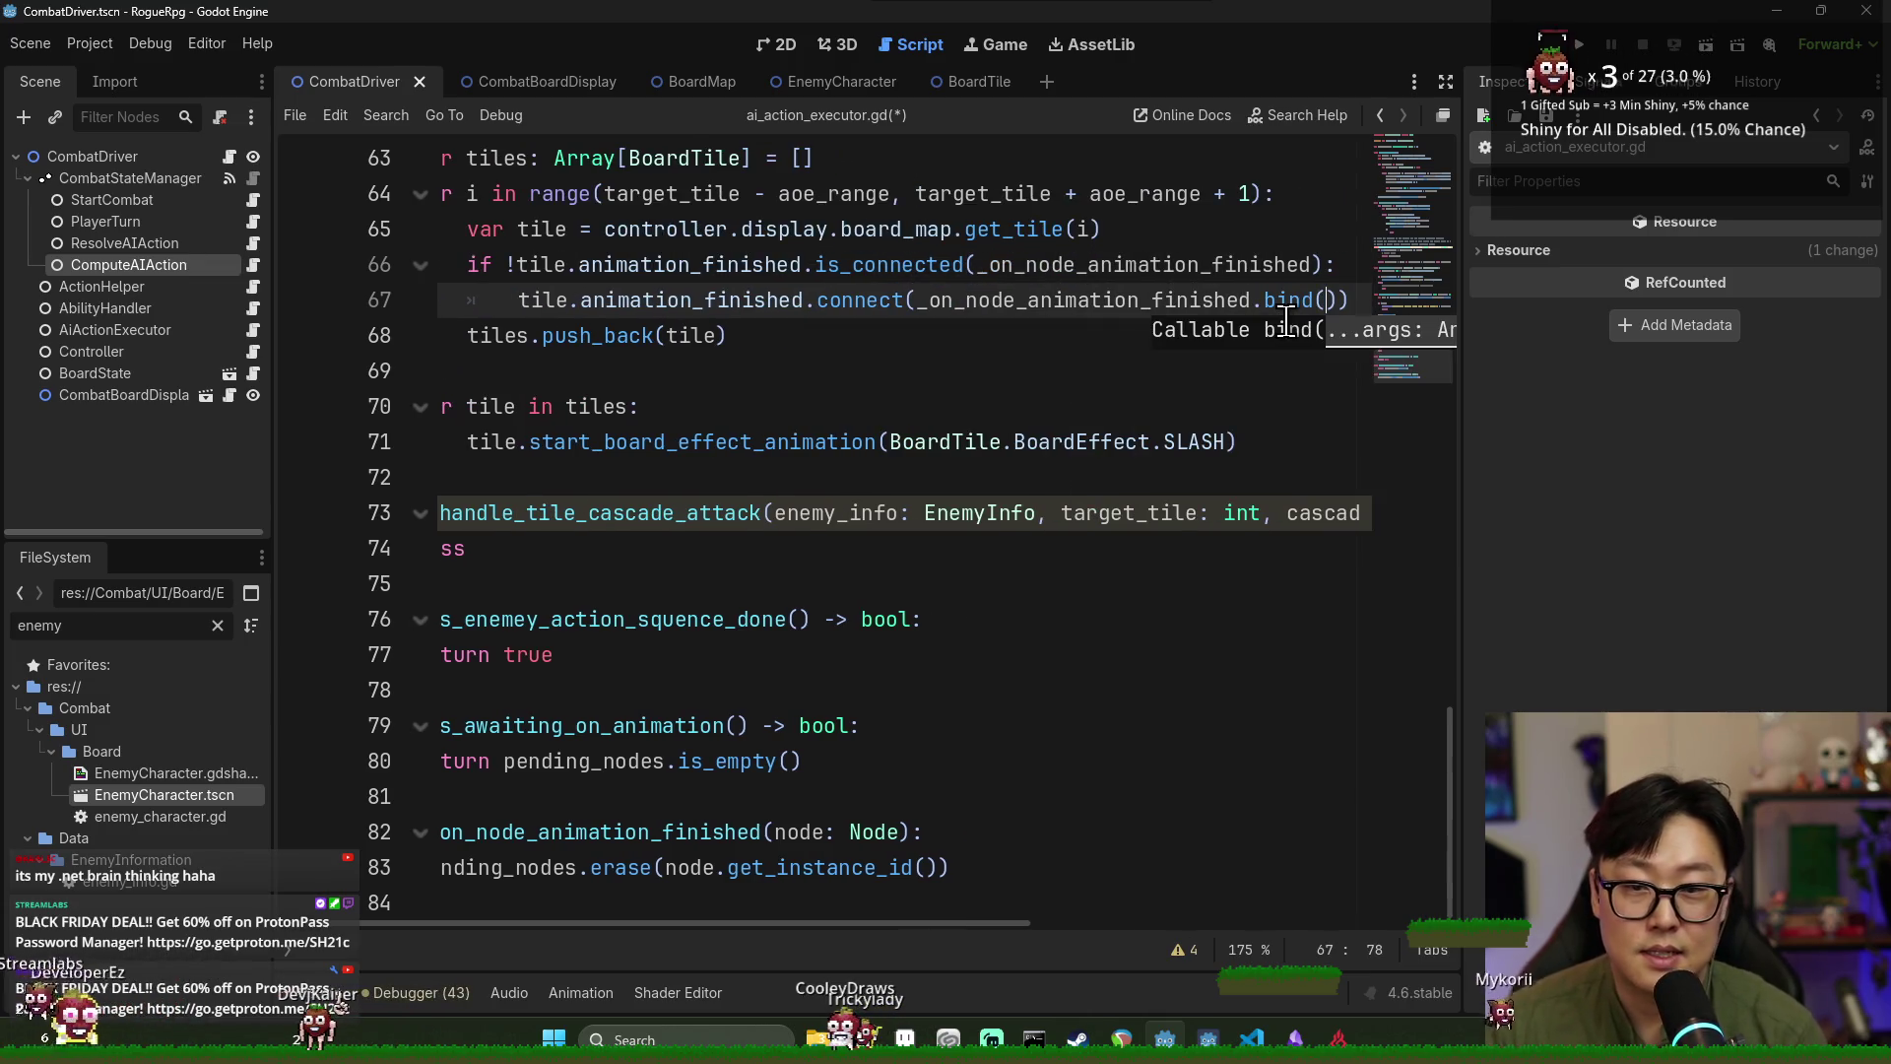
pyautogui.write('tile)')
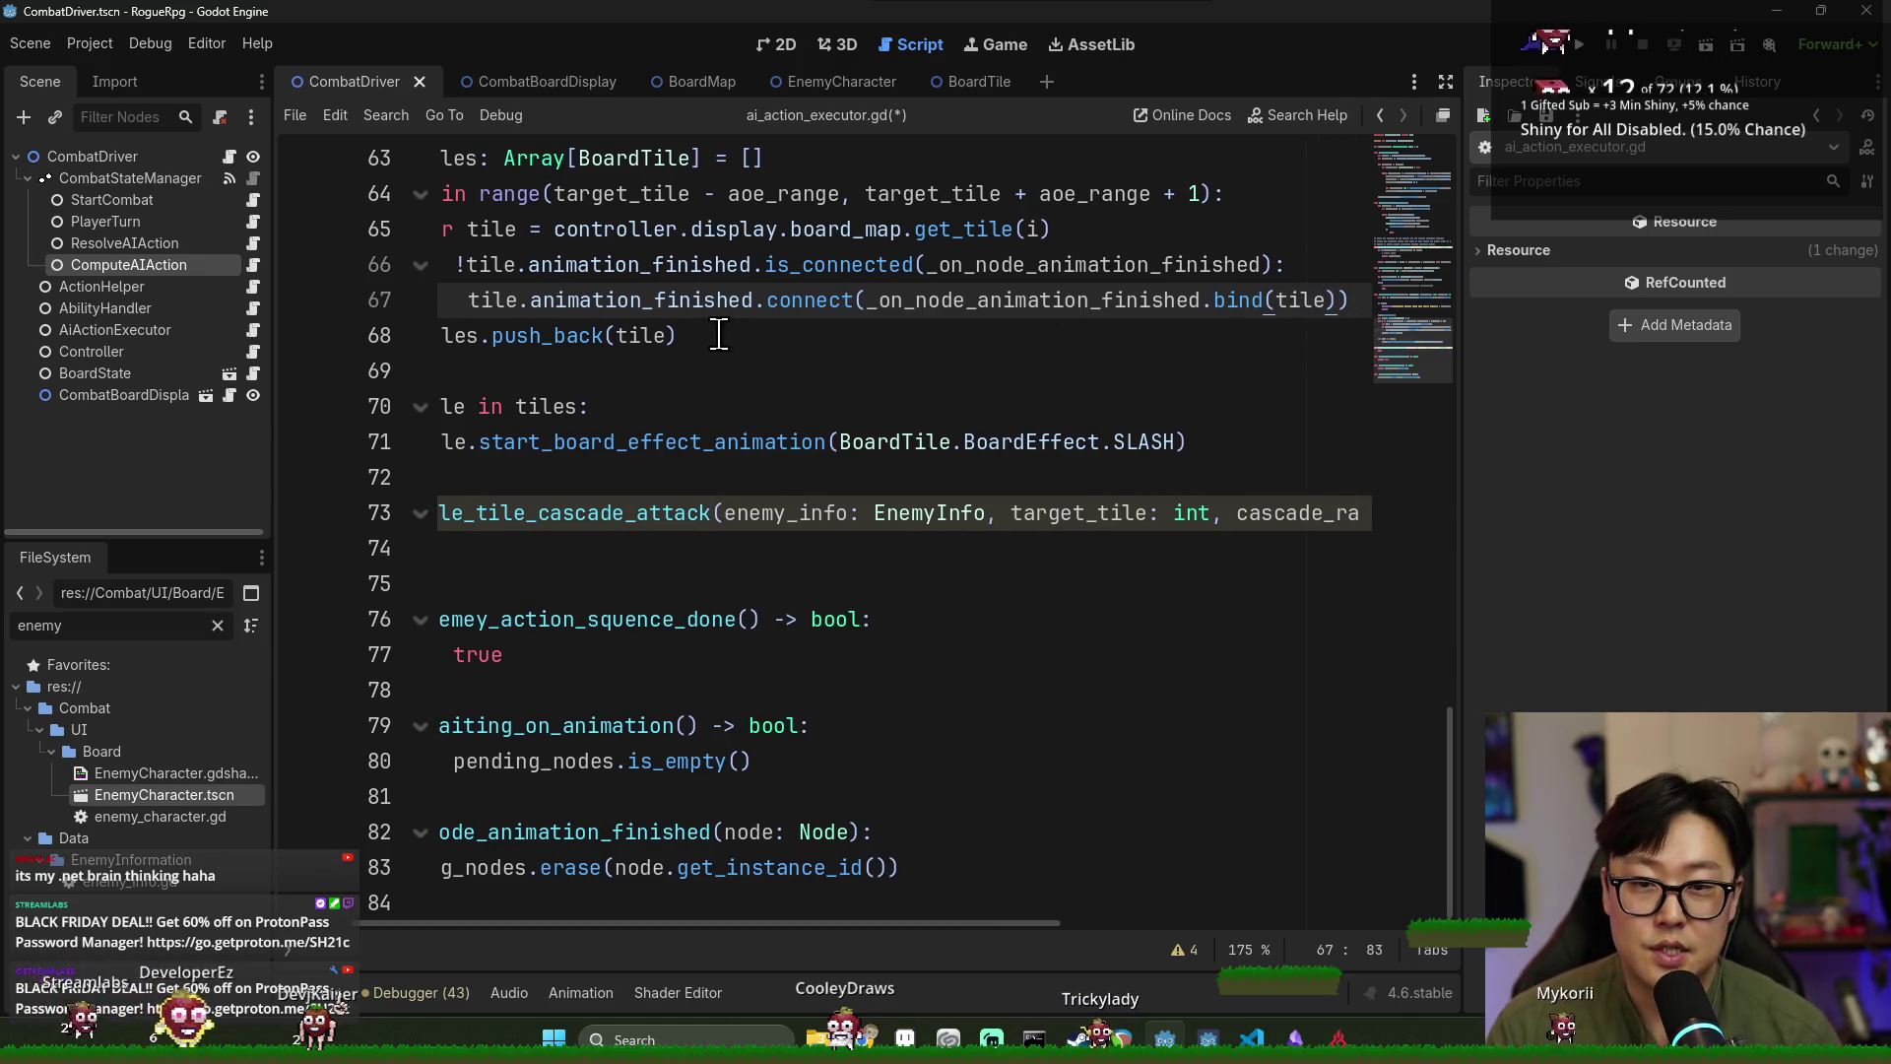
pyautogui.click(719, 335)
pyautogui.hotkey('ctrl', 's')
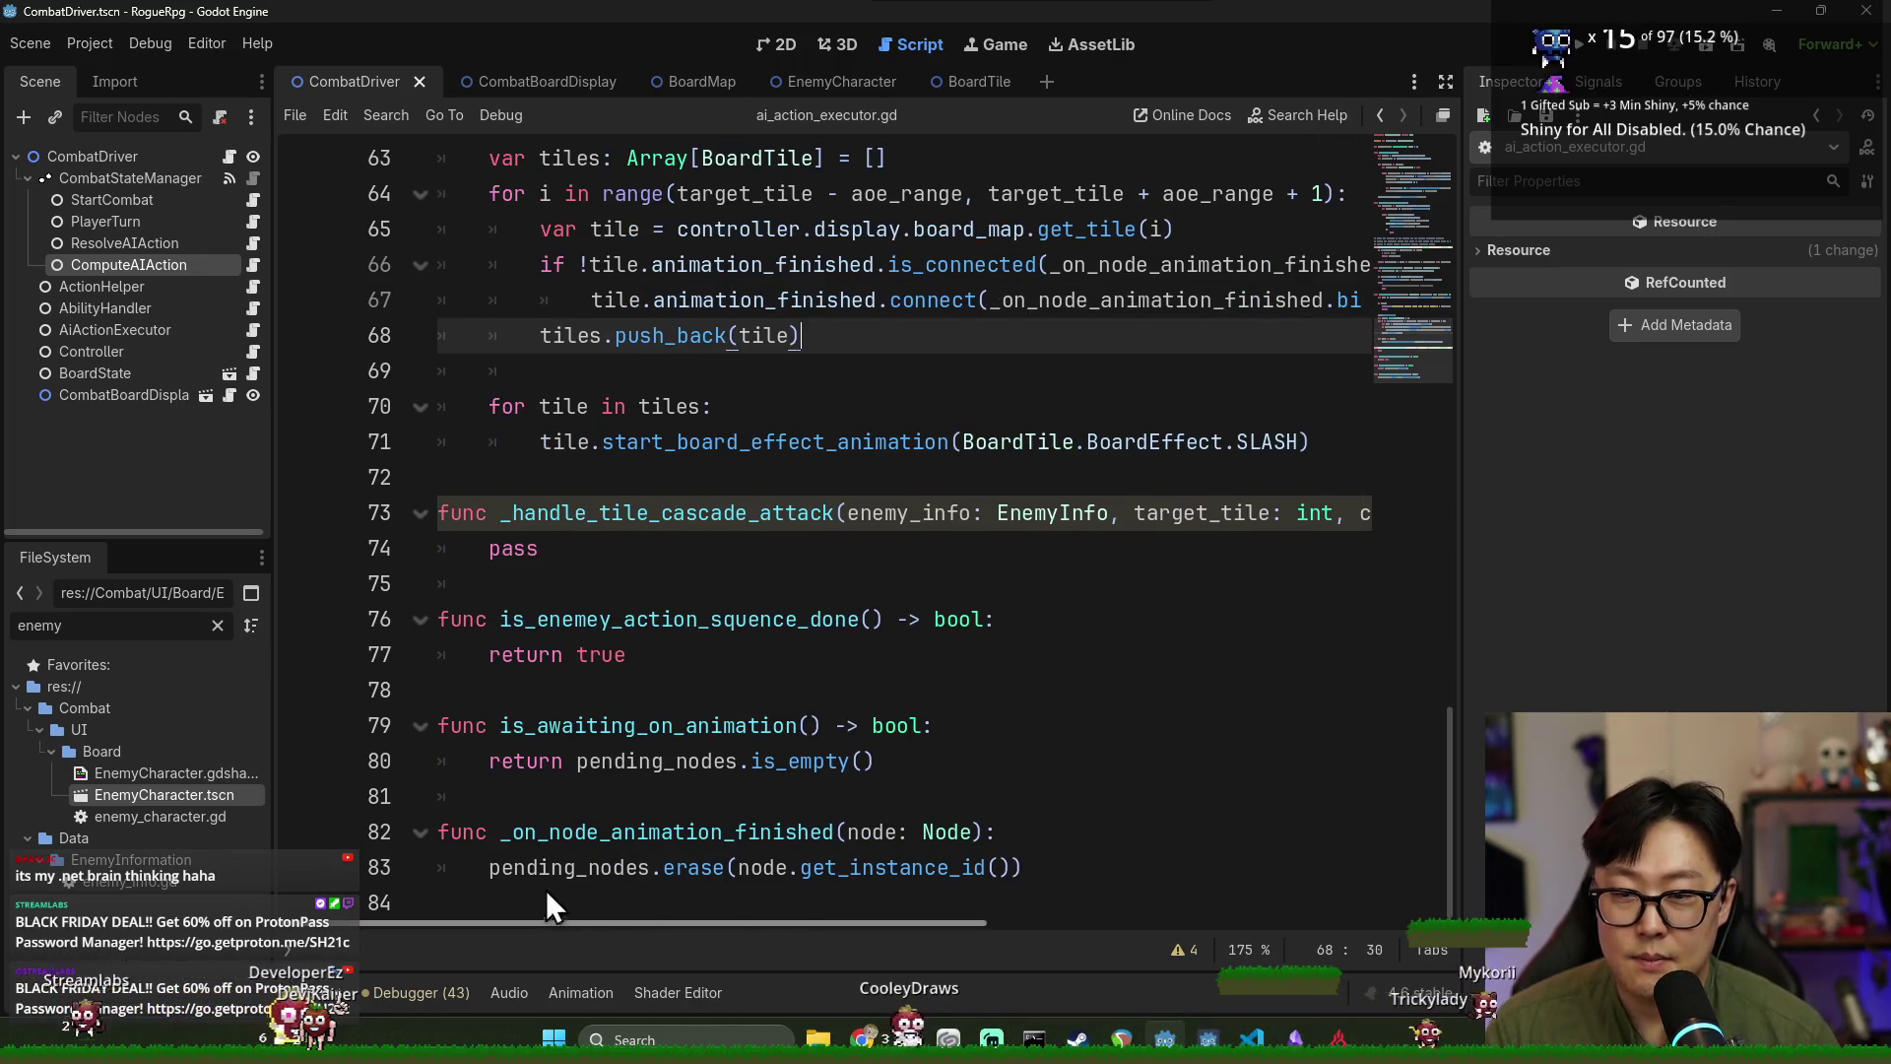
pyautogui.press('Return')
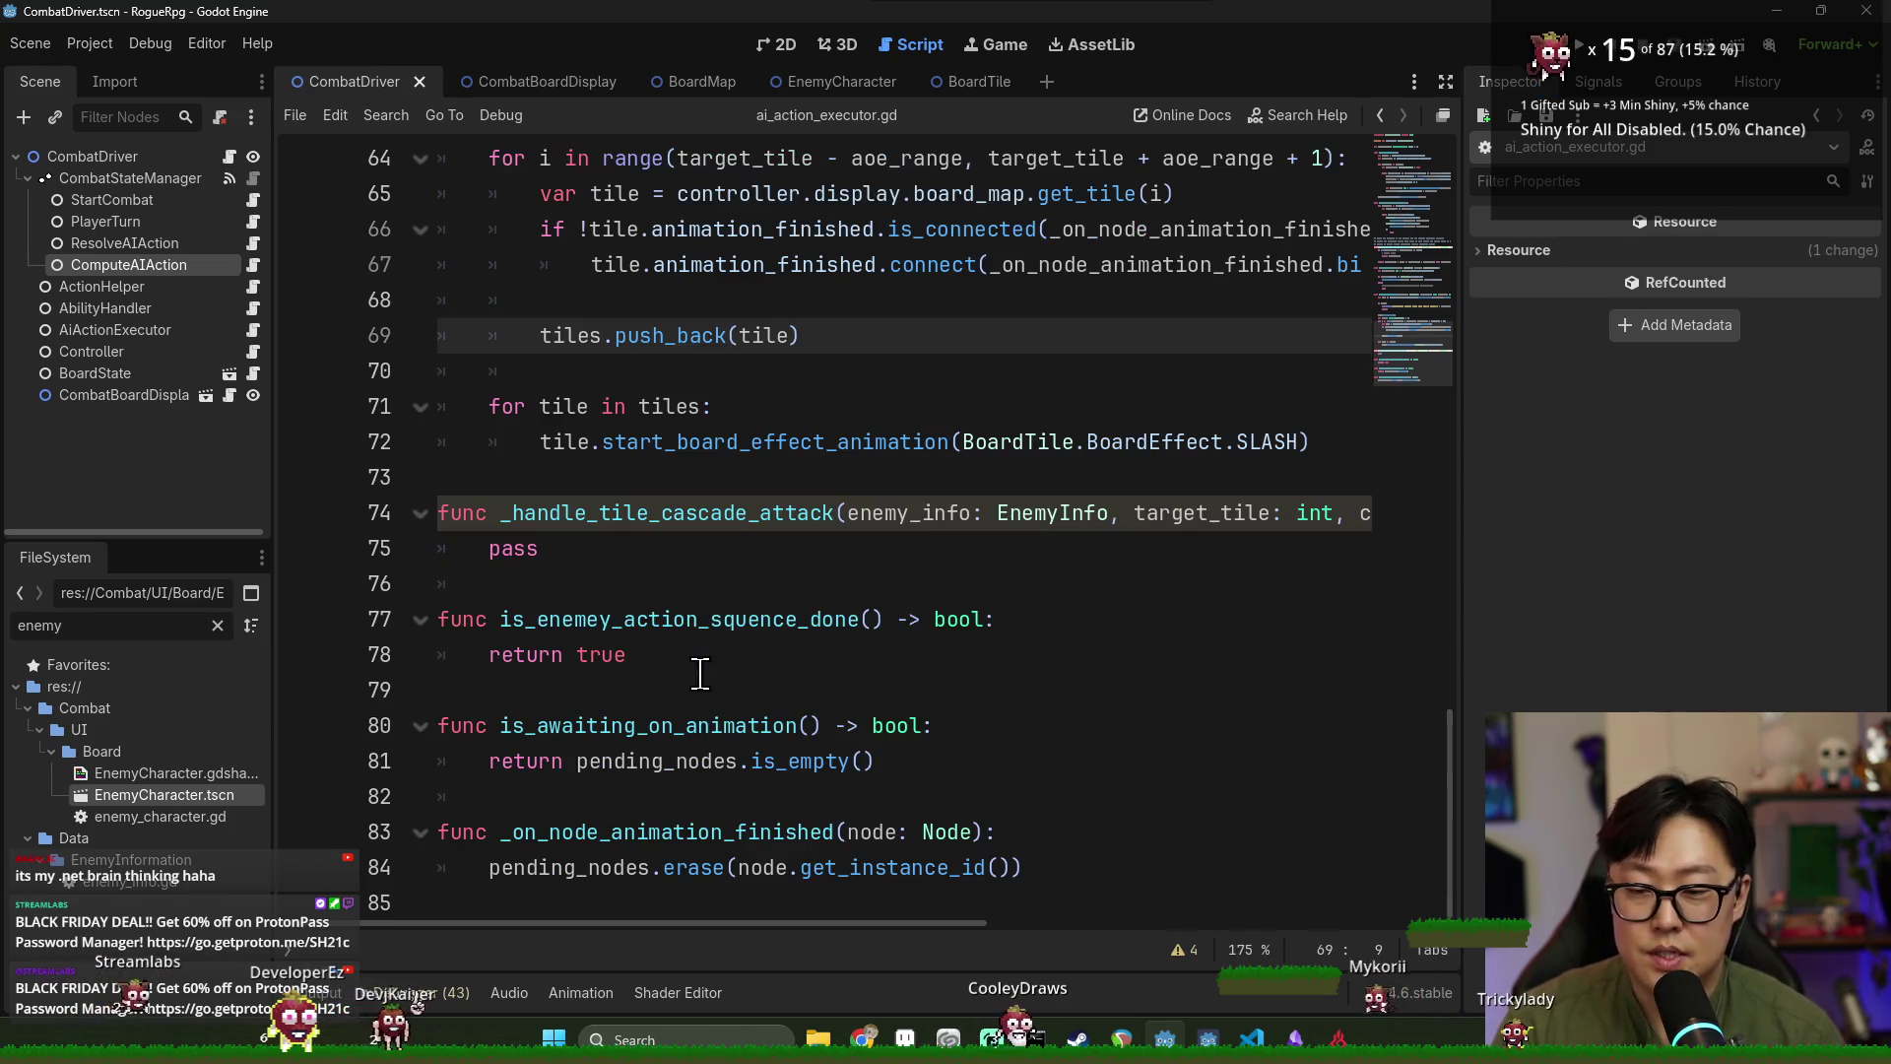
# After connect(), write pending_nodes.assign(tile.get_instance_id(), ...) on a new line.
pyautogui.click(621, 798)
pyautogui.click(680, 302)
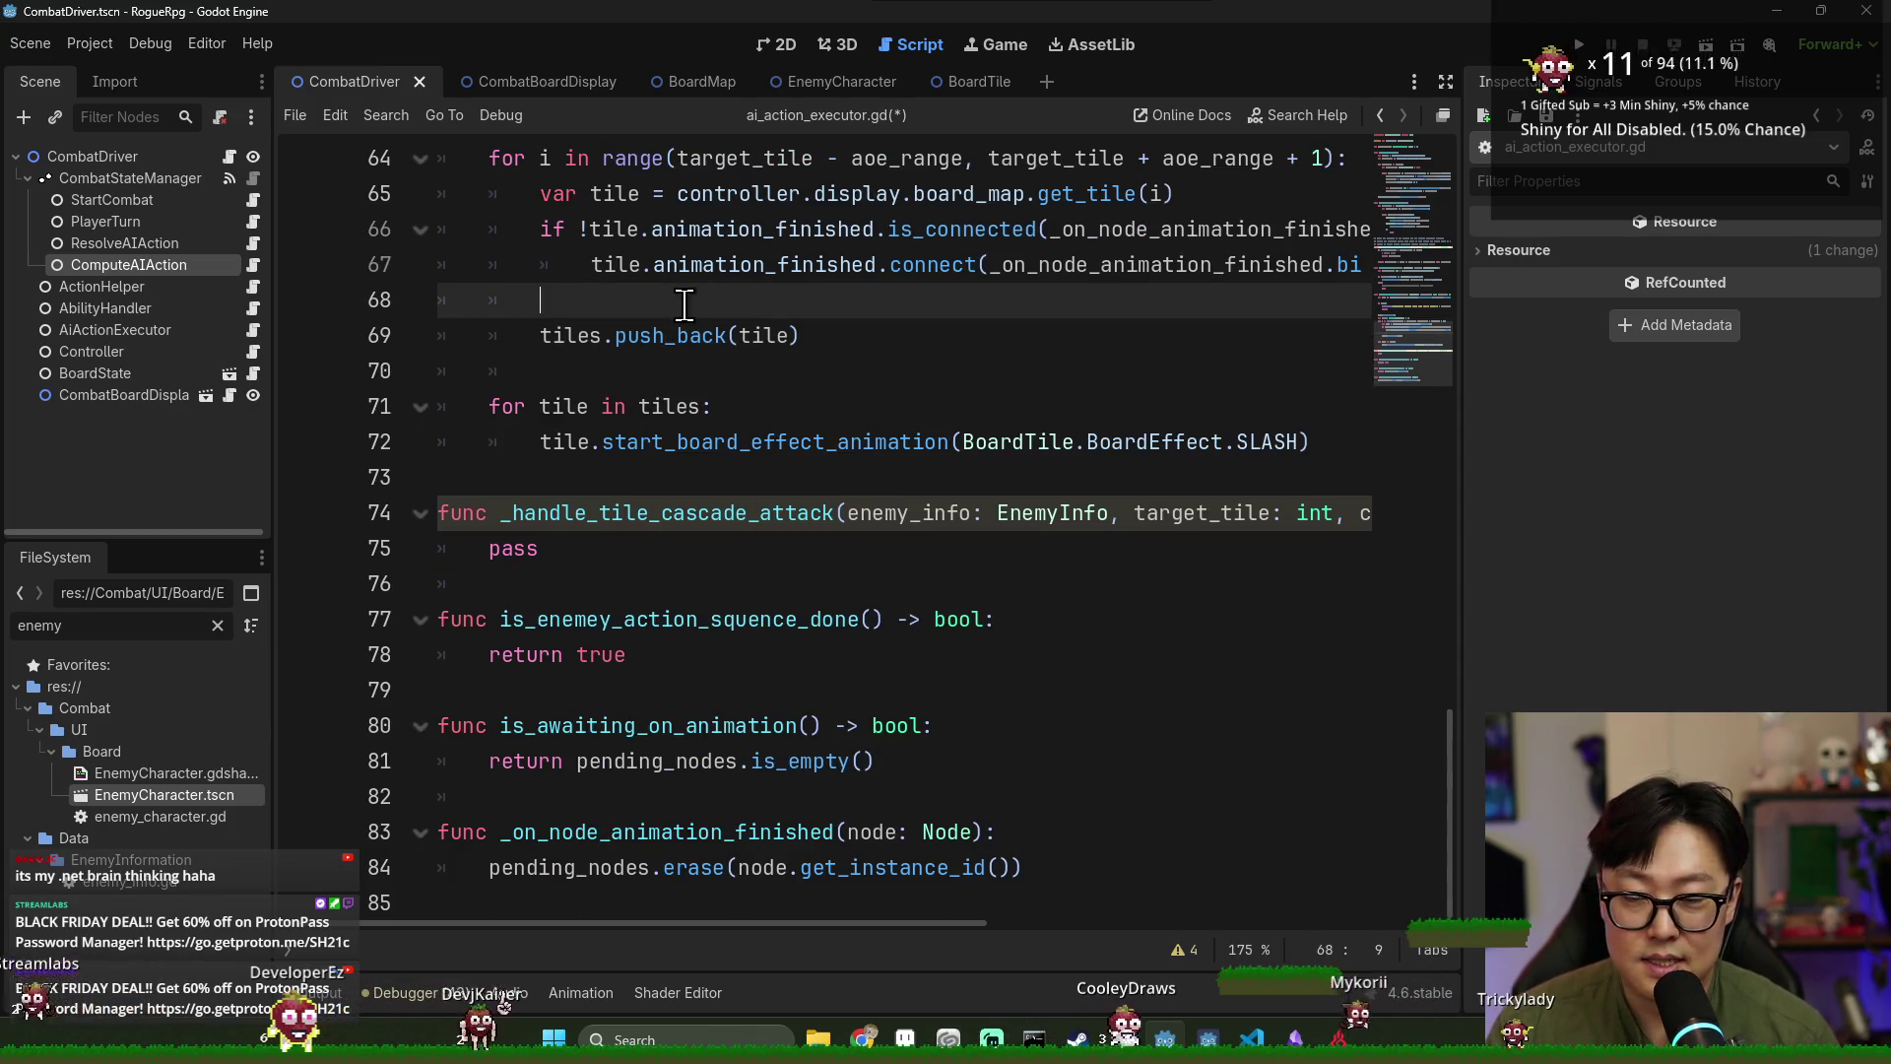
pyautogui.write('t')
pyautogui.press('BackSpace')
pyautogui.press('BackSpace')
pyautogui.press('BackSpace')
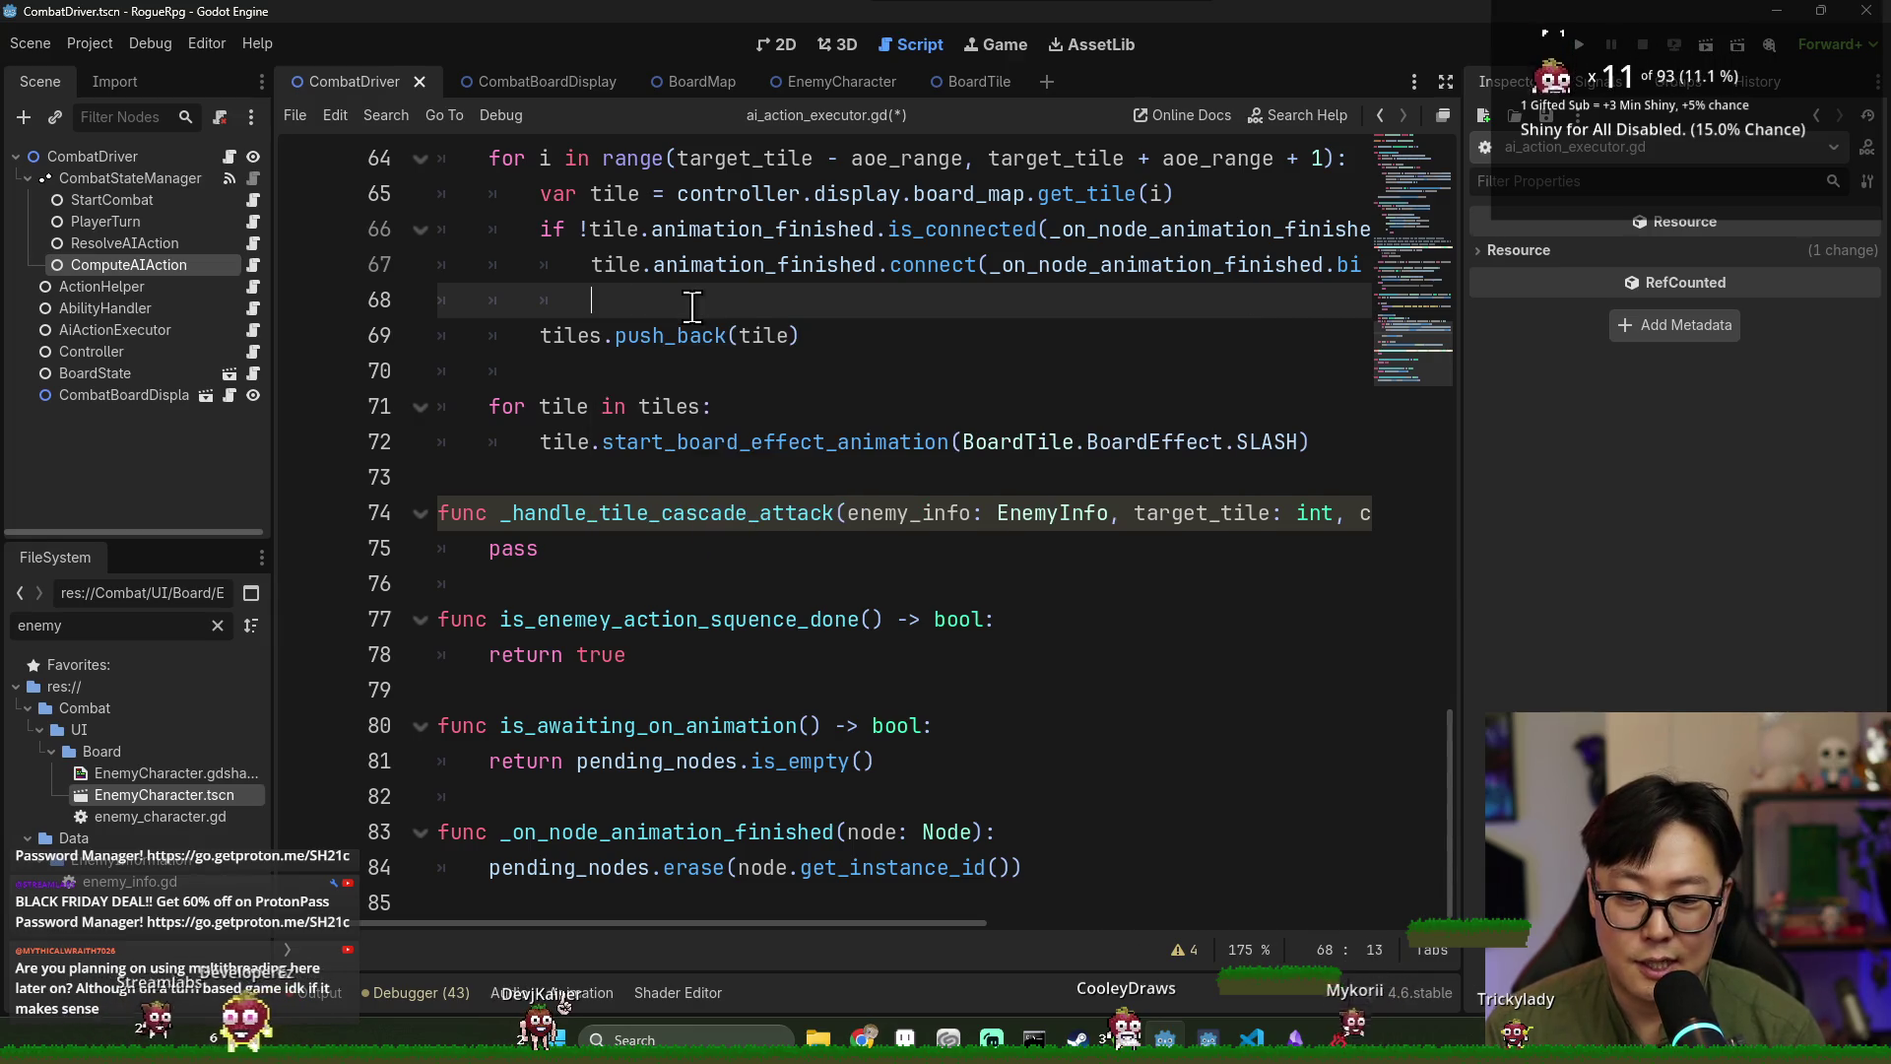
pyautogui.write('pen')
pyautogui.press('Return')
pyautogui.write('.')
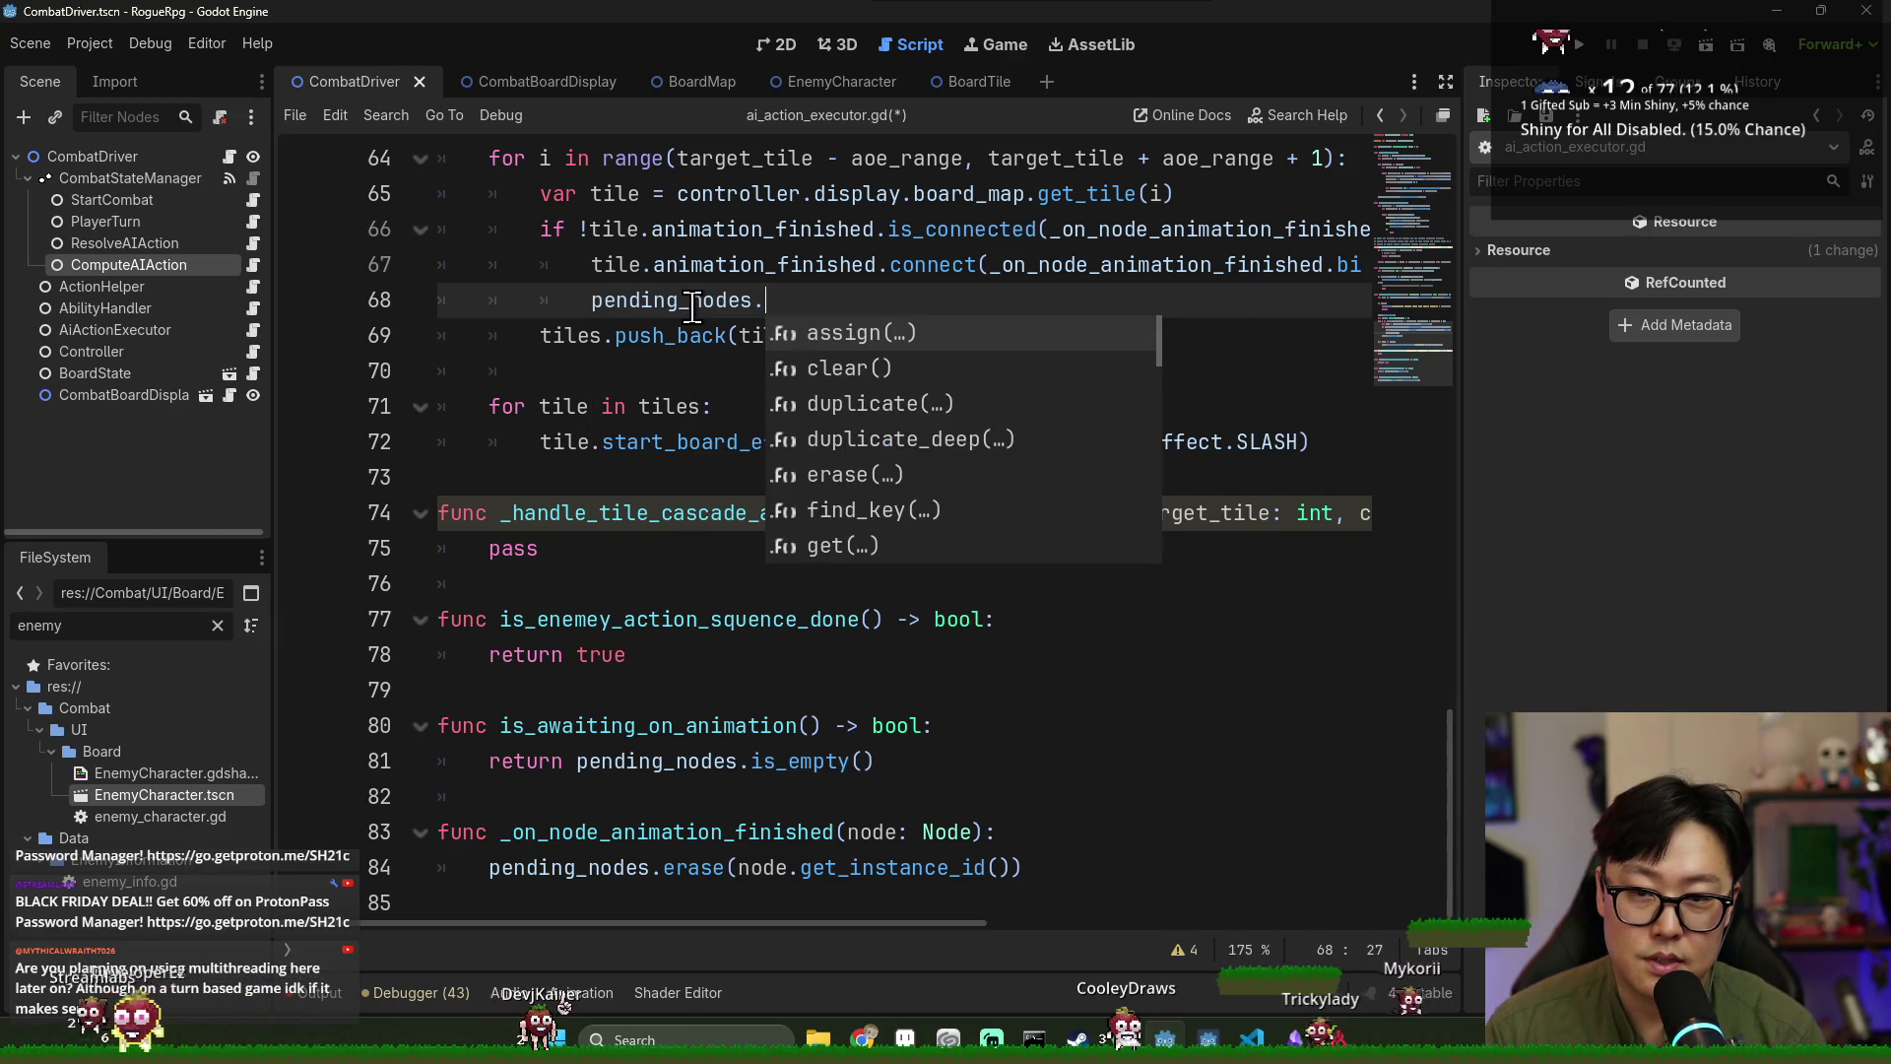
pyautogui.write('p')
pyautogui.press('BackSpace')
pyautogui.press('BackSpace')
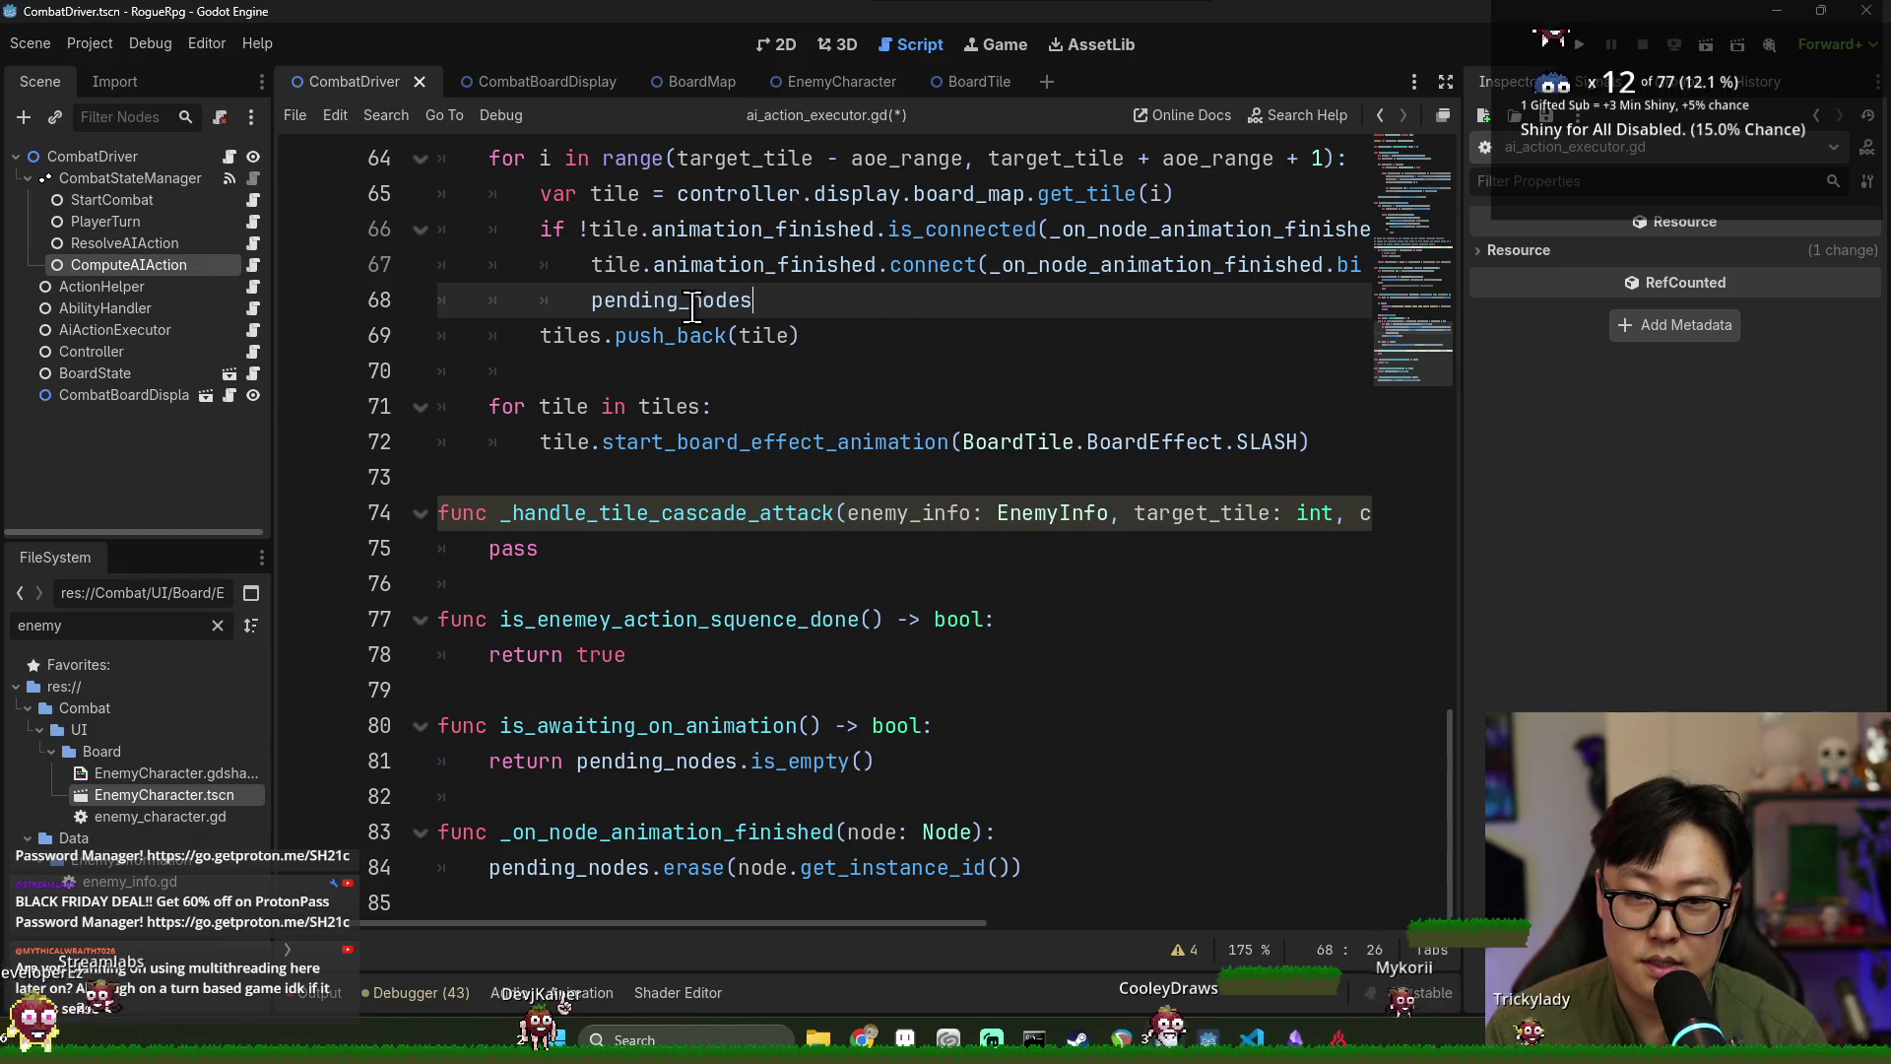
pyautogui.write('.assign')
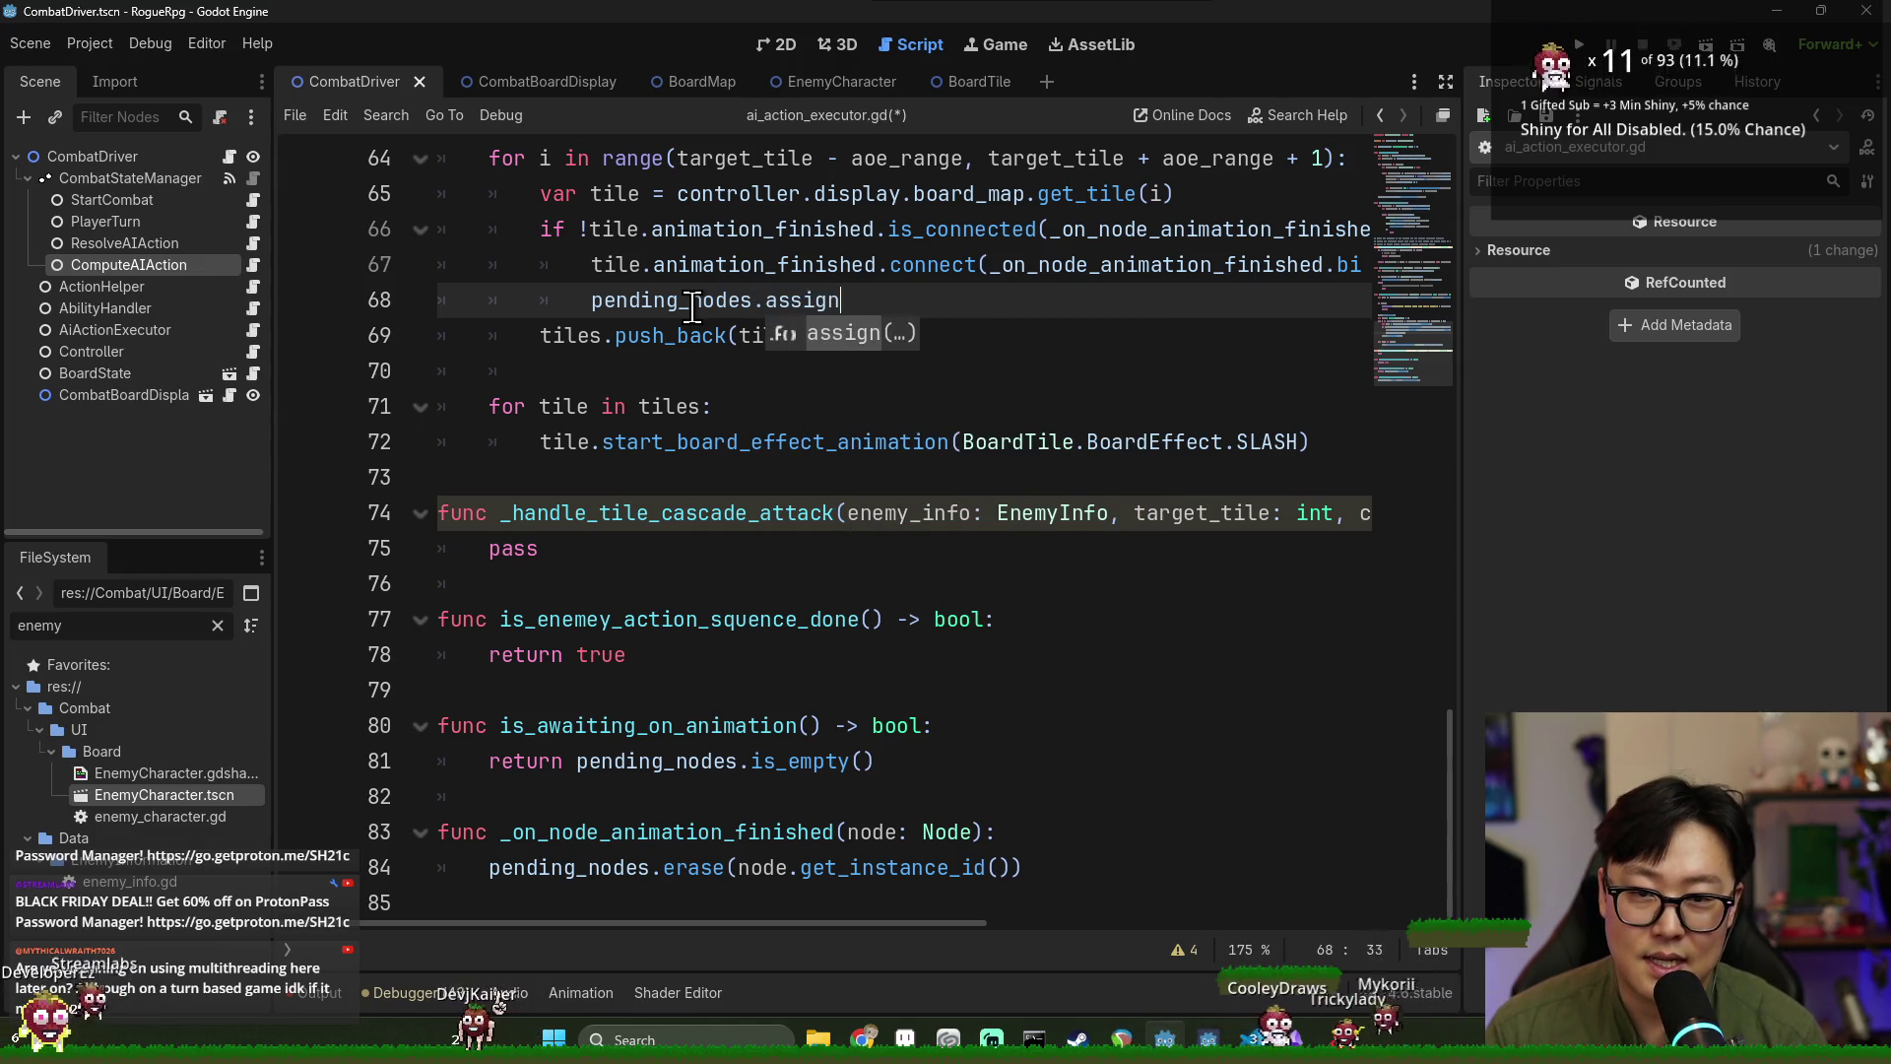
pyautogui.press('Return')
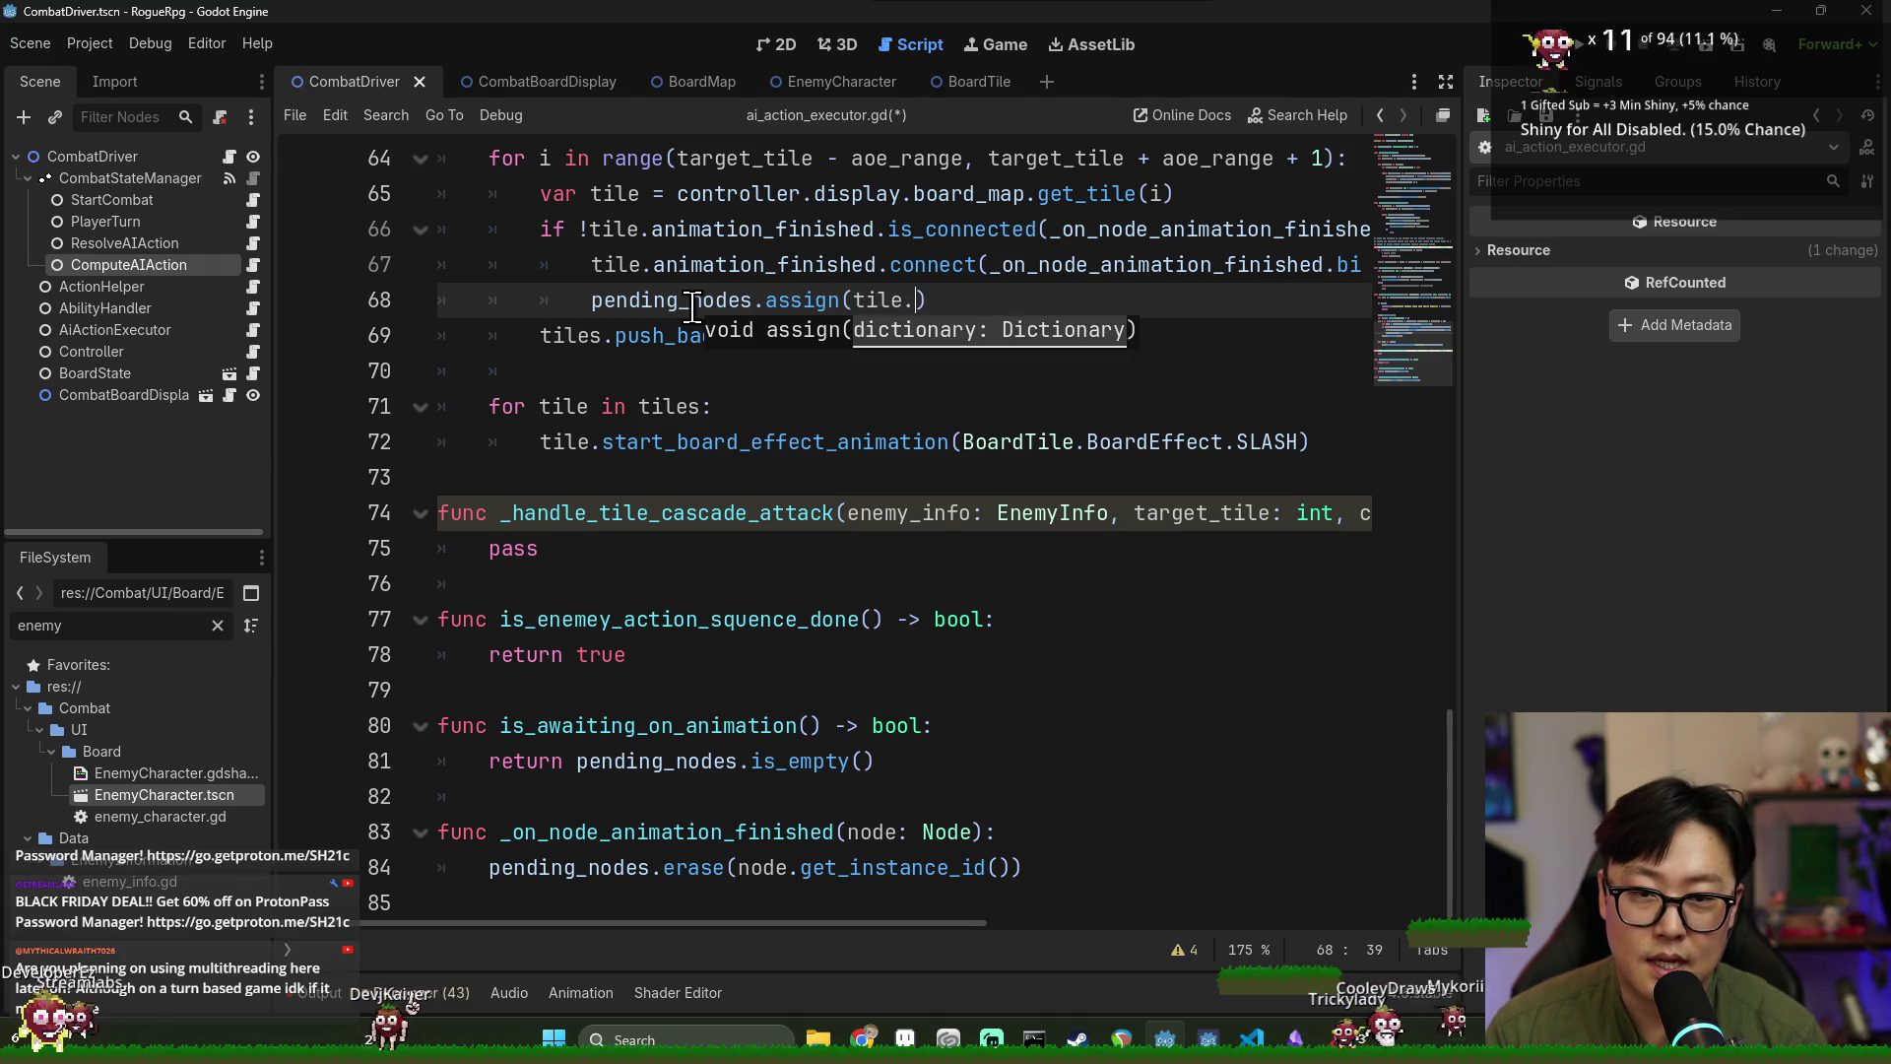
pyautogui.write('get_')
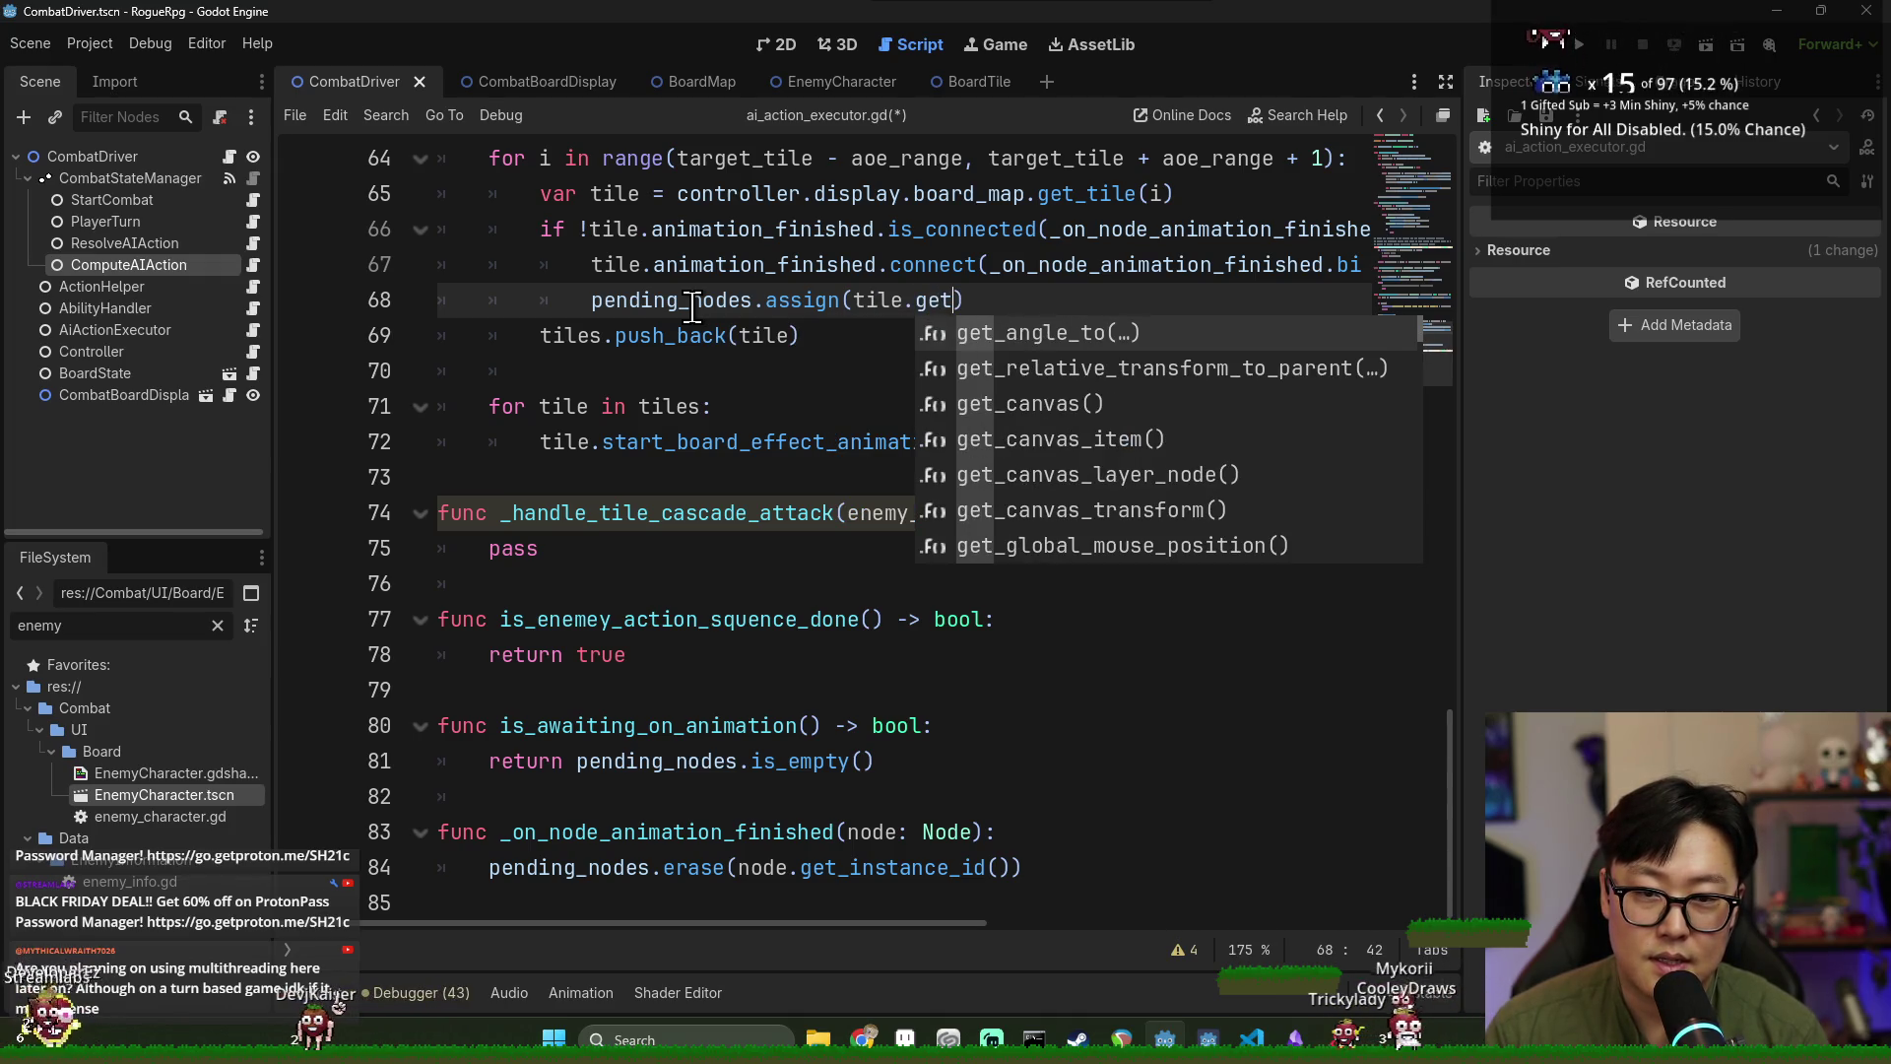
pyautogui.write('instance')
pyautogui.press('Down')
pyautogui.press('Return')
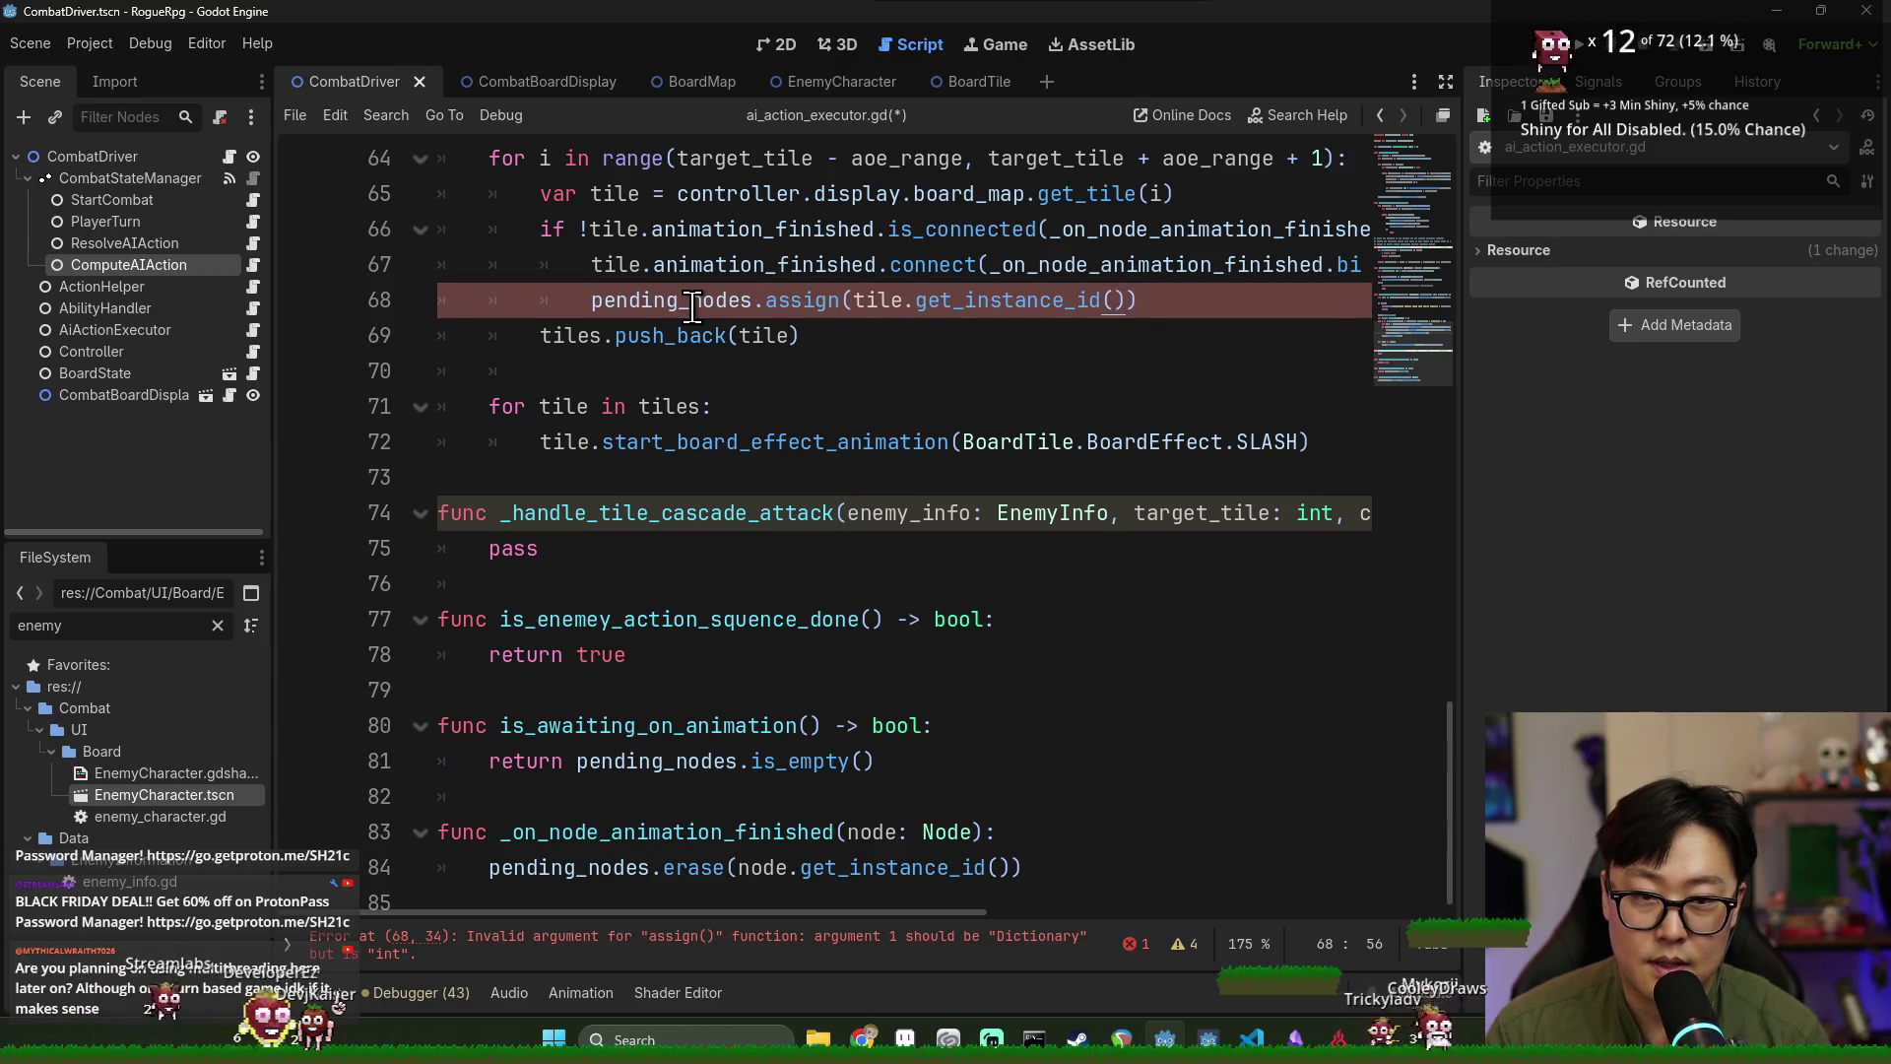
pyautogui.write(',')
pyautogui.write(')')
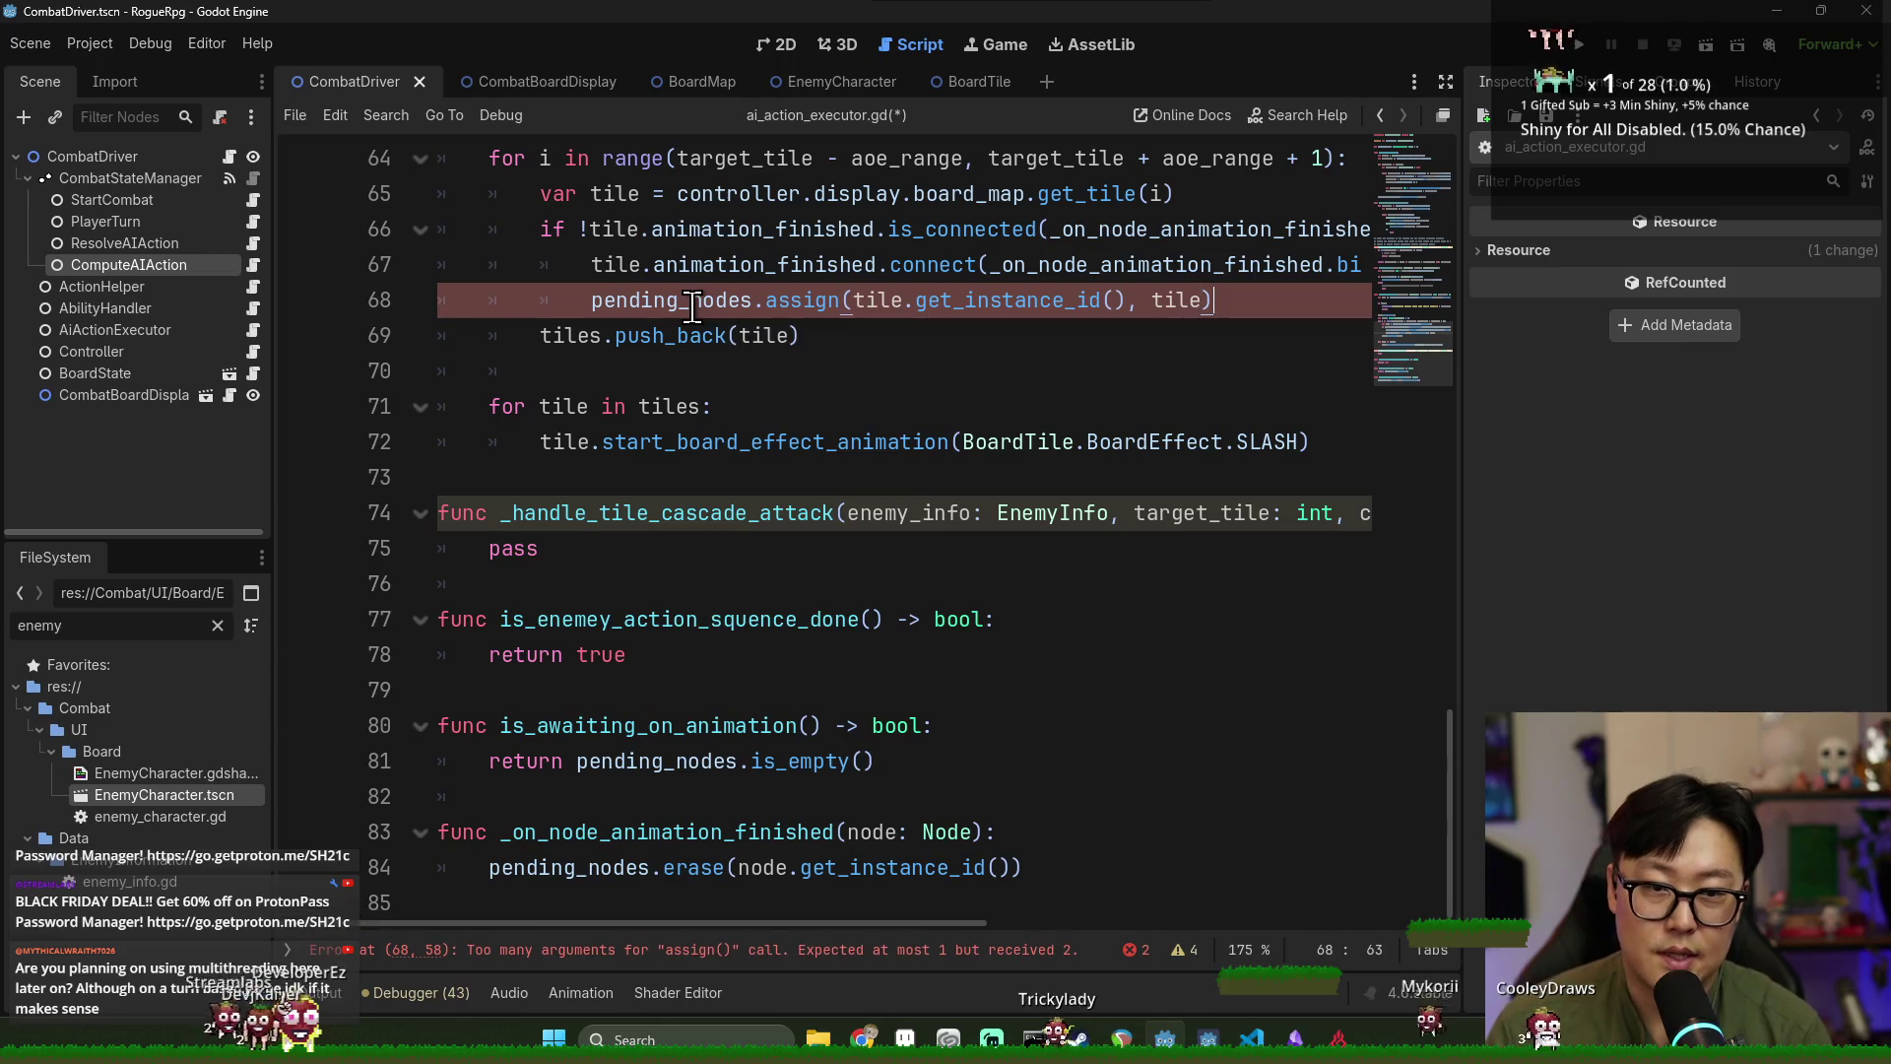
# Save, then check the Dictionary.assign documentation in the help page.
pyautogui.click(749, 370)
pyautogui.scroll(20, 887, 423)
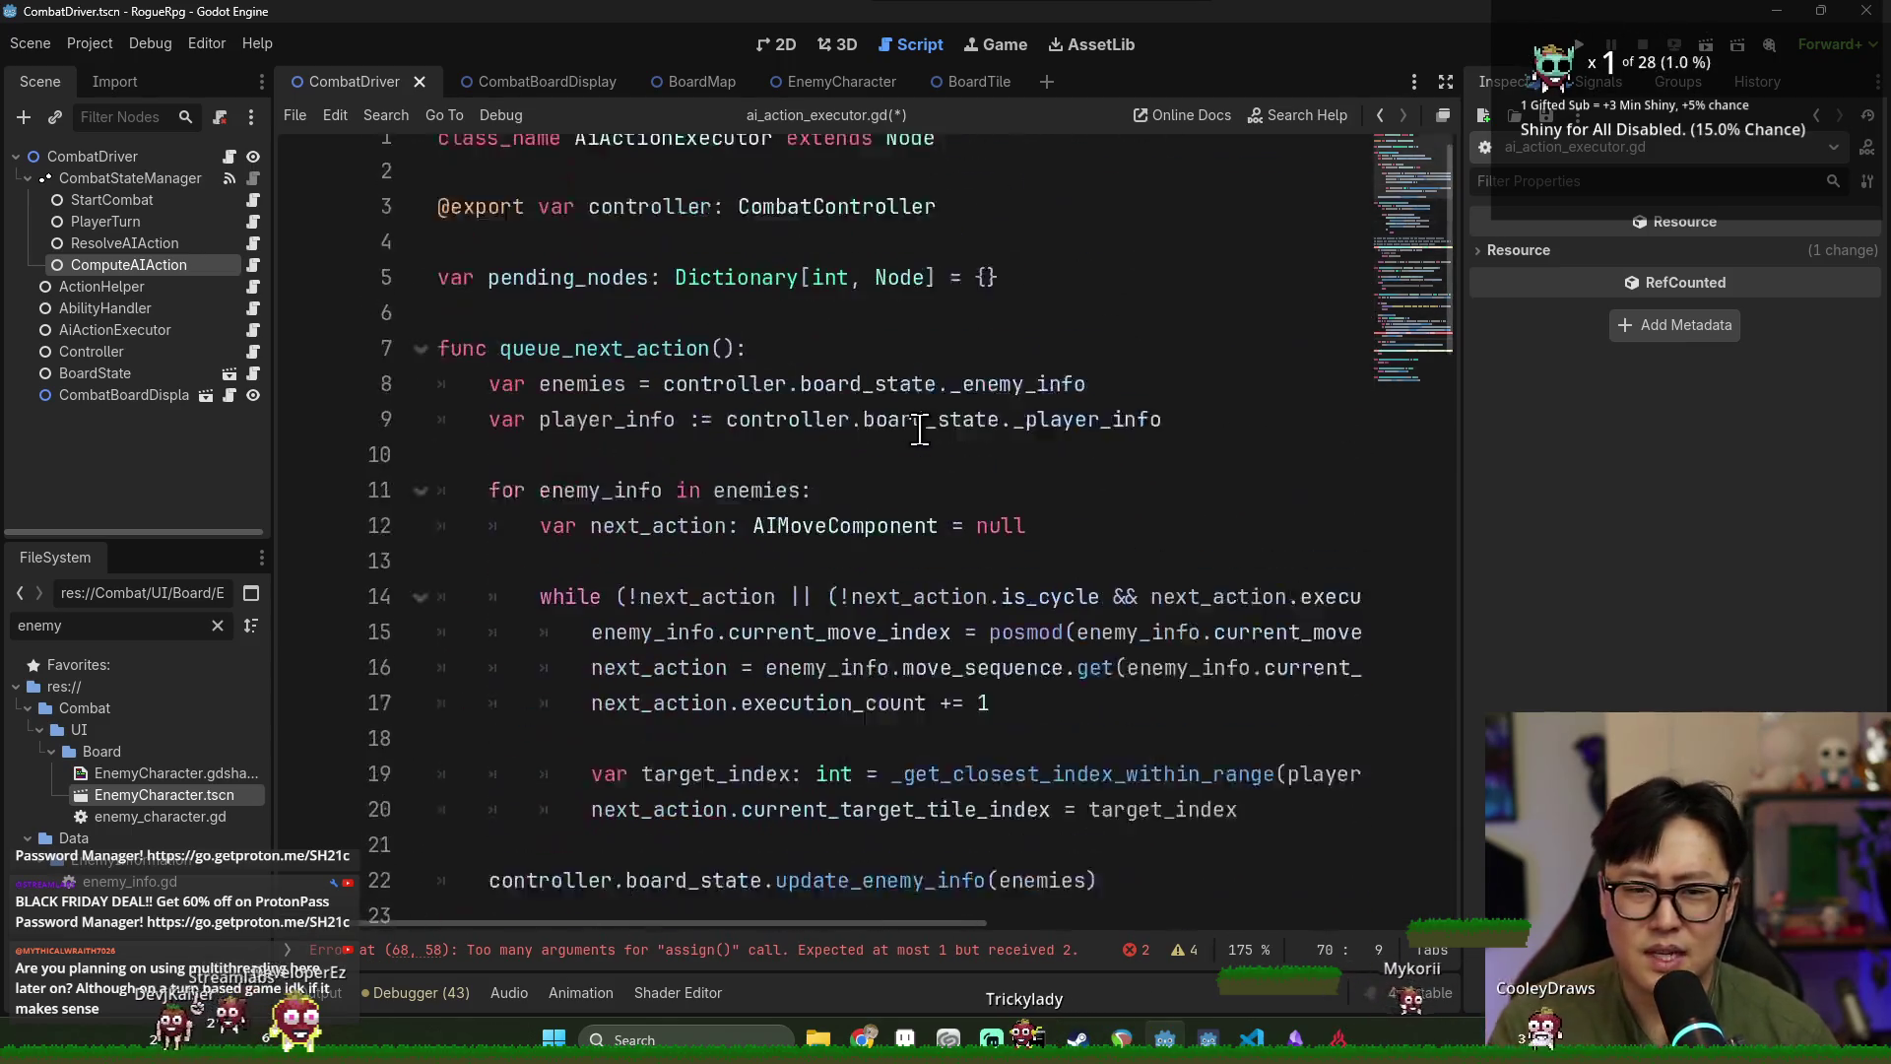
pyautogui.scroll(-18, 904, 298)
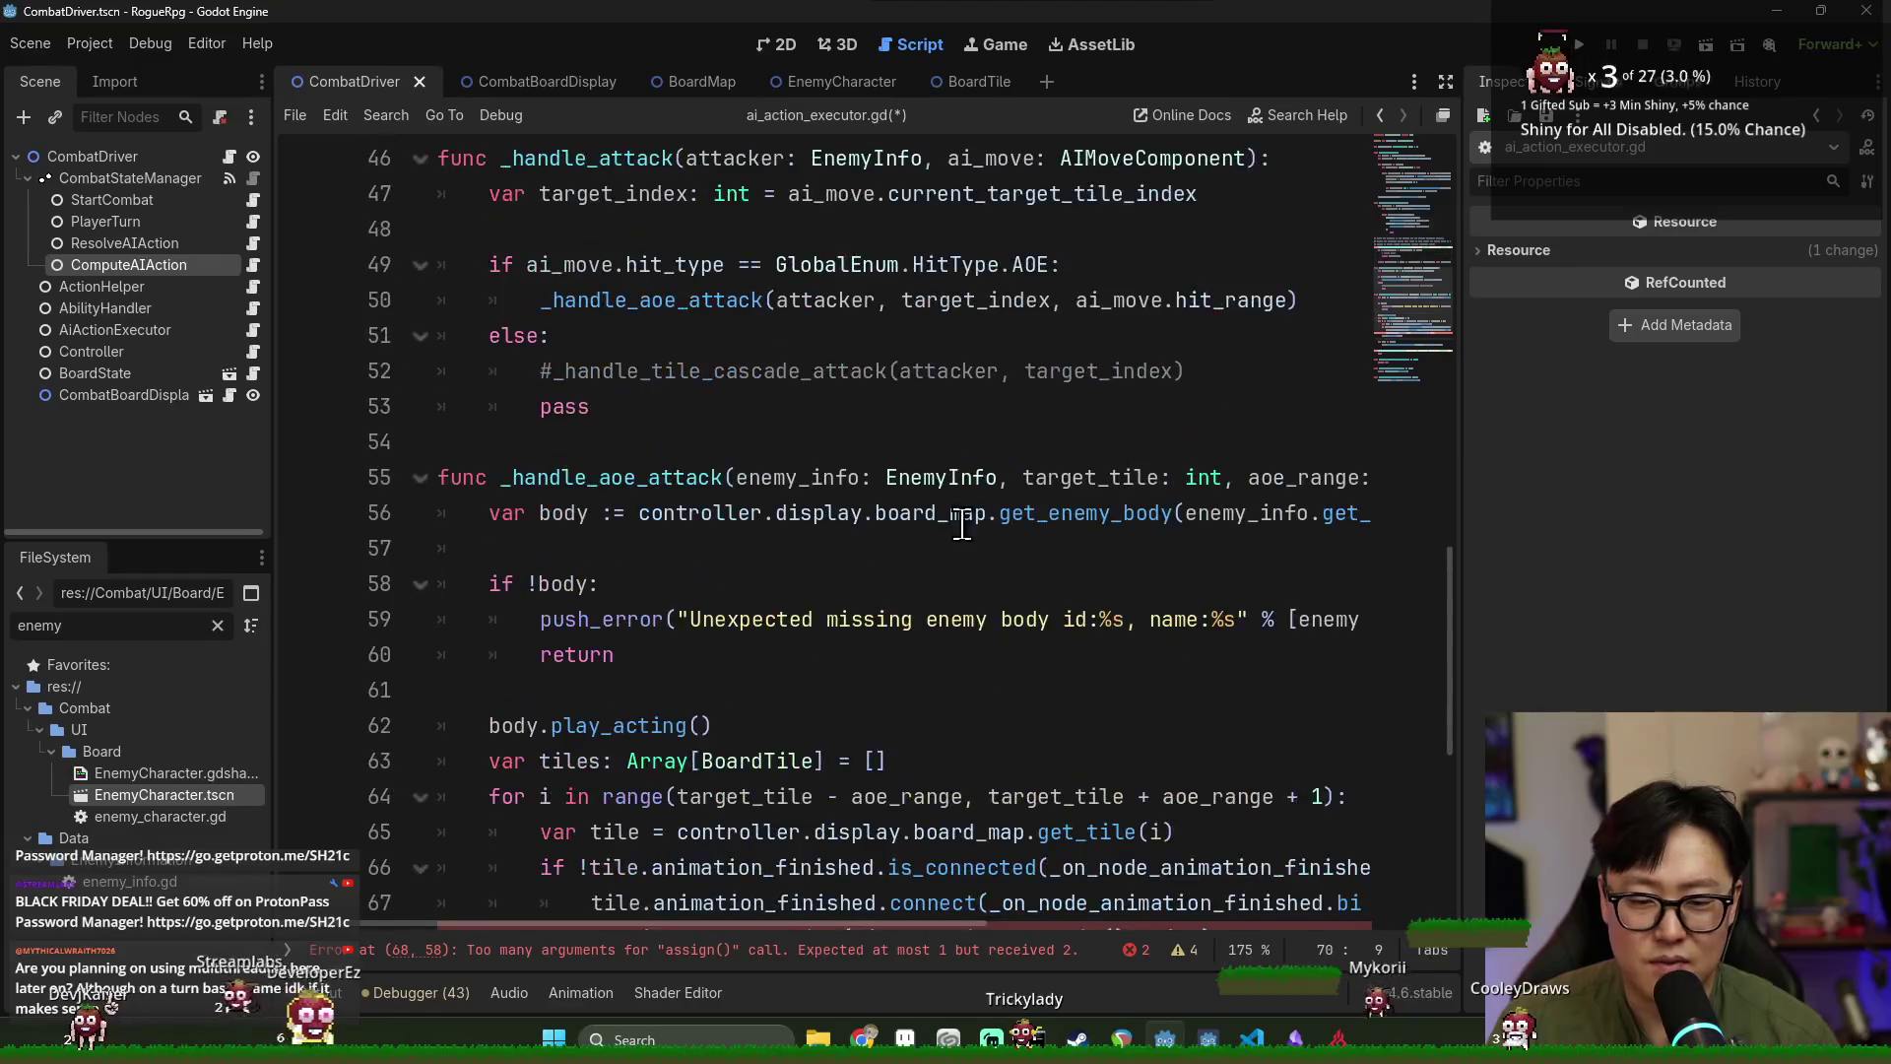
pyautogui.click(1030, 583)
pyautogui.hotkey('ctrl', 's')
pyautogui.doubleClick(1176, 619)
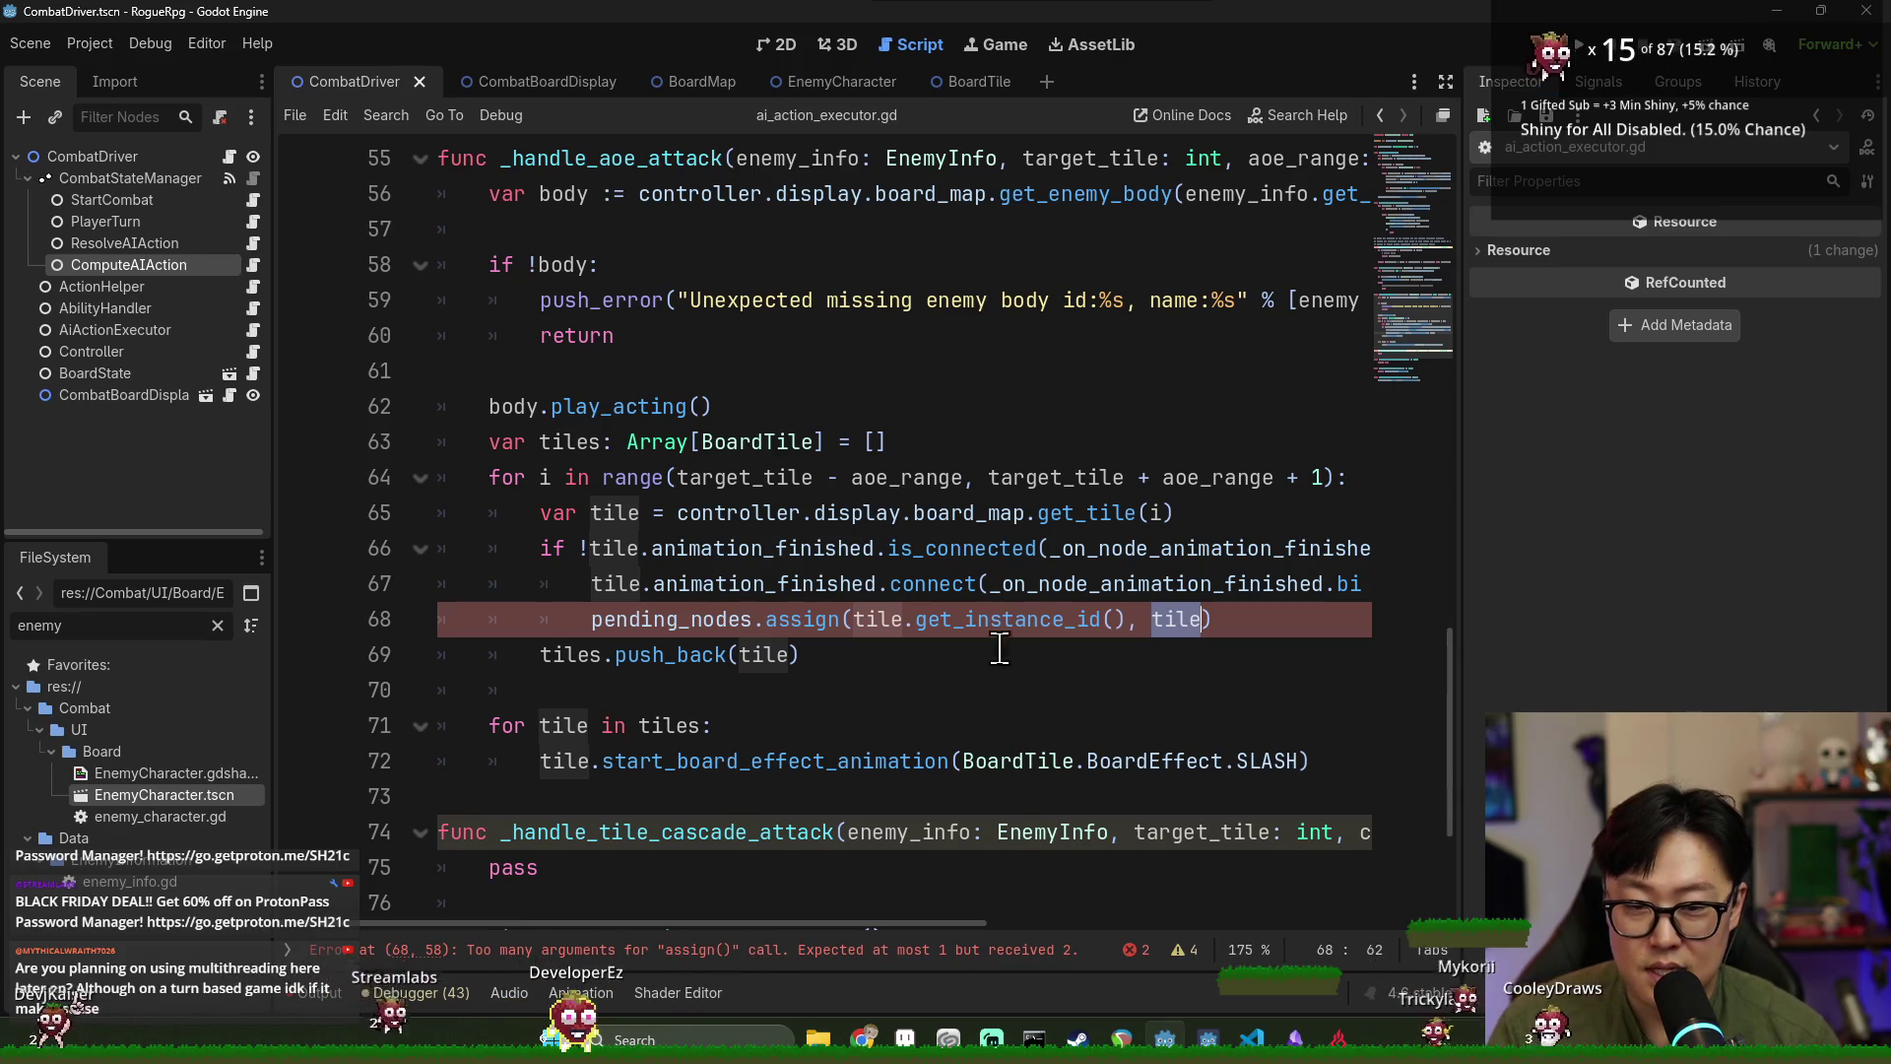
pyautogui.keyDown('ctrl'); pyautogui.click(794, 629); pyautogui.keyUp('ctrl')
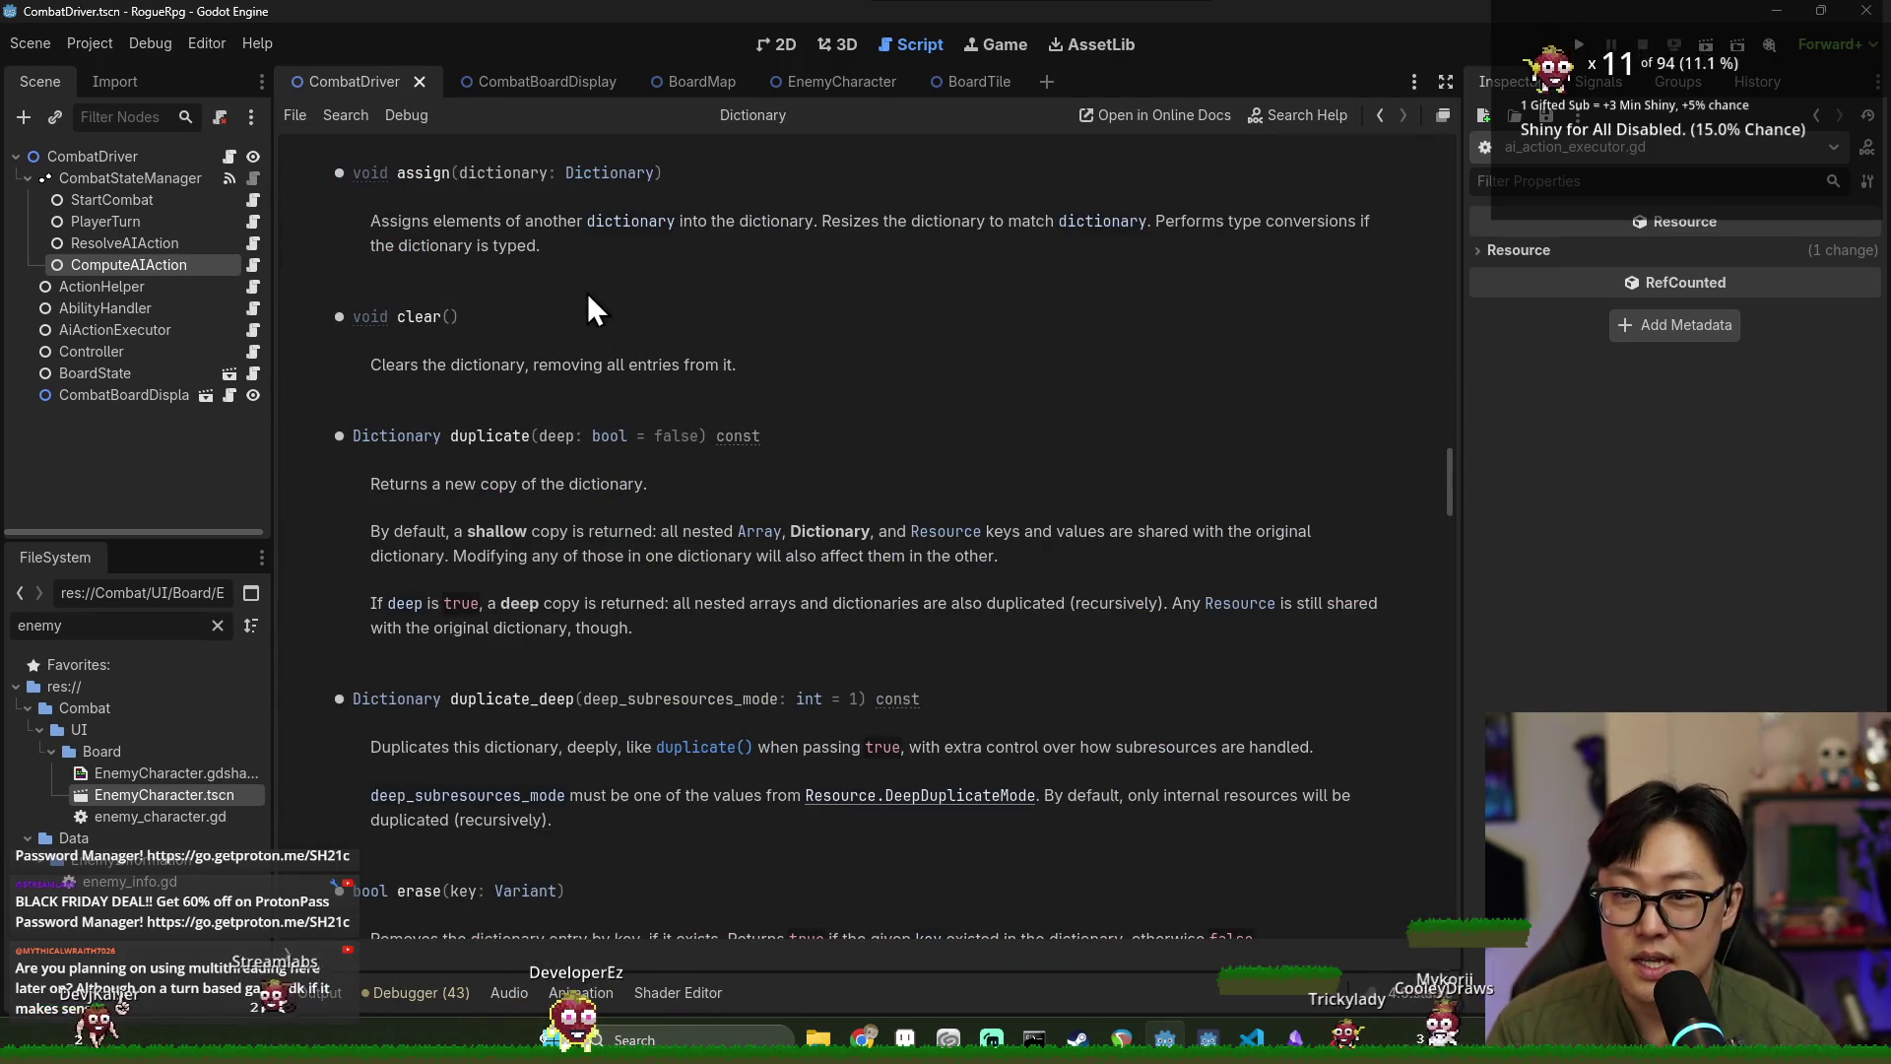
pyautogui.hotkey('alt', 'Left')
# Rewrite the line as pending_nodes[tile.get_instance_id()] = tile.
pyautogui.doubleClick(806, 622)
pyautogui.press('BackSpace')
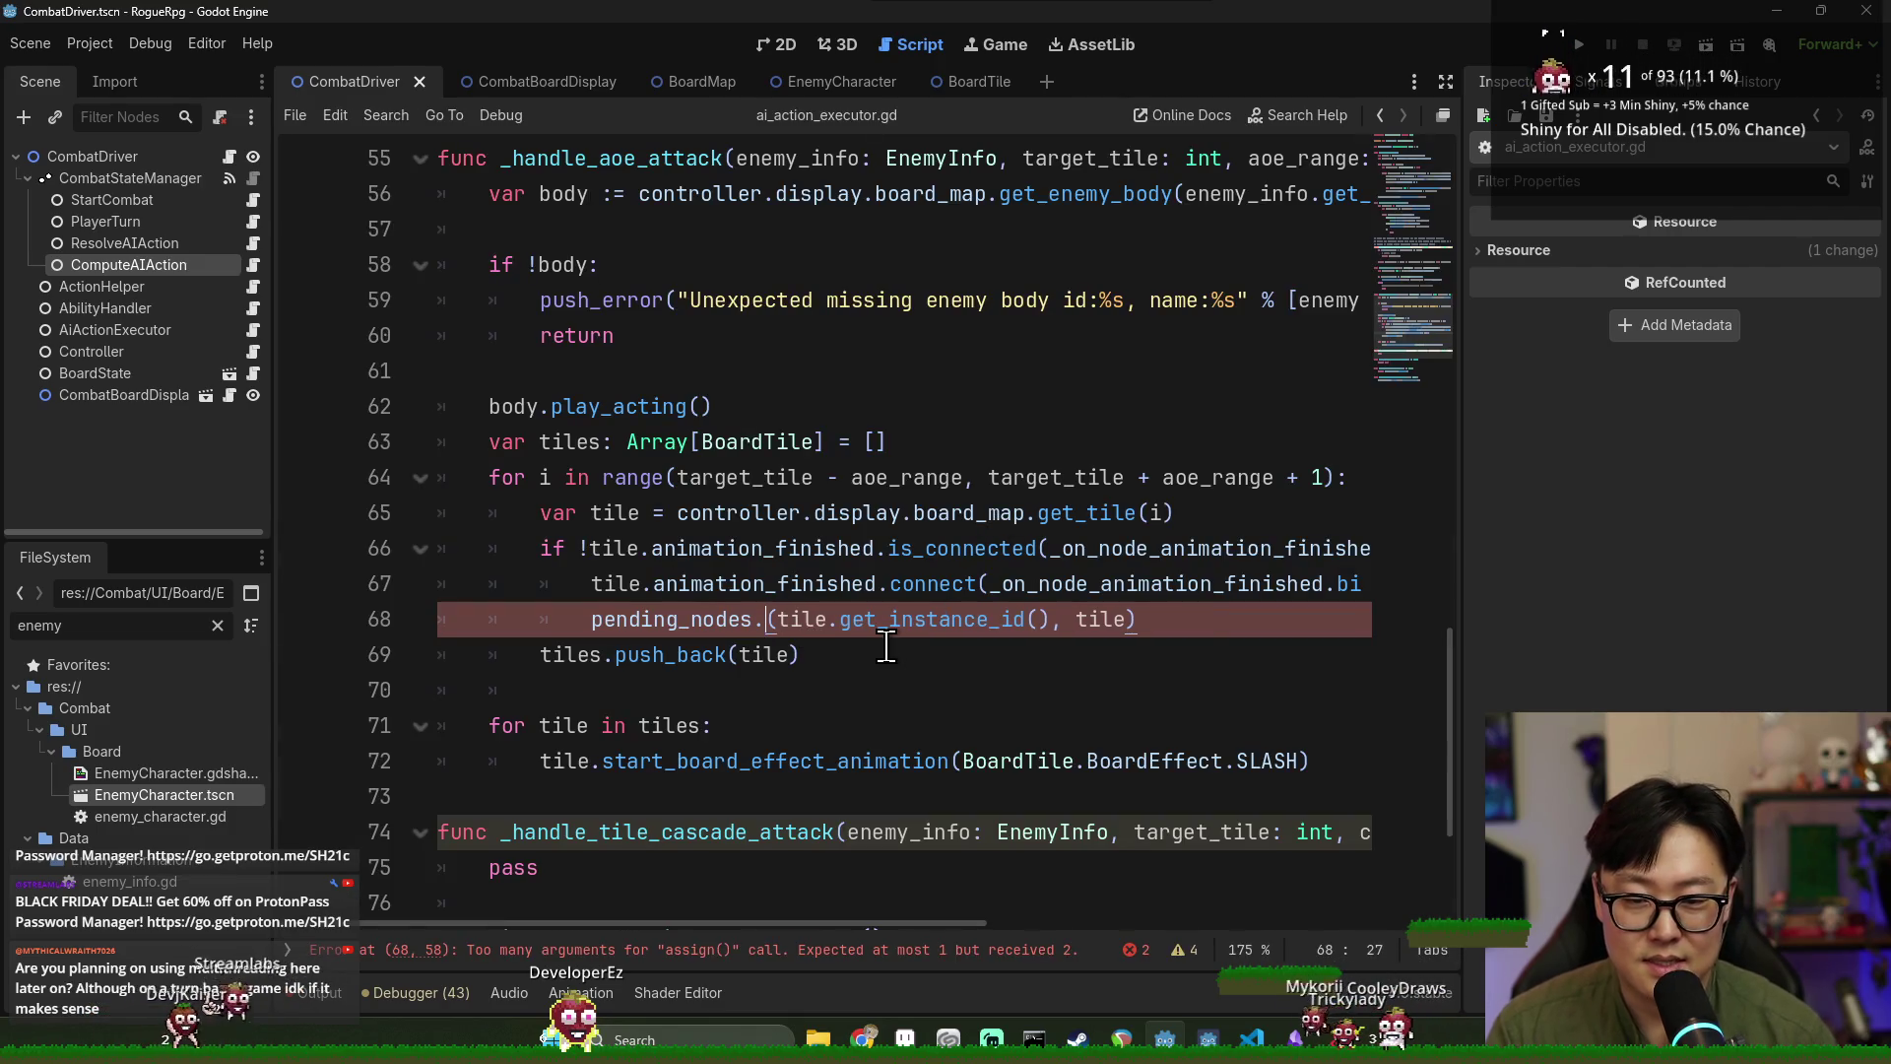
pyautogui.scroll(-3, 887, 648)
pyautogui.hotkey('ctrl', 'z')
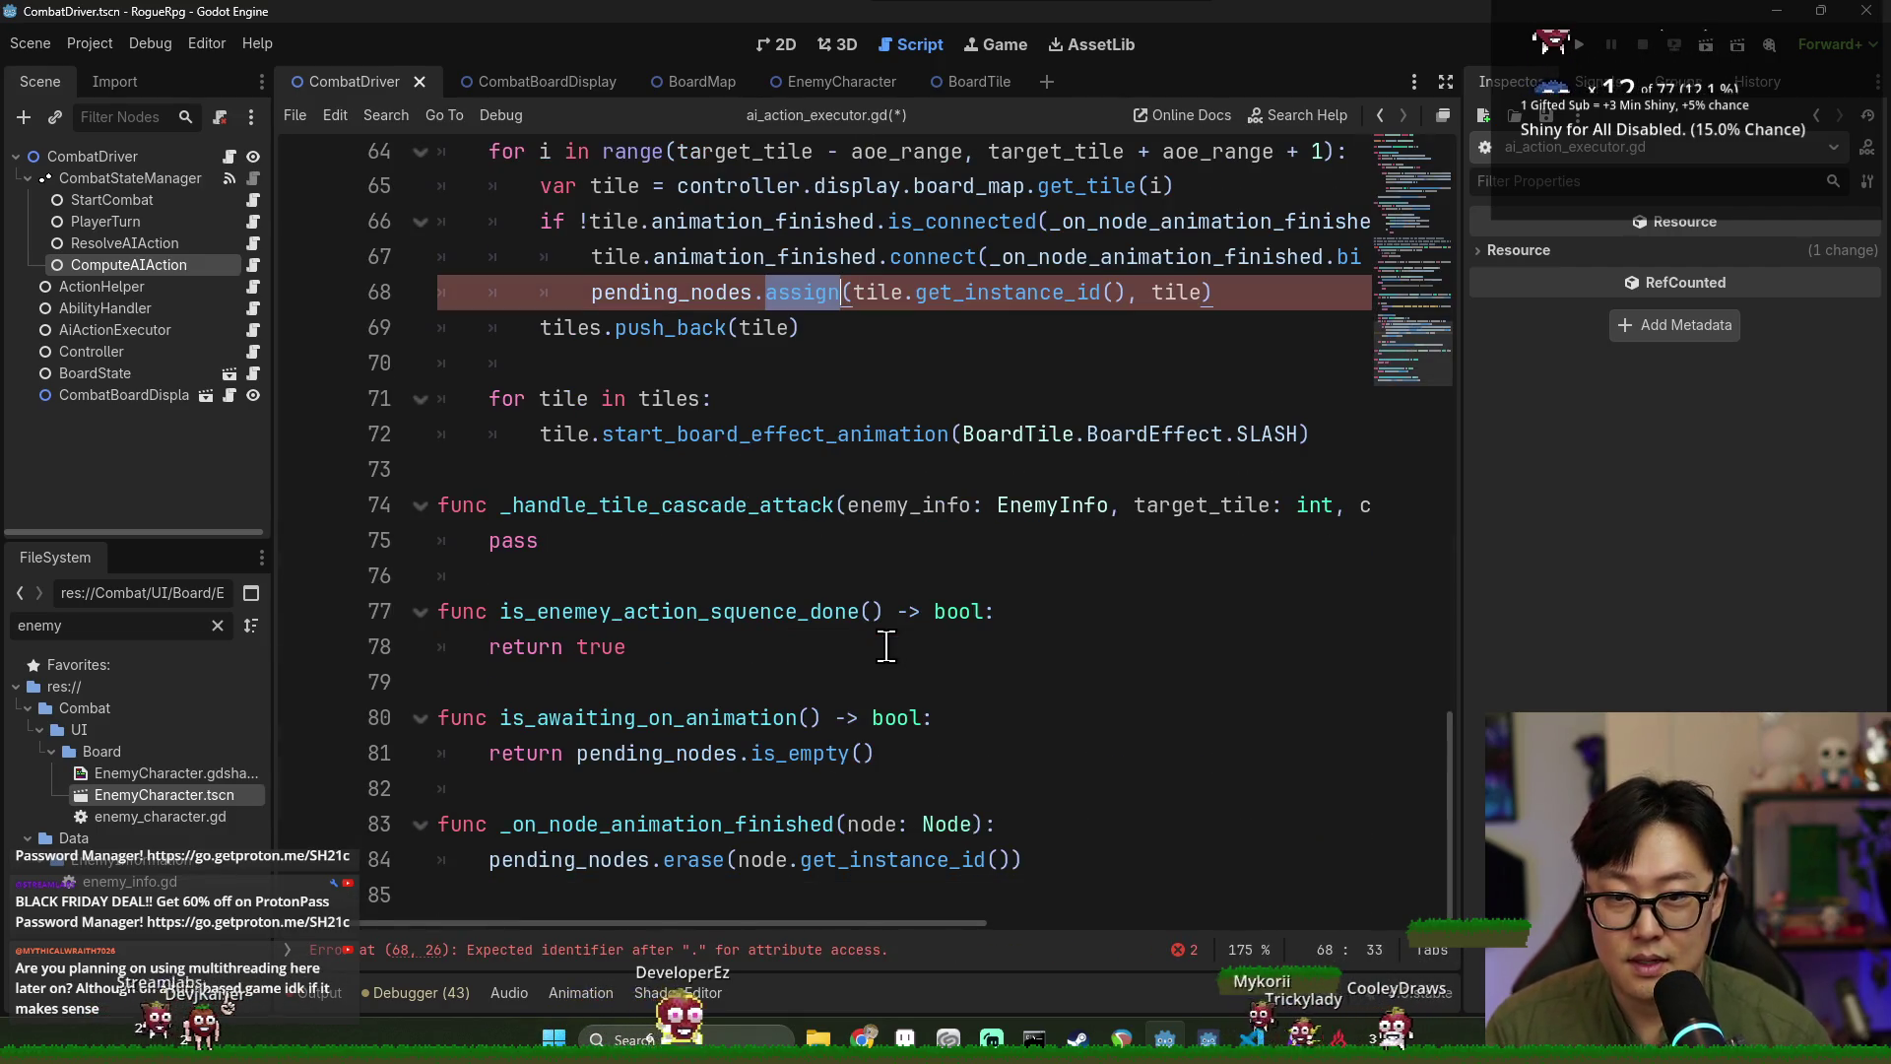
pyautogui.click(853, 301)
pyautogui.moveTo(854, 300); pyautogui.dragTo(751, 295)
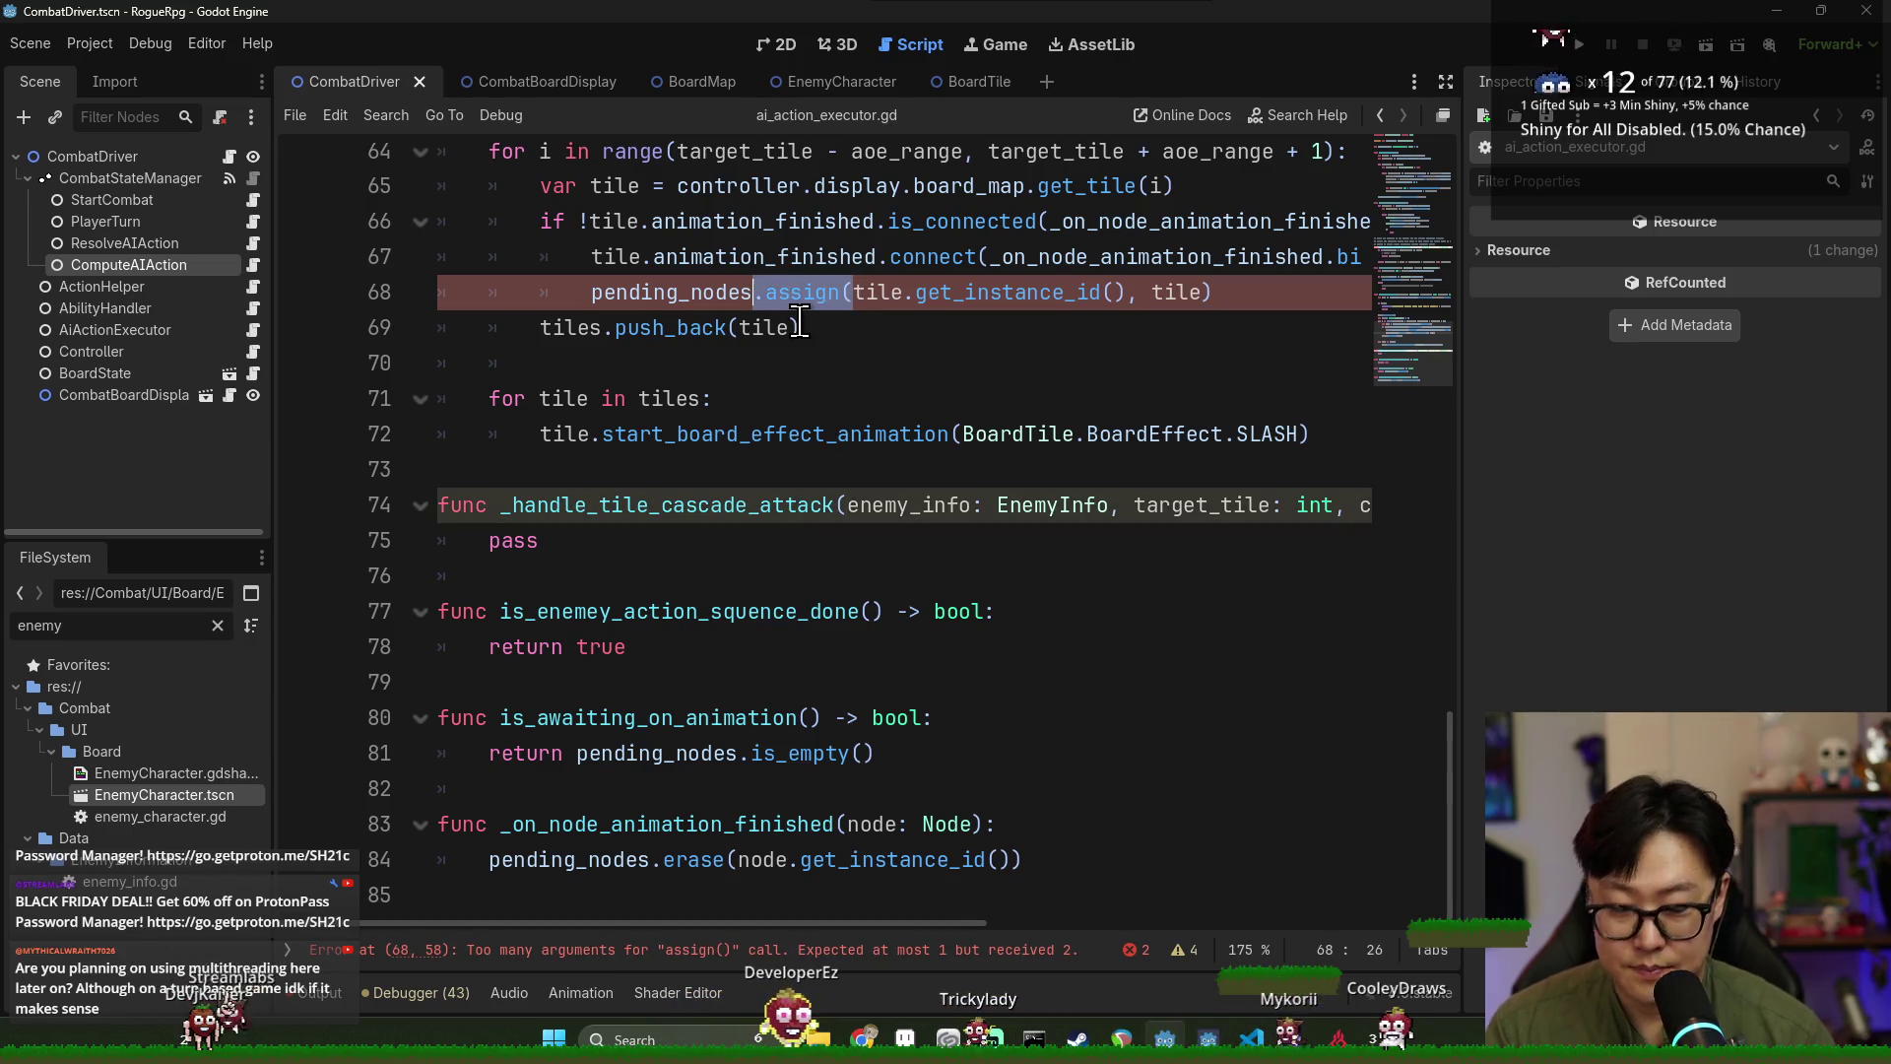
pyautogui.write('[')
pyautogui.click(1042, 294)
pyautogui.write('] =')
pyautogui.click(1167, 293)
pyautogui.click(1086, 294)
pyautogui.press('BackSpace')
pyautogui.click(978, 384)
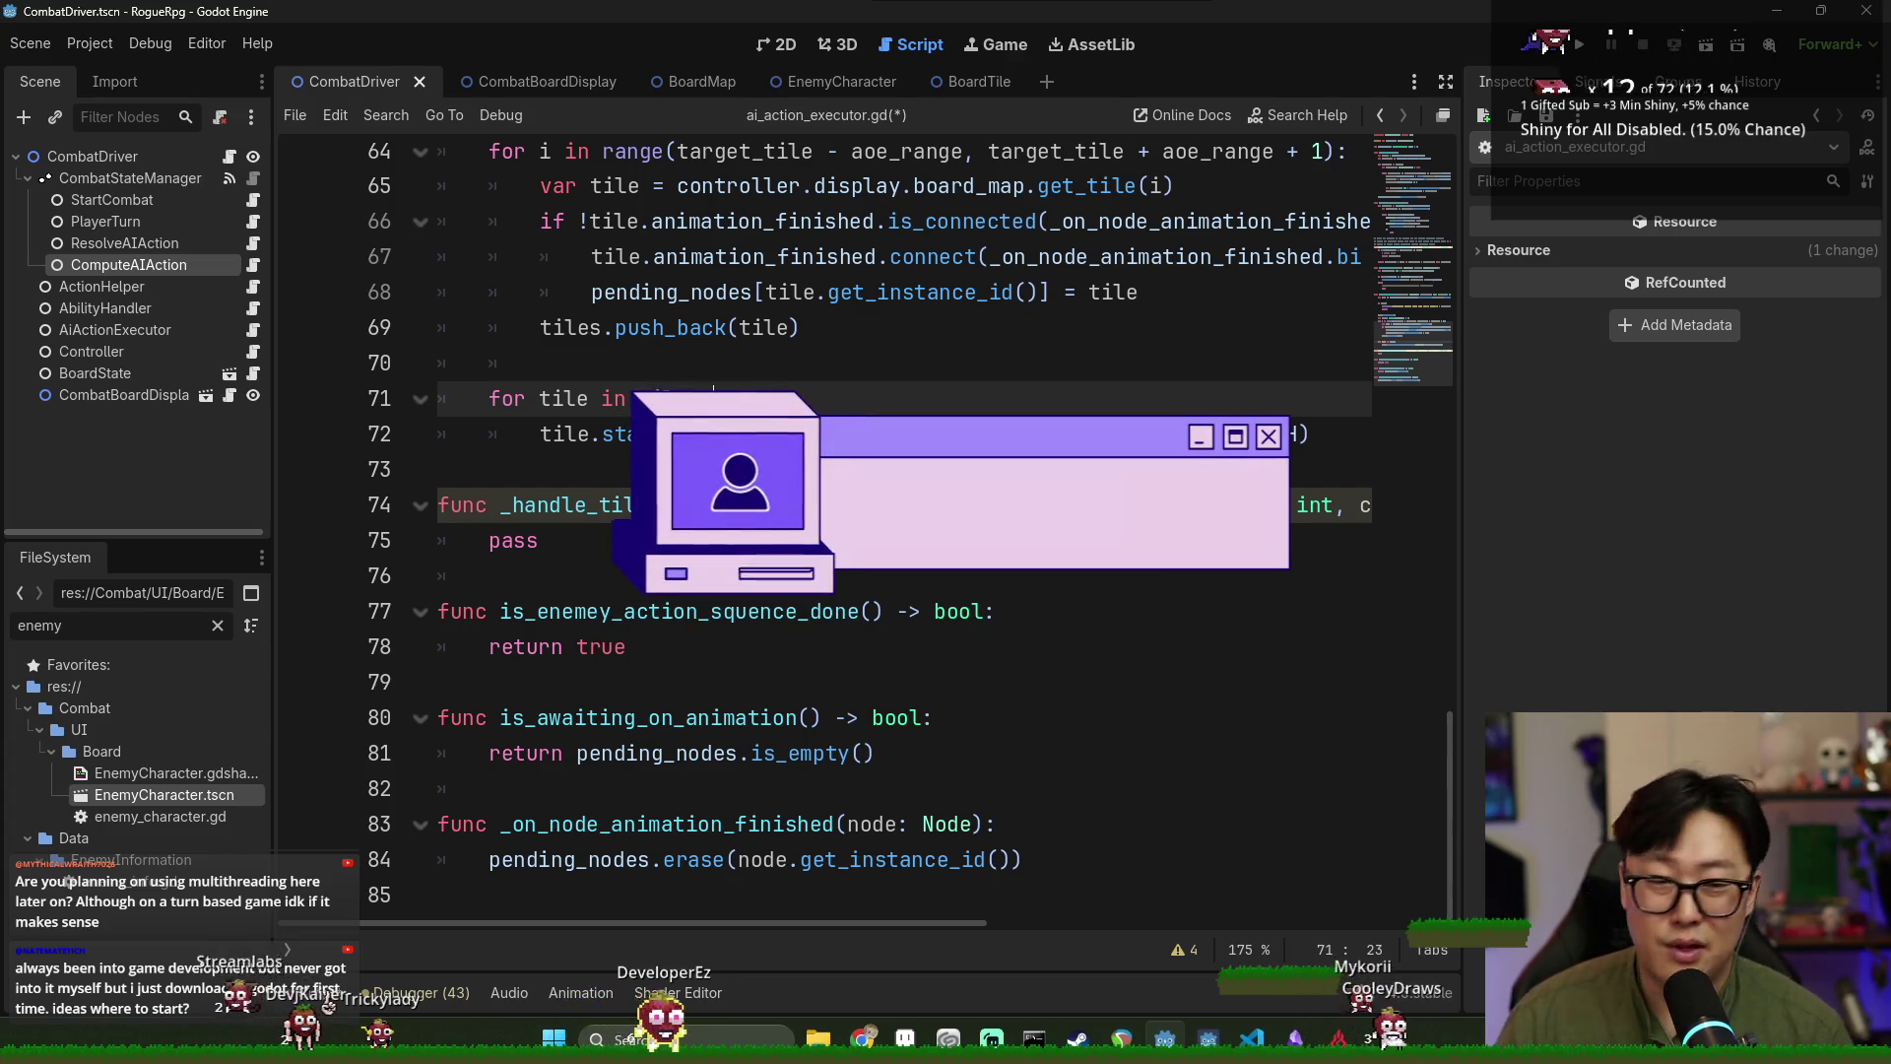
pyautogui.click(915, 420)
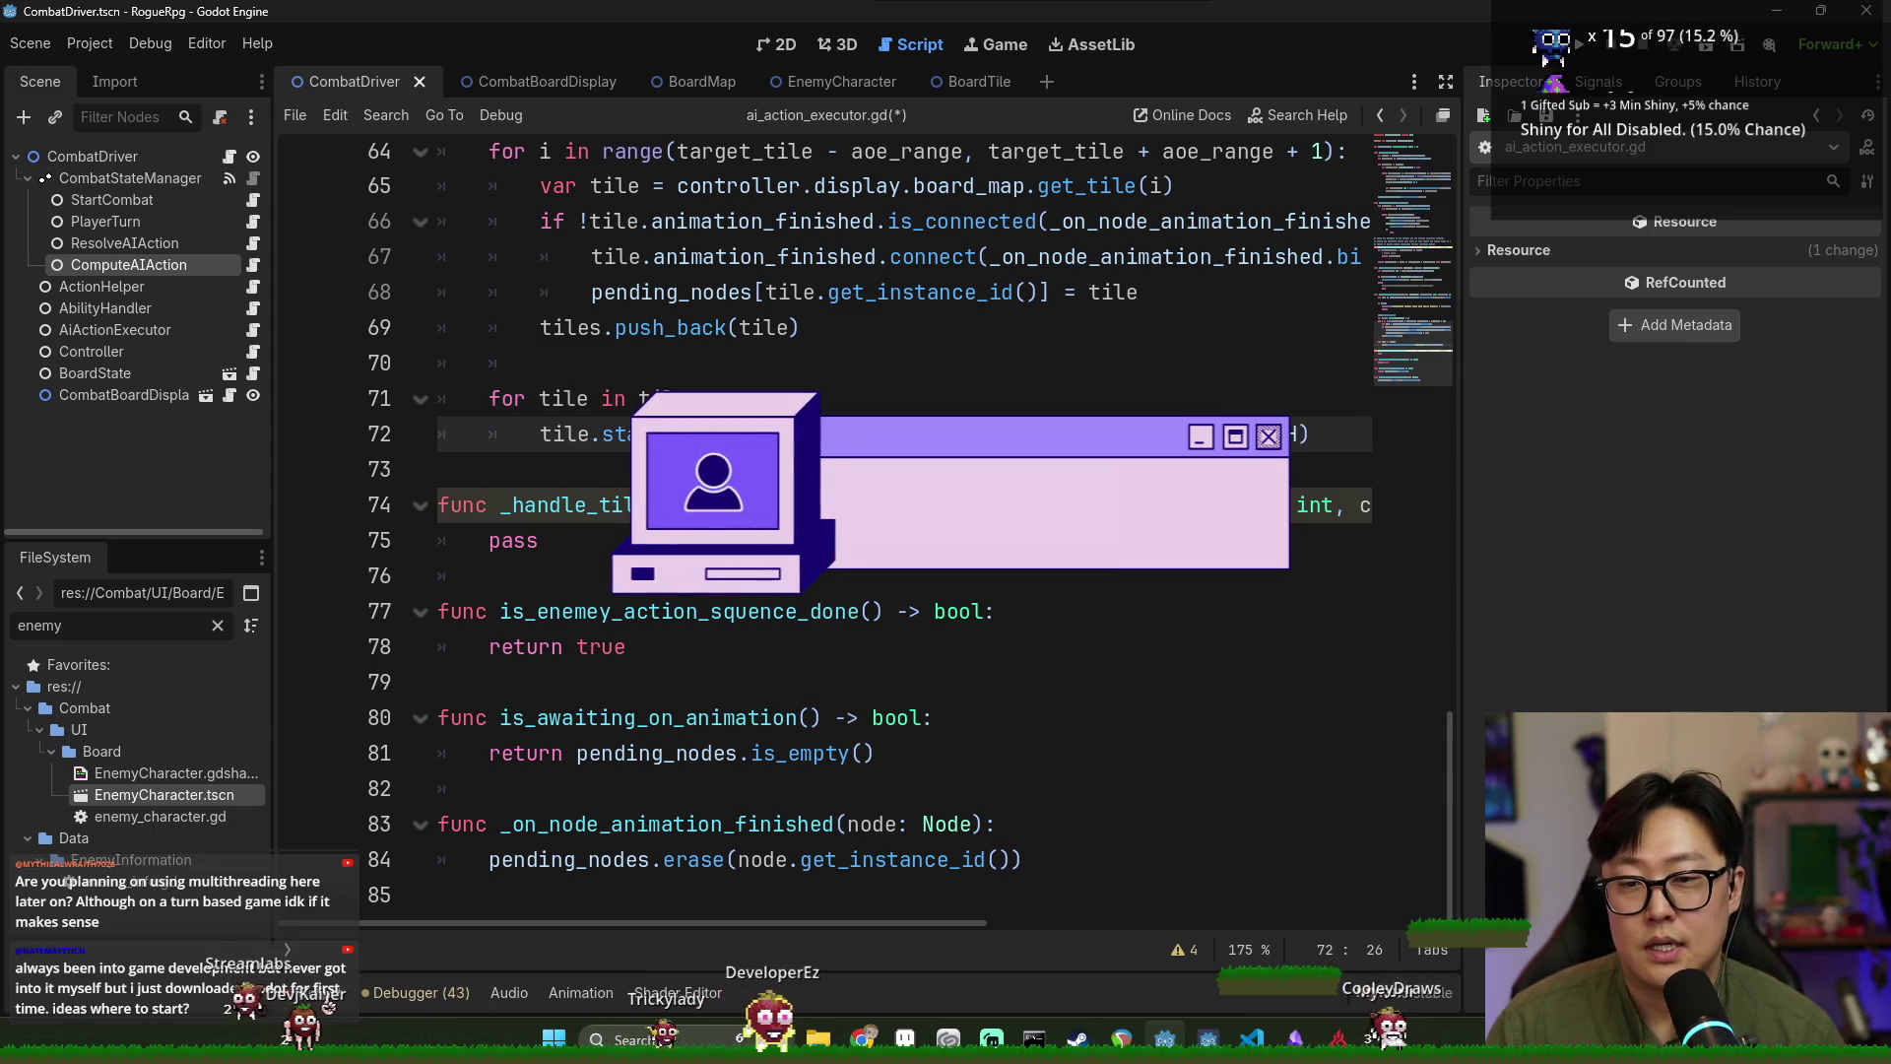
# Review the AoE tile loops and handler, then drag the browser onto the main screen.
pyautogui.scroll(2, 915, 418)
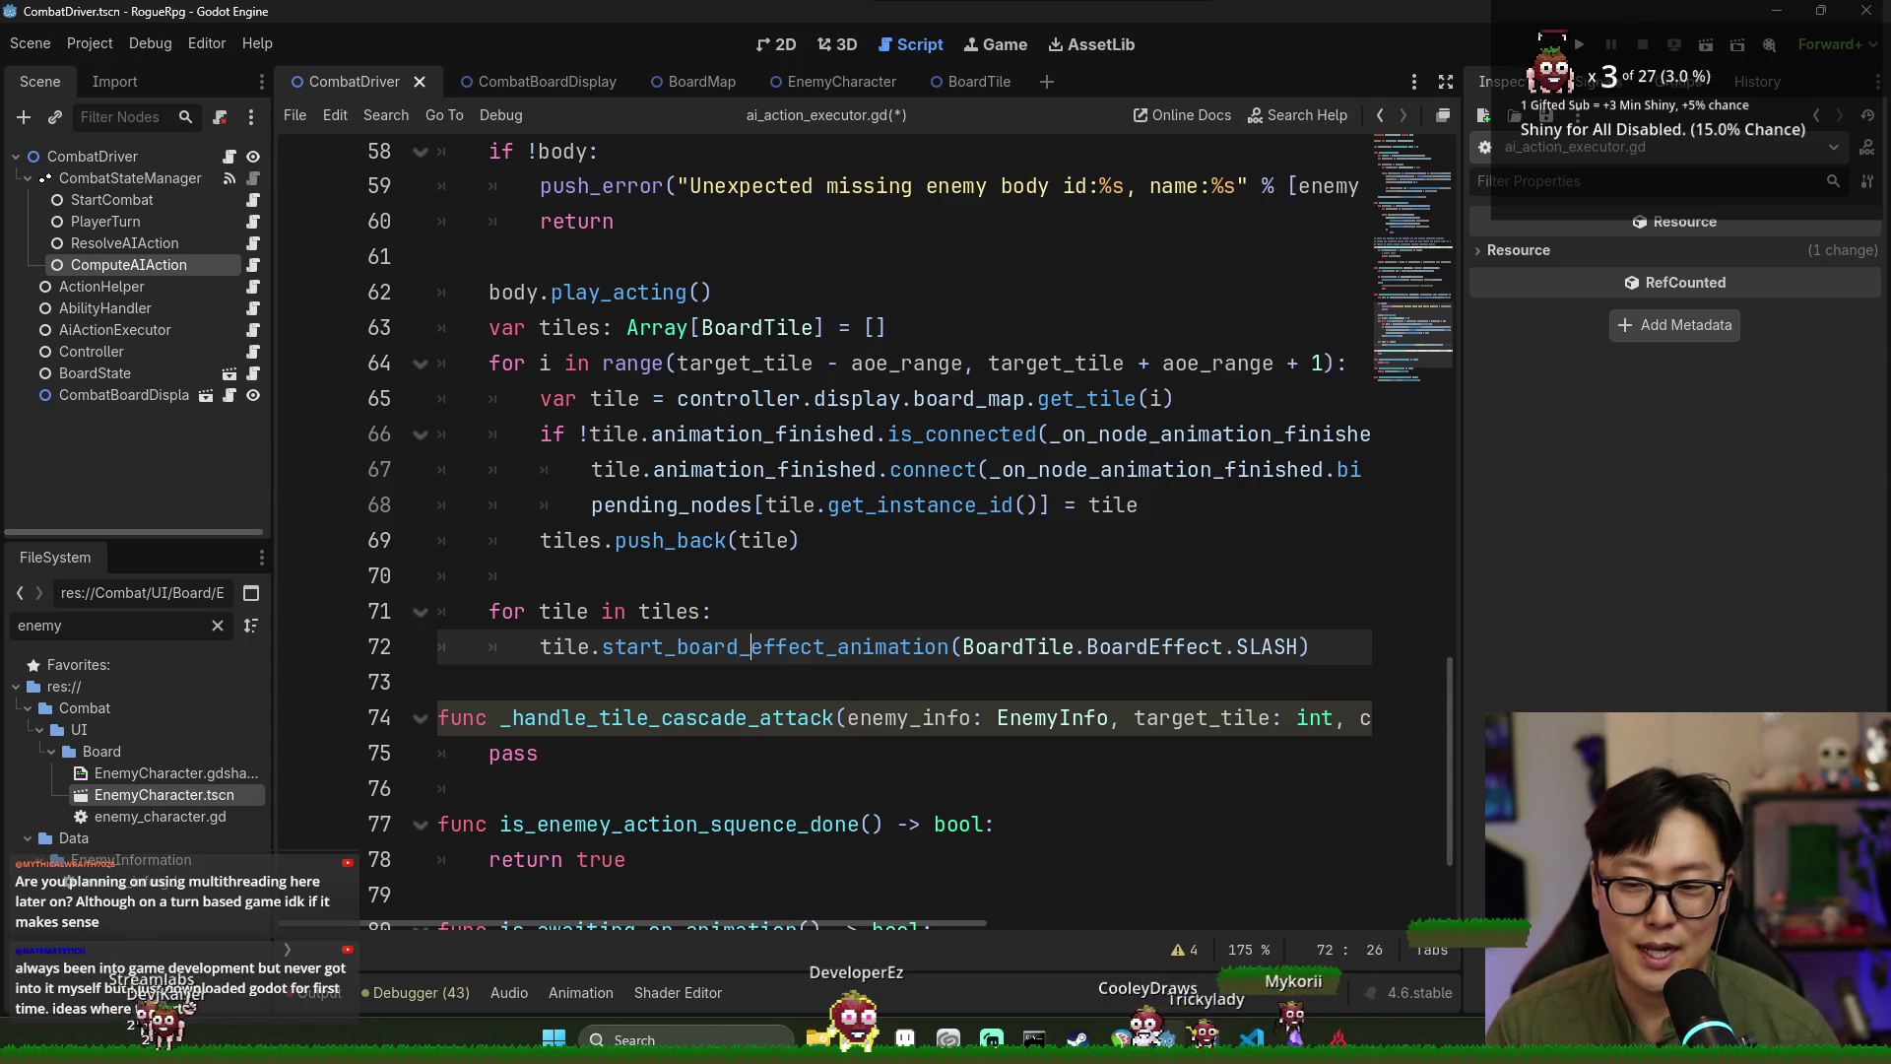
pyautogui.scroll(-2, 686, 648)
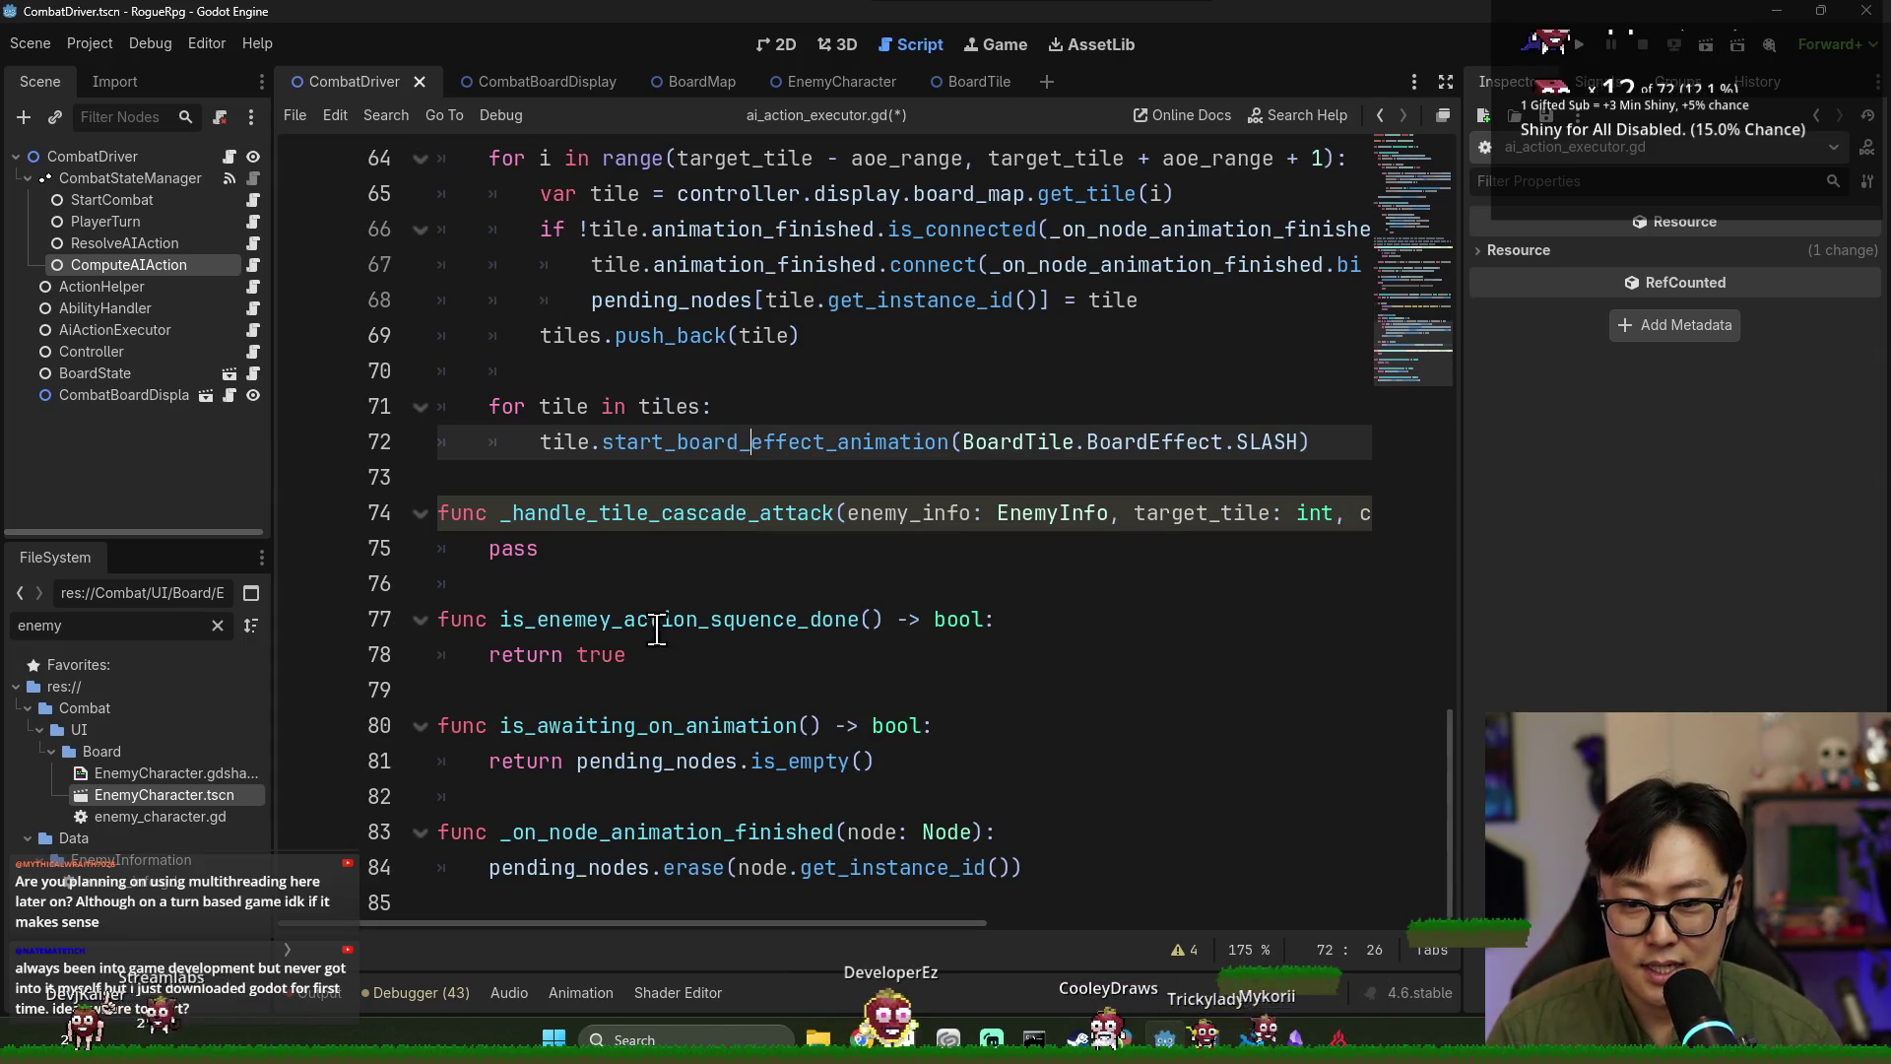
pyautogui.click(737, 730)
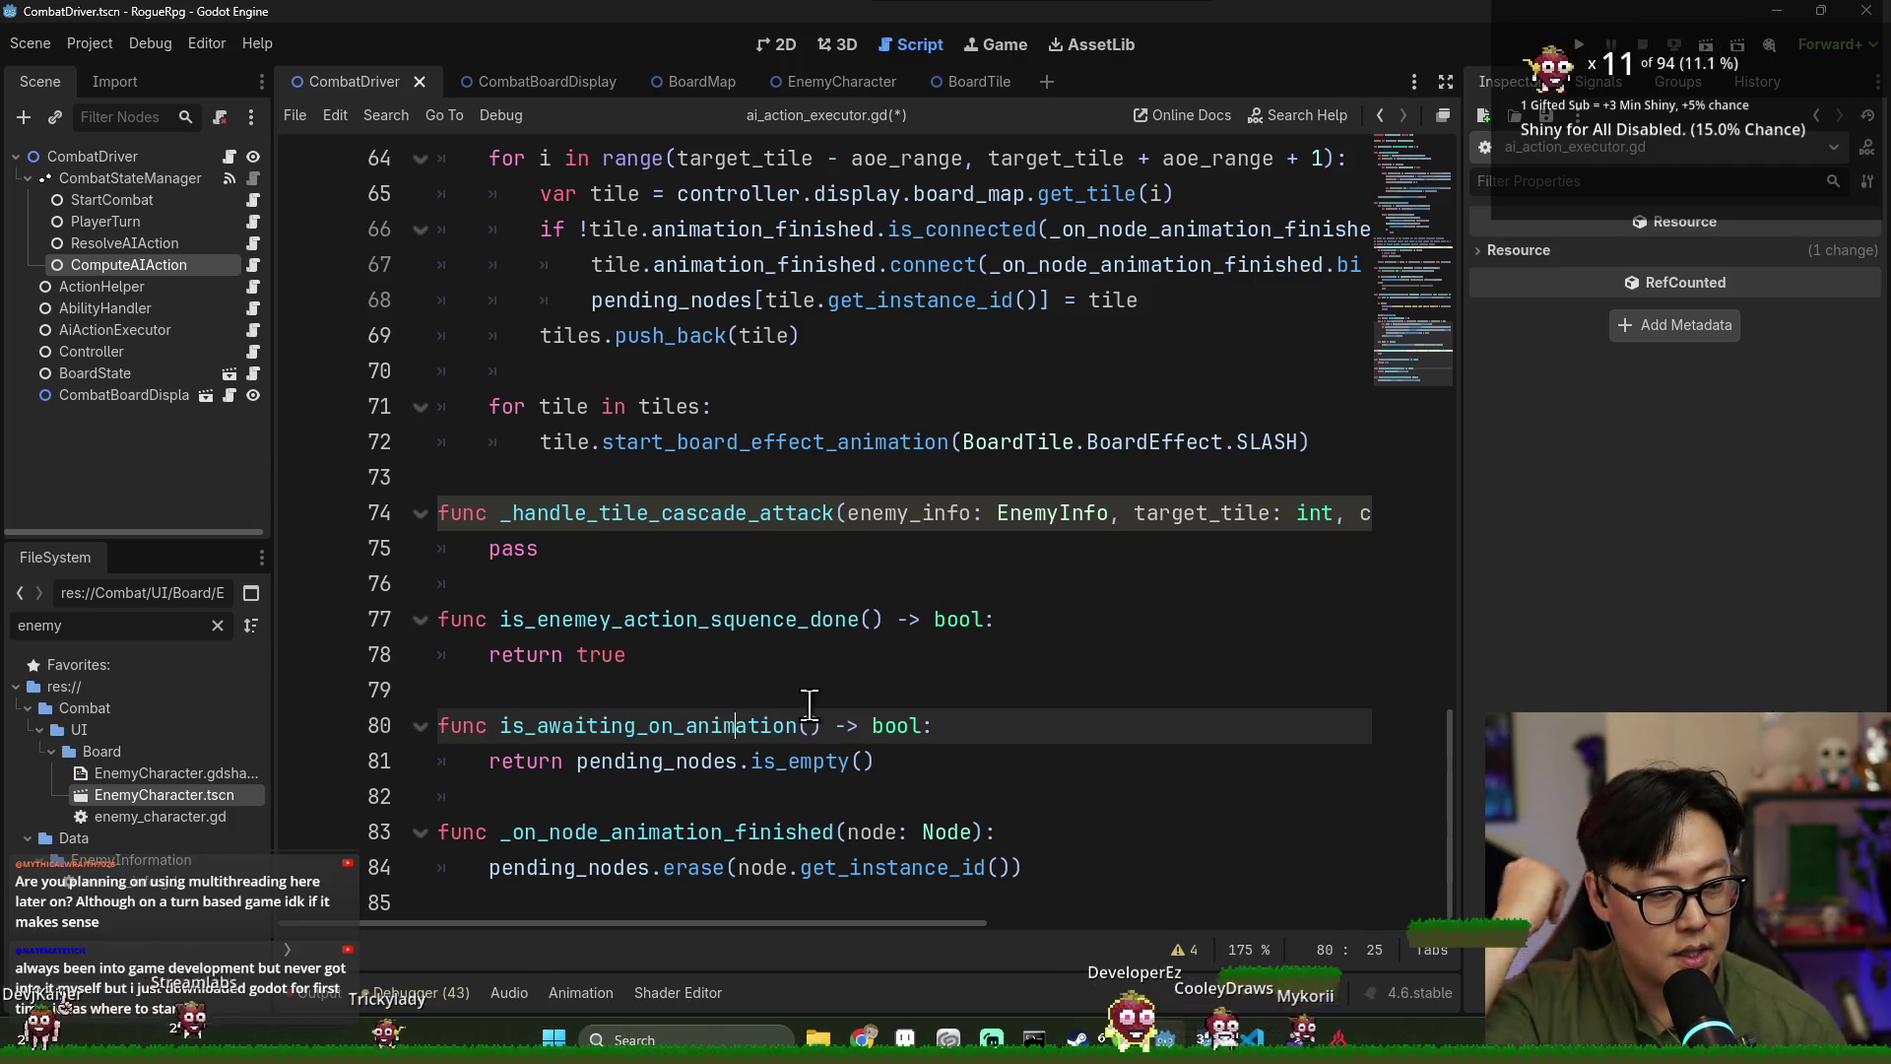
pyautogui.scroll(2, 779, 523)
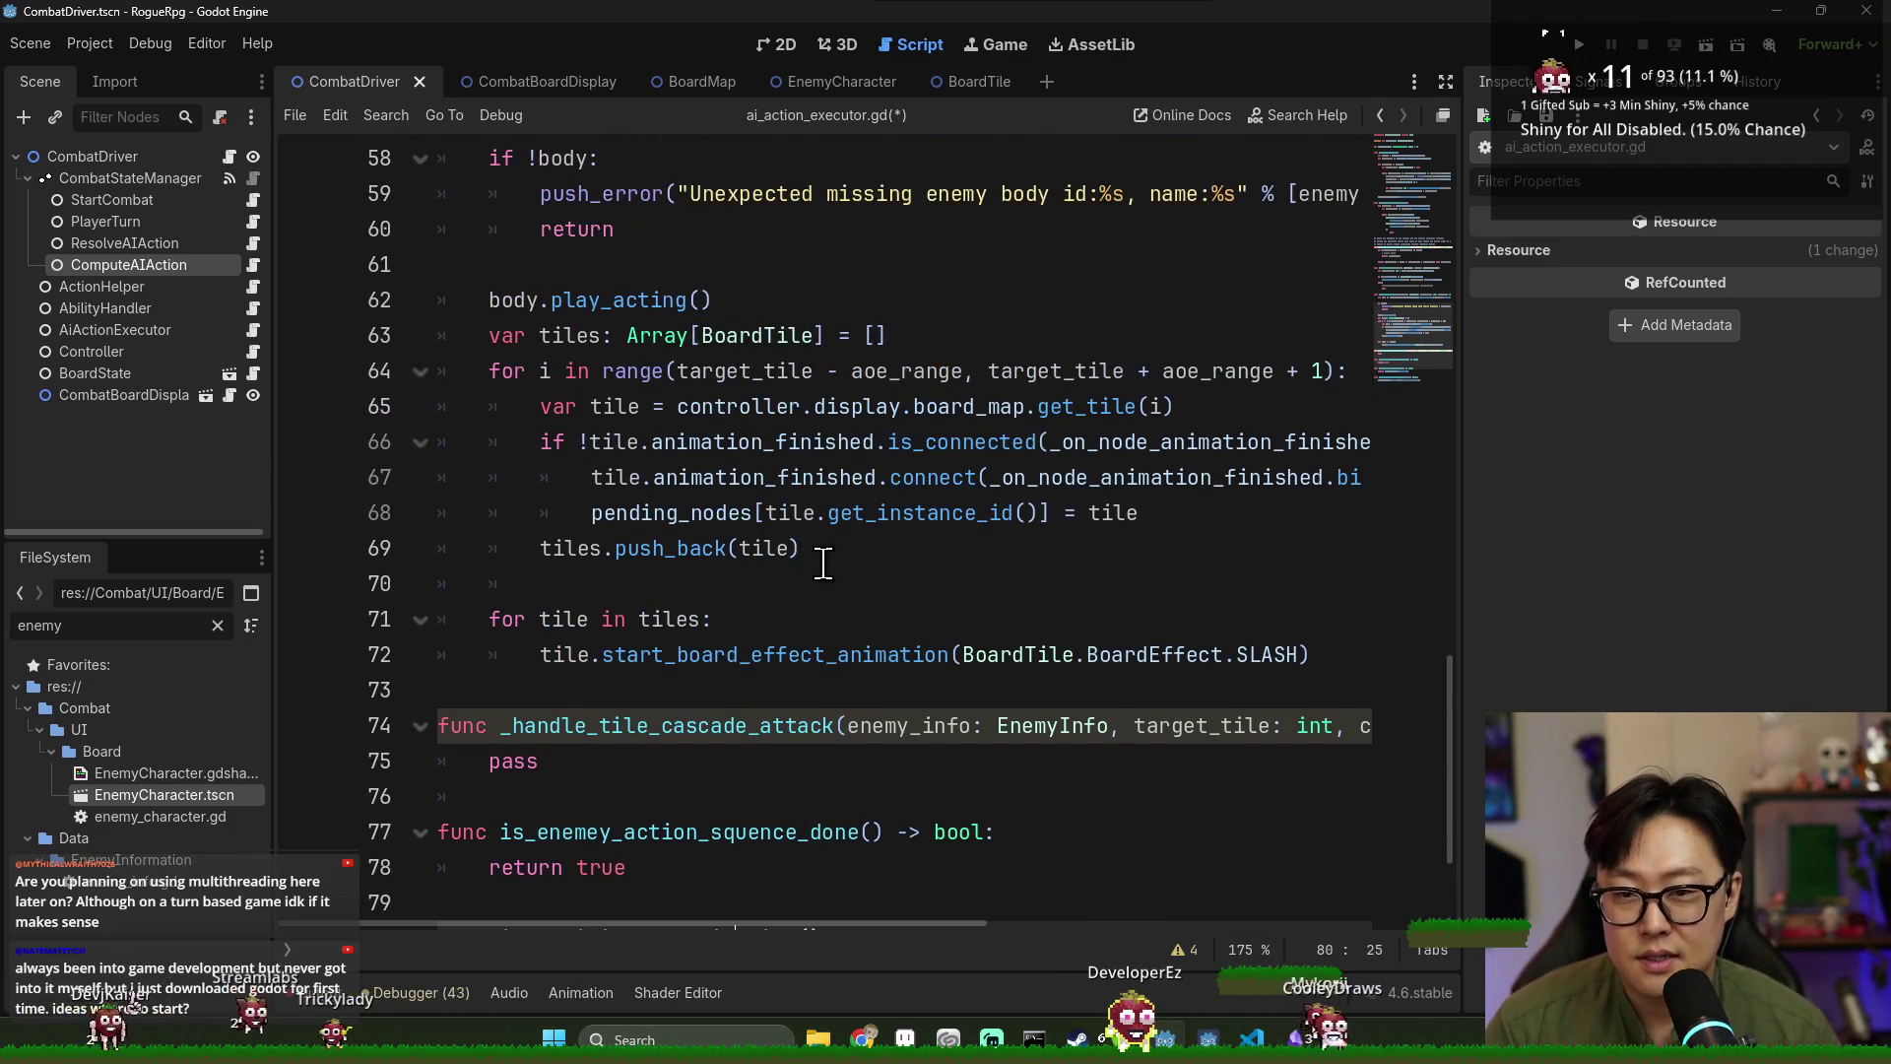
pyautogui.scroll(-1, 781, 561)
pyautogui.click(654, 478)
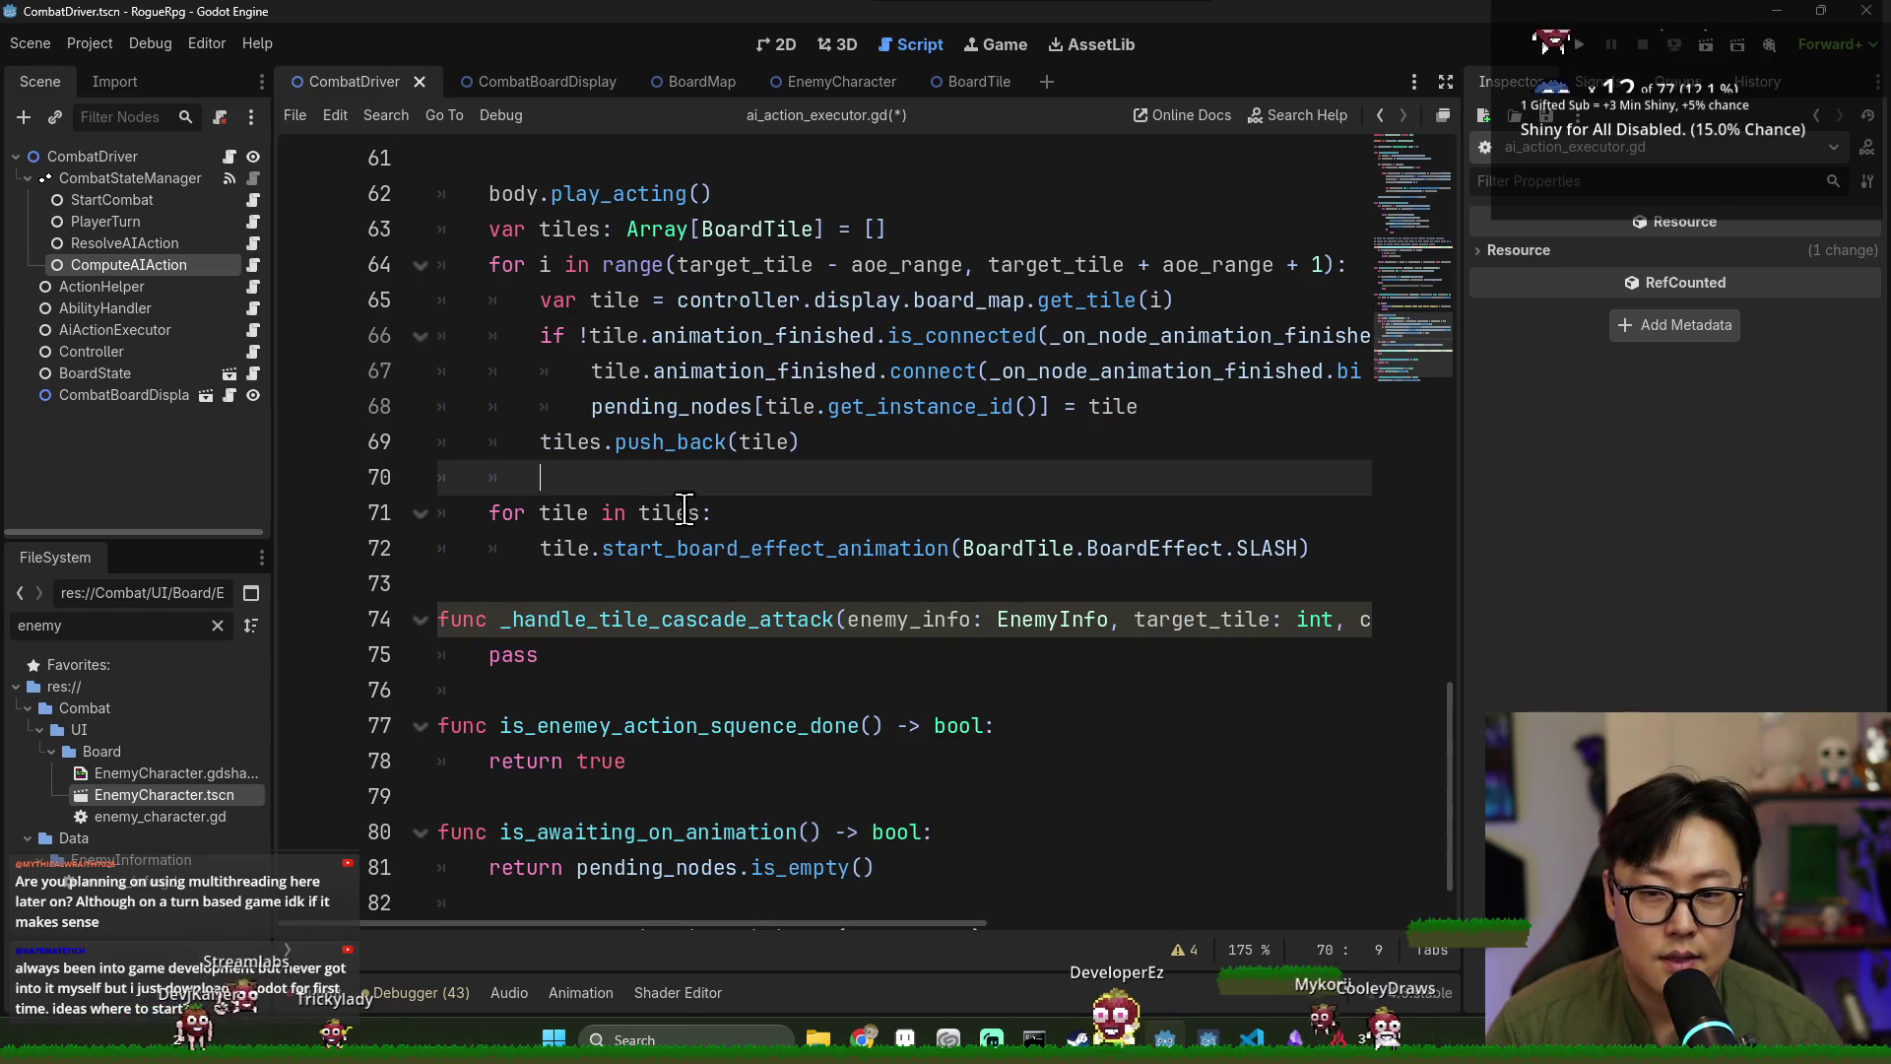
pyautogui.scroll(3, 670, 552)
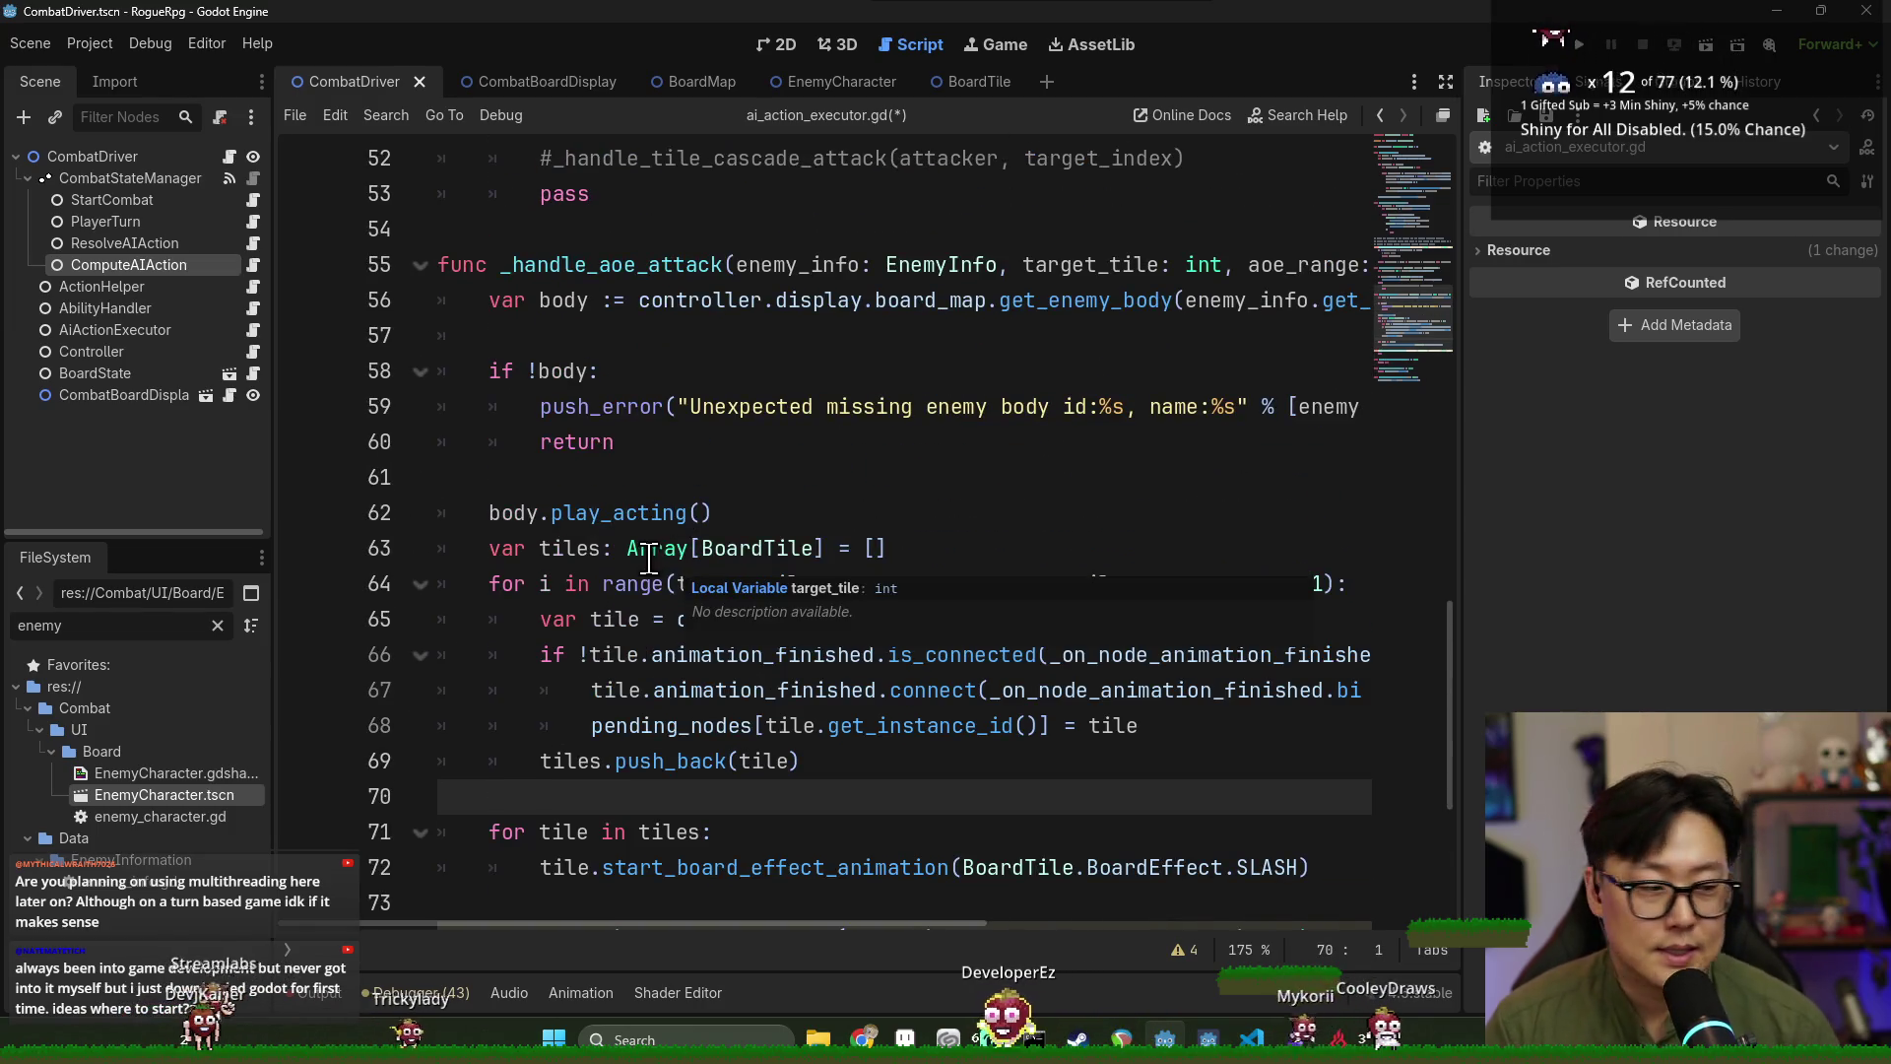
pyautogui.scroll(-4, 985, 608)
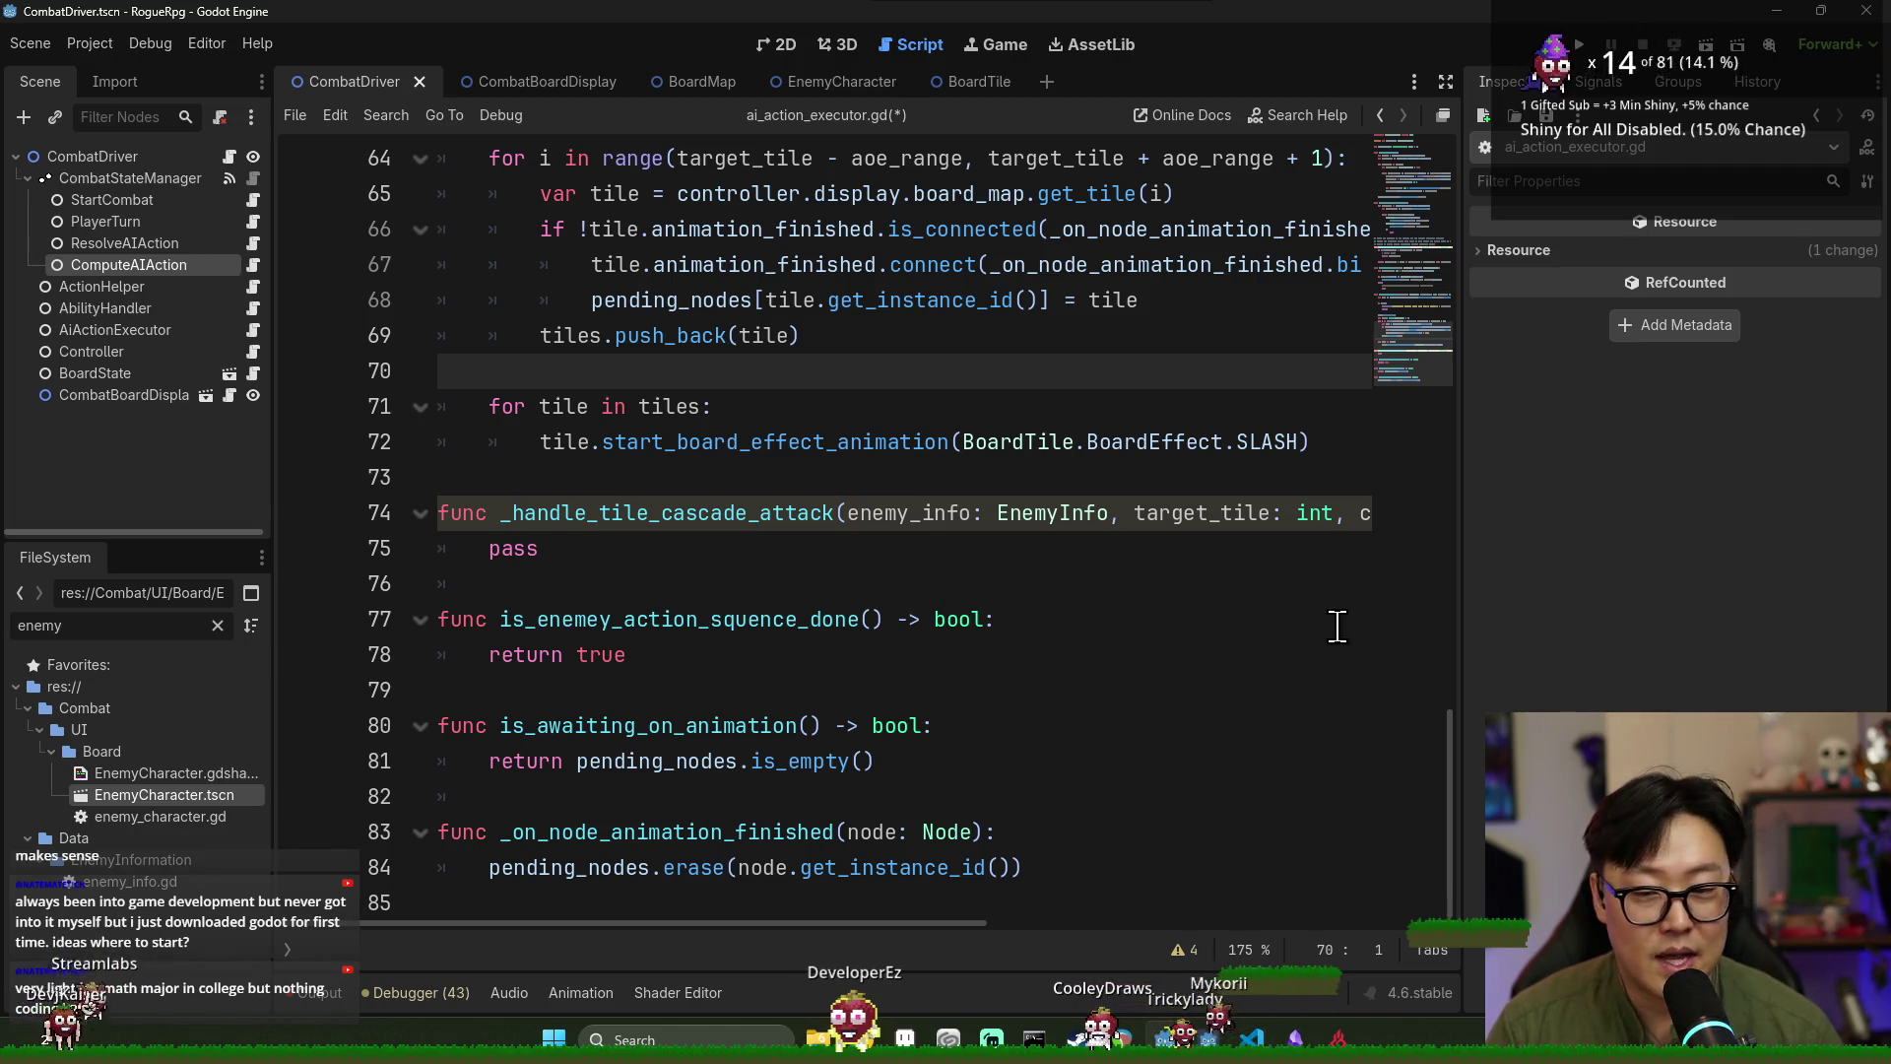
pyautogui.click(1007, 460)
pyautogui.click(1029, 480)
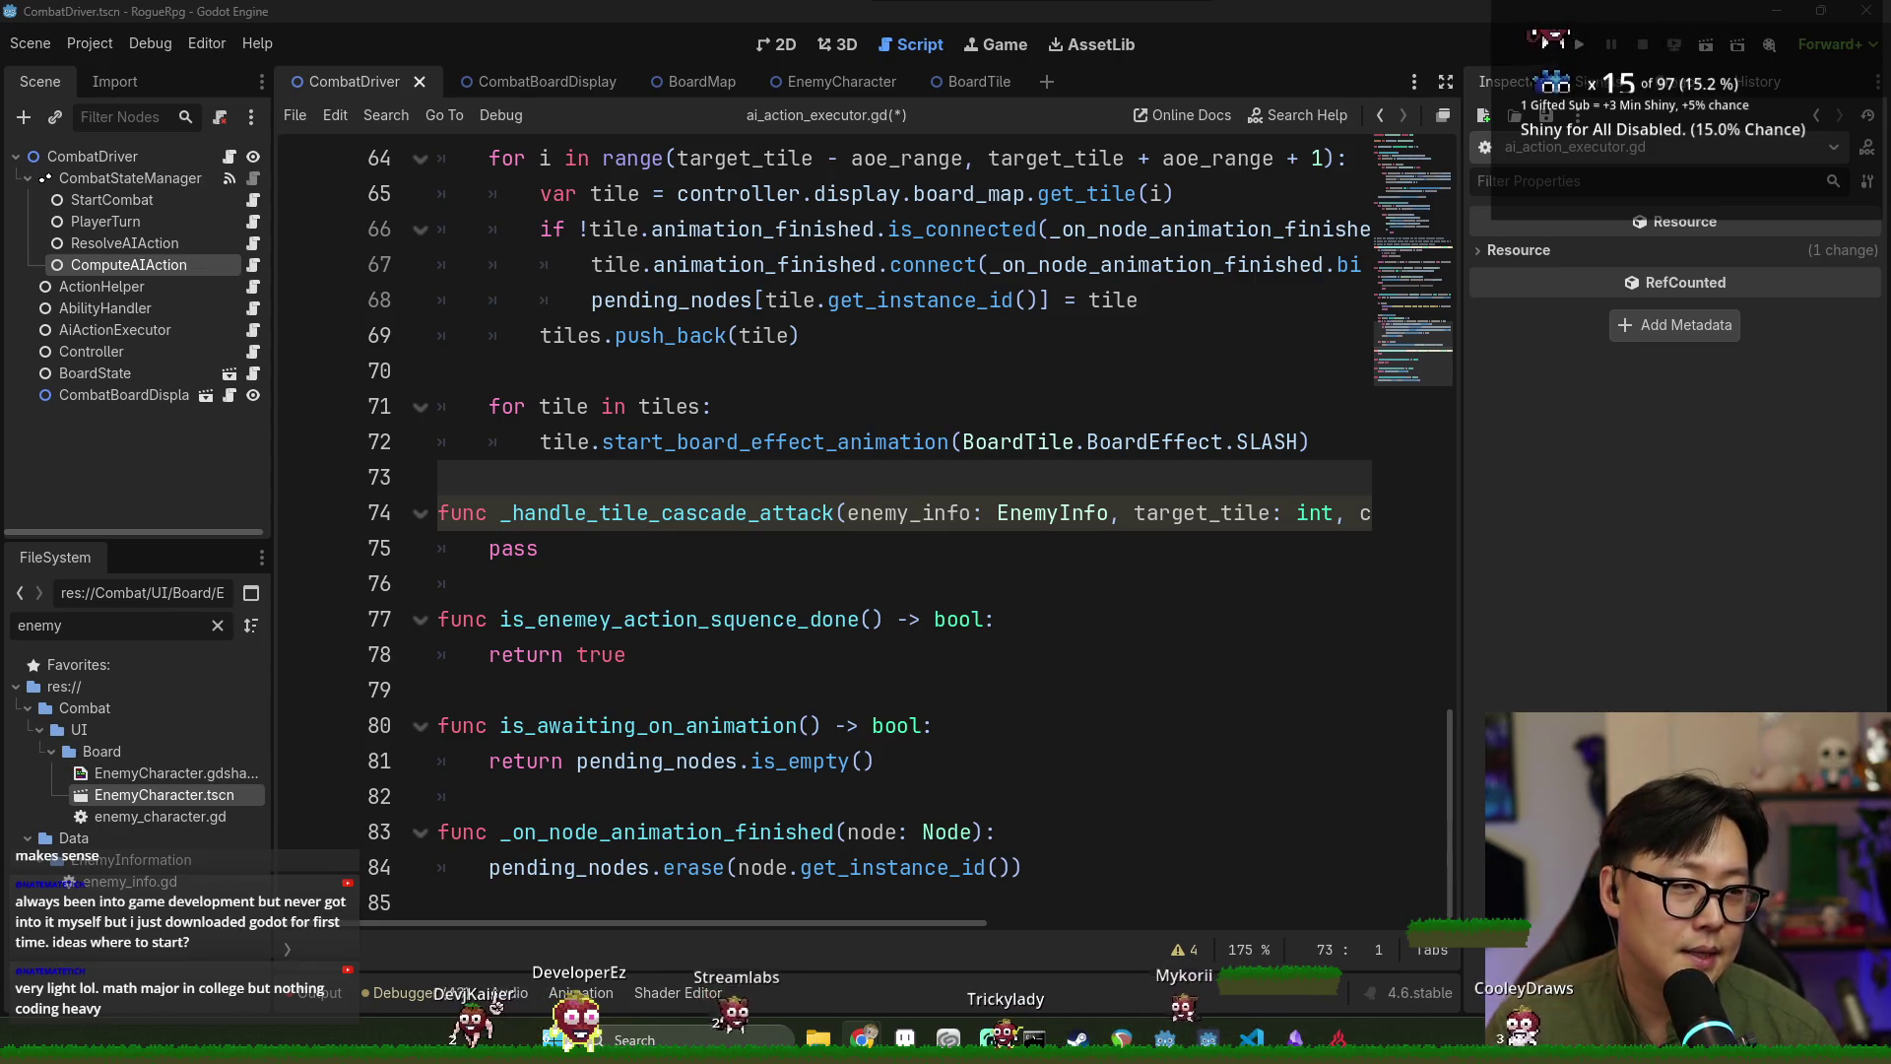
pyautogui.moveTo(1890, 353)
pyautogui.mouseDown()
pyautogui.moveTo(1716, 350)
pyautogui.moveTo(1252, 270)
pyautogui.moveTo(801, 19)
pyautogui.moveTo(729, 3)
pyautogui.mouseUp()
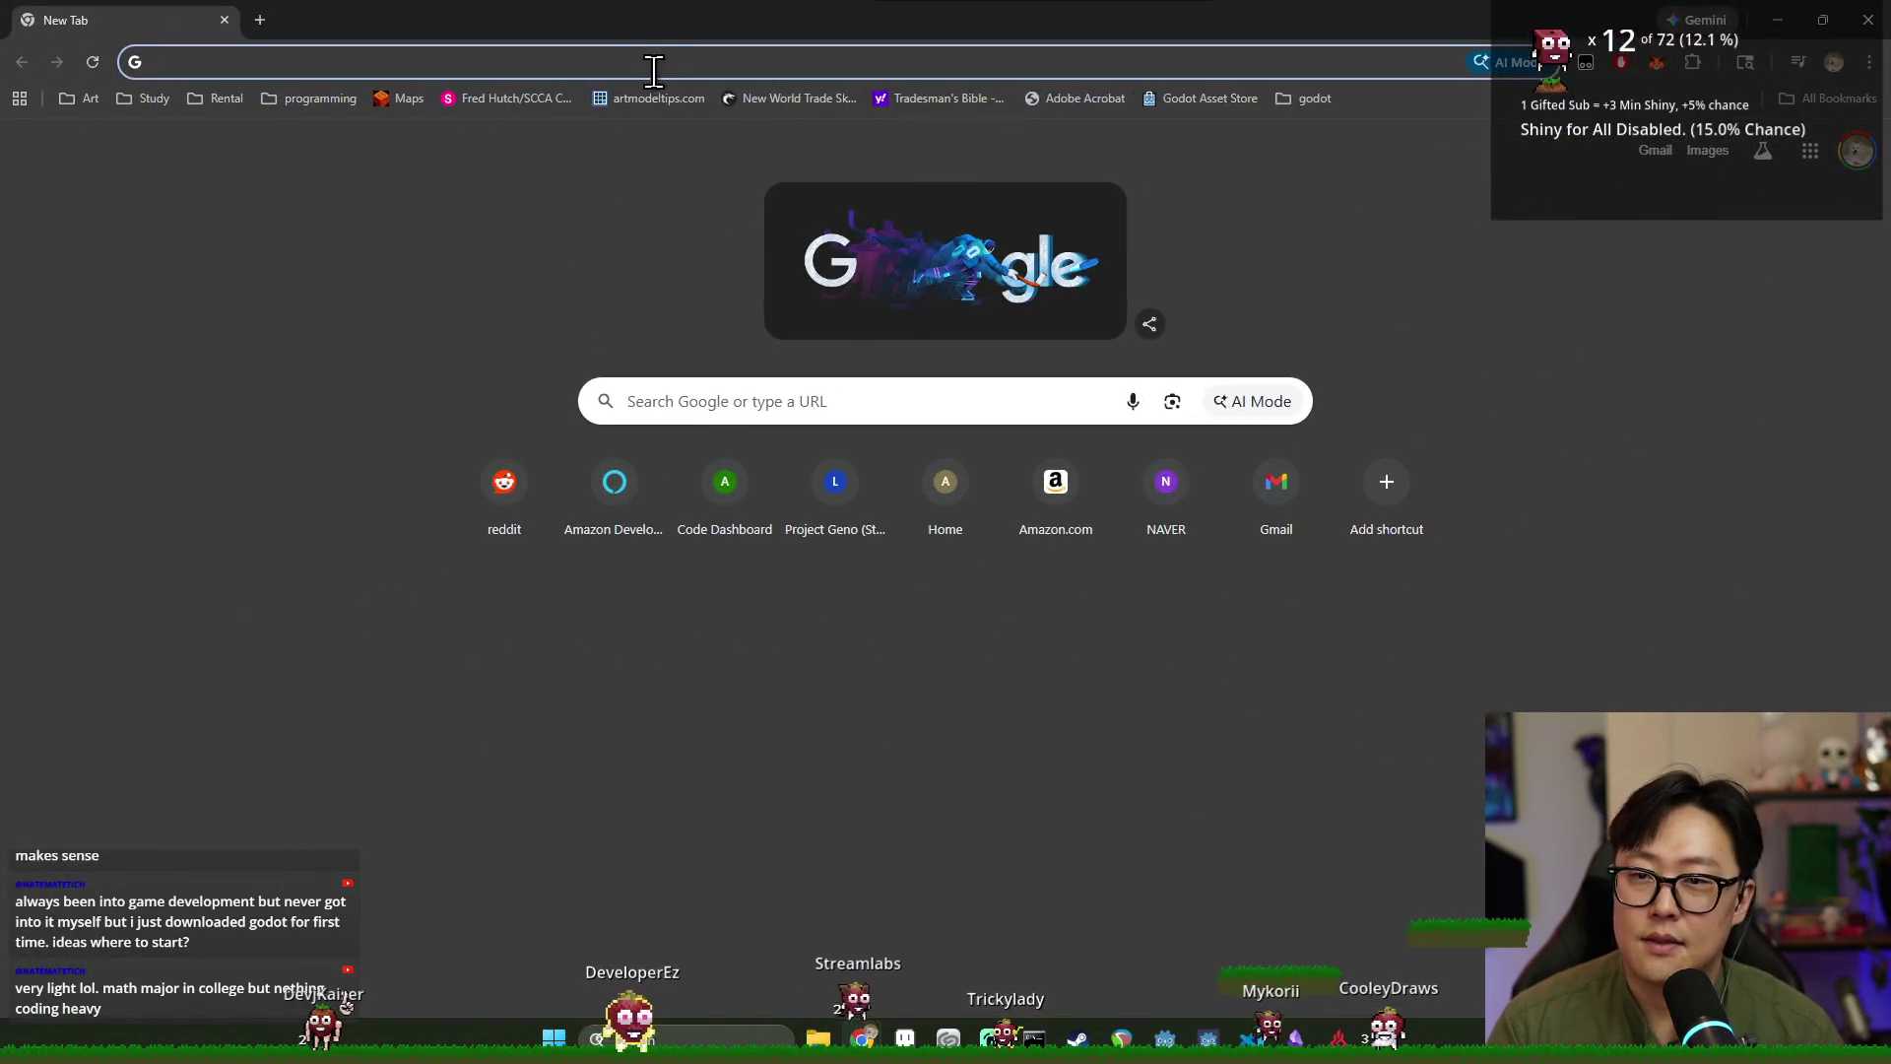
# Maximize Chrome, open YouTube, and search 'godot engine document' to reach the Godot Docs.
pyautogui.click(655, 65)
pyautogui.hotkey('ctrl', 't')
pyautogui.hotkey('ctrl', 't')
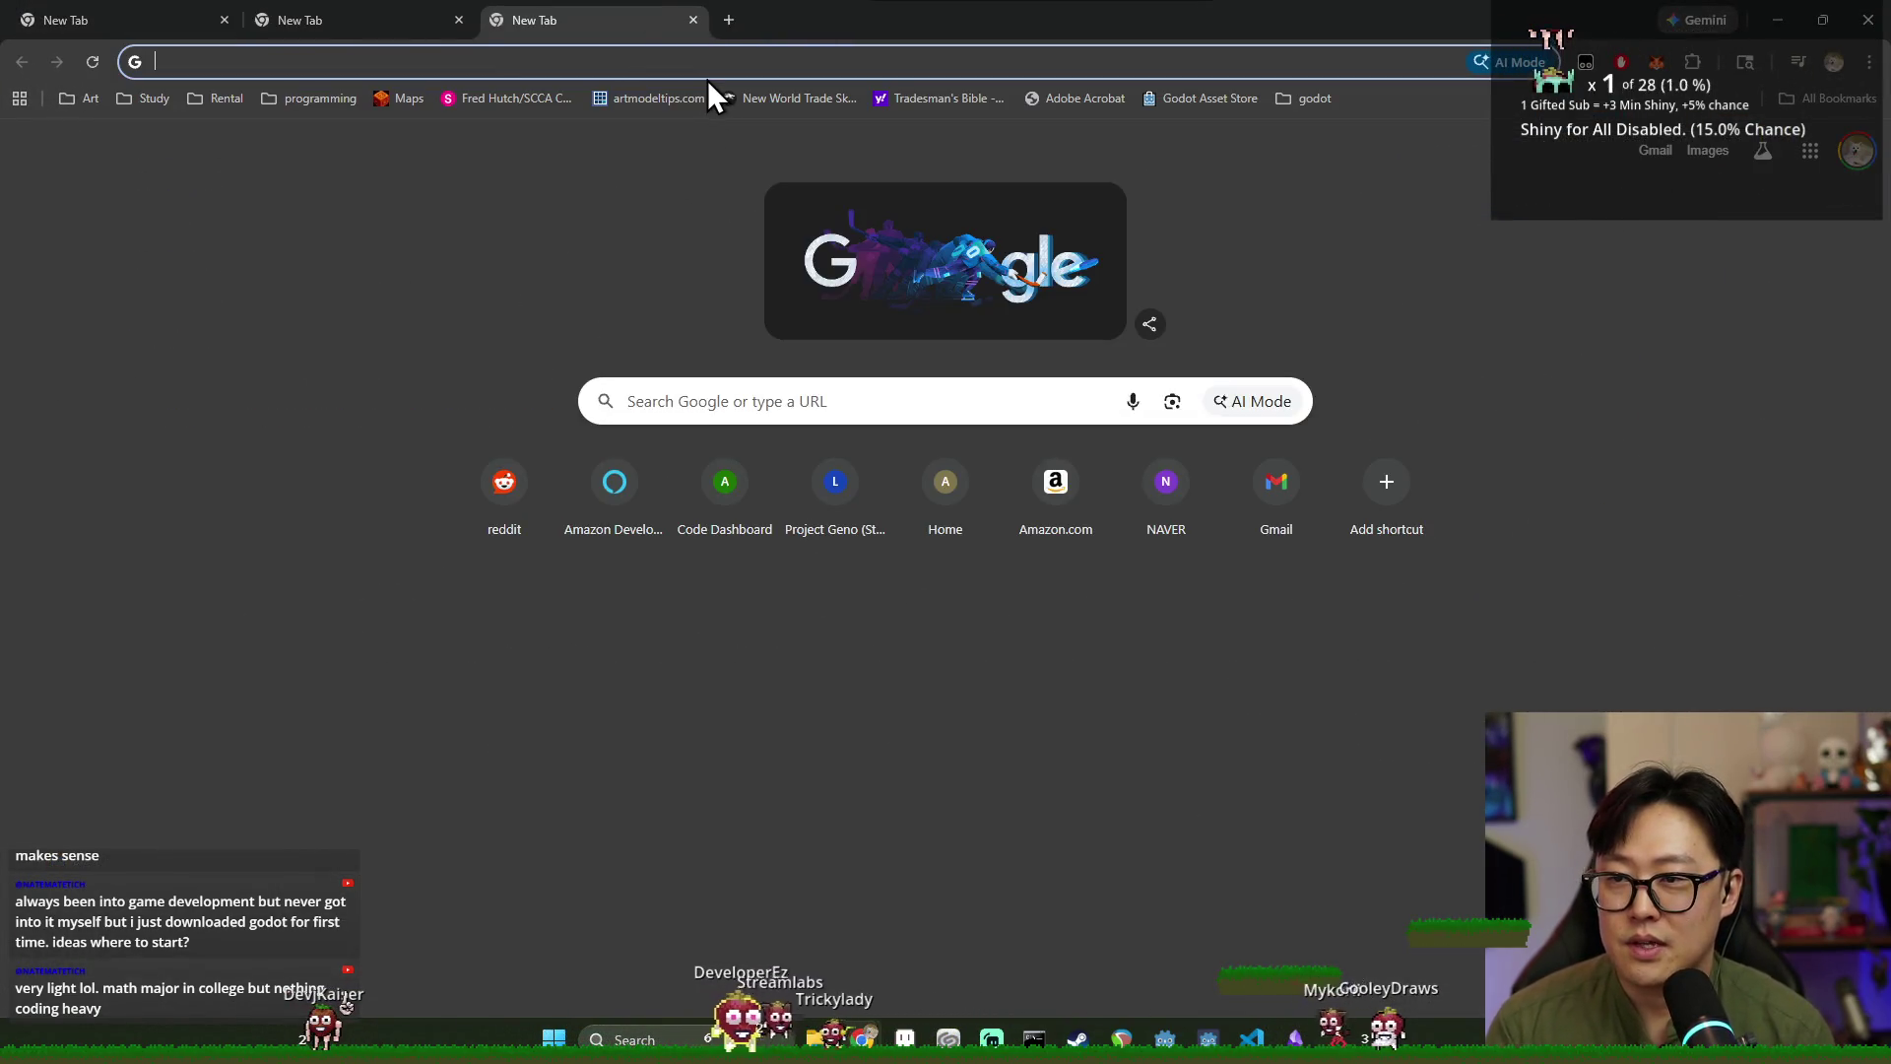
pyautogui.write('y')
pyautogui.press('Return')
pyautogui.click(343, 17)
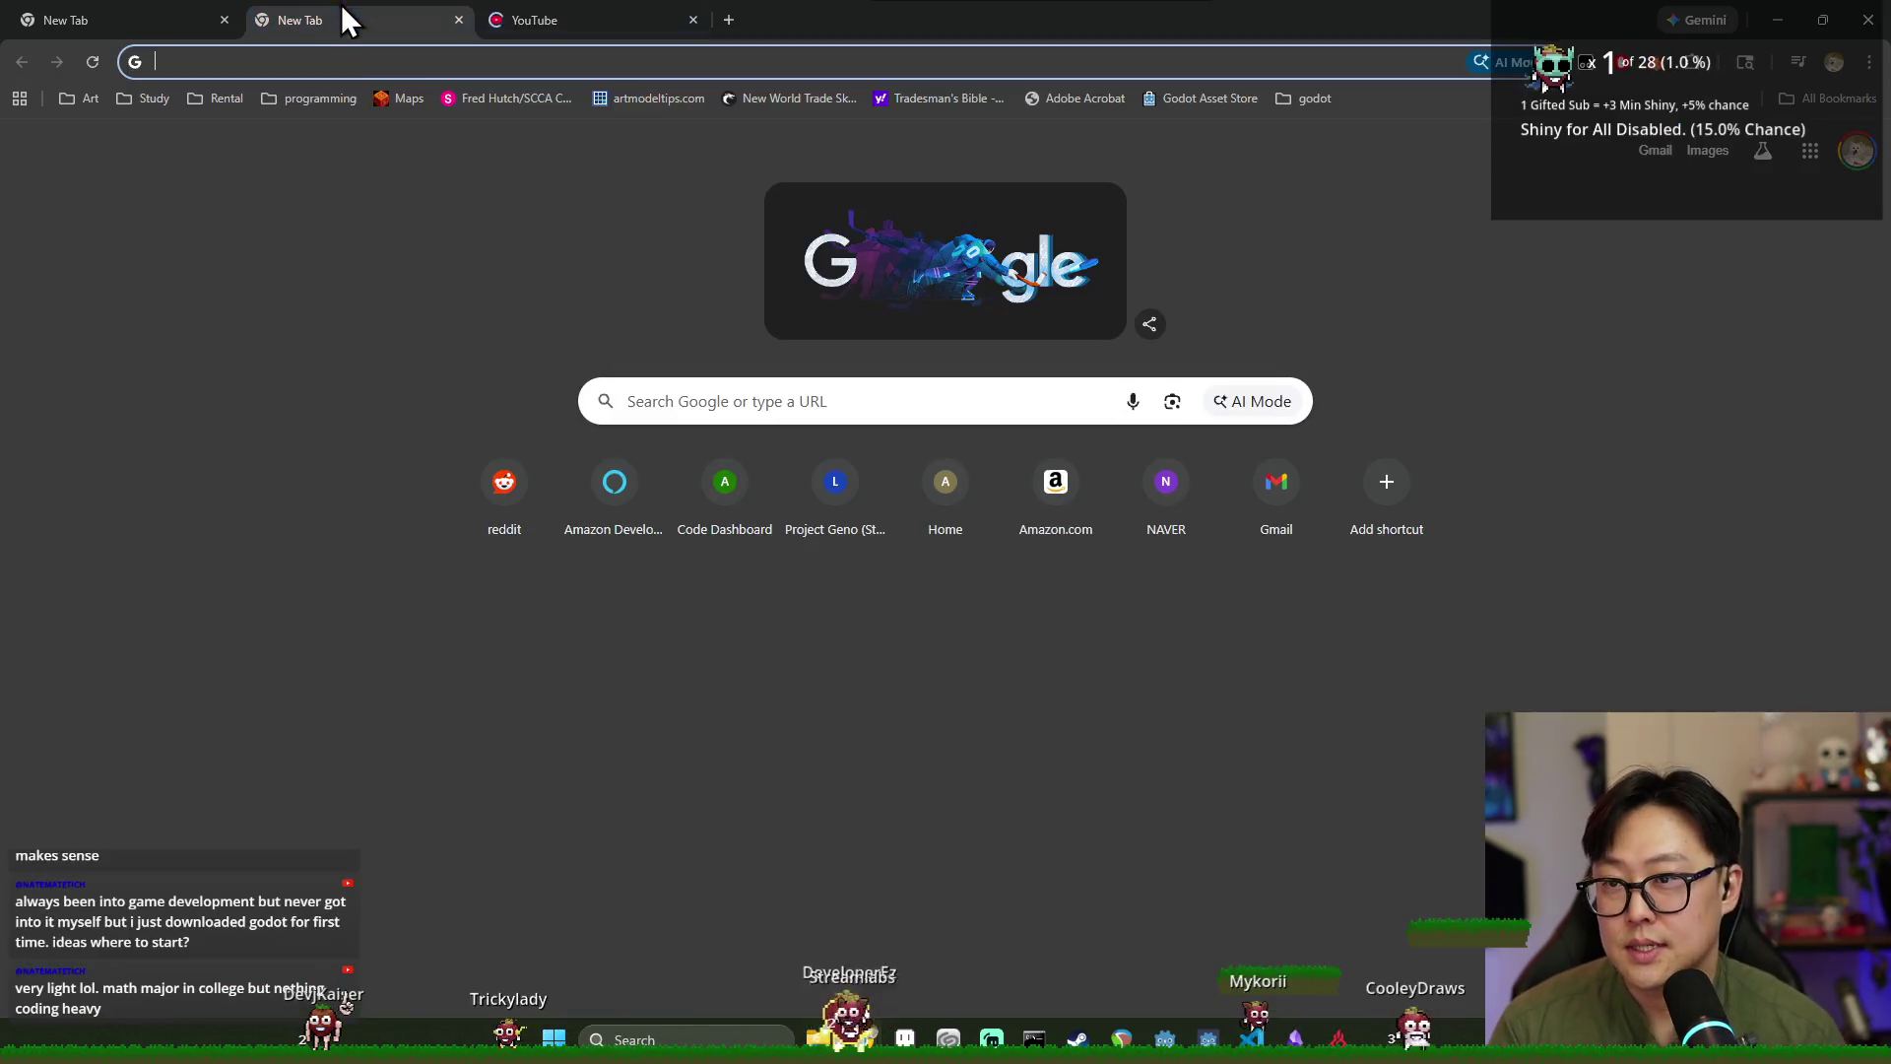
pyautogui.click(341, 57)
pyautogui.write('godot eng')
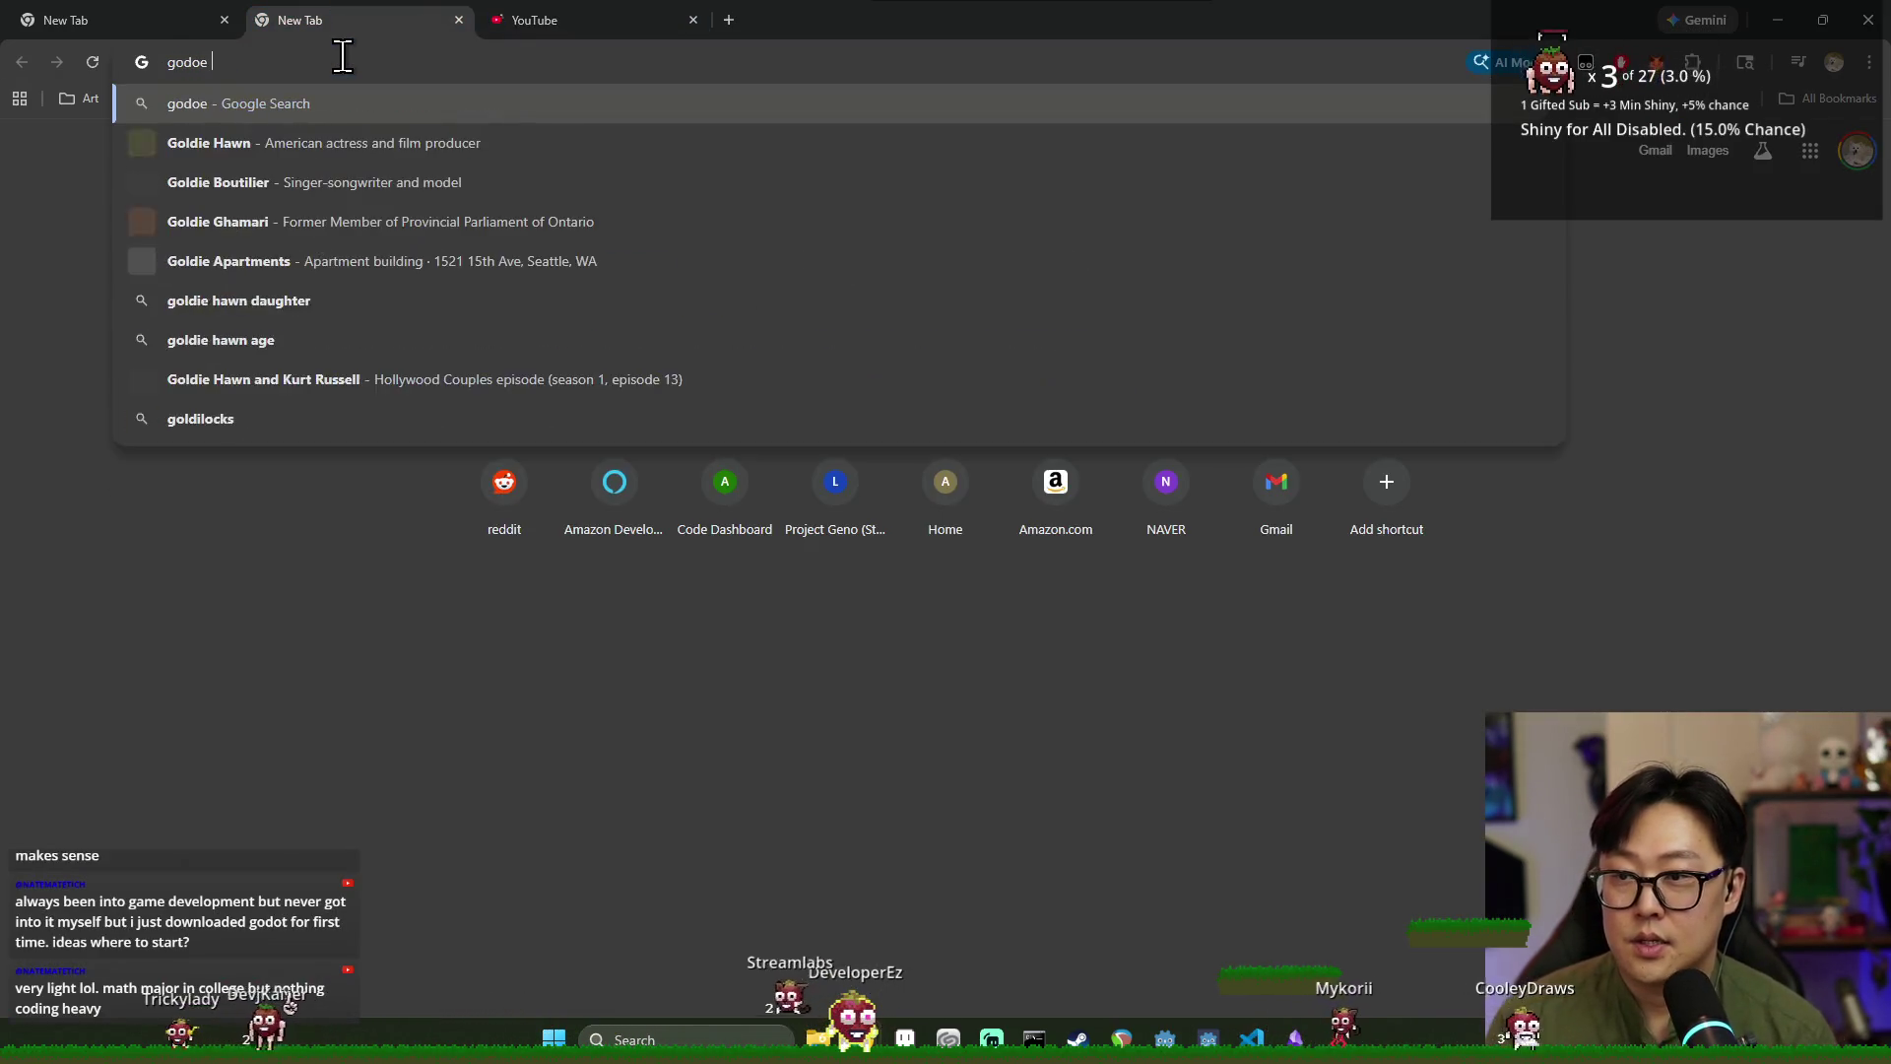
pyautogui.write('ine document')
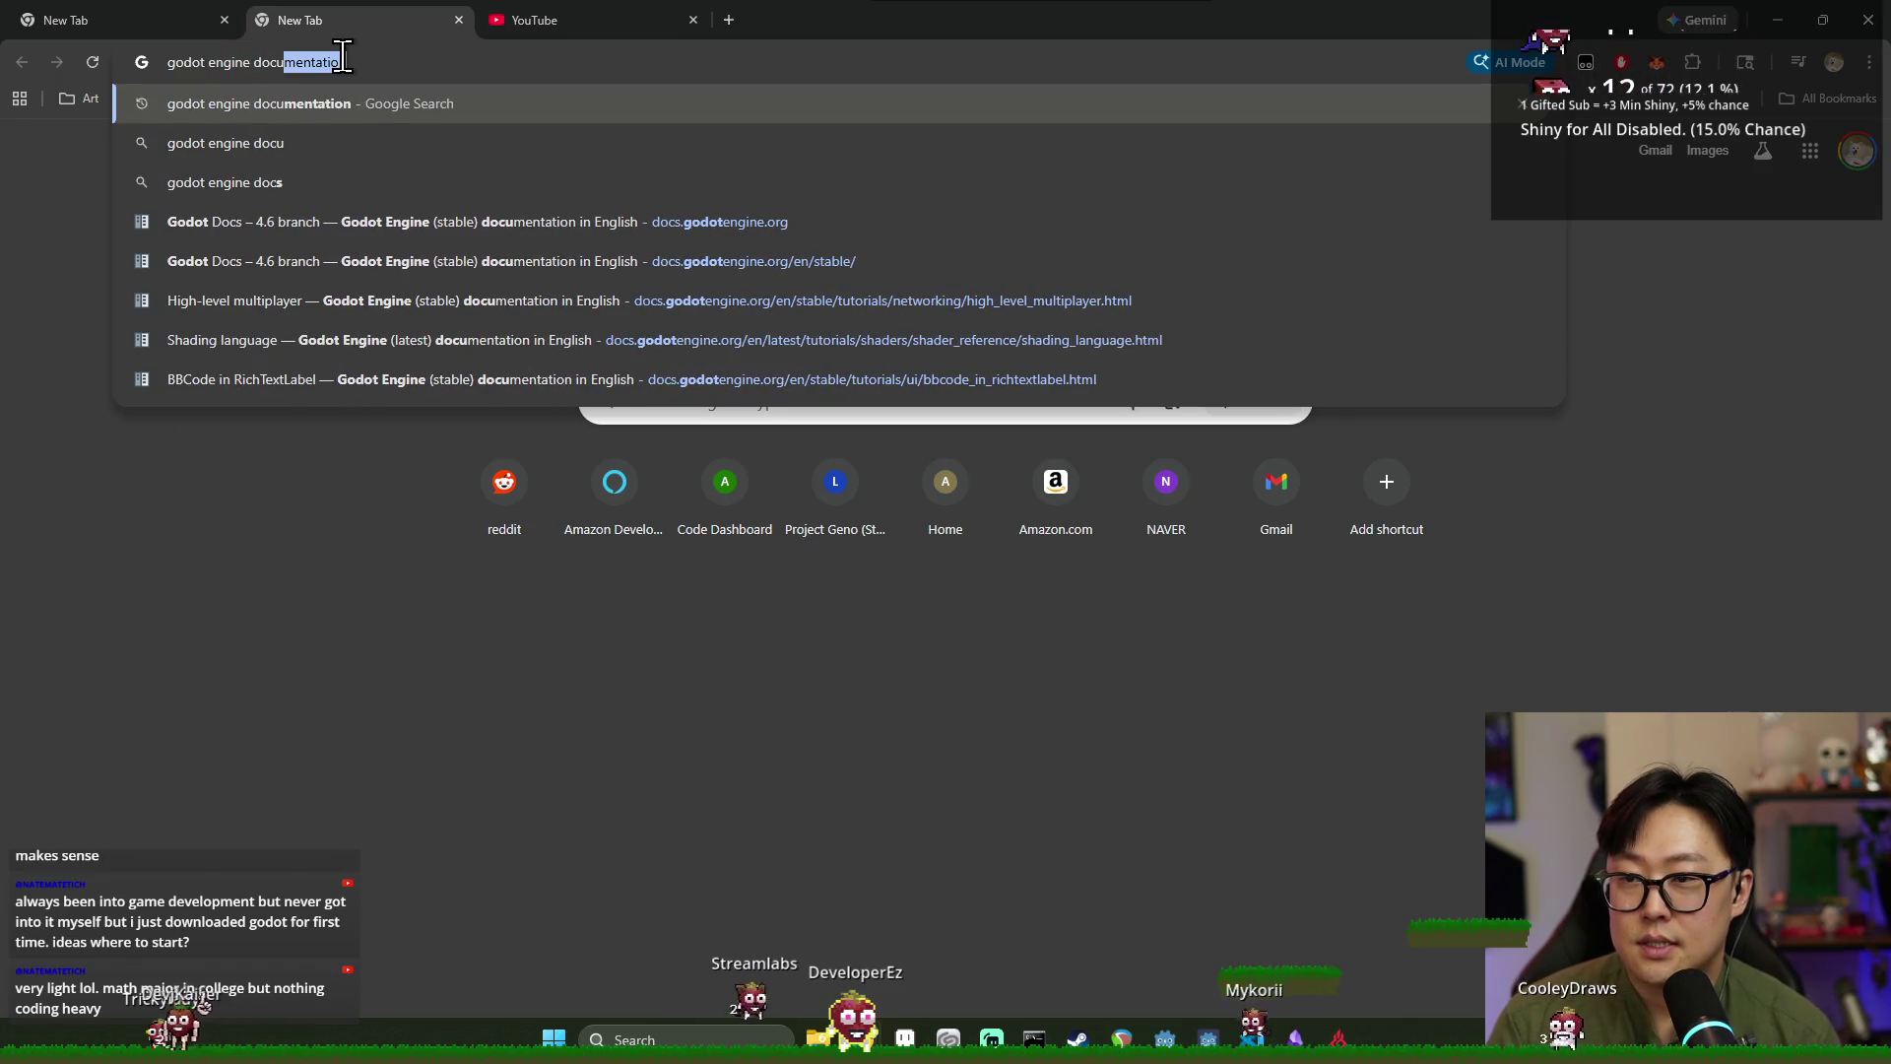
pyautogui.press('Return')
pyautogui.click(89, 20)
pyautogui.hotkey('ctrl', 'w')
pyautogui.click(407, 305)
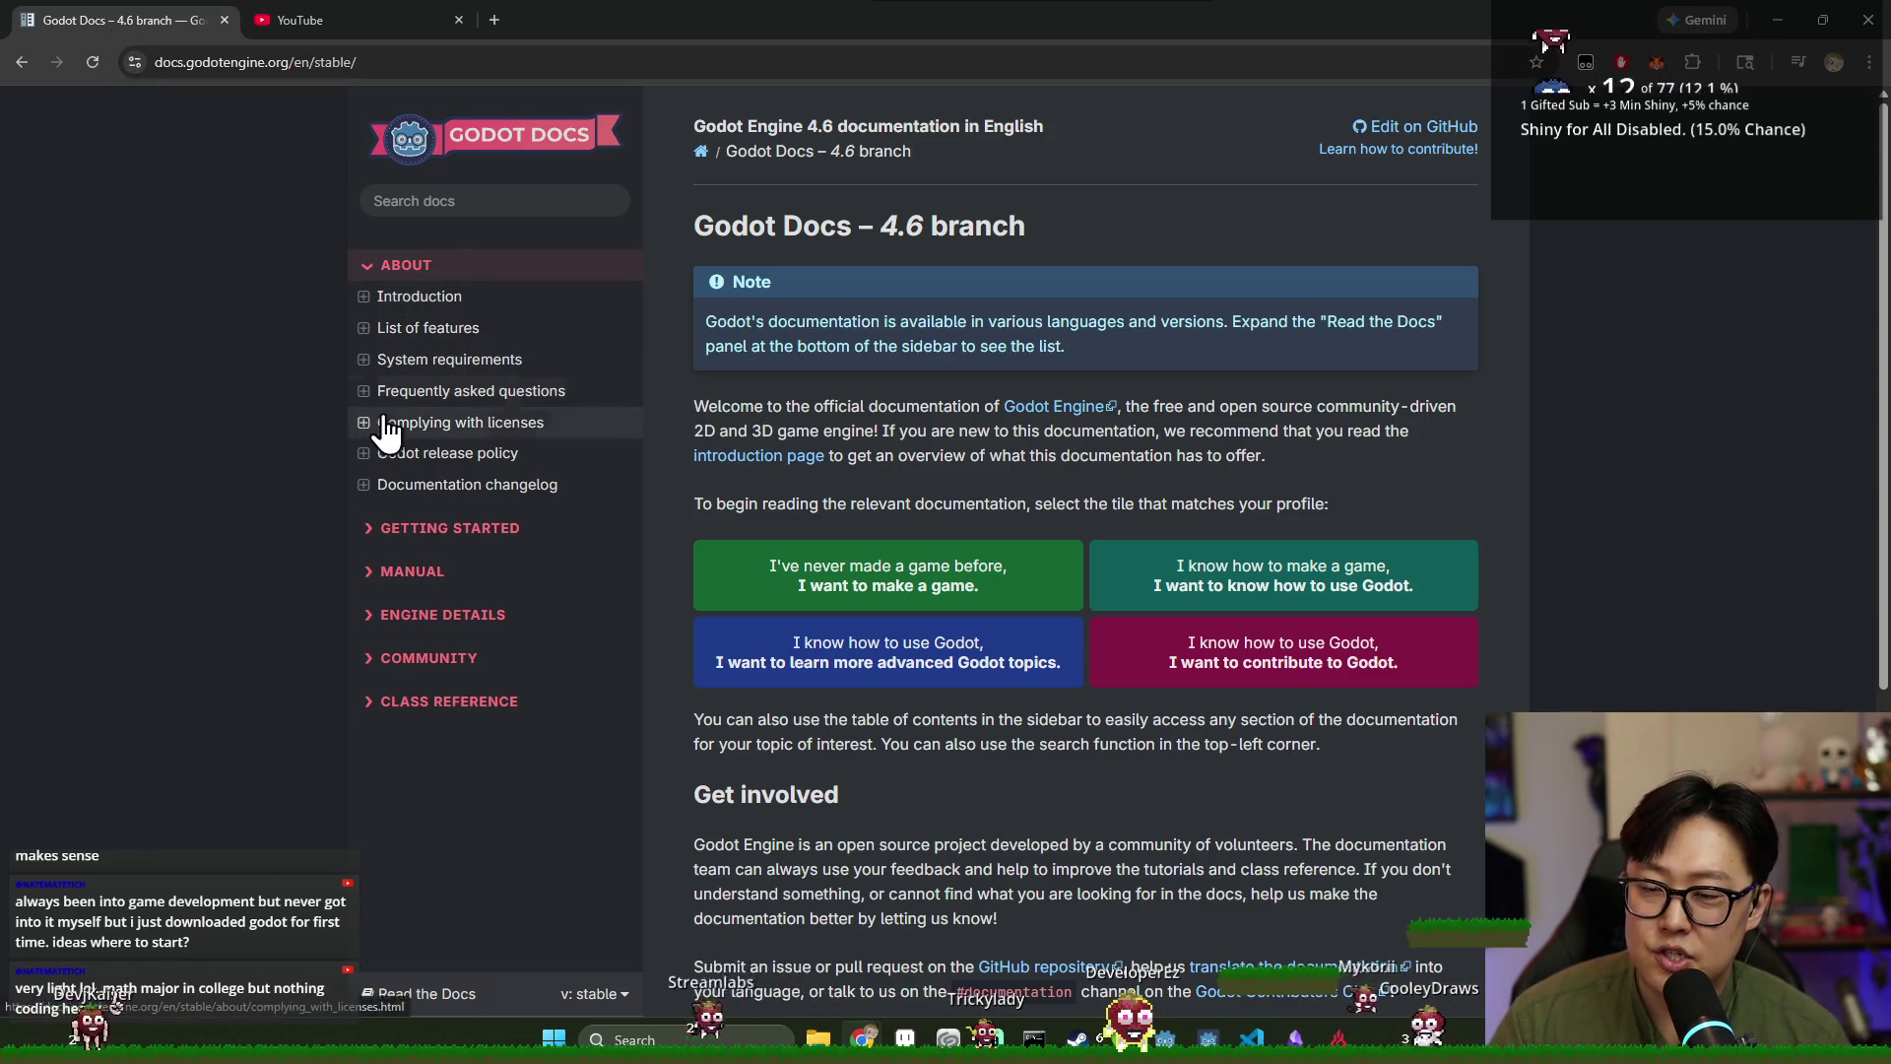
# Go through Getting Started to the 'Setting up the project' tutorial page, then switch to YouTube.
pyautogui.click(387, 532)
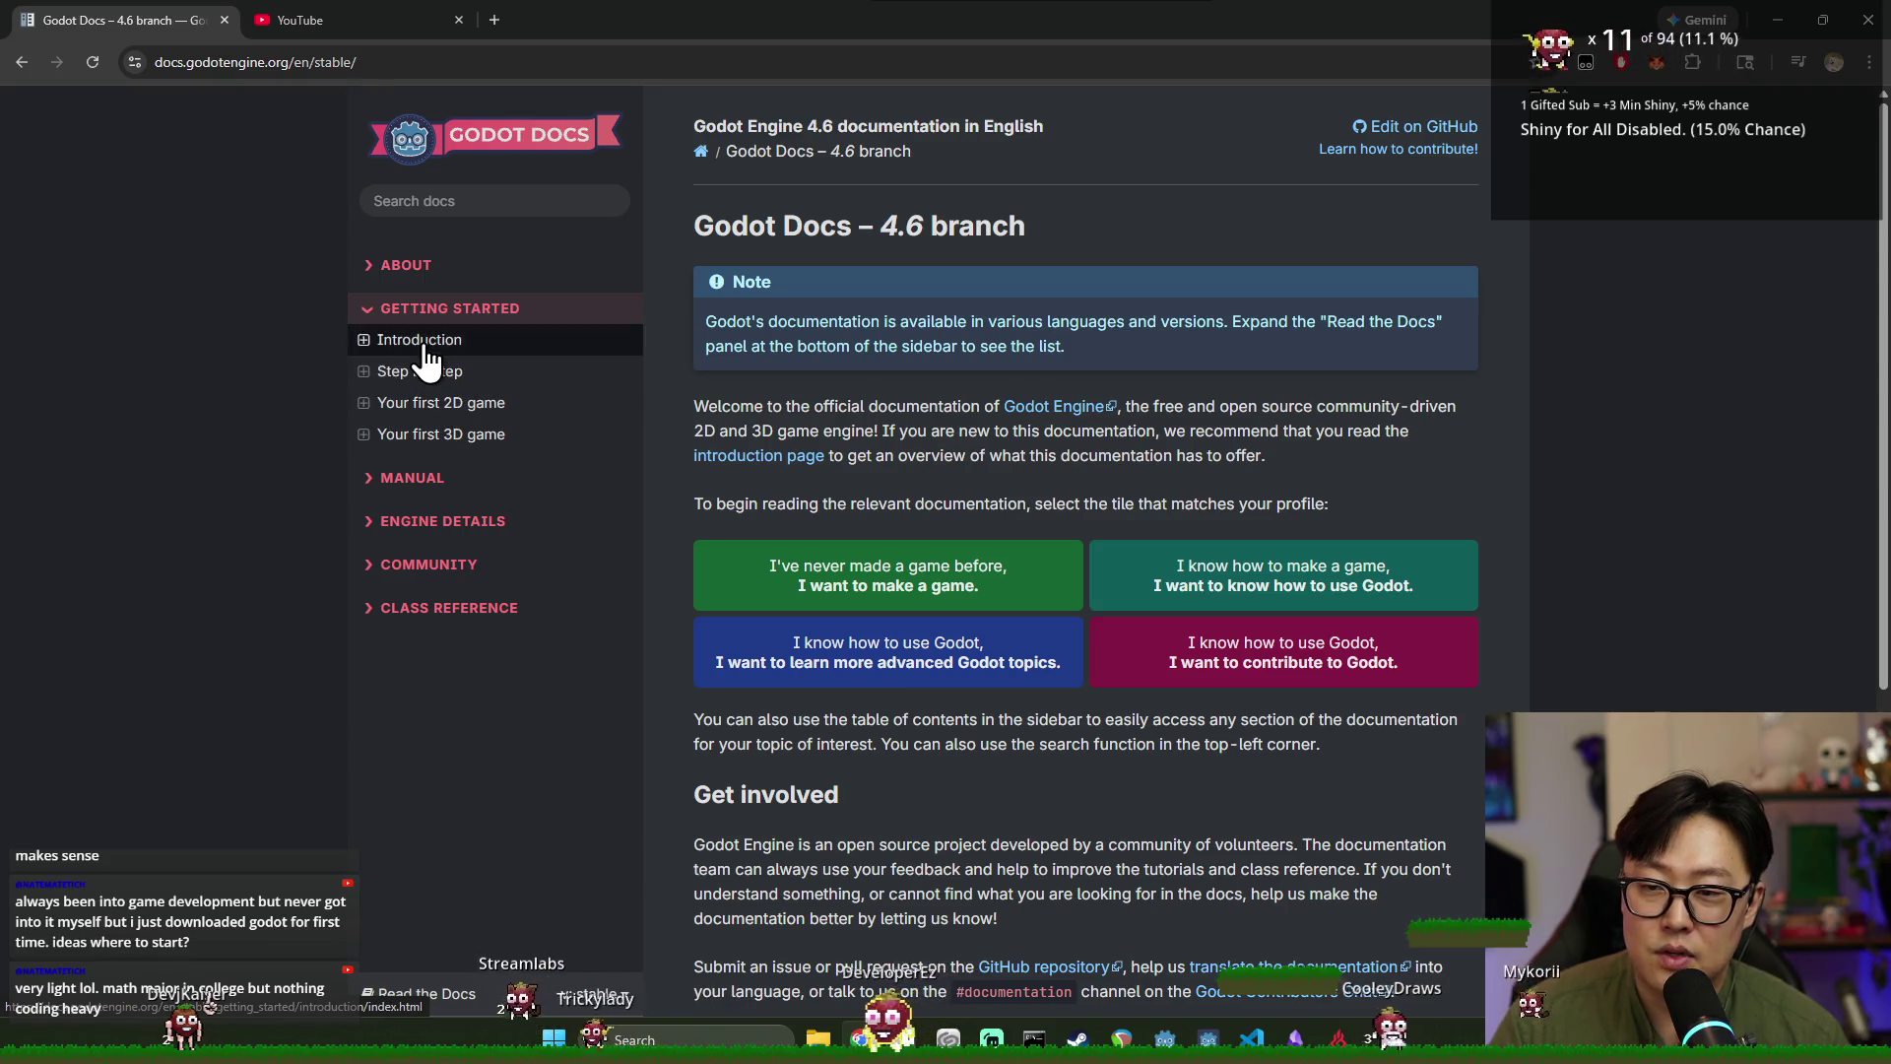
pyautogui.click(423, 345)
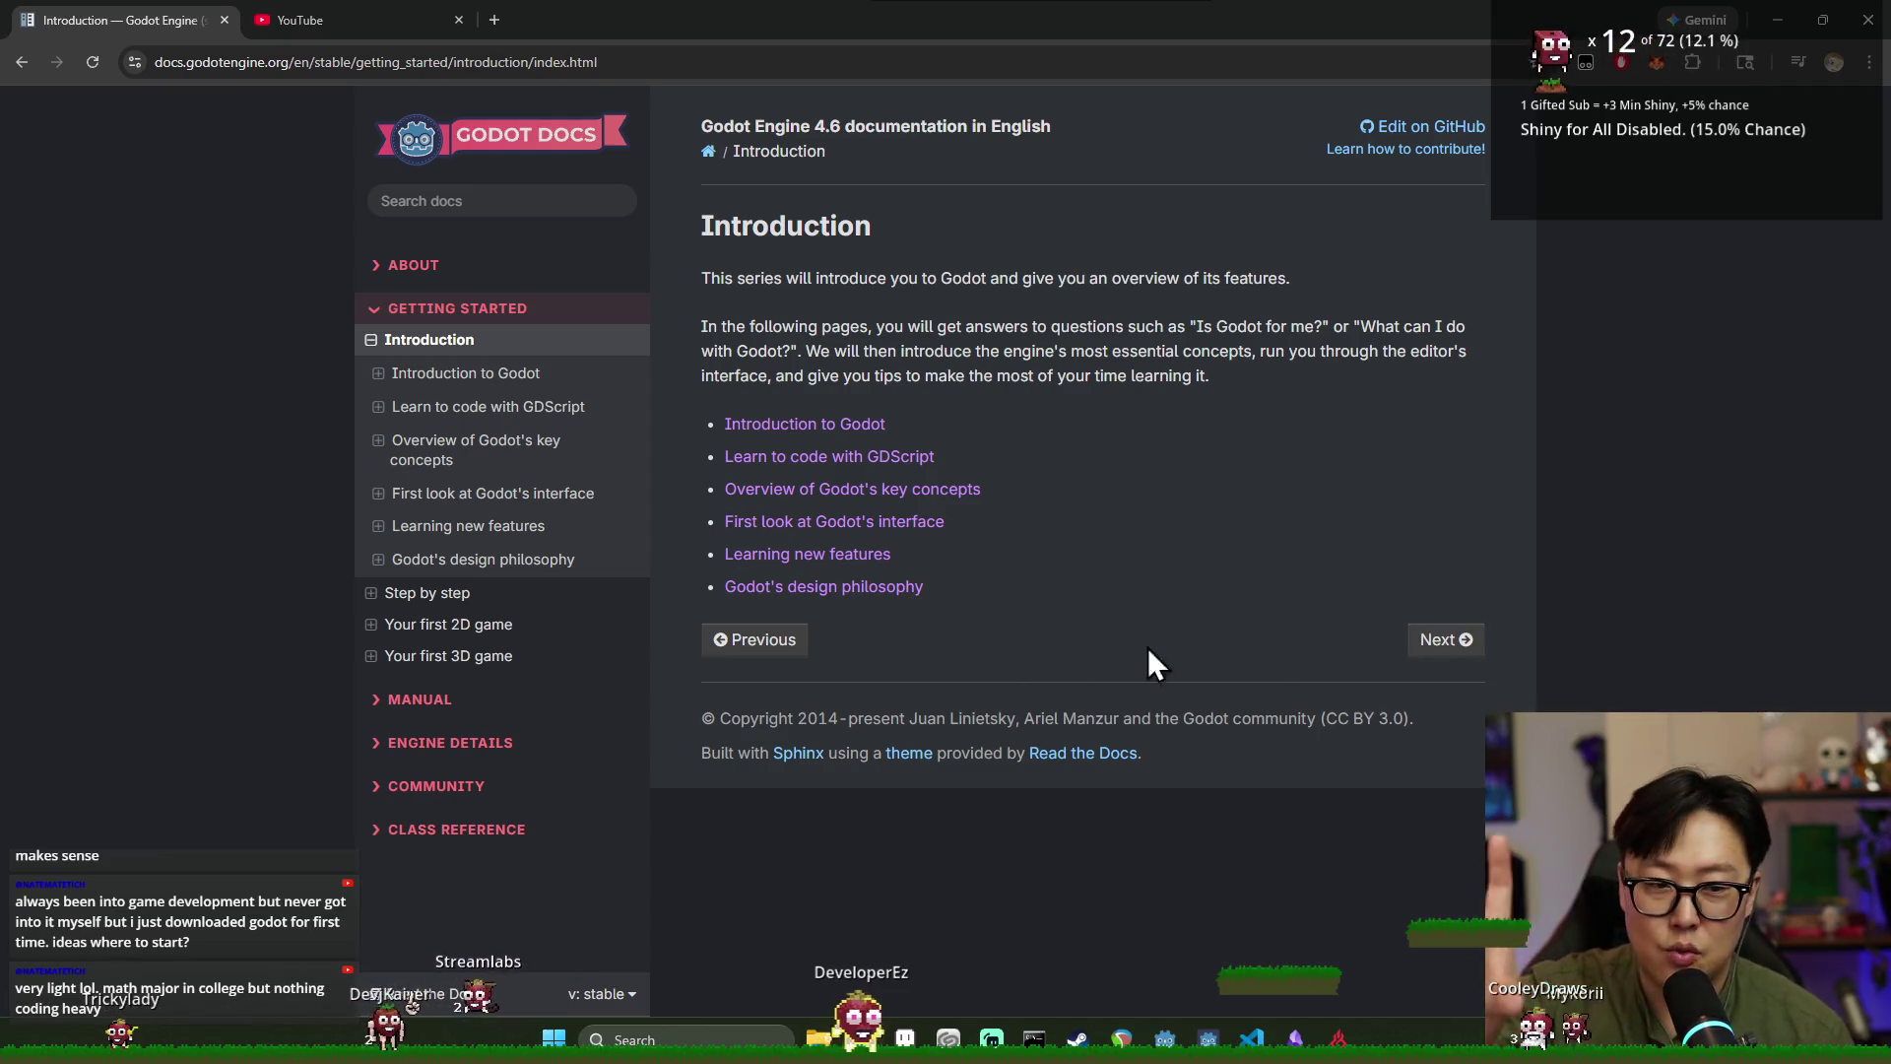
pyautogui.click(380, 624)
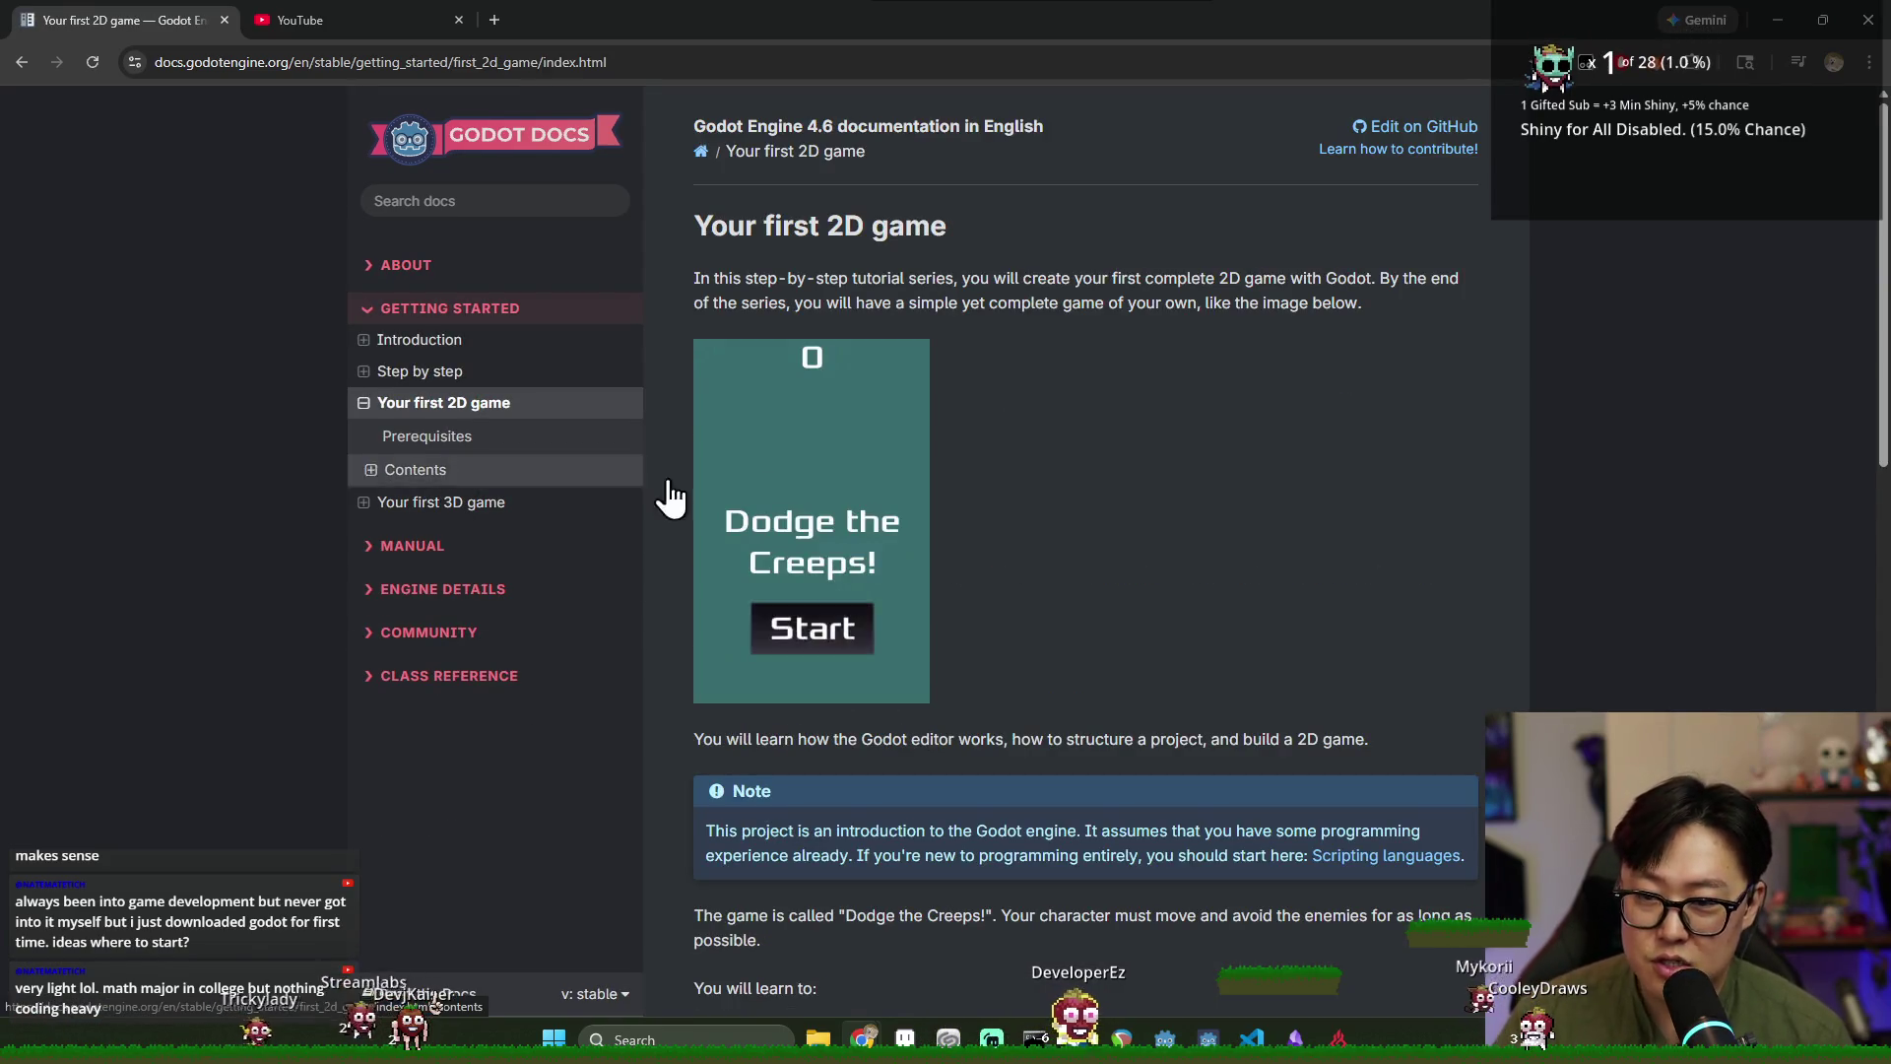
pyautogui.scroll(-15, 877, 498)
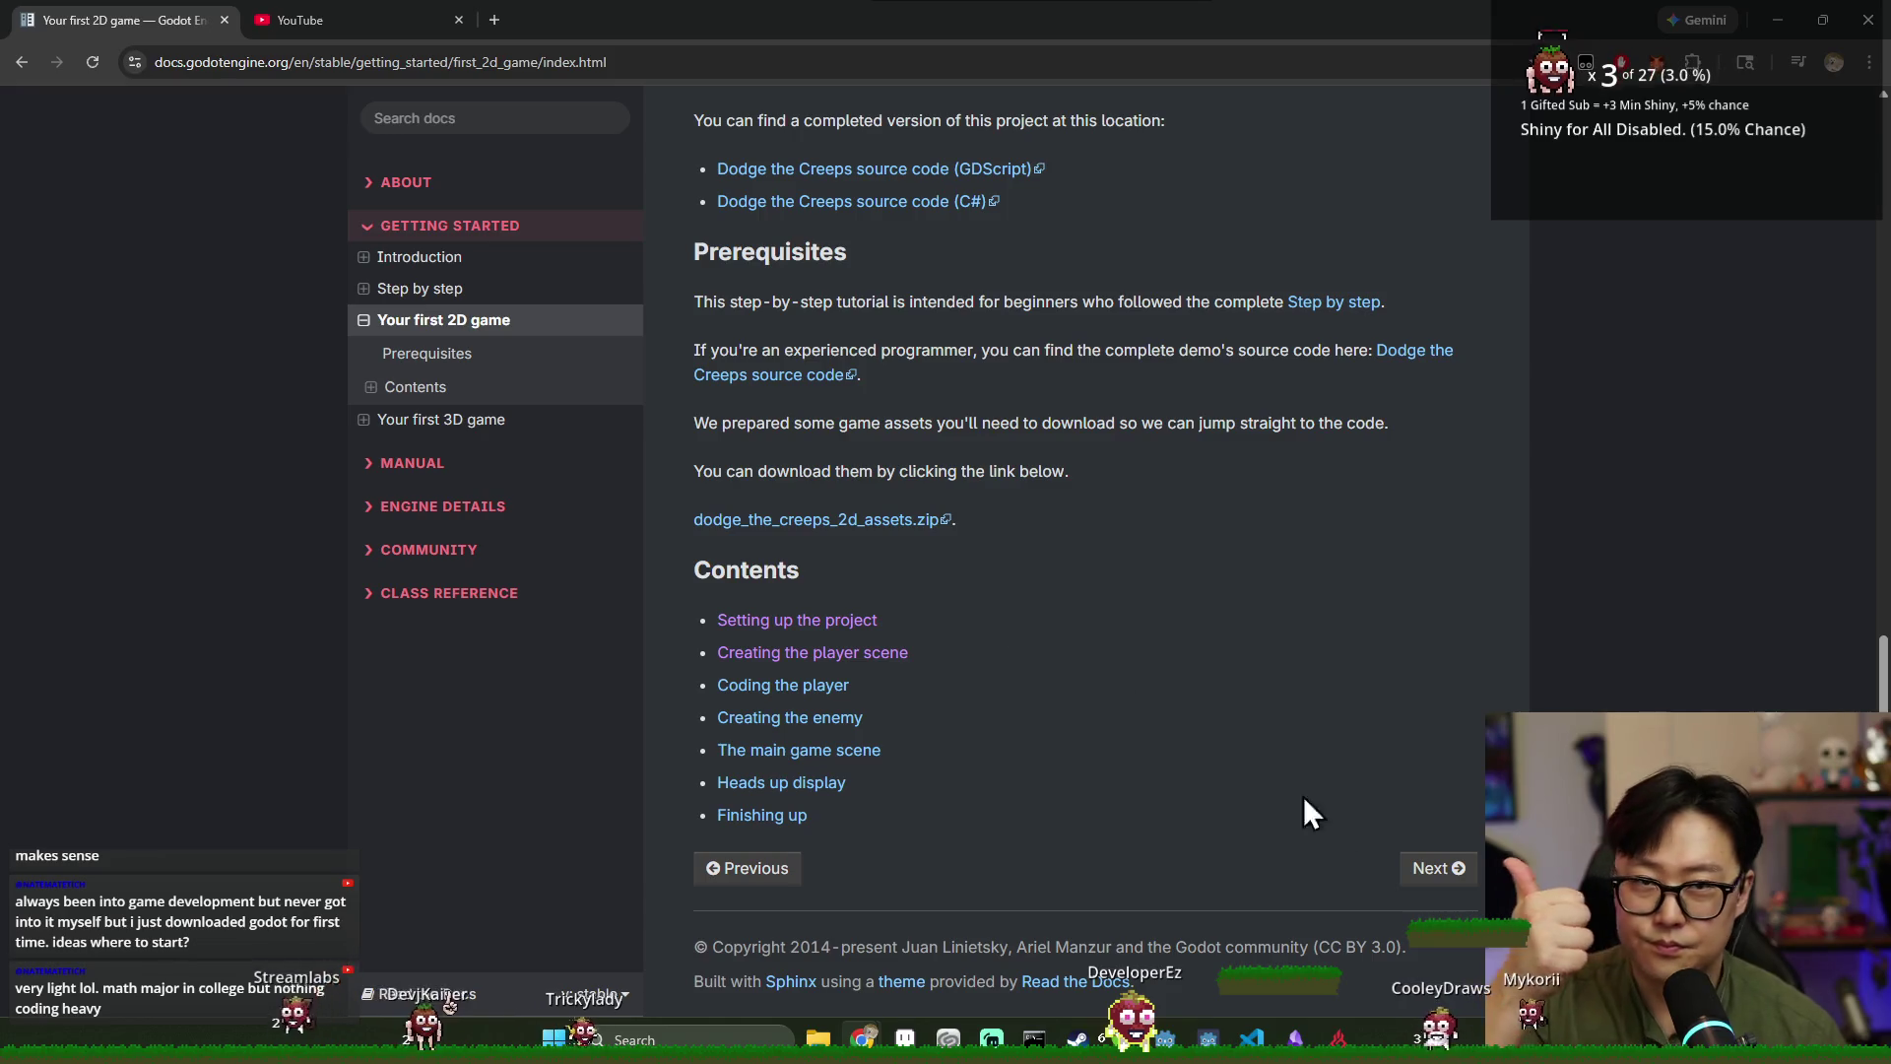
pyautogui.click(1438, 869)
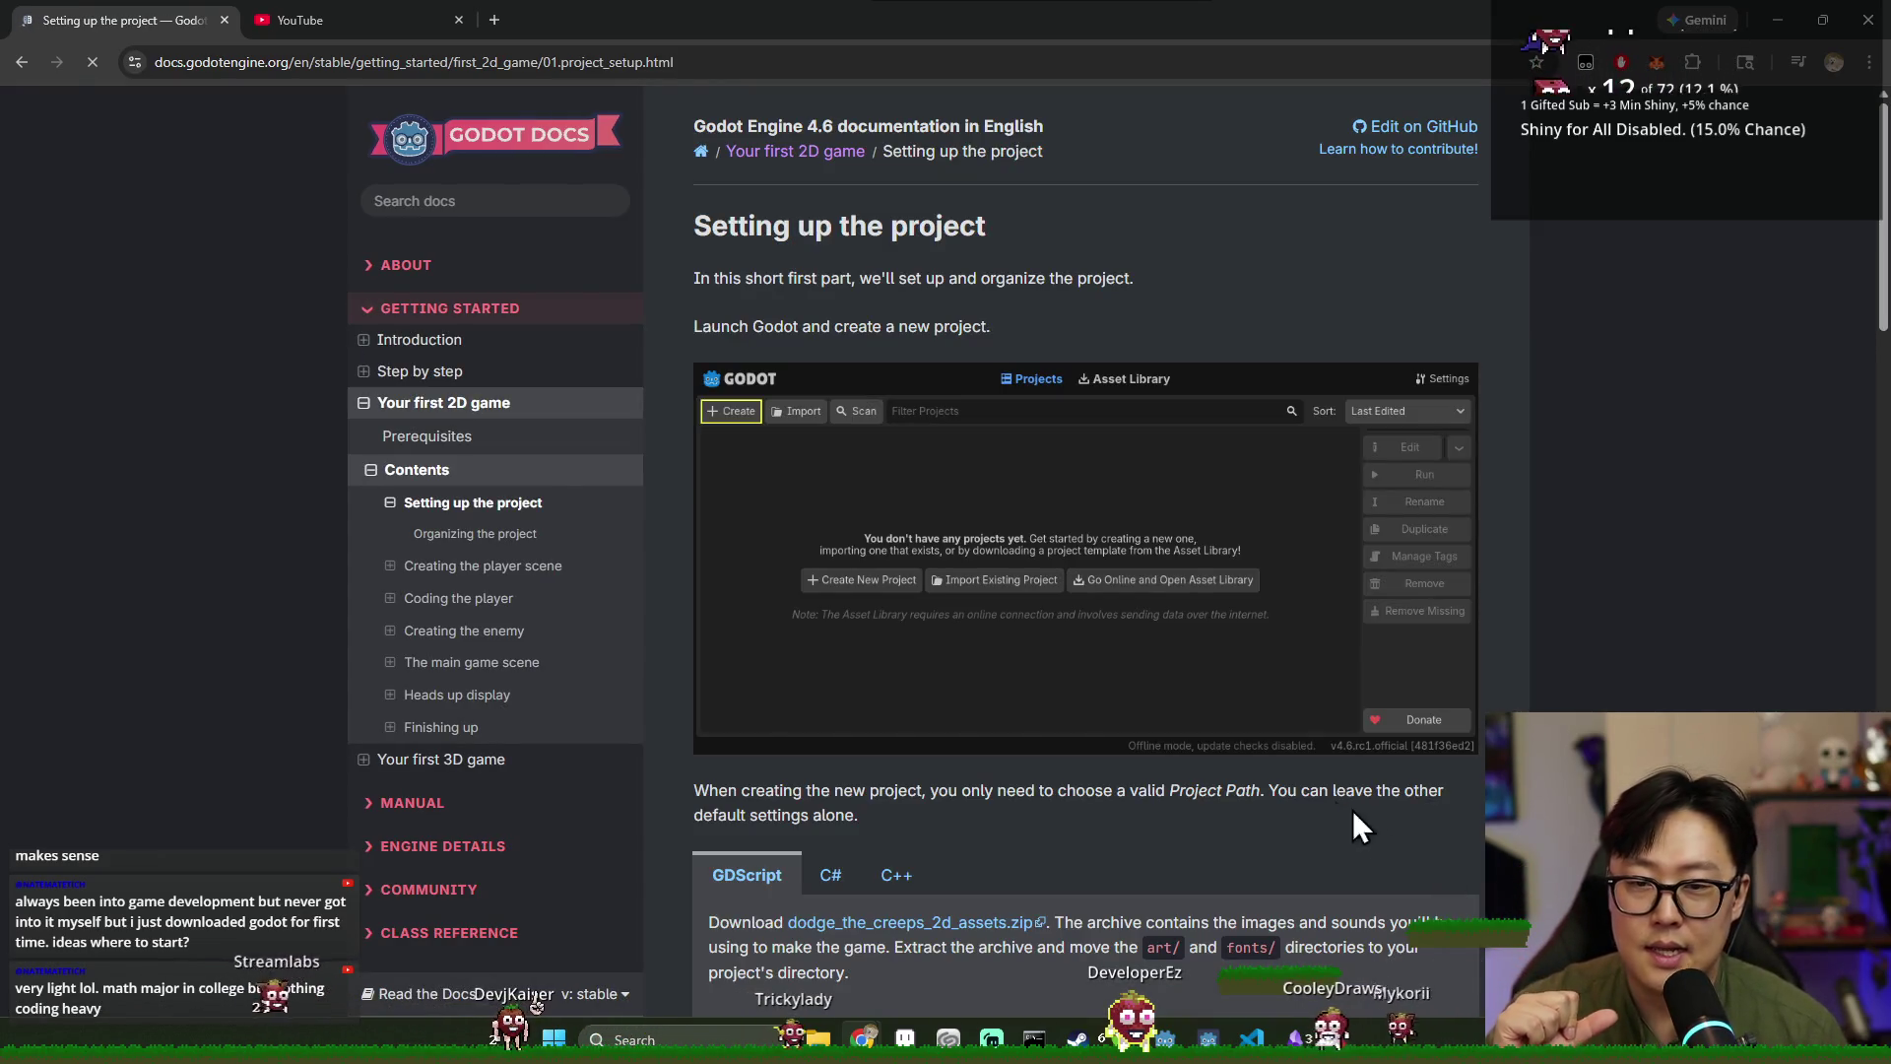
pyautogui.scroll(-4, 1209, 737)
pyautogui.scroll(-8, 1208, 747)
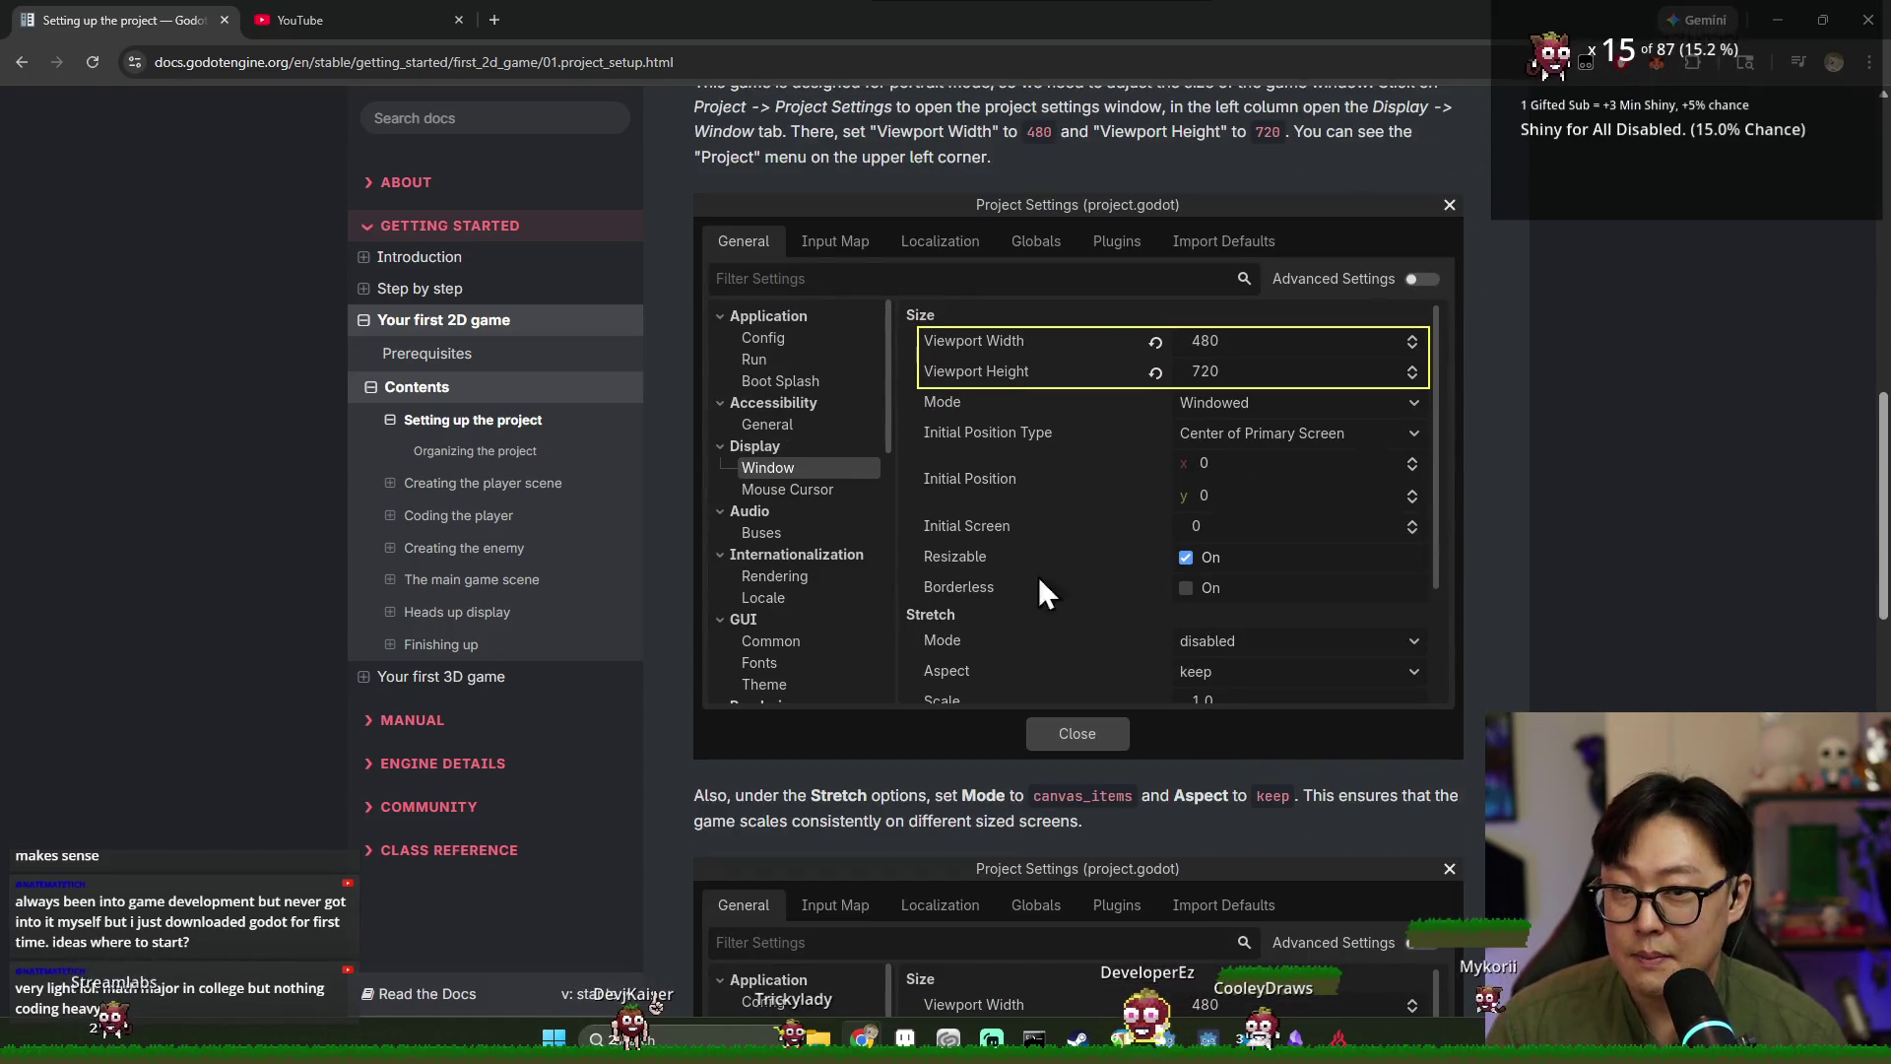
pyautogui.scroll(-10, 1030, 467)
pyautogui.scroll(-10, 1034, 463)
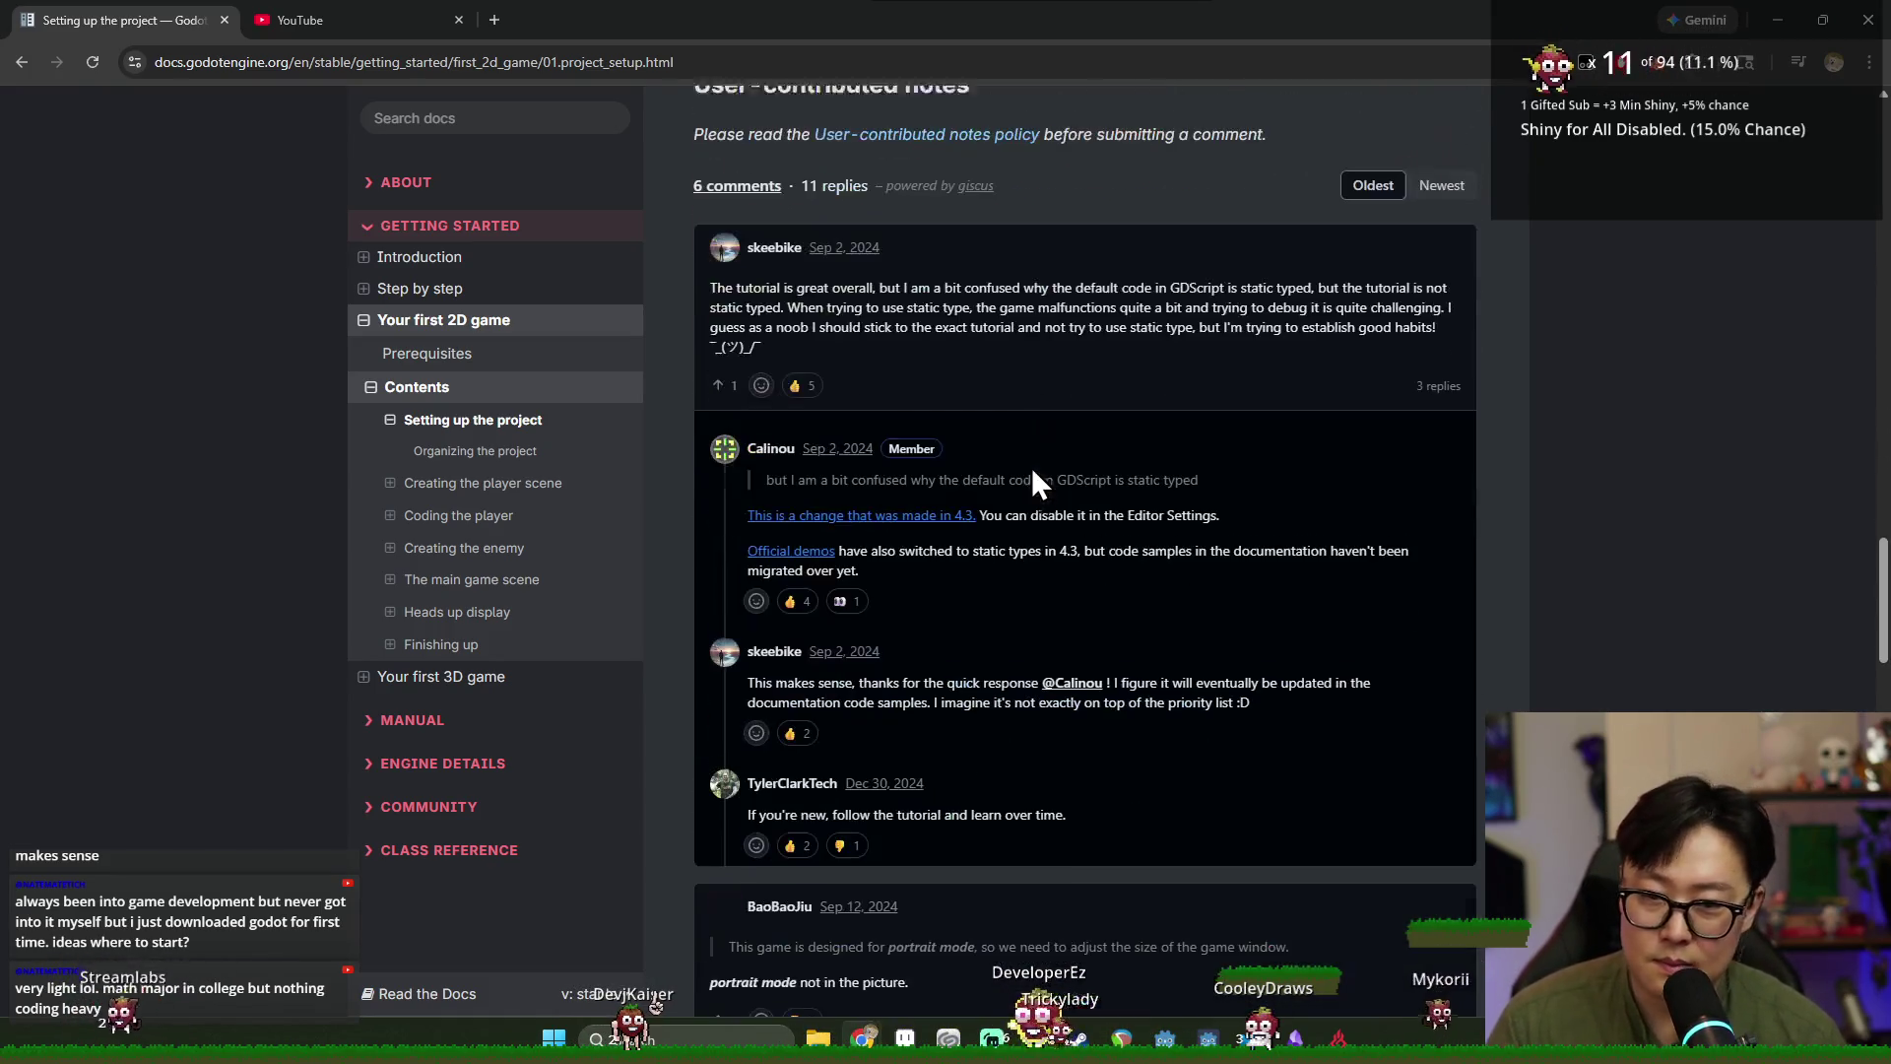
pyautogui.scroll(4, 758, 294)
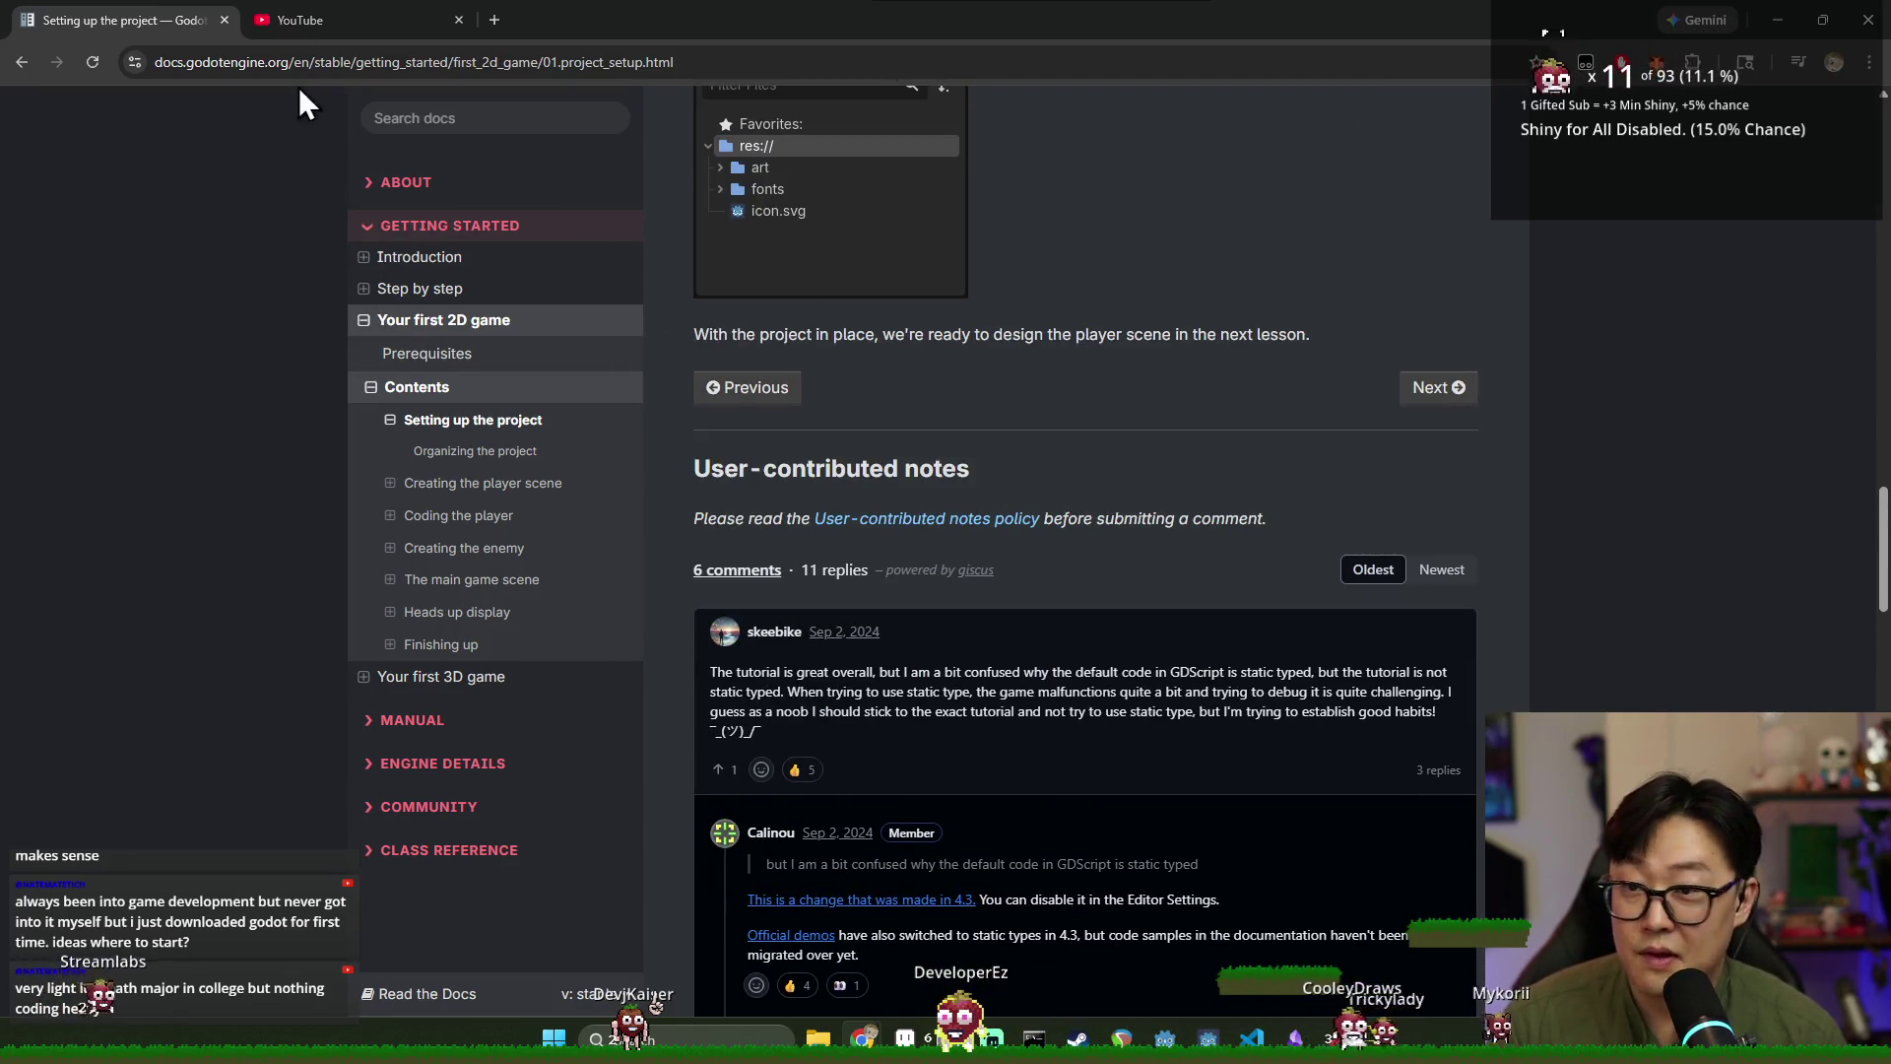
pyautogui.click(324, 12)
pyautogui.click(774, 117)
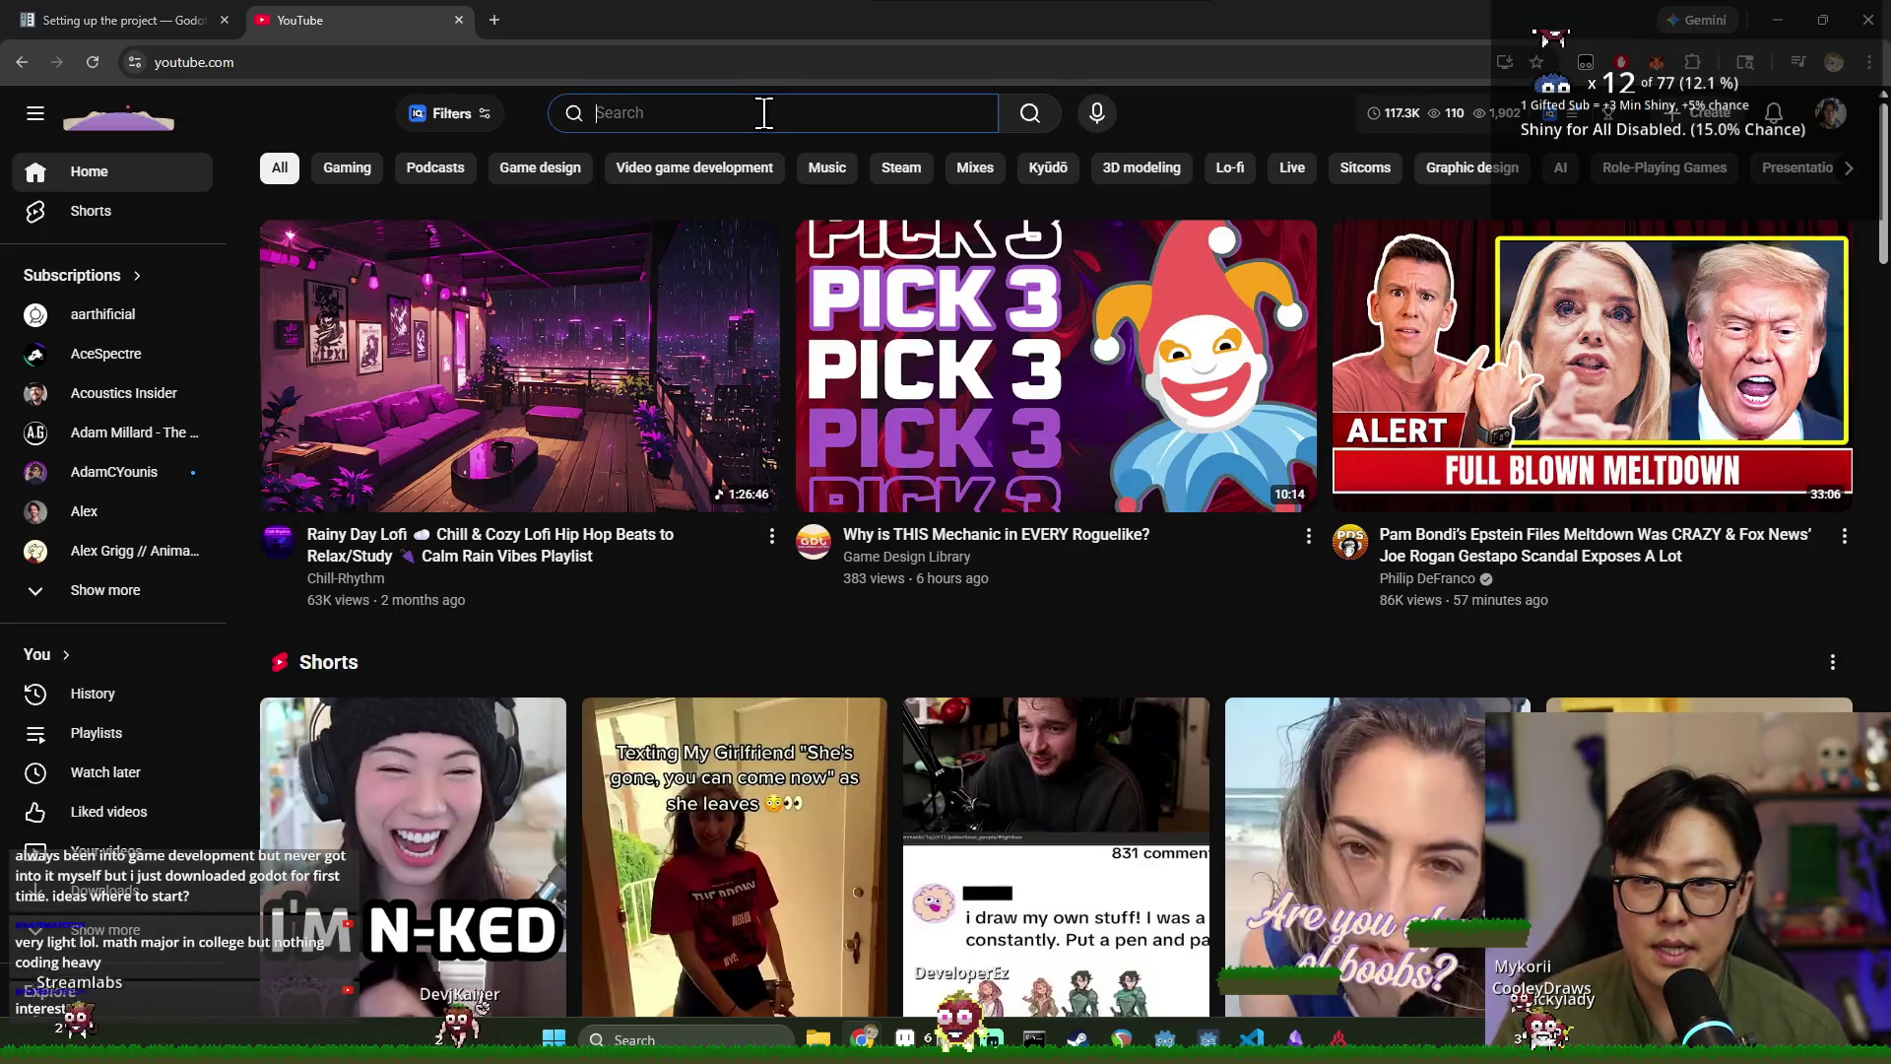
# Search YouTube for 'brackey godot' and browse the Brackeys channel's Godot tutorial videos.
pyautogui.write('brackey ')
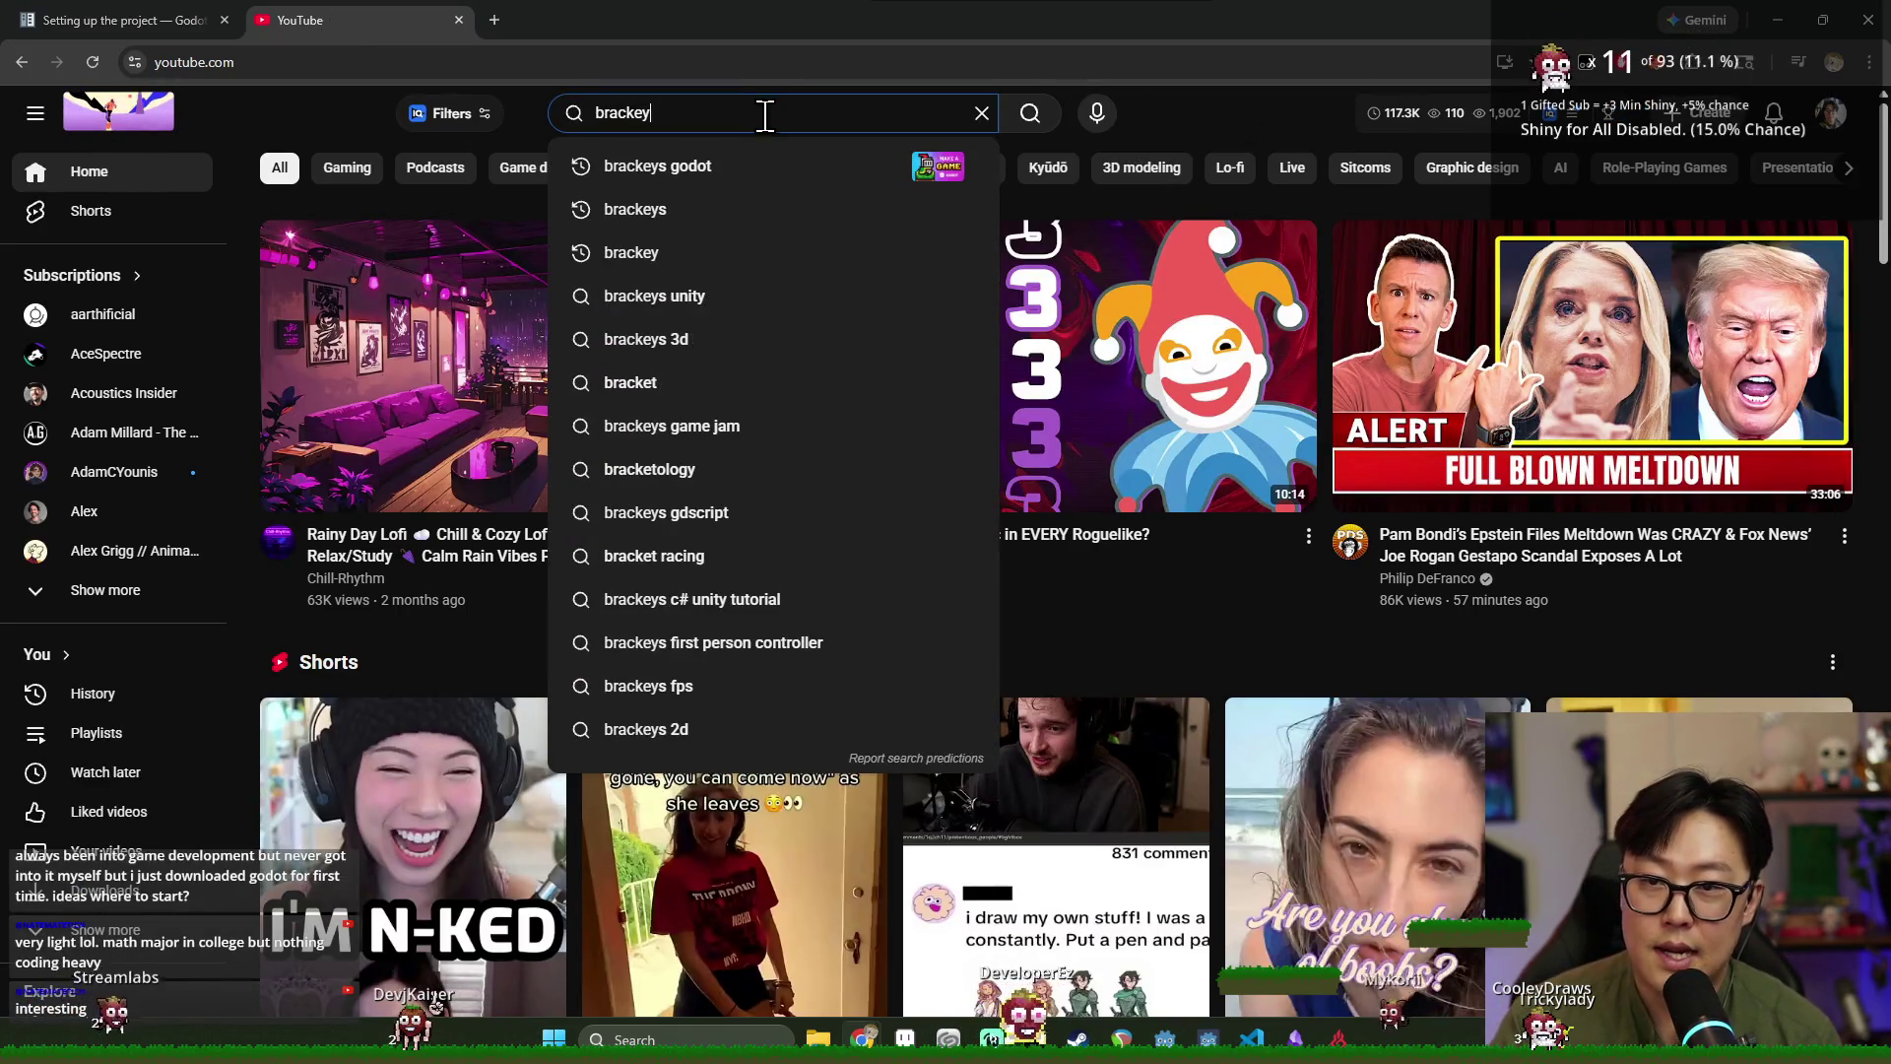
pyautogui.write('godot')
pyautogui.press('Return')
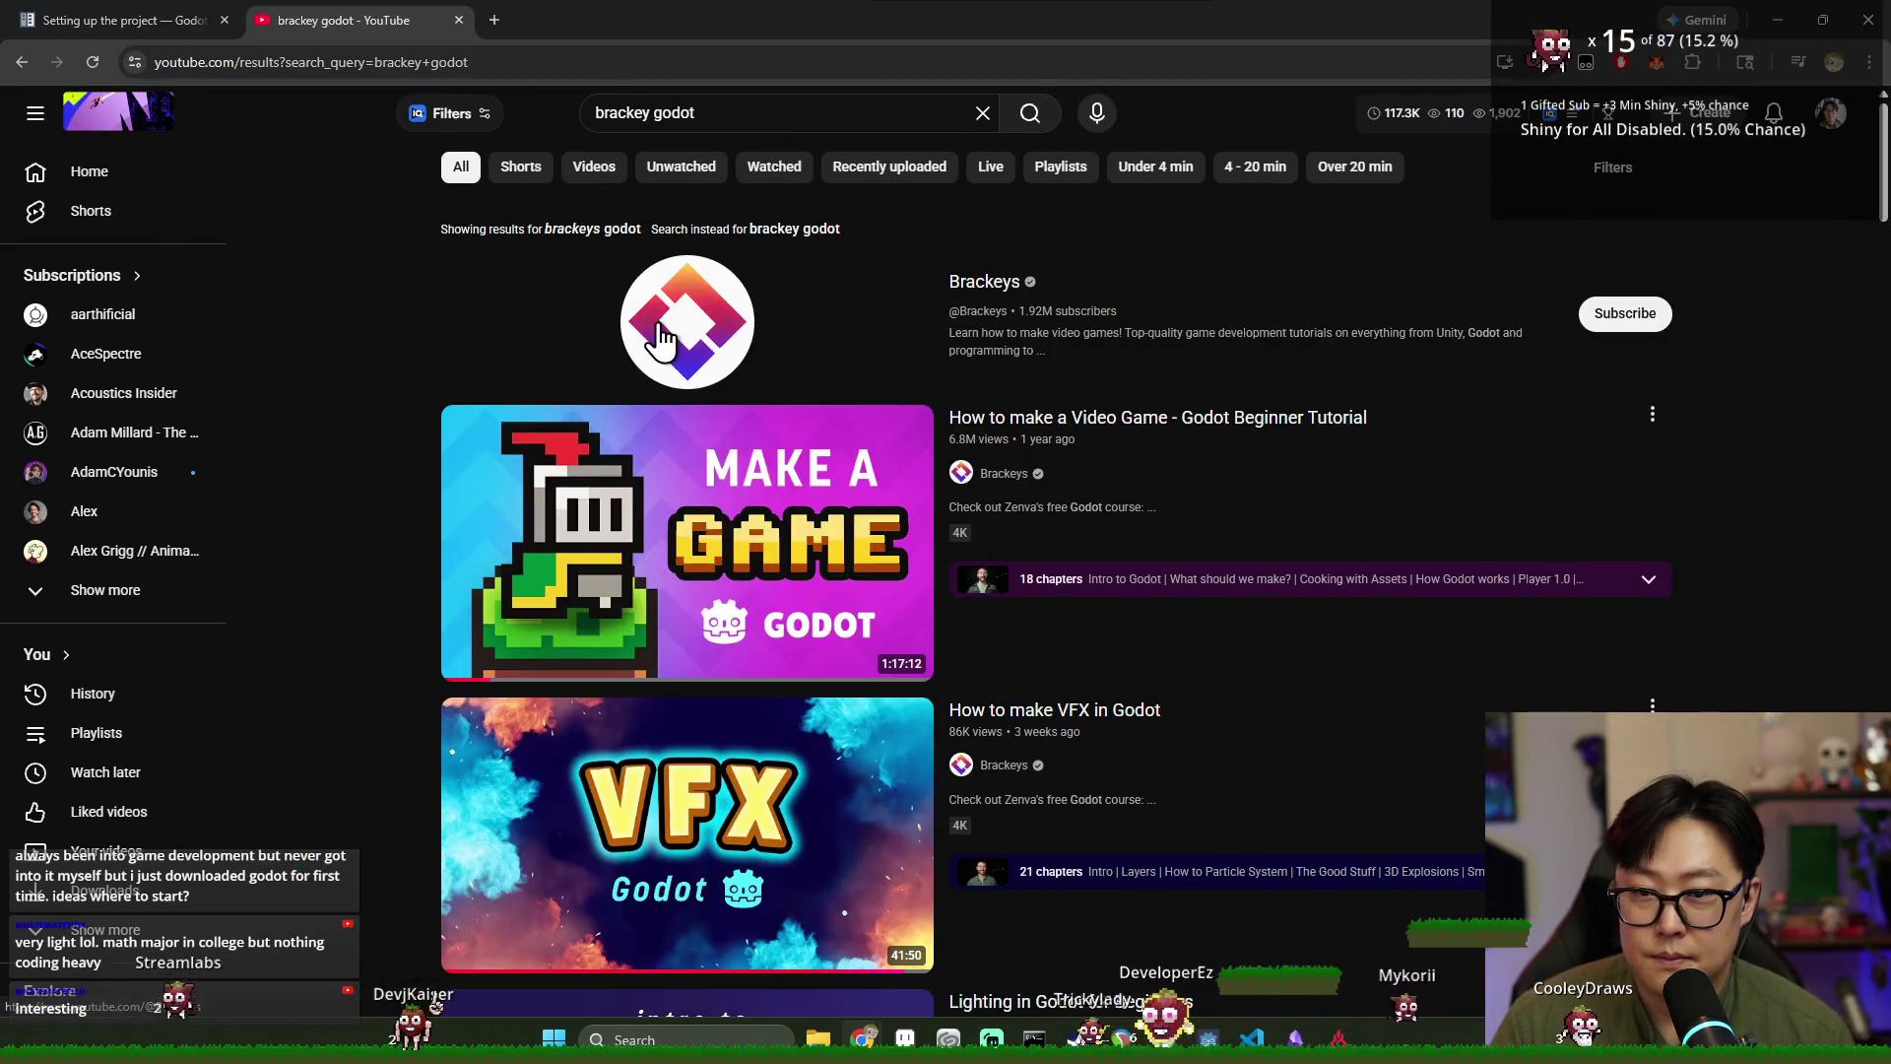
pyautogui.click(694, 364)
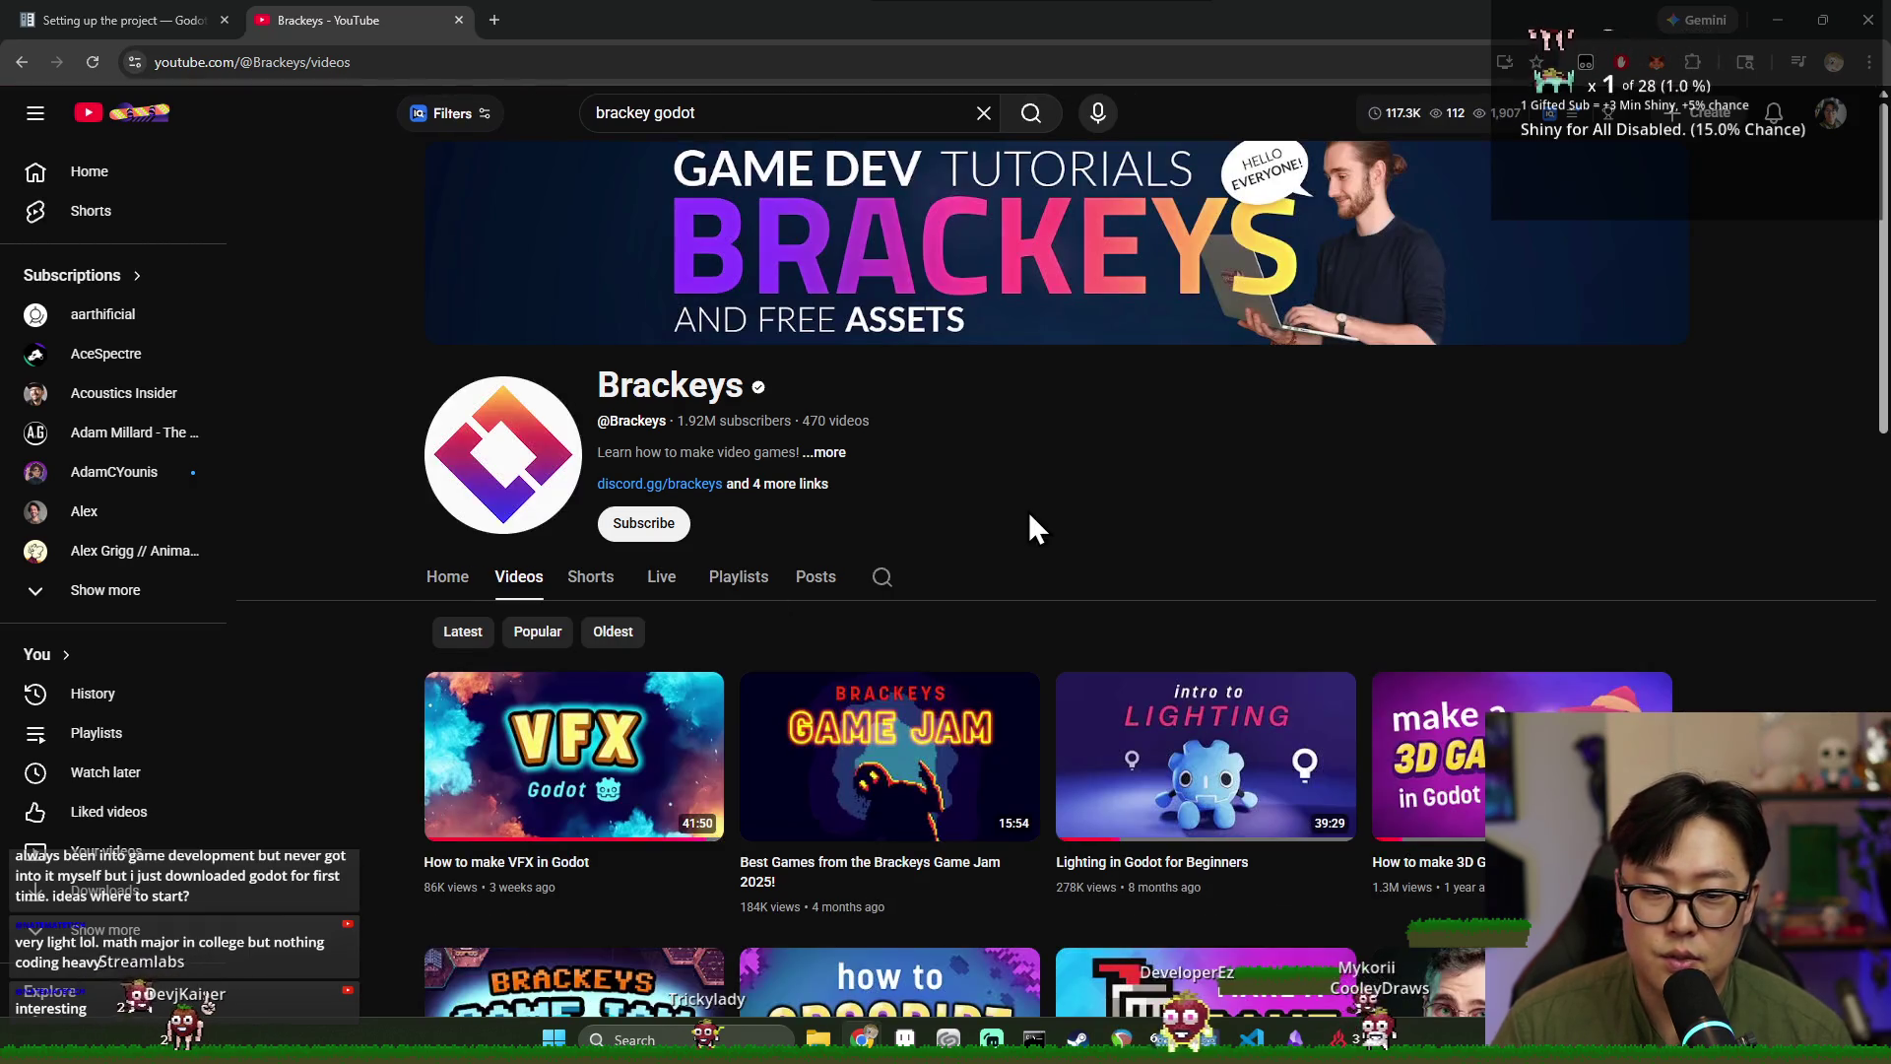
pyautogui.scroll(-4, 1031, 510)
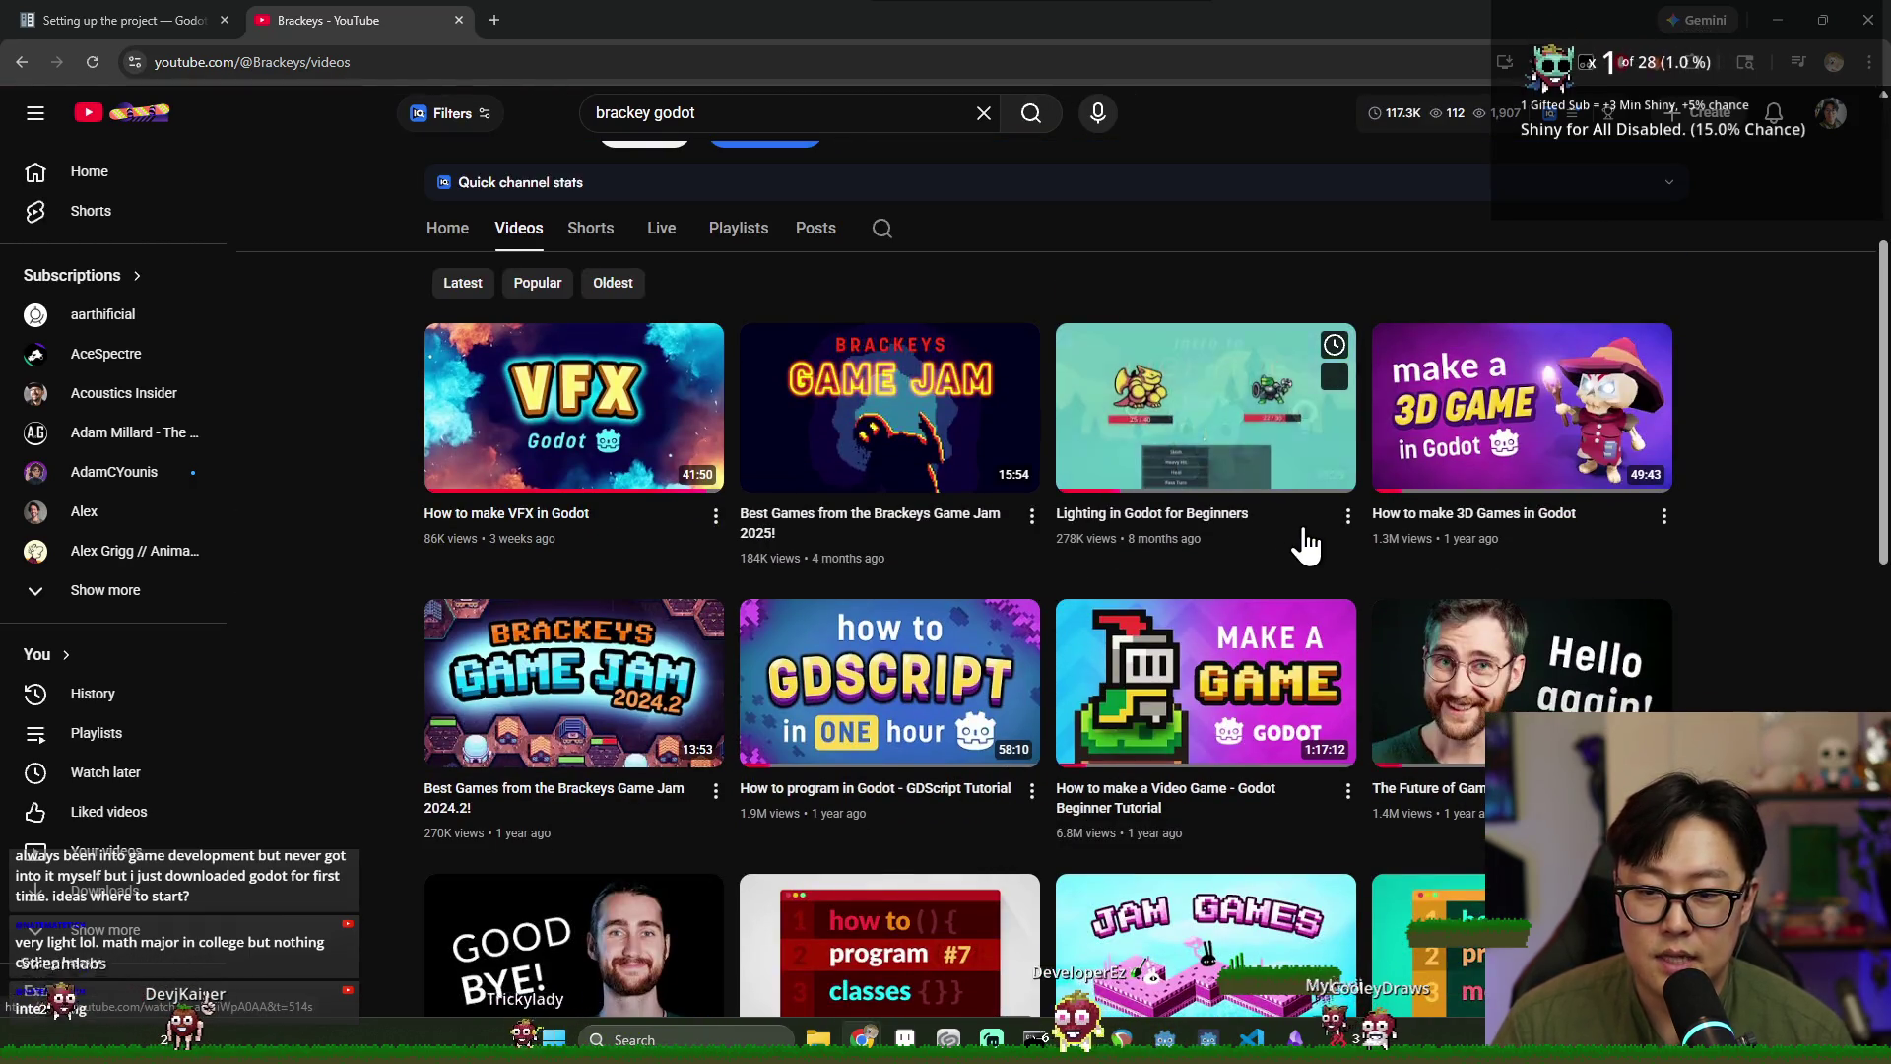
pyautogui.scroll(-2, 1232, 734)
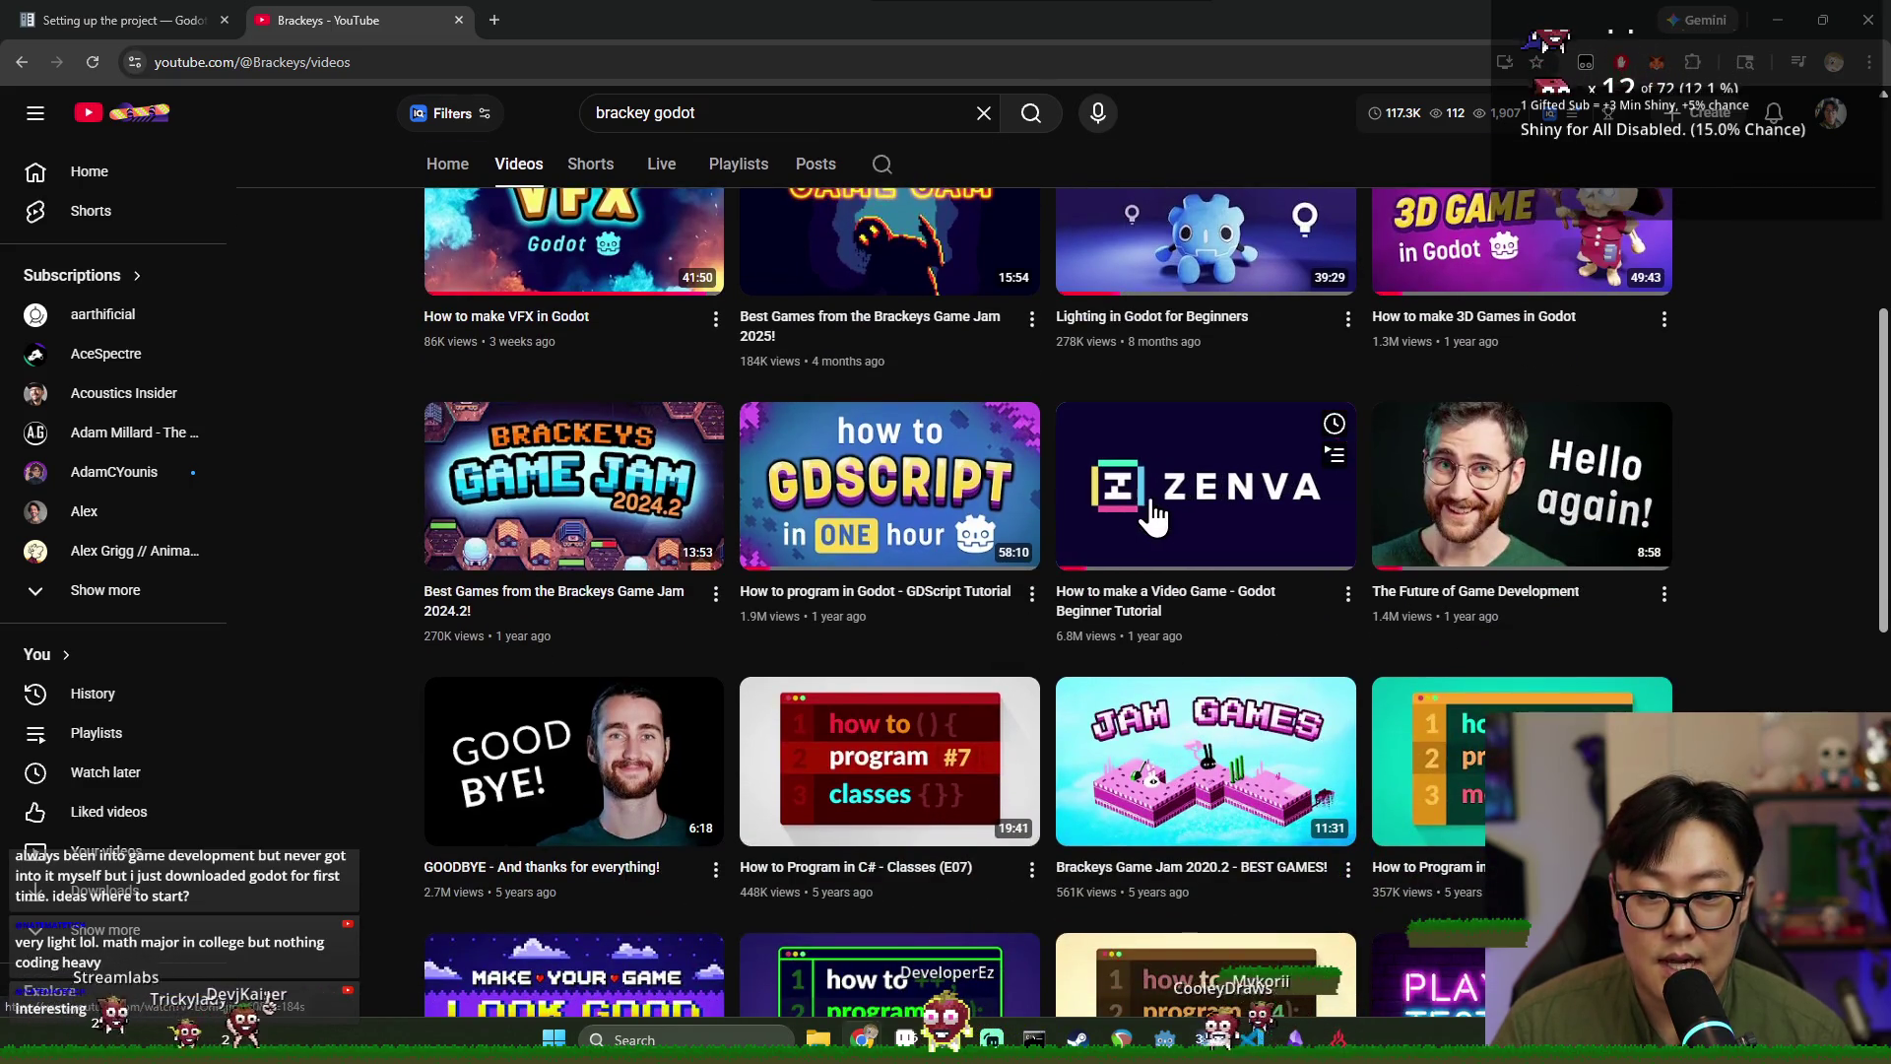
pyautogui.moveTo(886, 493)
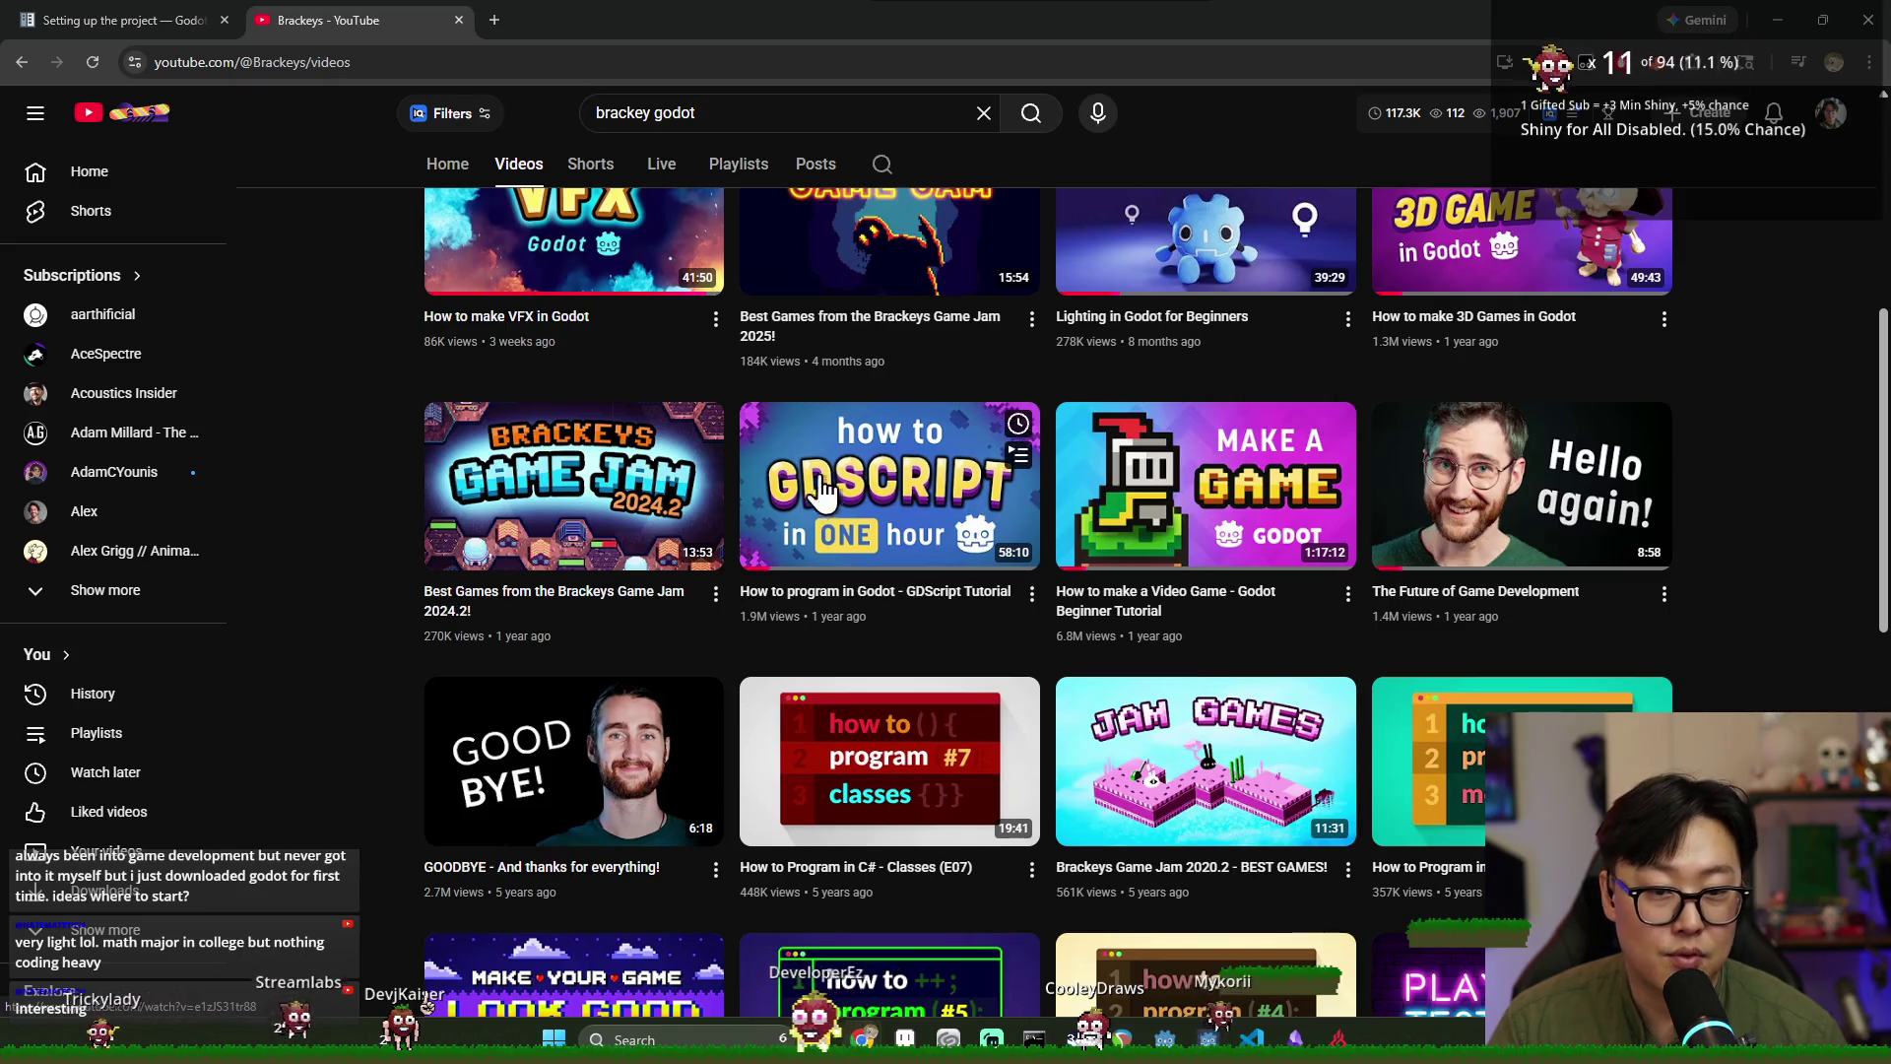
pyautogui.moveTo(903, 553)
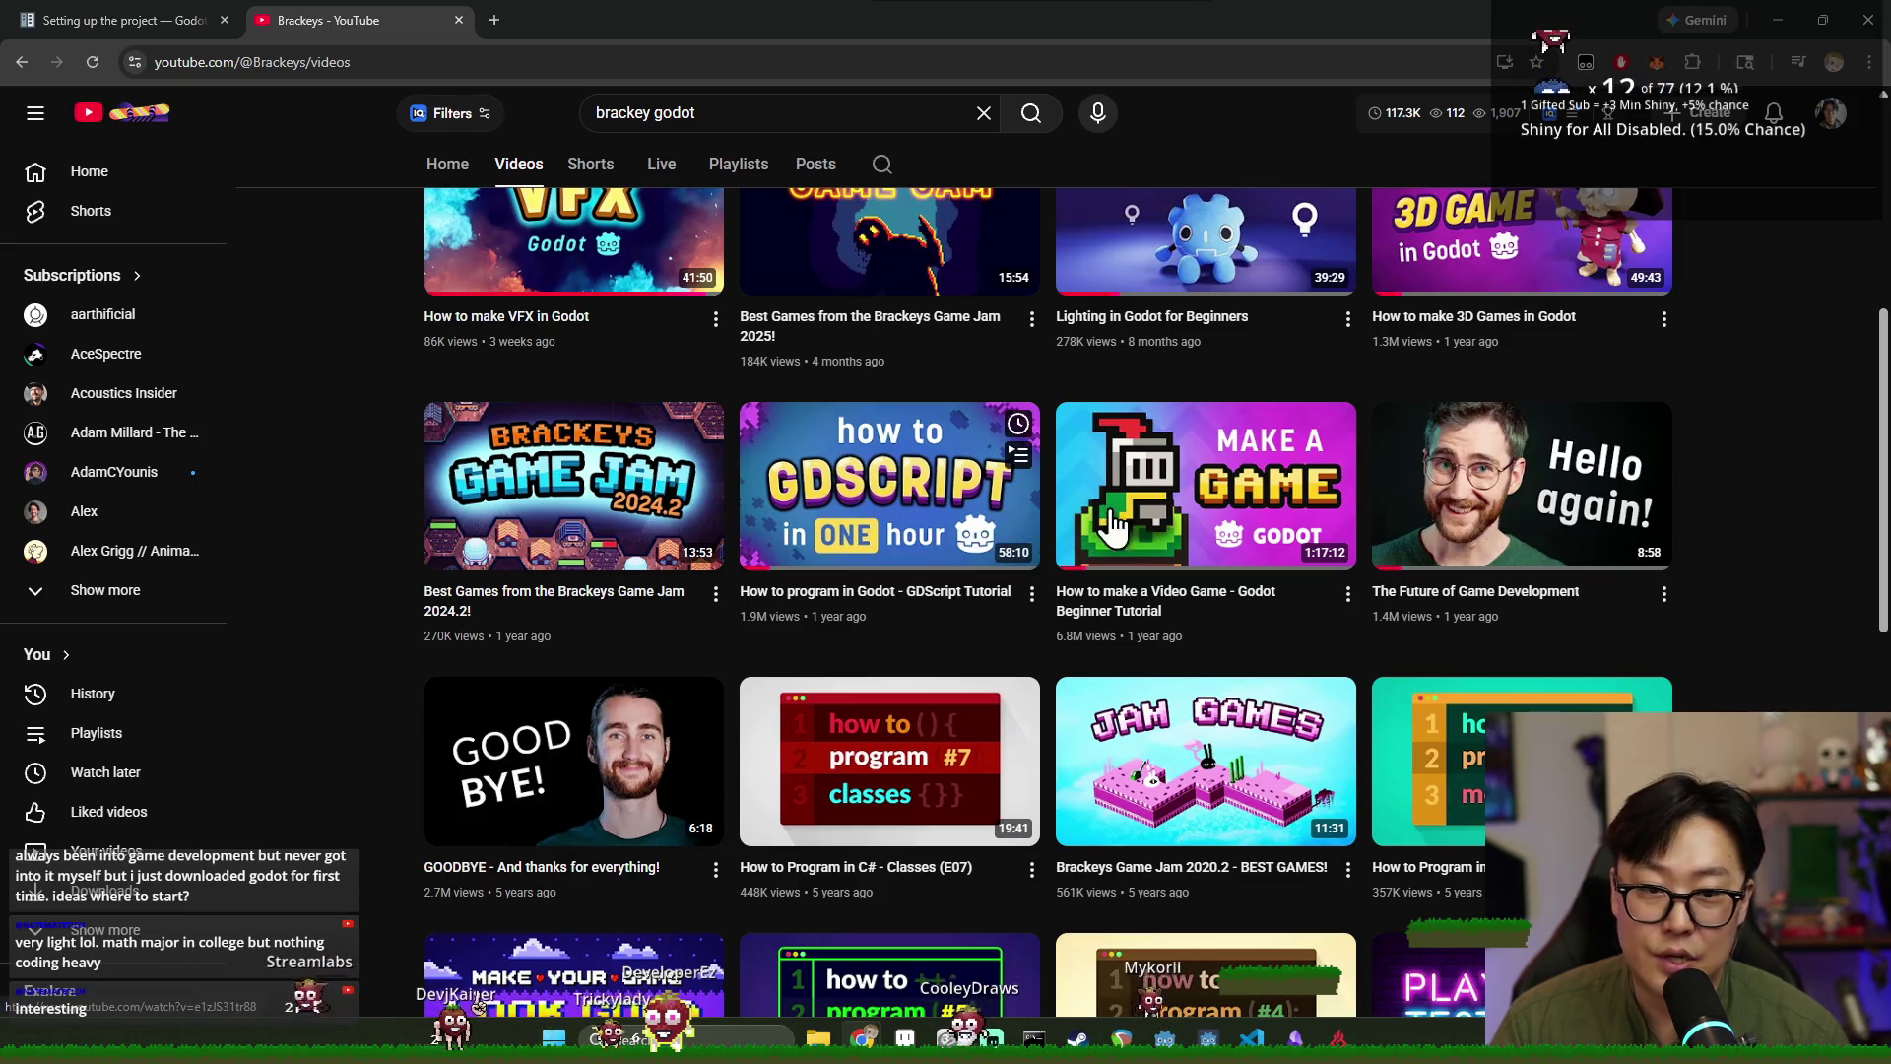
pyautogui.scroll(6, 884, 428)
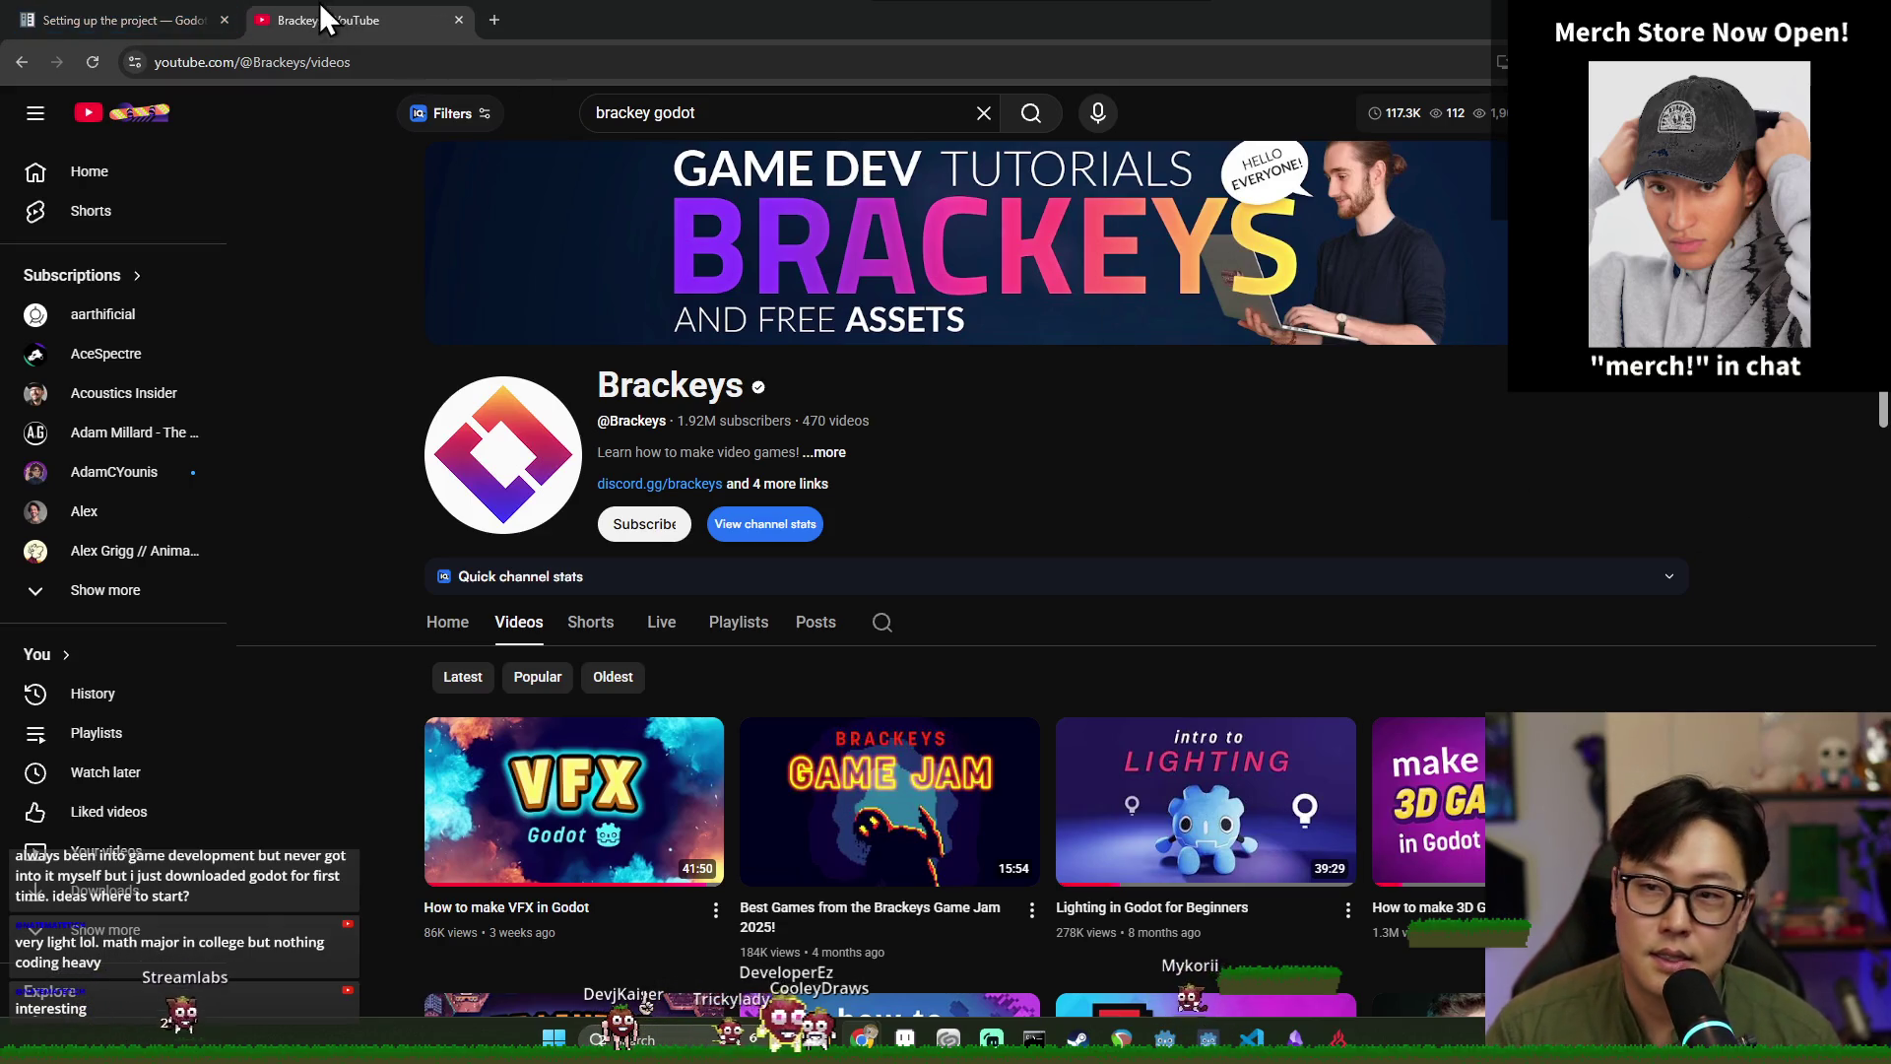
# Close the Brackeys YouTube tab and return to the Godot script editor.
pyautogui.click(458, 20)
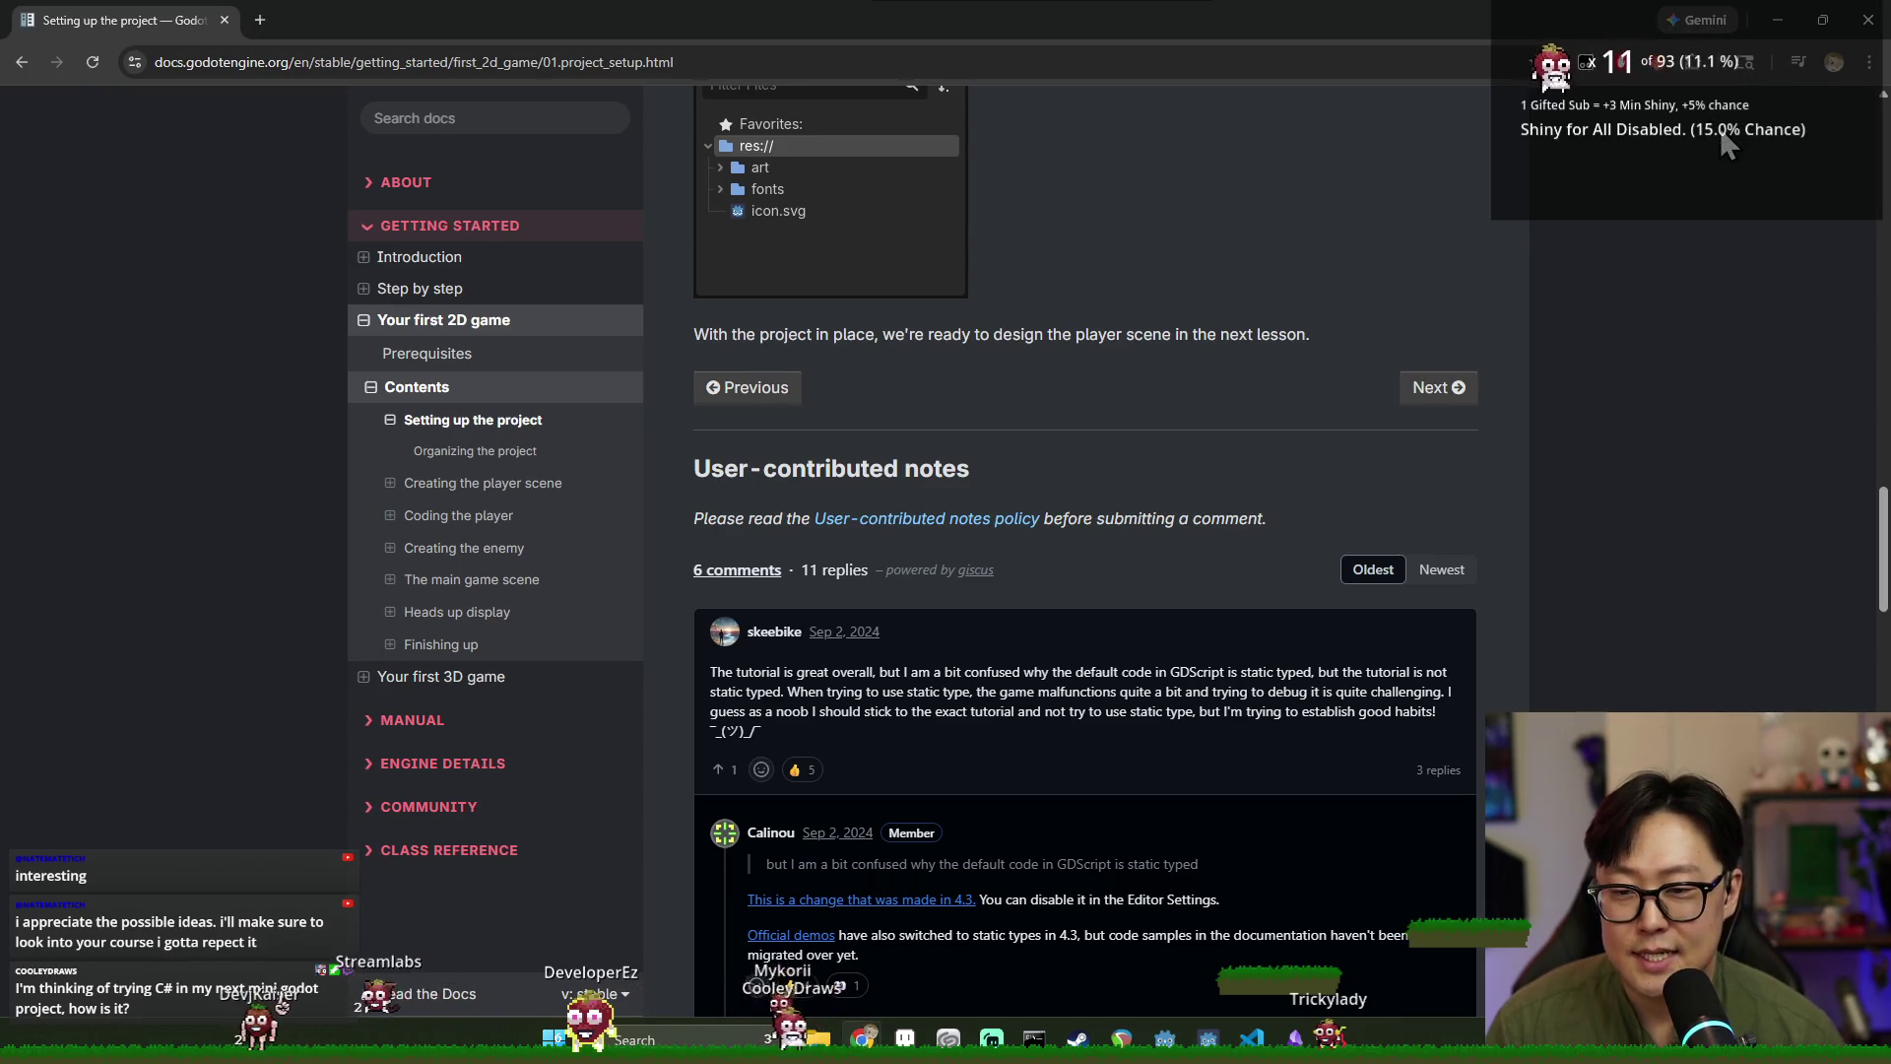
pyautogui.click(1777, 19)
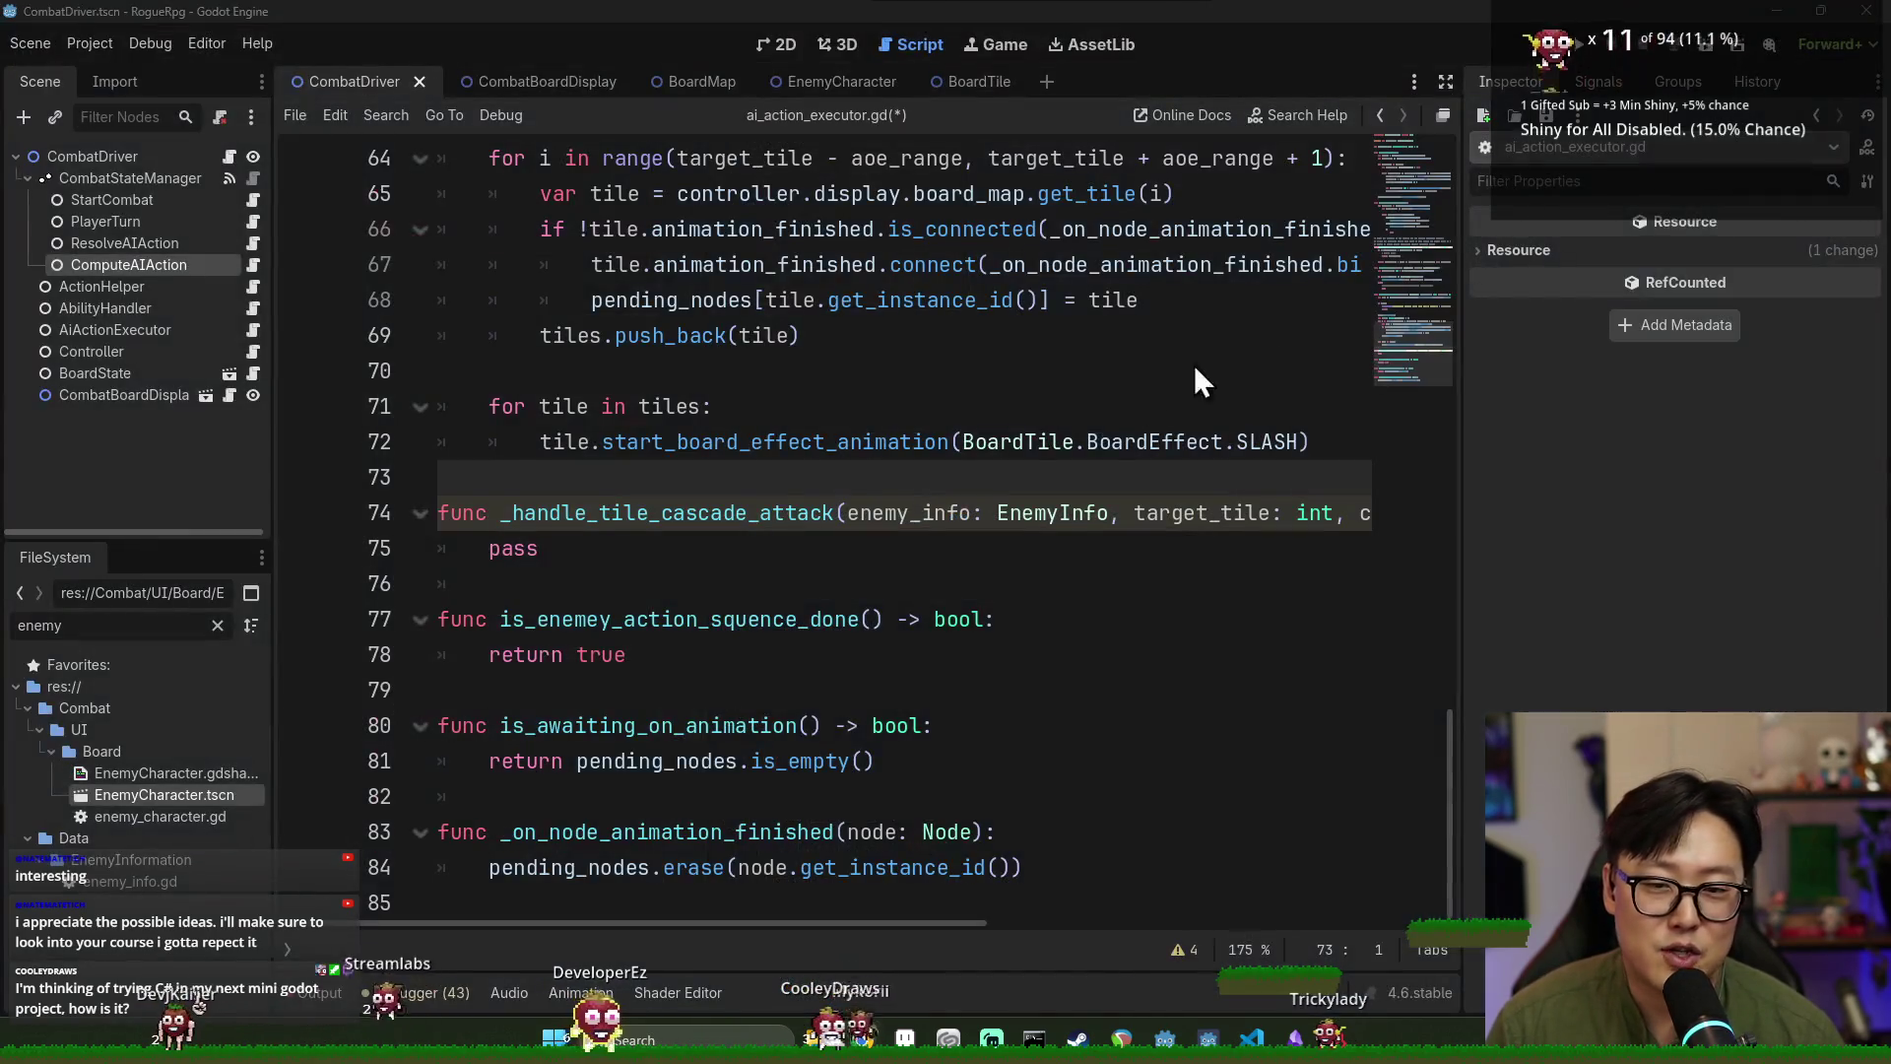
# Save ai_action_executor.gd and review the tile connect and pending_nodes lines 67-69.
pyautogui.click(954, 448)
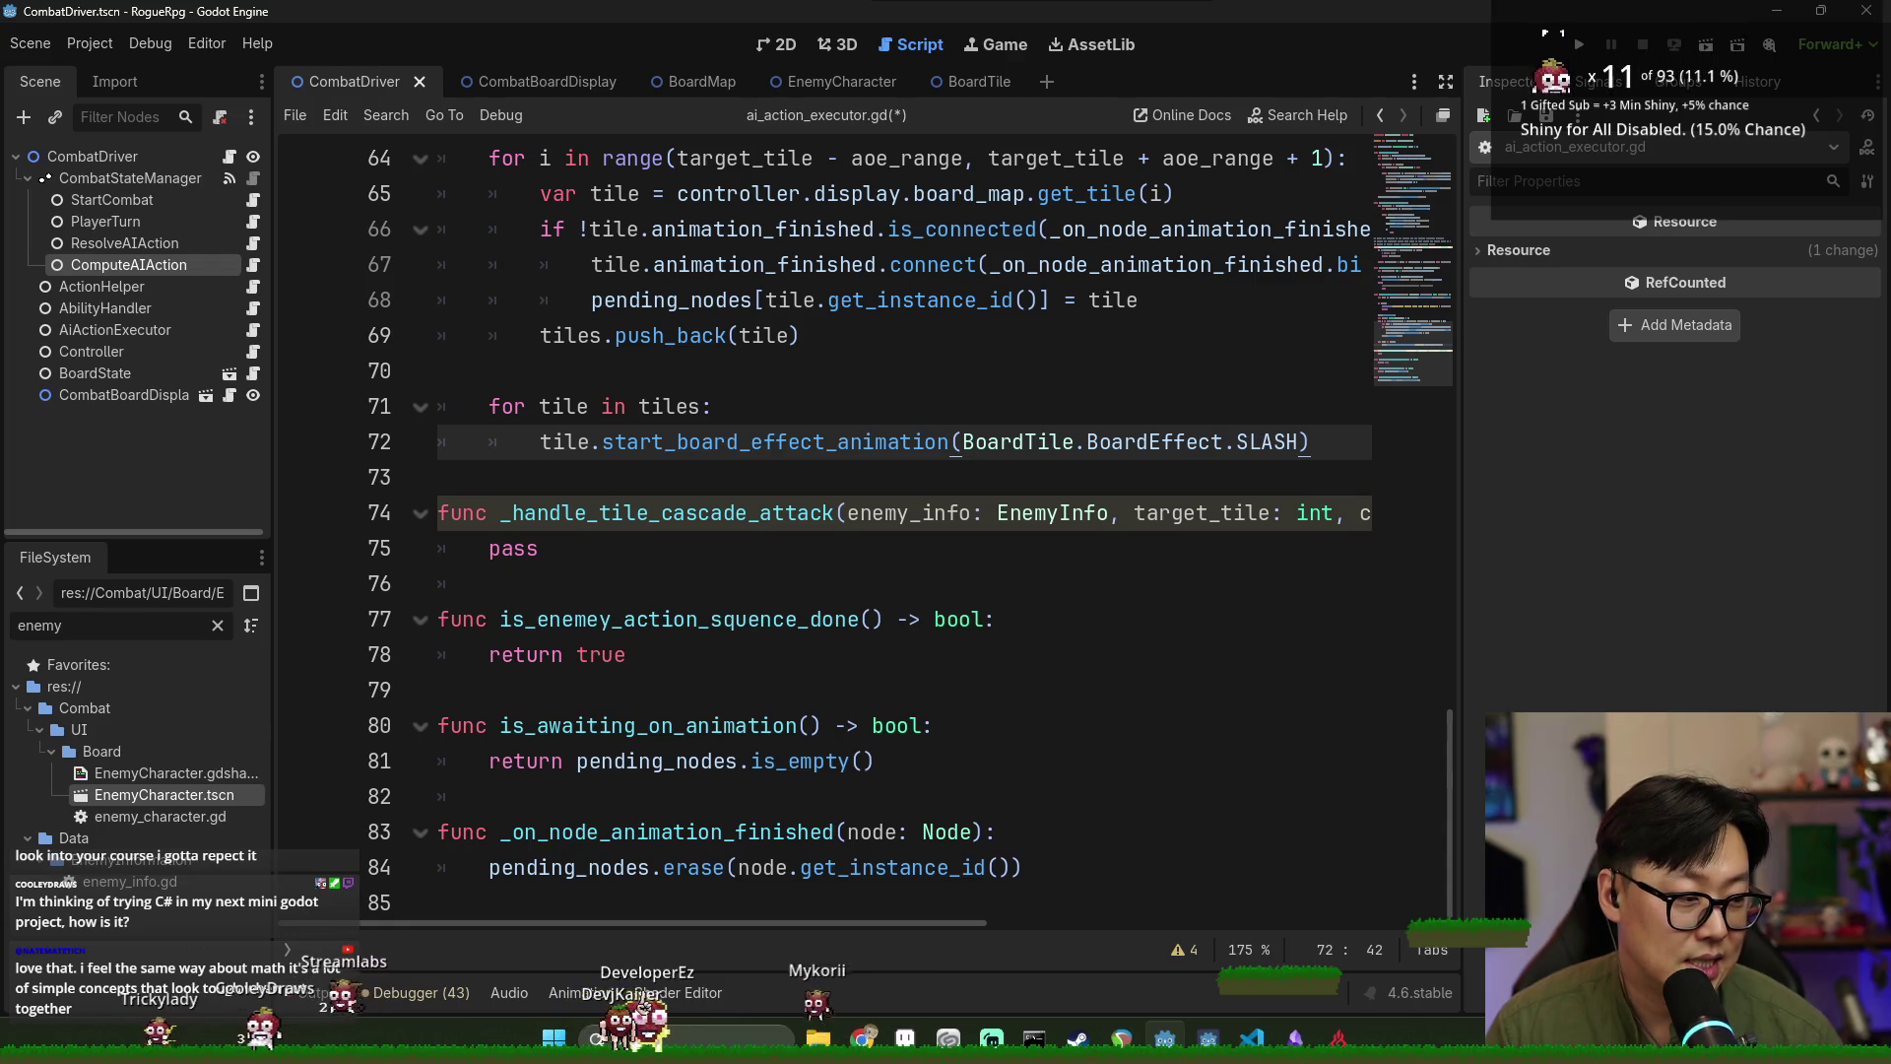
pyautogui.hotkey('ctrl', 's')
pyautogui.scroll(2, 1039, 483)
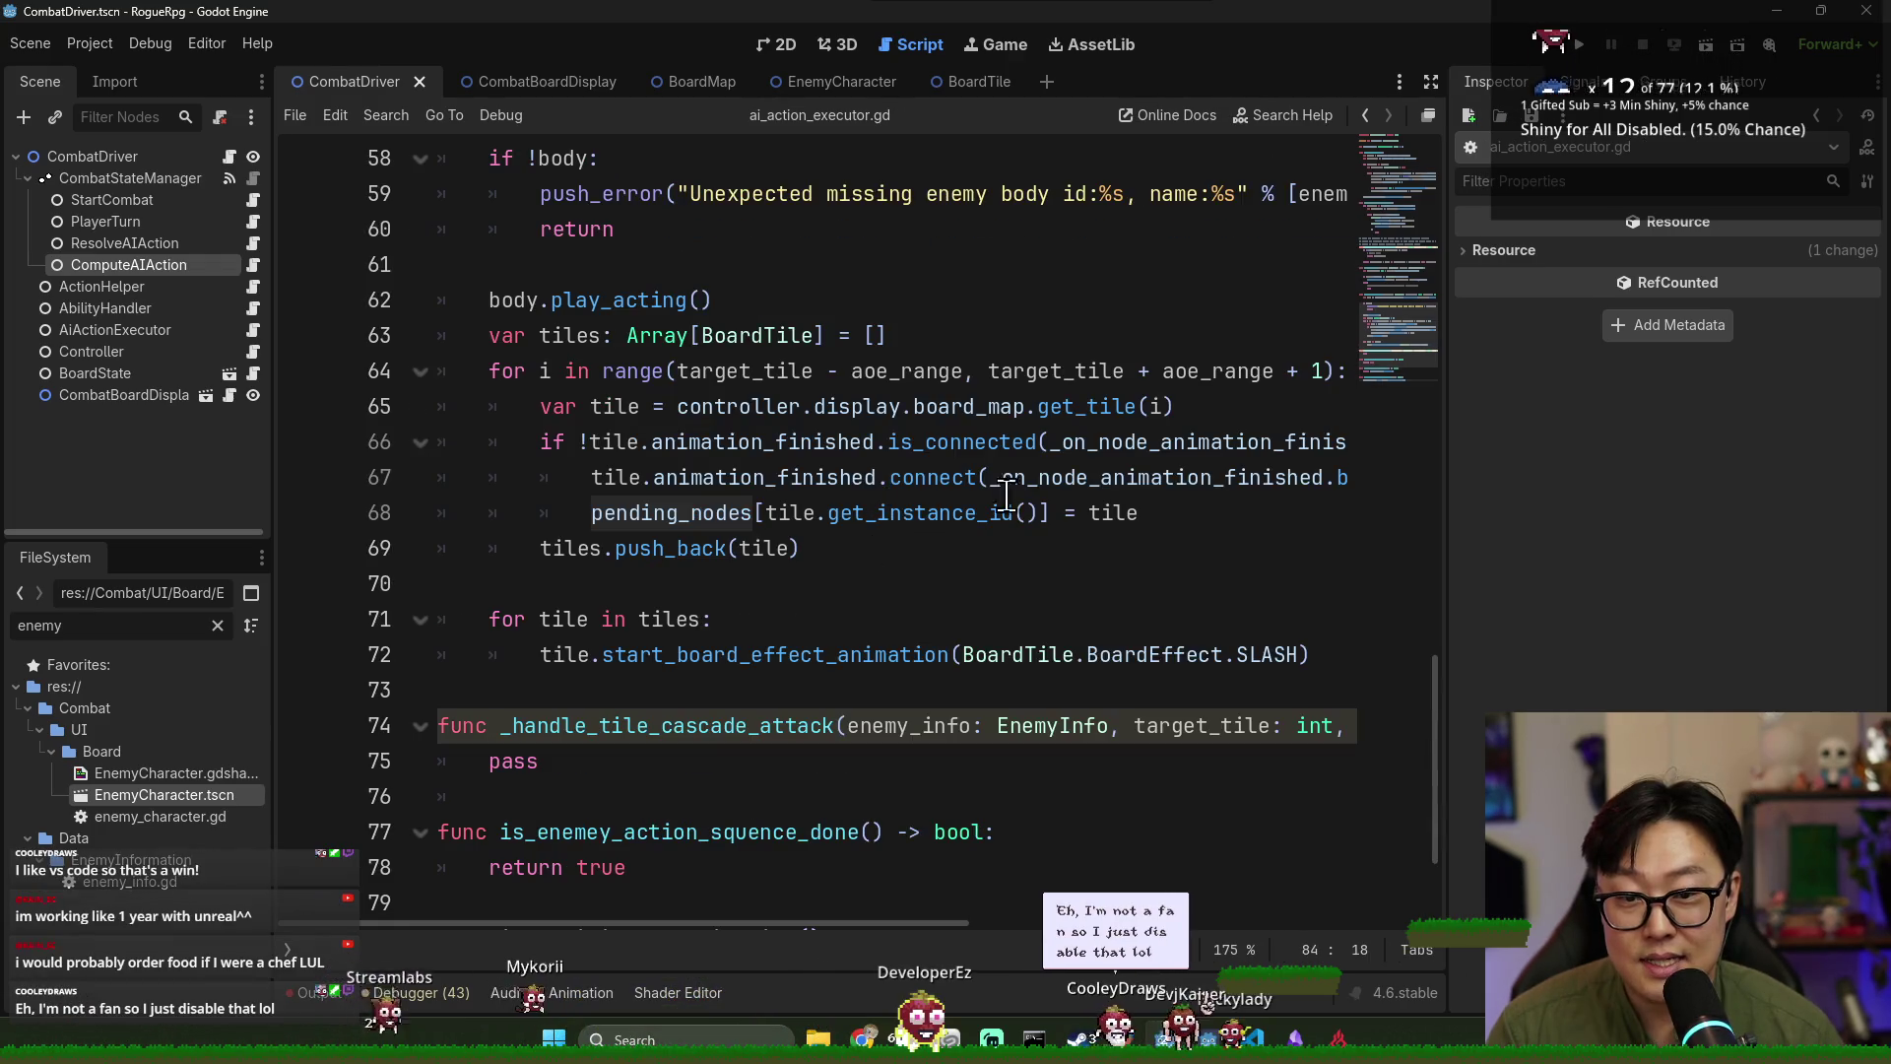
pyautogui.click(1040, 483)
pyautogui.click(601, 480)
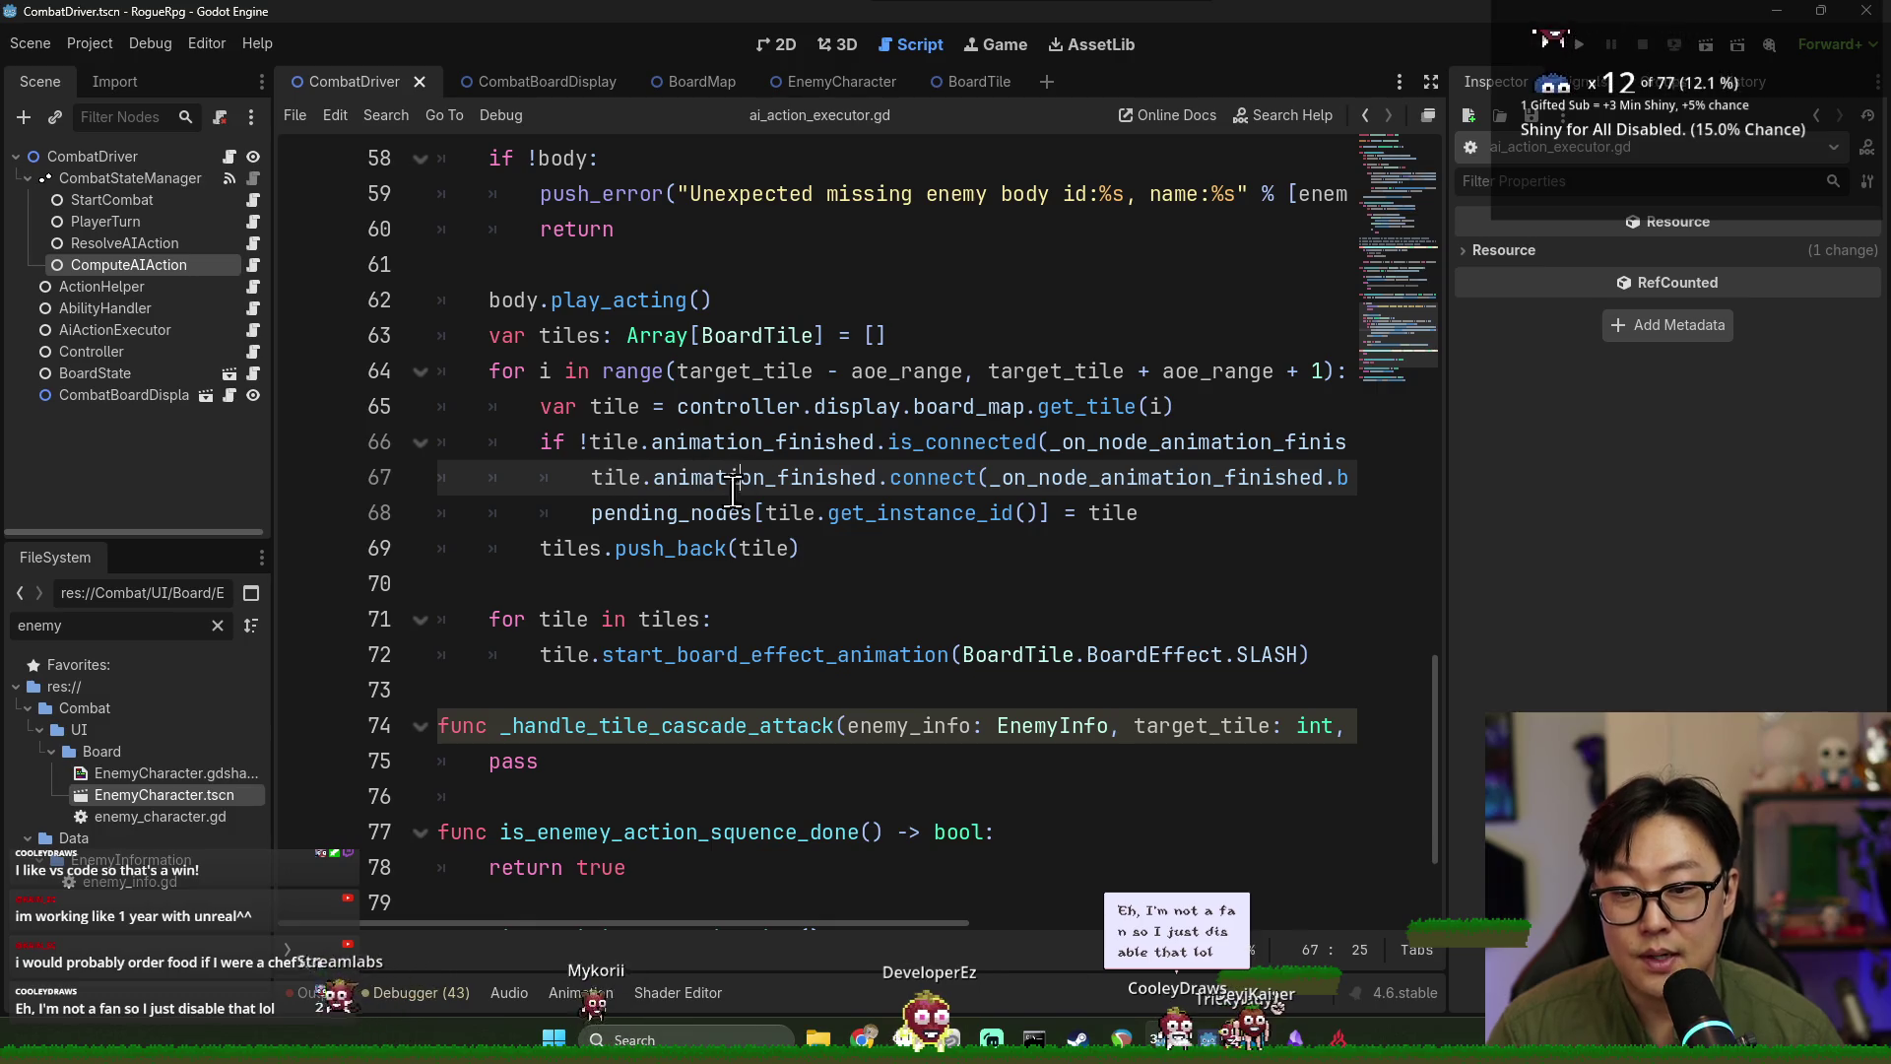
pyautogui.tripleClick(611, 513)
pyautogui.doubleClick(583, 548)
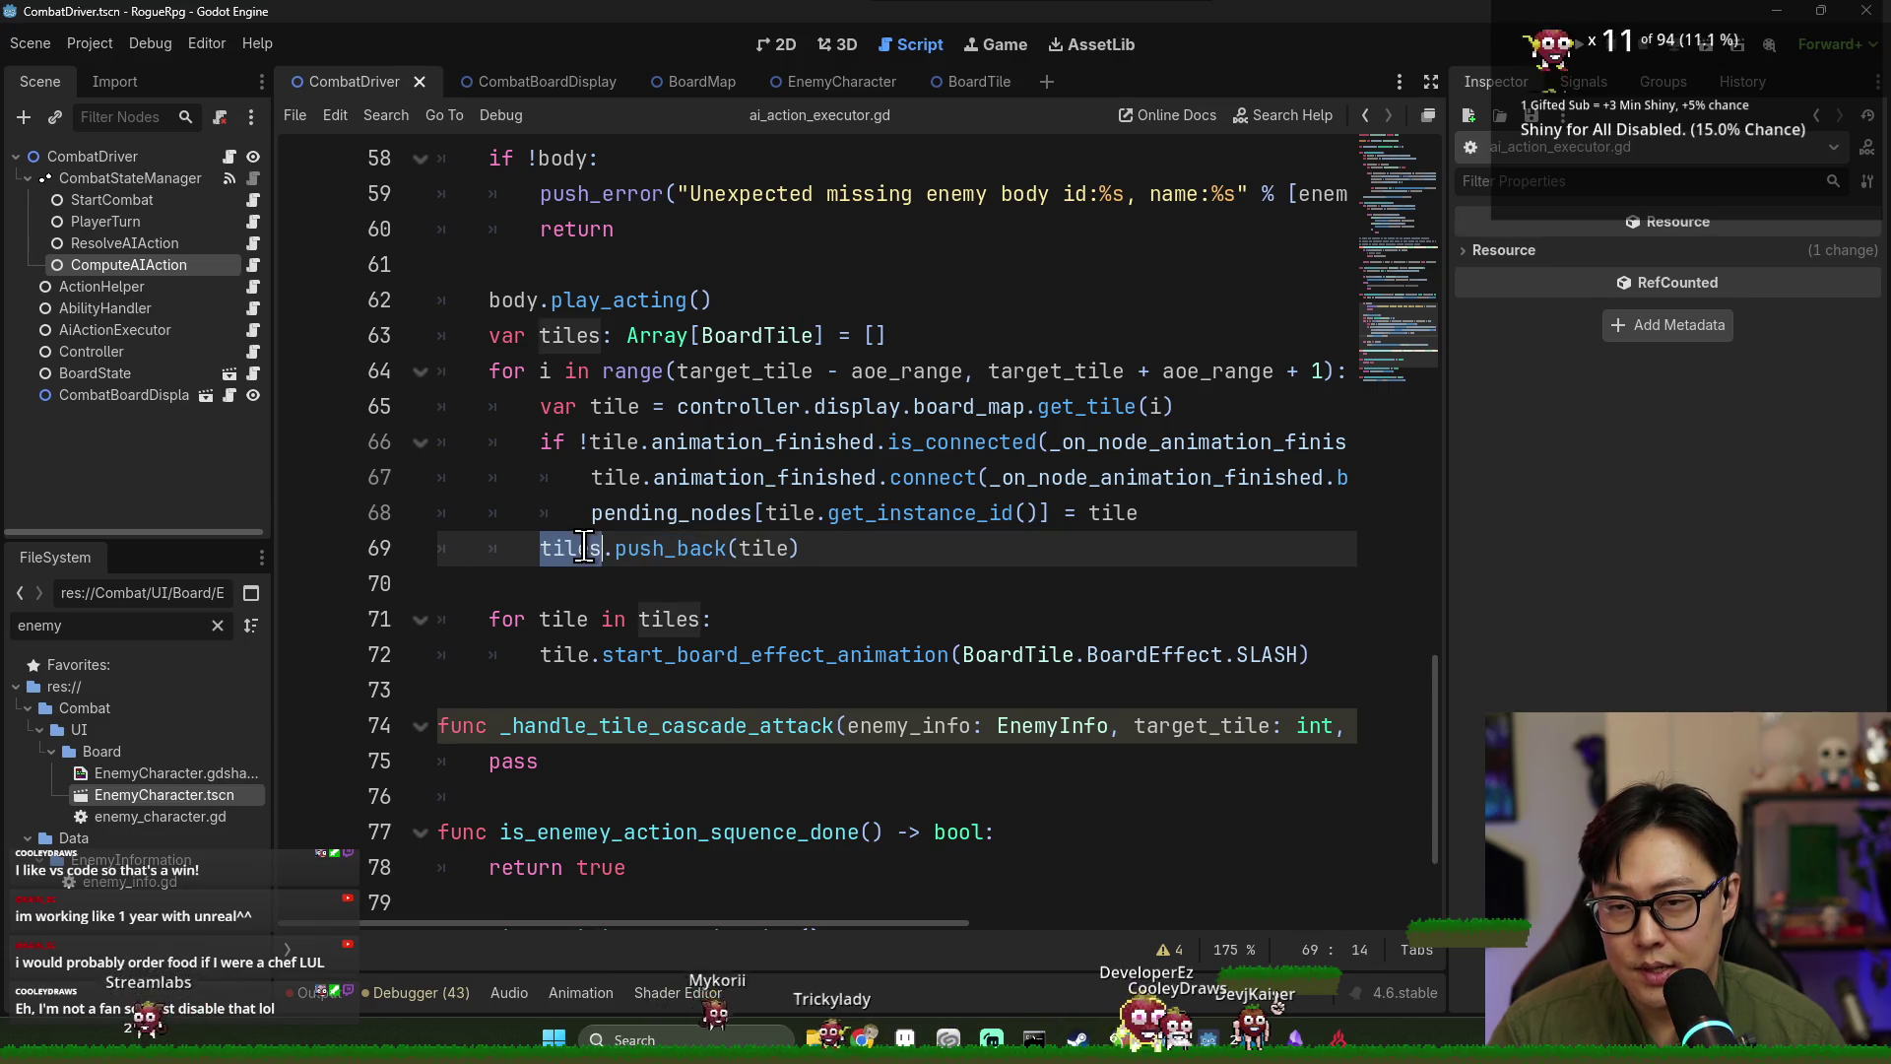
# Review the start_board_effect_animation call and the pending_nodes erase line.
pyautogui.scroll(-2, 690, 512)
pyautogui.click(541, 406)
pyautogui.click(474, 478)
pyautogui.doubleClick(689, 442)
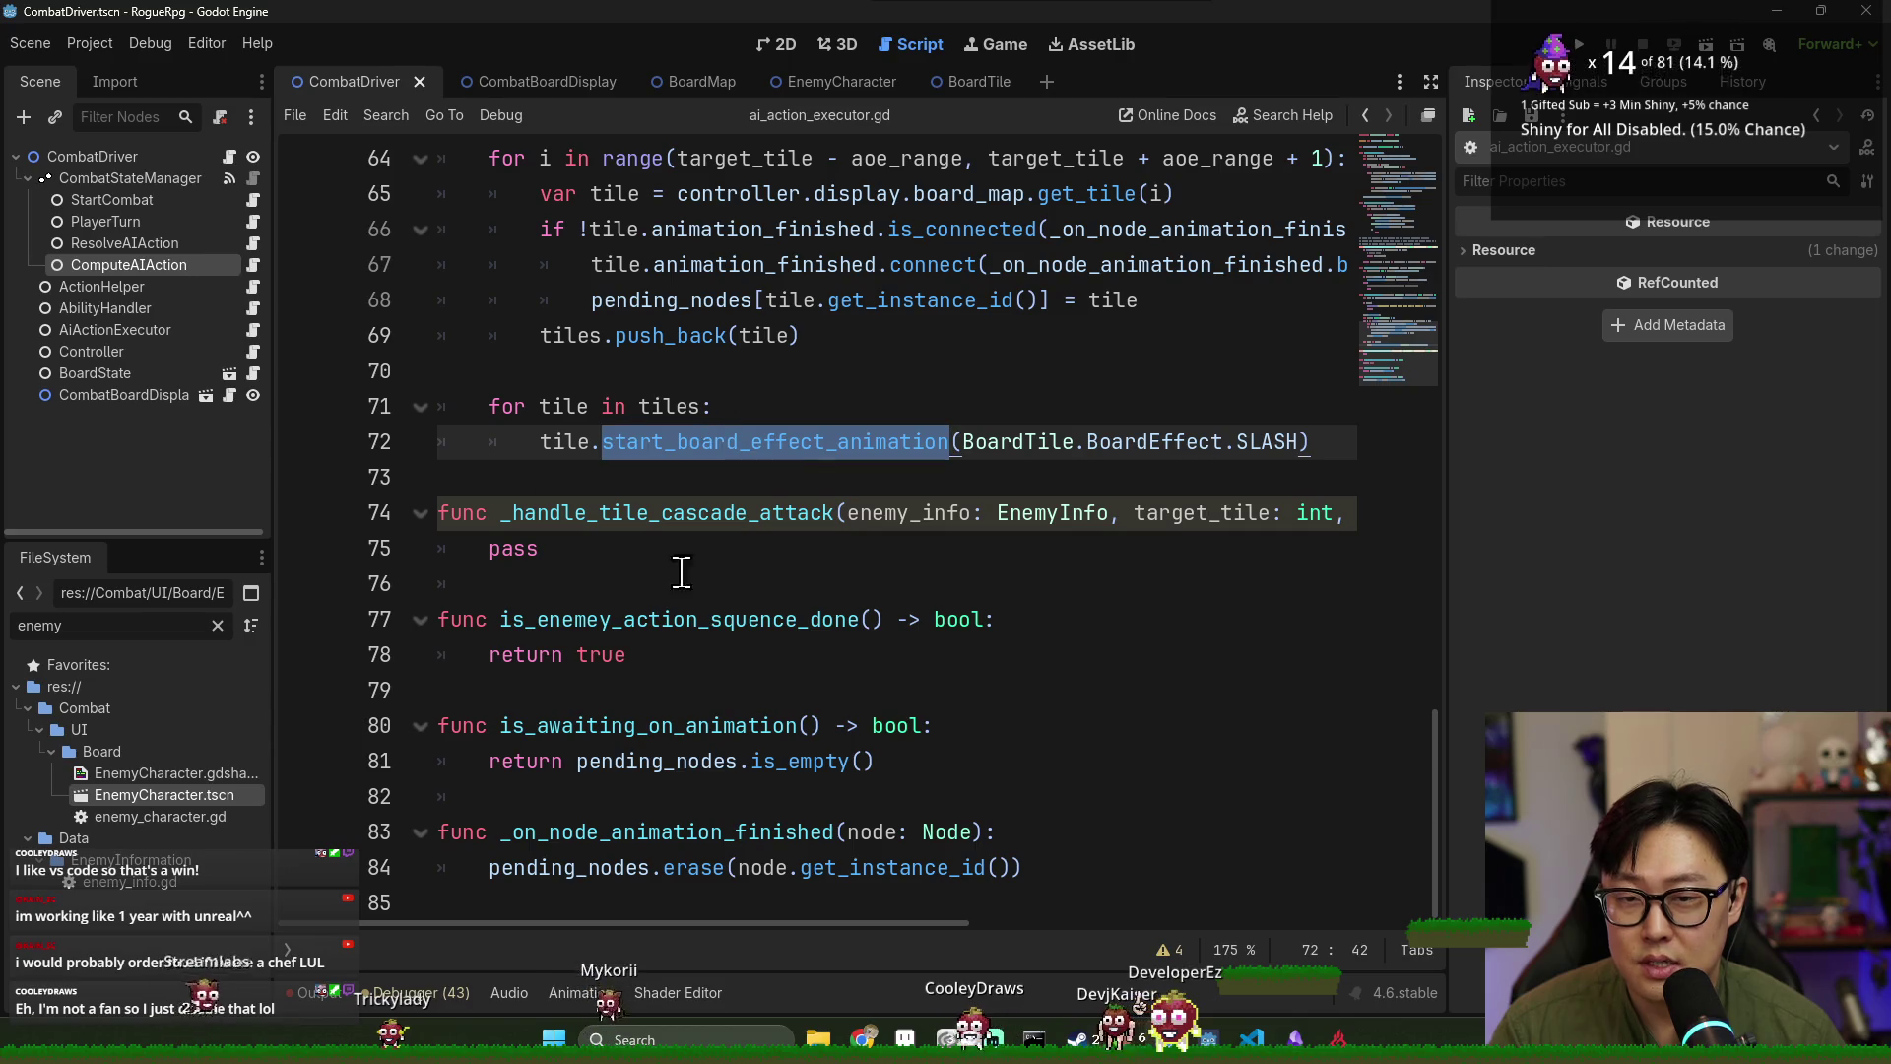
pyautogui.doubleClick(569, 867)
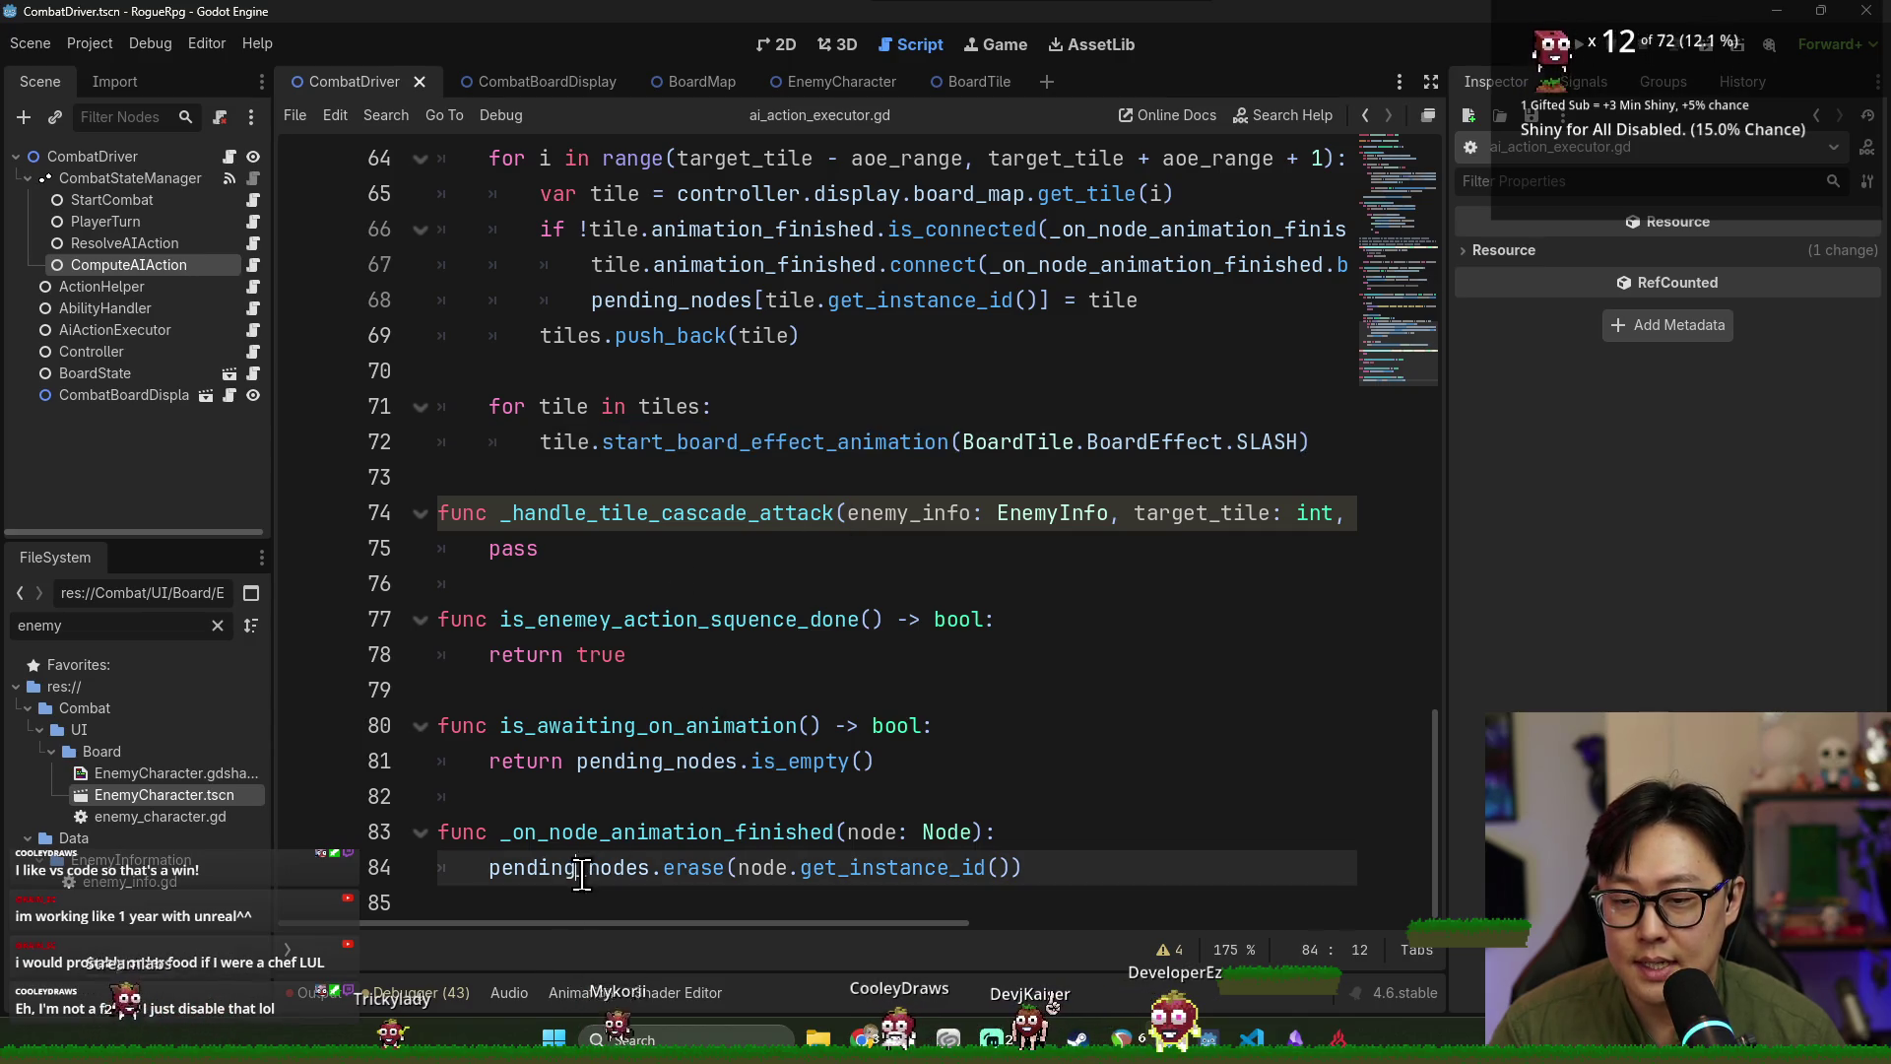
# Add a new line after the pending_nodes.erase call in _on_node_animation_finished.
pyautogui.doubleClick(697, 873)
pyautogui.click(504, 865)
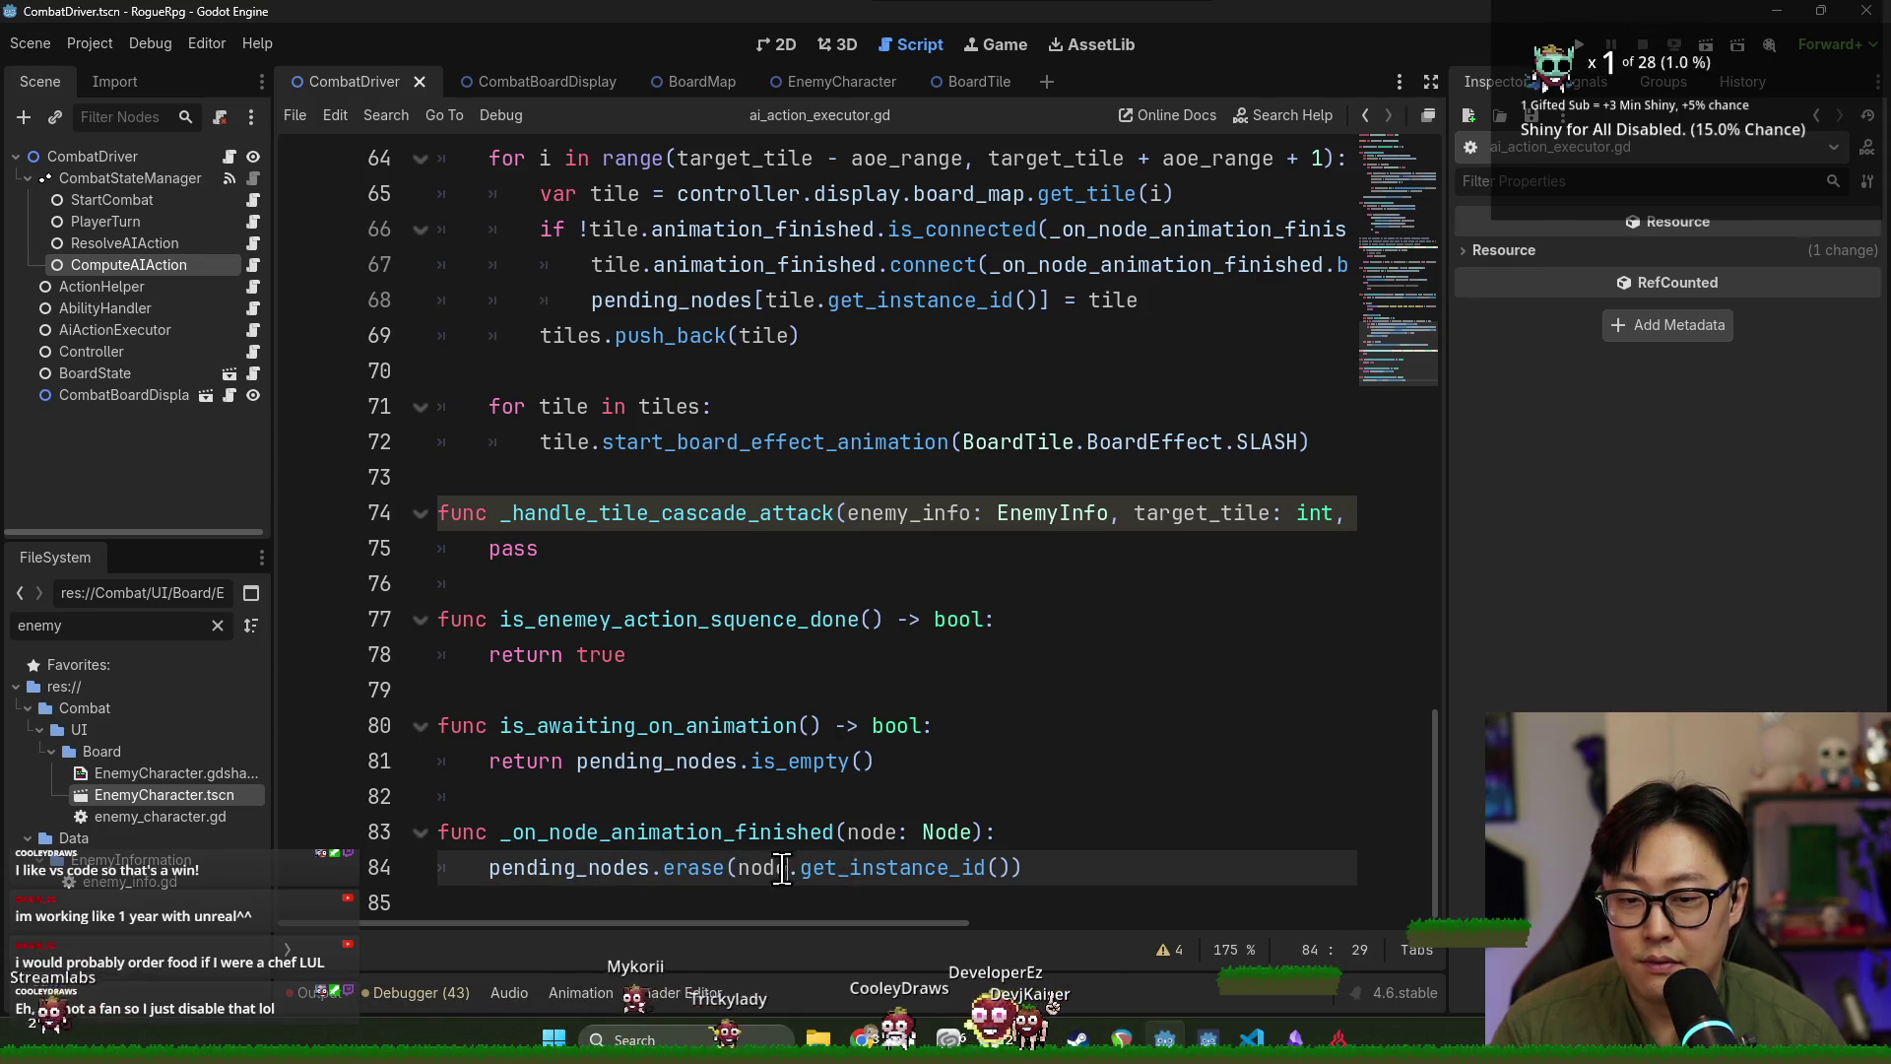
pyautogui.doubleClick(570, 869)
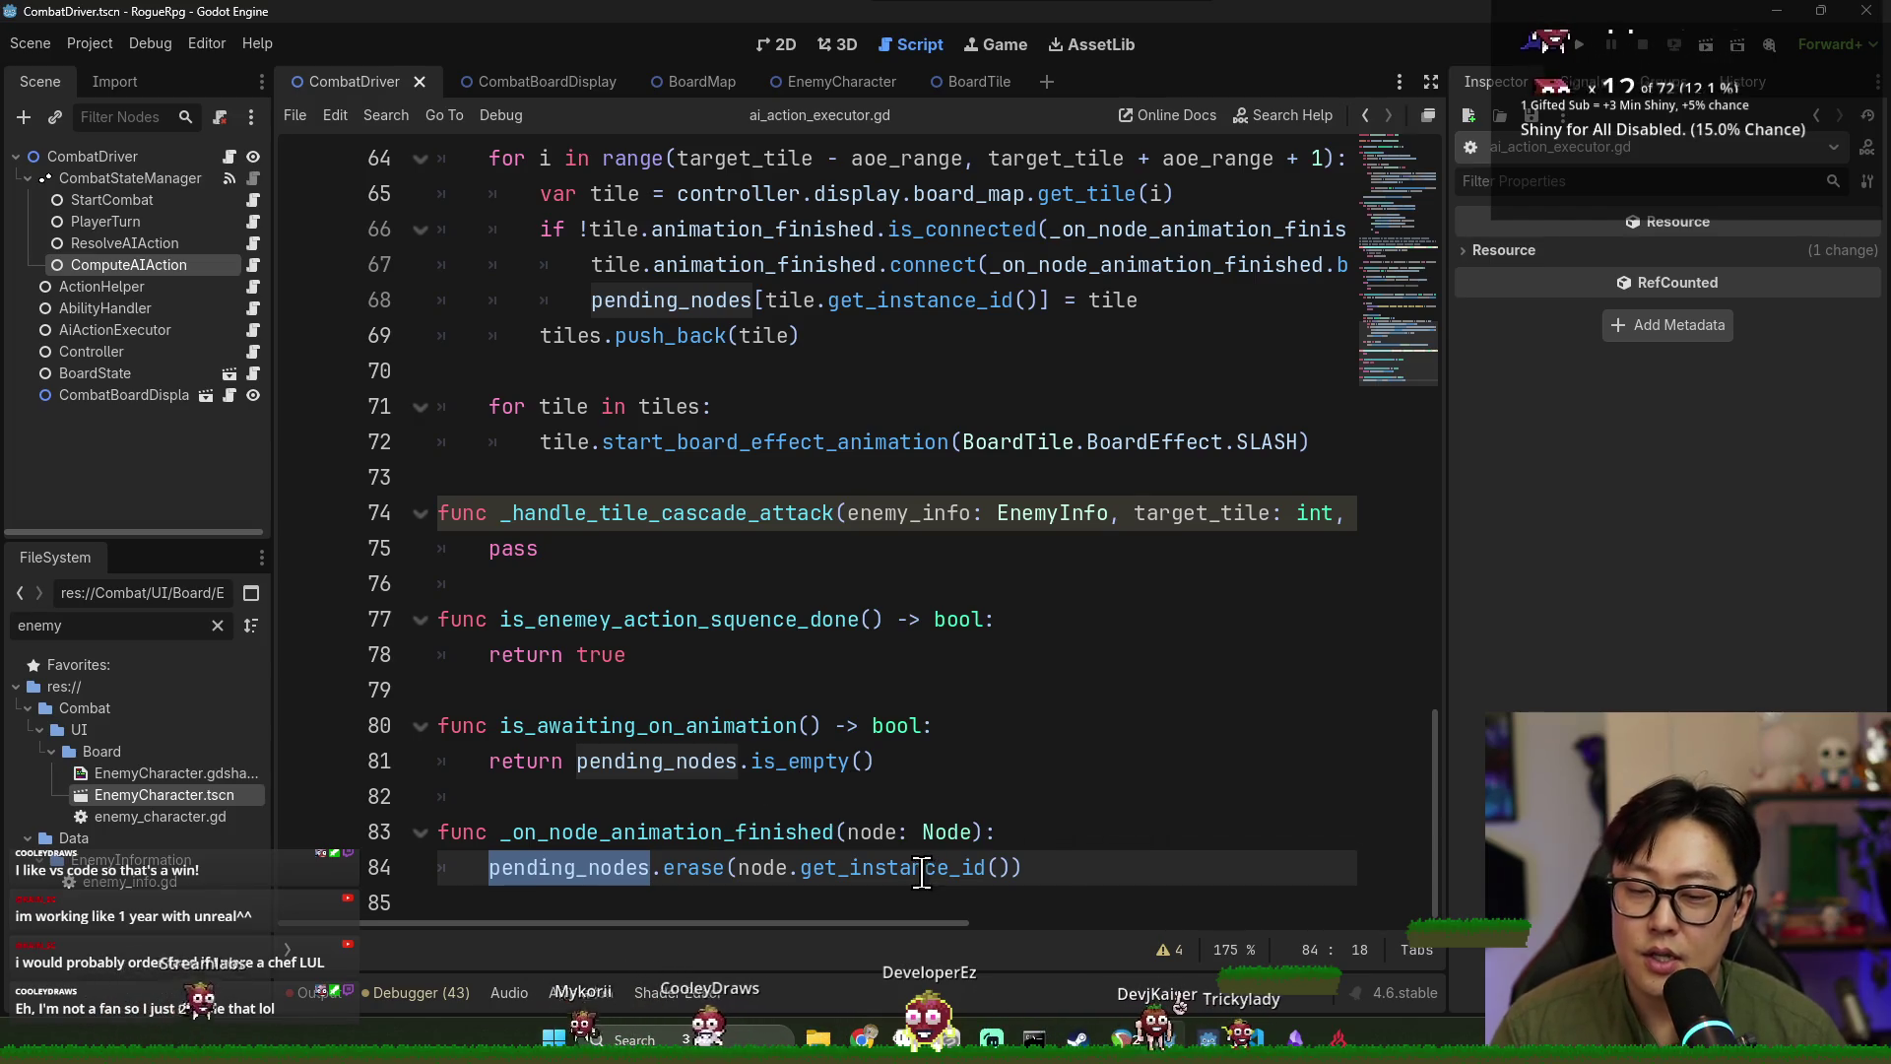
pyautogui.click(1073, 869)
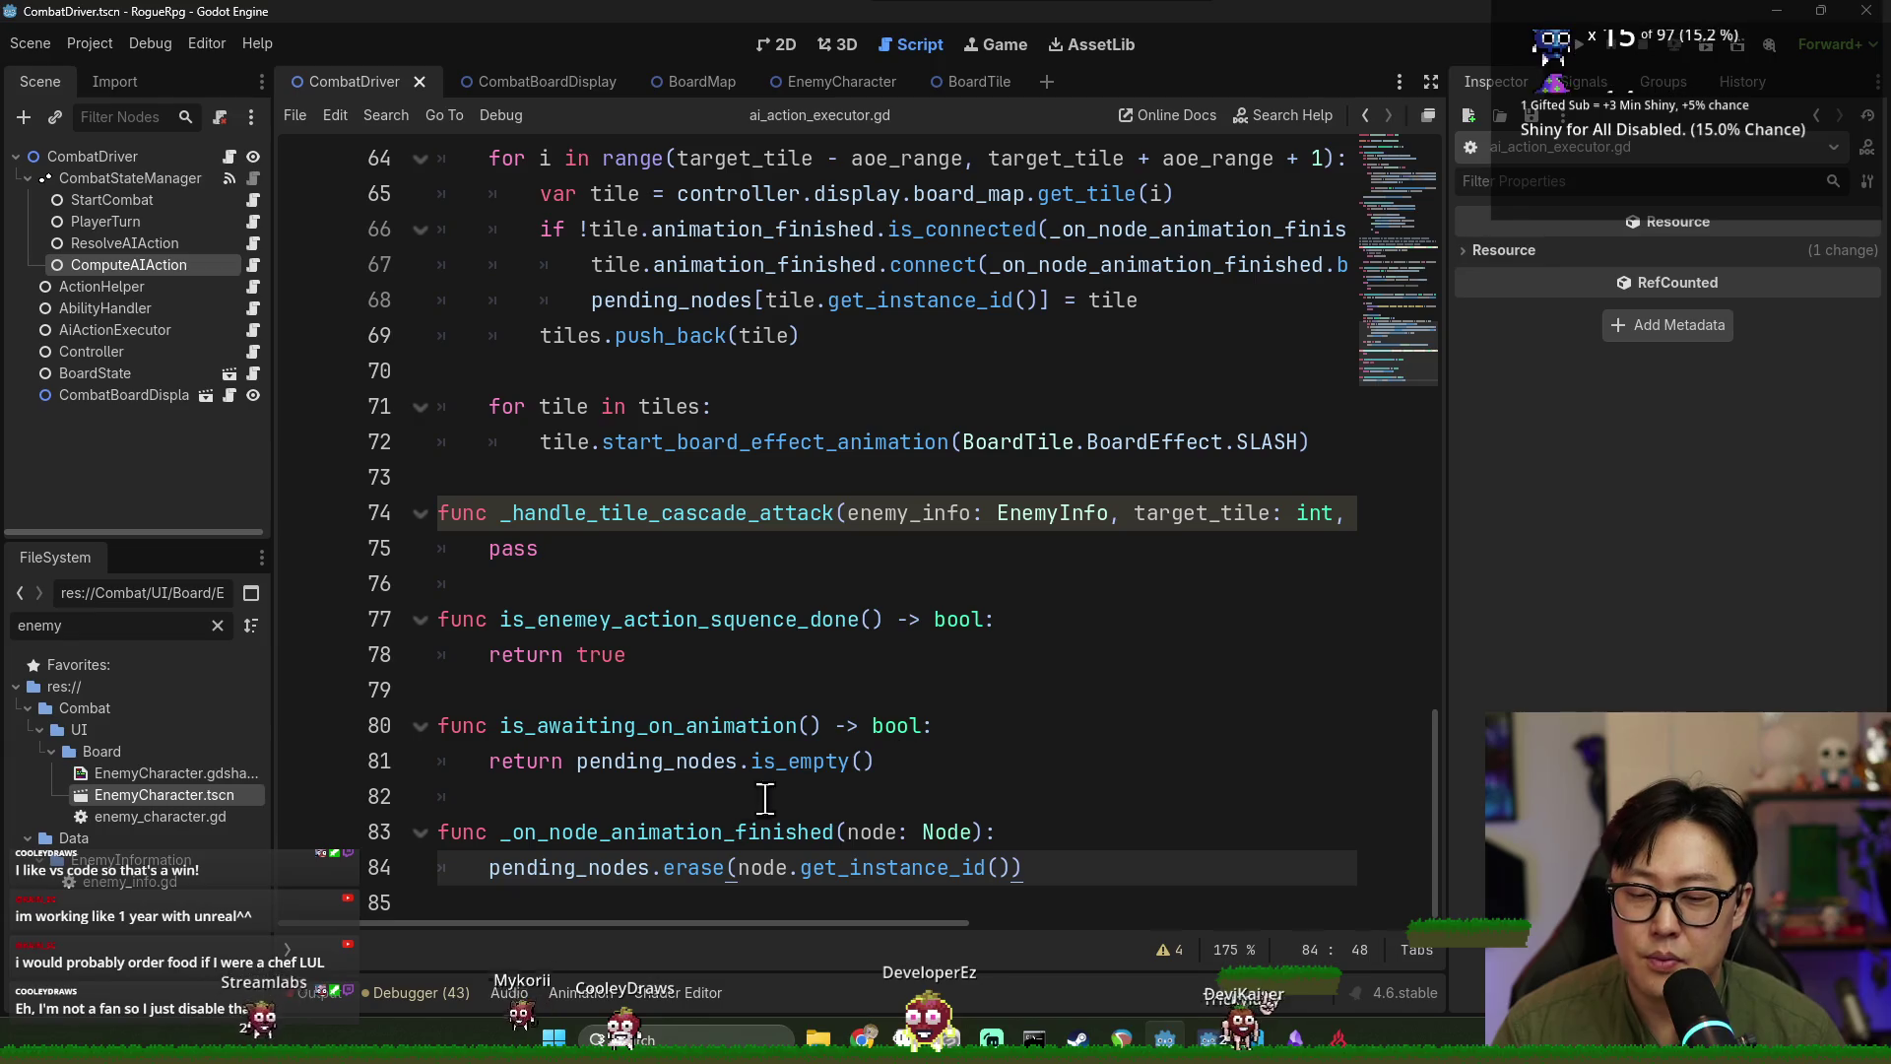
pyautogui.doubleClick(524, 869)
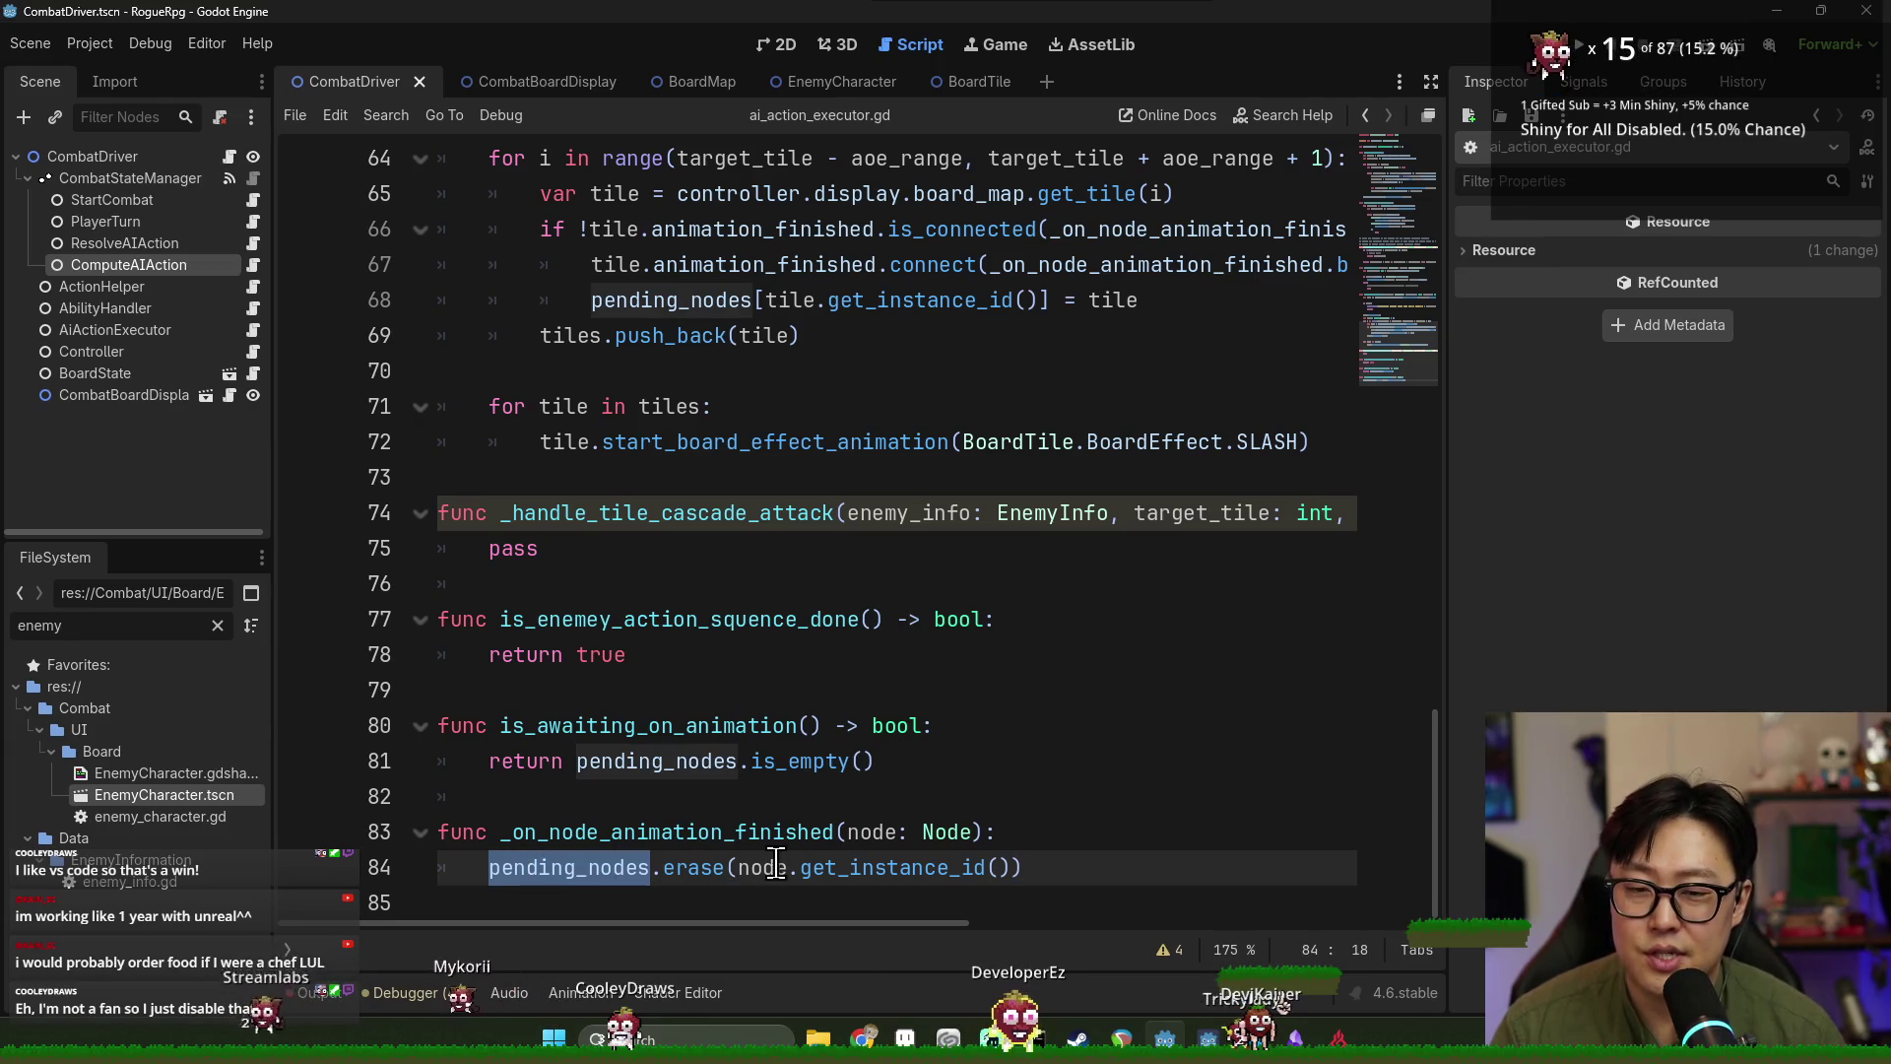
pyautogui.click(1050, 872)
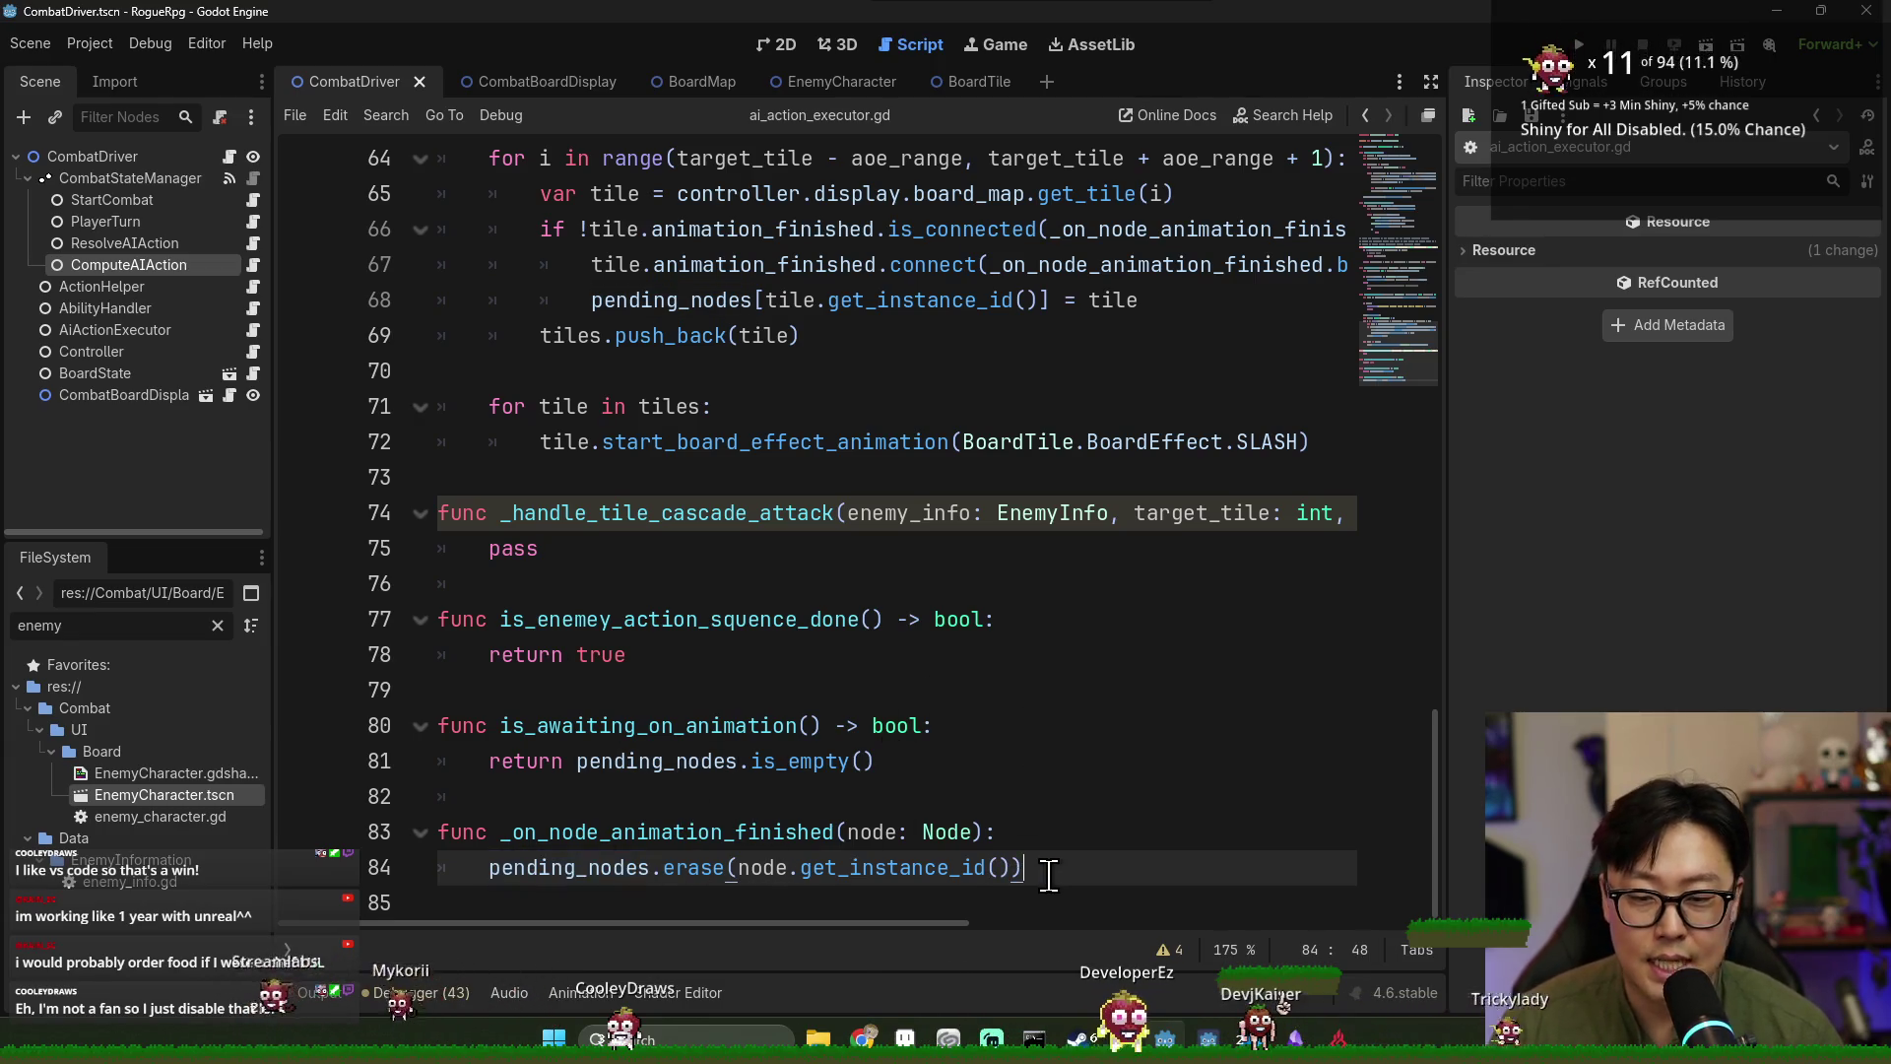
pyautogui.press('Return')
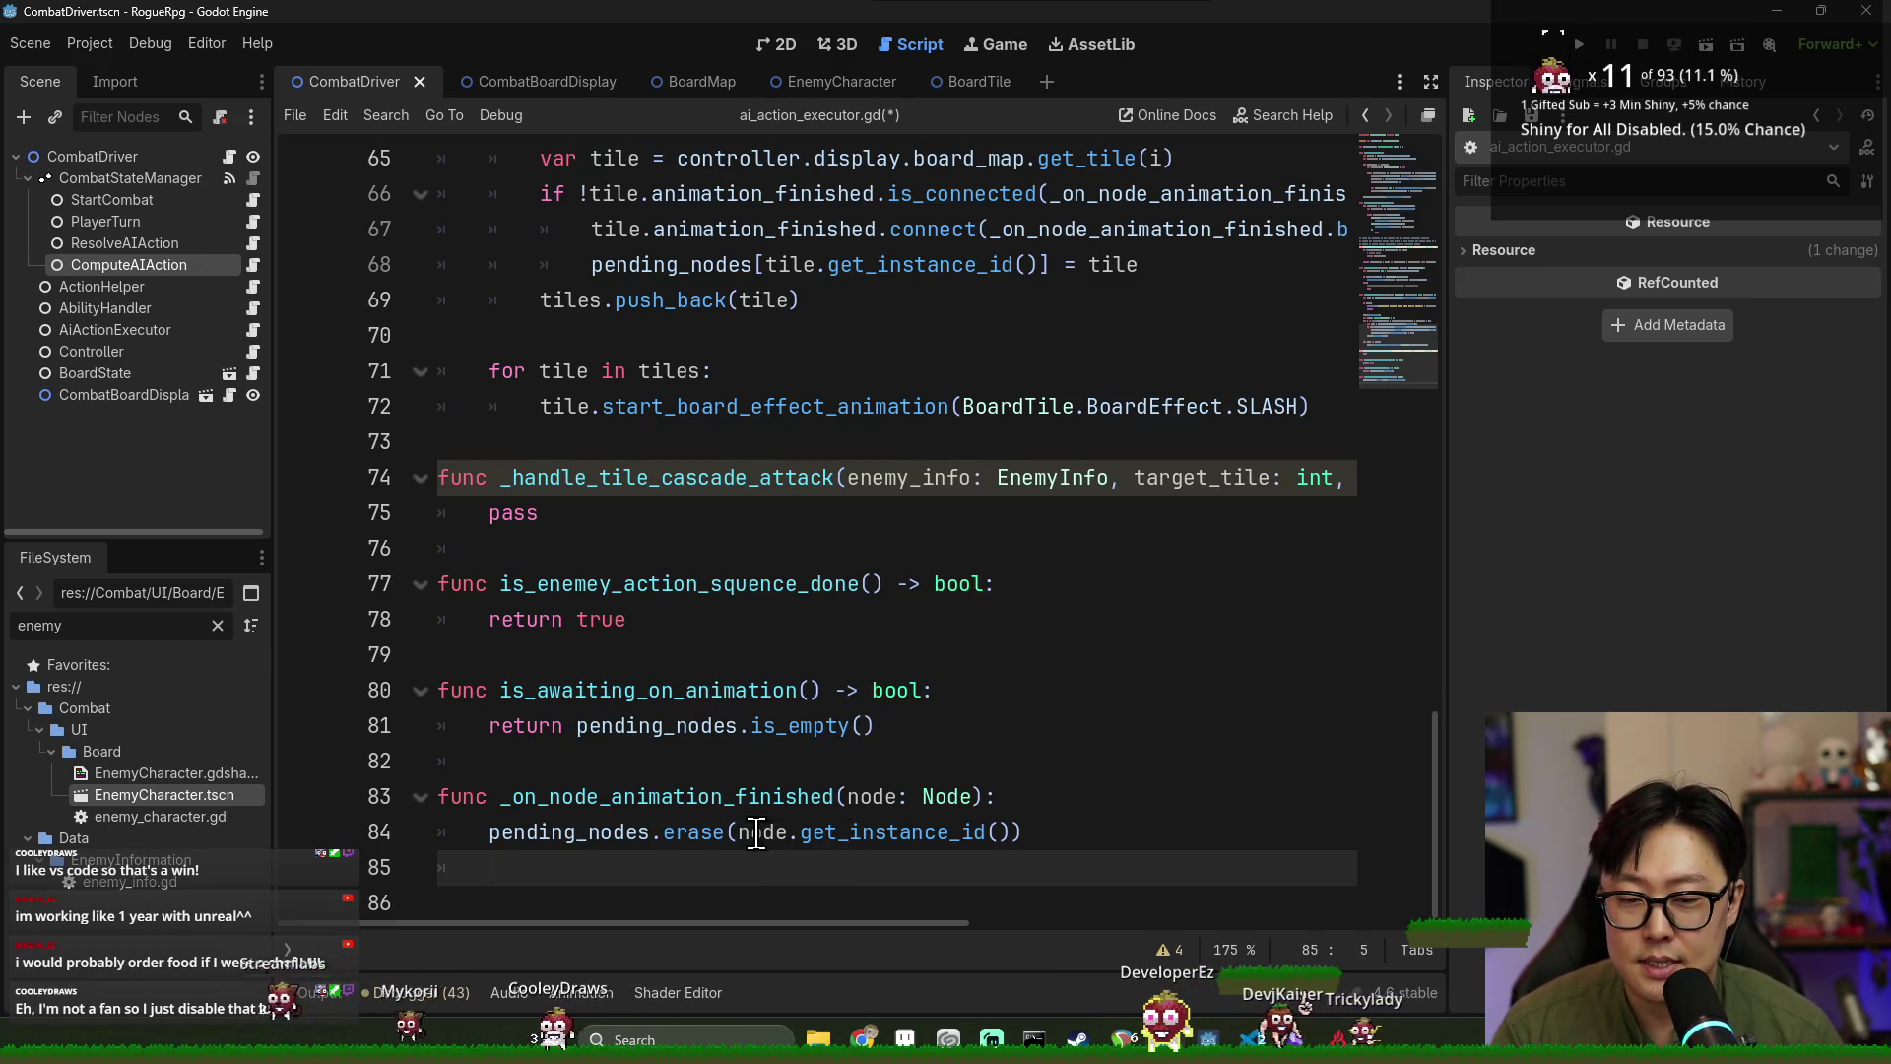
# Insert node.disconnect(_on_node_animation_finished) above the erase line and save the script.
pyautogui.doubleClick(871, 796)
pyautogui.press('Return')
pyautogui.write('node.disconnect(')
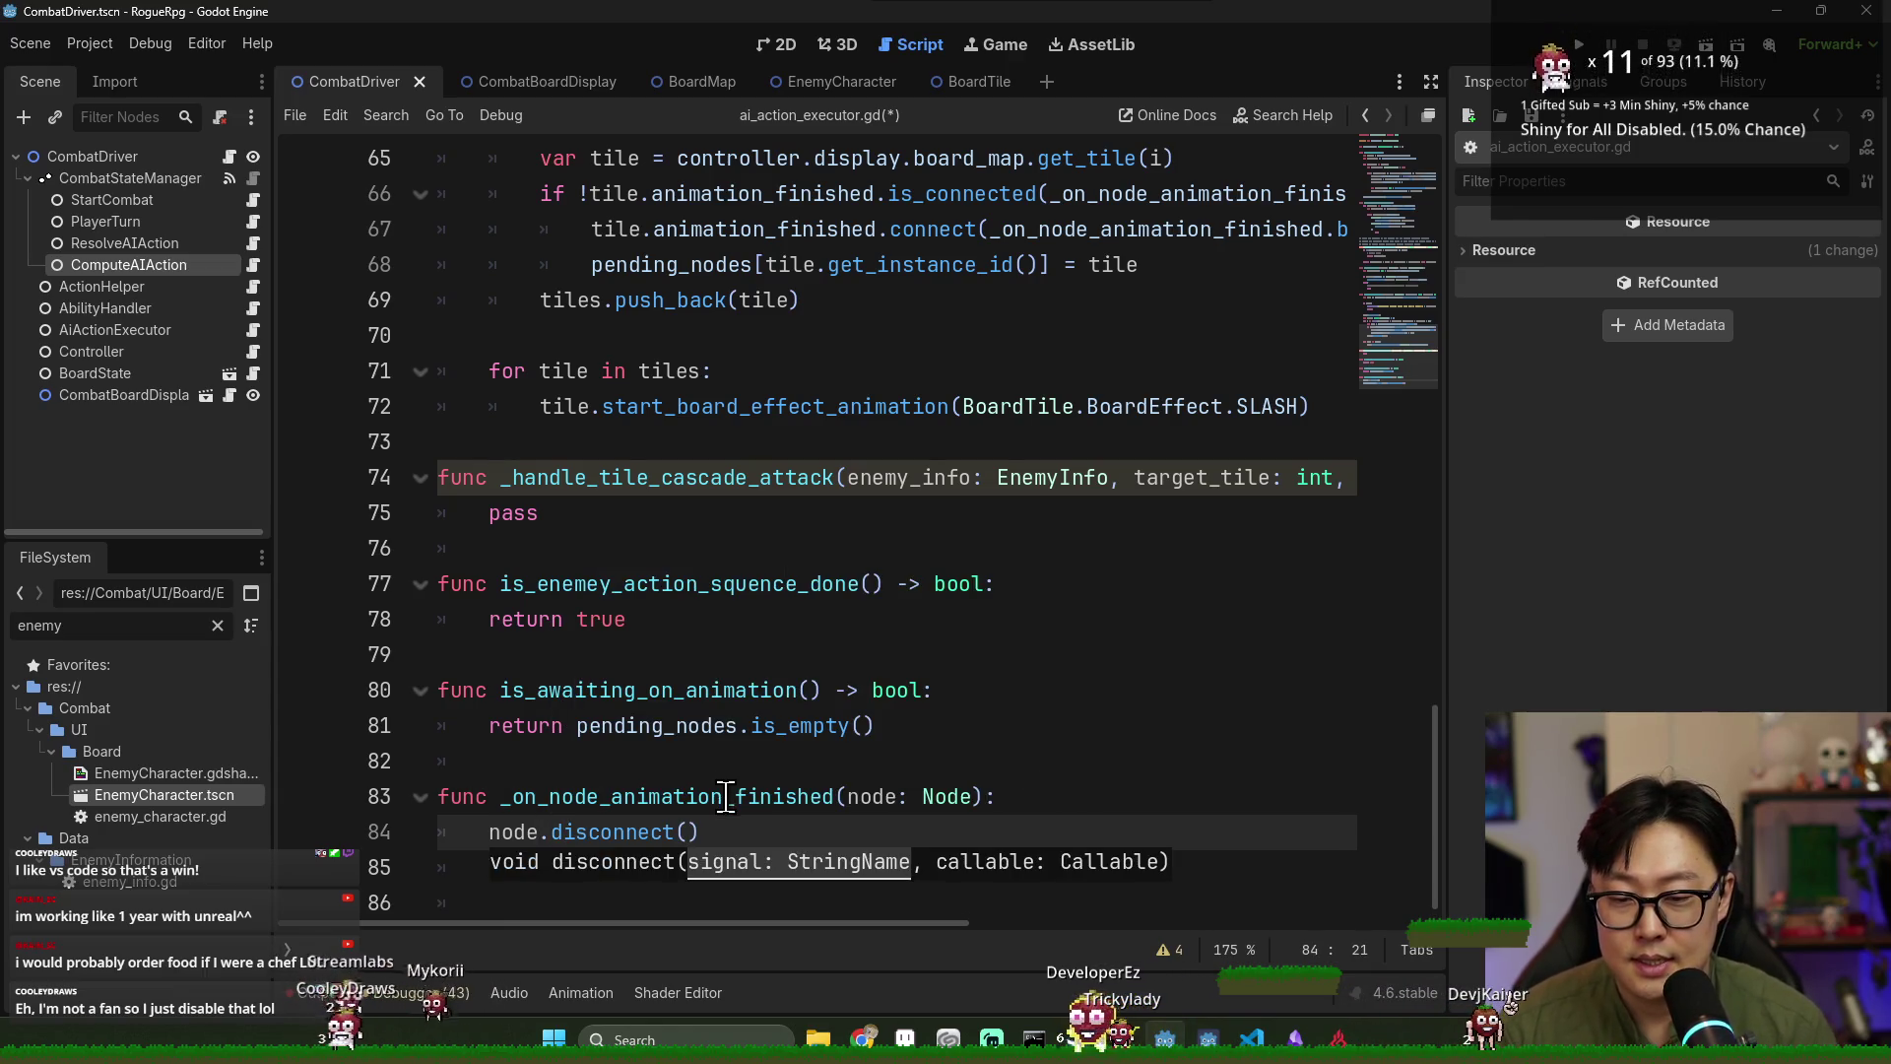
pyautogui.doubleClick(726, 796)
pyautogui.hotkey('ctrl', 'c')
pyautogui.click(688, 831)
pyautogui.hotkey('ctrl', 'v')
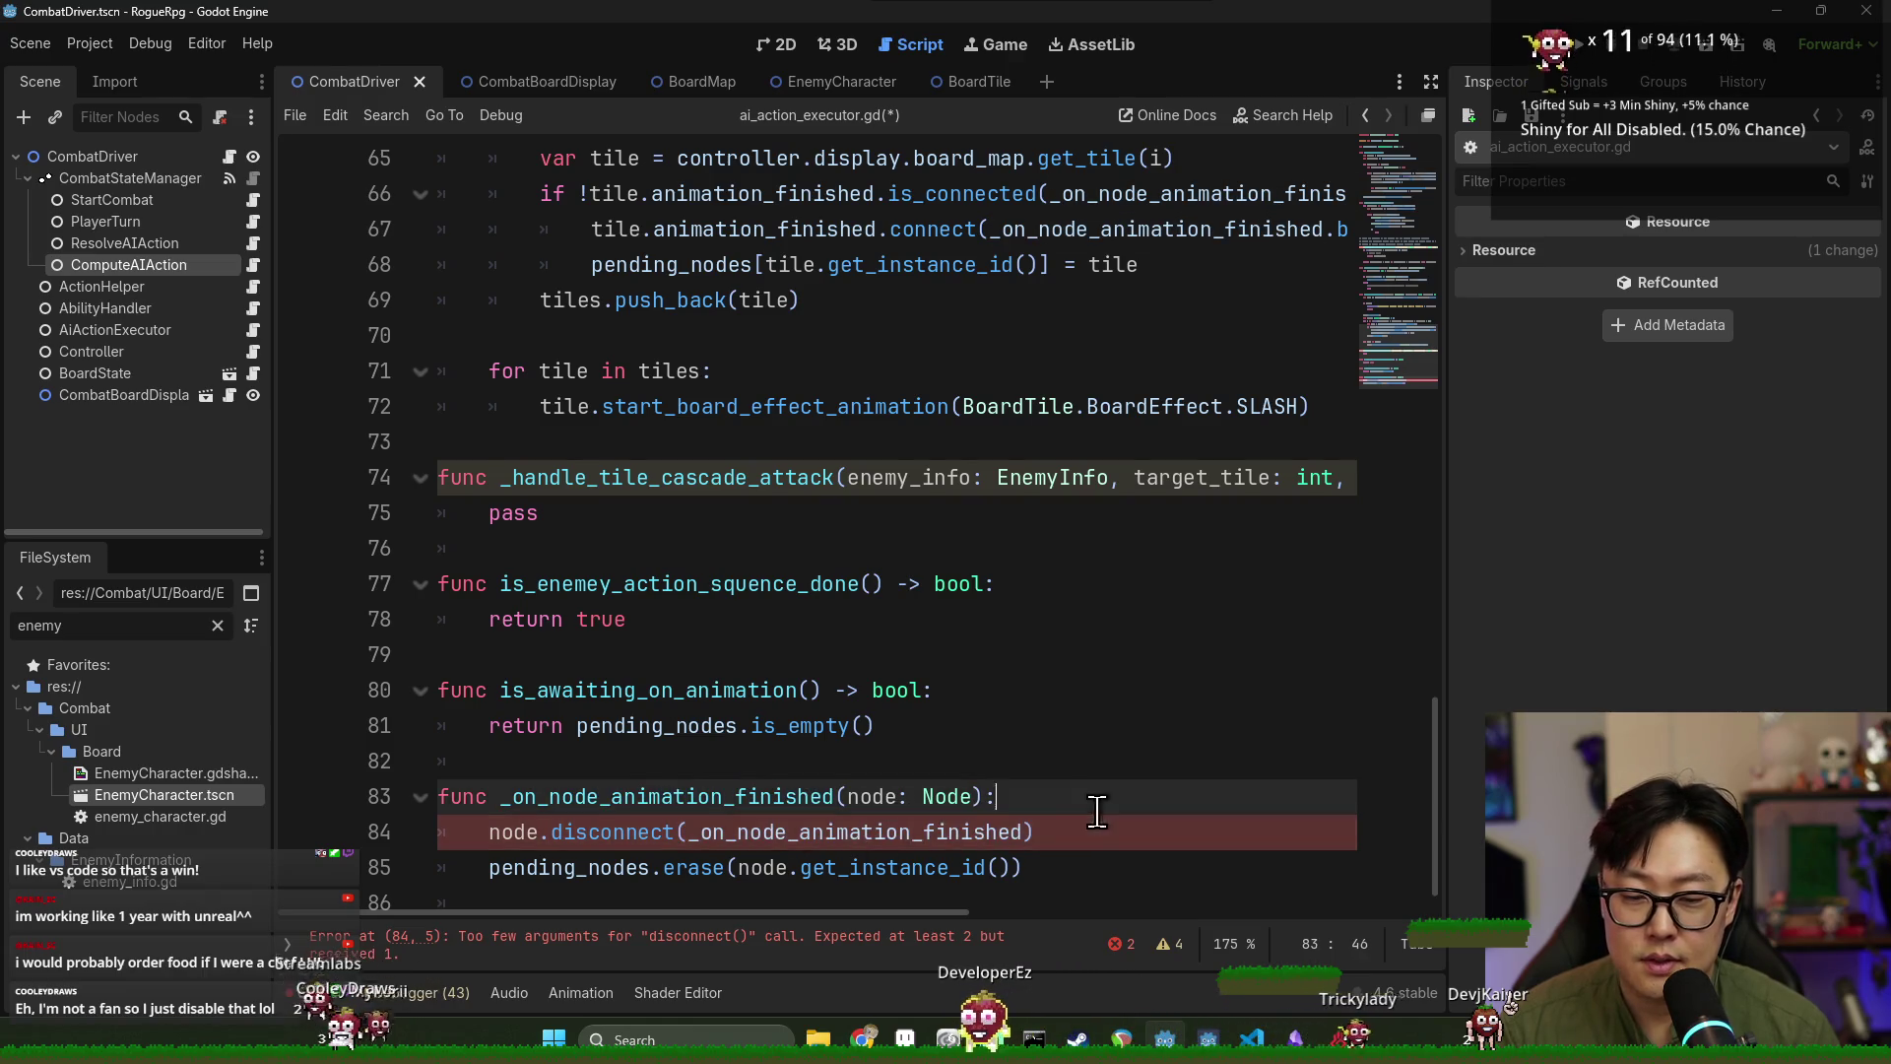
pyautogui.click(1001, 783)
pyautogui.hotkey('ctrl', 's')
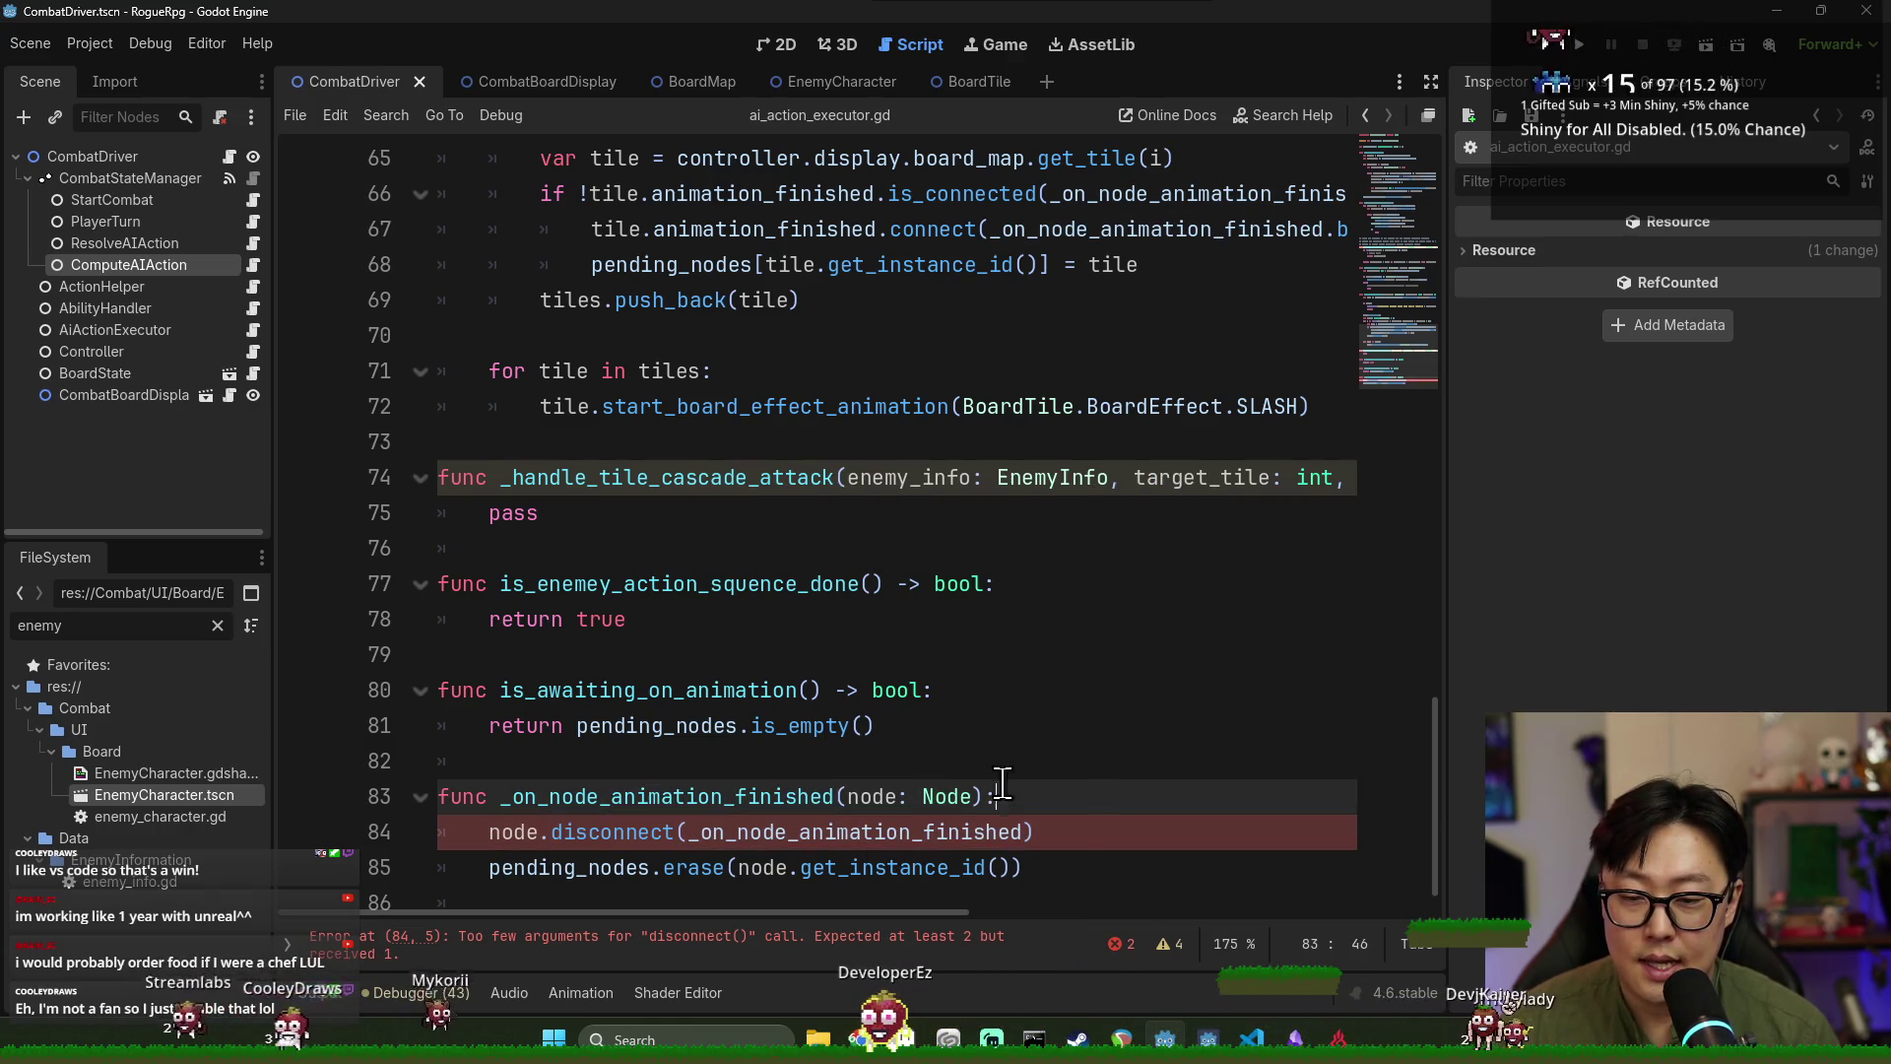
# Inspect the disconnect call's too-few-arguments error and move to the header's Node type hint.
pyautogui.click(1044, 831)
pyautogui.doubleClick(606, 833)
pyautogui.press('Left')
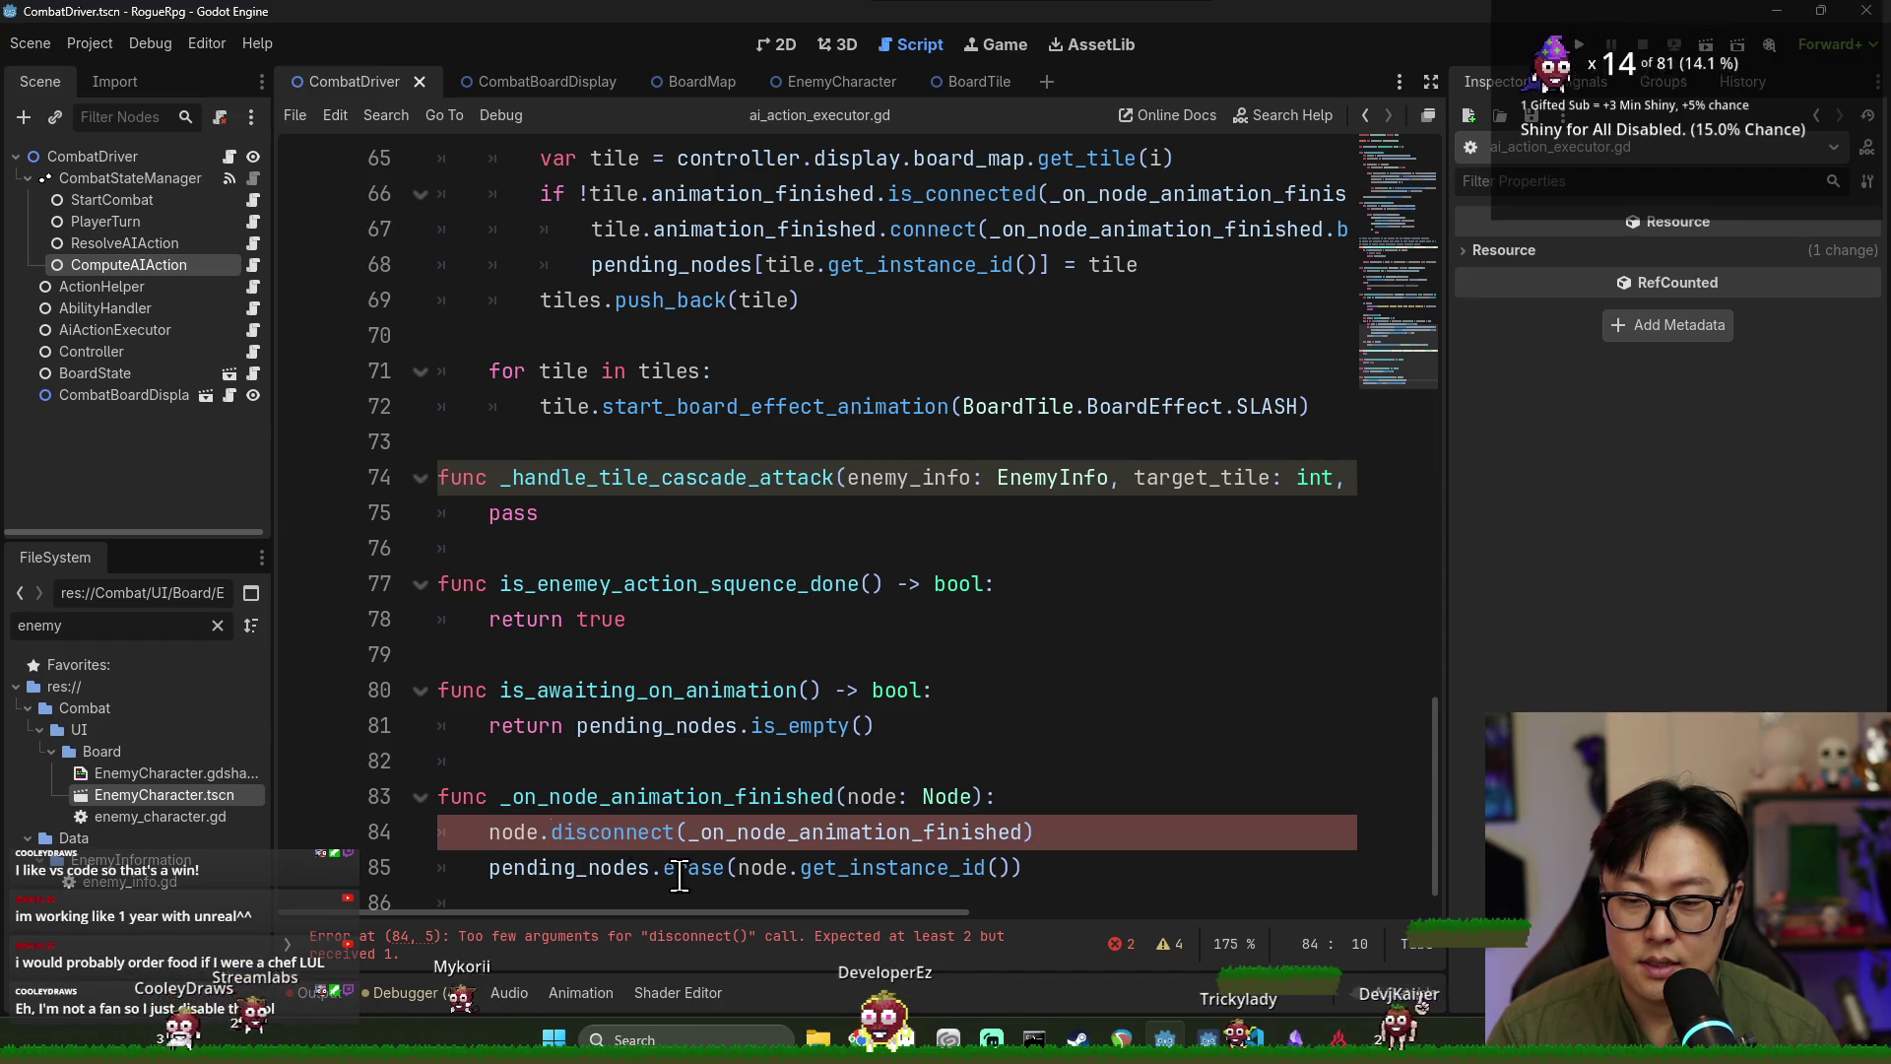
pyautogui.doubleClick(600, 833)
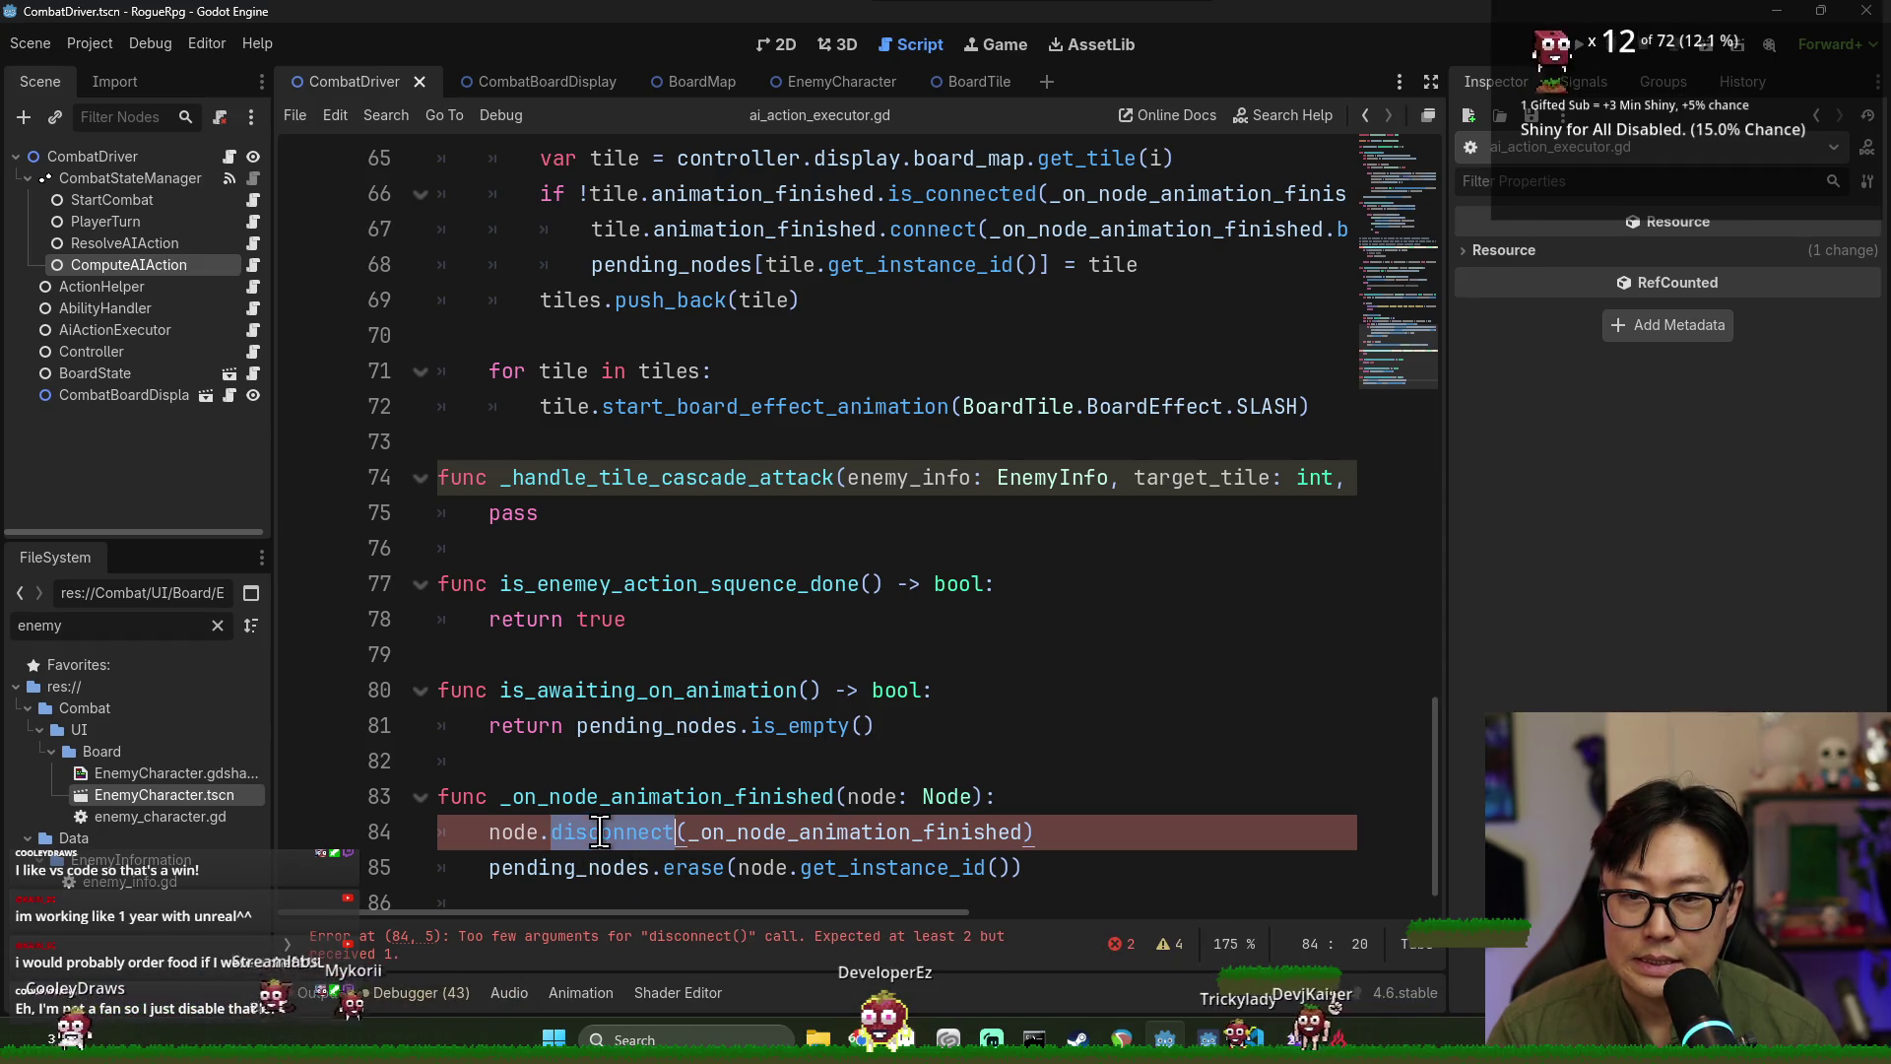
pyautogui.scroll(2, 685, 823)
pyautogui.scroll(-3, 704, 793)
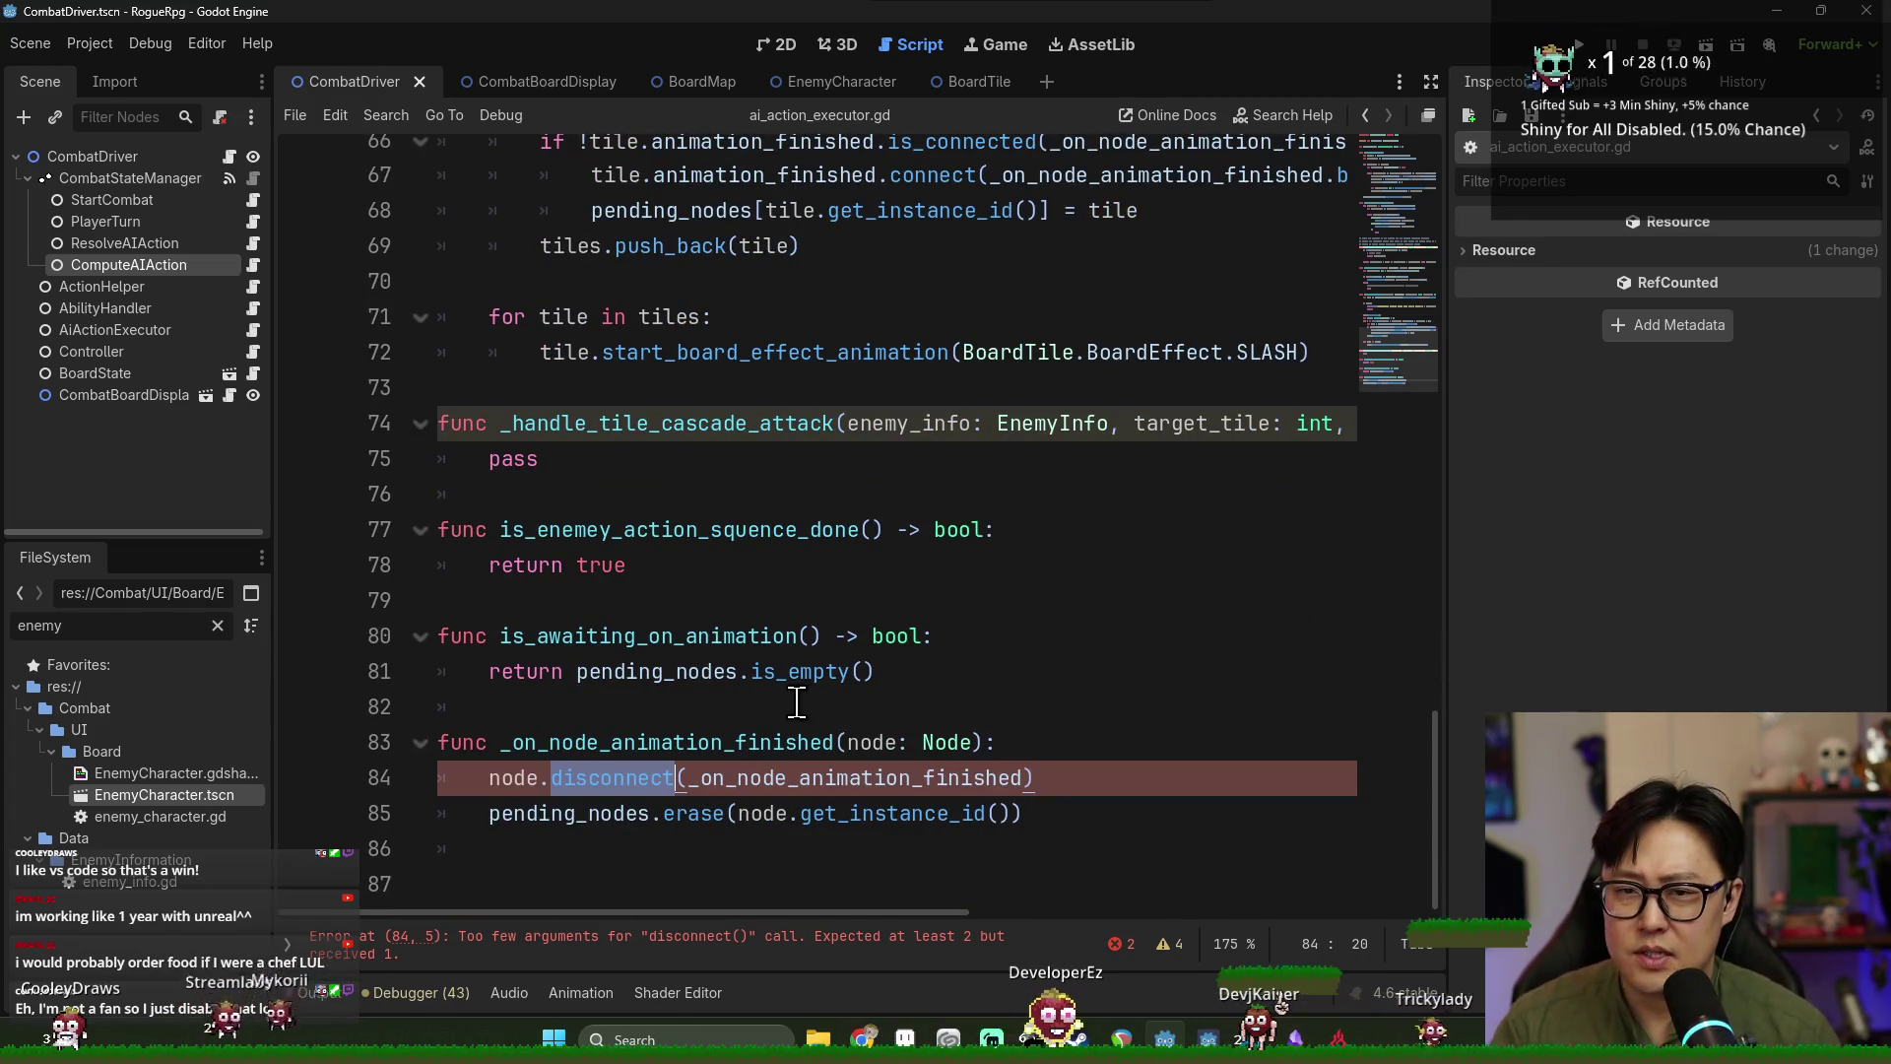
pyautogui.doubleClick(877, 743)
pyautogui.click(969, 740)
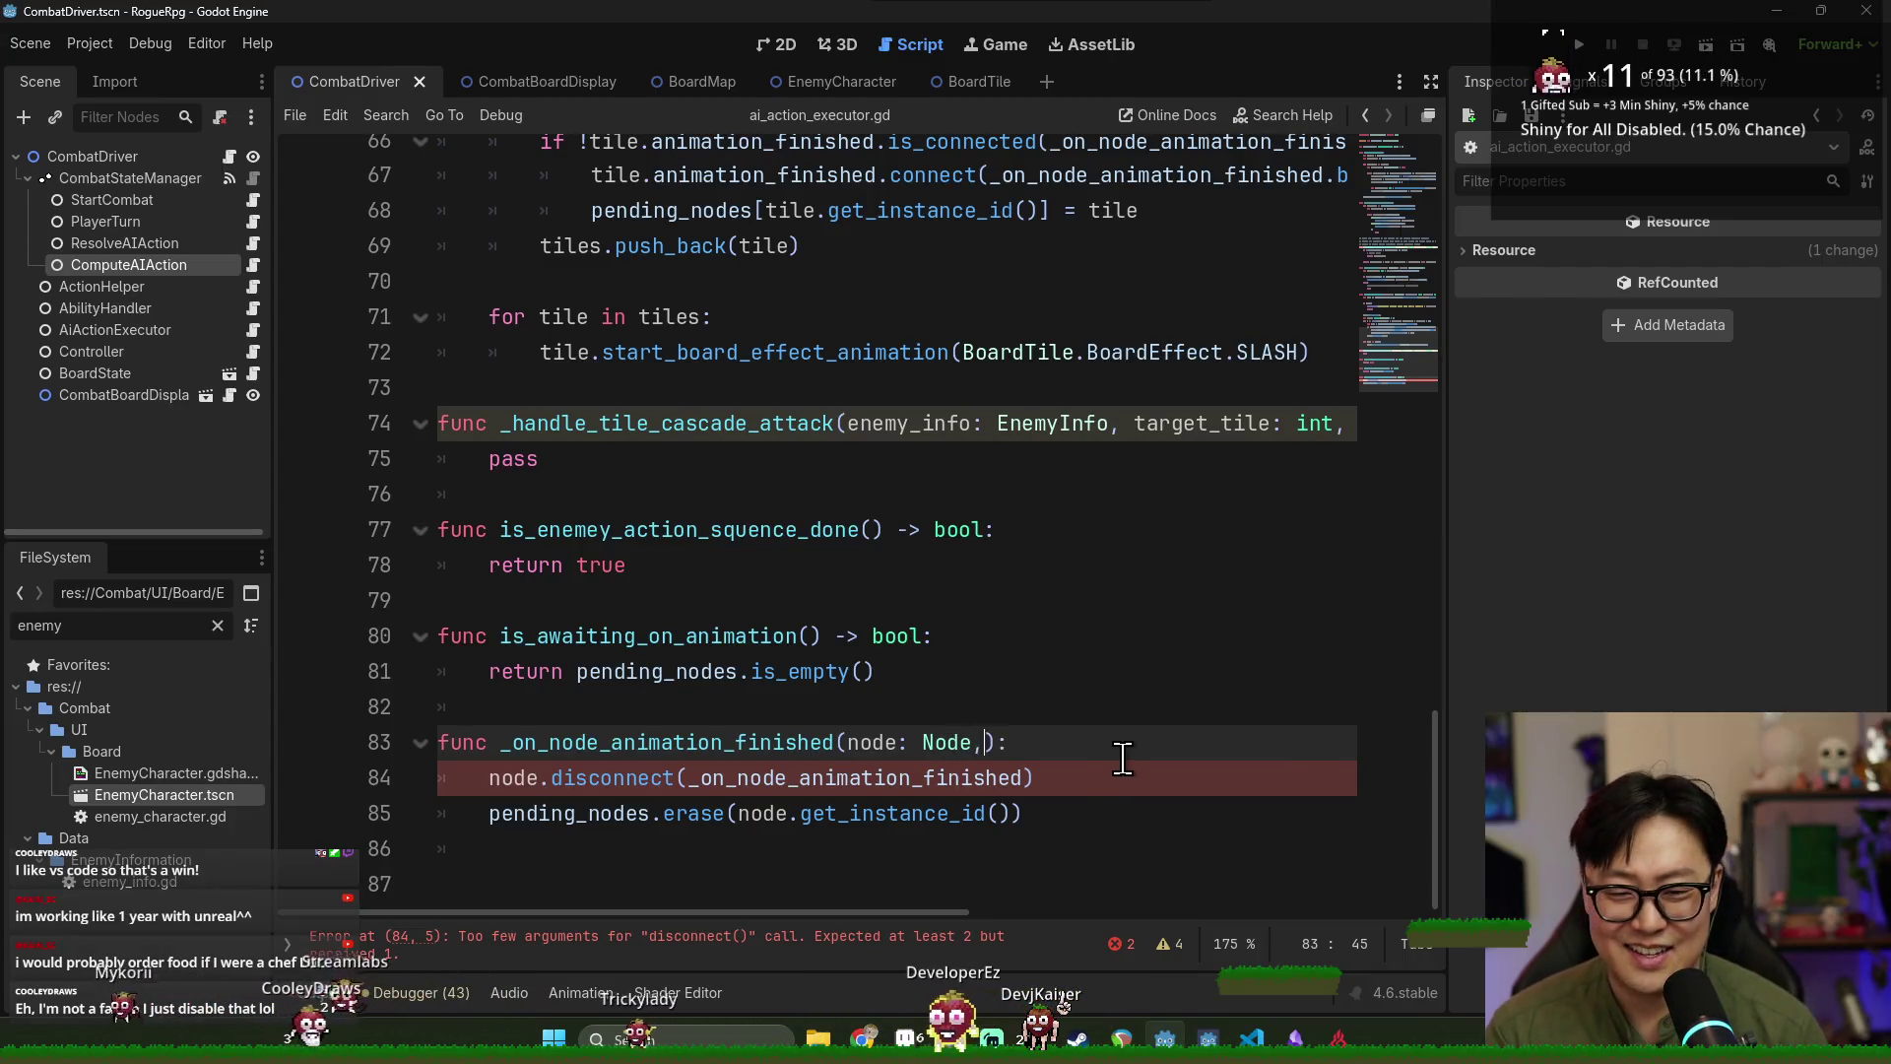
# Add a disconnect_callback: Callabe parameter and replace the disconnect line with disconnect_callback.call().
pyautogui.write('t')
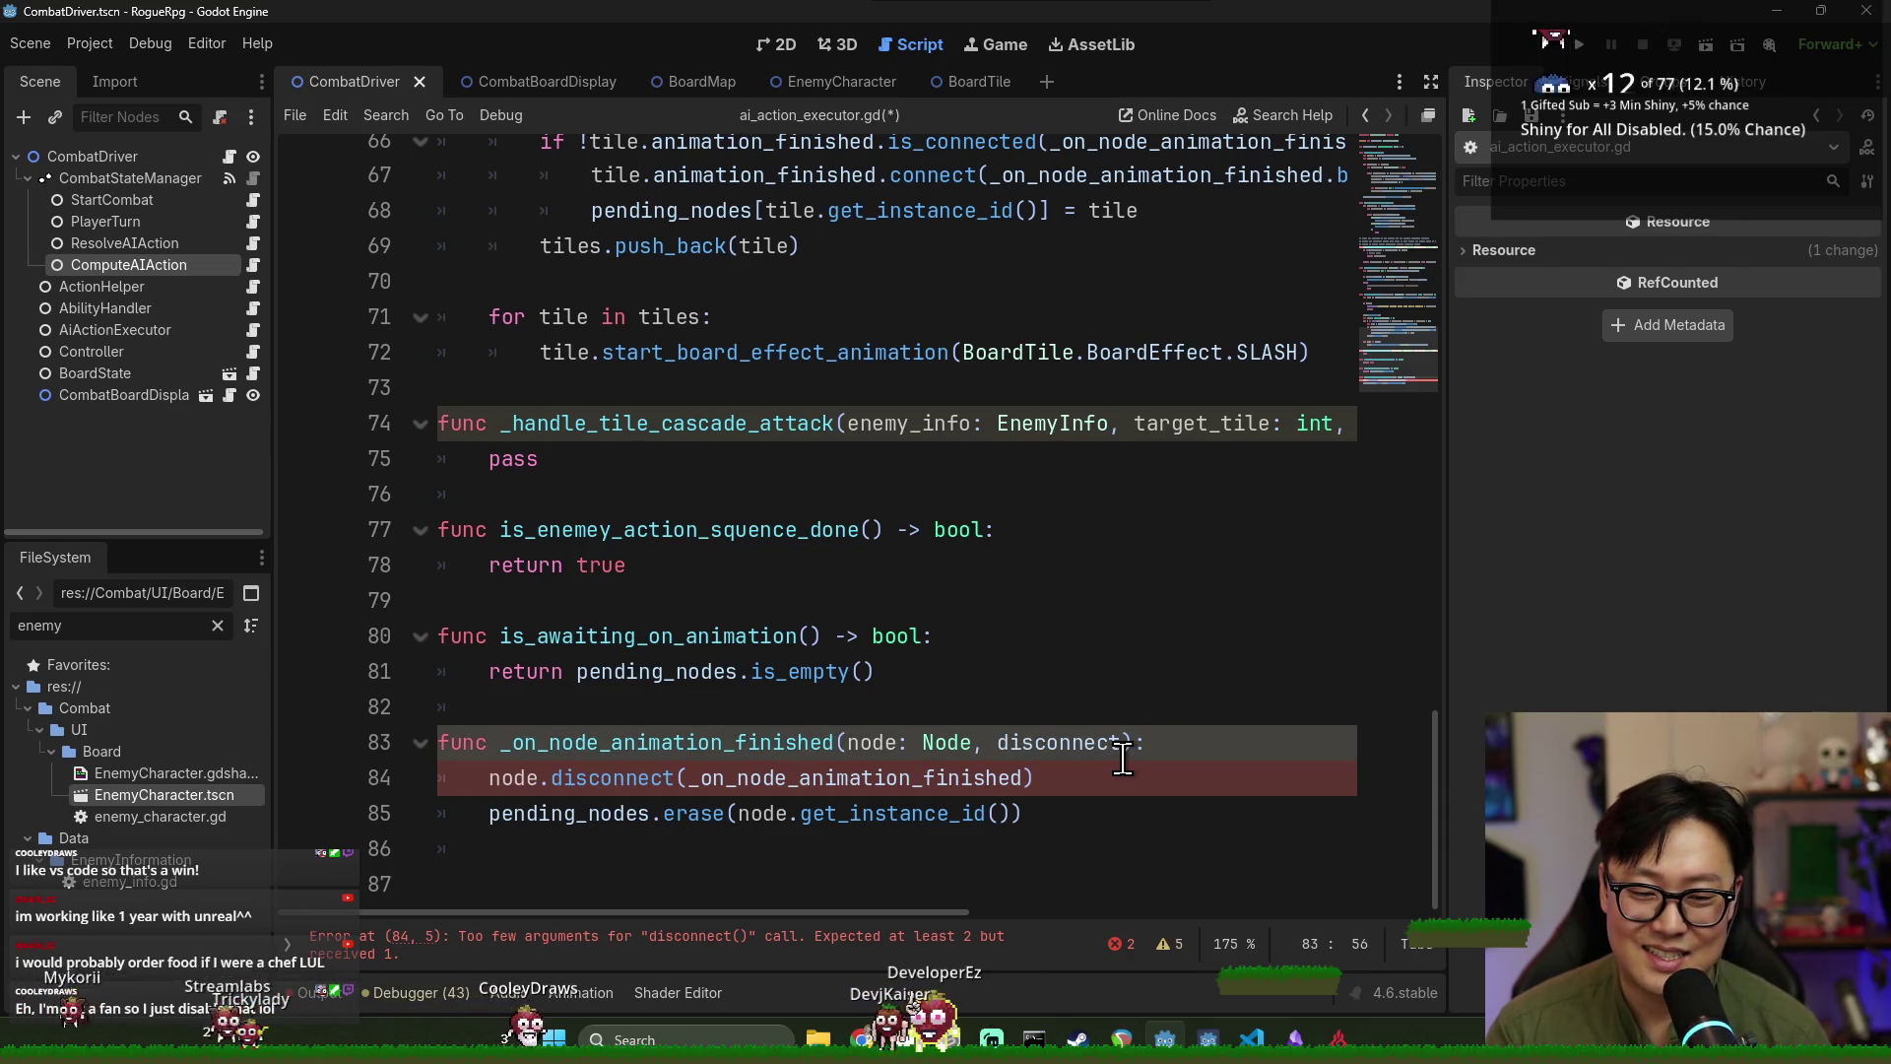
pyautogui.write('allabe')
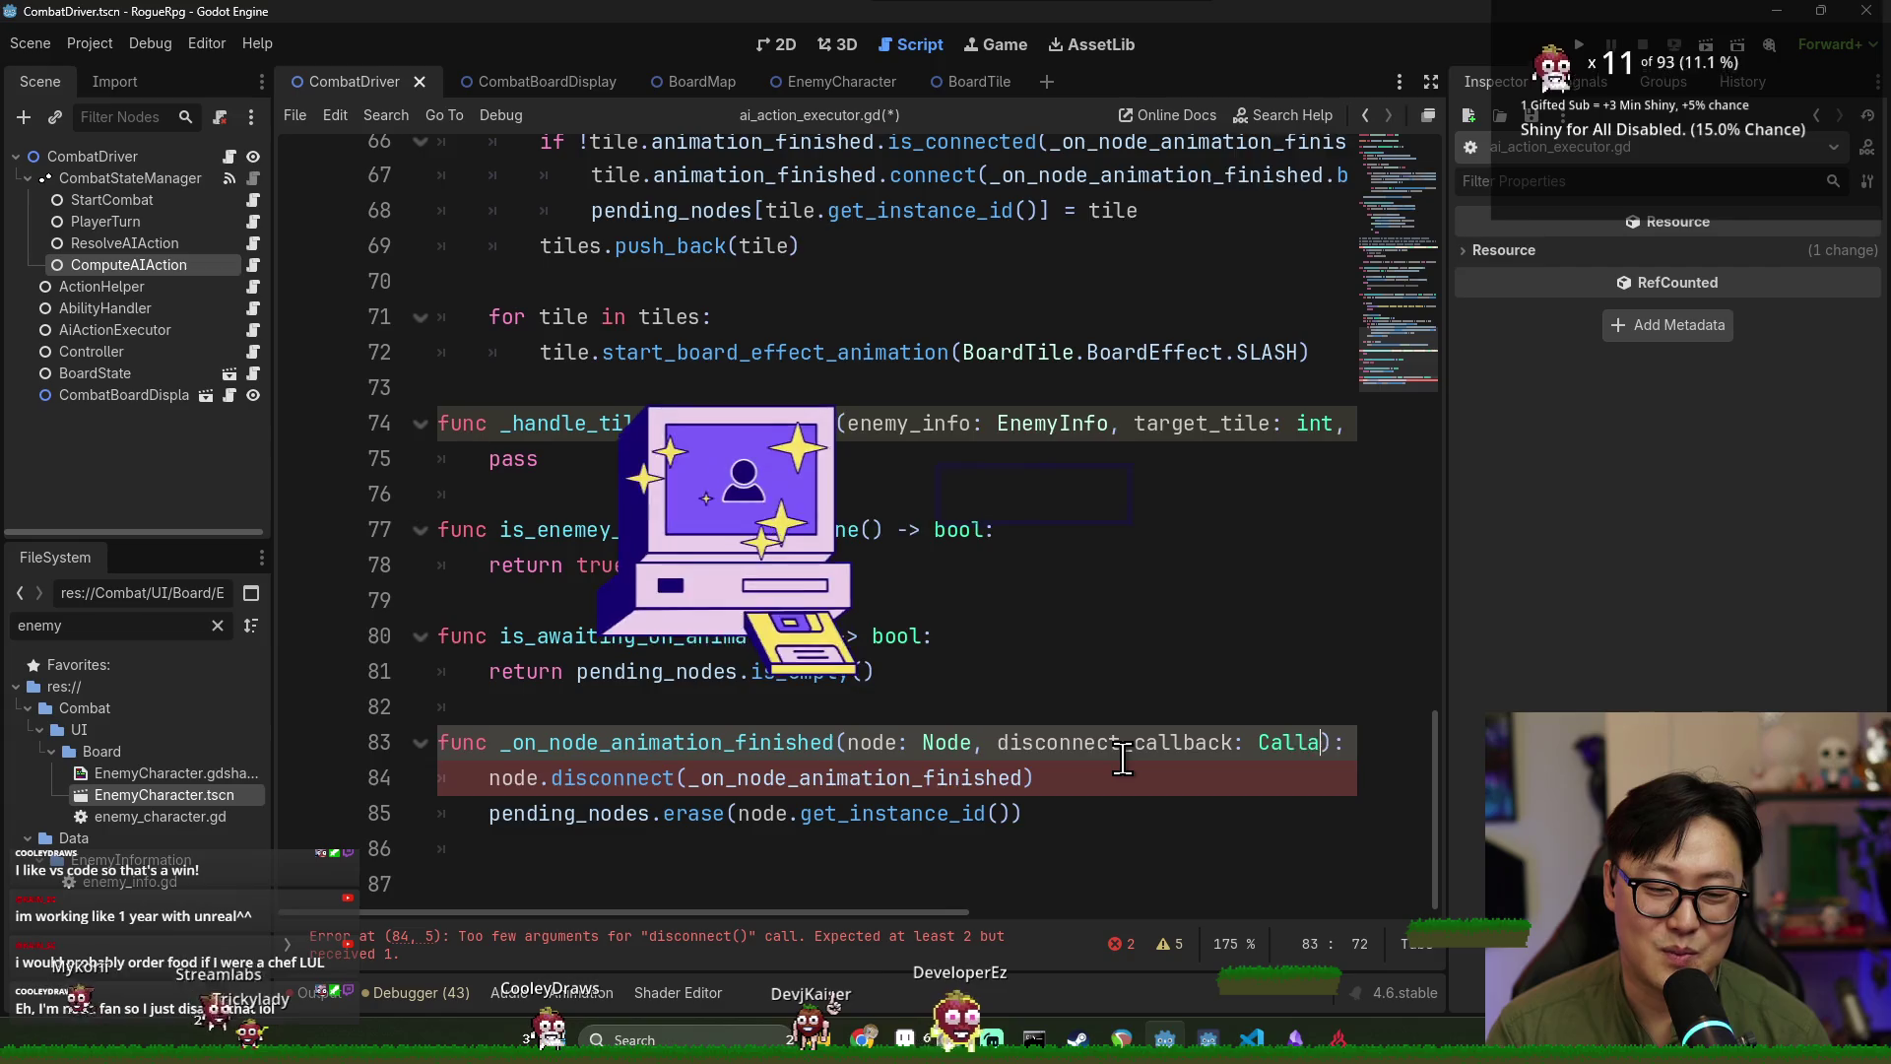
pyautogui.doubleClick(985, 760)
pyautogui.hotkey('ctrl', 'c')
pyautogui.click(1173, 796)
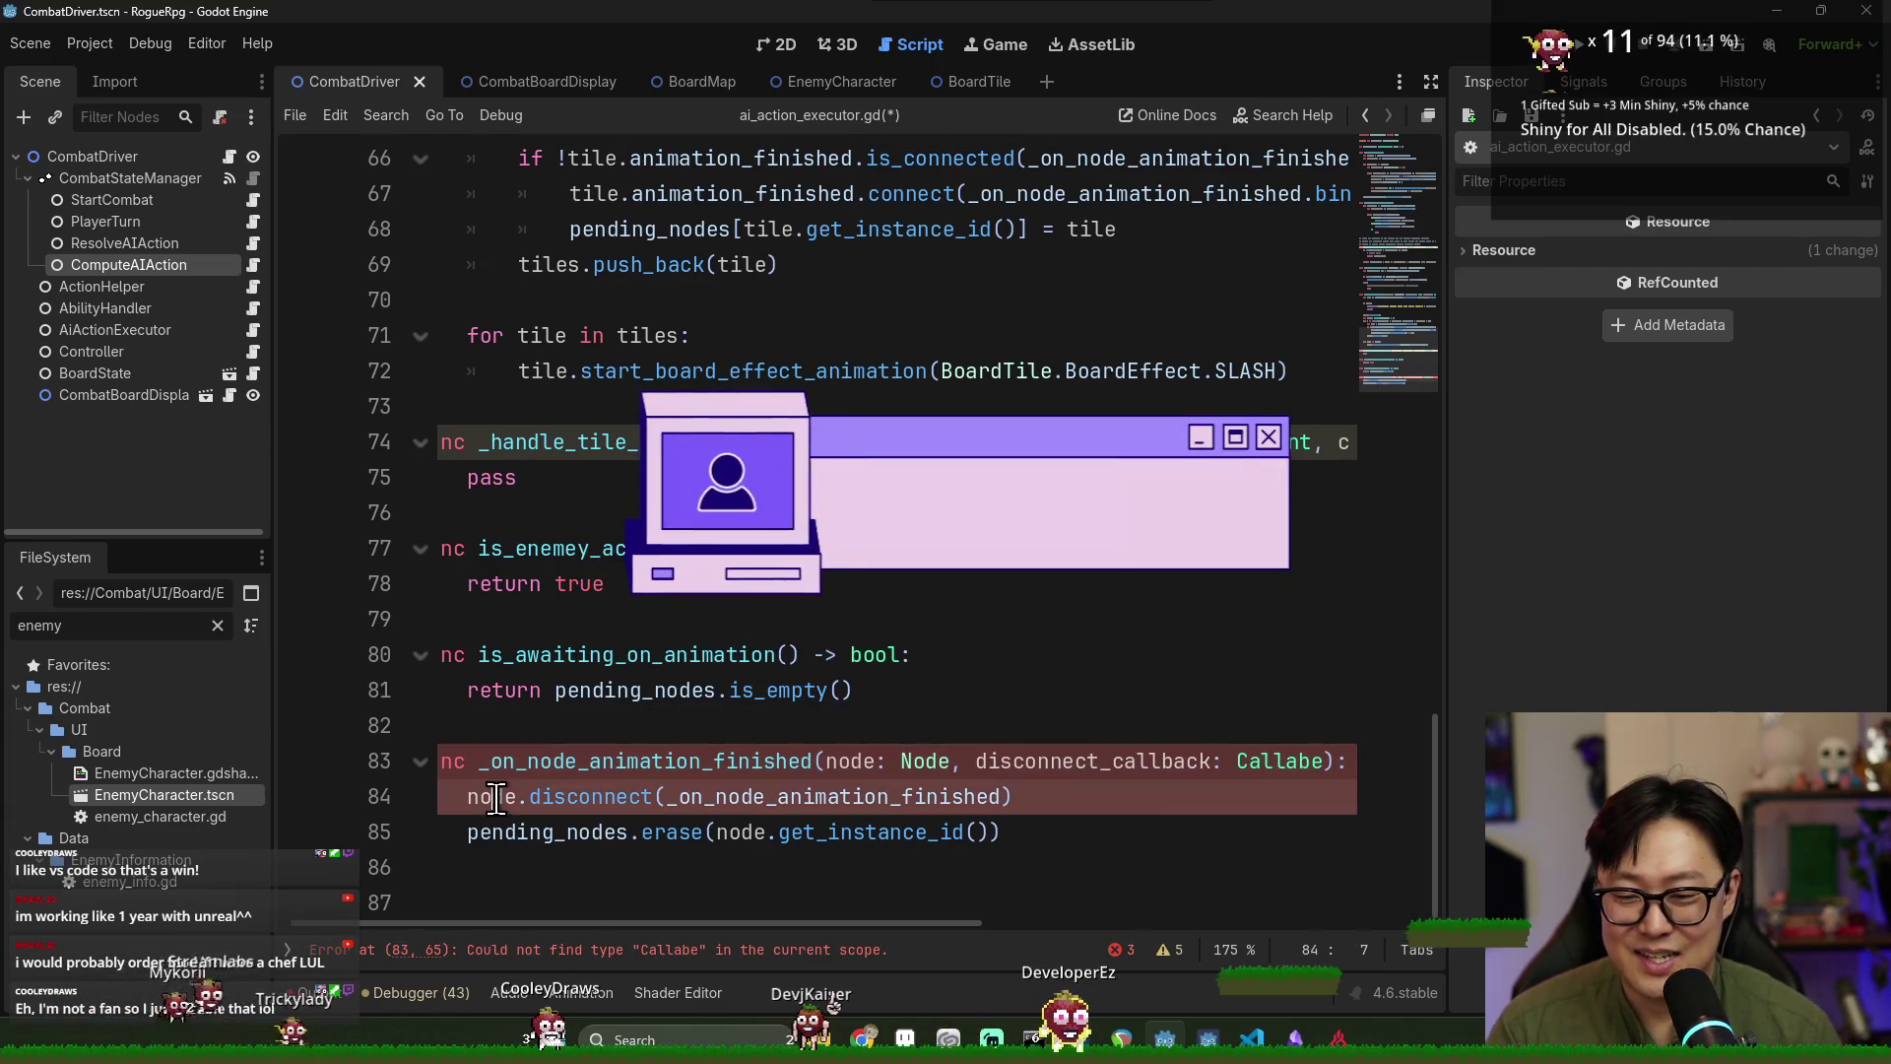
pyautogui.hotkey('shift', 'Home')
pyautogui.hotkey('ctrl', 'v')
pyautogui.write('.call(')
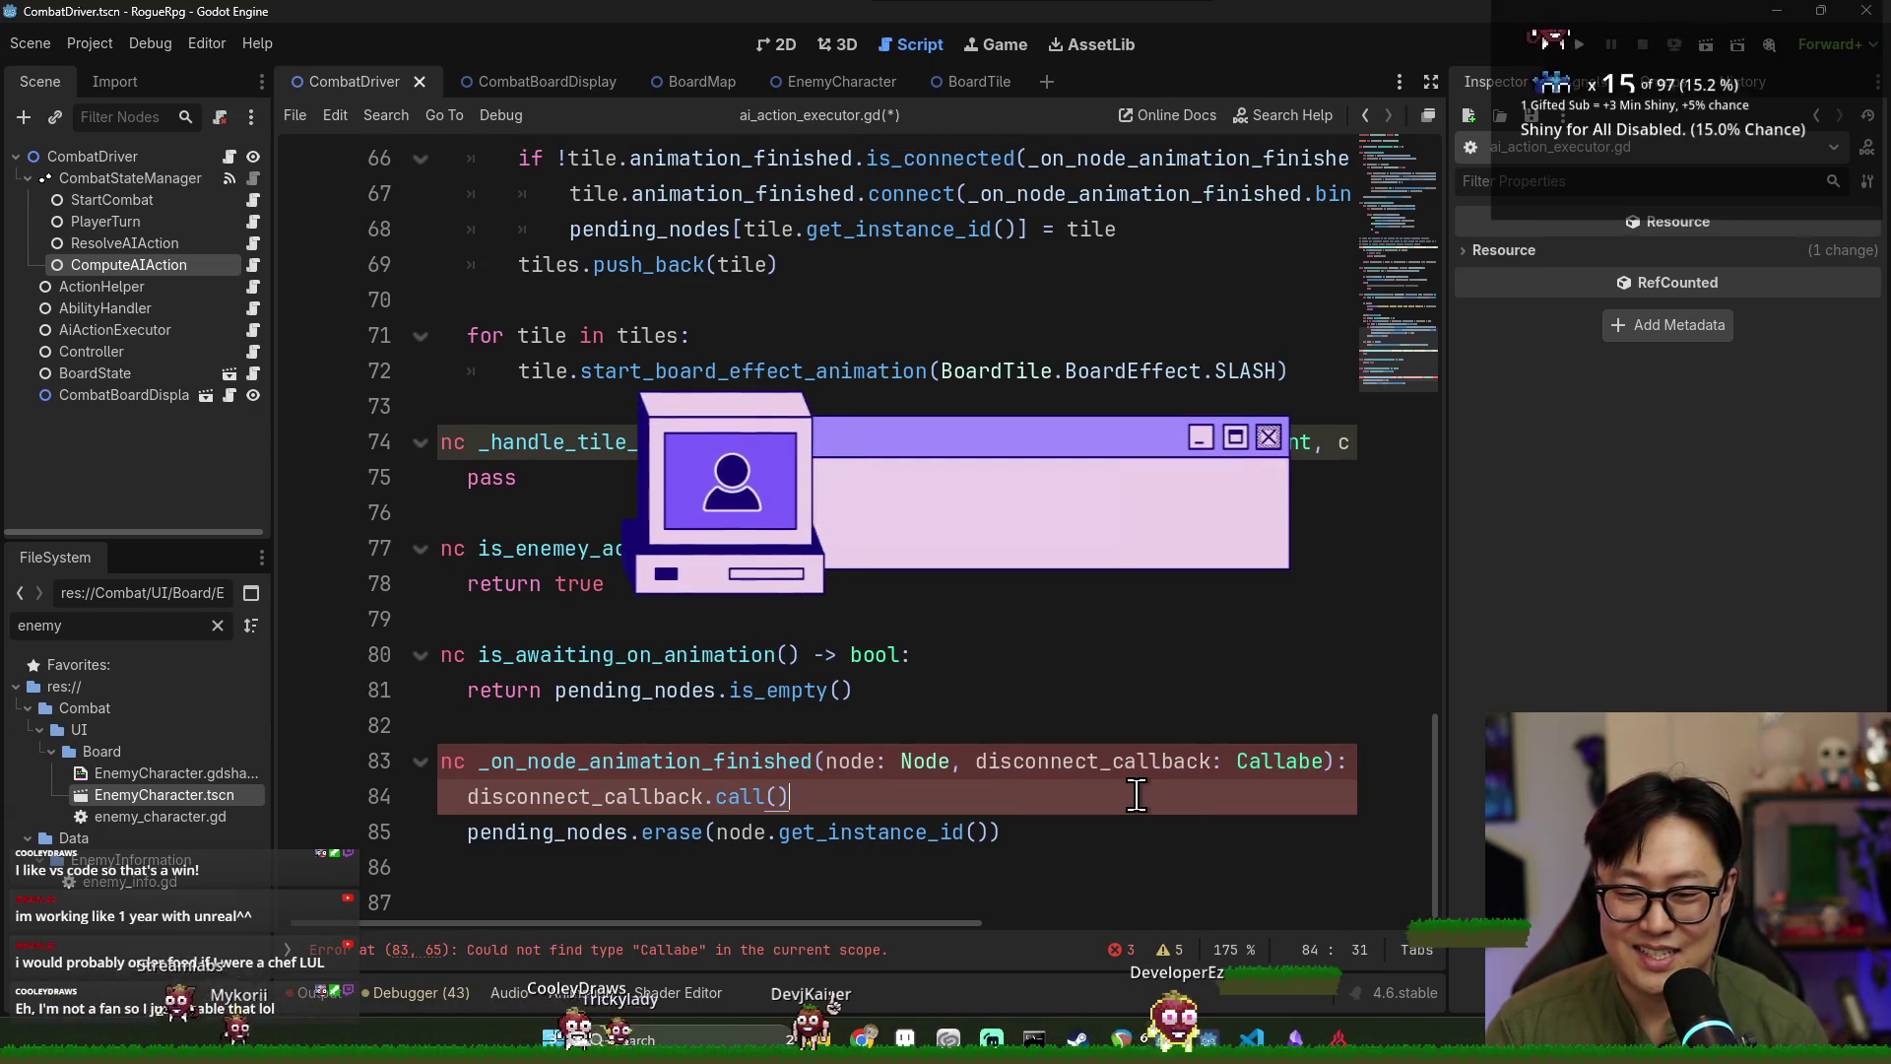
pyautogui.doubleClick(591, 796)
pyautogui.scroll(1, 611, 796)
pyautogui.hotkey('ctrl', 's')
pyautogui.scroll(3, 887, 591)
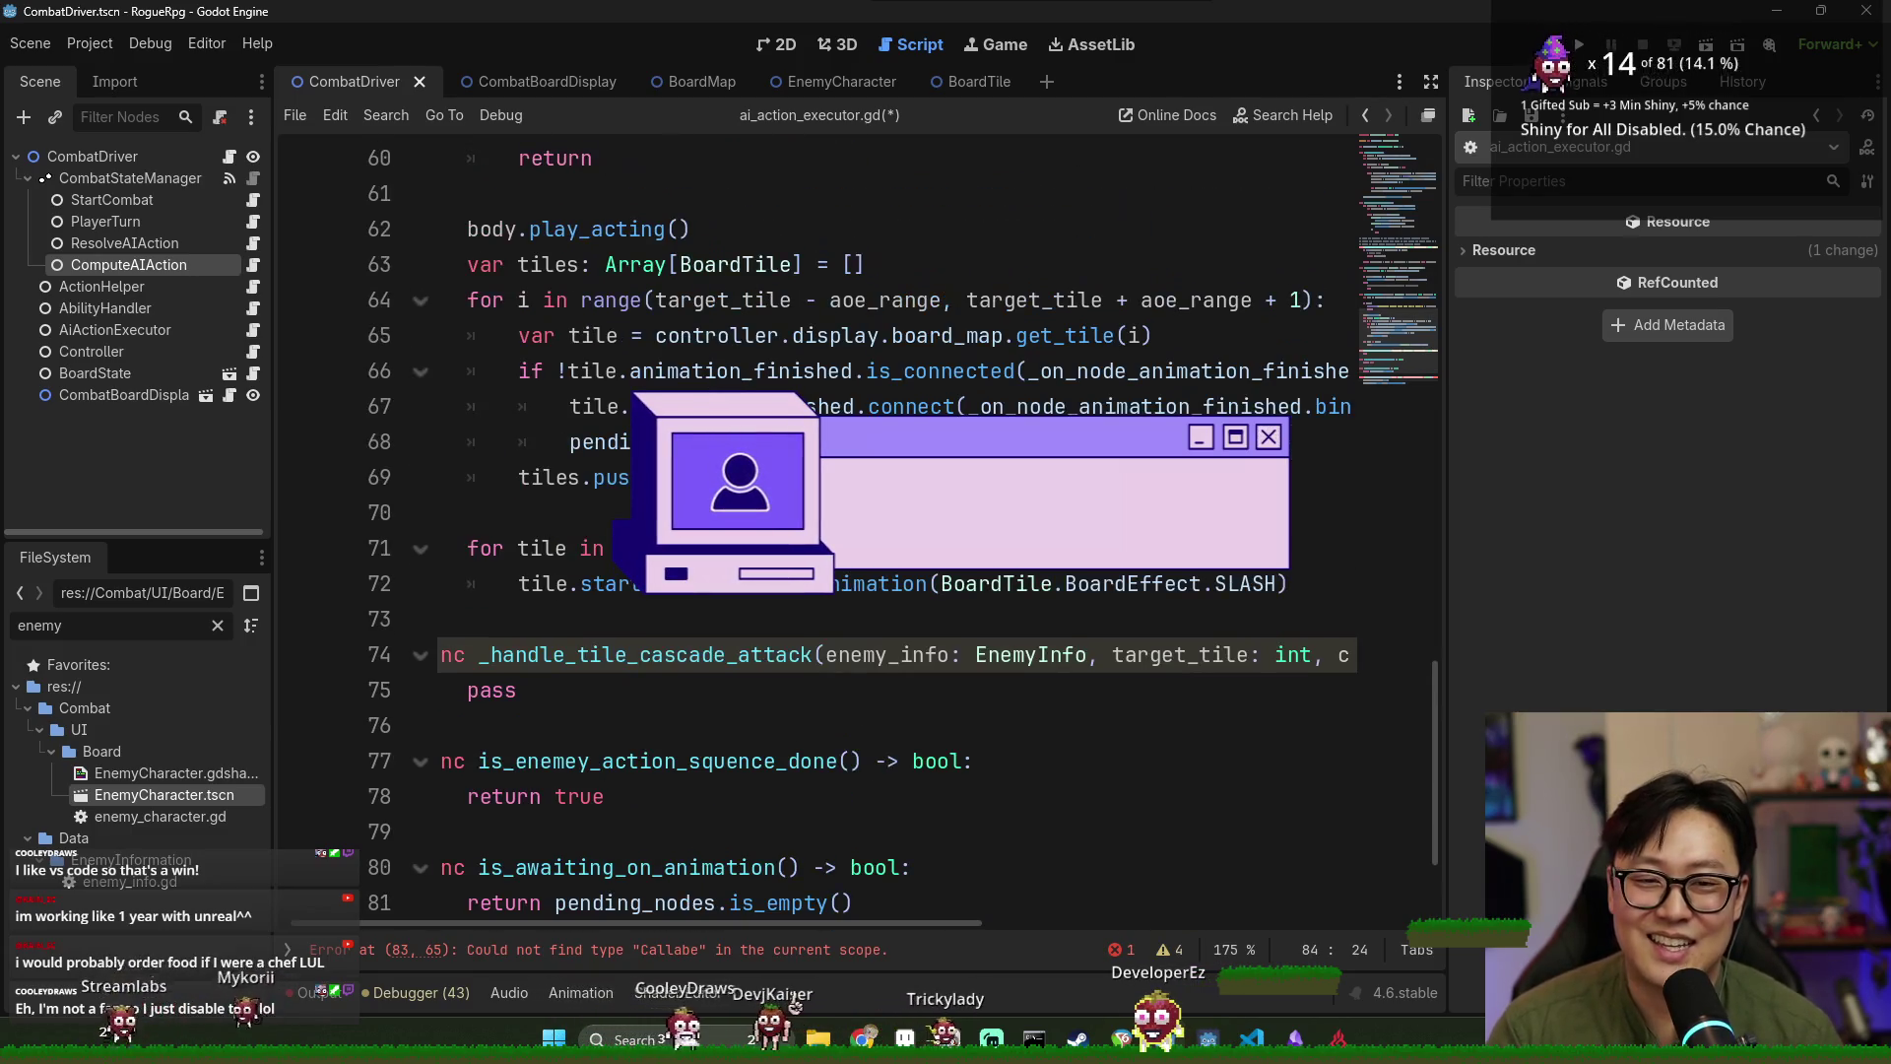
# Append tile.animation_finished.disconnect as a second argument to line 67's connect call.
pyautogui.click(907, 406)
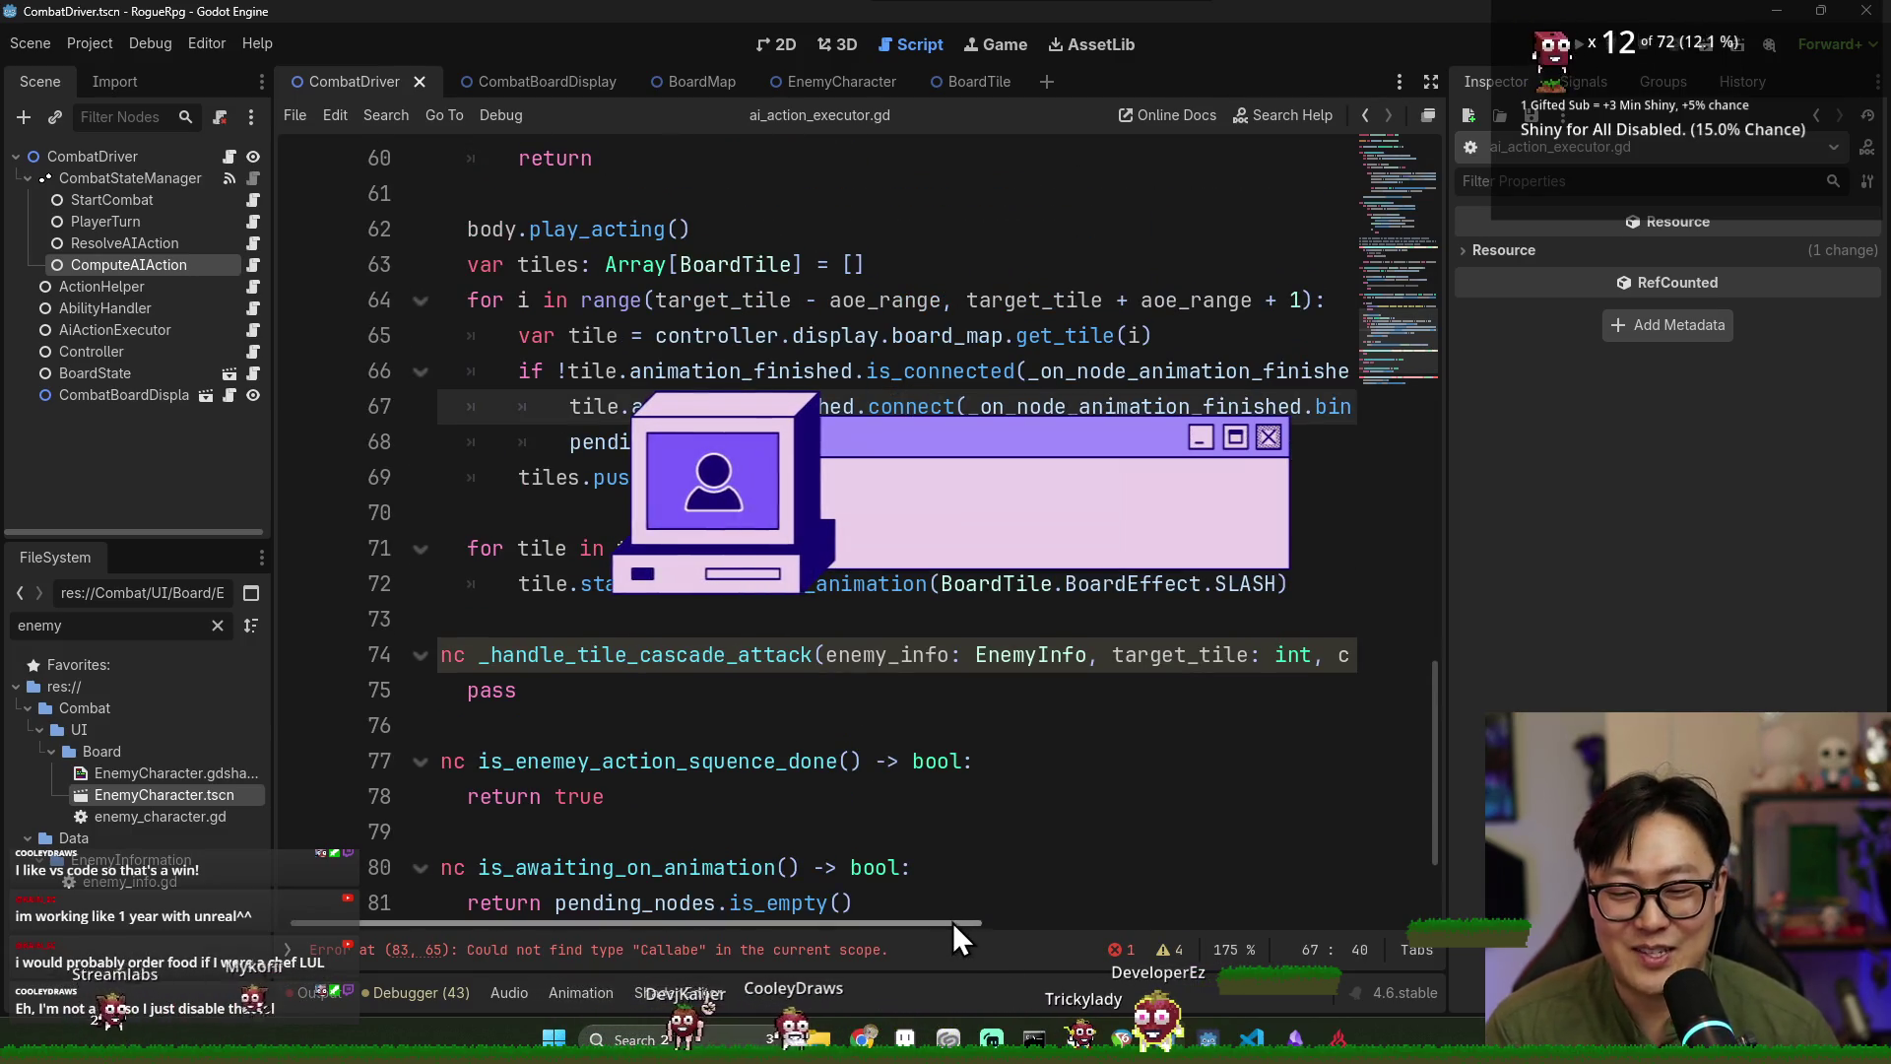
pyautogui.press('End')
pyautogui.write(',')
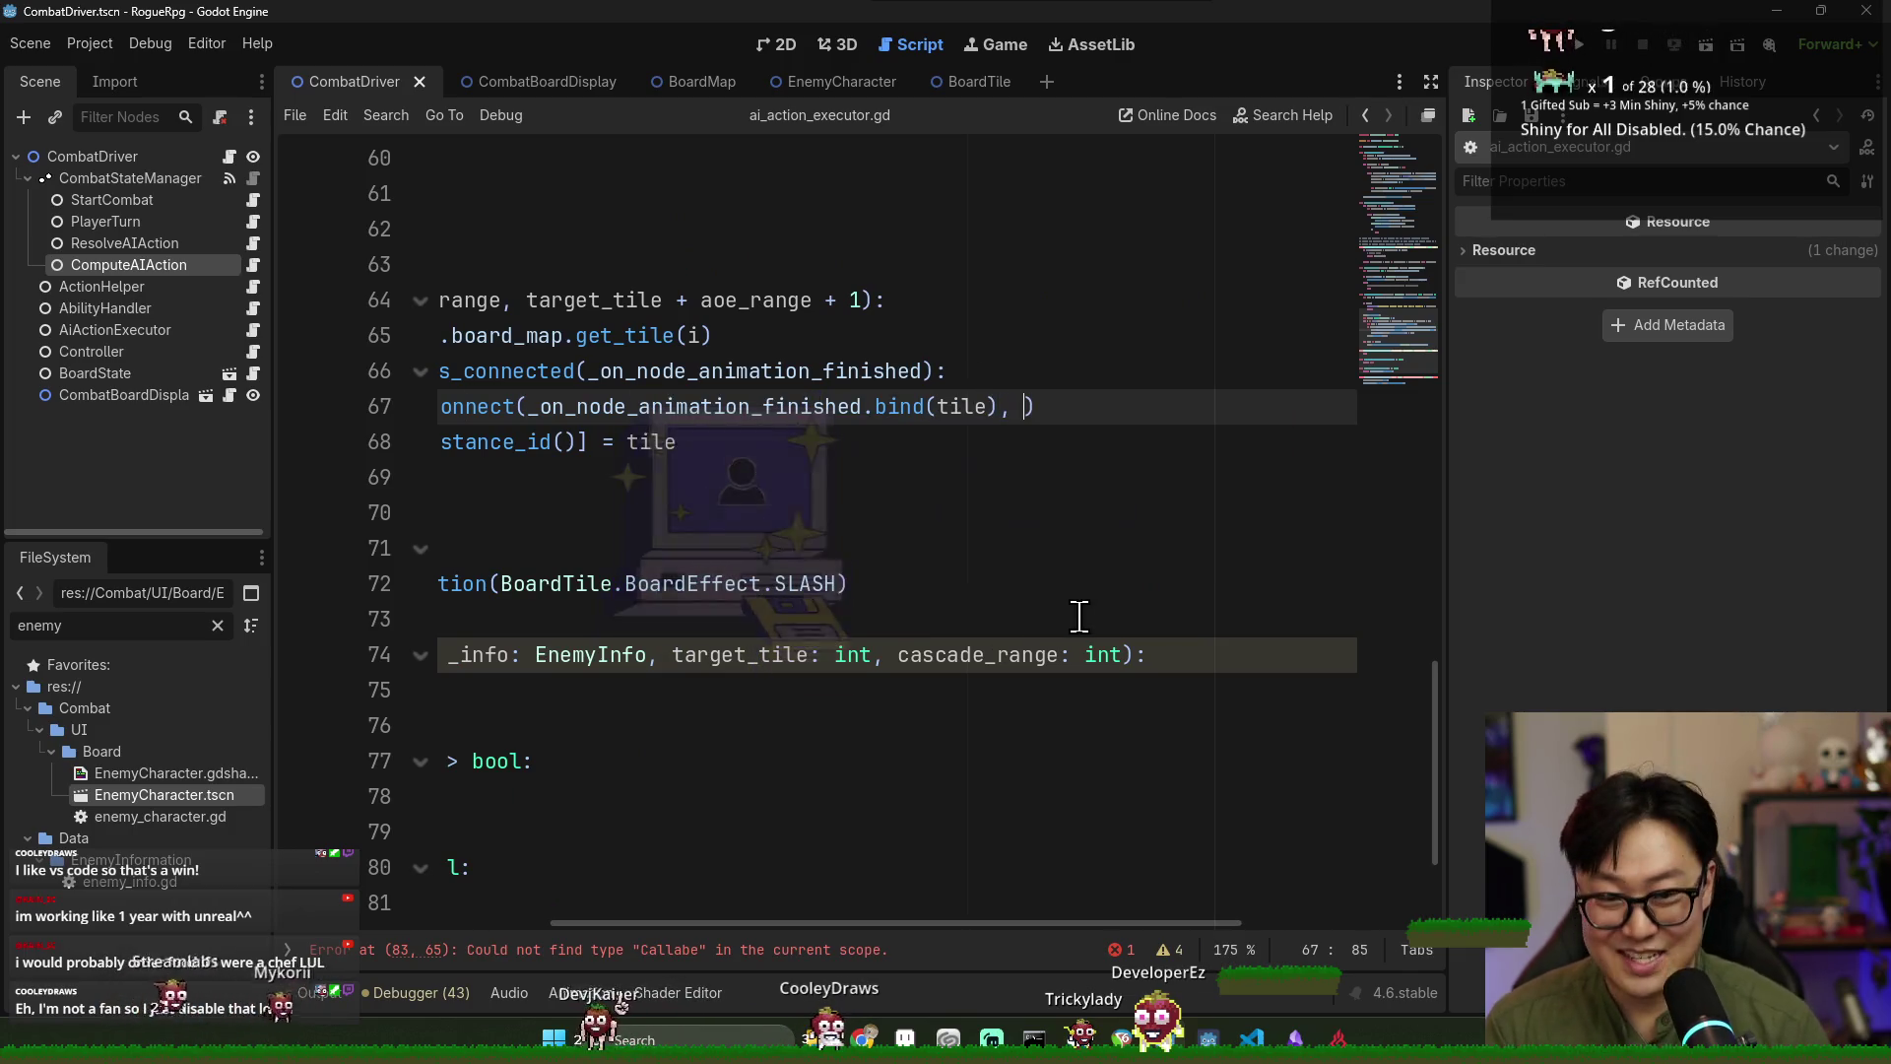
pyautogui.doubleClick(588, 414)
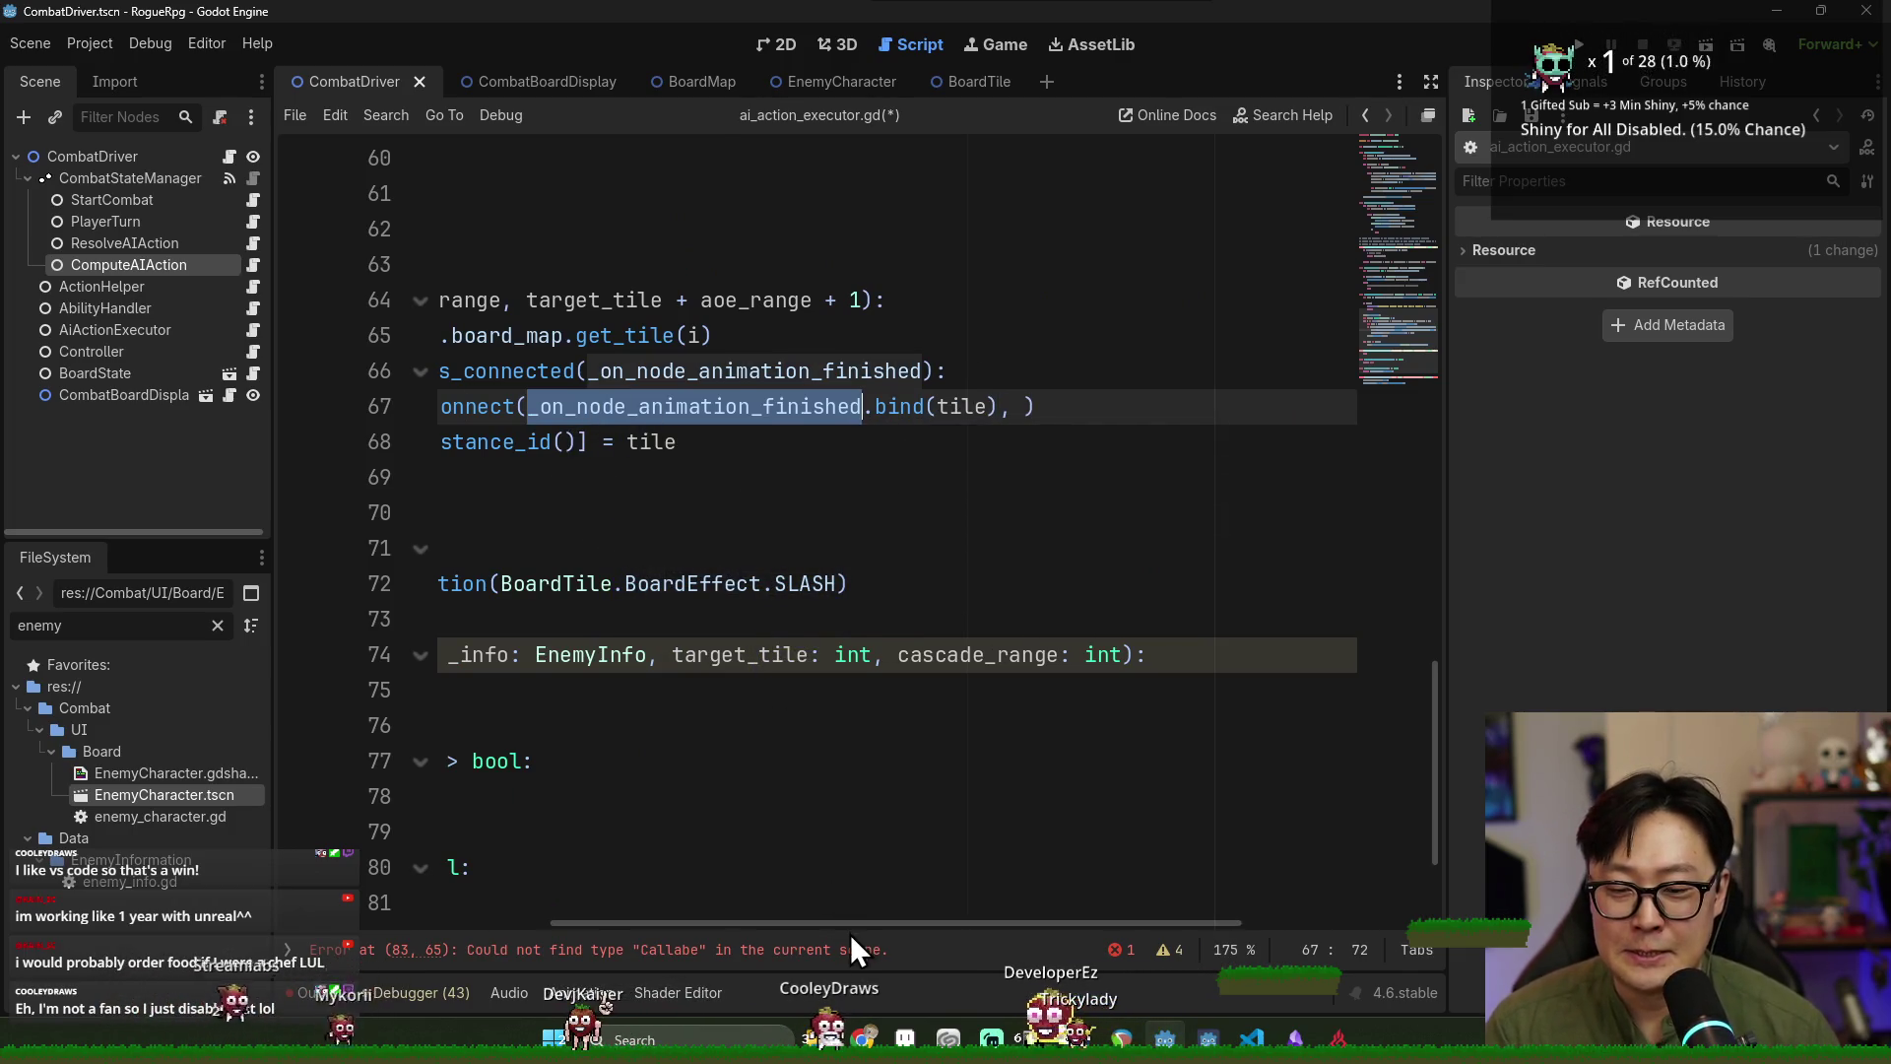
pyautogui.hscroll(-5, 683, 908)
pyautogui.doubleClick(576, 406)
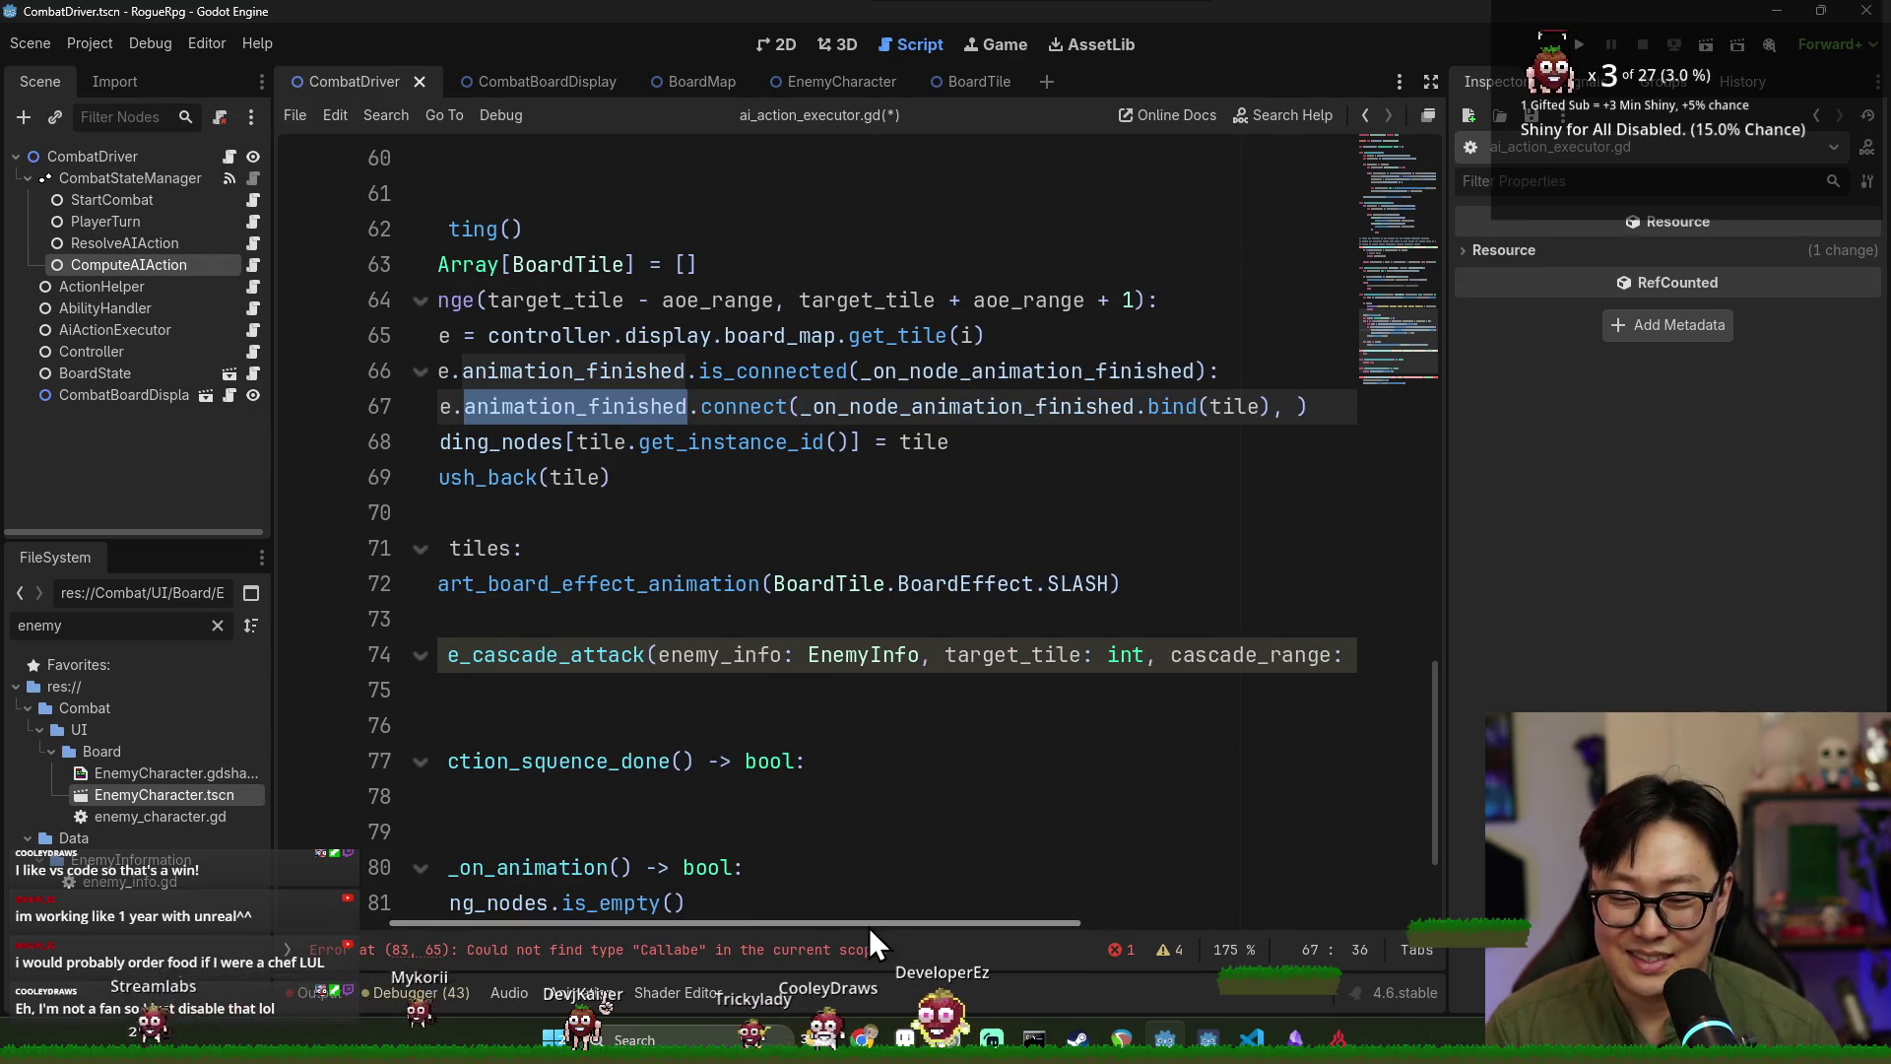
pyautogui.hscroll(-3, 868, 926)
pyautogui.click(613, 407)
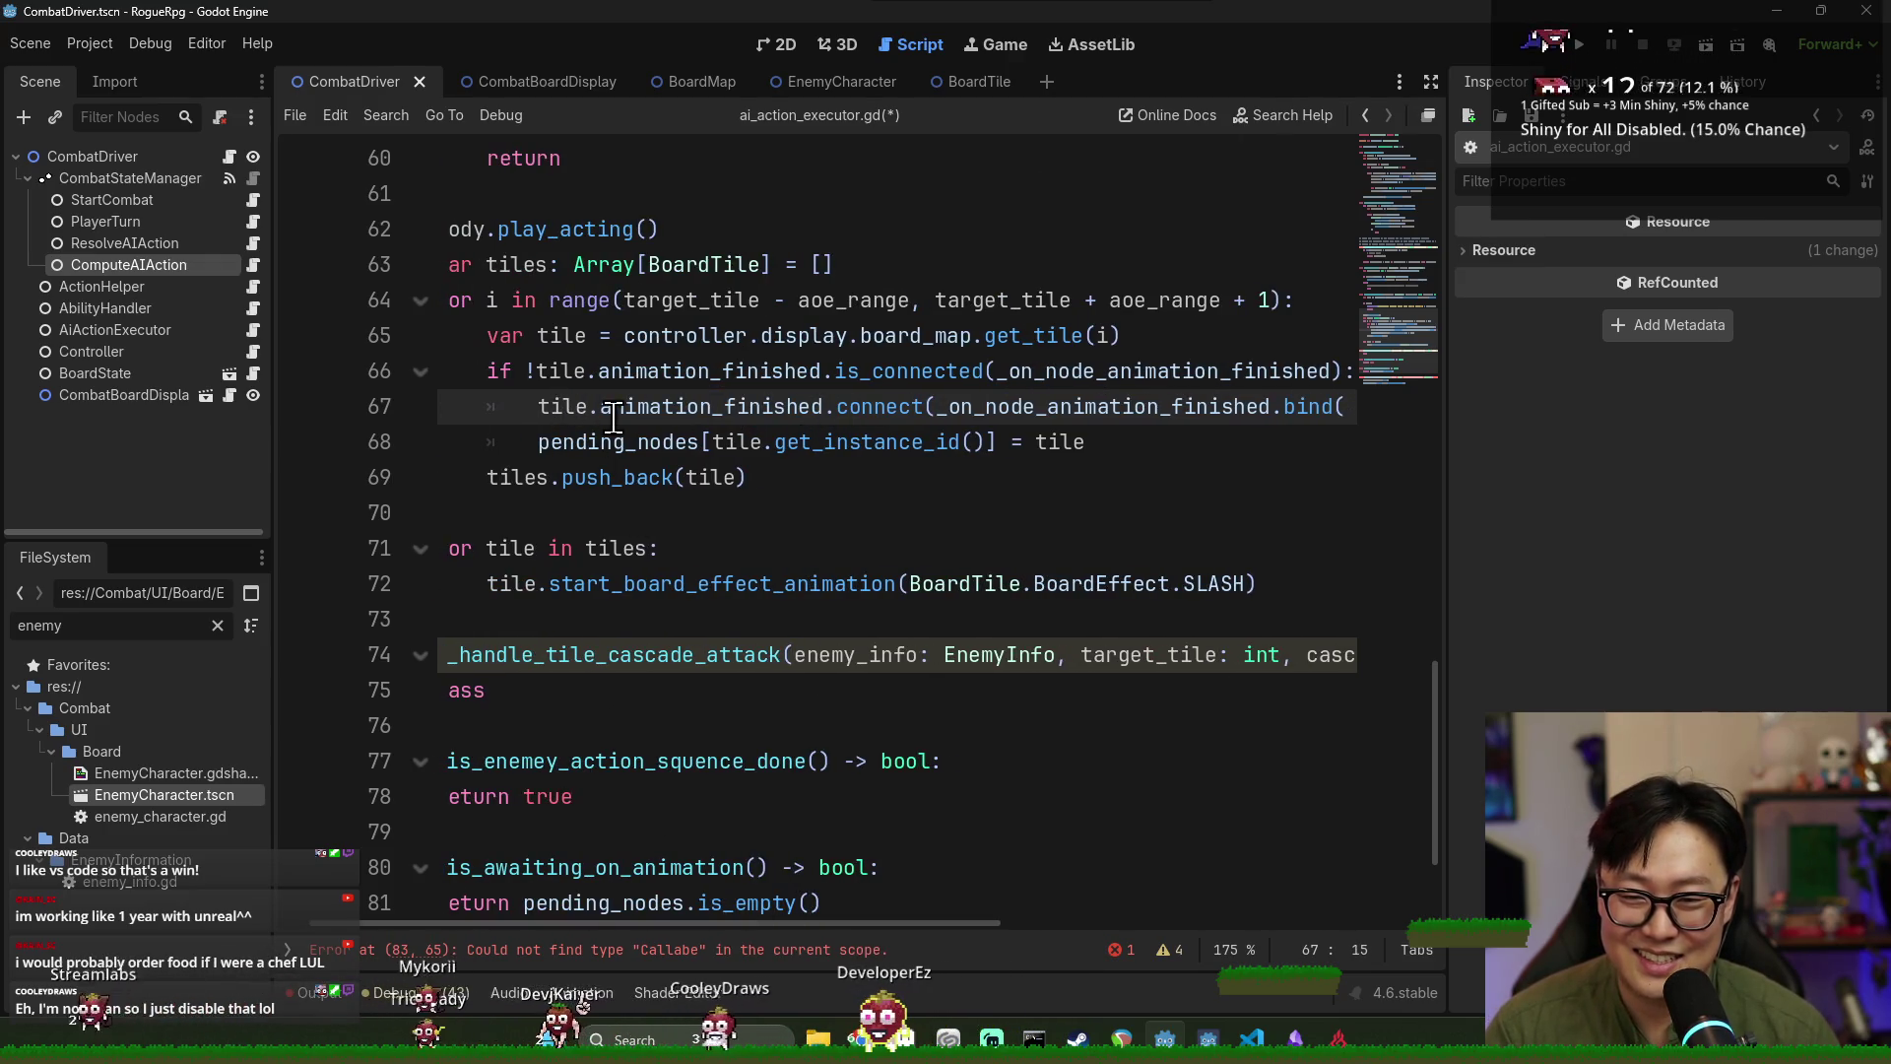
pyautogui.doubleClick(566, 406)
pyautogui.keyDown('shift'); pyautogui.click(817, 405); pyautogui.keyUp('shift')
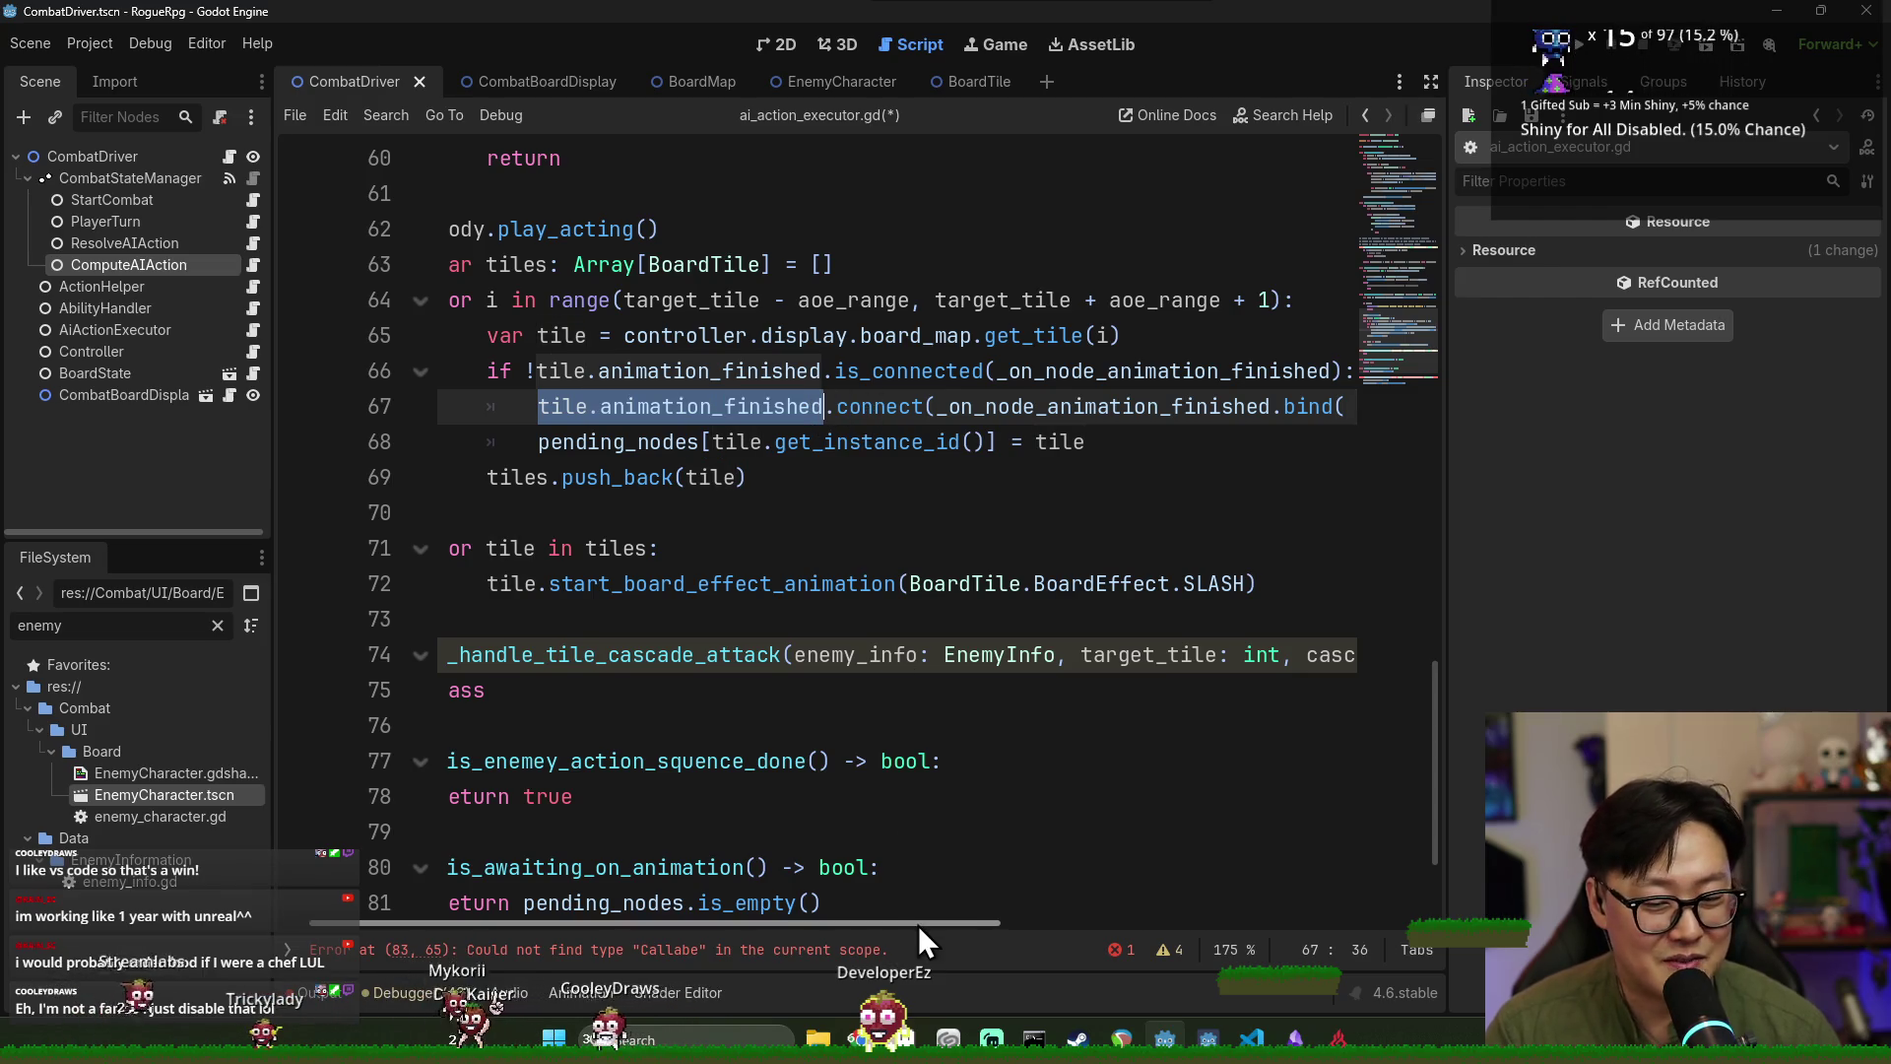
pyautogui.hscroll(5, 918, 925)
pyautogui.write('tile), tile.animation_finished.')
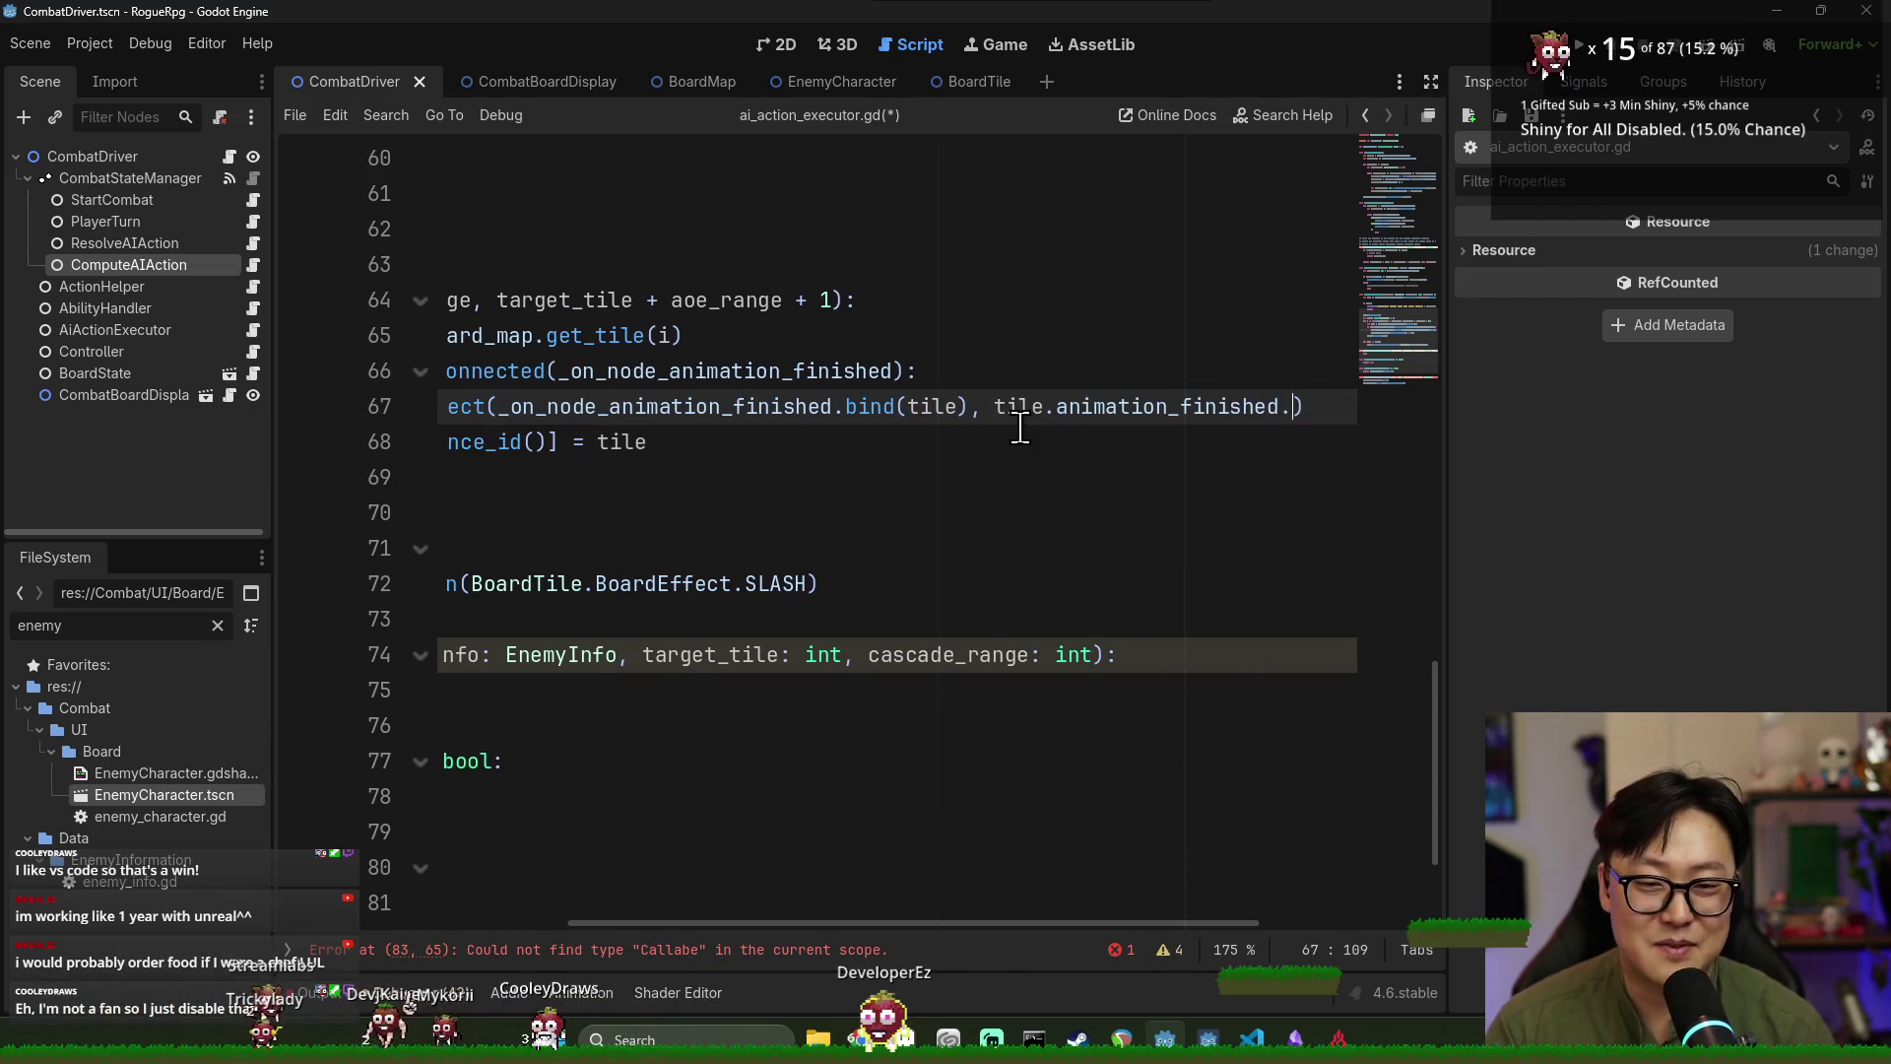
pyautogui.write('di')
pyautogui.press('Return')
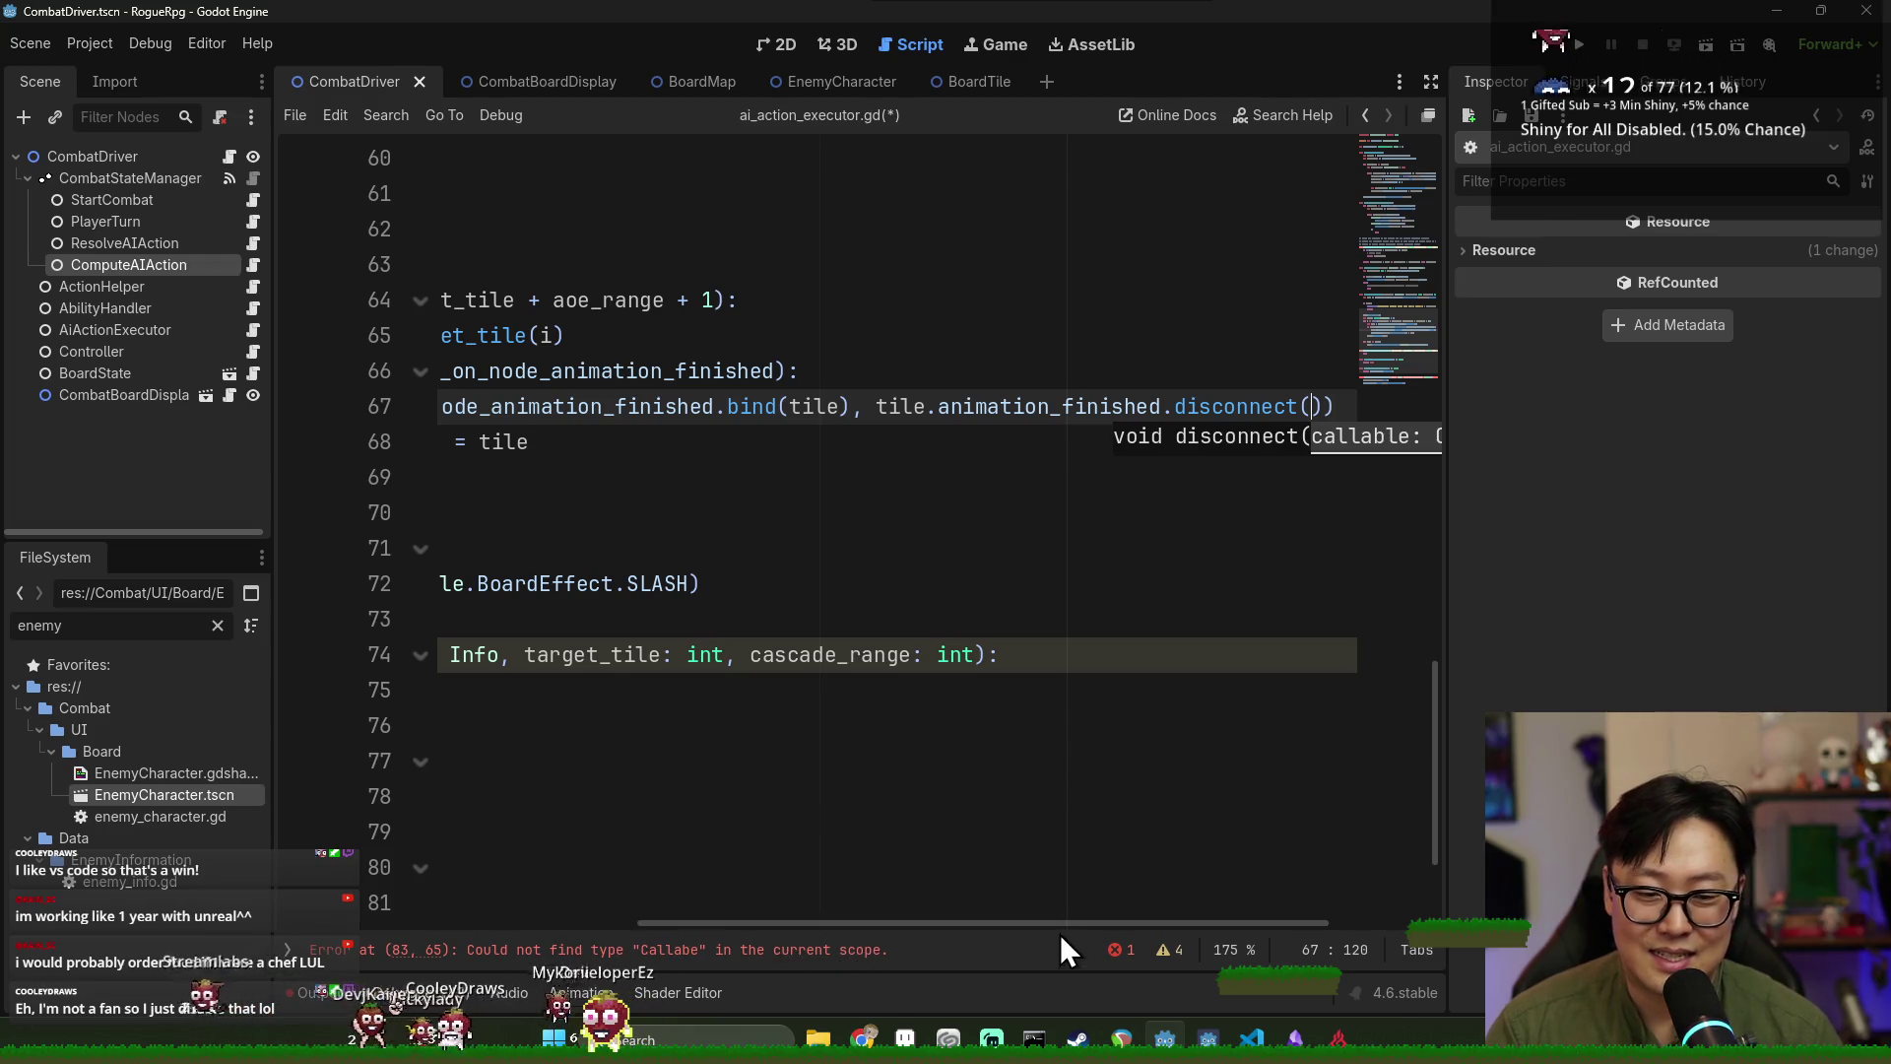
# Paste _on_node_animation_finished into the disconnect() call and save the script.
pyautogui.moveTo(1061, 934); pyautogui.dragTo(554, 902)
pyautogui.scroll(-2, 641, 875)
pyautogui.moveTo(499, 760); pyautogui.dragTo(848, 760)
pyautogui.moveTo(808, 923); pyautogui.dragTo(1216, 930)
pyautogui.hotkey('ctrl', 'c')
pyautogui.scroll(1, 1135, 598)
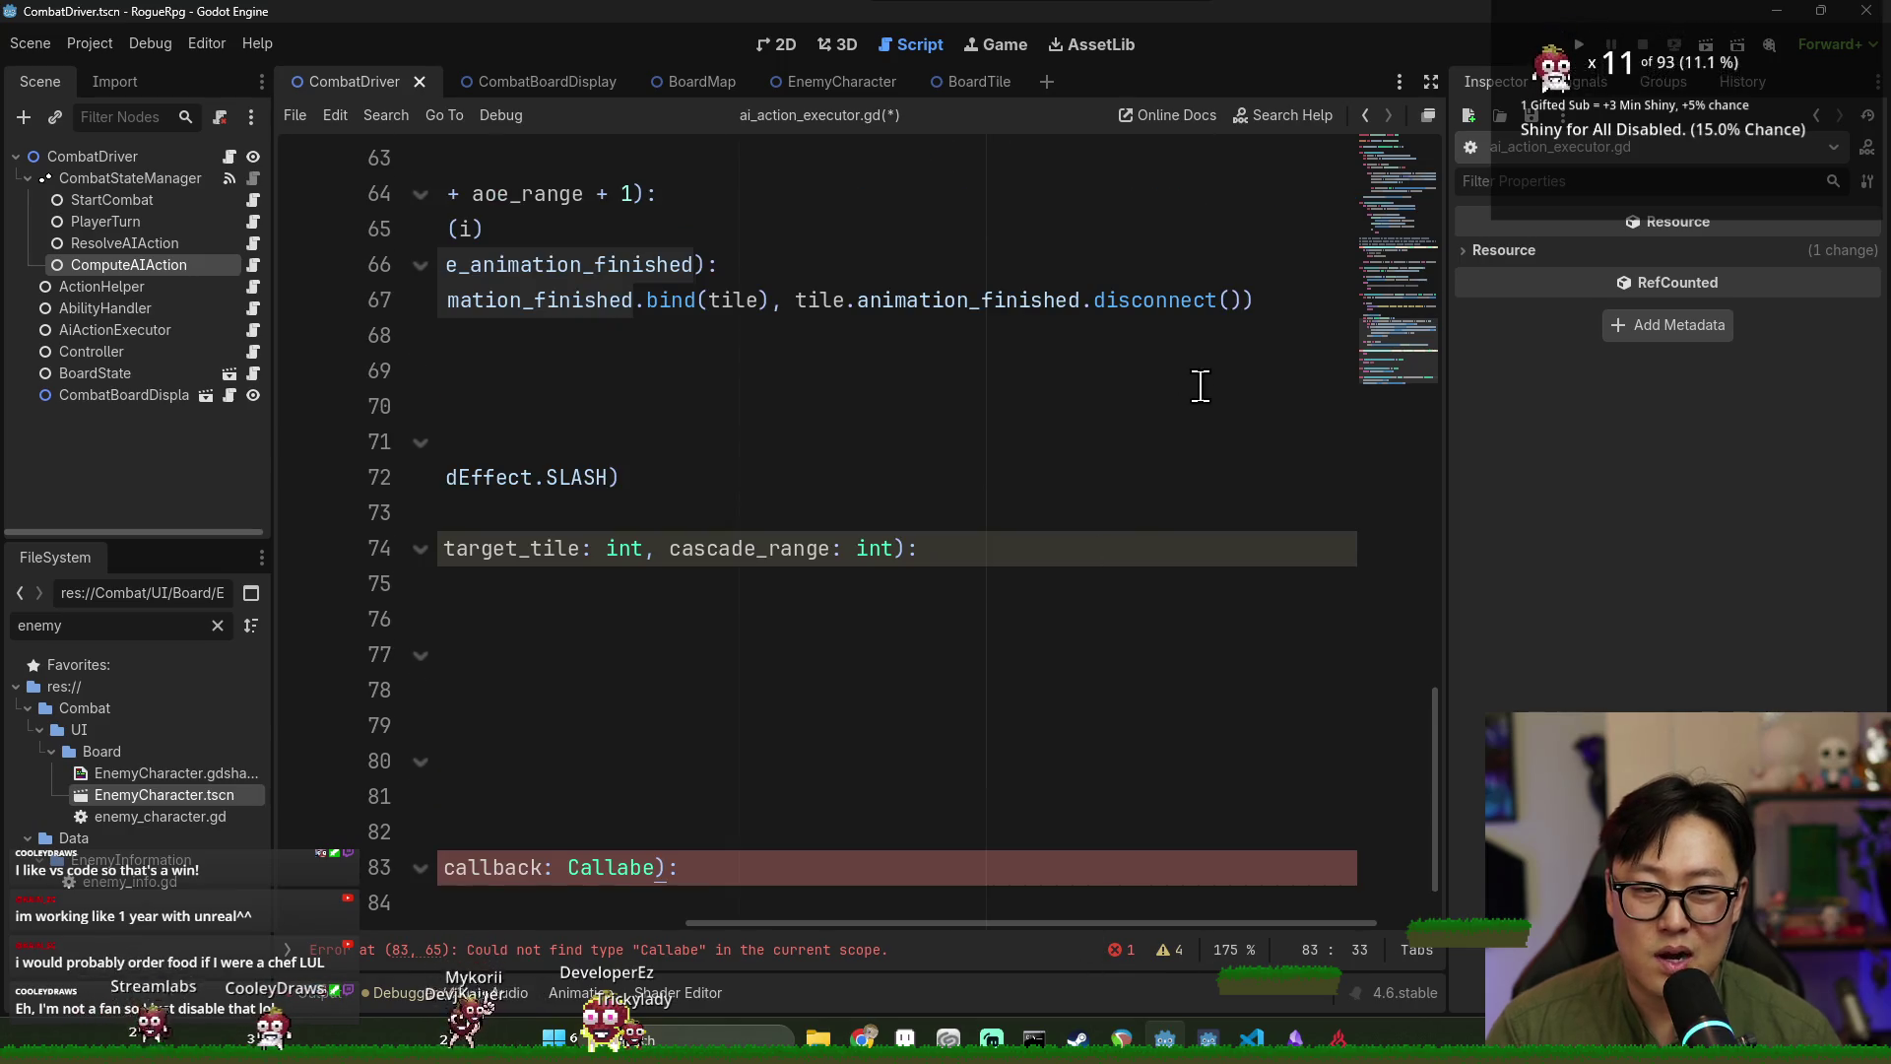
pyautogui.click(1232, 301)
pyautogui.hotkey('ctrl', 'v')
pyautogui.hotkey('ctrl', 's')
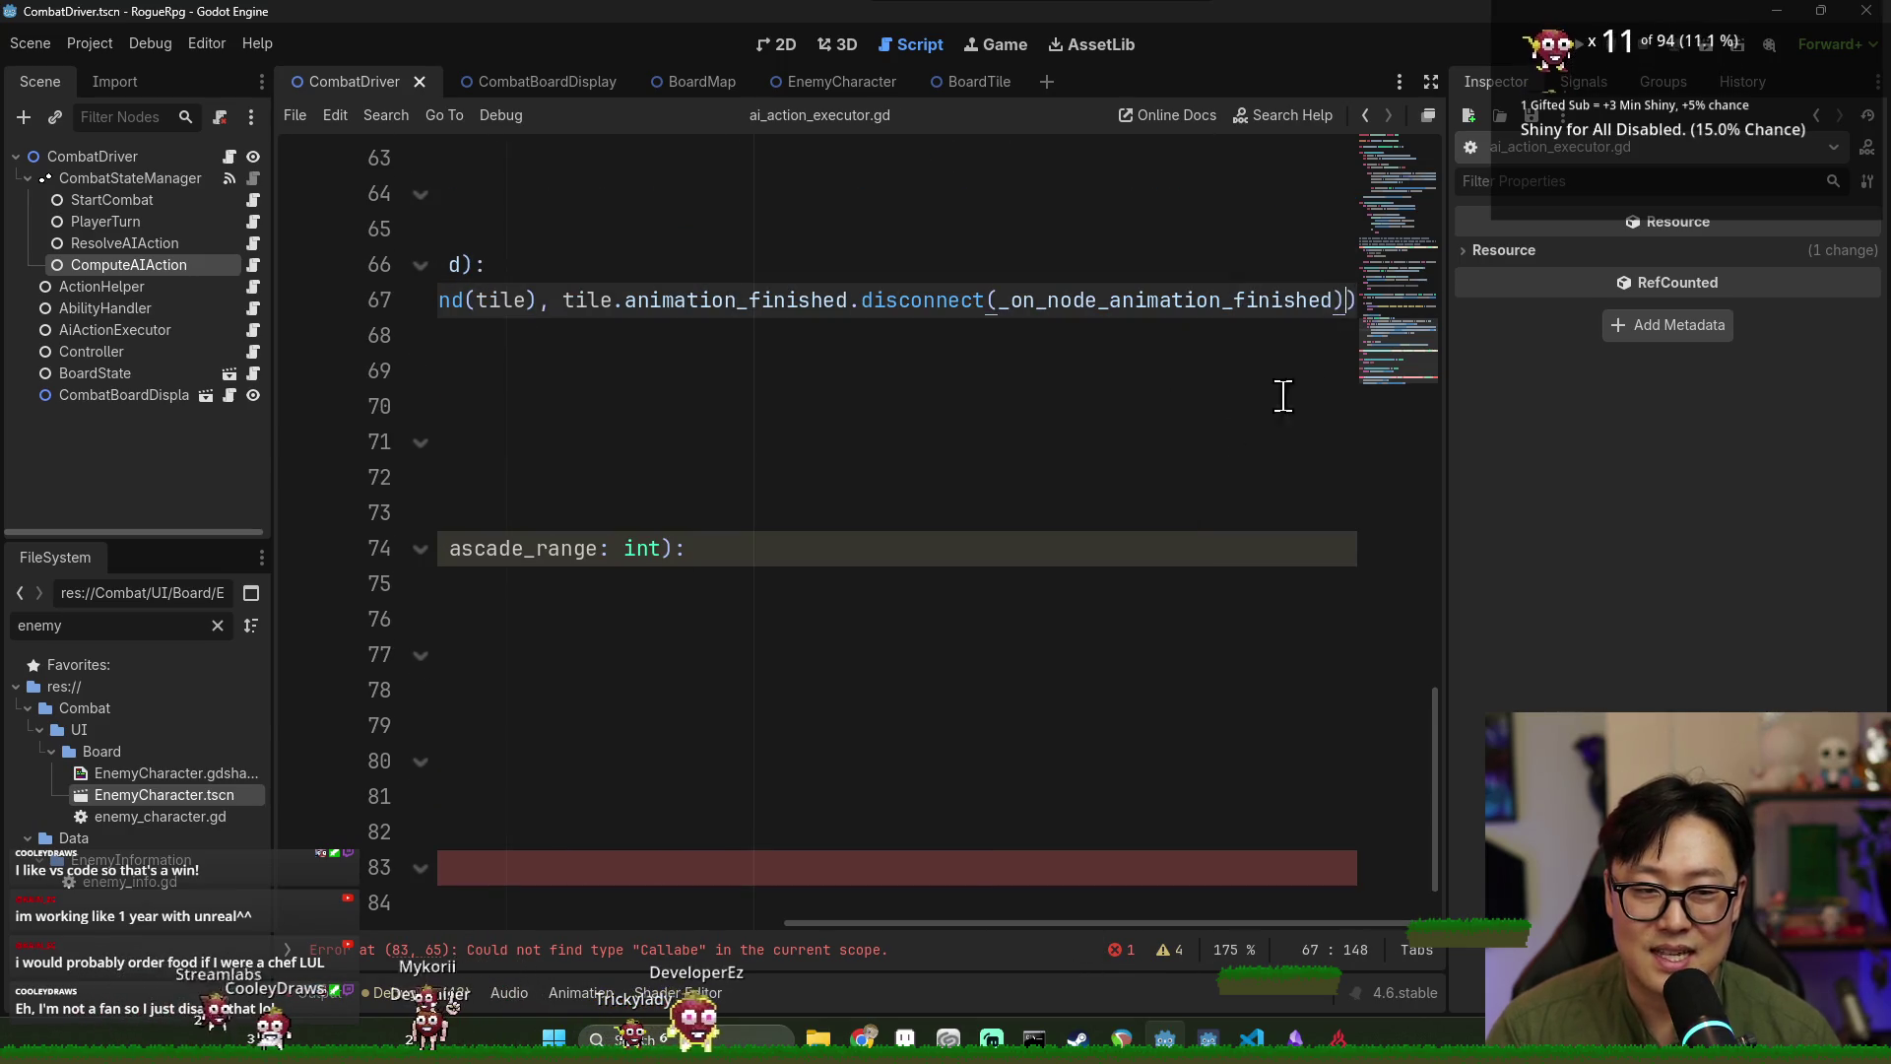
pyautogui.moveTo(908, 924); pyautogui.dragTo(505, 926)
pyautogui.scroll(-1, 568, 793)
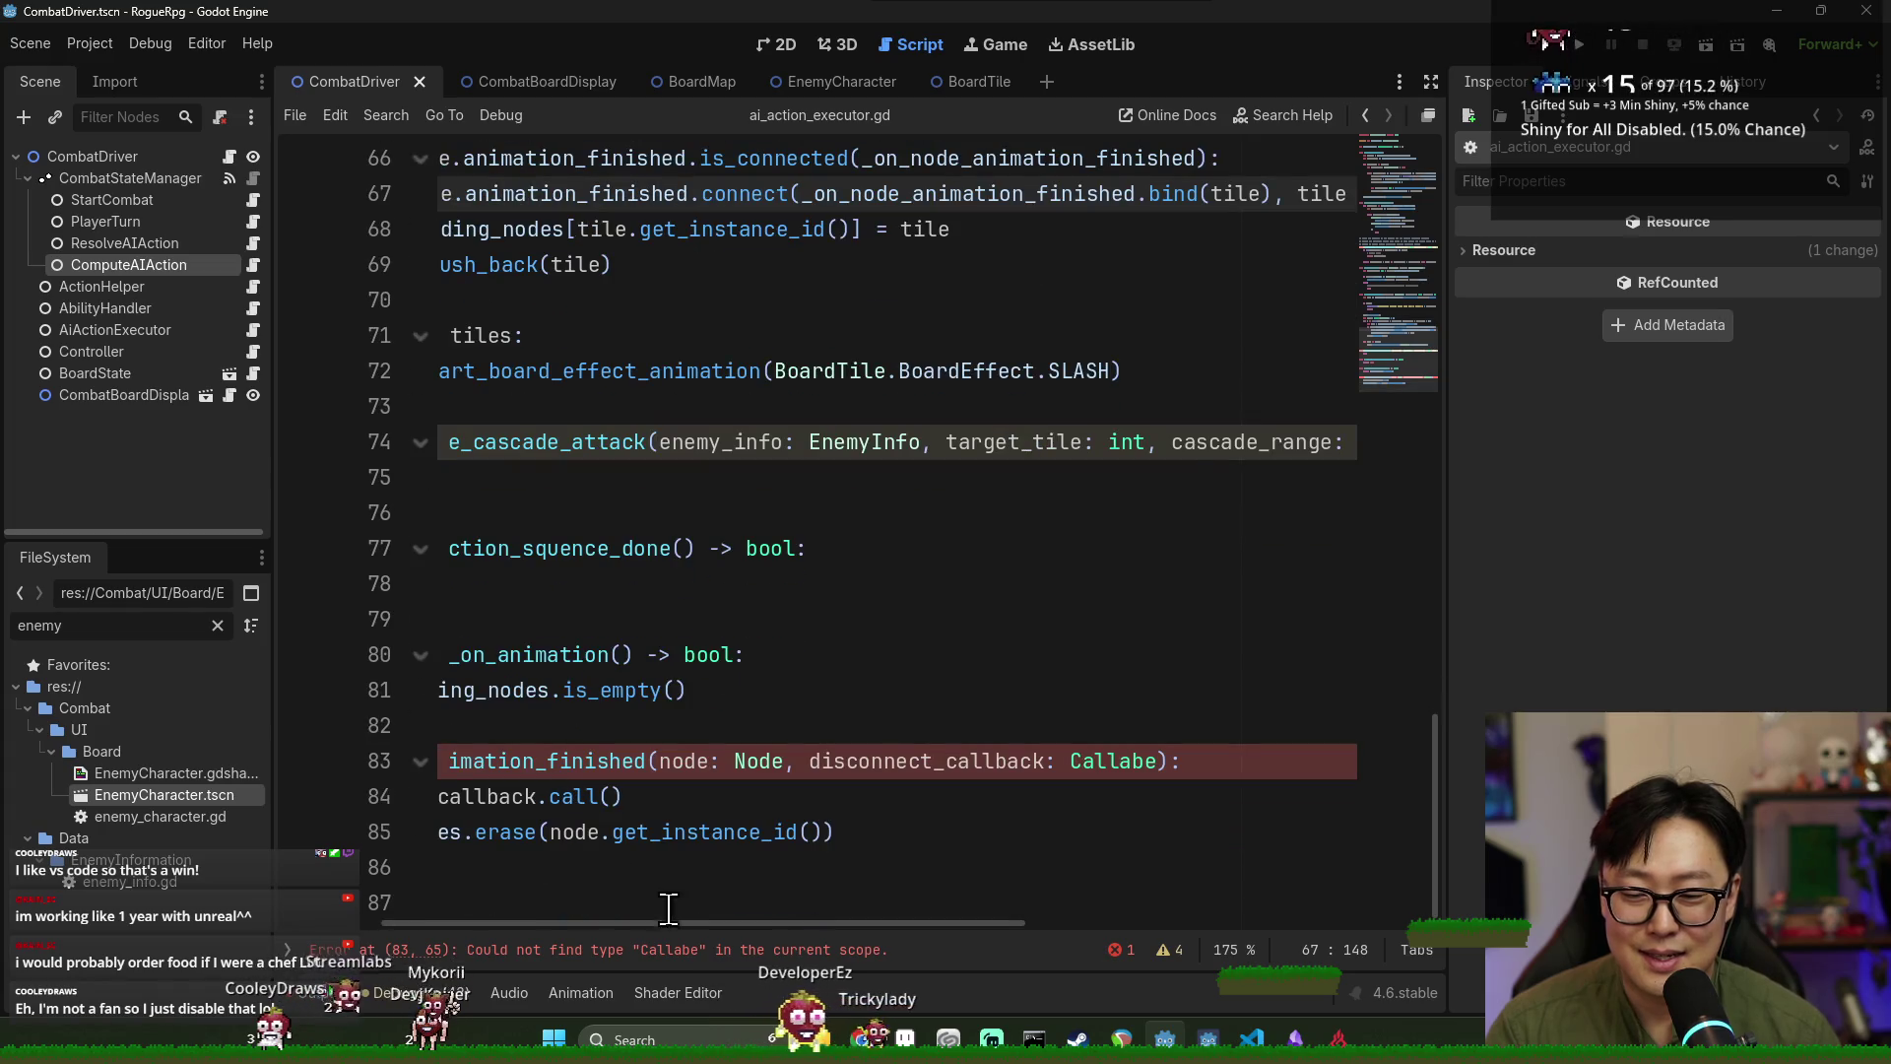
pyautogui.hscroll(-3, 760, 926)
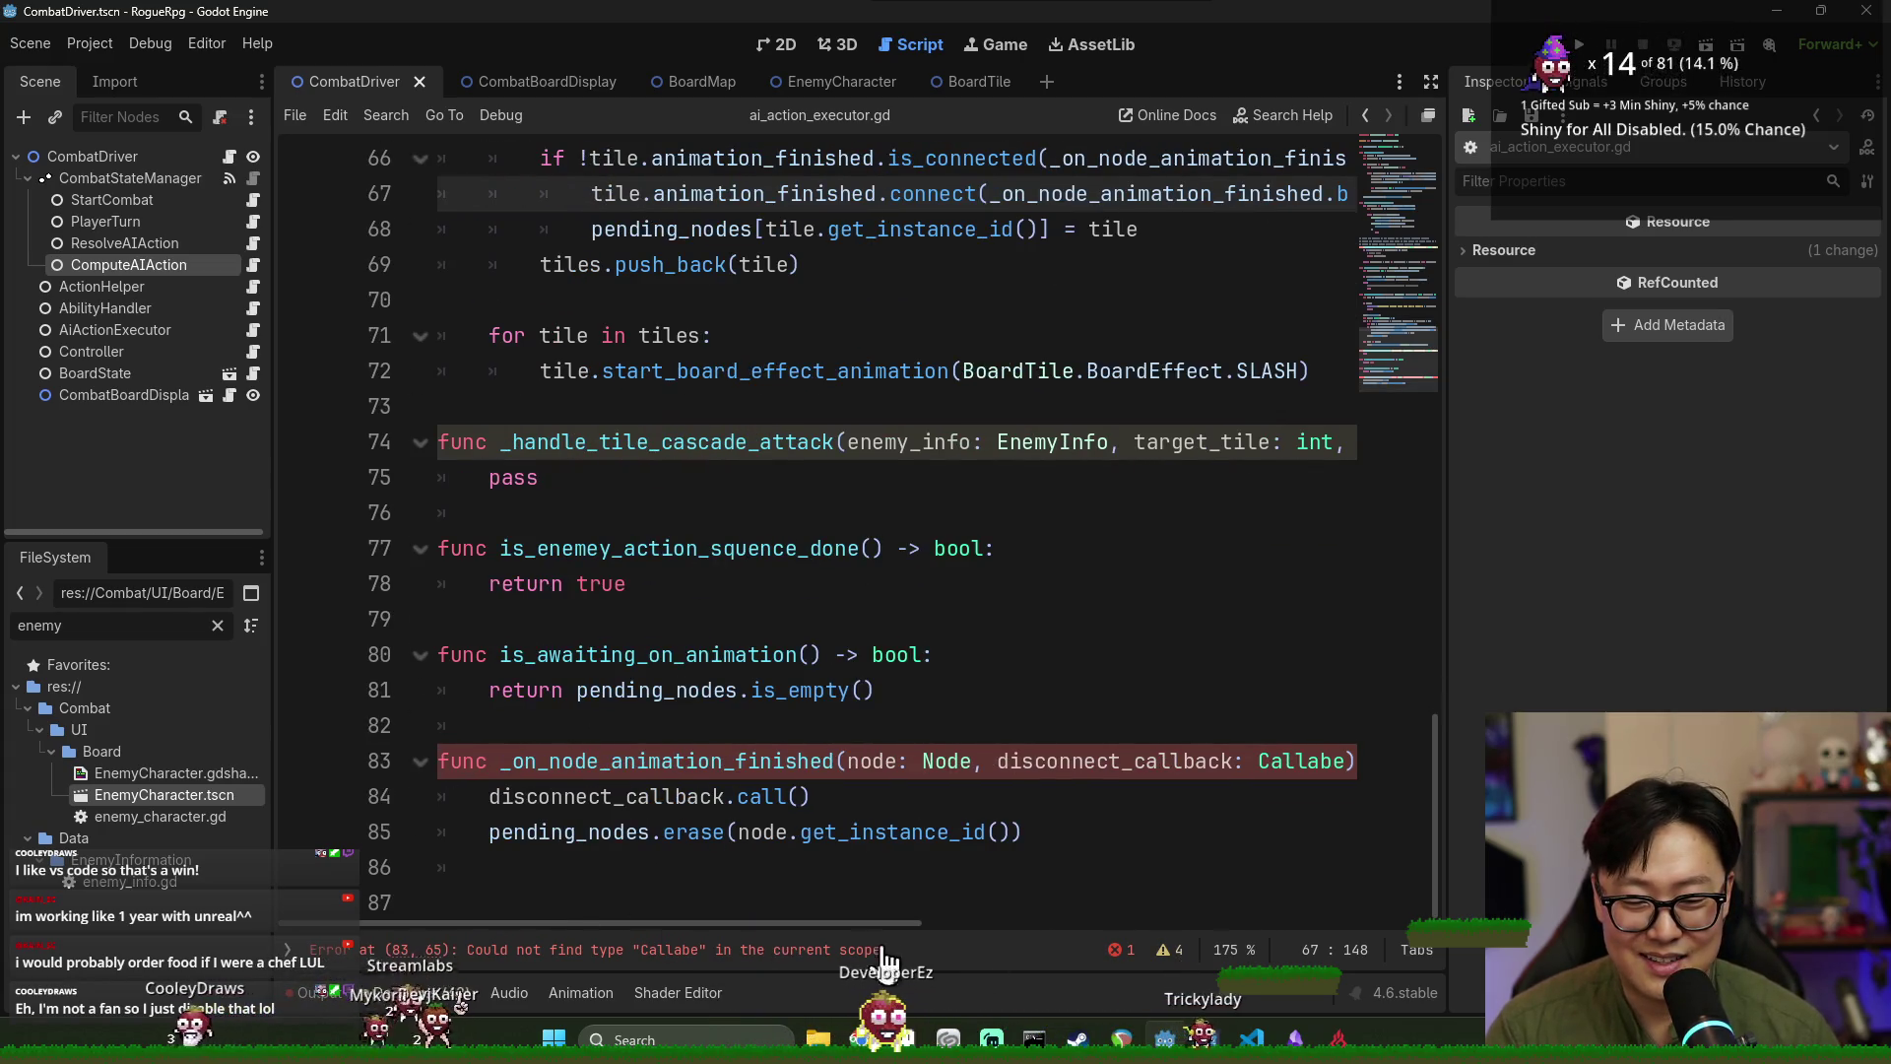
# Correct line 83's parameter type 'Callabe' to 'Callable' and save the script.
pyautogui.click(826, 959)
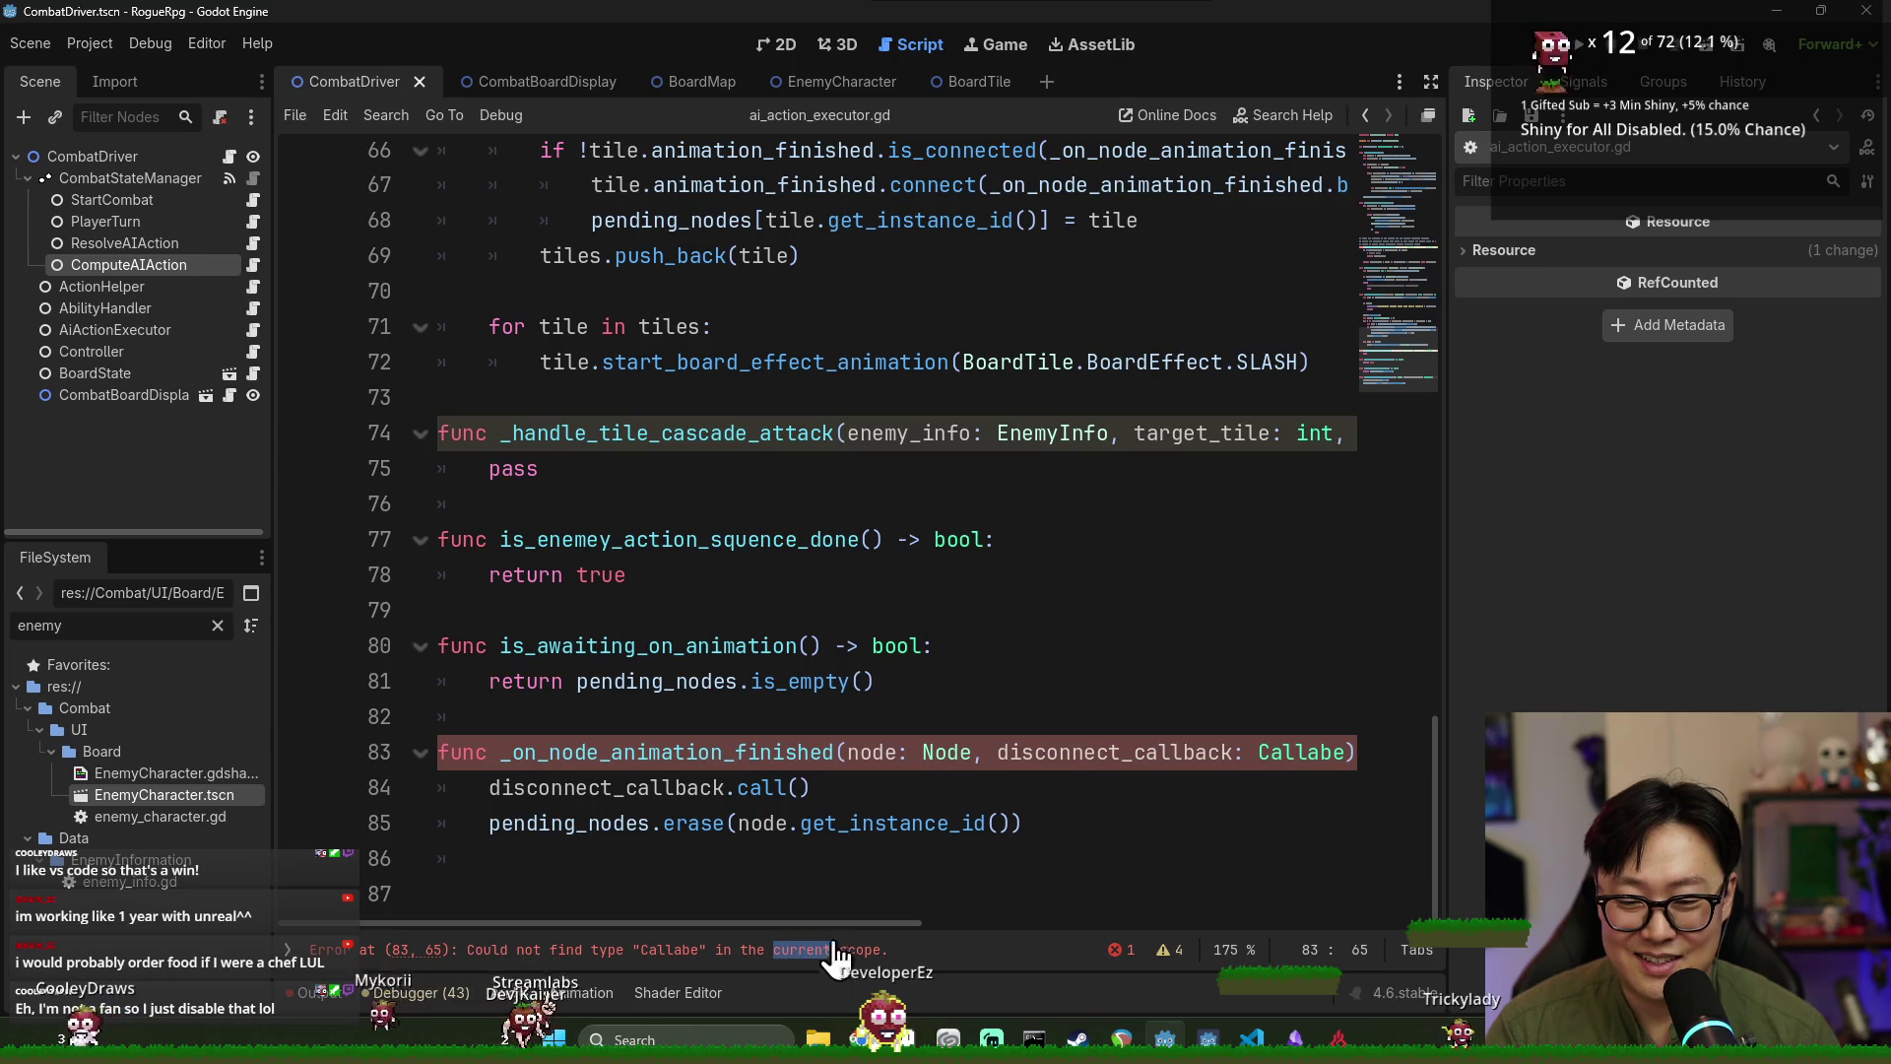
pyautogui.doubleClick(725, 752)
pyautogui.scroll(2, 1103, 689)
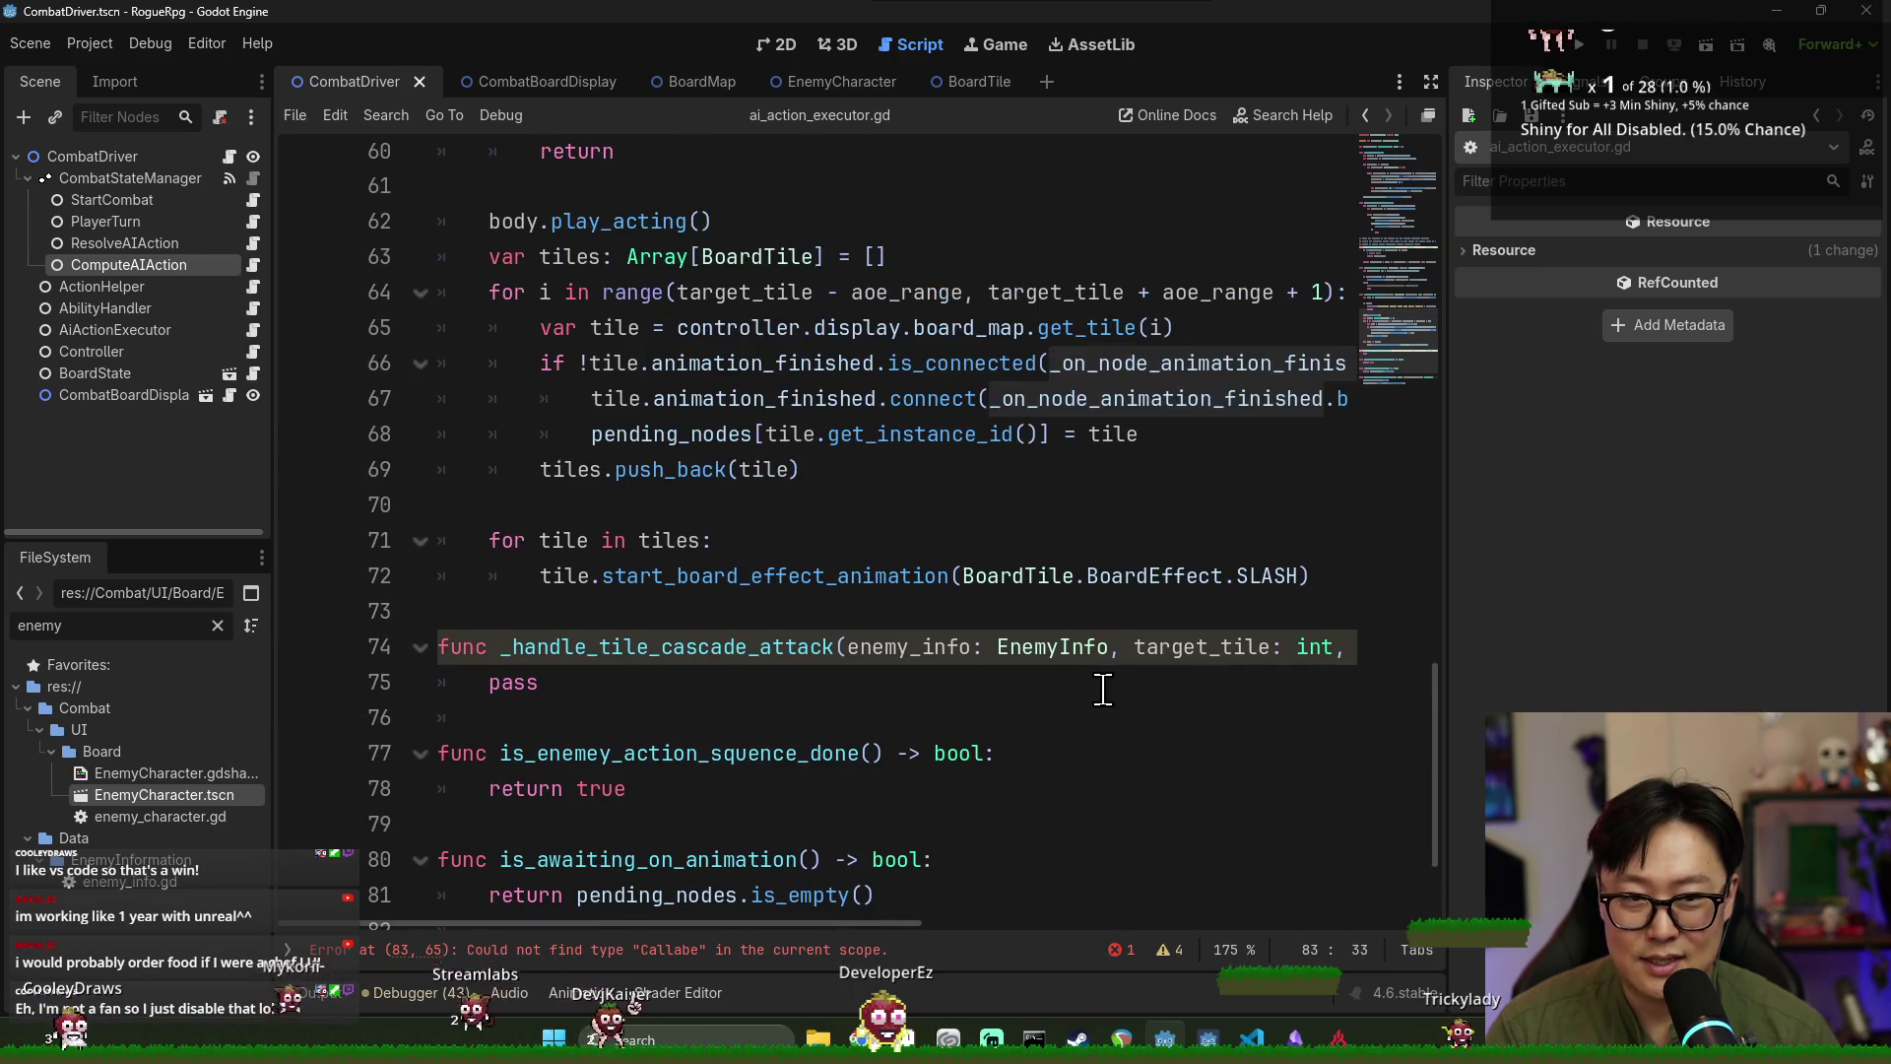
pyautogui.scroll(2, 1104, 694)
pyautogui.scroll(-5, 1055, 866)
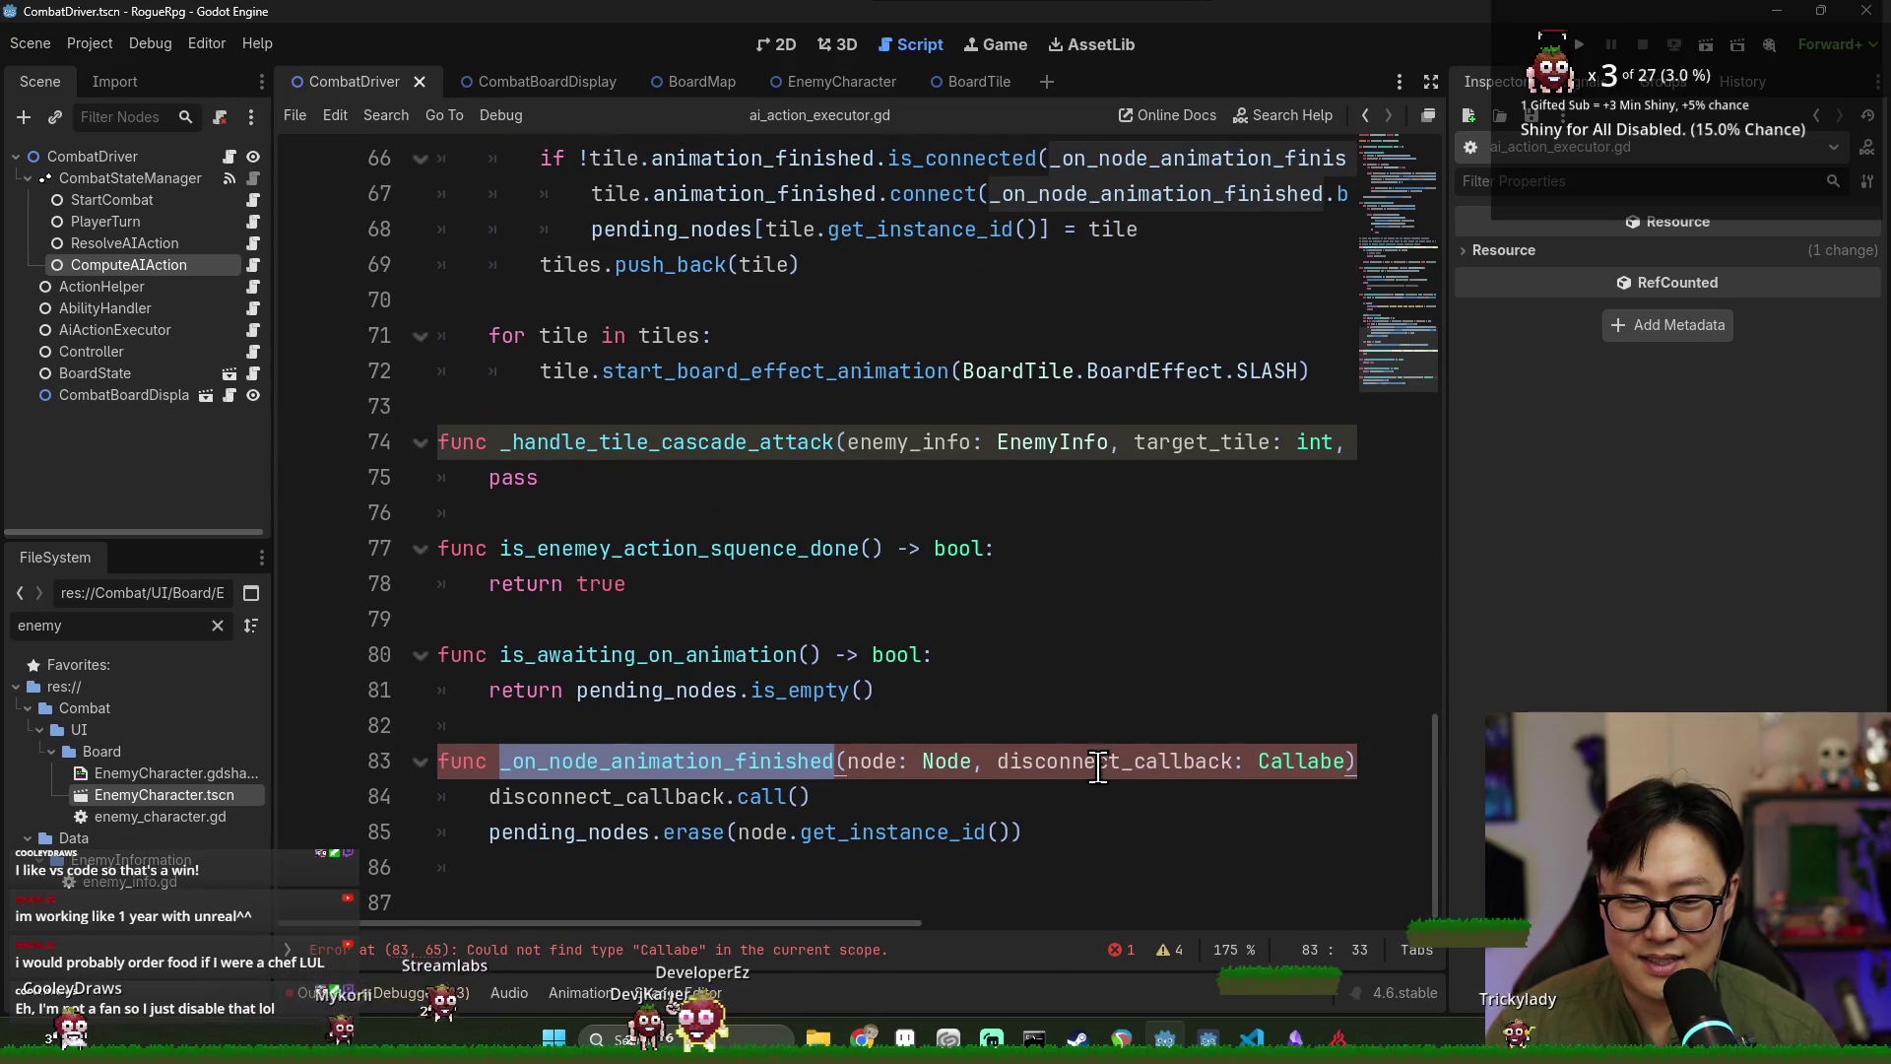
pyautogui.click(1357, 763)
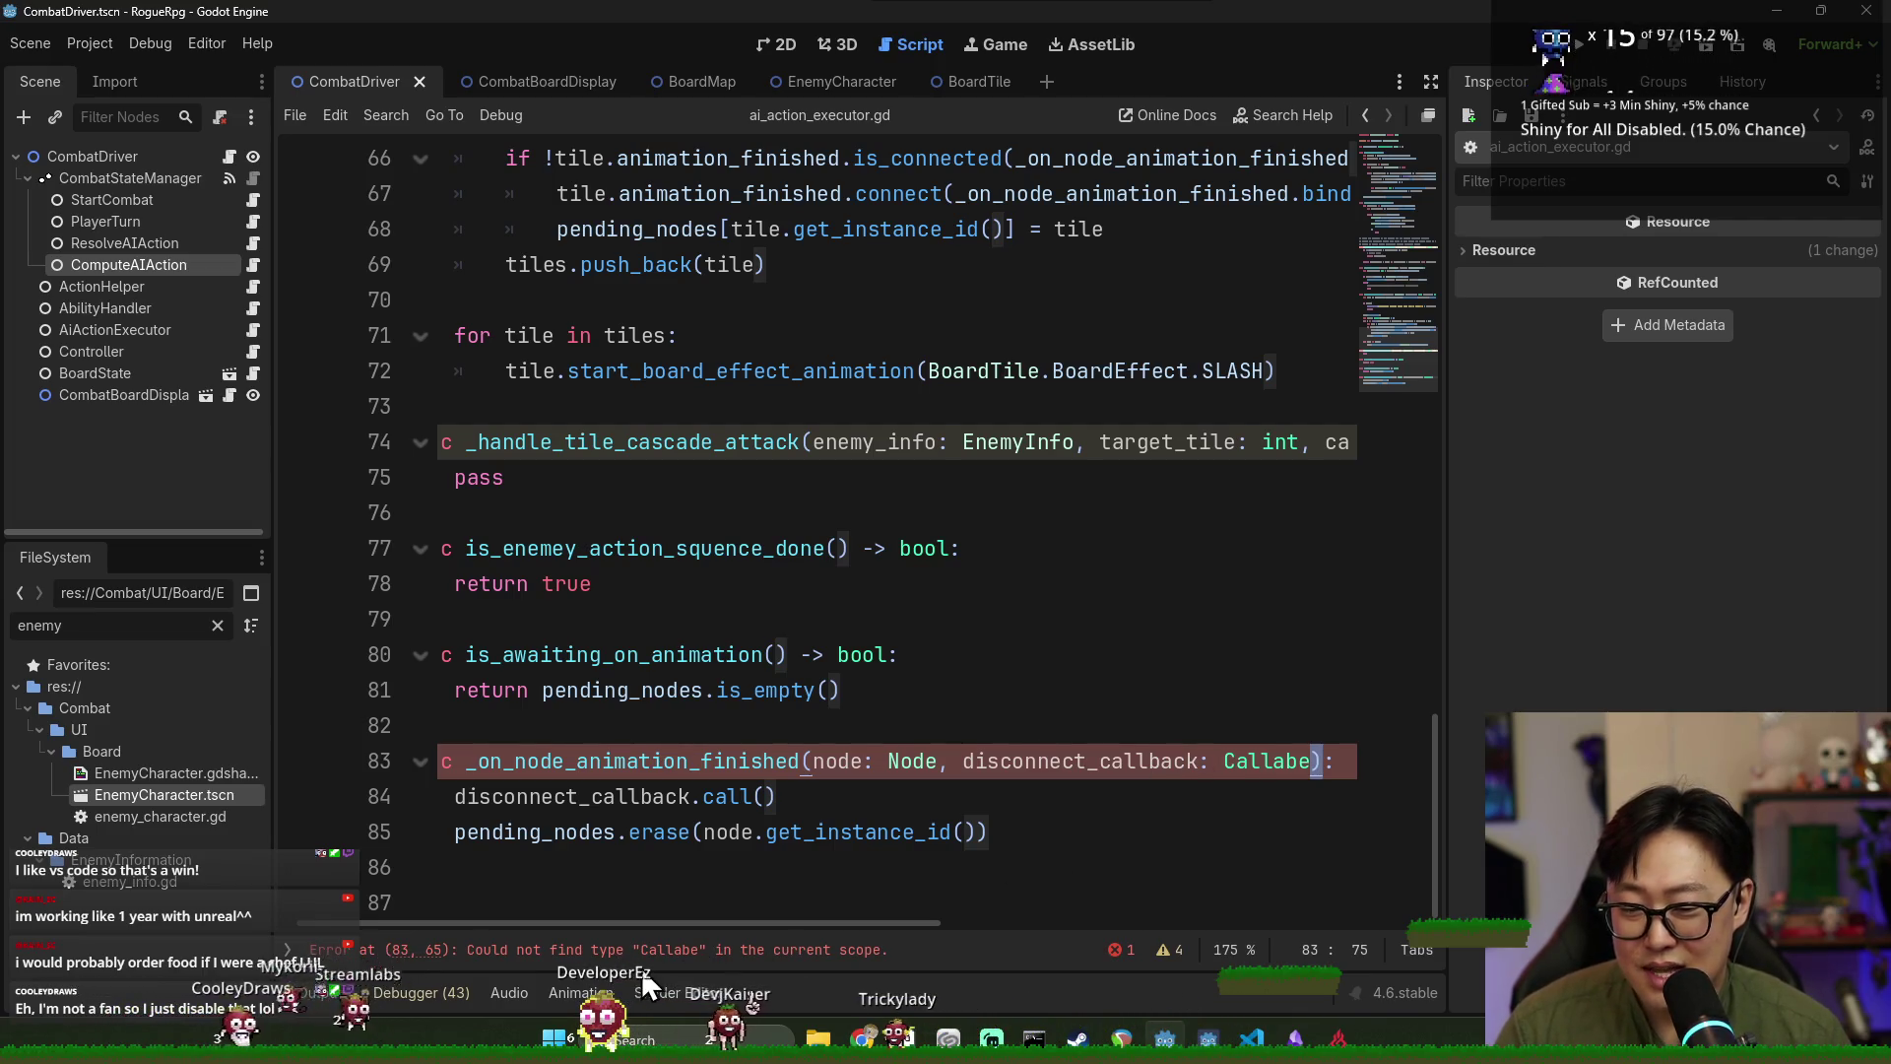
pyautogui.click(1251, 765)
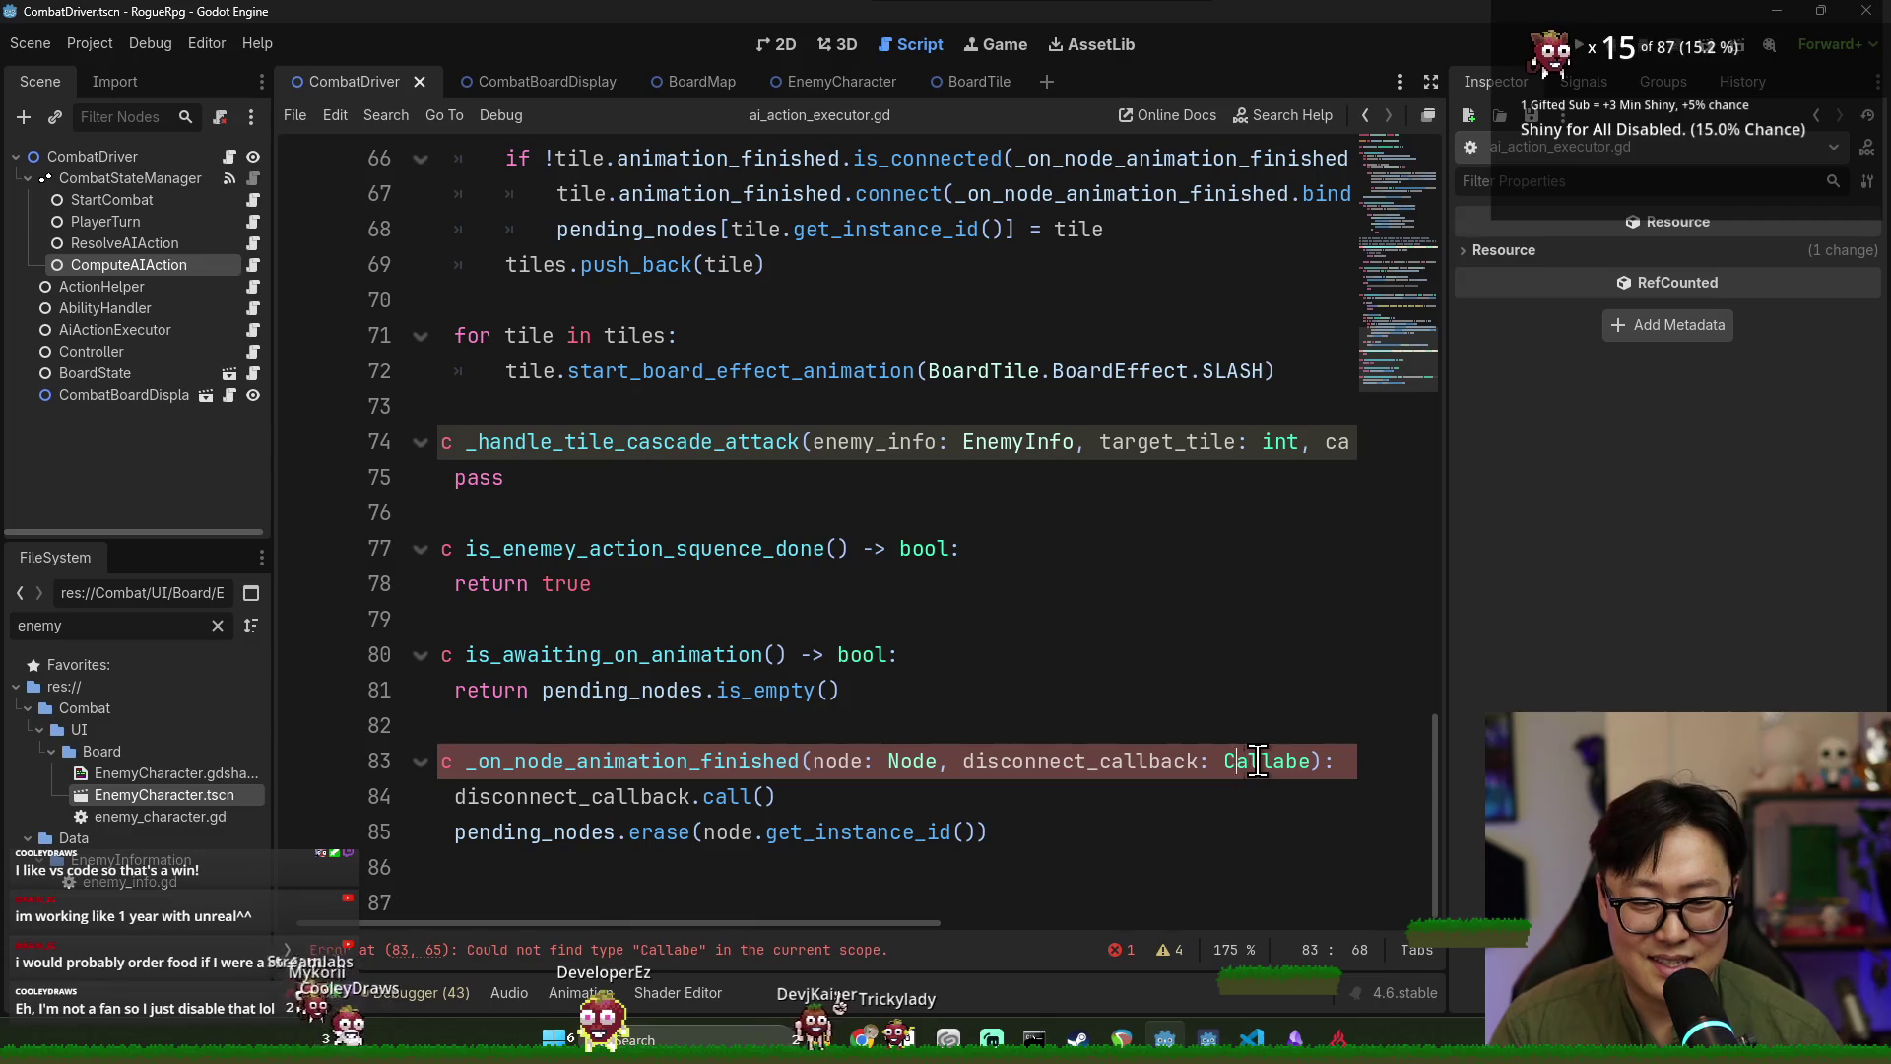
pyautogui.press('Right')
pyautogui.press('Right')
pyautogui.press('Right')
pyautogui.write('l')
pyautogui.hotkey('ctrl', 's')
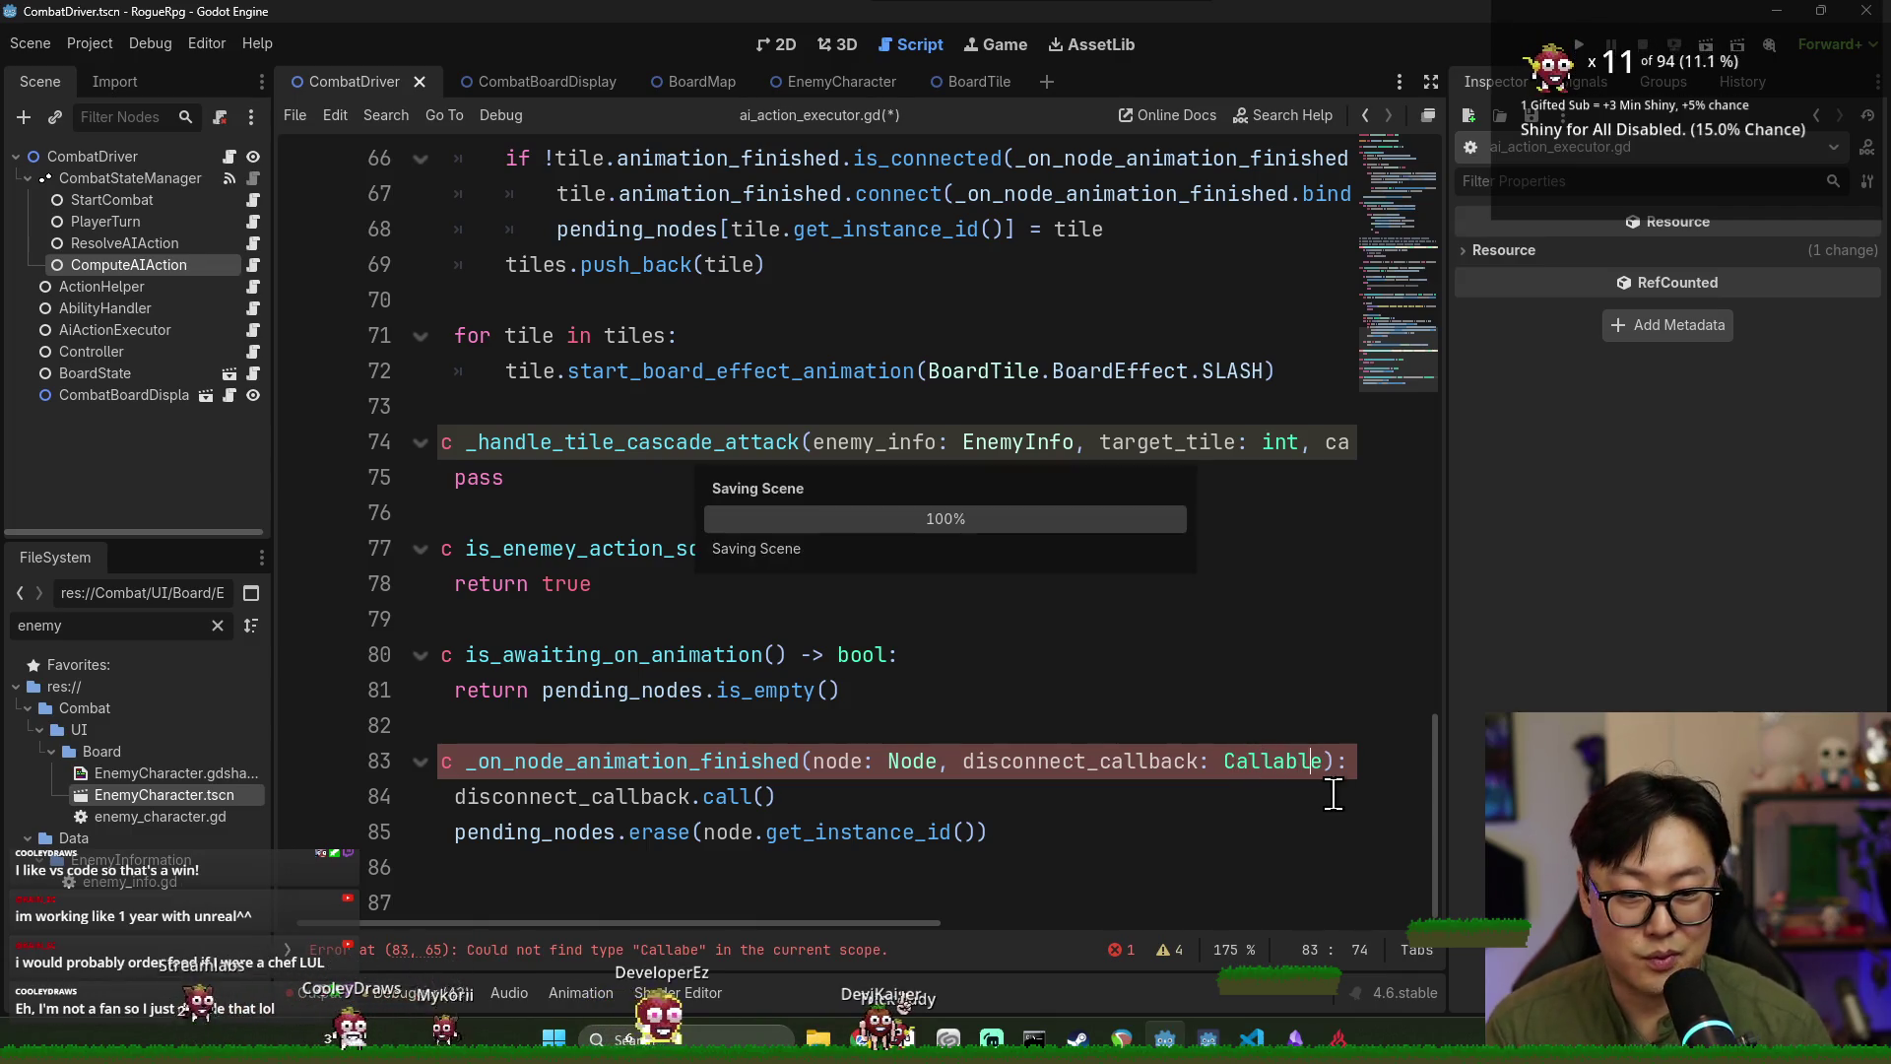
pyautogui.click(863, 832)
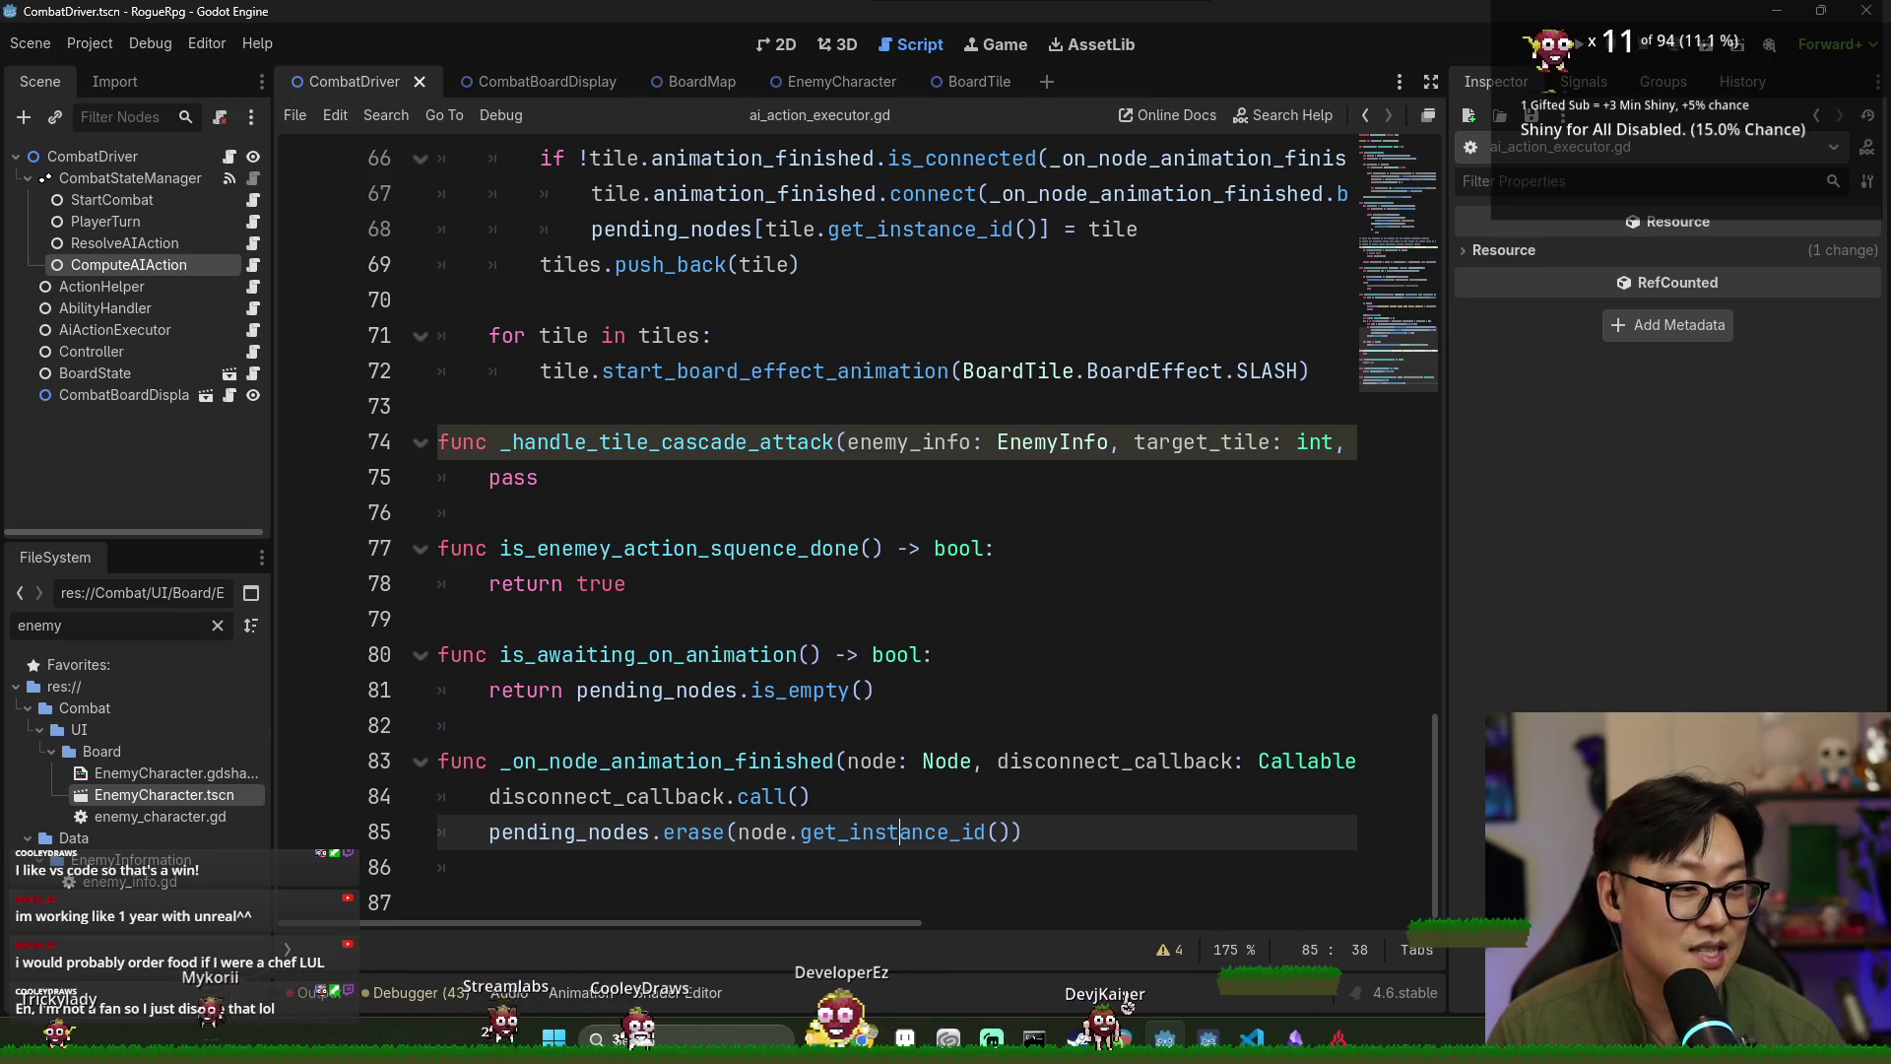
pyautogui.click(843, 658)
pyautogui.hotkey('ctrl', 's')
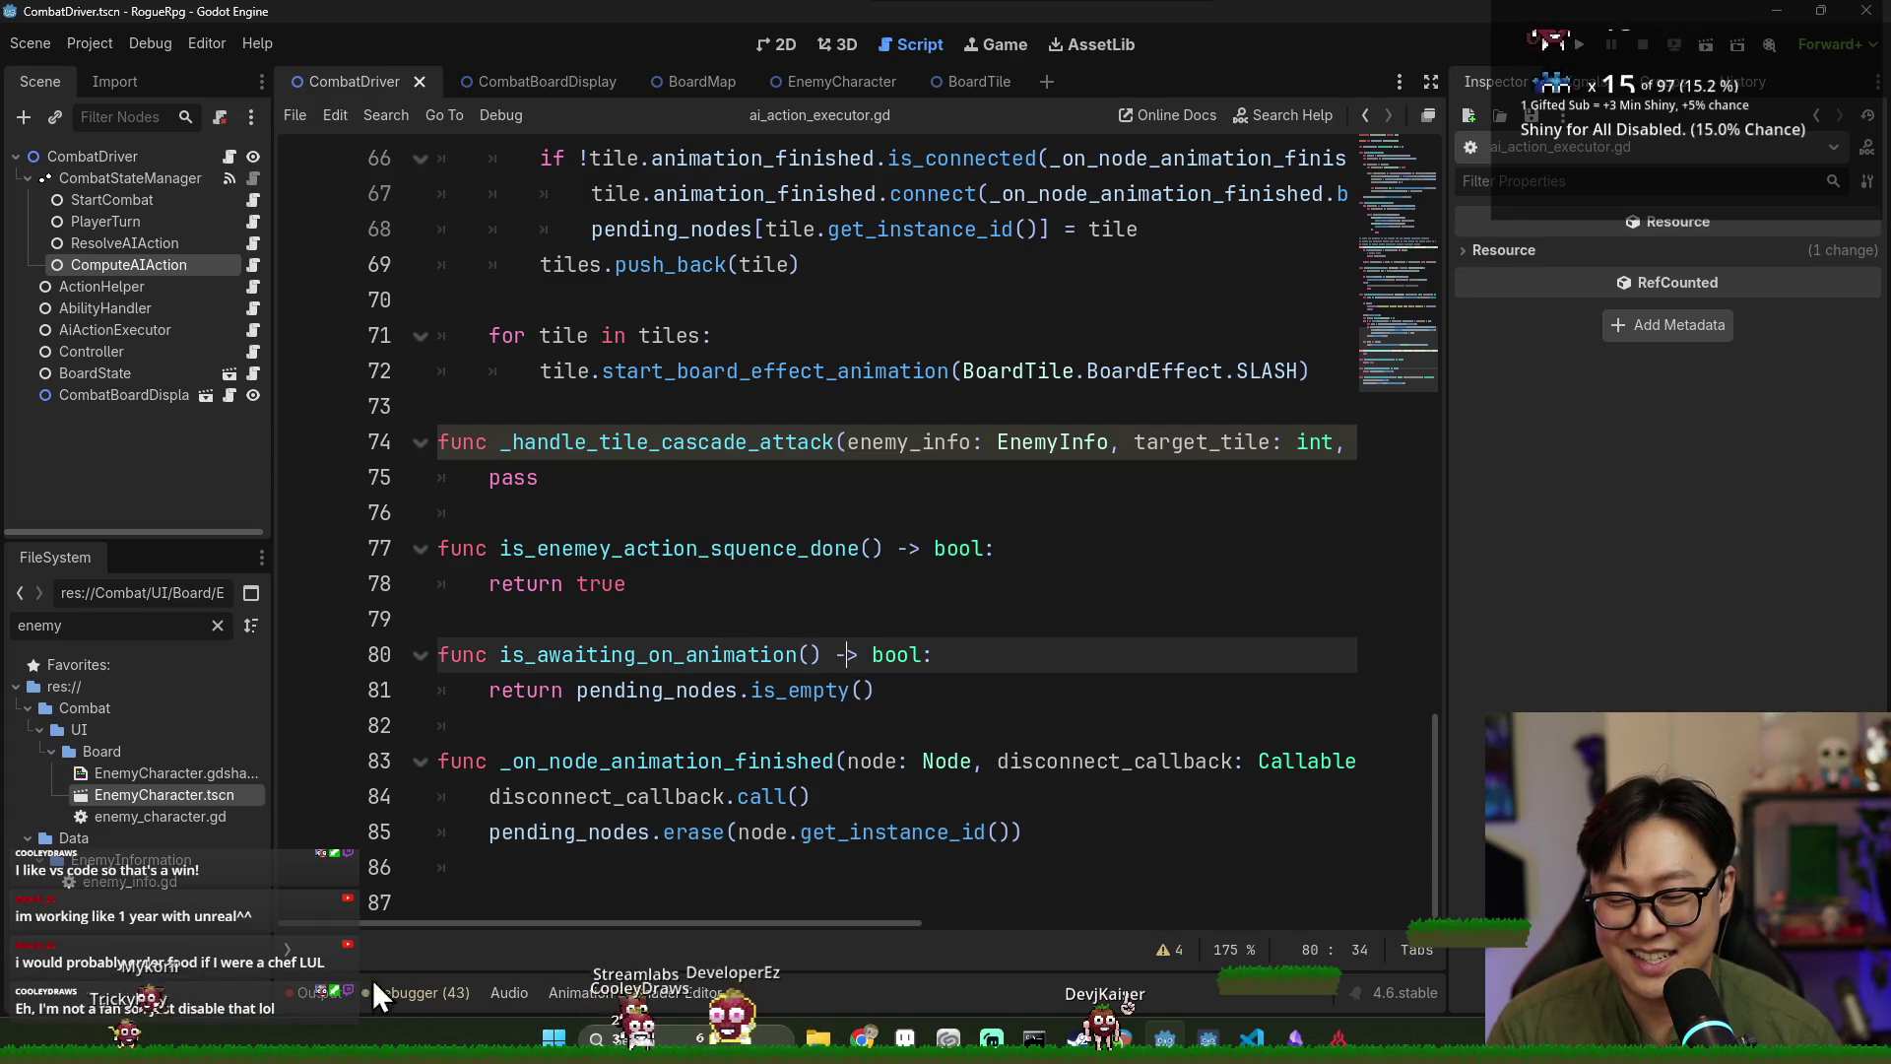
pyautogui.click(315, 992)
pyautogui.hotkey('ctrl', 's')
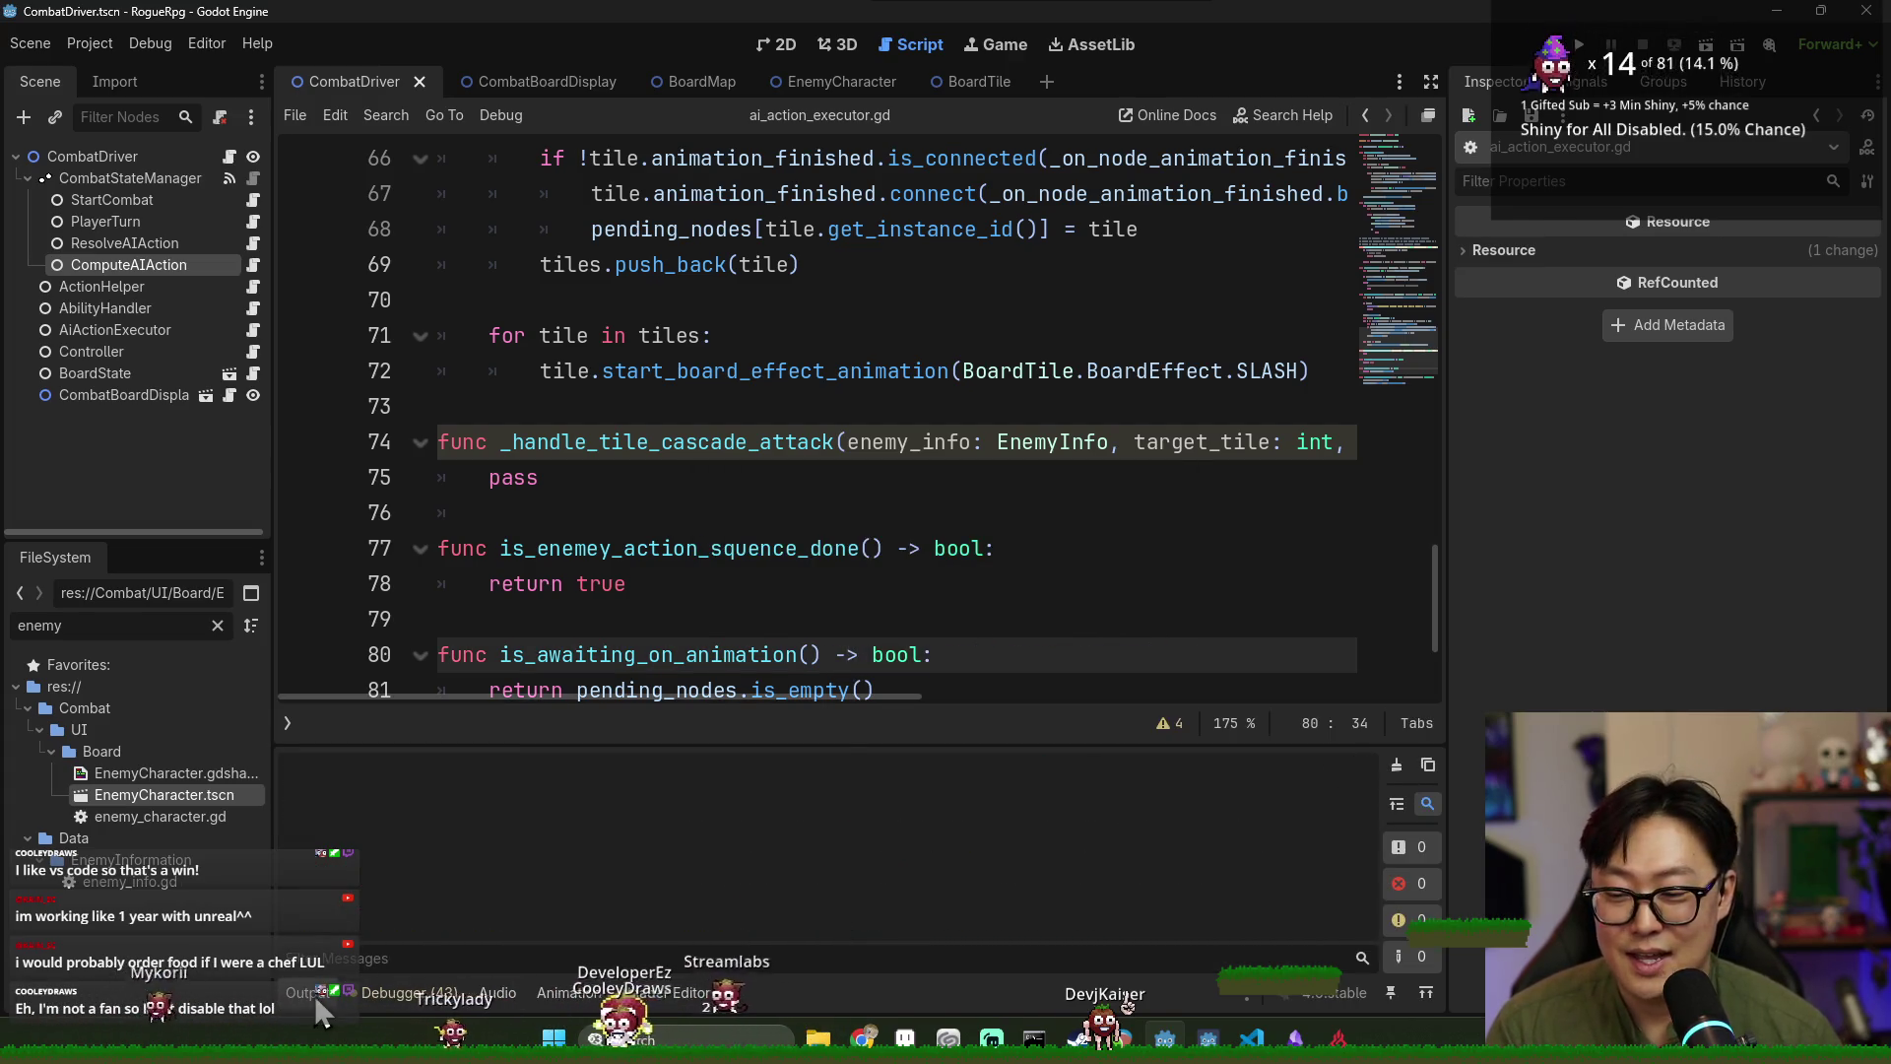
pyautogui.click(312, 994)
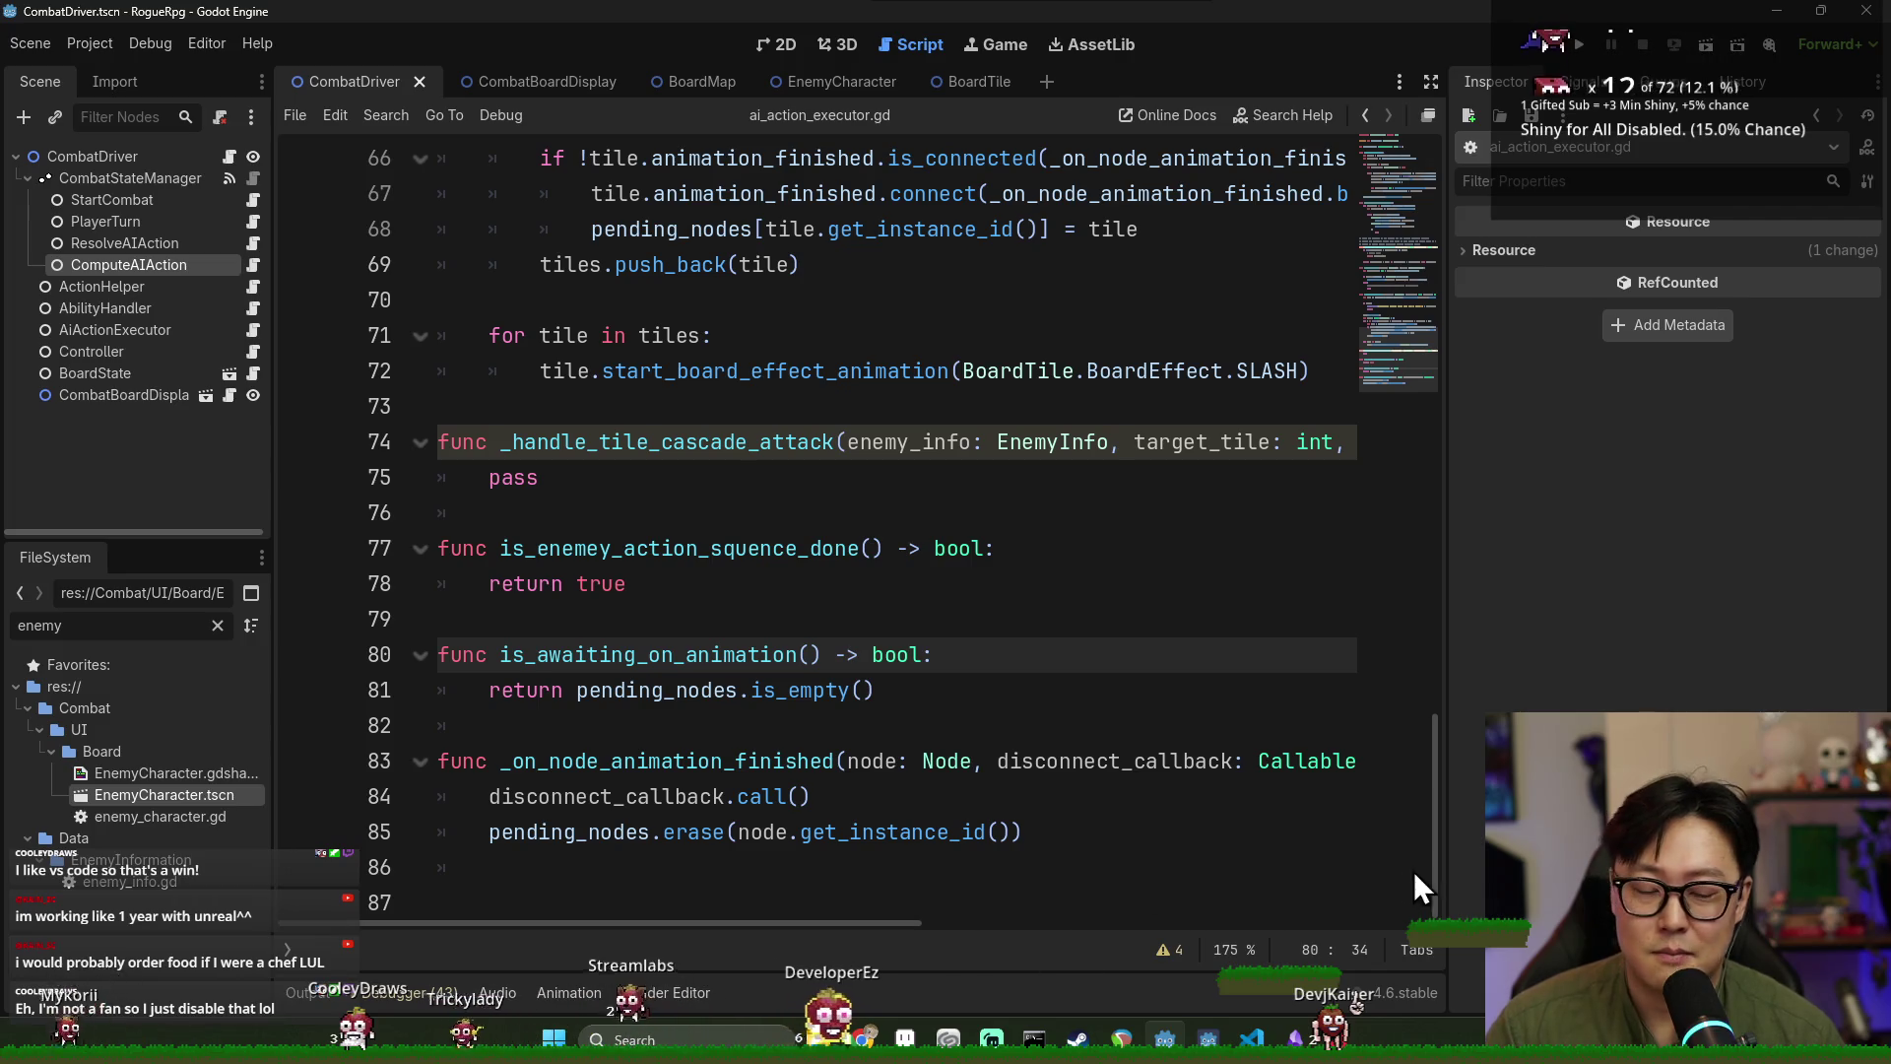
pyautogui.moveTo(1430, 855); pyautogui.dragTo(1438, 825)
pyautogui.scroll(-2, 1438, 830)
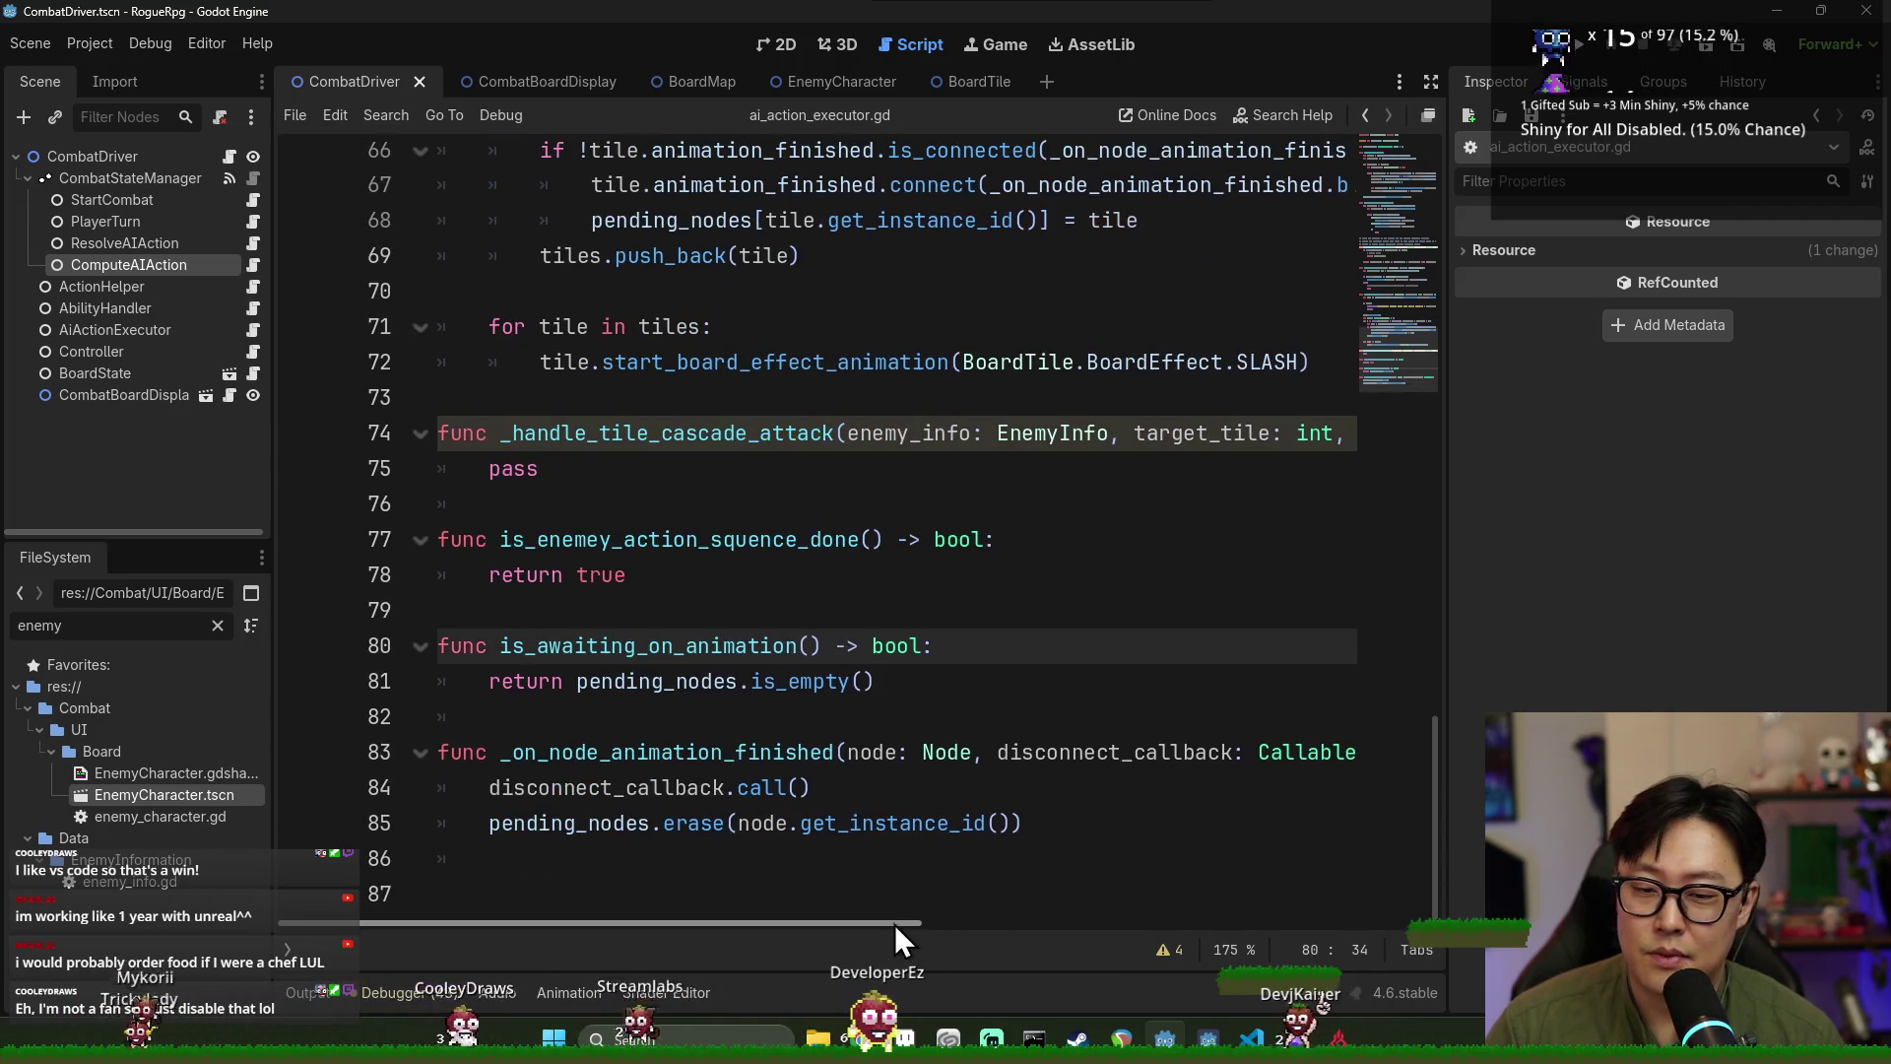
pyautogui.click(848, 873)
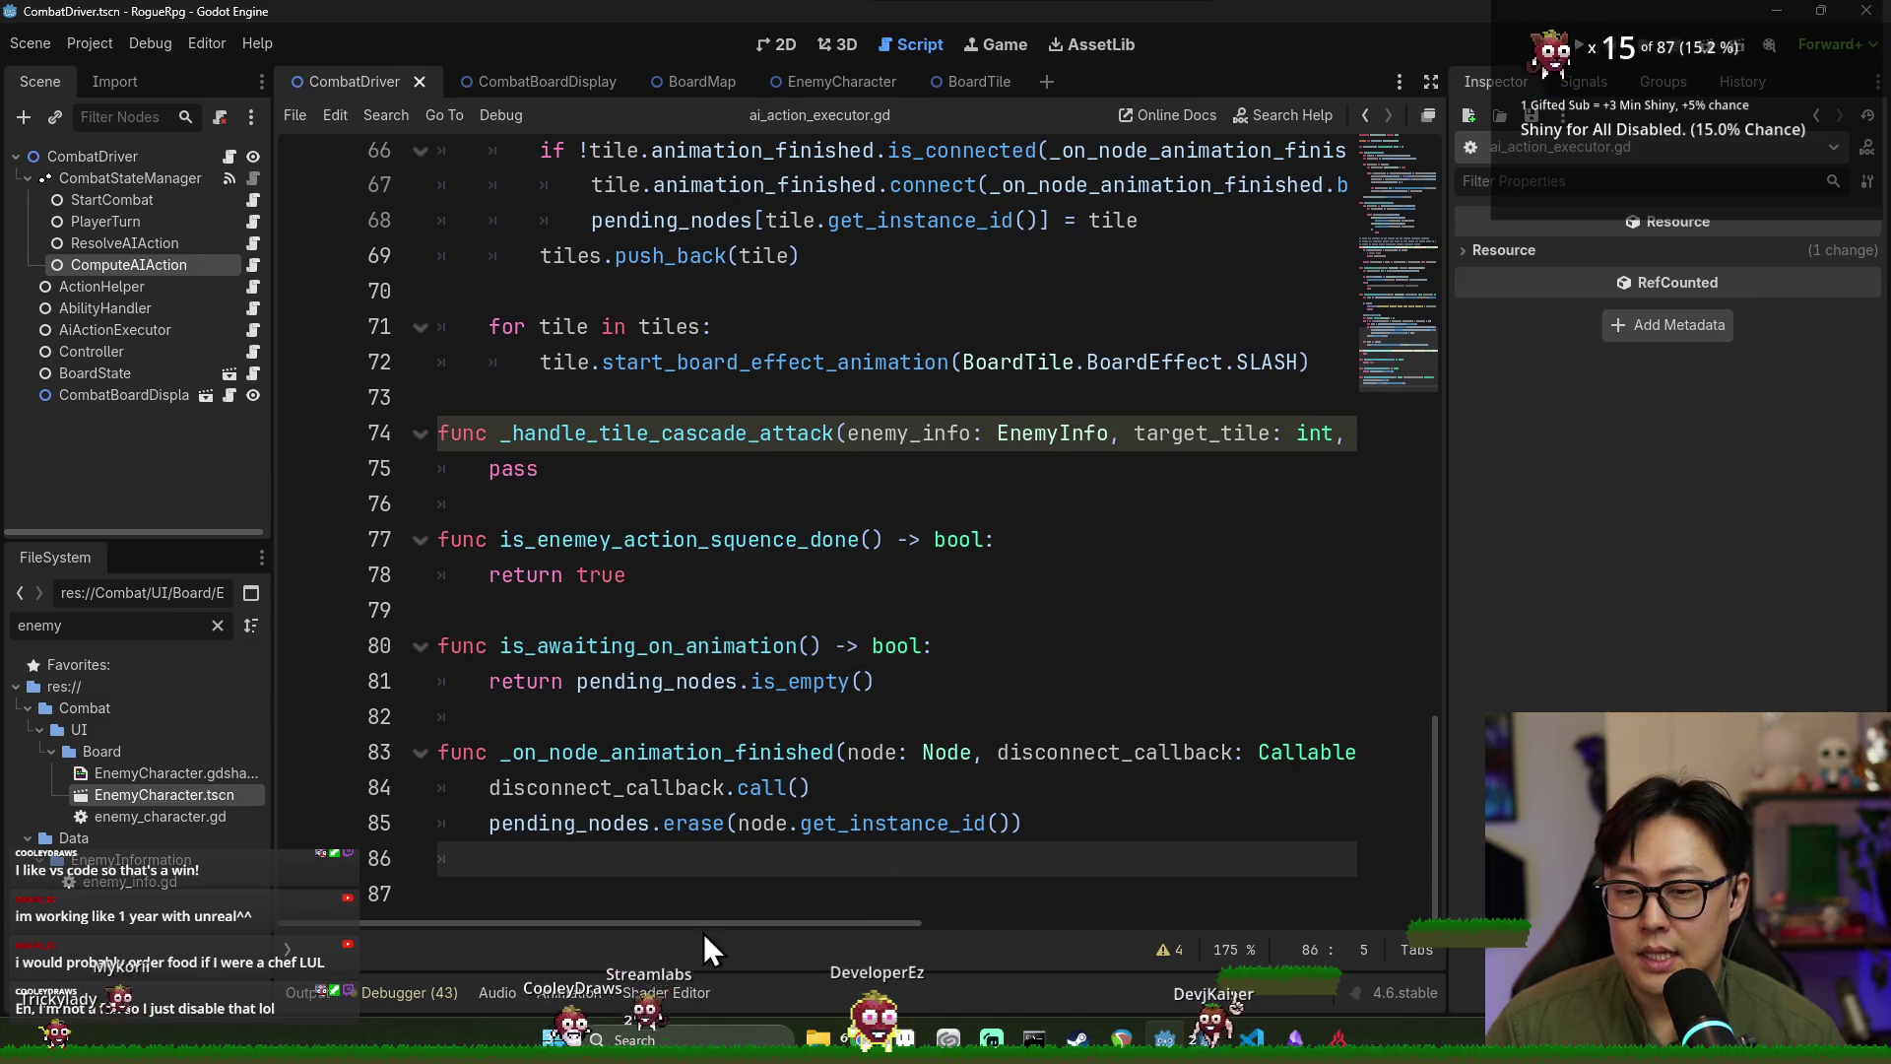
pyautogui.moveTo(701, 926)
pyautogui.mouseDown()
pyautogui.moveTo(724, 926)
pyautogui.moveTo(593, 928)
pyautogui.mouseUp()
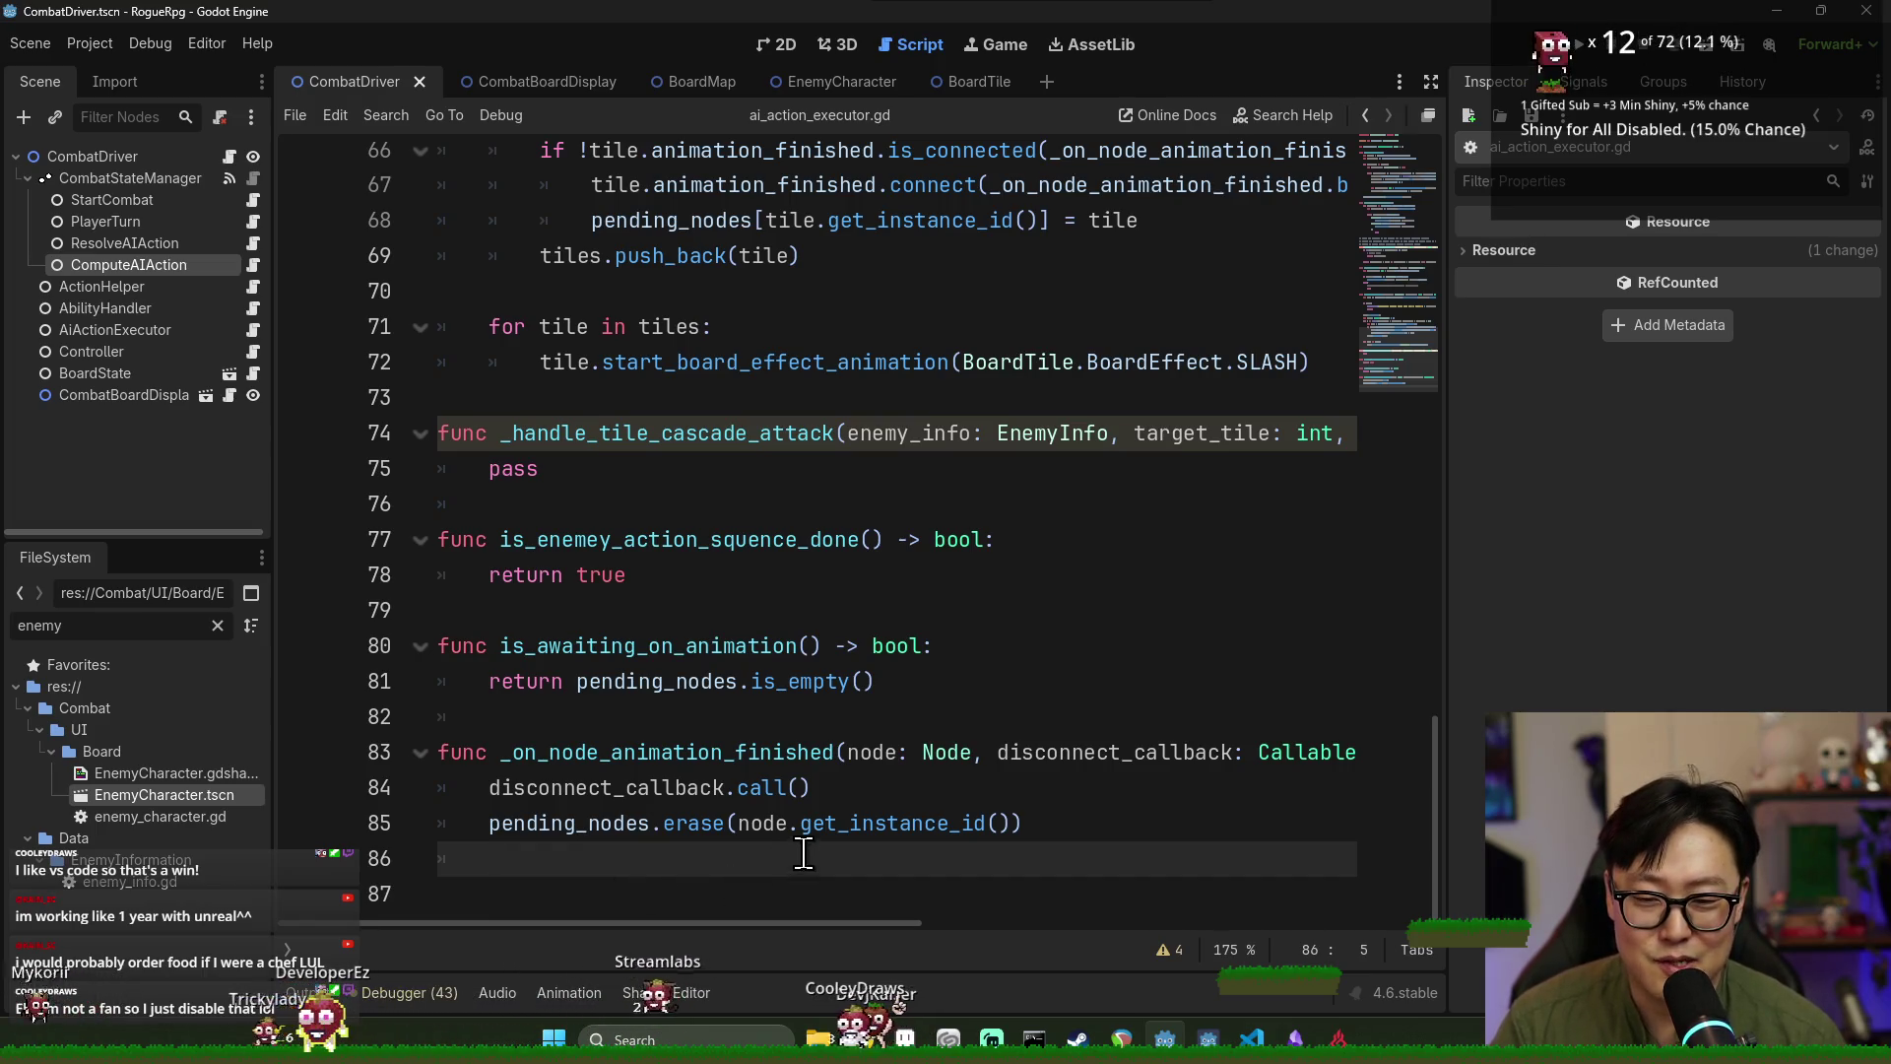
pyautogui.scroll(1, 668, 918)
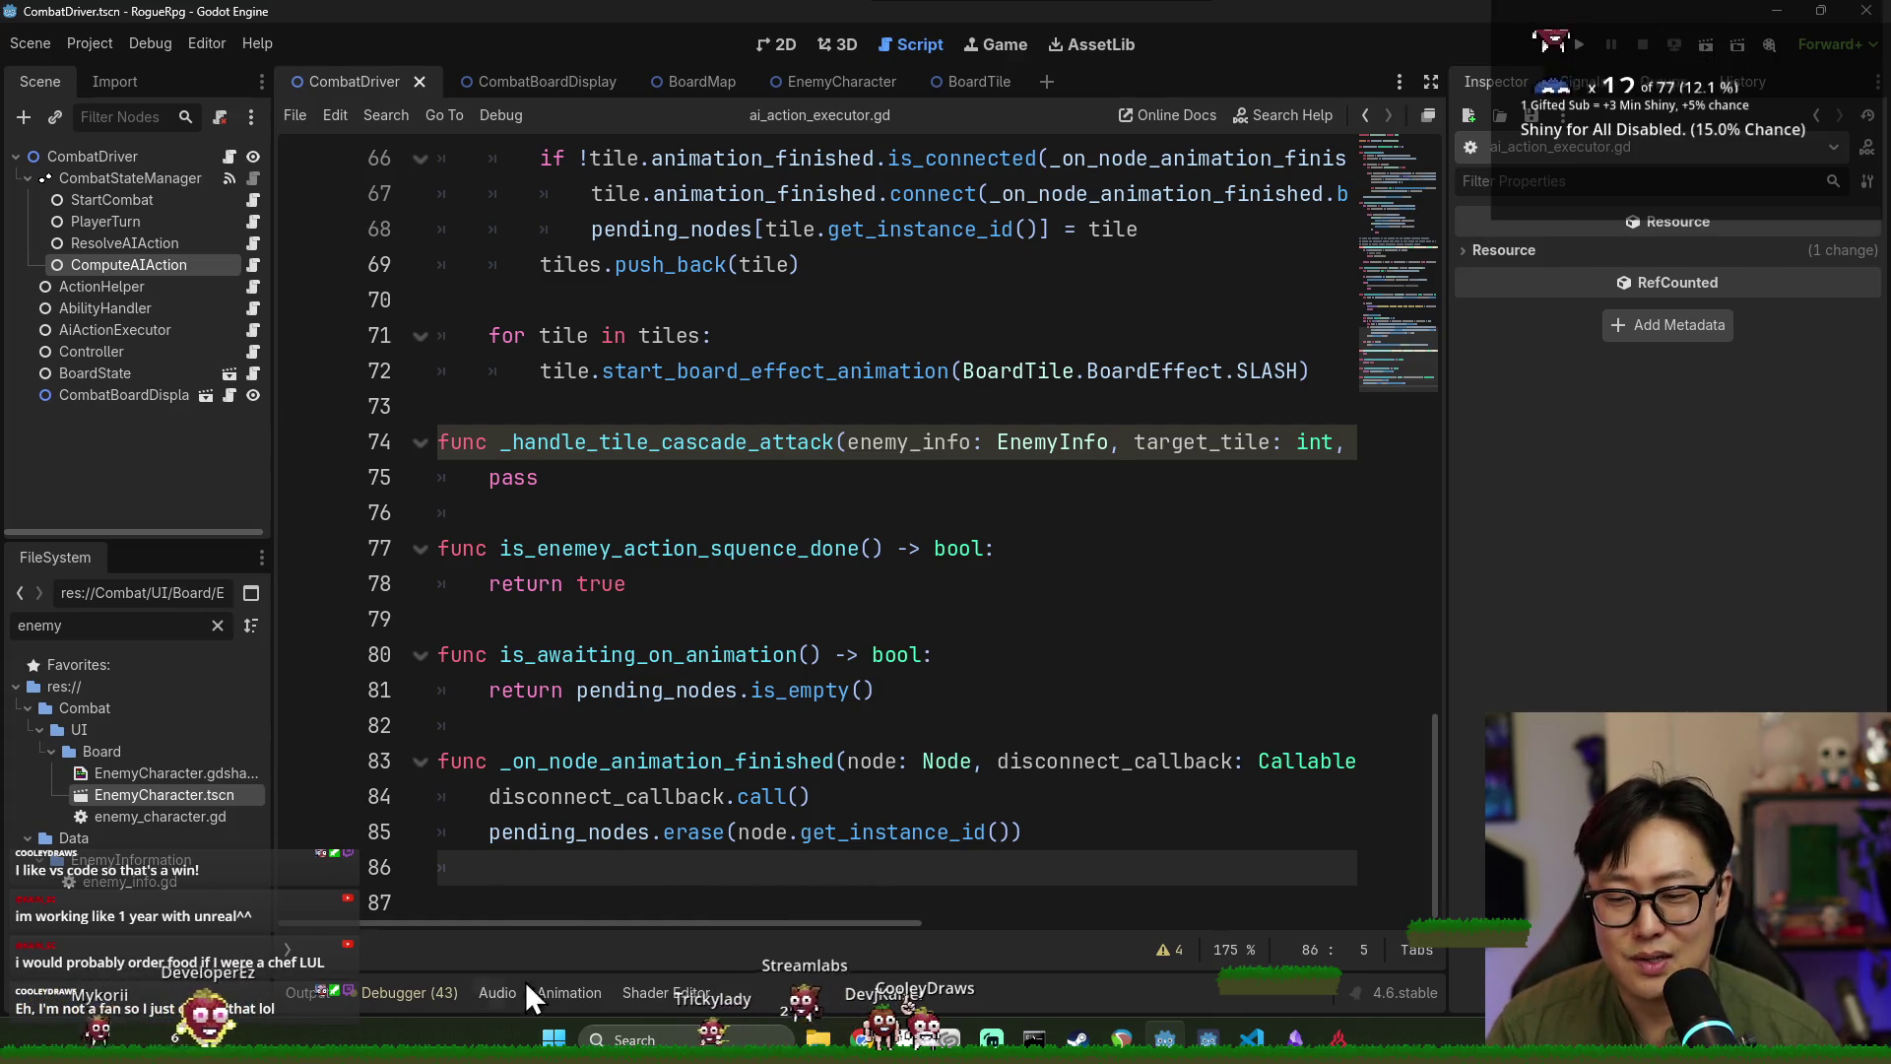
pyautogui.click(588, 907)
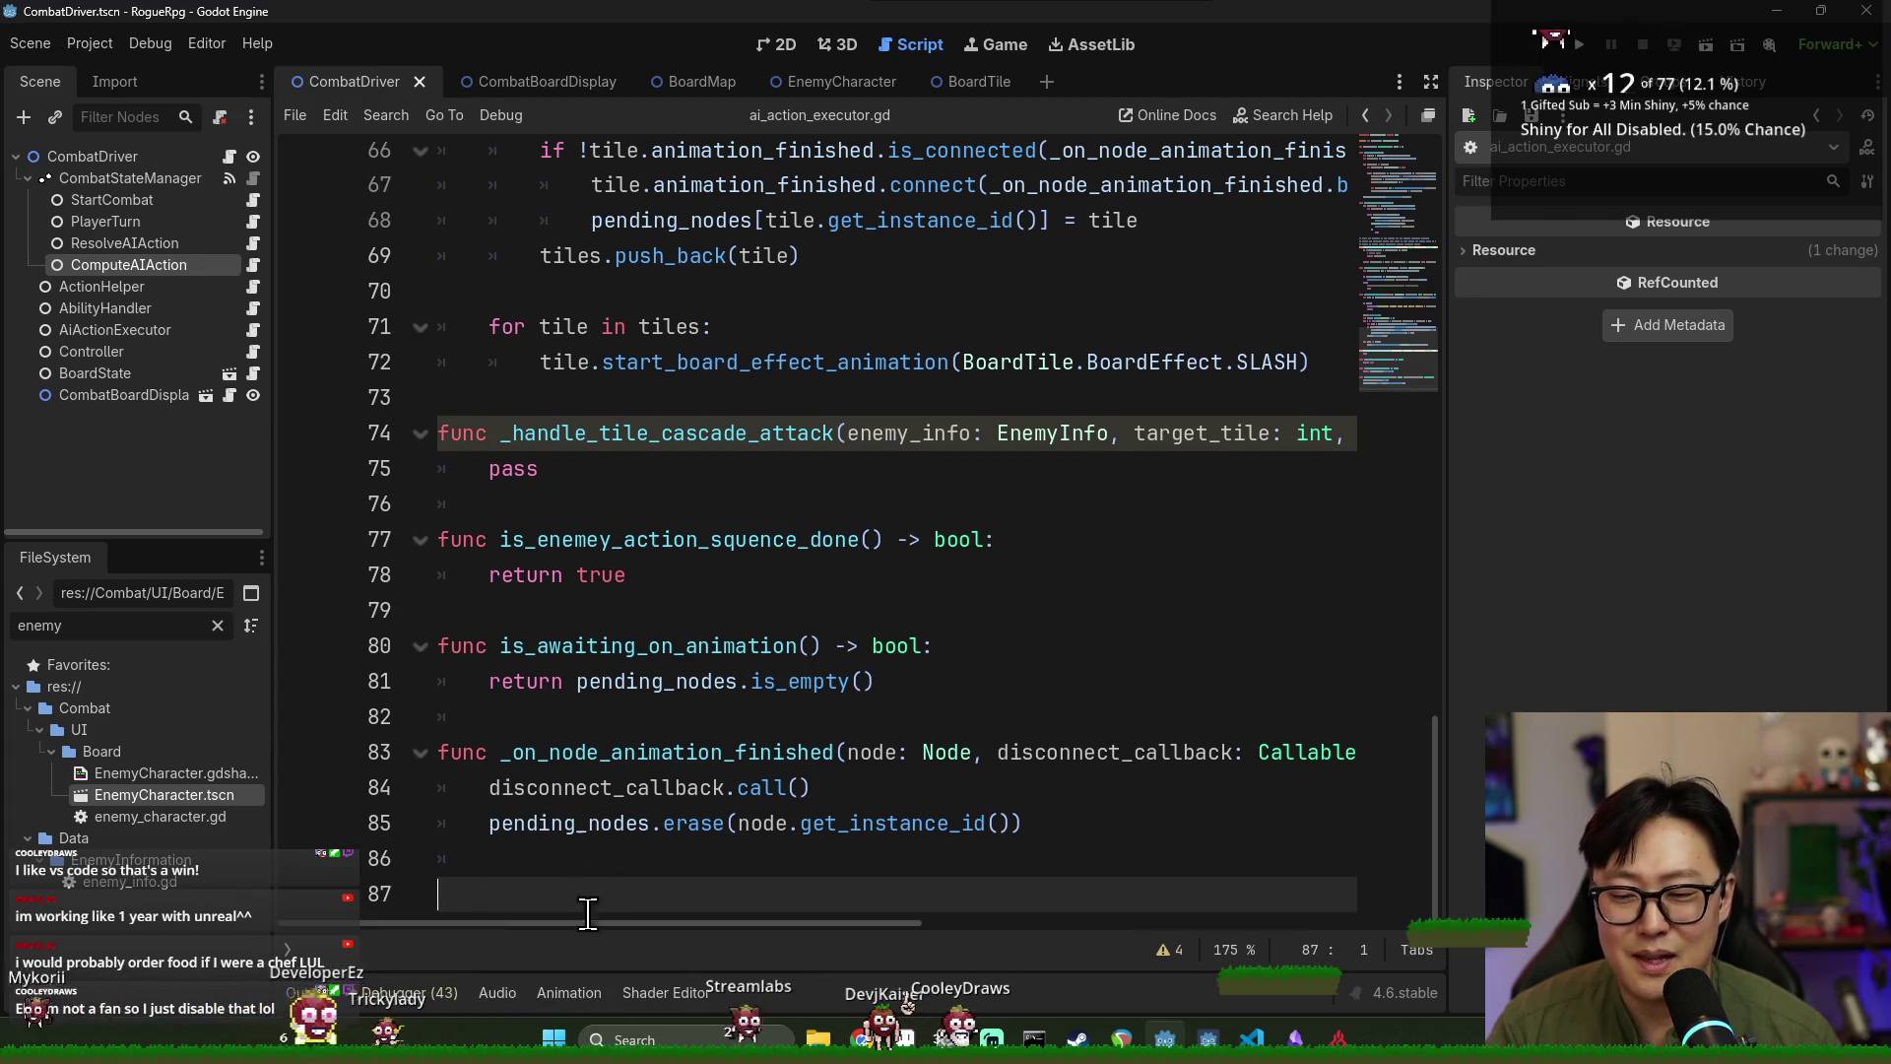
pyautogui.press('BackSpace')
pyautogui.press('BackSpace')
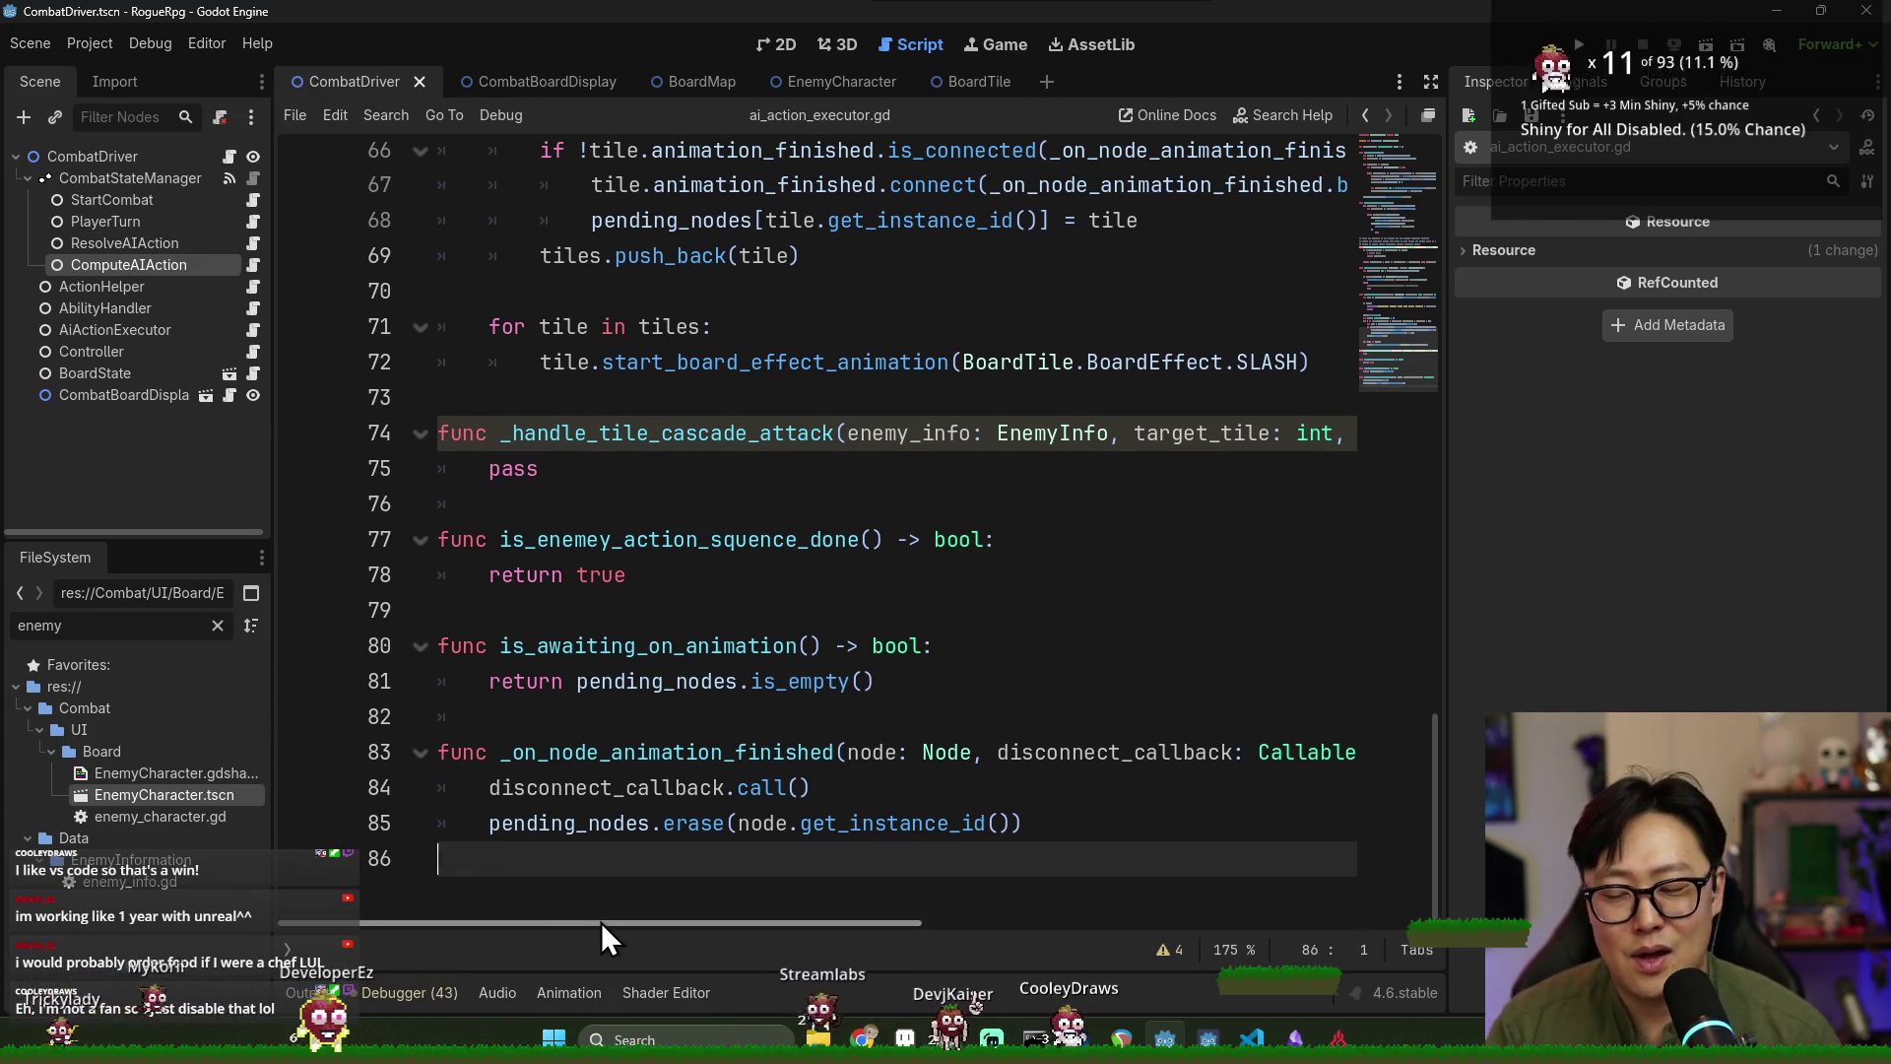
pyautogui.hotkey('ctrl', 's')
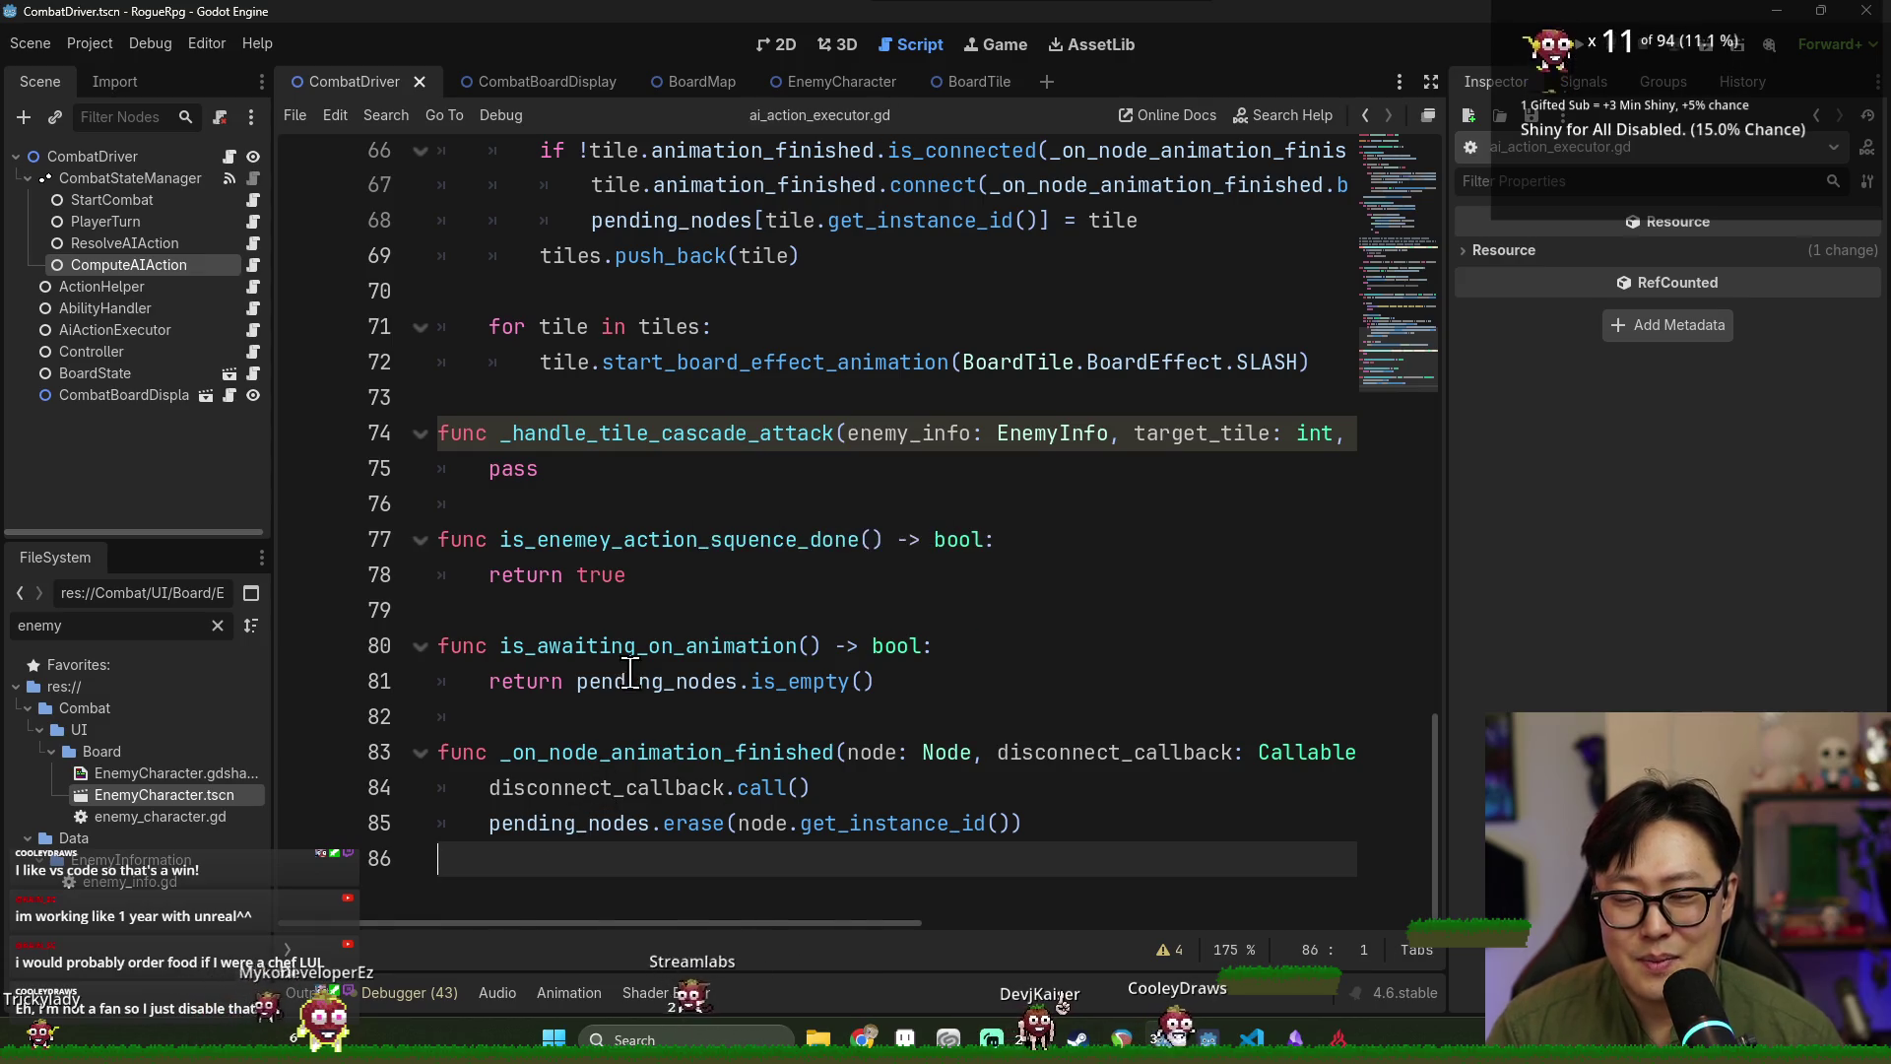
pyautogui.scroll(2, 630, 675)
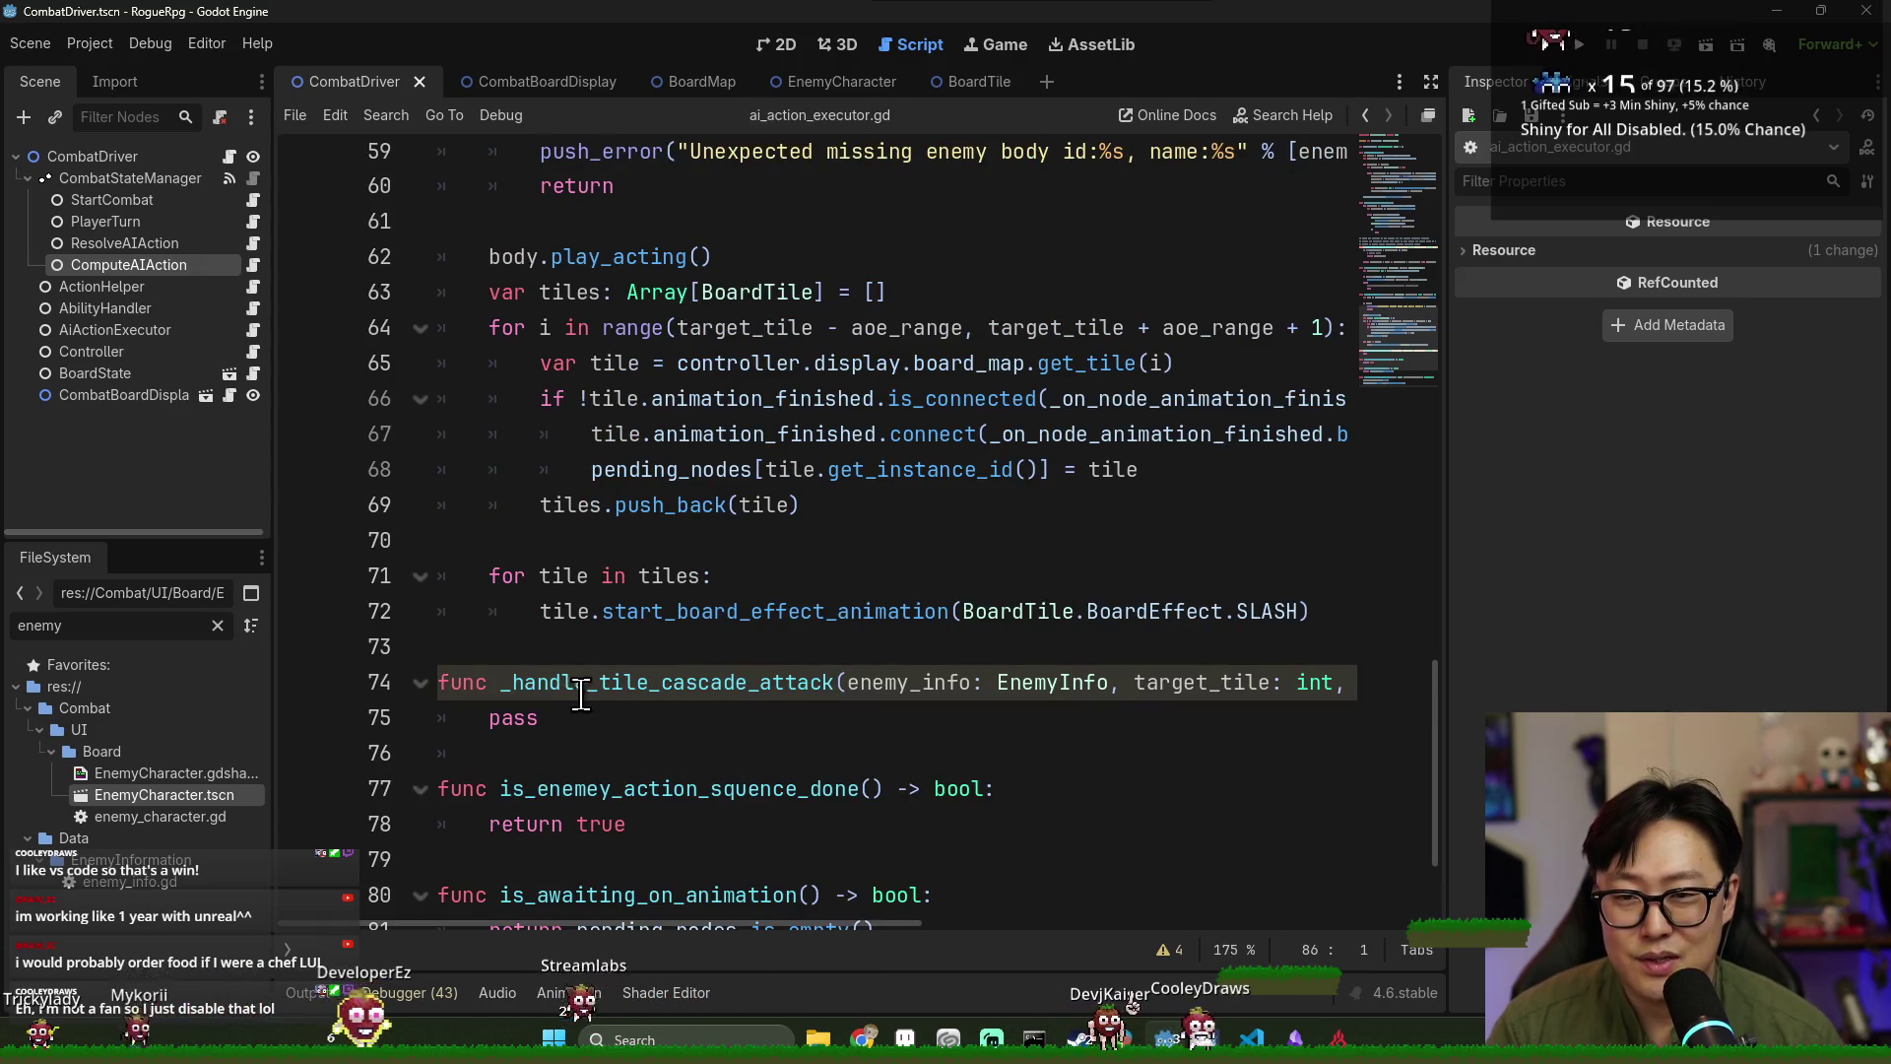
pyautogui.click(621, 717)
pyautogui.scroll(-2, 620, 729)
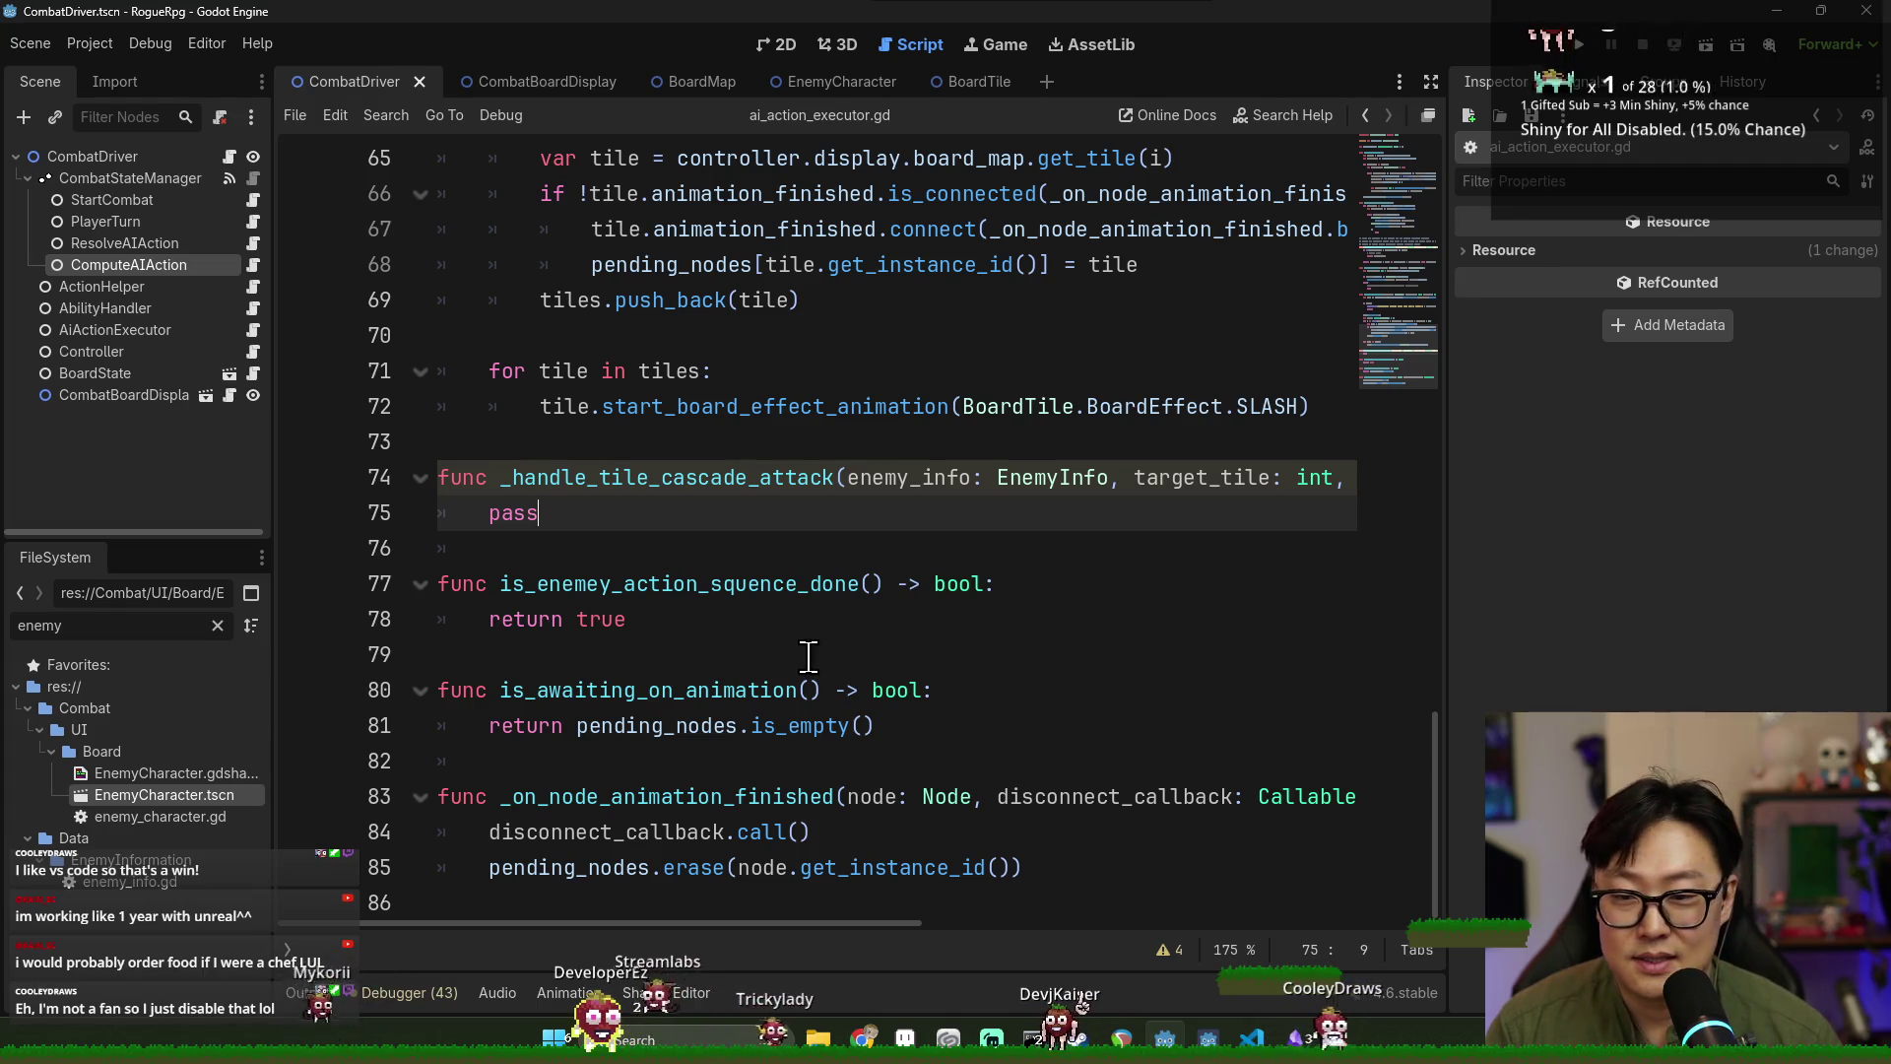
pyautogui.scroll(5, 768, 631)
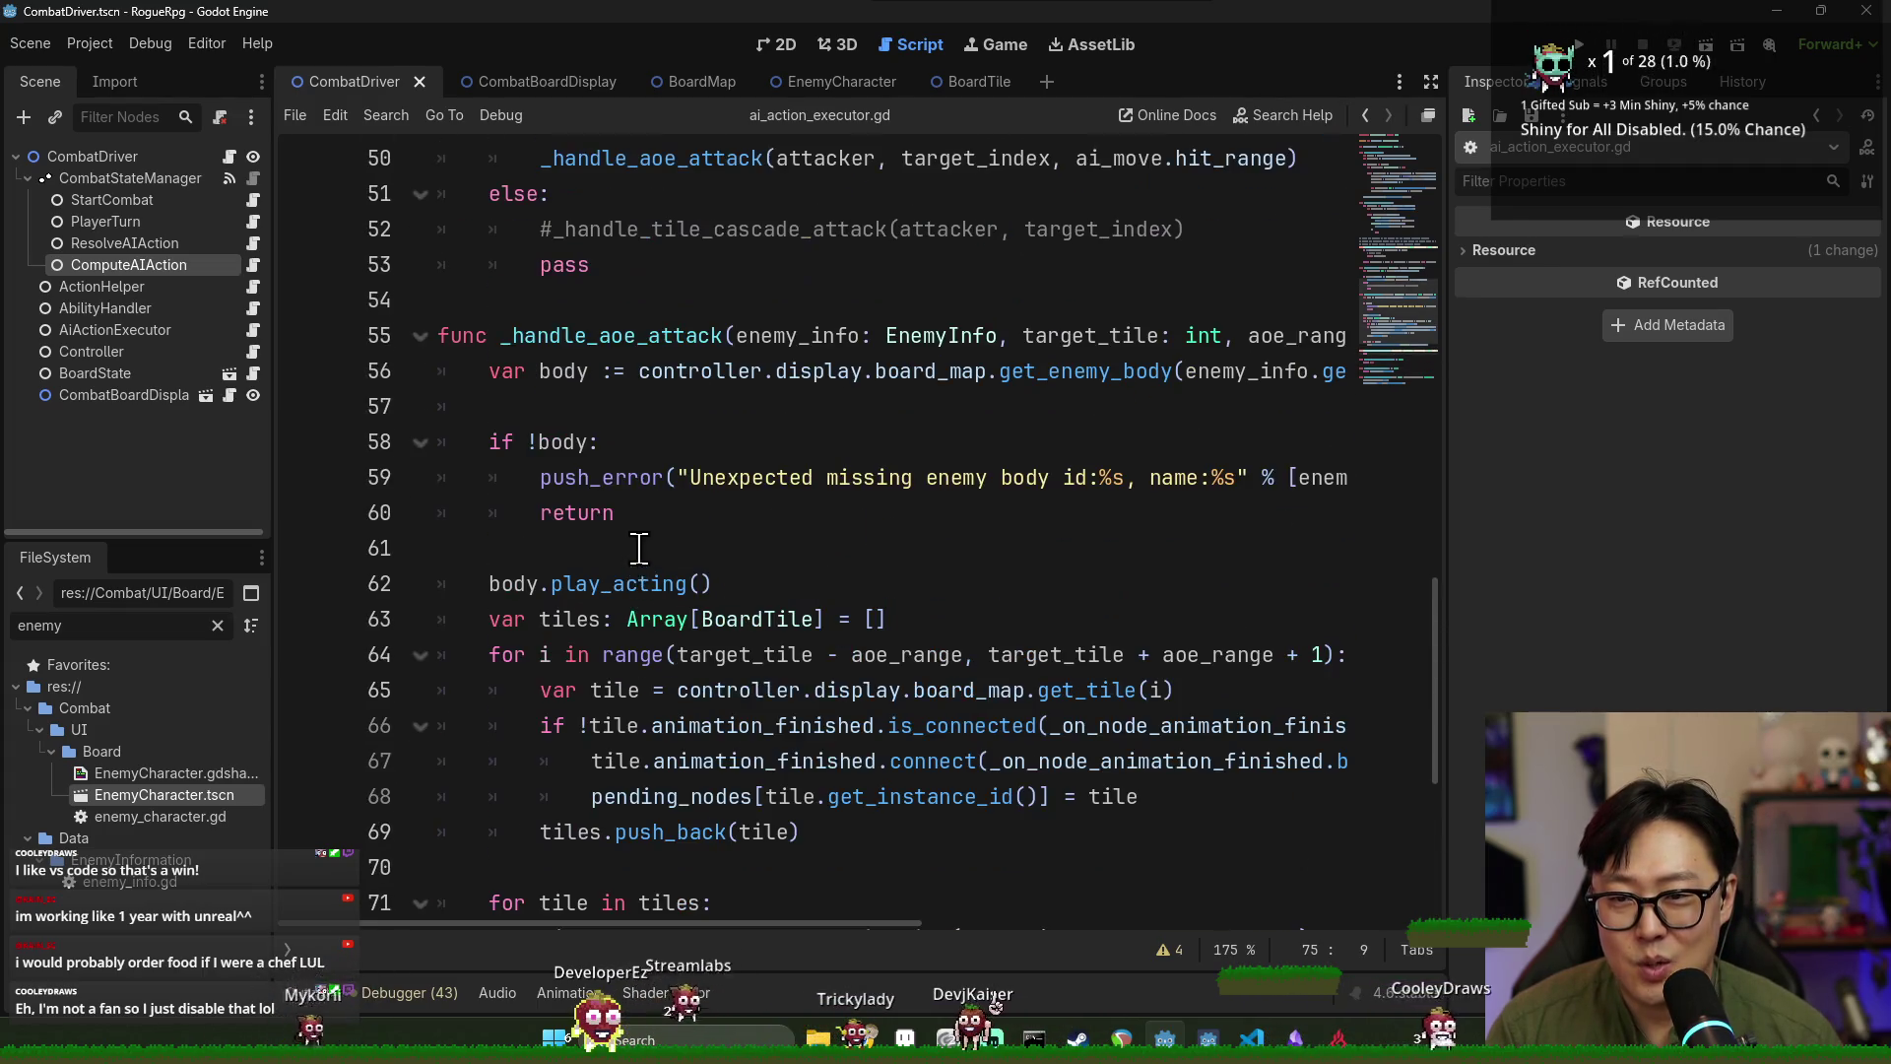
pyautogui.scroll(-4, 639, 551)
pyautogui.doubleClick(641, 512)
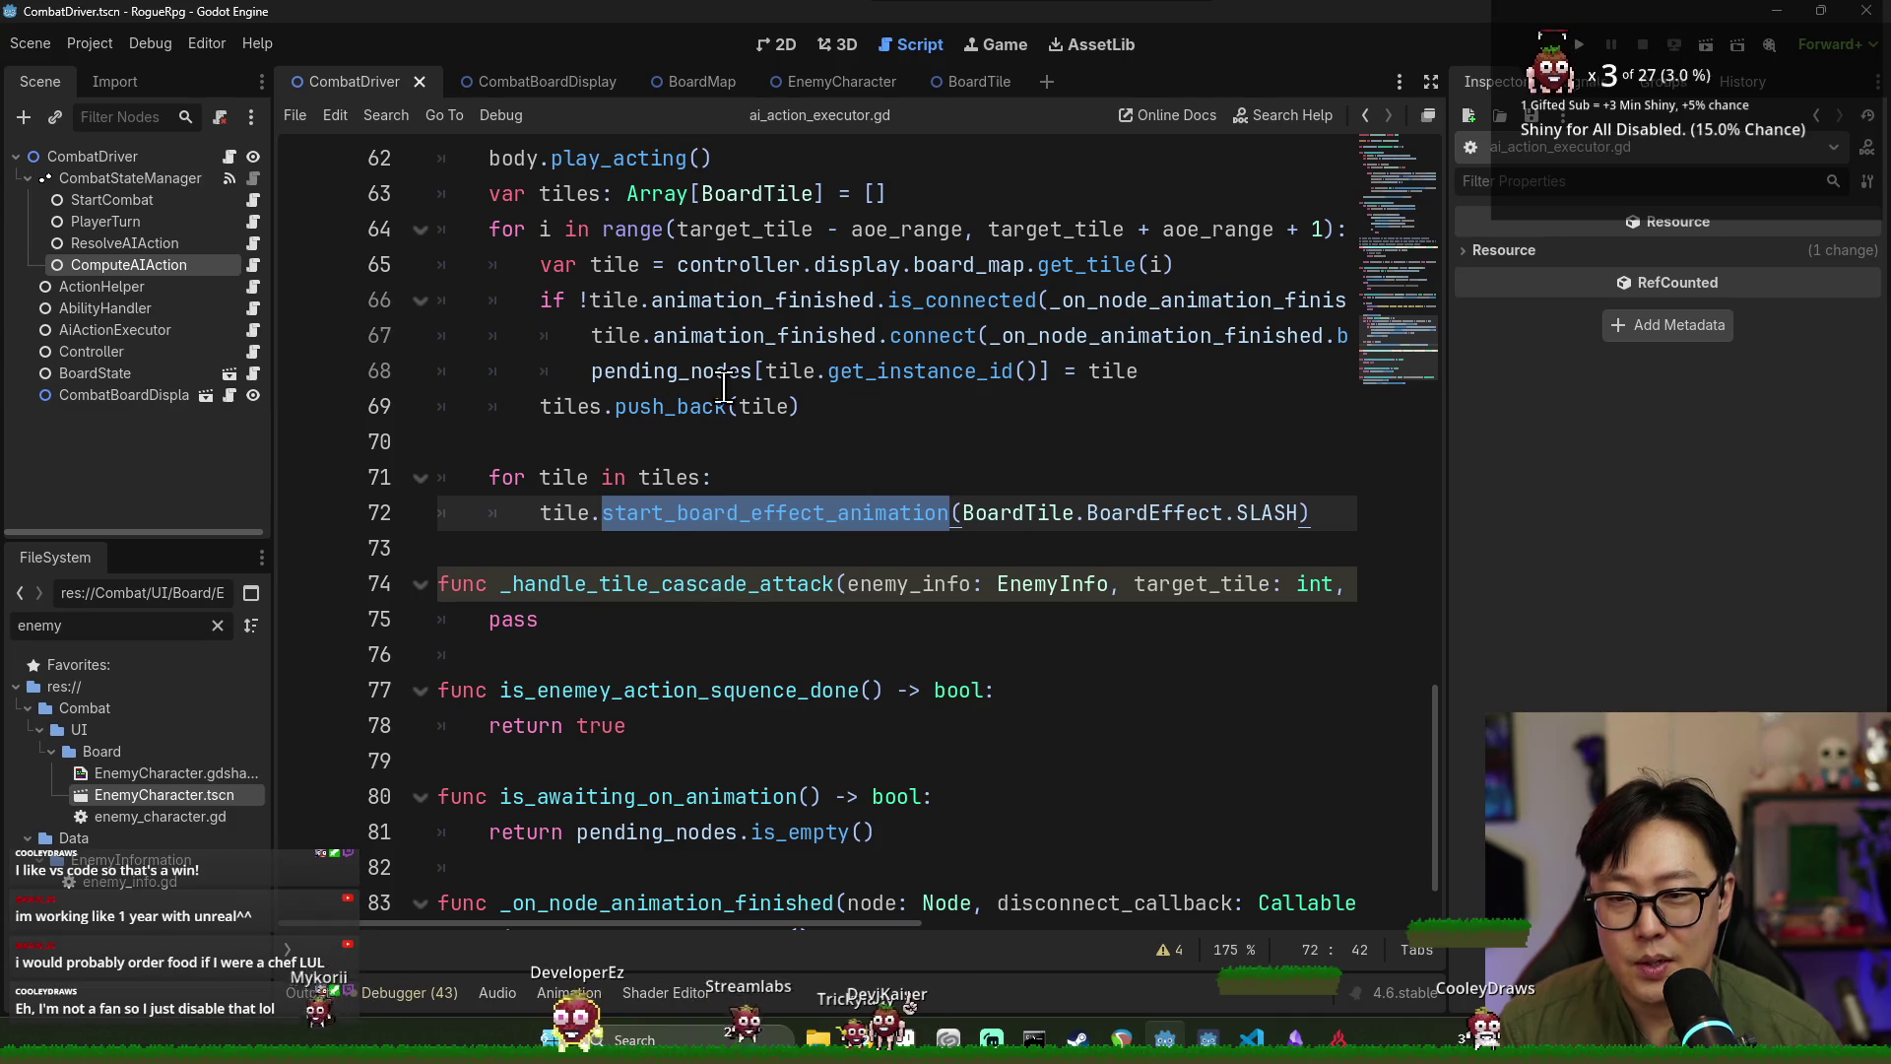
pyautogui.click(1116, 338)
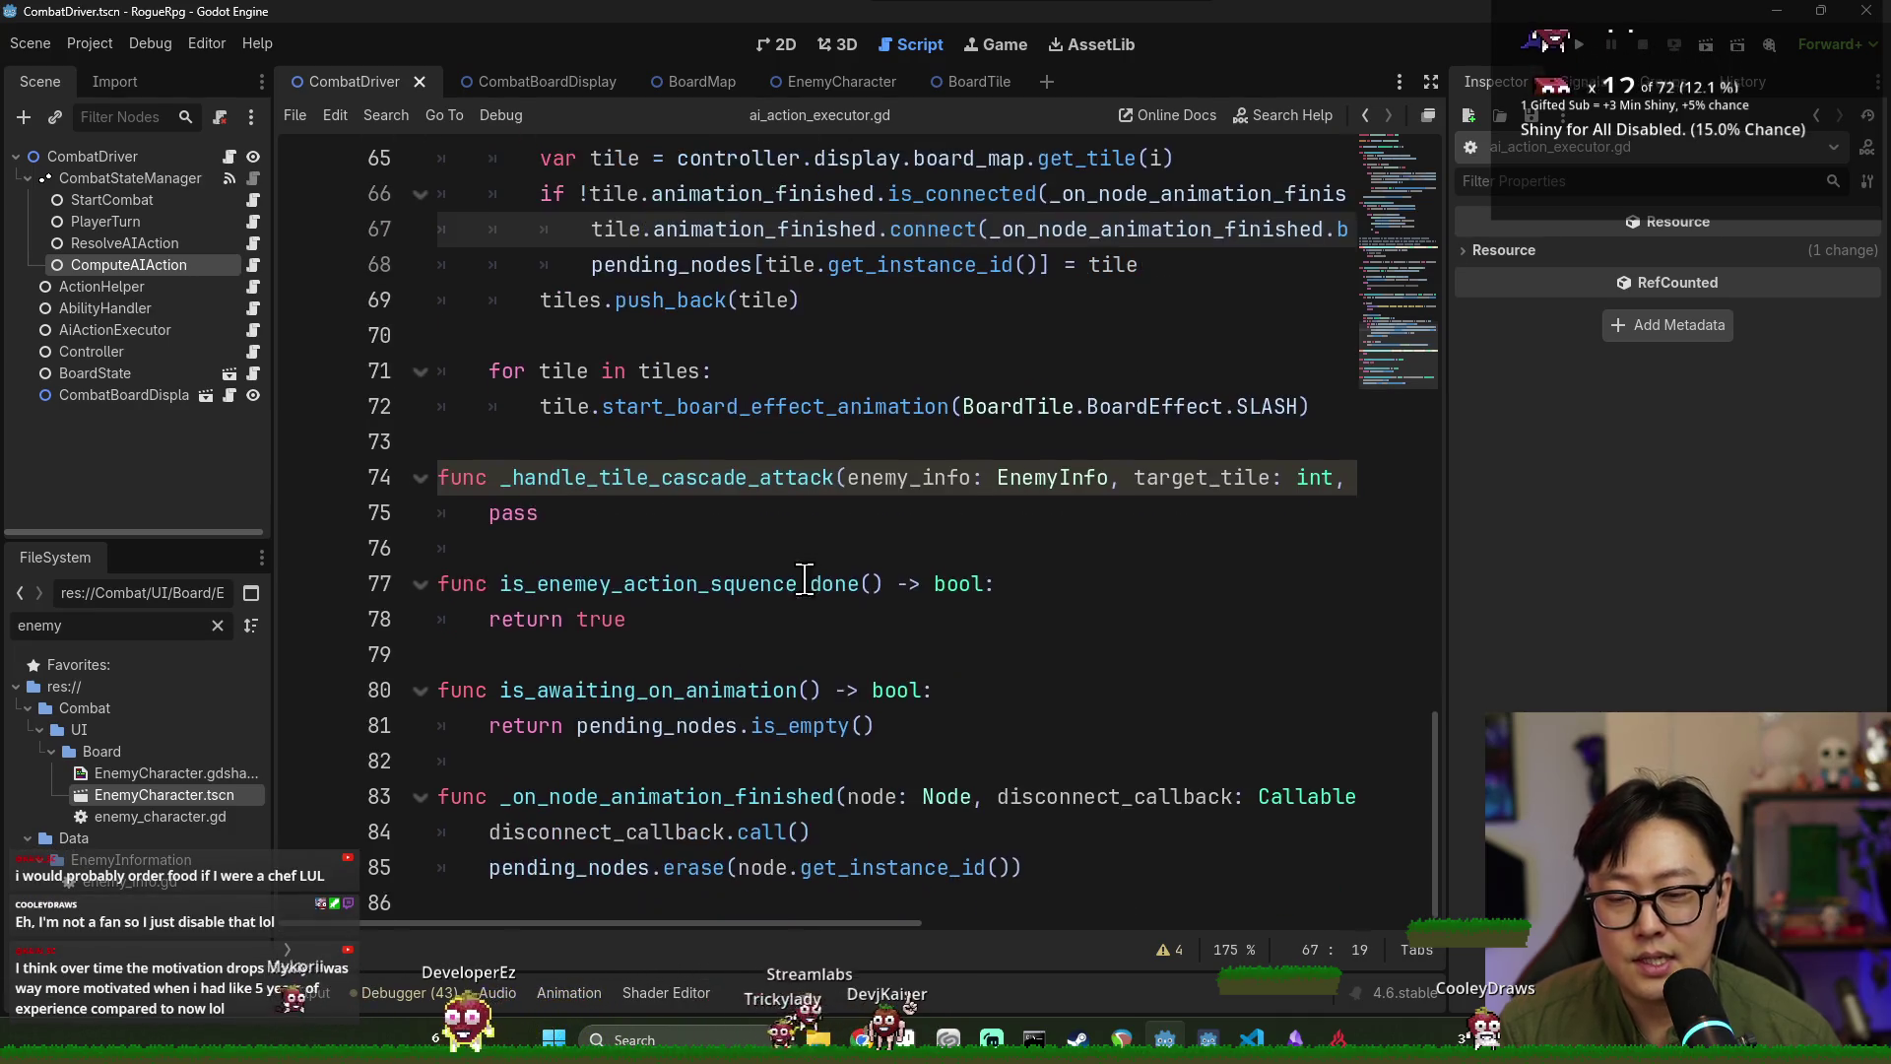
pyautogui.click(666, 520)
pyautogui.doubleClick(666, 521)
pyautogui.scroll(-1, 650, 640)
pyautogui.doubleClick(591, 867)
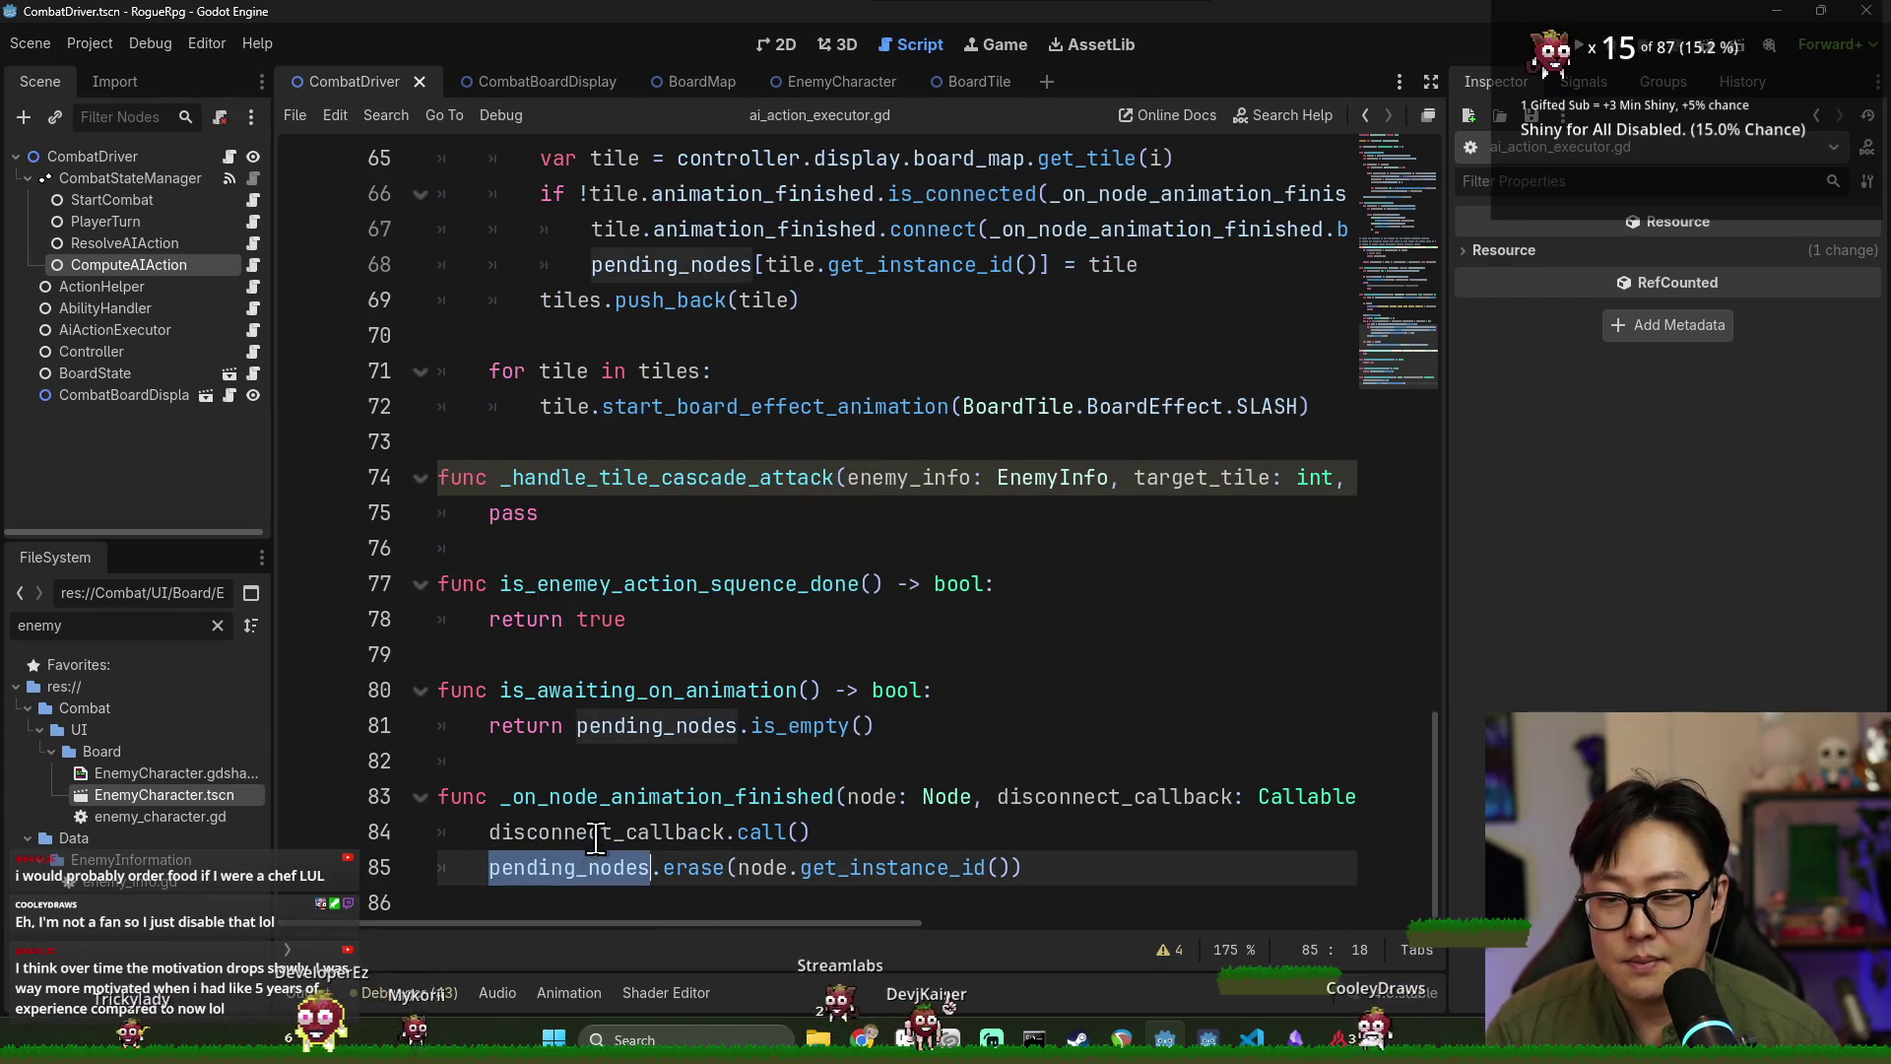
pyautogui.doubleClick(690, 726)
pyautogui.doubleClick(709, 690)
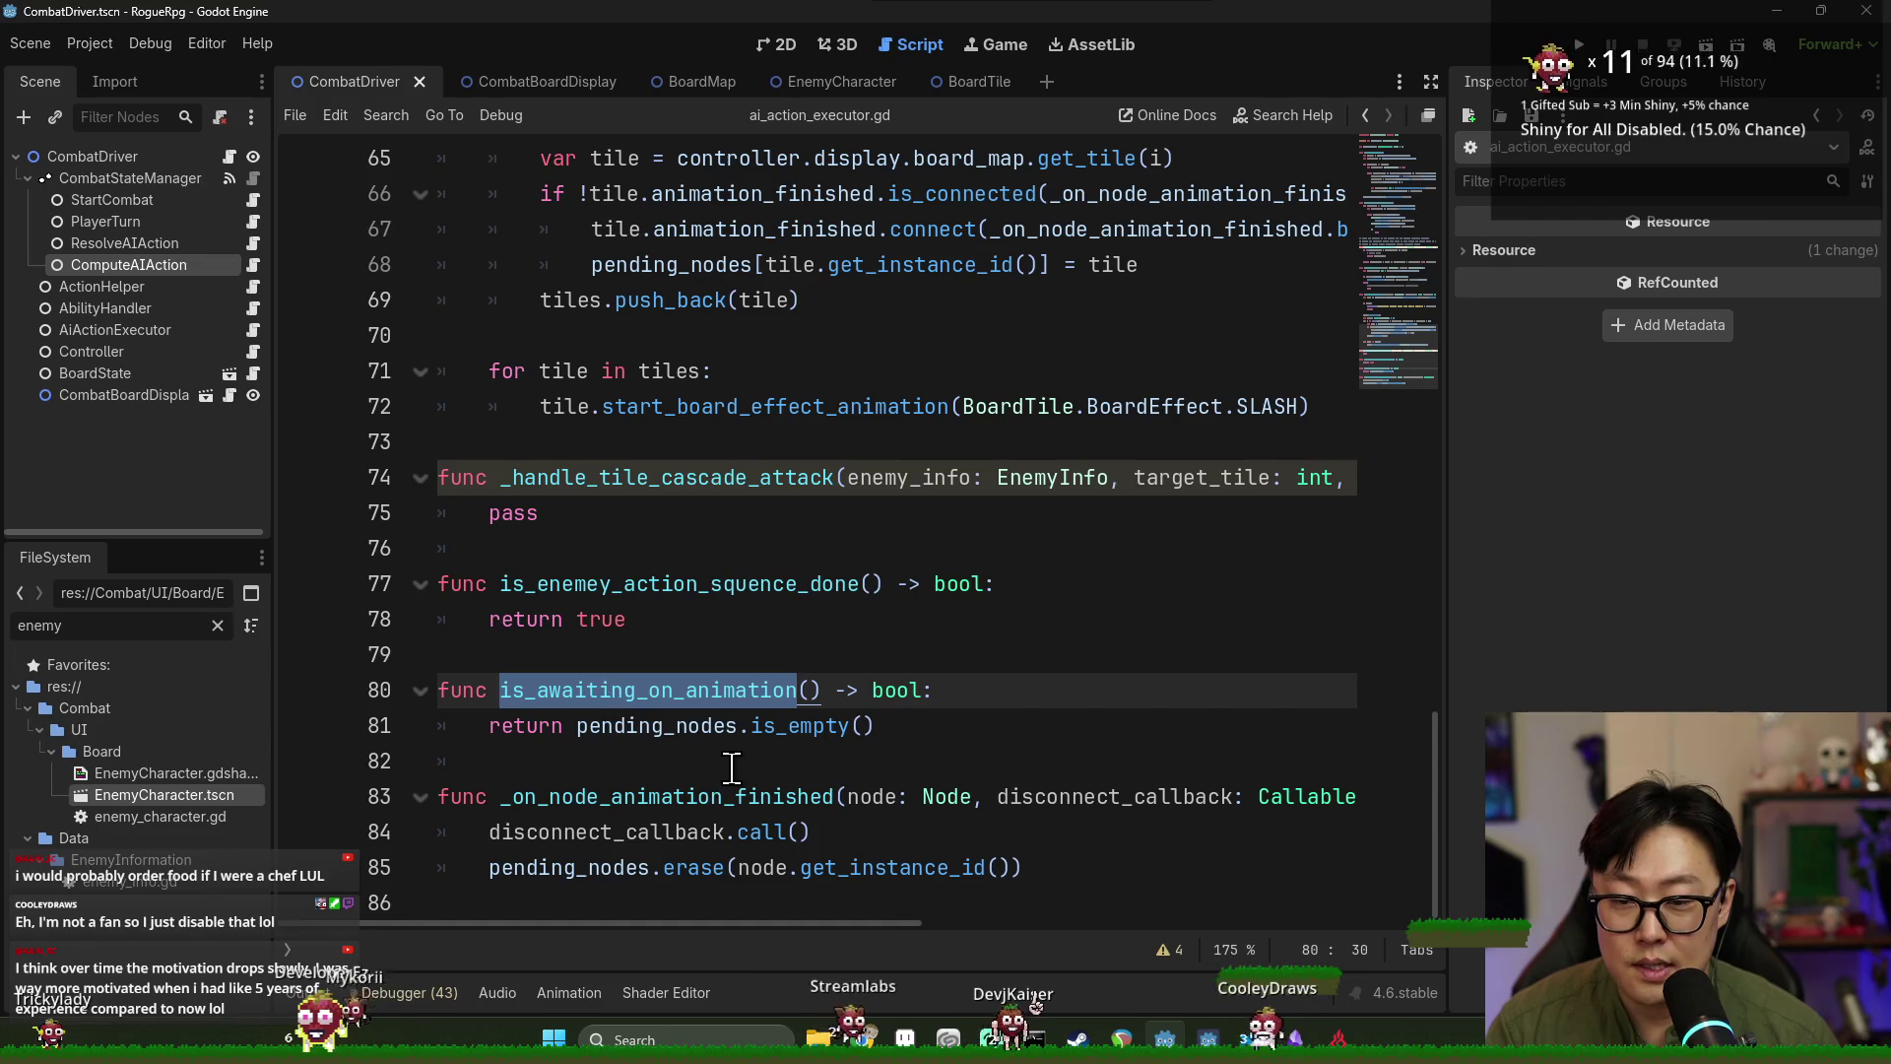
pyautogui.doubleClick(676, 689)
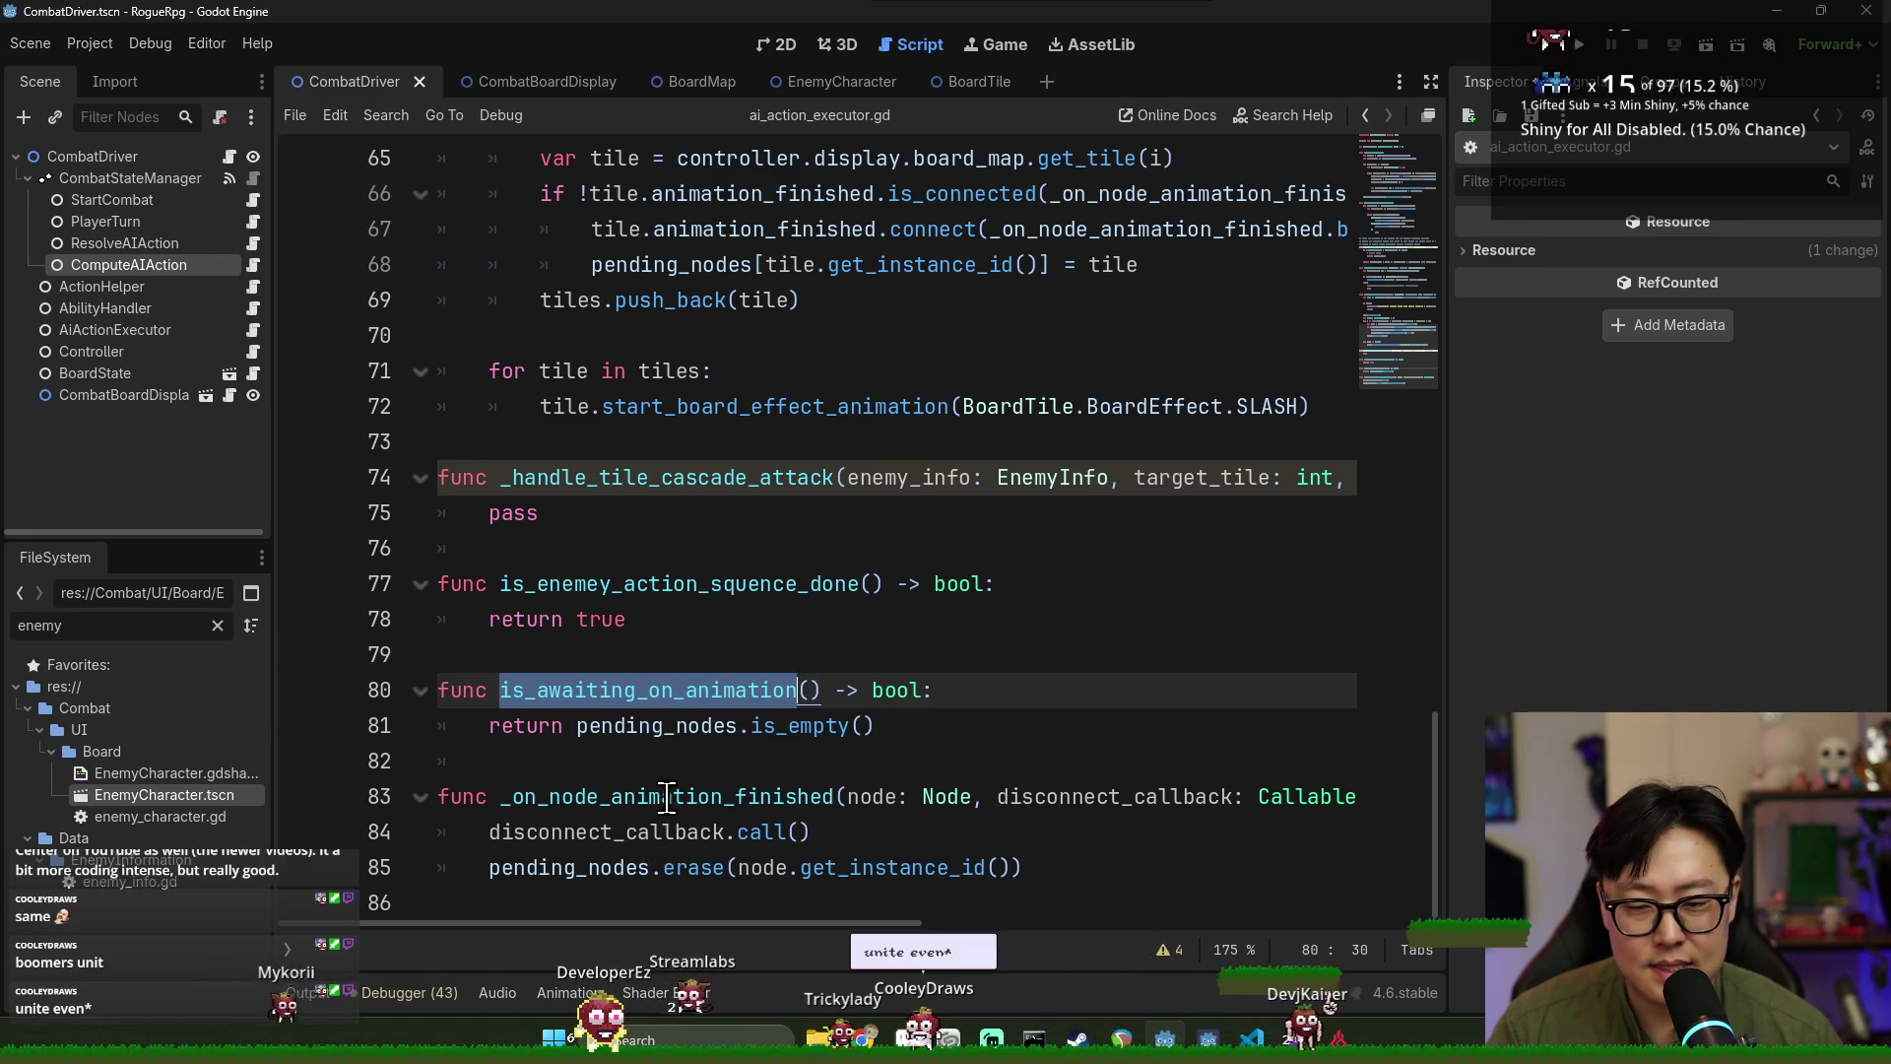
pyautogui.scroll(20, 666, 744)
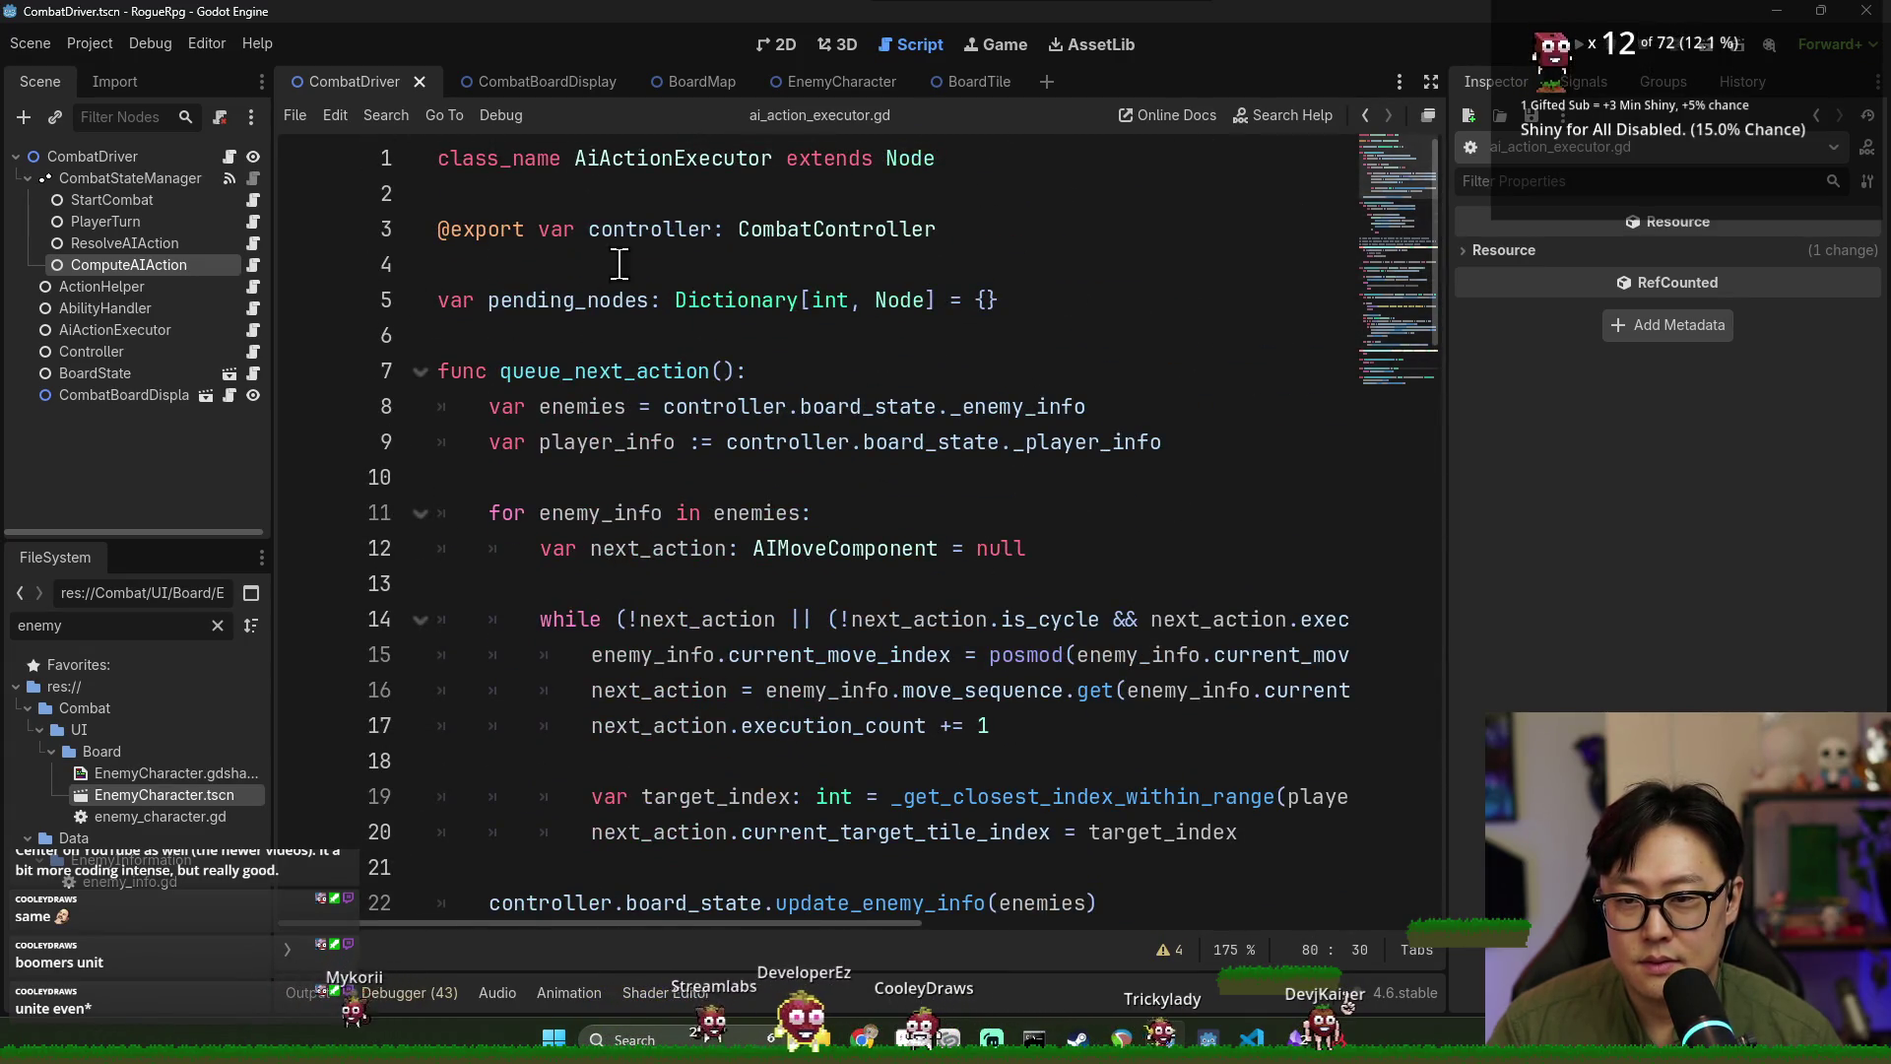
pyautogui.click(751, 209)
pyautogui.press('Return')
pyautogui.press('Up')
pyautogui.write('si')
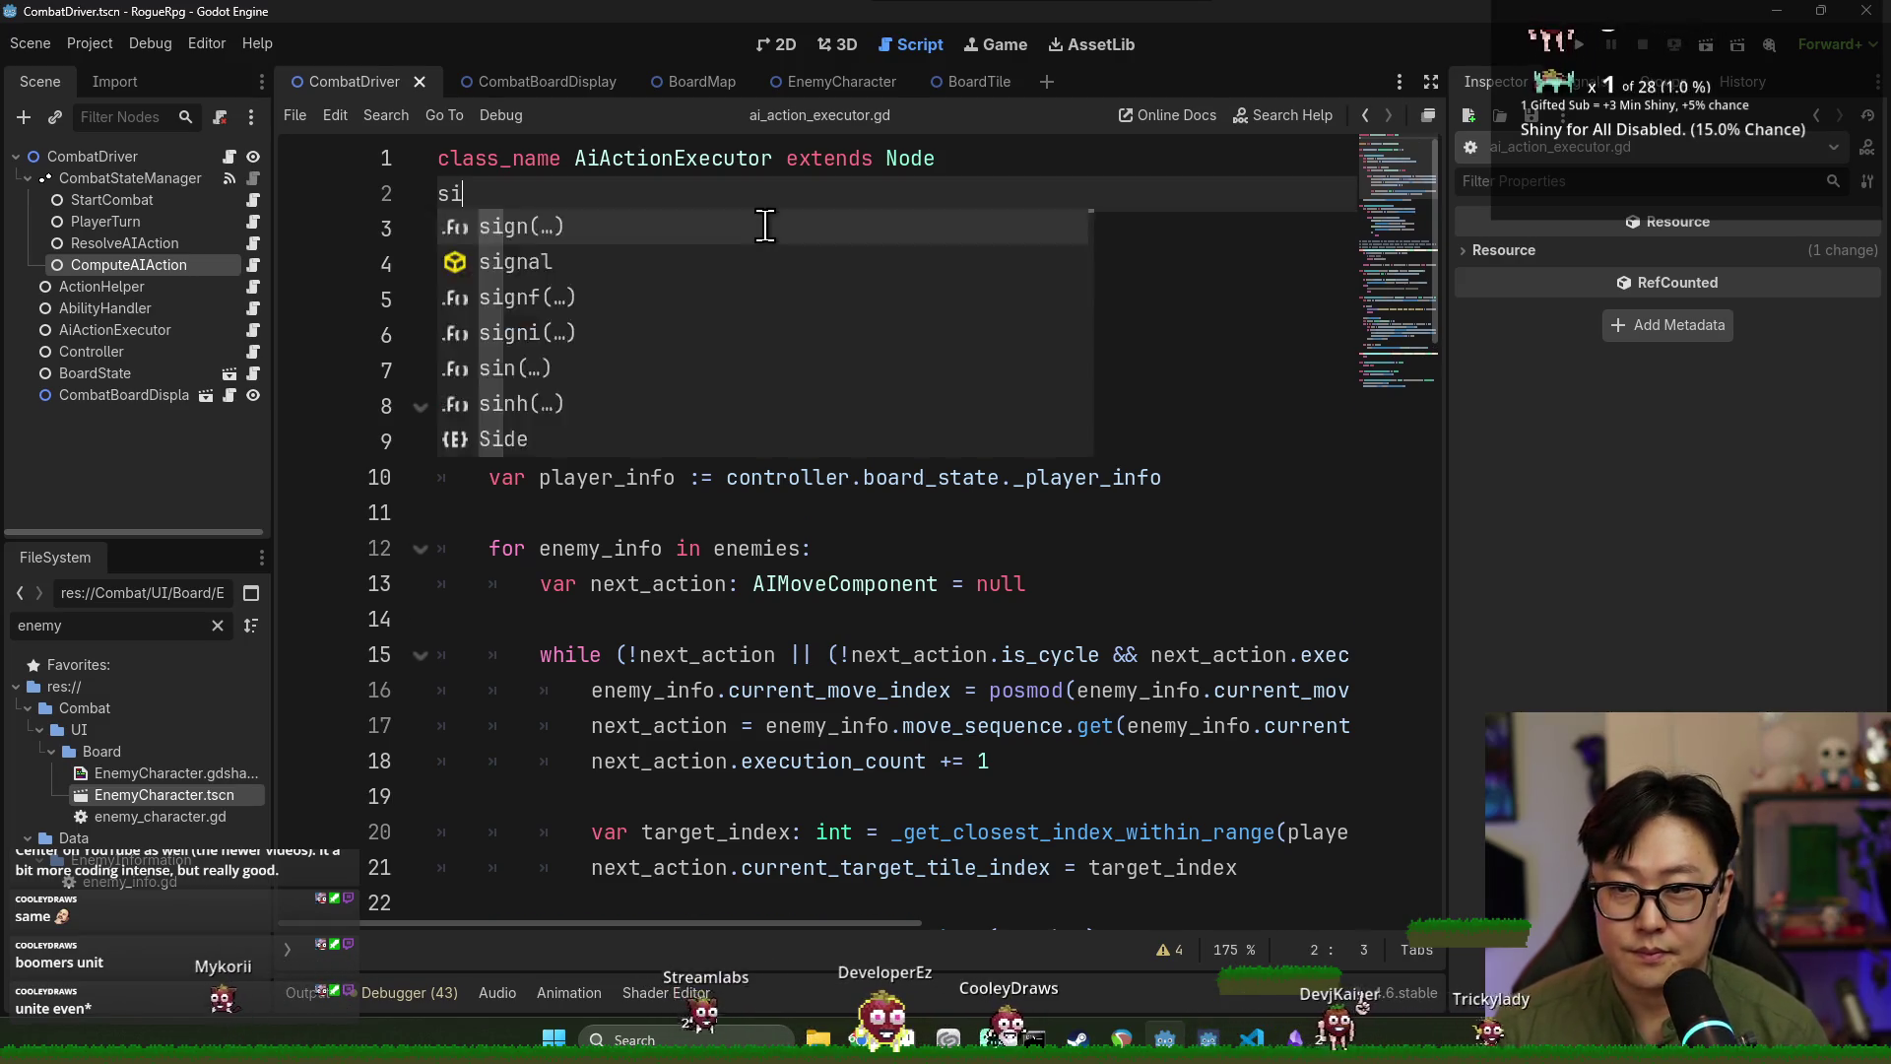
pyautogui.press('Home')
pyautogui.press('Return')
pyautogui.press('End')
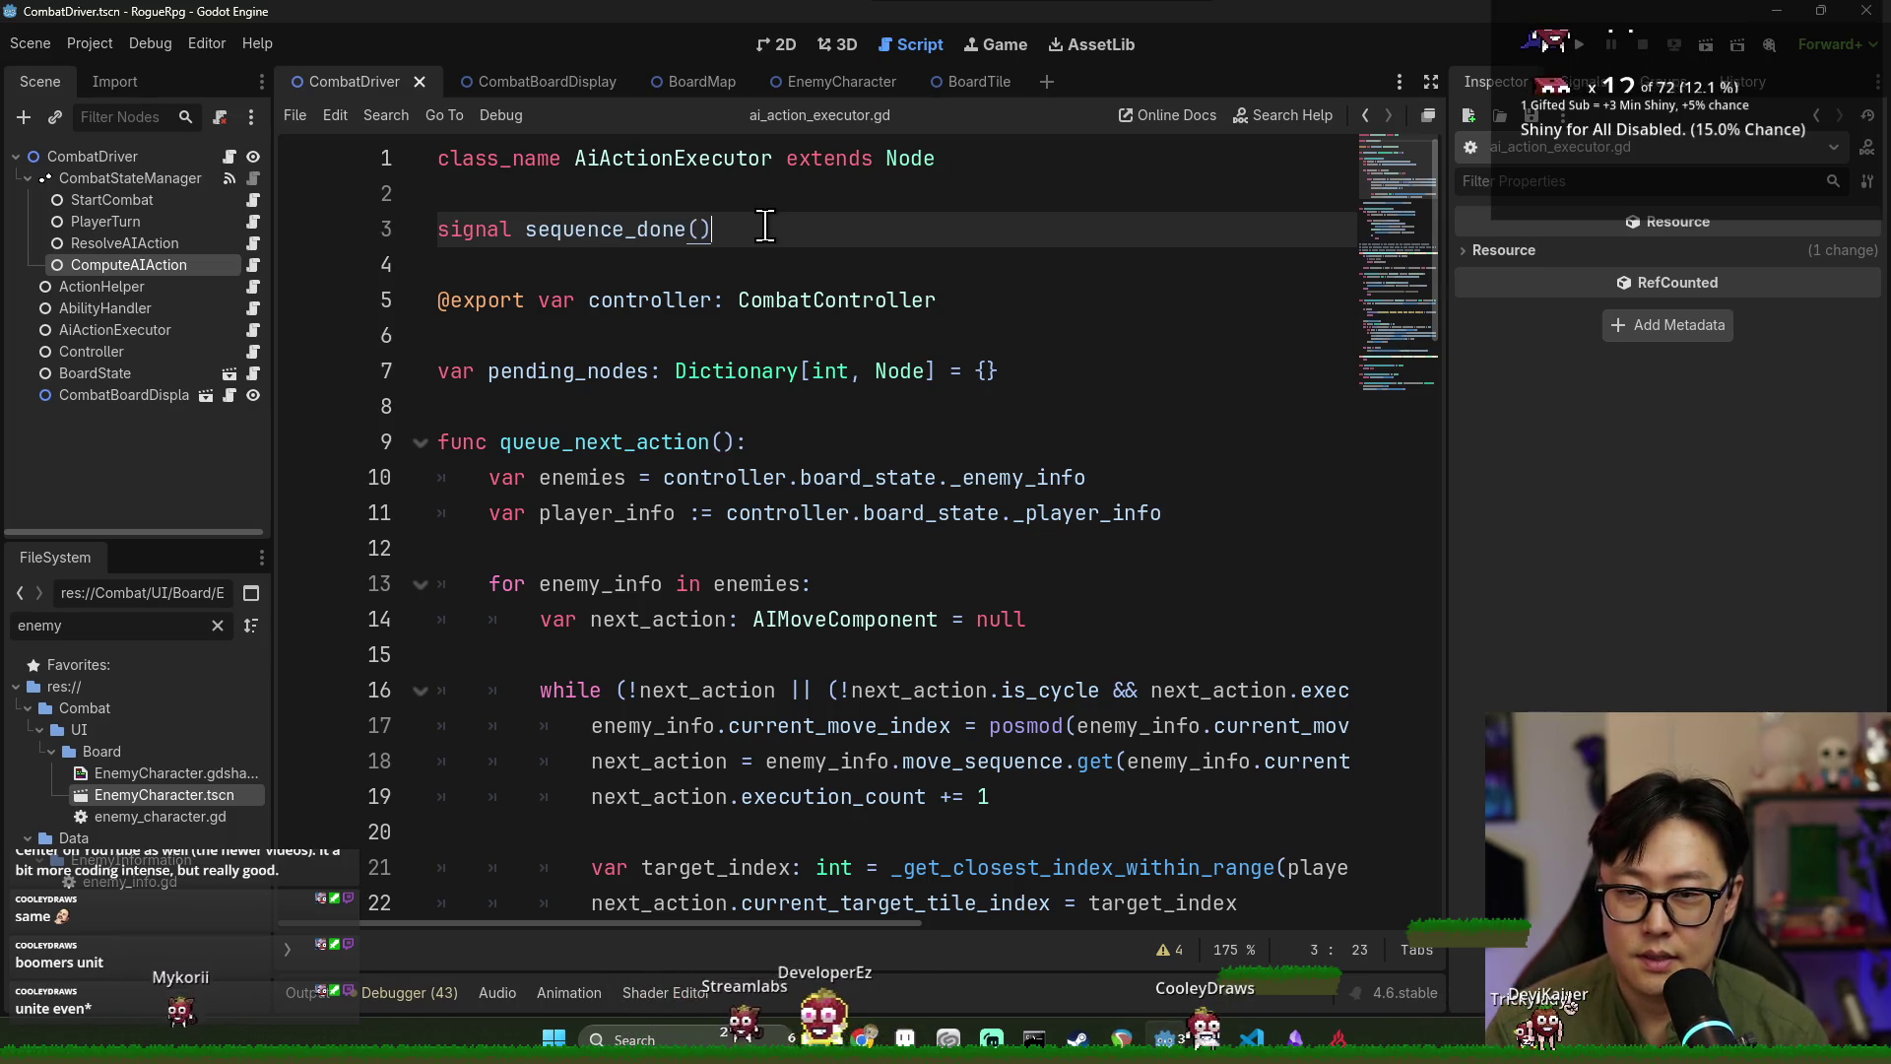
pyautogui.doubleClick(623, 228)
pyautogui.scroll(-20, 768, 380)
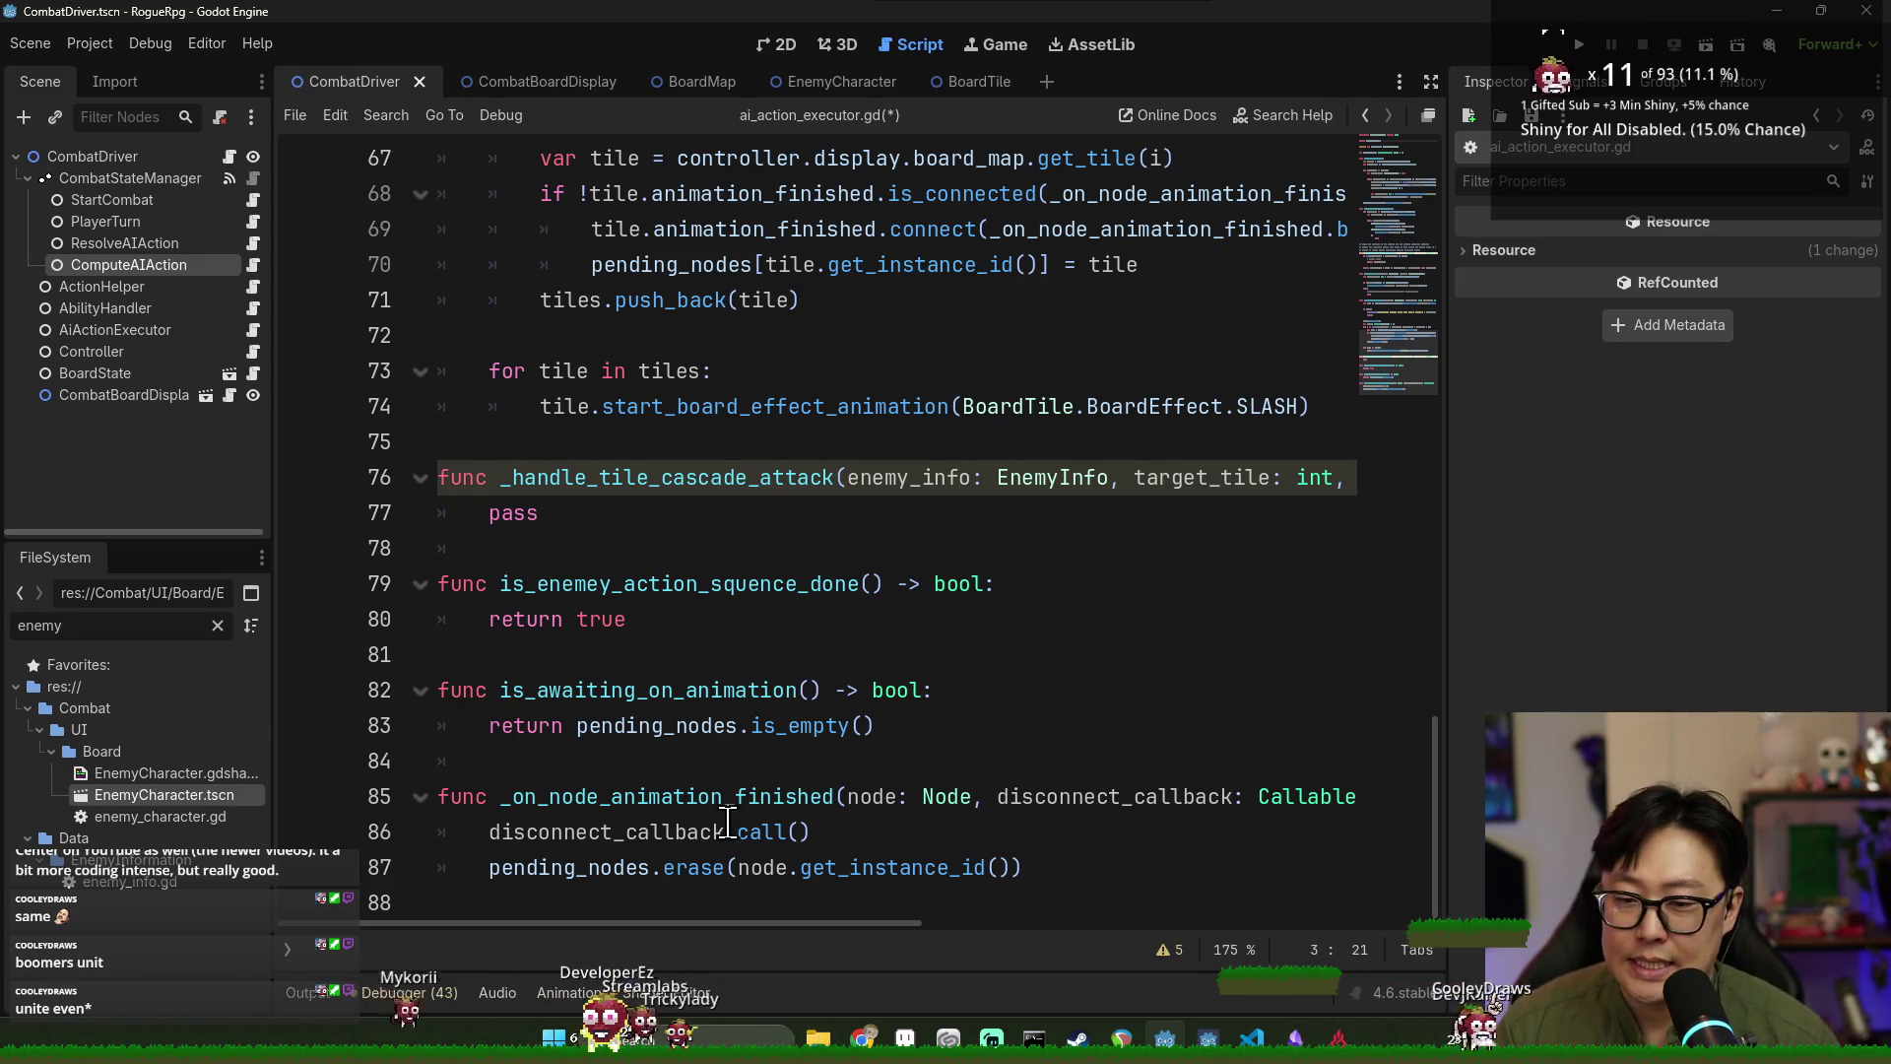
pyautogui.scroll(20, 732, 823)
pyautogui.tripleClick(574, 234)
pyautogui.press('BackSpace')
pyautogui.press('BackSpace')
pyautogui.hotkey('ctrl', 's')
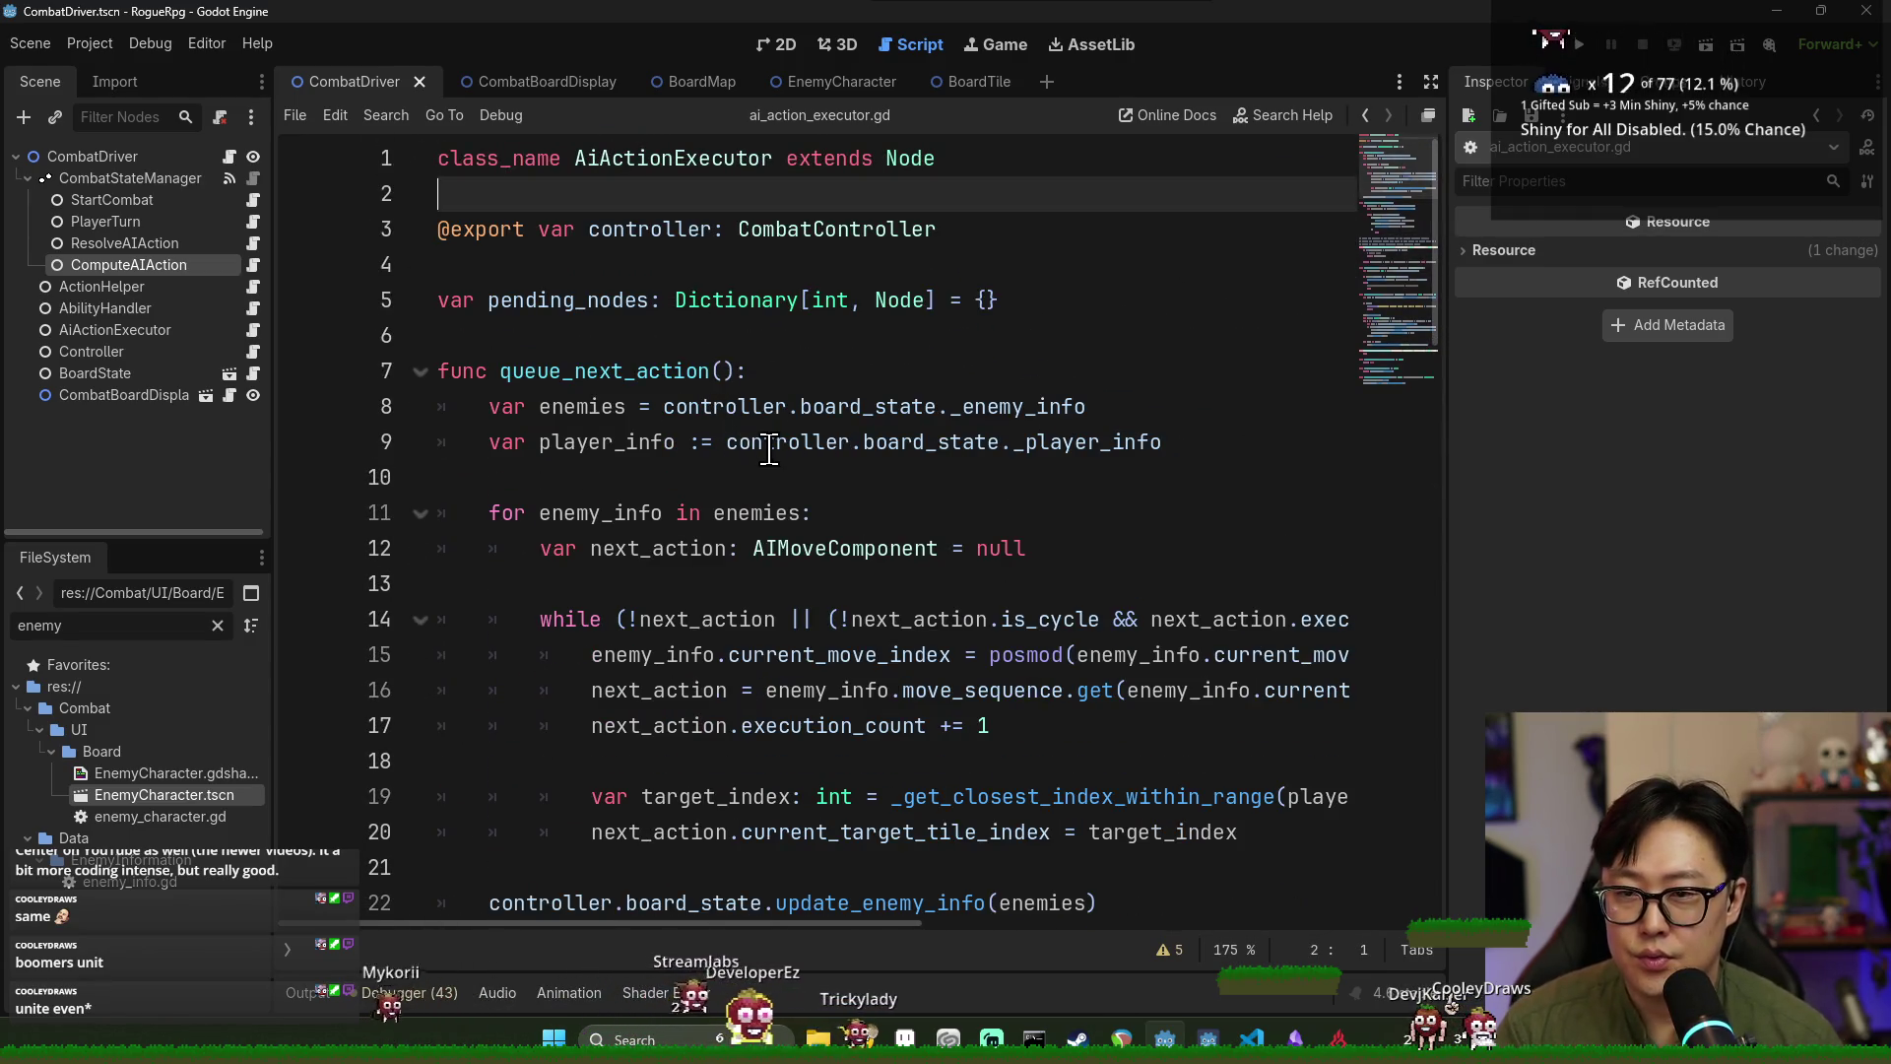
pyautogui.moveTo(770, 449)
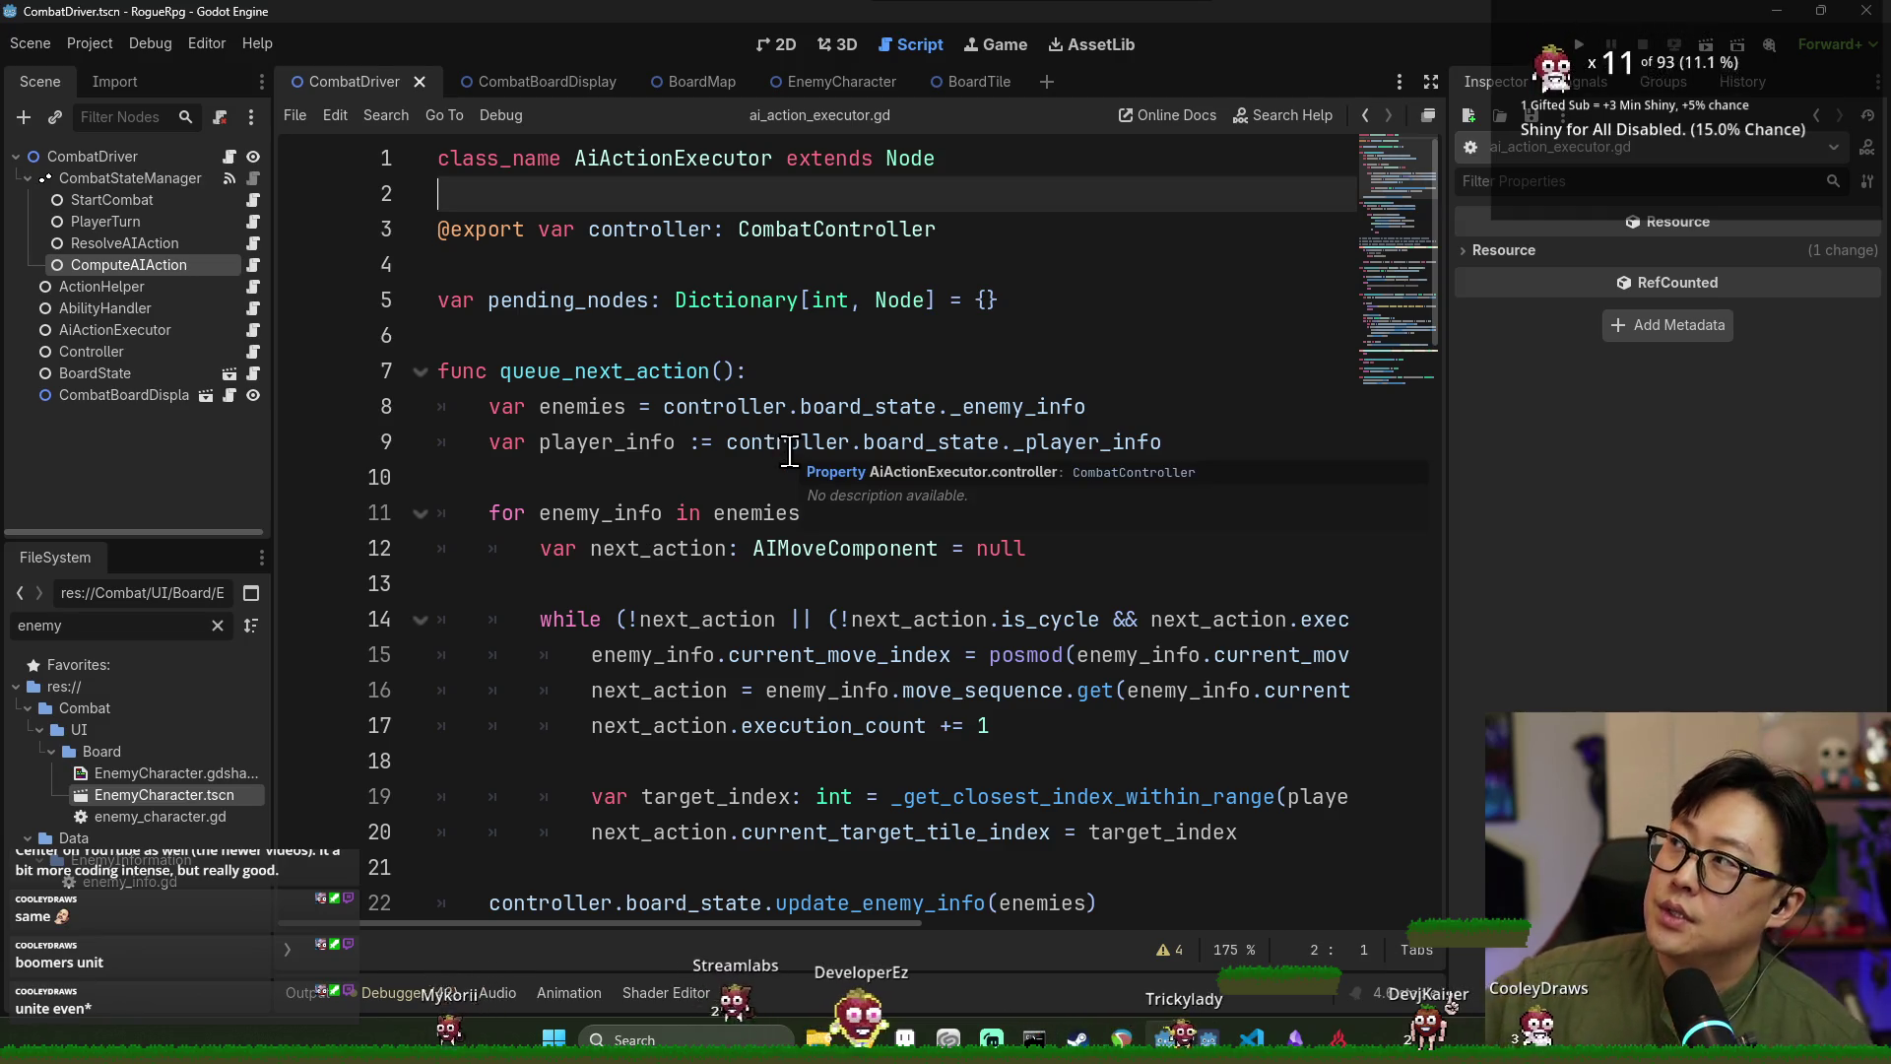
# Review _on_node_animation_finished, _handle_aoe_attack and is_awaiting_on_animation's pending_nodes check.
pyautogui.doubleClick(574, 370)
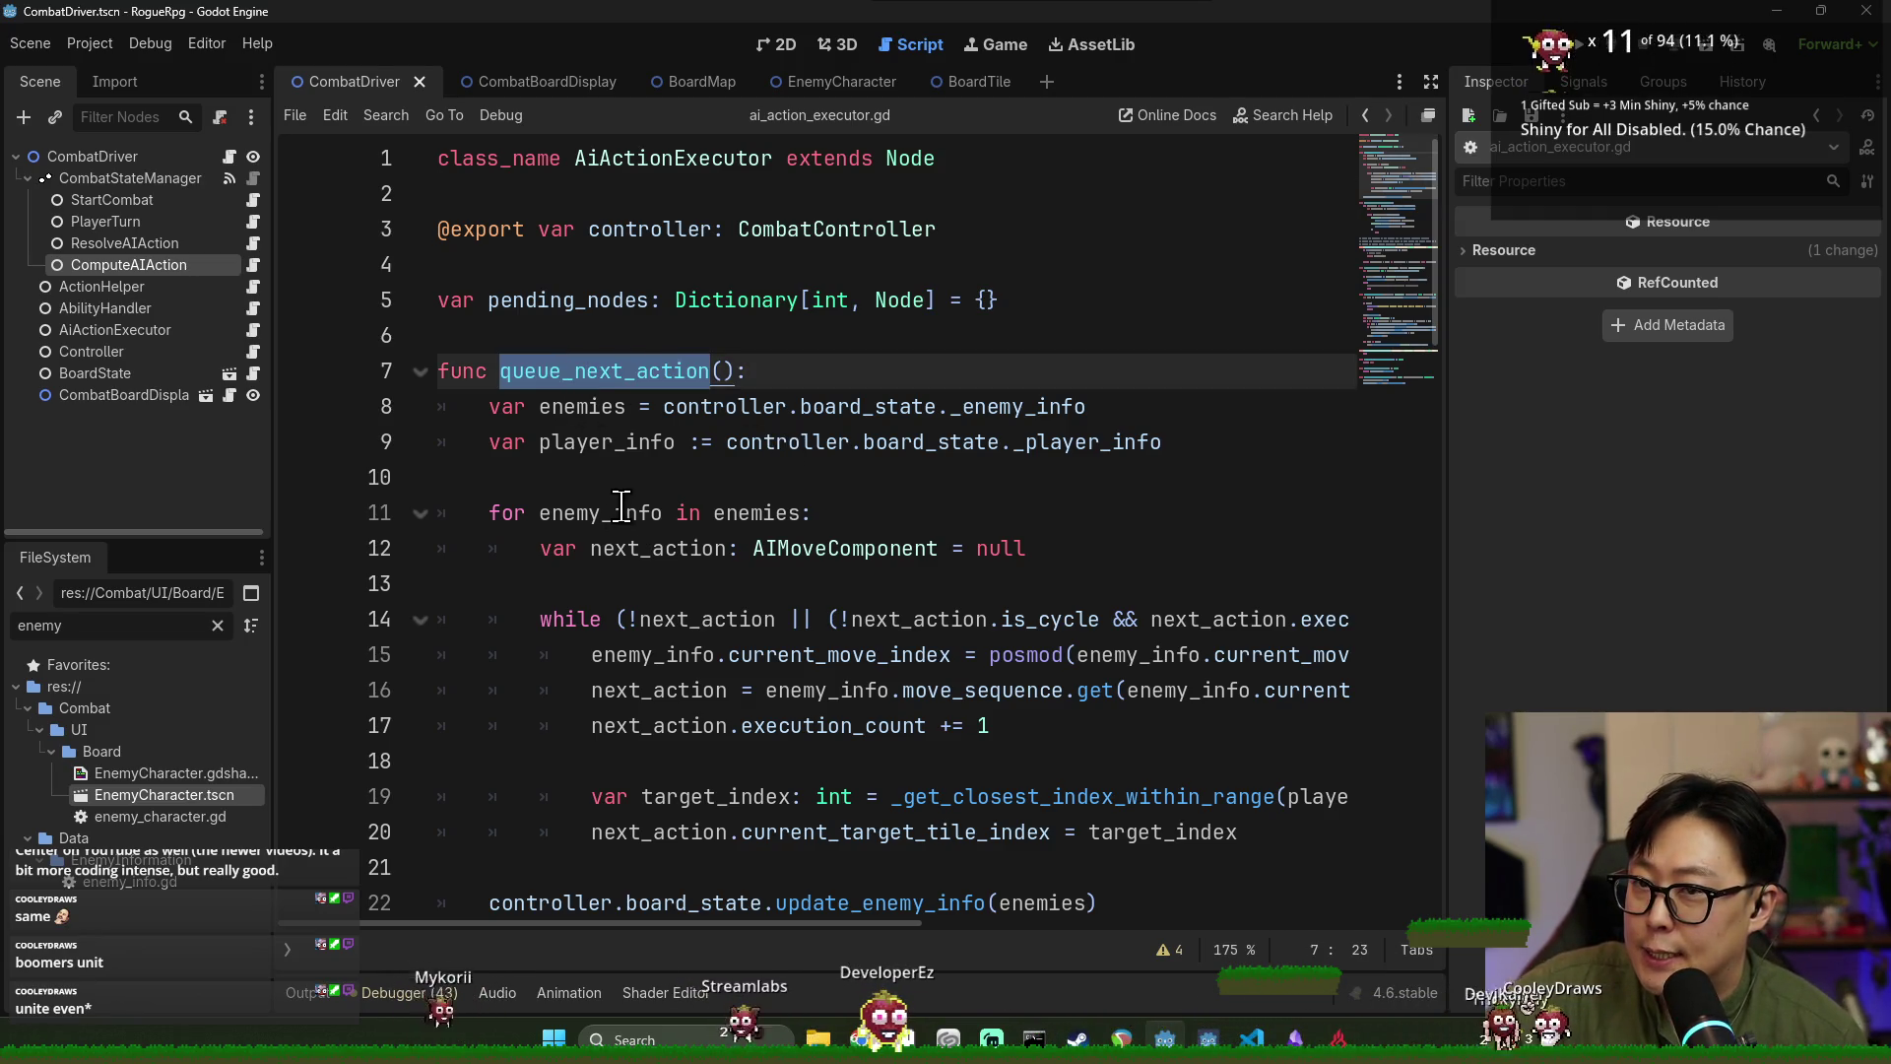
pyautogui.scroll(-20, 622, 505)
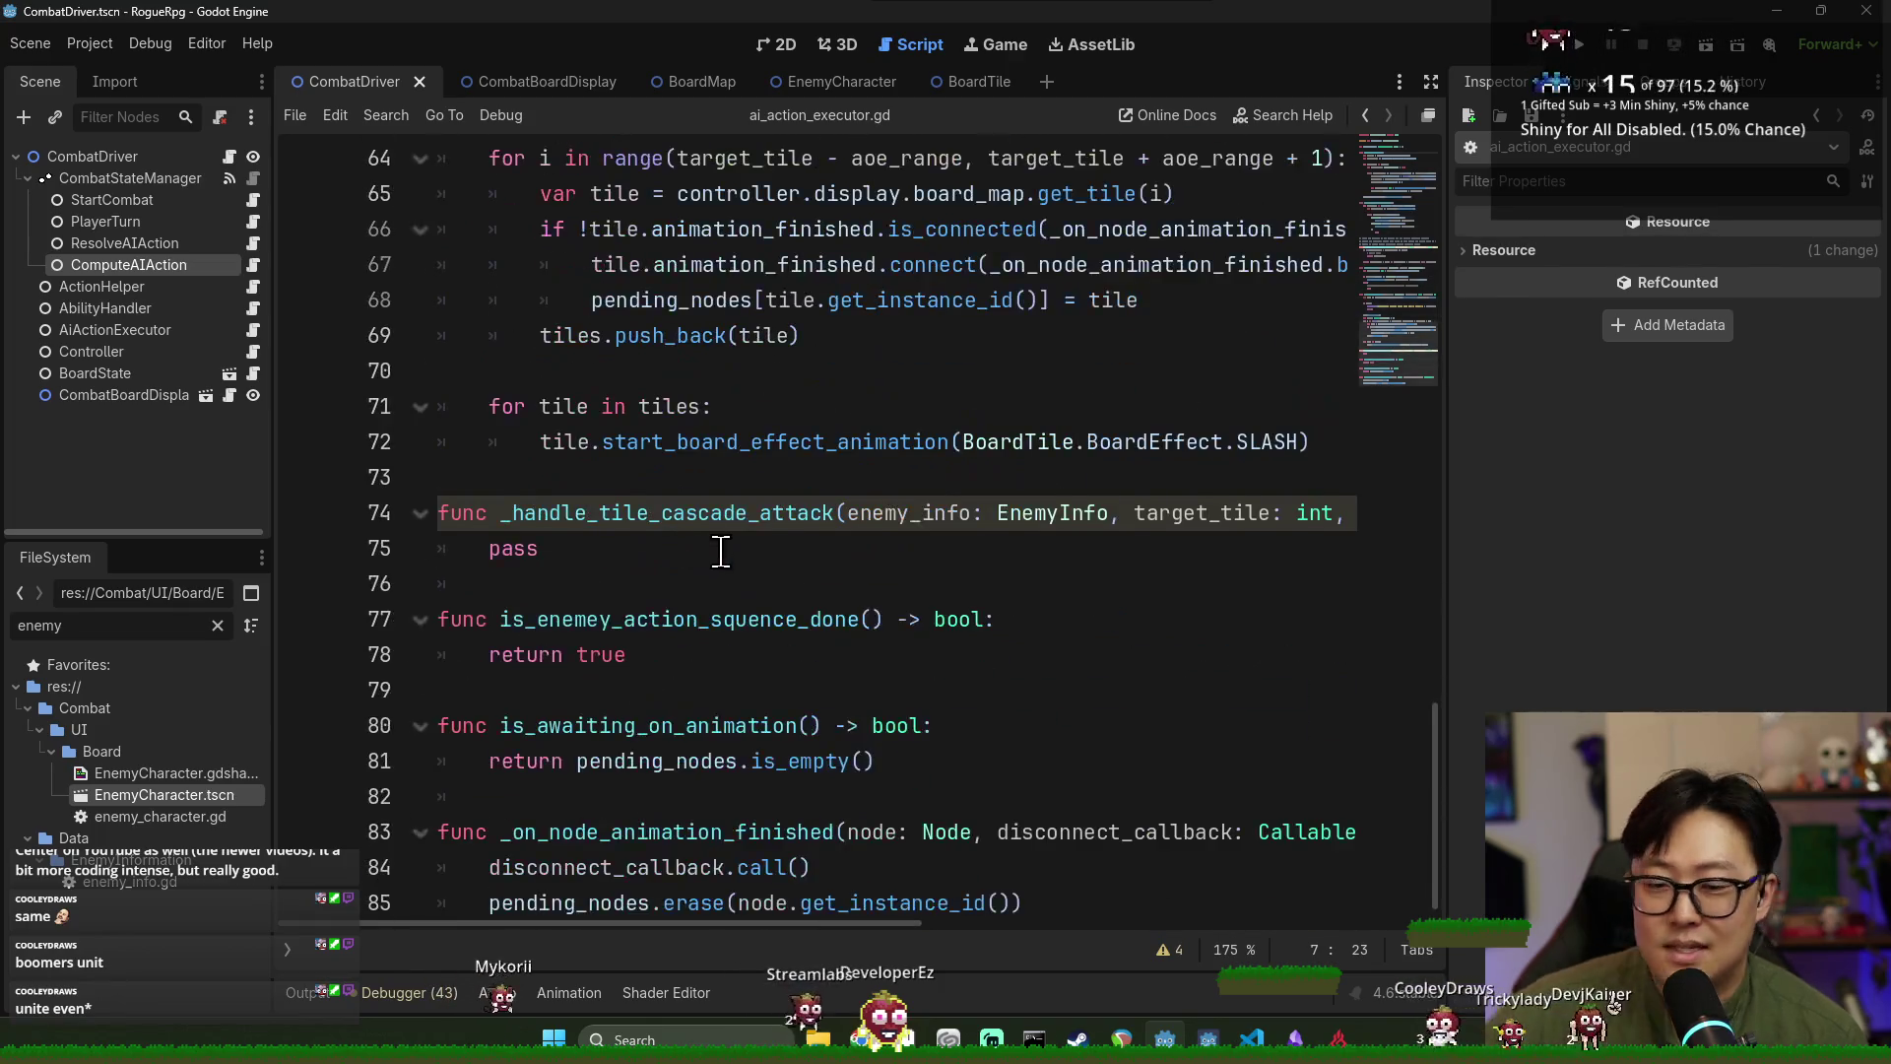
pyautogui.scroll(-1, 721, 552)
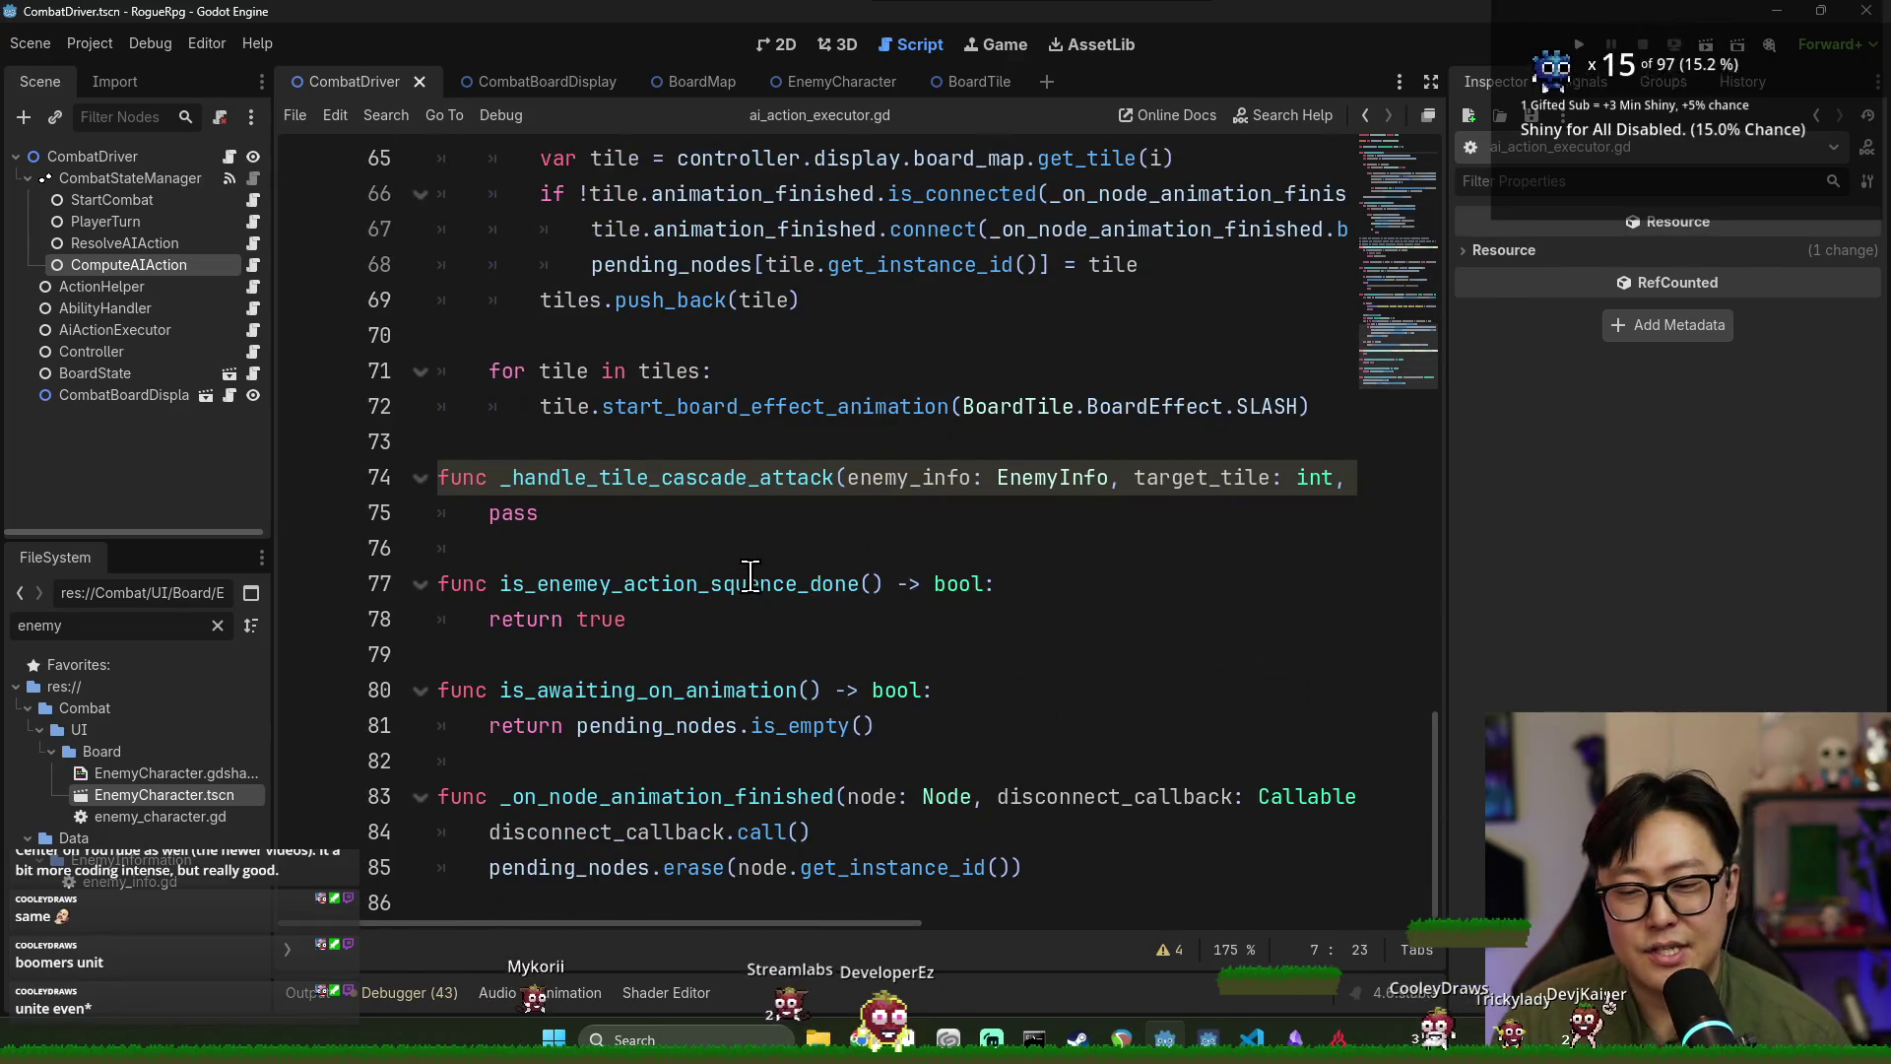
pyautogui.doubleClick(720, 796)
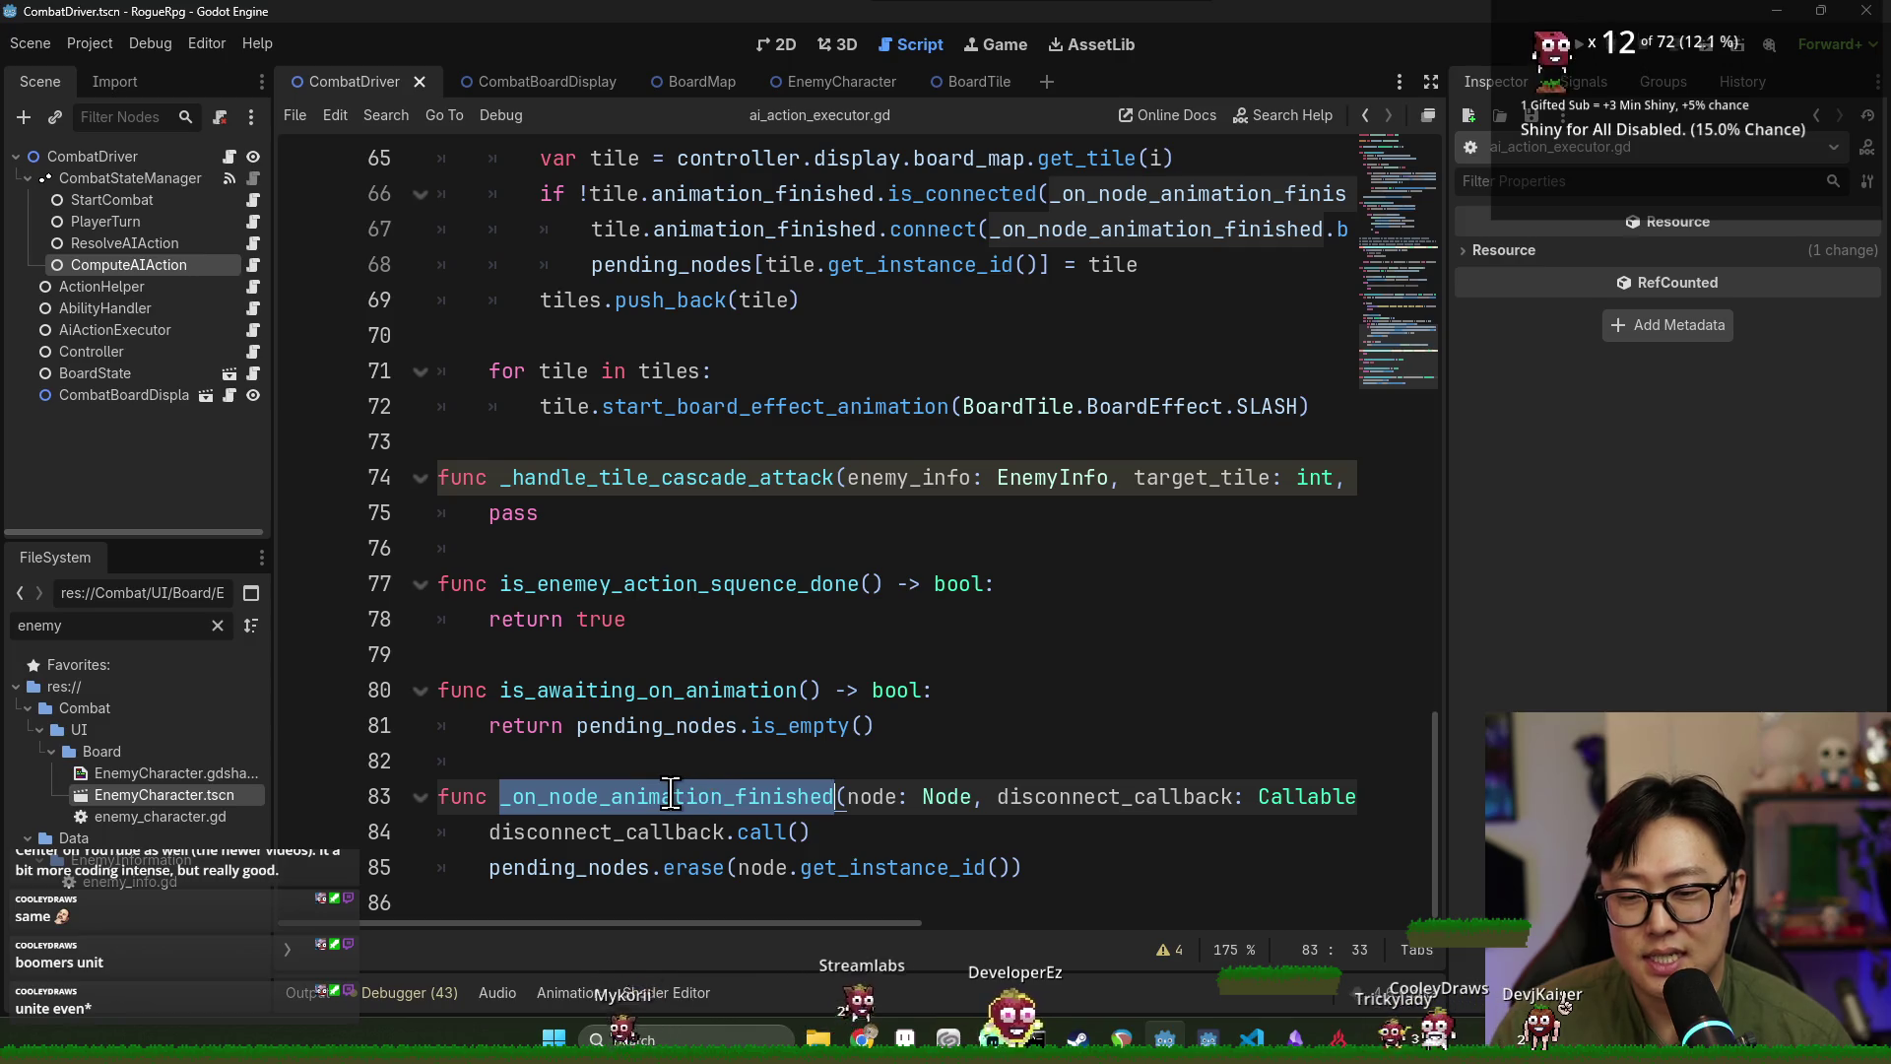
pyautogui.scroll(4, 691, 778)
pyautogui.scroll(1, 691, 779)
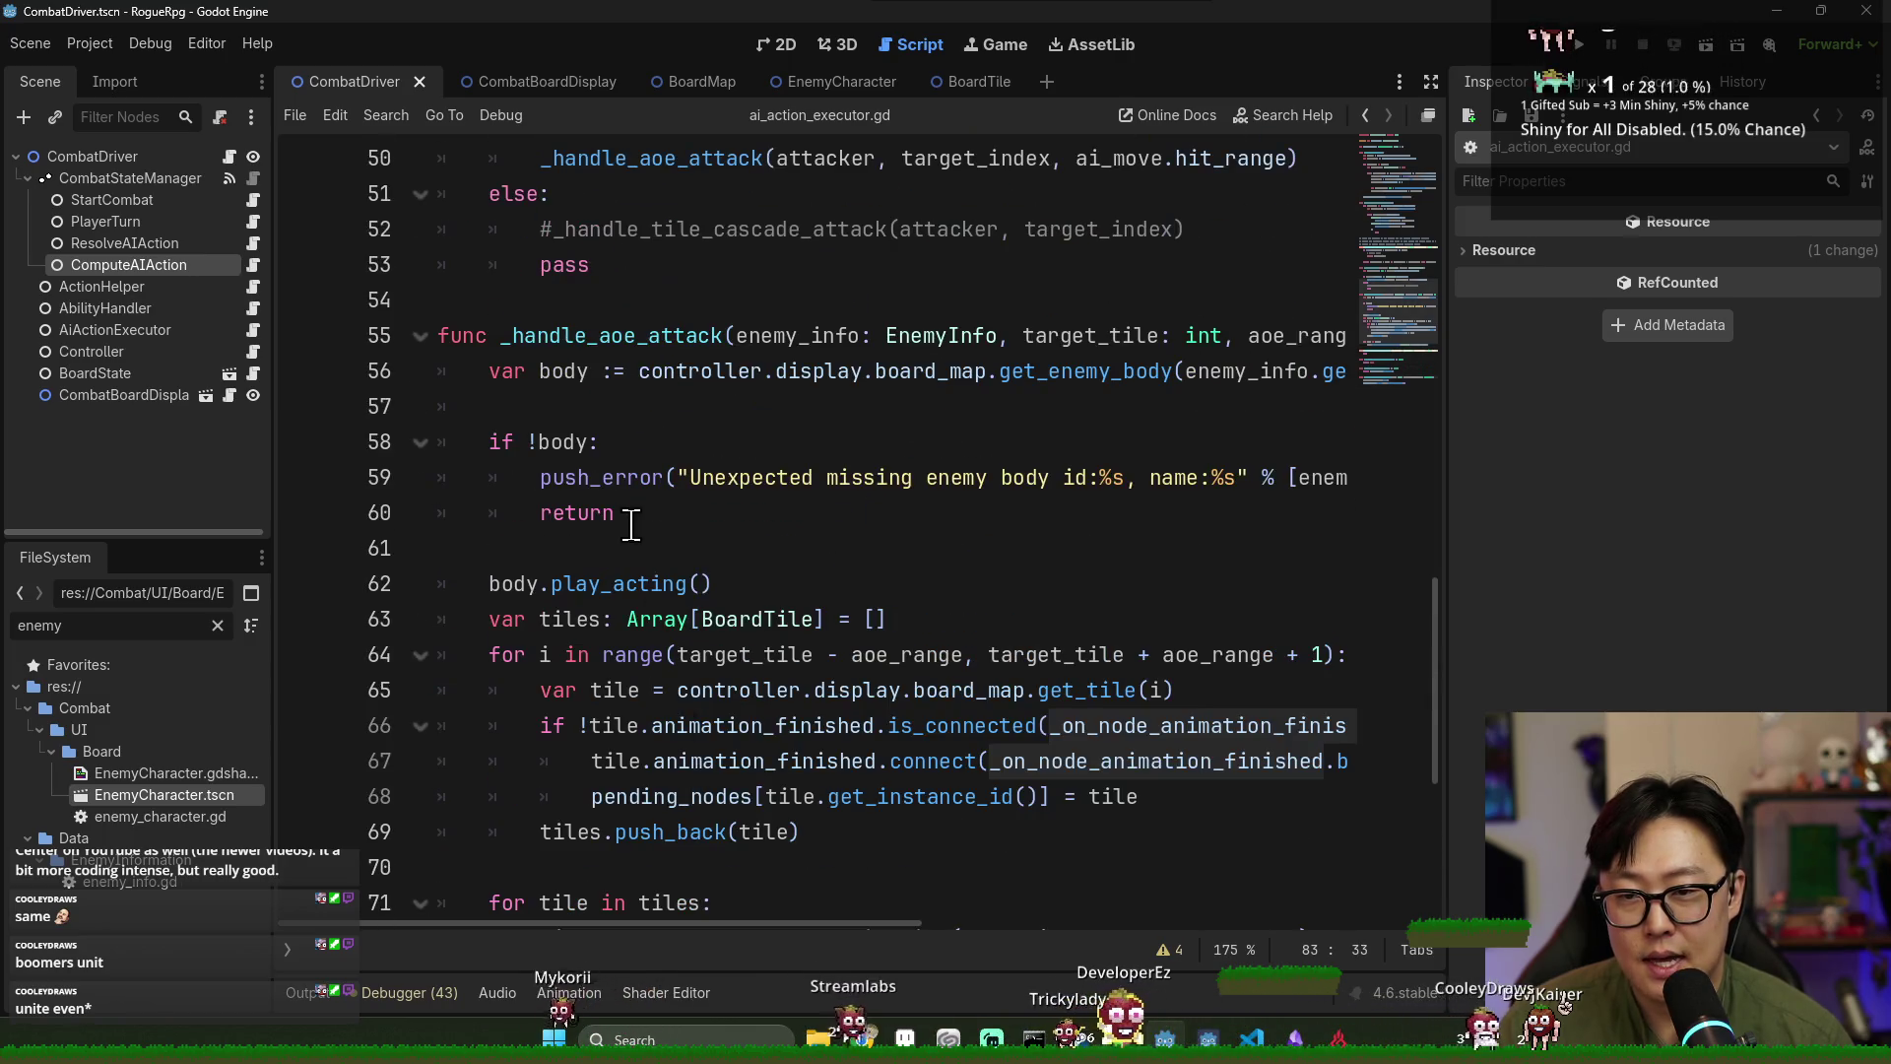
pyautogui.doubleClick(651, 337)
pyautogui.scroll(-3, 765, 575)
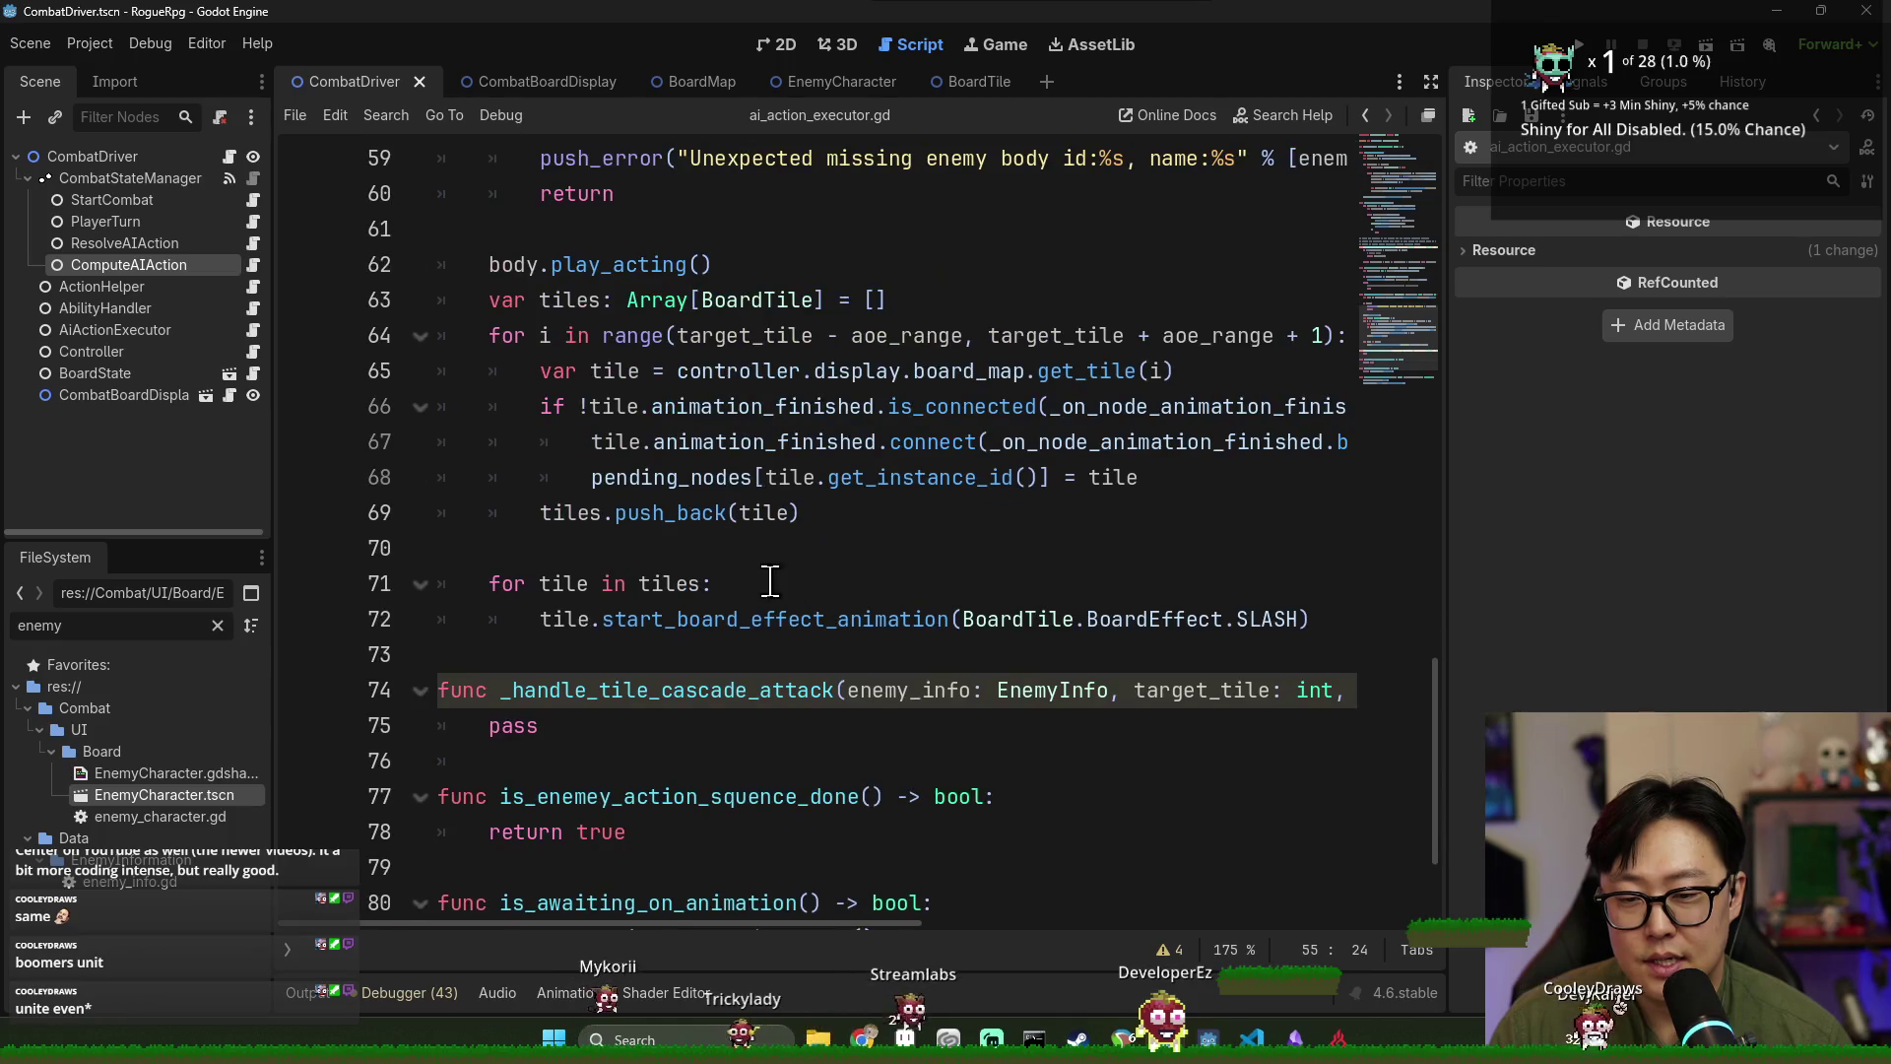
pyautogui.doubleClick(648, 621)
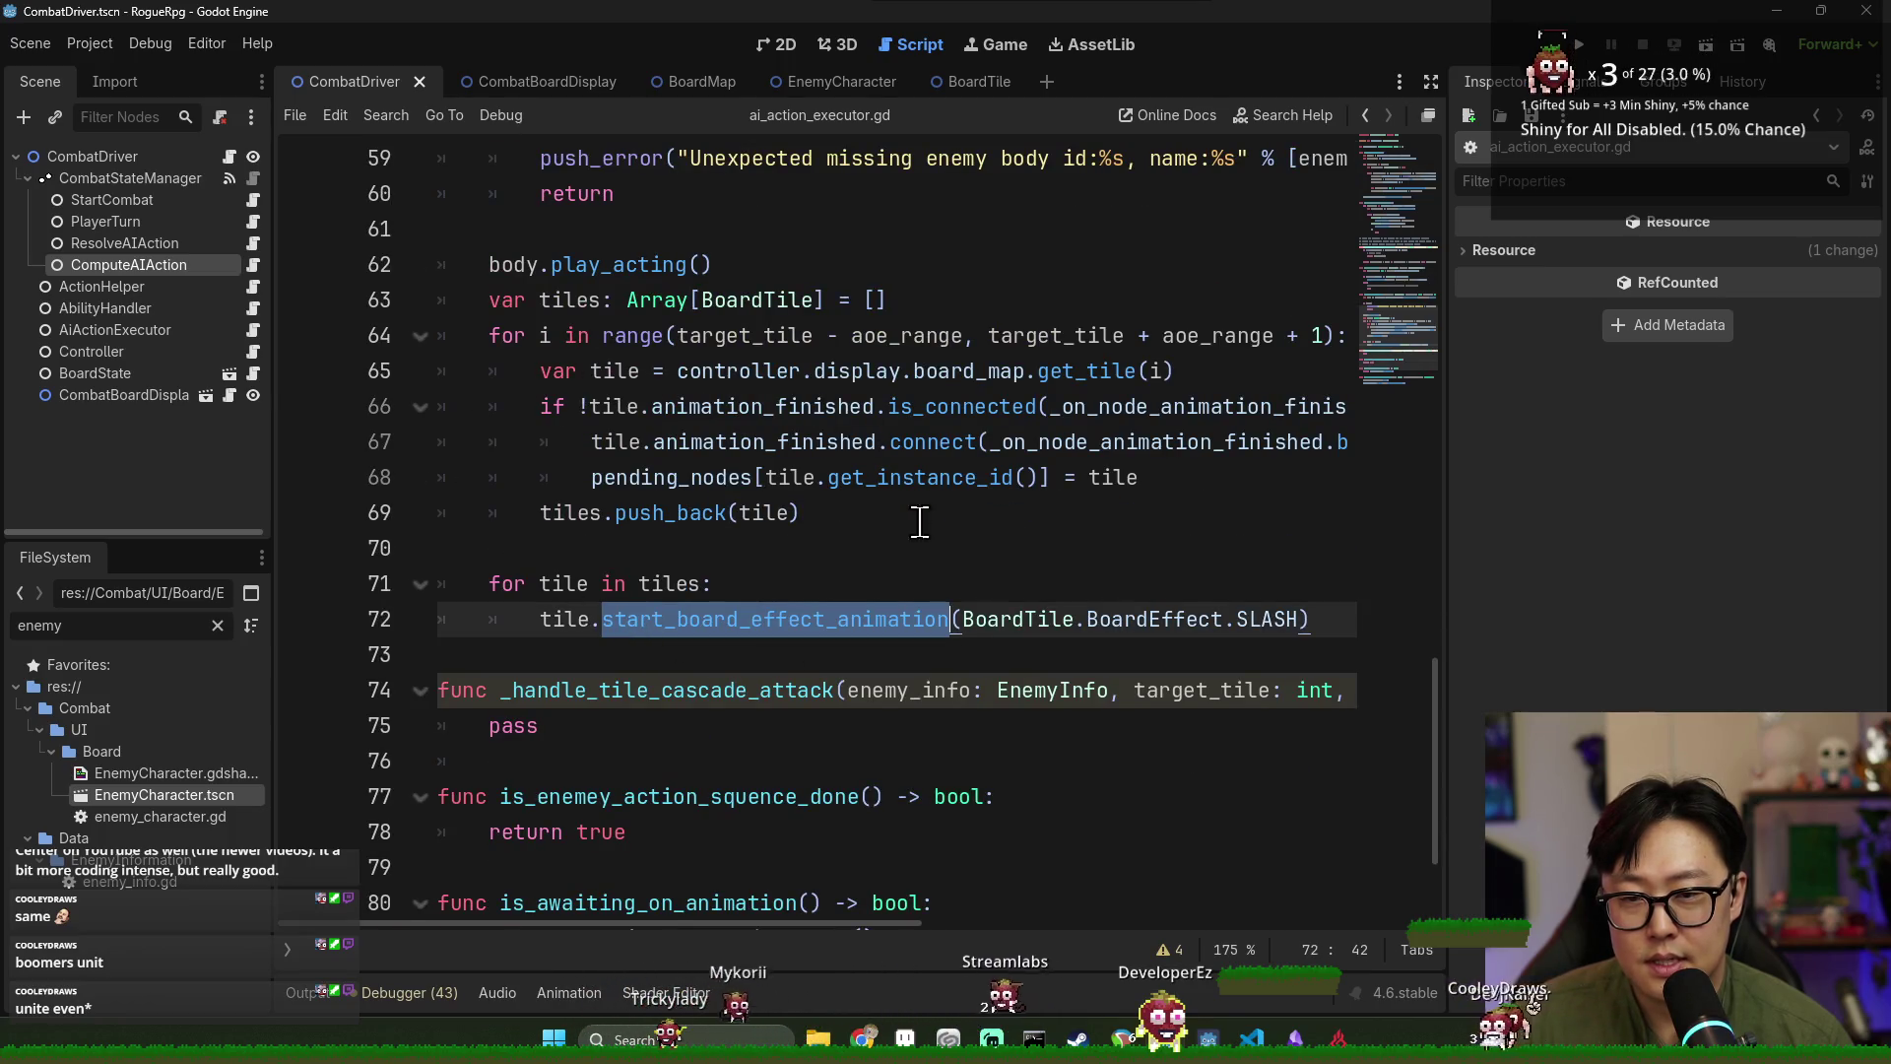
pyautogui.scroll(2, 767, 599)
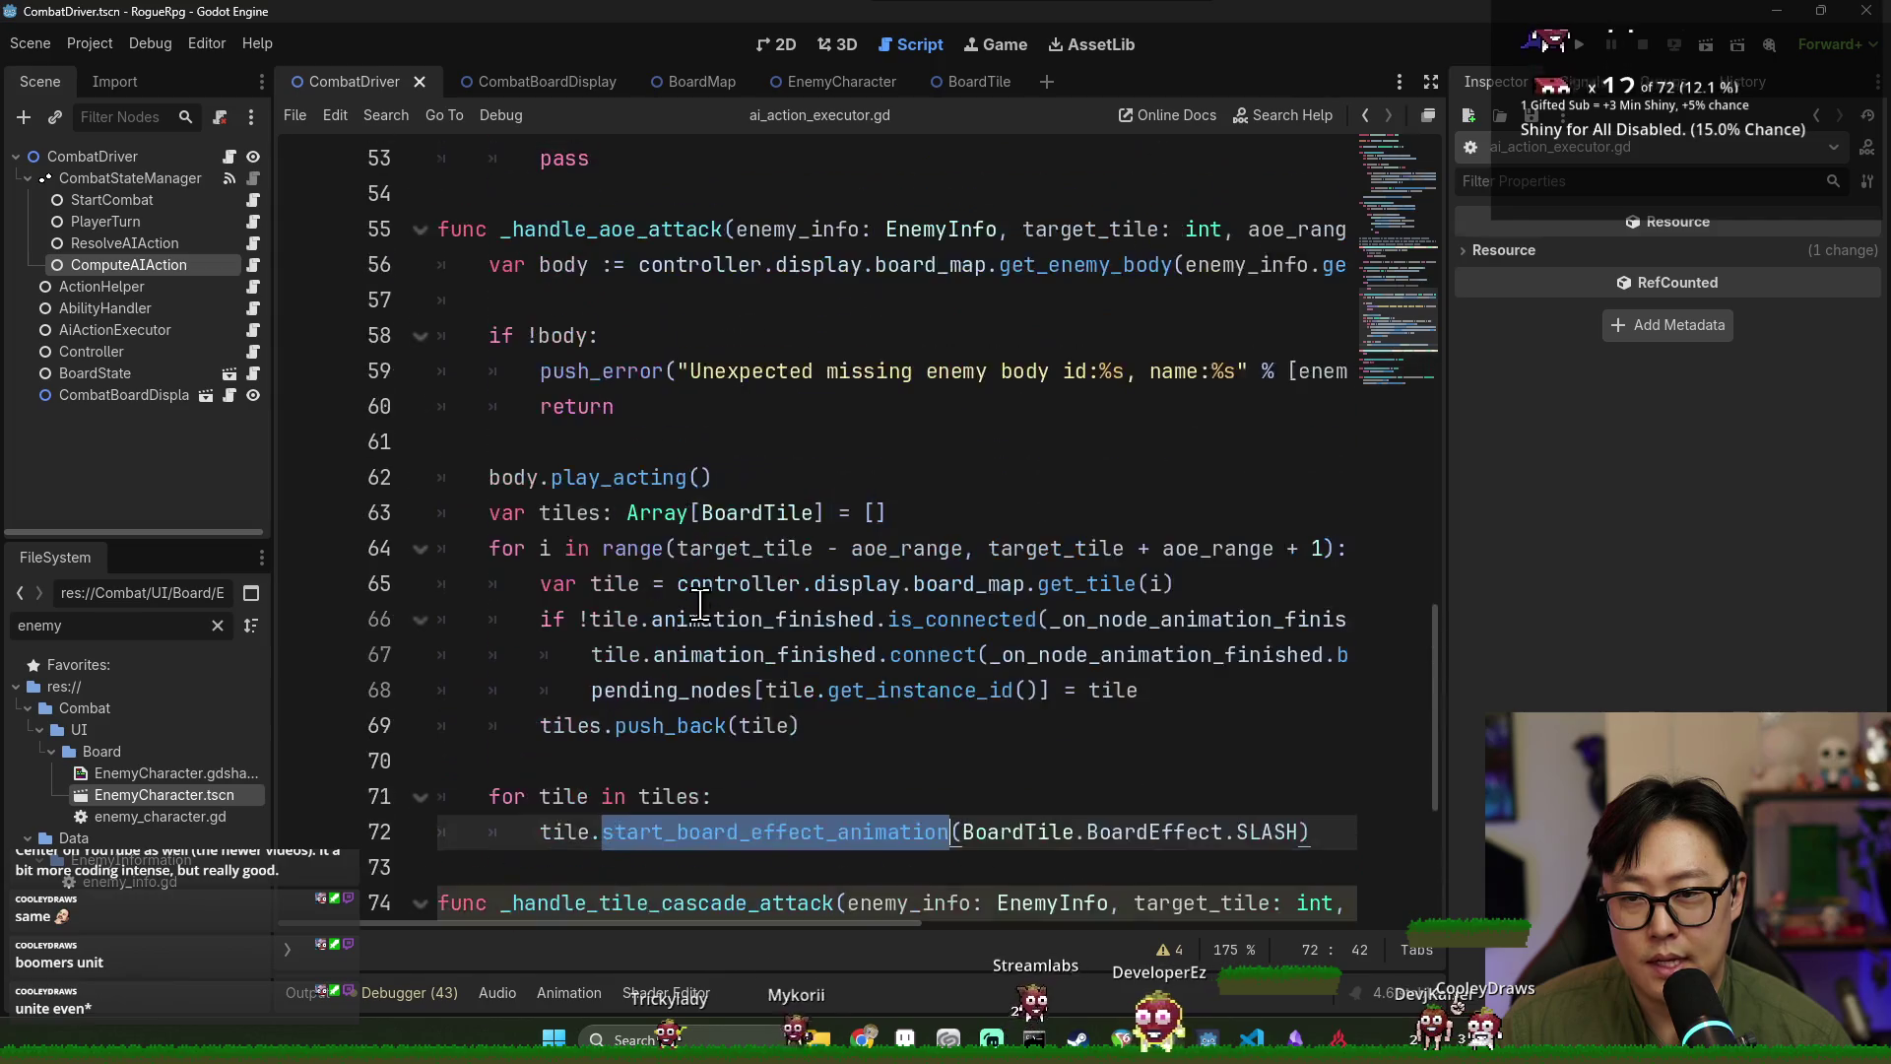
pyautogui.scroll(-4, 722, 676)
pyautogui.doubleClick(638, 693)
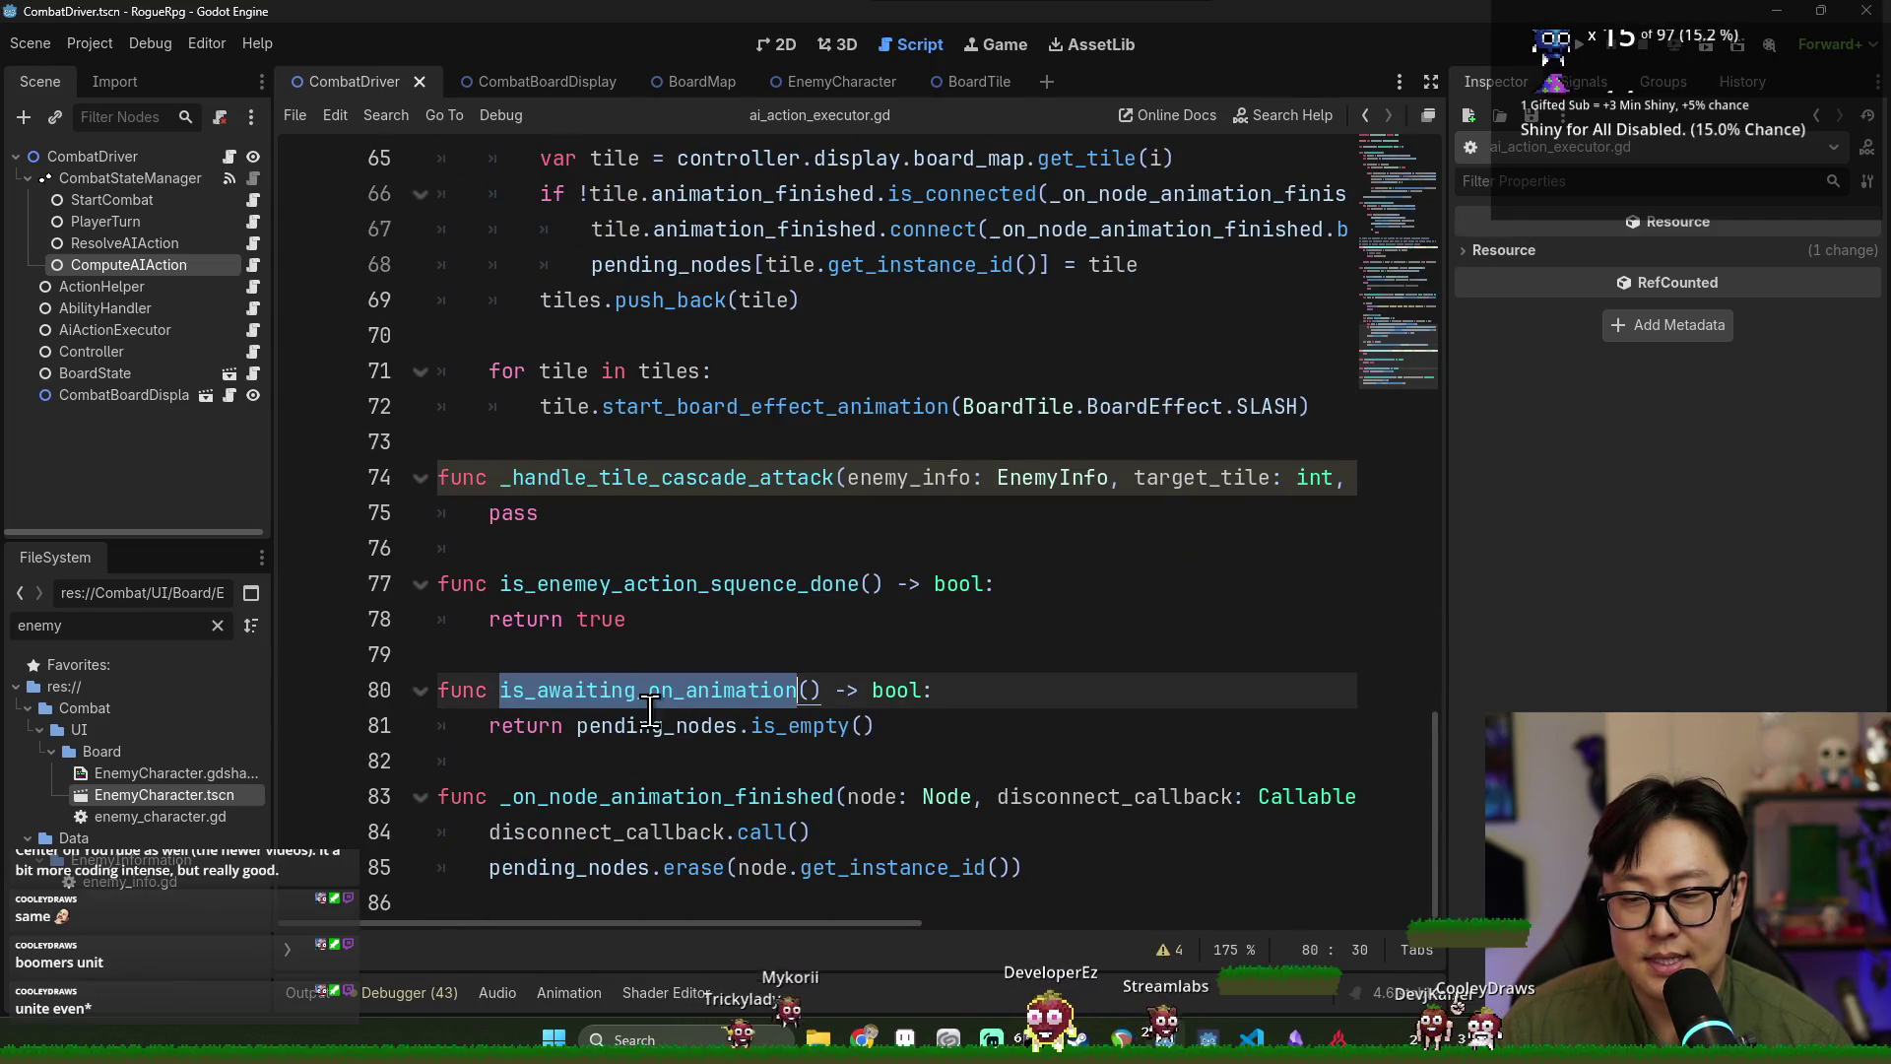
pyautogui.doubleClick(697, 726)
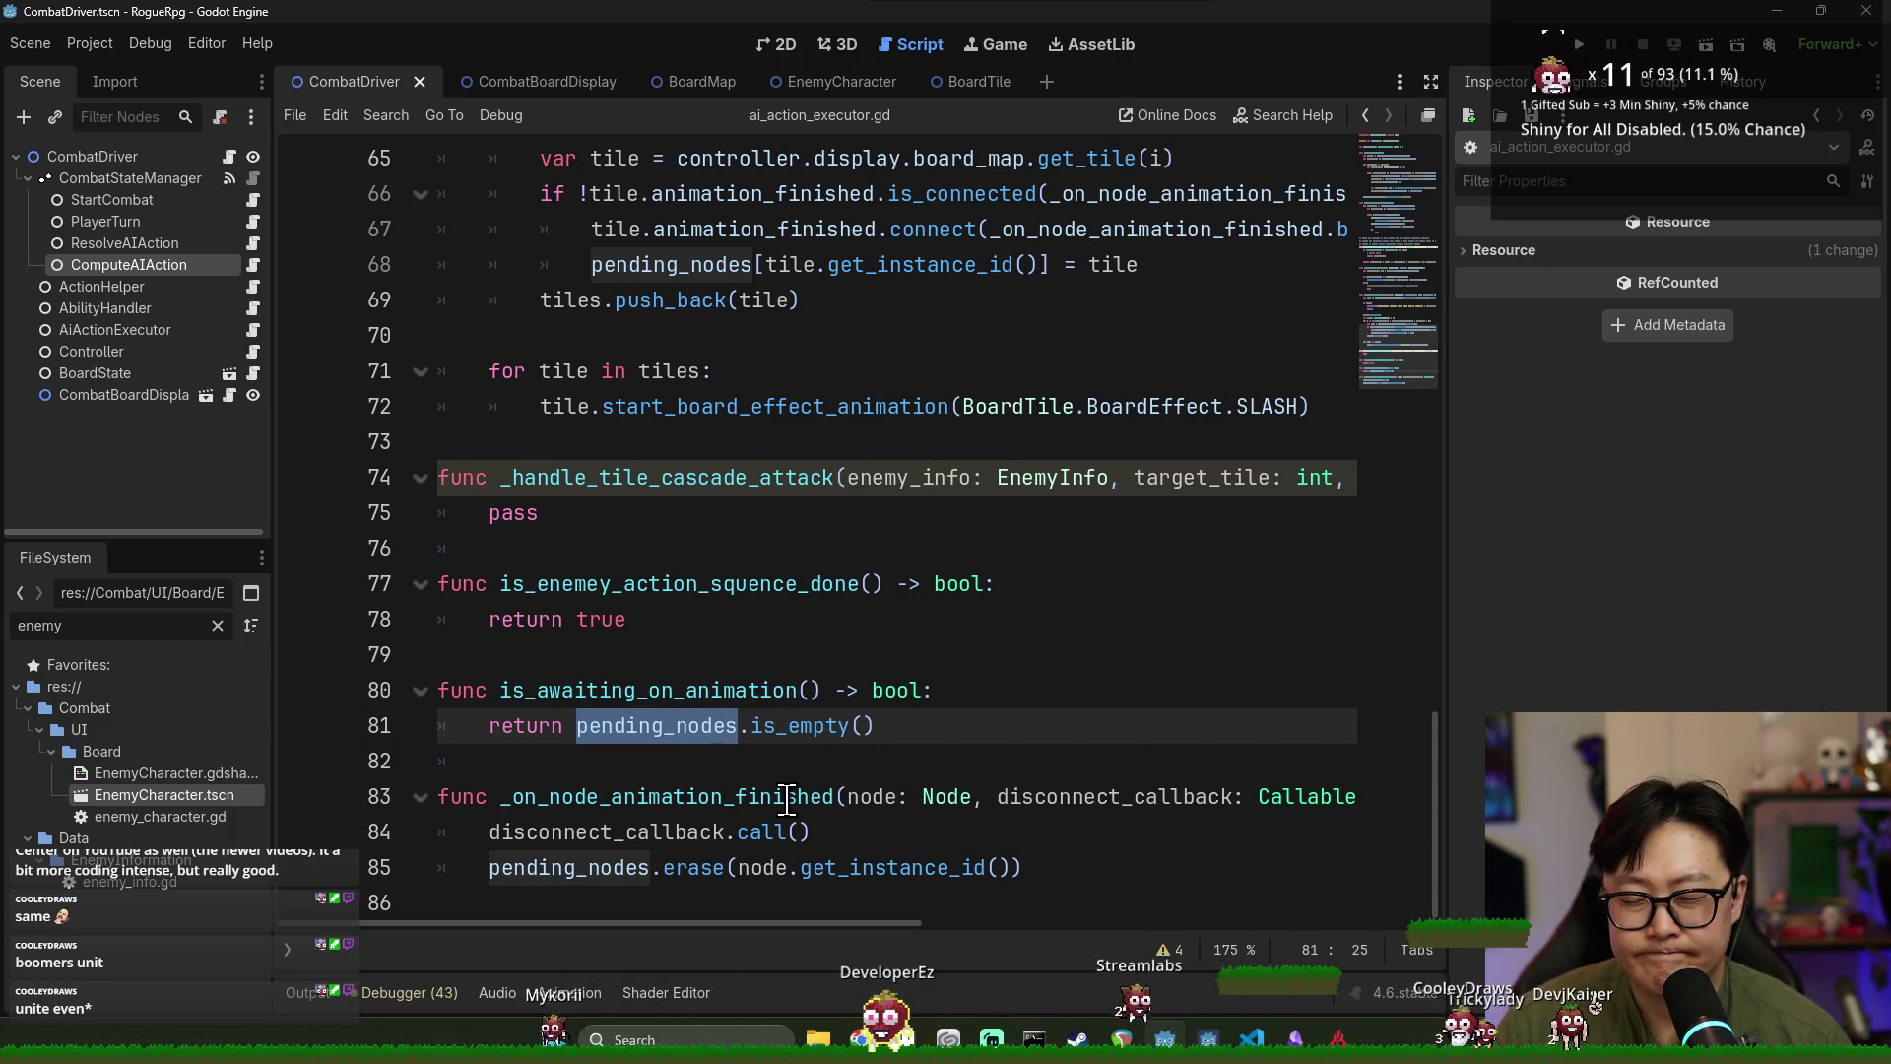
pyautogui.doubleClick(686, 690)
# Review queue_next_action and start_enemy_action_sequence, then add a blank line after line 34's pass.
pyautogui.scroll(6, 785, 763)
pyautogui.doubleClick(611, 442)
pyautogui.scroll(3, 763, 631)
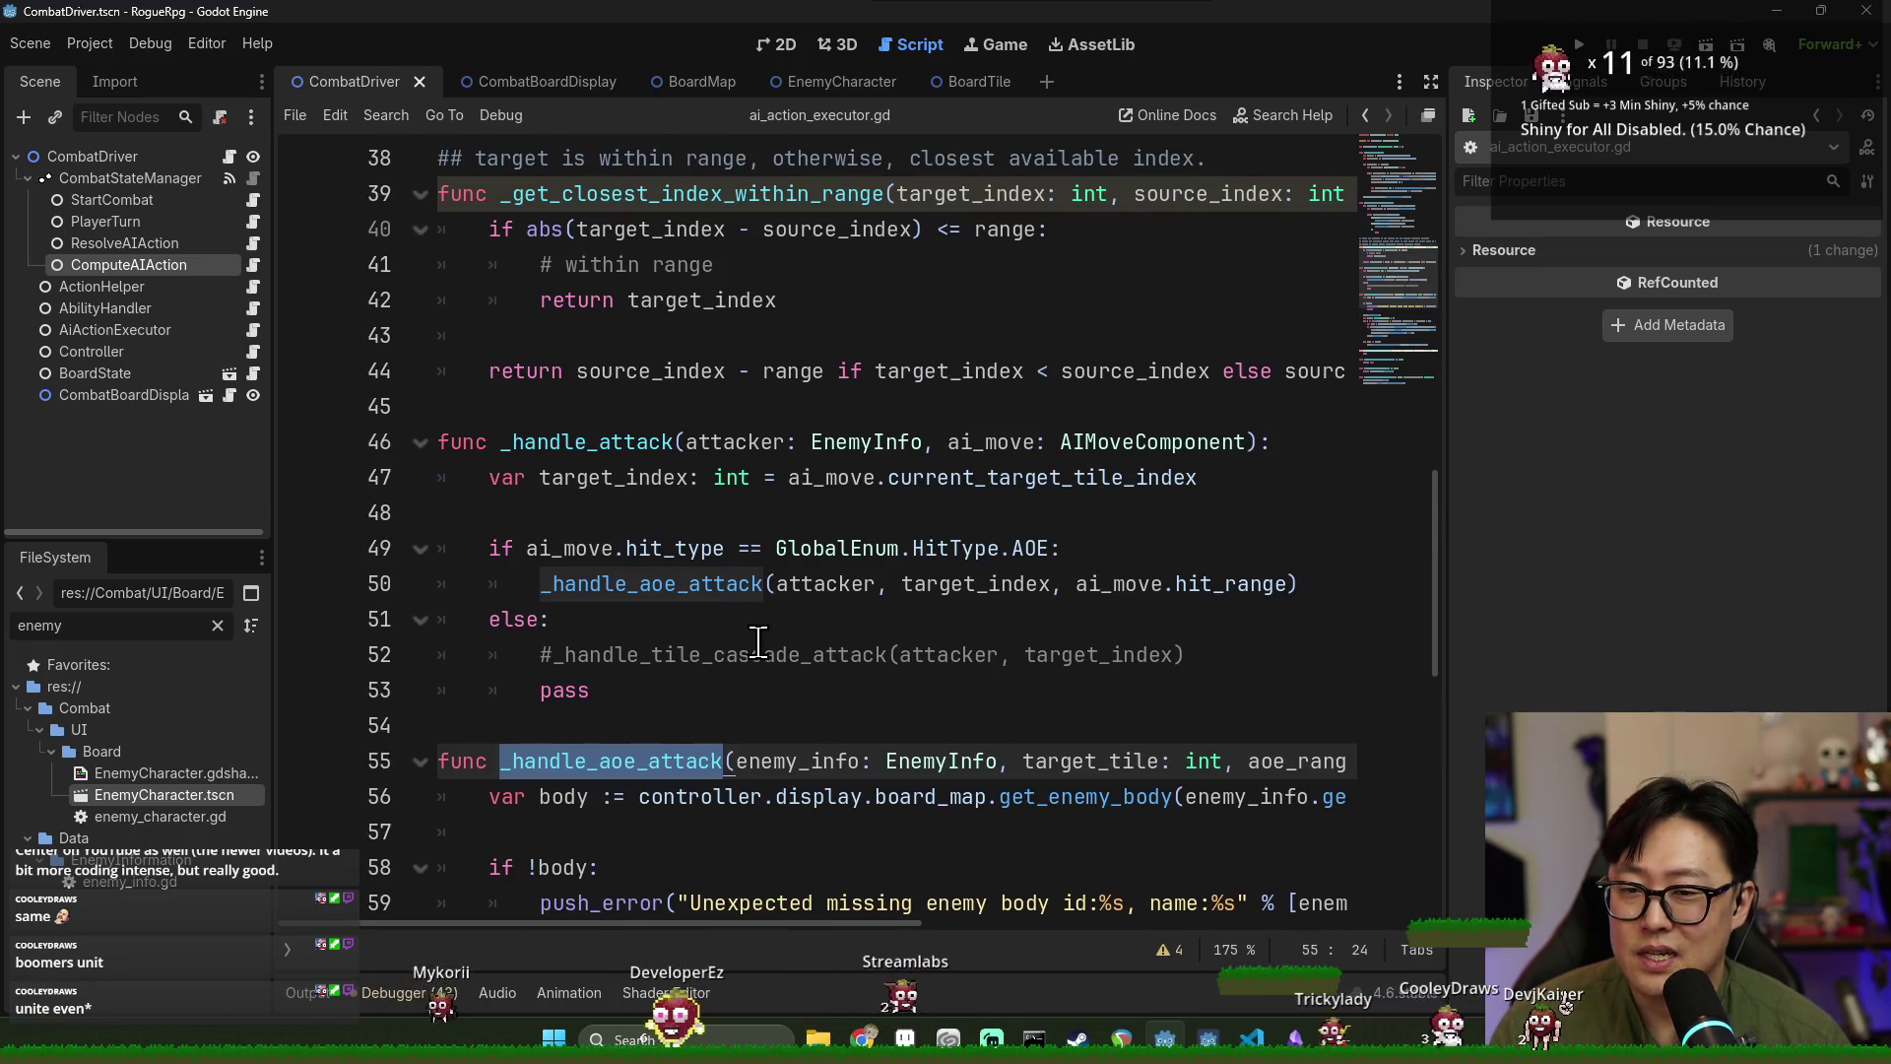
pyautogui.doubleClick(610, 442)
pyautogui.scroll(3, 716, 631)
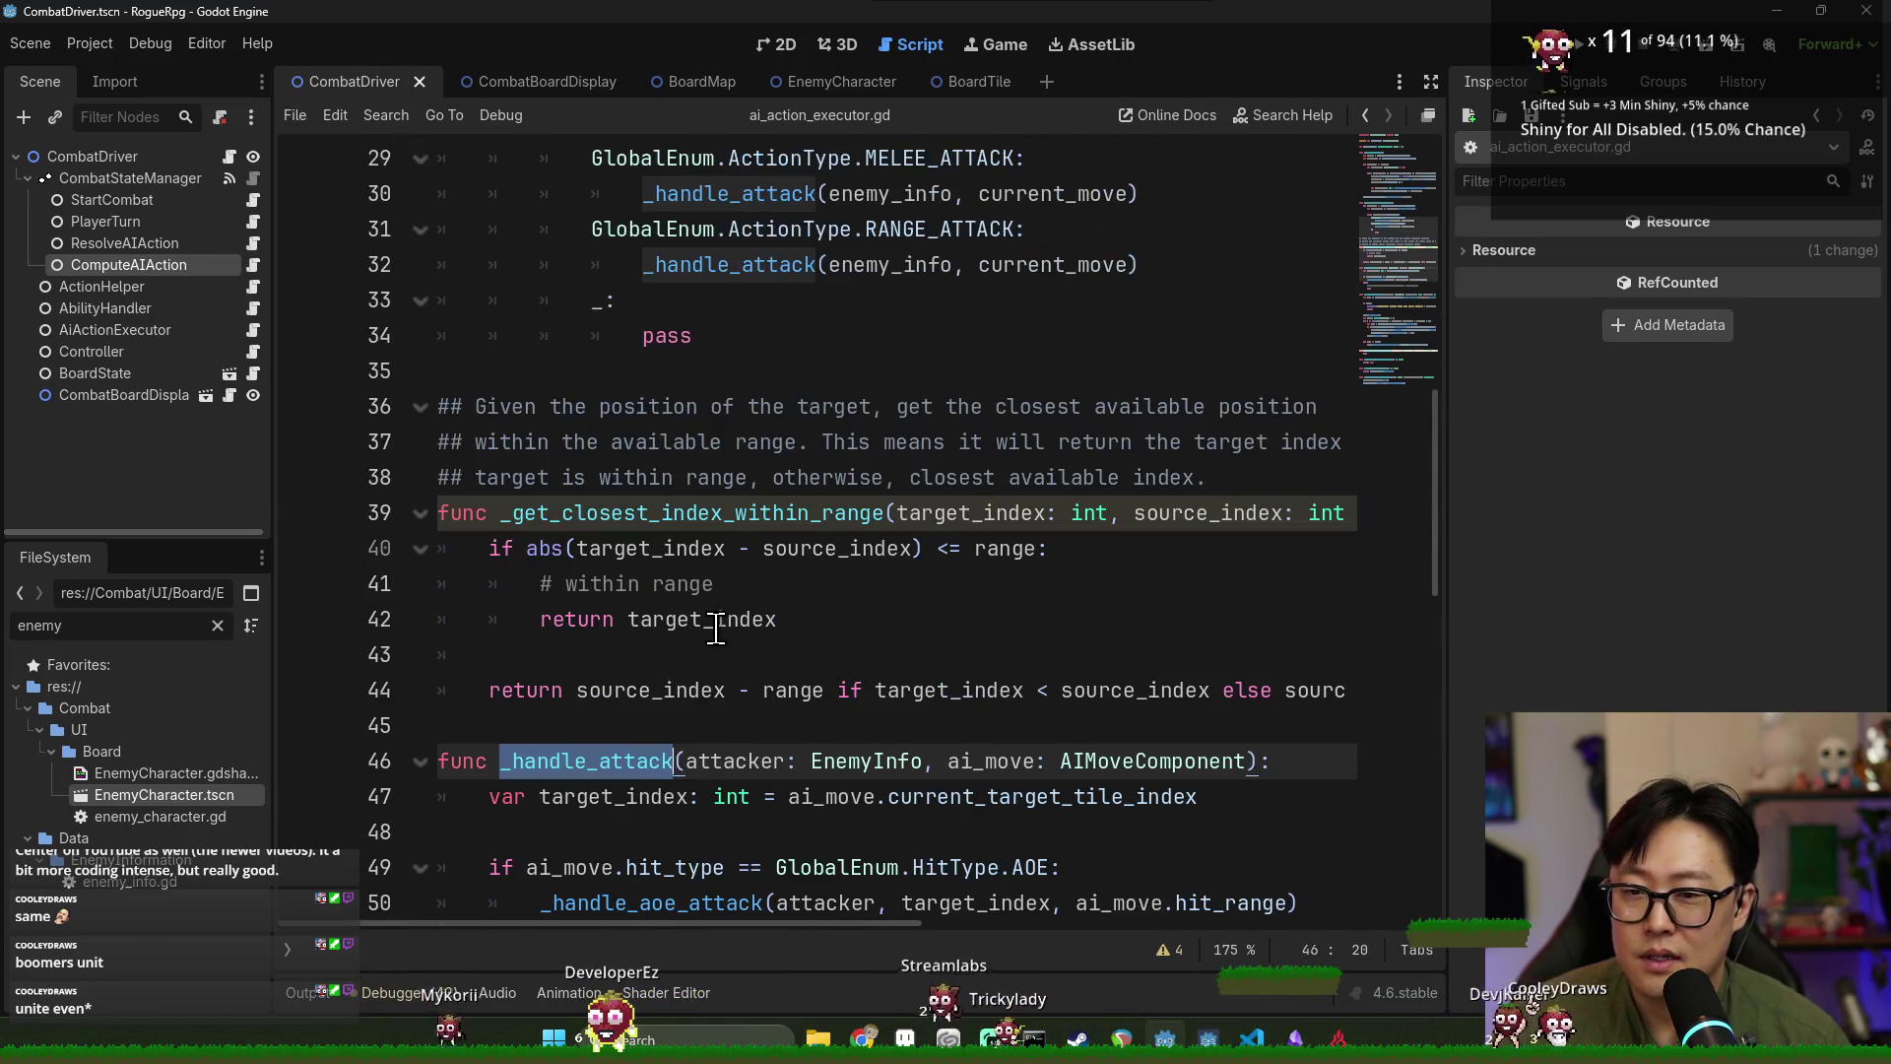
pyautogui.scroll(9, 716, 630)
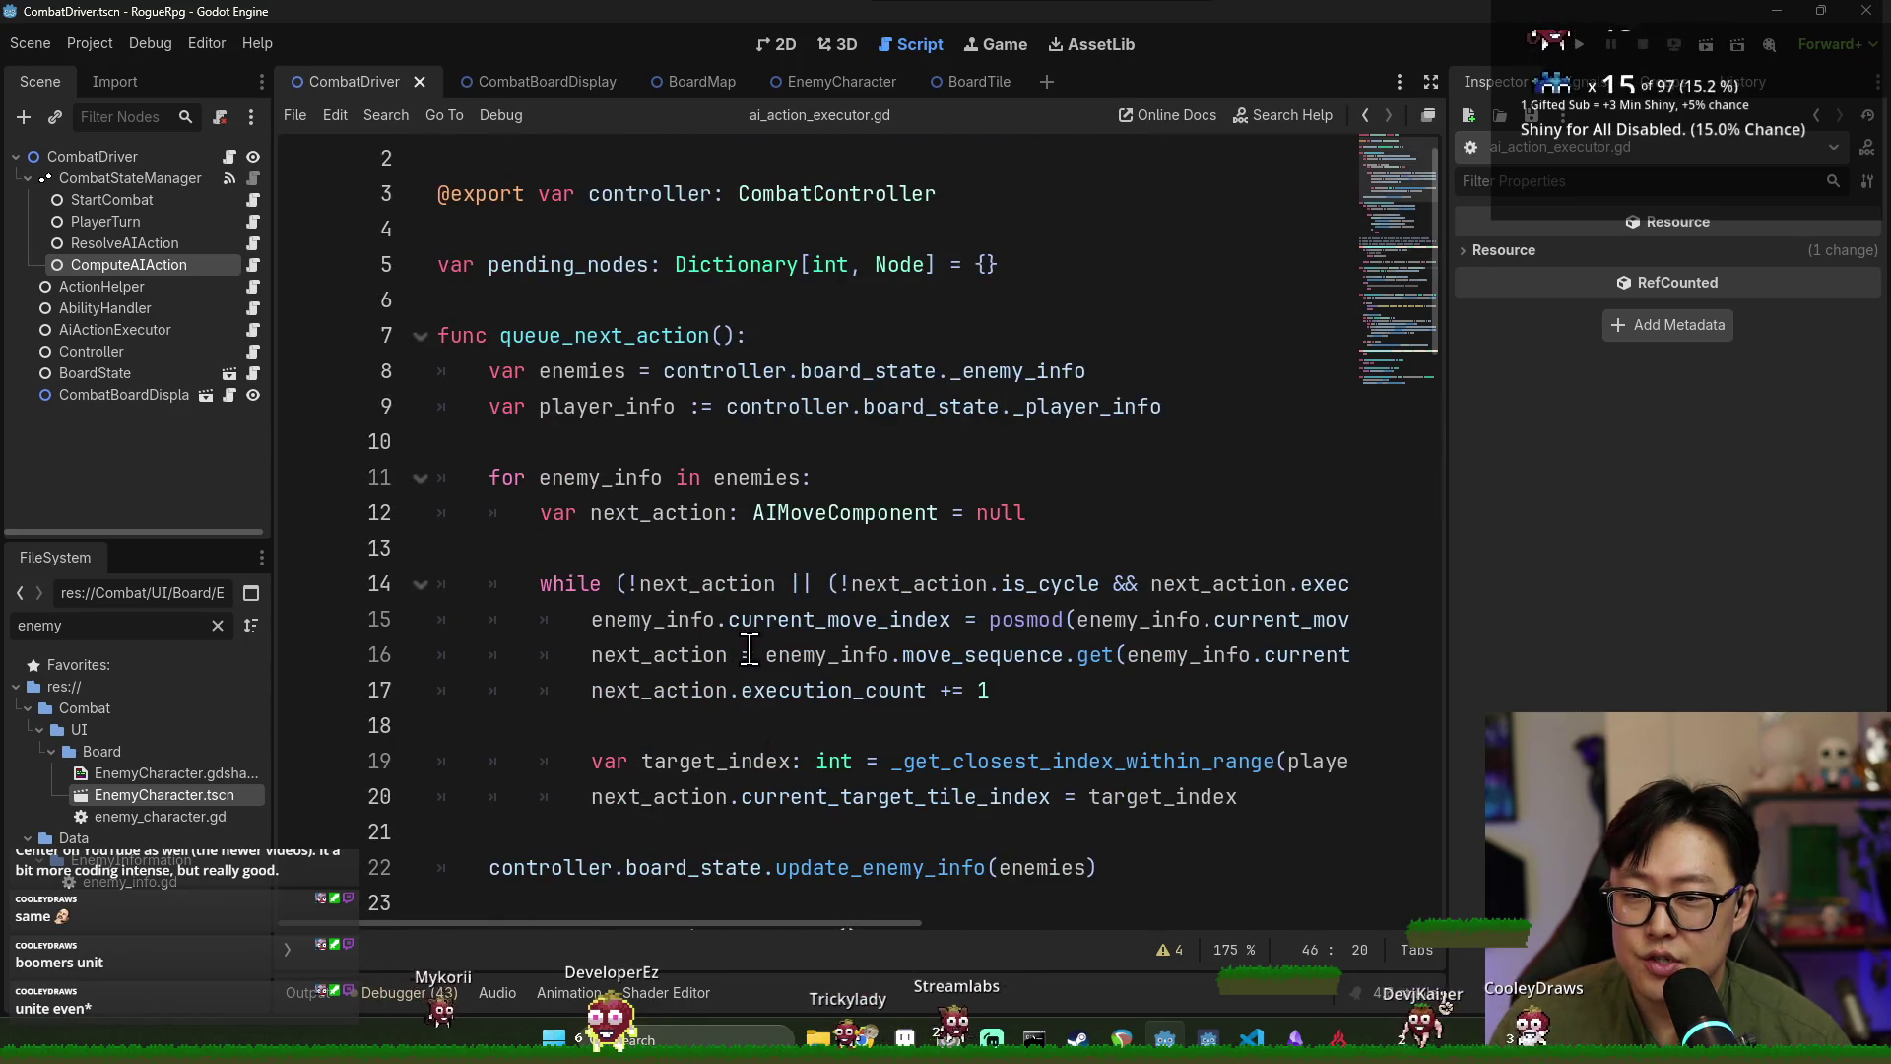
pyautogui.doubleClick(625, 477)
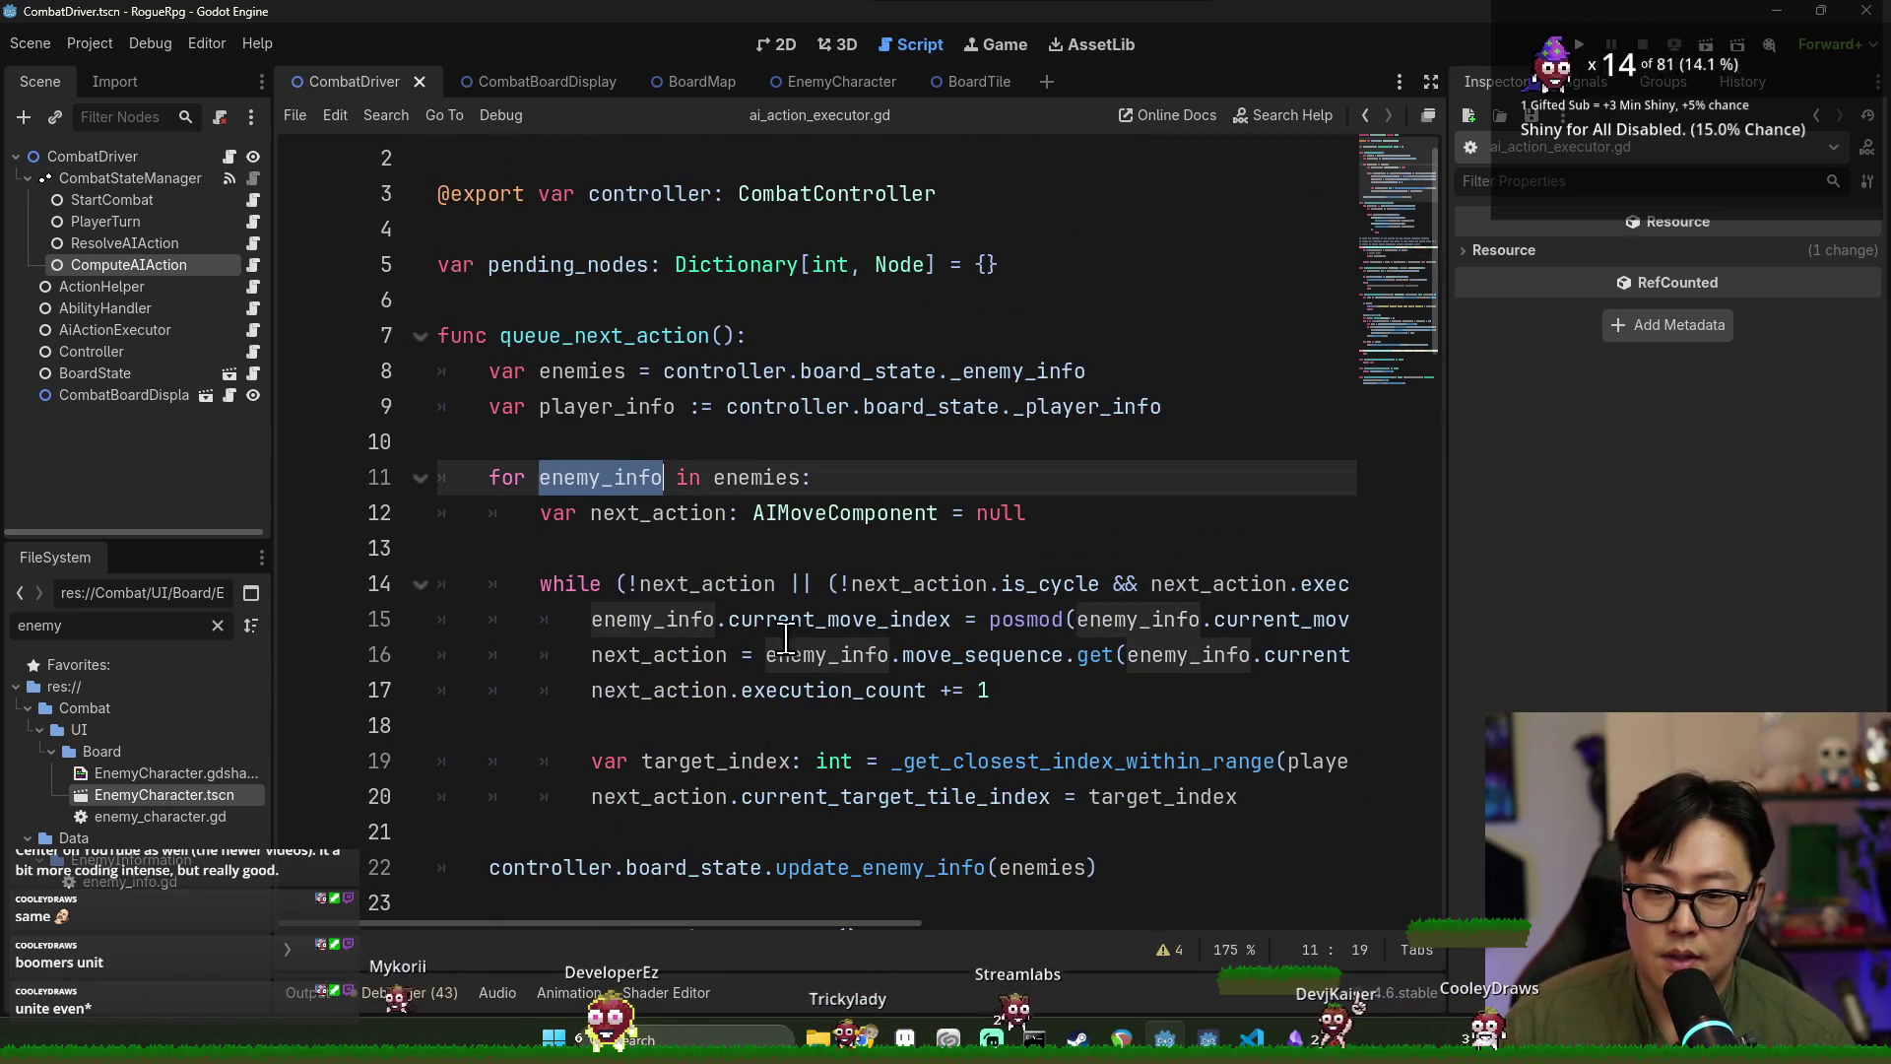
pyautogui.scroll(-5, 630, 394)
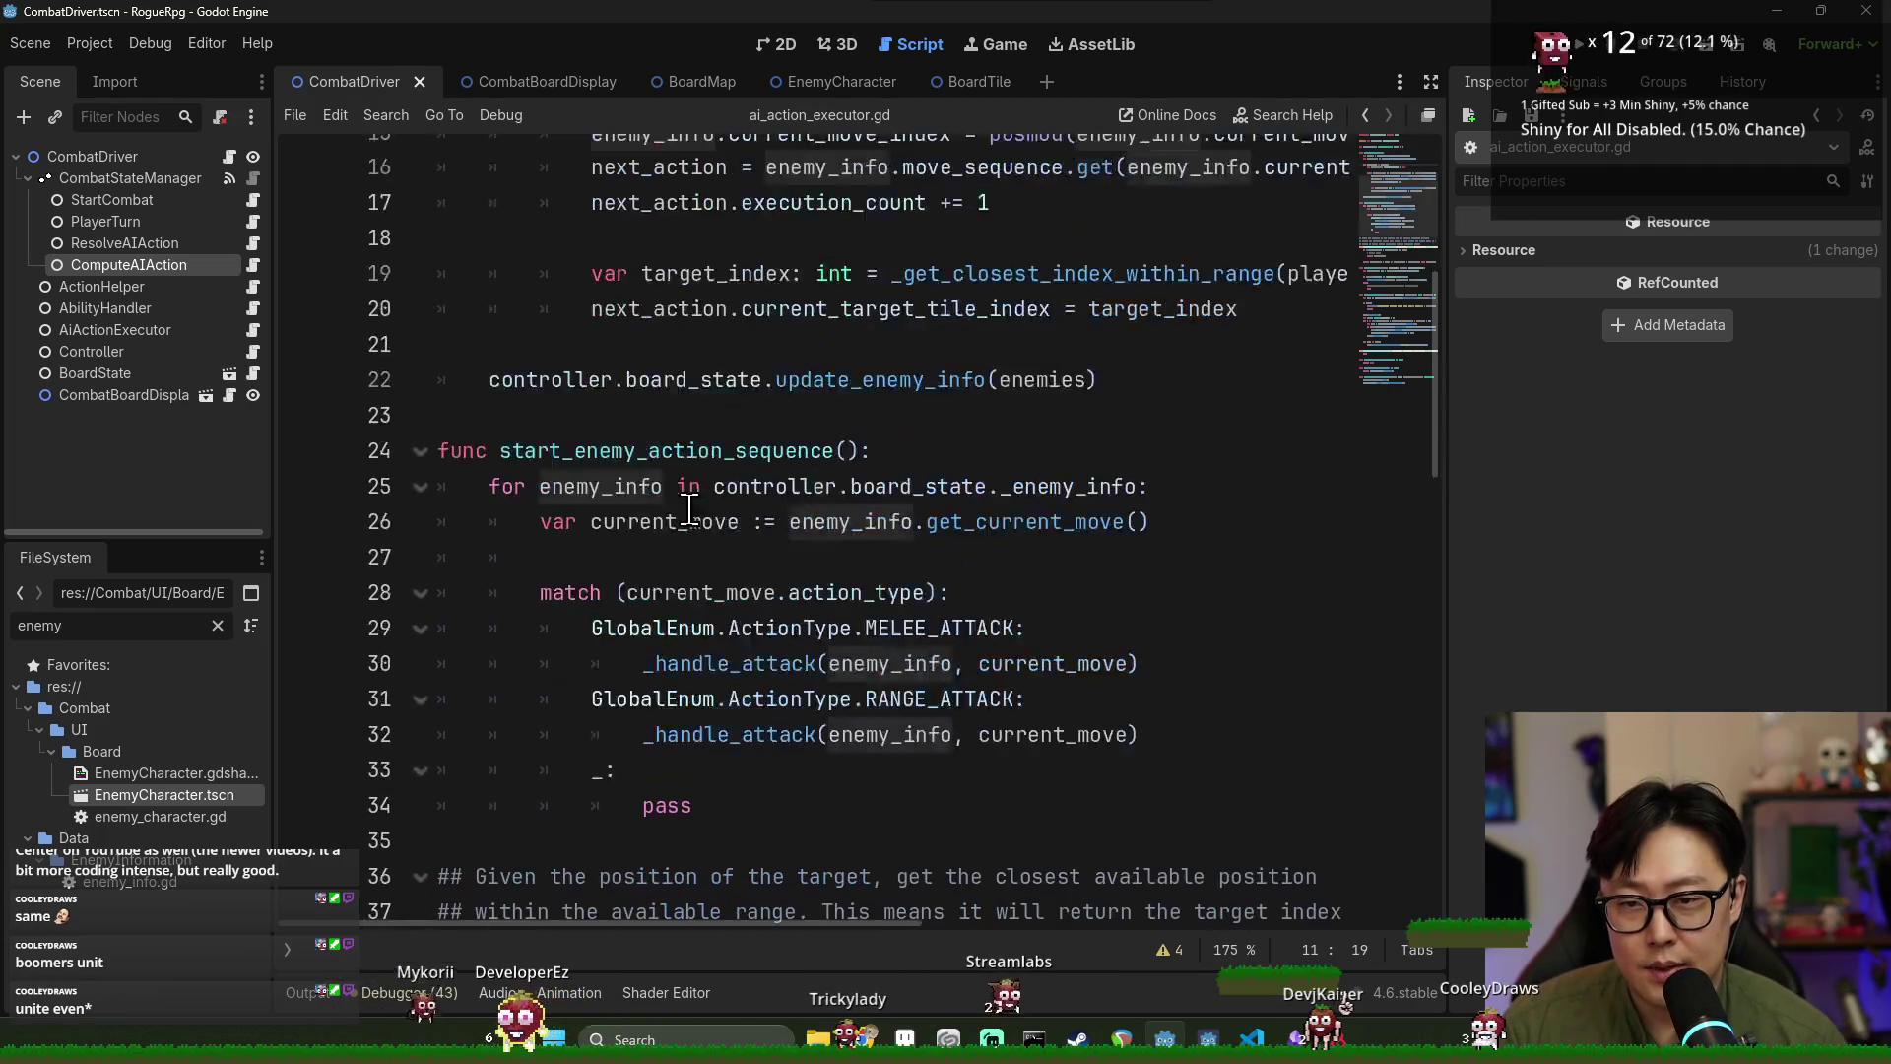
pyautogui.doubleClick(616, 407)
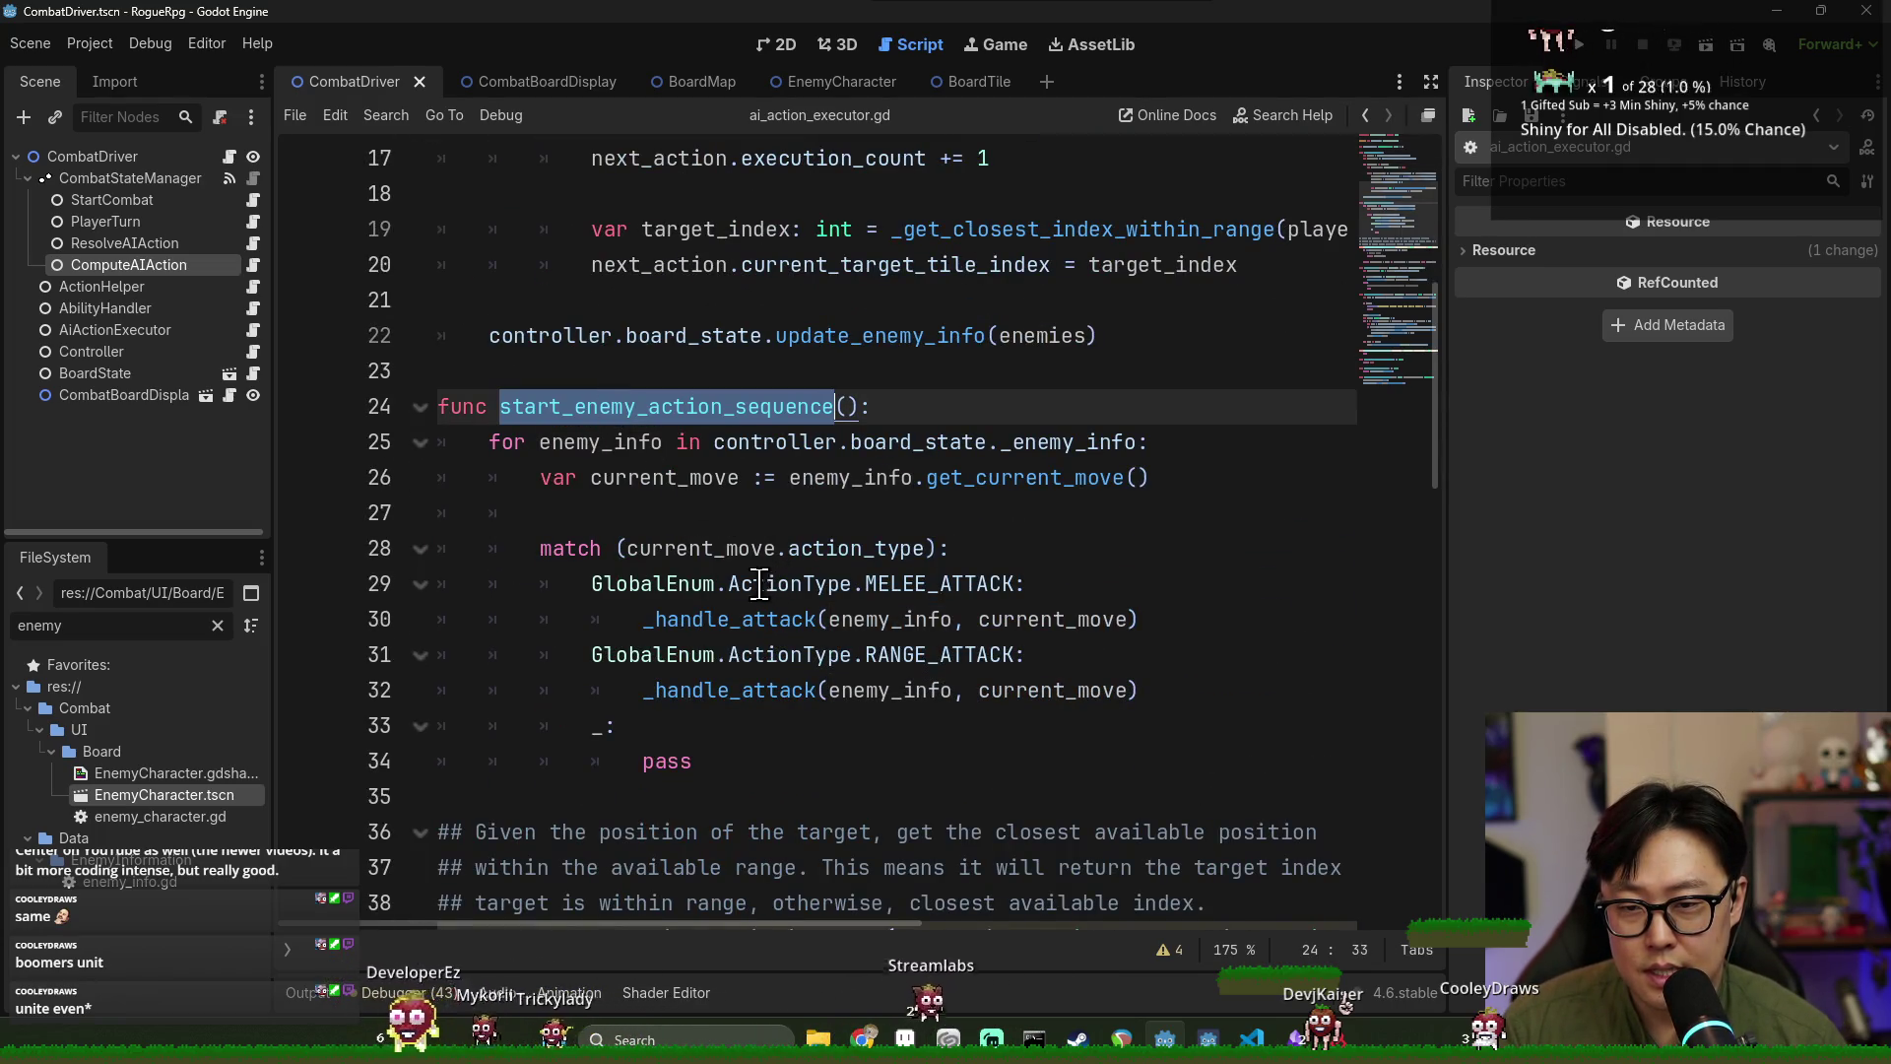
pyautogui.doubleClick(634, 441)
pyautogui.doubleClick(693, 479)
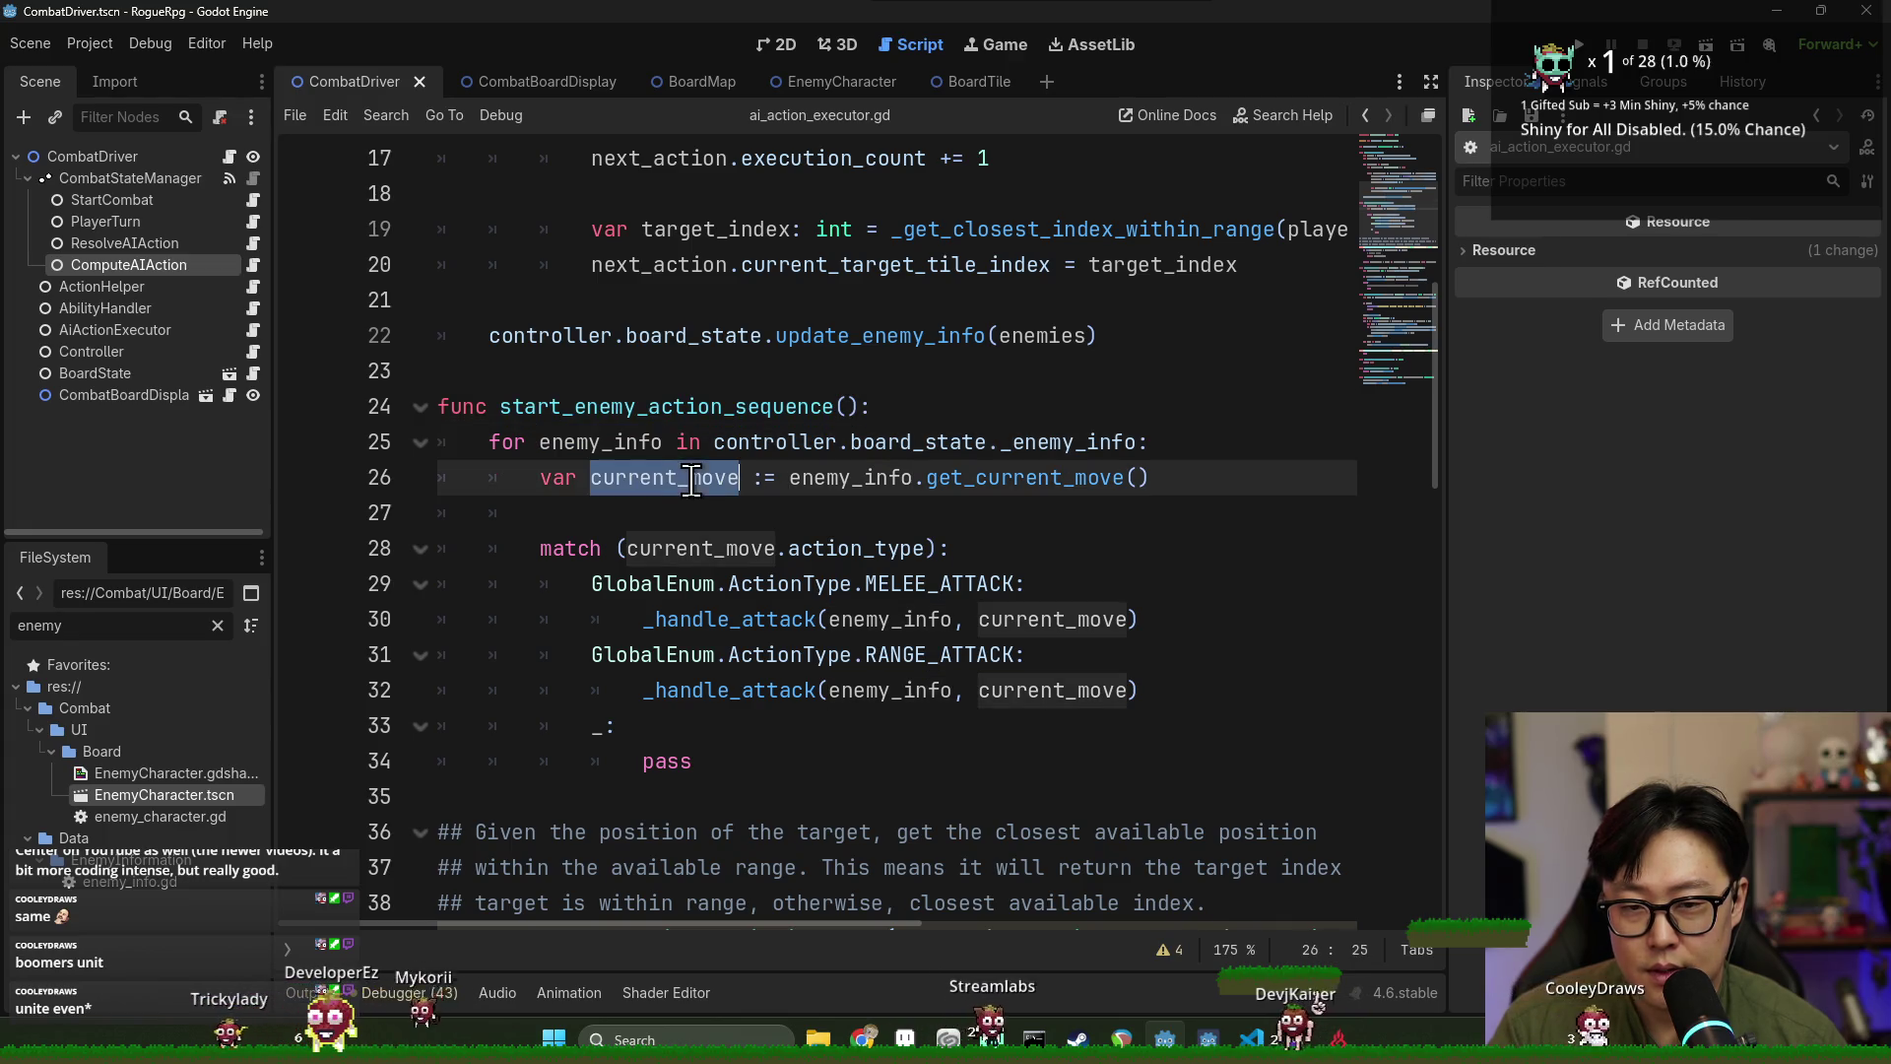
pyautogui.click(758, 761)
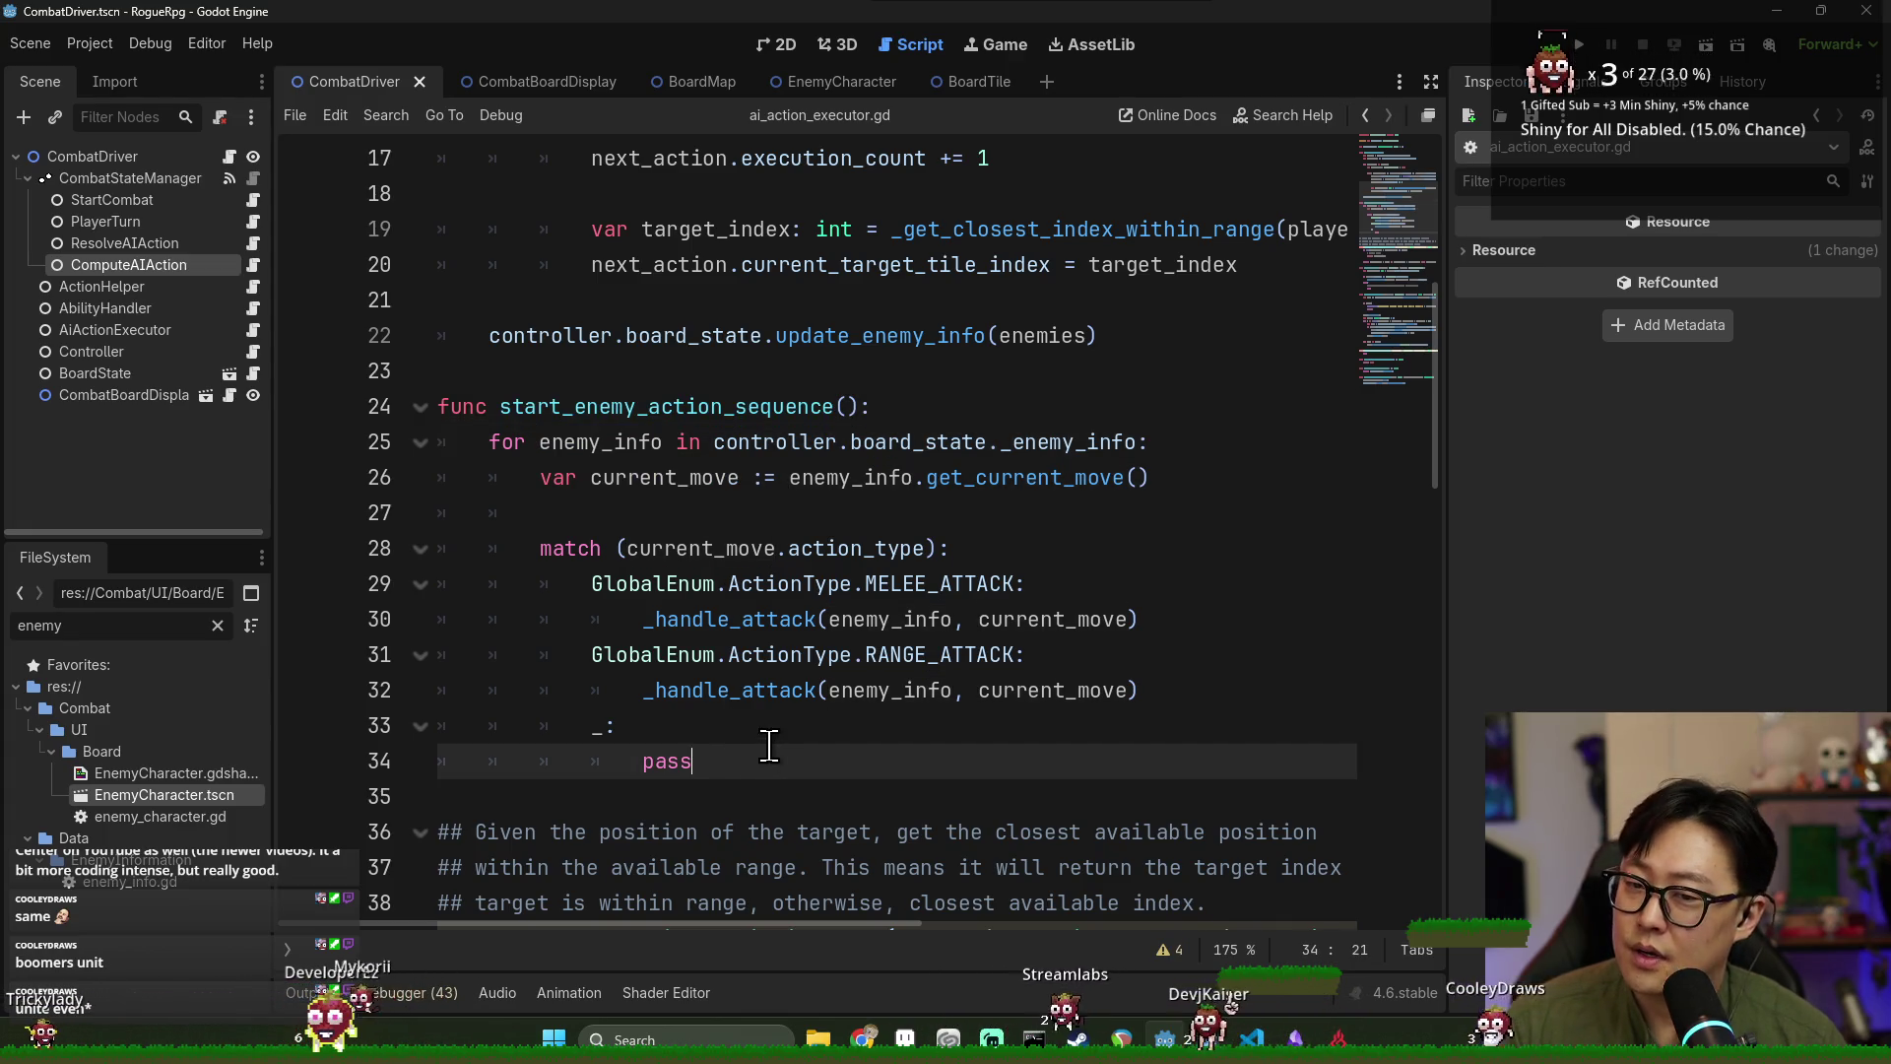
pyautogui.press('Return')
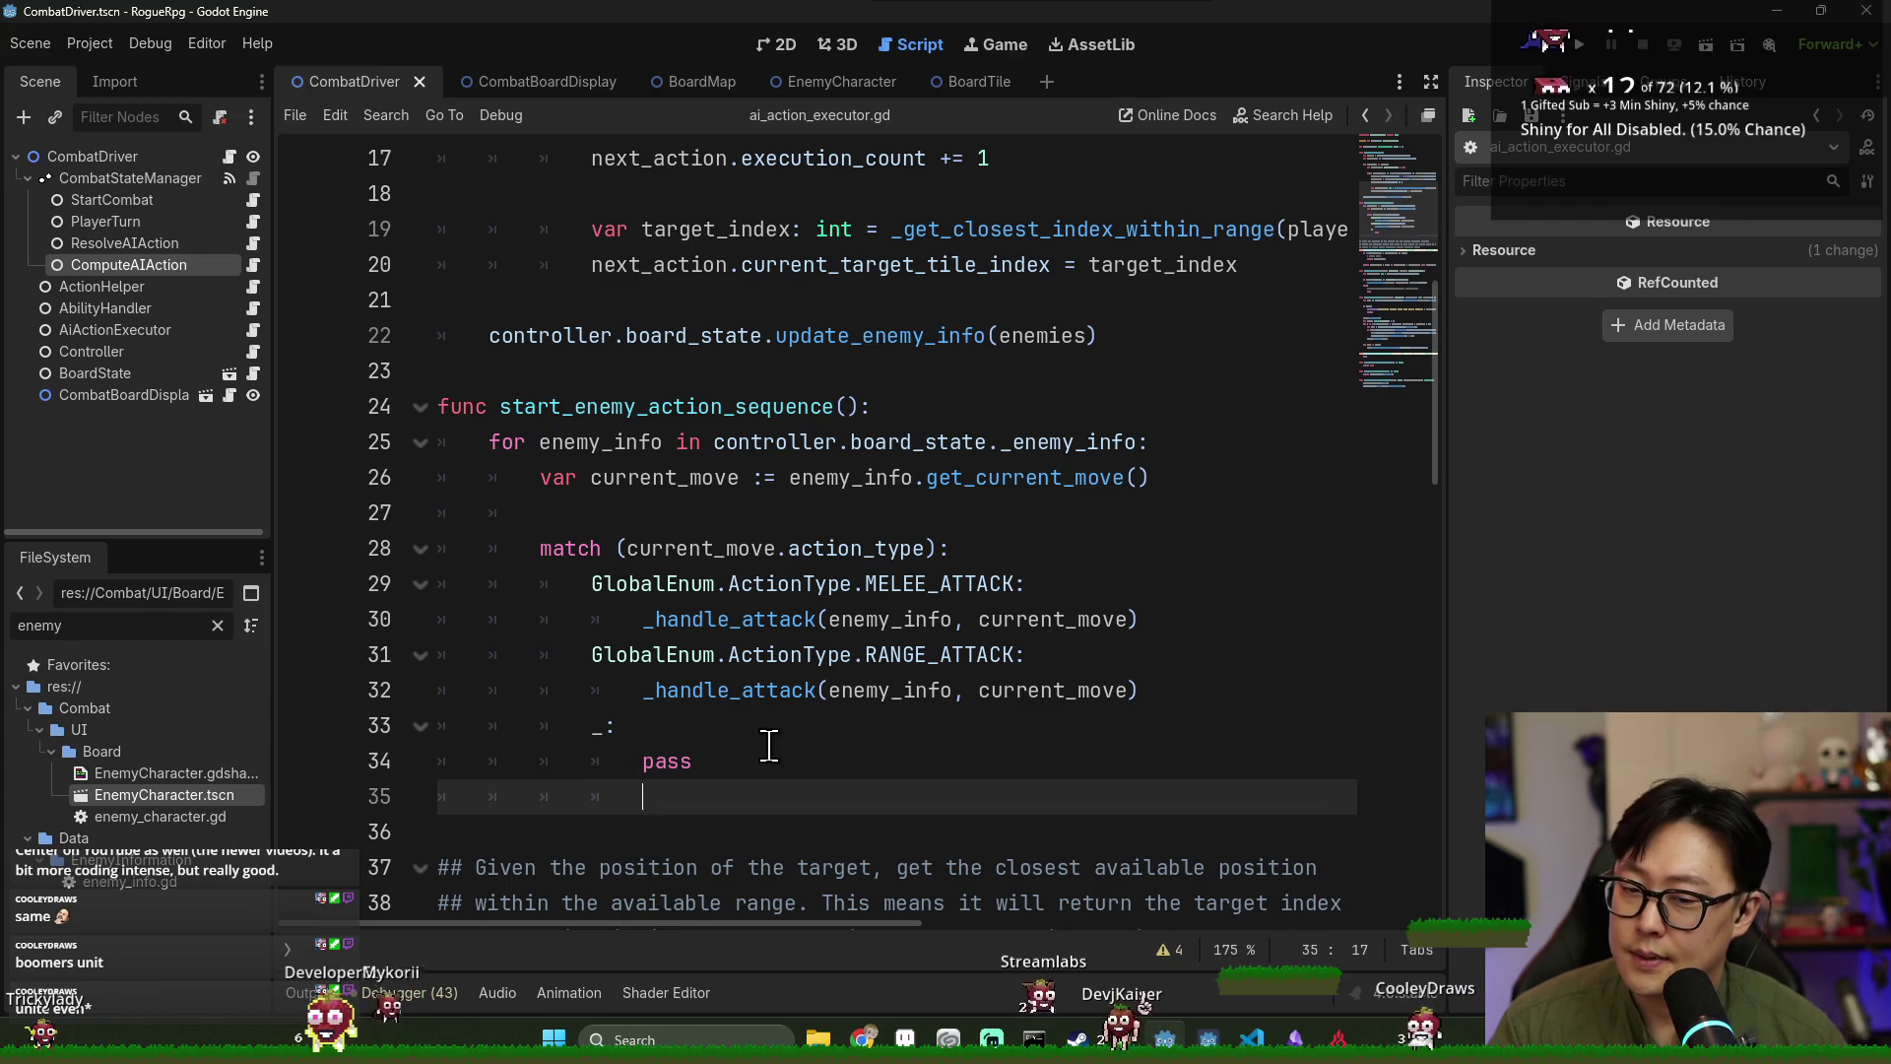
# Inside the enemy loop, add 'if is_awaiting_on_animation(): await sequence_done'.
pyautogui.press('Return')
pyautogui.press('BackSpace')
pyautogui.press('BackSpace')
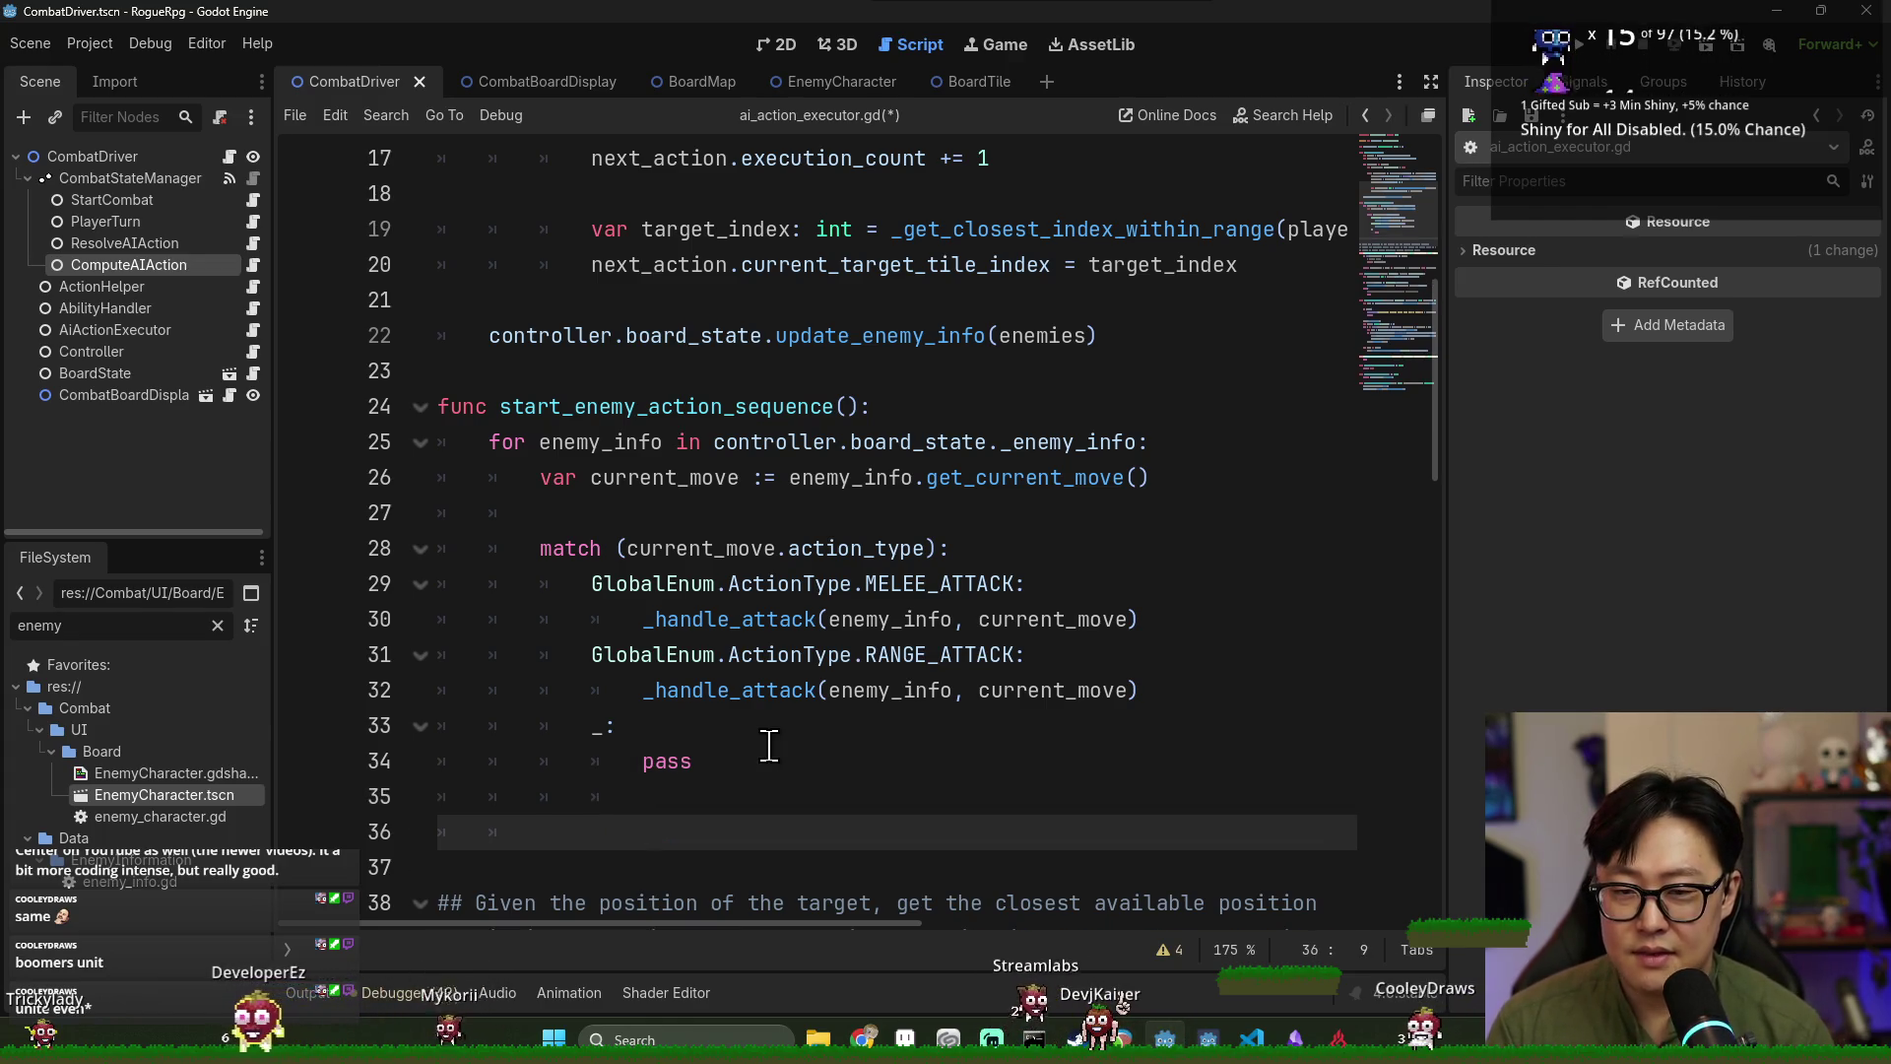
pyautogui.click(1192, 448)
pyautogui.press('Return')
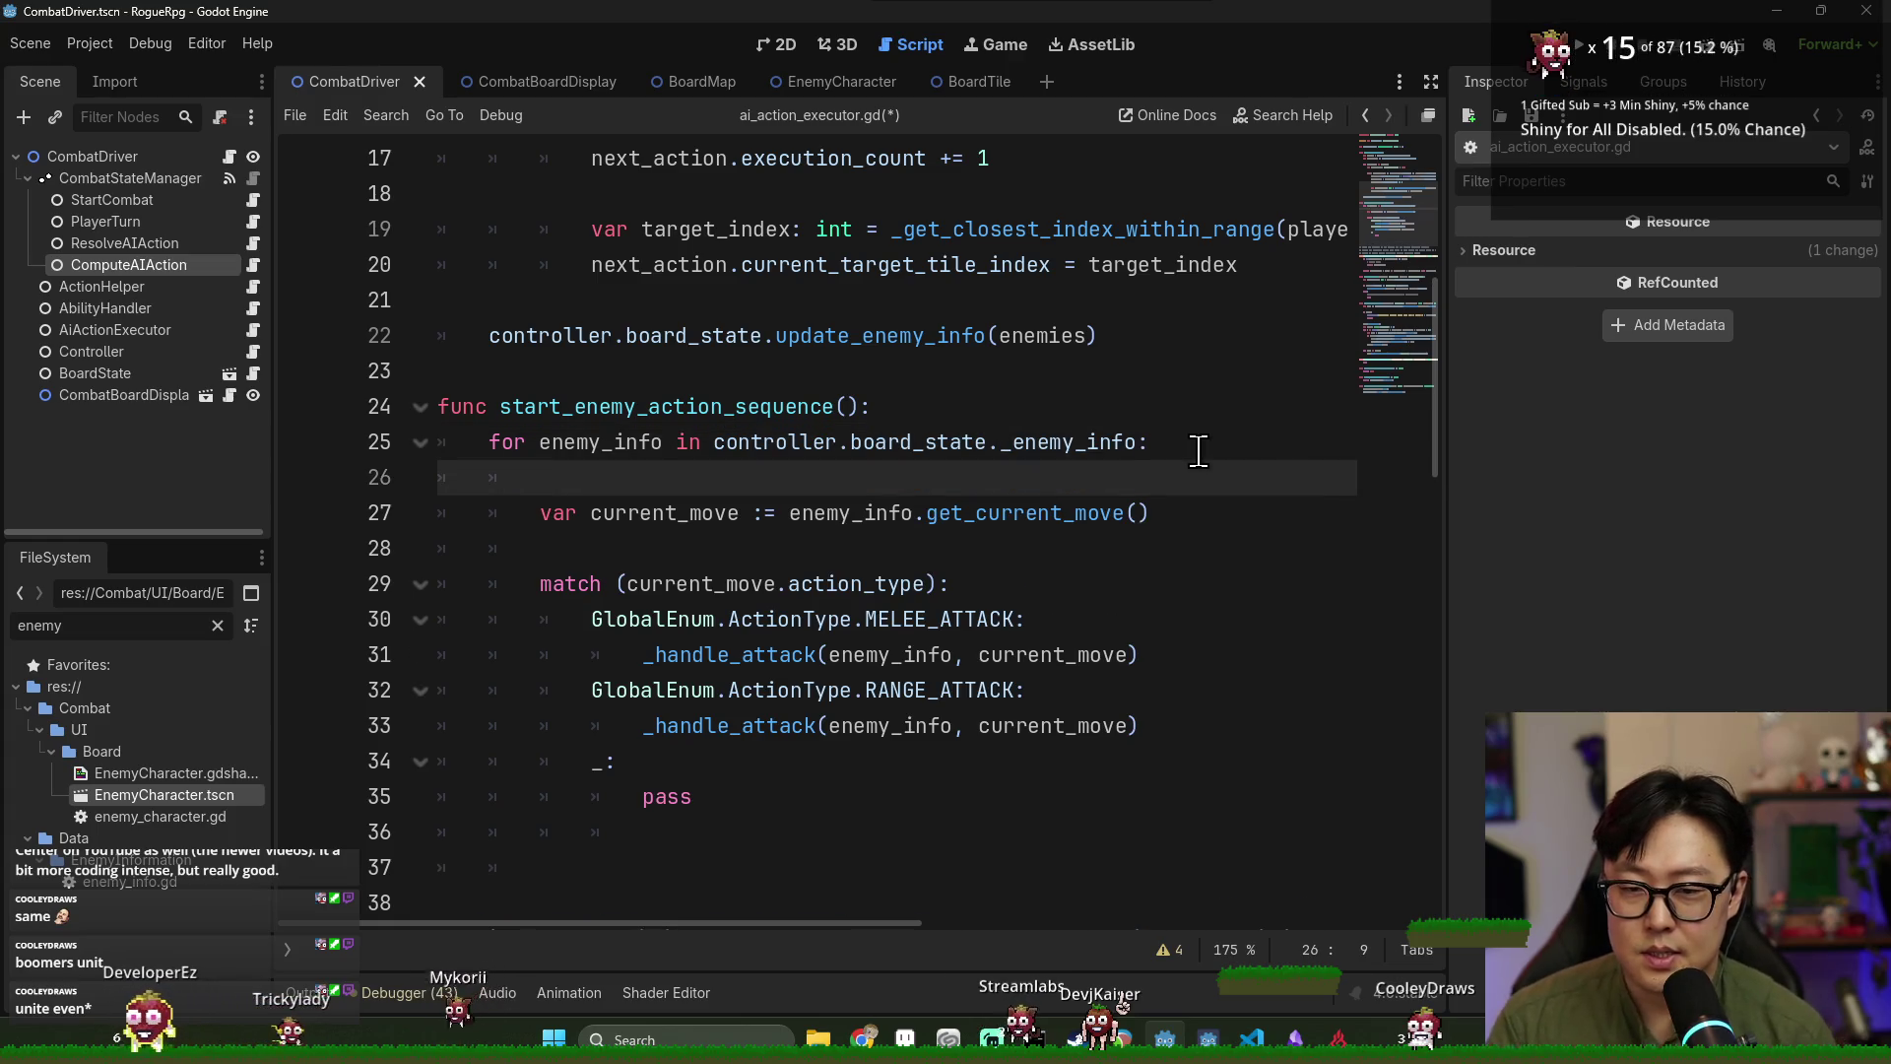
pyautogui.write('if')
pyautogui.scroll(-15, 954, 663)
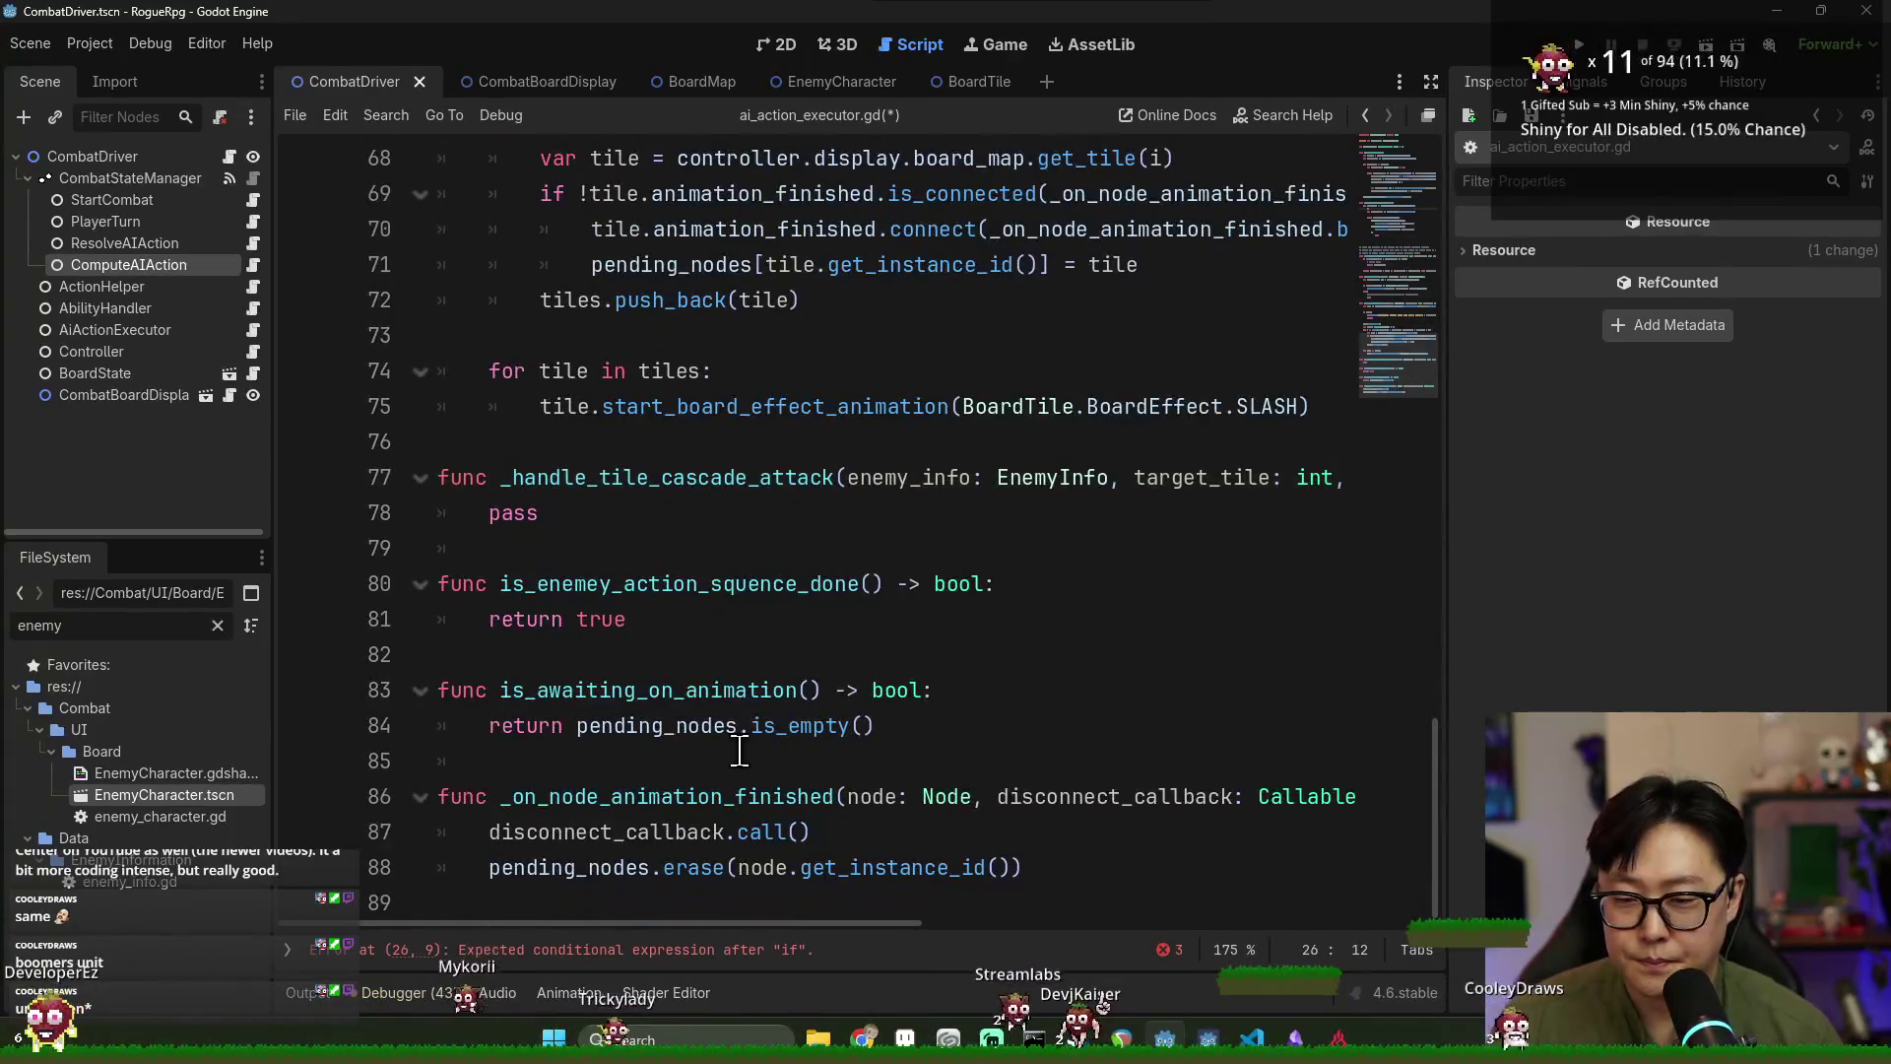
pyautogui.moveTo(500, 692); pyautogui.dragTo(781, 695)
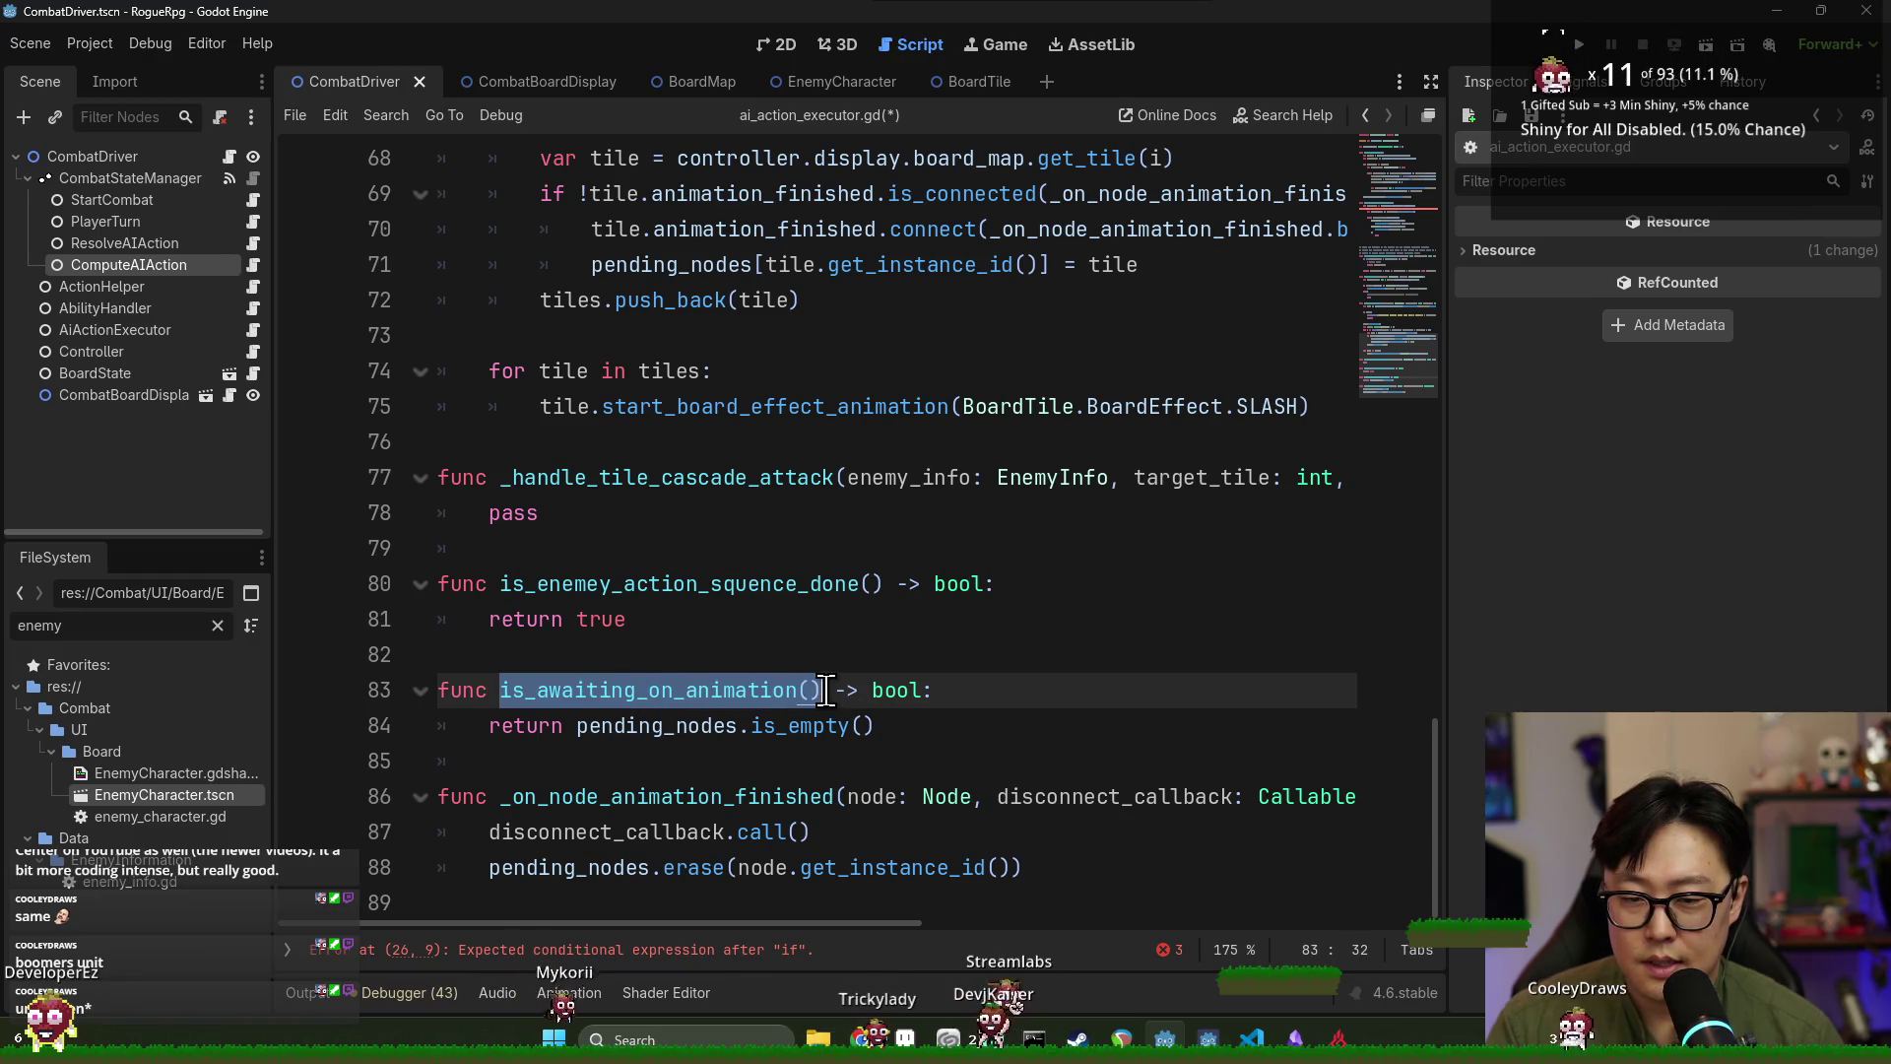
pyautogui.scroll(18, 875, 695)
pyautogui.scroll(-3, 726, 659)
pyautogui.click(653, 481)
pyautogui.write(':')
pyautogui.press('Return')
pyautogui.write('ai')
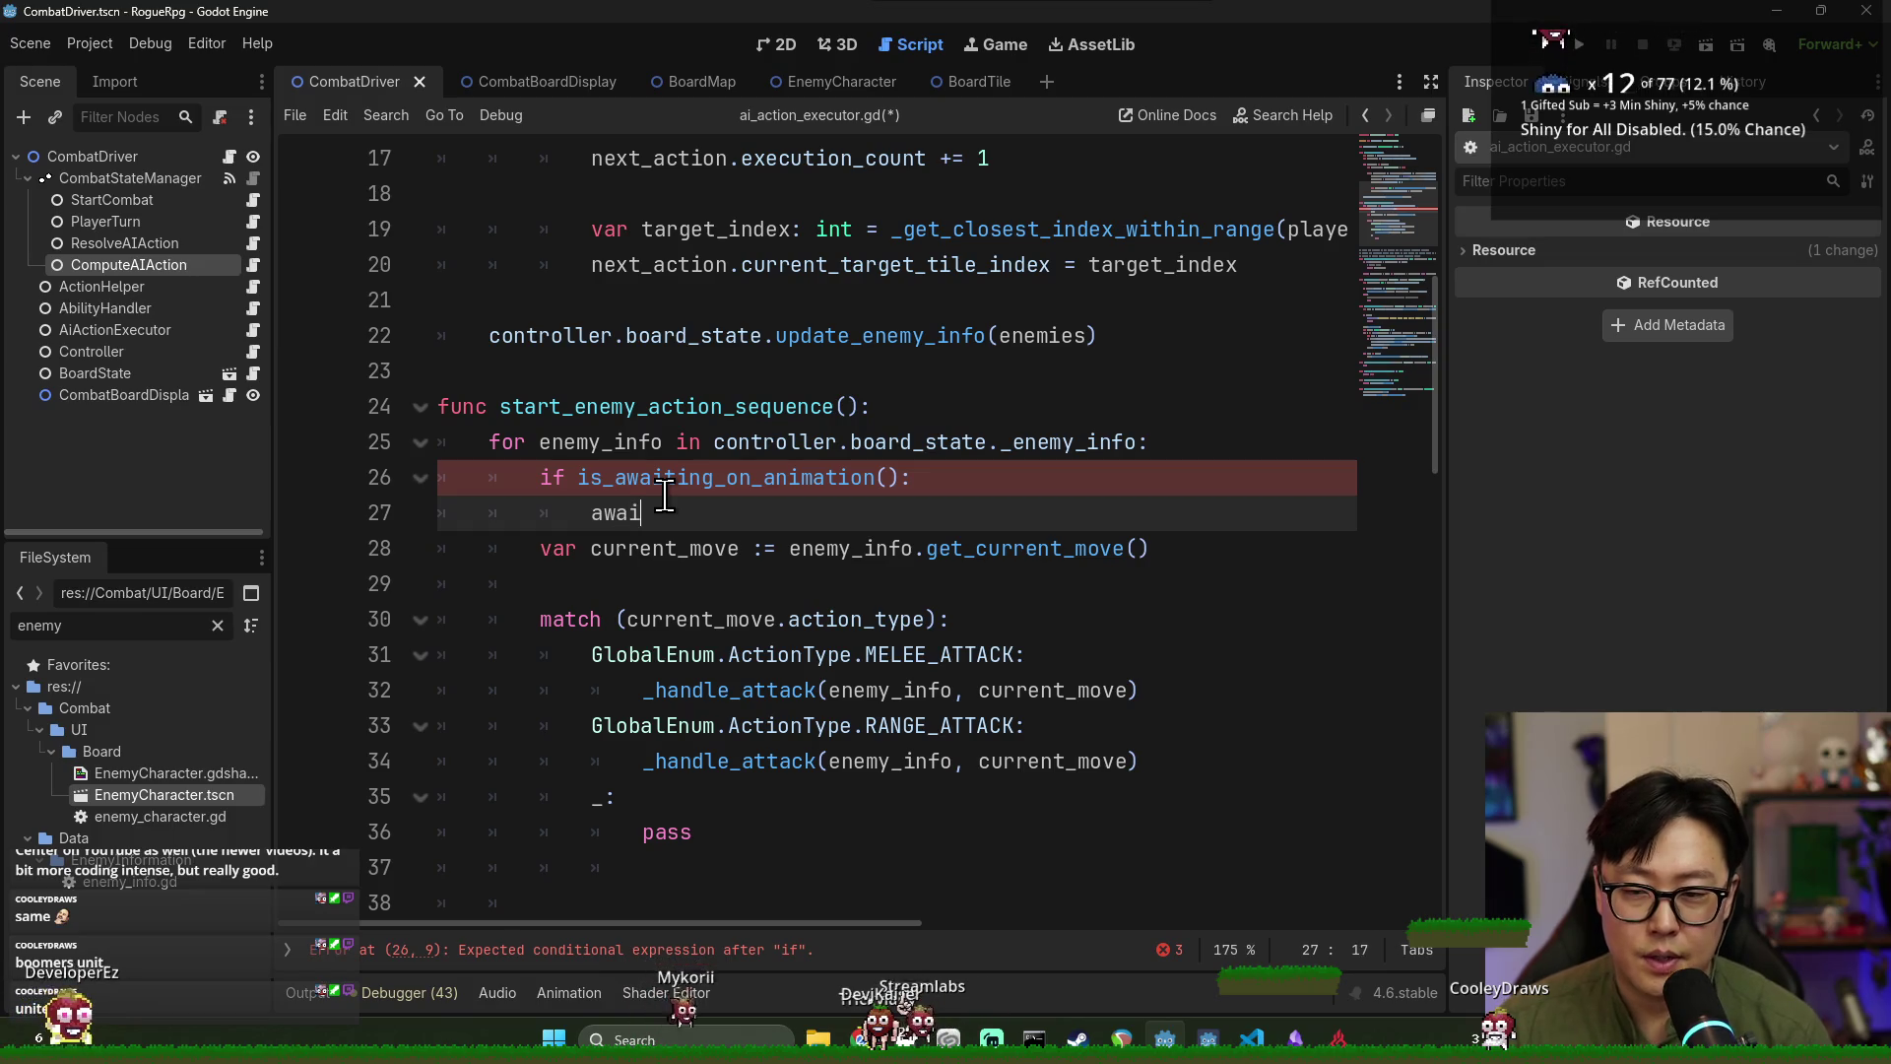
pyautogui.write('t sequence_done')
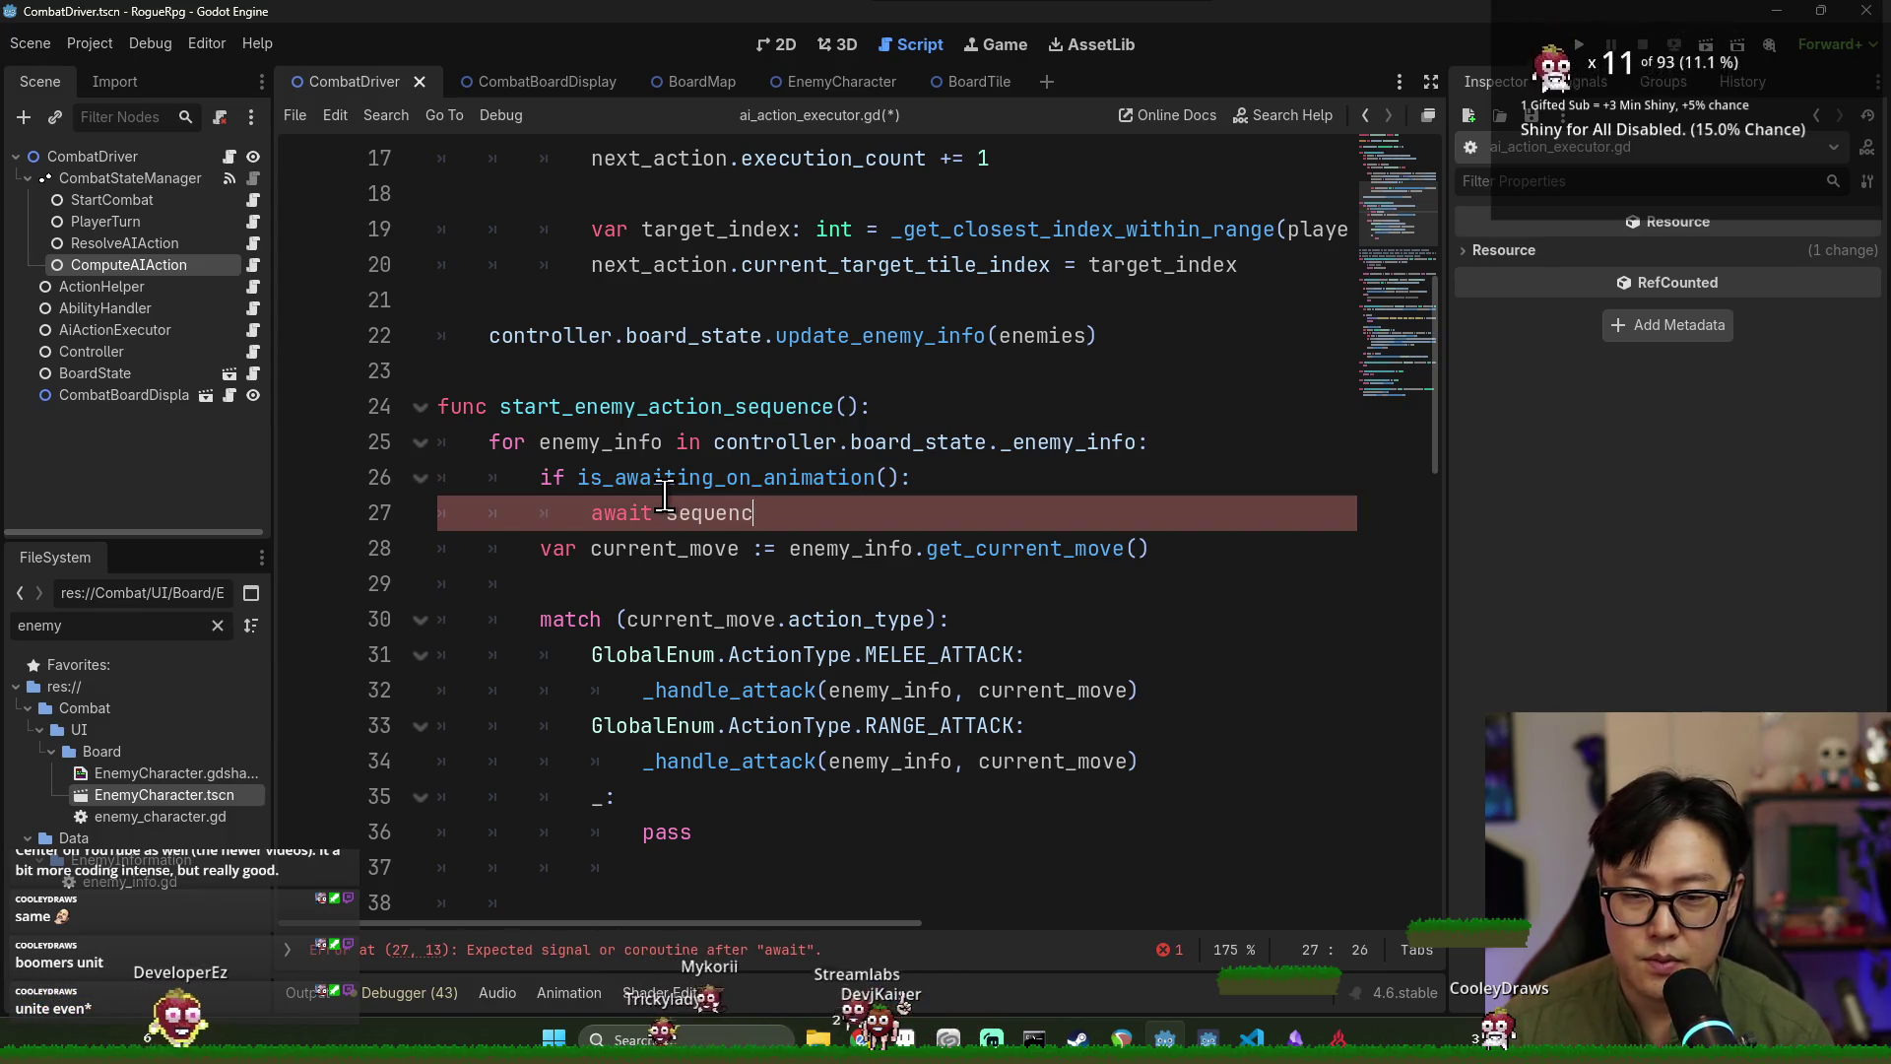
pyautogui.press('Escape')
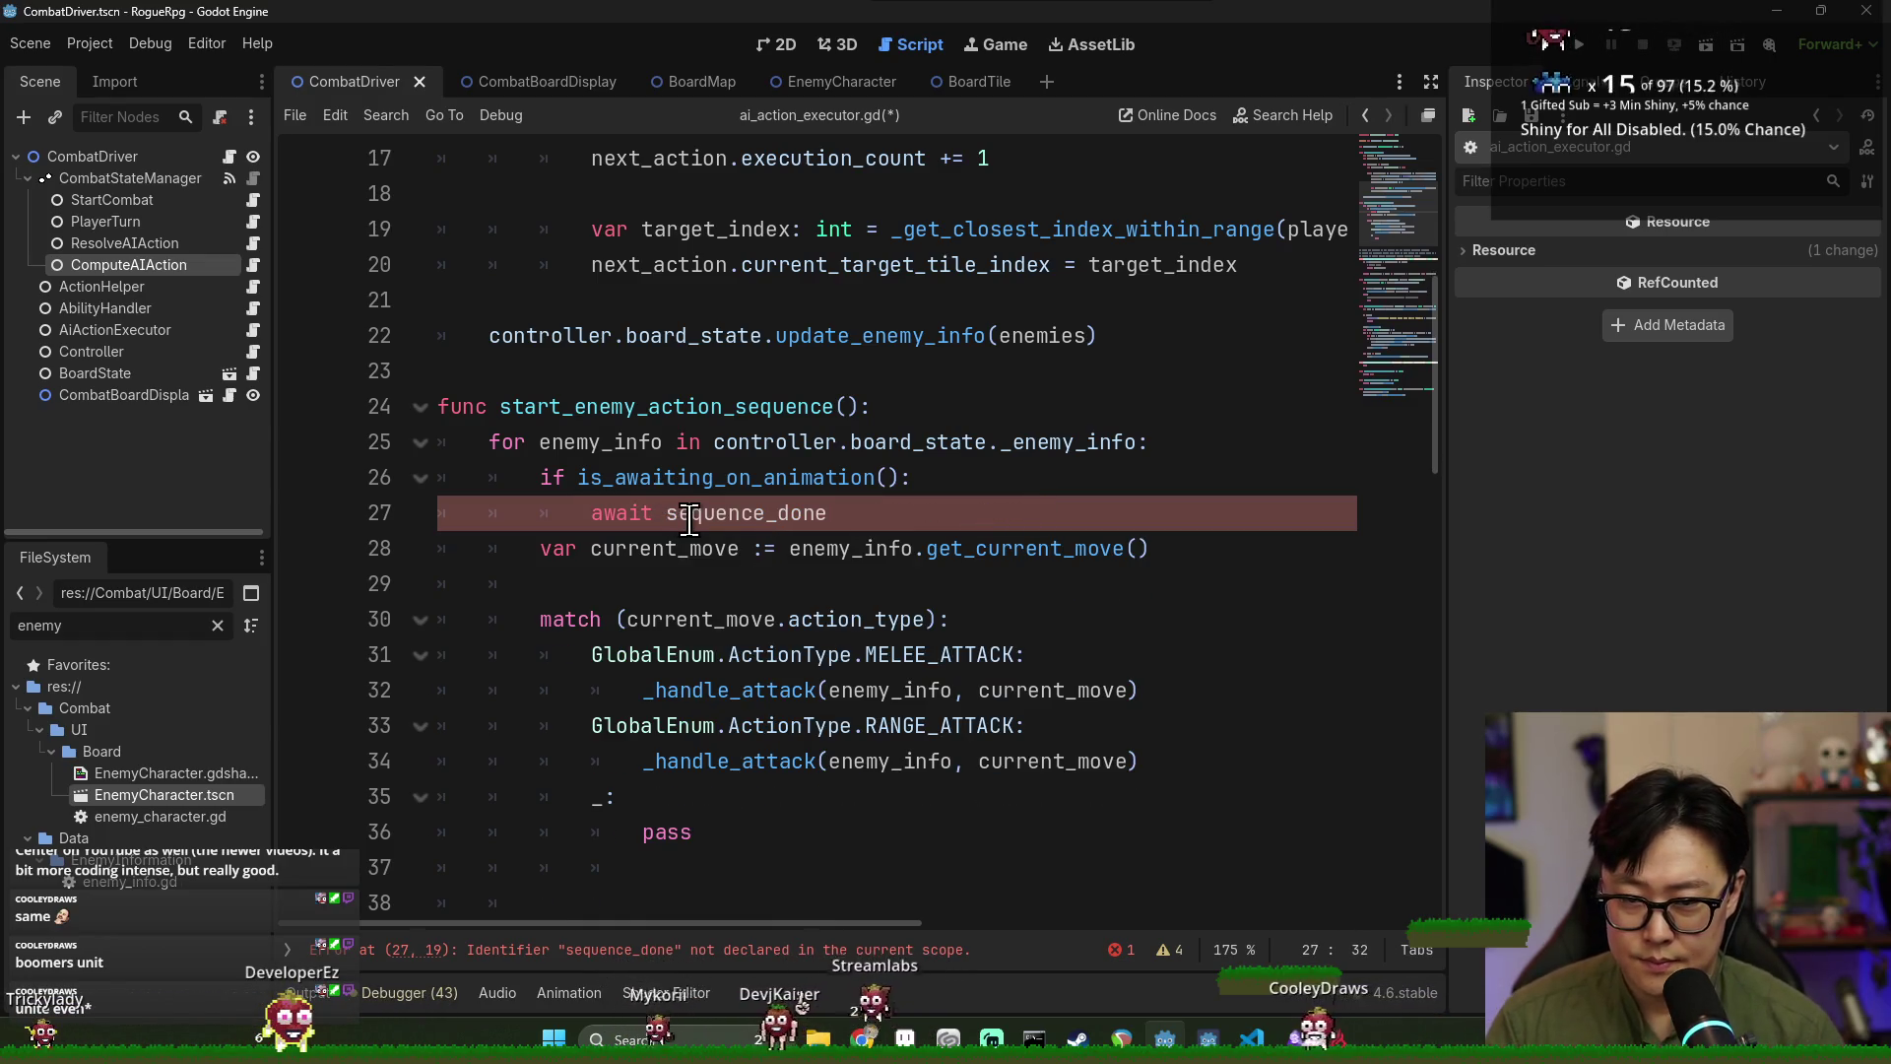
pyautogui.press('Return')
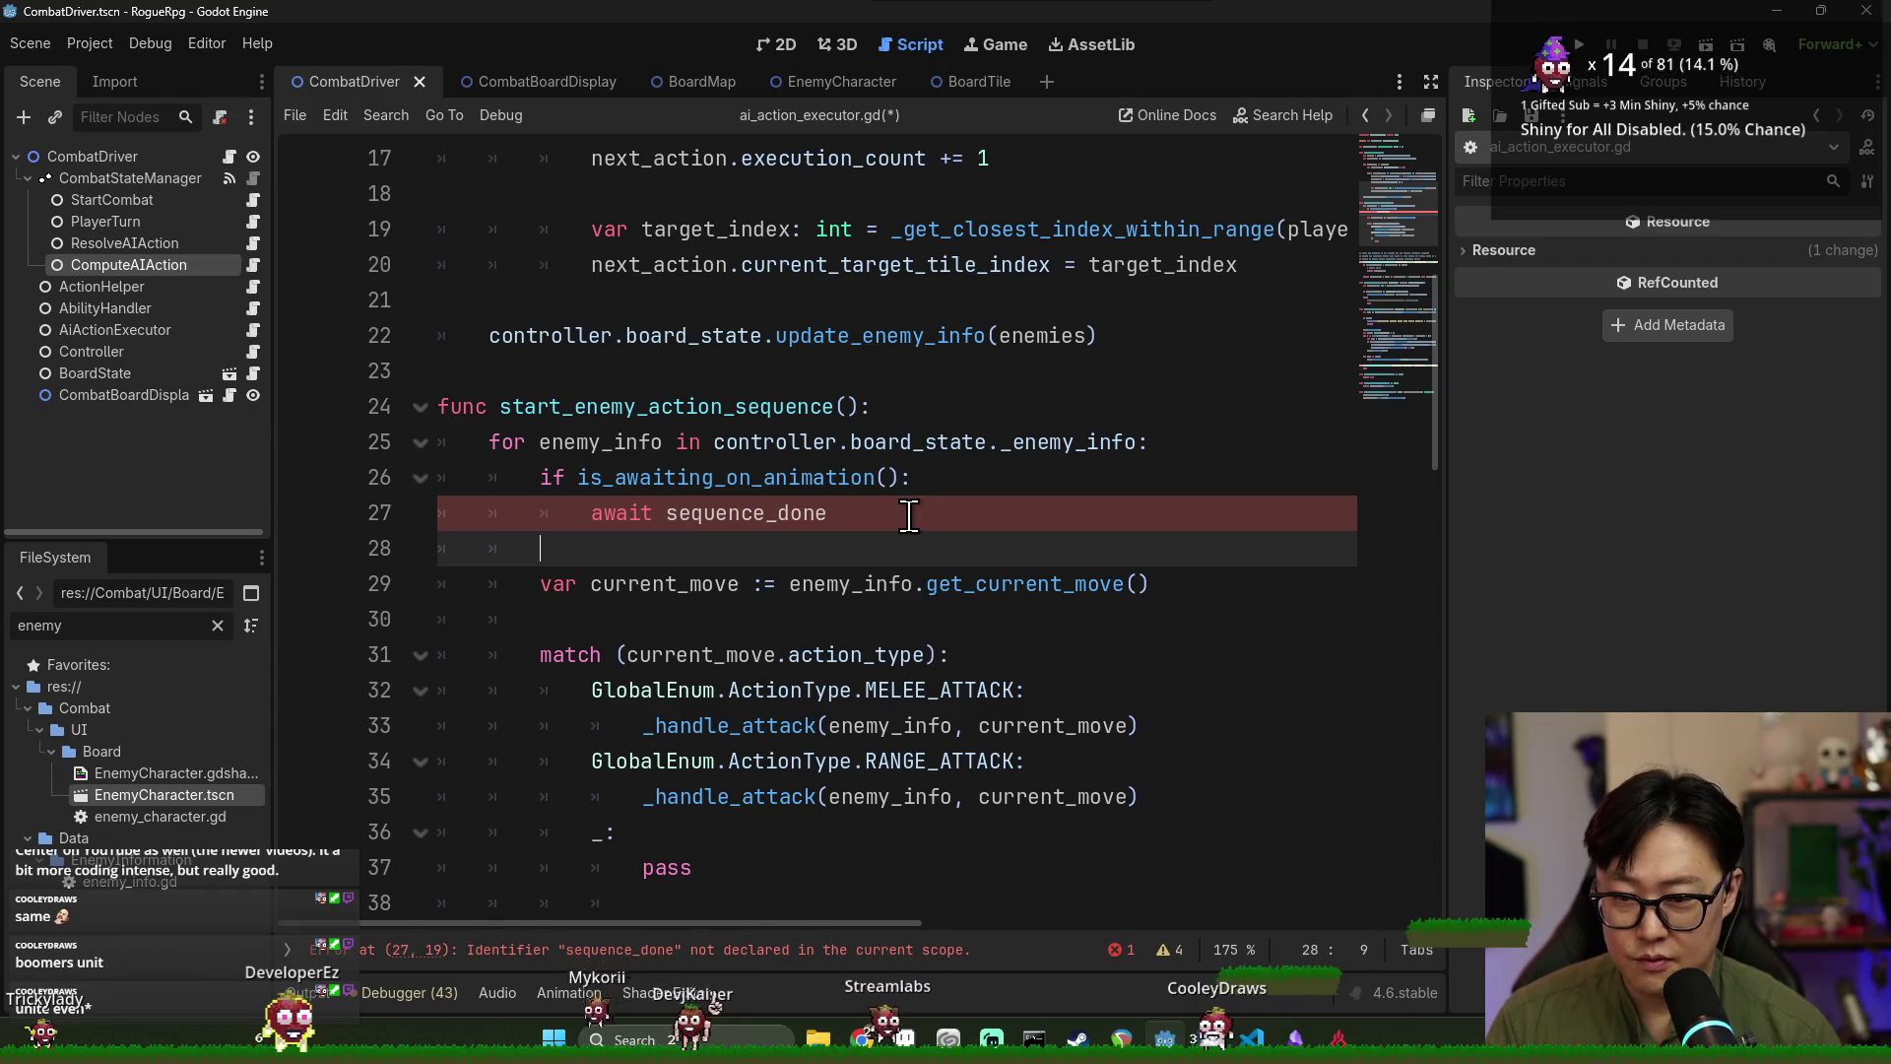
# Declare 'signal sequence_done()' under class_name, with blank lines around it.
pyautogui.doubleClick(759, 512)
pyautogui.scroll(5, 838, 566)
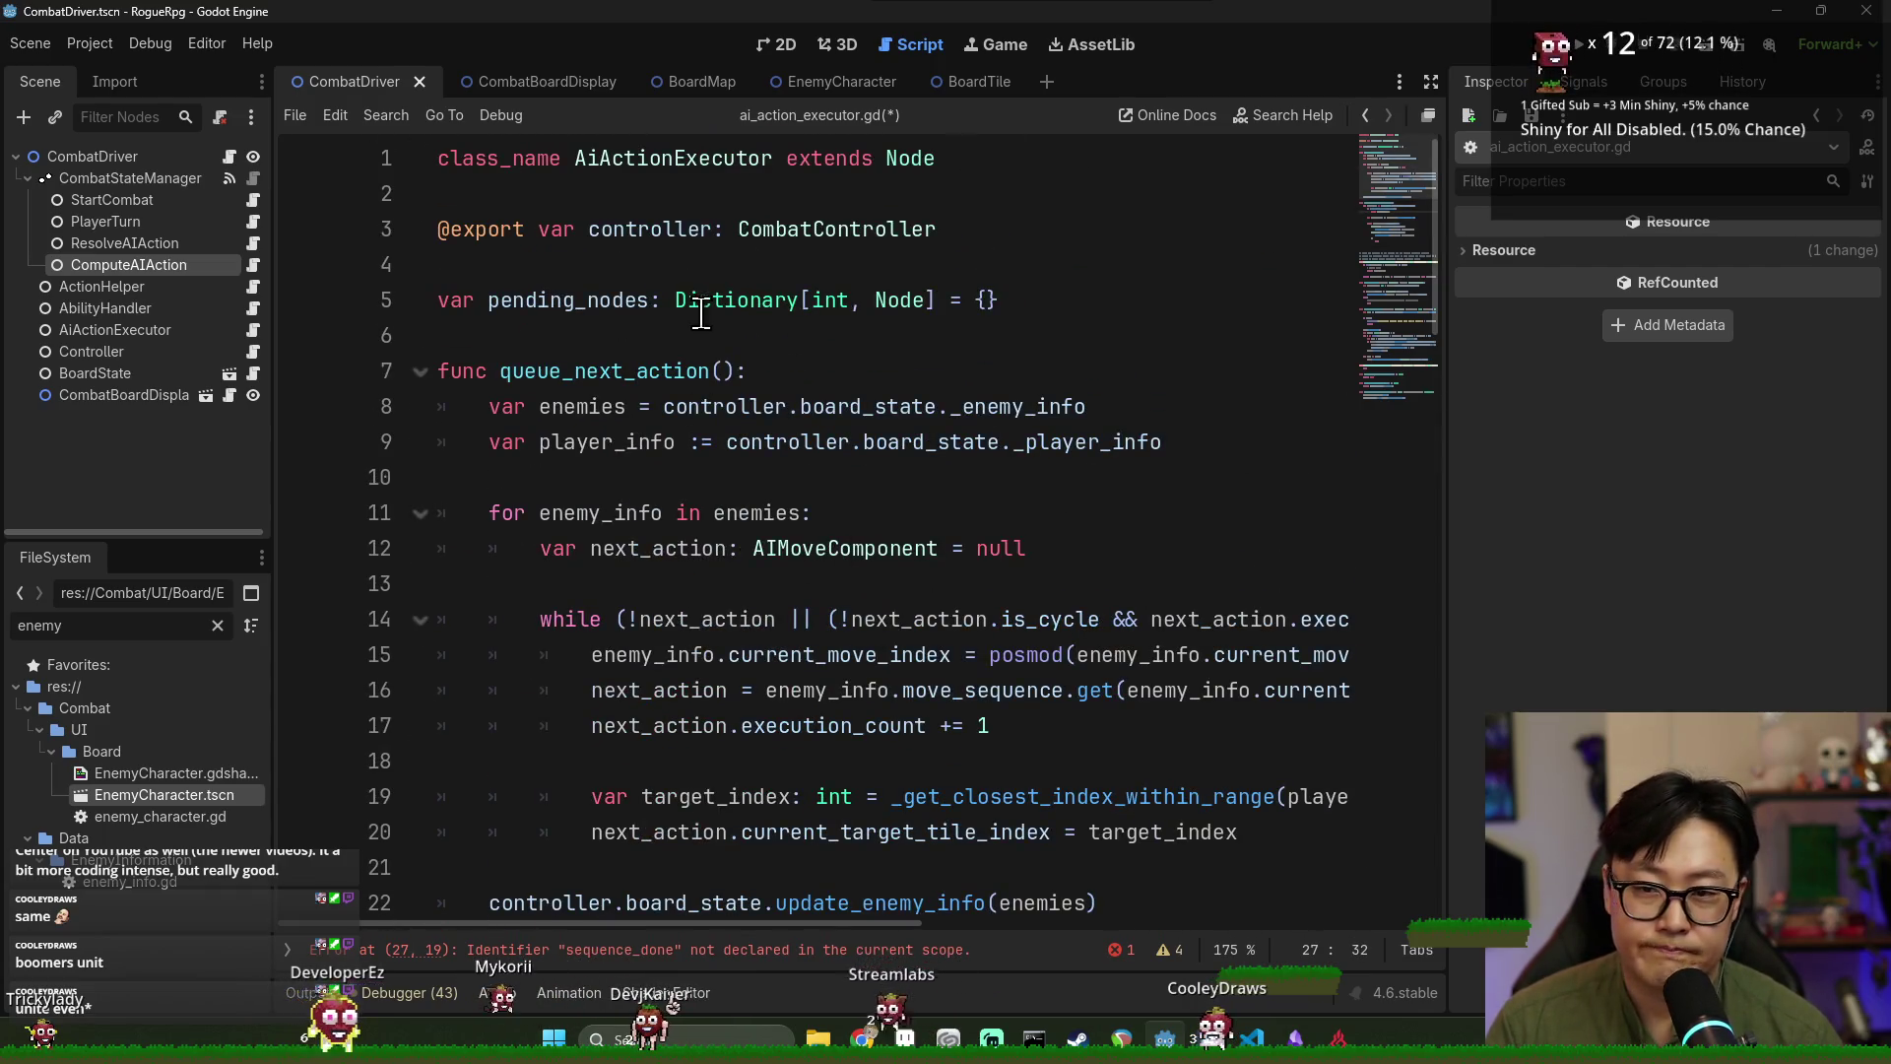
pyautogui.click(620, 197)
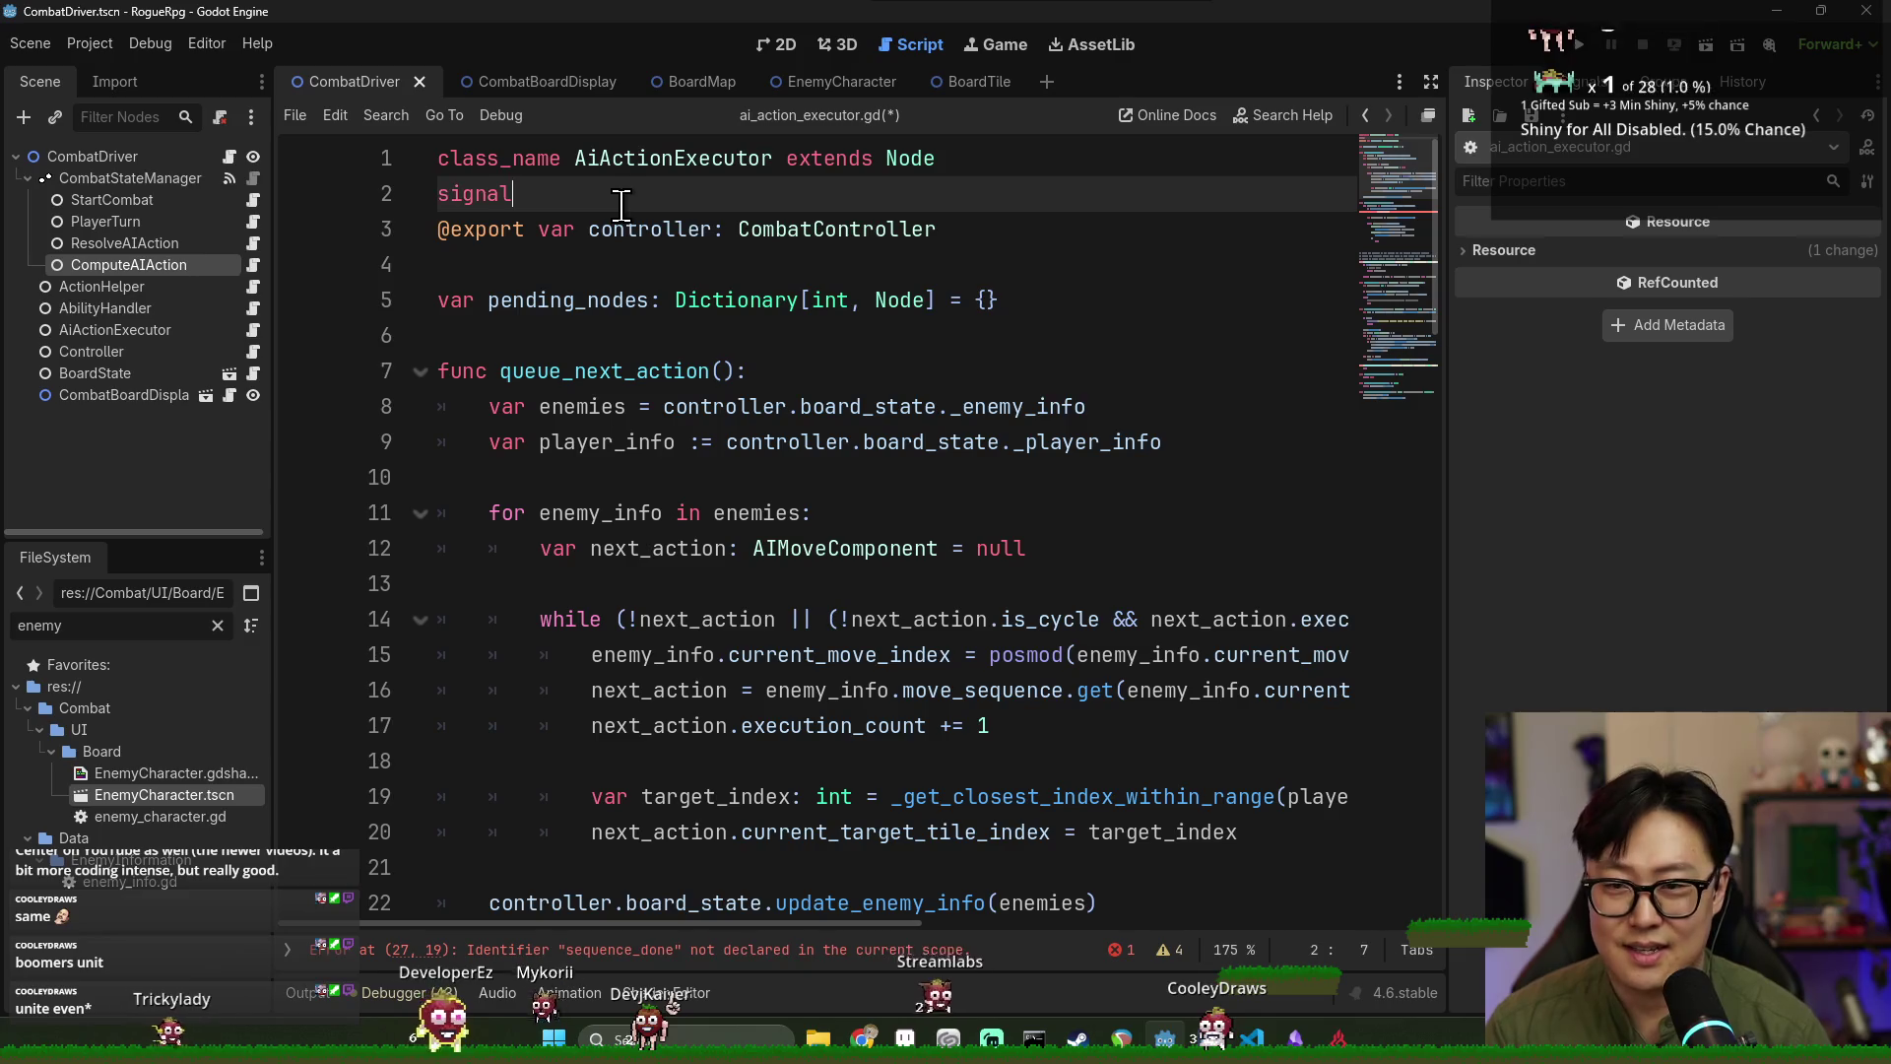
pyautogui.write(' sequence_done()')
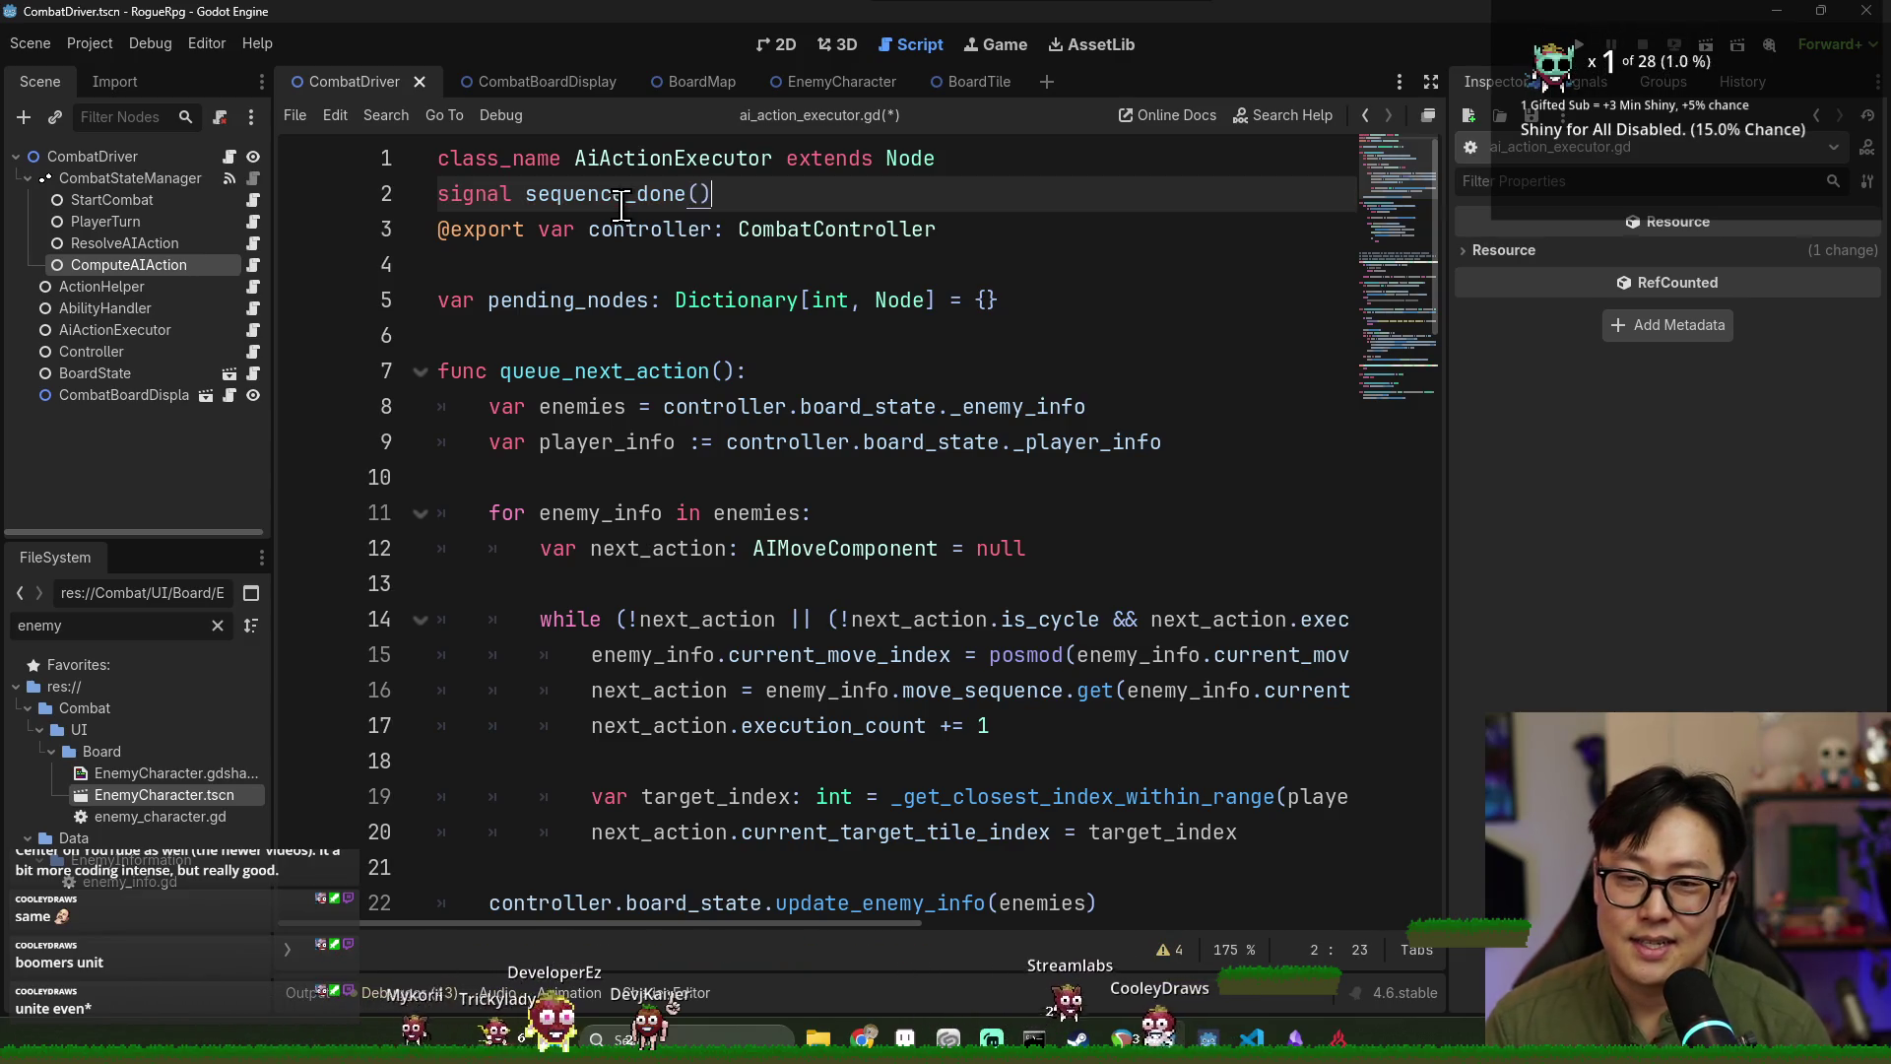
pyautogui.press('Return')
pyautogui.press('Up')
pyautogui.press('Up')
pyautogui.press('End')
pyautogui.press('Return')
pyautogui.doubleClick(613, 229)
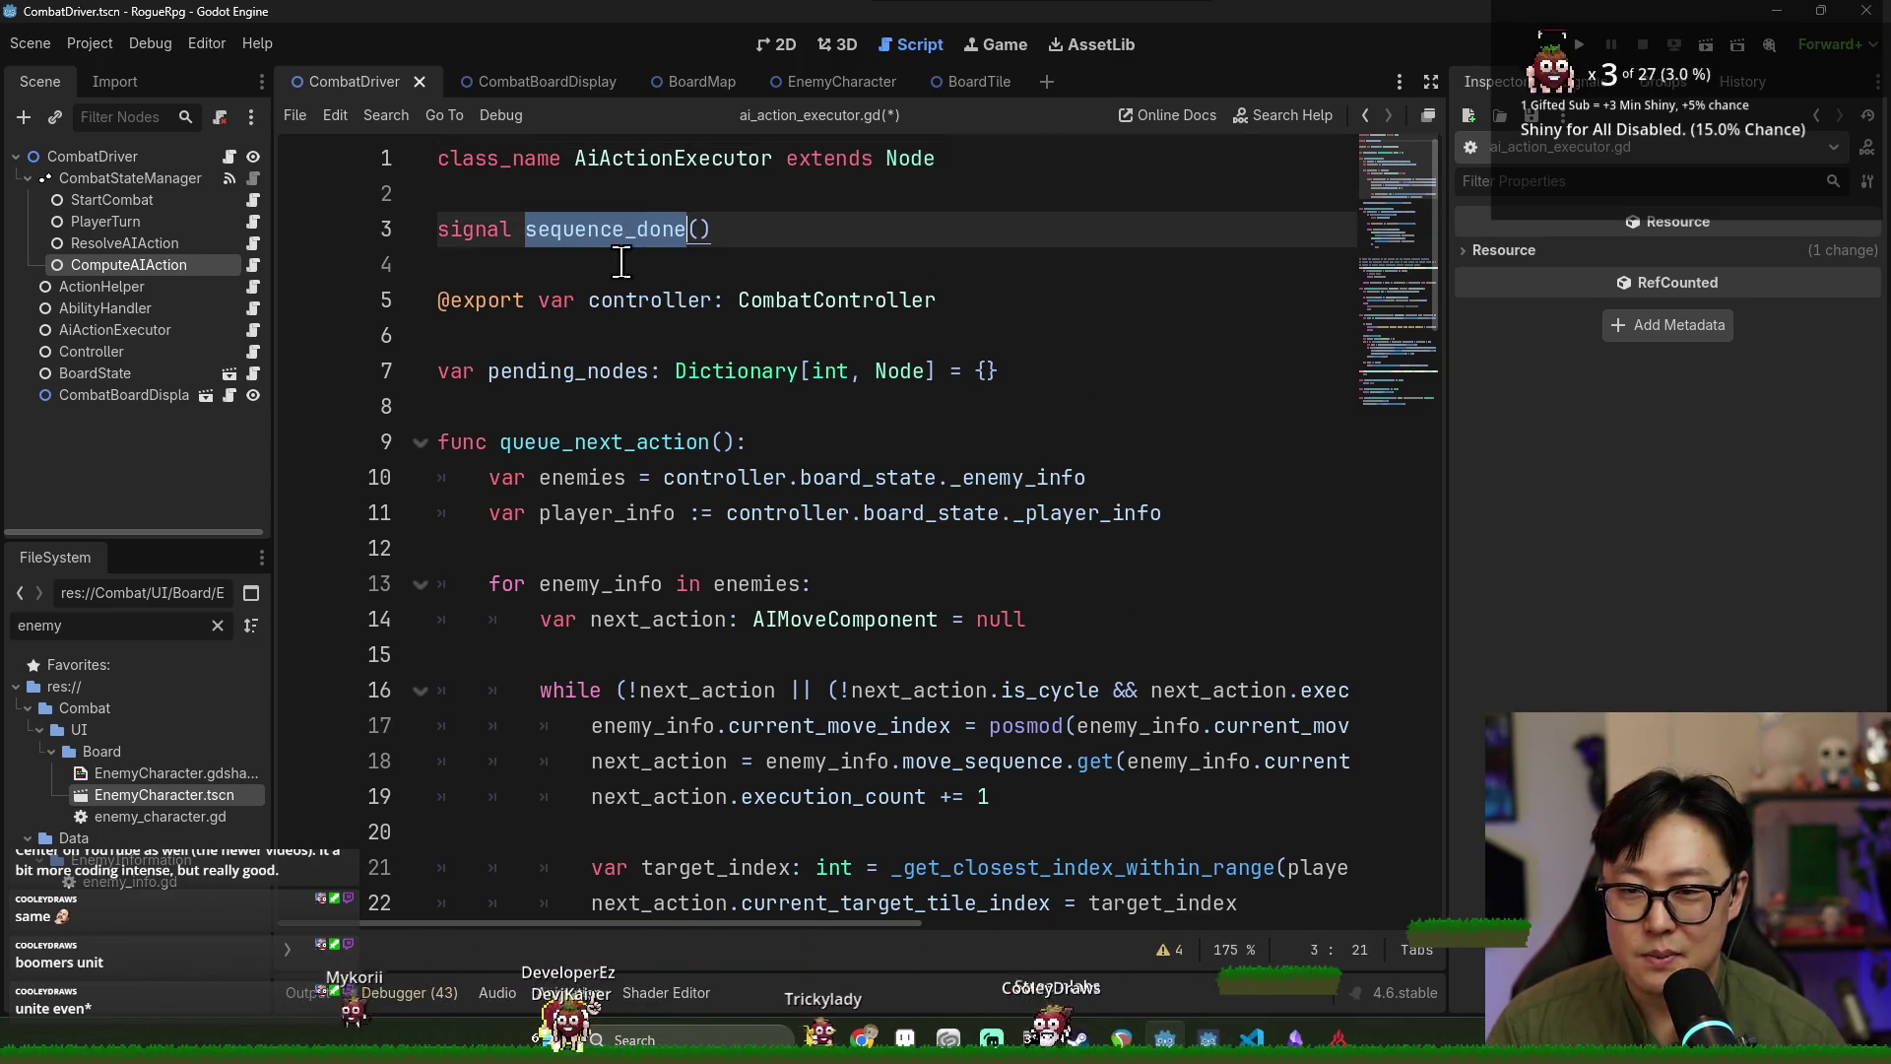
# End _on_node_animation_finished with 'if pending_nodes.is_empty(): sequence_done.emit()'.
pyautogui.scroll(-6, 784, 550)
pyautogui.scroll(-18, 767, 529)
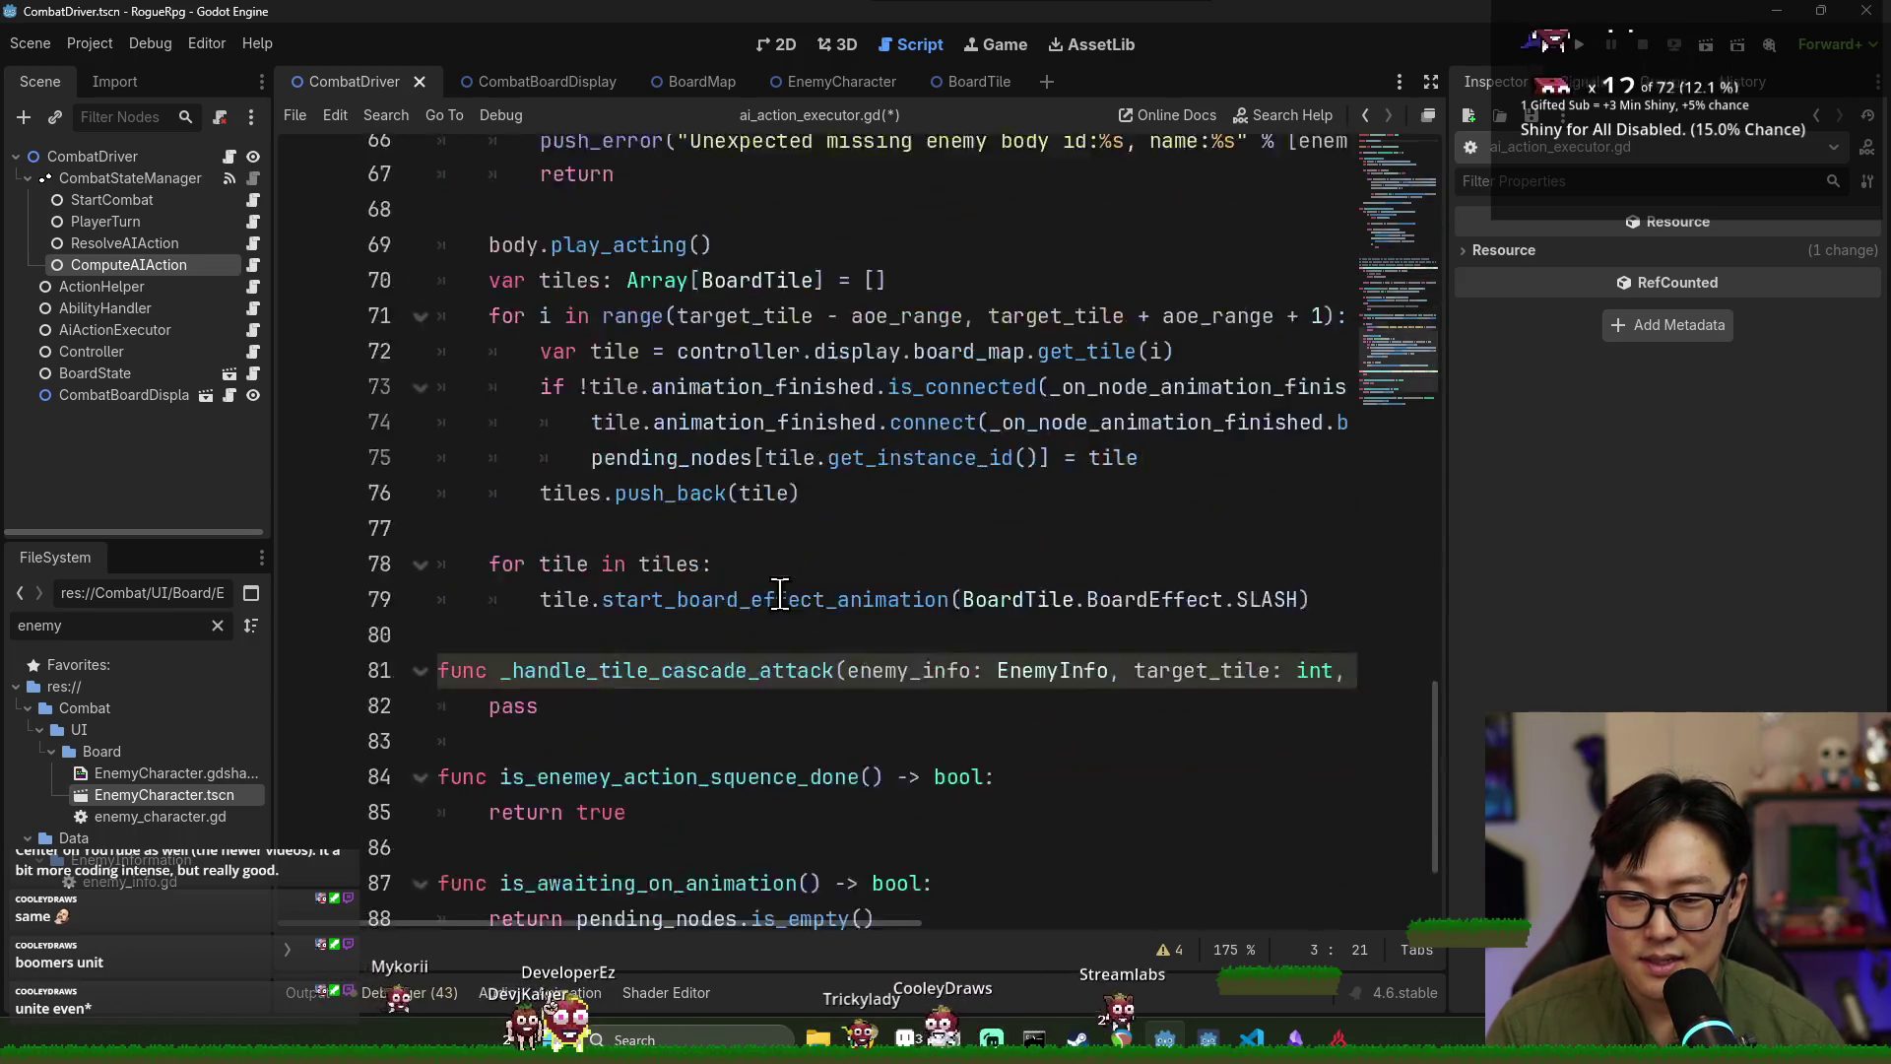
pyautogui.click(1081, 864)
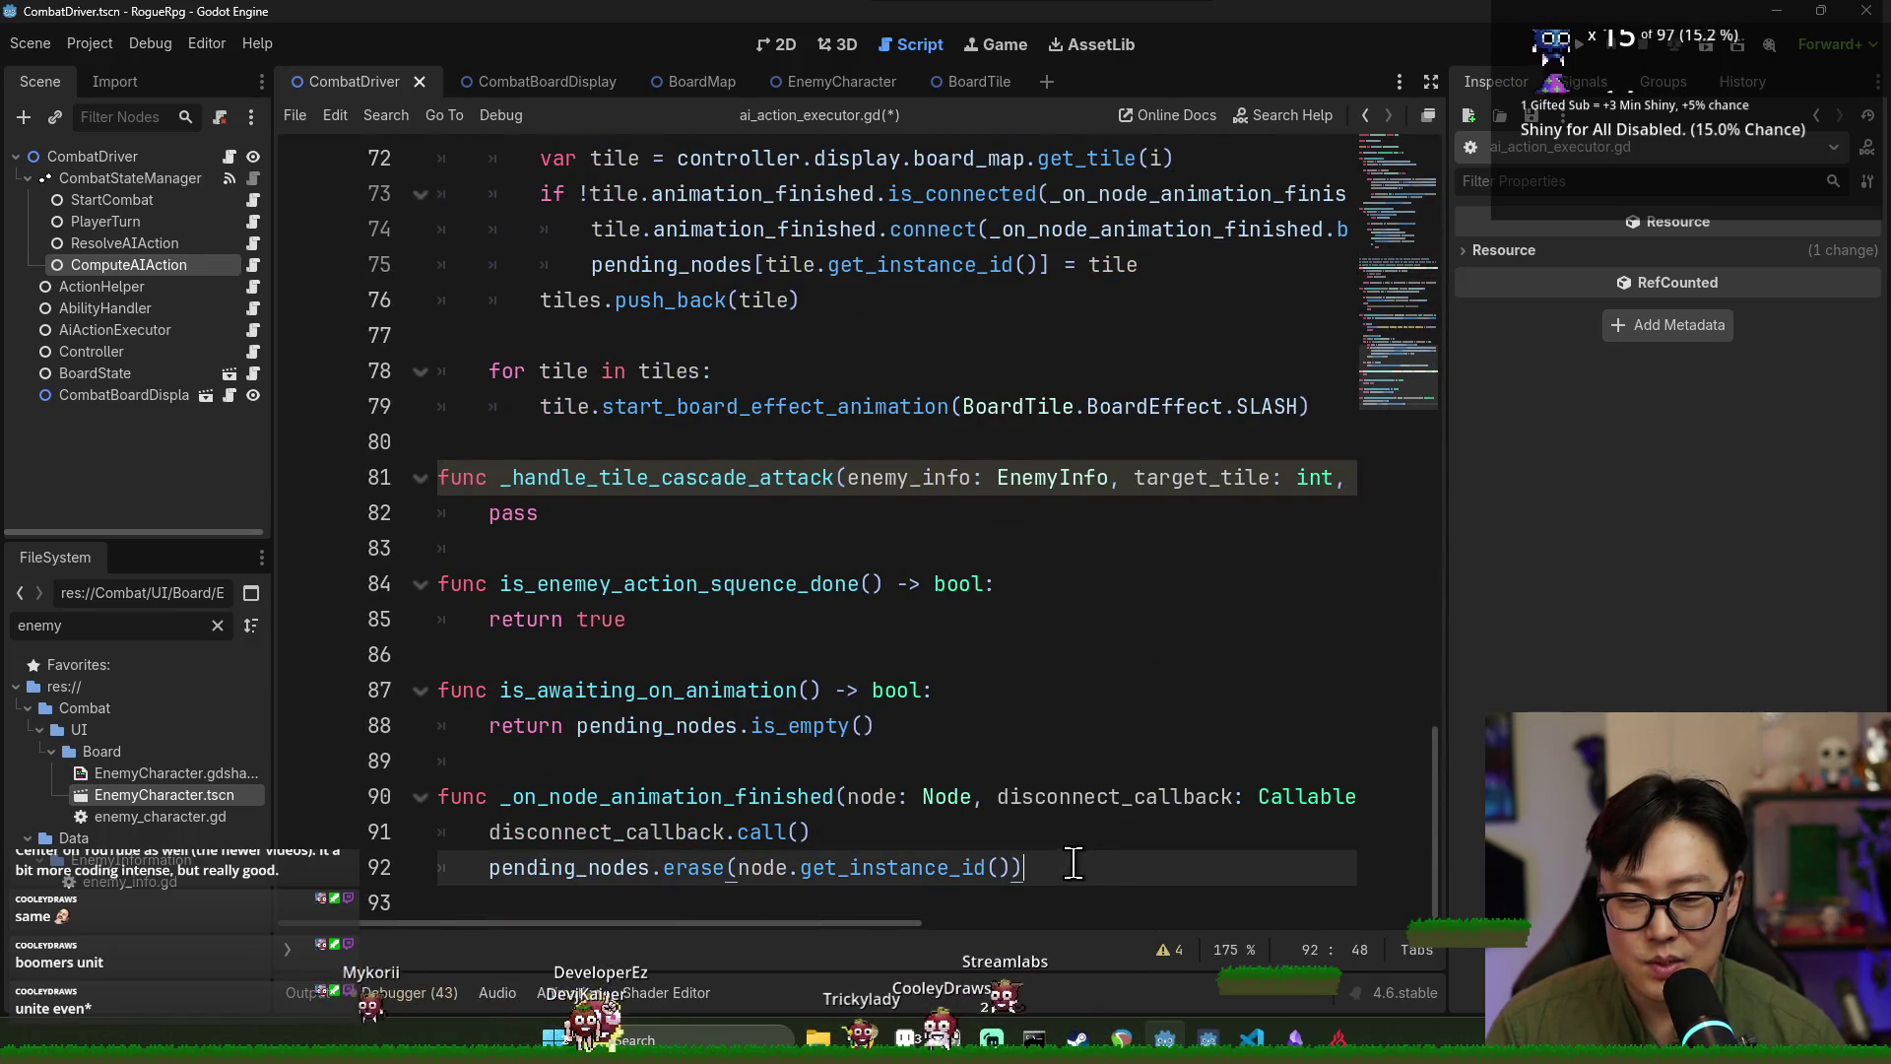
pyautogui.press('Return')
pyautogui.press('Return')
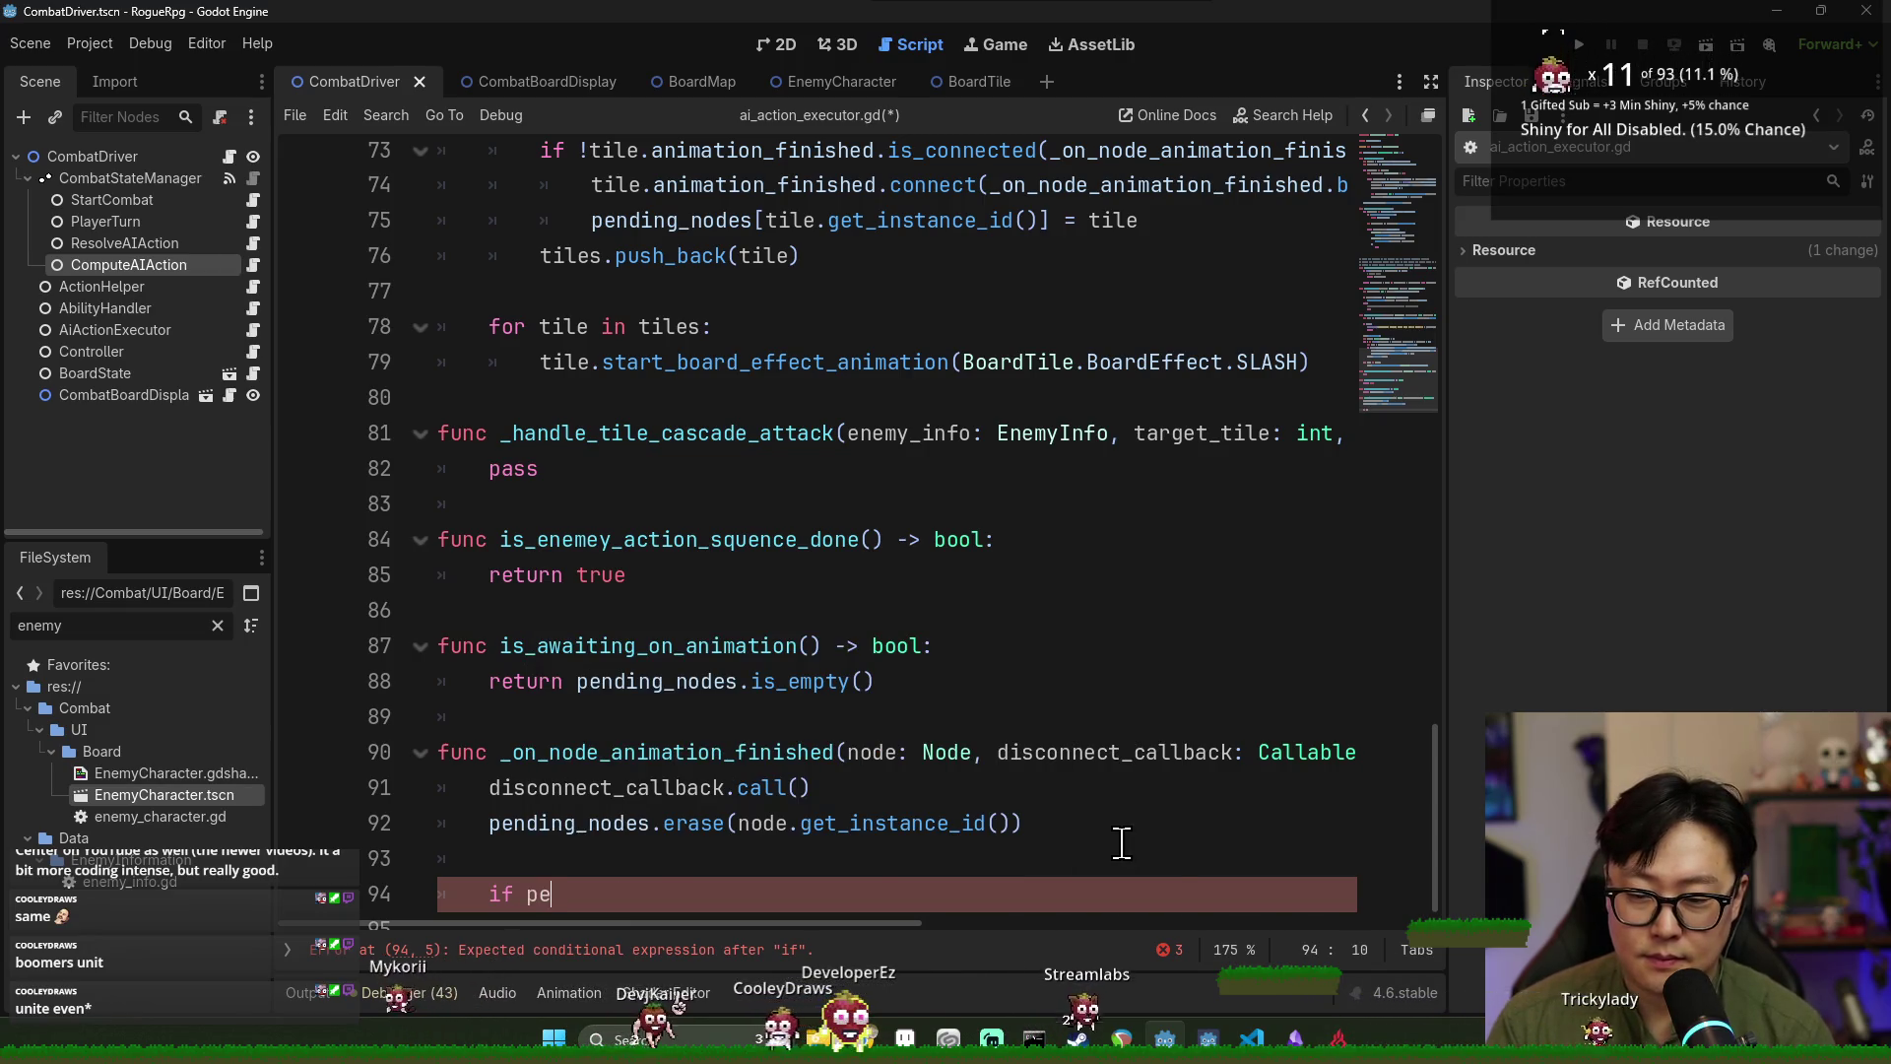
pyautogui.press('Return')
pyautogui.write('.i')
pyautogui.press('Return')
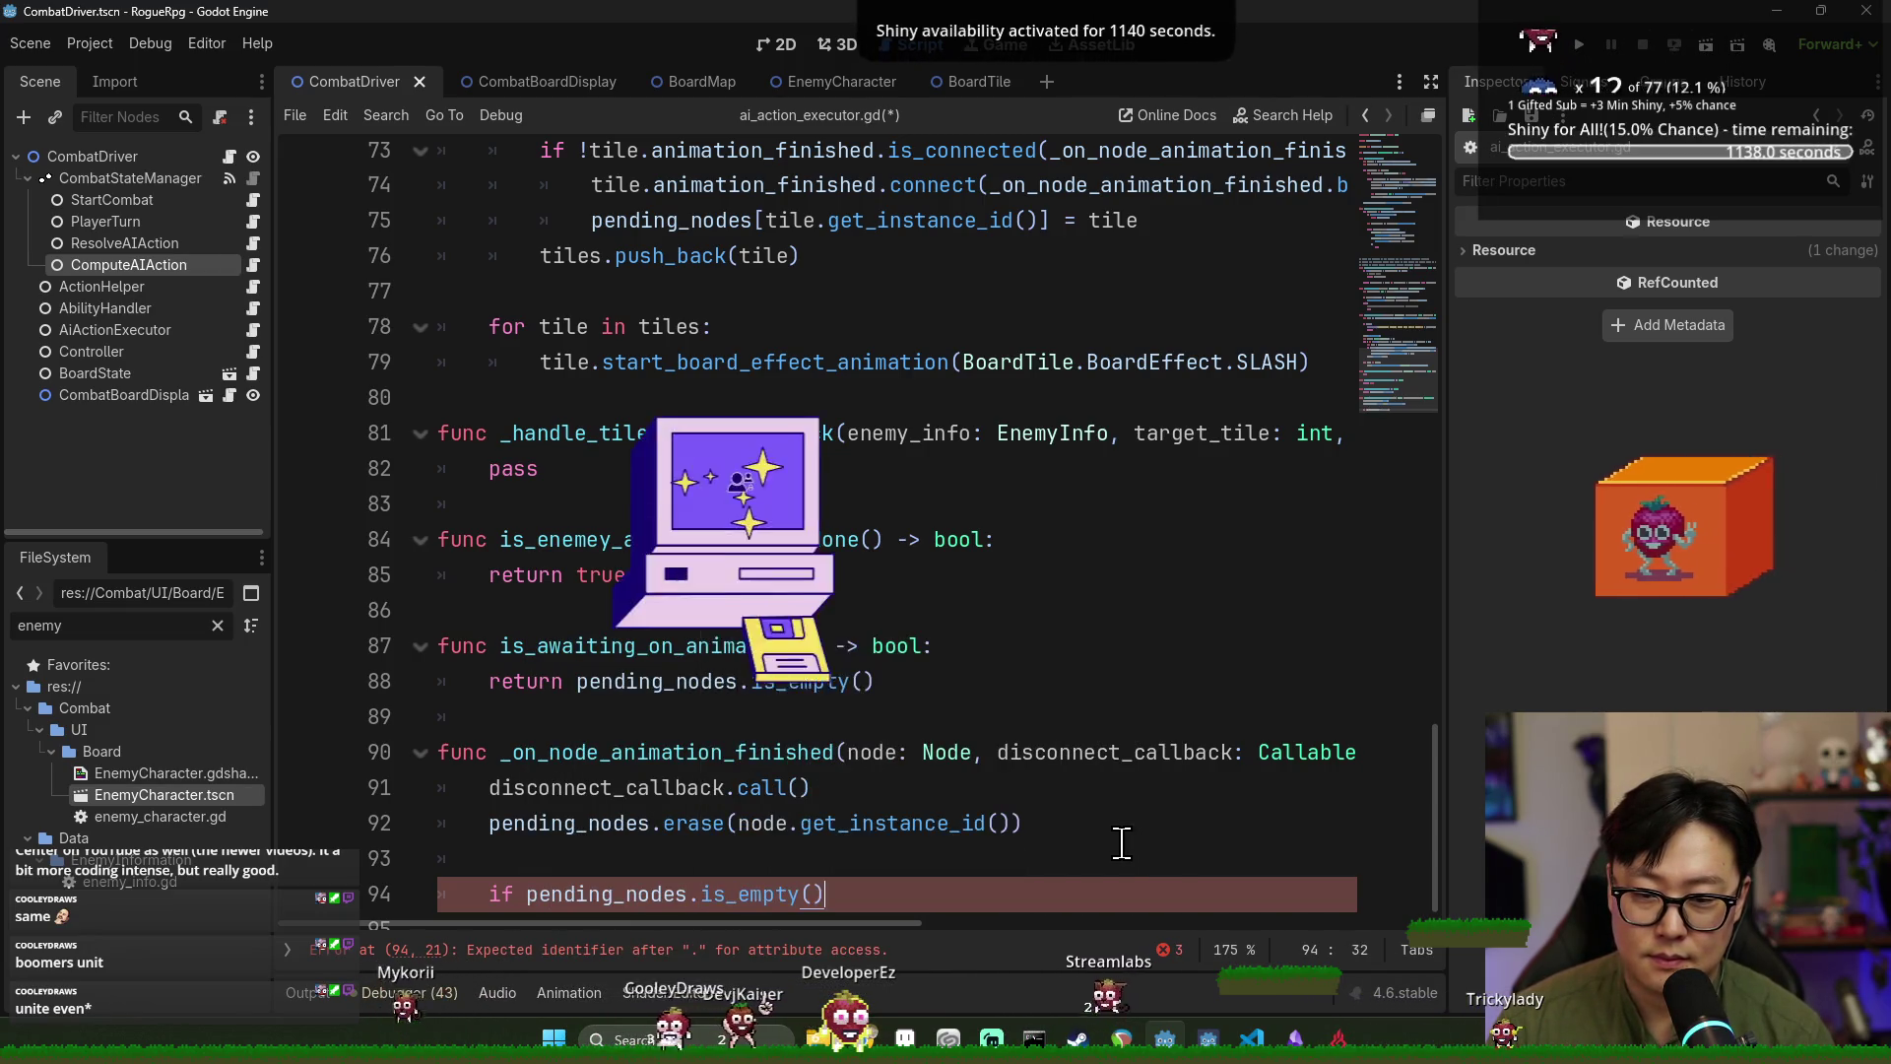
pyautogui.write(':')
pyautogui.press('Return')
pyautogui.write('sequence_done.emit()')
# Save ai_action_executor.gd and look back over the edited code.
pyautogui.hotkey('ctrl', 's')
pyautogui.click(709, 680)
pyautogui.scroll(3, 814, 690)
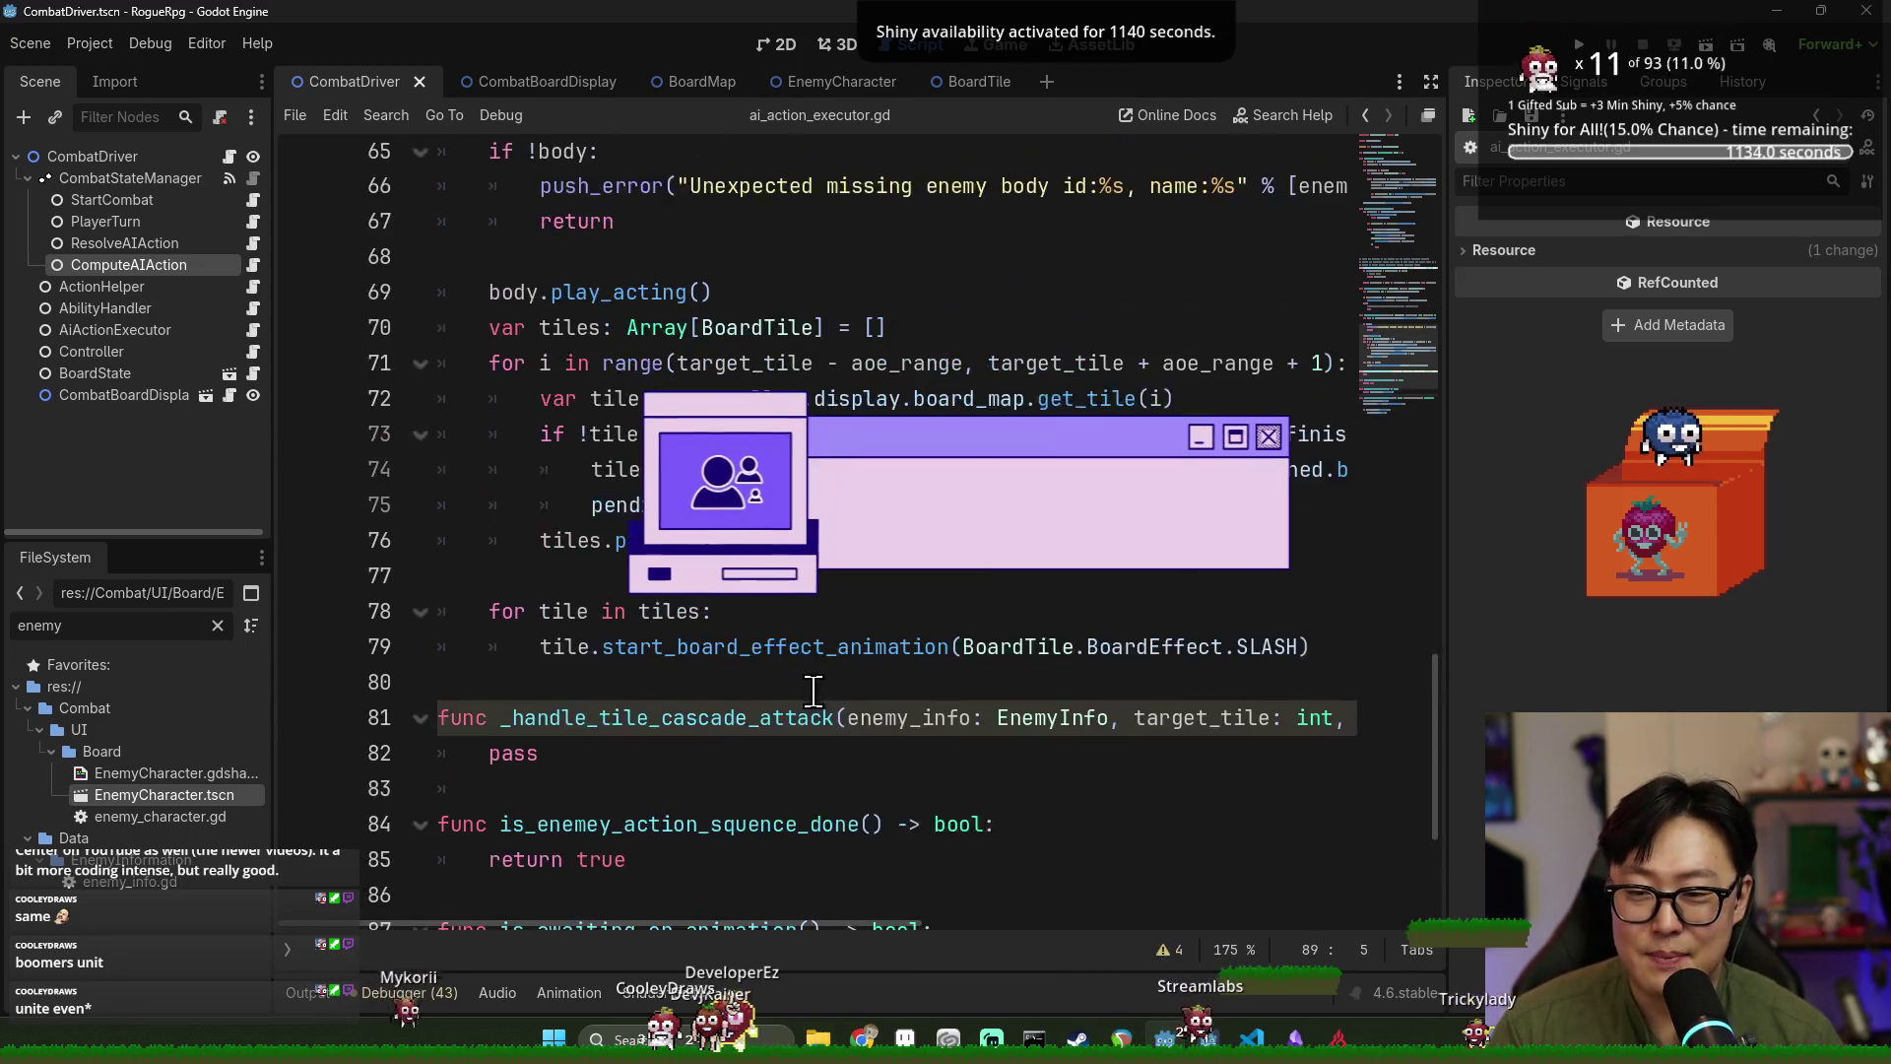
pyautogui.scroll(20, 814, 690)
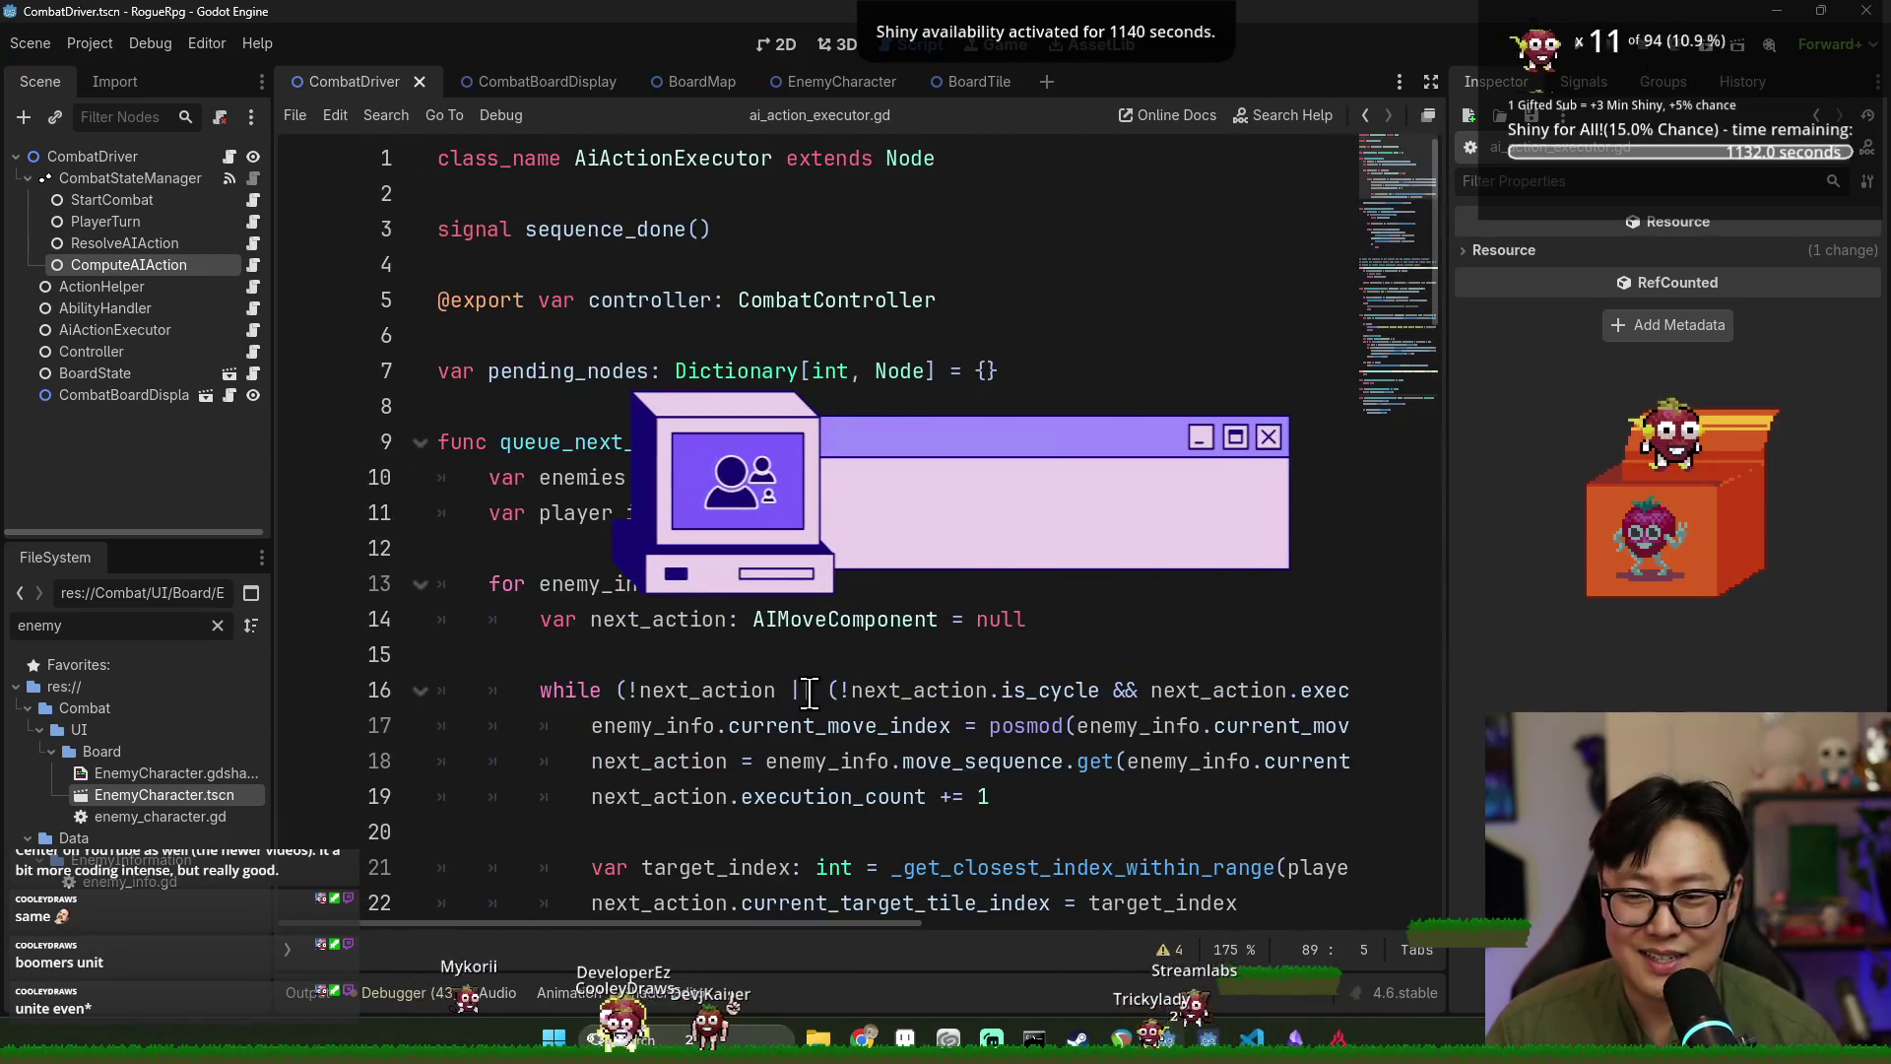
pyautogui.scroll(-4, 804, 692)
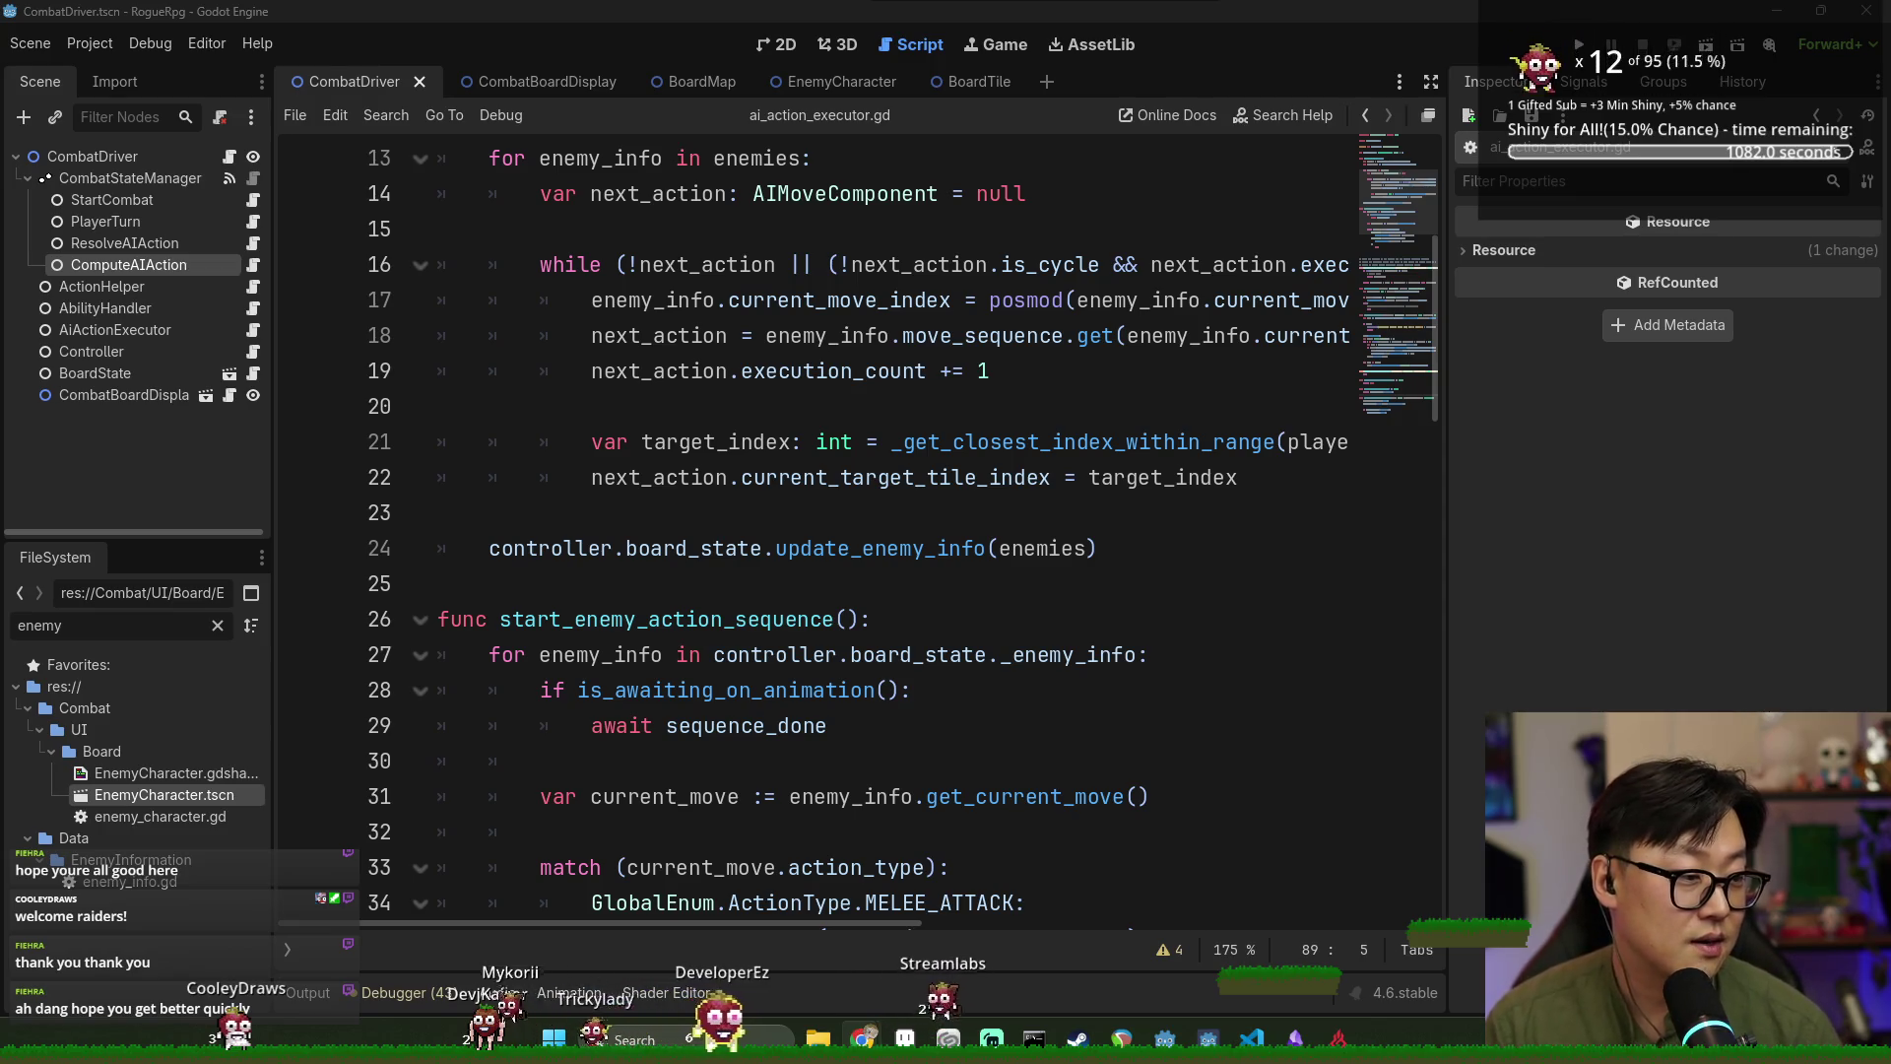
# Bring up the Windows window switcher over the script editor with Alt+Tab.
pyautogui.hotkey('alt', 'Tab')
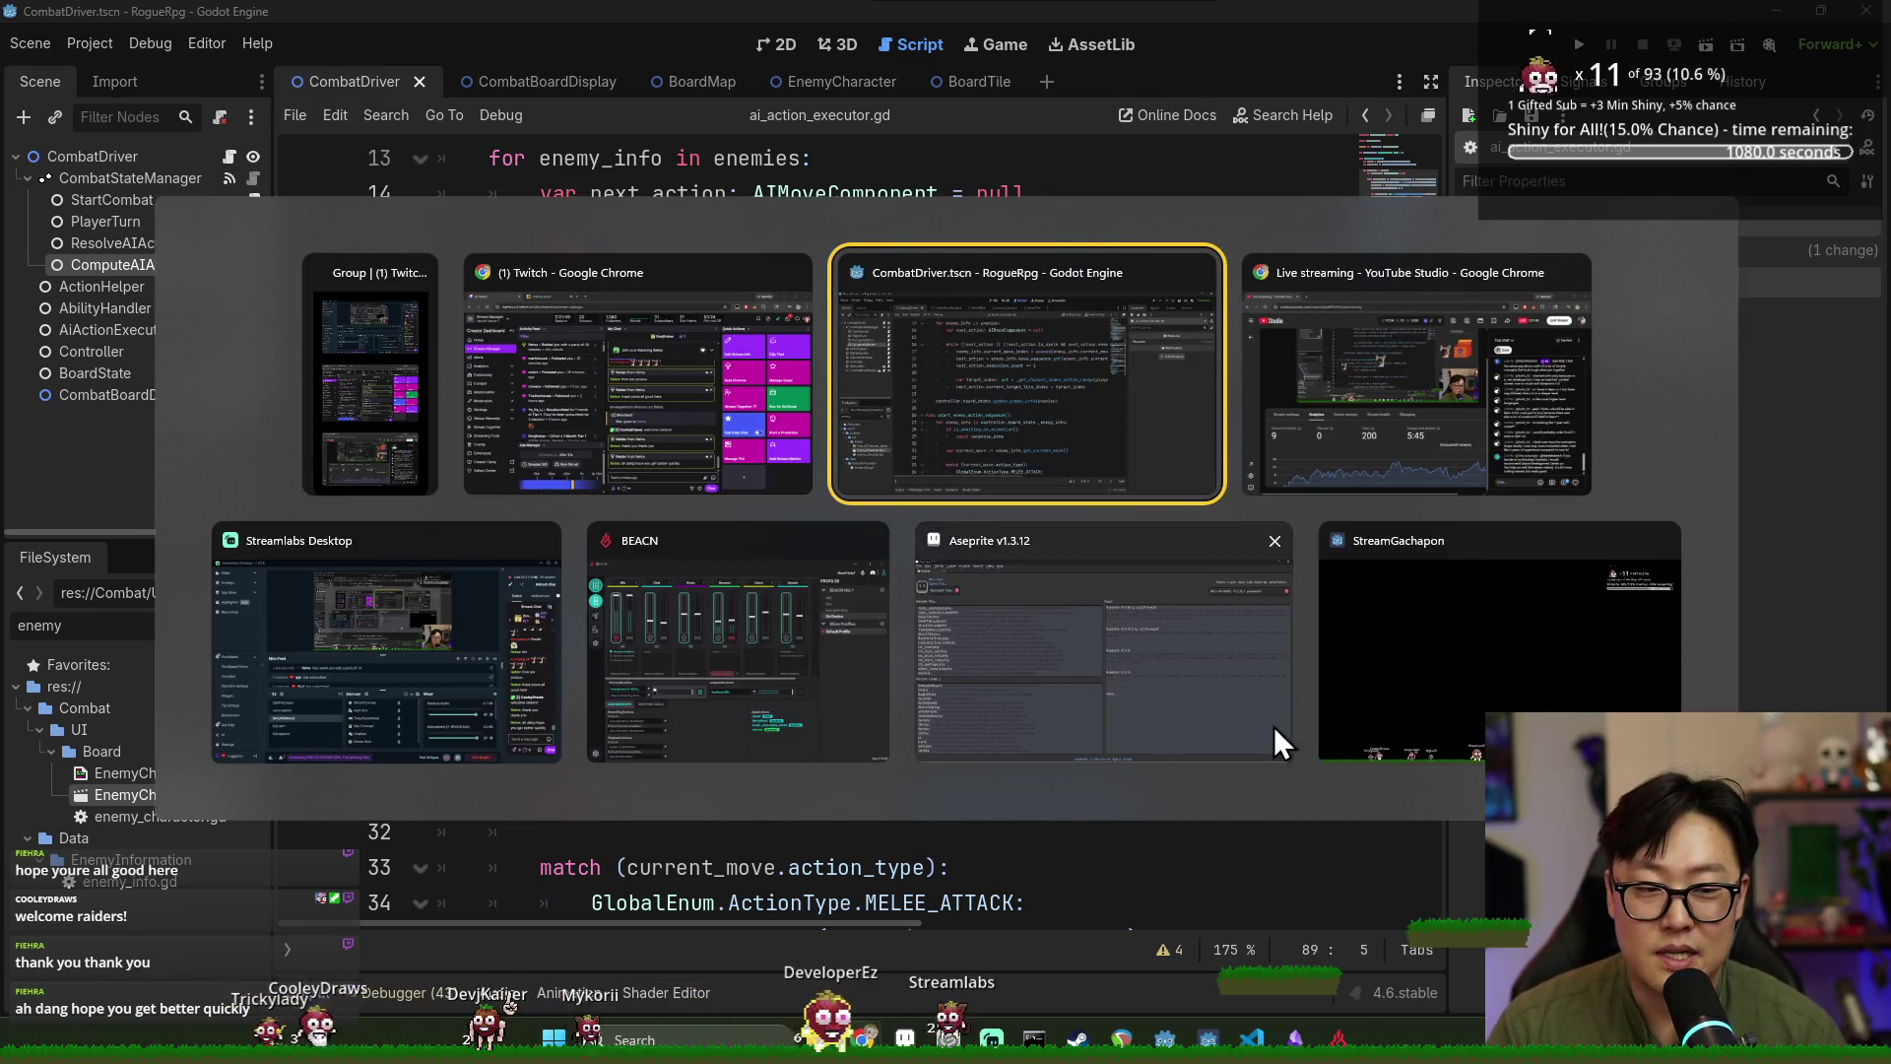
# Switch briefly to StreamGachapon, then return to the Godot editor at line 24.
pyautogui.click(1202, 747)
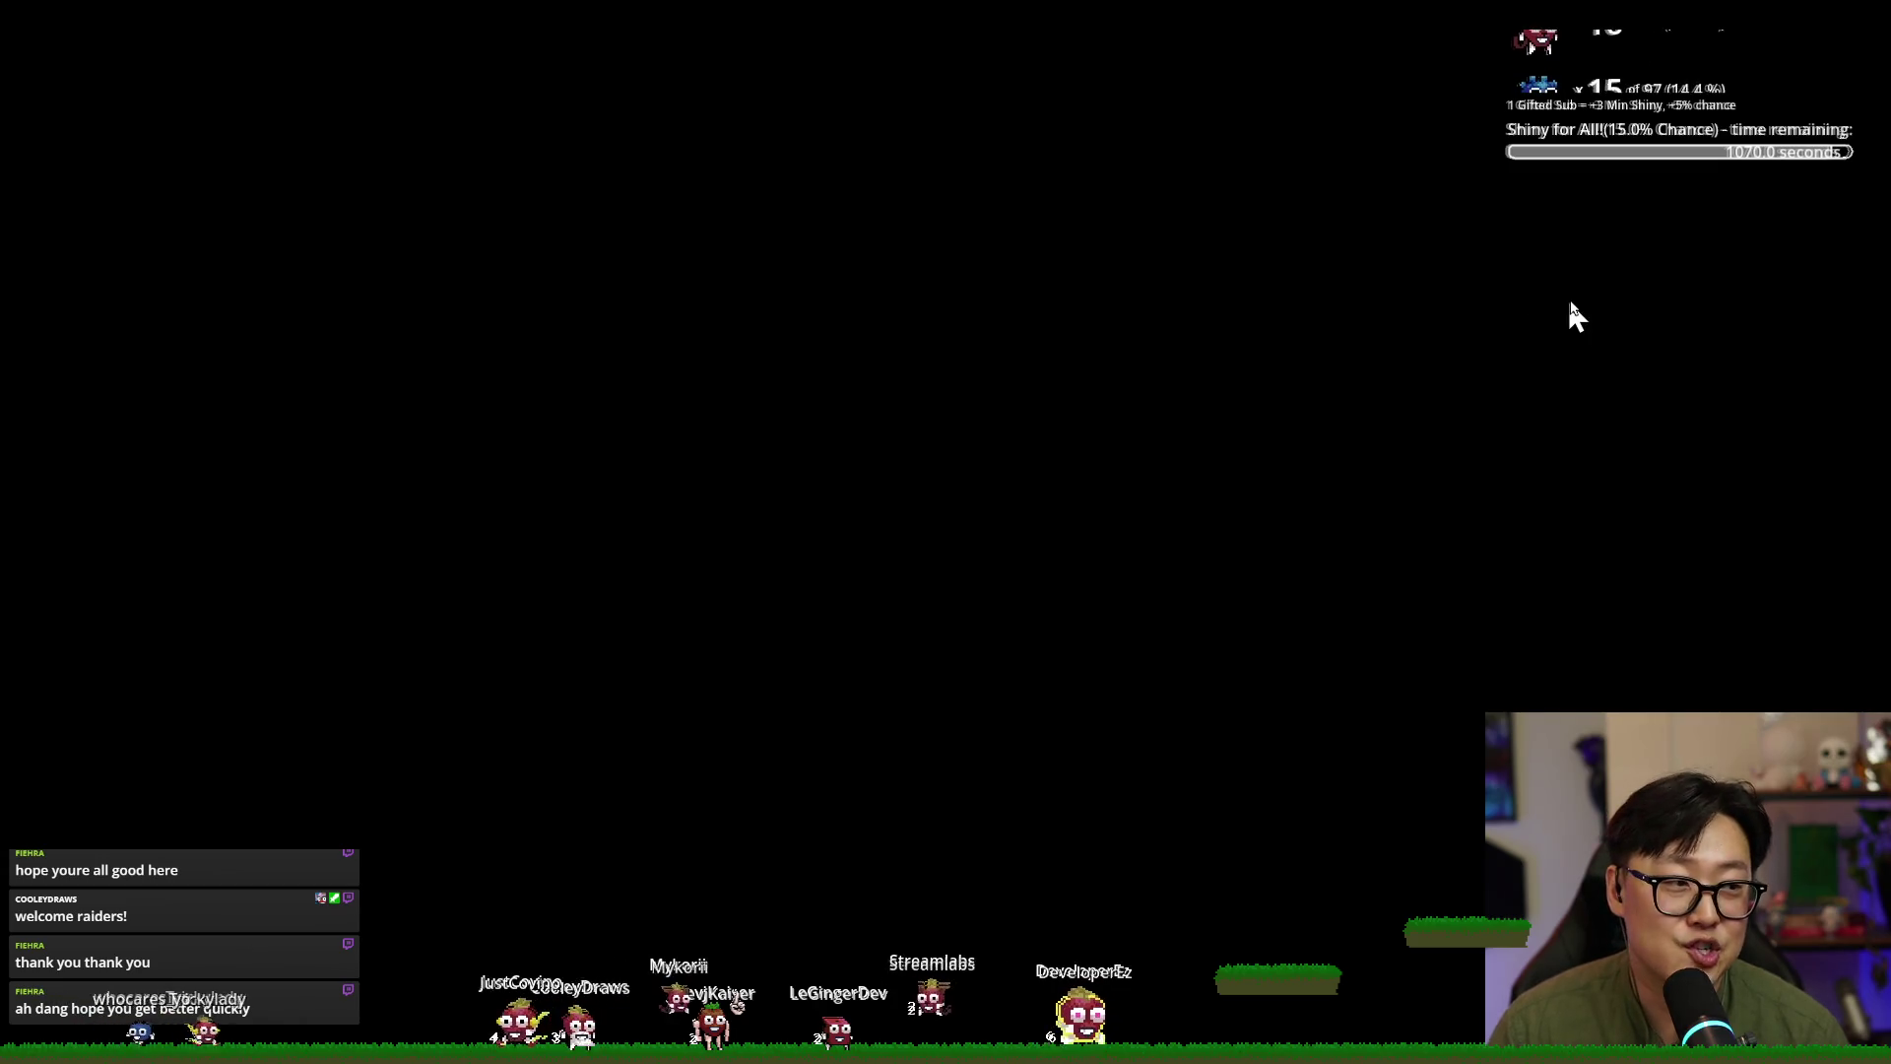
pyautogui.hotkey('alt', 'Tab')
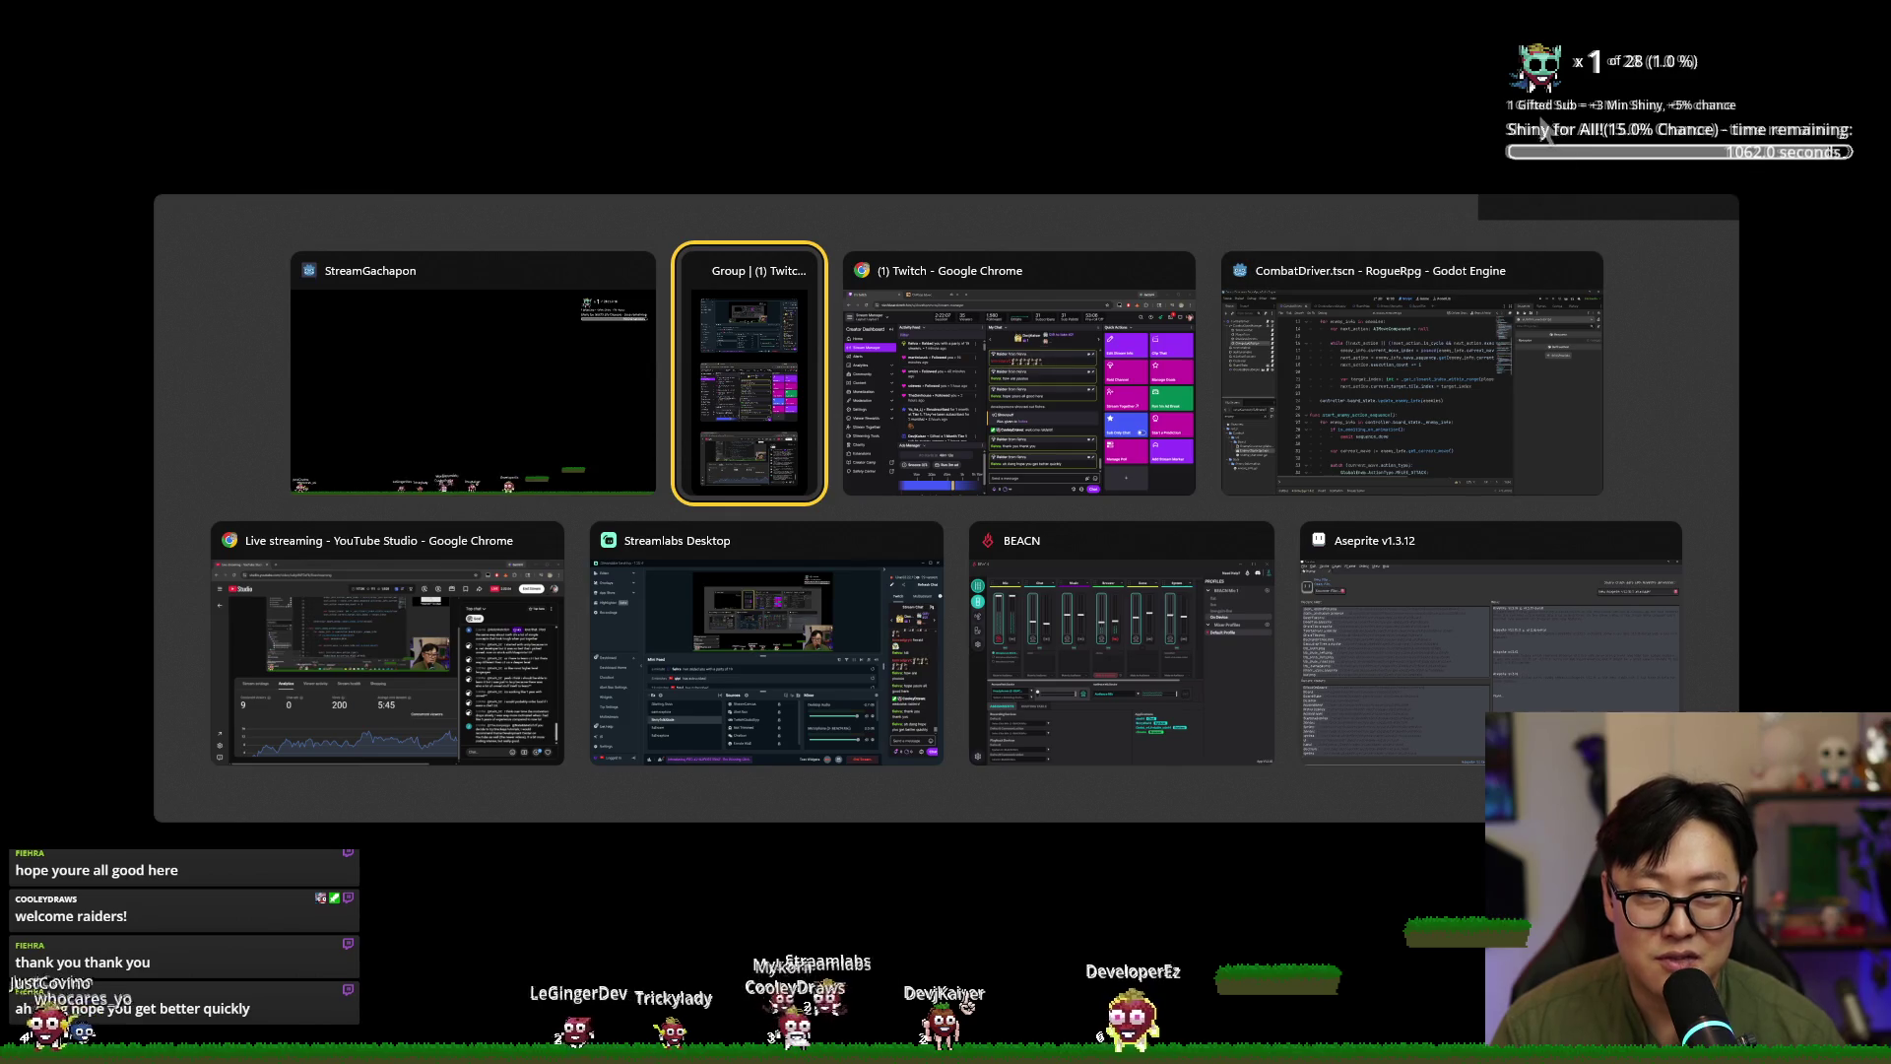
pyautogui.click(1430, 430)
pyautogui.click(1060, 548)
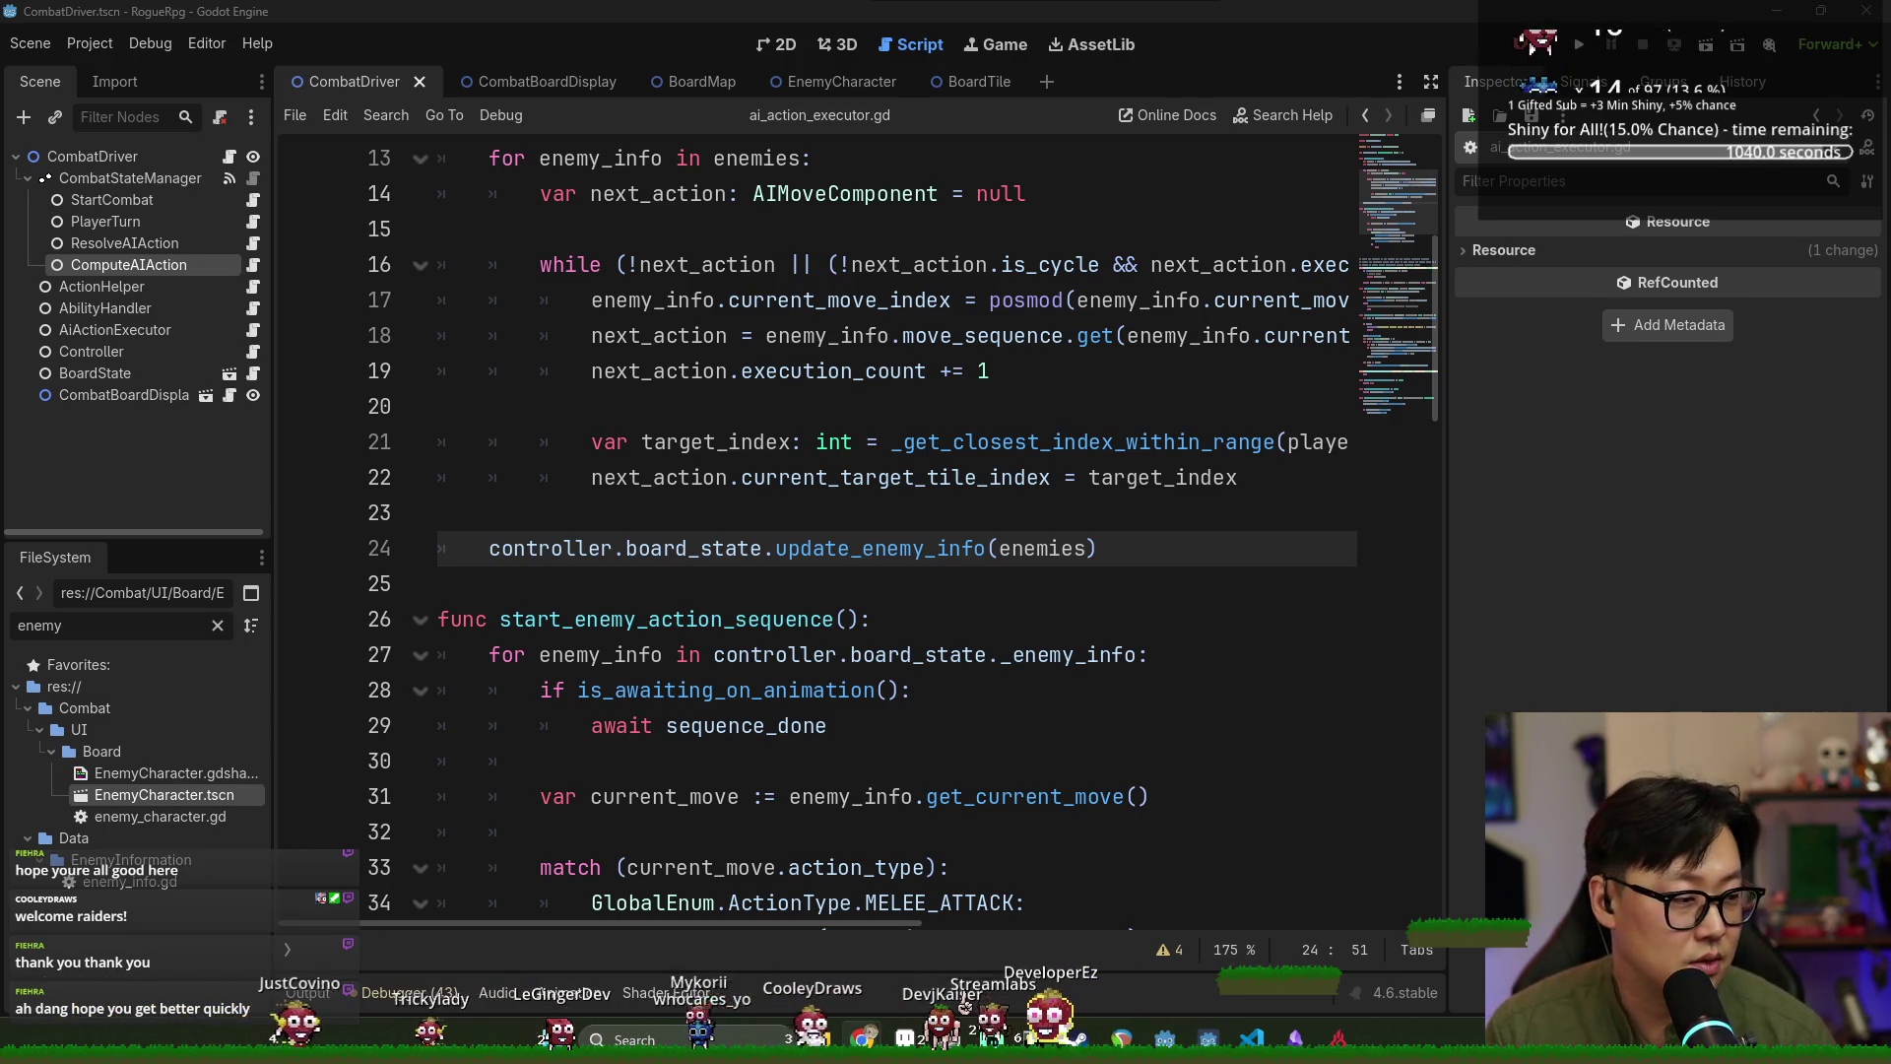
# Run the game with F5 and start the basic_melee_n_range combat encounter.
pyautogui.press('Down')
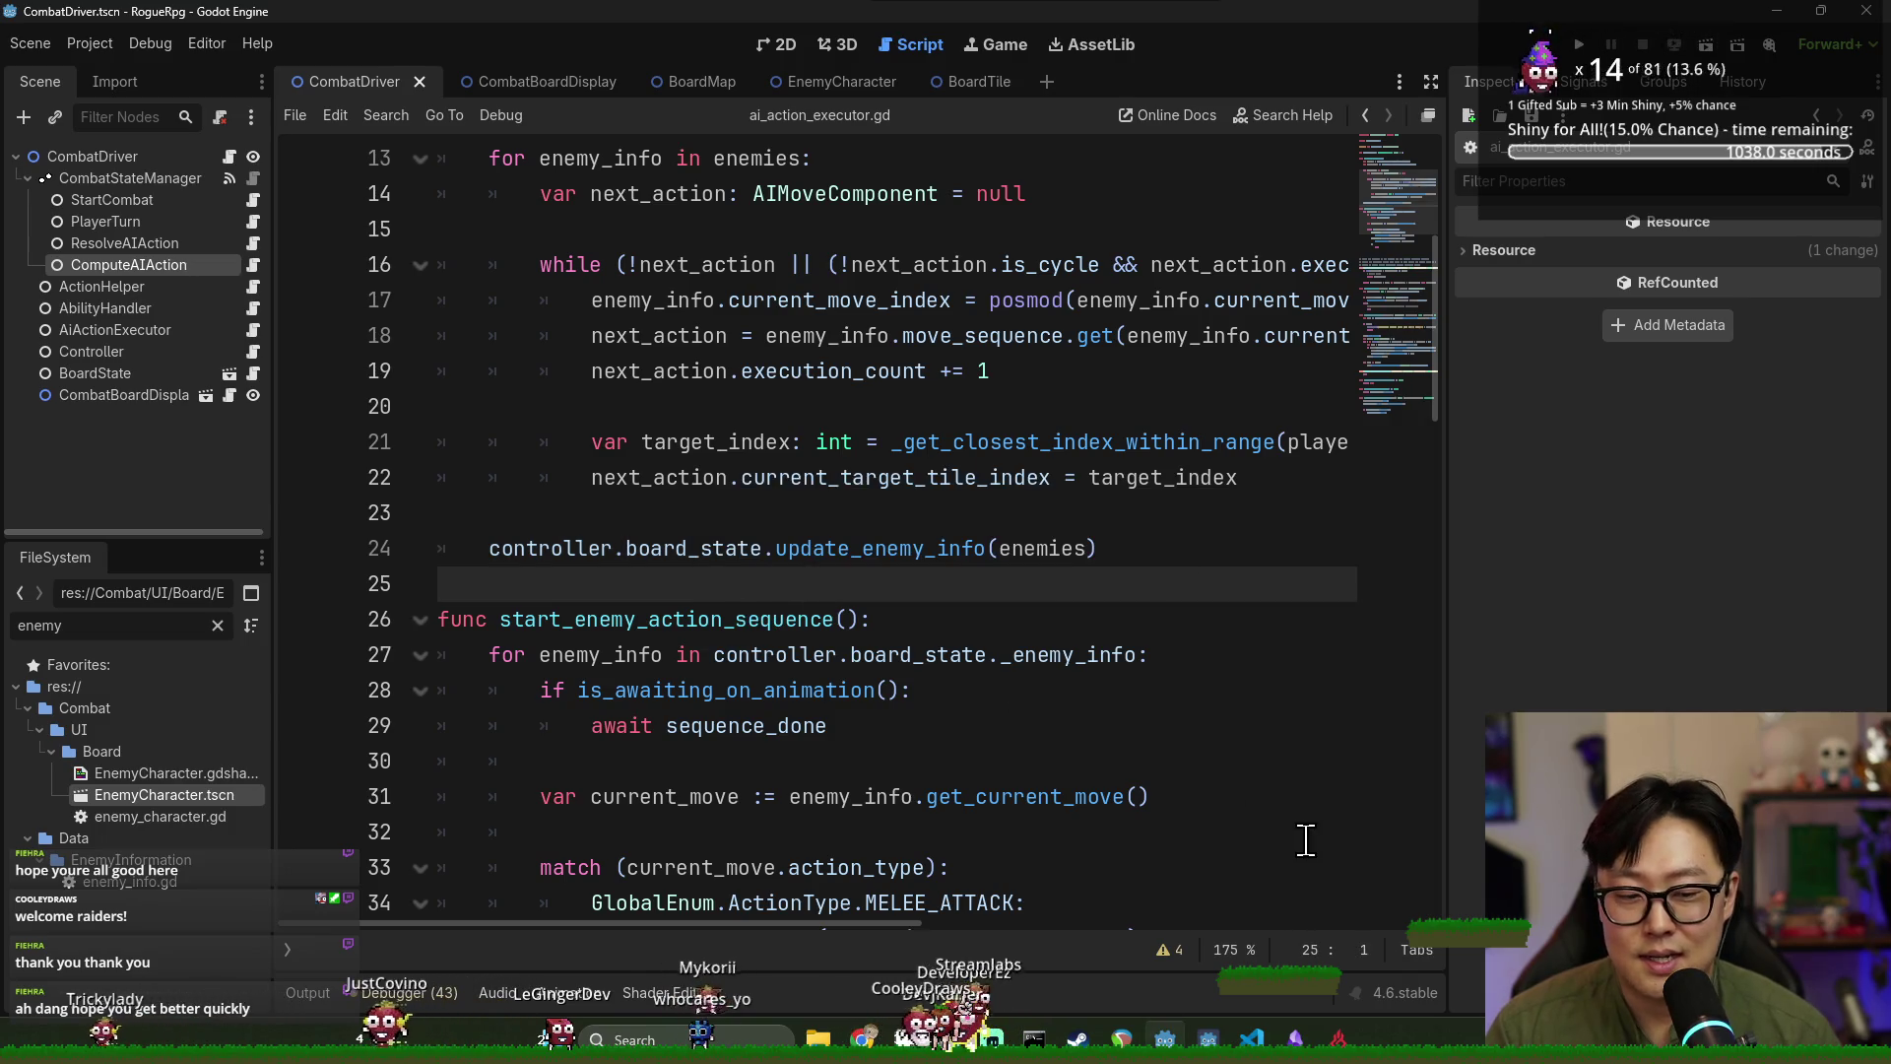
pyautogui.hotkey('alt', 'Tab')
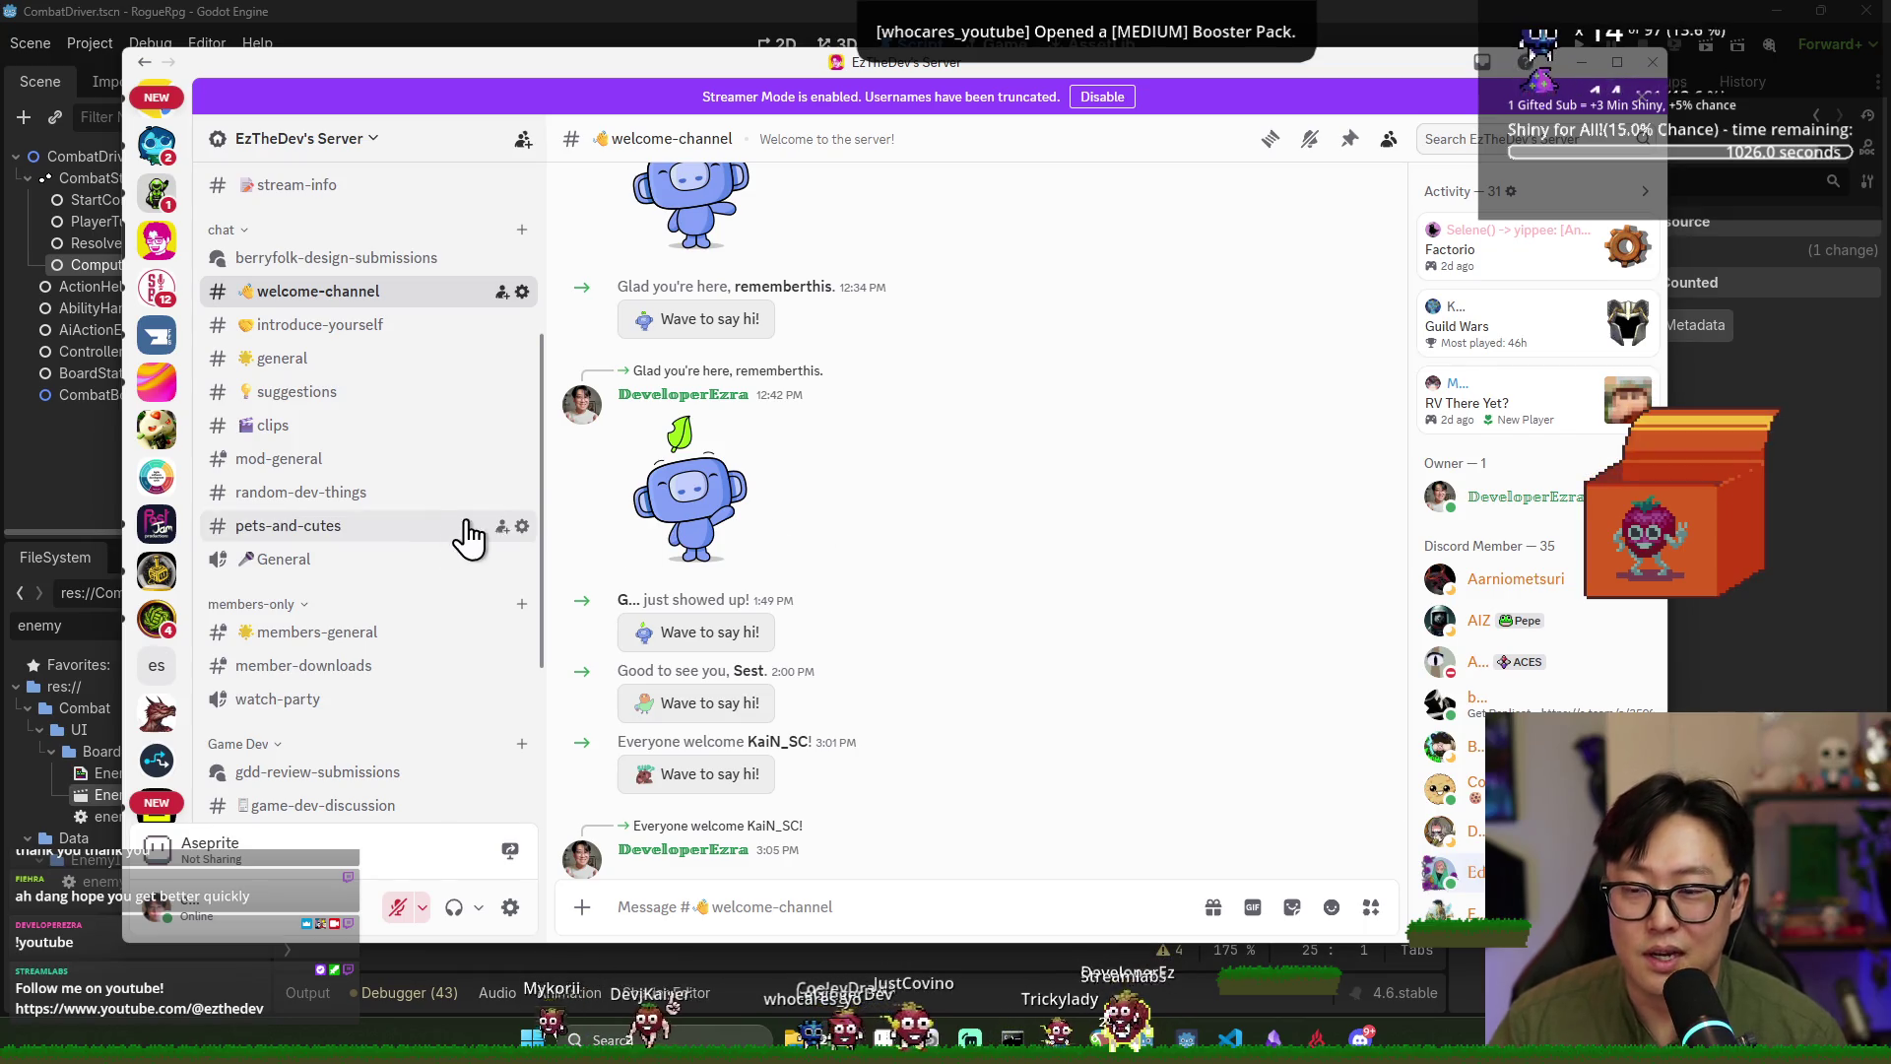
pyautogui.click(1653, 62)
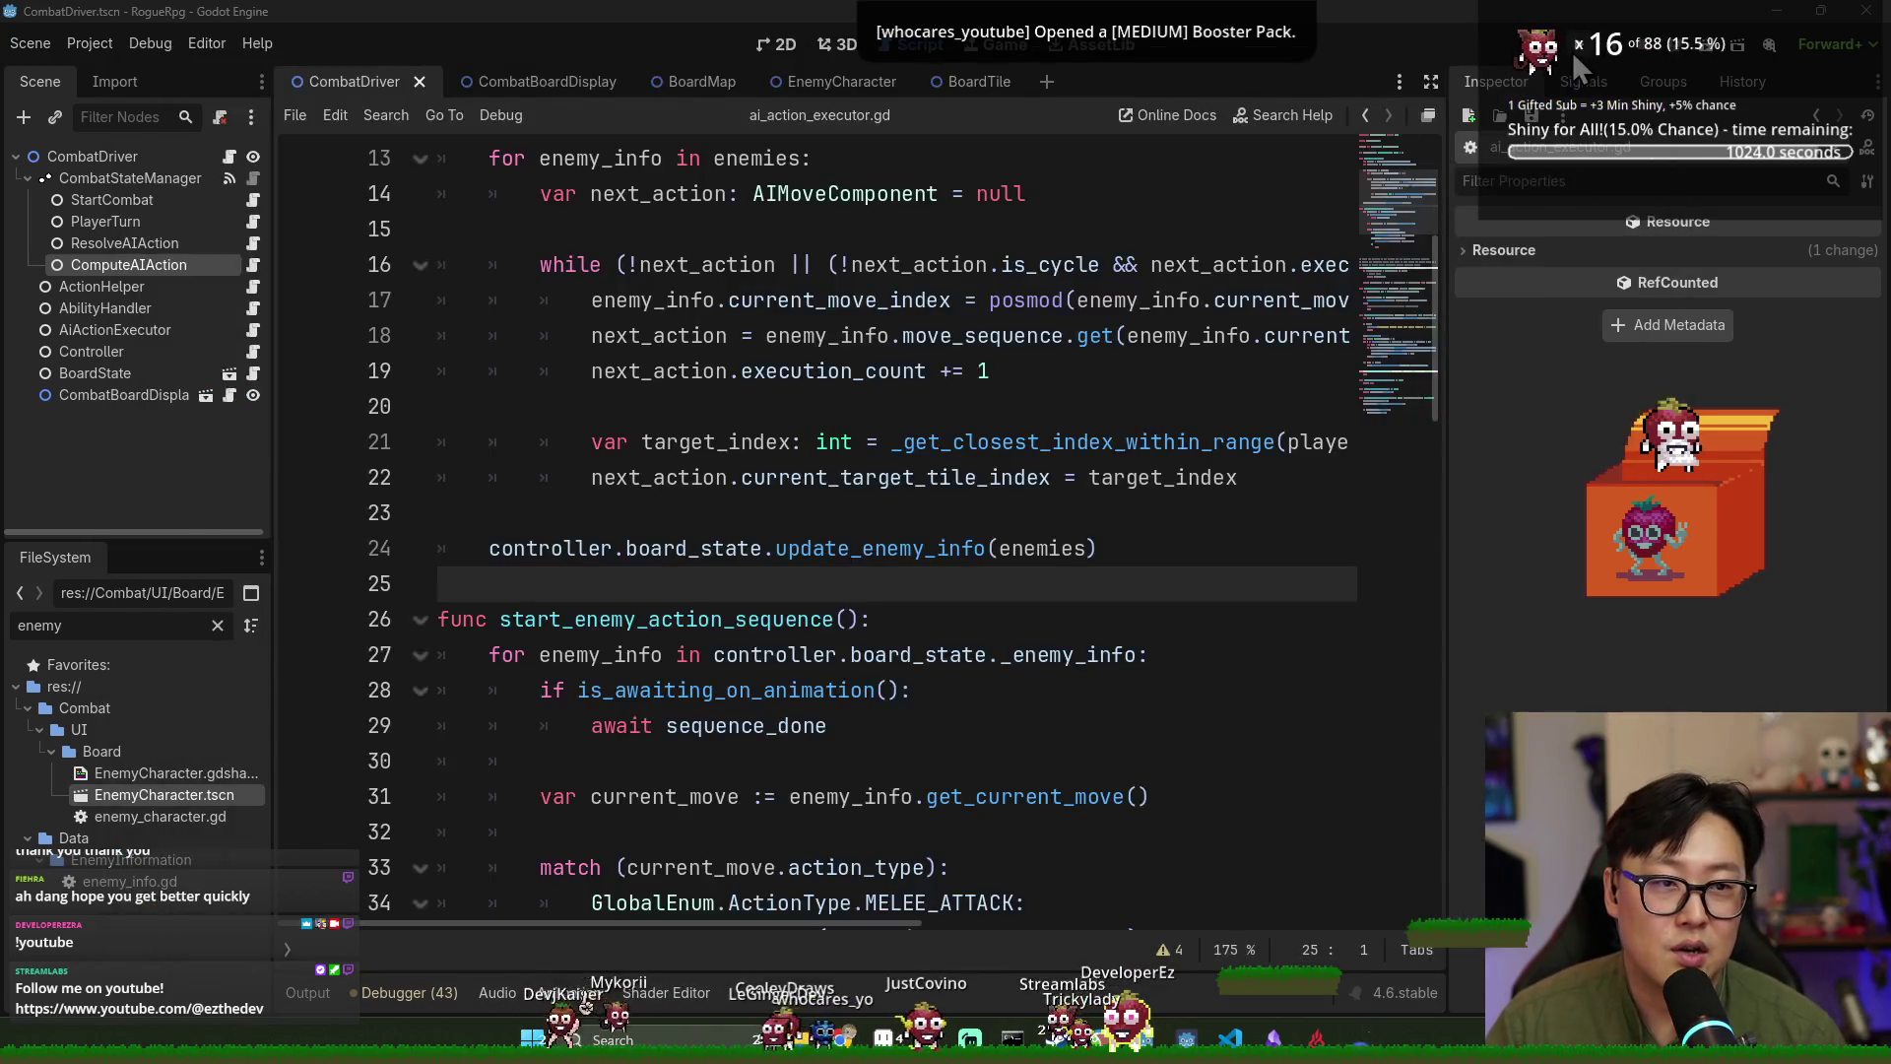
pyautogui.press('F5')
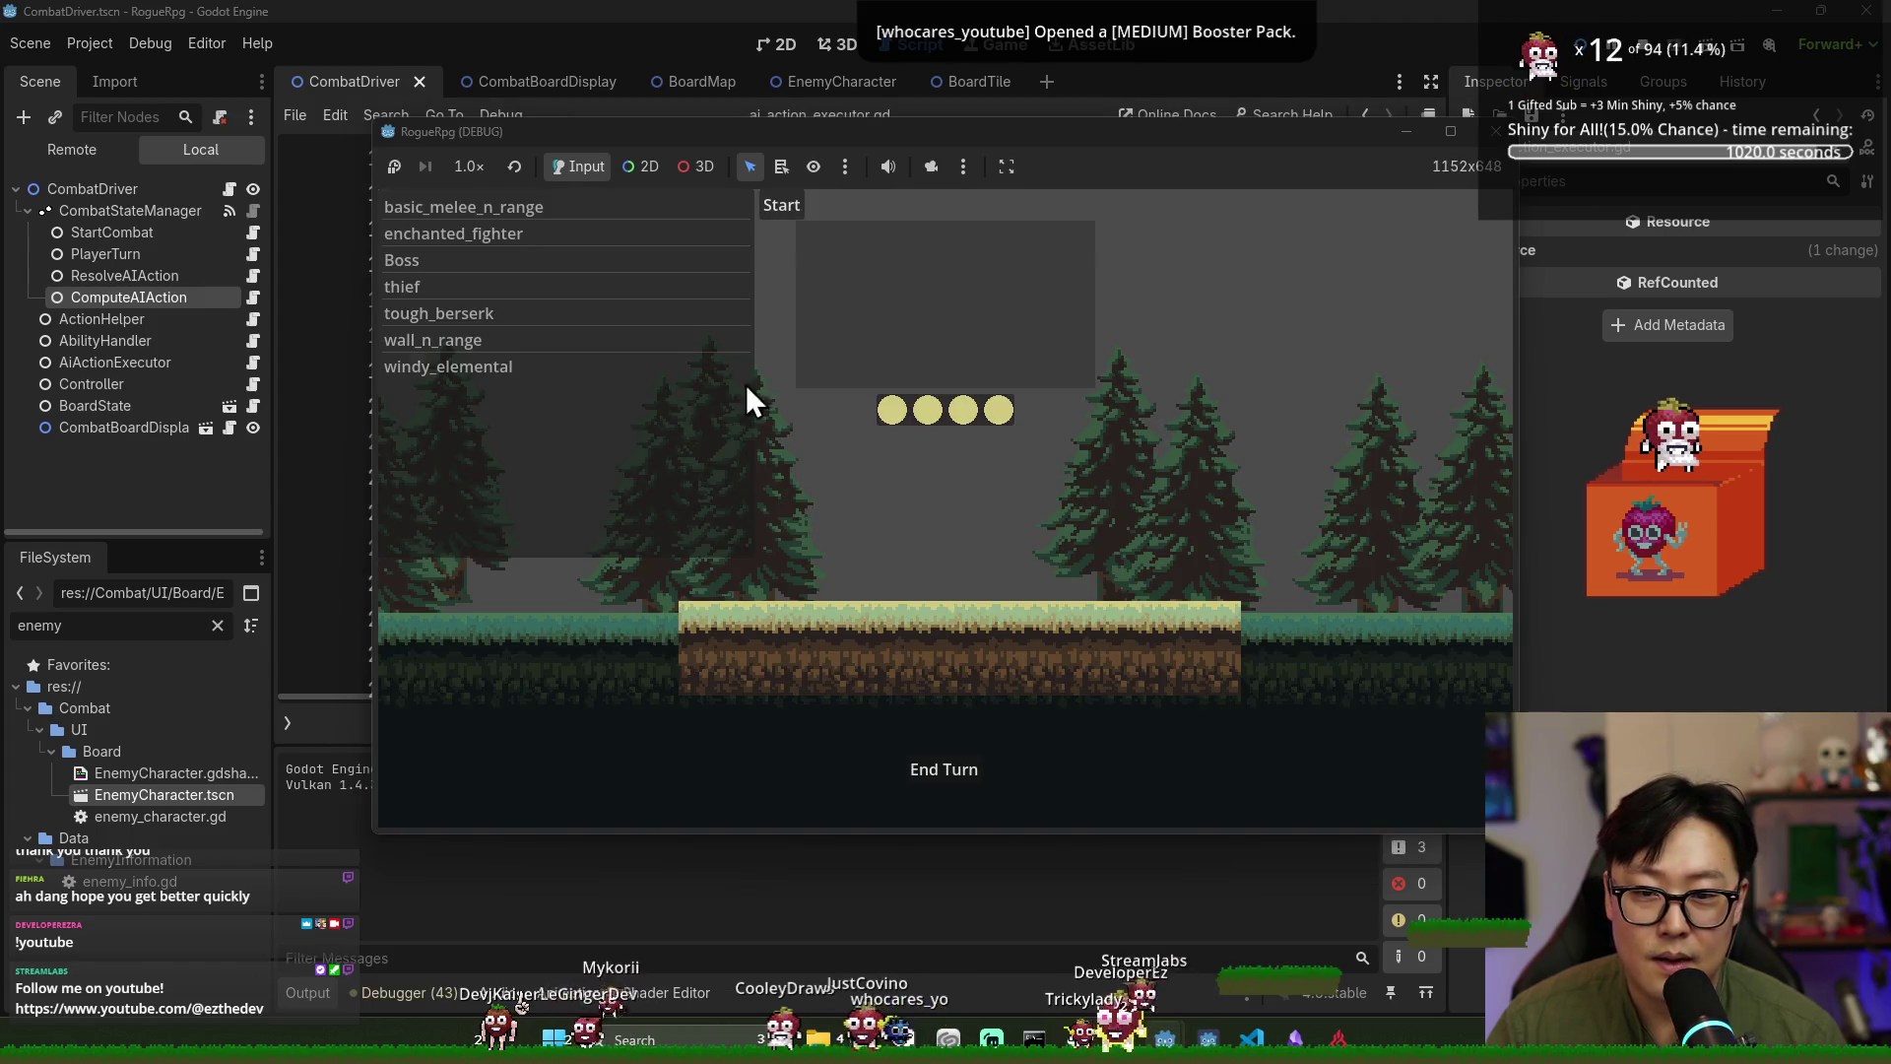
pyautogui.click(581, 213)
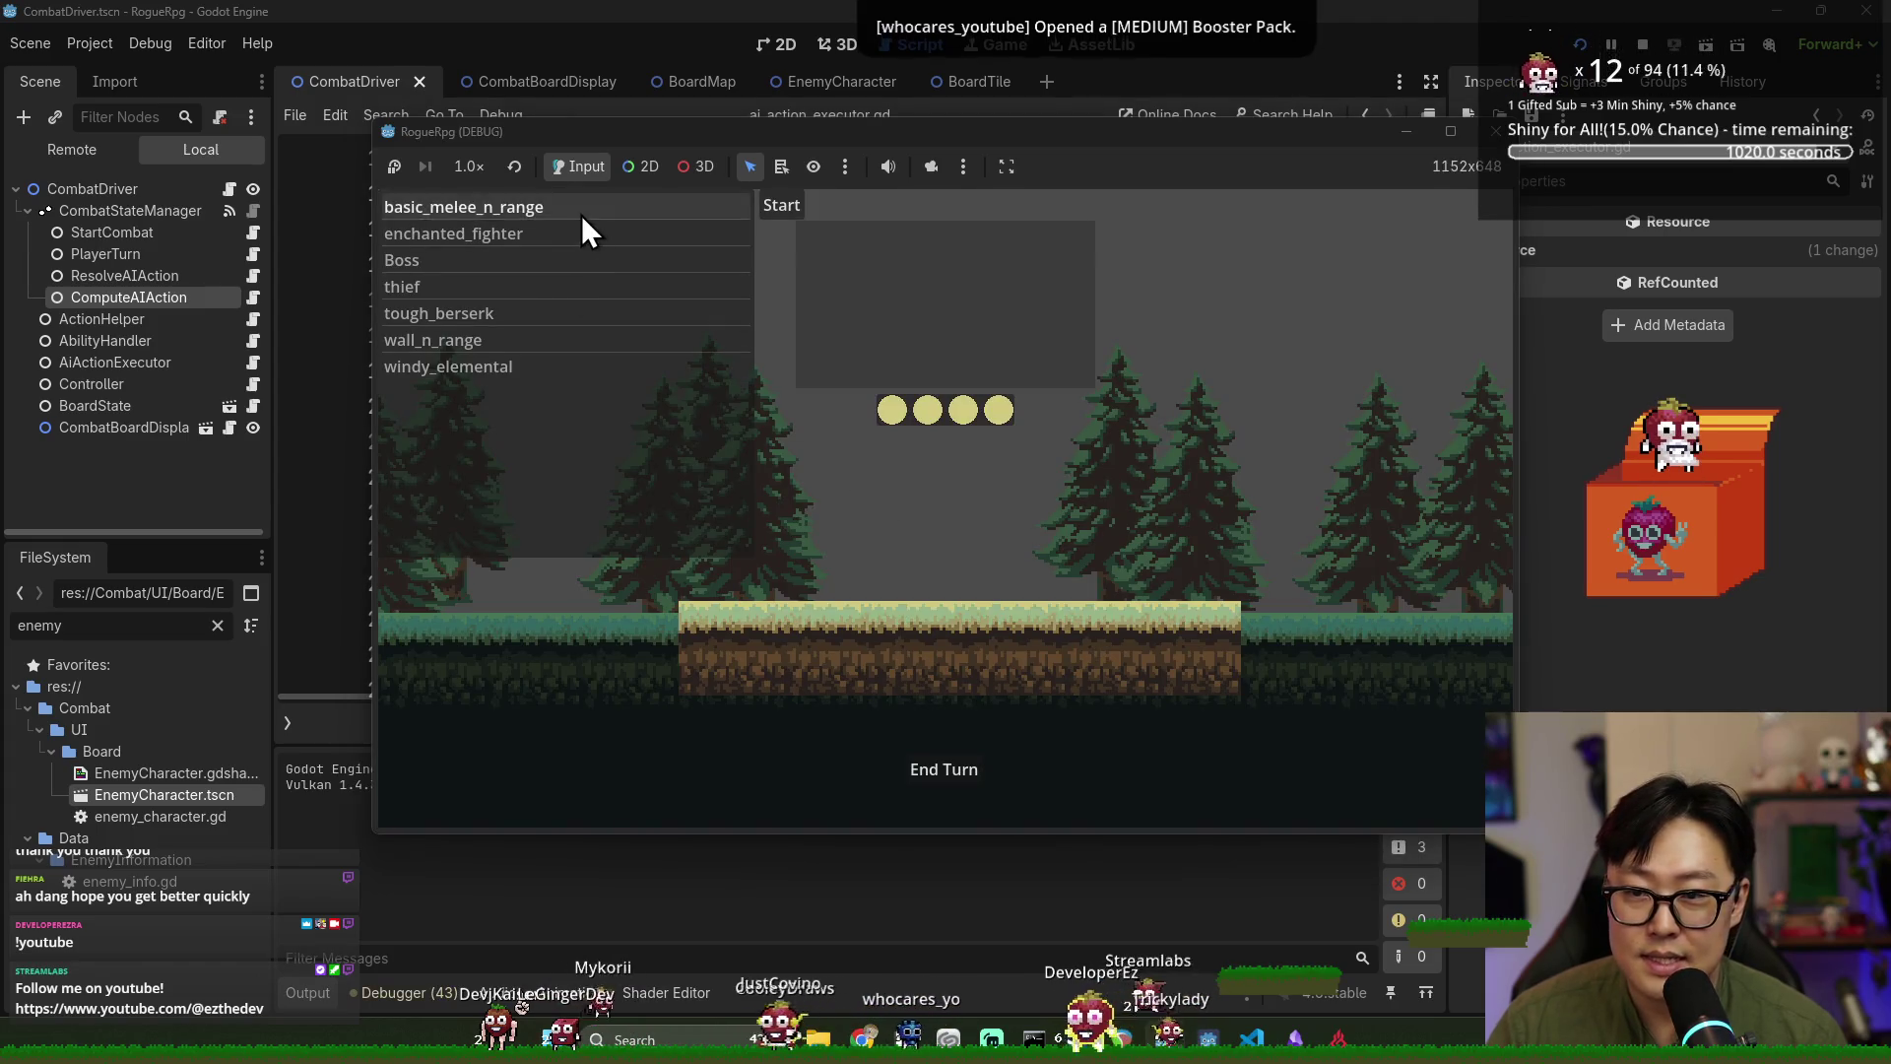
pyautogui.click(770, 207)
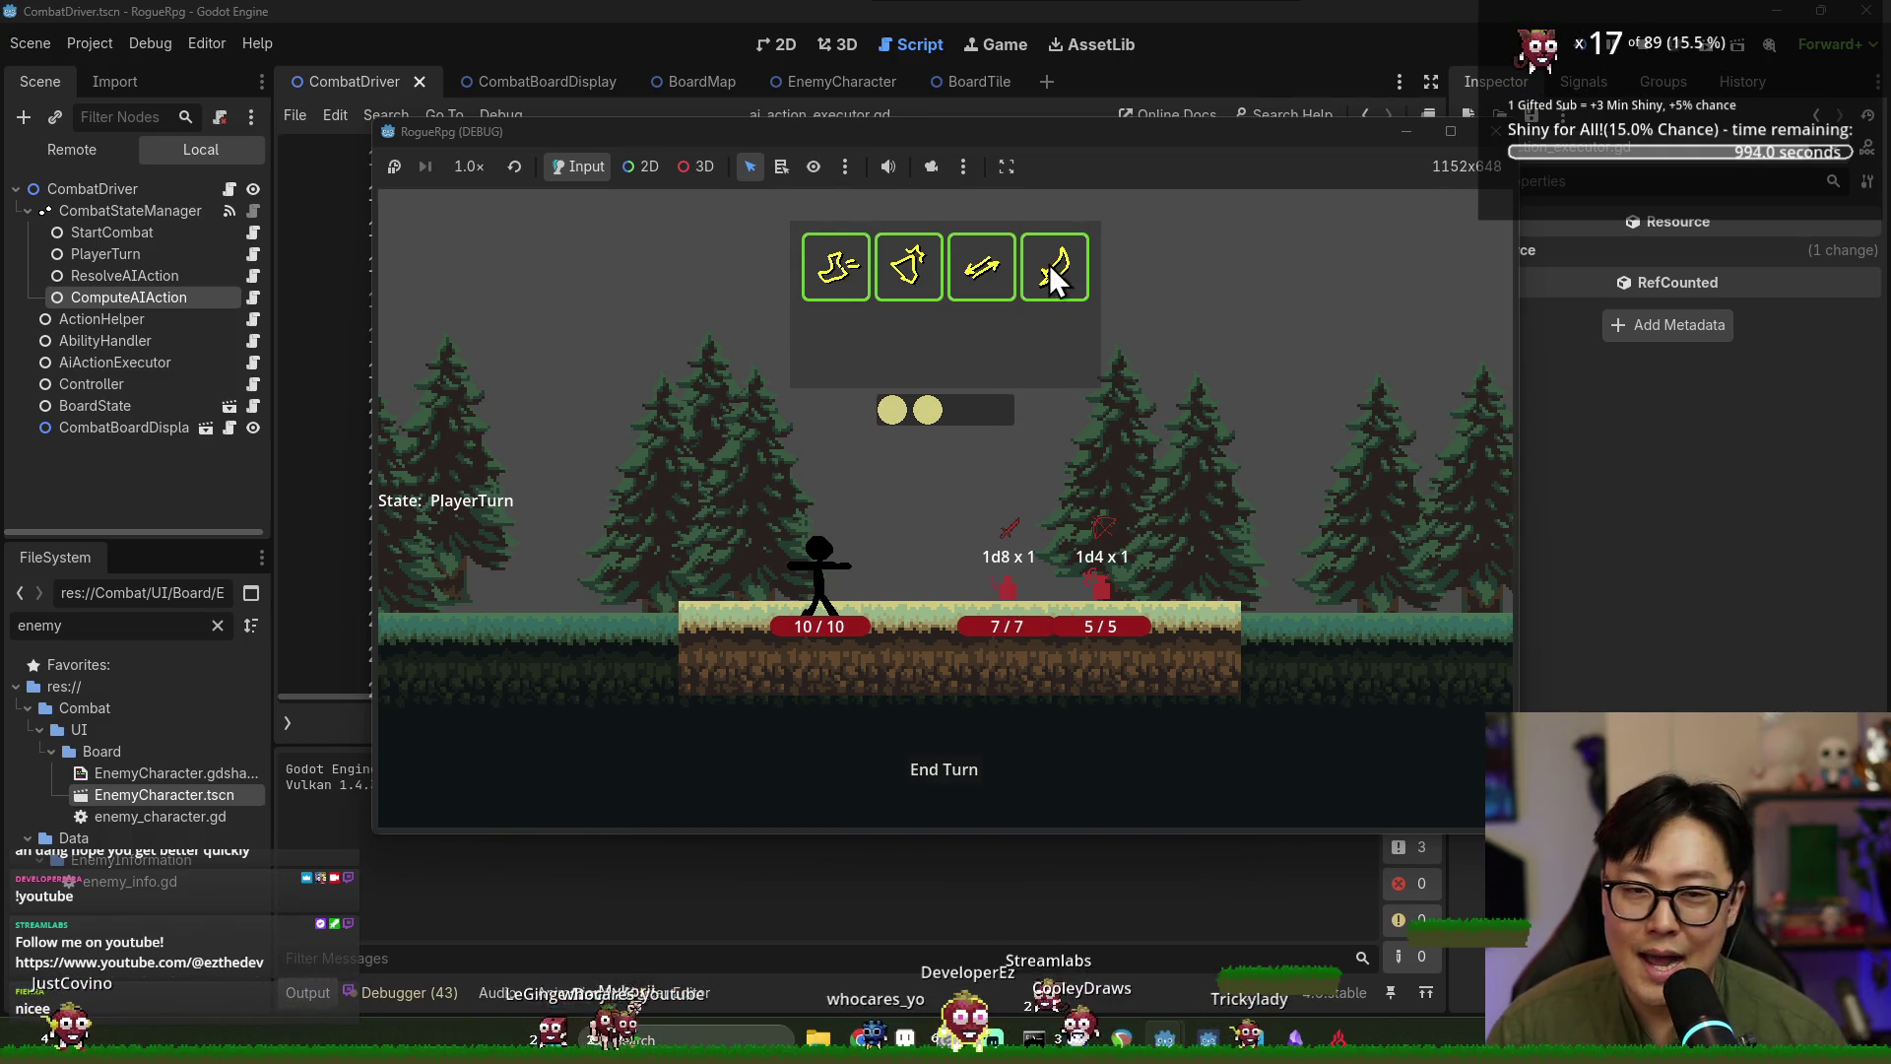
# Move the stick figure right, end turn, then left, end turn, and stop the game.
pyautogui.click(846, 278)
pyautogui.click(906, 547)
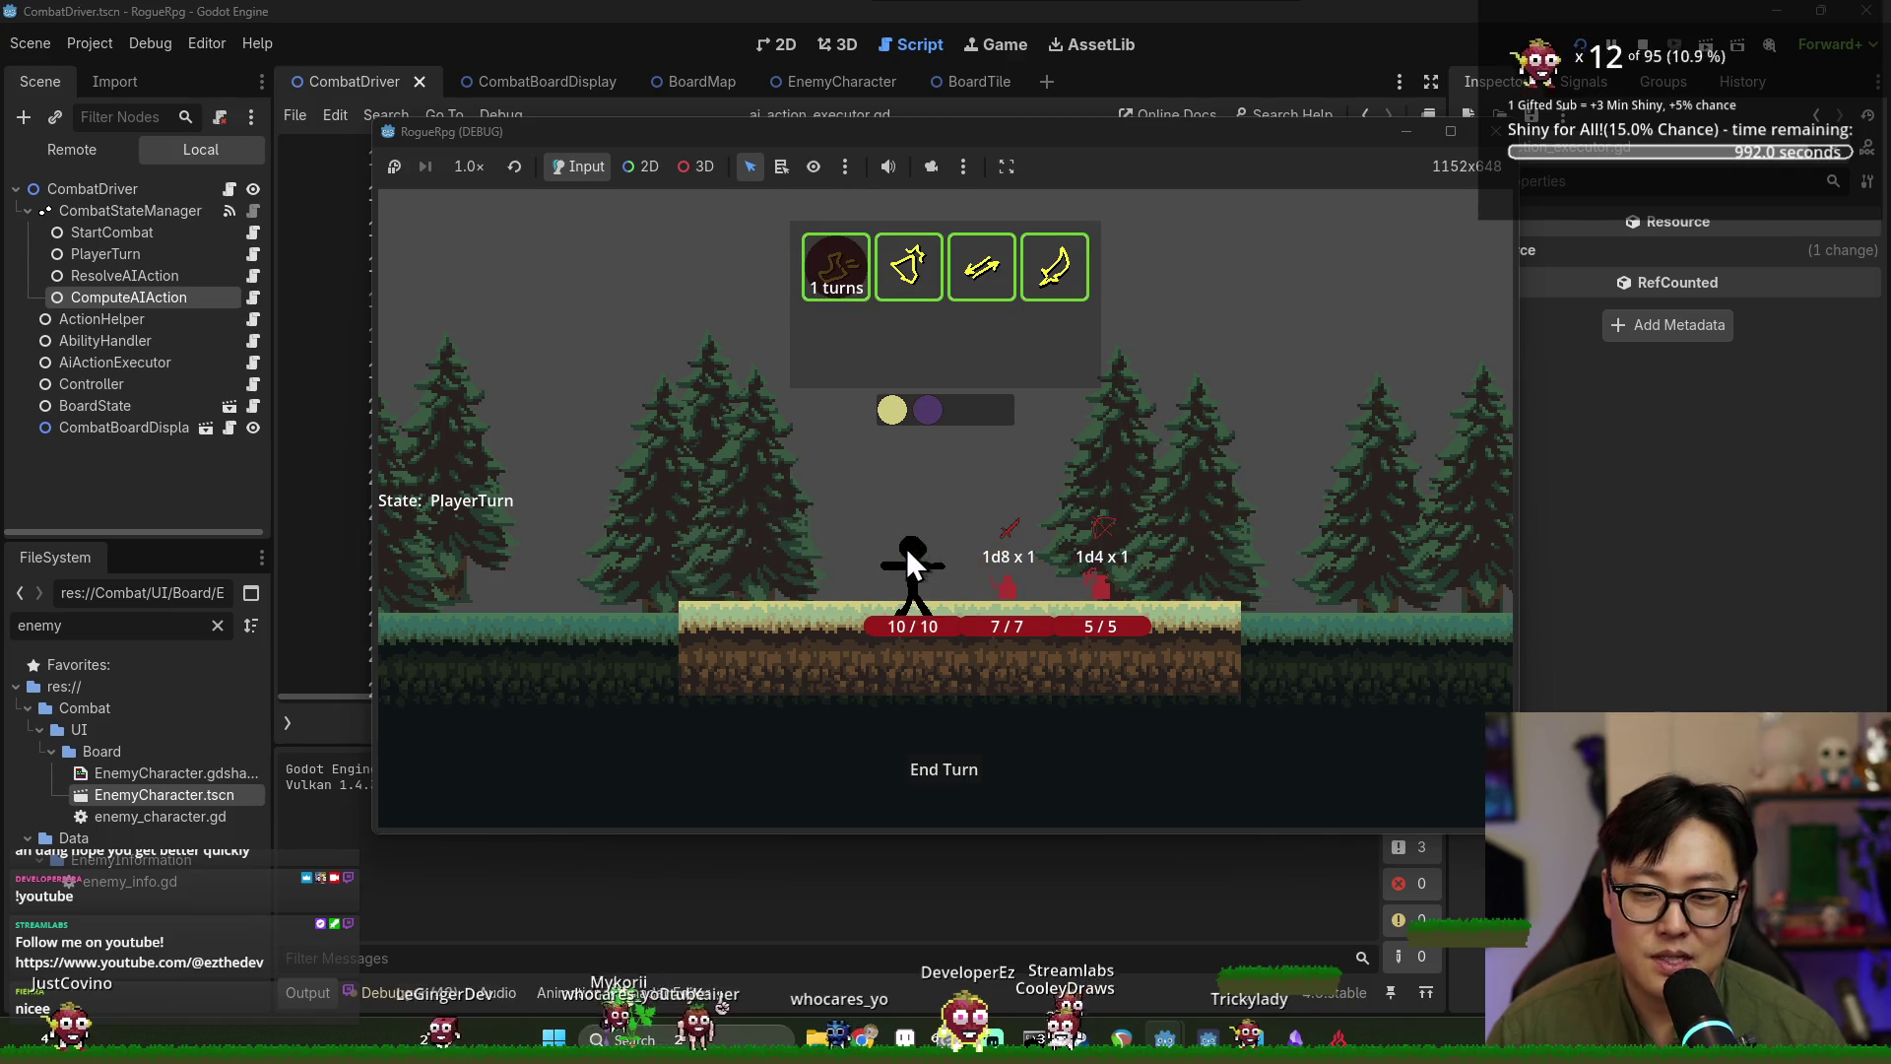
pyautogui.click(947, 777)
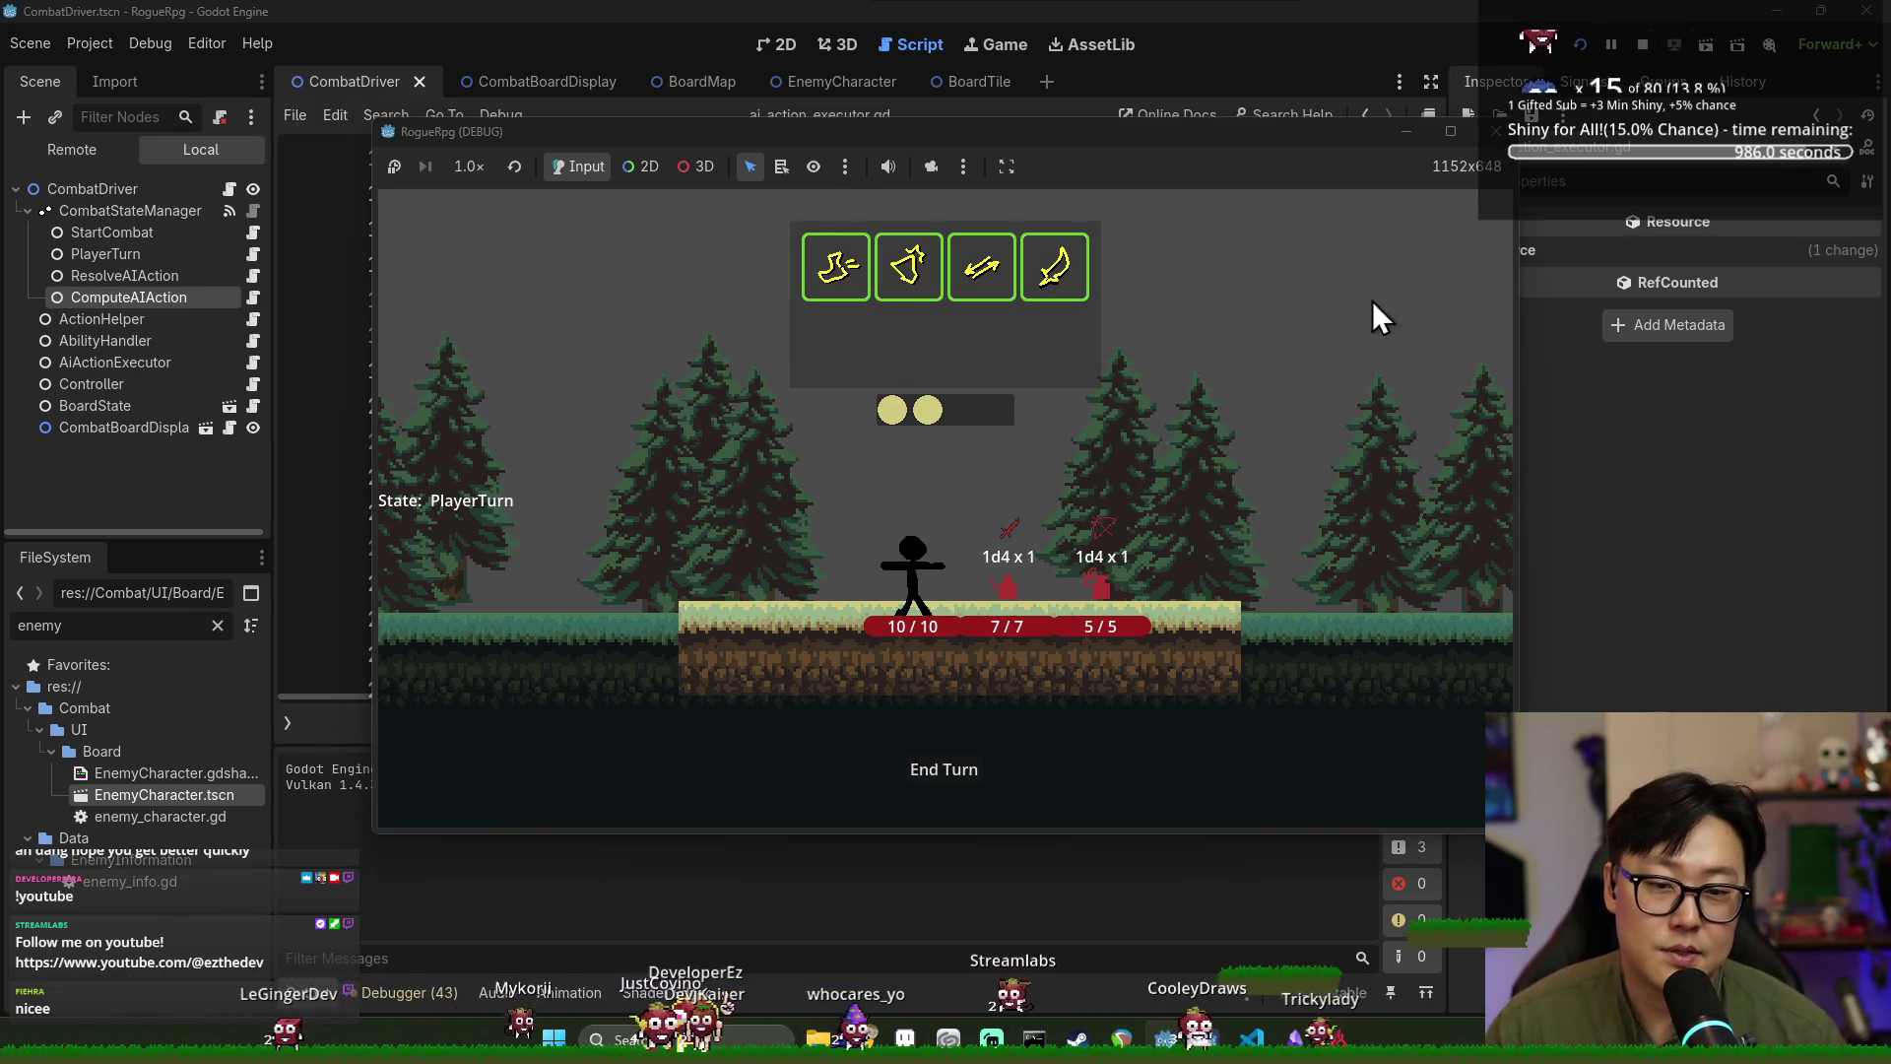
pyautogui.click(837, 268)
pyautogui.click(819, 561)
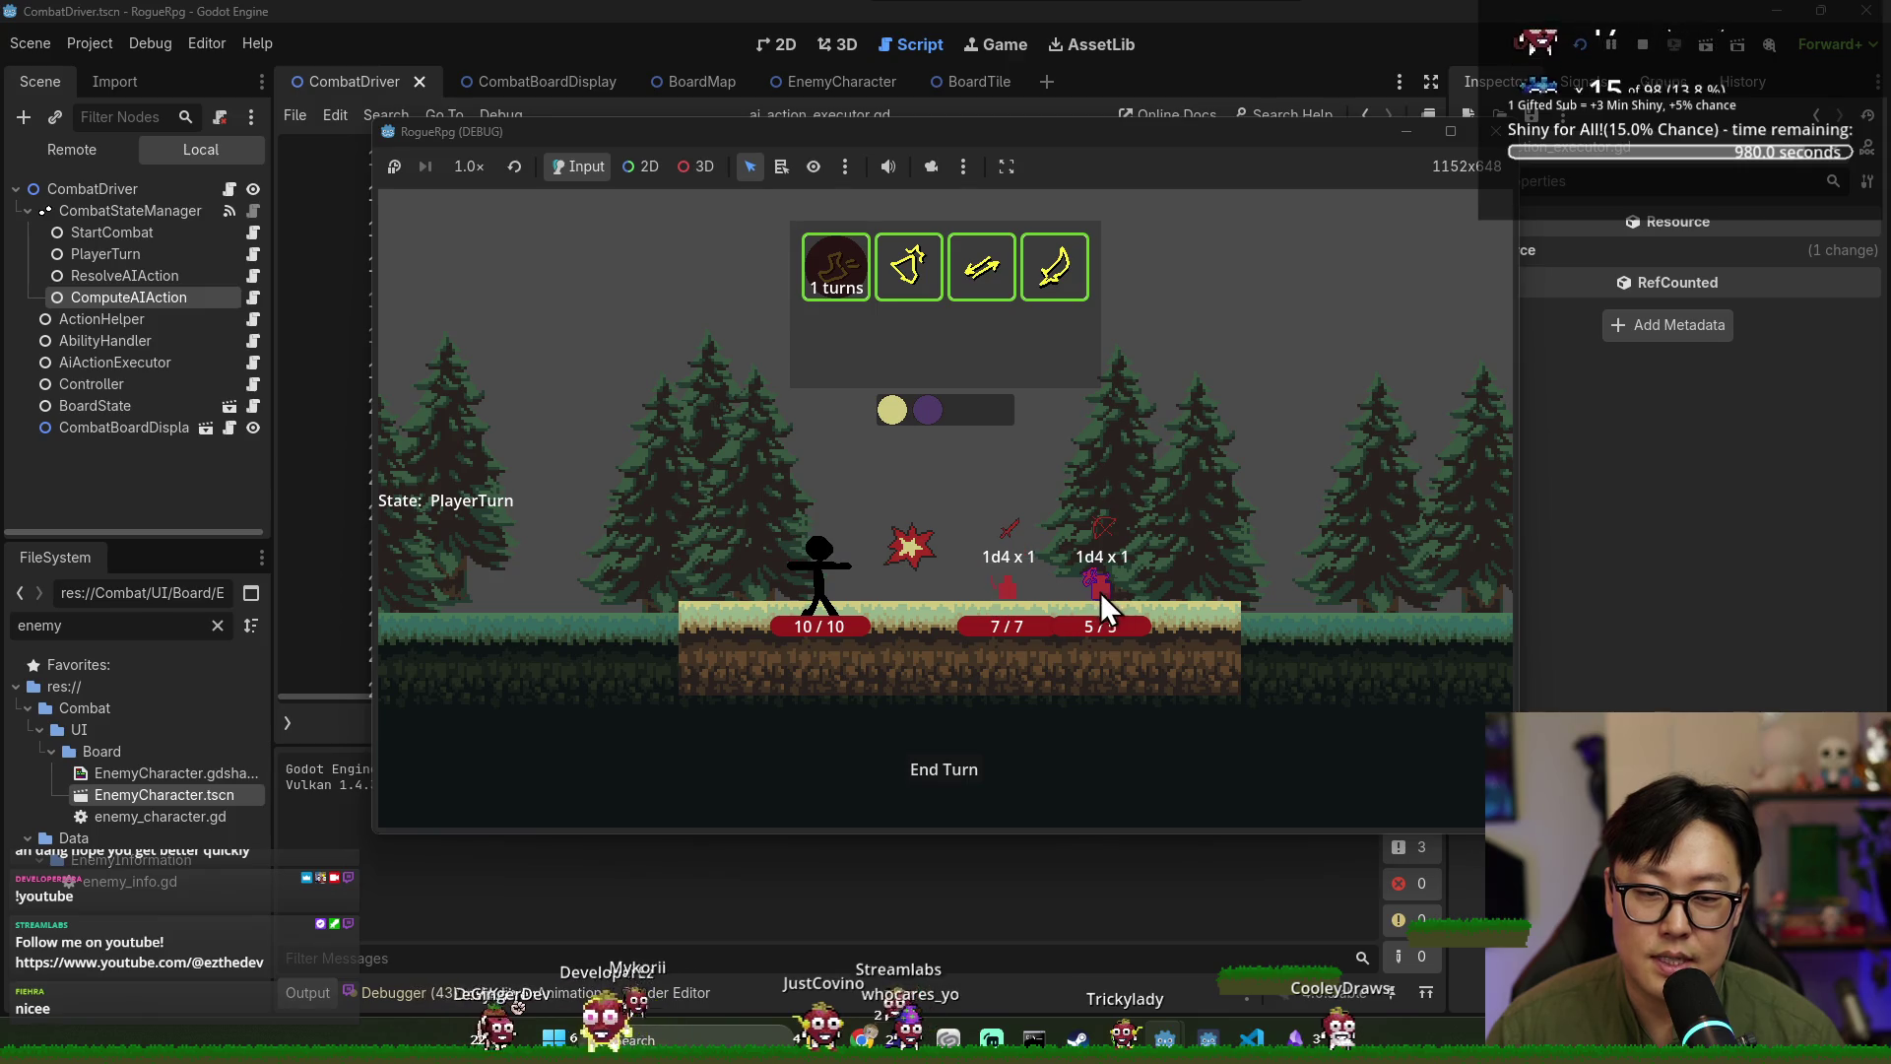
pyautogui.click(962, 766)
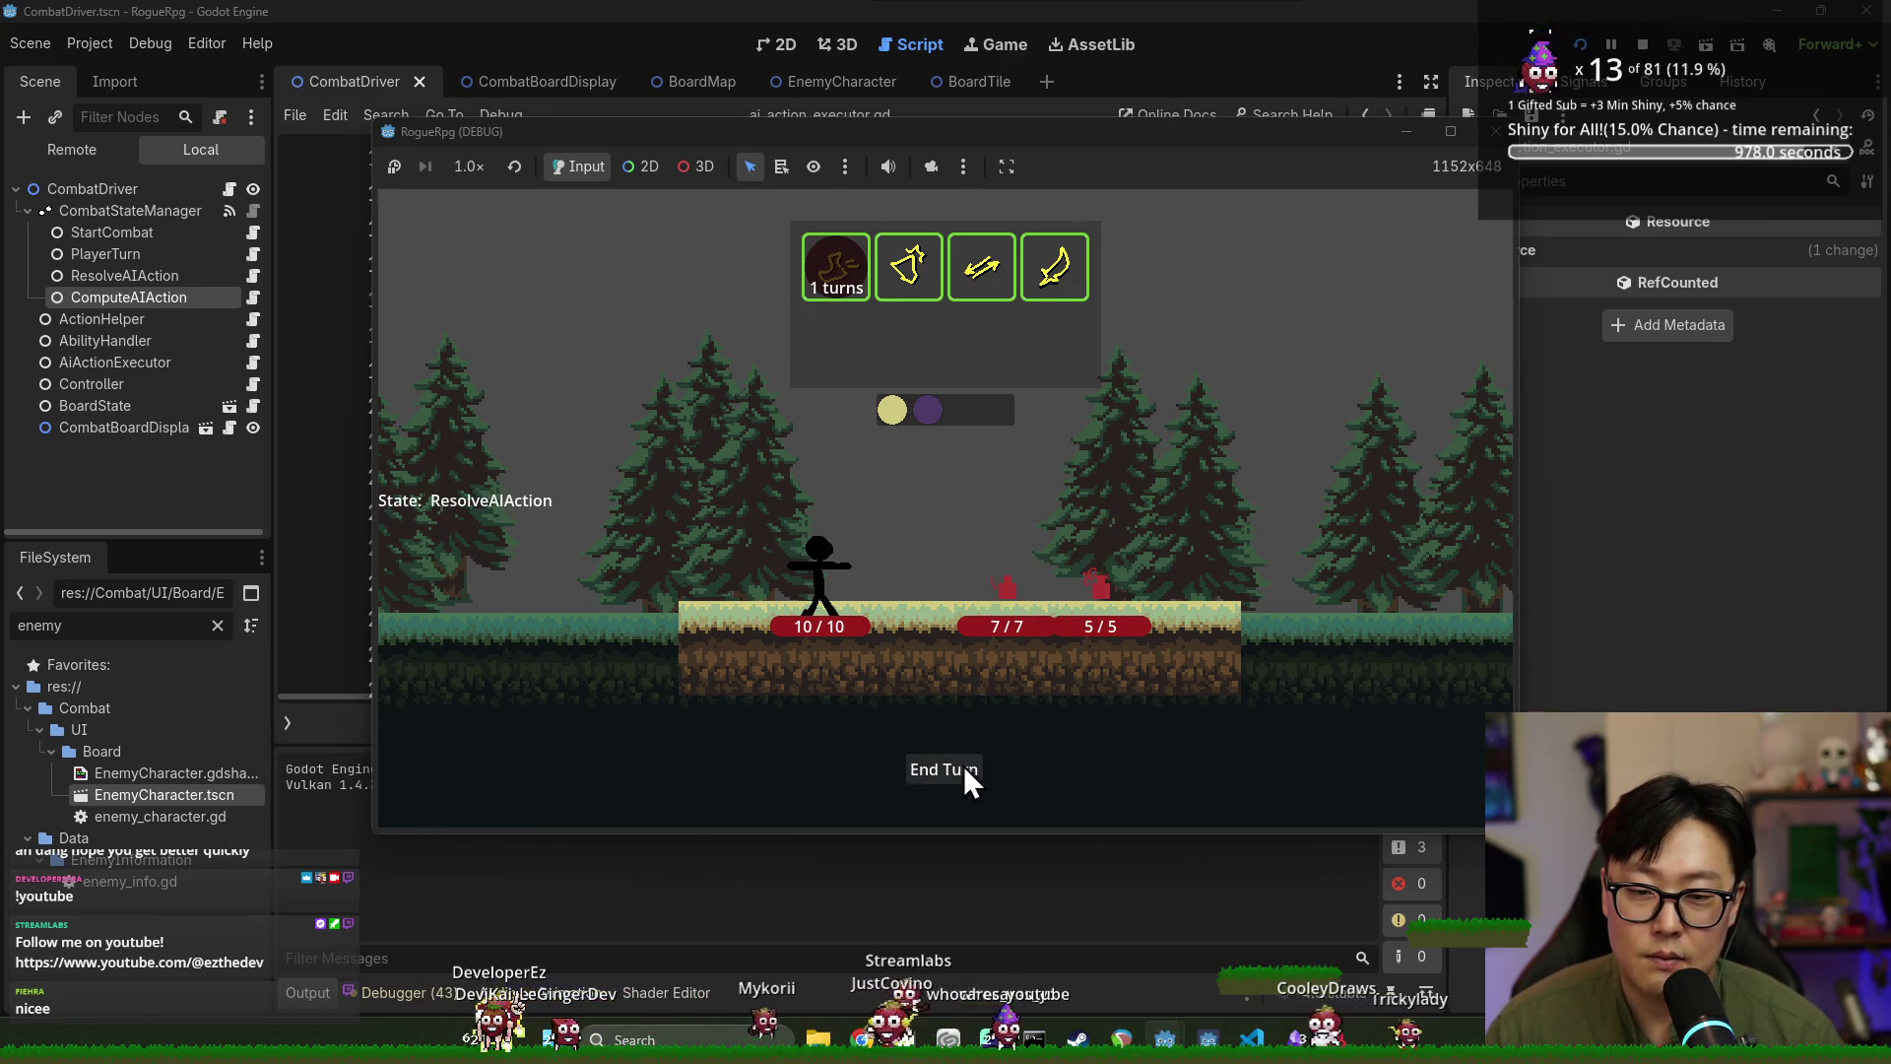
pyautogui.click(1642, 44)
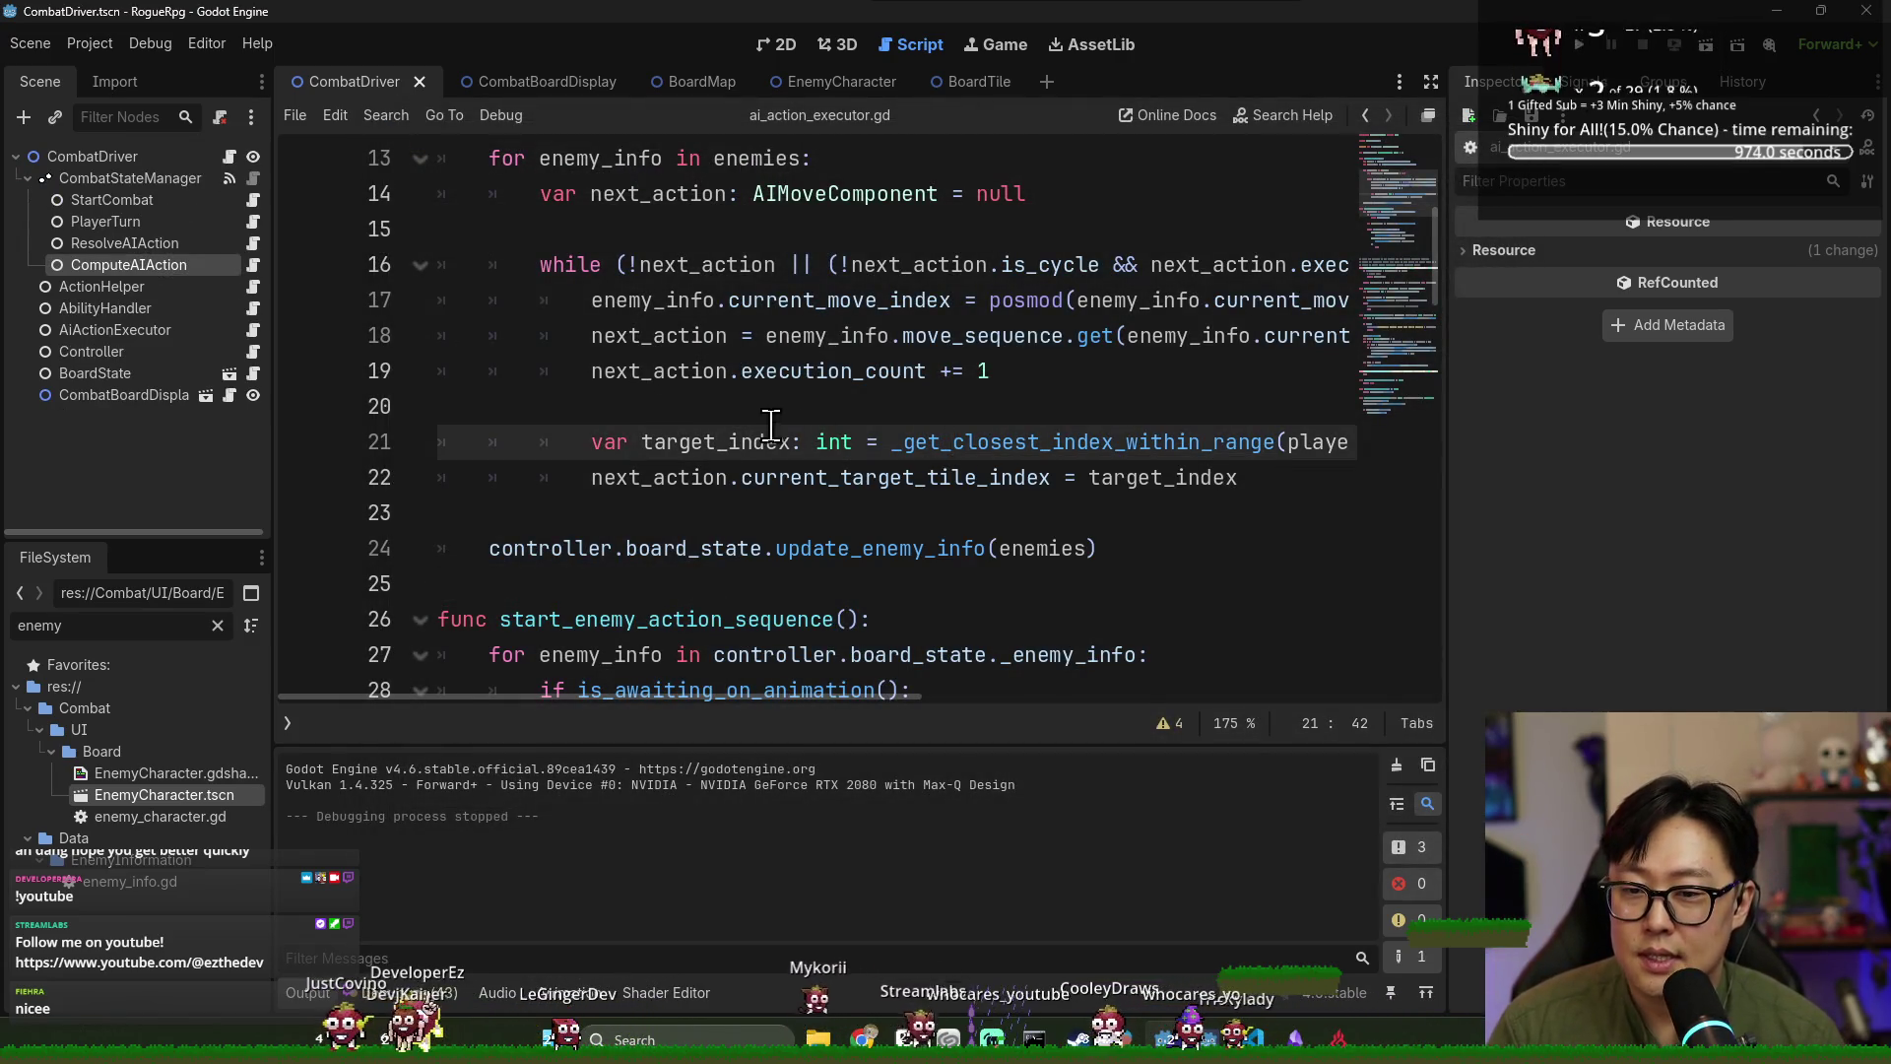
# Scroll to the end of ai_action_executor.gd, then bring the Discord window forward.
pyautogui.scroll(-3, 752, 421)
pyautogui.scroll(-13, 740, 441)
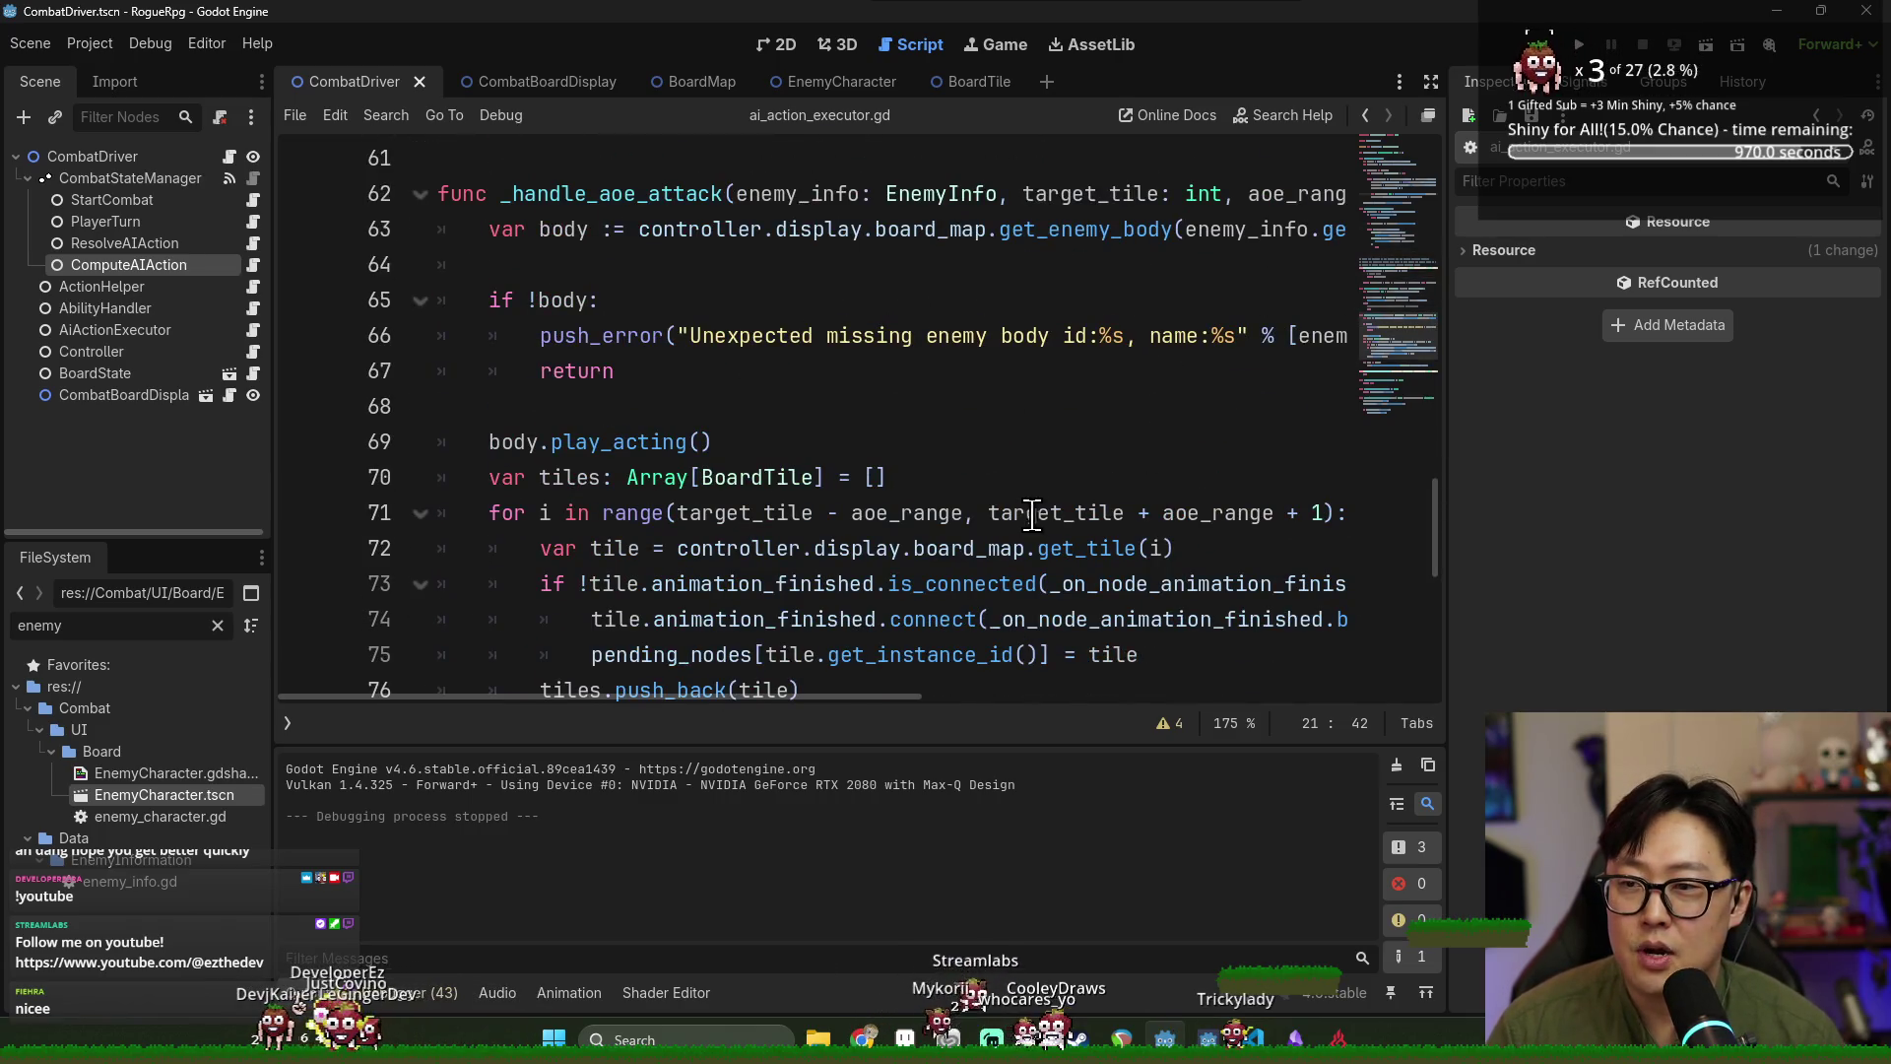
pyautogui.scroll(-3, 1033, 514)
pyautogui.scroll(-4, 1028, 514)
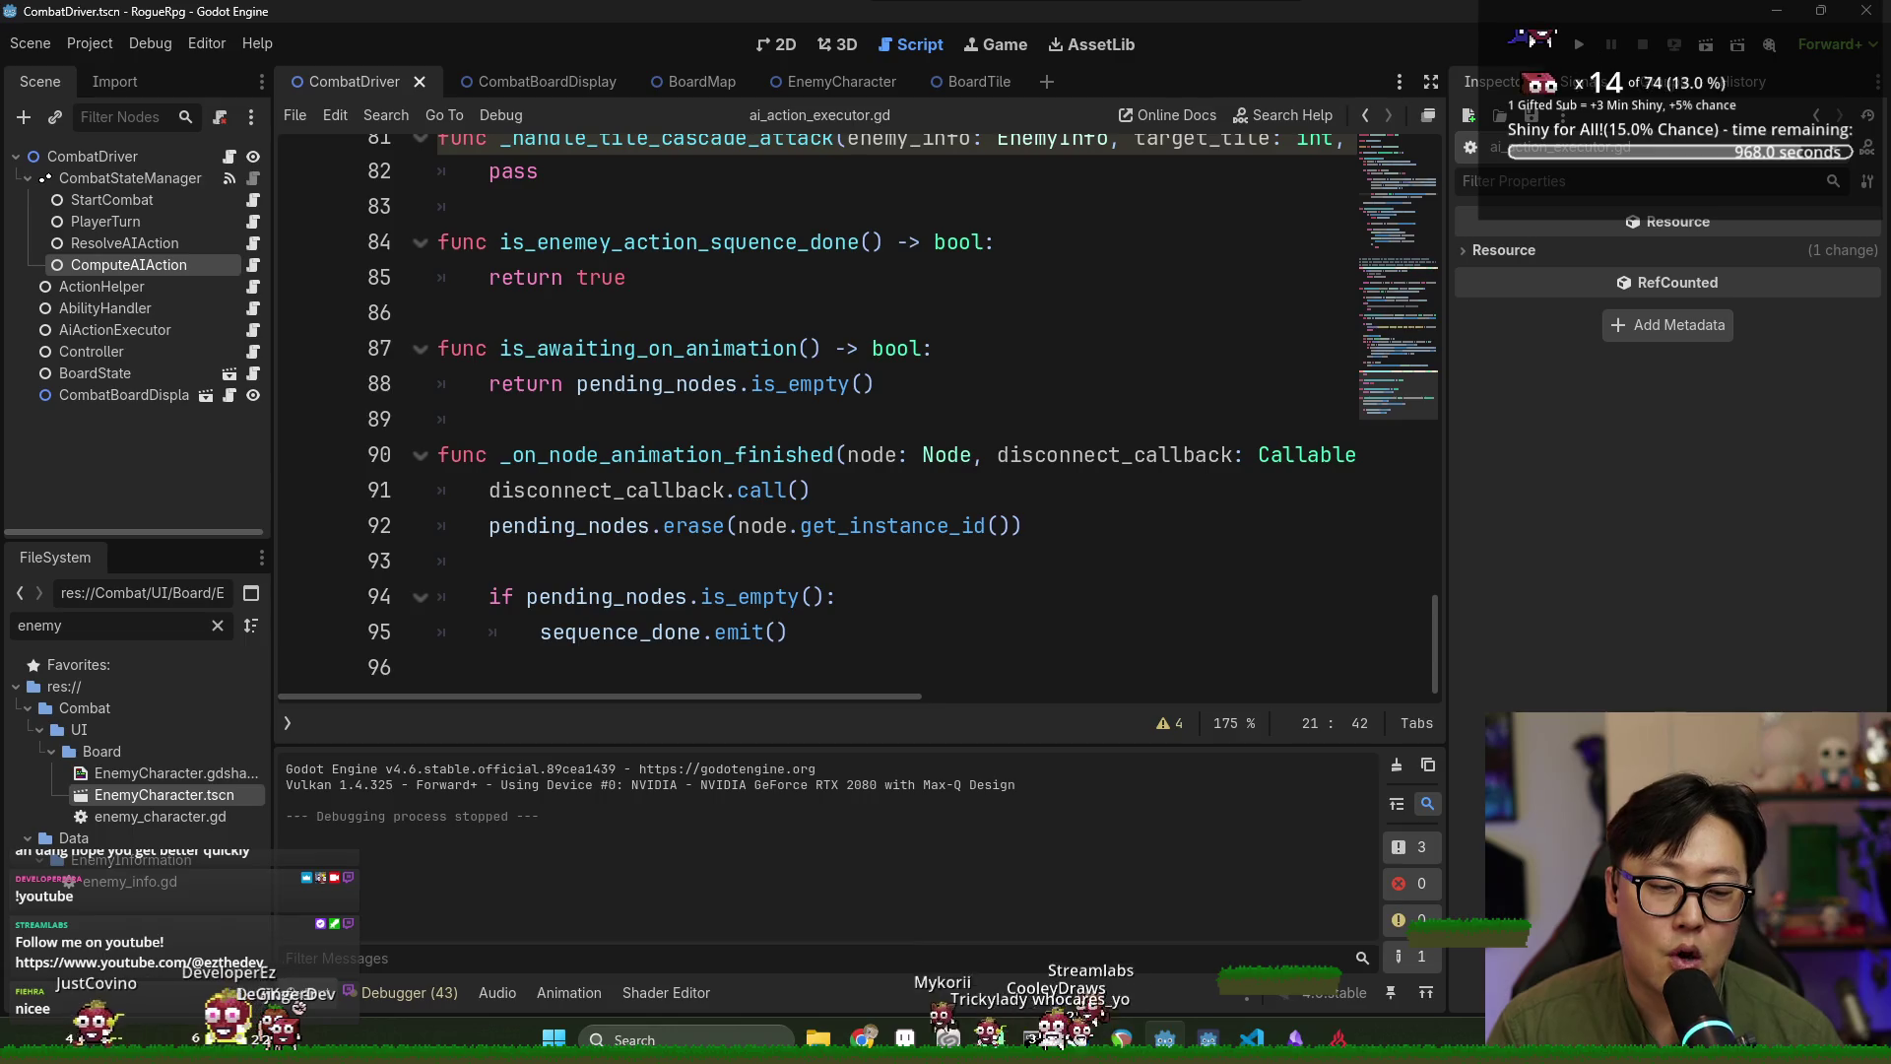
pyautogui.hotkey('alt', 'Tab')
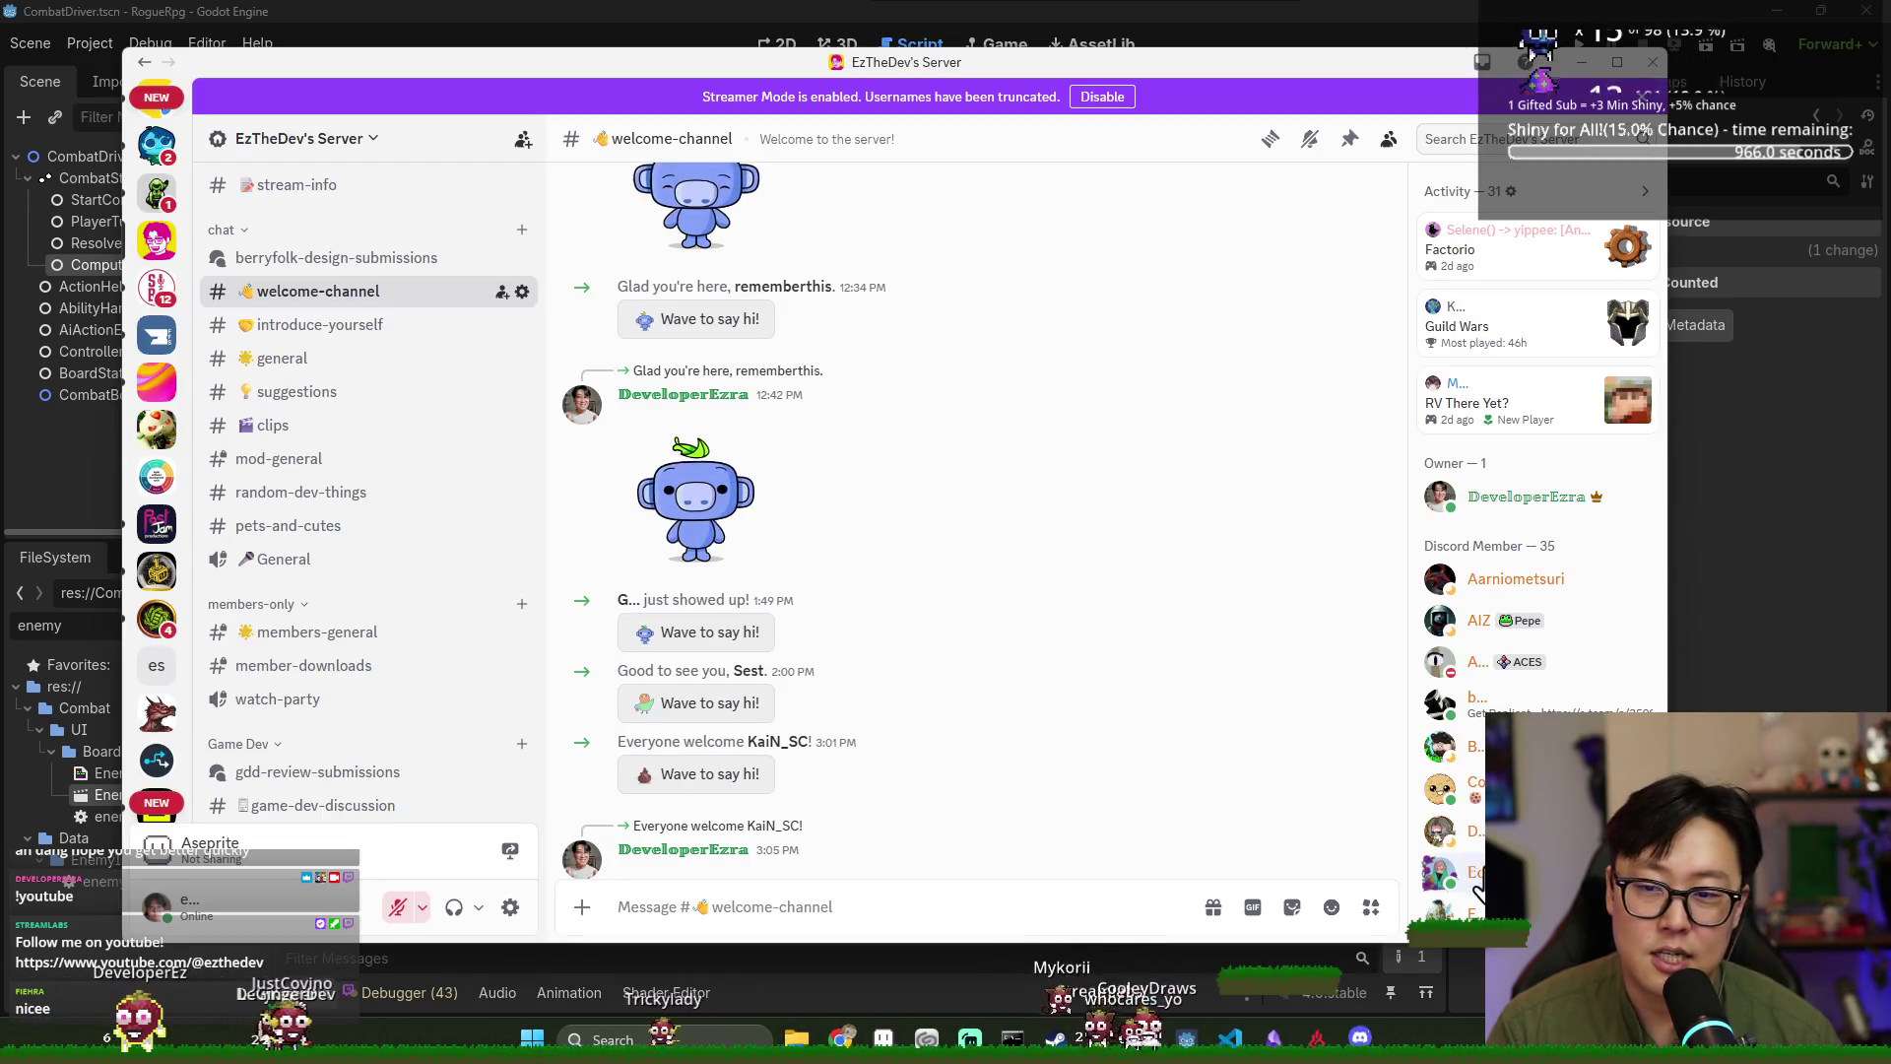
pyautogui.scroll(-3, 466, 635)
# Open #my-game-progress, maximize Discord, and read through the channel's messages.
pyautogui.click(406, 547)
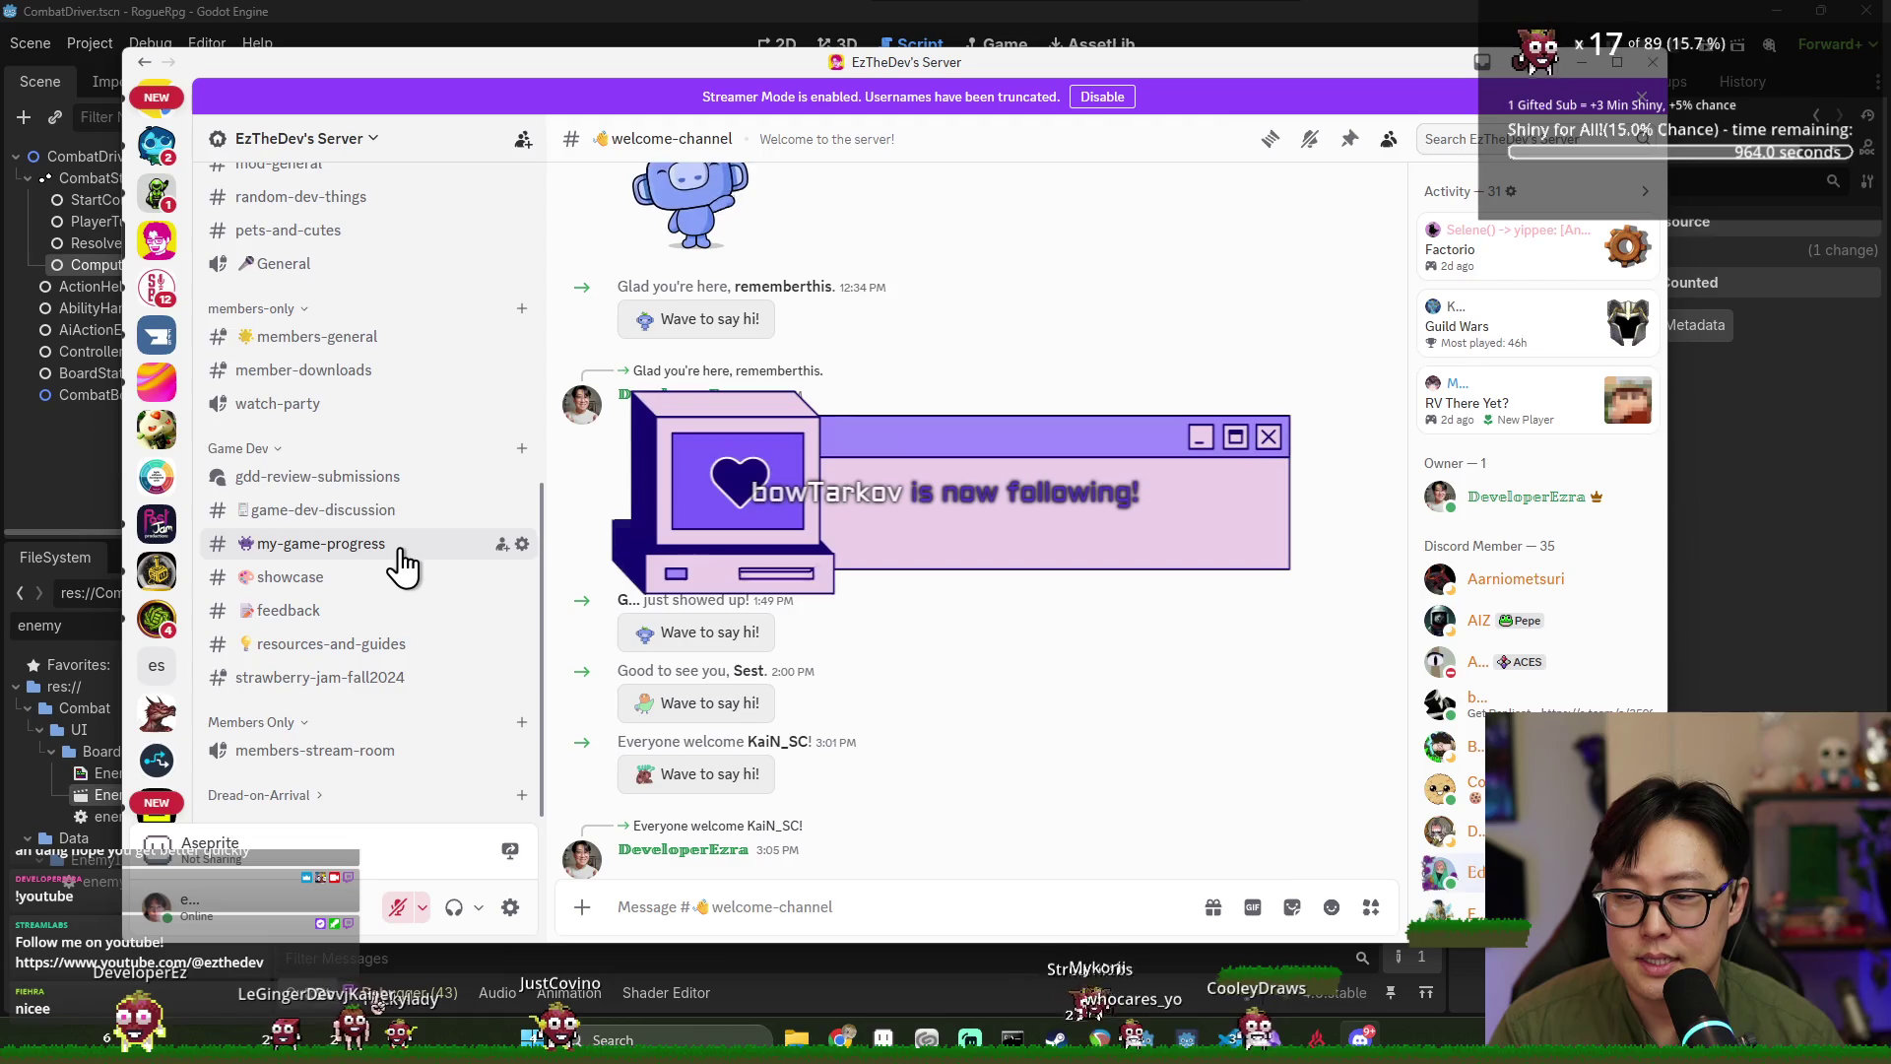
pyautogui.doubleClick(1014, 61)
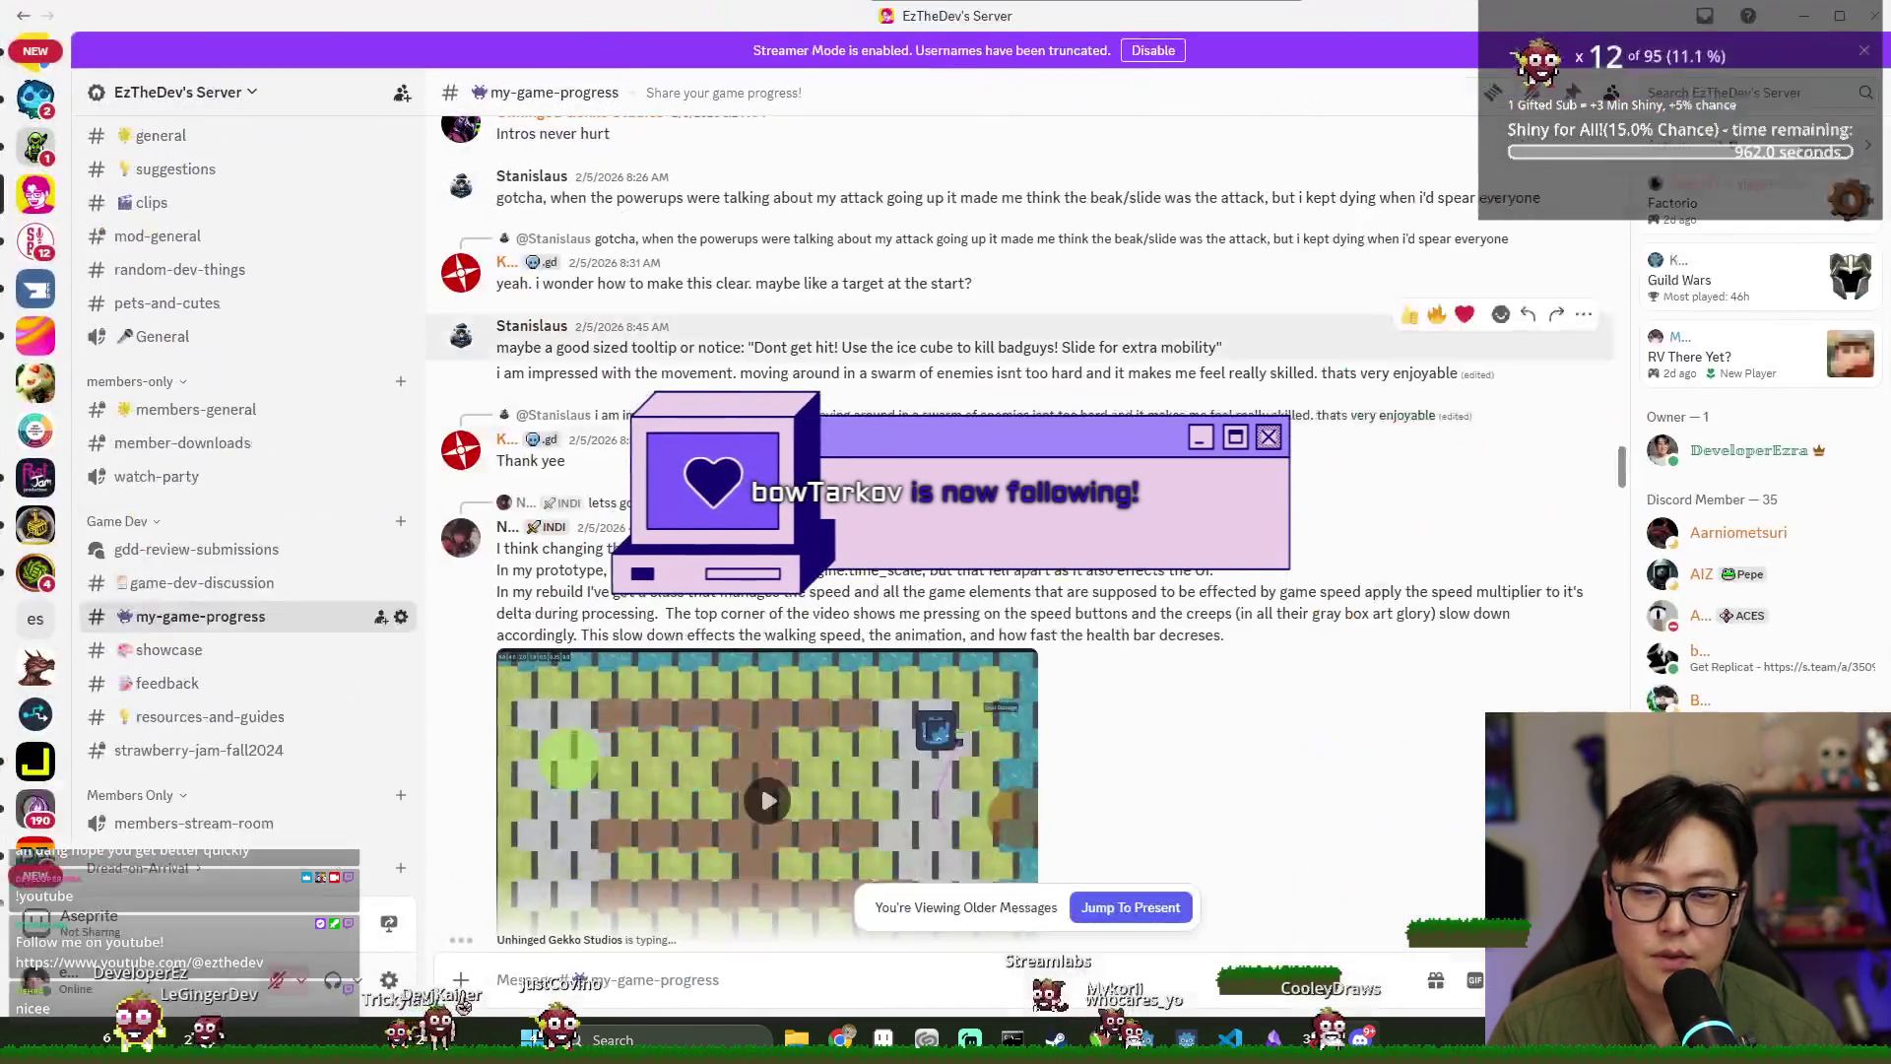
pyautogui.scroll(3, 1169, 571)
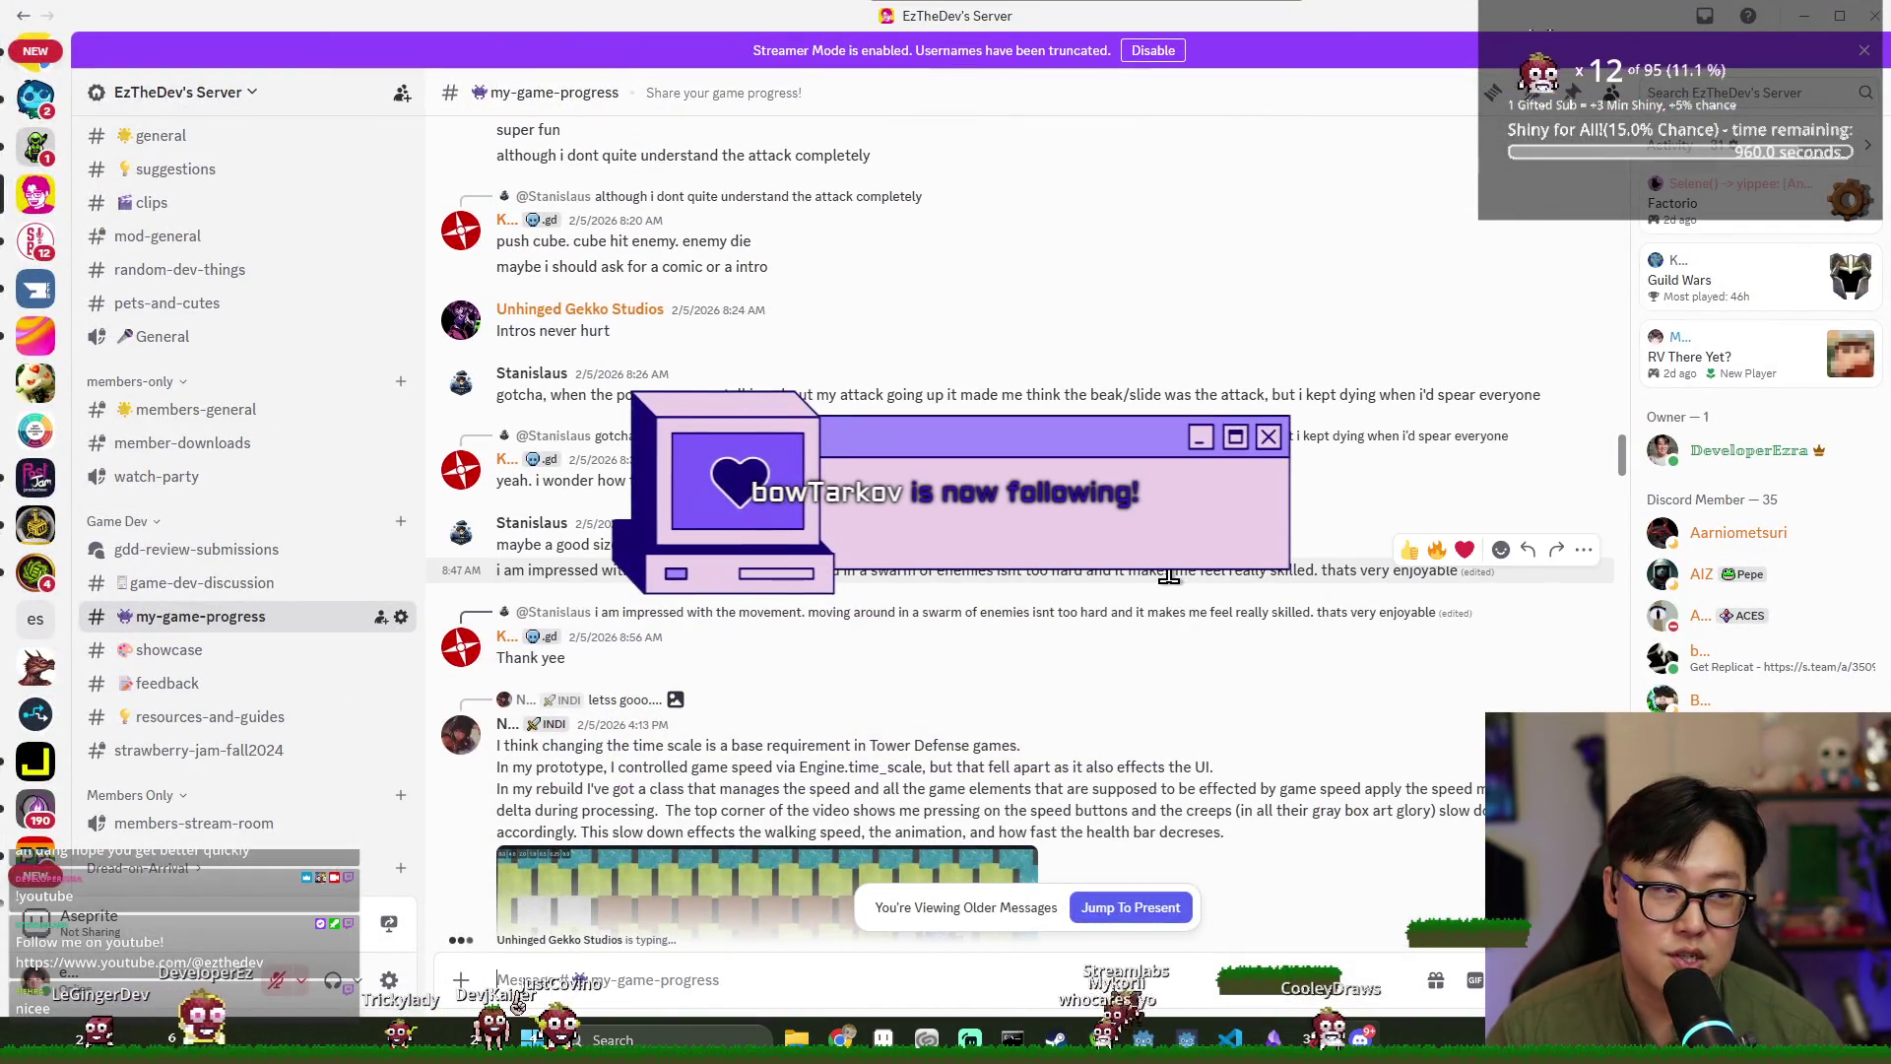
pyautogui.scroll(5, 1174, 577)
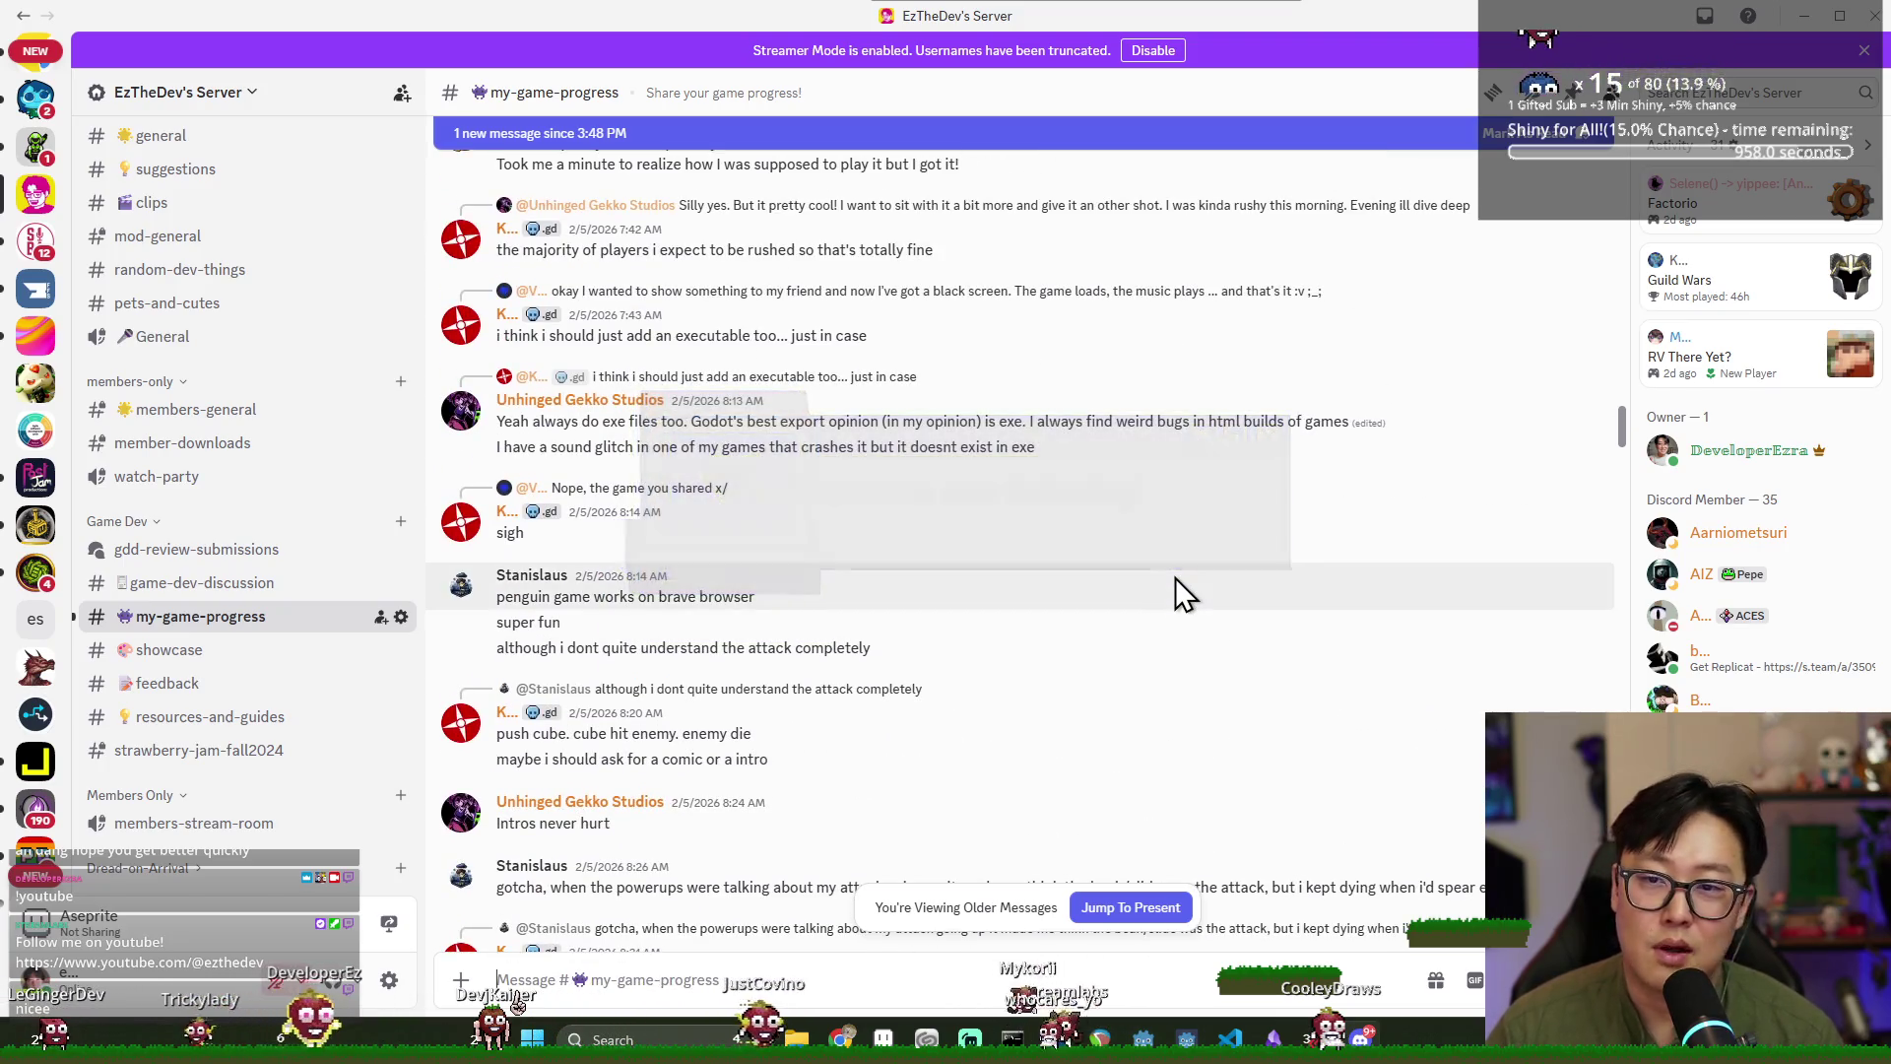
pyautogui.scroll(8, 1183, 632)
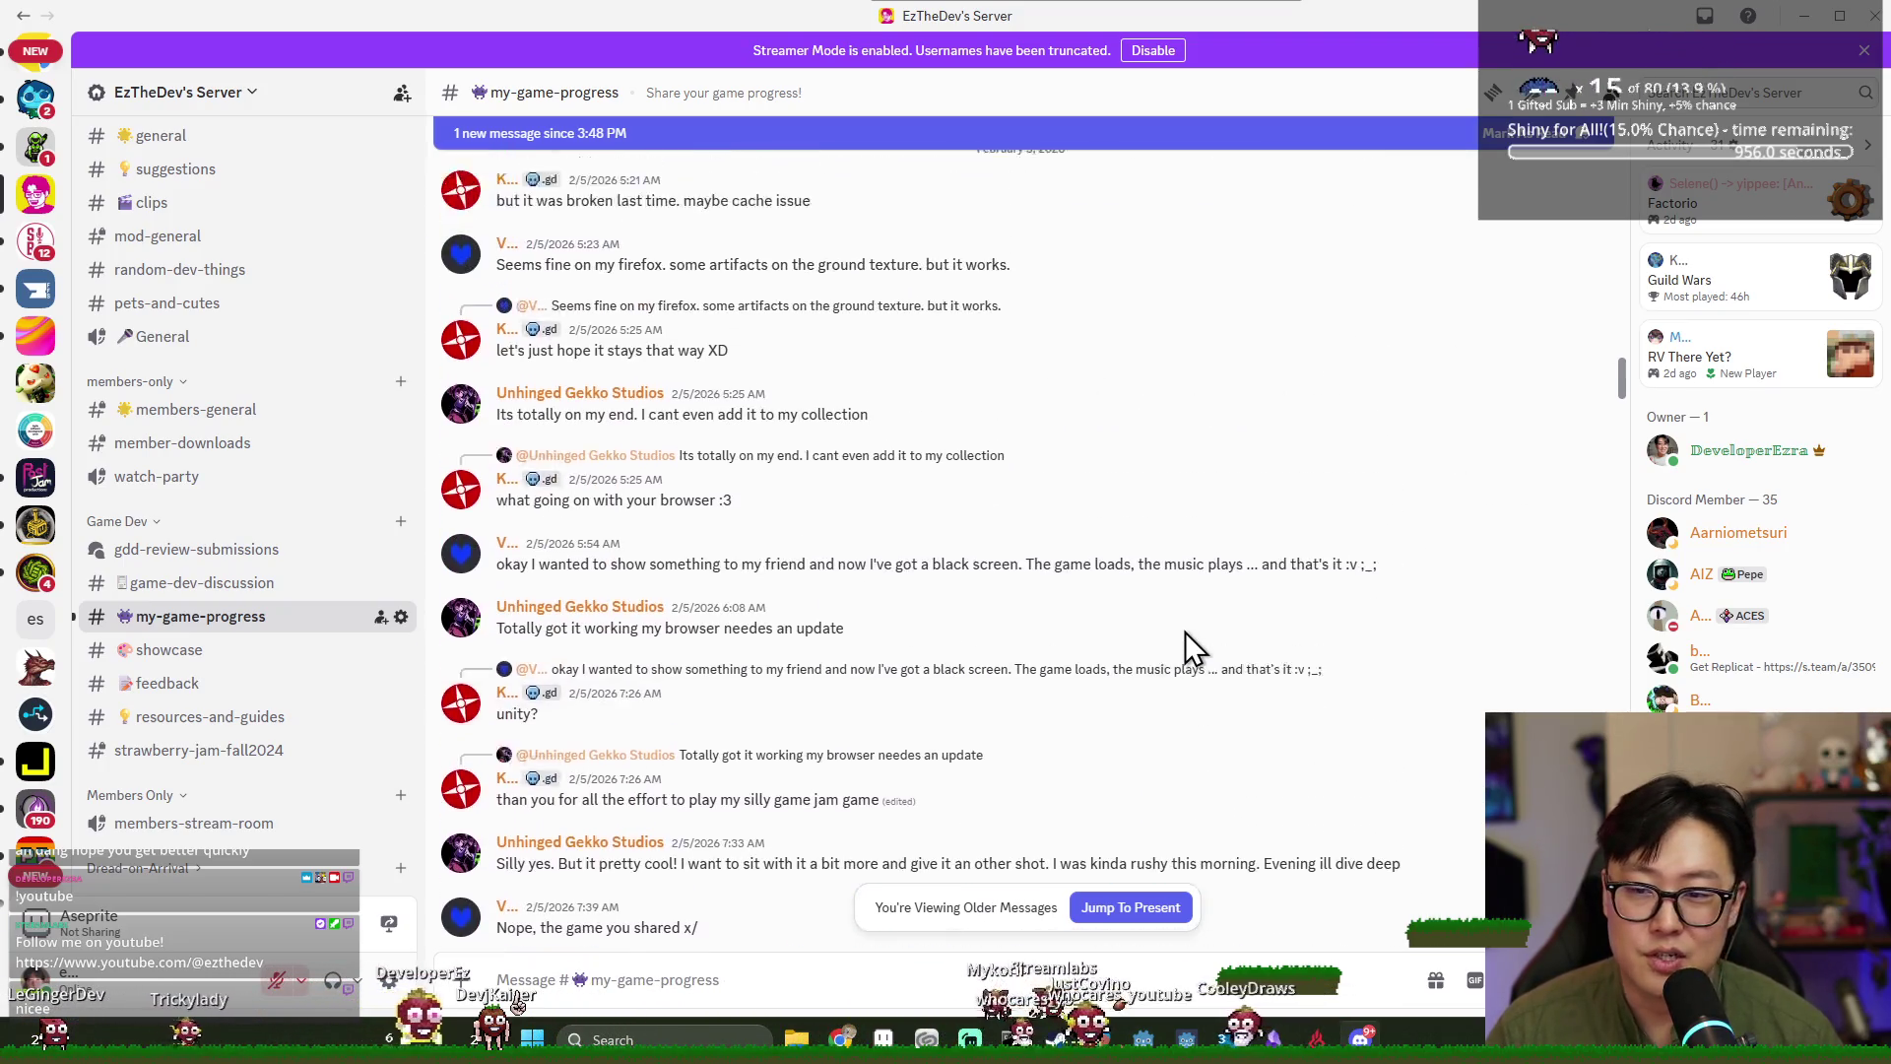
pyautogui.scroll(10, 1149, 634)
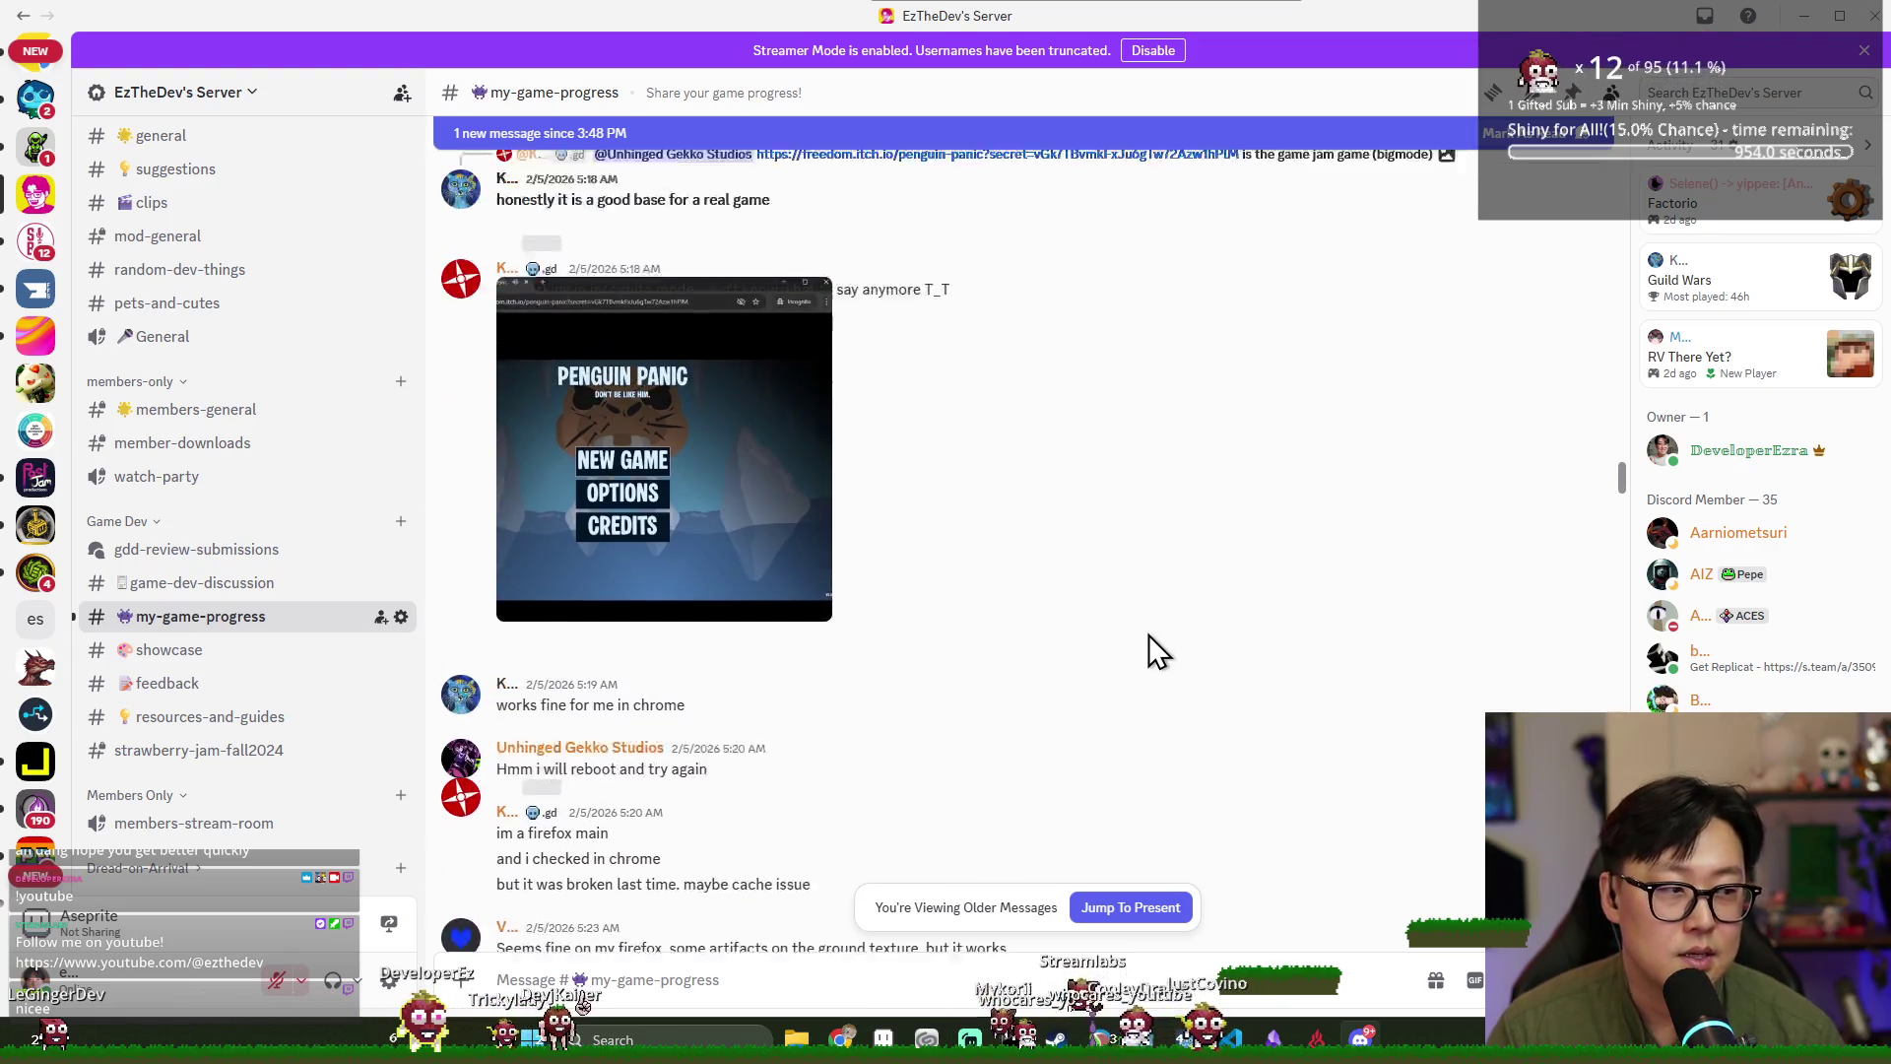
pyautogui.scroll(-4, 1143, 636)
pyautogui.scroll(-15, 1148, 630)
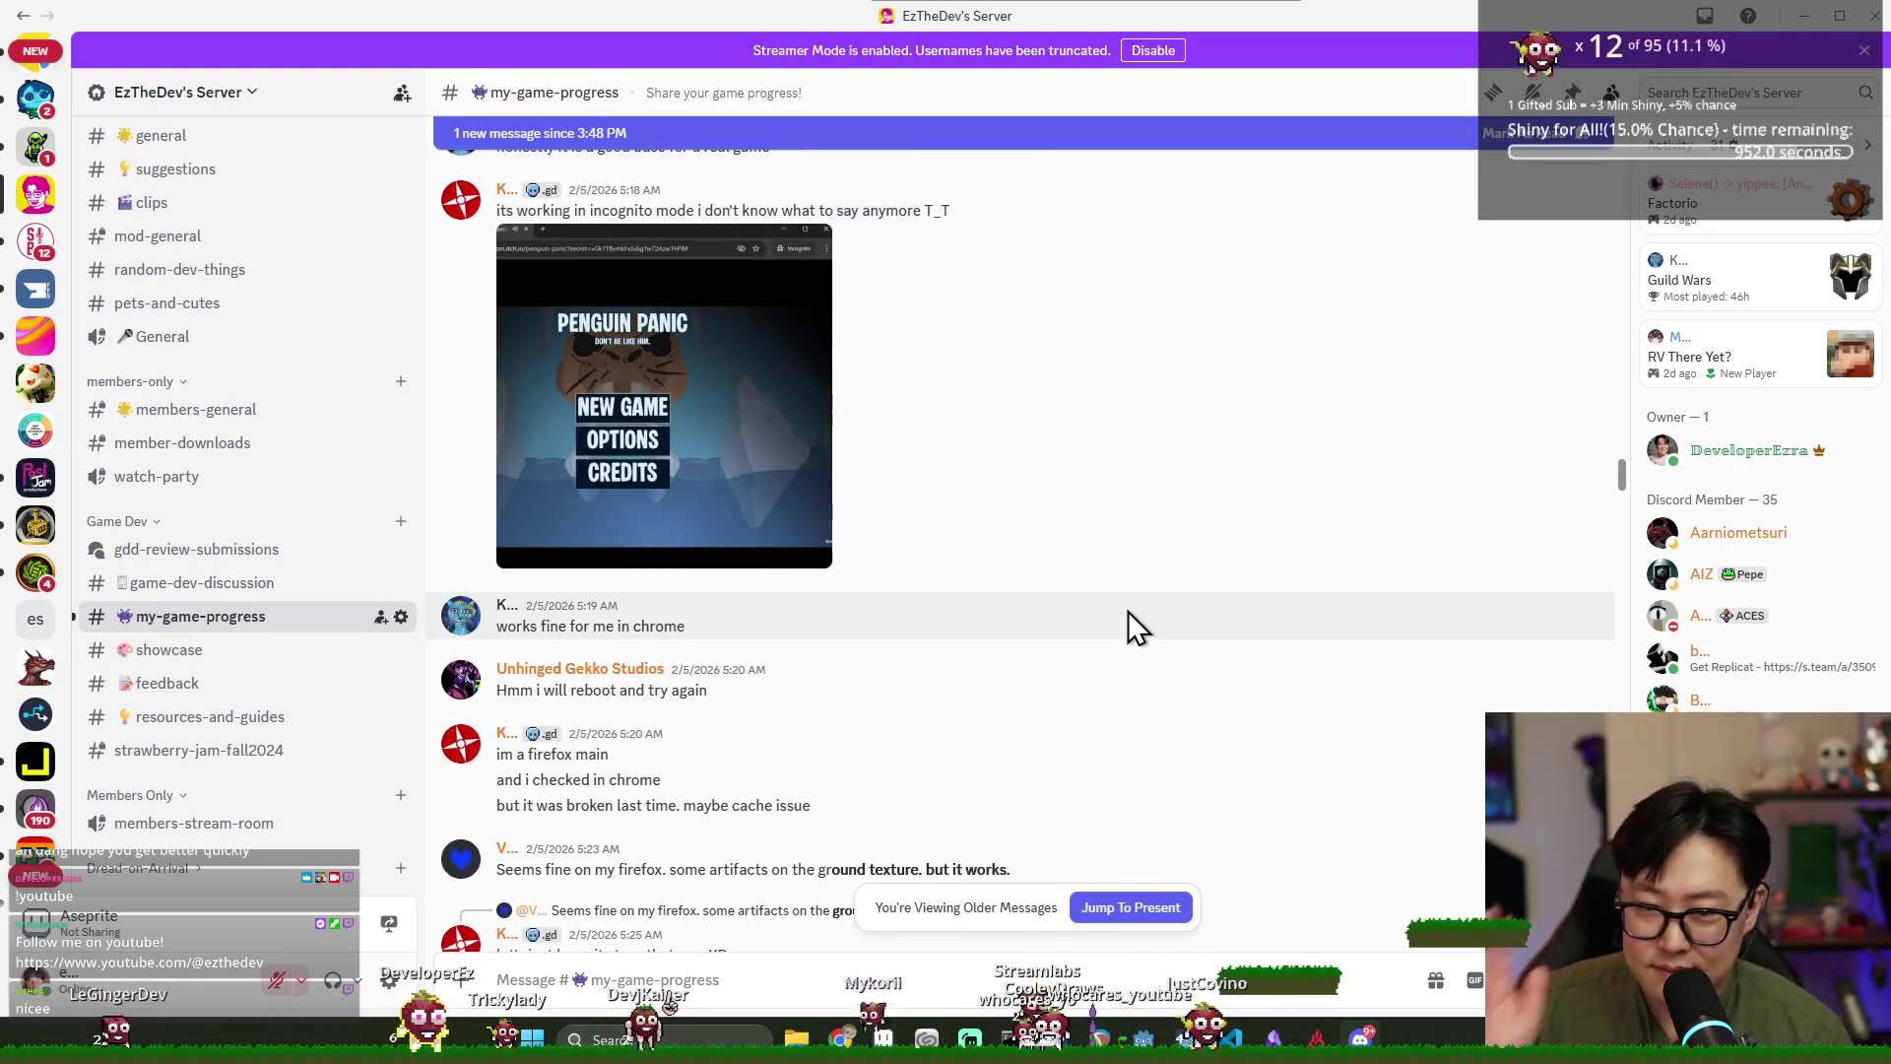
pyautogui.scroll(-10, 1180, 631)
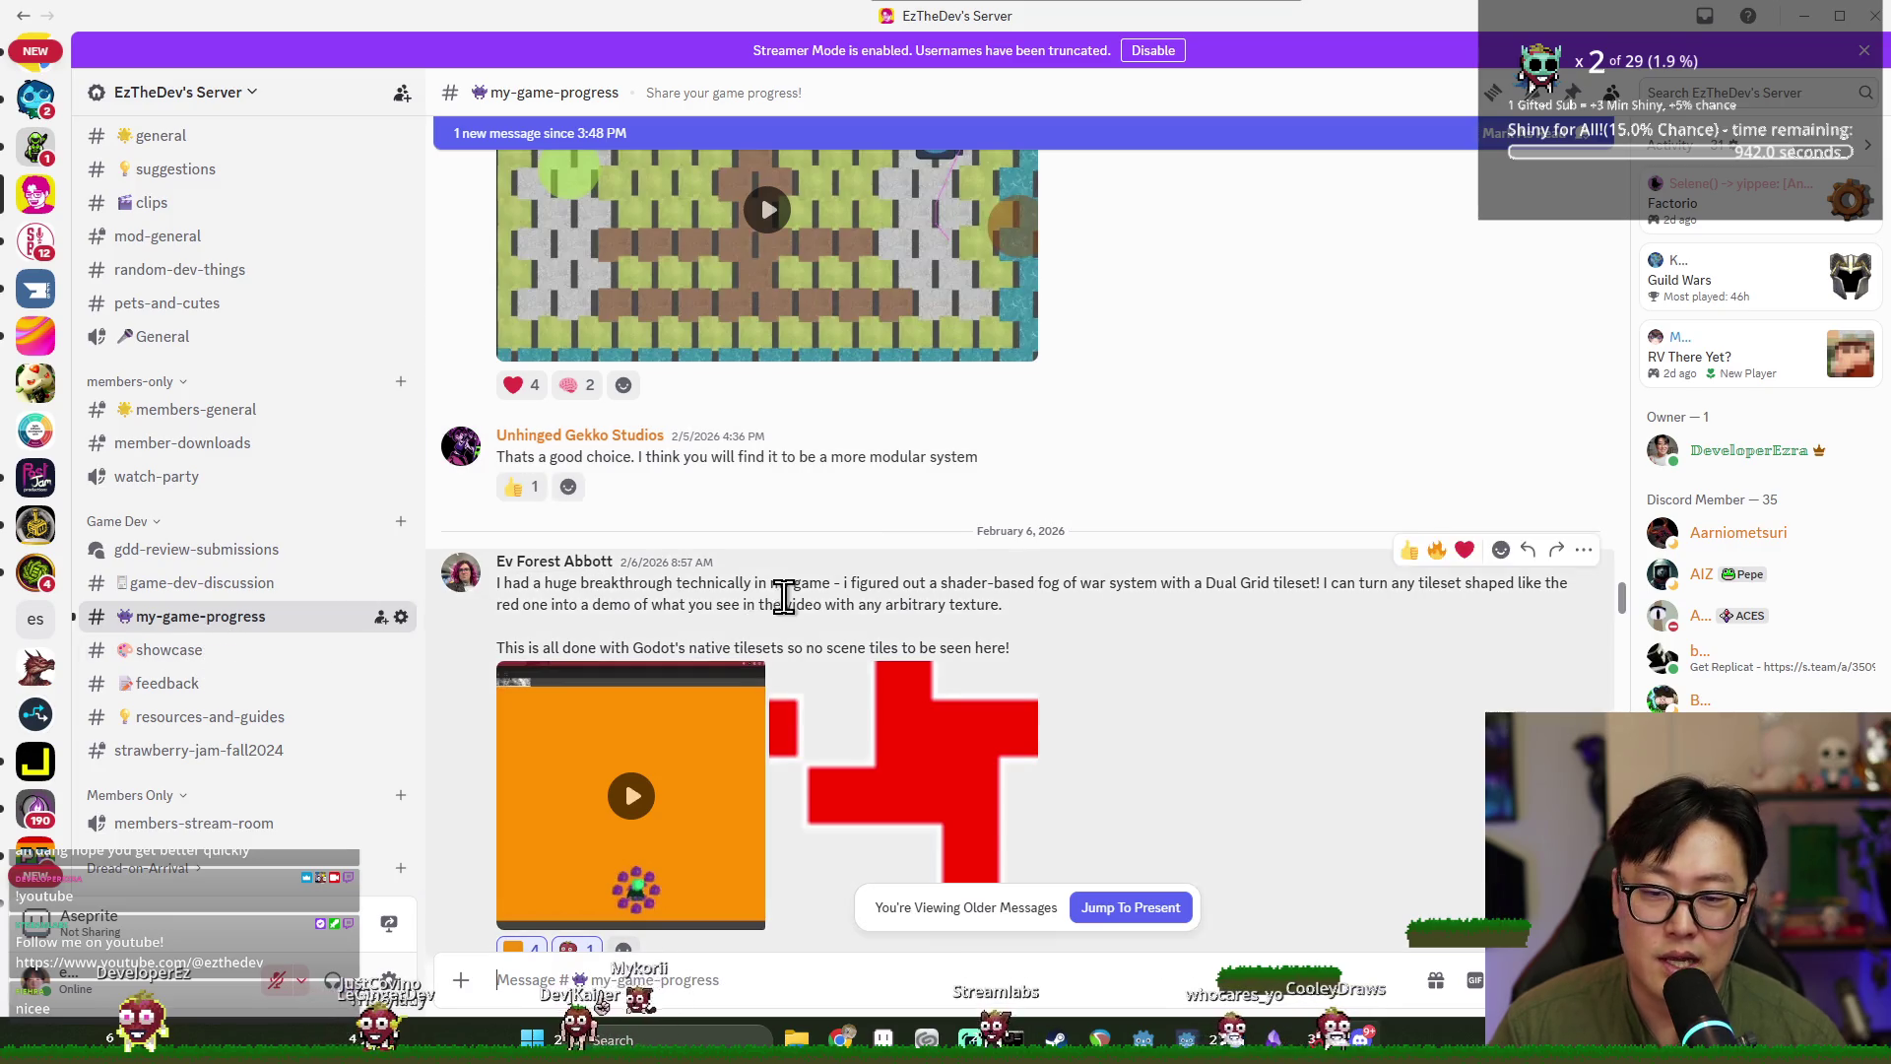
pyautogui.scroll(5, 817, 621)
pyautogui.scroll(5, 833, 593)
pyautogui.scroll(-10, 835, 565)
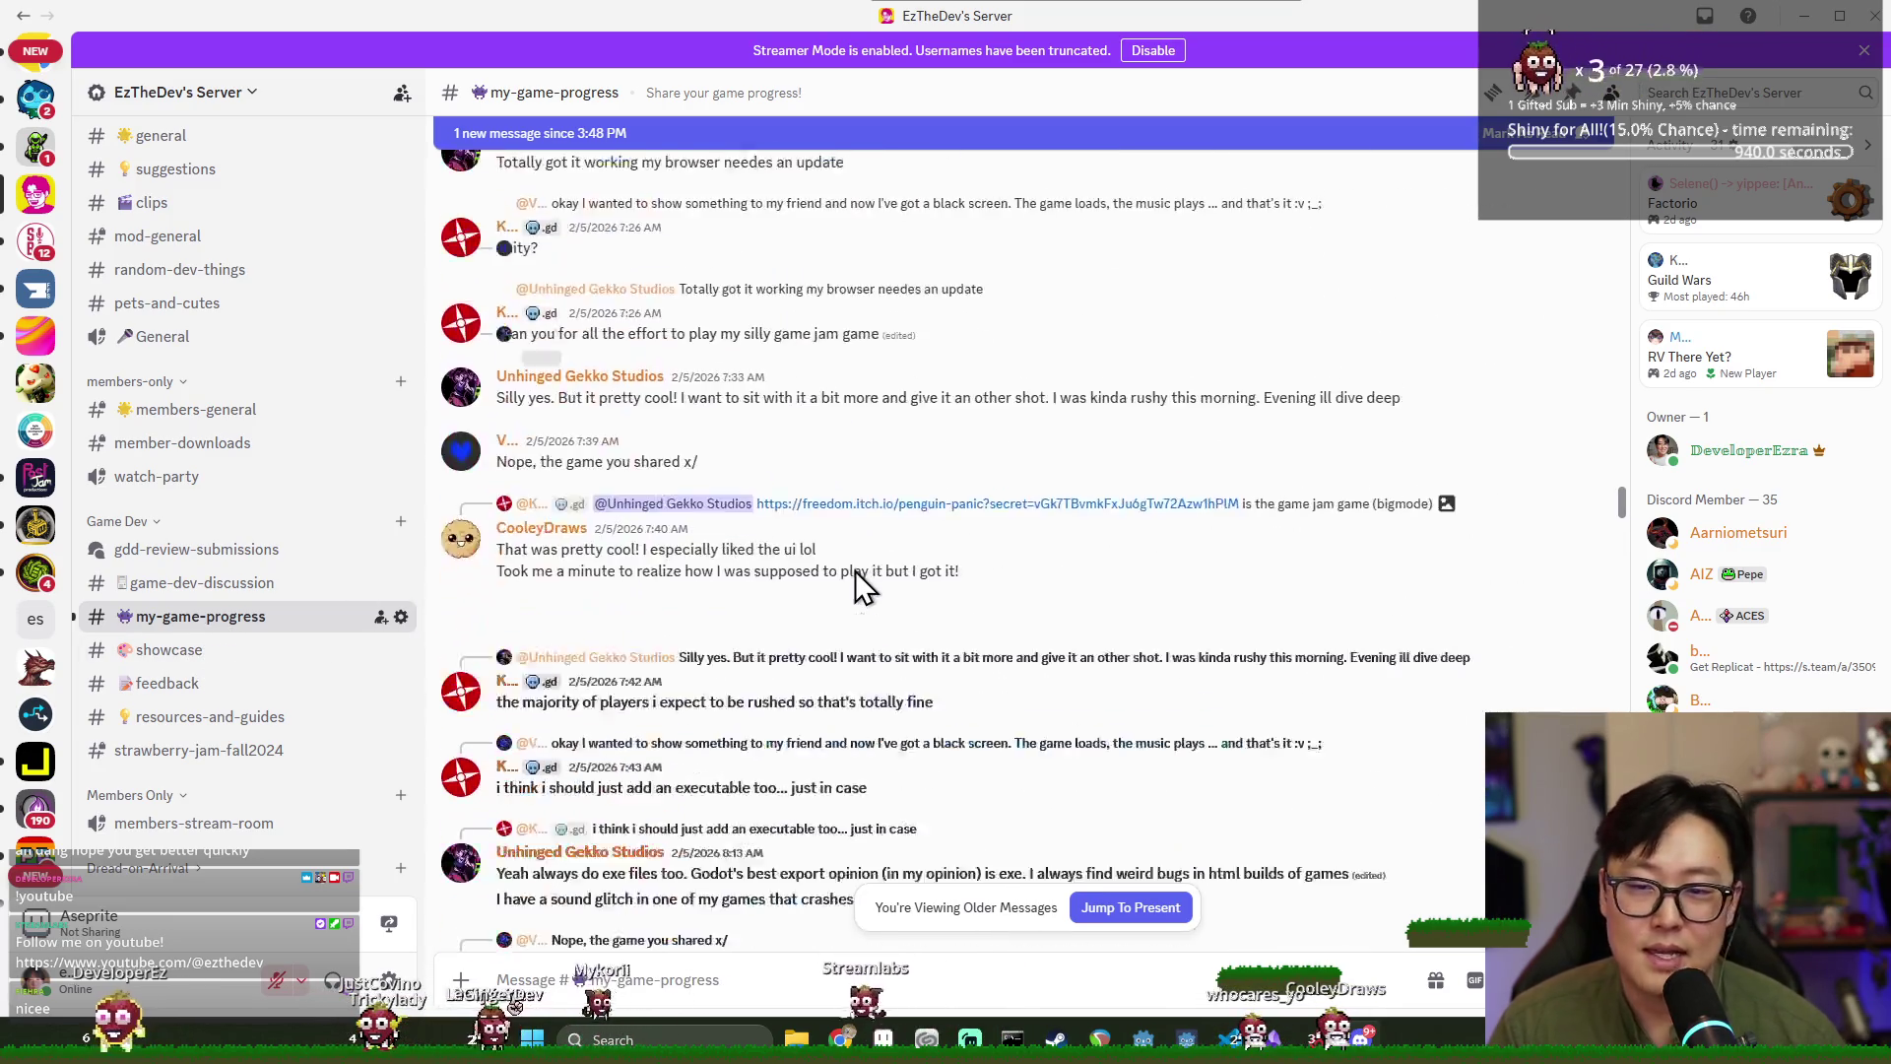
pyautogui.scroll(-15, 855, 570)
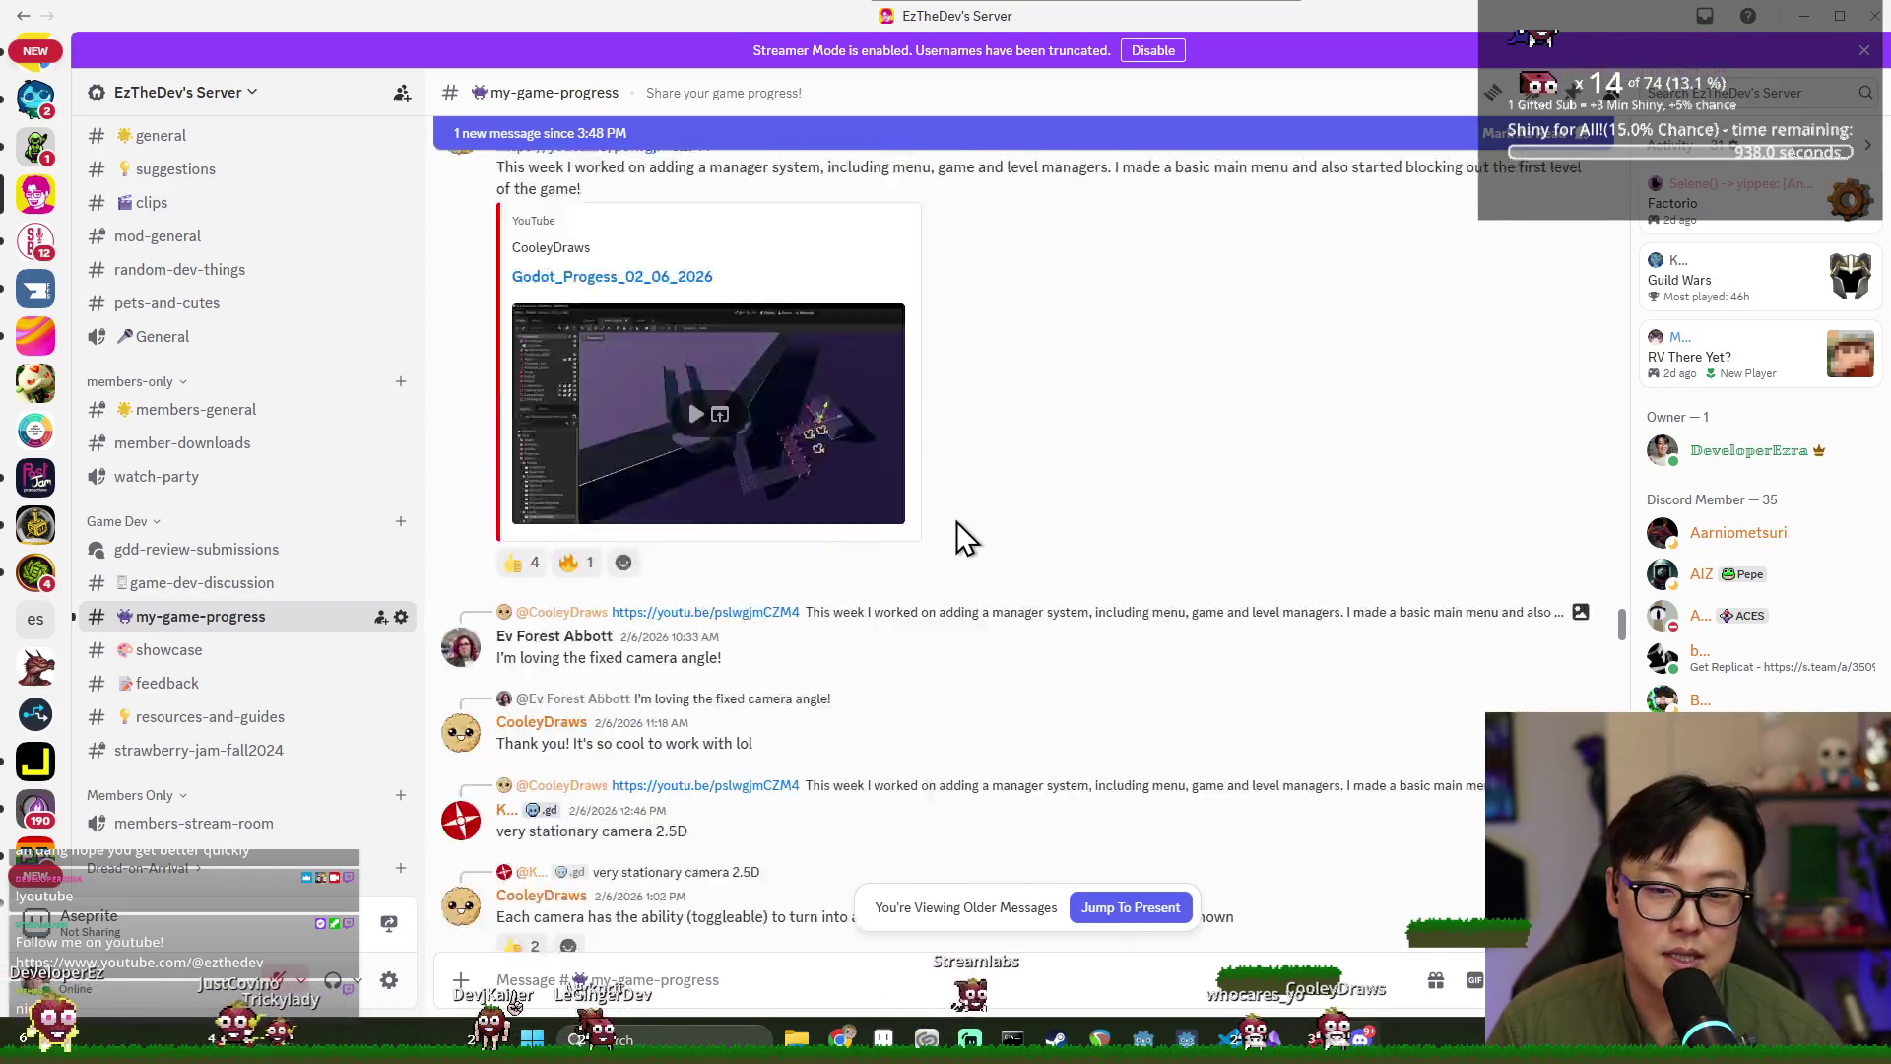
pyautogui.scroll(-5, 955, 536)
pyautogui.scroll(1, 965, 522)
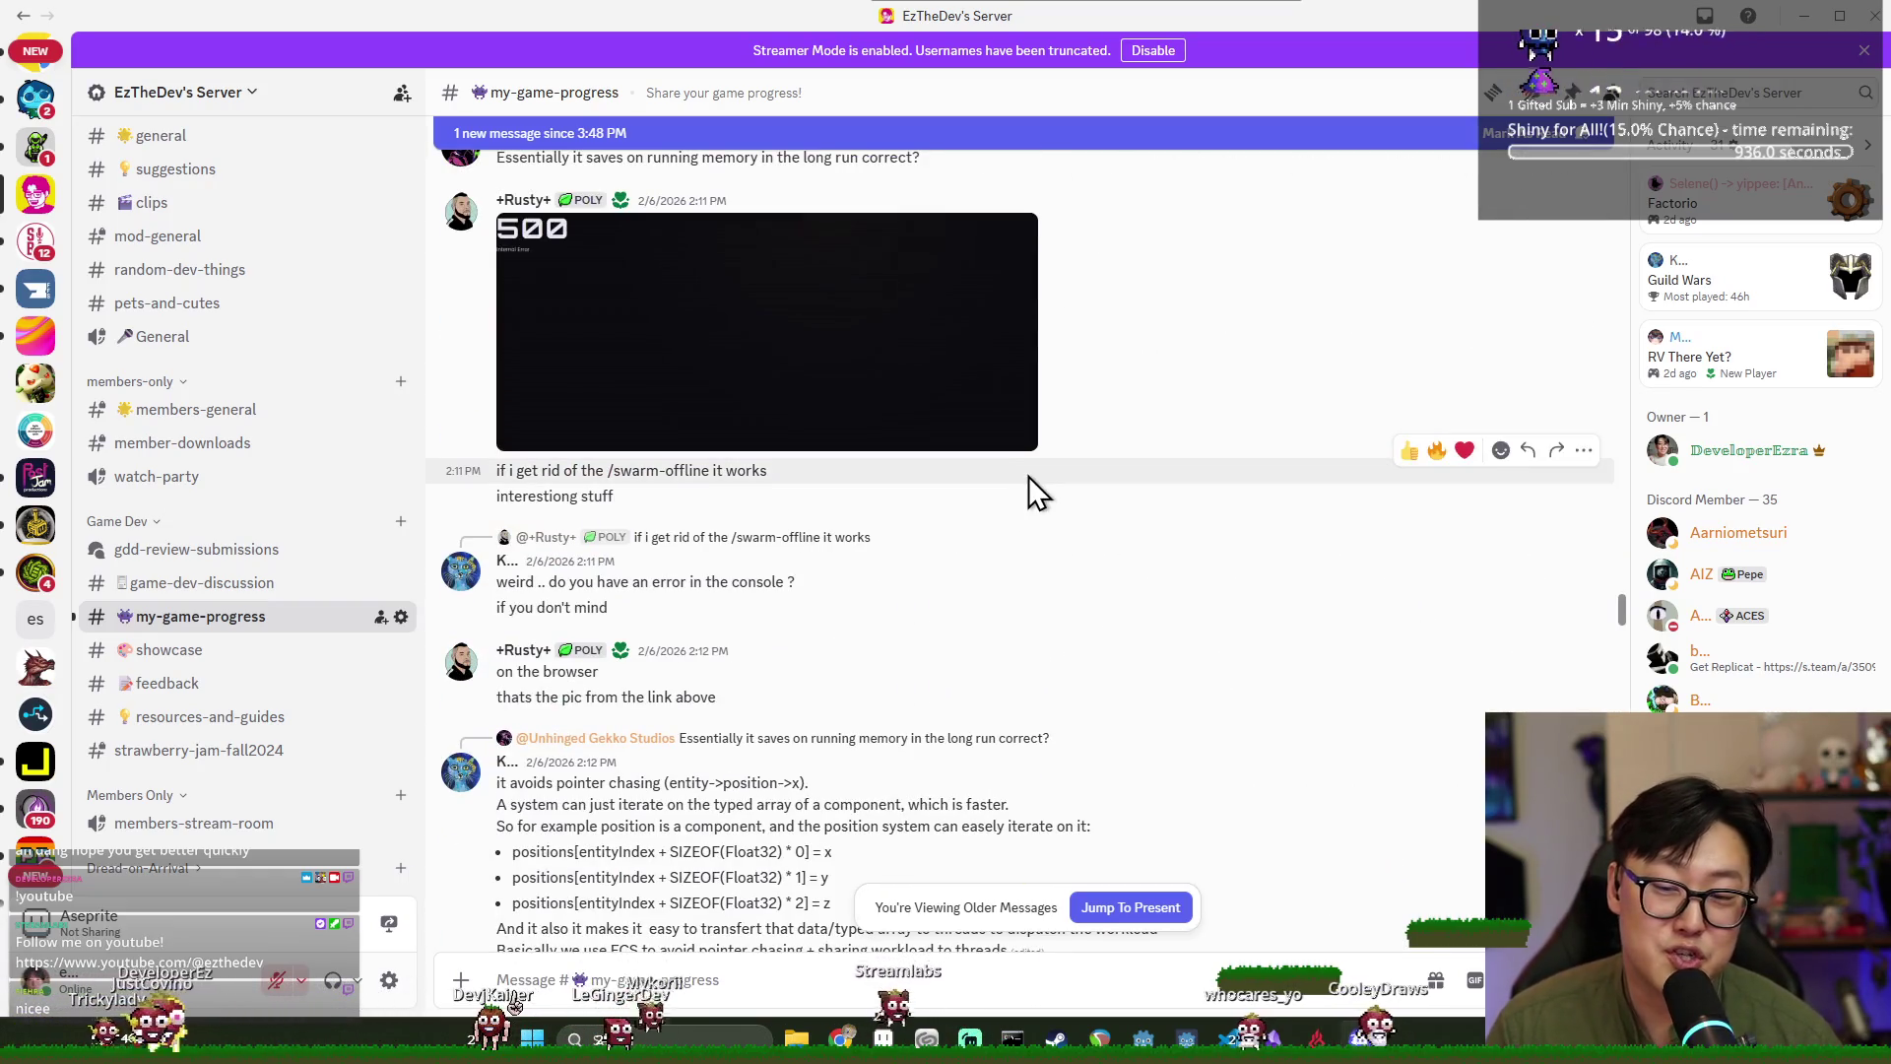
pyautogui.scroll(-5, 1031, 491)
pyautogui.scroll(-10, 1458, 325)
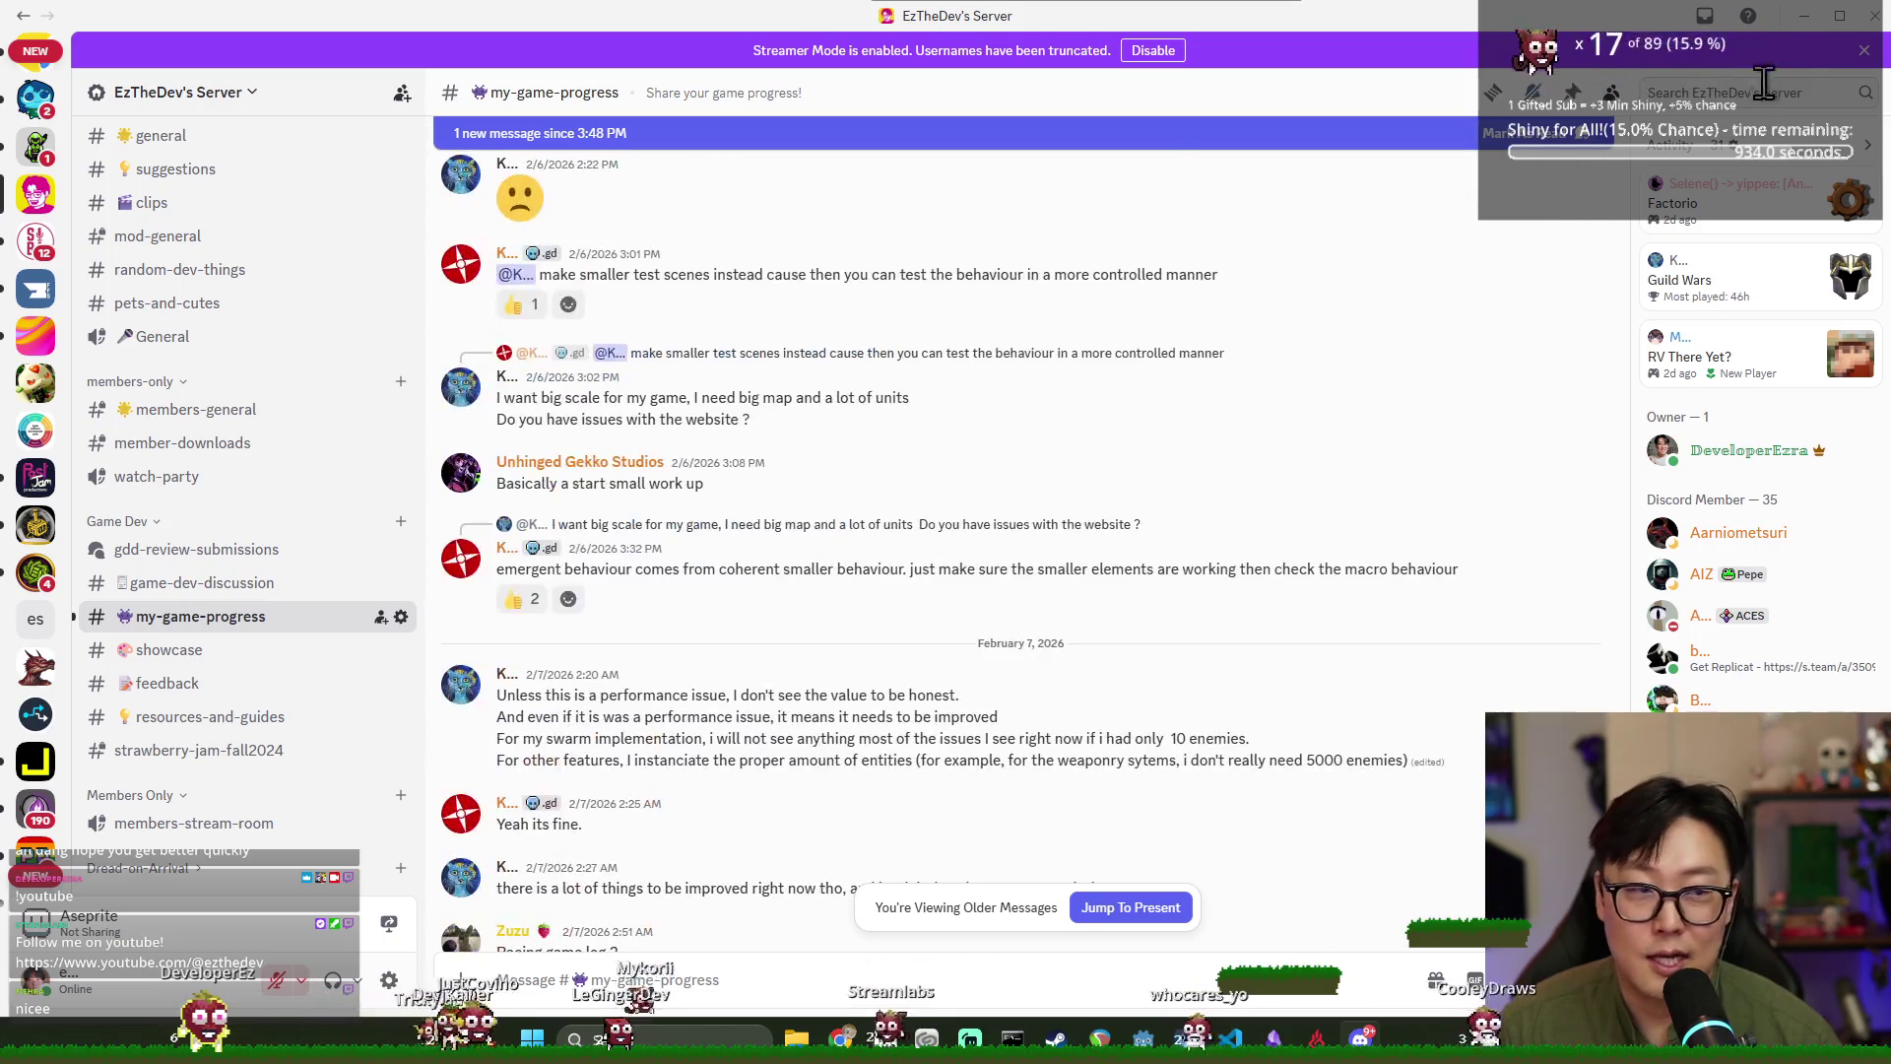
# Close Discord, reopen it to skim the channel again, then return to the Godot editor.
pyautogui.click(1871, 18)
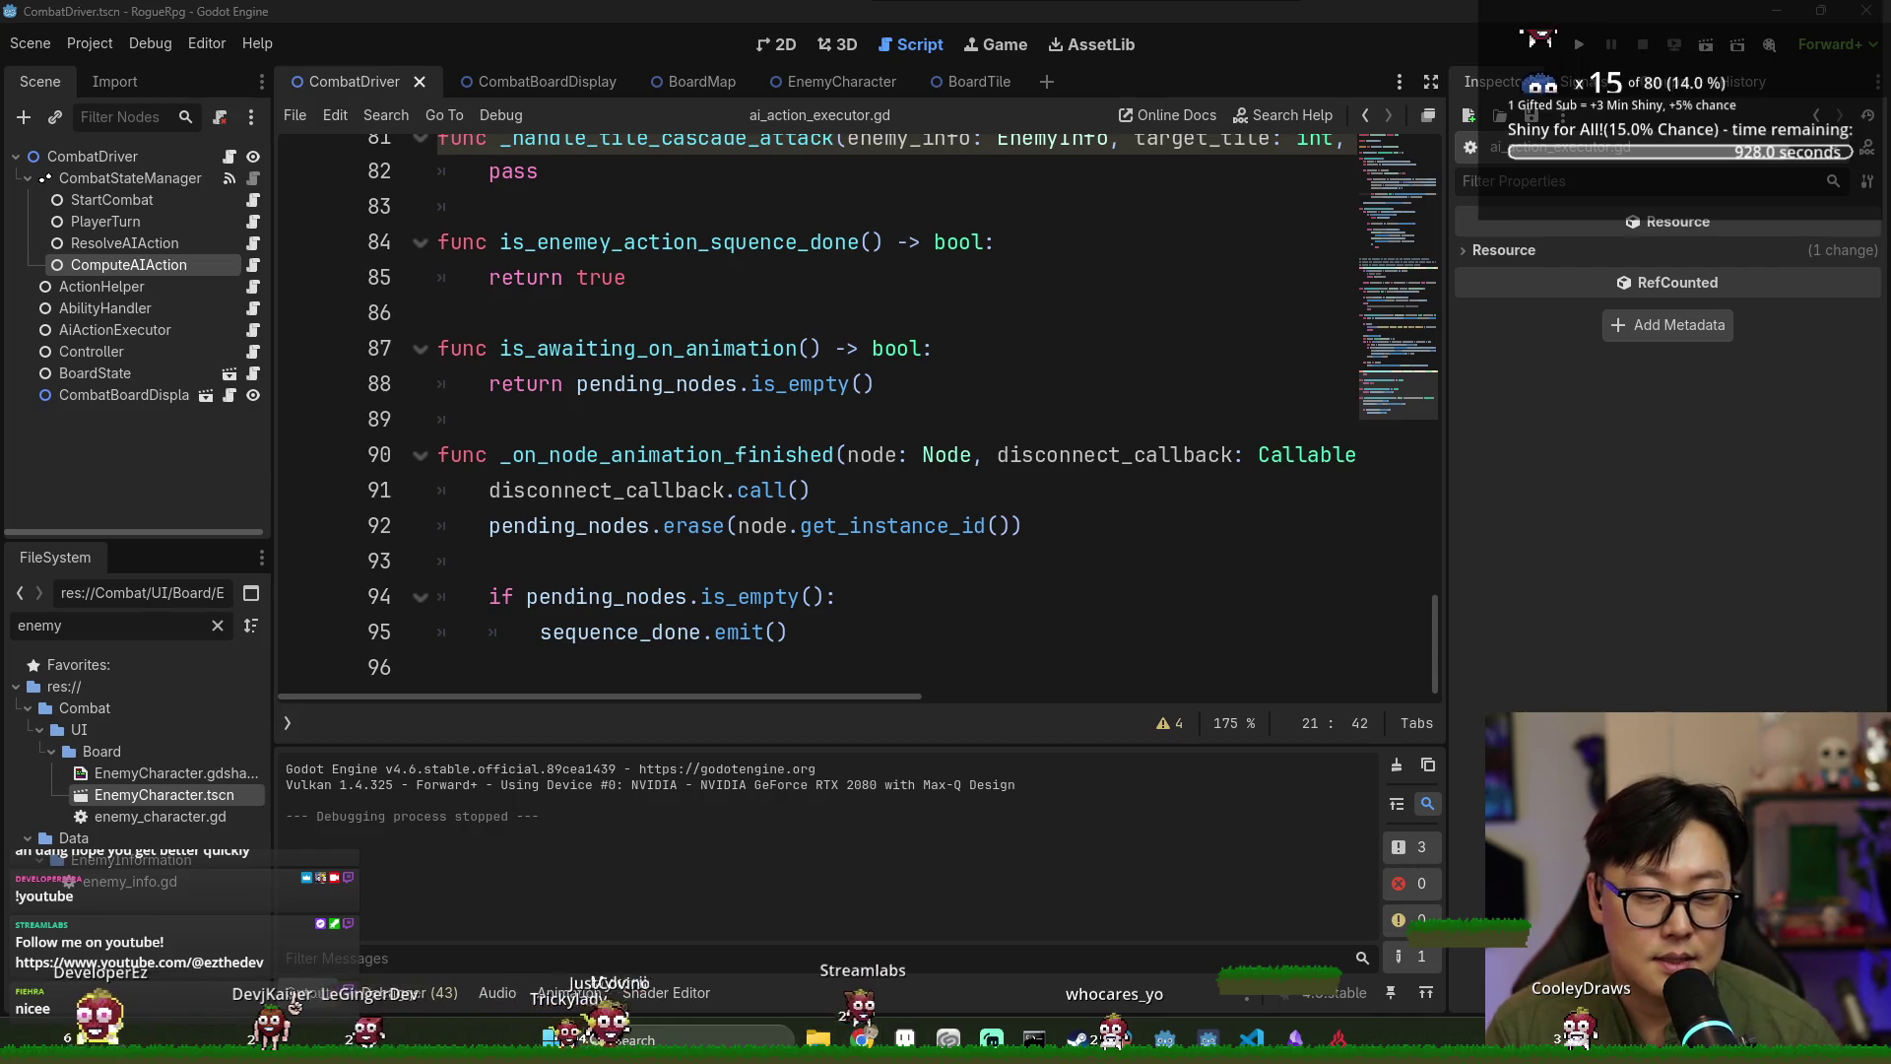
pyautogui.hotkey('alt', 'Tab')
pyautogui.scroll(6, 748, 611)
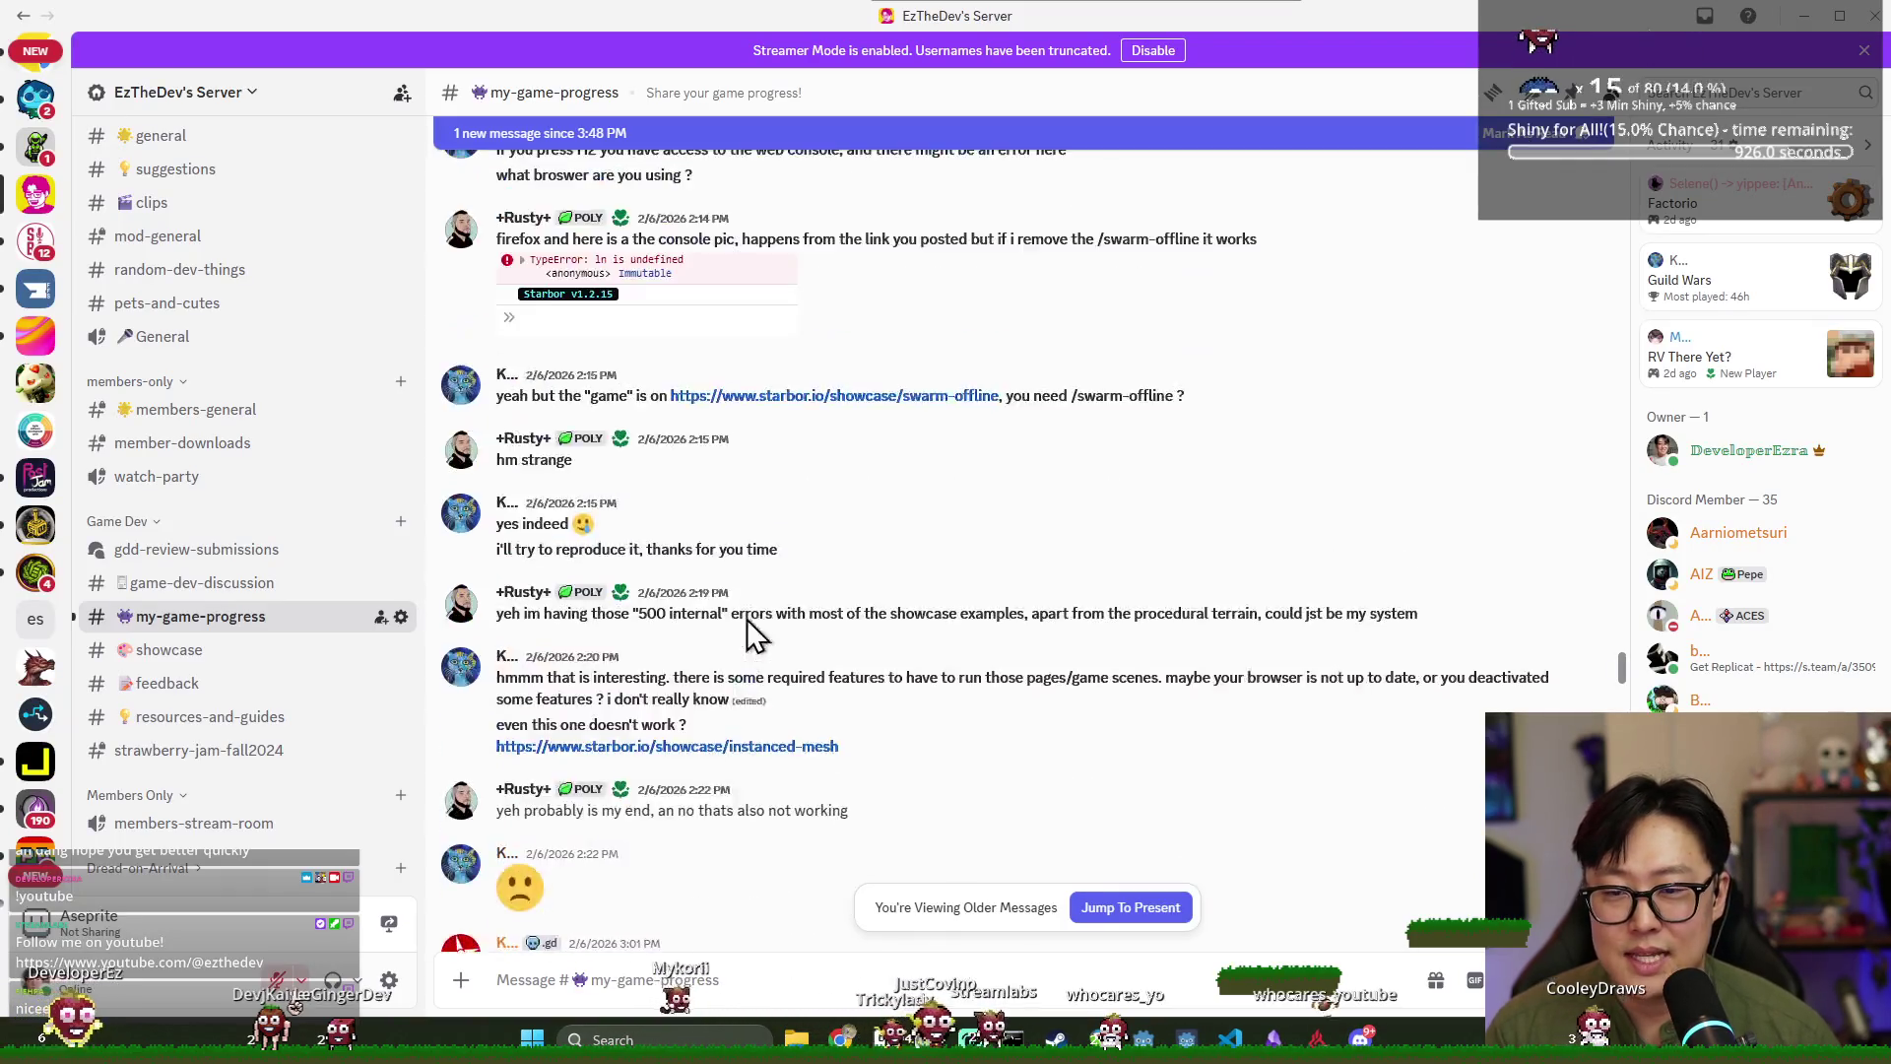
pyautogui.scroll(-10, 762, 656)
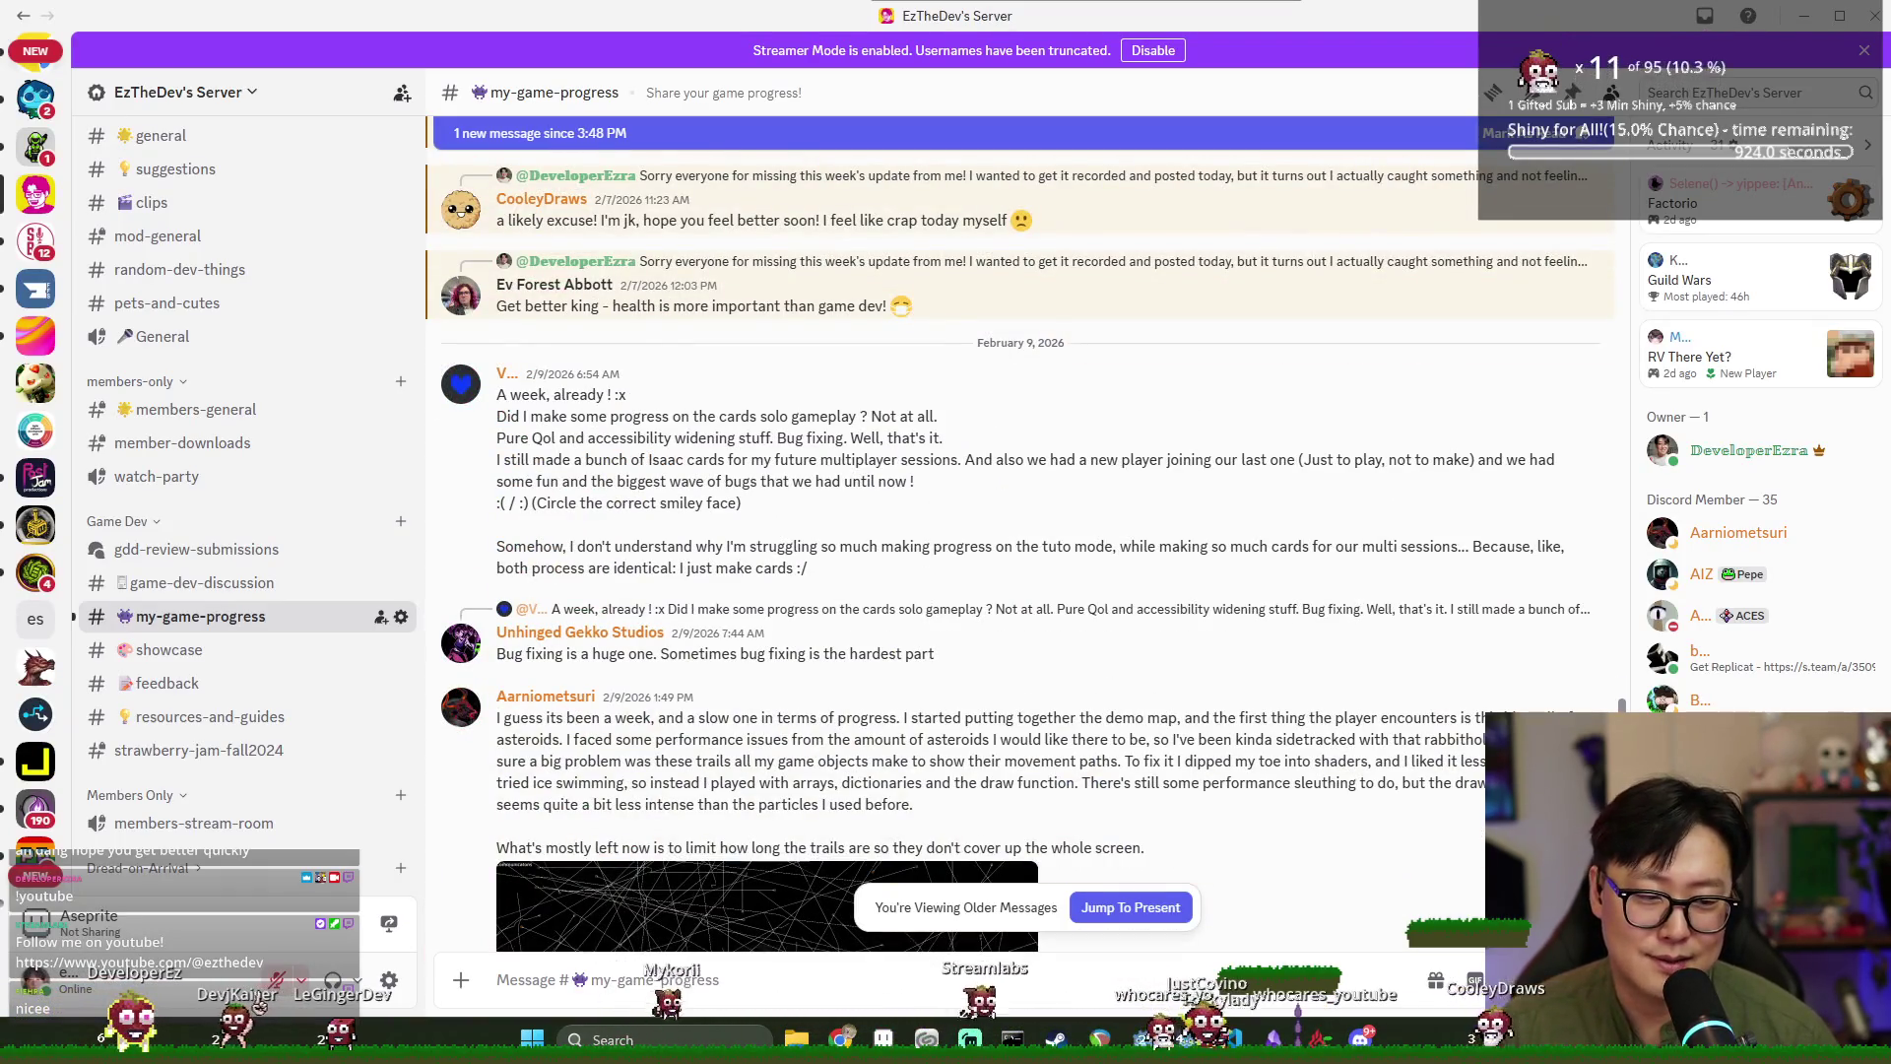
pyautogui.scroll(-10, 769, 542)
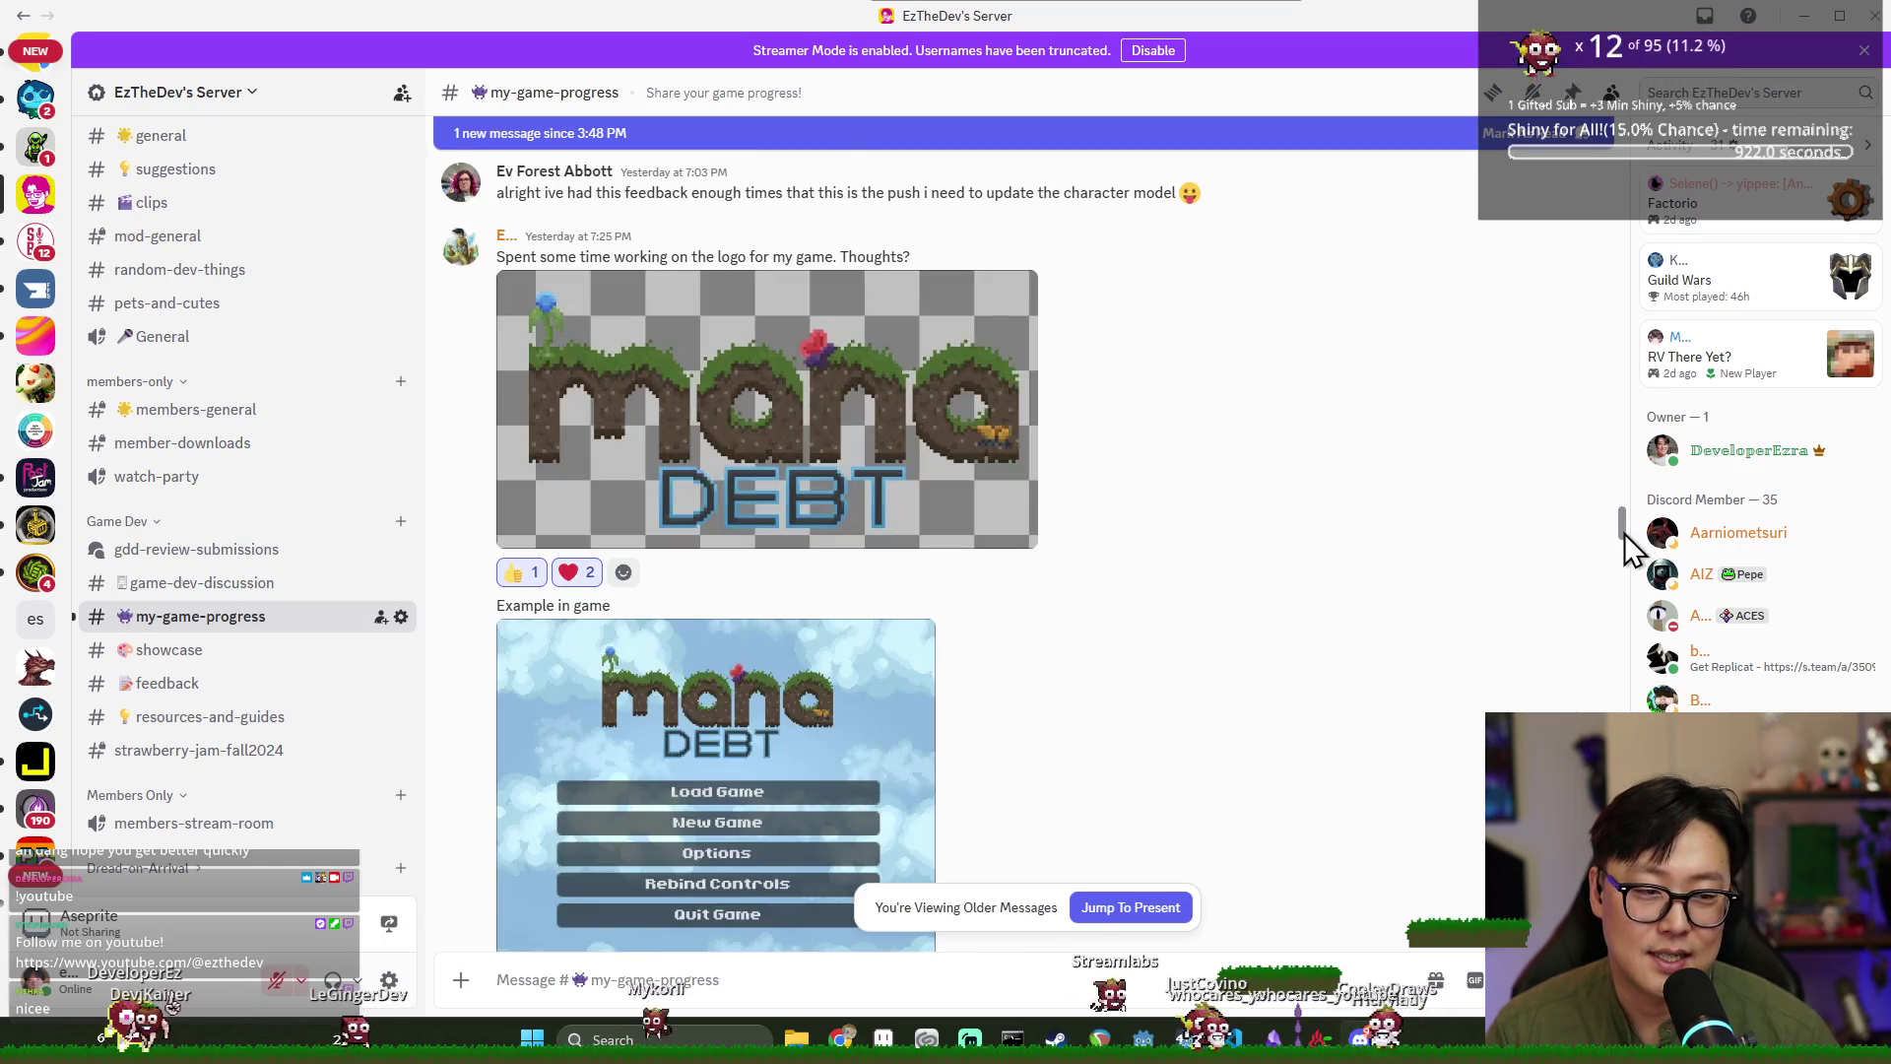
pyautogui.scroll(-10, 1328, 680)
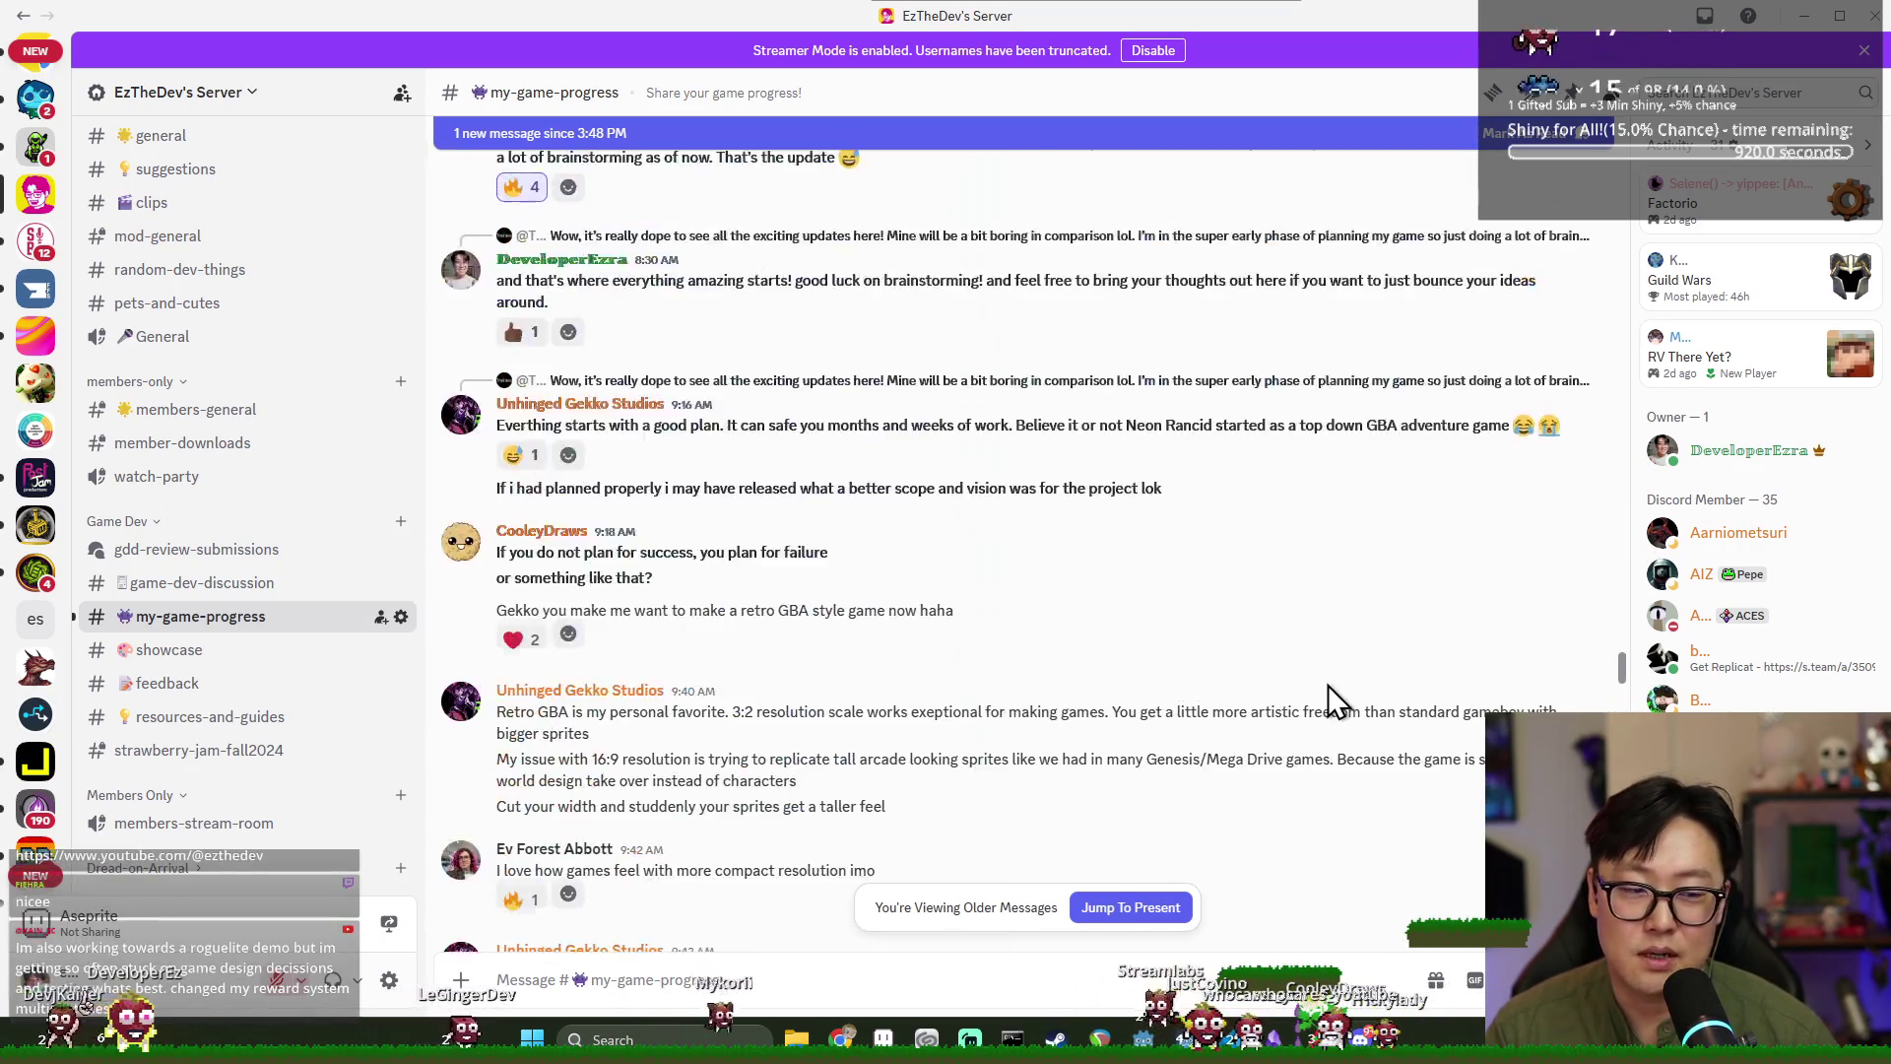
pyautogui.scroll(10, 1161, 664)
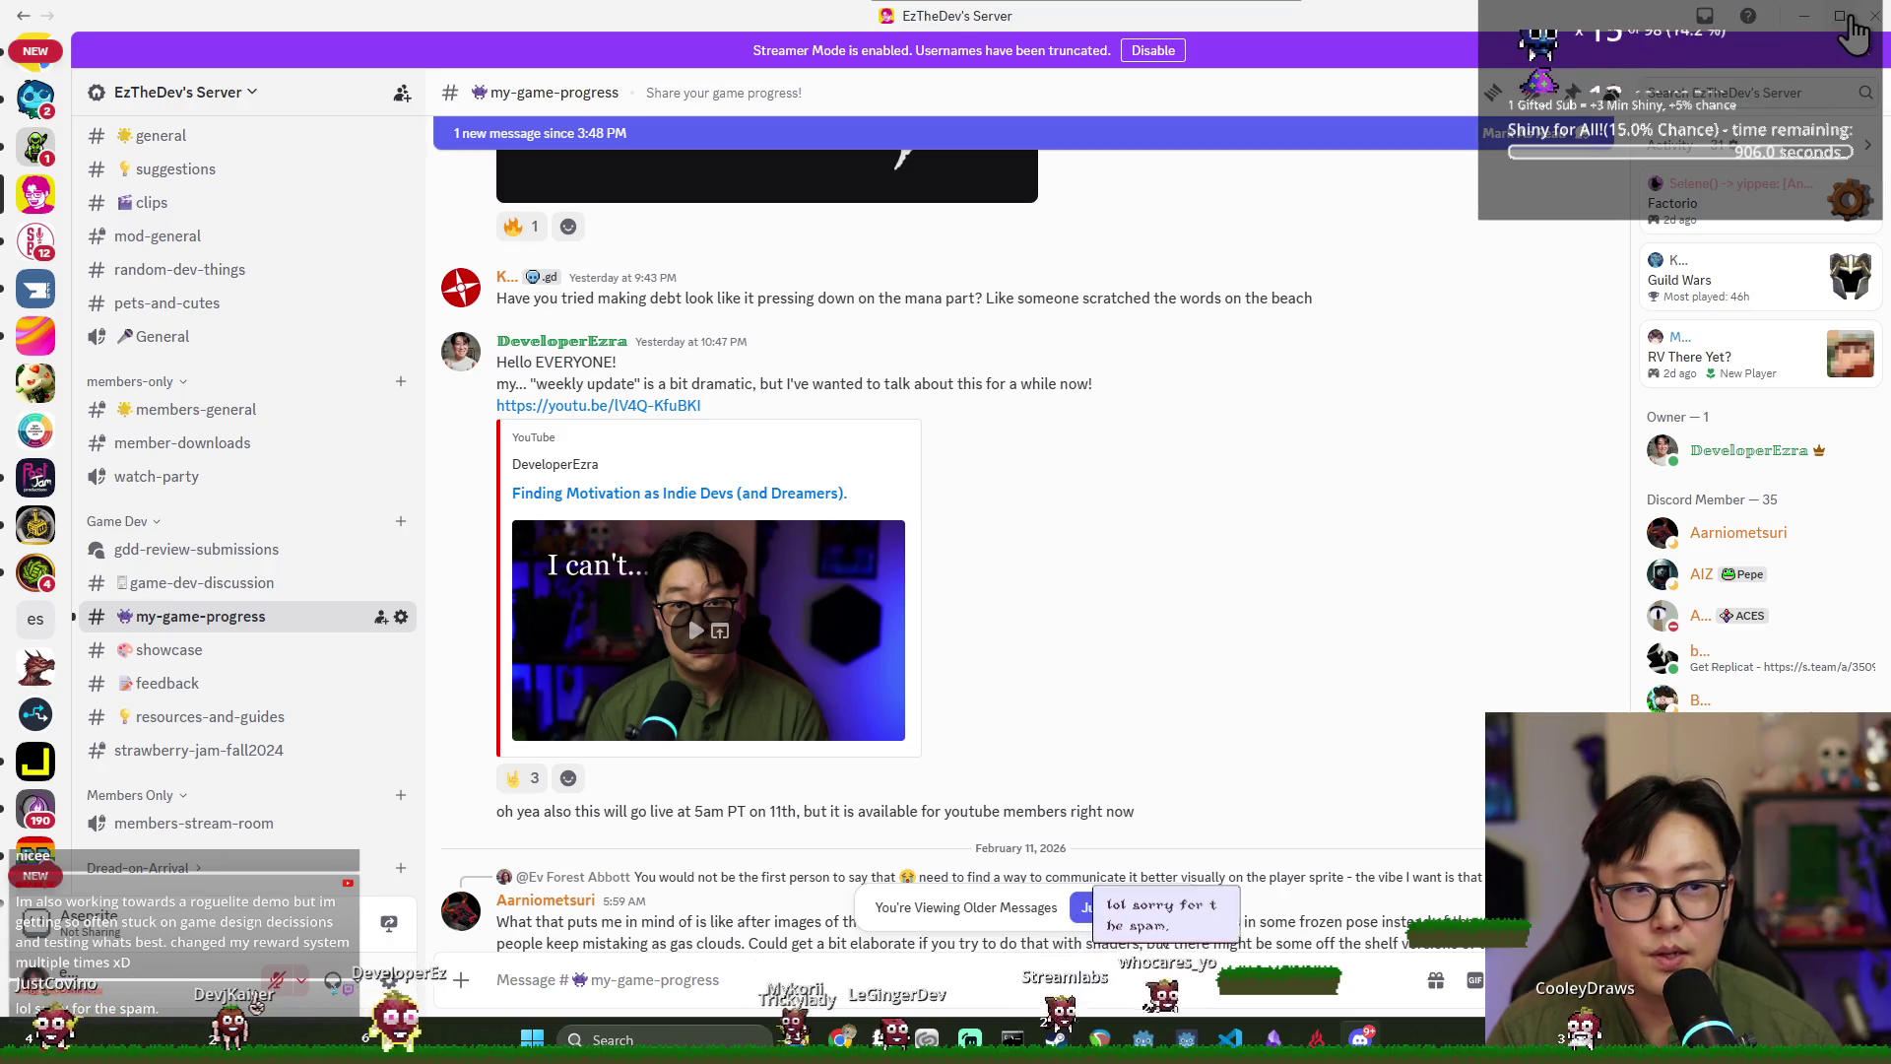
pyautogui.hotkey('alt', 'Tab')
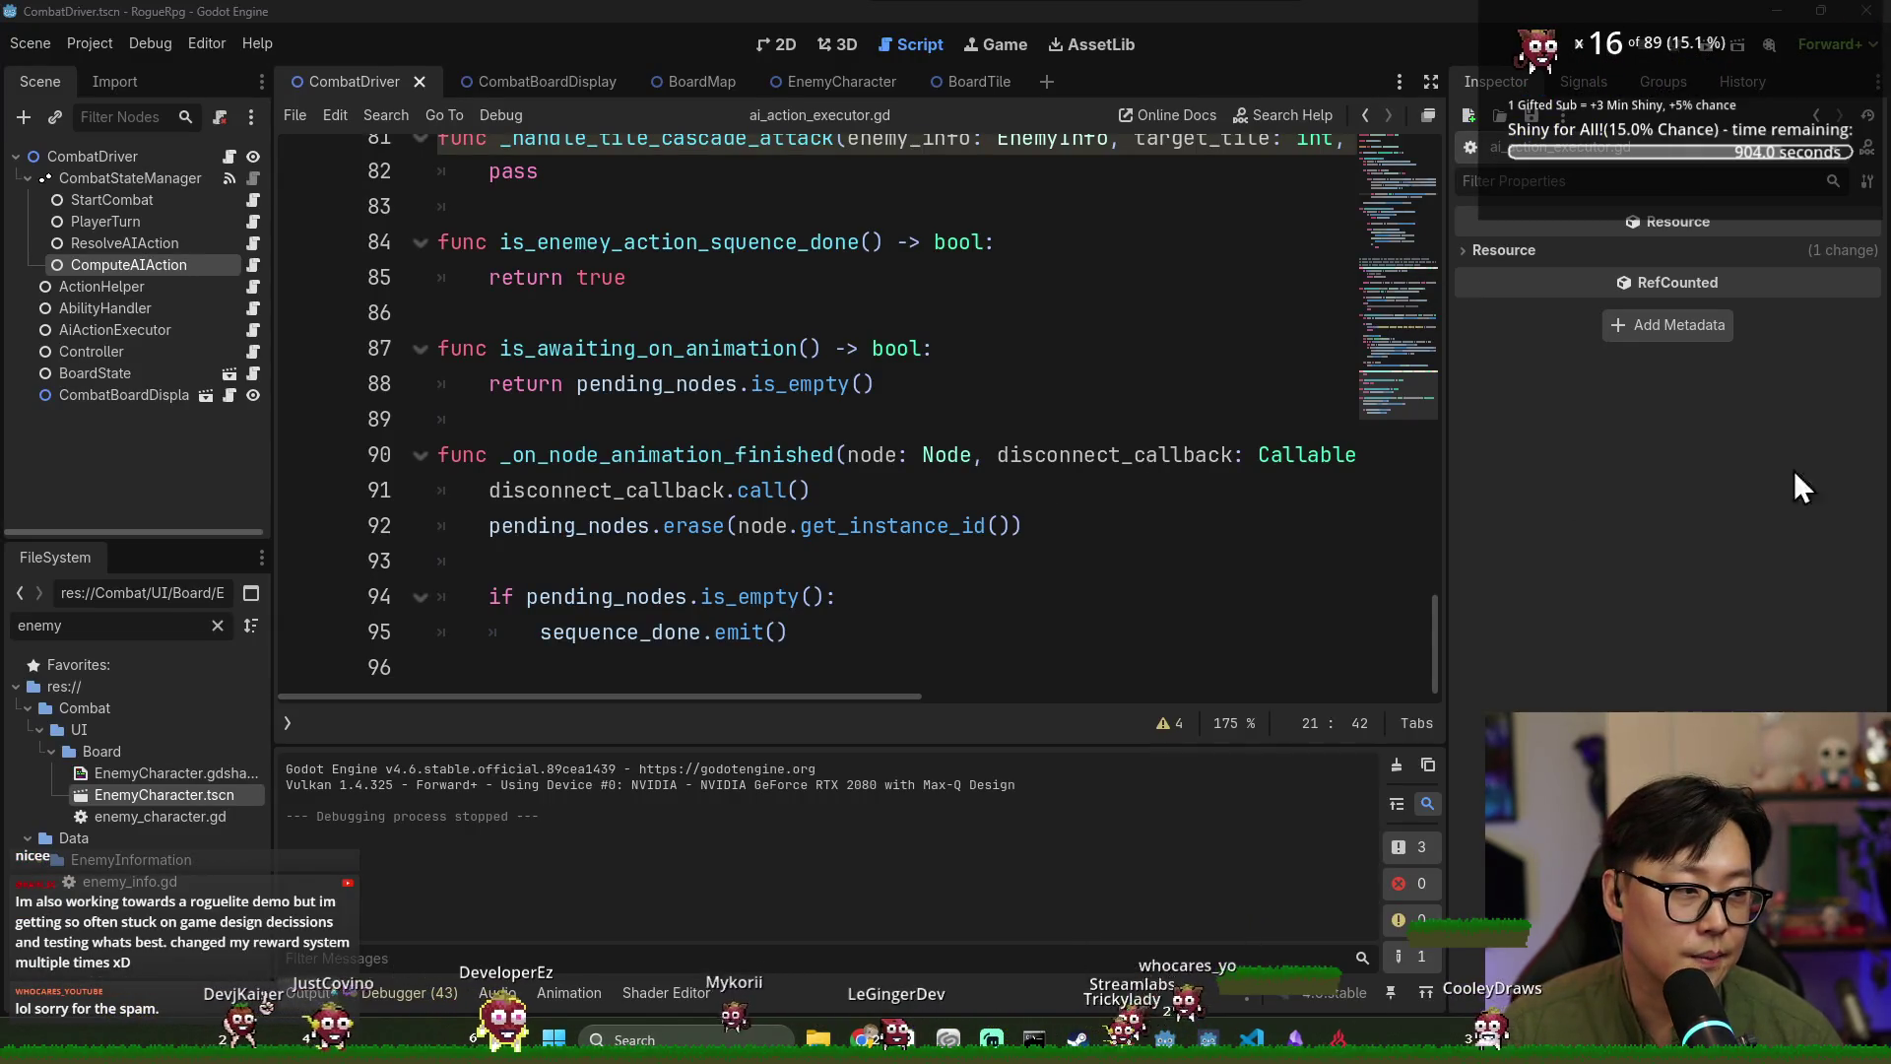
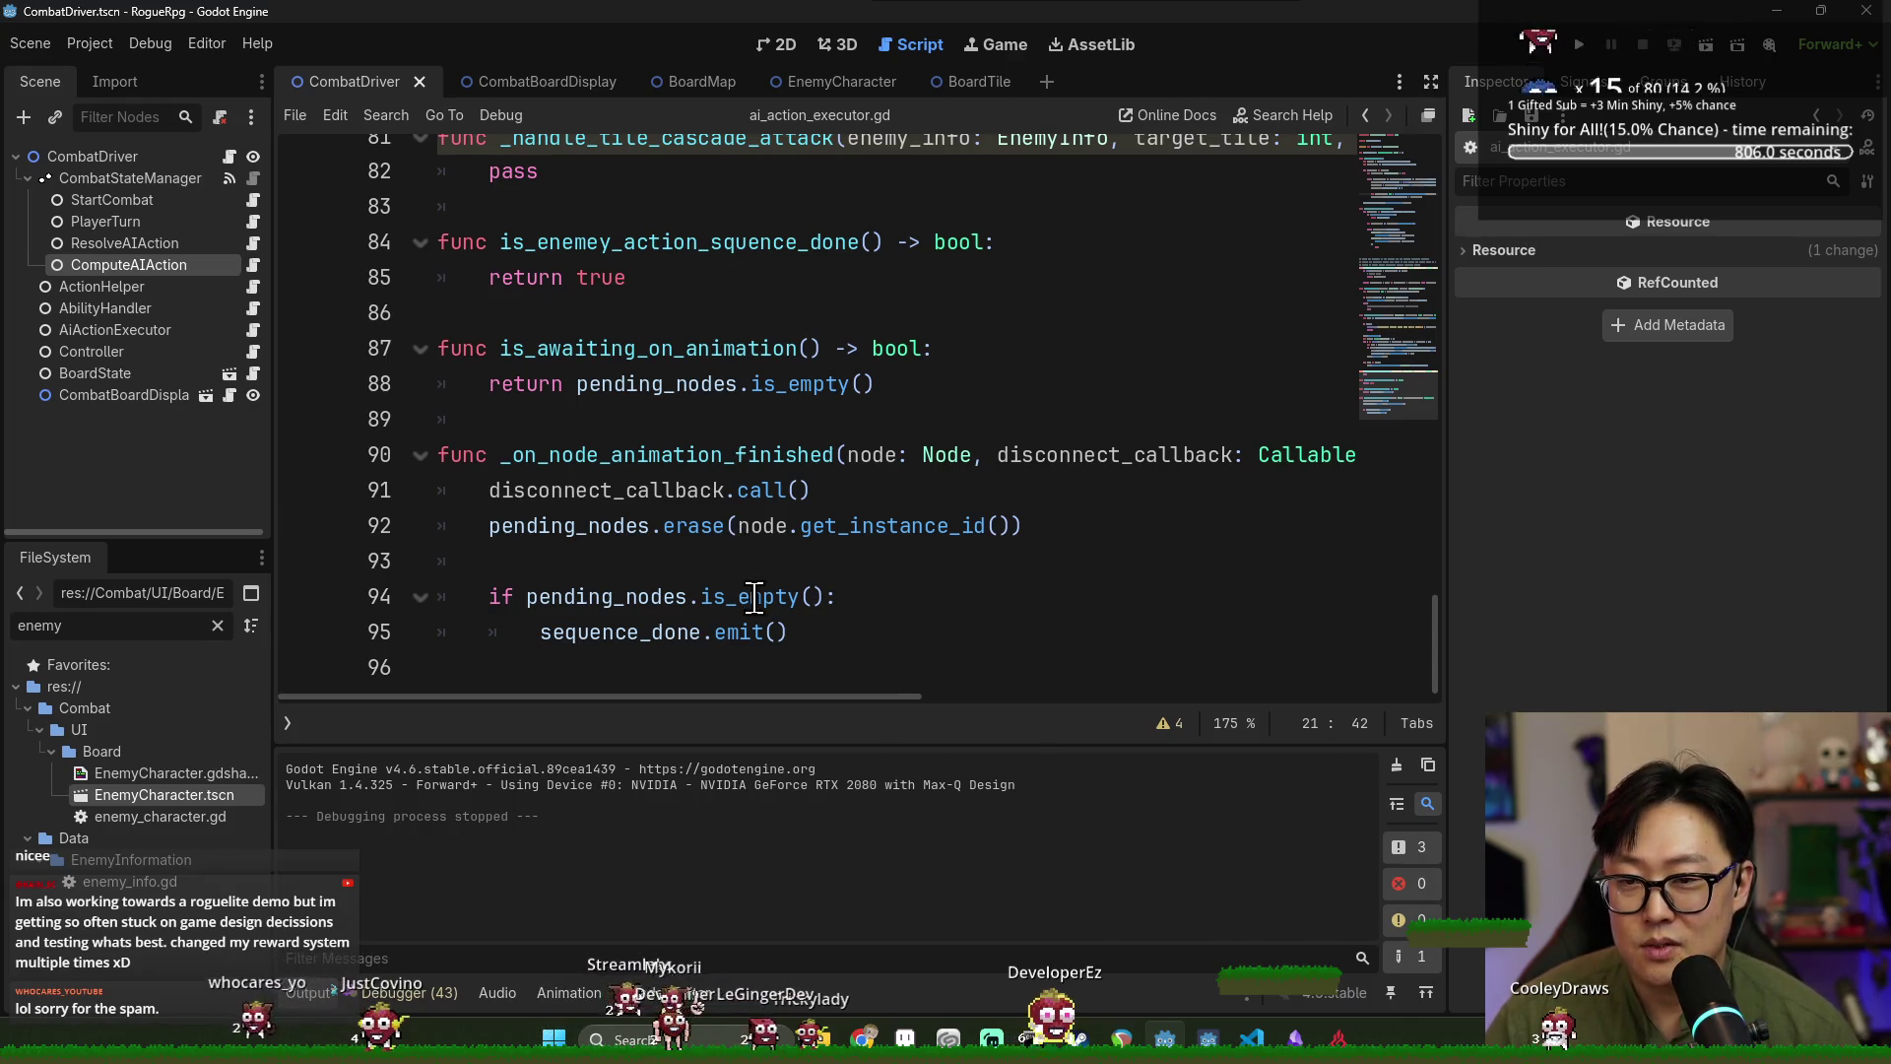
# Toggle a breakpoint on line 79's tile.start_board_effect_animation SLASH call in ai_action_executor.gd.
pyautogui.click(611, 454)
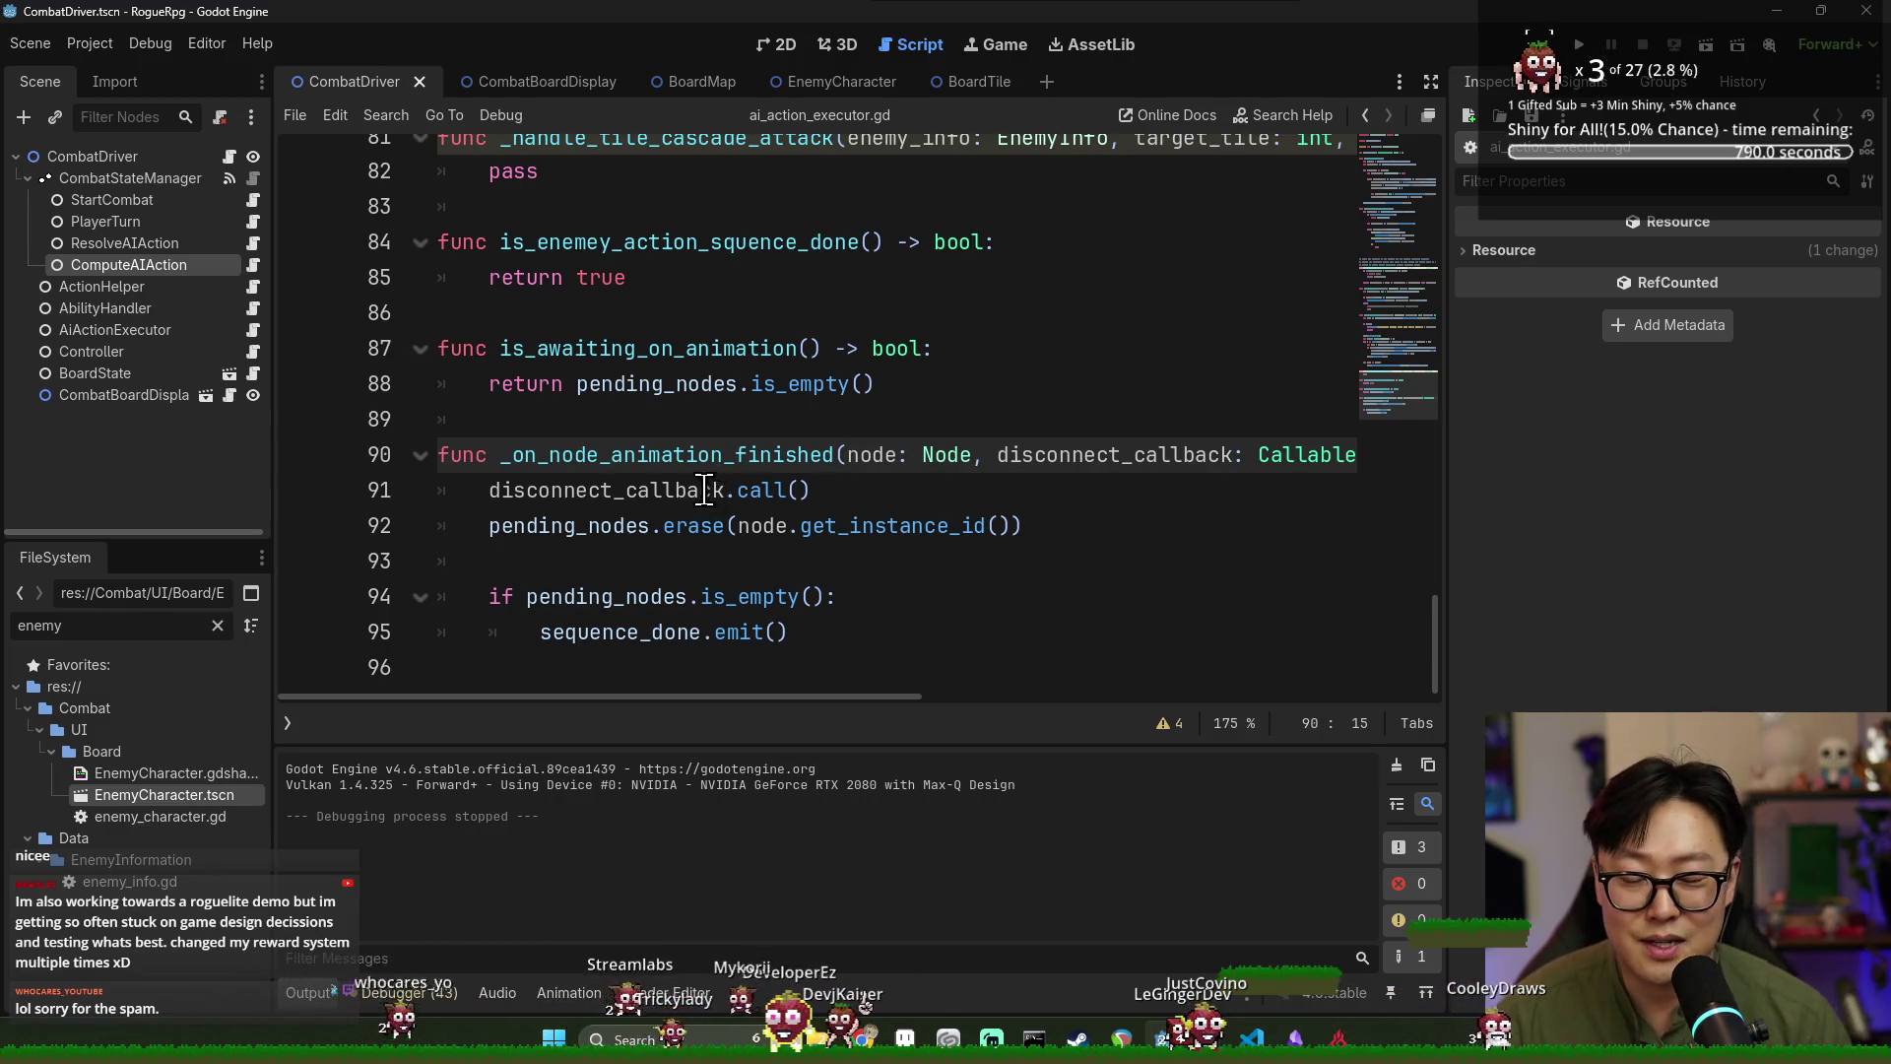
pyautogui.moveTo(810, 509)
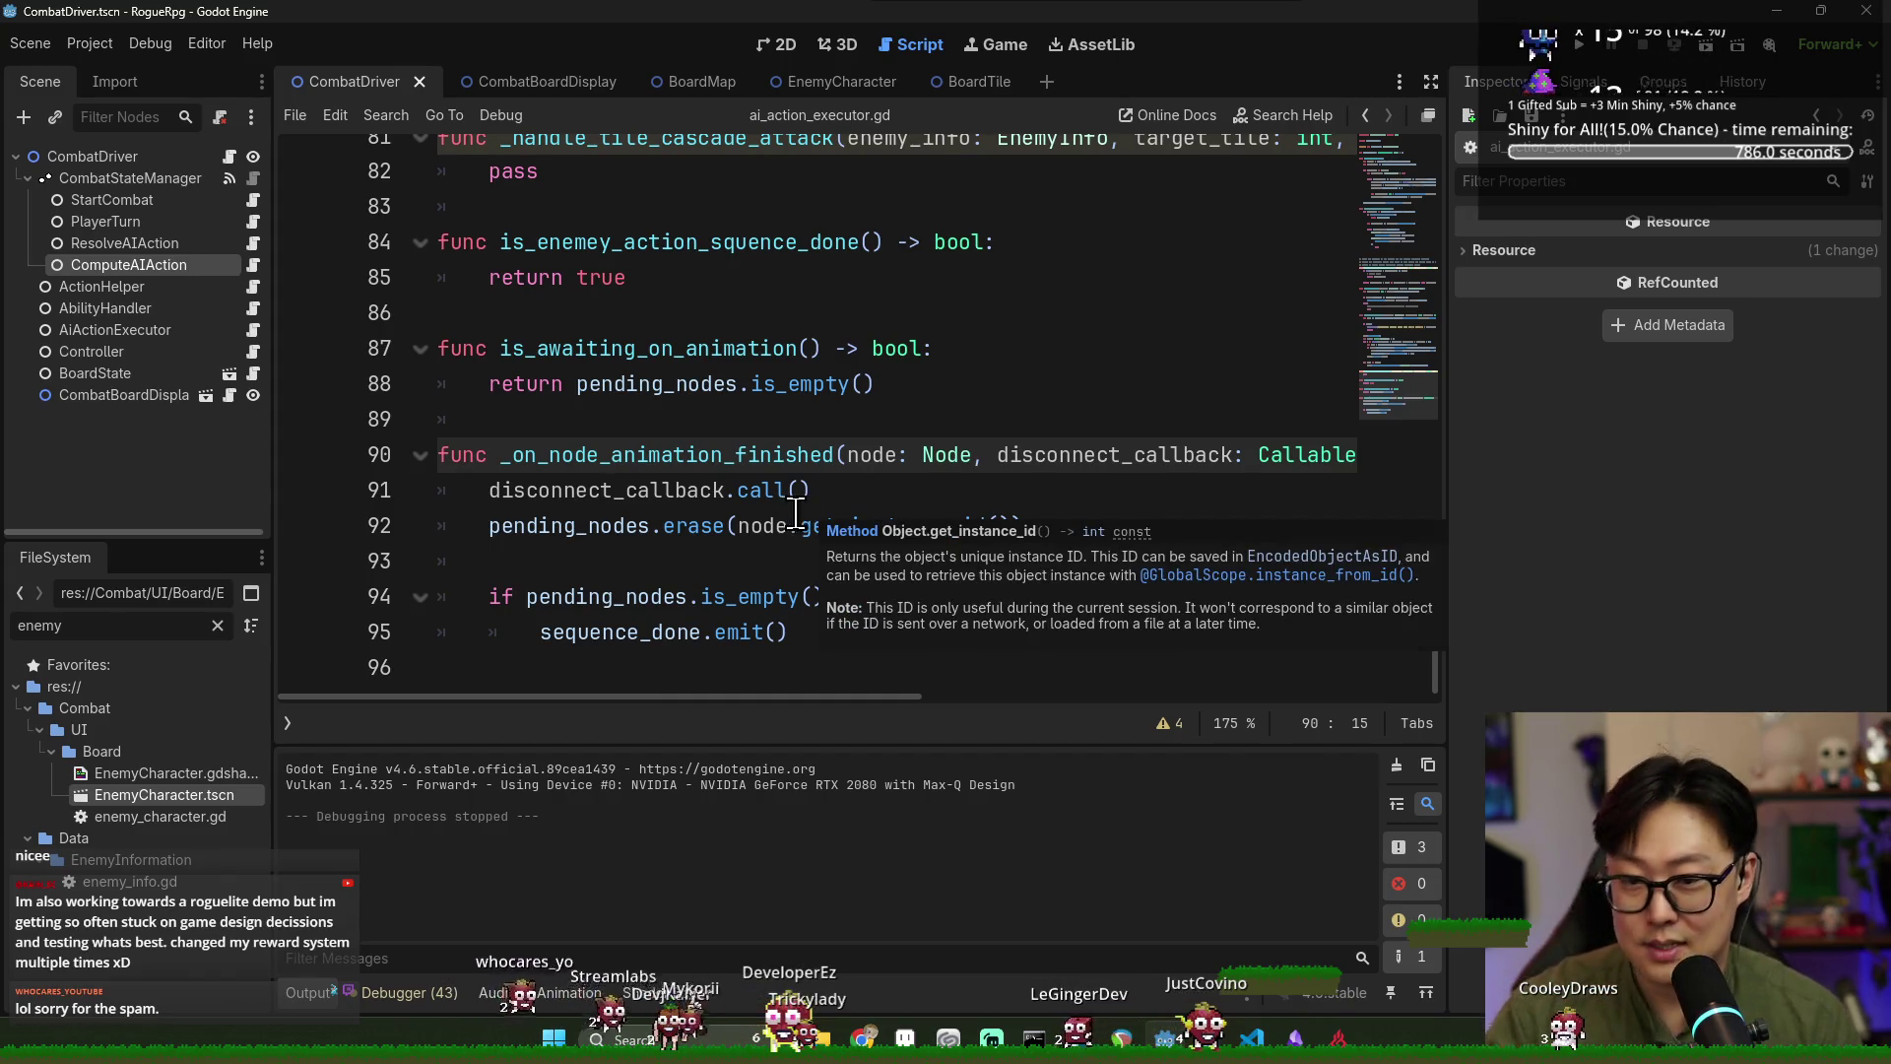
pyautogui.scroll(2, 886, 387)
pyautogui.scroll(-2, 887, 386)
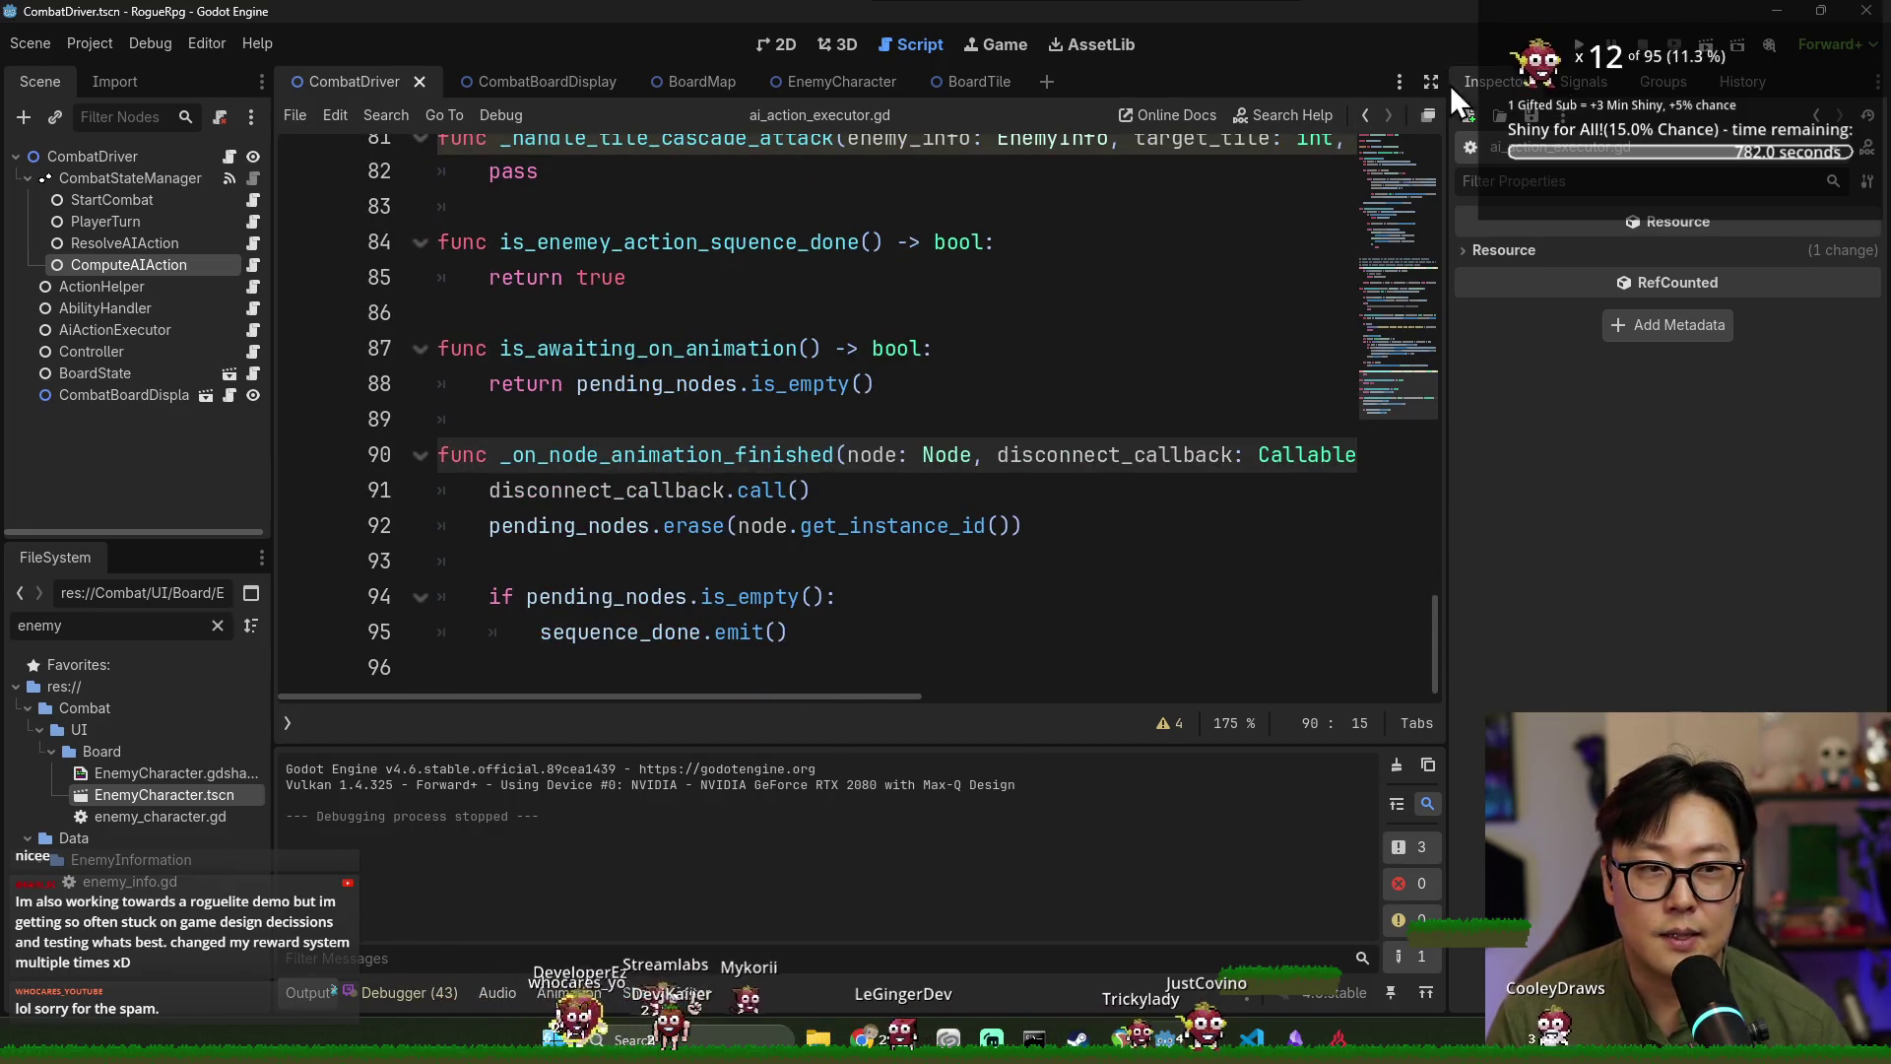
pyautogui.scroll(6, 794, 456)
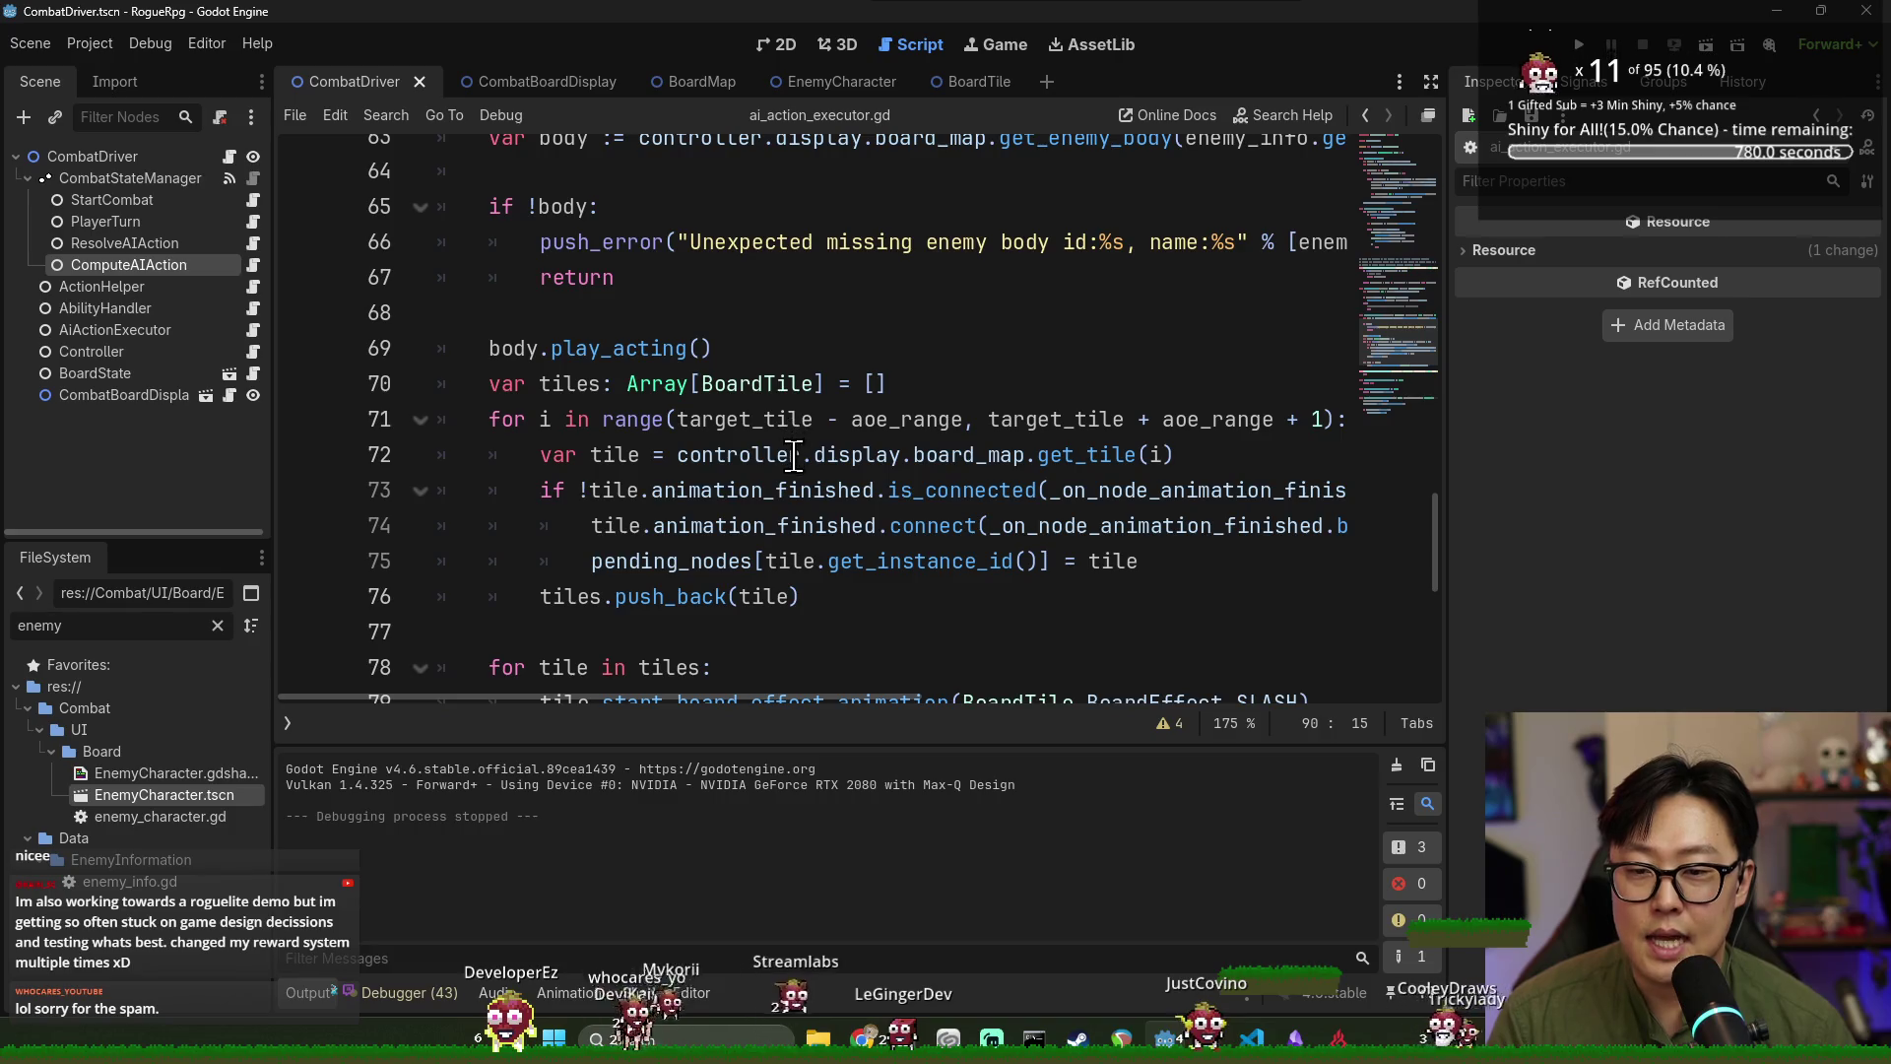
pyautogui.scroll(-1, 794, 456)
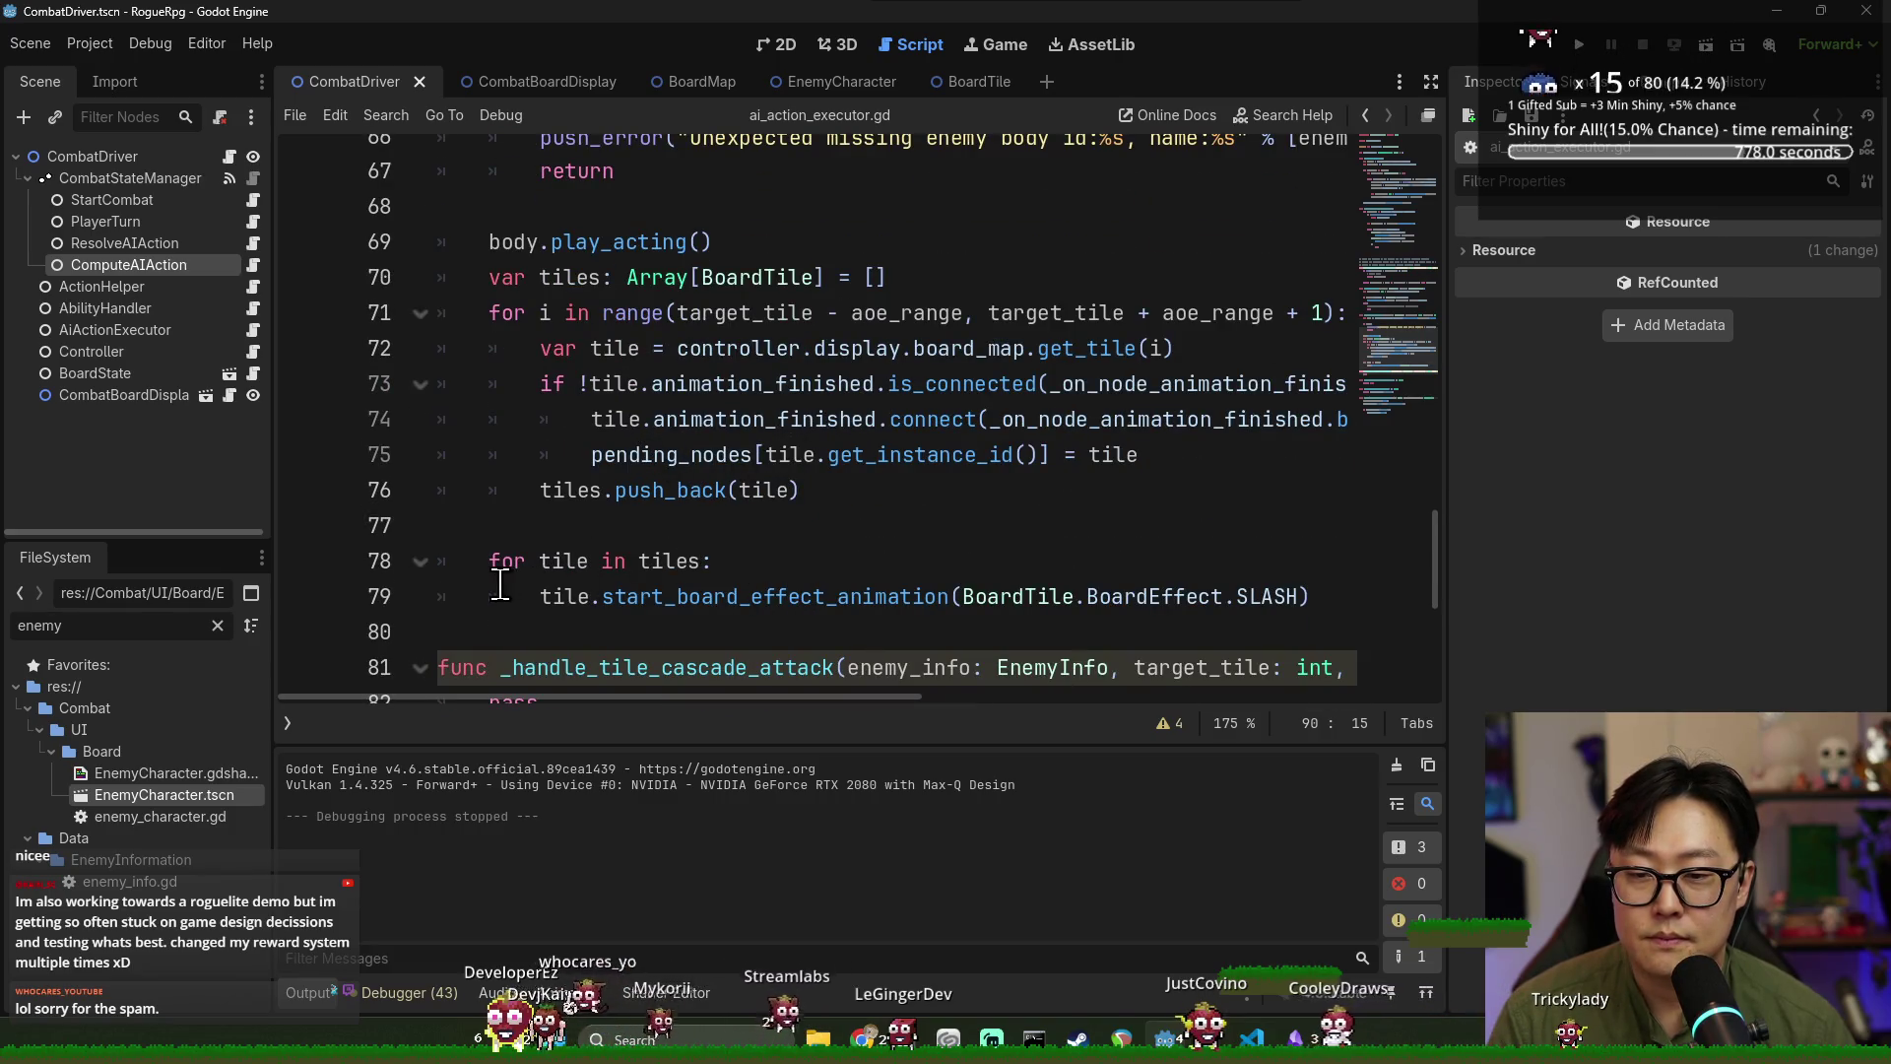
pyautogui.click(299, 597)
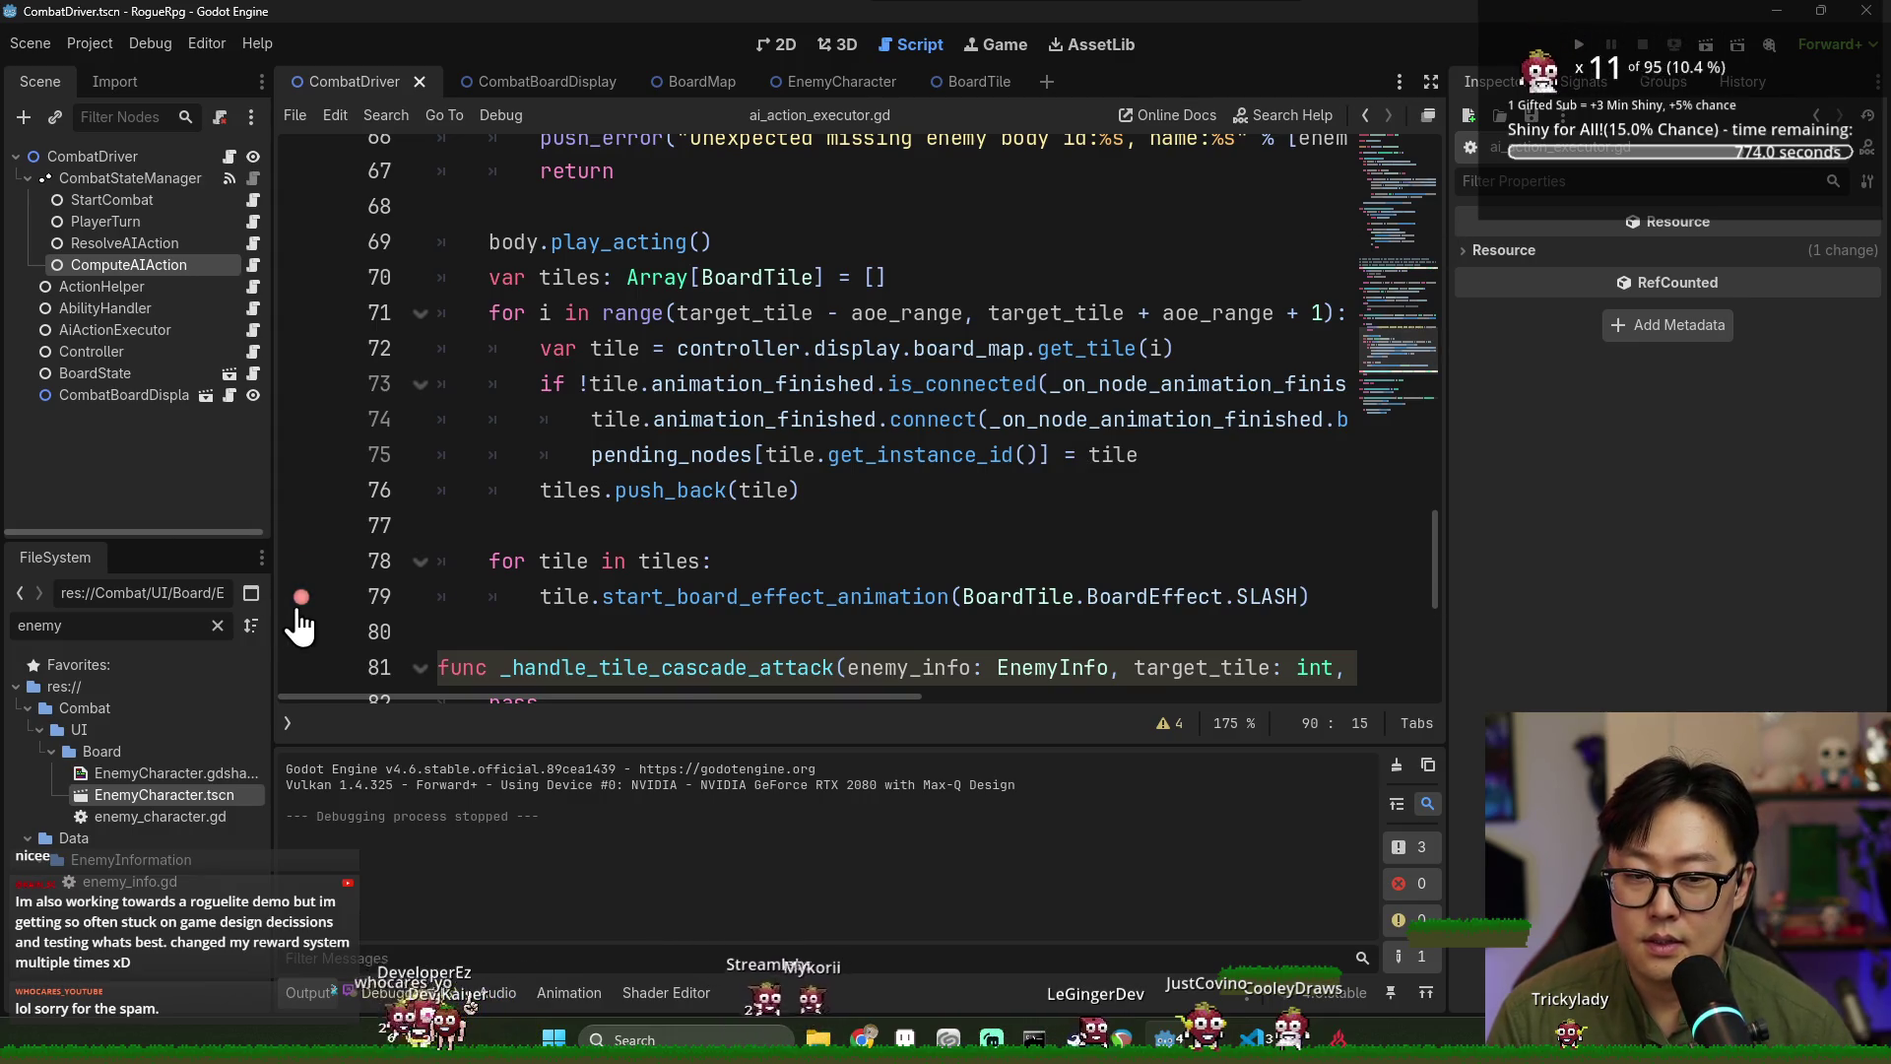
pyautogui.click(768, 561)
# Insert a print("play?") line in the tile loop and test-play one combat turn.
pyautogui.press('Return')
pyautogui.write('print(')
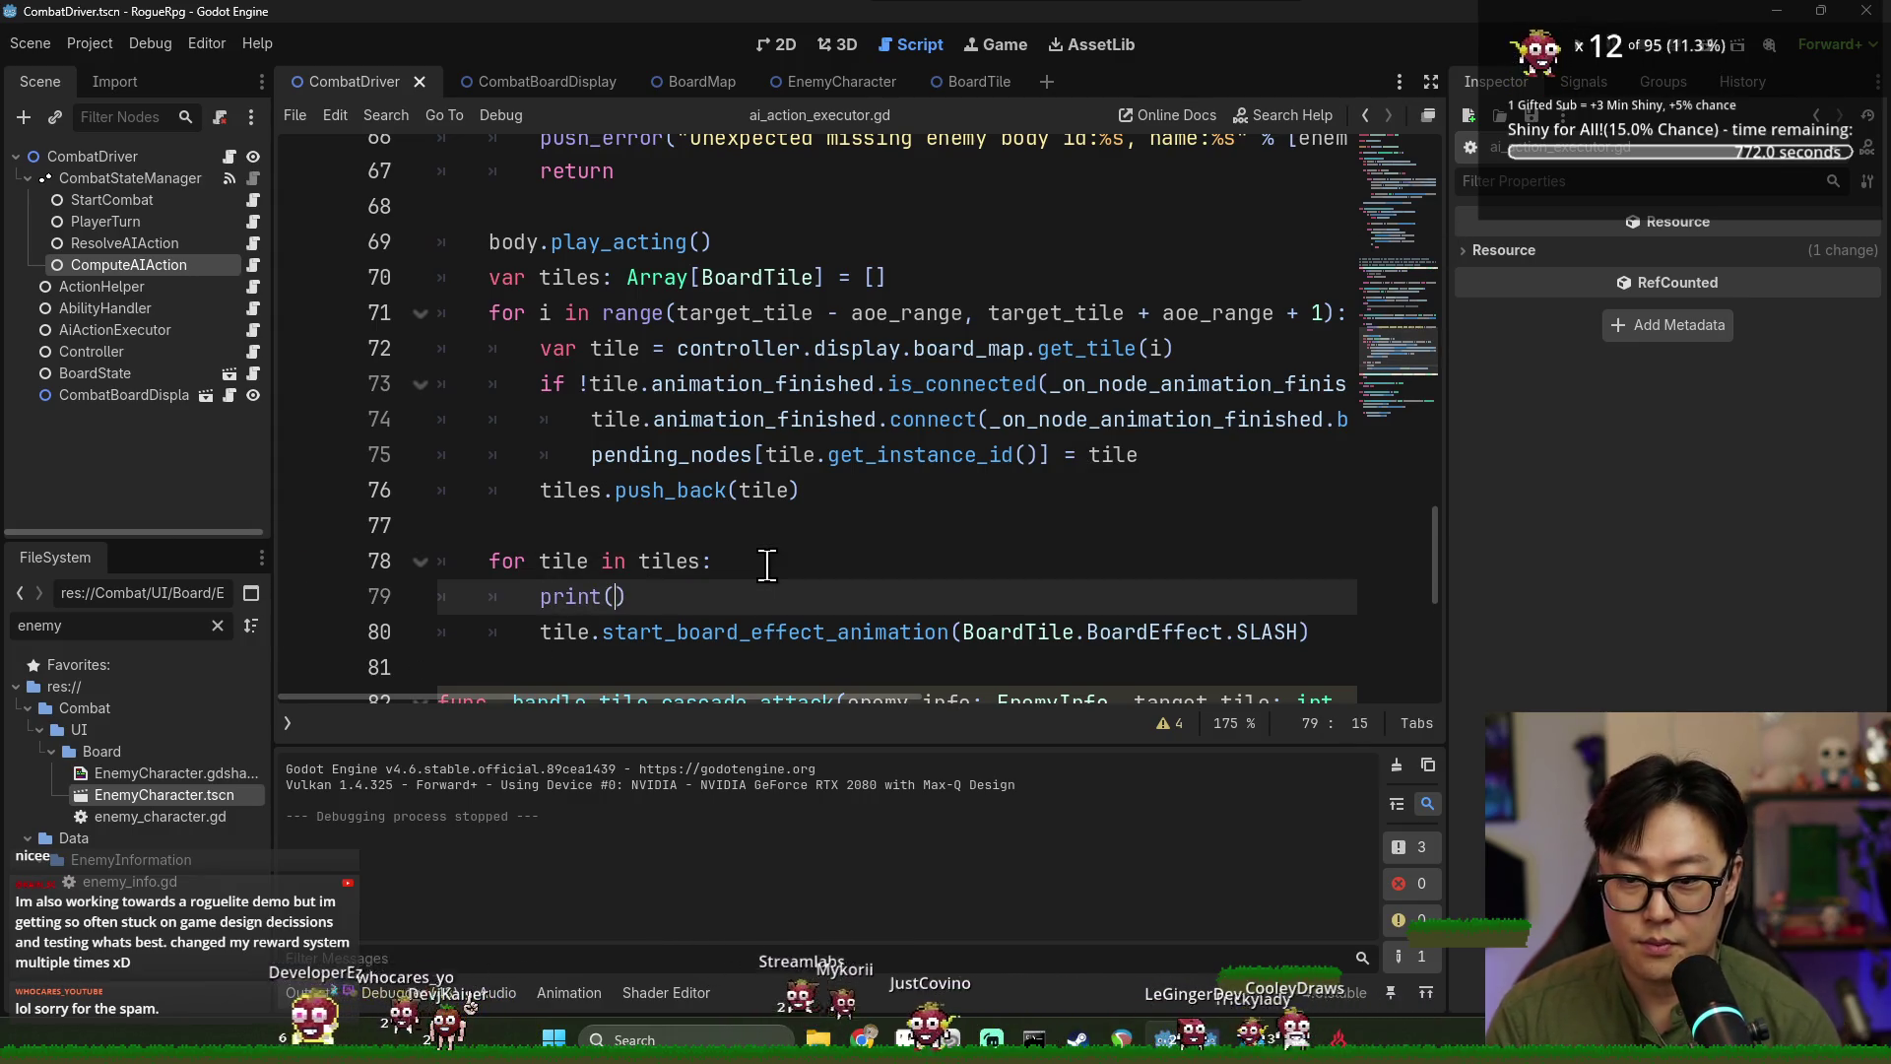
pyautogui.write('"play?')
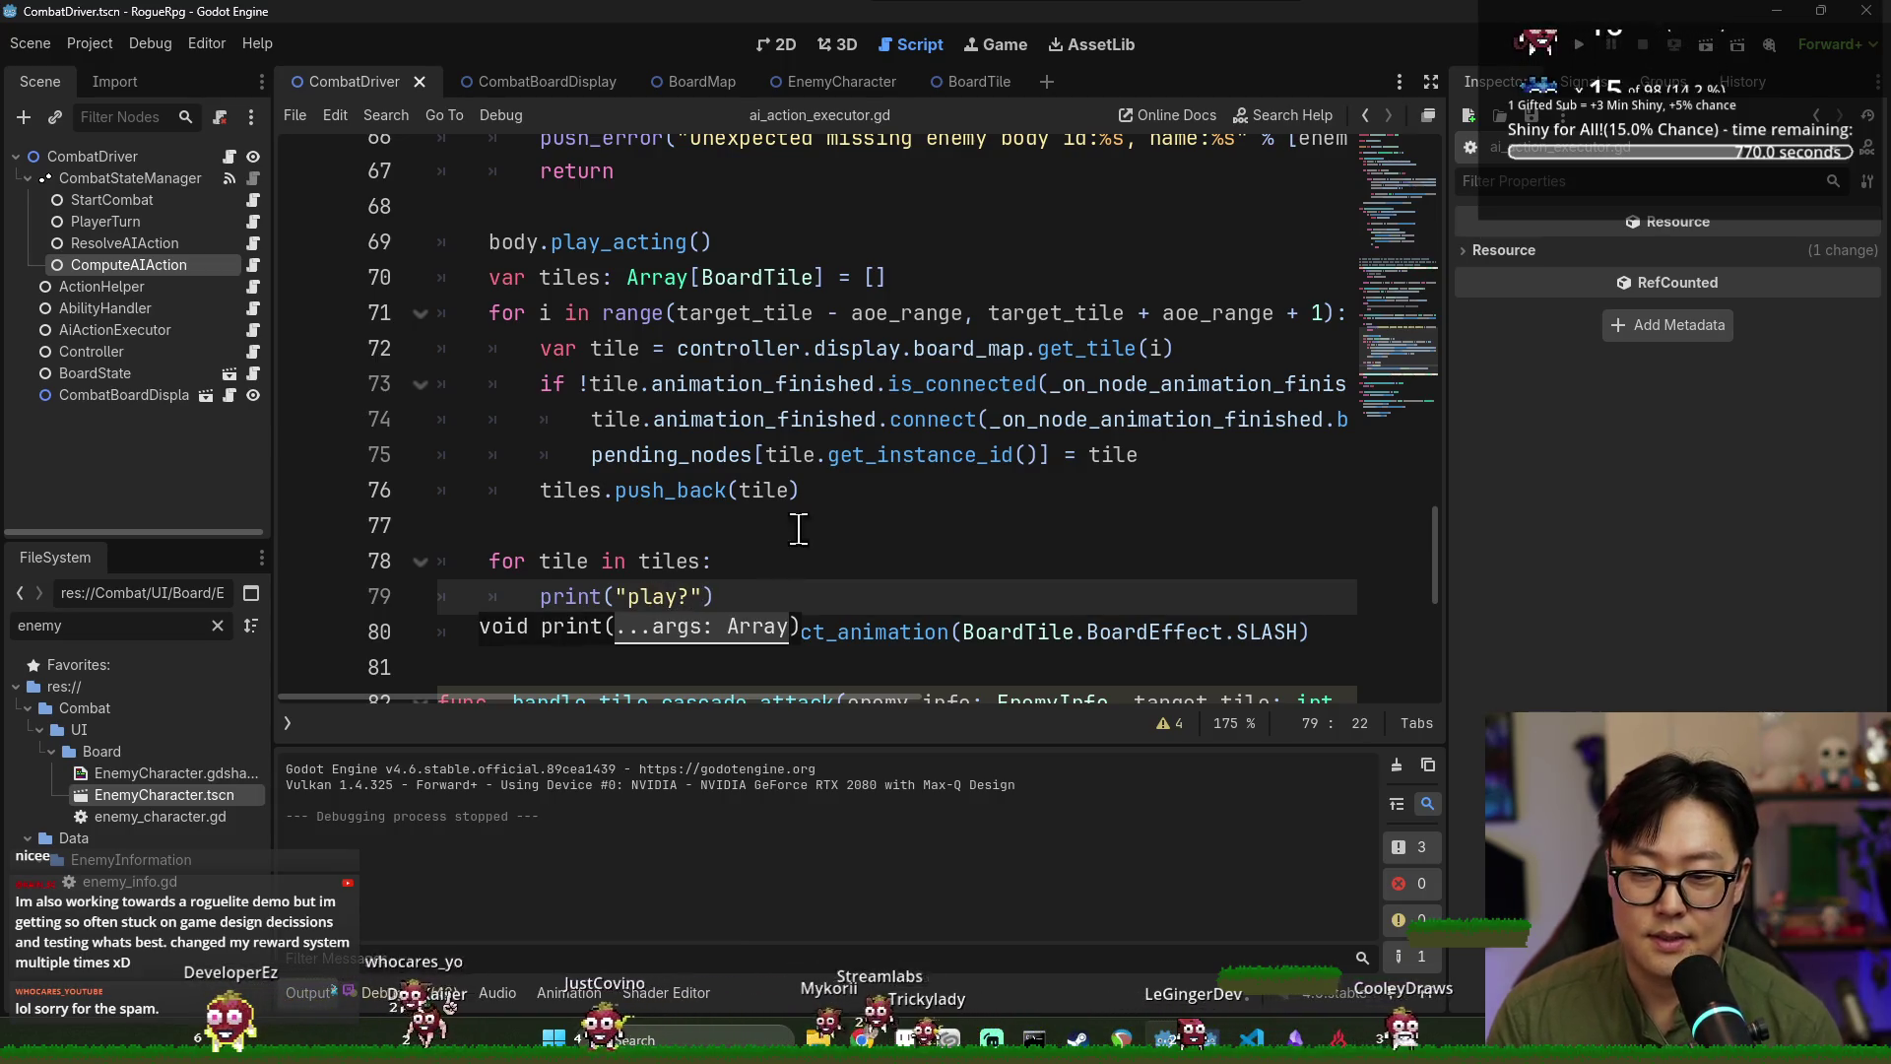
pyautogui.press('F5')
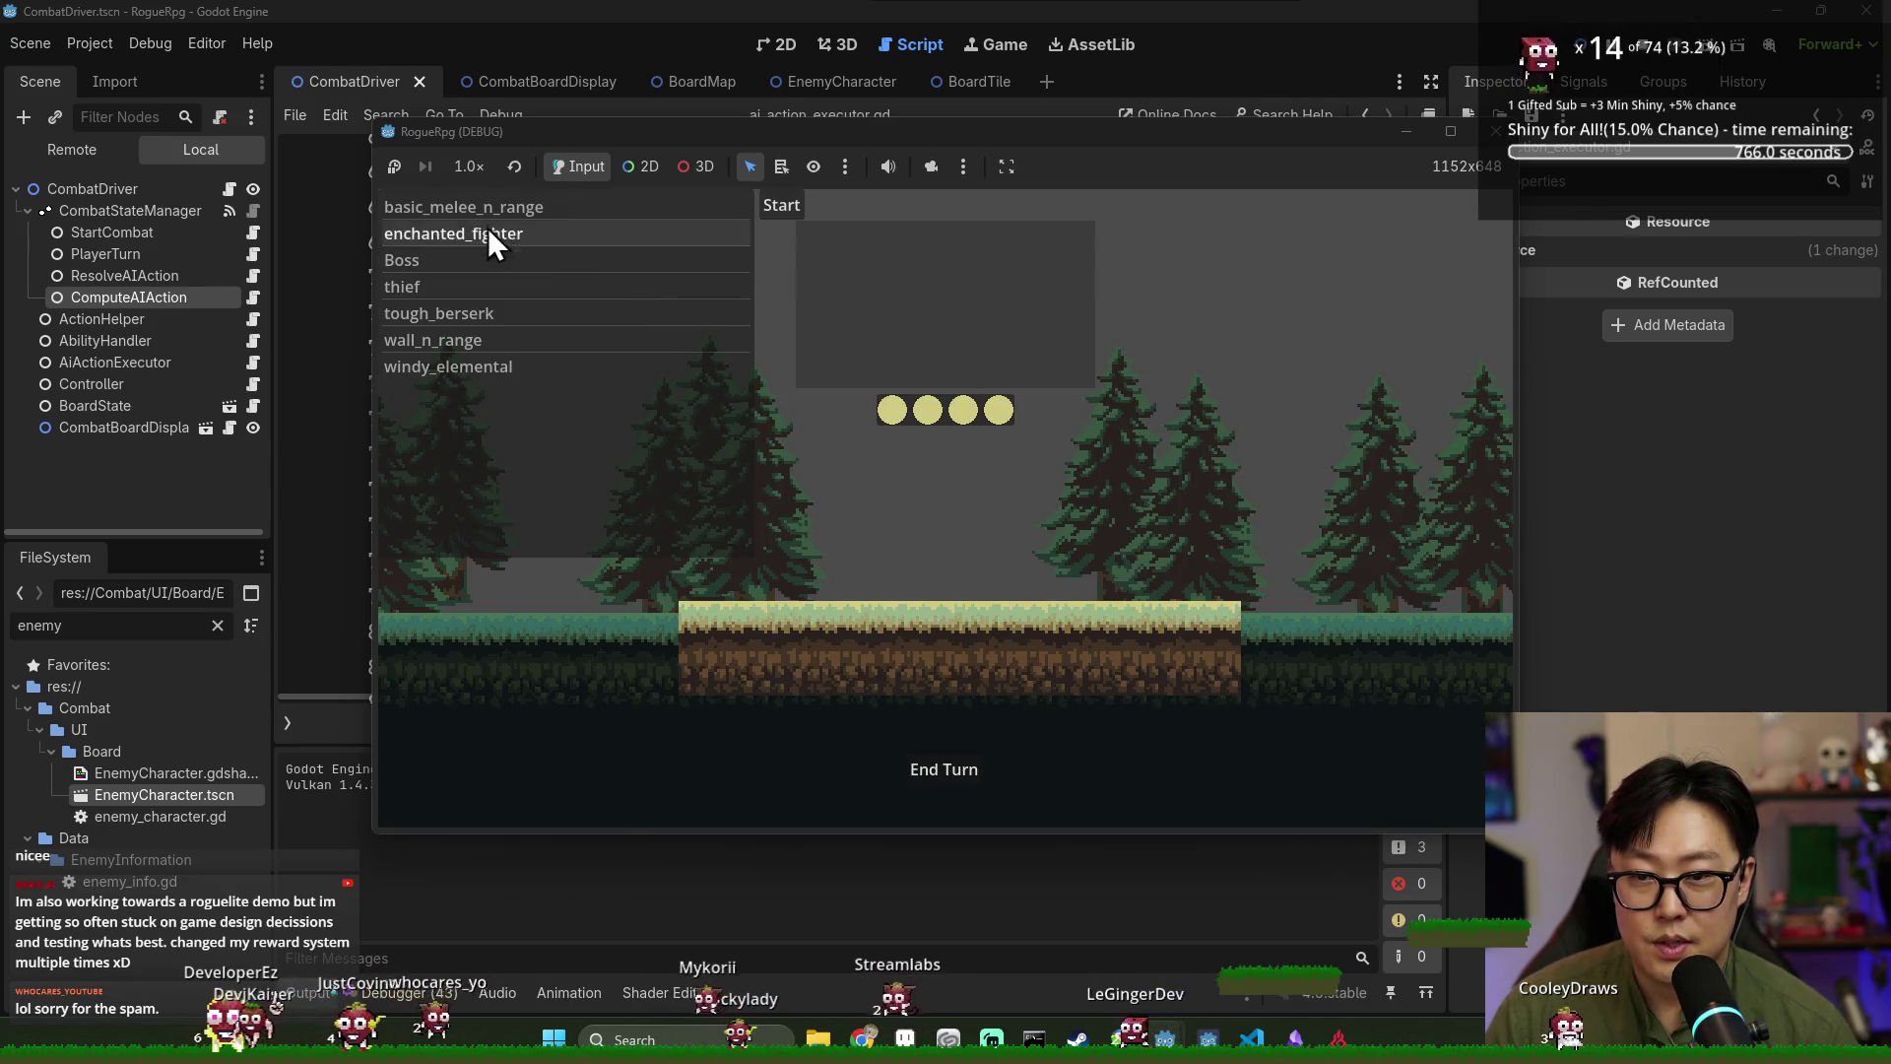
pyautogui.click(778, 209)
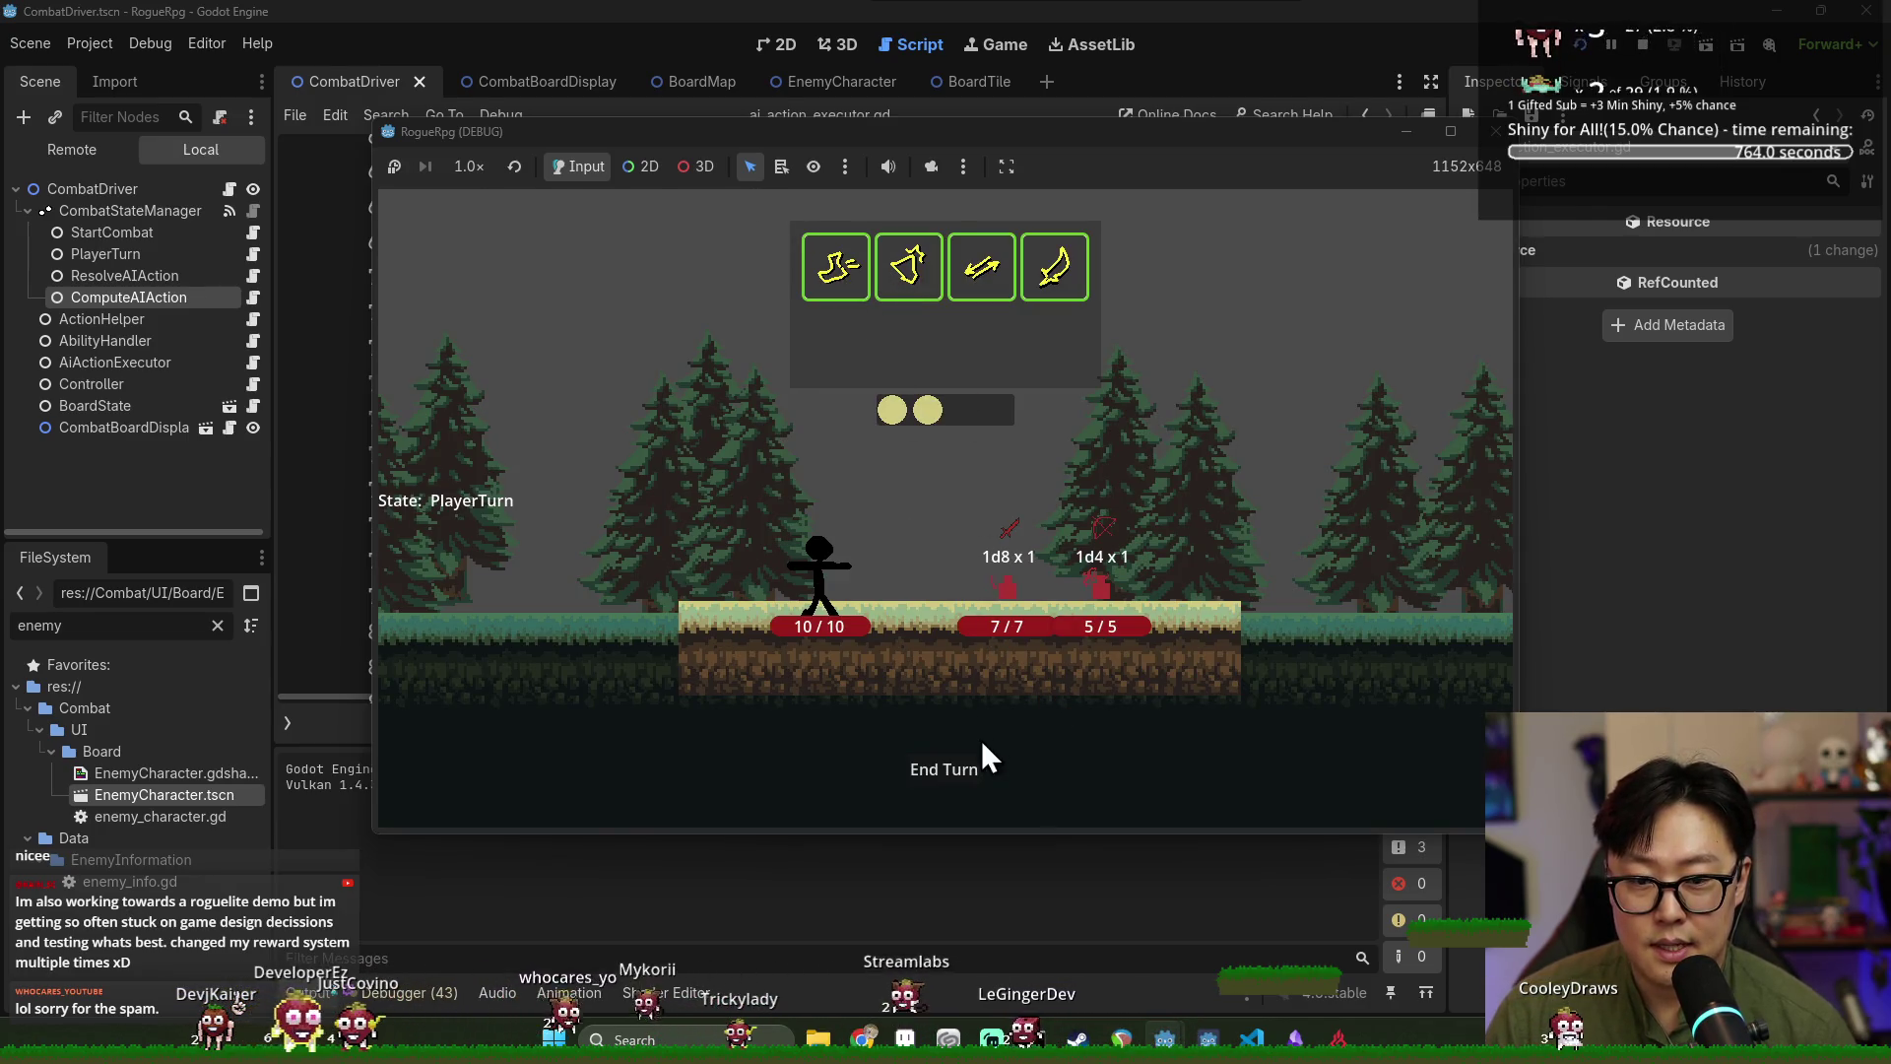
pyautogui.click(954, 767)
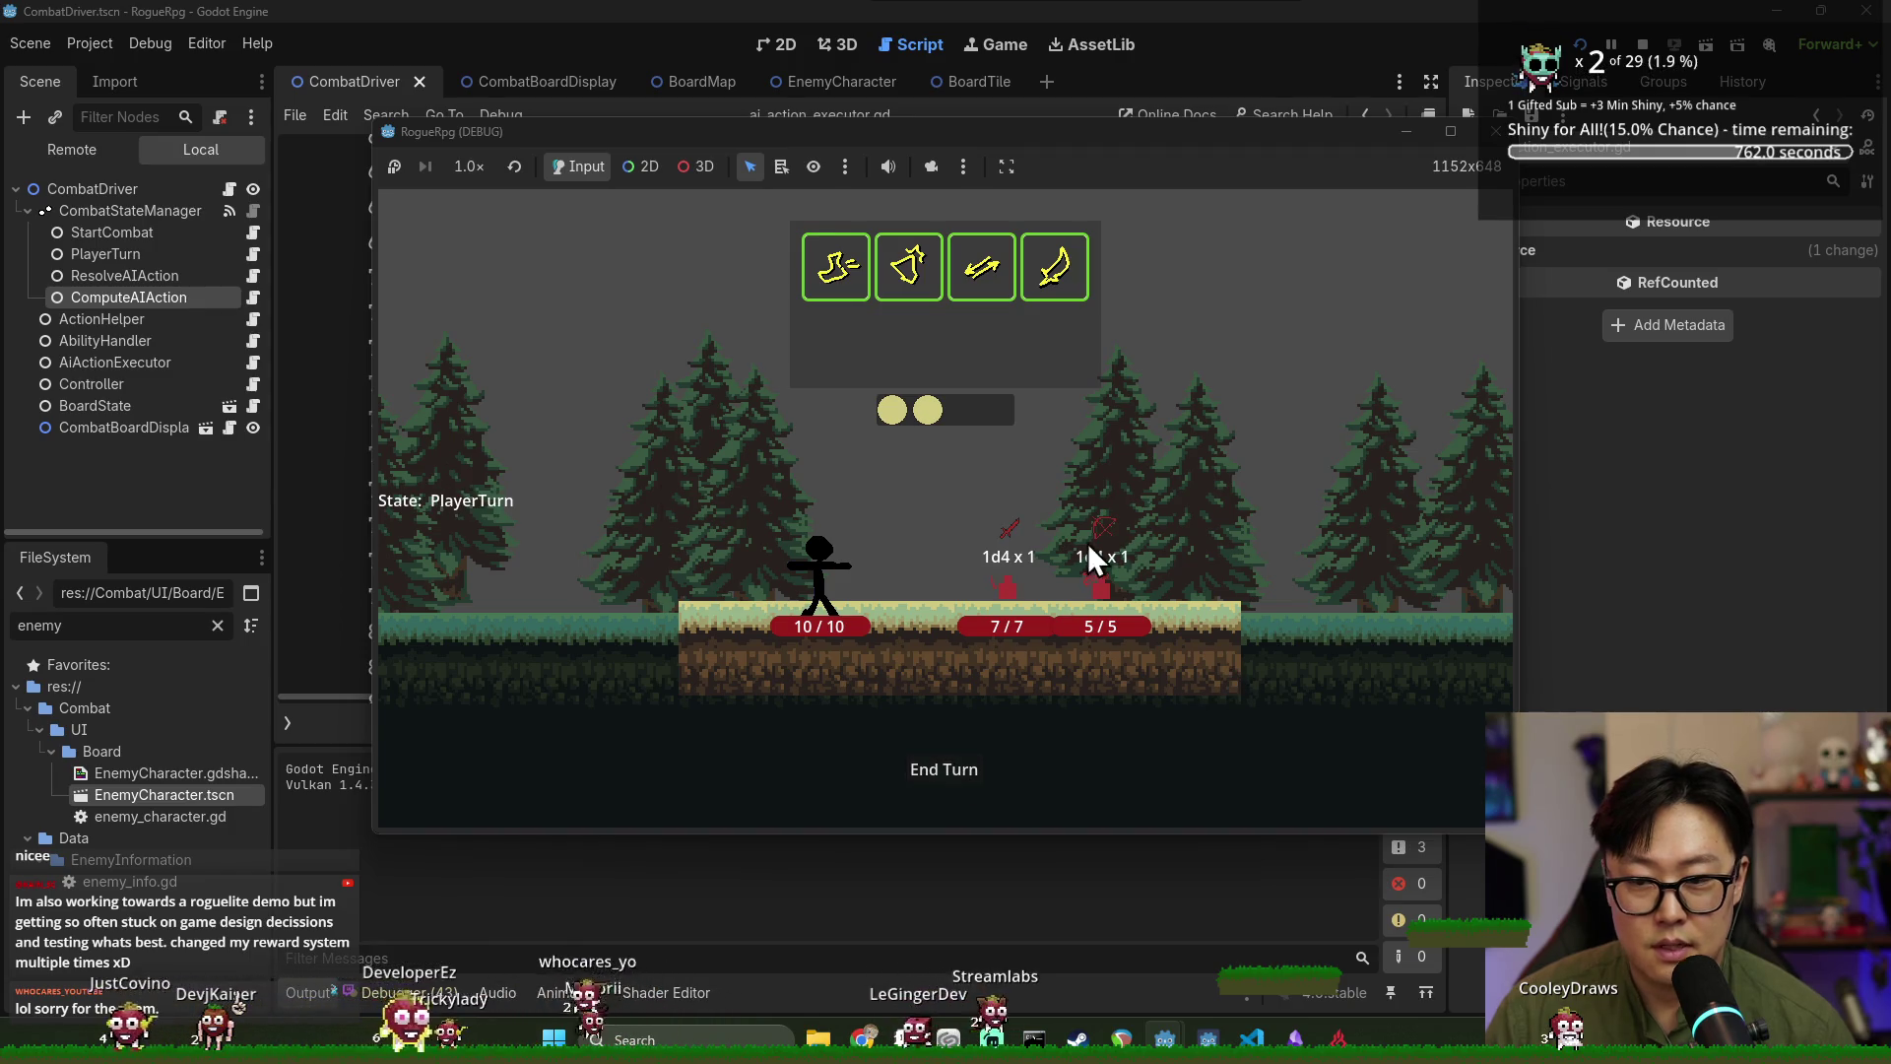
# Back in the script, select the is_awaiting_on_animation call on line 28.
pyautogui.click(1637, 559)
pyautogui.scroll(-3, 844, 562)
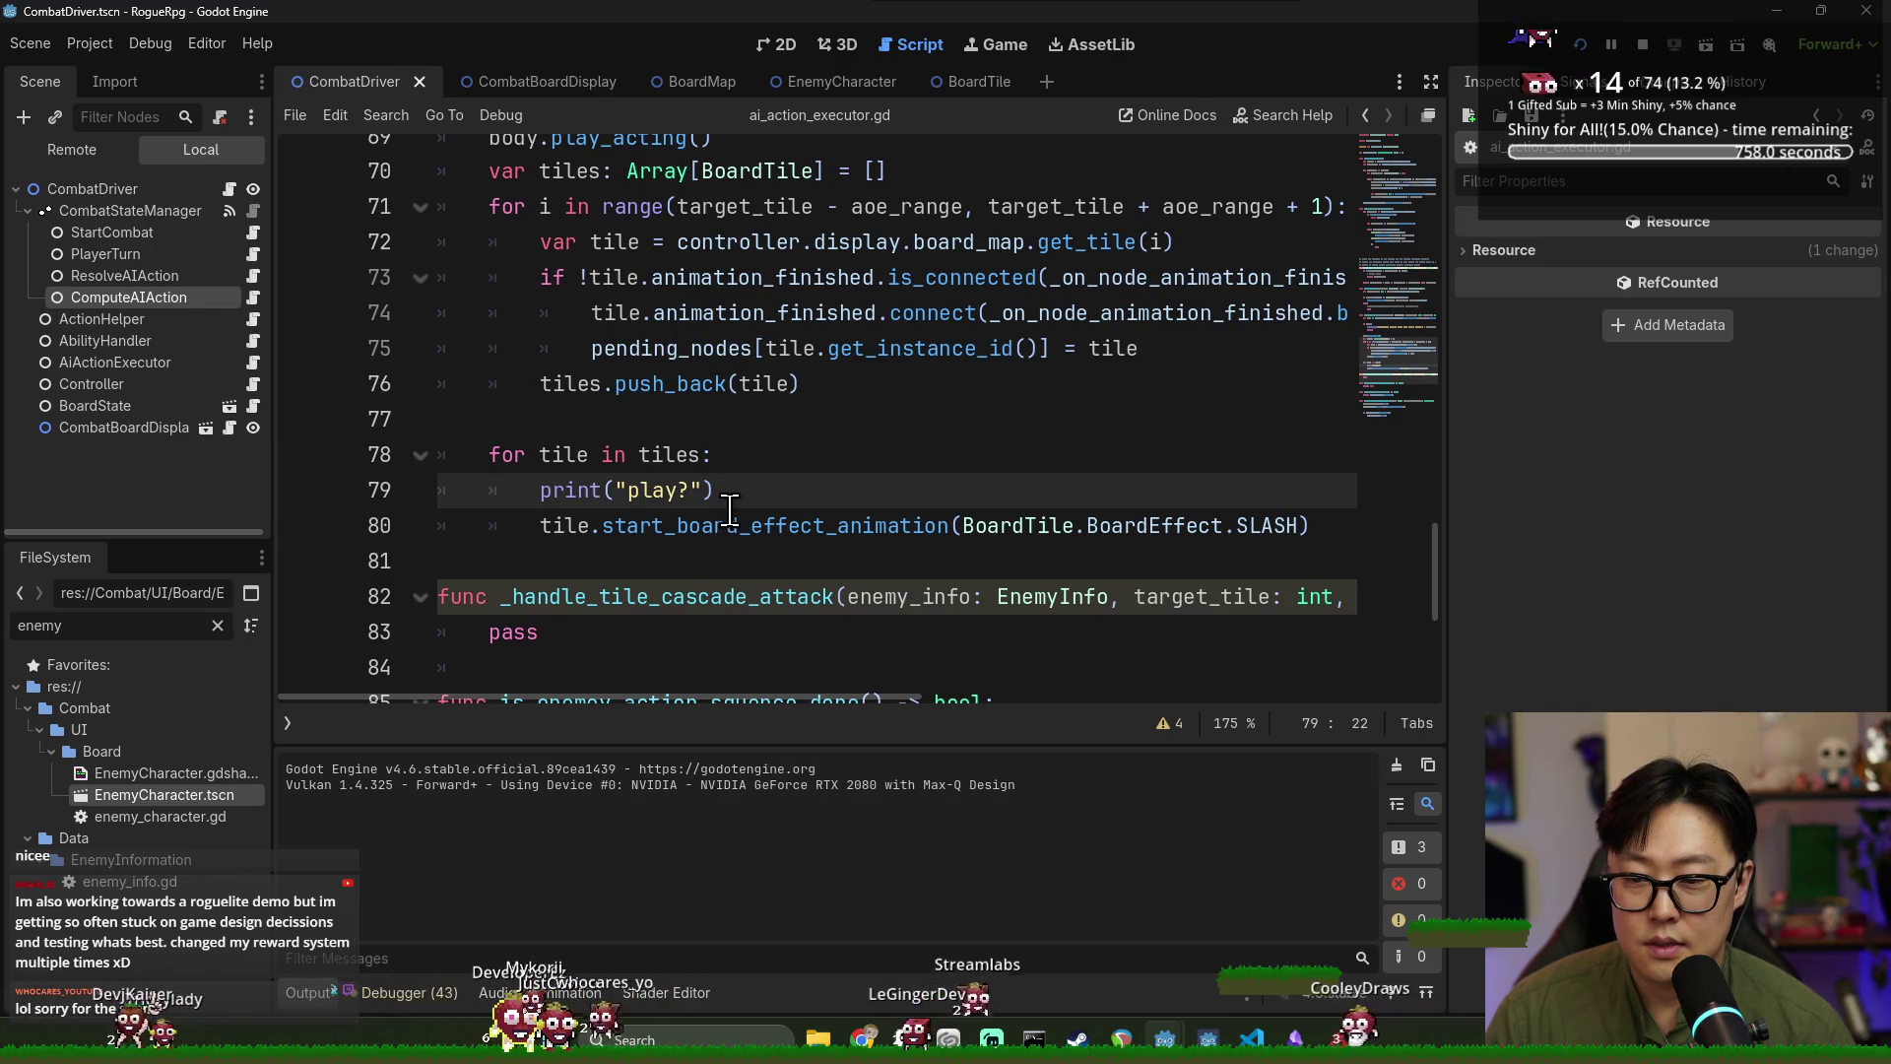
pyautogui.scroll(-4, 729, 509)
pyautogui.click(307, 993)
pyautogui.click(307, 993)
pyautogui.scroll(3, 687, 448)
pyautogui.scroll(2, 686, 451)
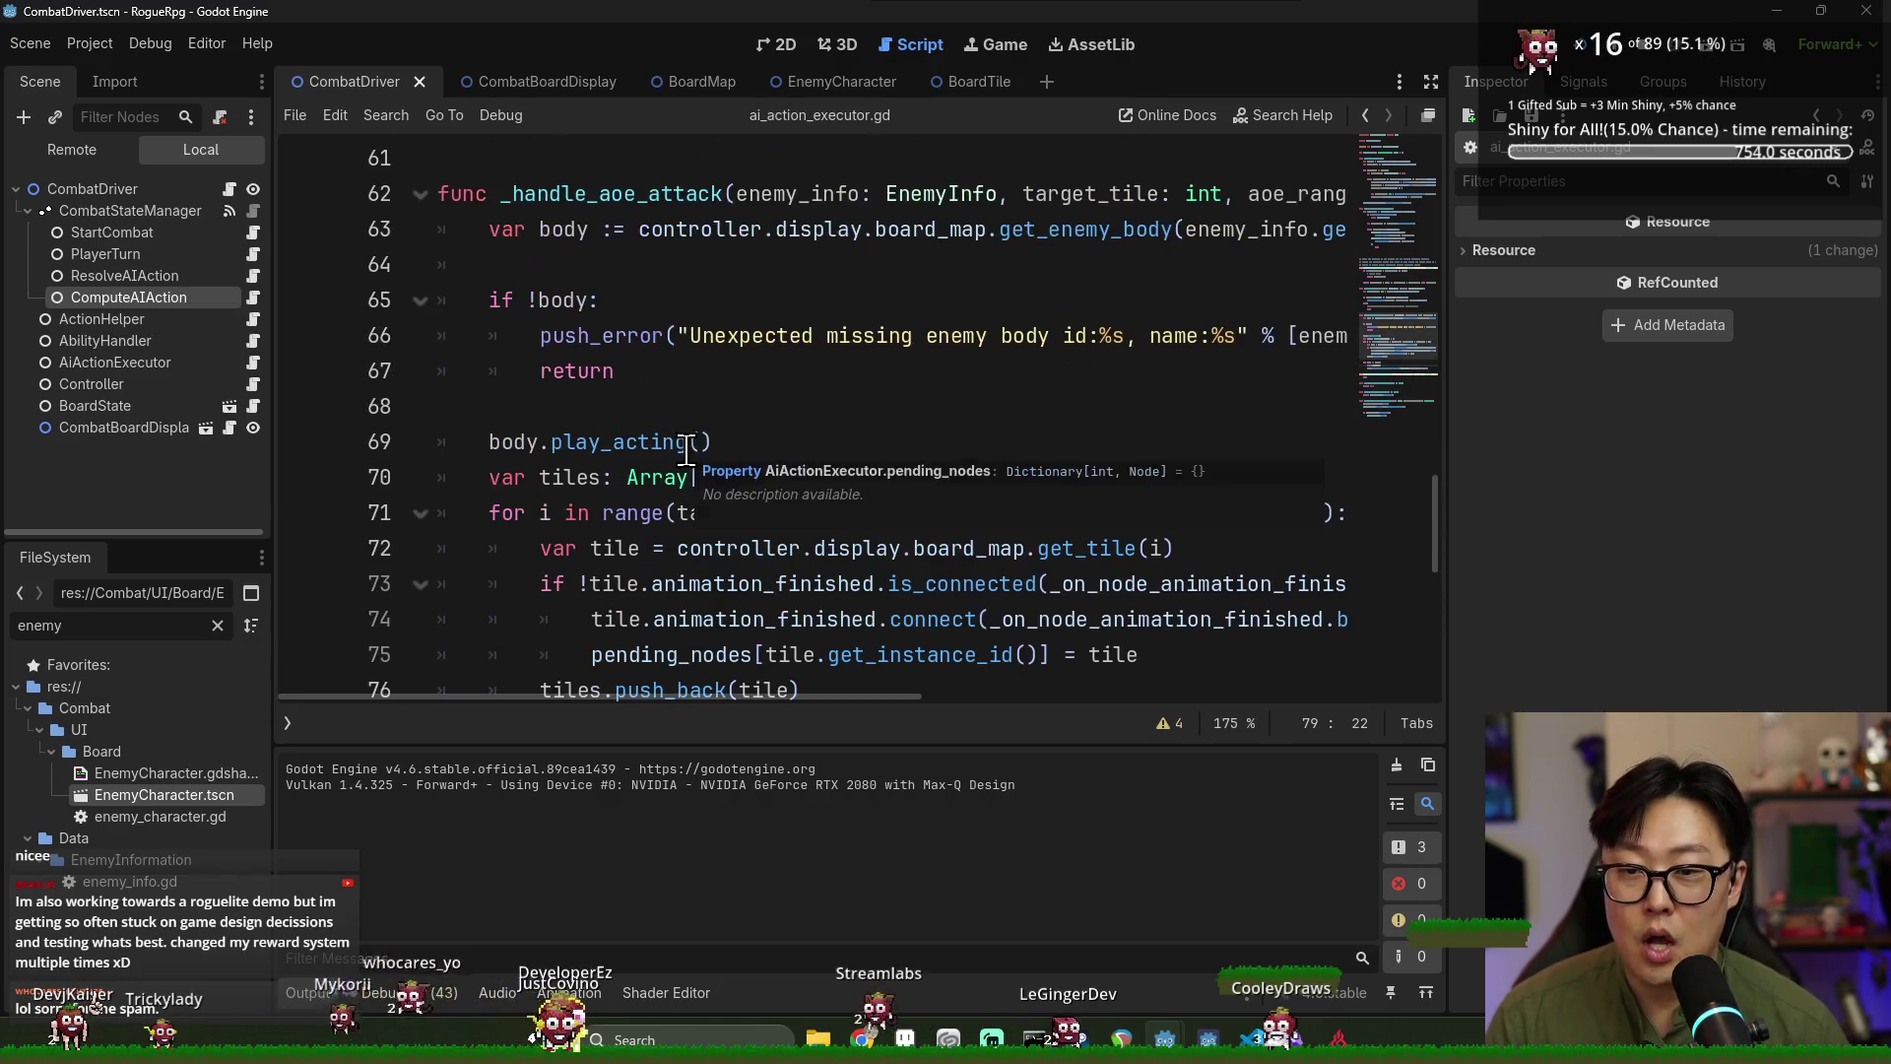
pyautogui.scroll(7, 686, 451)
pyautogui.scroll(5, 633, 411)
pyautogui.scroll(1, 633, 411)
pyautogui.doubleClick(612, 372)
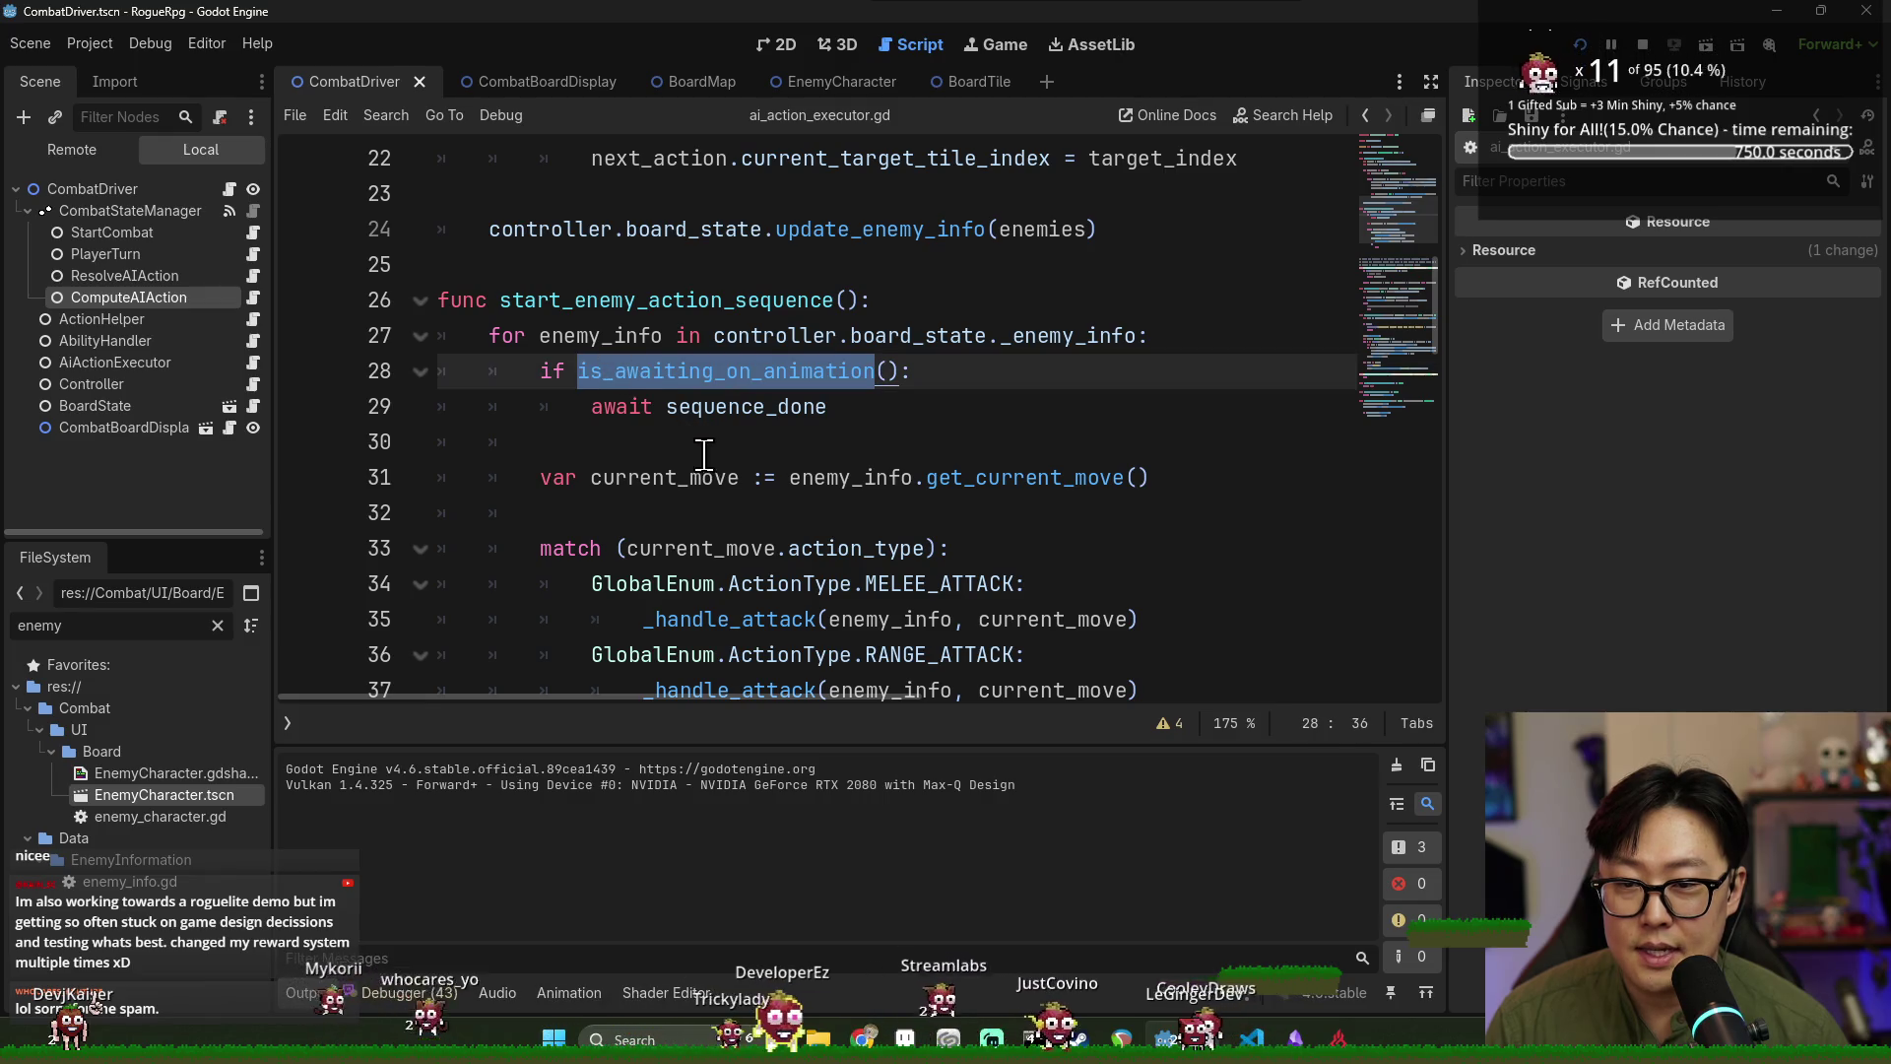
# Negate the pending_nodes empty check in is_awaiting_on_animation by adding '!'.
pyautogui.keyDown('ctrl'); pyautogui.click(683, 374); pyautogui.keyUp('ctrl')
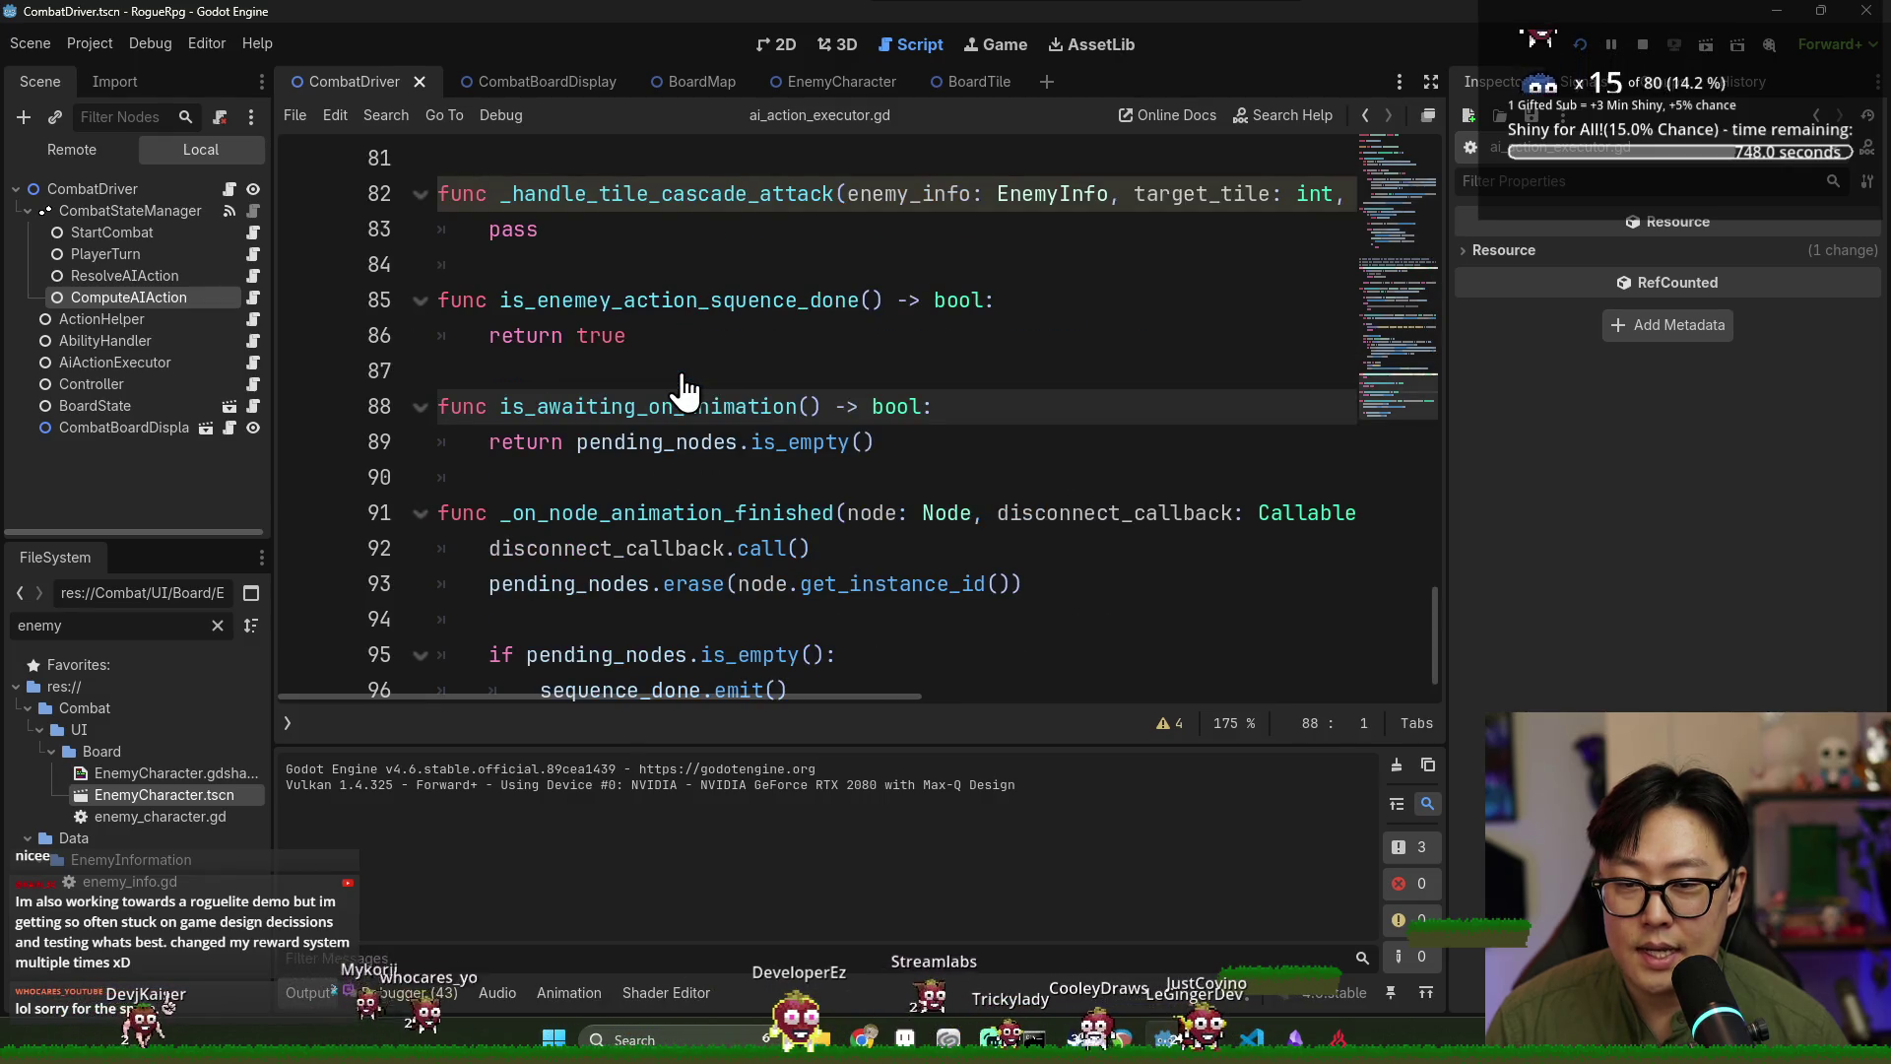
pyautogui.click(583, 441)
pyautogui.write('!')
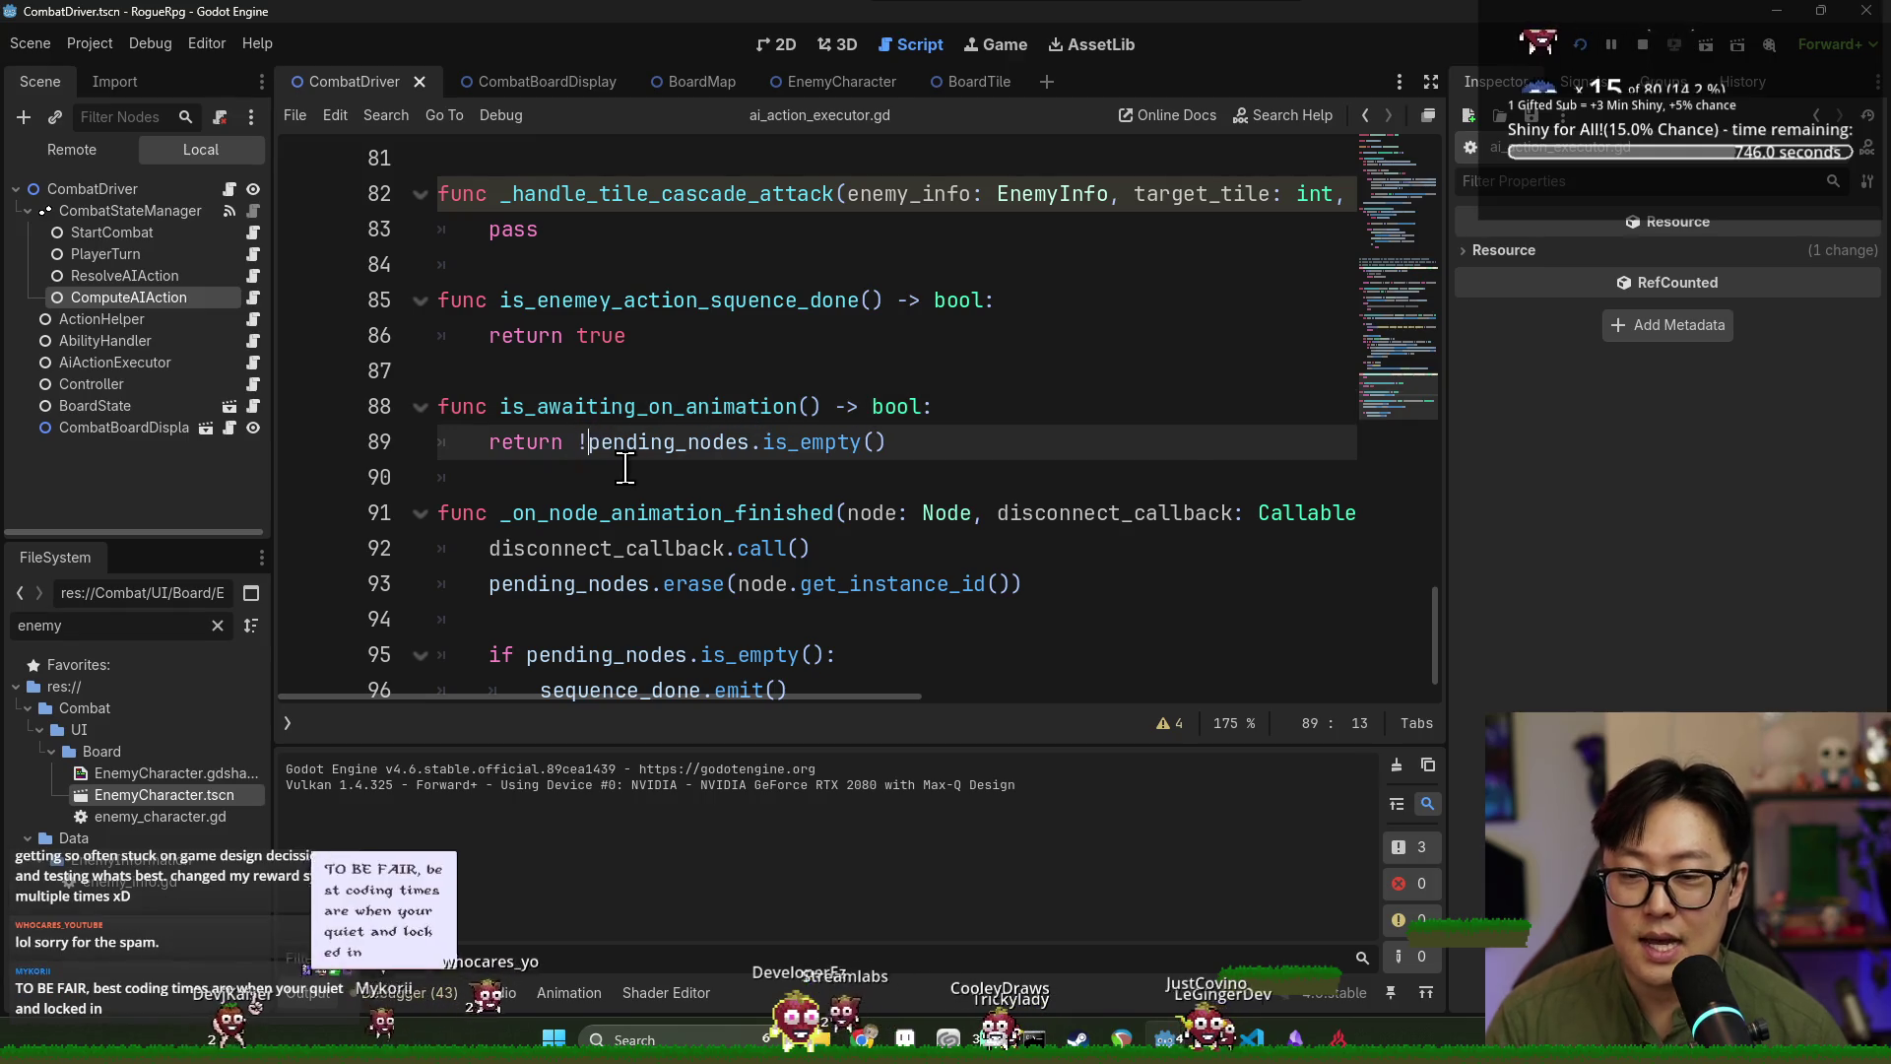
# Test a combat against basic_melee_n_range for one turn, then stop the game.
pyautogui.click(1581, 45)
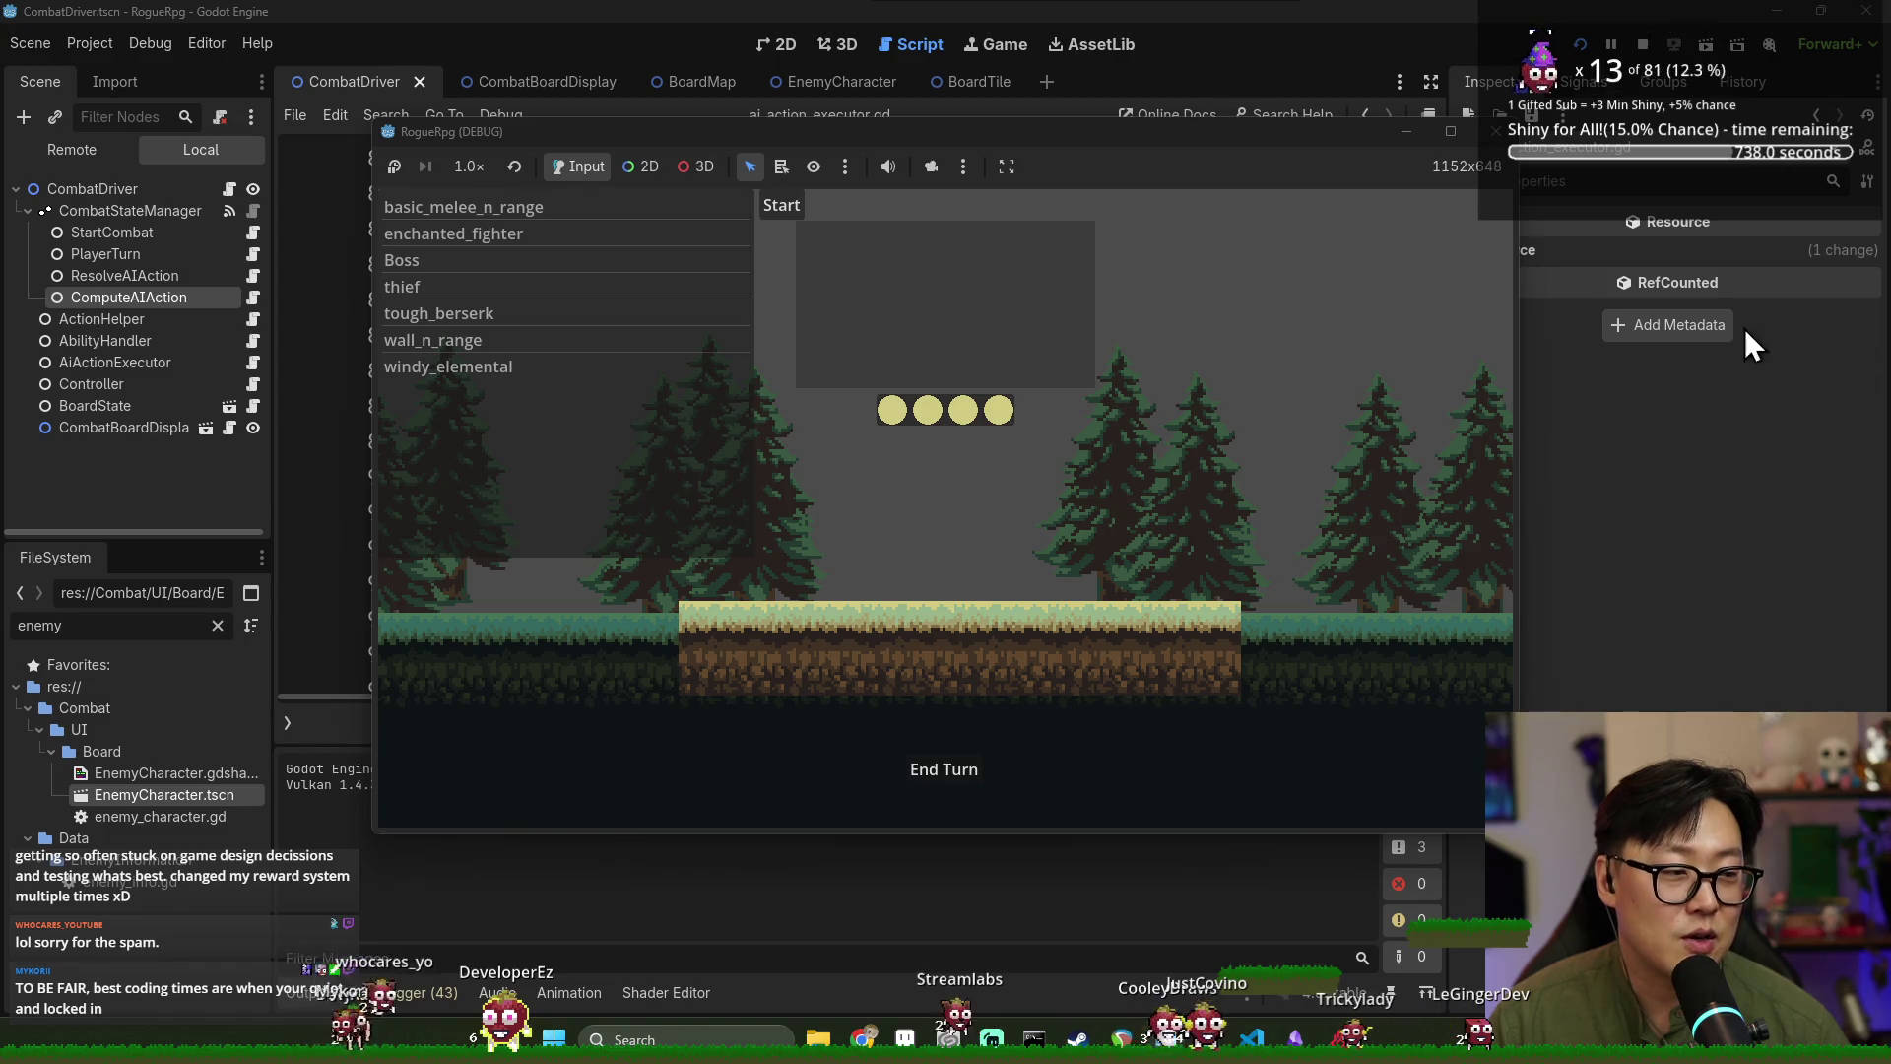
pyautogui.click(512, 208)
pyautogui.click(783, 205)
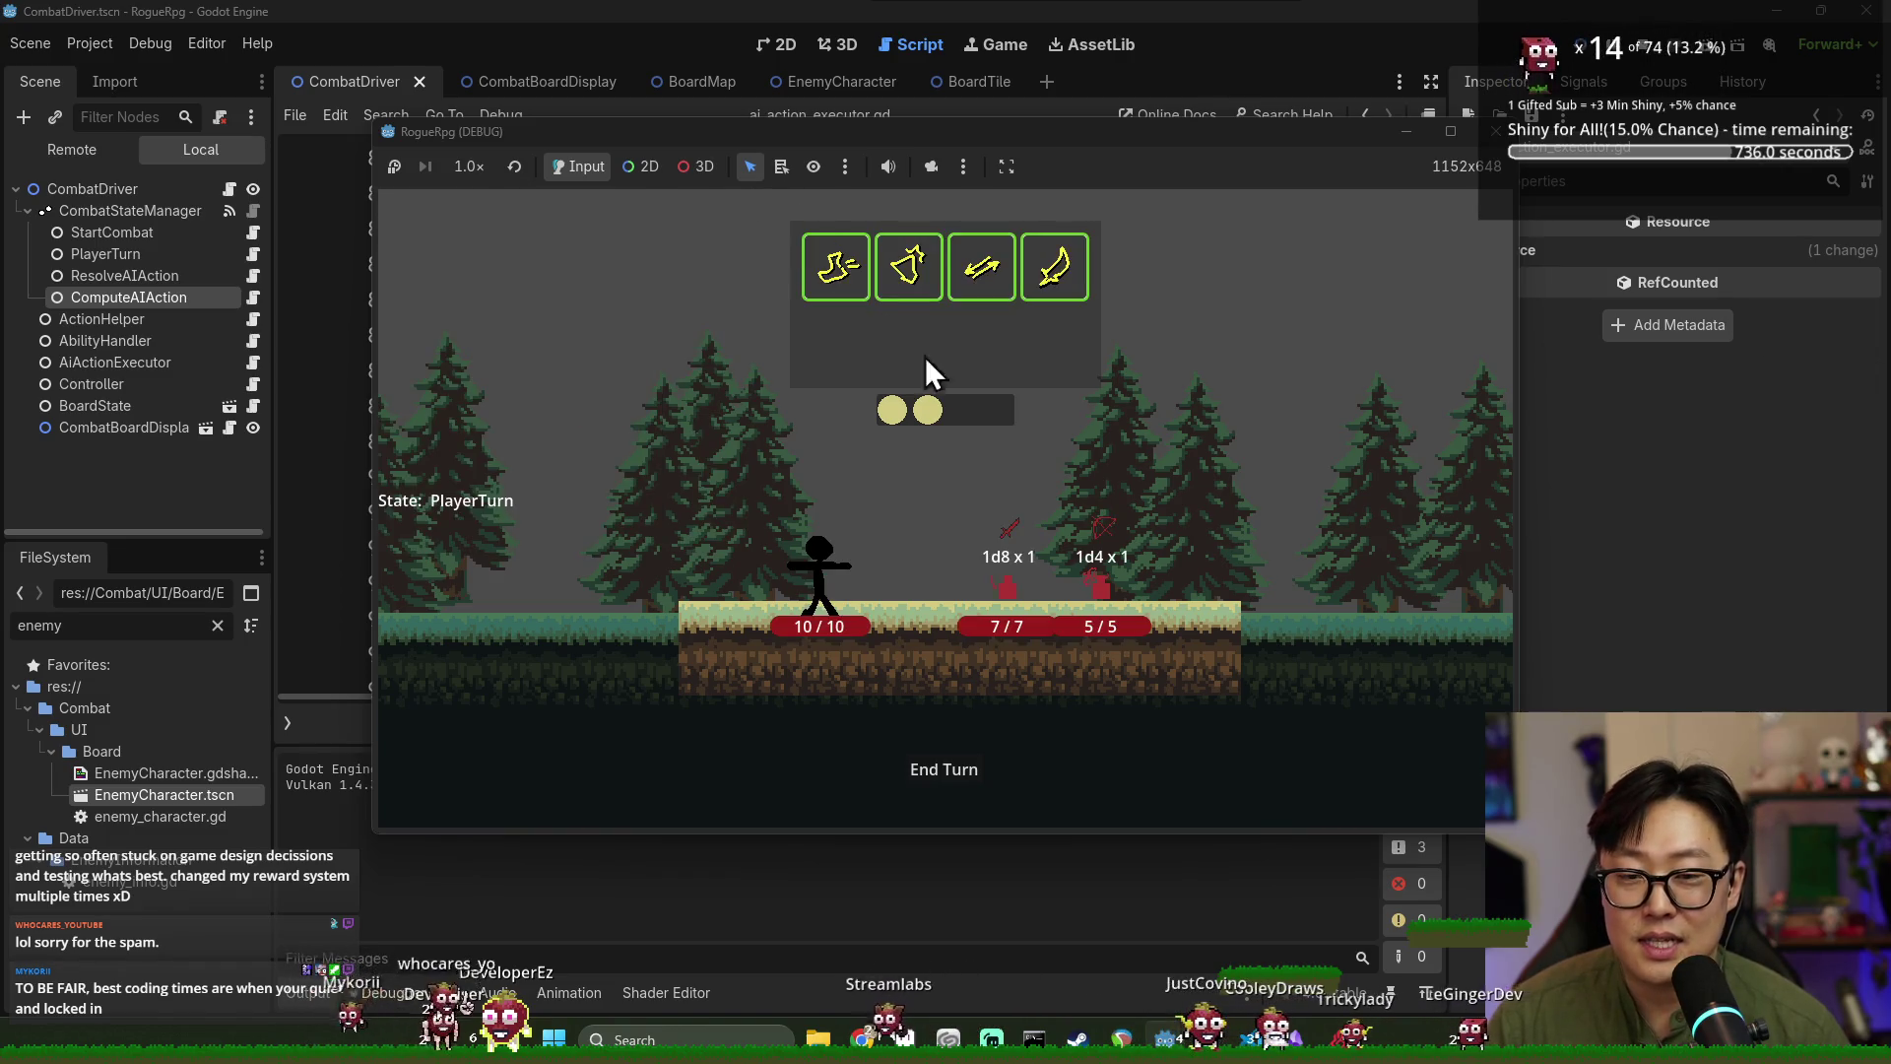
pyautogui.click(948, 771)
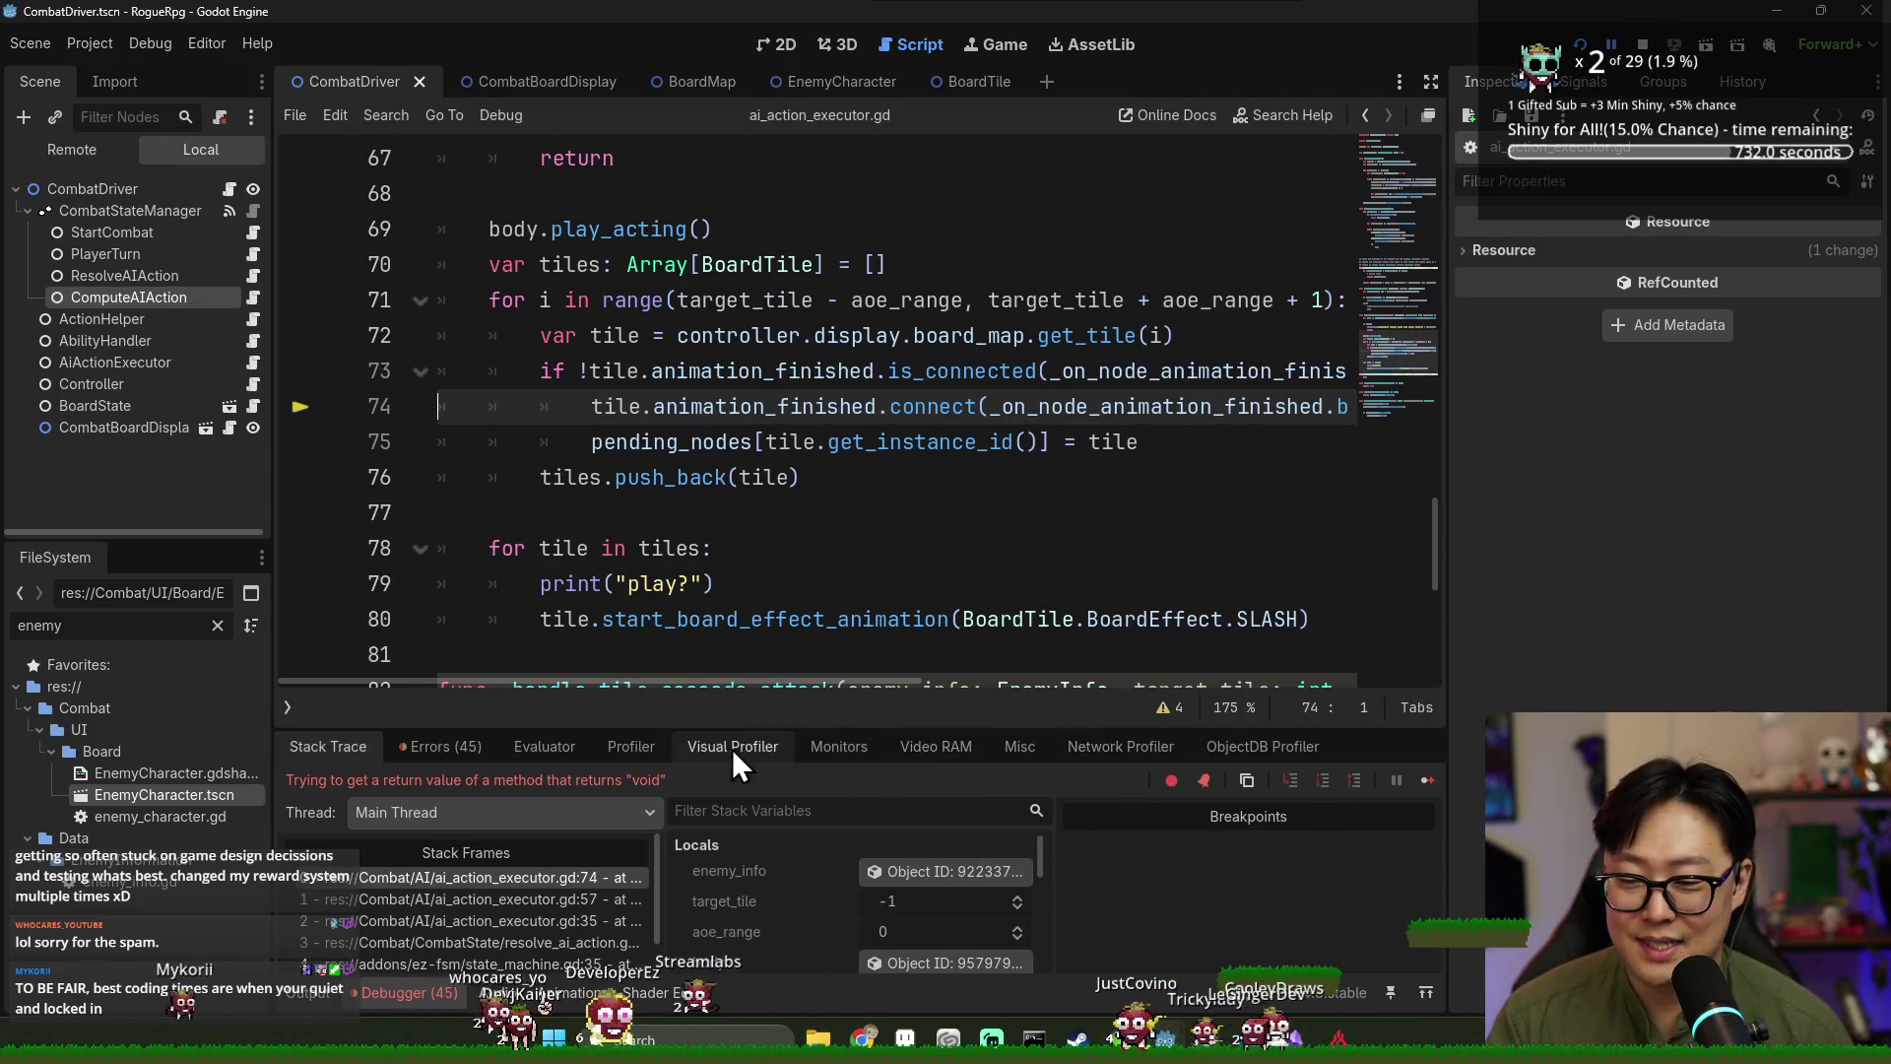
pyautogui.press('F5')
# Select the is_connected call on line 73 and save the script.
pyautogui.click(1101, 386)
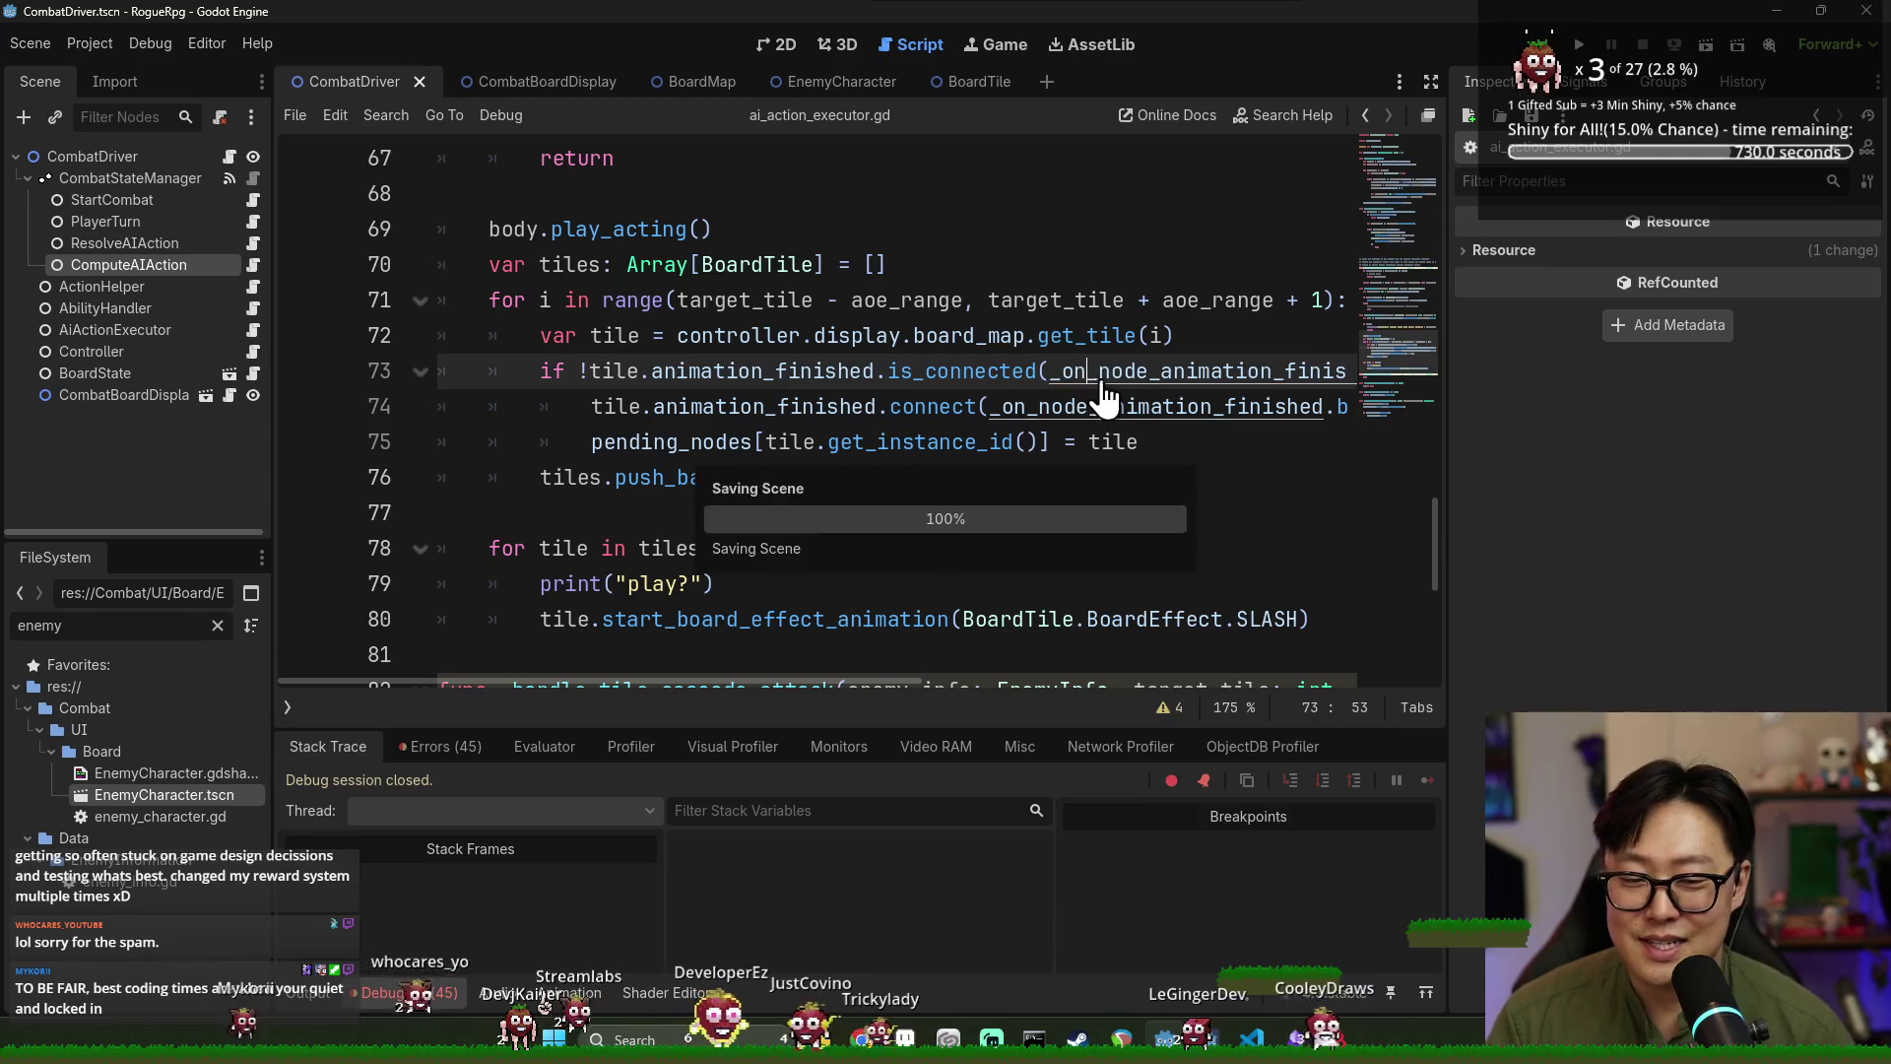
pyautogui.click(825, 370)
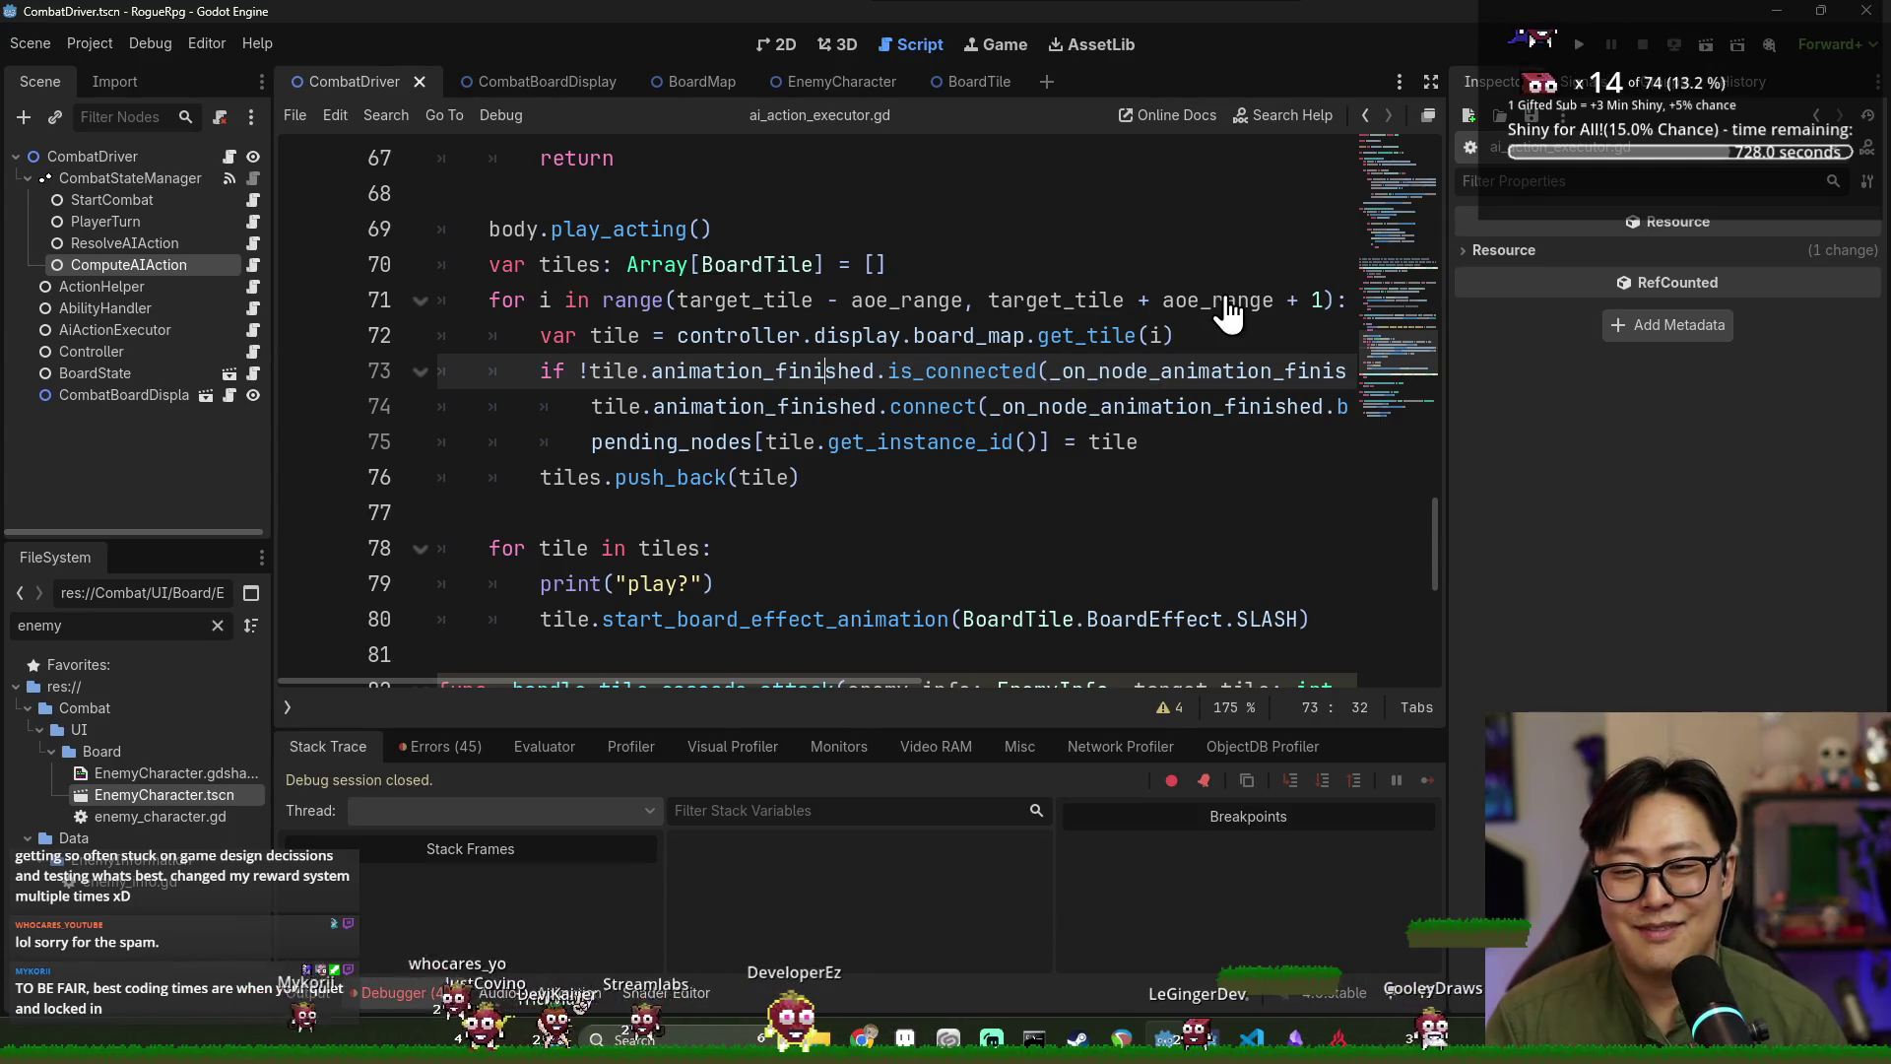
pyautogui.doubleClick(922, 370)
pyautogui.hotkey('ctrl', 's')
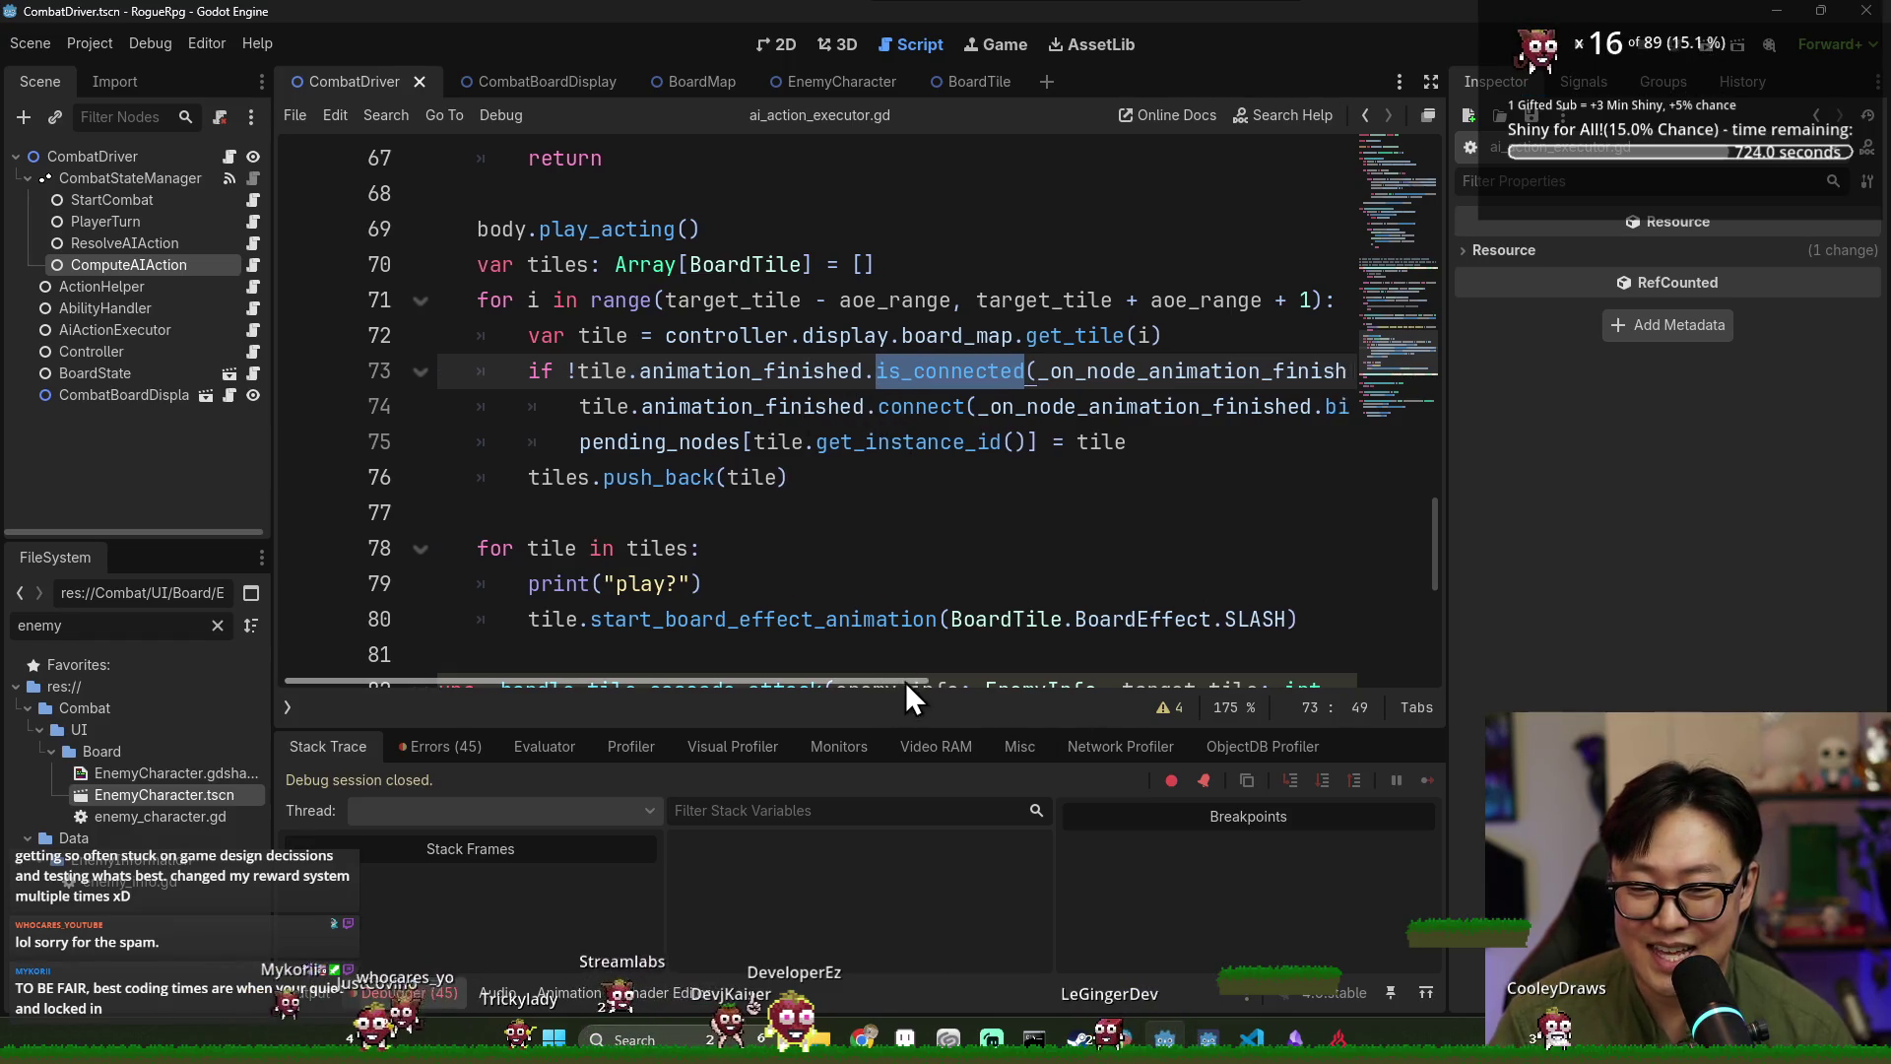
pyautogui.moveTo(900, 681); pyautogui.dragTo(1008, 693)
pyautogui.click(1004, 407)
pyautogui.hotkey('ctrl', 's')
pyautogui.moveTo(724, 682); pyautogui.dragTo(599, 683)
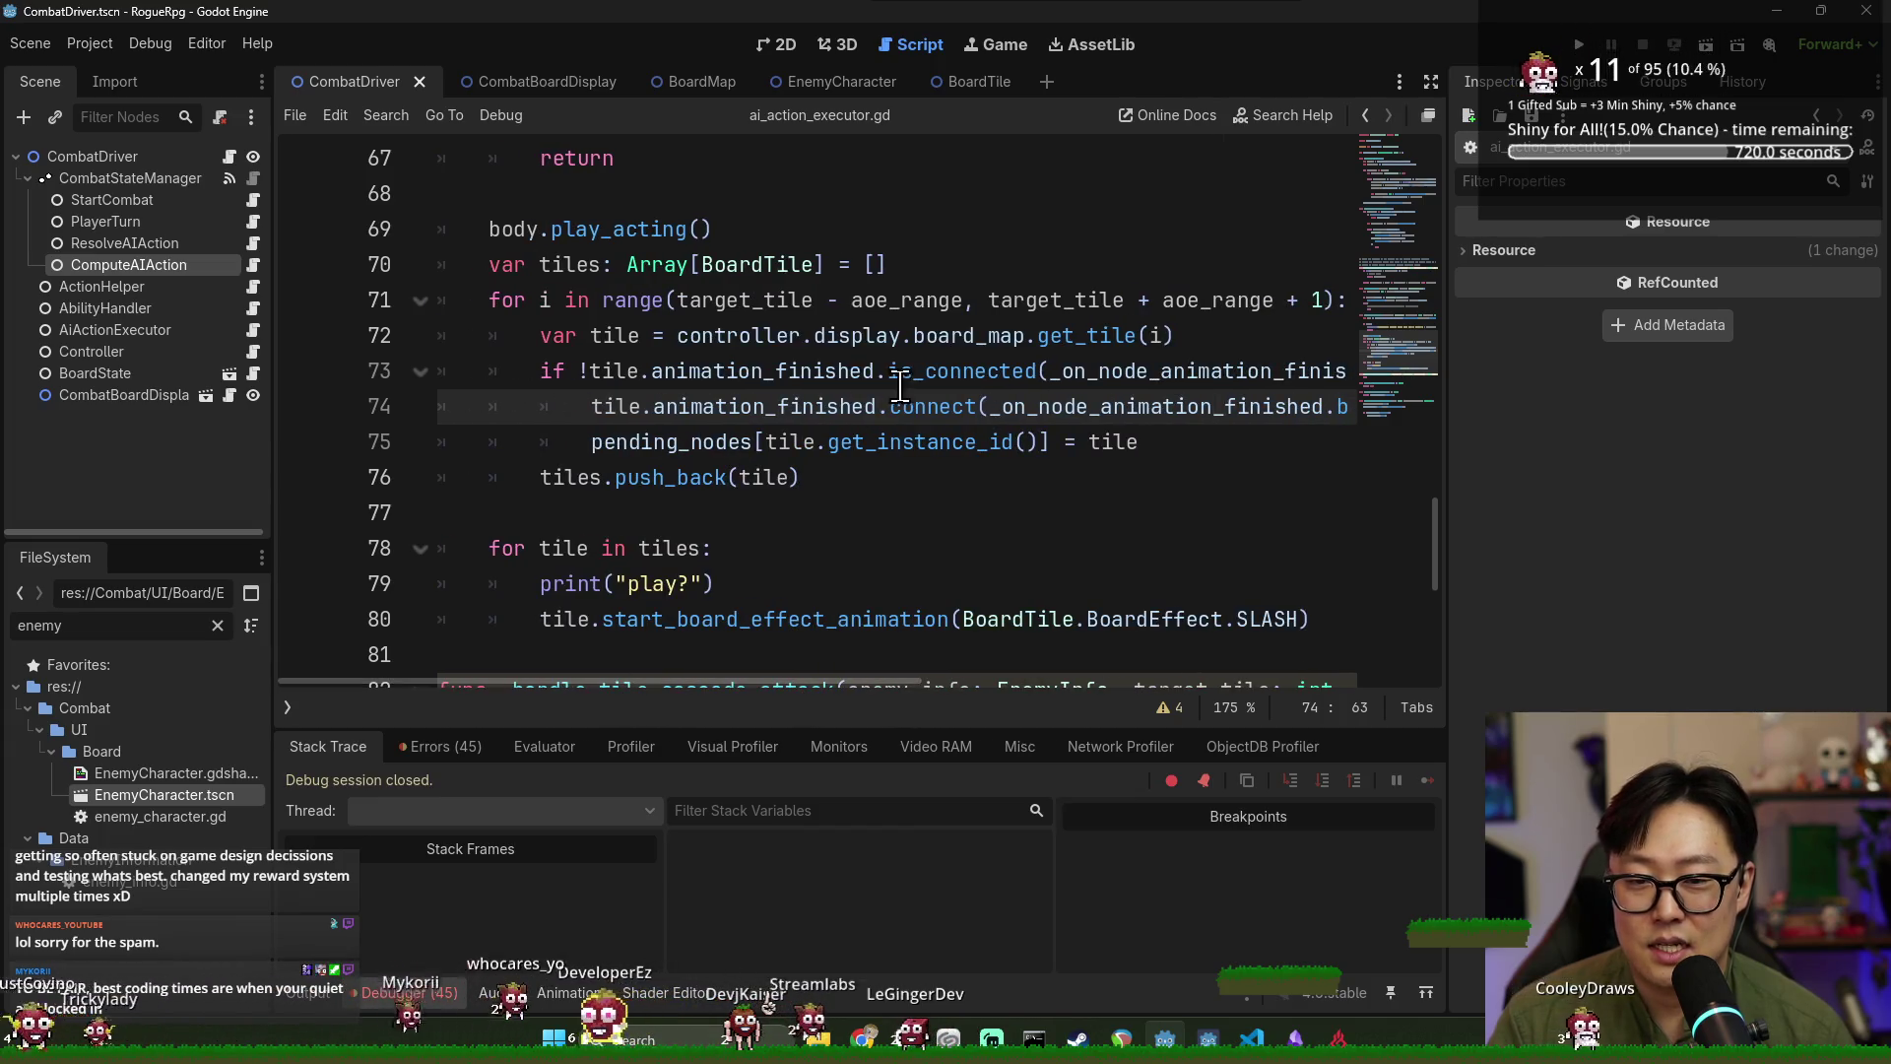
# Delete the is_connected guard line, unindent its two body lines, and rerun the game.
pyautogui.doubleClick(901, 382)
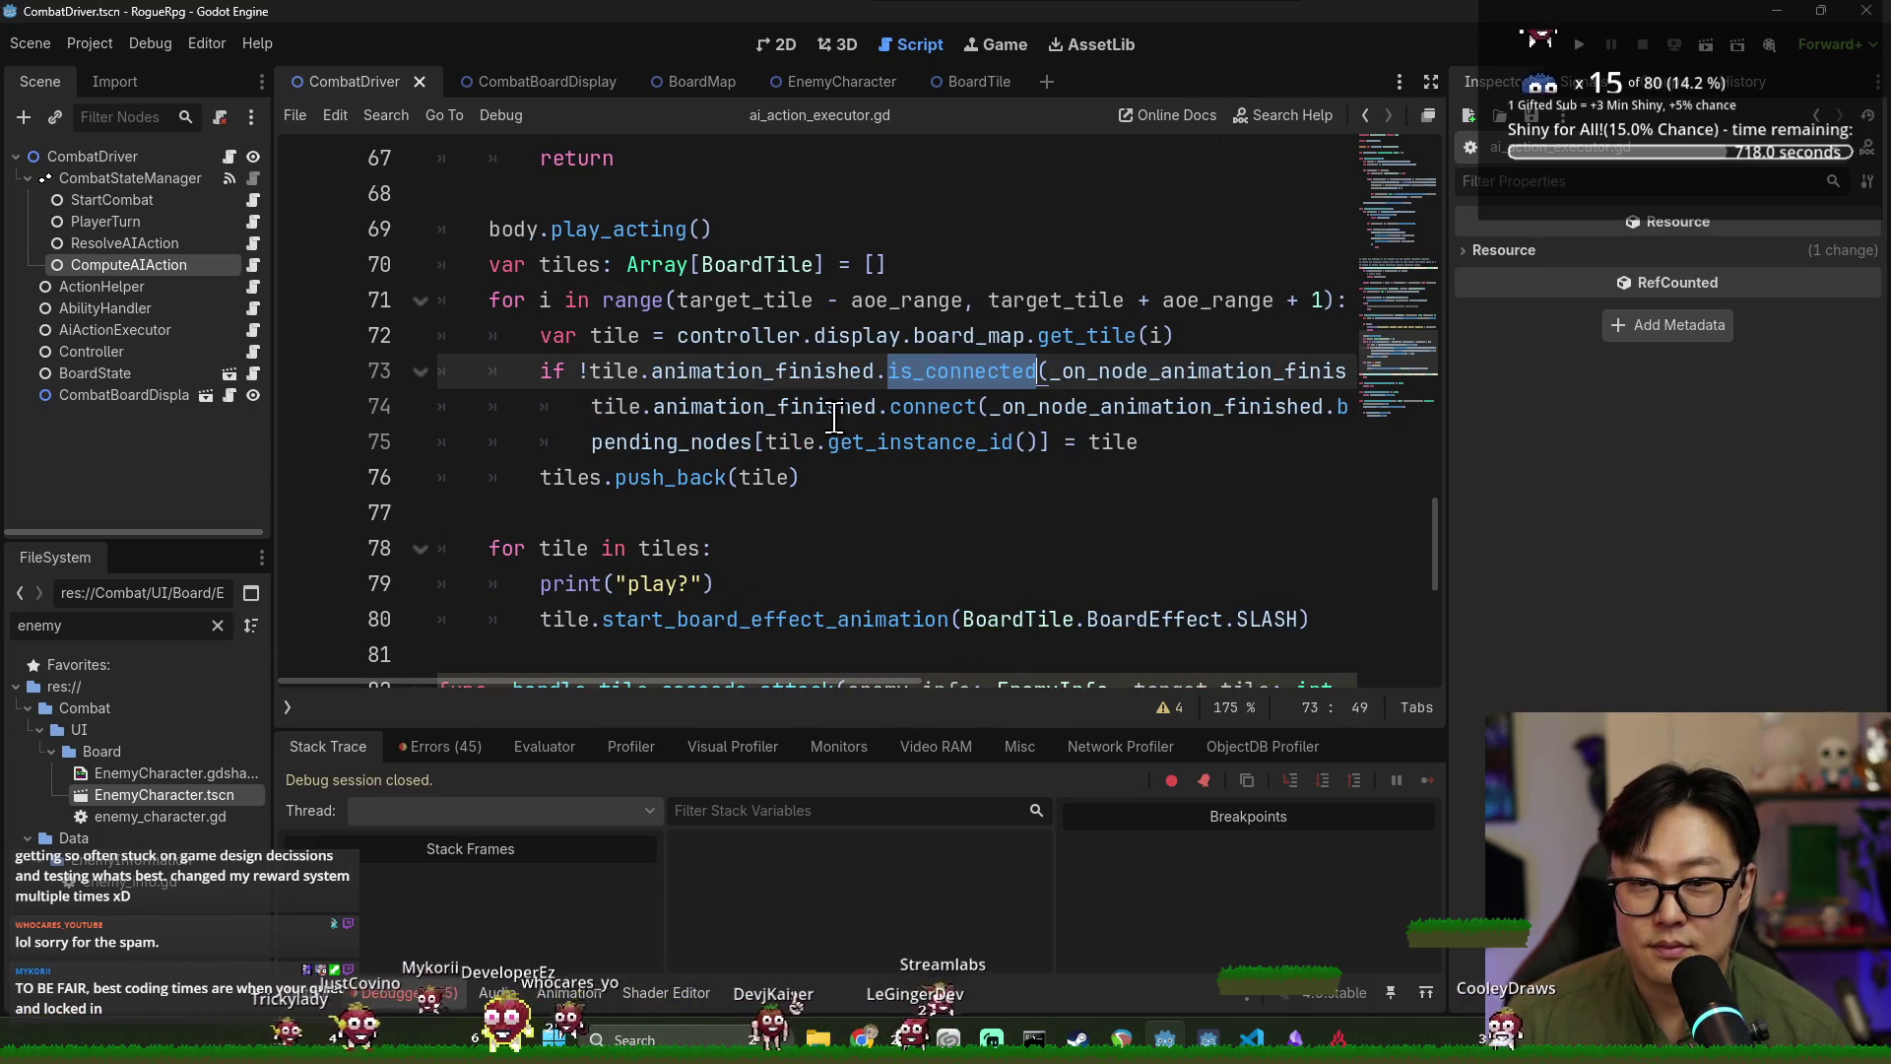
pyautogui.tripleClick(692, 374)
pyautogui.press('BackSpace')
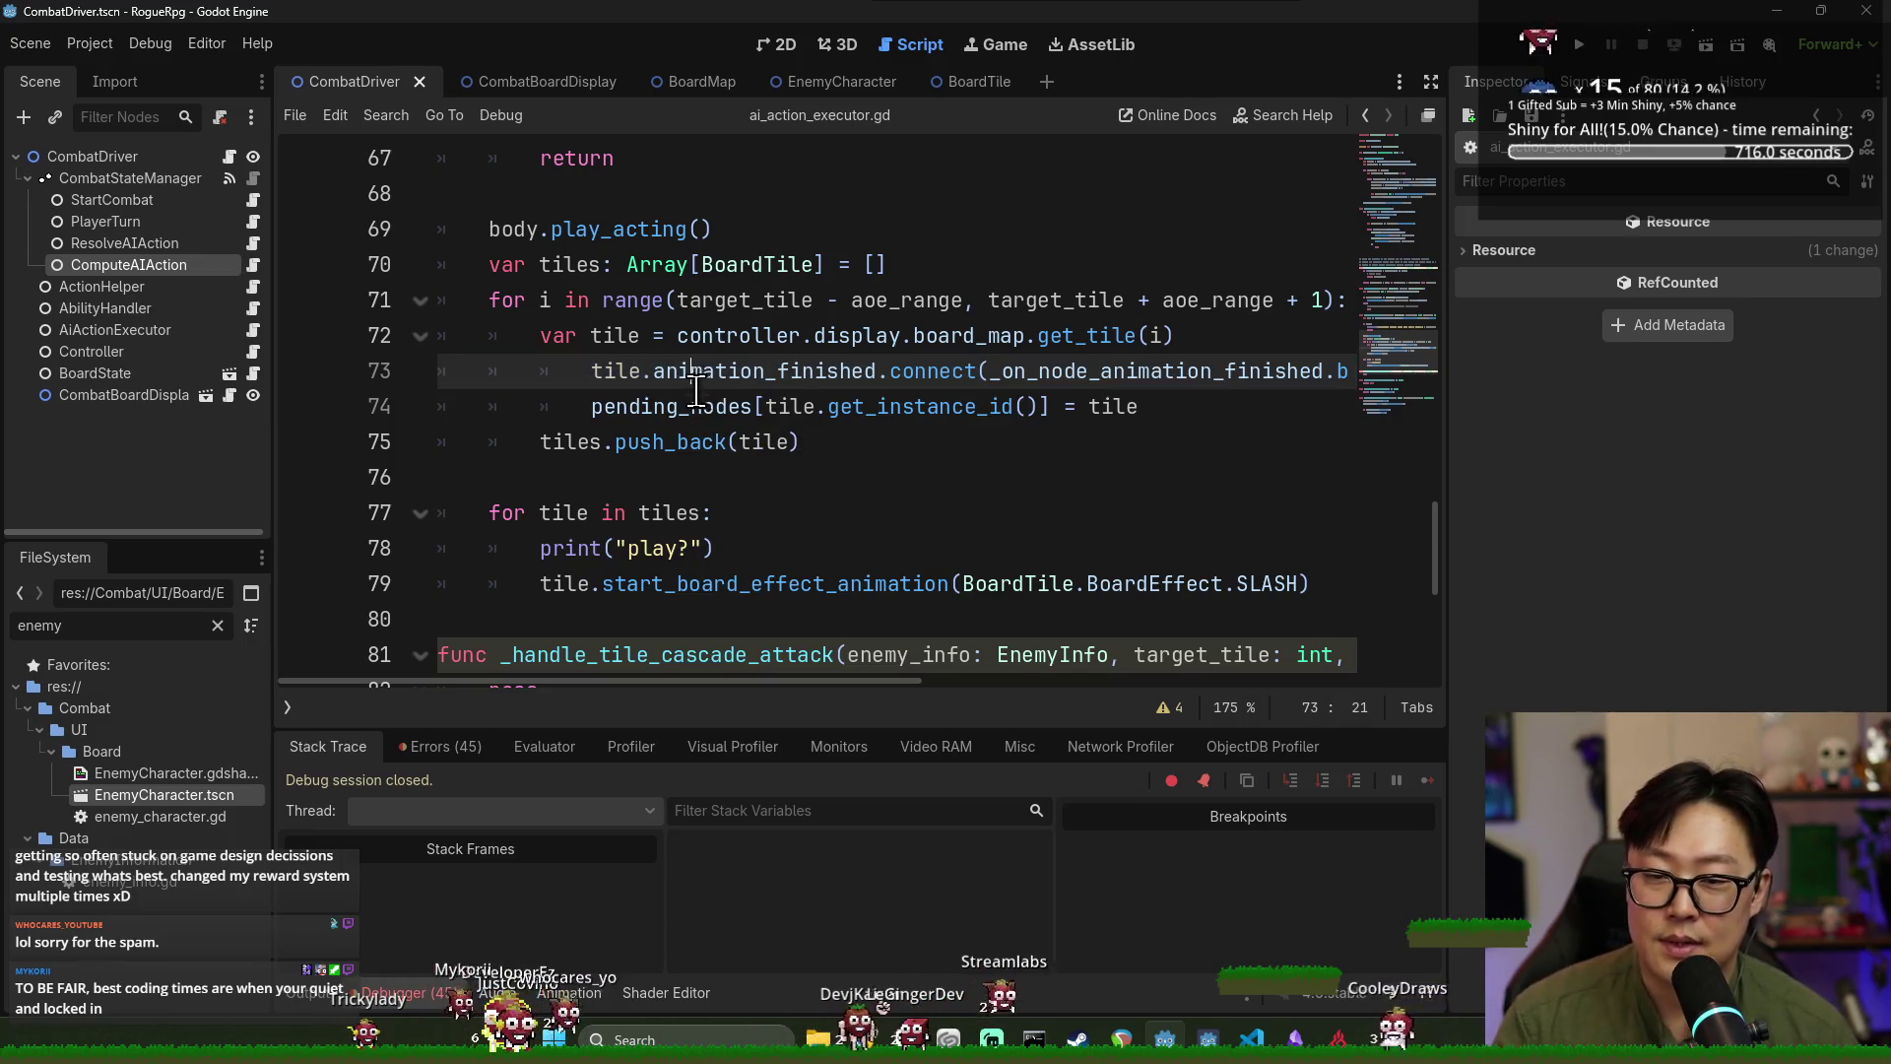
pyautogui.hotkey('shift', 'Down')
pyautogui.hotkey('shift', 'Tab')
pyautogui.click(1579, 44)
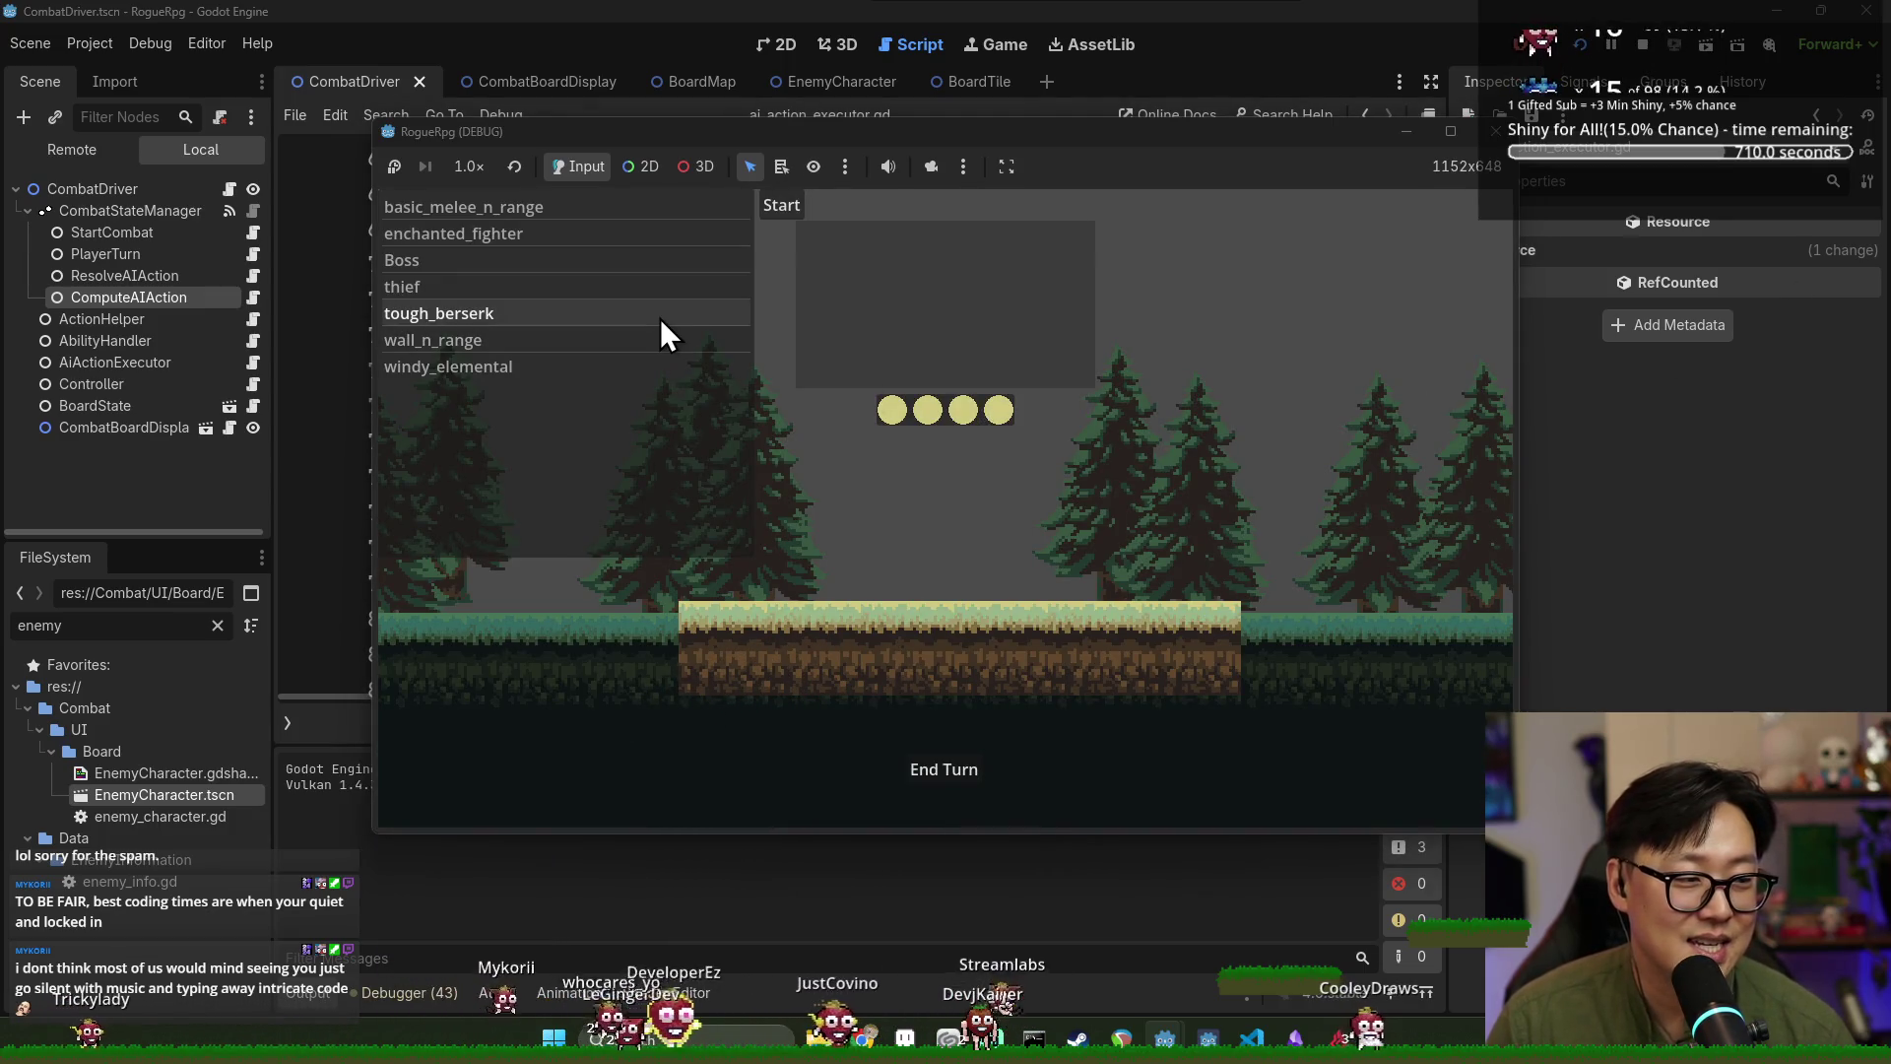
# Start a fight and end the turn, halting at line 73 with a void-return error.
pyautogui.click(505, 208)
pyautogui.click(783, 207)
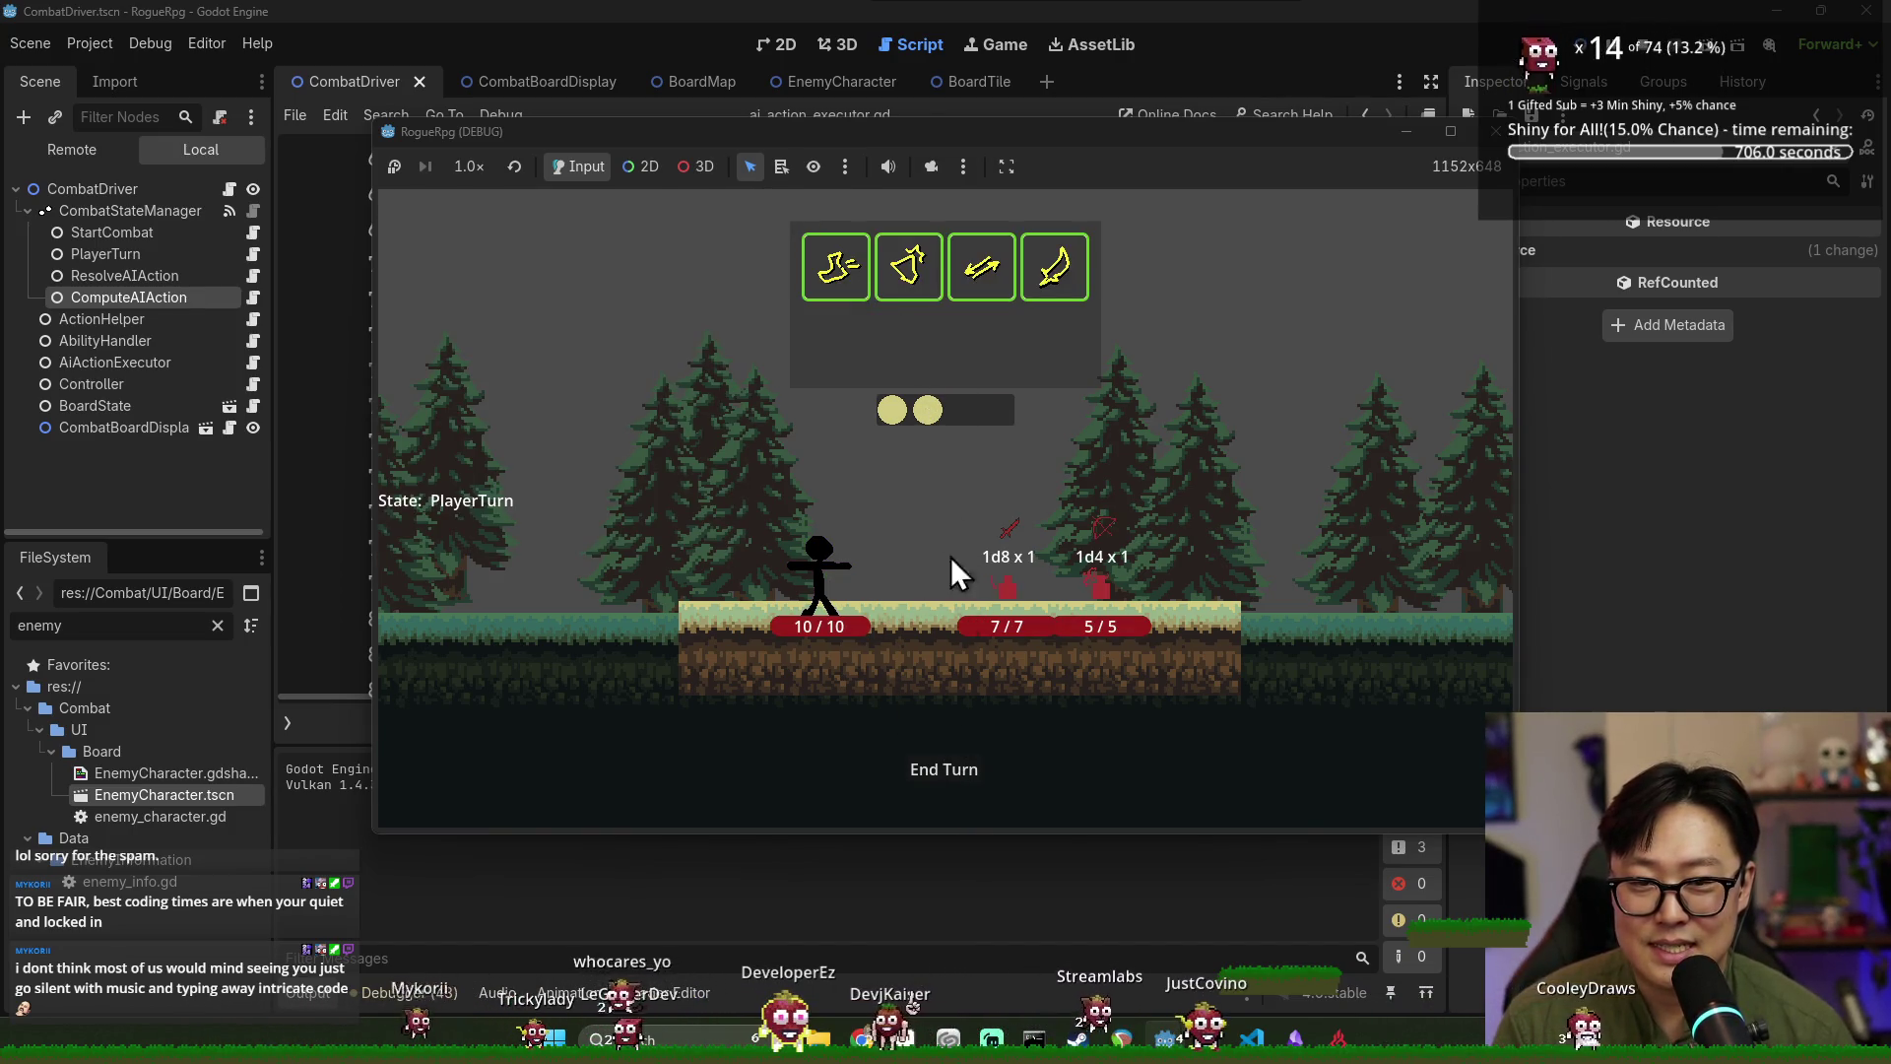
pyautogui.click(942, 766)
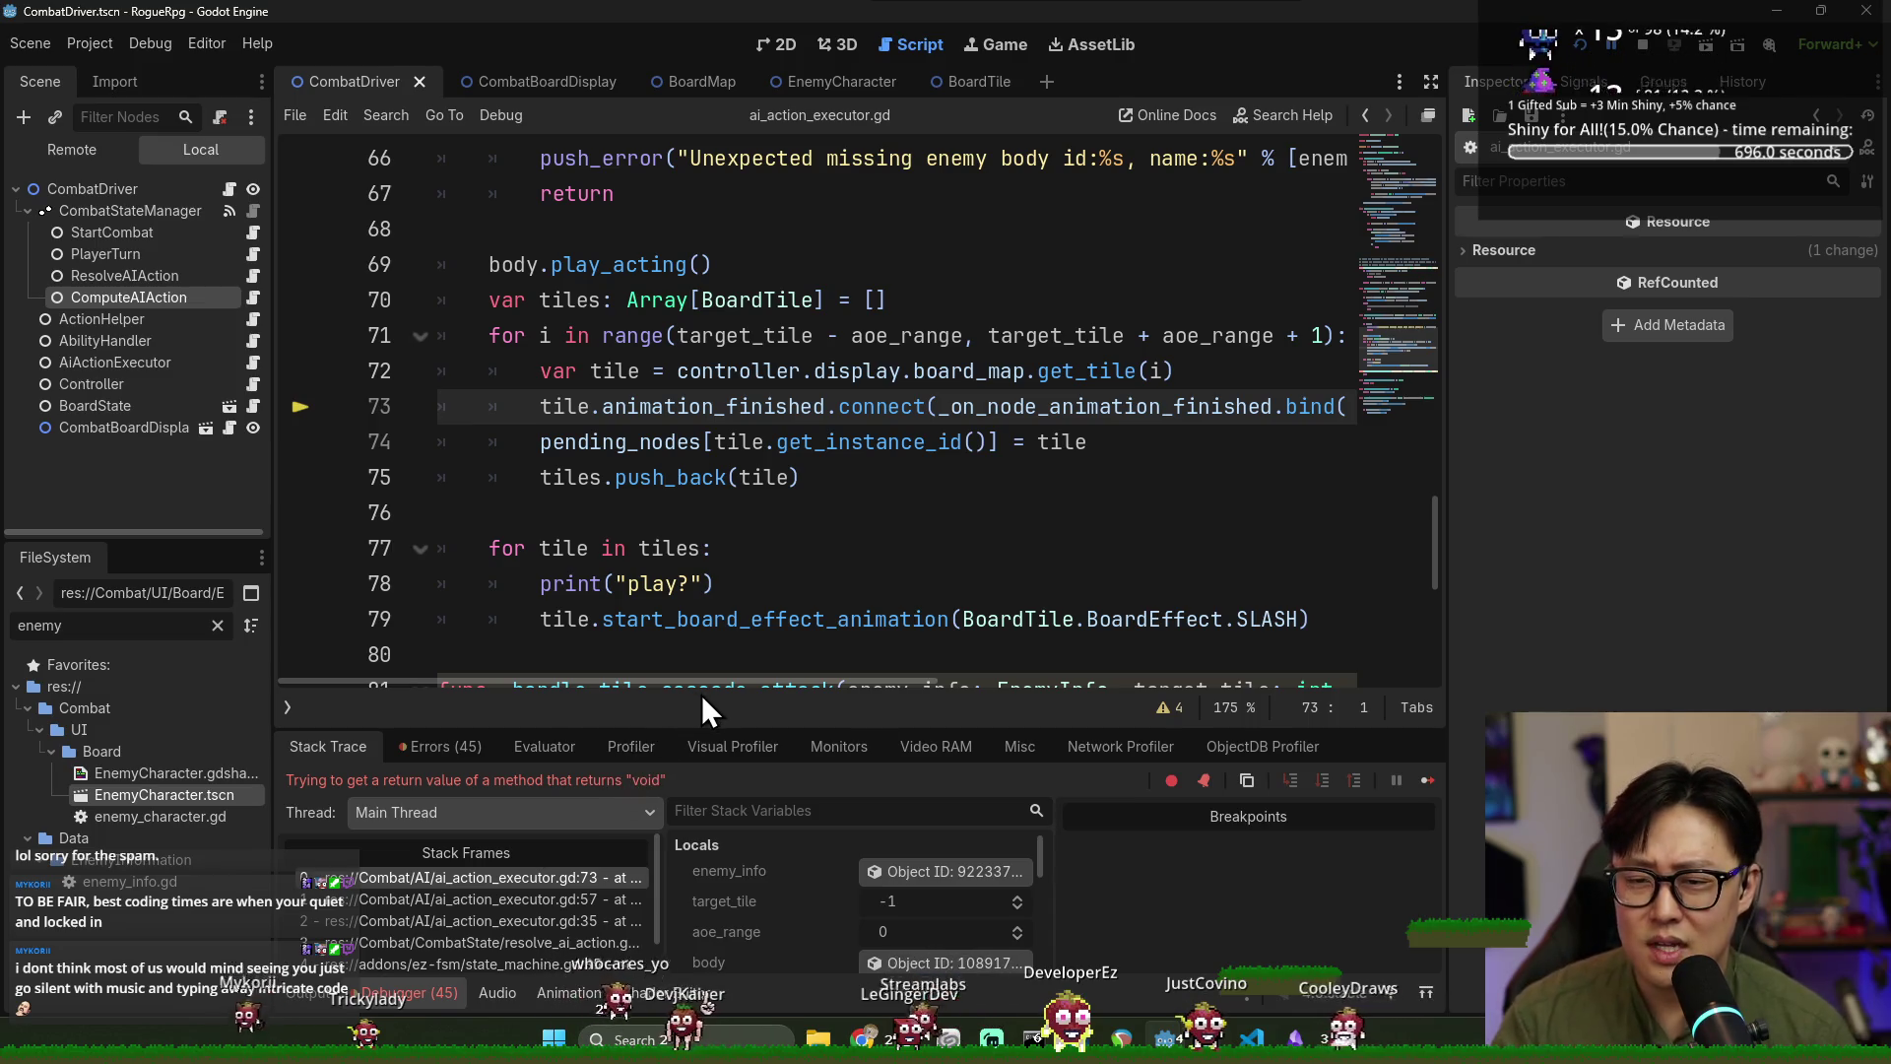
pyautogui.moveTo(714, 687)
pyautogui.mouseDown()
pyautogui.moveTo(1237, 690)
pyautogui.moveTo(1001, 683)
pyautogui.moveTo(1166, 625)
pyautogui.mouseUp()
# Append .bind(_on_node_animation_finished)) to line 73 and save the script.
pyautogui.press('End')
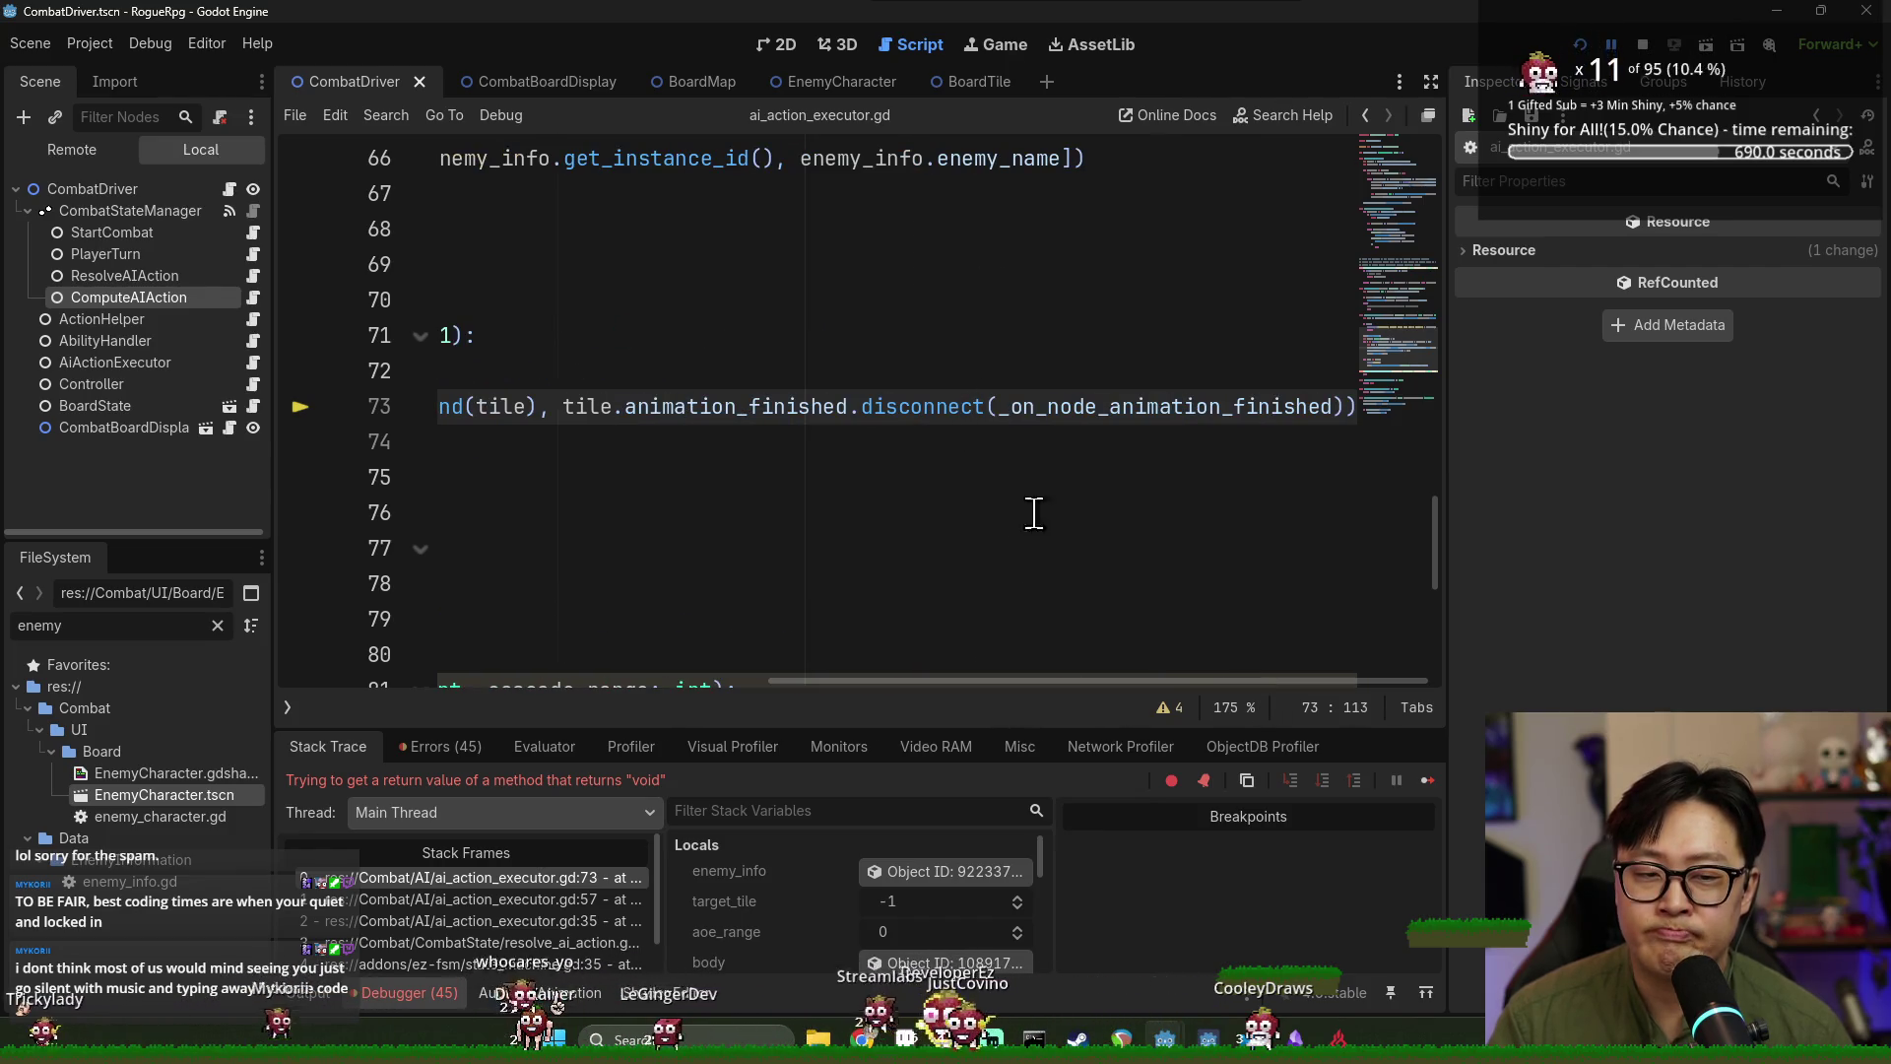
pyautogui.write('.bind')
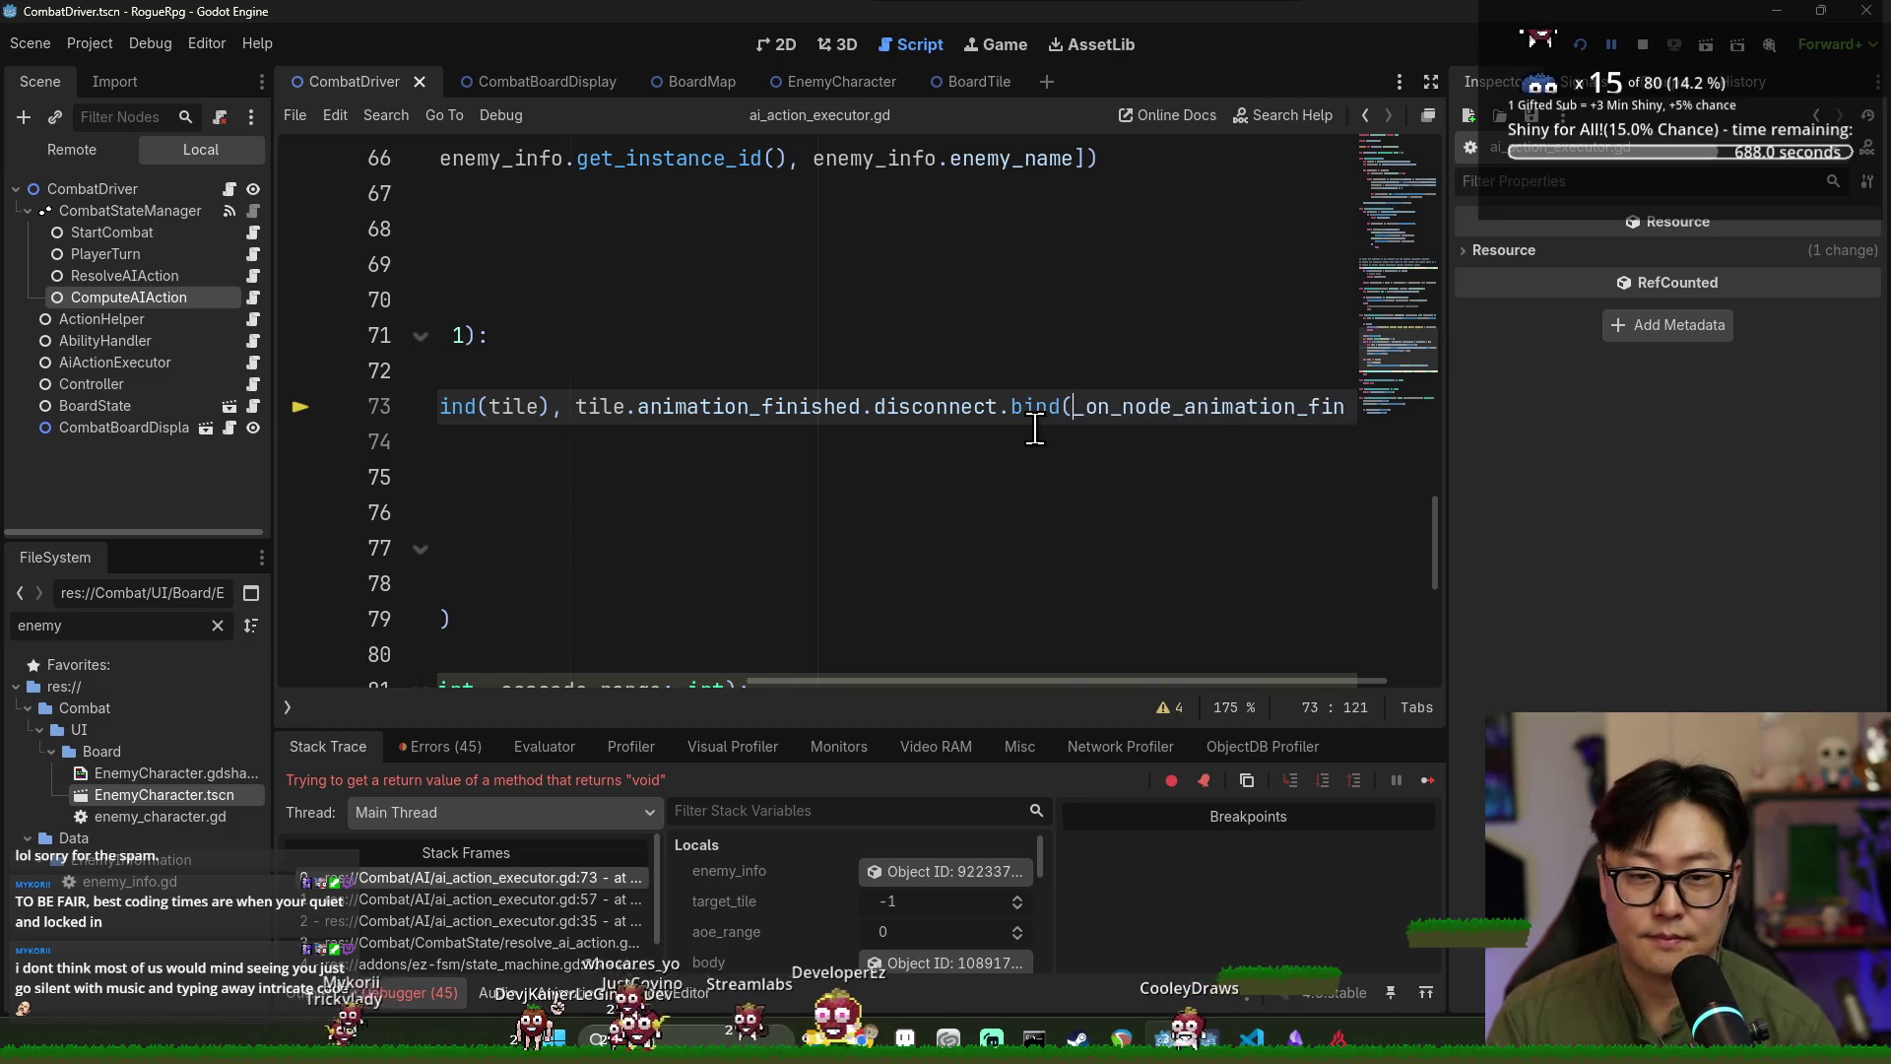
pyautogui.moveTo(1155, 681); pyautogui.dragTo(1403, 404)
pyautogui.click(1403, 405)
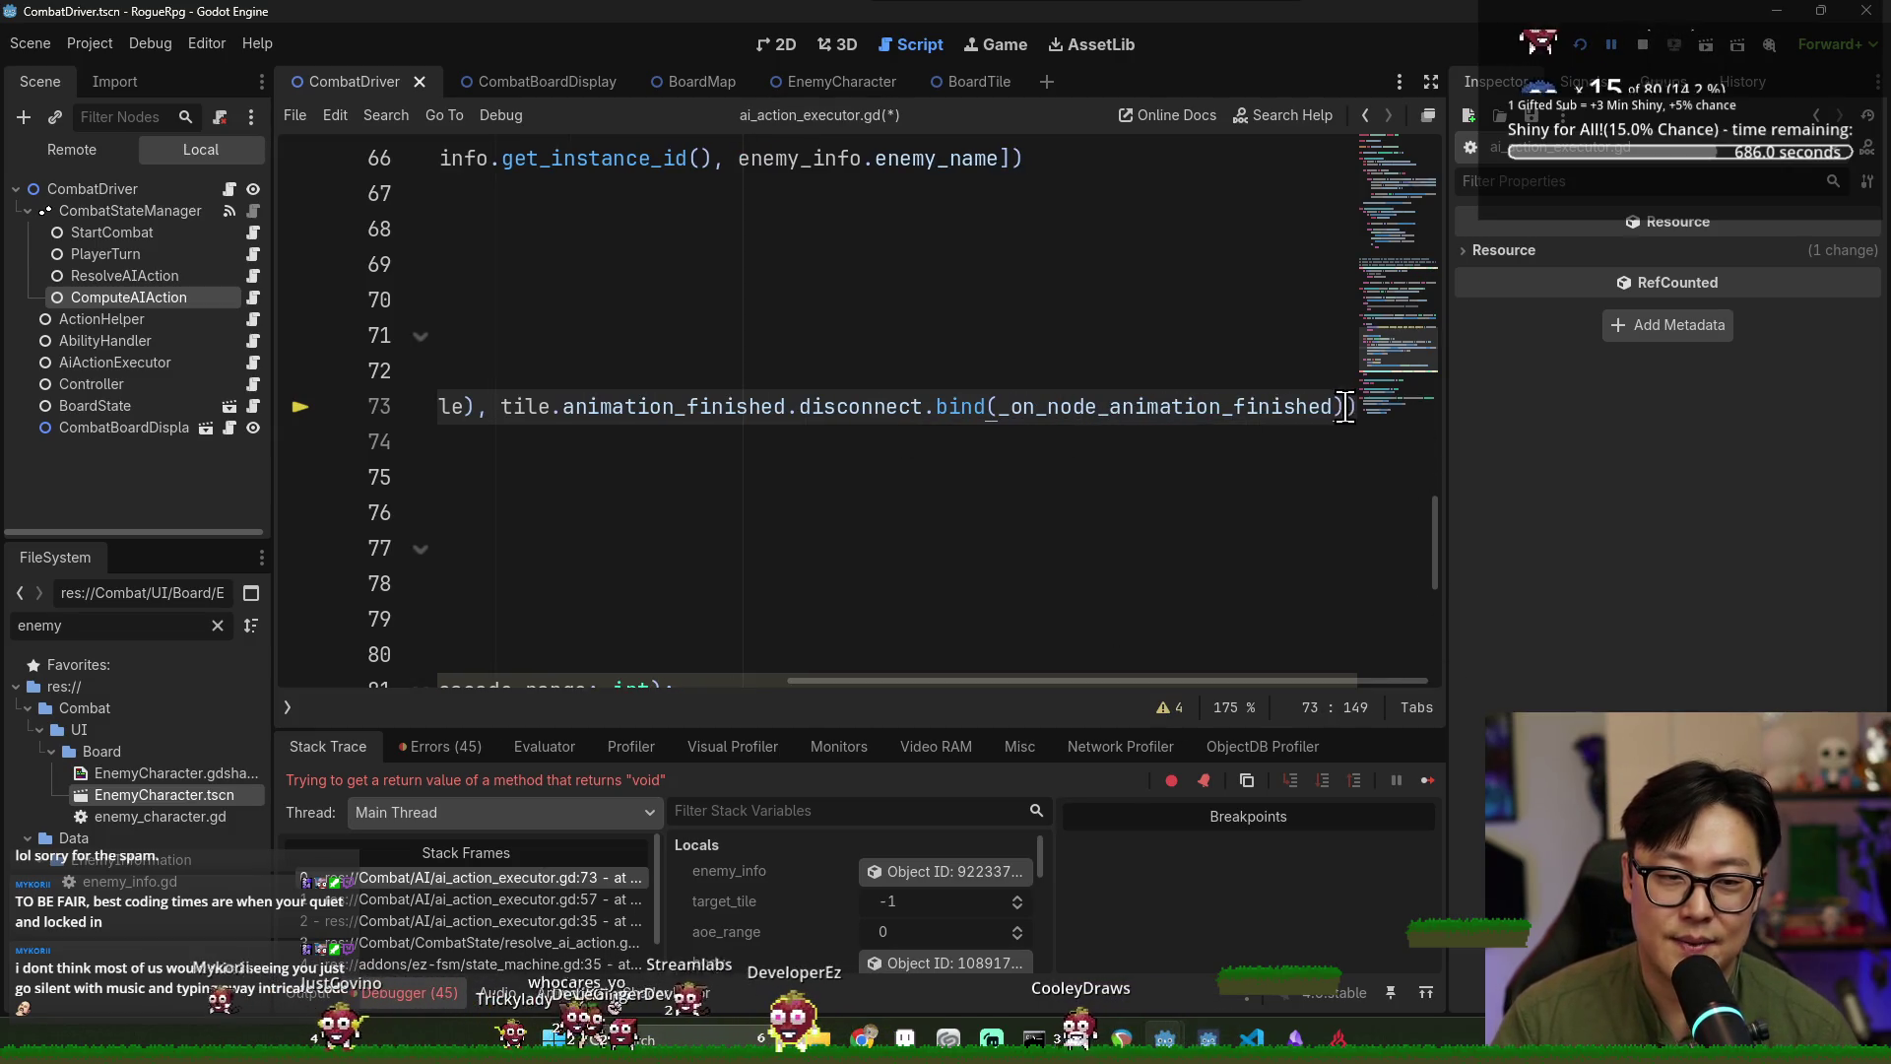
pyautogui.write('))')
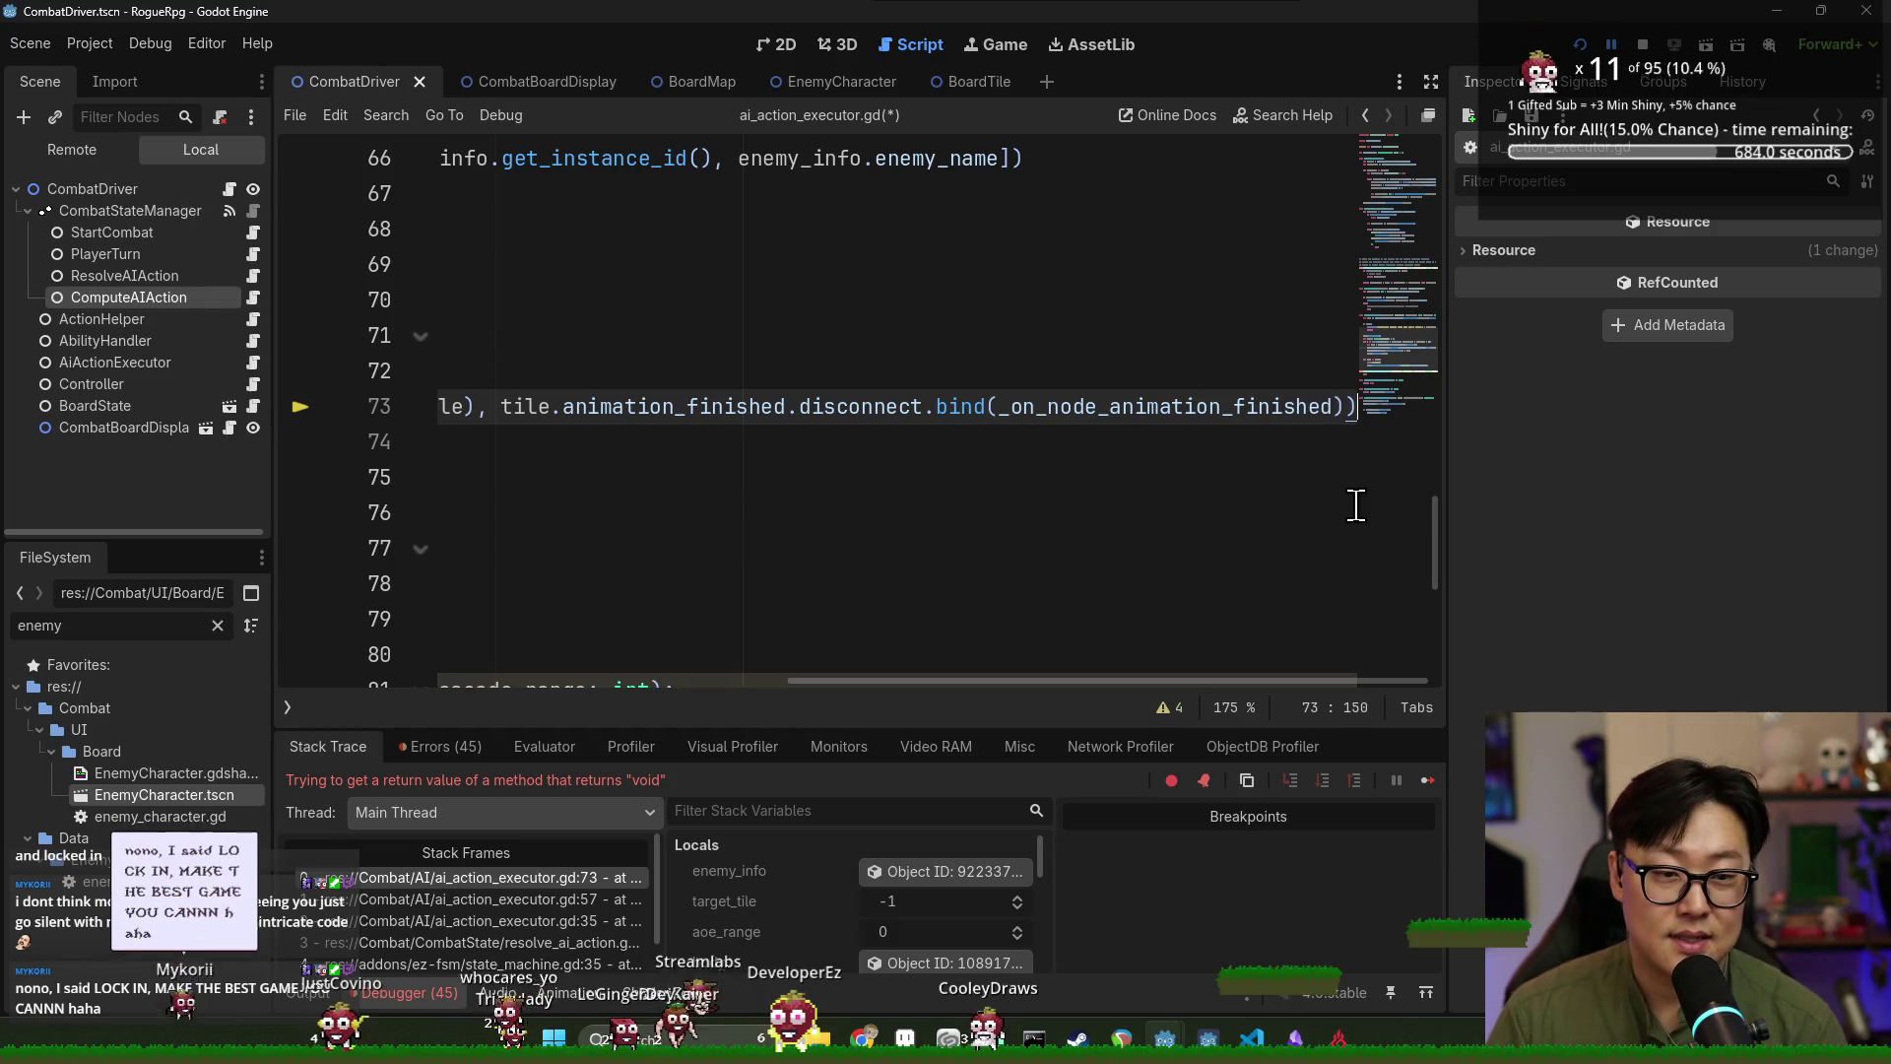
pyautogui.hotkey('ctrl', 's')
pyautogui.moveTo(1303, 680); pyautogui.dragTo(918, 754)
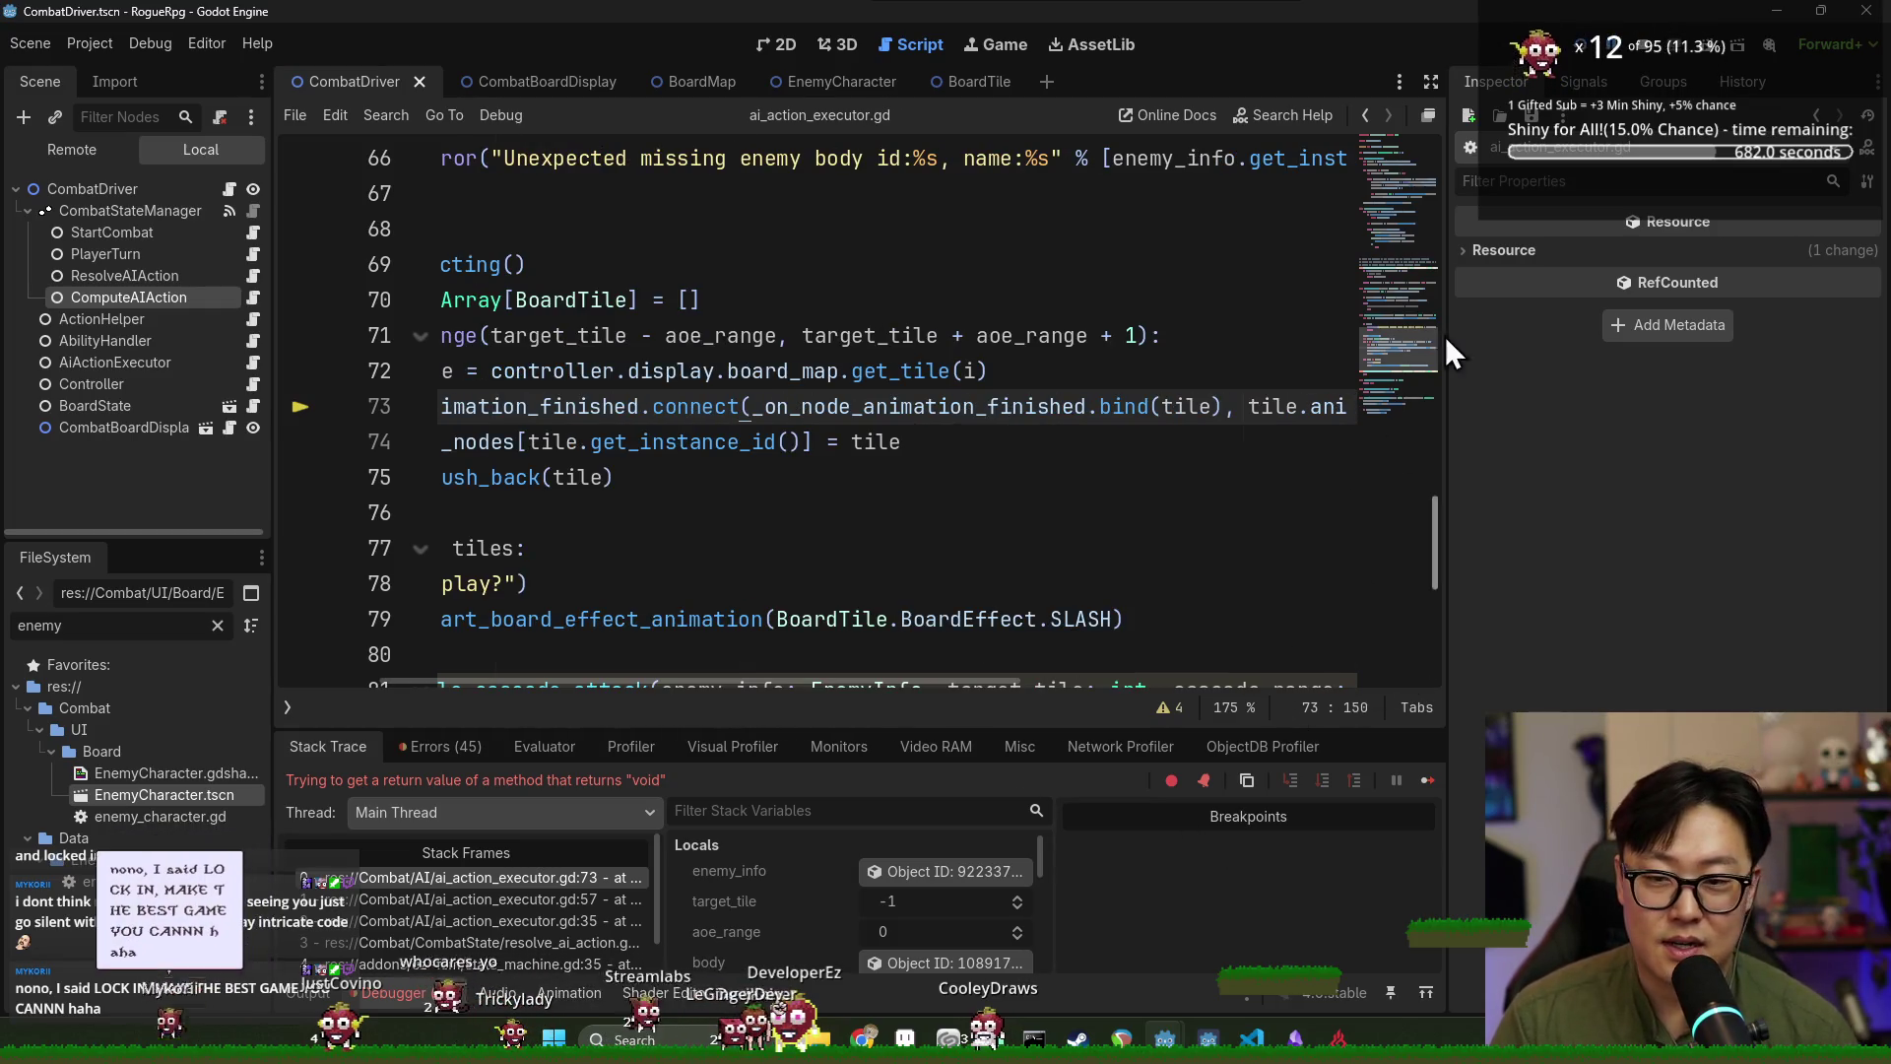
# Rerun the game, start a combat, and end the turn to retest.
pyautogui.click(1582, 44)
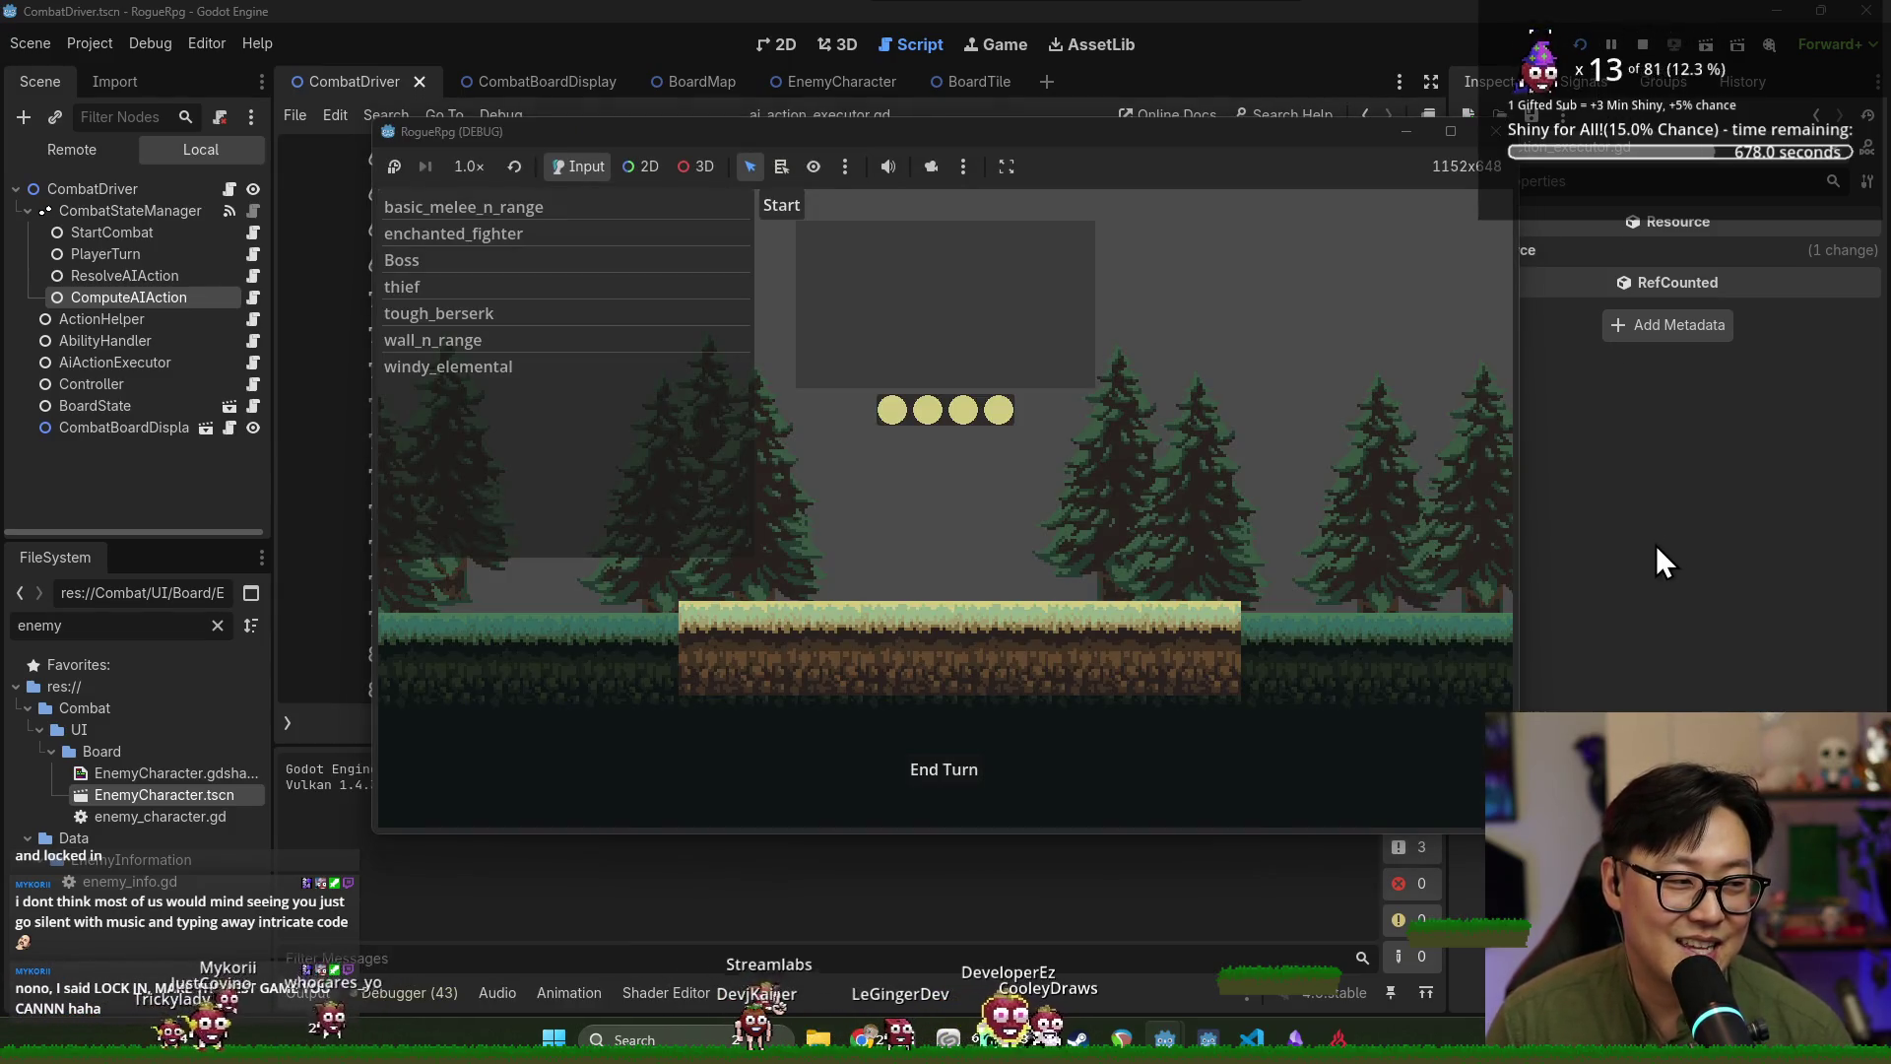
pyautogui.click(592, 207)
pyautogui.click(778, 207)
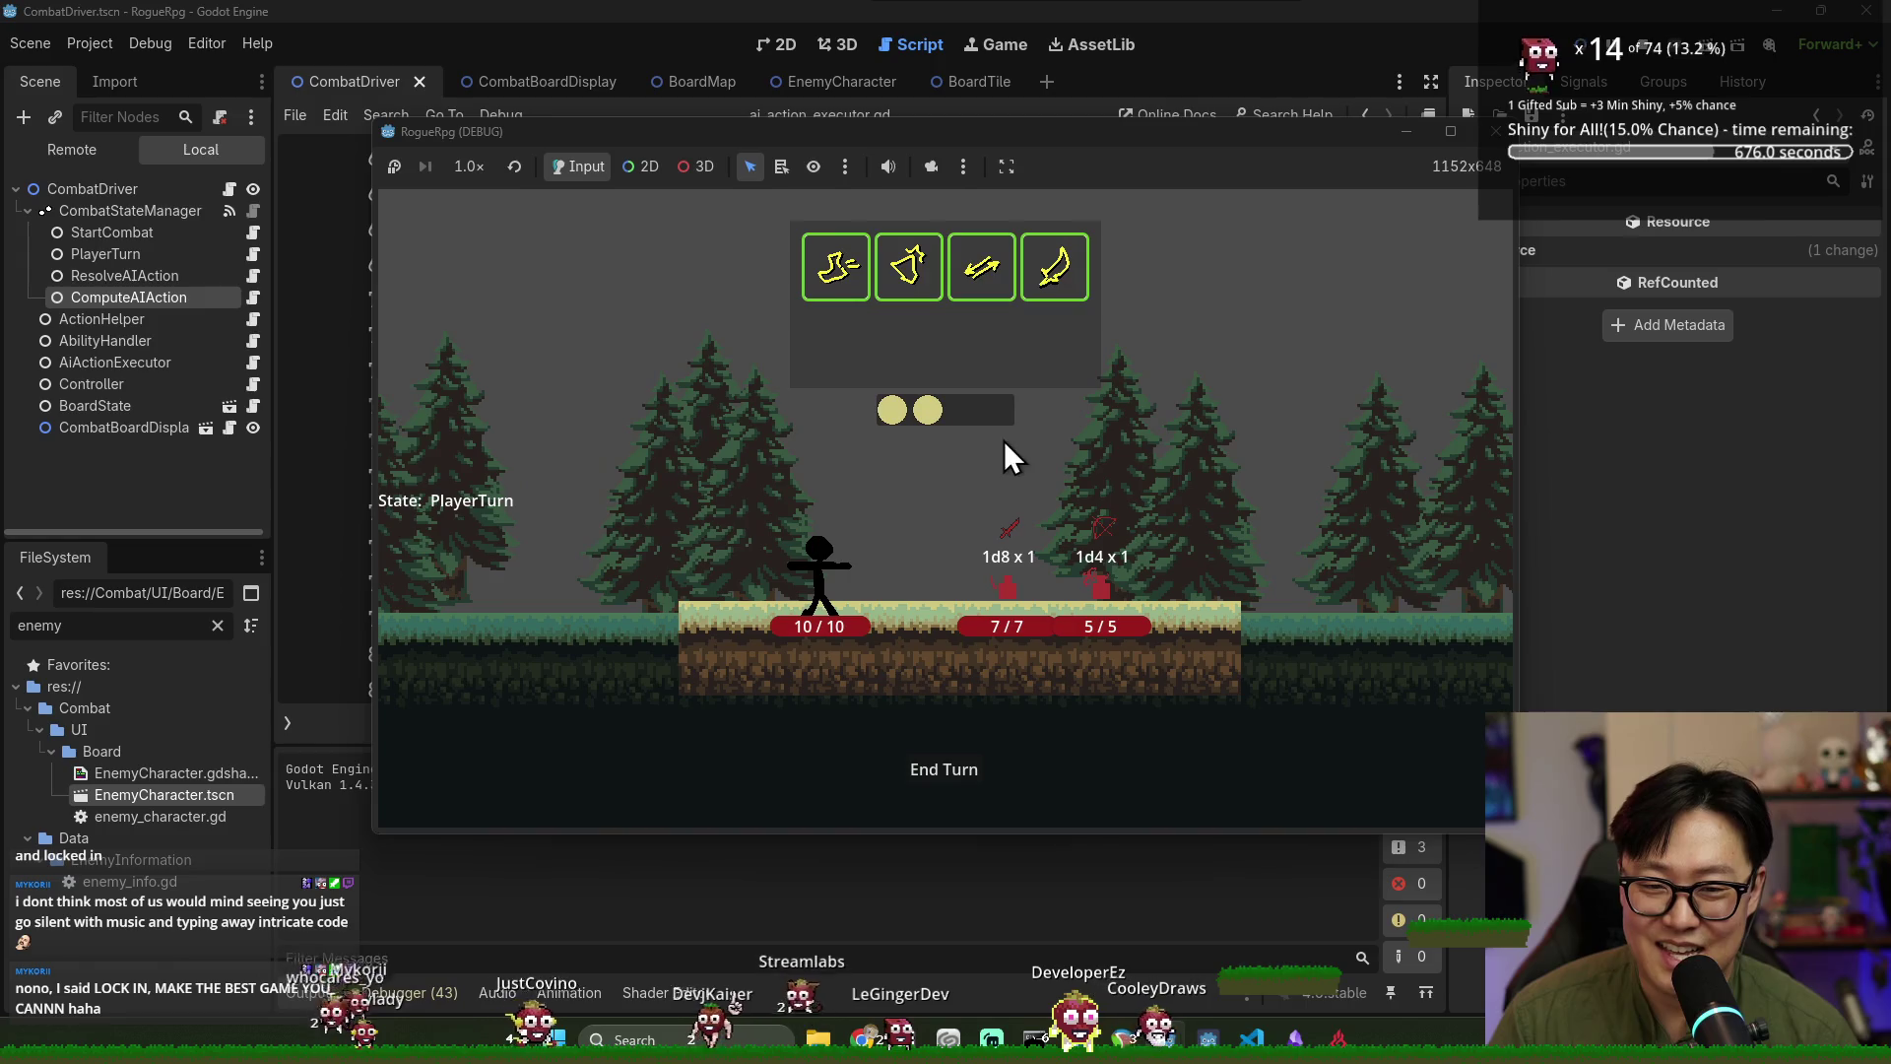
pyautogui.click(954, 766)
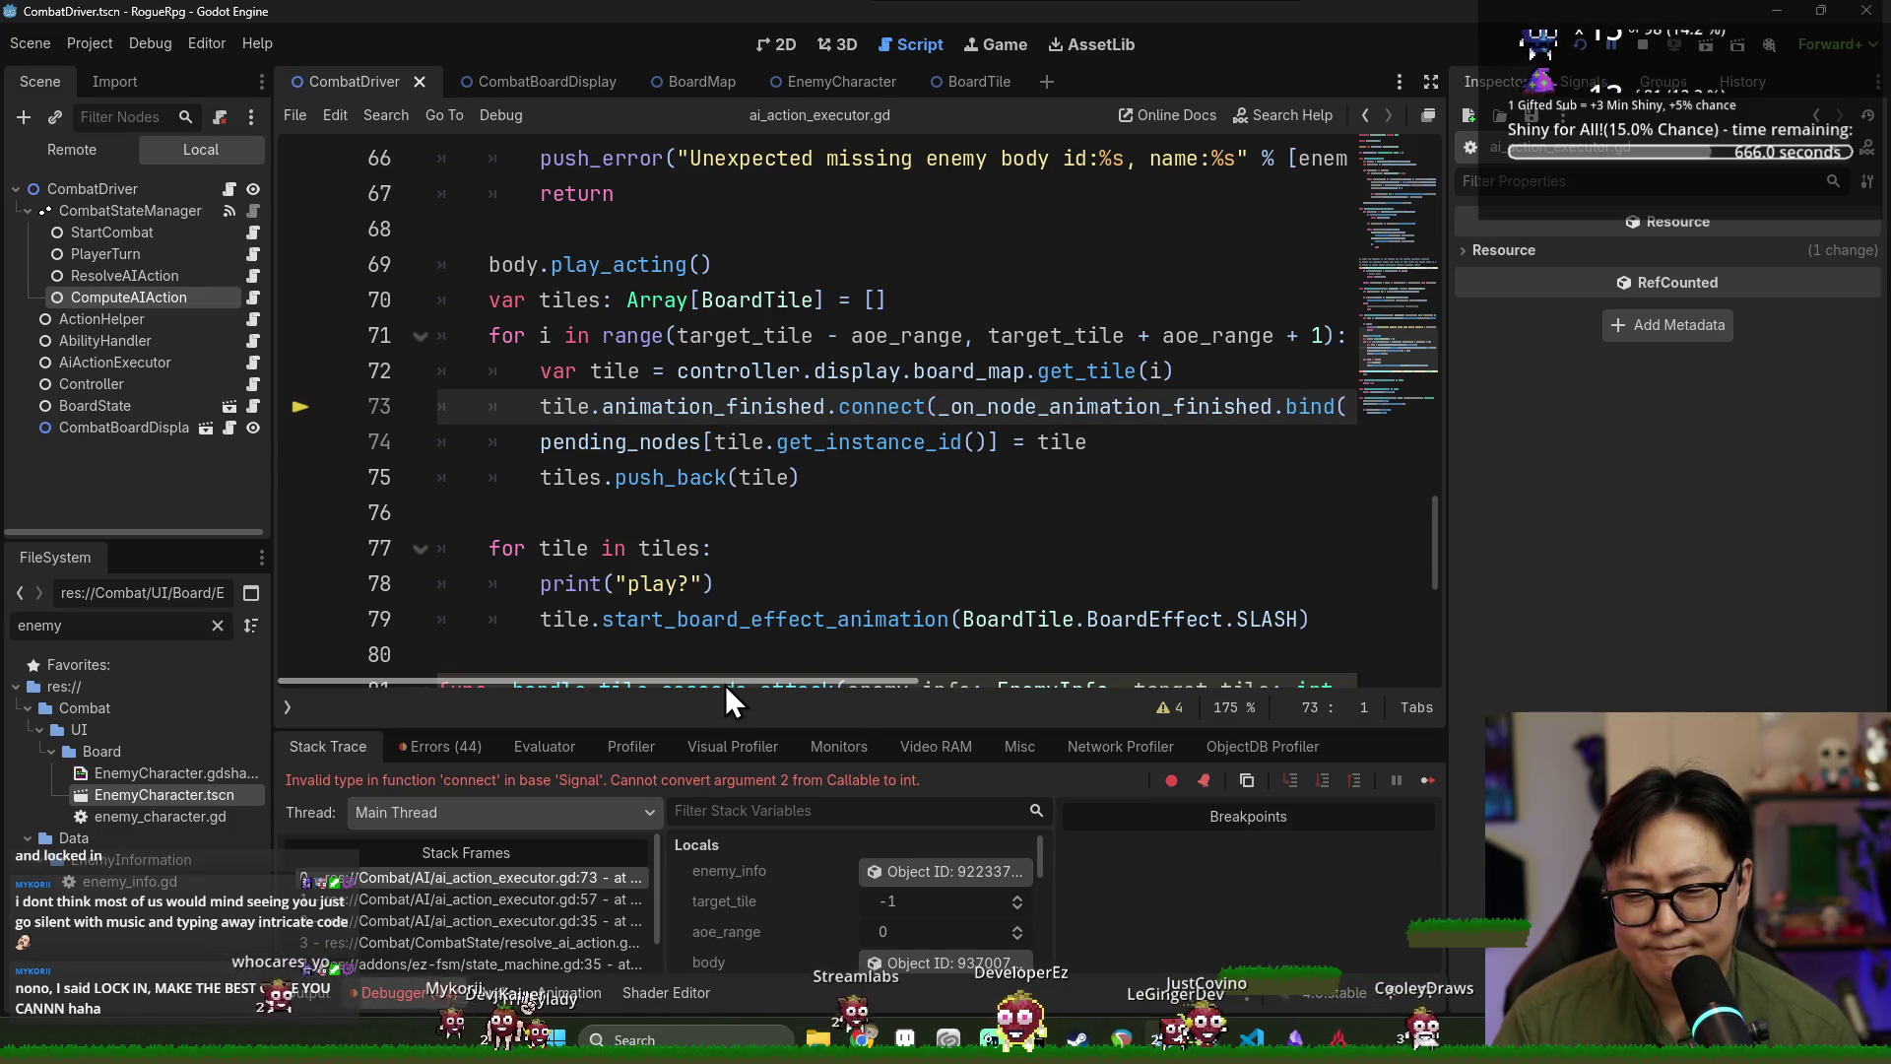
# Inspect the line 73 error: connect cannot convert argument 2 from Callable to int.
pyautogui.moveTo(725, 683)
pyautogui.mouseDown()
pyautogui.moveTo(1314, 688)
pyautogui.moveTo(571, 666)
pyautogui.moveTo(1168, 666)
pyautogui.moveTo(1264, 559)
pyautogui.mouseUp()
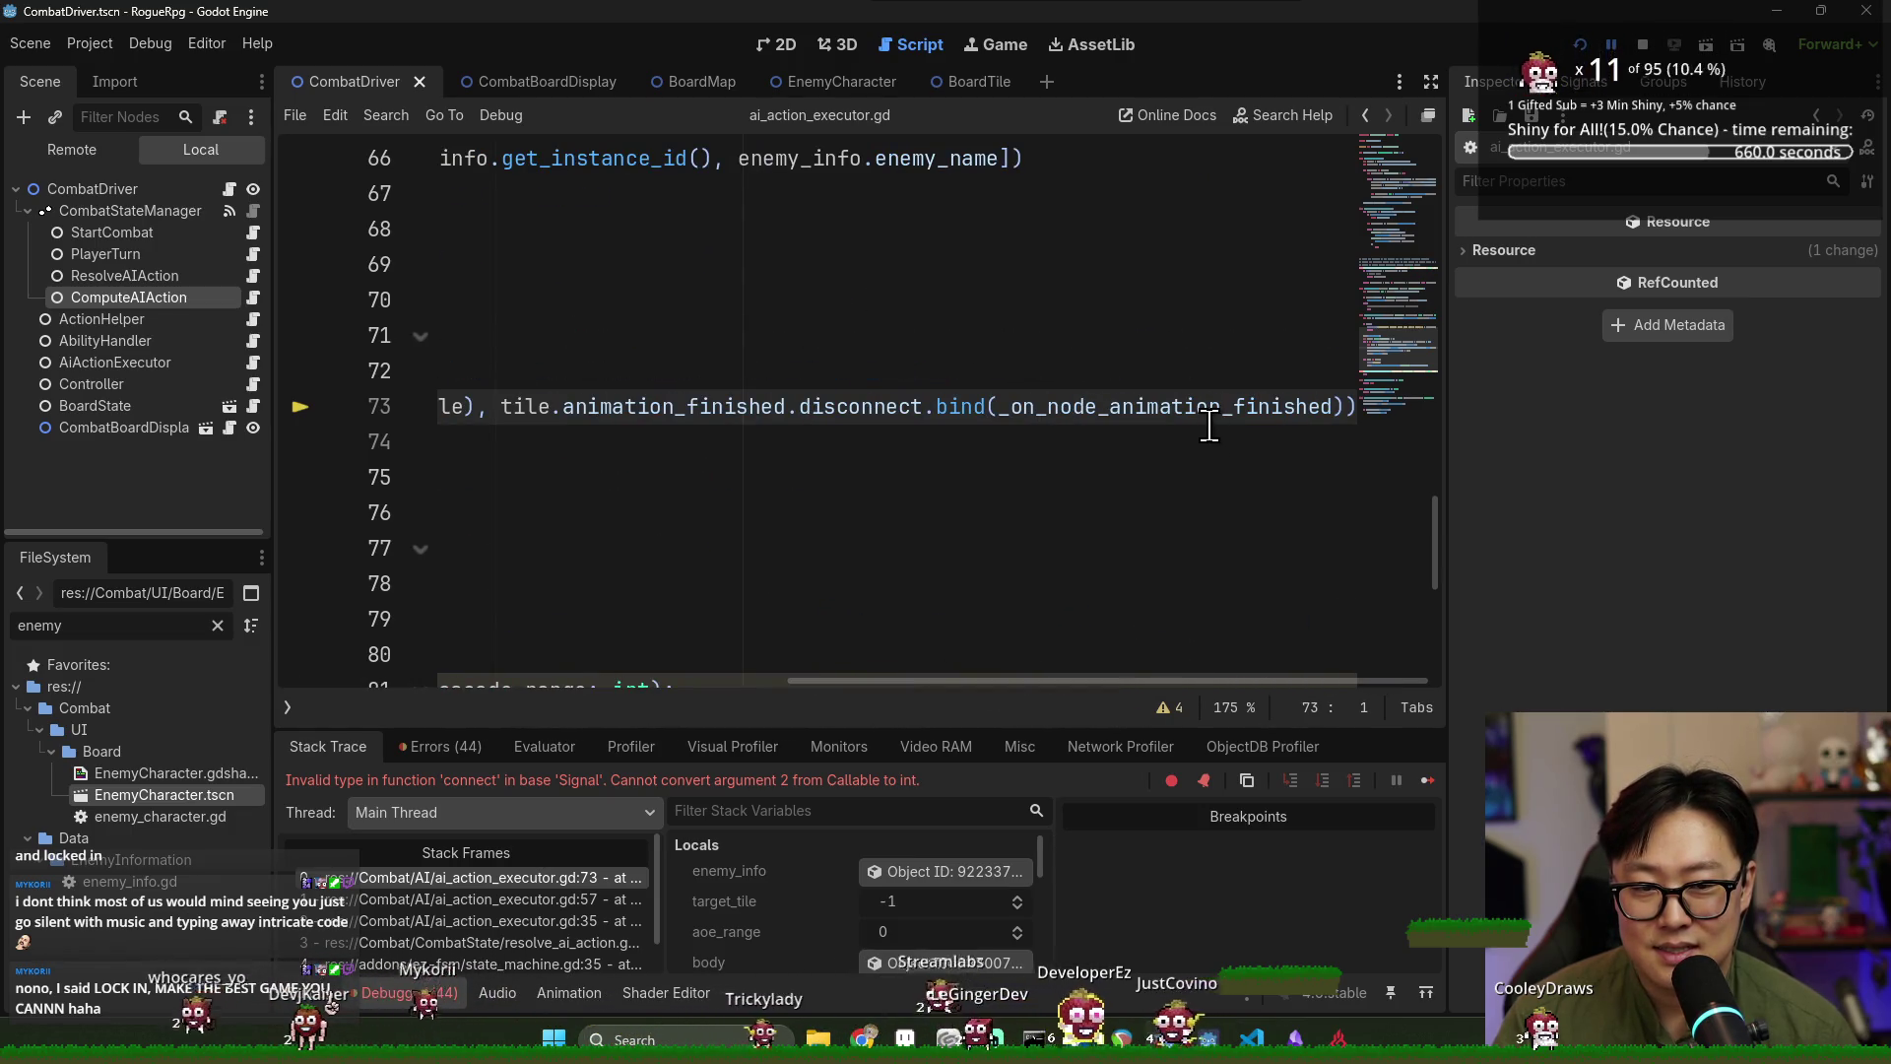
pyautogui.moveTo(1209, 411)
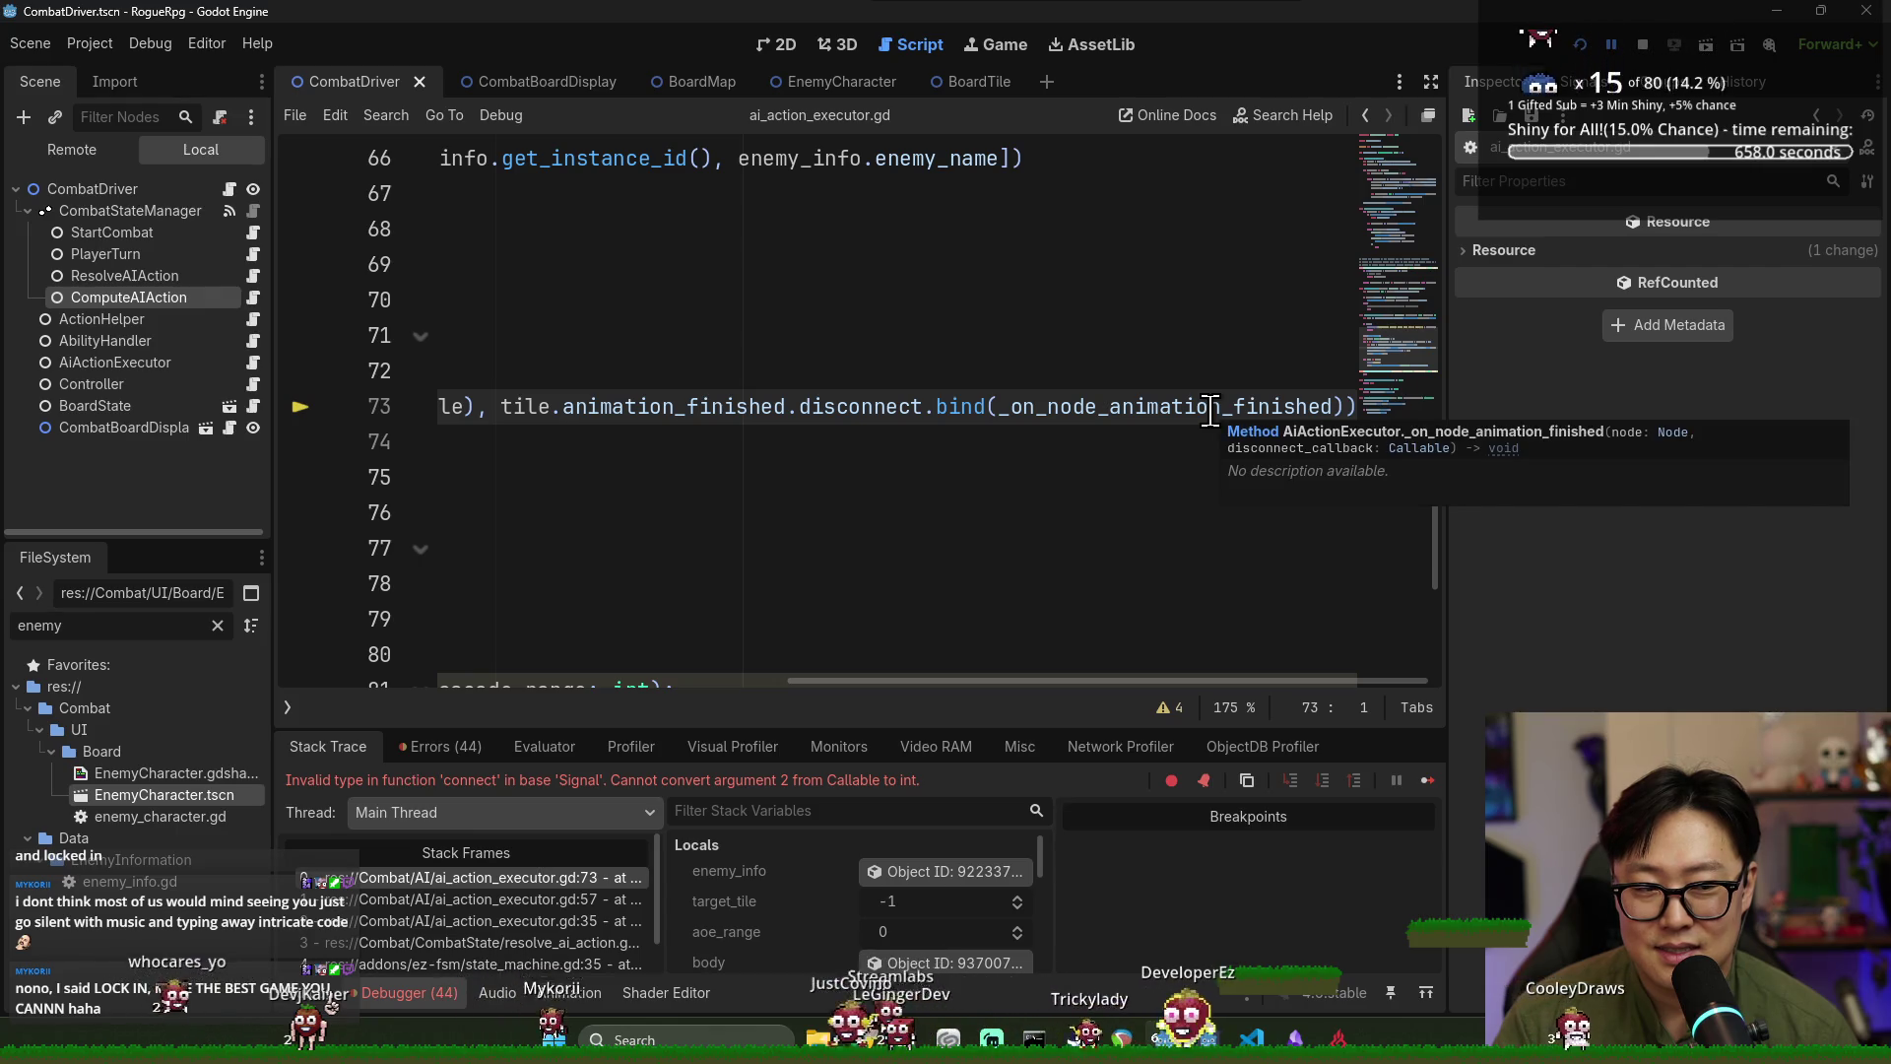
pyautogui.moveTo(962, 412)
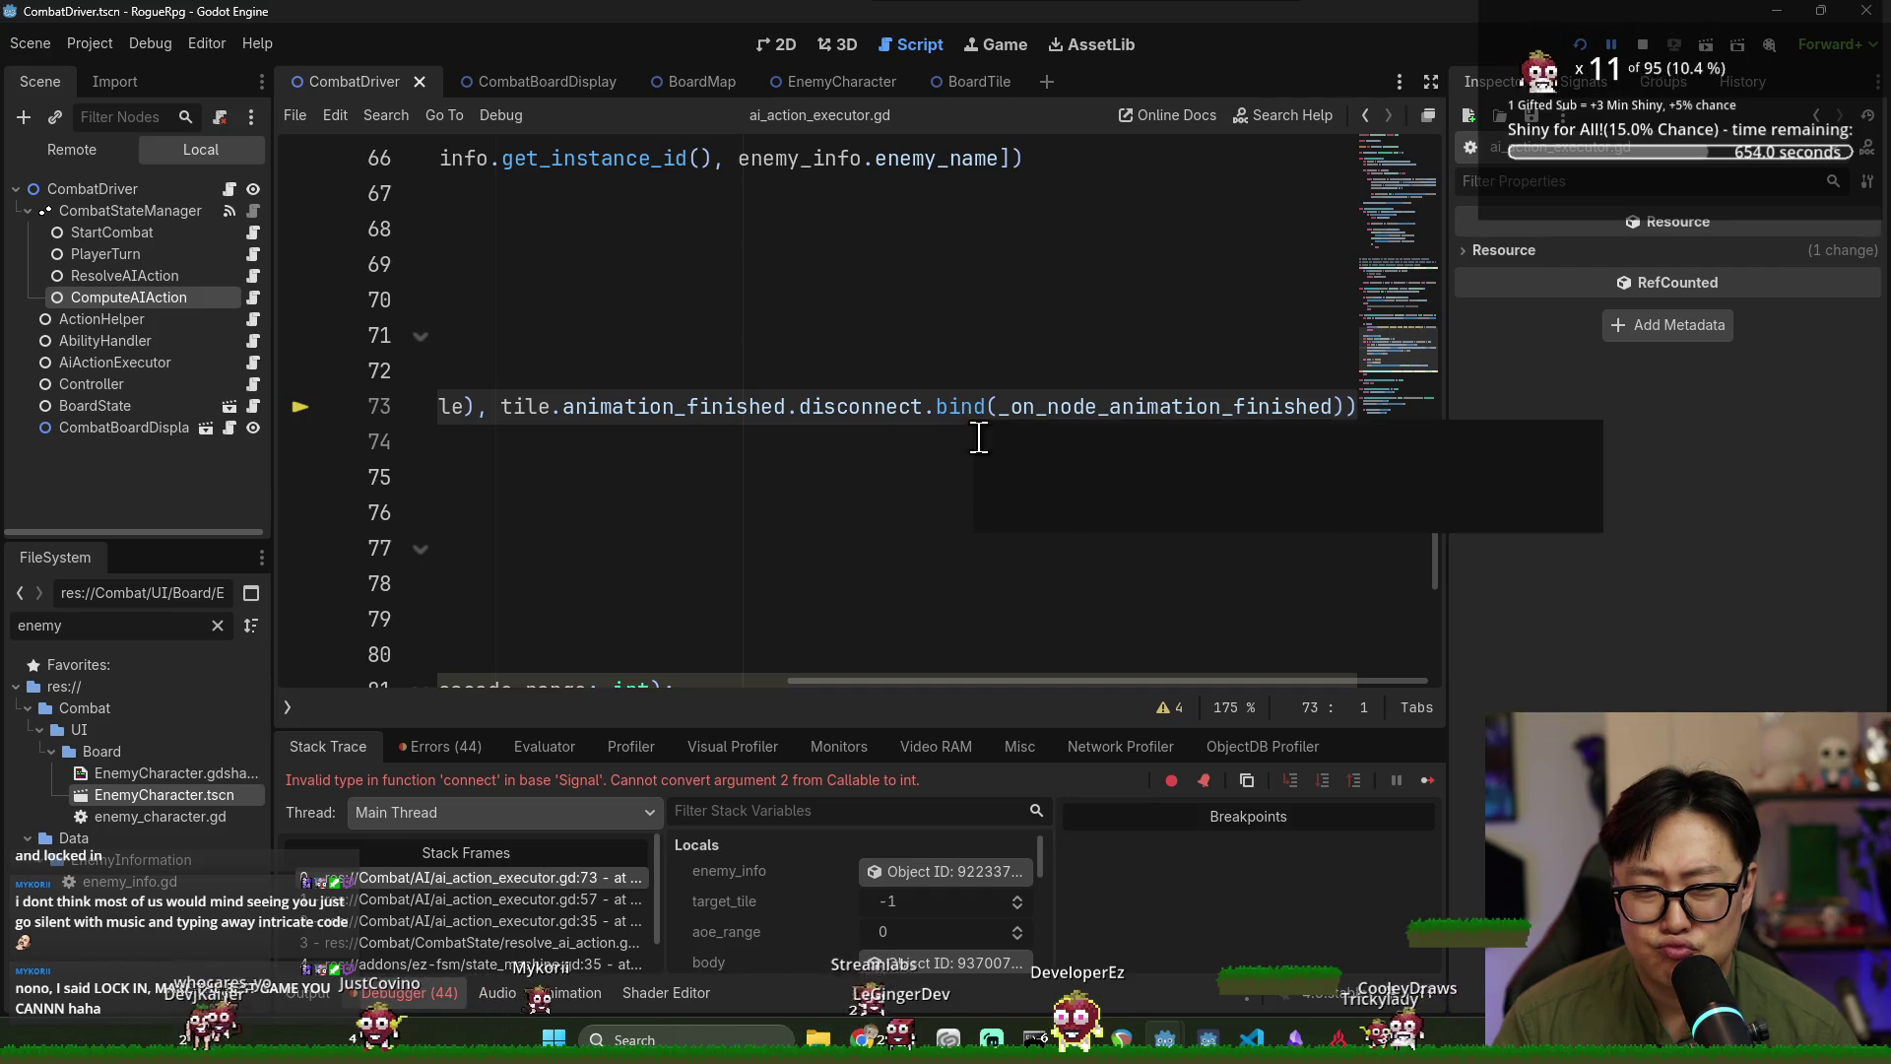
pyautogui.moveTo(1025, 682); pyautogui.dragTo(464, 674)
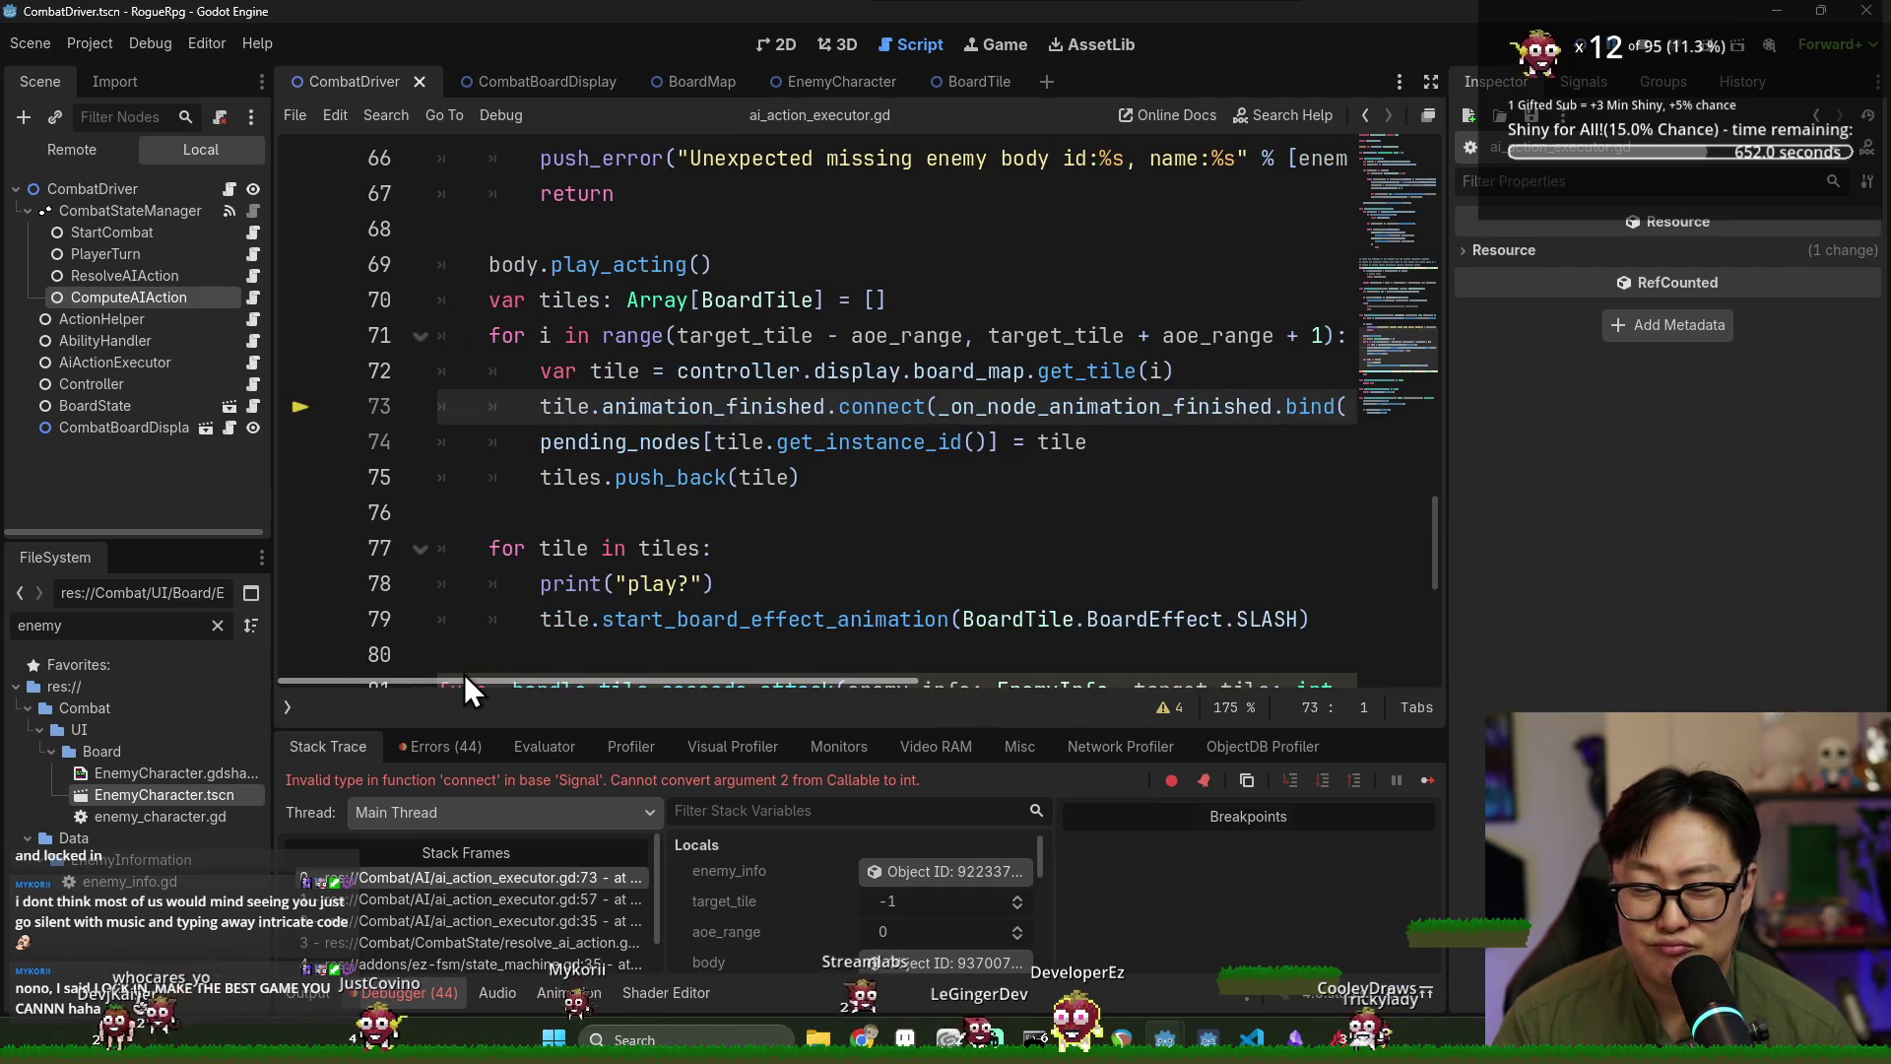
pyautogui.moveTo(918, 682); pyautogui.dragTo(1430, 674)
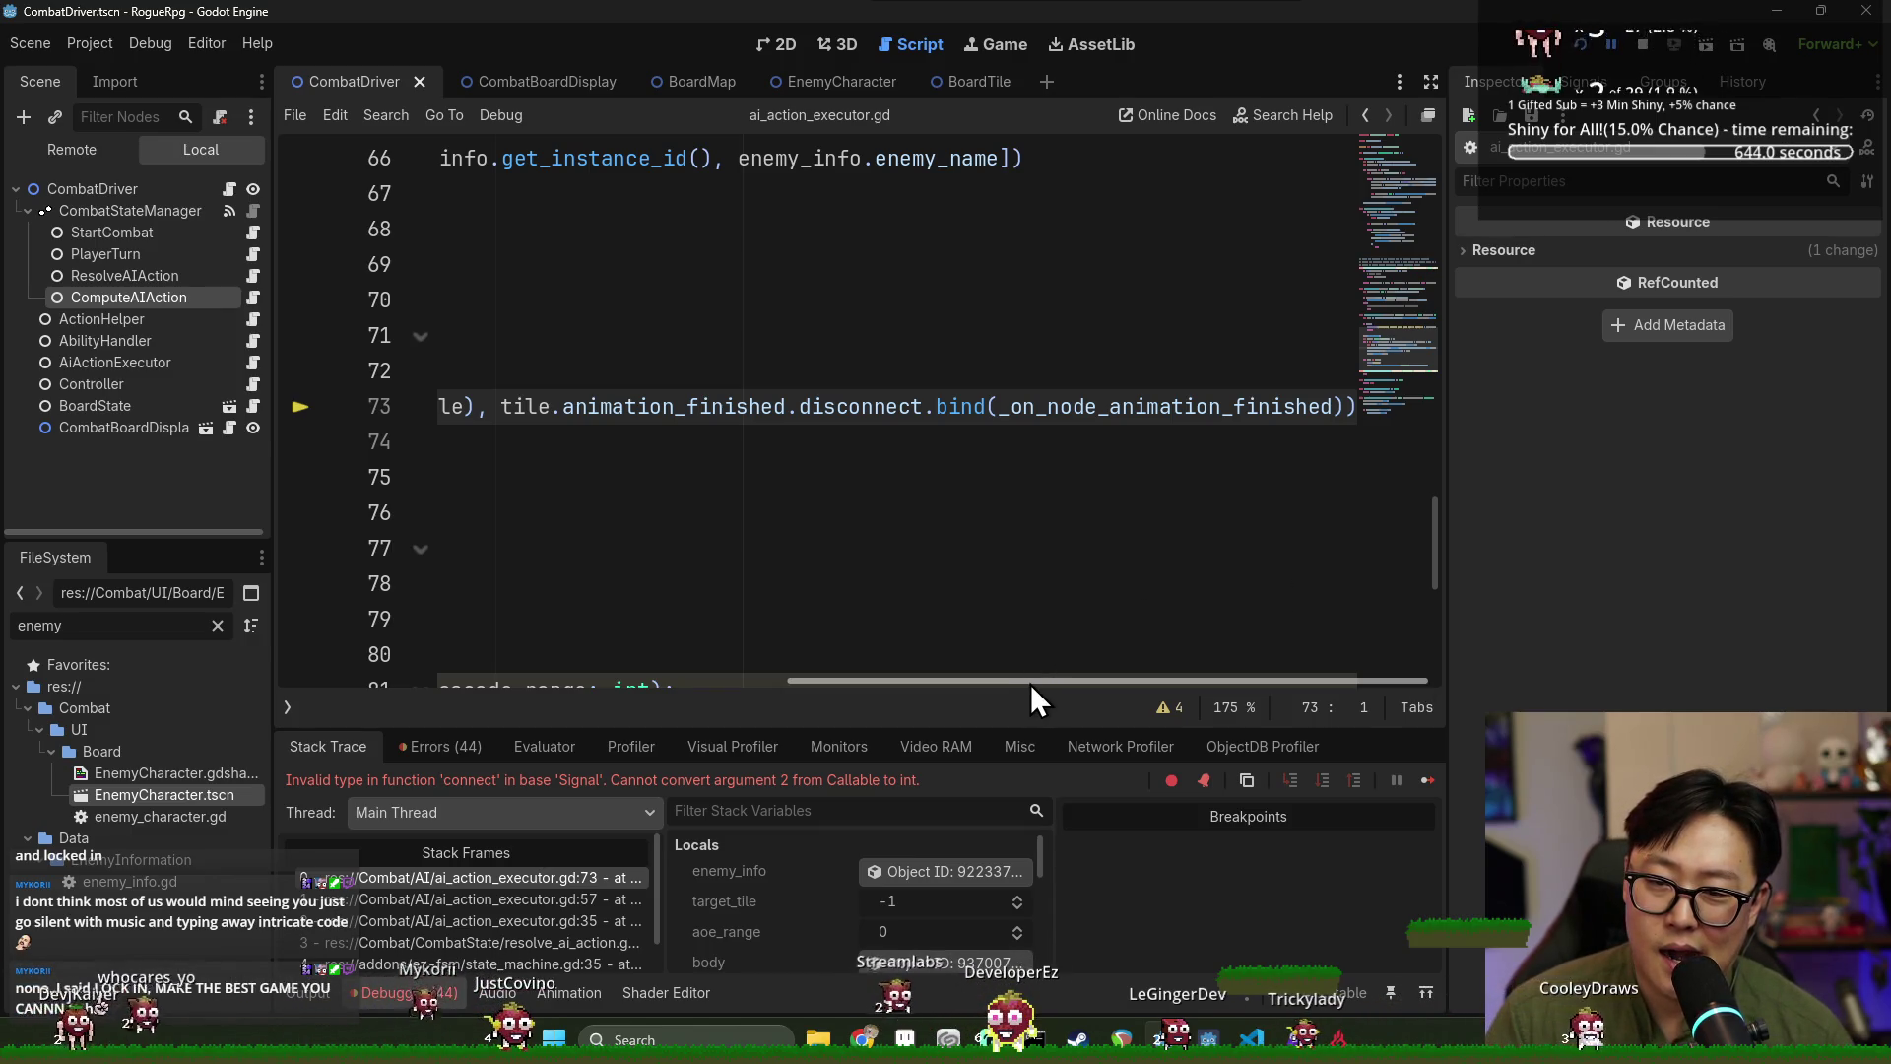
pyautogui.moveTo(964, 405)
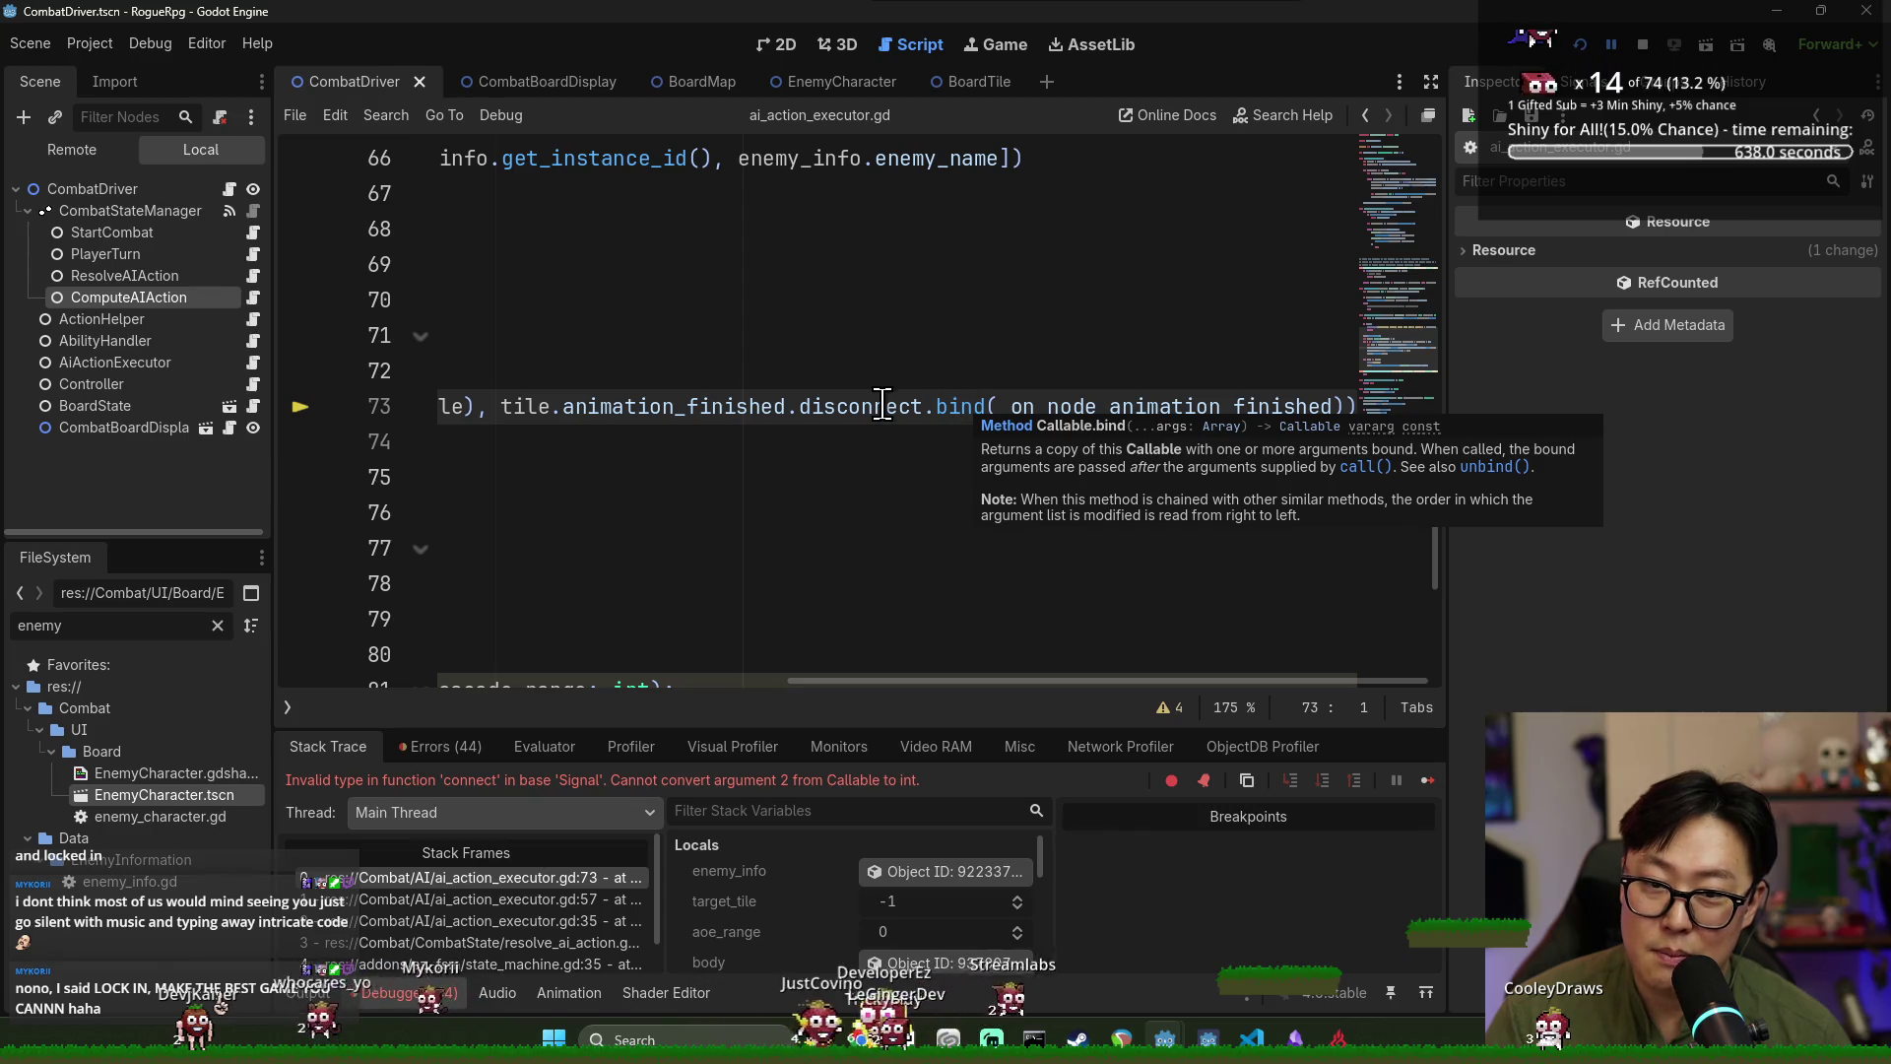
pyautogui.moveTo(883, 404)
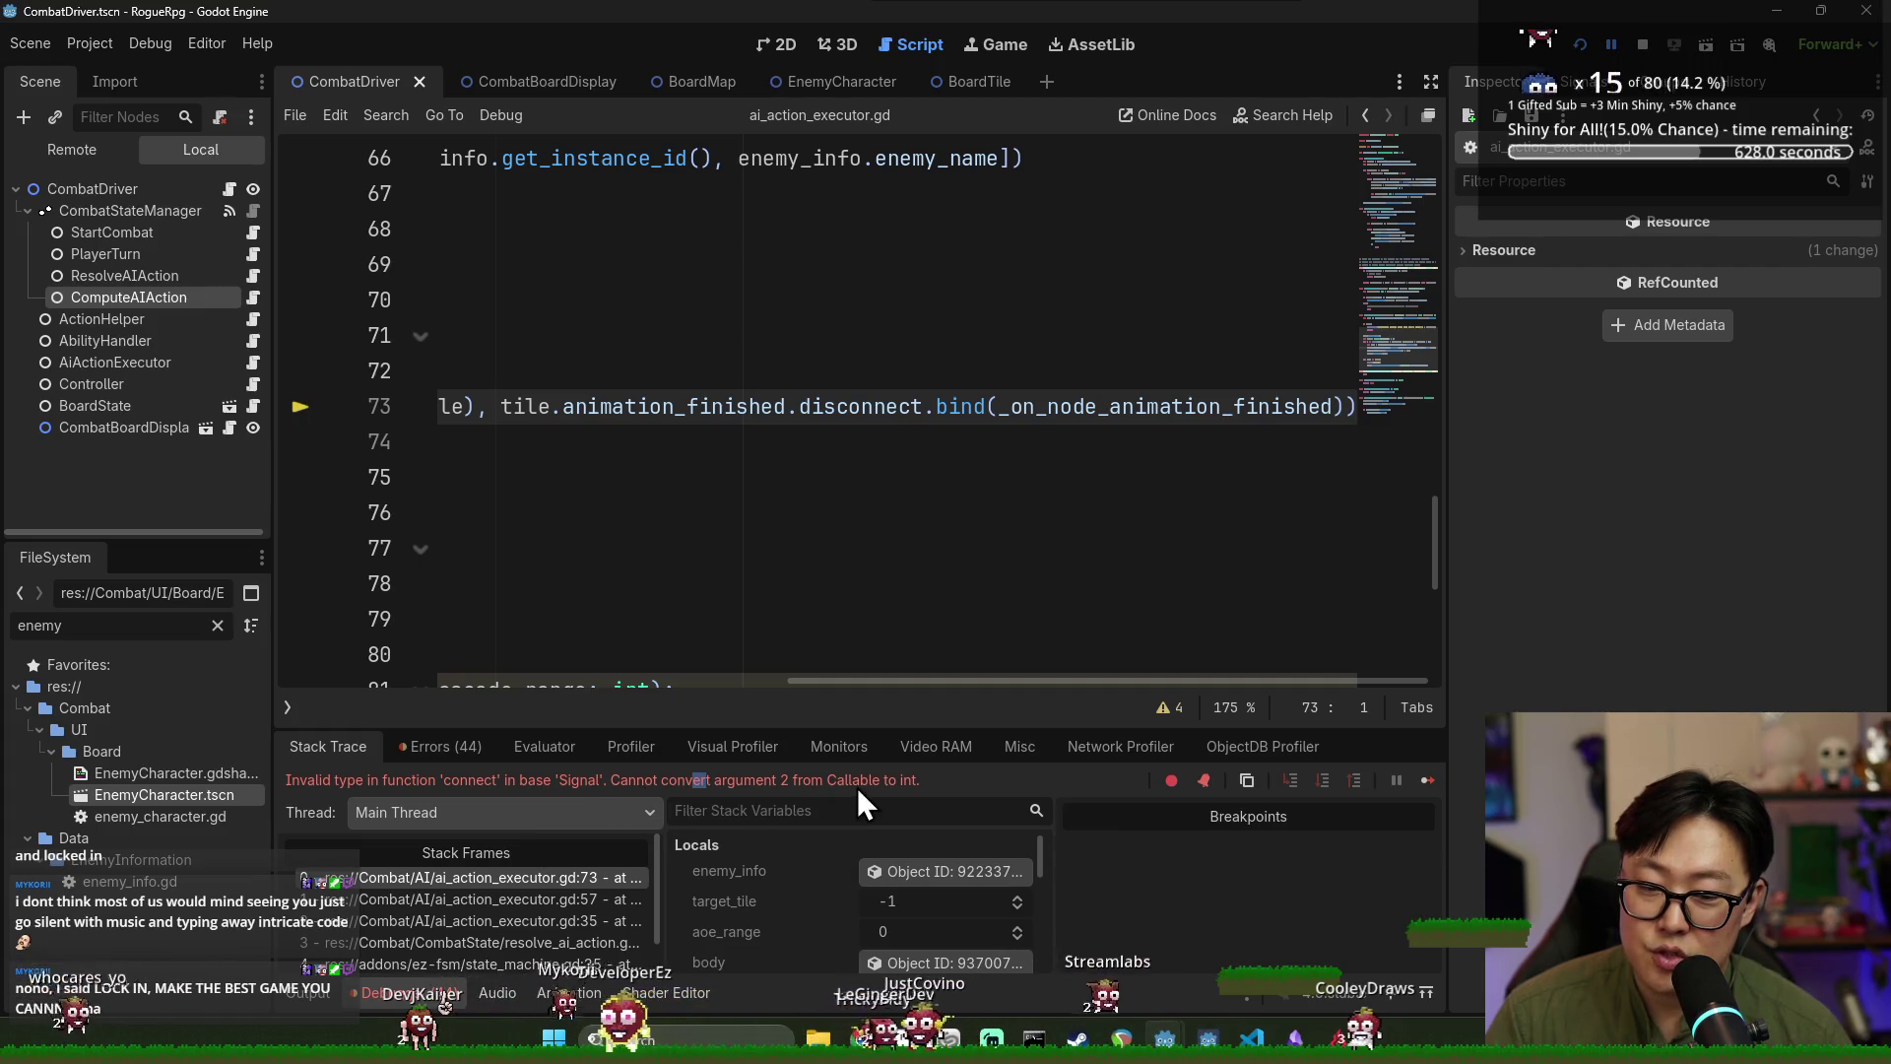
pyautogui.moveTo(872, 684); pyautogui.dragTo(398, 683)
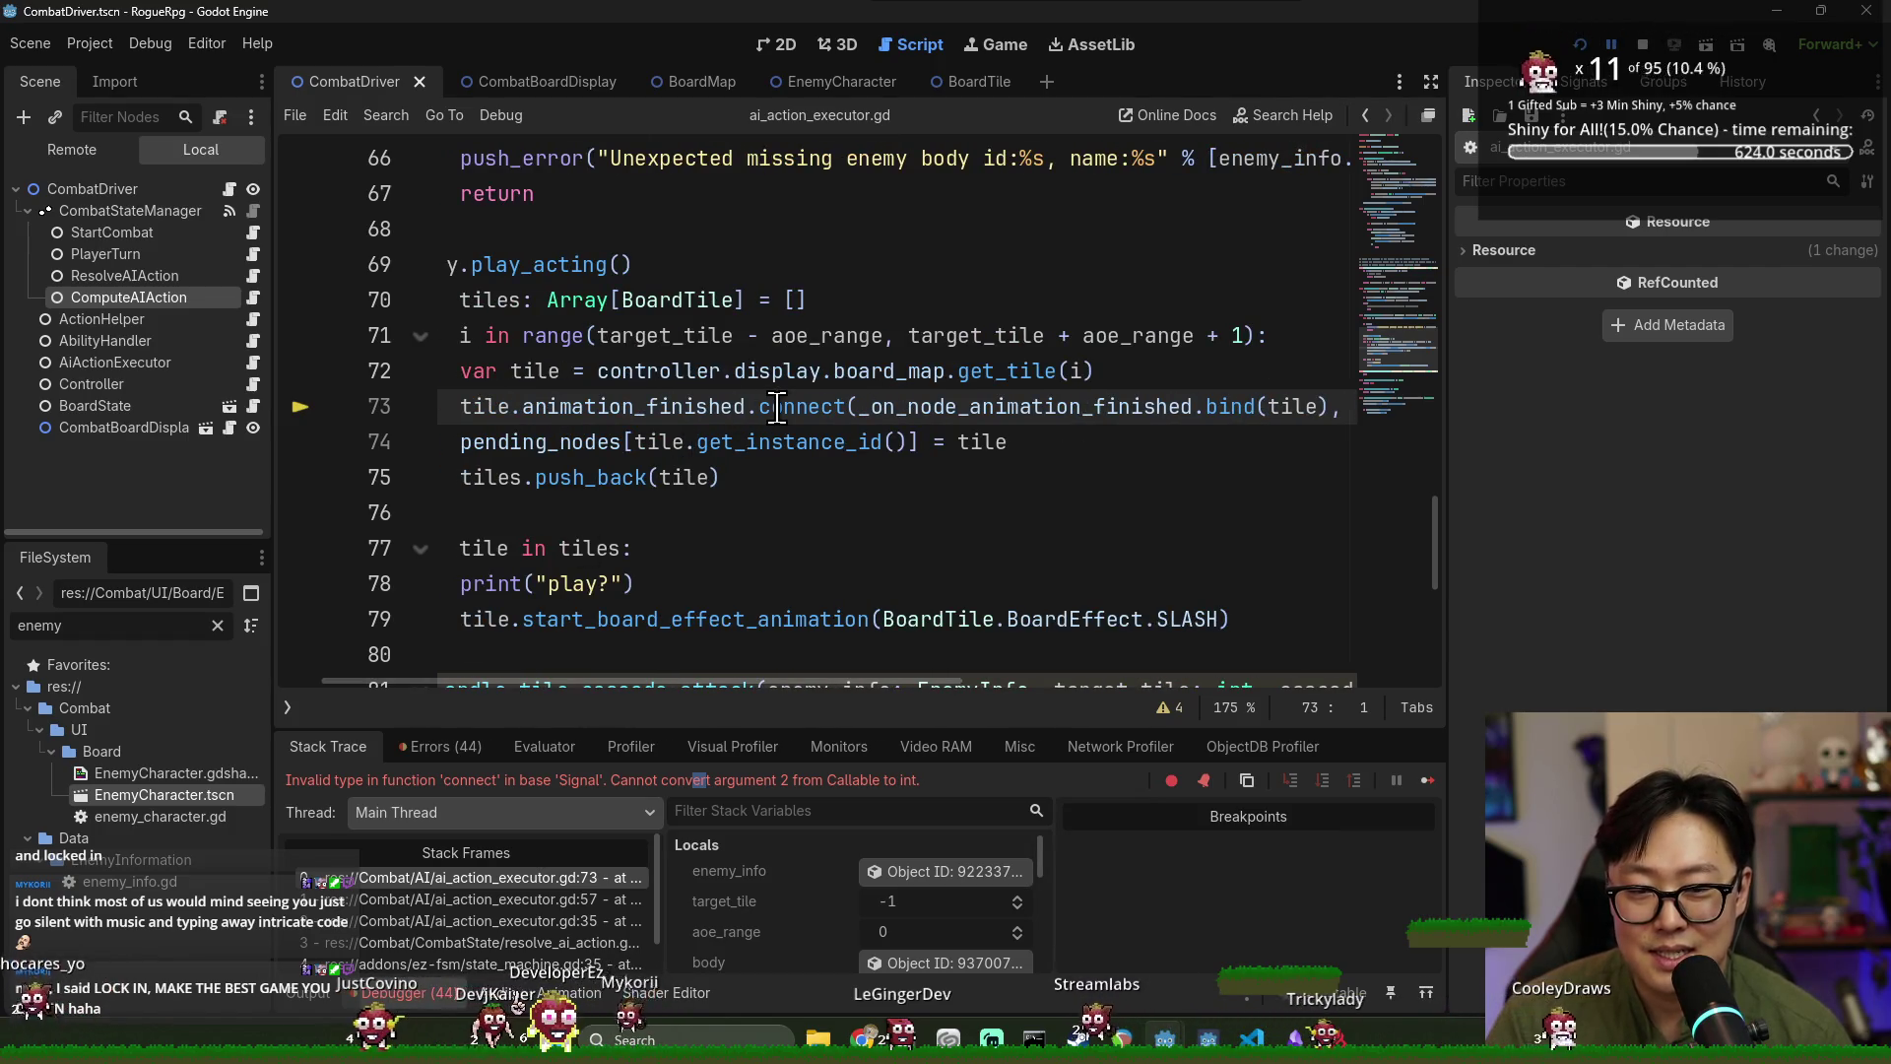
pyautogui.moveTo(777, 407)
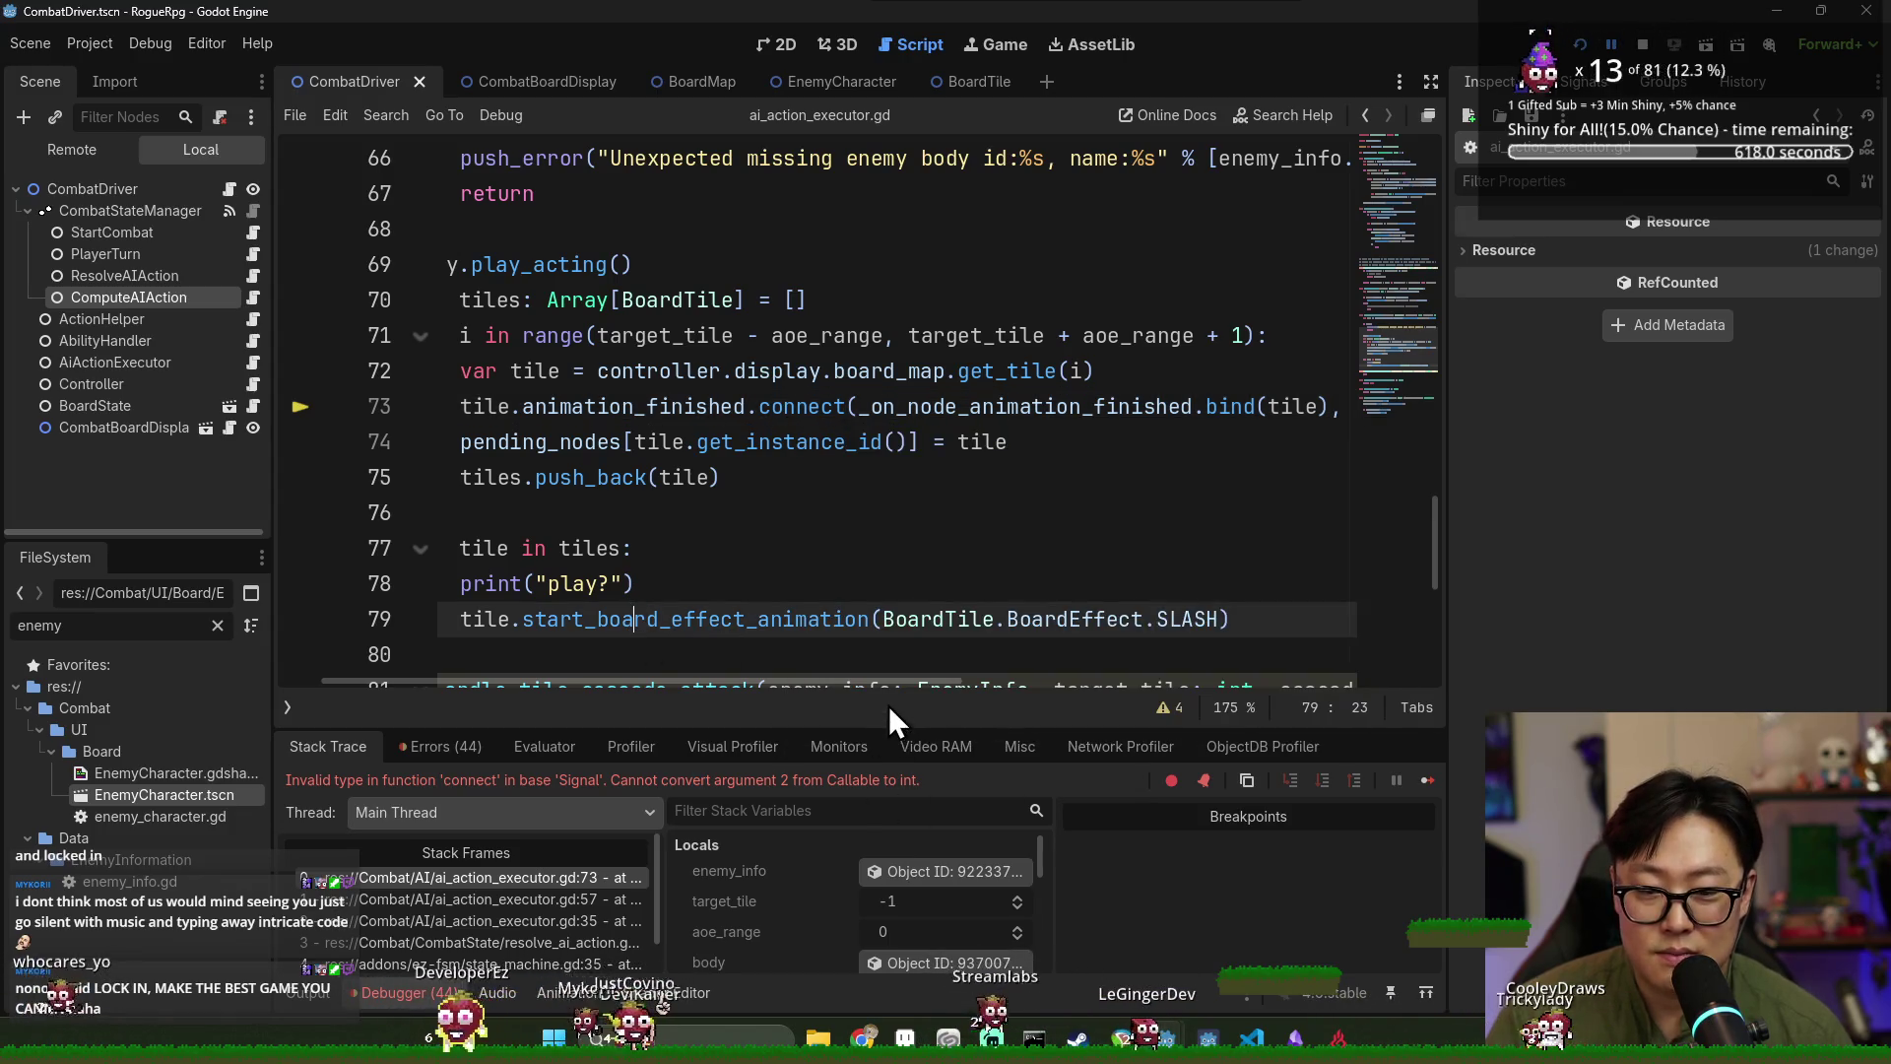
pyautogui.moveTo(877, 688); pyautogui.dragTo(1076, 698)
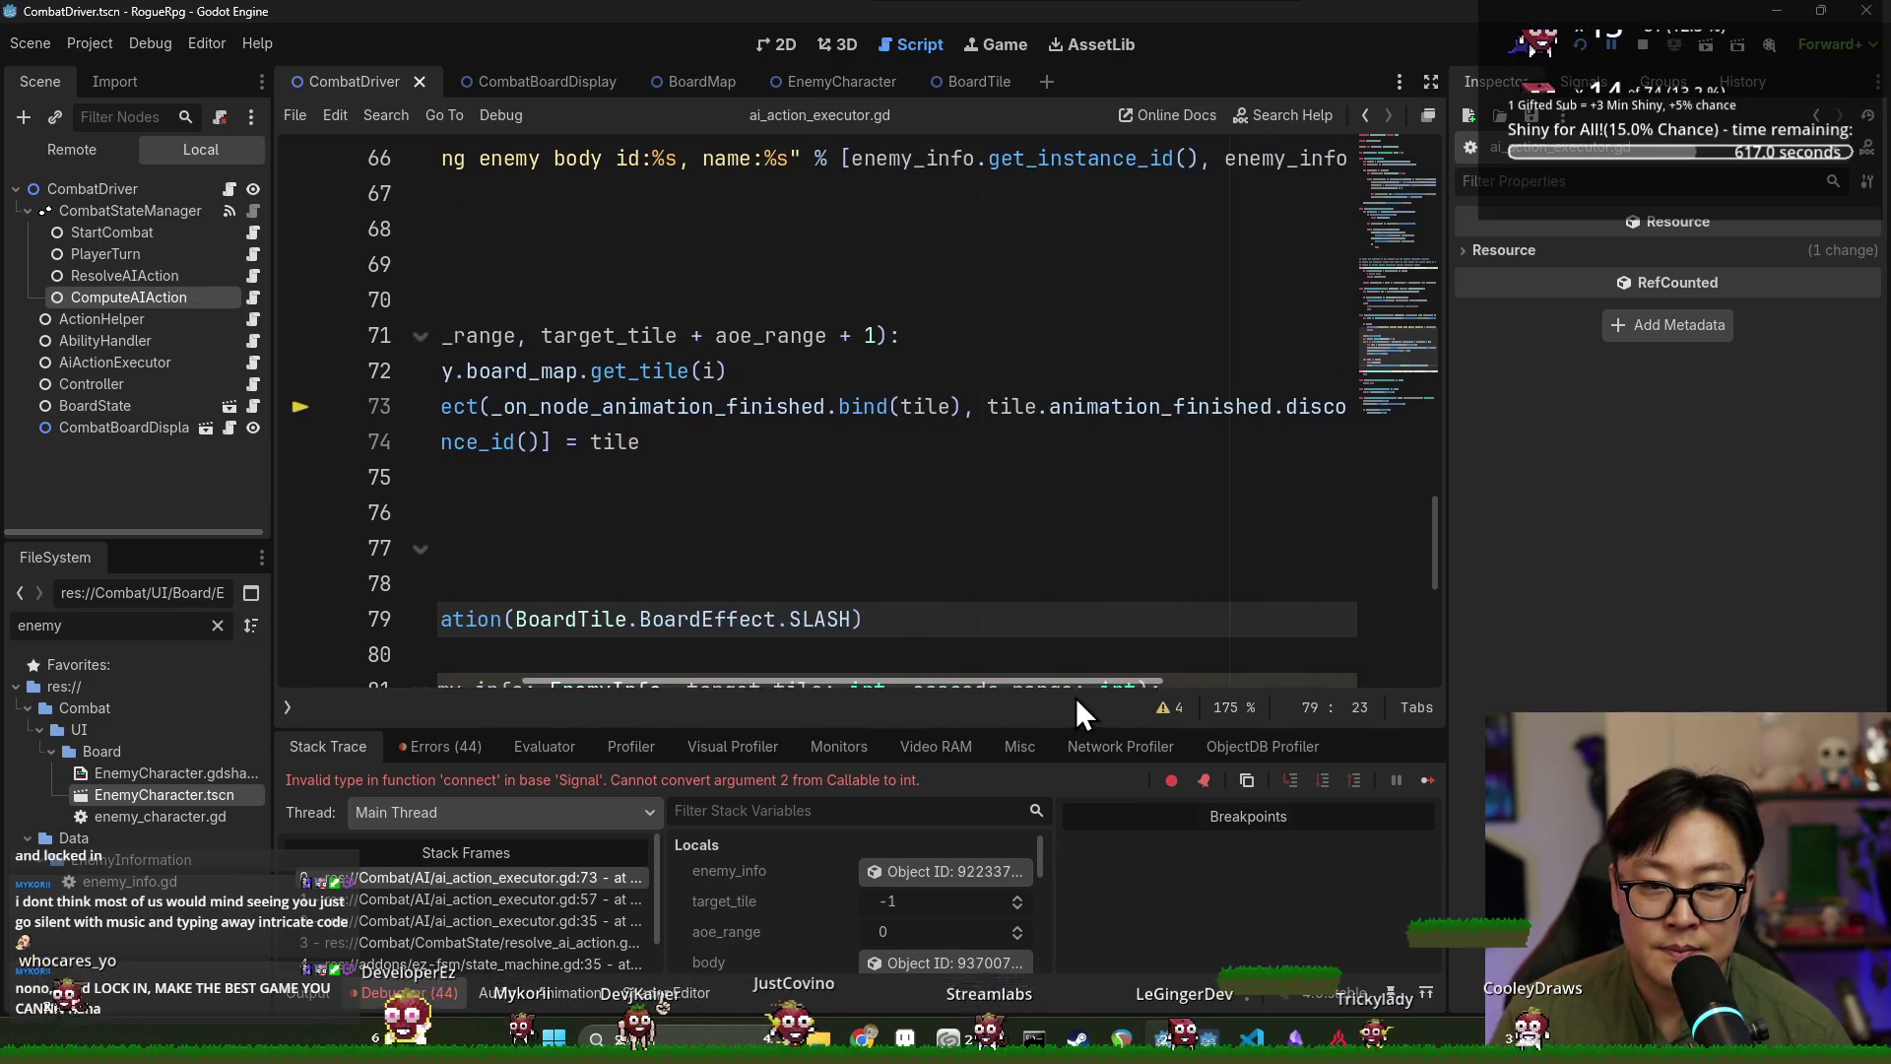
# Merge line 73 into a single bind(tile, disconnect callable) call, then save and relaunch.
pyautogui.click(988, 407)
pyautogui.press('BackSpace')
pyautogui.press('BackSpace')
pyautogui.press('BackSpace')
pyautogui.write(',')
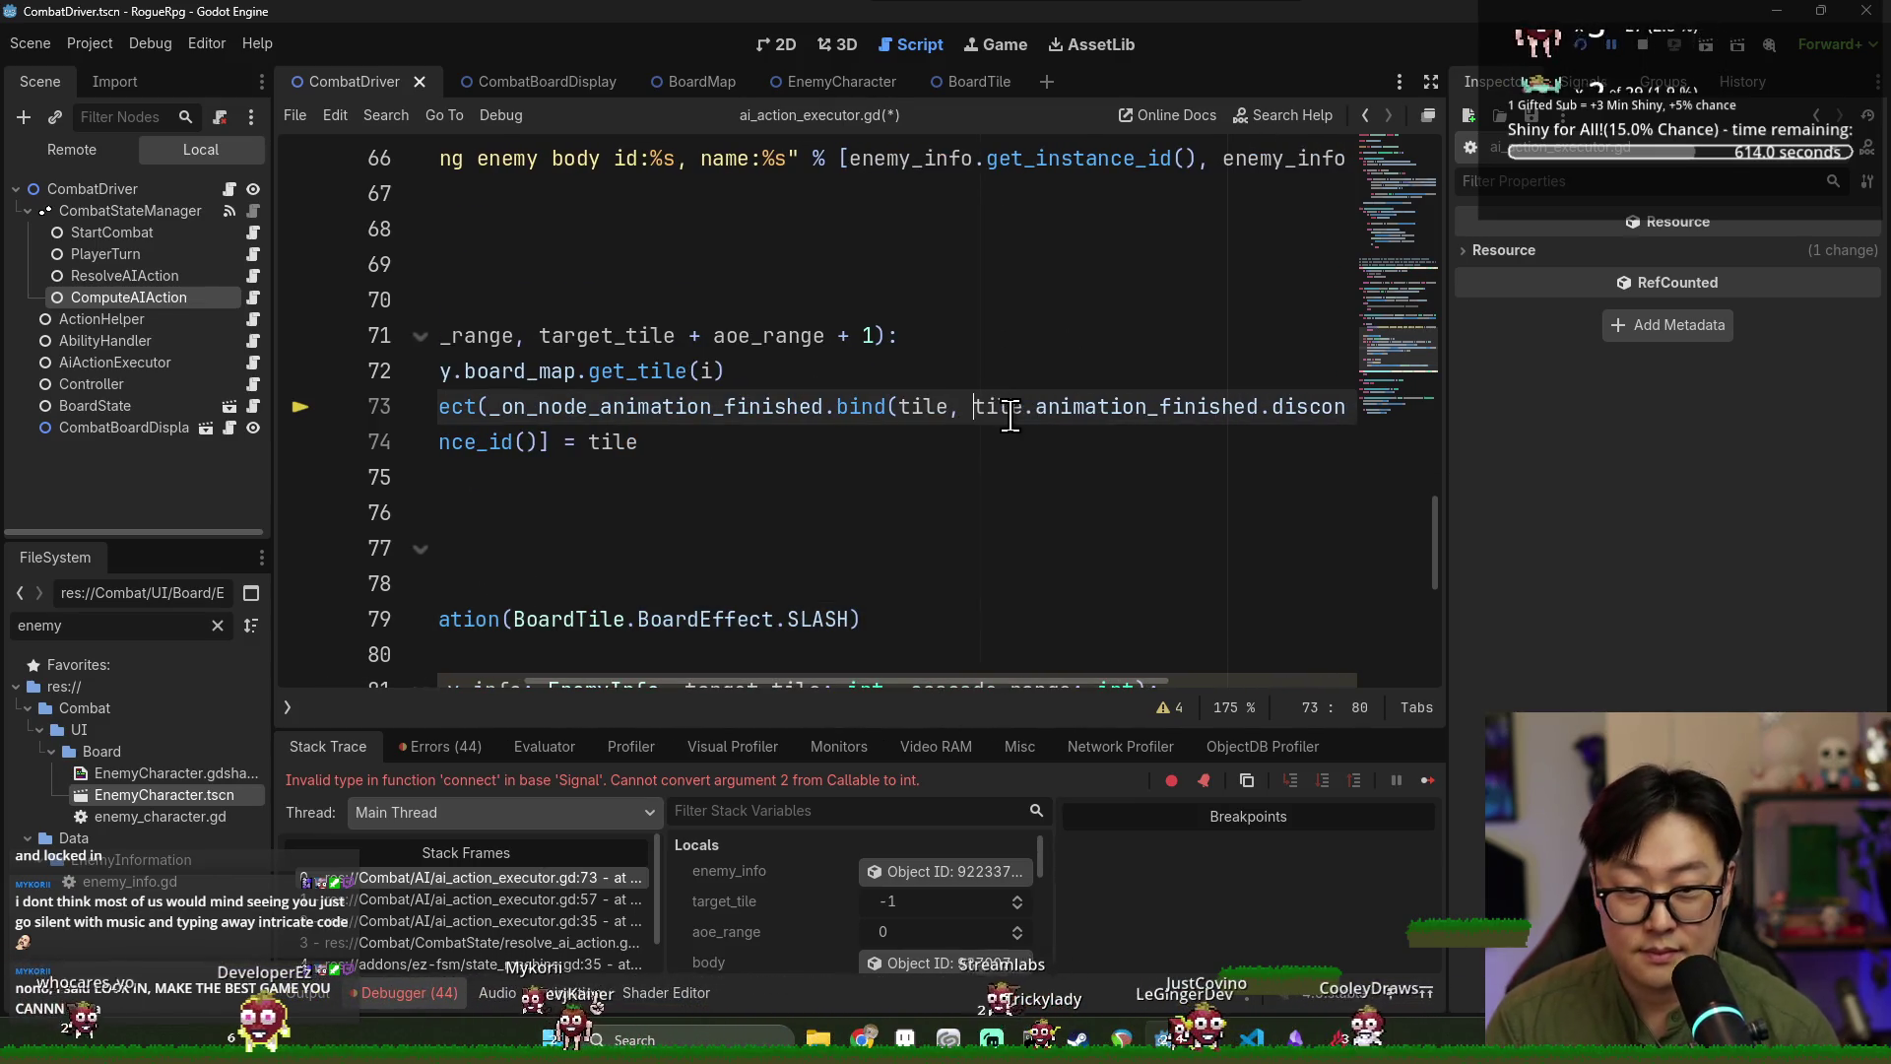
pyautogui.moveTo(1056, 687); pyautogui.dragTo(1117, 687)
pyautogui.press('End')
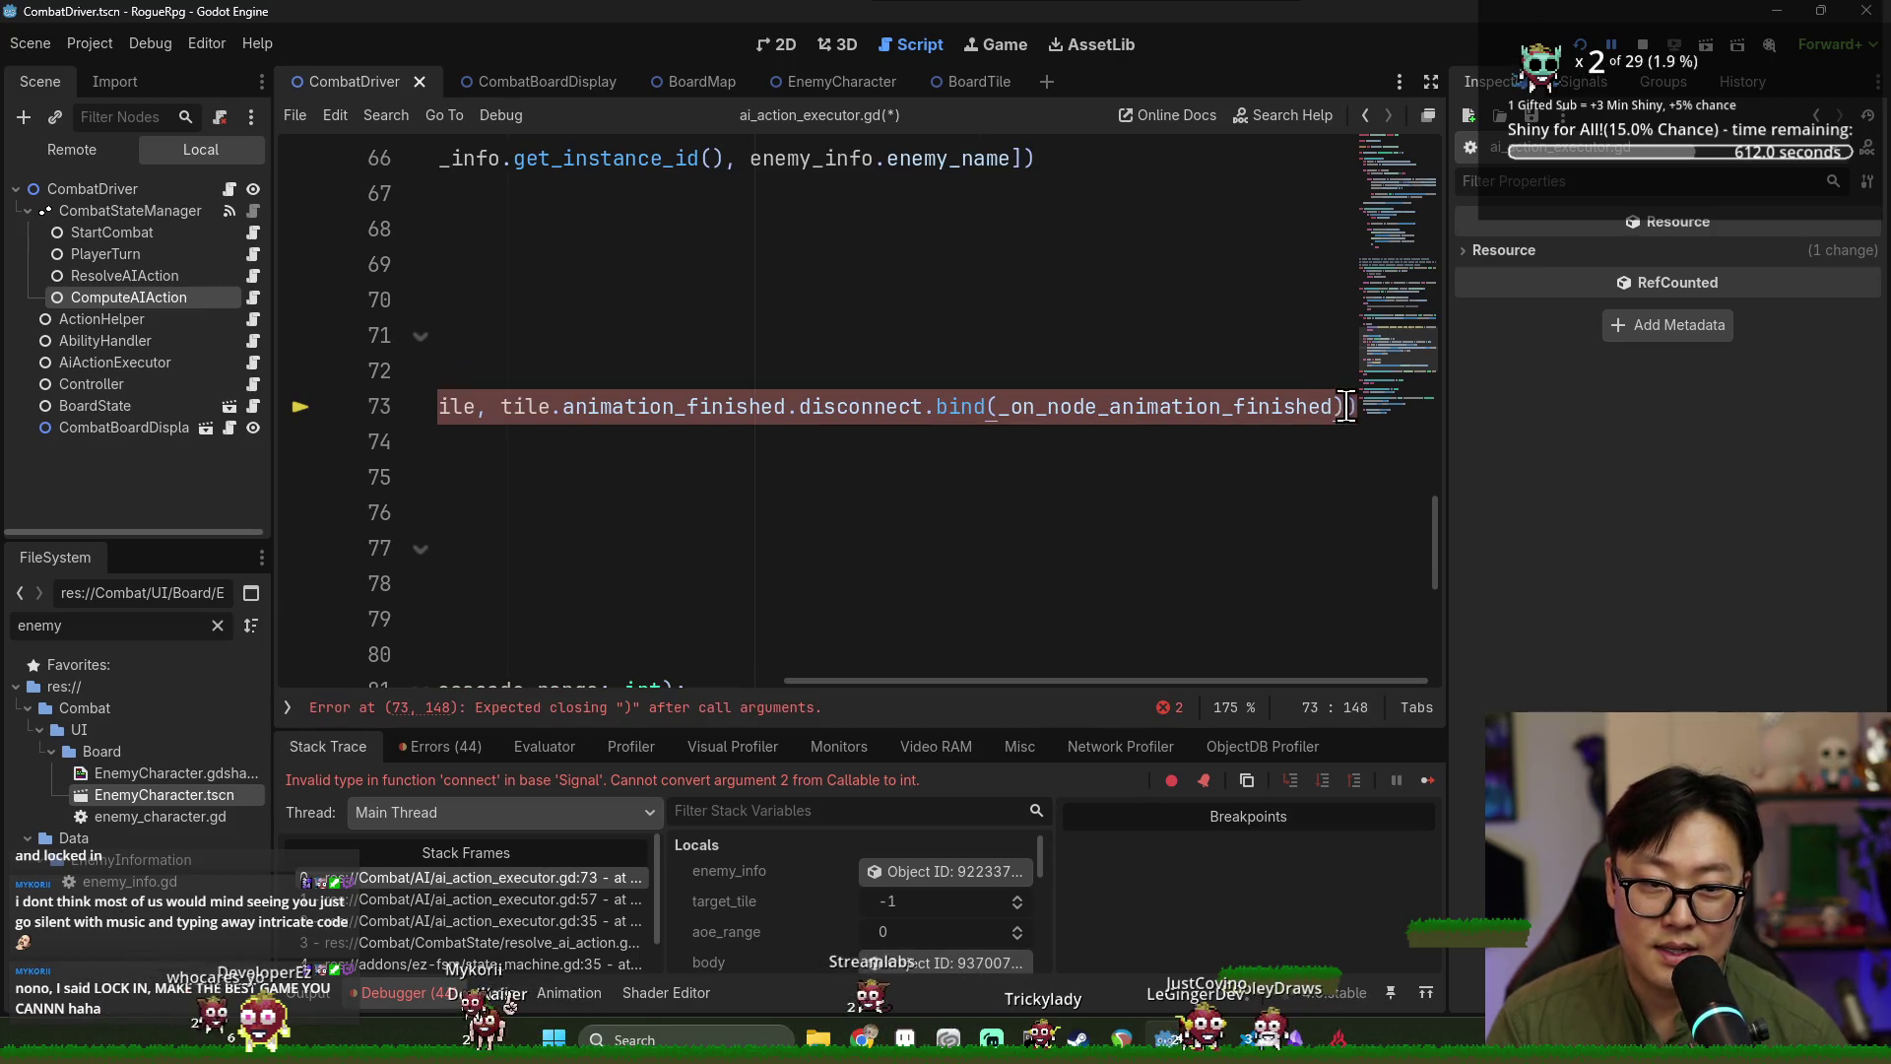
pyautogui.press('F5')
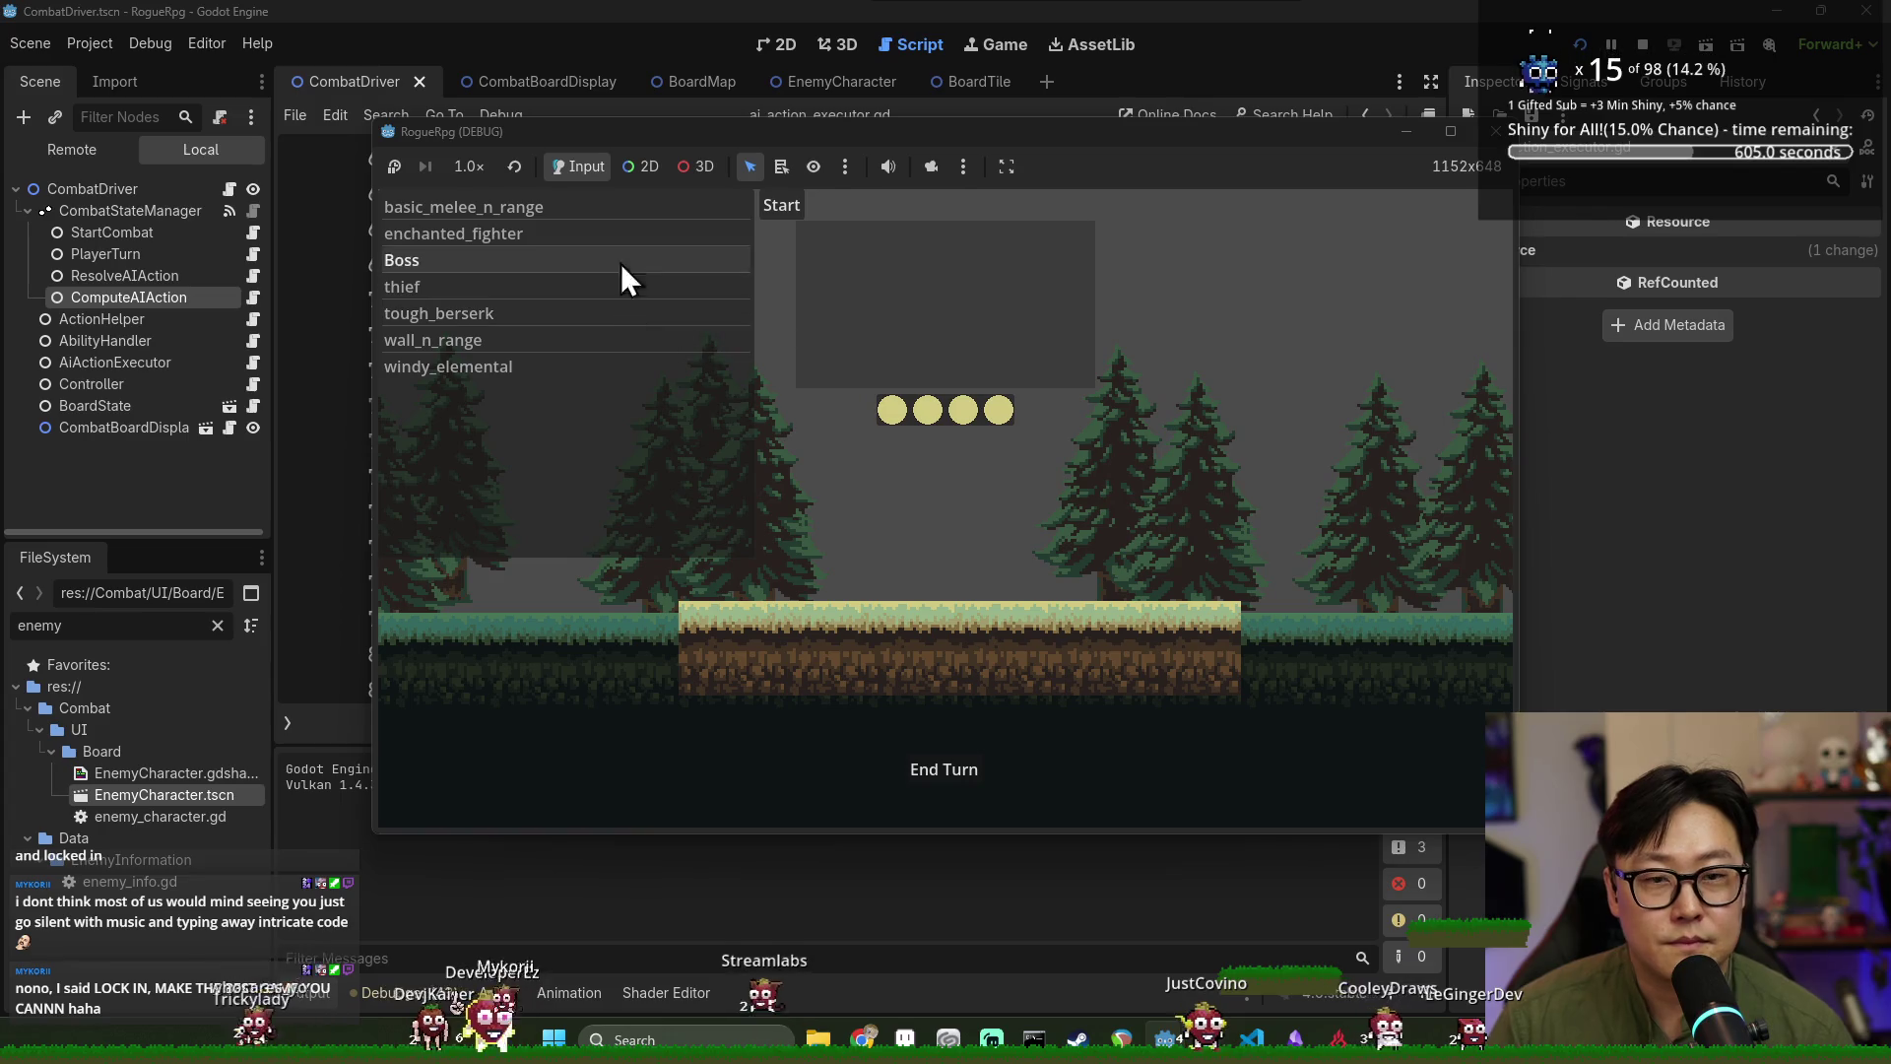
# Start a combat and end several turns, watching enemy slashes hit multiple tiles.
pyautogui.click(518, 204)
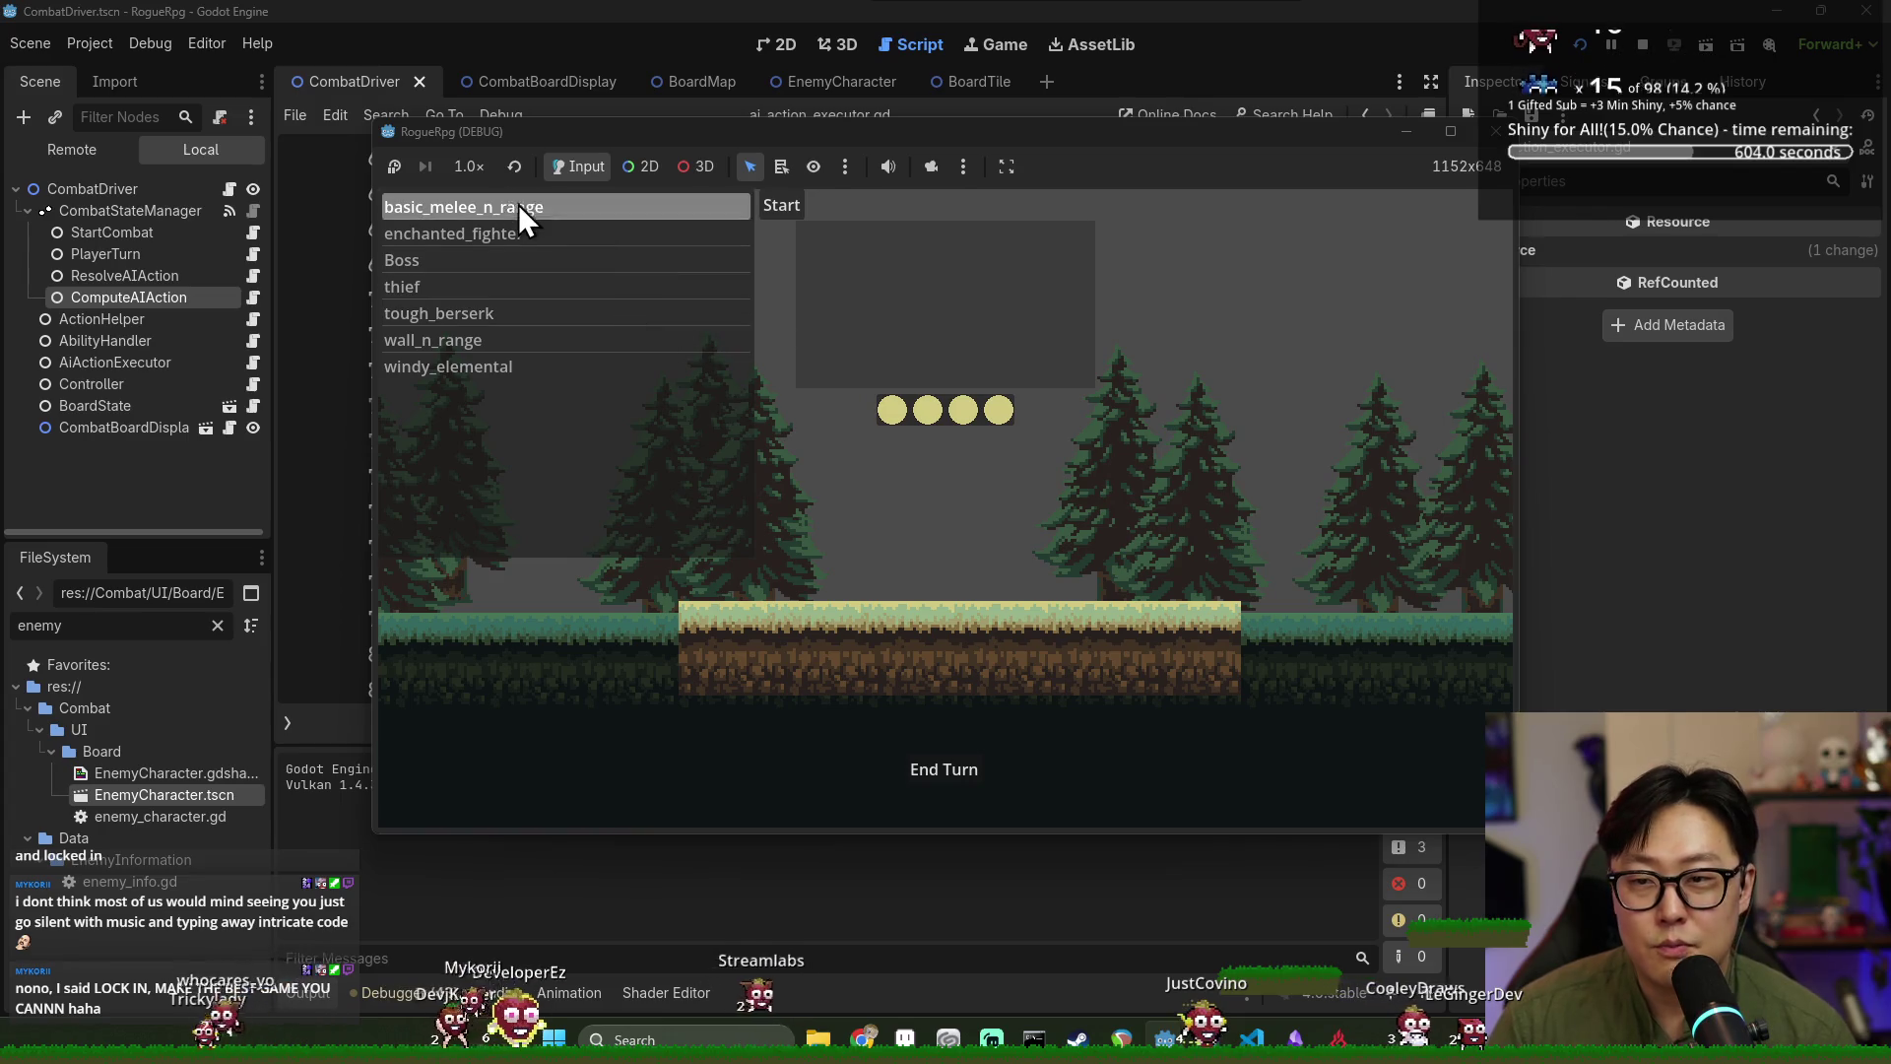
pyautogui.click(776, 200)
pyautogui.click(943, 766)
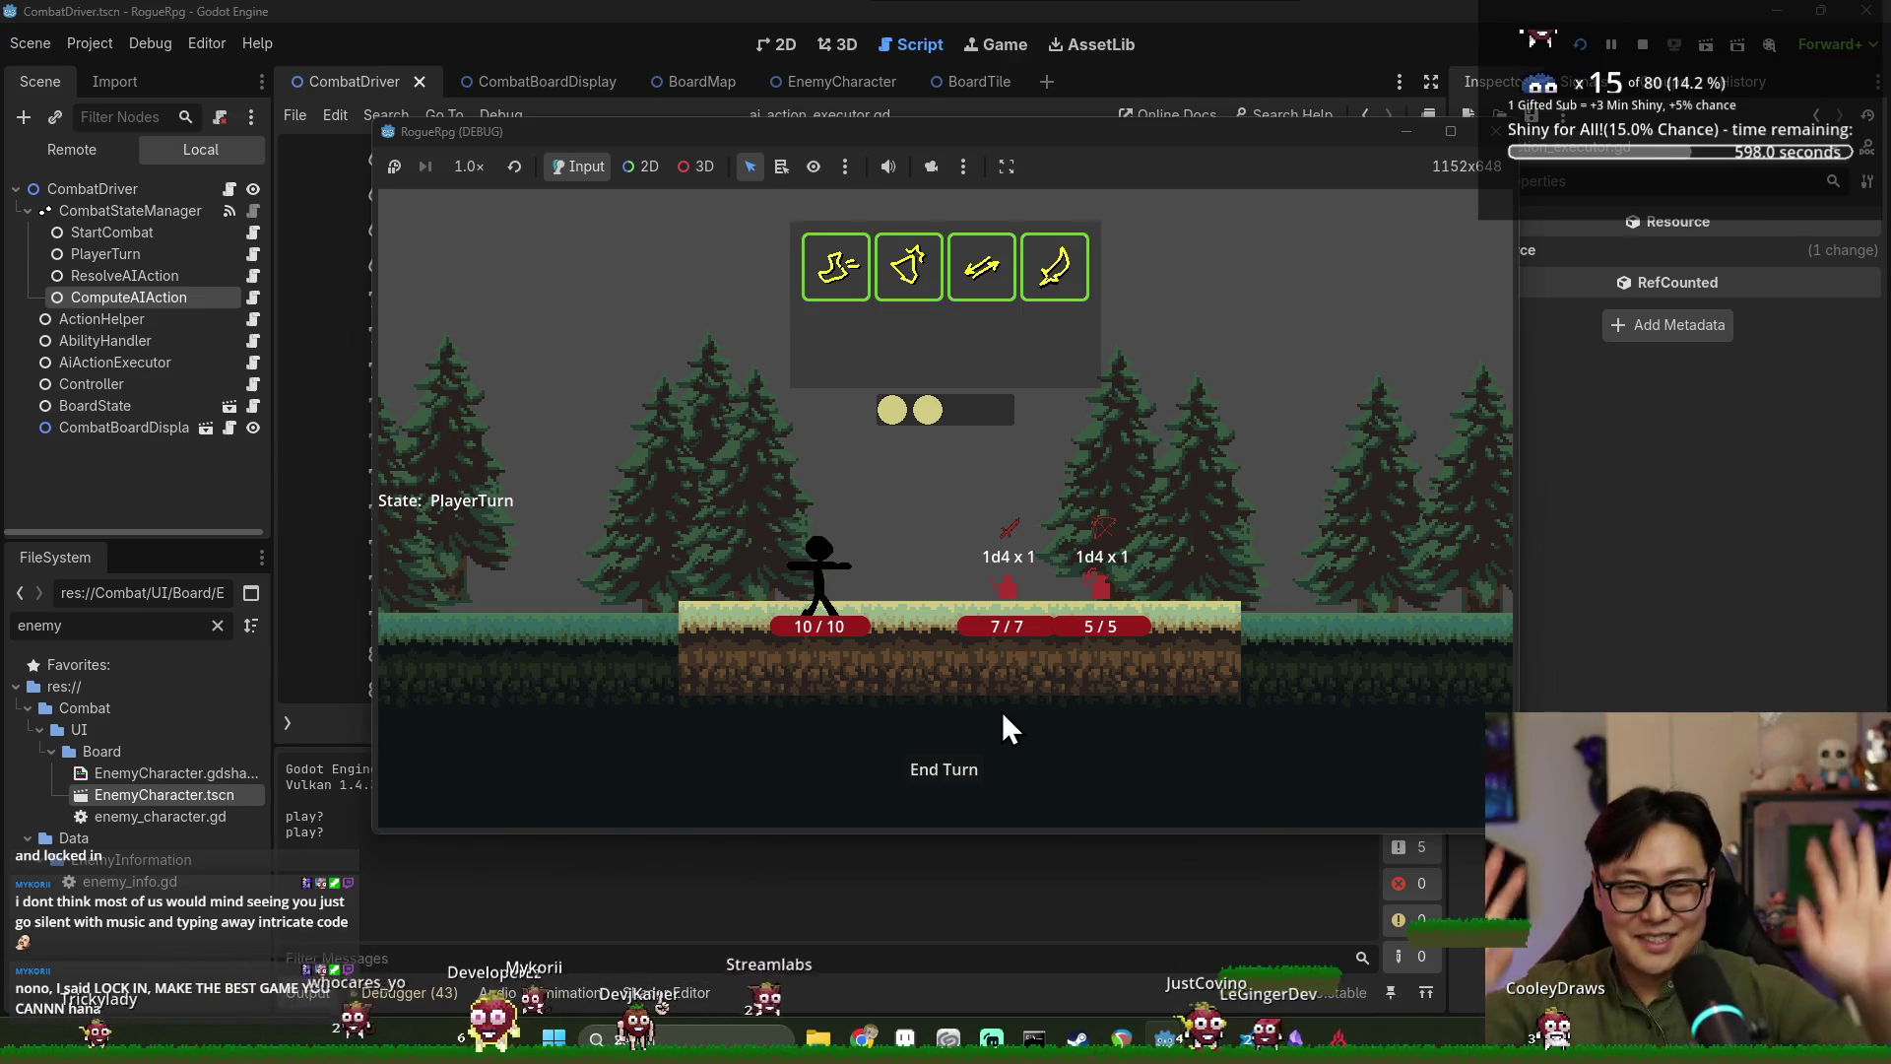
pyautogui.click(957, 777)
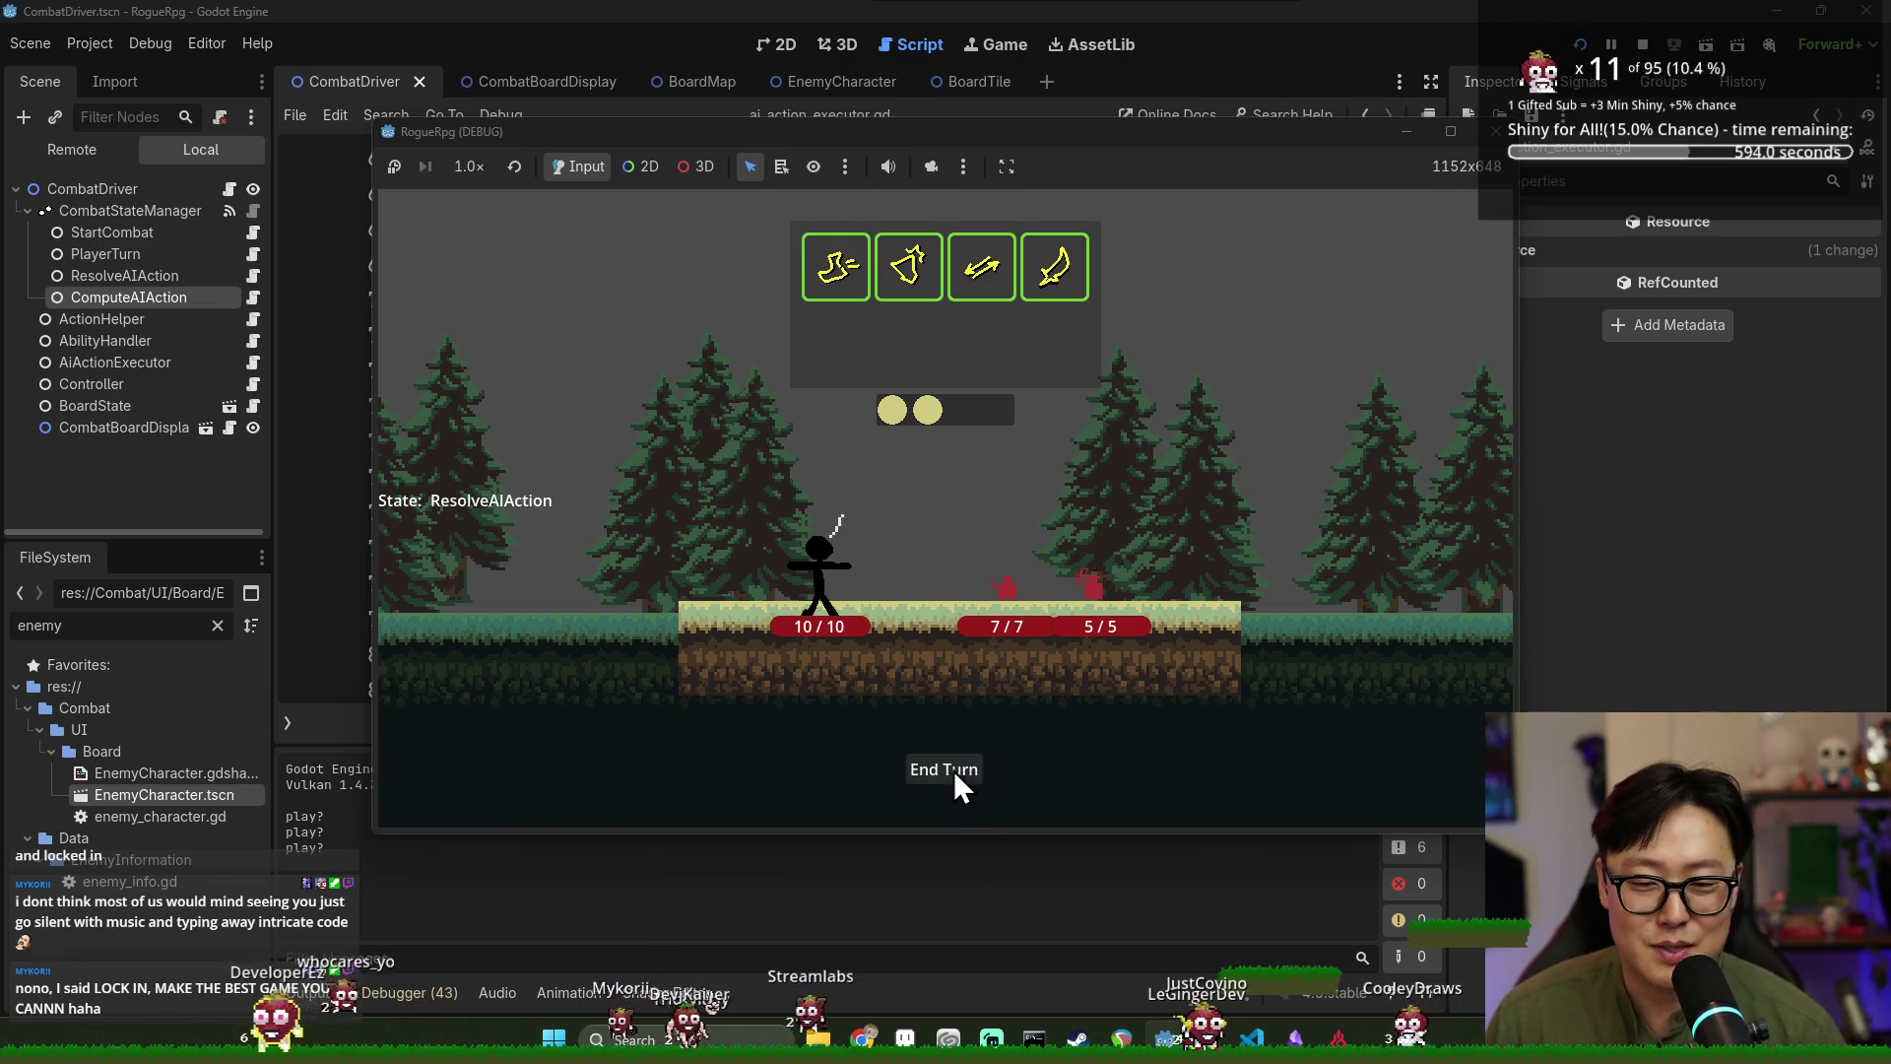
pyautogui.click(961, 779)
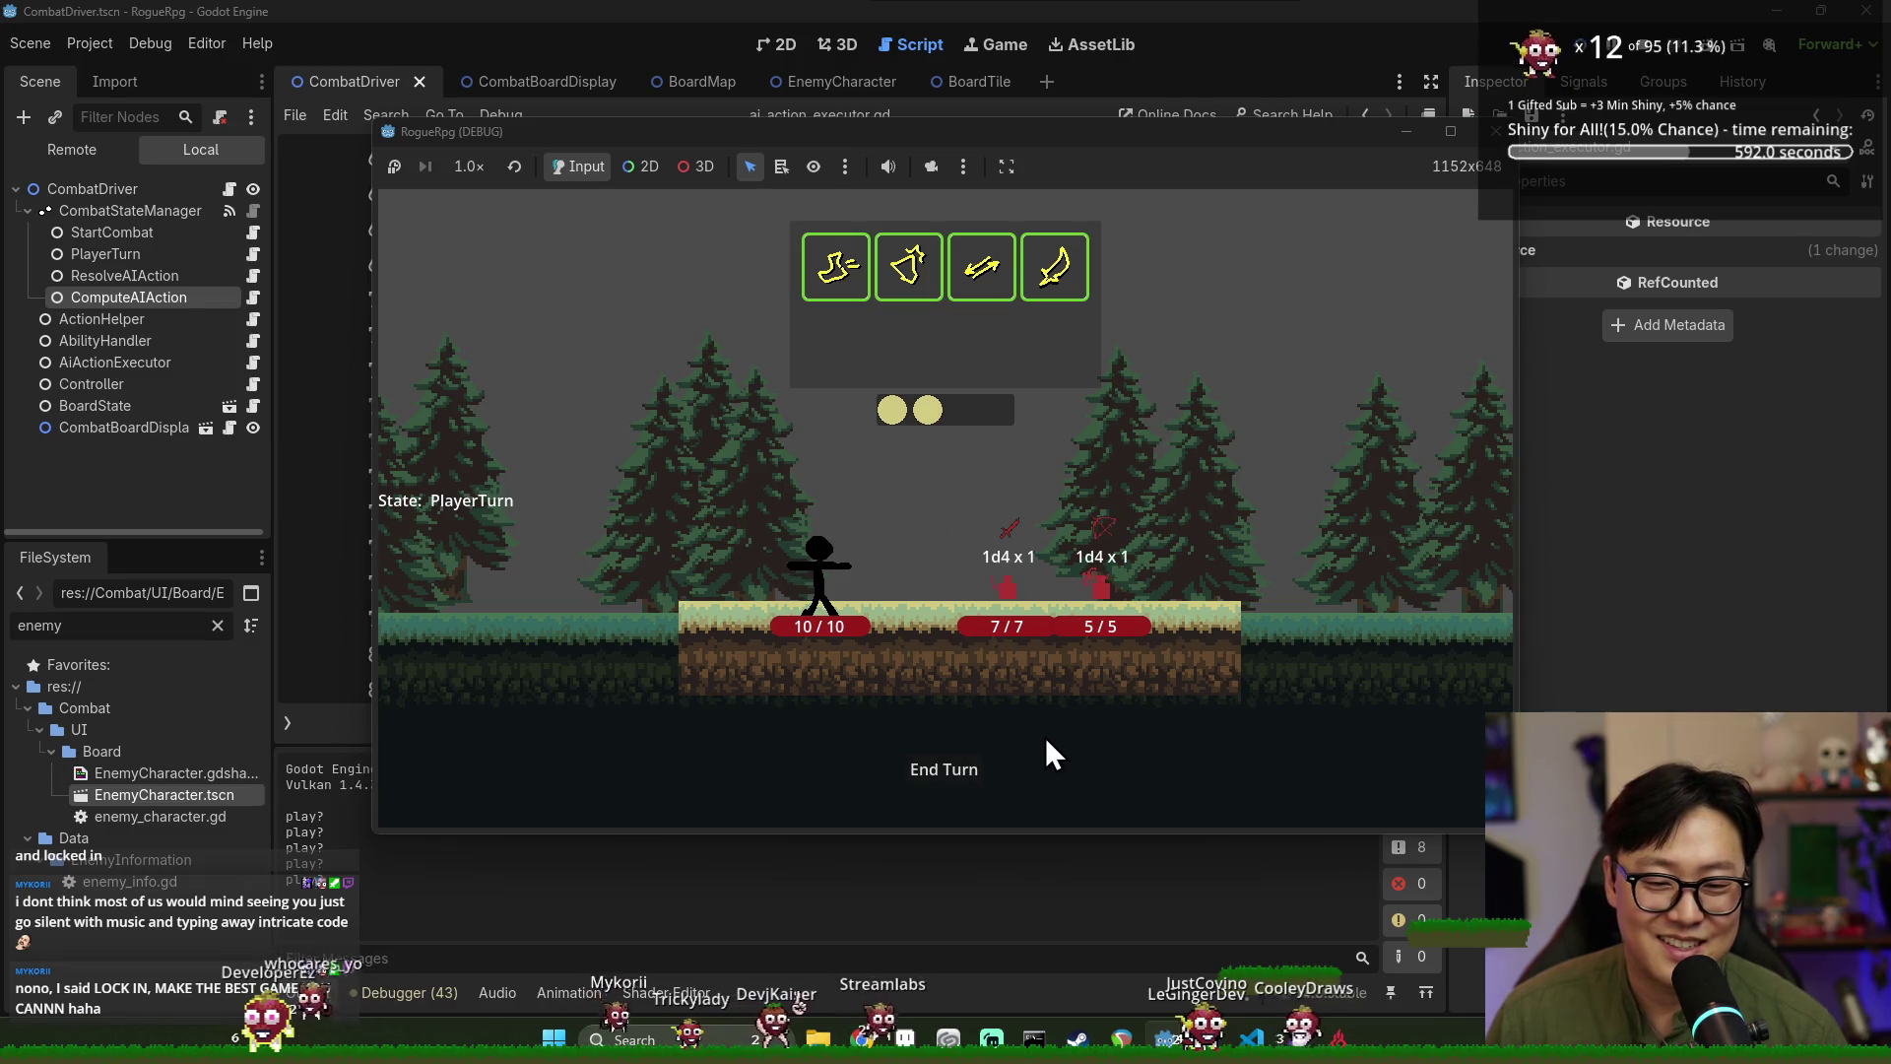
pyautogui.click(932, 771)
pyautogui.click(959, 768)
pyautogui.click(955, 760)
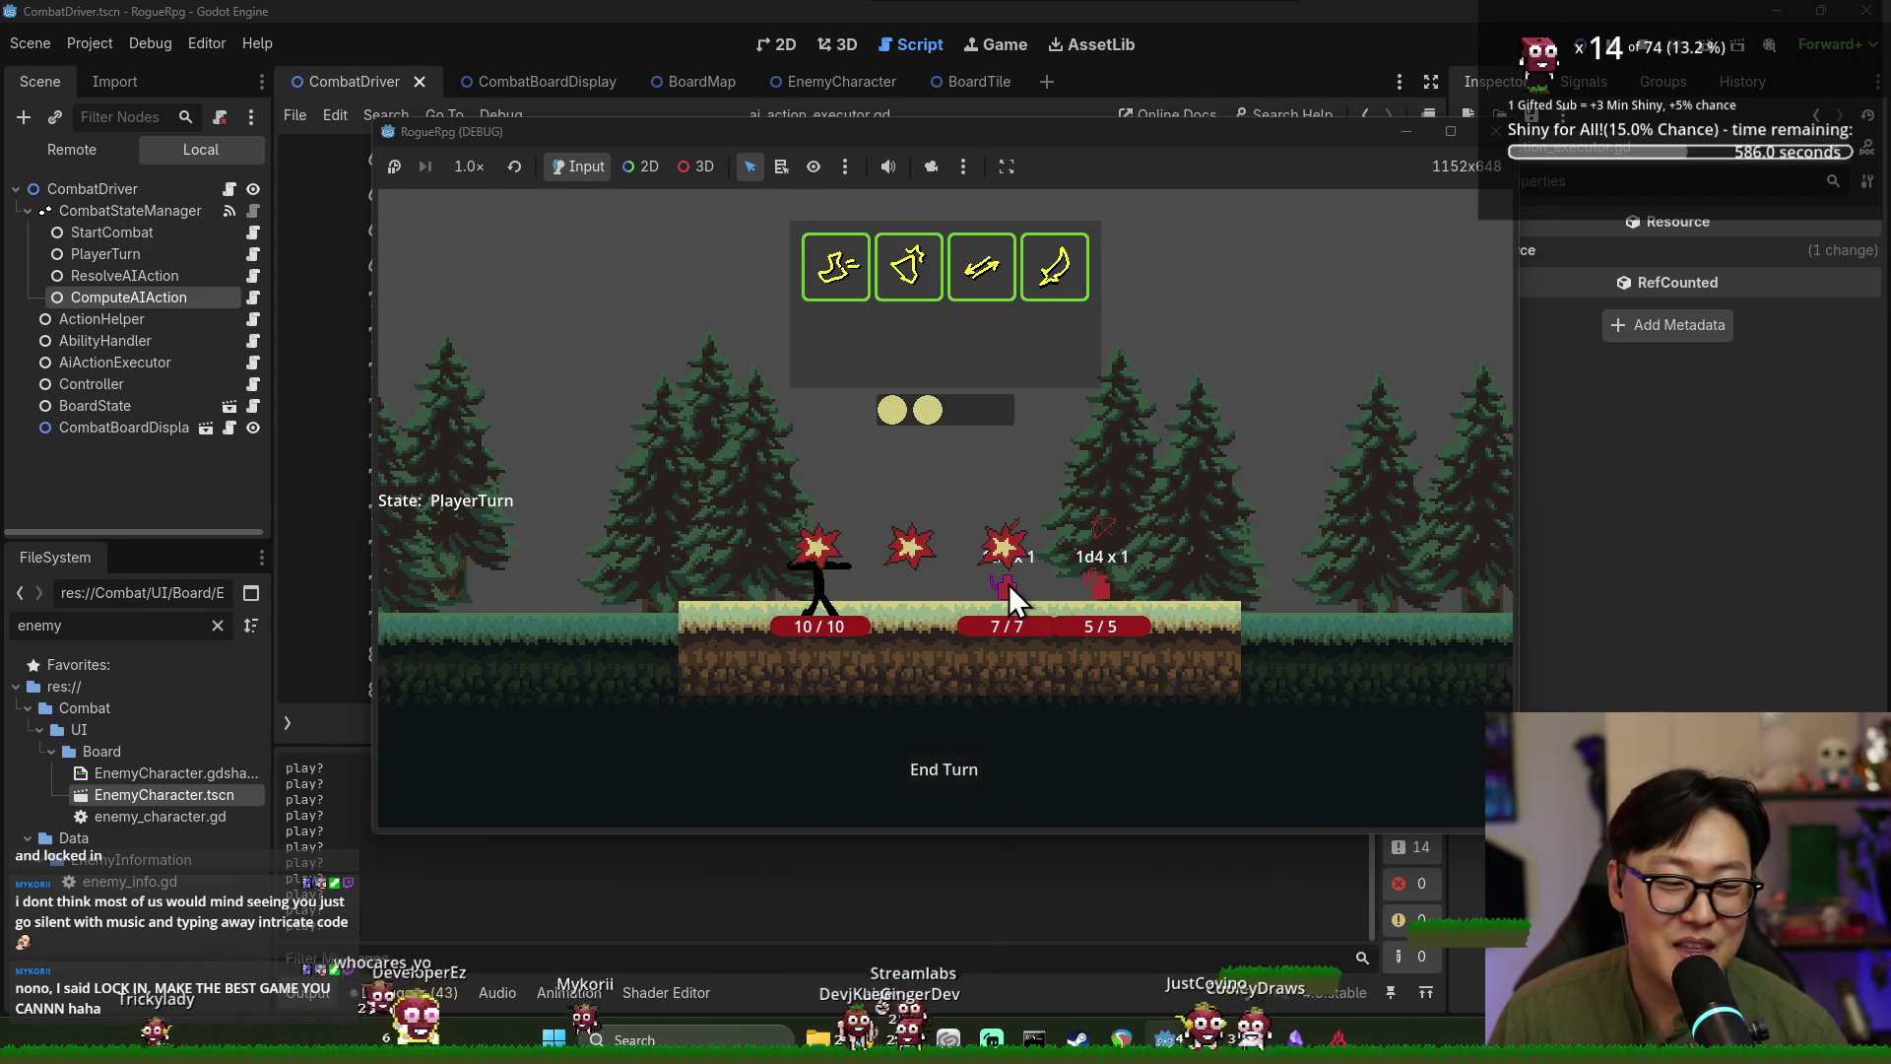
pyautogui.click(950, 765)
pyautogui.click(952, 765)
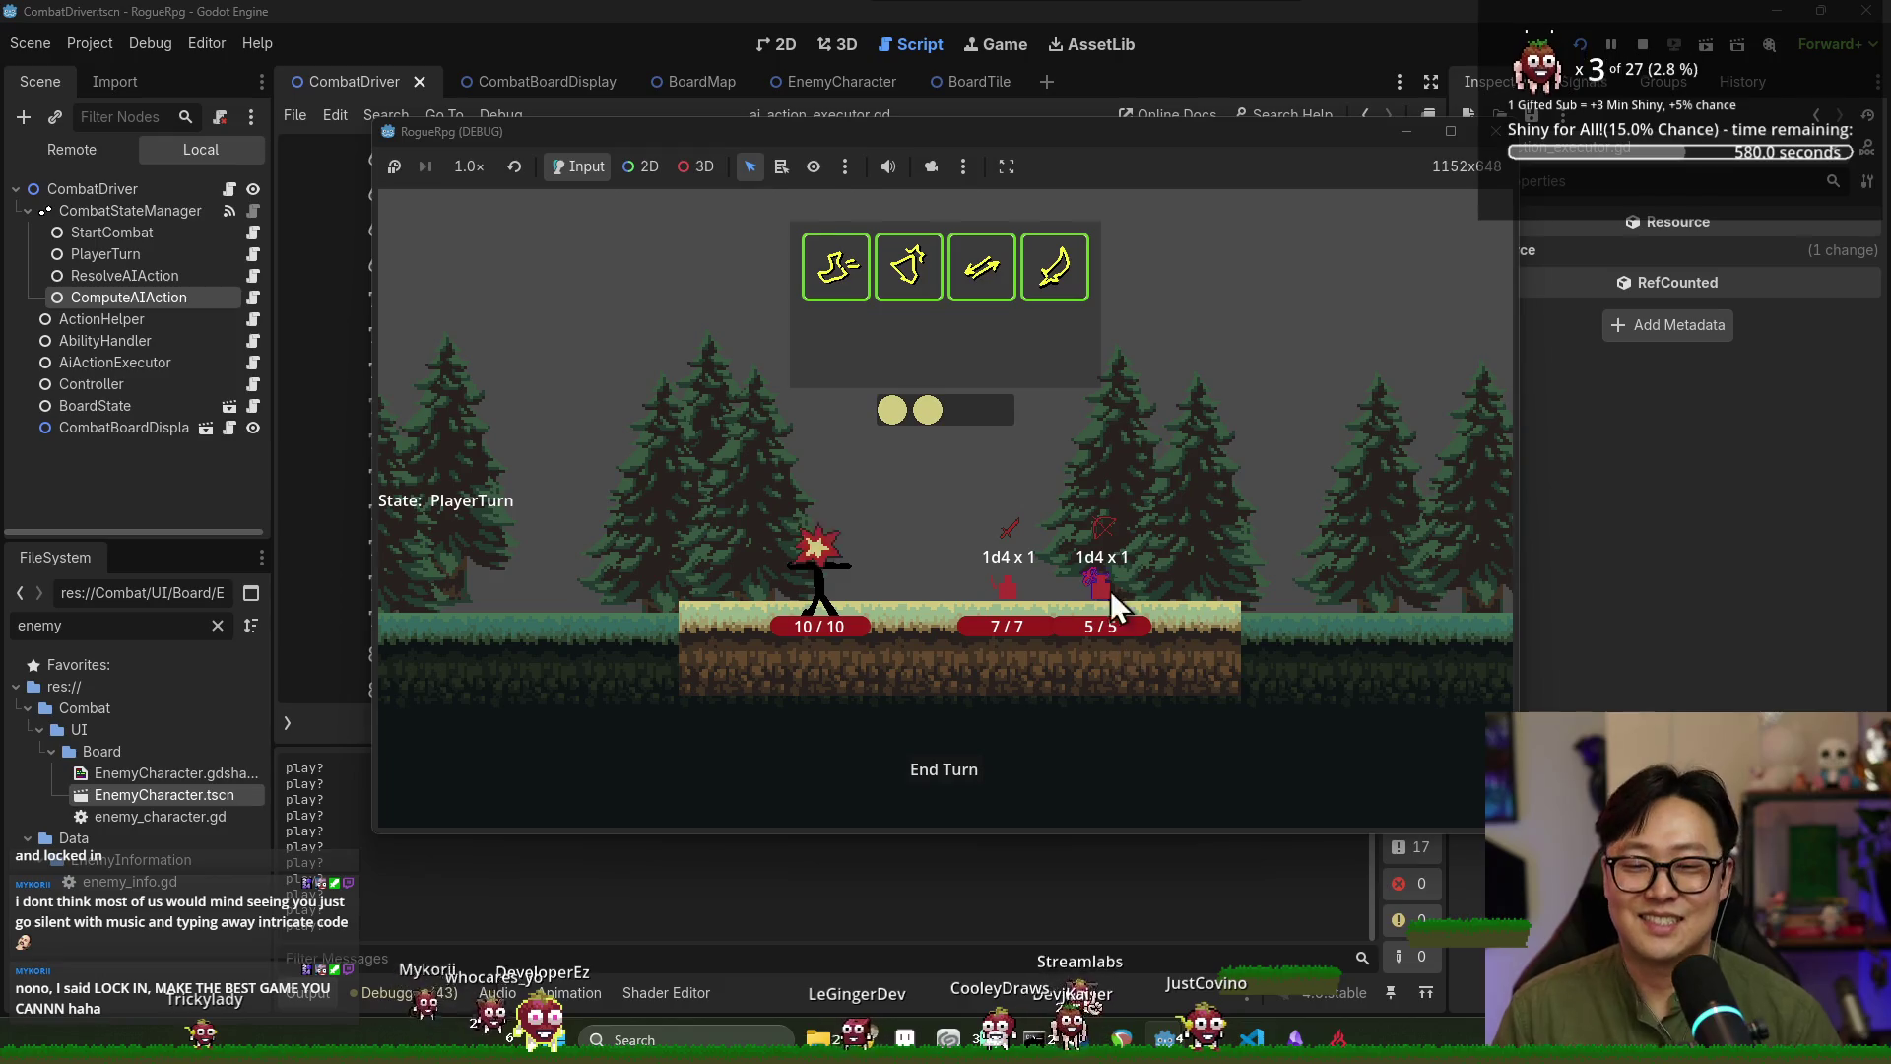
# Attack the left enemy, use the fourth ability card, end more turns, then stop the game.
pyautogui.click(990, 582)
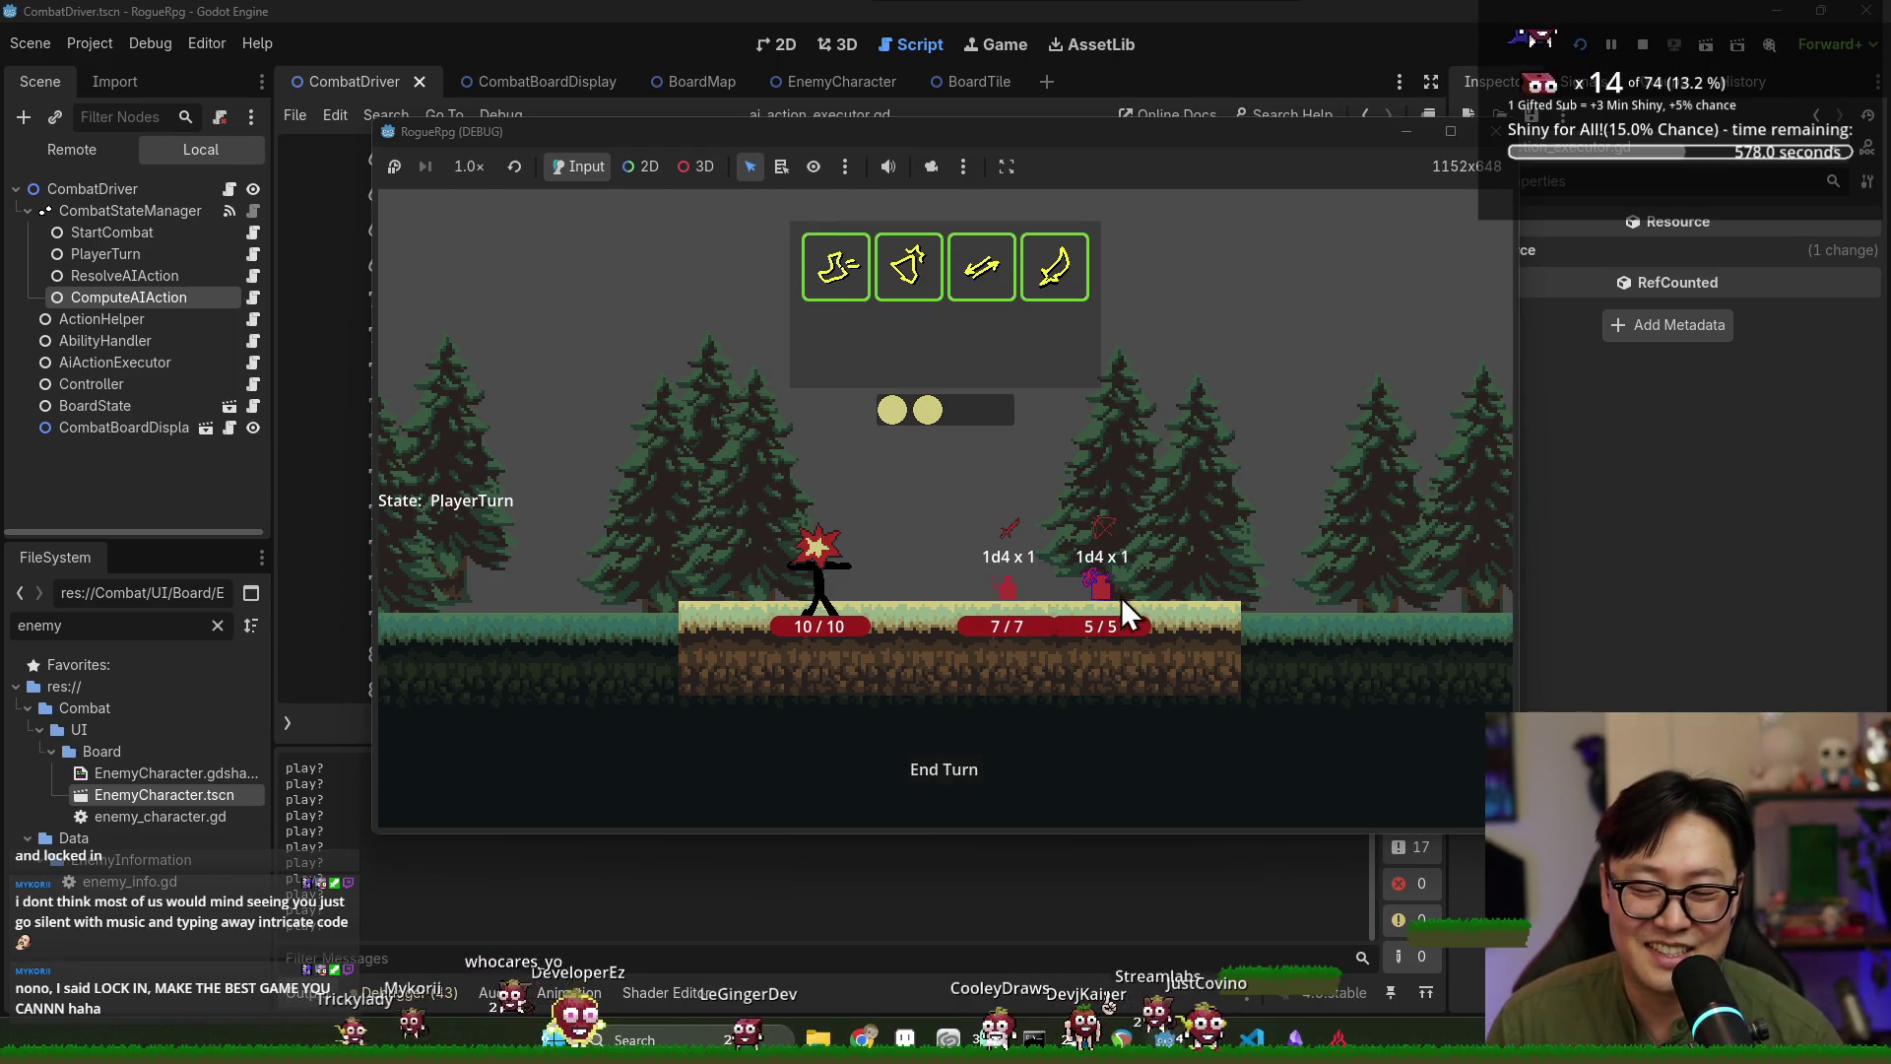
pyautogui.click(941, 772)
pyautogui.click(954, 768)
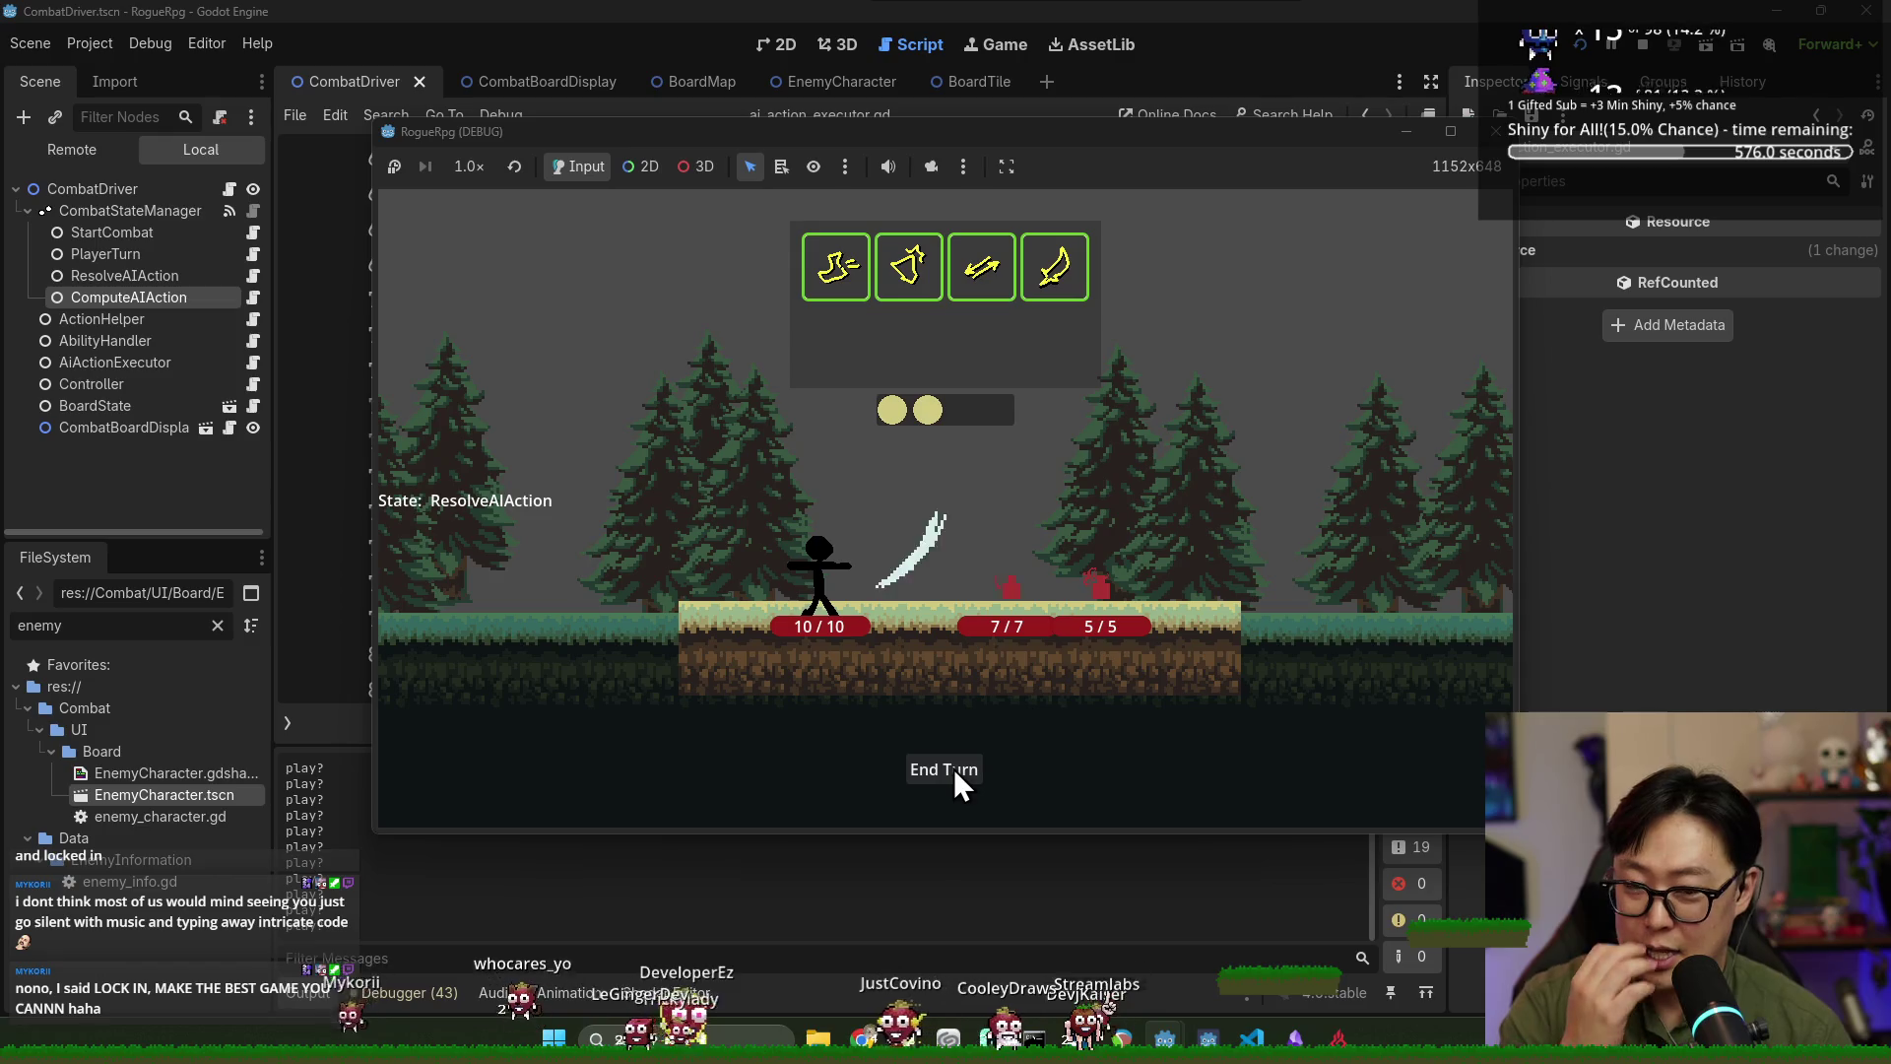
pyautogui.click(1023, 601)
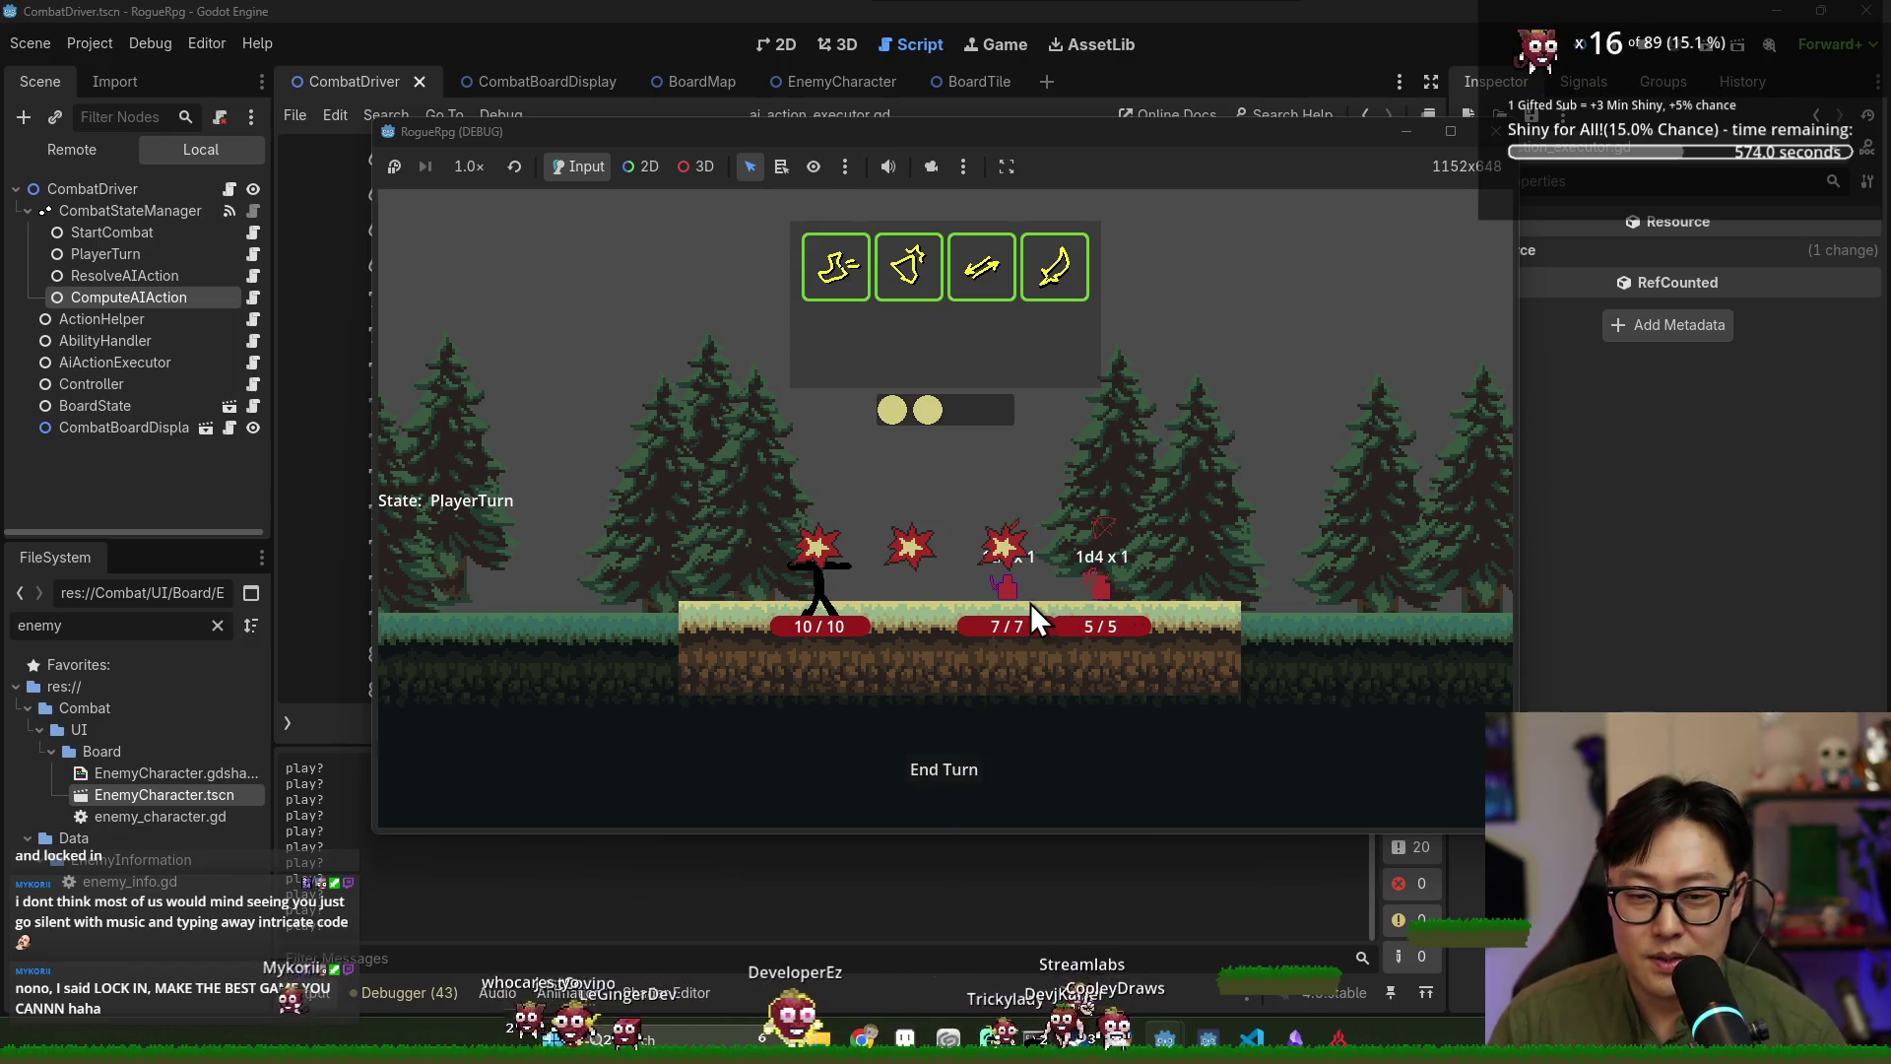
pyautogui.click(934, 774)
pyautogui.click(944, 770)
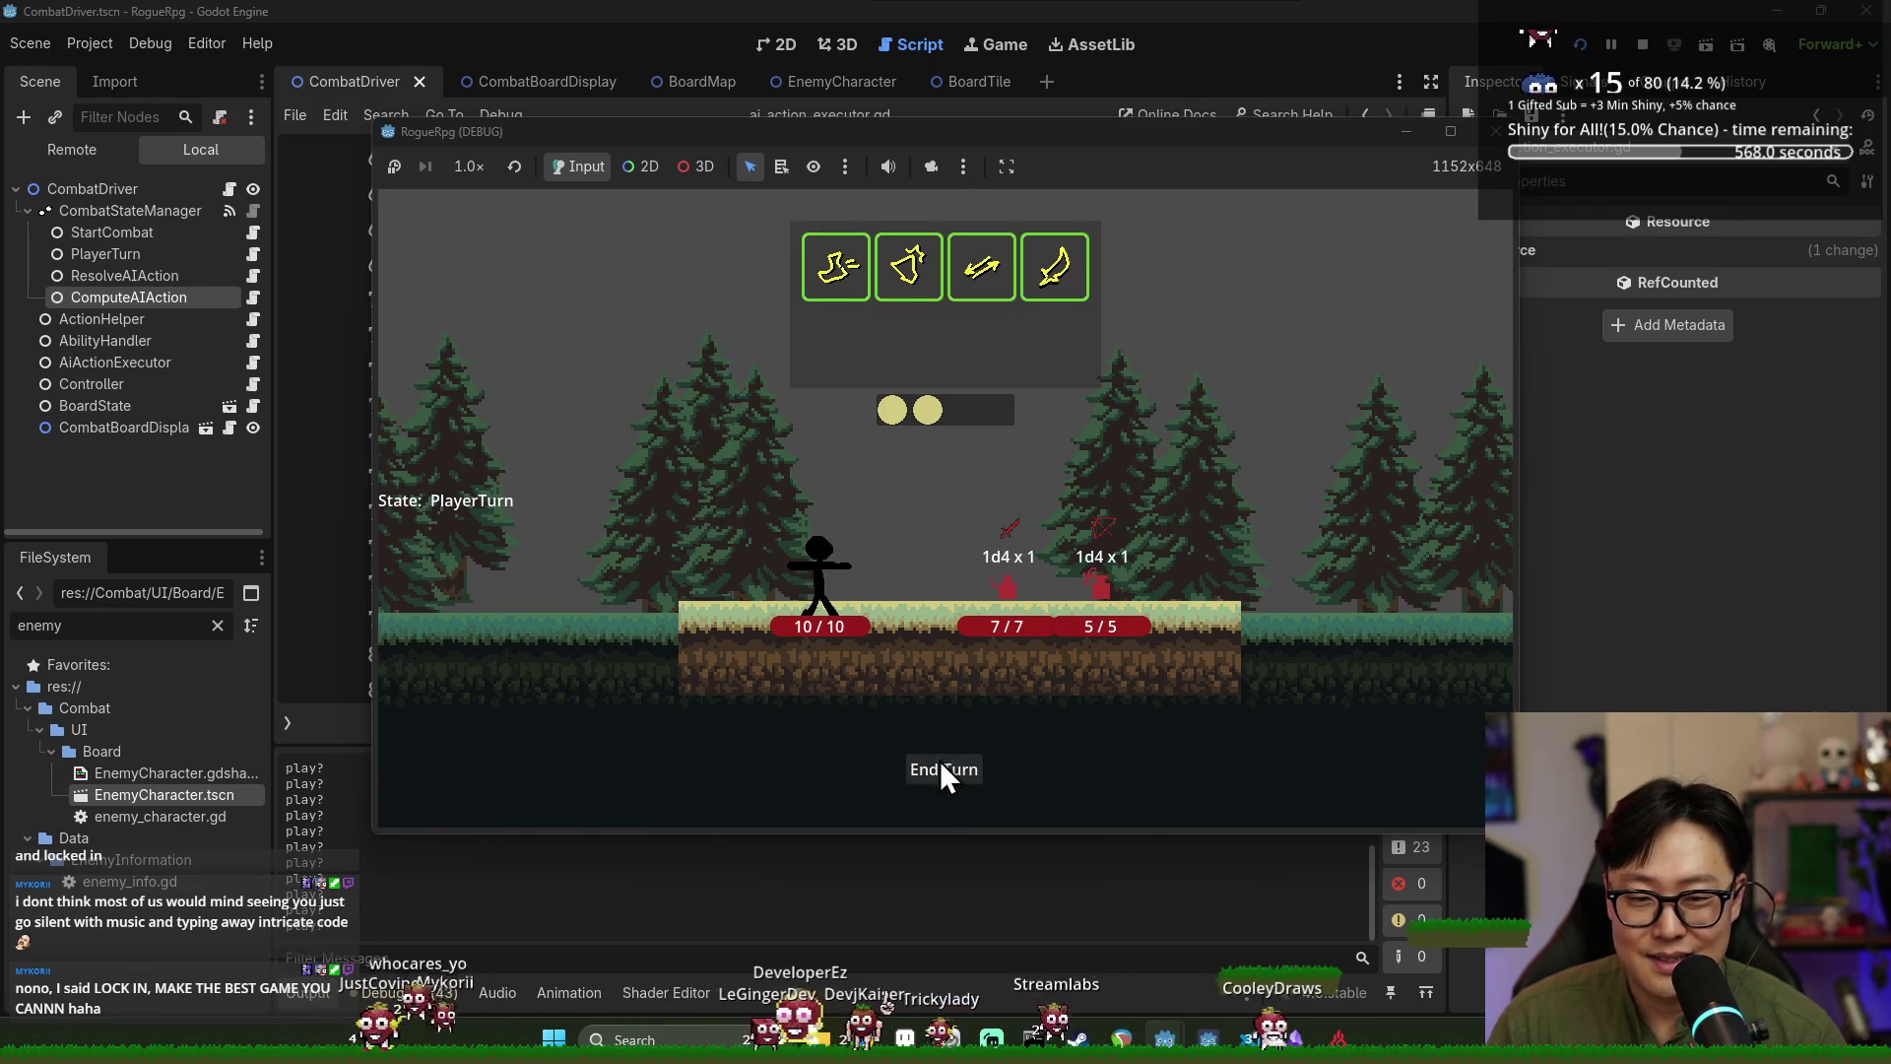
pyautogui.click(966, 778)
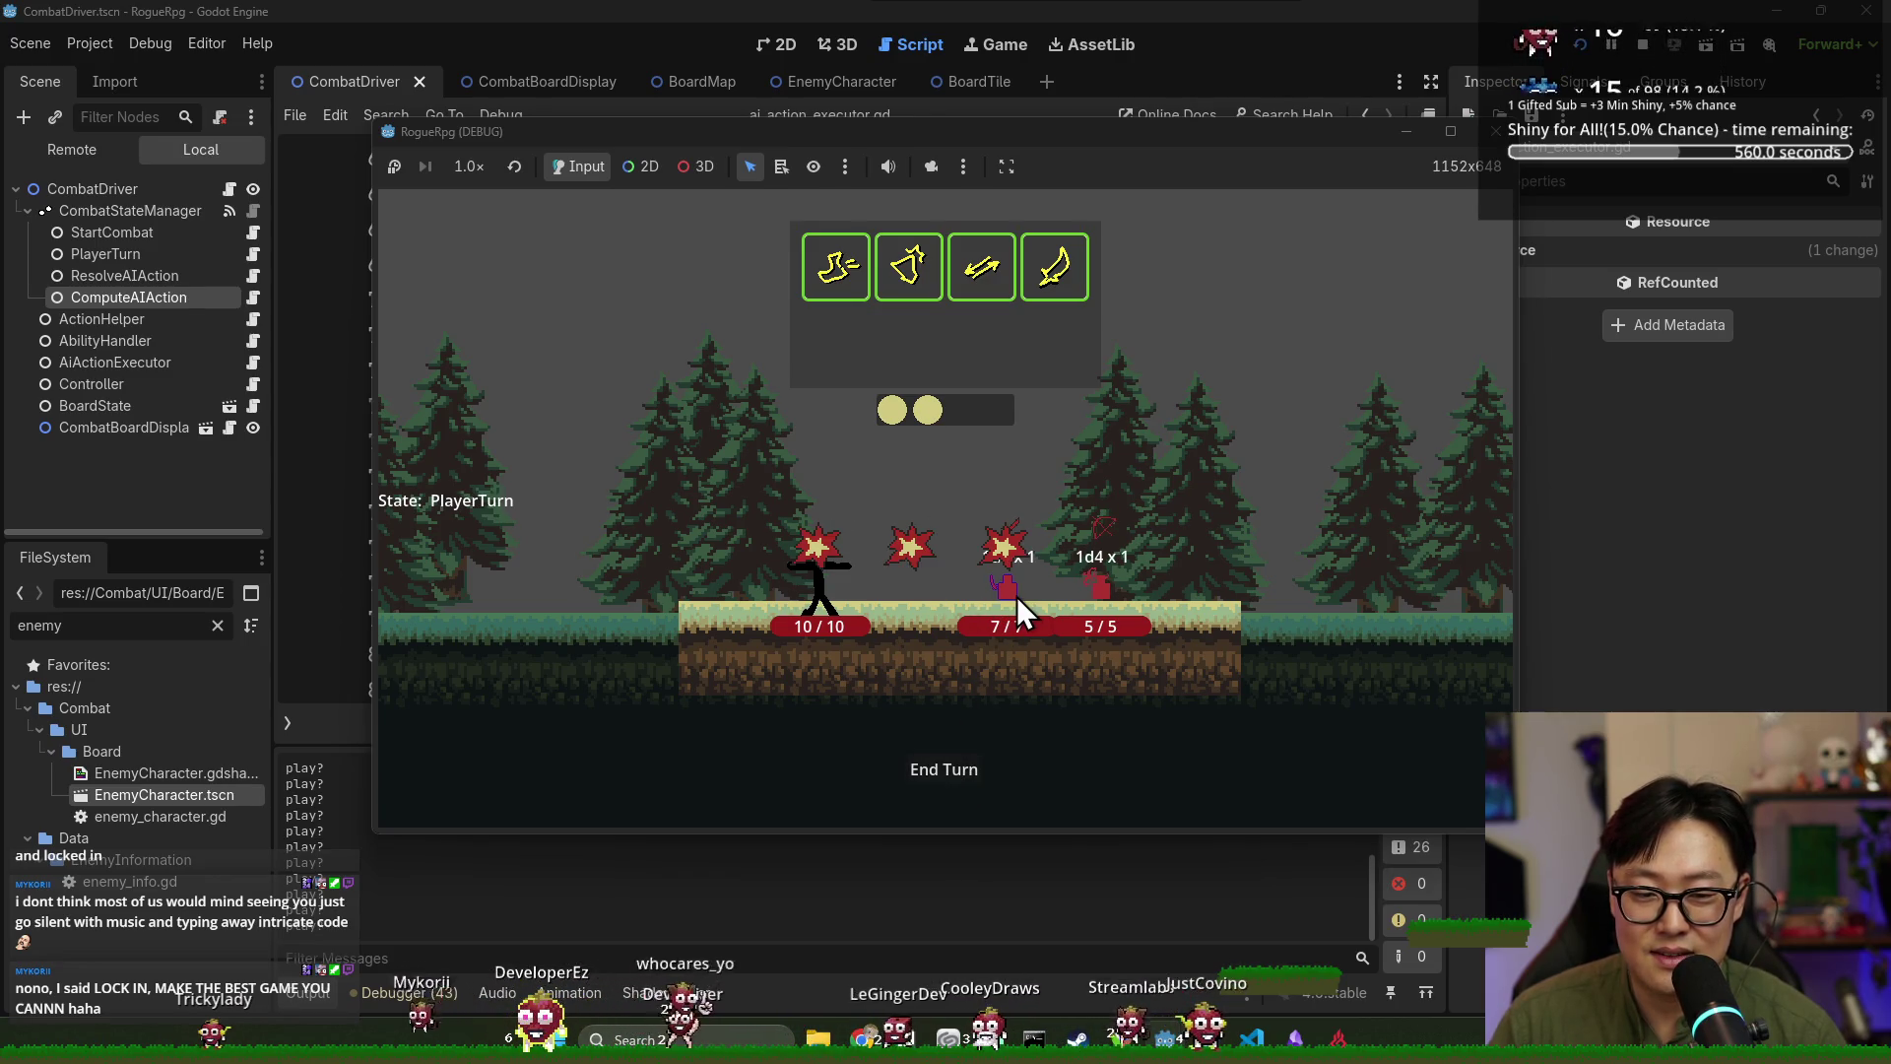
pyautogui.click(946, 767)
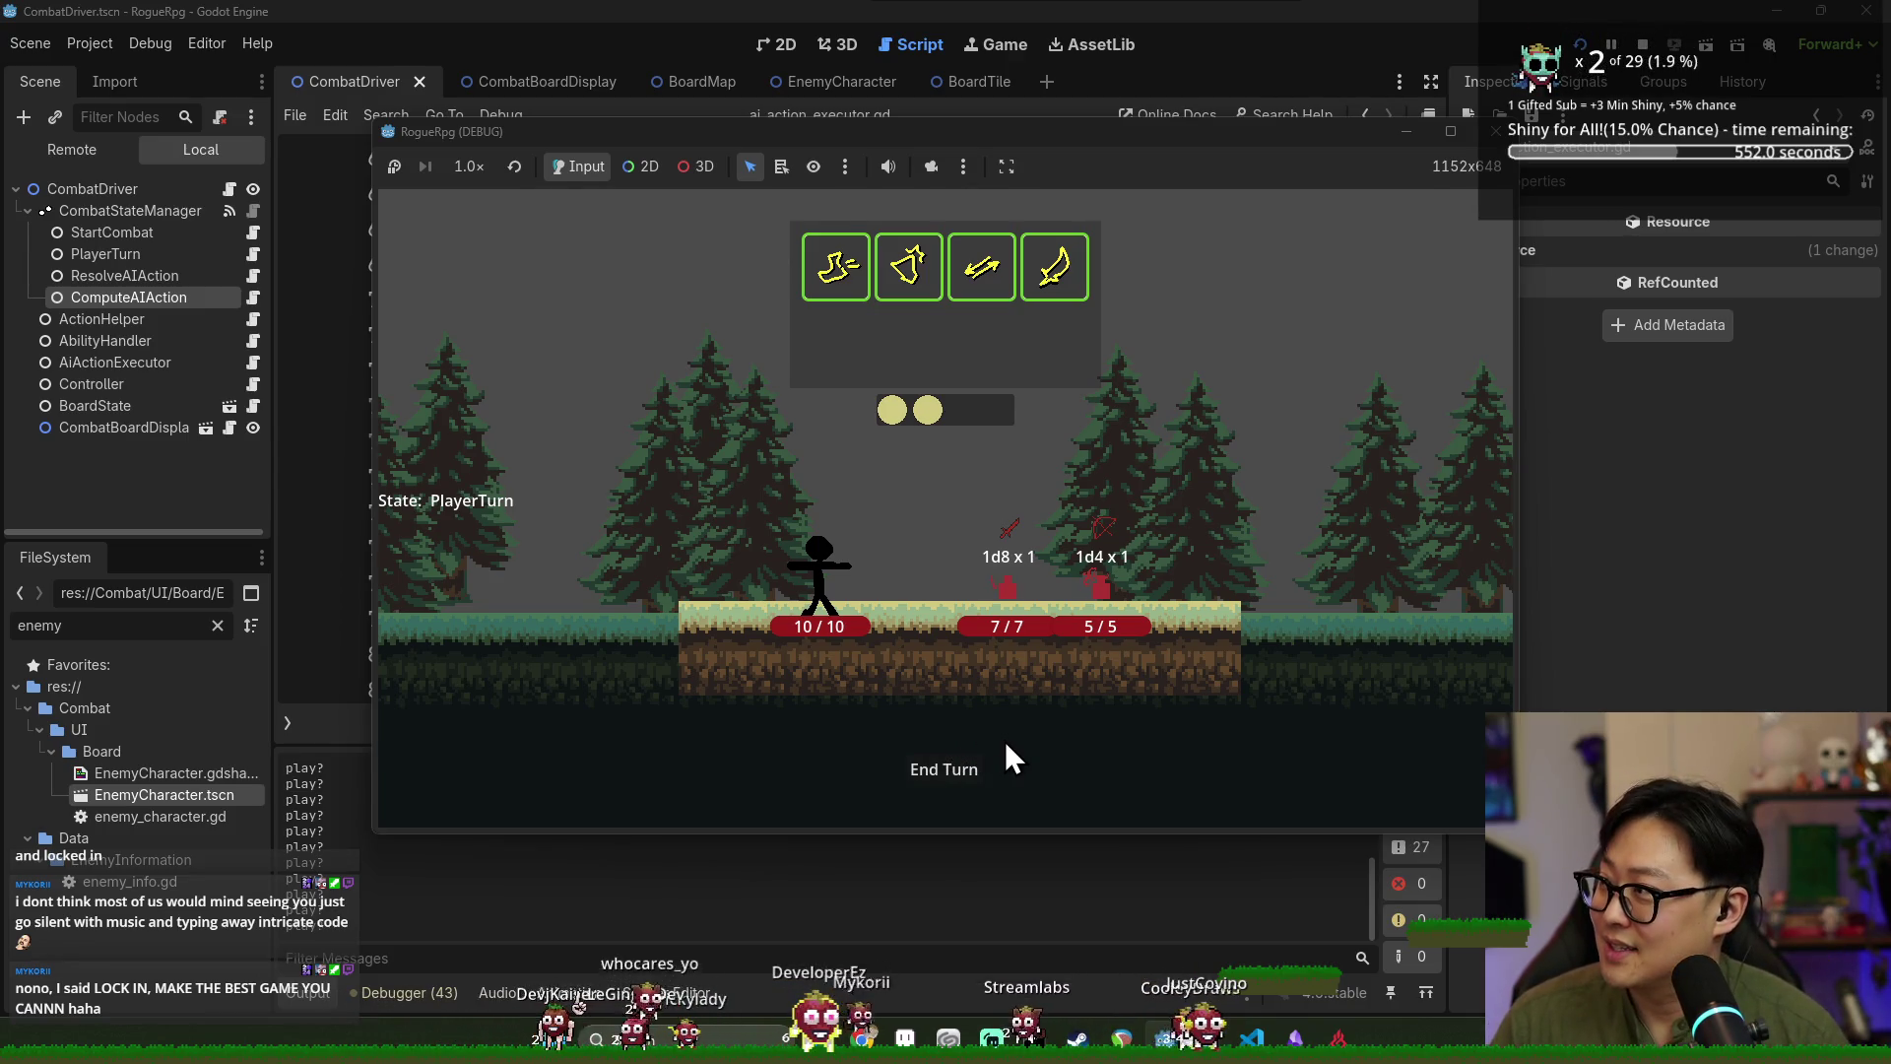
pyautogui.click(1064, 270)
pyautogui.click(946, 764)
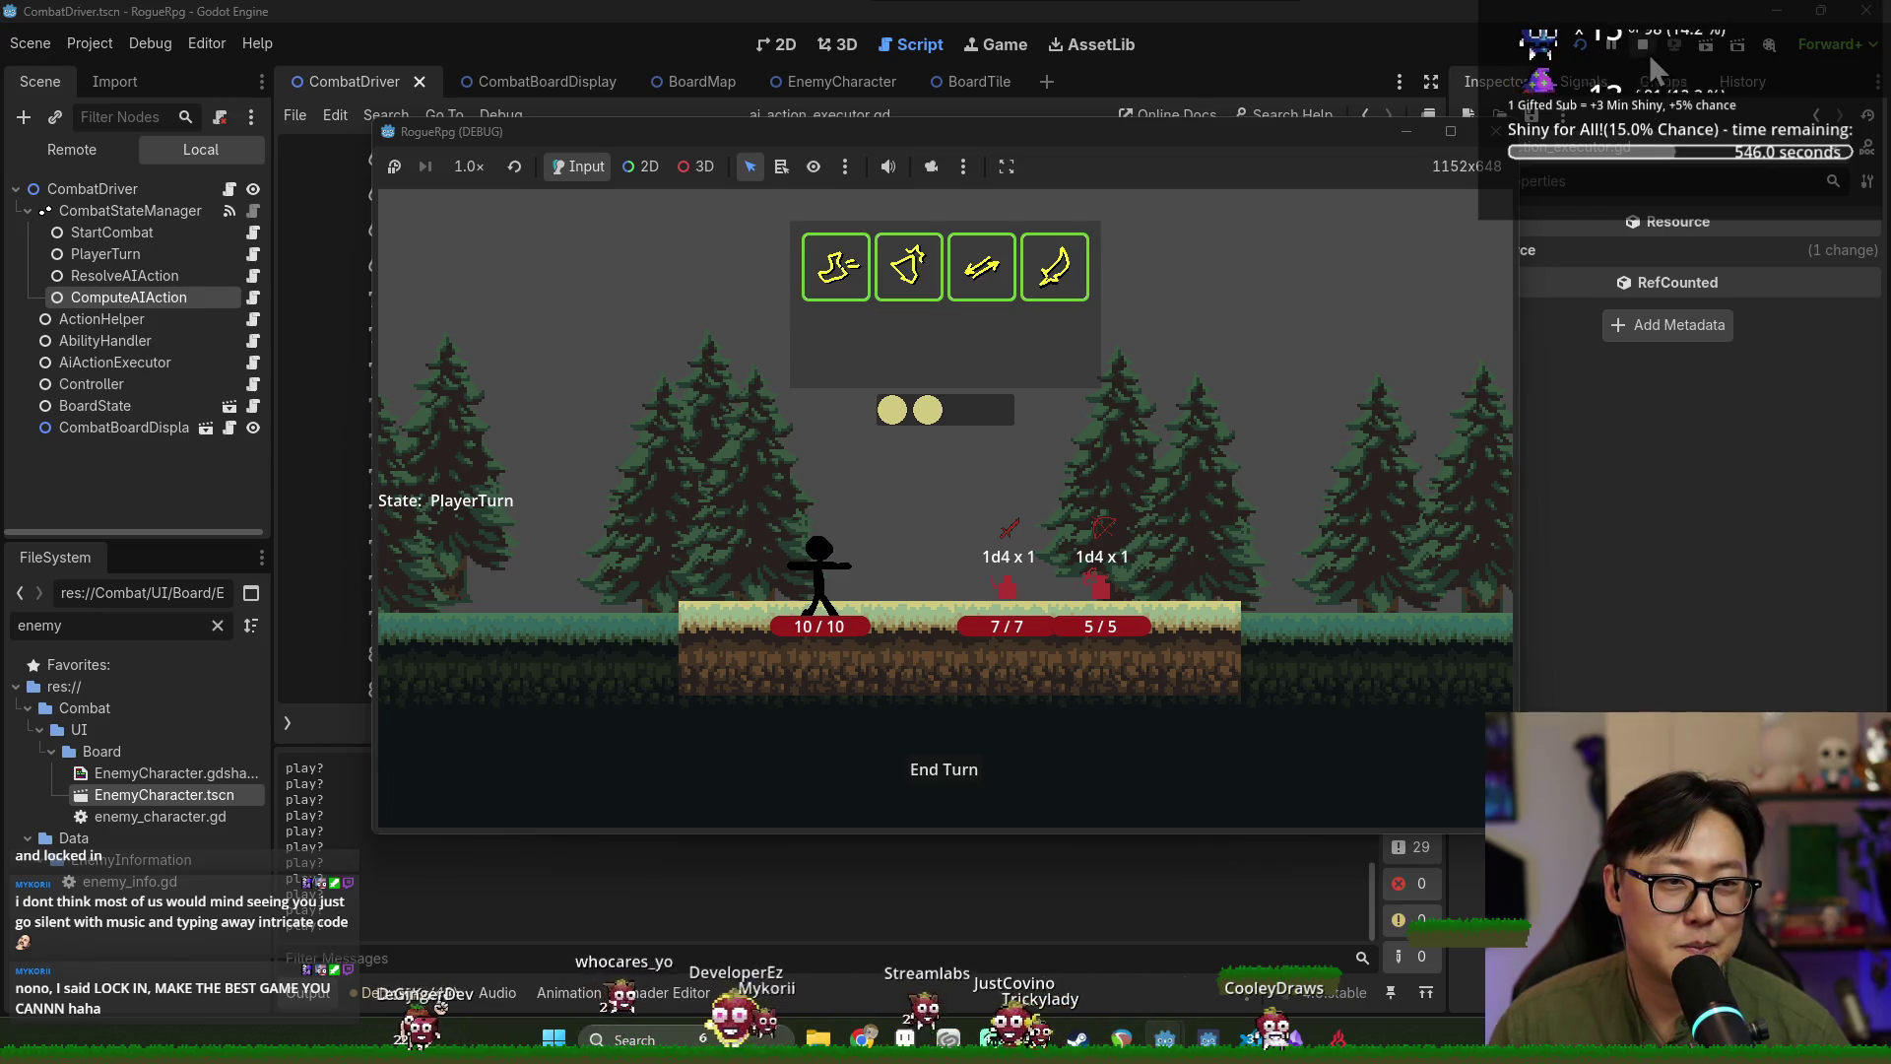
pyautogui.click(1645, 49)
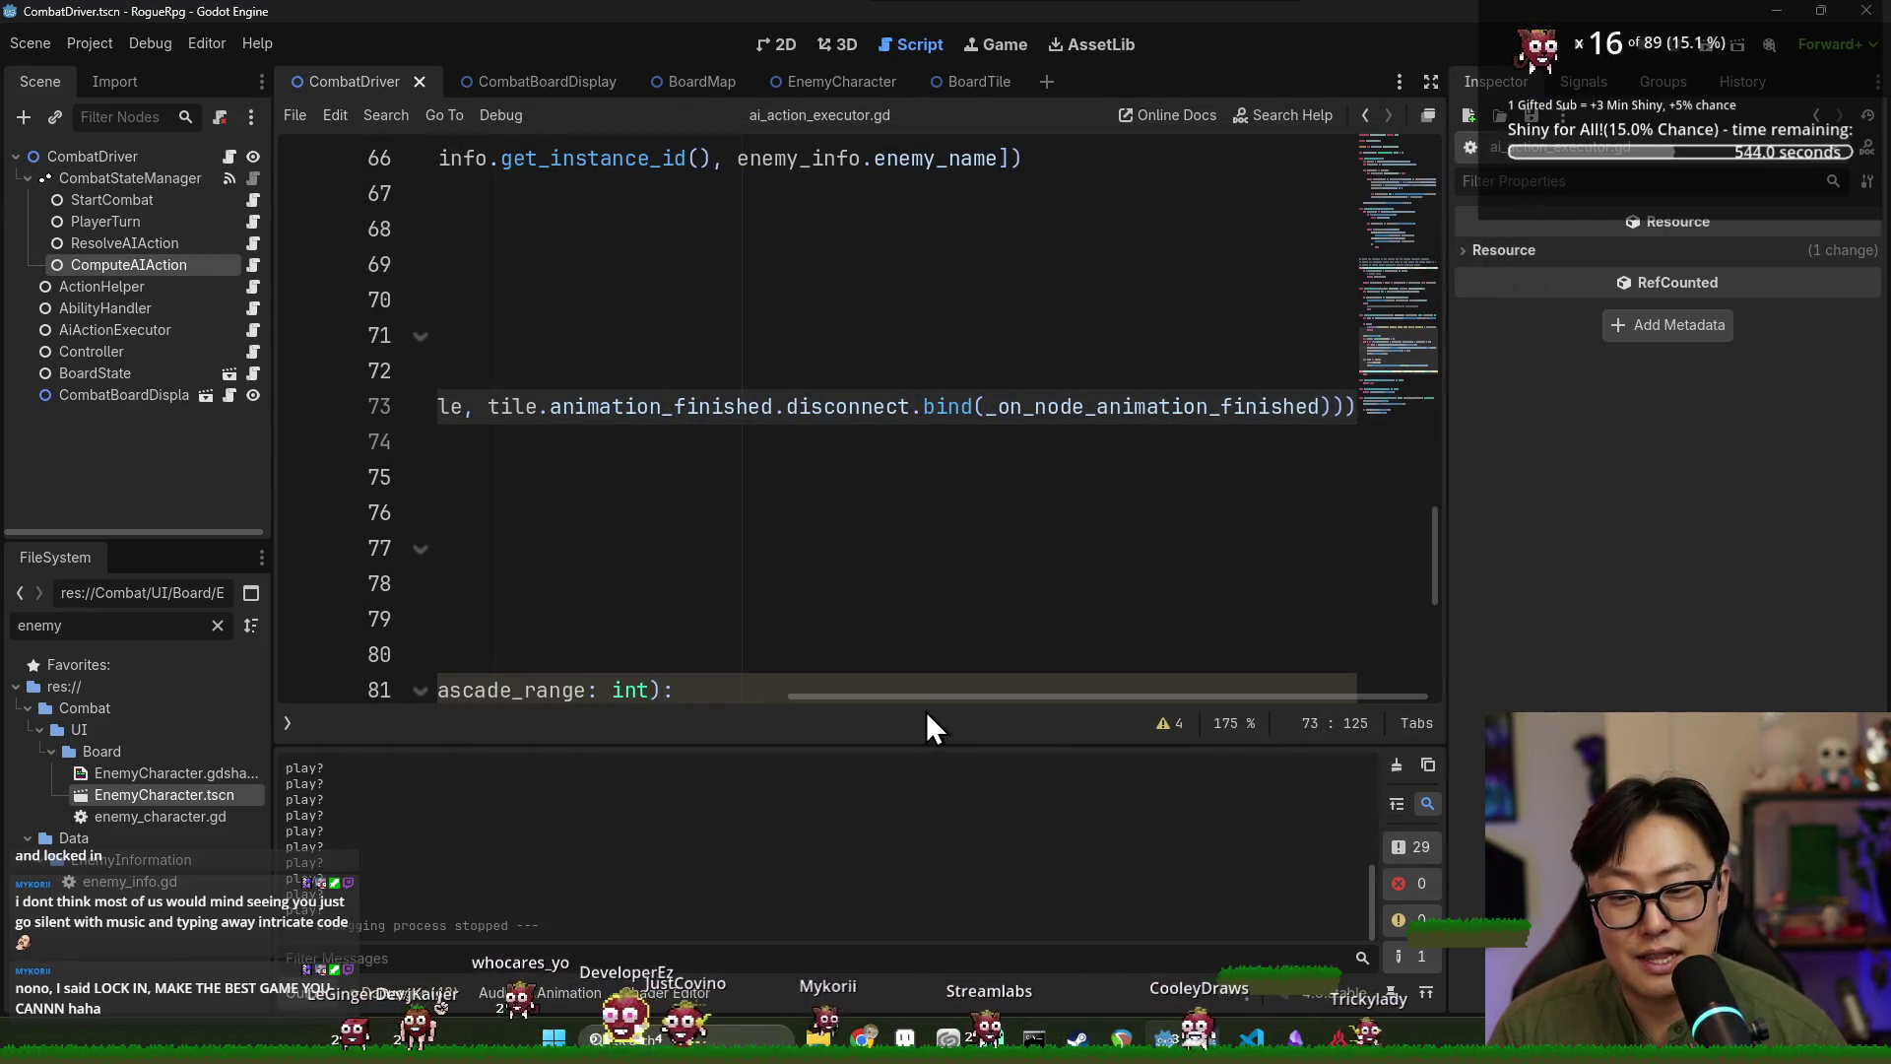
# Delete the print("play?") debug line on line 78 and save the script.
pyautogui.hscroll(-5, 786, 694)
pyautogui.scroll(-1, 547, 544)
pyautogui.scroll(-2, 548, 545)
pyautogui.scroll(3, 591, 591)
pyautogui.moveTo(635, 697); pyautogui.dragTo(557, 697)
pyautogui.doubleClick(569, 562)
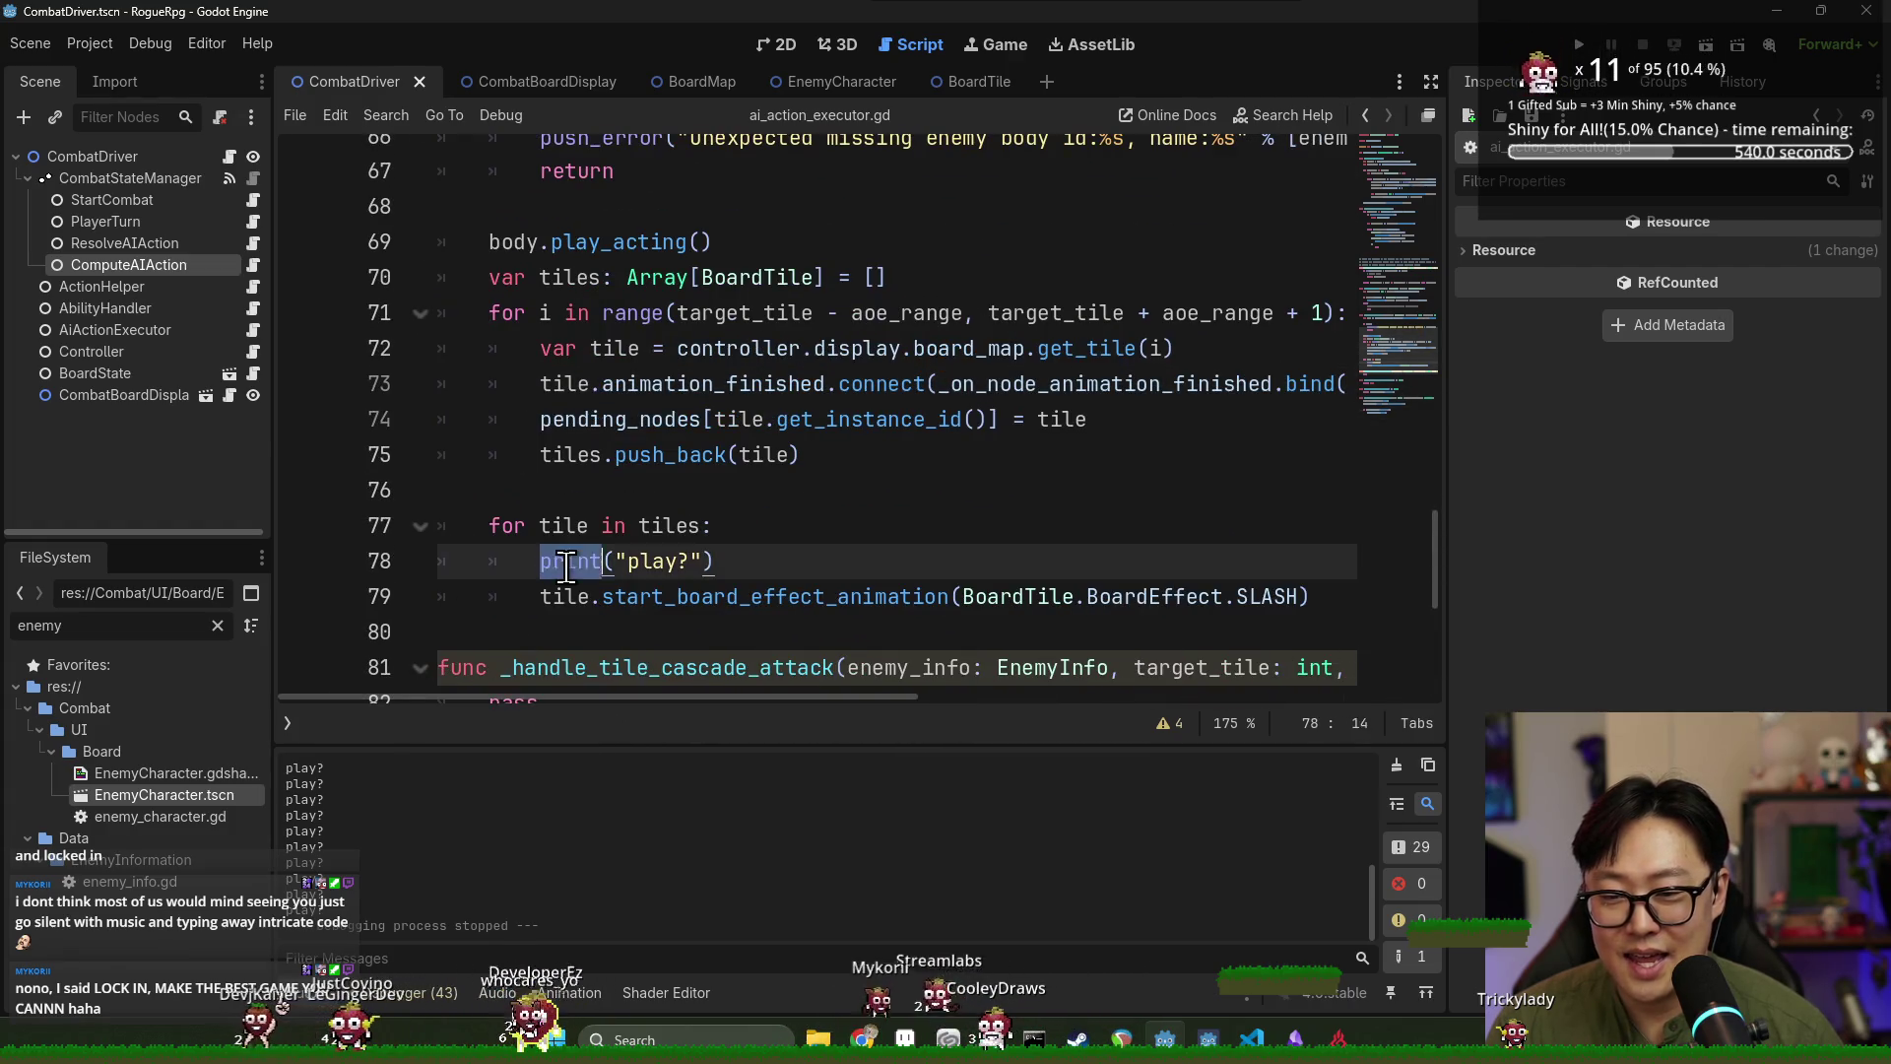
pyautogui.hotkey('ctrl', 'shift', 'k')
pyautogui.hotkey('ctrl', 's')
# Search 'power' in Start and launch Windows PowerShell.
pyautogui.press('super')
pyautogui.write('power')
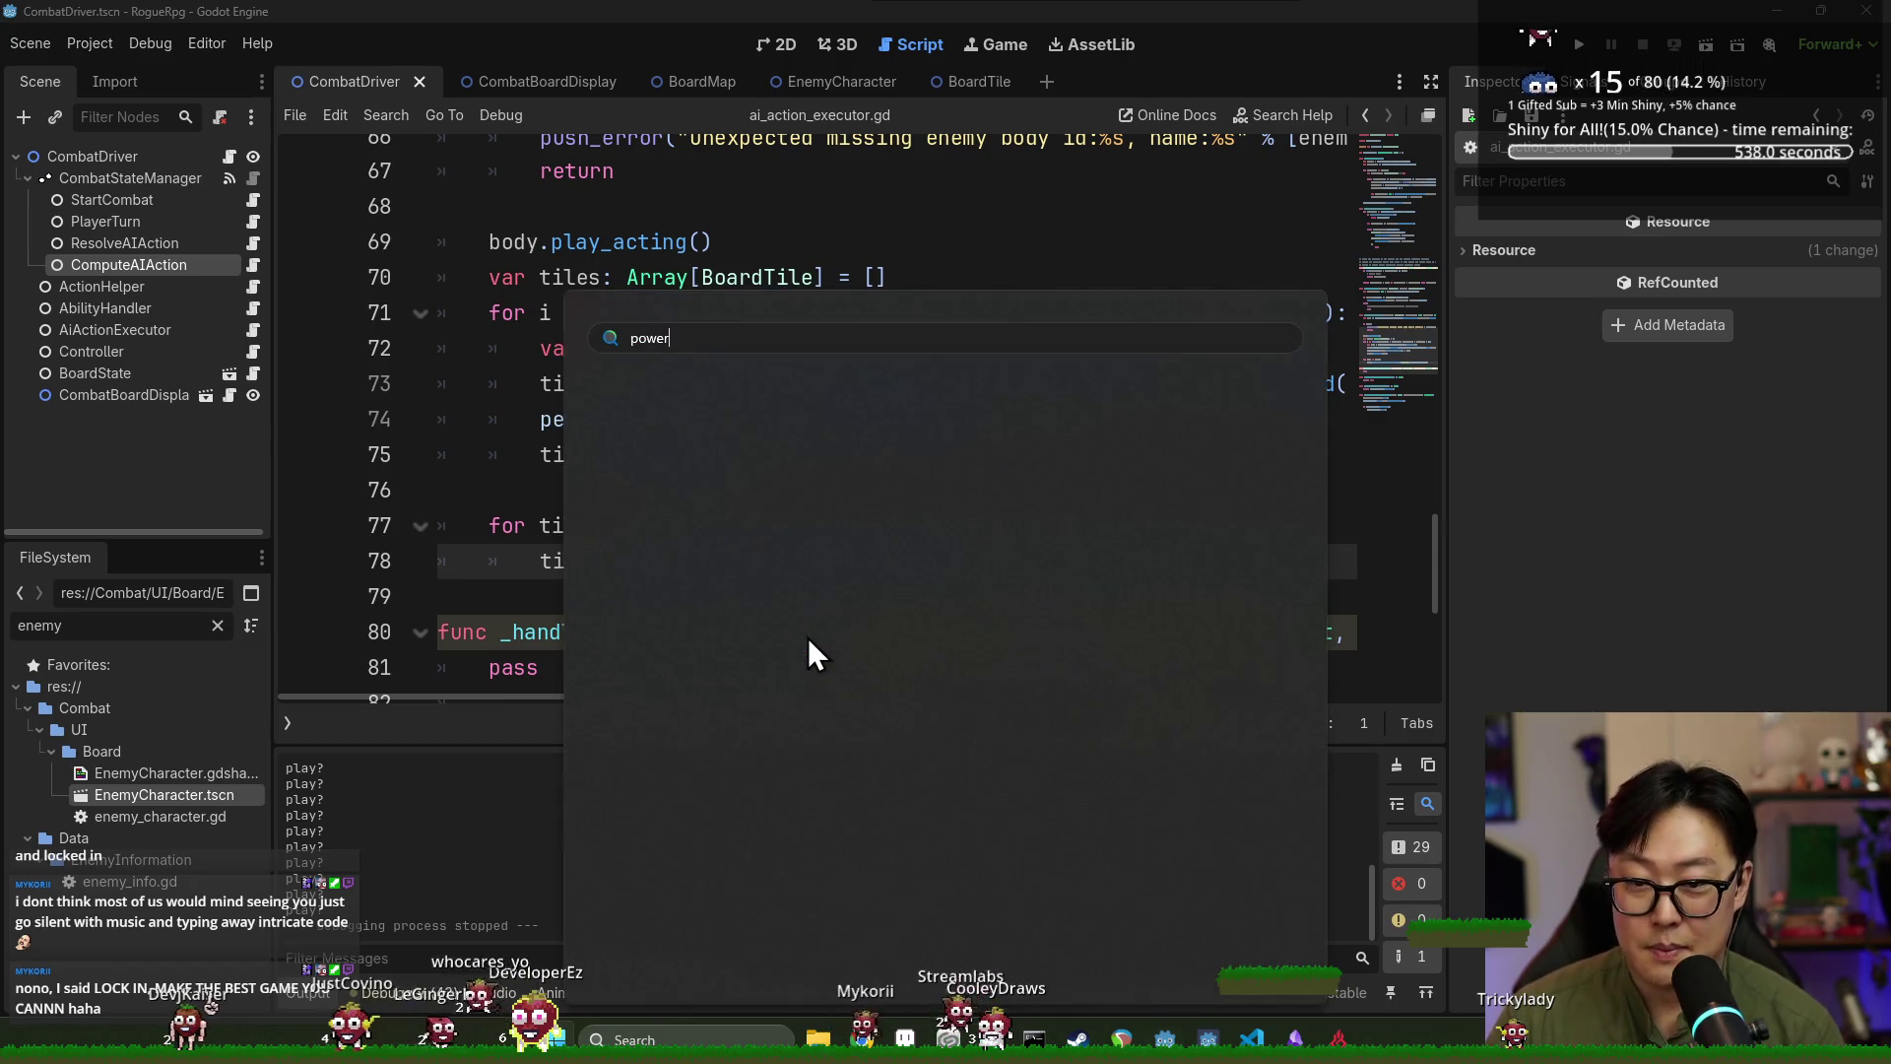
pyautogui.press('Escape')
pyautogui.write('cd G')
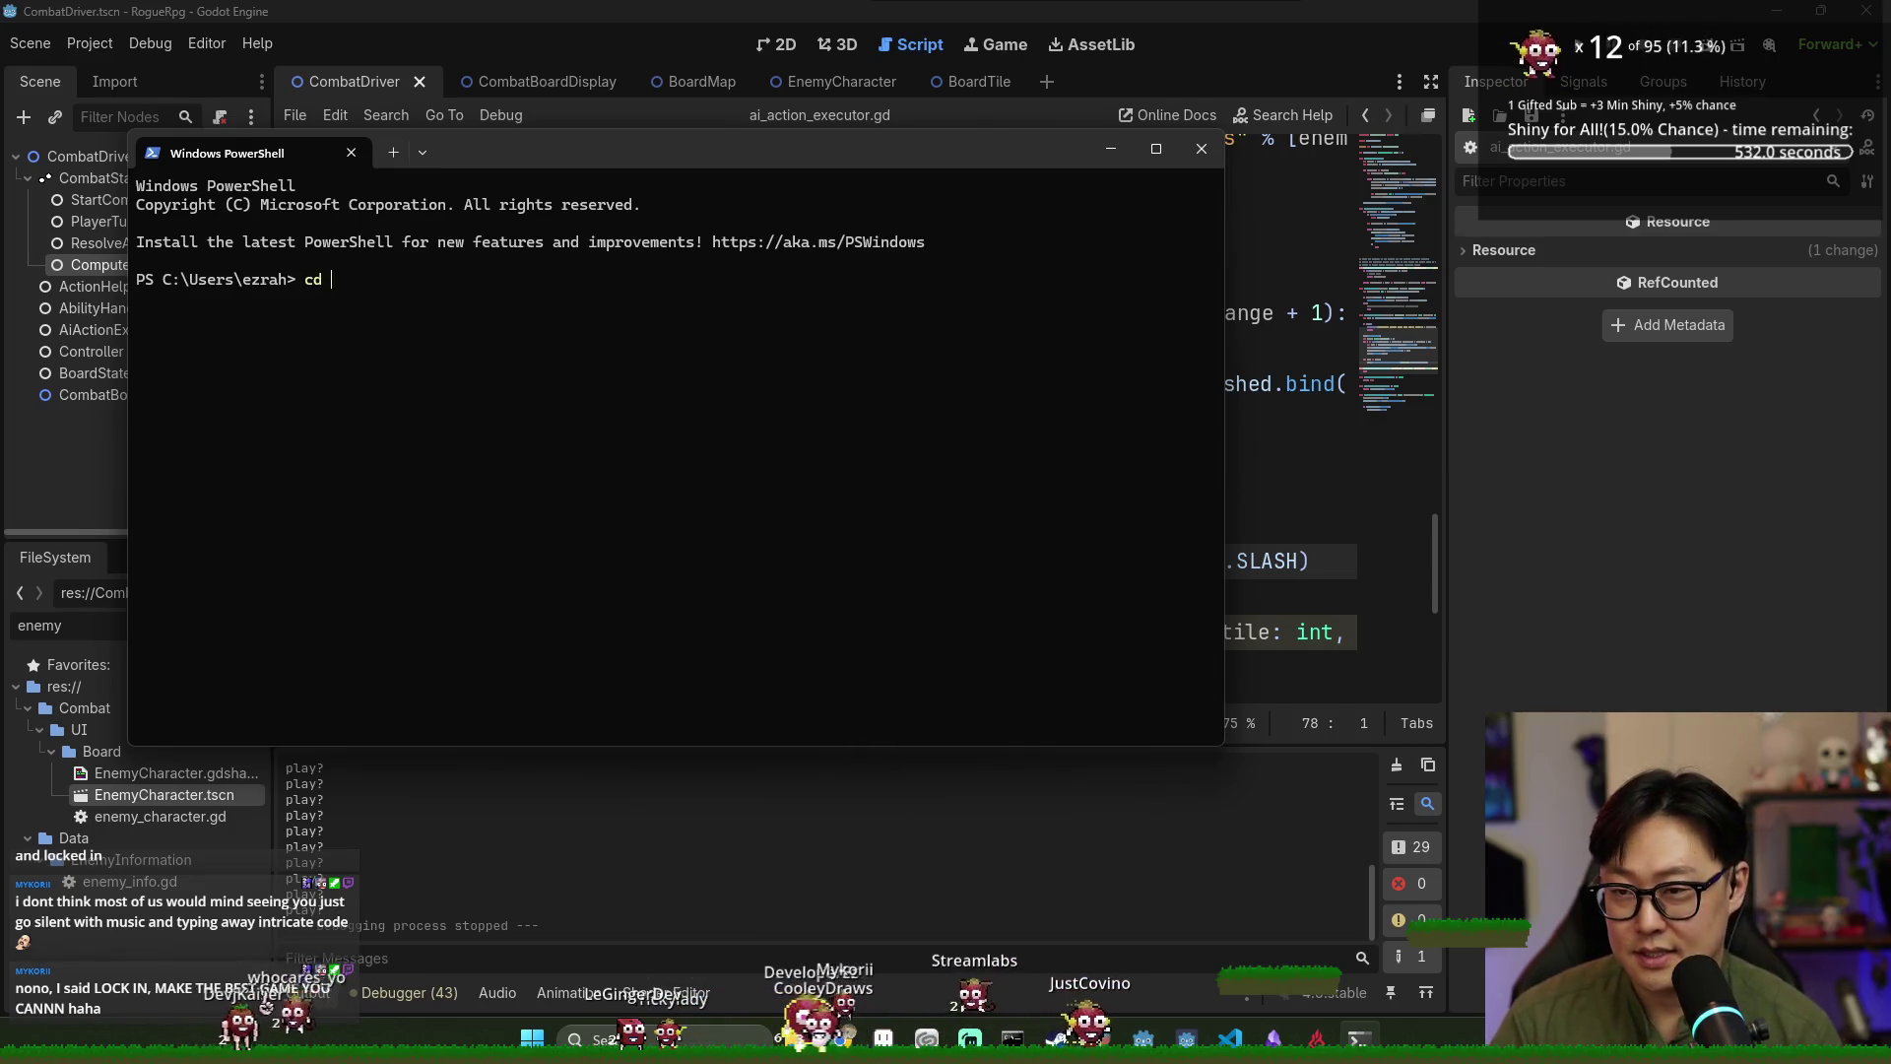
# Change into the GodotProject\rogue-rpg folder and run git status.
pyautogui.write('od')
pyautogui.press('Tab')
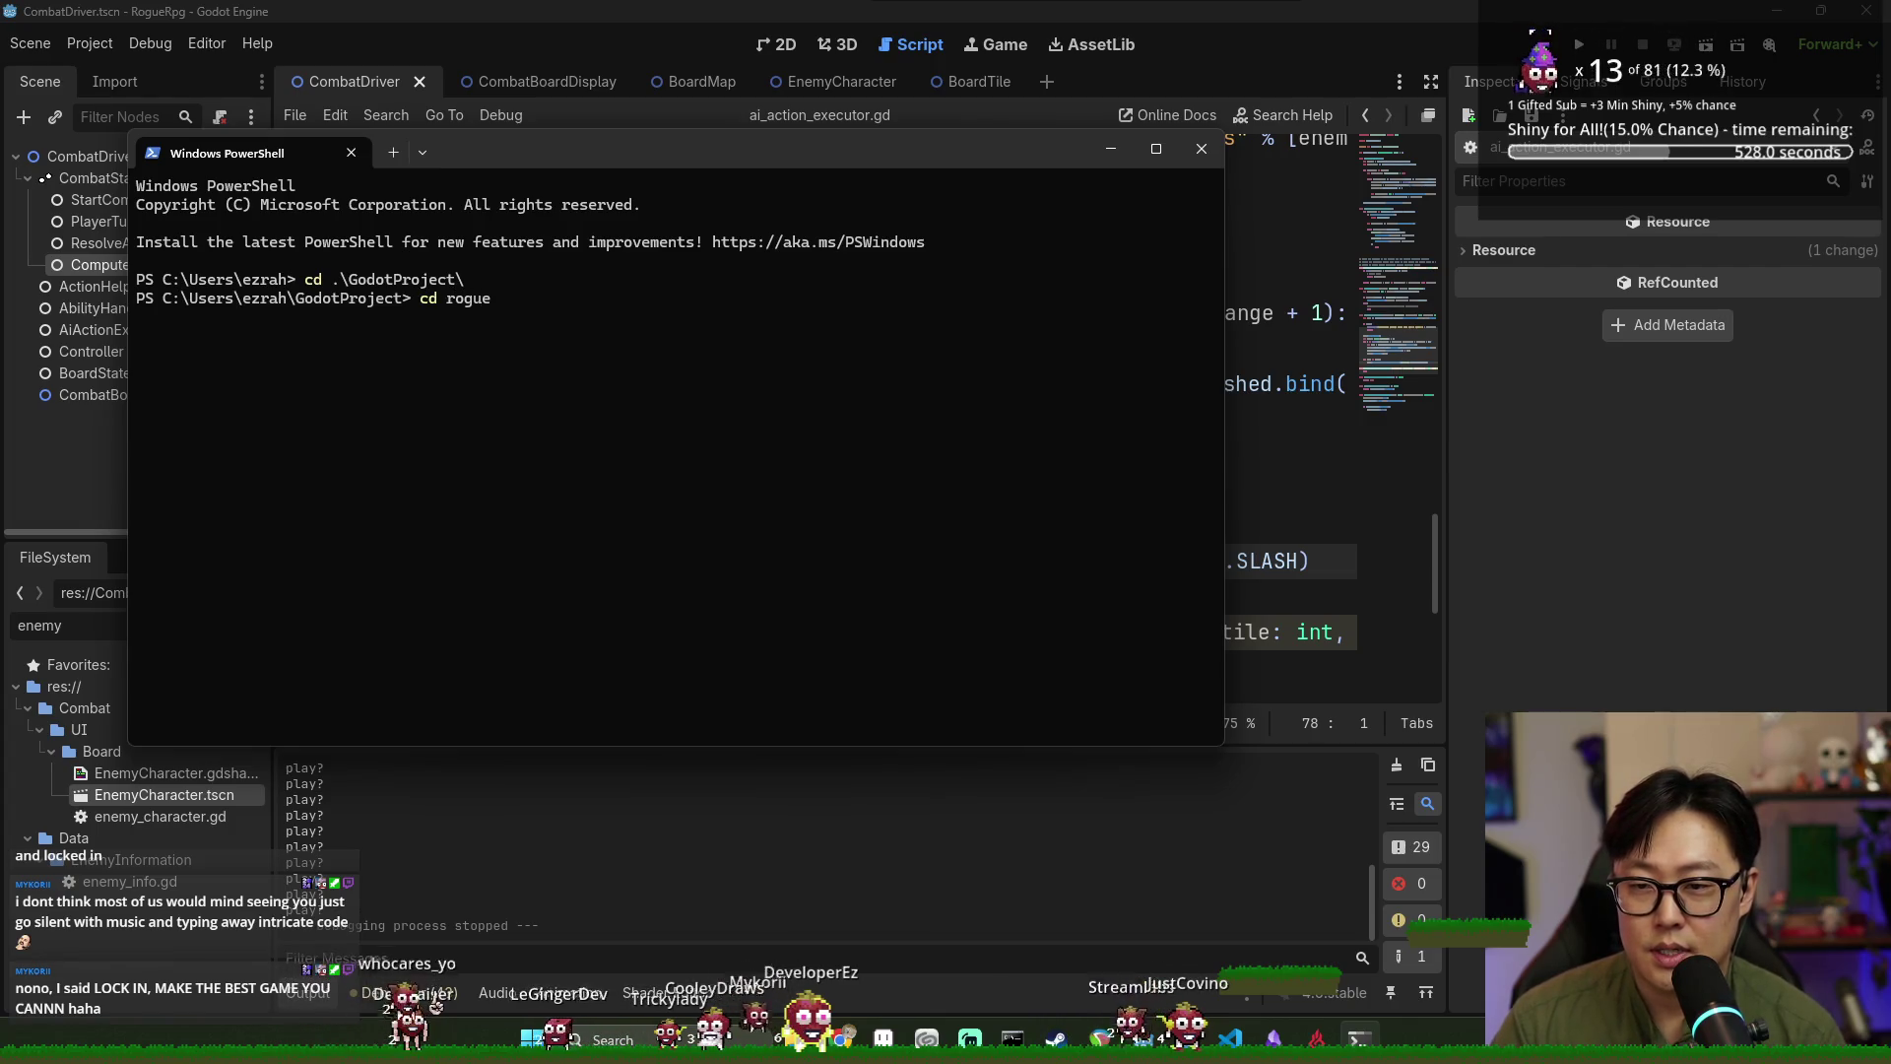
pyautogui.press('Return')
pyautogui.write('g')
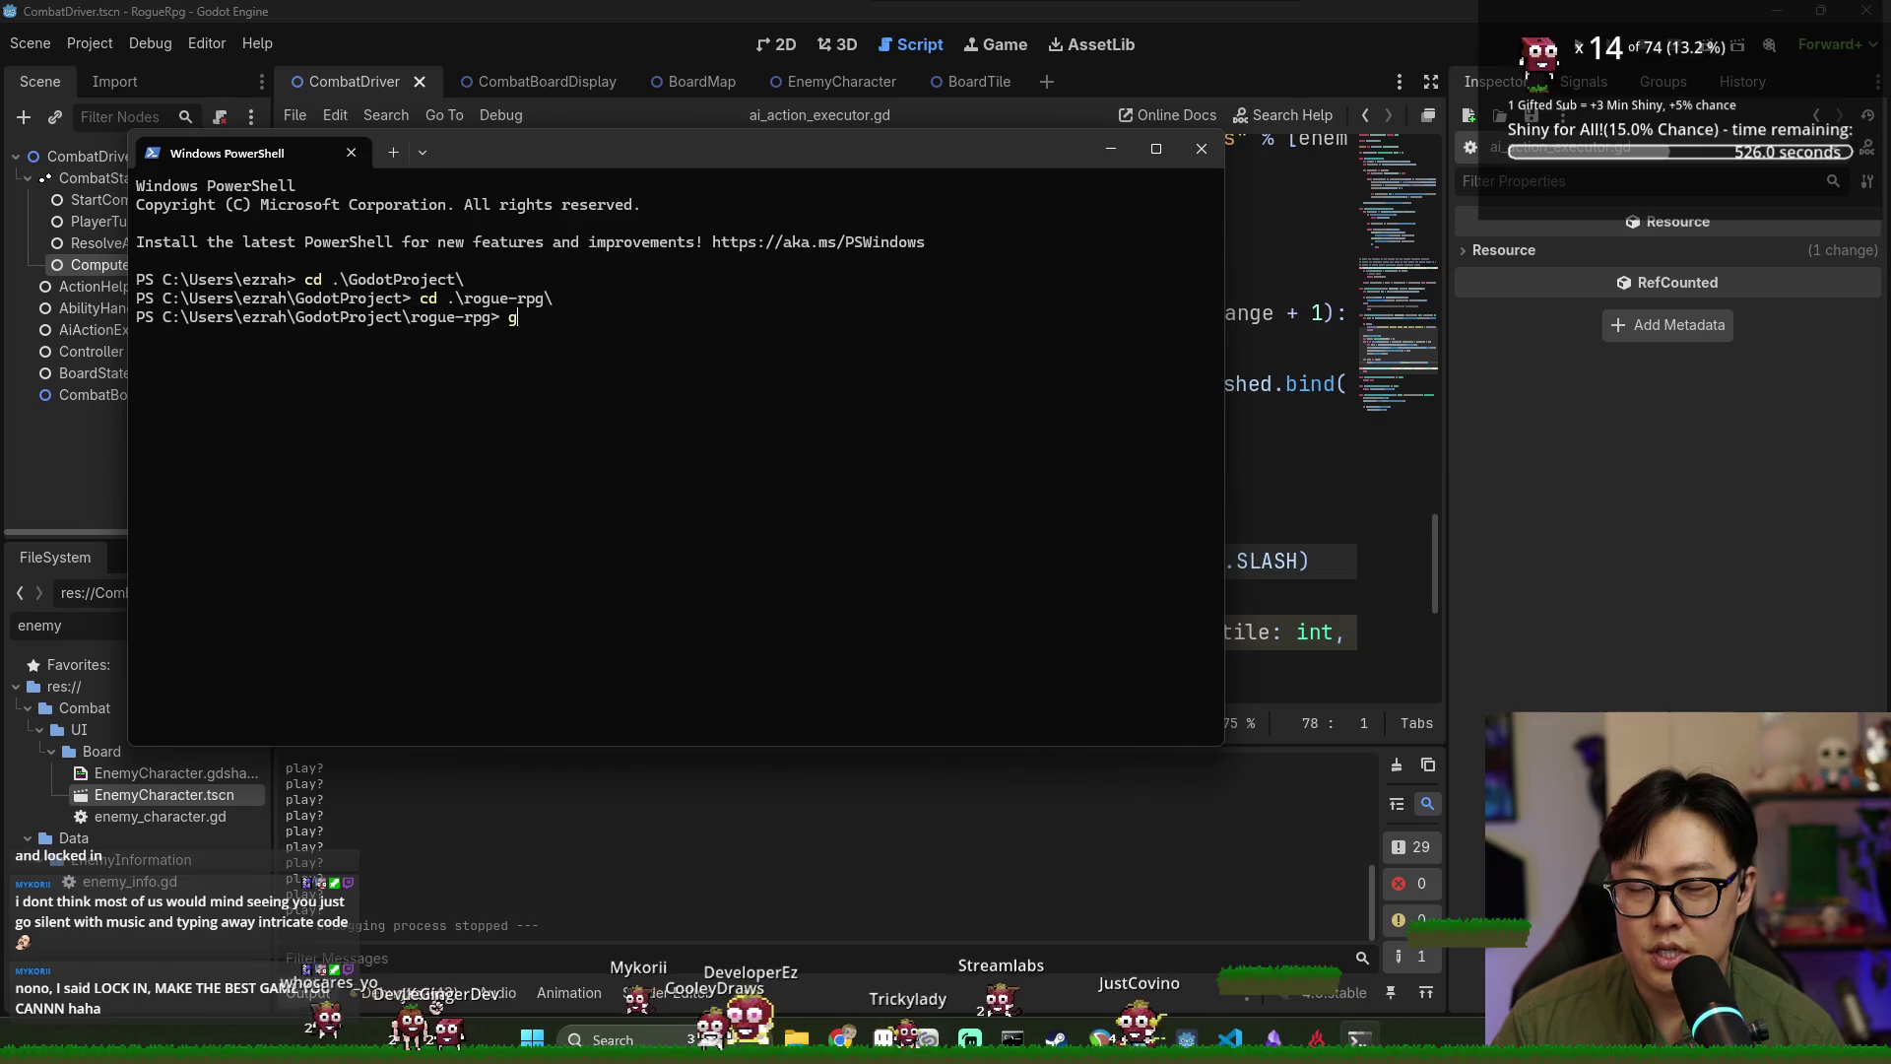
pyautogui.write('tus')
pyautogui.press('Return')
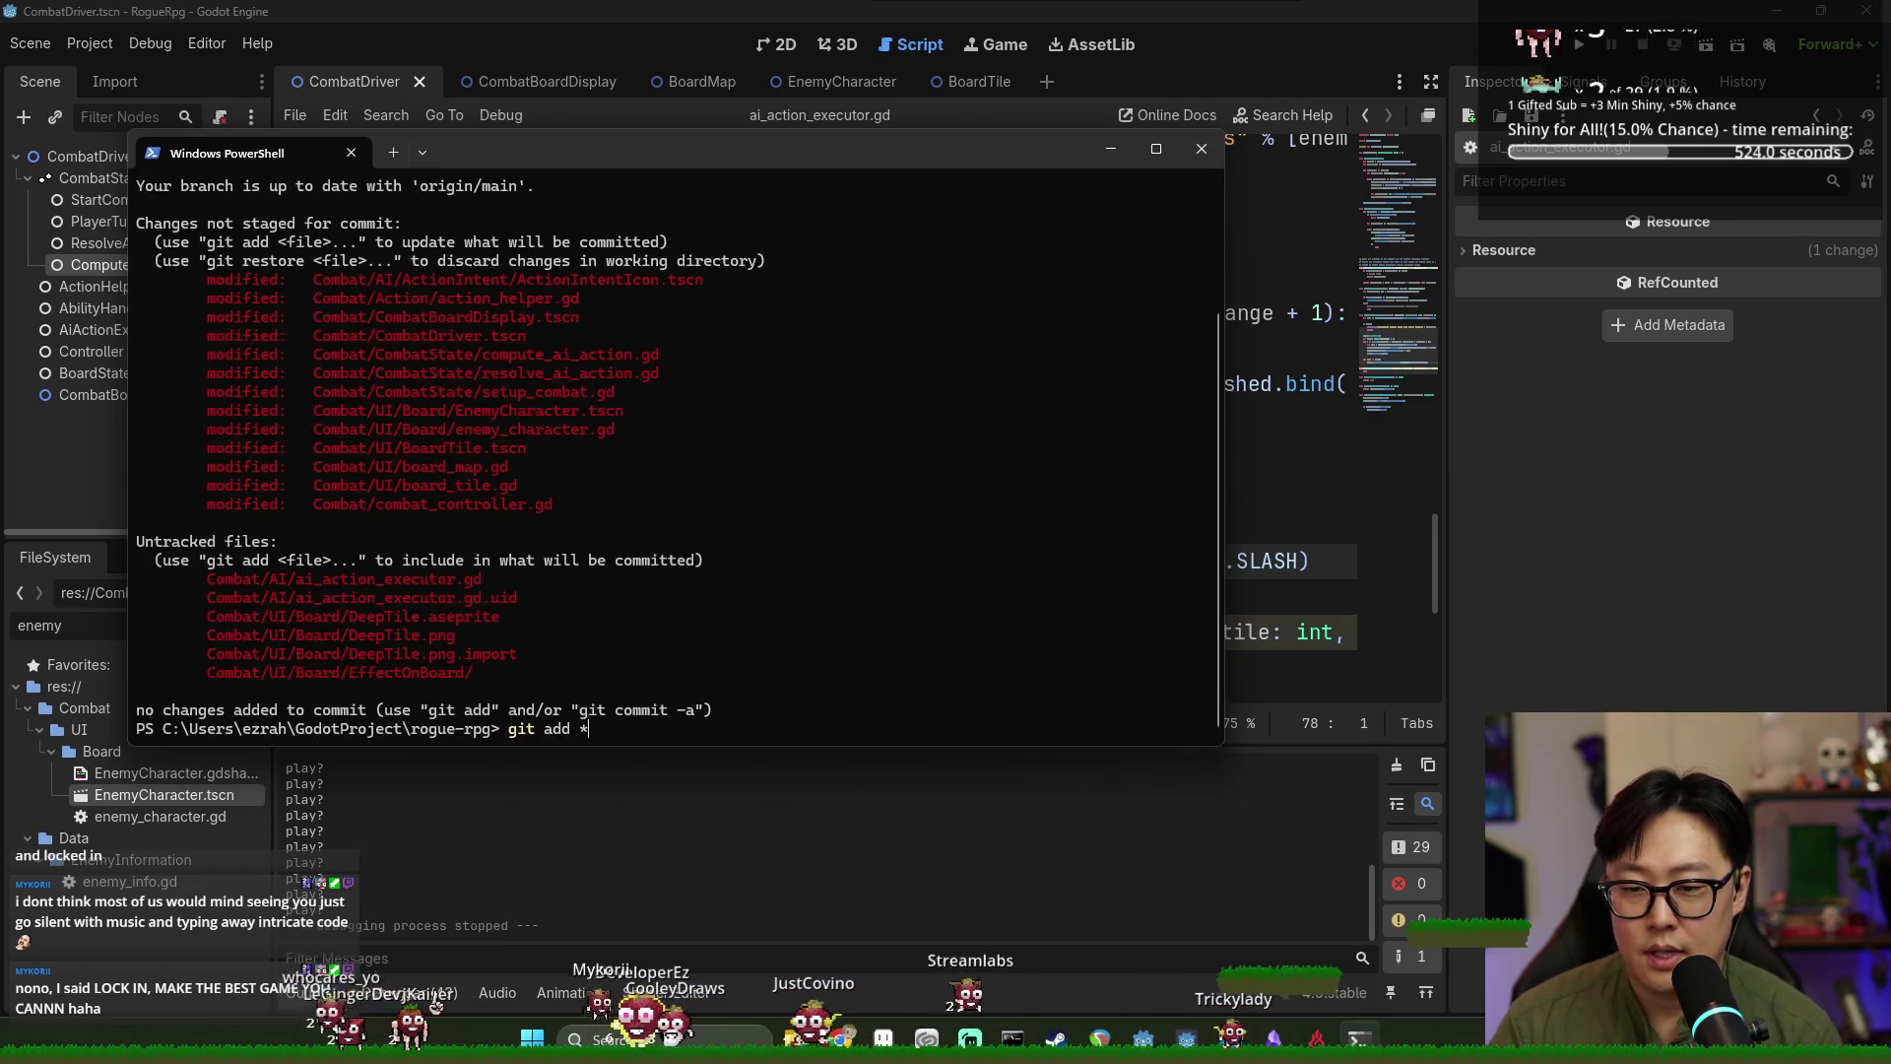
# Stage everything with git add * and start git commit, then return to Godot.
pyautogui.press('Return')
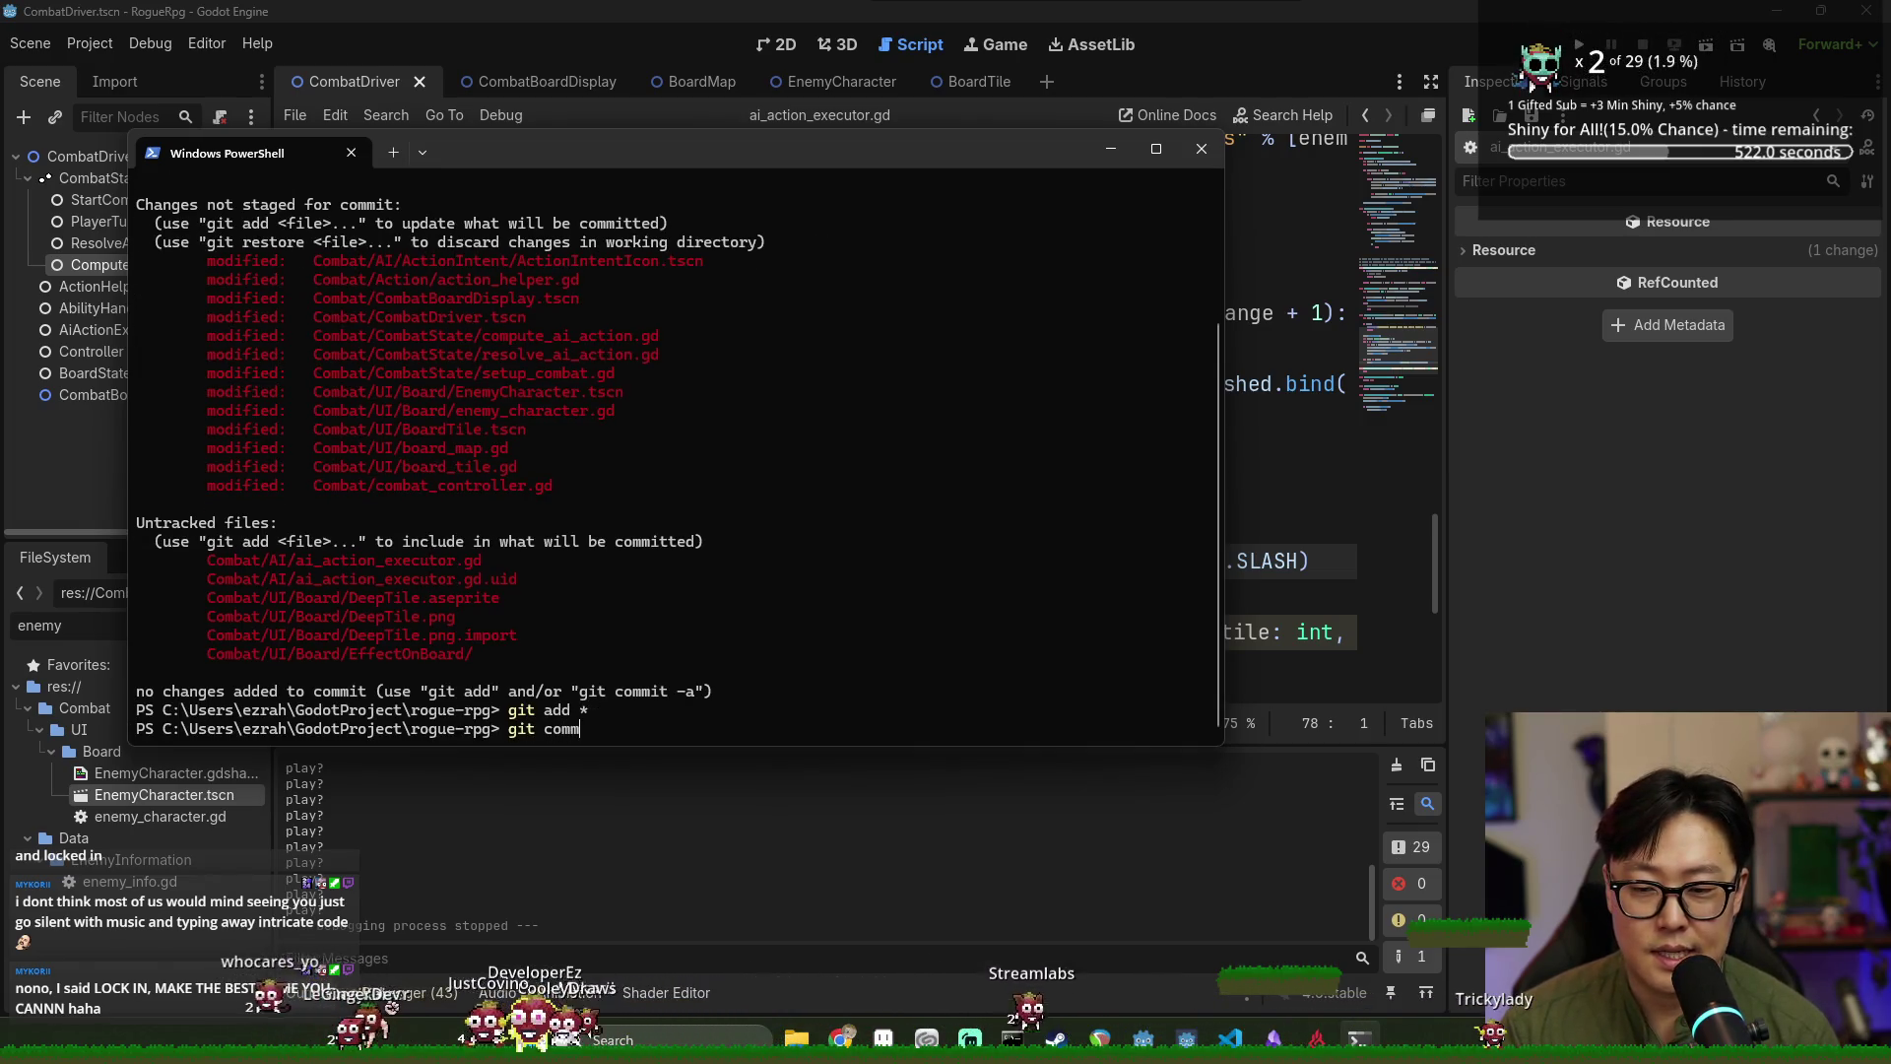
pyautogui.write('it')
pyautogui.press('Return')
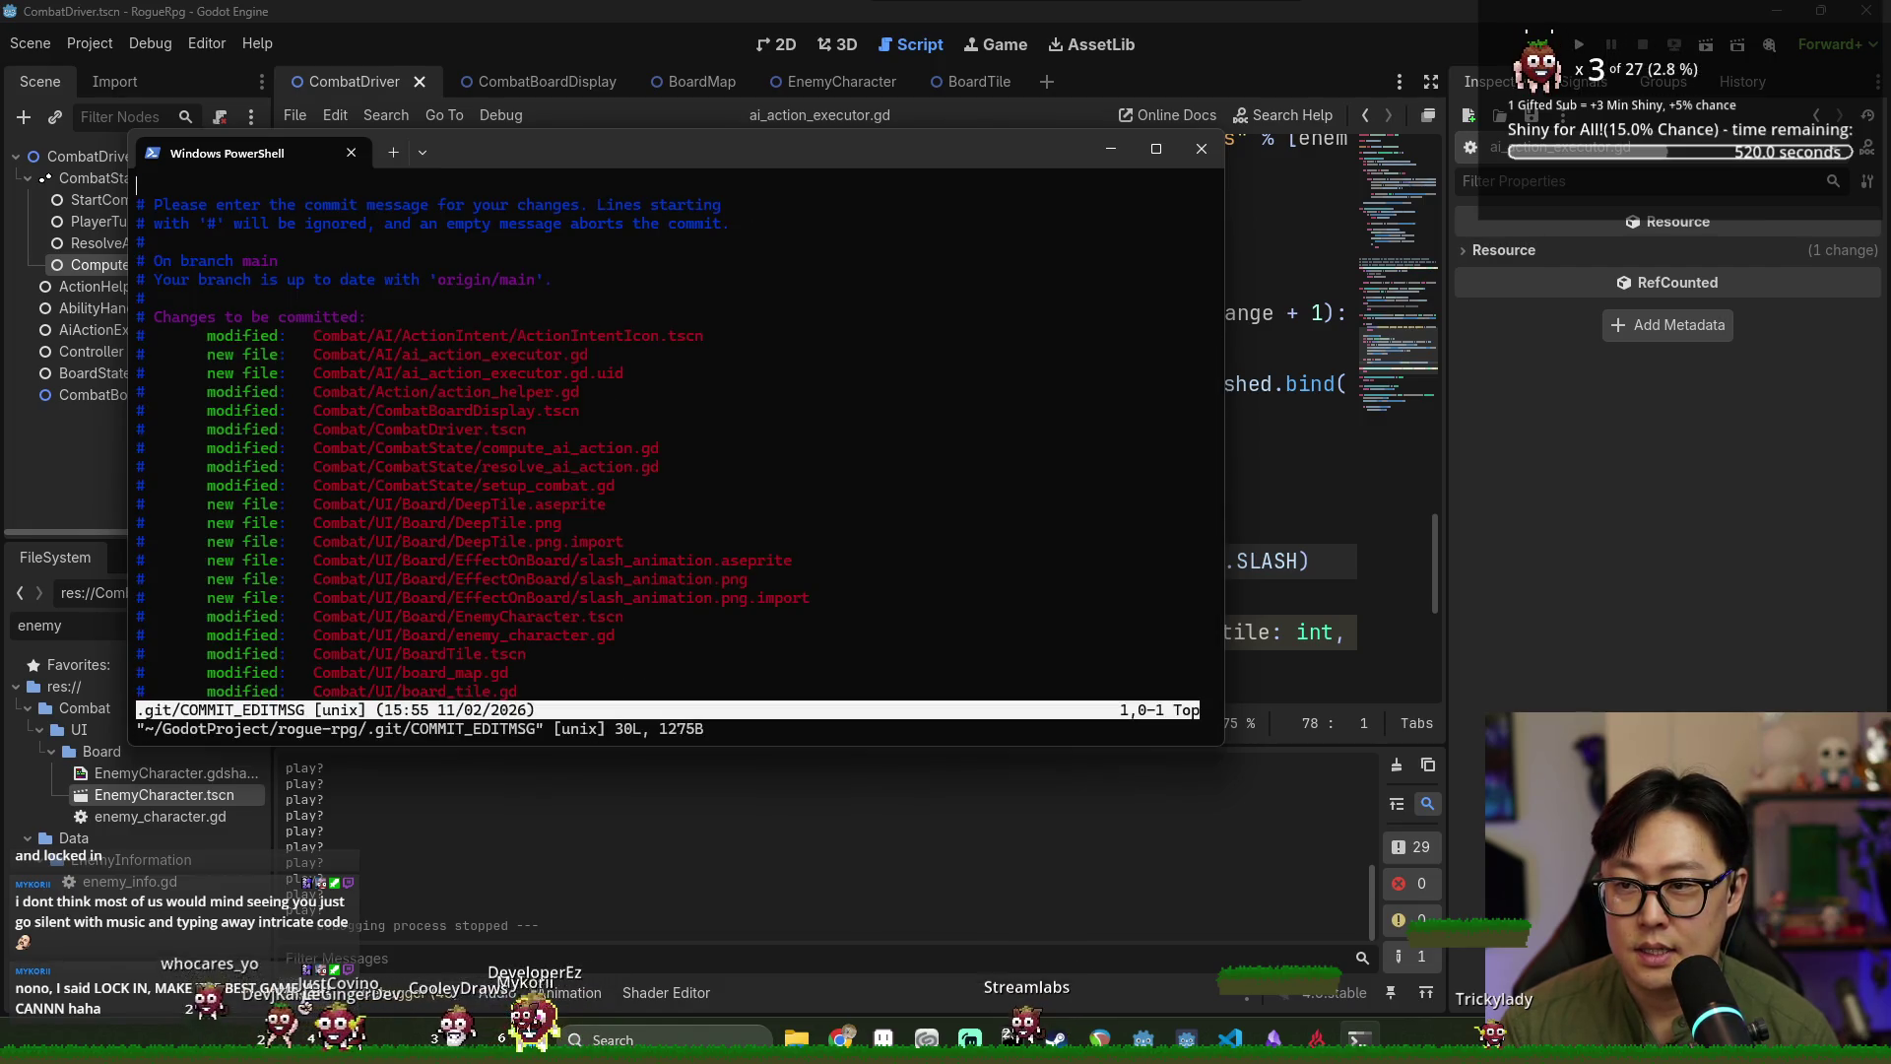
pyautogui.hotkey('alt', 'Tab')
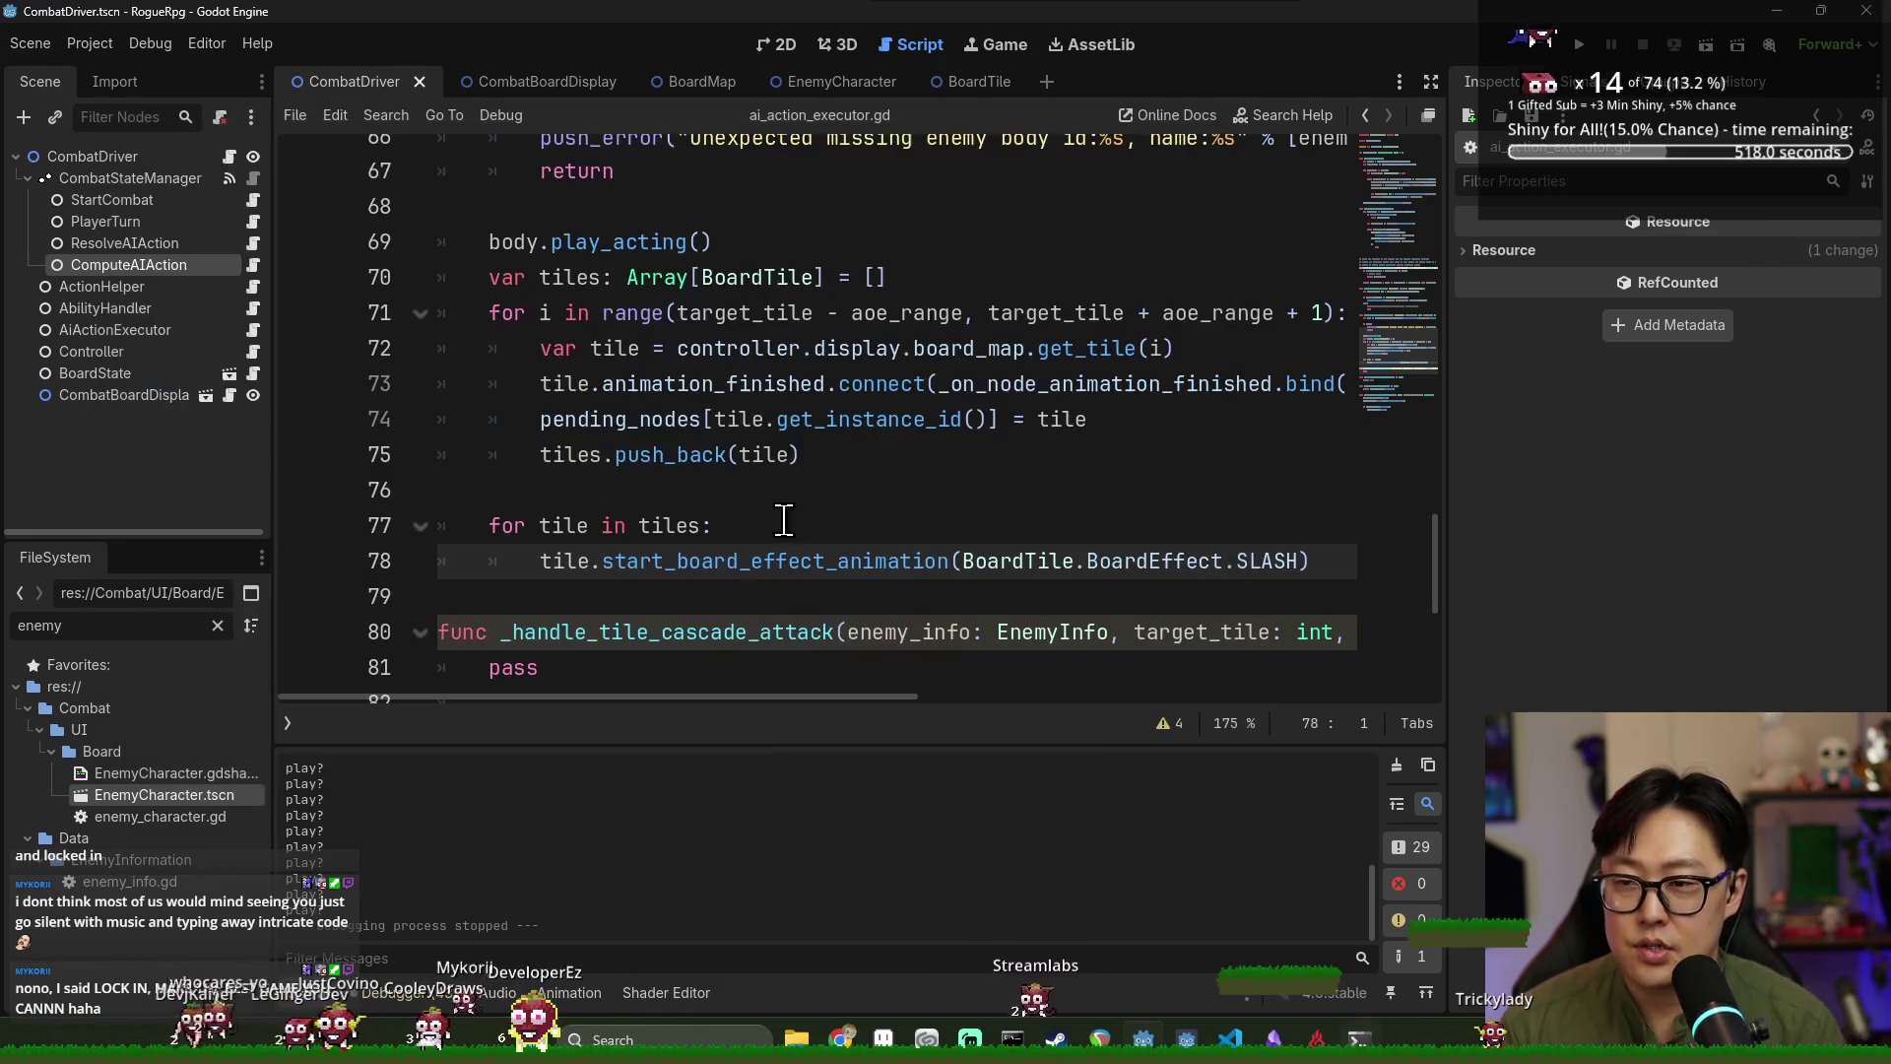
# Cycle through the open windows and bring a new Google Chrome tab to the front.
pyautogui.hotkey('alt', 'Tab')
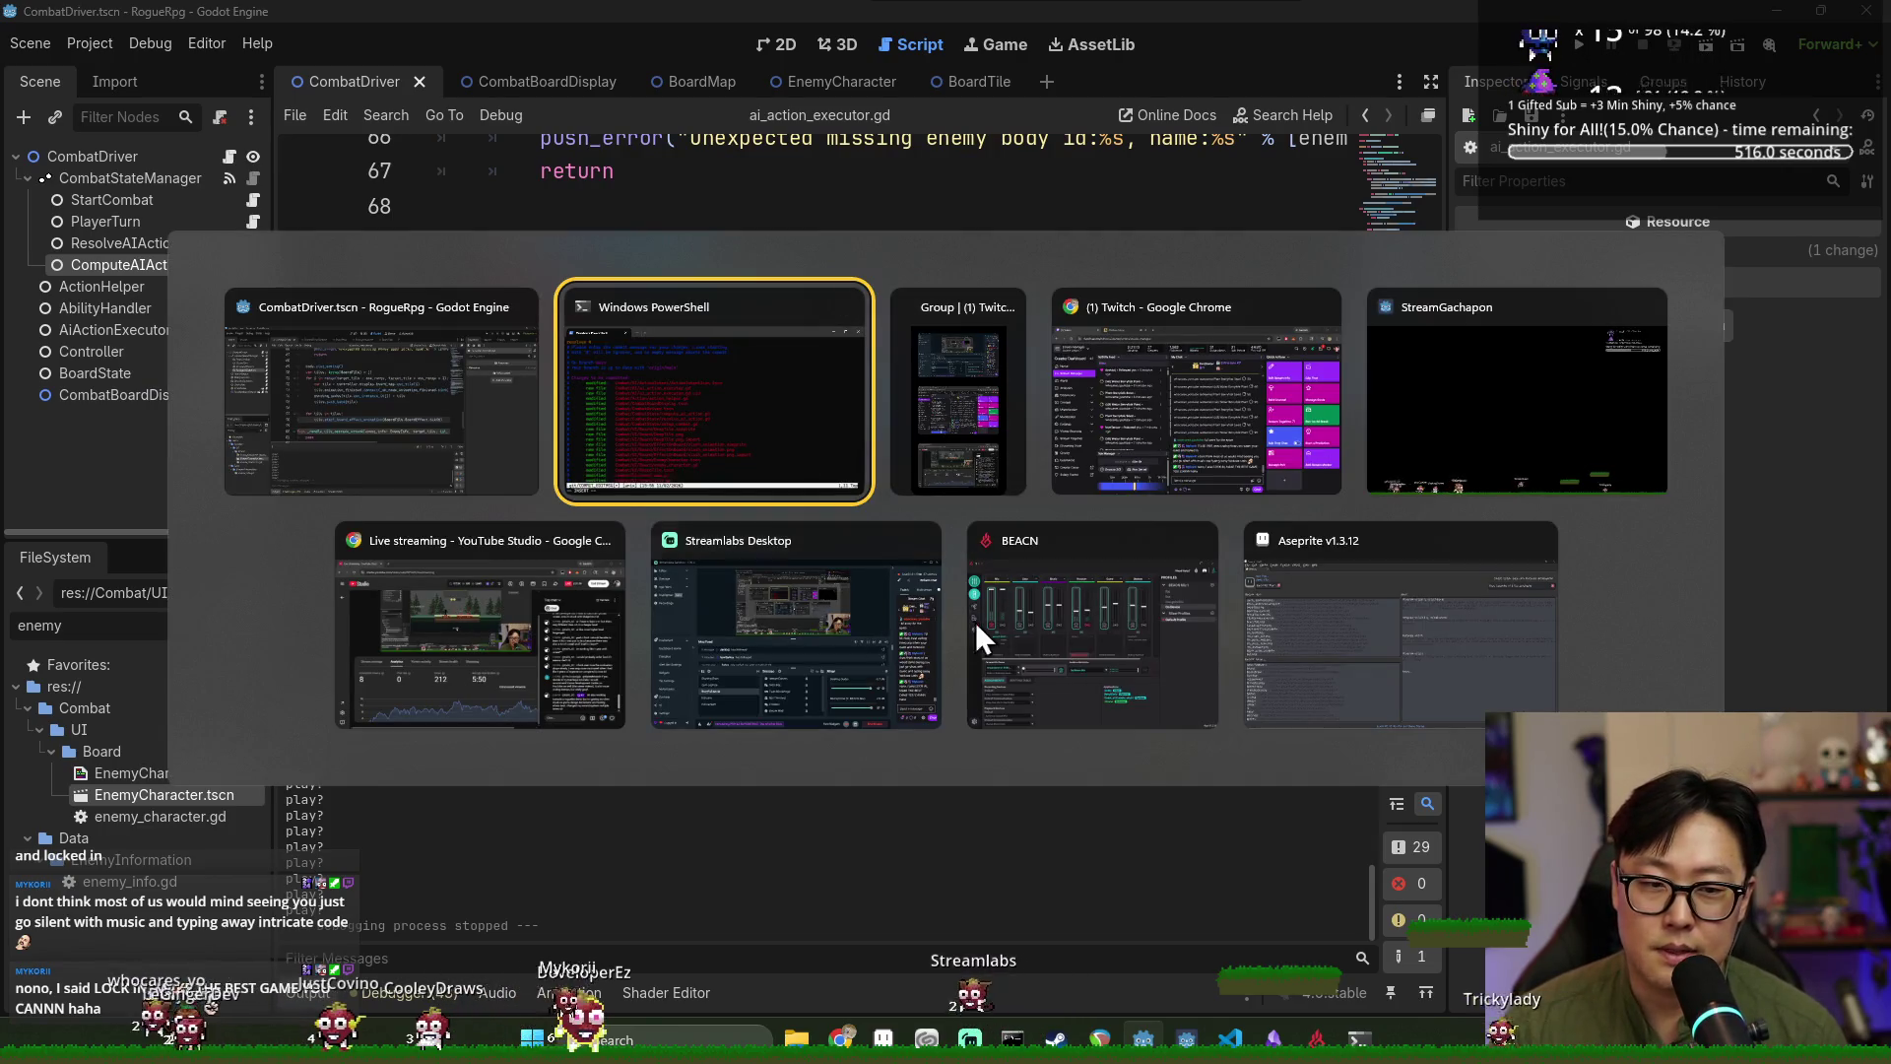
pyautogui.press('Escape')
pyautogui.hotkey('alt', 'Tab')
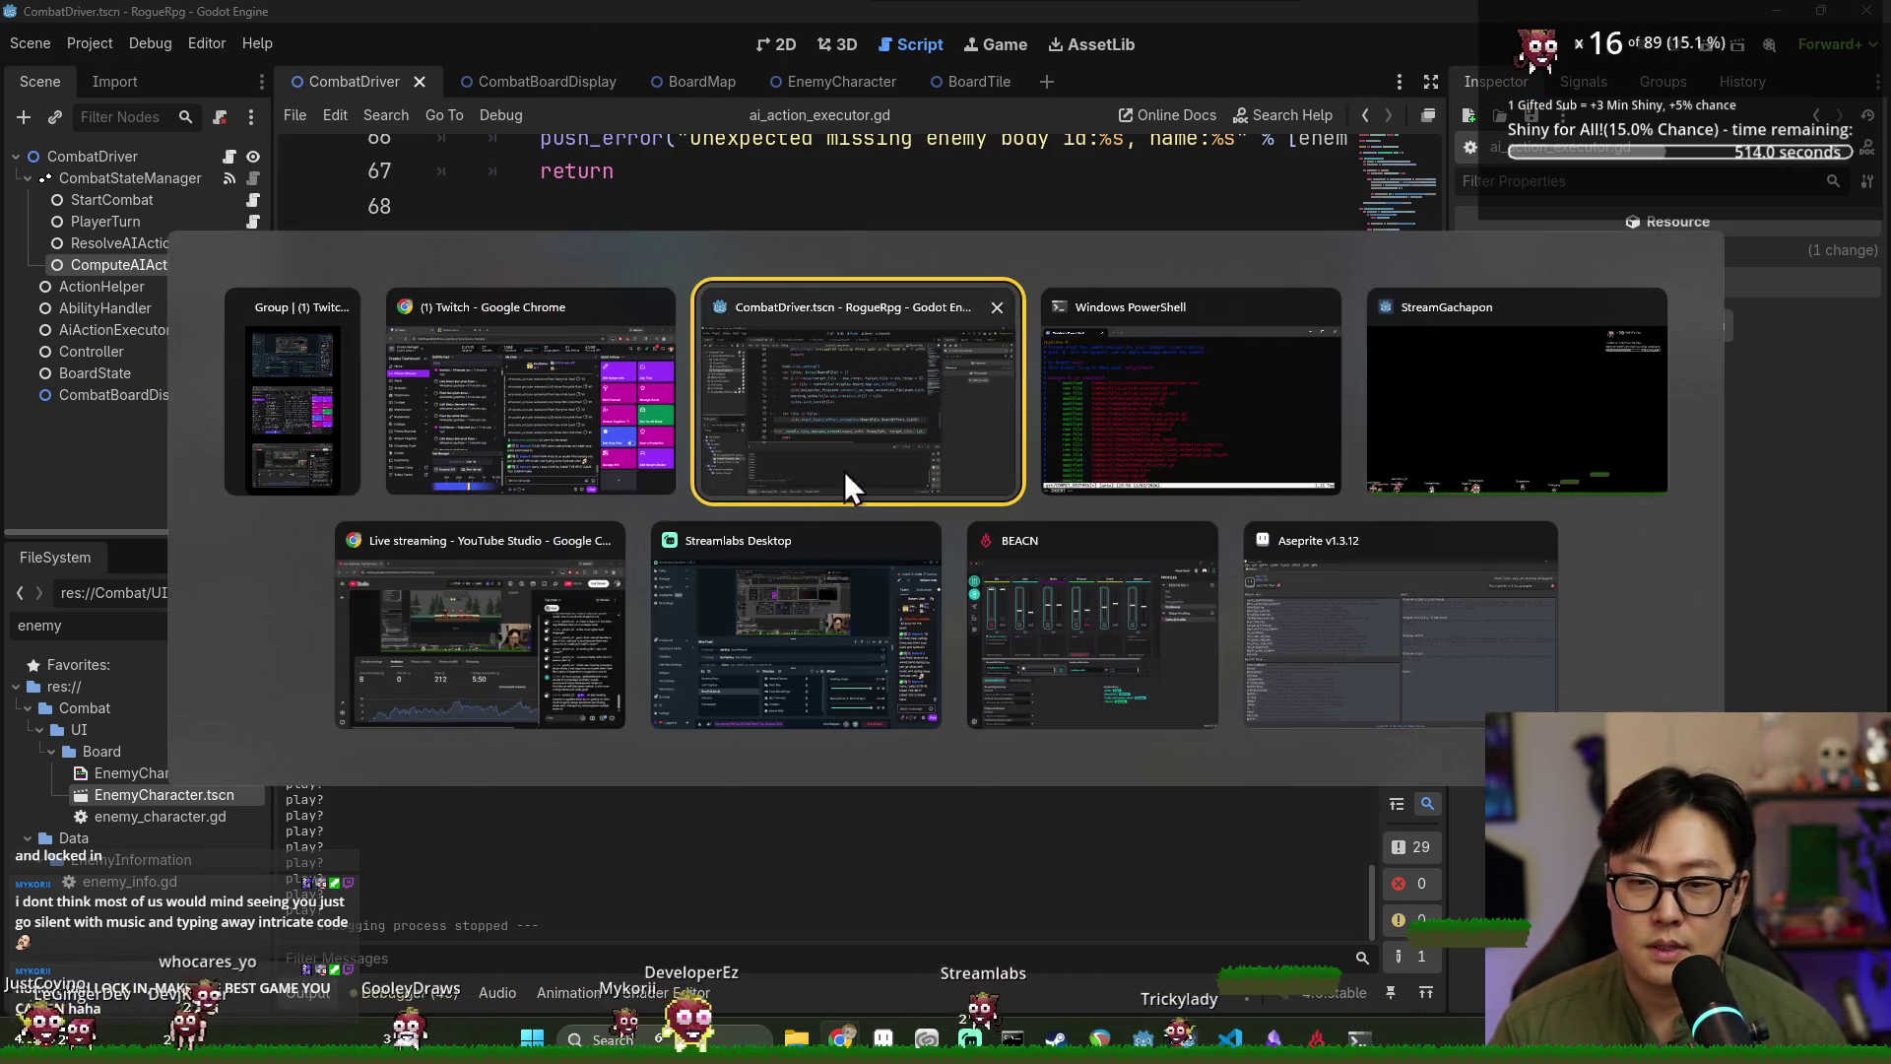
pyautogui.press('Escape')
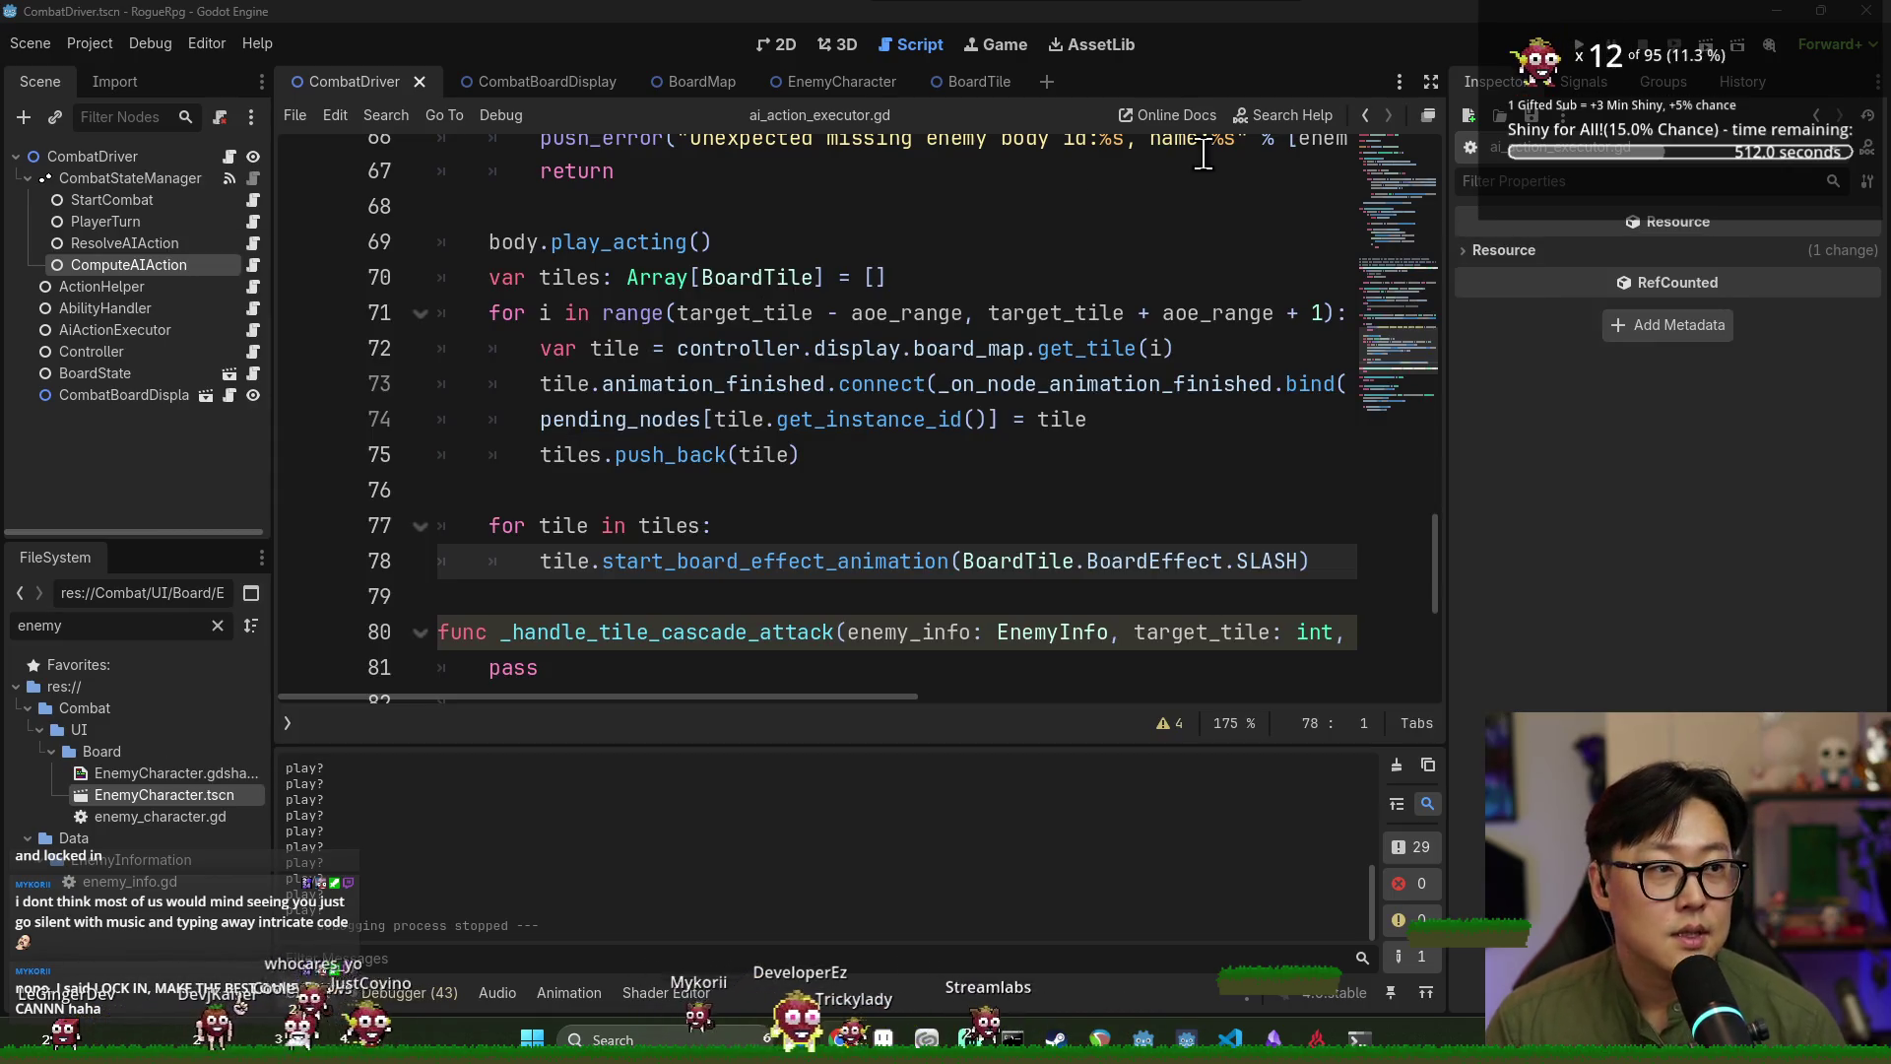
pyautogui.hotkey('alt', 'Tab')
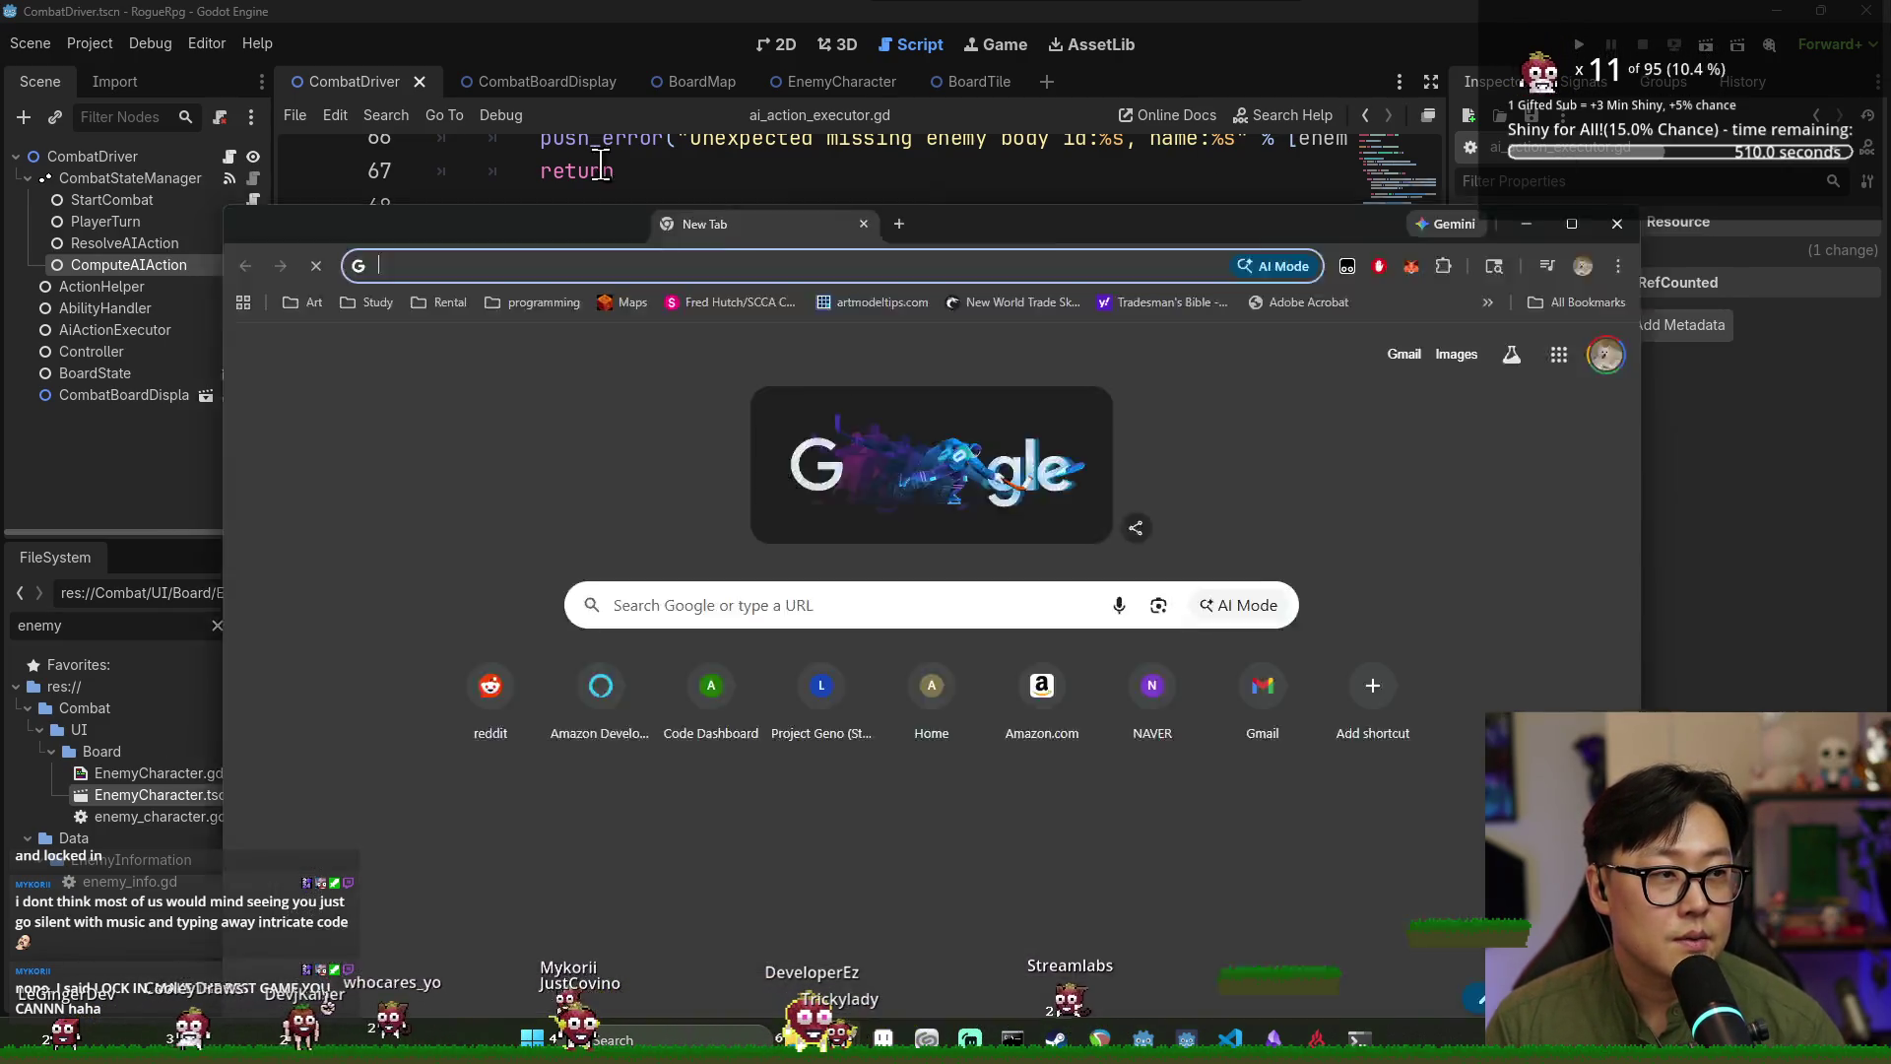
# Go to GitHub and open the RogueRPG repository's Issues list.
pyautogui.write('github.com')
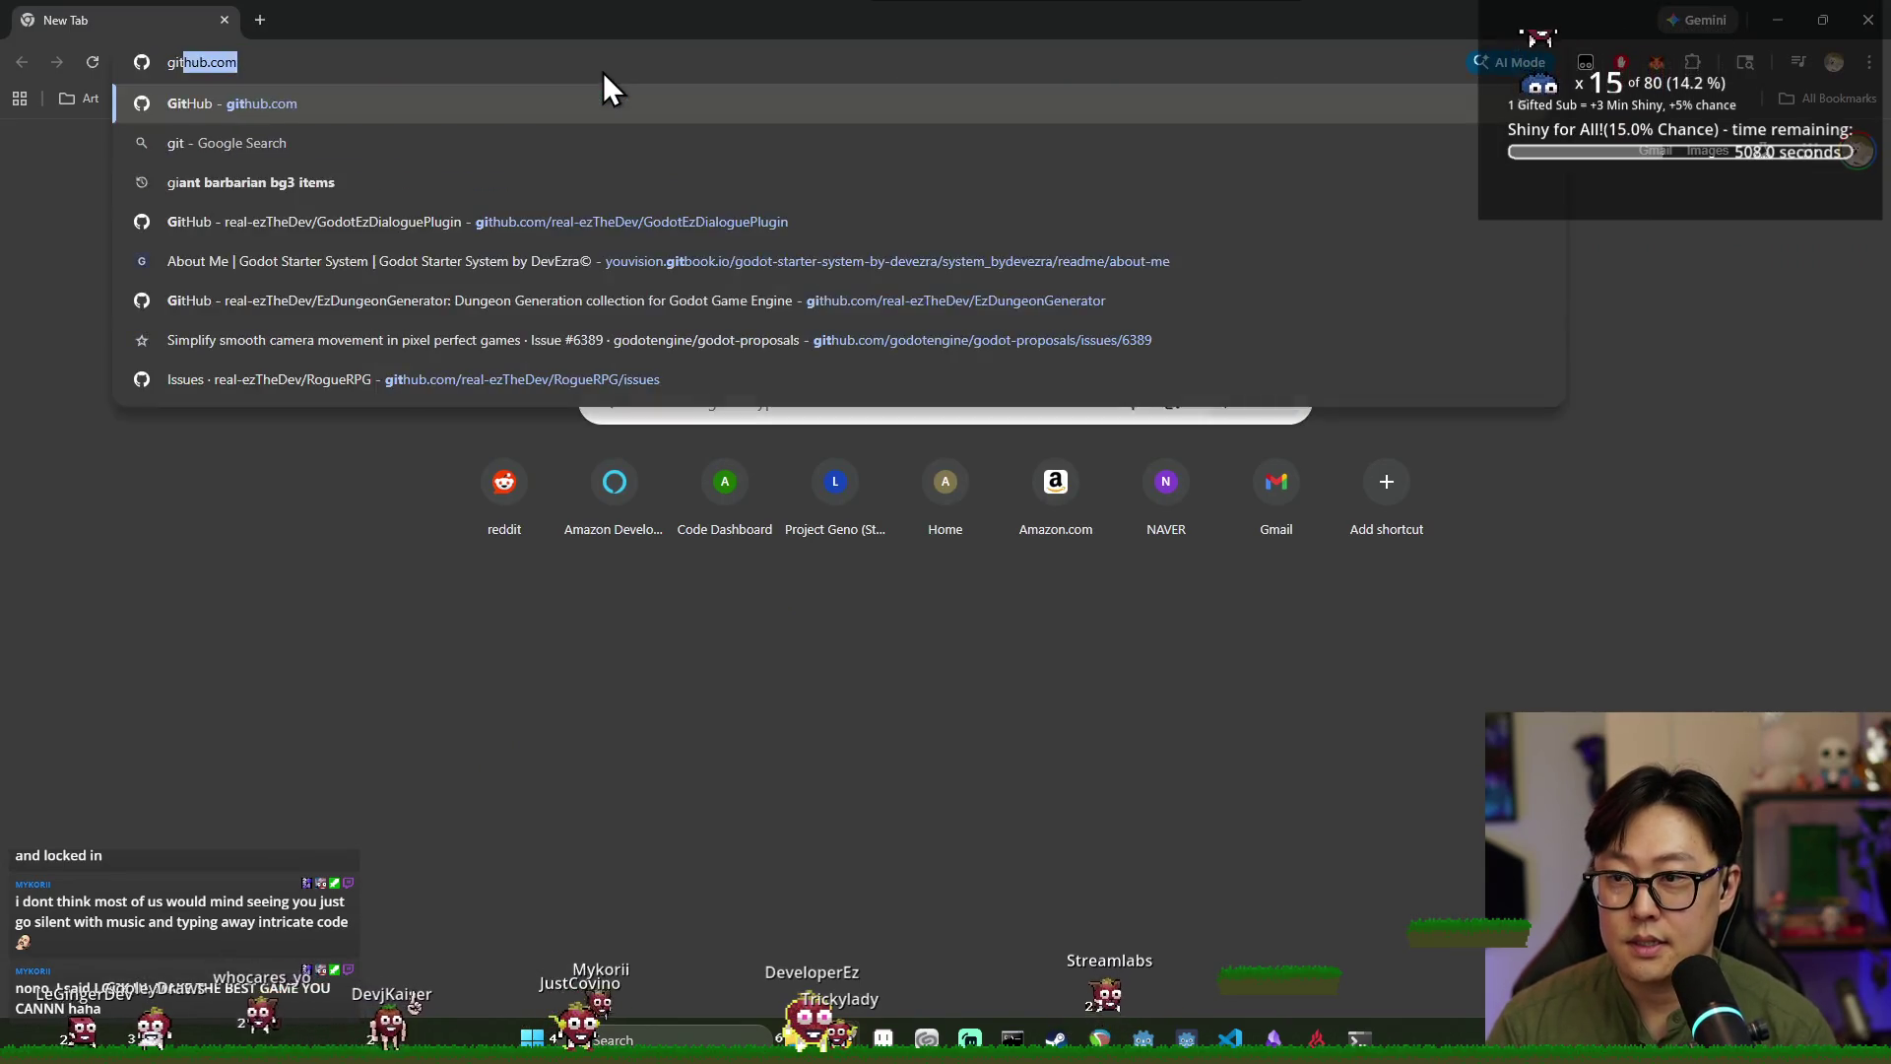
pyautogui.press('Return')
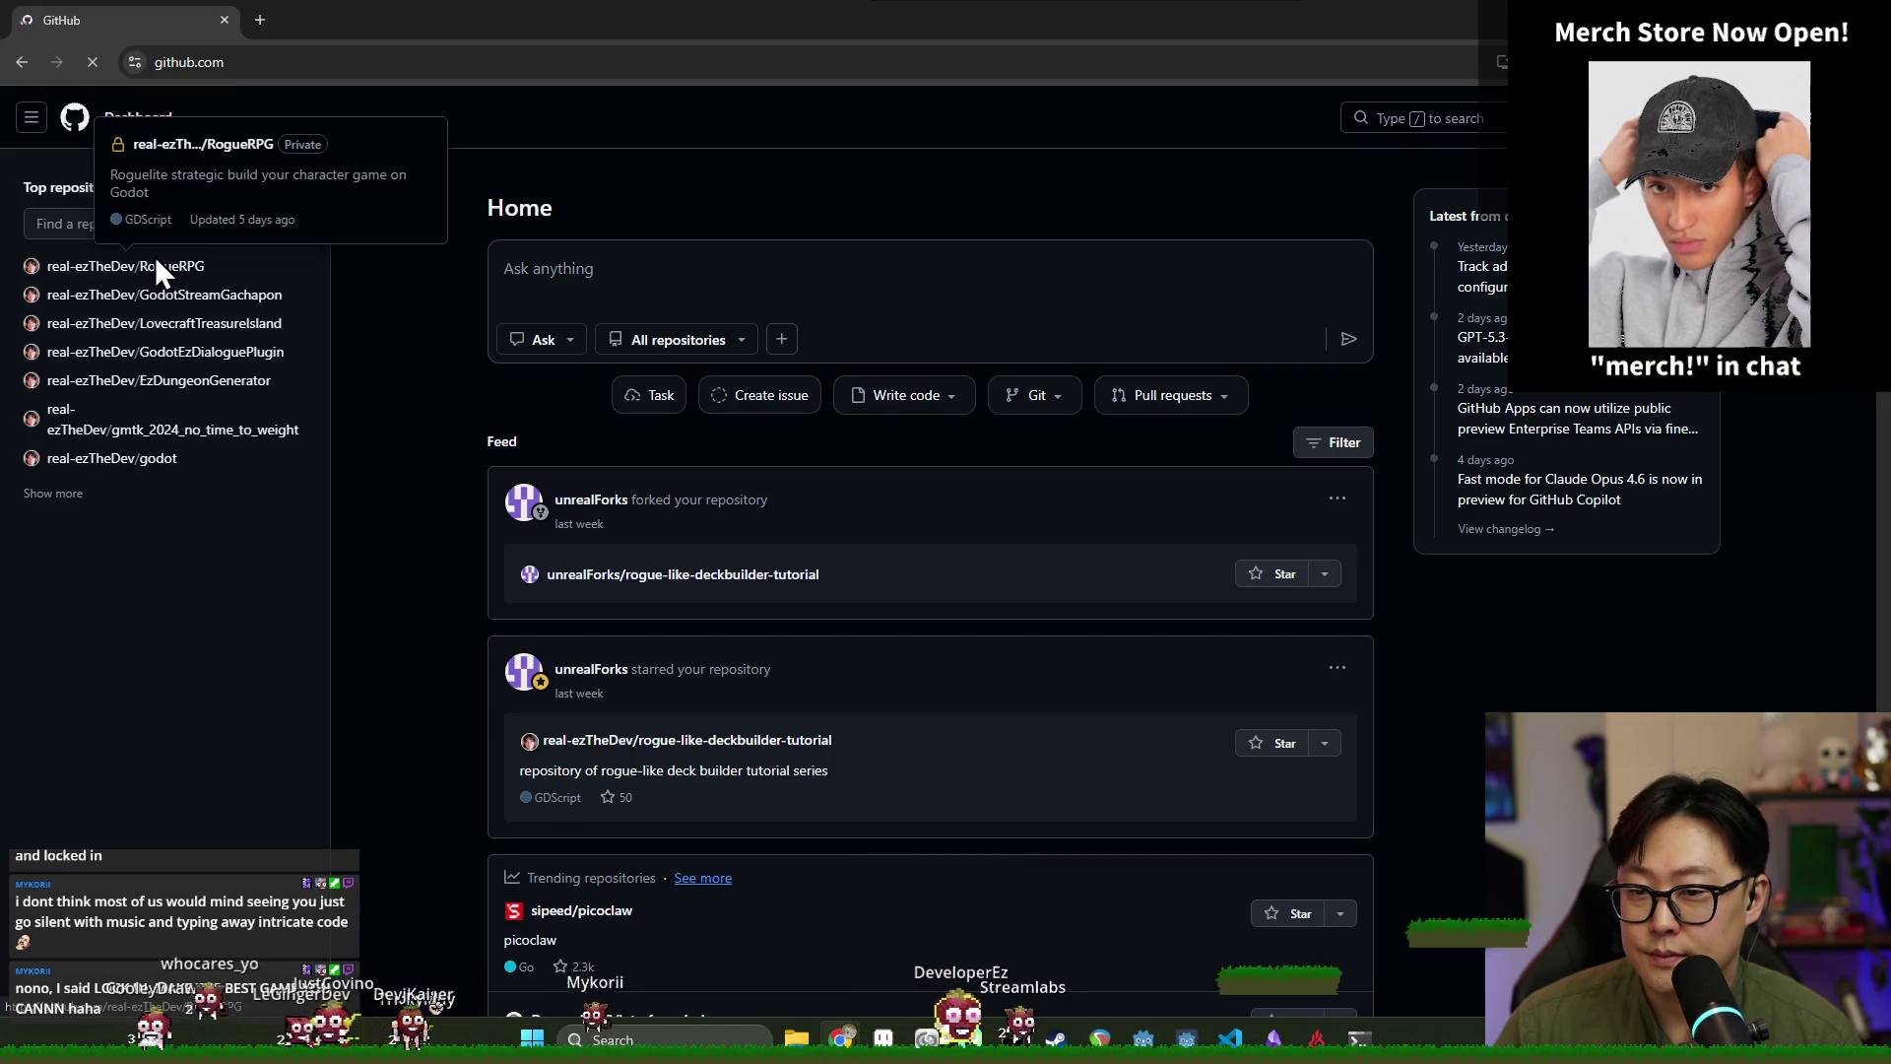
pyautogui.click(154, 264)
pyautogui.click(155, 166)
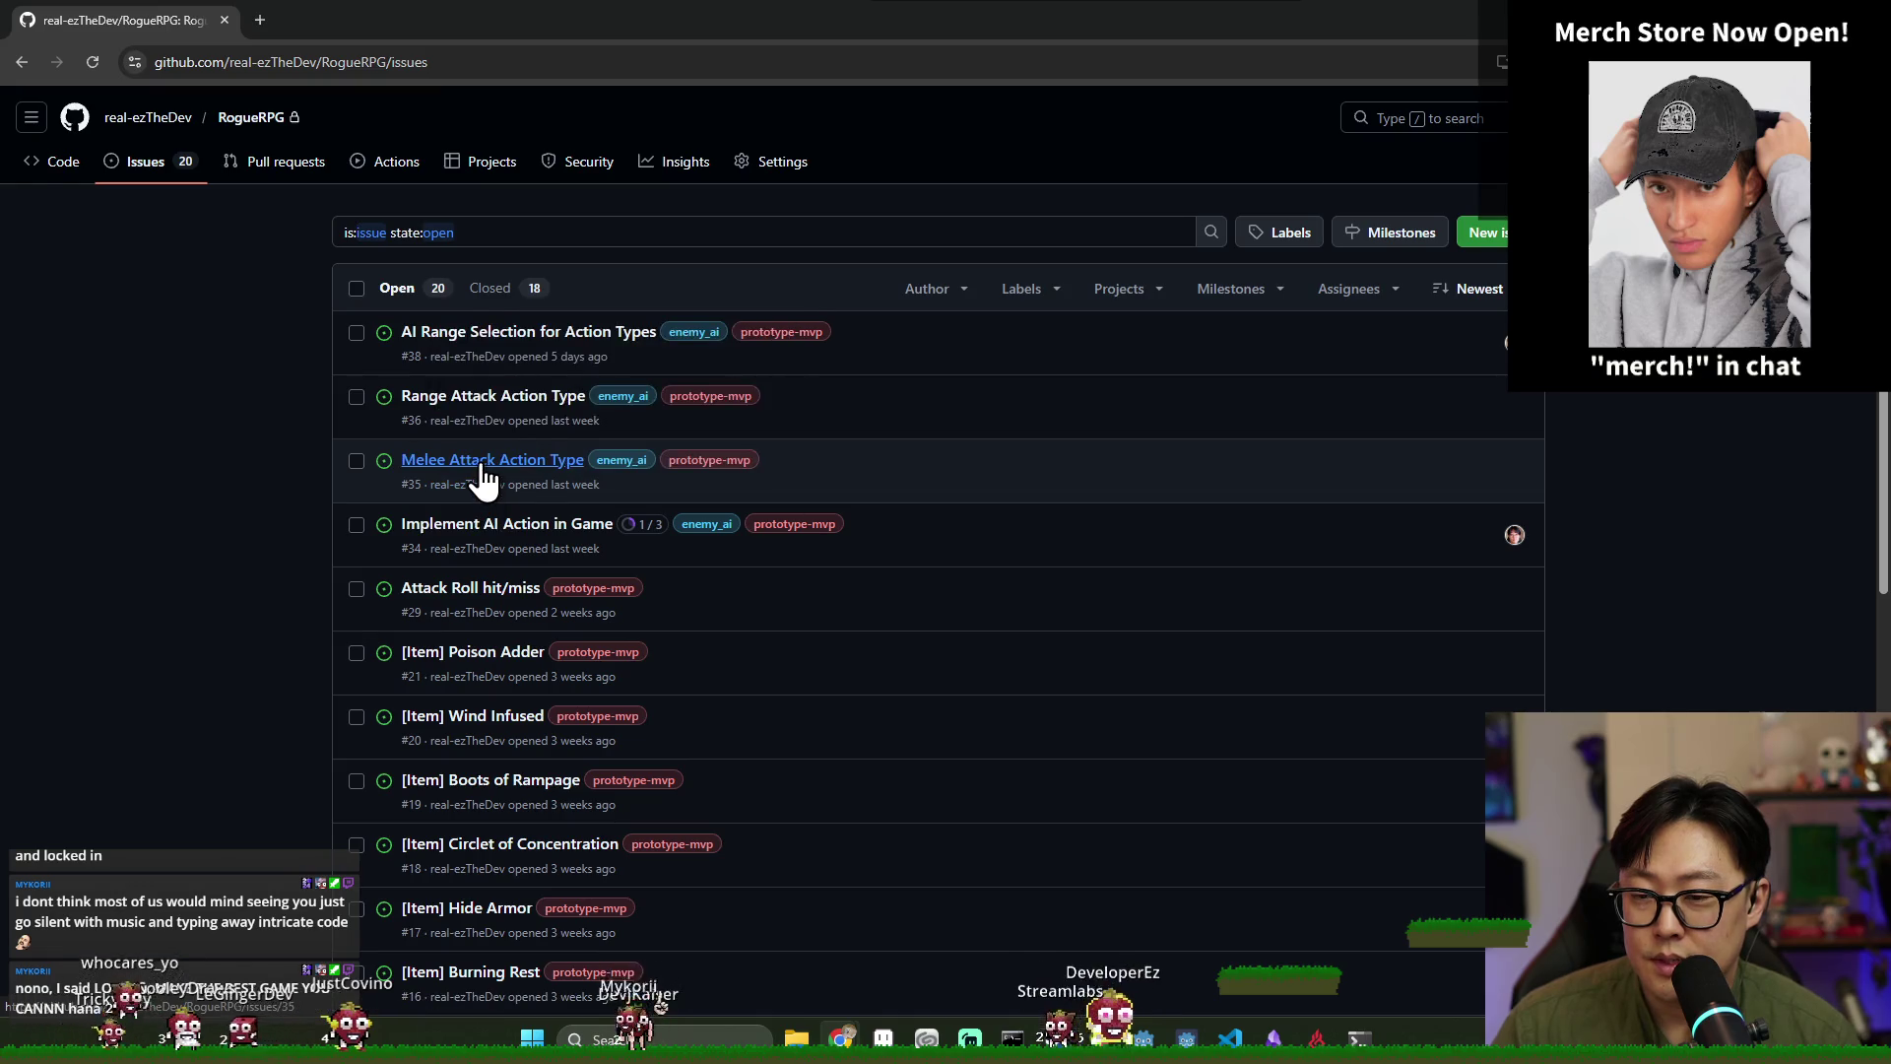
# Review issues #35, #36 and #38, returning to the open-issues list after each.
pyautogui.moveTo(482, 480)
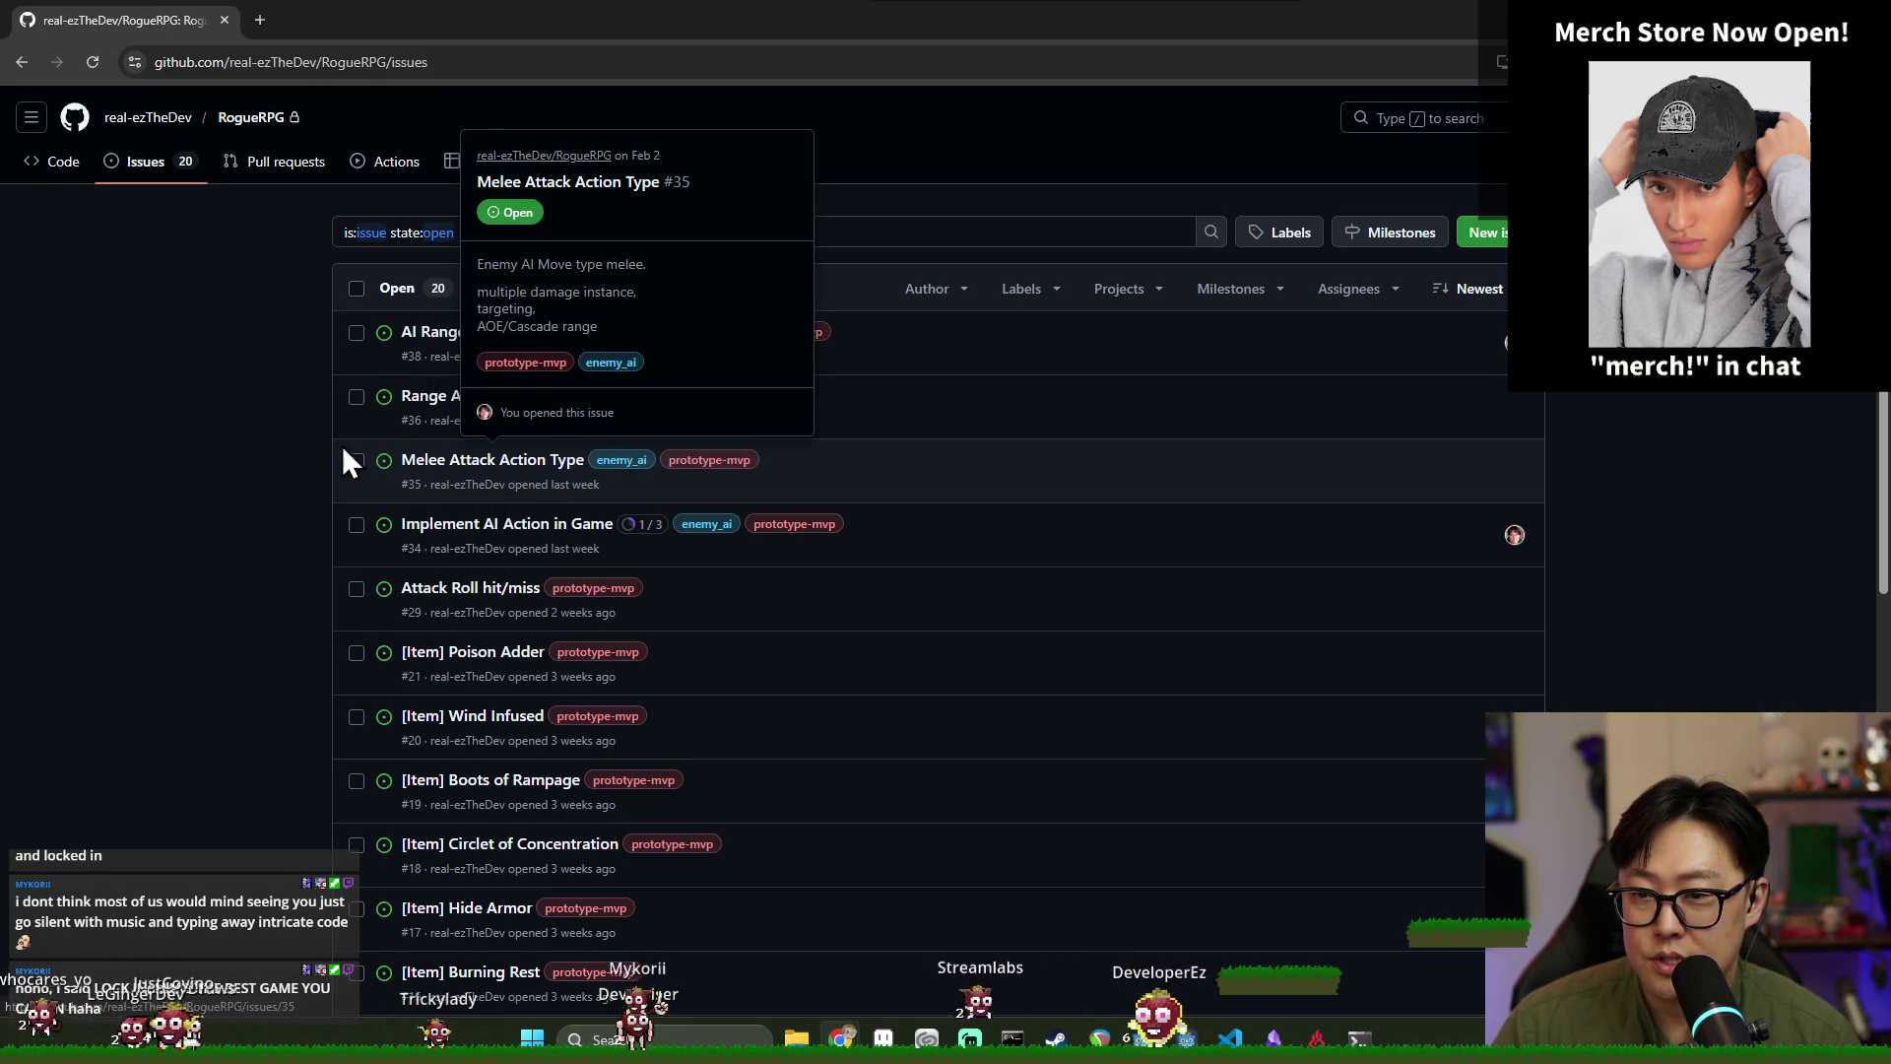
pyautogui.click(418, 463)
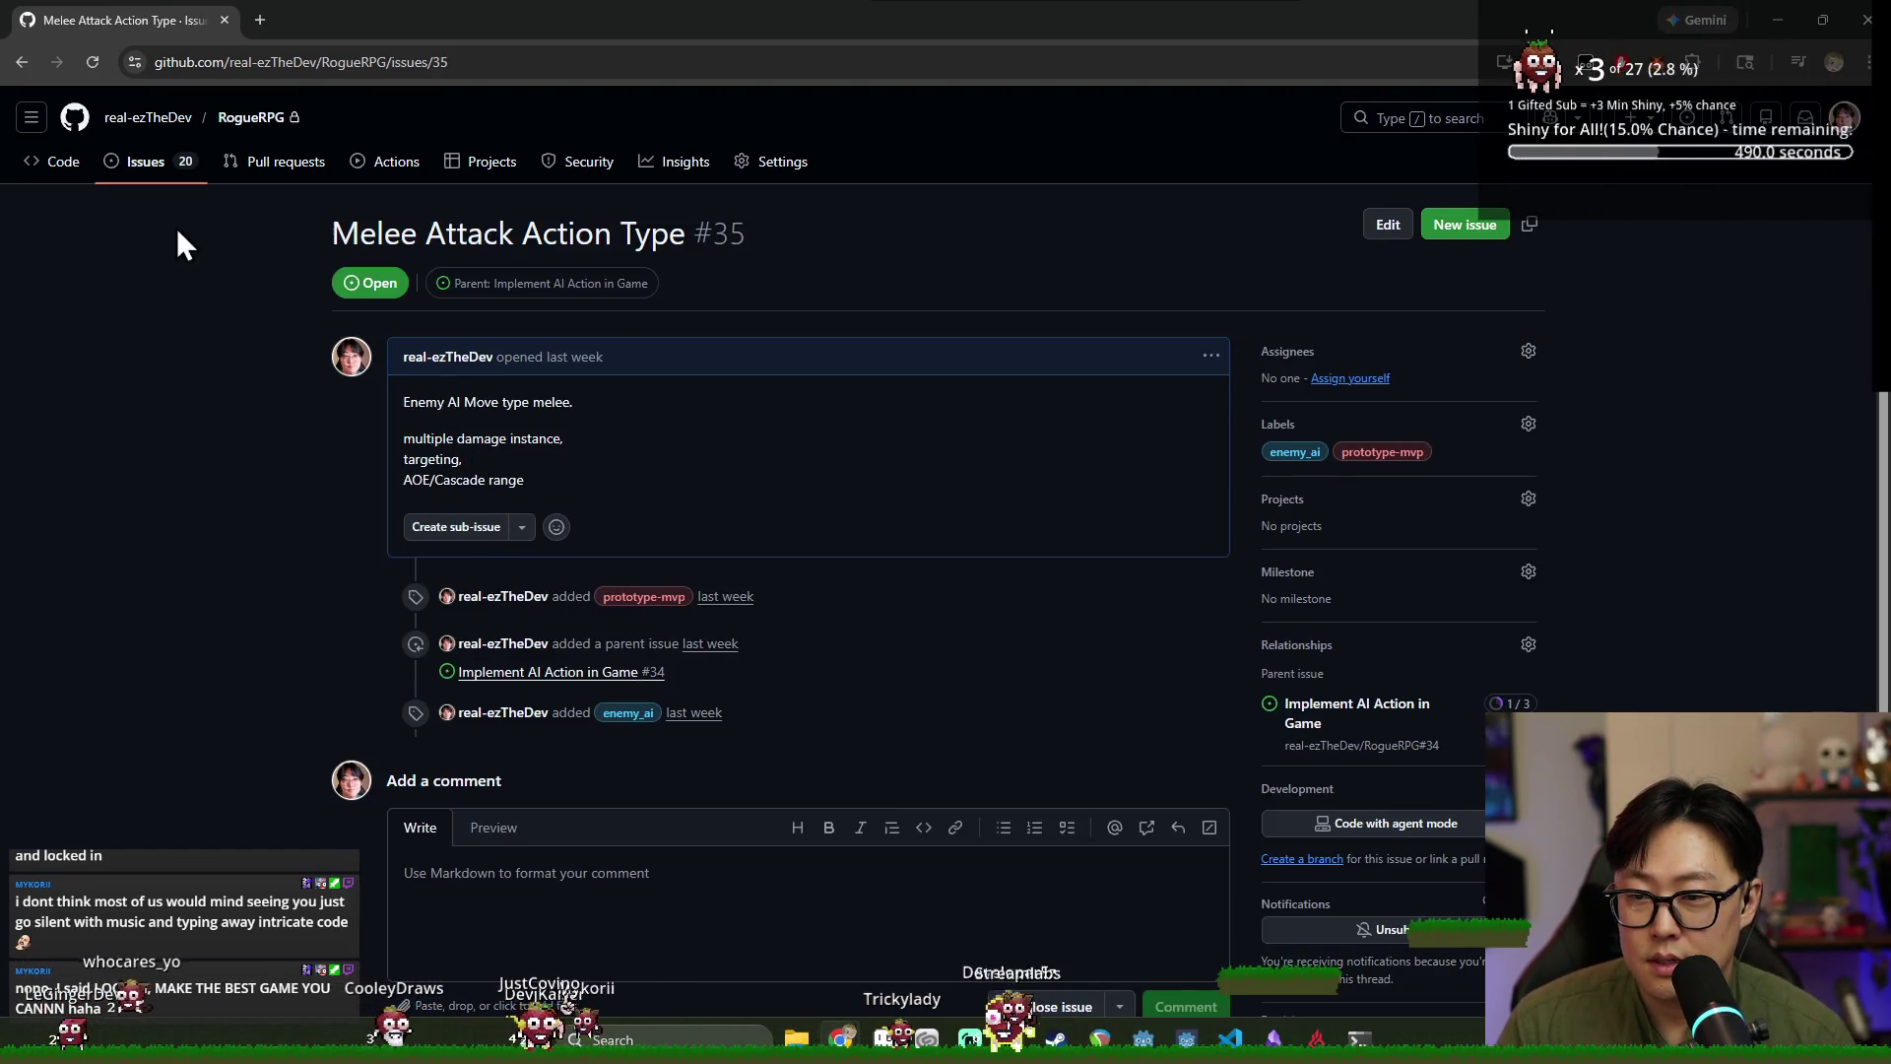
pyautogui.click(24, 65)
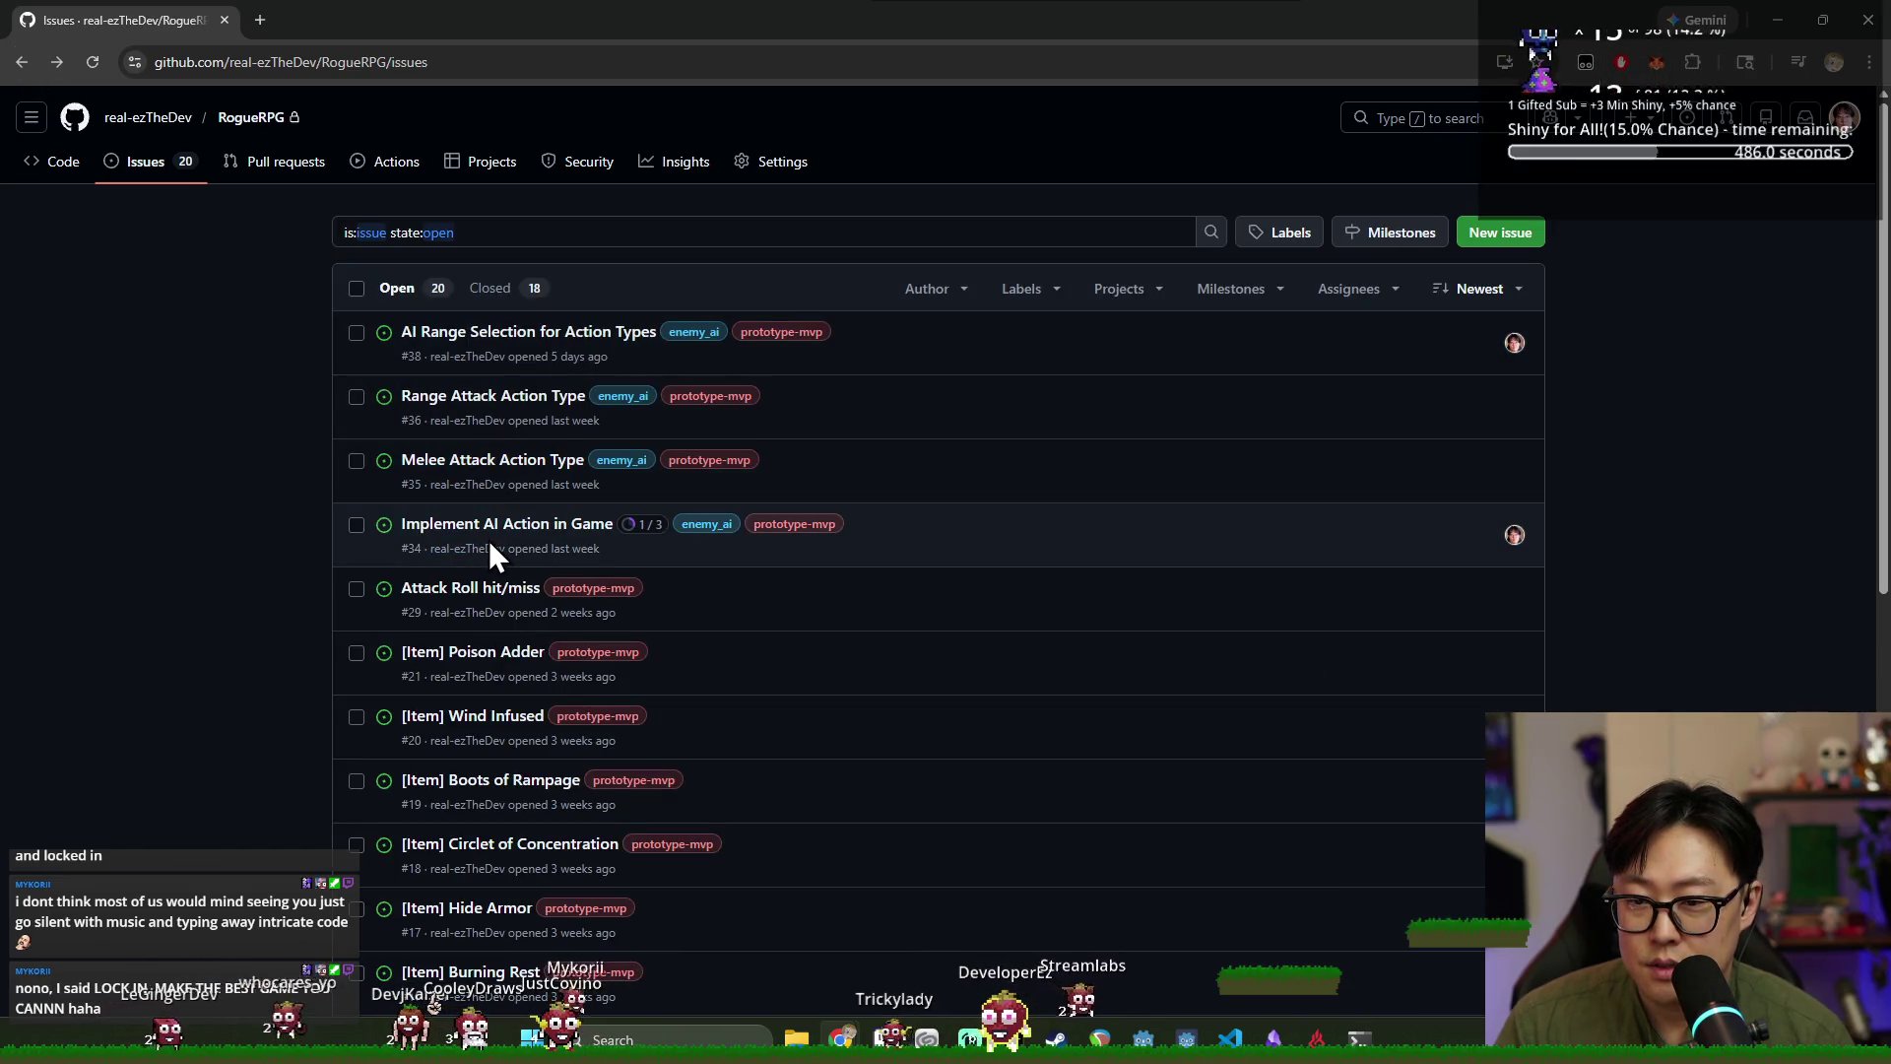
pyautogui.moveTo(497, 599)
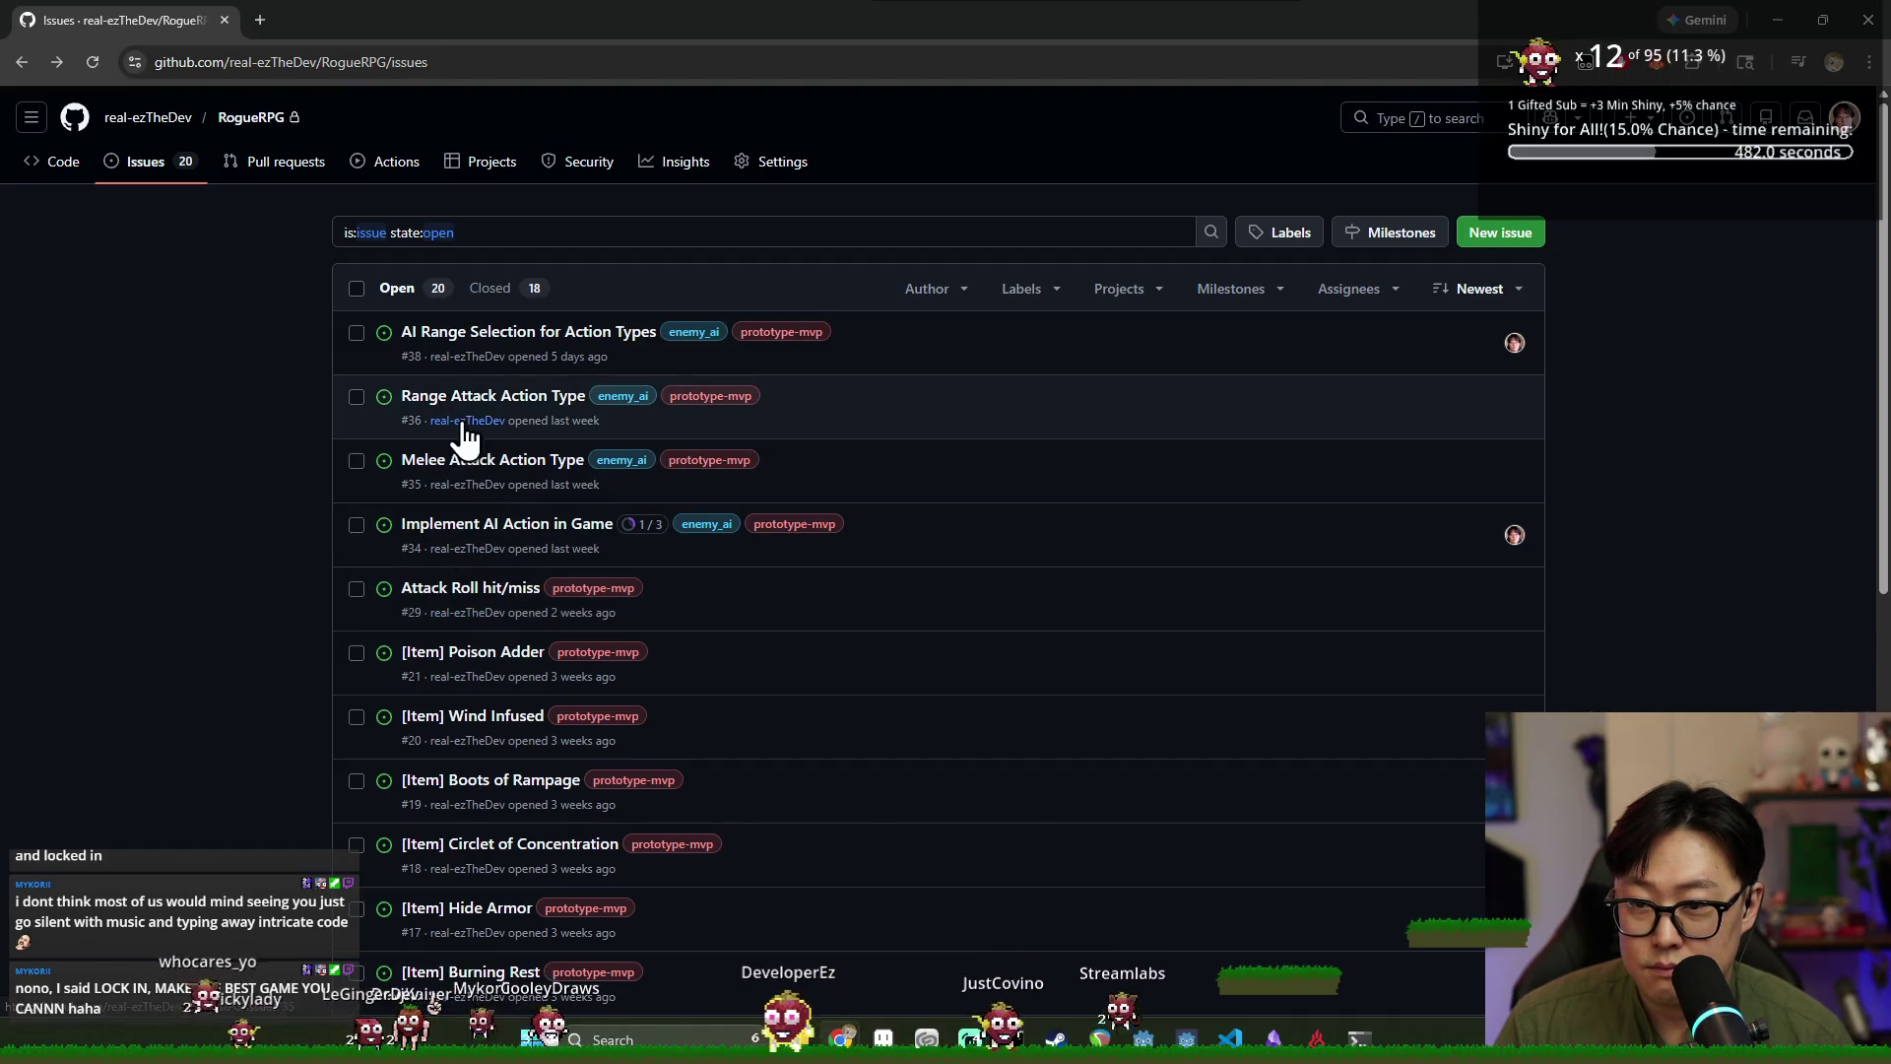
pyautogui.click(479, 406)
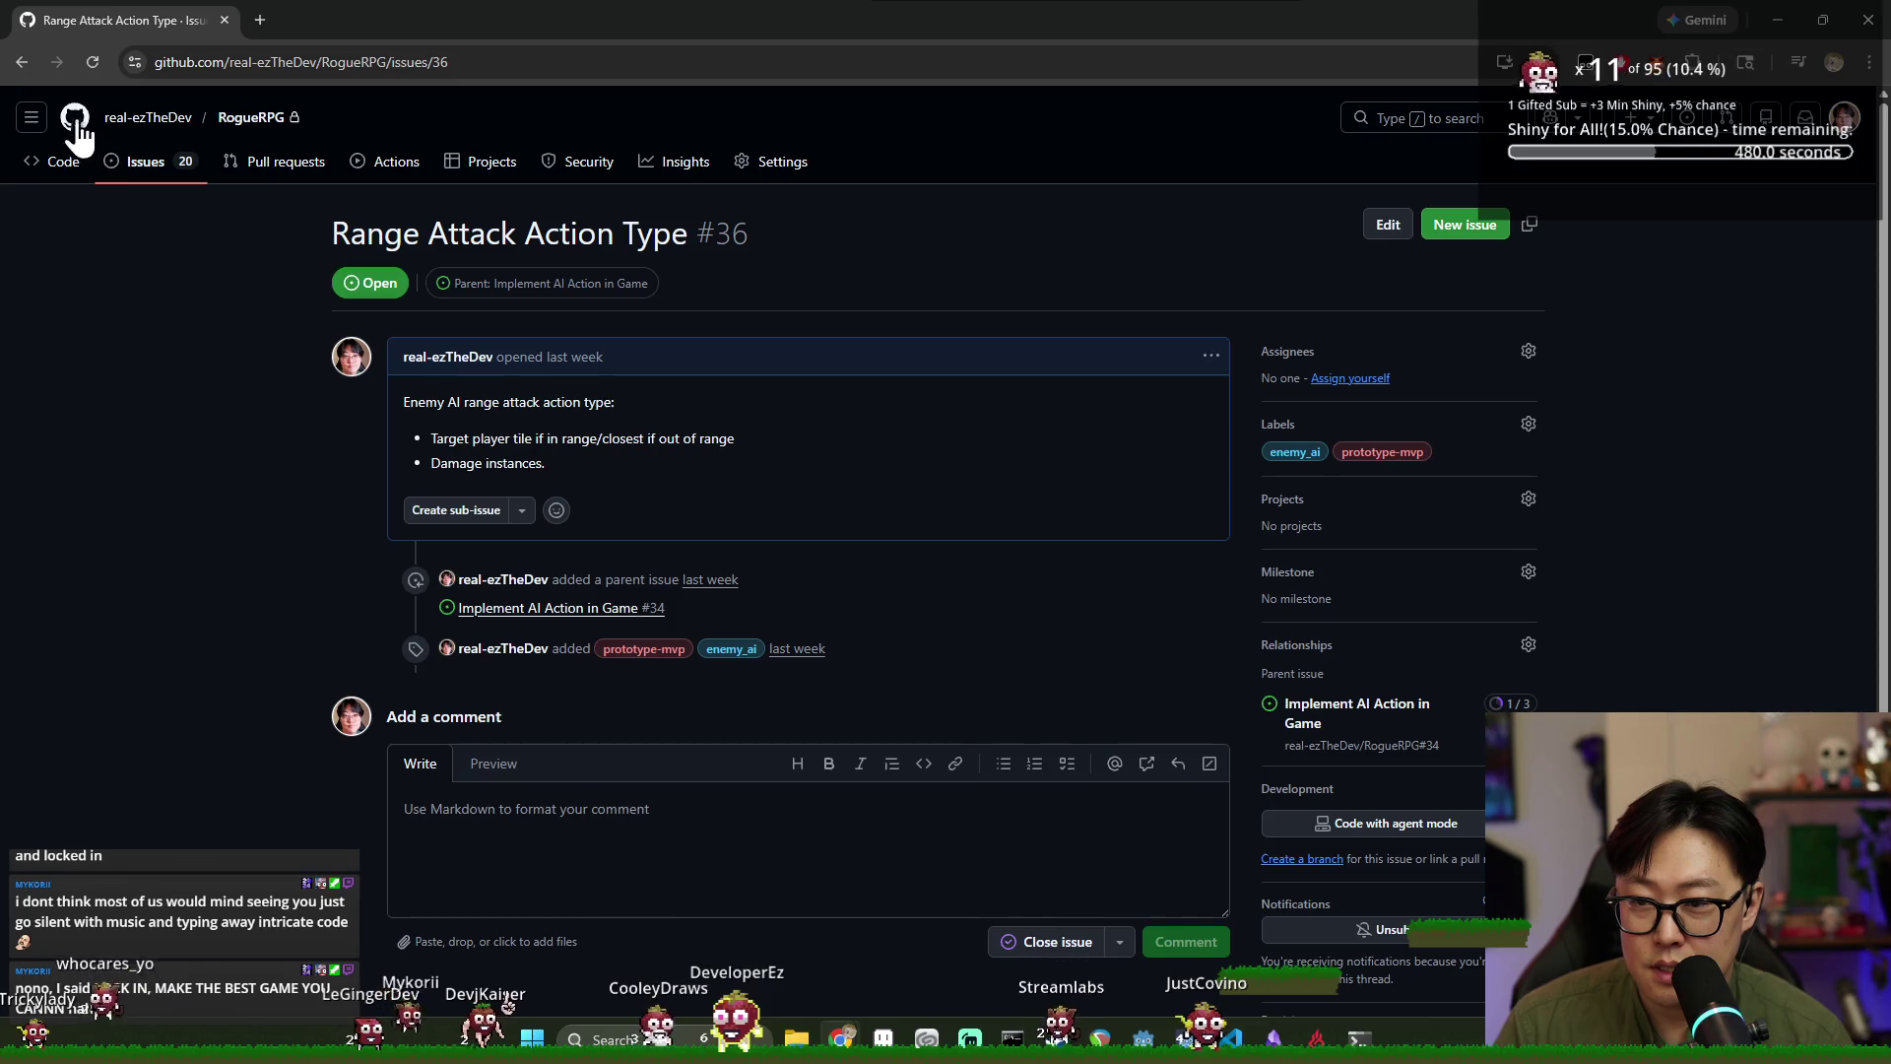
pyautogui.hotkey('alt', 'Left')
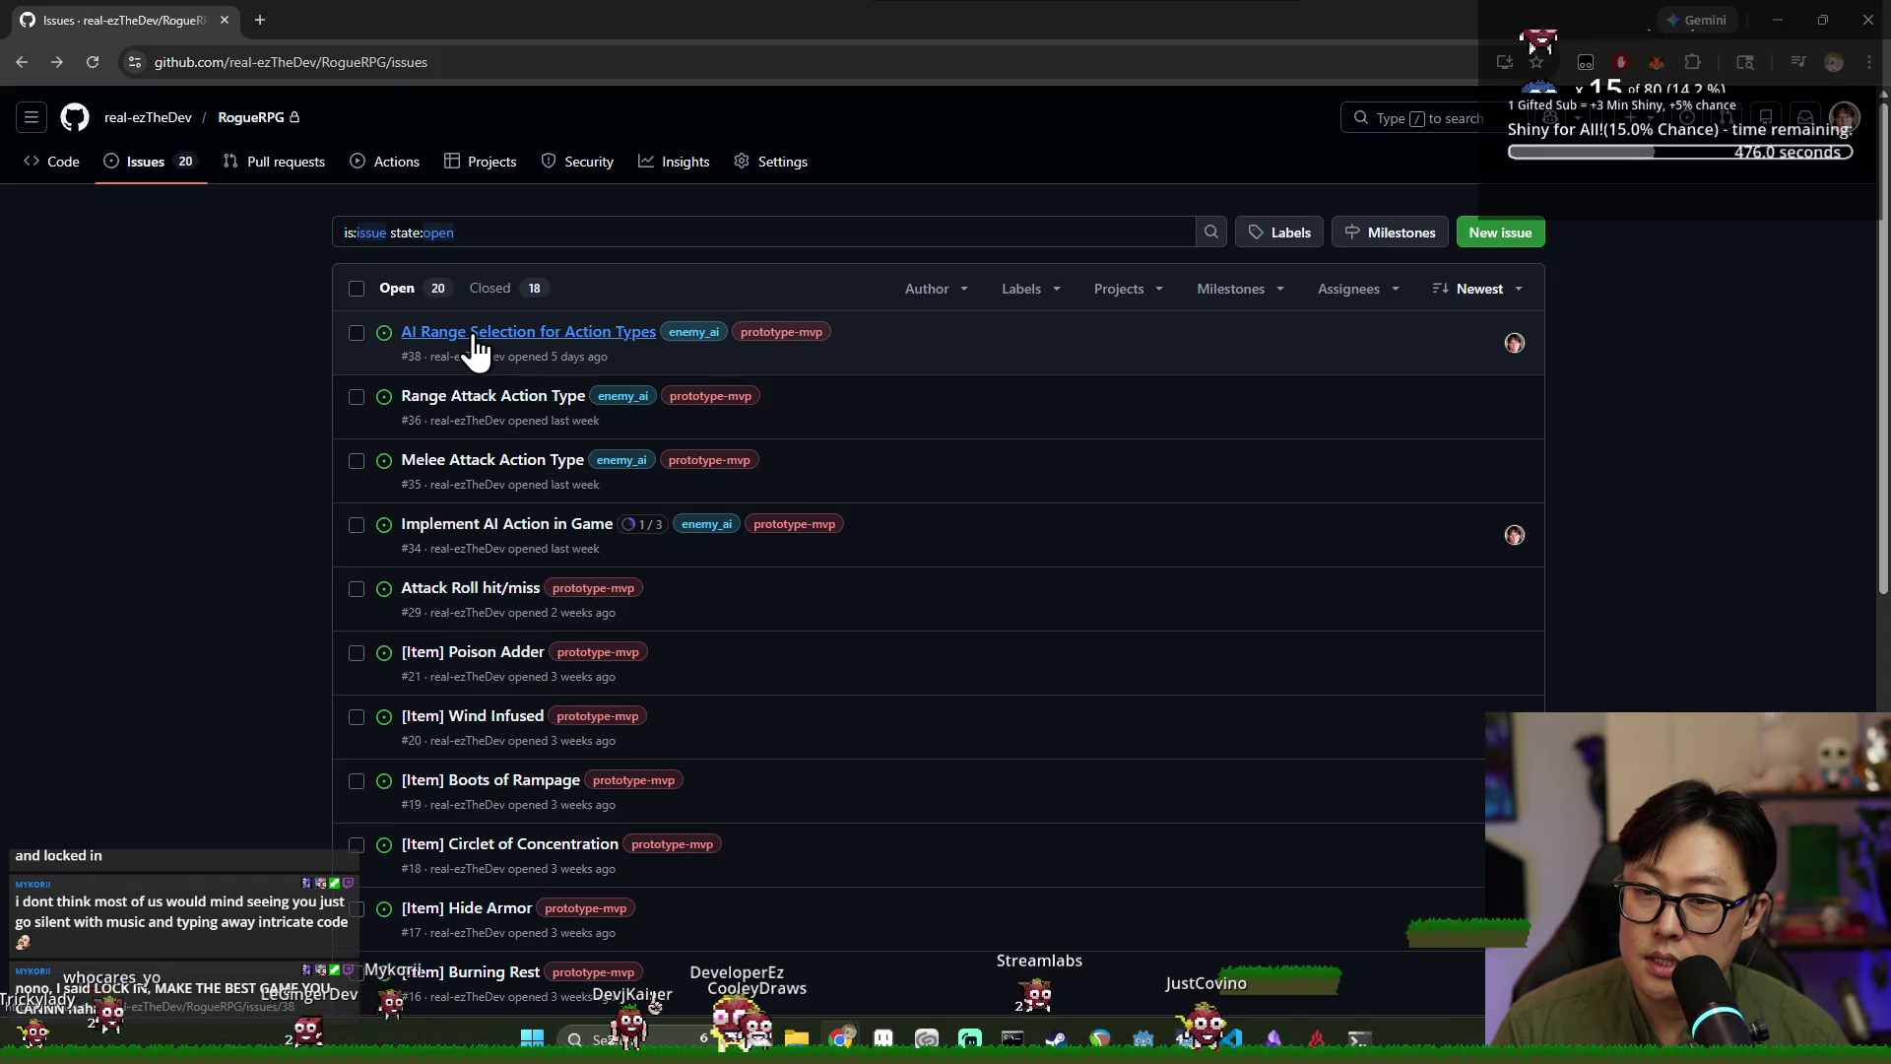
pyautogui.click(475, 335)
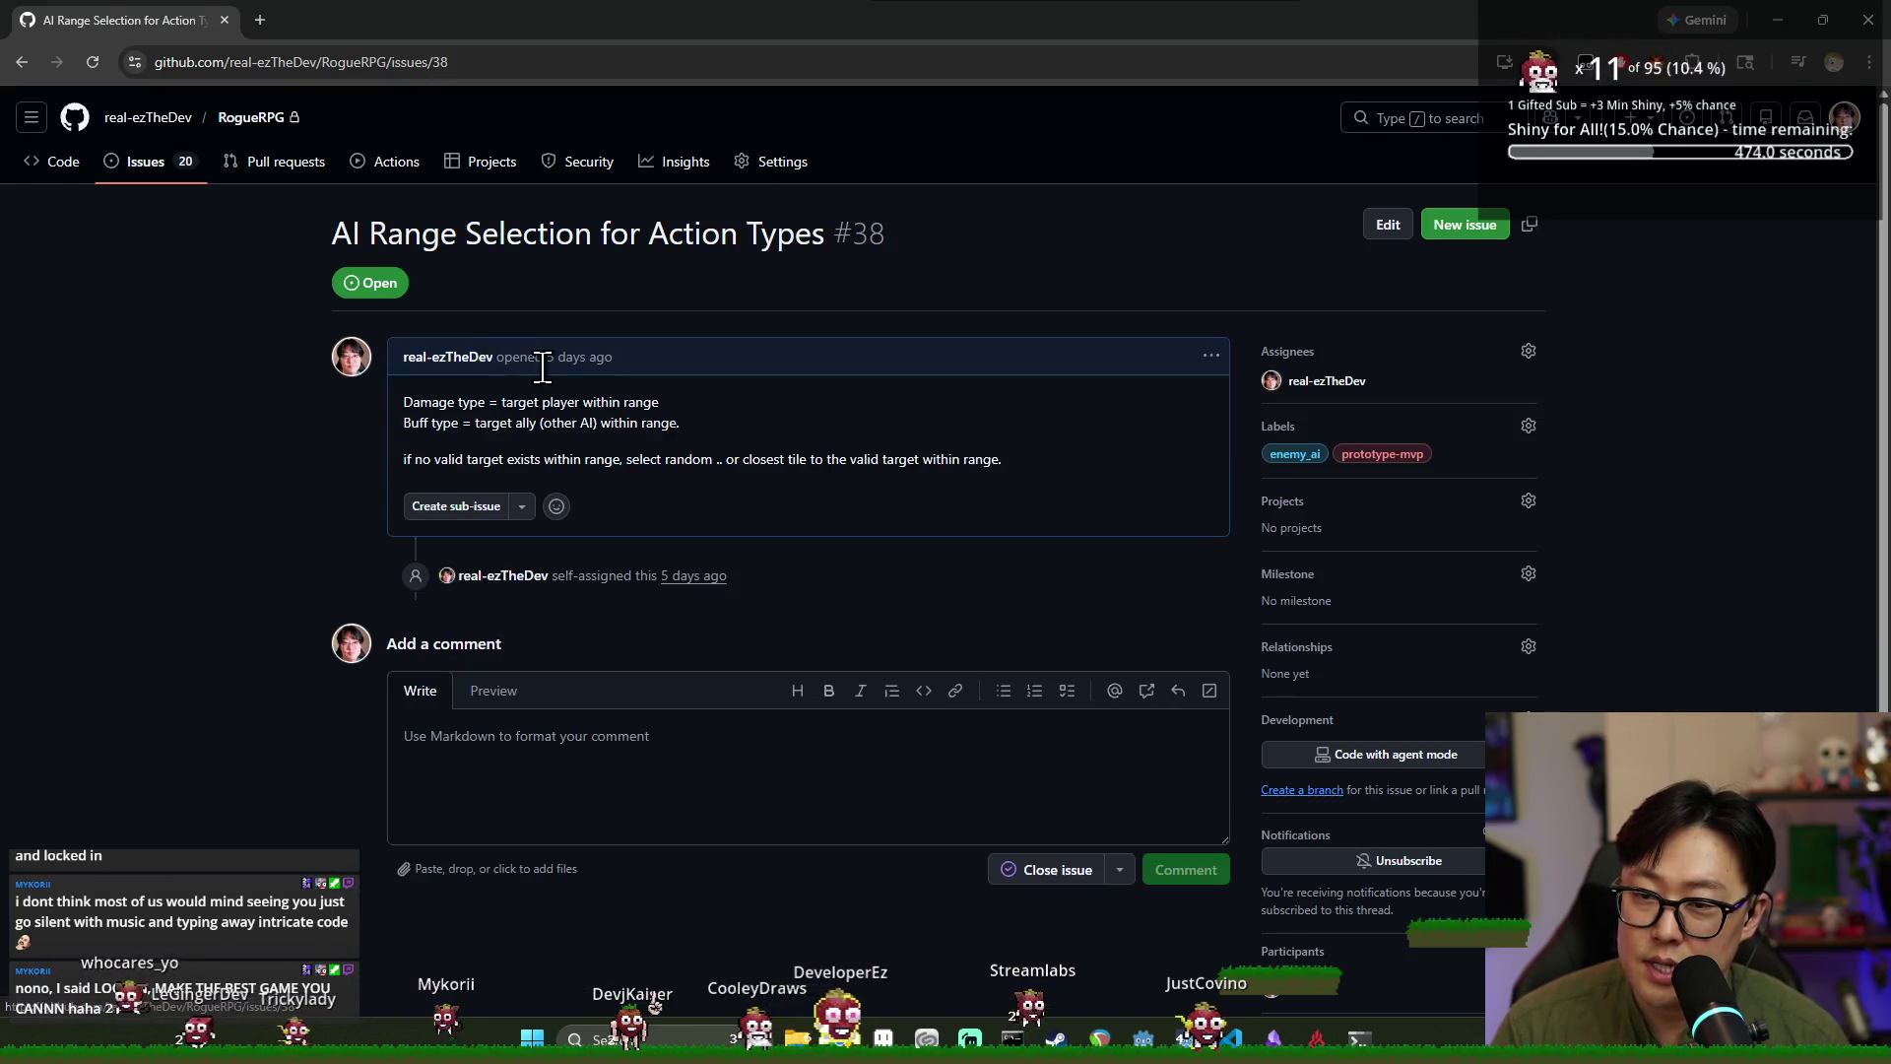
pyautogui.click(22, 62)
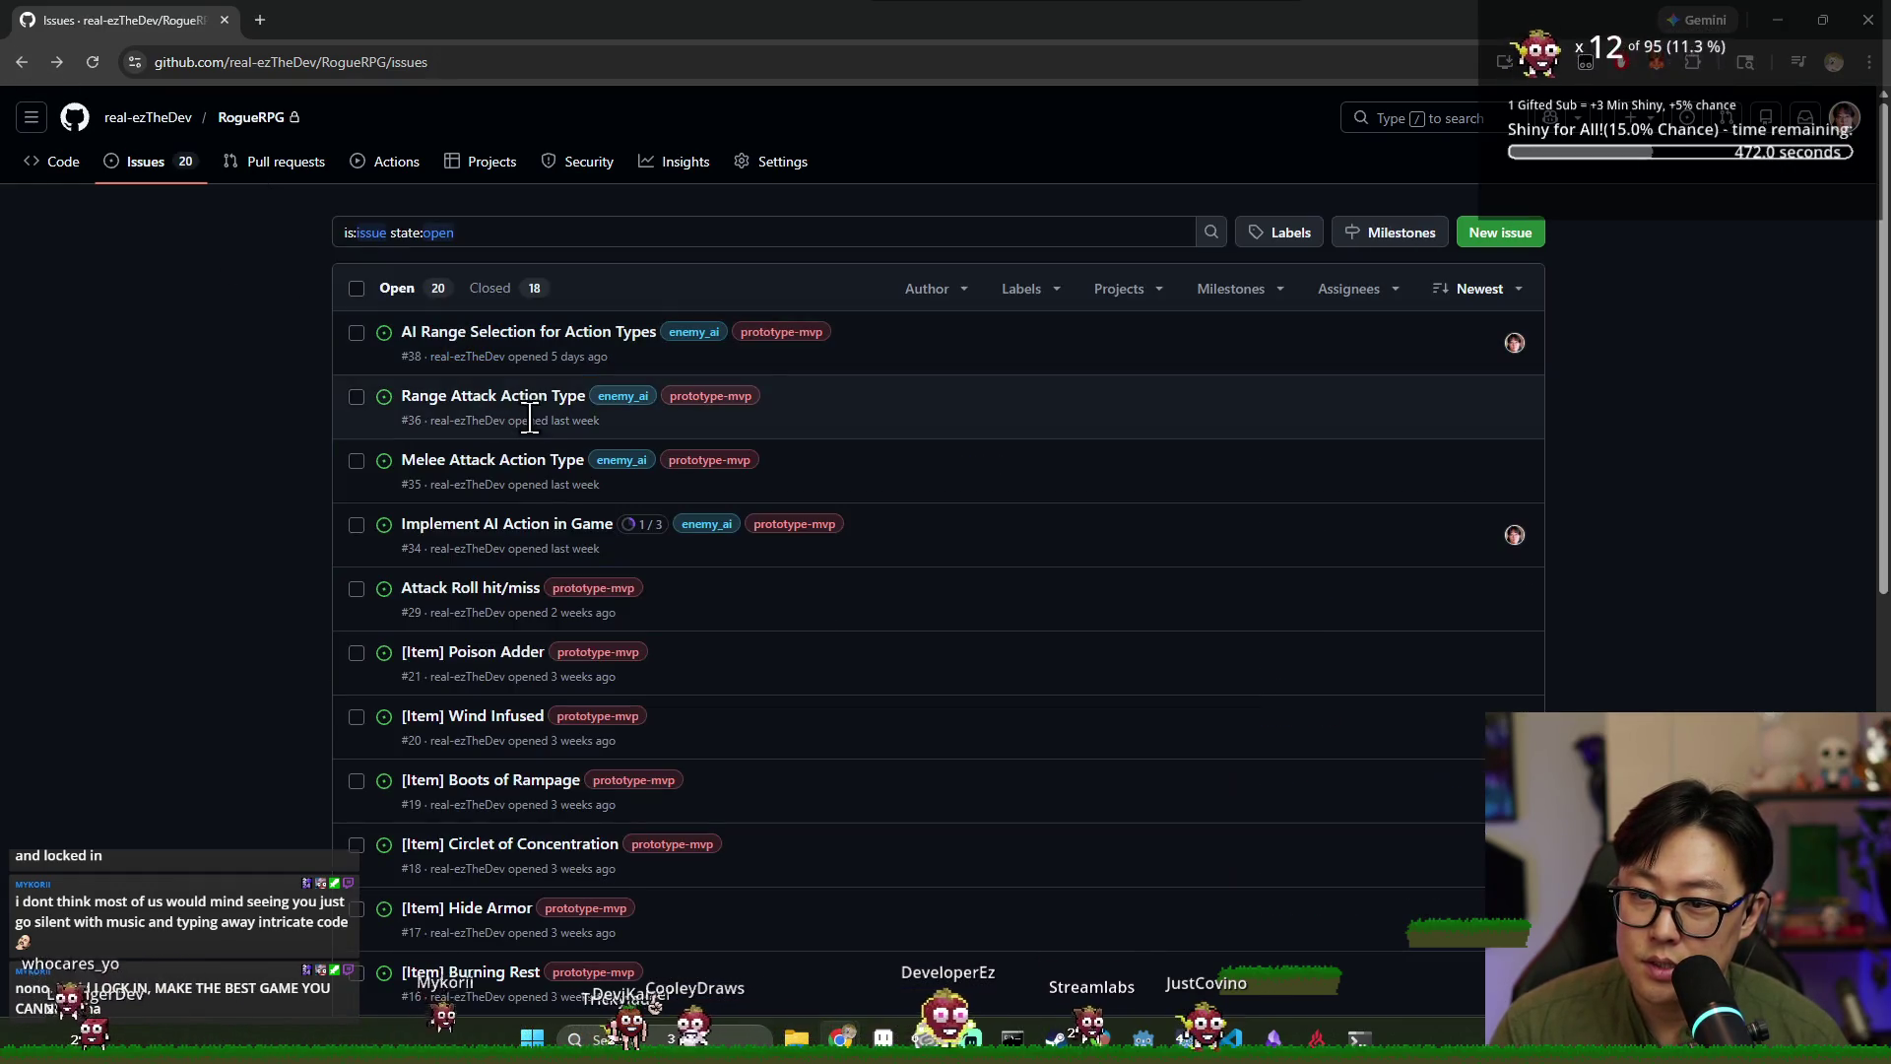
pyautogui.hotkey('alt', 'Tab')
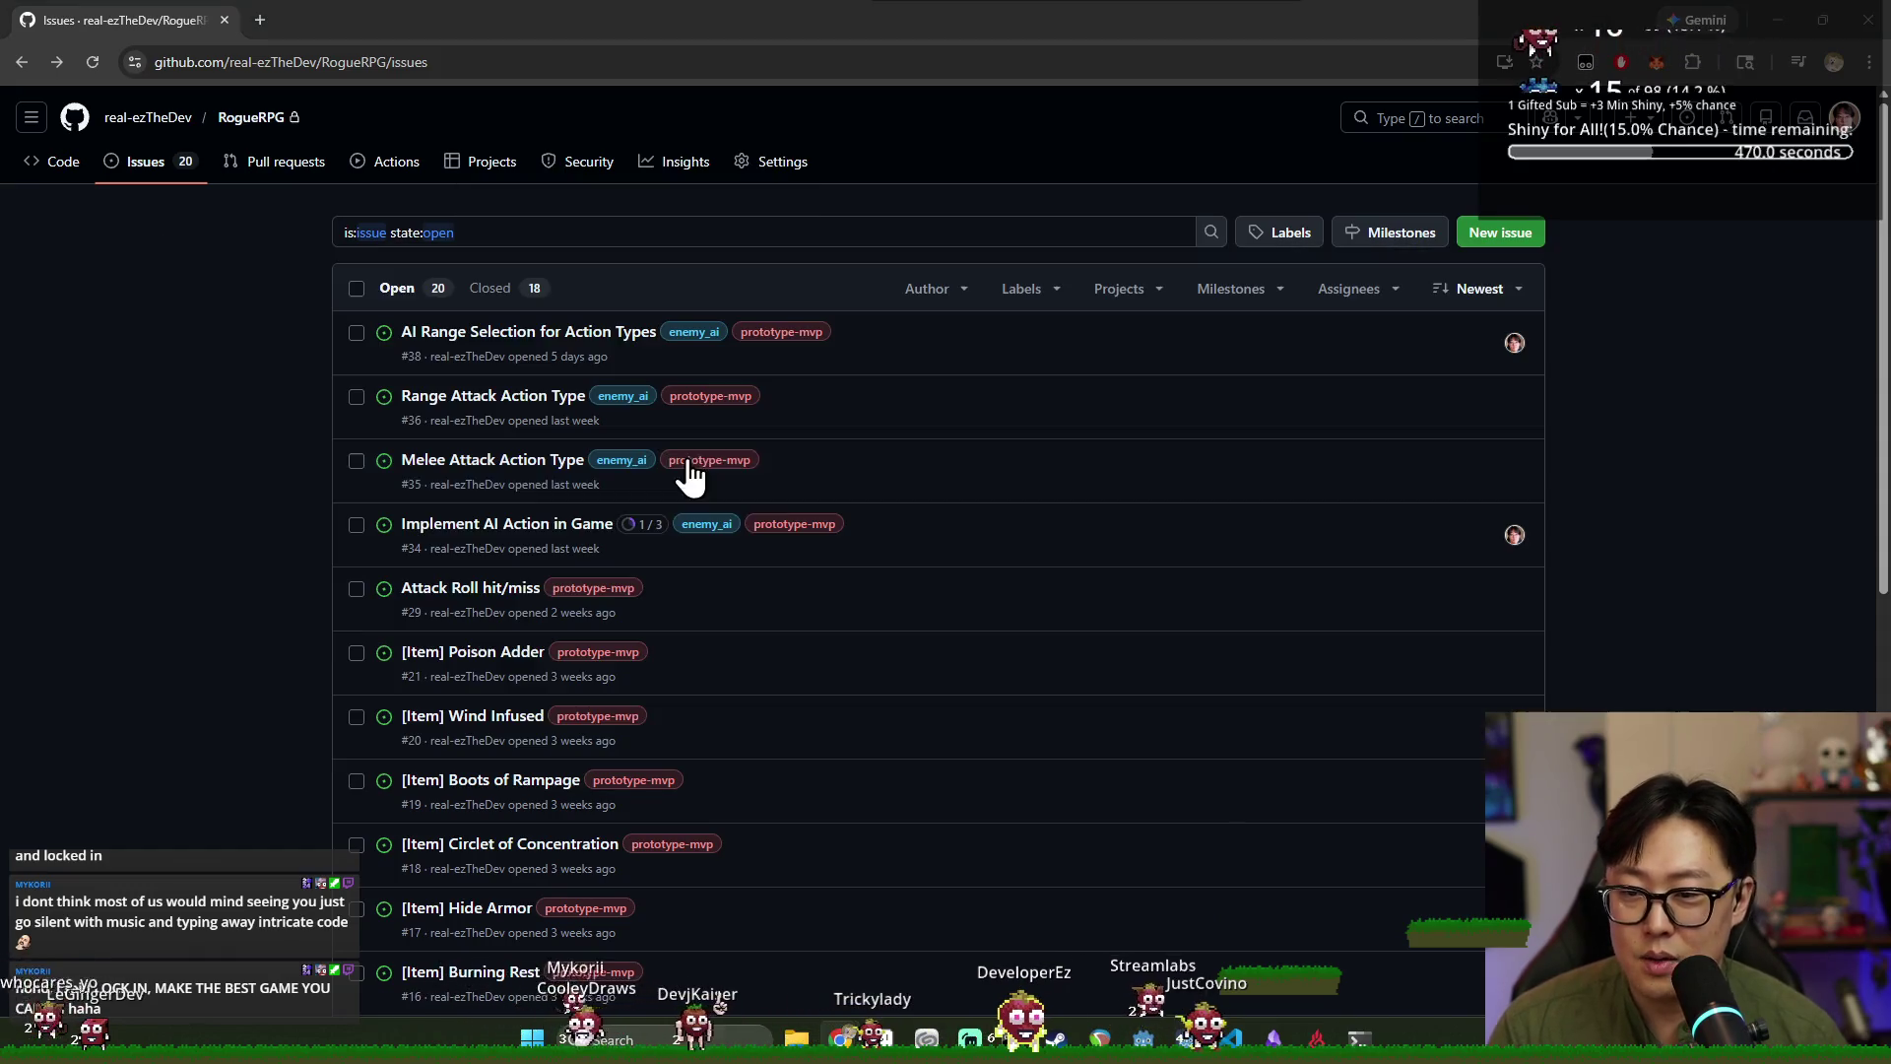
pyautogui.hotkey('alt', 'Tab')
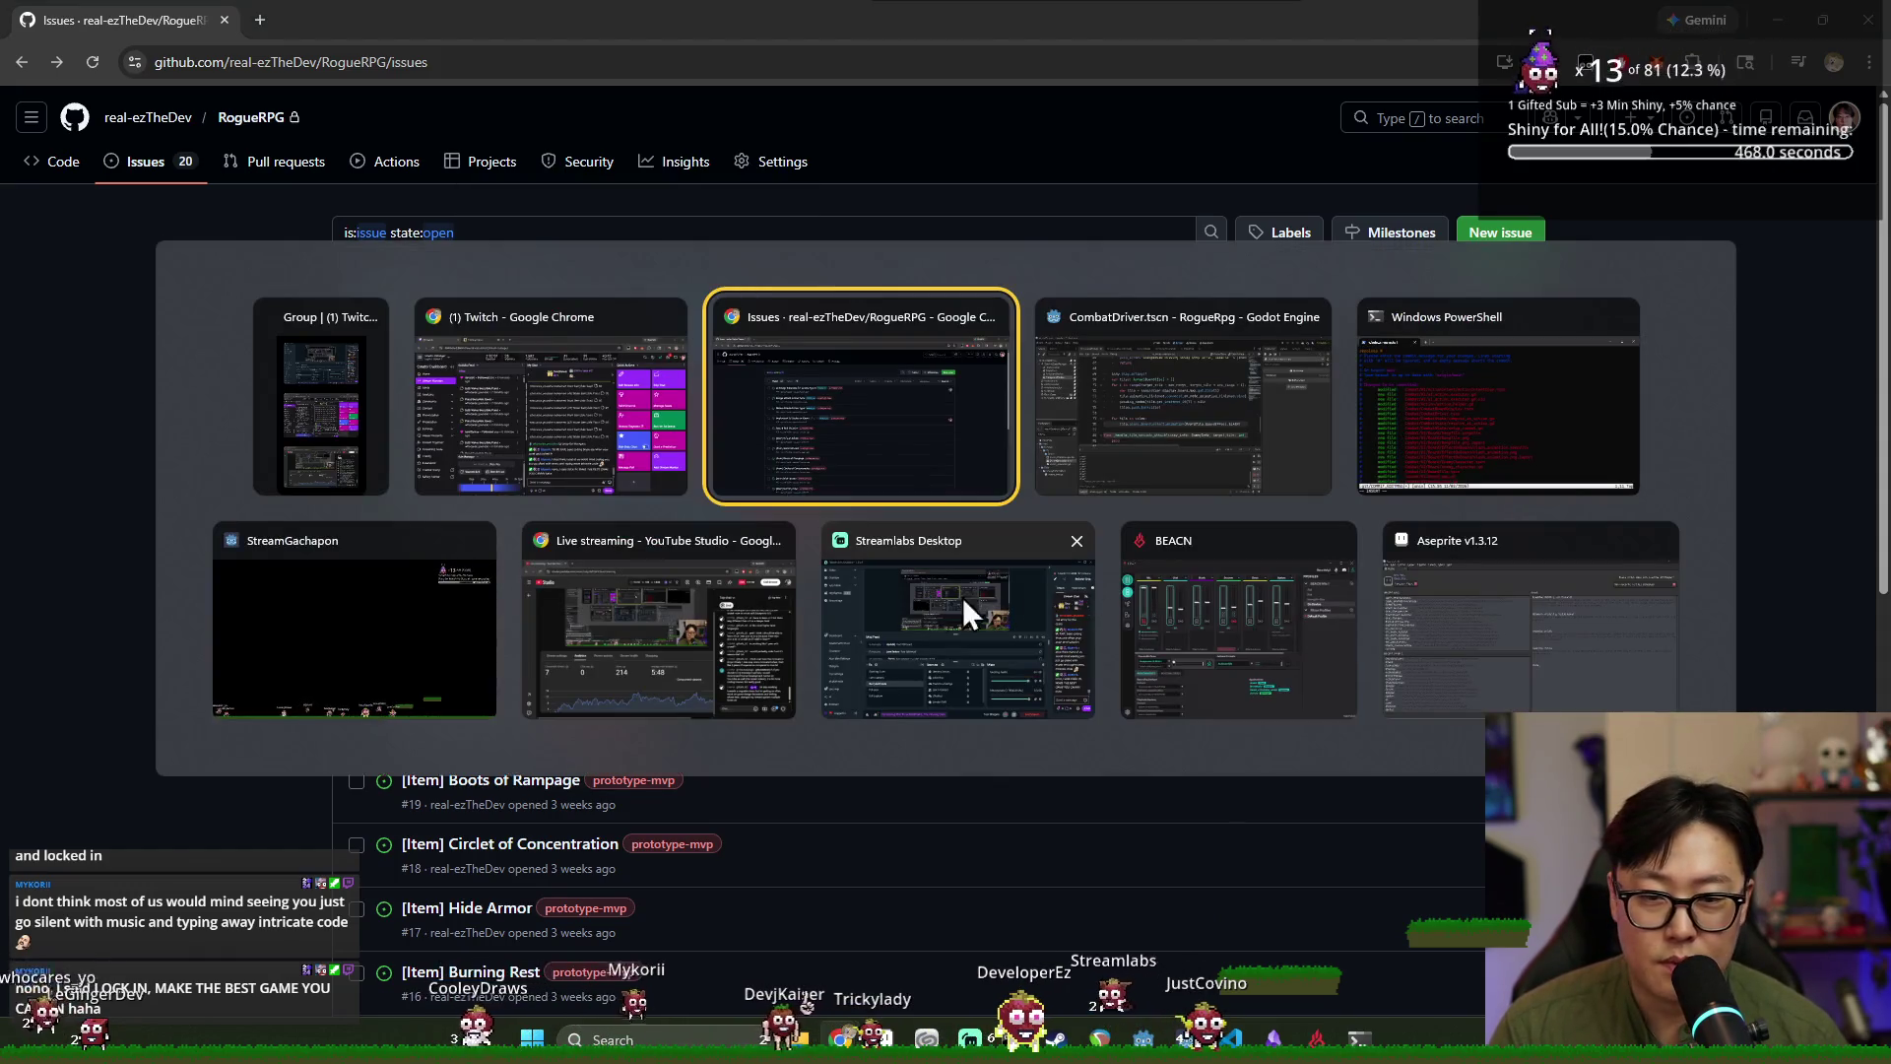
# Finish the commit message resolving #35, #36 and #38 in vim and save it with :wq.
pyautogui.click(1471, 430)
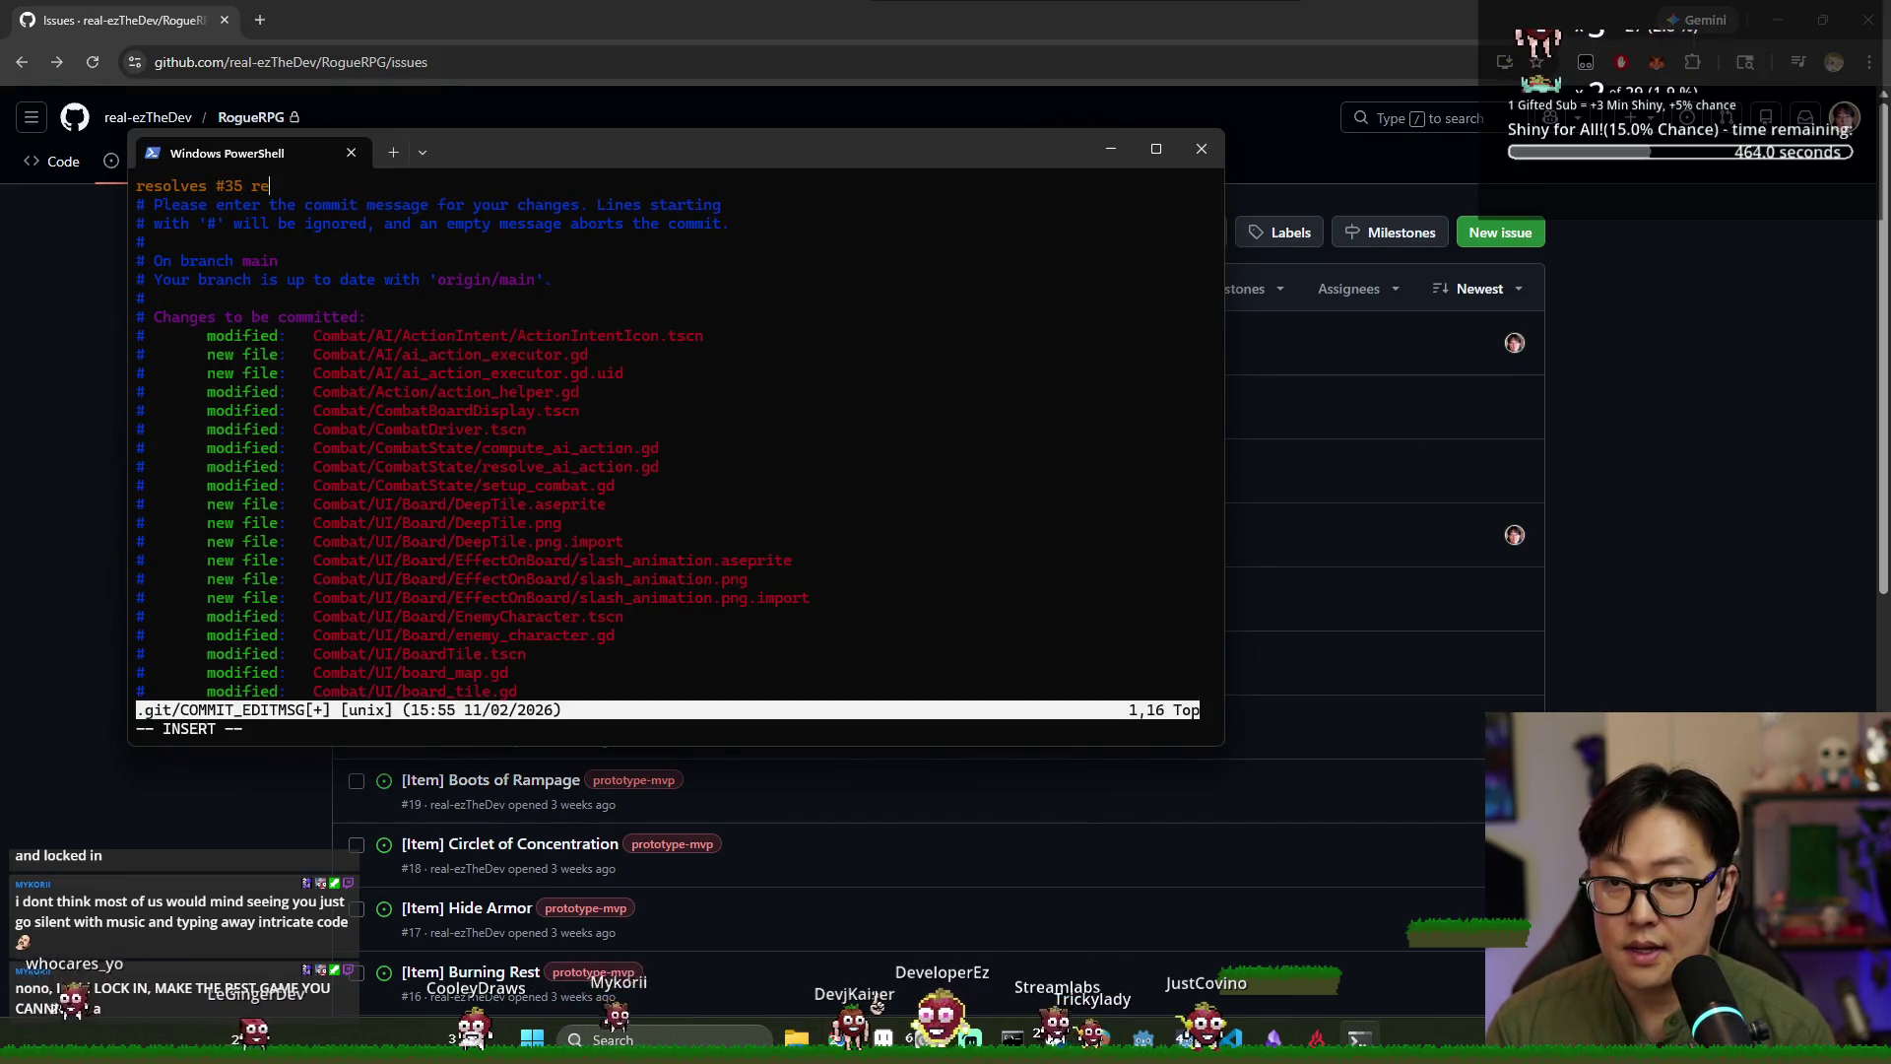
pyautogui.write('solves #36 resolves #38 Action ')
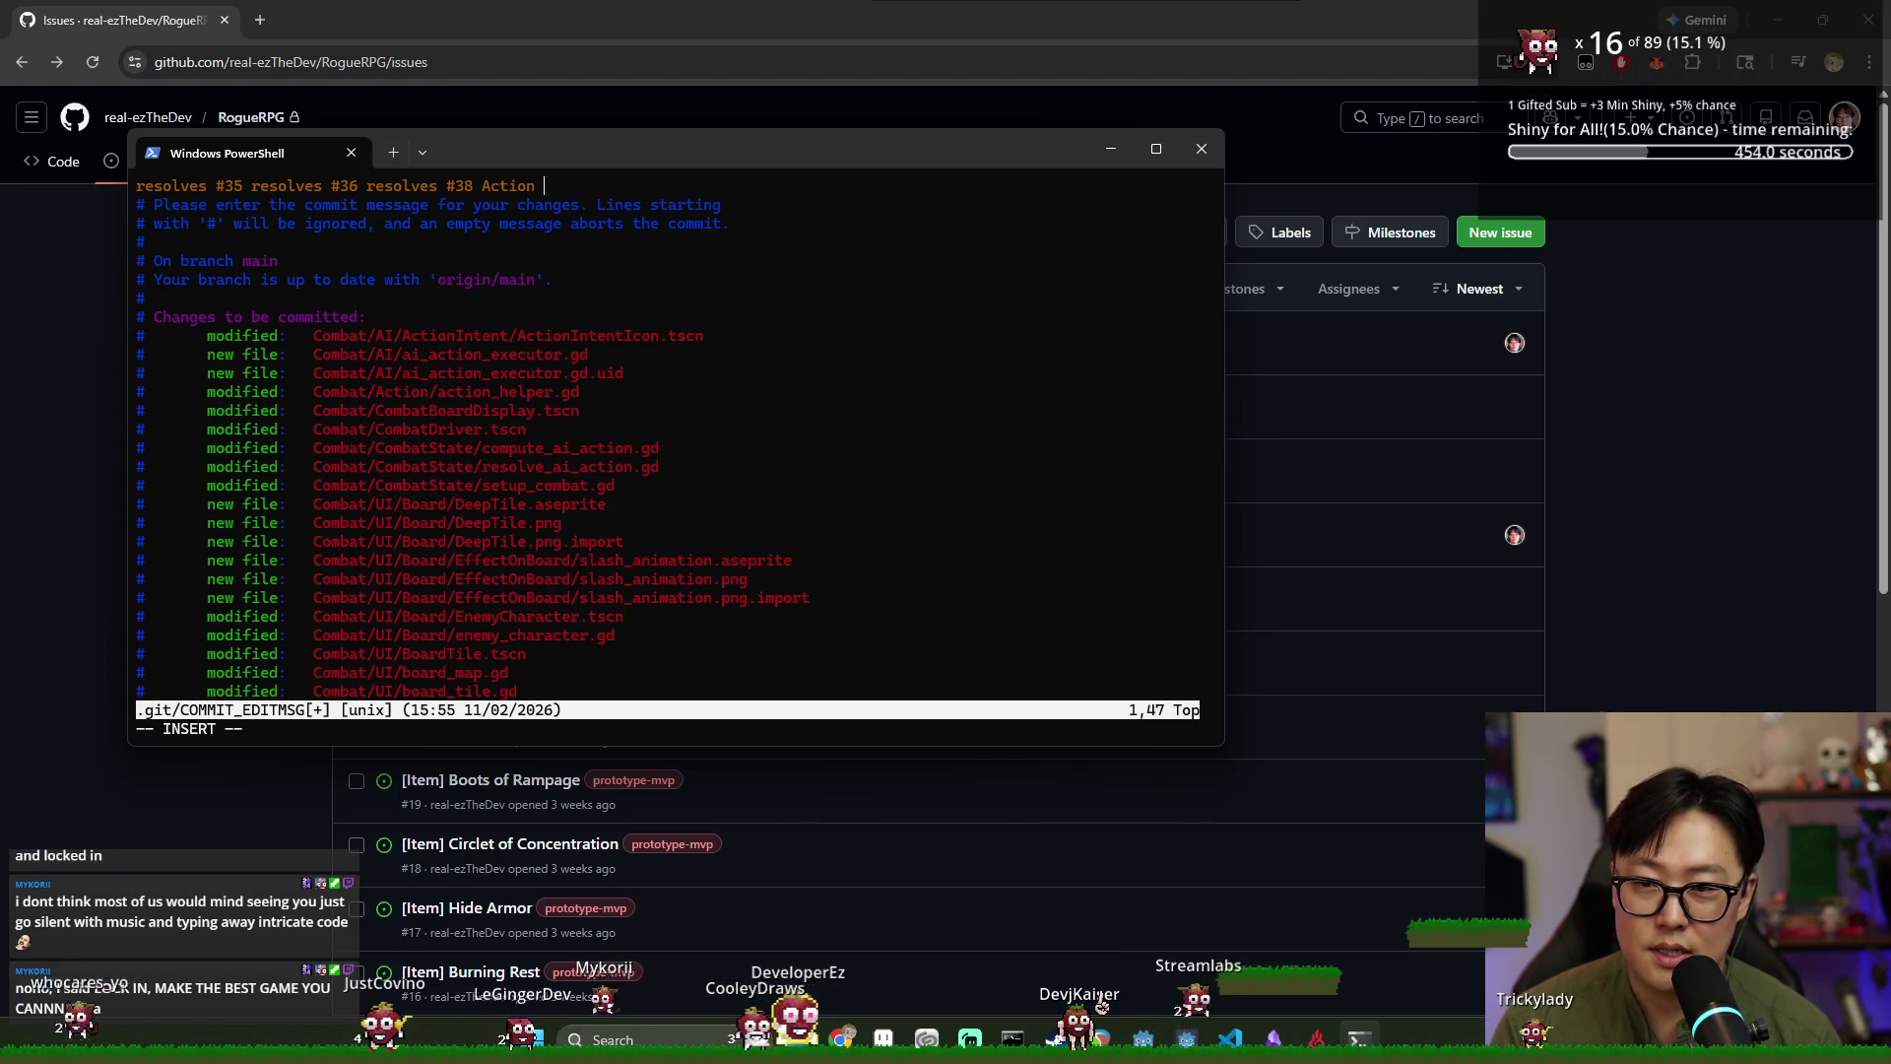
pyautogui.press('BackSpace')
pyautogui.press('BackSpace')
pyautogui.press('BackSpace')
pyautogui.press('BackSpace')
pyautogui.press('BackSpace')
pyautogui.press('BackSpace')
pyautogui.press('BackSpace')
pyautogui.write('enemy t')
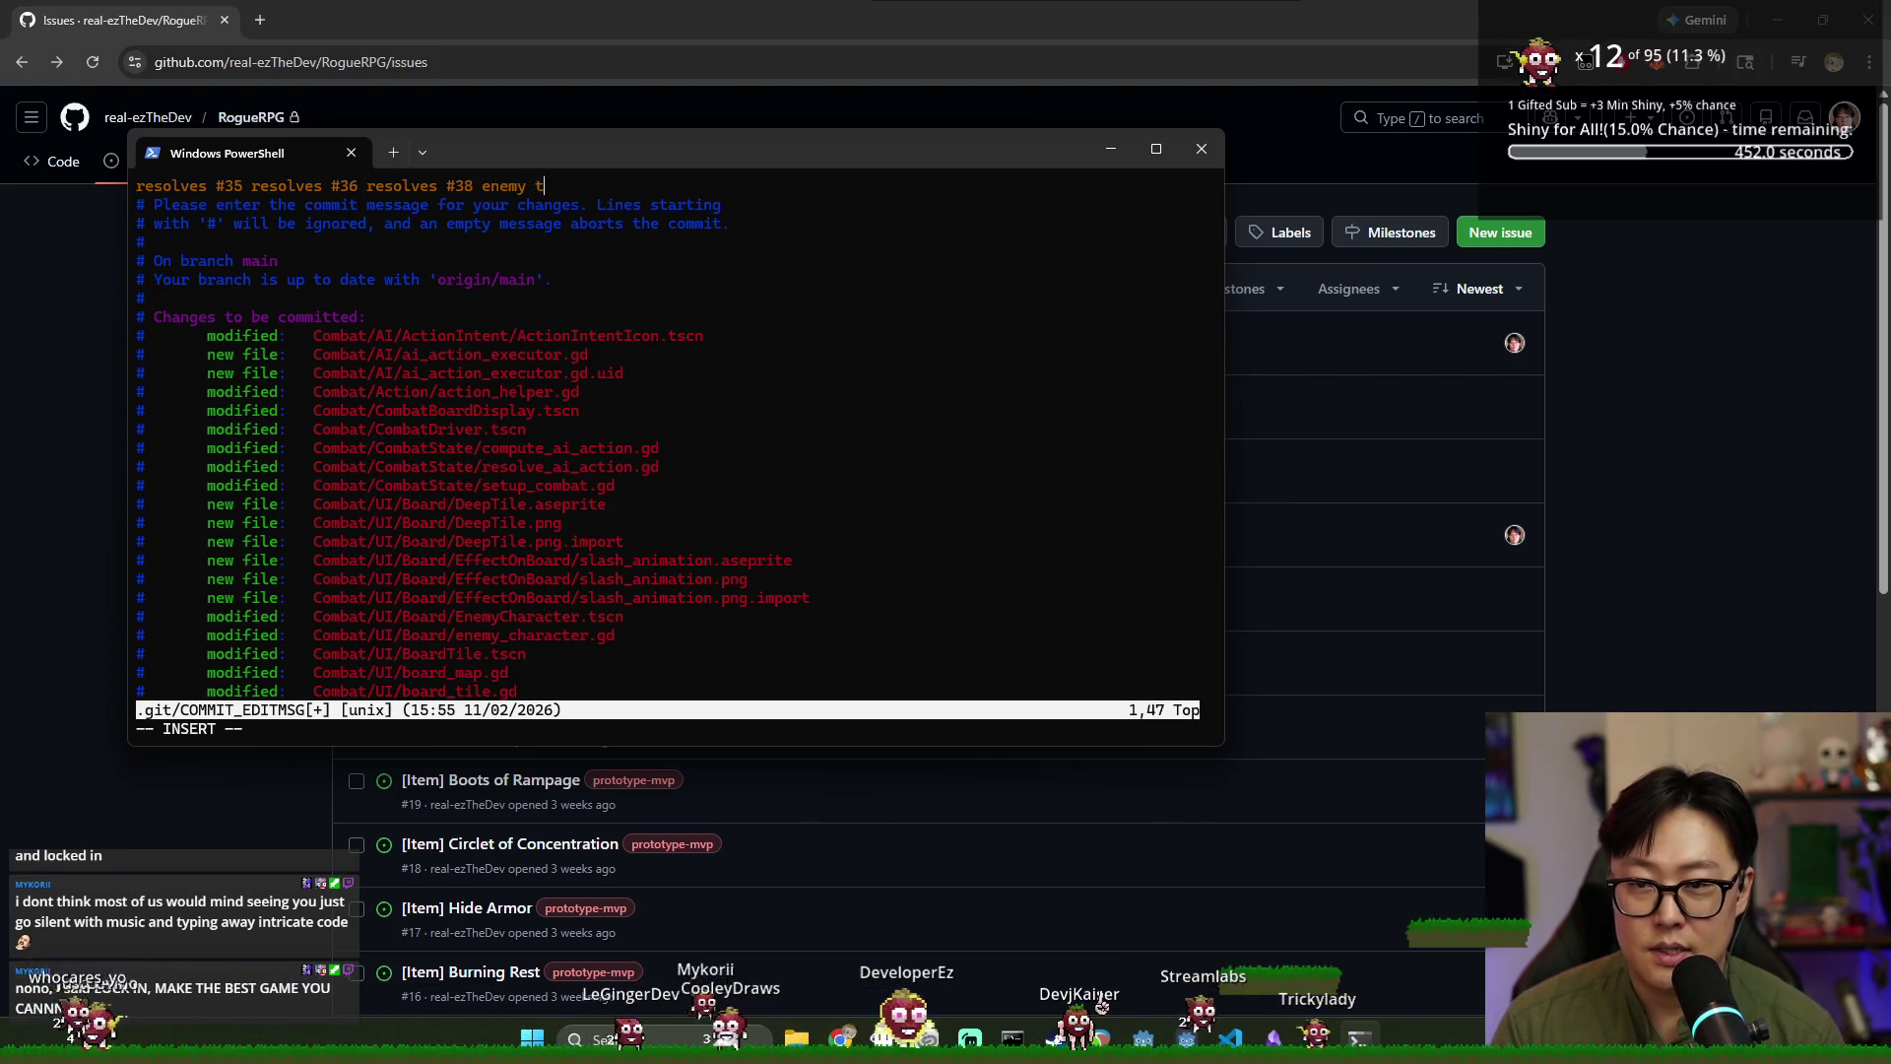
pyautogui.write('argeting f')
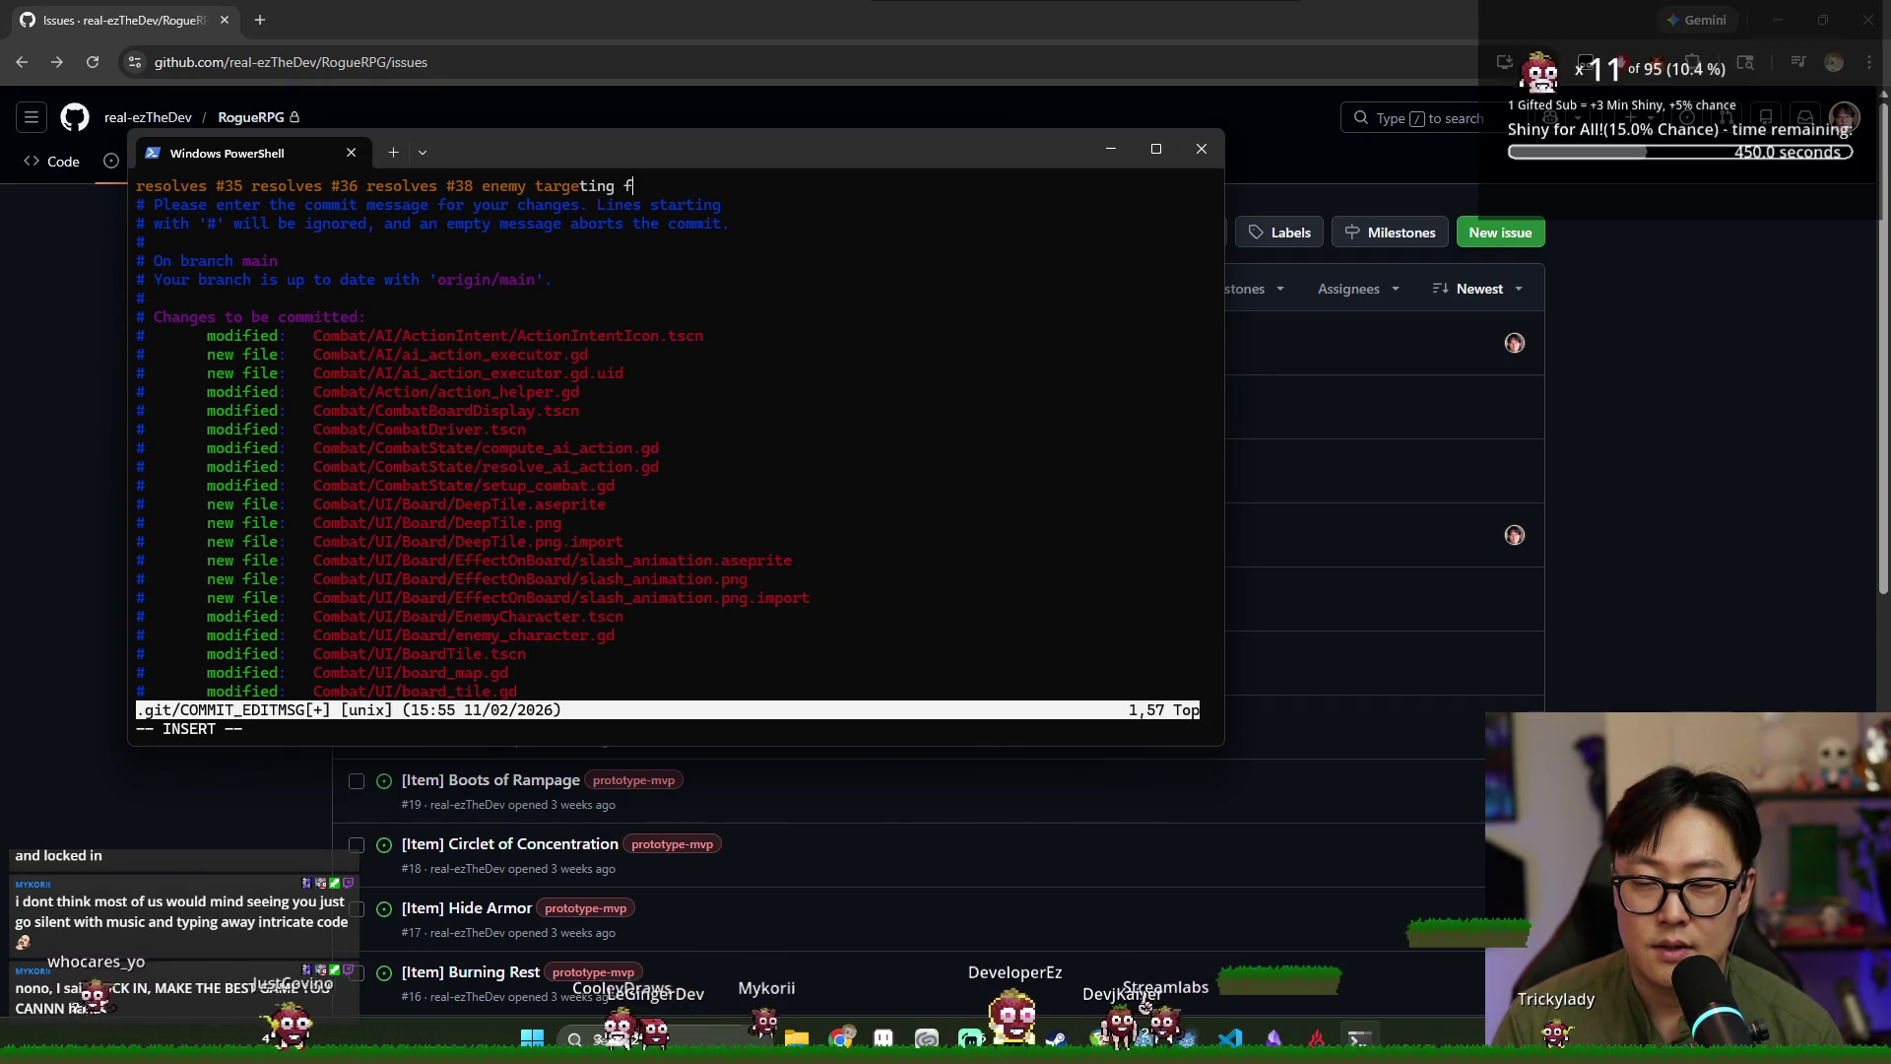
pyautogui.write('or rand player position + action animat')
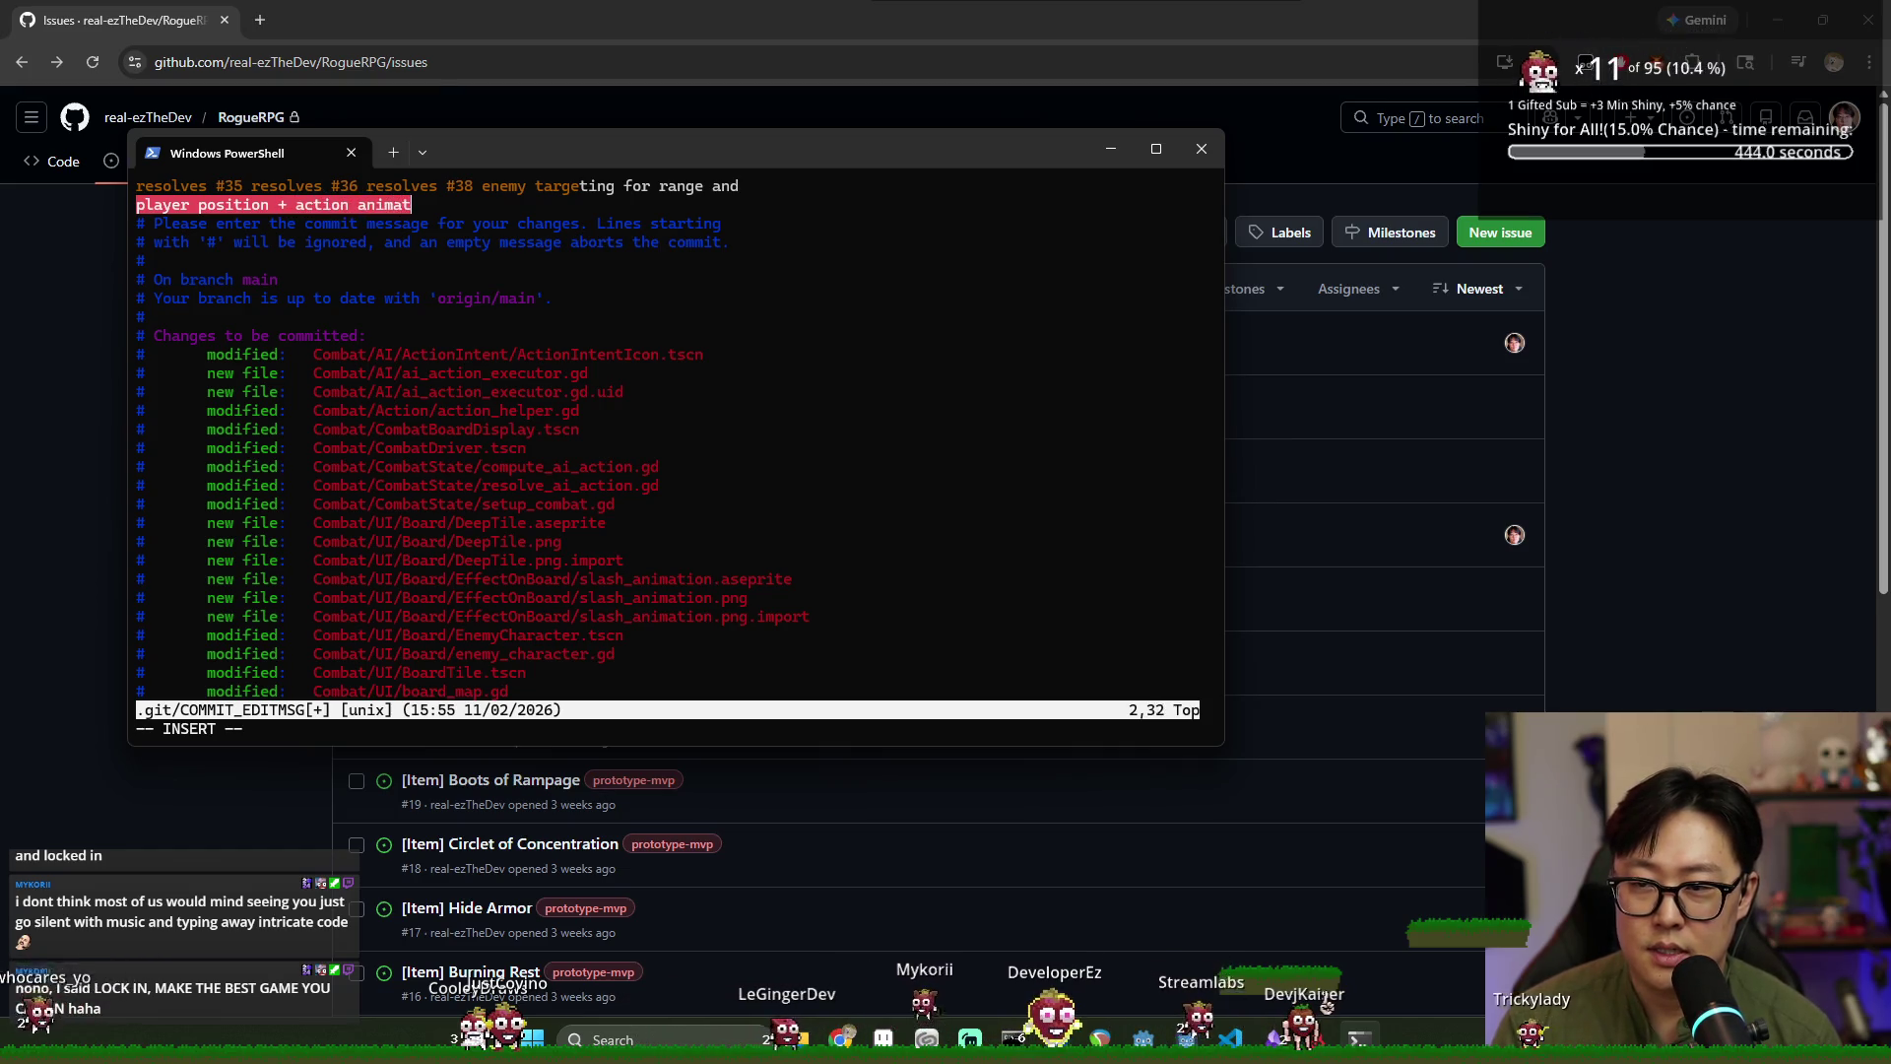
pyautogui.write('ha')
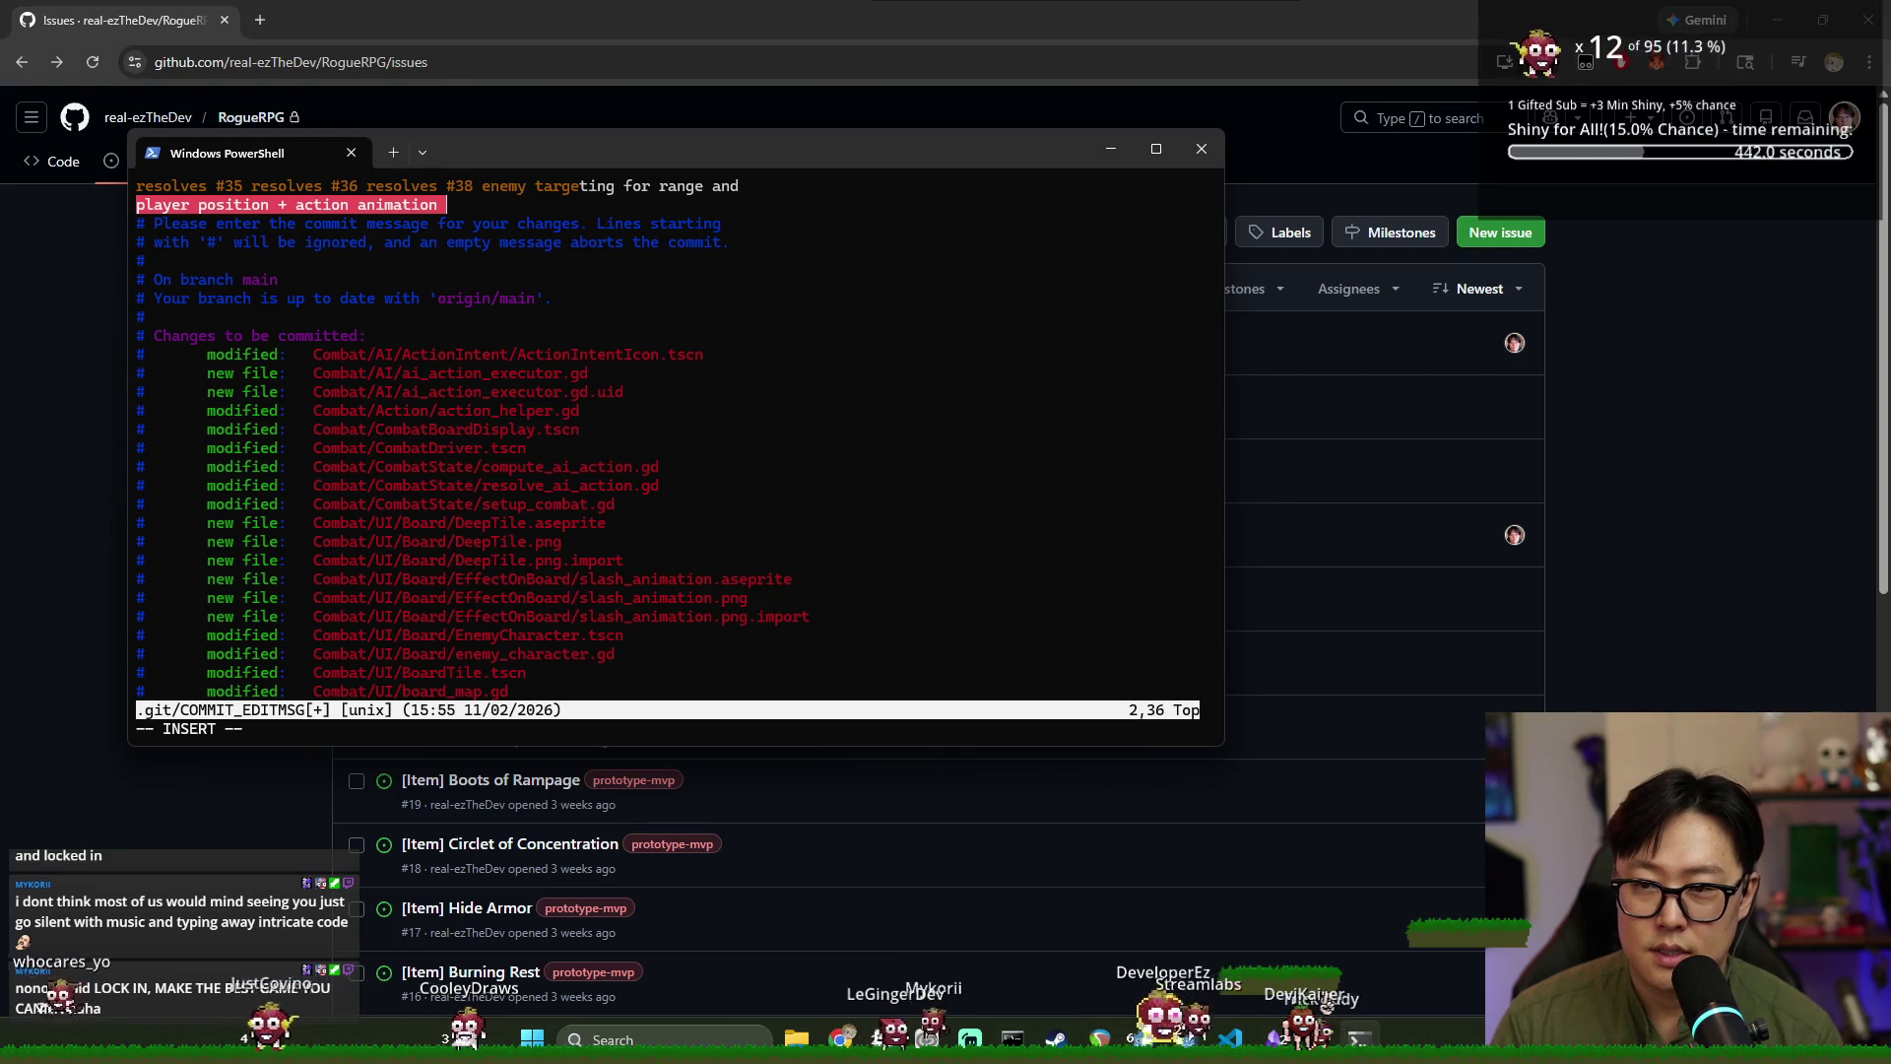
pyautogui.write('s been impleme')
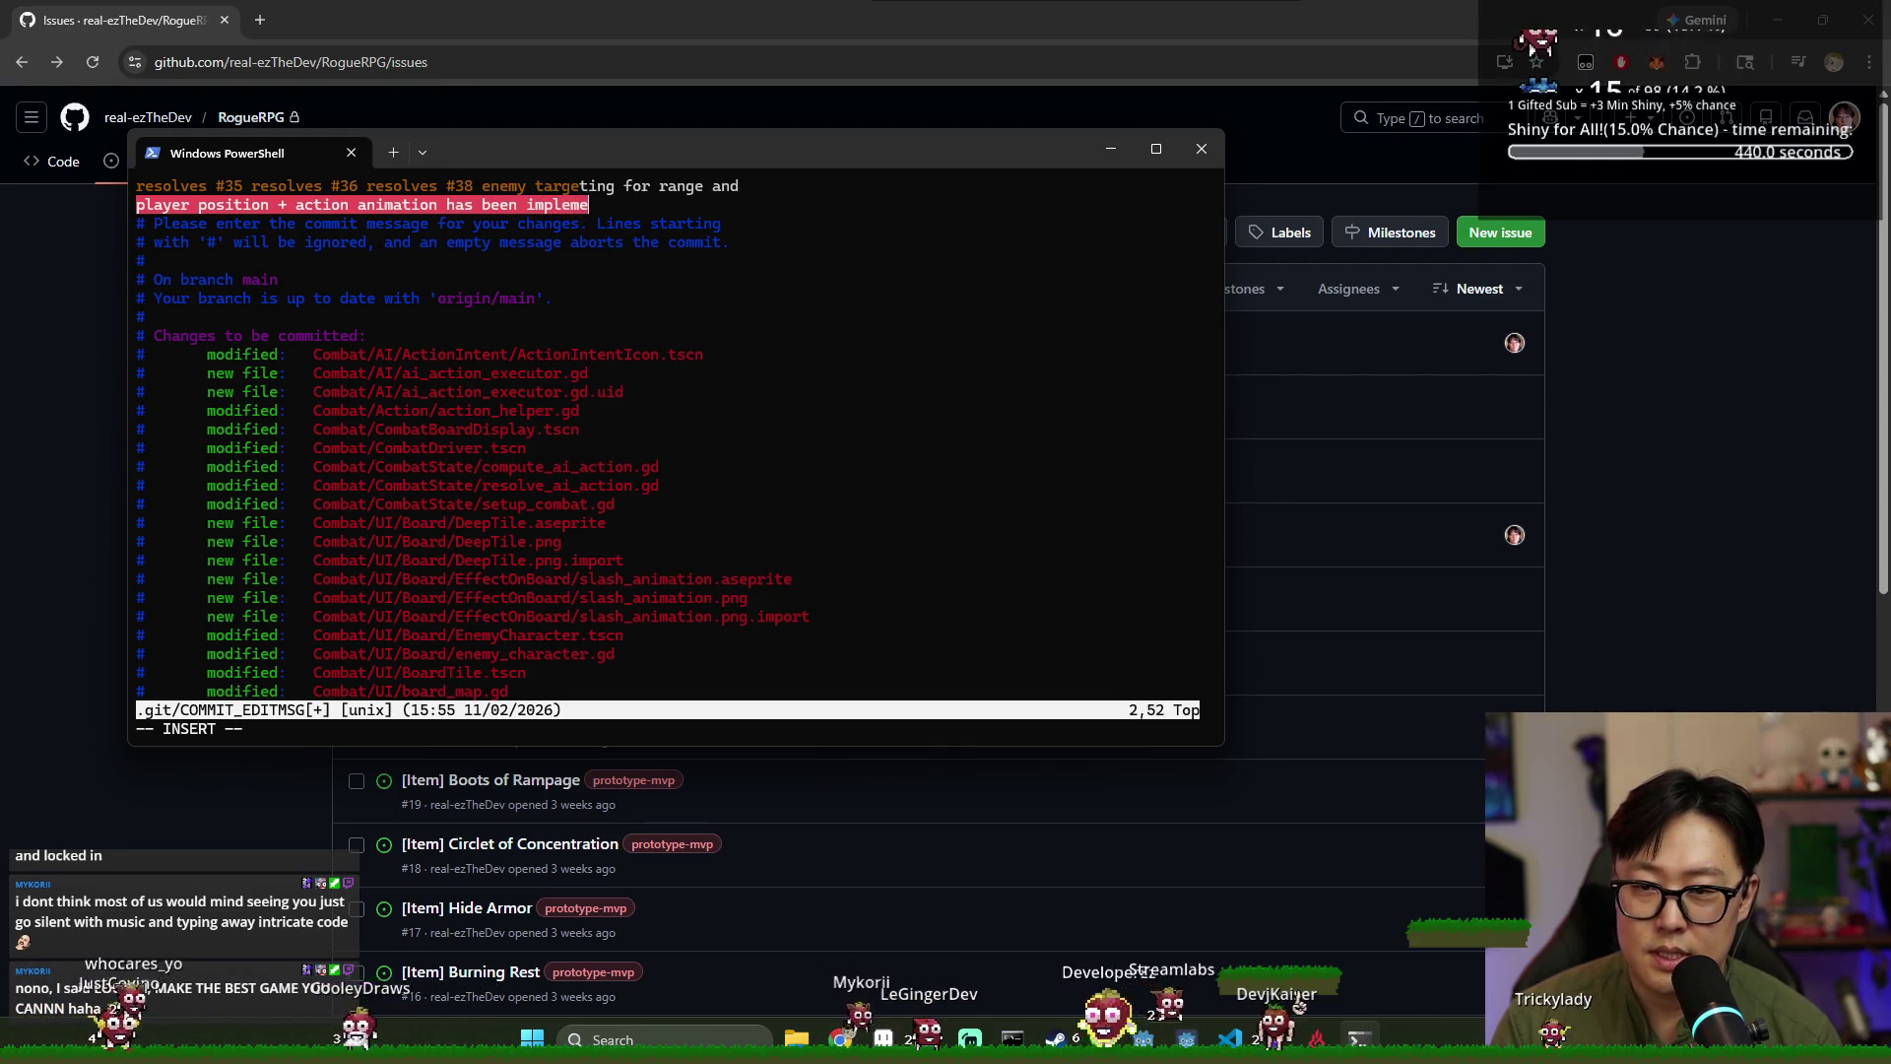
pyautogui.write('nted.')
pyautogui.press('Escape')
pyautogui.write(':wq')
pyautogui.press('Return')
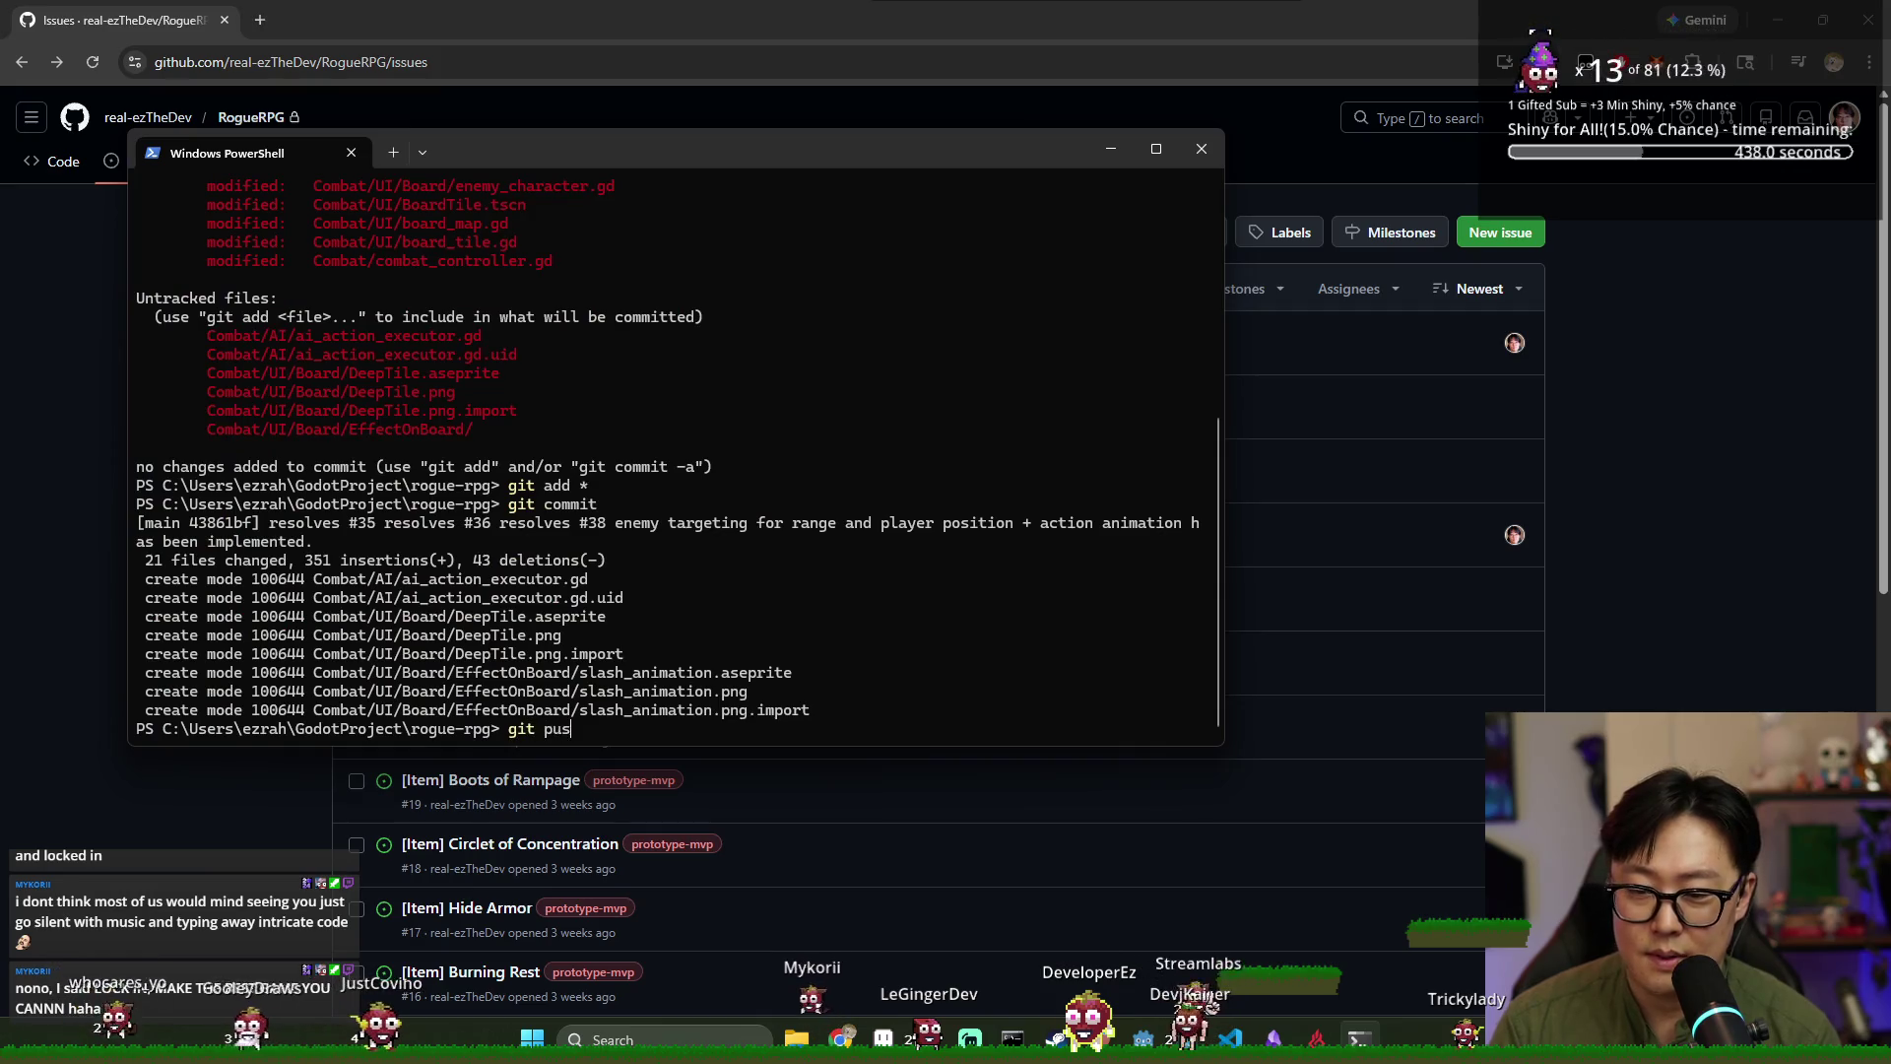
# Run git push to send the new commit to GitHub.
pyautogui.write('sh')
pyautogui.press('Return')
pyautogui.click(1542, 467)
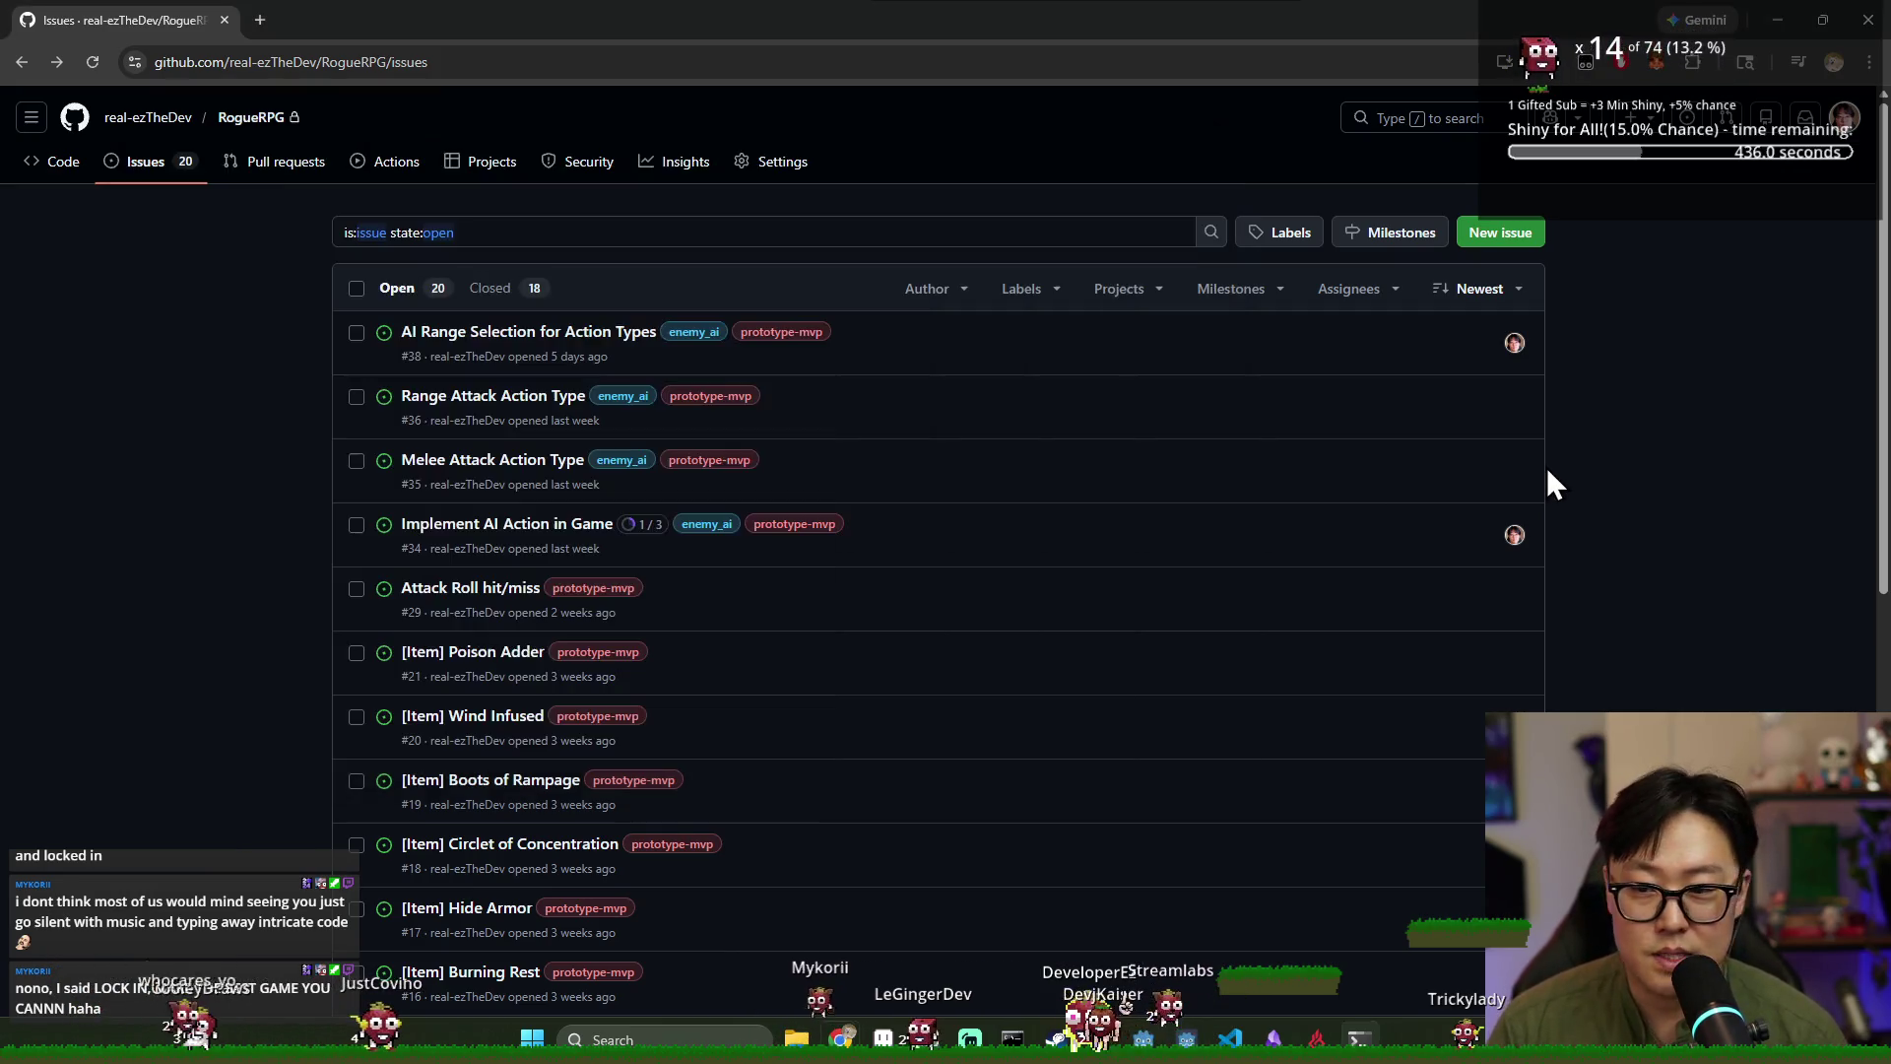
# Reload the GitHub issues list to confirm 17 remain open, then return to Godot.
pyautogui.press('F5')
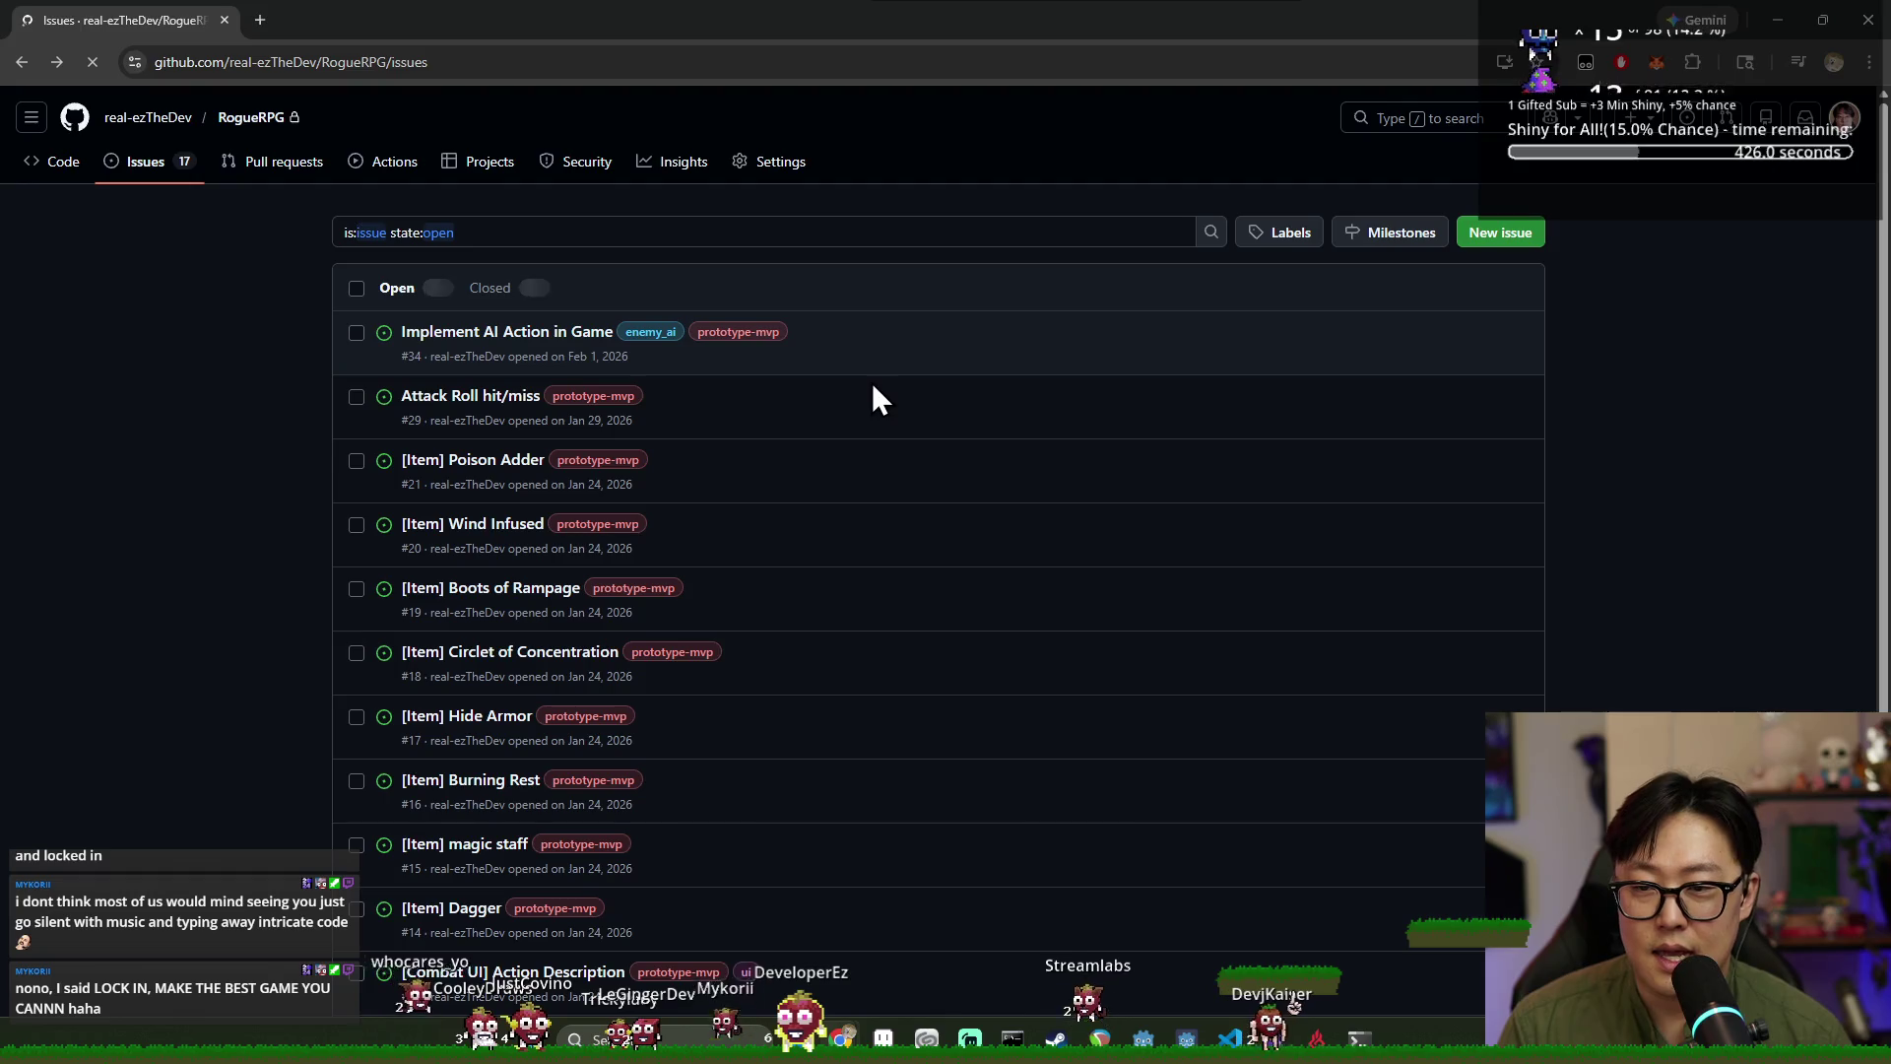
pyautogui.hotkey('alt', 'Tab')
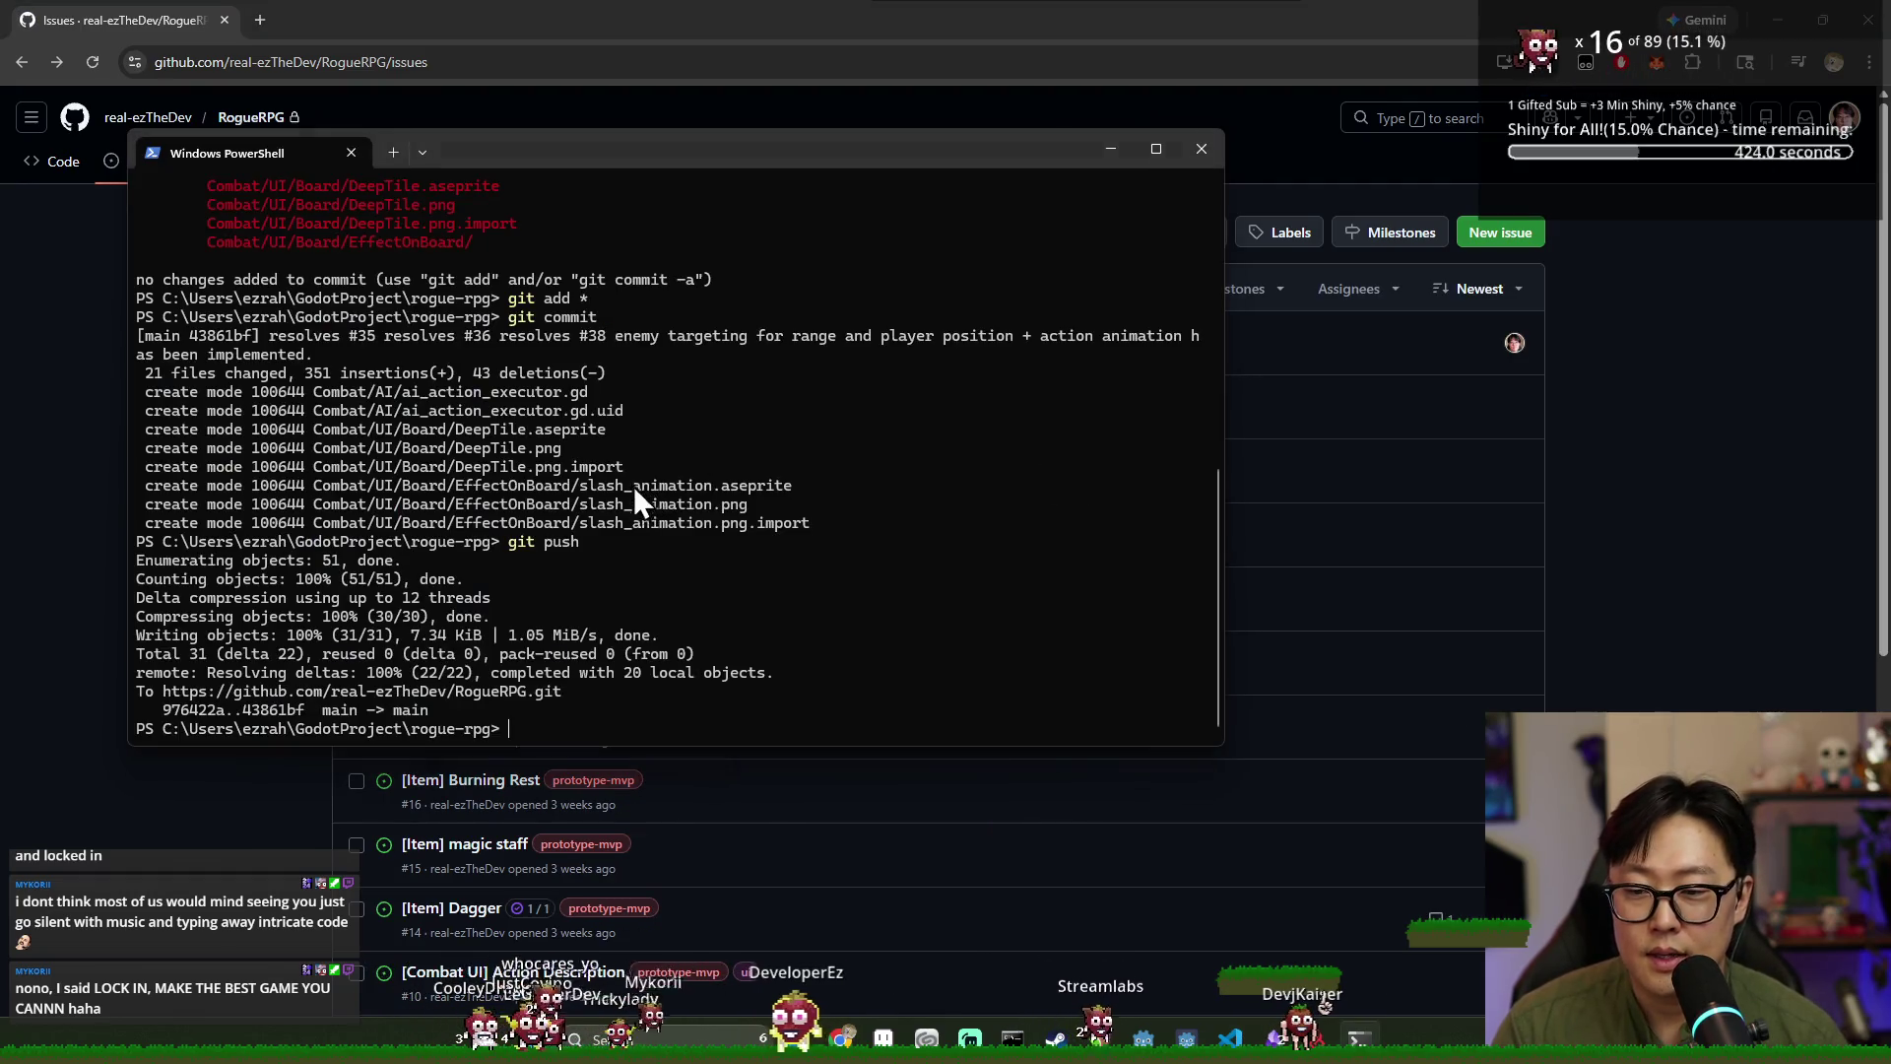
pyautogui.hotkey('alt', 'Tab')
pyautogui.click(1498, 437)
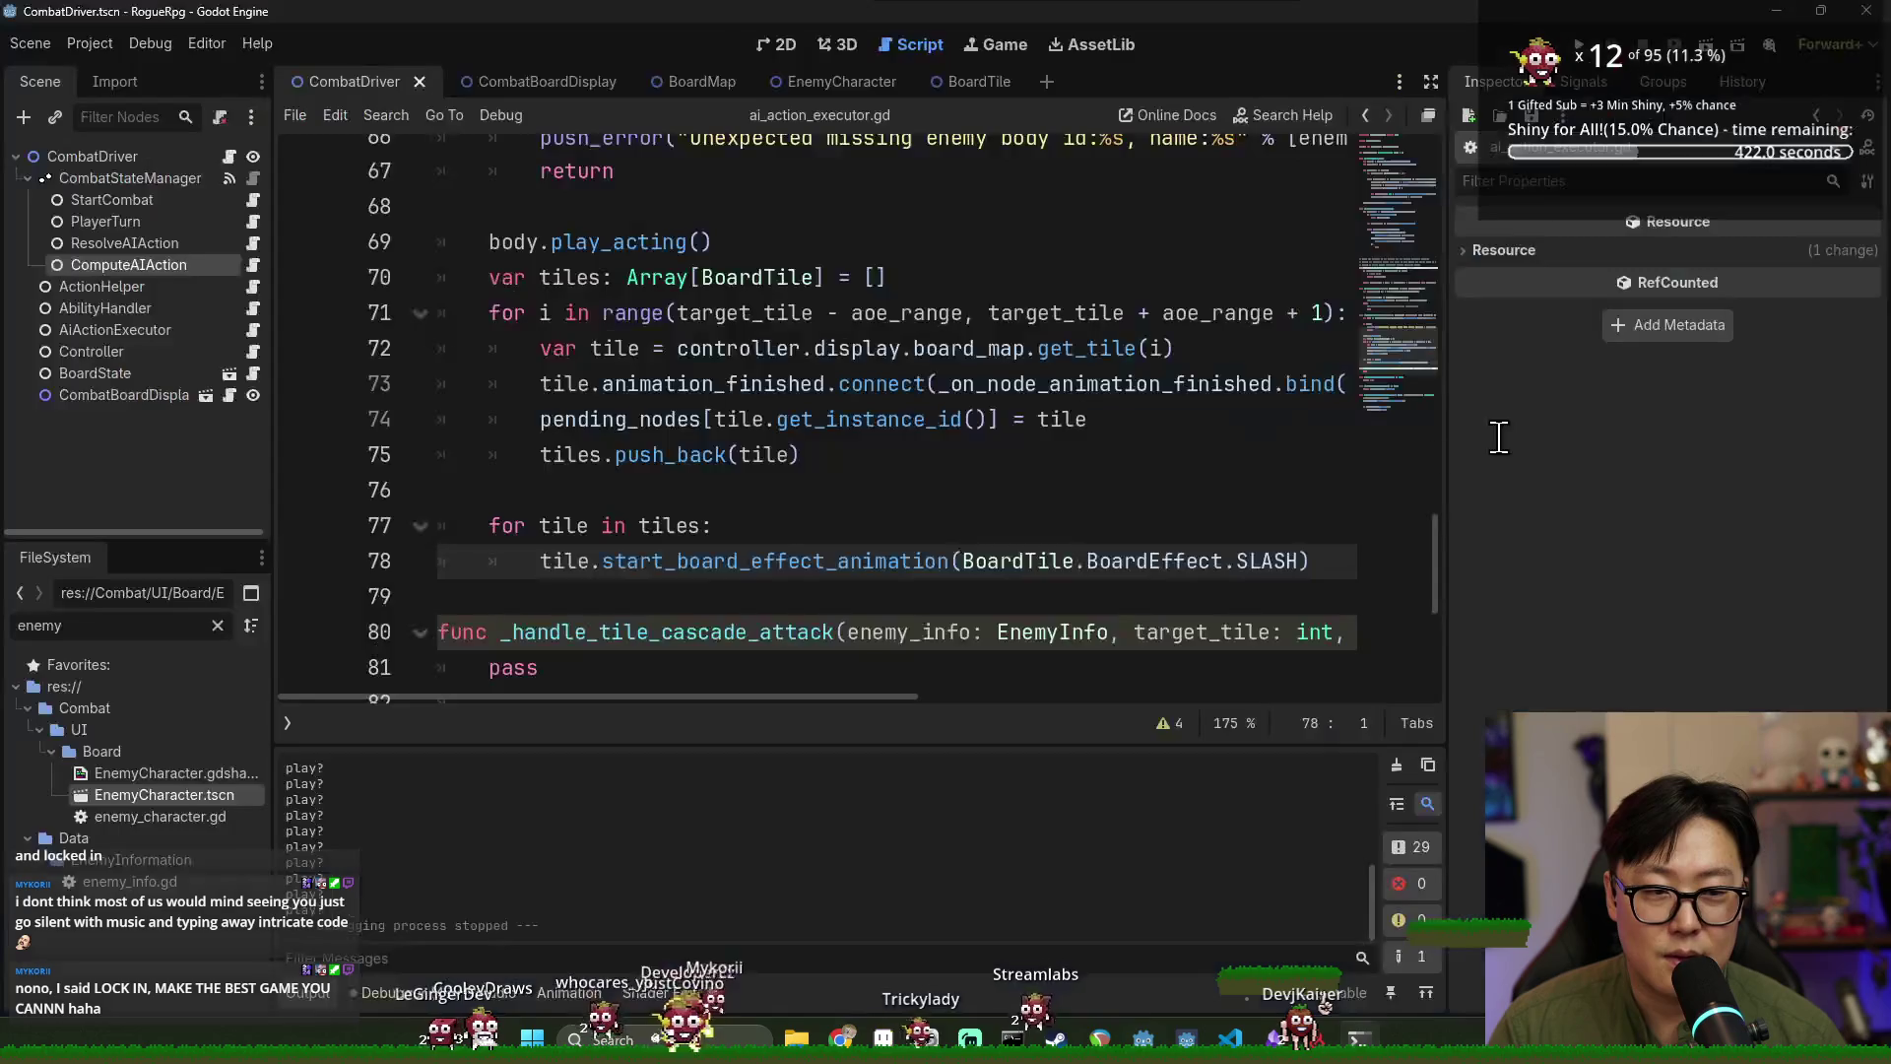
# Clear the Output log and collapse the bottom panel to enlarge the script editor.
pyautogui.click(794, 455)
pyautogui.click(1396, 766)
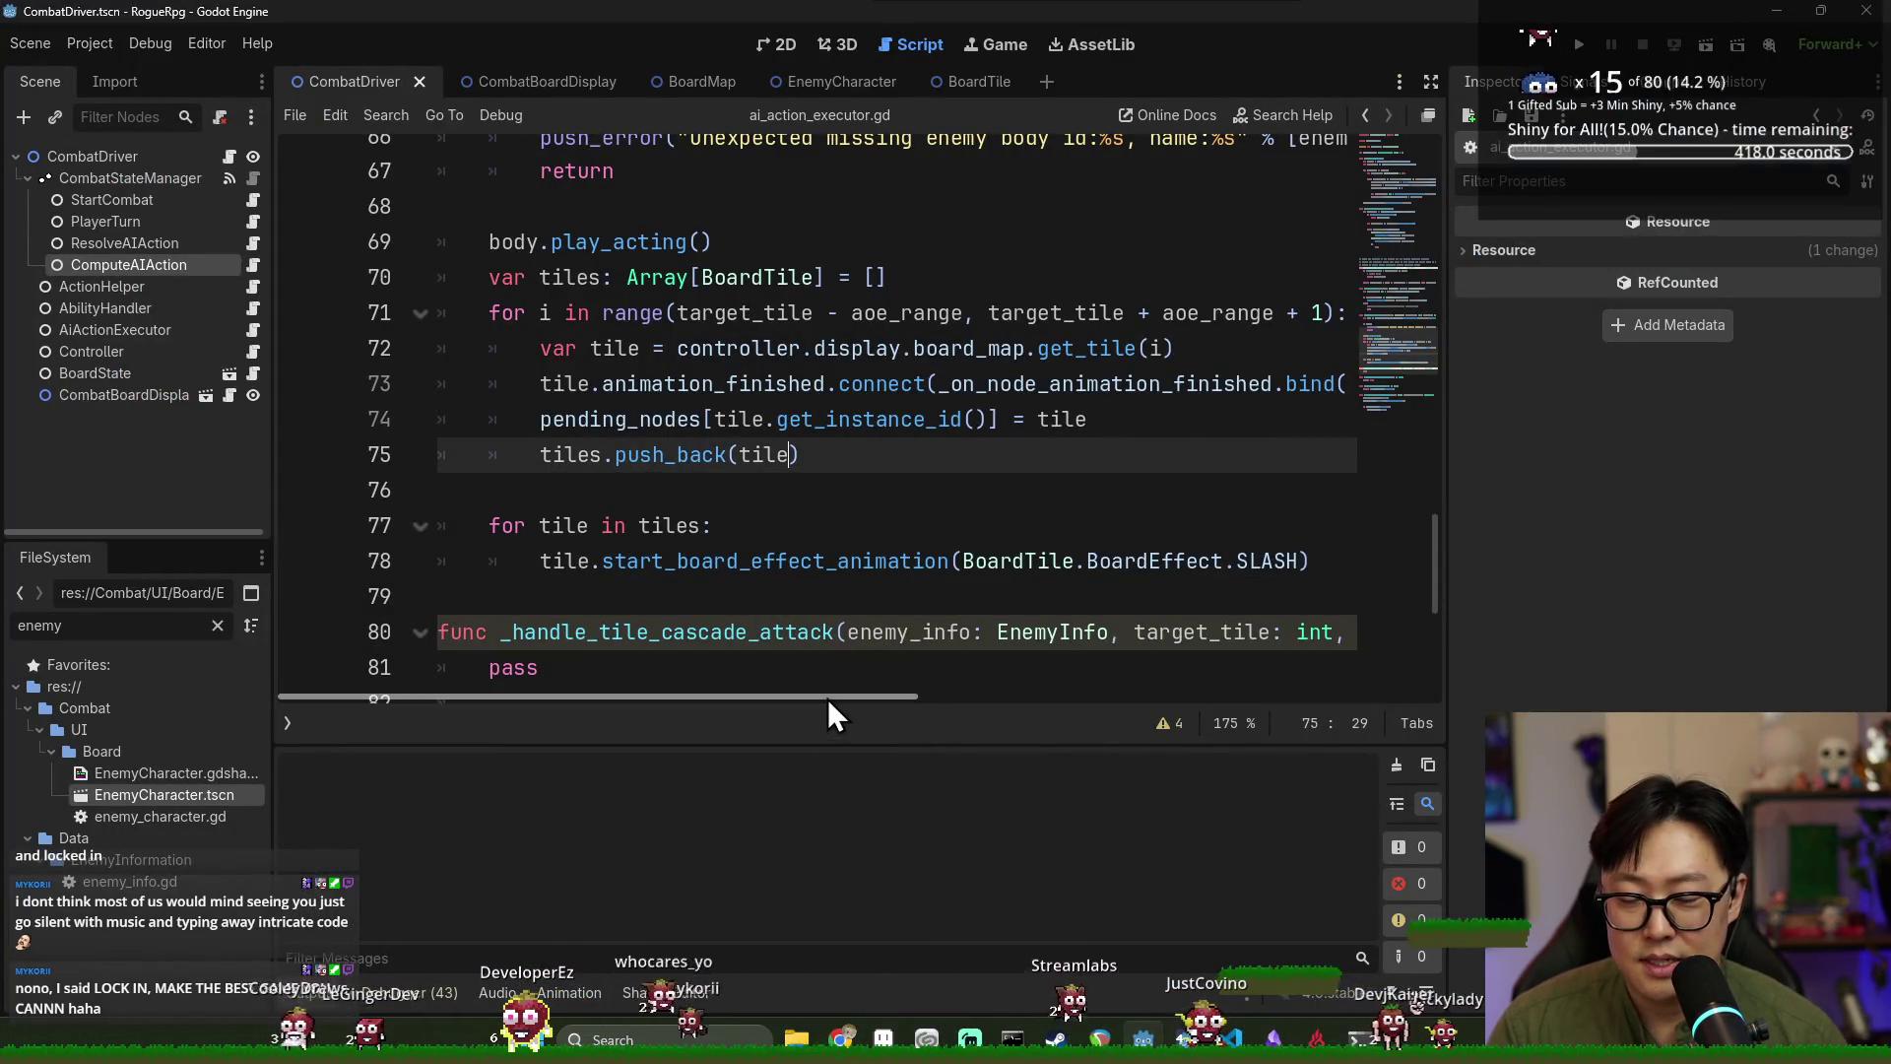
pyautogui.click(837, 561)
pyautogui.scroll(2, 779, 431)
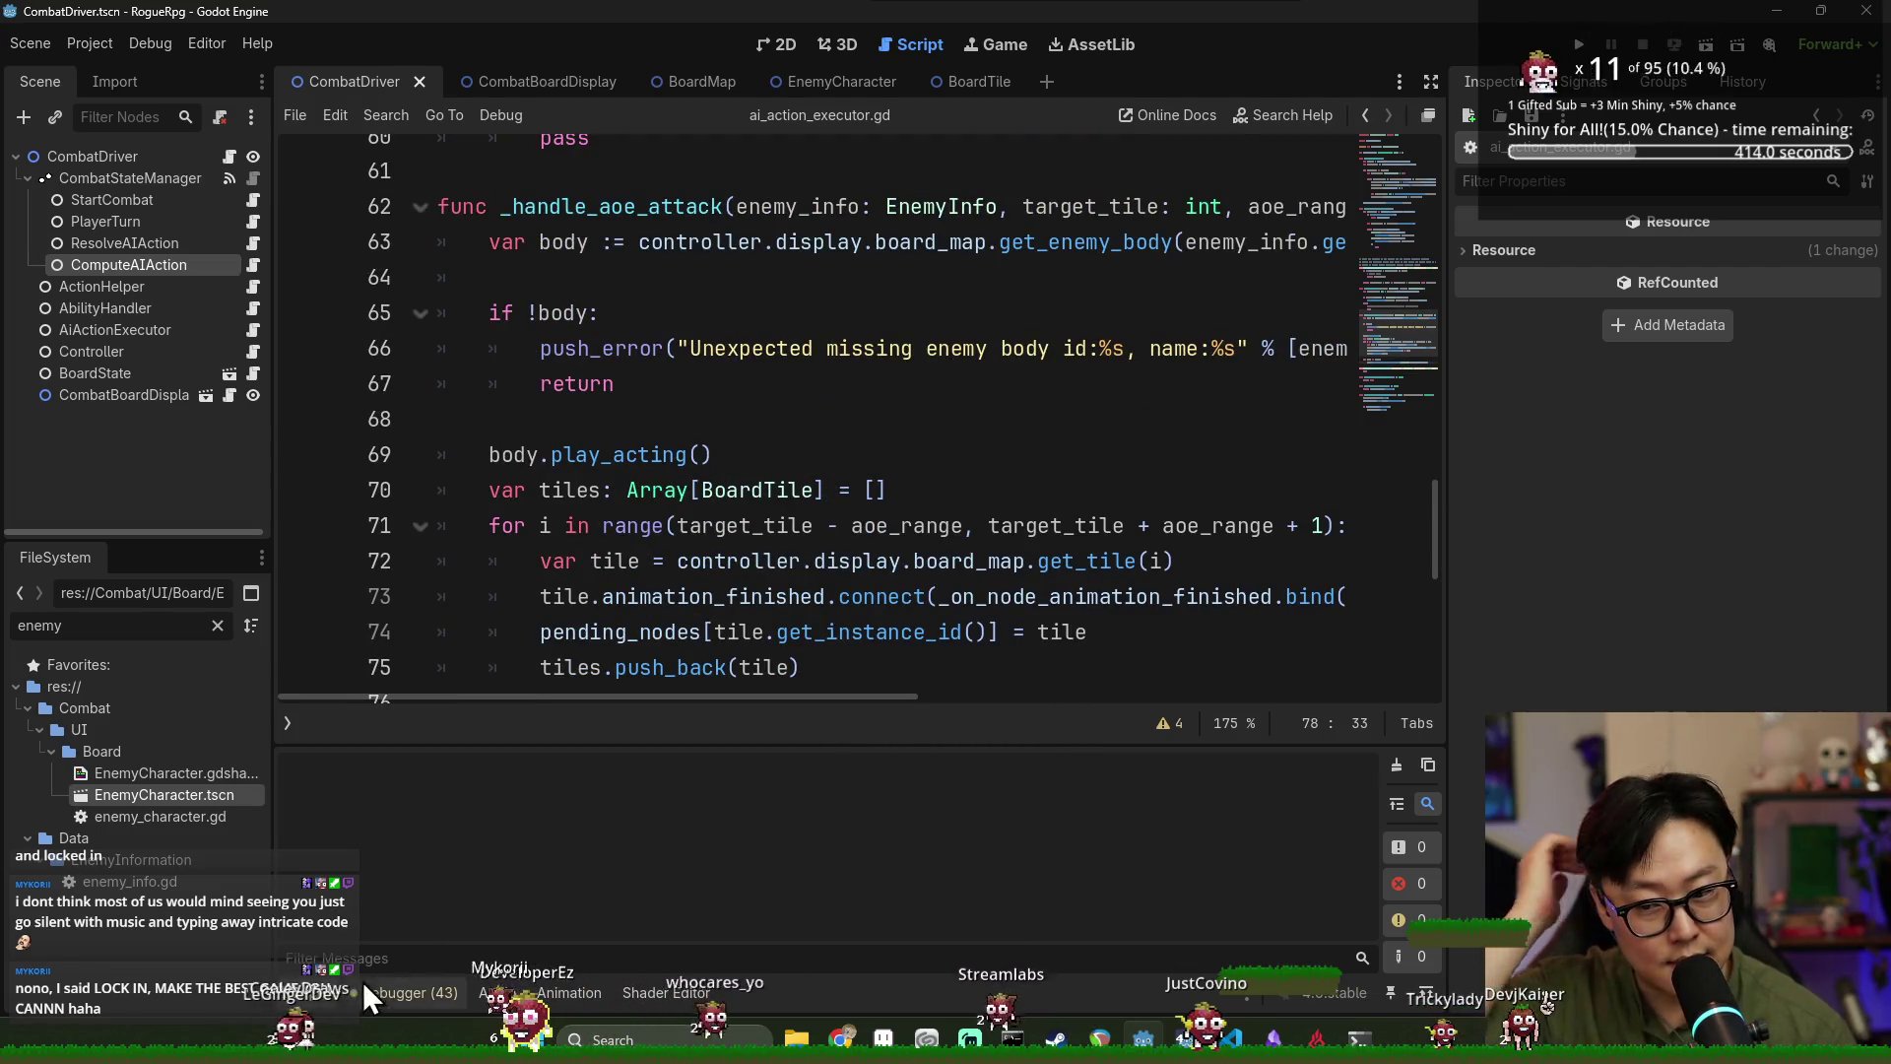
pyautogui.click(310, 995)
# Inspect _handle_aoe_attack, highlighting its name and the uses of tile.
pyautogui.scroll(-4, 591, 620)
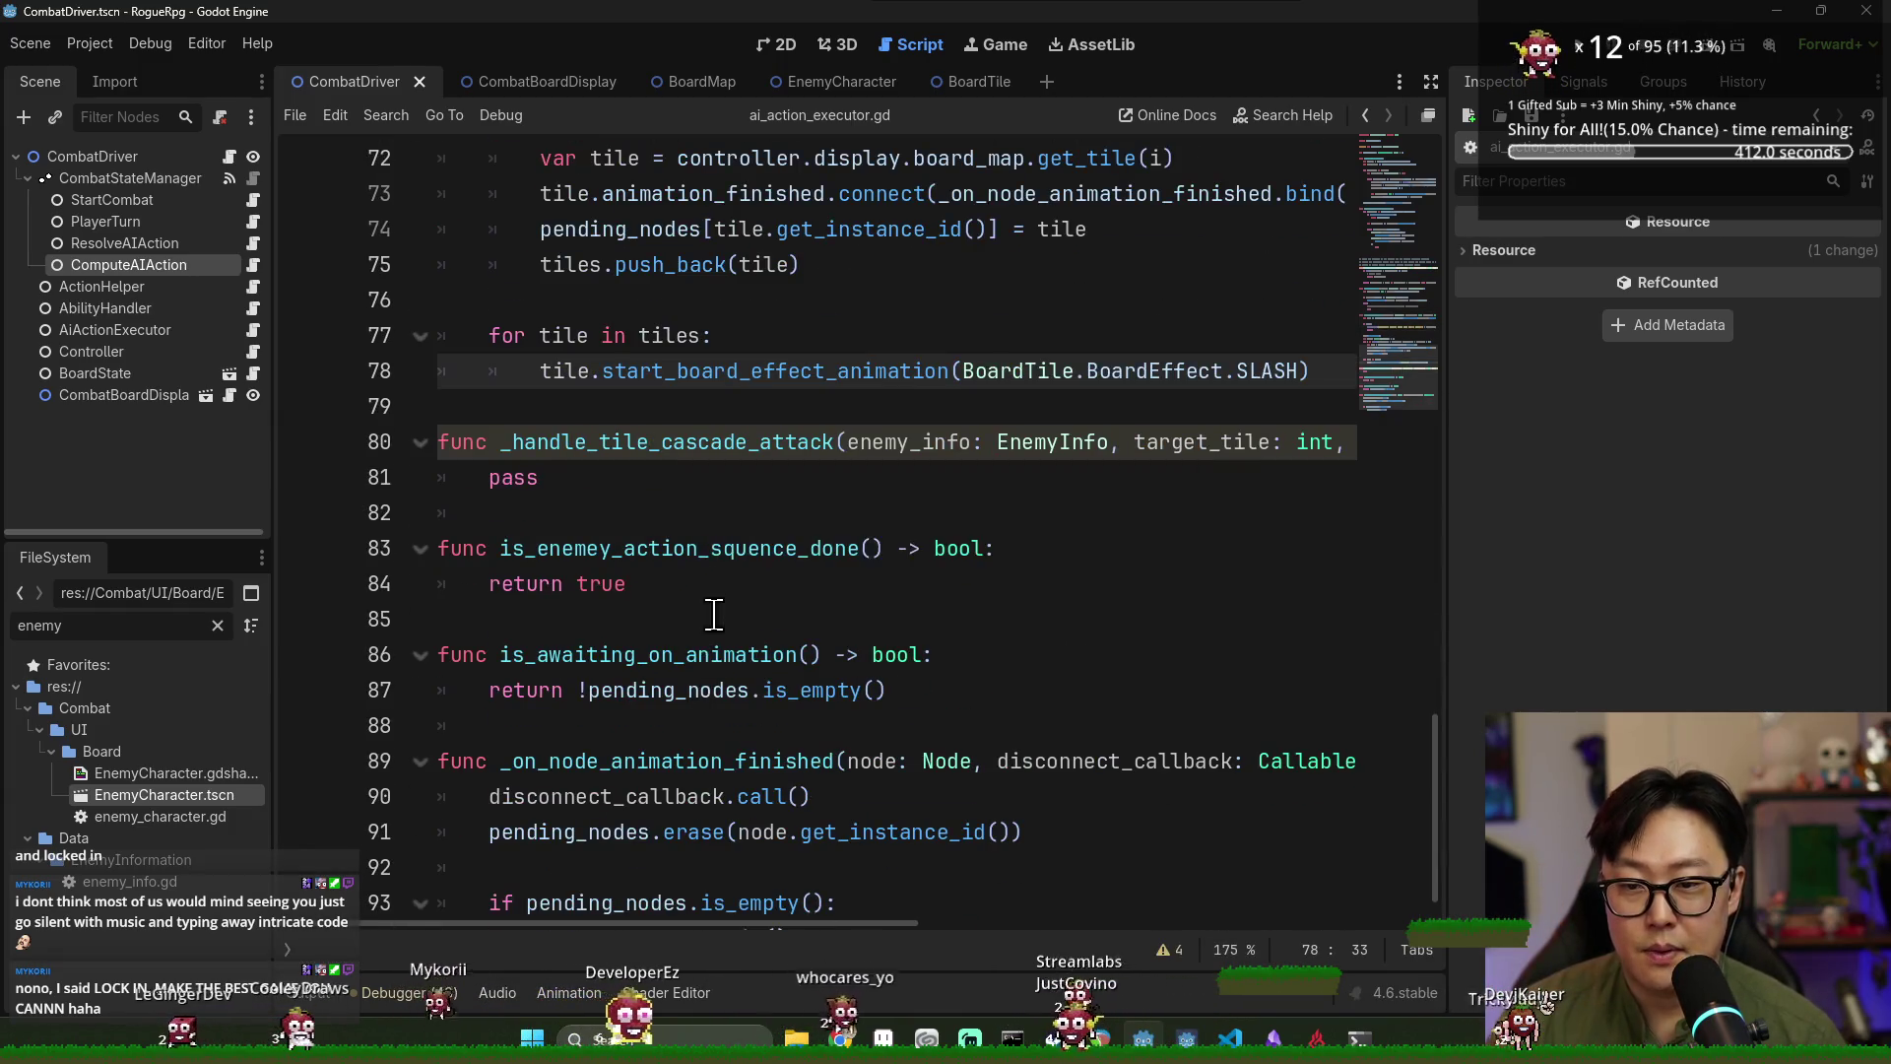
pyautogui.scroll(5, 695, 535)
pyautogui.scroll(3, 696, 535)
pyautogui.doubleClick(631, 680)
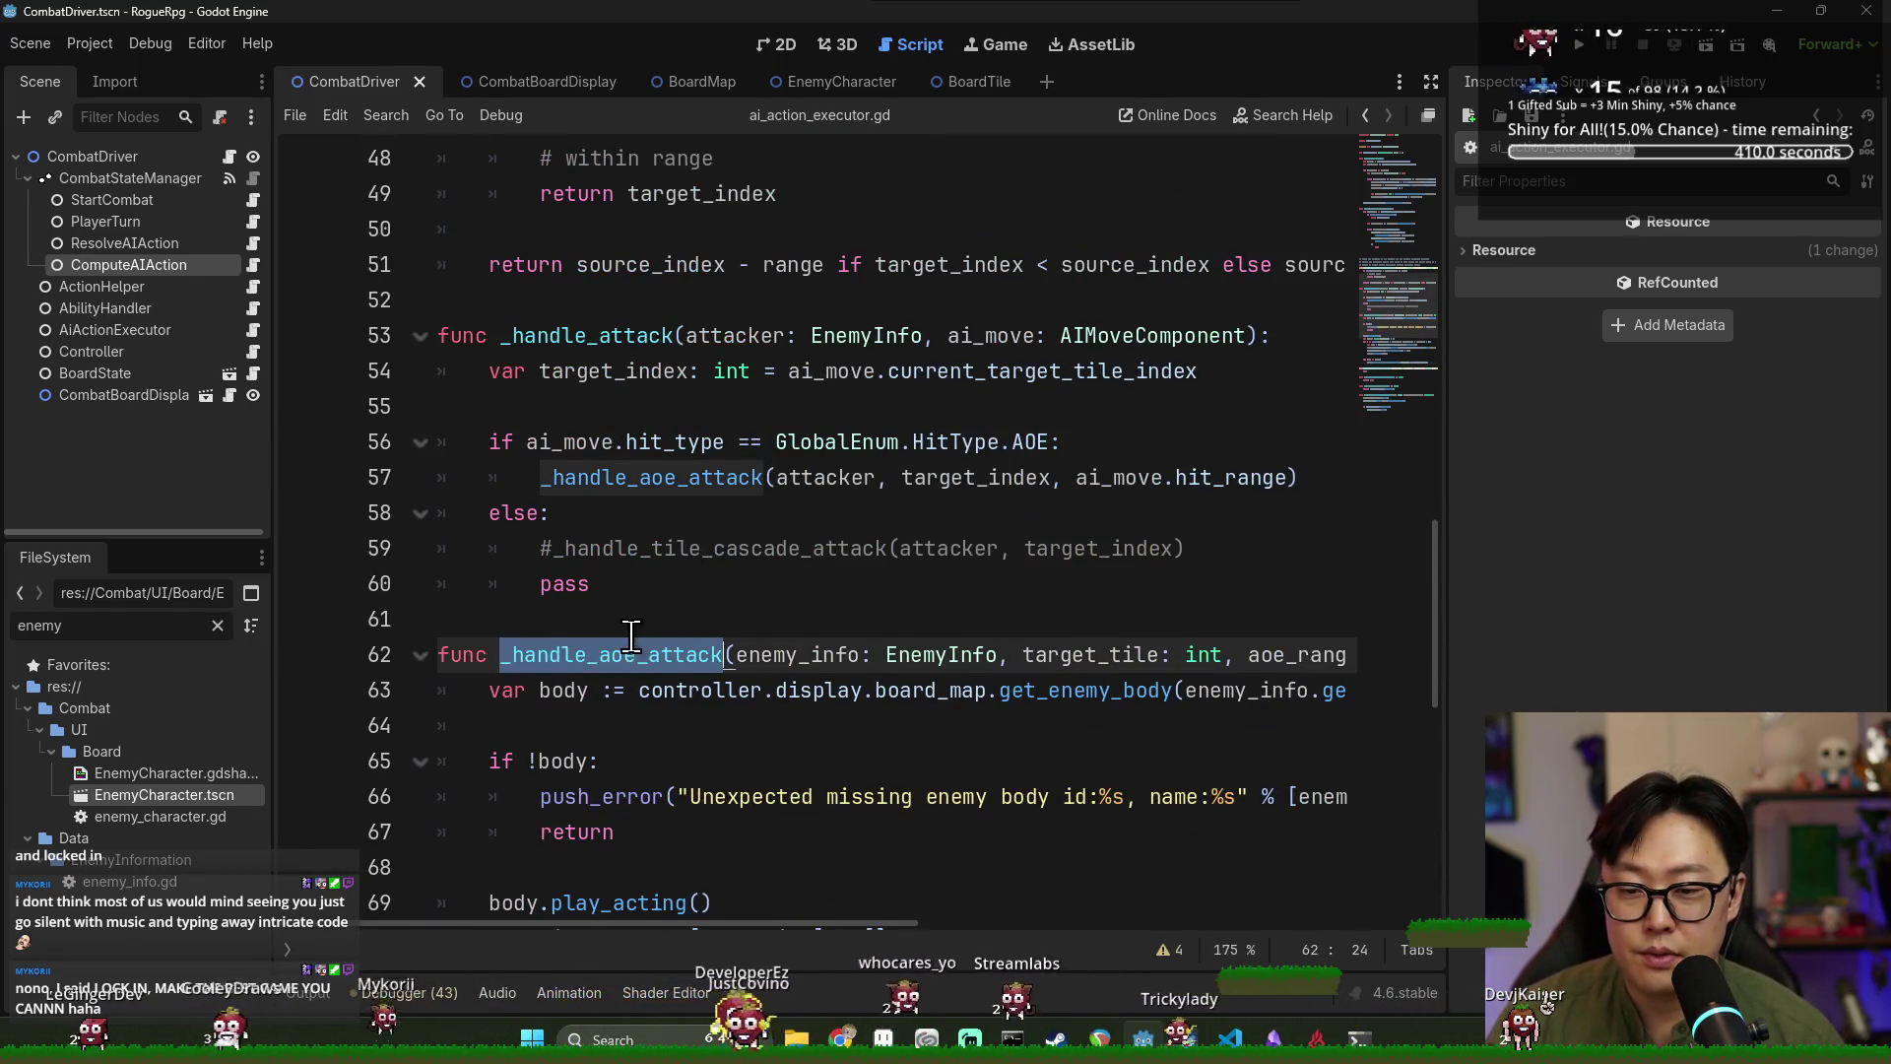
pyautogui.scroll(-3, 665, 611)
pyautogui.scroll(-1, 680, 551)
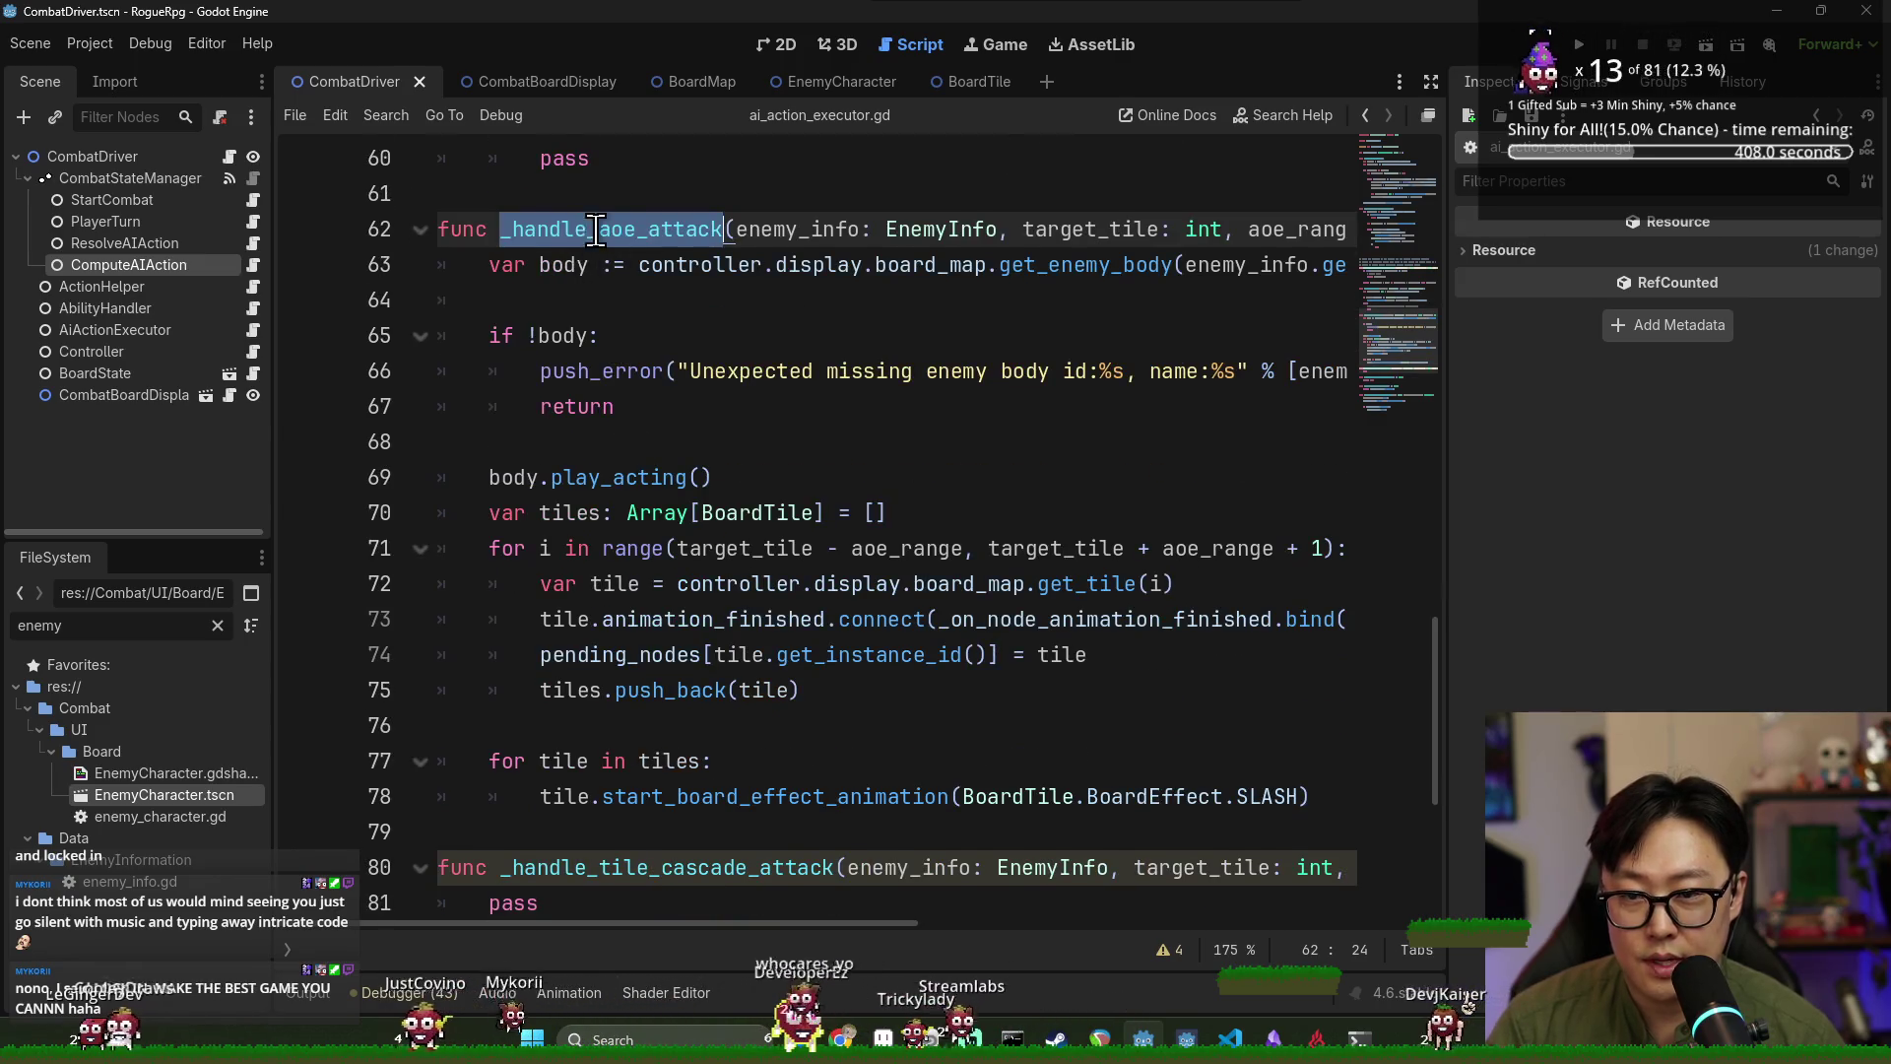
pyautogui.doubleClick(572, 762)
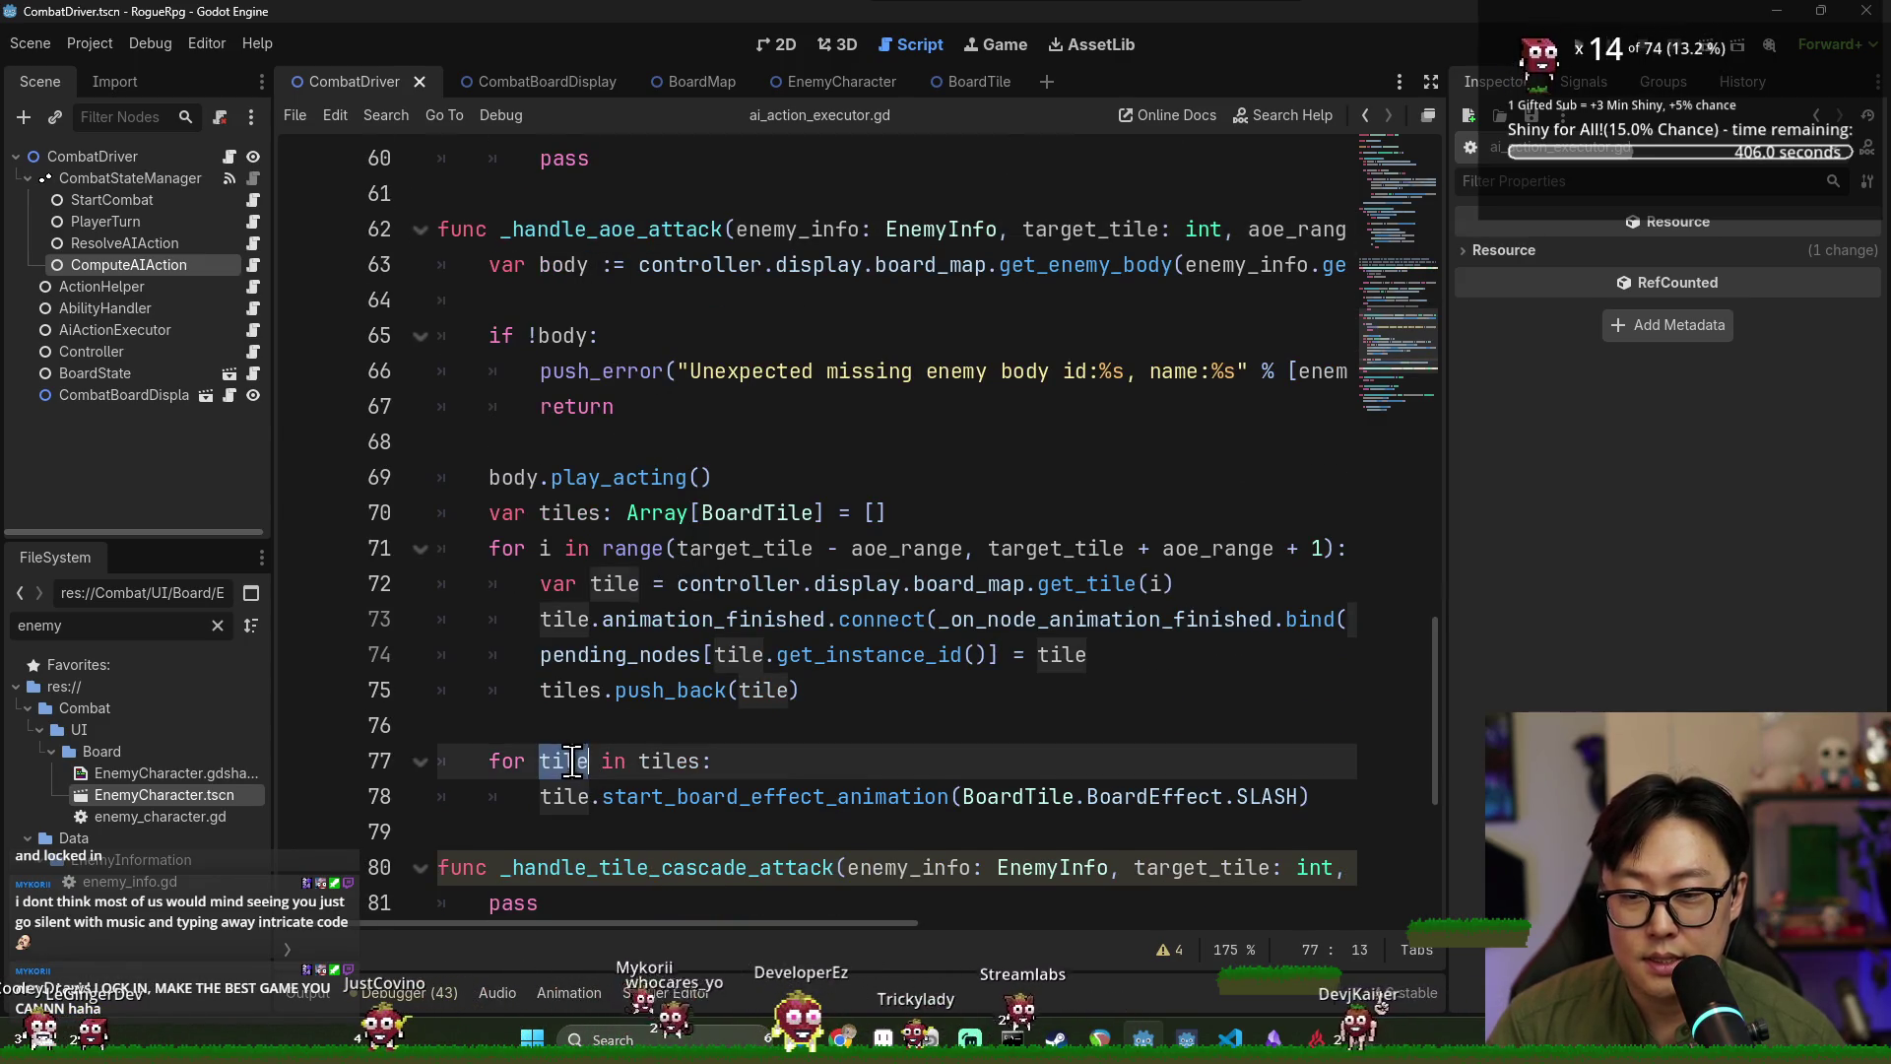